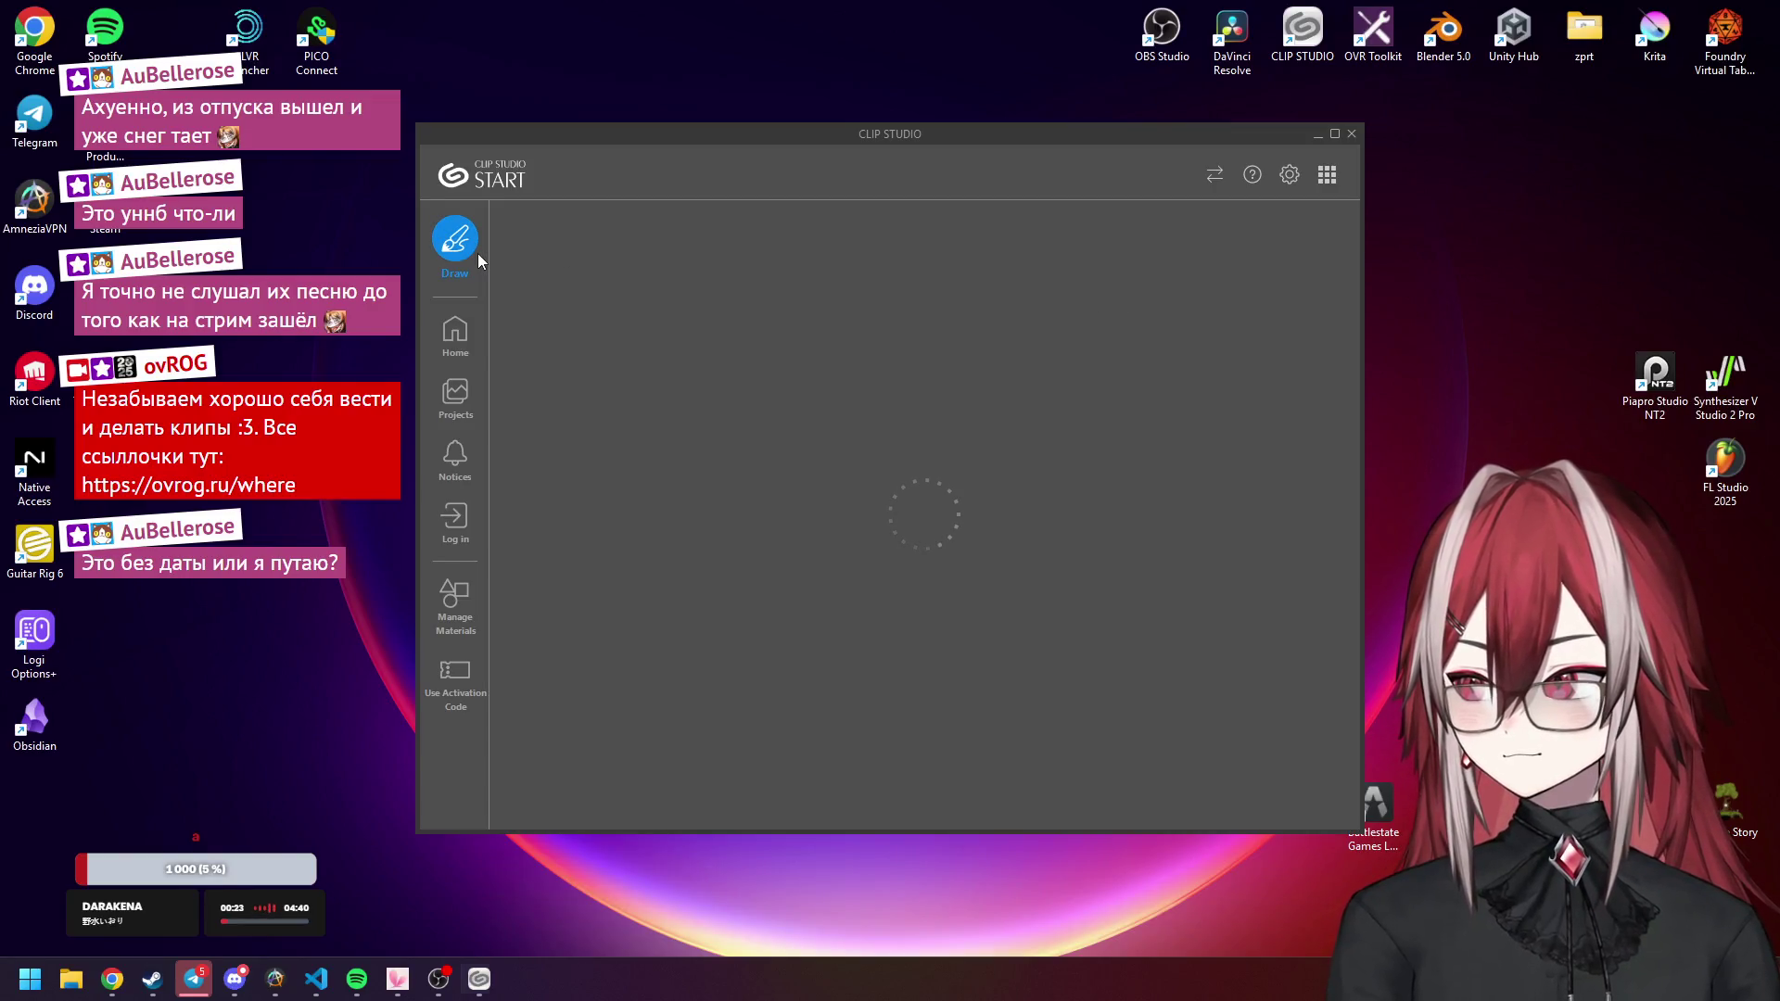
Launch Clip Studio Paint and create a new canvas 64 px wide by 64 px high.
{"action": "left_click", "coordinate": [476, 252]}
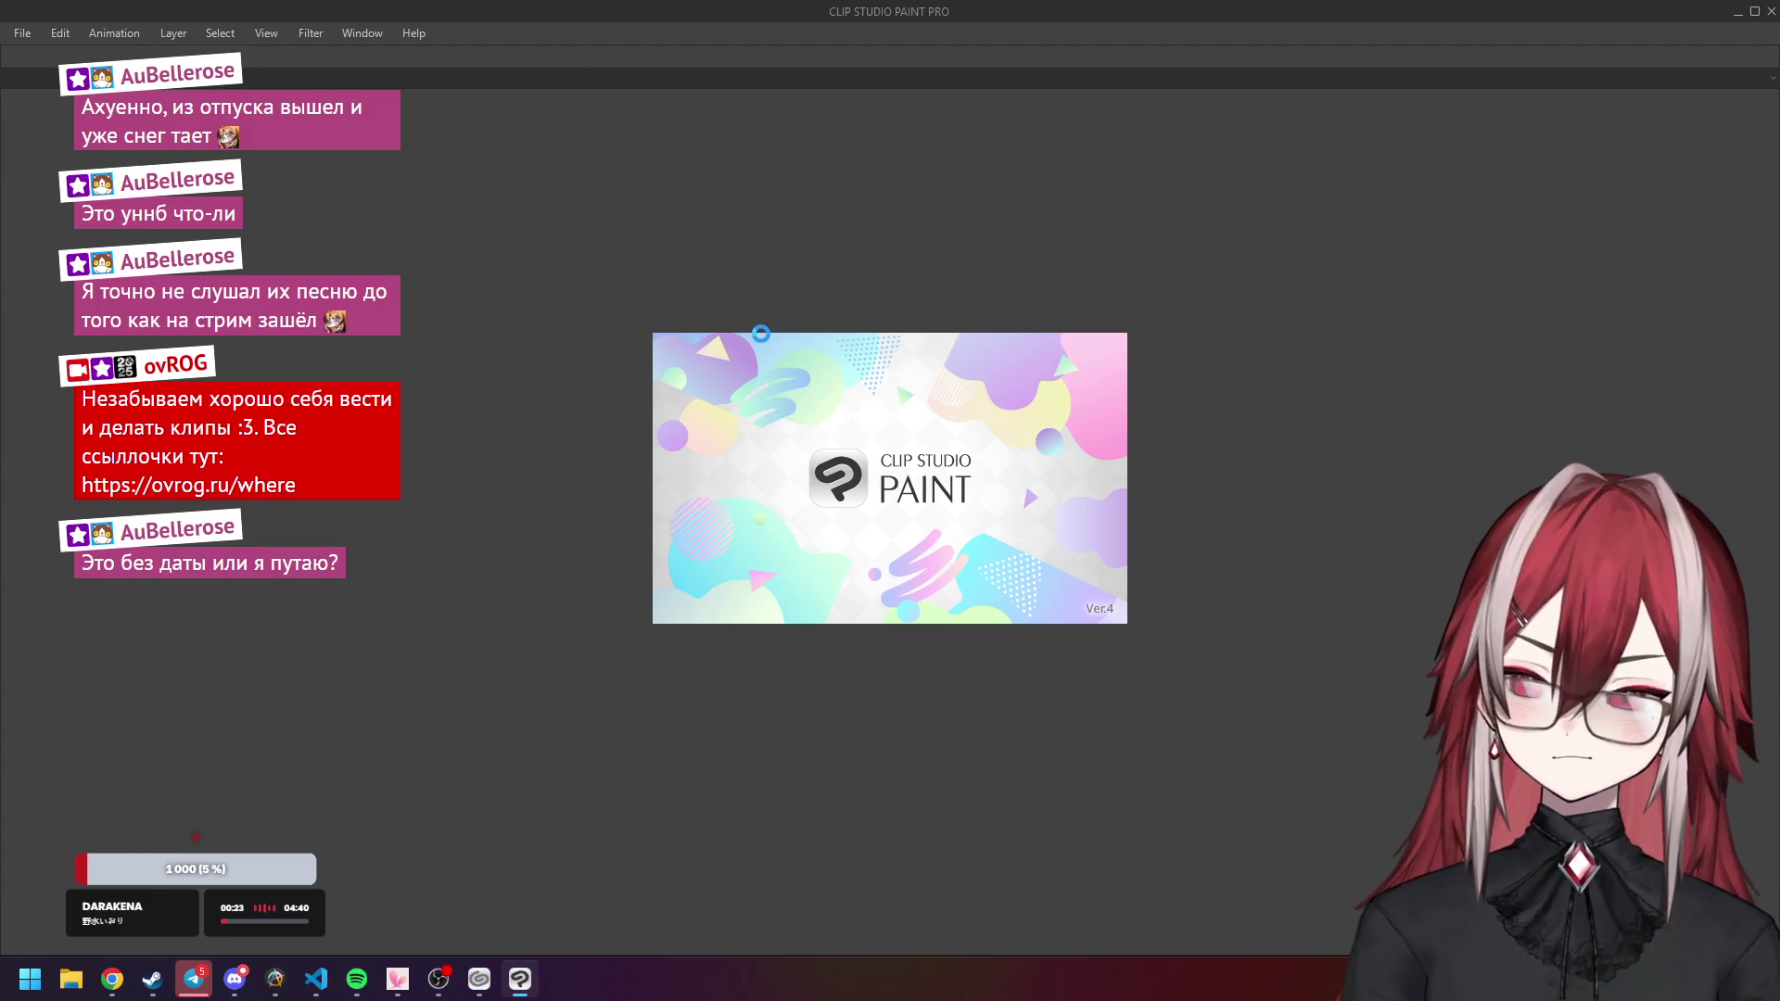
{"action": "key", "text": "ctrl+n"}
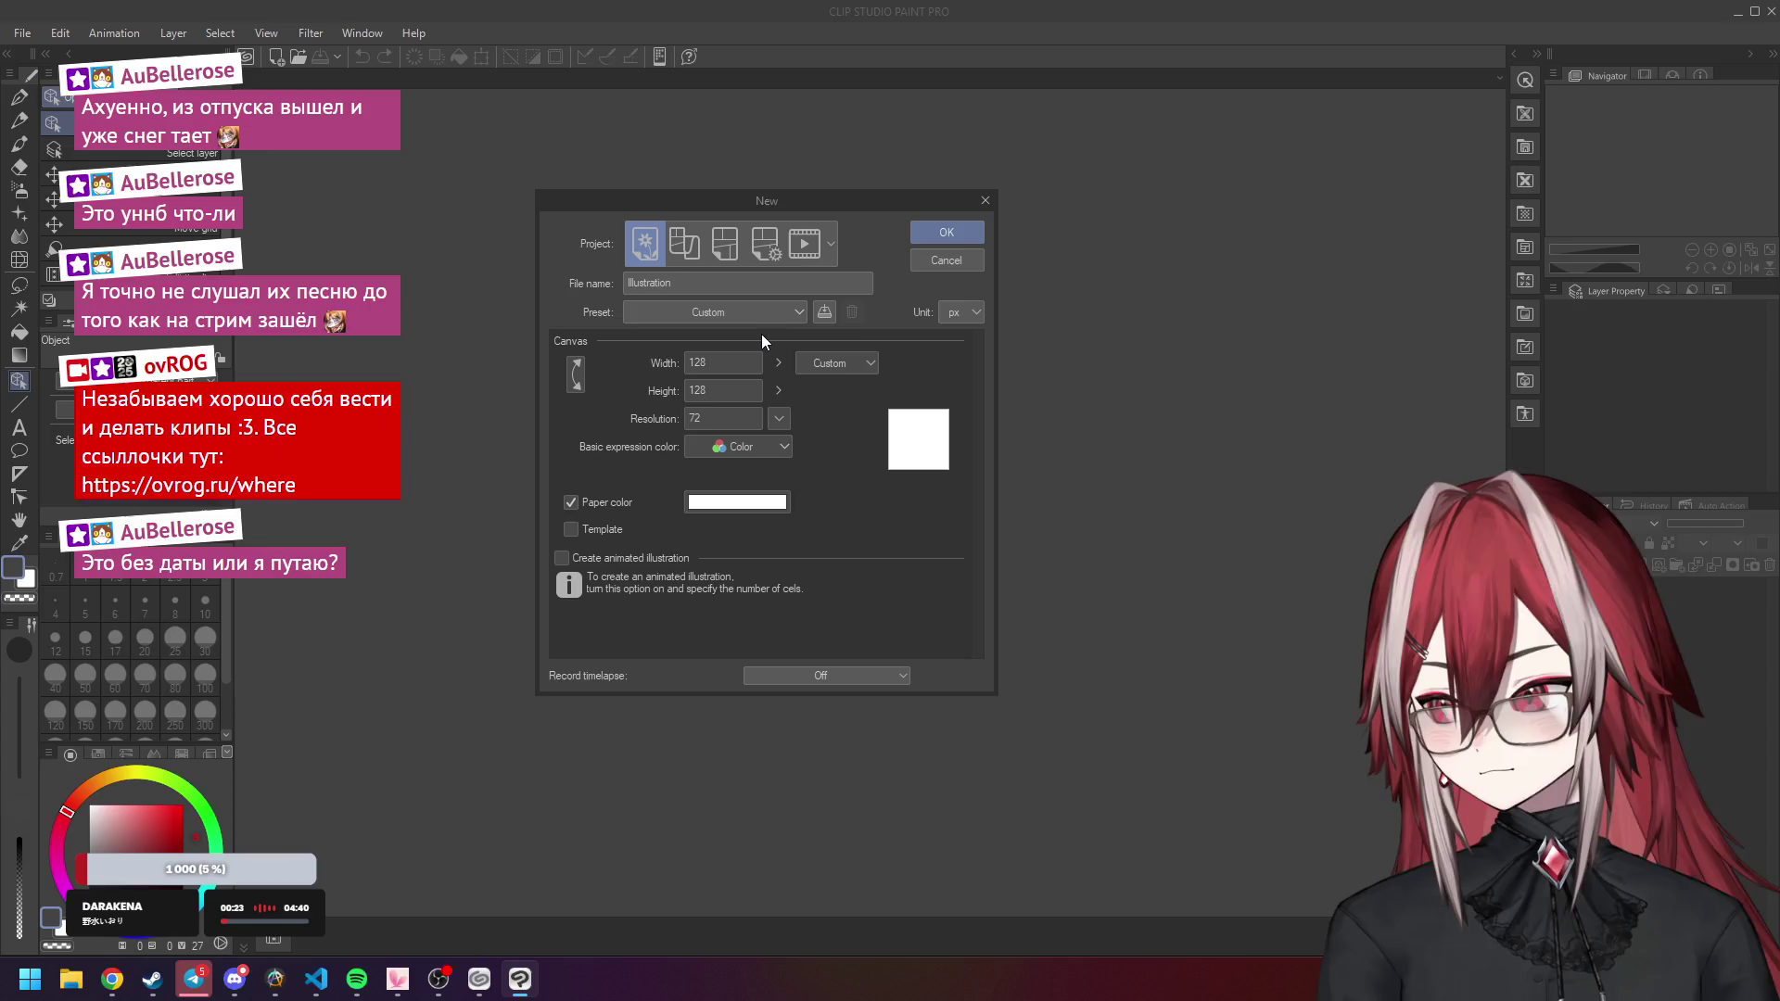
{"action": "left_click", "coordinate": [723, 363]}
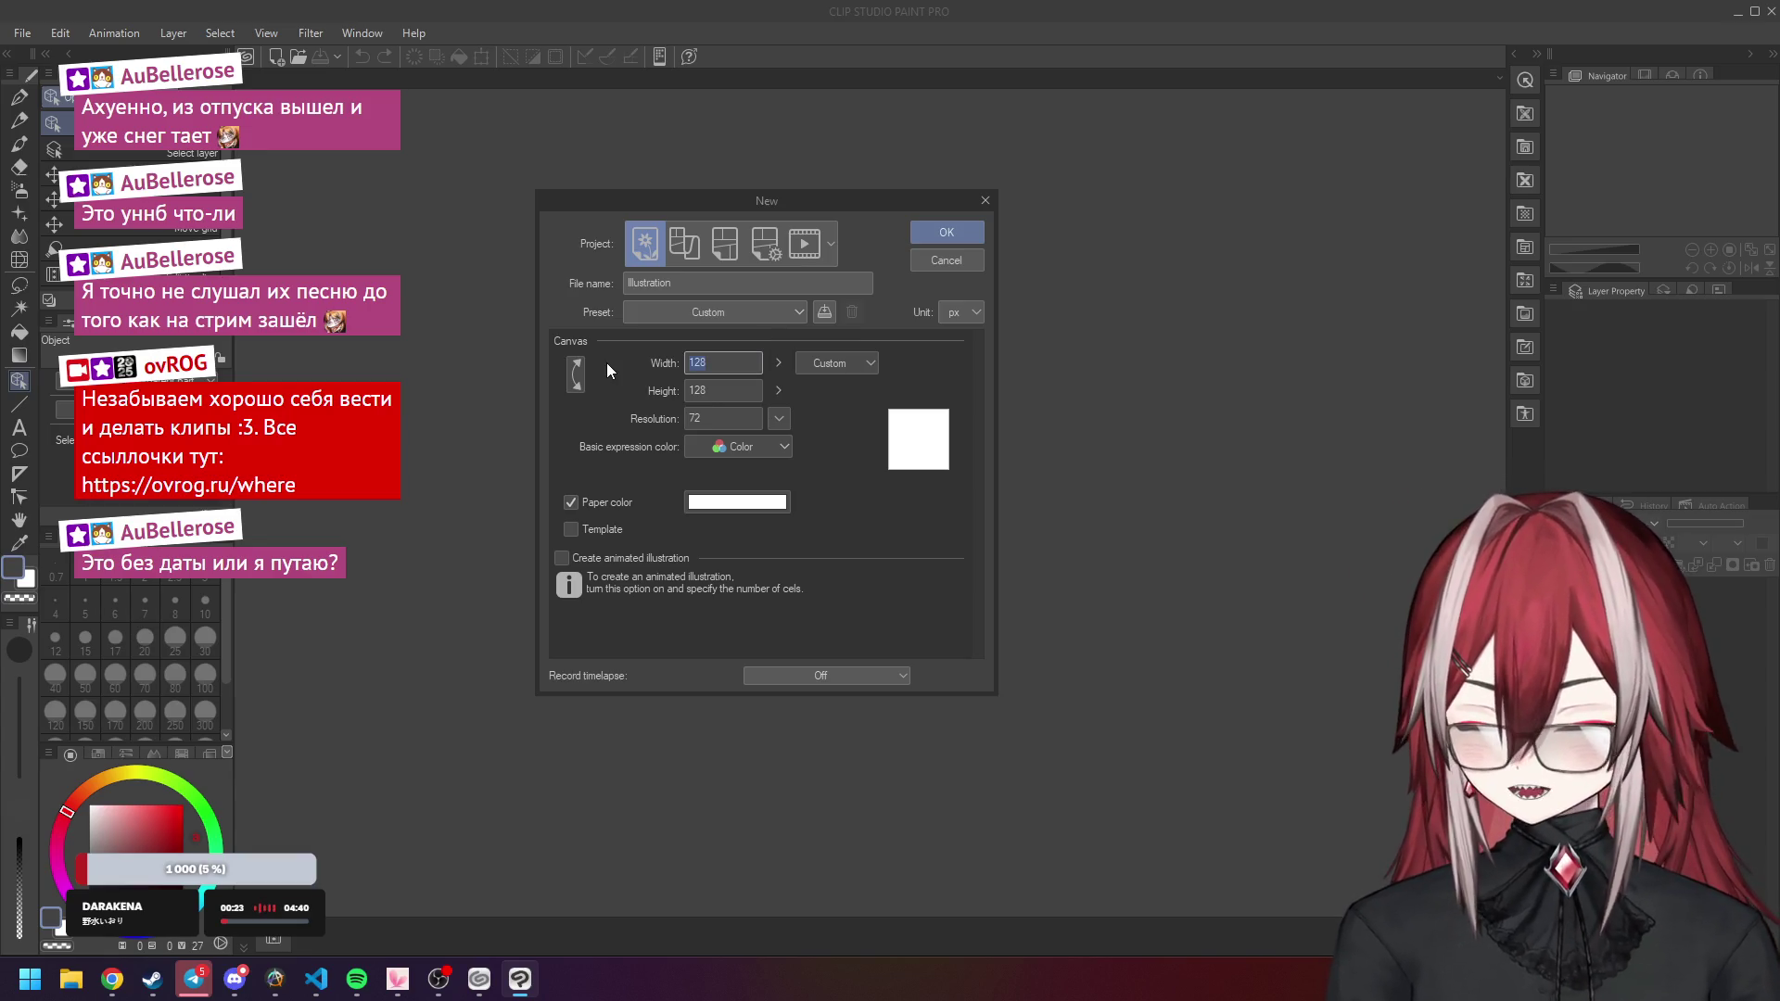
{"action": "type", "text": "32"}
{"action": "key", "text": "Tab"}
{"action": "type", "text": "32"}
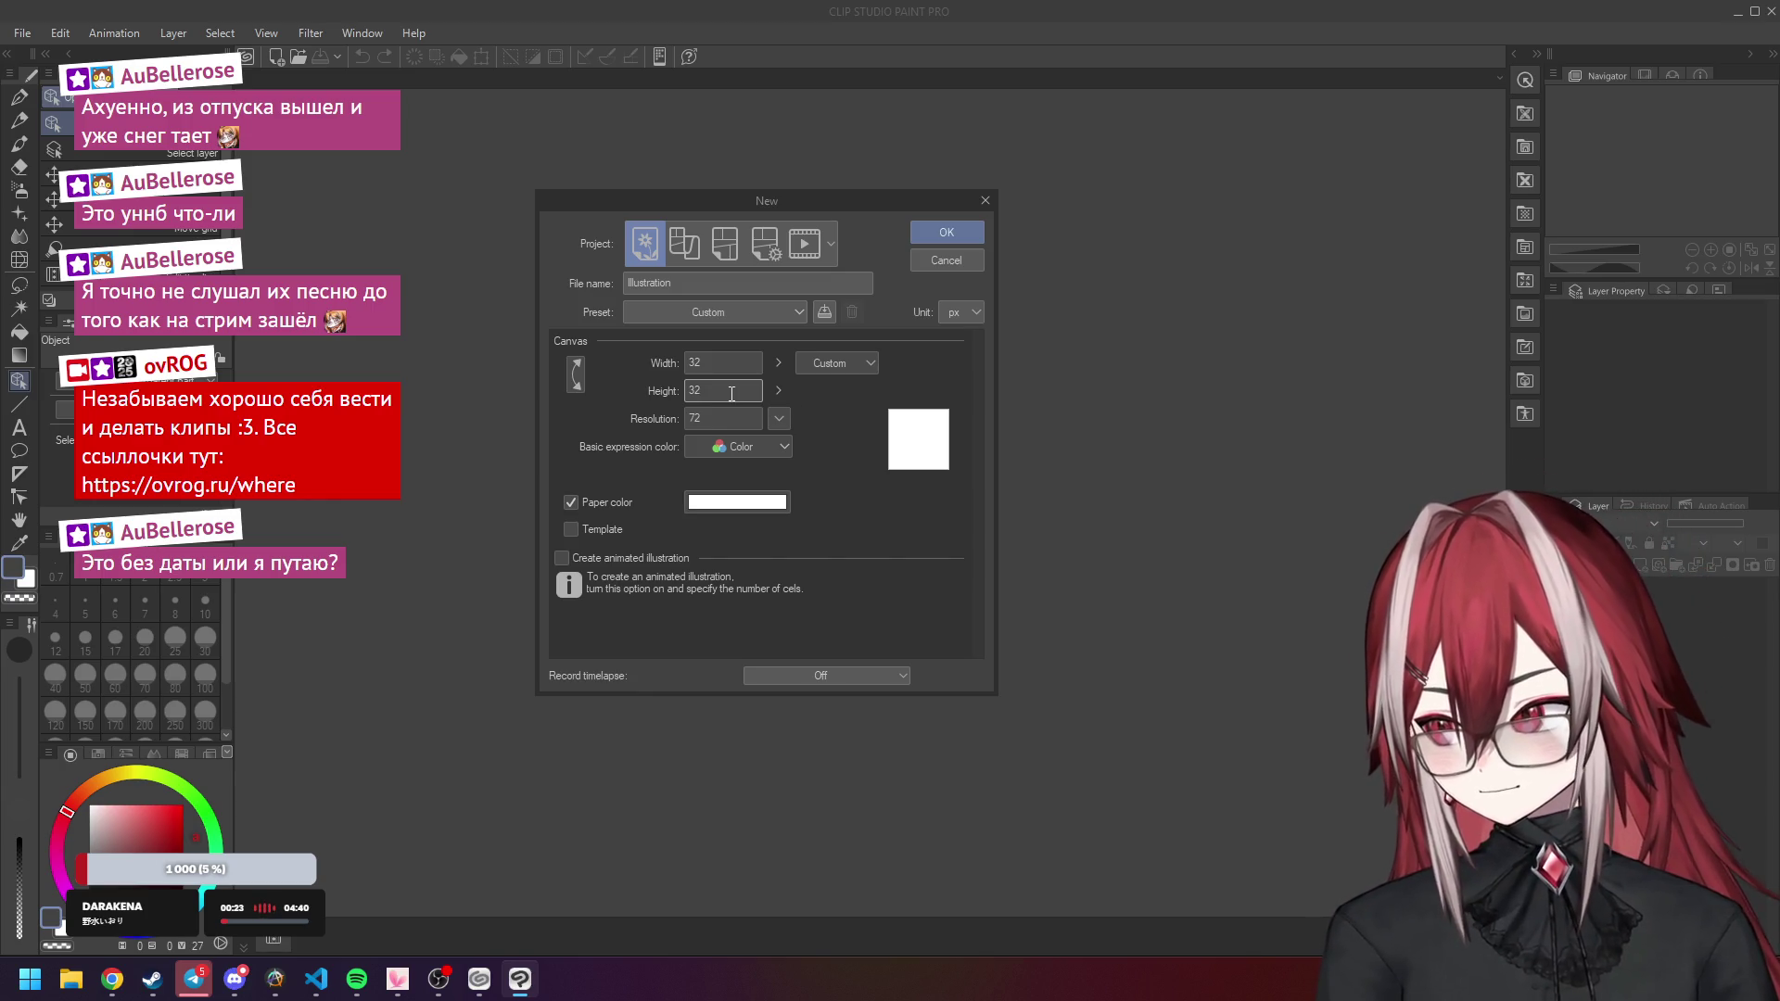
{"action": "type", "text": "64"}
{"action": "double_click", "coordinate": [687, 362]}
{"action": "type", "text": "64"}
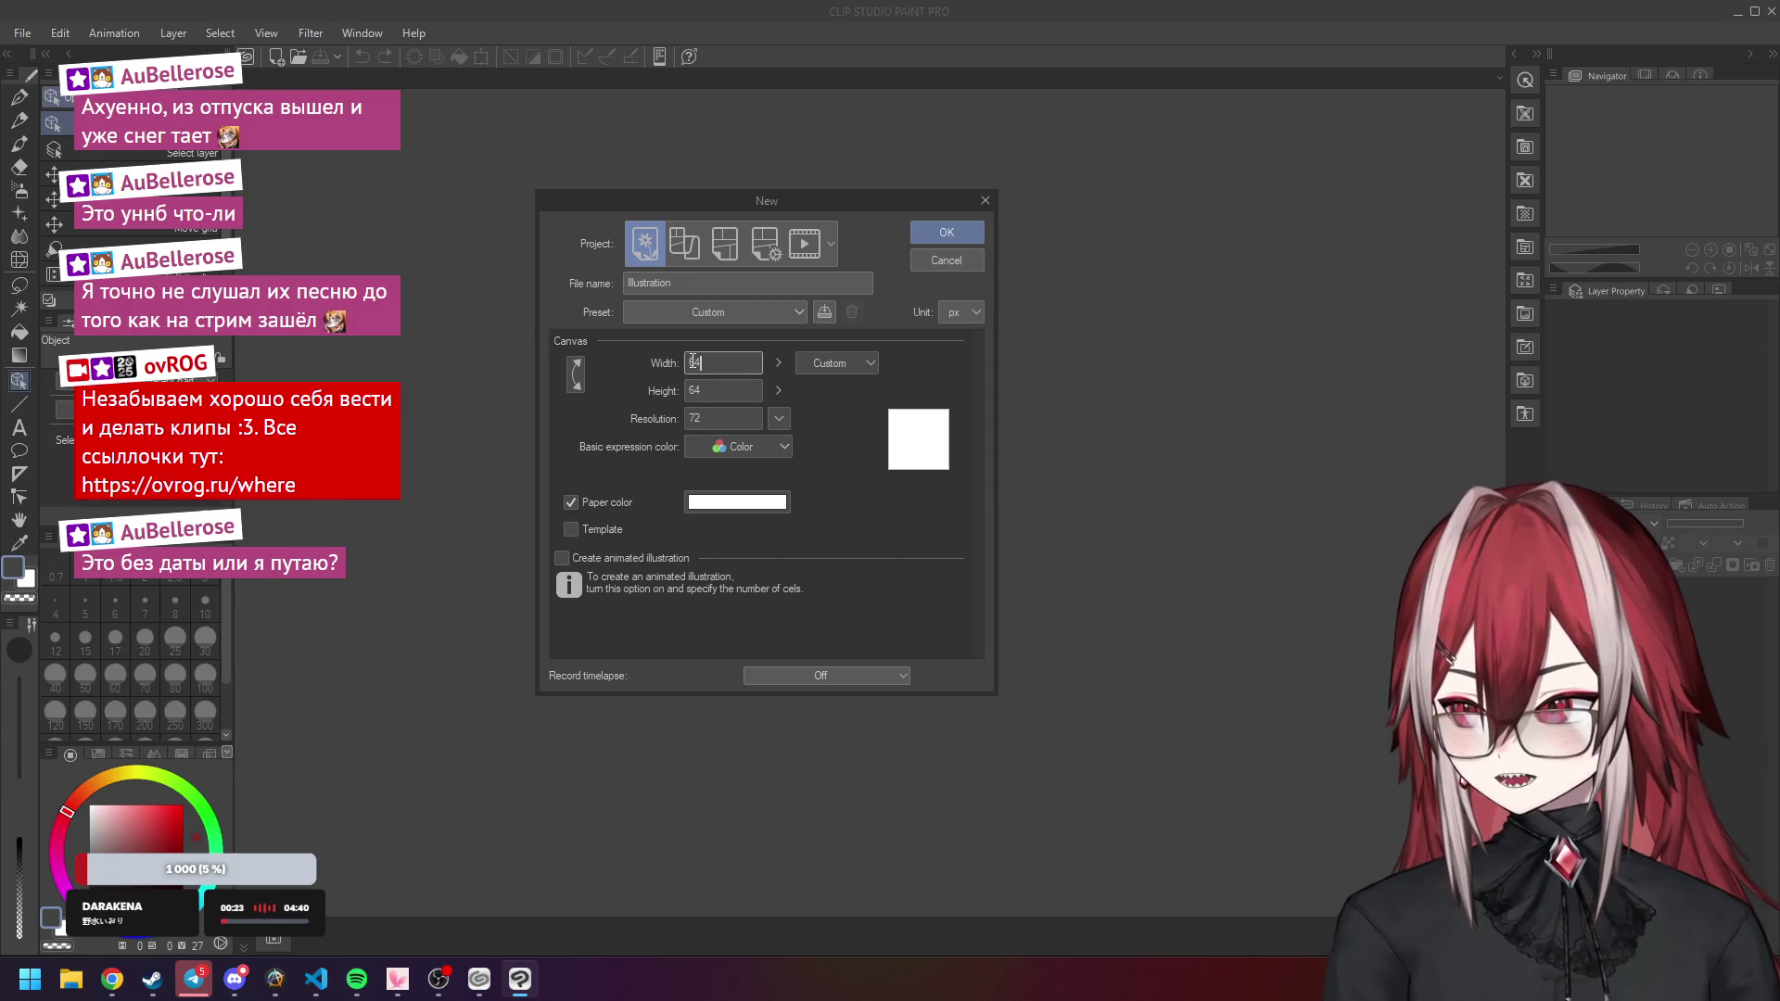
{"action": "left_click", "coordinate": [924, 232]}
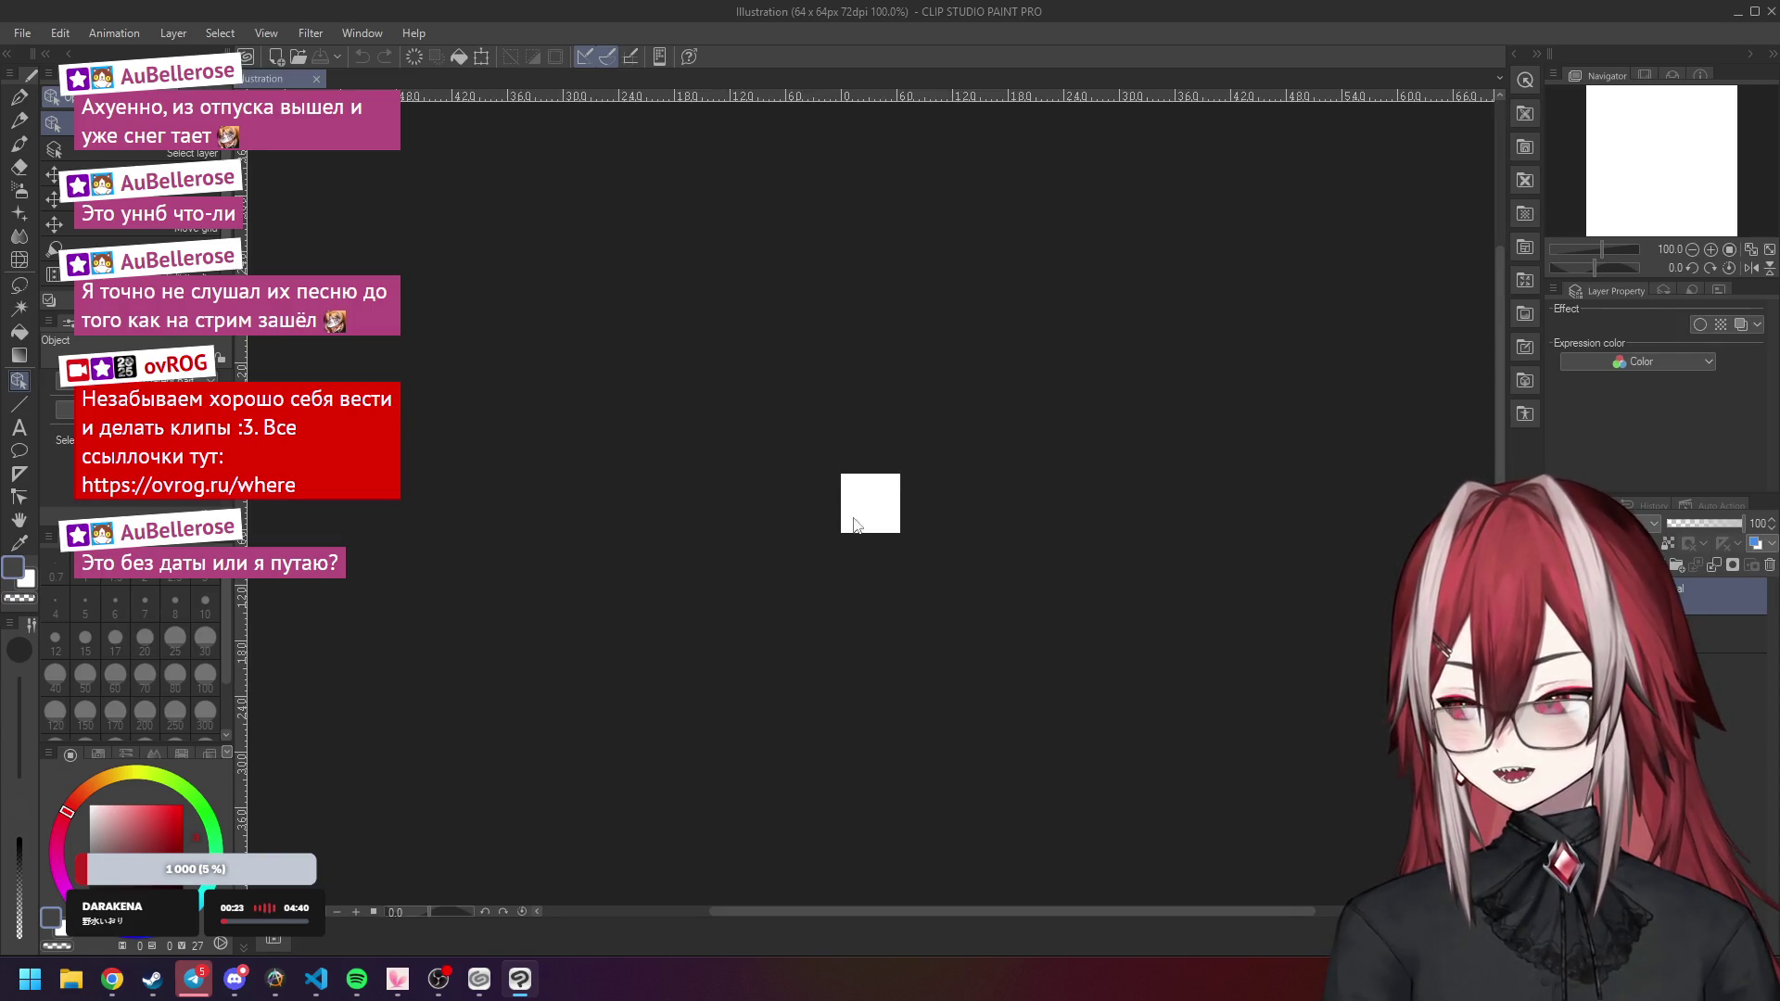
Set the grid gap to 64 with 0 divisions in the Grid/Ruler settings.
{"action": "scroll", "coordinate": [881, 529], "scroll_direction": "up", "scroll_amount": 5}
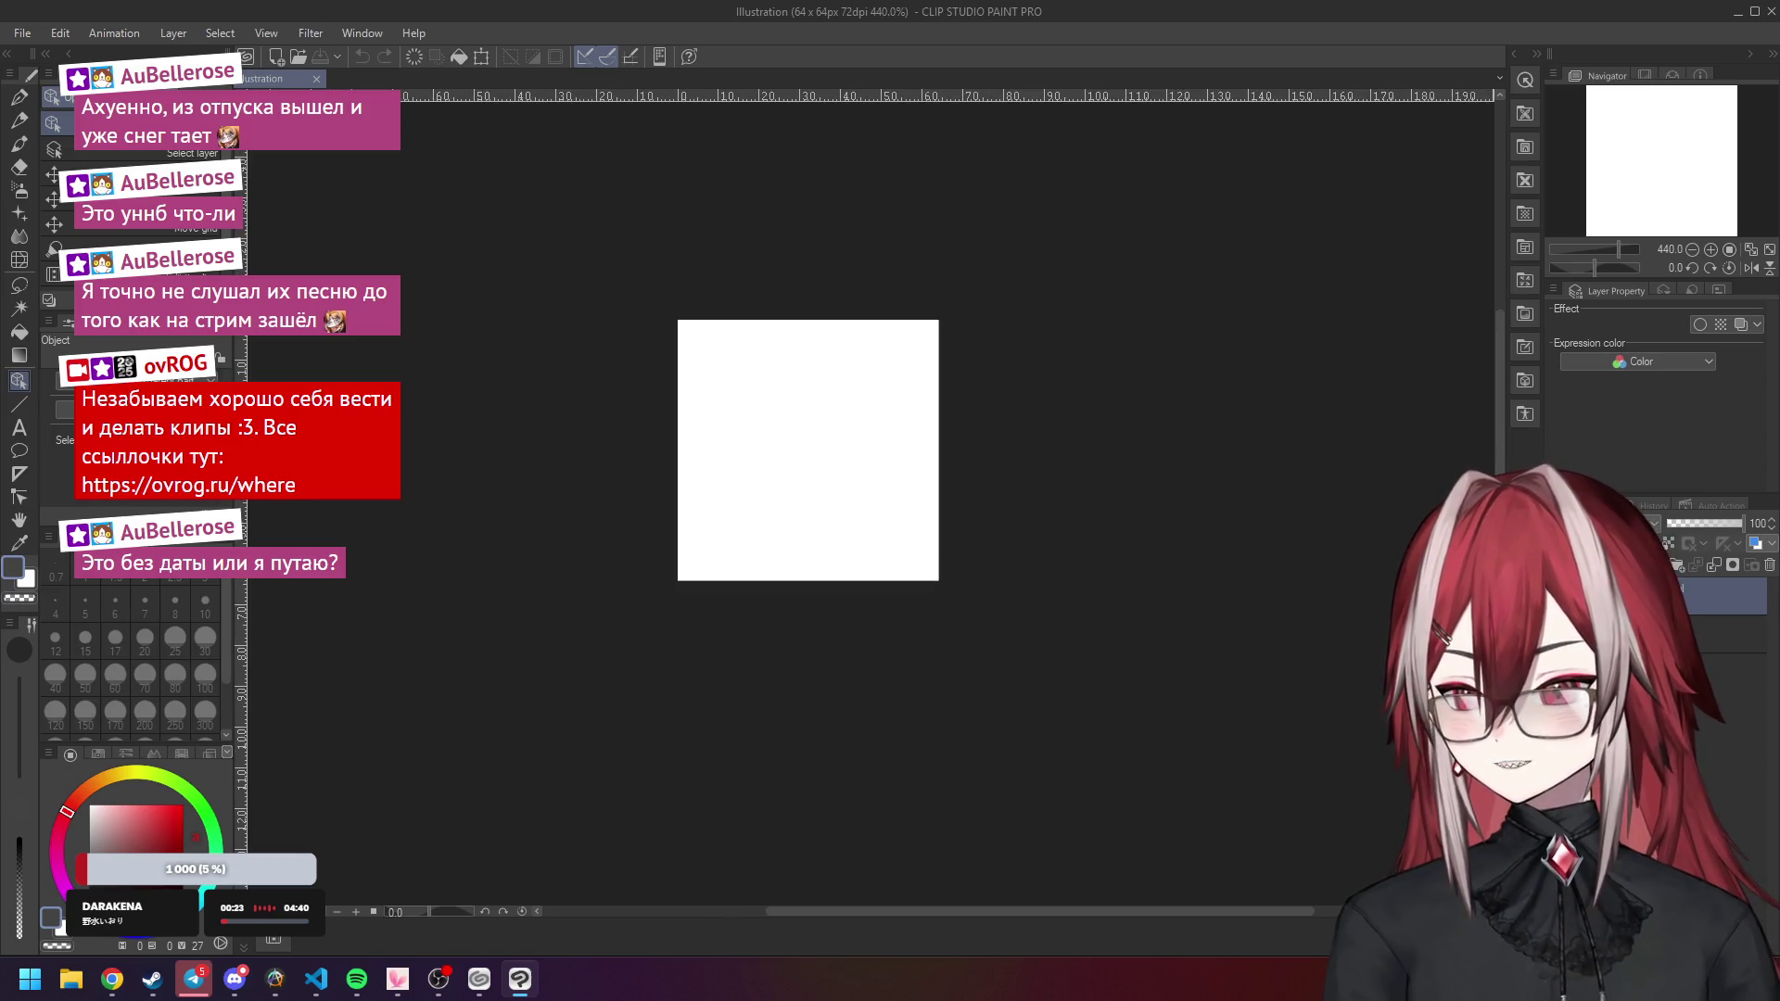
{"action": "key", "text": "Delete"}
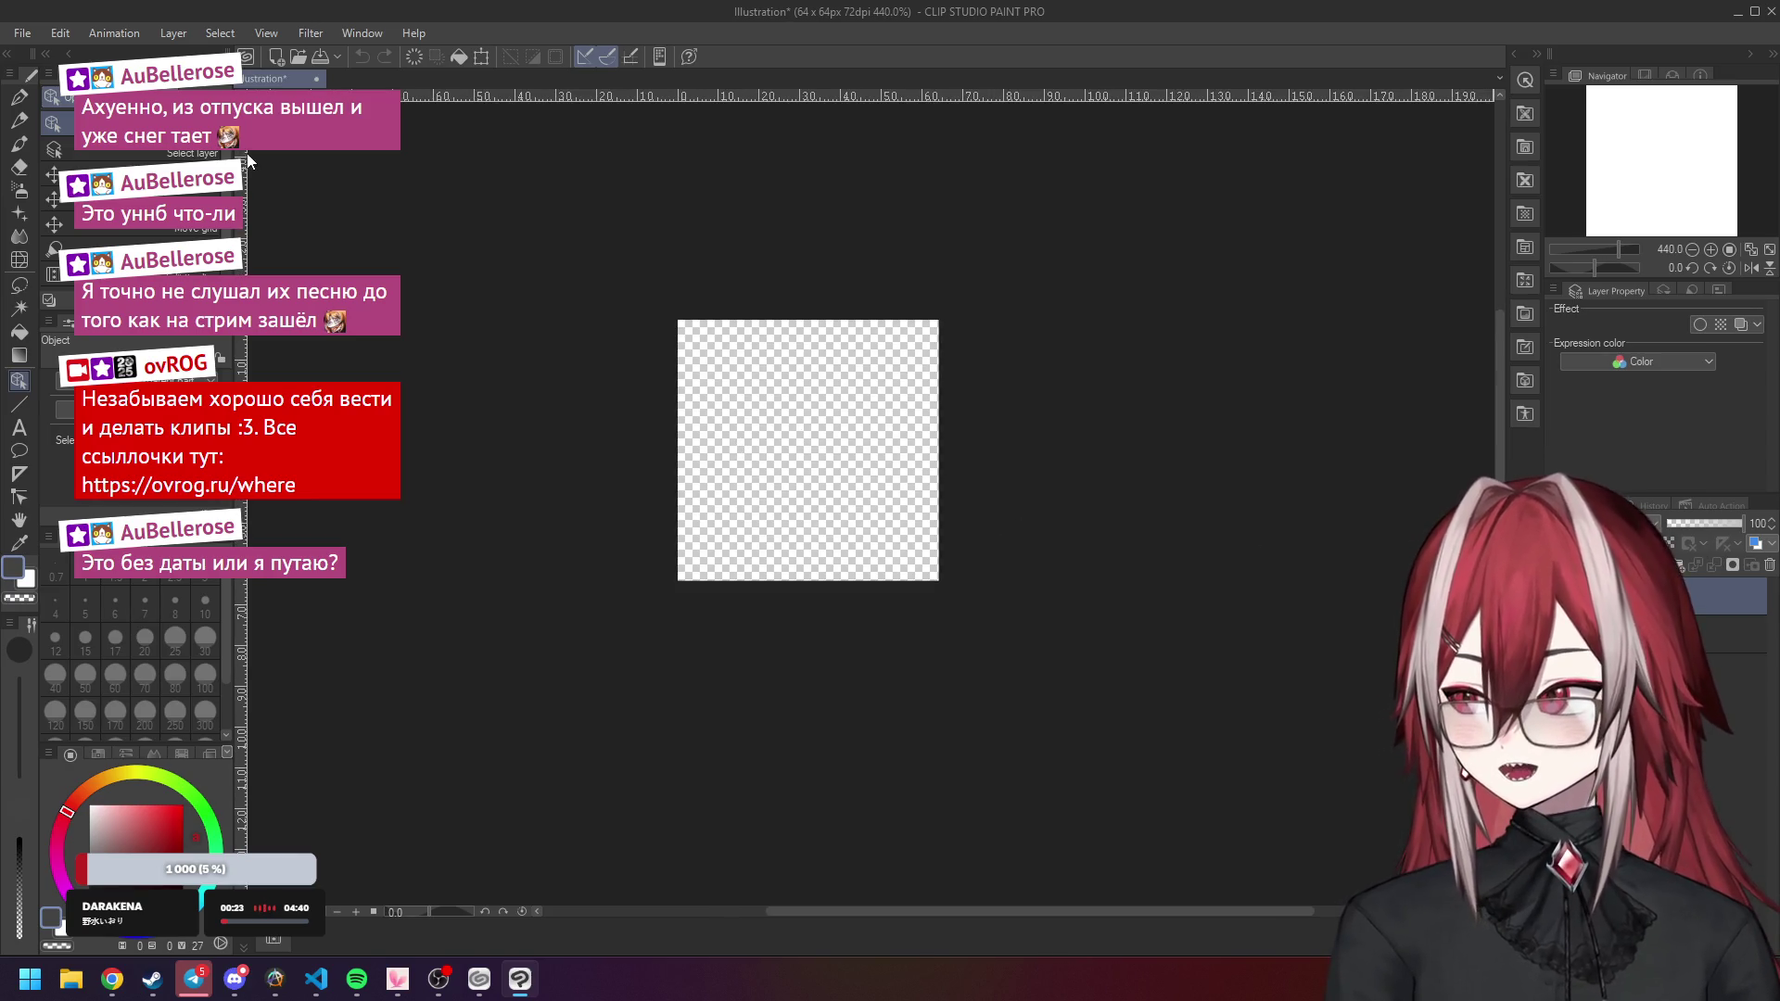
{"action": "left_click", "coordinate": [267, 33]}
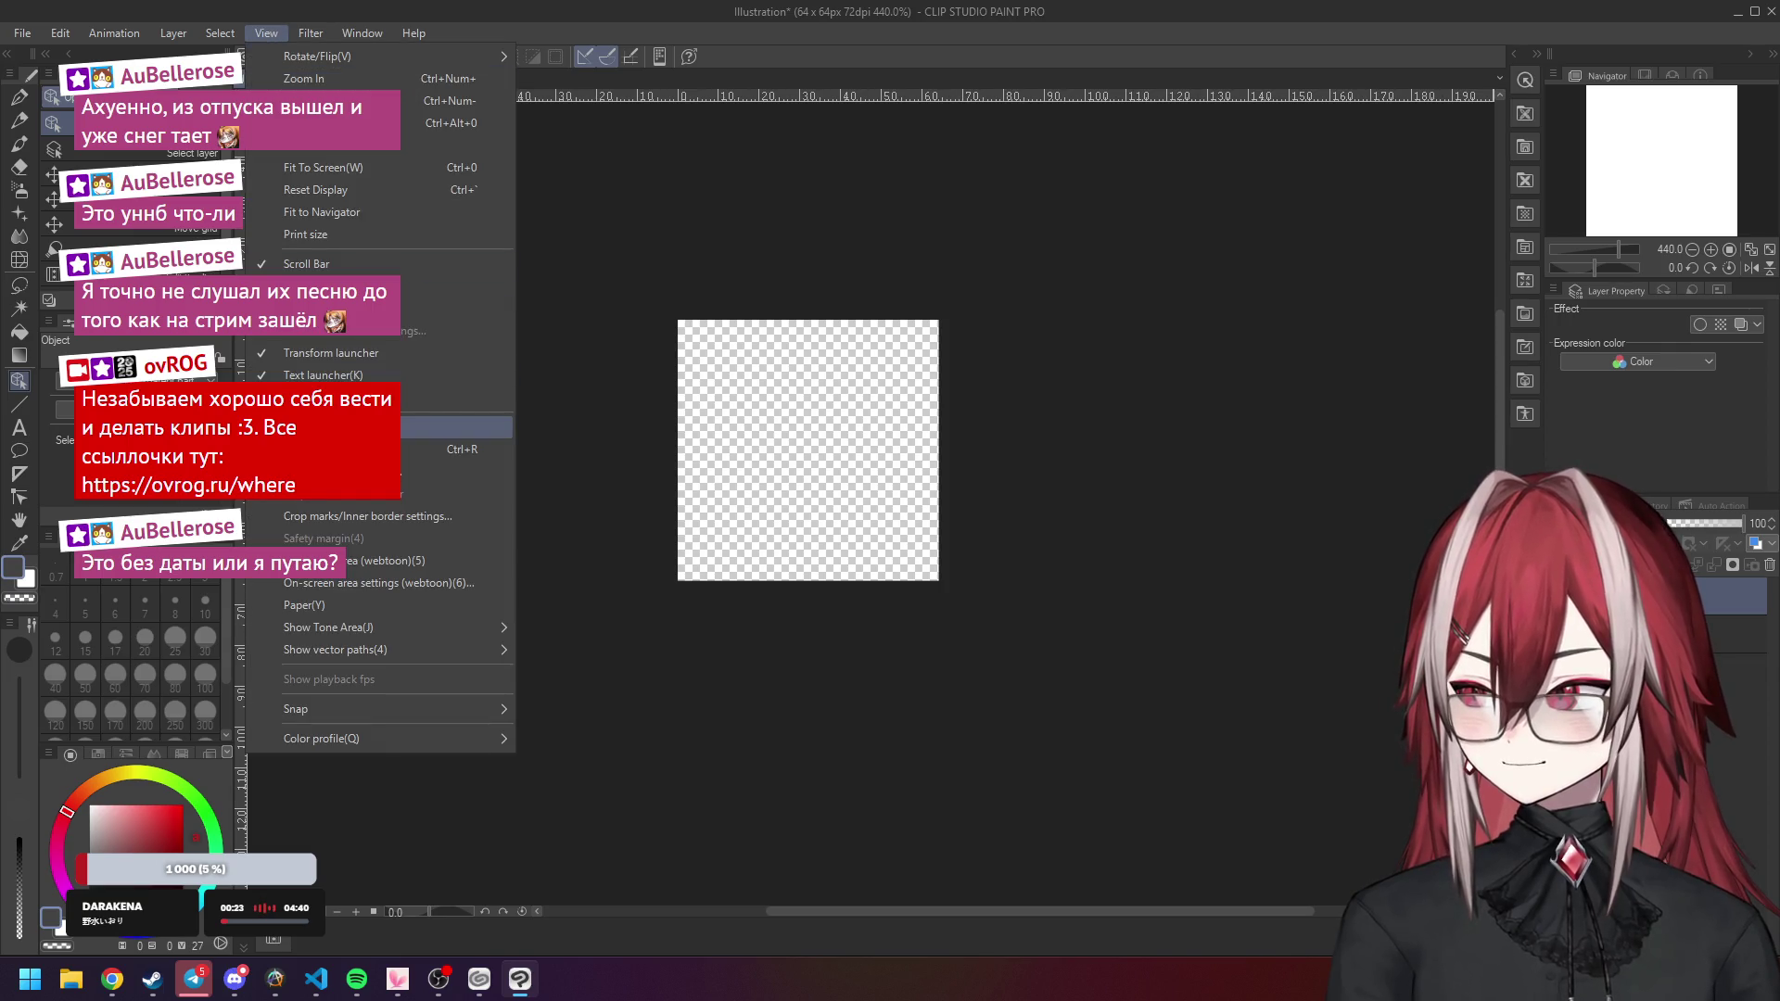
{"action": "left_click", "coordinate": [324, 426]}
{"action": "left_click", "coordinate": [266, 34]}
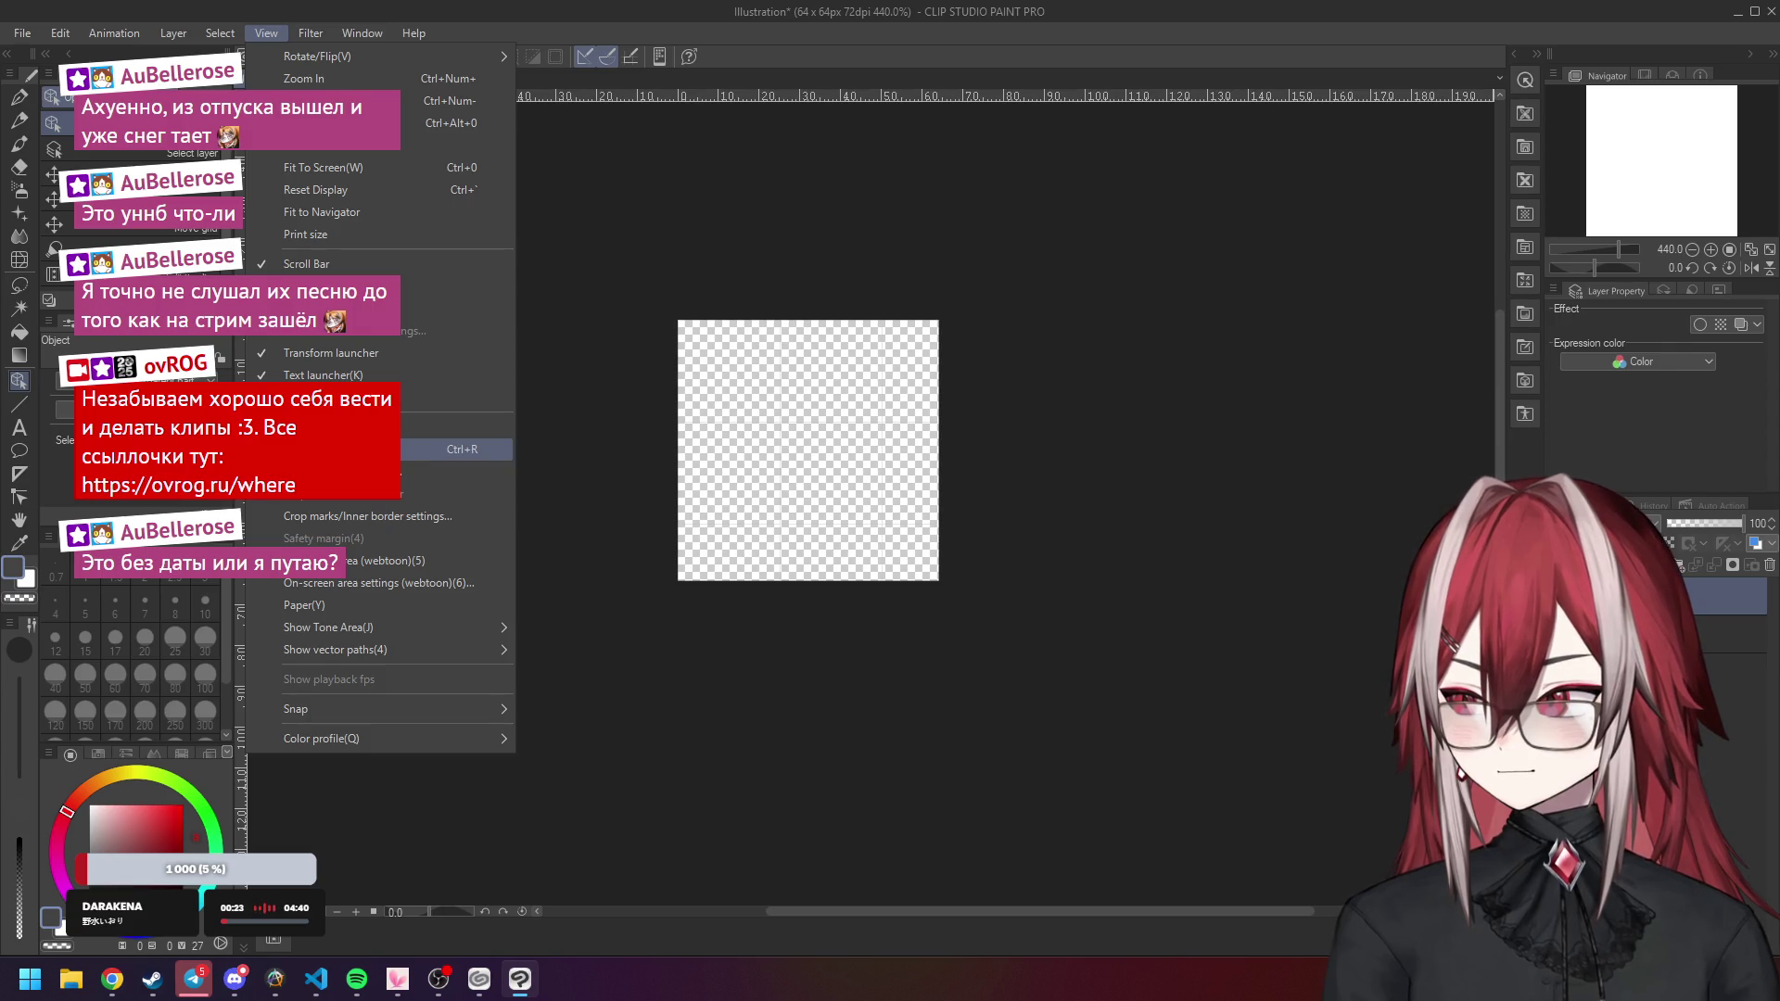
{"action": "left_click", "coordinate": [324, 471]}
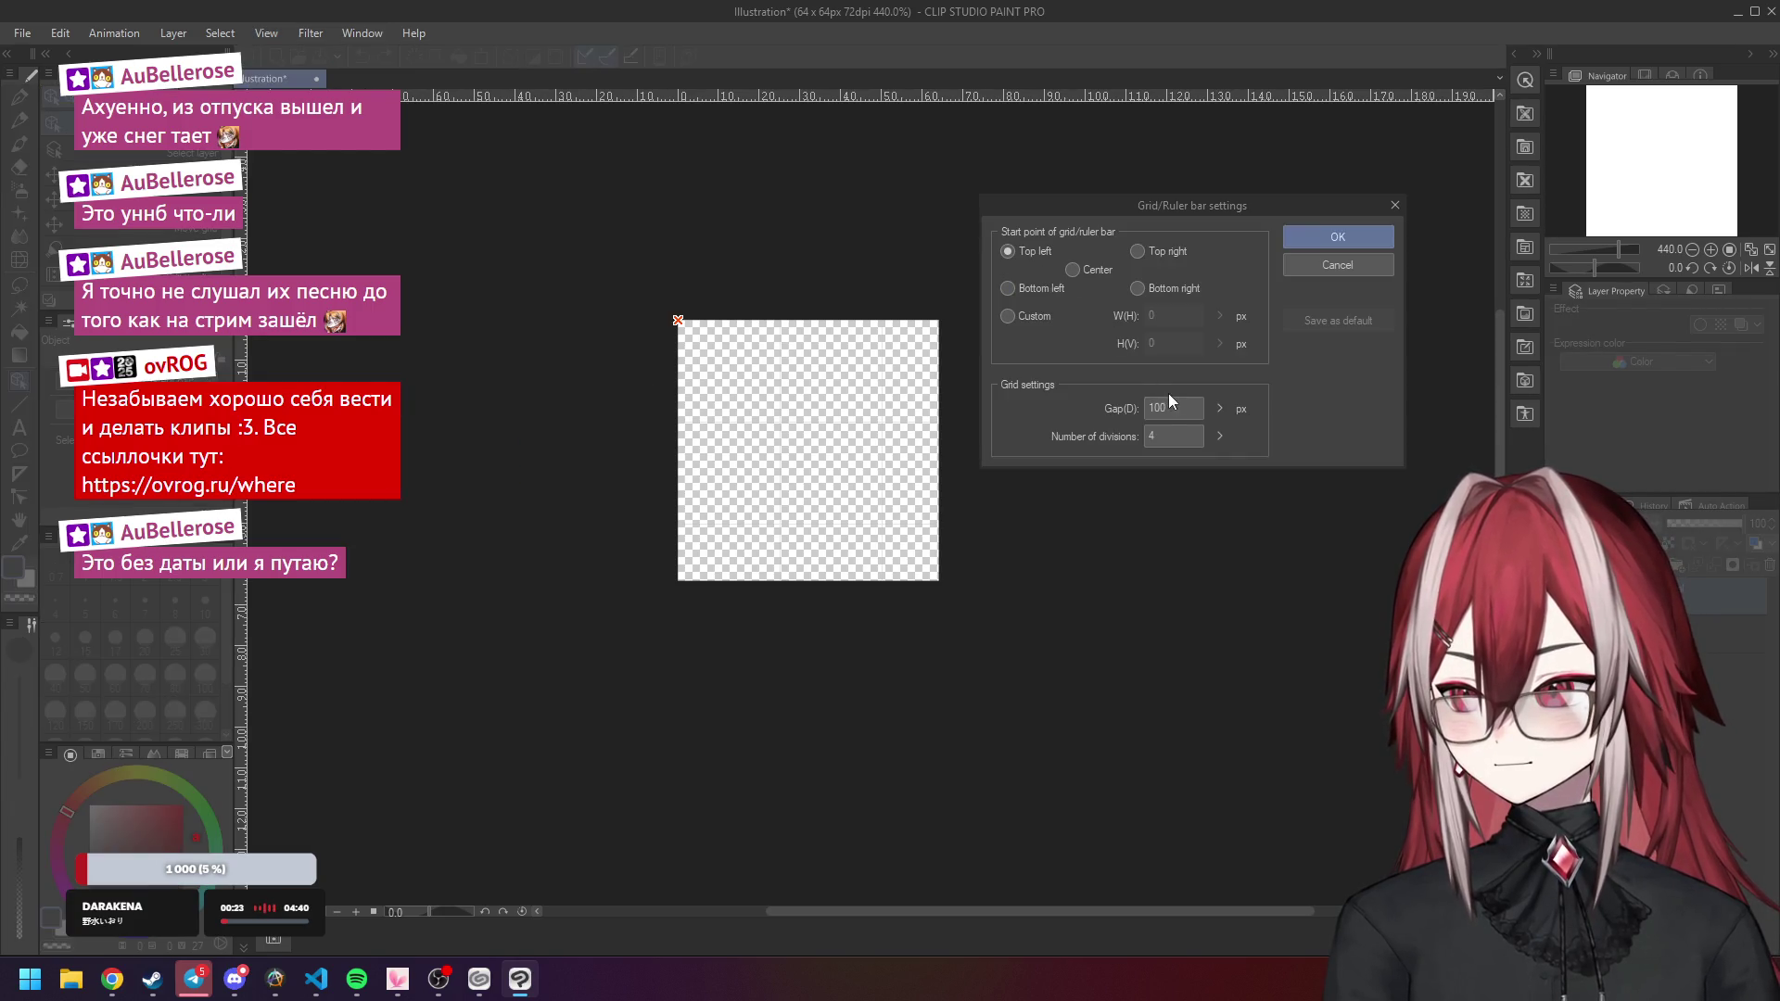
{"action": "type", "text": "64"}
{"action": "key", "text": "Tab"}
{"action": "type", "text": "0"}
{"action": "left_click", "coordinate": [1338, 238]}
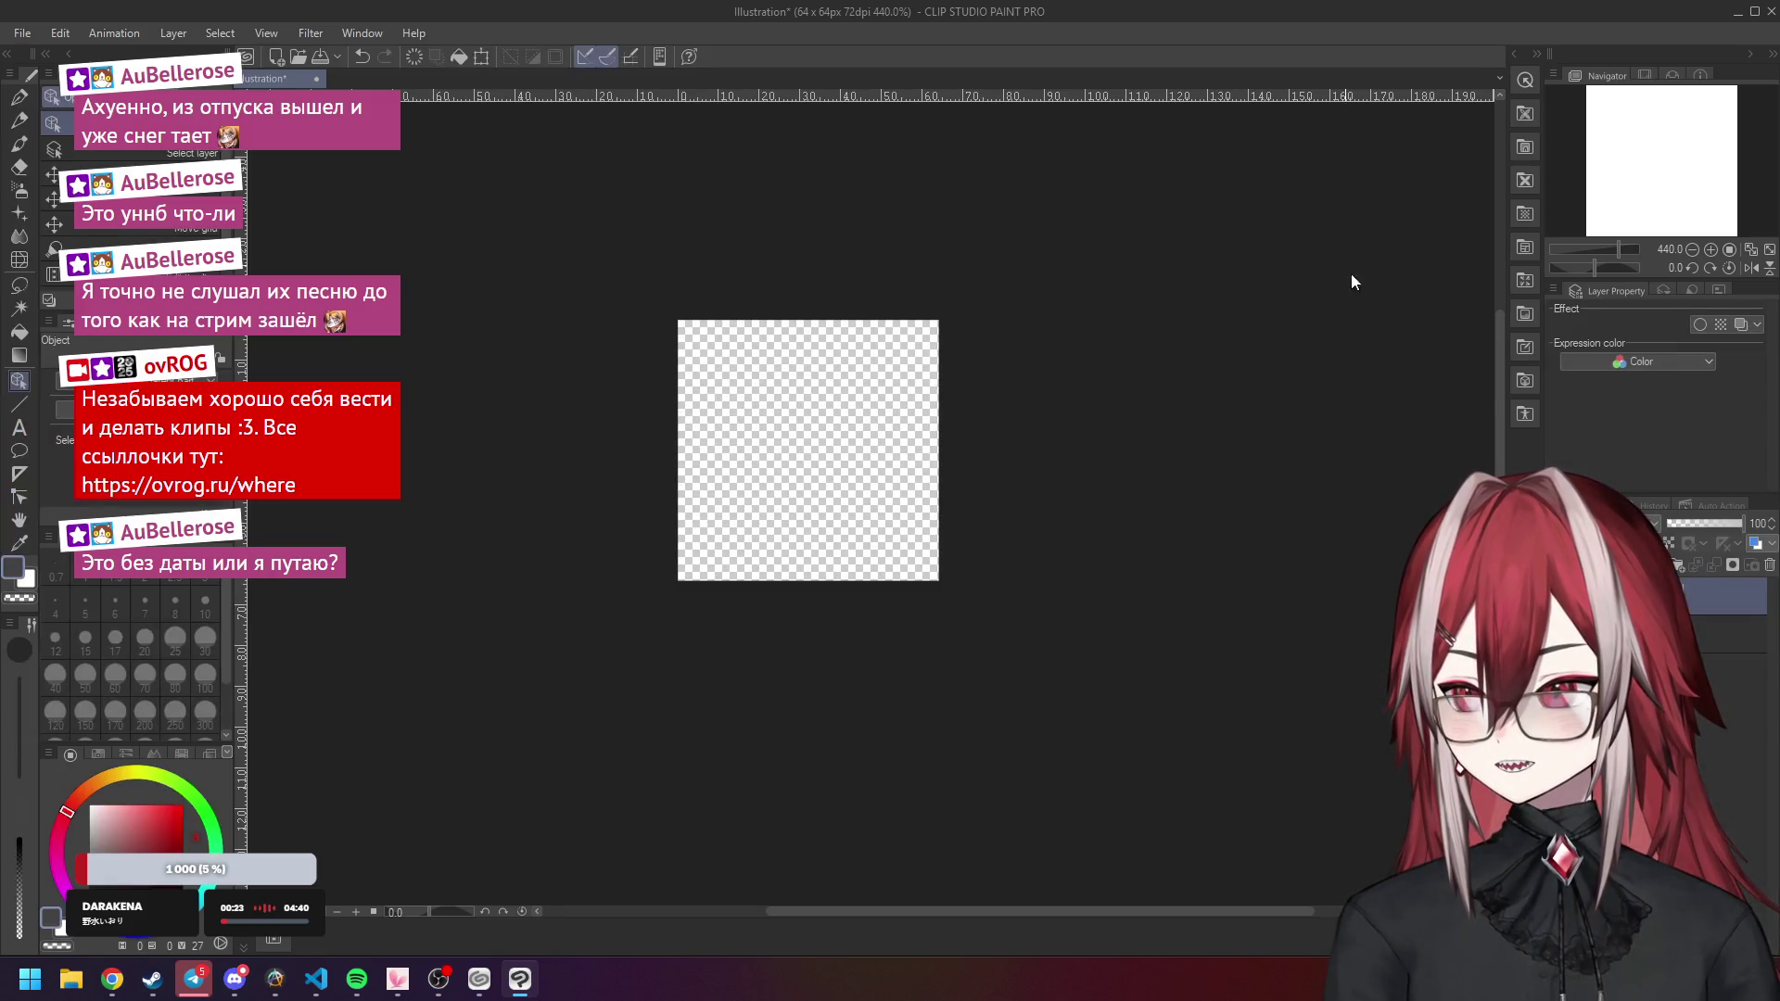
Change the Paper layer's colour to dark grey 202020.
{"action": "left_click", "coordinate": [1725, 633]}
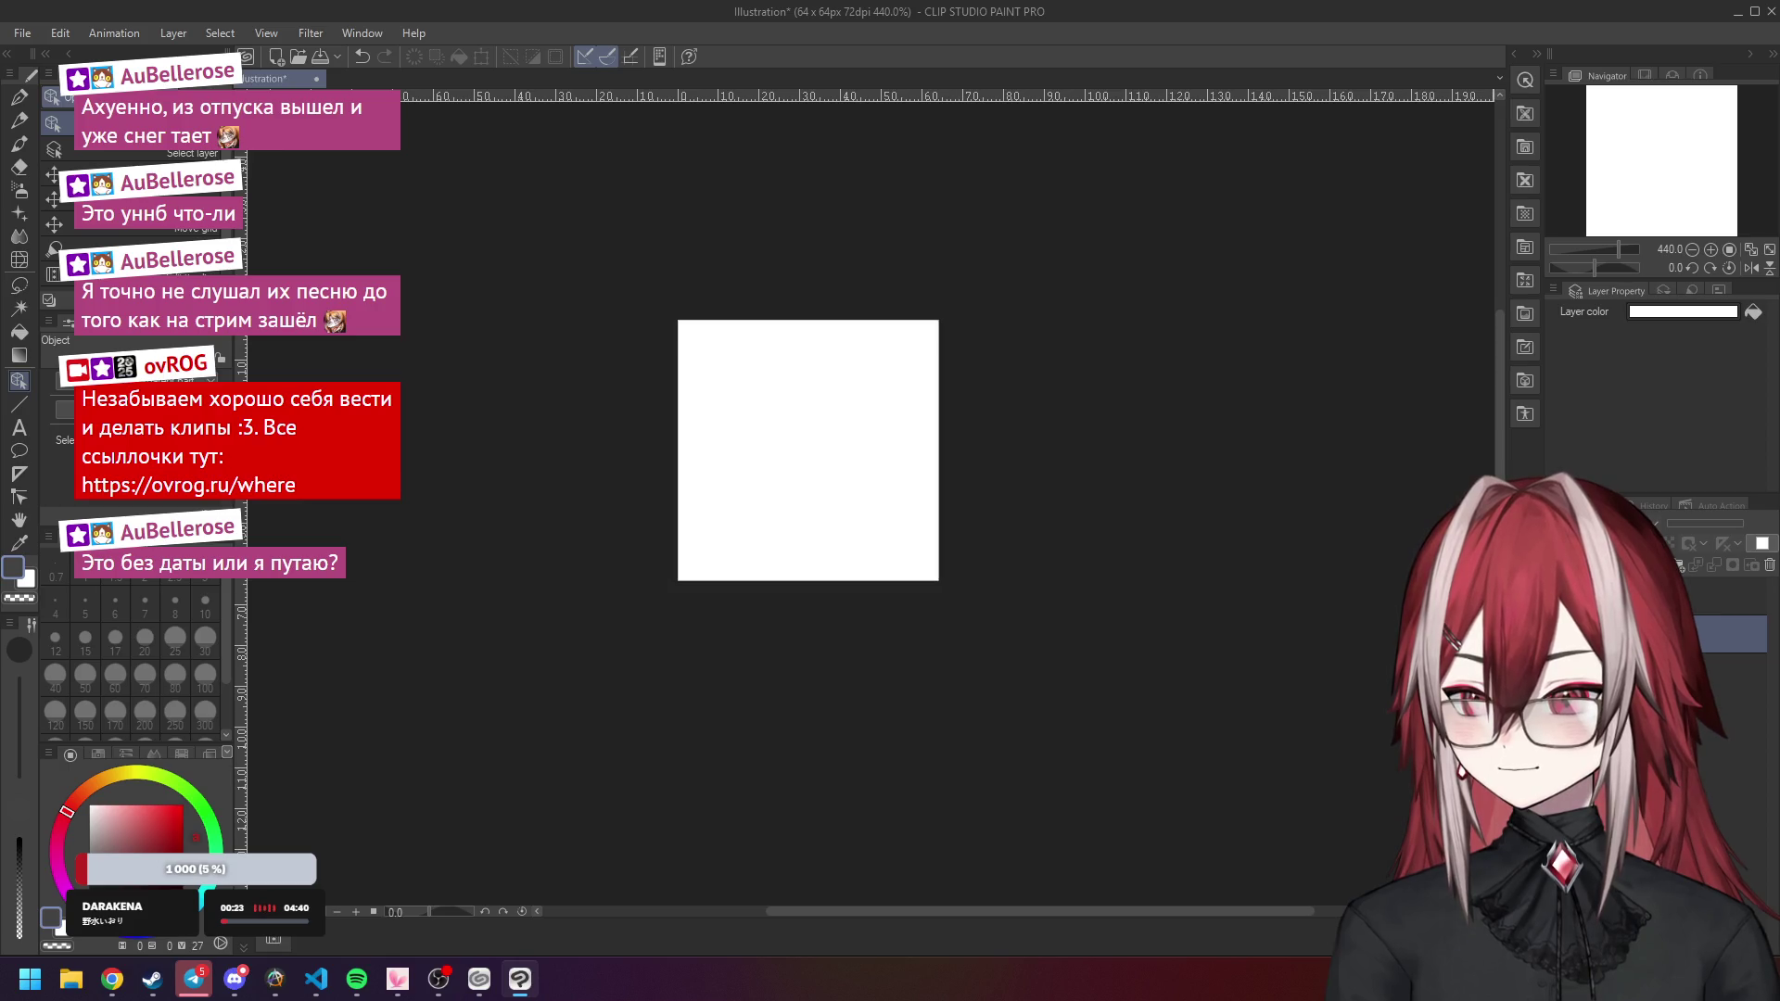
{"action": "left_click", "coordinate": [1683, 311]}
{"action": "left_click_drag", "start_coordinate": [1057, 566], "coordinate": [960, 580]}
{"action": "left_click", "coordinate": [1469, 360]}
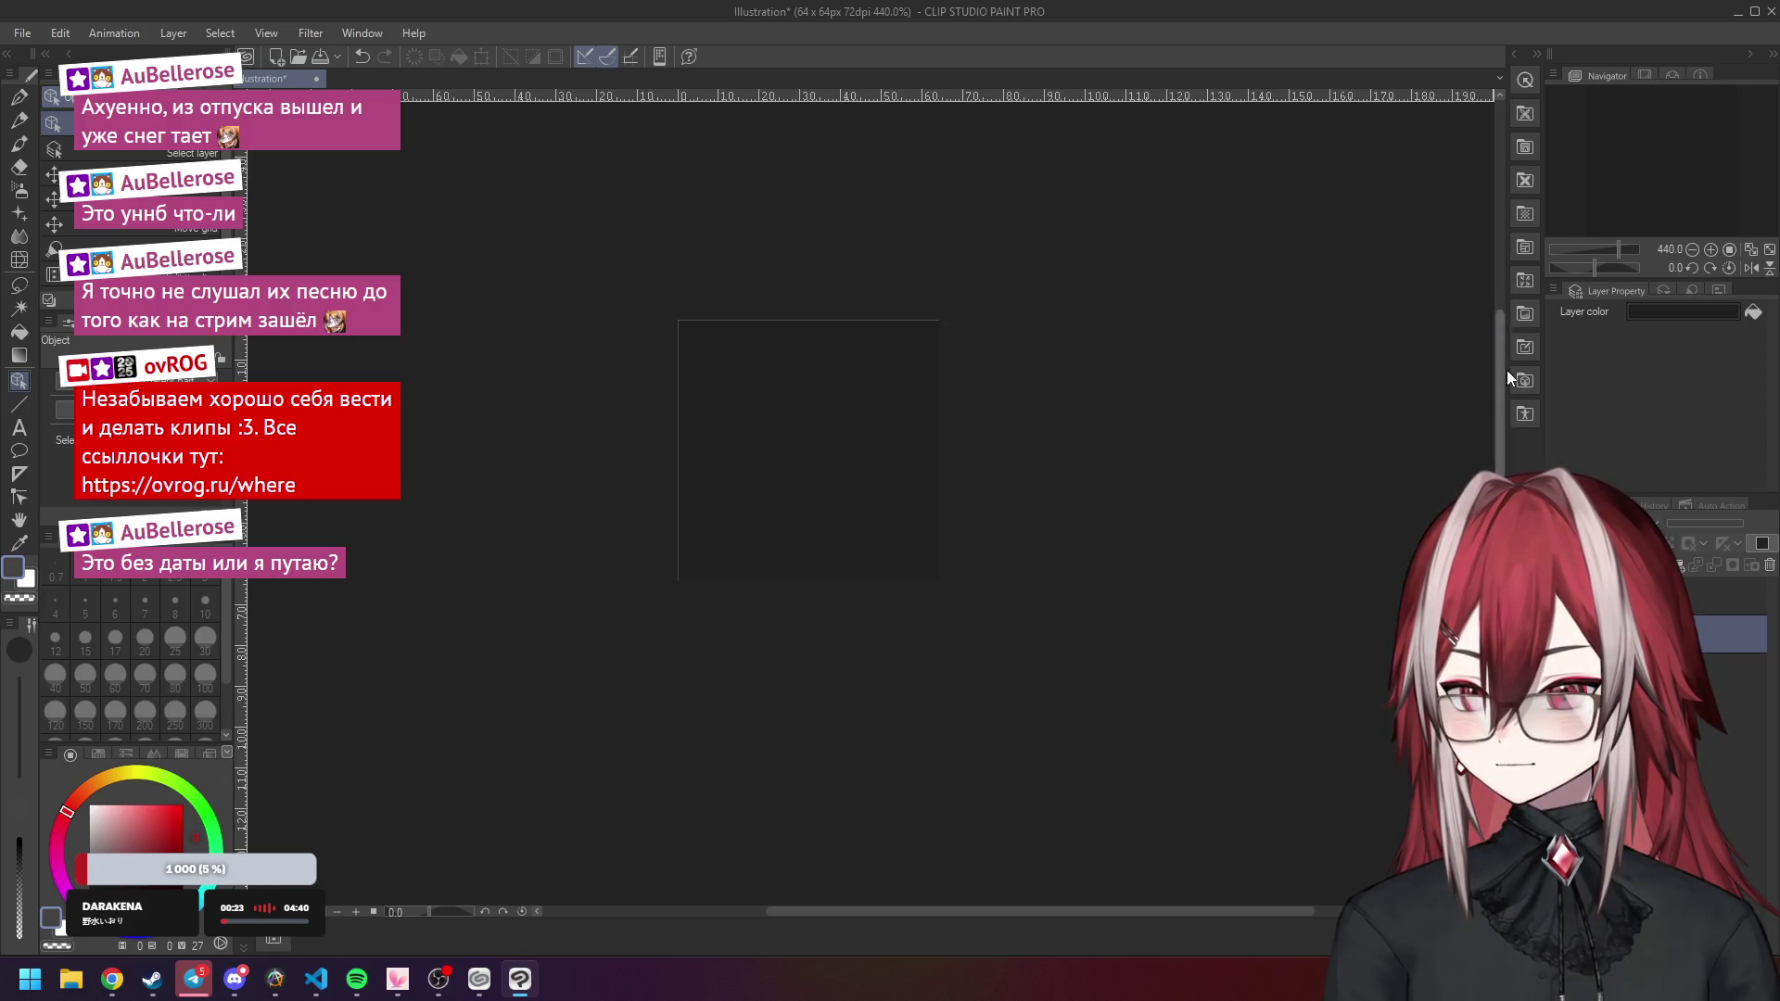
{"action": "left_click", "coordinate": [1725, 597]}
{"action": "left_click", "coordinate": [112, 979]}
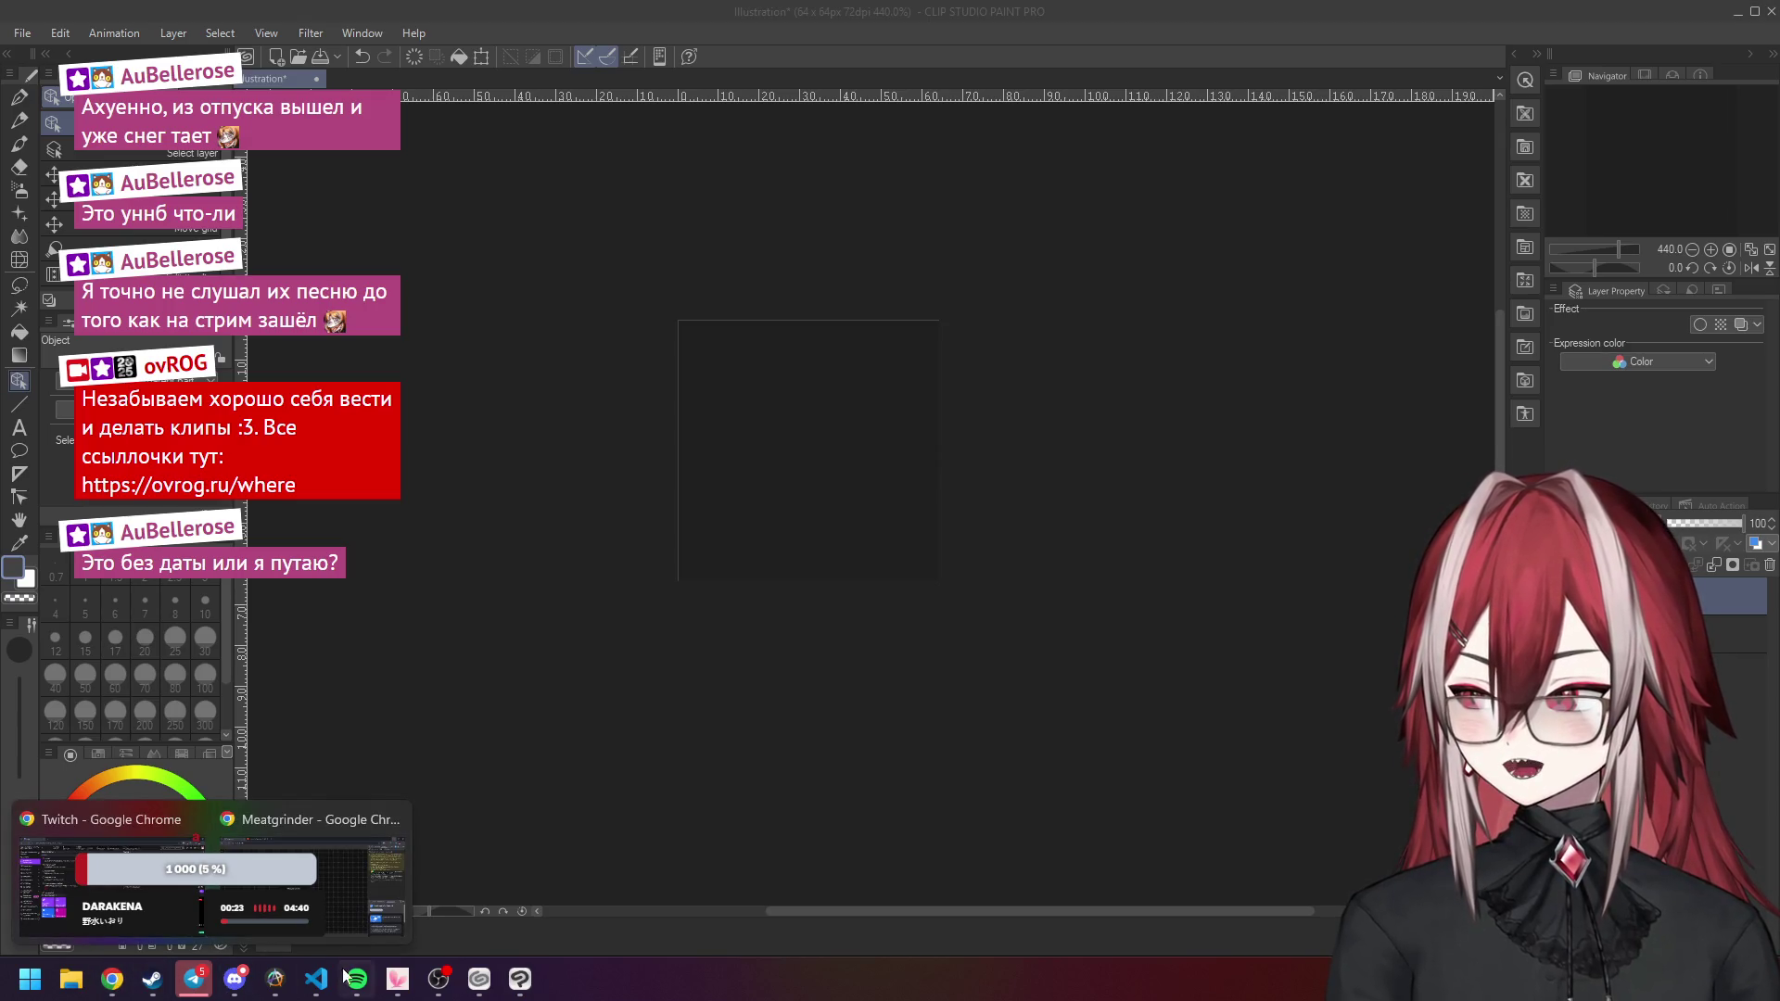
Preview pistol.png from the Visual Studio Code explorer sidebar.
{"action": "left_click", "coordinate": [314, 983]}
{"action": "left_click", "coordinate": [172, 641]}
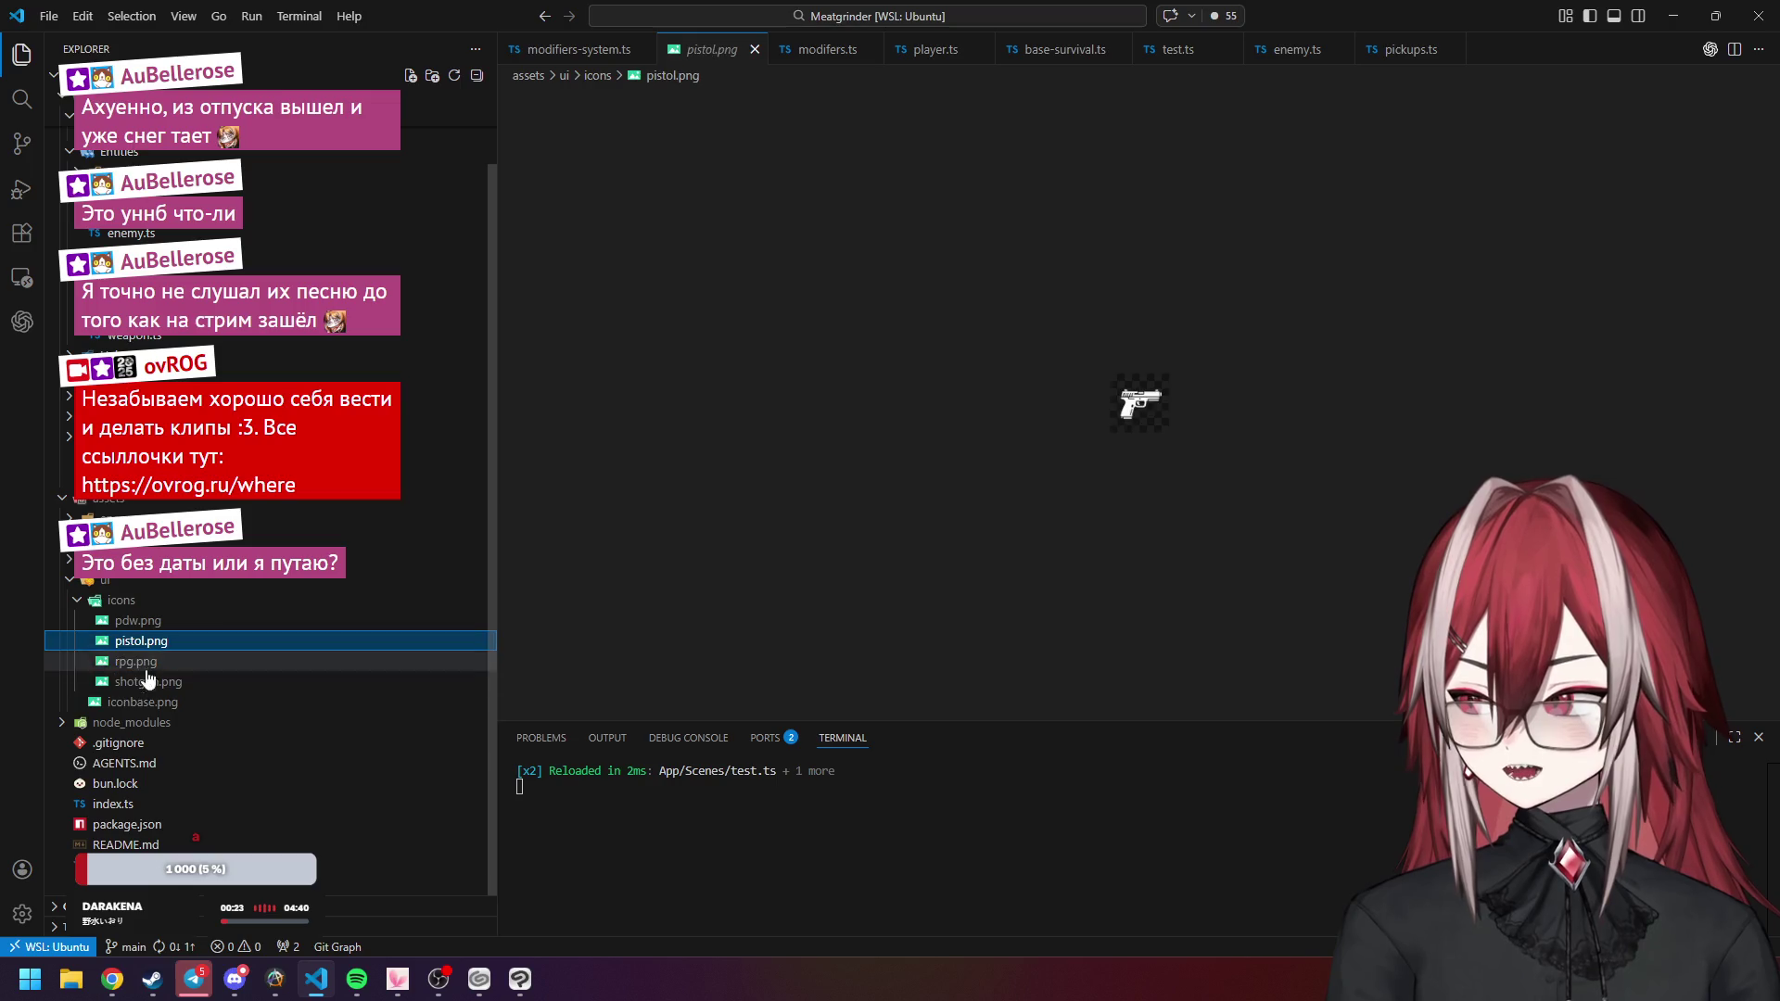
{"action": "mouse_move", "coordinate": [582, 964]}
{"action": "left_mouse_down"}
{"action": "mouse_move", "coordinate": [520, 973]}
{"action": "mouse_move", "coordinate": [581, 877]}
{"action": "left_mouse_up"}
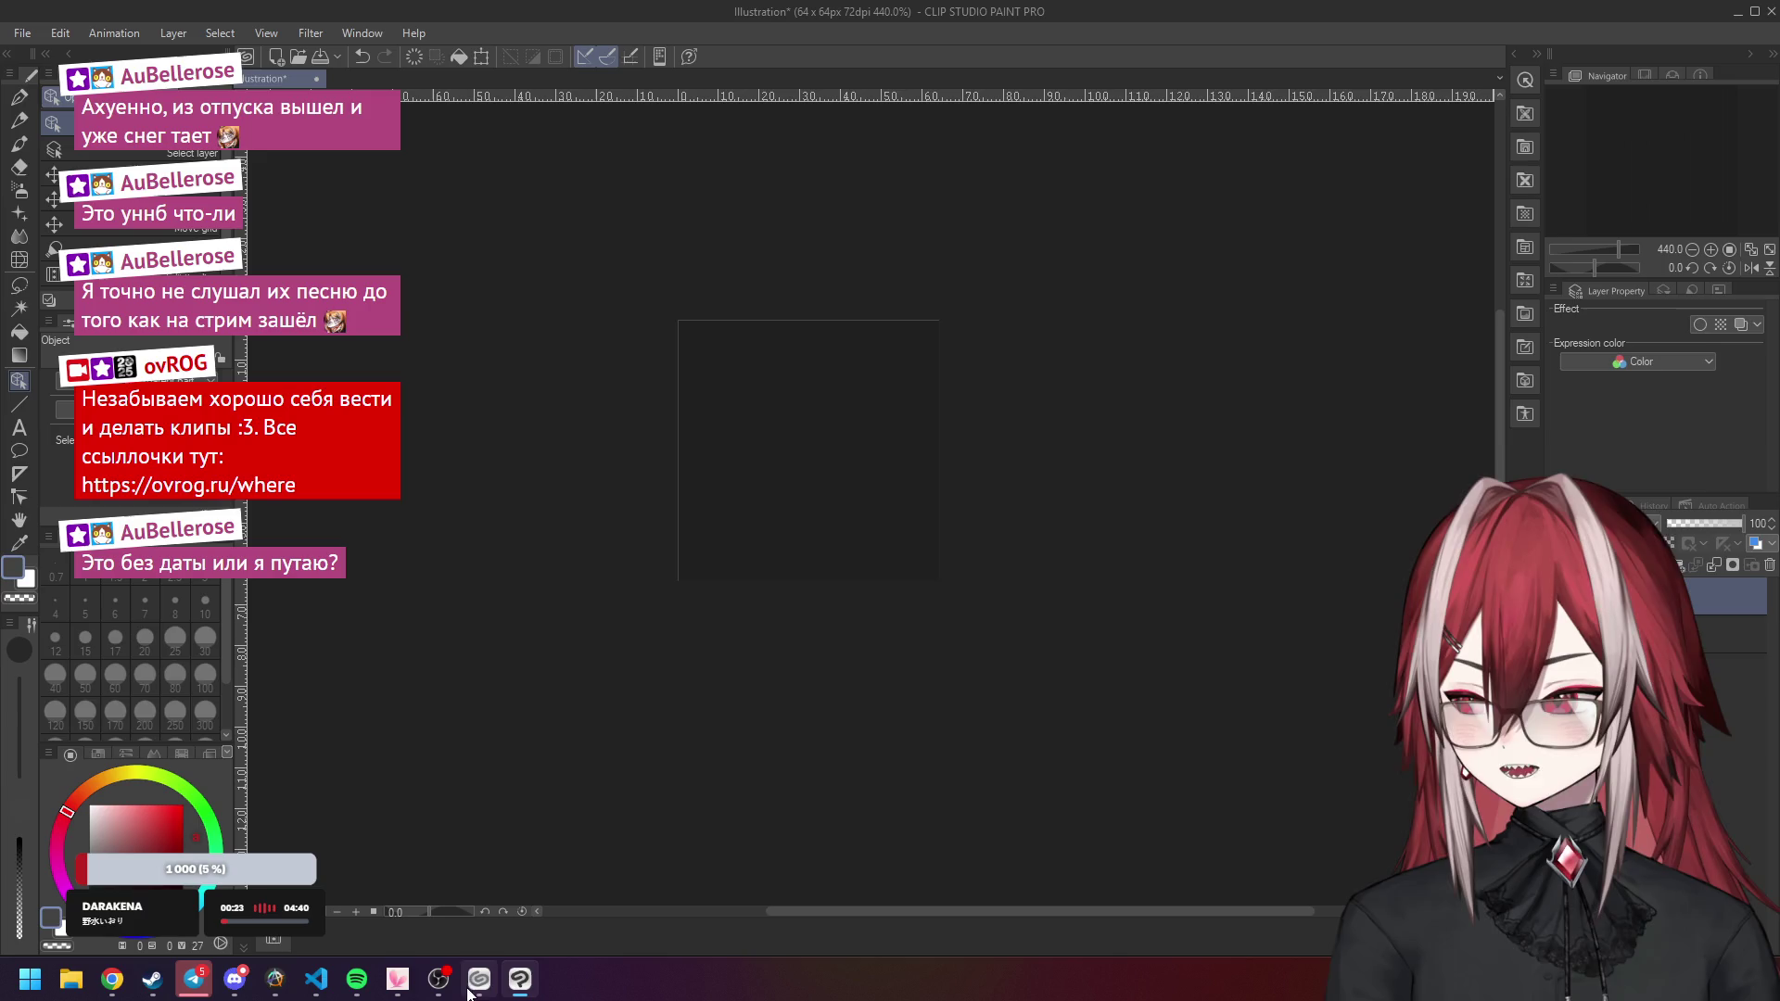
{"action": "mouse_move", "coordinate": [119, 993]}
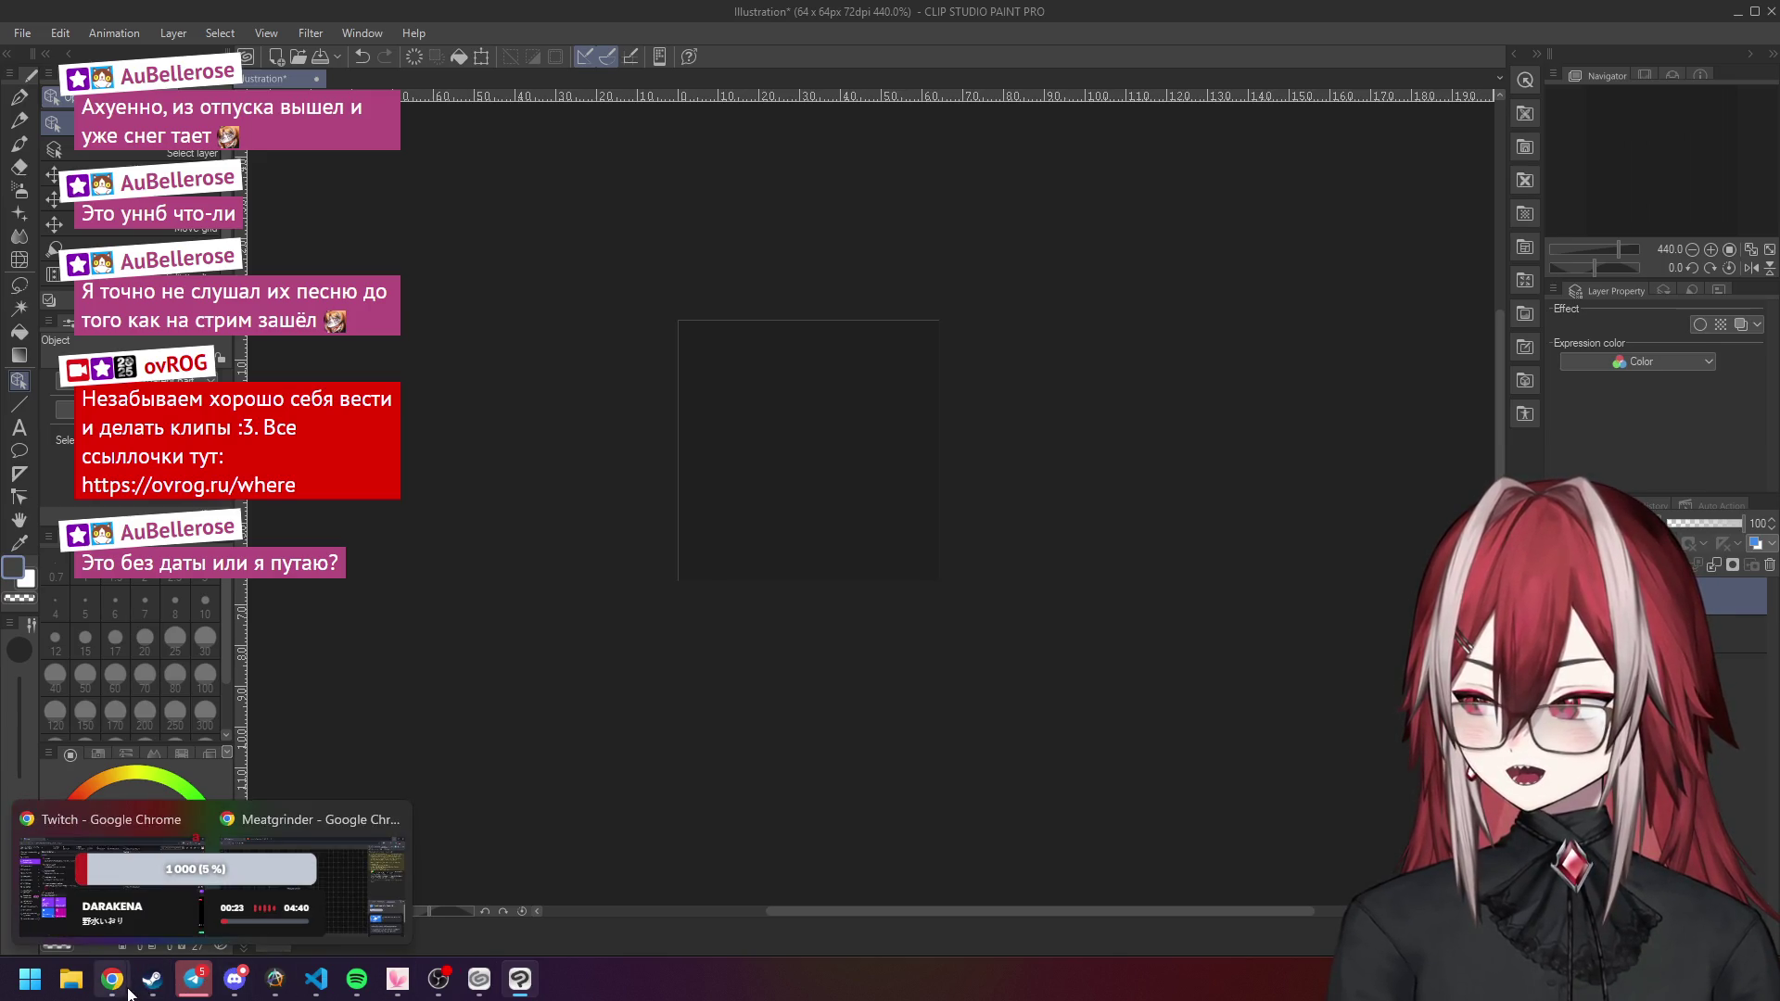
{"action": "left_click", "coordinate": [317, 979]}
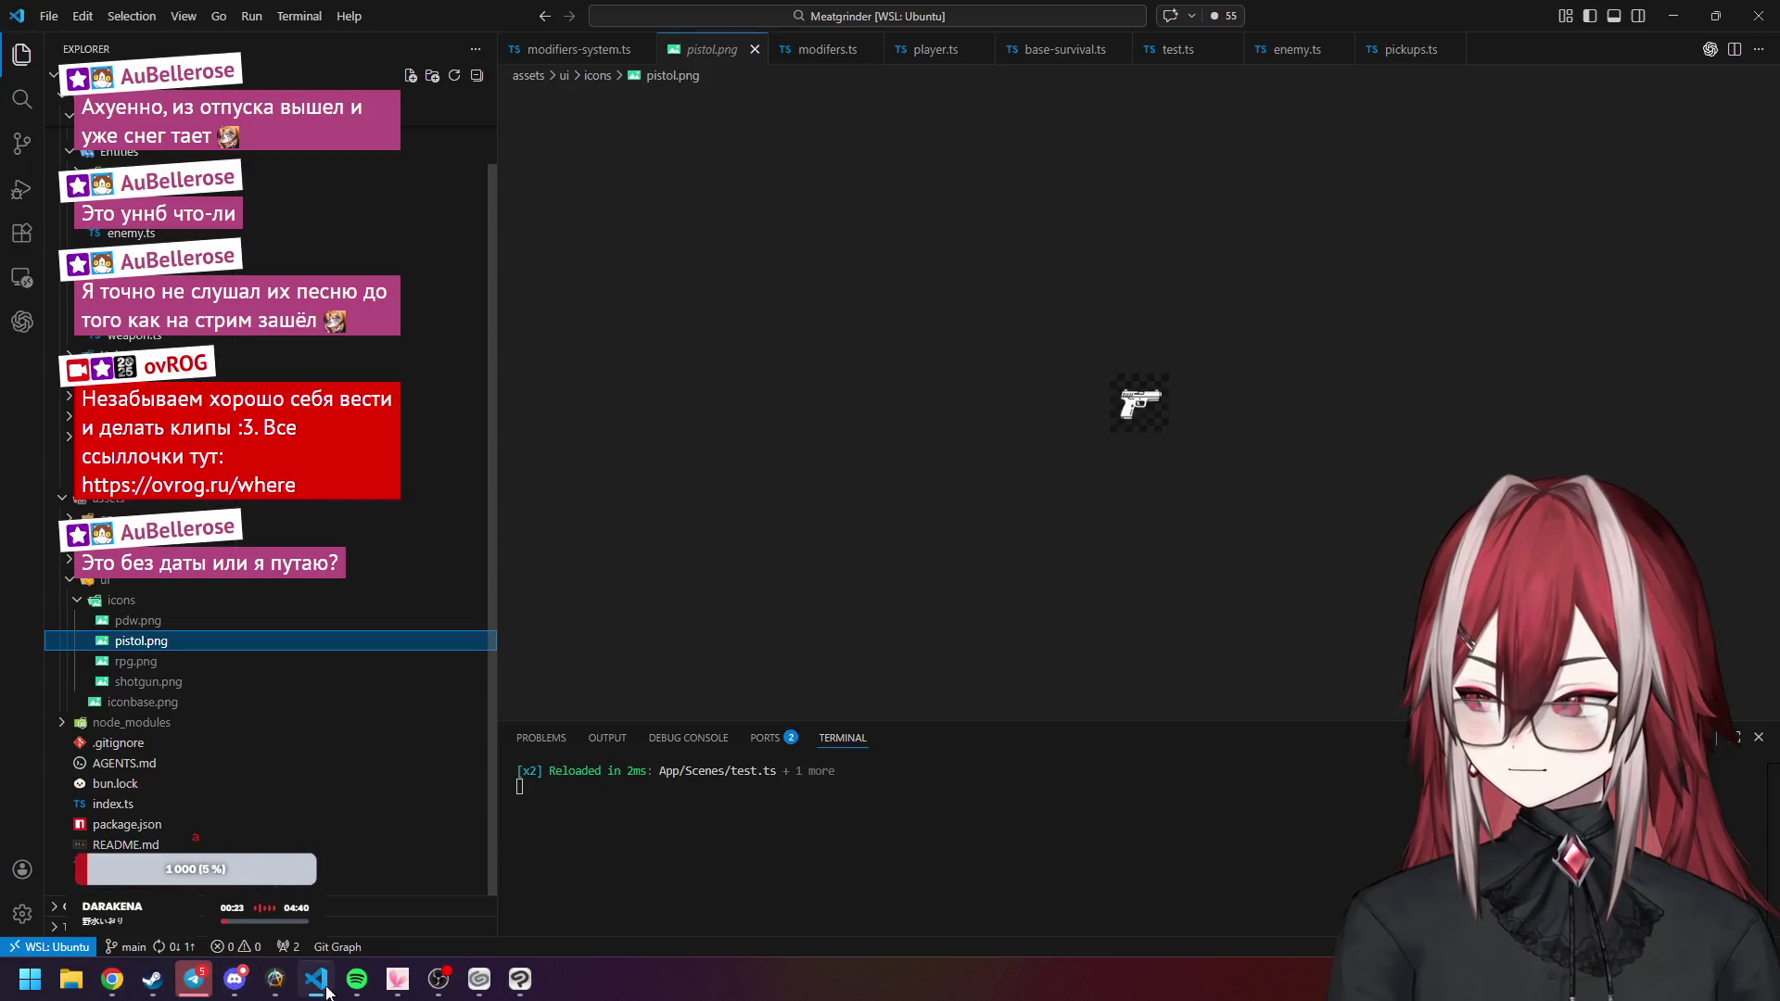
Reveal pistol.png in File Explorer and drag it onto the Clip Studio canvas.
{"action": "right_click", "coordinate": [201, 646]}
{"action": "left_click", "coordinate": [519, 979]}
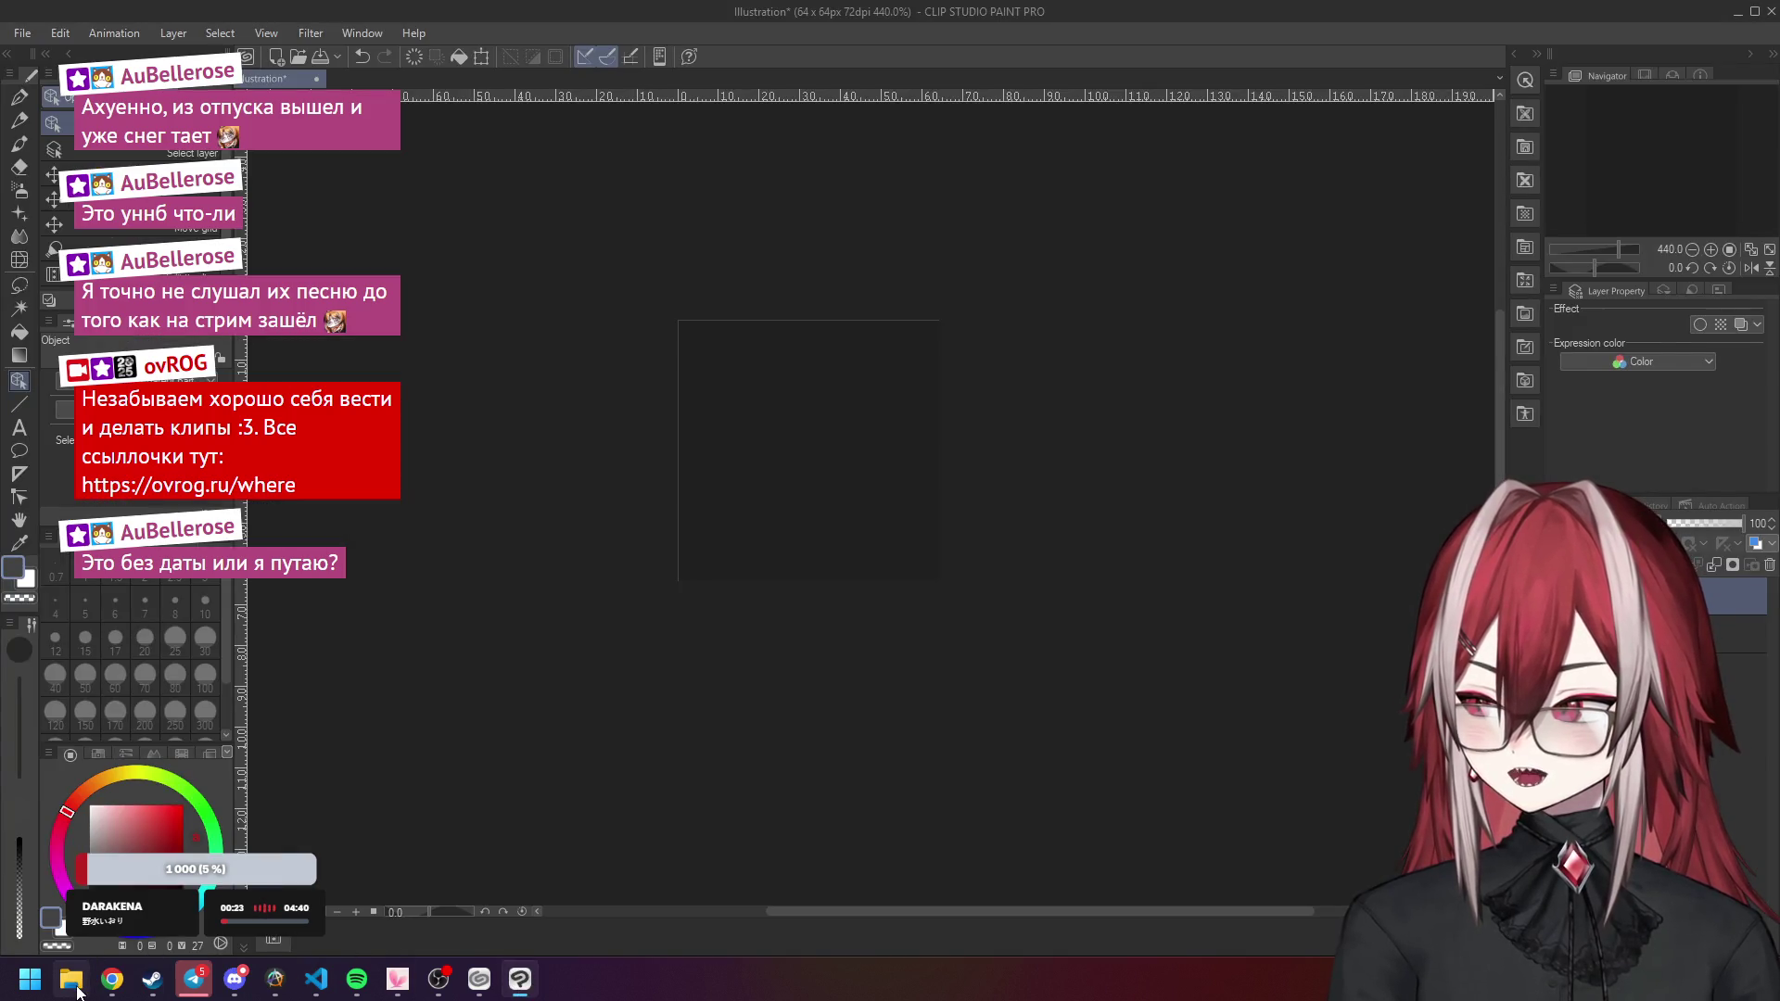
{"action": "left_click", "coordinate": [316, 979]}
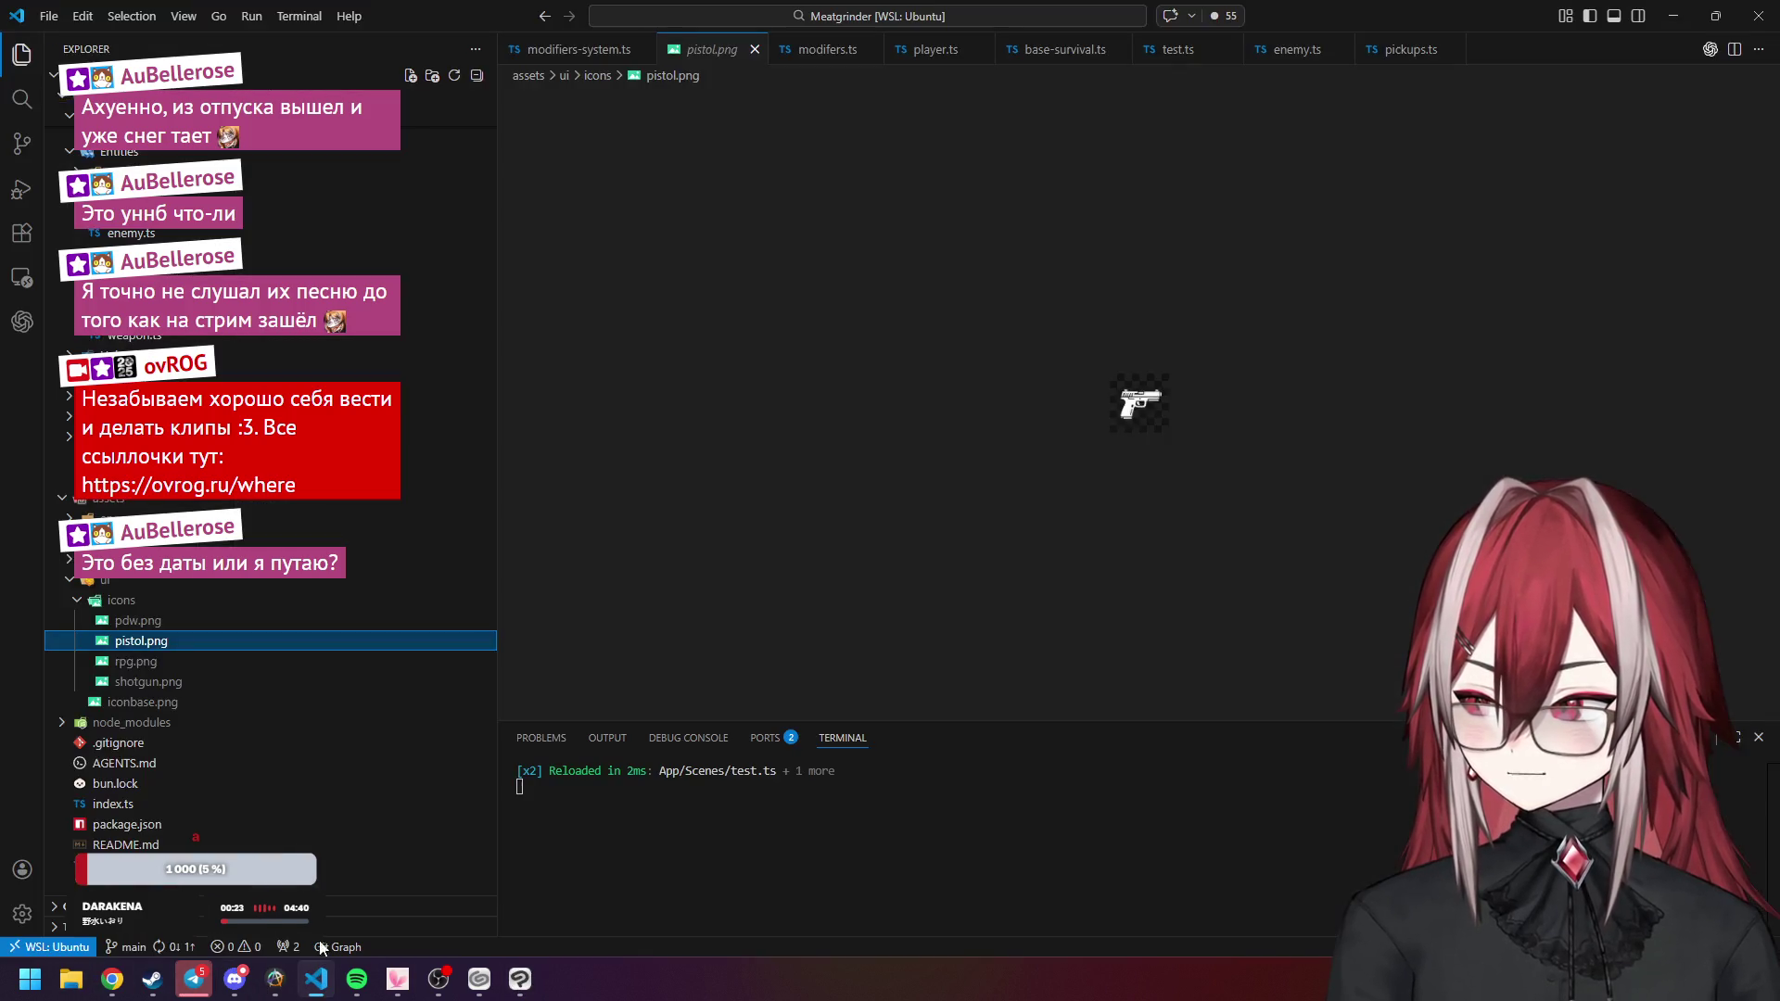
{"action": "right_click", "coordinate": [211, 655]}
{"action": "left_click", "coordinate": [530, 266]}
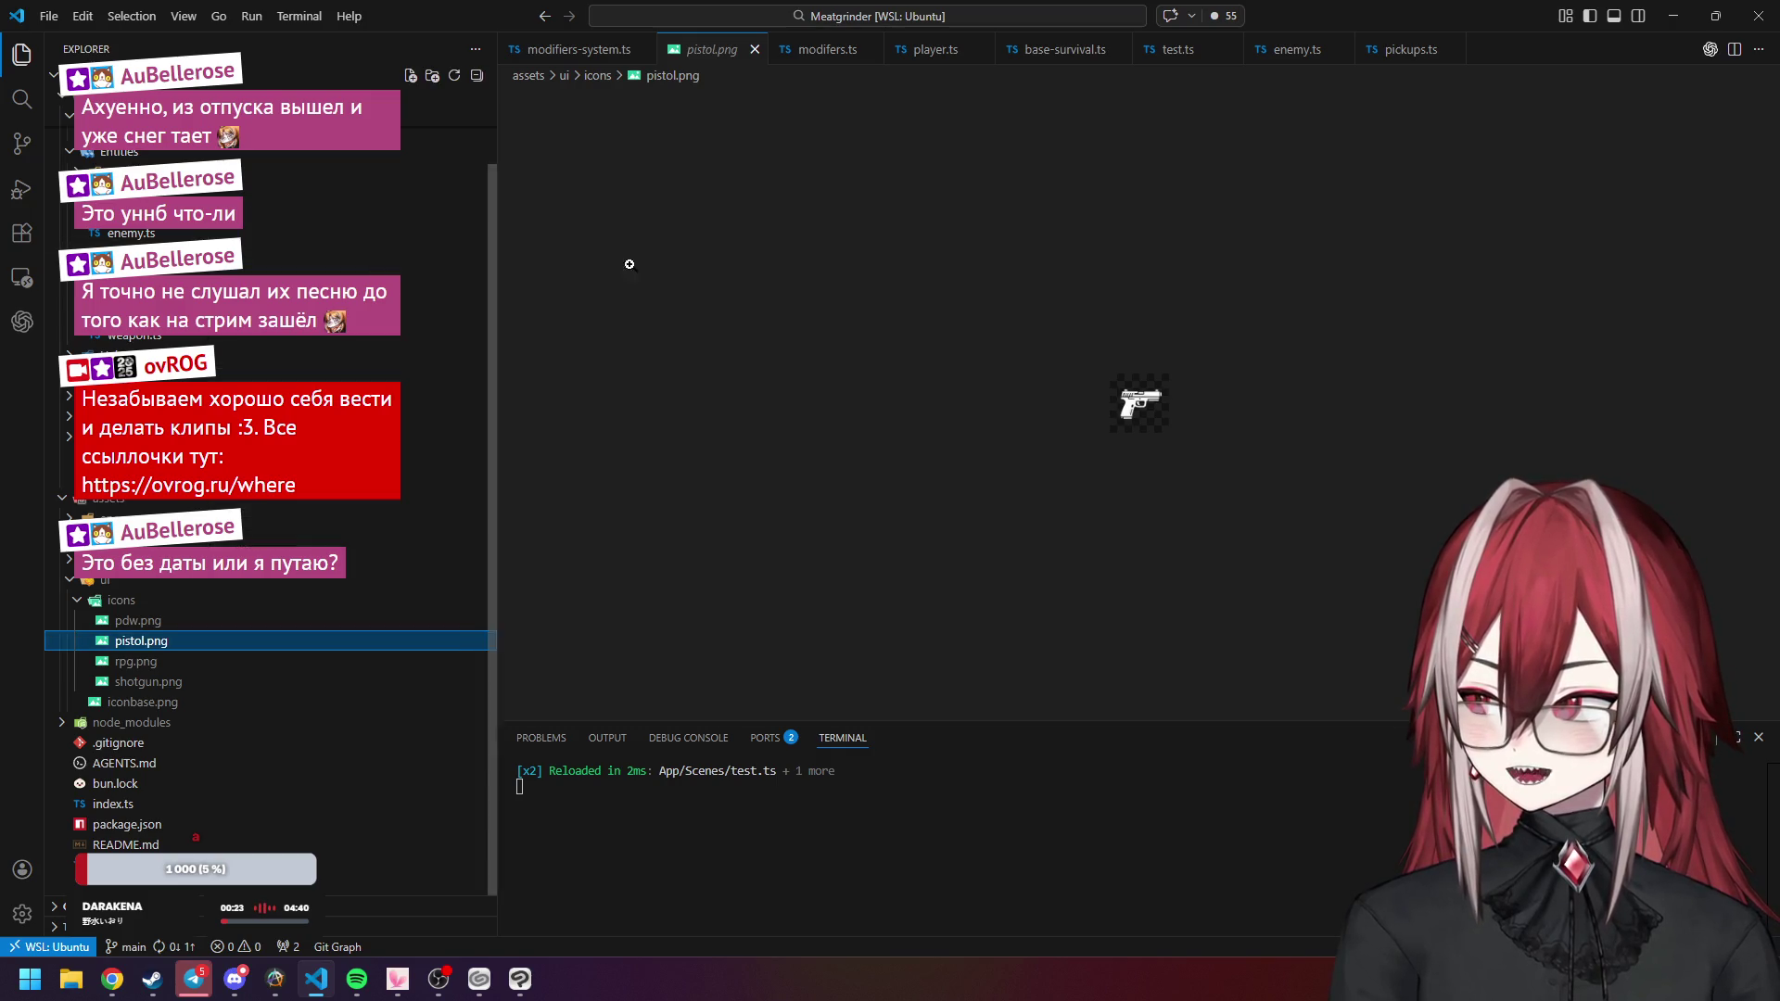
{"action": "left_click", "coordinate": [1673, 15]}
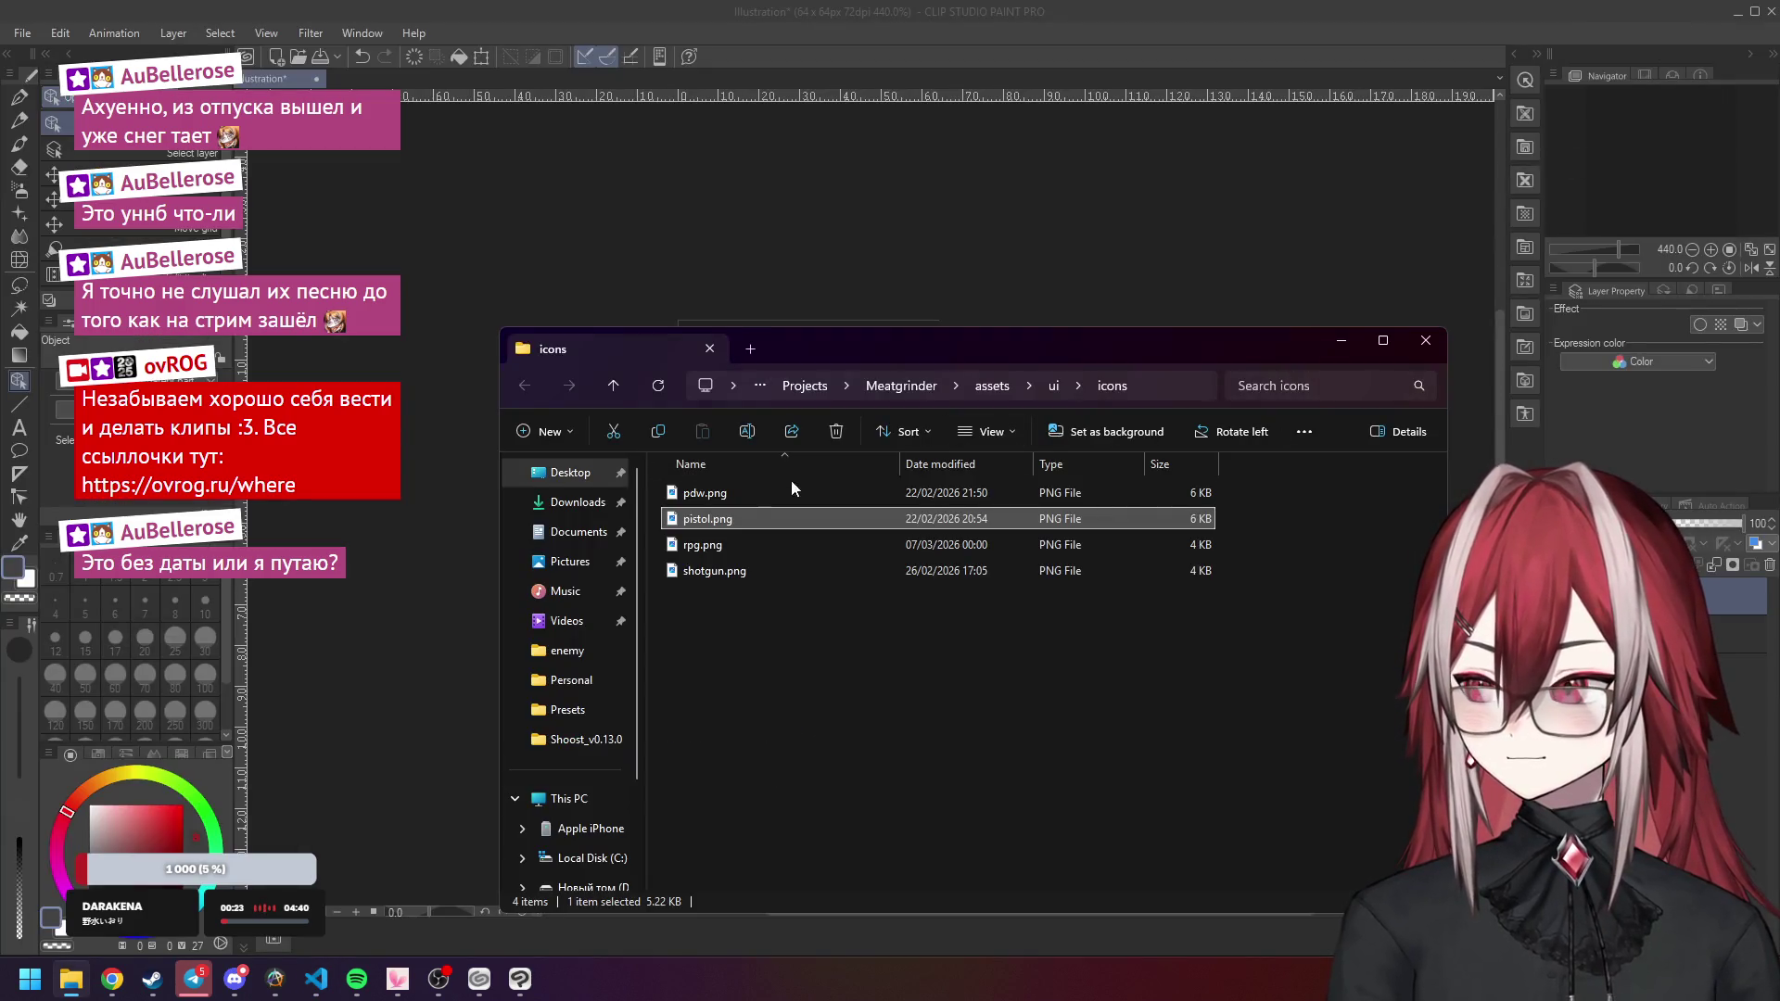
{"action": "mouse_move", "coordinate": [714, 521]}
{"action": "left_mouse_down"}
{"action": "mouse_move", "coordinate": [1728, 575]}
{"action": "mouse_move", "coordinate": [1697, 593]}
{"action": "left_mouse_up"}
Delete the leftover layer and put a transform box around the pistol.
{"action": "left_click", "coordinate": [1768, 566]}
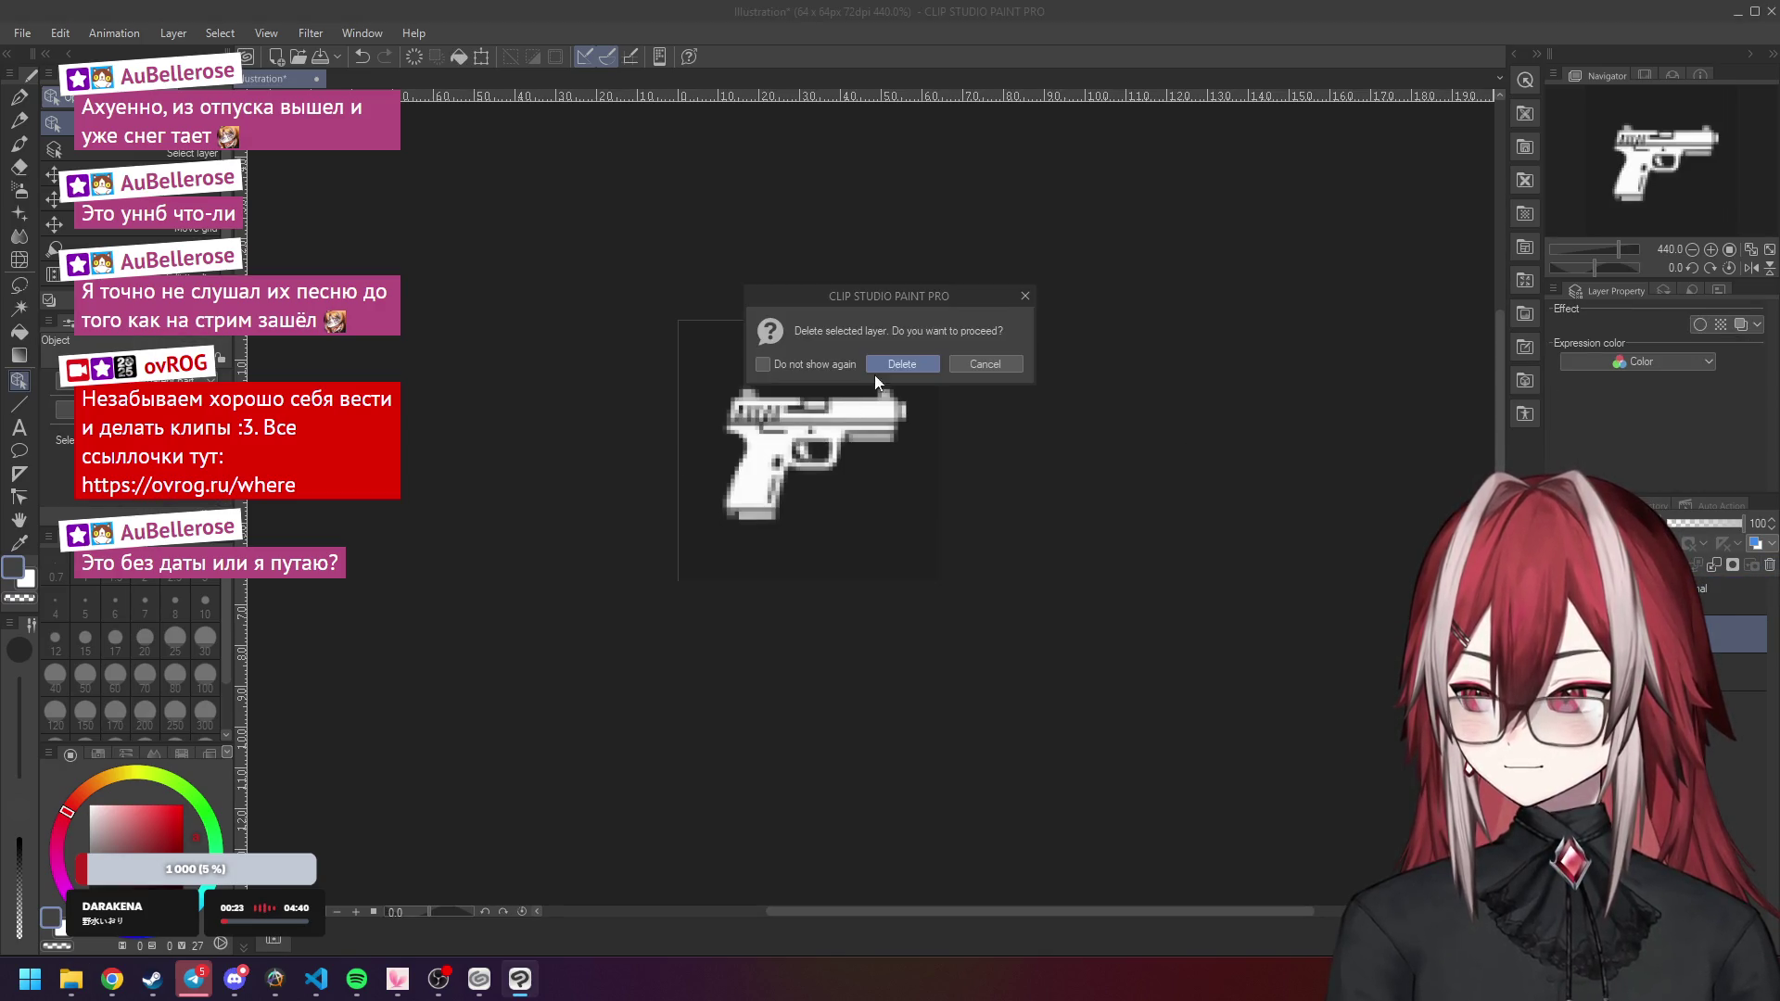
{"action": "left_click", "coordinate": [902, 365]}
{"action": "scroll", "coordinate": [948, 466], "scroll_direction": "up", "scroll_amount": 2}
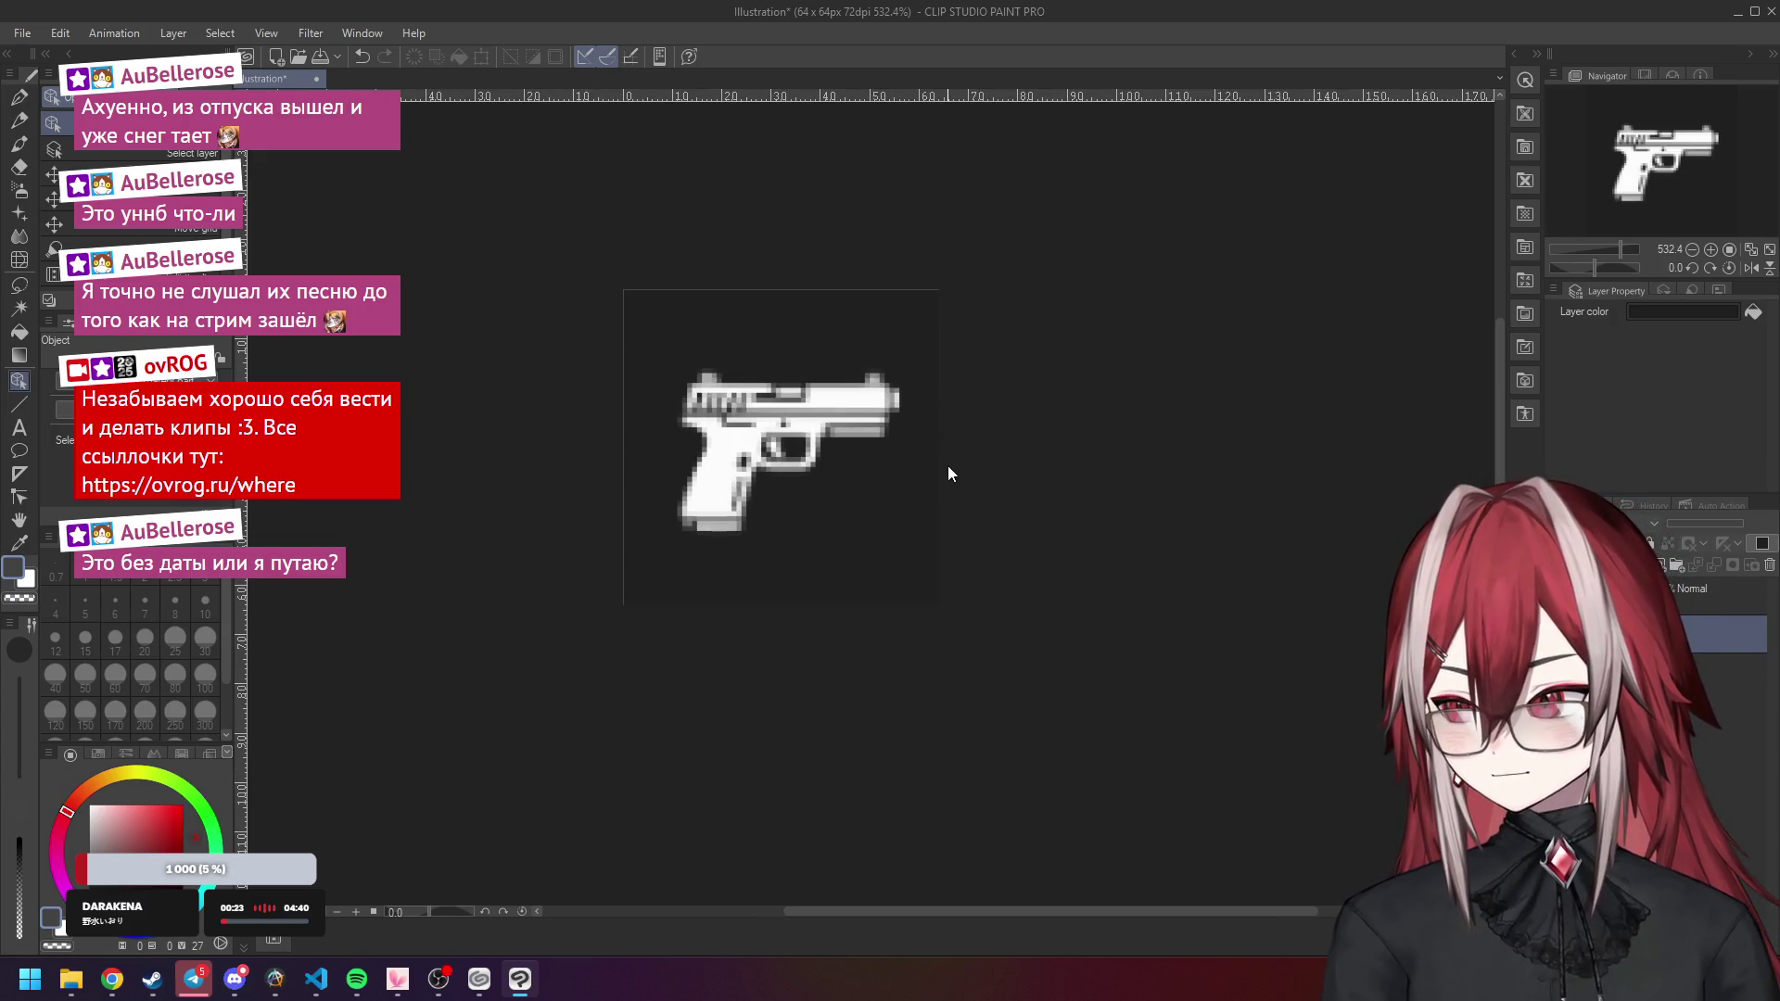
{"action": "left_click", "coordinate": [780, 448]}
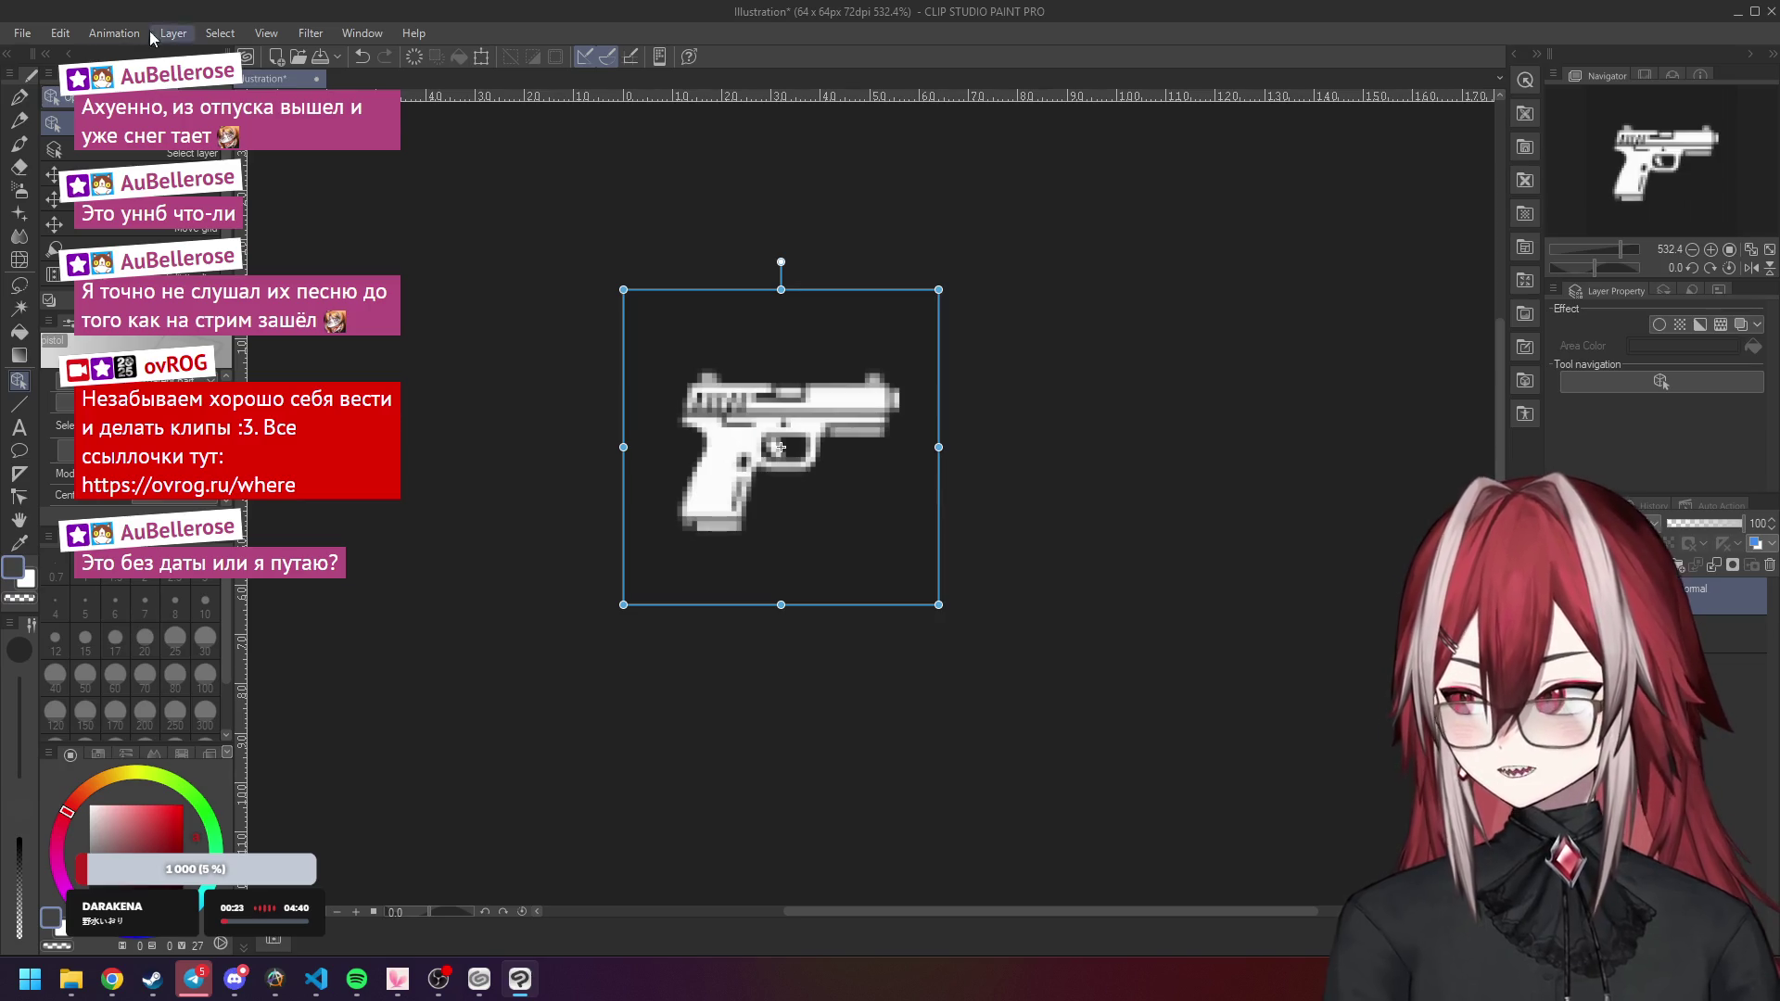
Open the Change canvas size dialog from the Edit menu.
{"action": "left_click", "coordinate": [60, 33]}
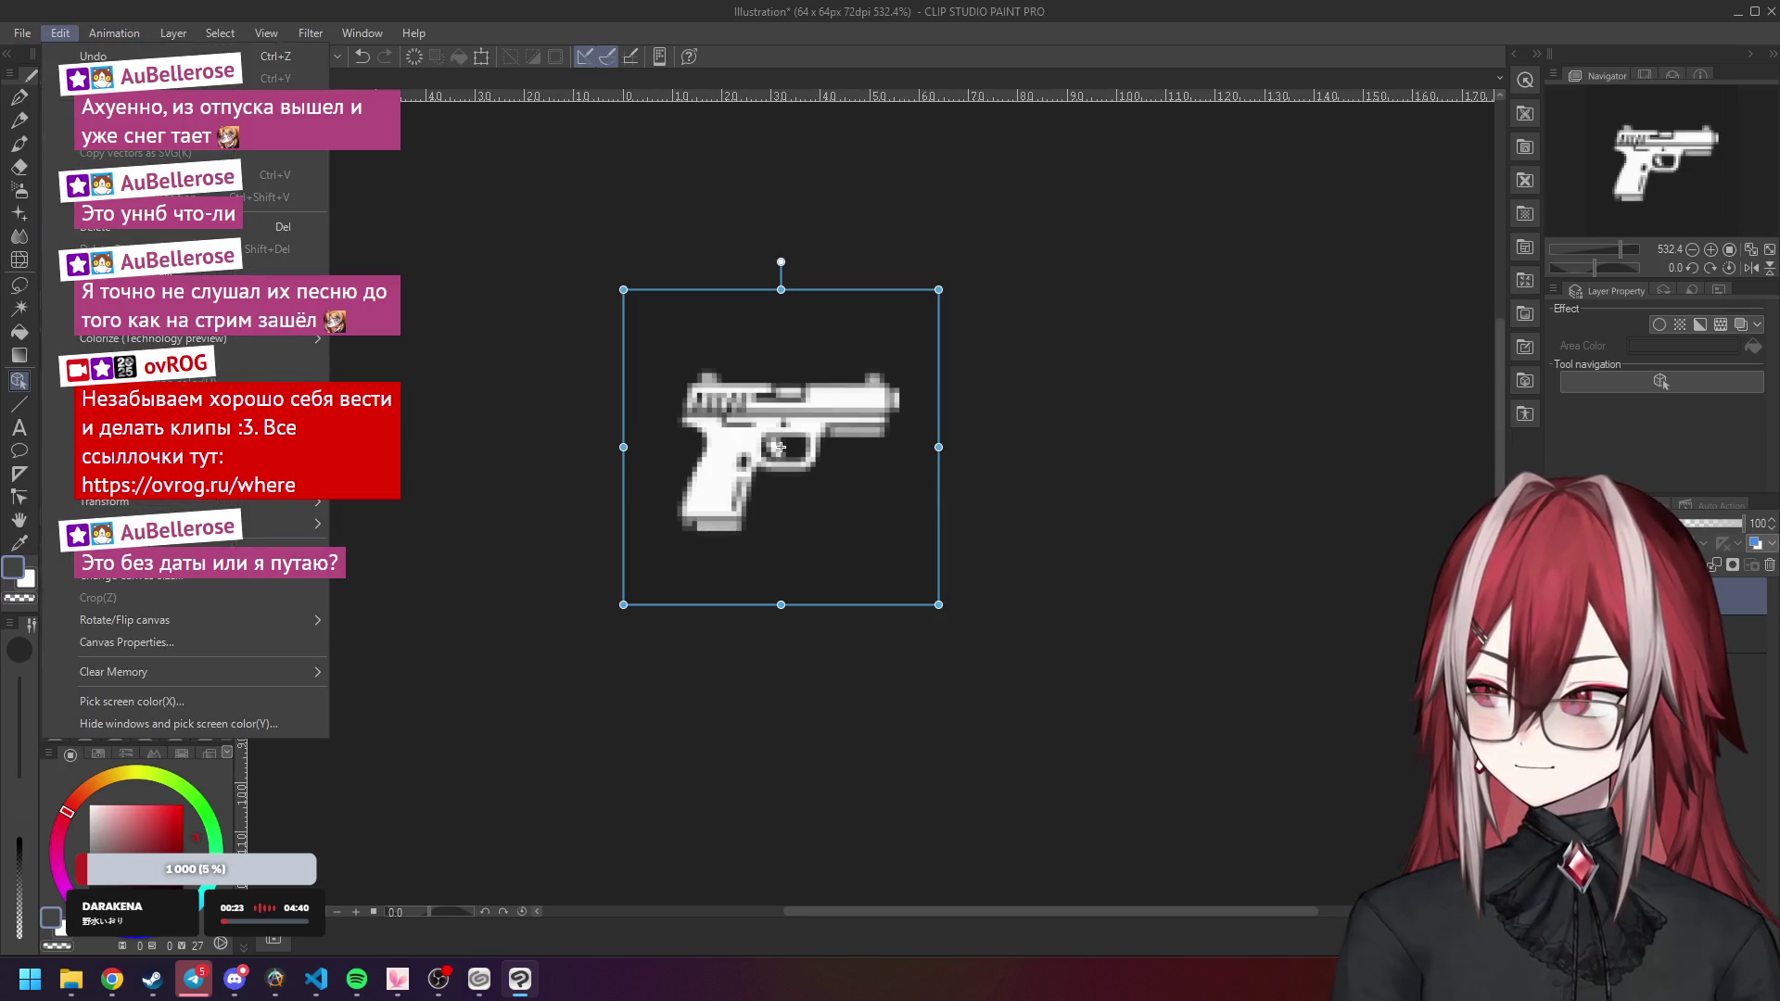
{"action": "mouse_move", "coordinate": [215, 340]}
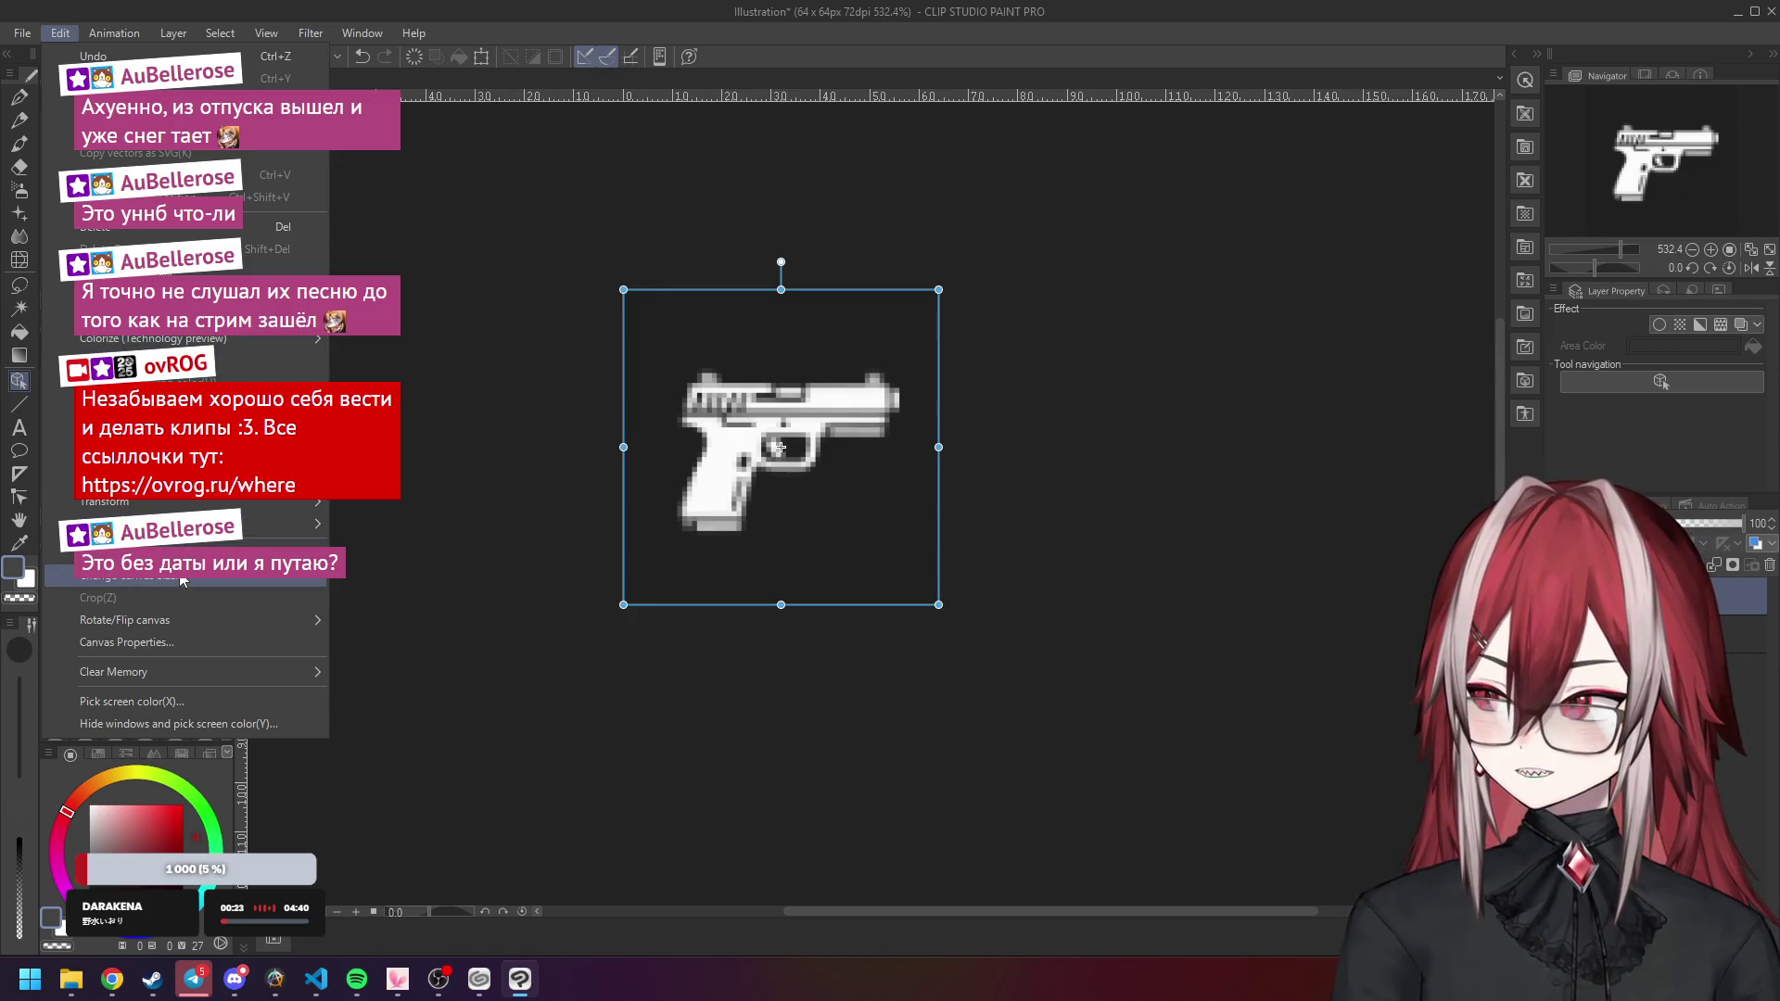
{"action": "left_click", "coordinate": [130, 575]}
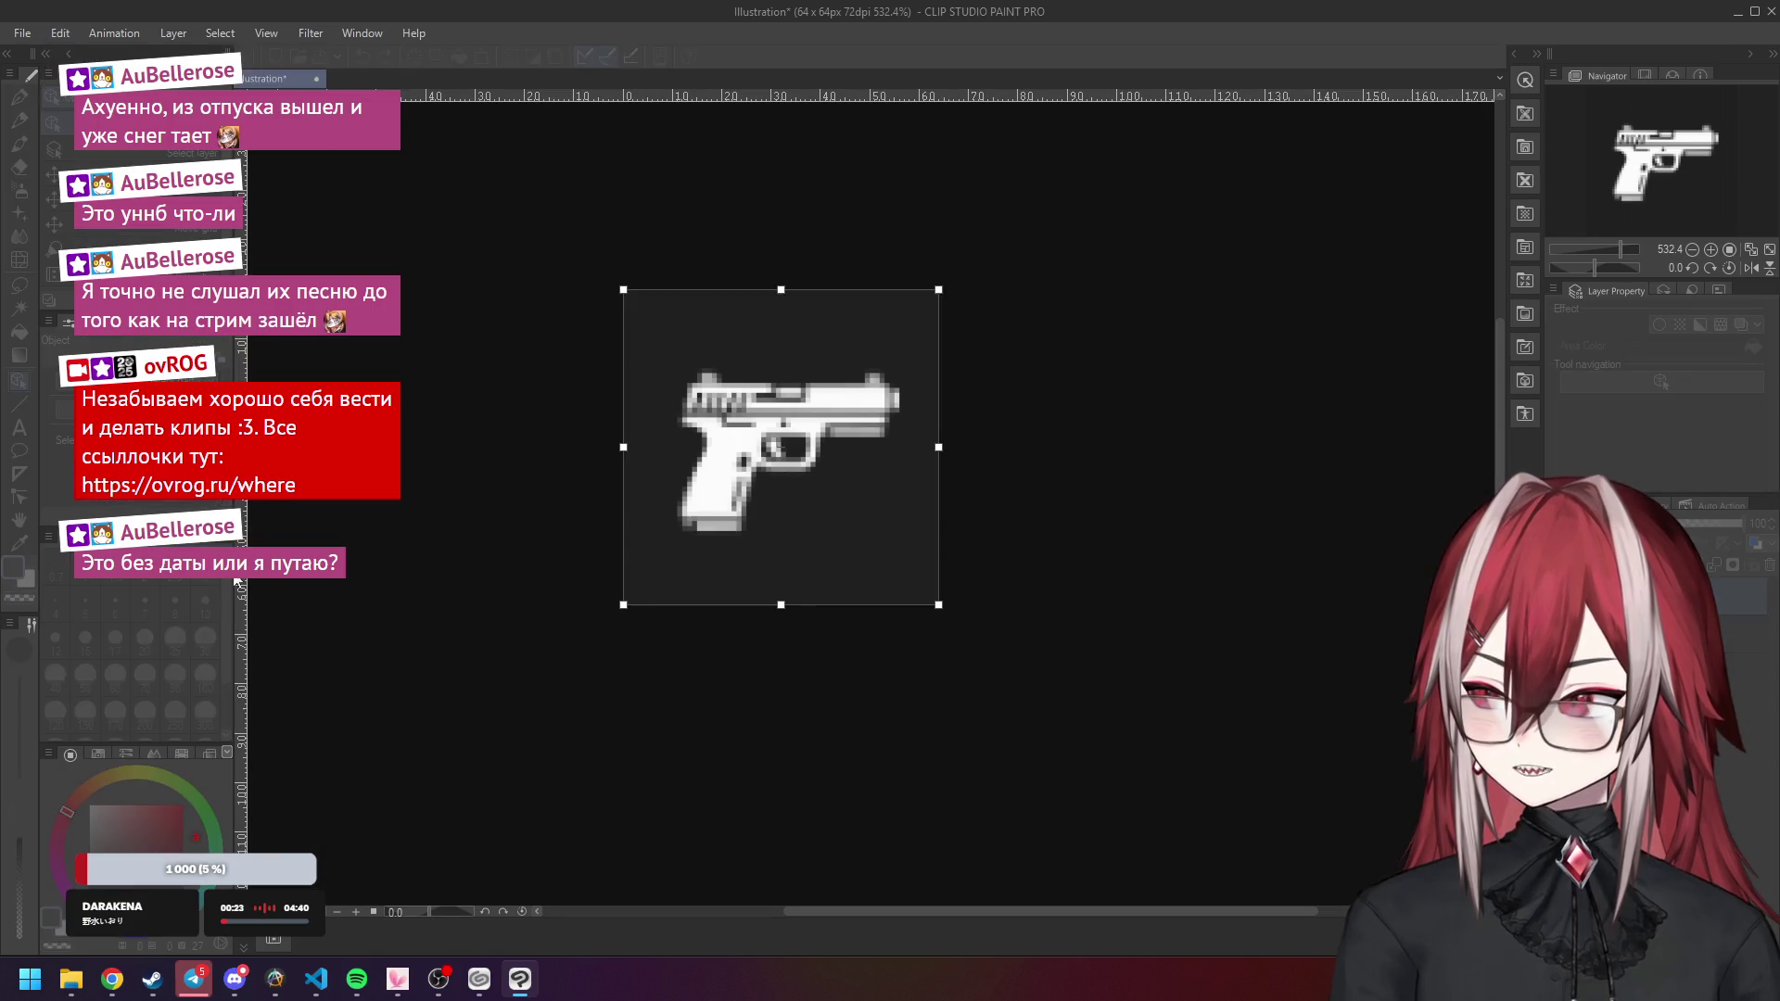
Change the canvas size to 128 × 128 px, keeping the pistol top-left.
{"action": "type", "text": "128"}
{"action": "key", "text": "Tab"}
{"action": "type", "text": "28"}
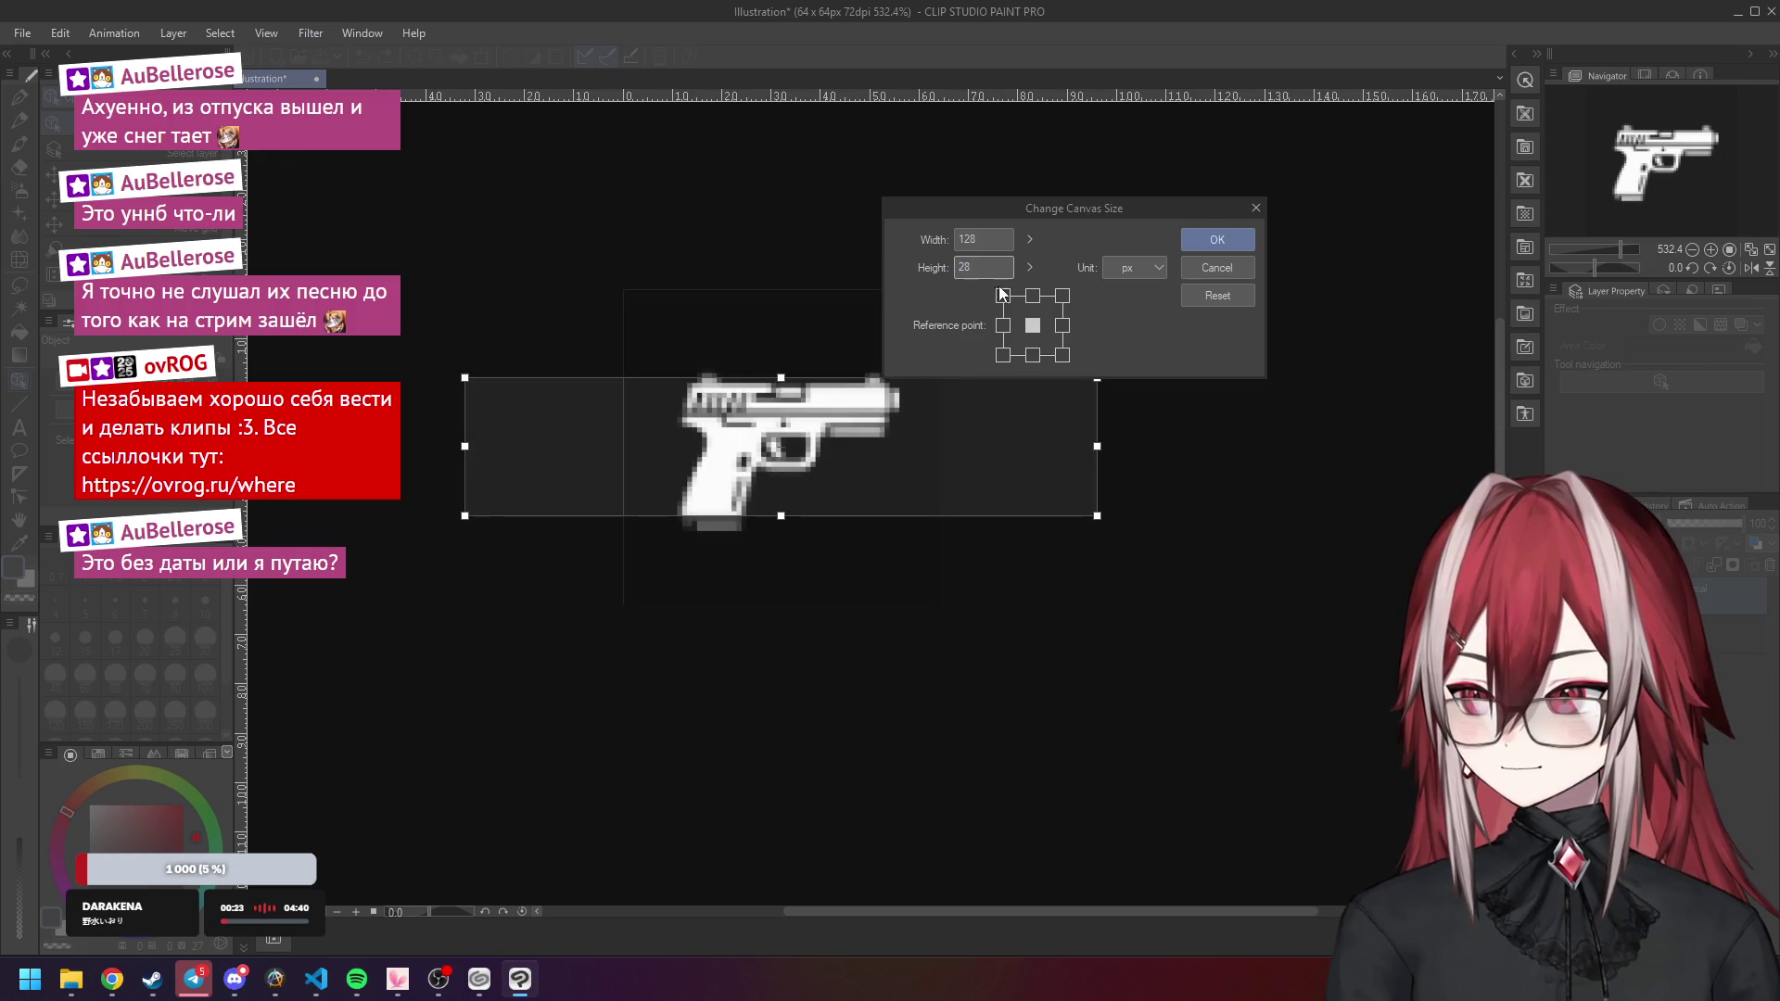
{"action": "left_click", "coordinate": [1215, 268]}
{"action": "left_click", "coordinate": [60, 32]}
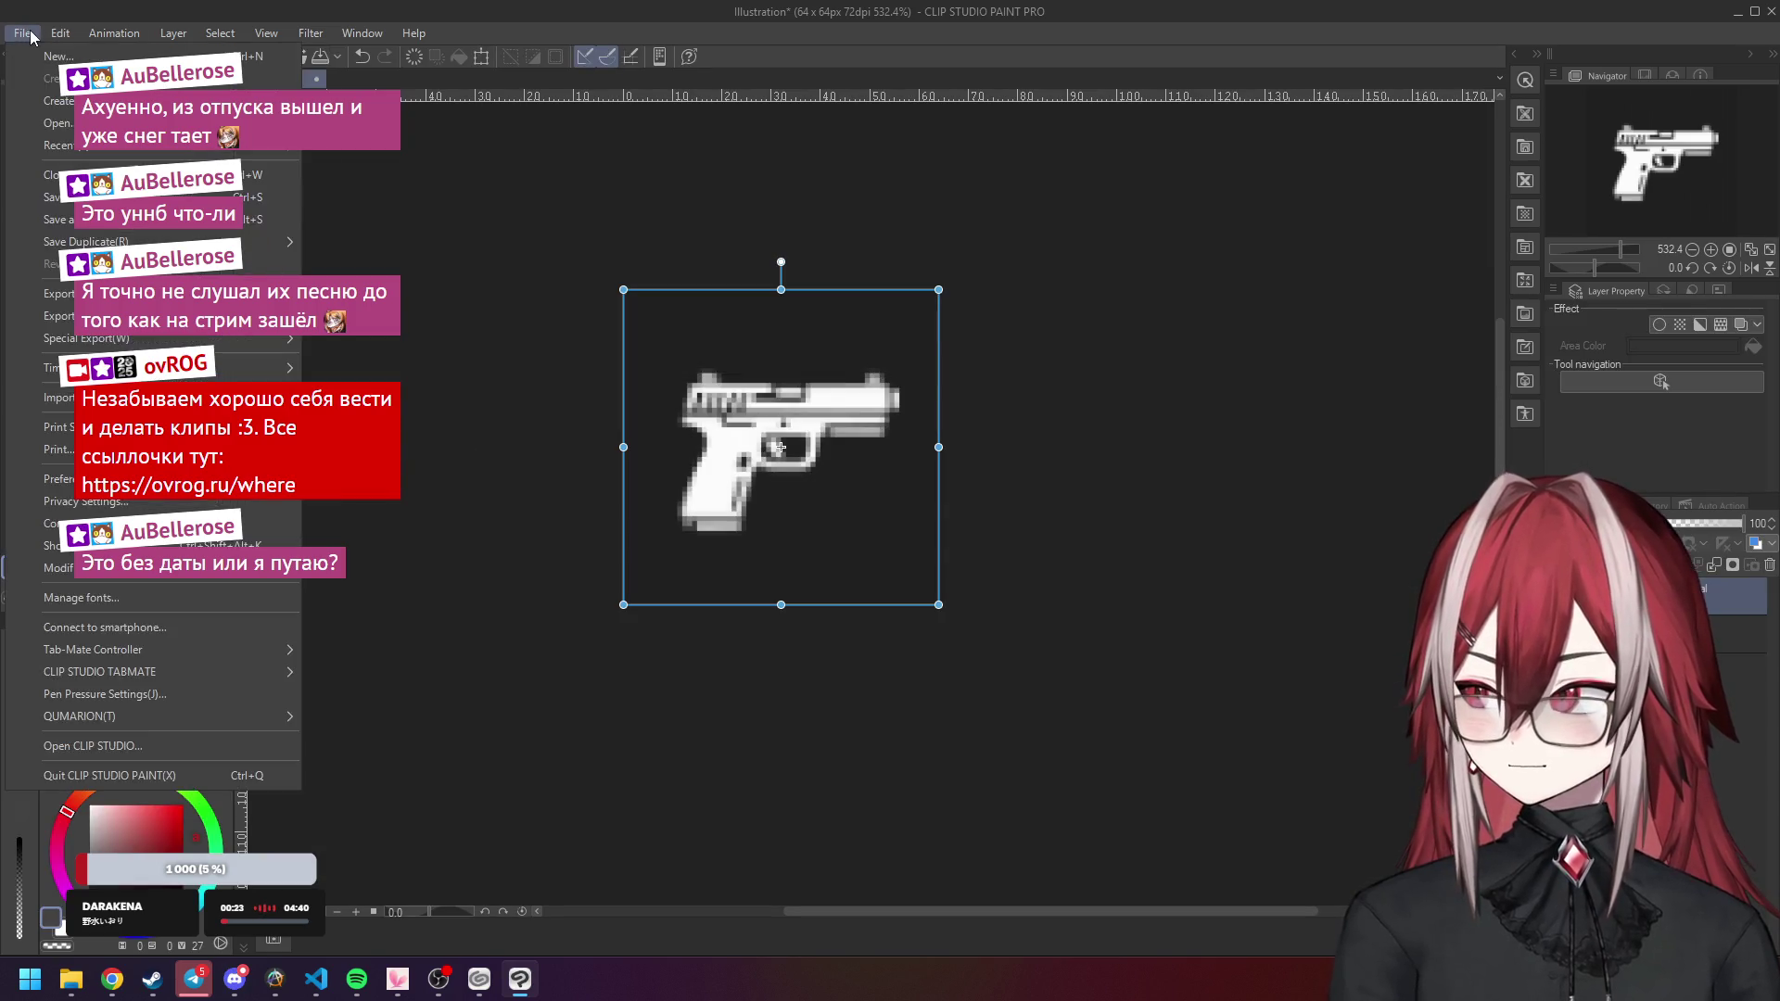
{"action": "left_click", "coordinate": [129, 575]}
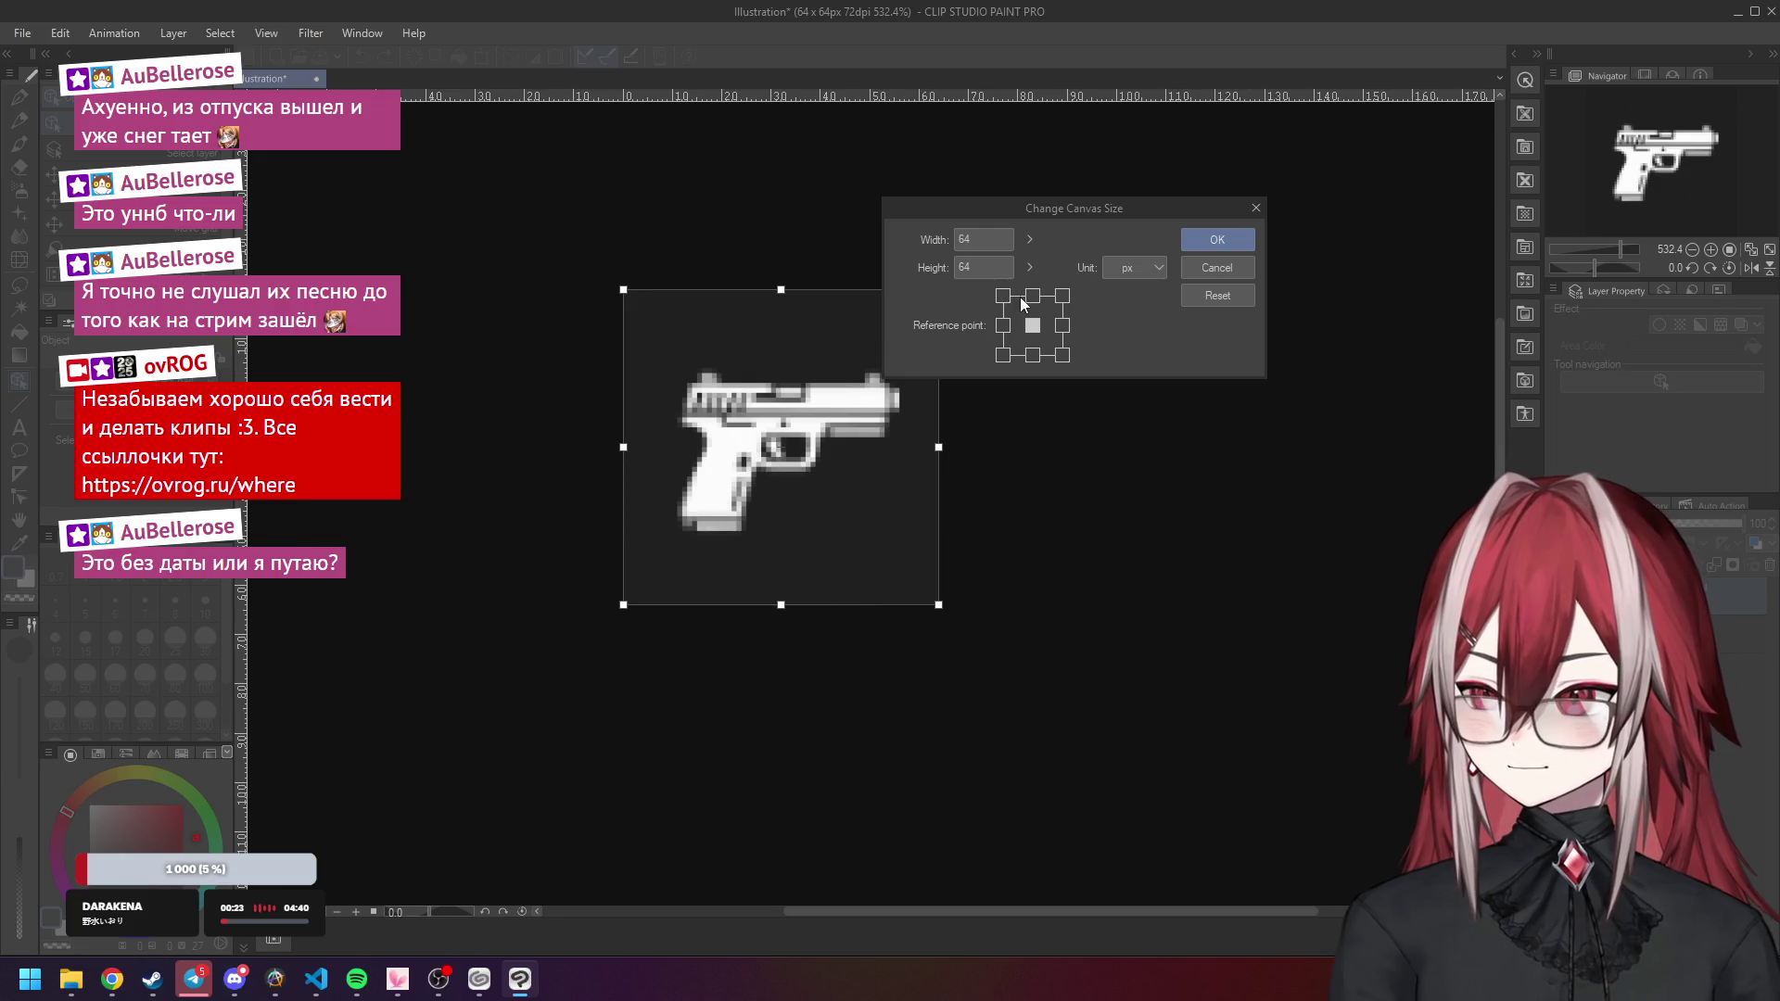
{"action": "type", "text": "128"}
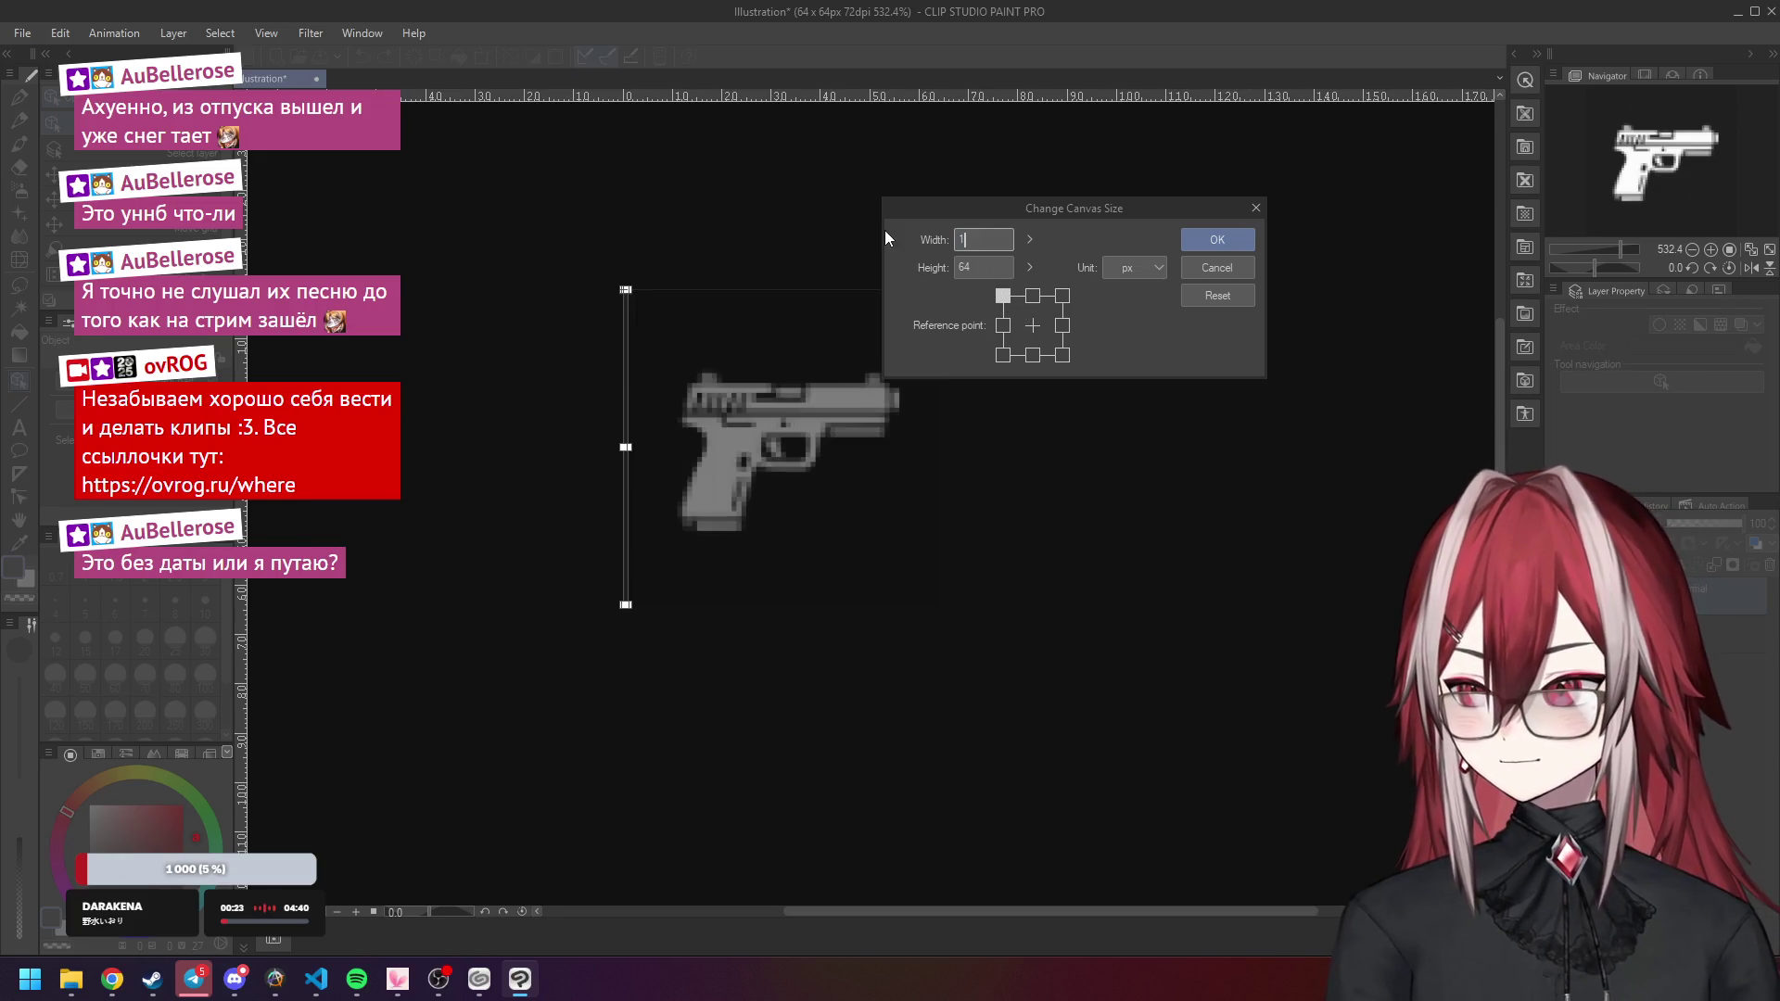
{"action": "key", "text": "Tab"}
{"action": "type", "text": "128"}
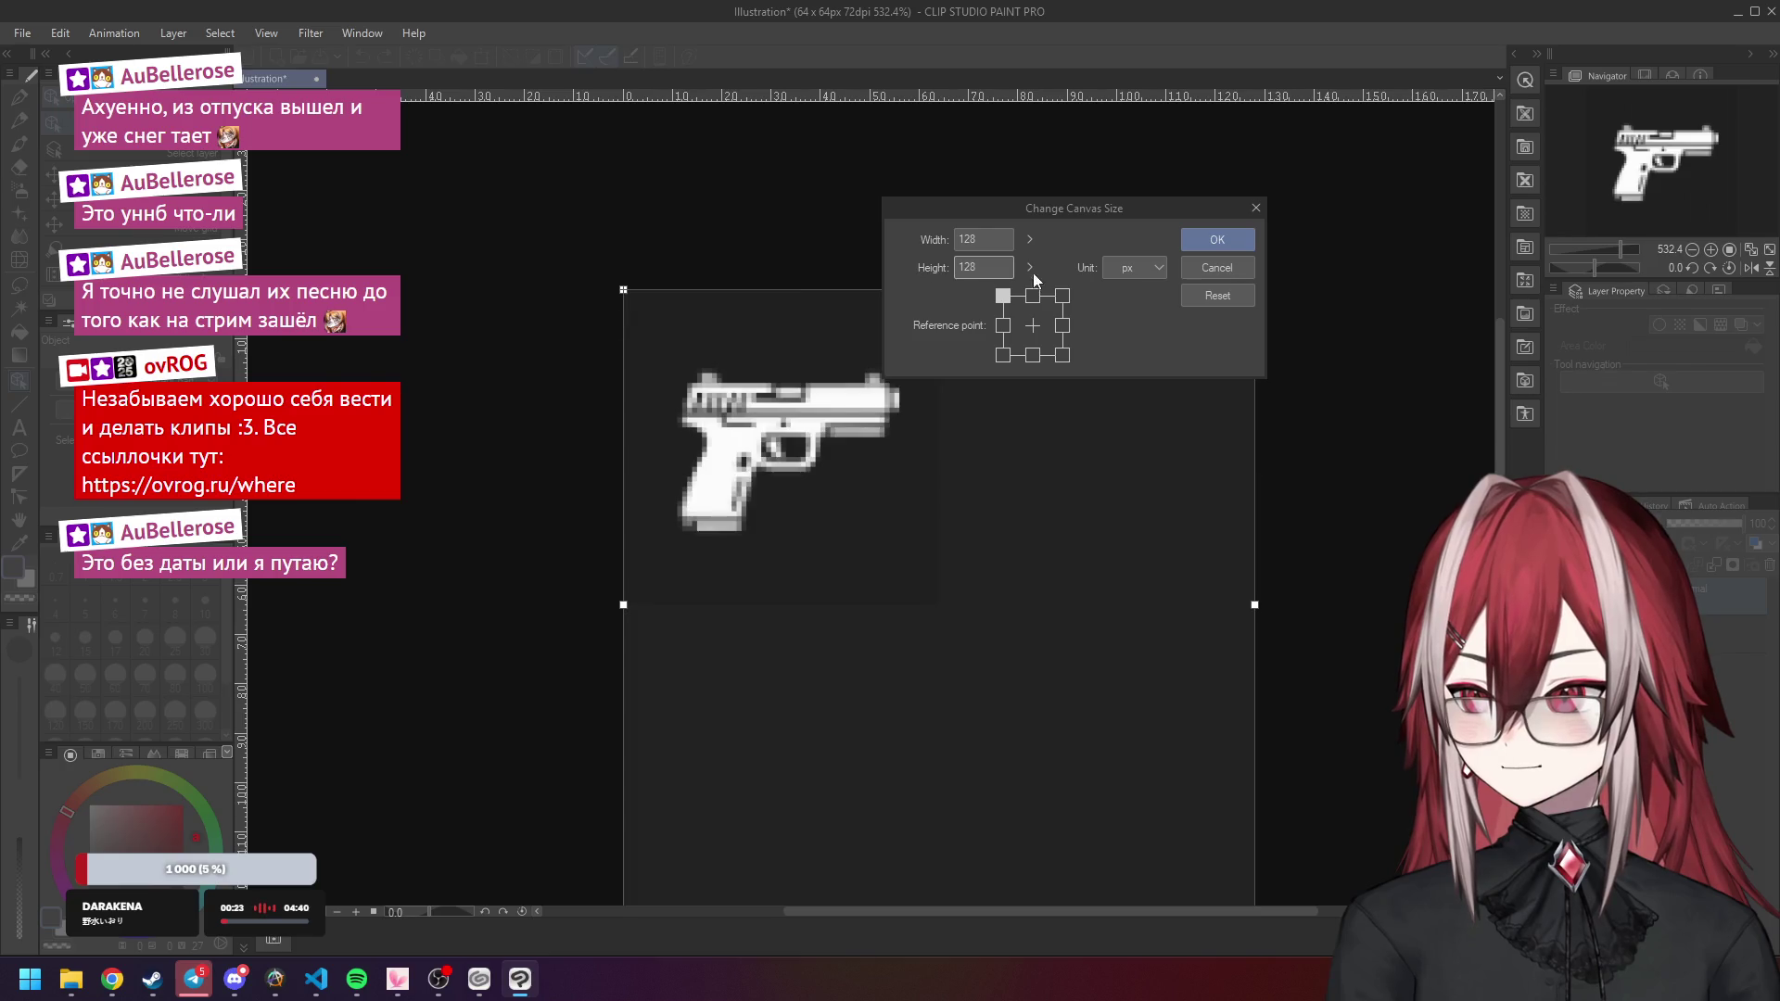
{"action": "left_click", "coordinate": [1215, 239]}
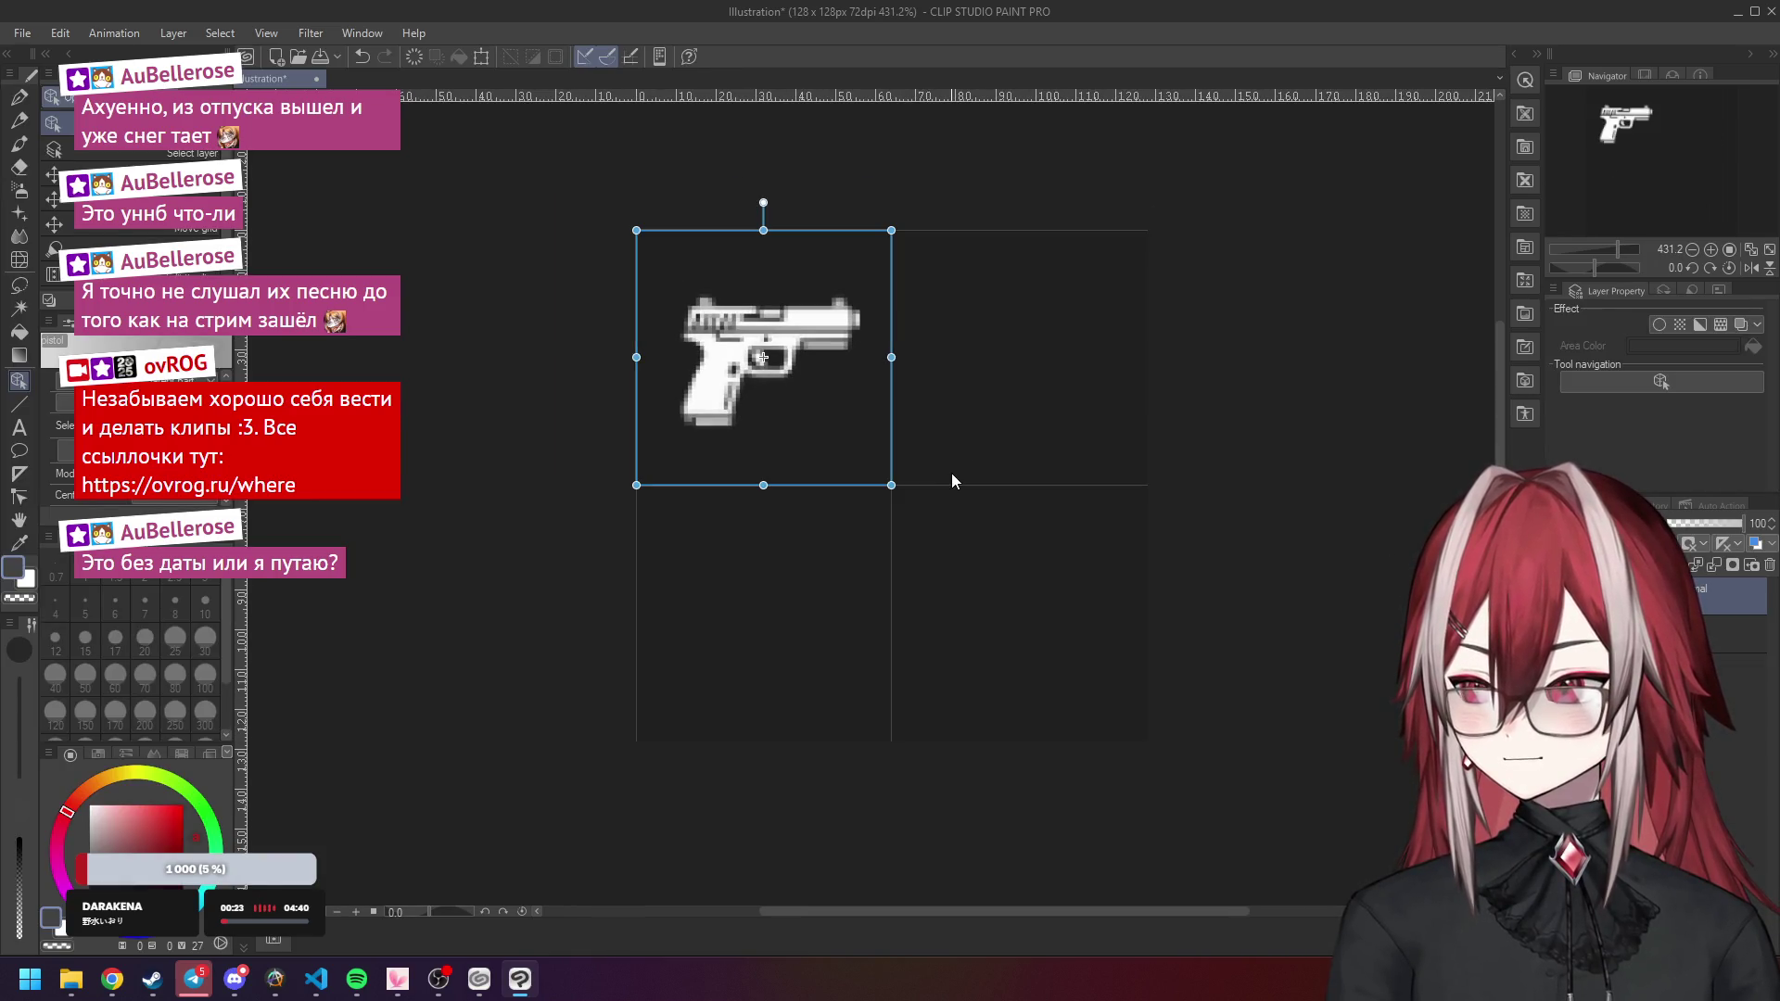
{"action": "left_click", "coordinate": [1724, 649]}
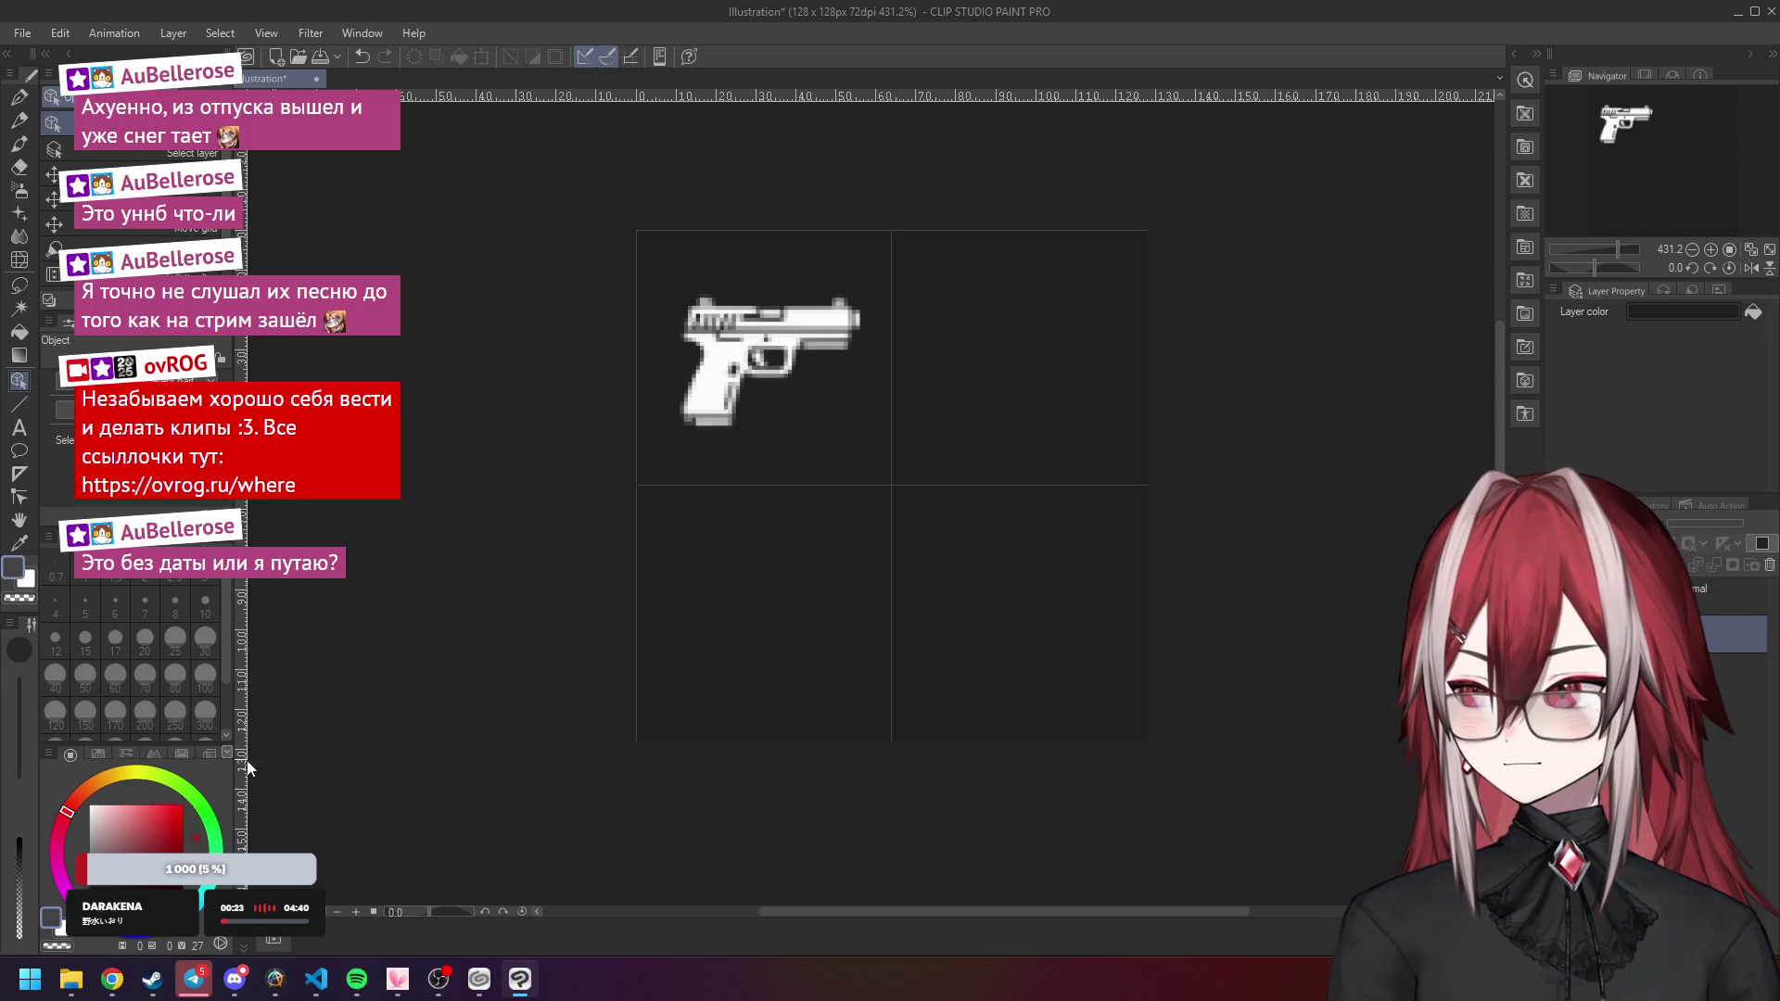
Open pdw.png as a separate document, then close it again.
{"action": "mouse_move", "coordinate": [71, 979]}
{"action": "left_click", "coordinate": [102, 885]}
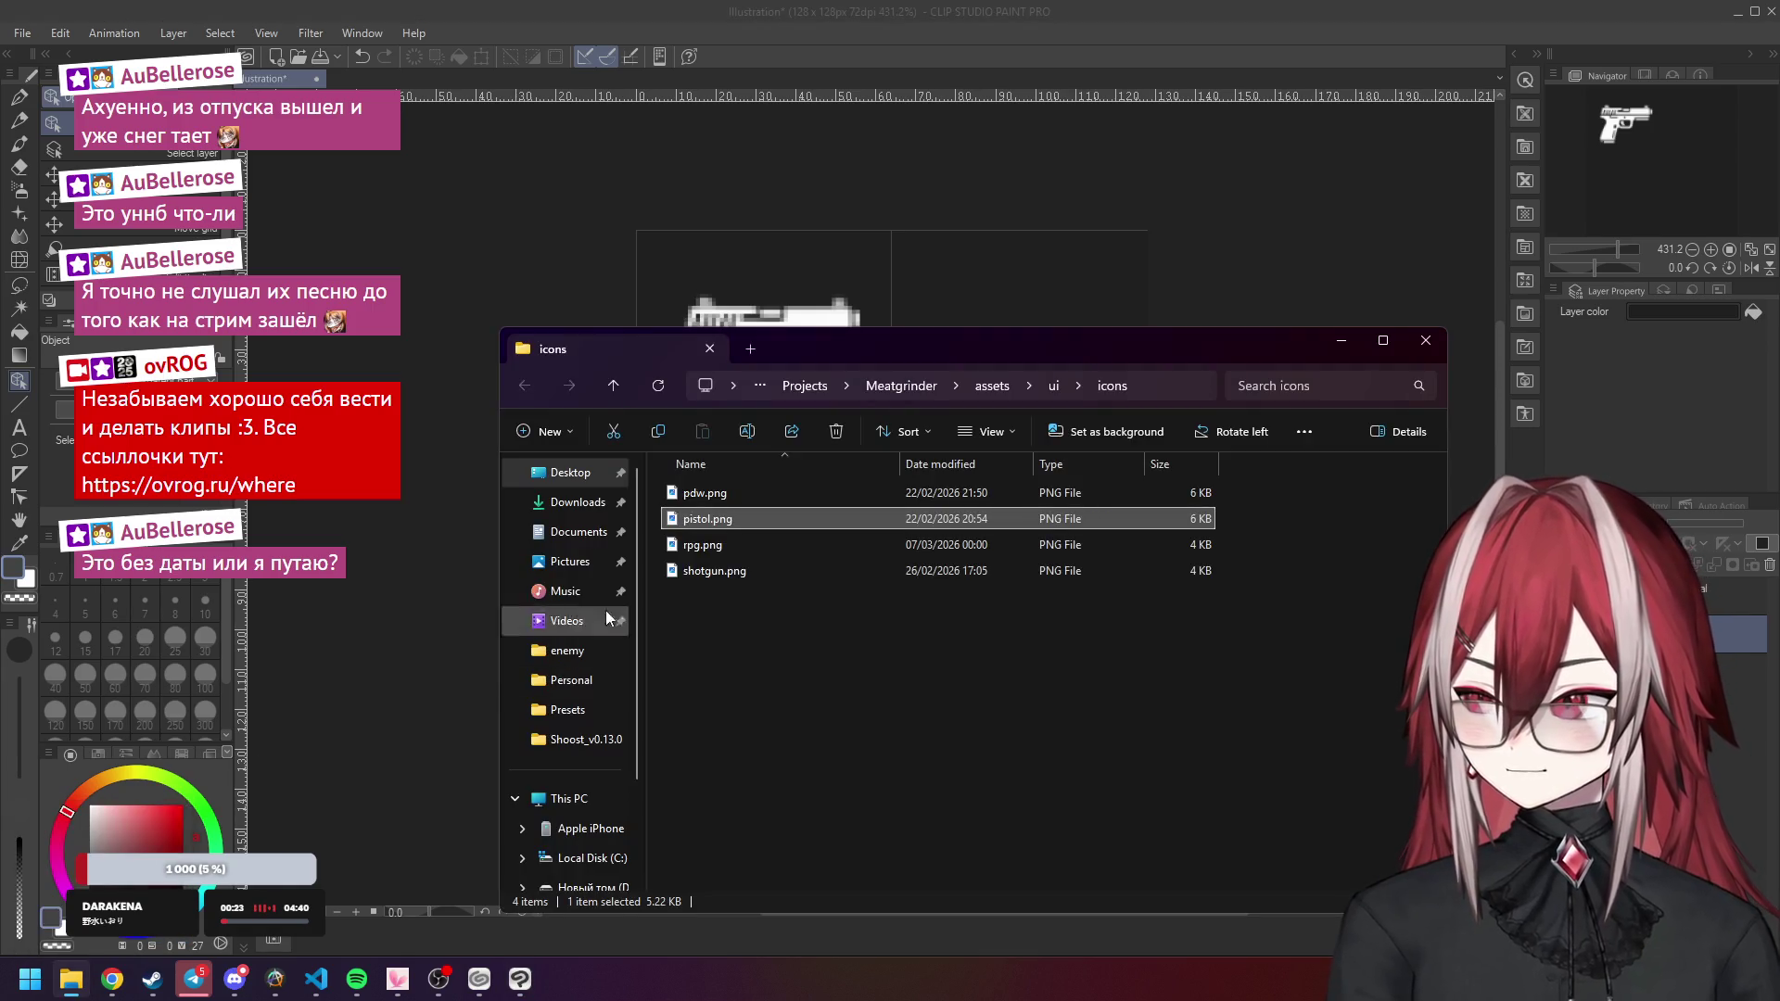
{"action": "left_click", "coordinate": [726, 496]}
{"action": "left_click_drag", "start_coordinate": [726, 495], "coordinate": [955, 265]}
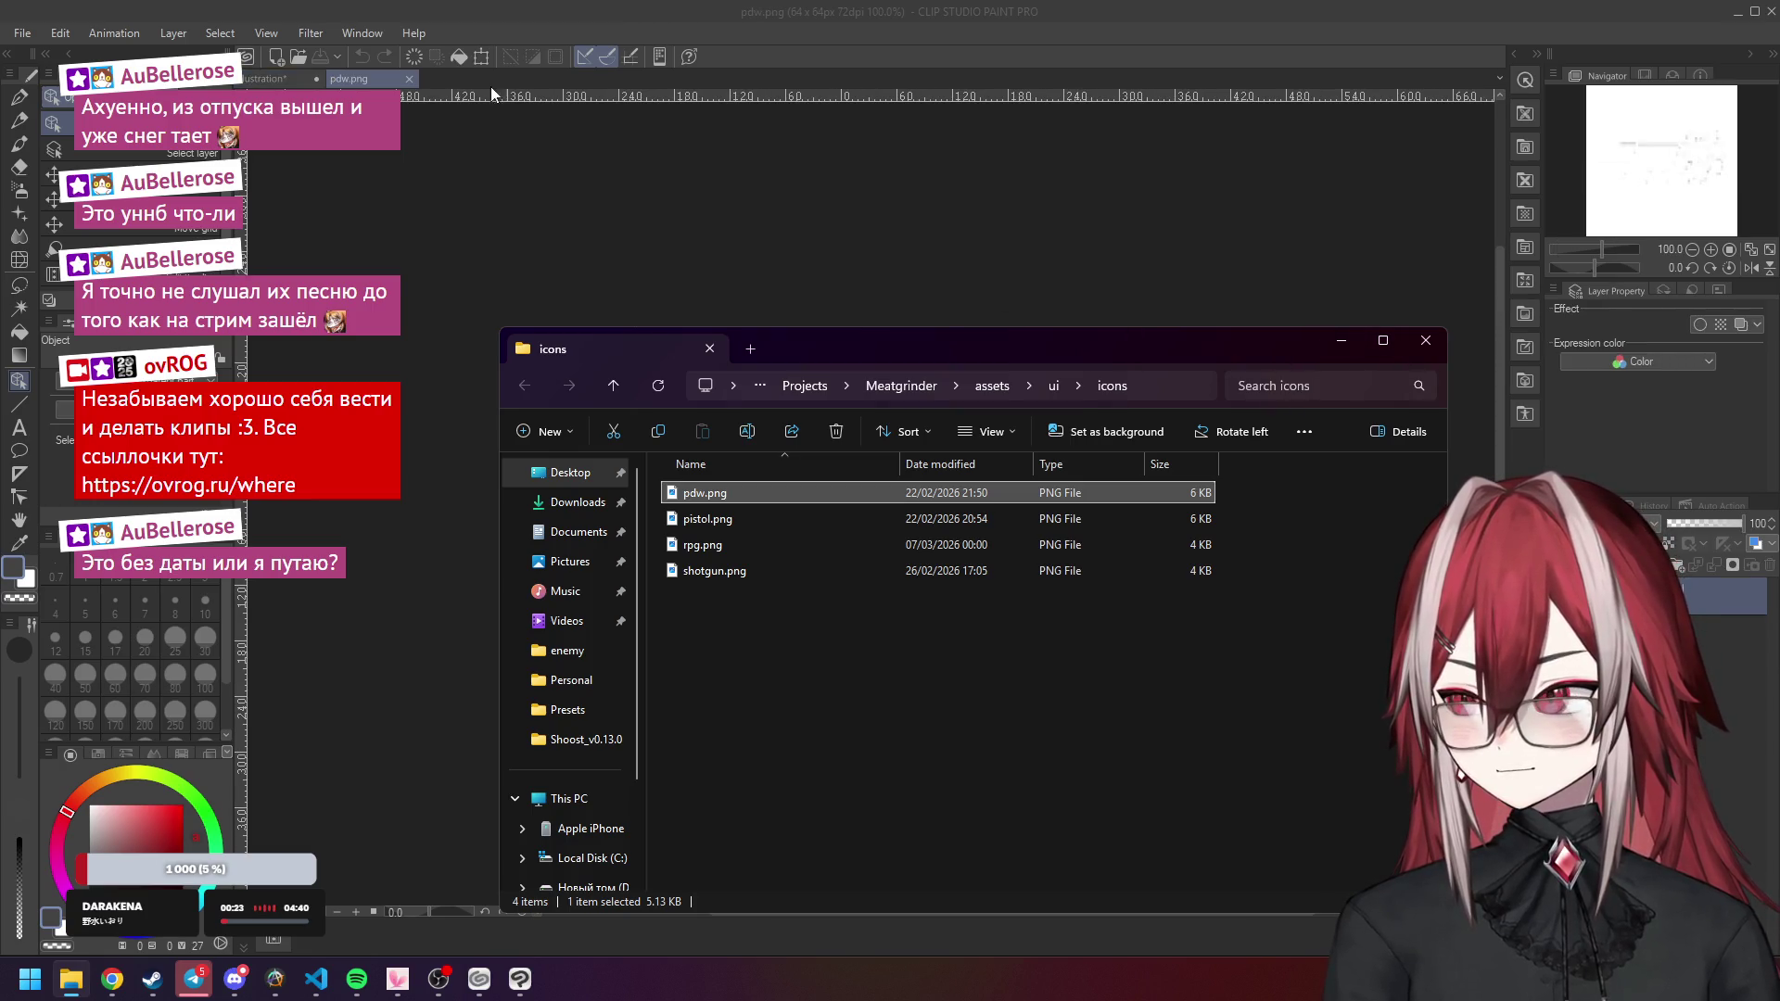
{"action": "left_click", "coordinate": [410, 79]}
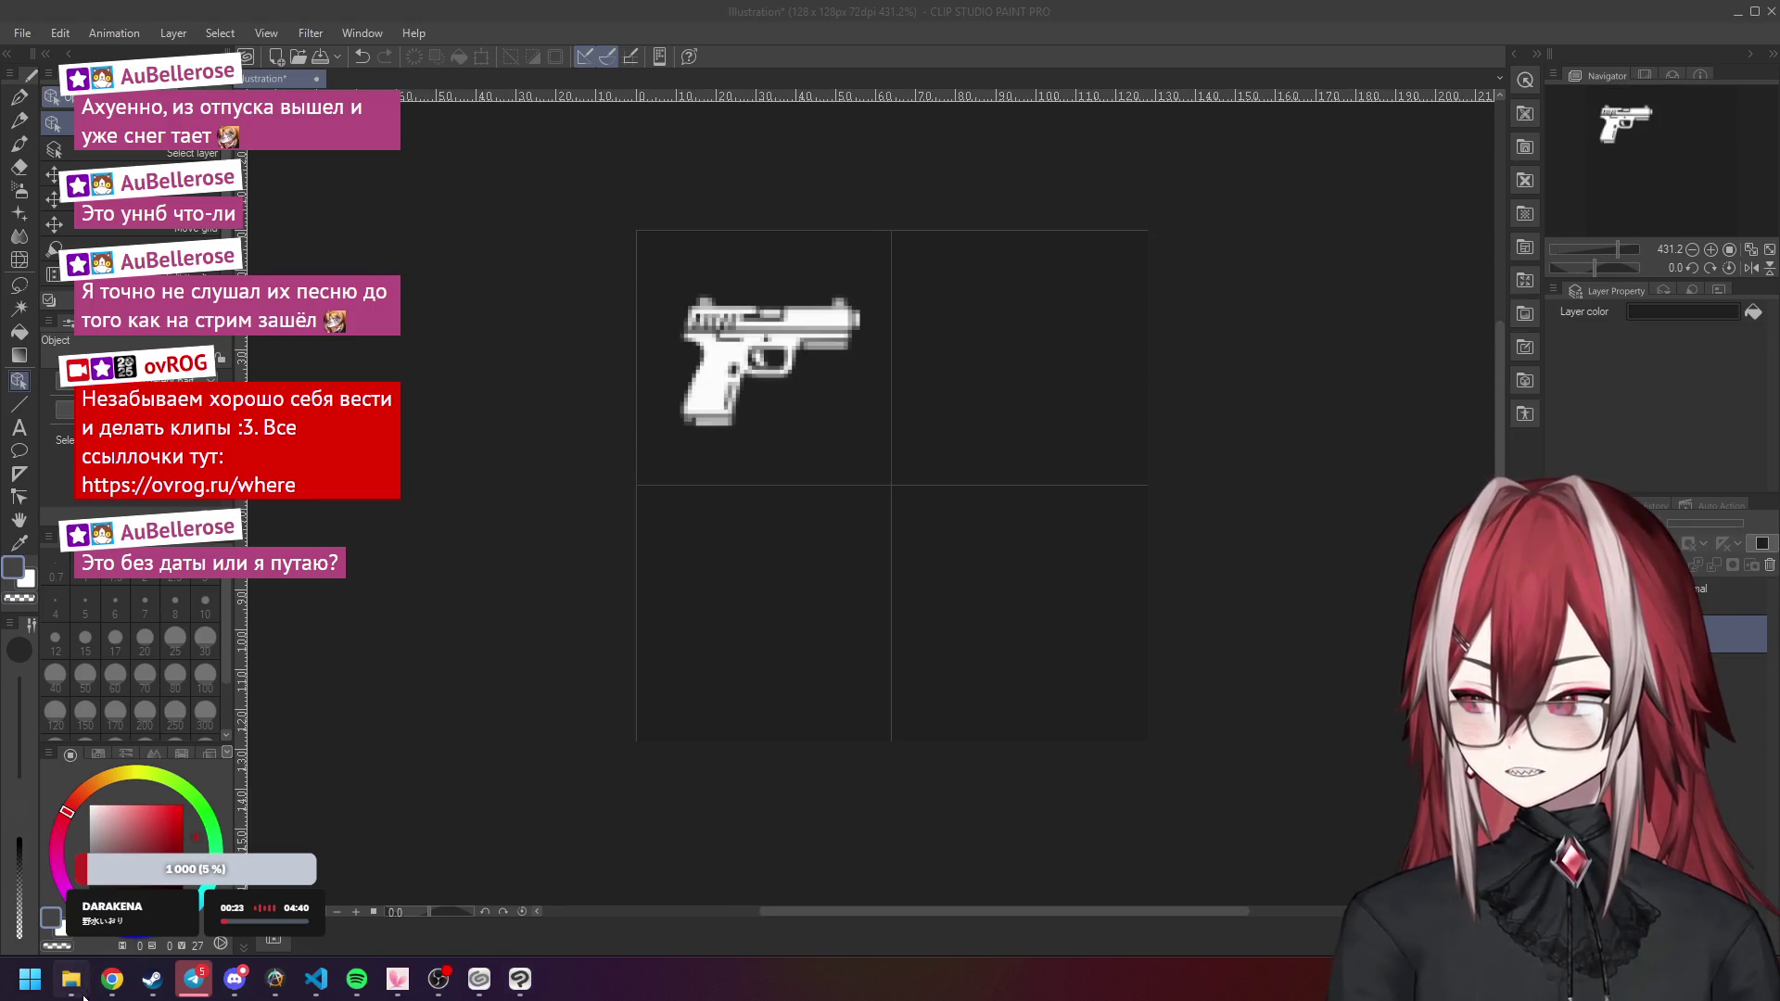
Add pdw.png as a new layer and move it into the top-right quarter.
{"action": "left_click", "coordinate": [71, 980]}
{"action": "left_click_drag", "start_coordinate": [1700, 601], "coordinate": [1710, 582]}
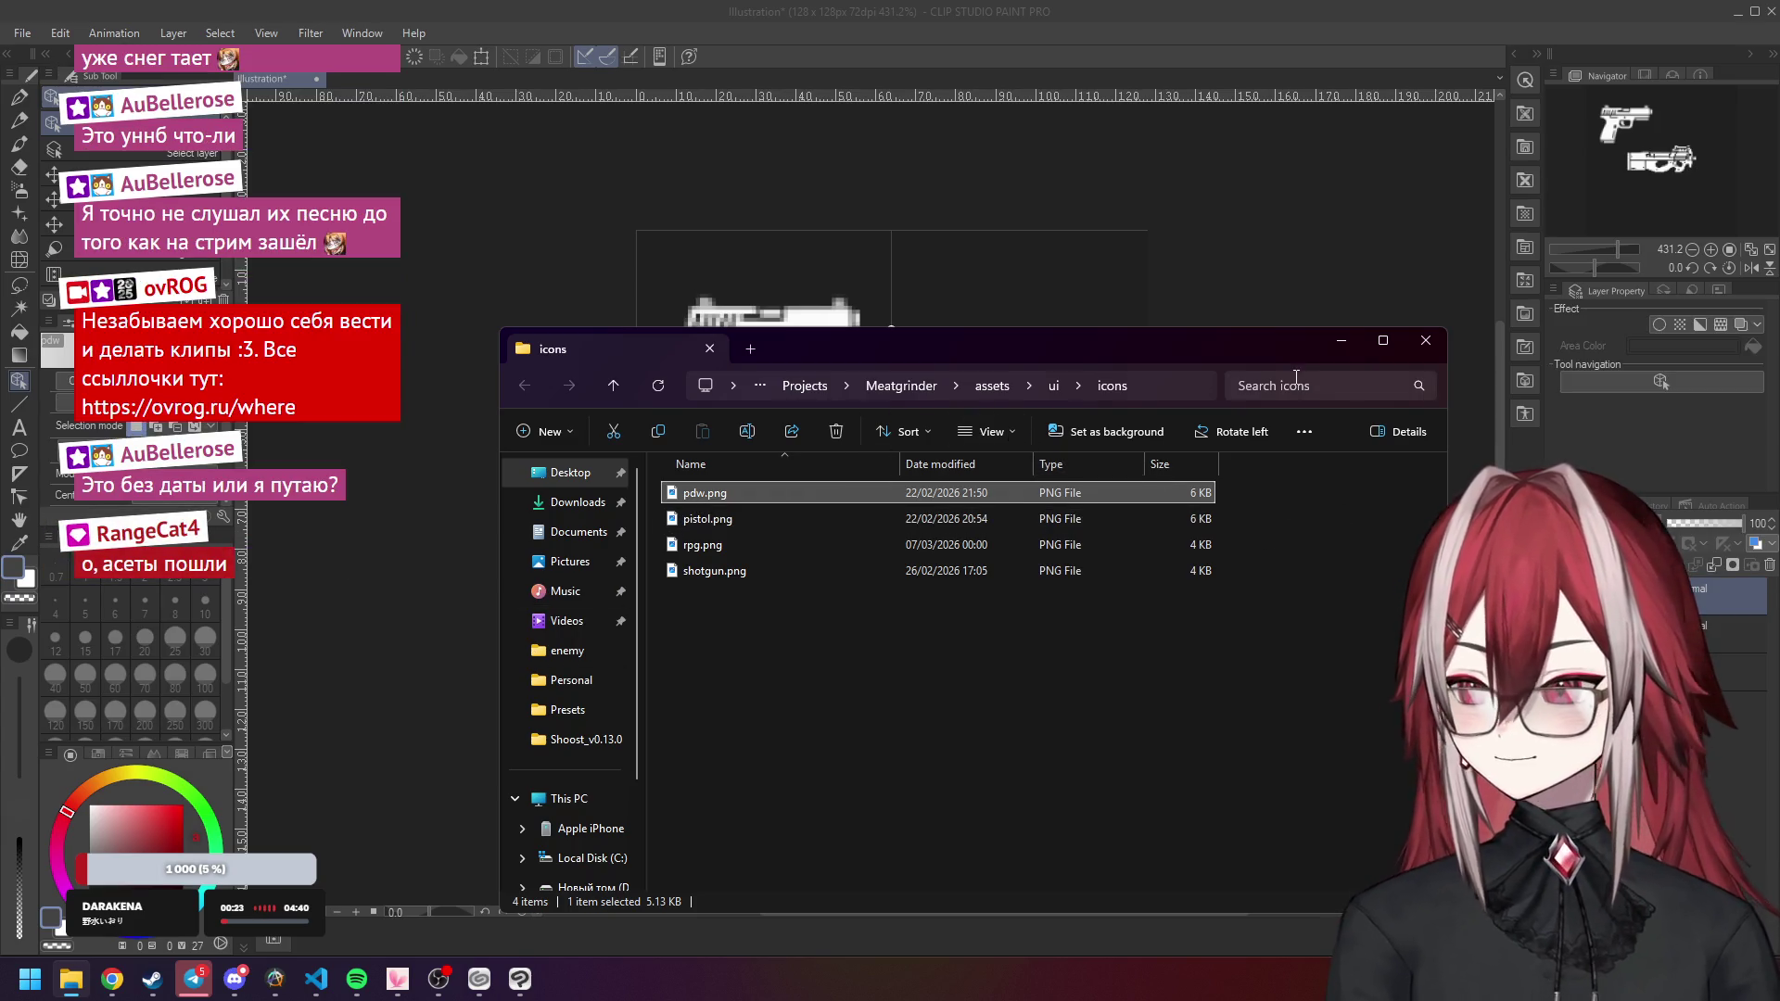
{"action": "left_click", "coordinate": [1341, 342]}
{"action": "left_click_drag", "start_coordinate": [912, 500], "coordinate": [1041, 355]}
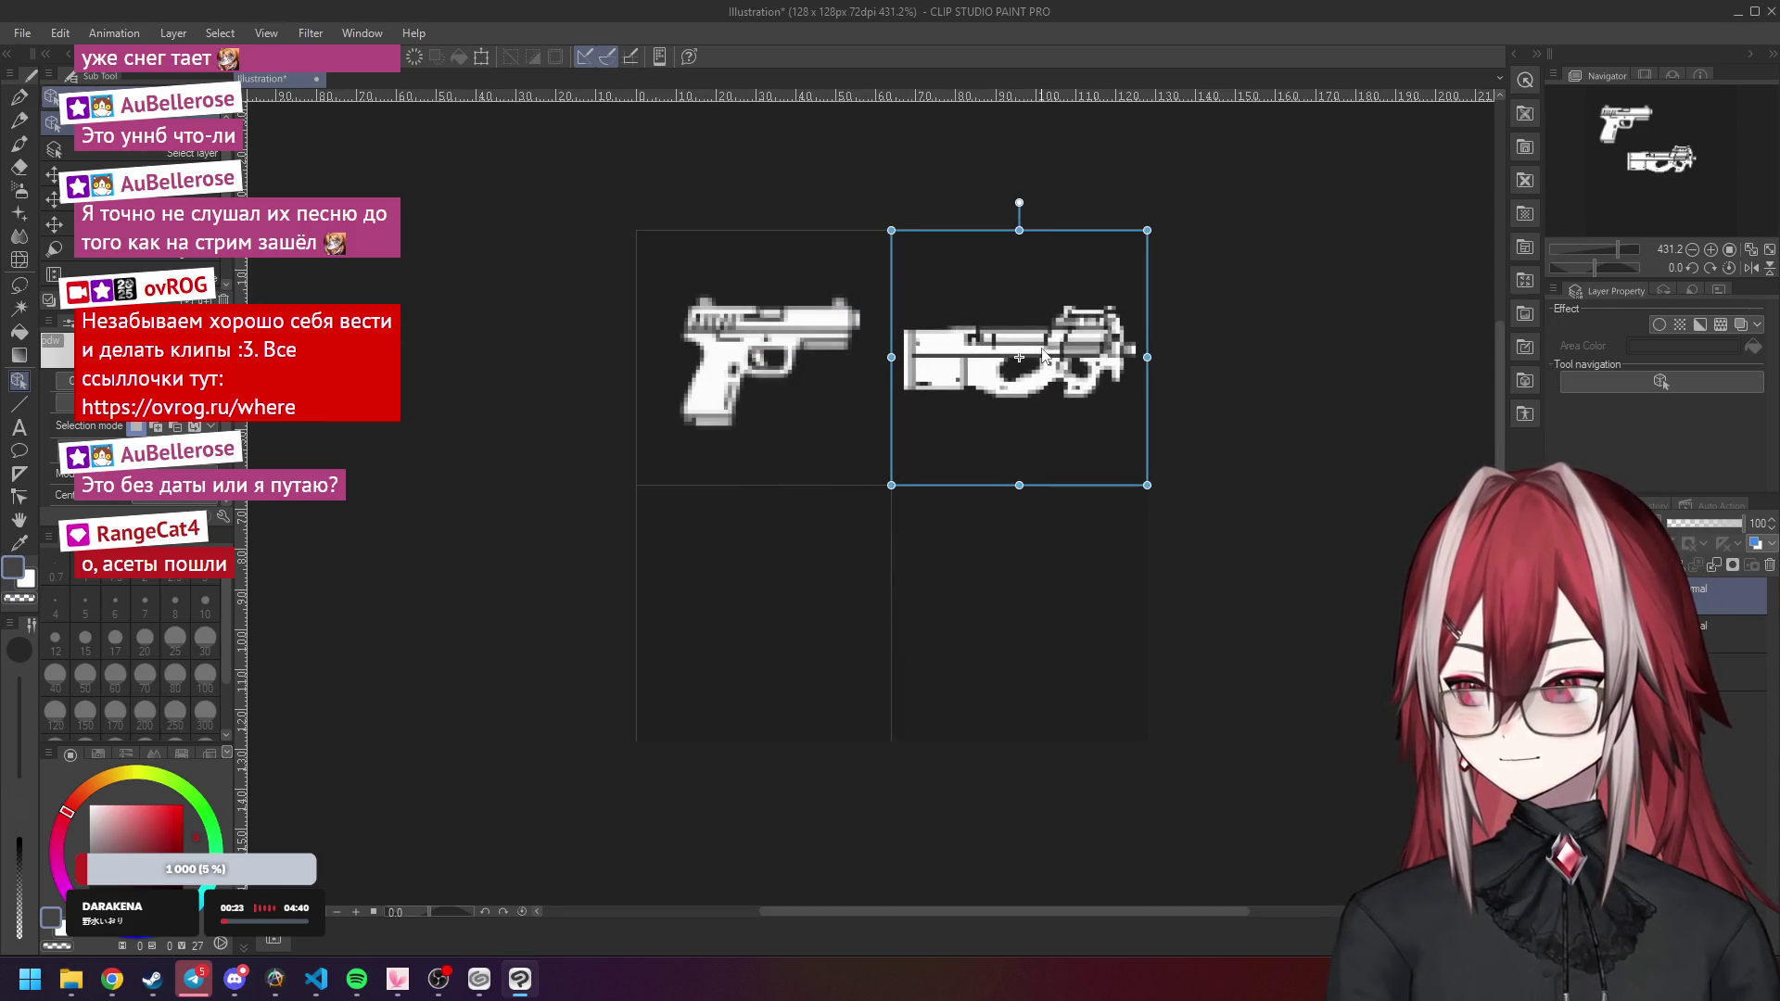
{"action": "key", "text": "Return"}
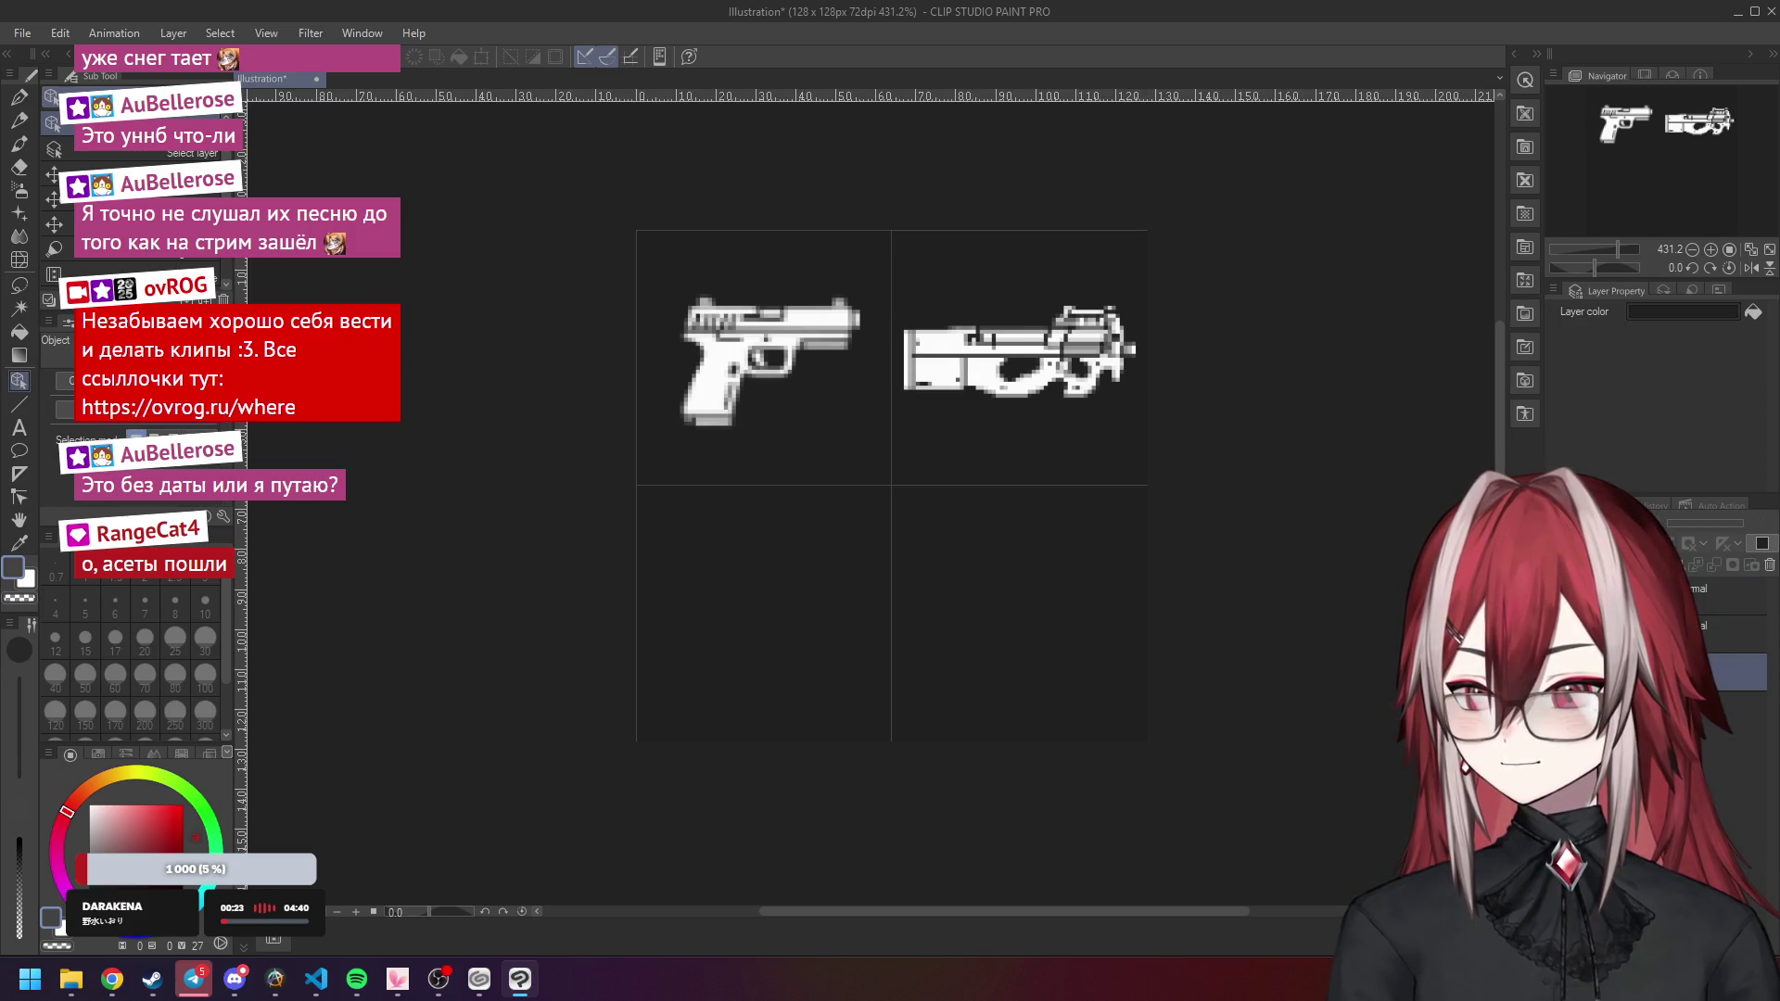
Adjust the canvas zoom to actual size, then to half size.
{"action": "scroll", "coordinate": [988, 442], "scroll_direction": "up", "scroll_amount": 2}
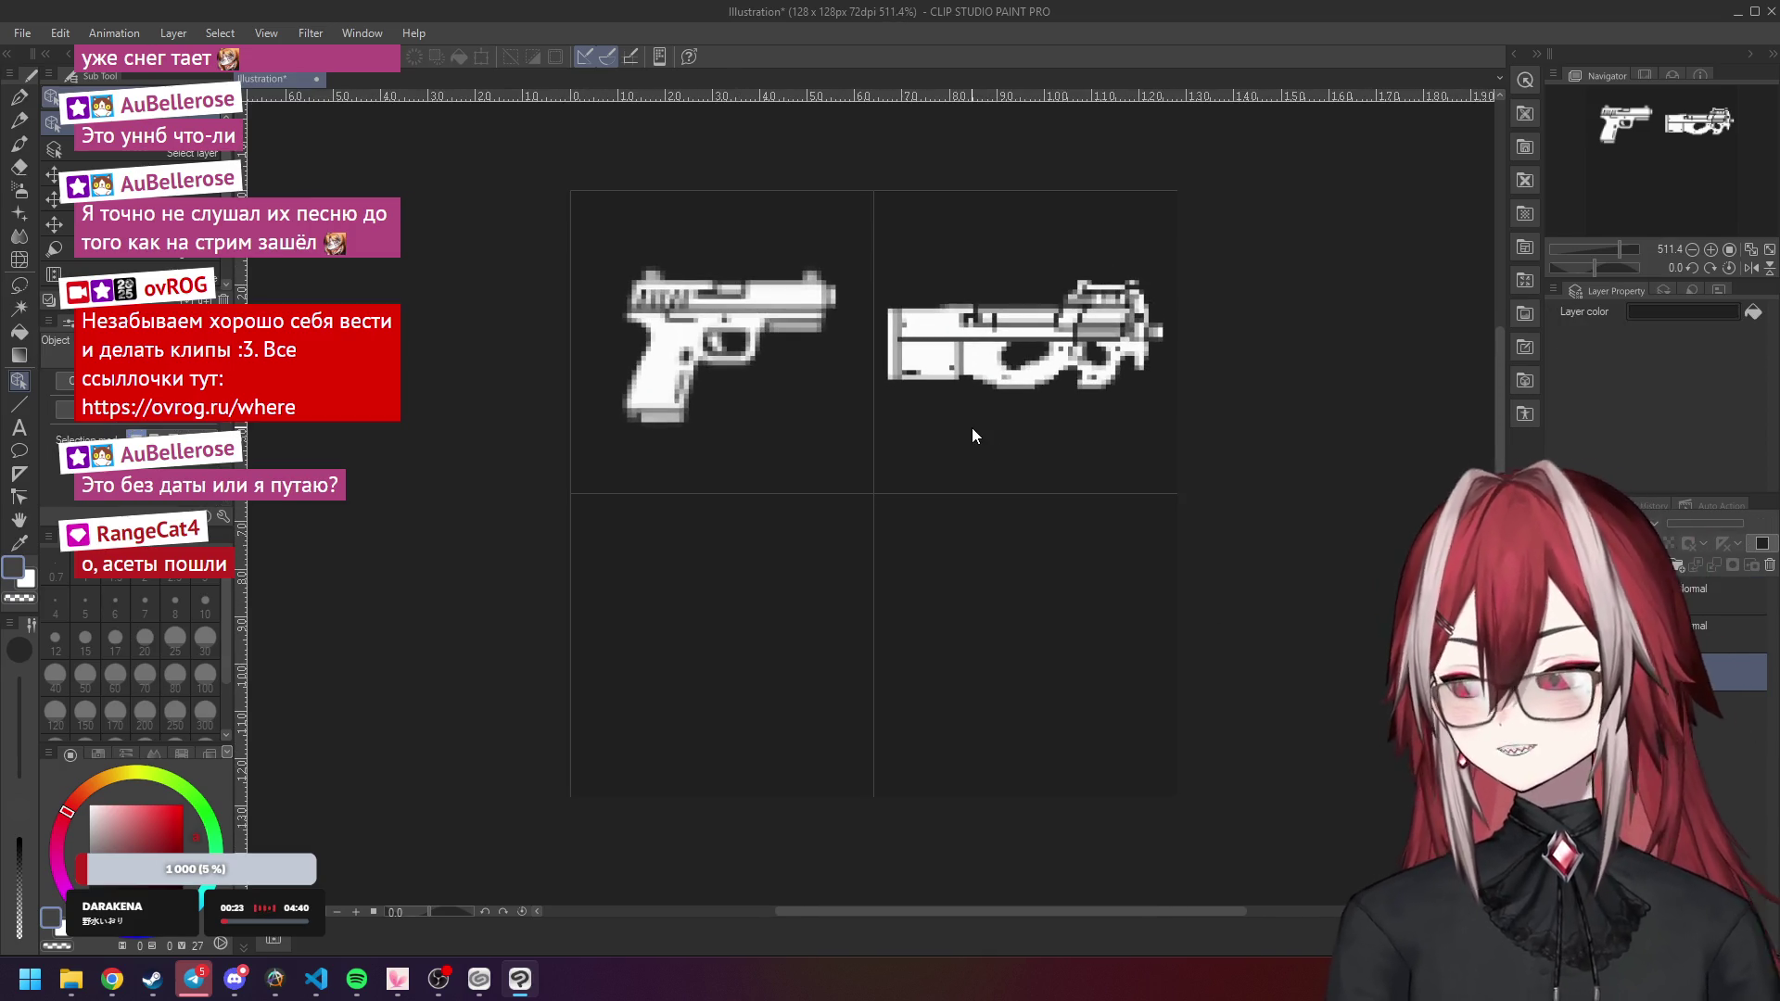
{"action": "scroll", "coordinate": [971, 428], "scroll_direction": "down", "scroll_amount": 2}
{"action": "left_click", "coordinate": [1729, 258]}
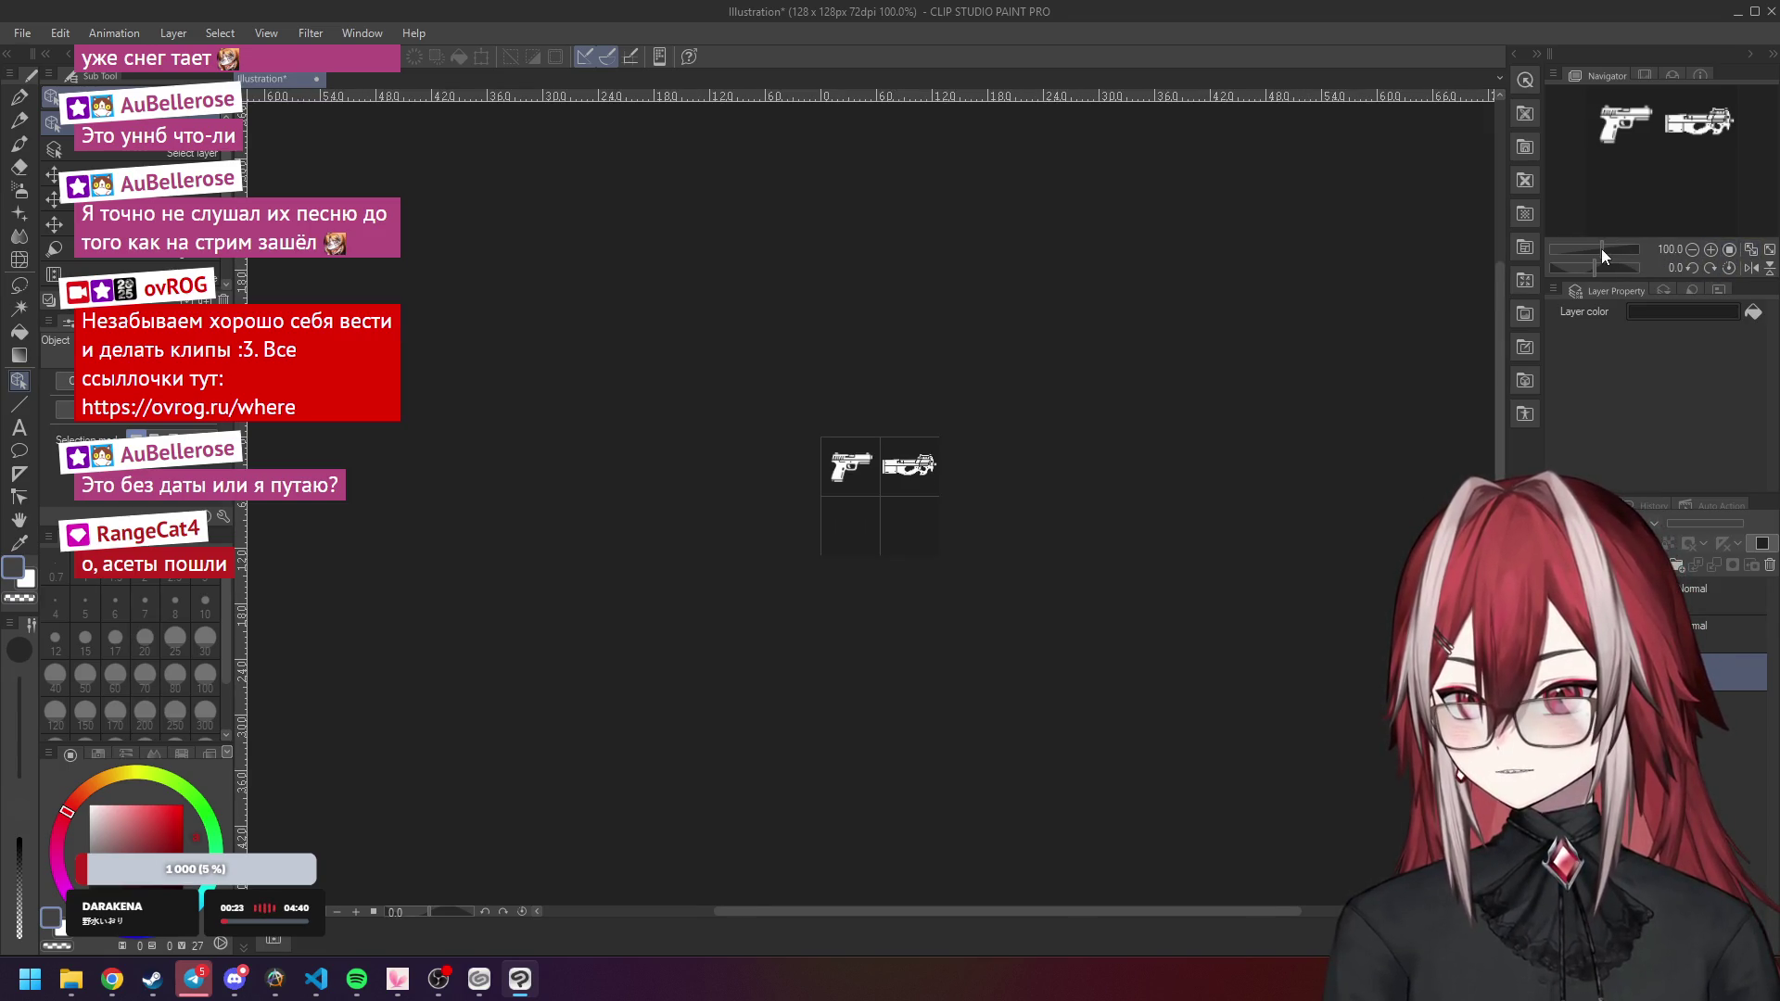
{"action": "left_click_drag", "start_coordinate": [1601, 249], "coordinate": [1595, 249]}
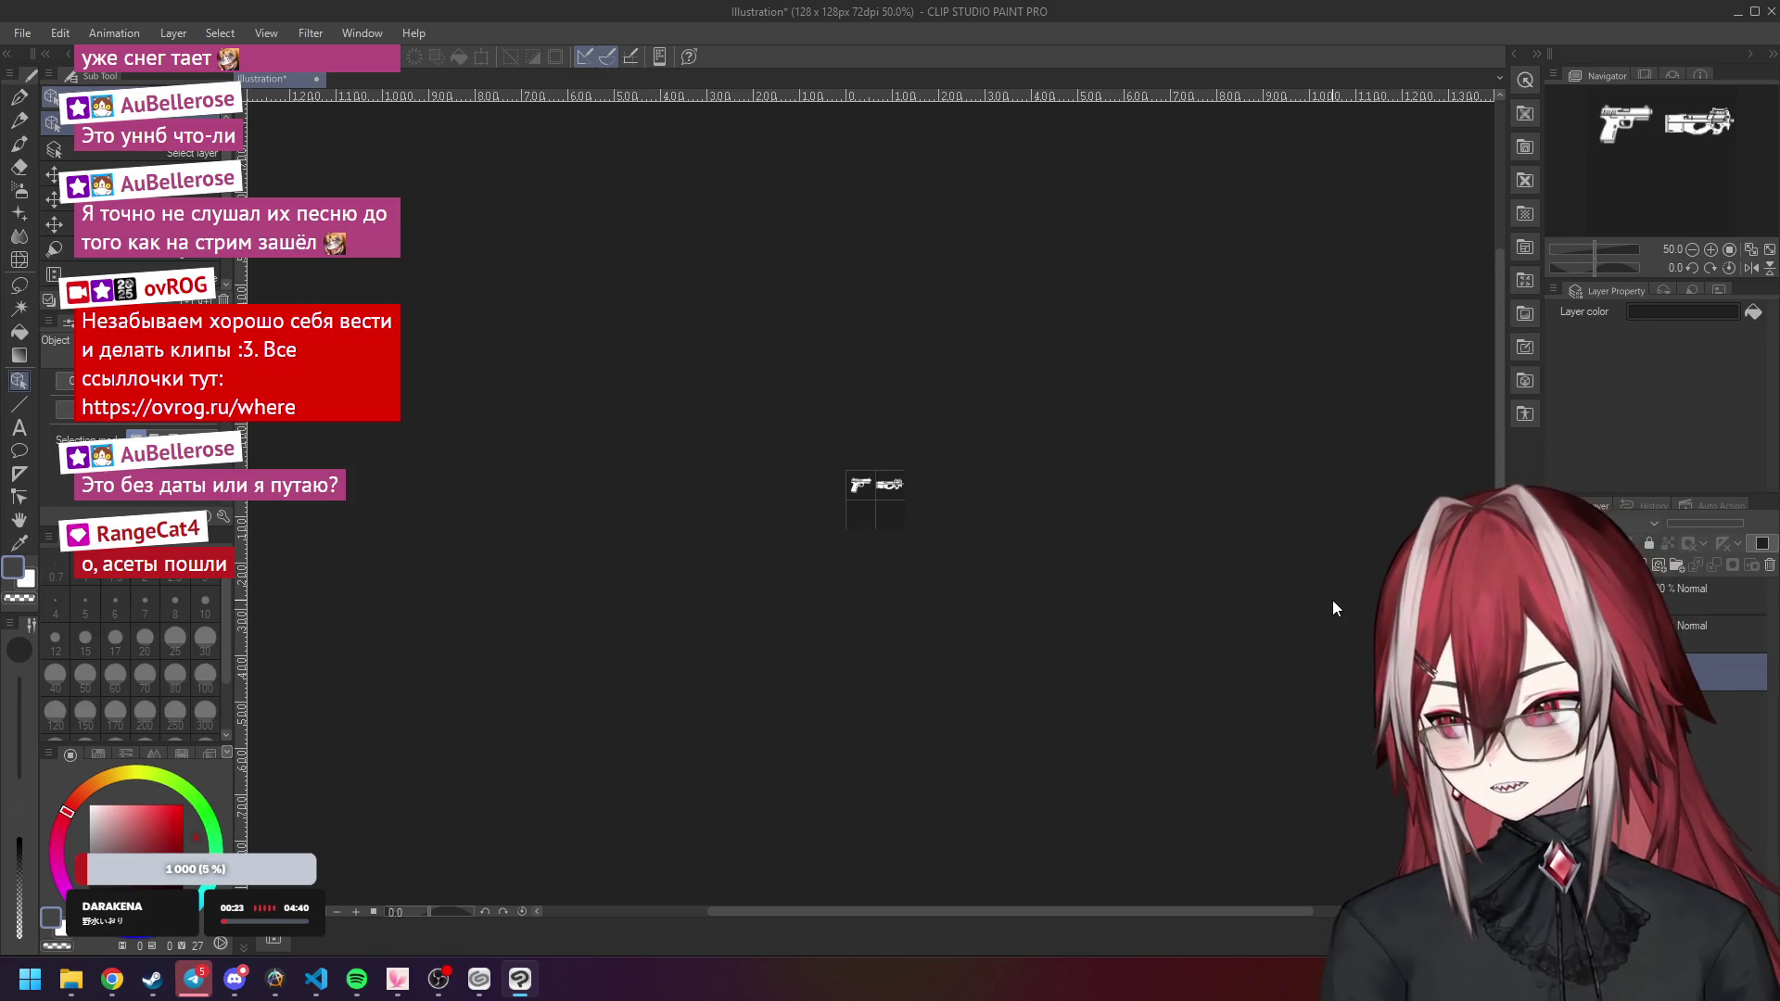
{"action": "scroll", "coordinate": [884, 491], "scroll_direction": "up", "scroll_amount": 1}
{"action": "scroll", "coordinate": [1111, 426], "scroll_direction": "down", "scroll_amount": 1}
{"action": "scroll", "coordinate": [1111, 425], "scroll_direction": "down", "scroll_amount": 1}
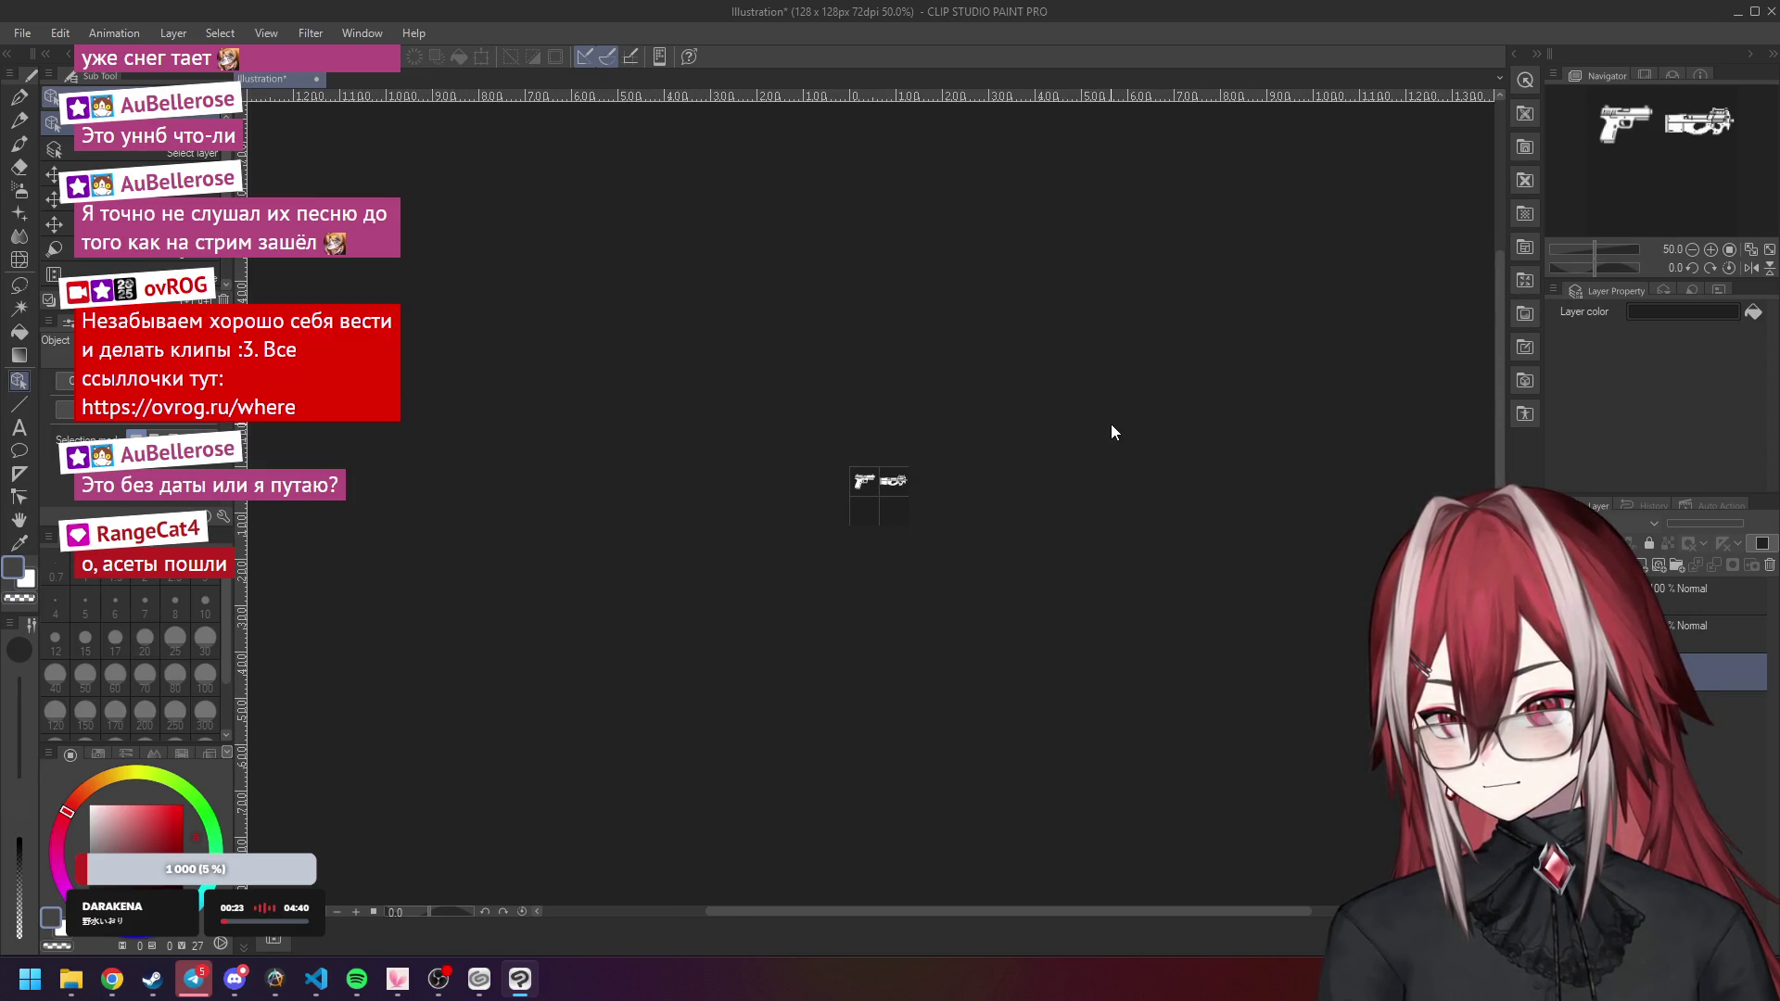
{"action": "scroll", "coordinate": [880, 517], "scroll_direction": "up", "scroll_amount": 10}
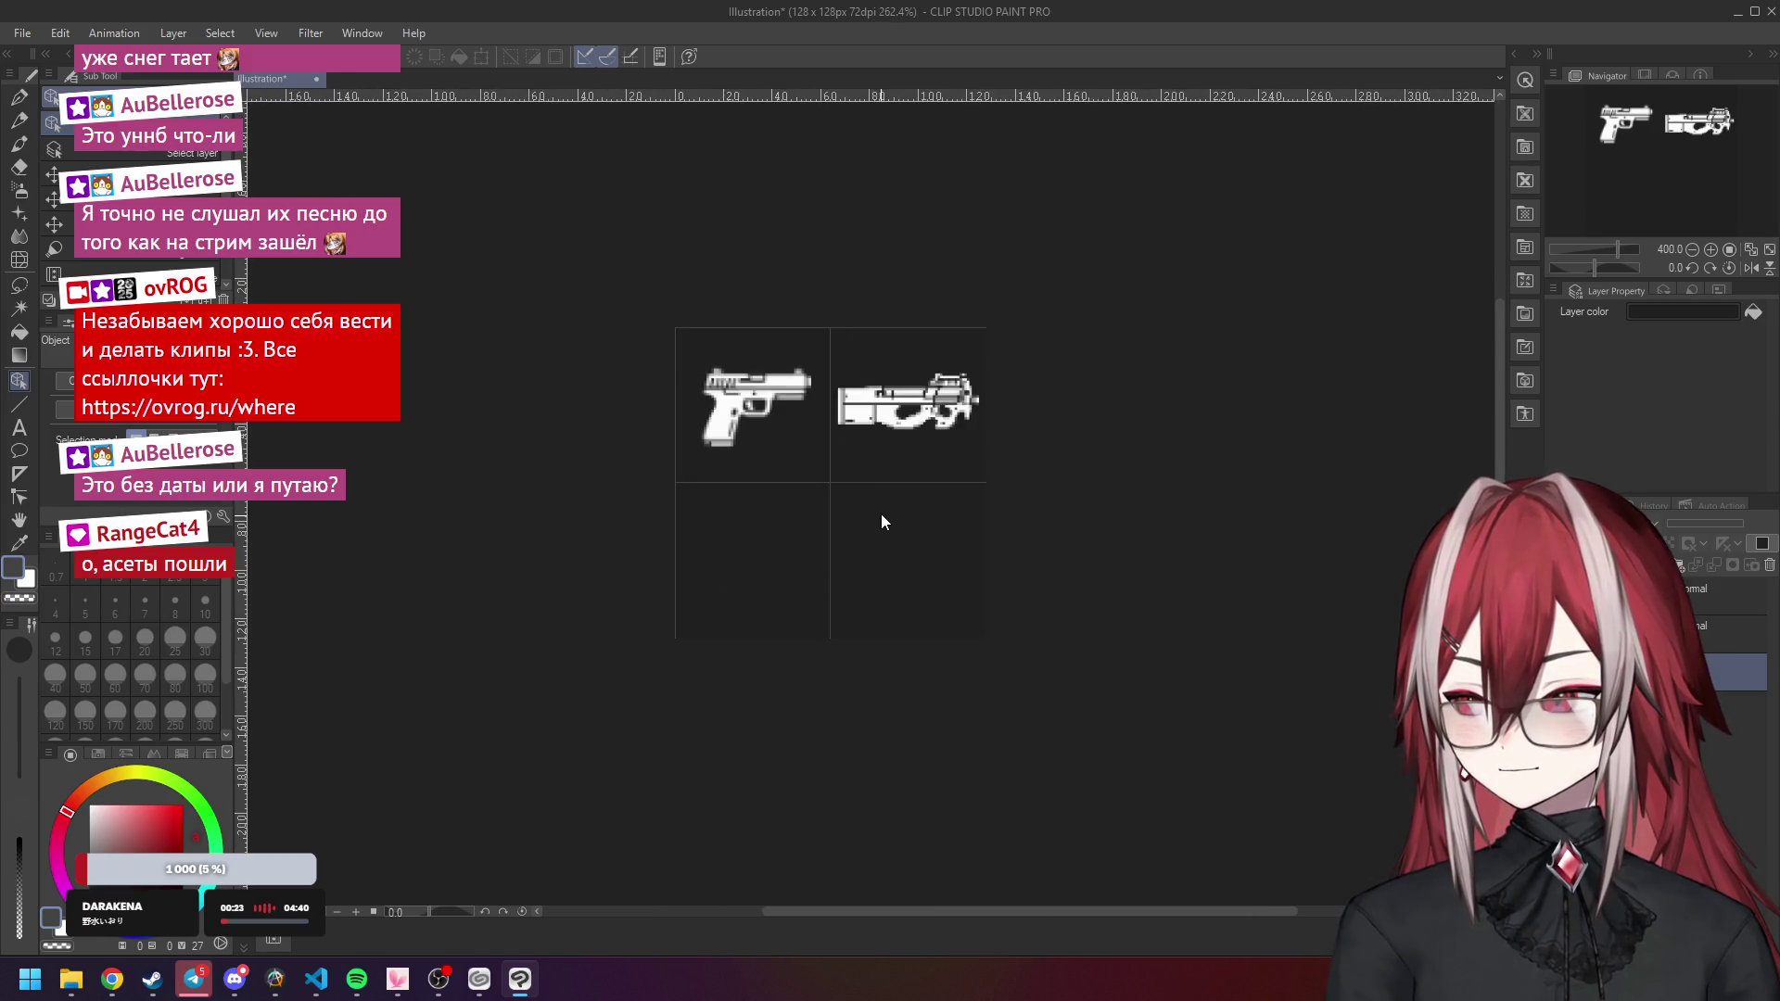
{"action": "scroll", "coordinate": [842, 387], "scroll_direction": "up", "scroll_amount": 1}
{"action": "left_click", "coordinate": [82, 975]}
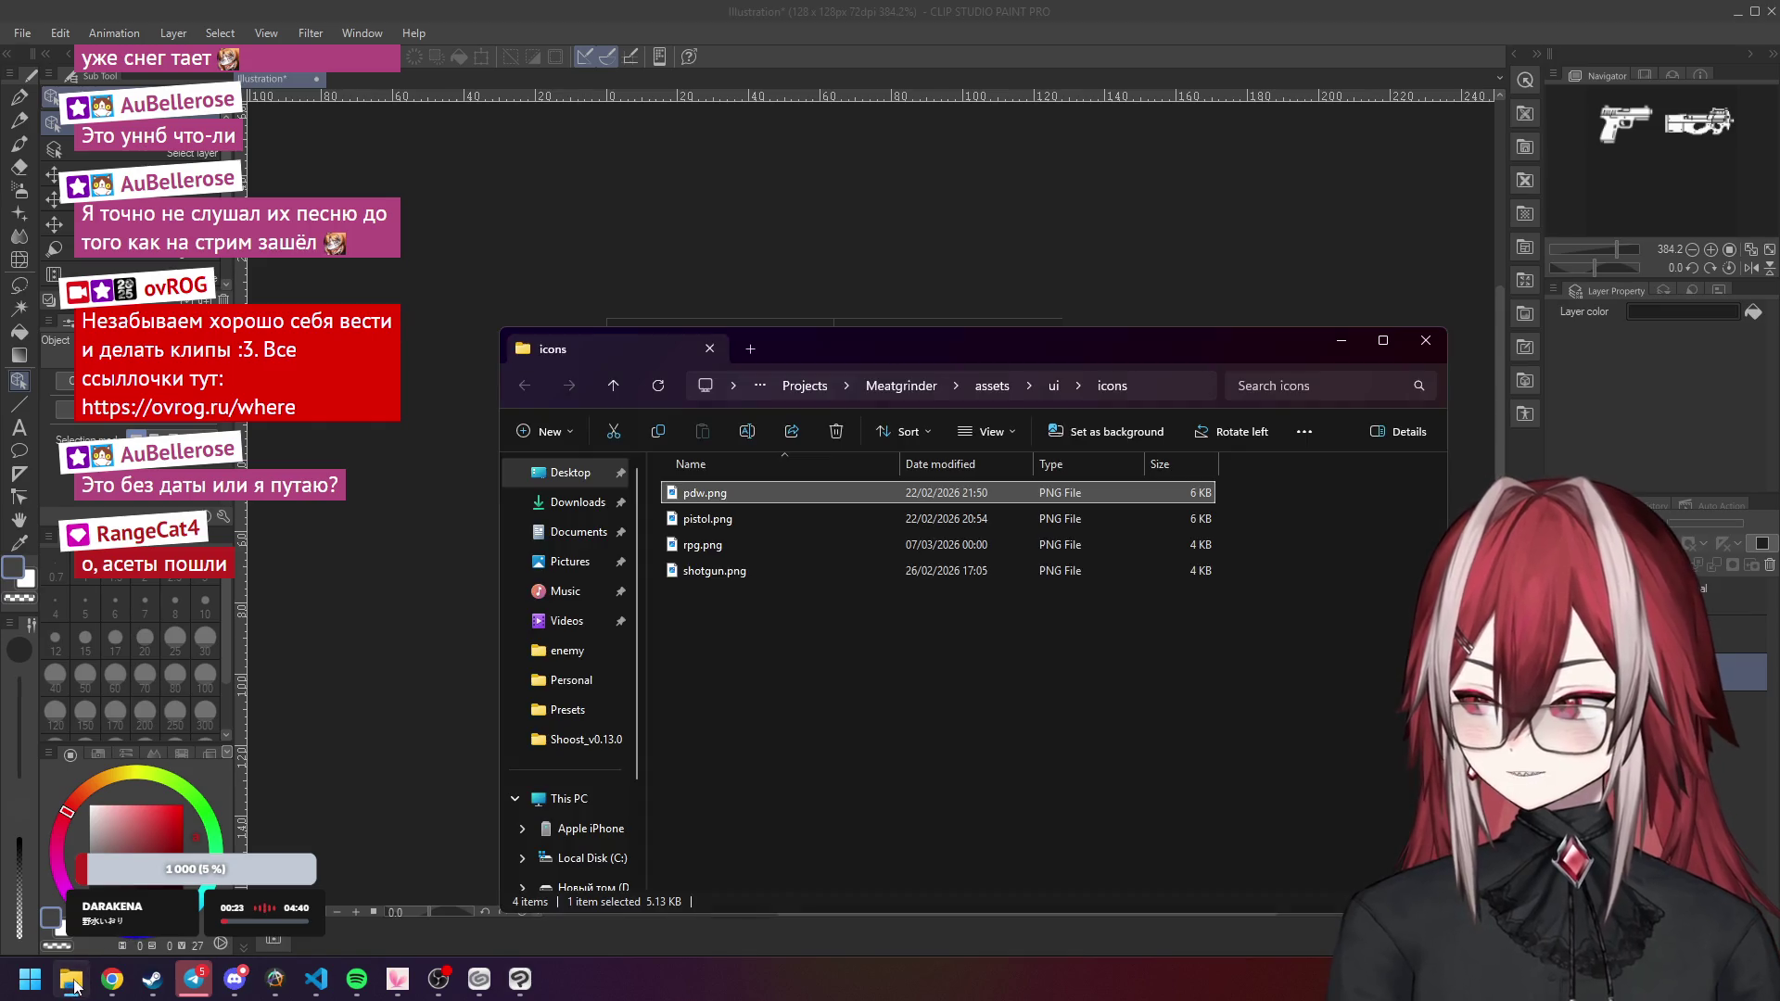
Open shotgun.png from File Explorer as its own document, then close it.
{"action": "left_click", "coordinate": [719, 545]}
{"action": "left_click", "coordinate": [715, 571]}
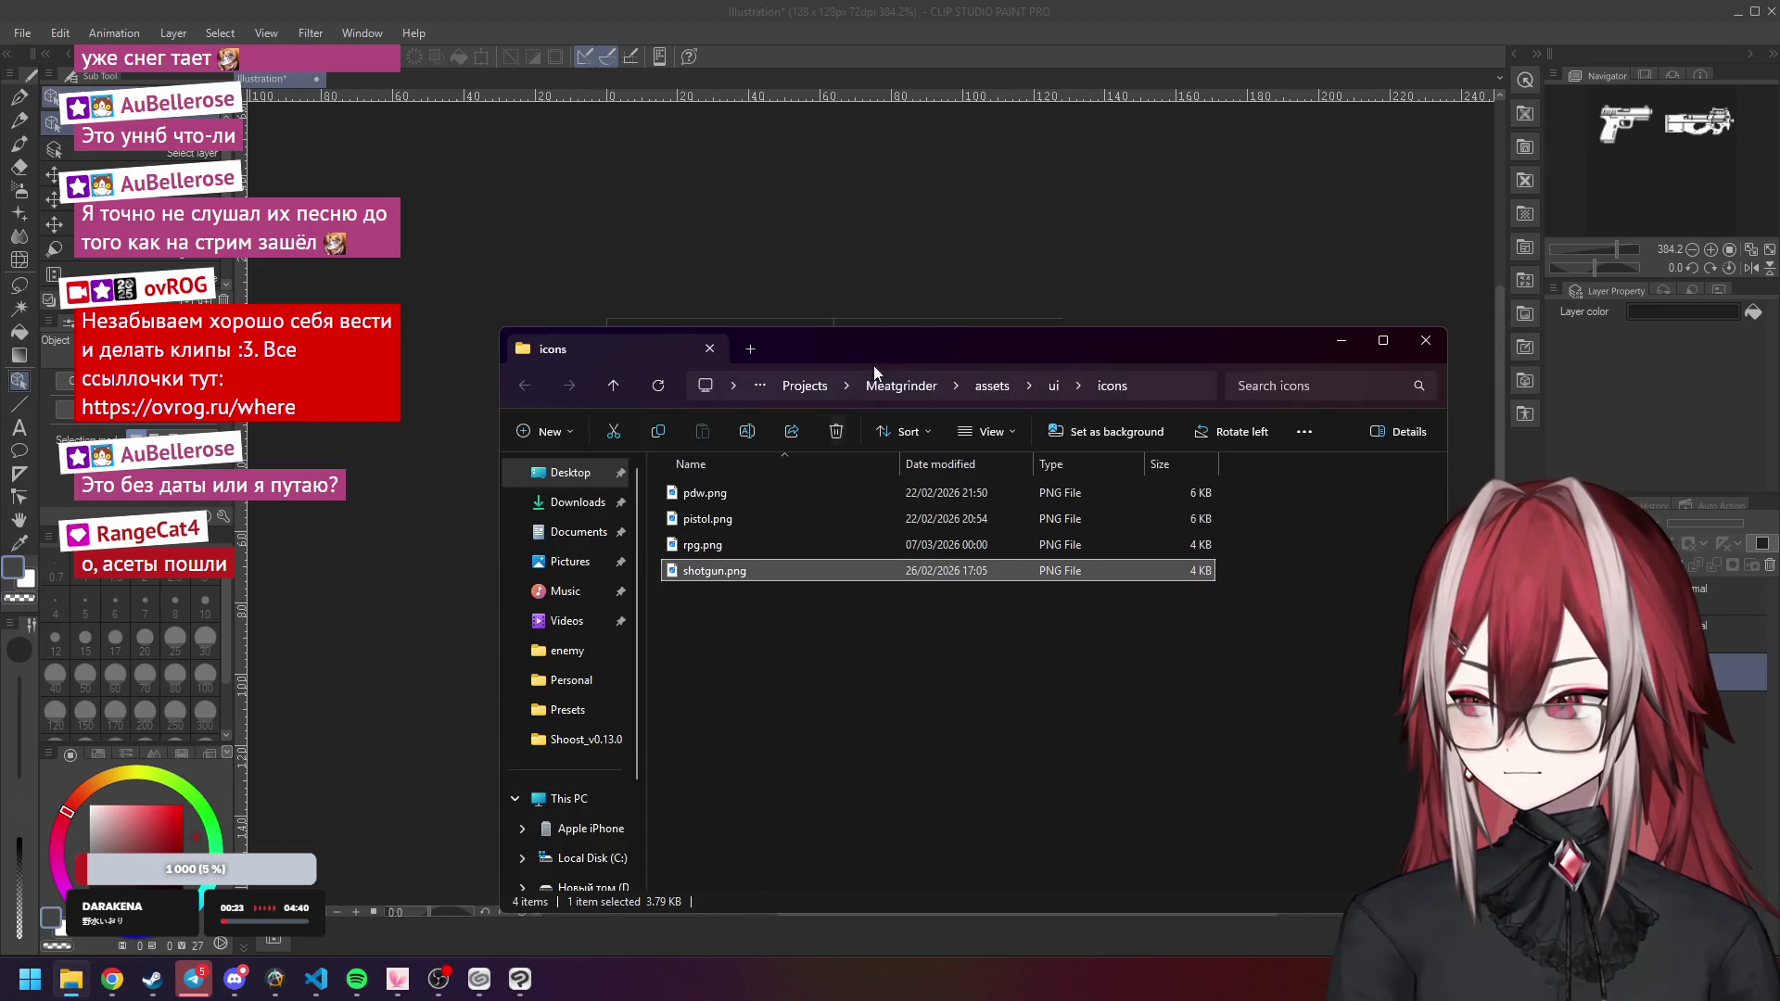
{"action": "left_click_drag", "start_coordinate": [916, 345], "coordinate": [1245, 168]}
{"action": "mouse_move", "coordinate": [1075, 401]}
{"action": "left_mouse_down"}
{"action": "mouse_move", "coordinate": [789, 454]}
{"action": "mouse_move", "coordinate": [671, 648]}
{"action": "left_mouse_up"}
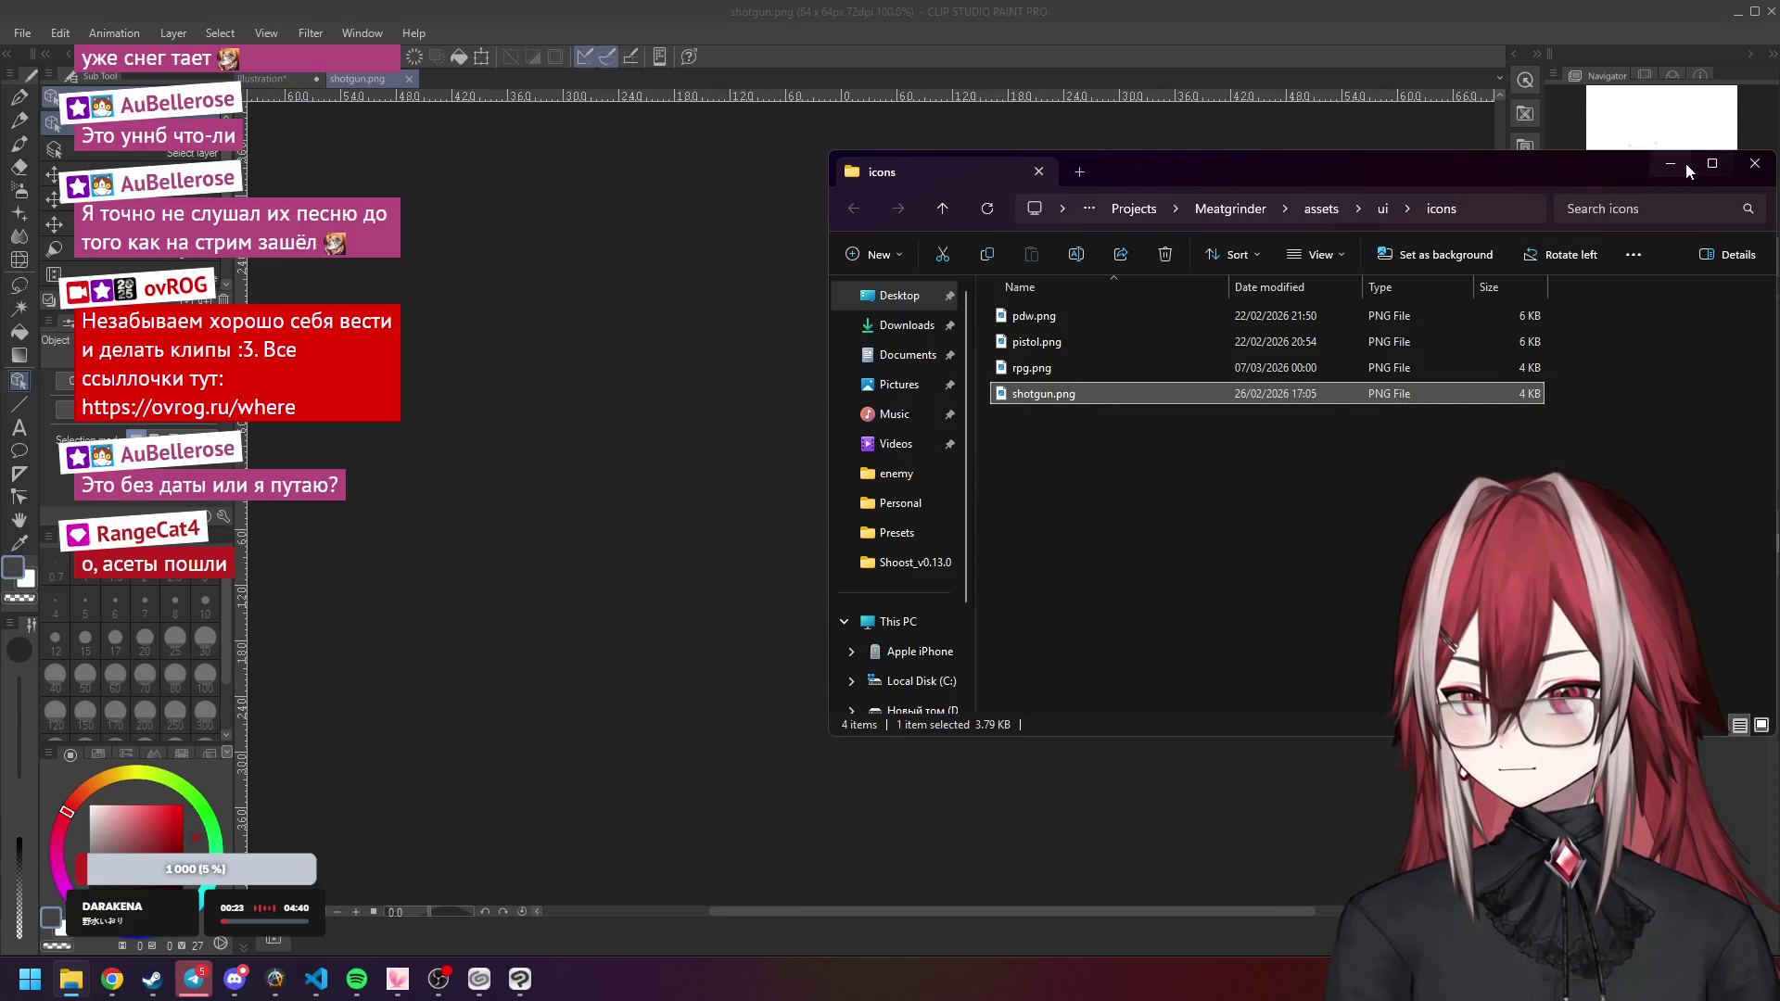
{"action": "left_click", "coordinate": [1671, 164]}
{"action": "left_click", "coordinate": [410, 78]}
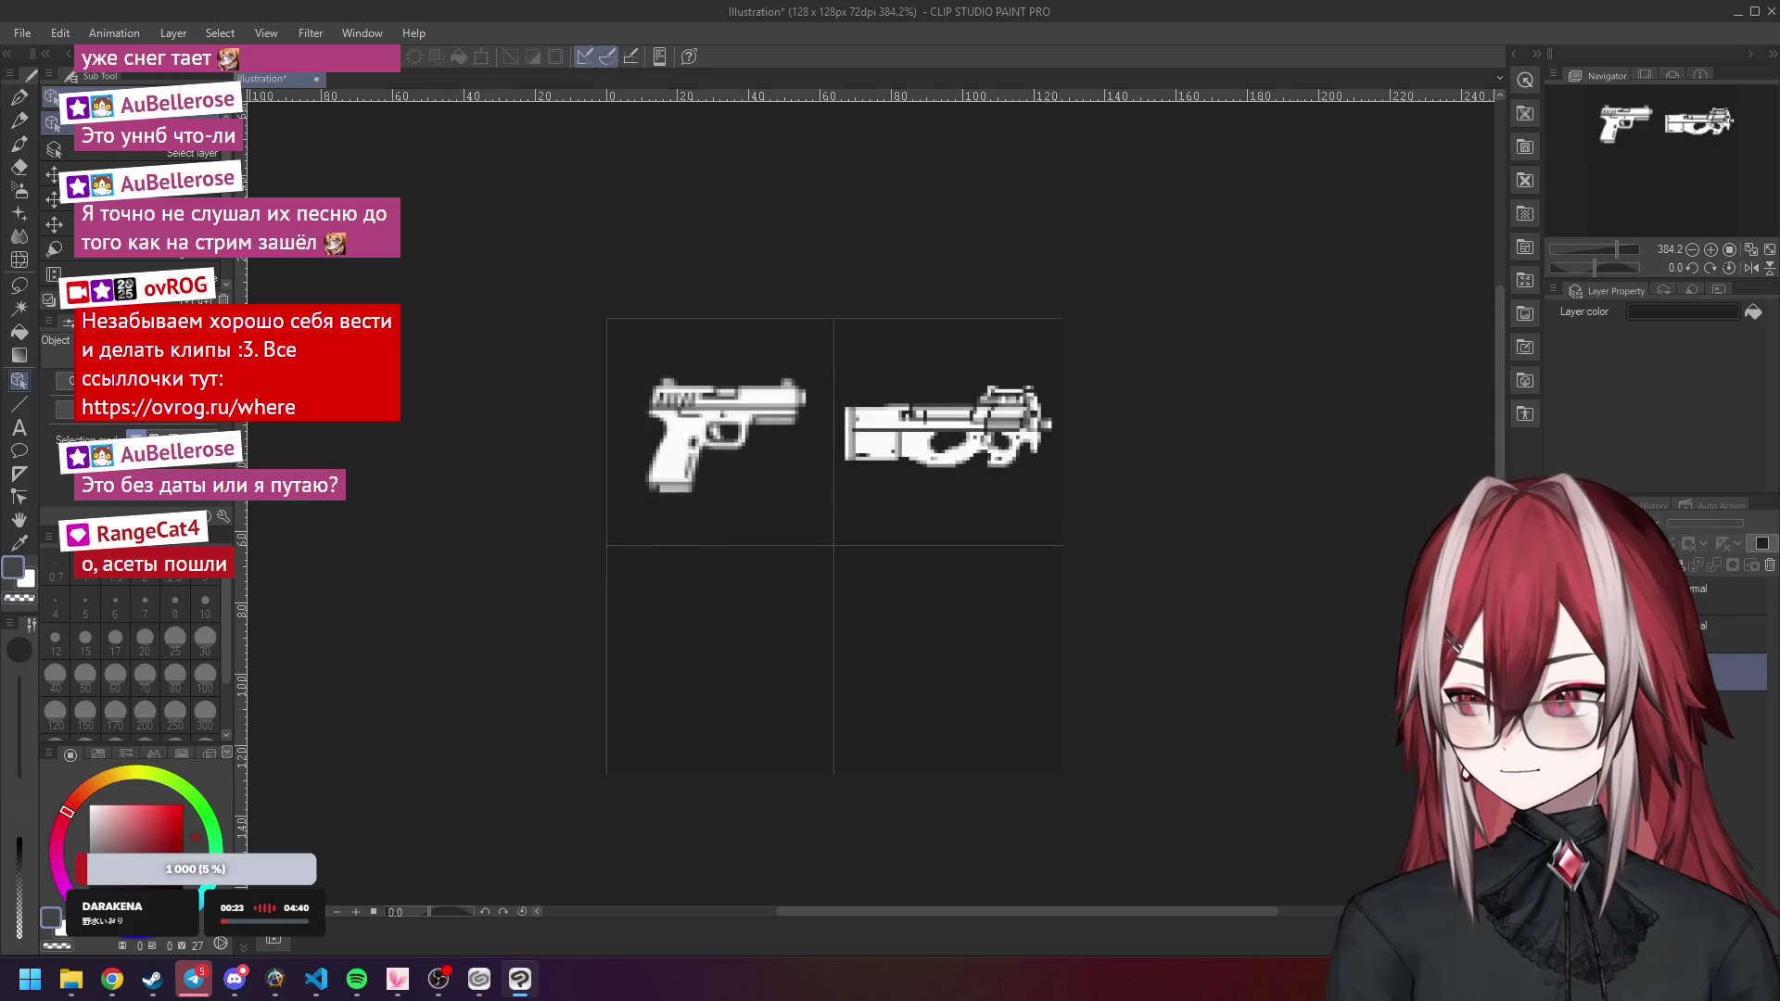
{"action": "left_click", "coordinate": [22, 34]}
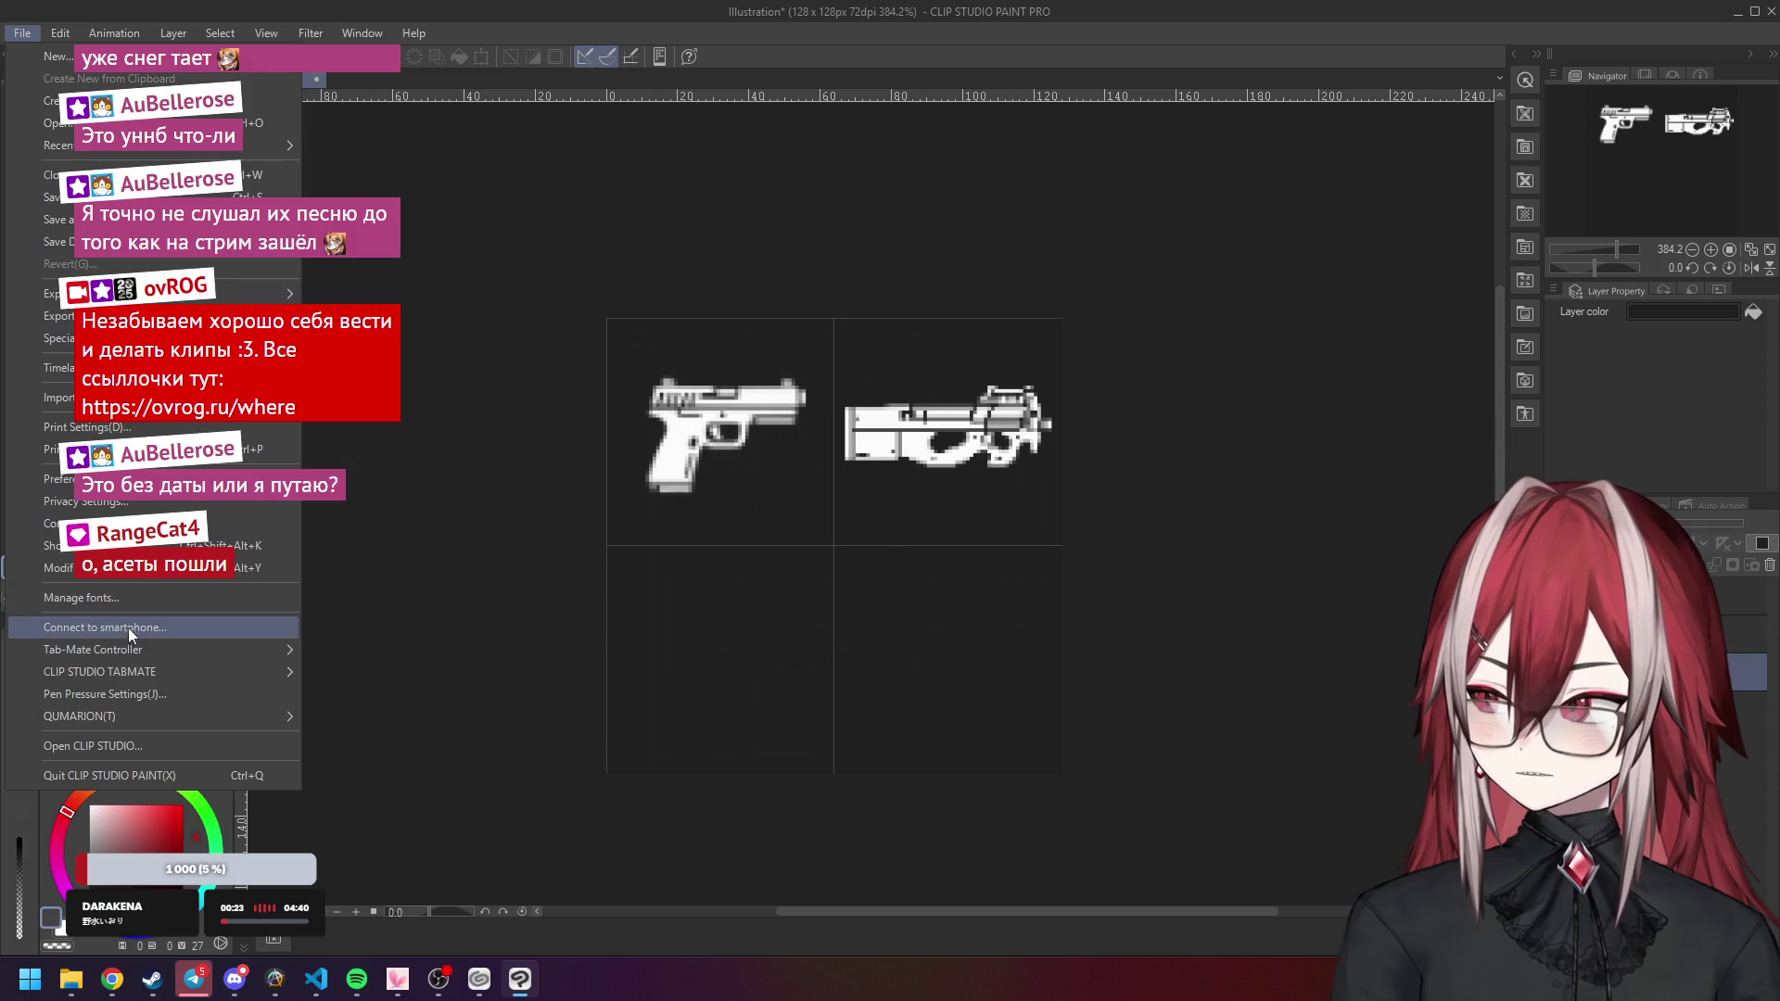
Resize the canvas to a 256 × 64 px strip anchored top-left.
{"action": "left_click", "coordinate": [60, 33]}
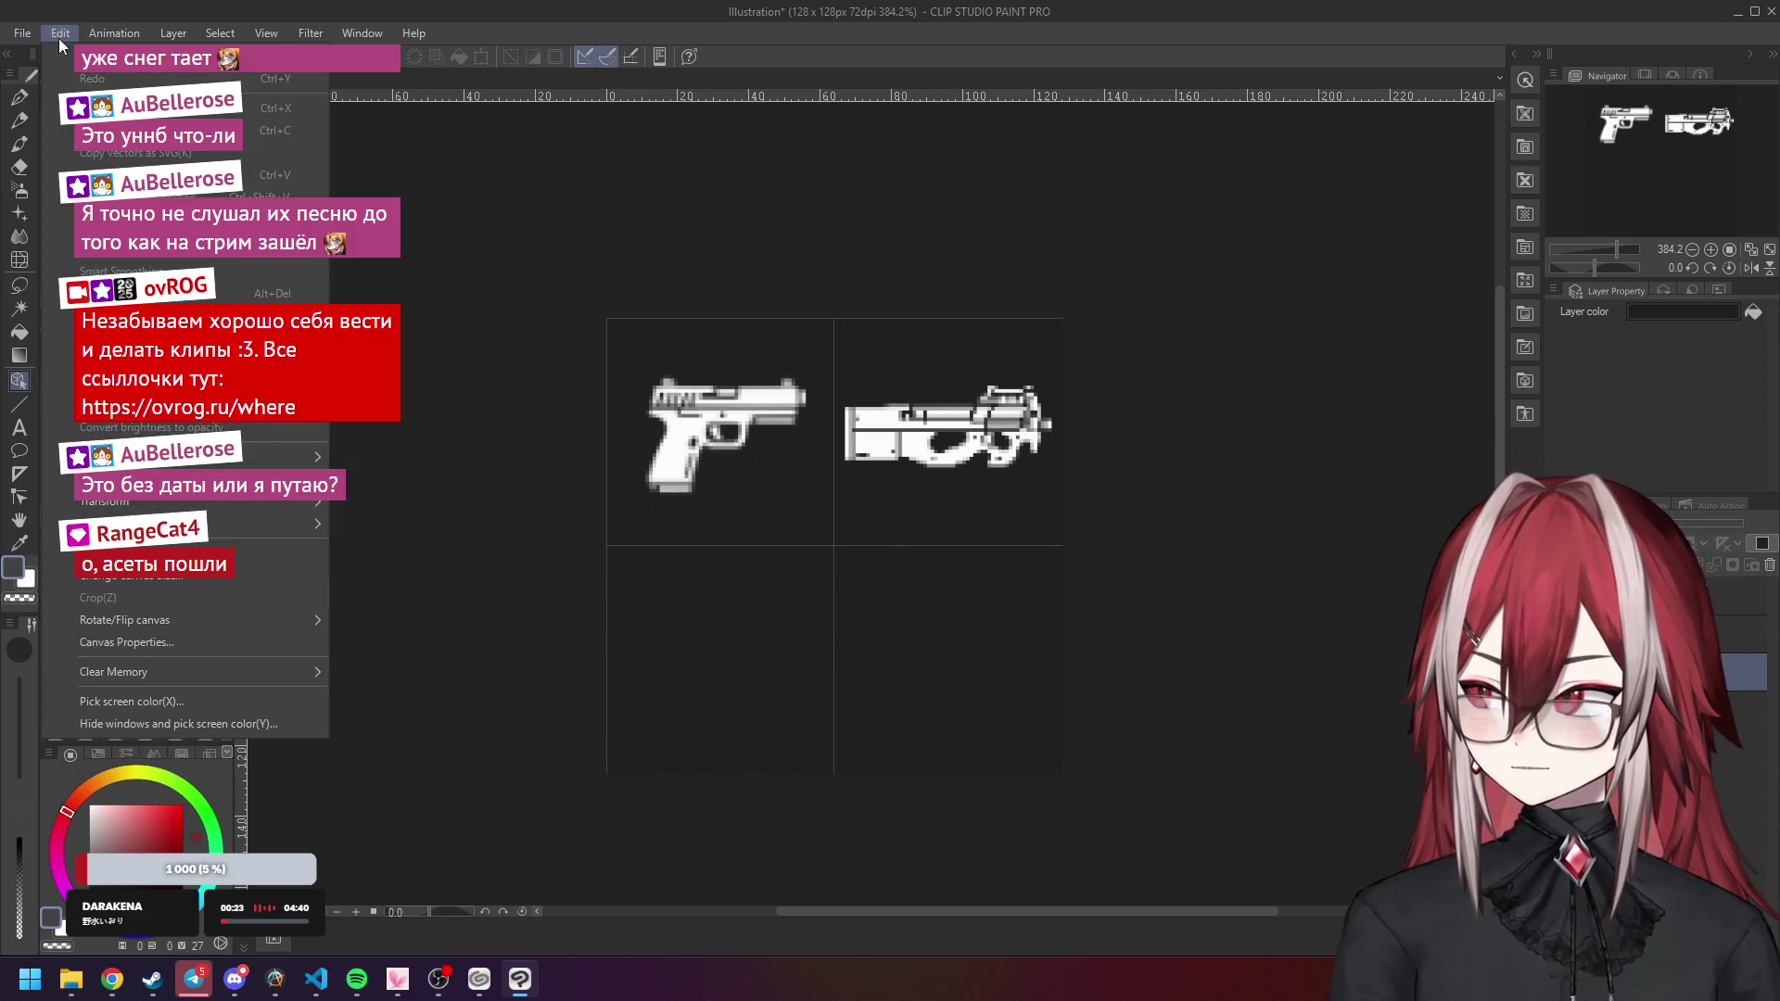
{"action": "left_click", "coordinate": [174, 578]}
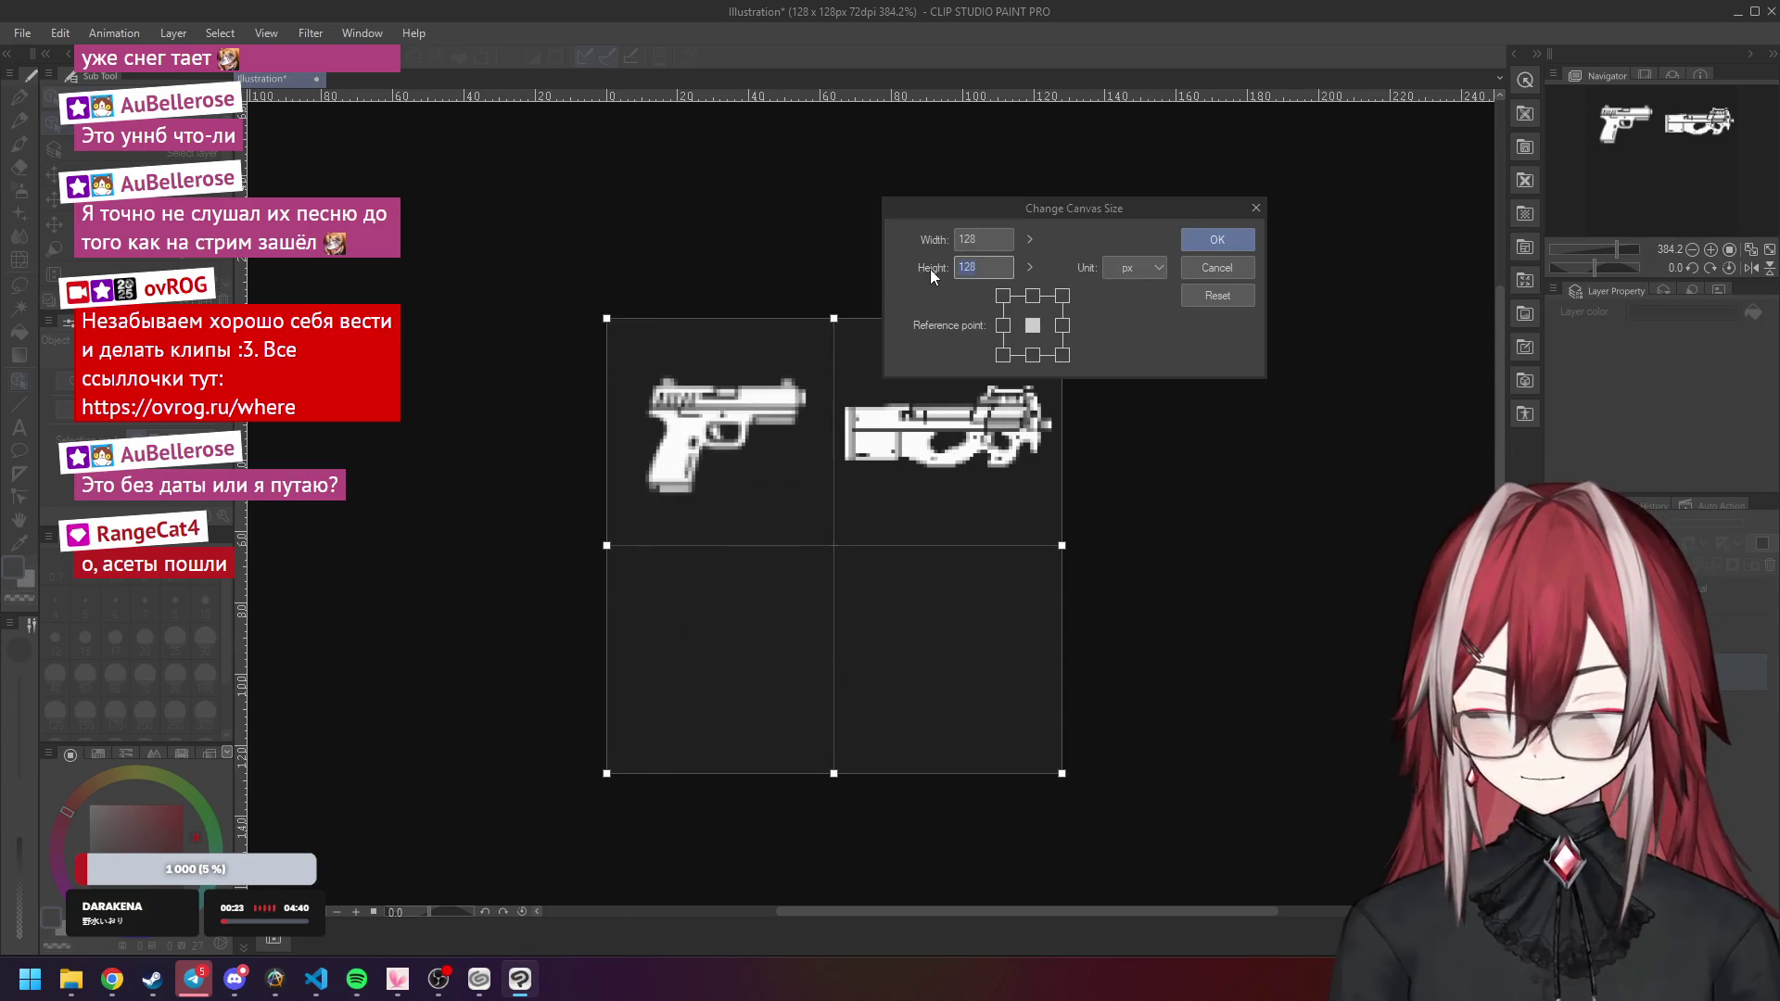
{"action": "type", "text": "64"}
{"action": "key", "text": "Escape"}
{"action": "left_click", "coordinate": [61, 33]}
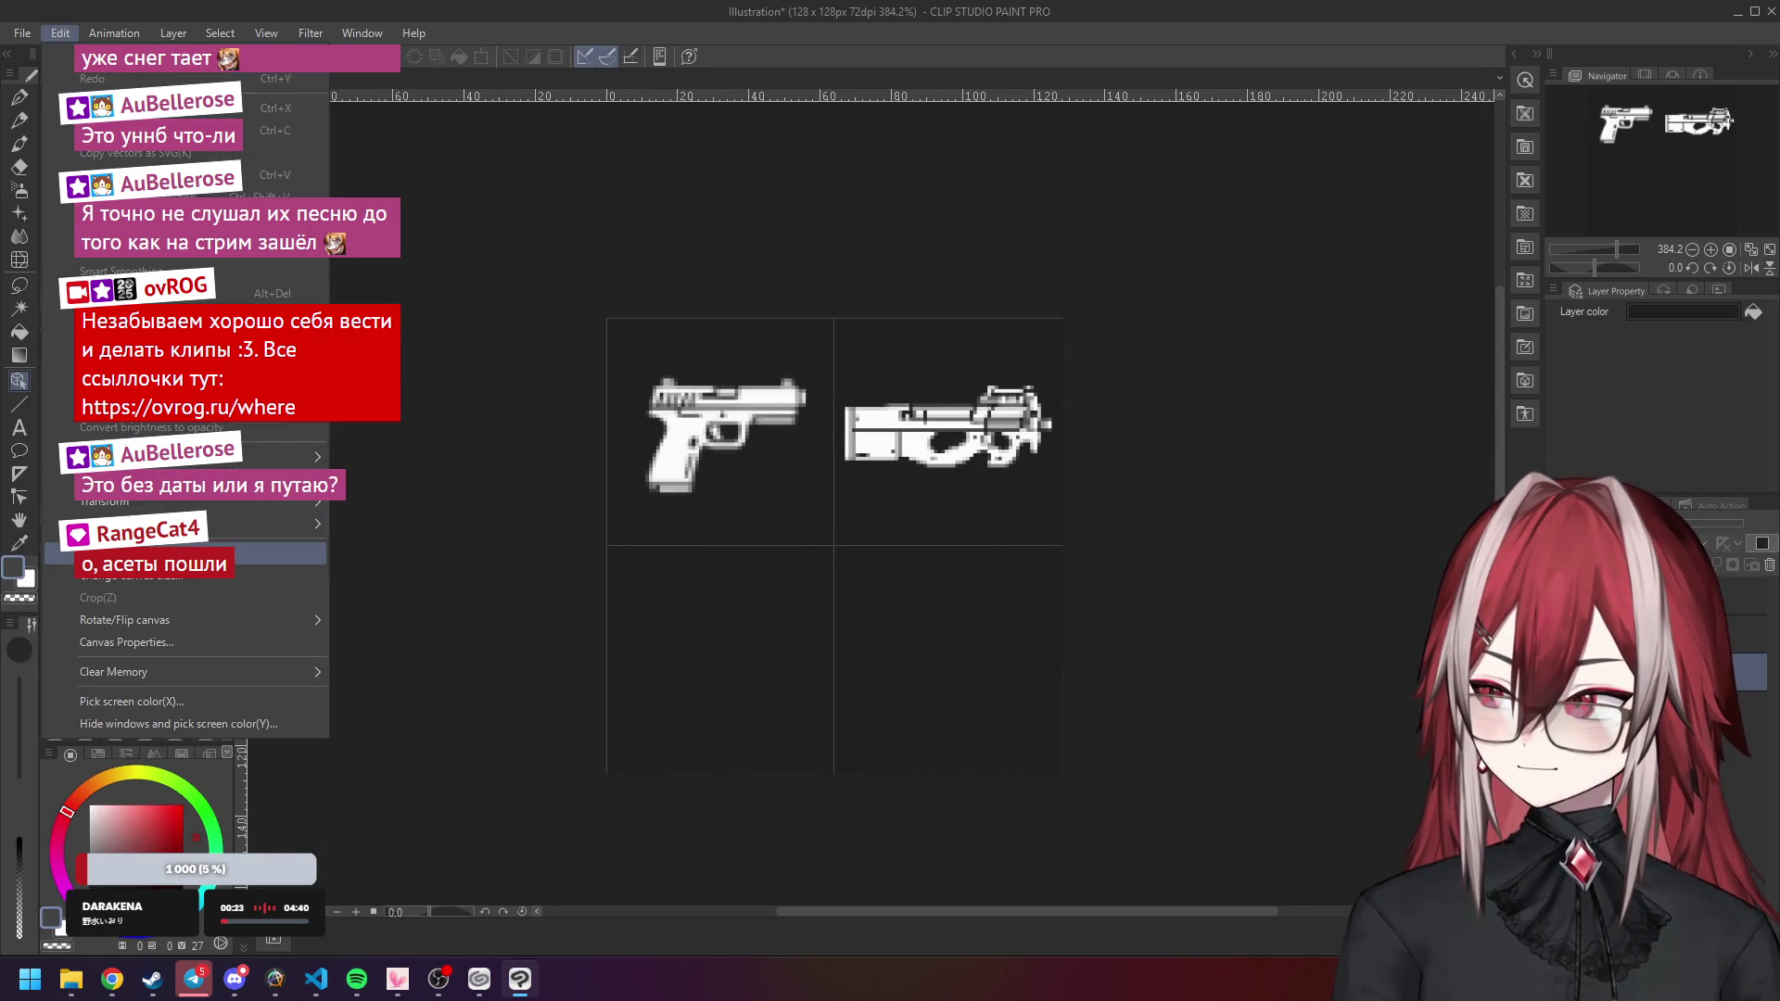
{"action": "left_click", "coordinate": [167, 554]}
{"action": "left_click", "coordinate": [999, 451]}
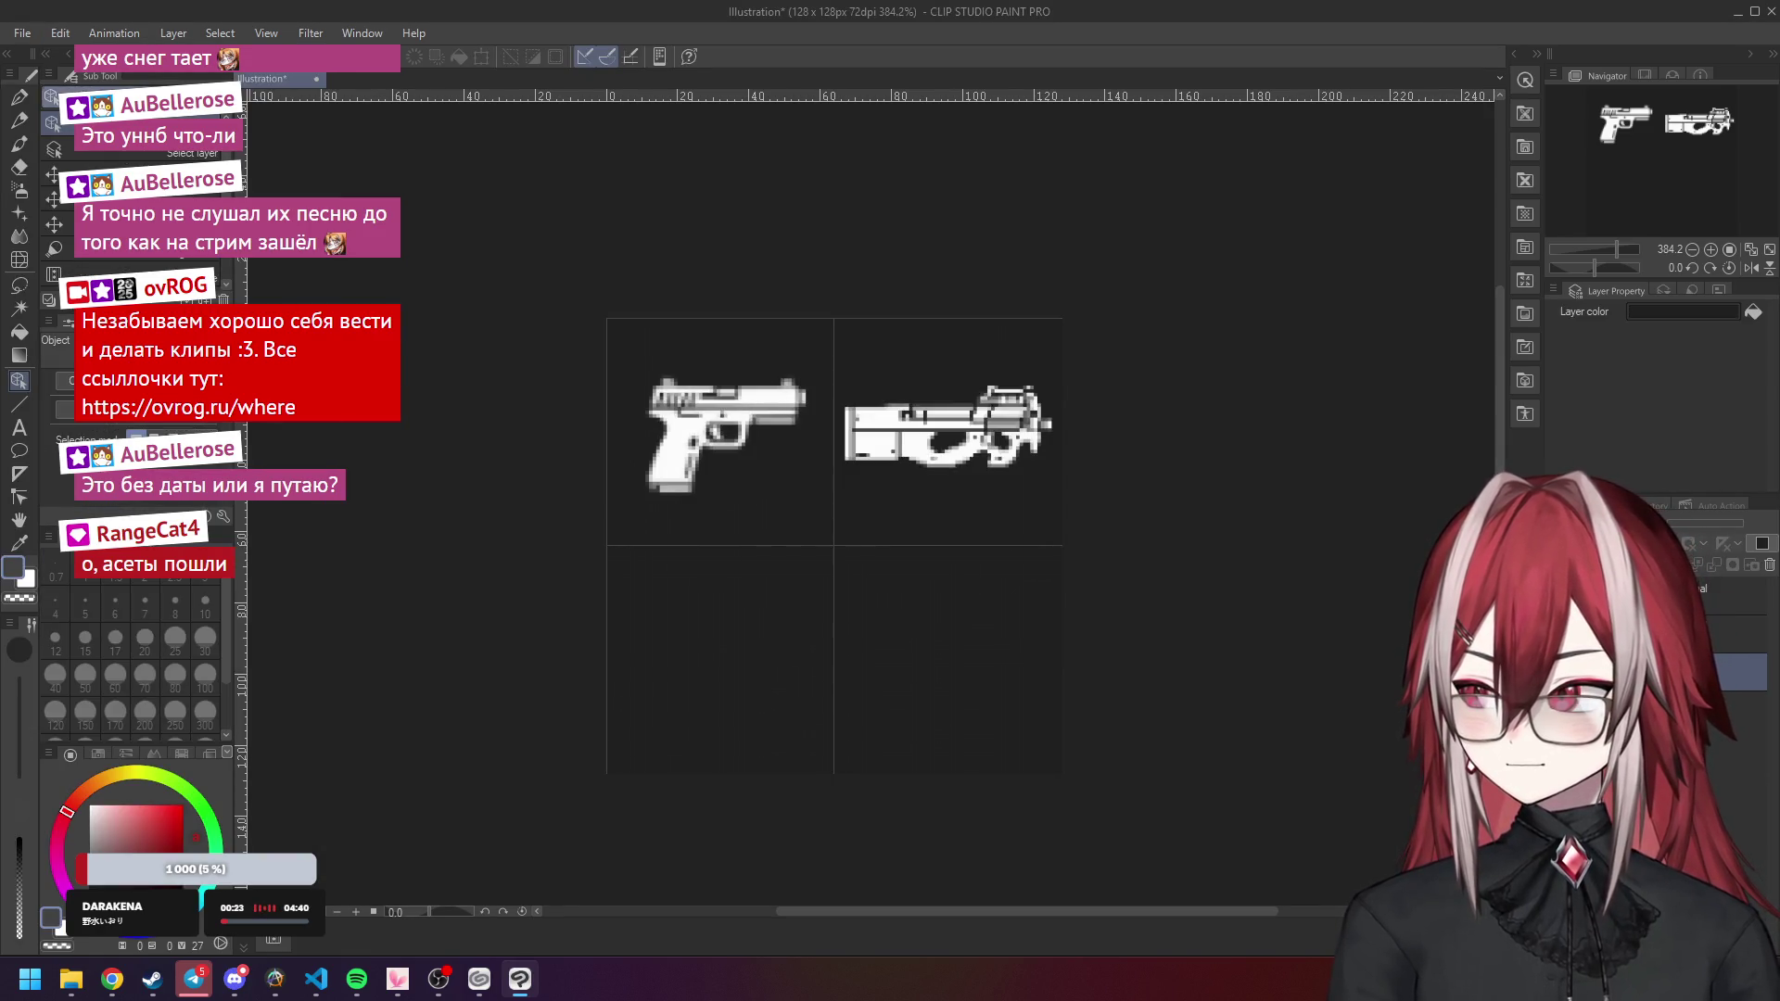
{"action": "left_click", "coordinate": [60, 34]}
{"action": "left_click", "coordinate": [146, 576]}
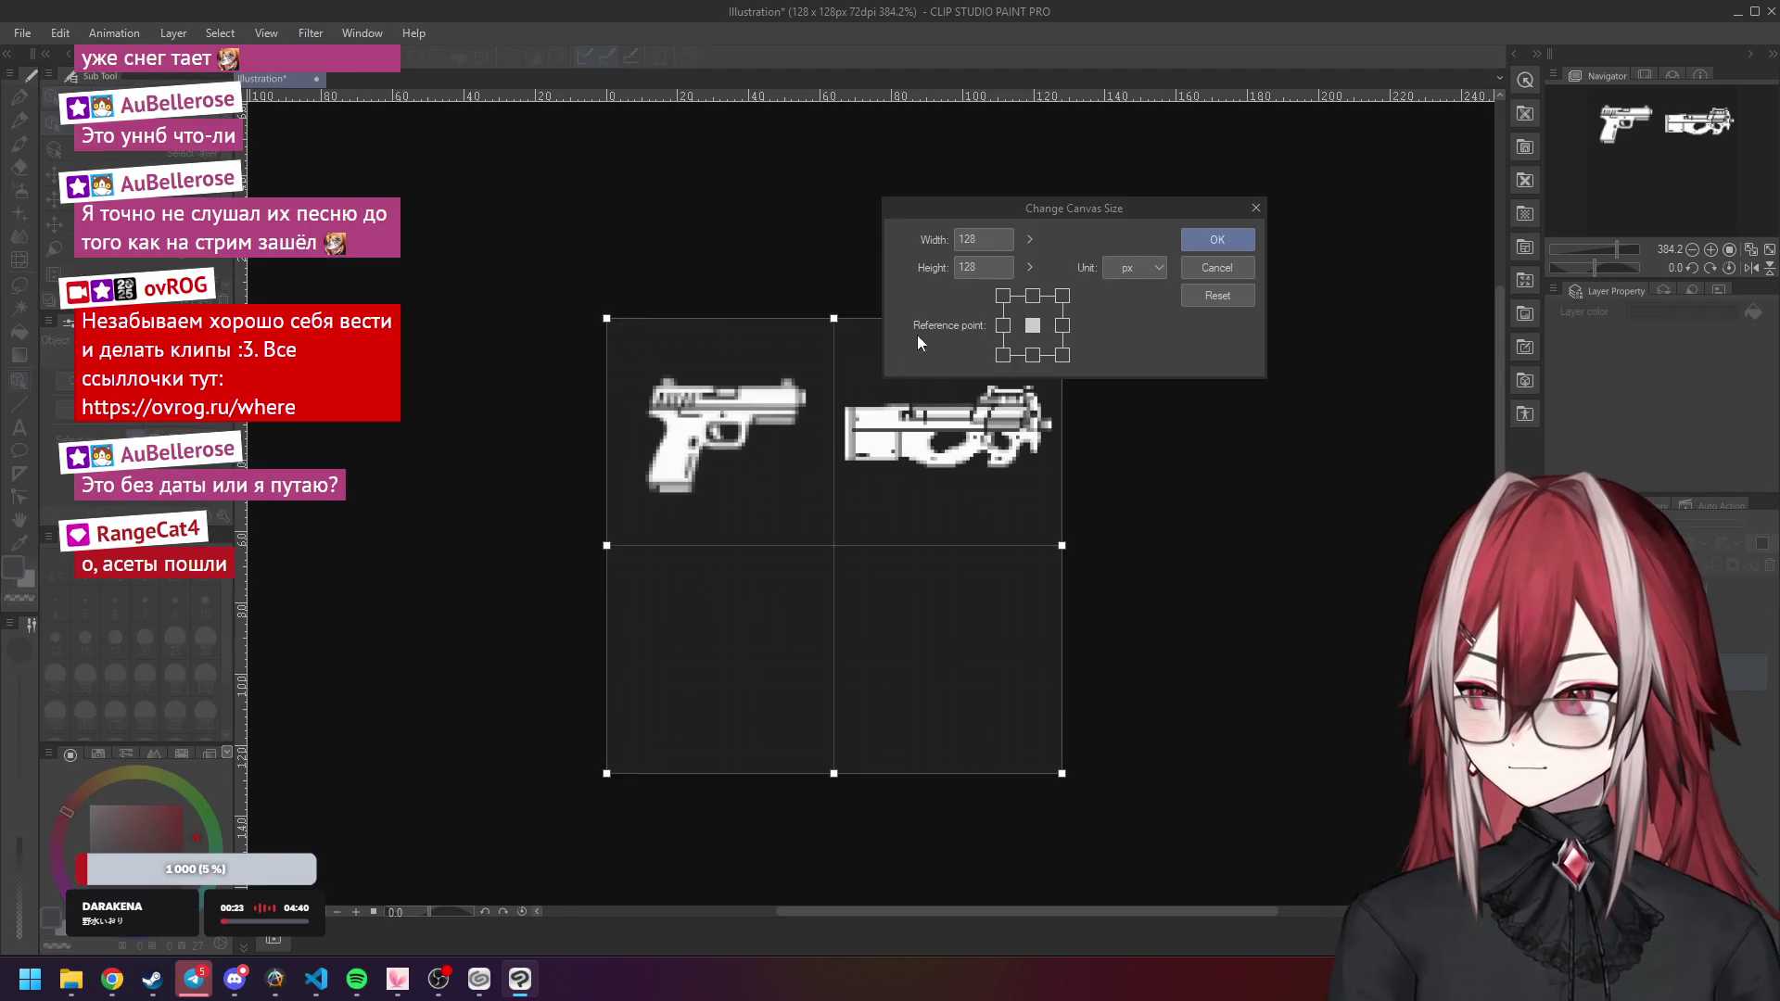
{"action": "type", "text": "64"}
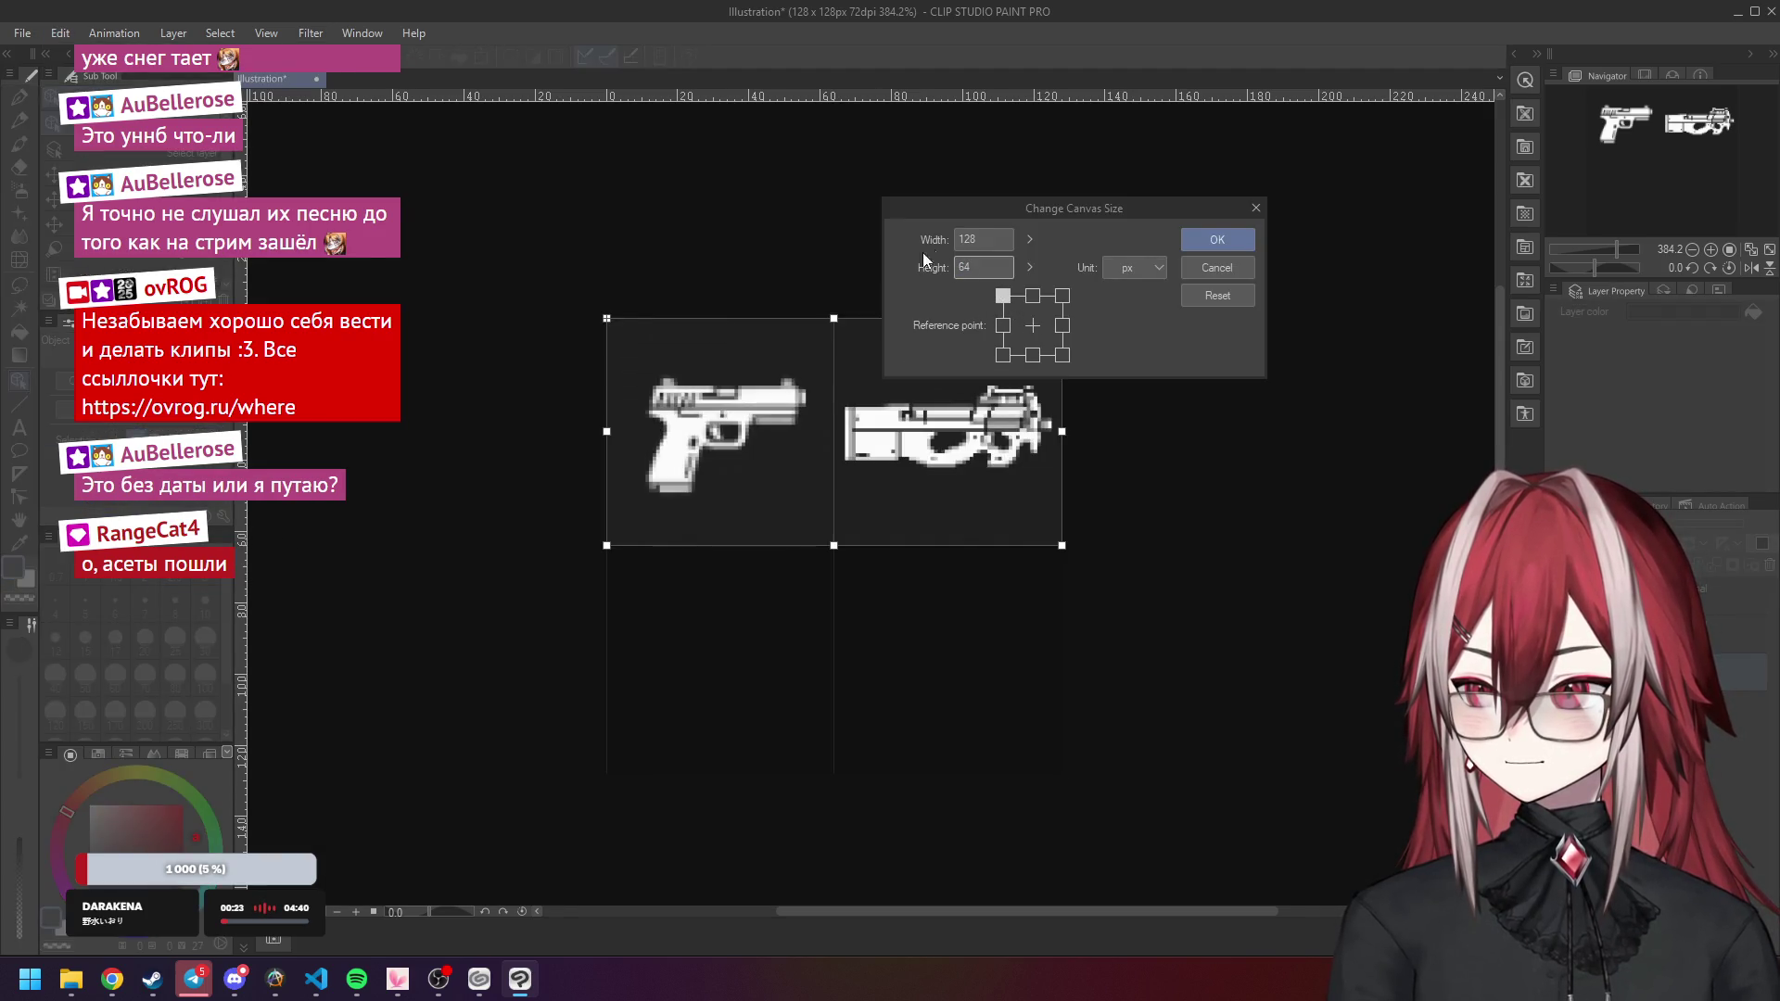
{"action": "type", "text": "256"}
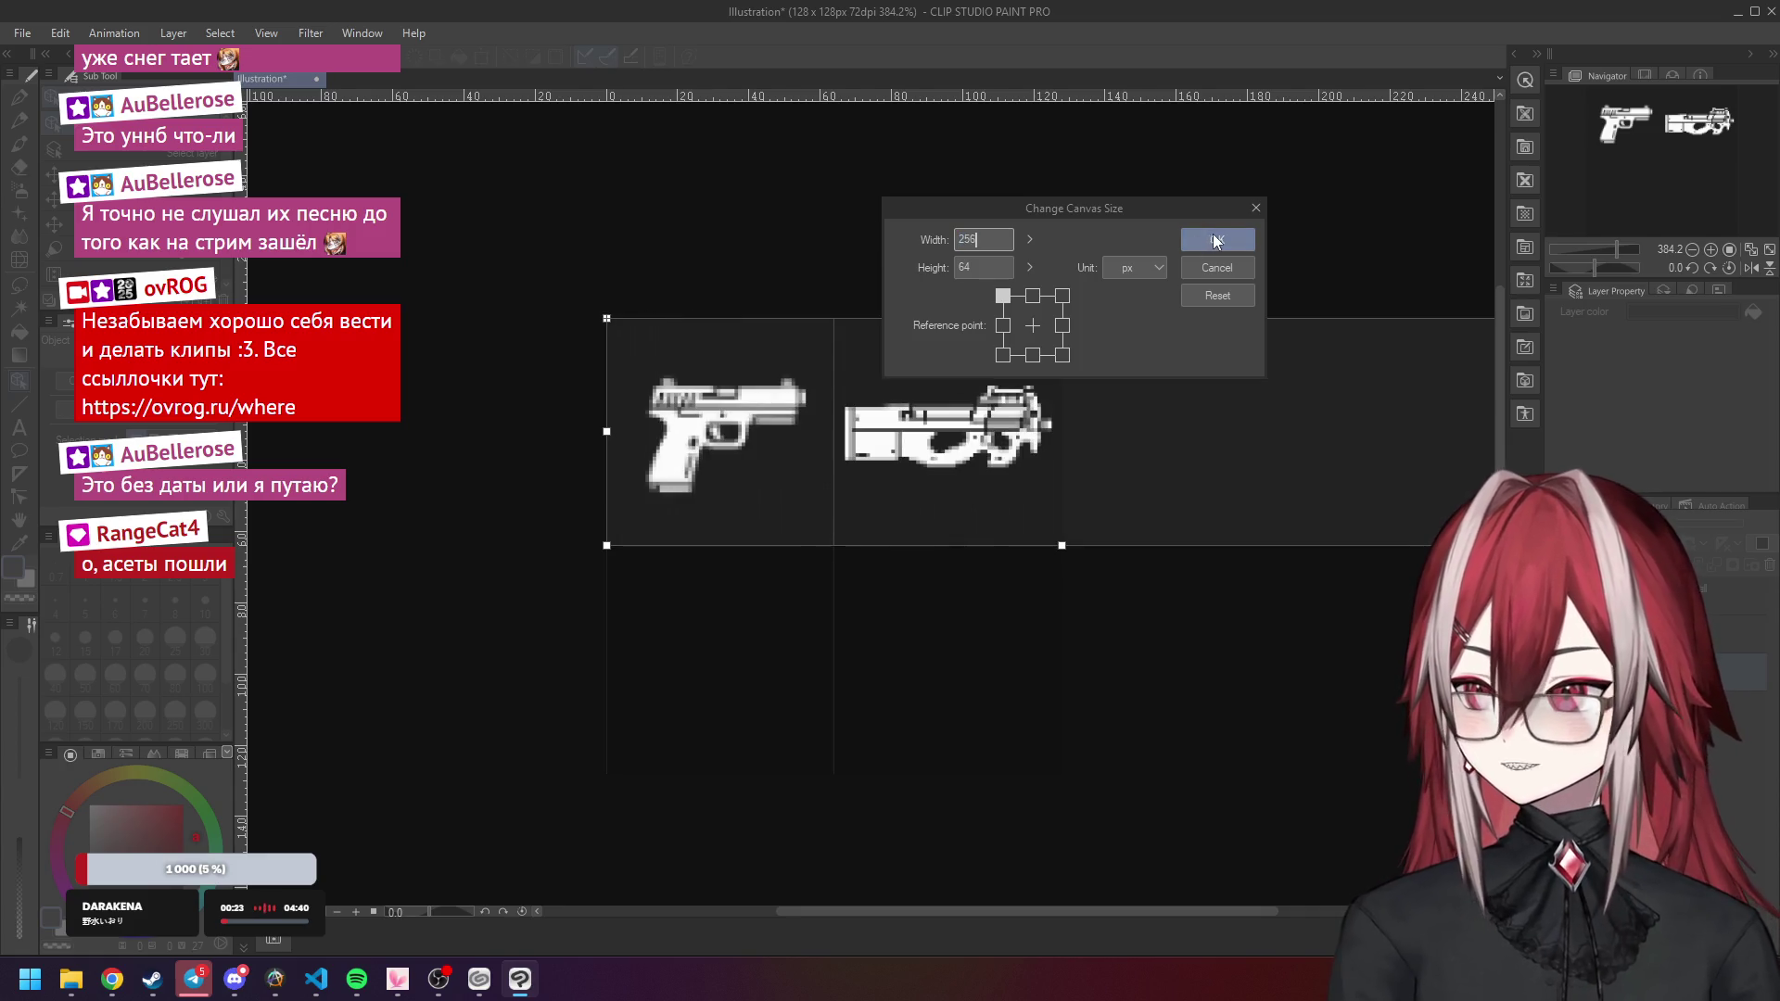
{"action": "left_click", "coordinate": [1218, 240]}
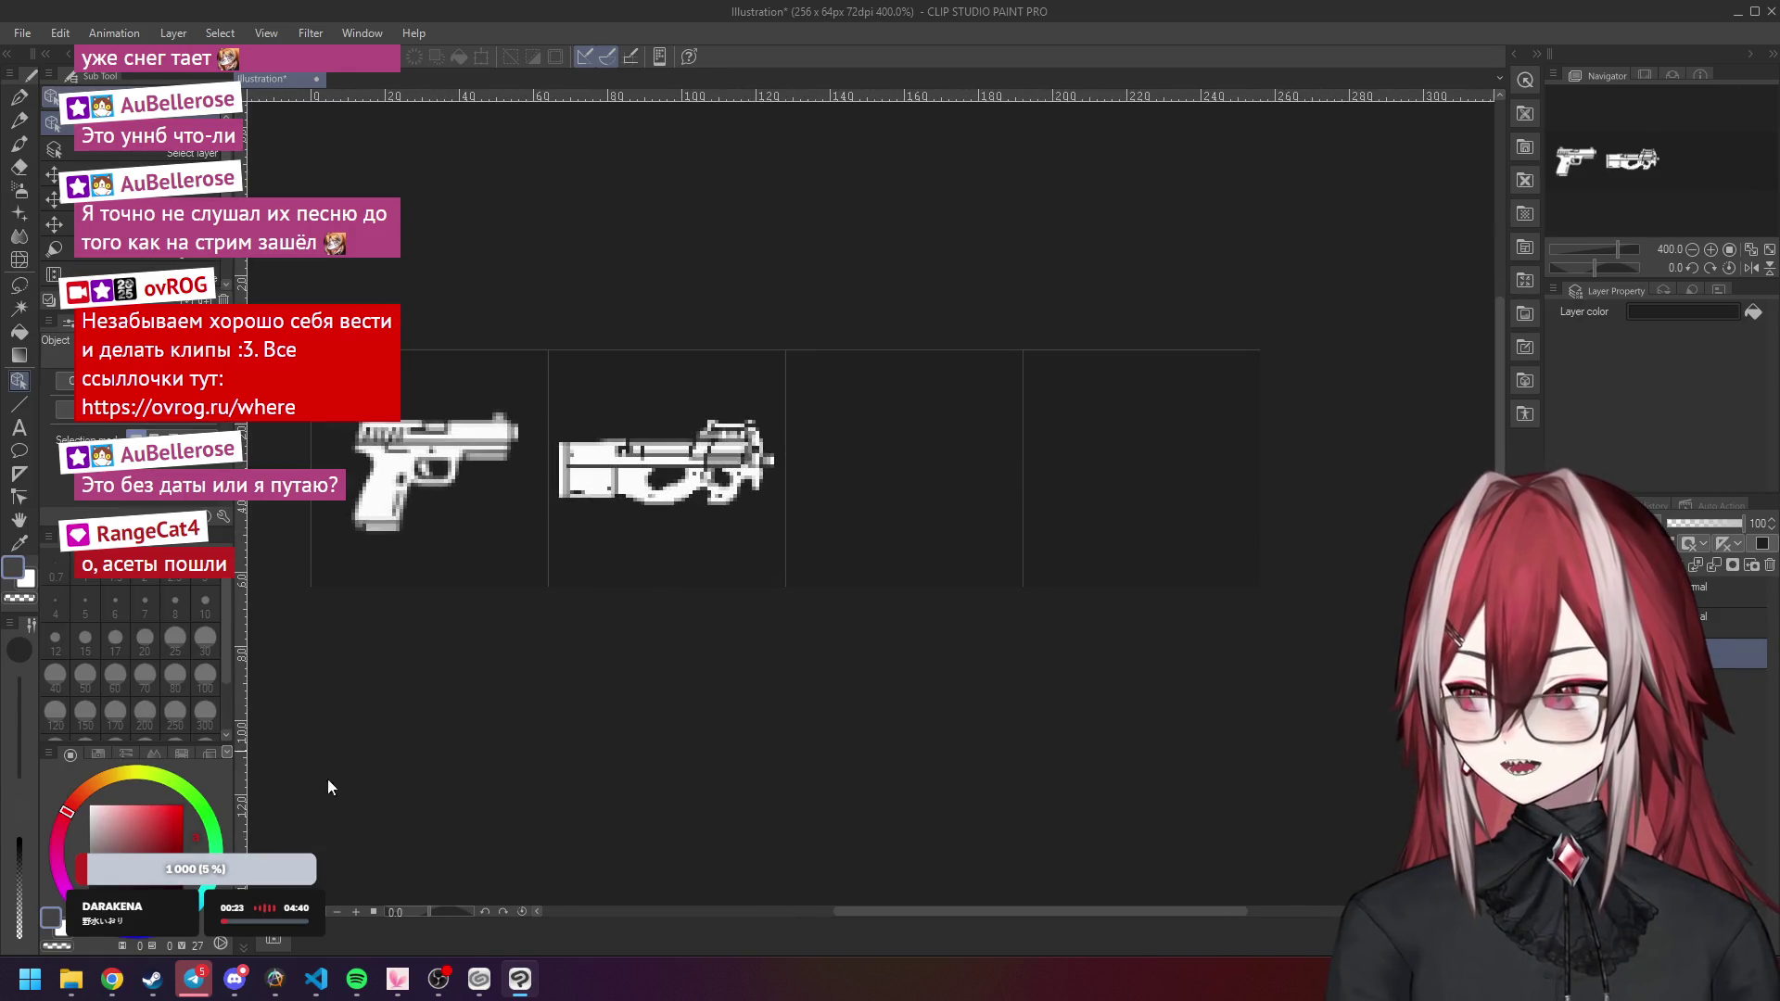
Import shotgun.png as a layer and move it into the third slot.
{"action": "left_click", "coordinate": [80, 982]}
{"action": "mouse_move", "coordinate": [1042, 411]}
{"action": "left_mouse_down"}
{"action": "mouse_move", "coordinate": [923, 349]}
{"action": "mouse_move", "coordinate": [1083, 481]}
{"action": "mouse_move", "coordinate": [1437, 594]}
{"action": "left_mouse_up"}
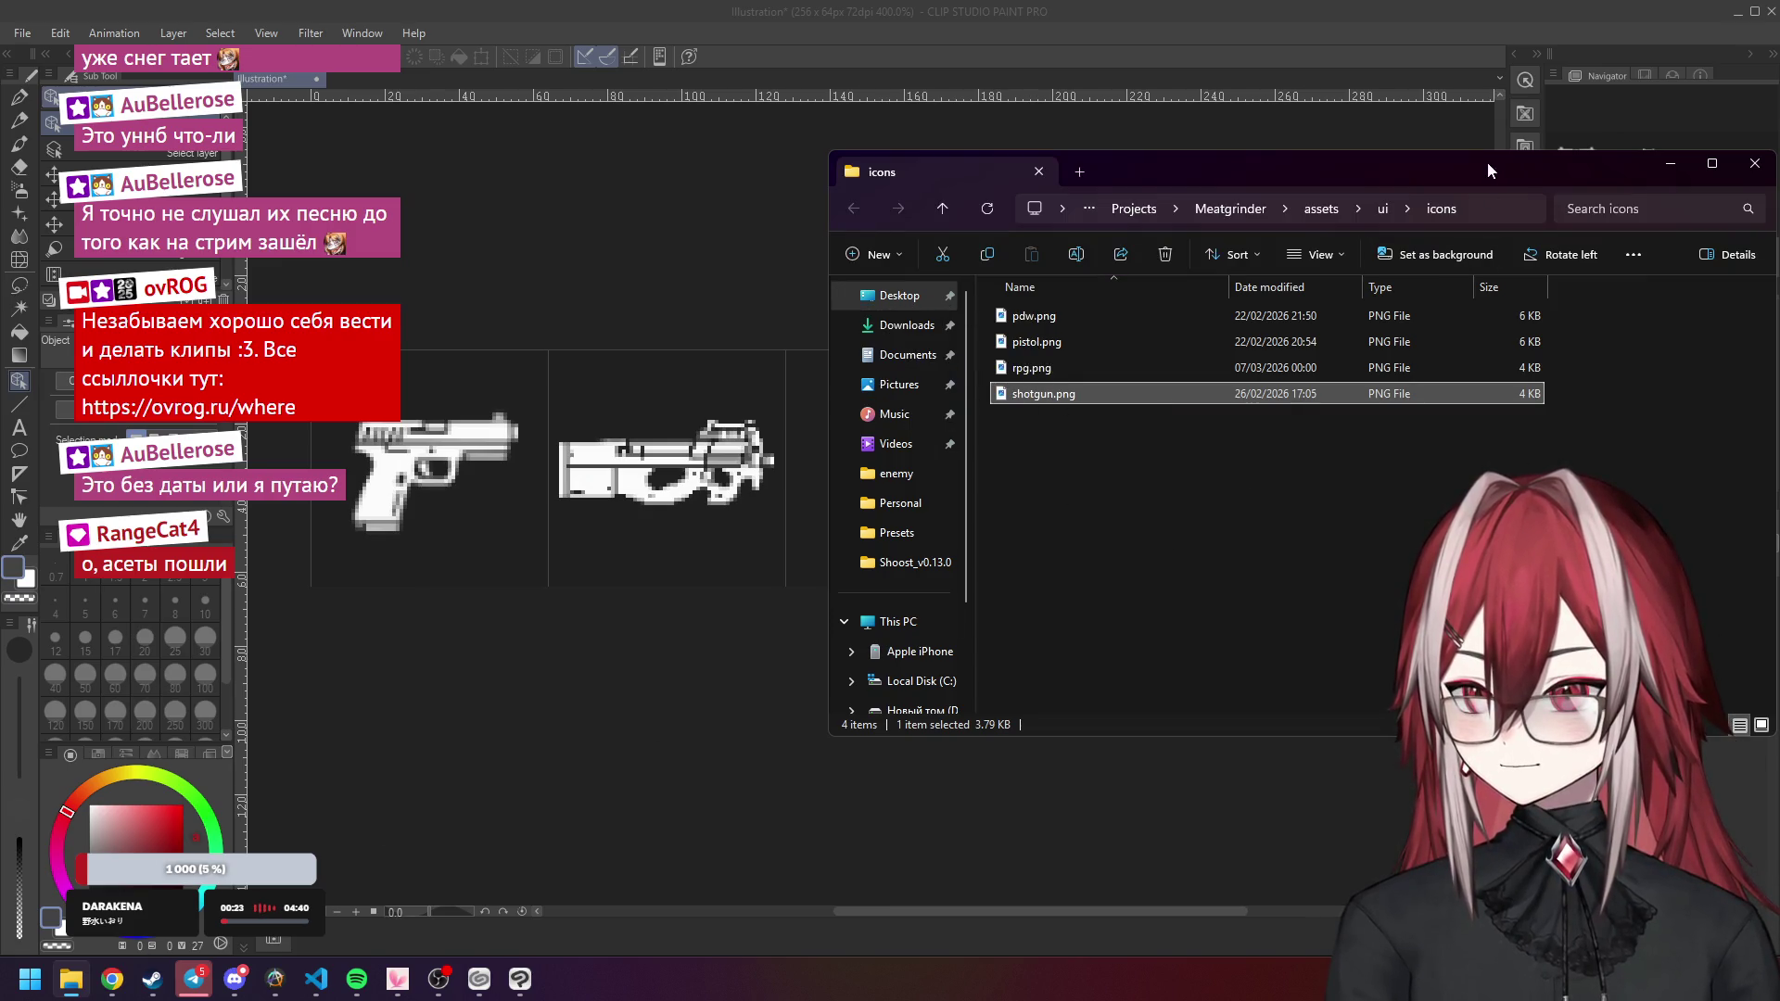
{"action": "left_click_drag", "start_coordinate": [1489, 169], "coordinate": [871, 198]}
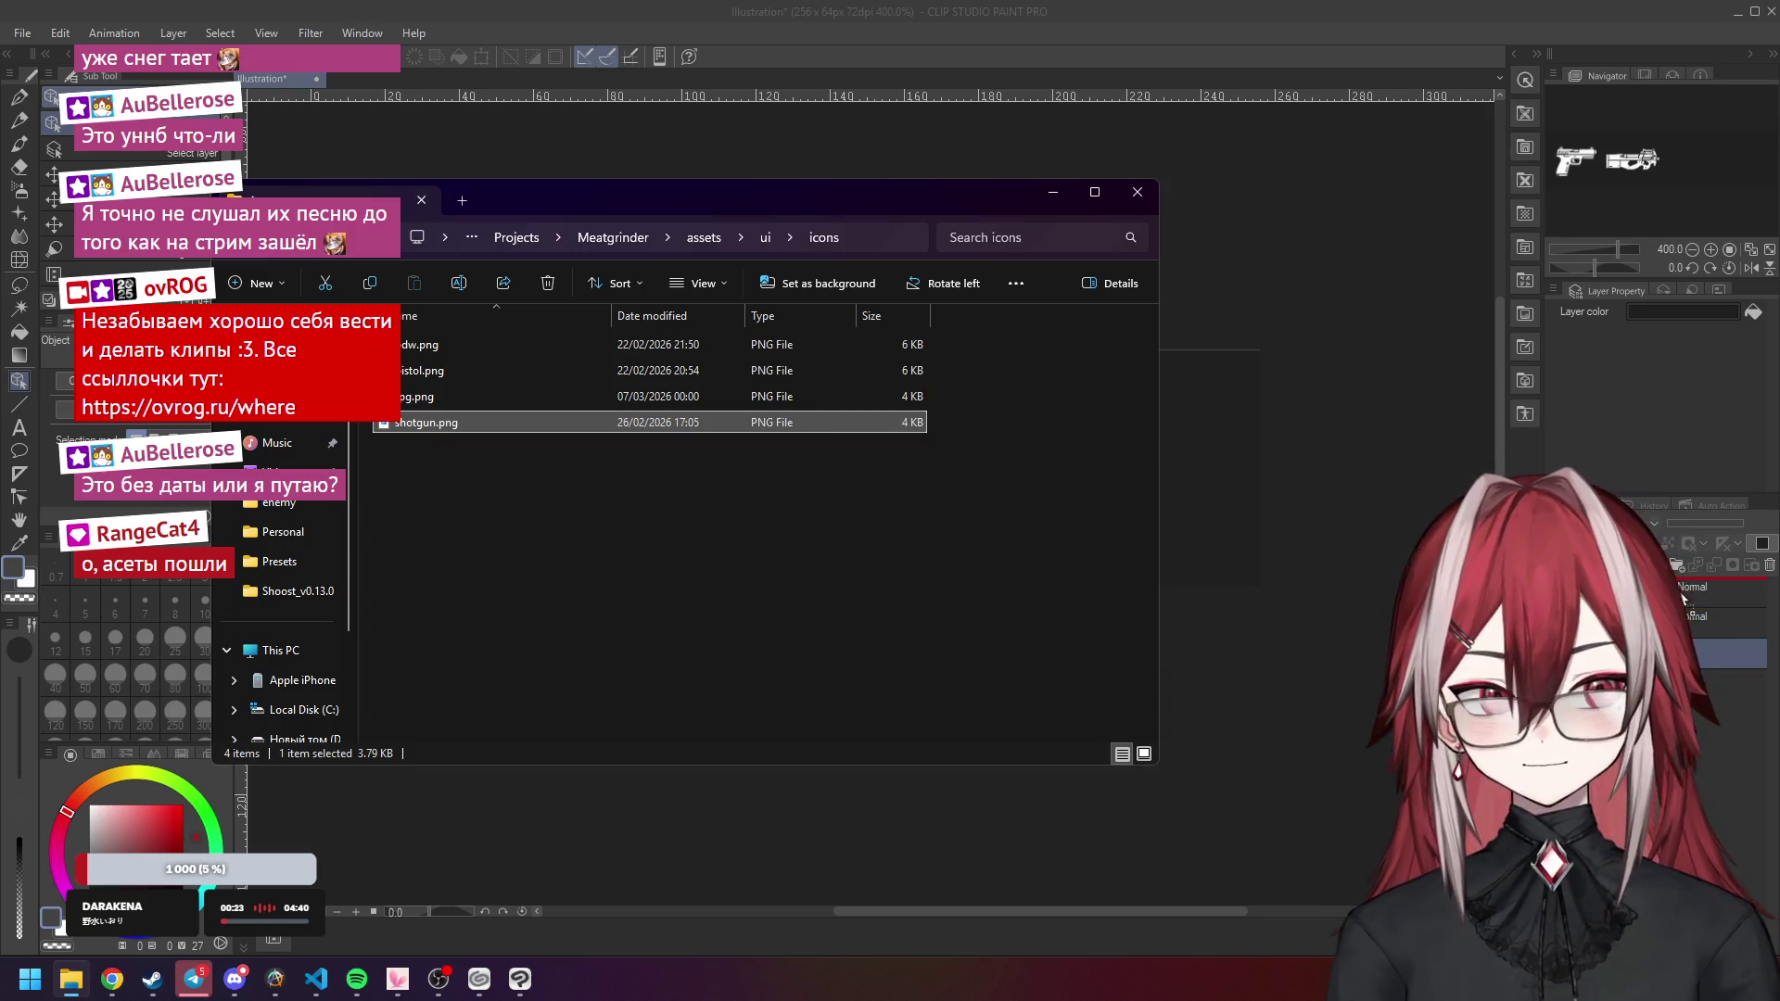
{"action": "left_click_drag", "start_coordinate": [1685, 589], "coordinate": [1687, 594]}
{"action": "left_click", "coordinate": [1042, 201]}
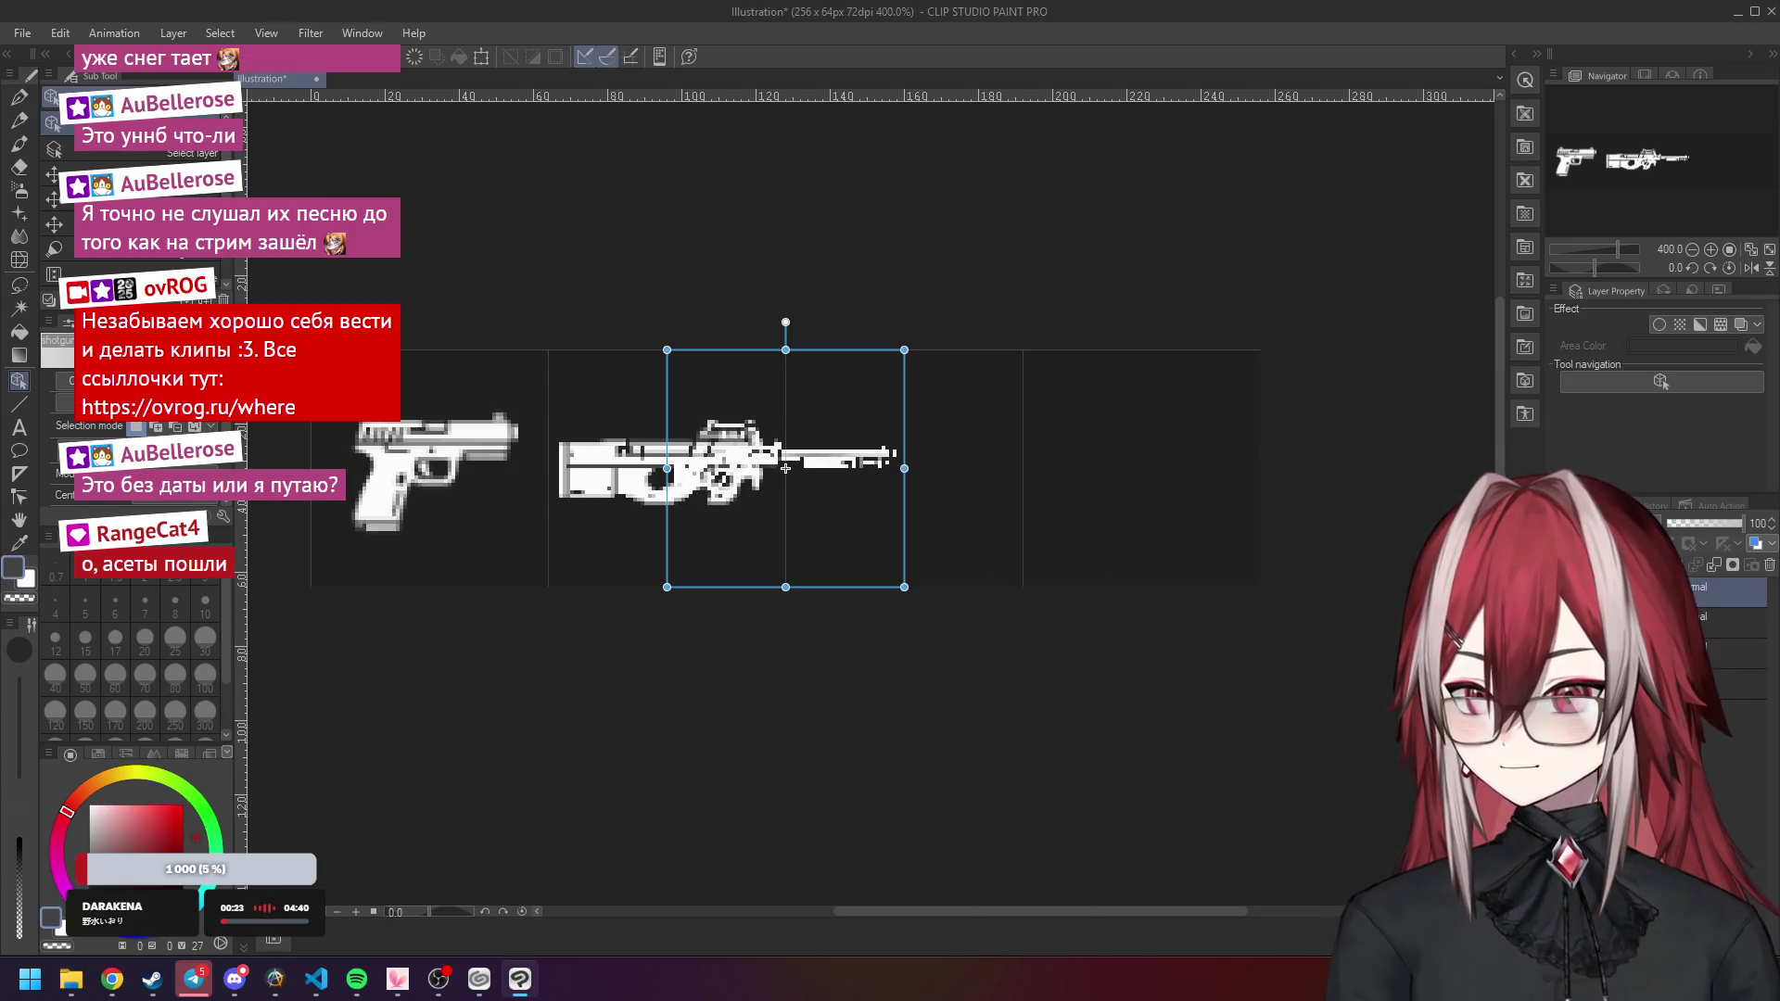
{"action": "left_click_drag", "start_coordinate": [839, 468], "coordinate": [958, 470]}
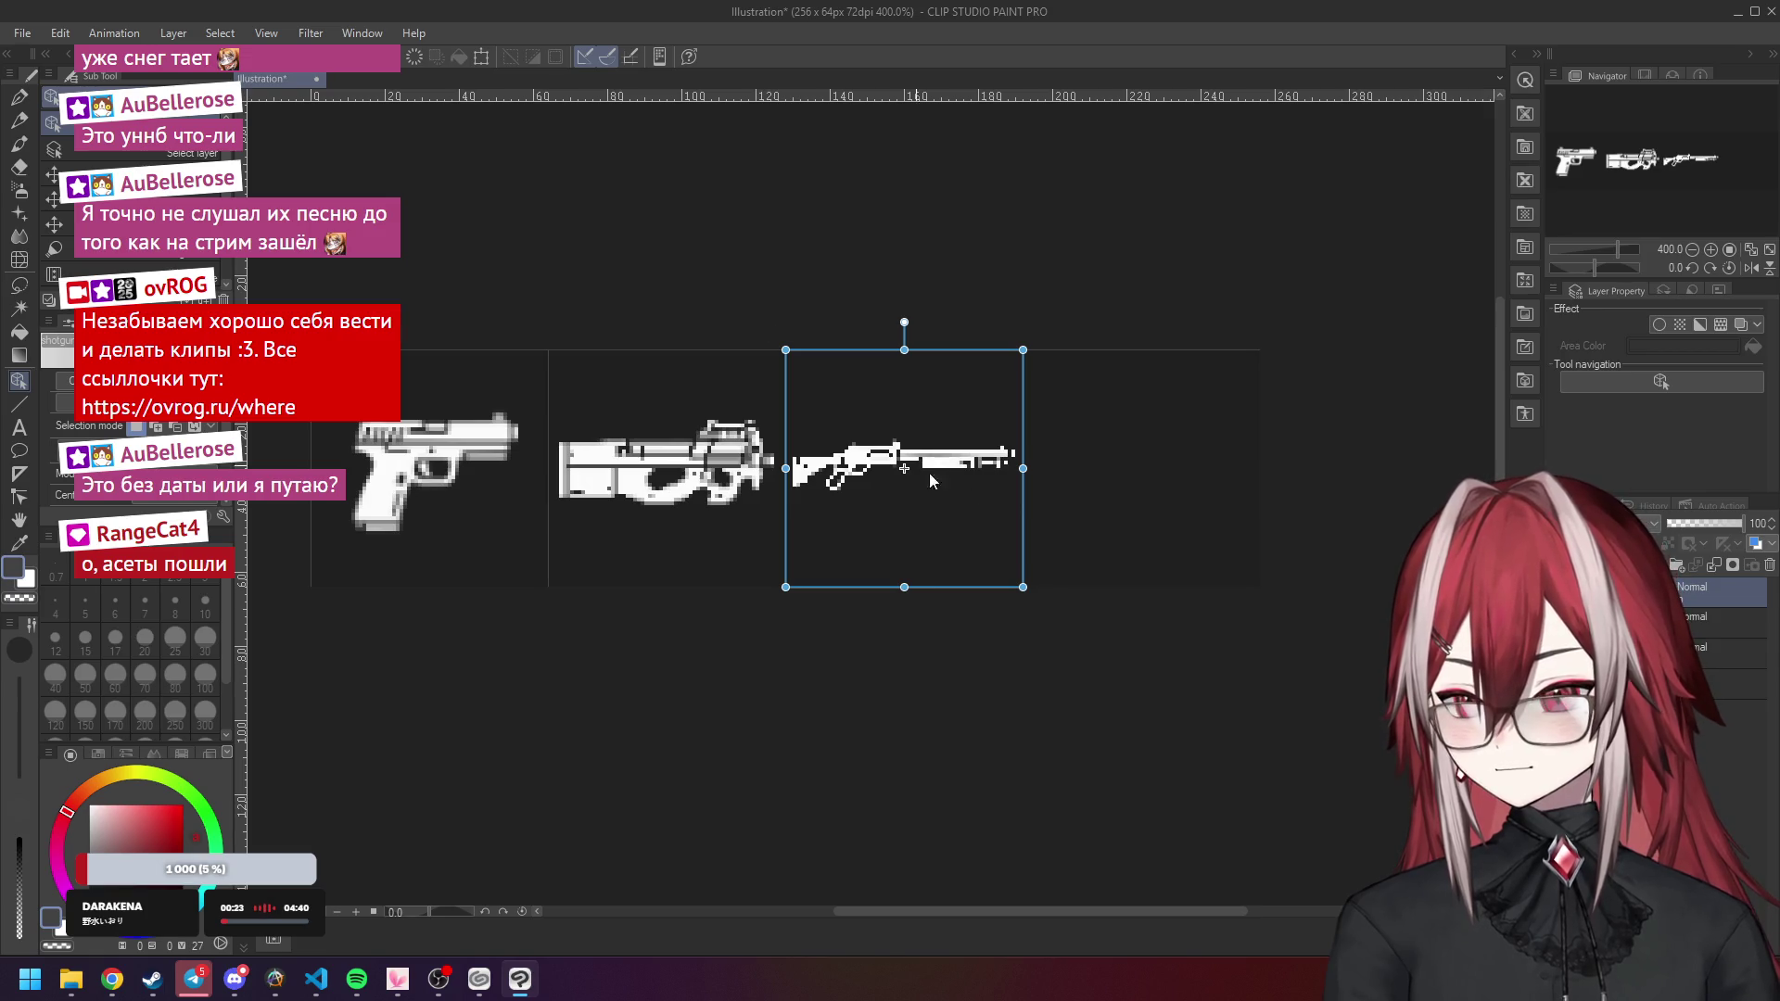
Reselect the shotgun and zoom the canvas out in the Navigator.
{"action": "left_click", "coordinate": [667, 468]}
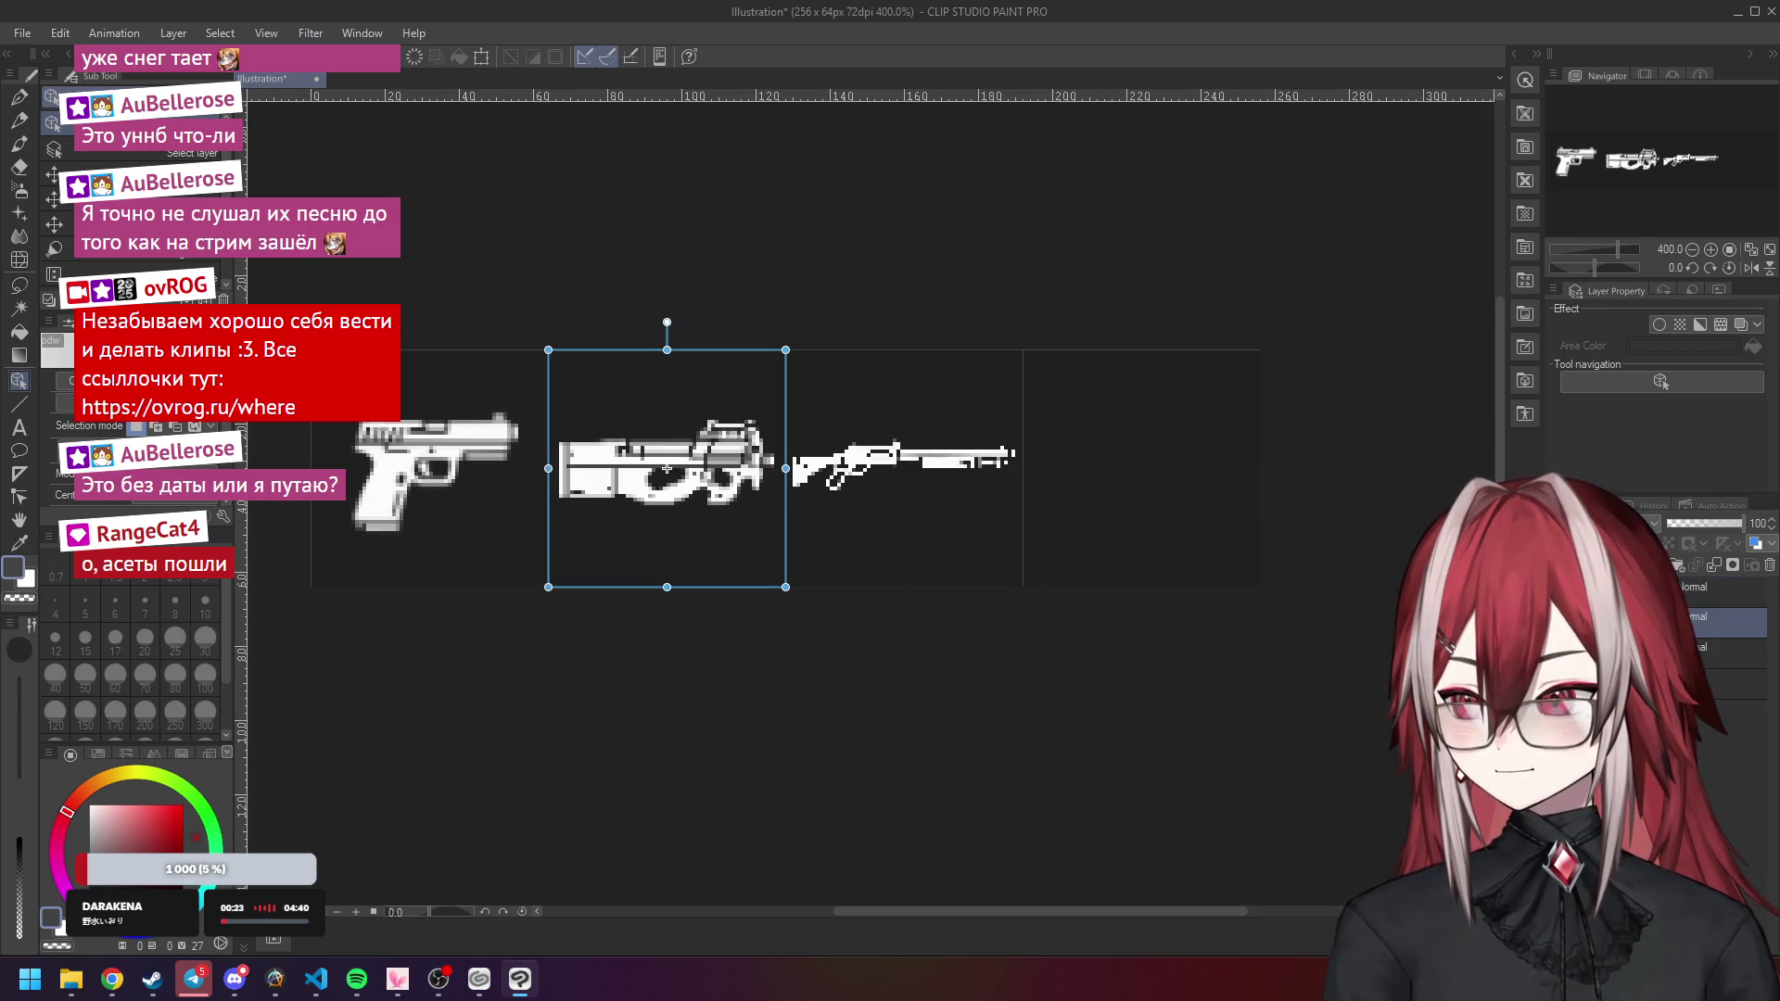
{"action": "left_click", "coordinate": [888, 473]}
{"action": "scroll", "coordinate": [888, 488], "scroll_direction": "up", "scroll_amount": 4}
{"action": "scroll", "coordinate": [889, 487], "scroll_direction": "down", "scroll_amount": 2}
{"action": "scroll", "coordinate": [888, 487], "scroll_direction": "down", "scroll_amount": 4}
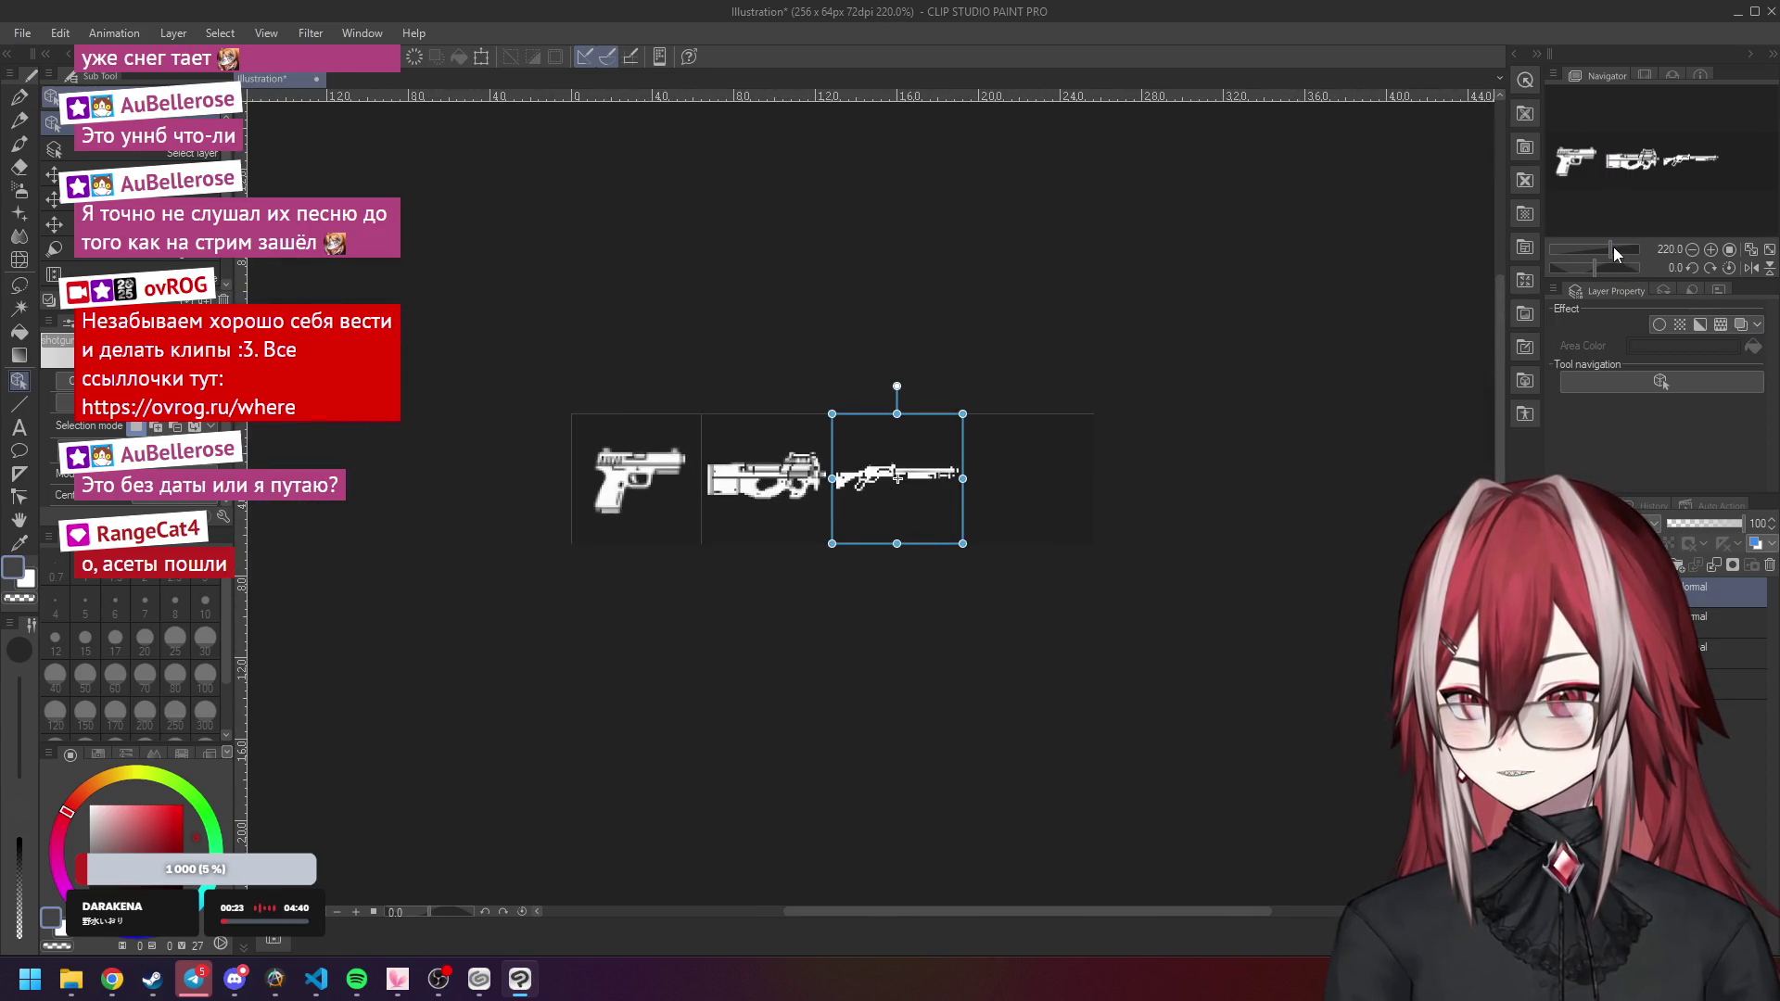
{"action": "left_click_drag", "start_coordinate": [1614, 247], "coordinate": [1599, 247]}
{"action": "left_click_drag", "start_coordinate": [1597, 248], "coordinate": [1593, 253]}
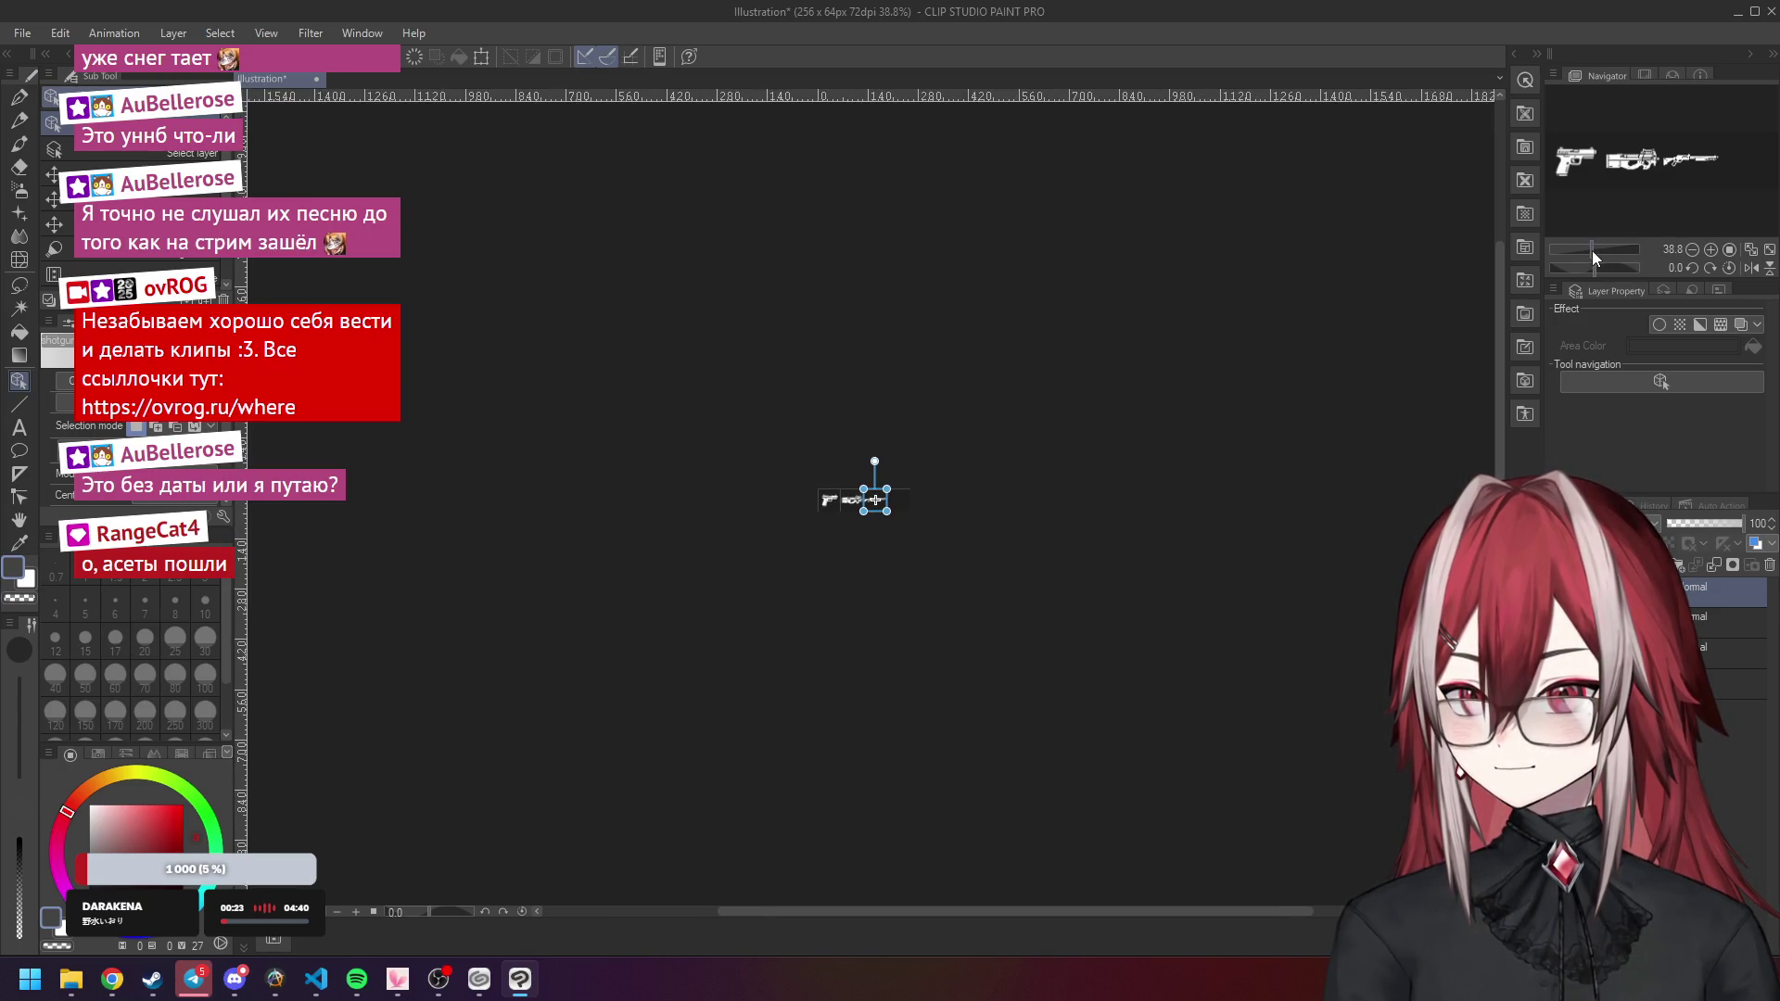
Switch to the Pen tool and zoom in until the three guns fill the view.
{"action": "left_click", "coordinate": [1712, 249]}
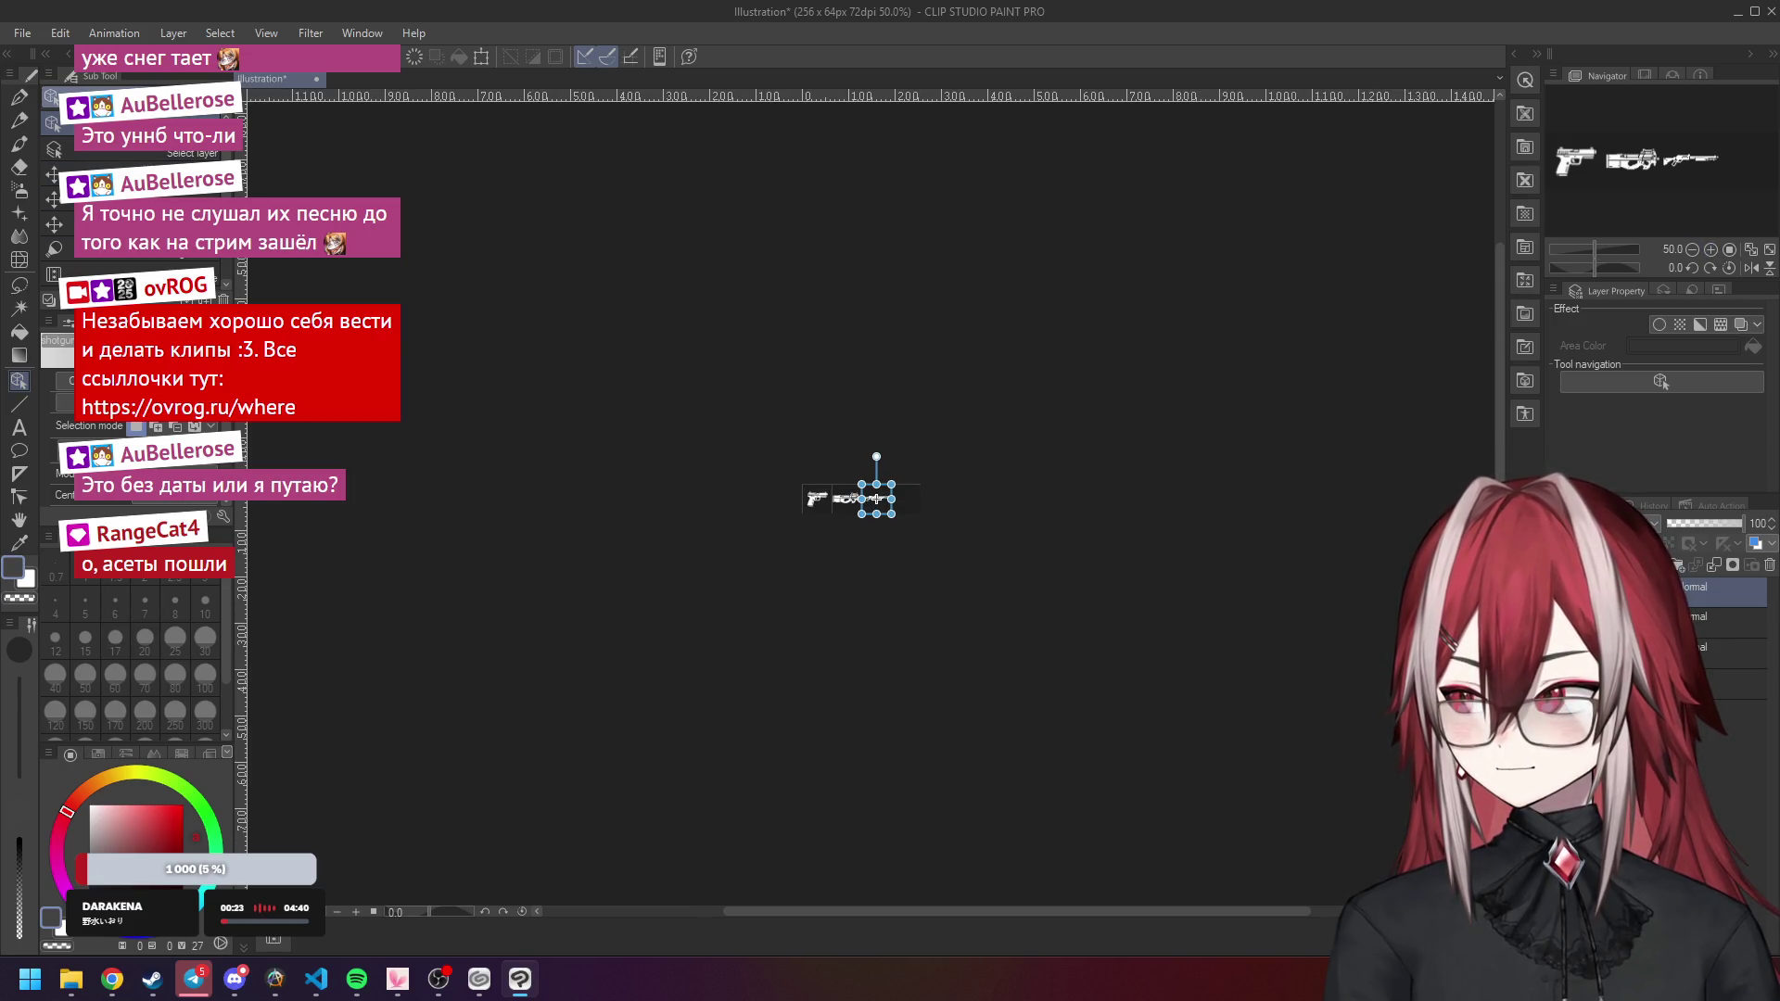
{"action": "left_click", "coordinate": [19, 119]}
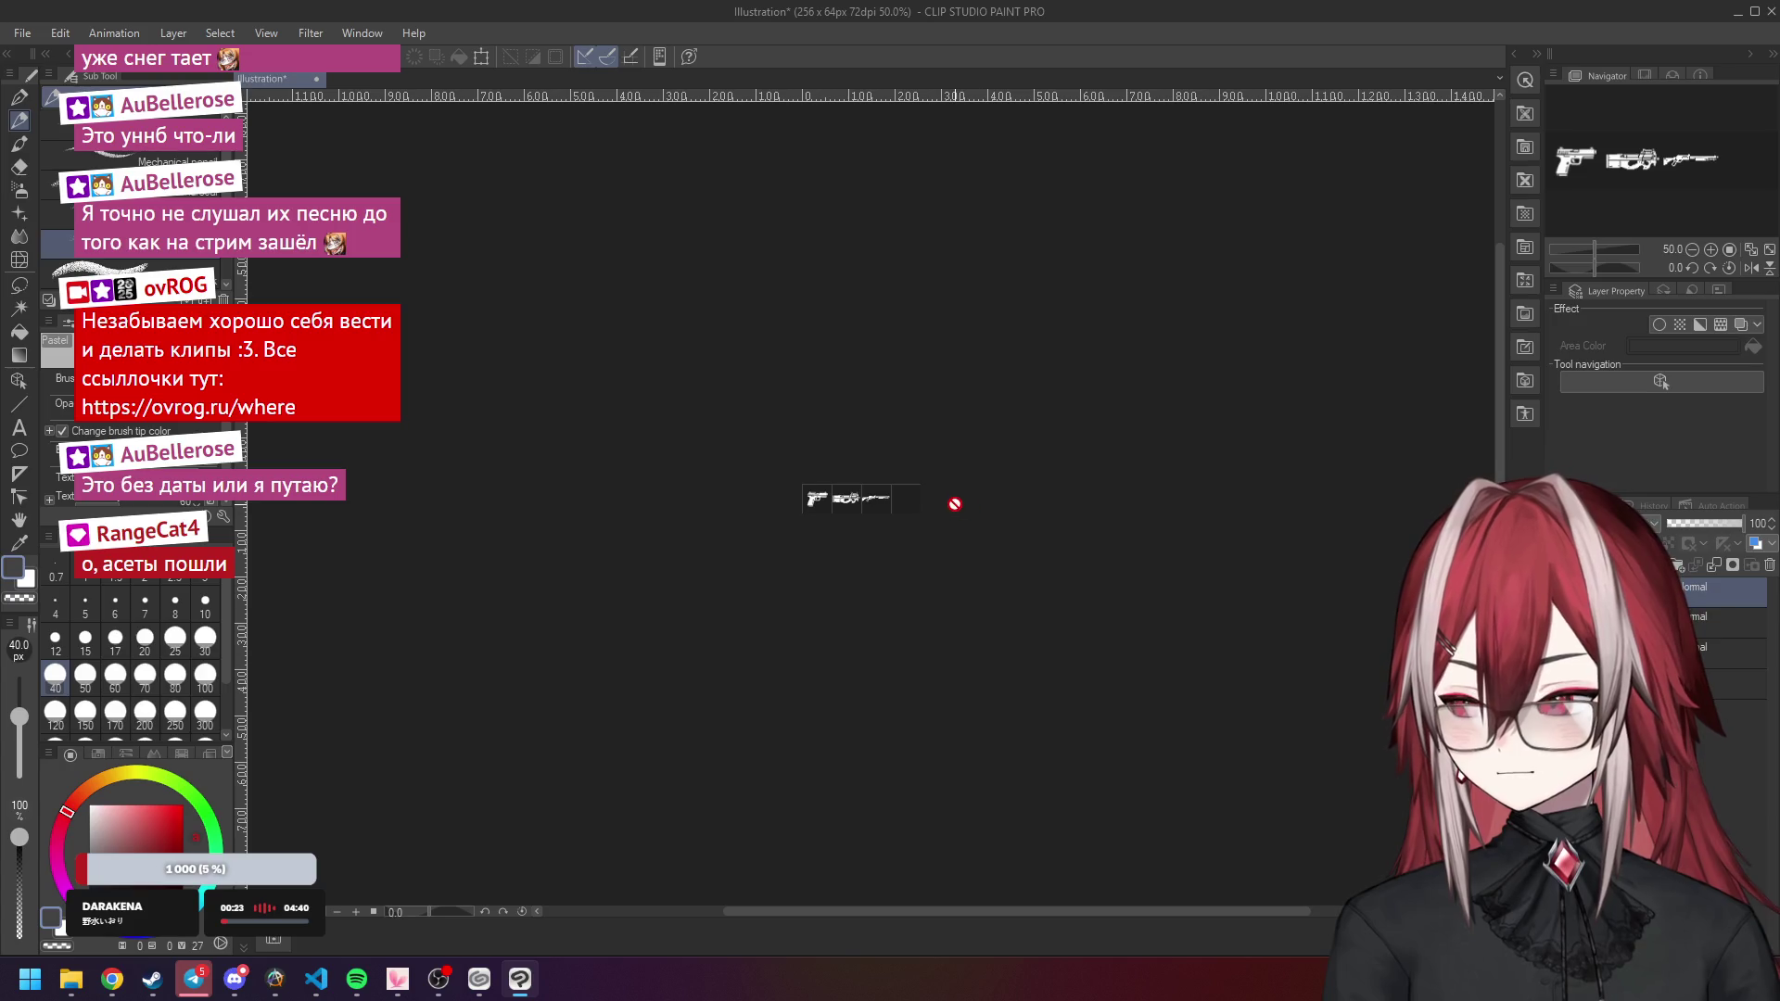
{"action": "left_click", "coordinate": [18, 97]}
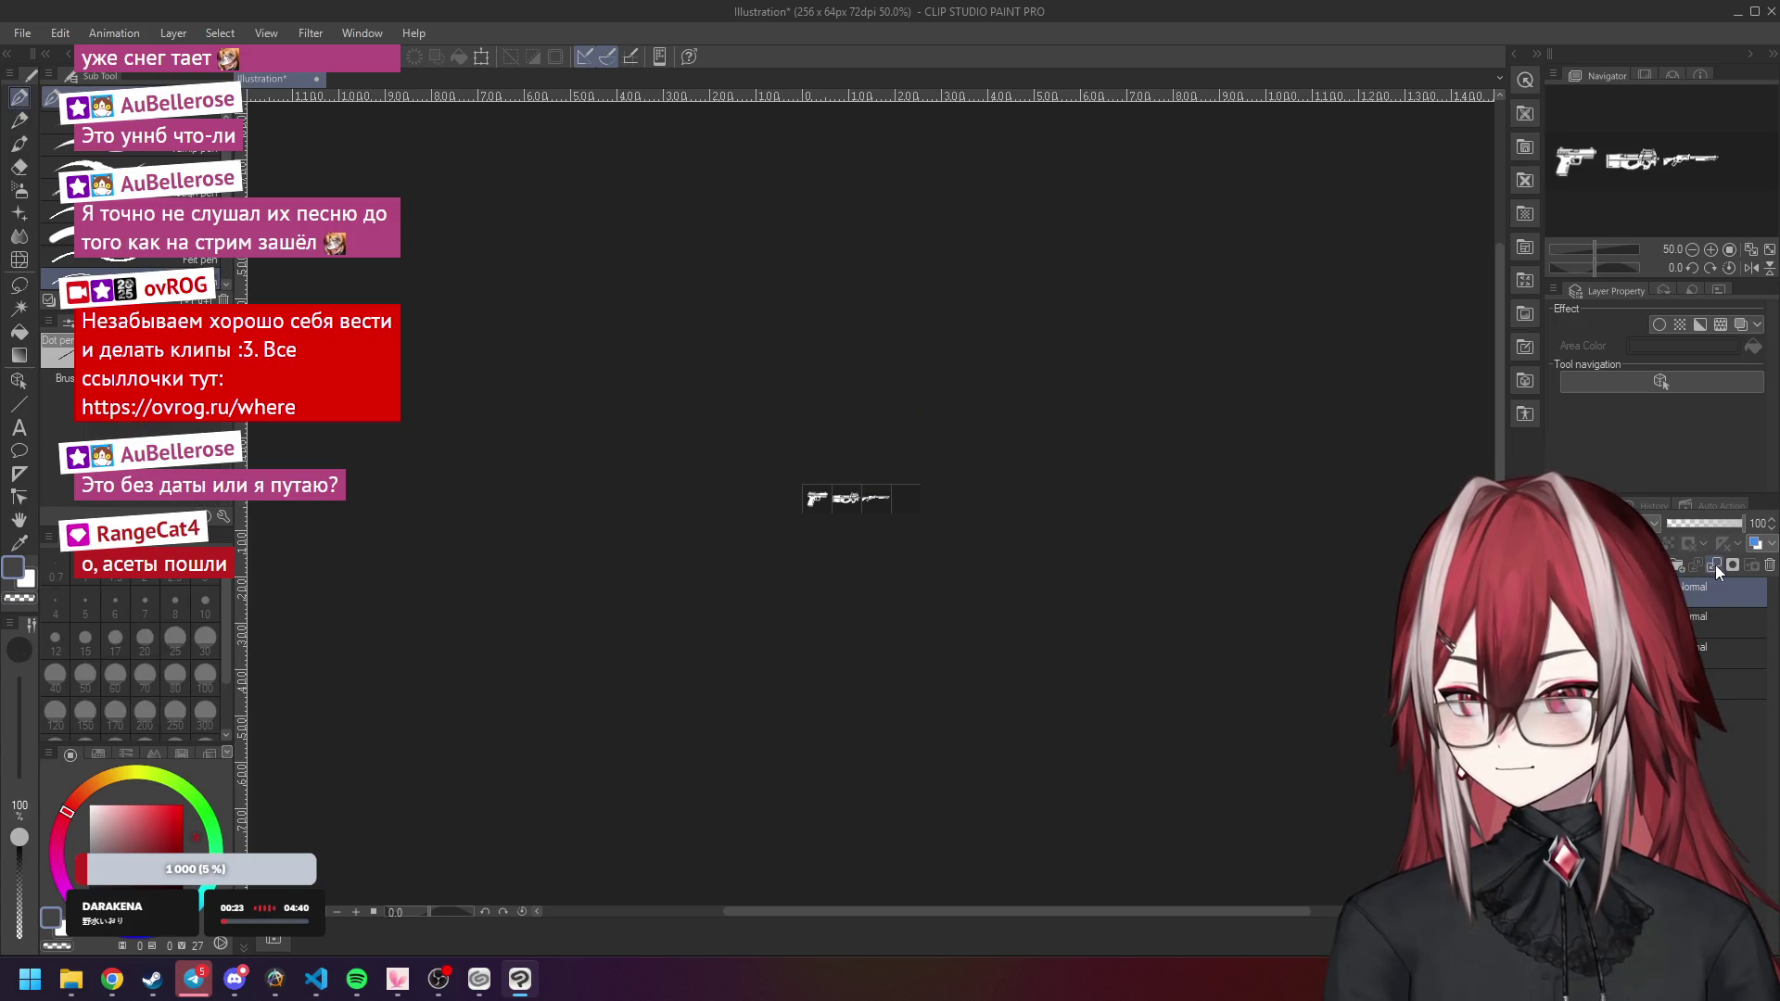
{"action": "scroll", "coordinate": [844, 538], "scroll_direction": "up", "scroll_amount": 6}
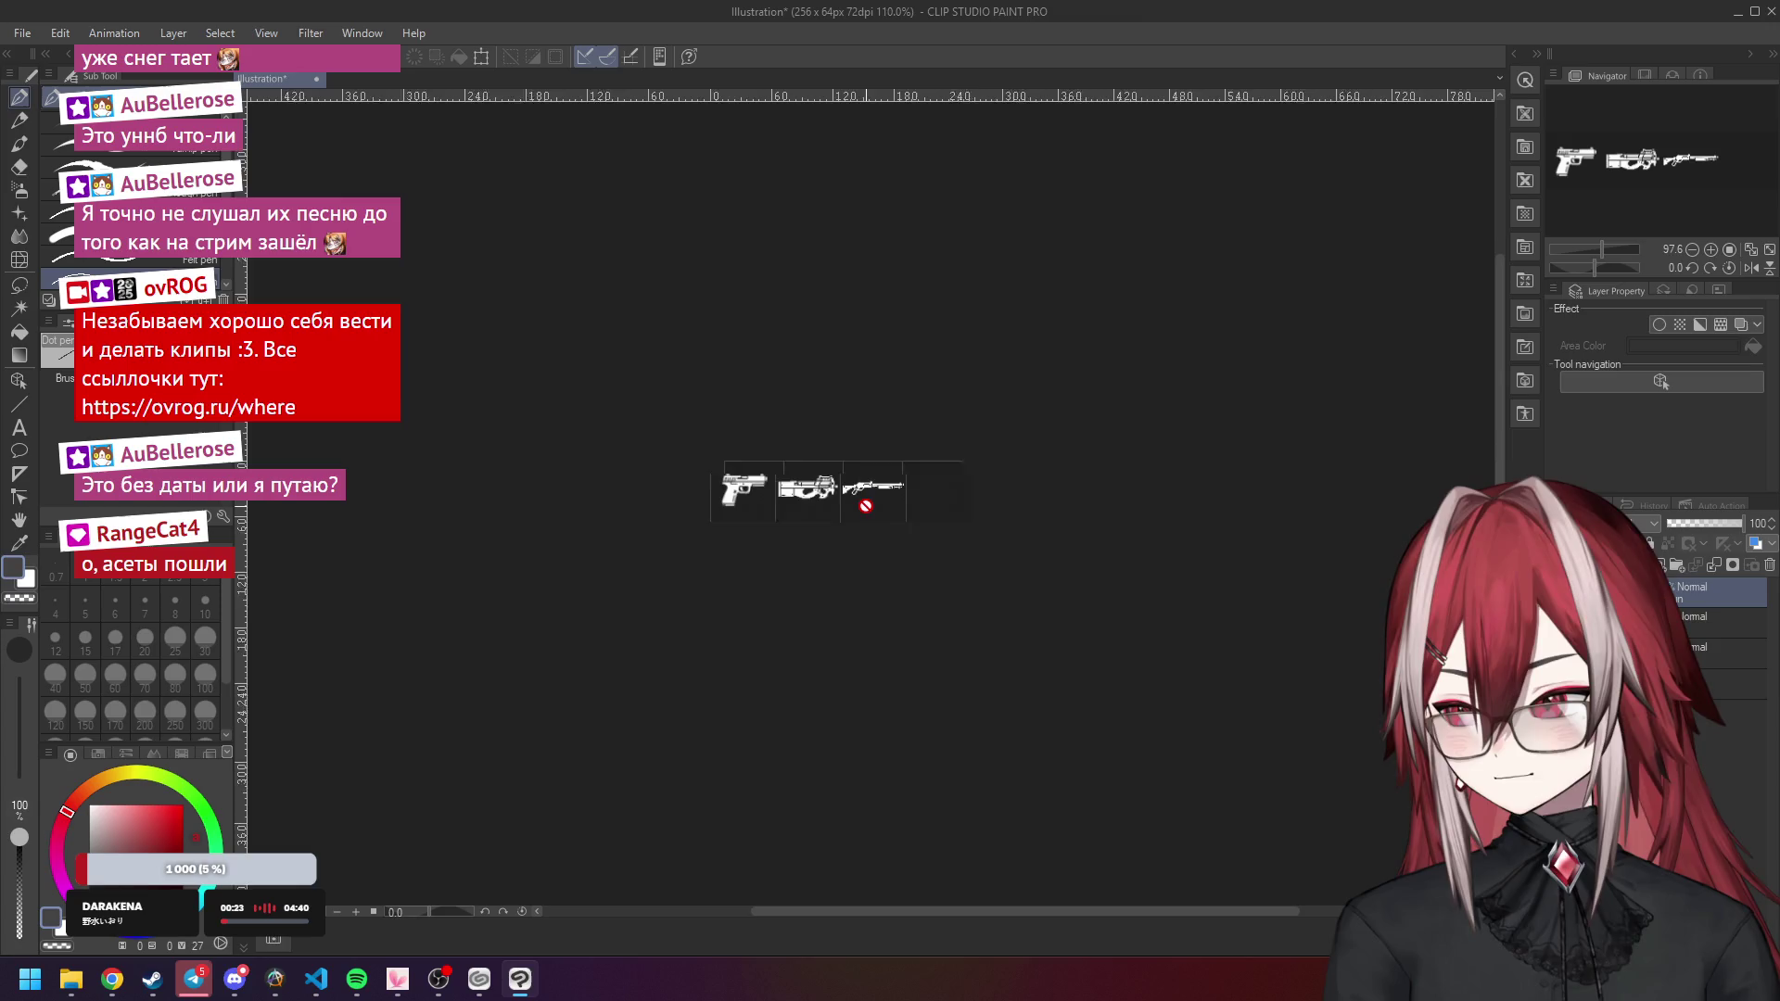
{"action": "scroll", "coordinate": [841, 504], "scroll_direction": "down", "scroll_amount": 7}
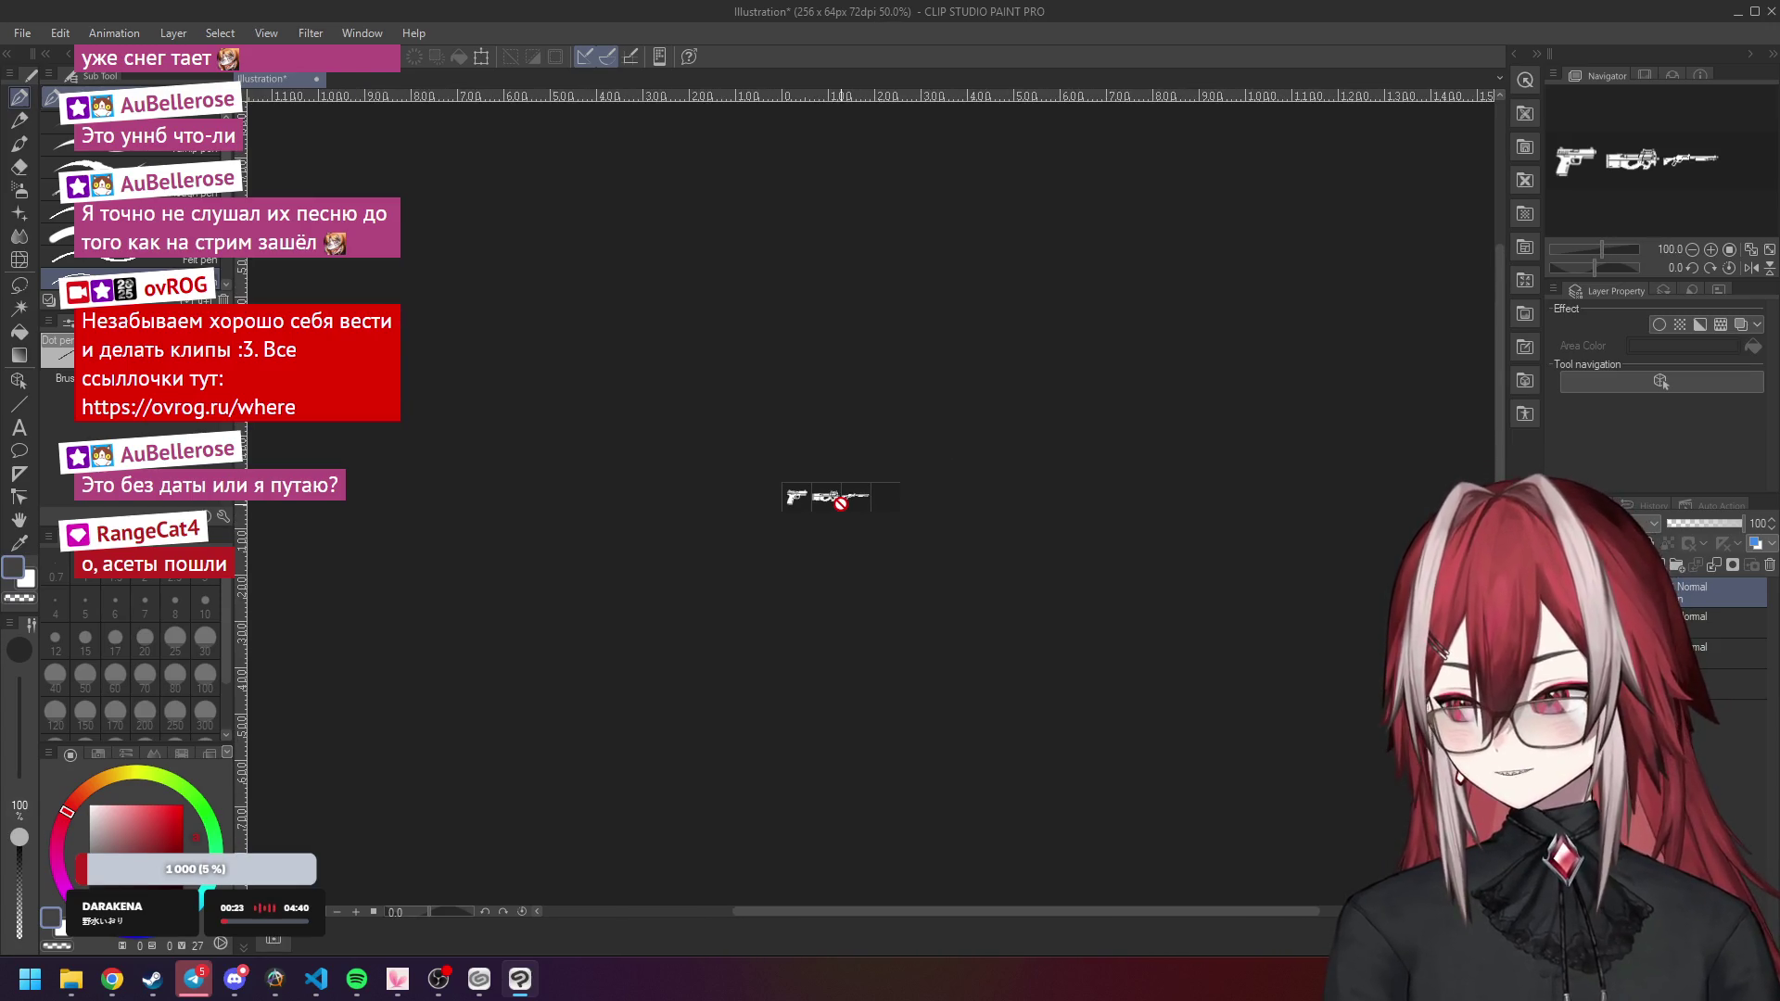
{"action": "scroll", "coordinate": [824, 525], "scroll_direction": "up", "scroll_amount": 2}
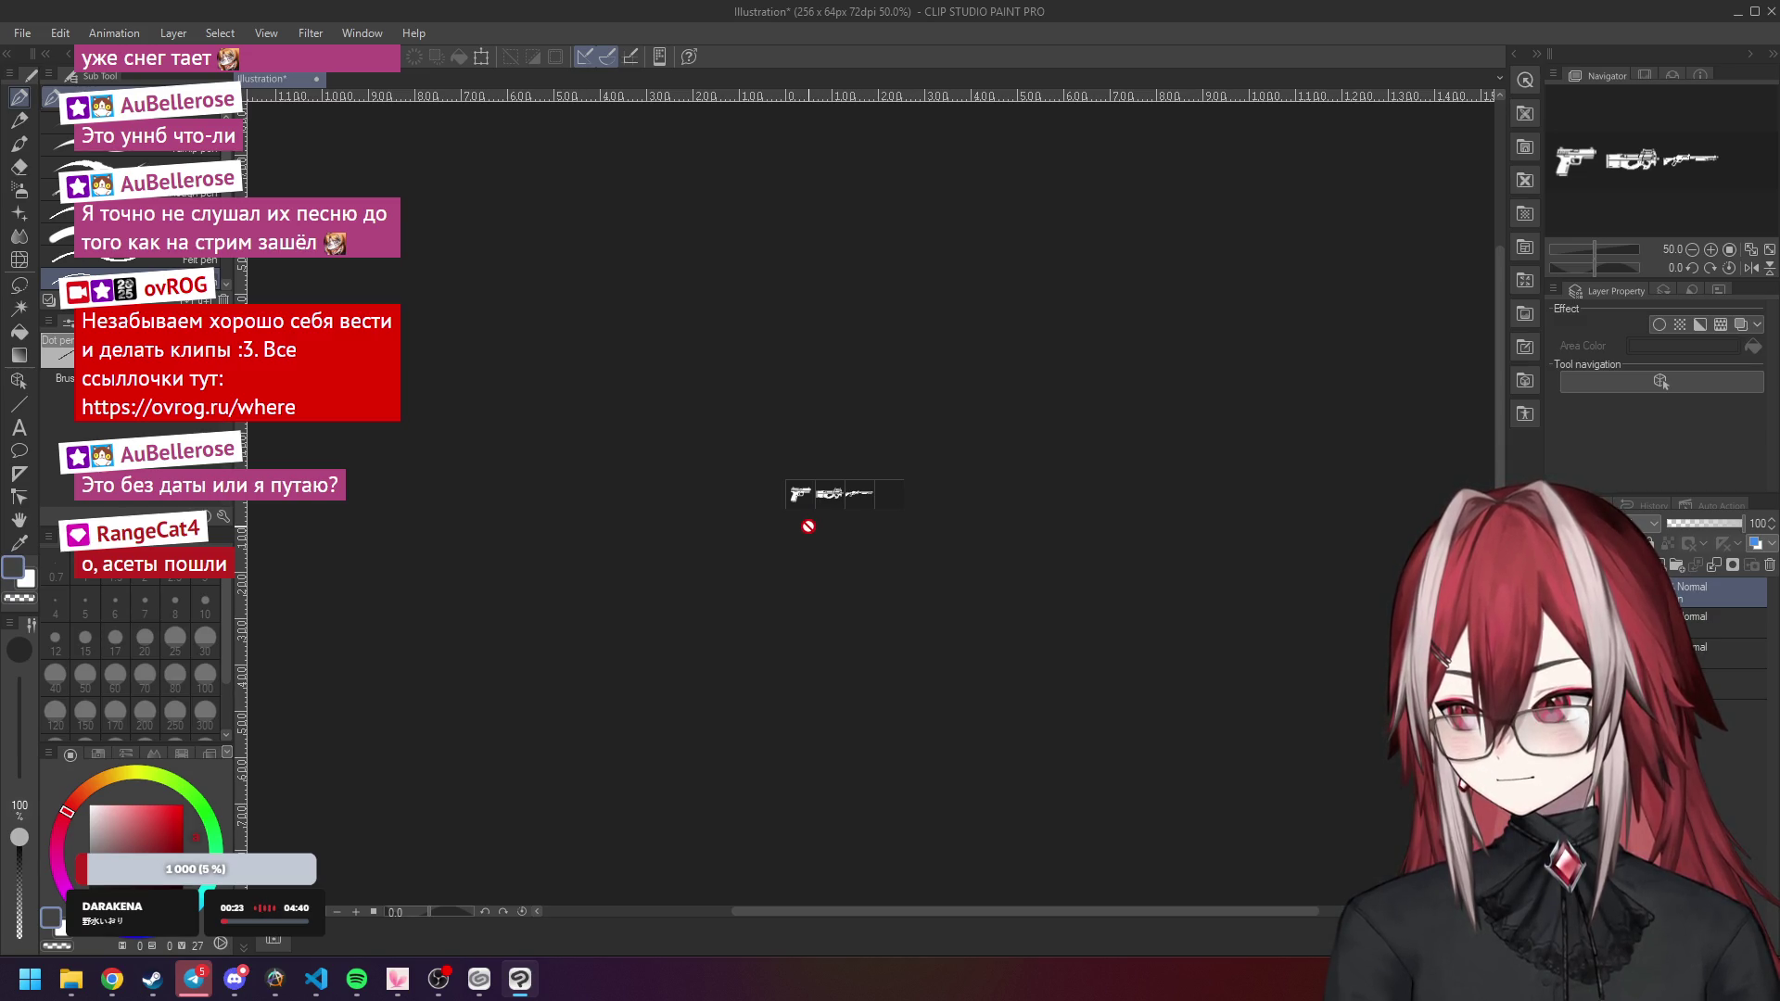
{"action": "scroll", "coordinate": [815, 509], "scroll_direction": "up", "scroll_amount": 9}
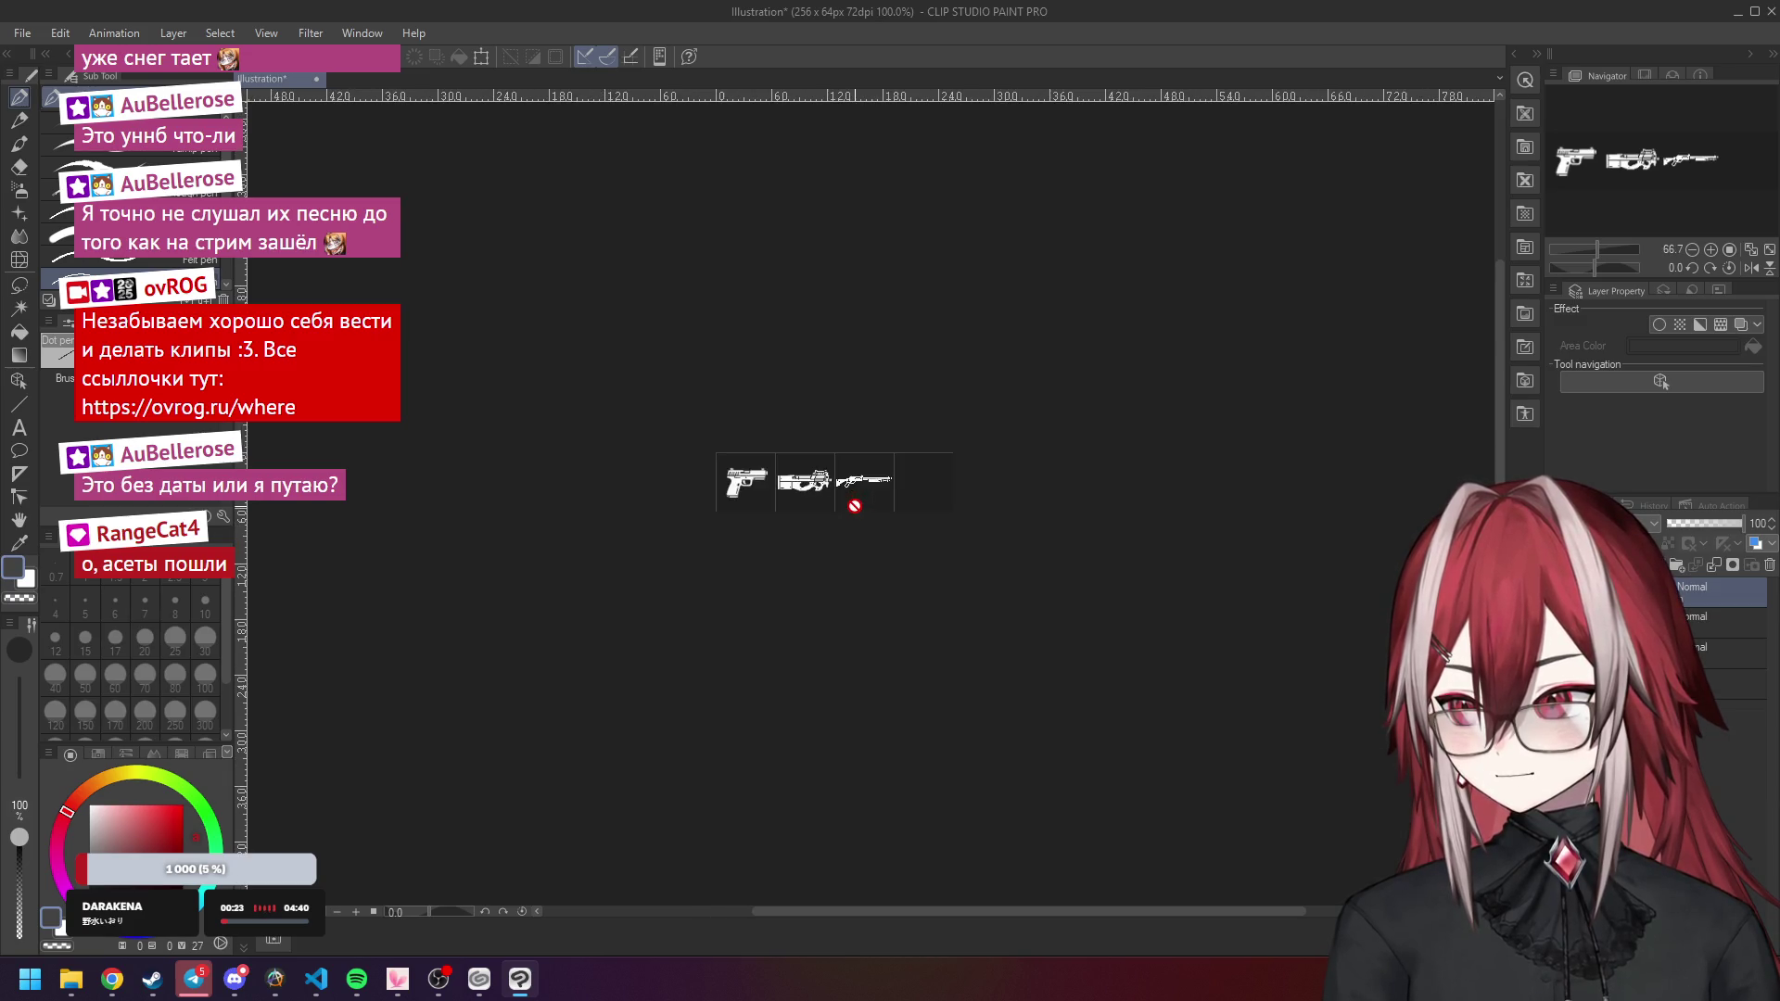
{"action": "scroll", "coordinate": [815, 508], "scroll_direction": "up", "scroll_amount": 2}
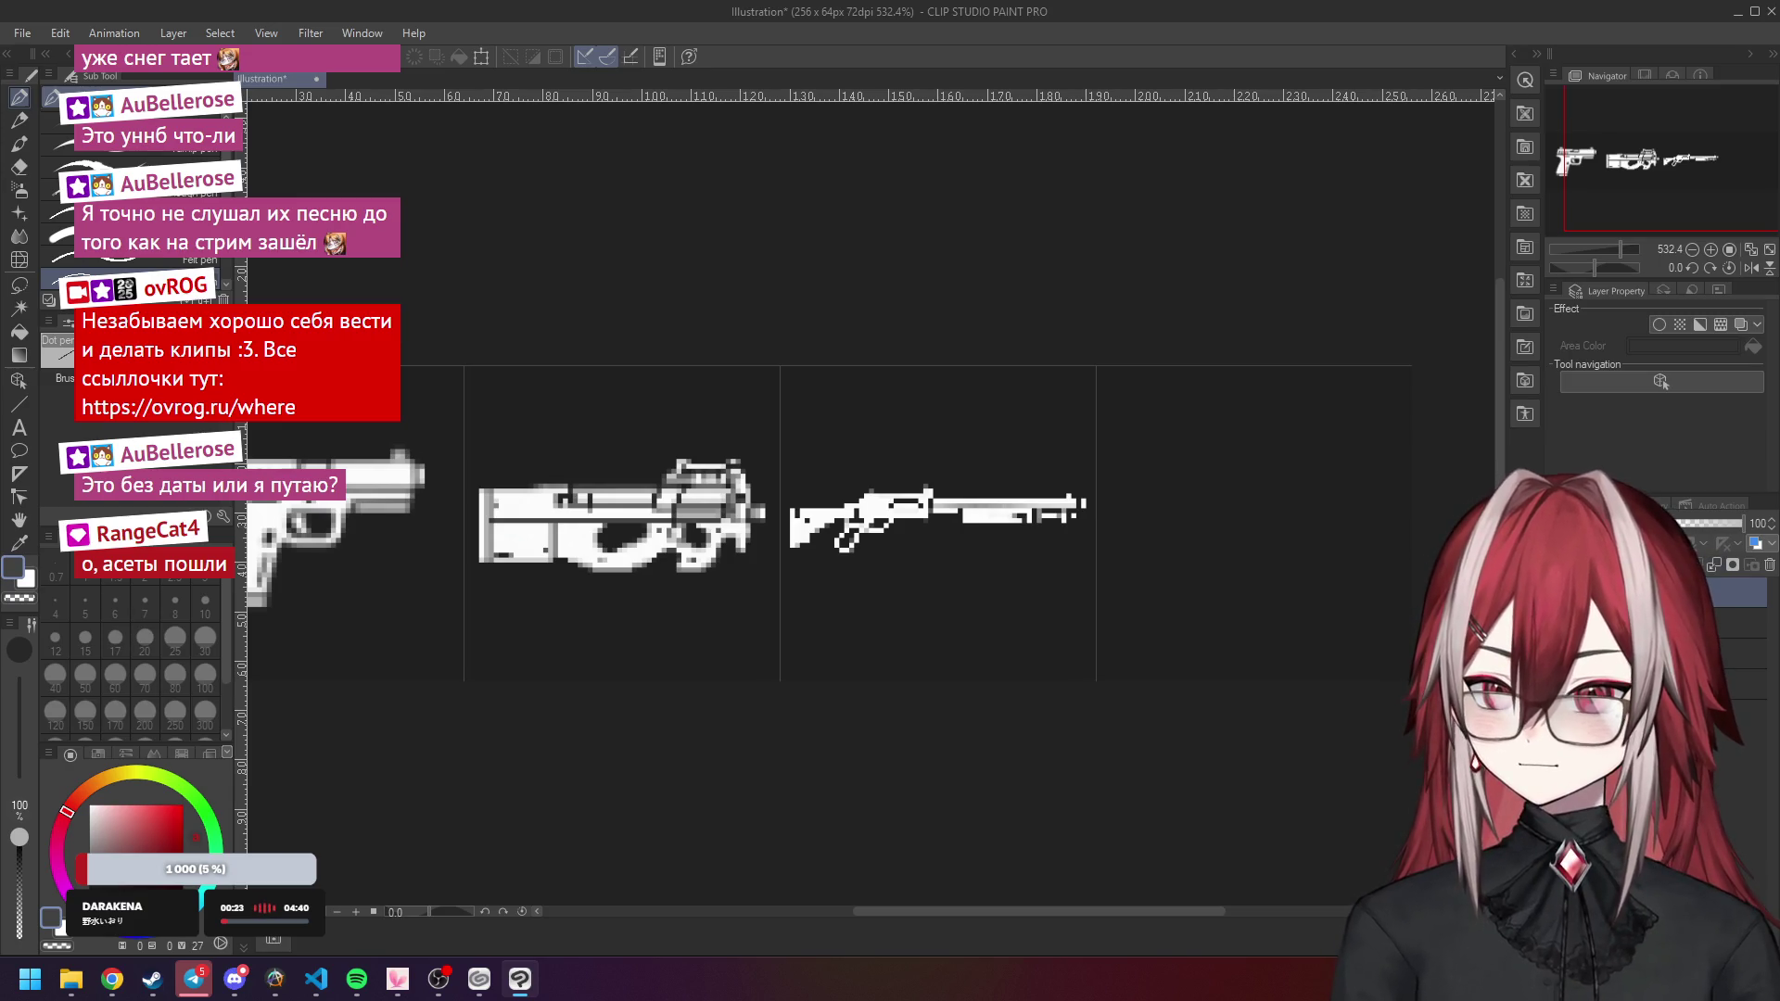
{"action": "scroll", "coordinate": [1256, 536], "scroll_direction": "up", "scroll_amount": 1}
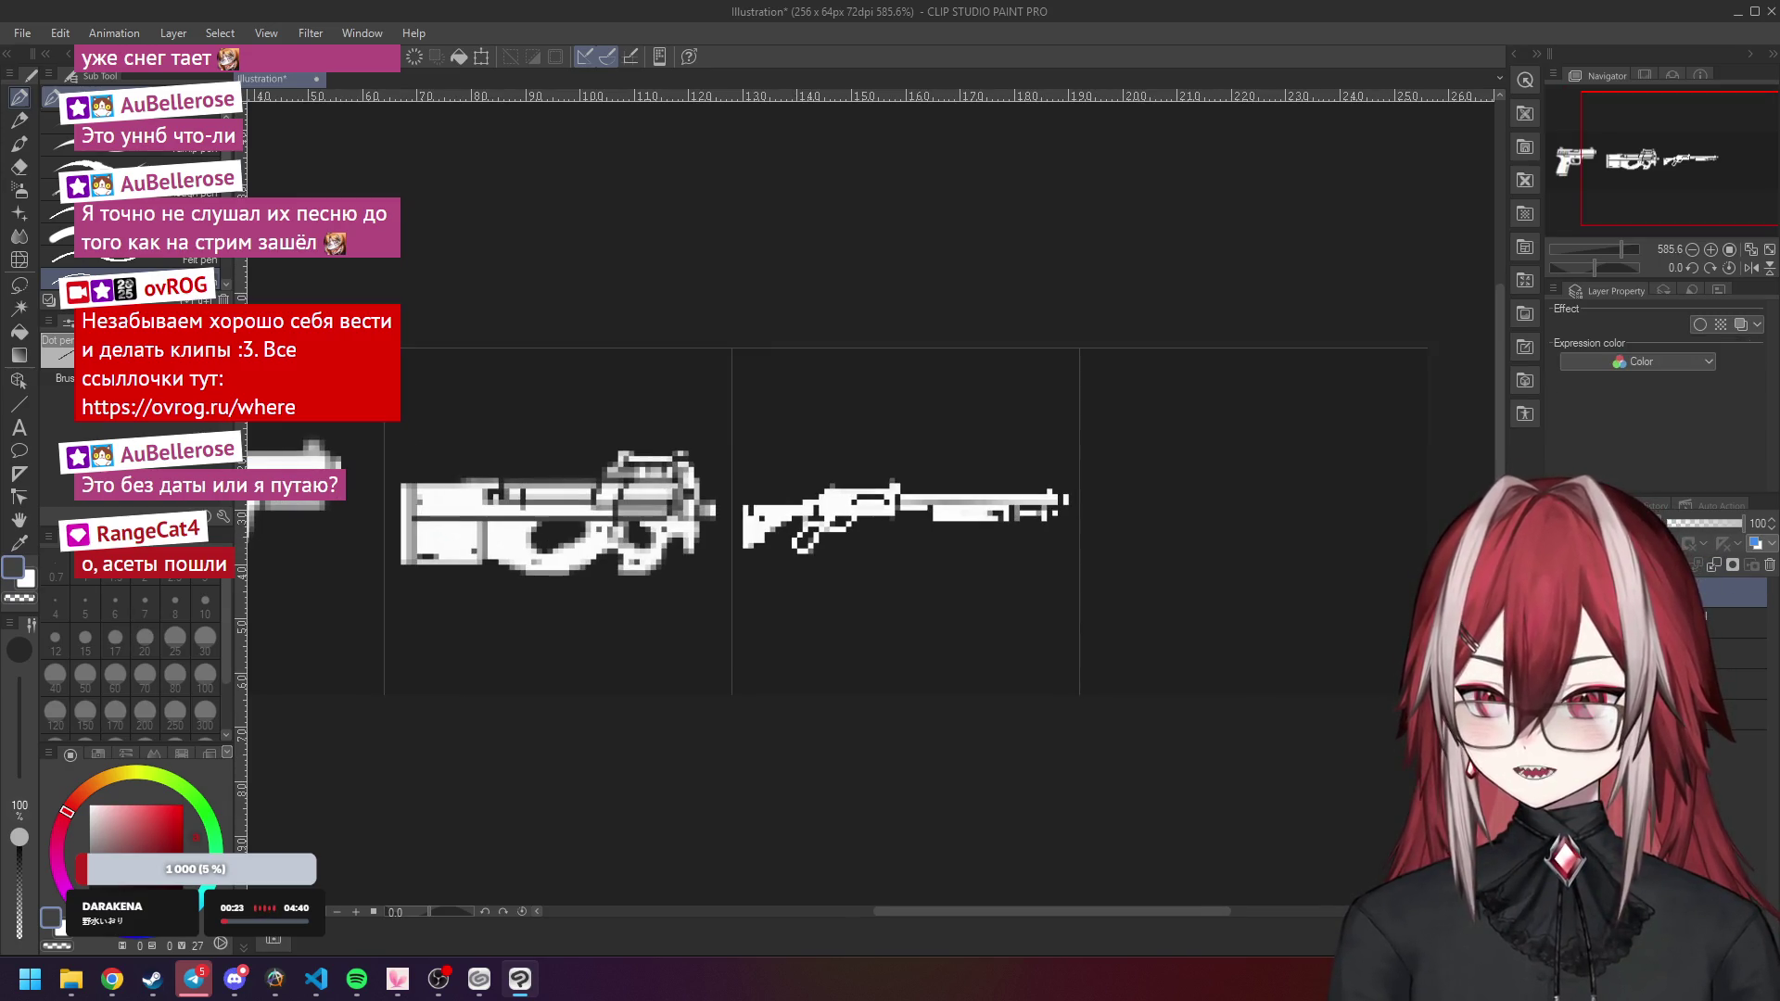
{"action": "scroll", "coordinate": [1094, 480], "scroll_direction": "up", "scroll_amount": 2}
{"action": "left_click_drag", "start_coordinate": [1136, 481], "coordinate": [886, 468]}
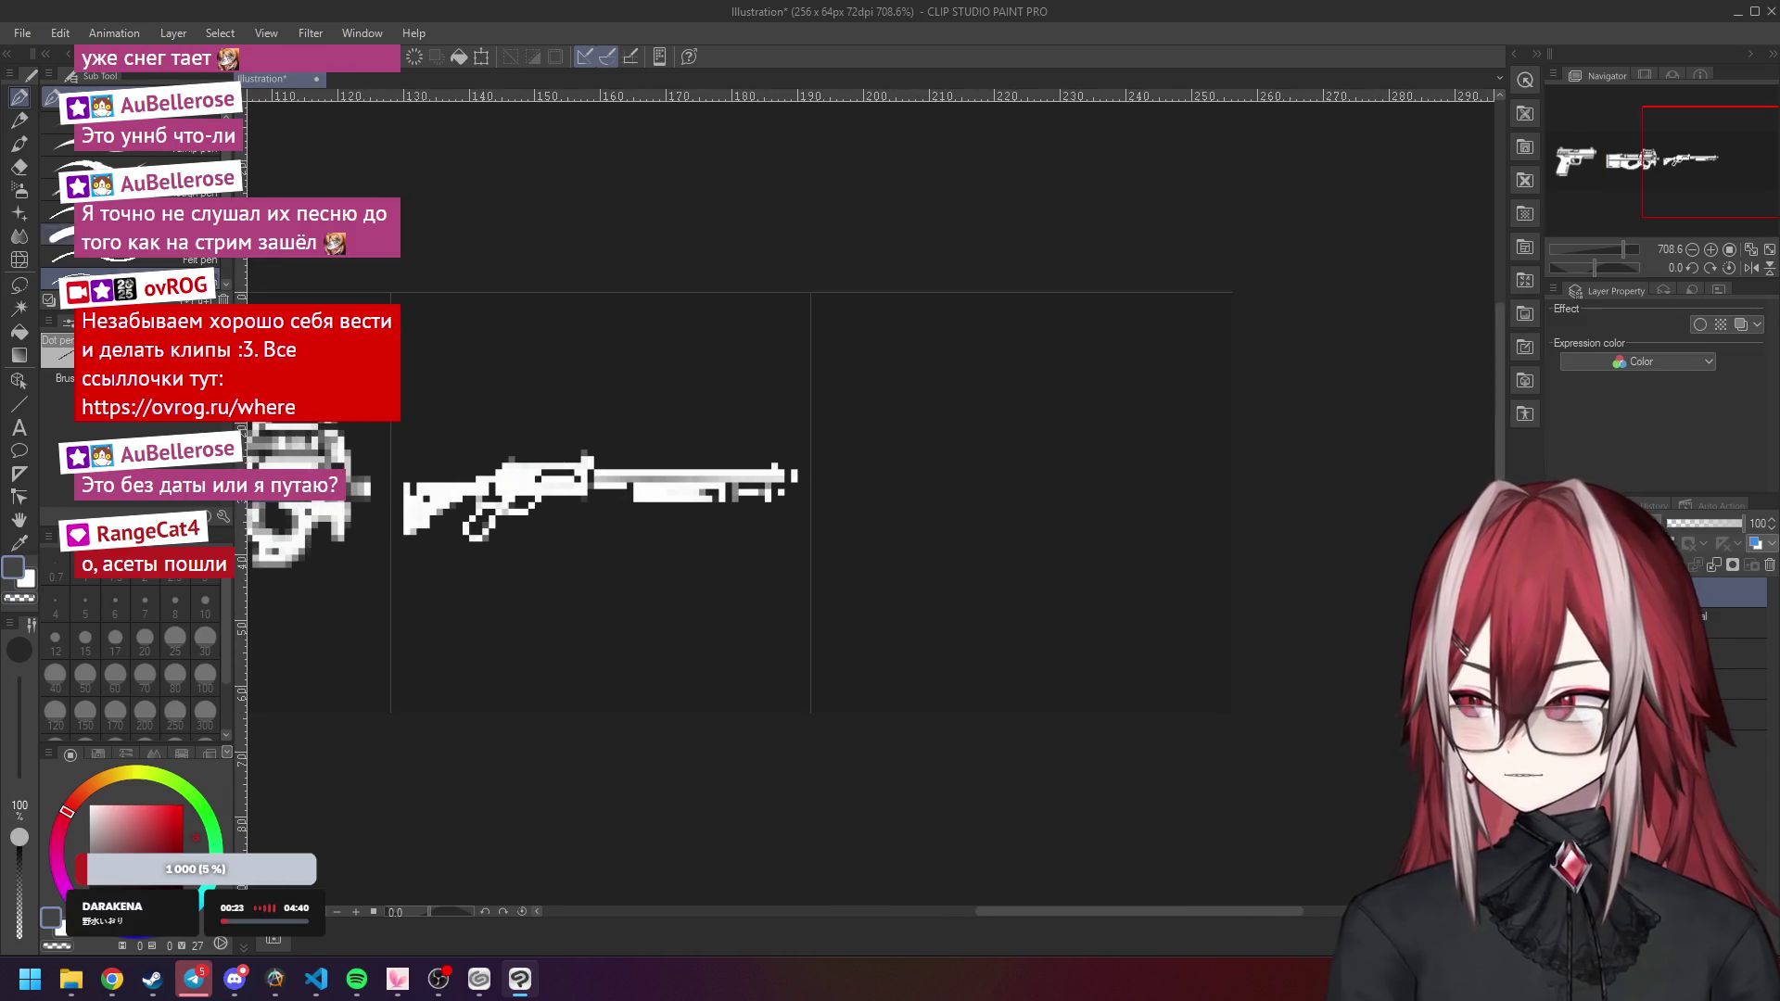
{"action": "left_click", "coordinate": [27, 122]}
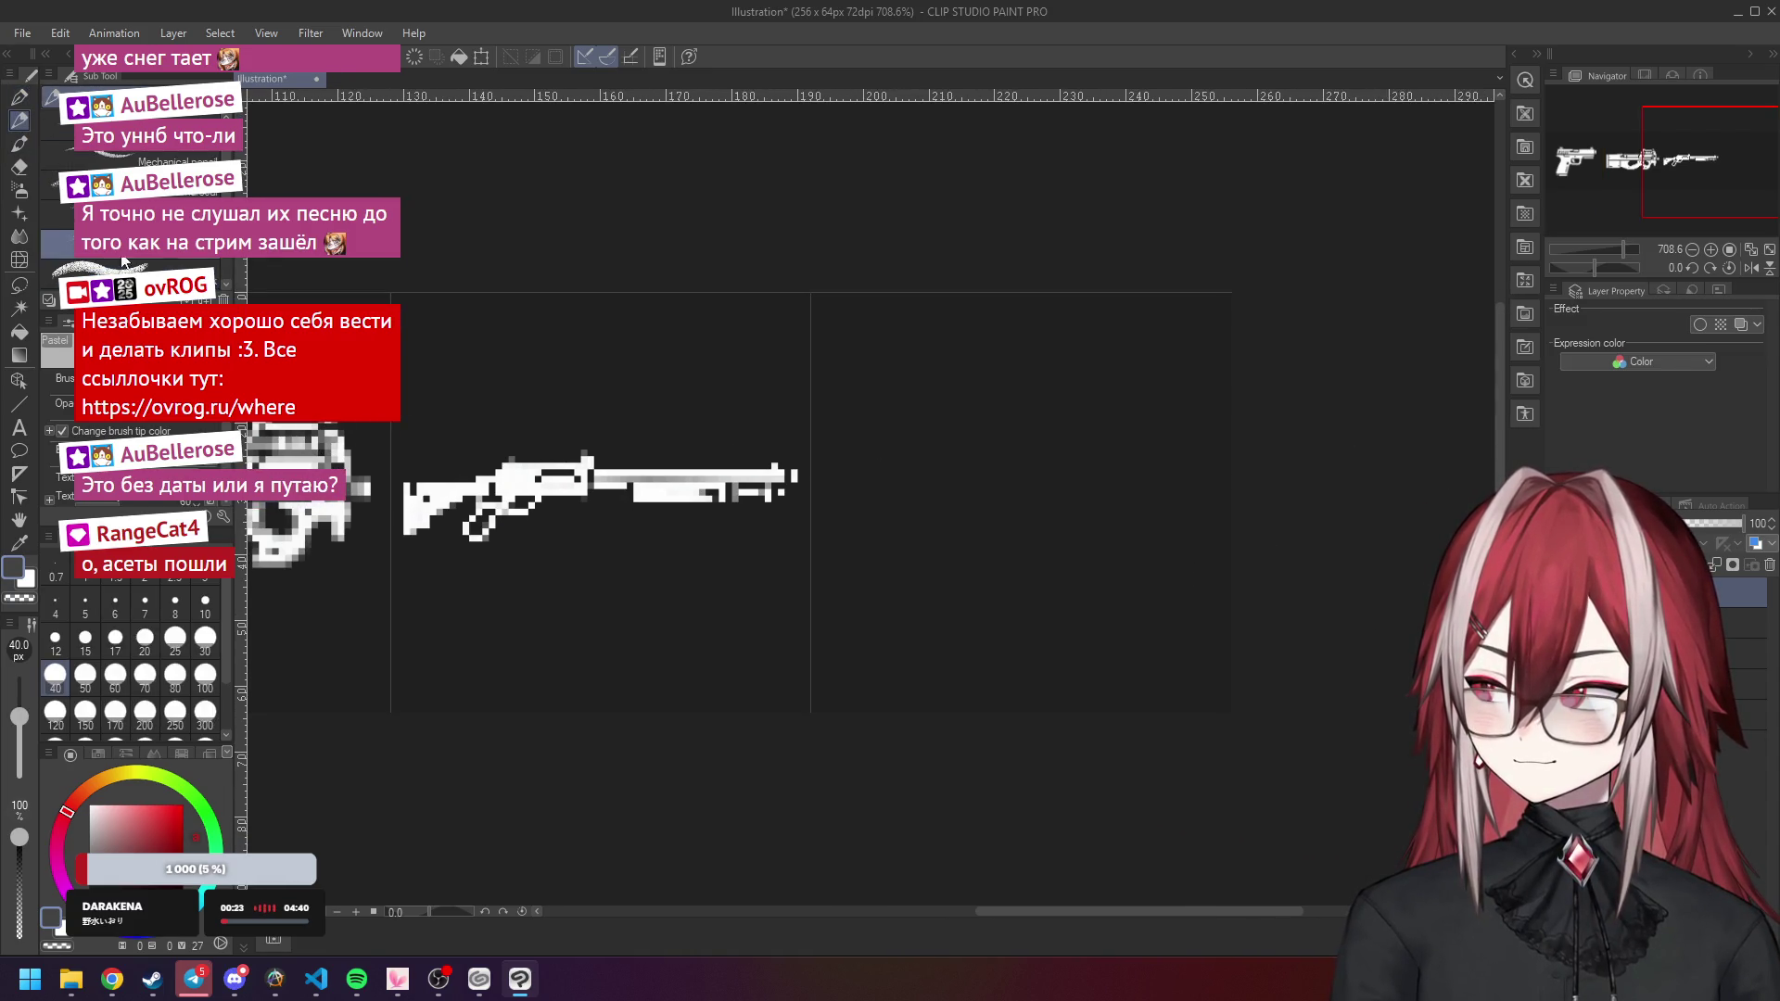
{"action": "left_click", "coordinate": [15, 100]}
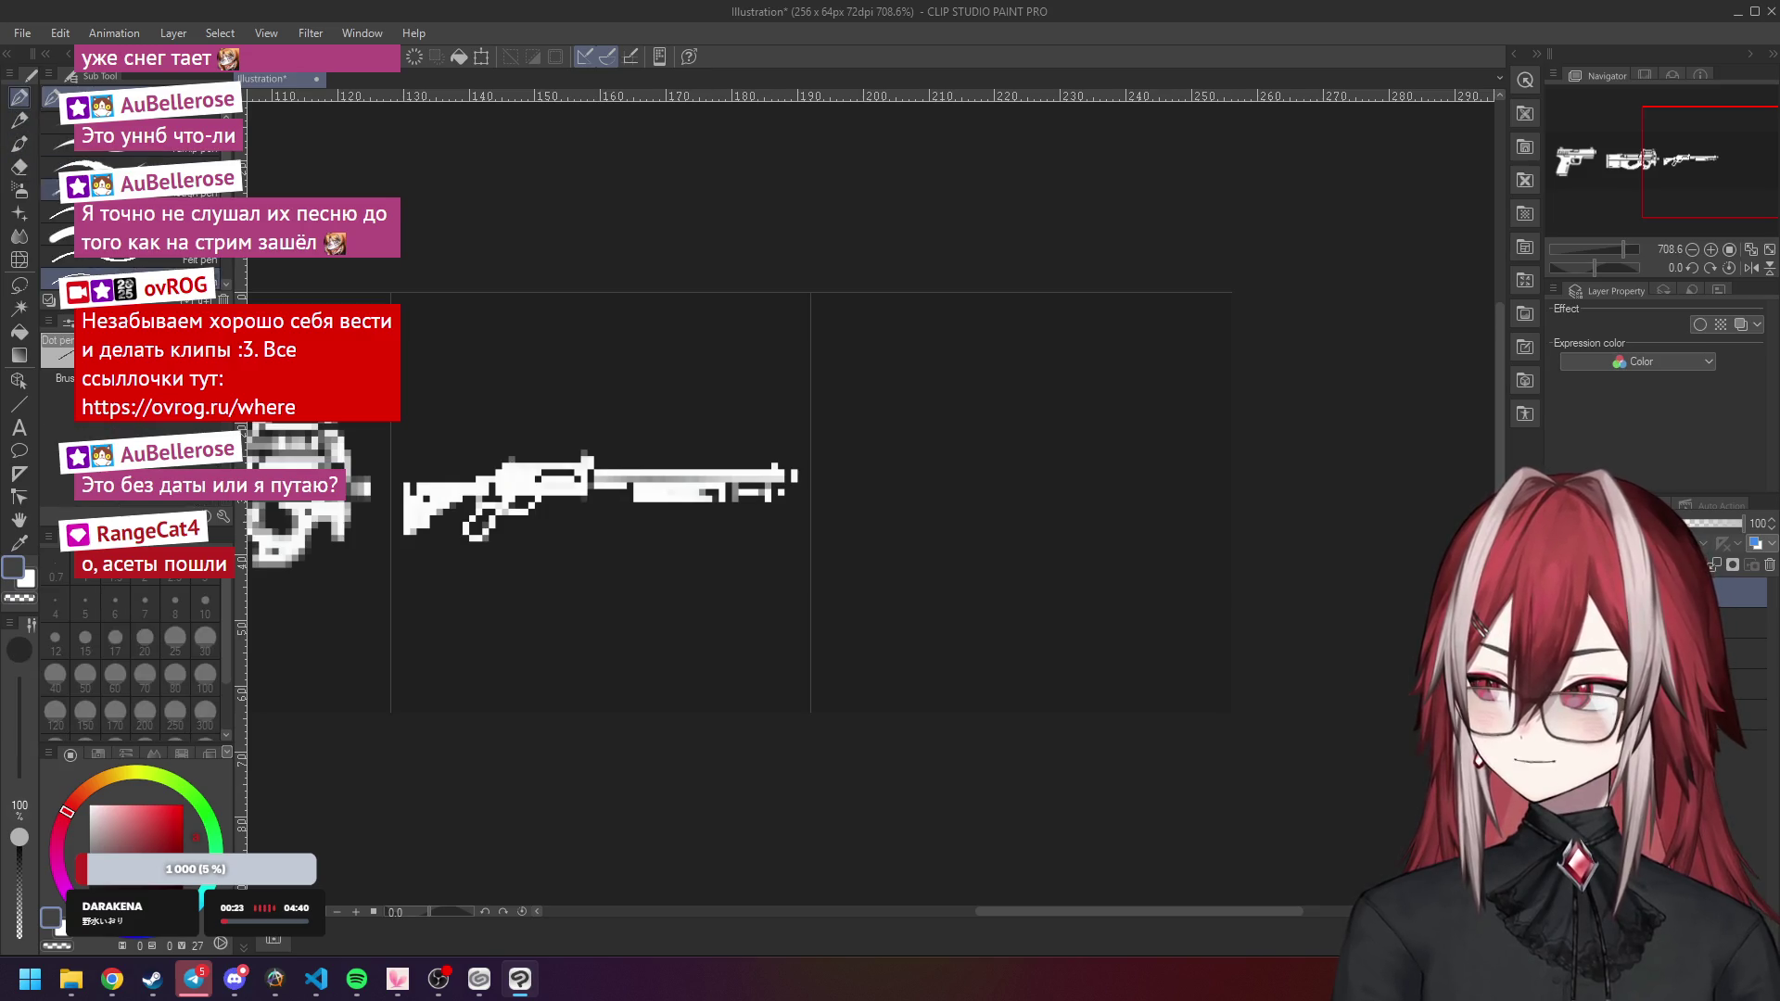
{"action": "left_click", "coordinate": [100, 35]}
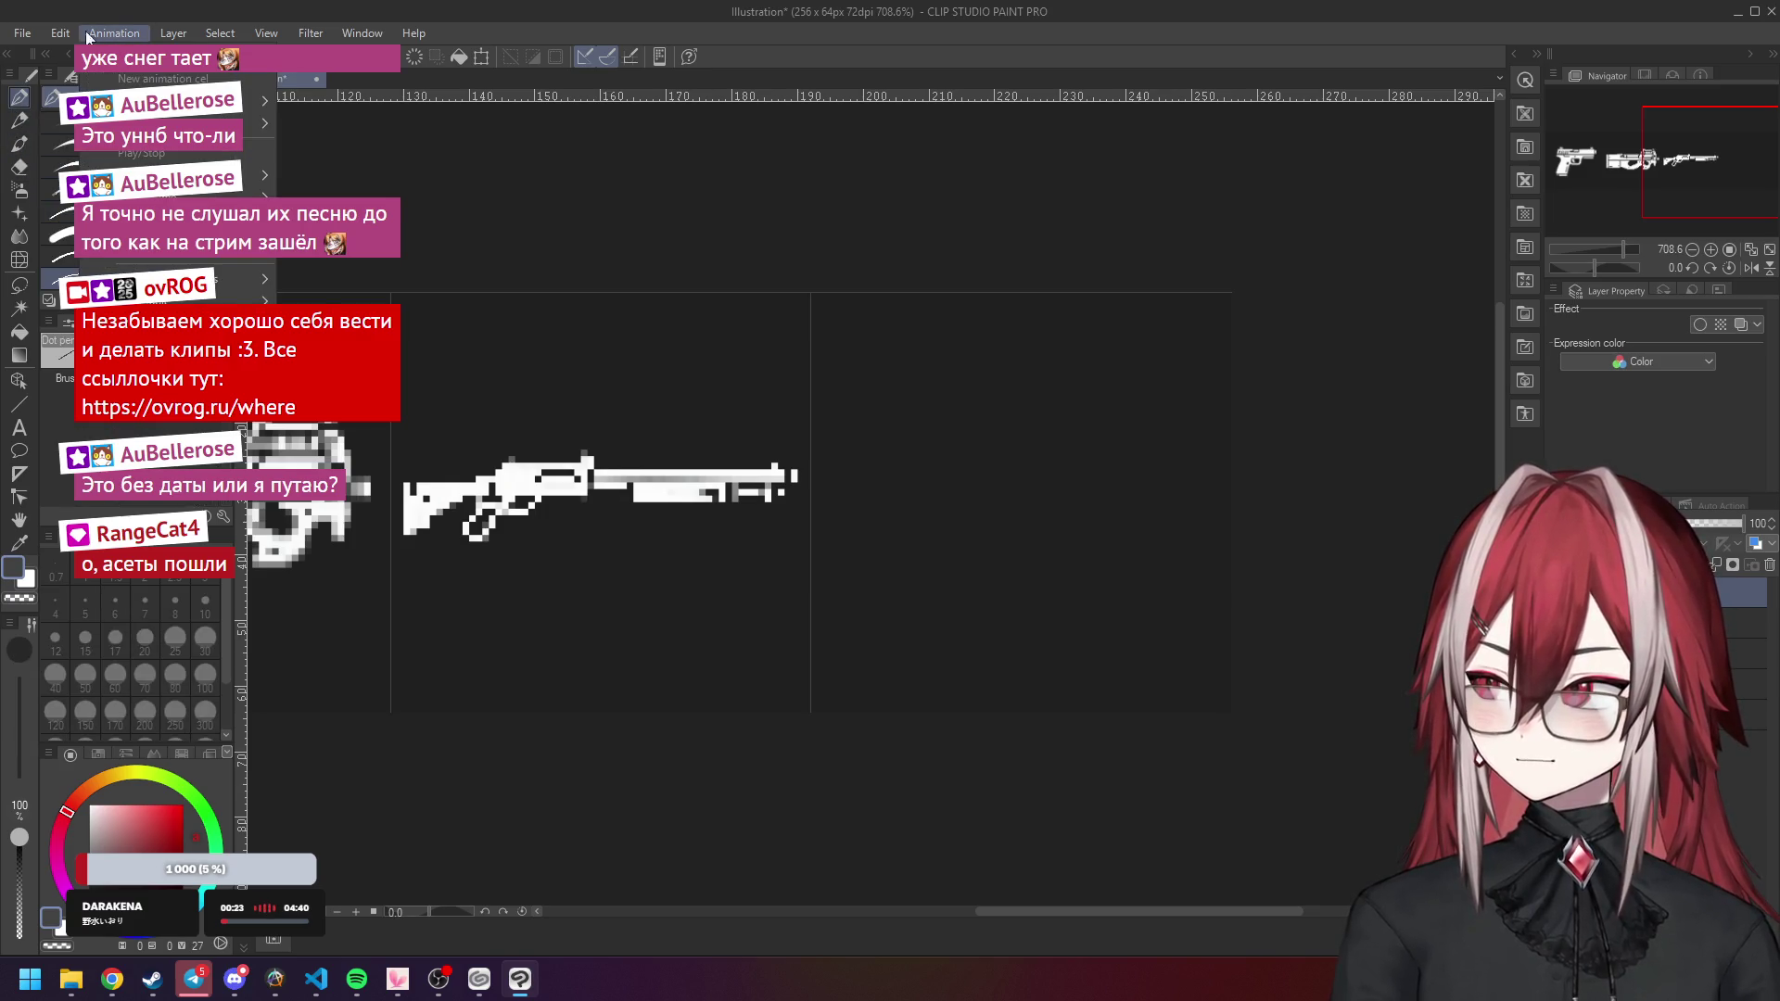
{"action": "left_click", "coordinate": [266, 34]}
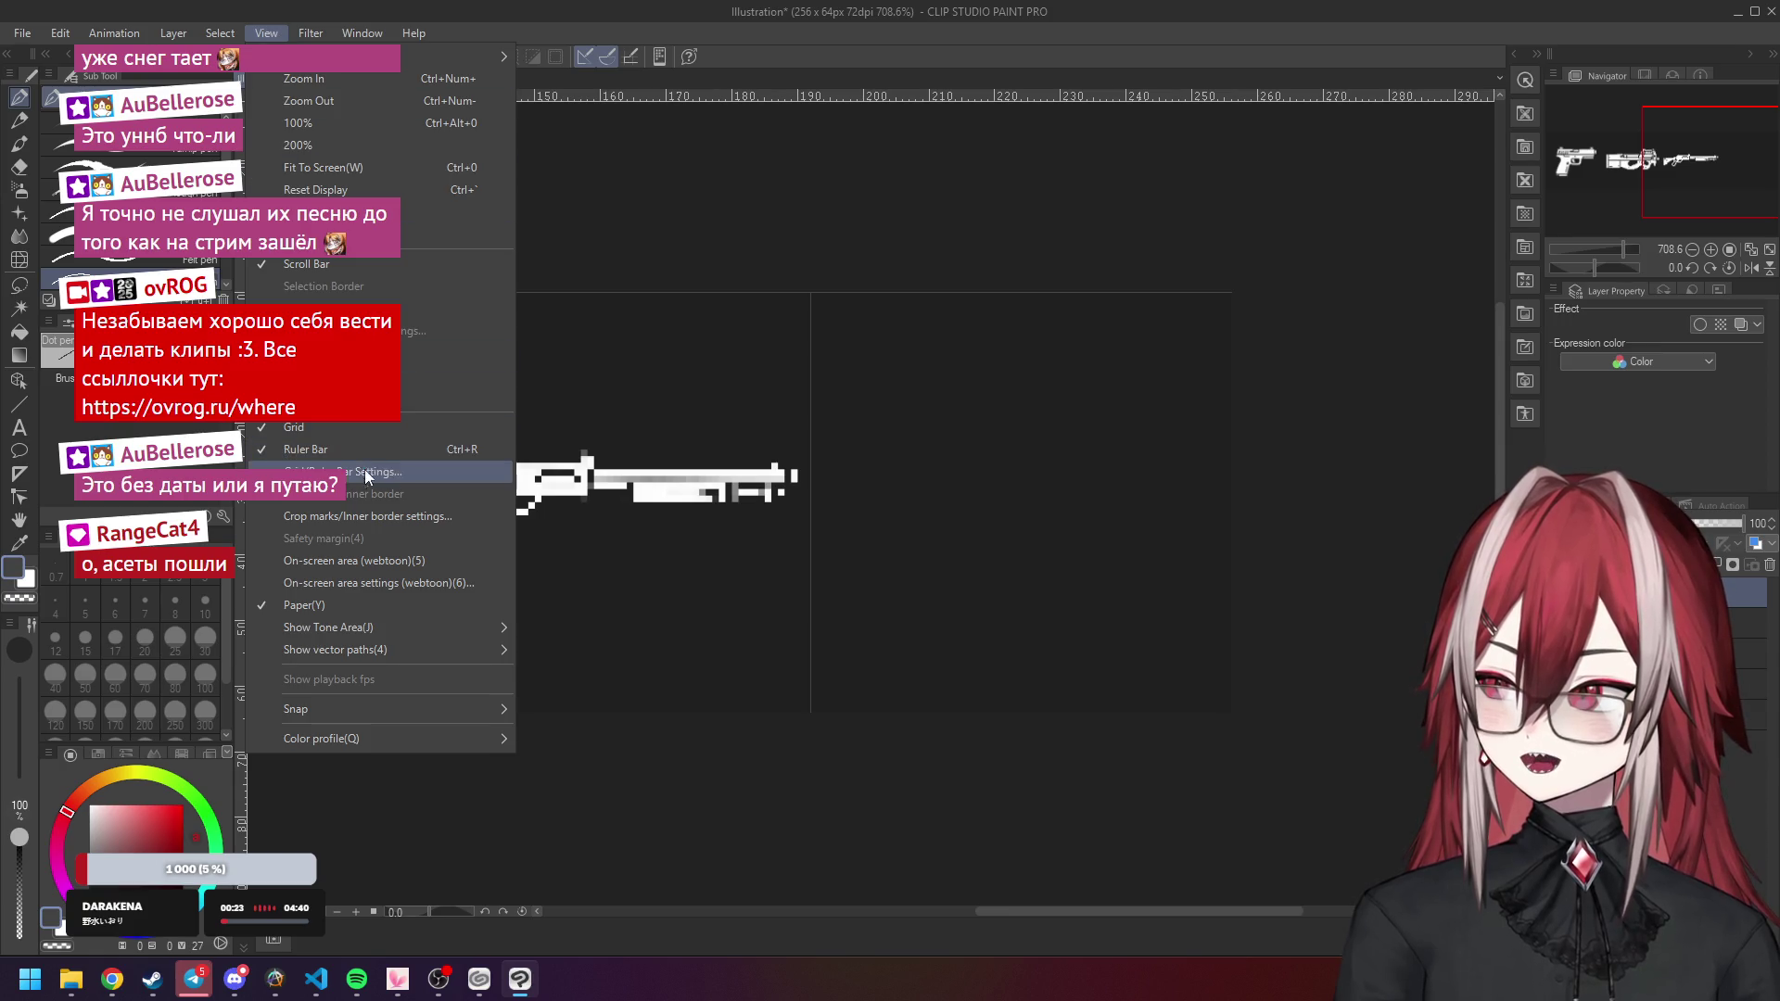
{"action": "mouse_move", "coordinate": [353, 652]}
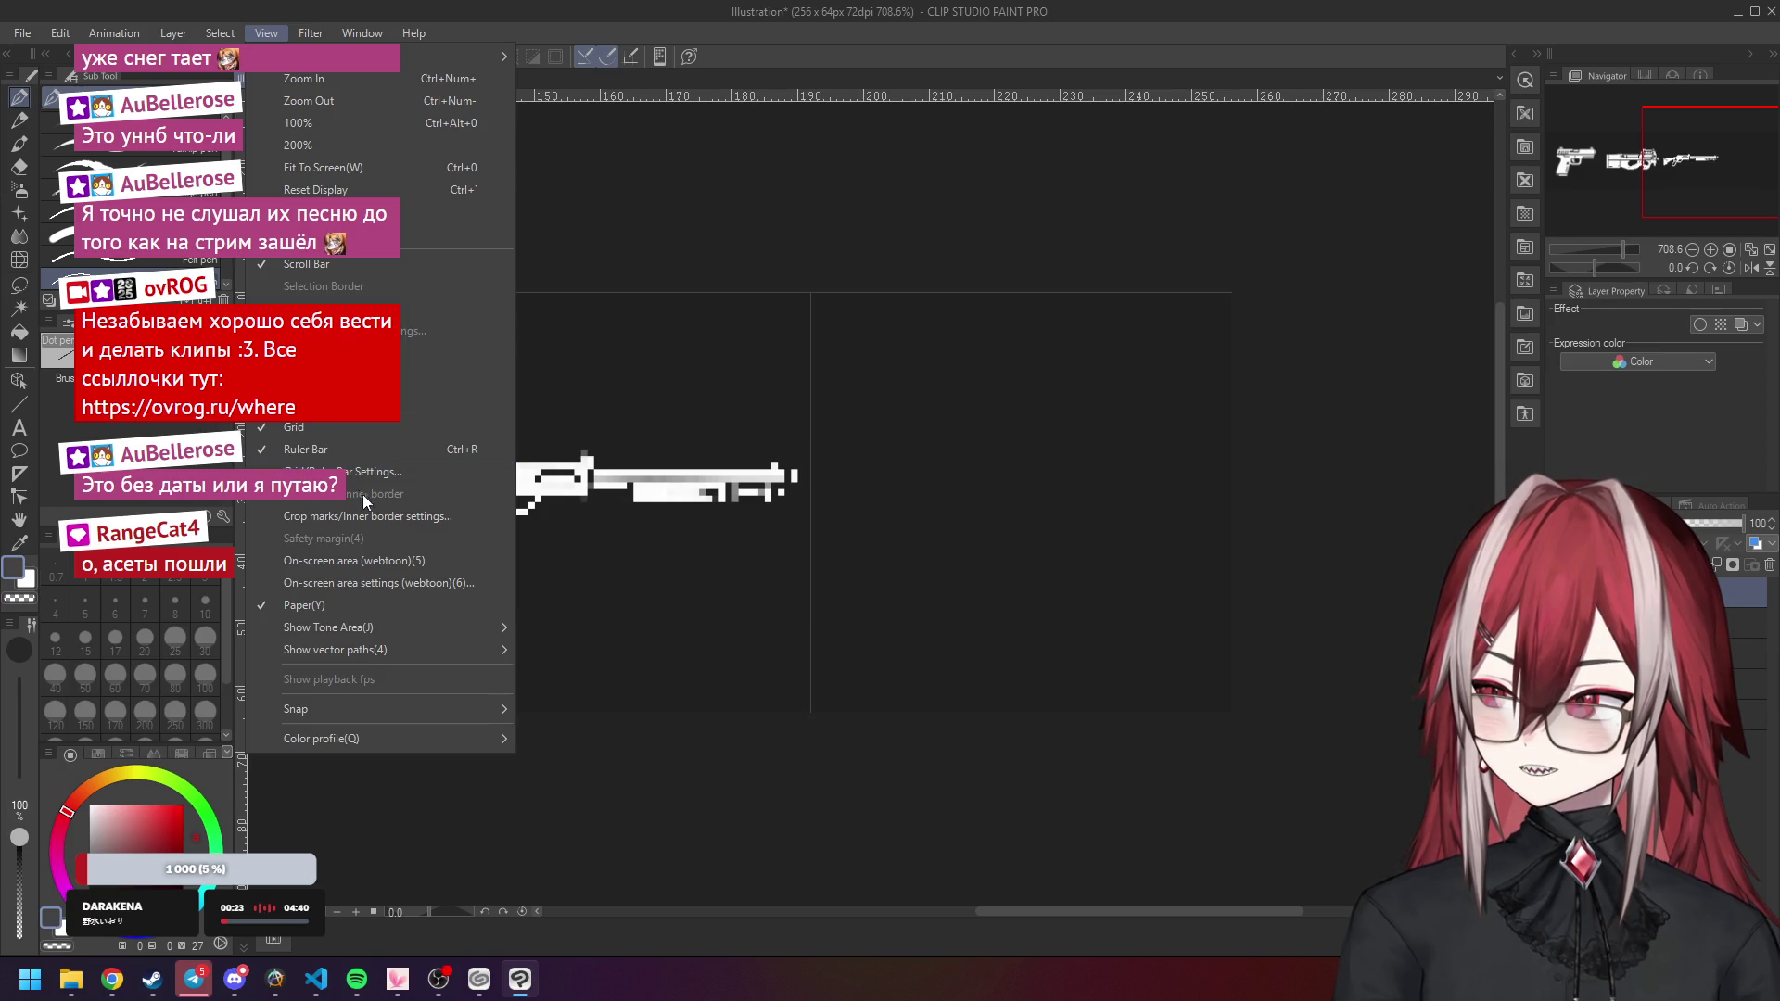
{"action": "left_click", "coordinate": [112, 979]}
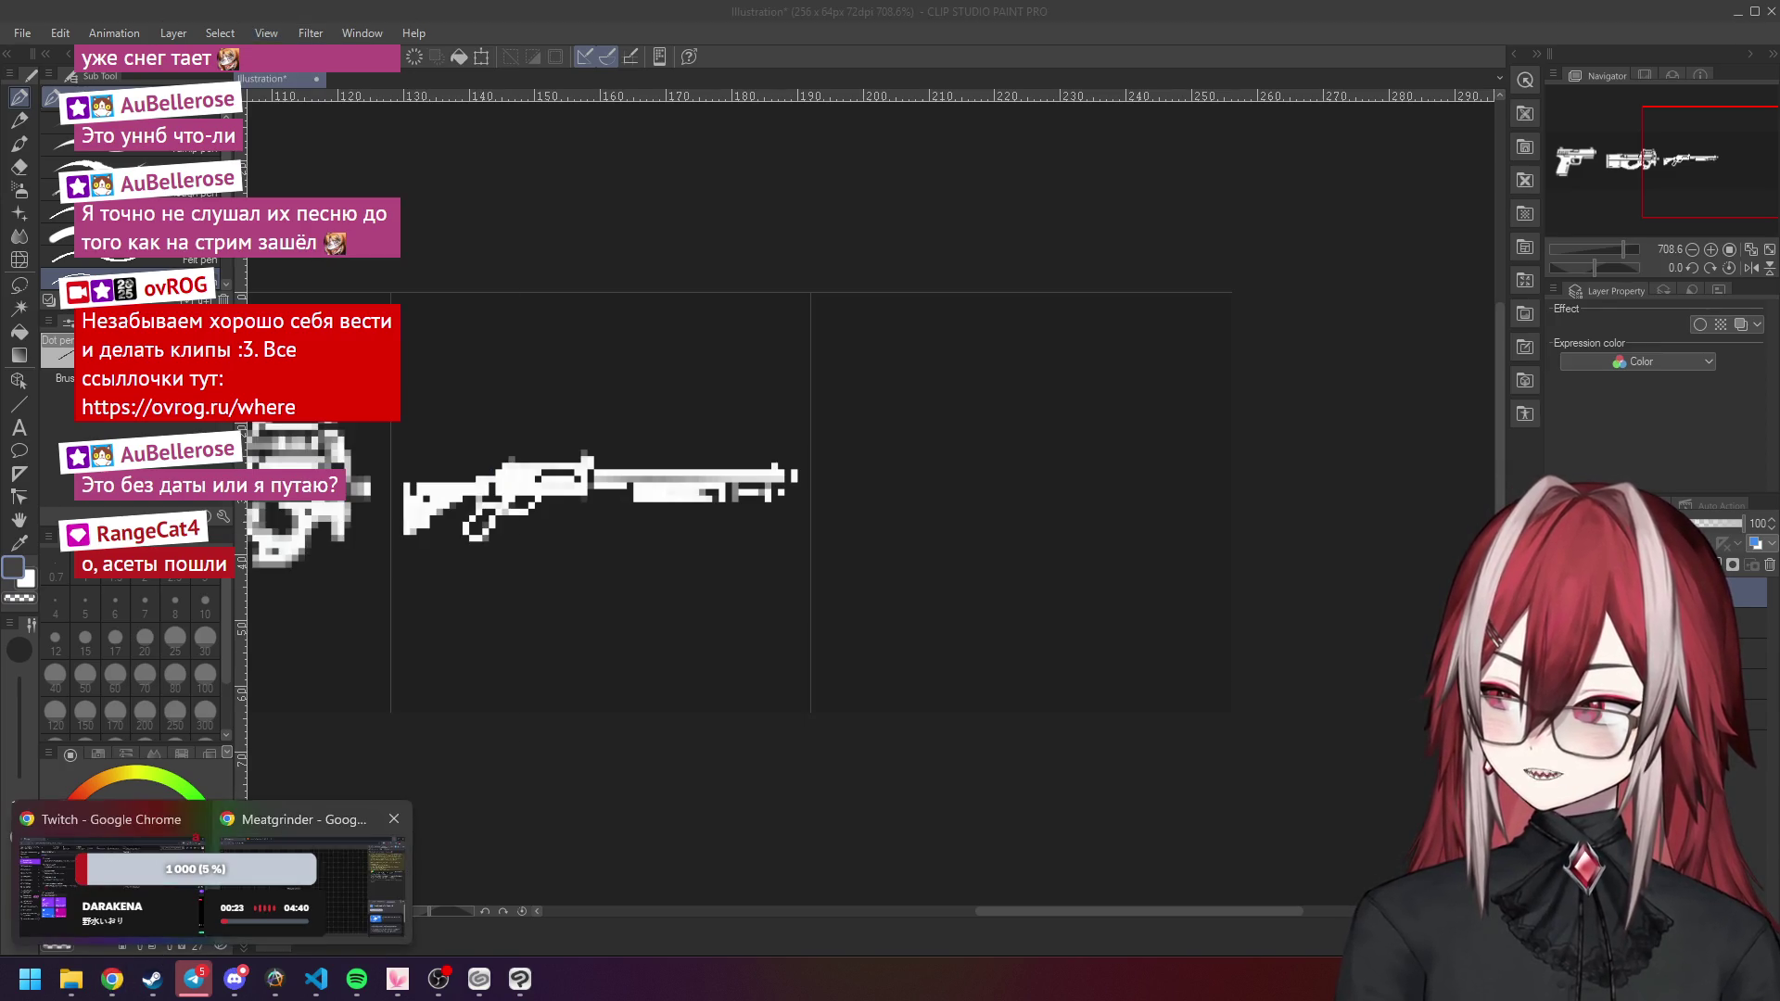
Search Google for 'clip studio paint pixel grid' in a new Chrome tab.
{"action": "left_click", "coordinate": [306, 881]}
{"action": "left_click", "coordinate": [491, 19]}
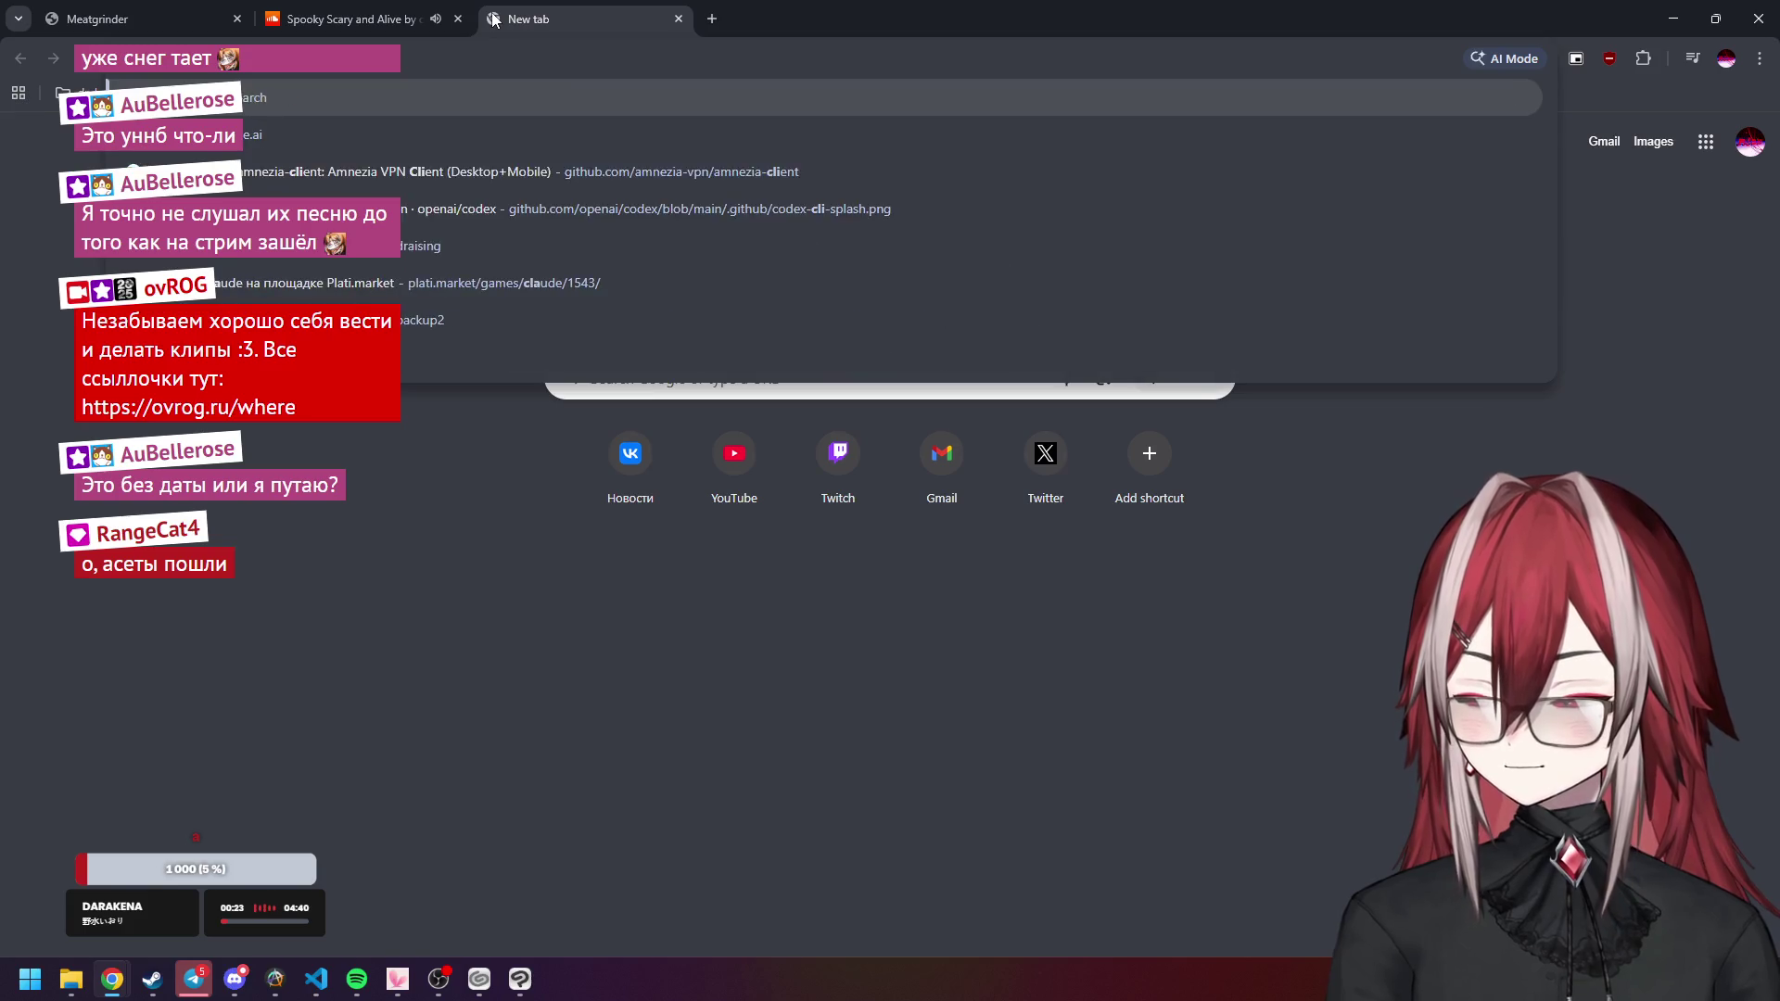
{"action": "type", "text": "ip studio paint pix"}
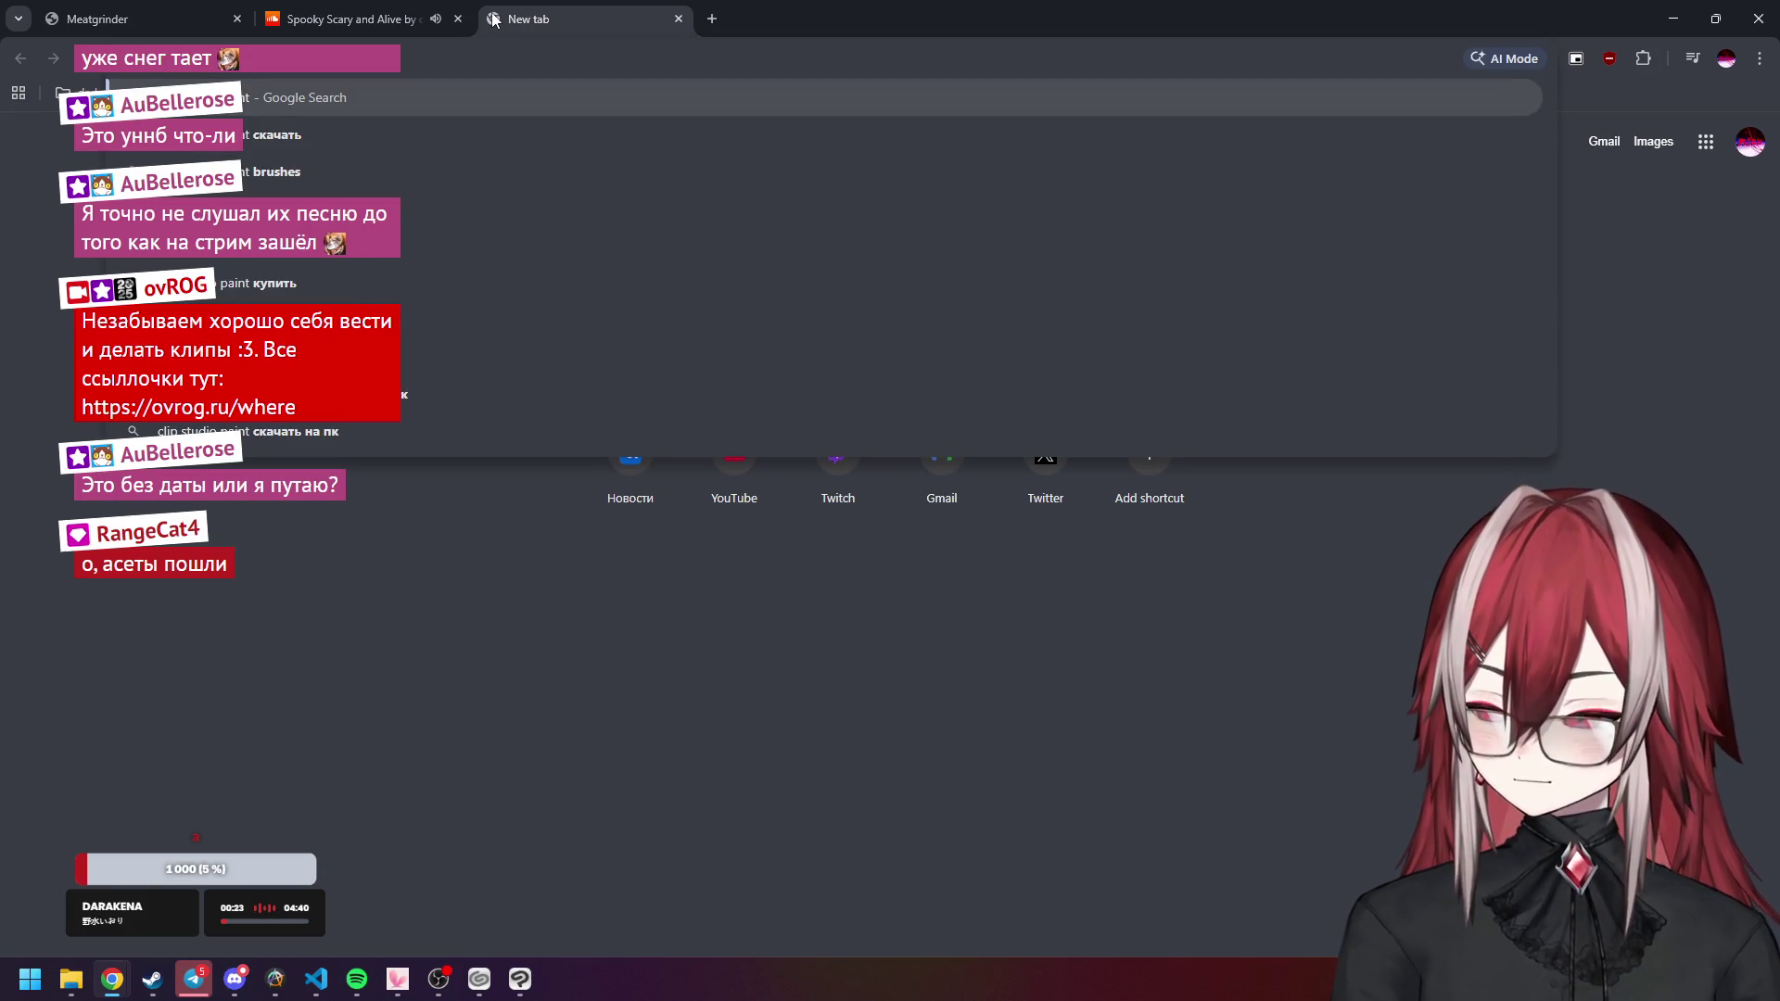
{"action": "type", "text": "el"}
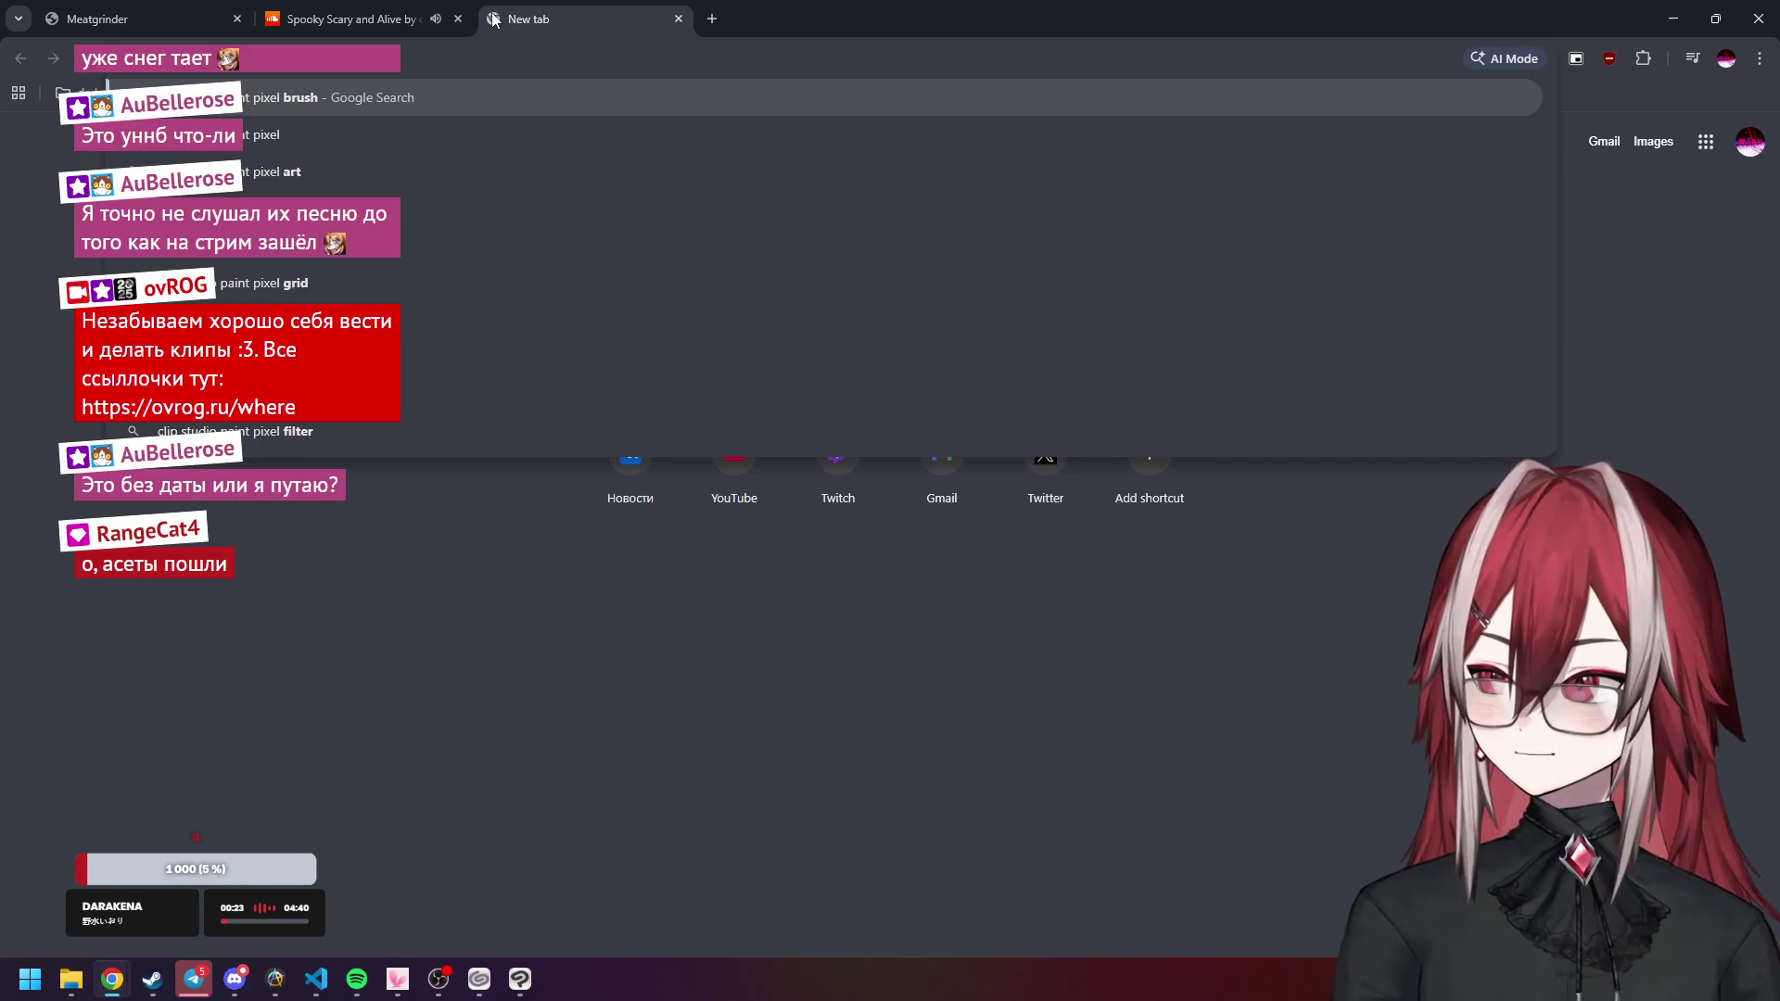
{"action": "type", "text": " grid"}
{"action": "key", "text": "Return"}
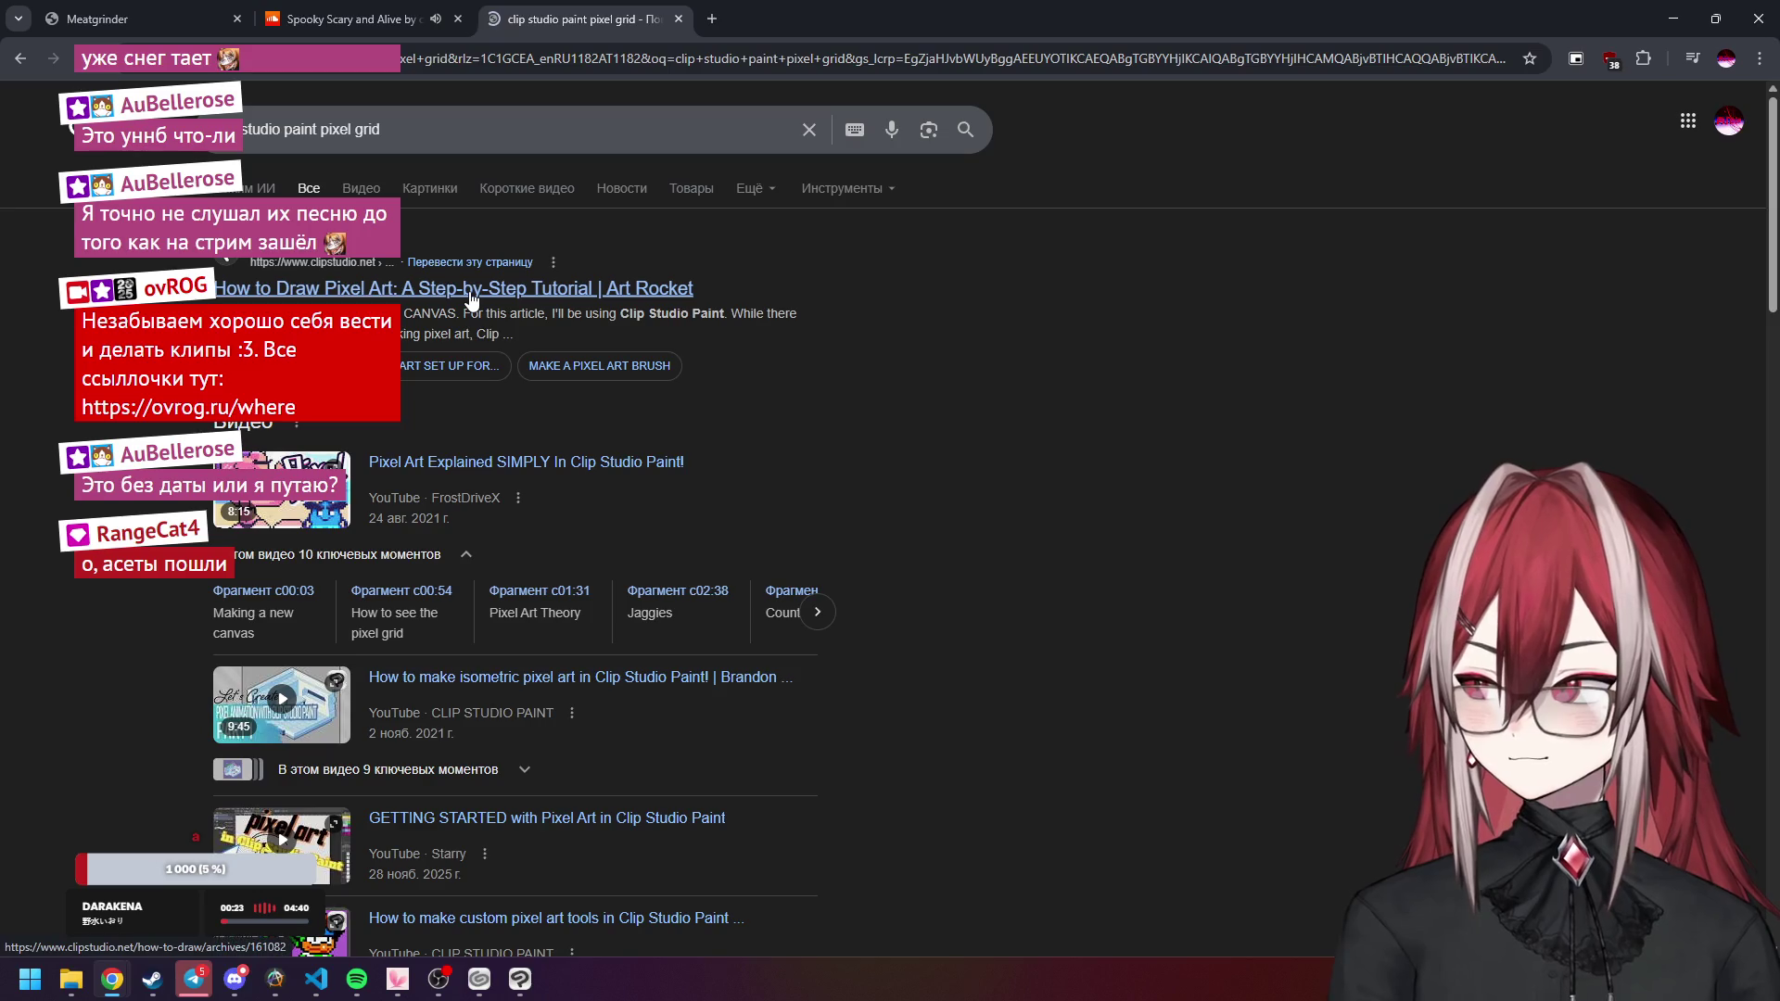
Open Art Rocket's 'How to Draw Pixel Art' tutorial from the results and view it.
{"action": "middle_click", "coordinate": [470, 295]}
{"action": "scroll", "coordinate": [503, 459], "scroll_direction": "down", "scroll_amount": 7}
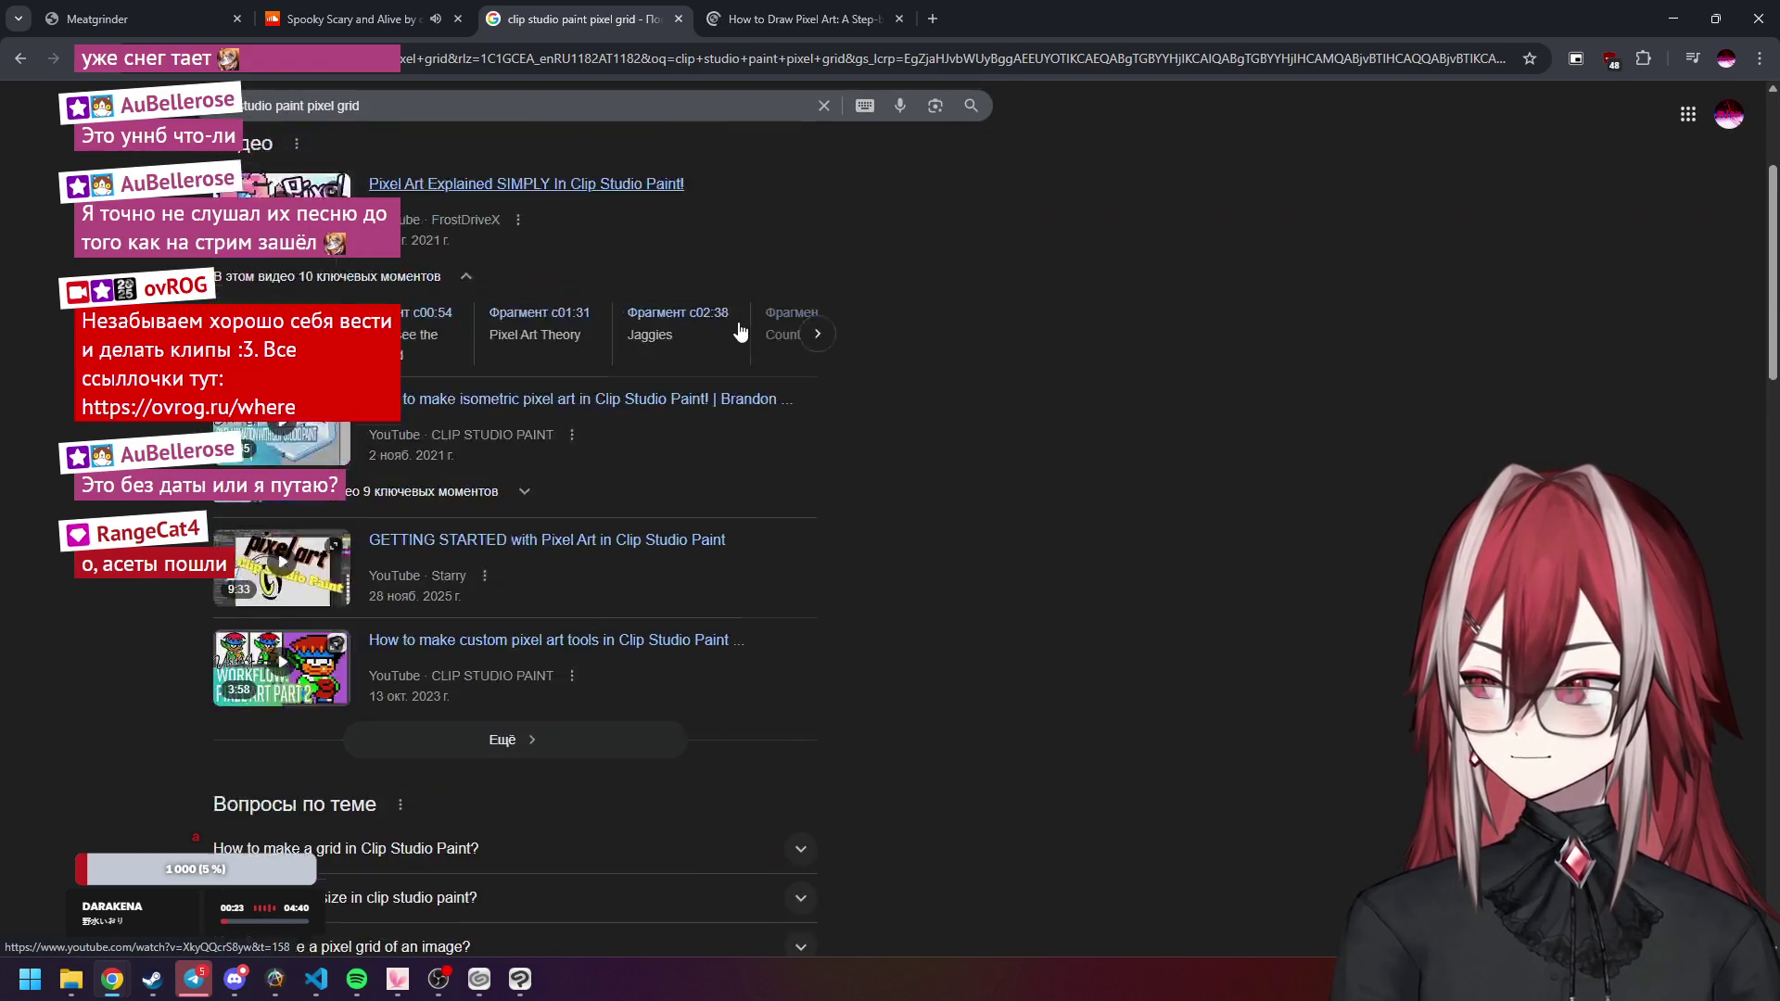
{"action": "left_click", "coordinate": [508, 476]}
{"action": "left_click", "coordinate": [536, 471]}
{"action": "scroll", "coordinate": [540, 456], "scroll_direction": "down", "scroll_amount": 1}
{"action": "left_click", "coordinate": [788, 19]}
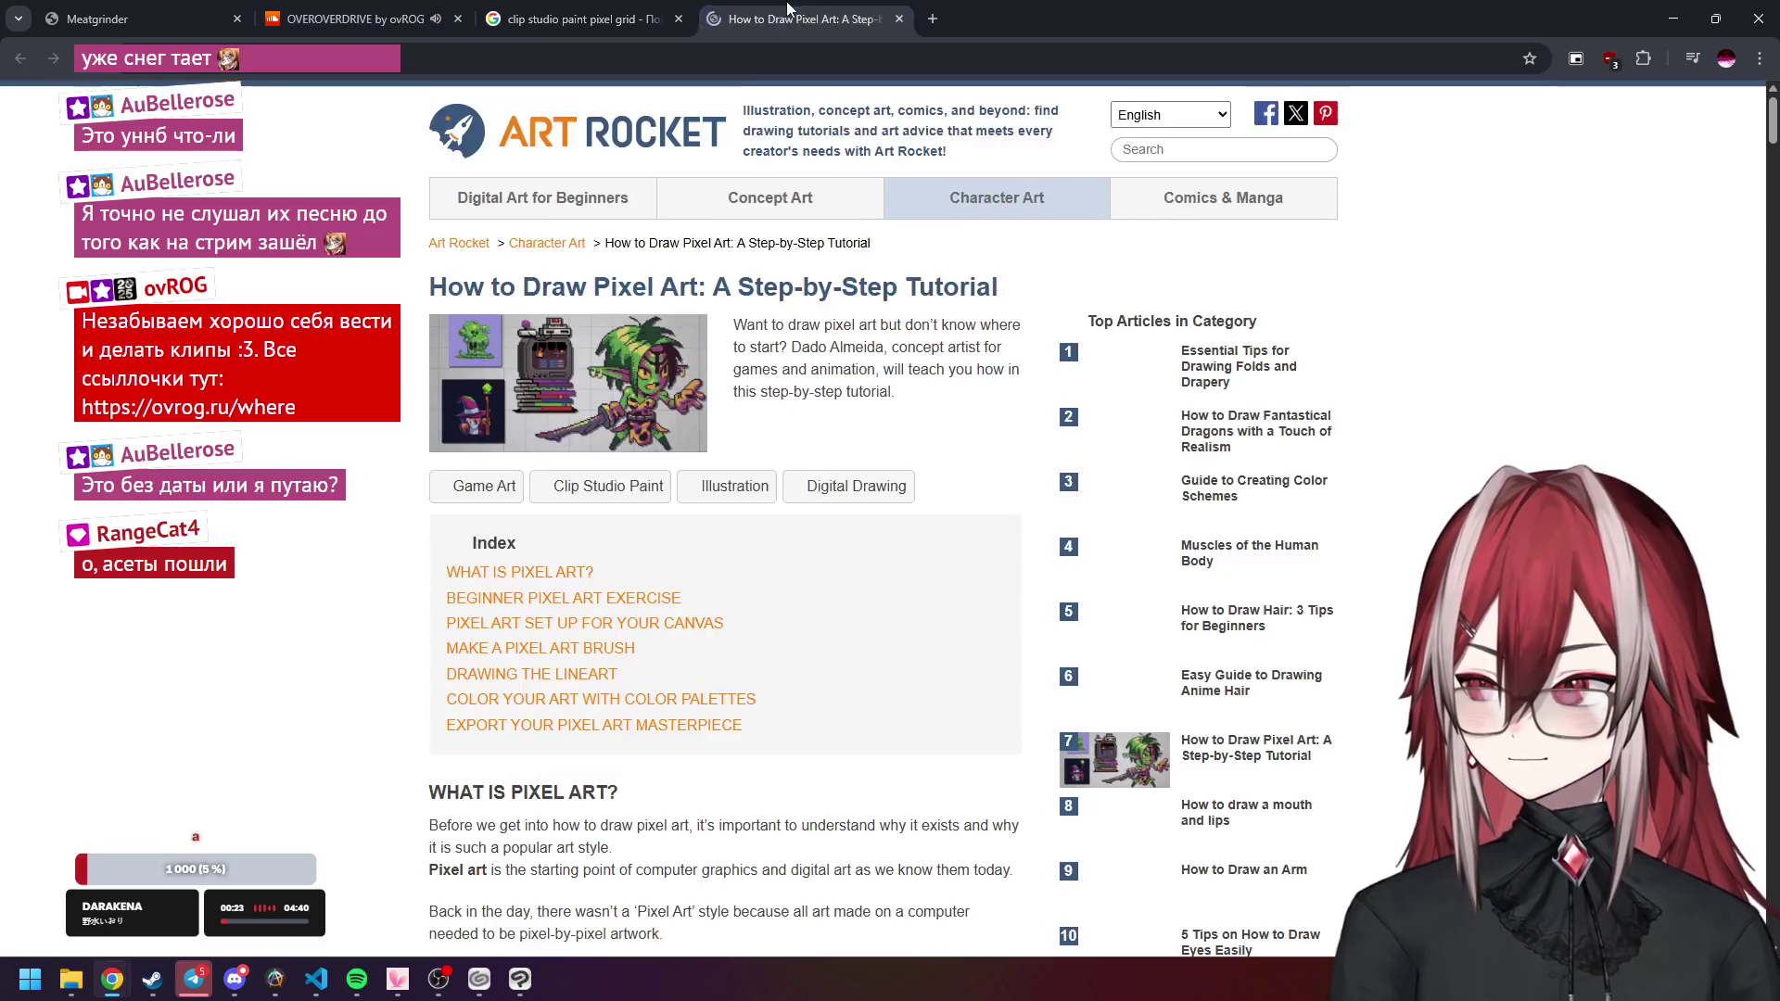
Read through the Art Rocket pixel-art tutorial to the end.
{"action": "scroll", "coordinate": [835, 427], "scroll_direction": "down", "scroll_amount": 20}
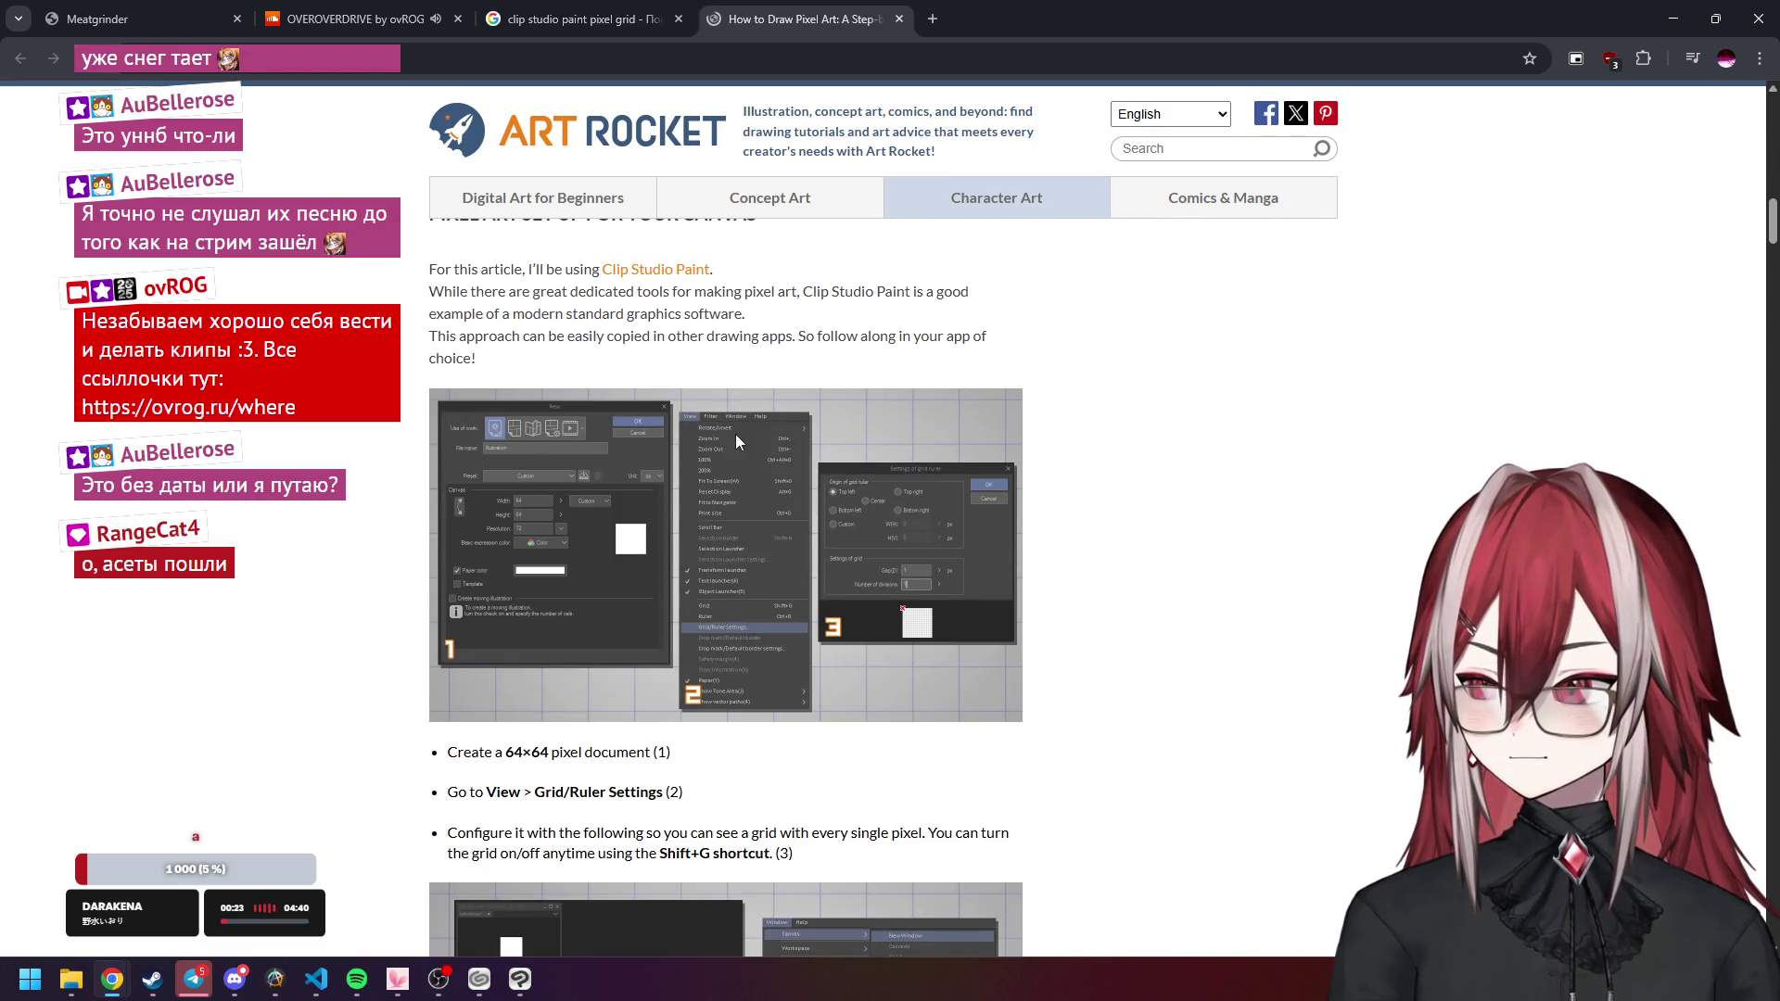
{"action": "scroll", "coordinate": [736, 441], "scroll_direction": "down", "scroll_amount": 4}
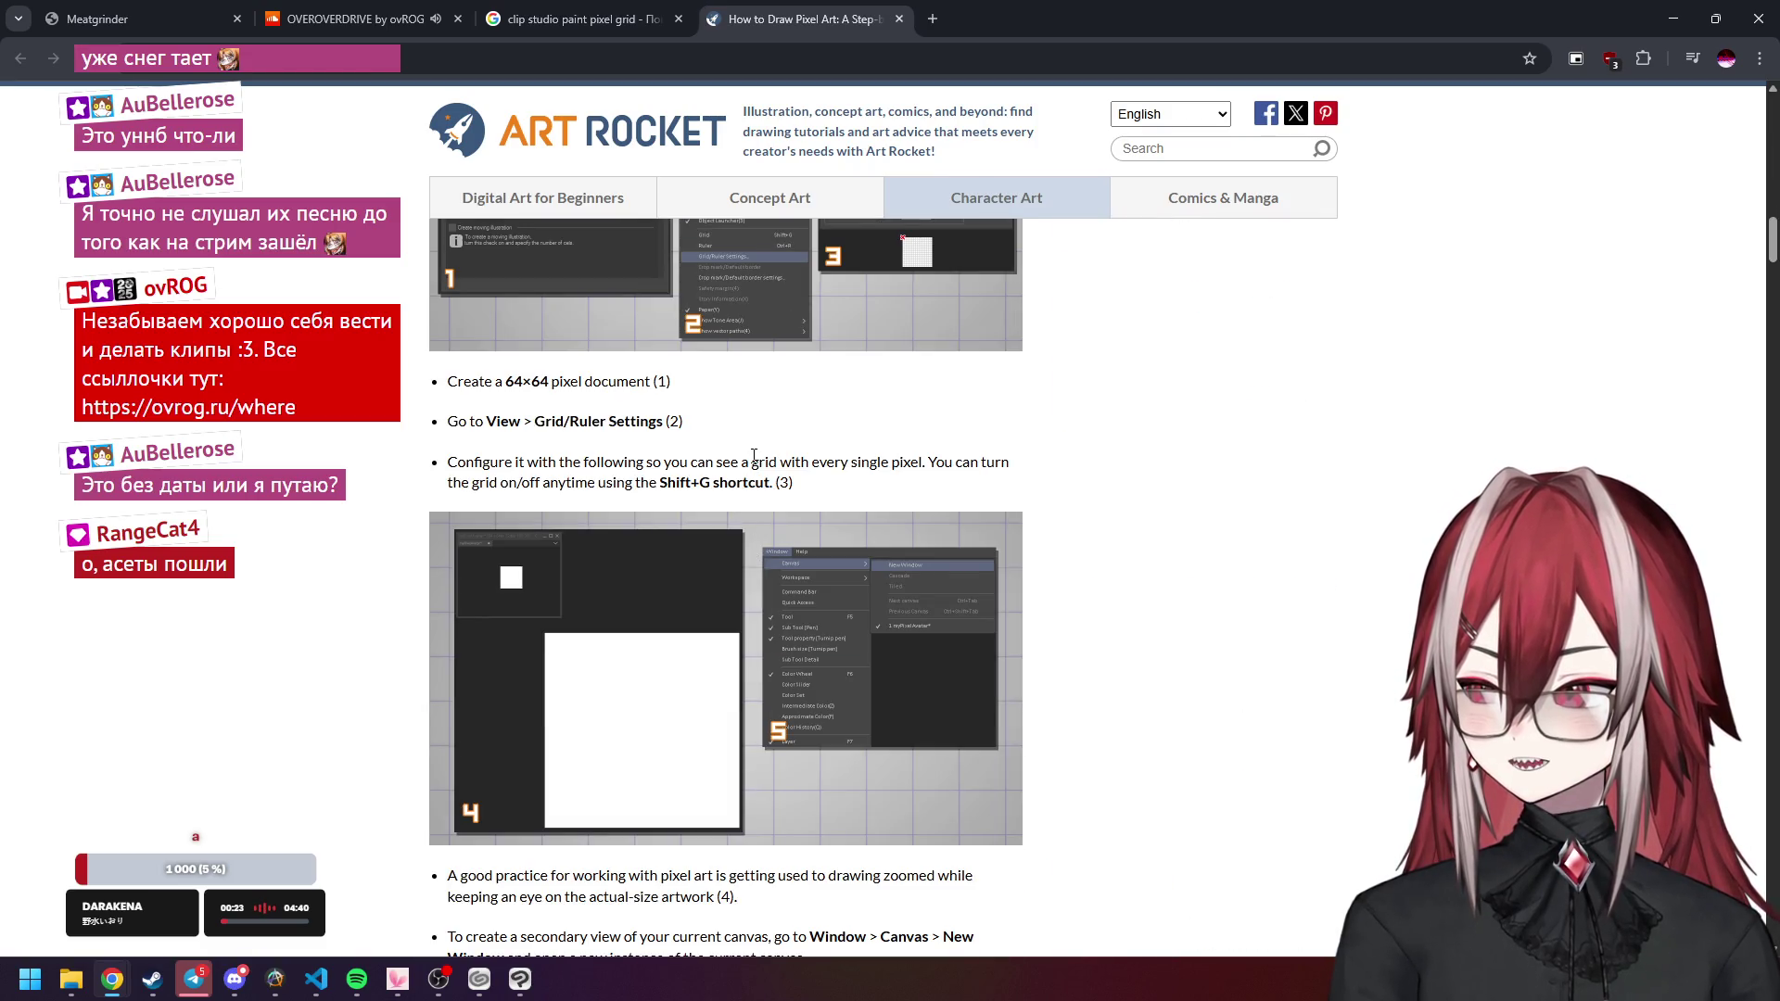
{"action": "scroll", "coordinate": [749, 421], "scroll_direction": "down", "scroll_amount": 15}
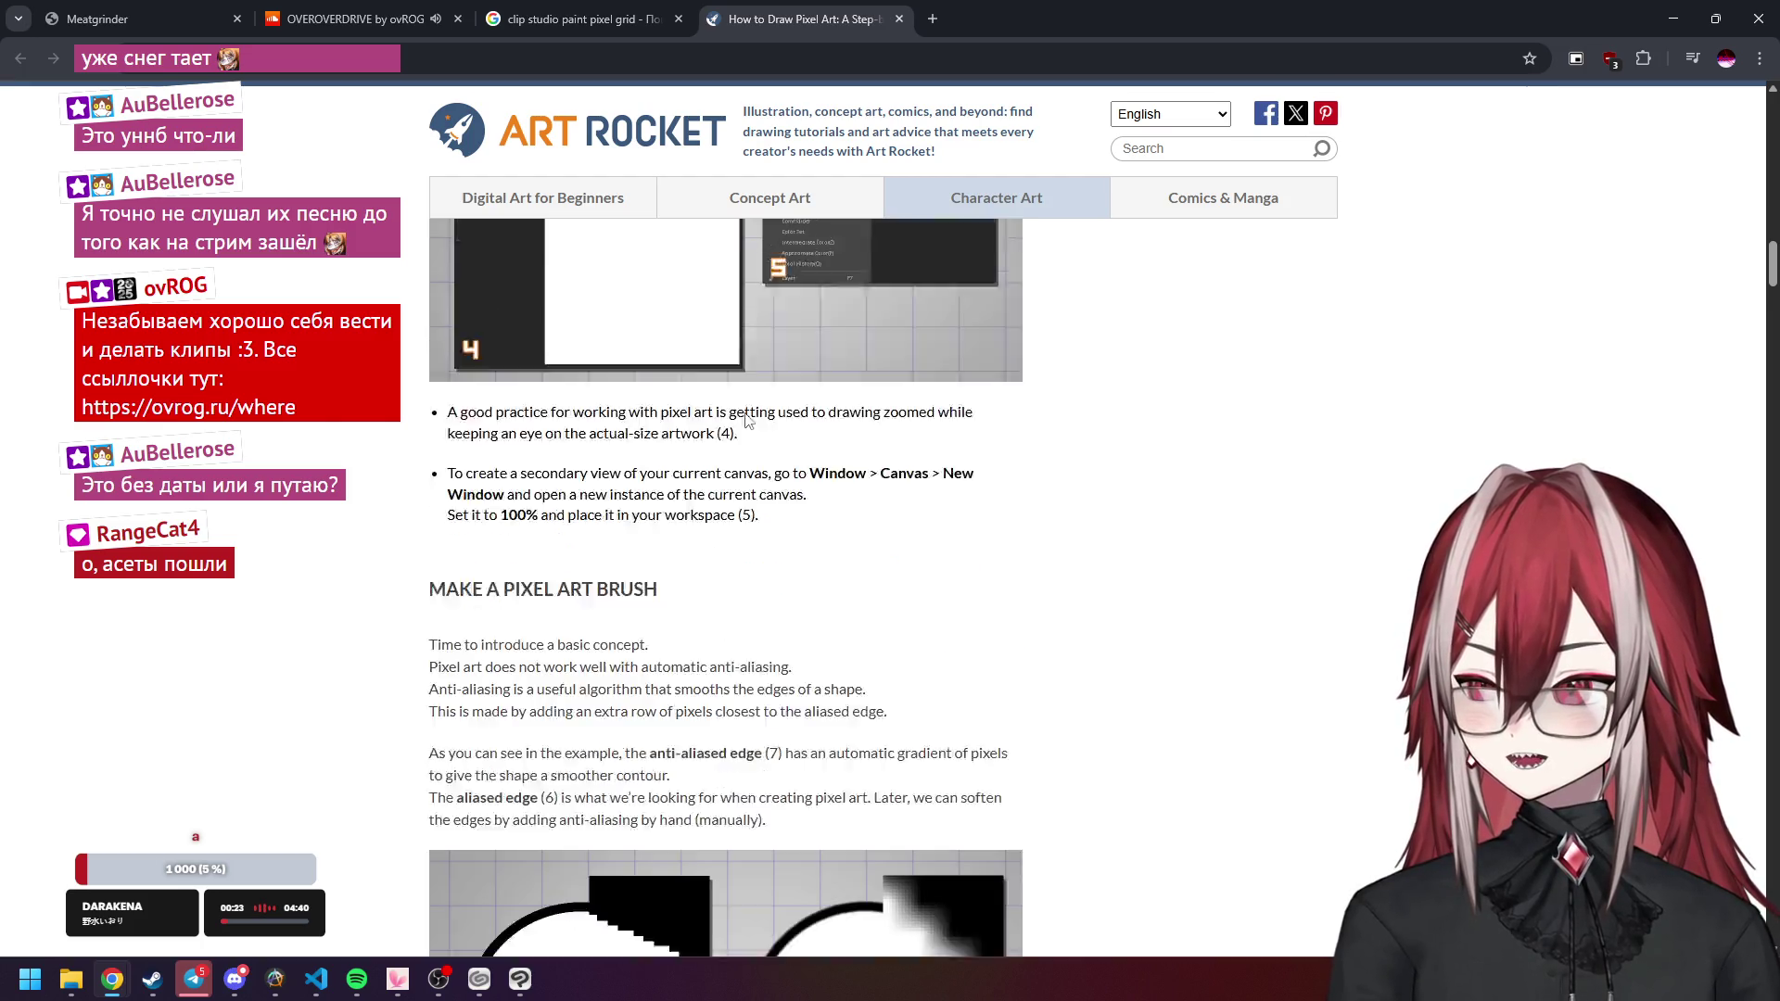
{"action": "scroll", "coordinate": [745, 419], "scroll_direction": "down", "scroll_amount": 15}
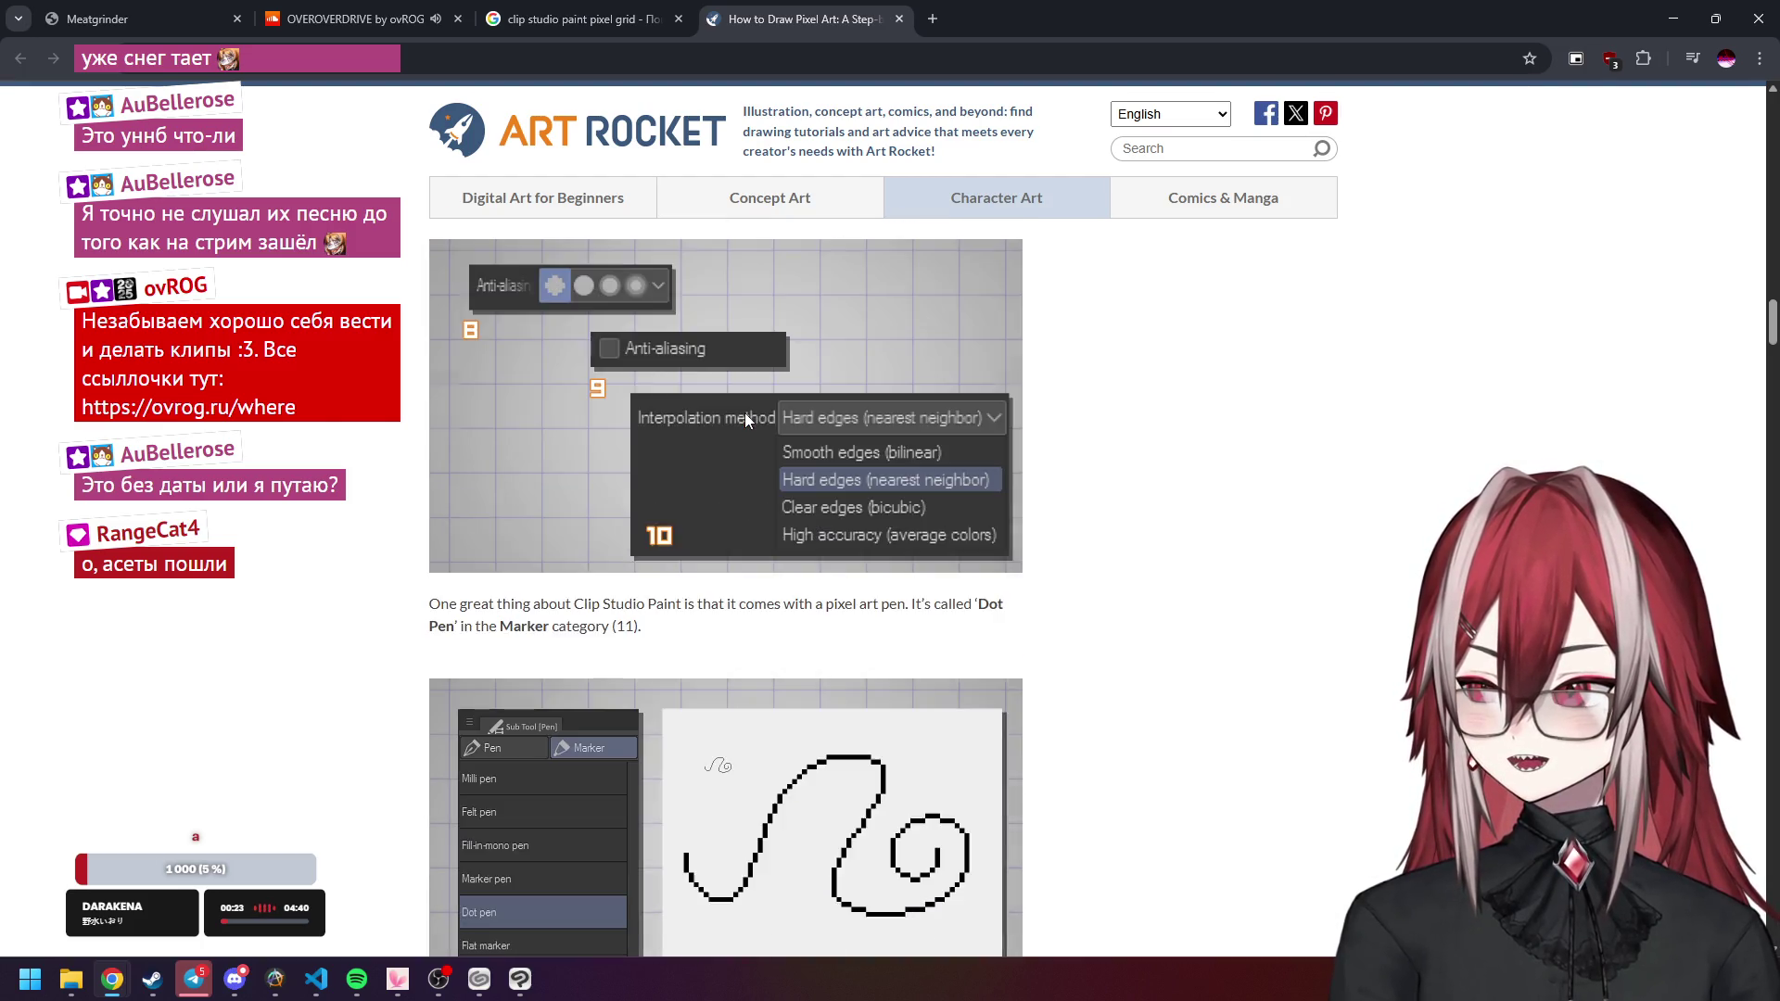
{"action": "scroll", "coordinate": [746, 415], "scroll_direction": "down", "scroll_amount": 5}
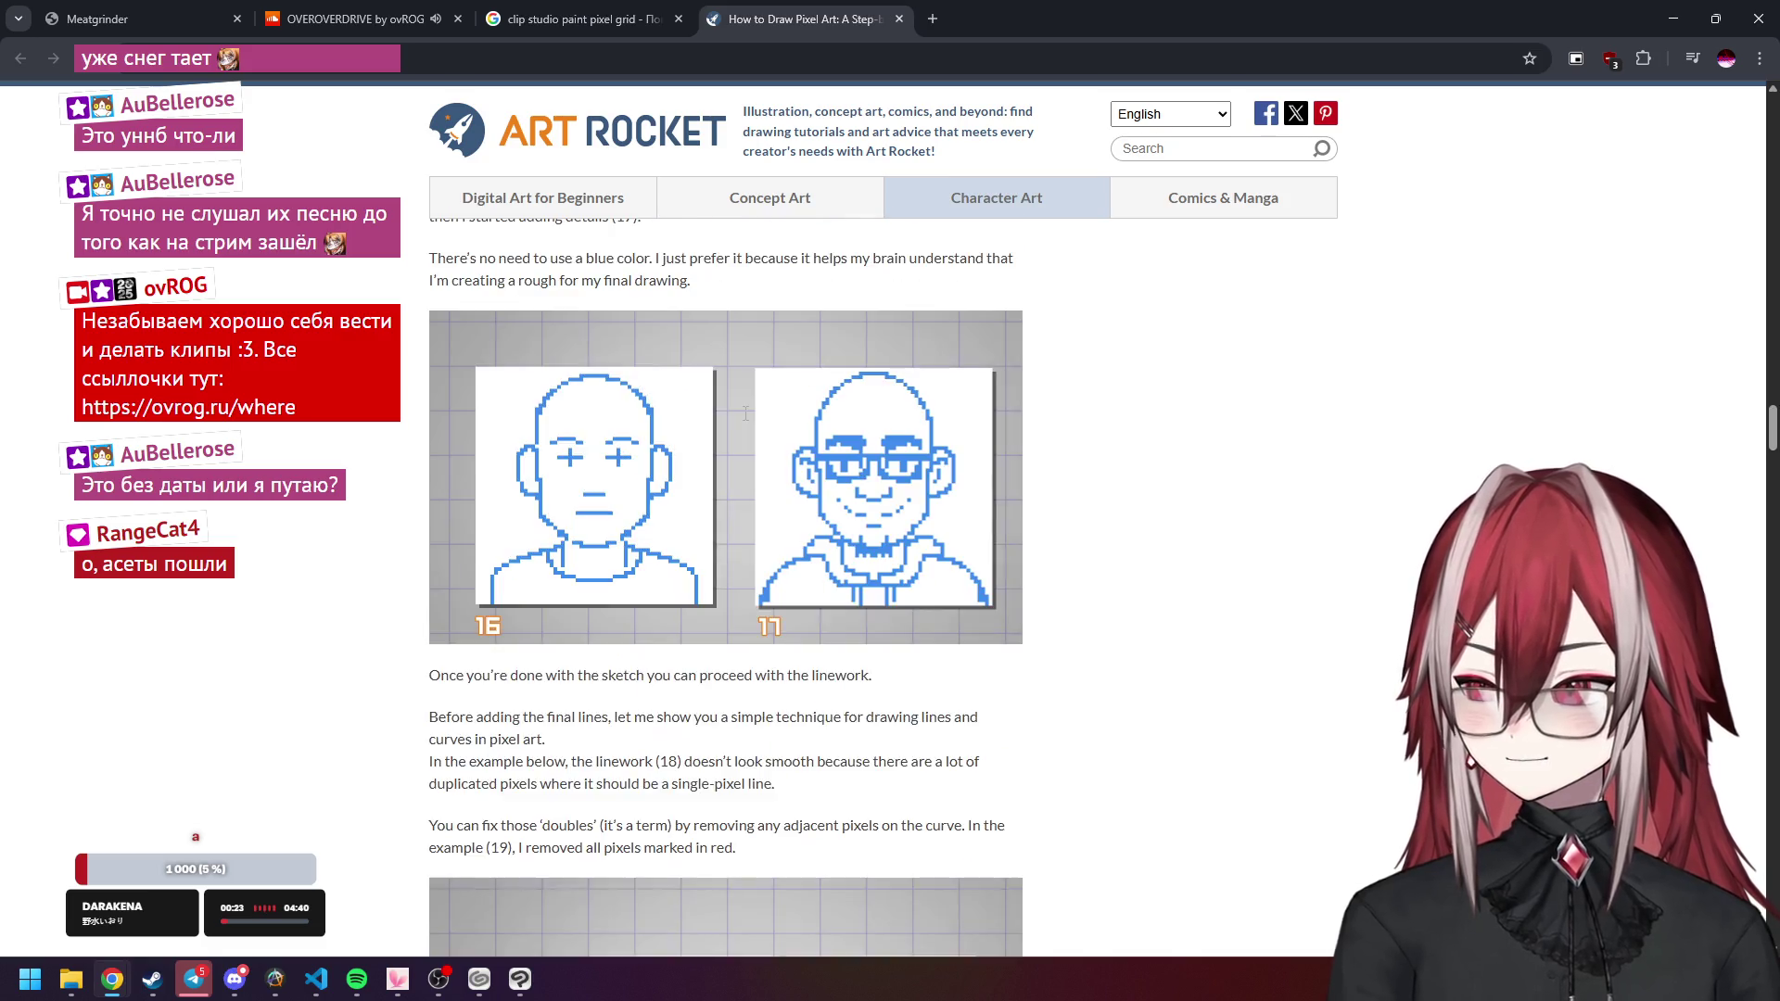
{"action": "scroll", "coordinate": [746, 416], "scroll_direction": "up", "scroll_amount": 11}
{"action": "scroll", "coordinate": [745, 417], "scroll_direction": "down", "scroll_amount": 7}
{"action": "scroll", "coordinate": [745, 417], "scroll_direction": "down", "scroll_amount": 15}
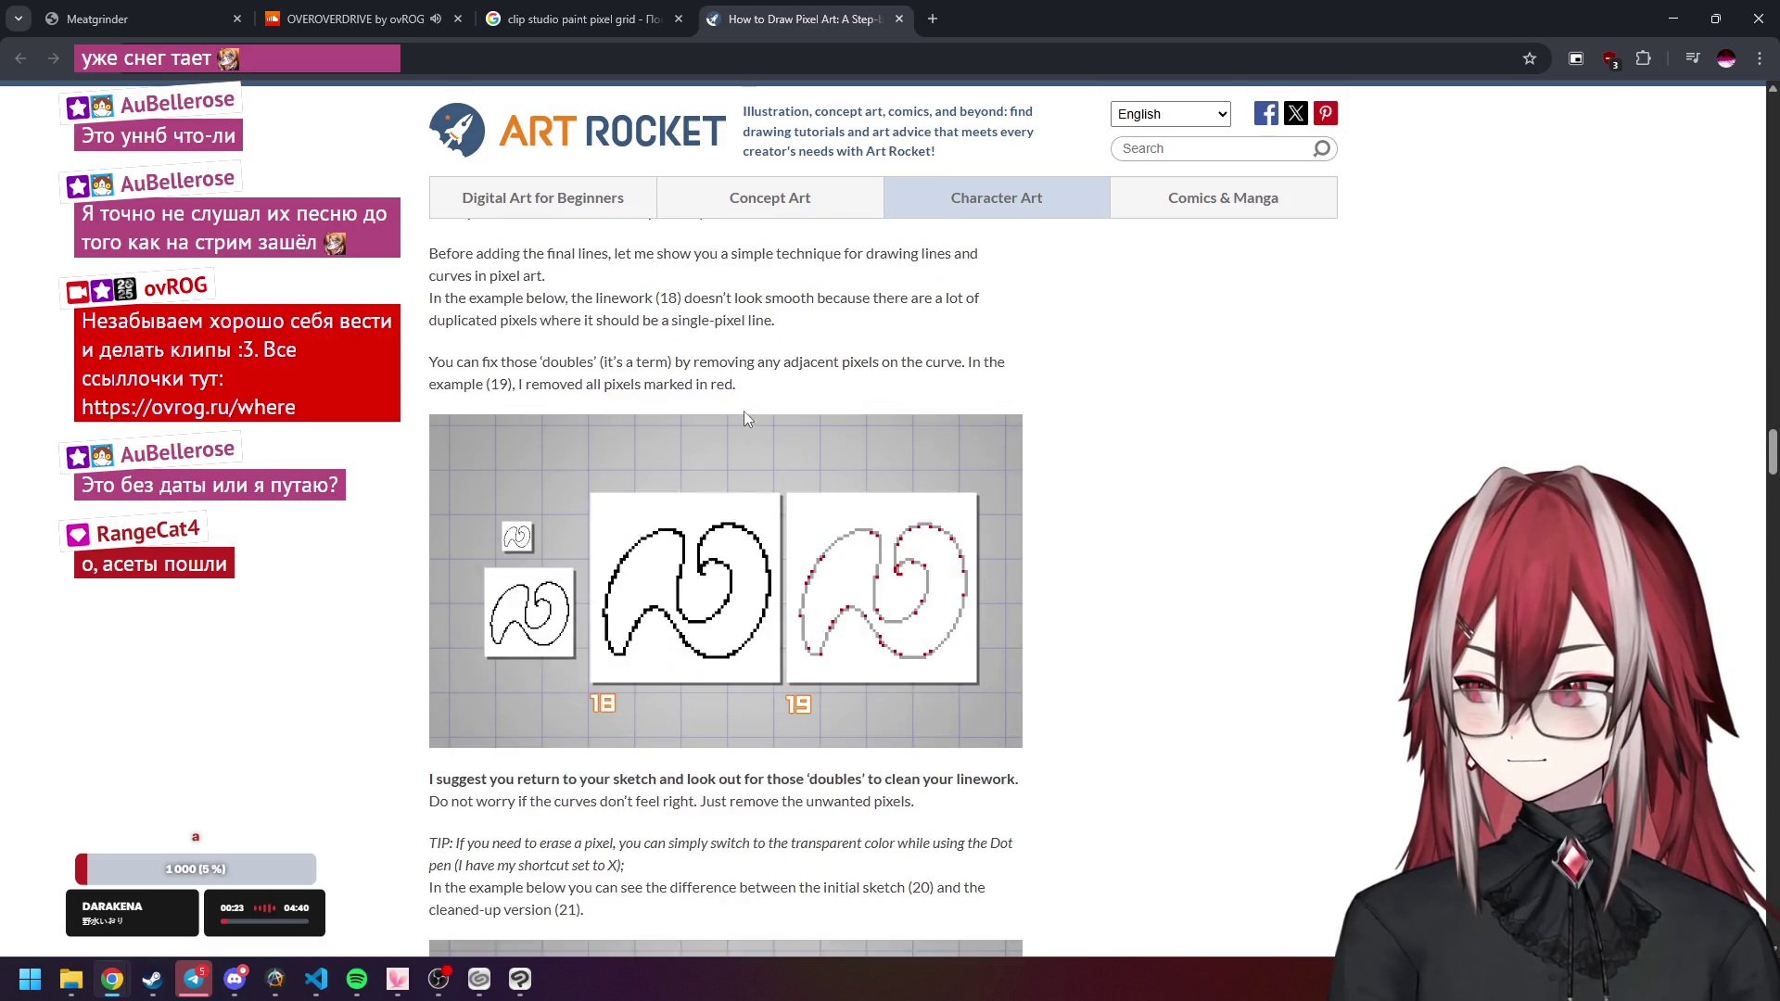
Close the tutorial and search tabs and minimize Chrome to return to Clip Studio Paint.
{"action": "middle_click", "coordinate": [828, 7]}
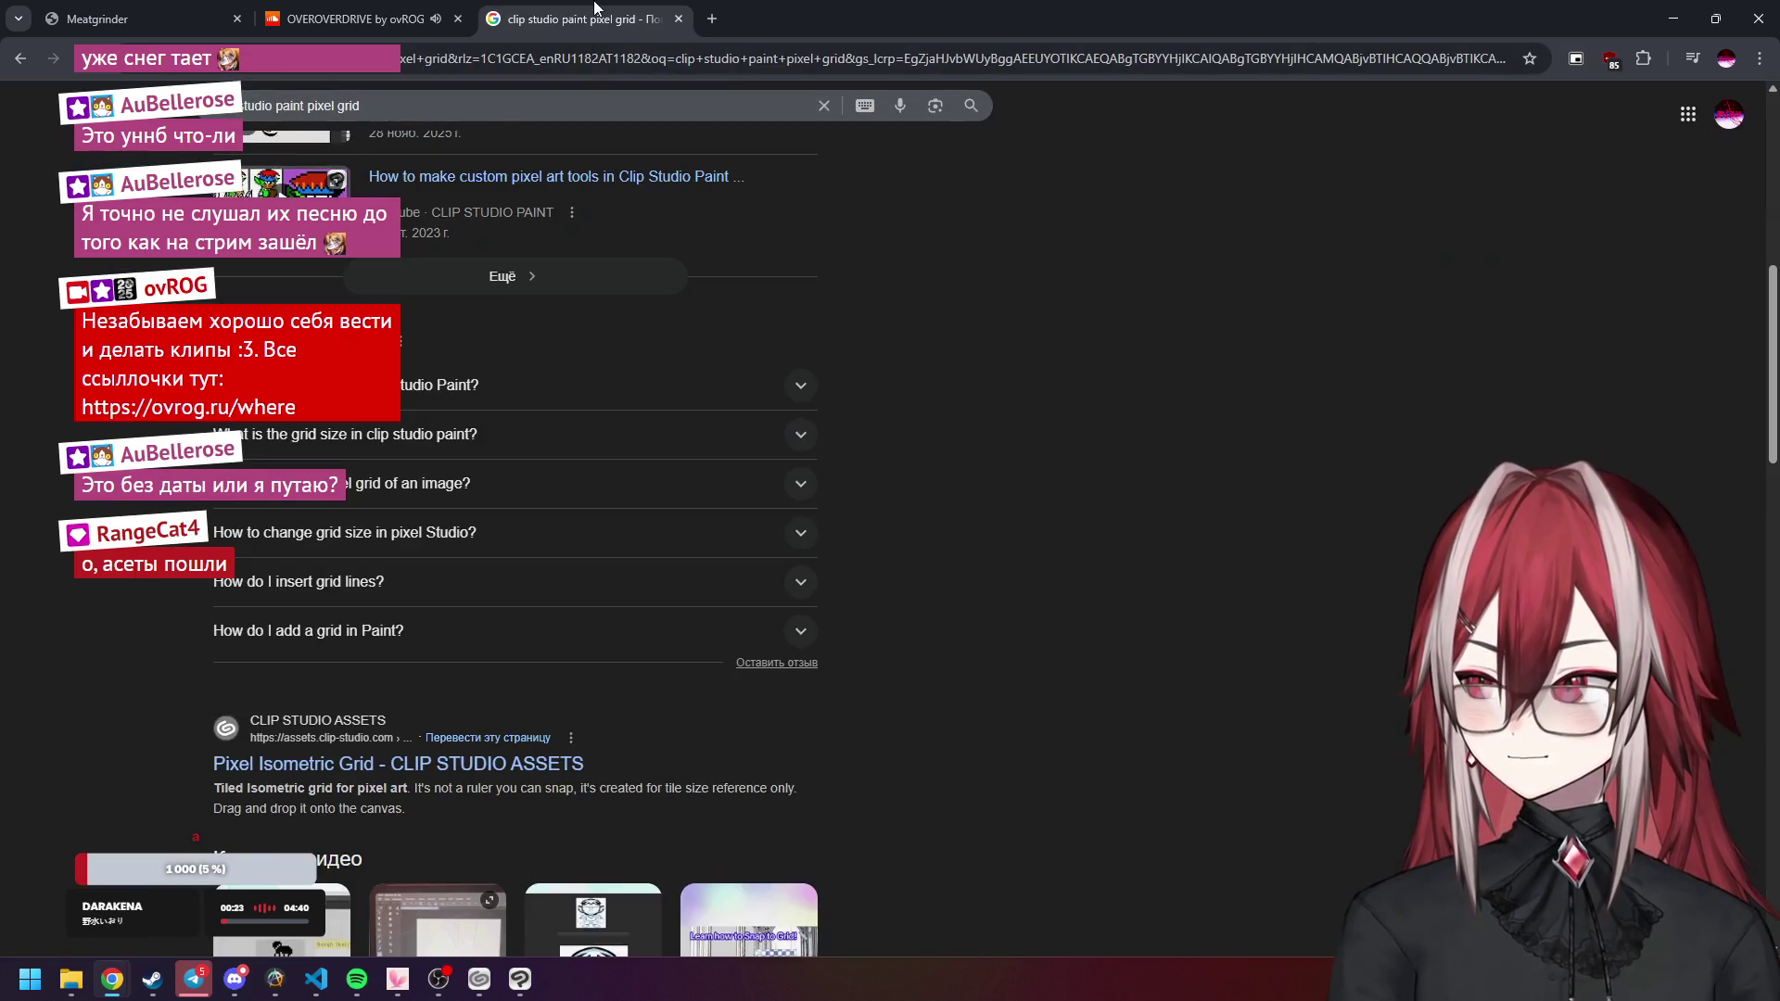
{"action": "middle_click", "coordinate": [598, 7]}
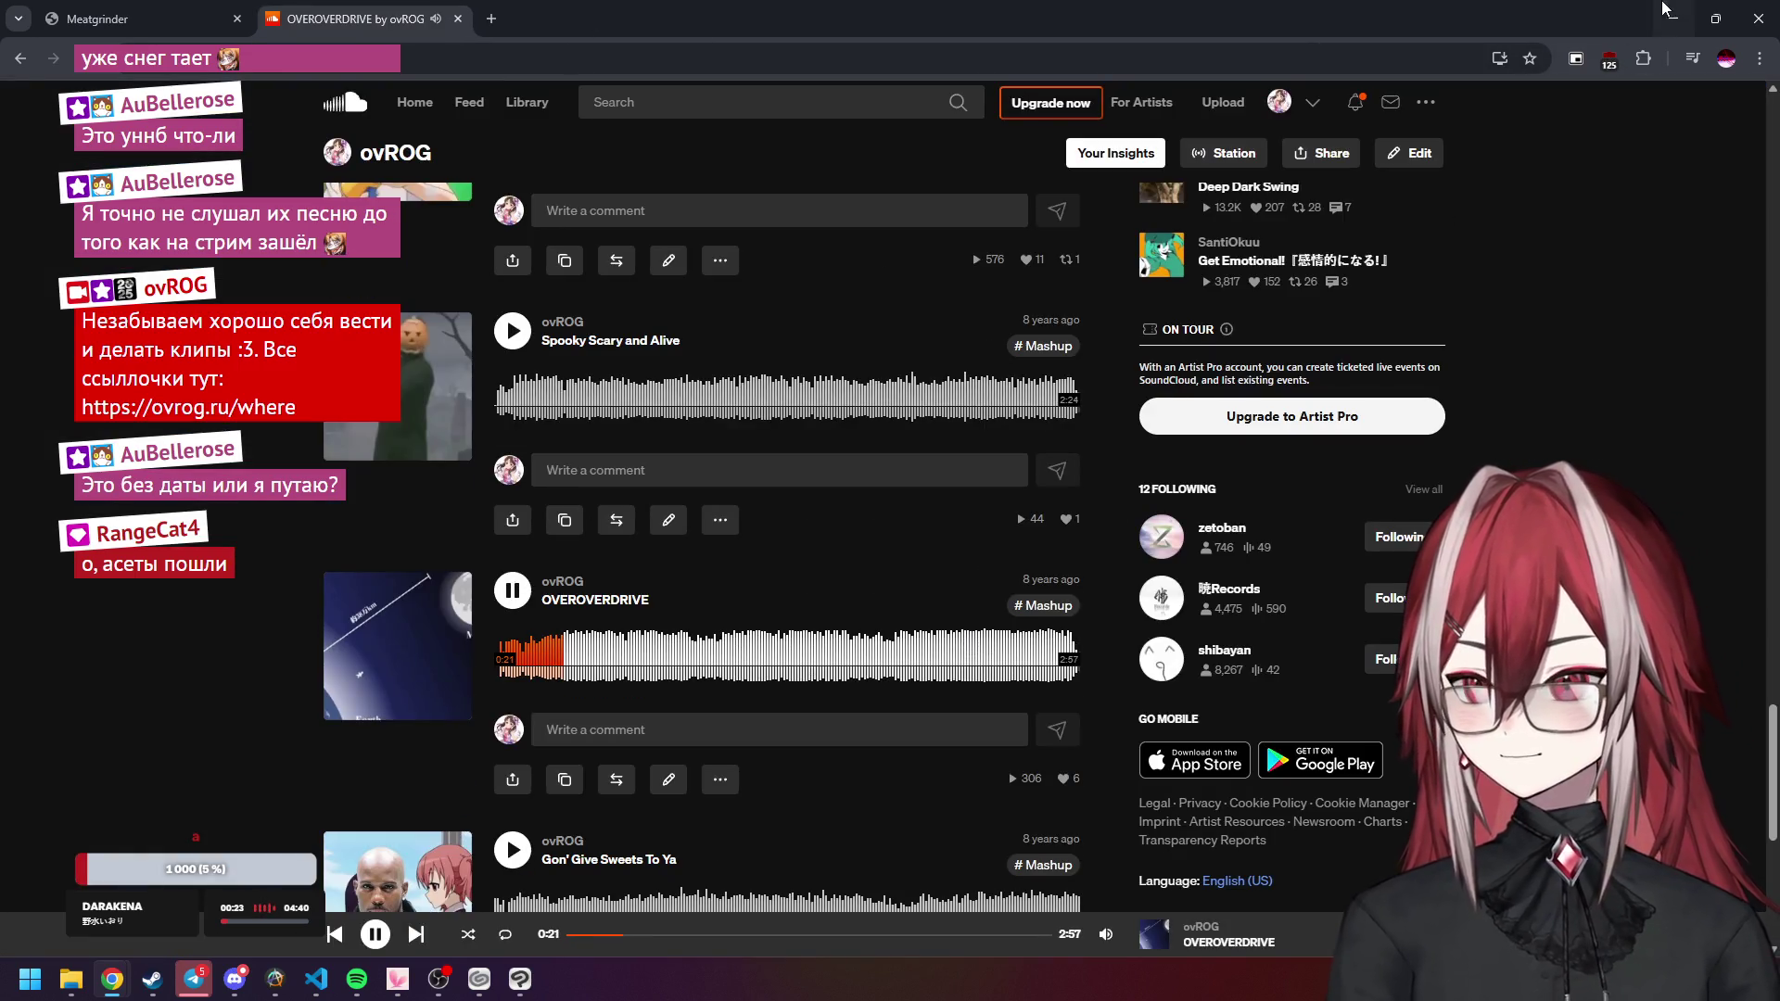
{"action": "mouse_move", "coordinate": [1106, 933]}
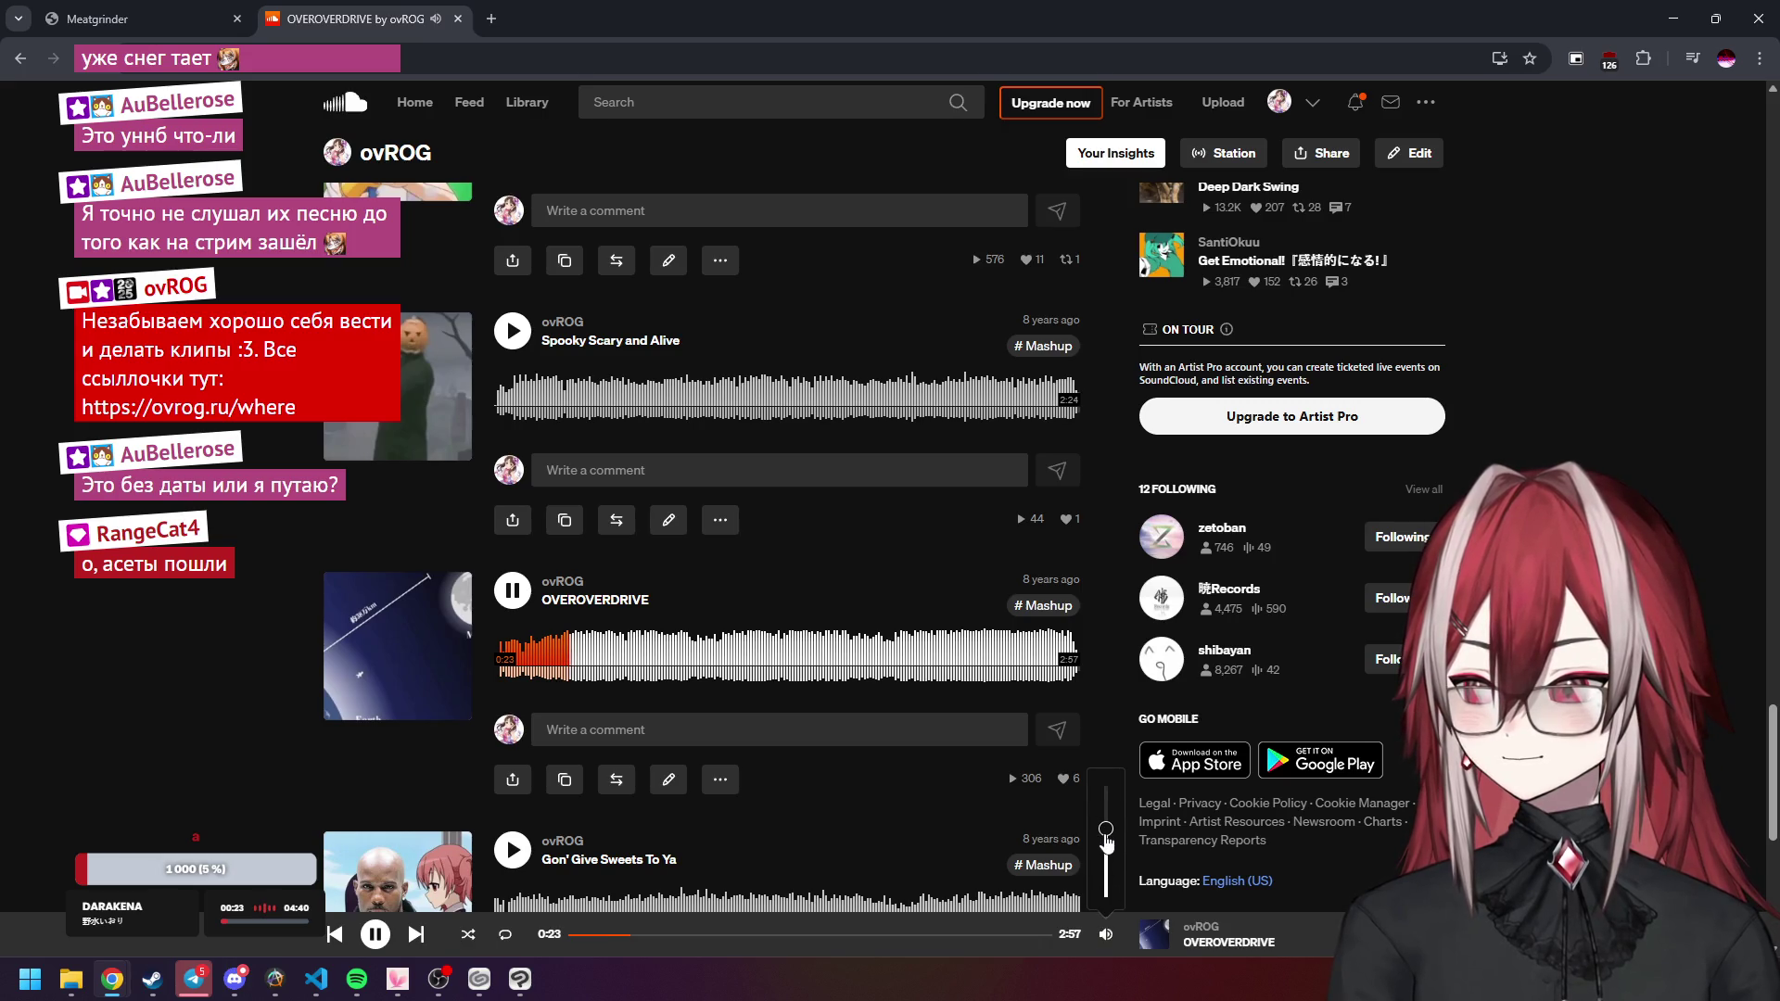
{"action": "left_click", "coordinate": [1674, 18]}
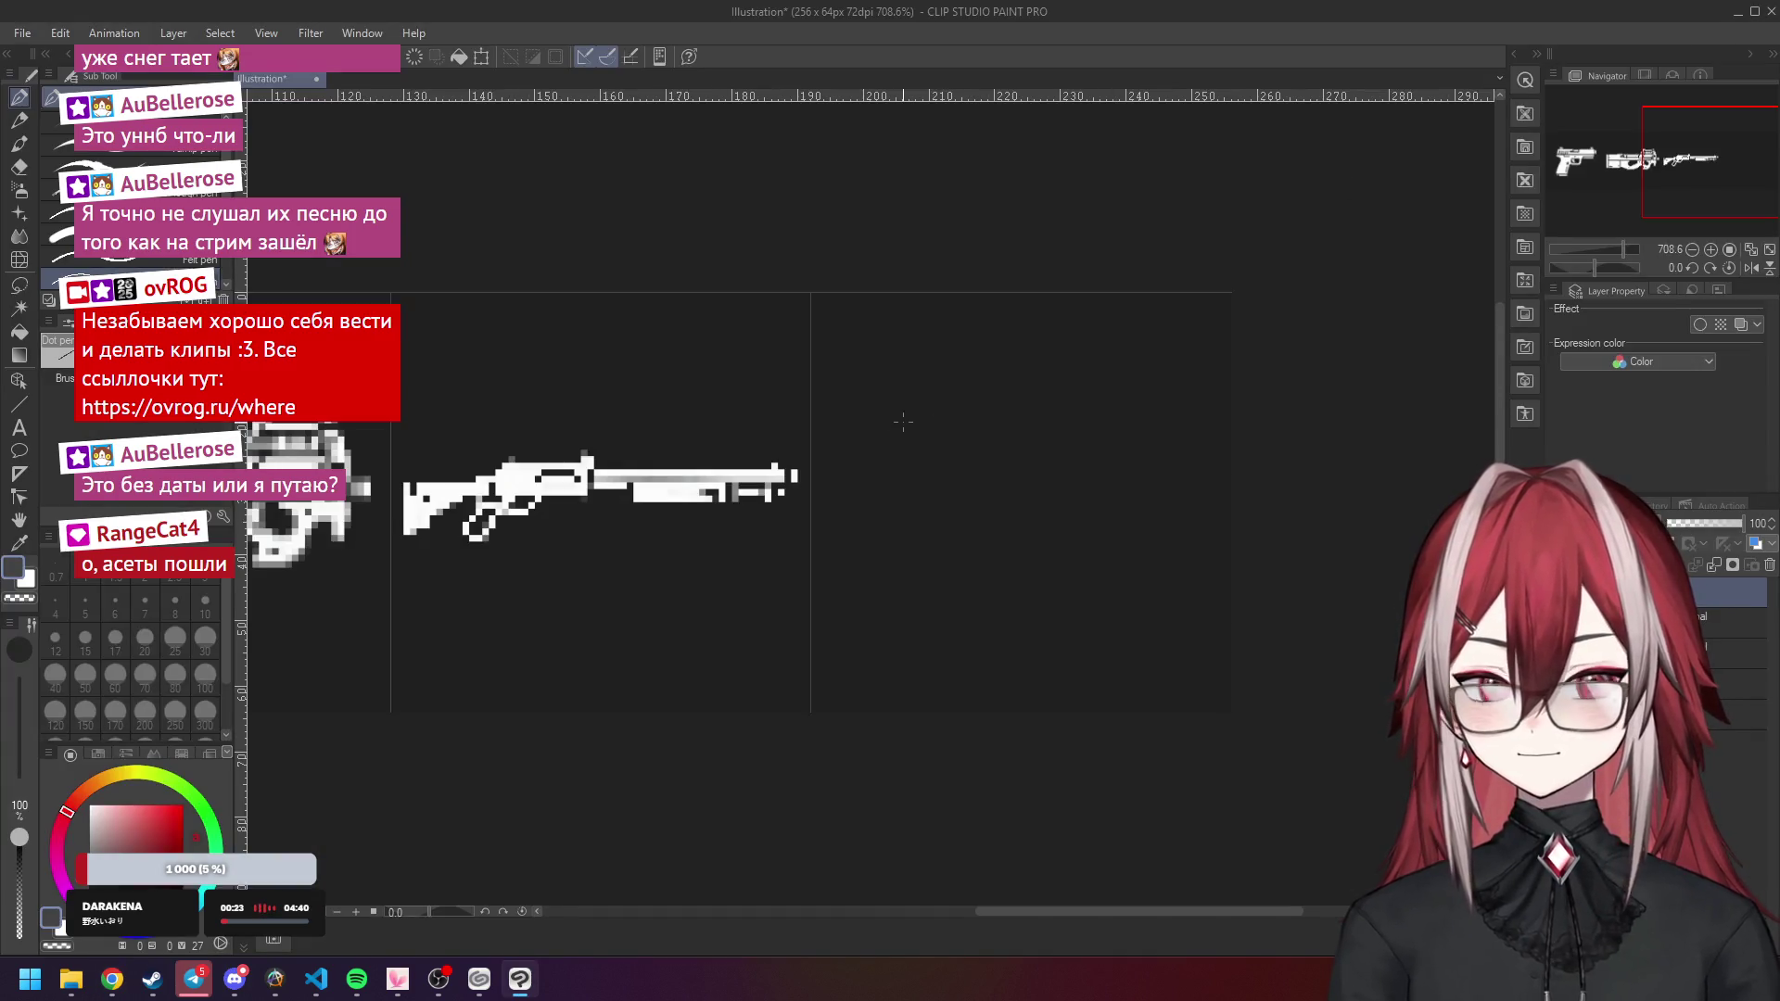
Make white the drawing colour, then draw and undo a test ring above the shotgun barrel.
{"action": "left_click_drag", "start_coordinate": [853, 513], "coordinate": [863, 517]}
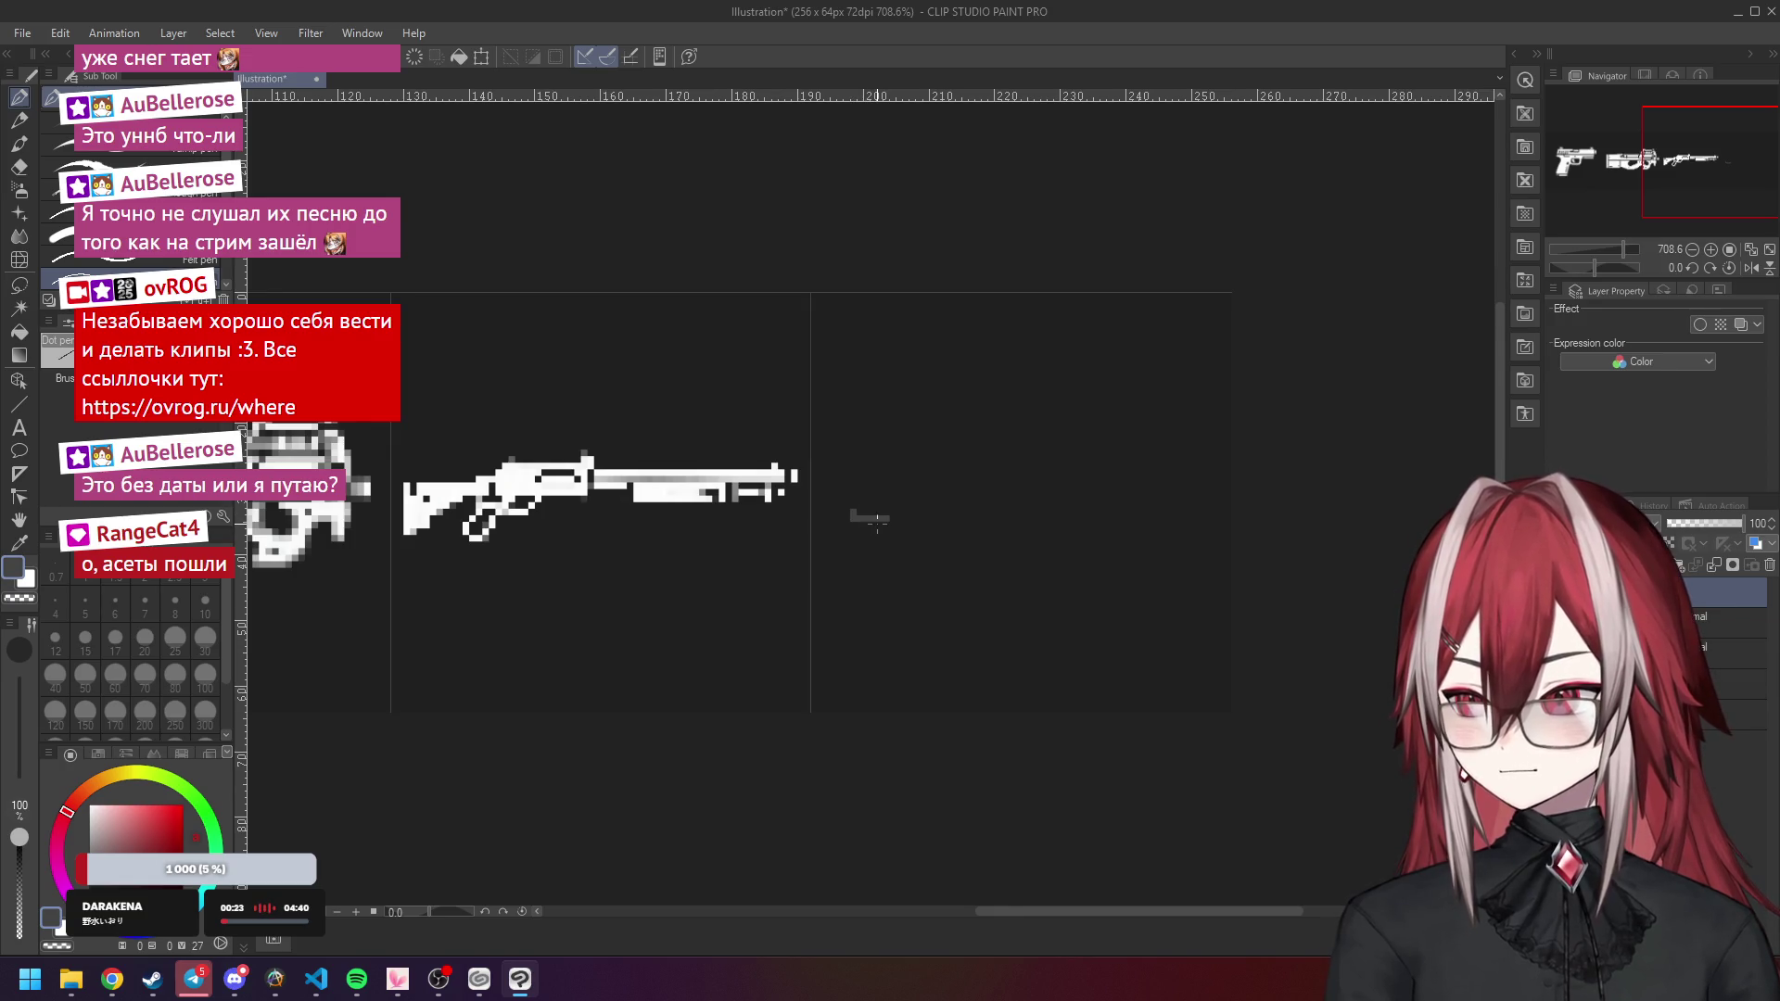
{"action": "left_click", "coordinate": [90, 805]}
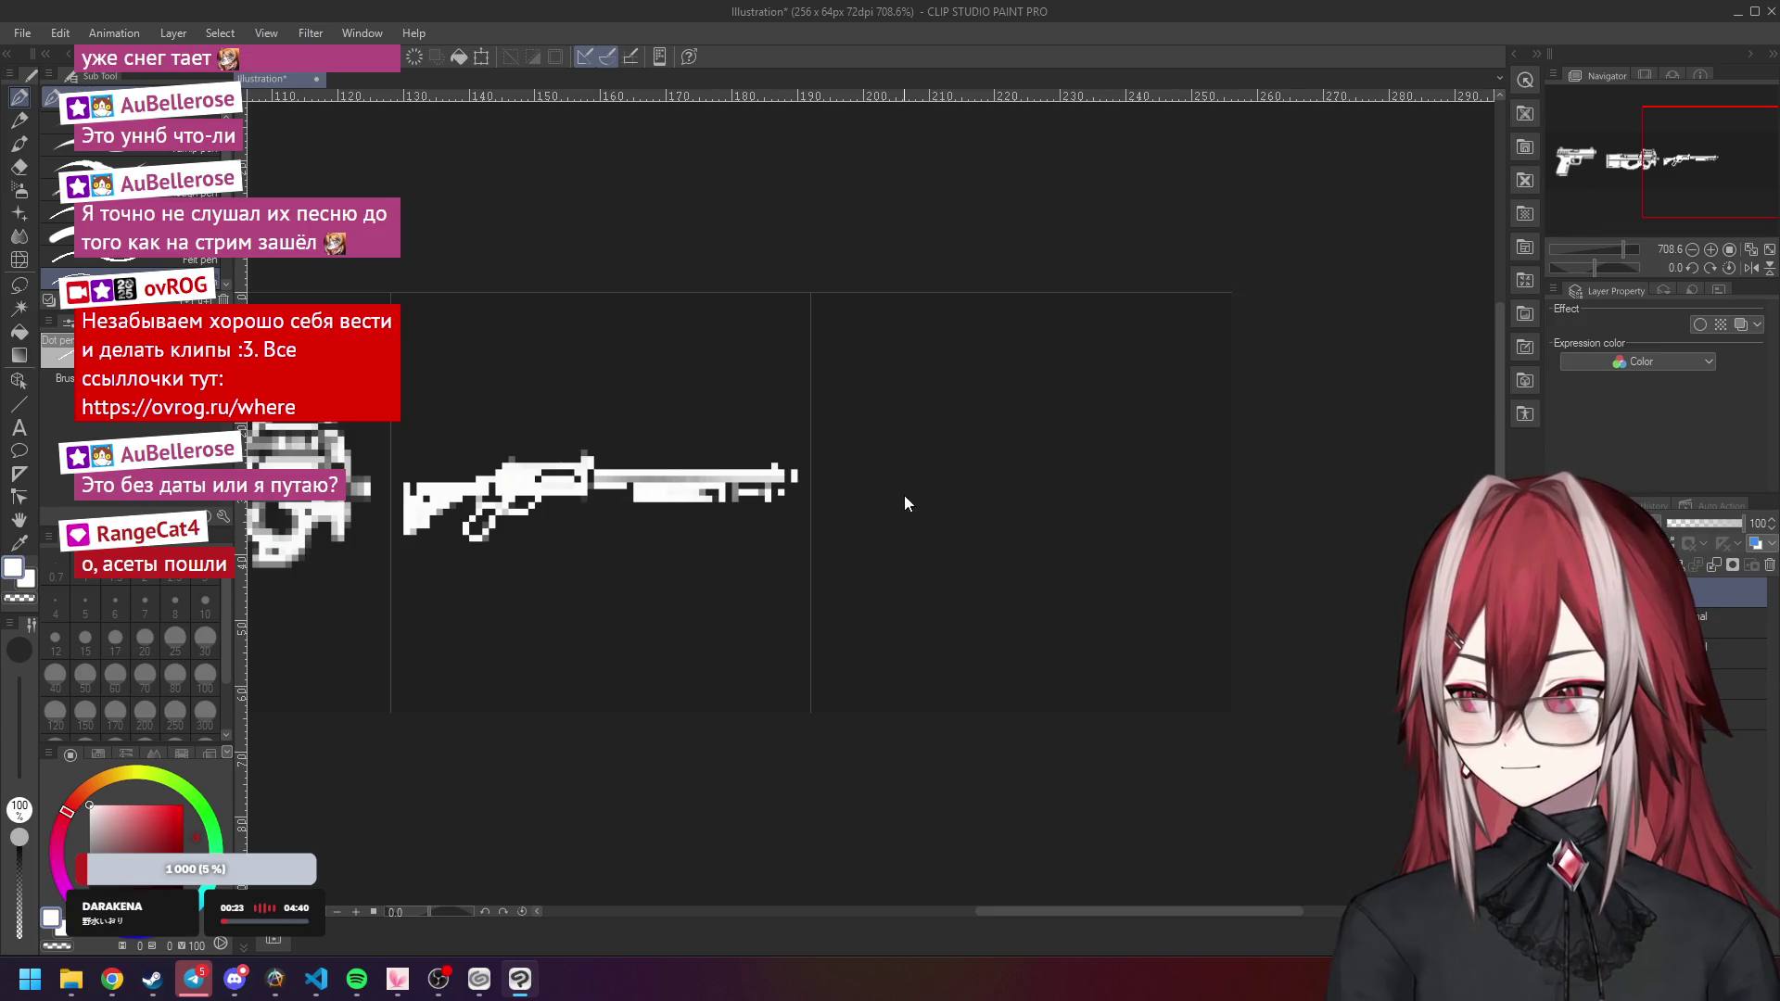
{"action": "scroll", "coordinate": [881, 497], "scroll_direction": "up", "scroll_amount": 2}
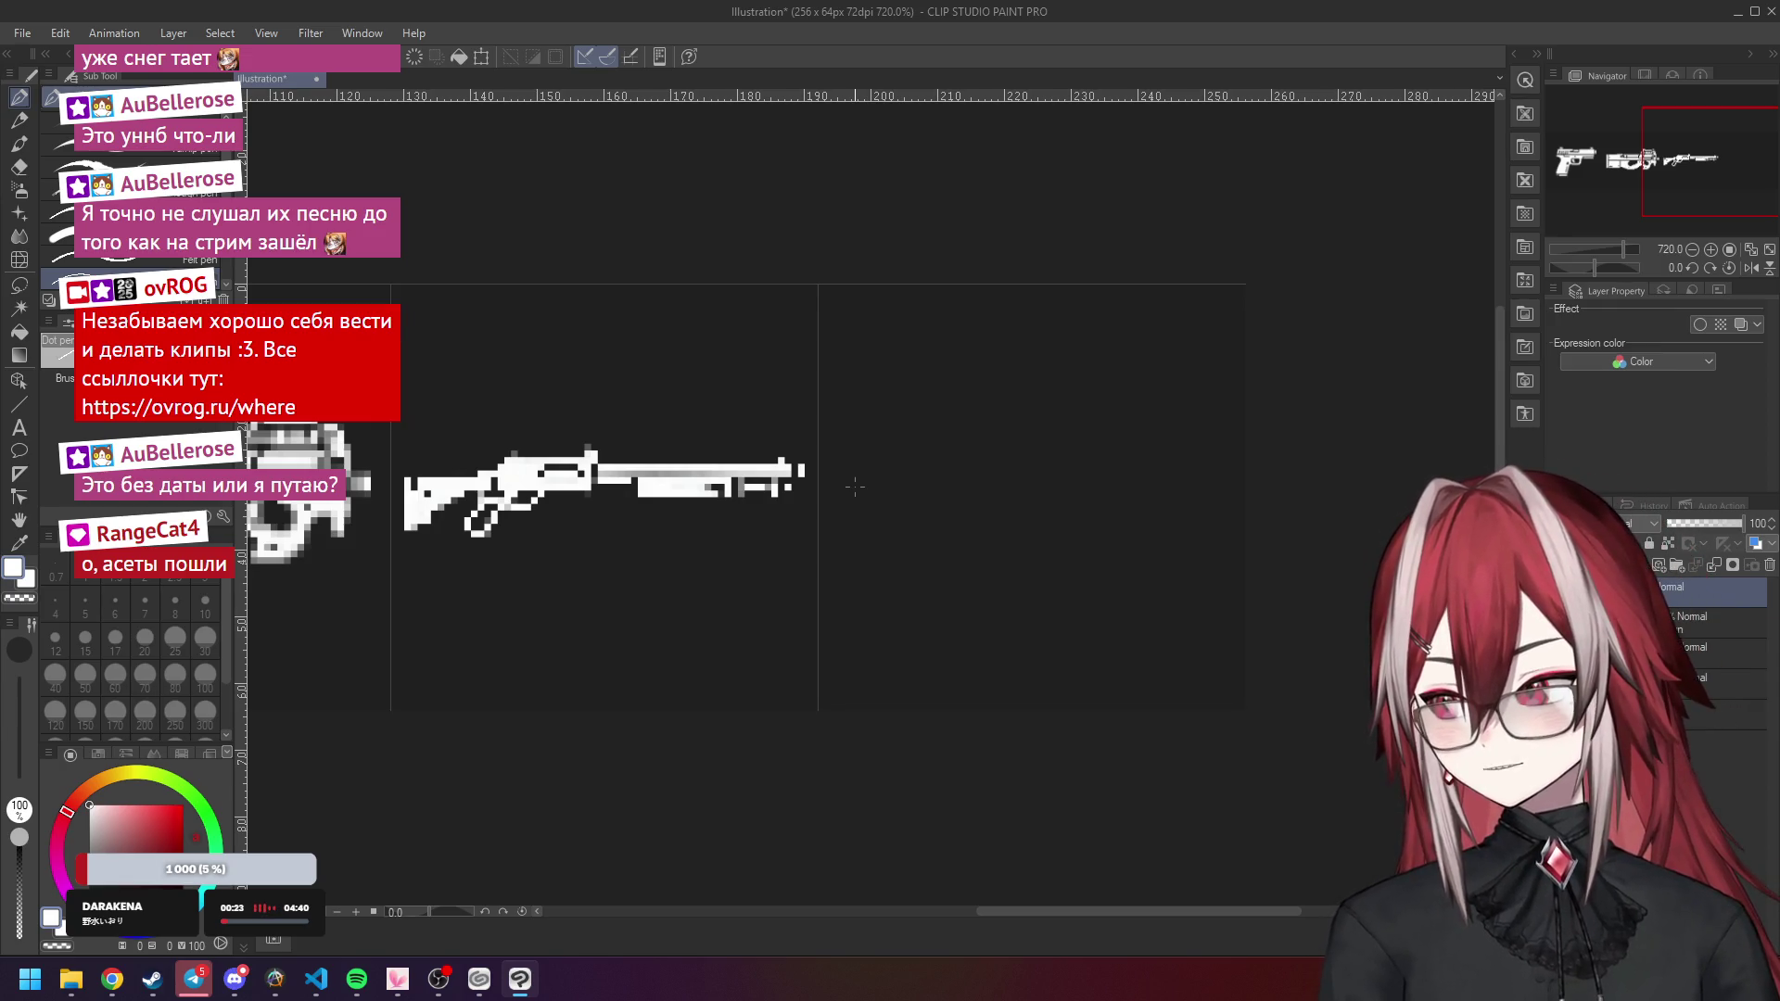
{"action": "mouse_move", "coordinate": [613, 437]}
{"action": "left_mouse_down"}
{"action": "mouse_move", "coordinate": [635, 452]}
{"action": "mouse_move", "coordinate": [614, 434]}
{"action": "left_mouse_up"}
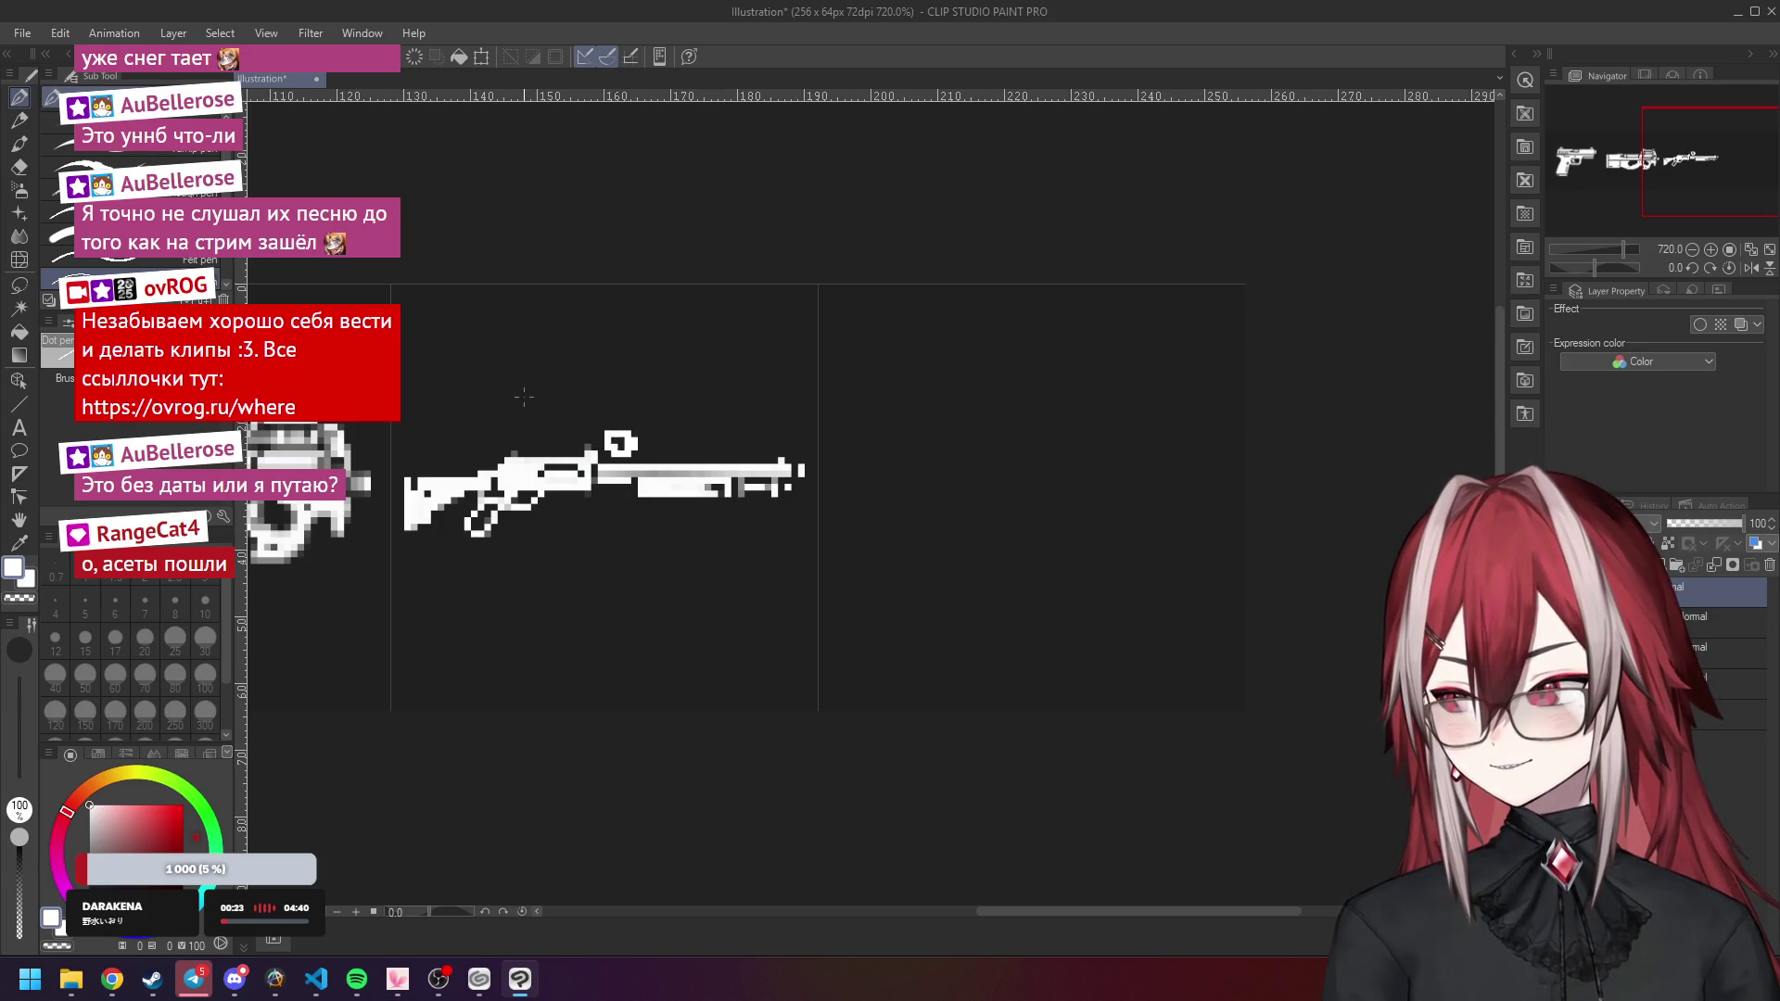
{"action": "key", "text": "ctrl+z"}
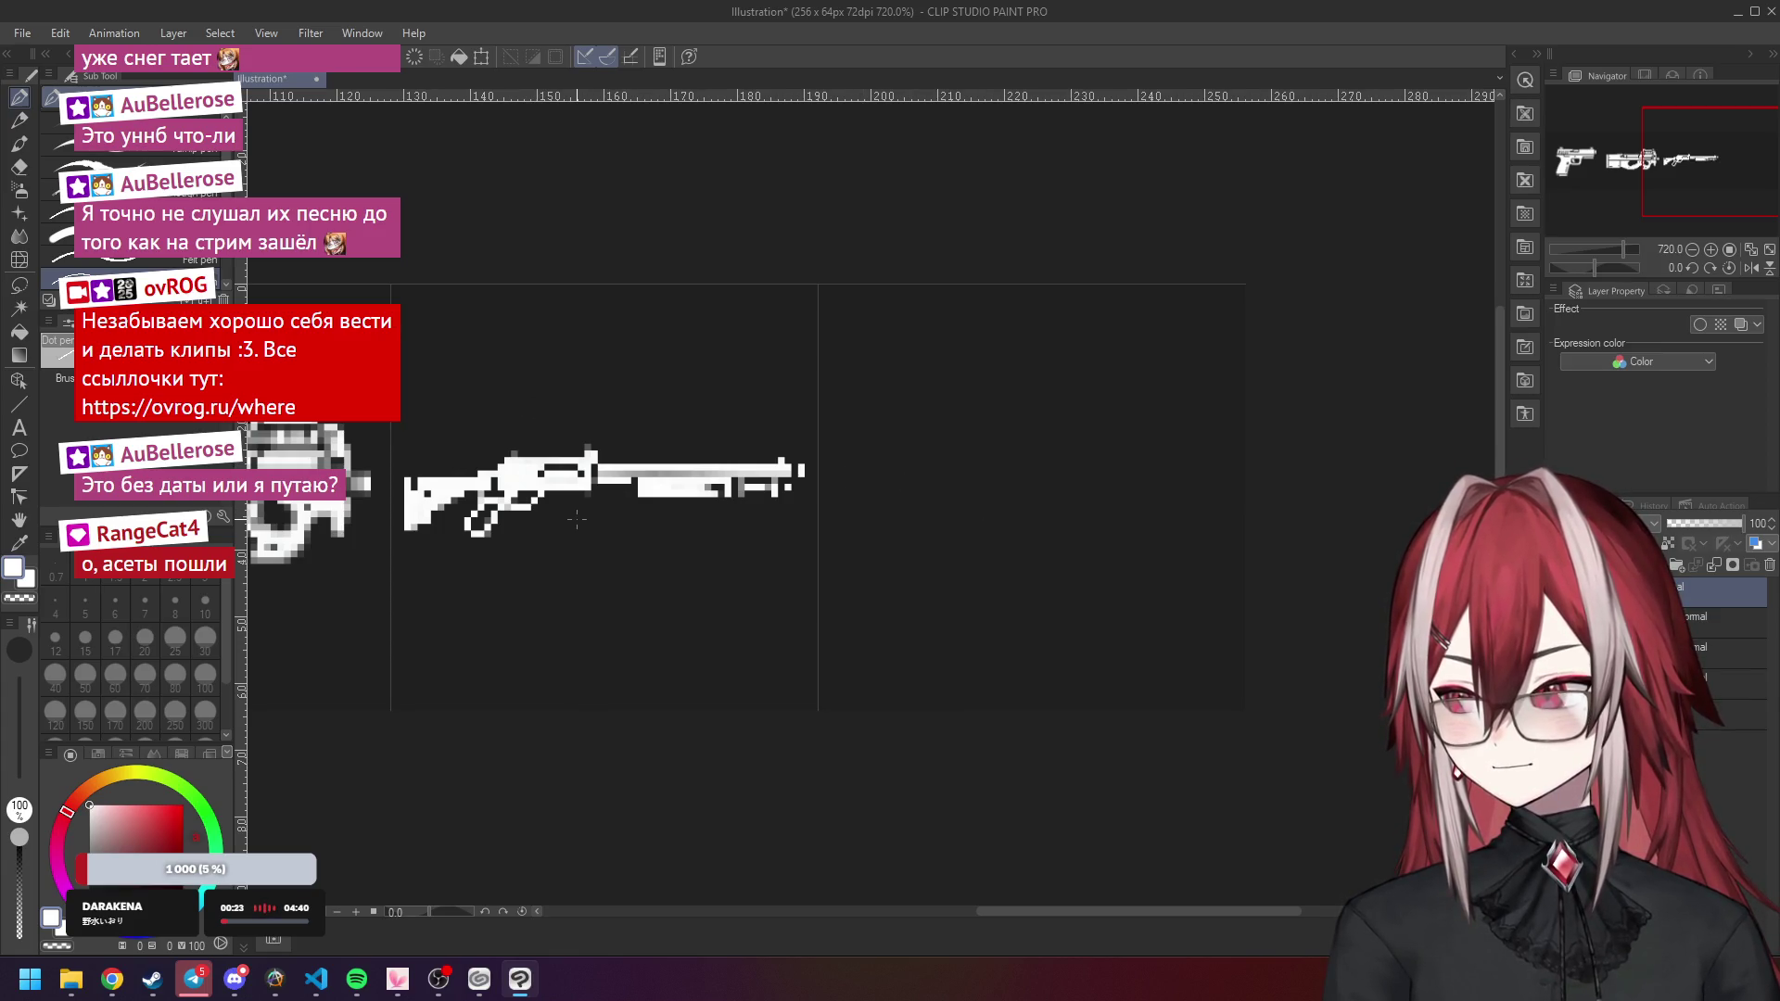
{"action": "scroll", "coordinate": [576, 519], "scroll_direction": "up", "scroll_amount": 5}
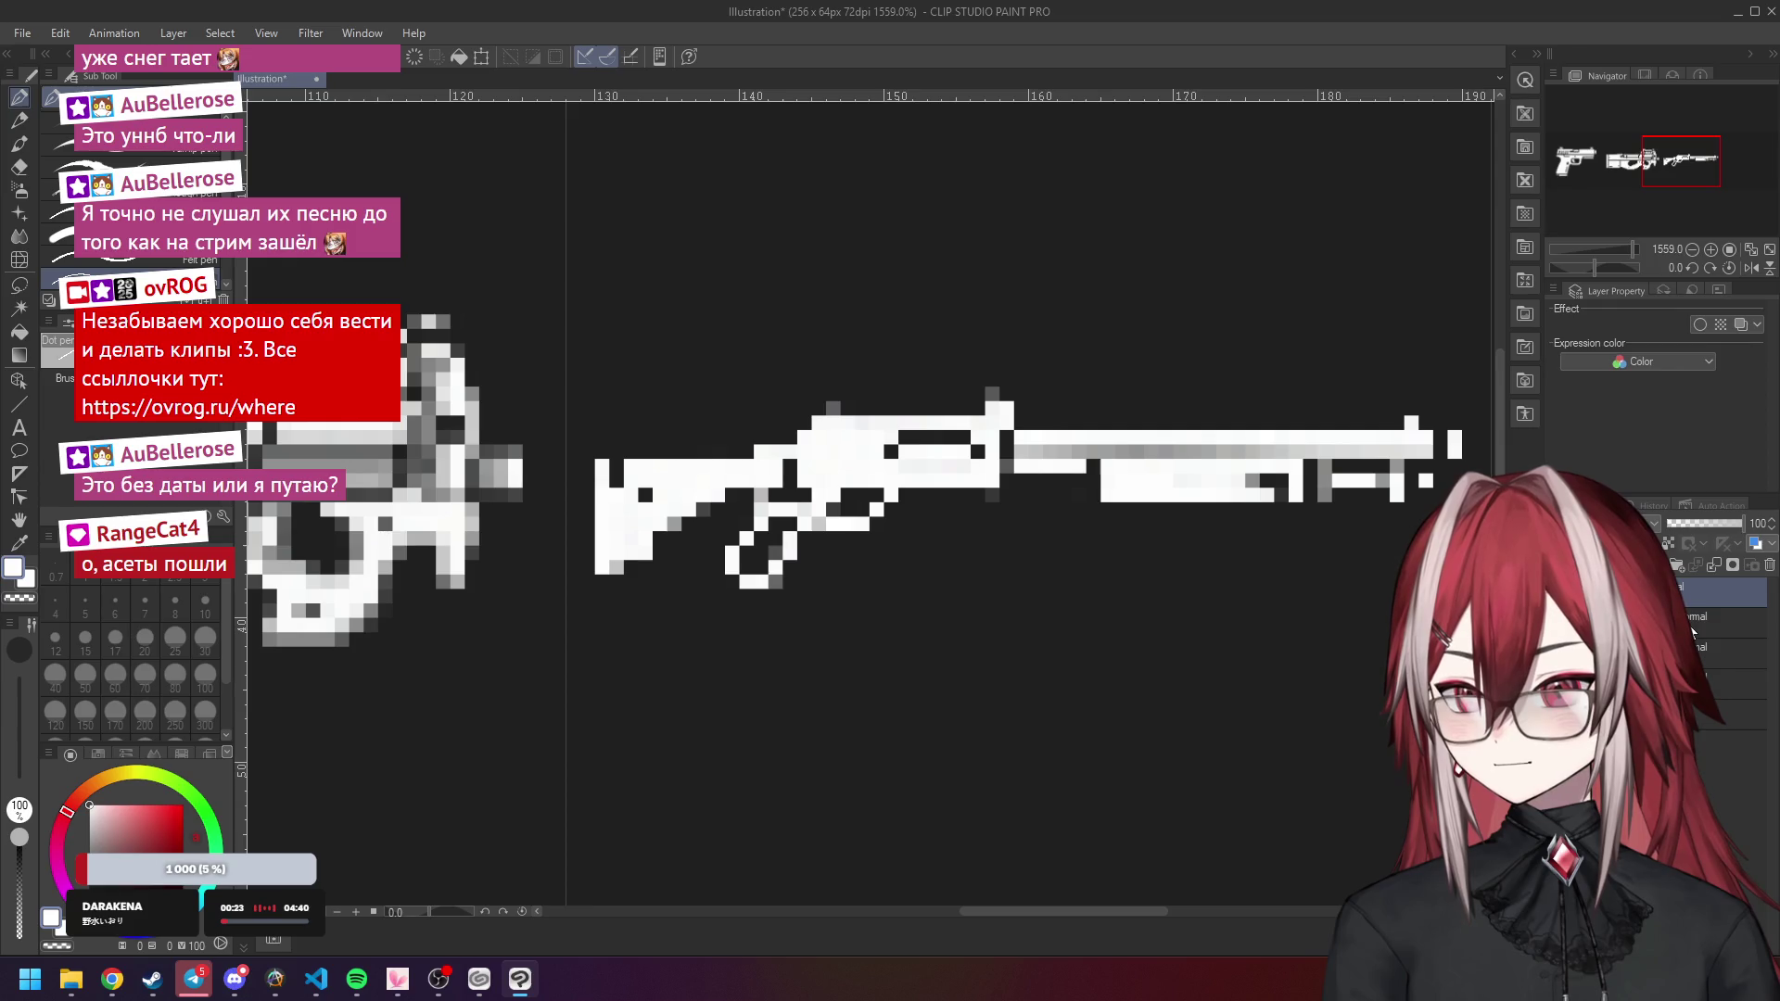
Dim the reference shotgun layer to 23% opacity and select the drawing layer.
{"action": "left_click", "coordinate": [1692, 626]}
{"action": "left_click", "coordinate": [1686, 525]}
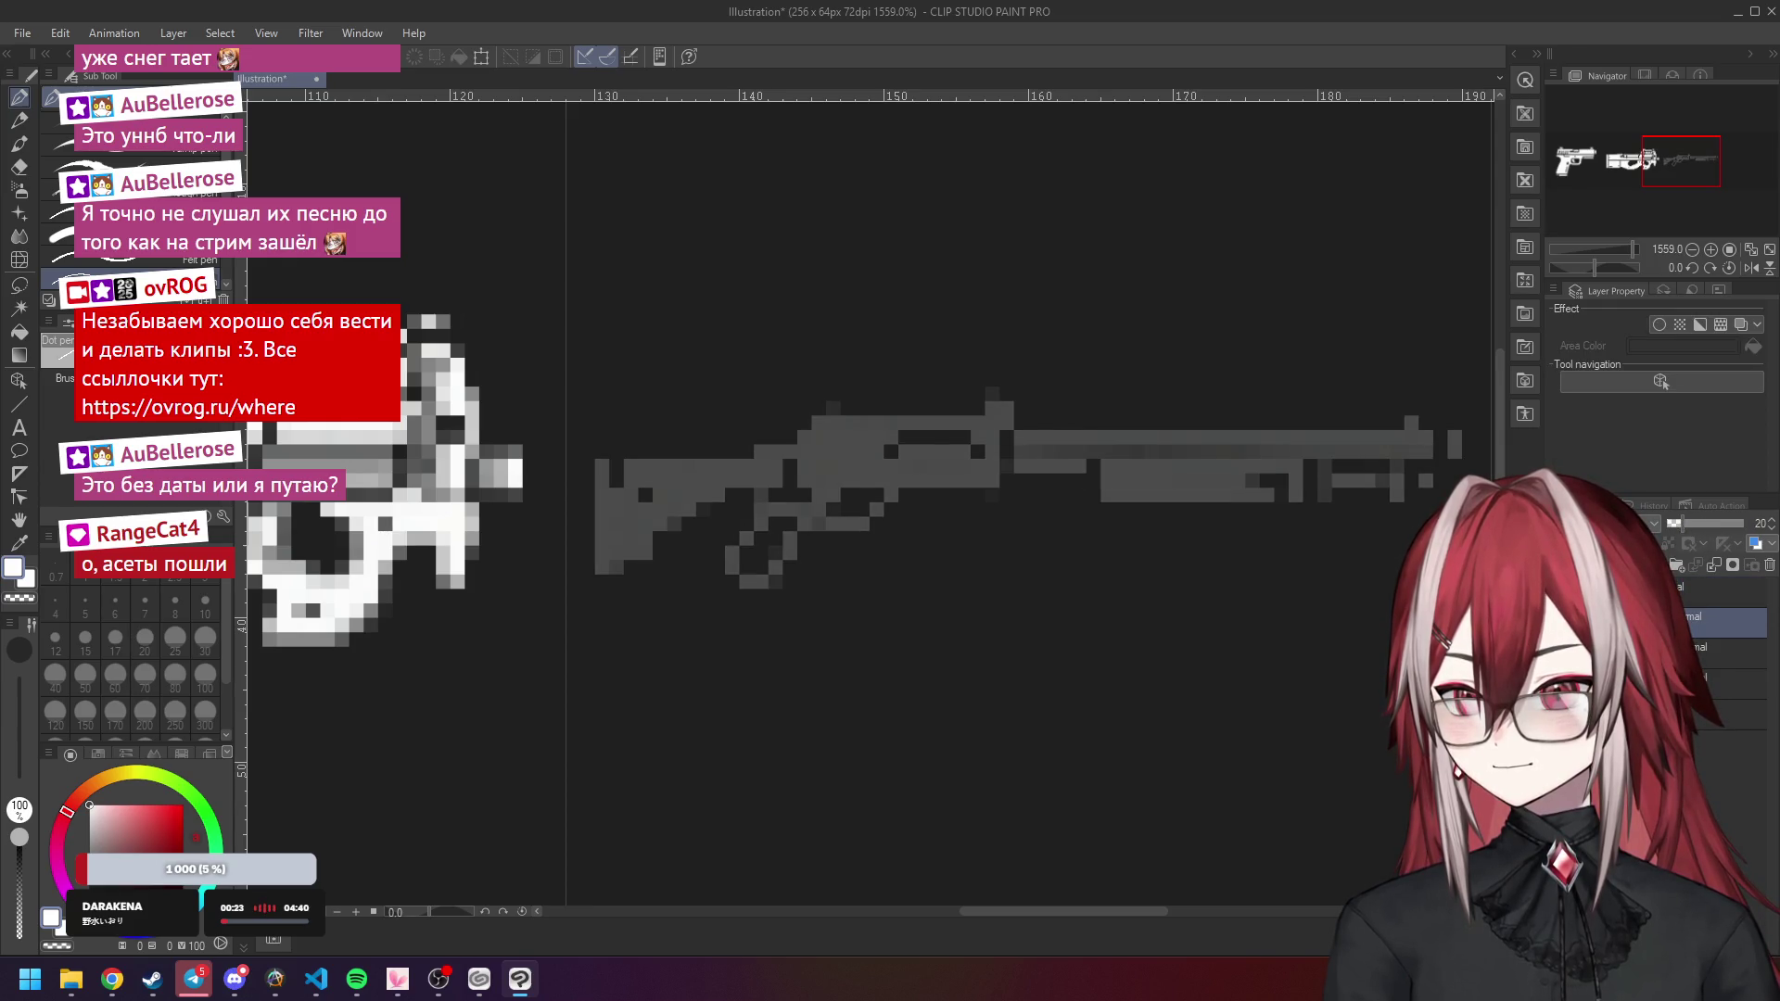
{"action": "left_click", "coordinate": [1706, 589]}
{"action": "scroll", "coordinate": [953, 417], "scroll_direction": "up", "scroll_amount": 2}
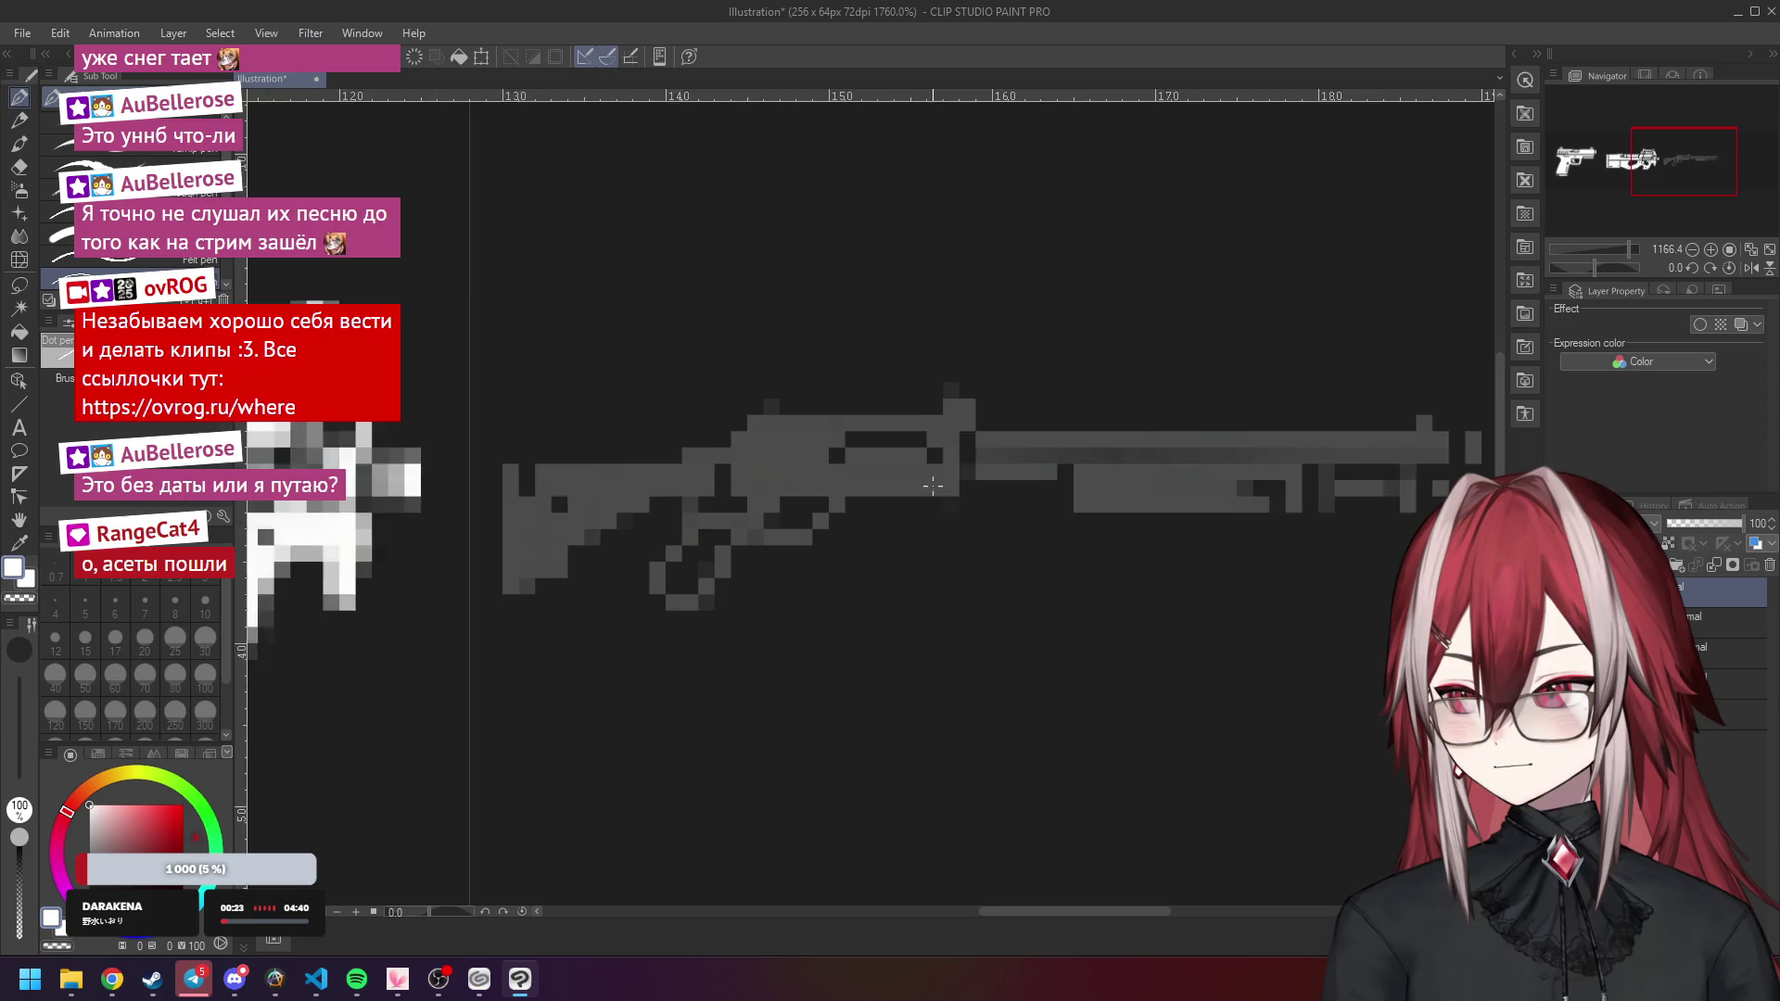
Paint the shotgun's receiver block and the barrel out to its tip in white pixels.
{"action": "mouse_move", "coordinate": [953, 416]}
{"action": "left_mouse_down"}
{"action": "mouse_move", "coordinate": [953, 489]}
{"action": "mouse_move", "coordinate": [720, 489]}
{"action": "mouse_move", "coordinate": [730, 419]}
{"action": "mouse_move", "coordinate": [937, 430]}
{"action": "mouse_move", "coordinate": [839, 454]}
{"action": "mouse_move", "coordinate": [890, 471]}
{"action": "mouse_move", "coordinate": [821, 434]}
{"action": "mouse_move", "coordinate": [746, 434]}
{"action": "mouse_move", "coordinate": [739, 454]}
{"action": "mouse_move", "coordinate": [833, 475]}
{"action": "left_mouse_up"}
{"action": "scroll", "coordinate": [795, 471], "scroll_direction": "down", "scroll_amount": 5}
{"action": "scroll", "coordinate": [794, 471], "scroll_direction": "down", "scroll_amount": 1}
{"action": "scroll", "coordinate": [862, 482], "scroll_direction": "up", "scroll_amount": 4}
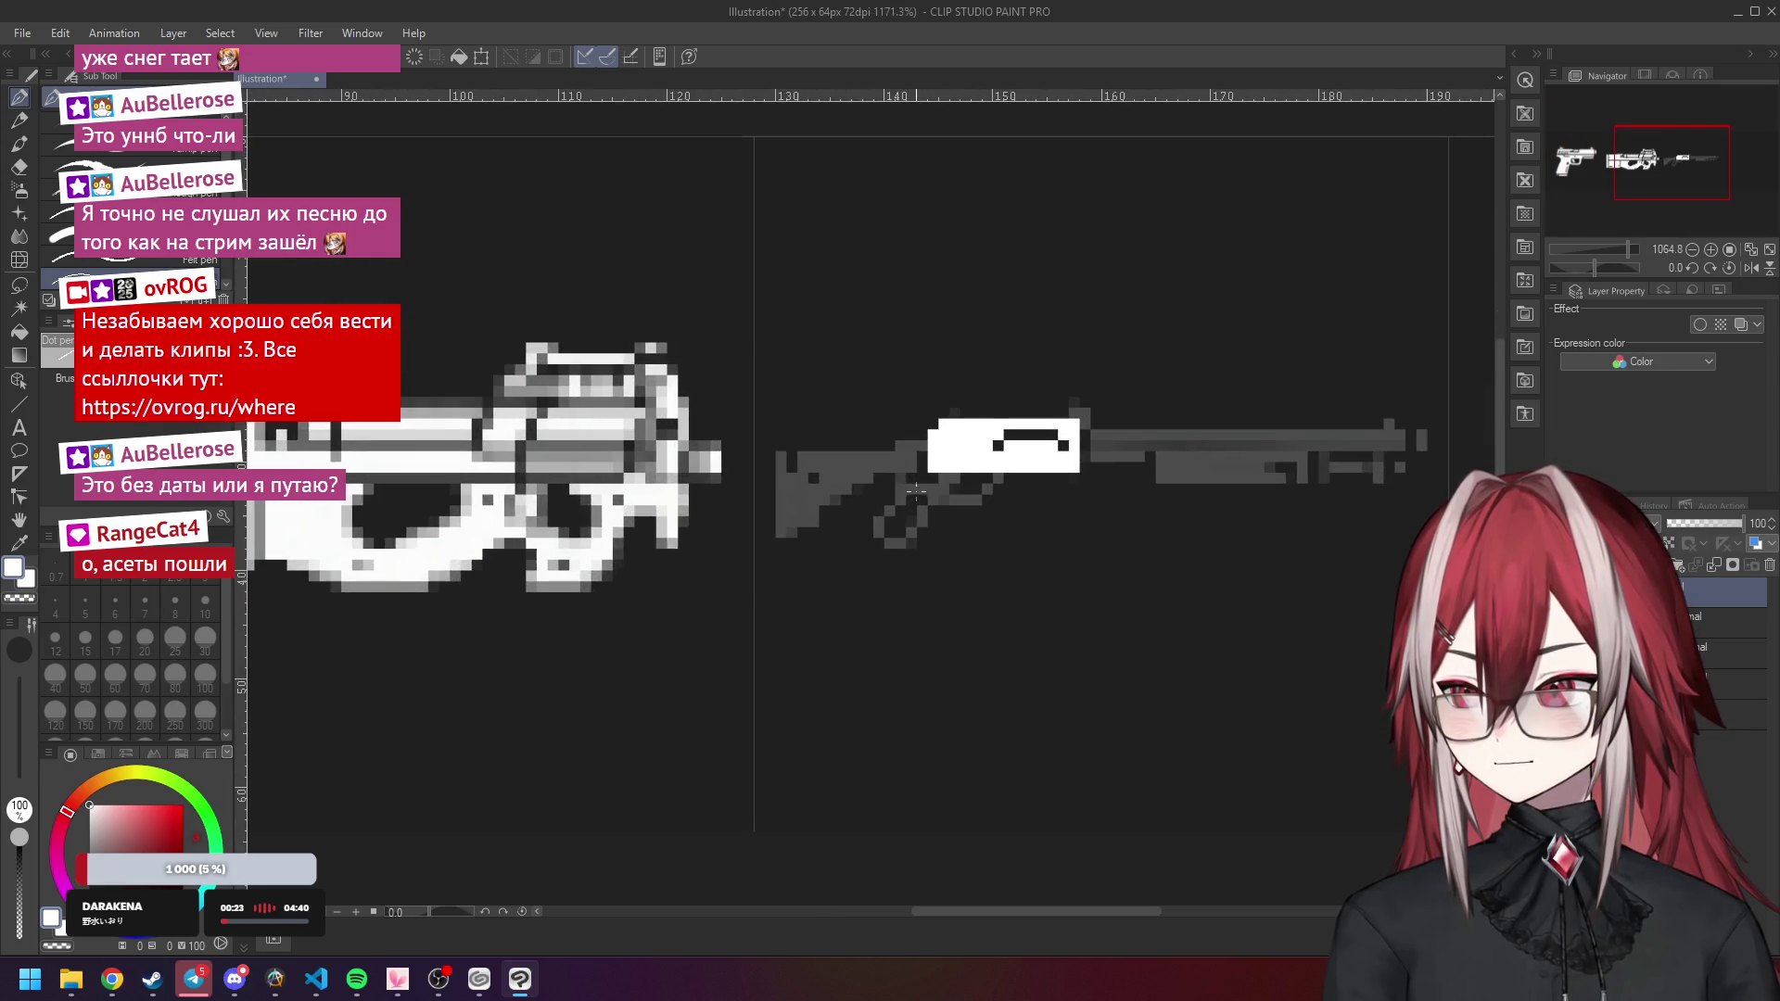
{"action": "scroll", "coordinate": [927, 469], "scroll_direction": "up", "scroll_amount": 1}
{"action": "mouse_move", "coordinate": [960, 404]}
{"action": "left_mouse_down"}
{"action": "mouse_move", "coordinate": [1106, 404]}
{"action": "mouse_move", "coordinate": [1122, 452]}
{"action": "mouse_move", "coordinate": [1128, 413]}
{"action": "mouse_move", "coordinate": [965, 413]}
{"action": "left_mouse_up"}
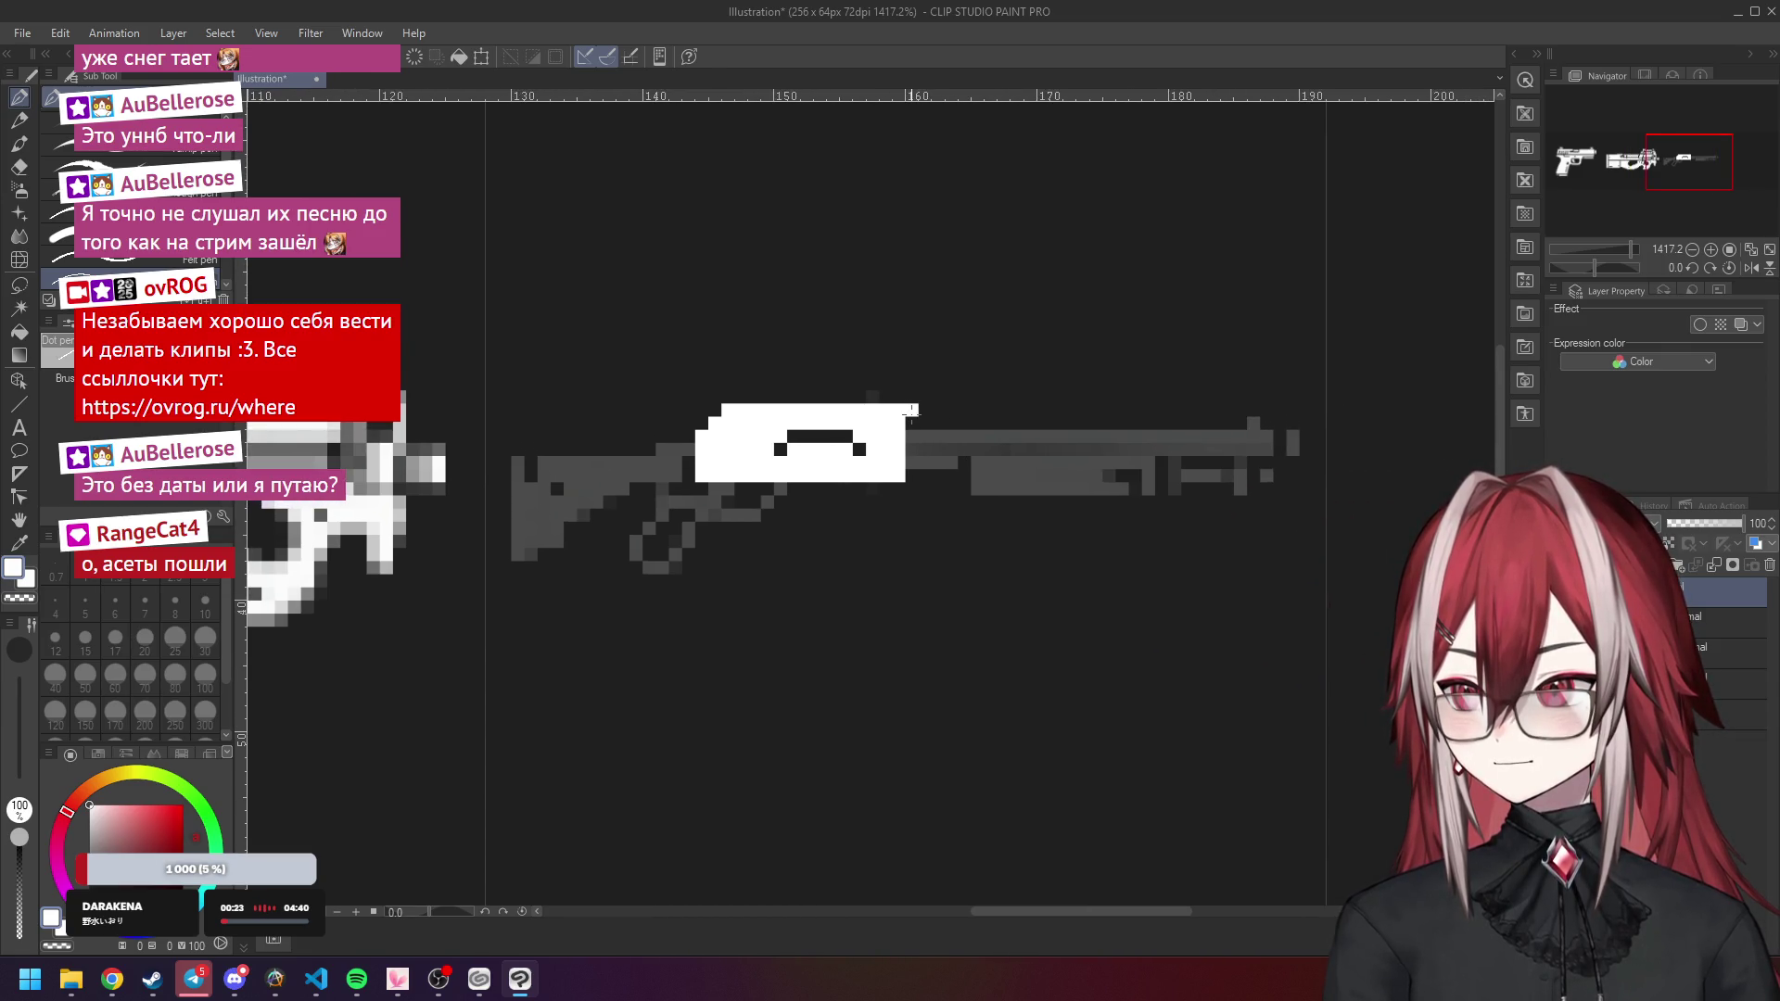
{"action": "mouse_move", "coordinate": [928, 435]}
{"action": "left_mouse_down"}
{"action": "mouse_move", "coordinate": [1252, 423]}
{"action": "mouse_move", "coordinate": [922, 410]}
{"action": "mouse_move", "coordinate": [1208, 421]}
{"action": "left_mouse_up"}
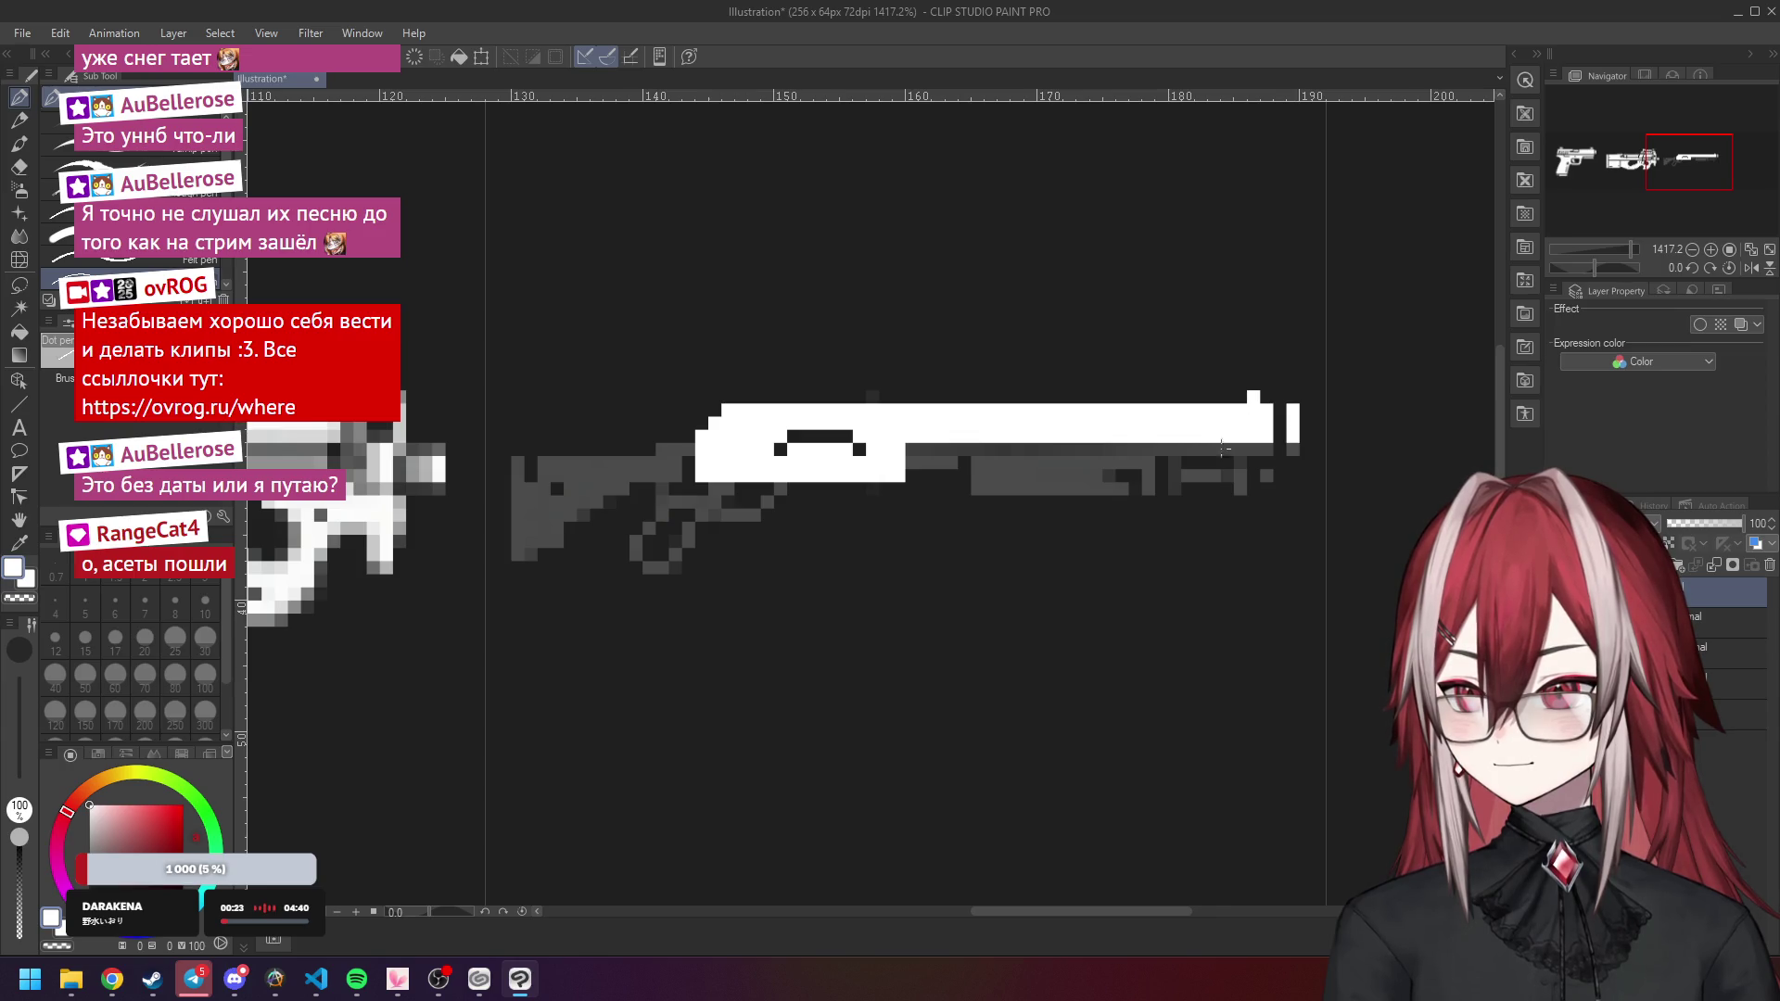
{"action": "scroll", "coordinate": [1252, 438], "scroll_direction": "down", "scroll_amount": 2}
{"action": "scroll", "coordinate": [1074, 467], "scroll_direction": "up", "scroll_amount": 3}
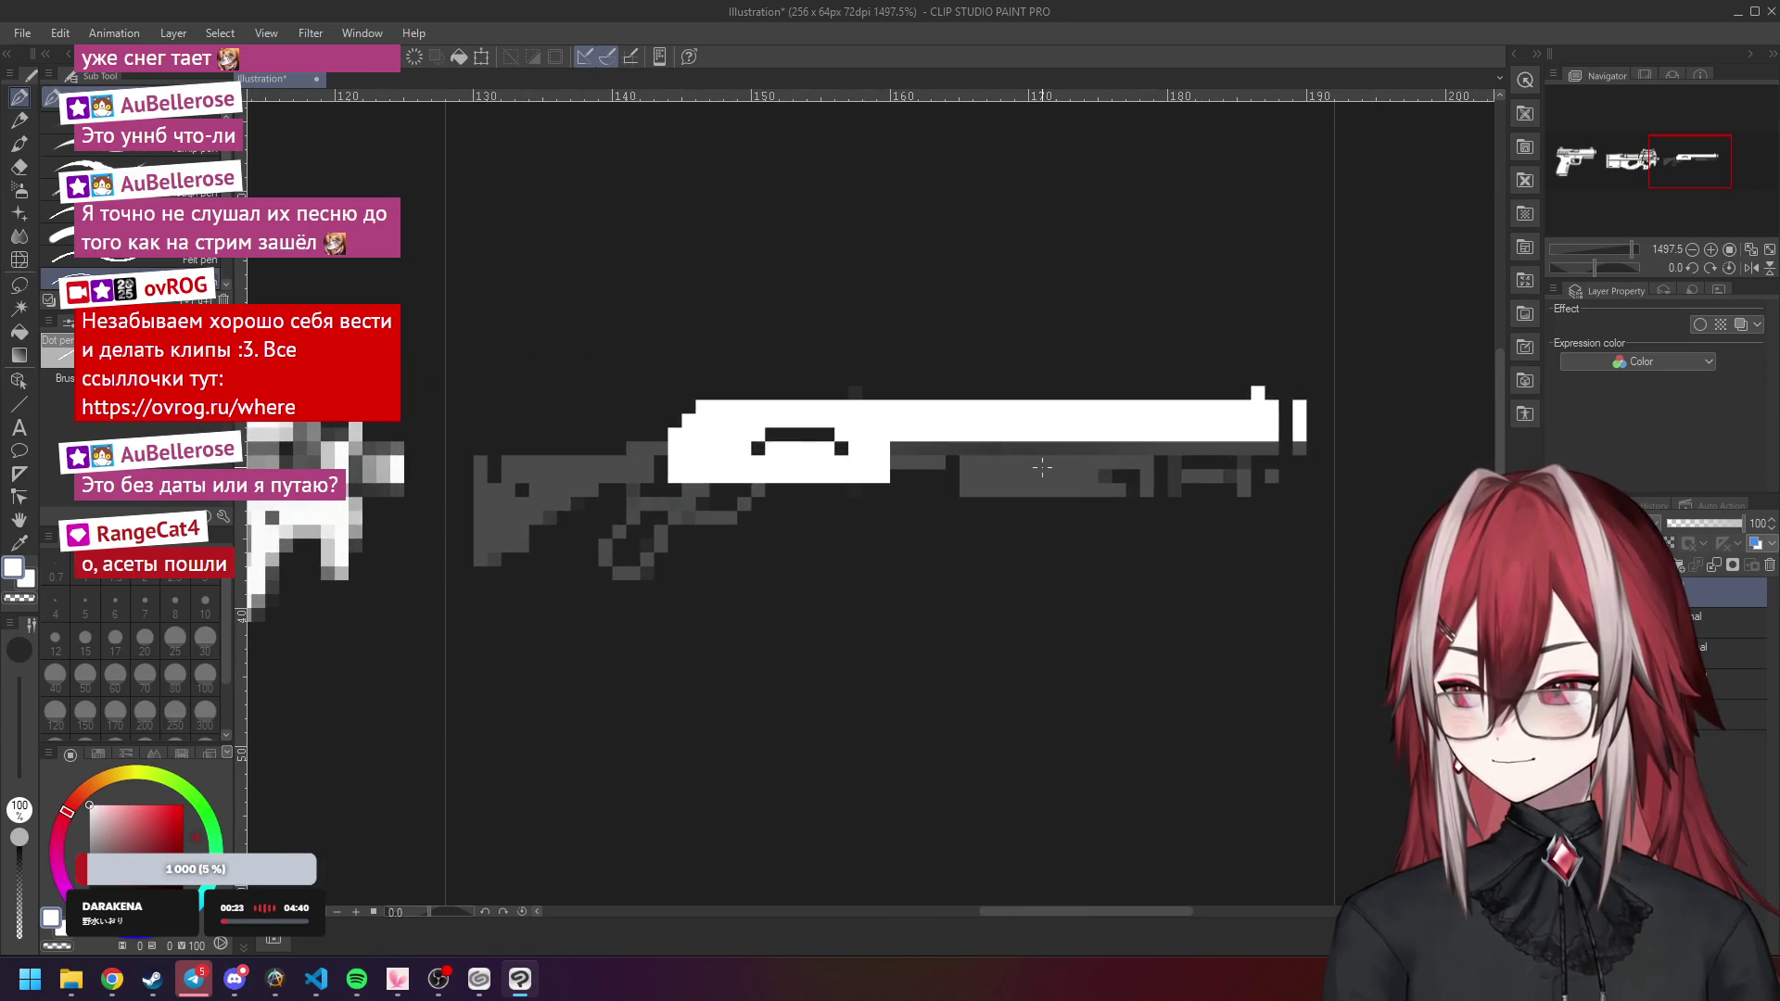
{"action": "scroll", "coordinate": [1042, 467], "scroll_direction": "down", "scroll_amount": 1}
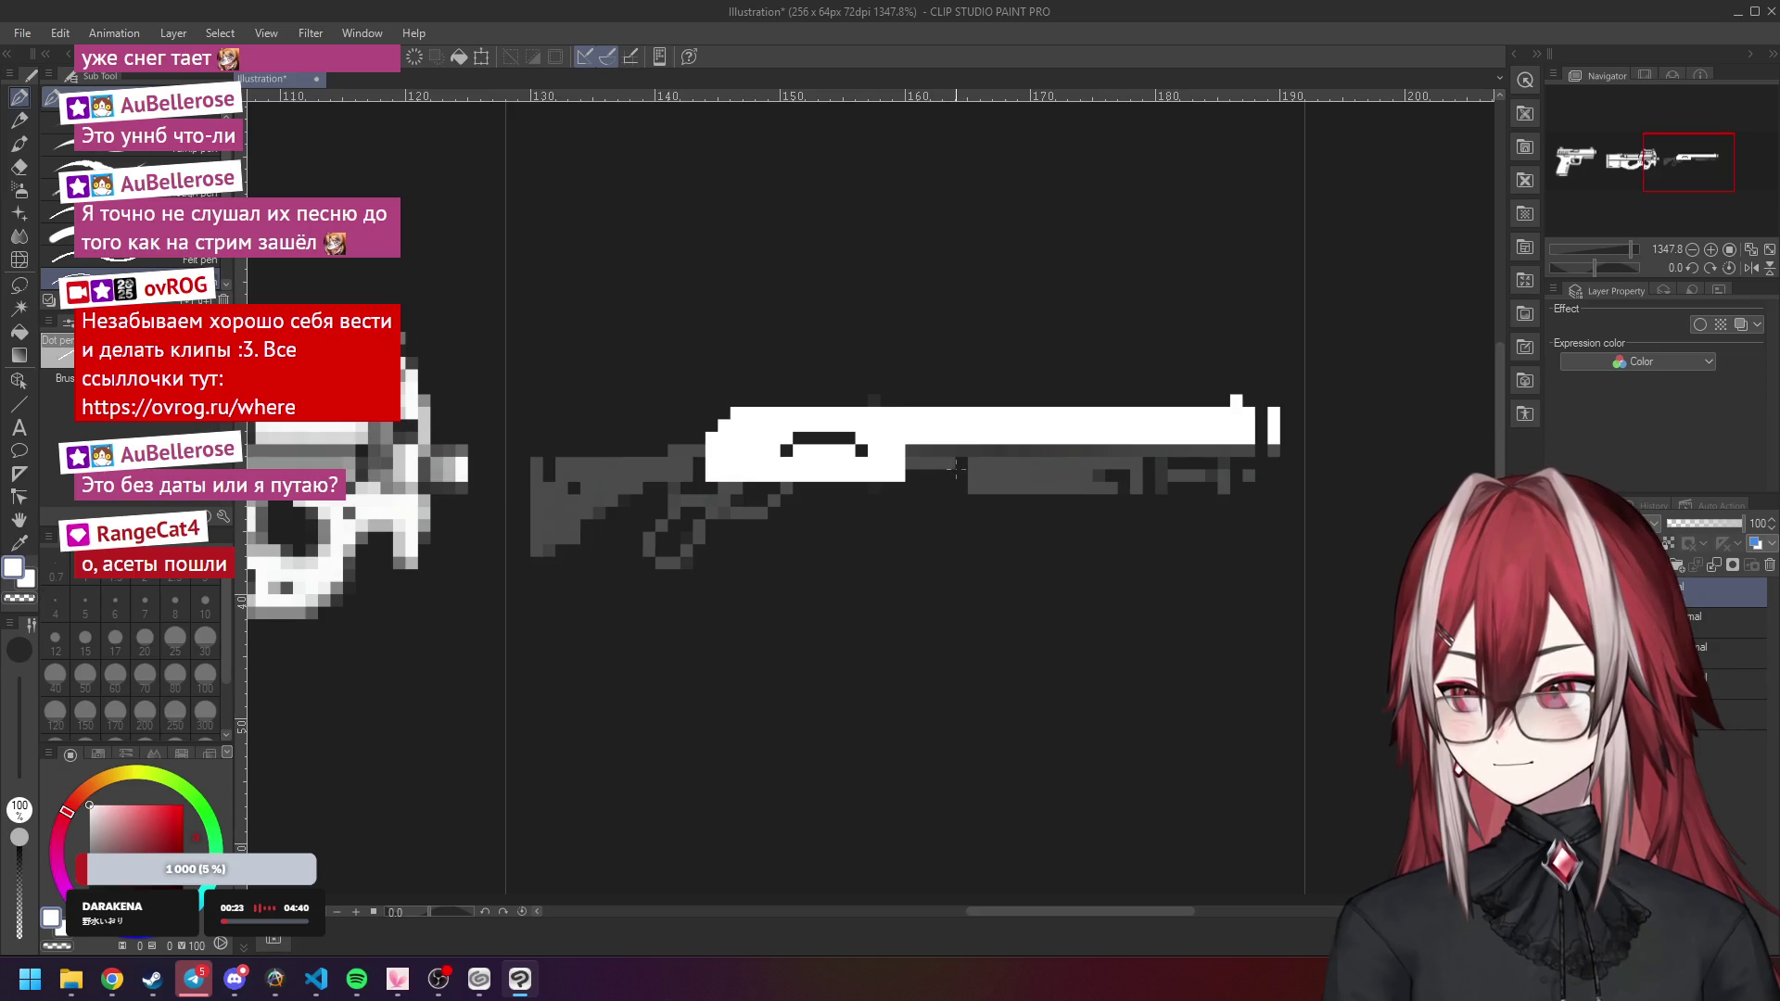
{"action": "scroll", "coordinate": [956, 468], "scroll_direction": "down", "scroll_amount": 1}
{"action": "scroll", "coordinate": [765, 457], "scroll_direction": "up", "scroll_amount": 2}
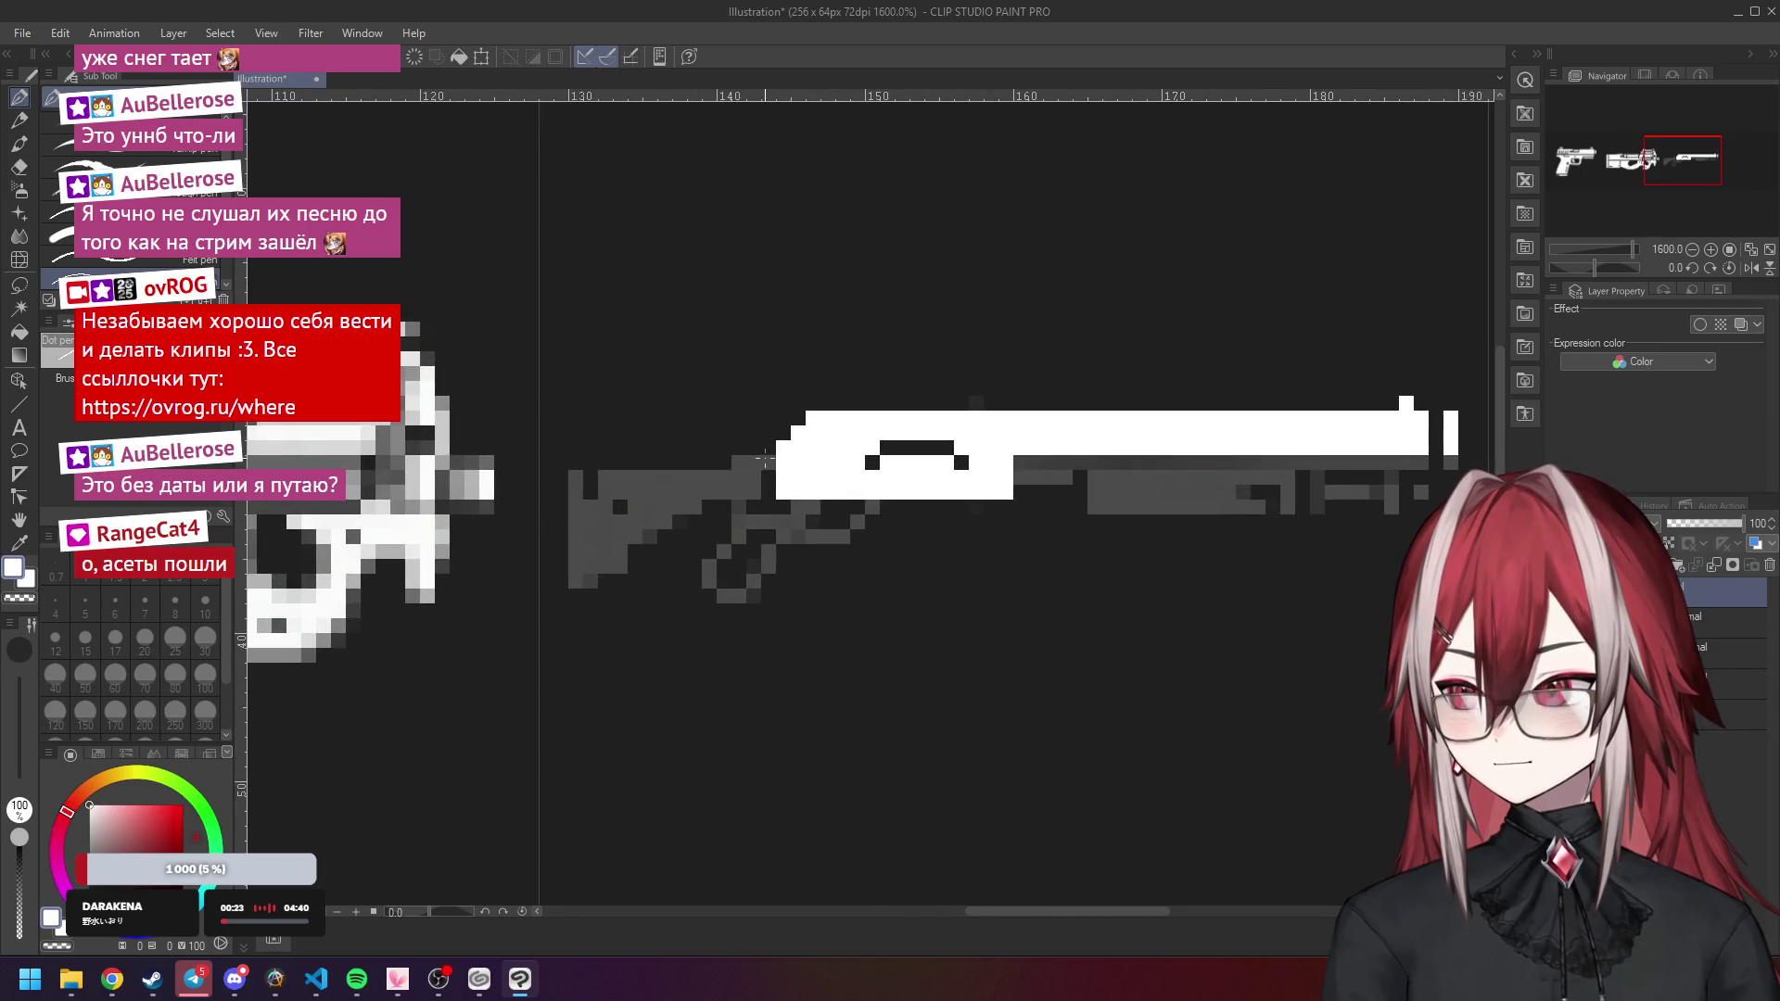
Trace the shotgun's stock in white, fixing its diagonal edge and whitening leftover grey pixels.
{"action": "mouse_move", "coordinate": [769, 449]}
{"action": "left_mouse_down"}
{"action": "mouse_move", "coordinate": [766, 484]}
{"action": "mouse_move", "coordinate": [687, 449]}
{"action": "mouse_move", "coordinate": [588, 449]}
{"action": "mouse_move", "coordinate": [576, 563]}
{"action": "left_mouse_up"}
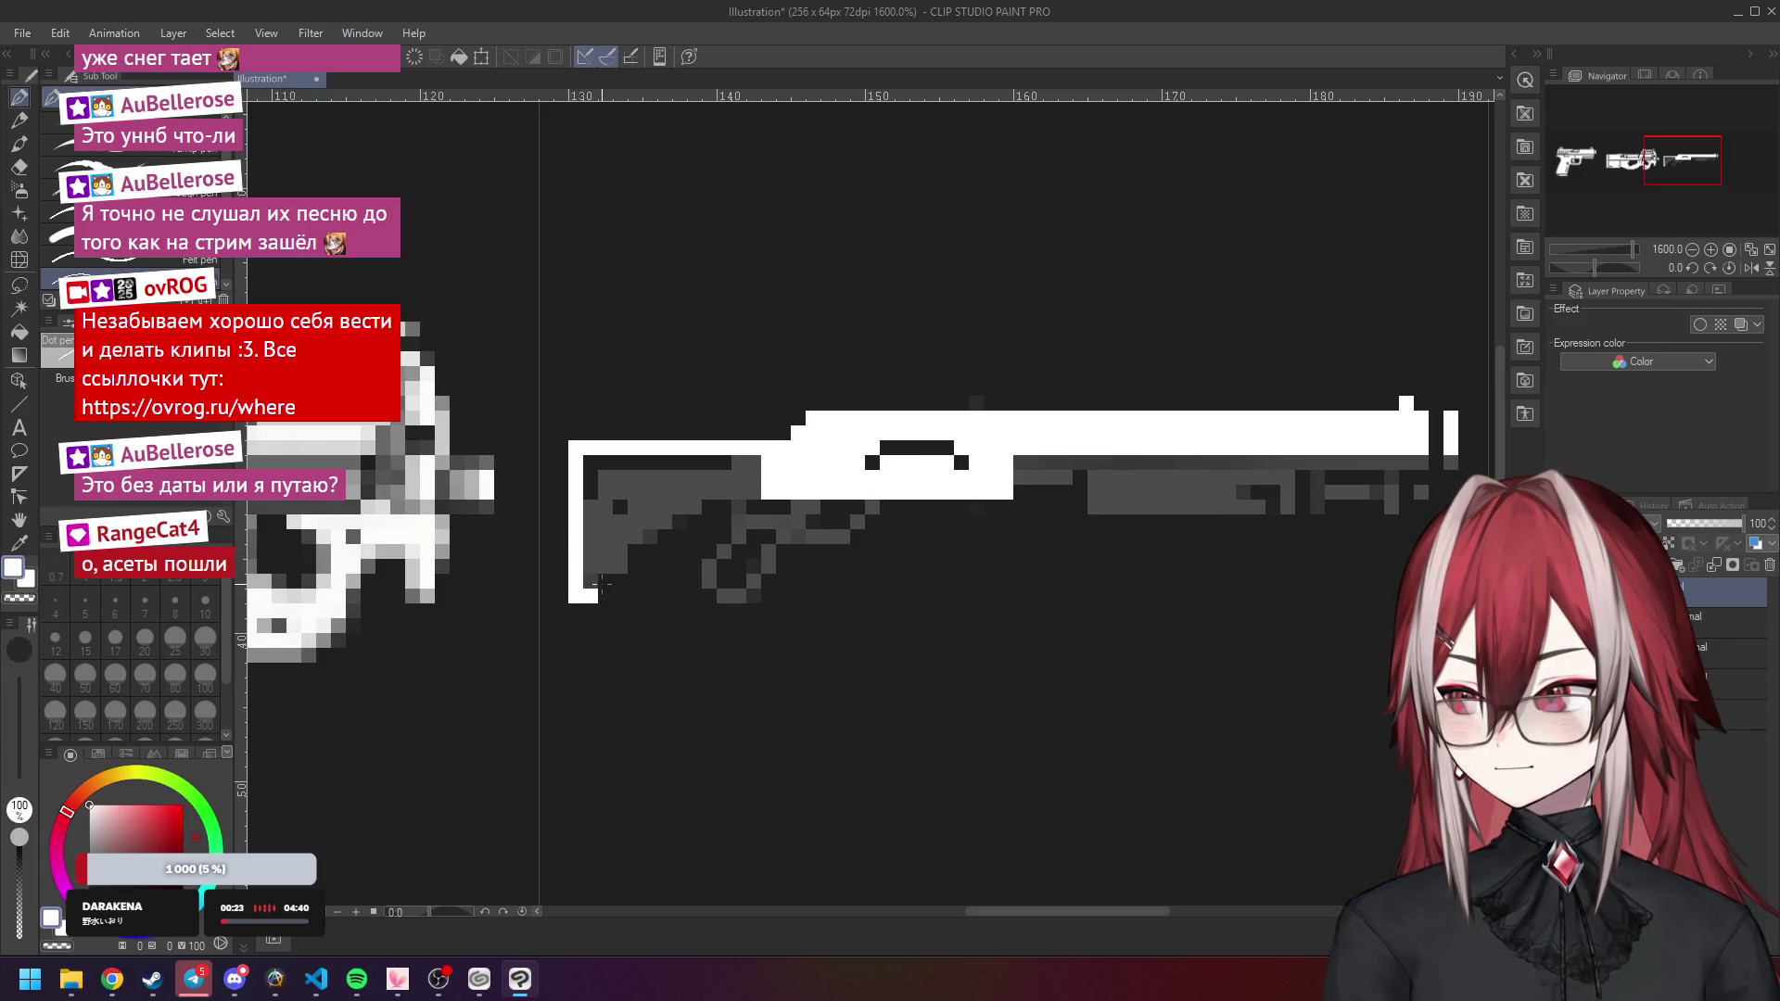
{"action": "left_click_drag", "start_coordinate": [640, 567], "coordinate": [649, 567]}
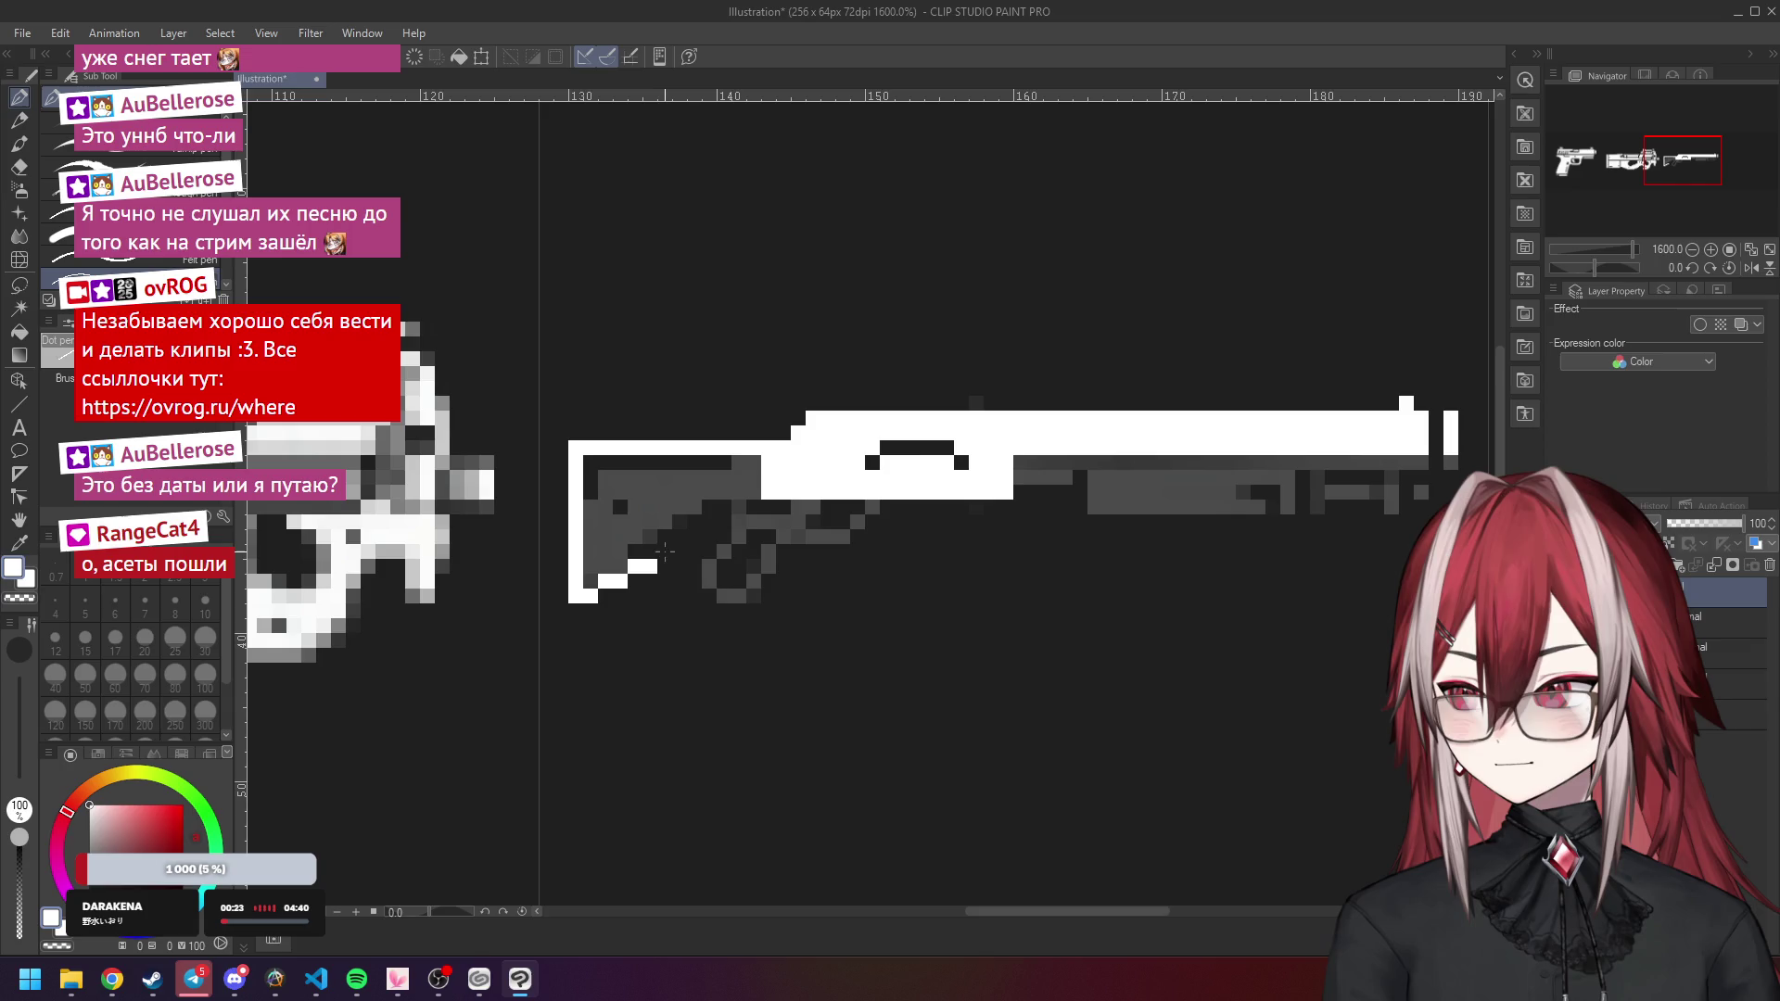
{"action": "left_click", "coordinate": [697, 536]}
{"action": "left_click", "coordinate": [737, 522]}
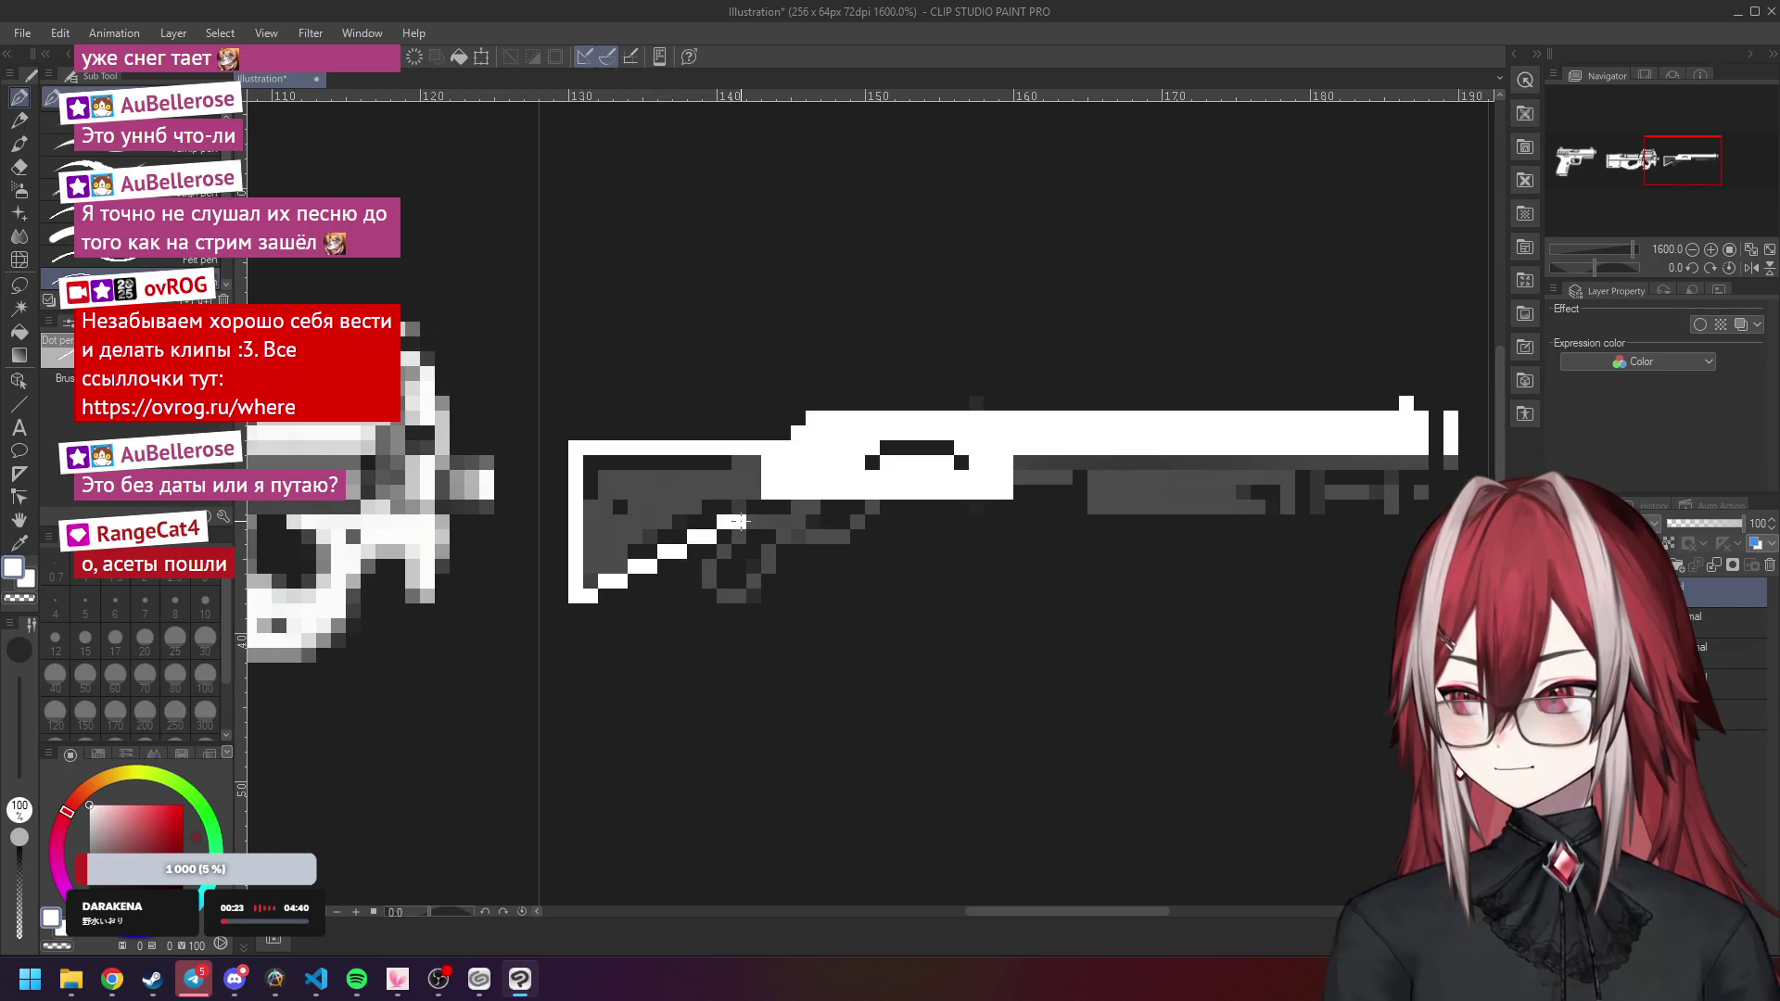
{"action": "mouse_move", "coordinate": [721, 538]}
{"action": "left_mouse_down"}
{"action": "mouse_move", "coordinate": [638, 584]}
{"action": "mouse_move", "coordinate": [593, 582]}
{"action": "mouse_move", "coordinate": [742, 498]}
{"action": "left_mouse_up"}
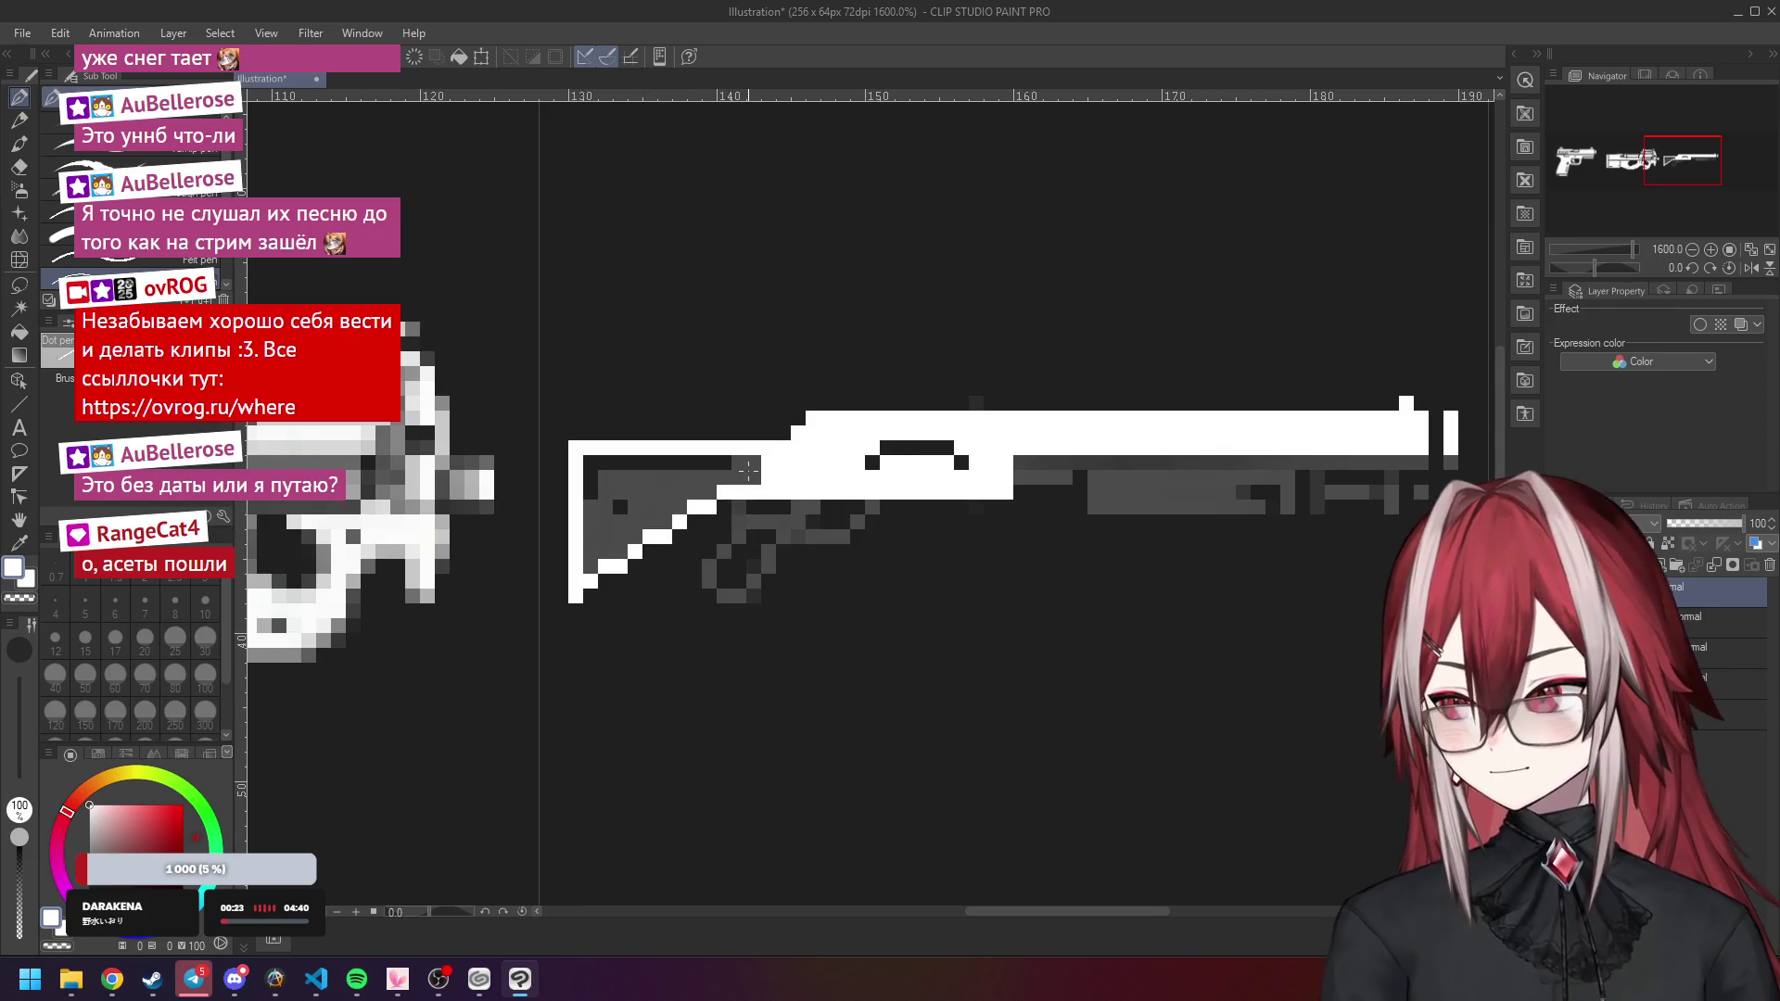
{"action": "mouse_move", "coordinate": [740, 474]}
{"action": "left_mouse_down"}
{"action": "mouse_move", "coordinate": [608, 487]}
{"action": "mouse_move", "coordinate": [640, 481]}
{"action": "mouse_move", "coordinate": [600, 492]}
{"action": "mouse_move", "coordinate": [594, 554]}
{"action": "mouse_move", "coordinate": [621, 545]}
{"action": "left_mouse_up"}
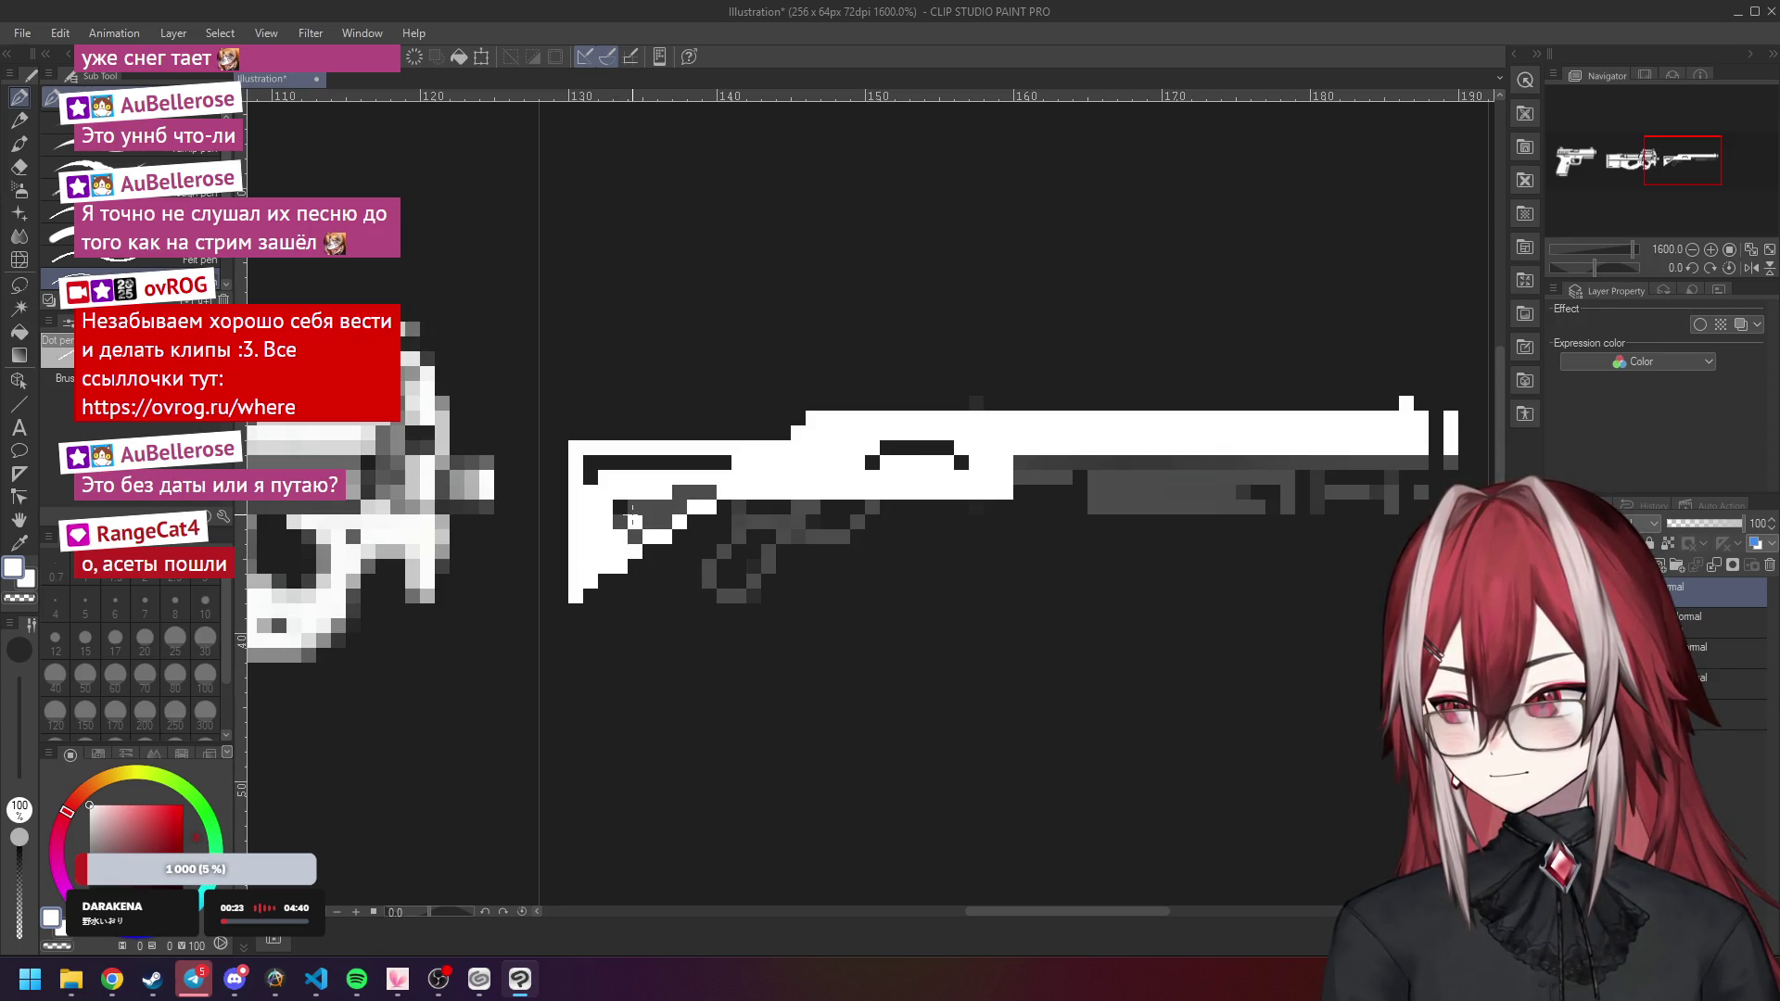
{"action": "left_click", "coordinate": [681, 506]}
{"action": "mouse_move", "coordinate": [683, 506]}
{"action": "left_mouse_down"}
{"action": "mouse_move", "coordinate": [649, 509]}
{"action": "mouse_move", "coordinate": [677, 496]}
{"action": "left_mouse_up"}
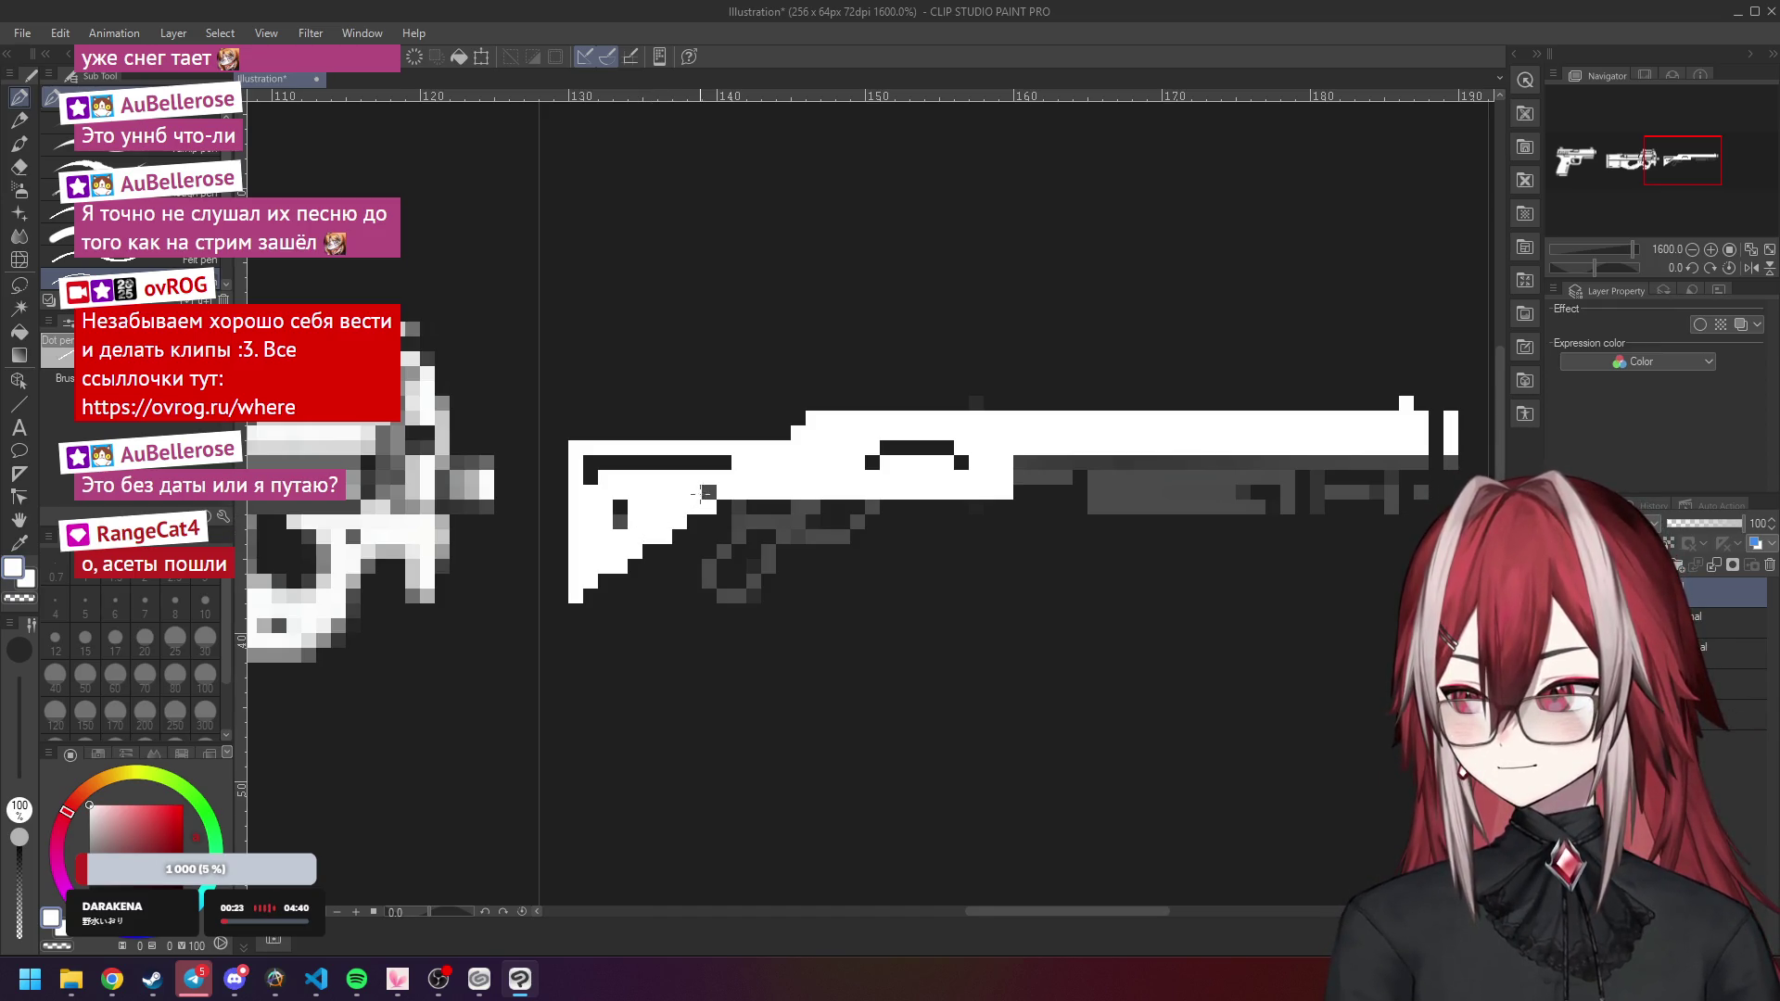
{"action": "scroll", "coordinate": [615, 538], "scroll_direction": "down", "scroll_amount": 2}
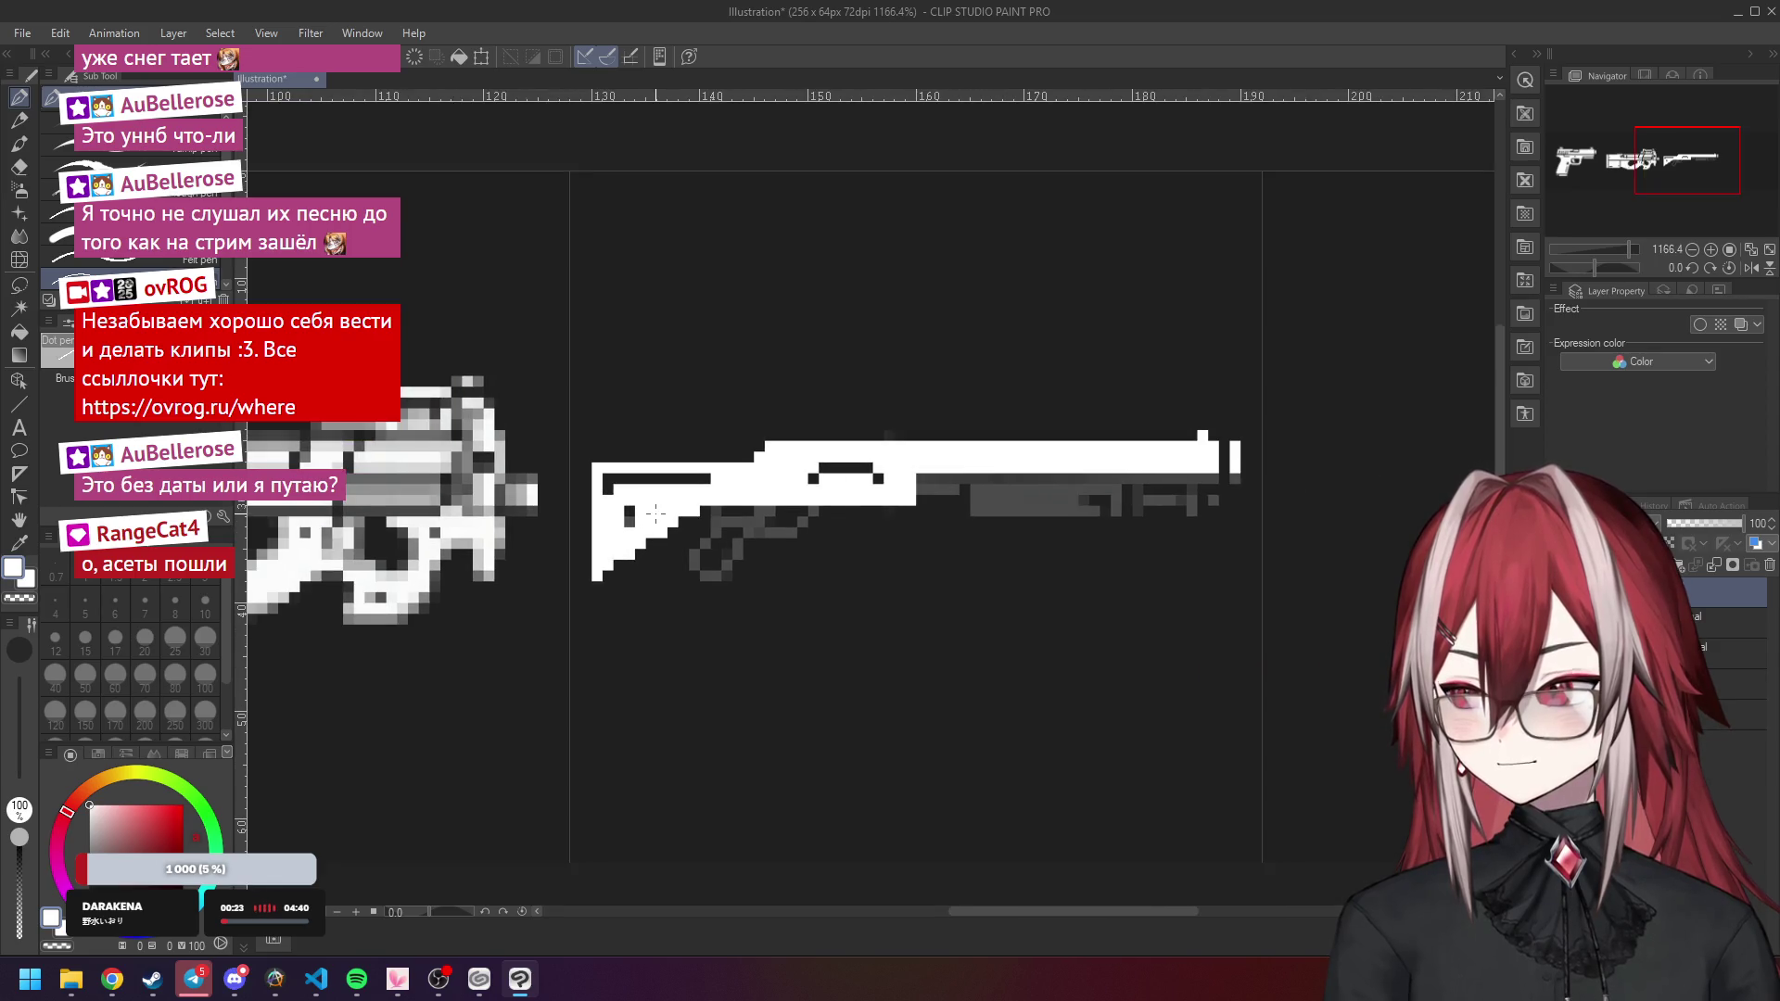
{"action": "scroll", "coordinate": [607, 468], "scroll_direction": "up", "scroll_amount": 2}
{"action": "left_click", "coordinate": [608, 465]}
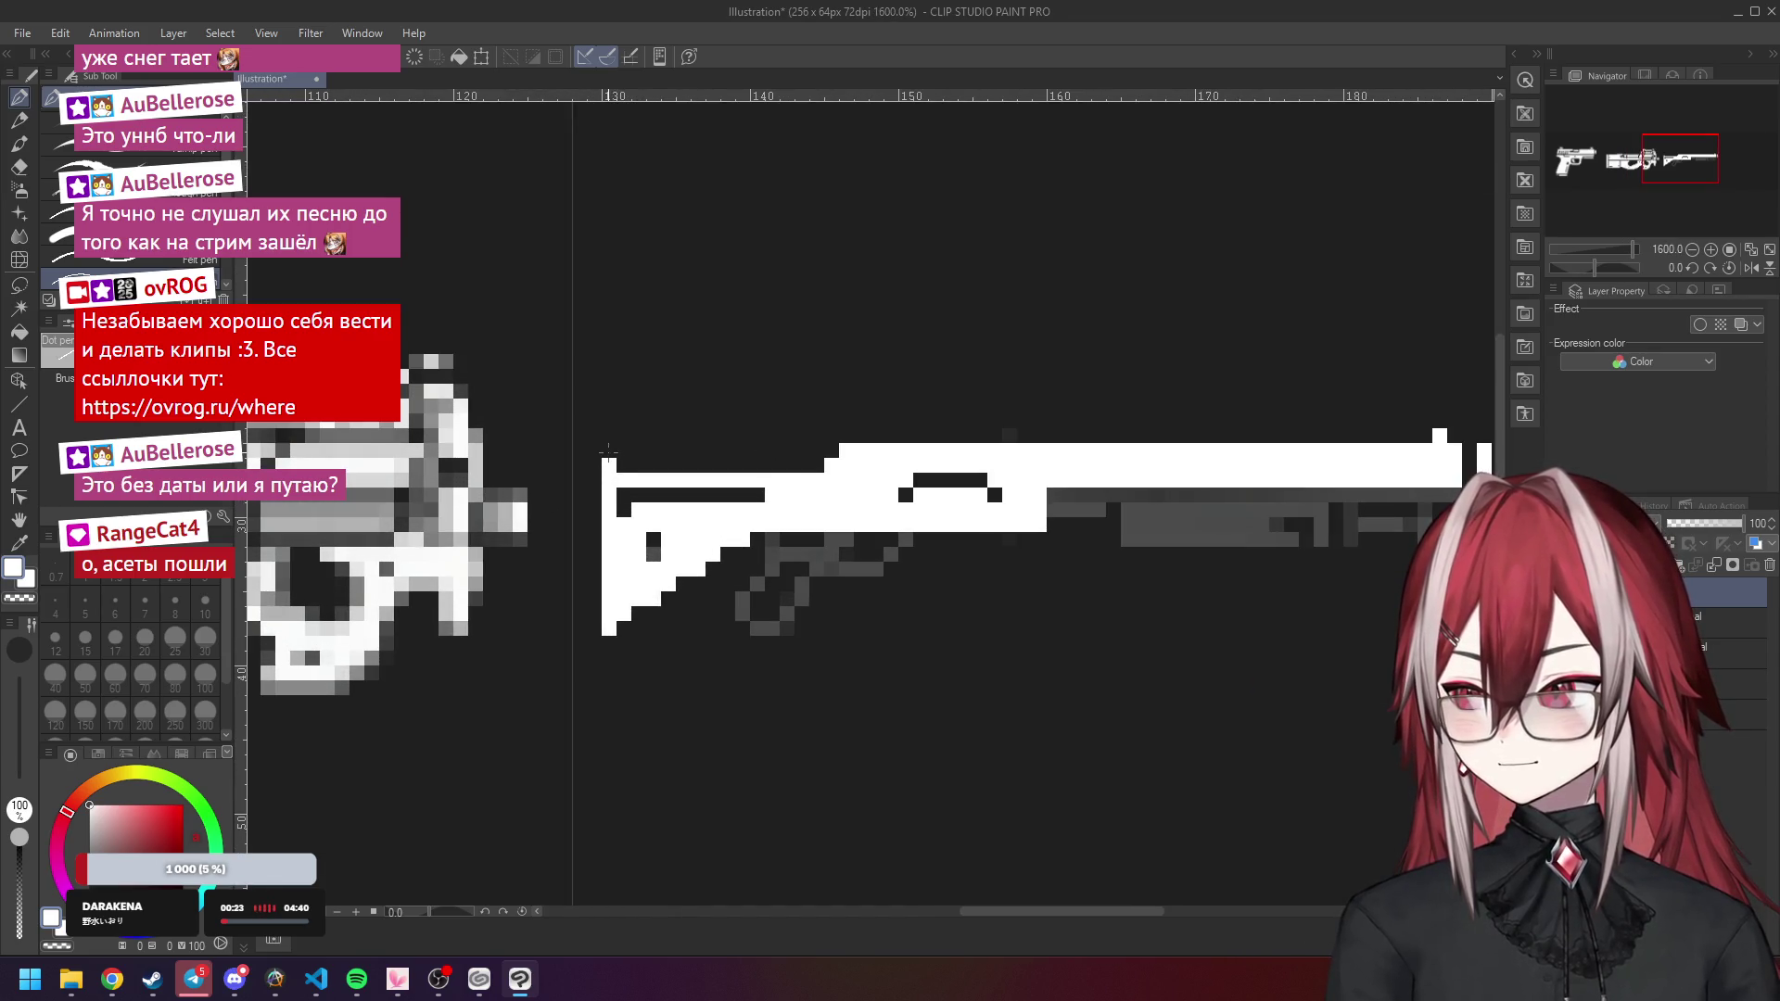
{"action": "scroll", "coordinate": [608, 453], "scroll_direction": "down", "scroll_amount": 2}
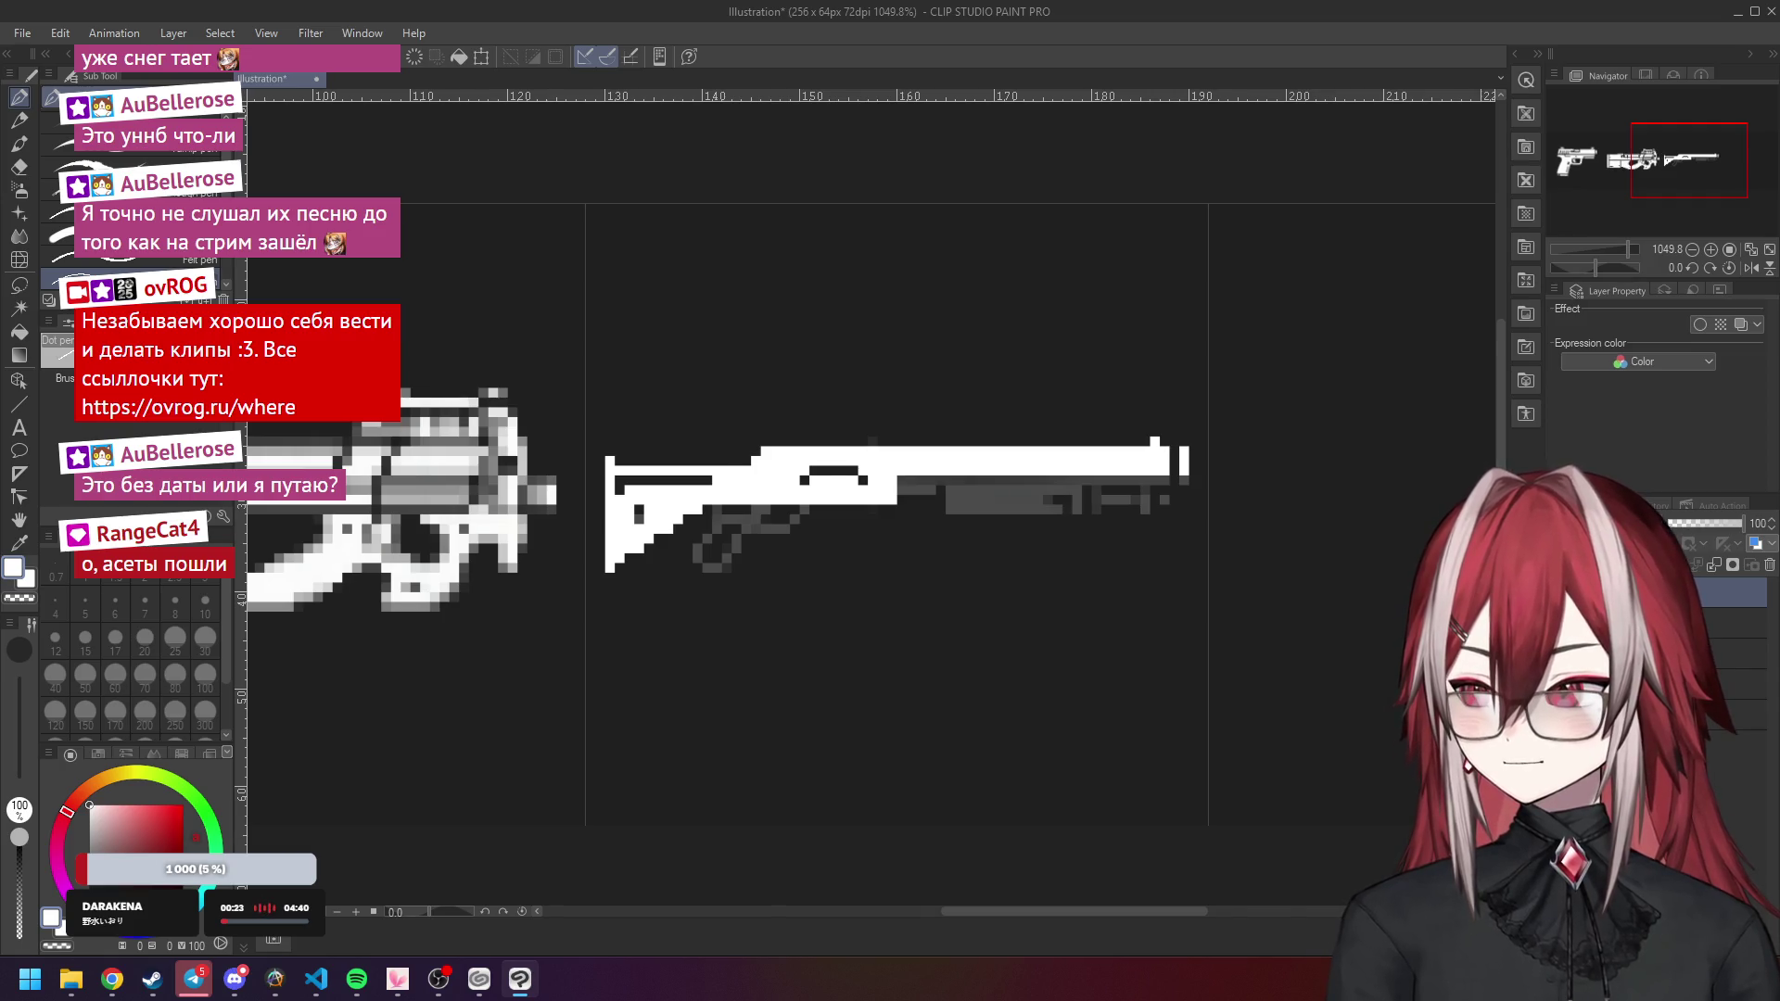
Compare the white tracing with the grey sketch via Ctrl+Z/Ctrl+Y, then swap colours with X.
{"action": "key", "text": "ctrl+z"}
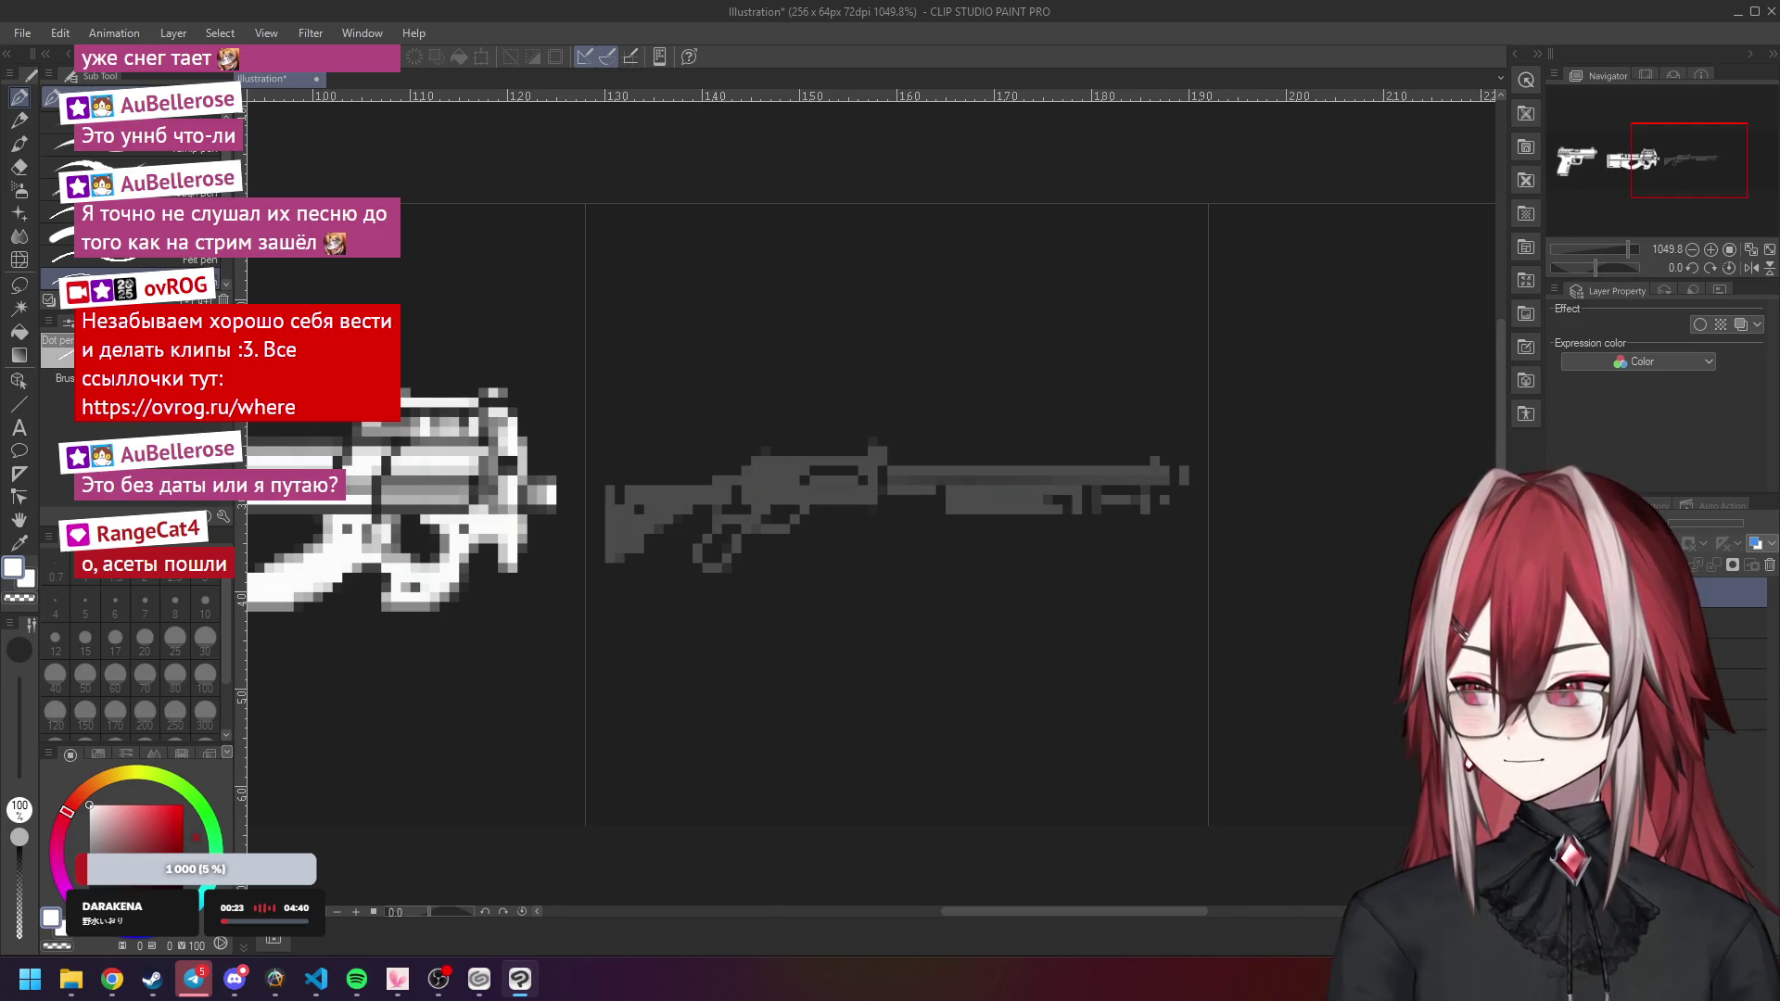
{"action": "key", "text": "ctrl+y"}
{"action": "scroll", "coordinate": [600, 452], "scroll_direction": "up", "scroll_amount": 1}
{"action": "scroll", "coordinate": [599, 452], "scroll_direction": "down", "scroll_amount": 2}
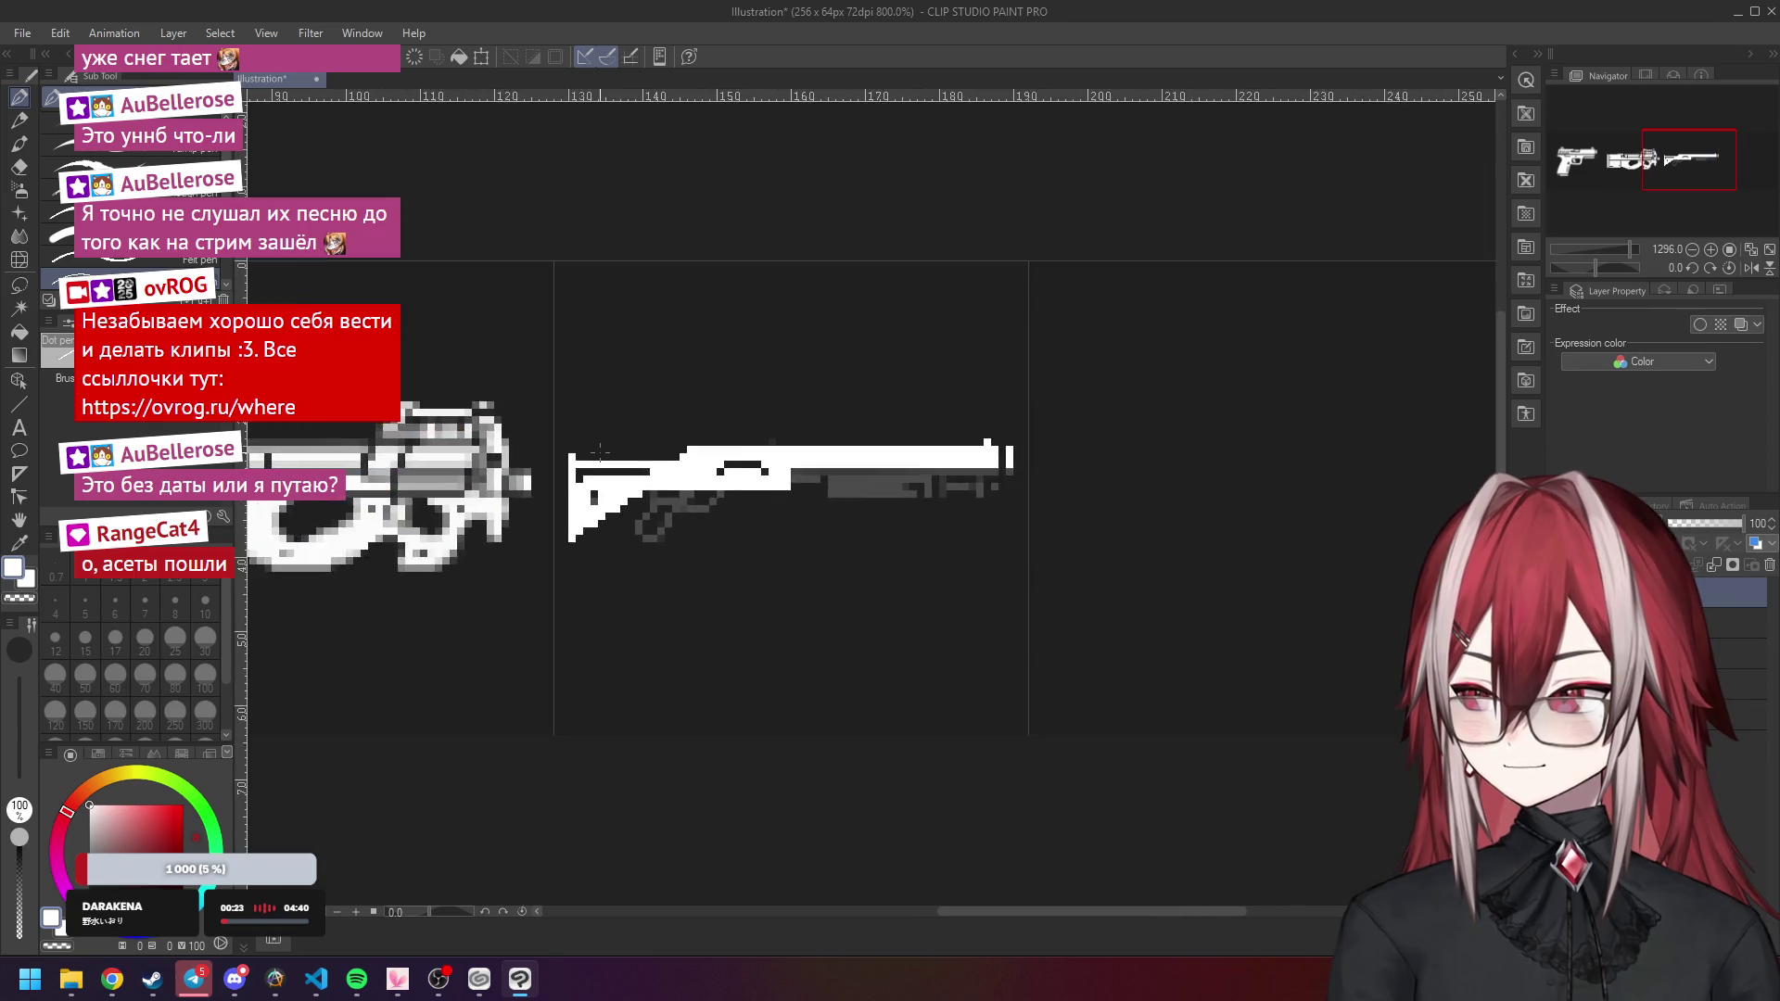
{"action": "scroll", "coordinate": [600, 452], "scroll_direction": "down", "scroll_amount": 1}
{"action": "scroll", "coordinate": [603, 449], "scroll_direction": "up", "scroll_amount": 4}
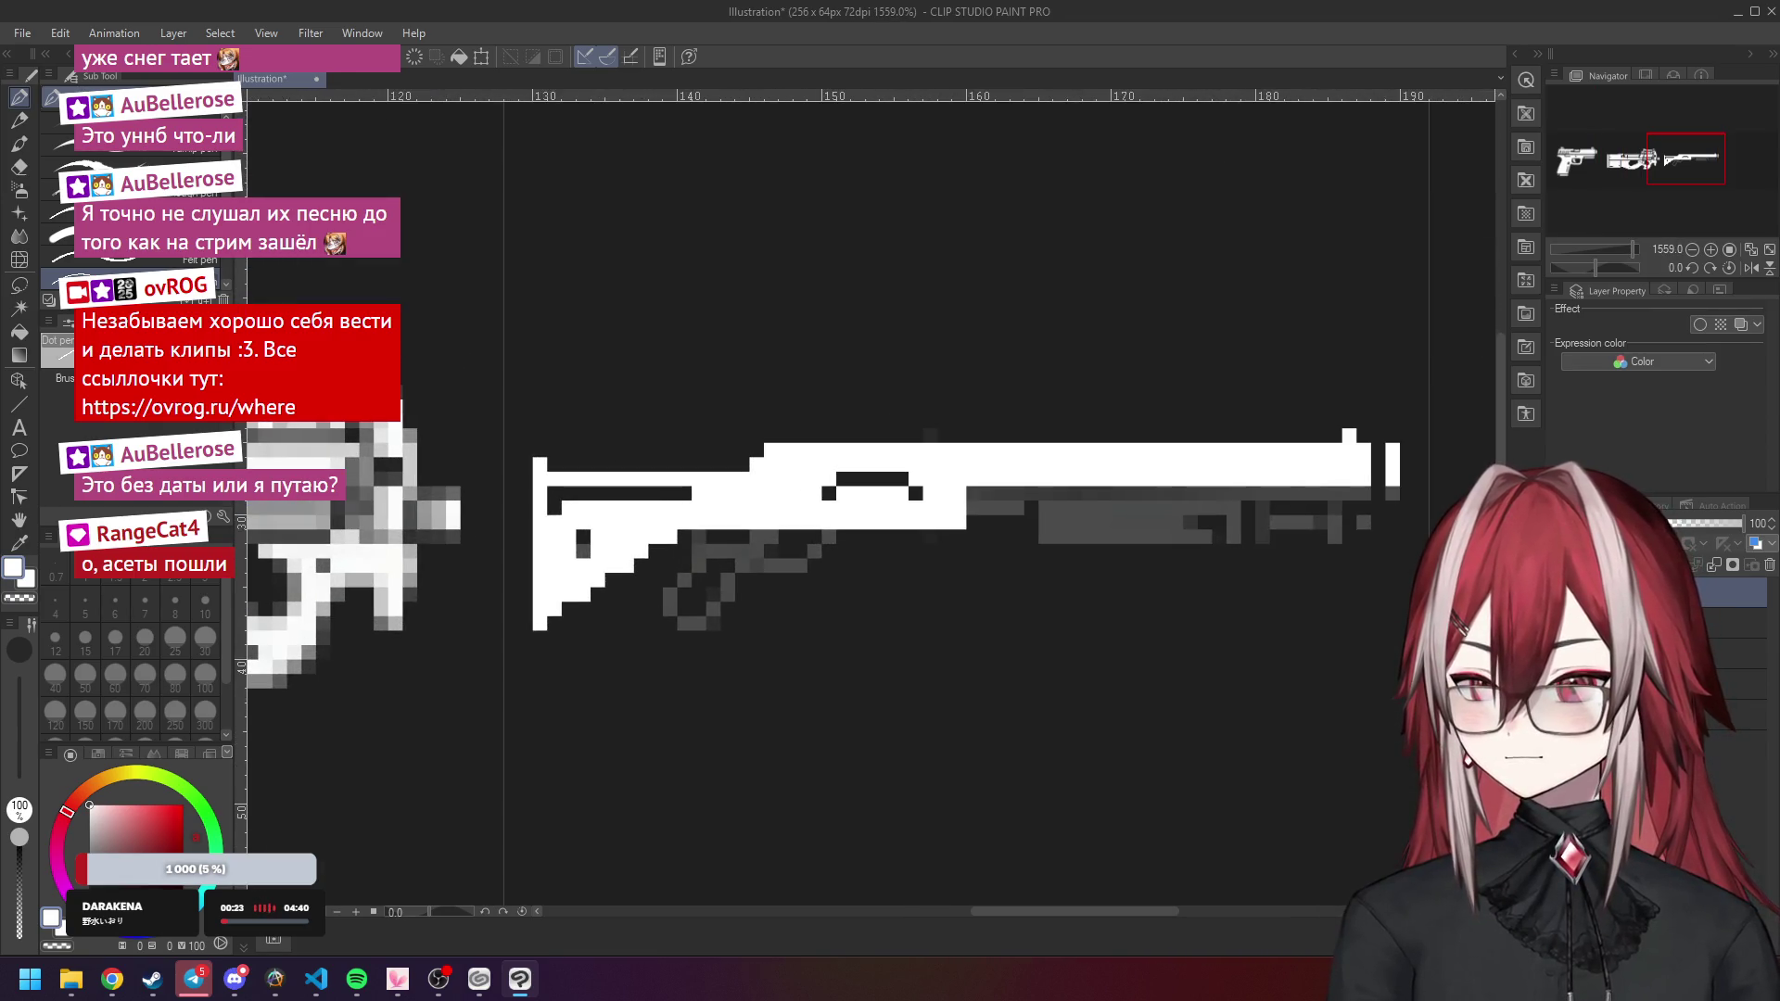
{"action": "key", "text": "ctrl+z"}
{"action": "left_click", "coordinate": [739, 520]}
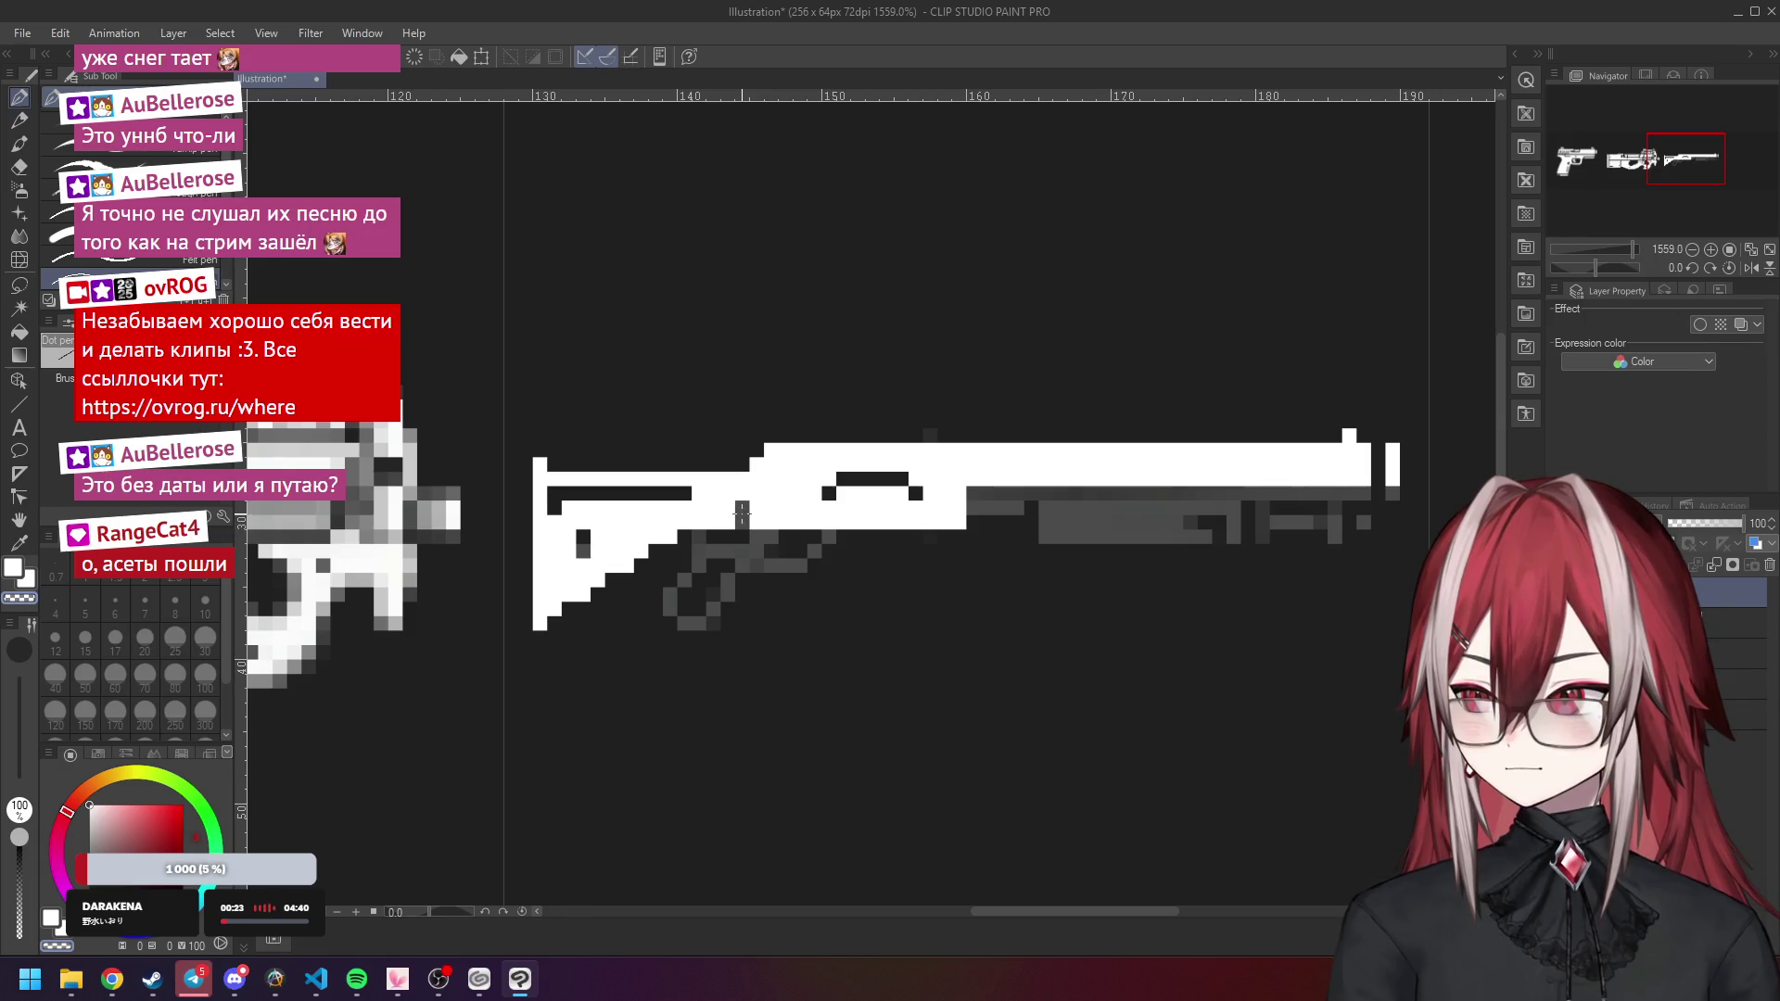
{"action": "key", "text": "x"}
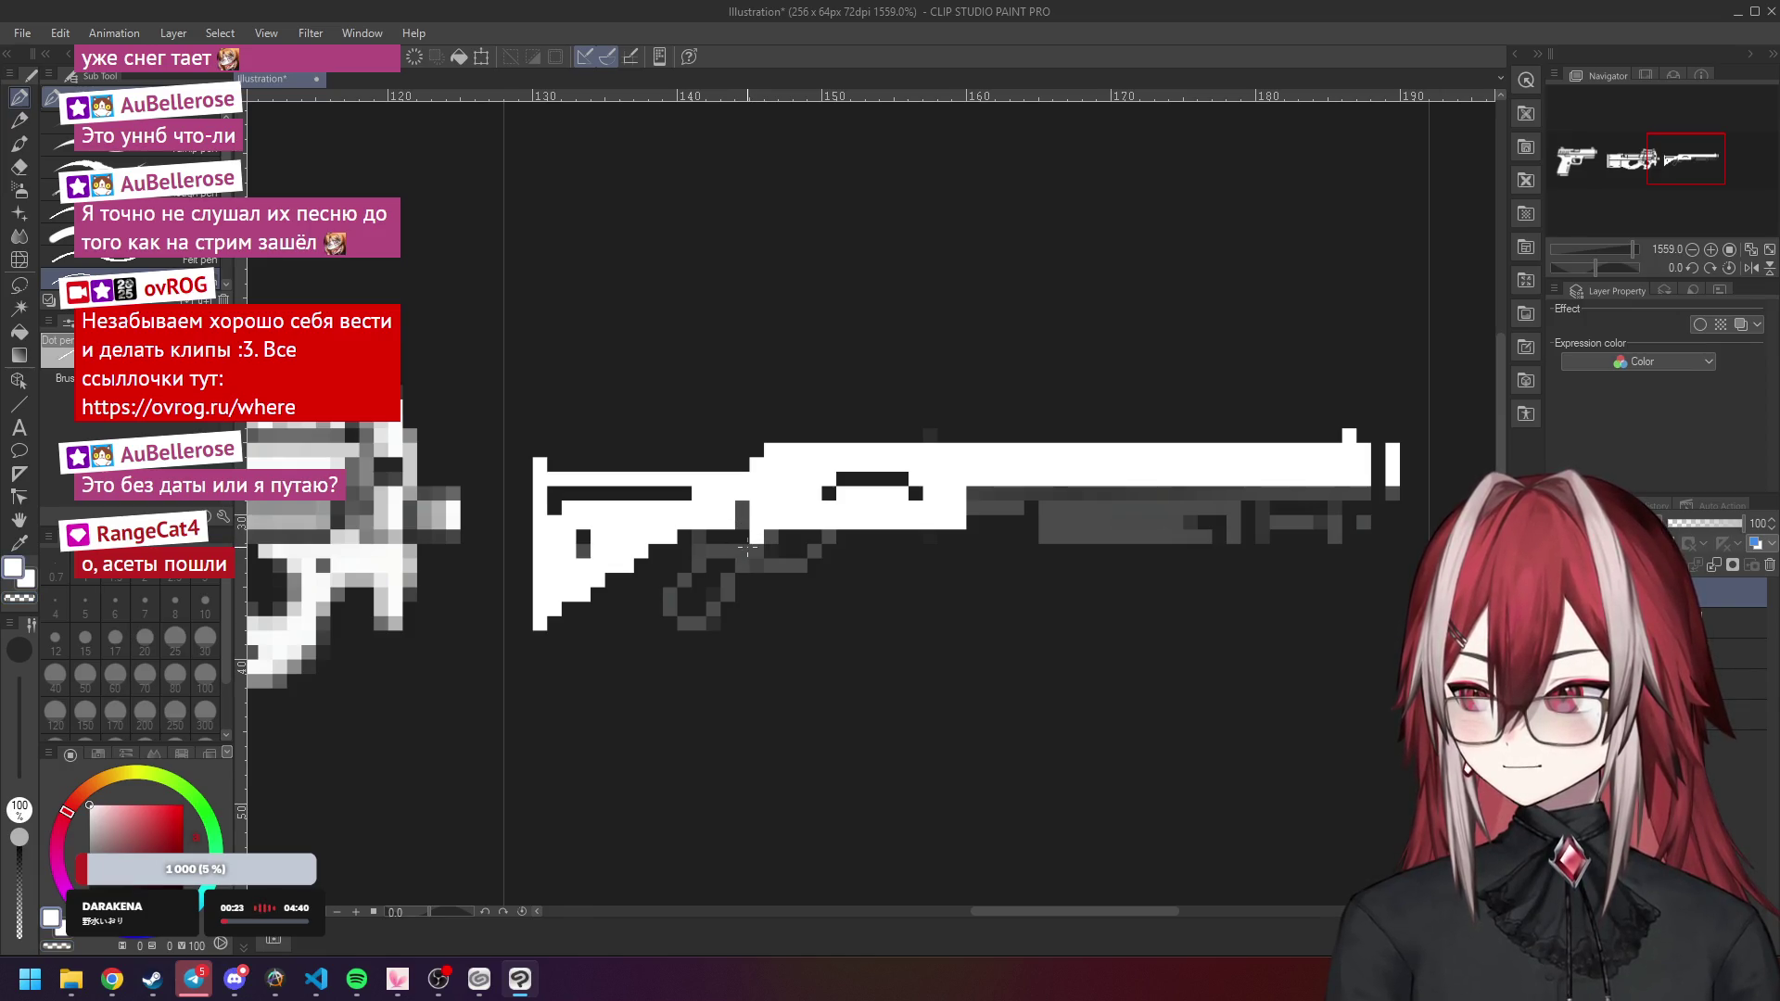
Paint the trigger and trigger guard in white, filling the gaps in the guard.
{"action": "left_click", "coordinate": [729, 580]}
{"action": "mouse_move", "coordinate": [717, 595]}
{"action": "left_mouse_down"}
{"action": "mouse_move", "coordinate": [755, 623]}
{"action": "mouse_move", "coordinate": [803, 538]}
{"action": "mouse_move", "coordinate": [762, 554]}
{"action": "mouse_move", "coordinate": [760, 591]}
{"action": "mouse_move", "coordinate": [733, 603]}
{"action": "mouse_move", "coordinate": [771, 592]}
{"action": "mouse_move", "coordinate": [732, 608]}
{"action": "mouse_move", "coordinate": [842, 580]}
{"action": "left_mouse_up"}
{"action": "left_click", "coordinate": [770, 609]}
{"action": "left_click", "coordinate": [828, 566]}
{"action": "left_click", "coordinate": [888, 551]}
{"action": "left_click", "coordinate": [873, 552]}
{"action": "left_click", "coordinate": [873, 567]}
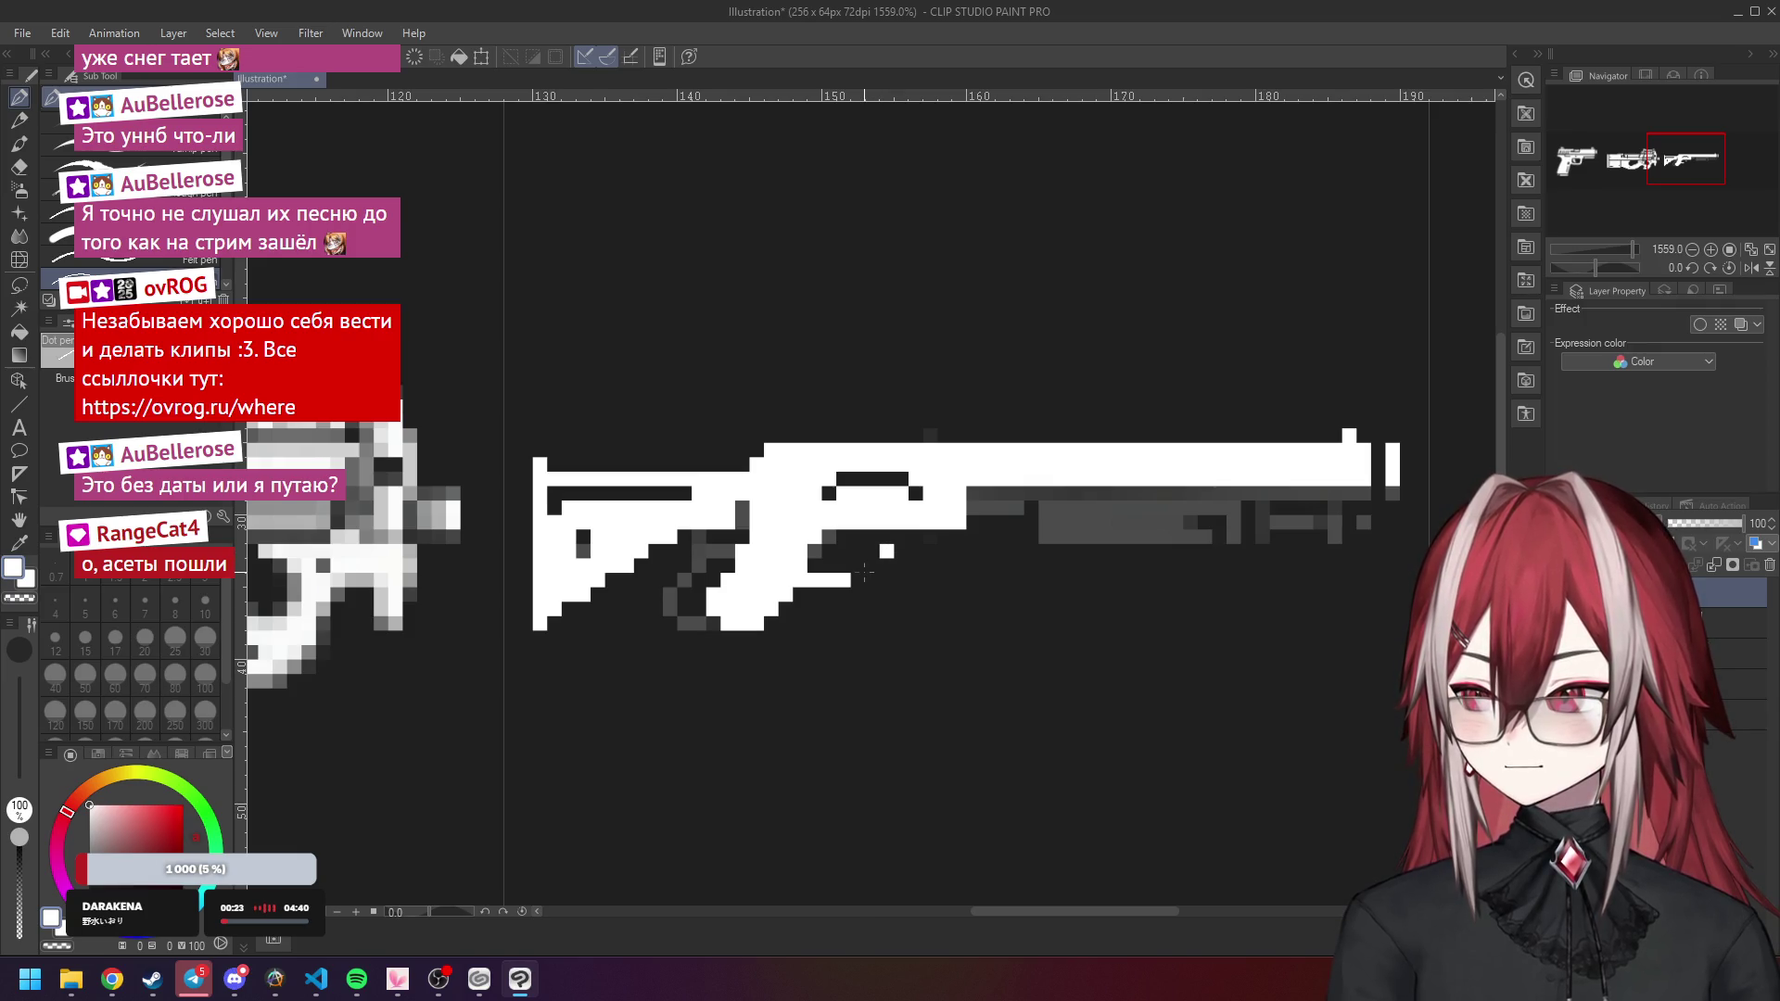
{"action": "left_click_drag", "start_coordinate": [880, 559], "coordinate": [859, 567]}
{"action": "left_click", "coordinate": [844, 539]}
{"action": "scroll", "coordinate": [941, 570], "scroll_direction": "down", "scroll_amount": 8}
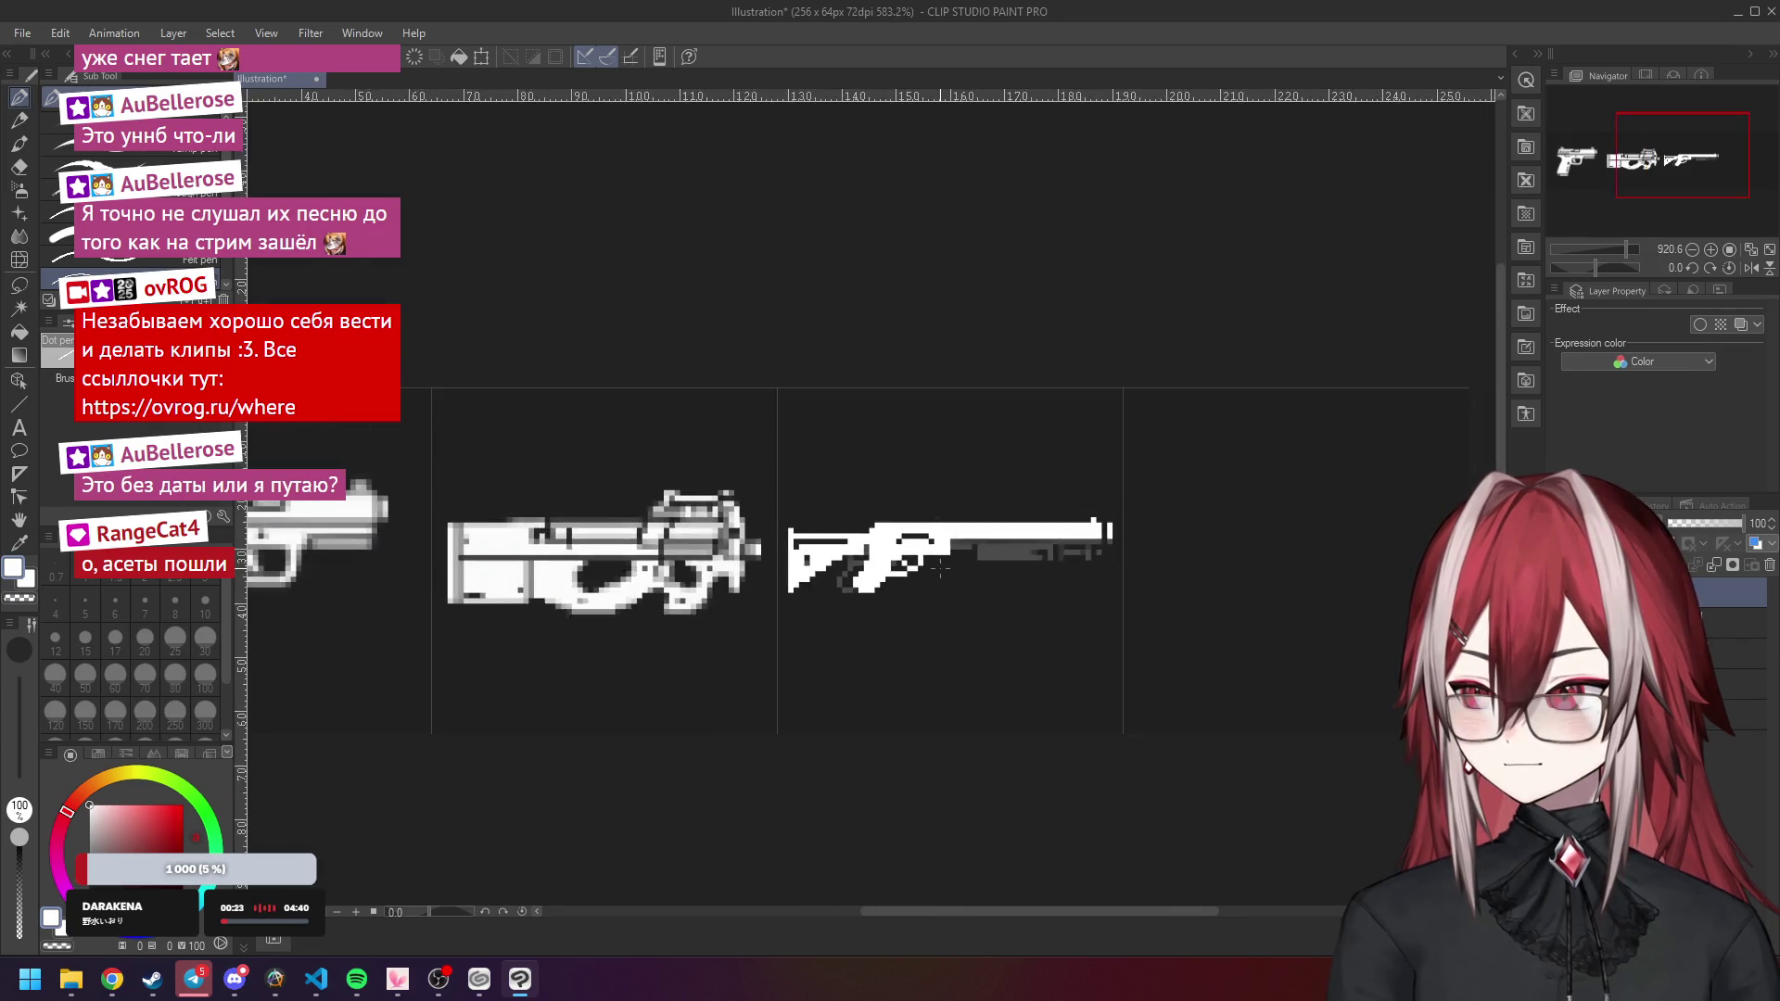
Zoom in on the pistol grip and undo its old bottom pixels.
{"action": "scroll", "coordinate": [946, 570], "scroll_direction": "up", "scroll_amount": 3}
{"action": "scroll", "coordinate": [895, 568], "scroll_direction": "up", "scroll_amount": 2}
{"action": "scroll", "coordinate": [862, 565], "scroll_direction": "down", "scroll_amount": 4}
{"action": "scroll", "coordinate": [594, 545], "scroll_direction": "up", "scroll_amount": 2}
{"action": "scroll", "coordinate": [594, 545], "scroll_direction": "up", "scroll_amount": 3}
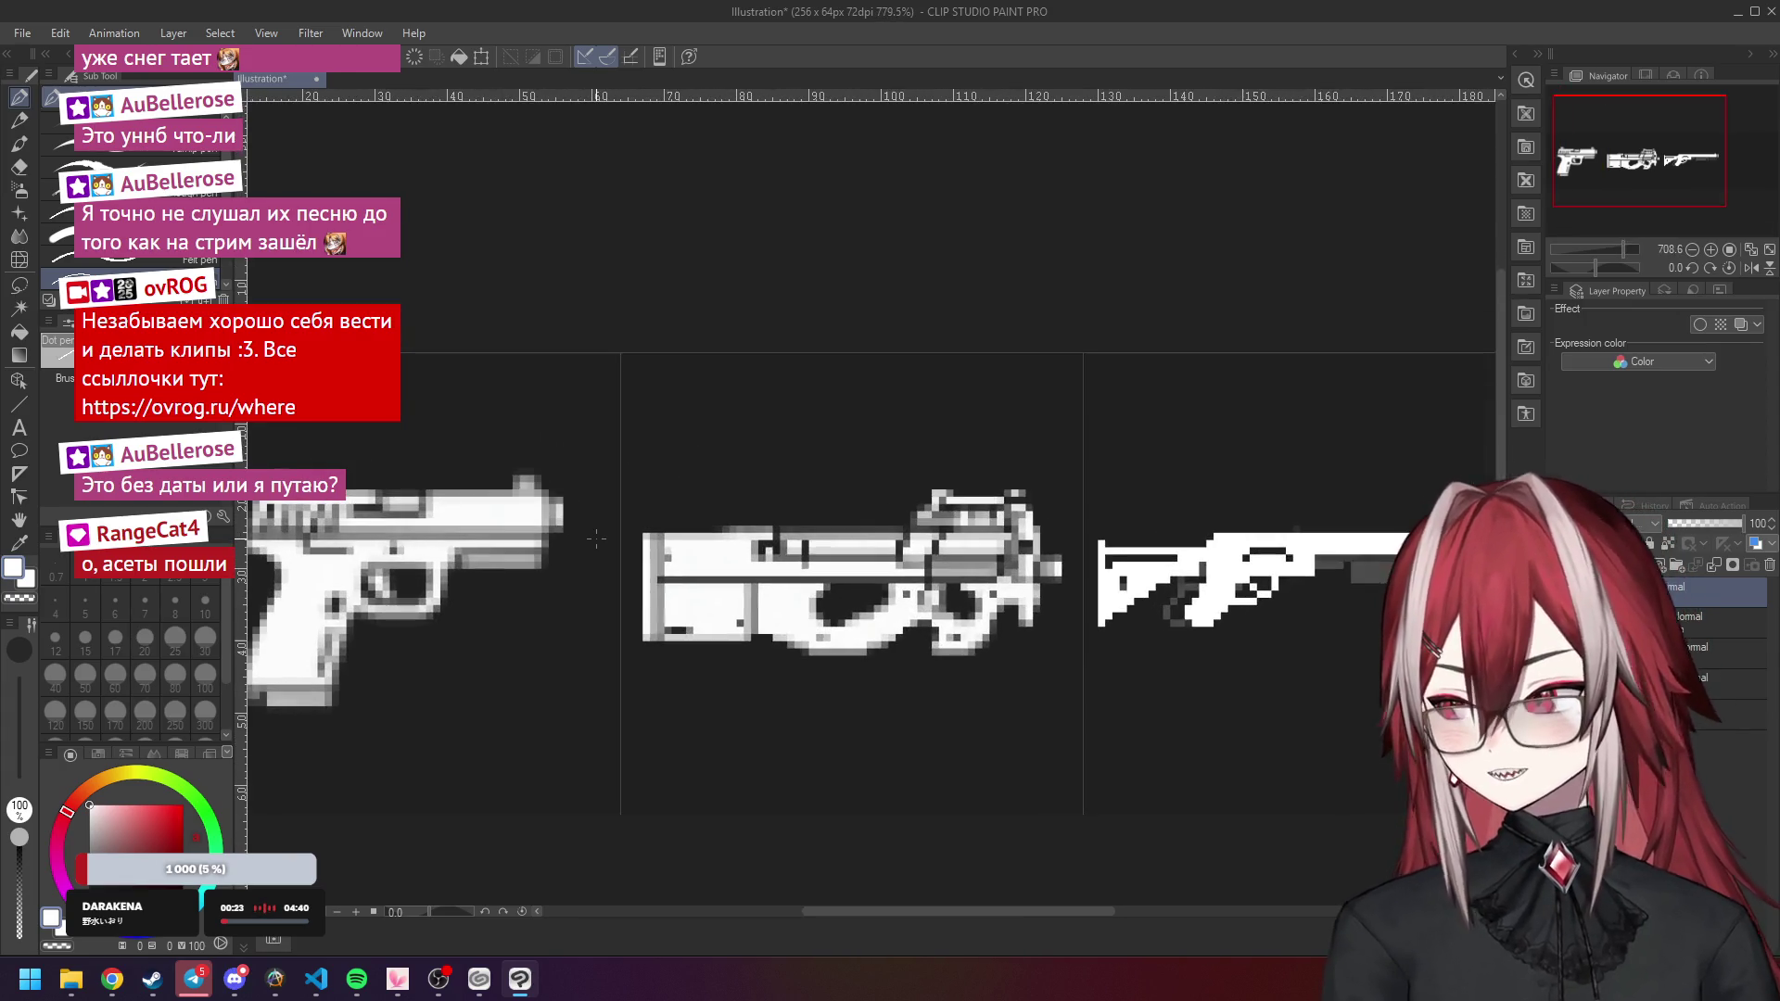
{"action": "scroll", "coordinate": [537, 522], "scroll_direction": "down", "scroll_amount": 2}
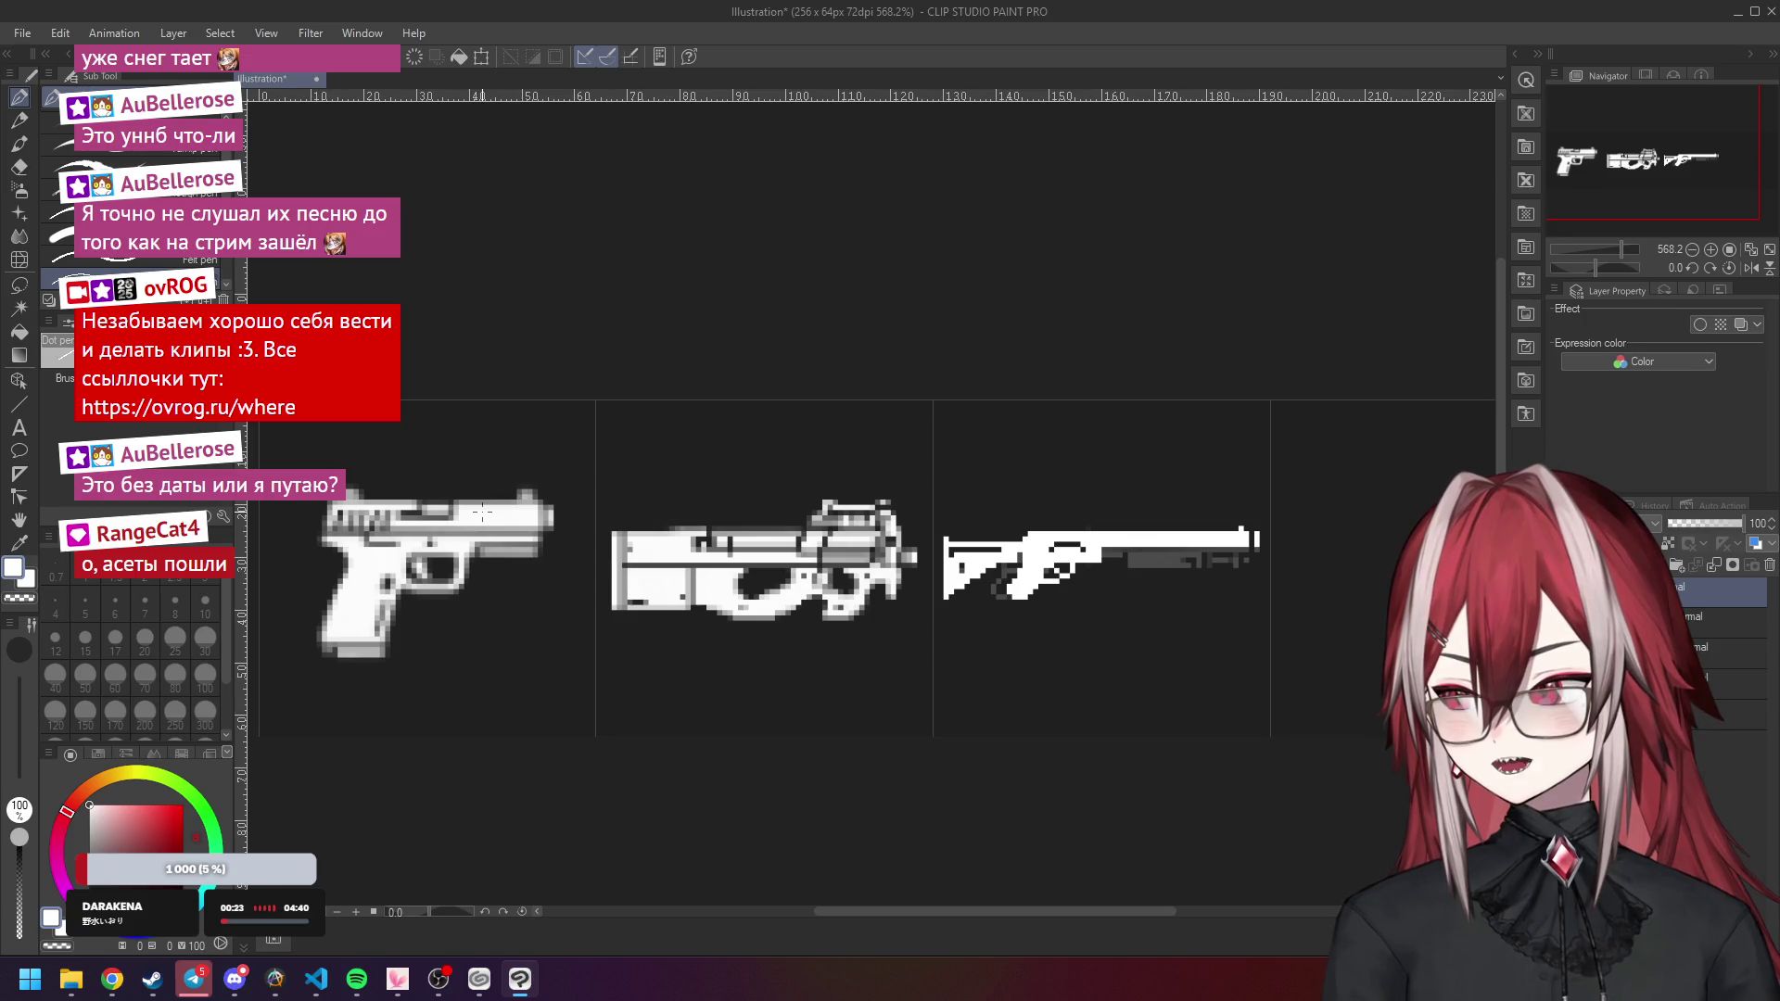
{"action": "scroll", "coordinate": [482, 513], "scroll_direction": "up", "scroll_amount": 2}
{"action": "scroll", "coordinate": [469, 518], "scroll_direction": "down", "scroll_amount": 1}
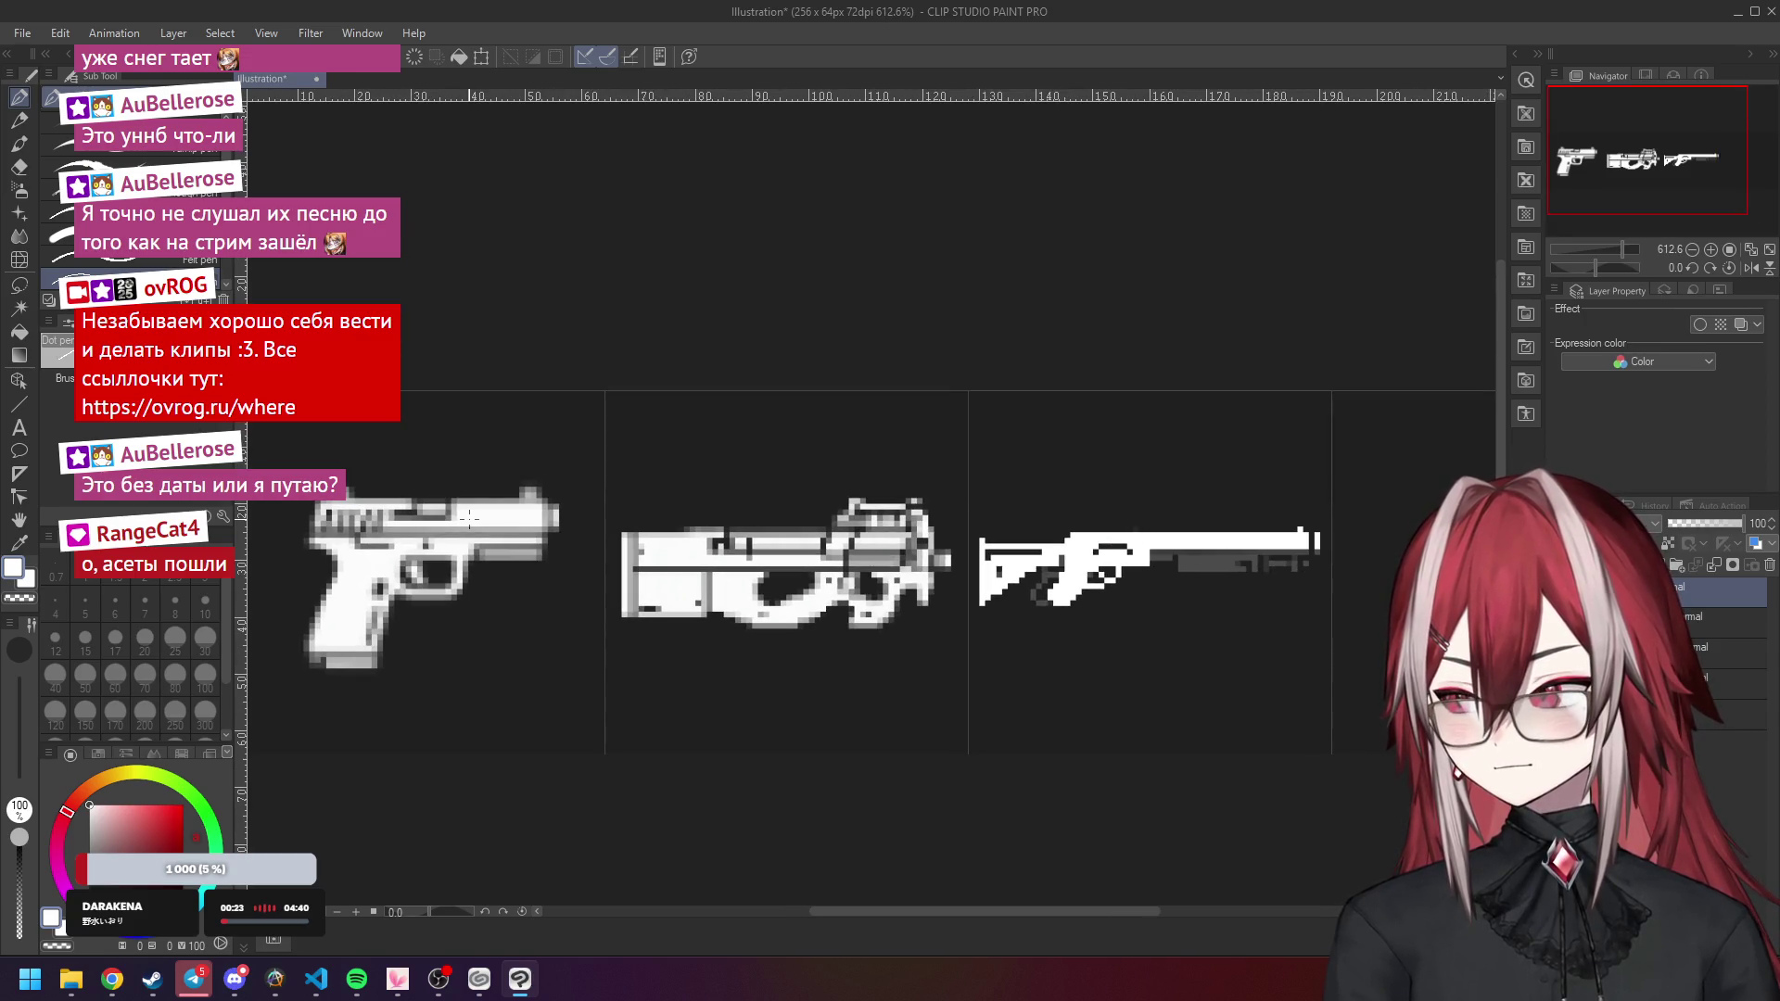
{"action": "scroll", "coordinate": [481, 511], "scroll_direction": "down", "scroll_amount": 6}
{"action": "scroll", "coordinate": [506, 496], "scroll_direction": "up", "scroll_amount": 3}
{"action": "scroll", "coordinate": [503, 496], "scroll_direction": "up", "scroll_amount": 5}
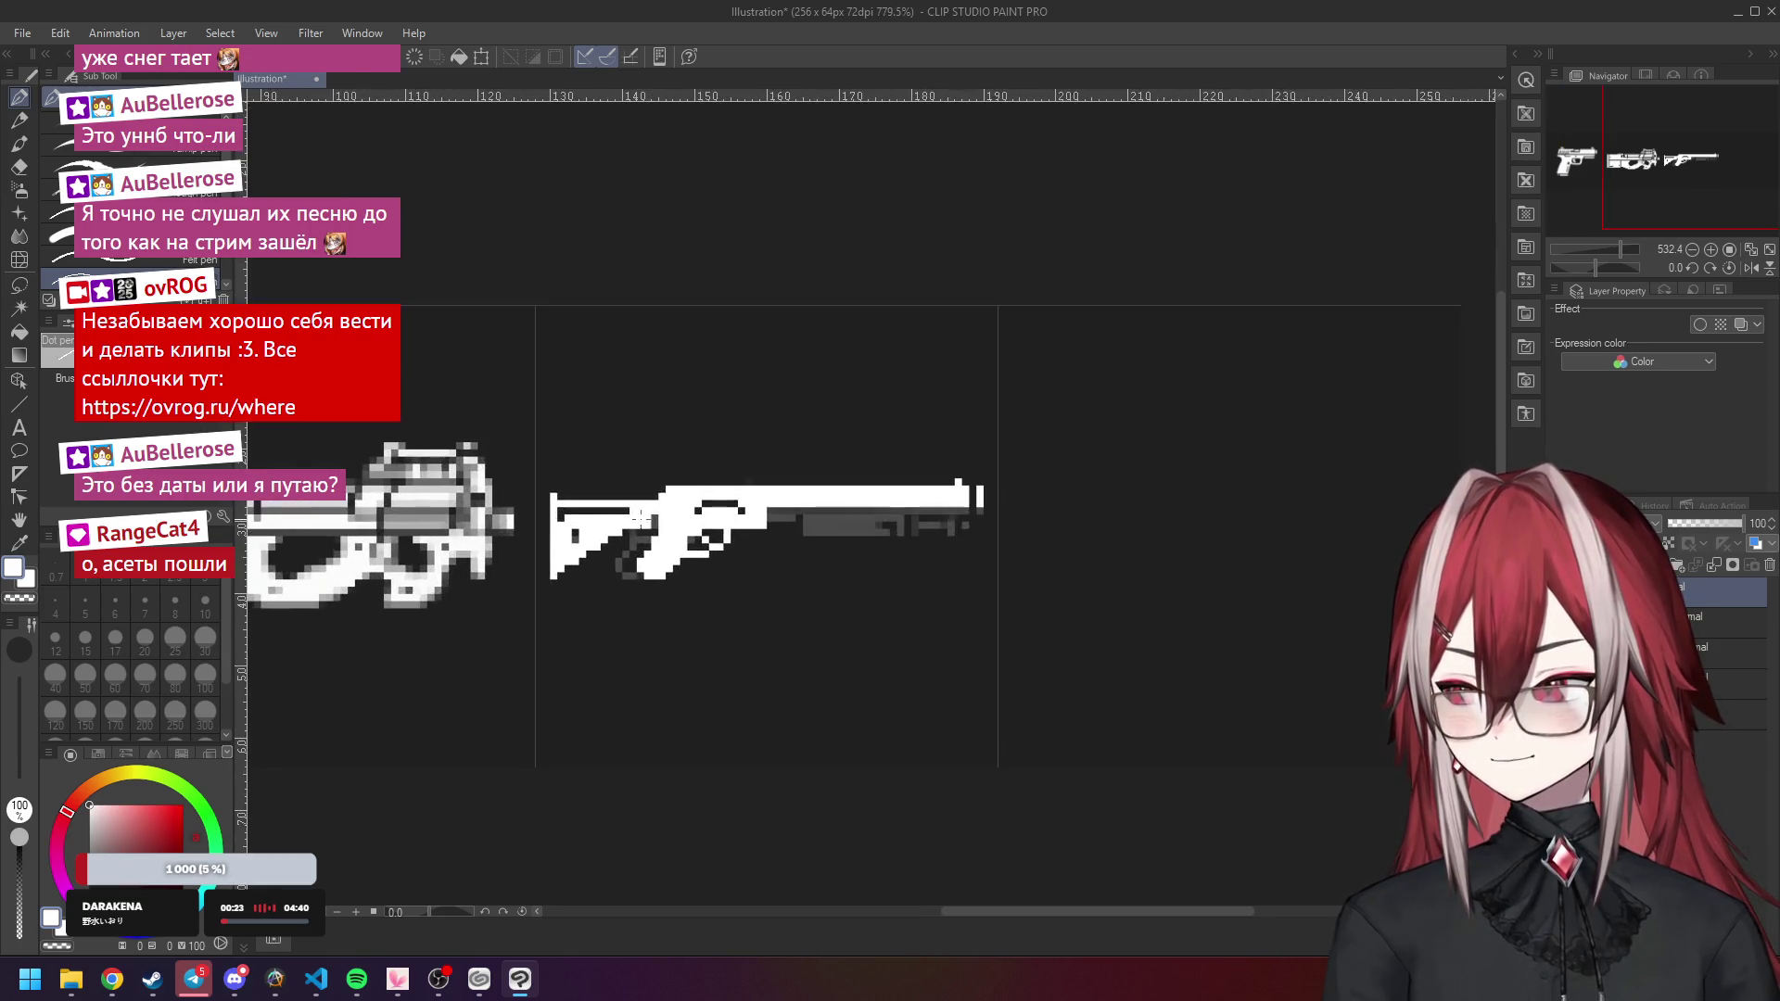
{"action": "scroll", "coordinate": [543, 546], "scroll_direction": "up", "scroll_amount": 2}
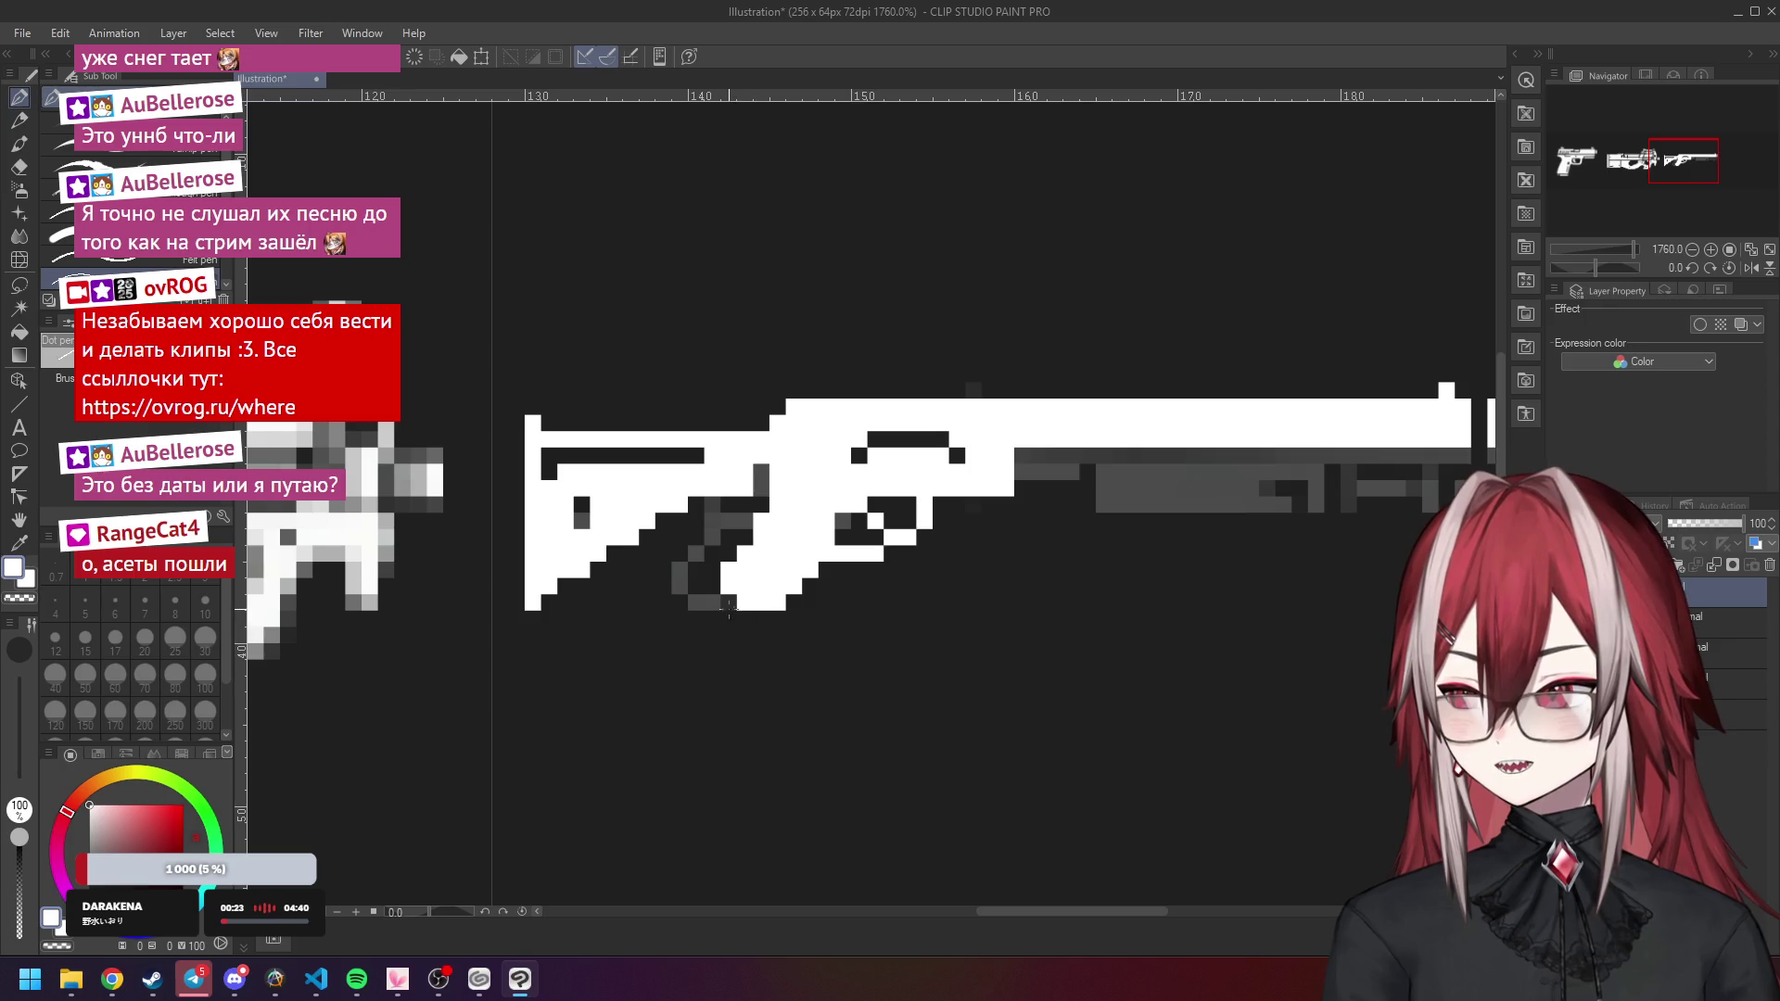
{"action": "key", "text": "ctrl+z"}
Redraw the grip's bottom edge so it extends lower and further left.
{"action": "left_click_drag", "start_coordinate": [741, 619], "coordinate": [760, 618]}
{"action": "left_click", "coordinate": [712, 586]}
{"action": "left_click", "coordinate": [713, 602]}
{"action": "left_click", "coordinate": [724, 617]}
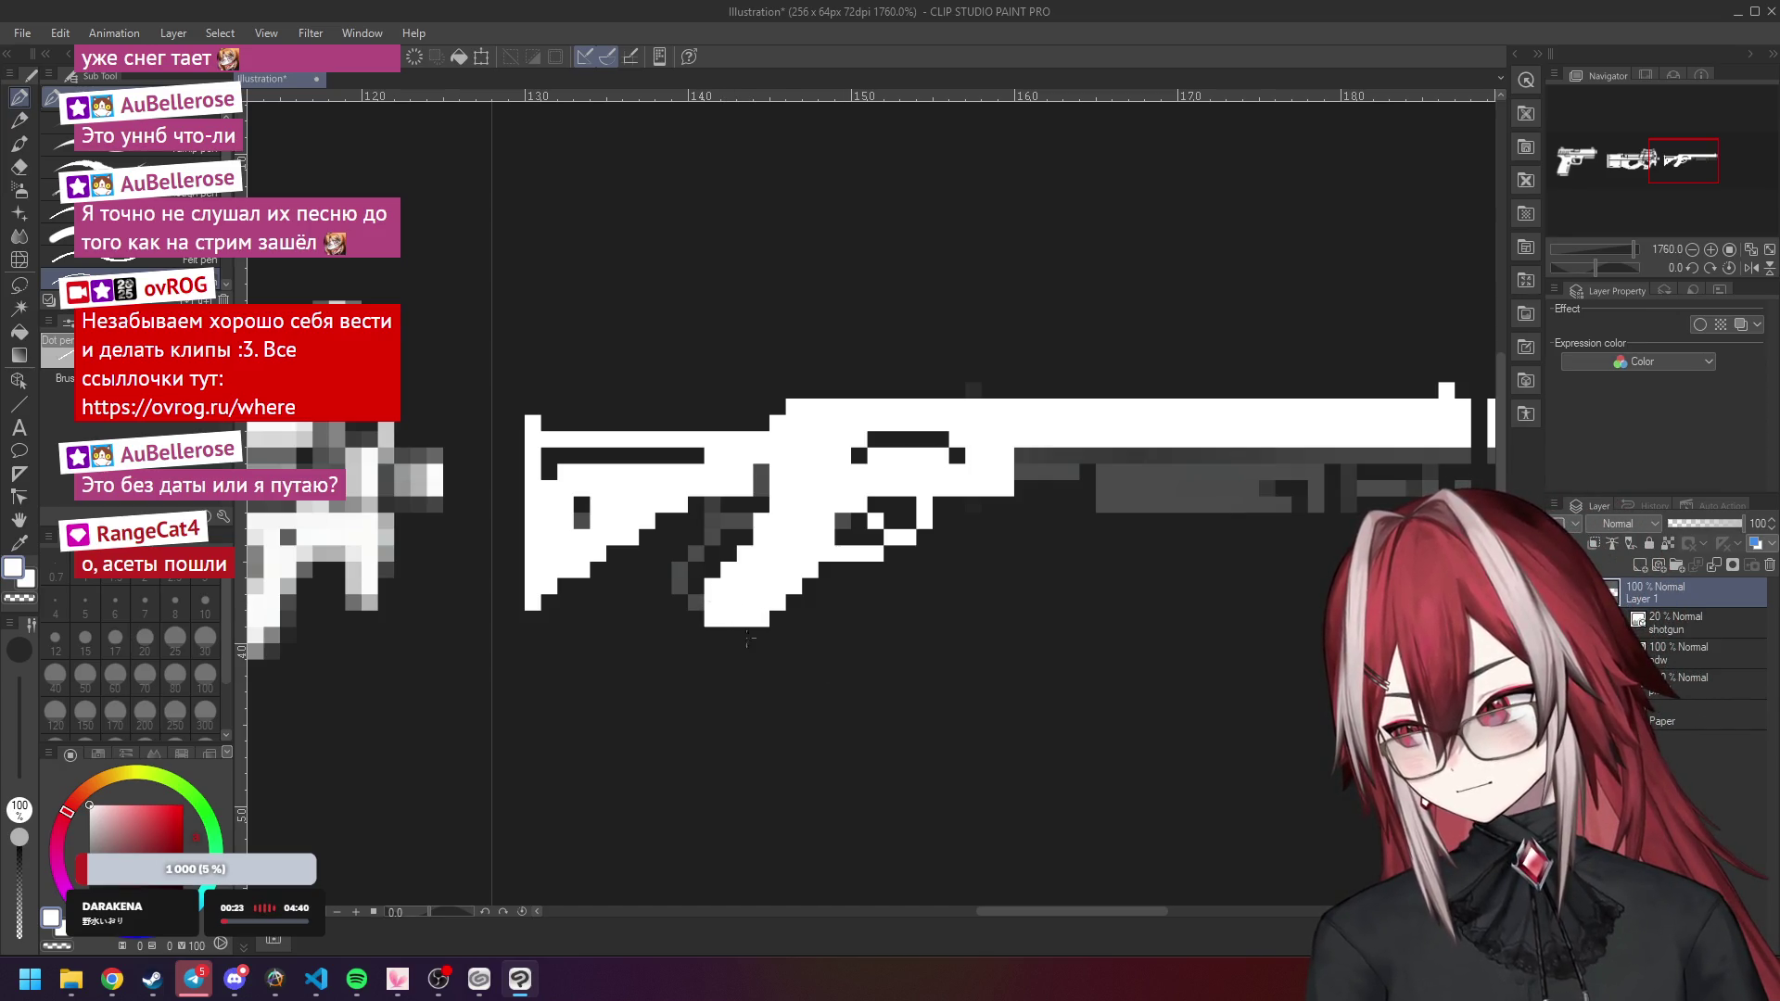
{"action": "scroll", "coordinate": [872, 615], "scroll_direction": "down", "scroll_amount": 5}
{"action": "scroll", "coordinate": [872, 615], "scroll_direction": "down", "scroll_amount": 1}
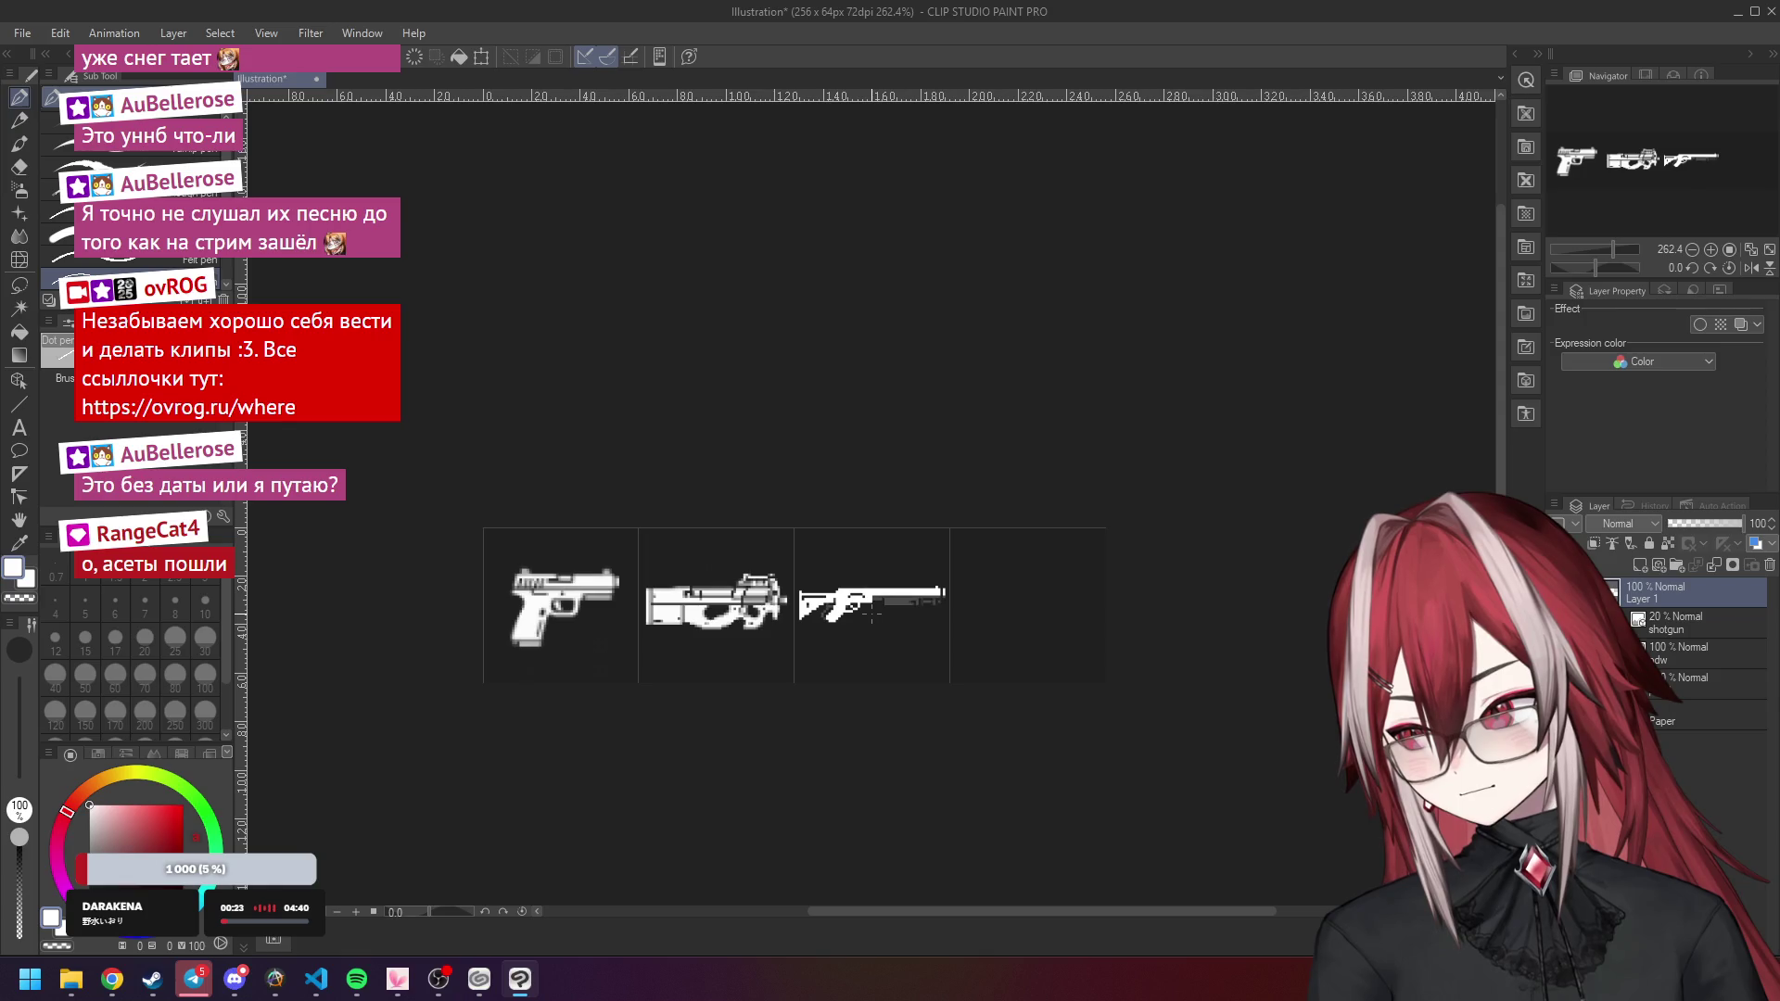
{"action": "scroll", "coordinate": [849, 627], "scroll_direction": "up", "scroll_amount": 3}
{"action": "scroll", "coordinate": [888, 584], "scroll_direction": "down", "scroll_amount": 1}
{"action": "scroll", "coordinate": [887, 584], "scroll_direction": "up", "scroll_amount": 1}
{"action": "scroll", "coordinate": [887, 585], "scroll_direction": "up", "scroll_amount": 2}
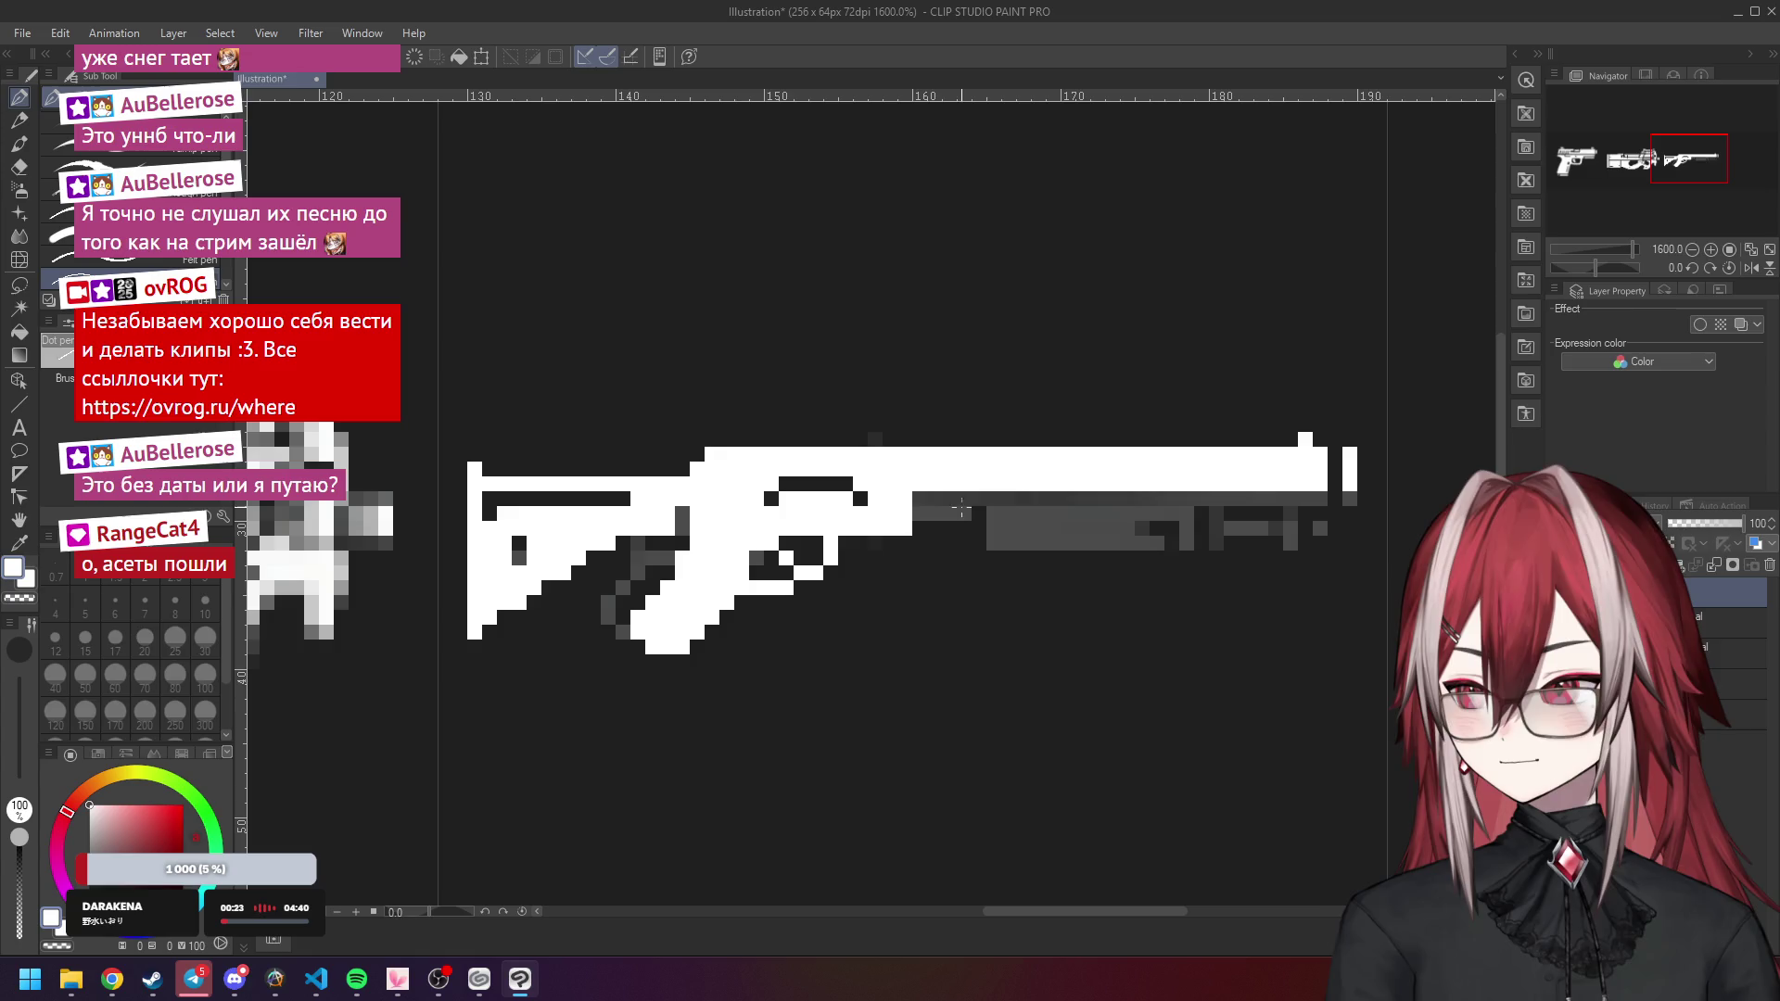
Fill the magazine tube under the barrel white and add dark notches along it to the muzzle.
{"action": "mouse_move", "coordinate": [957, 492]}
{"action": "left_mouse_down"}
{"action": "mouse_move", "coordinate": [969, 530]}
{"action": "mouse_move", "coordinate": [1212, 529]}
{"action": "mouse_move", "coordinate": [1219, 501]}
{"action": "mouse_move", "coordinate": [1004, 499]}
{"action": "mouse_move", "coordinate": [974, 516]}
{"action": "mouse_move", "coordinate": [1200, 510]}
{"action": "left_mouse_up"}
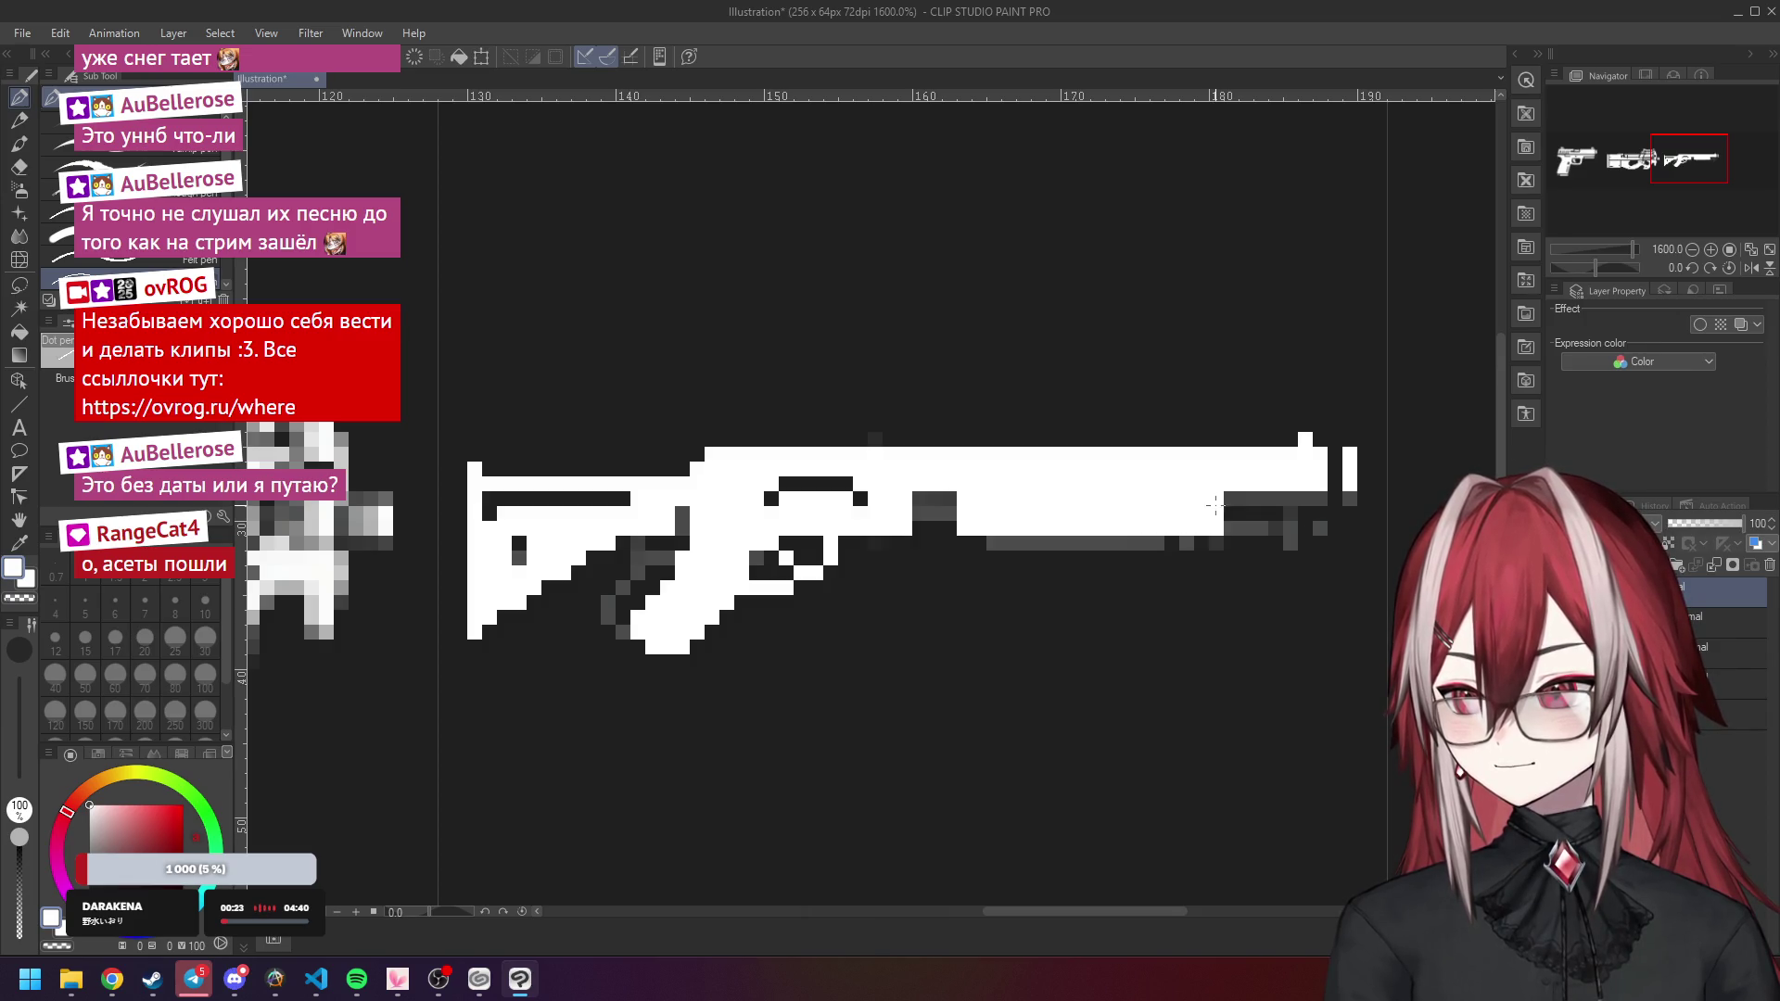
{"action": "left_click", "coordinate": [988, 525]}
{"action": "left_click", "coordinate": [1040, 527]}
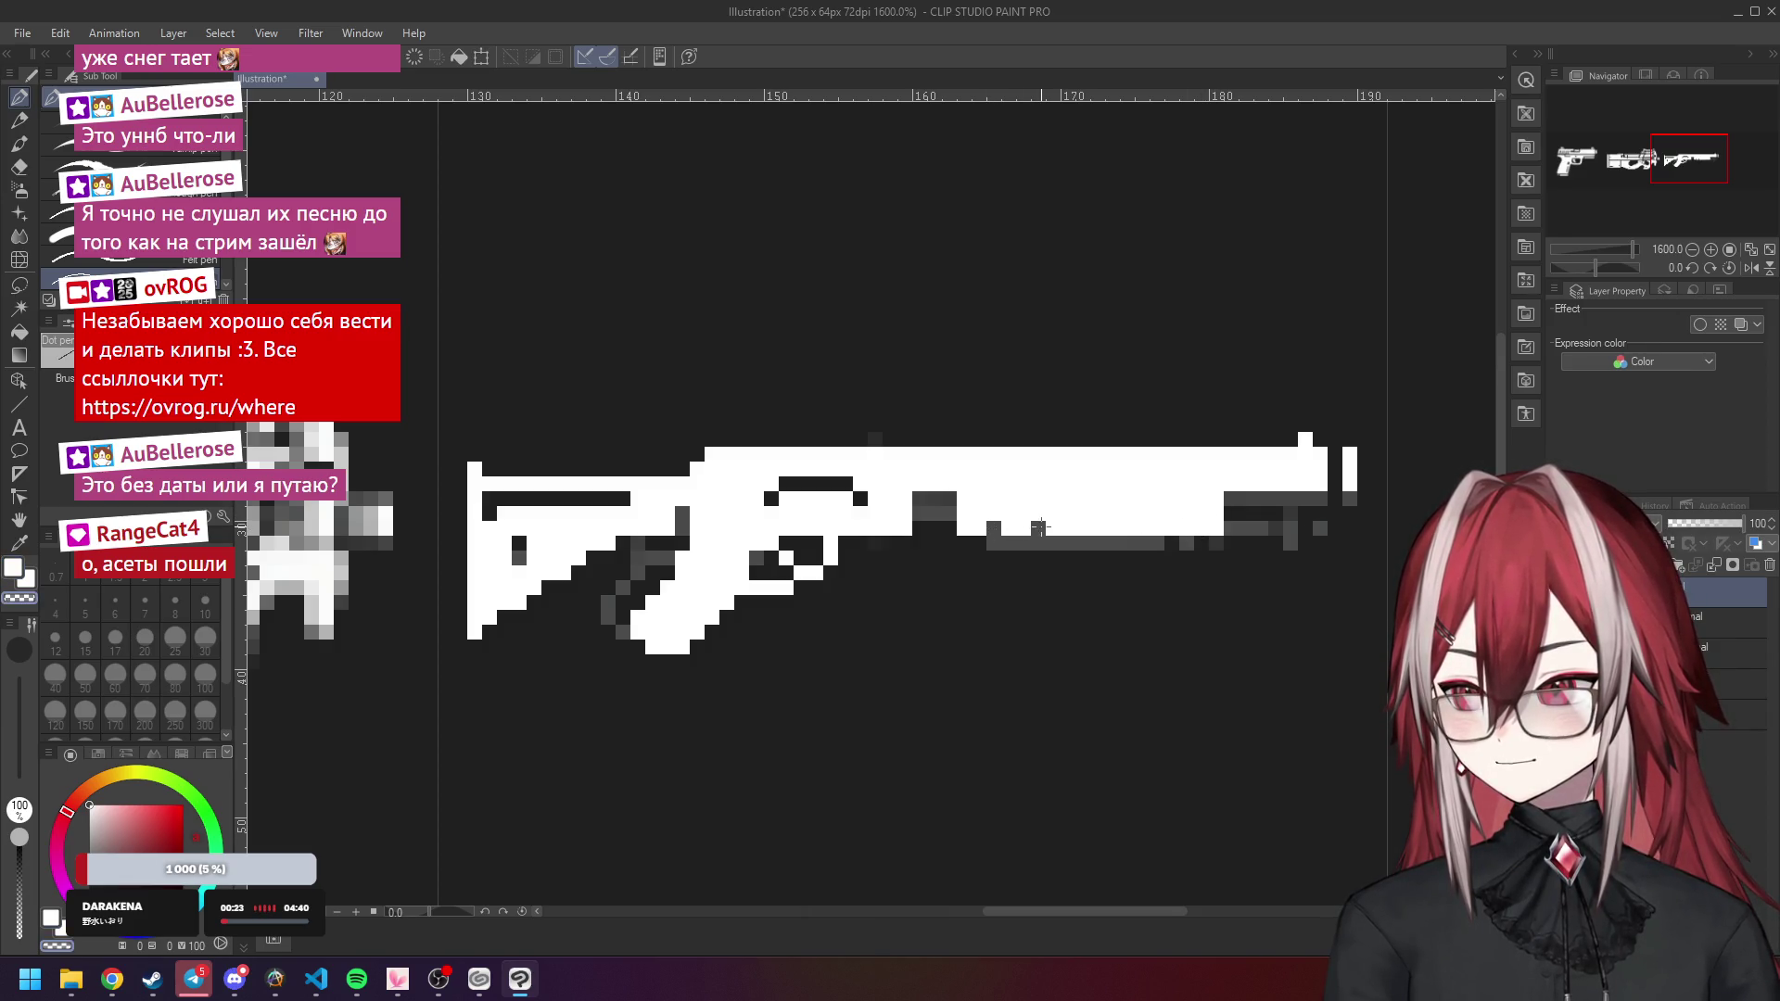
{"action": "left_click", "coordinate": [1127, 528]}
{"action": "left_click", "coordinate": [1186, 528]}
{"action": "left_click", "coordinate": [1172, 532]}
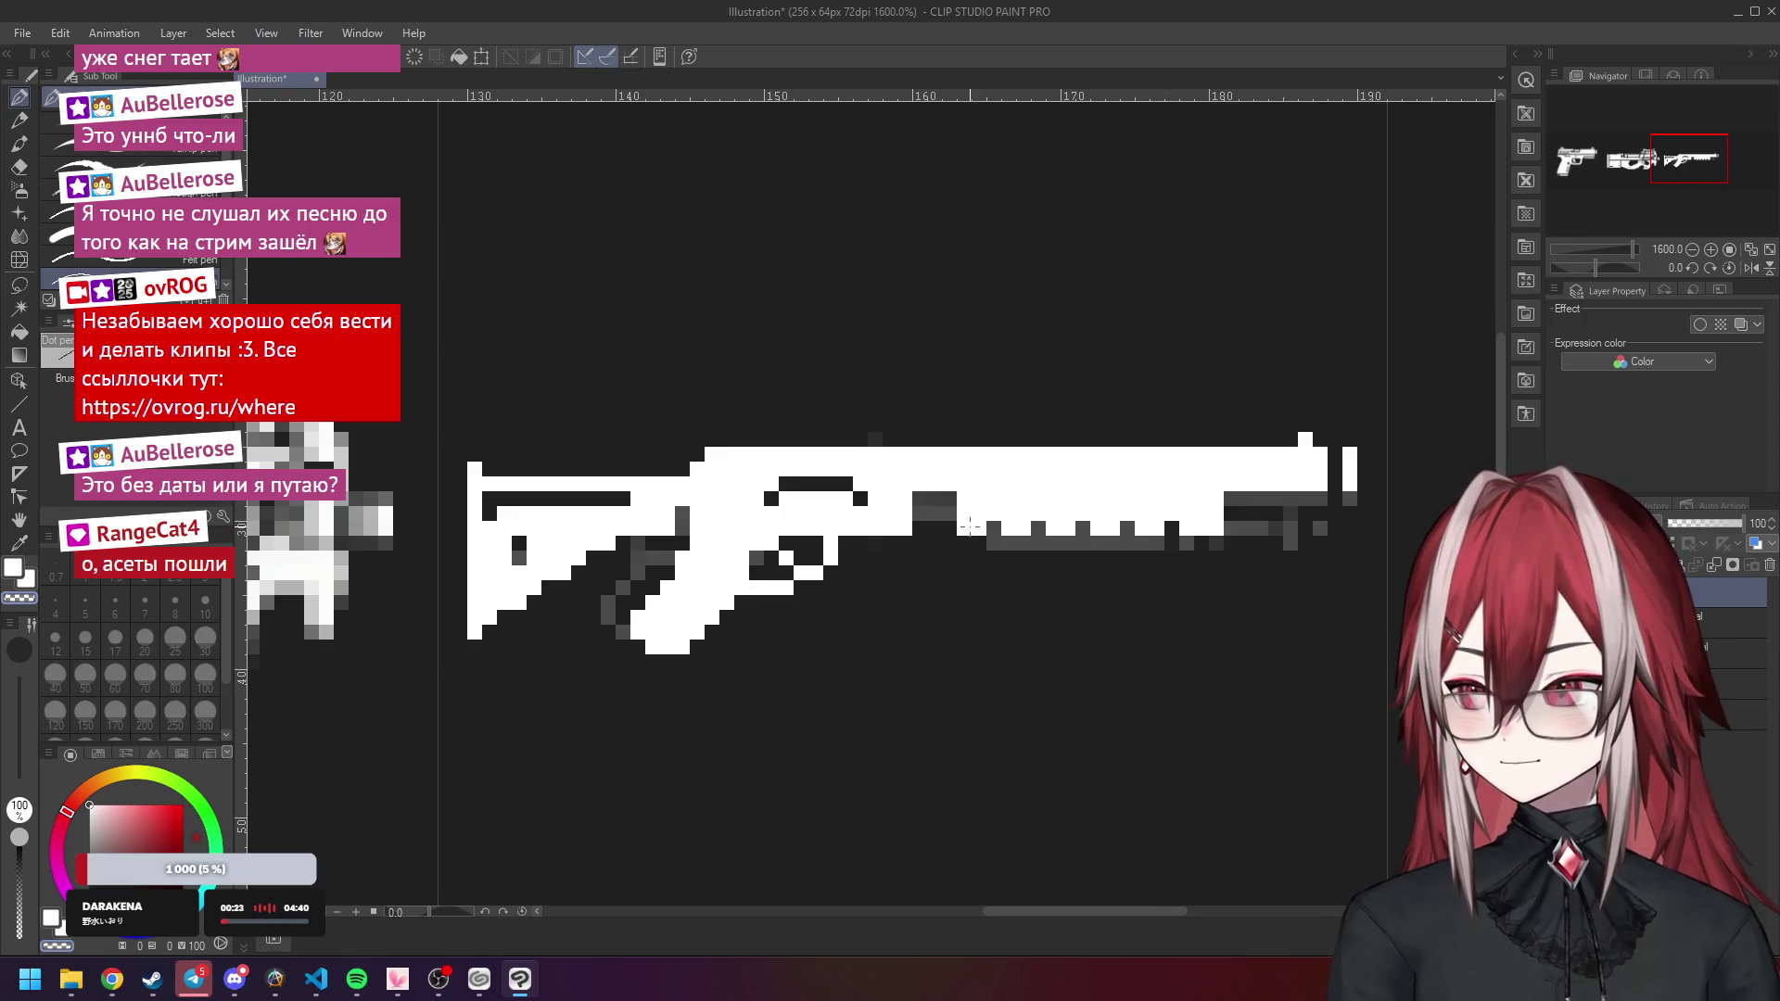
{"action": "left_click", "coordinate": [1202, 521]}
{"action": "scroll", "coordinate": [1188, 570], "scroll_direction": "down", "scroll_amount": 3}
{"action": "scroll", "coordinate": [1031, 498], "scroll_direction": "up", "scroll_amount": 3}
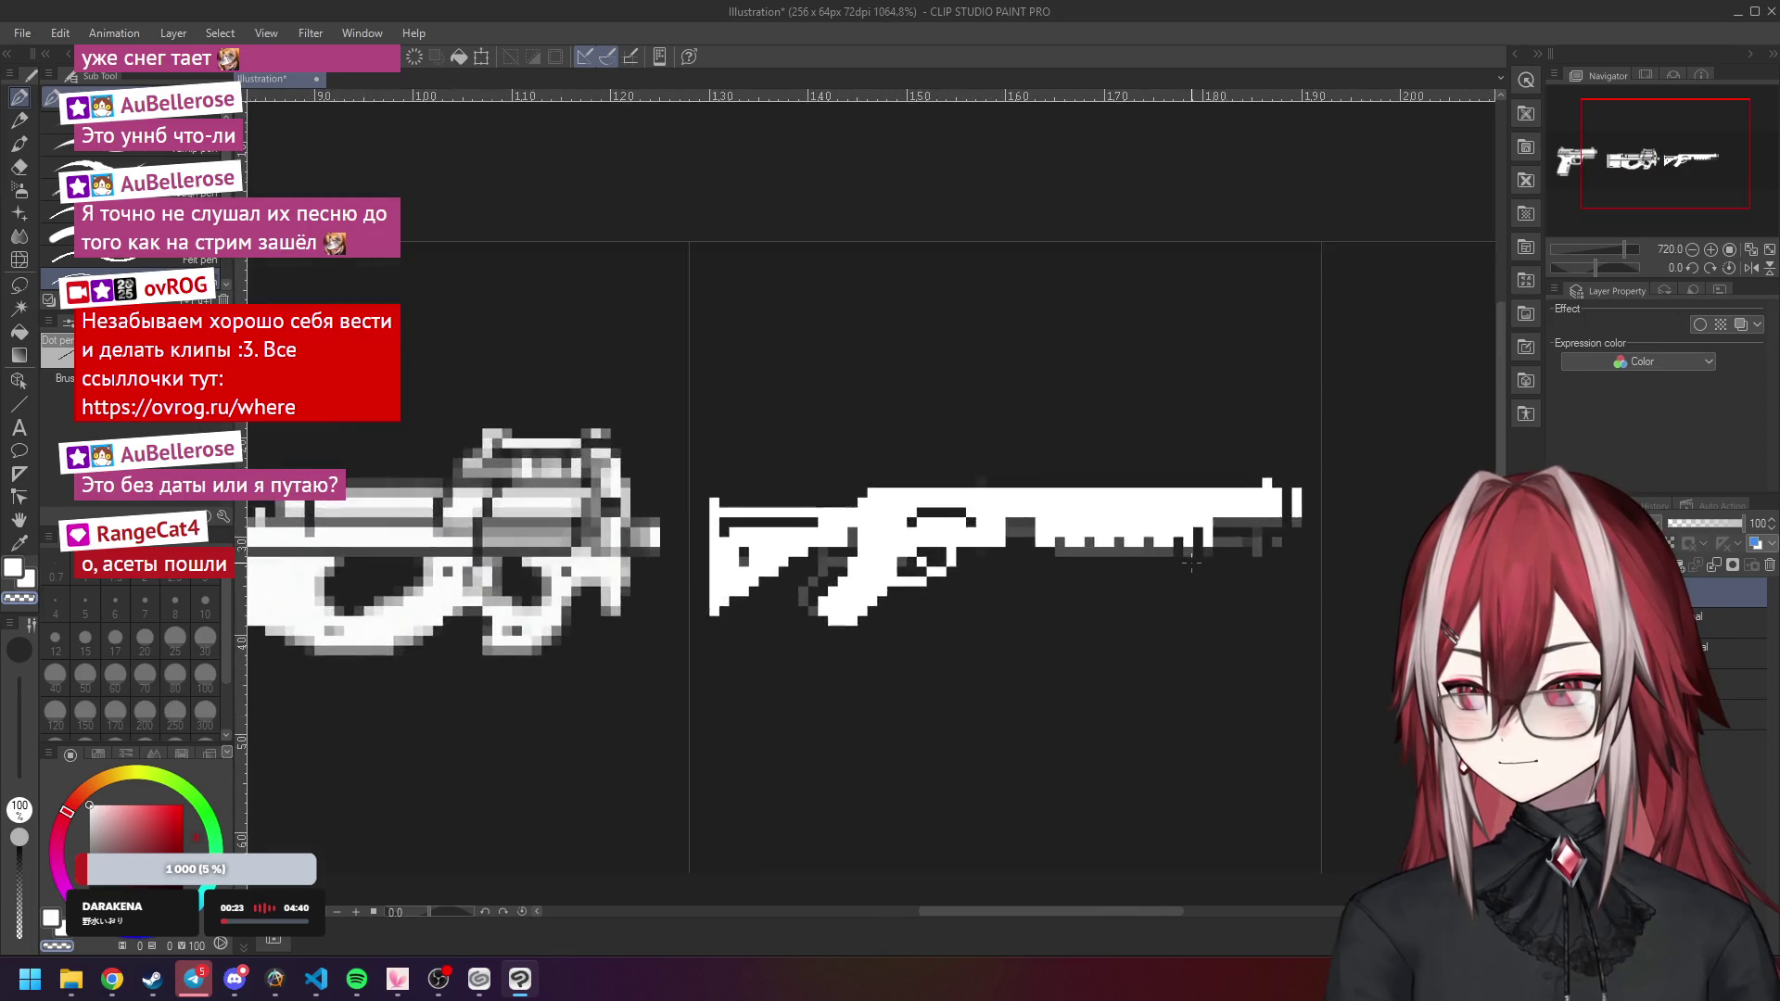
Shade the barrel's upper edge grey, check it against the sketch, and repaint the muzzle end white.
{"action": "left_click", "coordinate": [980, 496]}
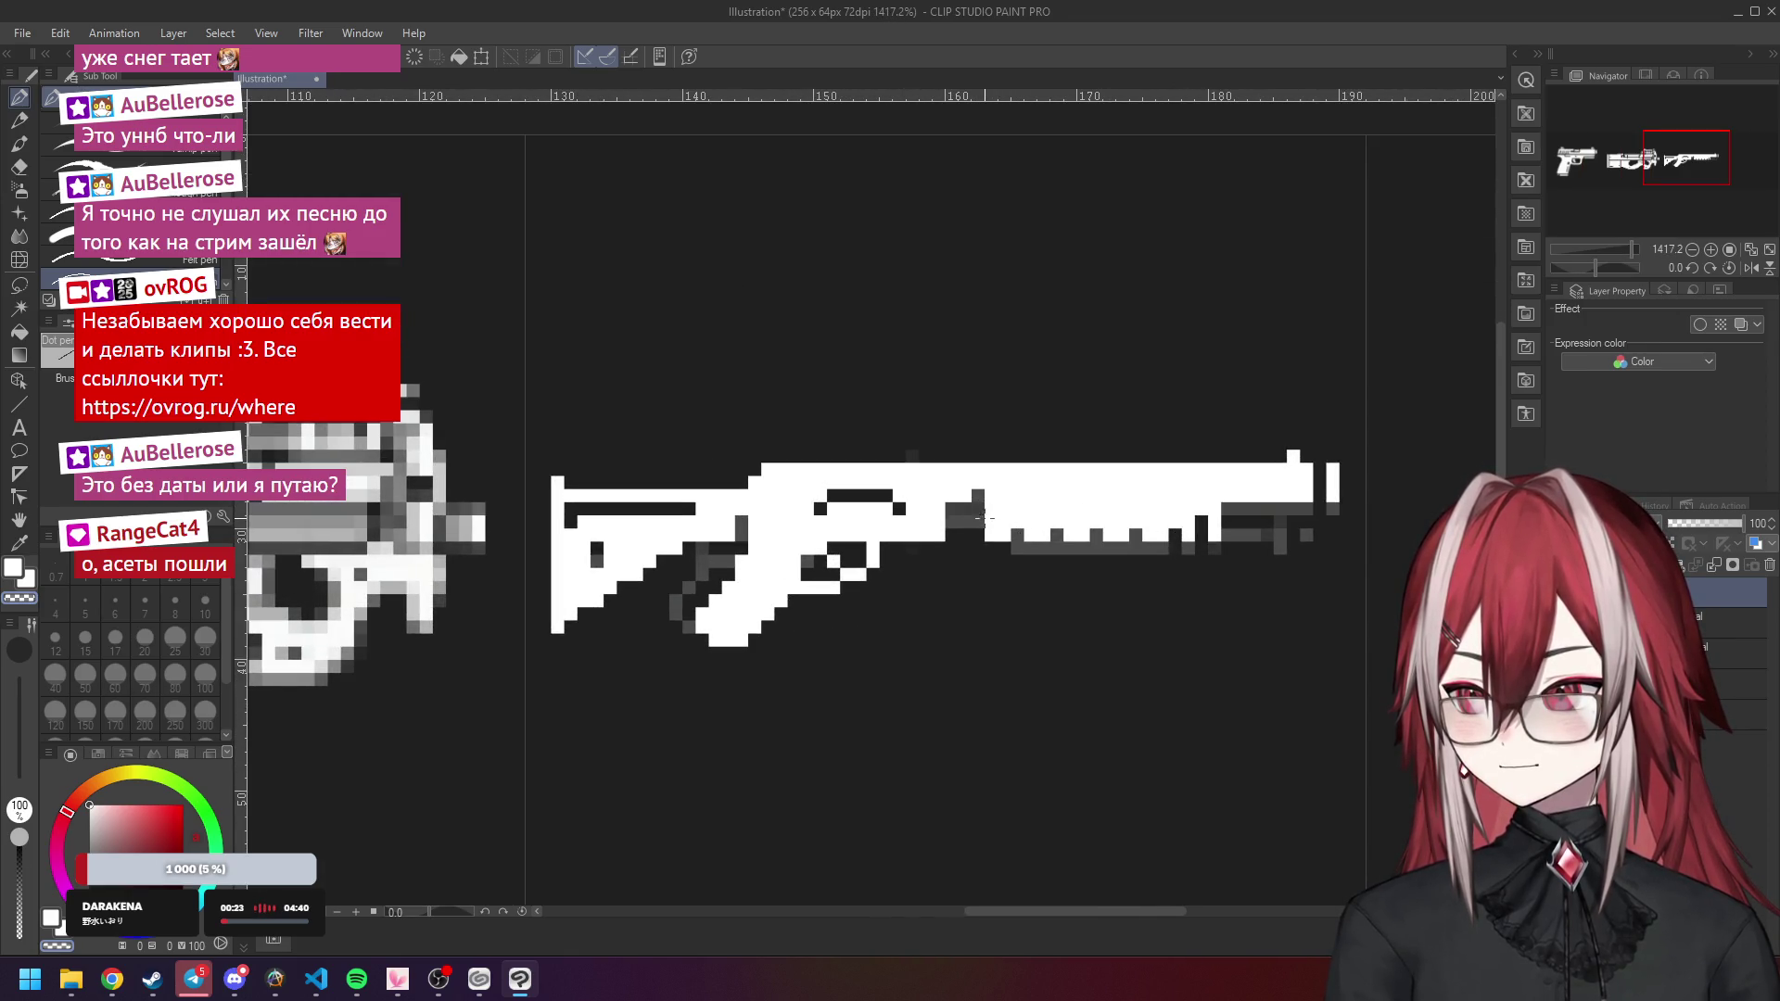
{"action": "left_click_drag", "start_coordinate": [955, 517], "coordinate": [979, 520]}
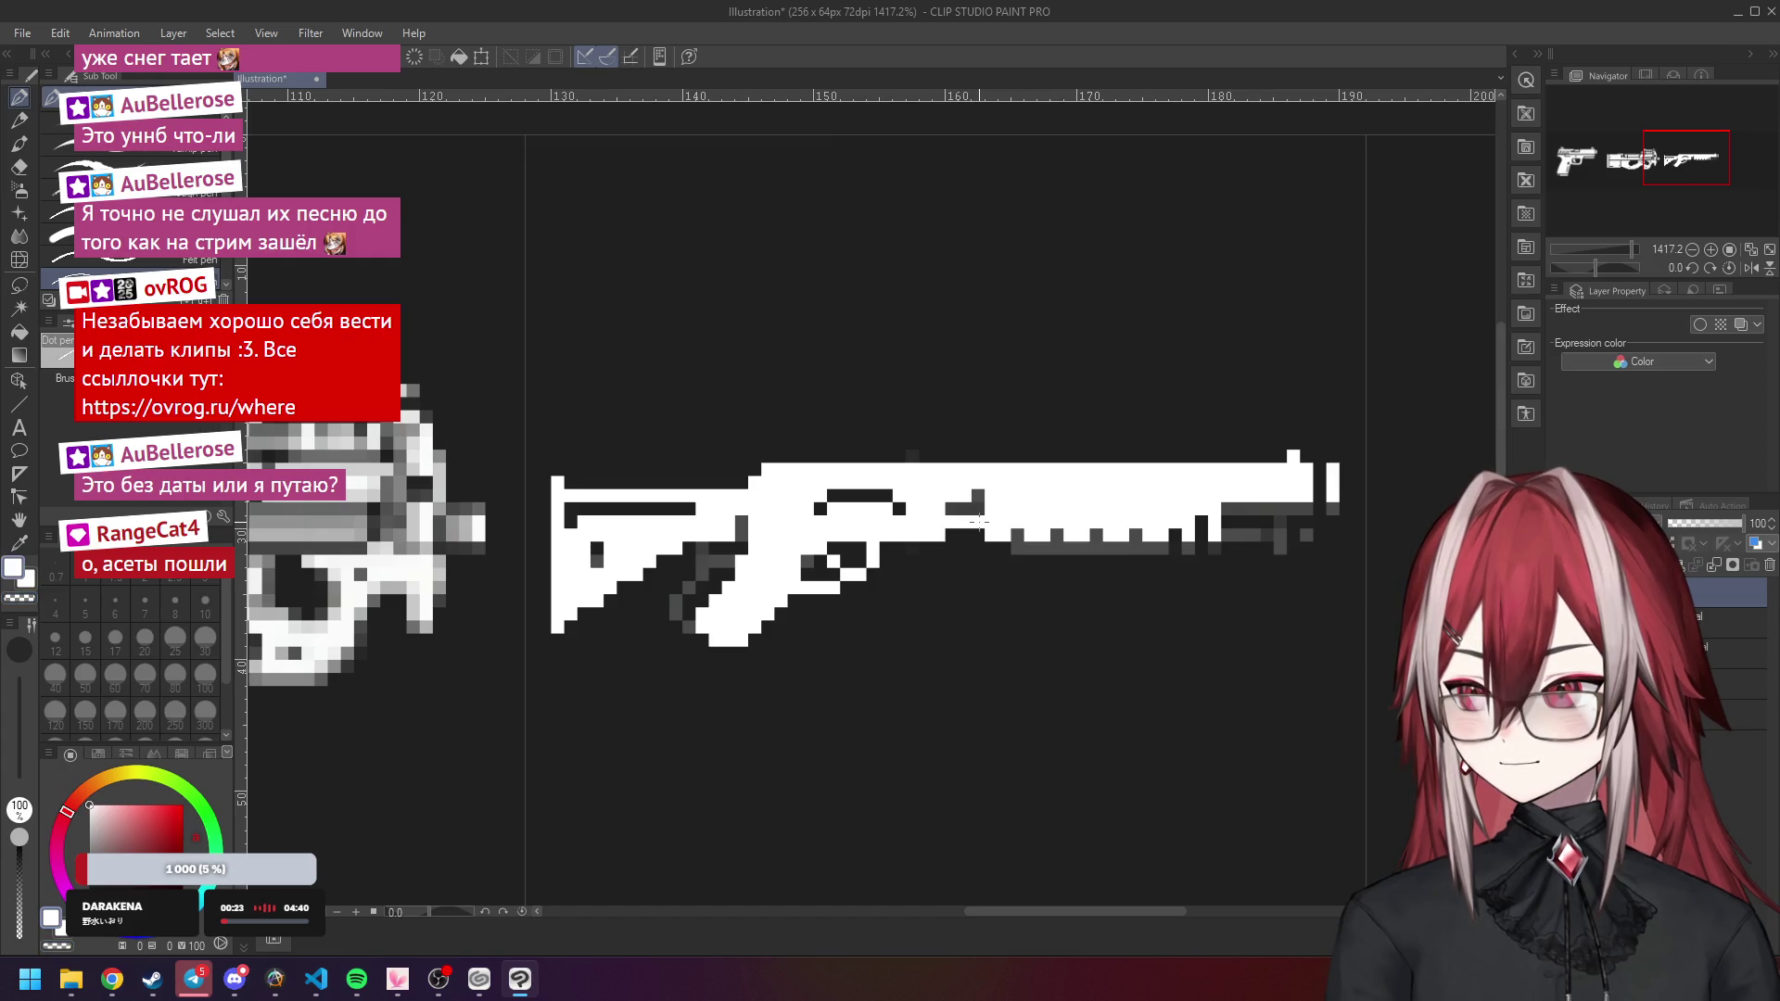
{"action": "left_click_drag", "start_coordinate": [1224, 522], "coordinate": [1289, 522]}
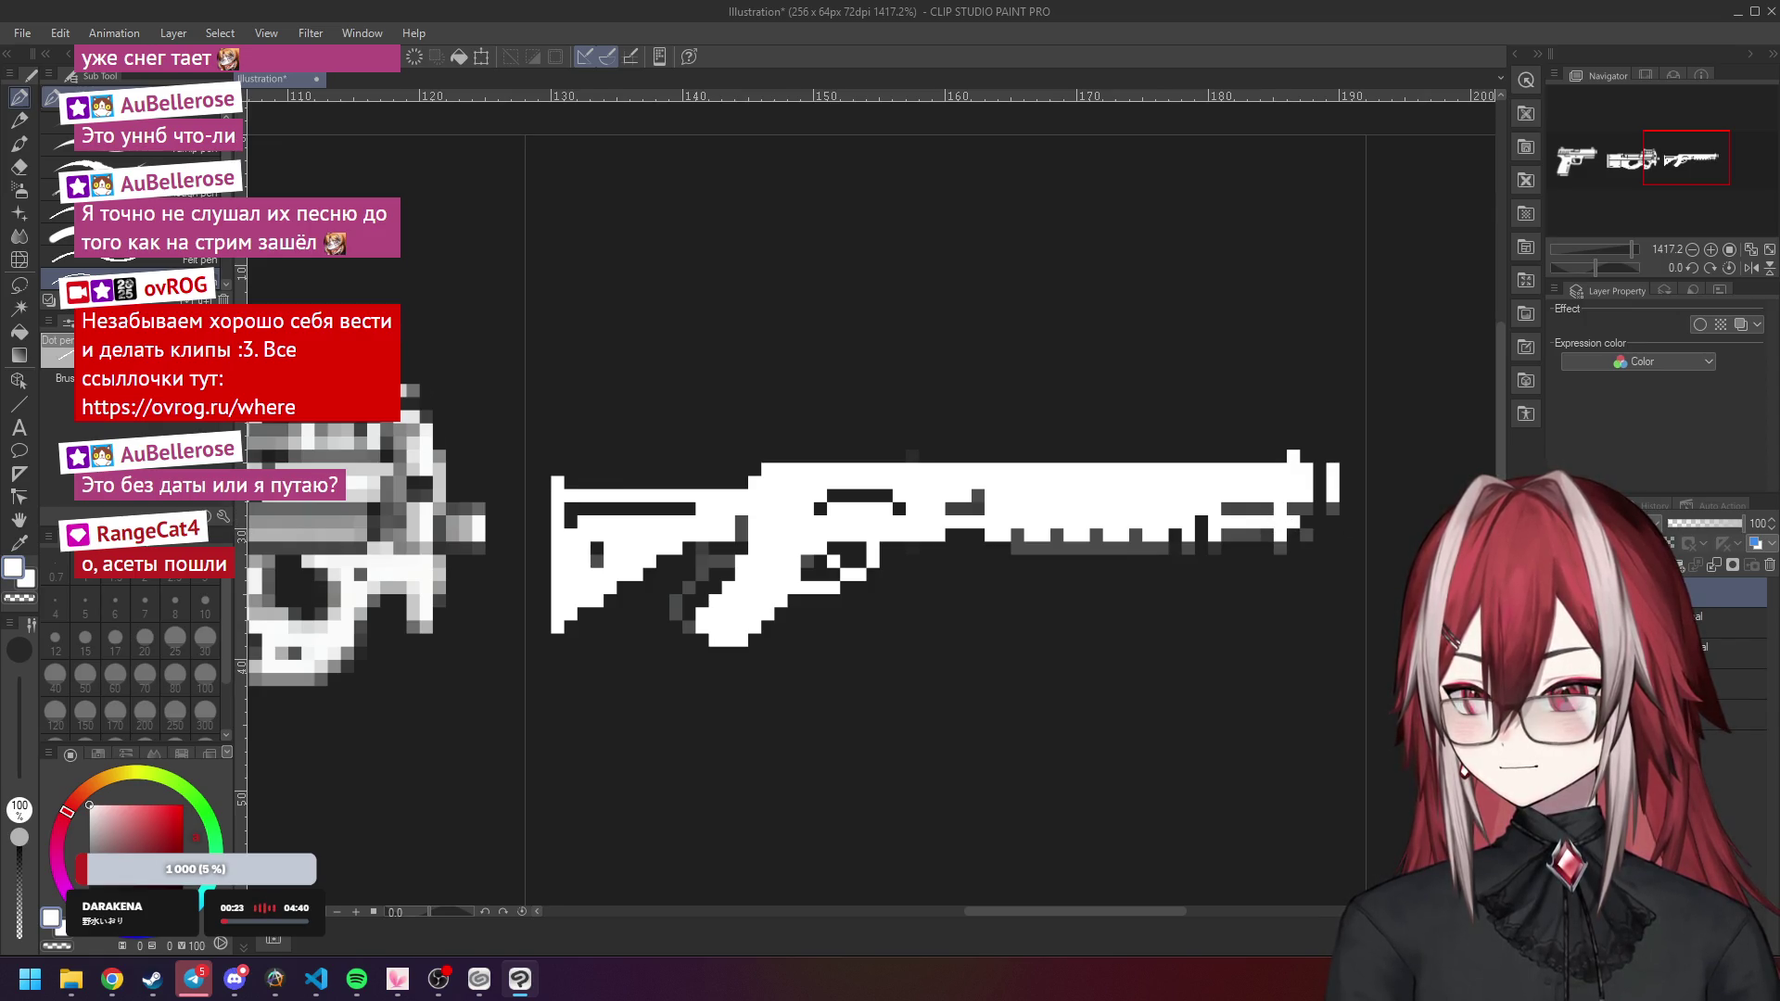
{"action": "left_click", "coordinate": [1562, 595]}
{"action": "left_click", "coordinate": [1561, 595]}
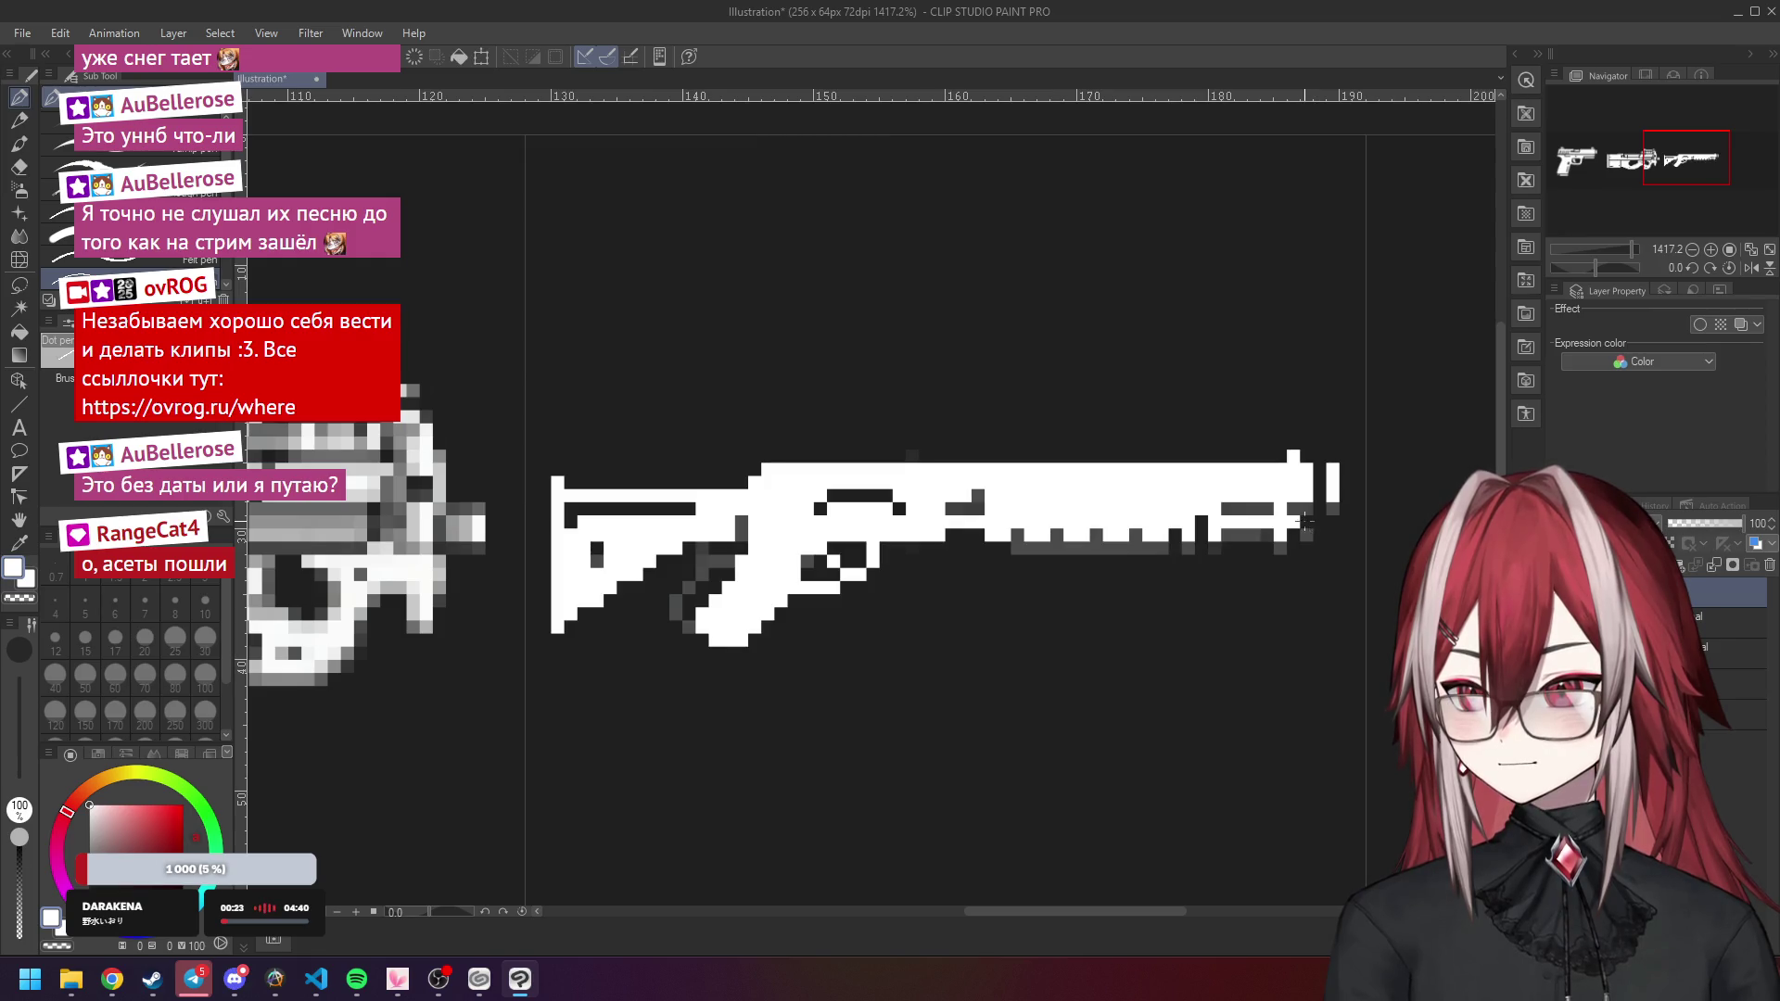
{"action": "left_click_drag", "start_coordinate": [1274, 516], "coordinate": [1222, 508]}
{"action": "scroll", "coordinate": [1349, 554], "scroll_direction": "down", "scroll_amount": 5}
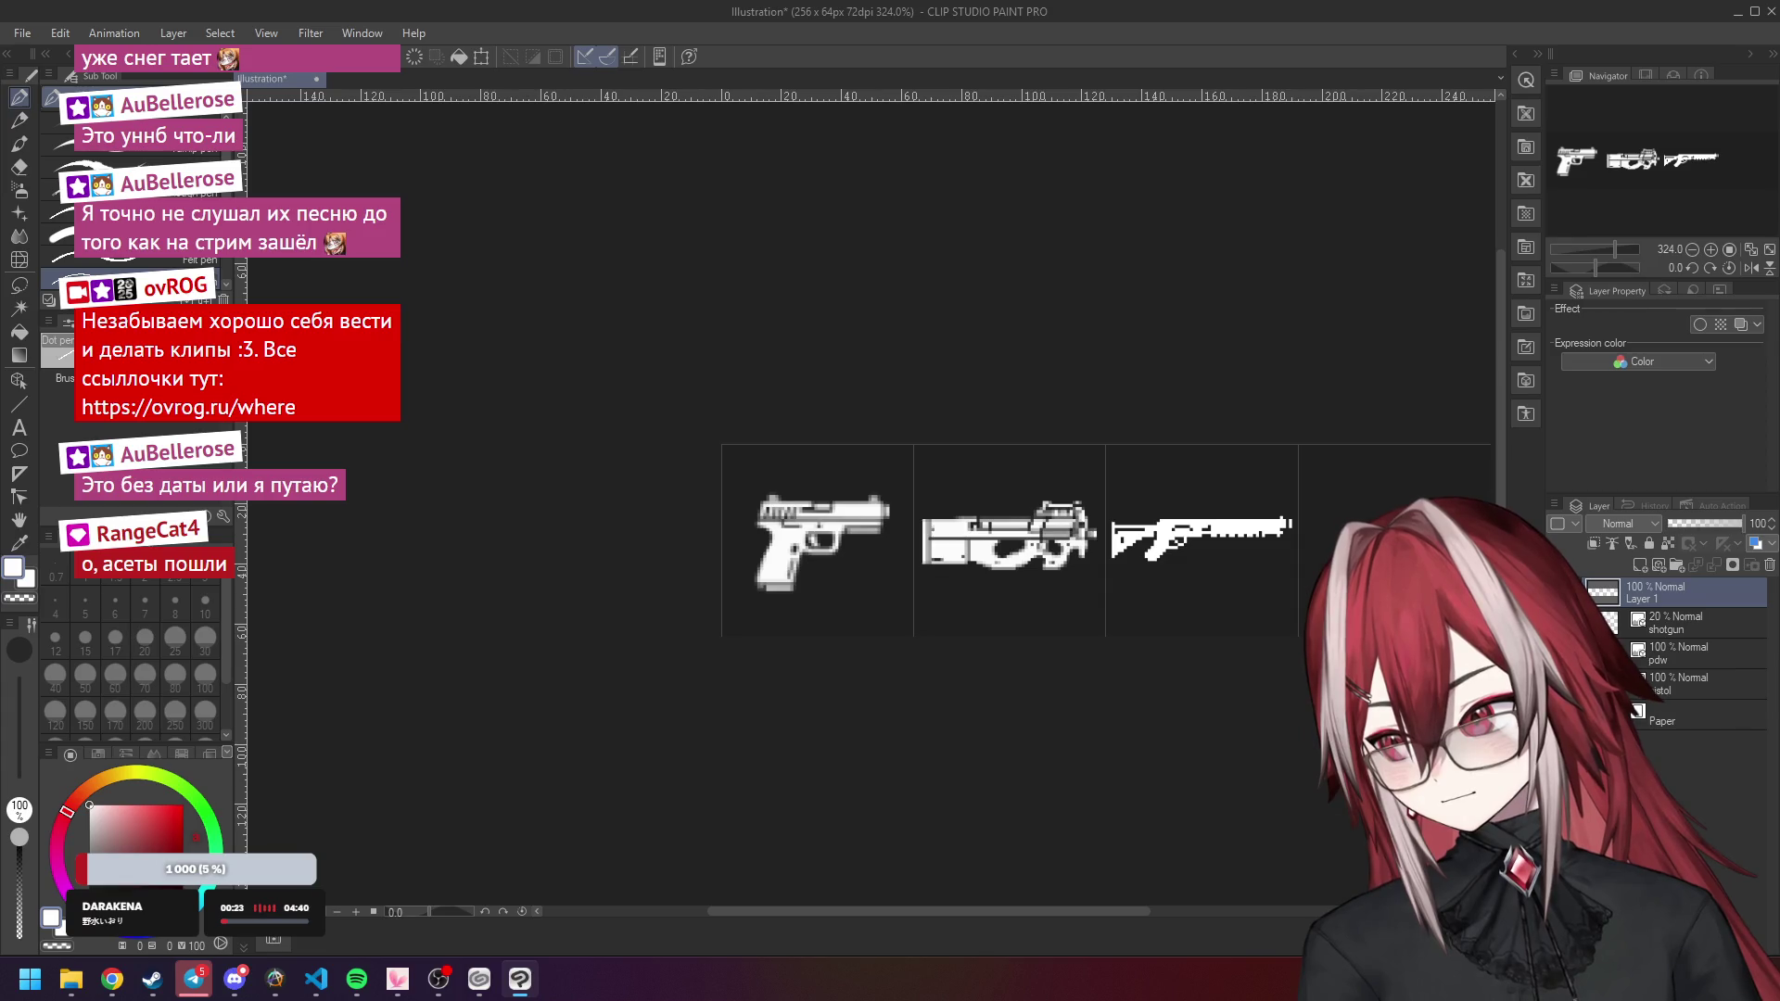
Add a white pixel on the shotgun's top edge and view the sprite sheet at actual size.
{"action": "scroll", "coordinate": [1111, 498], "scroll_direction": "up", "scroll_amount": 6}
{"action": "left_click", "coordinate": [1104, 497]}
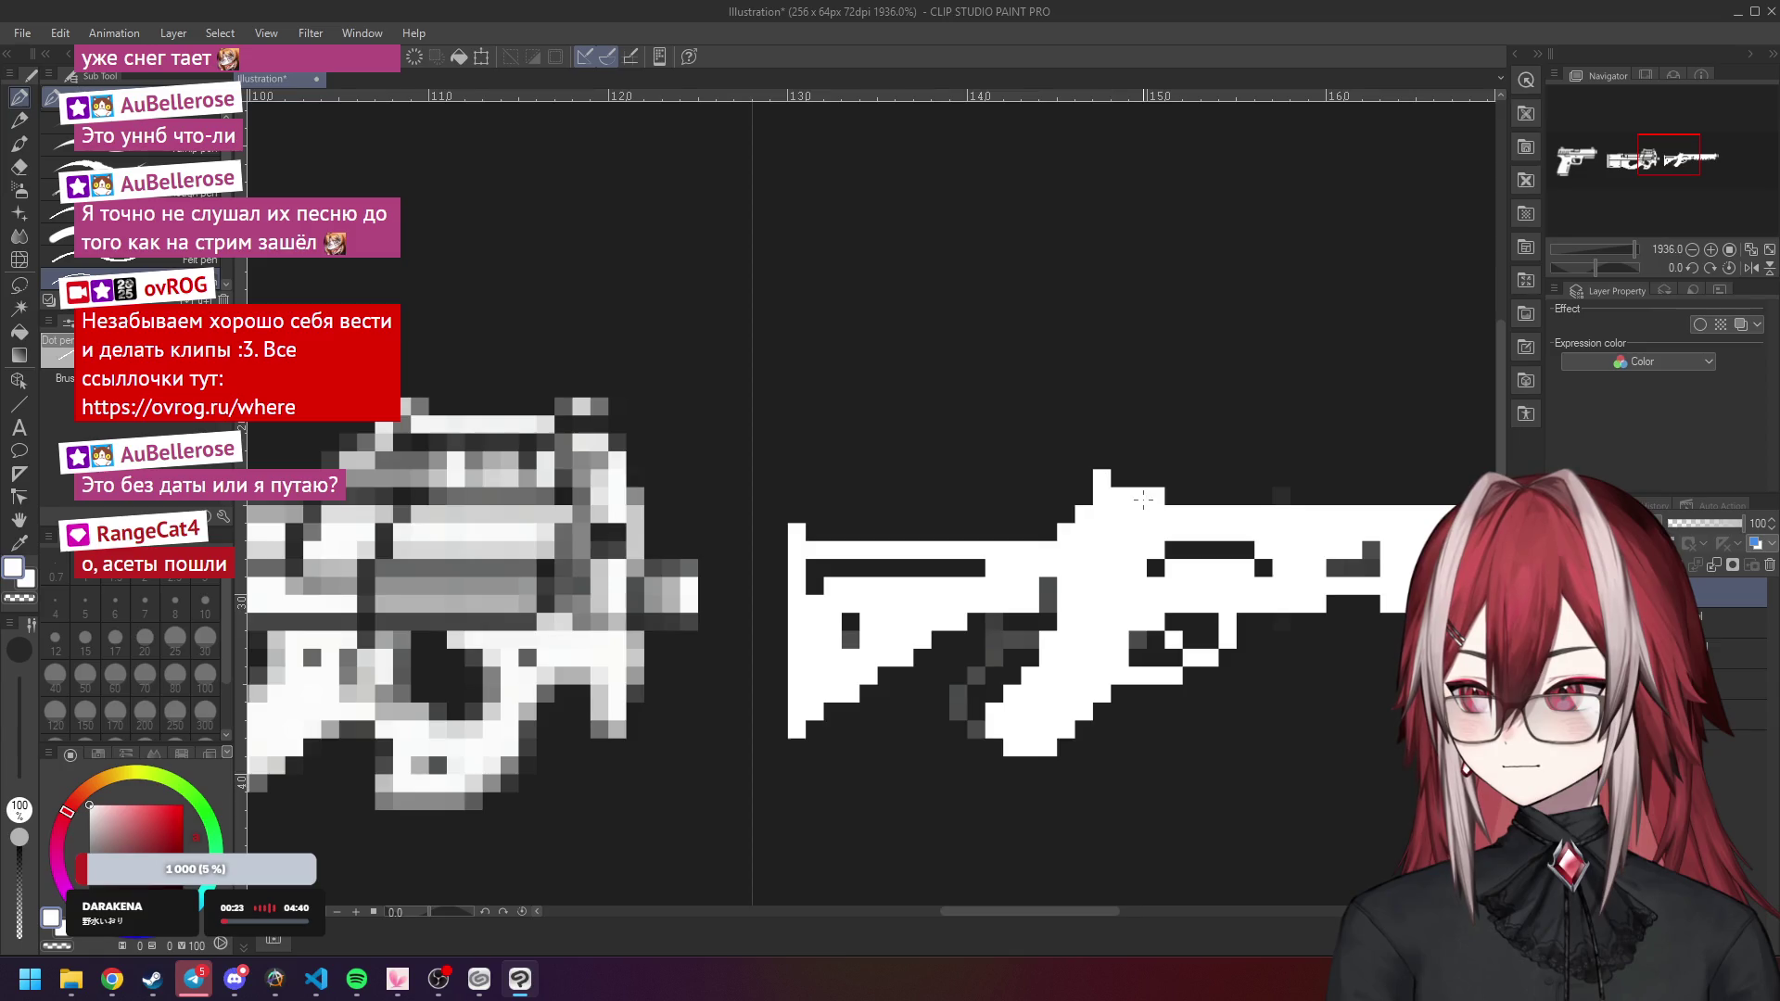
{"action": "scroll", "coordinate": [1321, 501], "scroll_direction": "down", "scroll_amount": 4}
{"action": "scroll", "coordinate": [1321, 501], "scroll_direction": "up", "scroll_amount": 1}
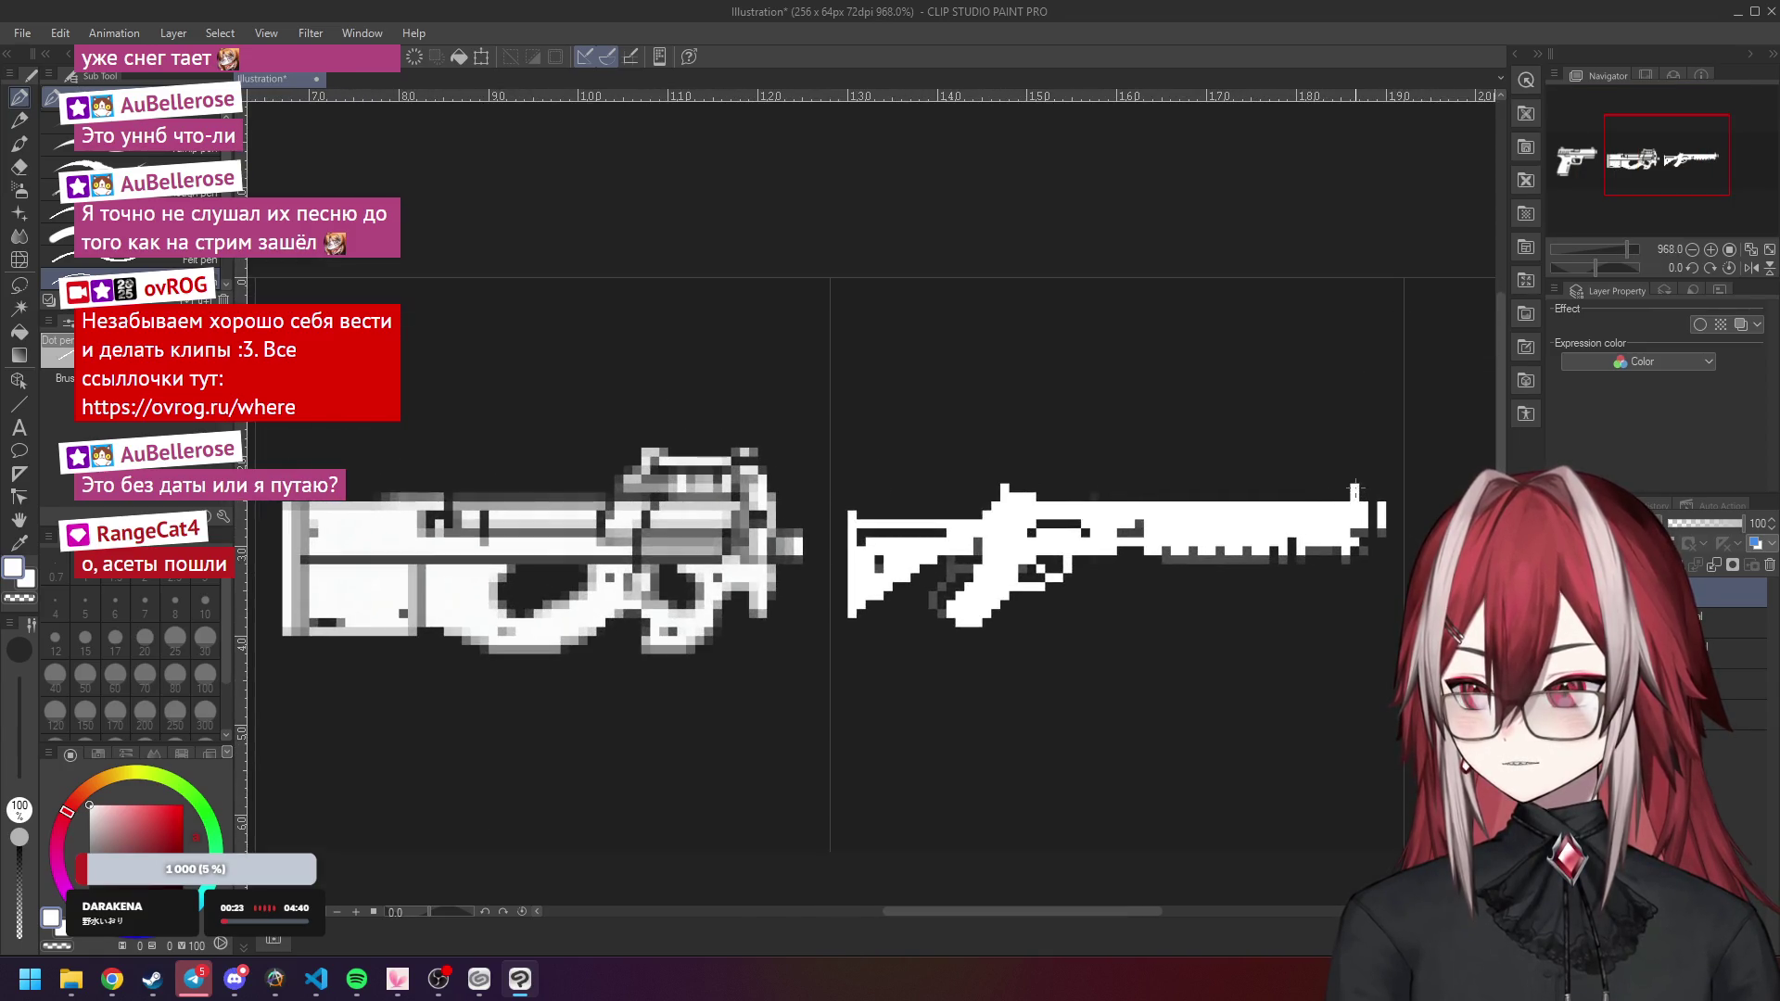
{"action": "scroll", "coordinate": [1356, 490], "scroll_direction": "down", "scroll_amount": 4}
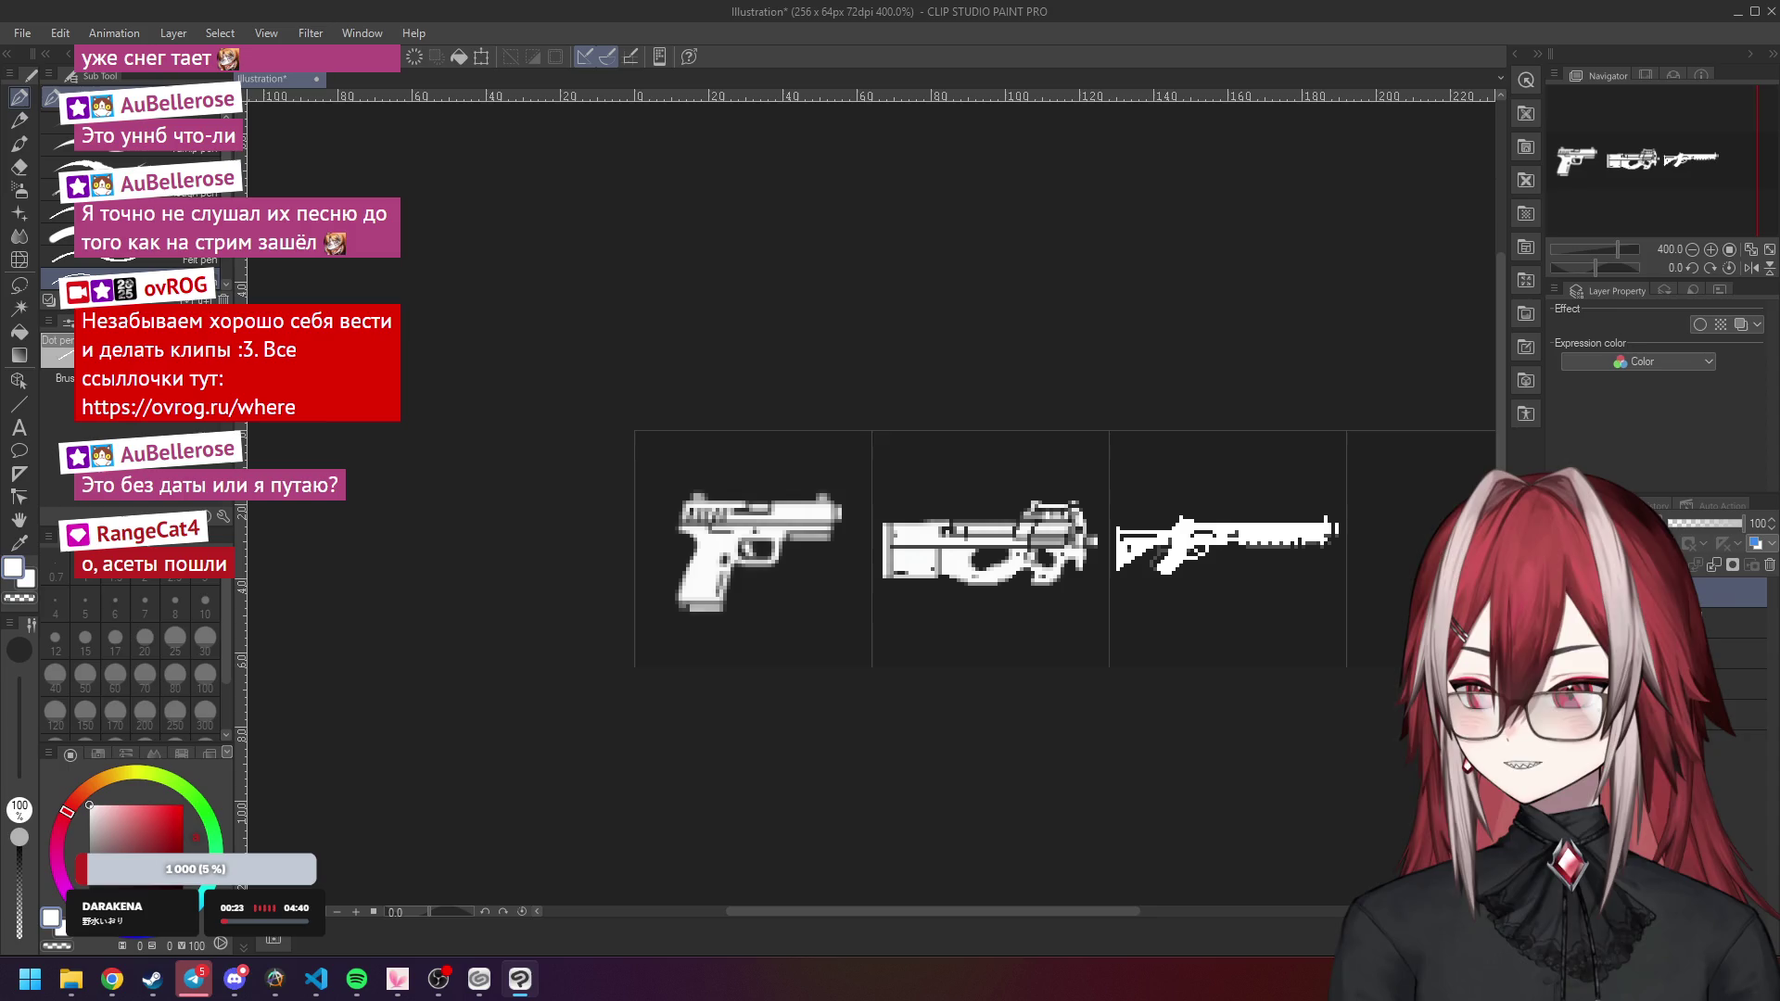
{"action": "scroll", "coordinate": [1190, 533], "scroll_direction": "down", "scroll_amount": 5}
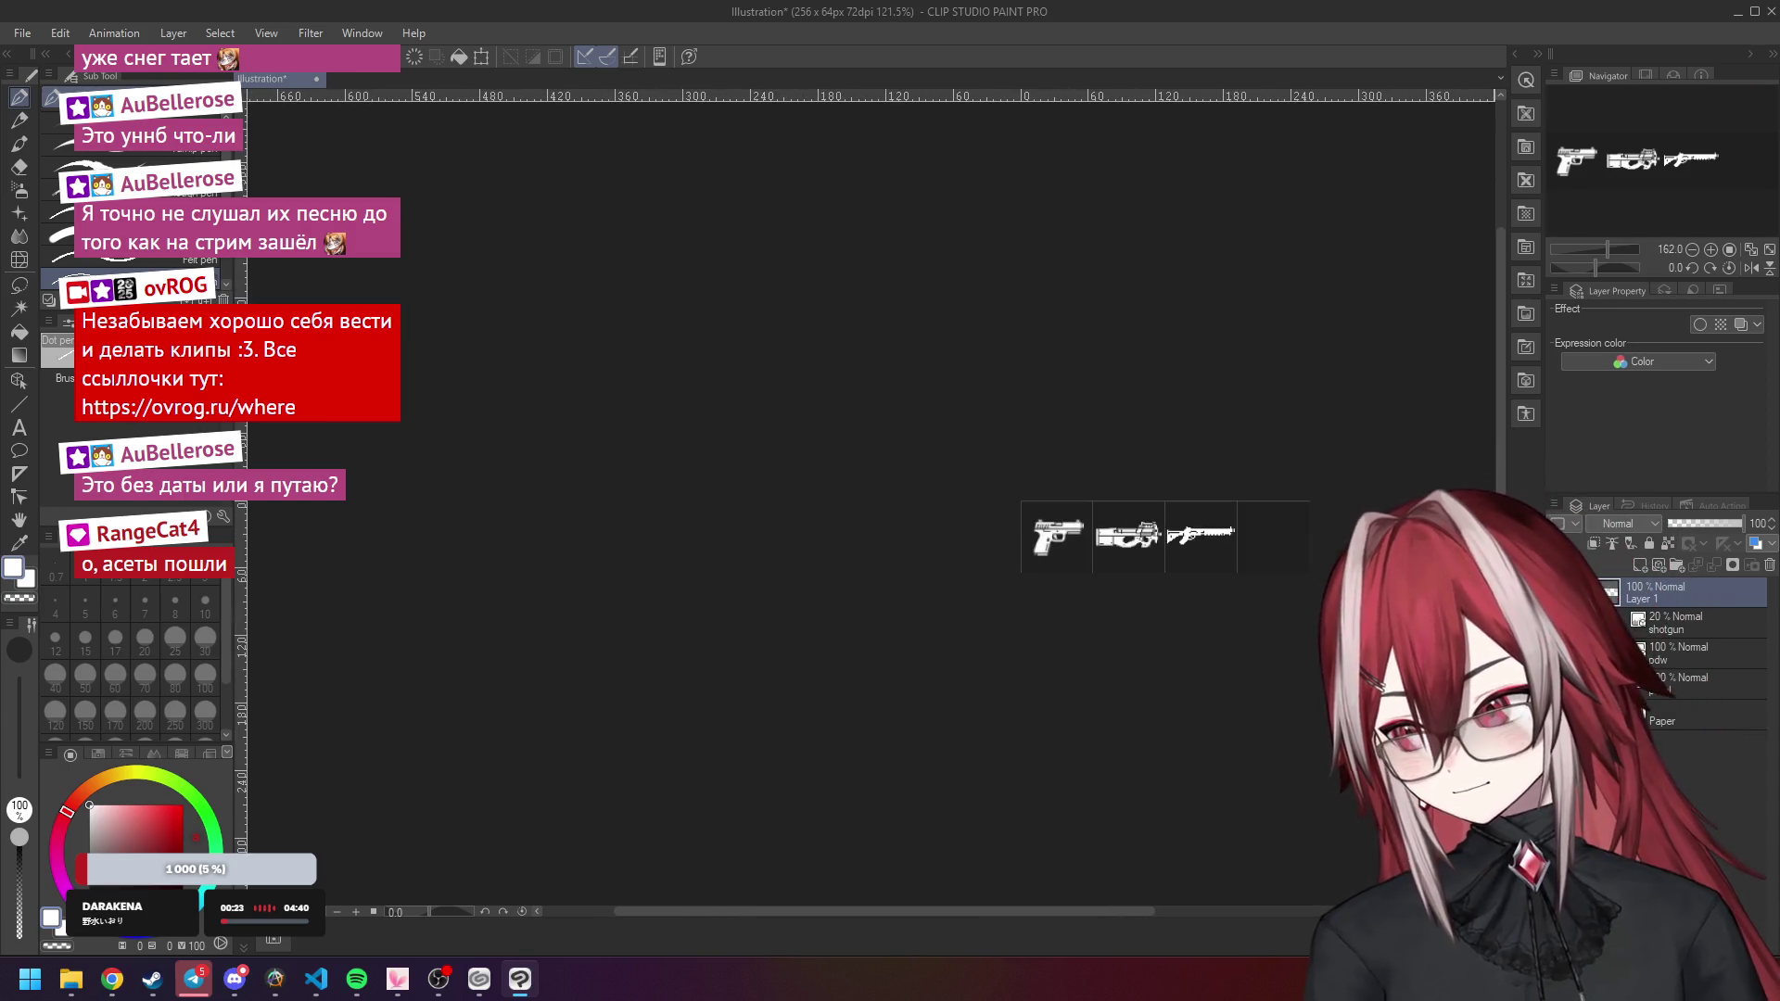
{"action": "left_click", "coordinate": [1728, 249]}
{"action": "scroll", "coordinate": [1146, 527], "scroll_direction": "up", "scroll_amount": 10}
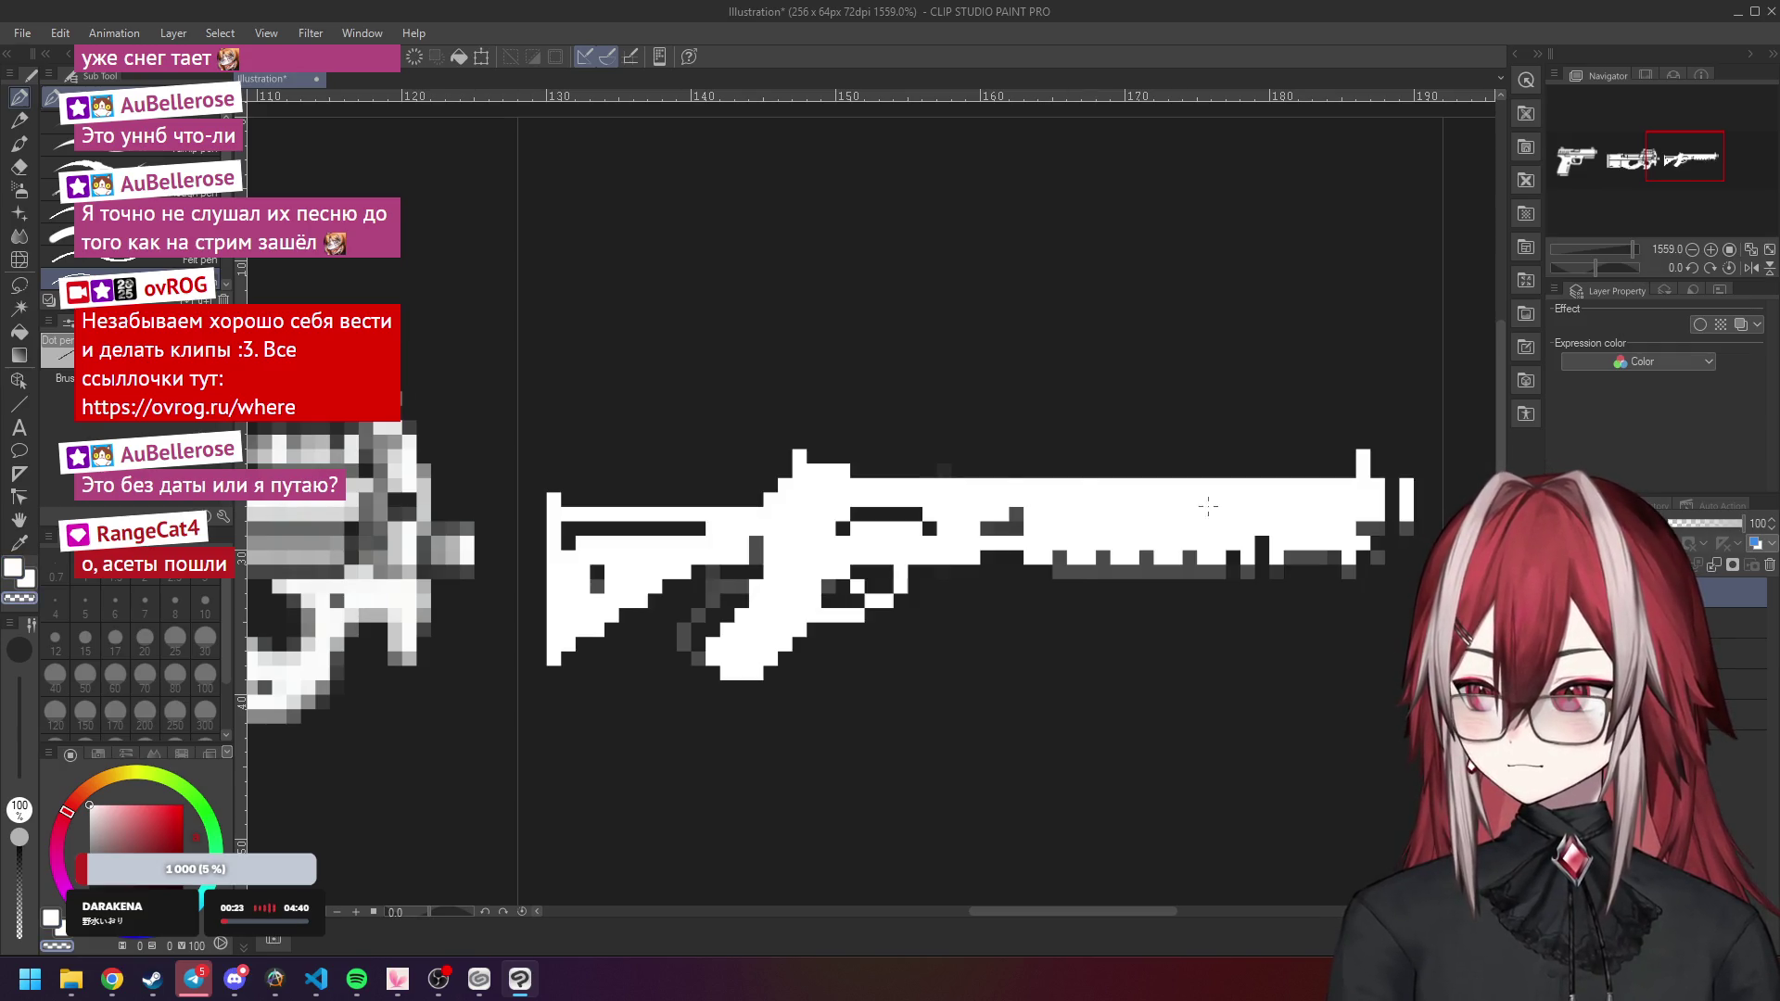
Draw a dark line along the shotgun barrel, then undo it to rework the stroke.
{"action": "mouse_move", "coordinate": [1027, 500]}
{"action": "left_mouse_down"}
{"action": "mouse_move", "coordinate": [1326, 505]}
{"action": "mouse_move", "coordinate": [1032, 500]}
{"action": "left_mouse_up"}
{"action": "key", "text": "ctrl+z"}
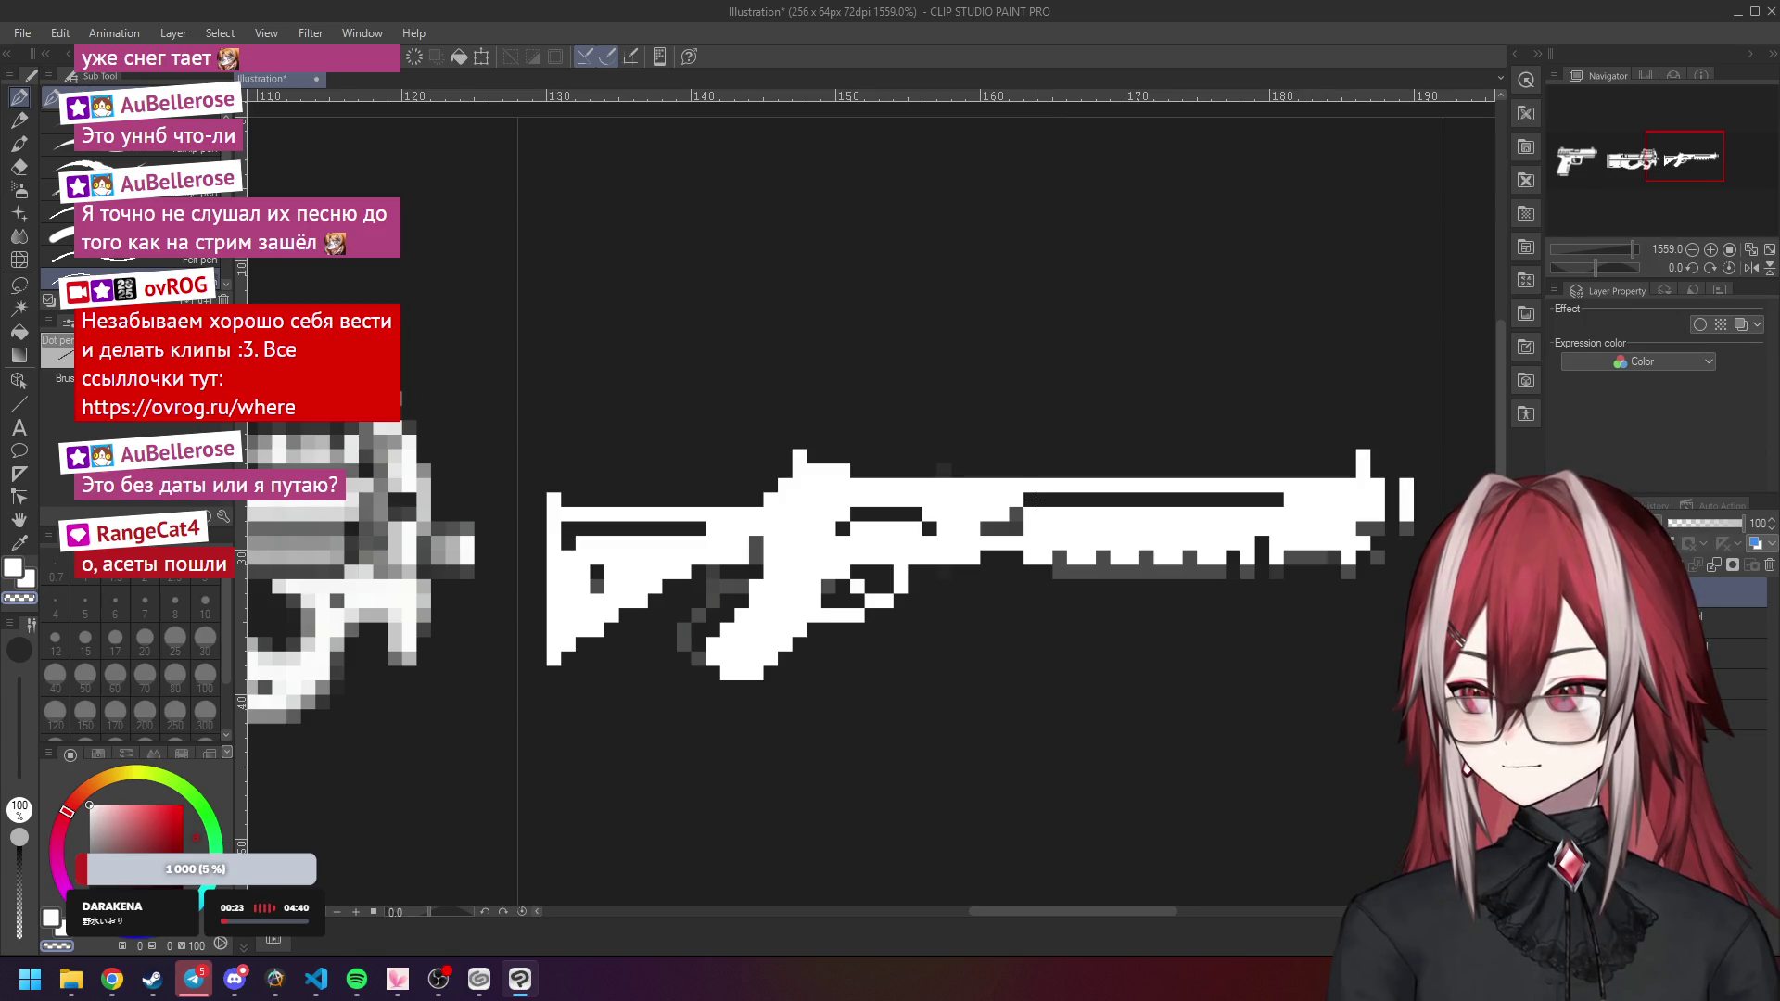
{"action": "scroll", "coordinate": [1254, 500], "scroll_direction": "down", "scroll_amount": 2}
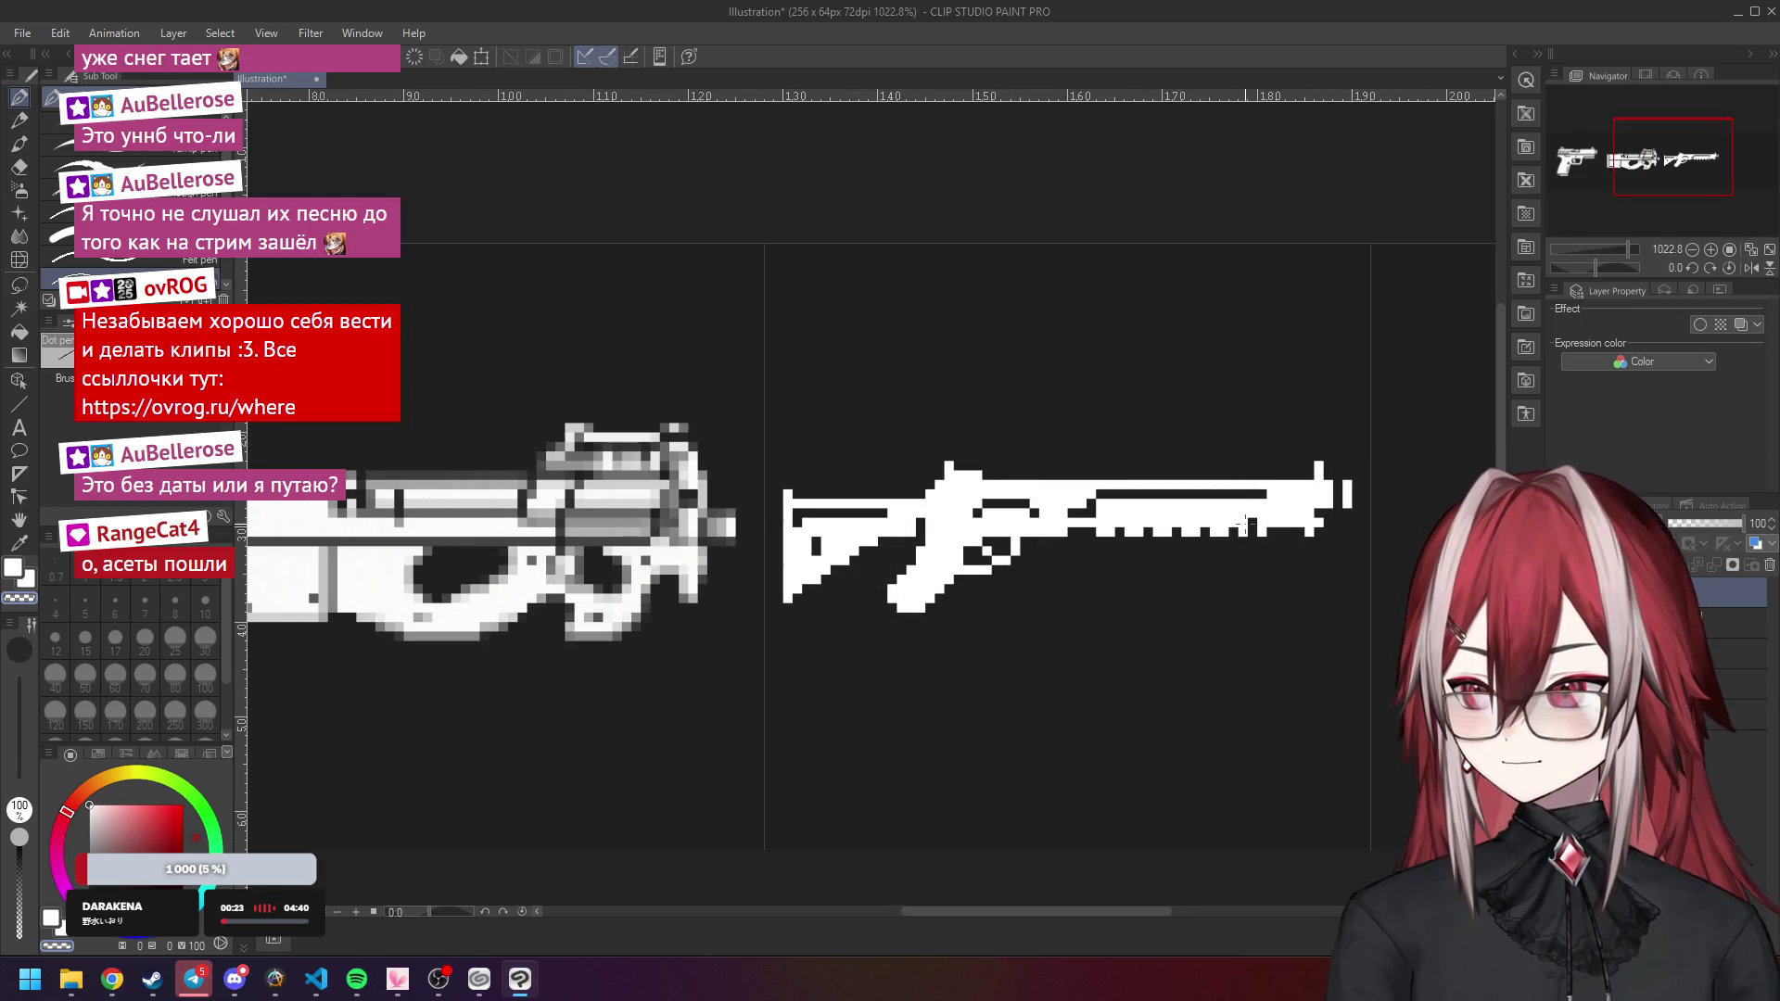
{"action": "scroll", "coordinate": [1272, 538], "scroll_direction": "down", "scroll_amount": 10}
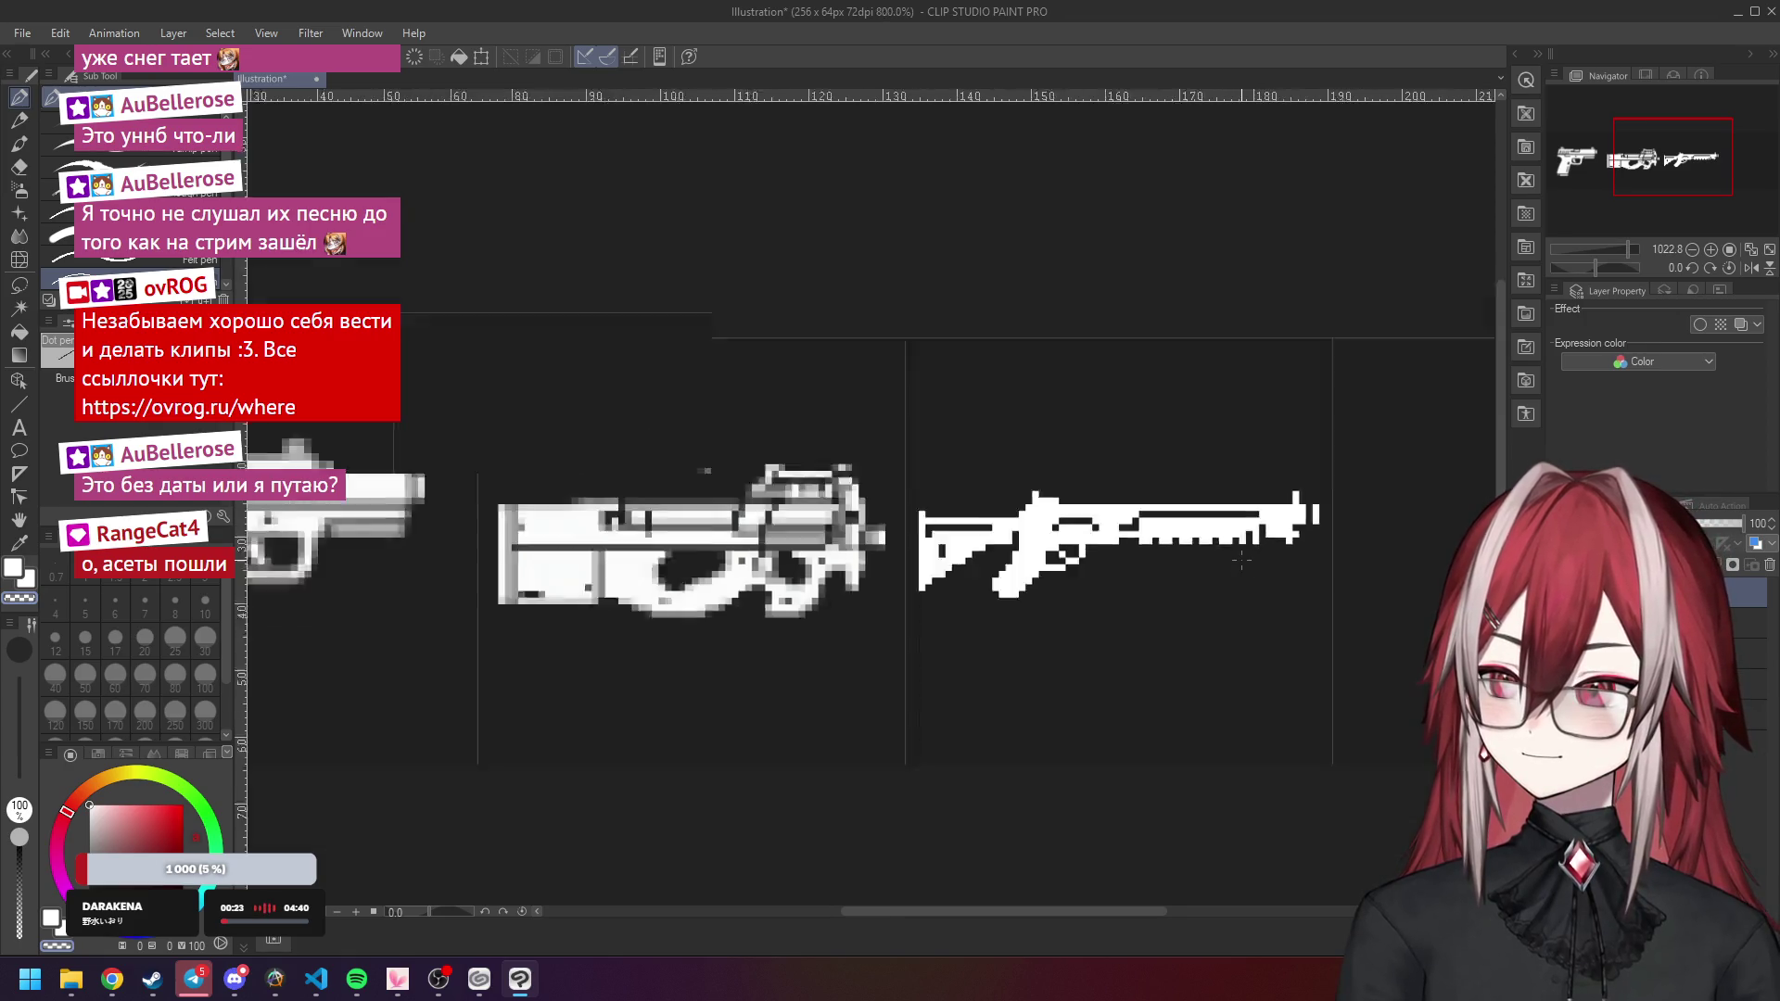
{"action": "scroll", "coordinate": [1205, 468], "scroll_direction": "up", "scroll_amount": 10}
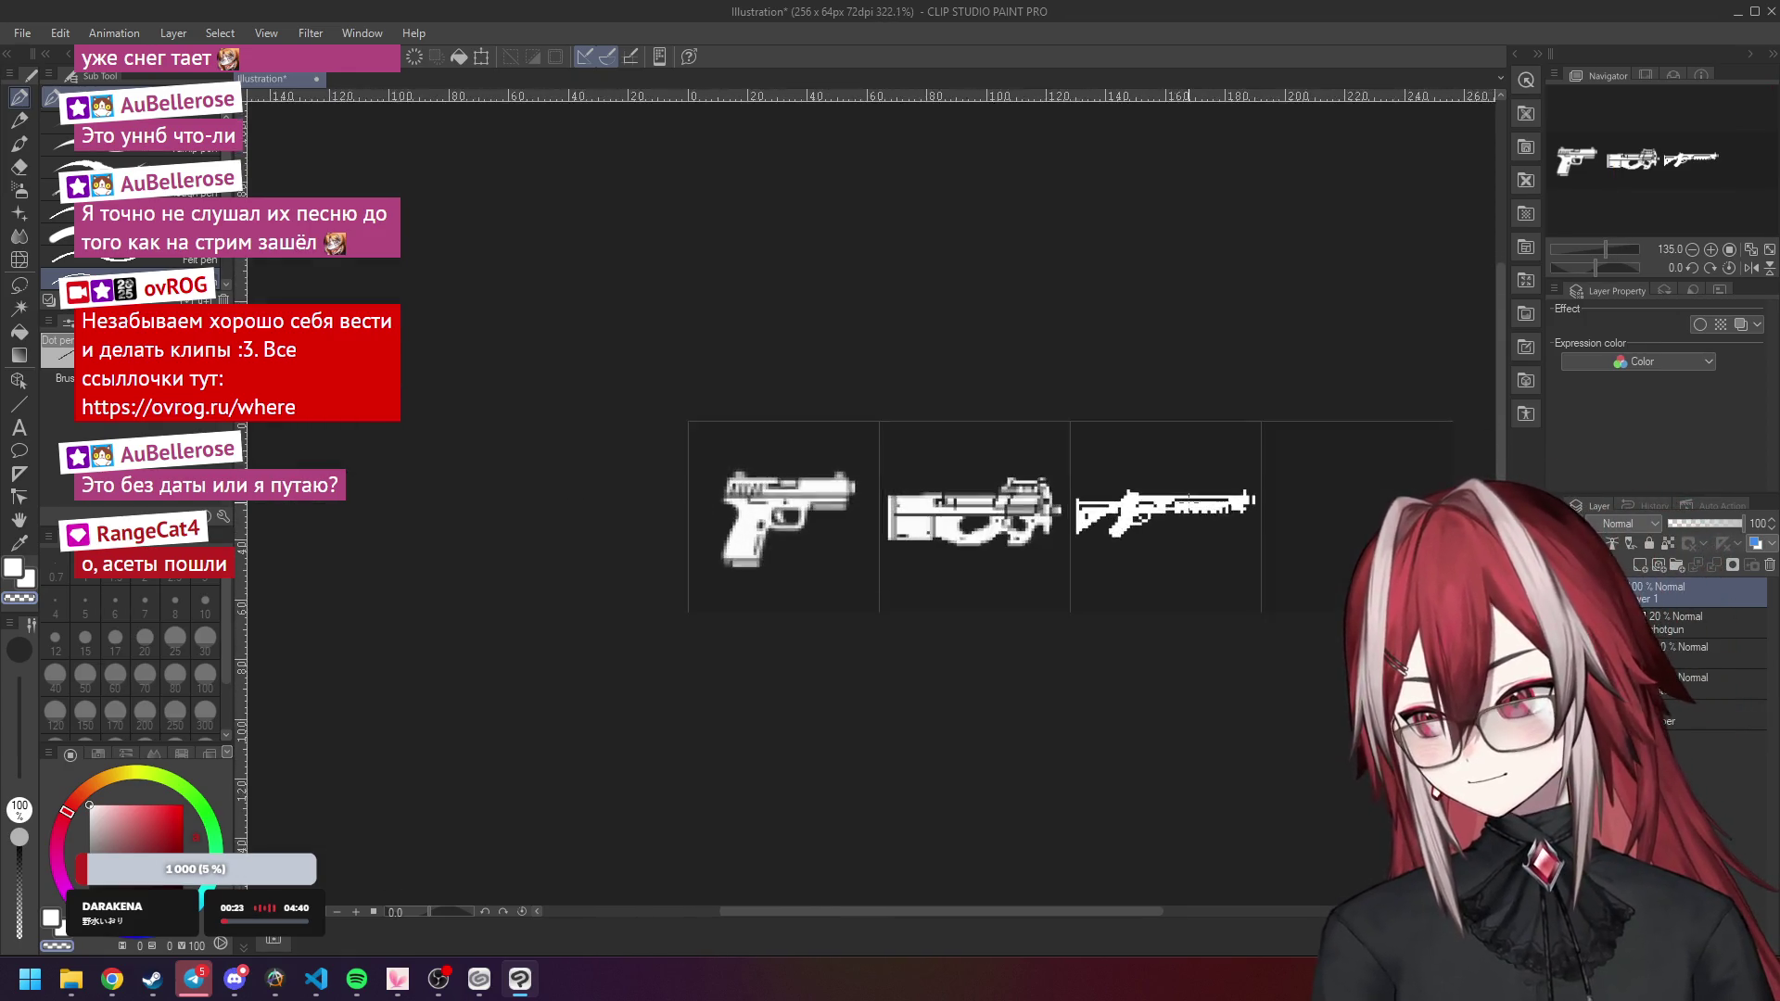
{"action": "scroll", "coordinate": [1172, 496], "scroll_direction": "down", "scroll_amount": 8}
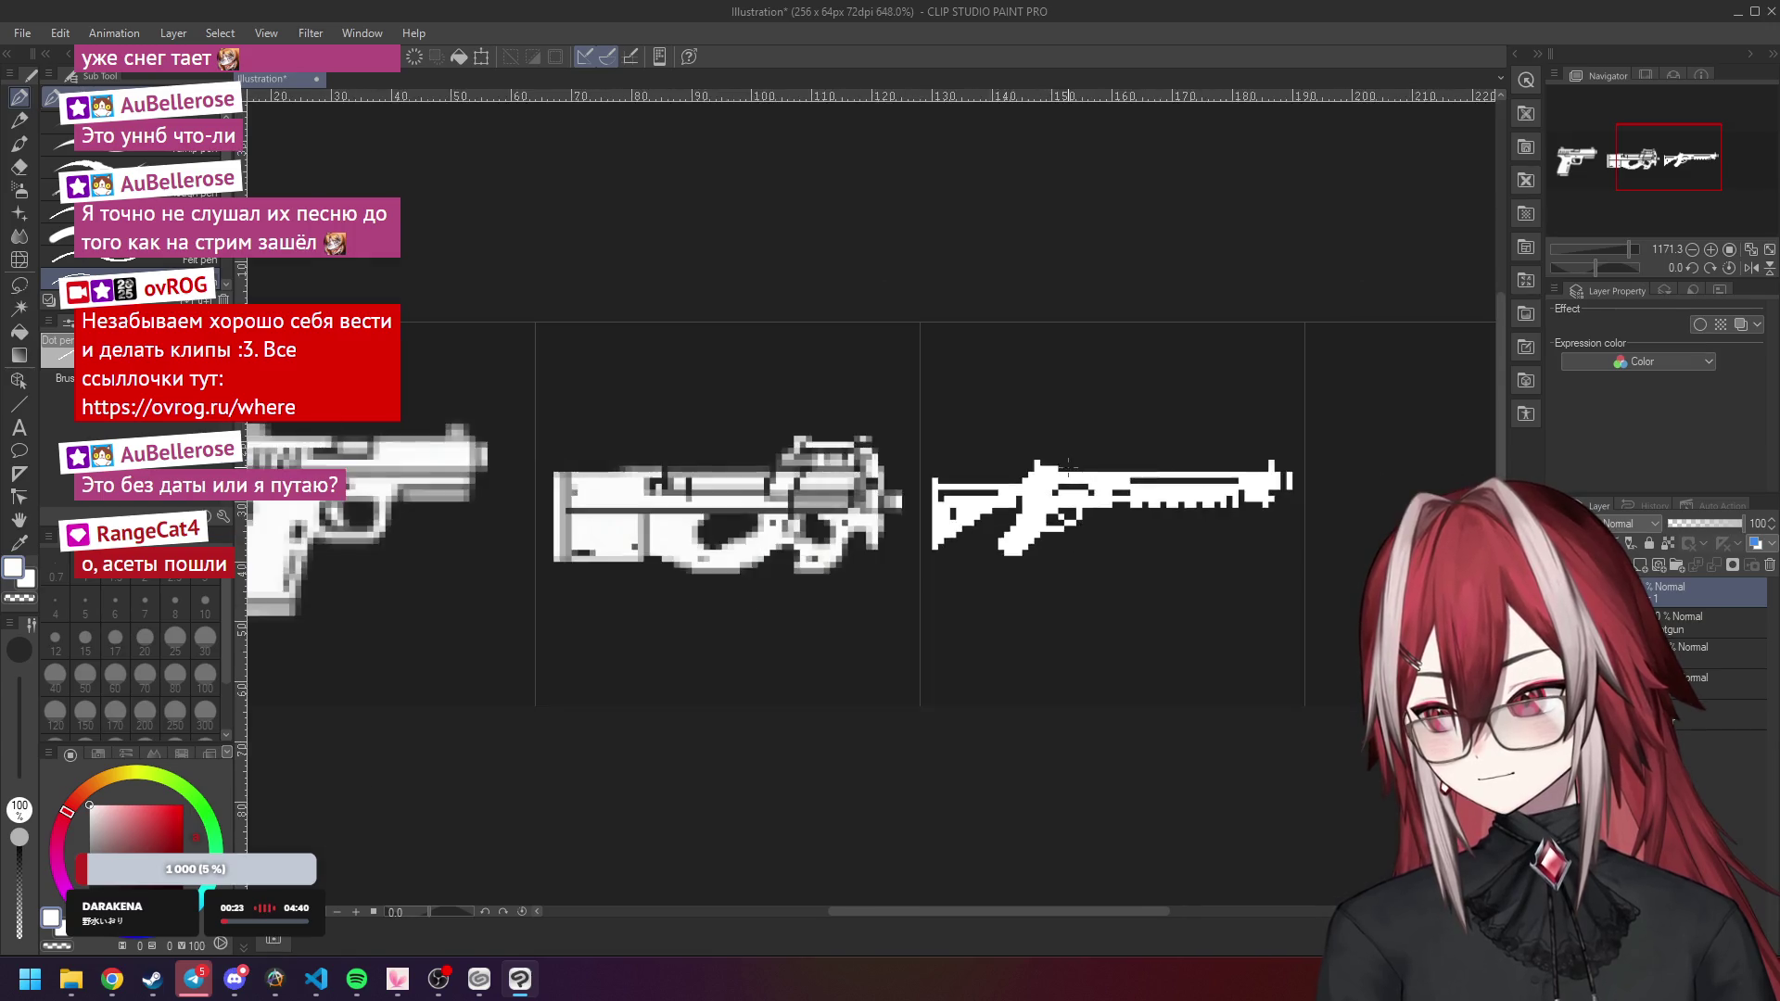
{"action": "scroll", "coordinate": [1101, 477], "scroll_direction": "up", "scroll_amount": 6}
{"action": "scroll", "coordinate": [1102, 477], "scroll_direction": "up", "scroll_amount": 2}
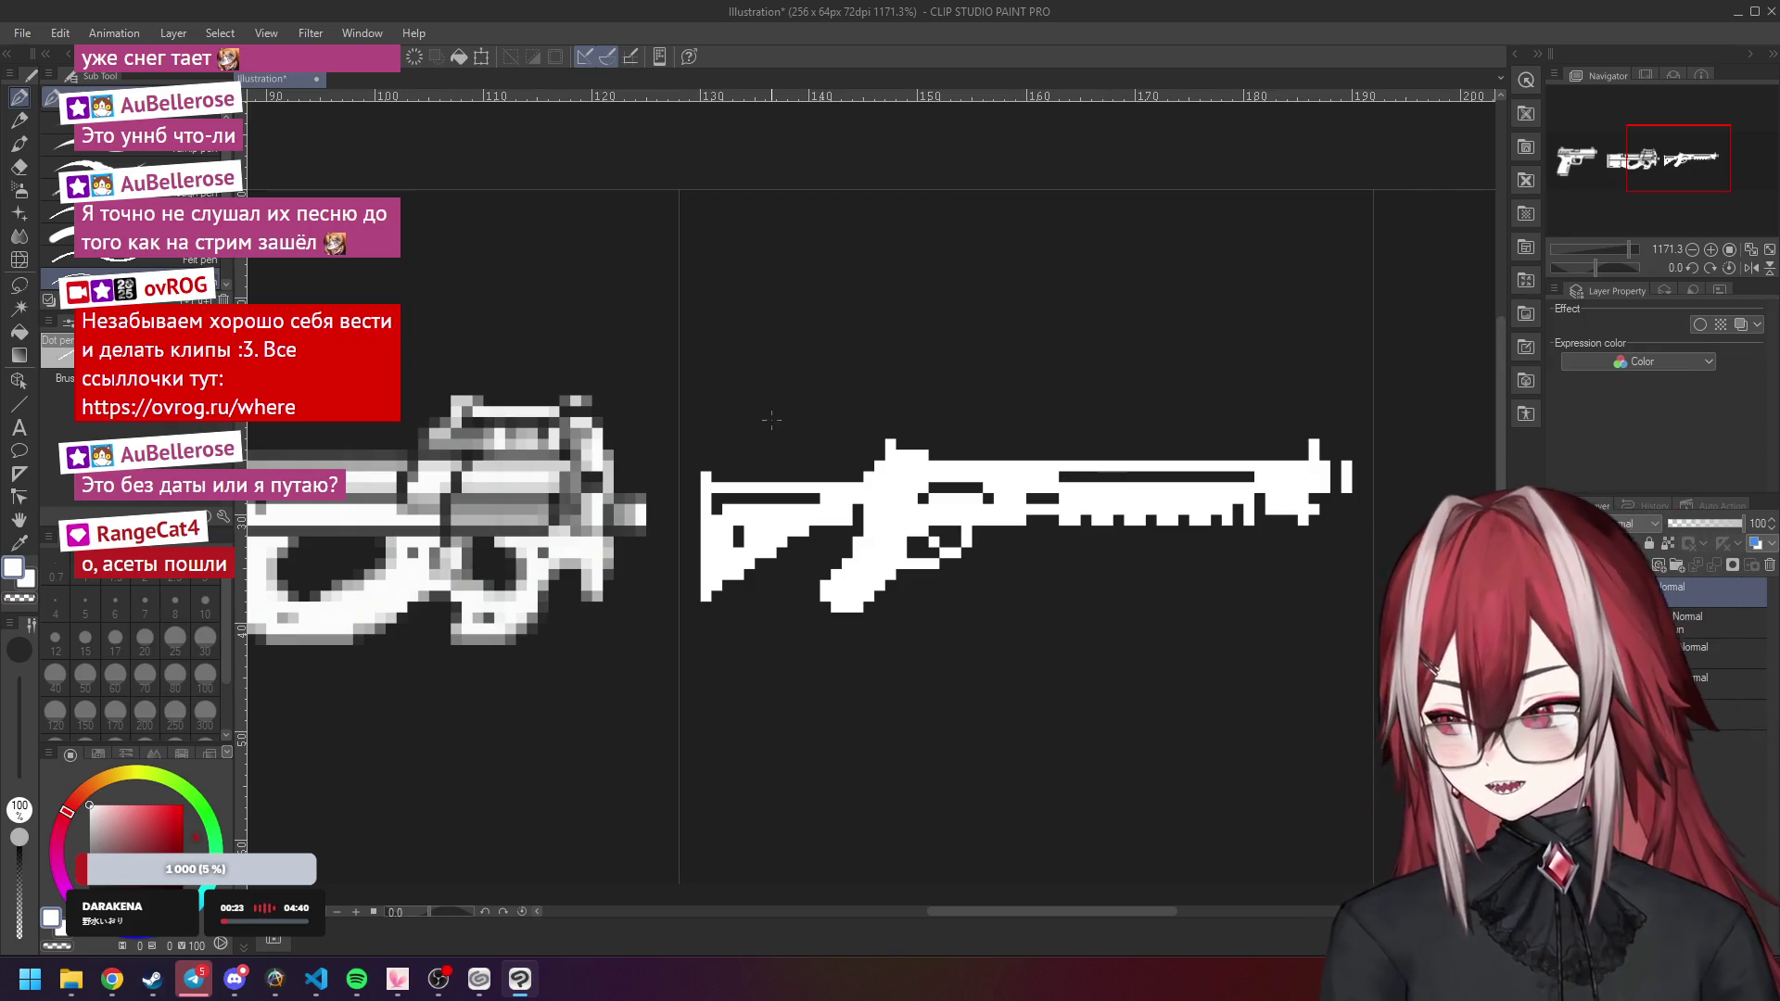
{"action": "scroll", "coordinate": [716, 454], "scroll_direction": "down", "scroll_amount": 4}
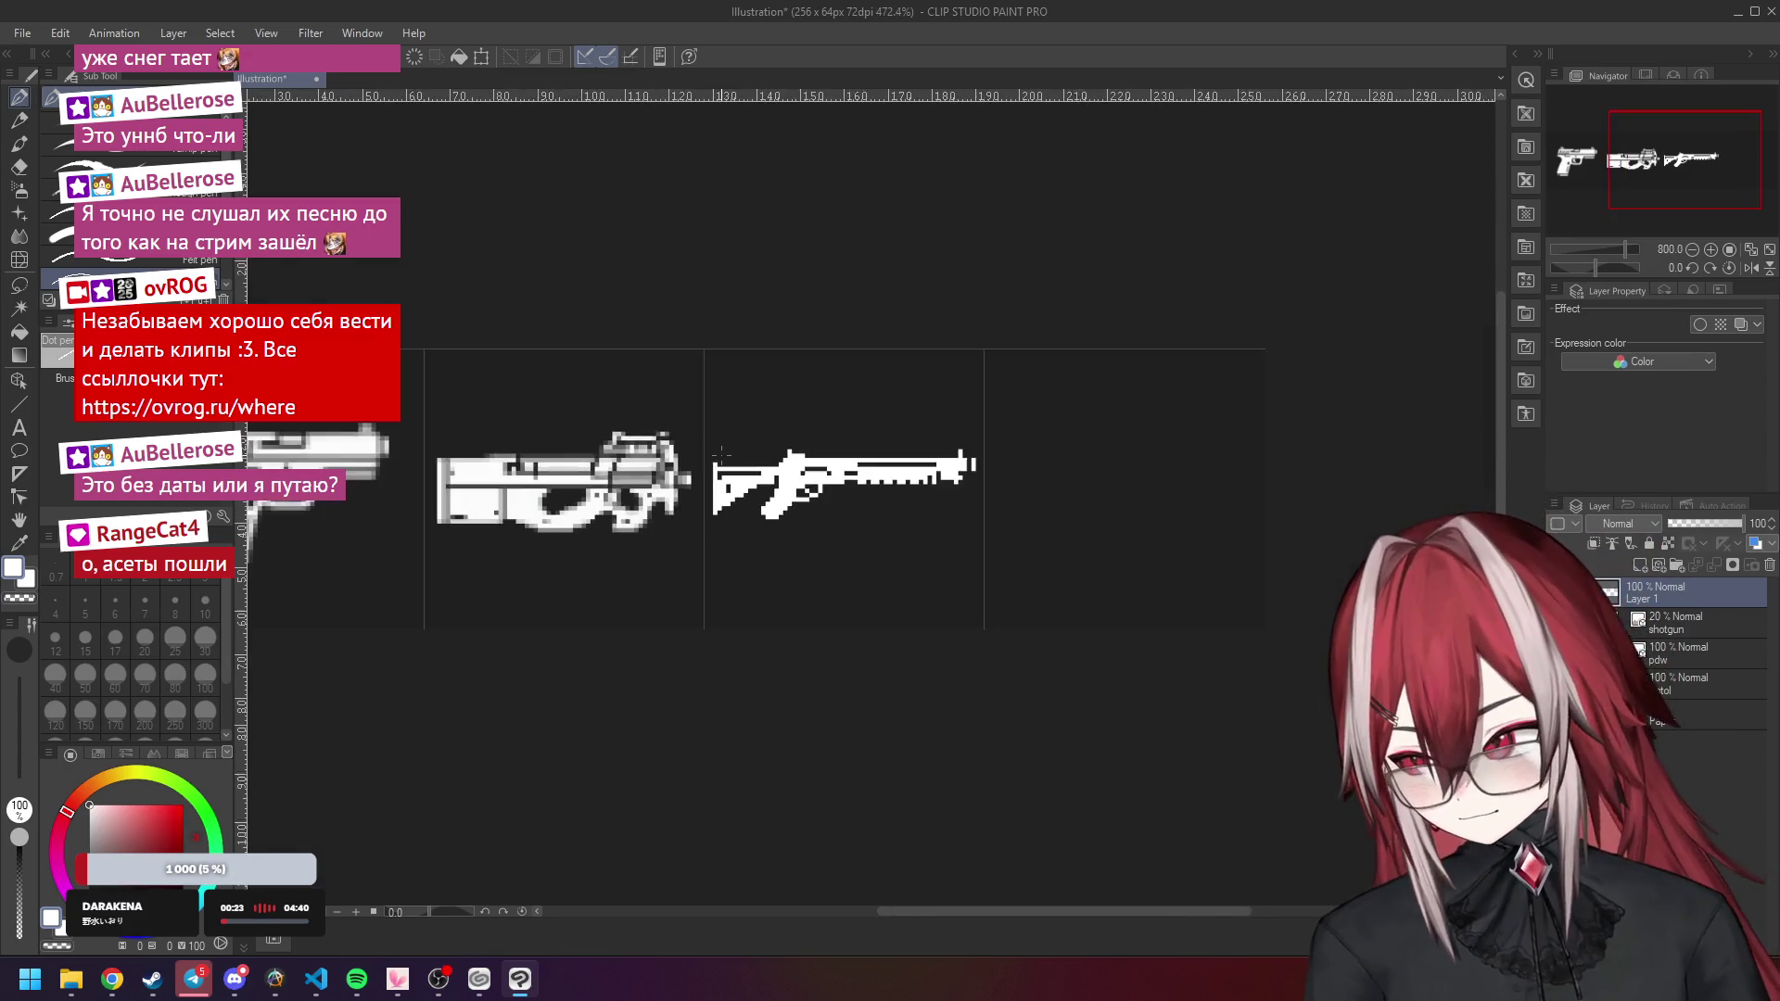
{"action": "scroll", "coordinate": [779, 466], "scroll_direction": "up", "scroll_amount": 5}
{"action": "scroll", "coordinate": [779, 466], "scroll_direction": "up", "scroll_amount": 2}
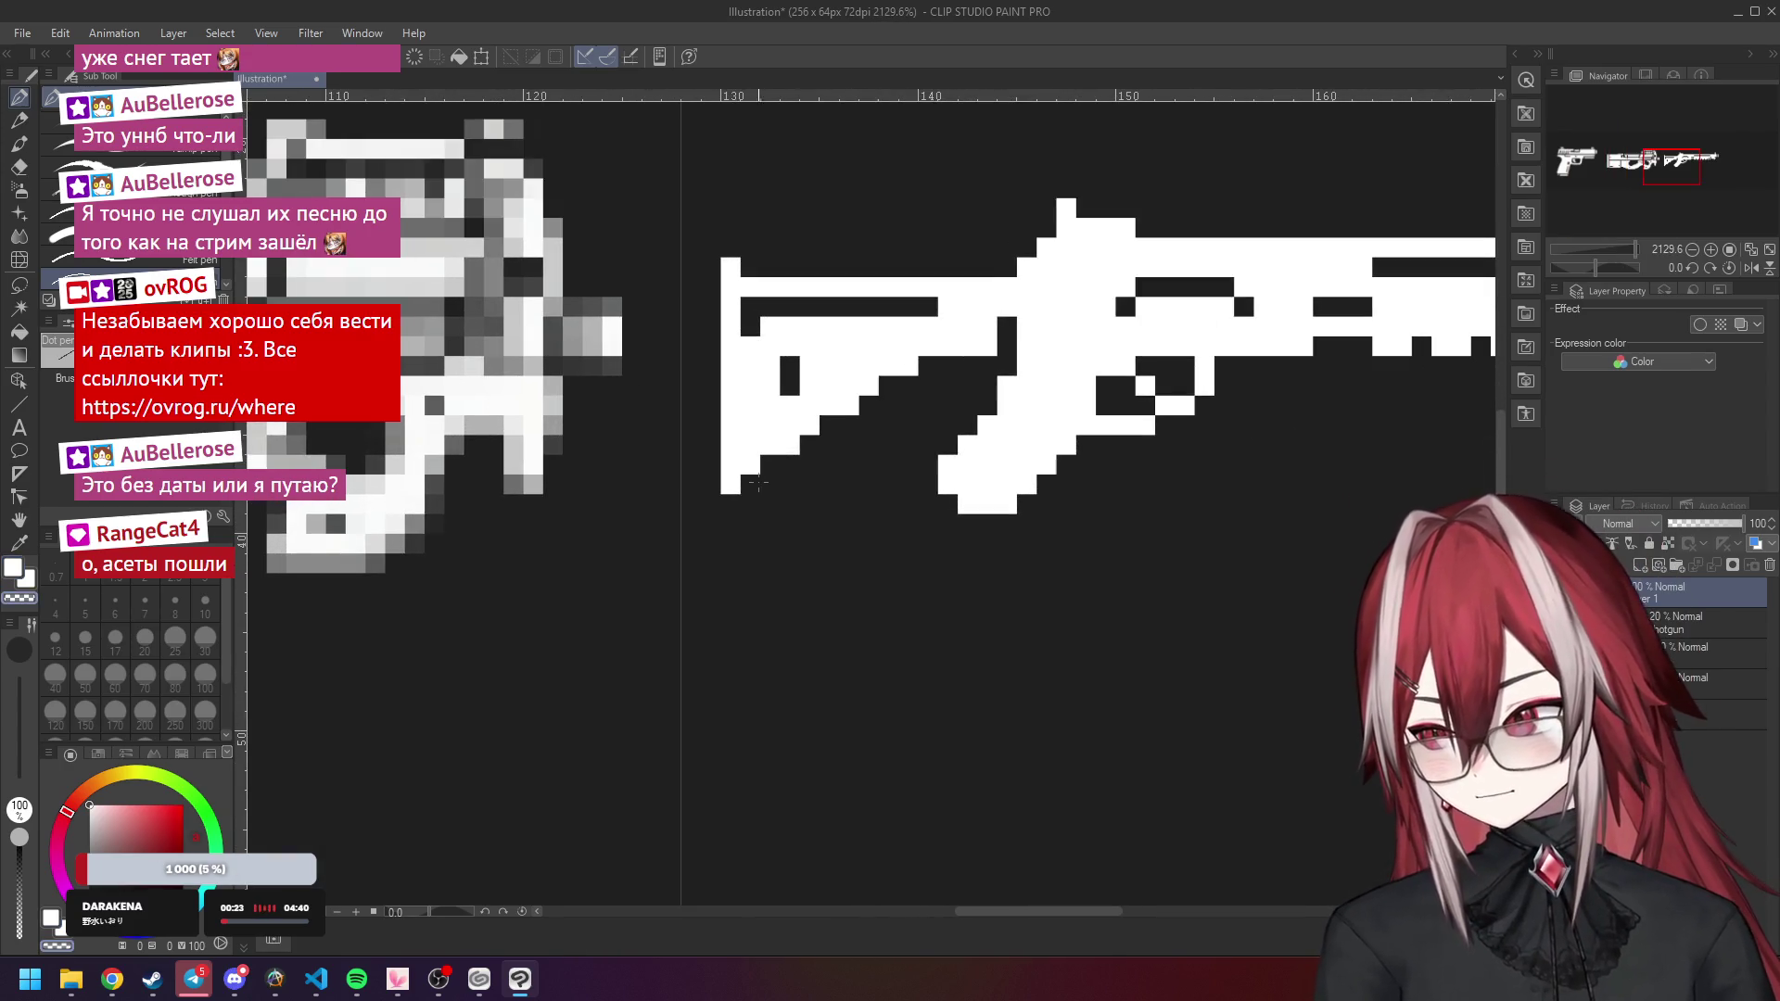
Paint white pixels stepping diagonally along the shotgun stock's lower edge.
{"action": "left_click", "coordinate": [751, 484]}
{"action": "left_click", "coordinate": [771, 466]}
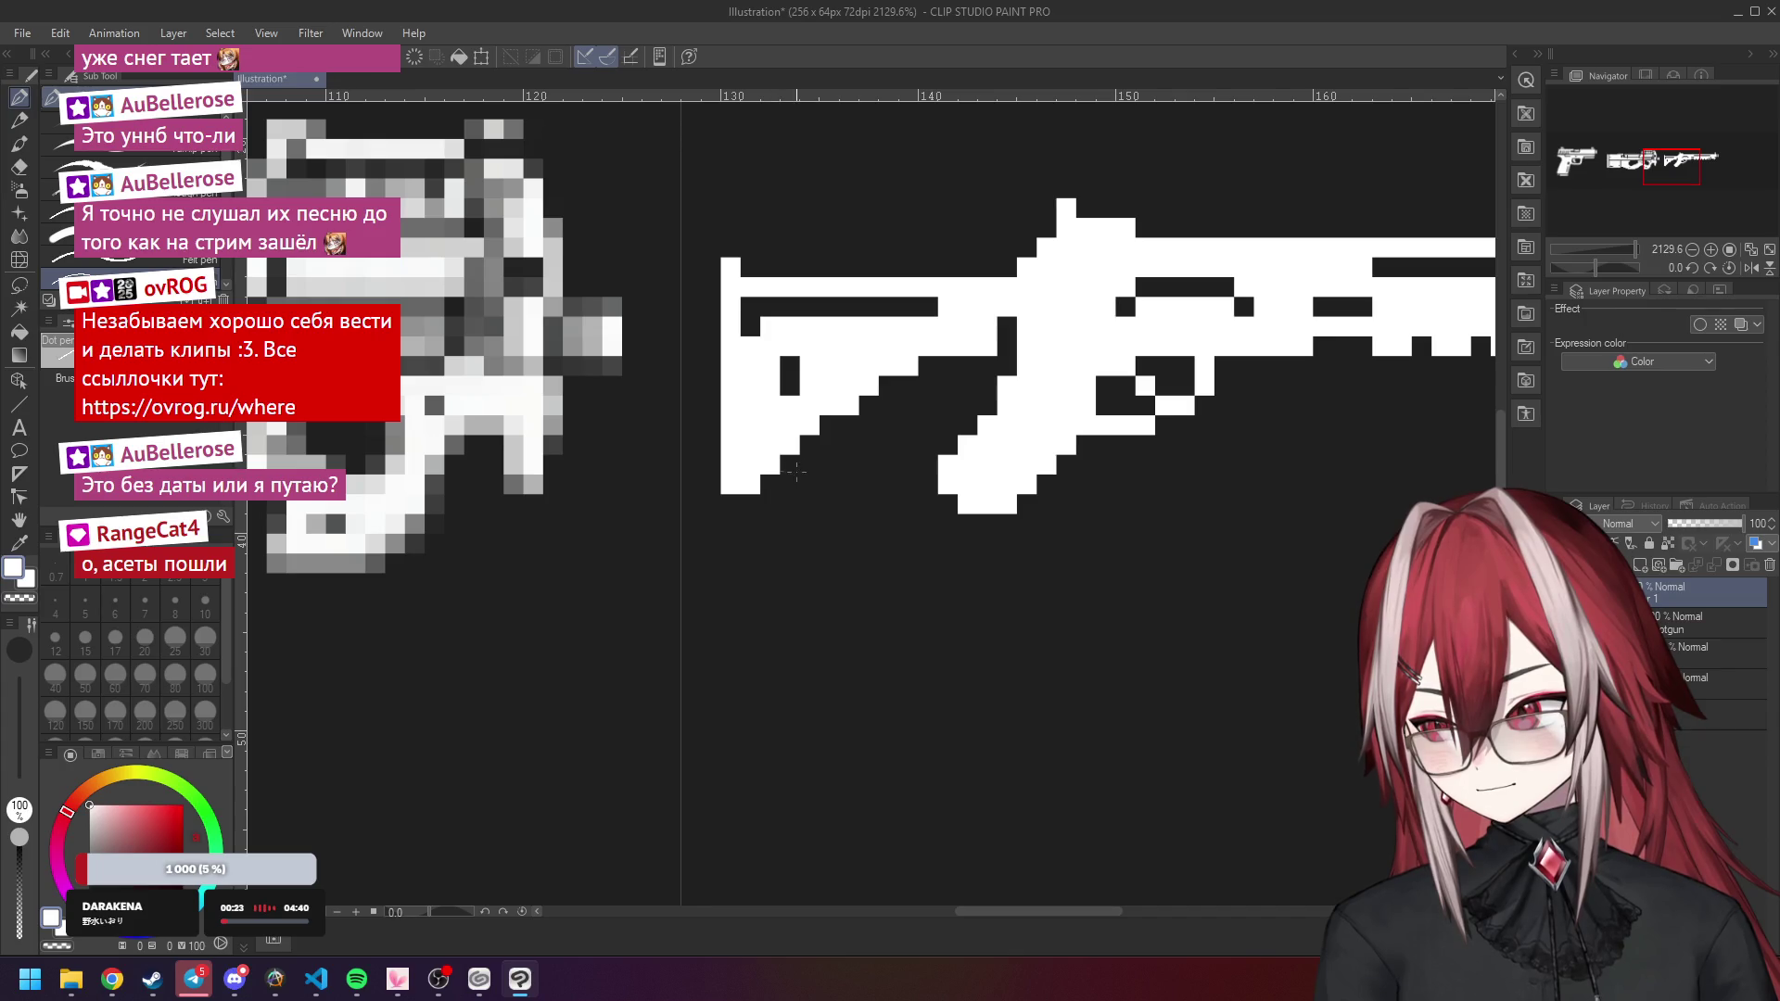
{"action": "left_click", "coordinate": [808, 445]}
{"action": "left_click", "coordinate": [828, 426]}
{"action": "left_click", "coordinate": [867, 406]}
{"action": "left_click", "coordinate": [888, 387]}
{"action": "left_click", "coordinate": [921, 368]}
{"action": "scroll", "coordinate": [925, 370], "scroll_direction": "down", "scroll_amount": 5}
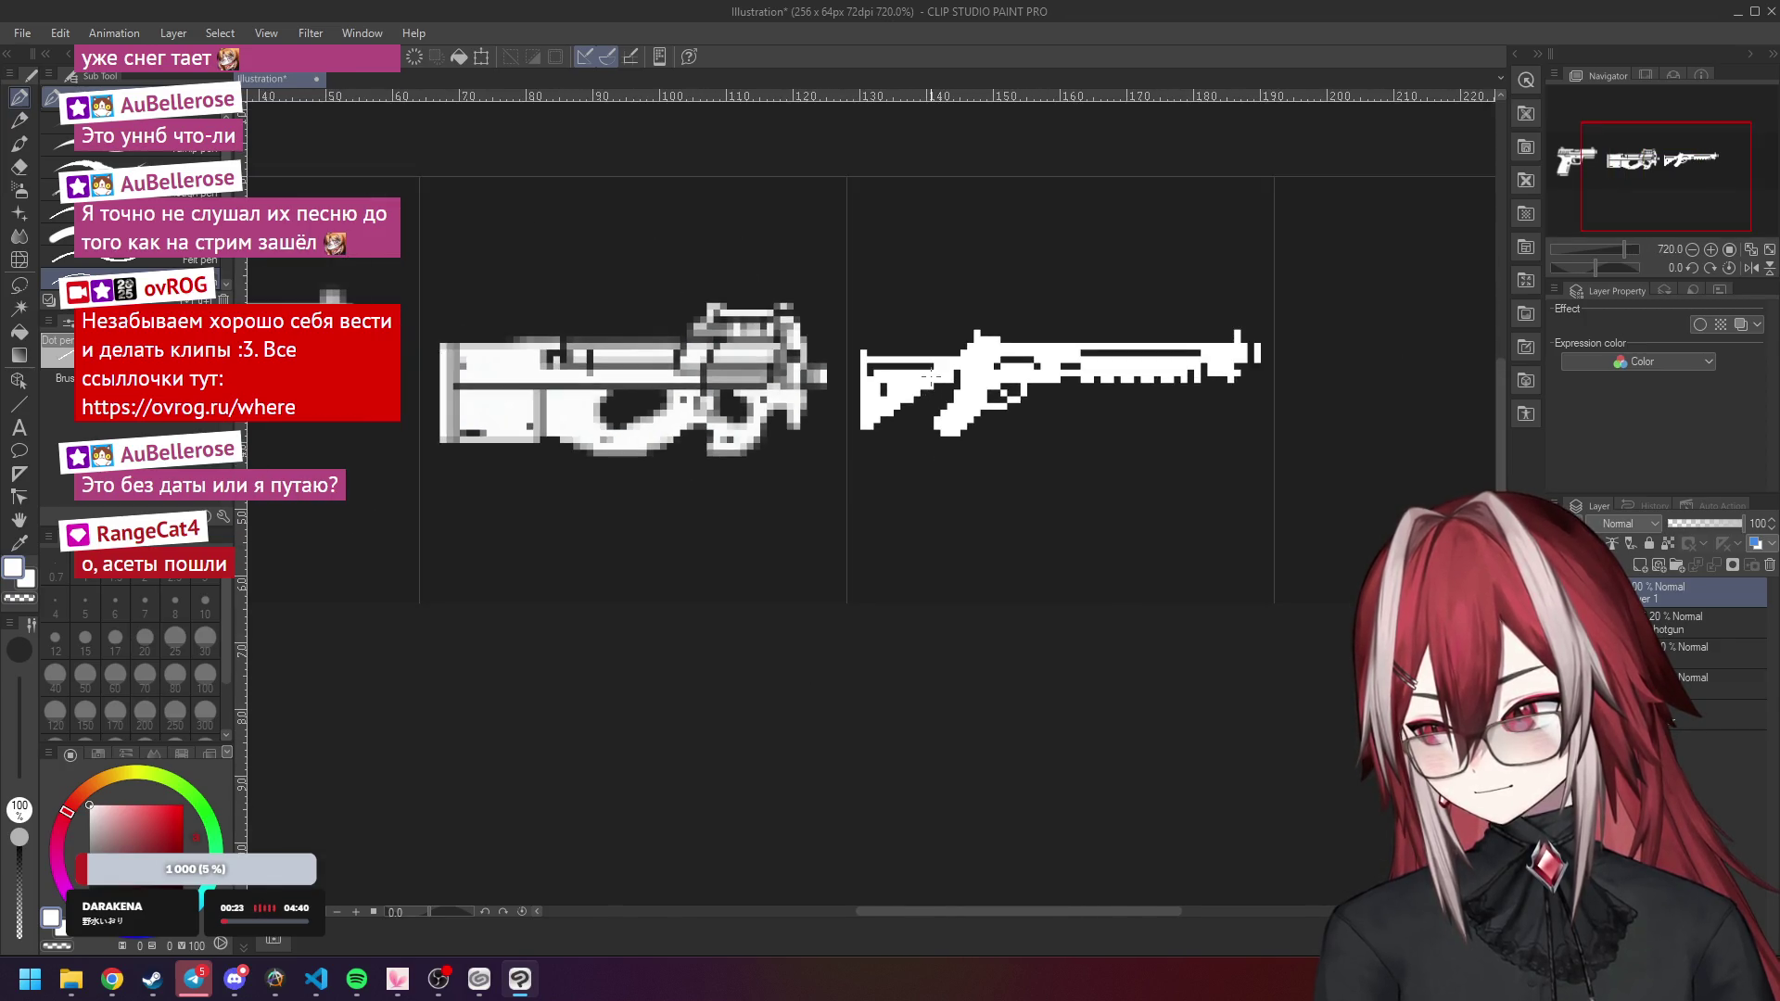
{"action": "scroll", "coordinate": [938, 351], "scroll_direction": "down", "scroll_amount": 6}
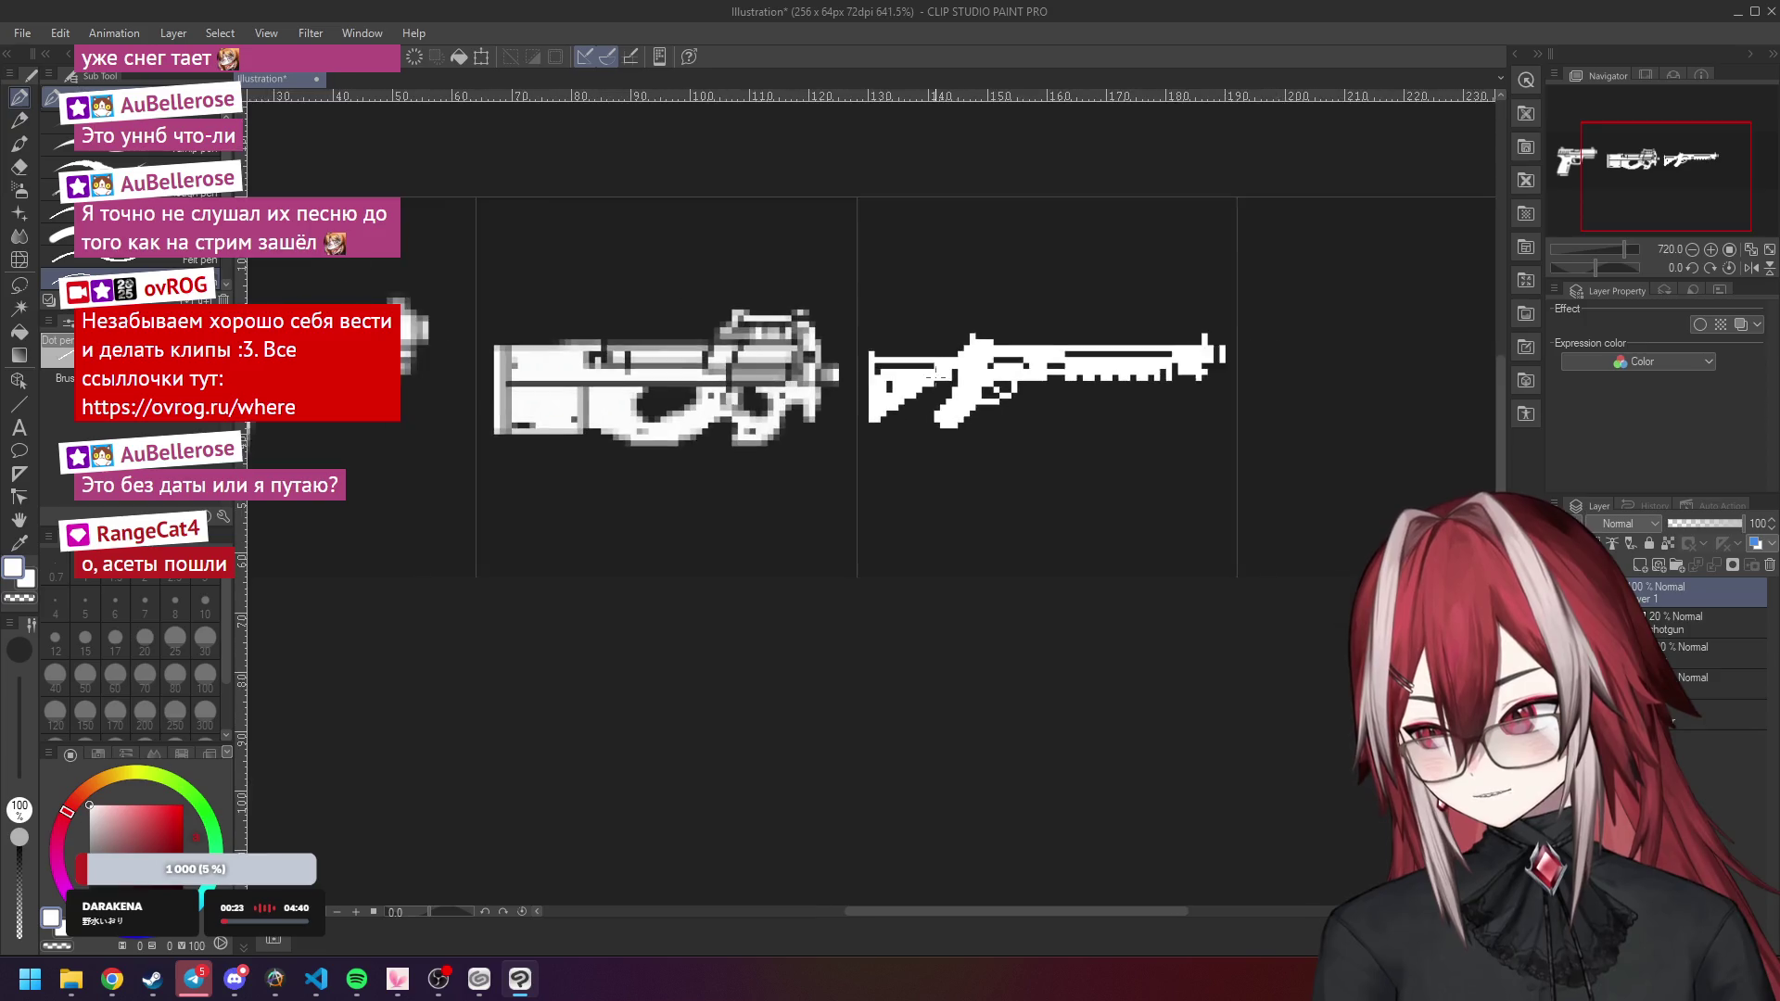
{"action": "scroll", "coordinate": [974, 326], "scroll_direction": "up", "scroll_amount": 8}
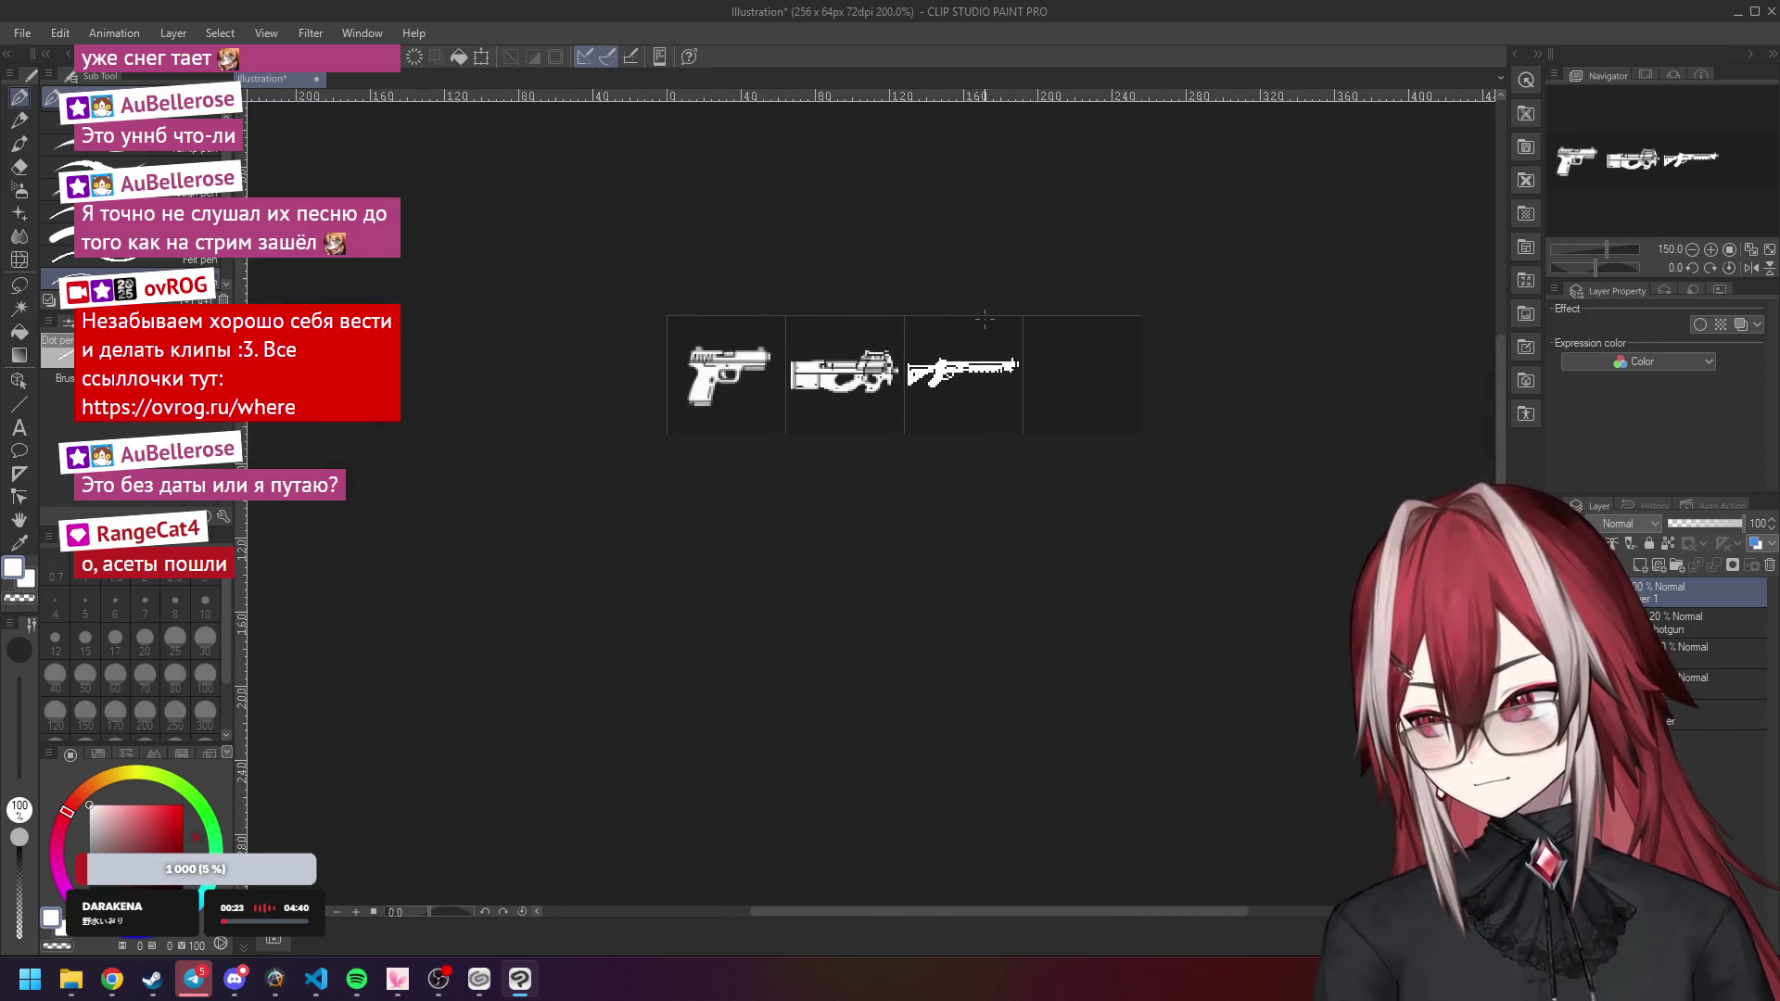
{"action": "scroll", "coordinate": [895, 394], "scroll_direction": "up", "scroll_amount": 1}
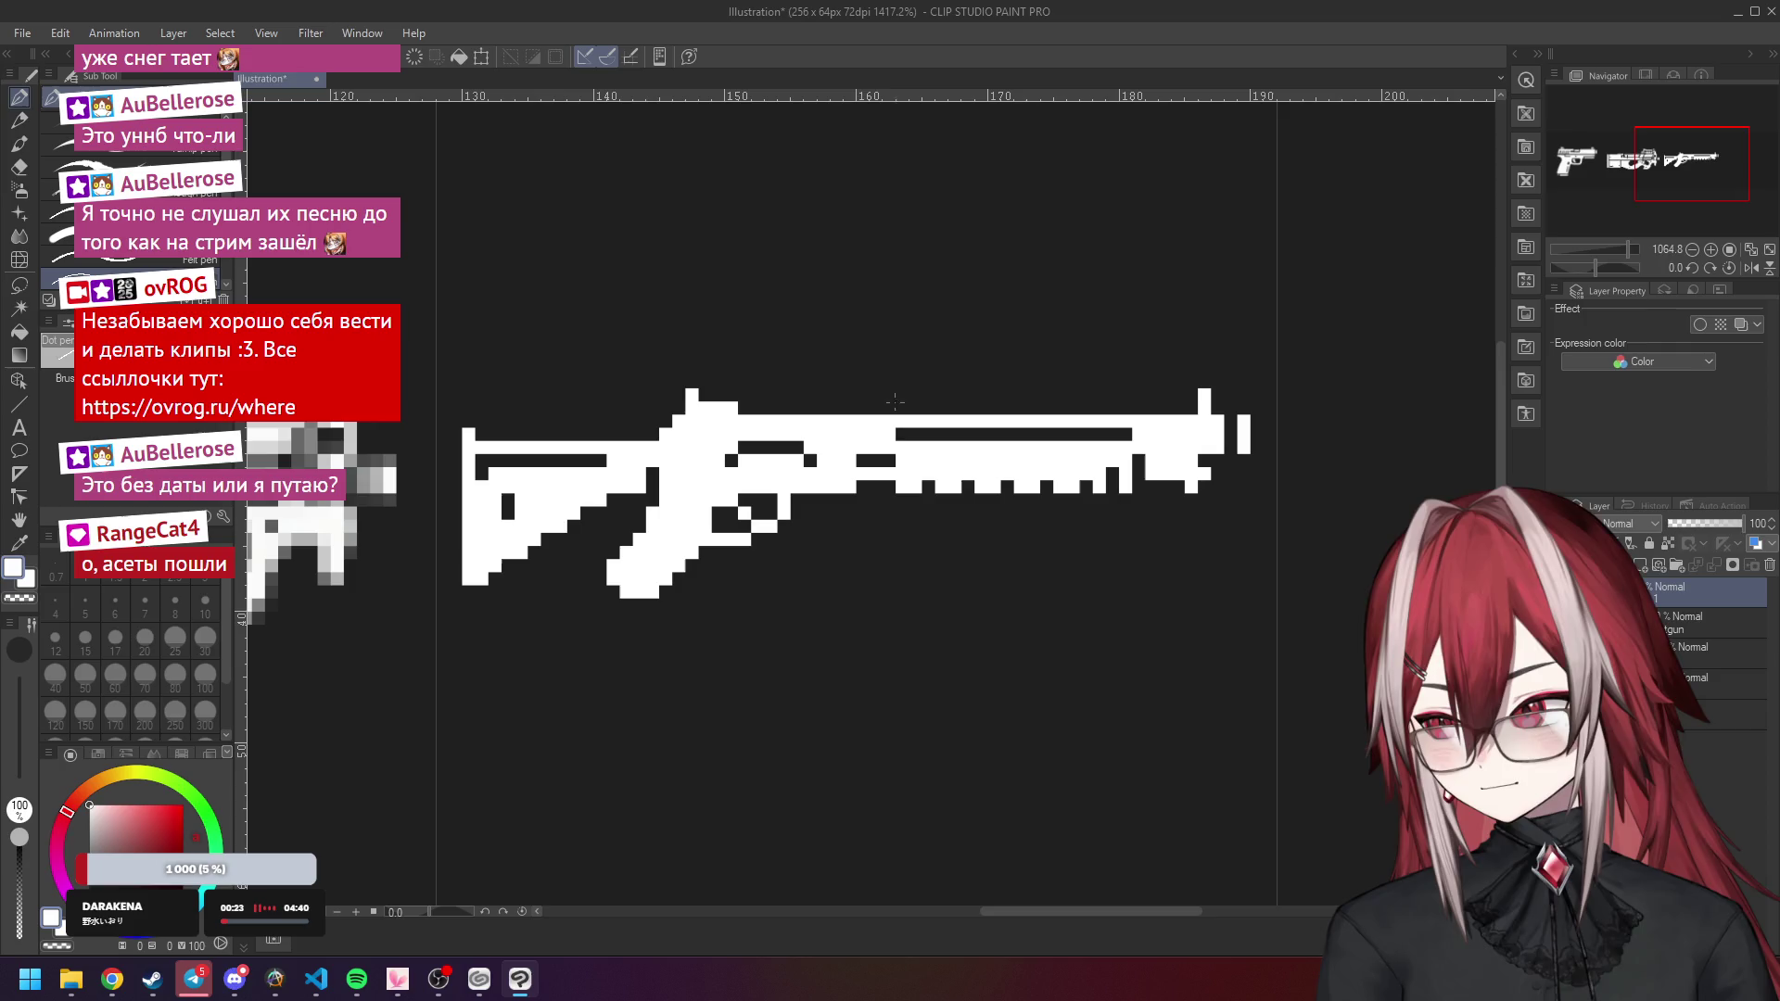
With transparent colour, erase a stray pixel and cut a short gap into the barrel.
{"action": "key", "text": "c"}
{"action": "left_click", "coordinate": [888, 475]}
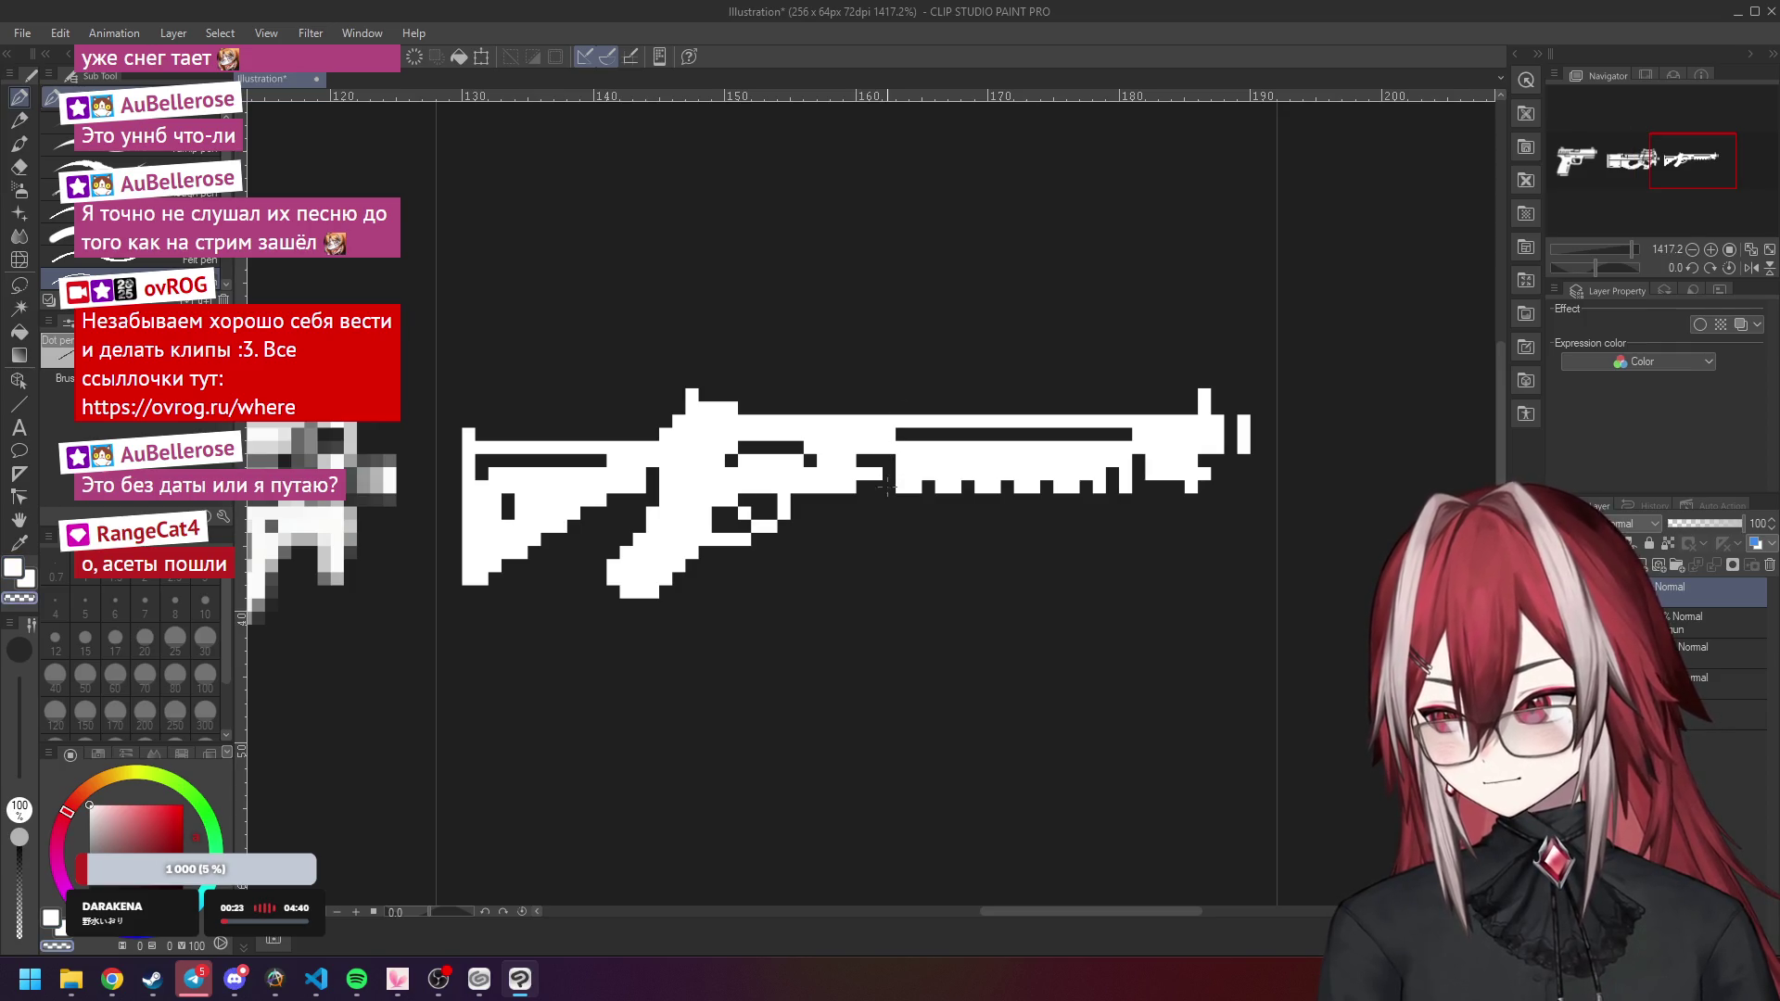
{"action": "scroll", "coordinate": [1046, 428], "scroll_direction": "down", "scroll_amount": 8}
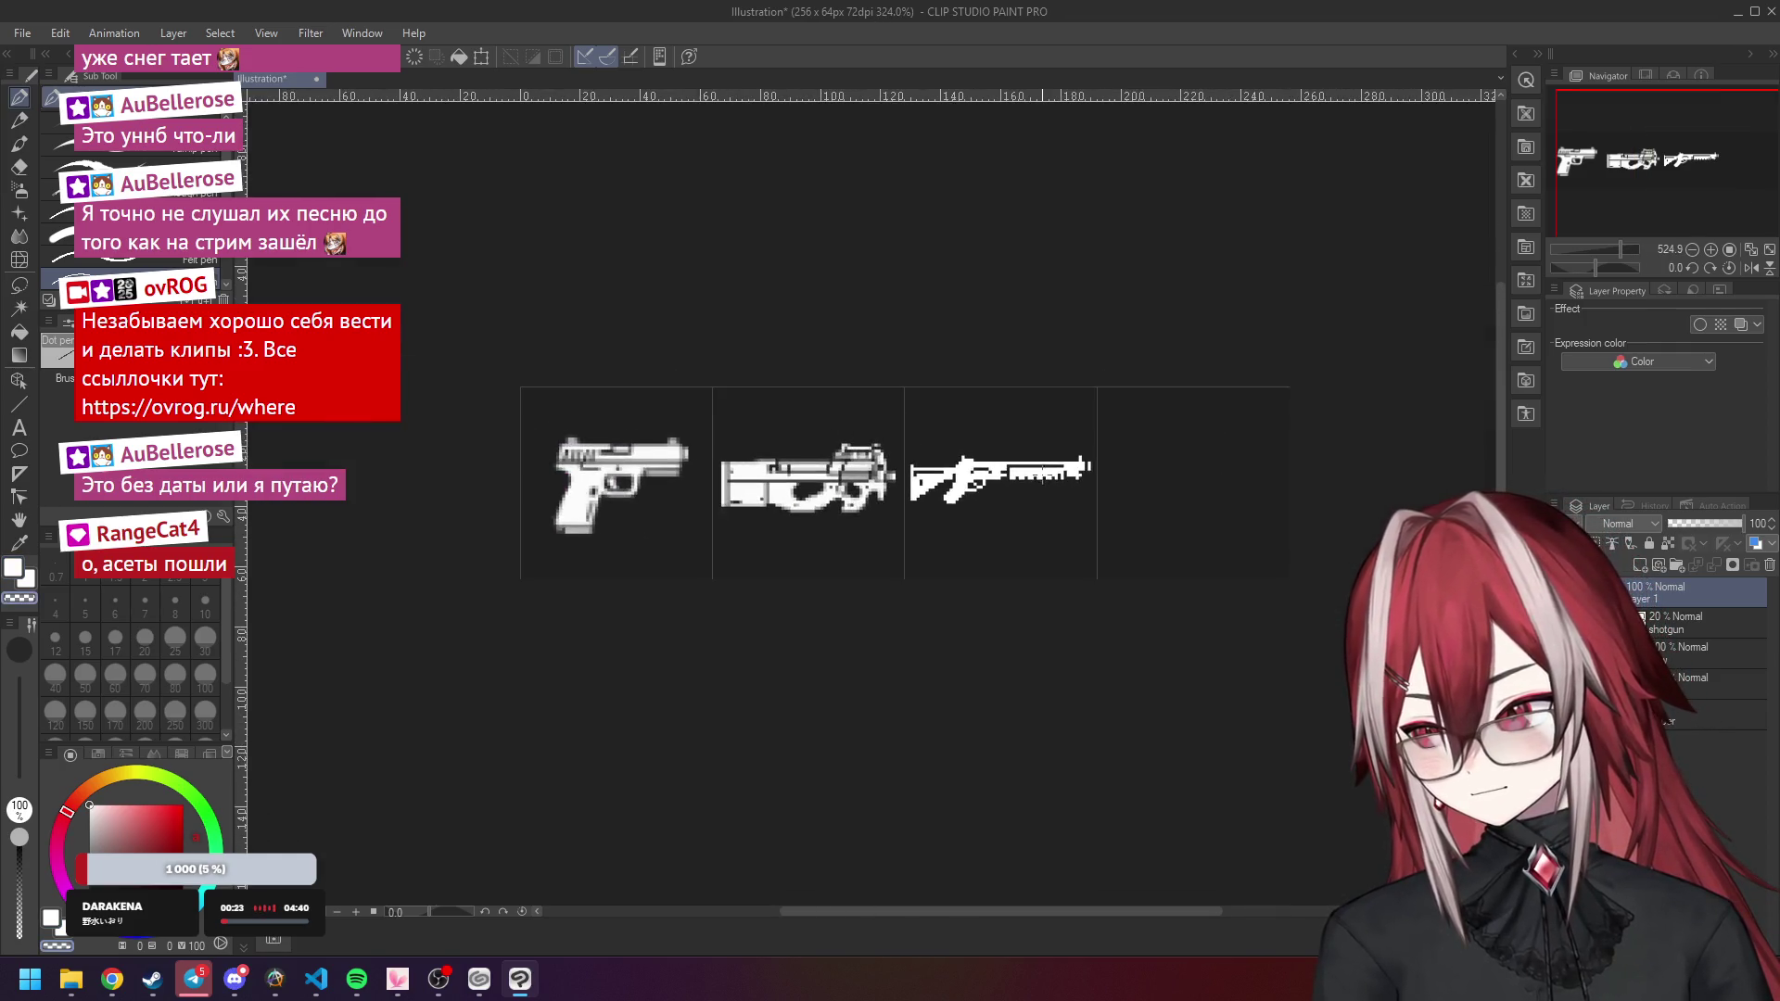
{"action": "scroll", "coordinate": [1046, 429], "scroll_direction": "up", "scroll_amount": 5}
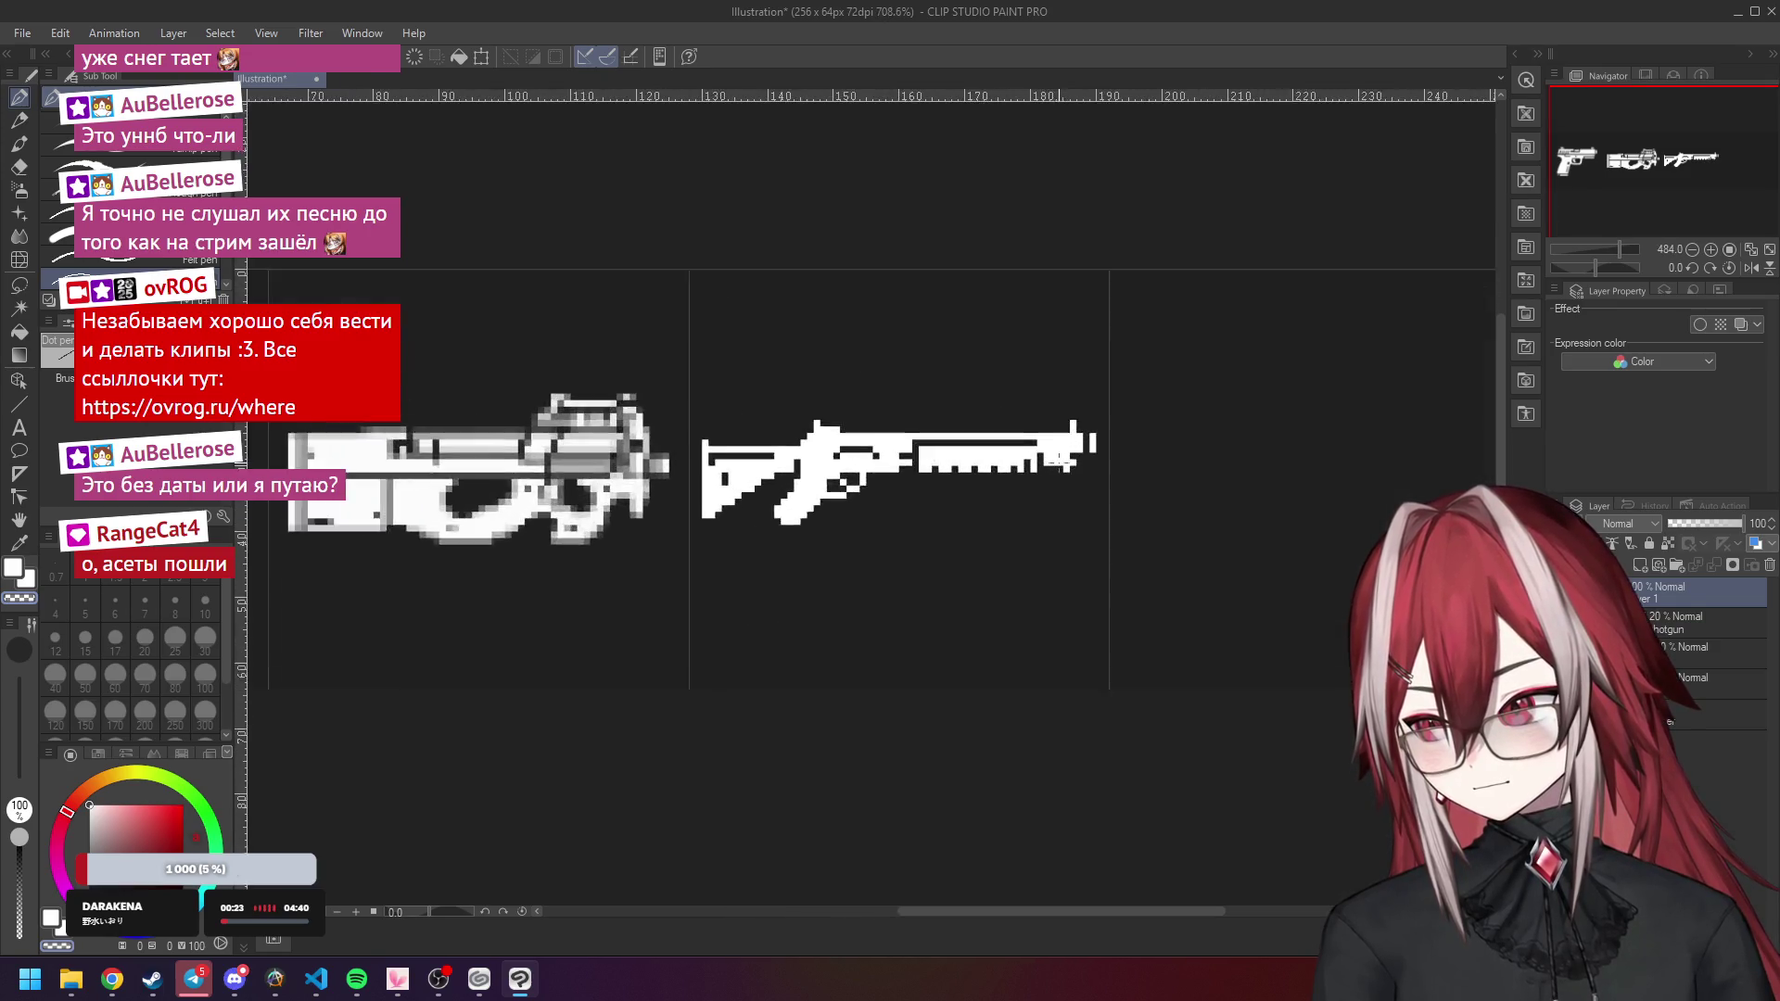
{"action": "scroll", "coordinate": [1037, 438], "scroll_direction": "down", "scroll_amount": 3}
{"action": "scroll", "coordinate": [1043, 445], "scroll_direction": "up", "scroll_amount": 5}
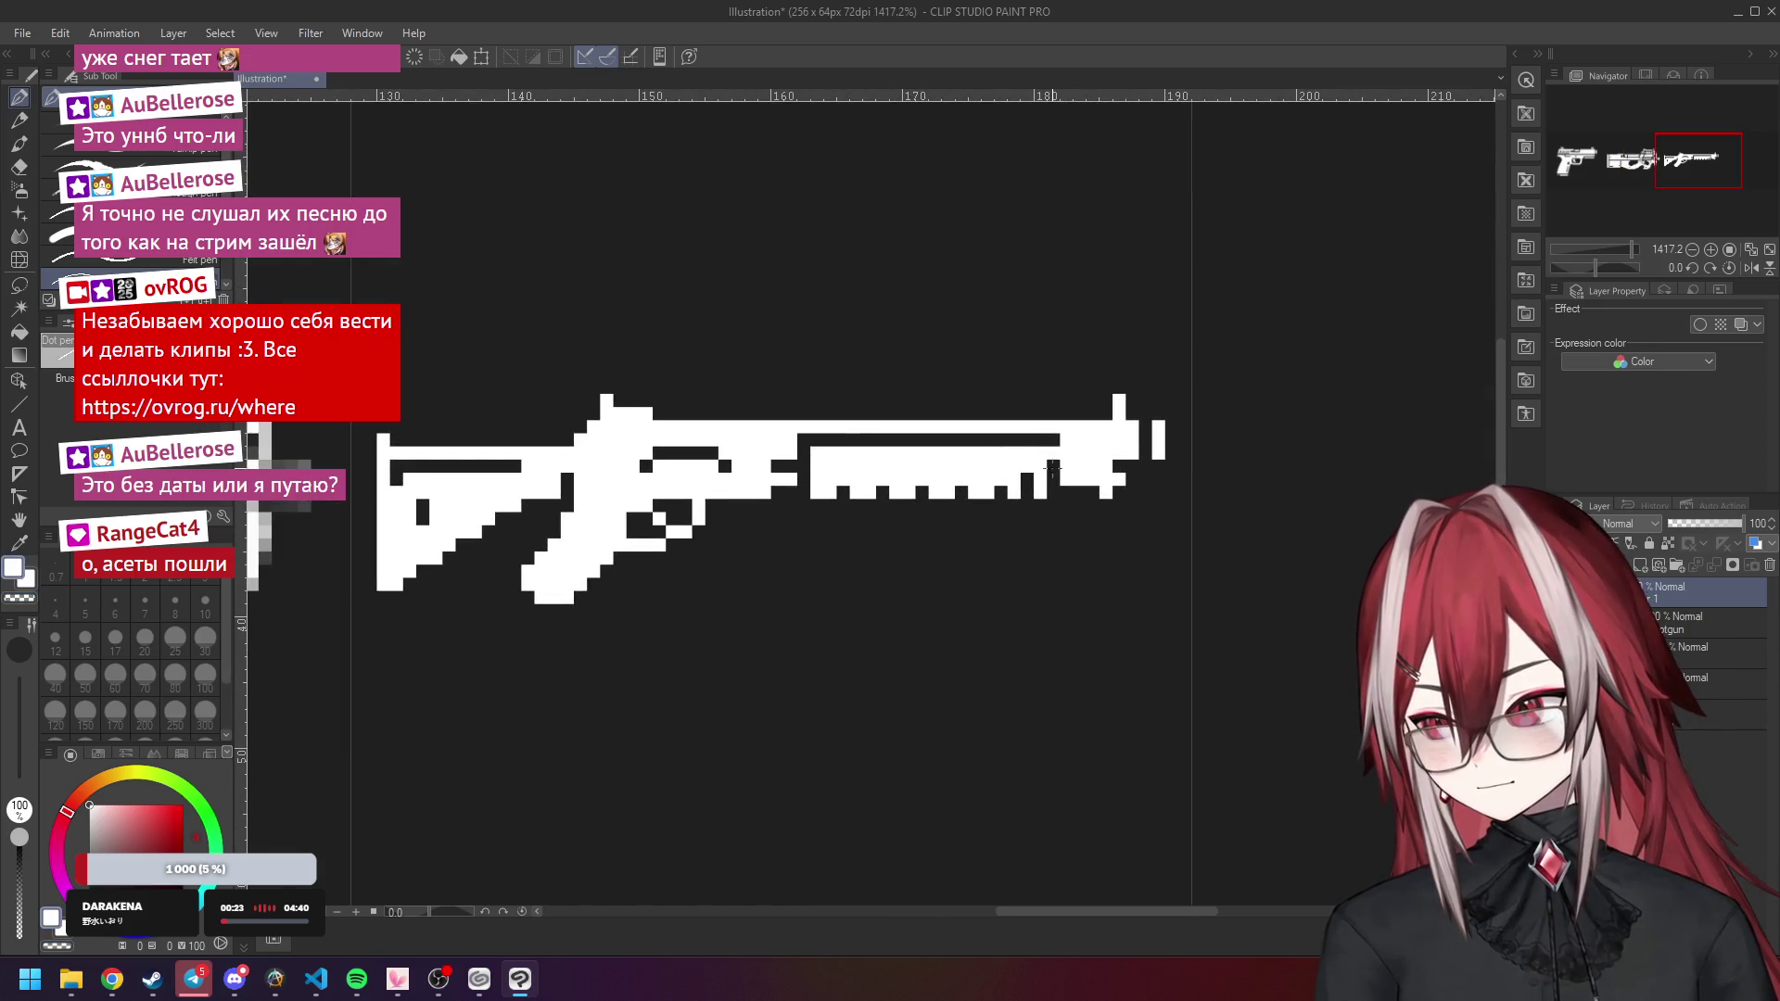
{"action": "key", "text": "c"}
{"action": "left_click_drag", "start_coordinate": [1052, 465], "coordinate": [1084, 466]}
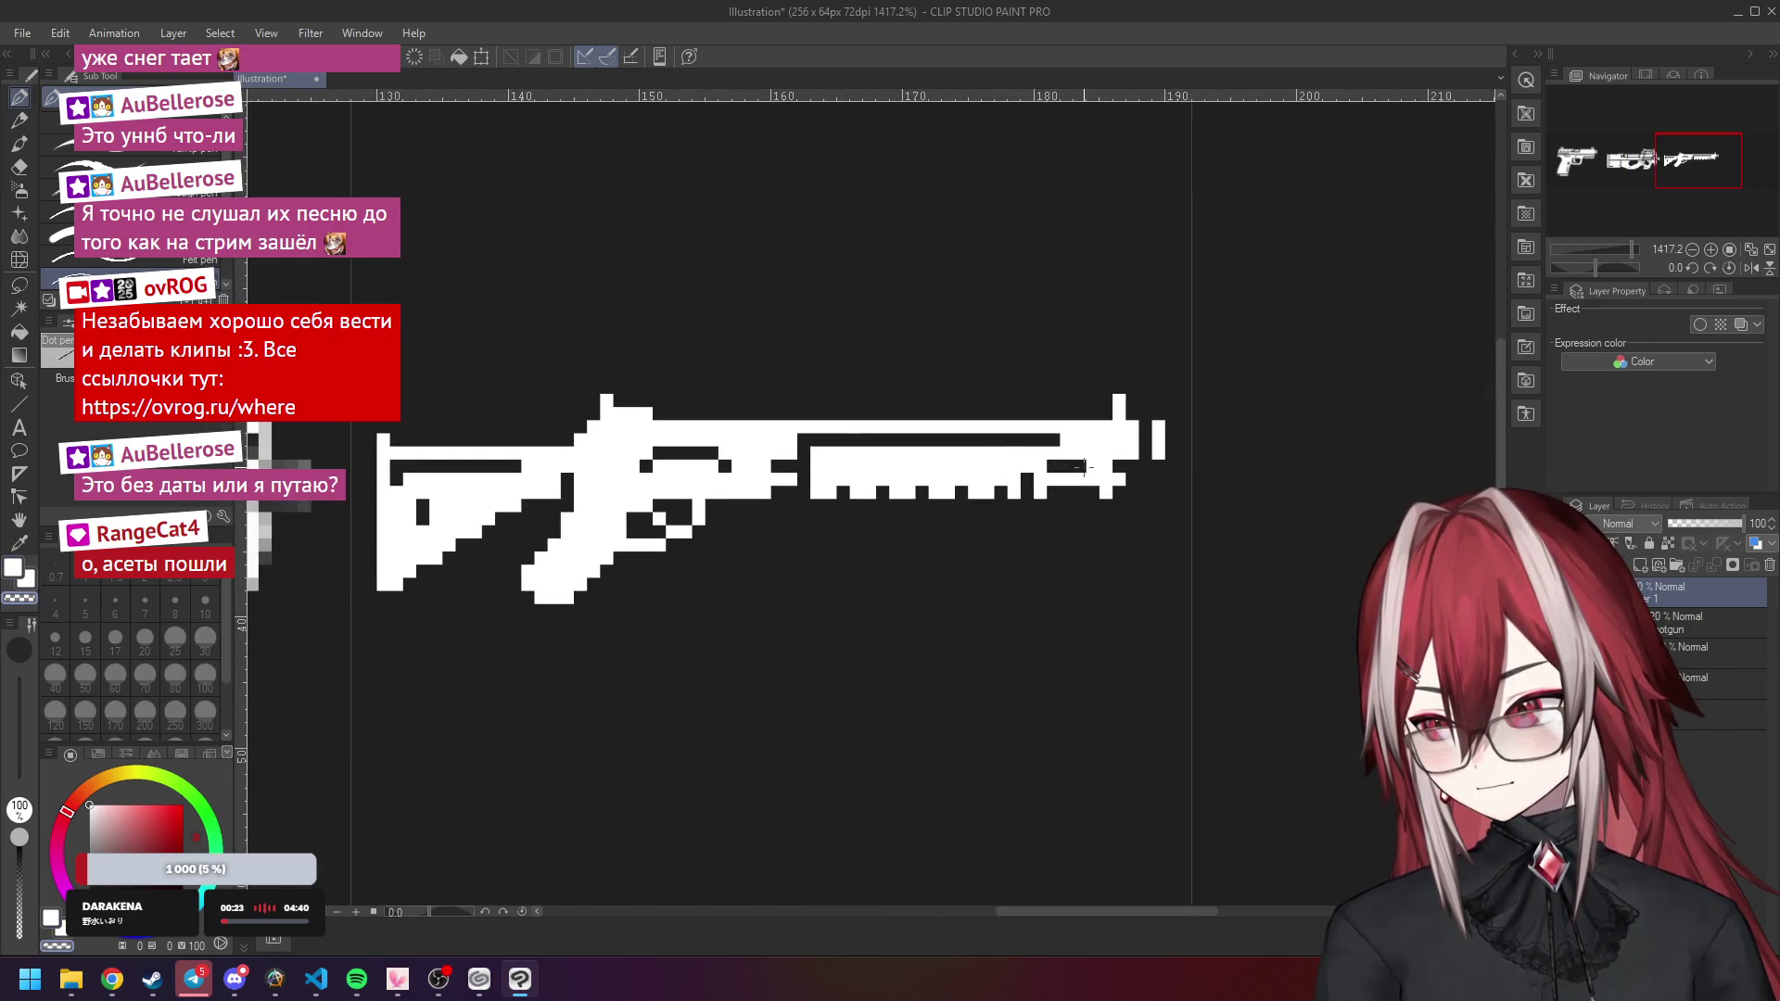
{"action": "scroll", "coordinate": [1086, 469], "scroll_direction": "down", "scroll_amount": 5}
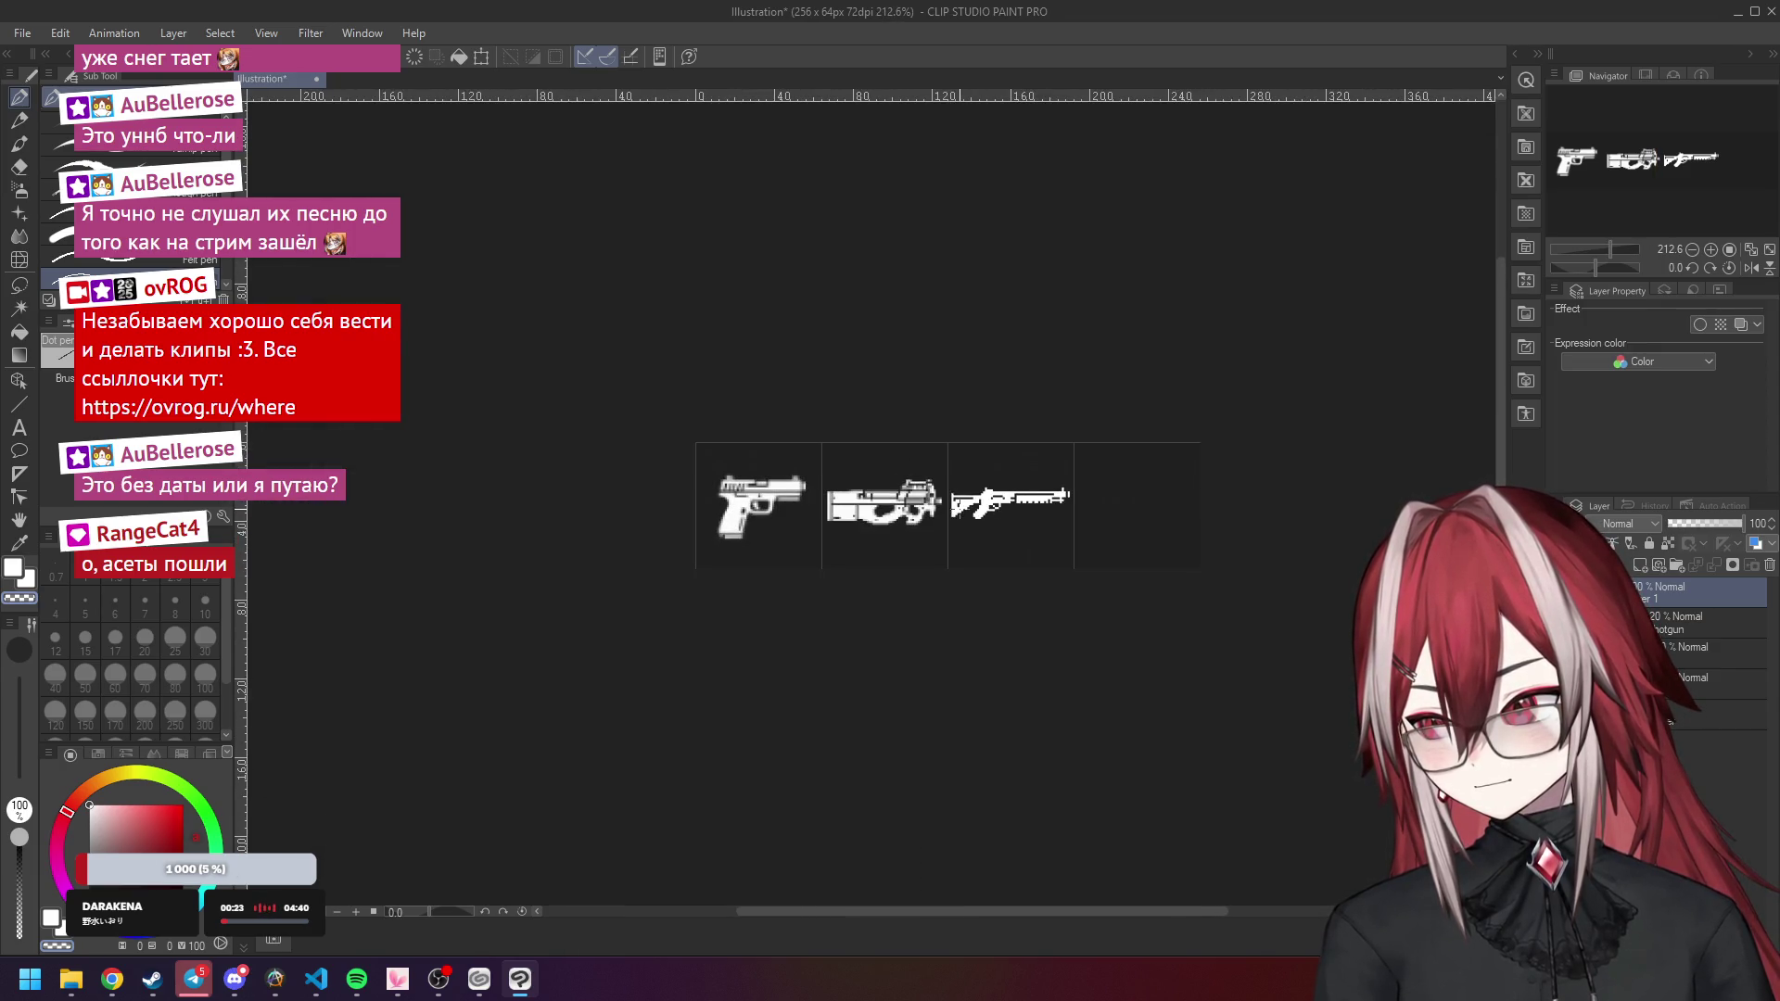
Cut dark notches along the shotgun's lower barrel edge with the transparent pen.
{"action": "scroll", "coordinate": [1011, 501], "scroll_direction": "up", "scroll_amount": 5}
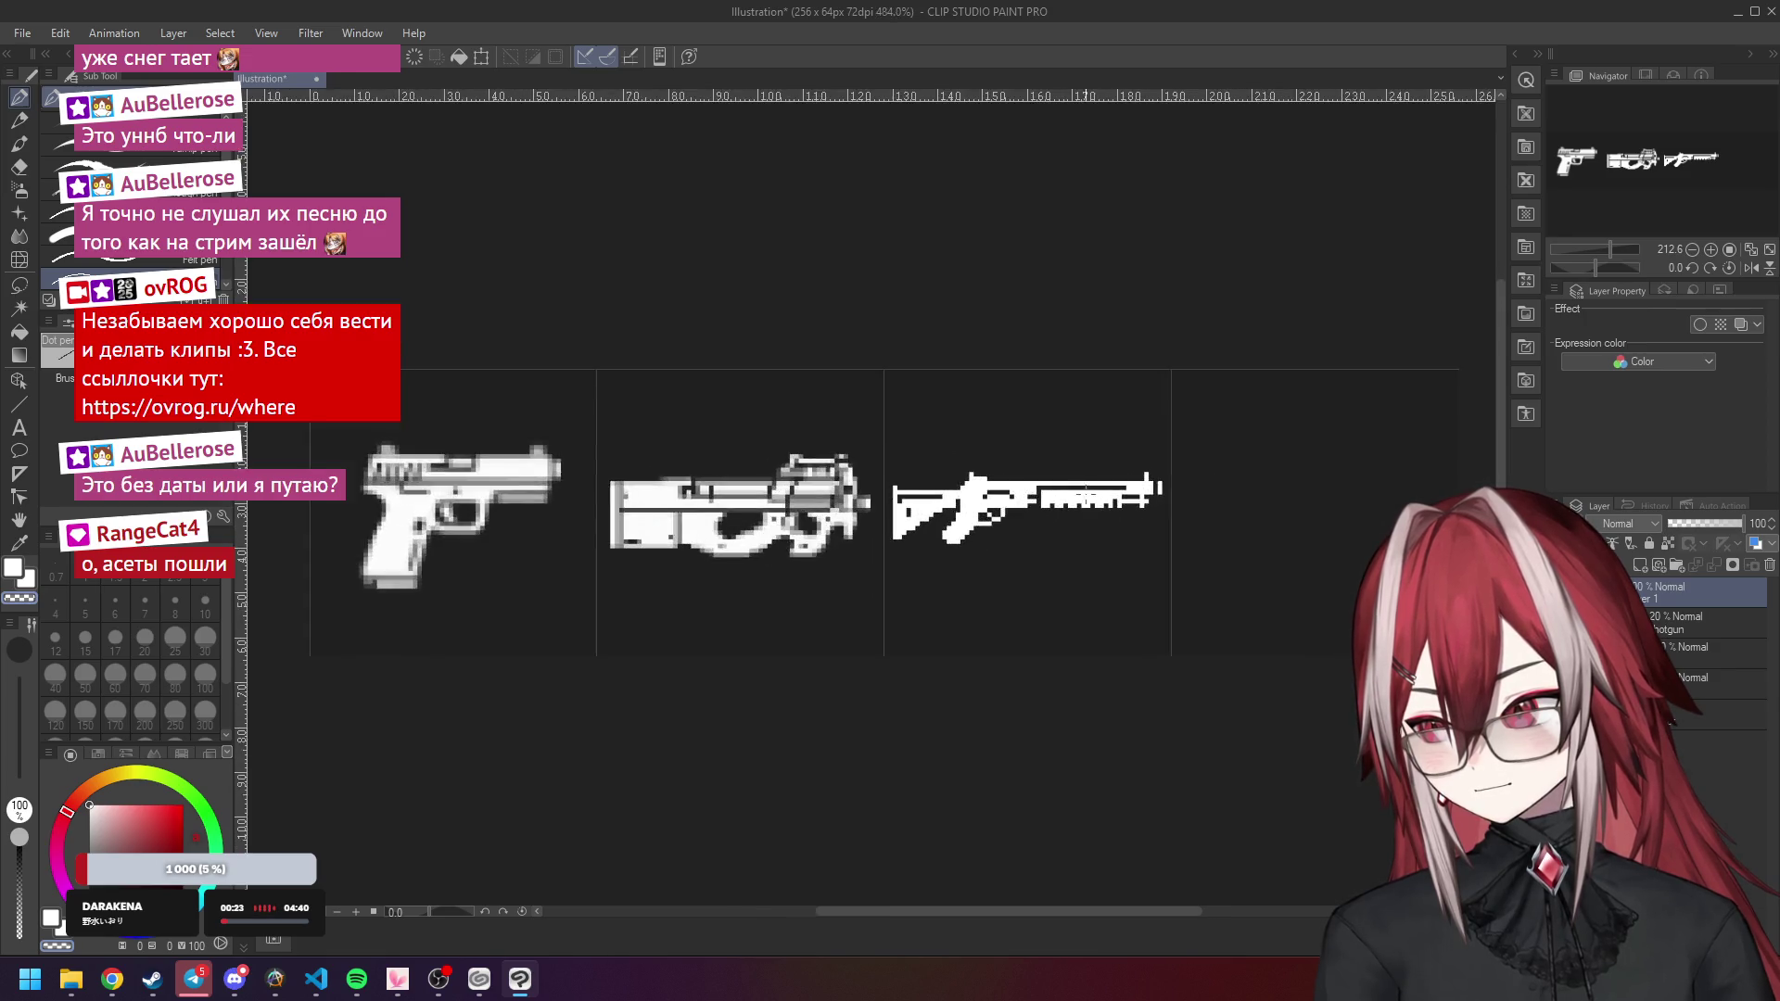
{"action": "mouse_move", "coordinate": [993, 497]}
{"action": "left_mouse_down"}
{"action": "mouse_move", "coordinate": [992, 512]}
{"action": "mouse_move", "coordinate": [1180, 512]}
{"action": "left_mouse_up"}
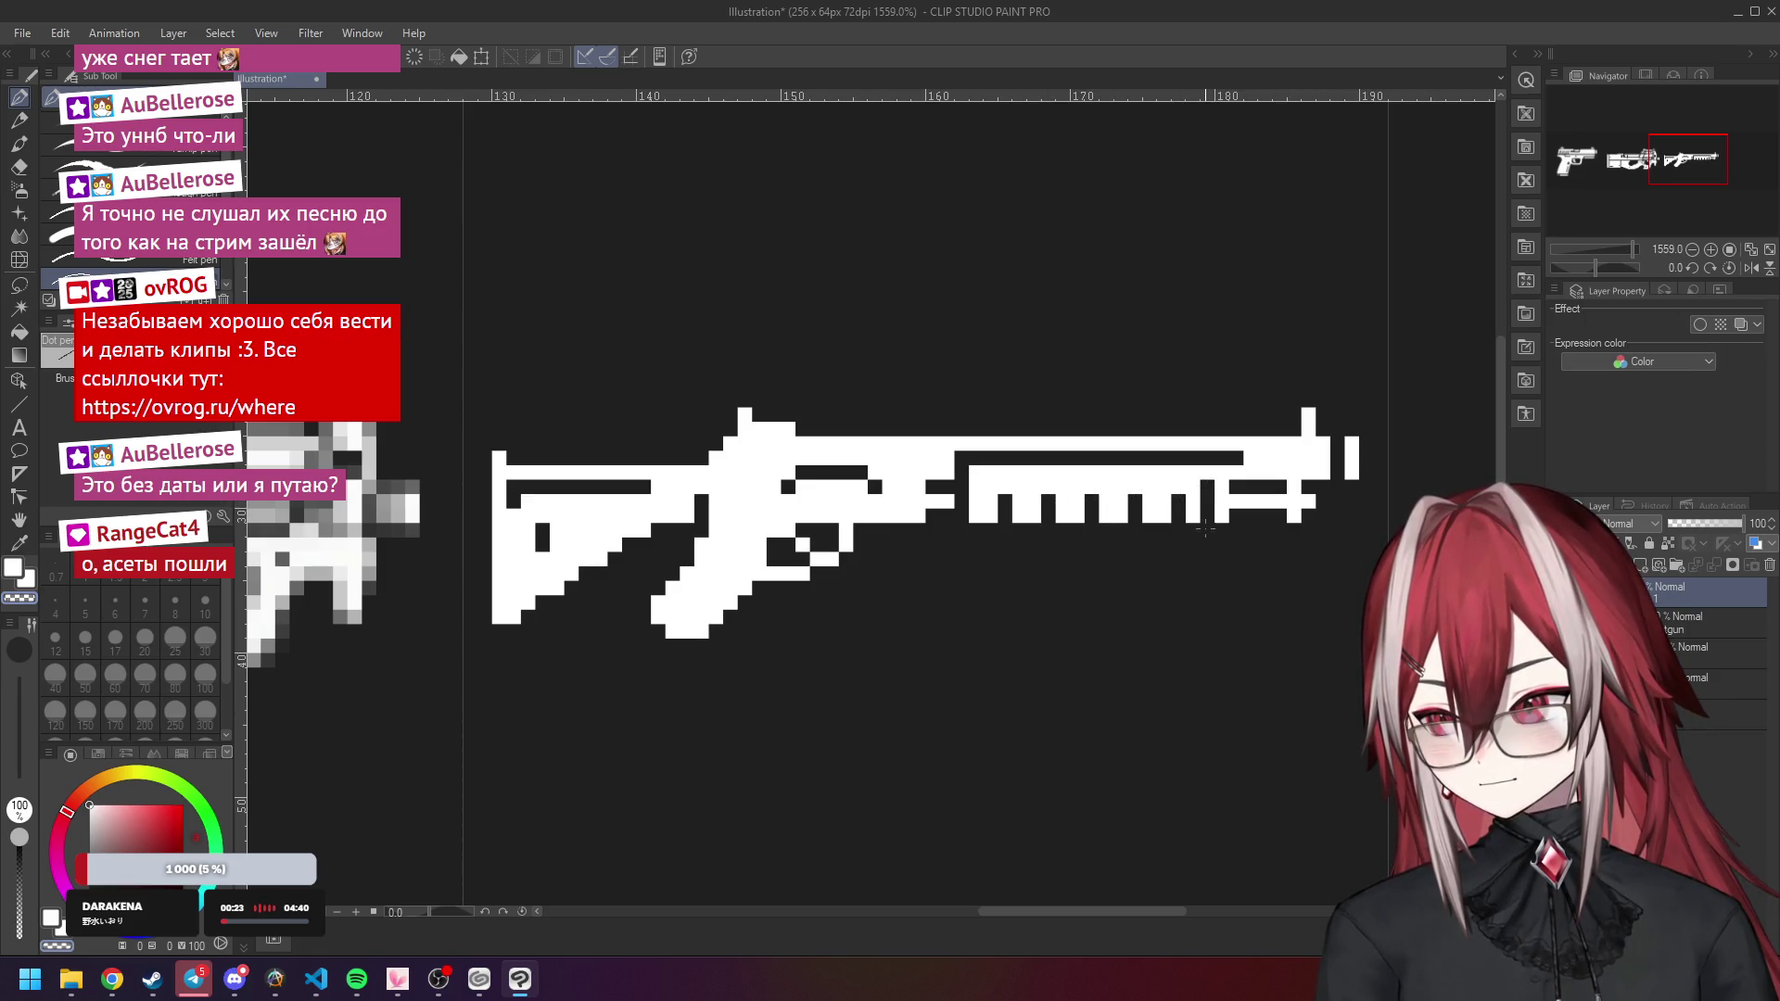
{"action": "scroll", "coordinate": [1220, 491], "scroll_direction": "down", "scroll_amount": 8}
{"action": "scroll", "coordinate": [1117, 547], "scroll_direction": "up", "scroll_amount": 4}
{"action": "scroll", "coordinate": [1153, 549], "scroll_direction": "up", "scroll_amount": 3}
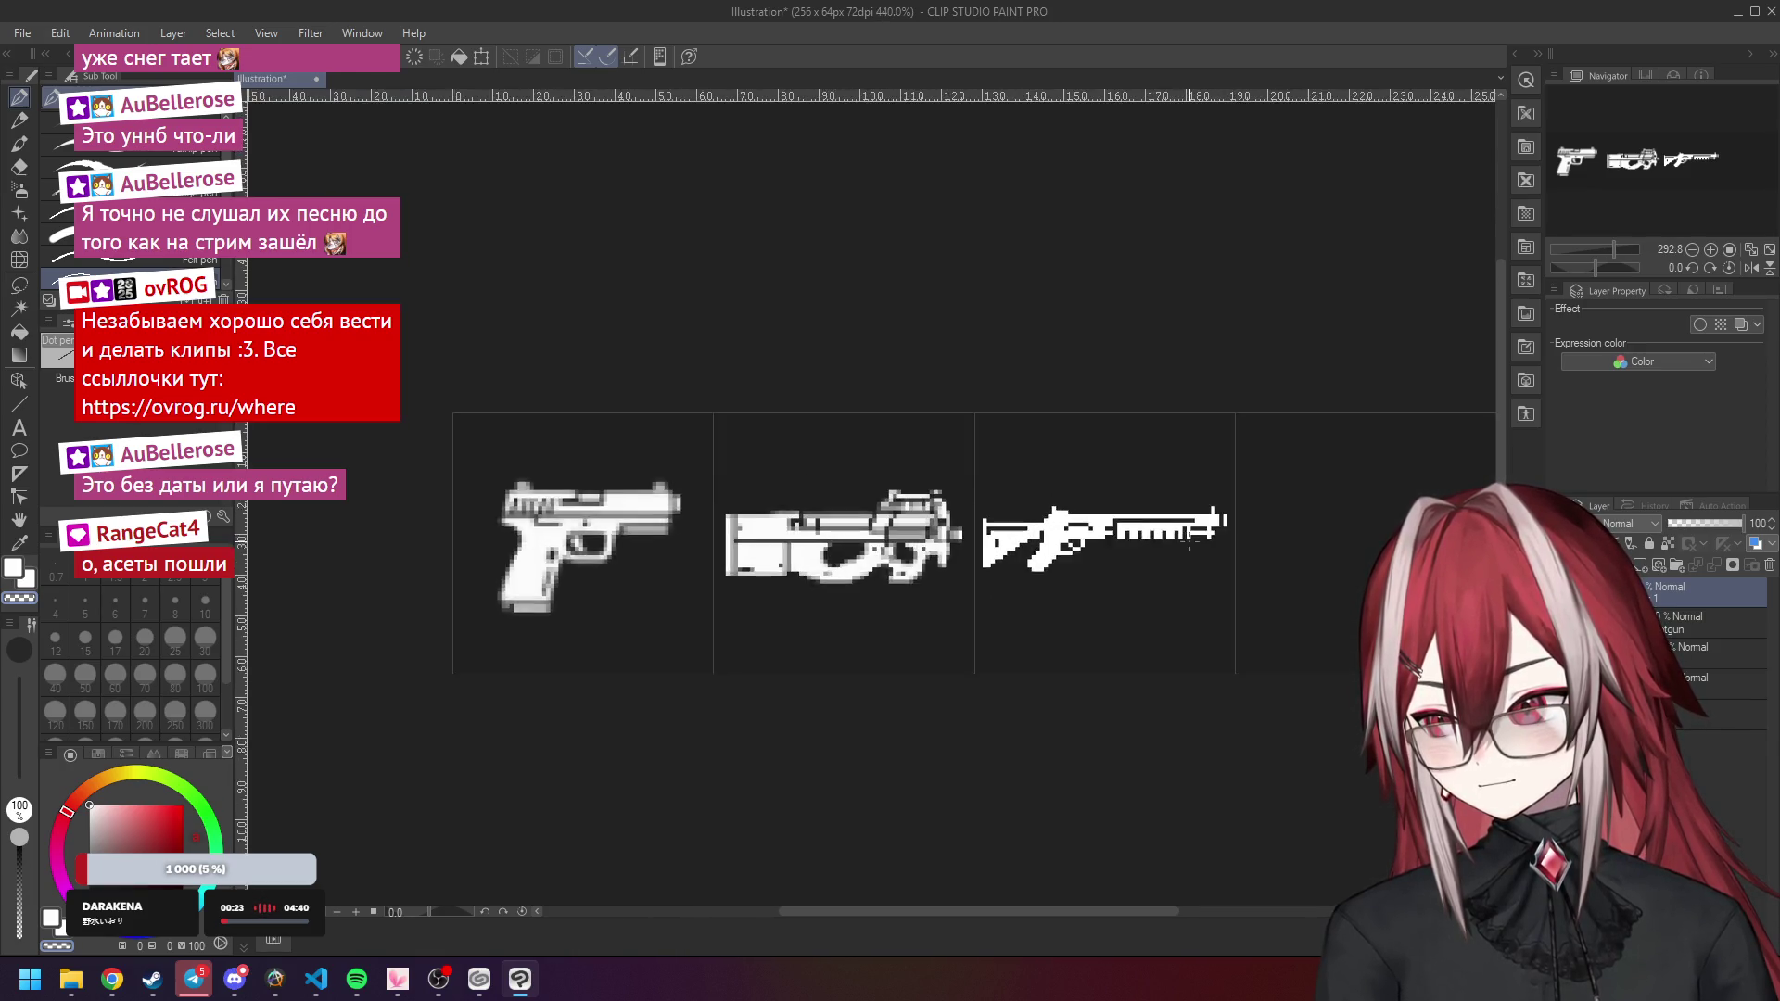
{"action": "scroll", "coordinate": [1190, 547], "scroll_direction": "down", "scroll_amount": 4}
{"action": "scroll", "coordinate": [1191, 539], "scroll_direction": "down", "scroll_amount": 2}
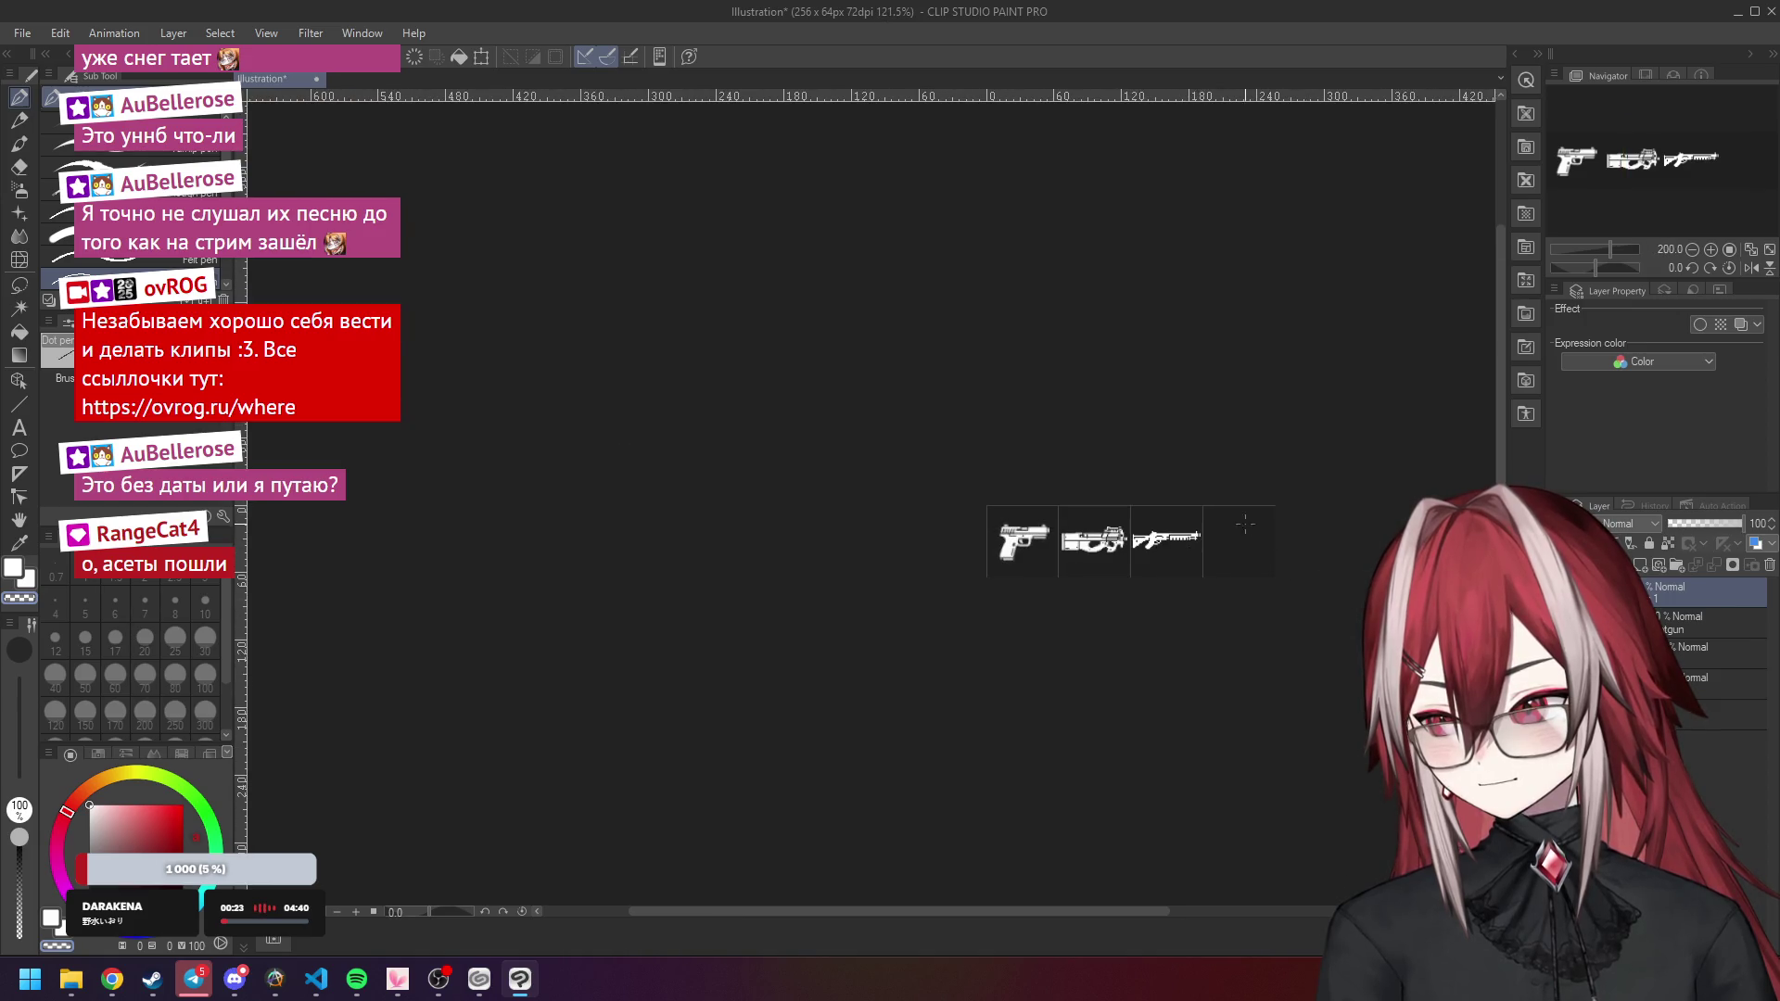
{"action": "scroll", "coordinate": [1278, 510], "scroll_direction": "up", "scroll_amount": 1}
Reset the view to 100% and hide the pistol and PDW sprites.
{"action": "left_click", "coordinate": [1692, 250]}
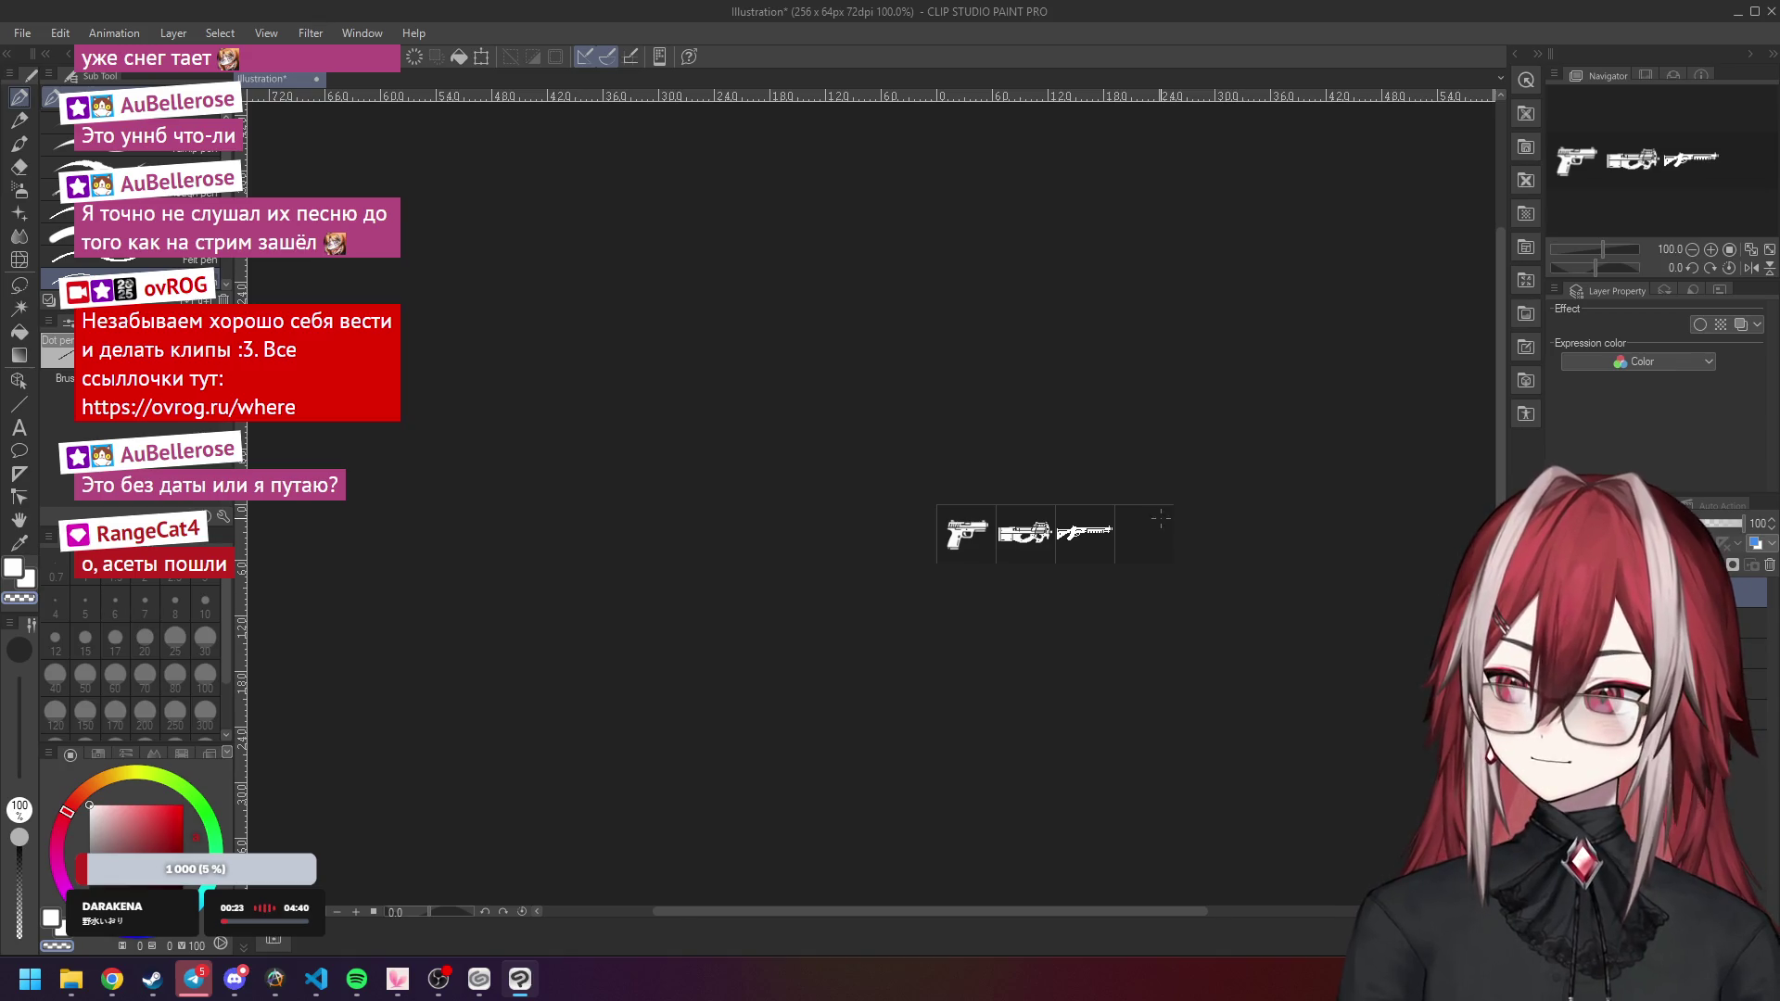
{"action": "scroll", "coordinate": [1159, 523], "scroll_direction": "up", "scroll_amount": 2}
{"action": "scroll", "coordinate": [1071, 561], "scroll_direction": "down", "scroll_amount": 3}
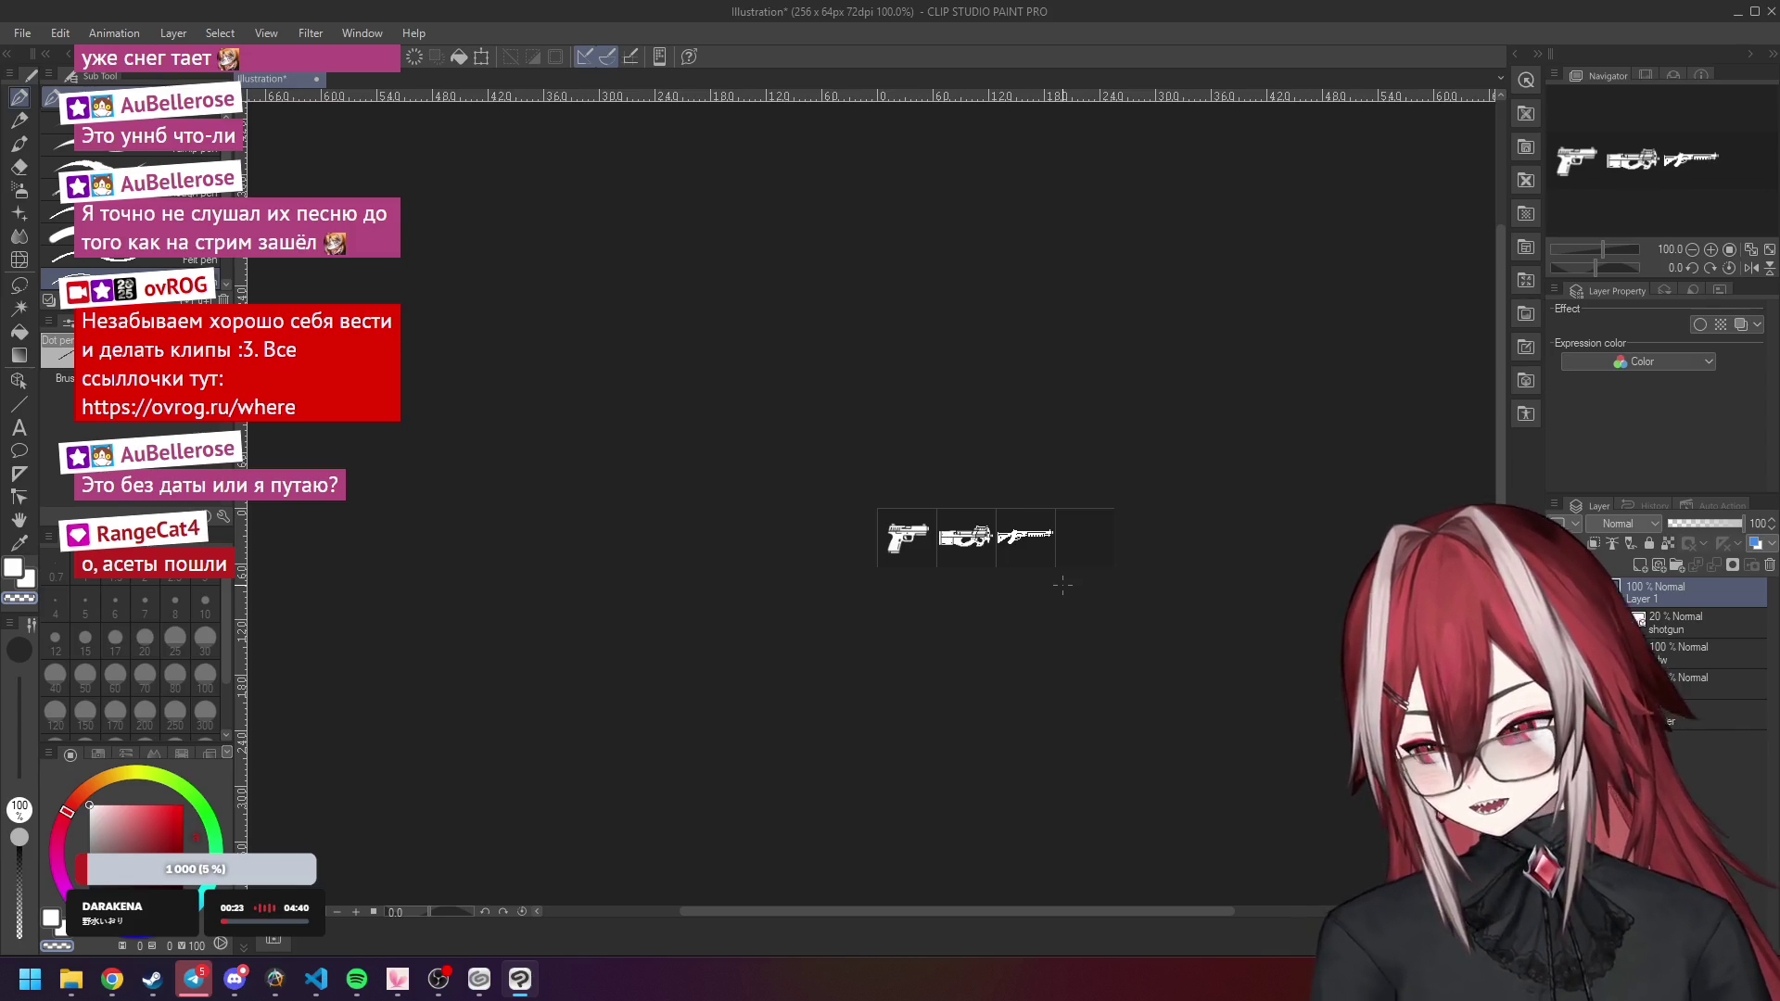
{"action": "key", "text": "ctrl+z"}
{"action": "key", "text": "ctrl+z"}
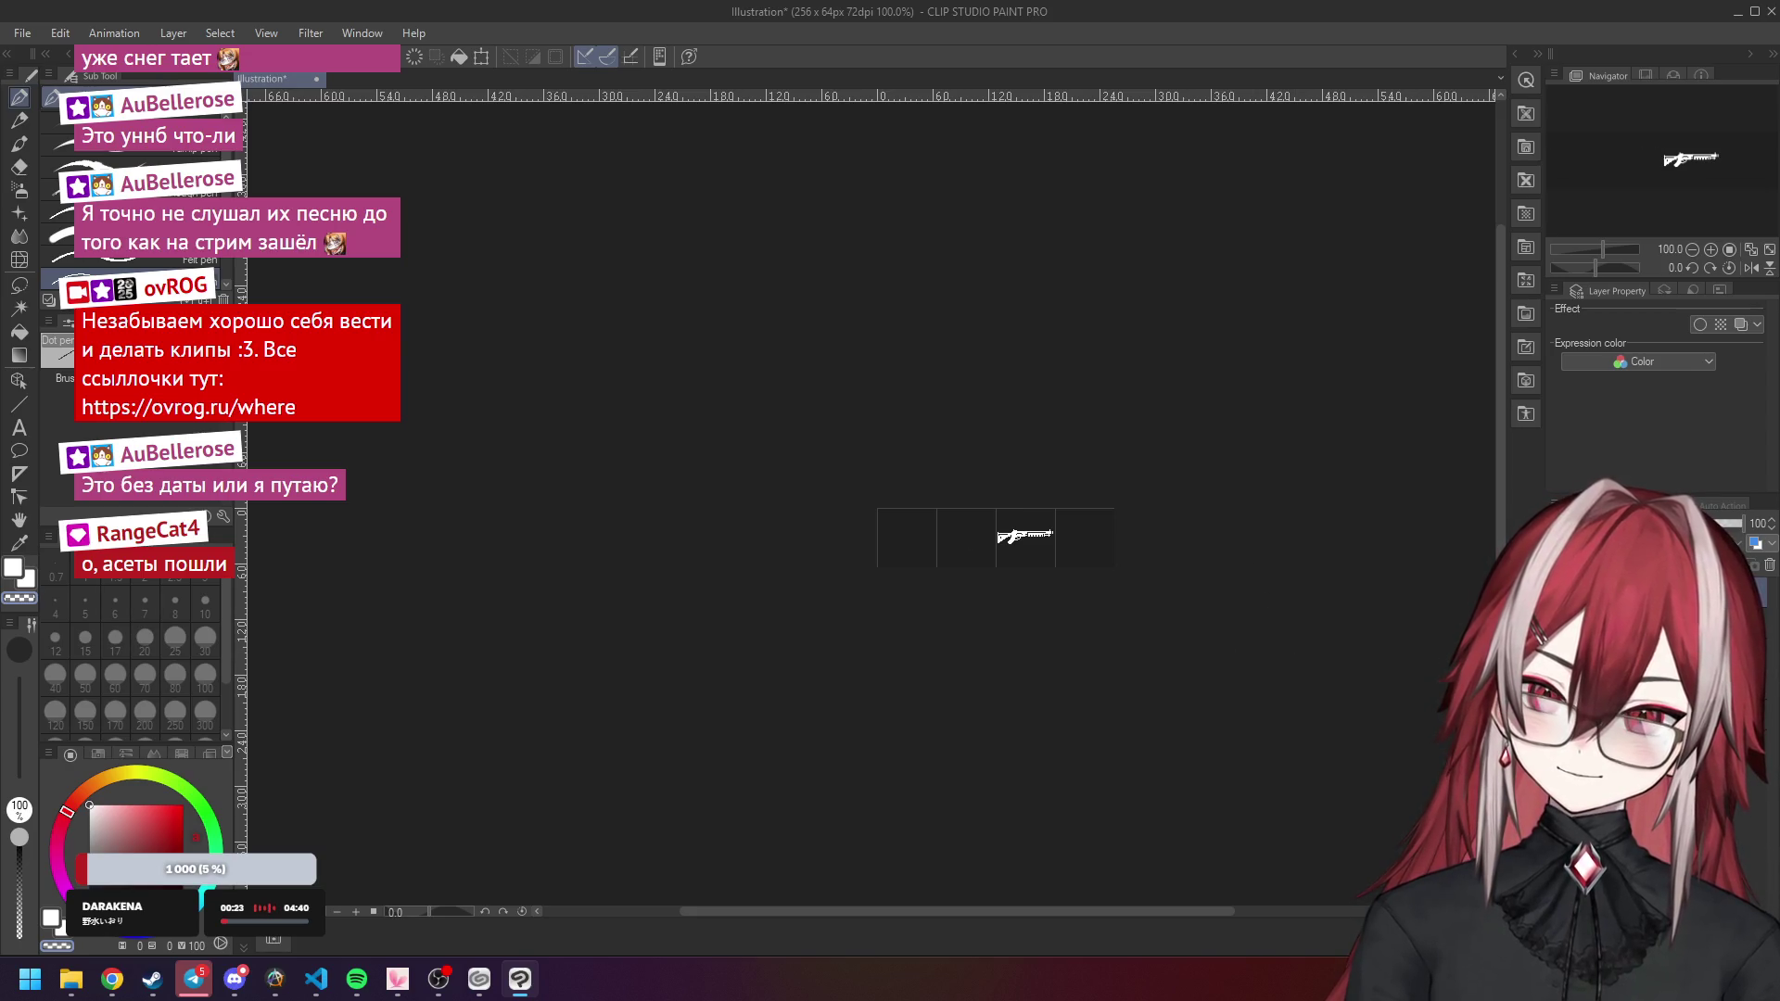
Zoom the canvas between 33.3% and 50%, then in close on the shotgun.
{"action": "left_click", "coordinate": [1691, 250]}
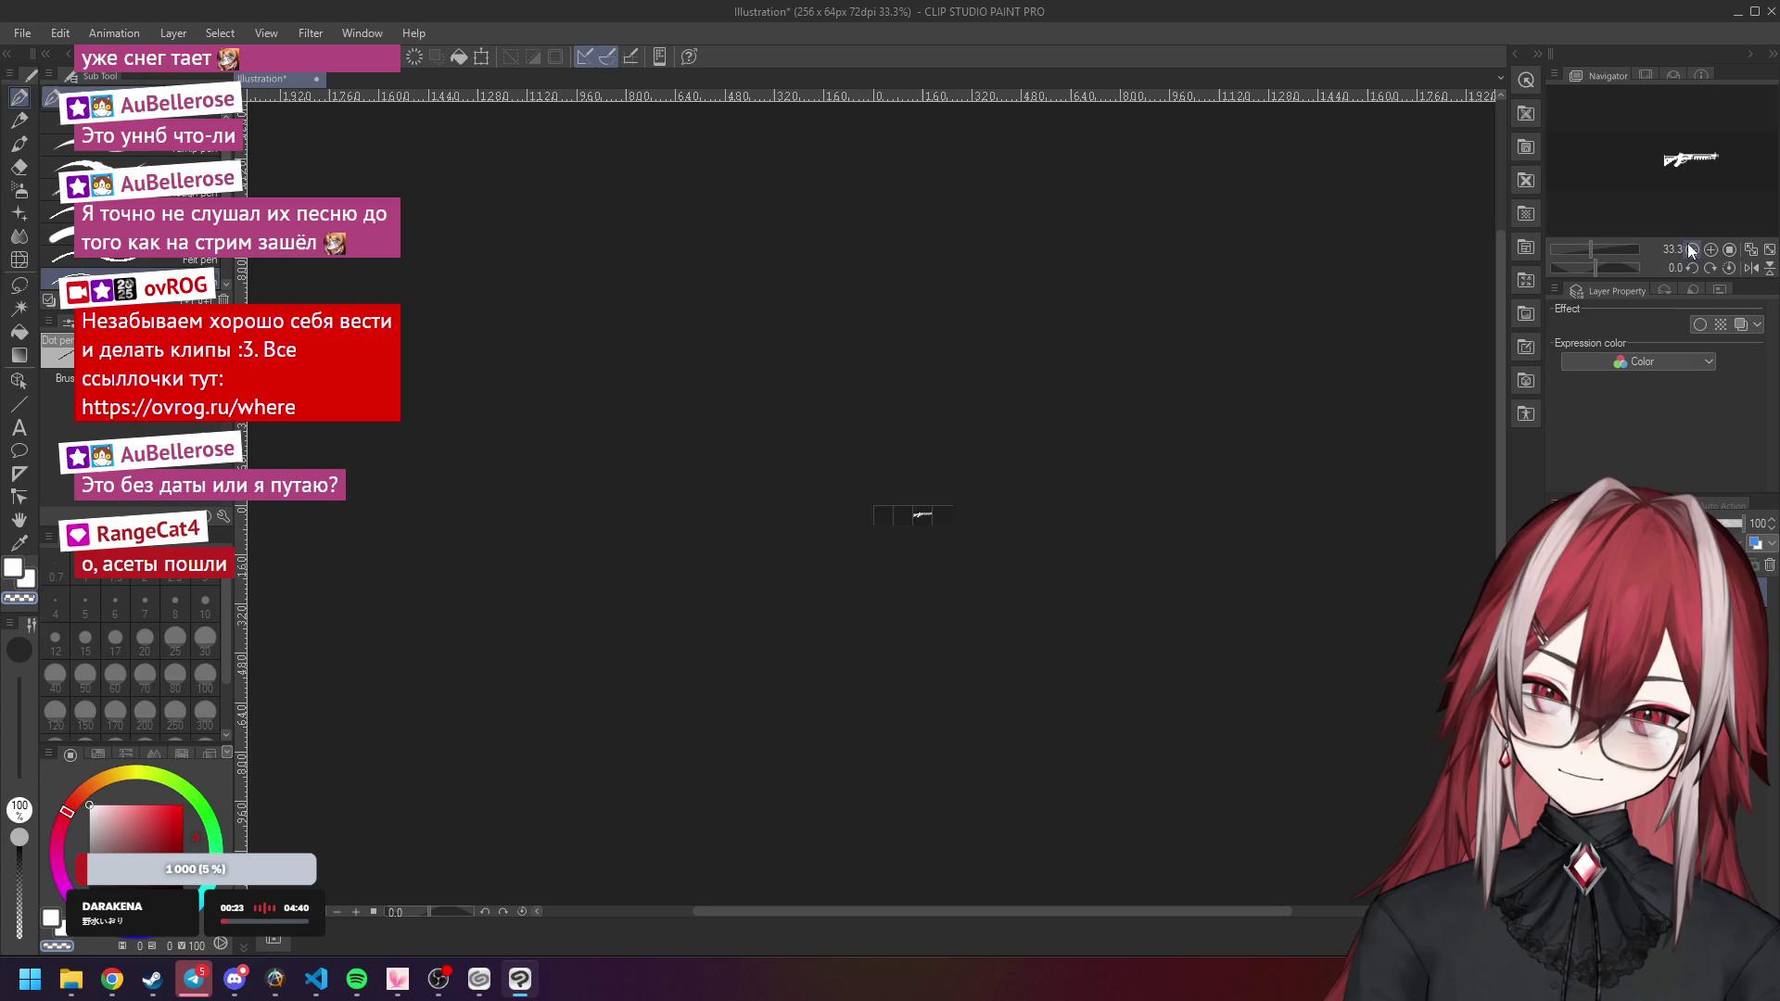
{"action": "left_click", "coordinate": [1711, 249]}
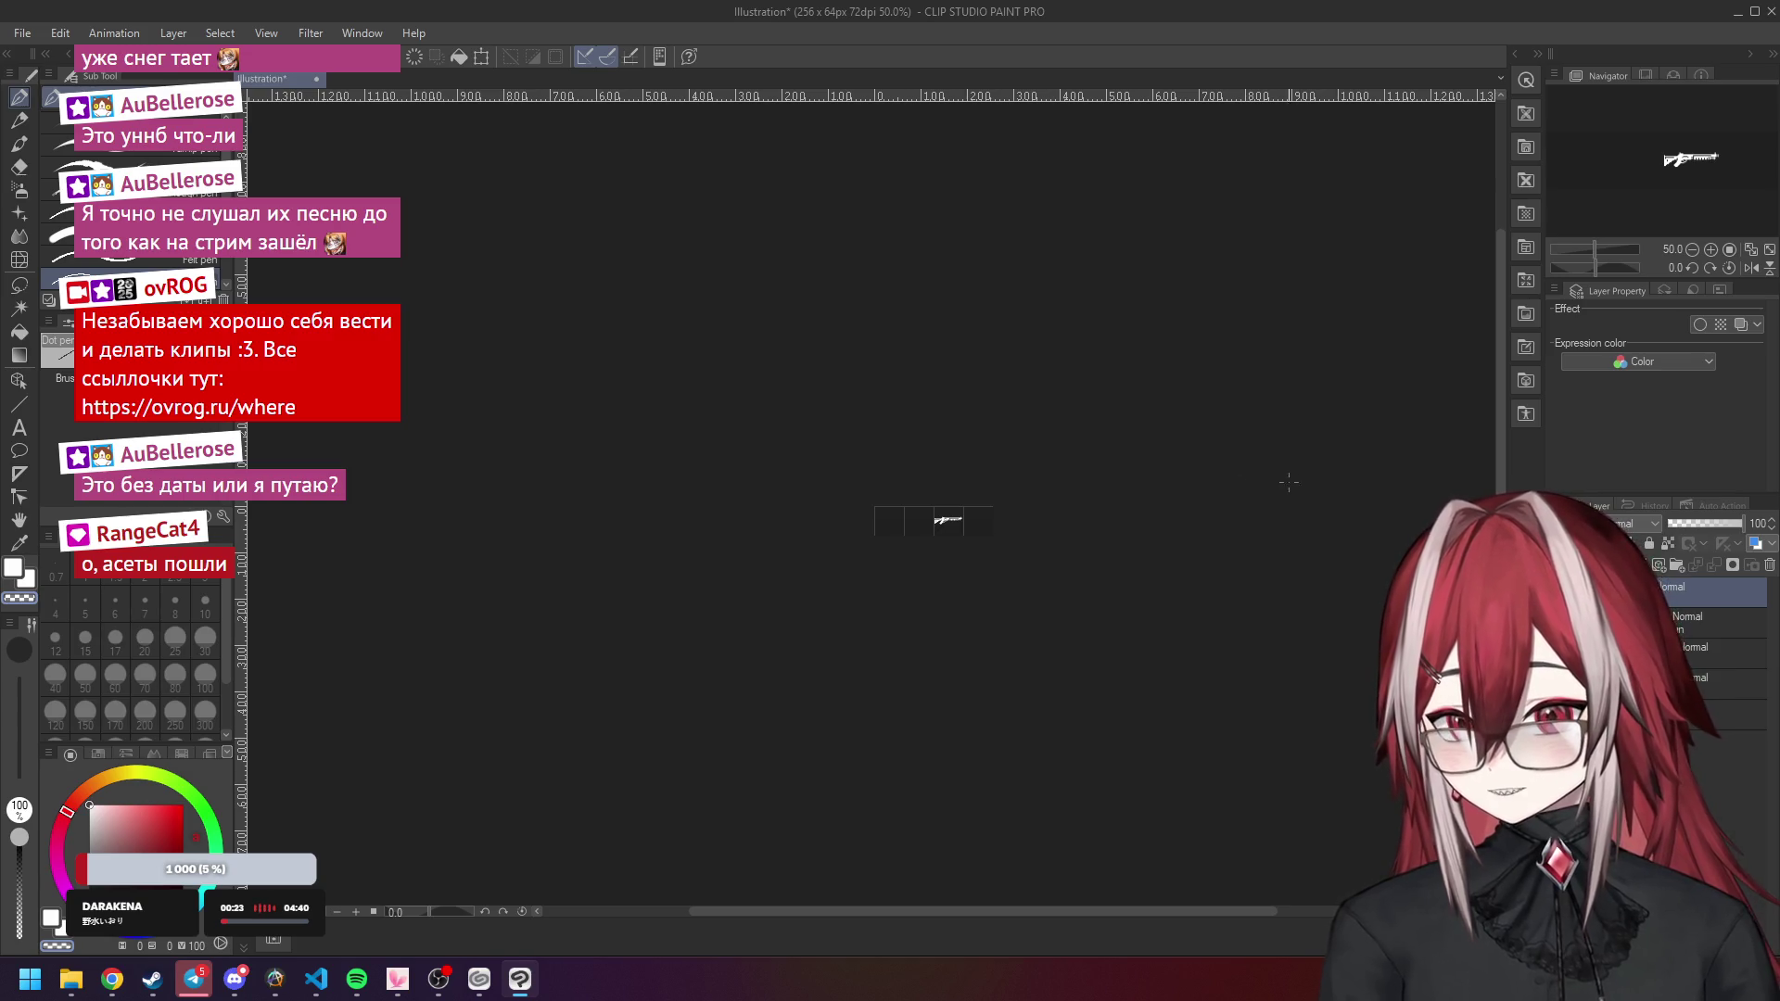
{"action": "left_click_drag", "start_coordinate": [1501, 418], "coordinate": [1500, 449]}
{"action": "left_click_drag", "start_coordinate": [972, 918], "coordinate": [995, 918]}
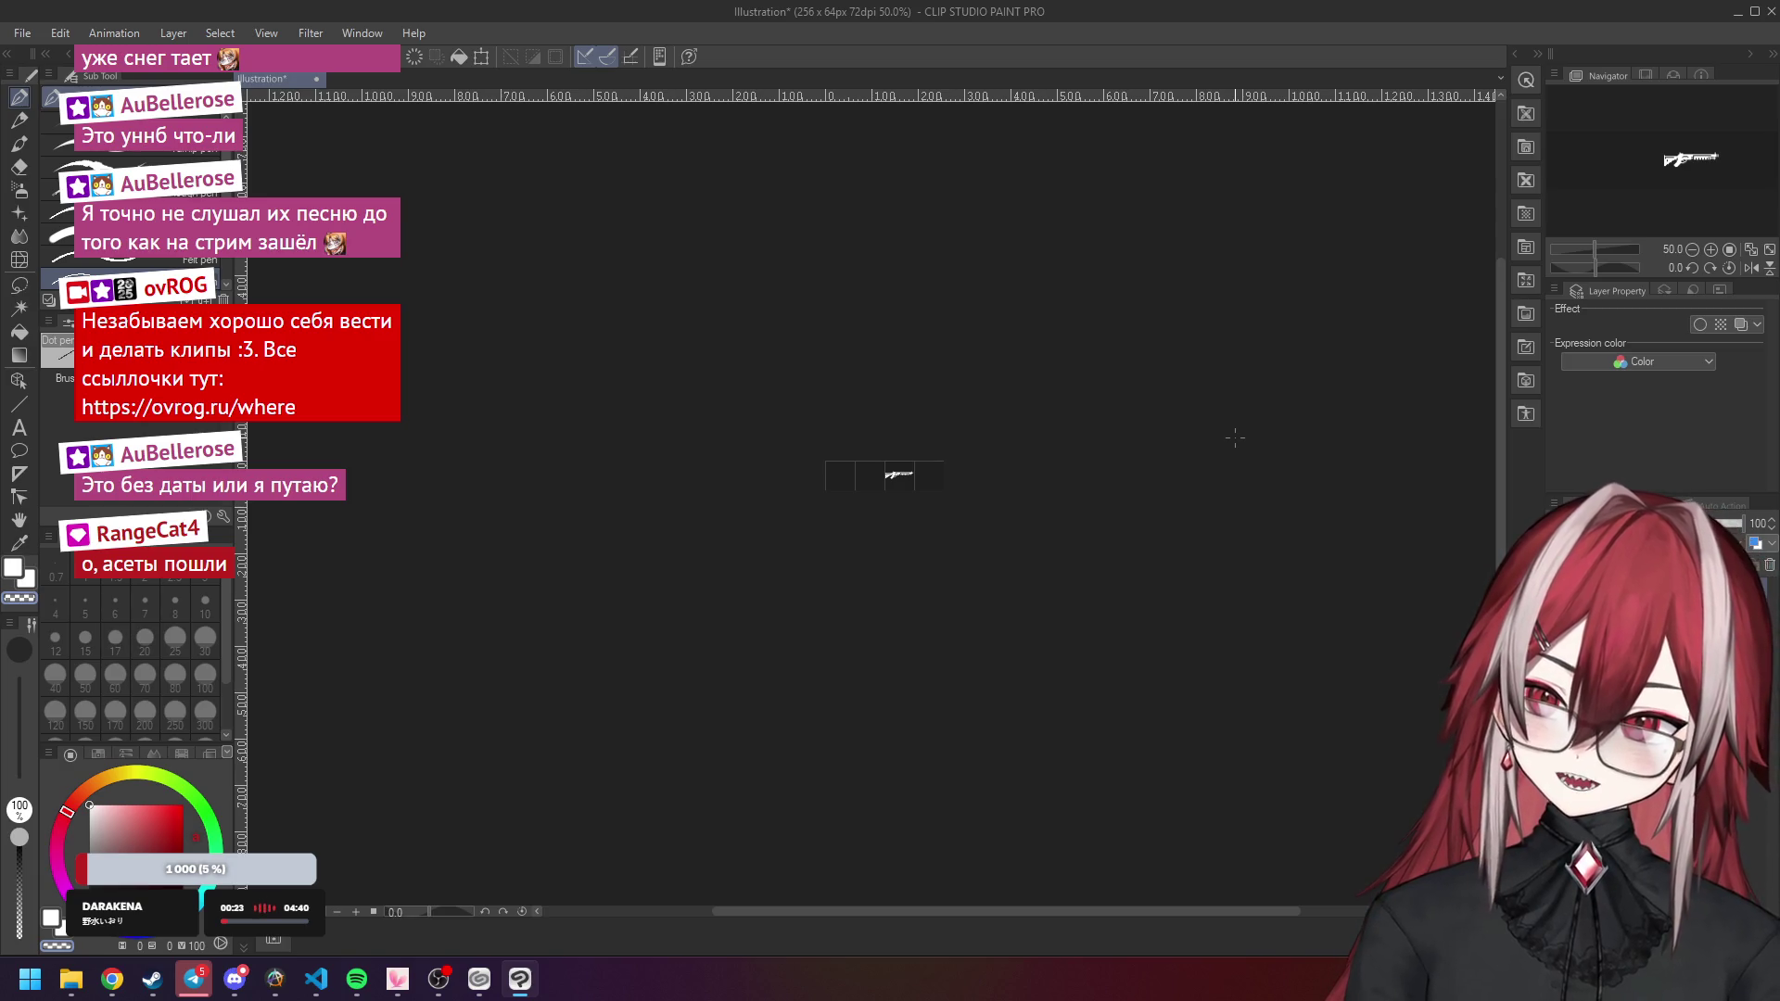
{"action": "left_click", "coordinate": [1712, 246]}
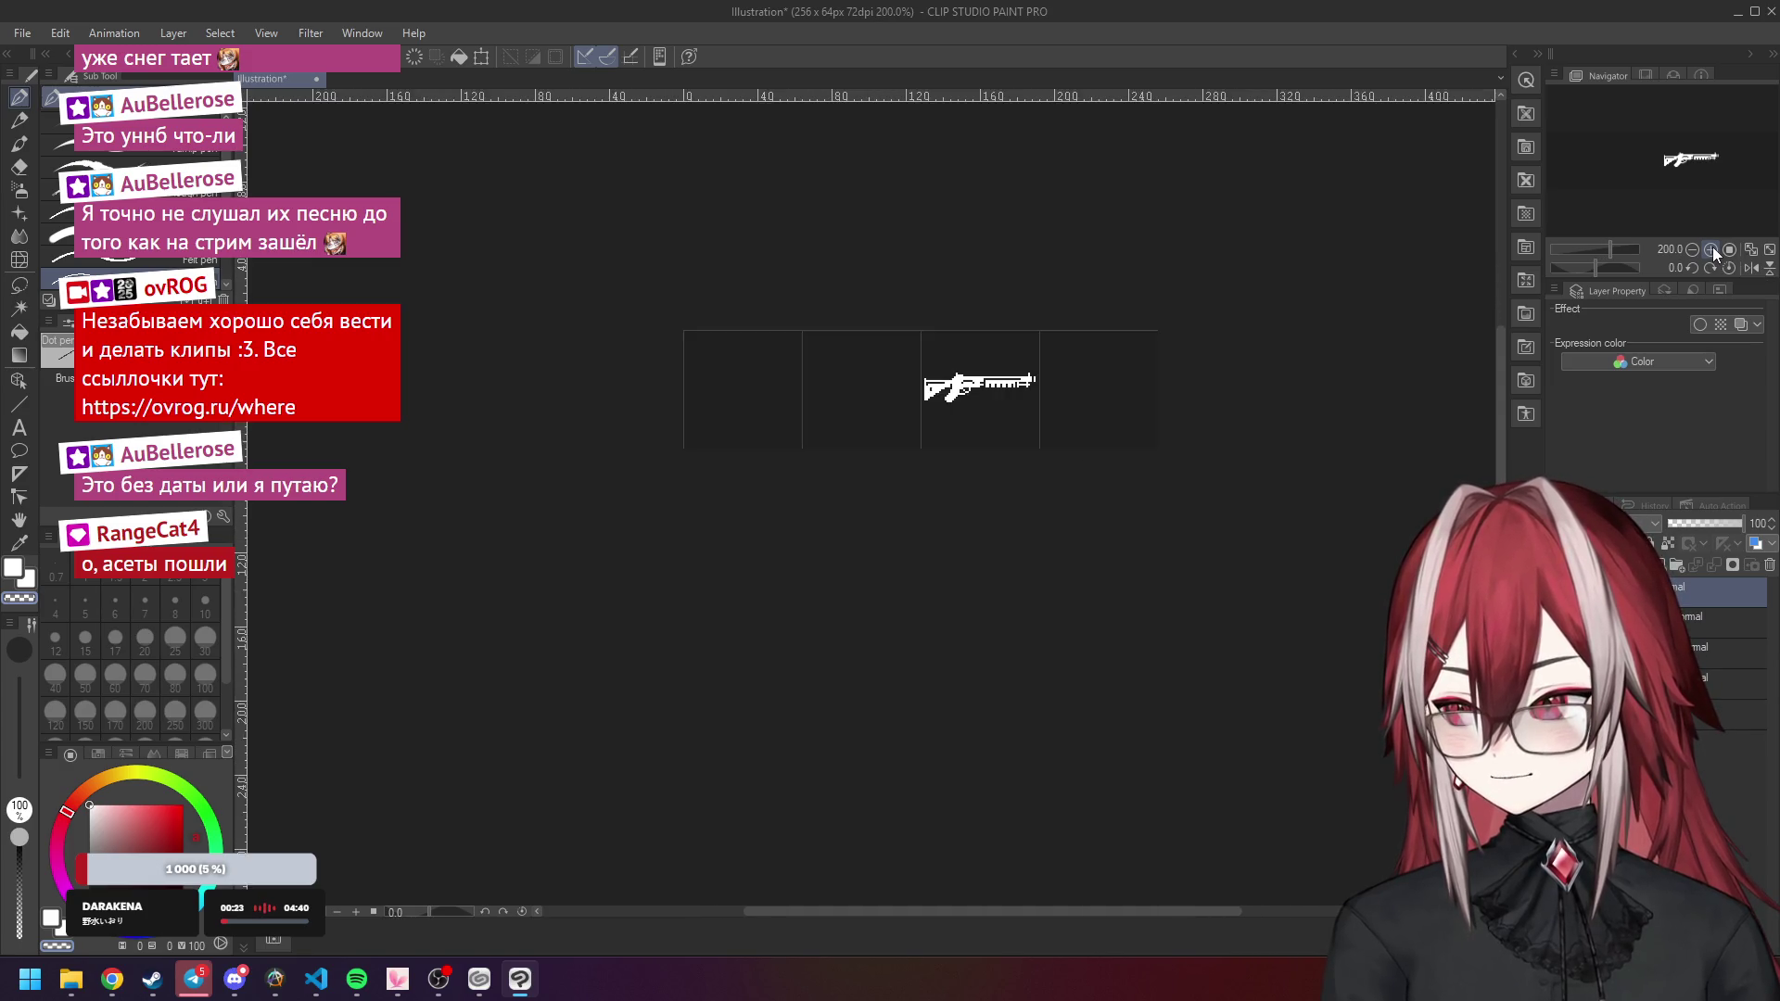
{"action": "left_click", "coordinate": [1726, 258]}
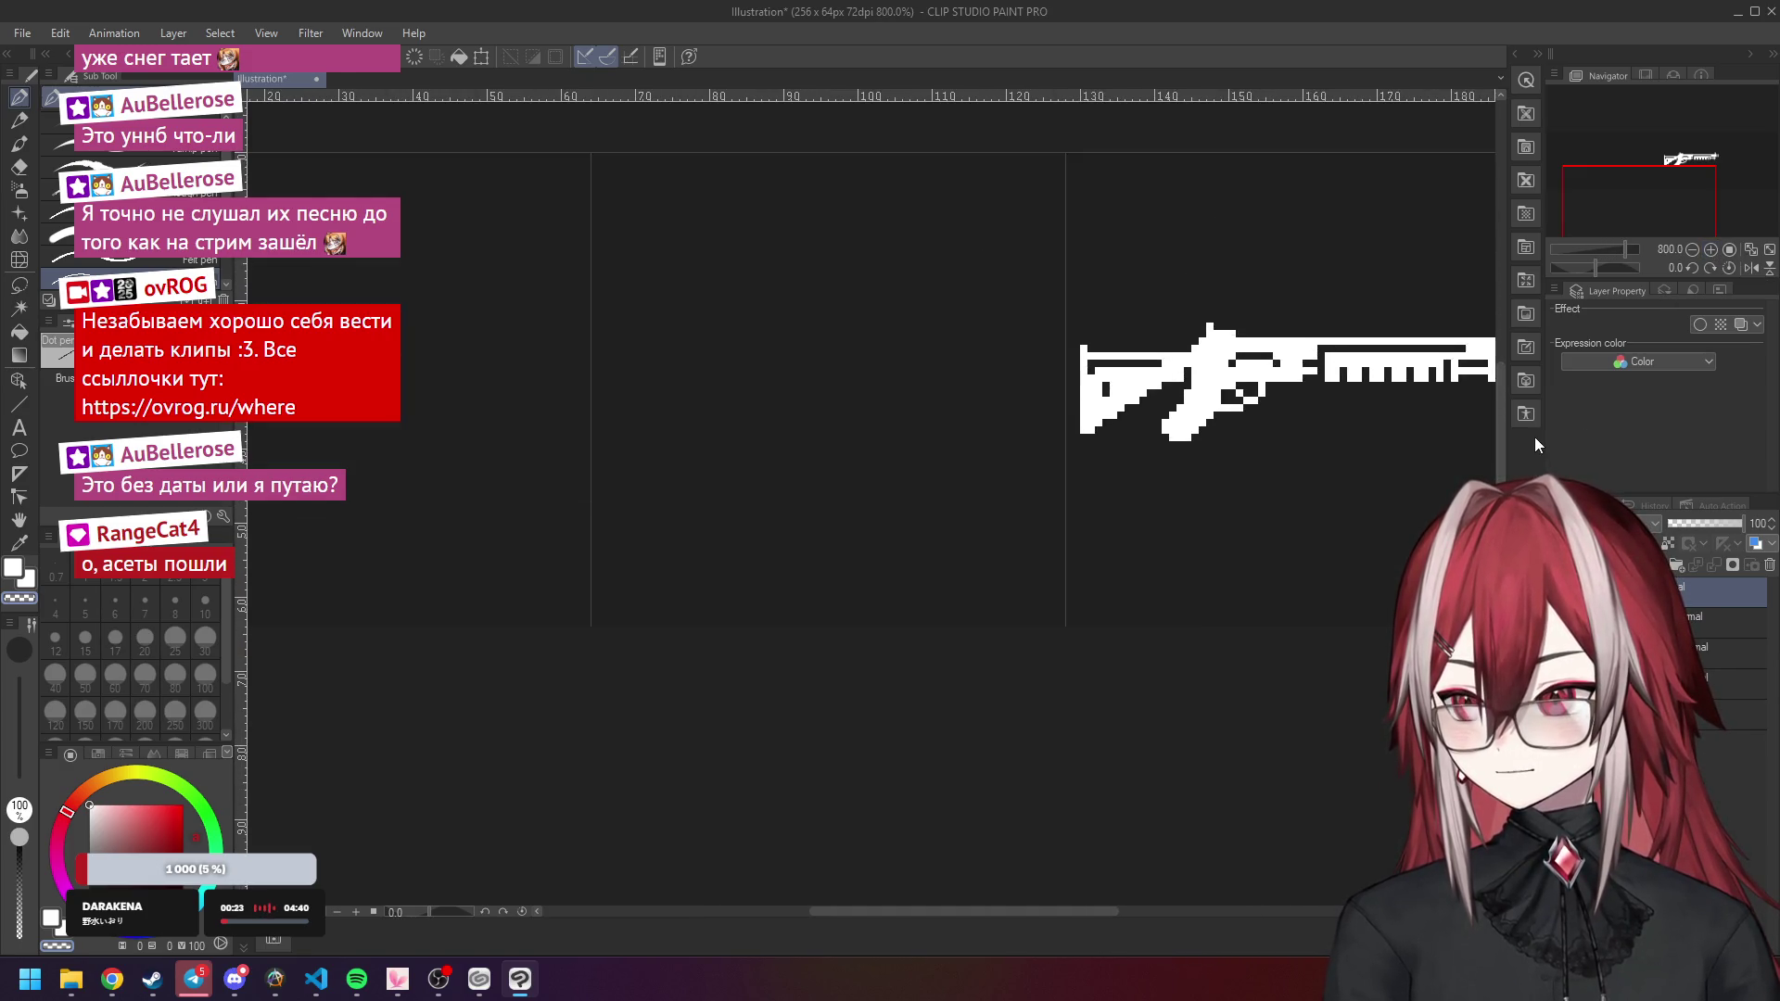
{"action": "left_click", "coordinate": [1693, 247]}
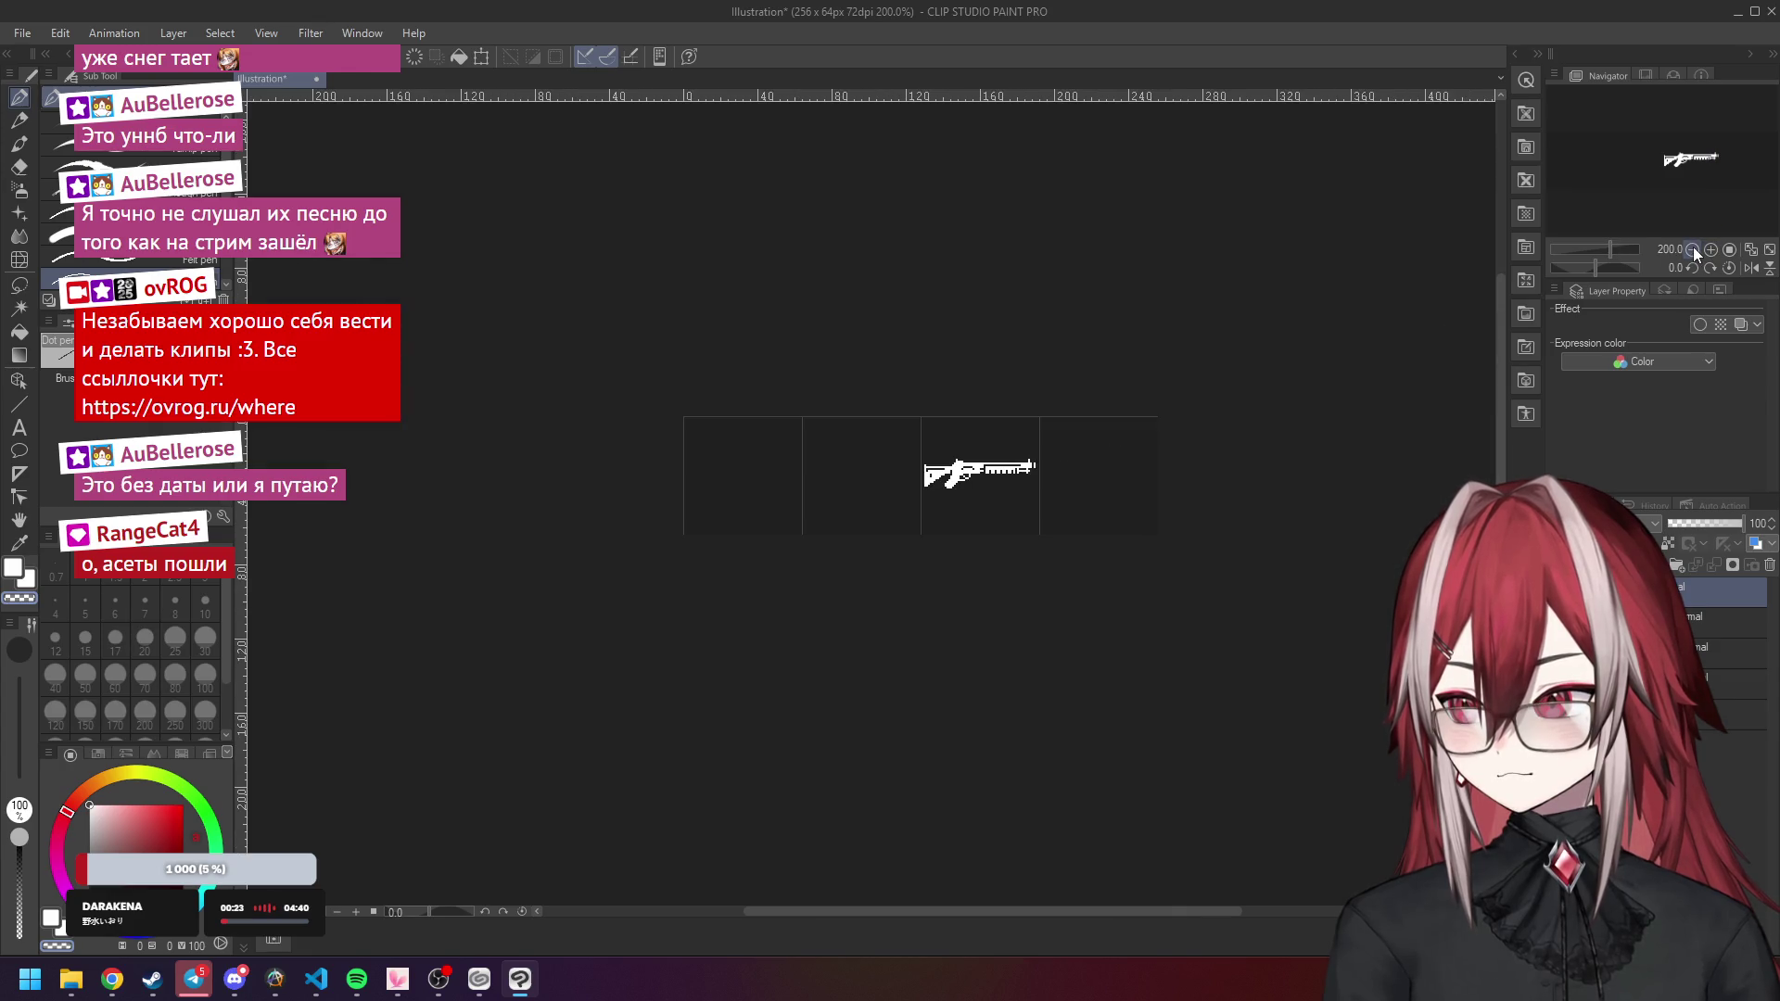
{"action": "left_click_drag", "start_coordinate": [1108, 914], "coordinate": [1150, 913]}
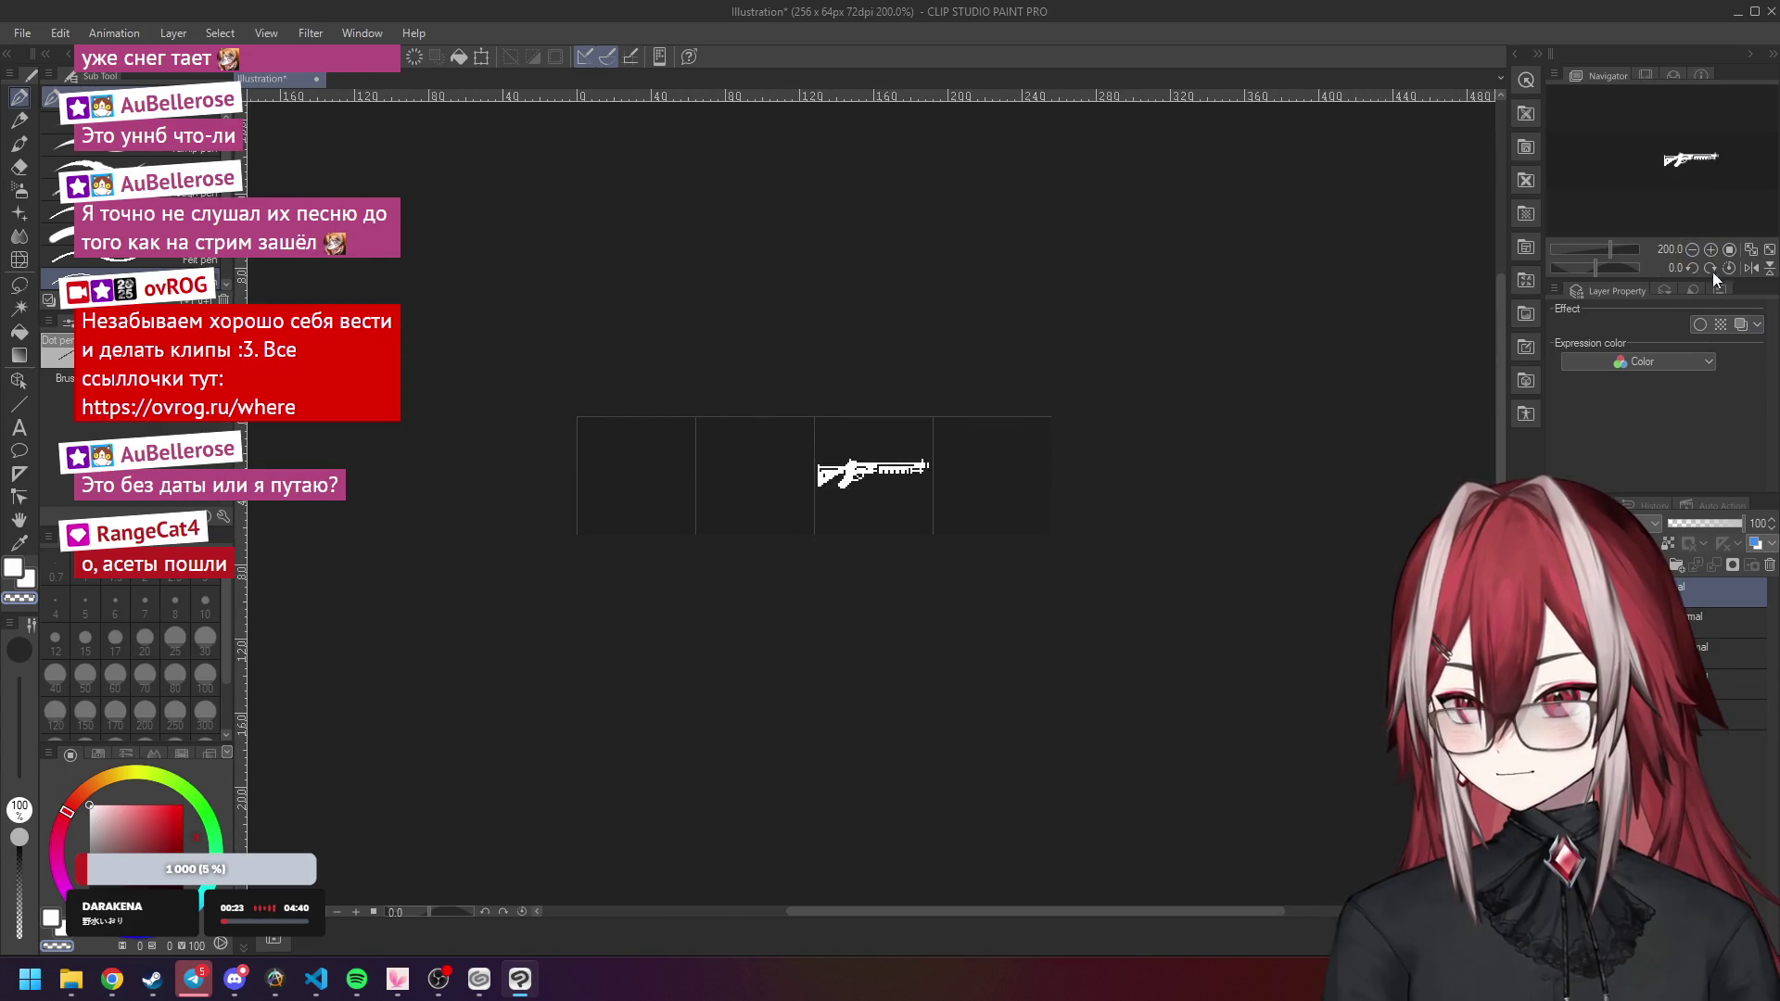
Zoom out to half size, back in close, out again, then switch to Steam.
{"action": "left_click", "coordinate": [1695, 247]}
{"action": "left_click", "coordinate": [1695, 247]}
{"action": "left_click", "coordinate": [1695, 248]}
{"action": "left_click", "coordinate": [1695, 249]}
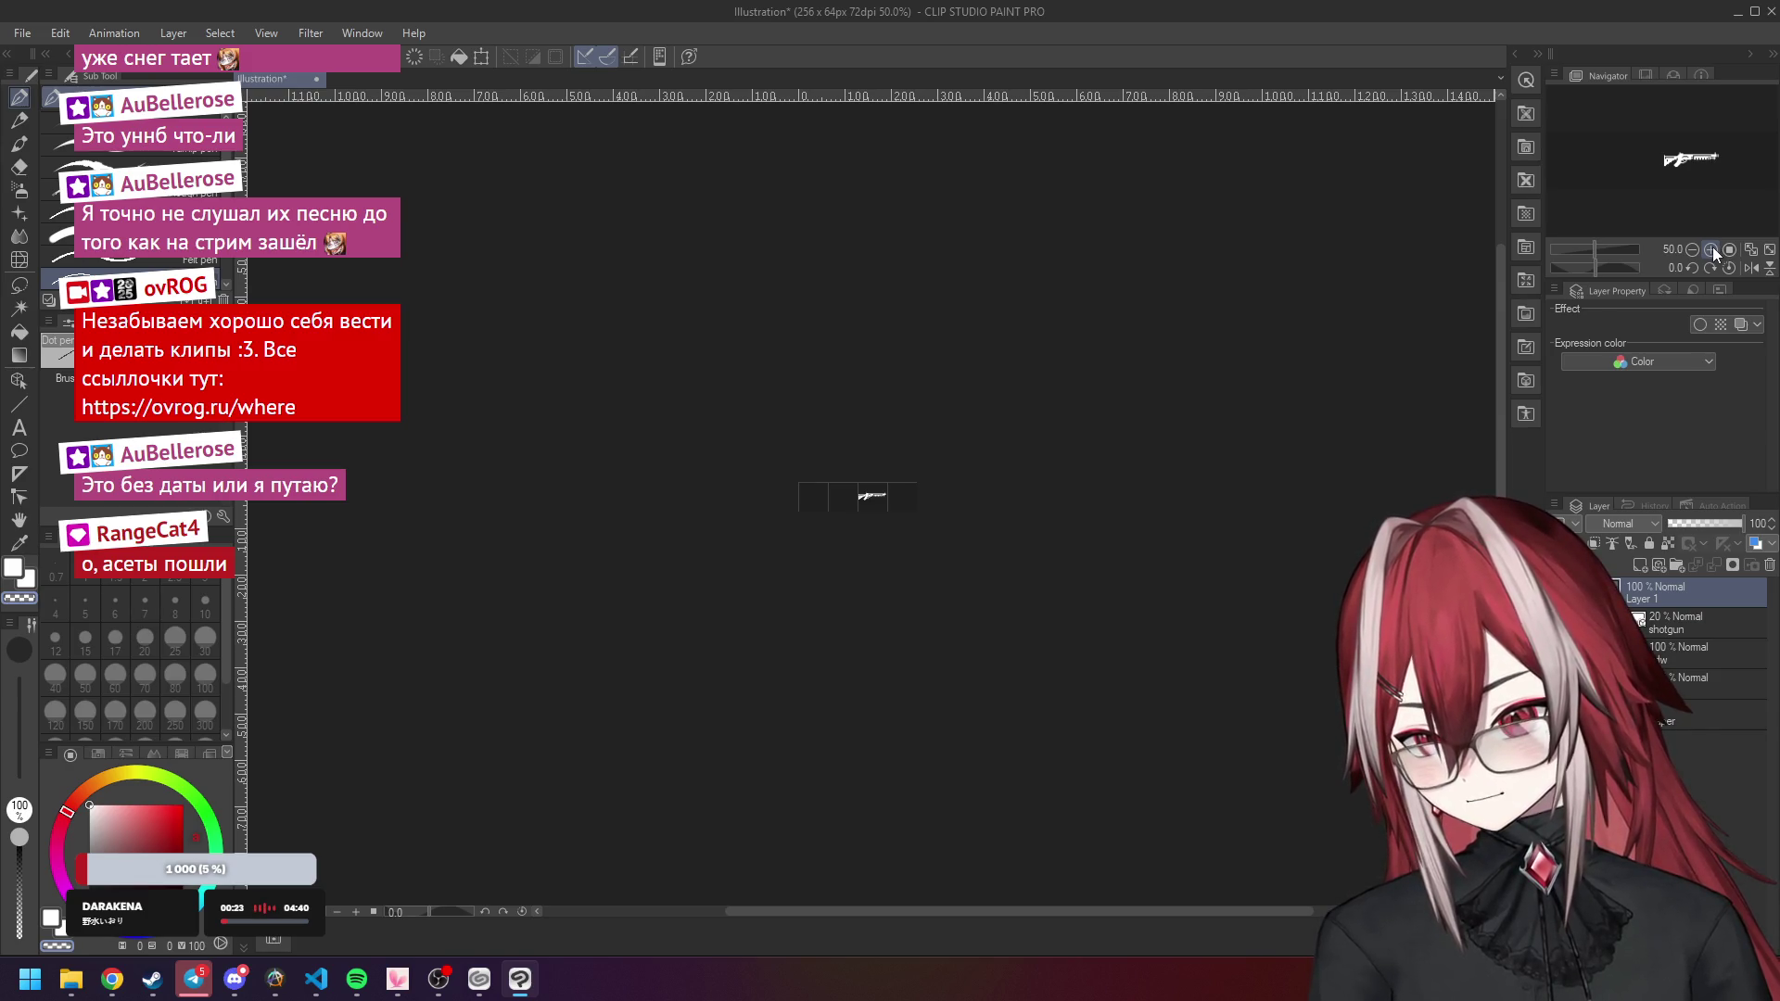
{"action": "left_click", "coordinate": [1711, 247]}
{"action": "left_click", "coordinate": [1711, 247]}
{"action": "left_click", "coordinate": [1712, 247]}
{"action": "left_click", "coordinate": [1712, 246]}
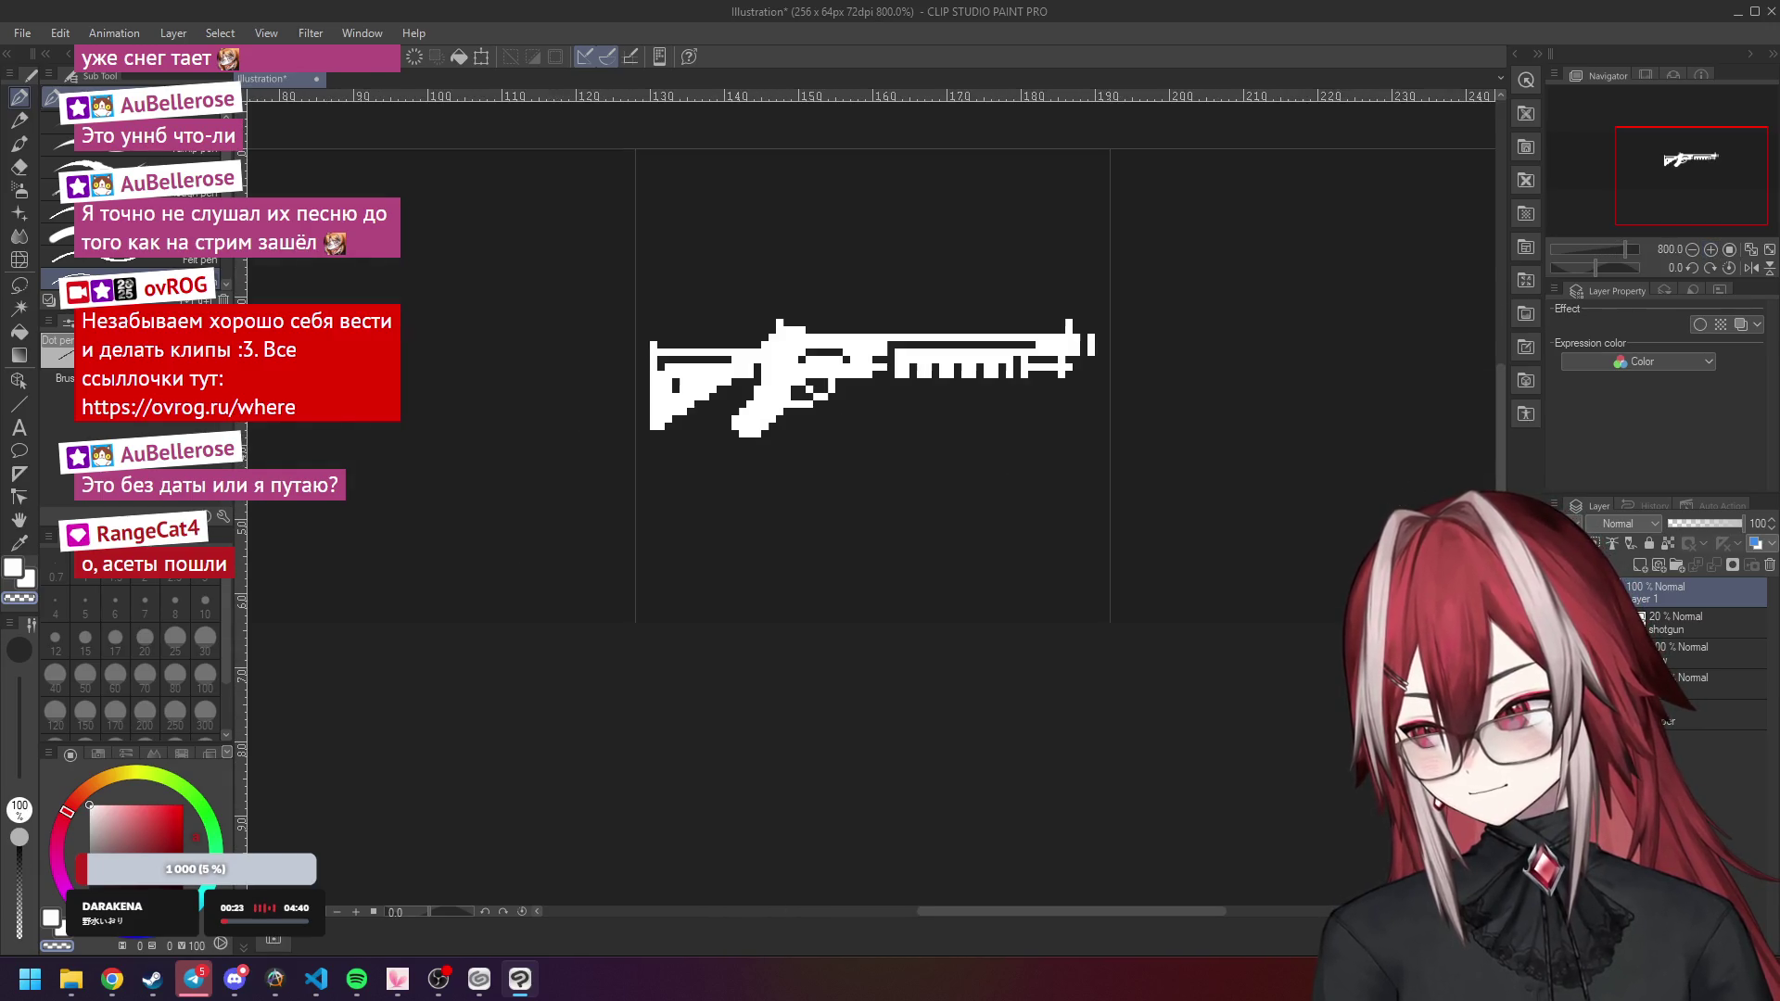
{"action": "left_click", "coordinate": [1700, 253]}
{"action": "left_click", "coordinate": [1693, 249]}
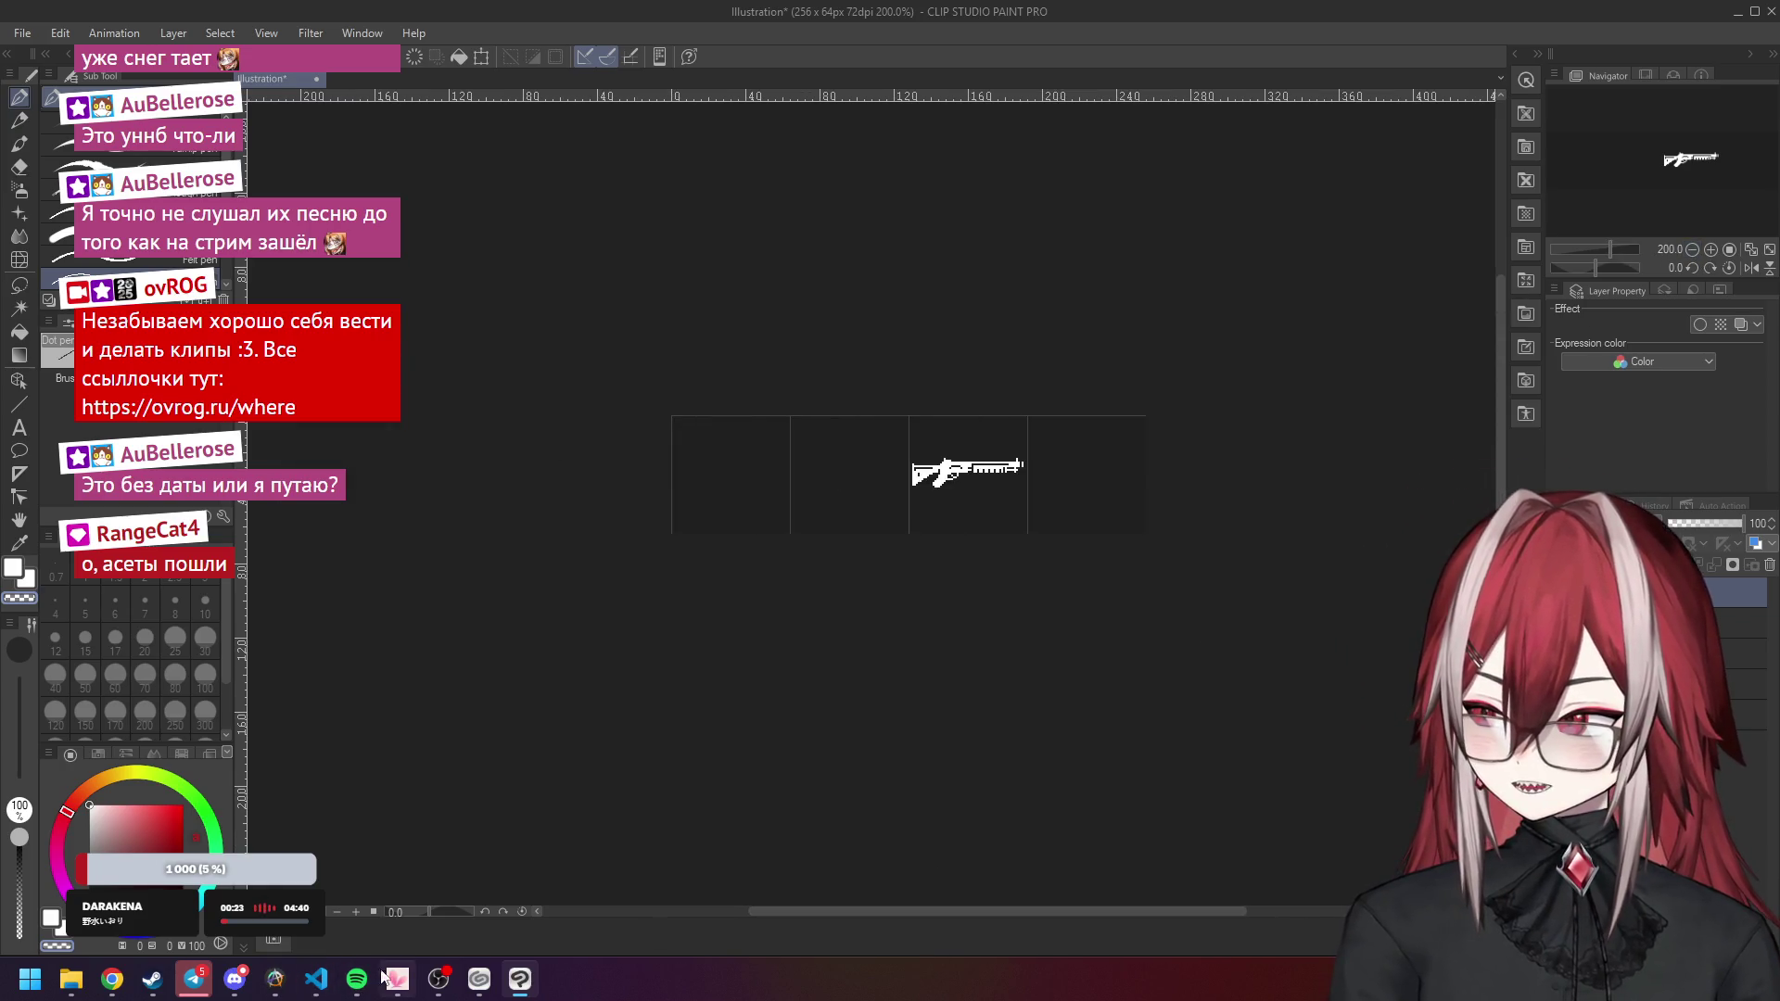
{"action": "left_click", "coordinate": [153, 979]}
Search the Steam library for 'ae' to look for Aseprite.
{"action": "type", "text": "ae"}
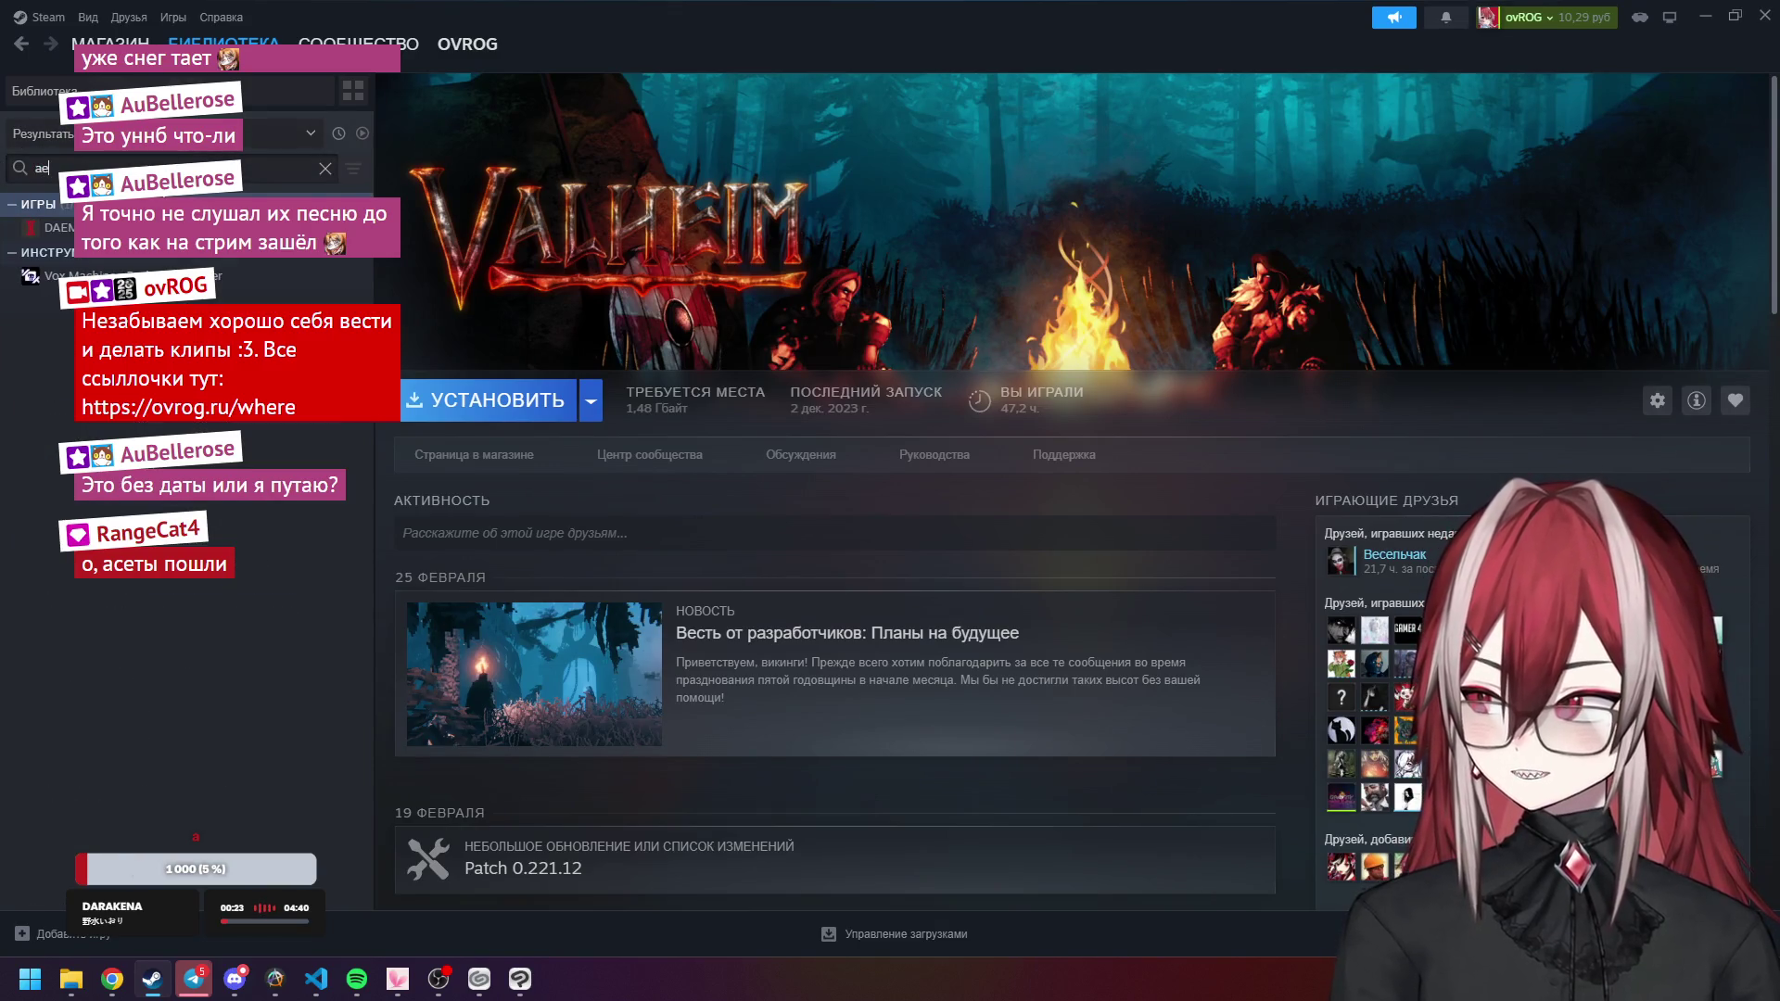
{"action": "key", "text": "BackSpace"}
{"action": "key", "text": "BackSpace"}
{"action": "type", "text": "sprit"}
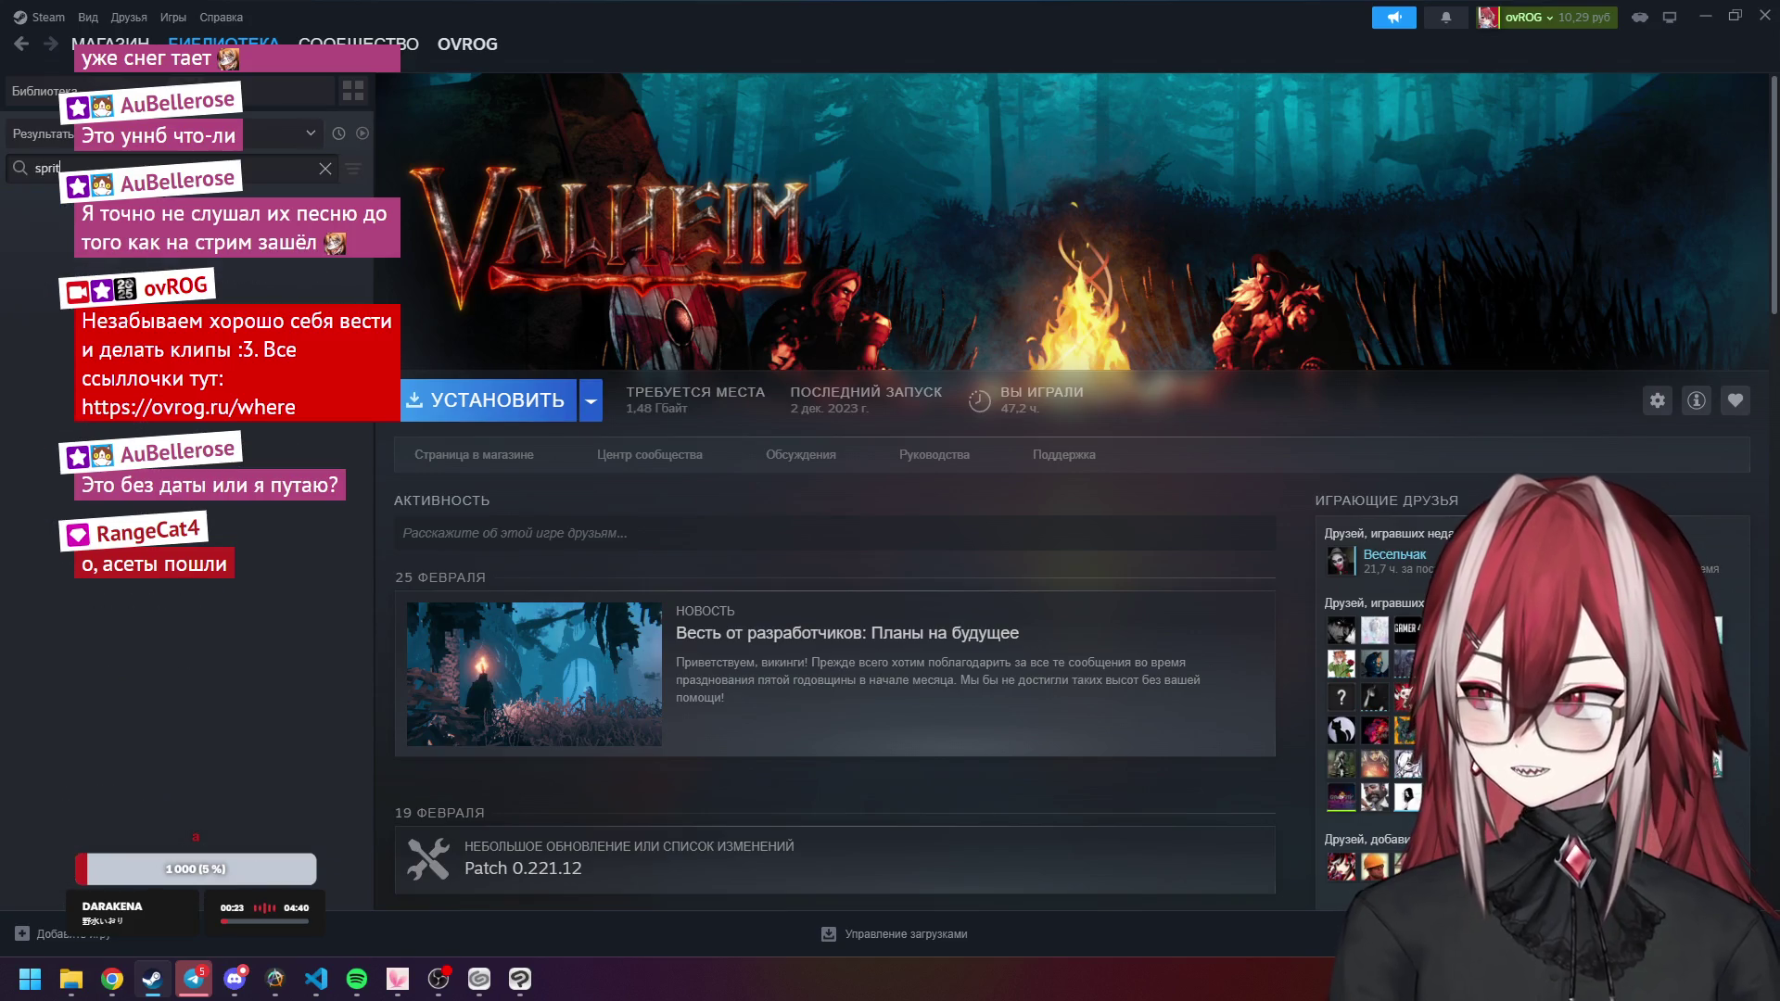
{"action": "key", "text": "BackSpace"}
{"action": "type", "text": "ae"}
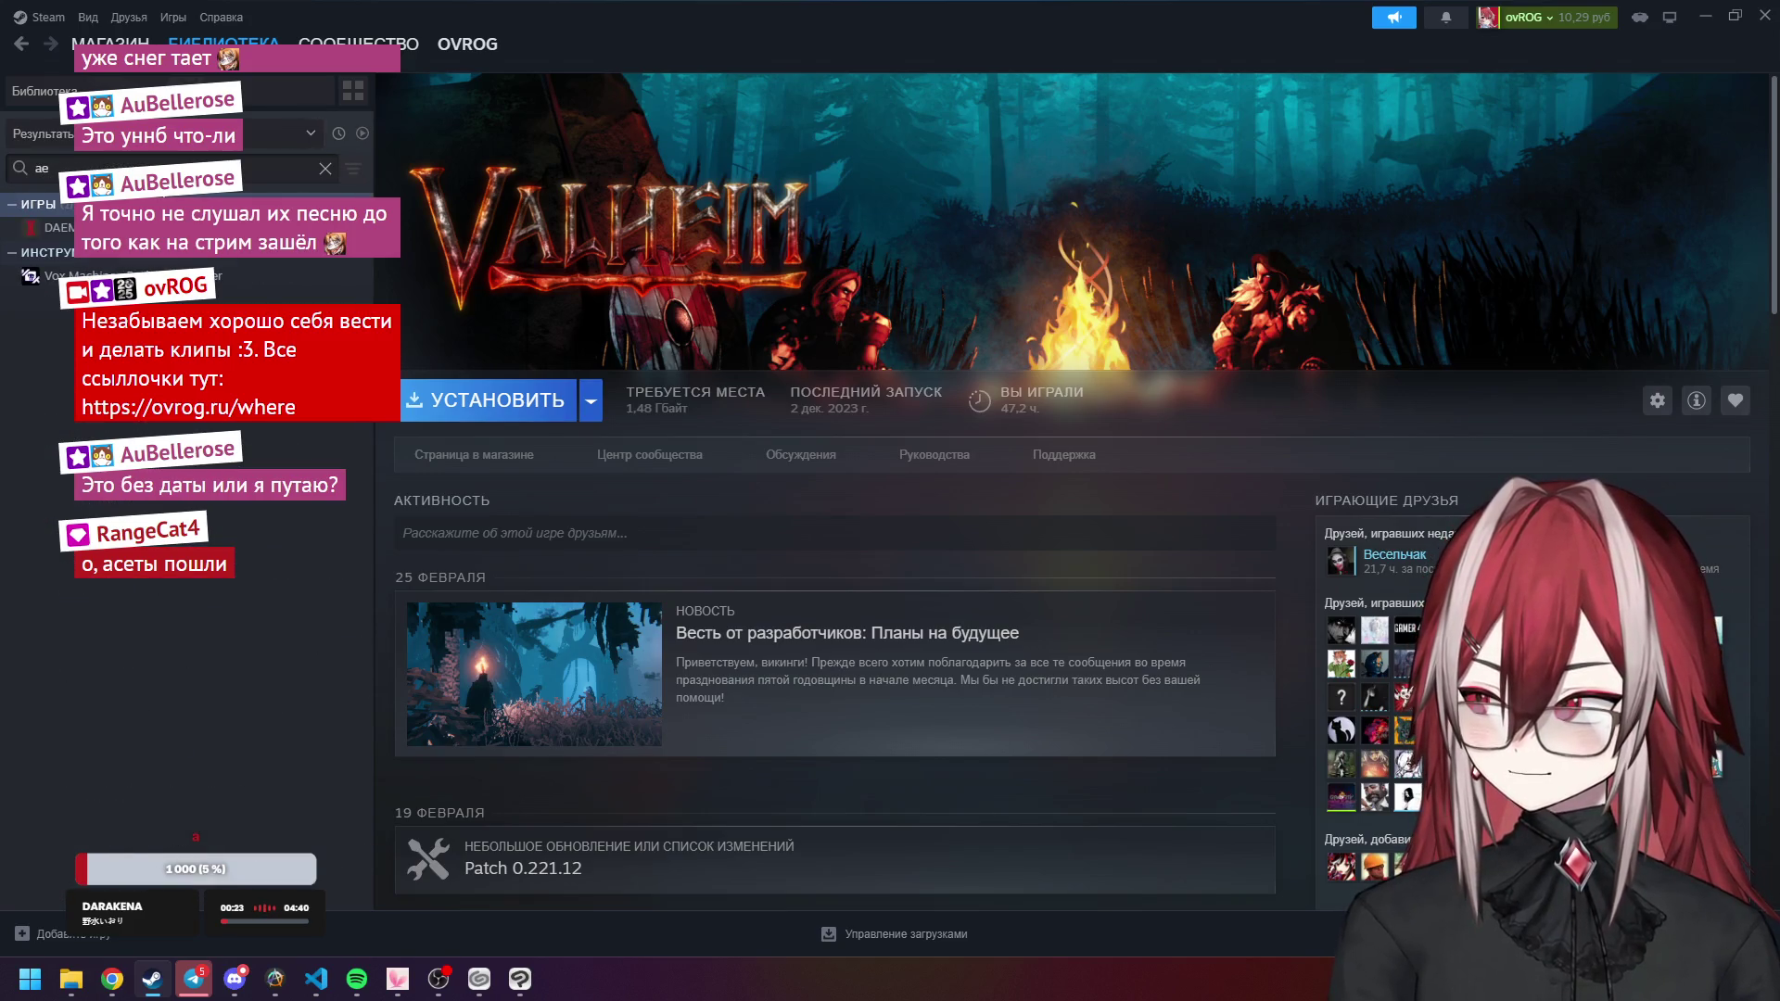
{"action": "key", "text": "BackSpace"}
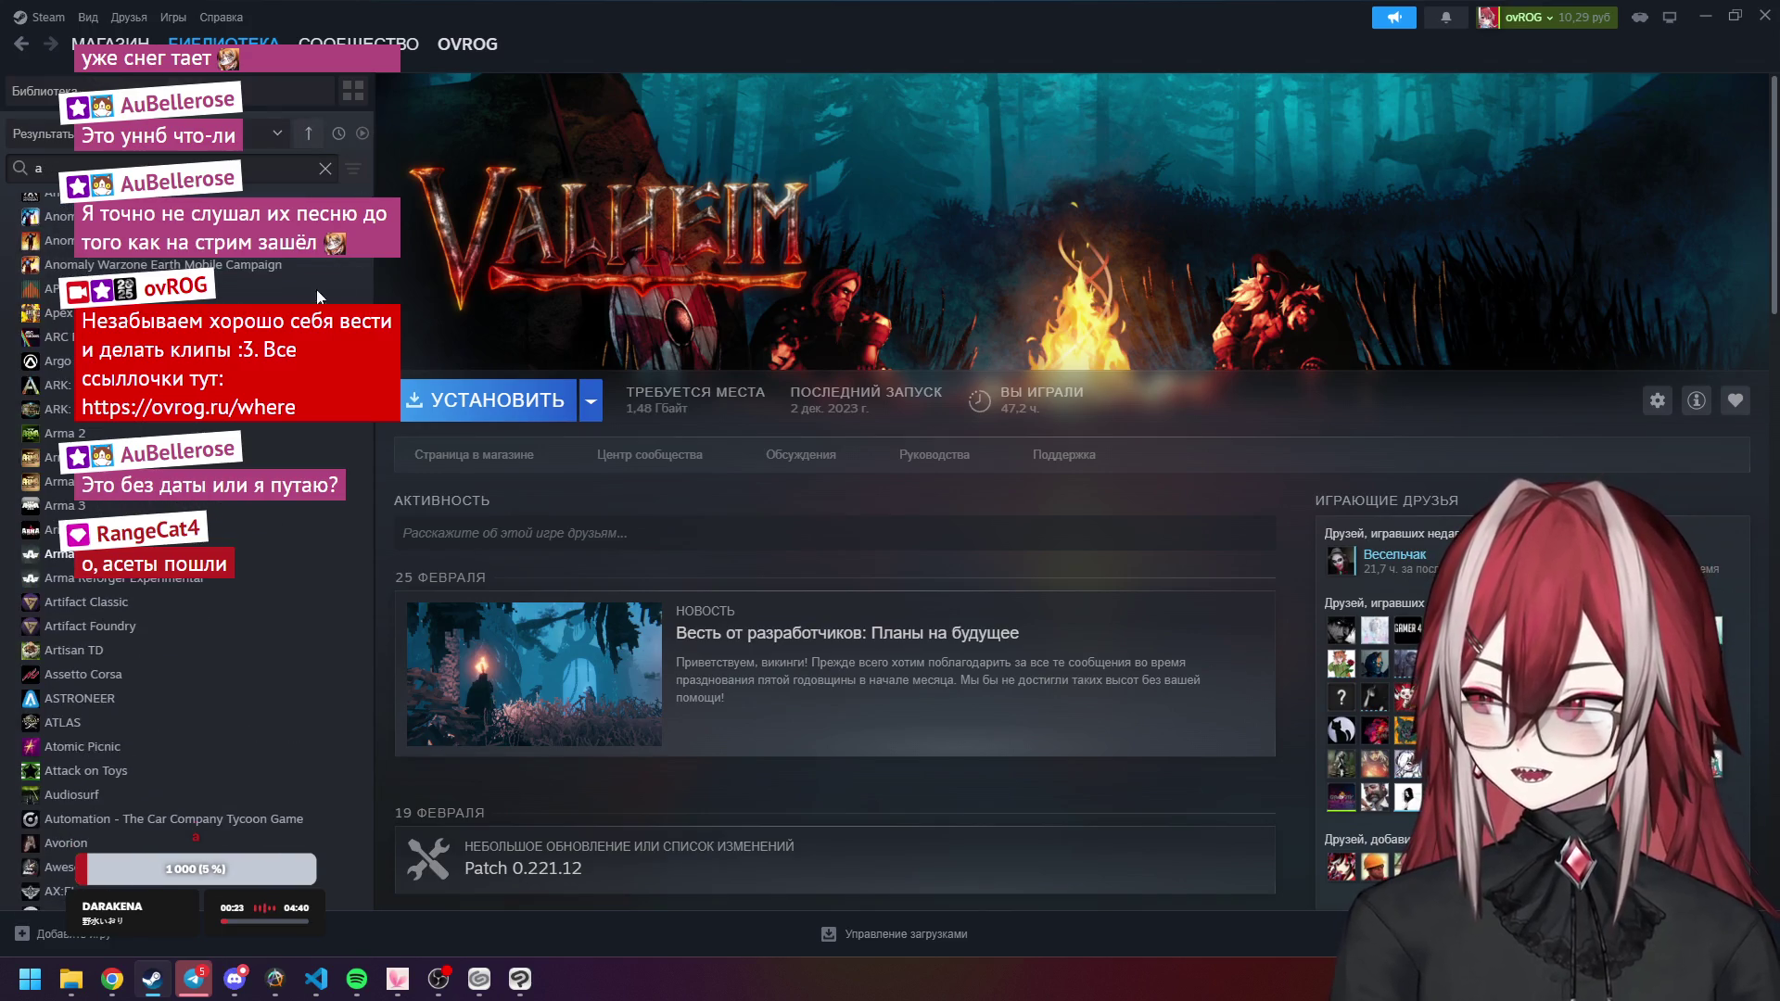
{"action": "mouse_move", "coordinate": [381, 723]}
{"action": "left_mouse_down"}
{"action": "mouse_move", "coordinate": [373, 887]}
{"action": "mouse_move", "coordinate": [385, 676]}
{"action": "mouse_move", "coordinate": [375, 698]}
{"action": "left_mouse_up"}
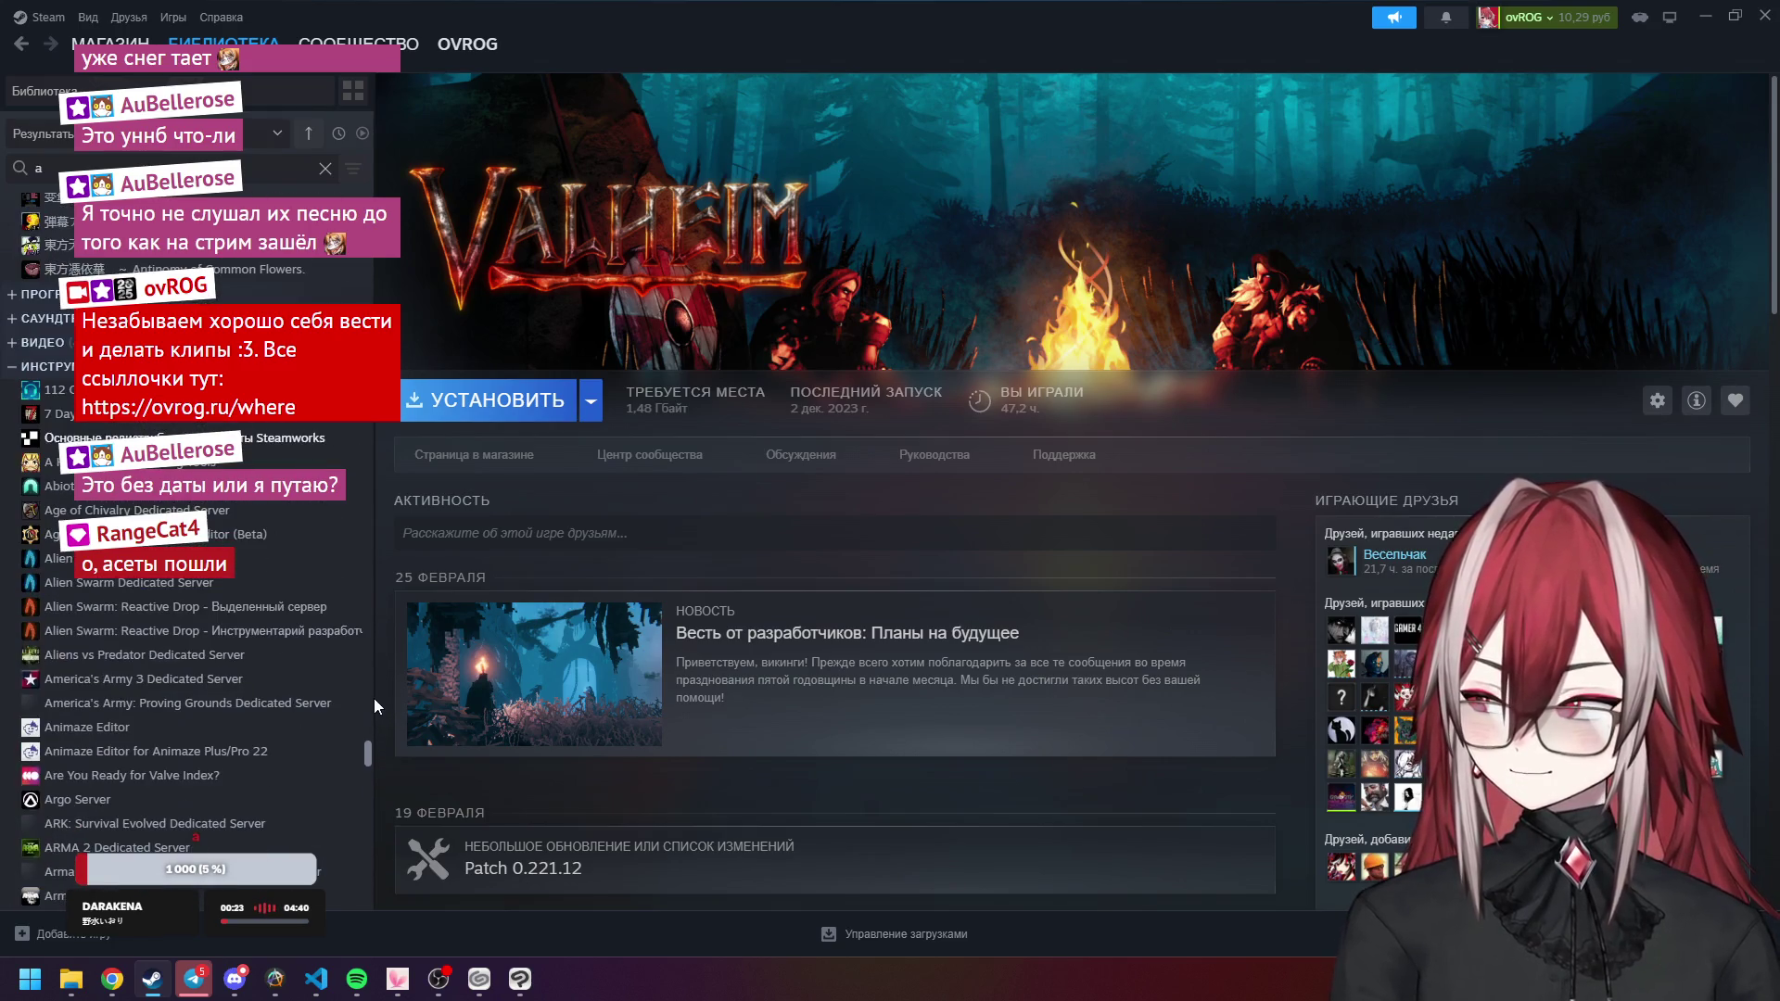
Expand the Programs category, select Aseprite and confirm its installation.
{"action": "left_click", "coordinate": [13, 367]}
{"action": "left_click", "coordinate": [13, 825]}
{"action": "scroll", "coordinate": [128, 710], "scroll_direction": "down", "scroll_amount": 3}
{"action": "left_click", "coordinate": [112, 535]}
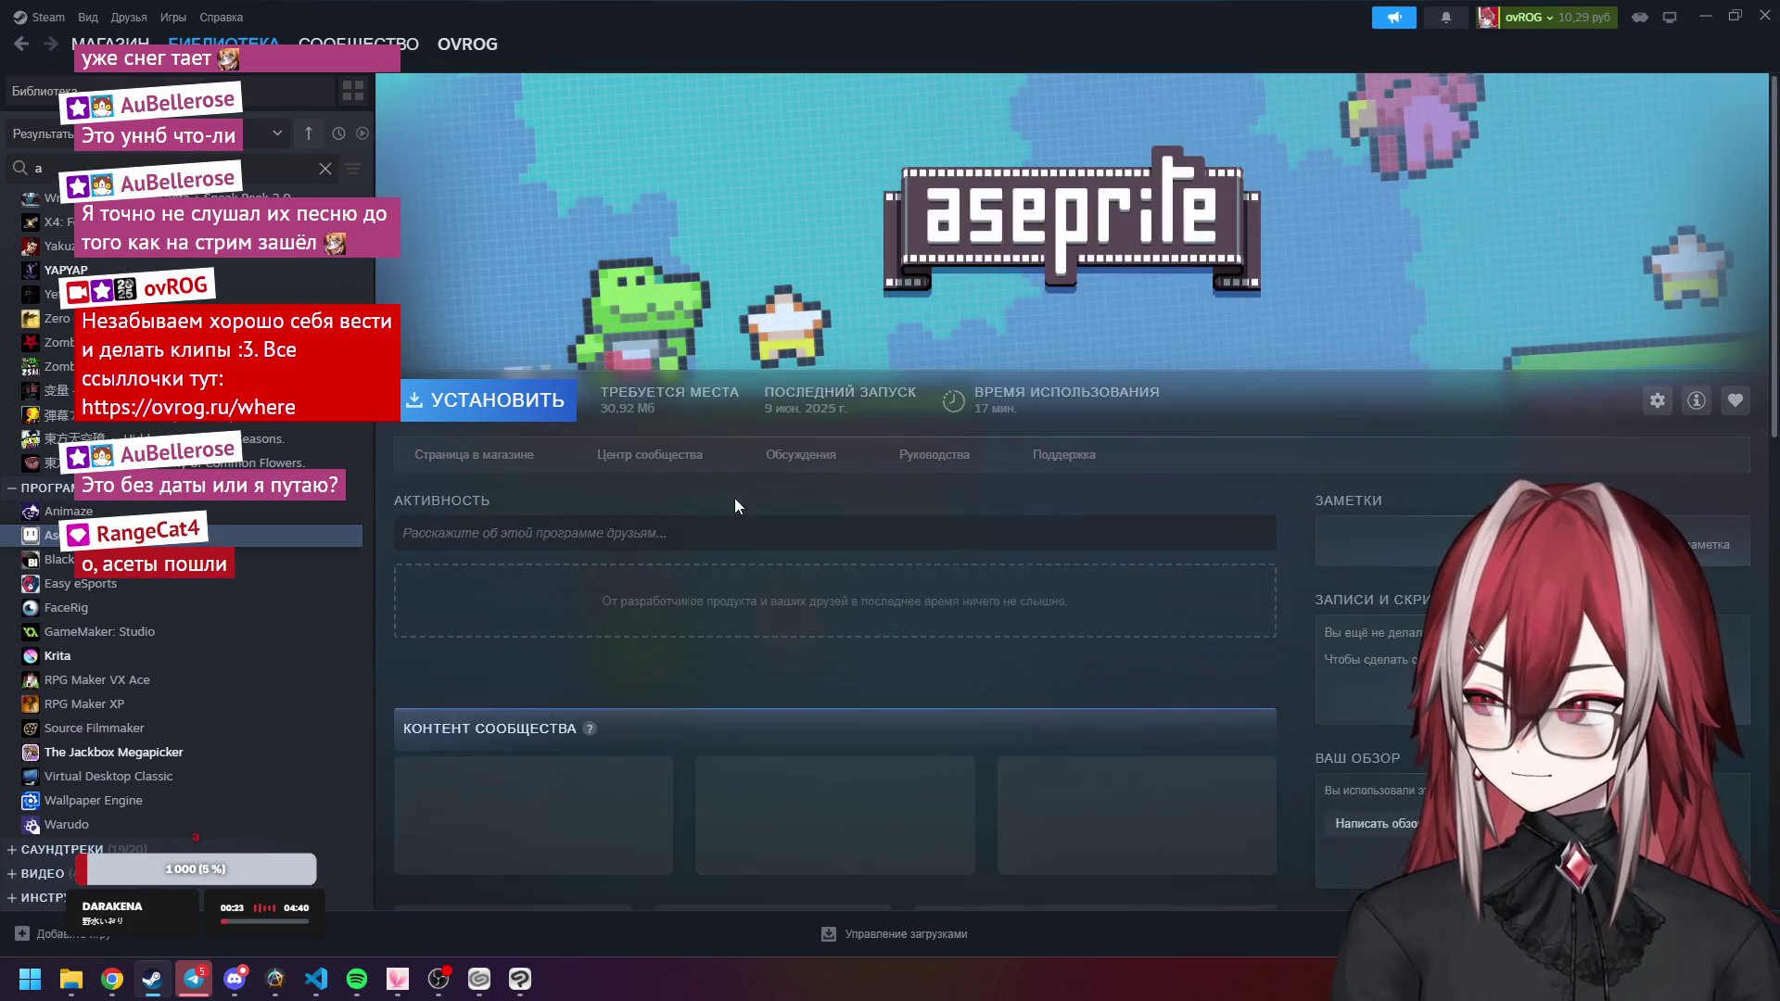
{"action": "left_click", "coordinate": [491, 400]}
{"action": "left_click", "coordinate": [862, 648]}
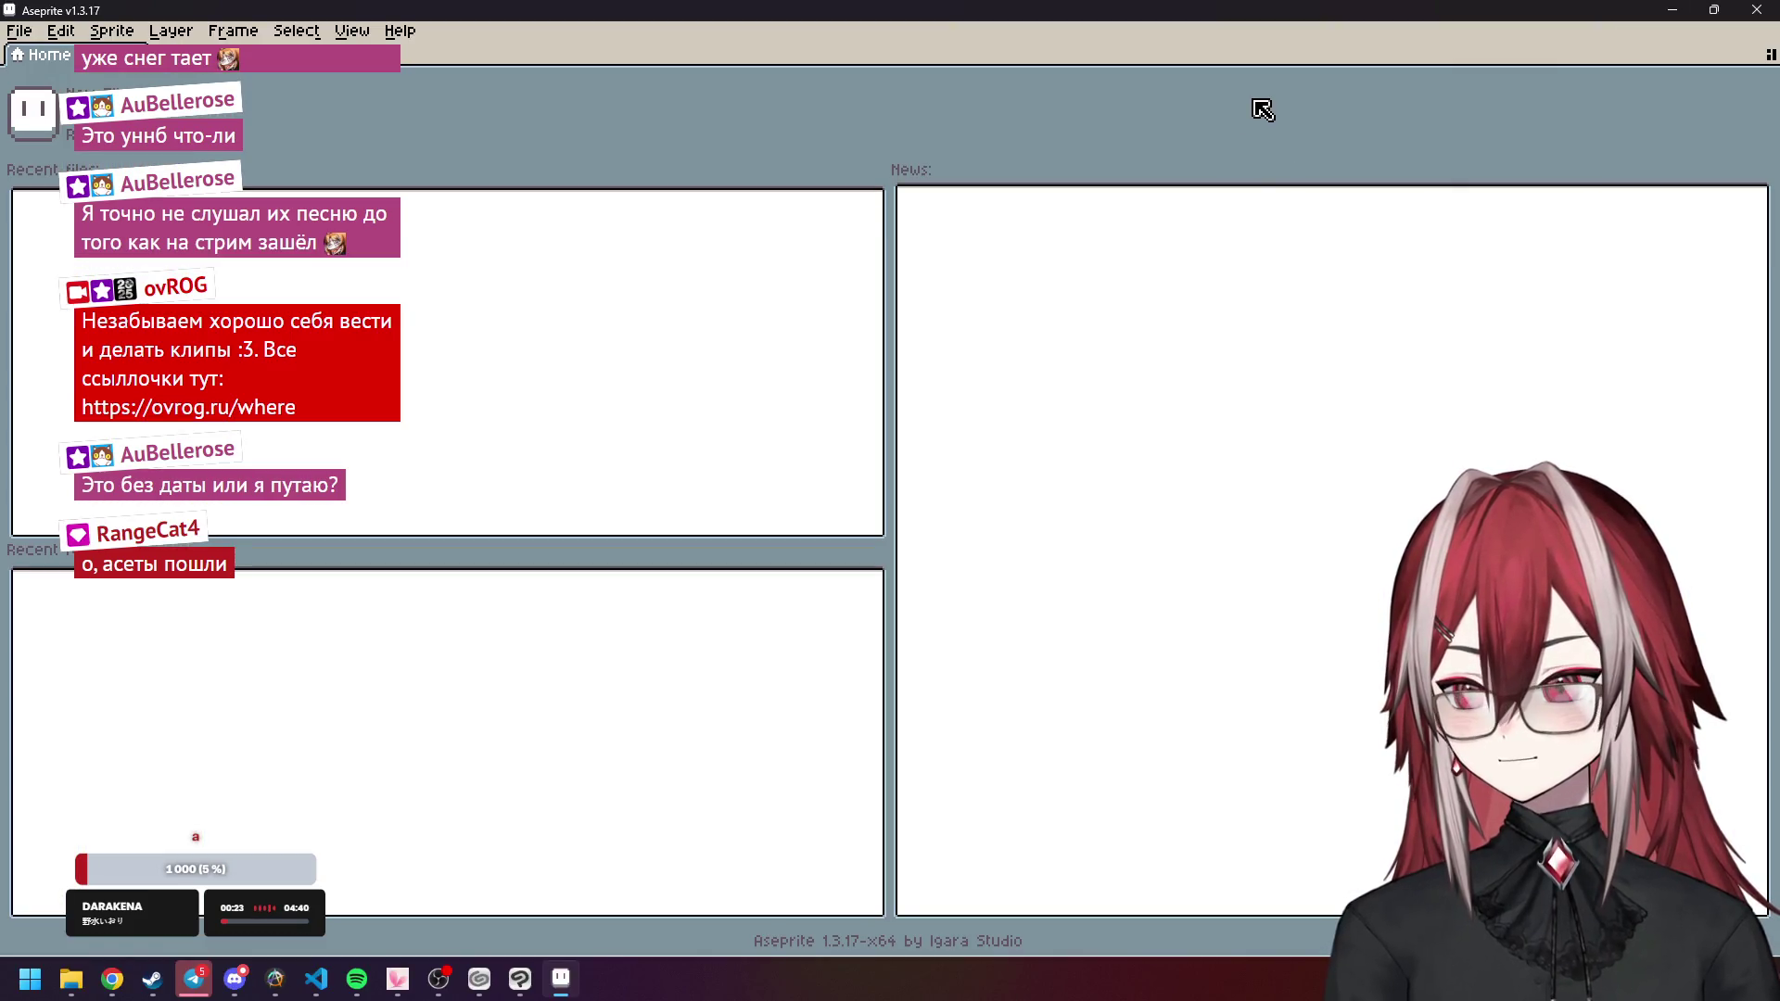
Use File > New to create Sprite-0001 at 64×64 in Grayscale mode.
{"action": "left_click", "coordinate": [18, 31]}
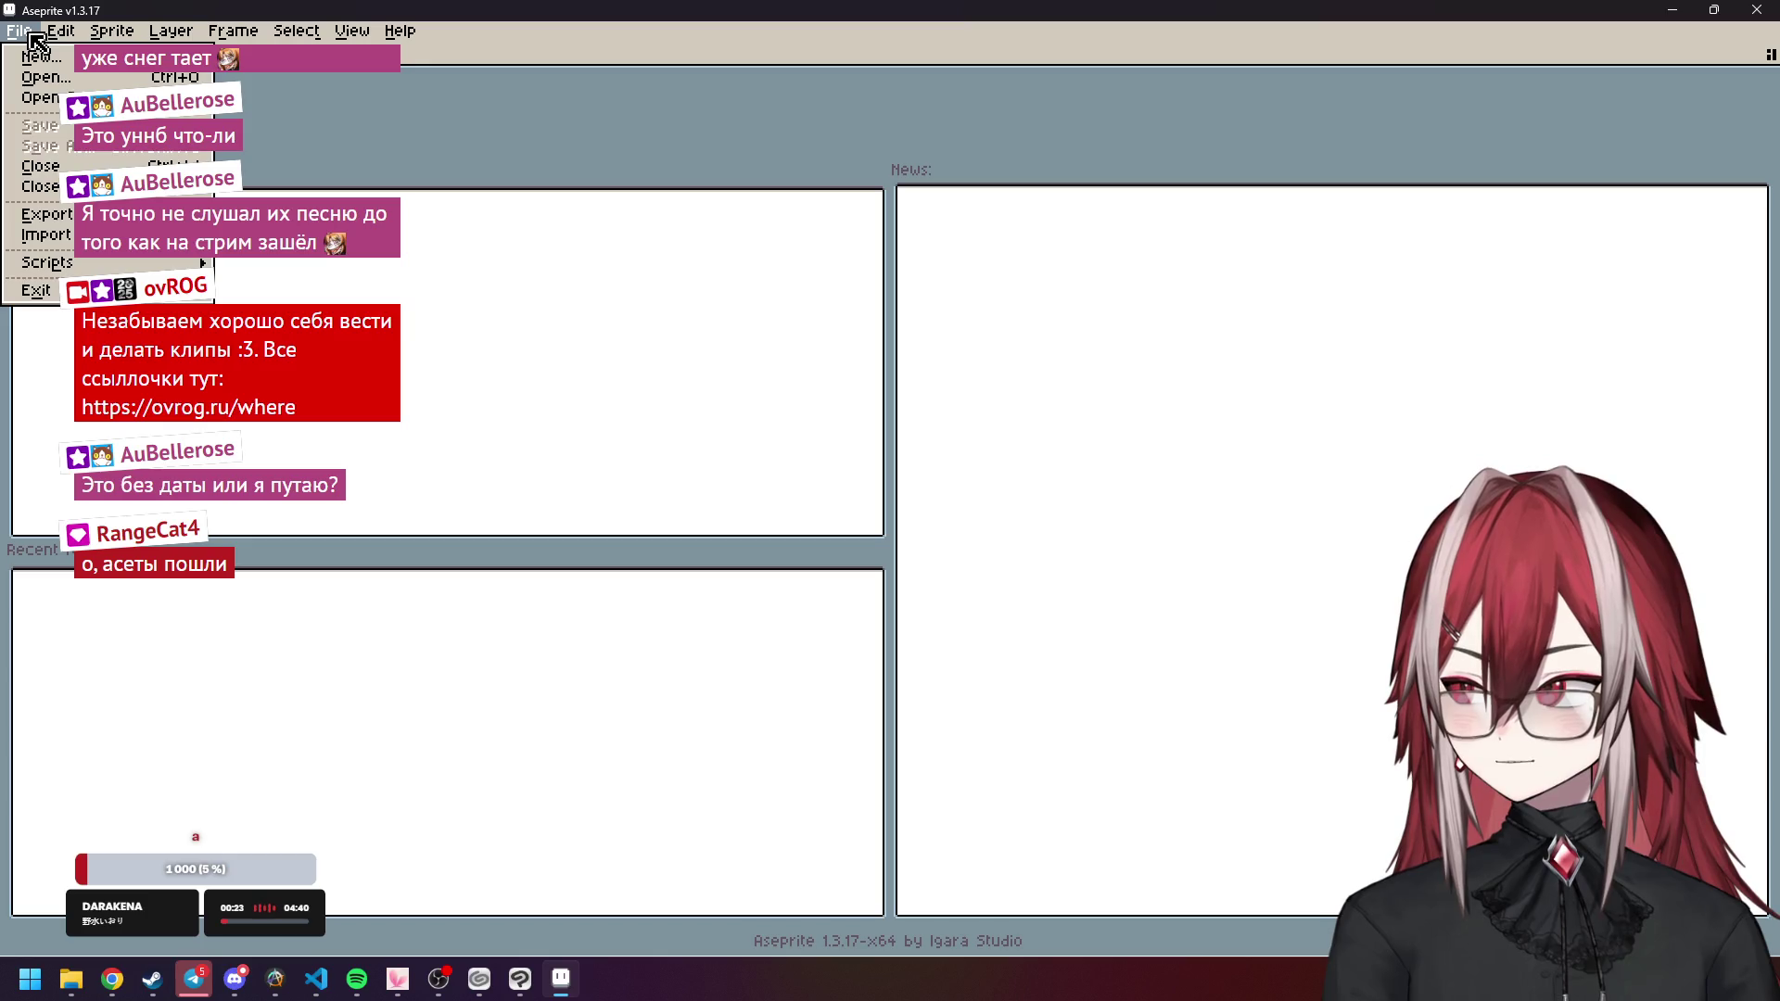
{"action": "left_click", "coordinate": [42, 57]}
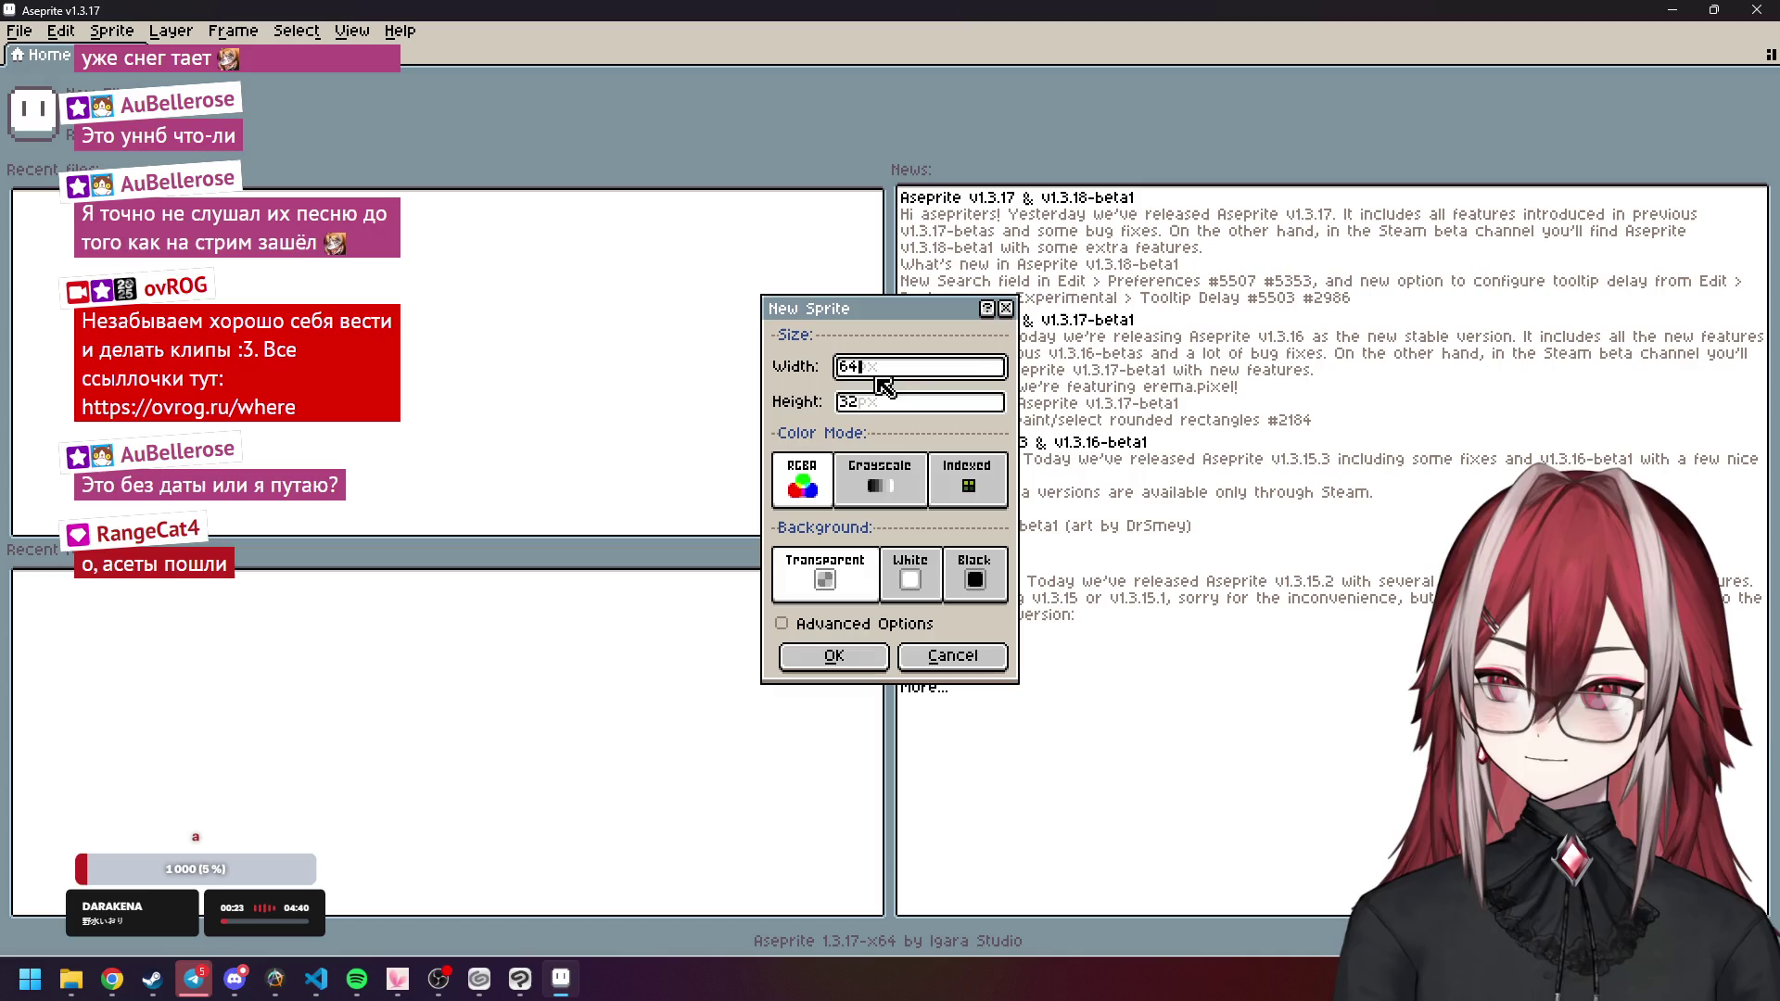
{"action": "key", "text": "Tab"}
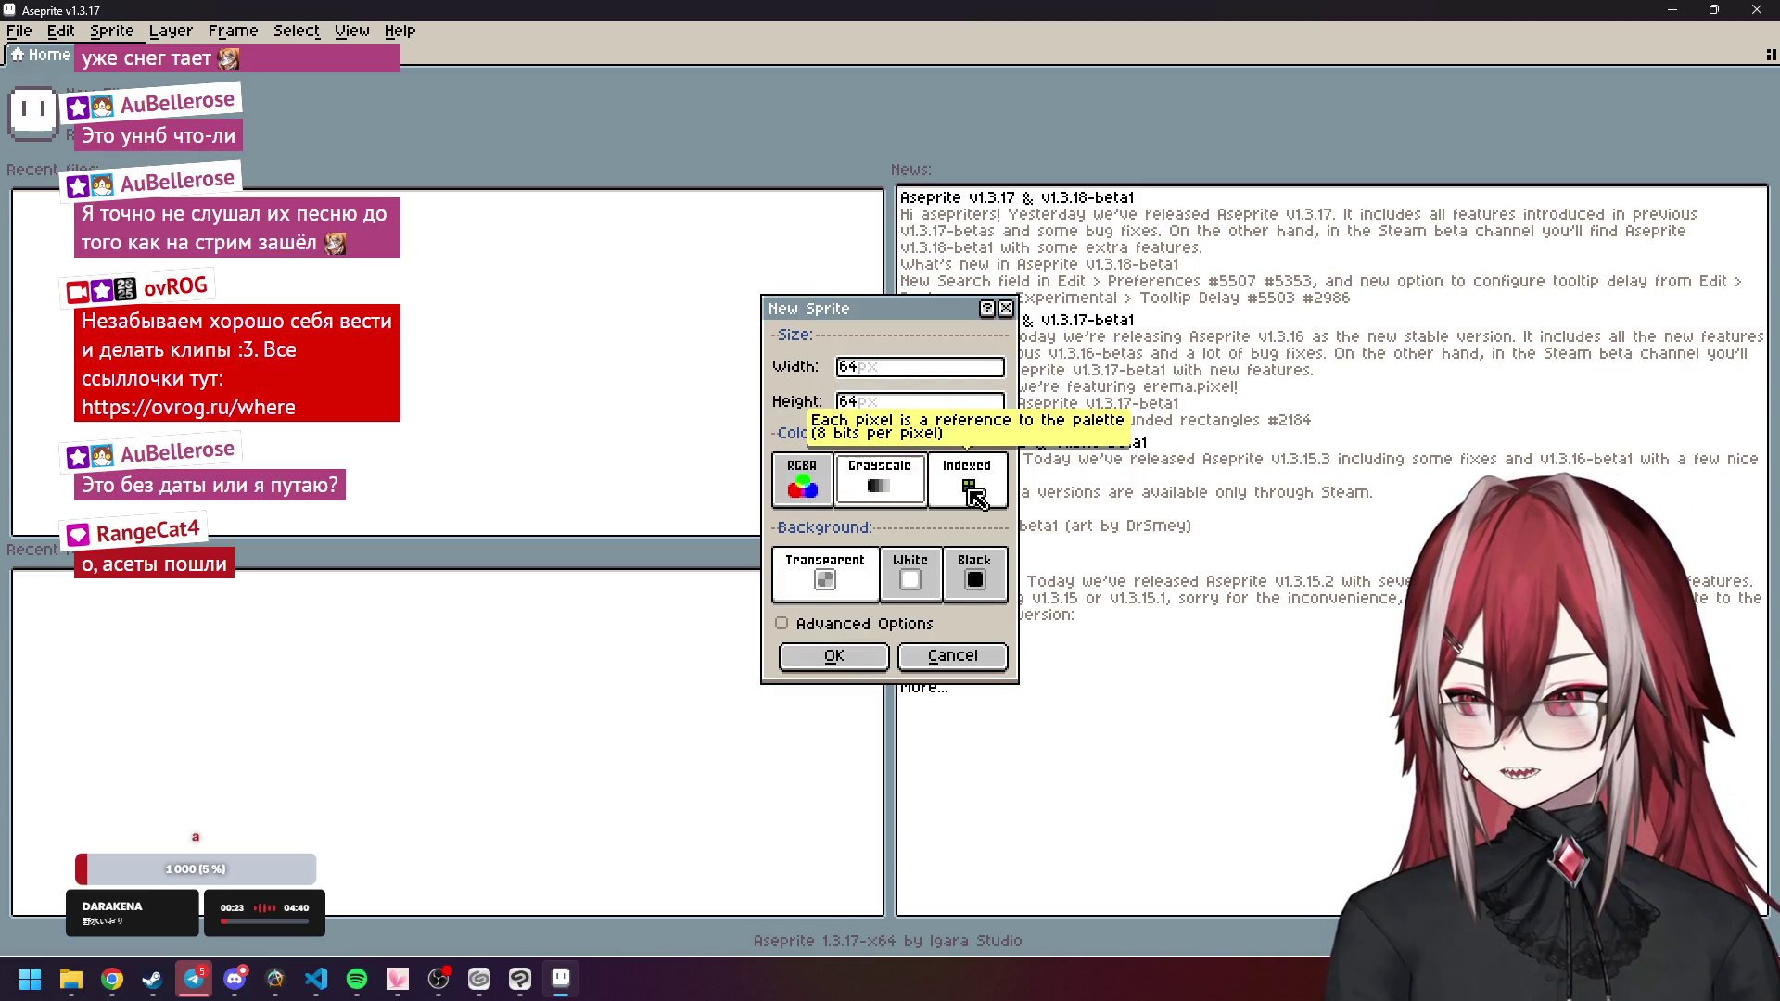
{"action": "type", "text": "64"}
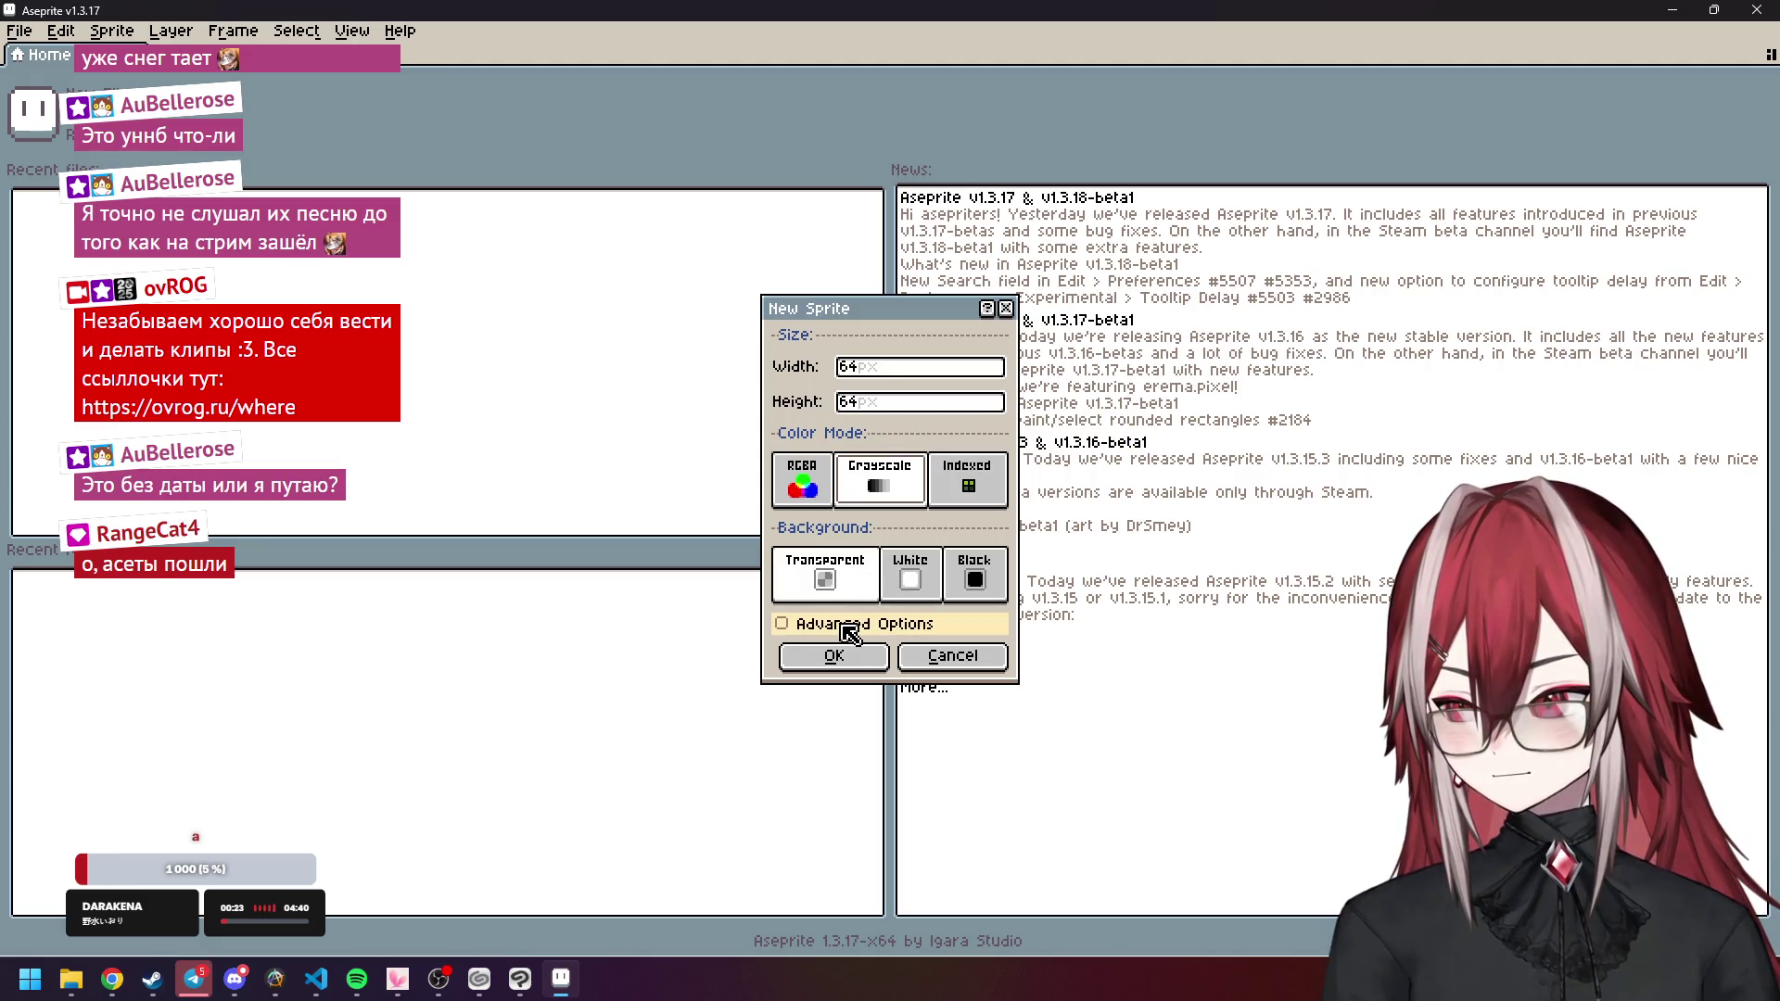
{"action": "left_click", "coordinate": [848, 634]}
{"action": "left_click", "coordinate": [846, 627]}
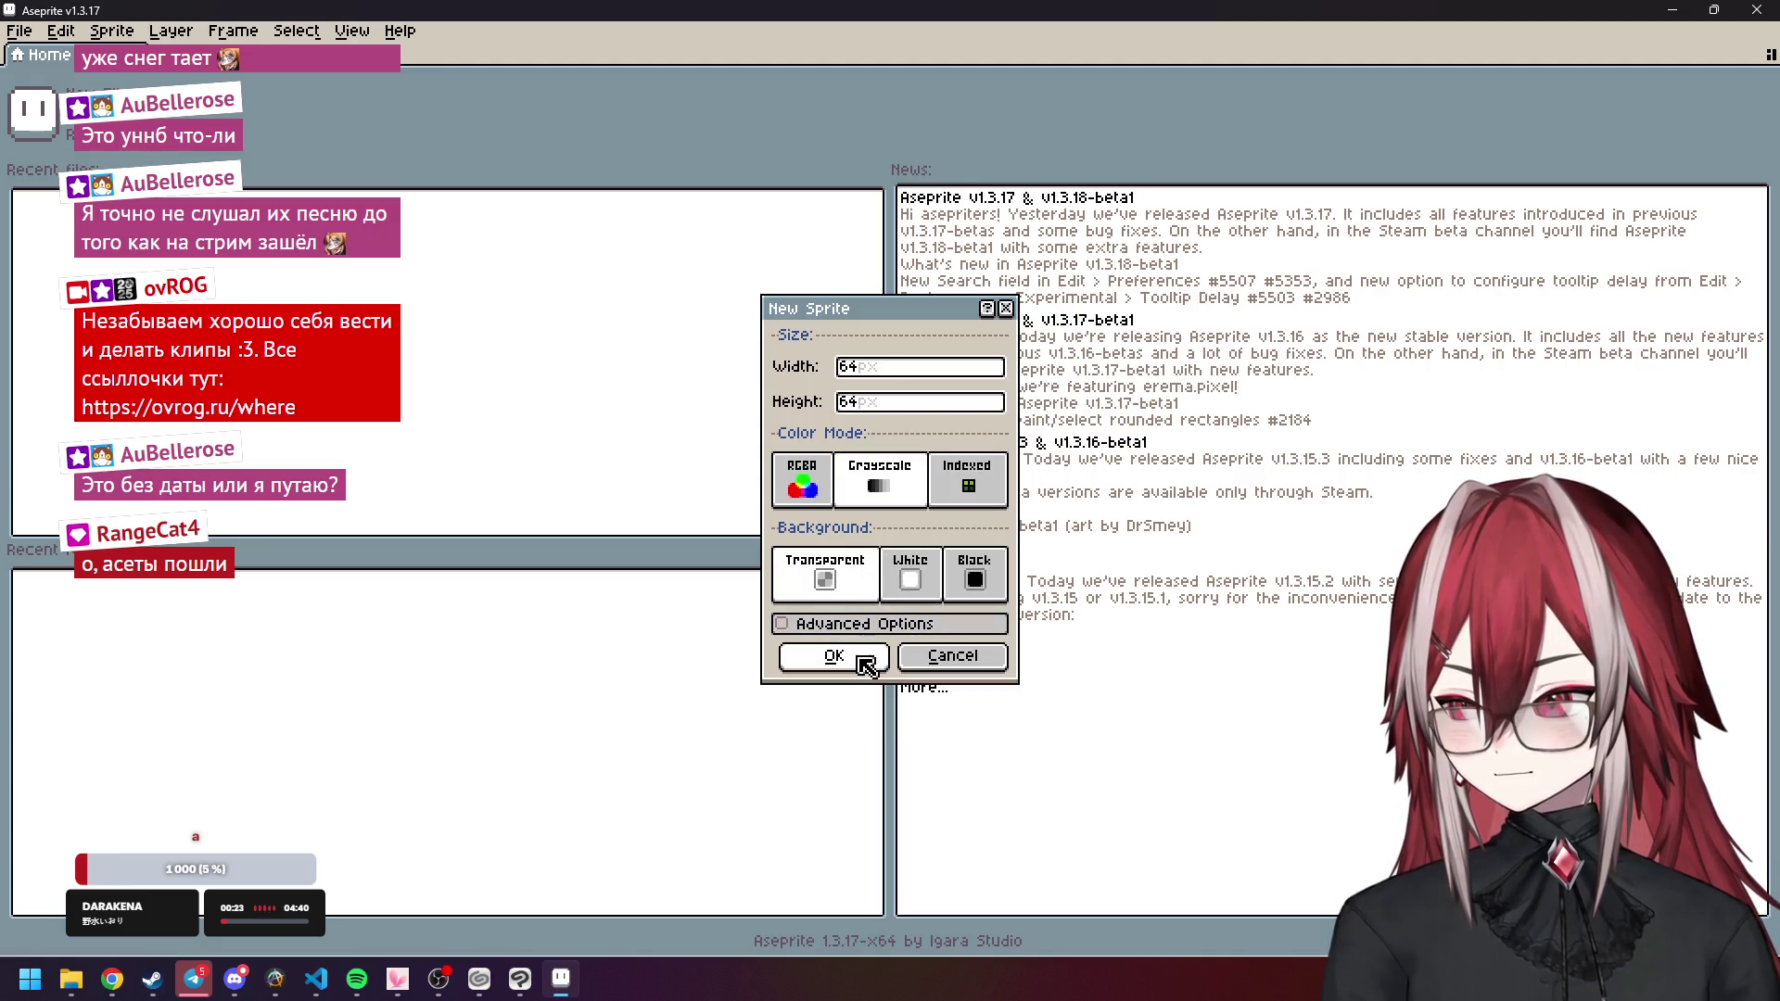
{"action": "left_click", "coordinate": [861, 659]}
{"action": "scroll", "coordinate": [967, 533], "scroll_direction": "up", "scroll_amount": 4}
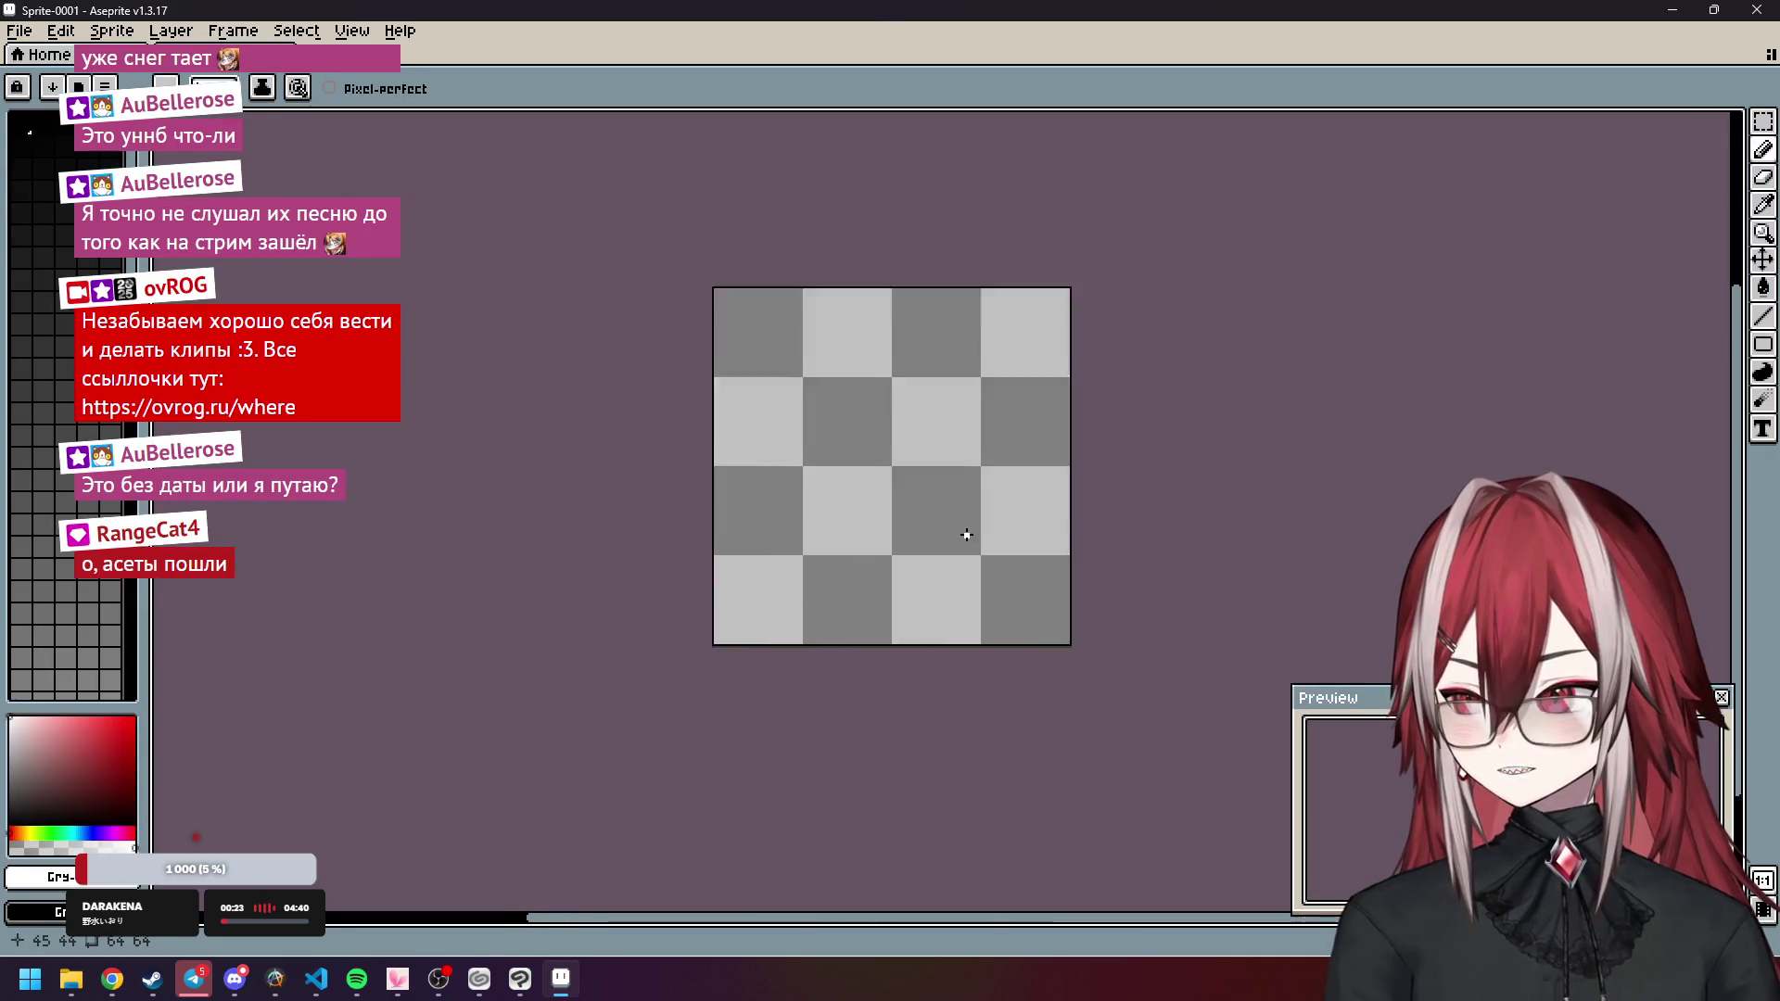
{"action": "left_click", "coordinate": [512, 985]}
{"action": "scroll", "coordinate": [1021, 487], "scroll_direction": "up", "scroll_amount": 4}
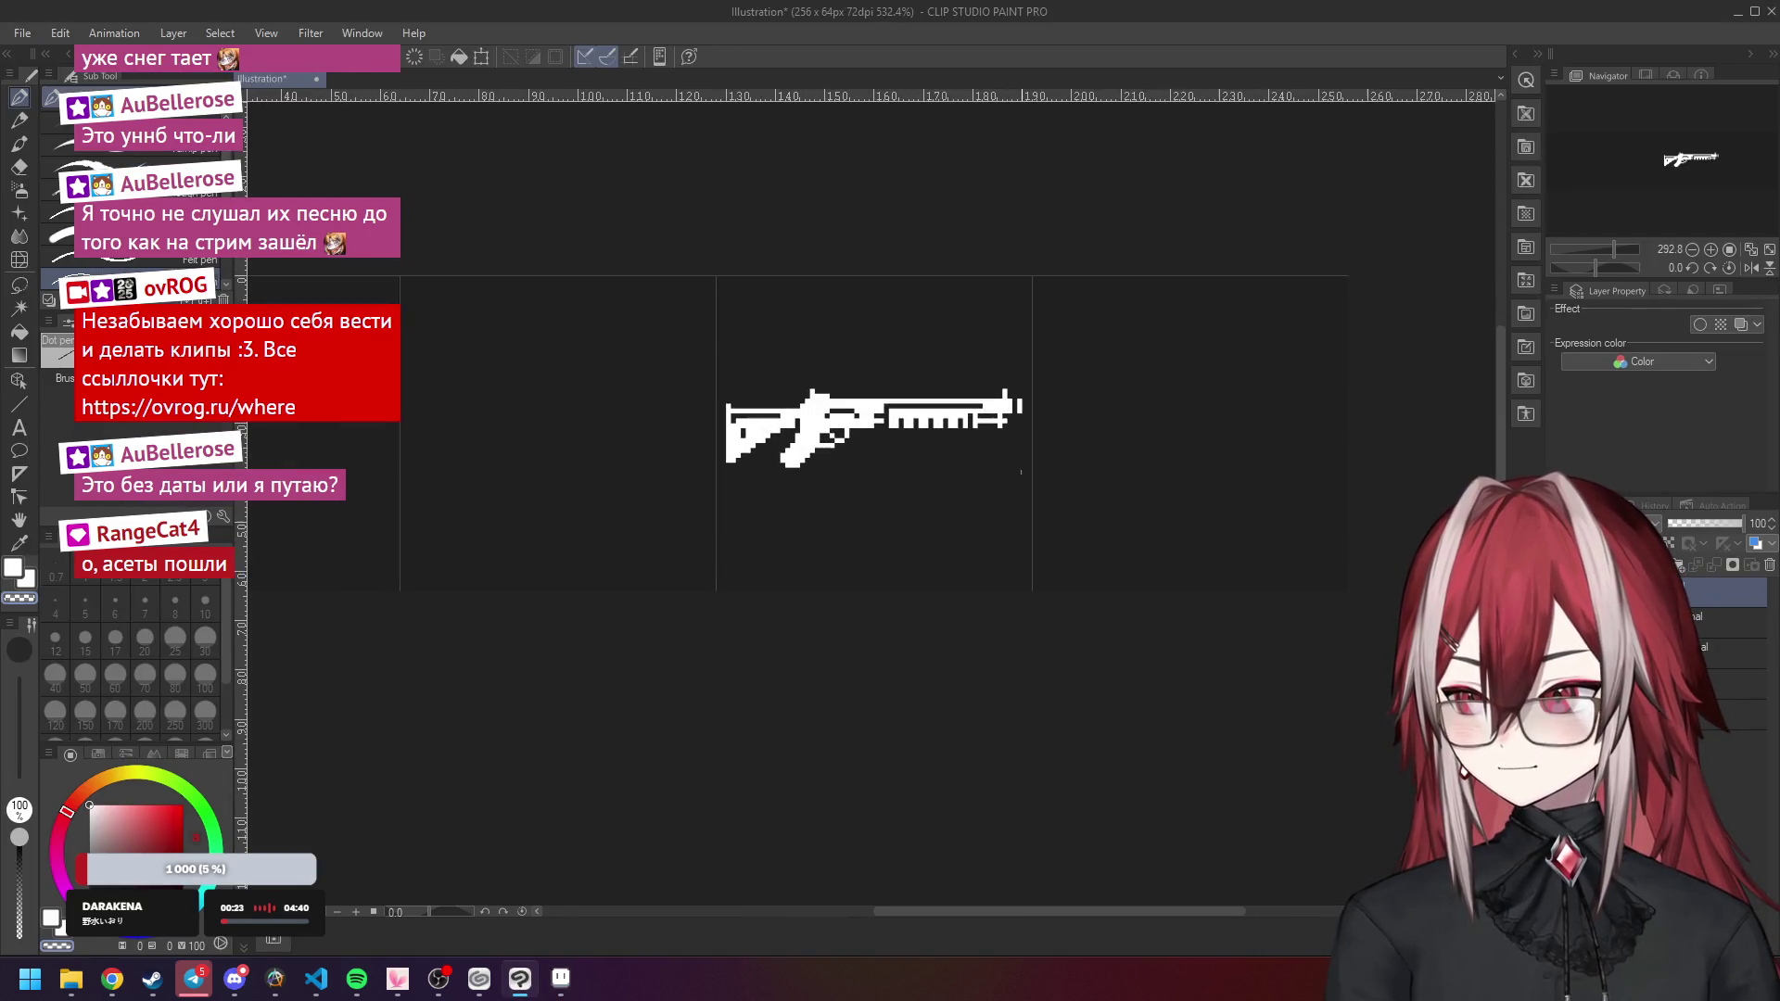
{"action": "double_click", "coordinate": [1097, 9]}
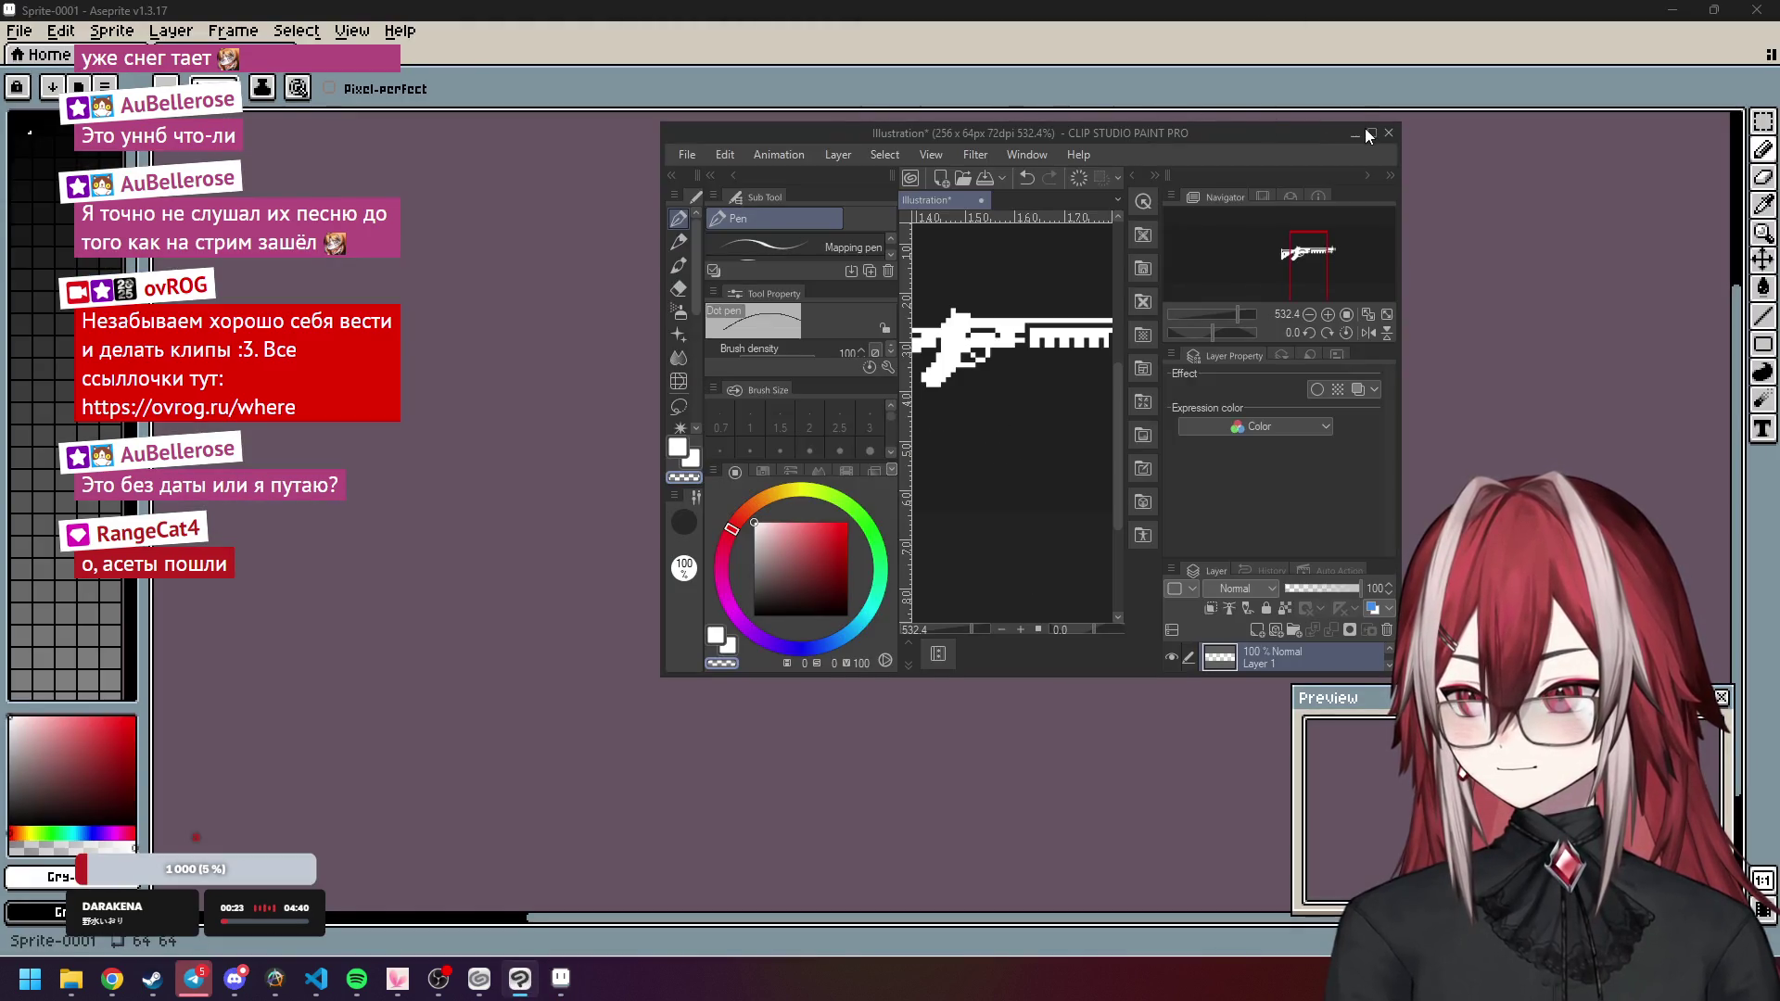
{"action": "left_click", "coordinate": [1366, 131]}
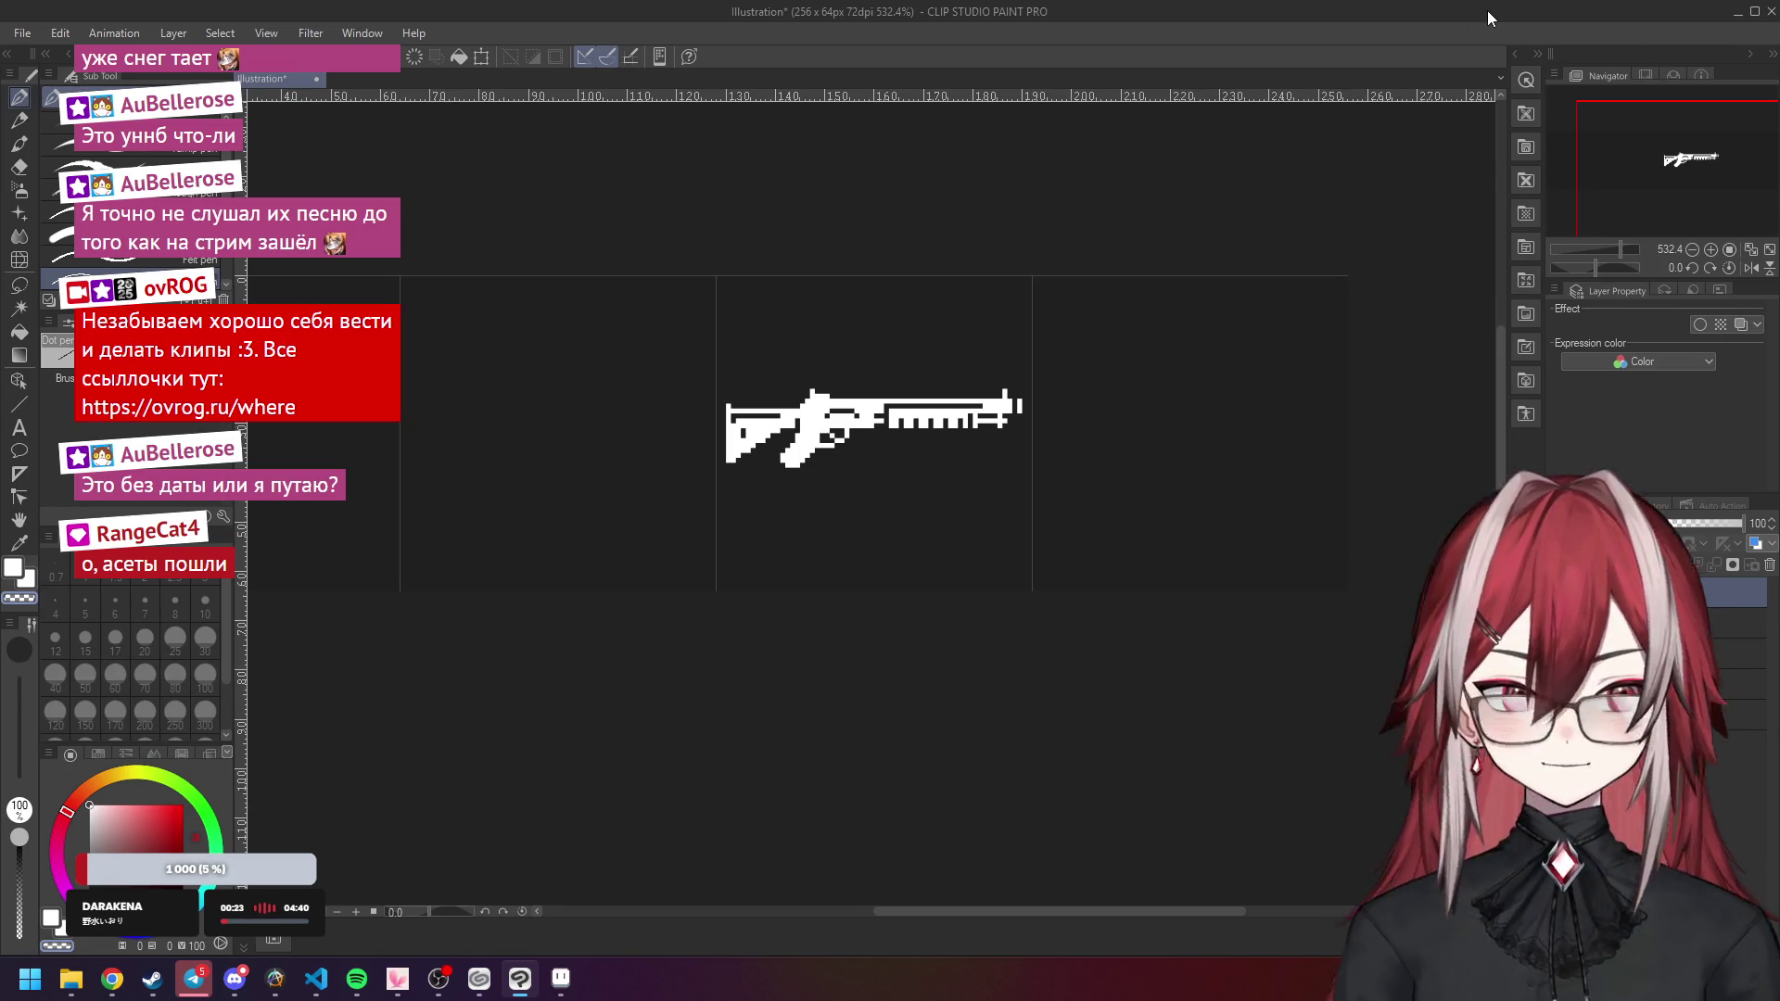
{"action": "left_click", "coordinate": [554, 987]}
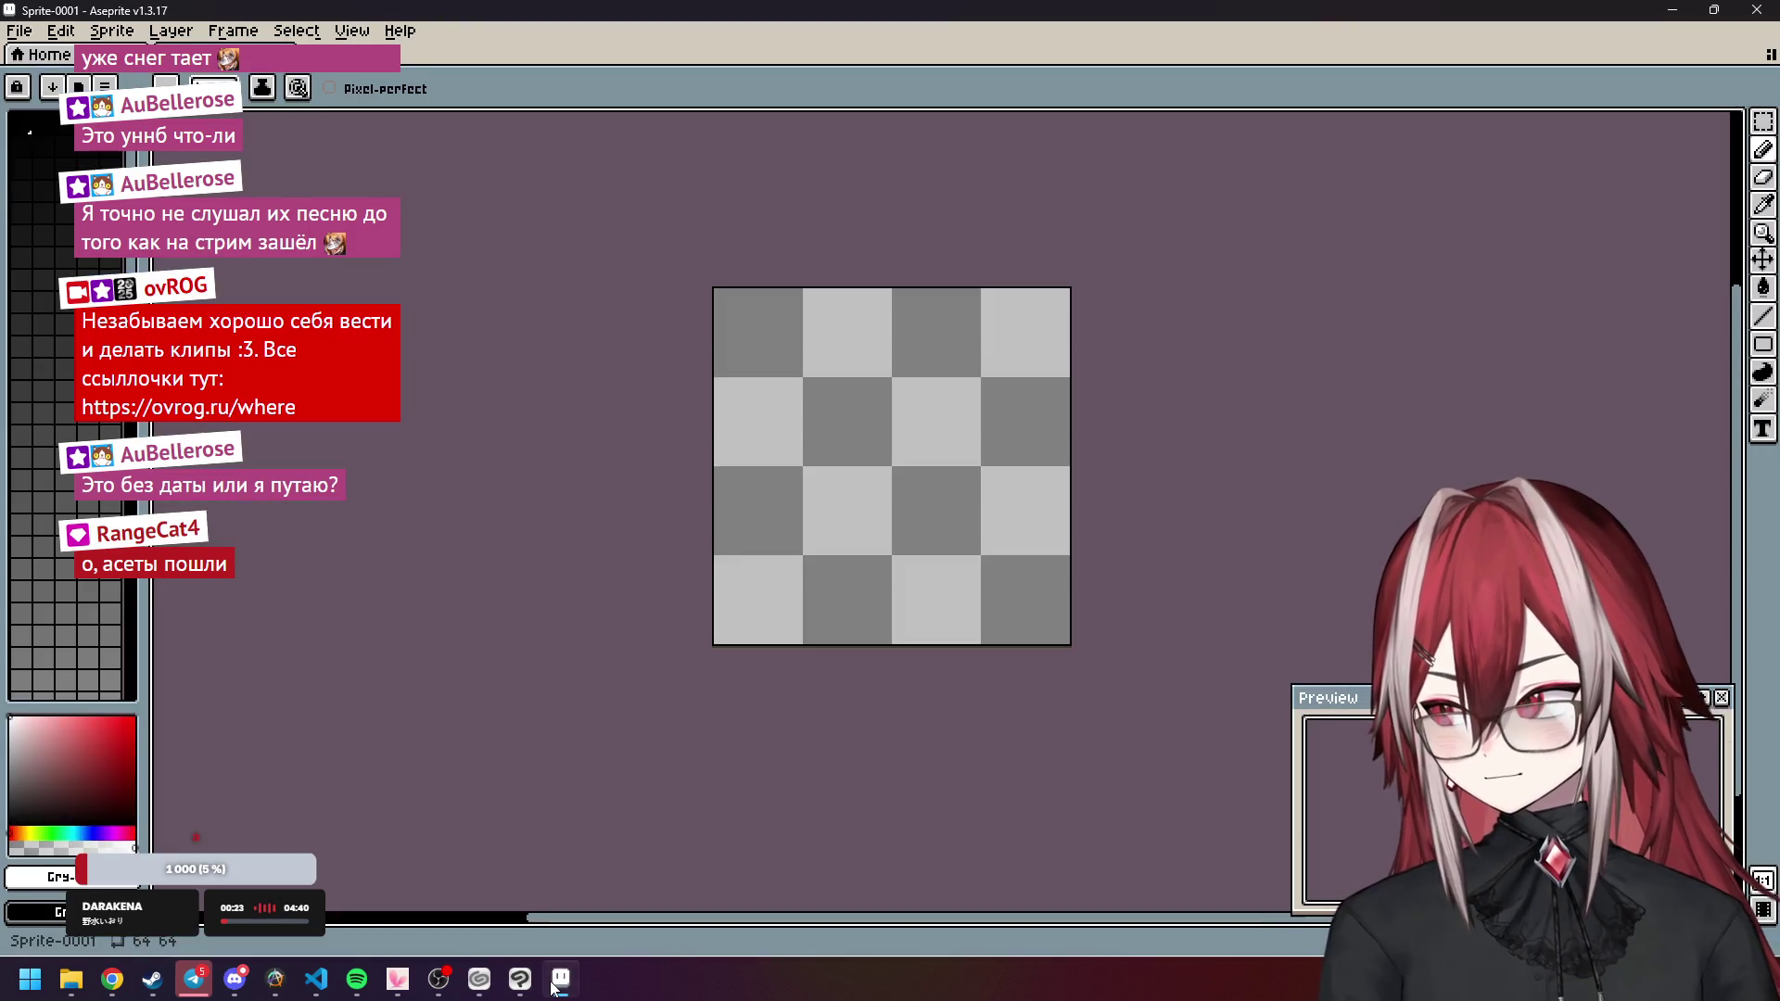
{"action": "left_click", "coordinate": [554, 989]}
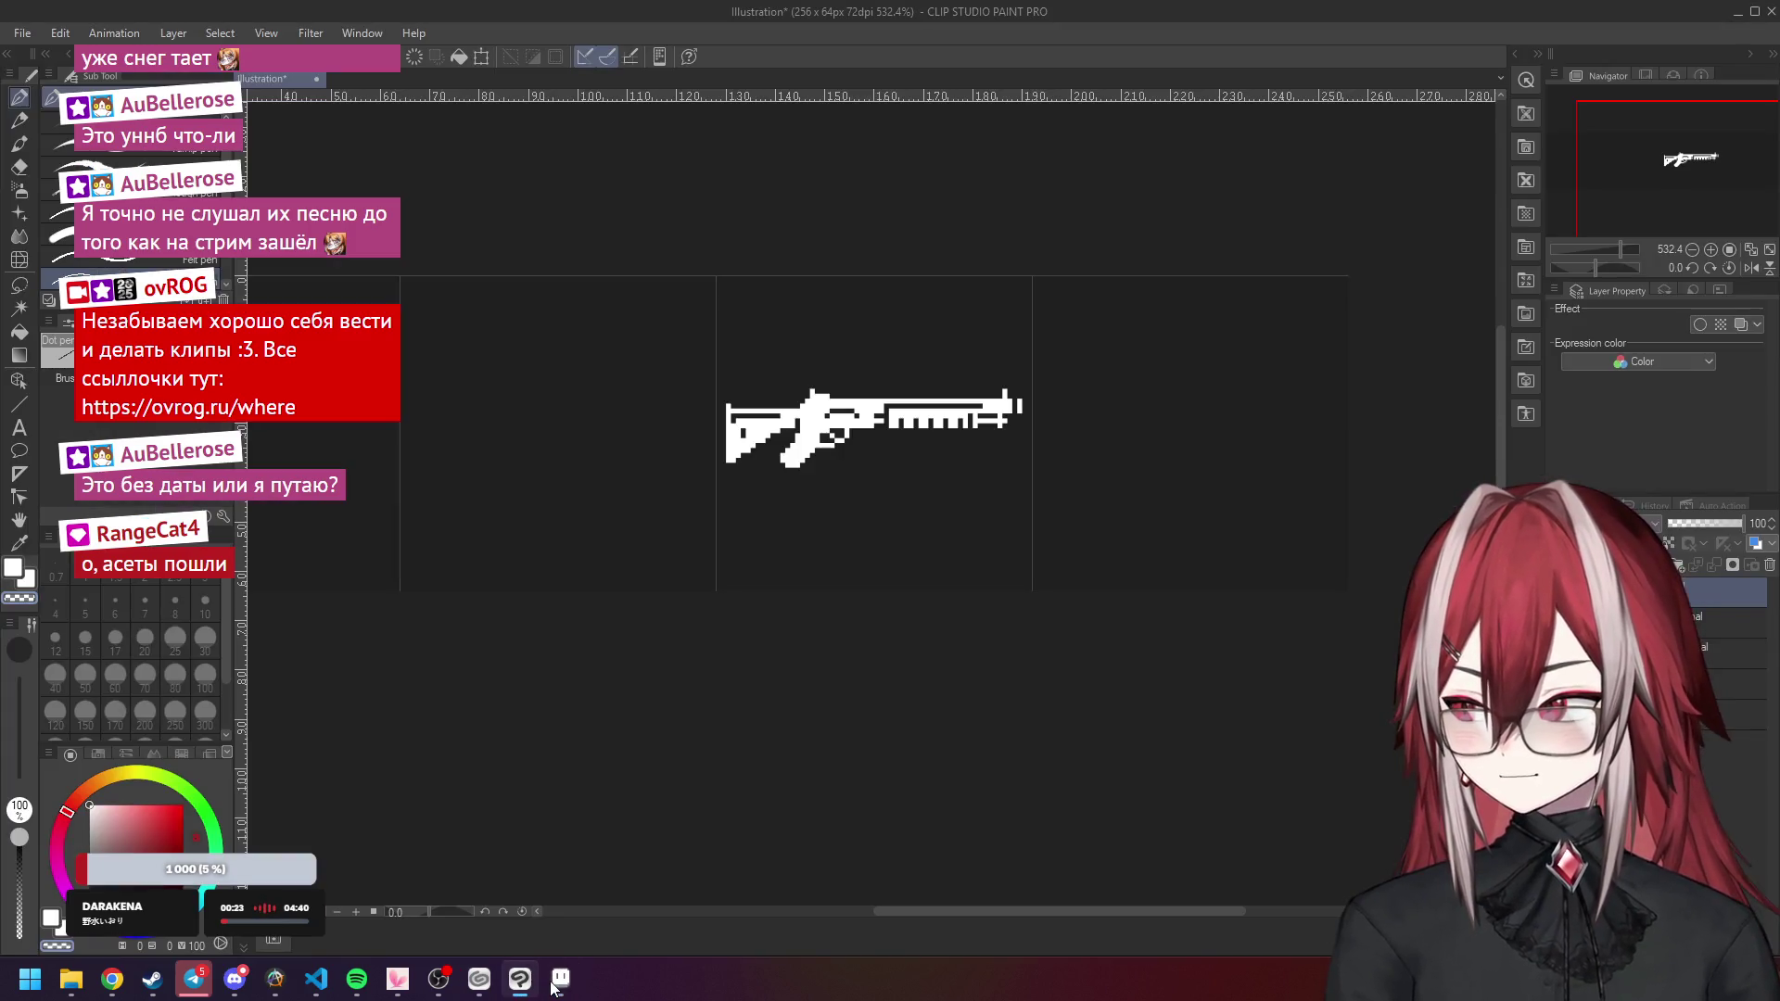
{"action": "left_click", "coordinate": [553, 988]}
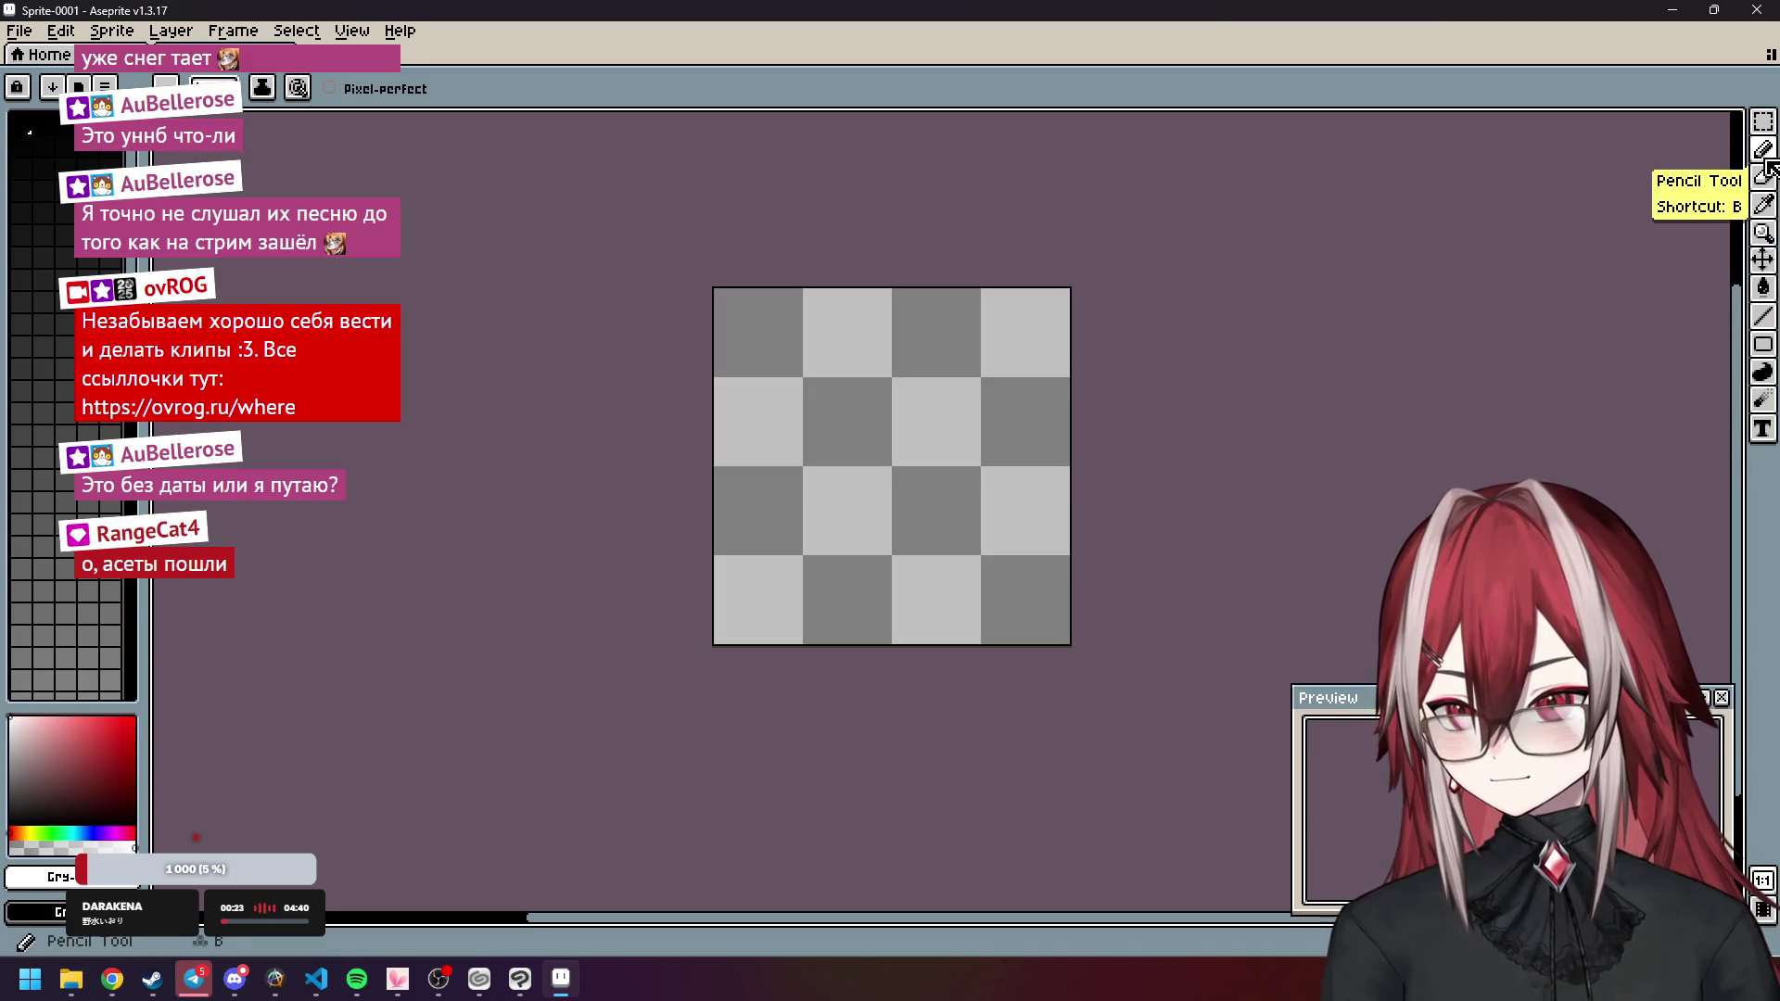
{"action": "left_click", "coordinate": [358, 35]}
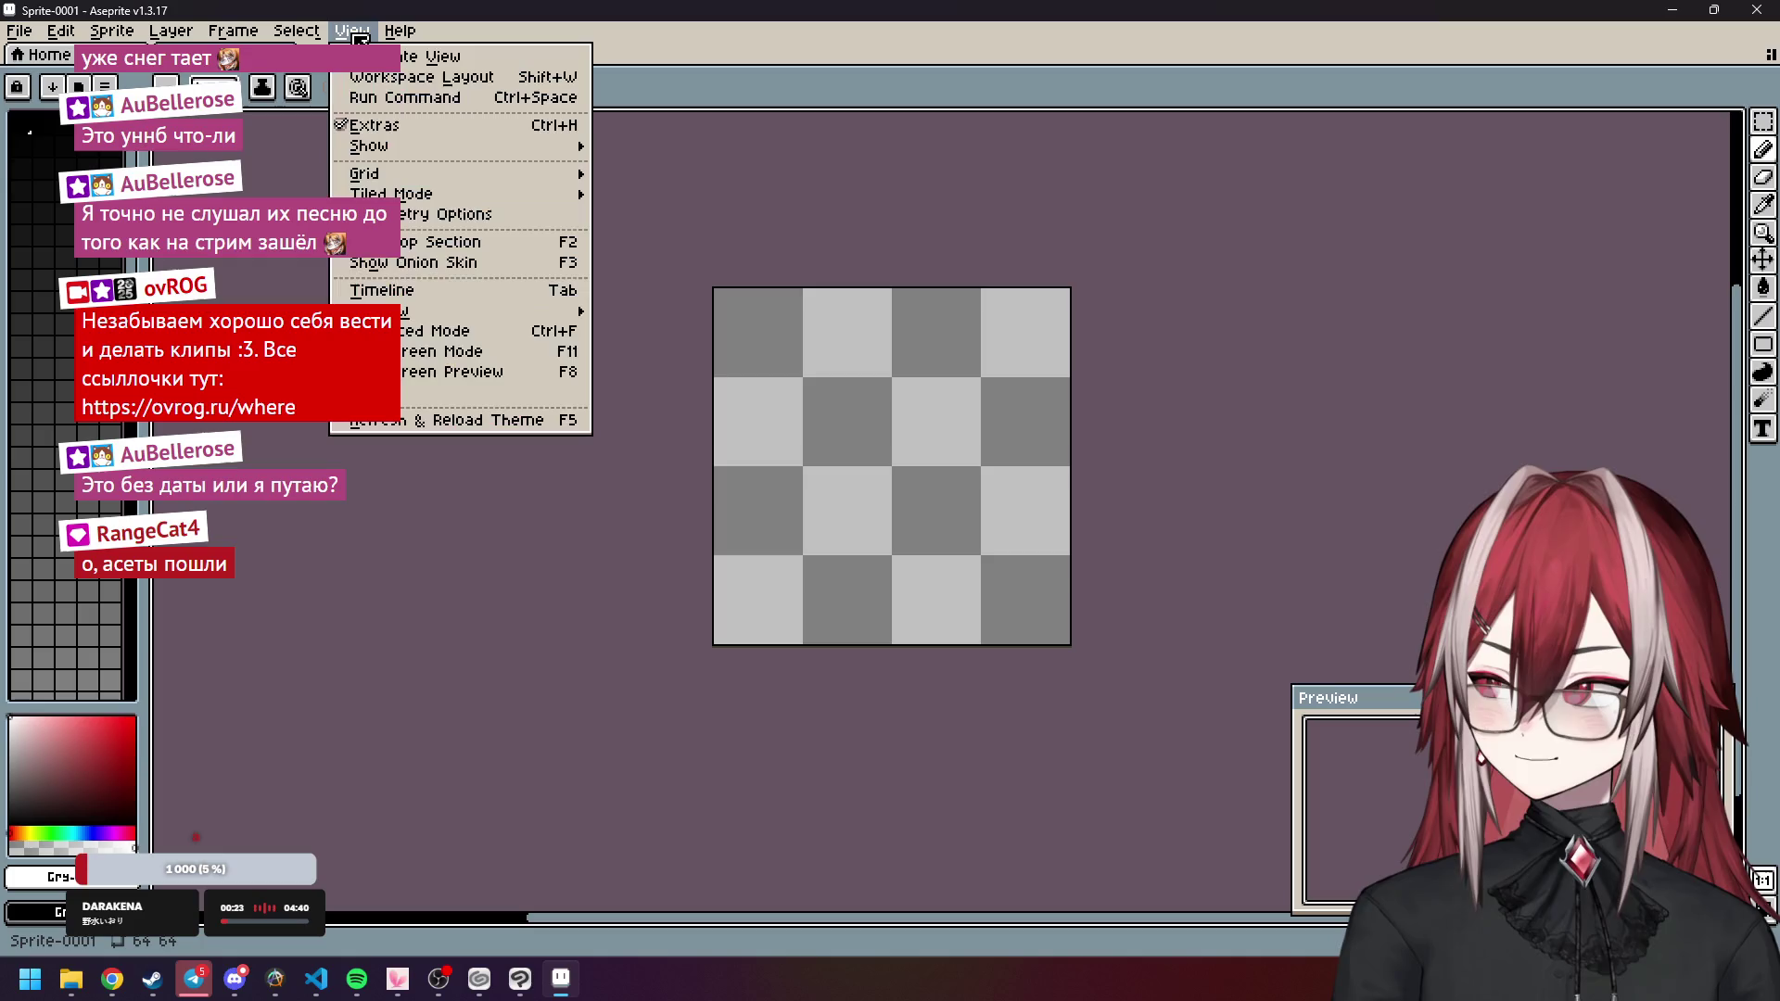
Set View > Tiled Mode back to None so a single 64×64 canvas shows.
{"action": "mouse_move", "coordinate": [442, 181]}
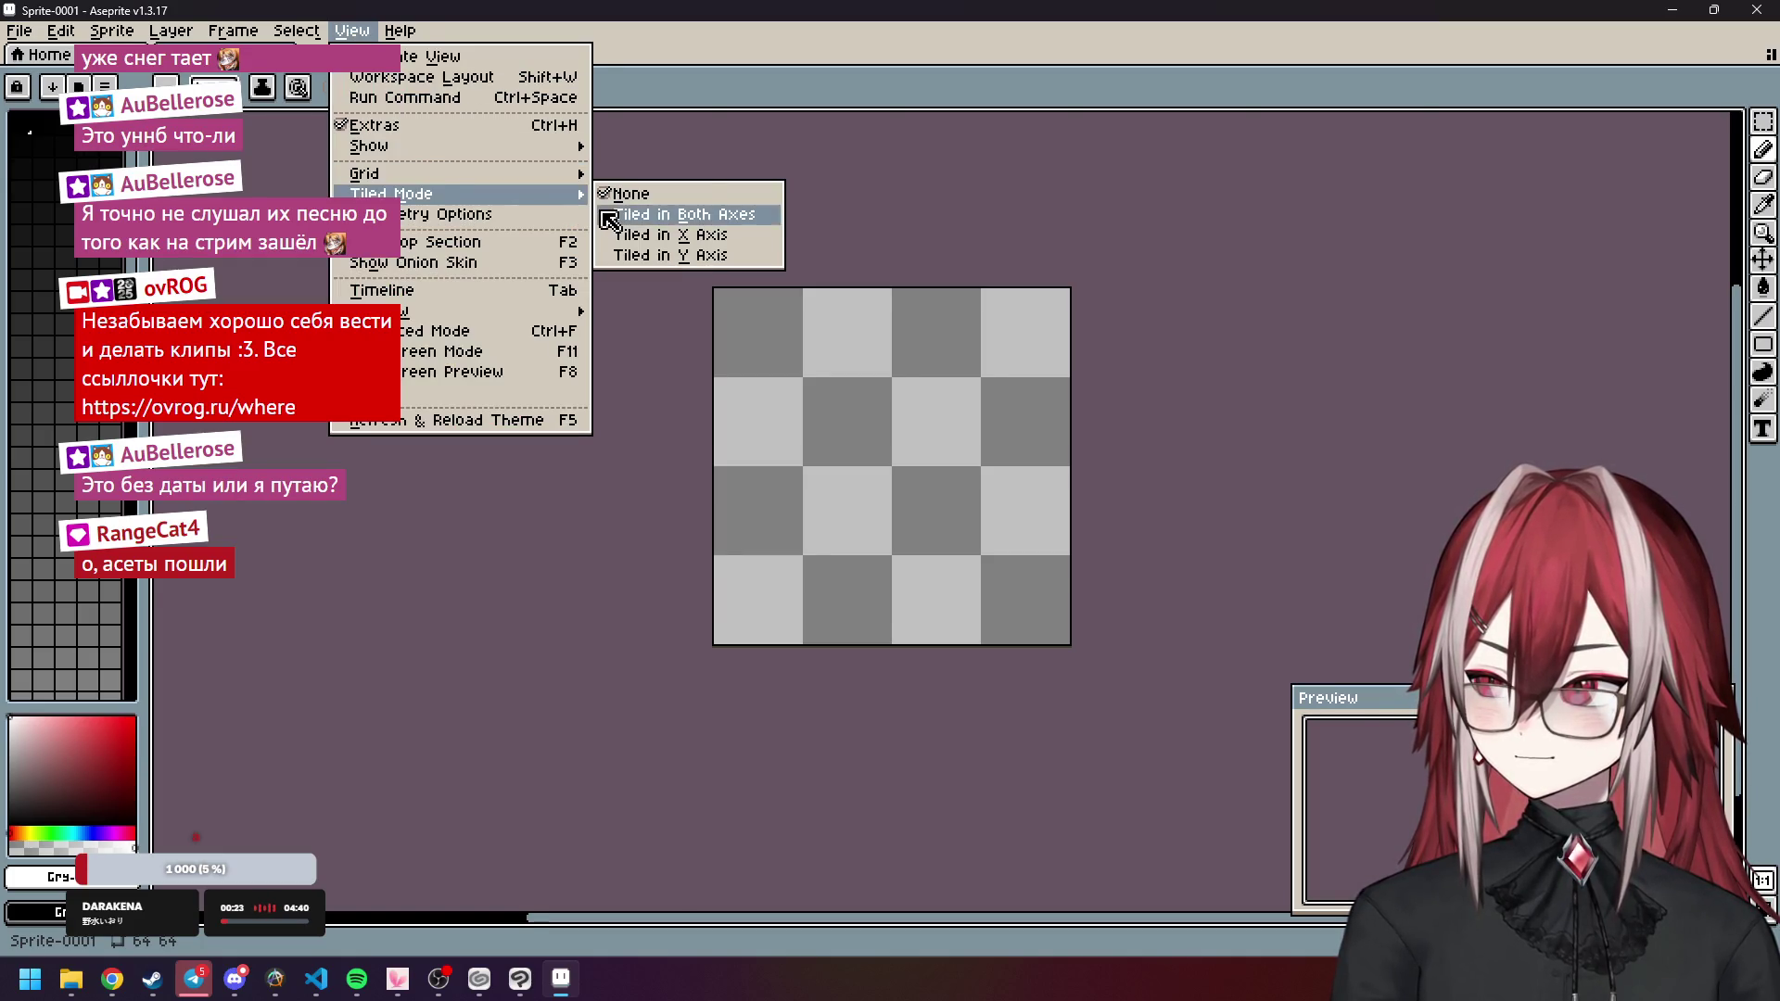
{"action": "left_click", "coordinate": [607, 215]}
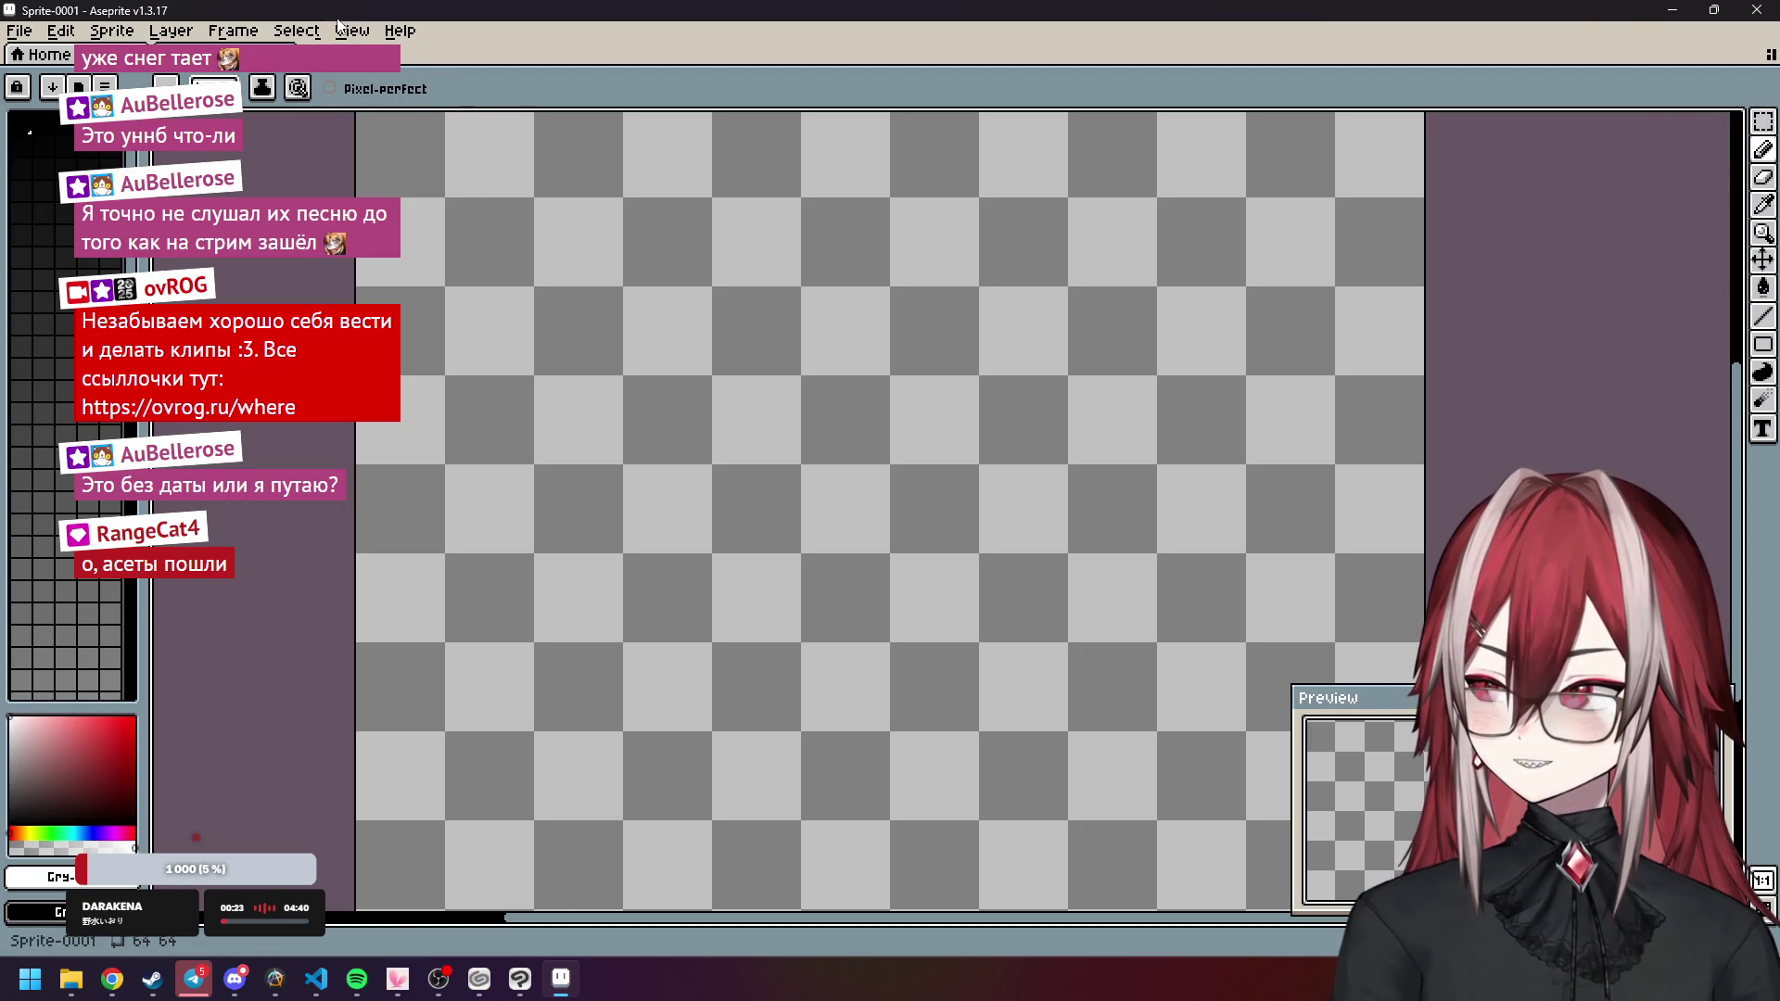
{"action": "left_click", "coordinate": [1713, 10]}
{"action": "left_click", "coordinate": [1614, 17]}
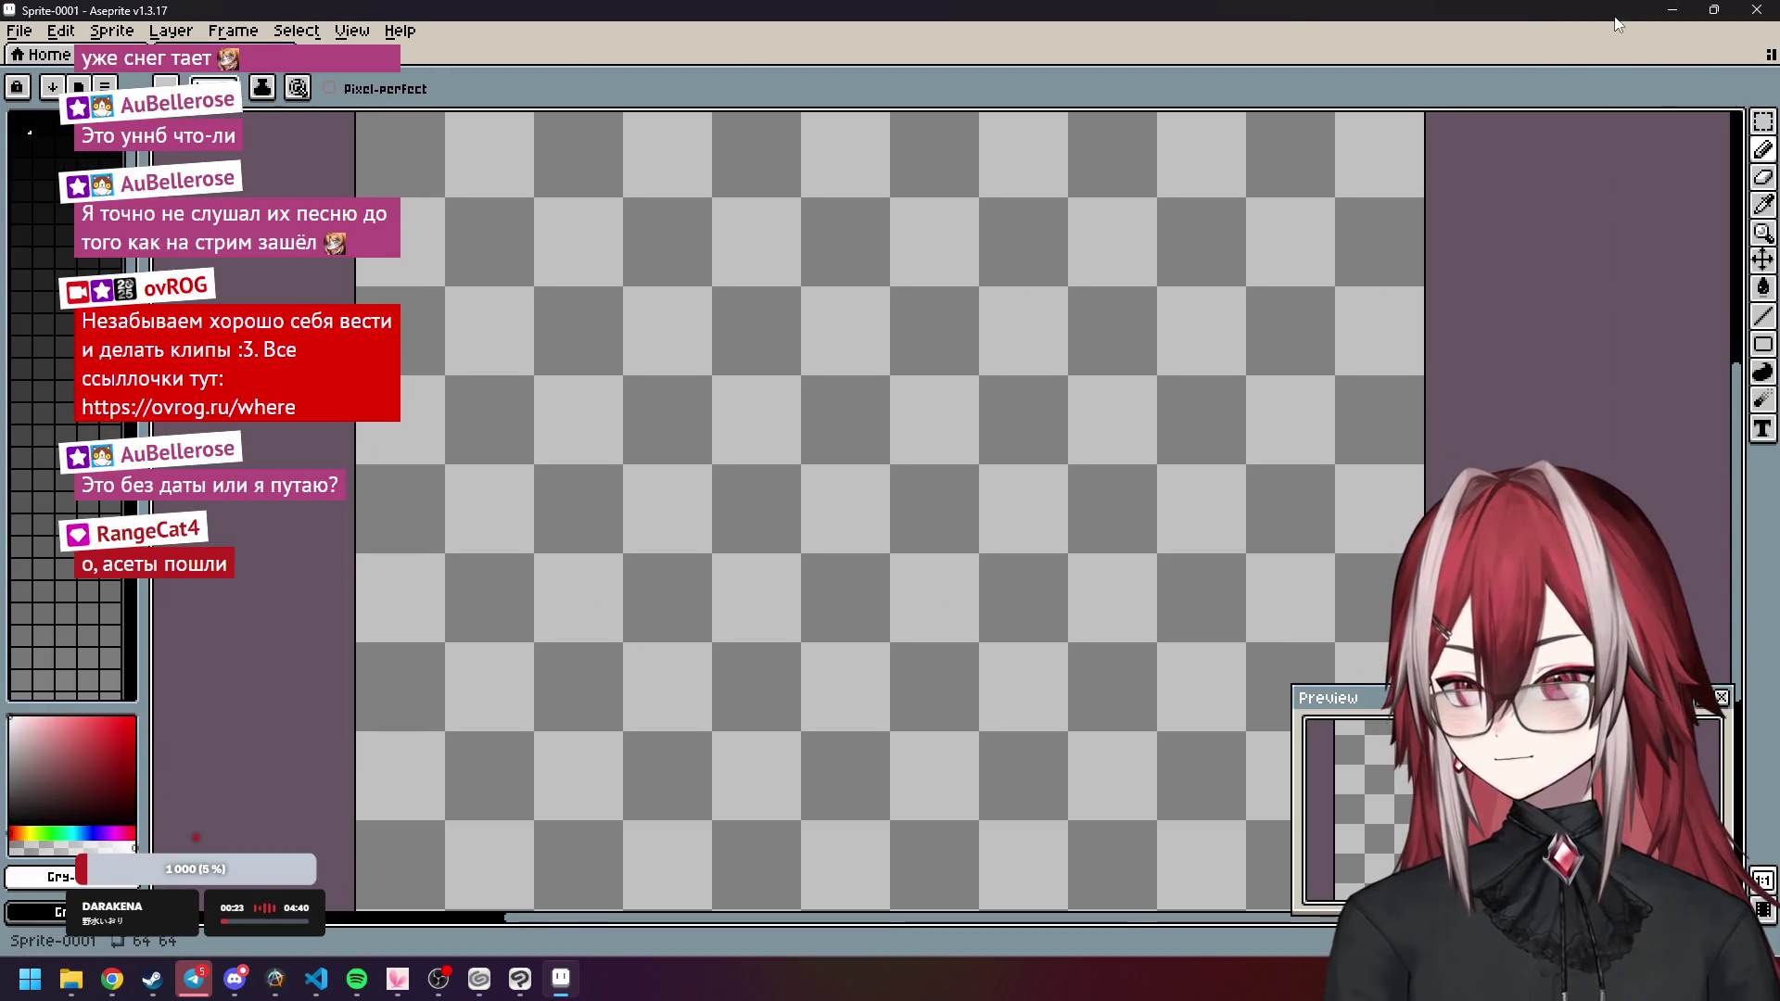
{"action": "left_click", "coordinate": [352, 30]}
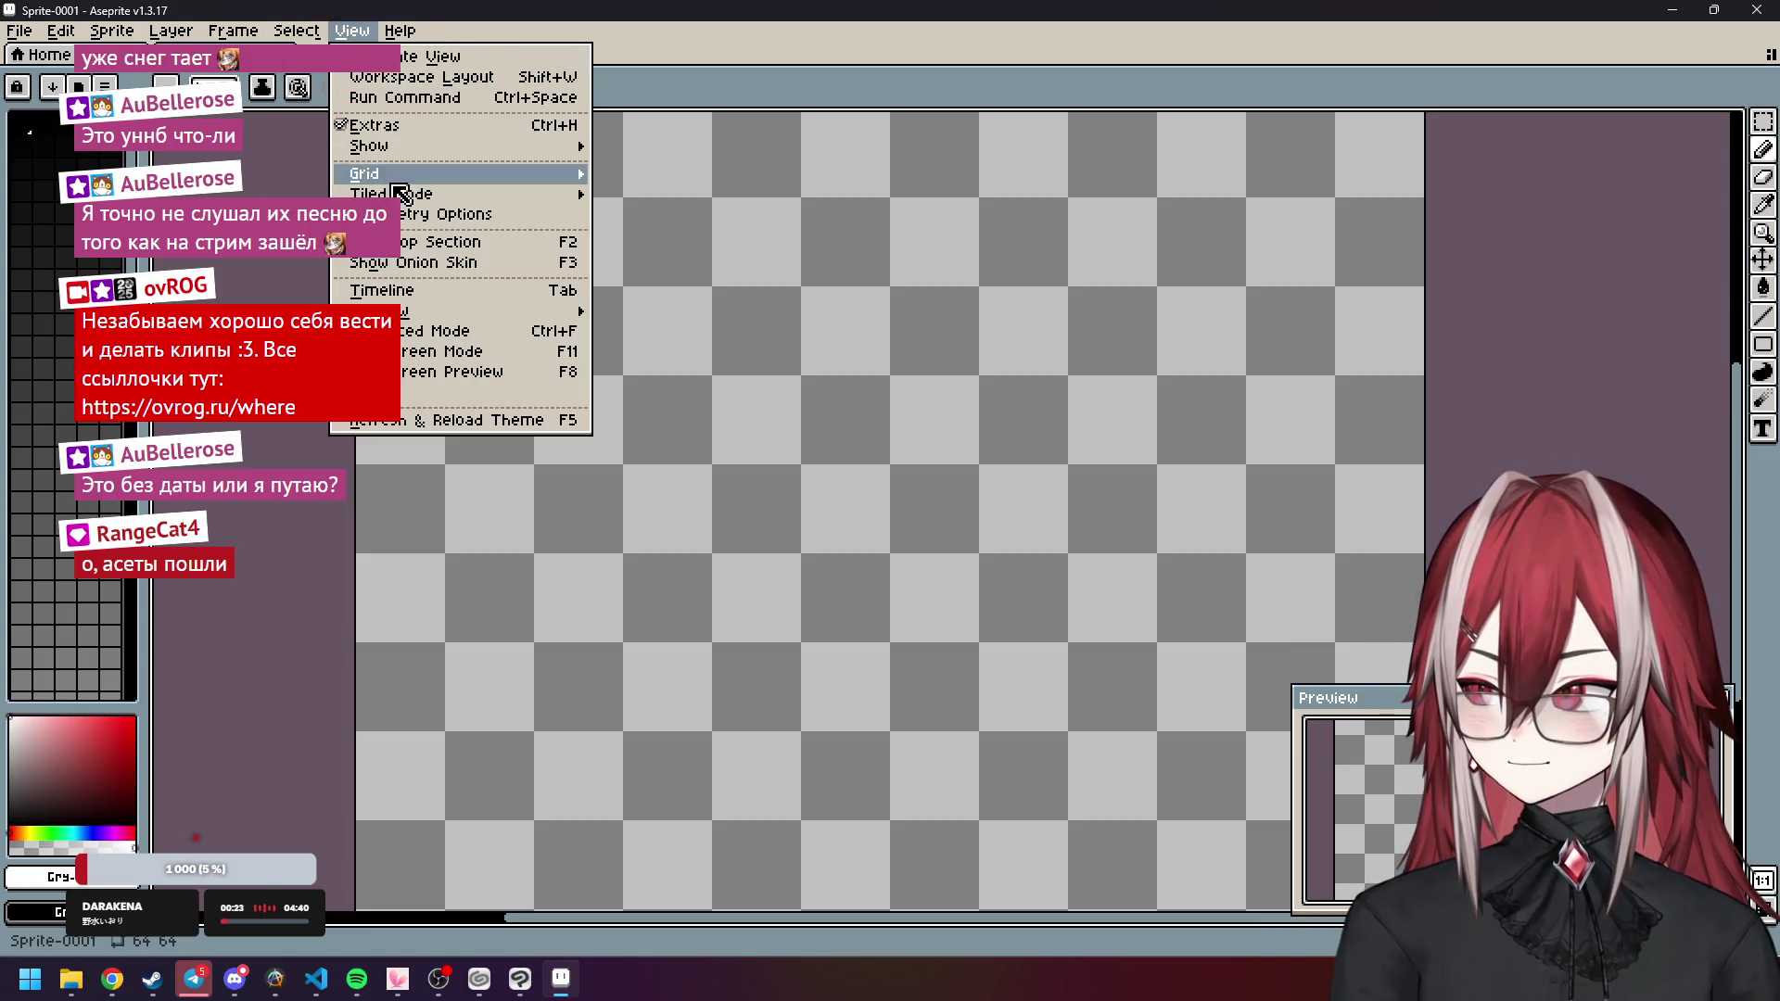
{"action": "mouse_move", "coordinate": [453, 194]}
{"action": "left_click", "coordinate": [630, 194]}
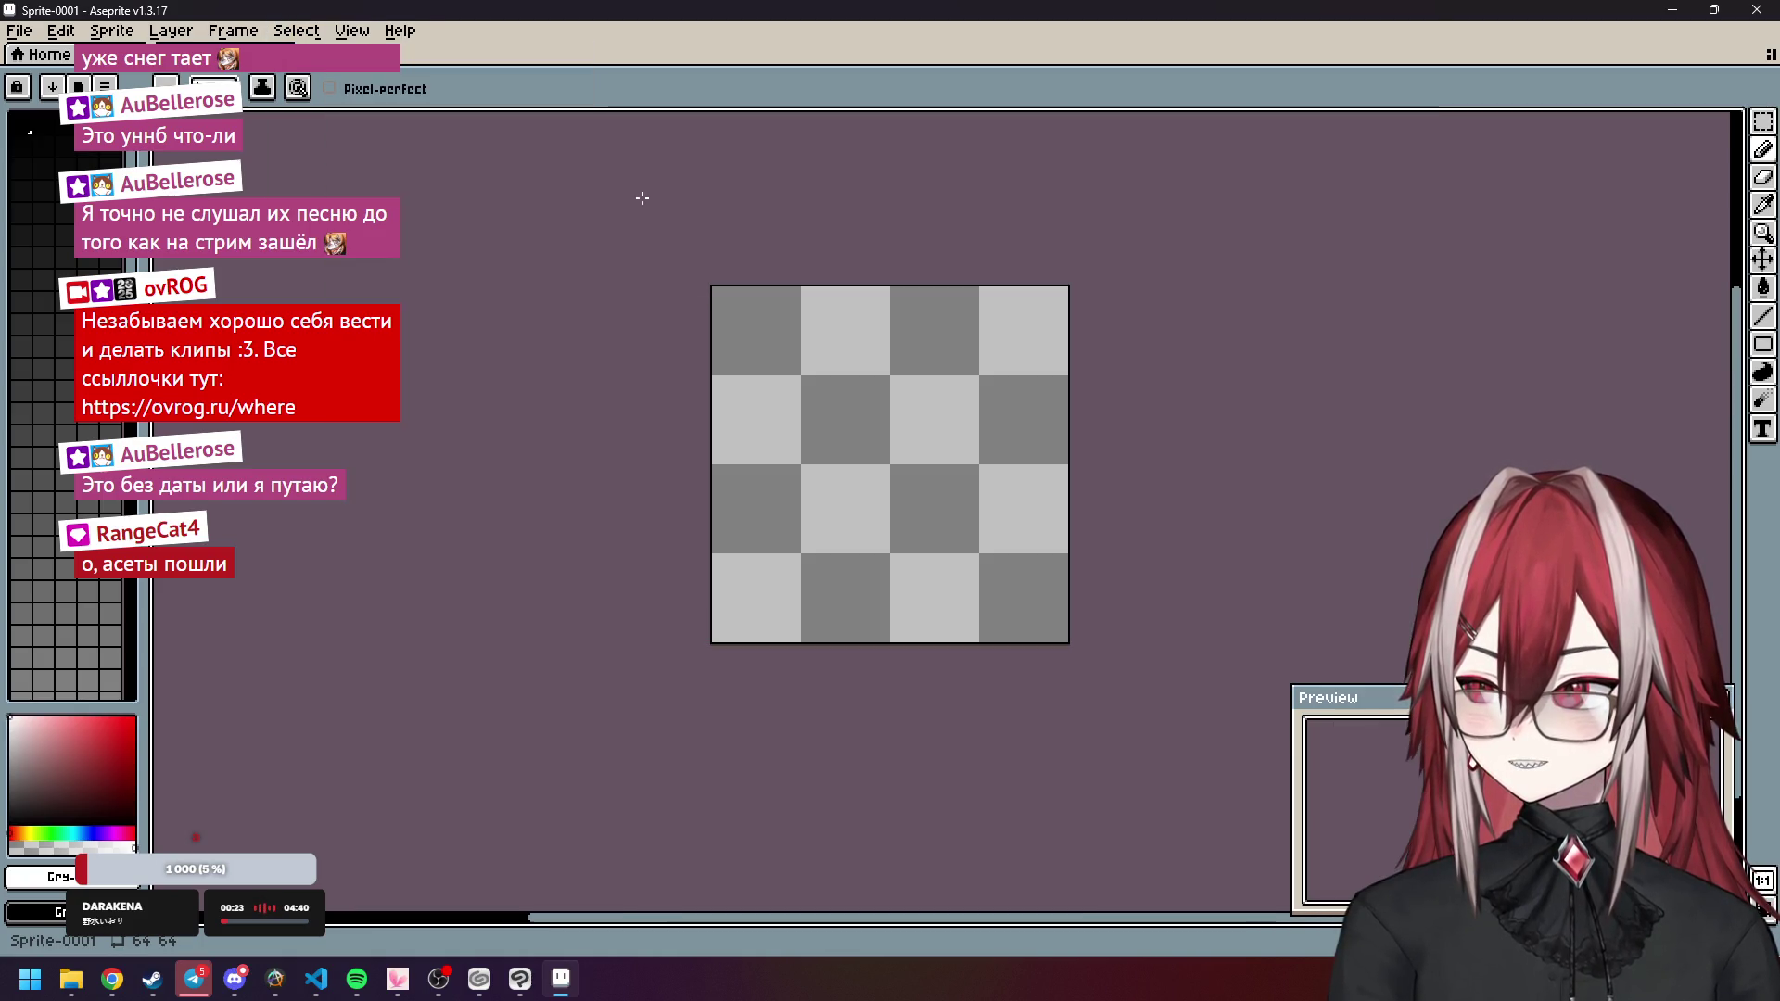
{"action": "left_click", "coordinate": [233, 35]}
{"action": "mouse_move", "coordinate": [200, 35]}
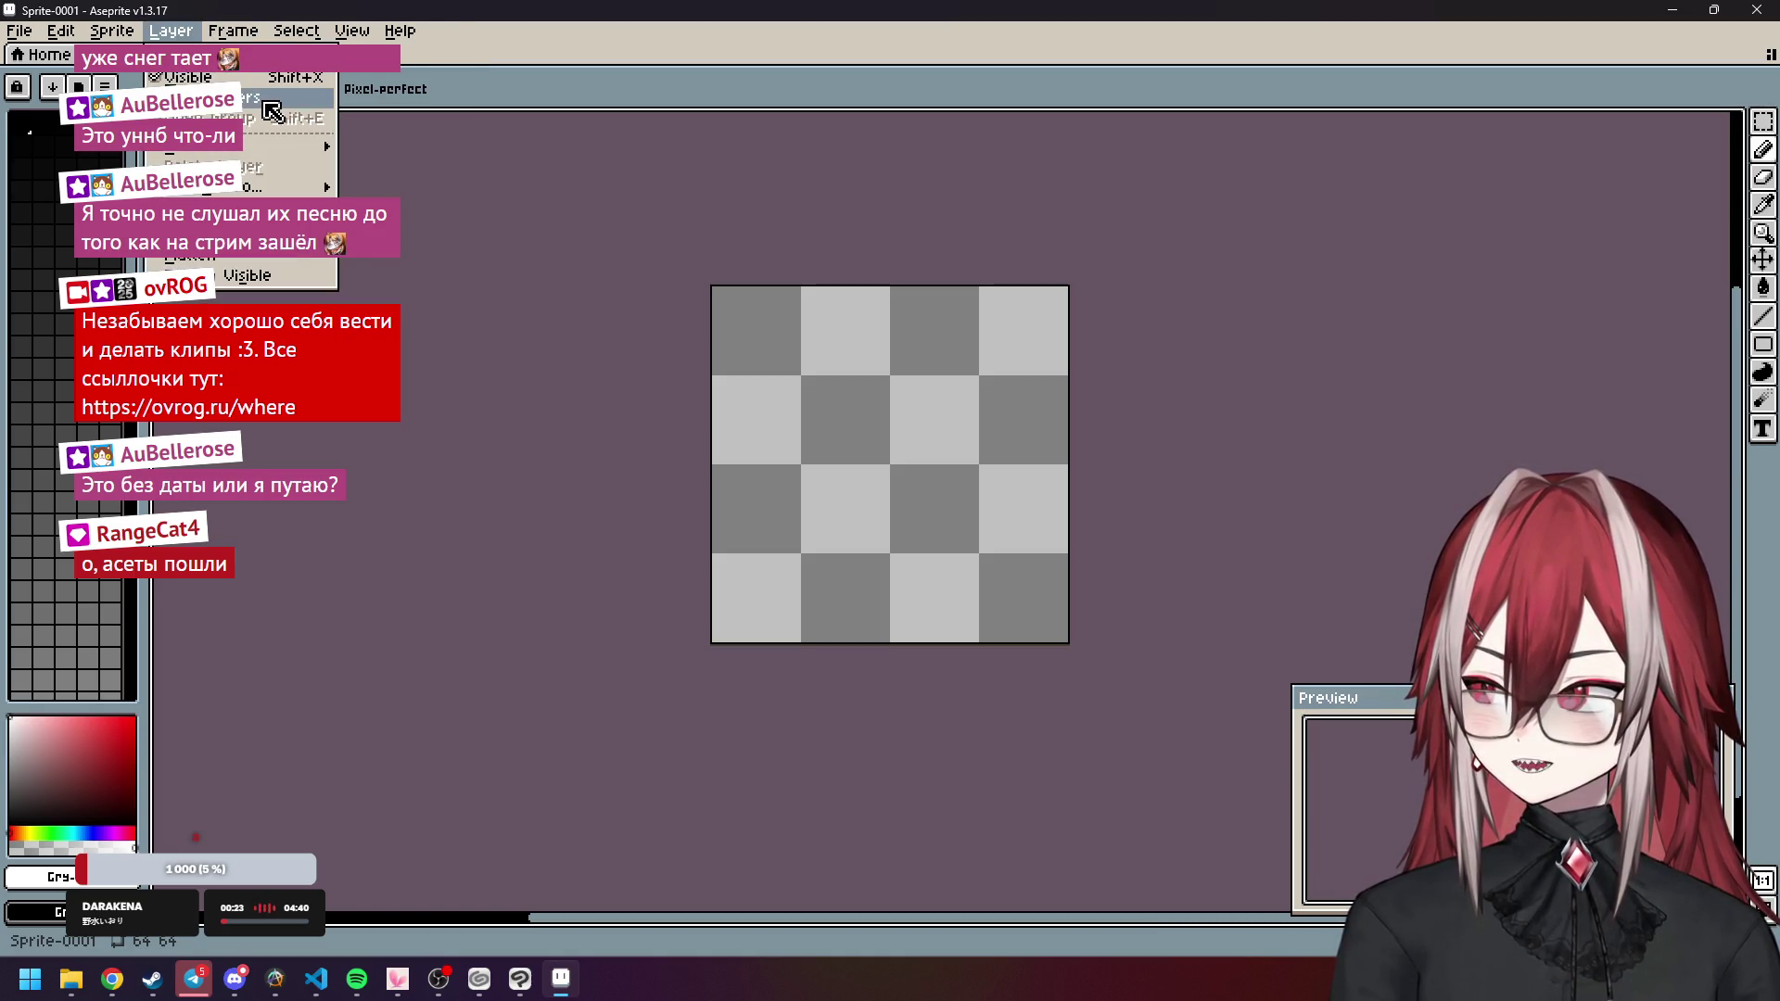
Add a new Layer 2 and select Layer 1 in an enlarged timeline.
{"action": "mouse_move", "coordinate": [295, 144]}
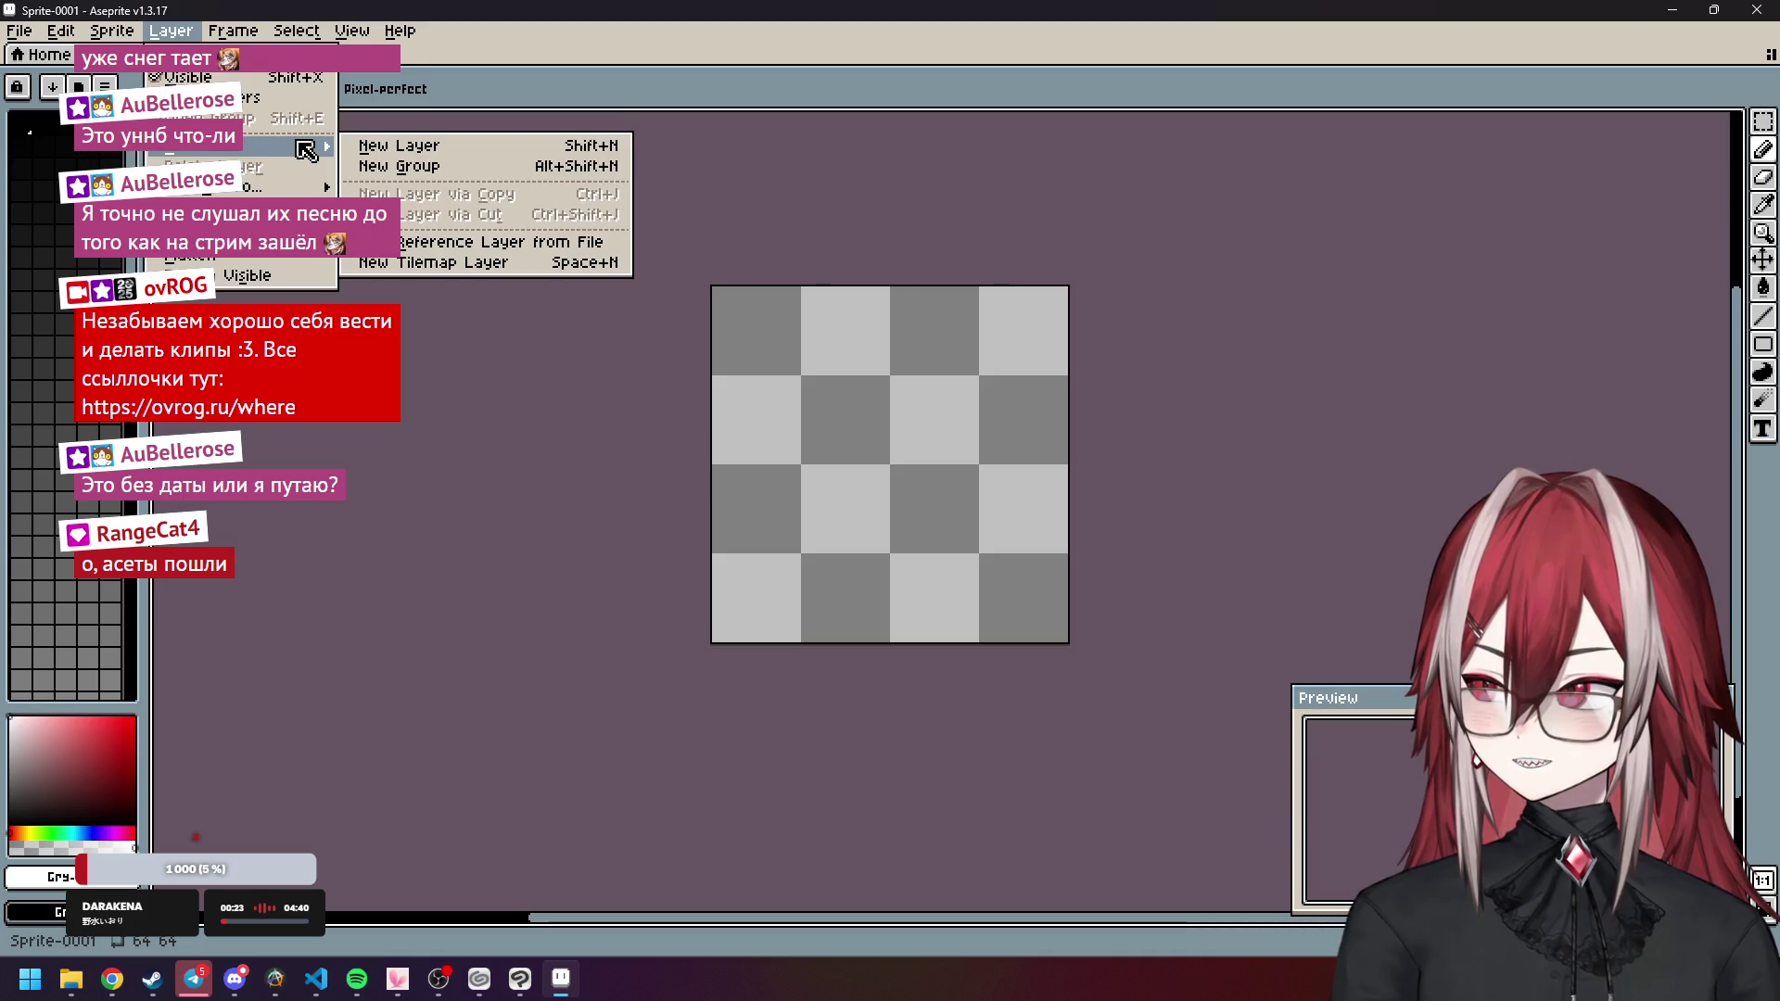
{"action": "left_click", "coordinate": [397, 148]}
{"action": "left_click_drag", "start_coordinate": [666, 749], "coordinate": [691, 697]}
{"action": "left_click", "coordinate": [298, 793]}
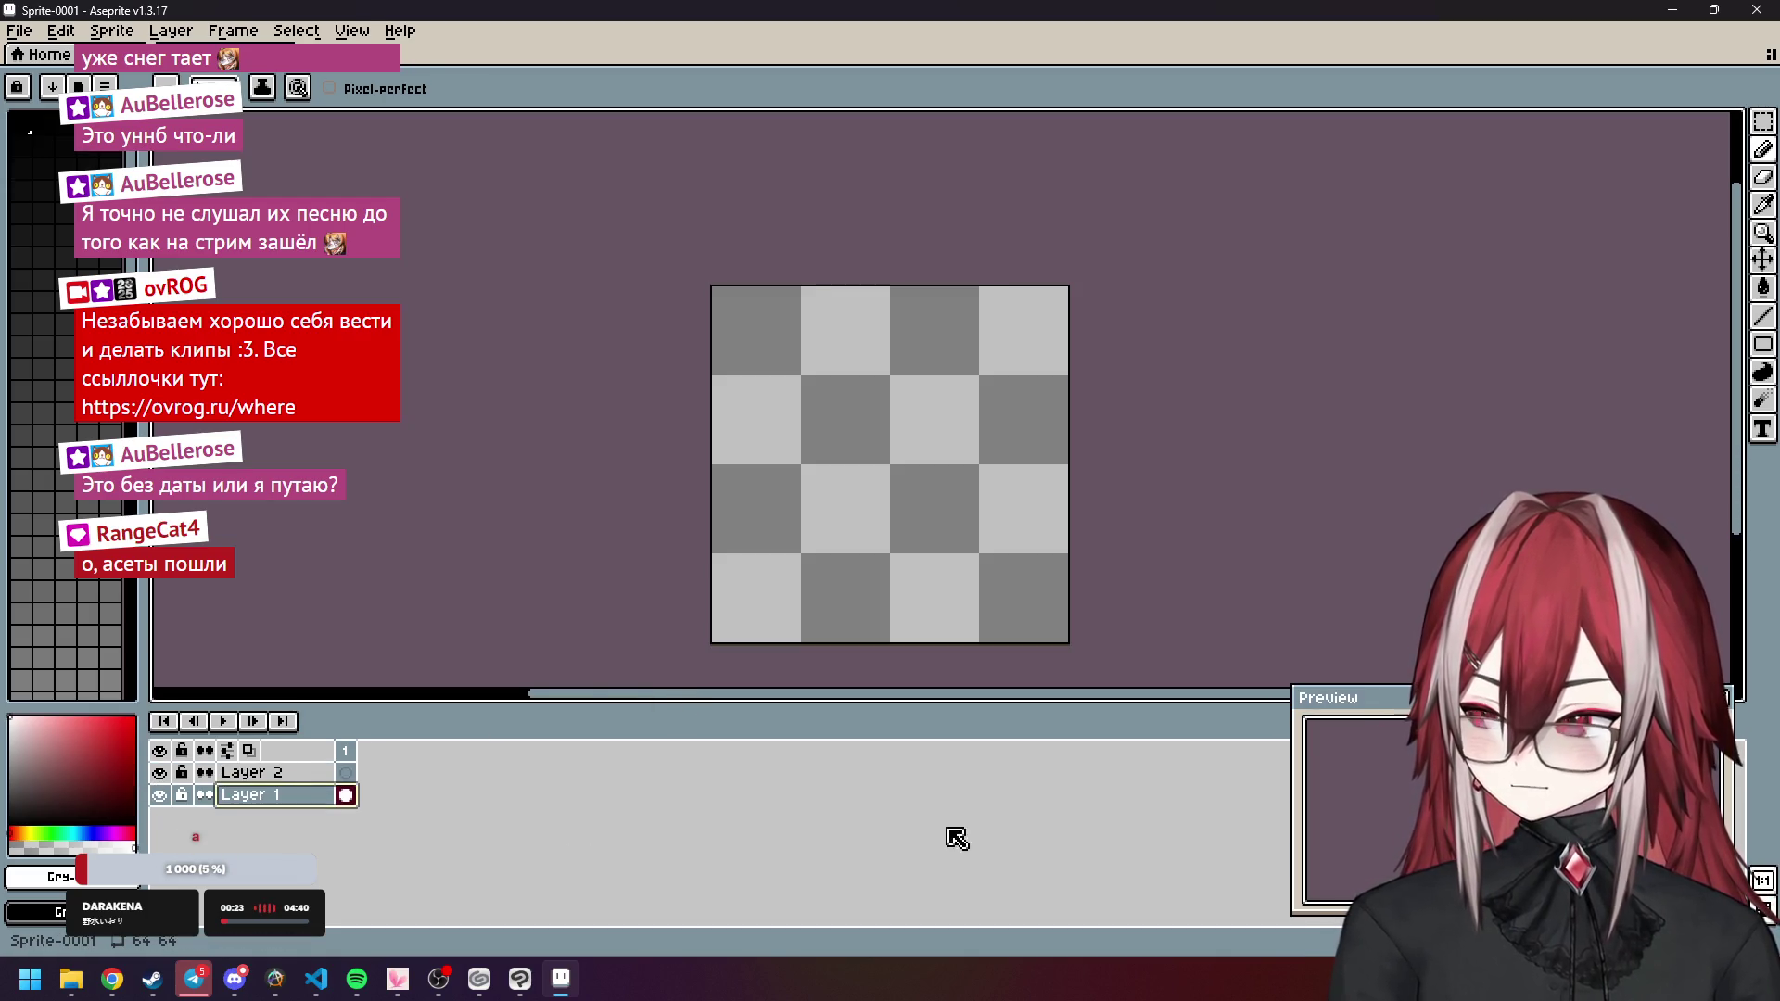
{"action": "left_click_drag", "start_coordinate": [1426, 701], "coordinate": [1430, 449]}
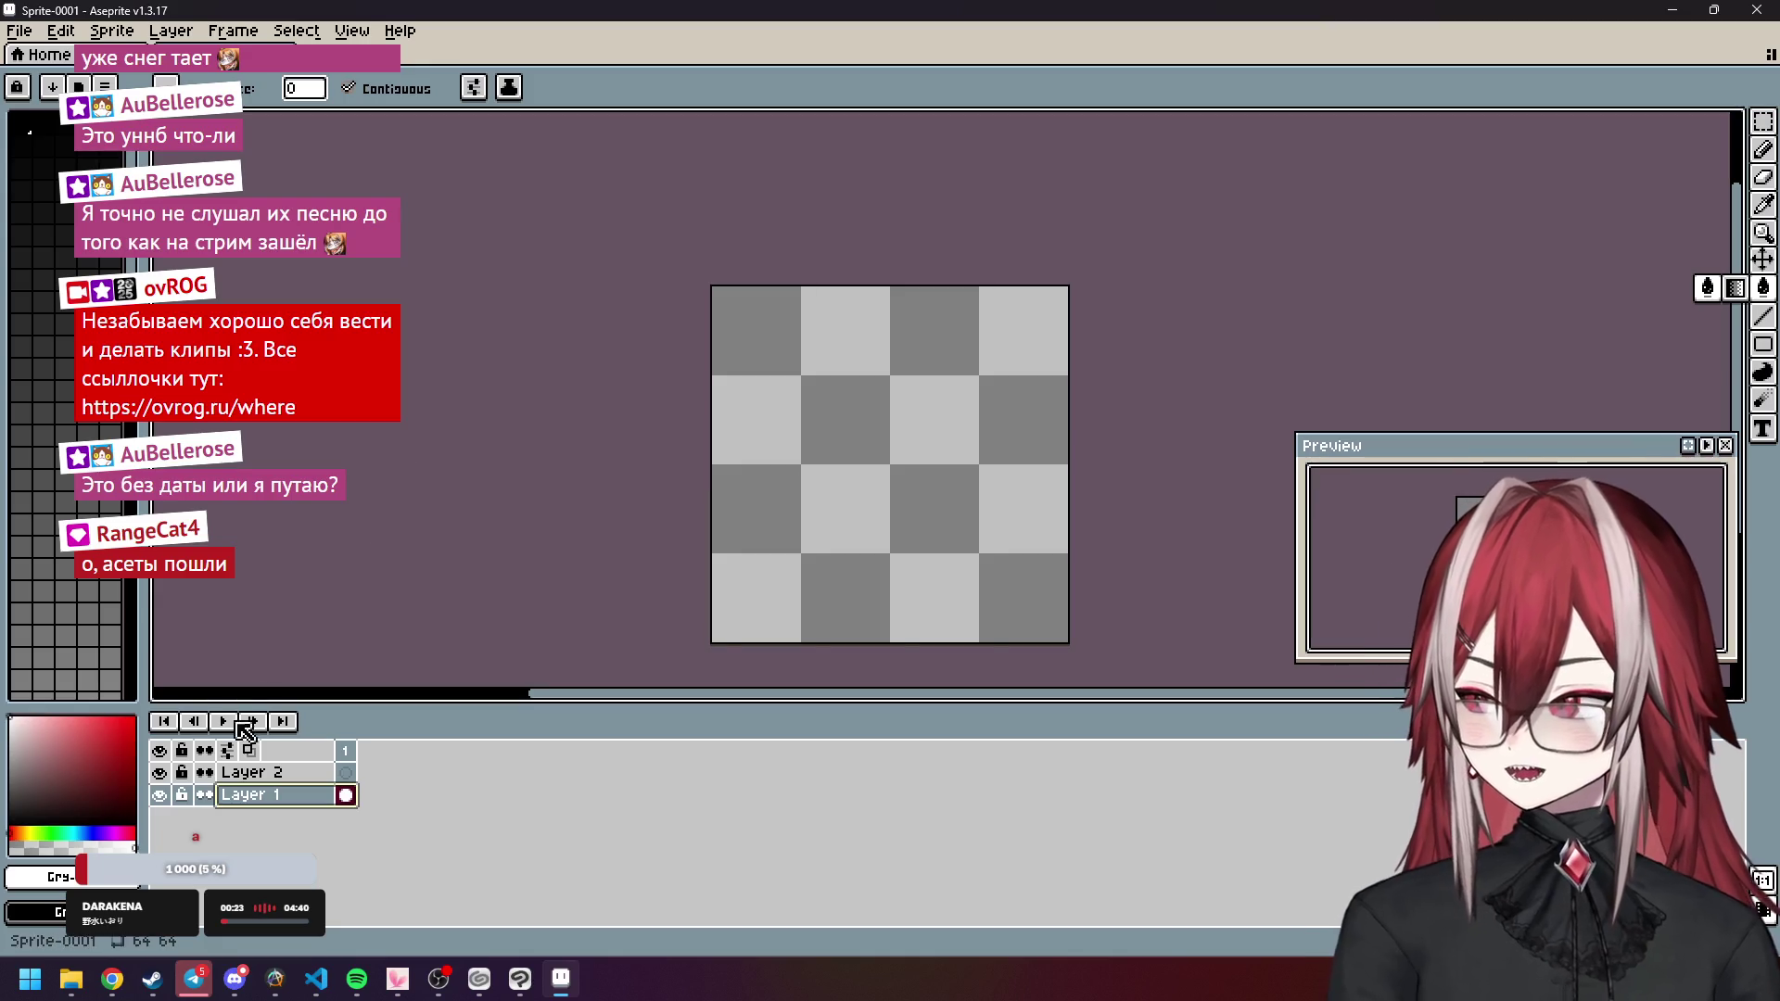
Fill Layer 1 with near-black #151515 and choose white as the drawing colour.
{"action": "left_click_drag", "start_coordinate": [90, 789], "coordinate": [10, 813]}
{"action": "left_click", "coordinate": [41, 212]}
{"action": "left_click", "coordinate": [834, 403]}
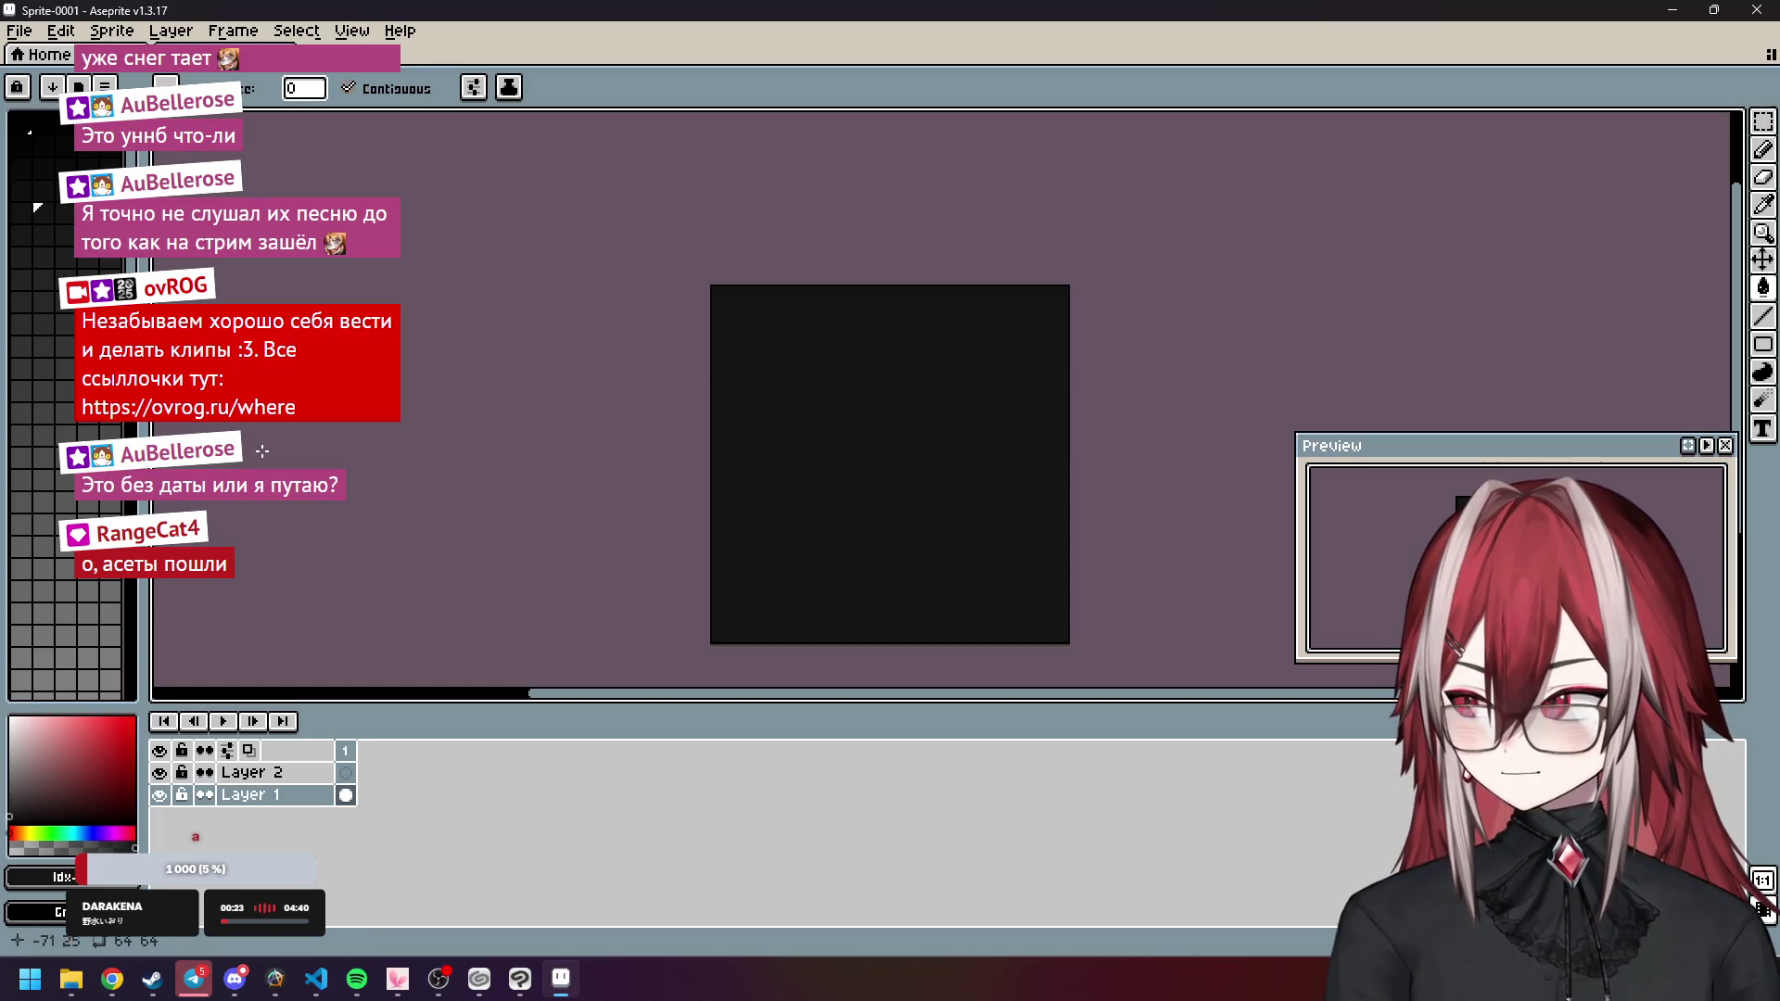
{"action": "scroll", "coordinate": [110, 600], "scroll_direction": "down", "scroll_amount": 10}
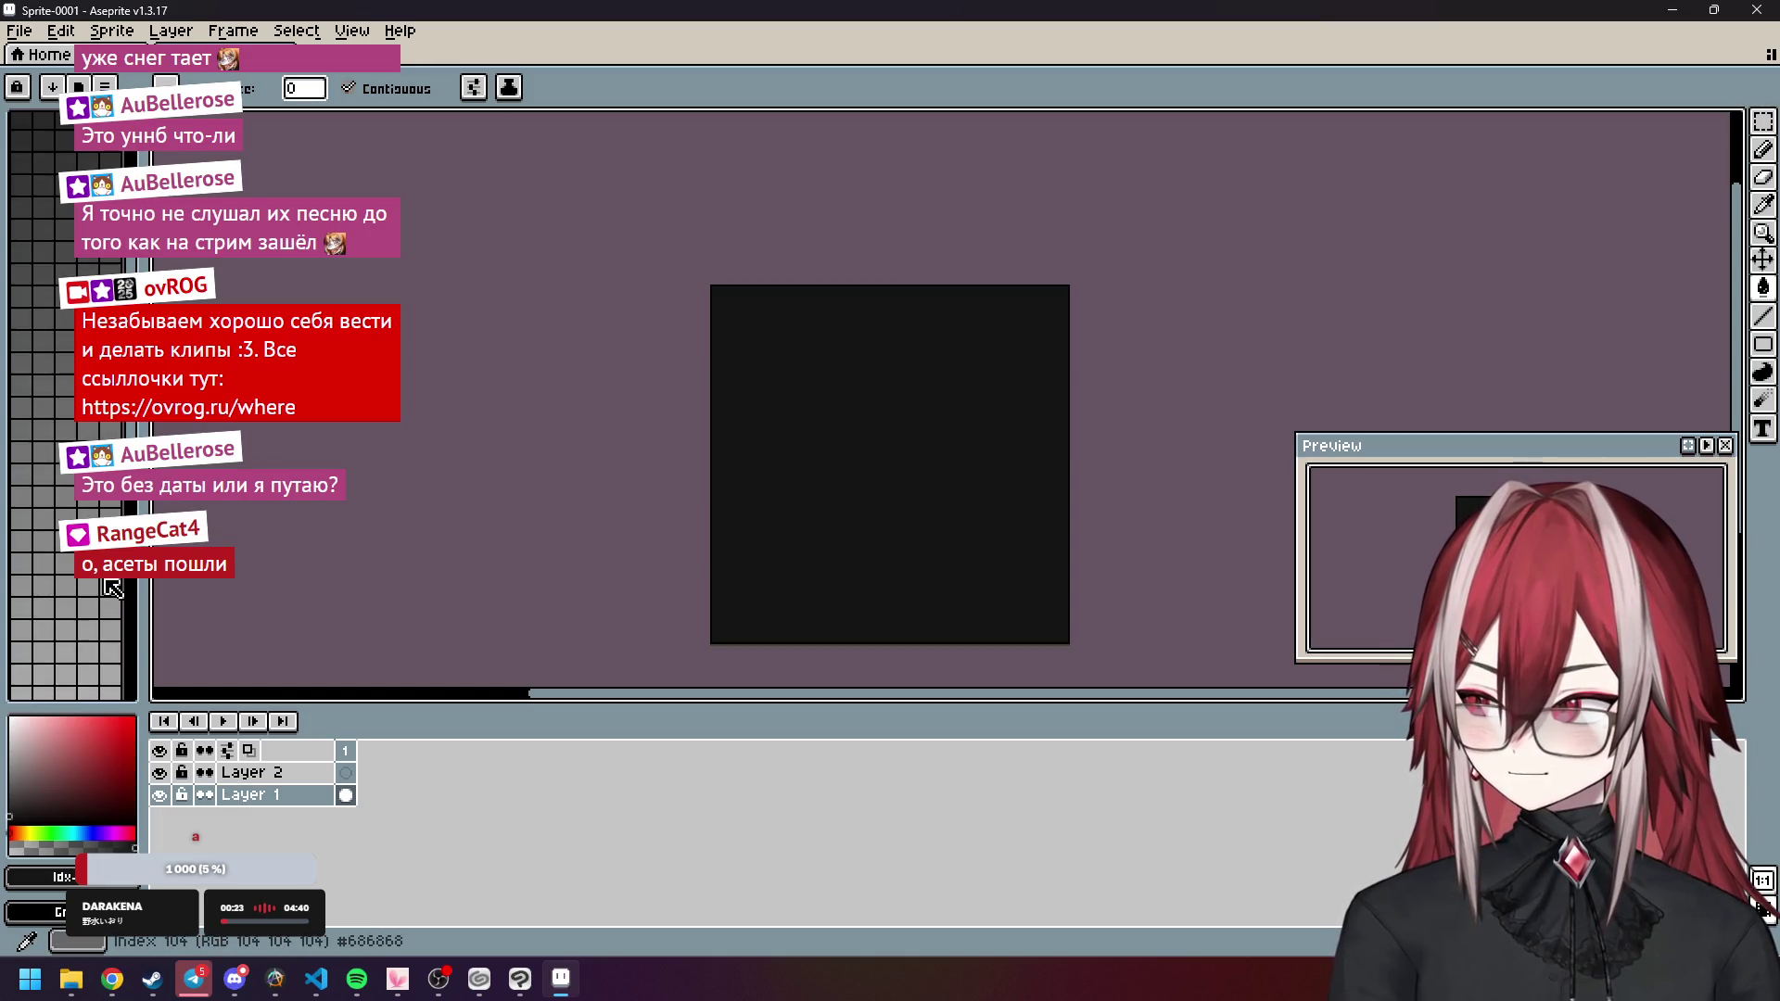
{"action": "left_click", "coordinate": [20, 666]}
{"action": "mouse_move", "coordinate": [109, 976]}
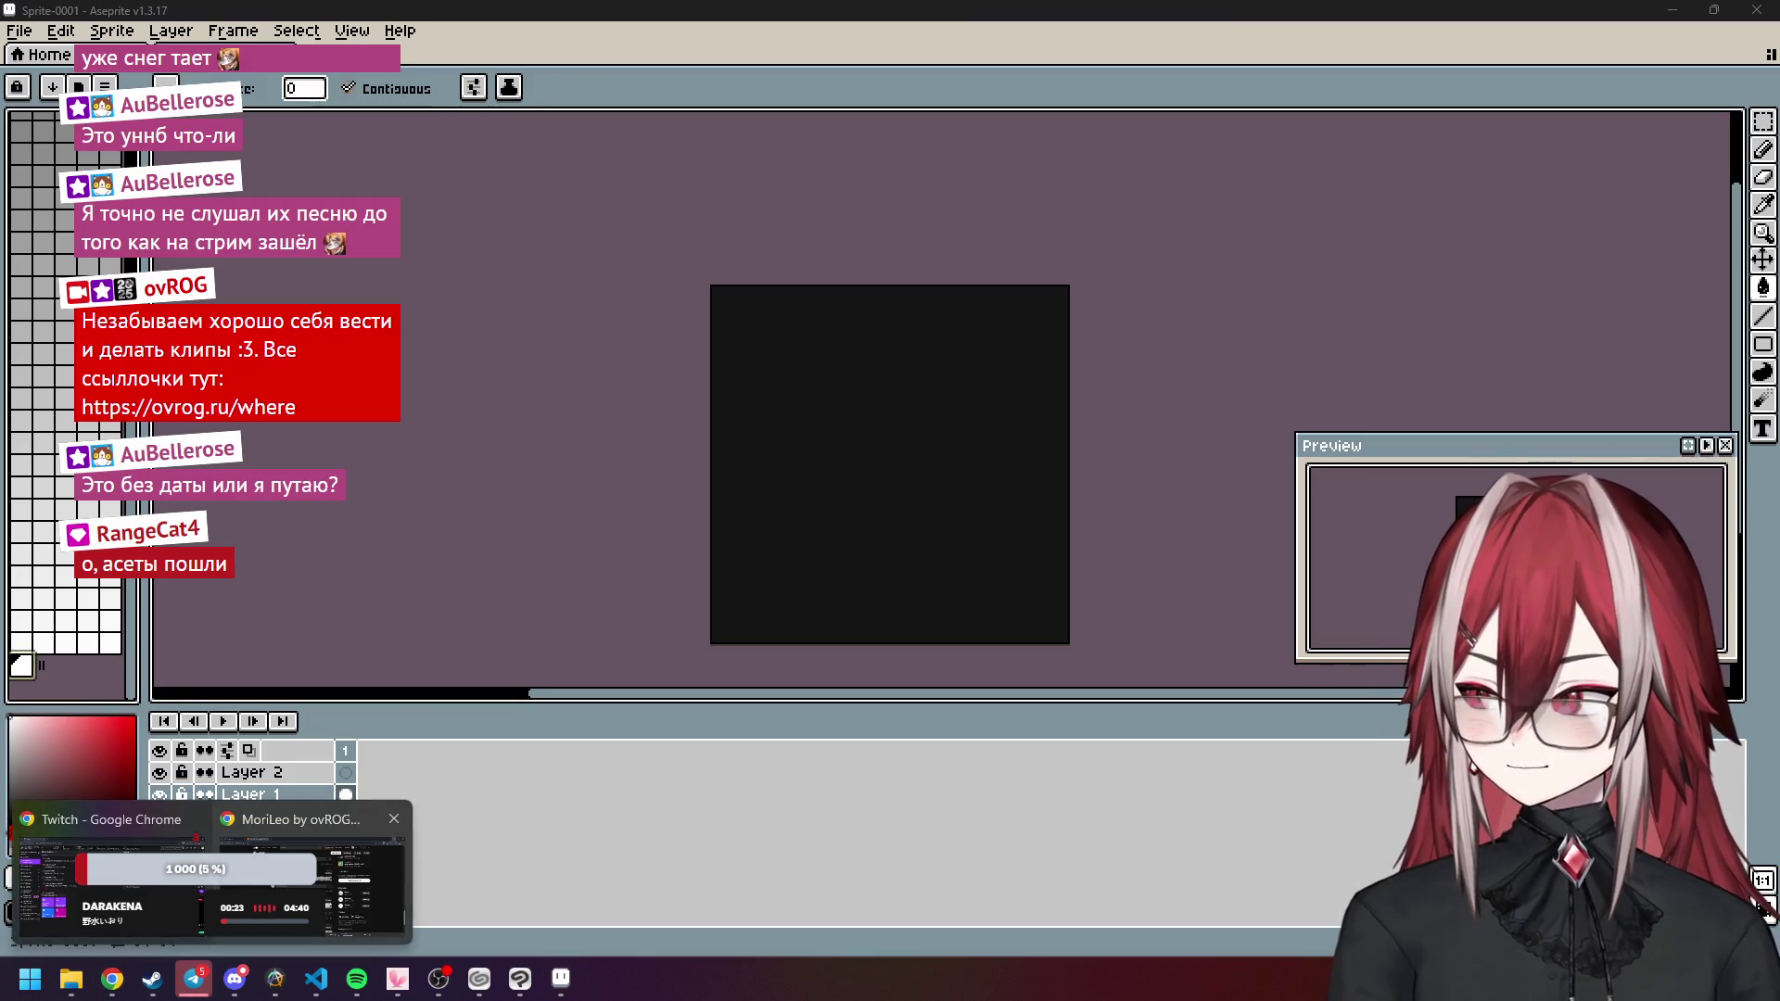
{"action": "left_click", "coordinate": [313, 876]}
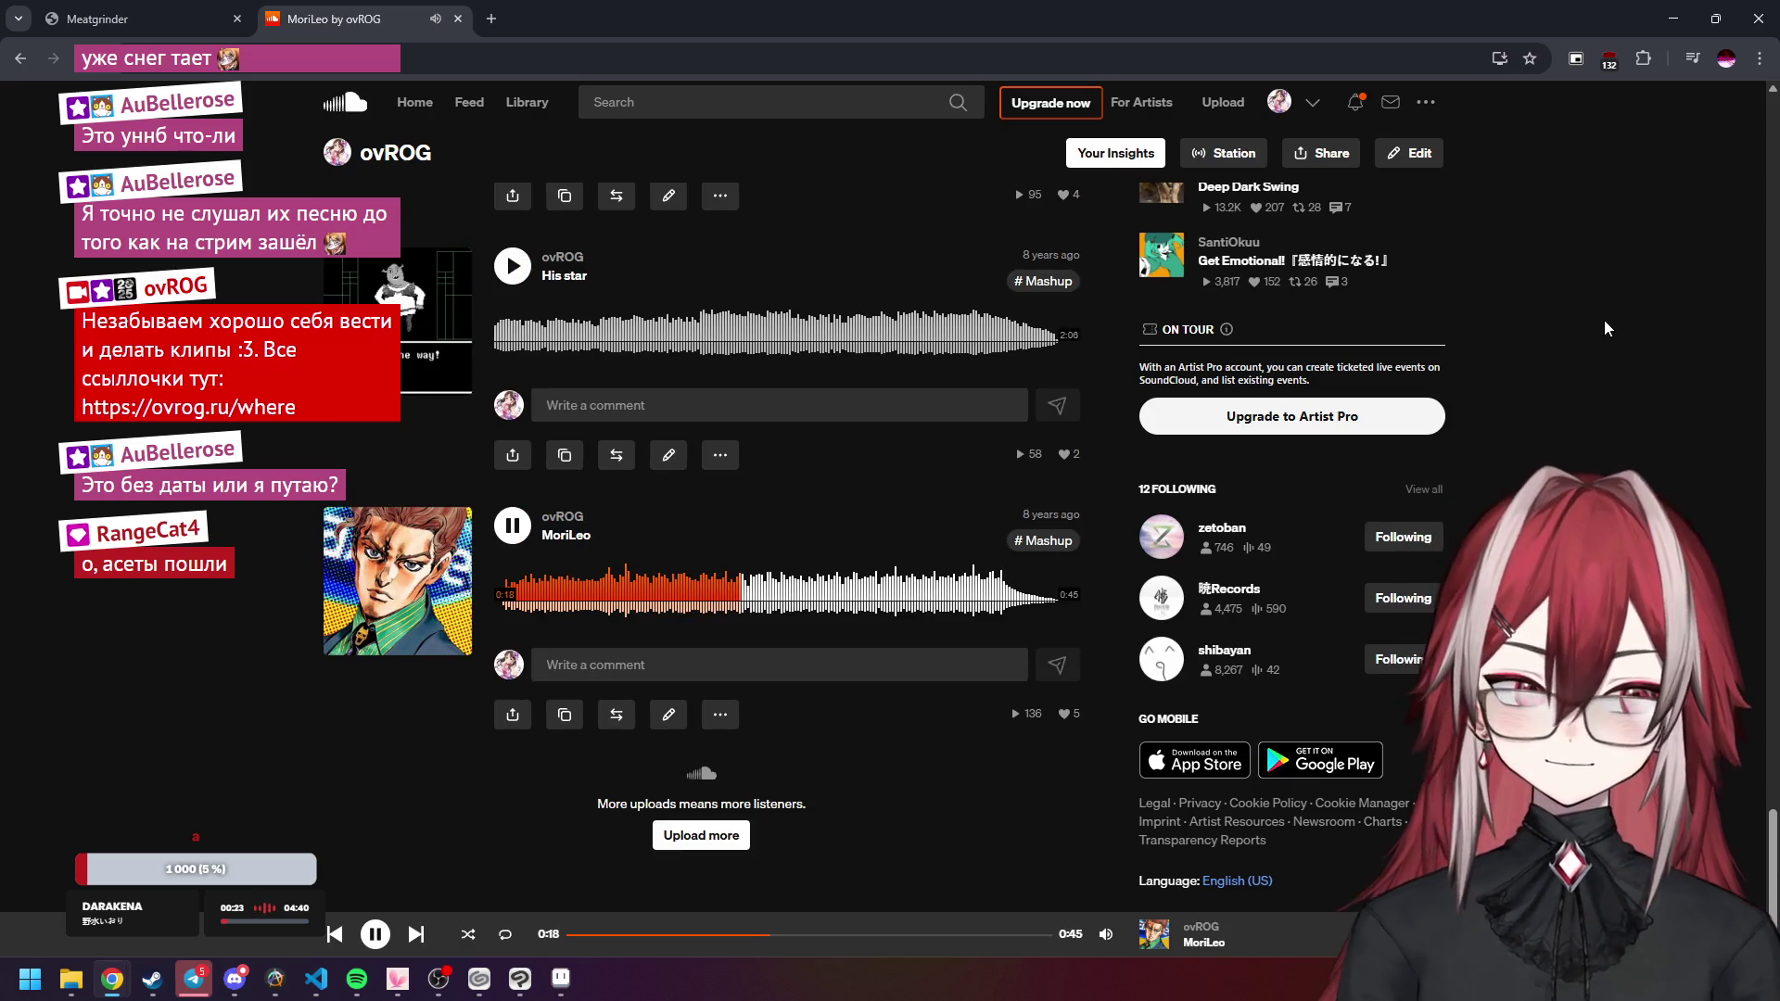
{"action": "left_click", "coordinate": [1674, 21]}
{"action": "scroll", "coordinate": [821, 393], "scroll_direction": "down", "scroll_amount": 4}
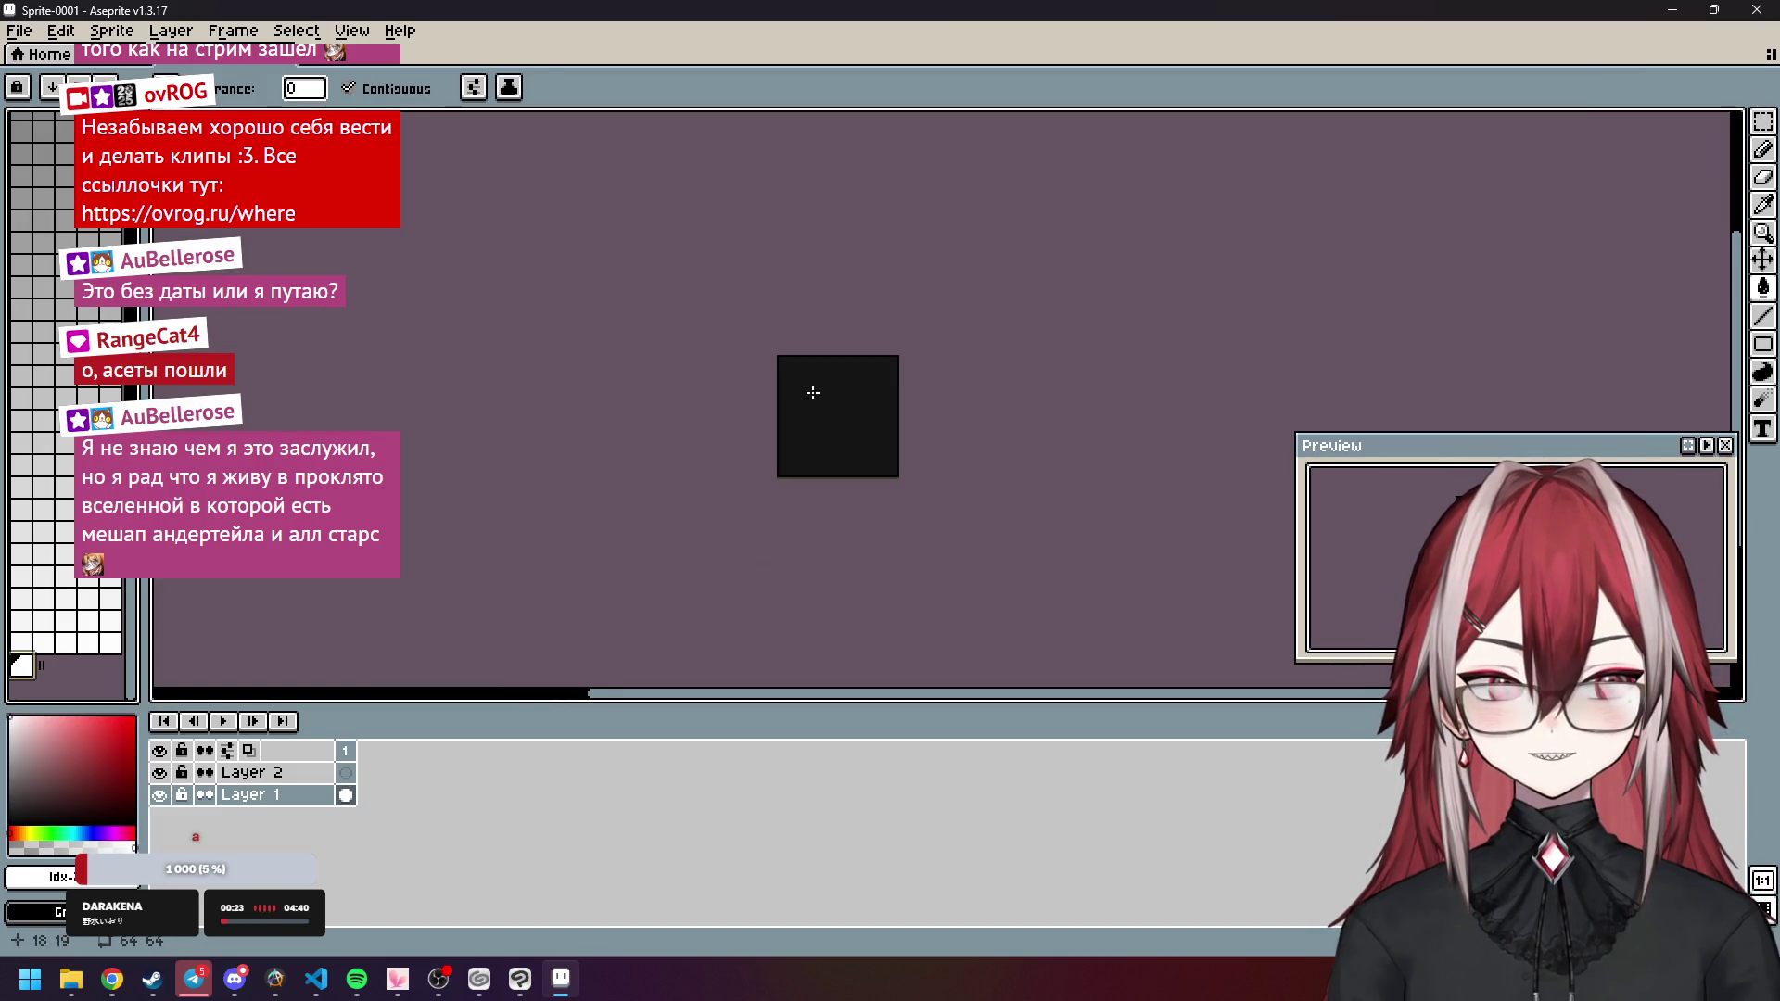
Zoom the dark Aseprite canvas in and out, then bring the Clip Studio Paint shotgun reference forward.
{"action": "scroll", "coordinate": [813, 393], "scroll_direction": "up", "scroll_amount": 4}
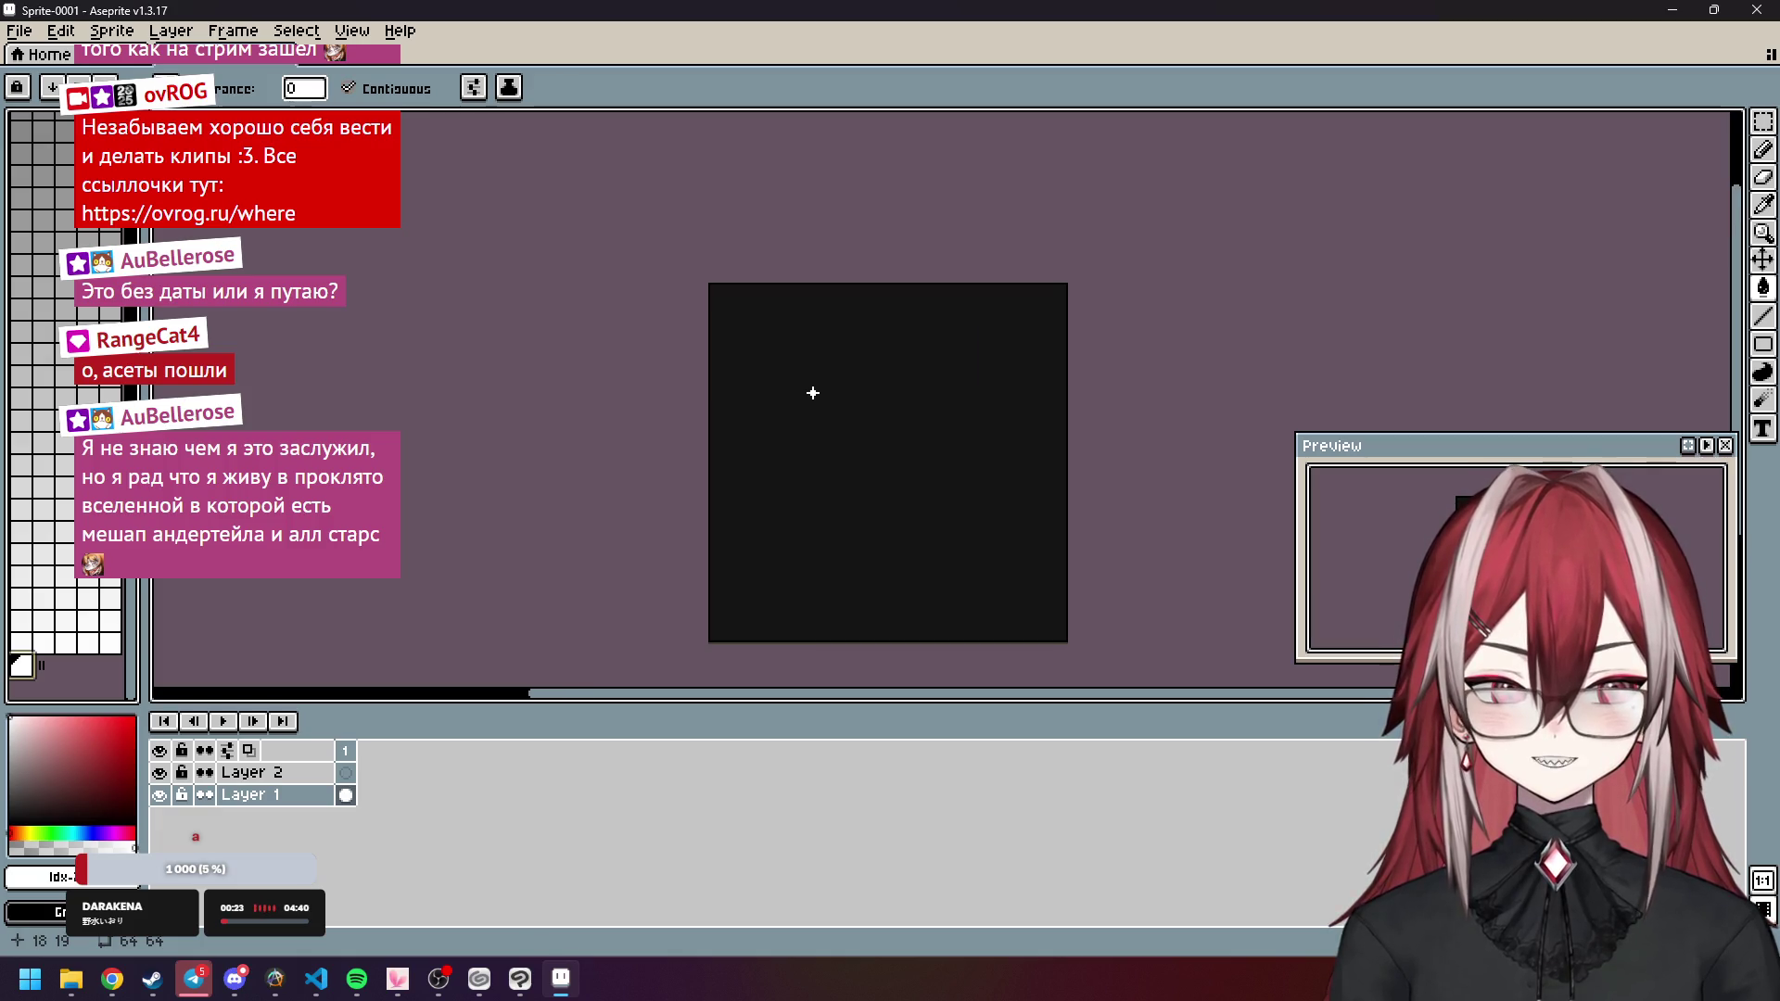
{"action": "scroll", "coordinate": [838, 508], "scroll_direction": "down", "scroll_amount": 2}
{"action": "scroll", "coordinate": [842, 508], "scroll_direction": "up", "scroll_amount": 3}
{"action": "scroll", "coordinate": [842, 508], "scroll_direction": "down", "scroll_amount": 1}
{"action": "scroll", "coordinate": [819, 397], "scroll_direction": "up", "scroll_amount": 1}
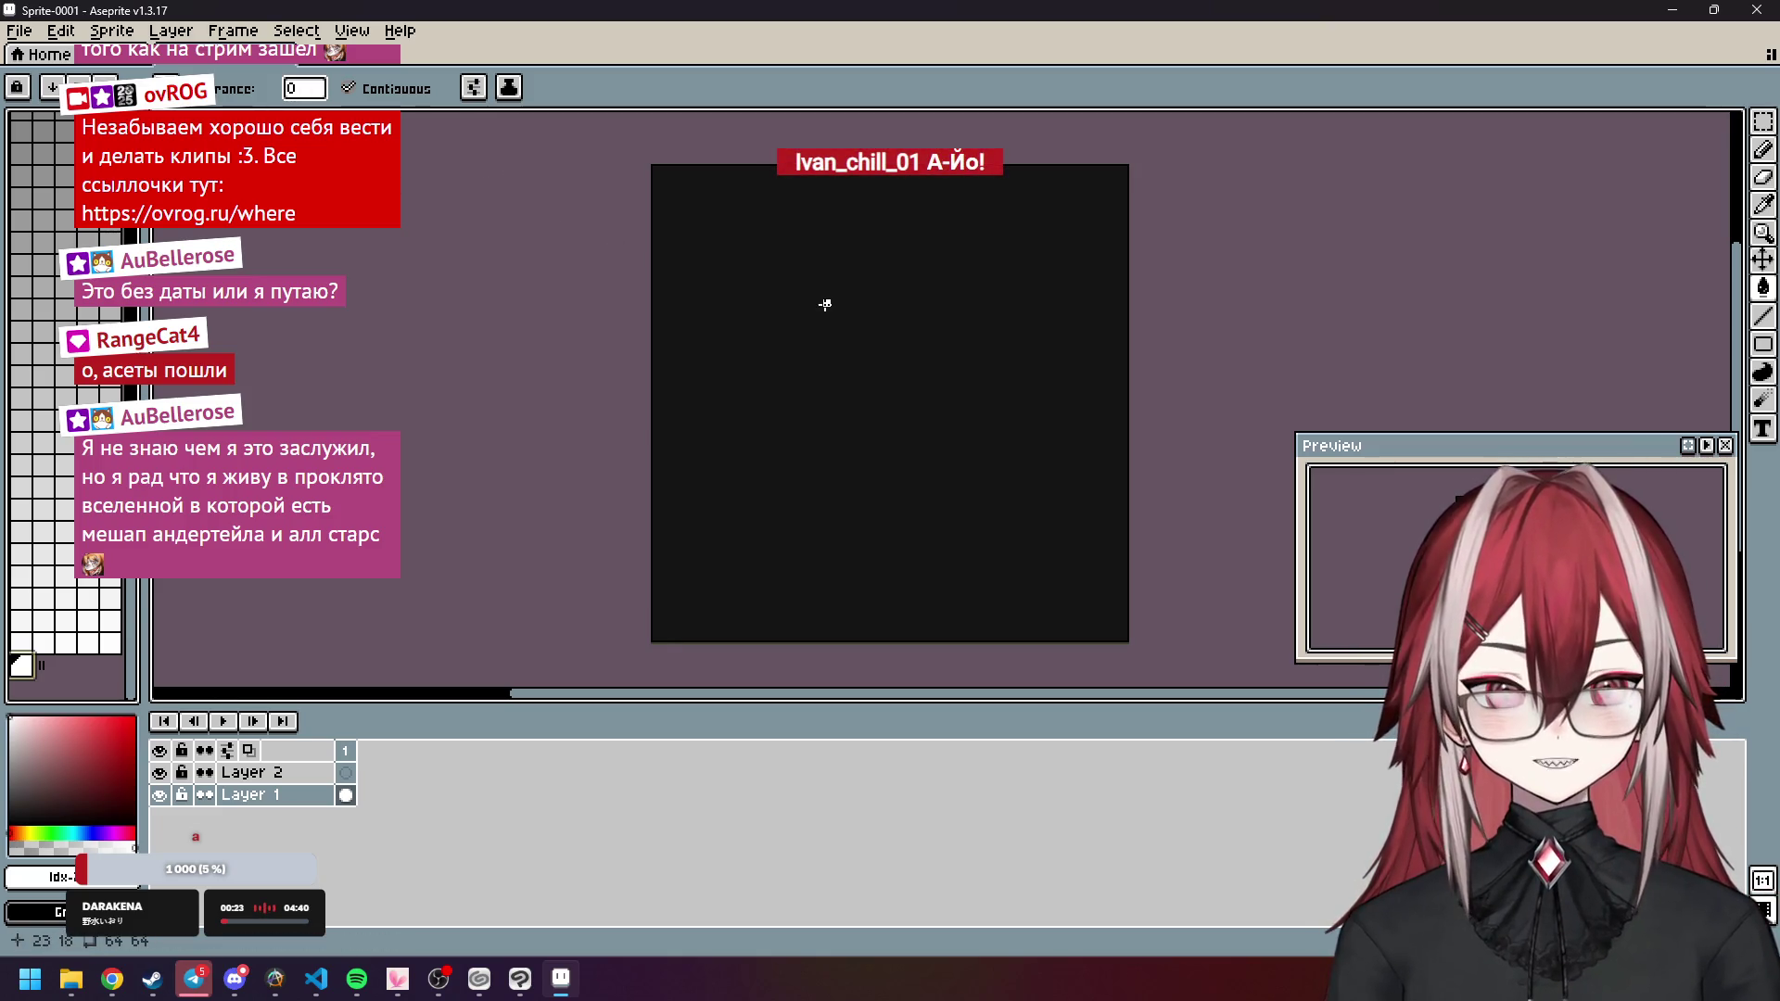
{"action": "scroll", "coordinate": [828, 306], "scroll_direction": "up", "scroll_amount": 1}
{"action": "scroll", "coordinate": [799, 319], "scroll_direction": "down", "scroll_amount": 1}
{"action": "left_click", "coordinate": [533, 971]}
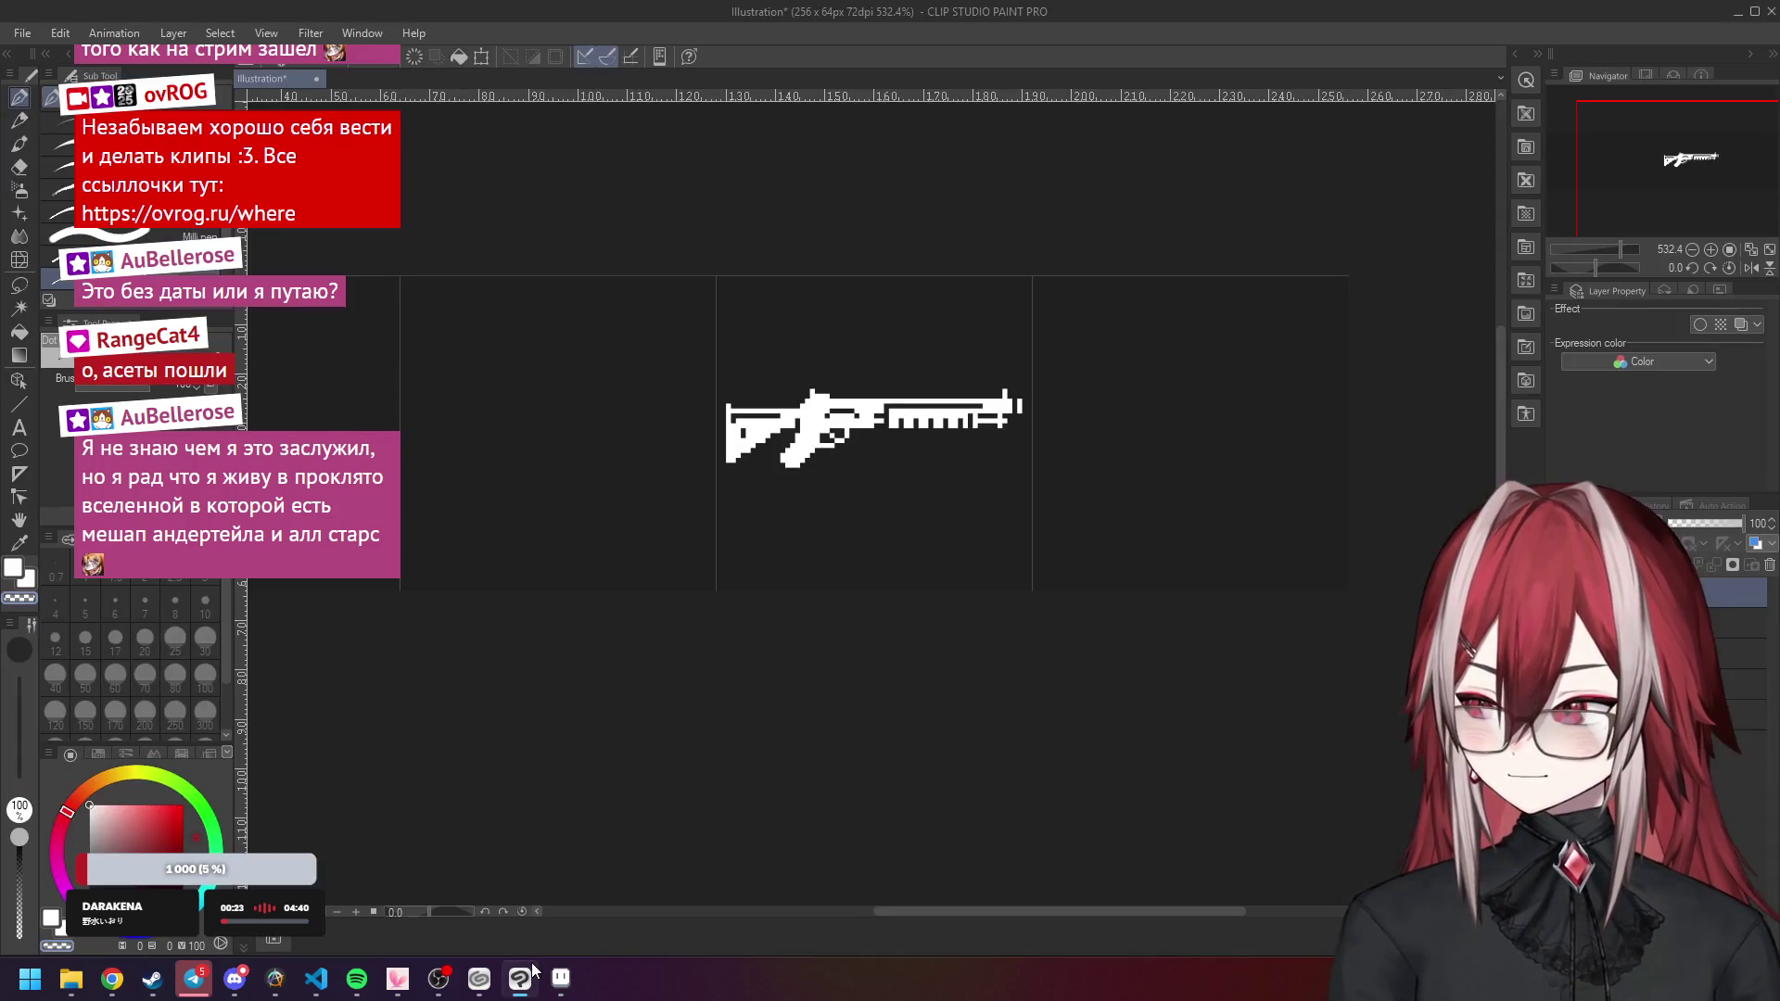
Make Clip Studio Paint a wide floating window and close Chrome's two SoundCloud tabs.
{"action": "mouse_move", "coordinate": [1125, 14]}
{"action": "left_mouse_down"}
{"action": "mouse_move", "coordinate": [944, 304]}
{"action": "mouse_move", "coordinate": [620, 308]}
{"action": "left_mouse_up"}
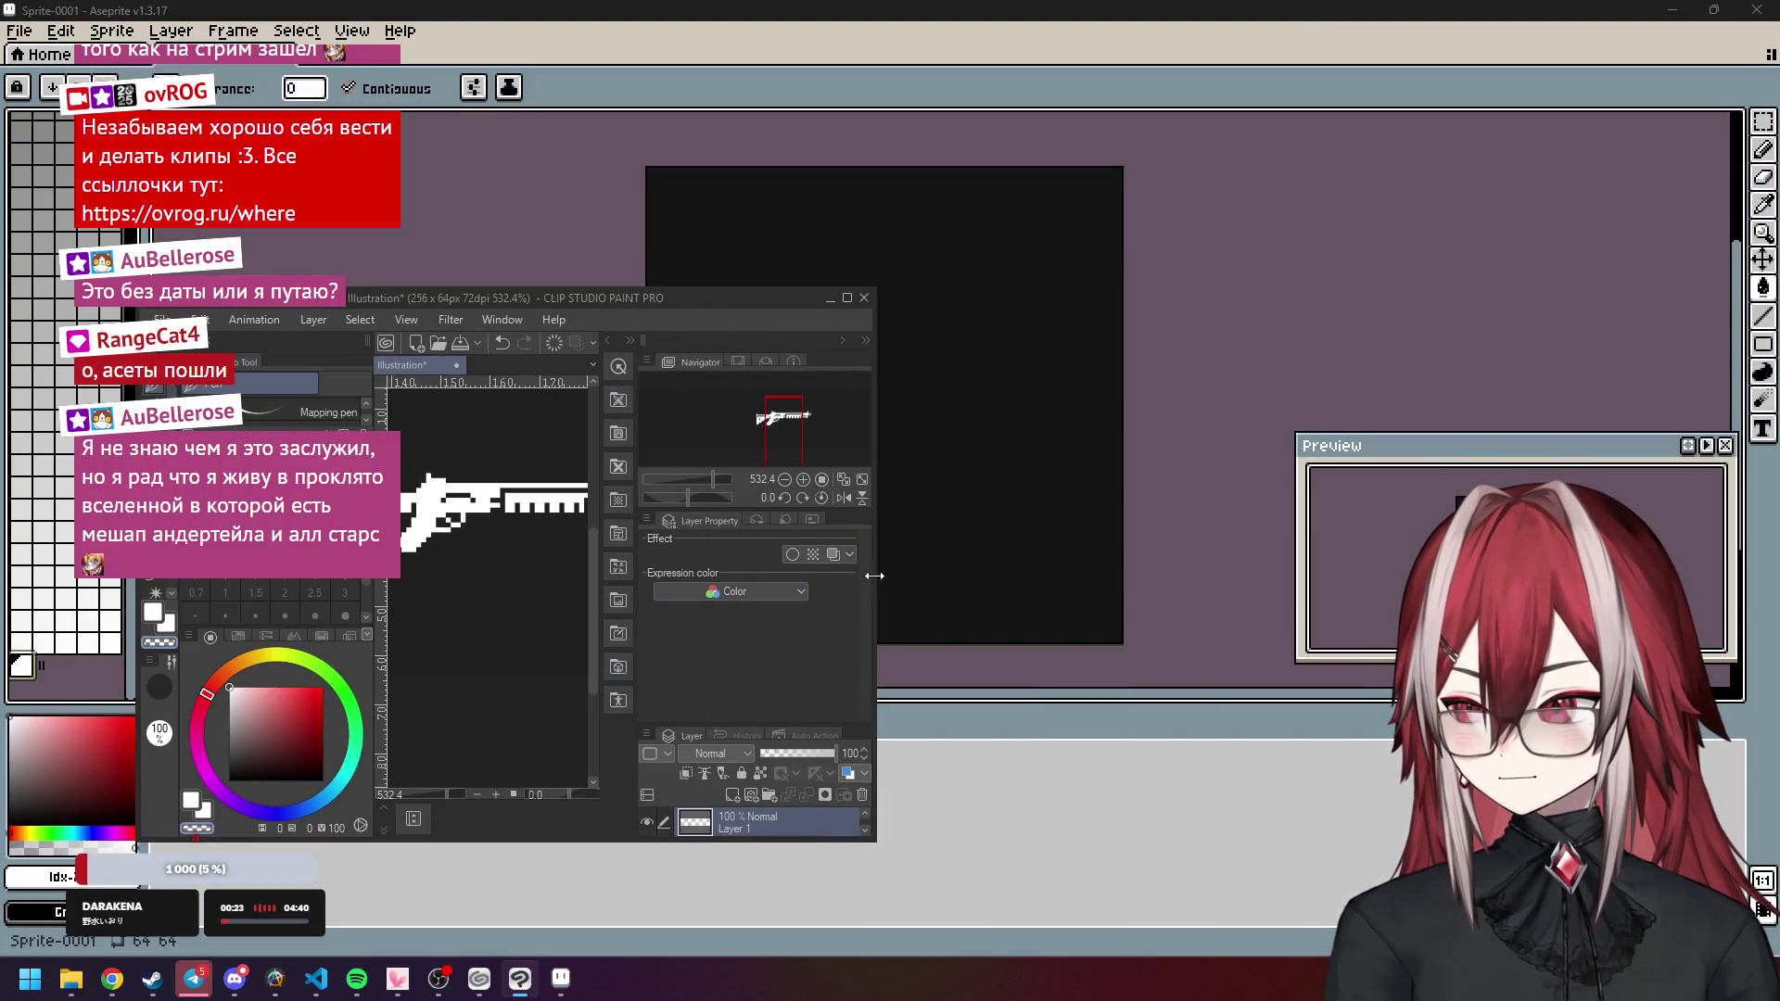
{"action": "left_click_drag", "start_coordinate": [874, 576], "coordinate": [1276, 576]}
{"action": "mouse_move", "coordinate": [113, 980]}
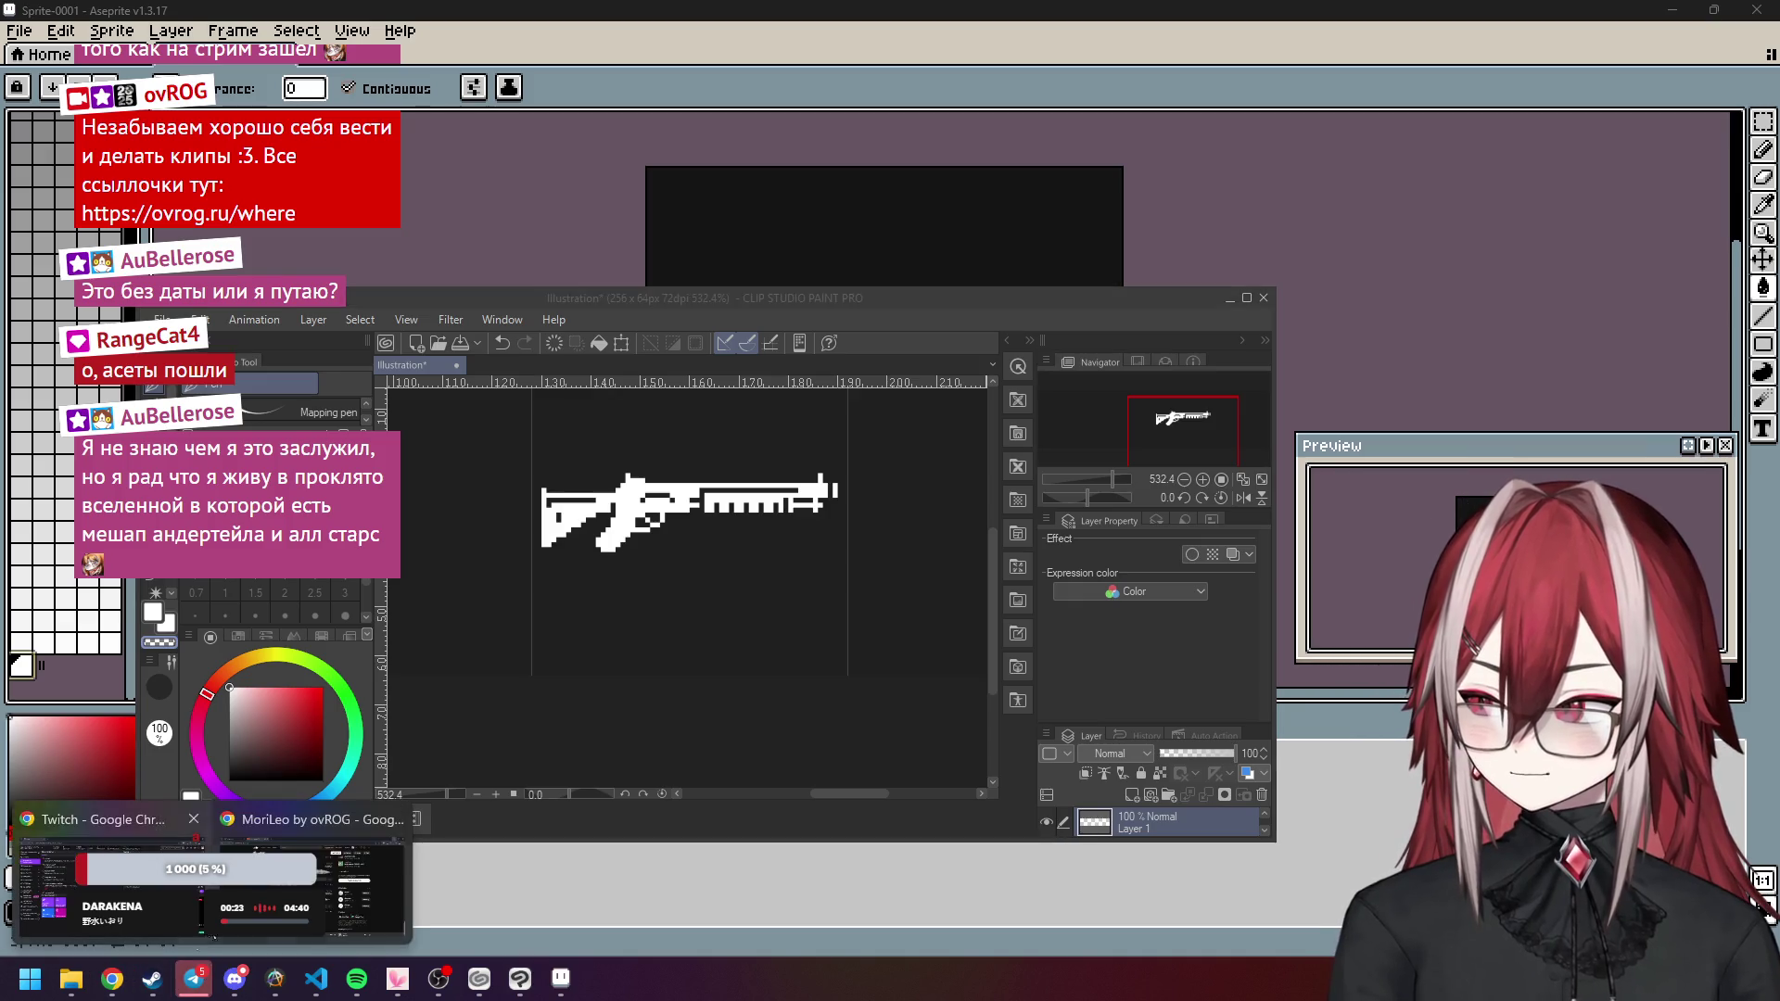
{"action": "left_click", "coordinate": [232, 890]}
{"action": "left_click", "coordinate": [459, 18]}
{"action": "left_click", "coordinate": [458, 18]}
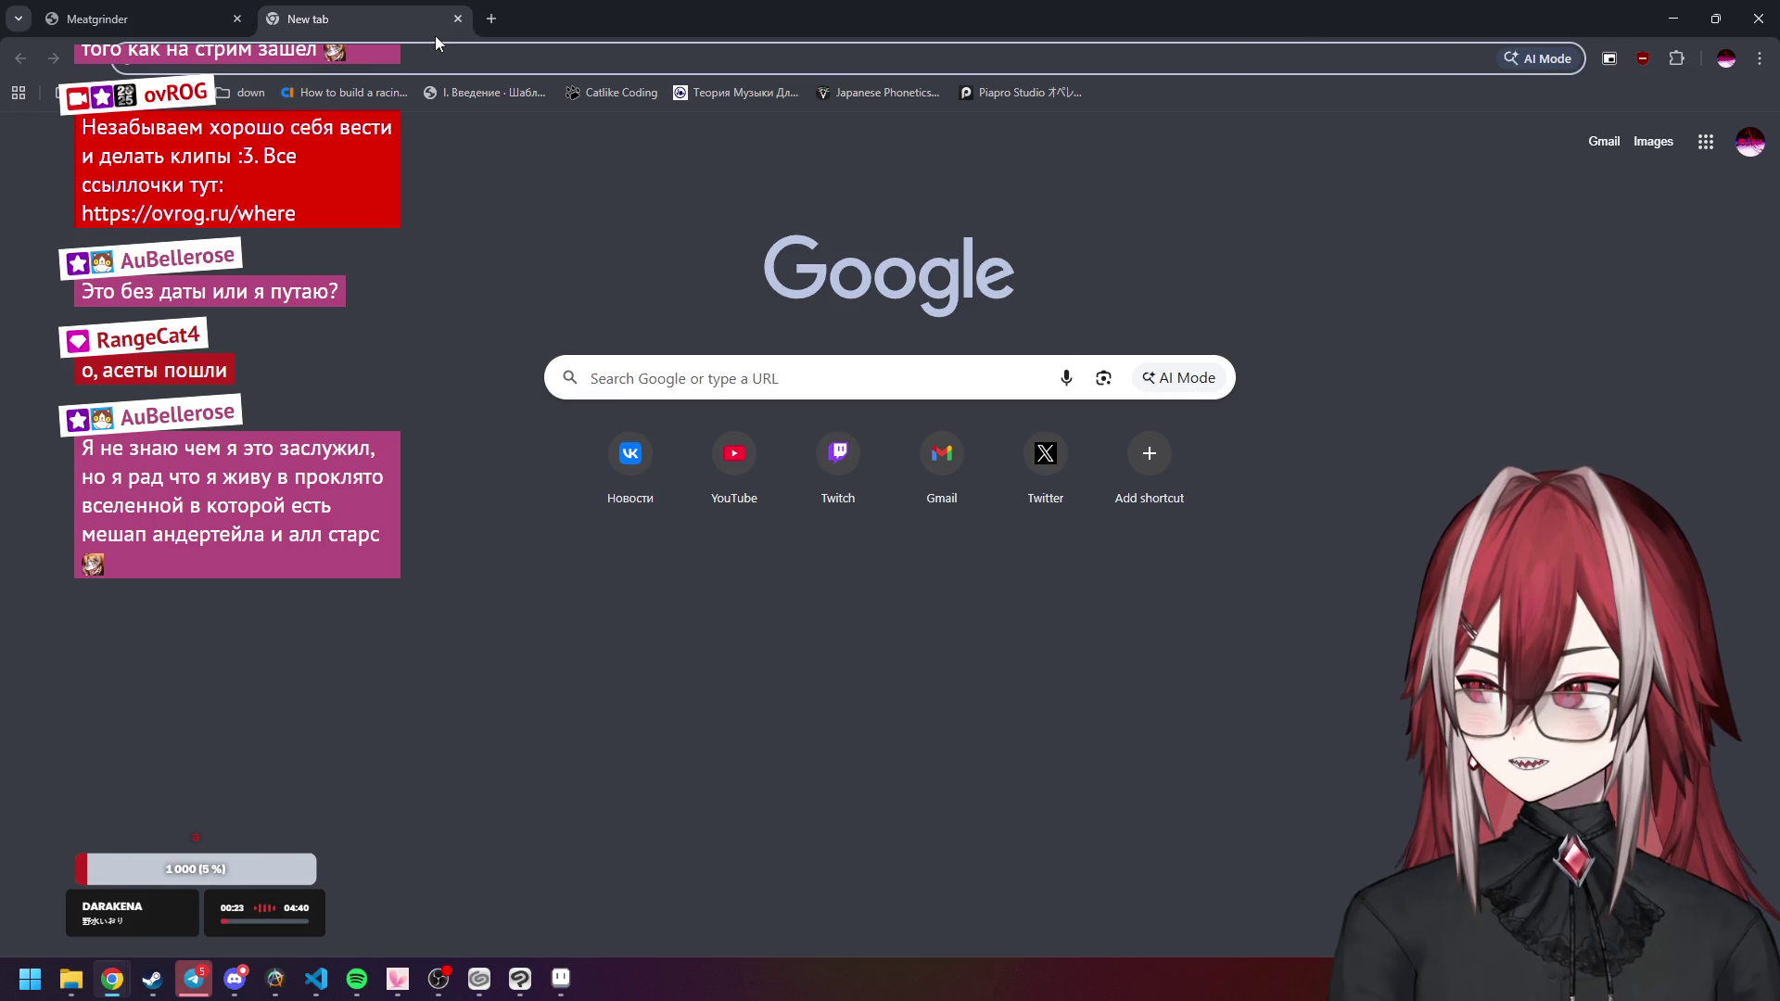
Close Chrome's empty new tab and the VK window, then bring the VK window back.
{"action": "left_click", "coordinate": [458, 18]}
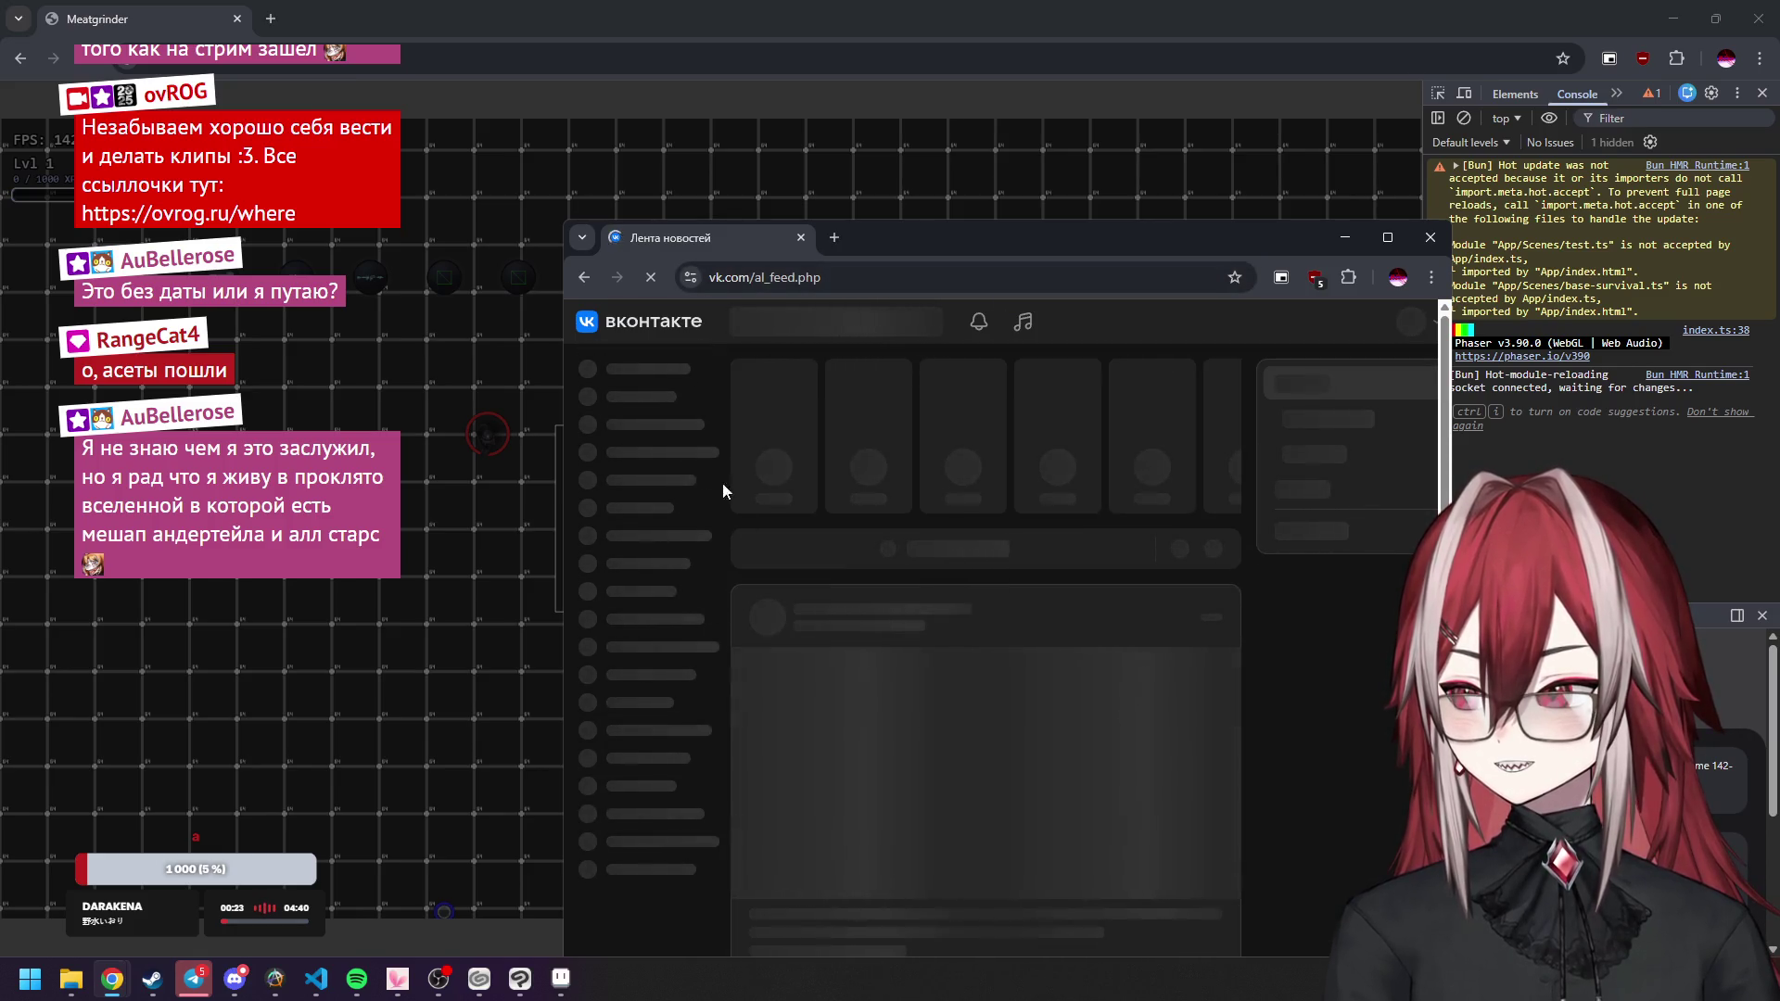
{"action": "scroll", "coordinate": [692, 481], "scroll_direction": "down", "scroll_amount": 3}
{"action": "scroll", "coordinate": [693, 477], "scroll_direction": "up", "scroll_amount": 3}
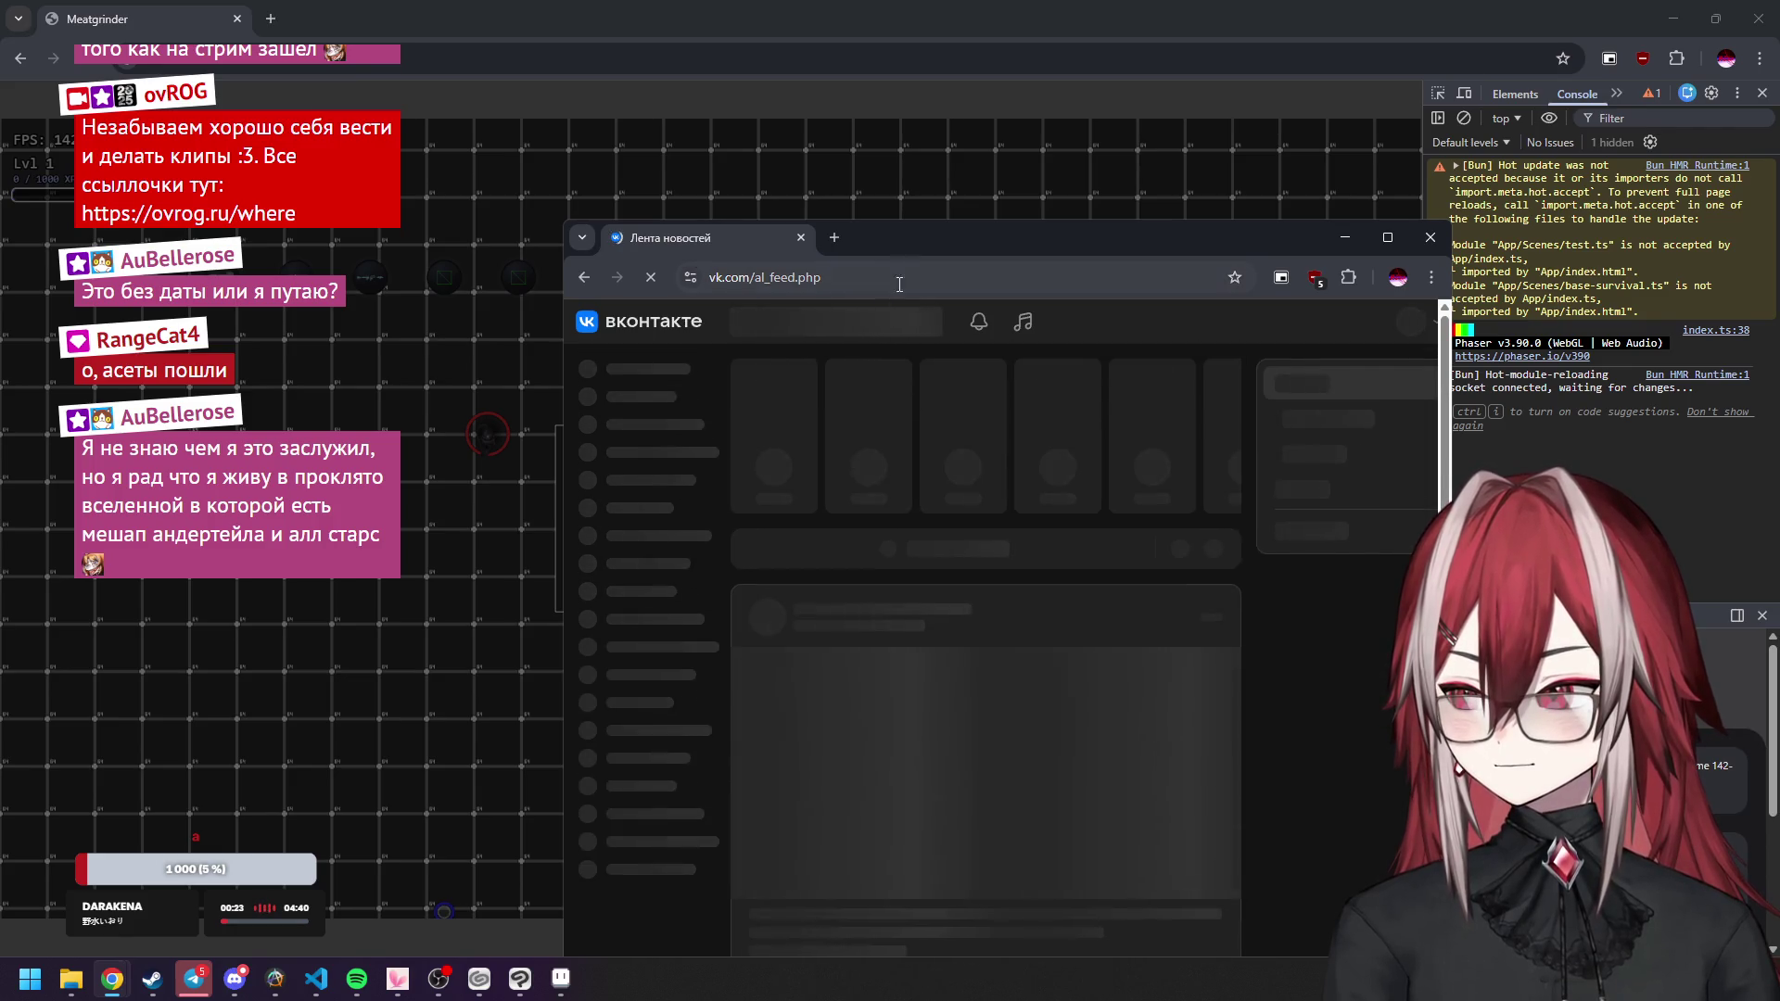
{"action": "key", "text": "ctrl+w"}
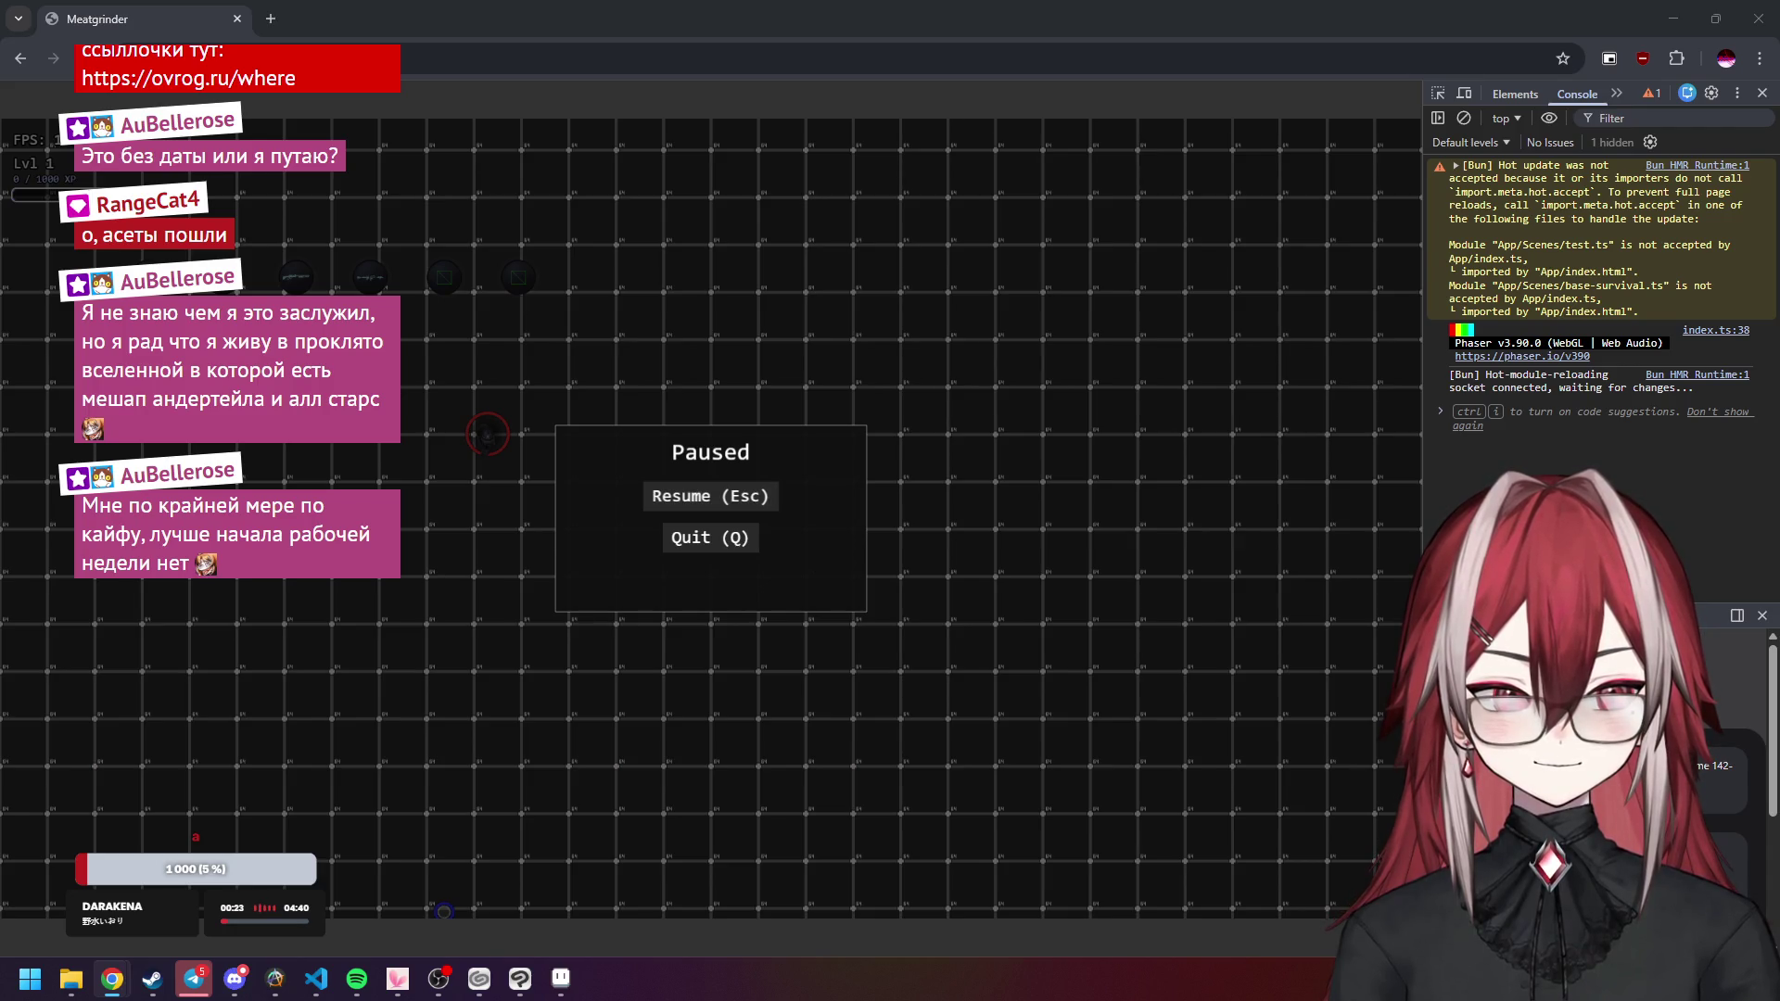
{"action": "key", "text": "alt+Tab"}
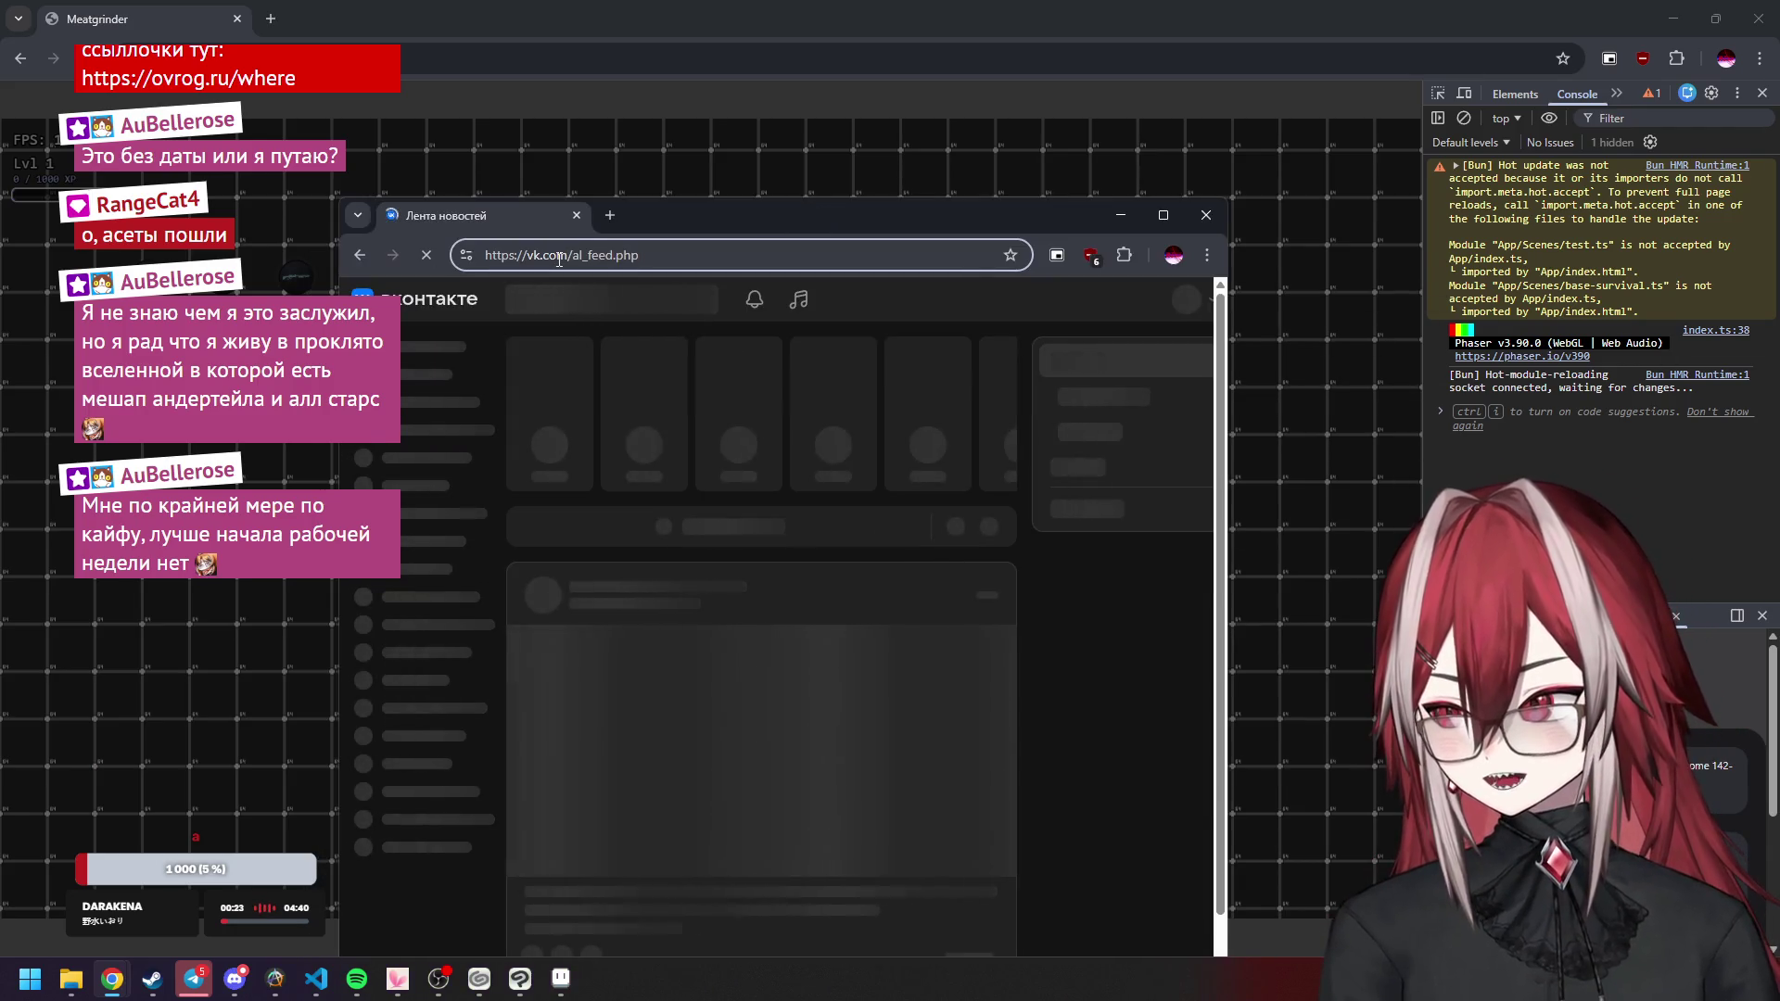
Change the address to the suggested vk.com/ovrog_grp group page and move the window up-right.
{"action": "left_click_drag", "start_coordinate": [569, 259], "coordinate": [649, 259]}
{"action": "type", "text": "o"}
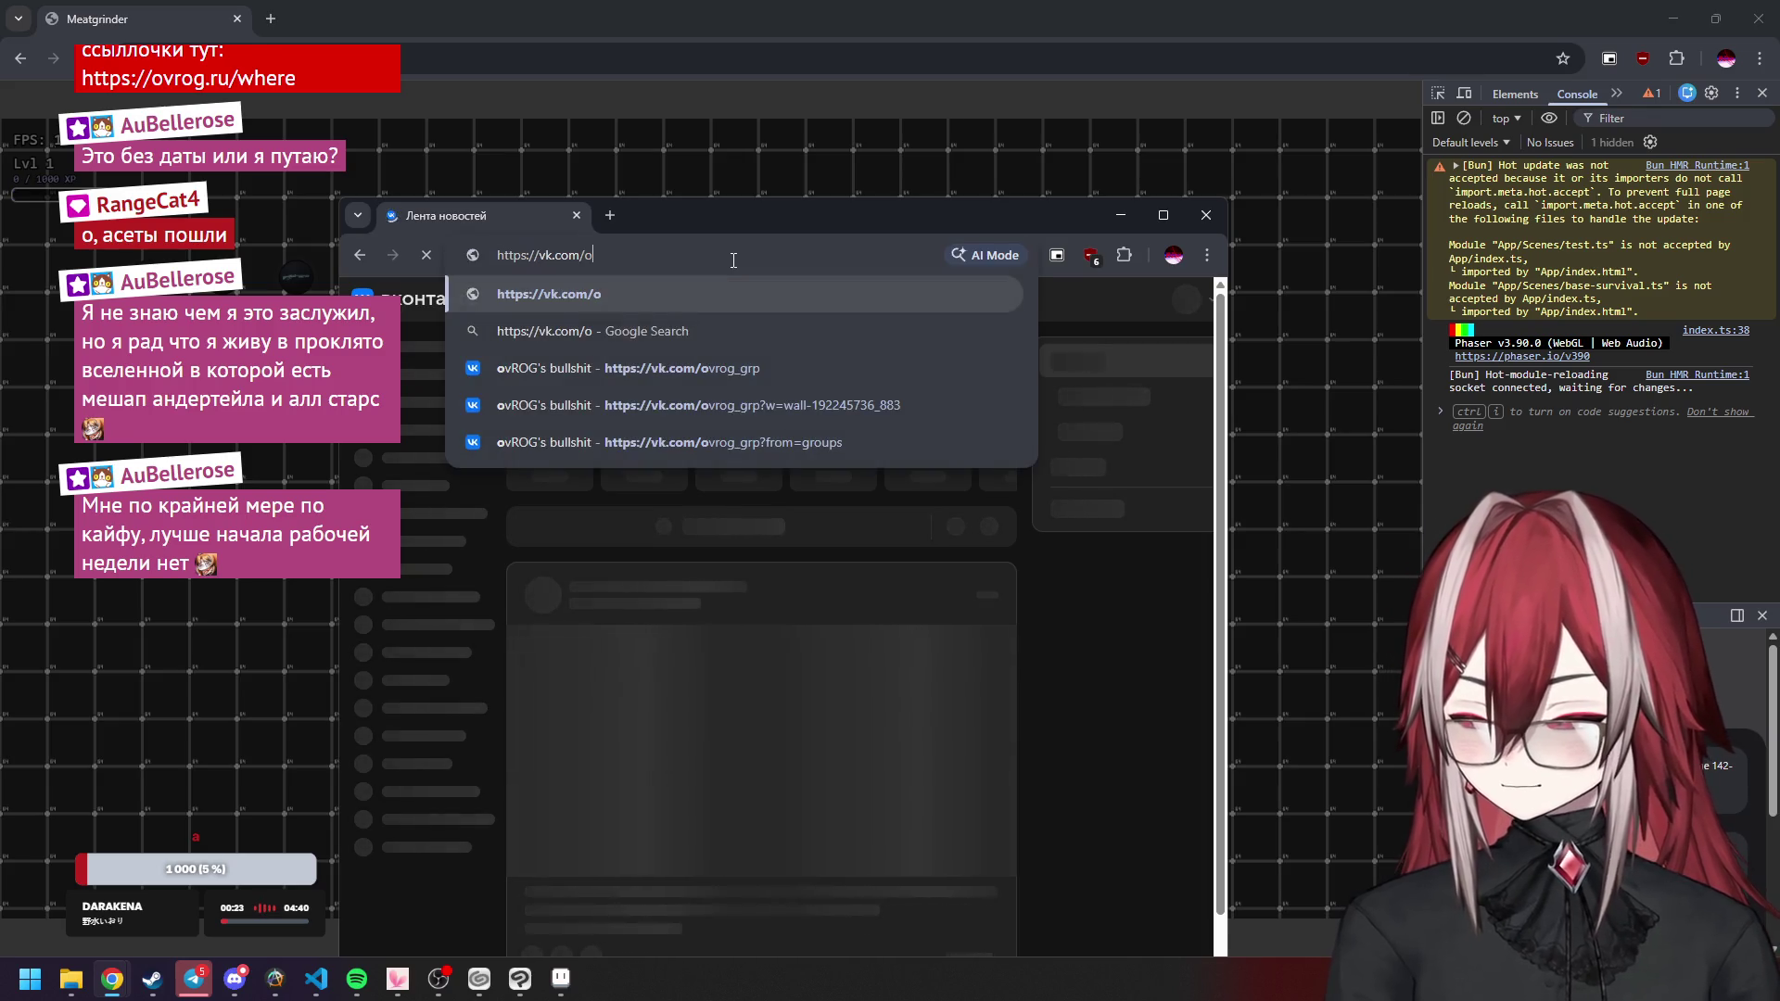
{"action": "type", "text": "v"}
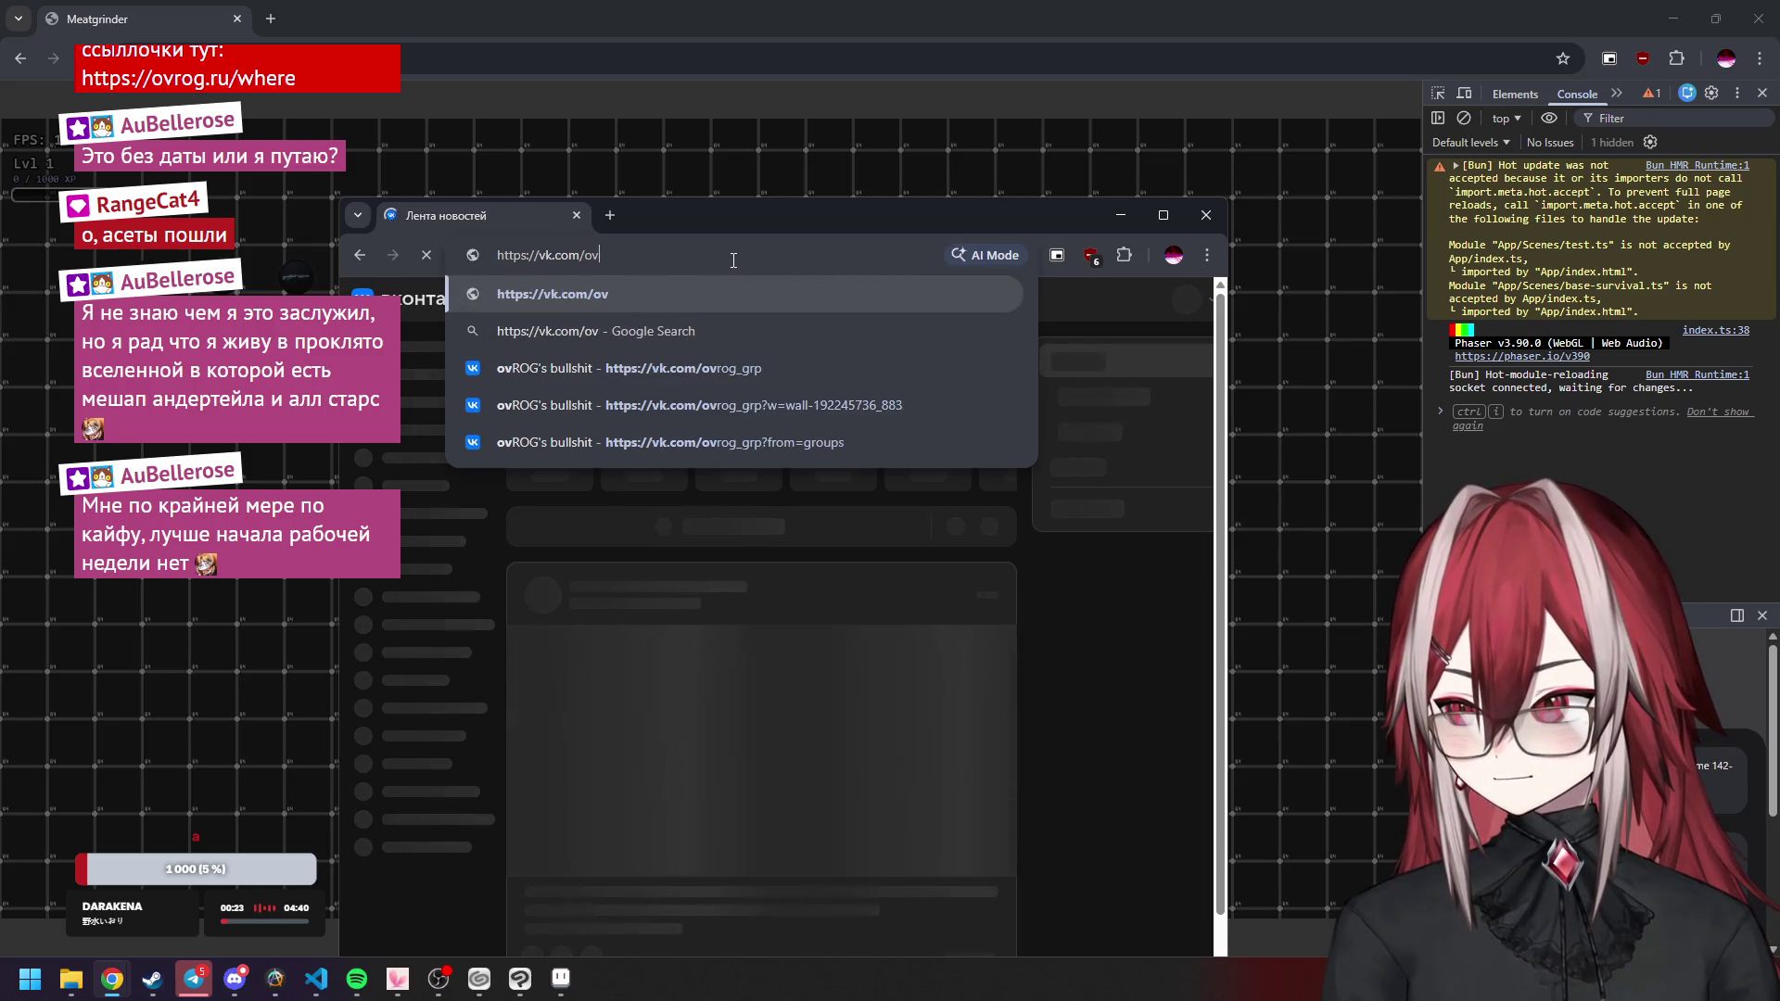
{"action": "key", "text": "Down"}
{"action": "key", "text": "Down"}
{"action": "key", "text": "Return"}
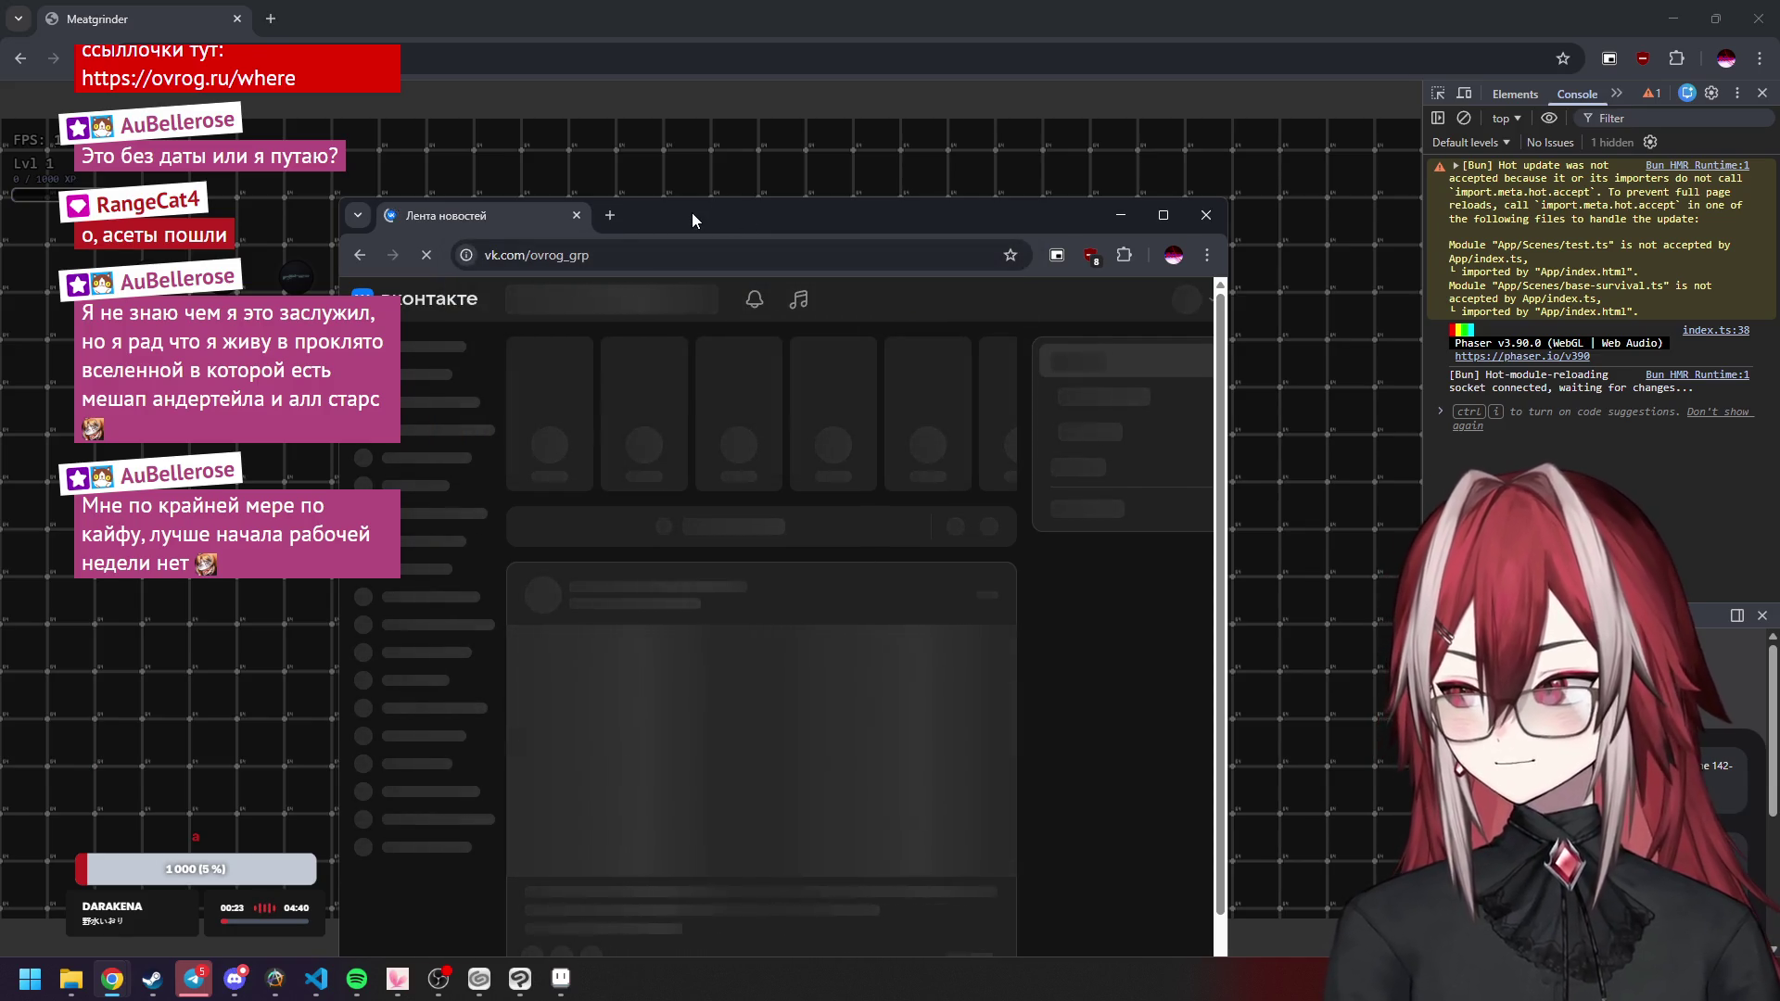
{"action": "left_click_drag", "start_coordinate": [691, 214], "coordinate": [755, 169]}
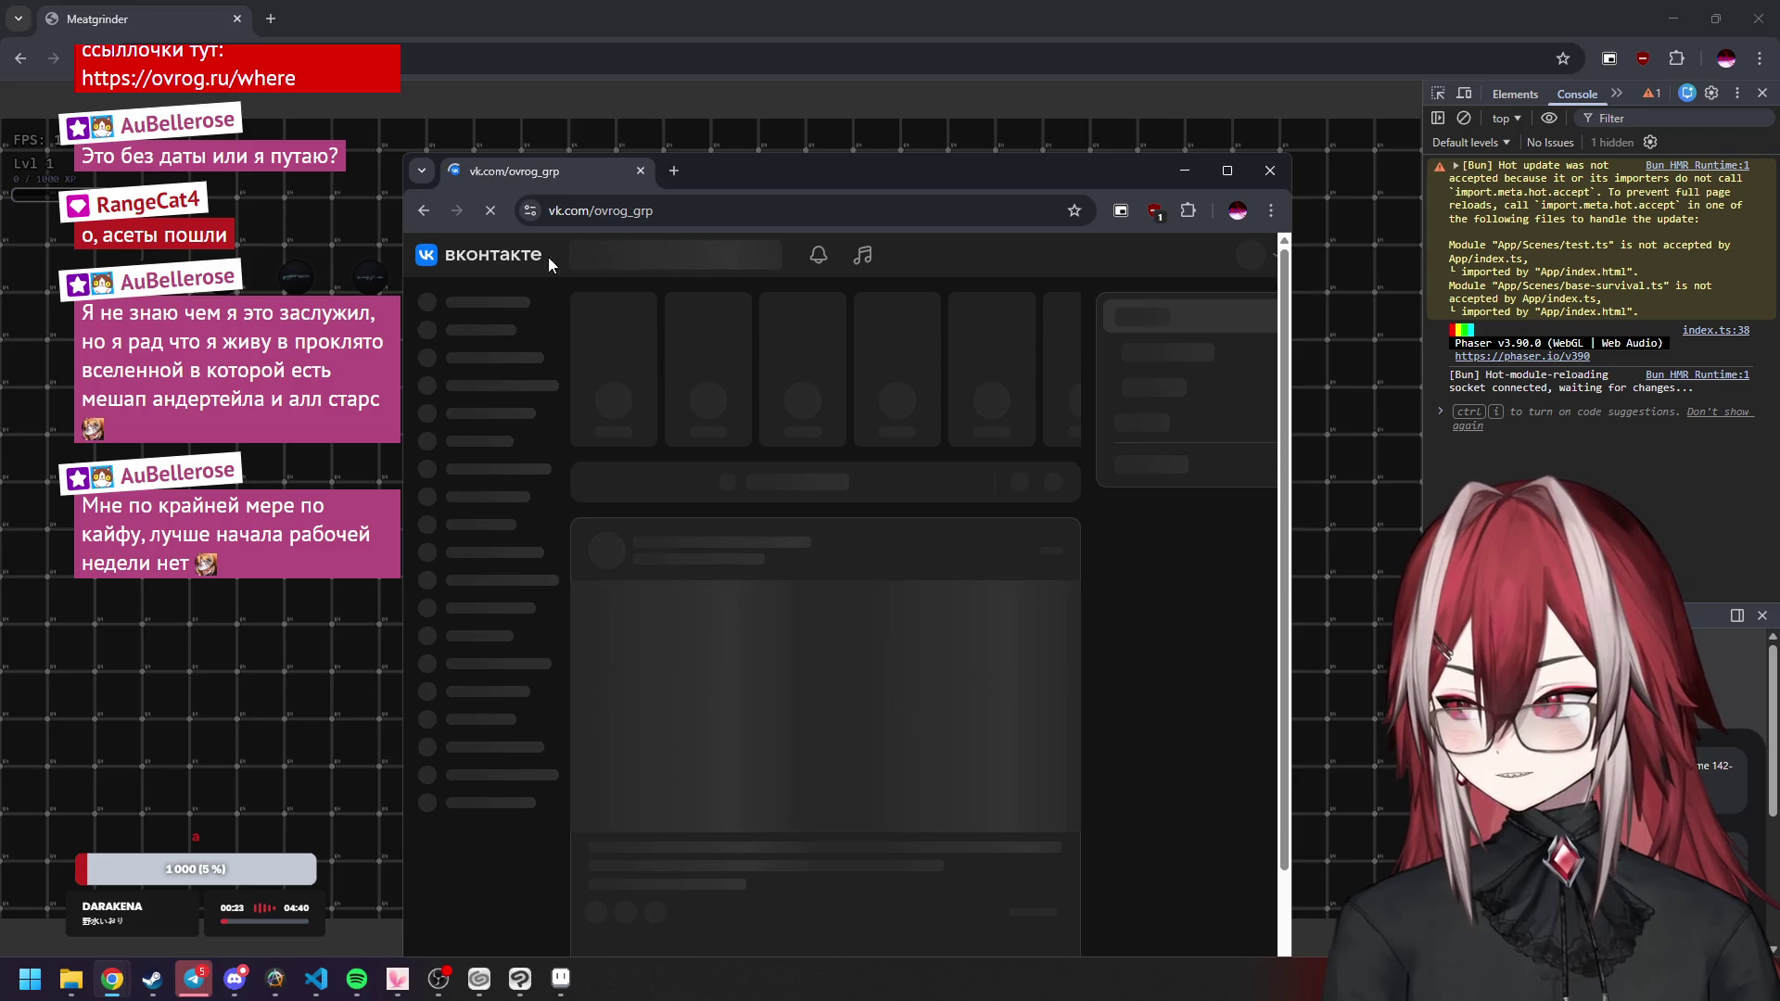
{"action": "double_click", "coordinate": [557, 211]}
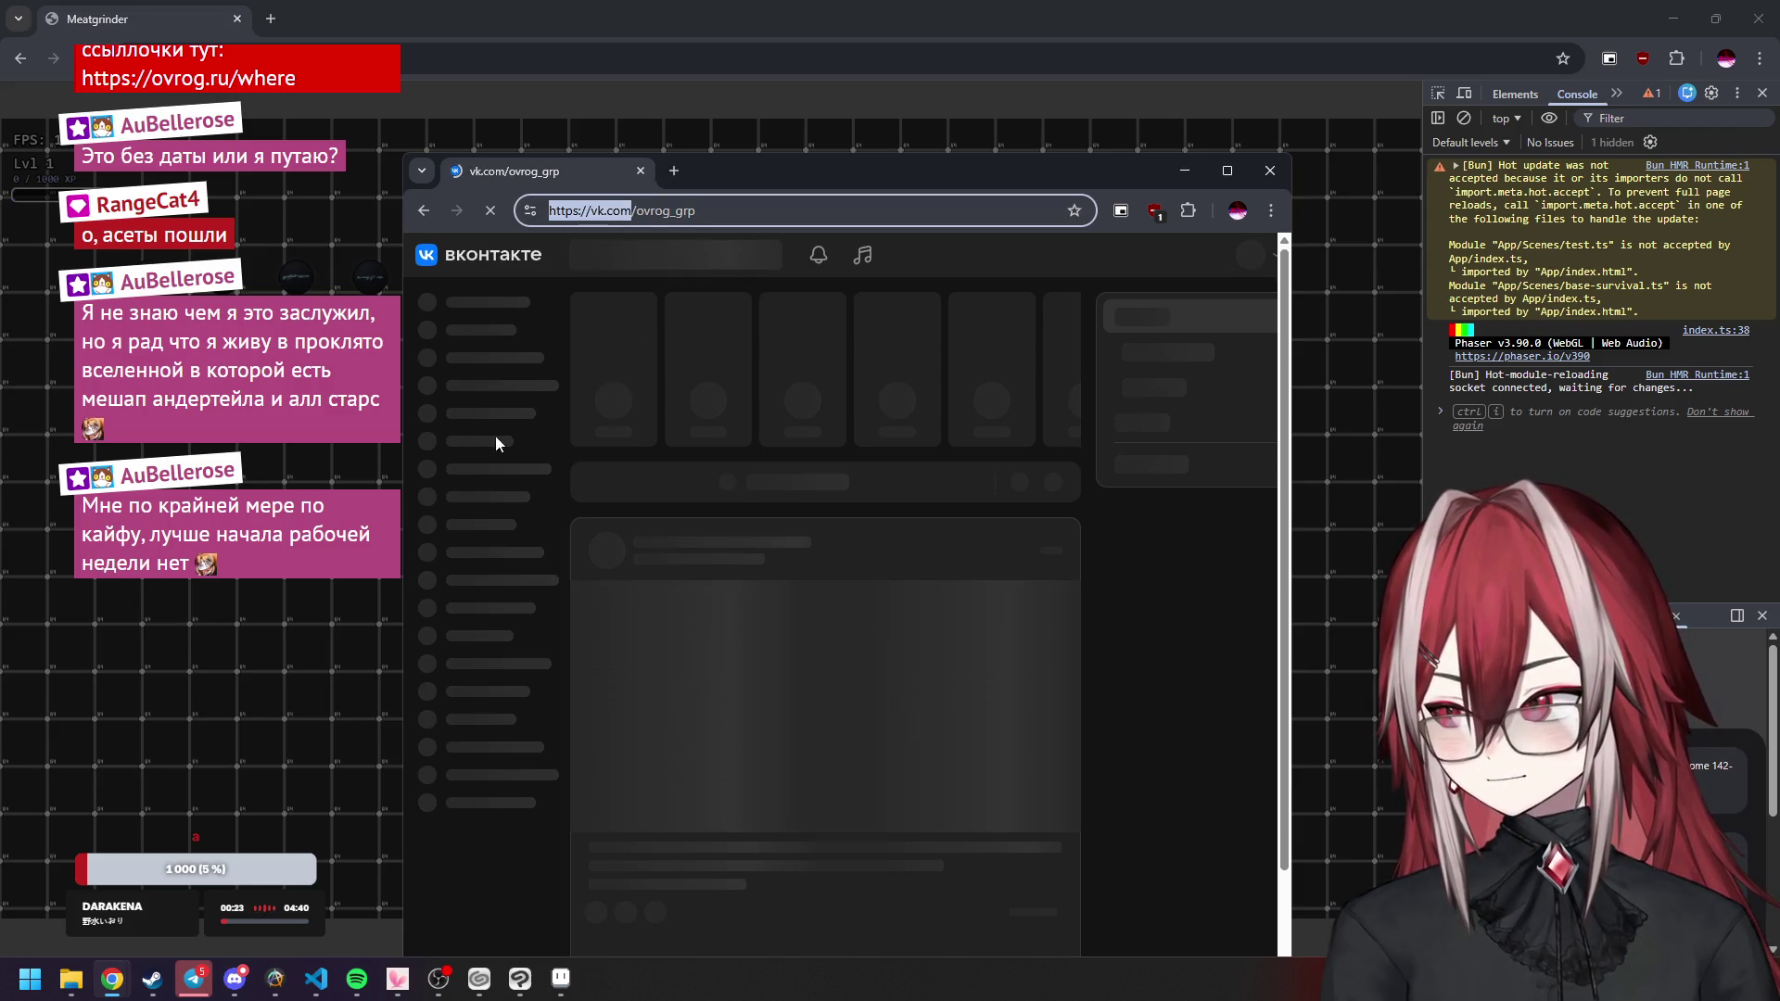
Check AmneziaVPN's split tunneling settings, then minimise the VPN window.
{"action": "left_click", "coordinate": [275, 978]}
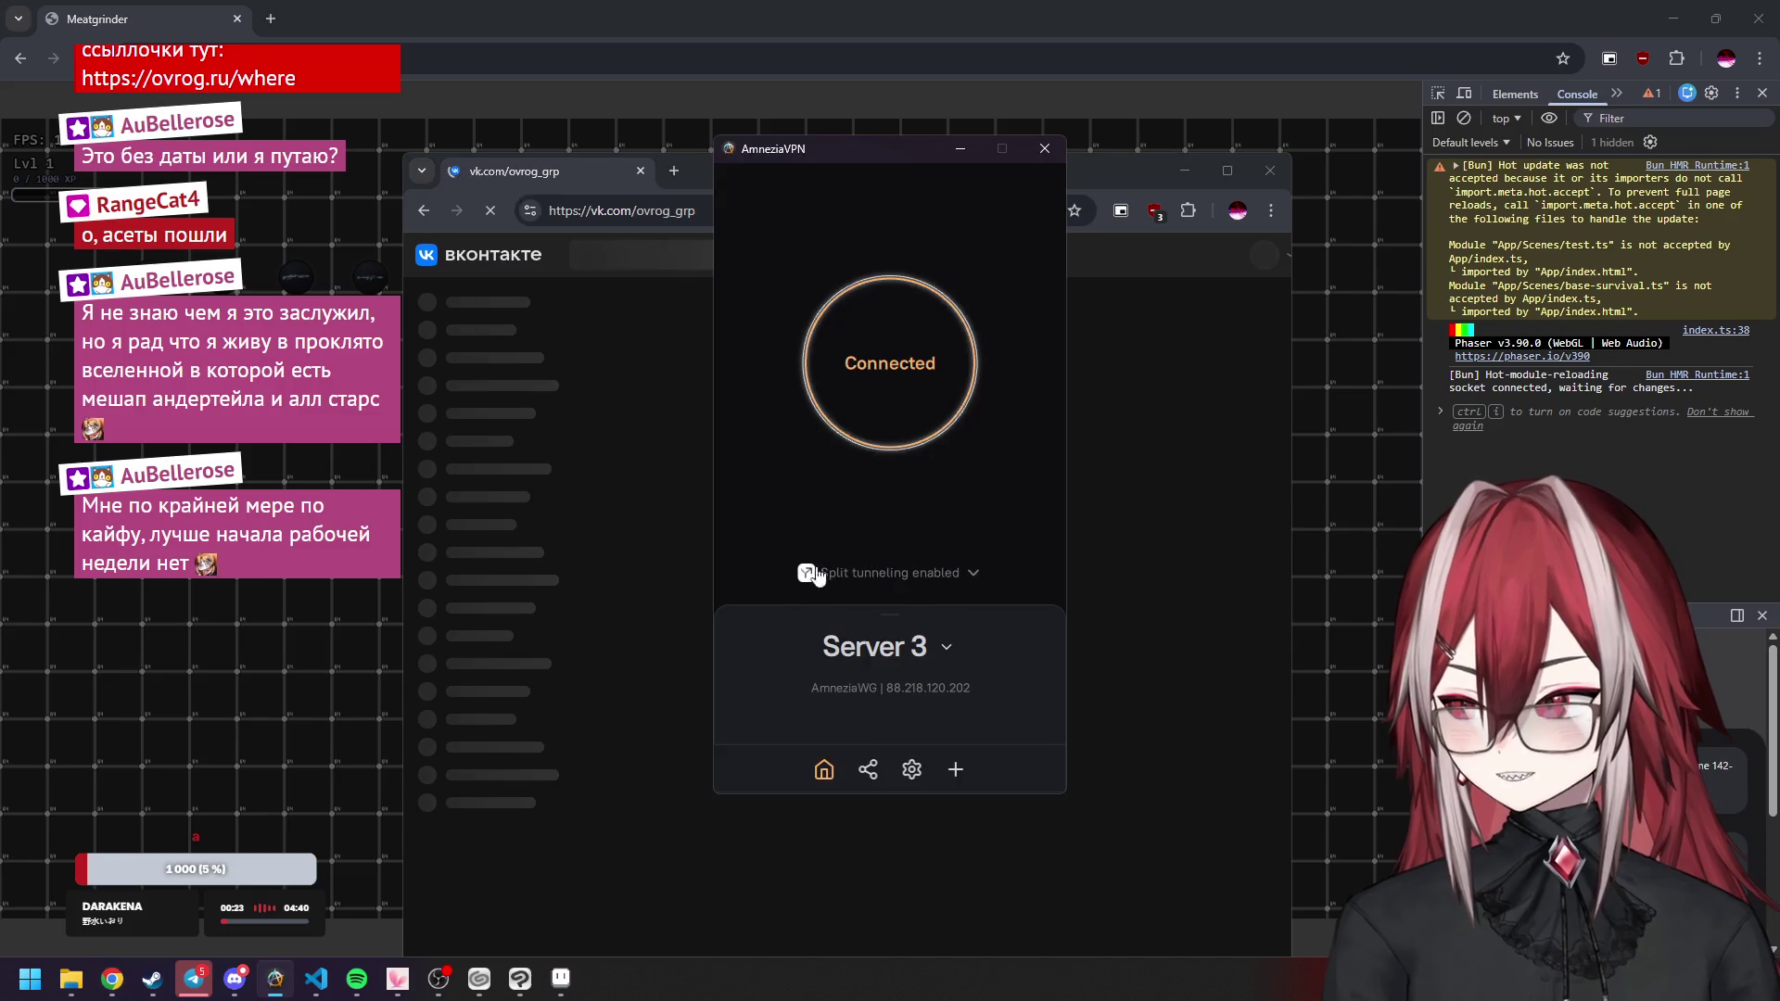
{"action": "left_click", "coordinate": [880, 571]}
{"action": "left_click", "coordinate": [885, 415]}
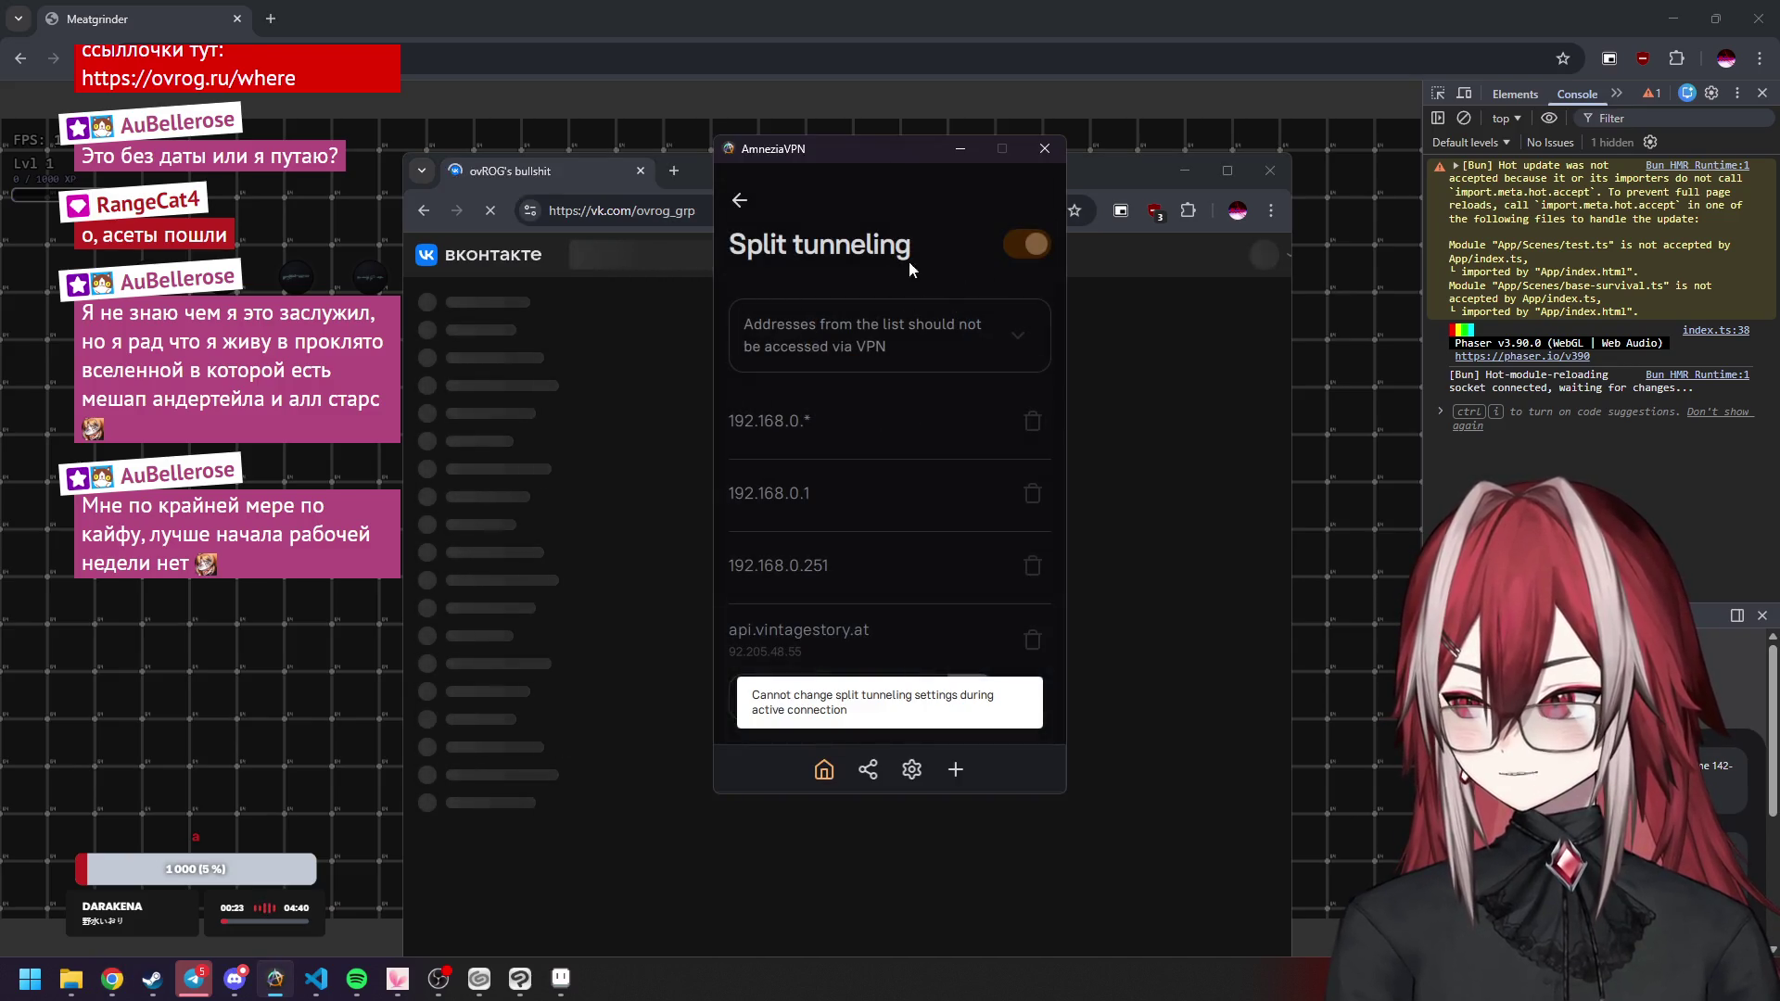
{"action": "left_click", "coordinate": [742, 202]}
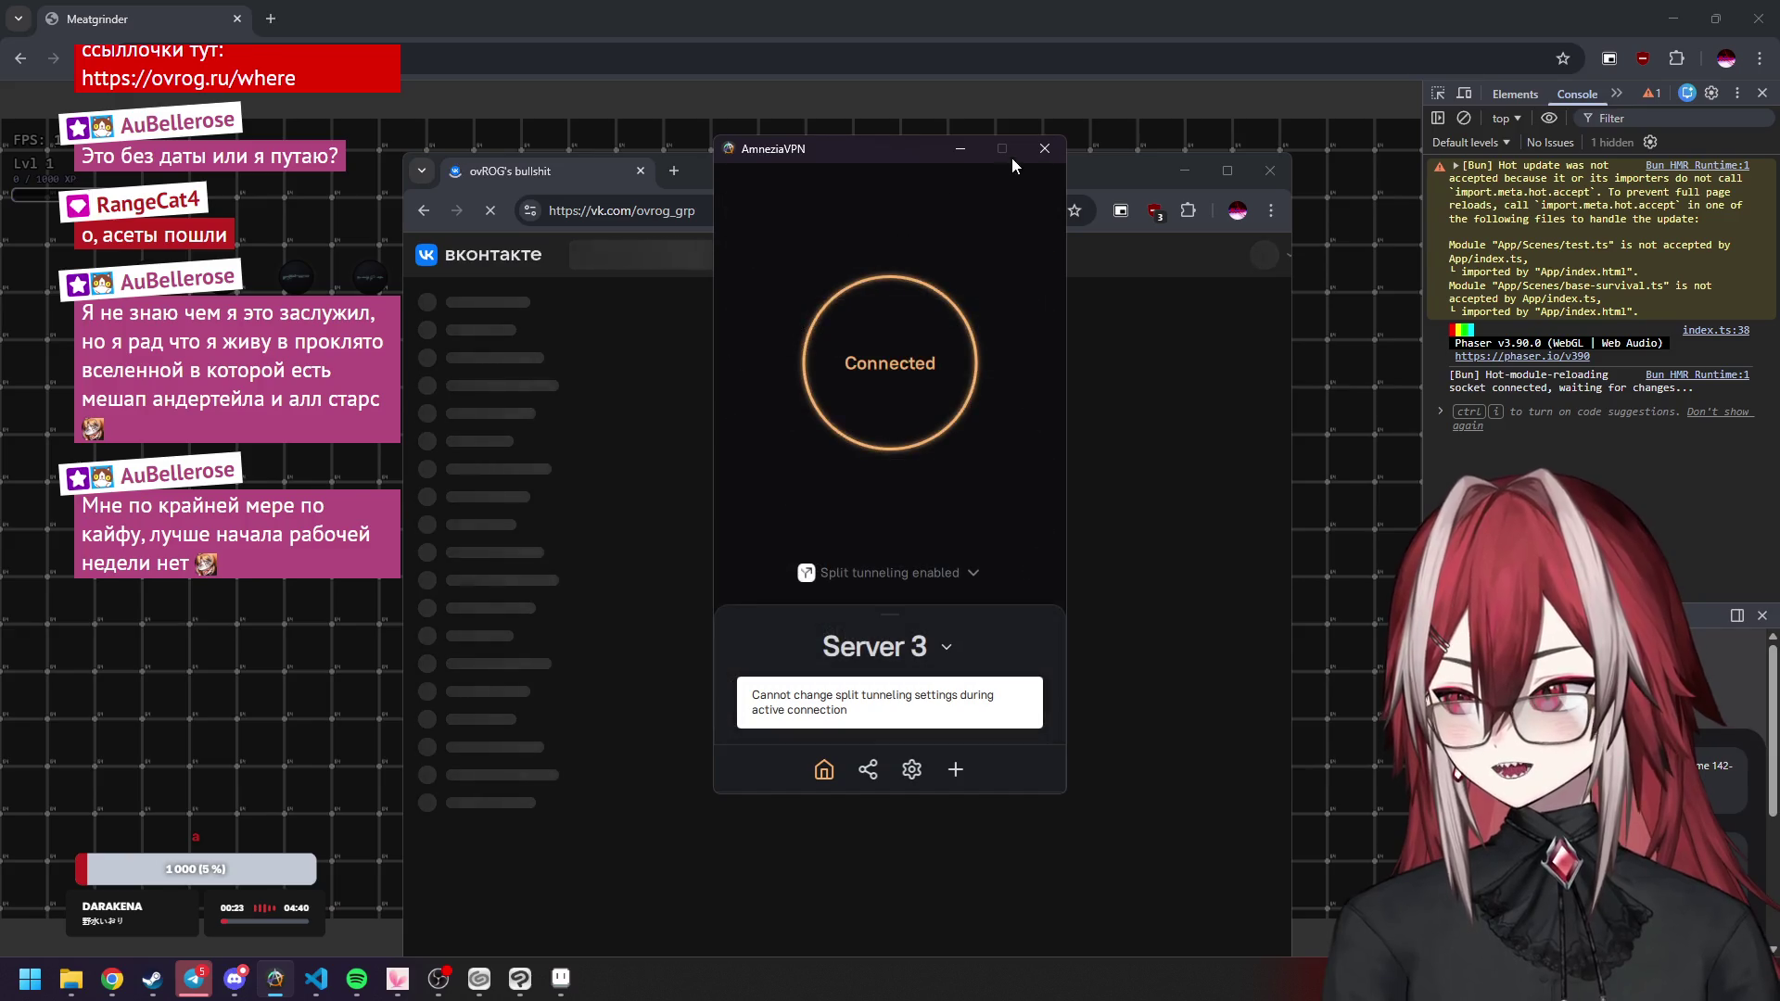
{"action": "left_click", "coordinate": [965, 149]}
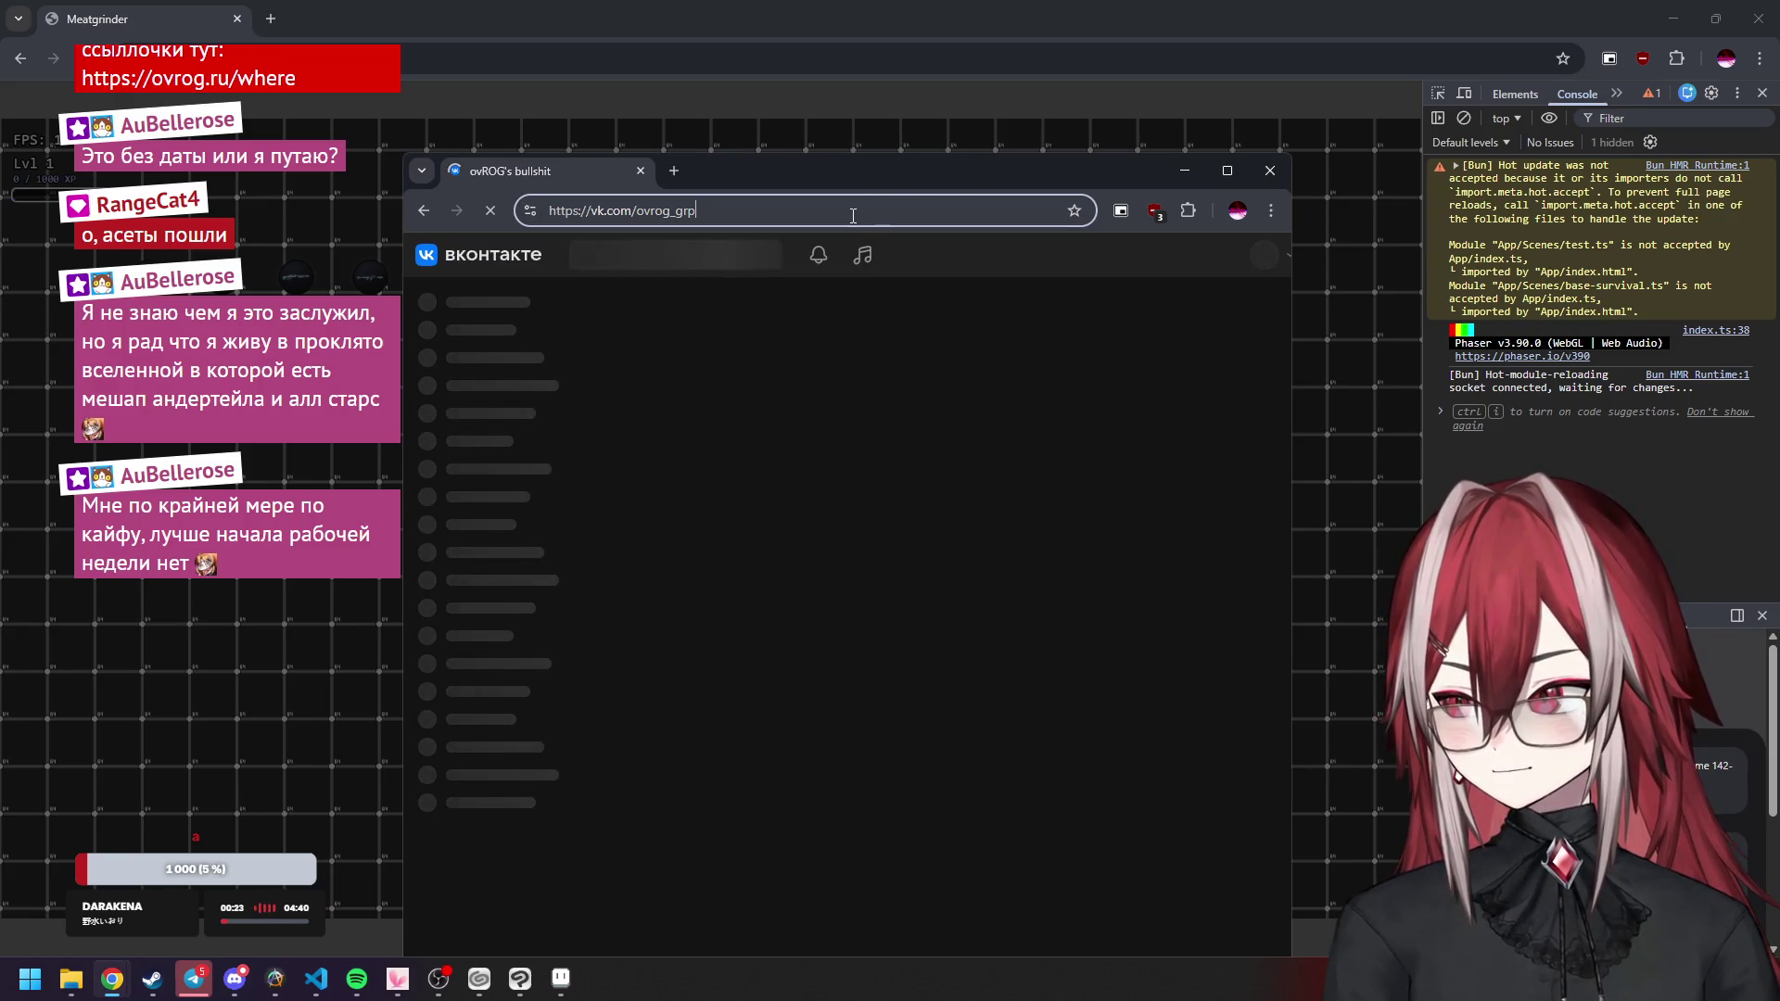
Move the VK page aside, return to the paused Meatgrinder game, and bring up the Clip Studio shotgun reference.
{"action": "left_click", "coordinate": [832, 375]}
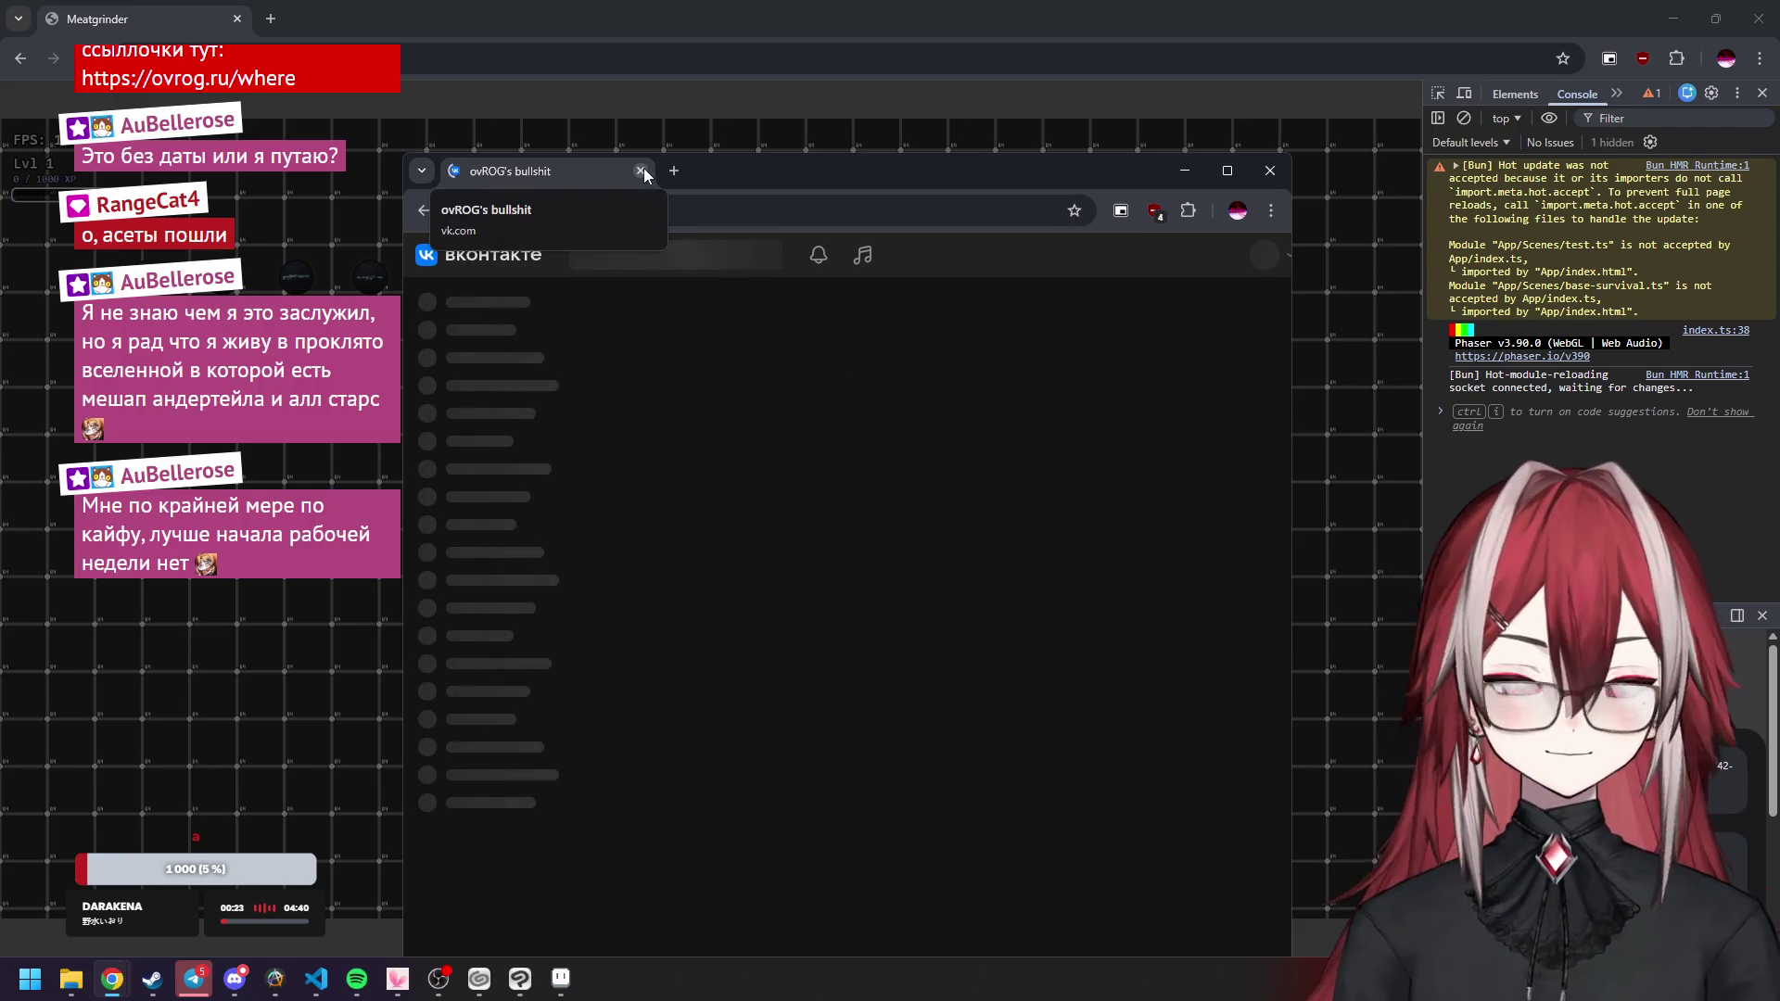
{"action": "mouse_move", "coordinate": [732, 170]}
{"action": "left_mouse_down"}
{"action": "mouse_move", "coordinate": [863, 166]}
{"action": "mouse_move", "coordinate": [713, 150]}
{"action": "left_mouse_up"}
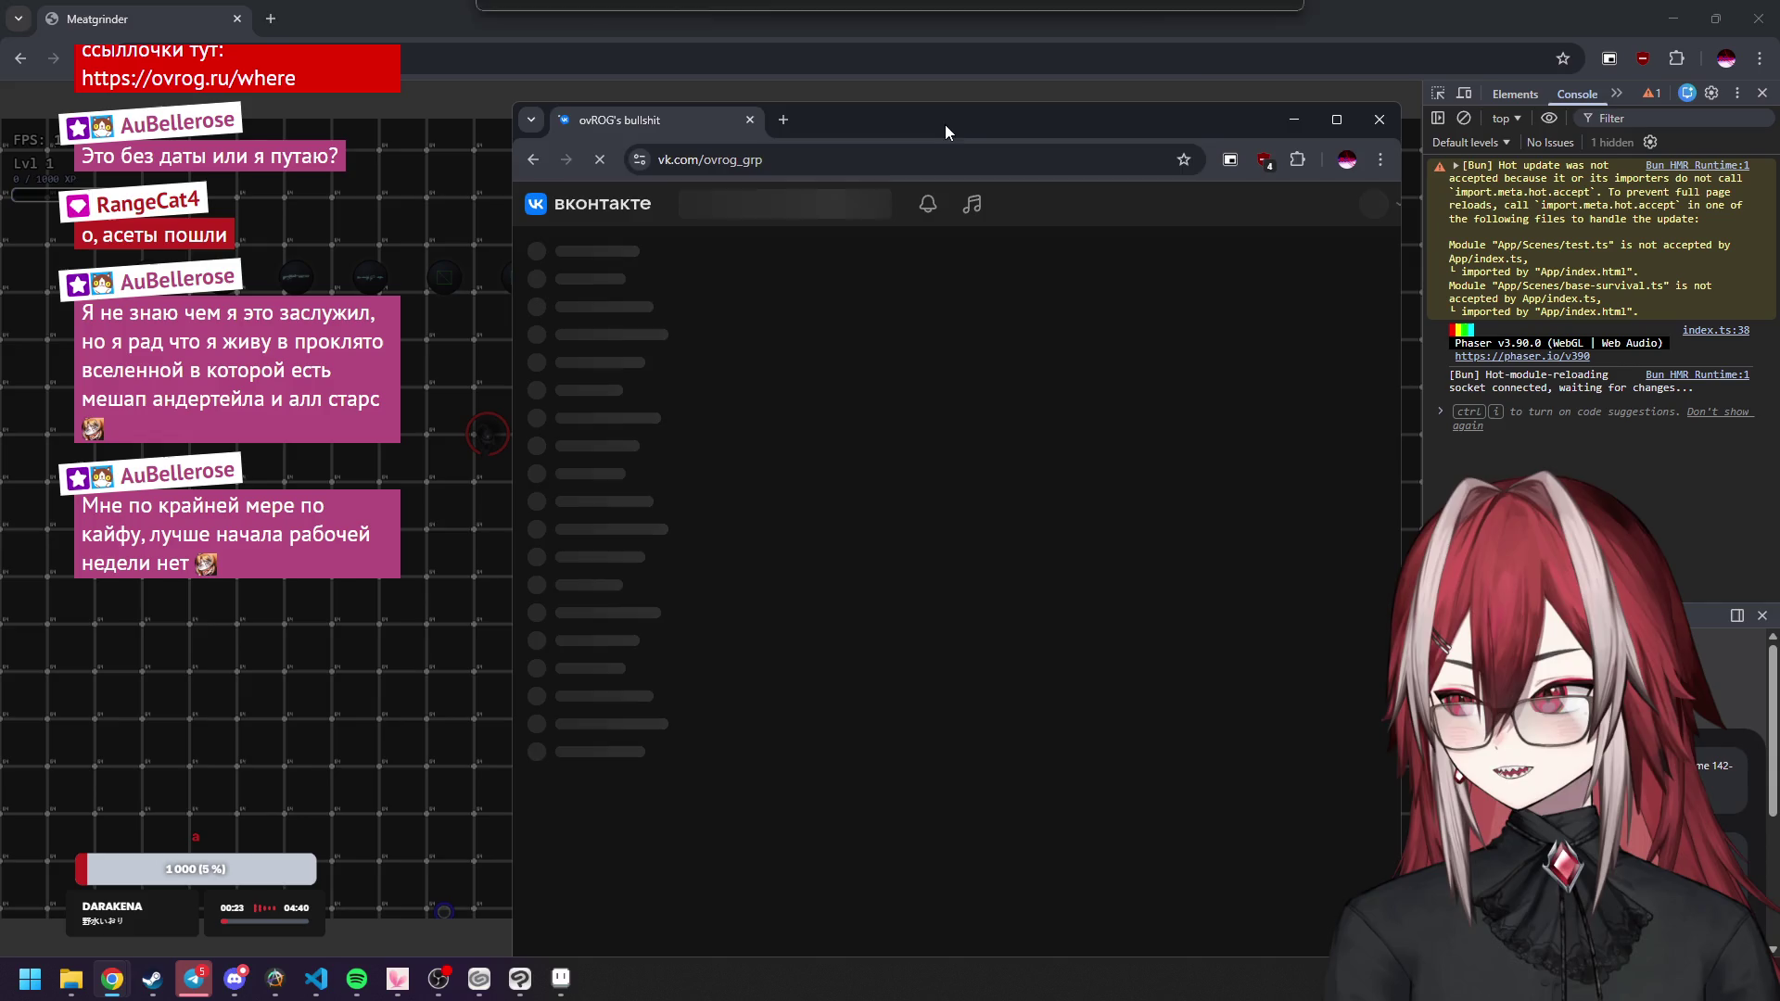
{"action": "left_click", "coordinate": [630, 136]}
{"action": "left_click", "coordinate": [357, 979]}
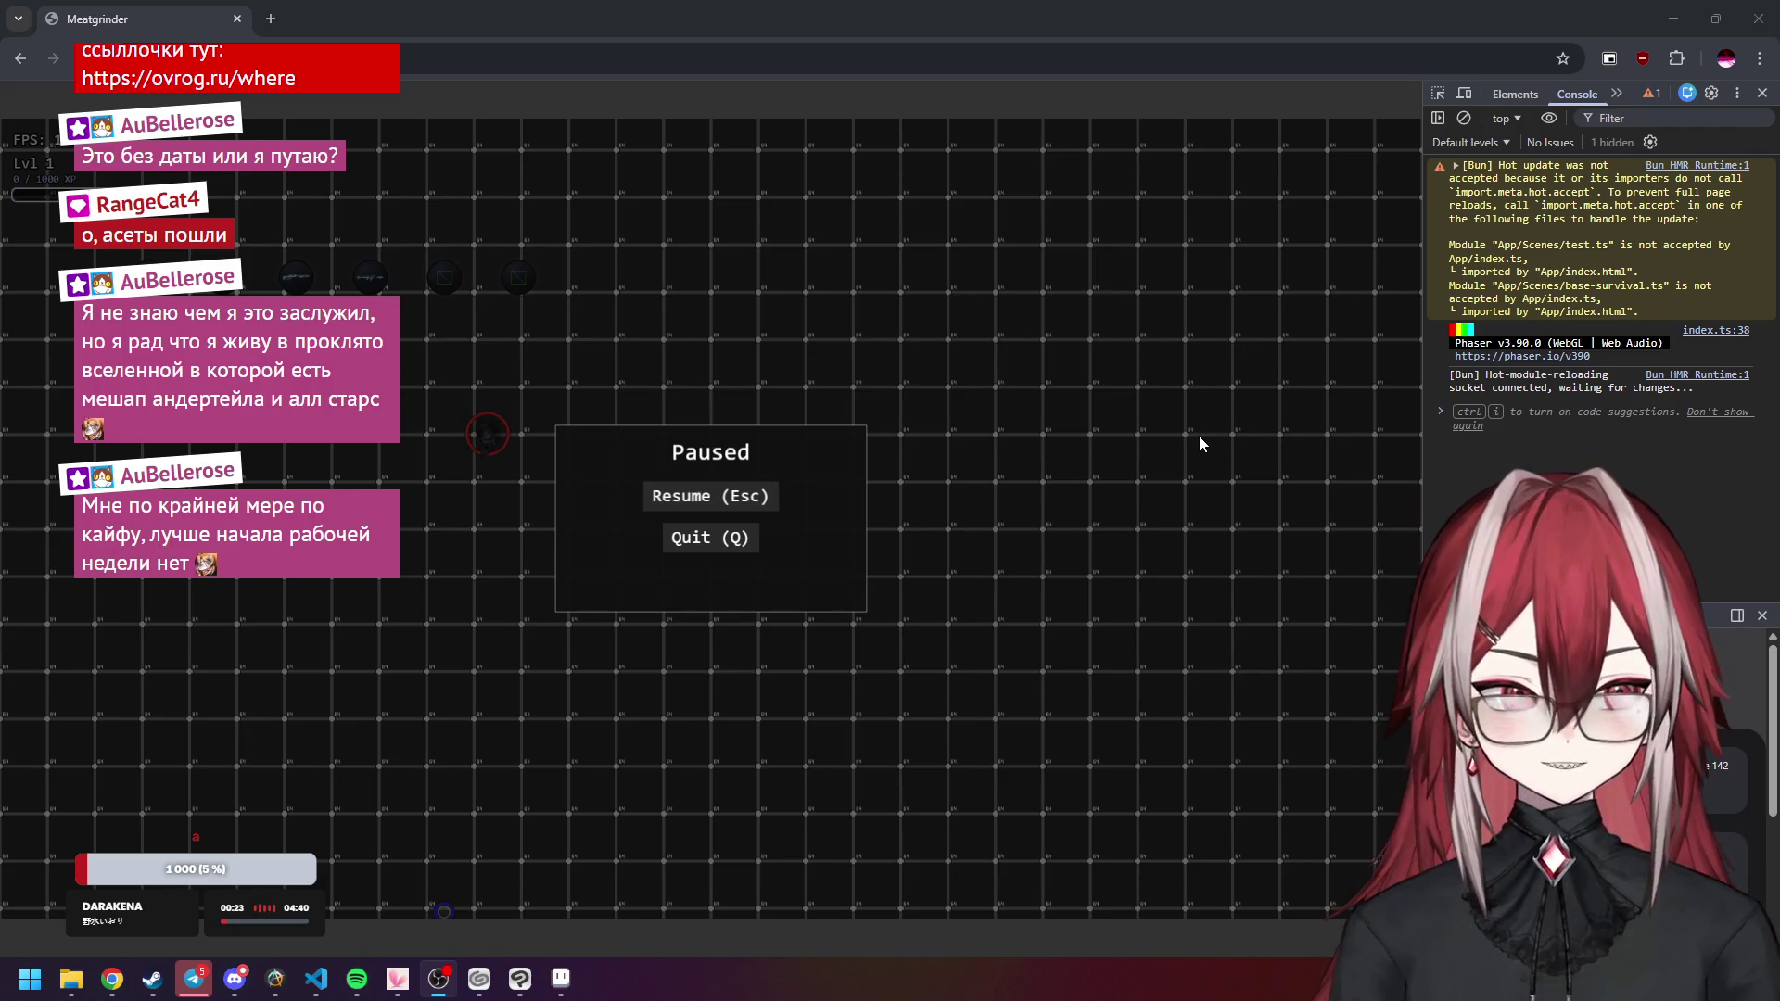
{"action": "left_click", "coordinate": [534, 983]}
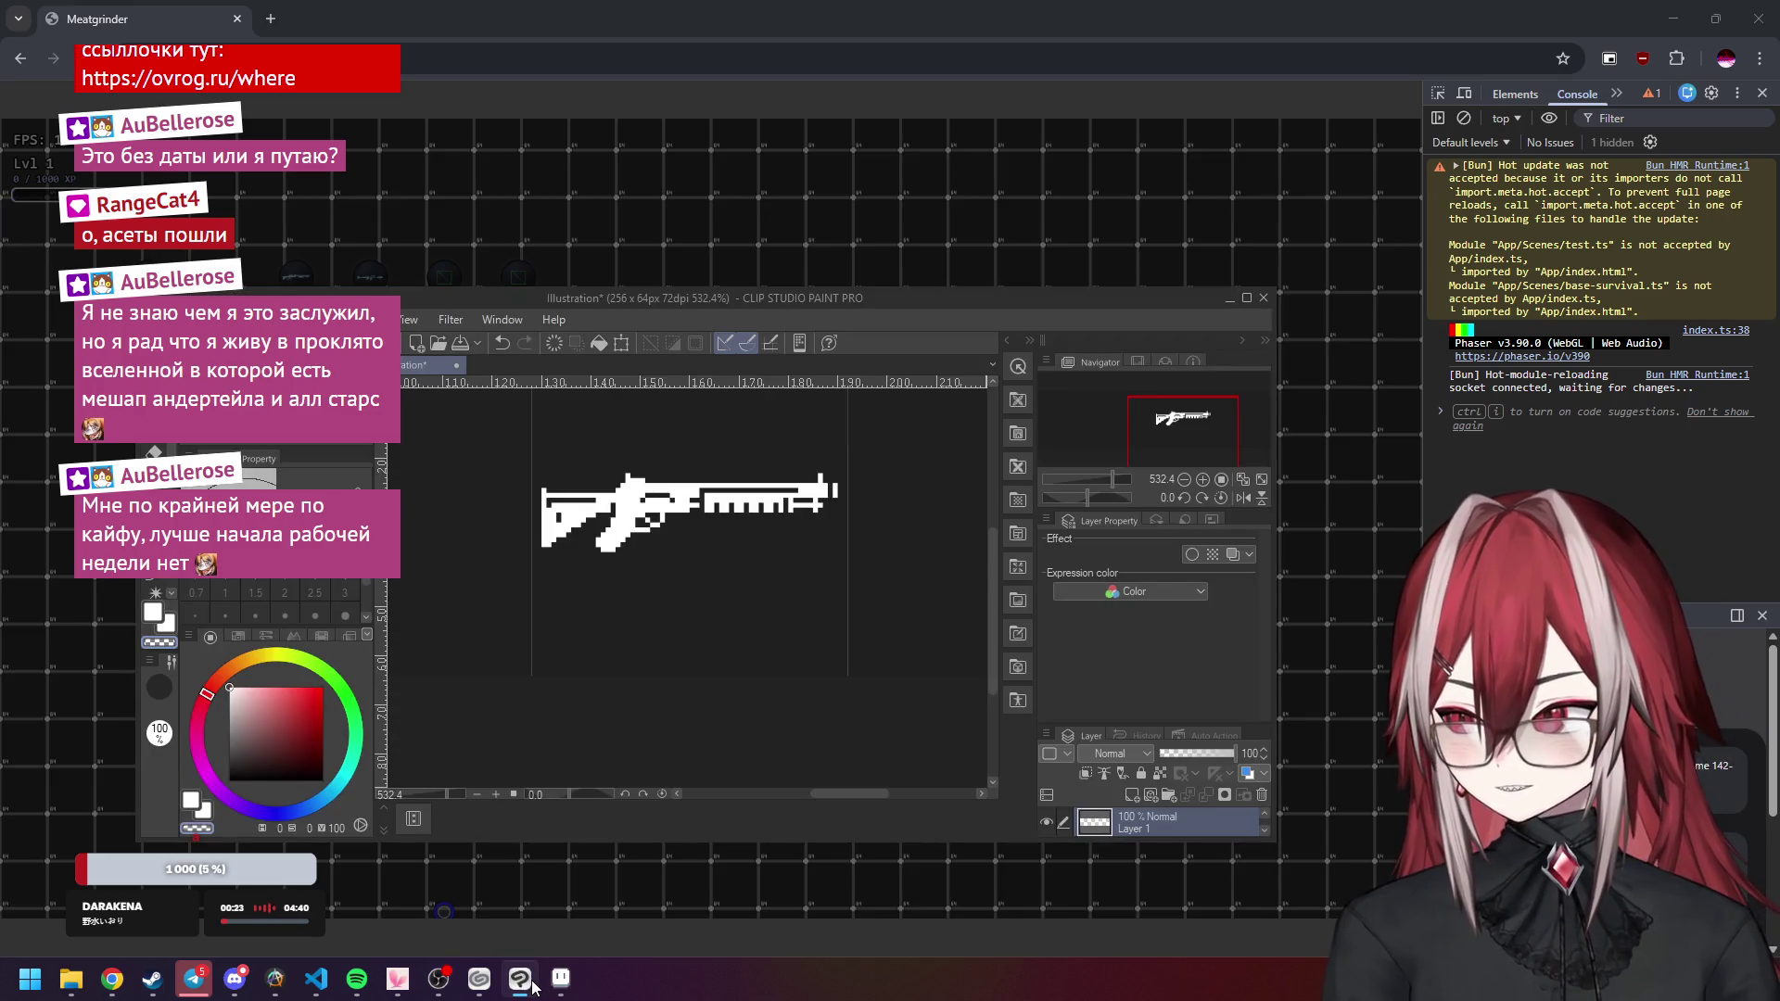
Reposition the Clip Studio reference window over the Aseprite sprite.
{"action": "left_click", "coordinate": [561, 981]}
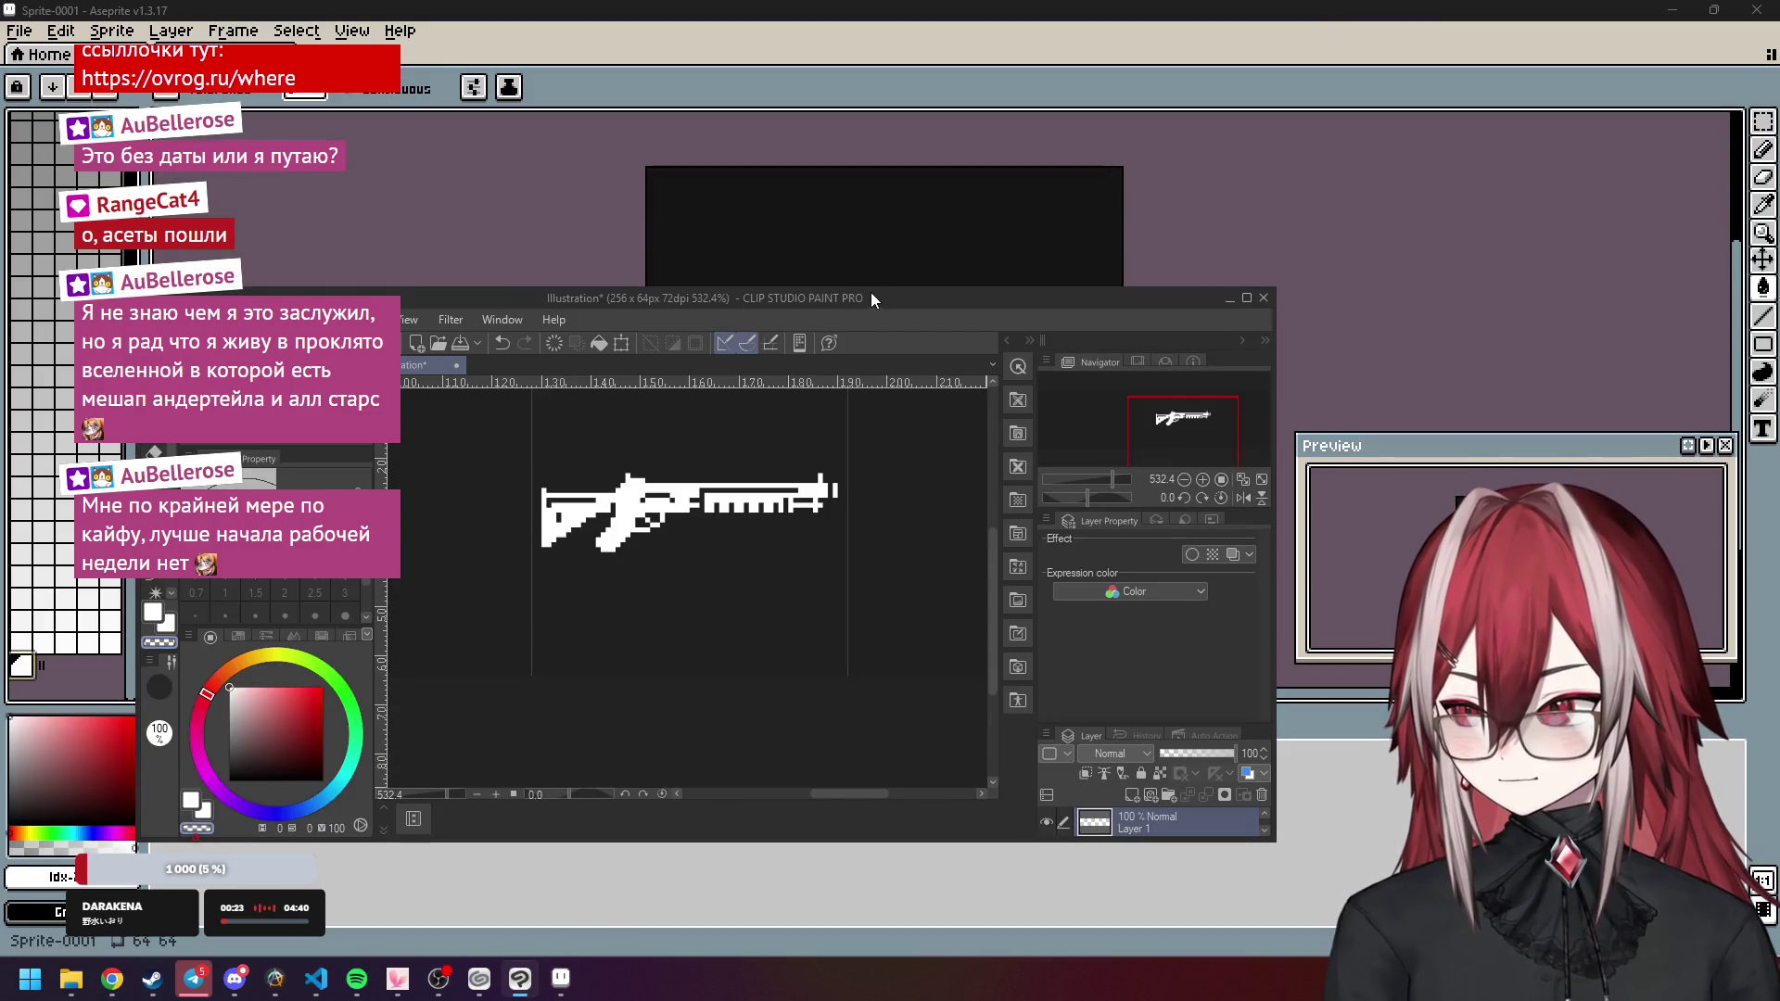
{"action": "mouse_move", "coordinate": [981, 420]}
{"action": "left_mouse_down"}
{"action": "mouse_move", "coordinate": [1022, 392]}
{"action": "mouse_move", "coordinate": [1040, 455]}
{"action": "left_mouse_up"}
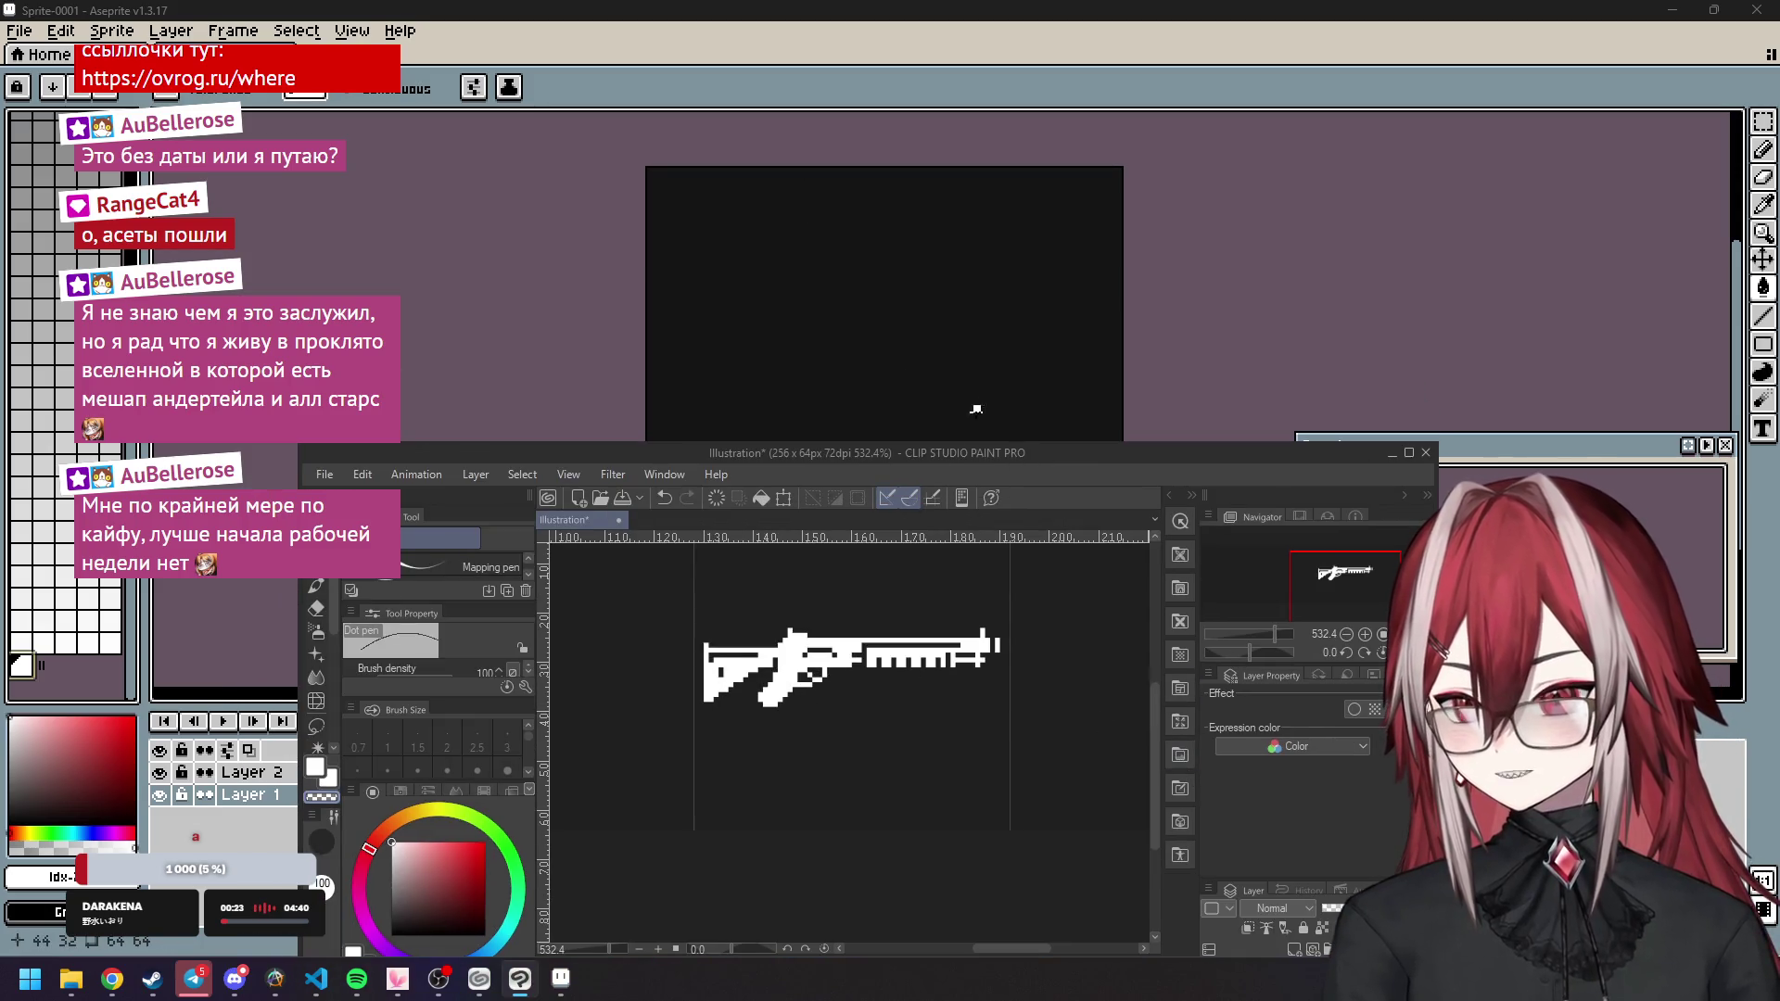
{"action": "left_click_drag", "start_coordinate": [1014, 453], "coordinate": [1123, 292]}
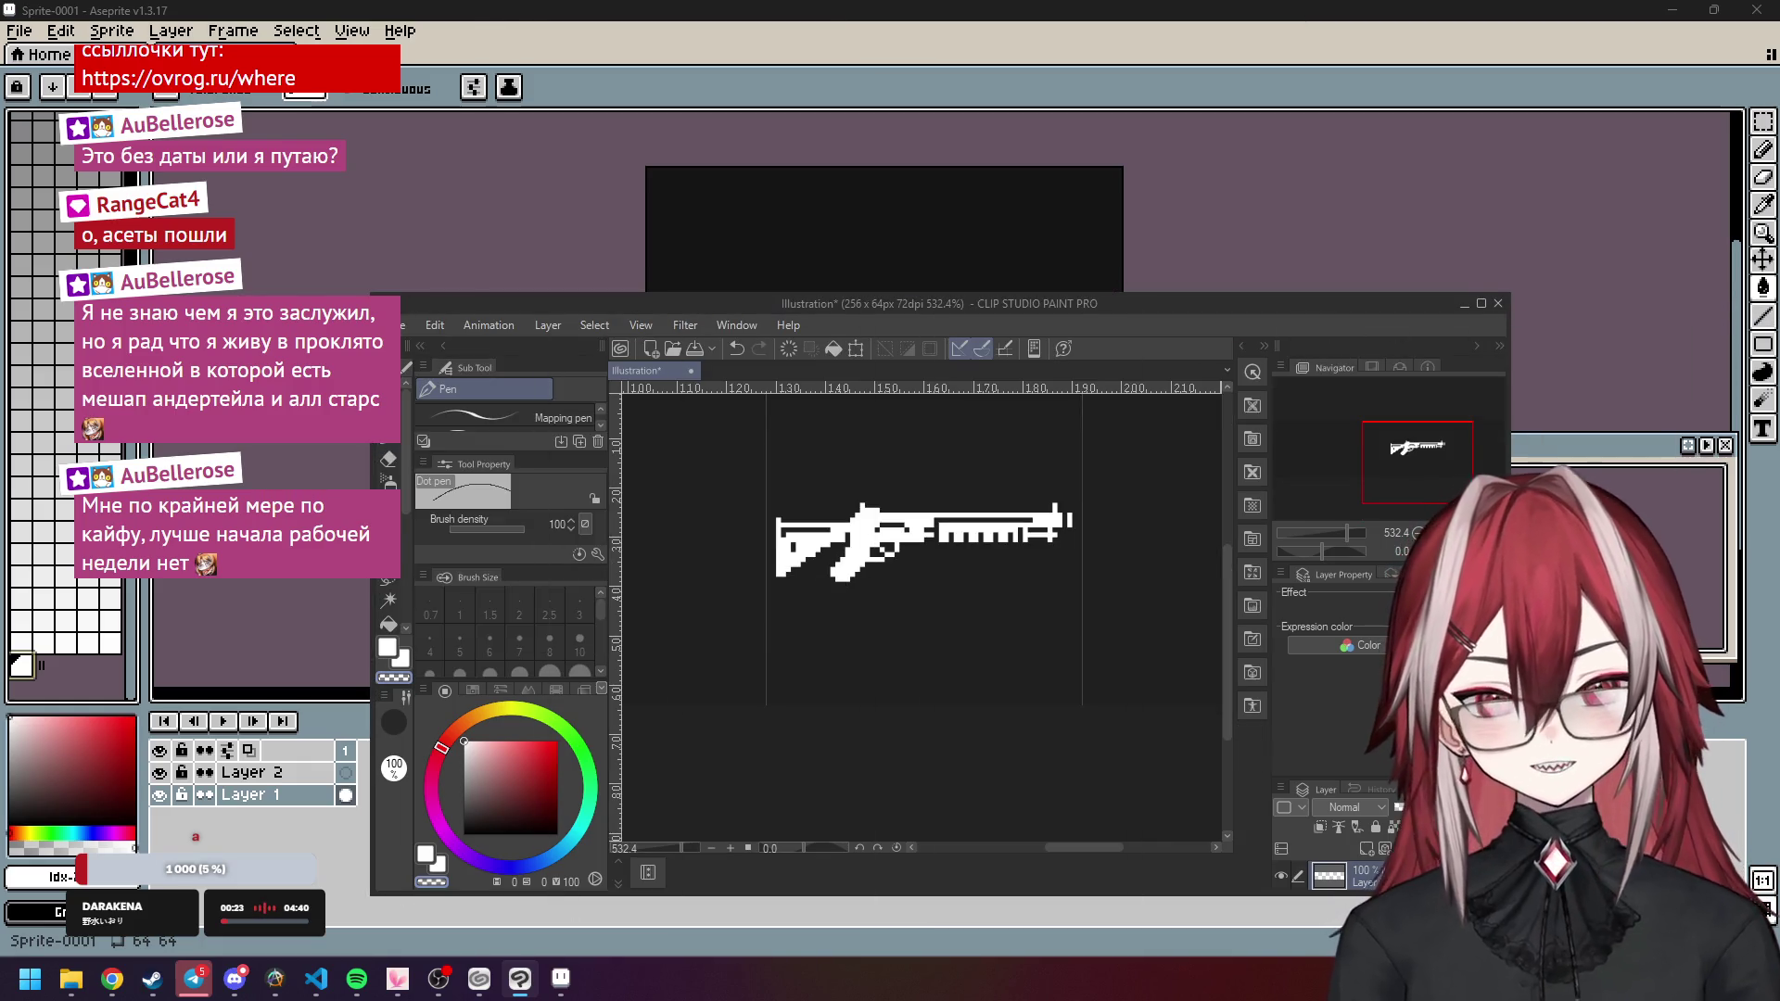
{"action": "key", "text": "alt+Tab"}
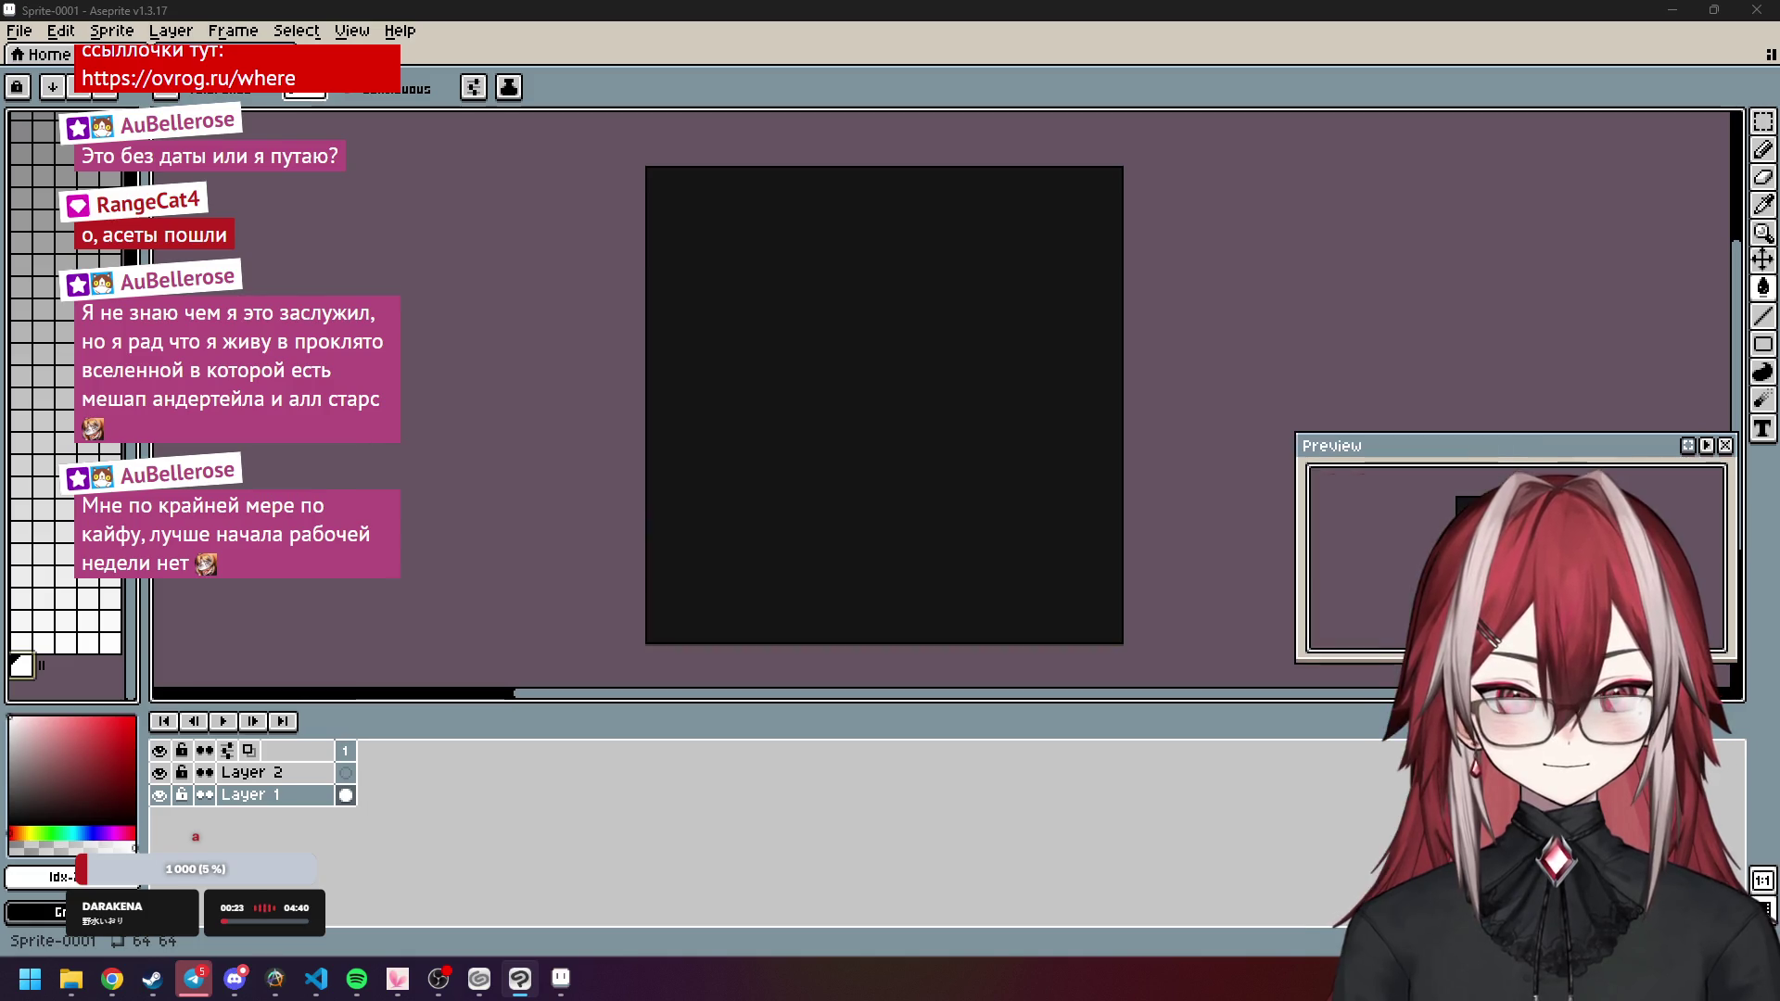
{"action": "left_click_drag", "start_coordinate": [795, 531], "coordinate": [970, 537]}
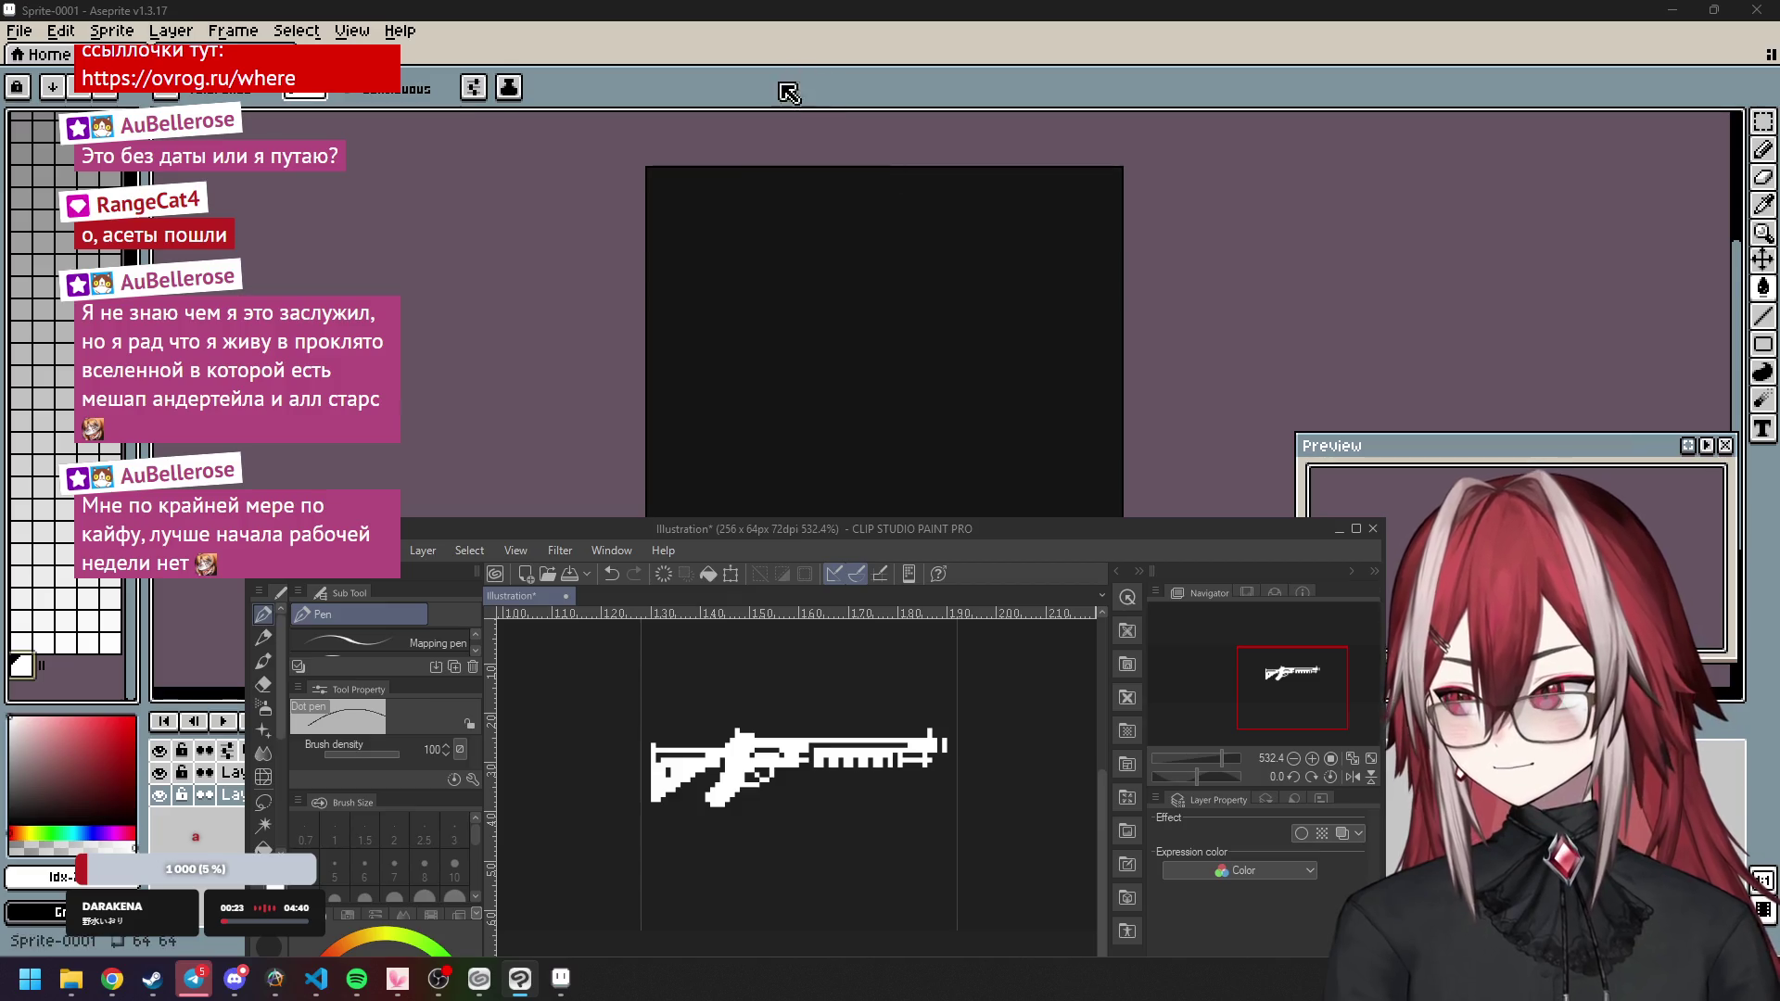
Refill the Aseprite sprite canvas with black and switch to the pencil.
{"action": "left_click", "coordinate": [672, 326]}
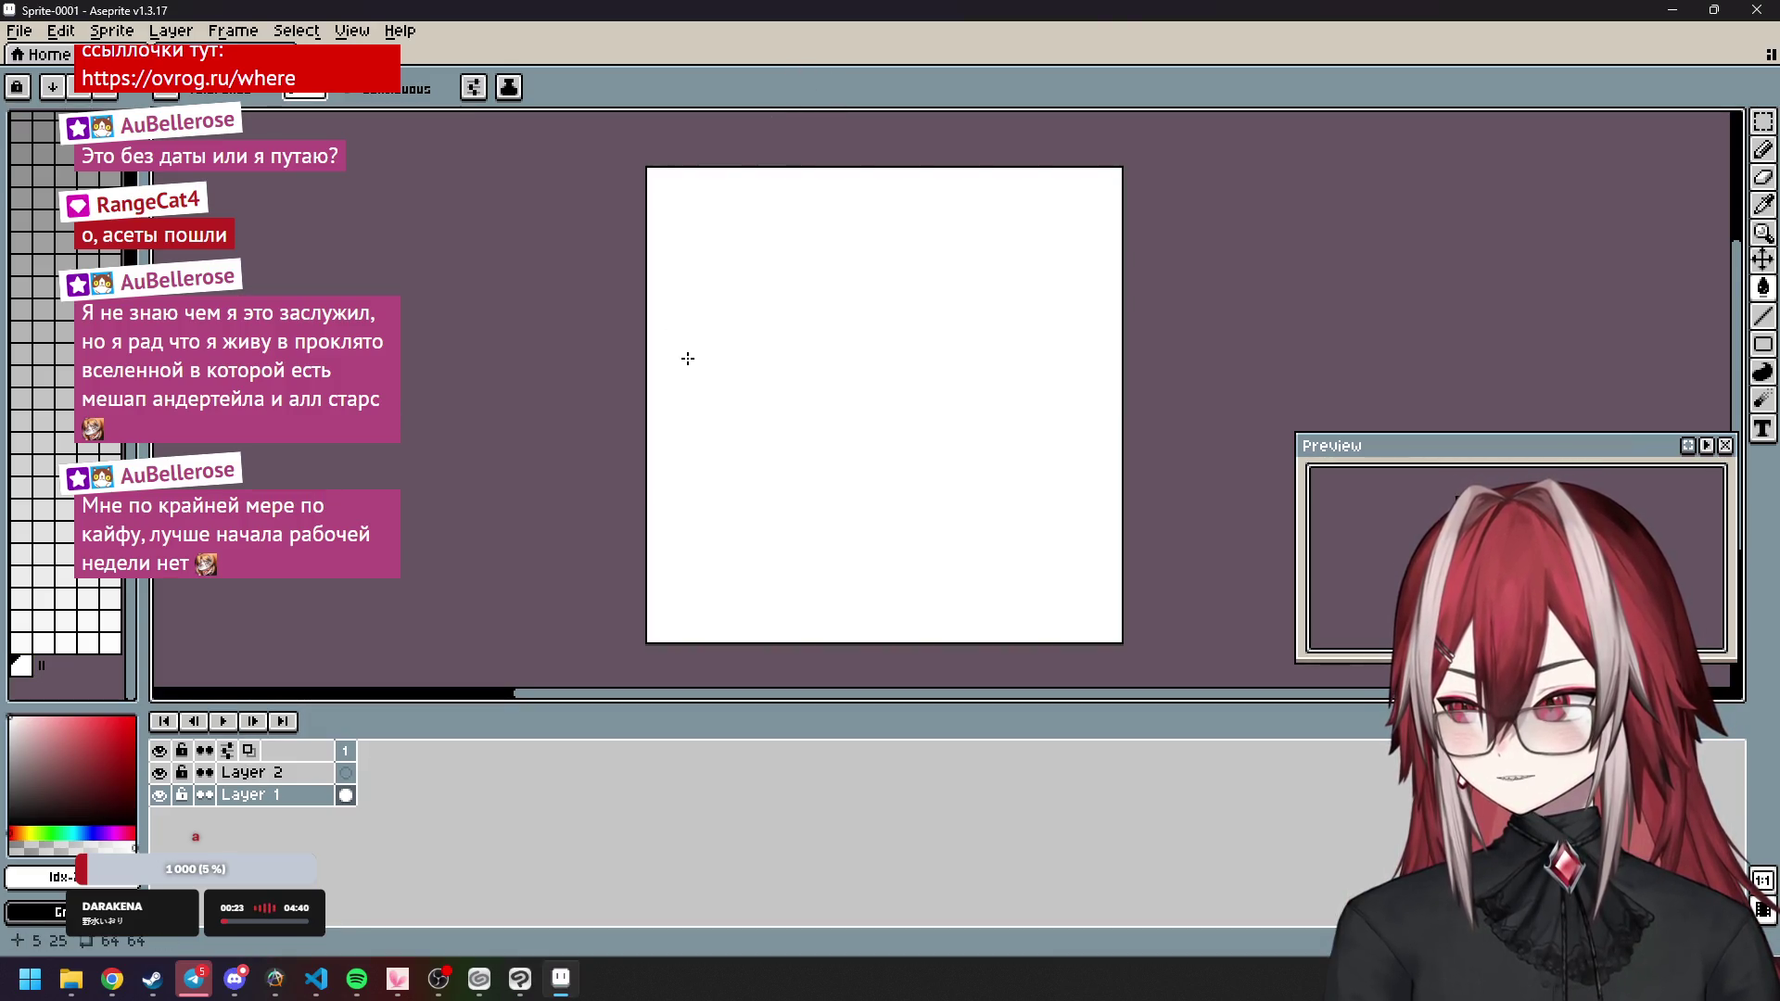
{"action": "left_click", "coordinate": [688, 358]}
{"action": "key", "text": "b"}
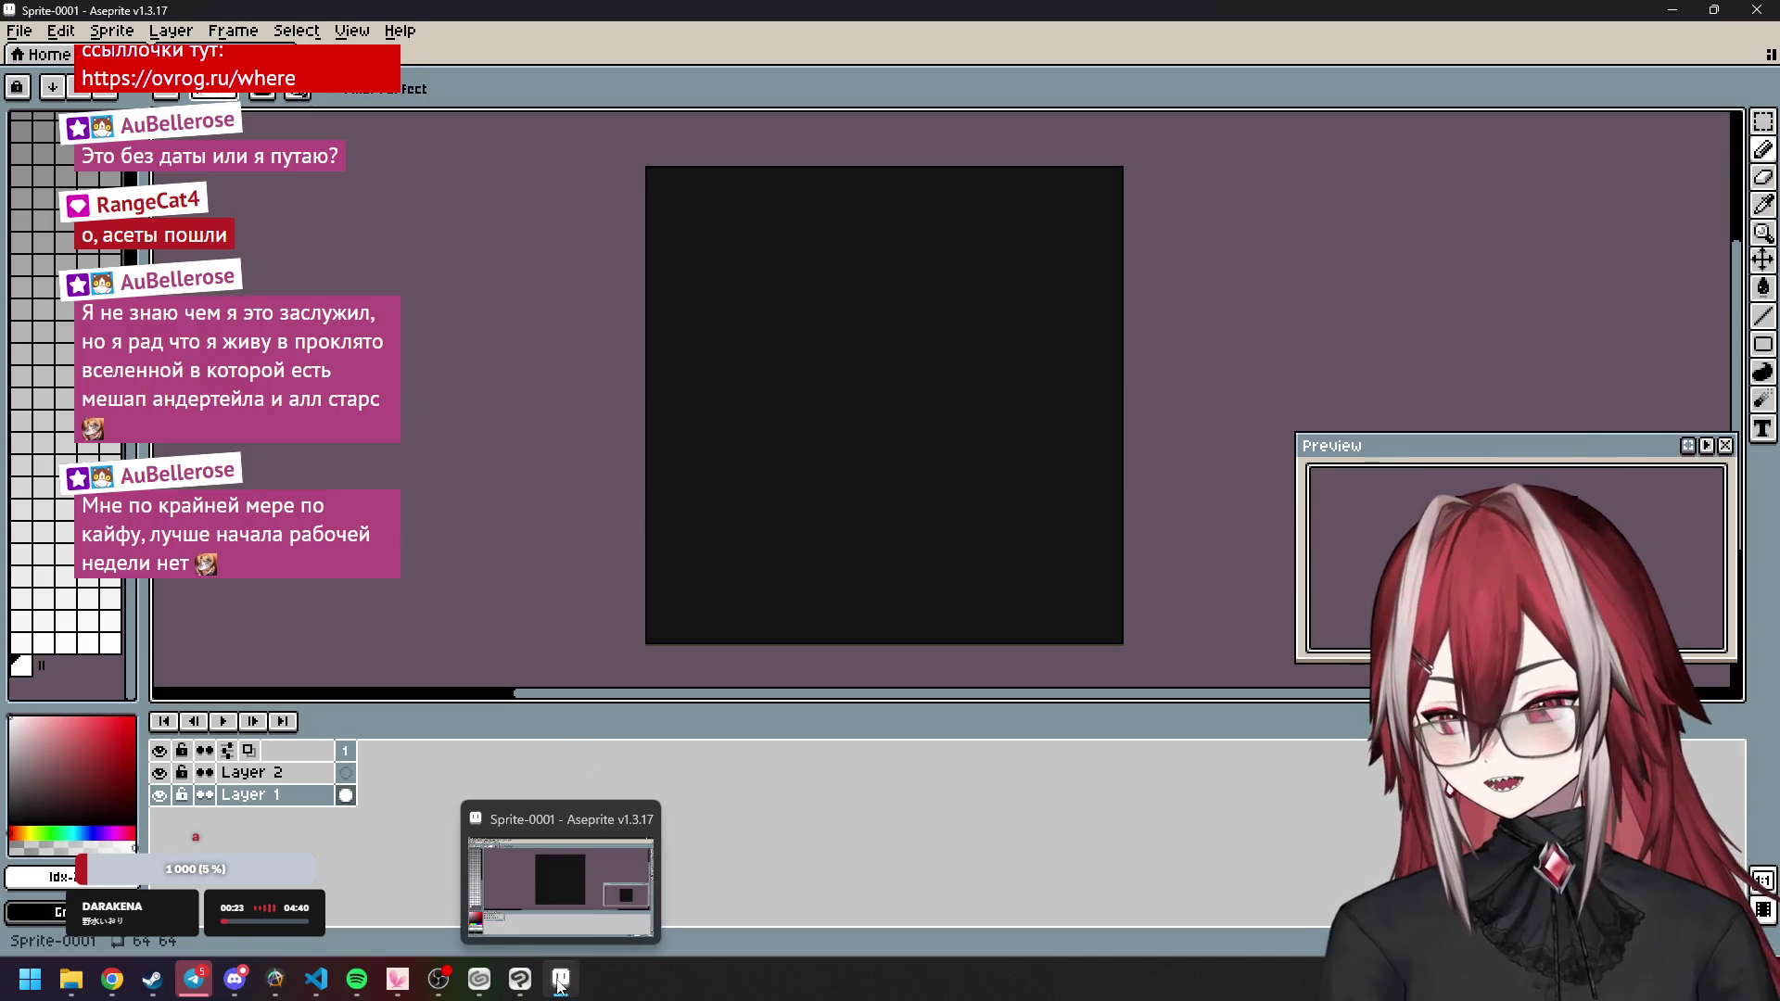
Snap the Clip Studio shotgun reference to the right half of the screen.
{"action": "left_click", "coordinate": [519, 979]}
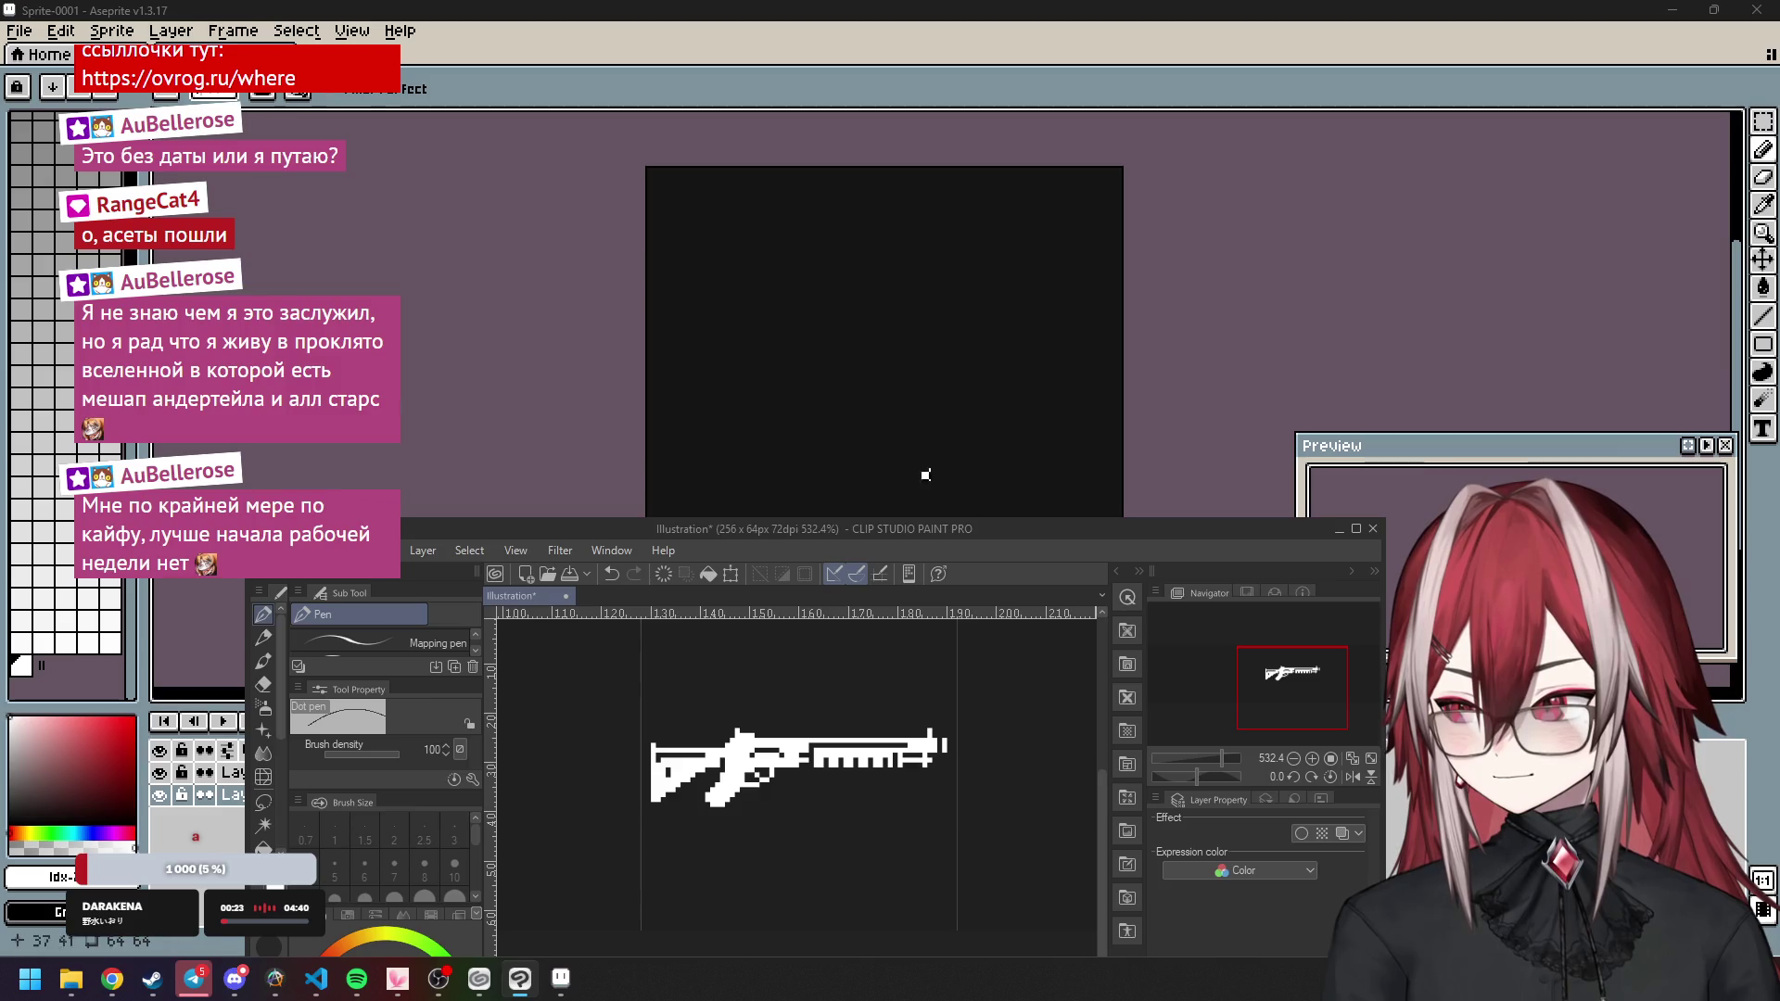
{"action": "left_click_drag", "start_coordinate": [901, 529], "coordinate": [1776, 454]}
{"action": "left_click", "coordinate": [738, 63]}
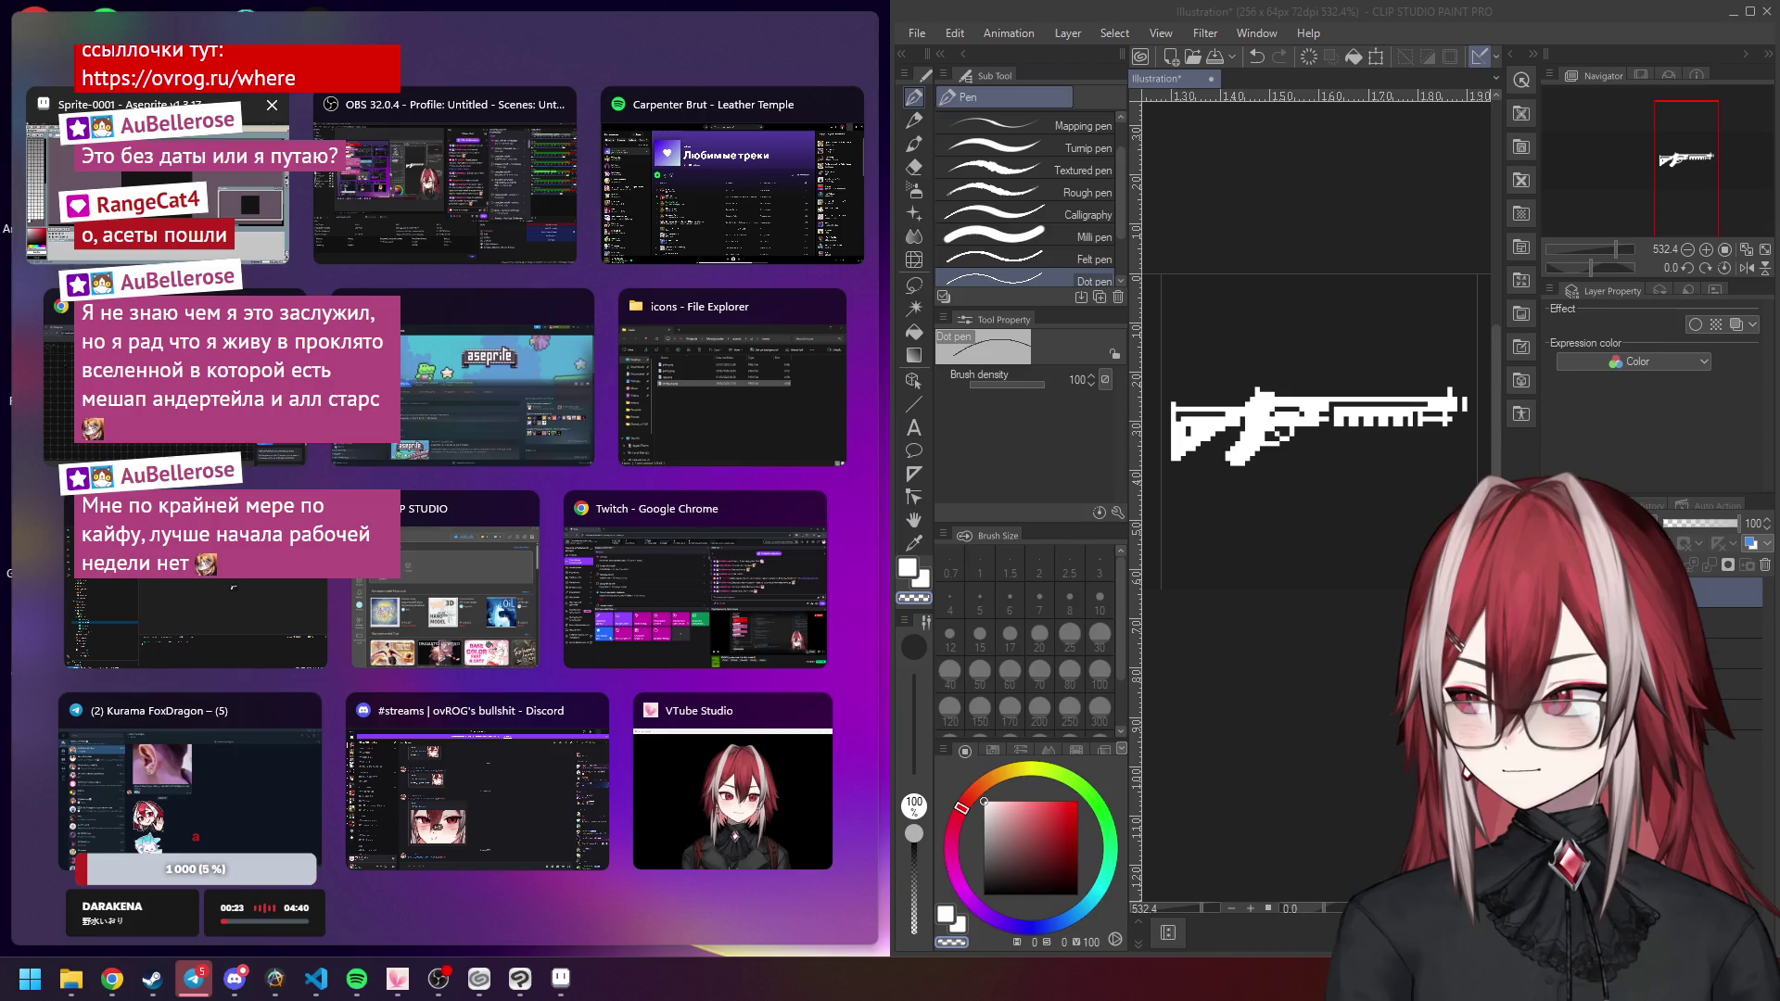
Put Aseprite on the left half of the screen and close the floating sprite Preview.
{"action": "left_click", "coordinate": [158, 176]}
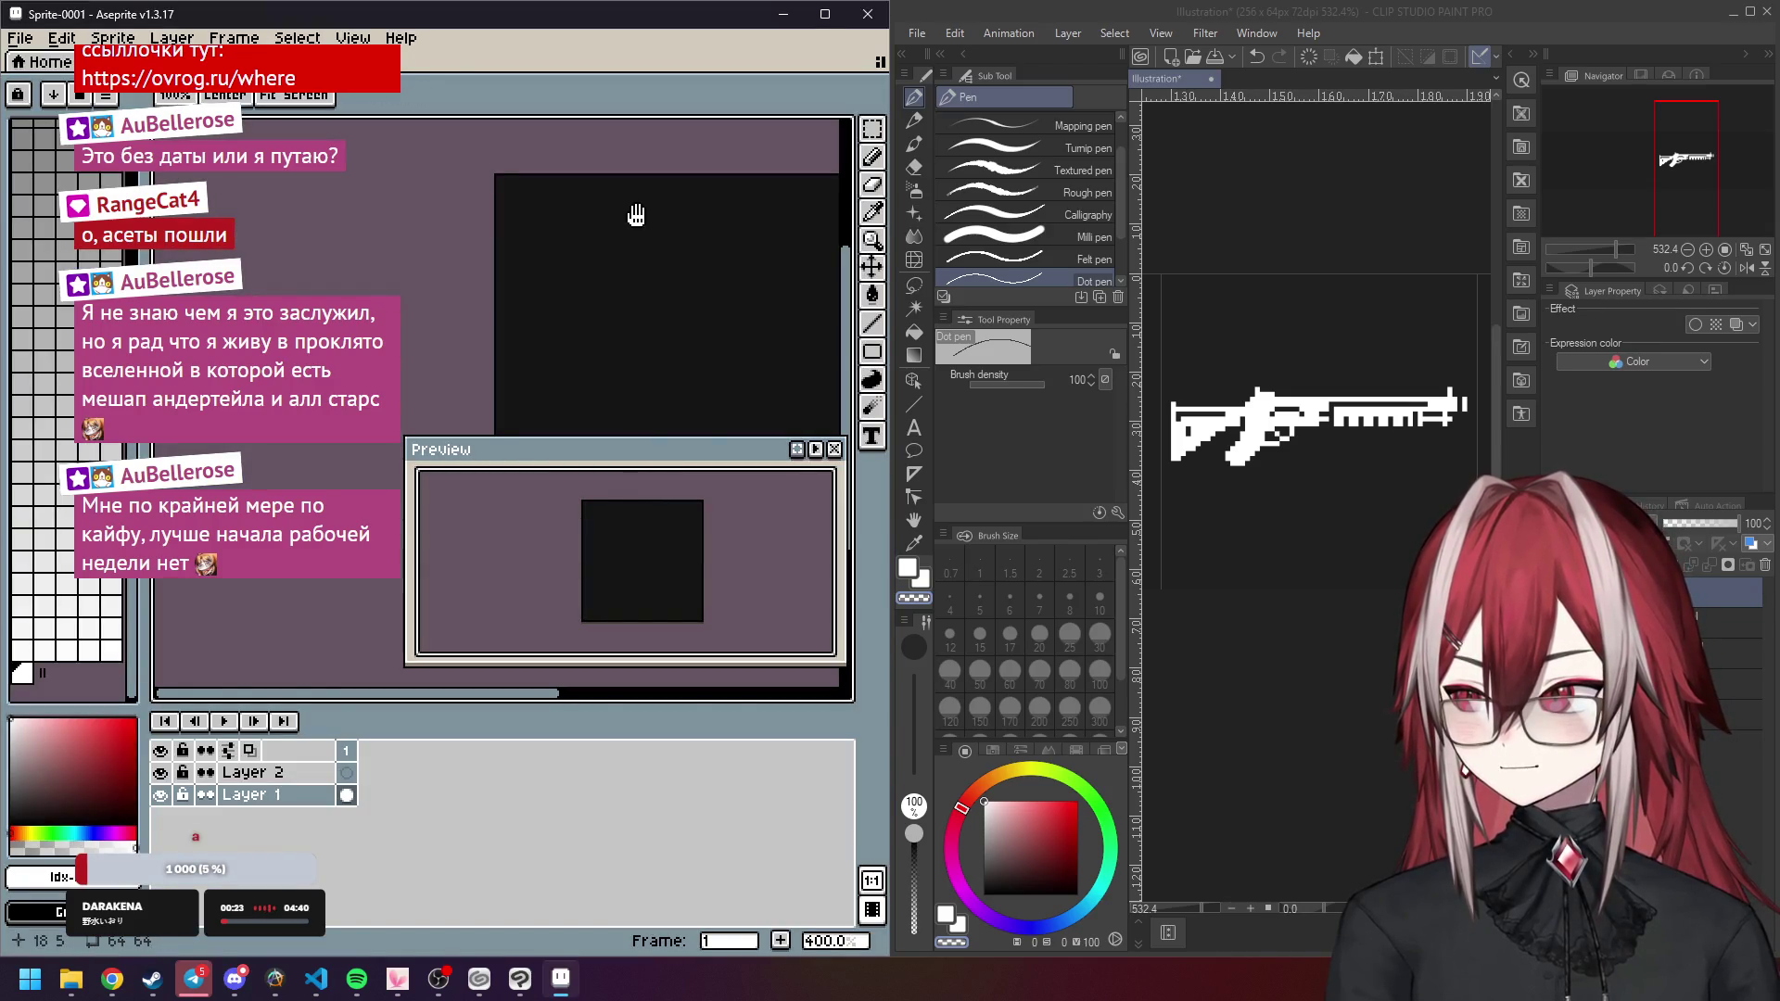
{"action": "left_click_drag", "start_coordinate": [633, 215], "coordinate": [292, 223]}
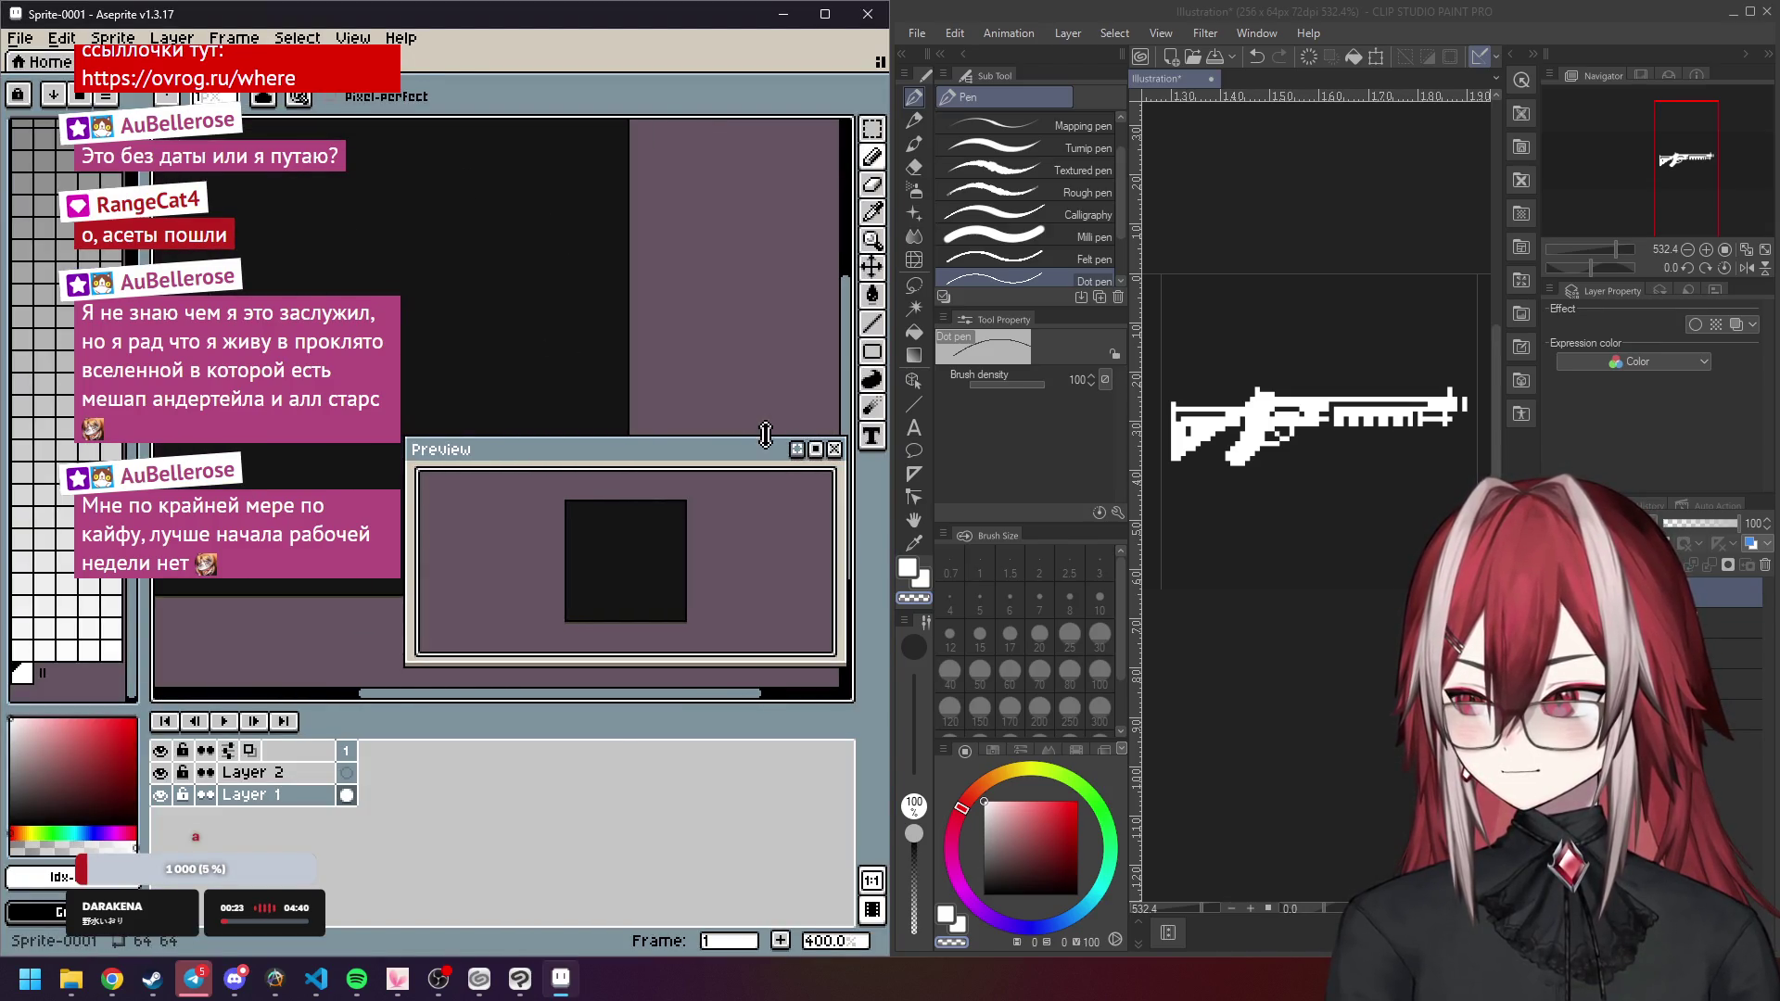
{"action": "left_click", "coordinate": [835, 448]}
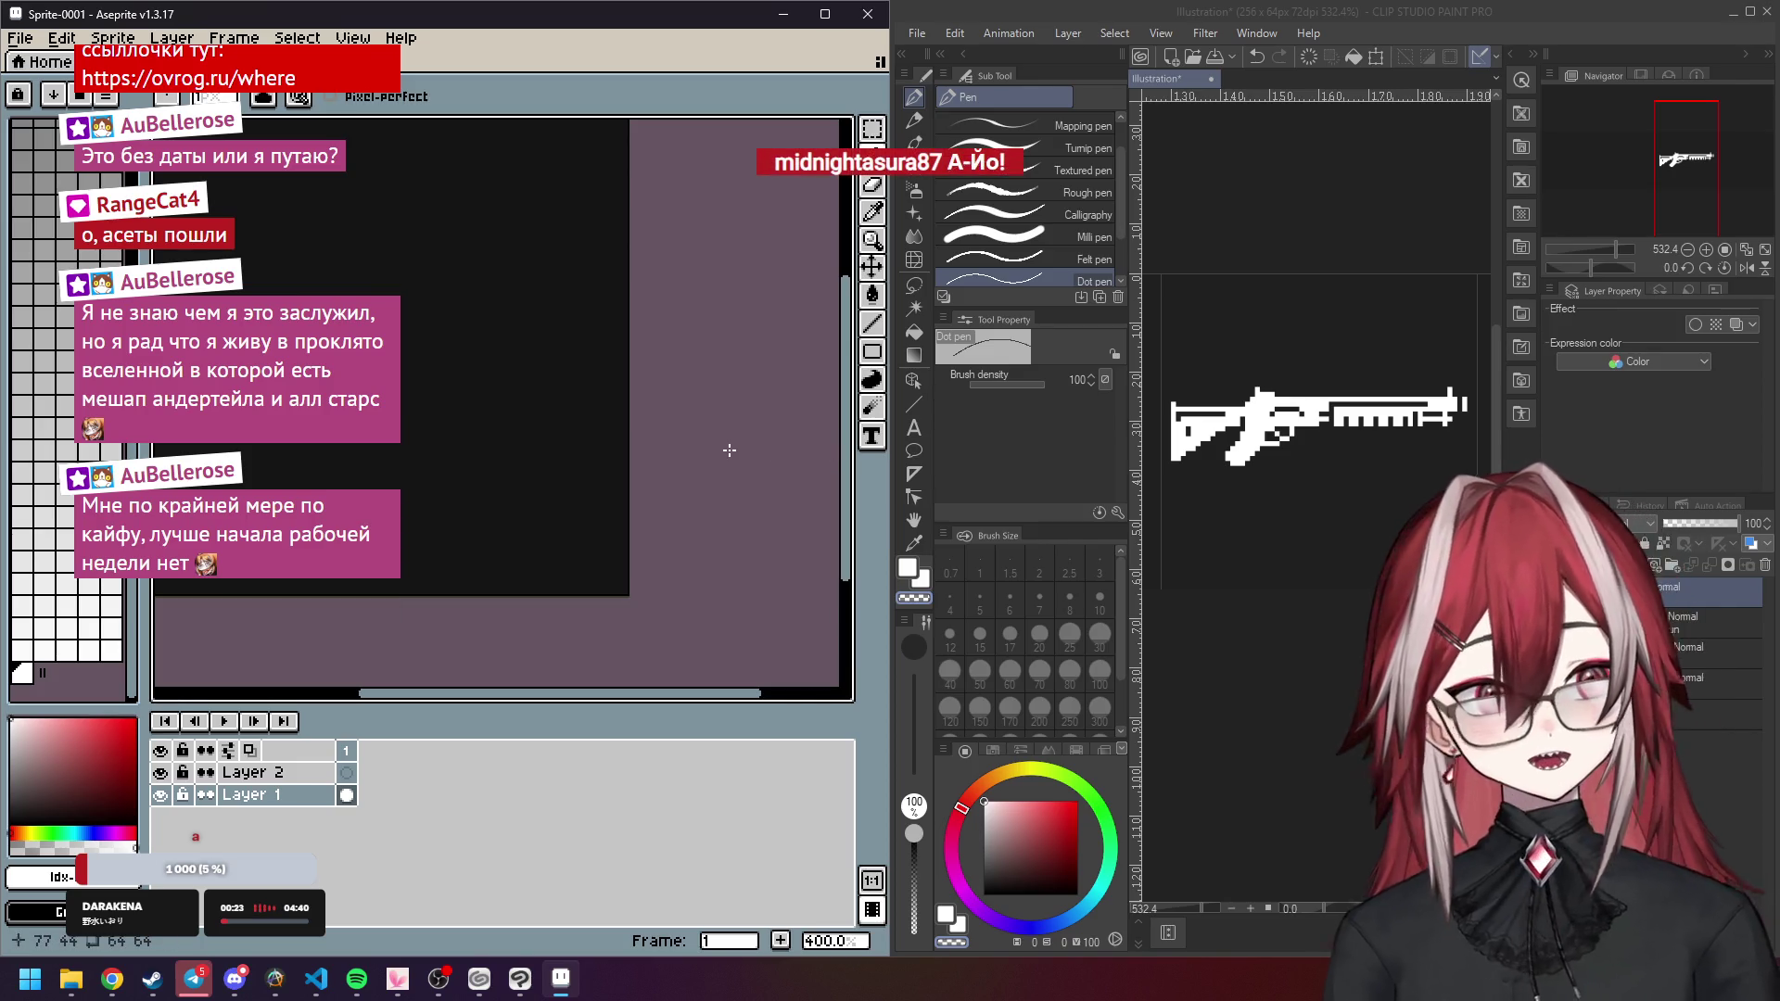
Draw a test pencil stroke on the sprite canvas, zoom in and out, then undo it.
{"action": "left_click_drag", "start_coordinate": [584, 409], "coordinate": [635, 417]}
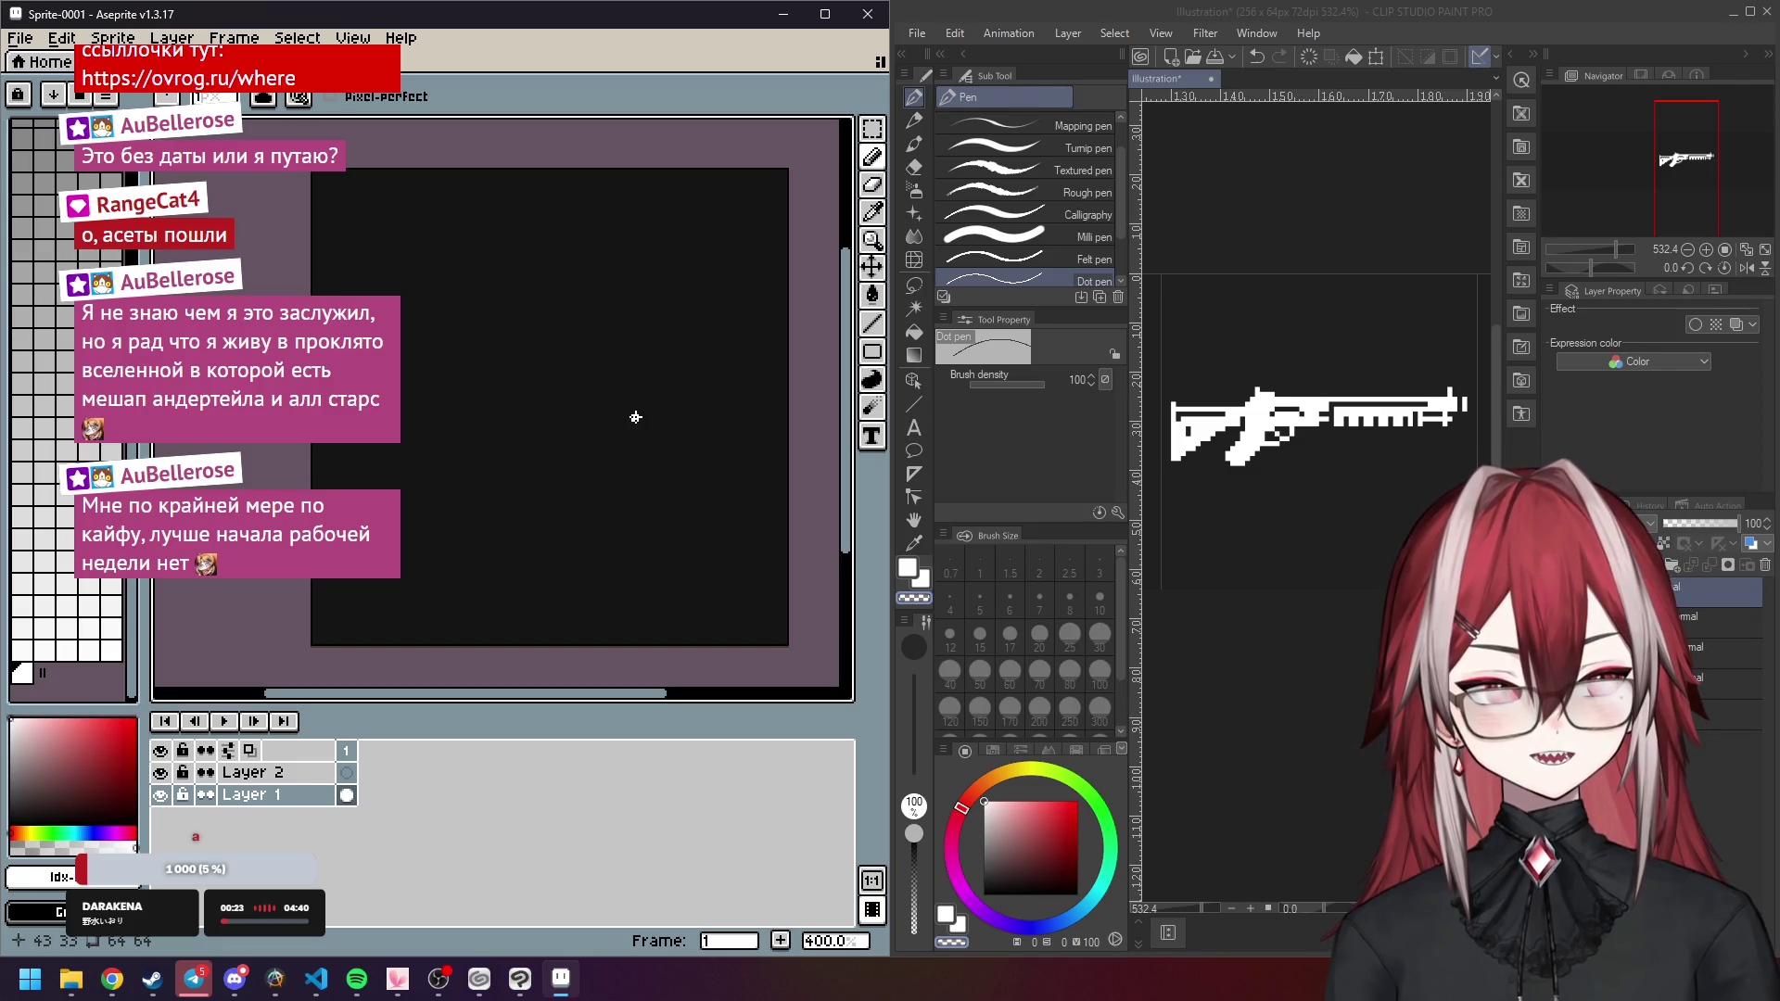
{"action": "mouse_move", "coordinate": [624, 370]}
{"action": "left_mouse_down"}
{"action": "mouse_move", "coordinate": [584, 361]}
{"action": "mouse_move", "coordinate": [607, 359]}
{"action": "left_mouse_up"}
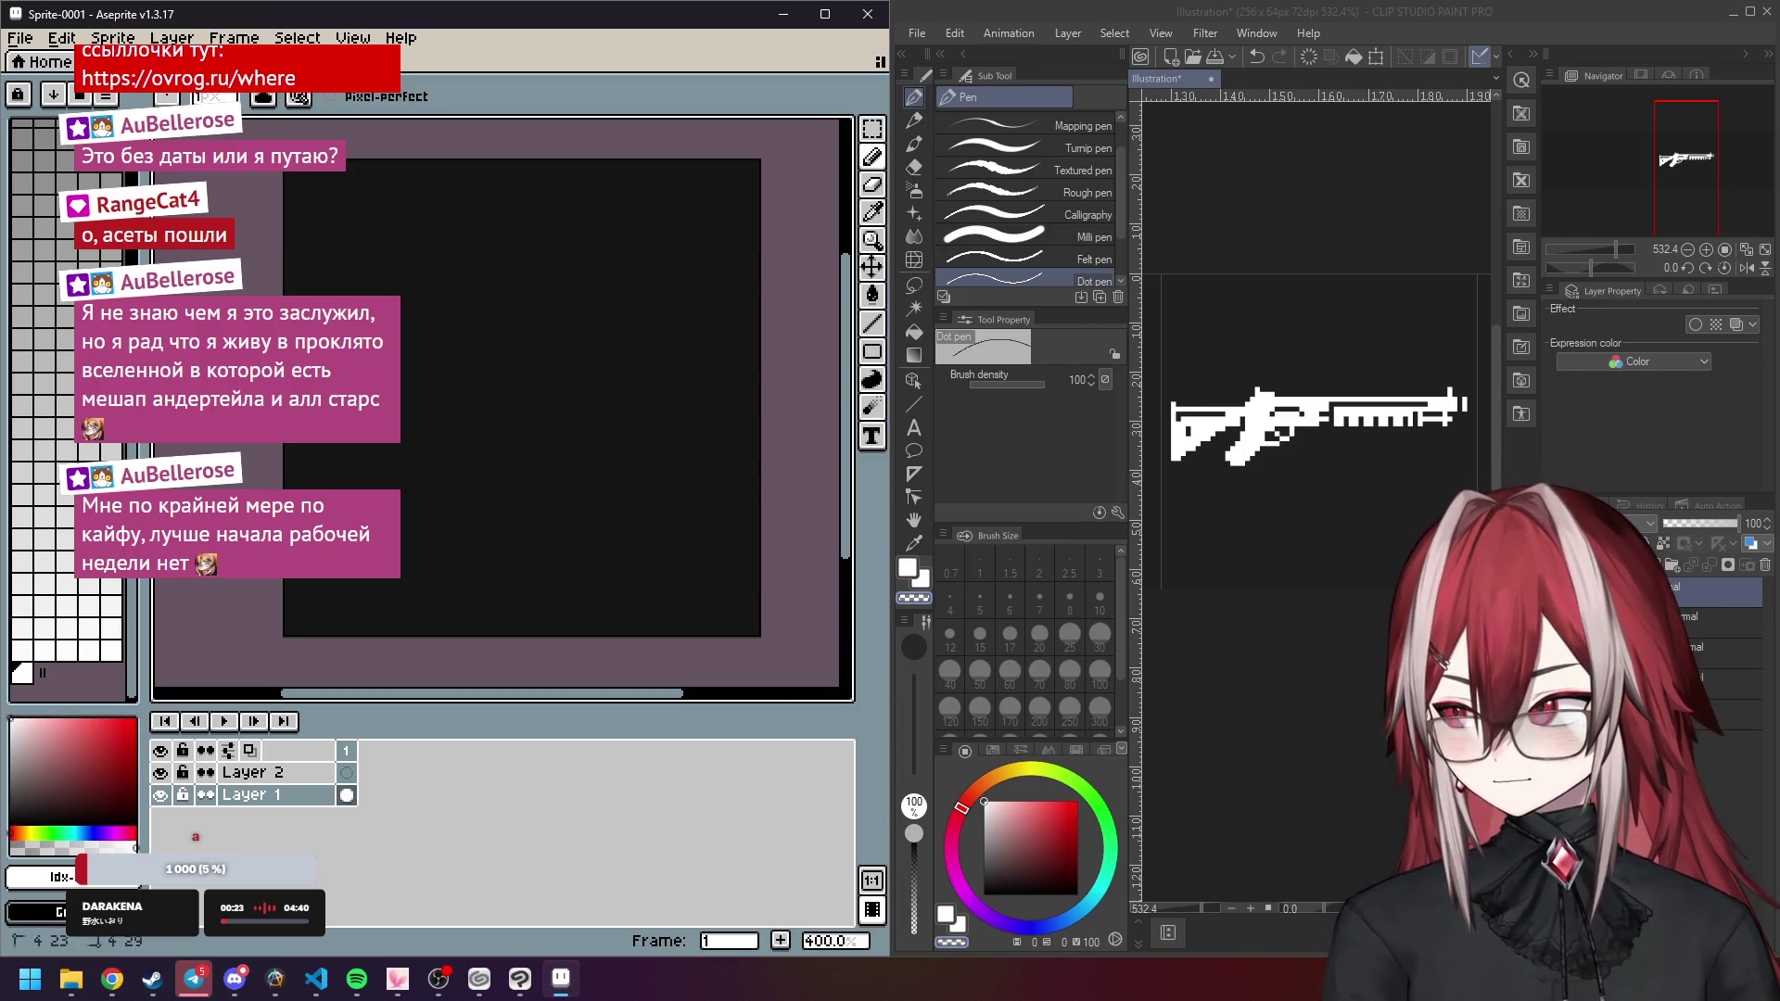
{"action": "left_click_drag", "start_coordinate": [316, 401], "coordinate": [316, 393]}
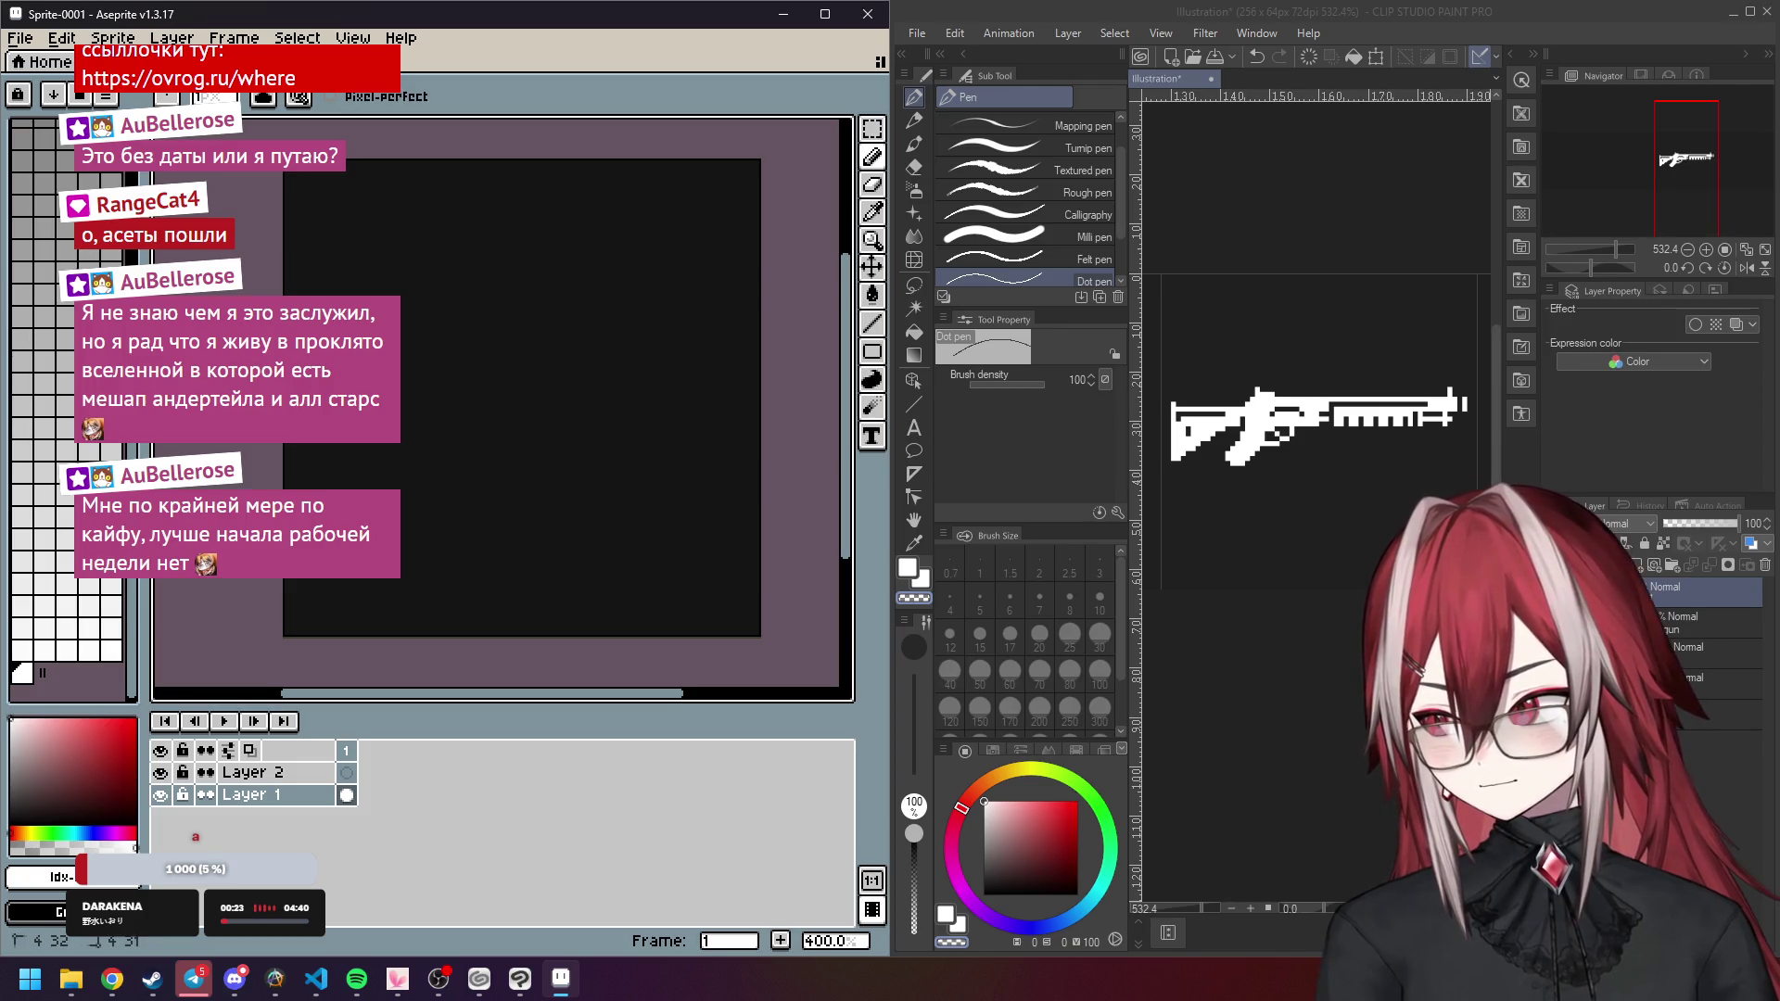
{"action": "scroll", "coordinate": [1226, 386], "scroll_direction": "up", "scroll_amount": 1}
{"action": "scroll", "coordinate": [1209, 390], "scroll_direction": "down", "scroll_amount": 1}
{"action": "scroll", "coordinate": [1209, 390], "scroll_direction": "up", "scroll_amount": 1}
{"action": "scroll", "coordinate": [1209, 390], "scroll_direction": "down", "scroll_amount": 2}
{"action": "scroll", "coordinate": [1210, 397], "scroll_direction": "up", "scroll_amount": 1}
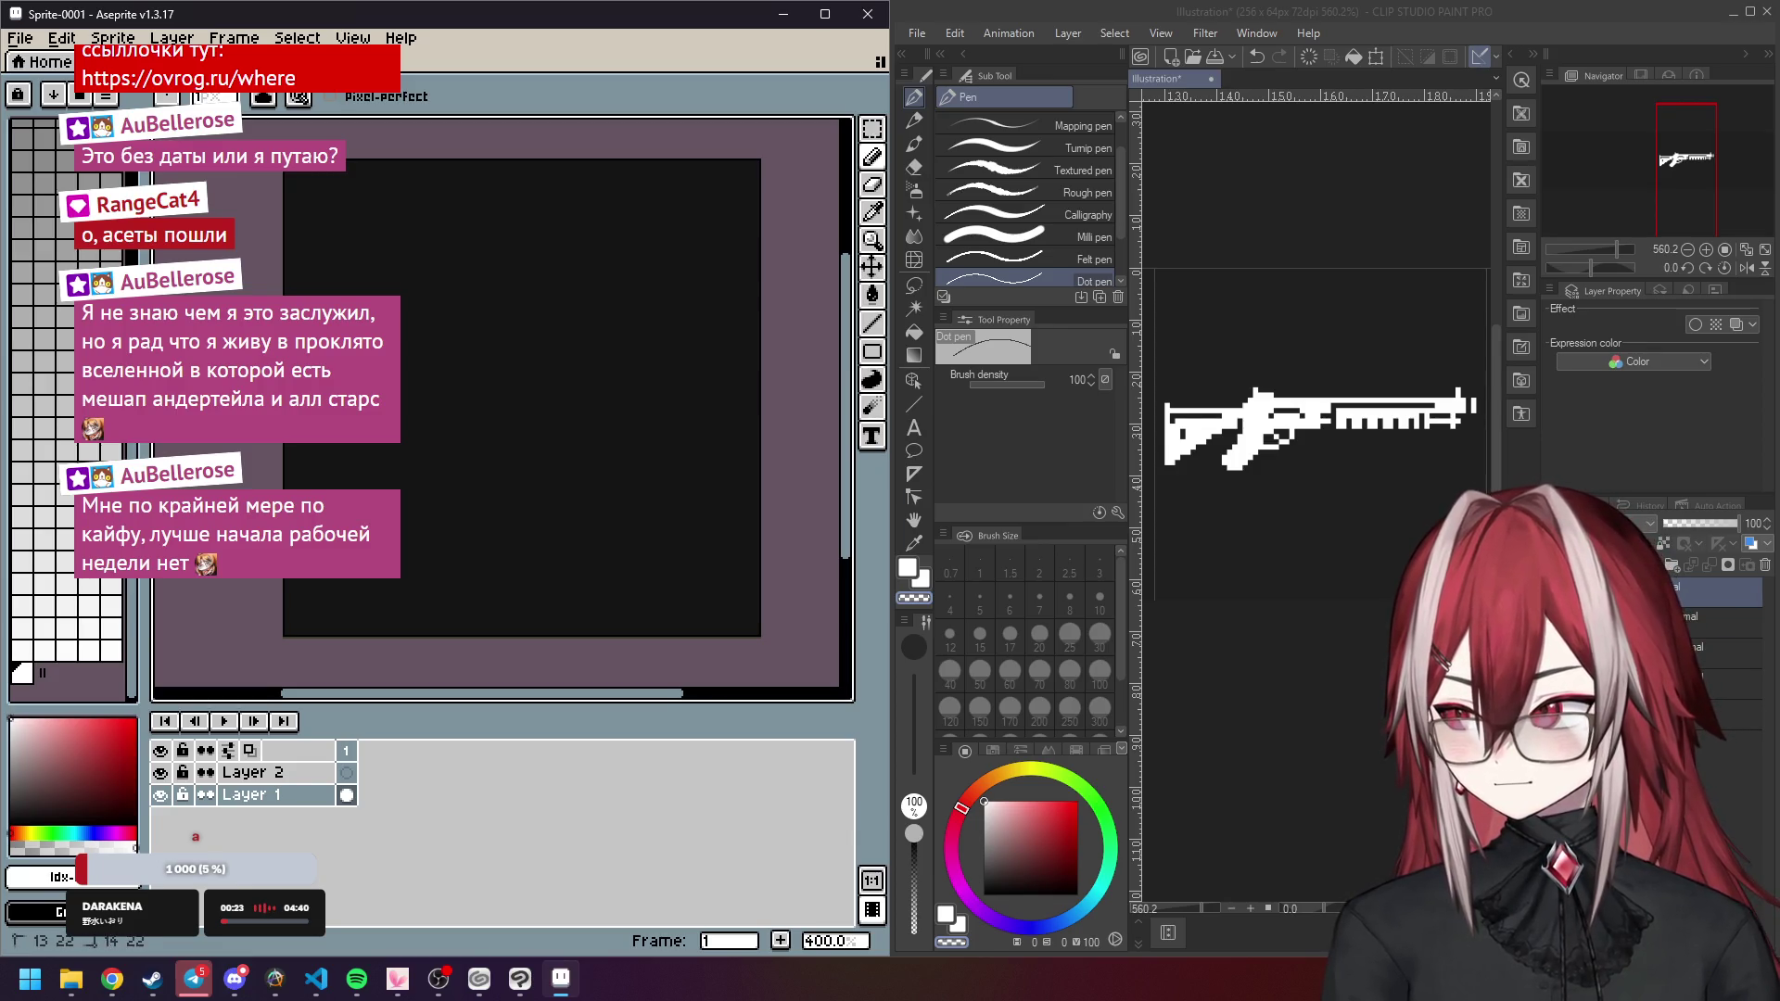
{"action": "key", "text": "ctrl+z"}
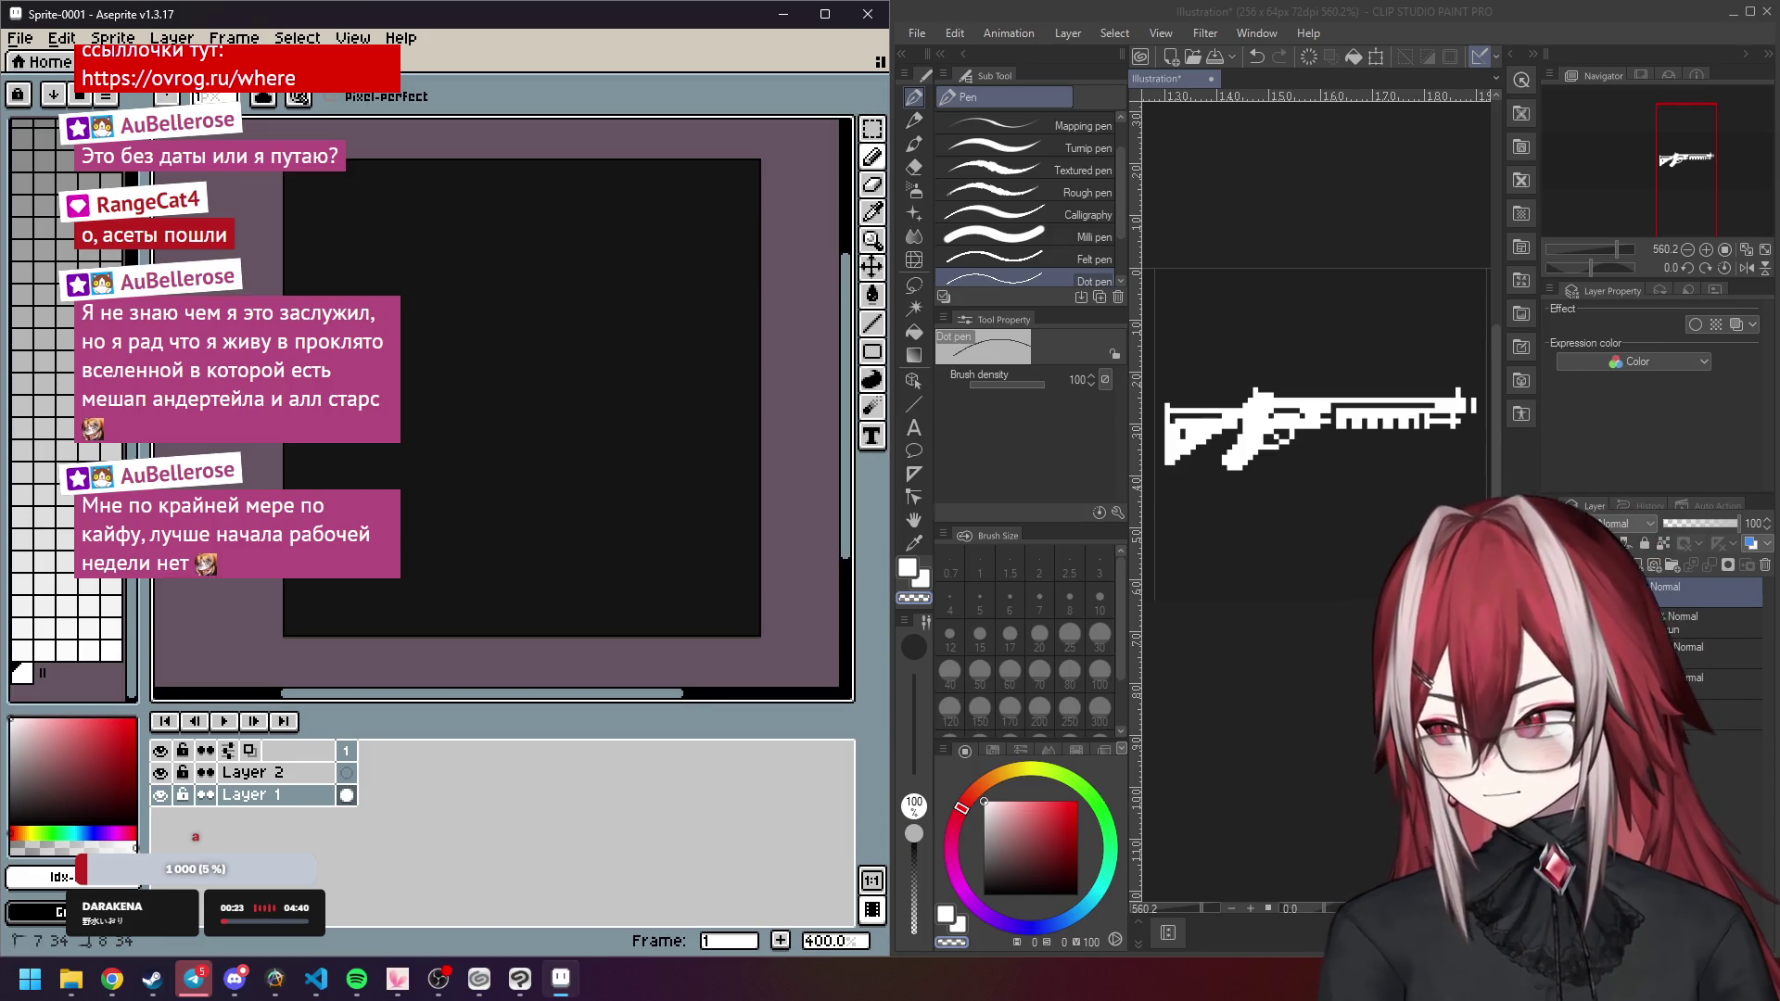
Undo the three remaining pencil strokes, leaving the 64×64 canvas empty and dark.
{"action": "key", "text": "ctrl+z"}
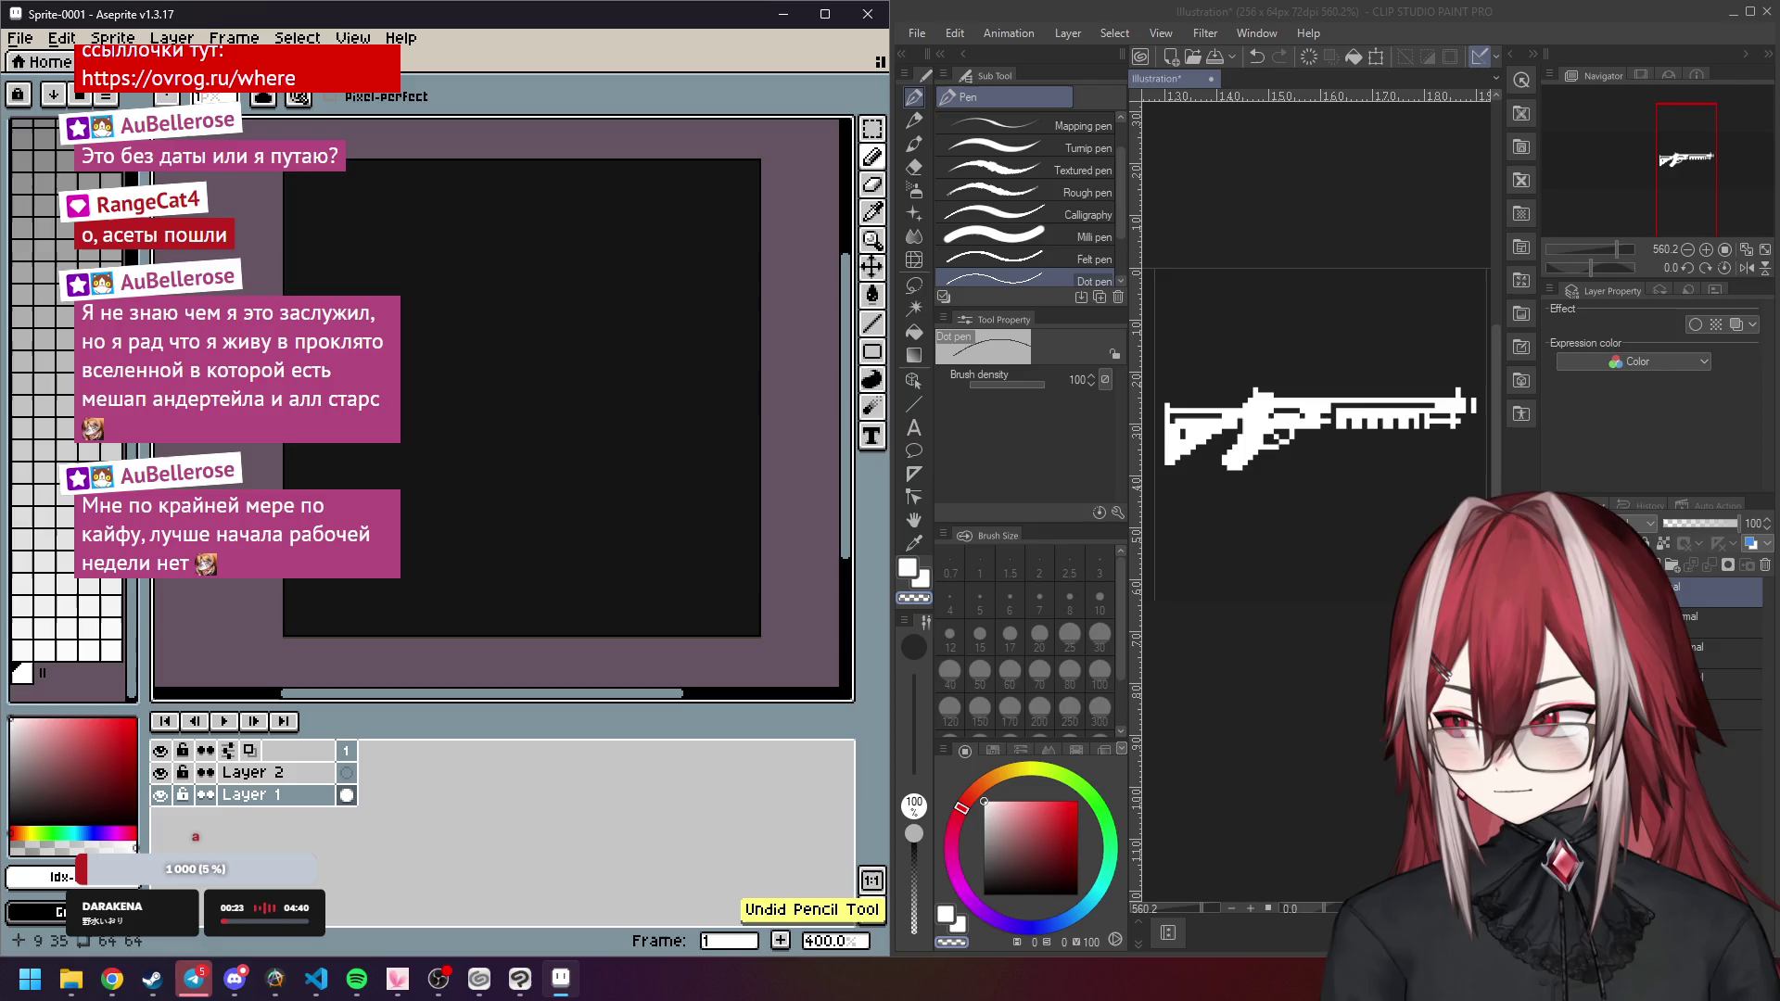
{"action": "key", "text": "ctrl+z"}
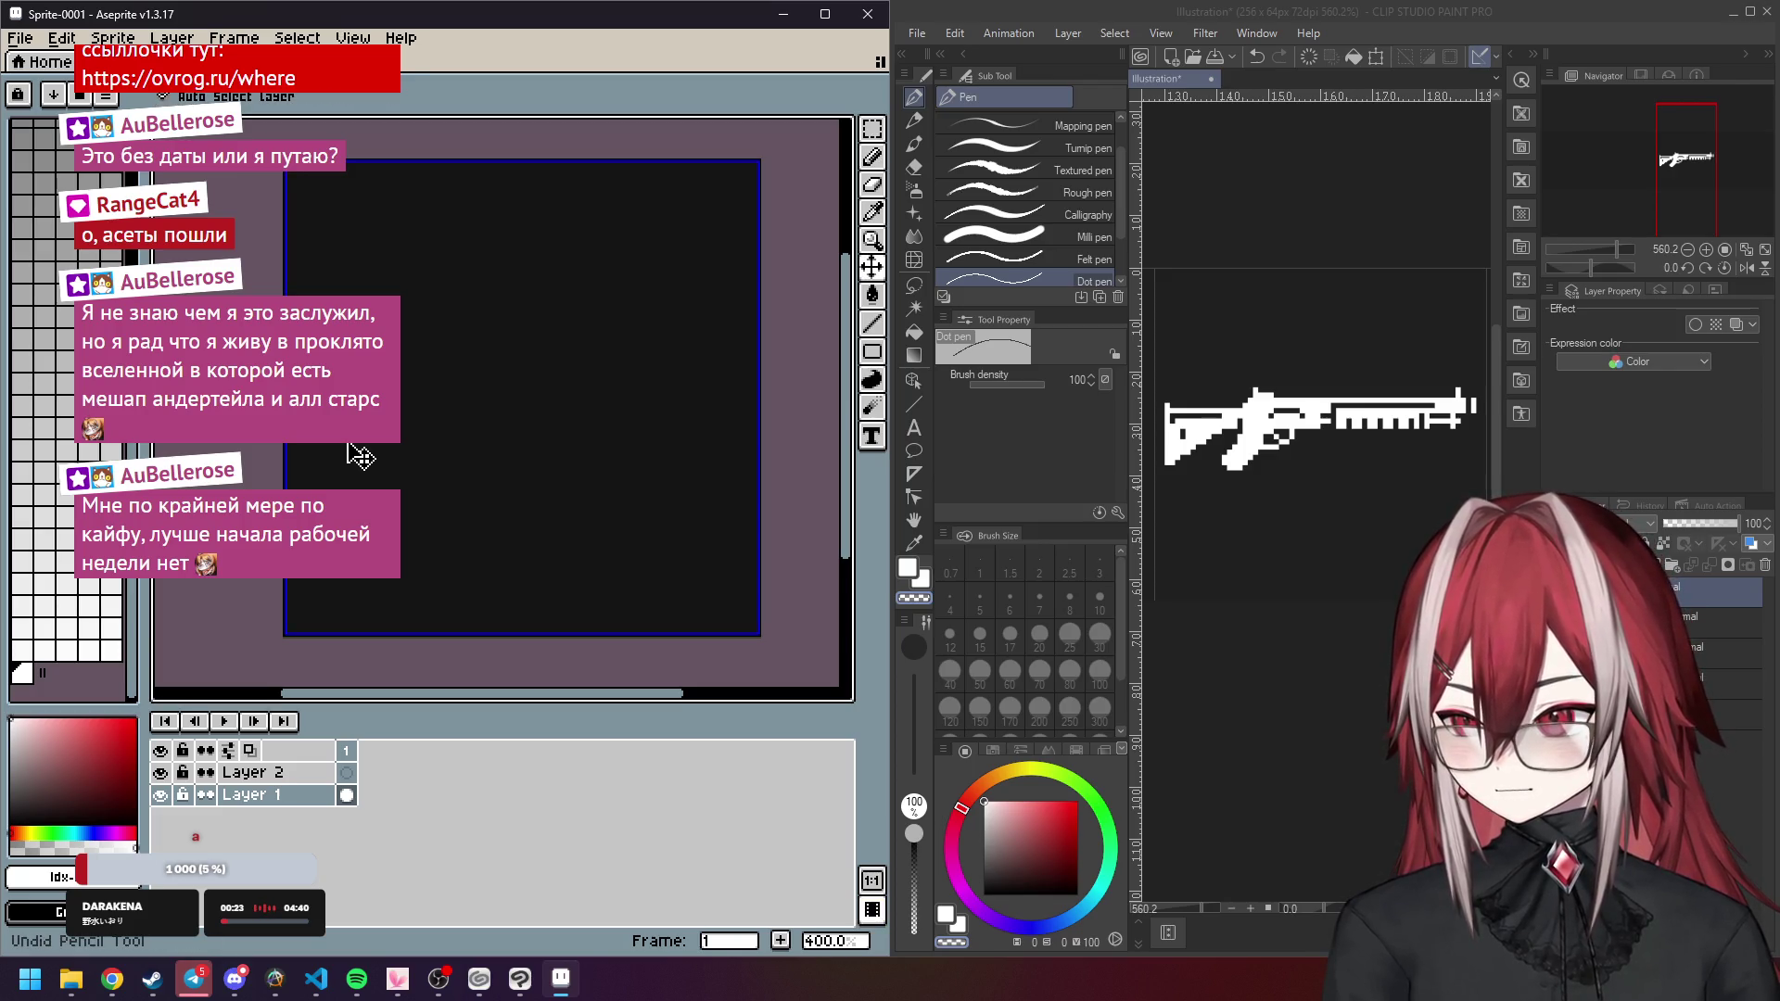
{"action": "key", "text": "ctrl+z"}
{"action": "key", "text": "ctrl+z"}
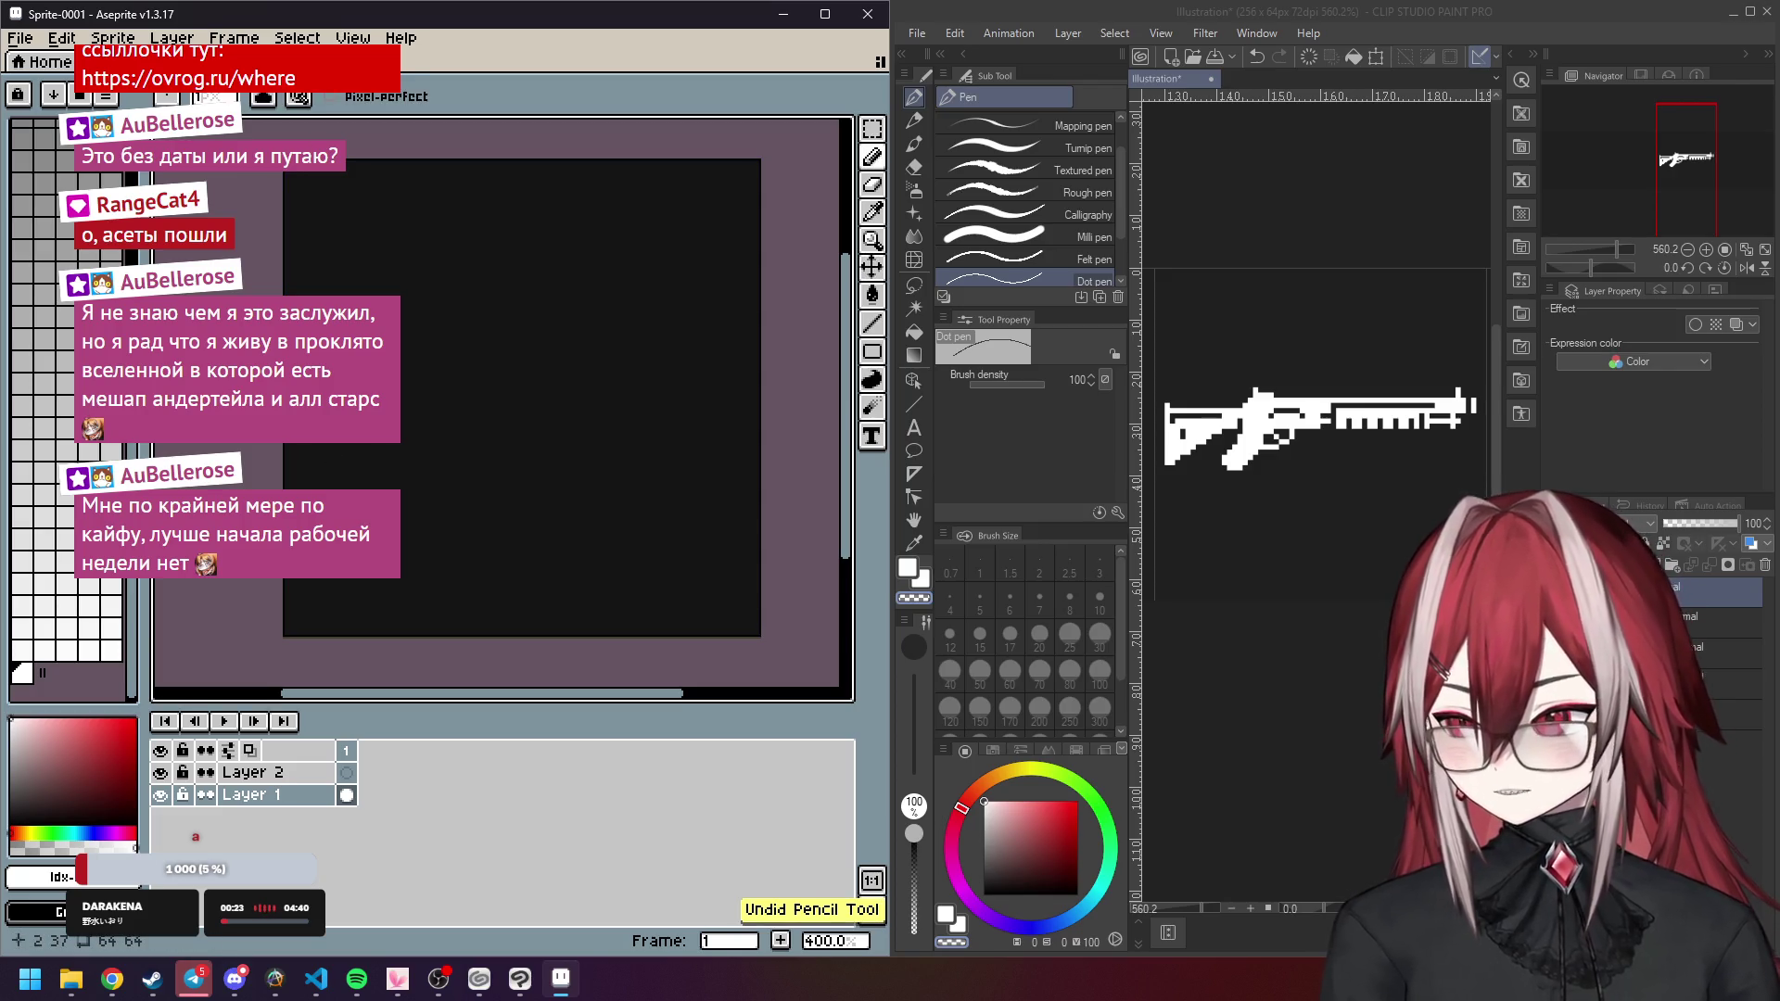
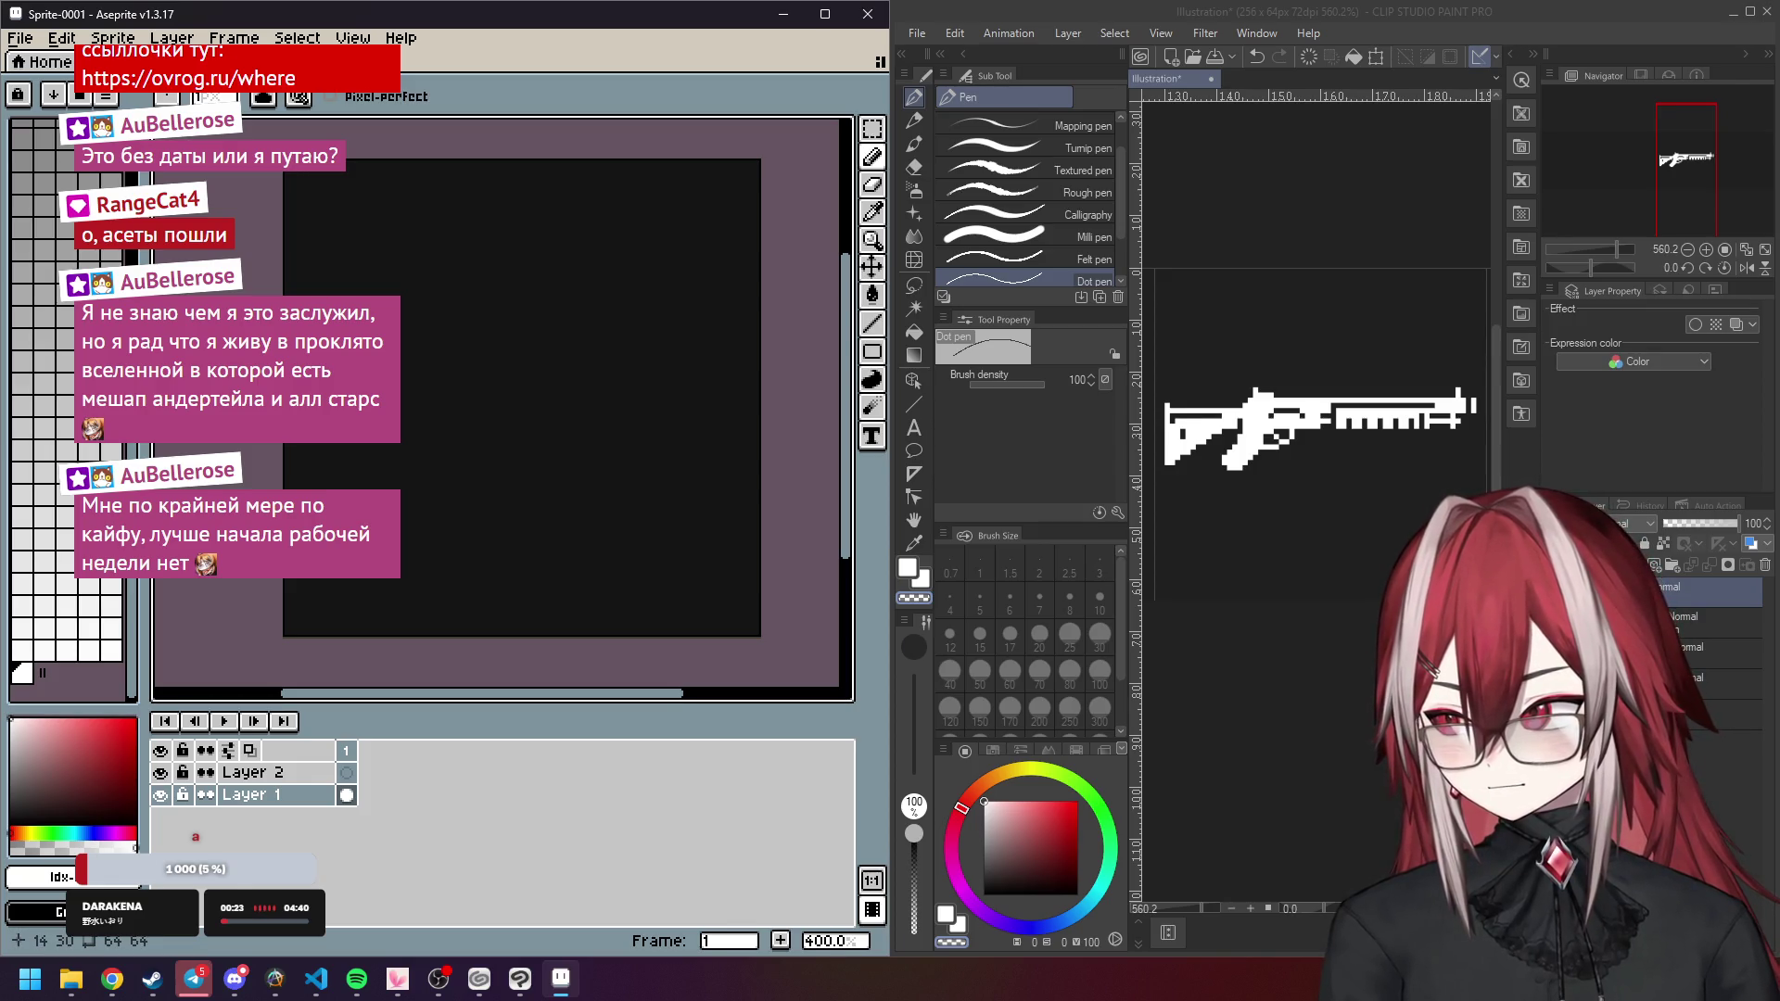
Paint the stepped diagonal staircase white in Aseprite and turn its black notch pixels white.
{"action": "left_click", "coordinate": [401, 379]}
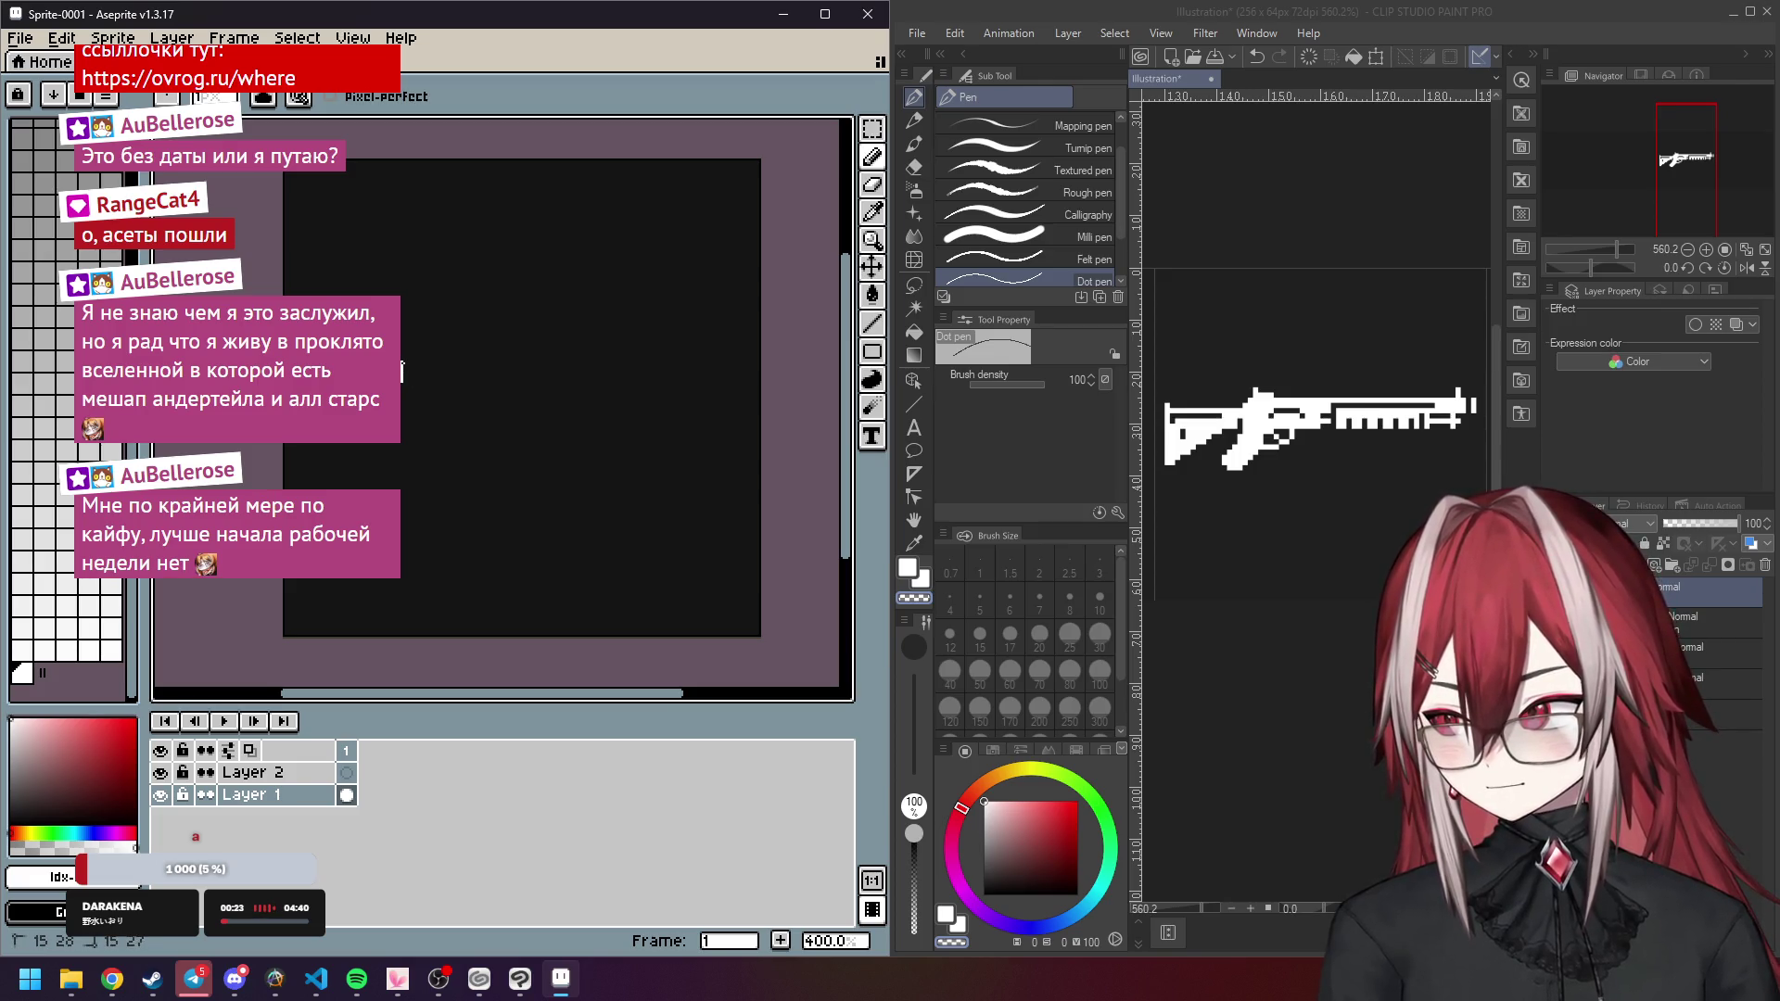
{"action": "left_click", "coordinate": [401, 371]}
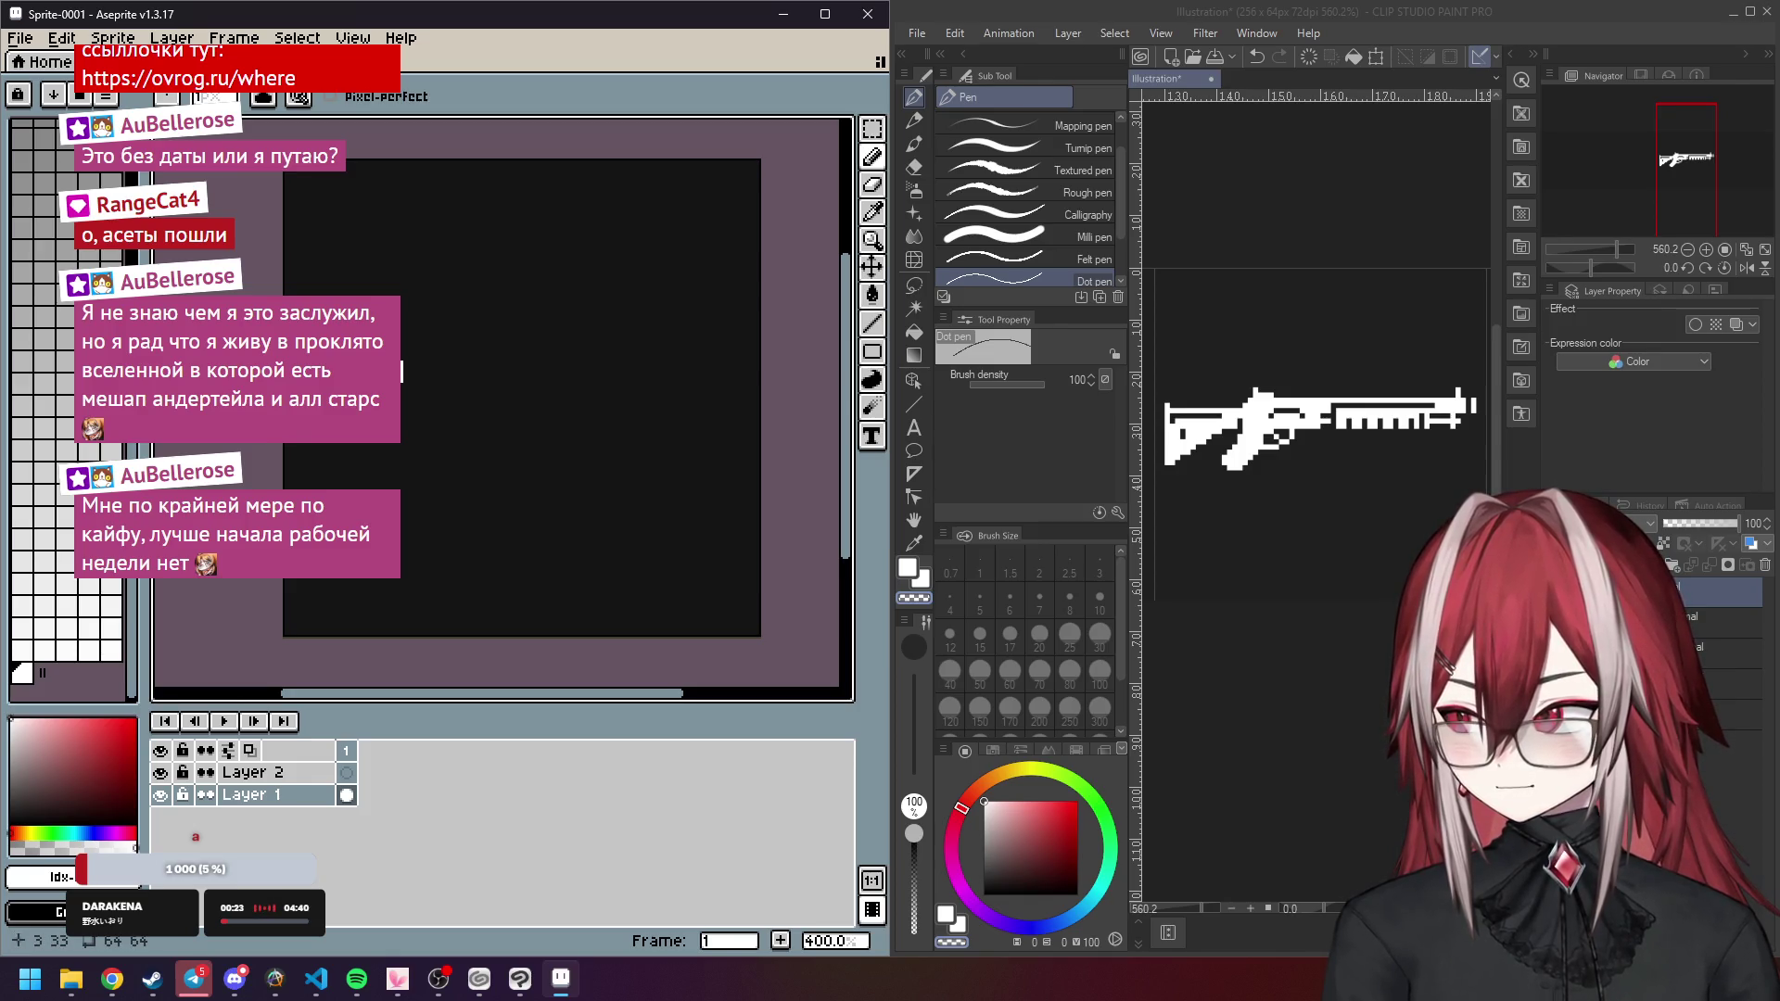
{"action": "scroll", "coordinate": [401, 371], "scroll_direction": "up", "scroll_amount": 5}
{"action": "mouse_move", "coordinate": [408, 408]}
{"action": "left_mouse_down"}
{"action": "mouse_move", "coordinate": [538, 338]}
{"action": "mouse_move", "coordinate": [520, 309]}
{"action": "mouse_move", "coordinate": [426, 329]}
{"action": "mouse_move", "coordinate": [476, 350]}
{"action": "left_mouse_up"}
{"action": "left_click", "coordinate": [872, 188]}
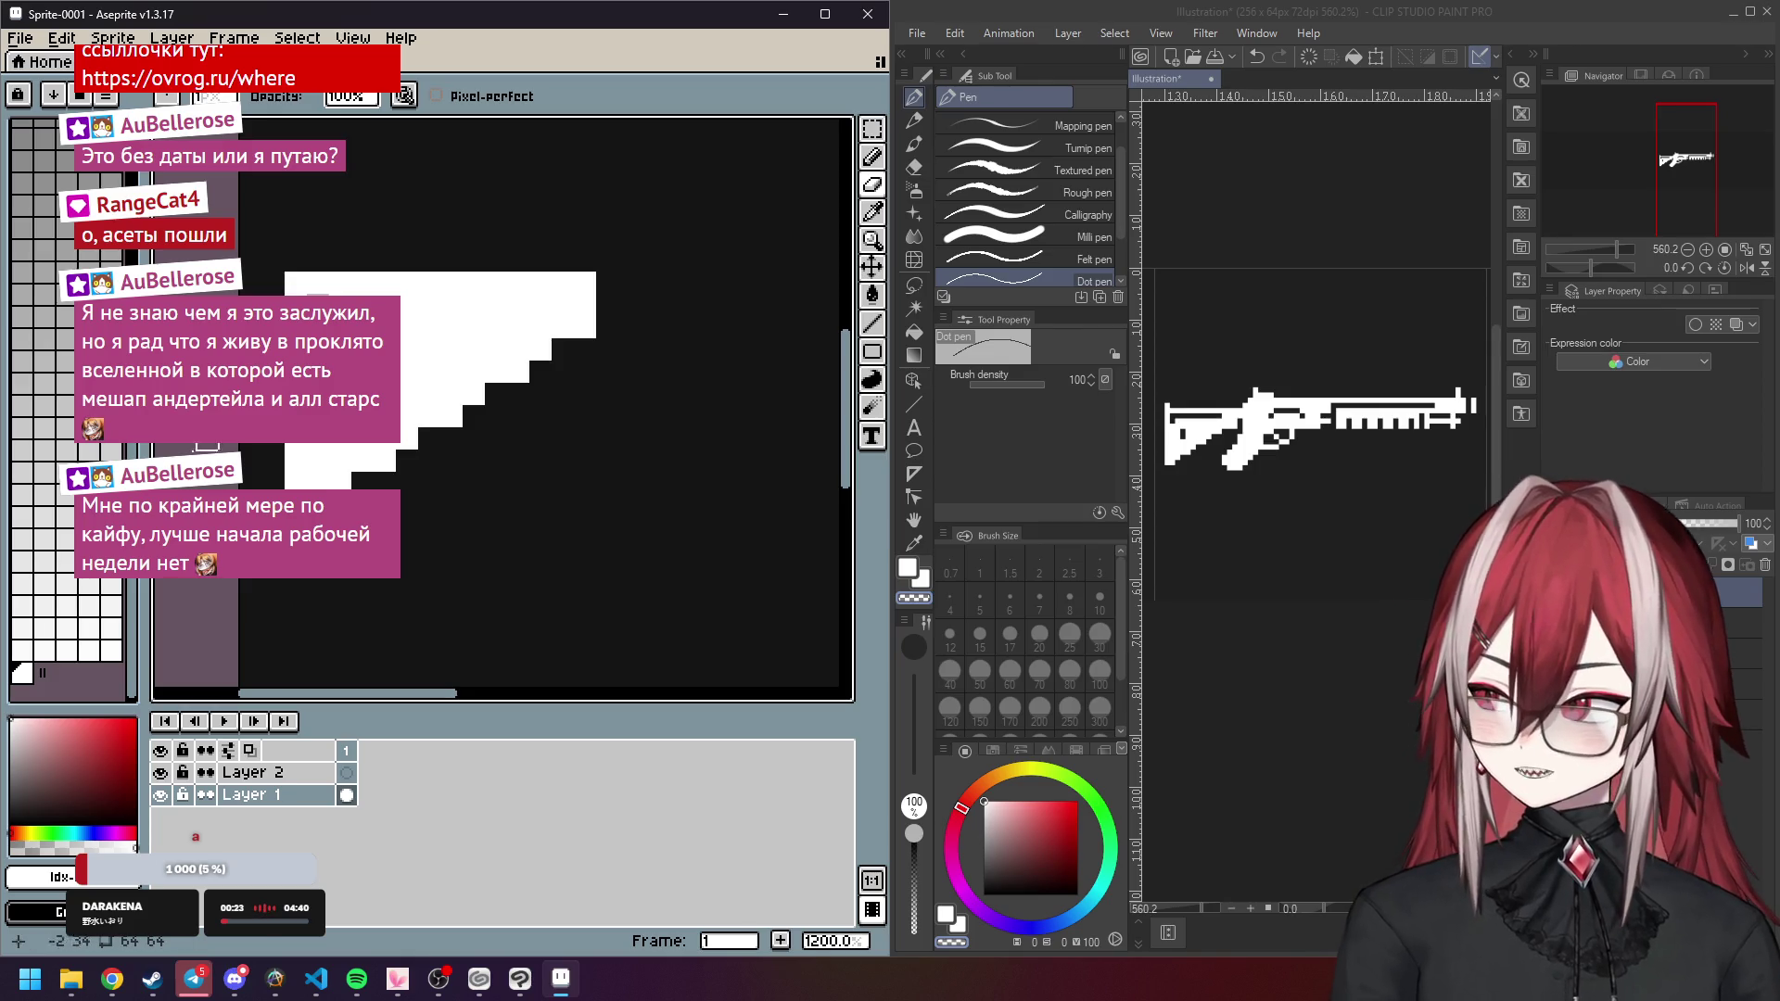
{"action": "scroll", "coordinate": [69, 390], "scroll_direction": "up", "scroll_amount": 5}
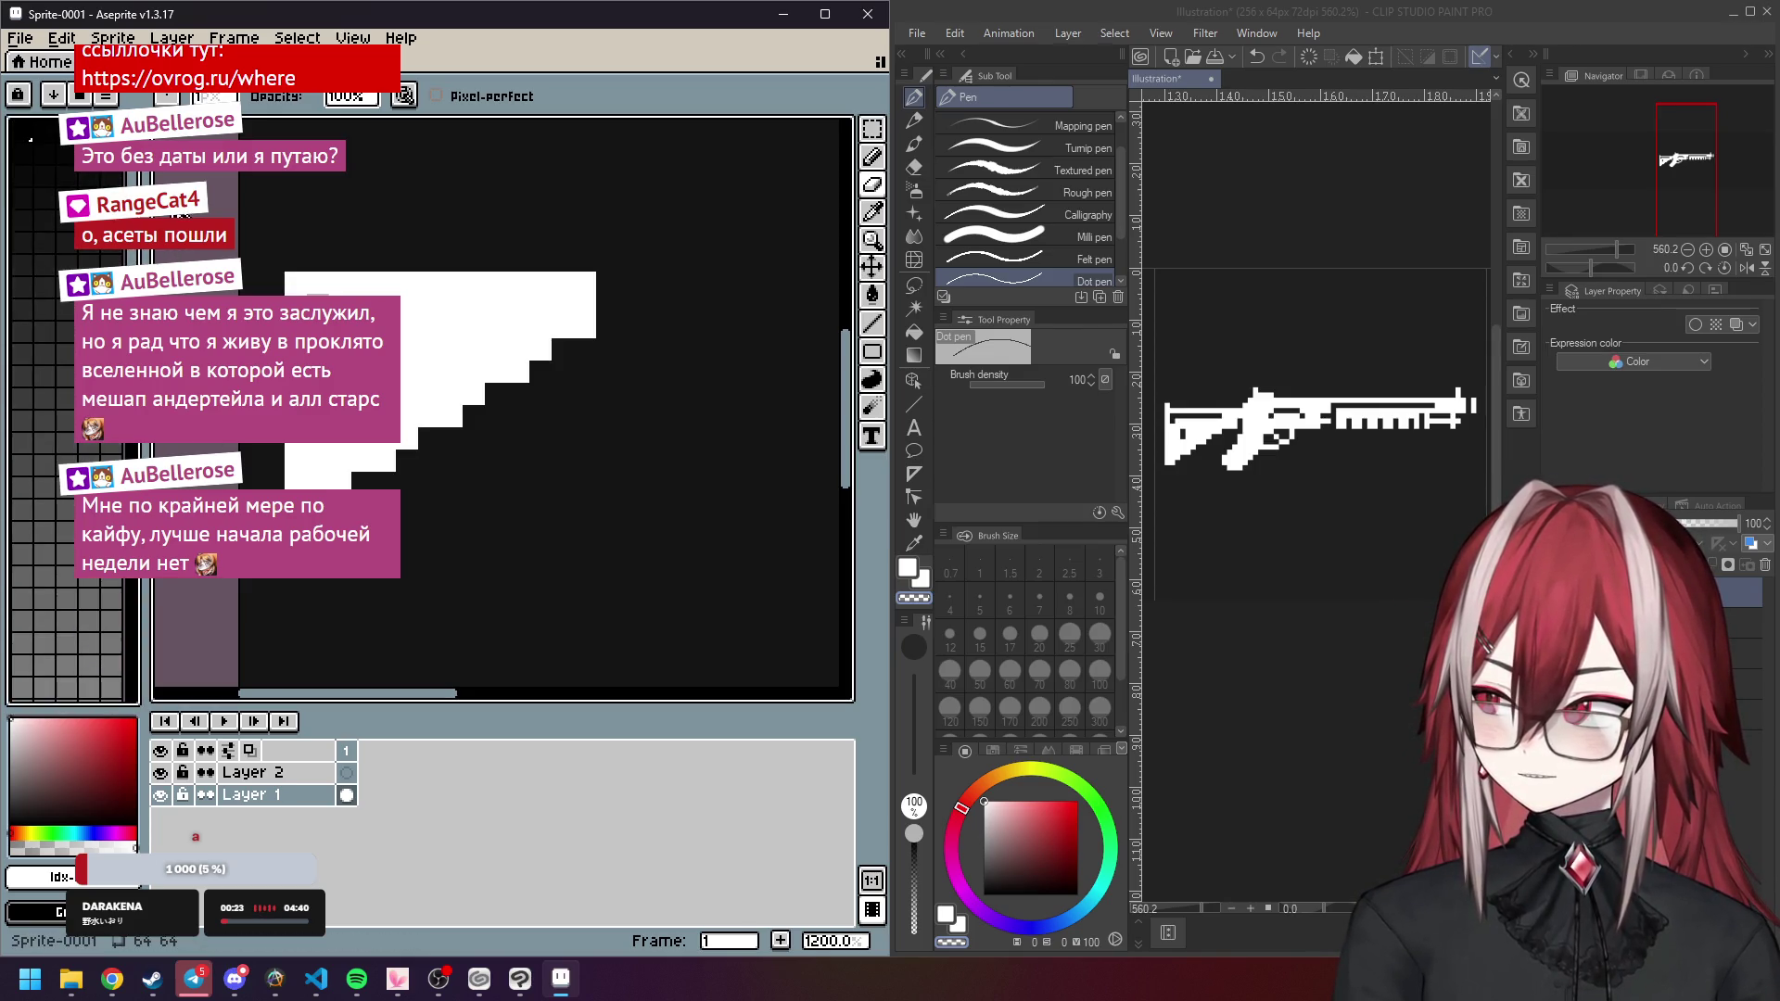
{"action": "scroll", "coordinate": [72, 412], "scroll_direction": "down", "scroll_amount": 2}
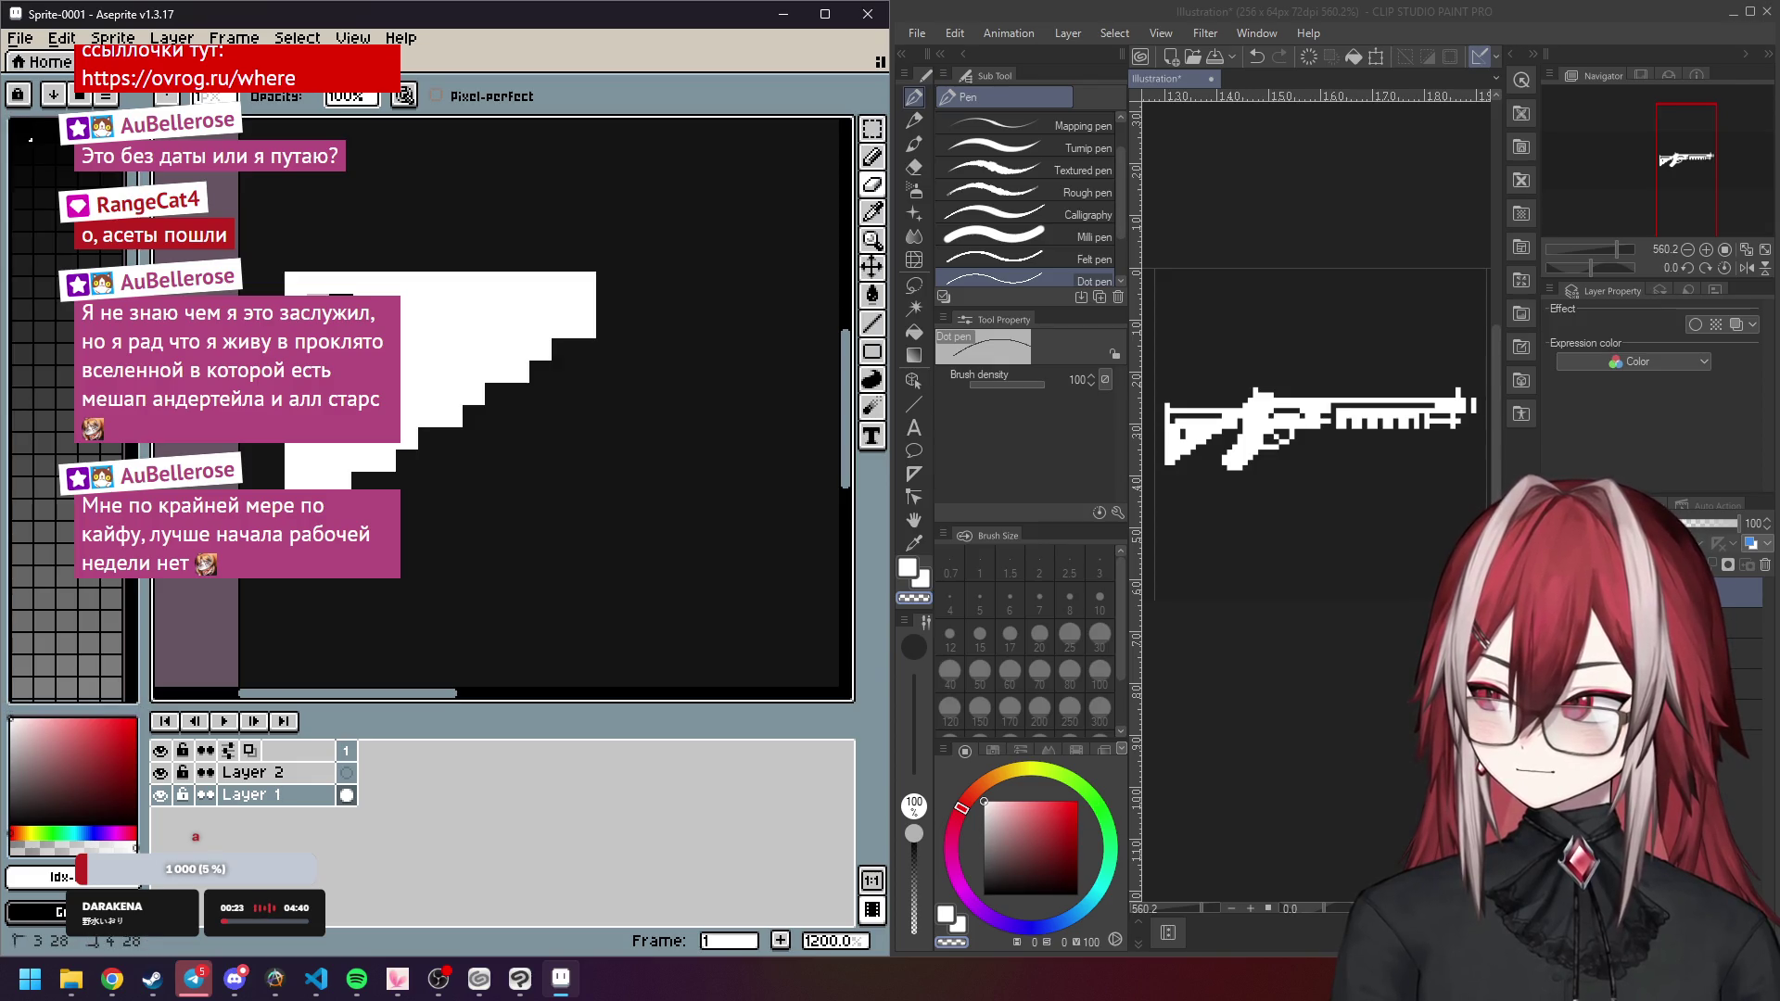
Quit Aseprite and pan across the gun sheet in Clip Studio Paint.
{"action": "key", "text": "alt+F4"}
{"action": "scroll", "coordinate": [972, 220], "scroll_direction": "up", "scroll_amount": 2}
{"action": "left_click_drag", "start_coordinate": [817, 187], "coordinate": [866, 235]}
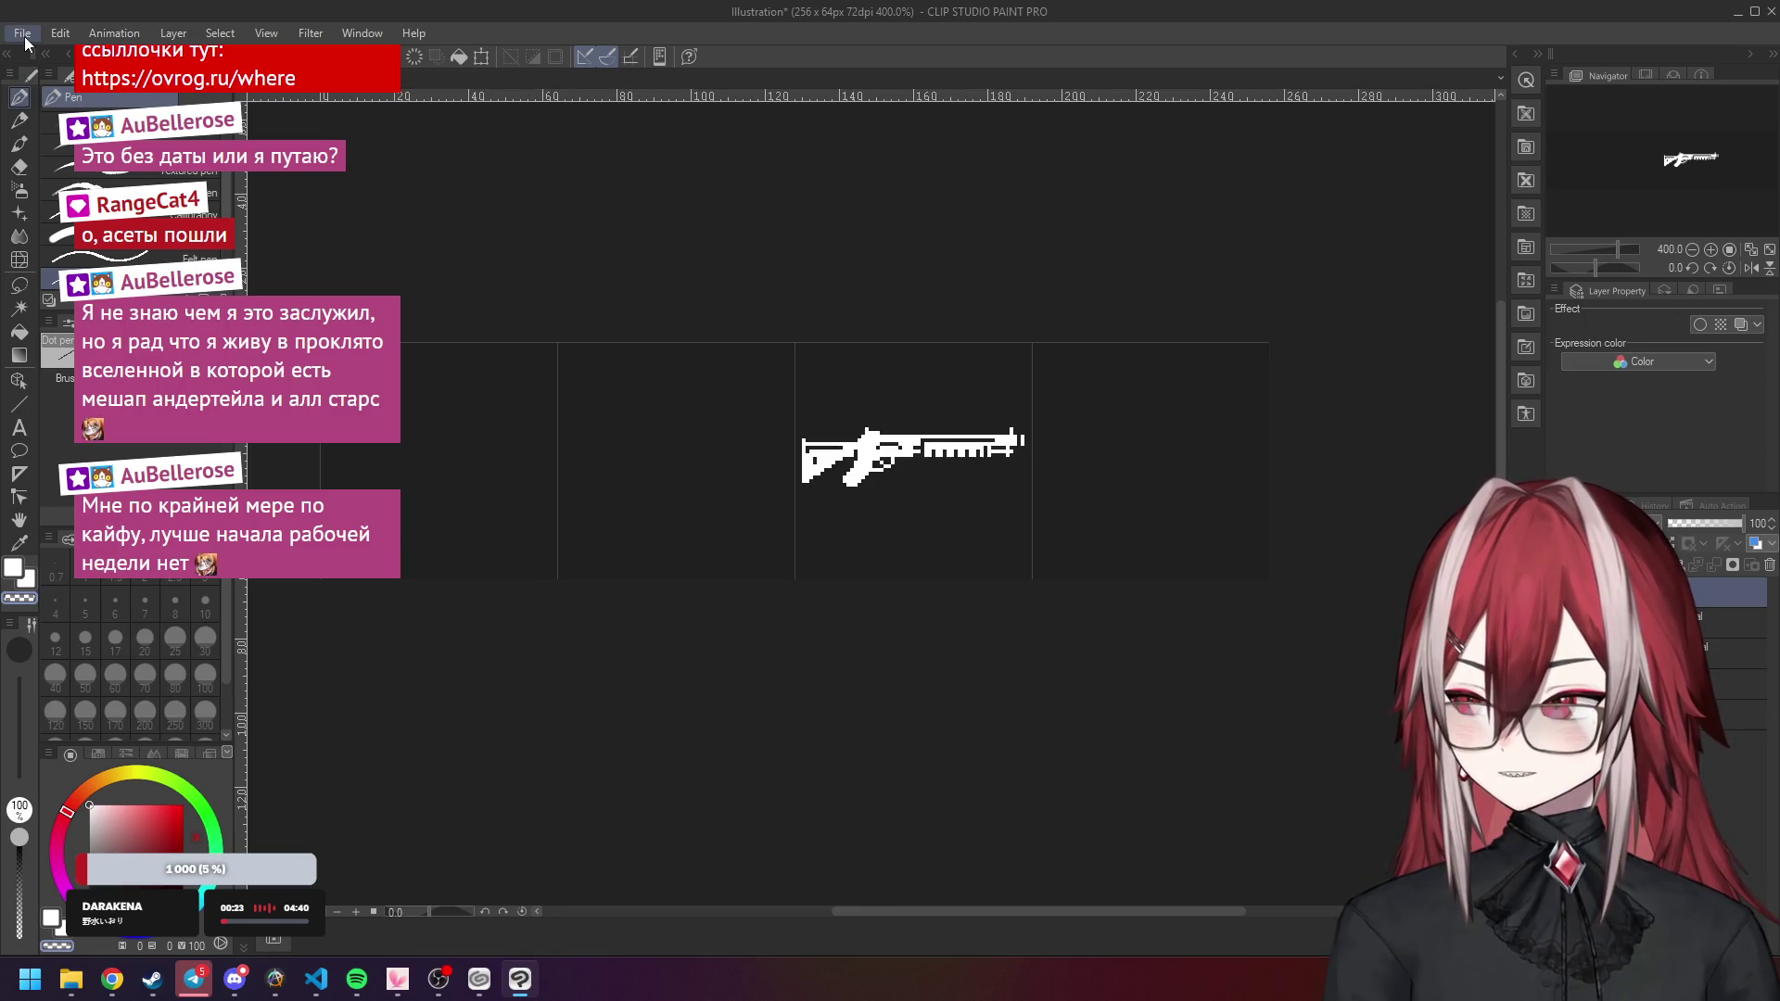
Crop the canvas to 64x64 with the crop area positioned over the shotgun.
{"action": "left_click", "coordinate": [1724, 619], "text": "shift"}
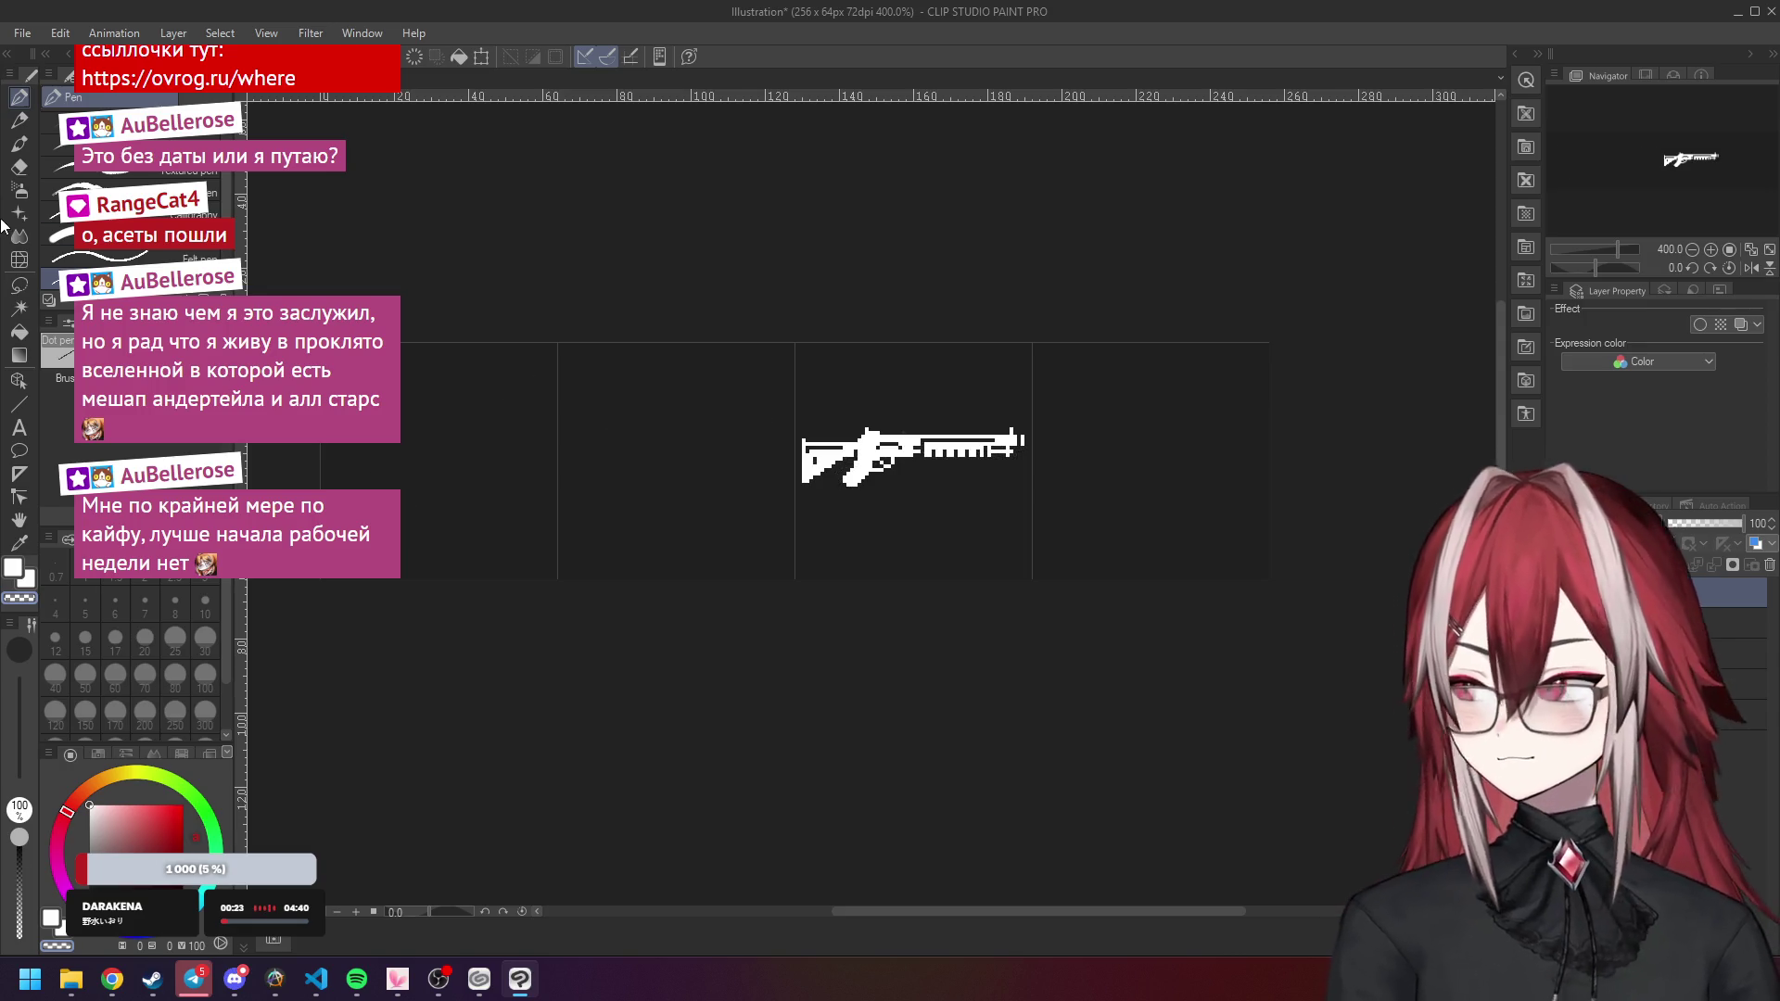
{"action": "left_click", "coordinate": [54, 33]}
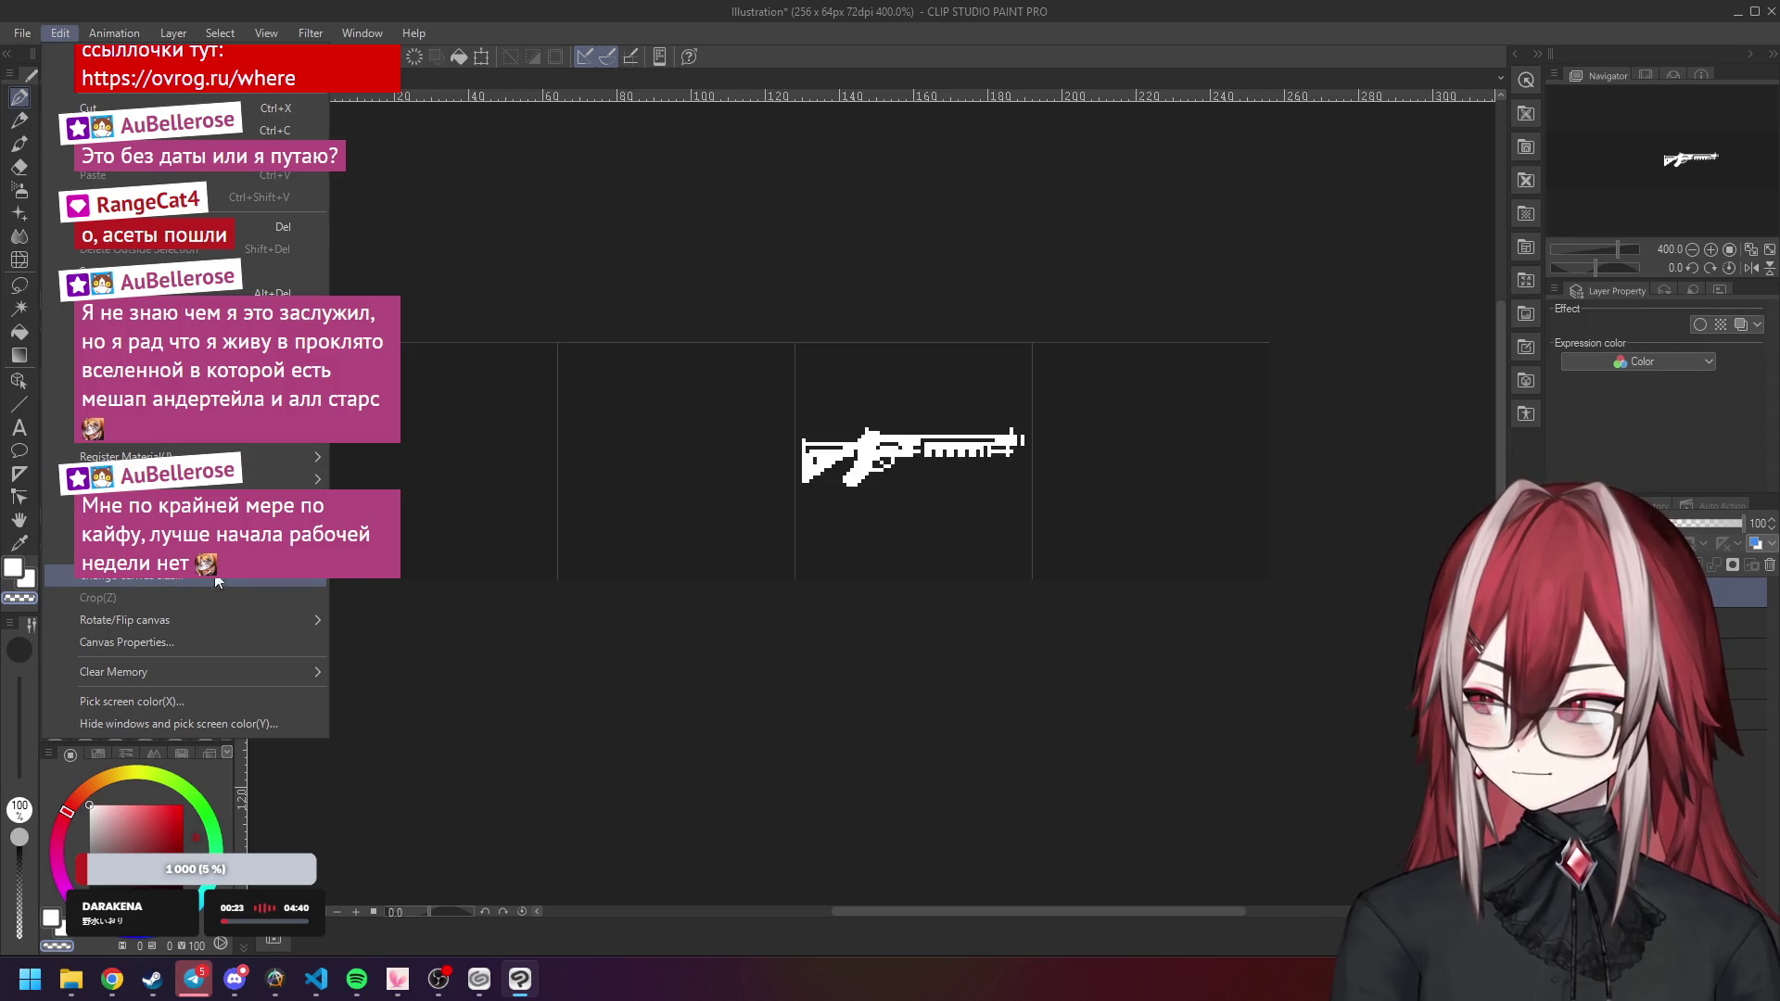
{"action": "left_click", "coordinate": [139, 554]}
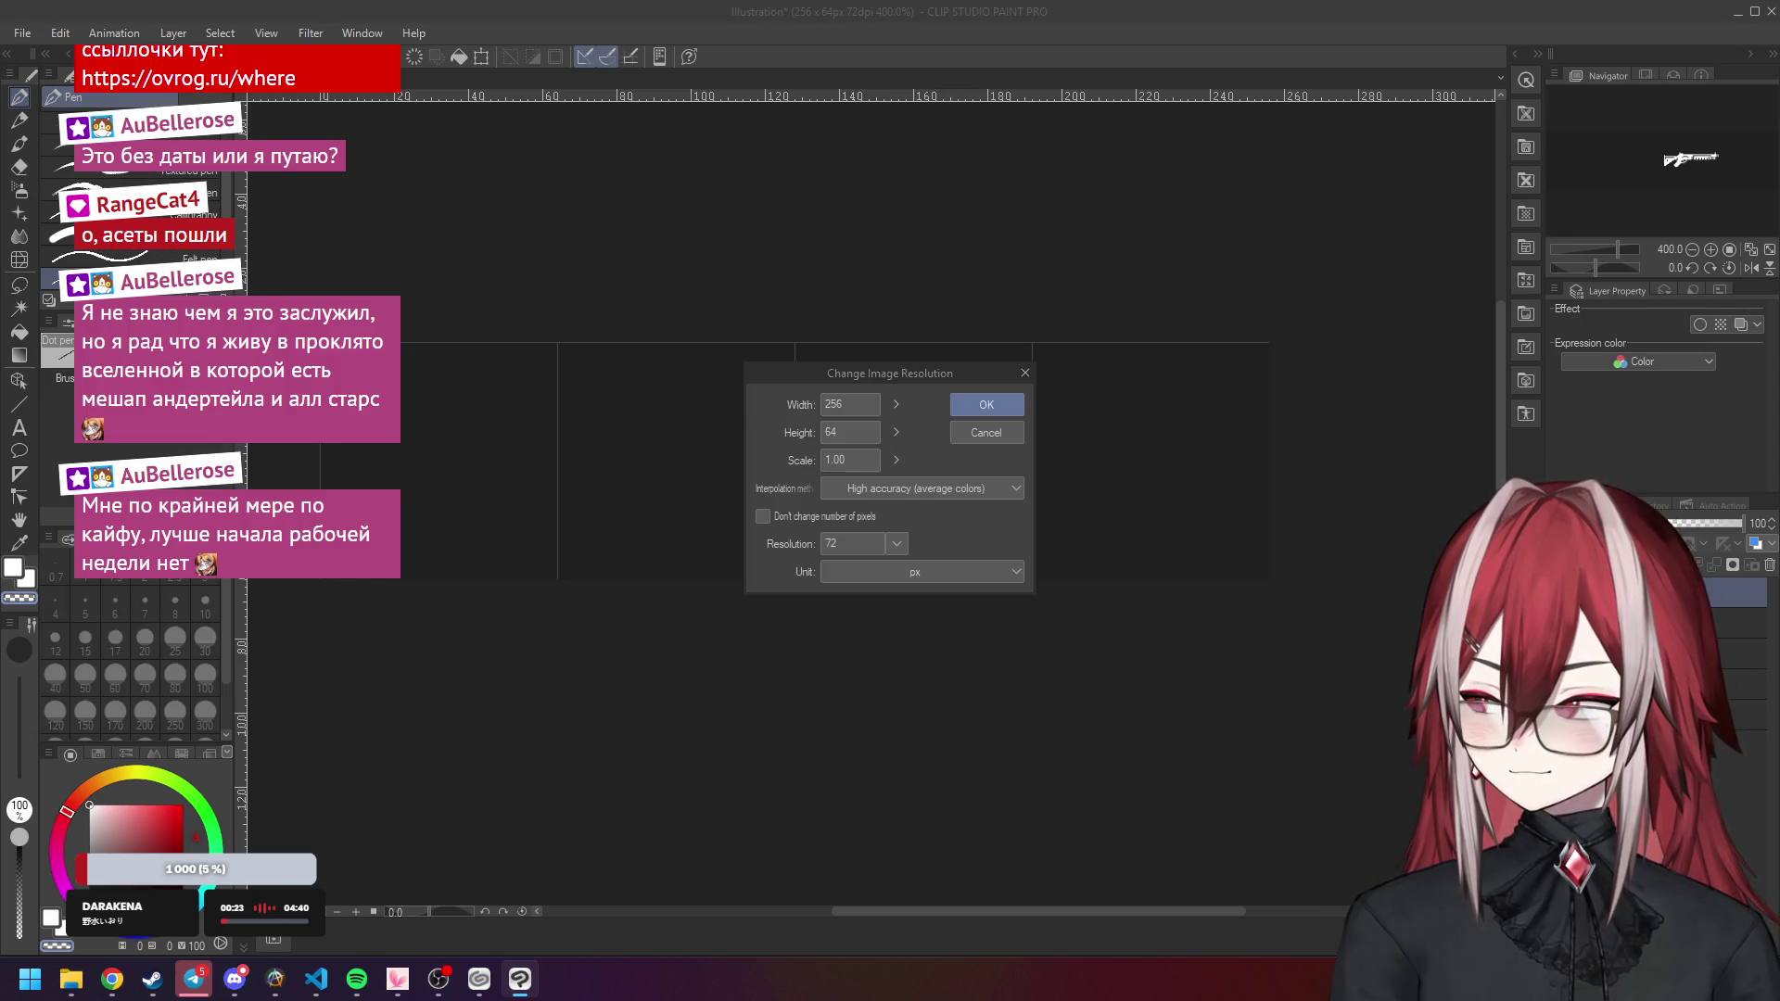
{"action": "left_click", "coordinate": [994, 433]}
{"action": "left_click", "coordinate": [54, 33]}
{"action": "left_click", "coordinate": [139, 577]}
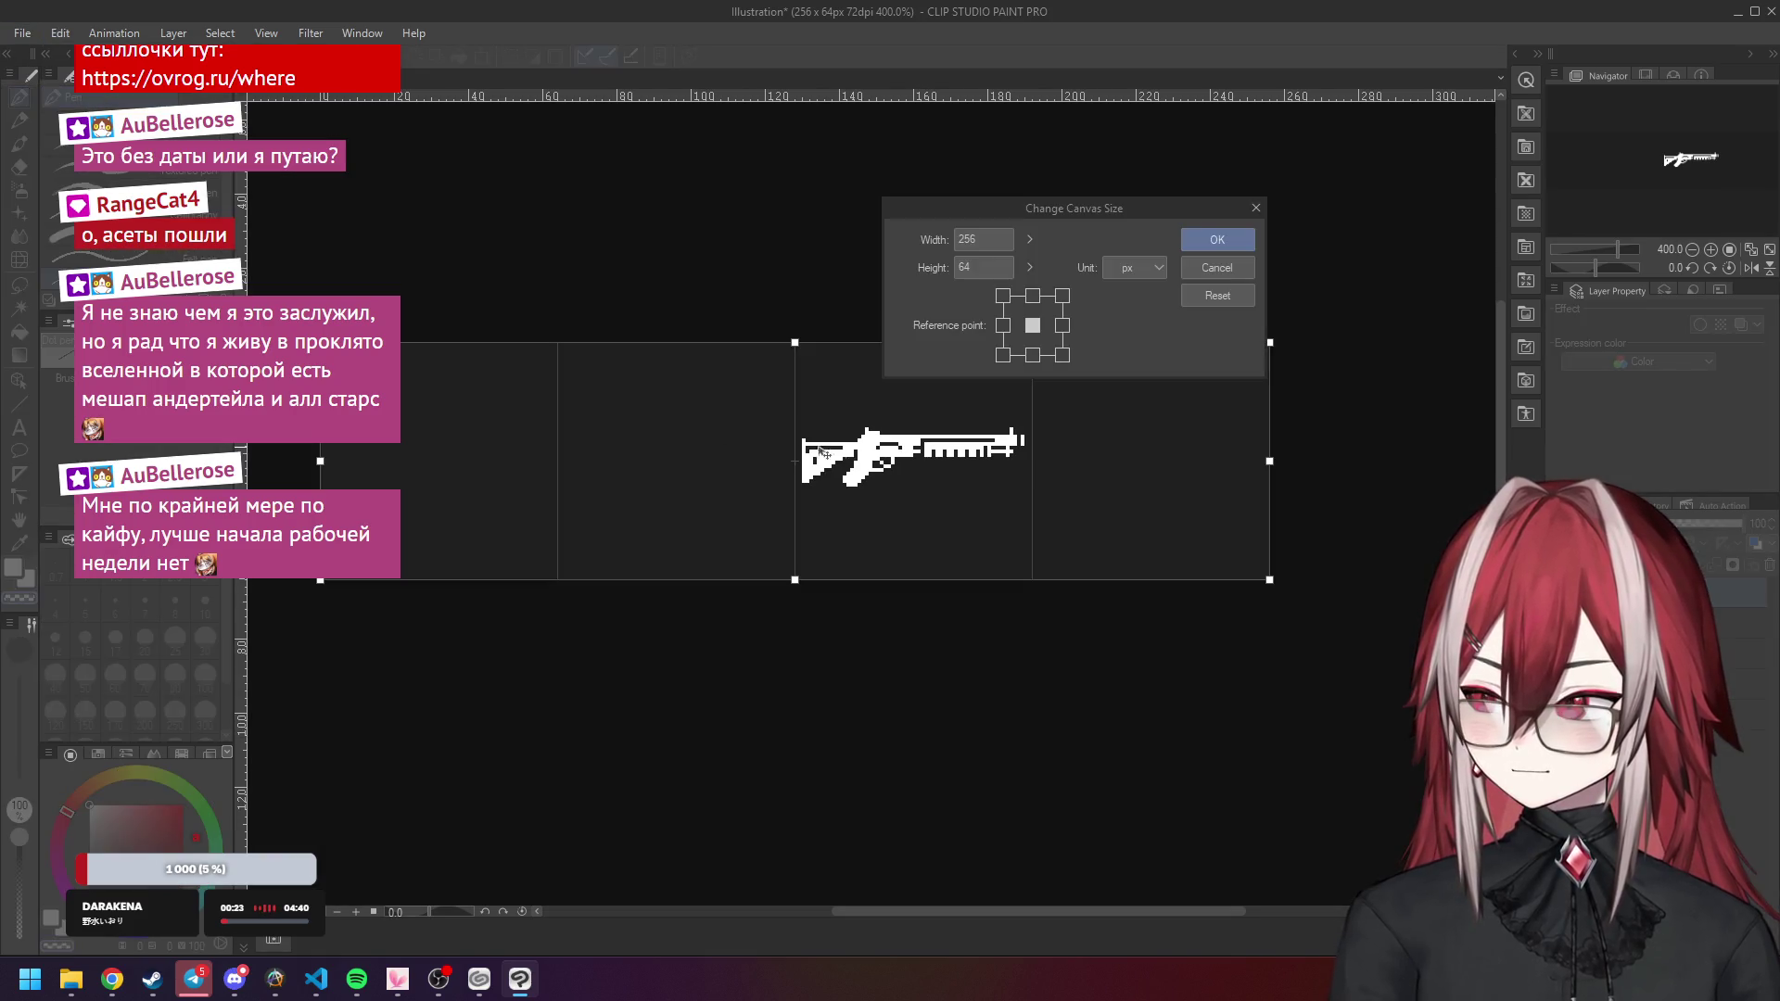
{"action": "type", "text": "64"}
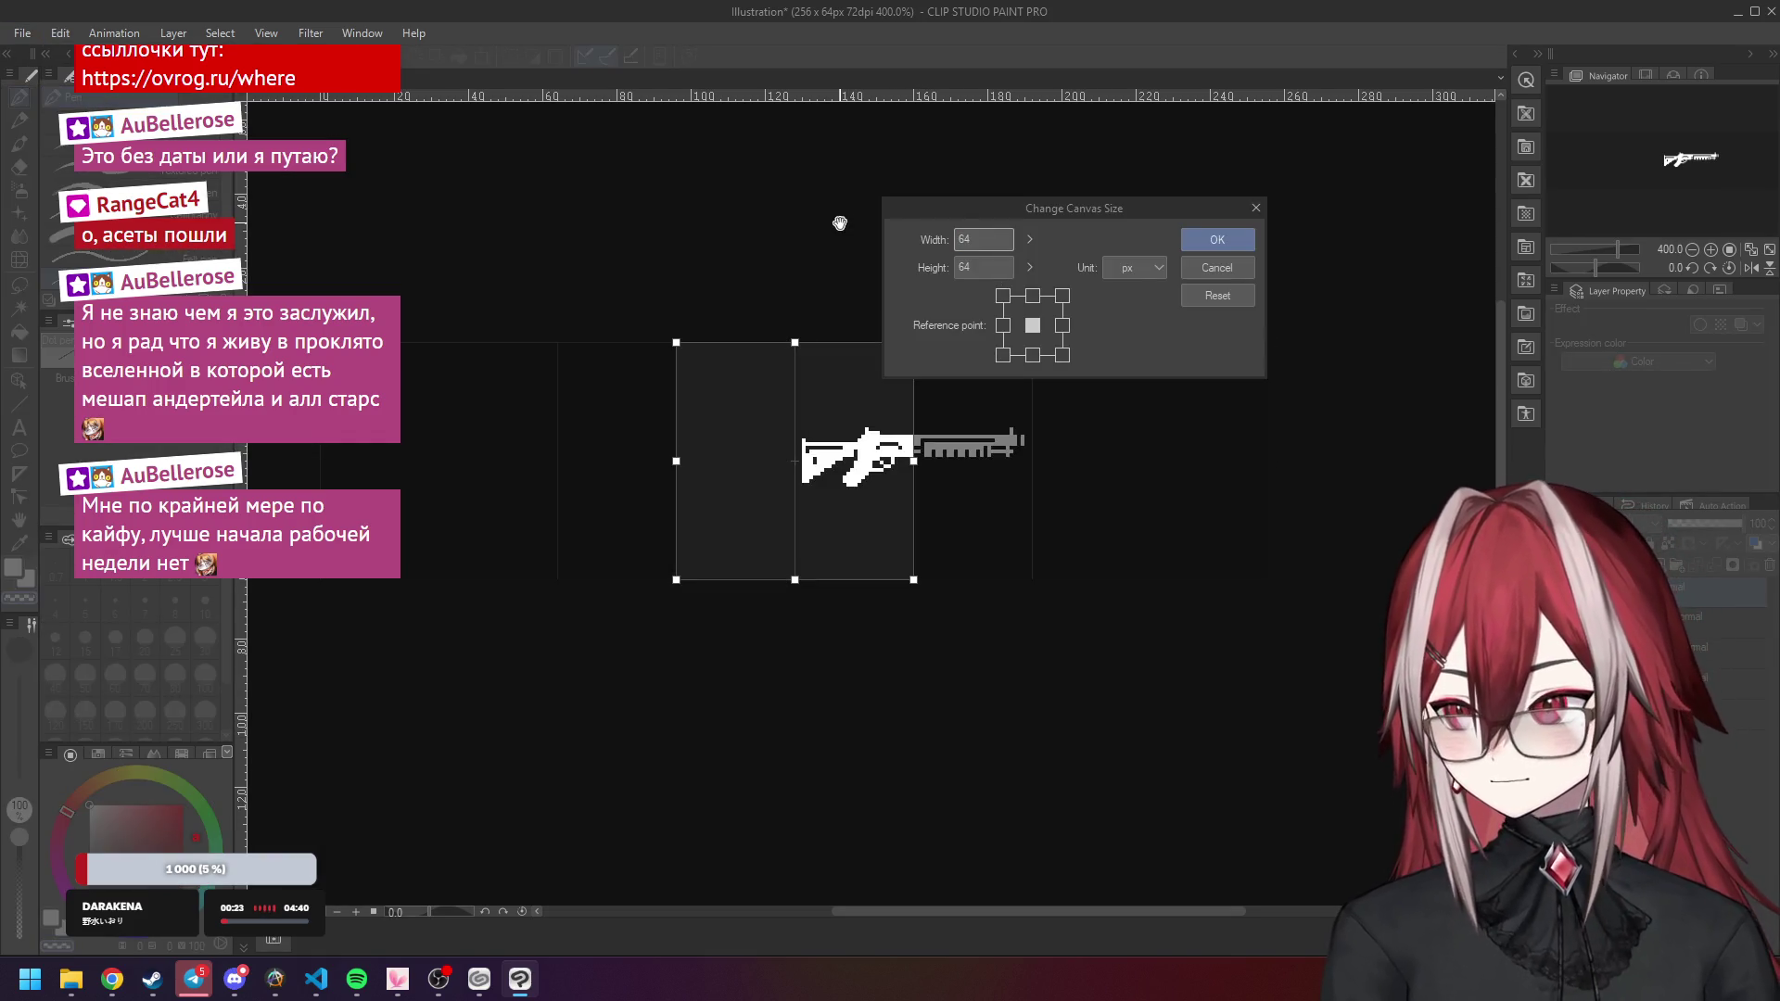
{"action": "left_click_drag", "start_coordinate": [825, 448], "coordinate": [942, 451]}
{"action": "left_click", "coordinate": [1218, 240]}
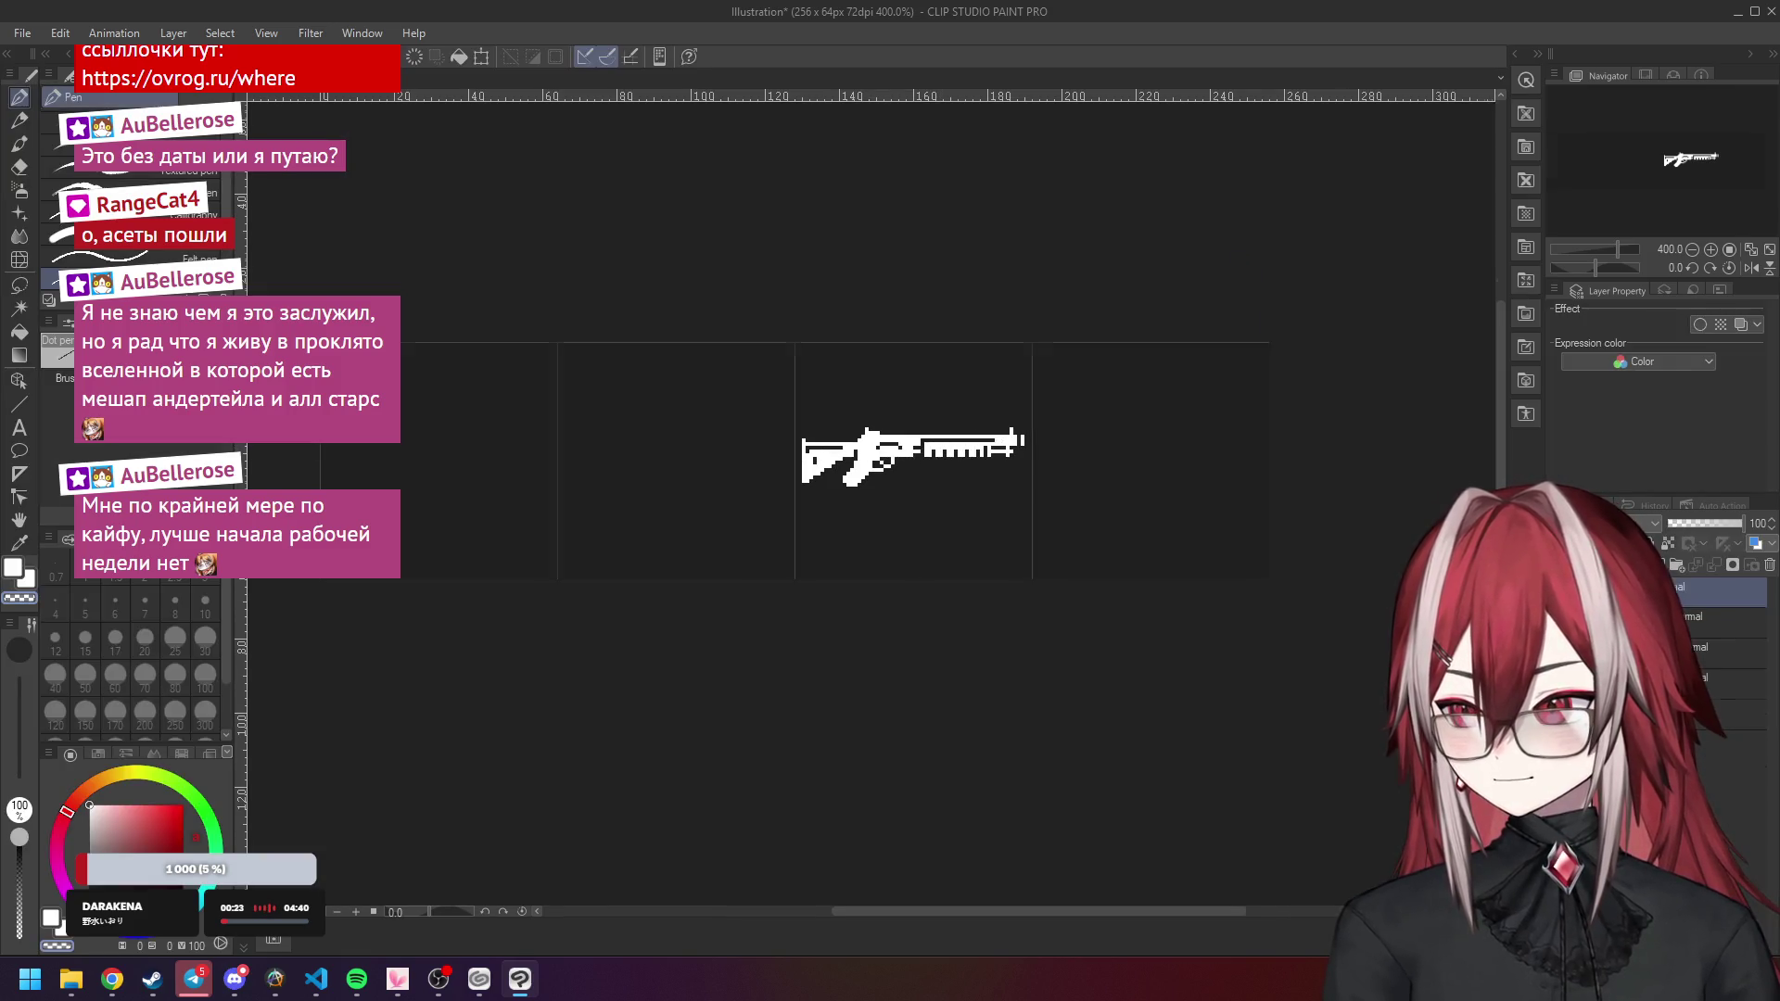
Save the cropped image as PNG, replacing shotgun.png in the ui/icons folder.
{"action": "left_click", "coordinate": [22, 32]}
{"action": "left_click", "coordinate": [22, 32]}
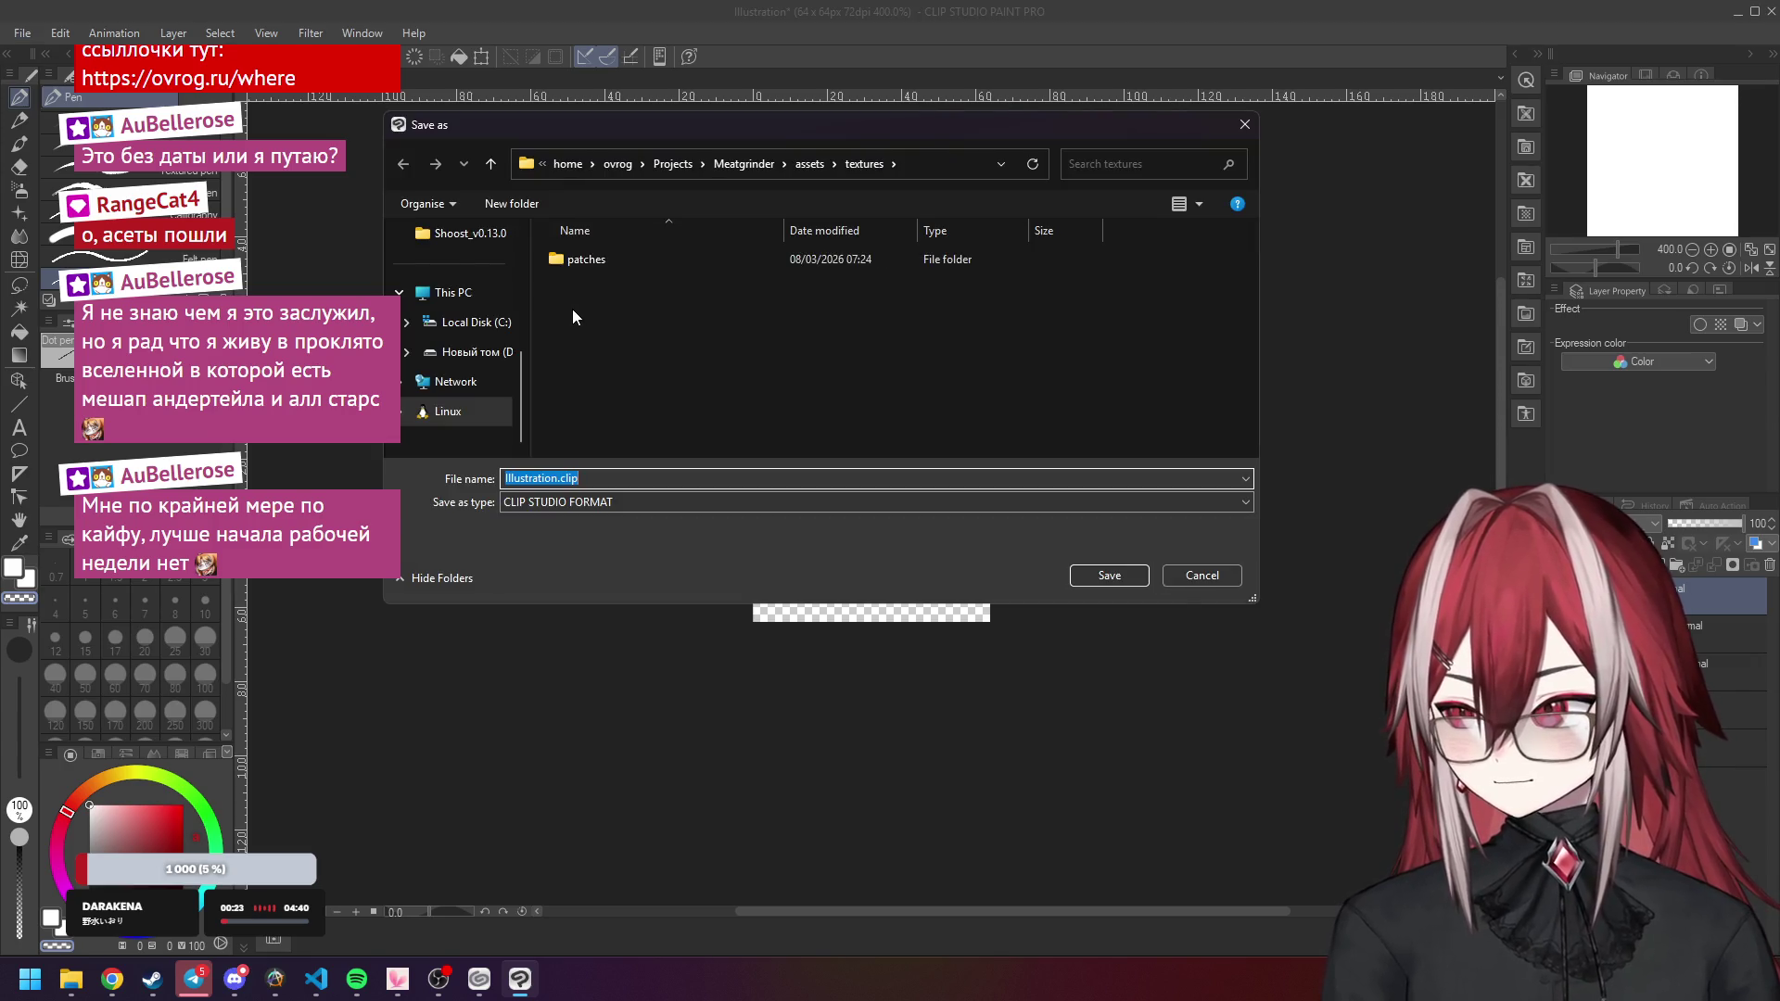
{"action": "left_click", "coordinate": [593, 334]}
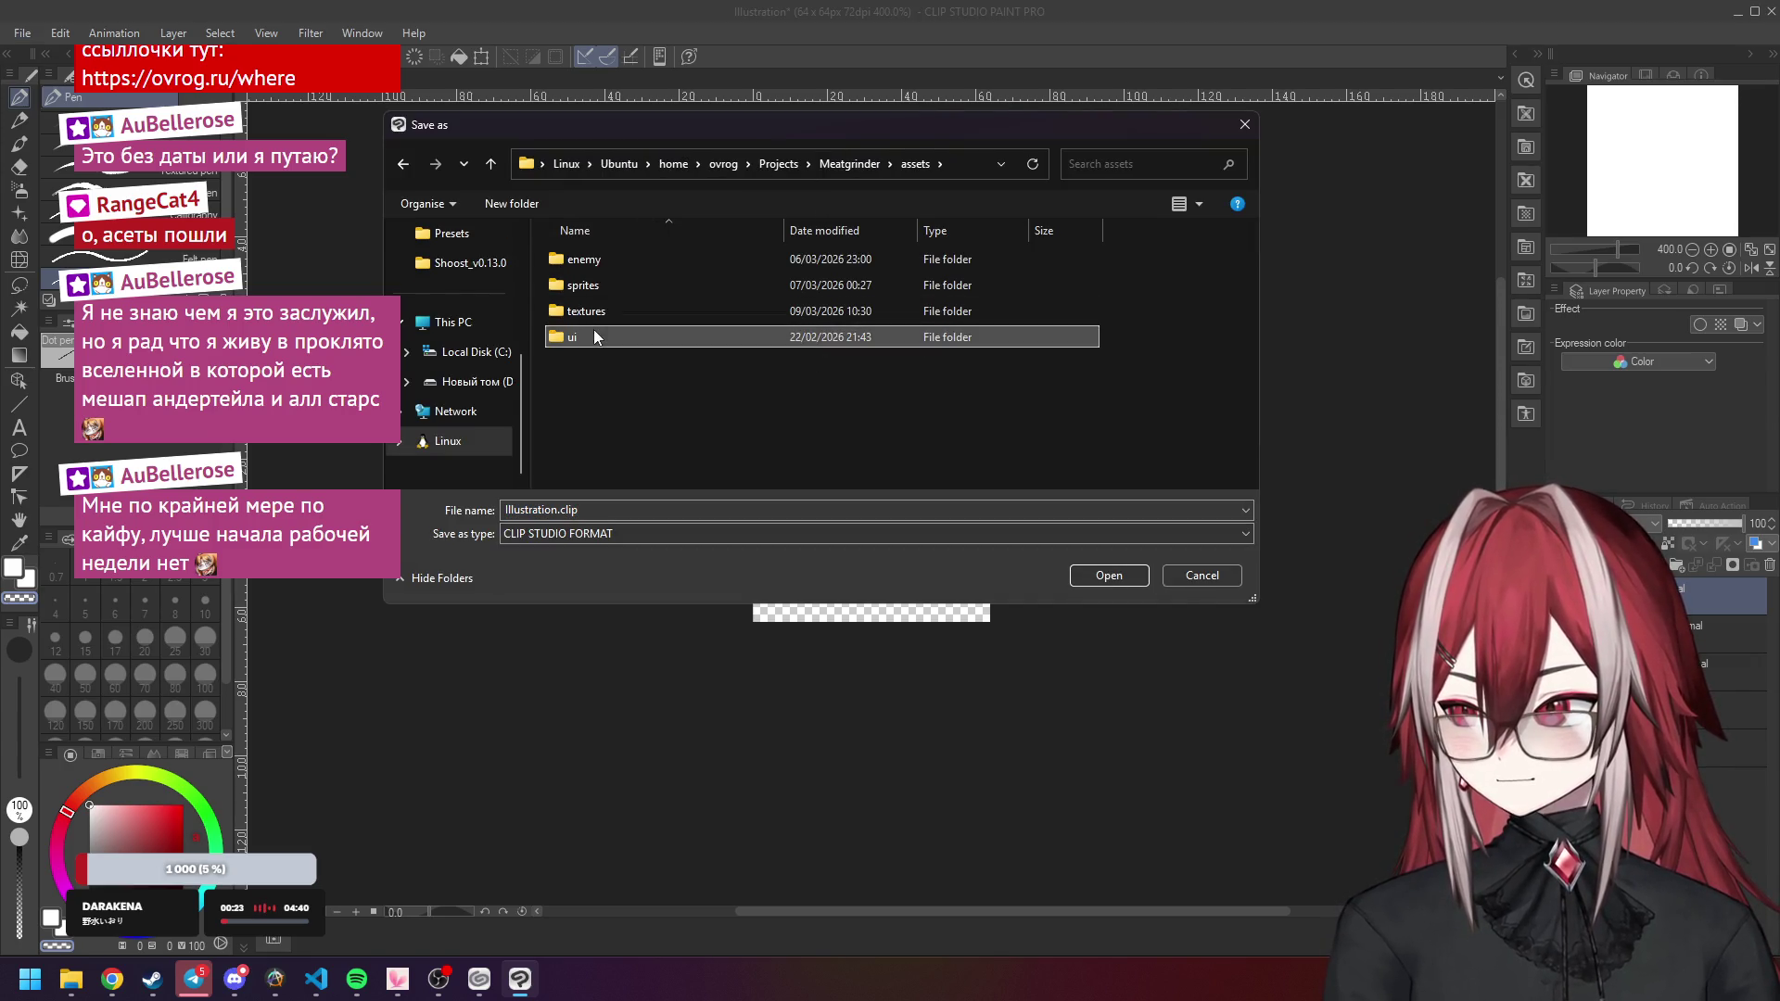
{"action": "double_click", "coordinate": [586, 337]}
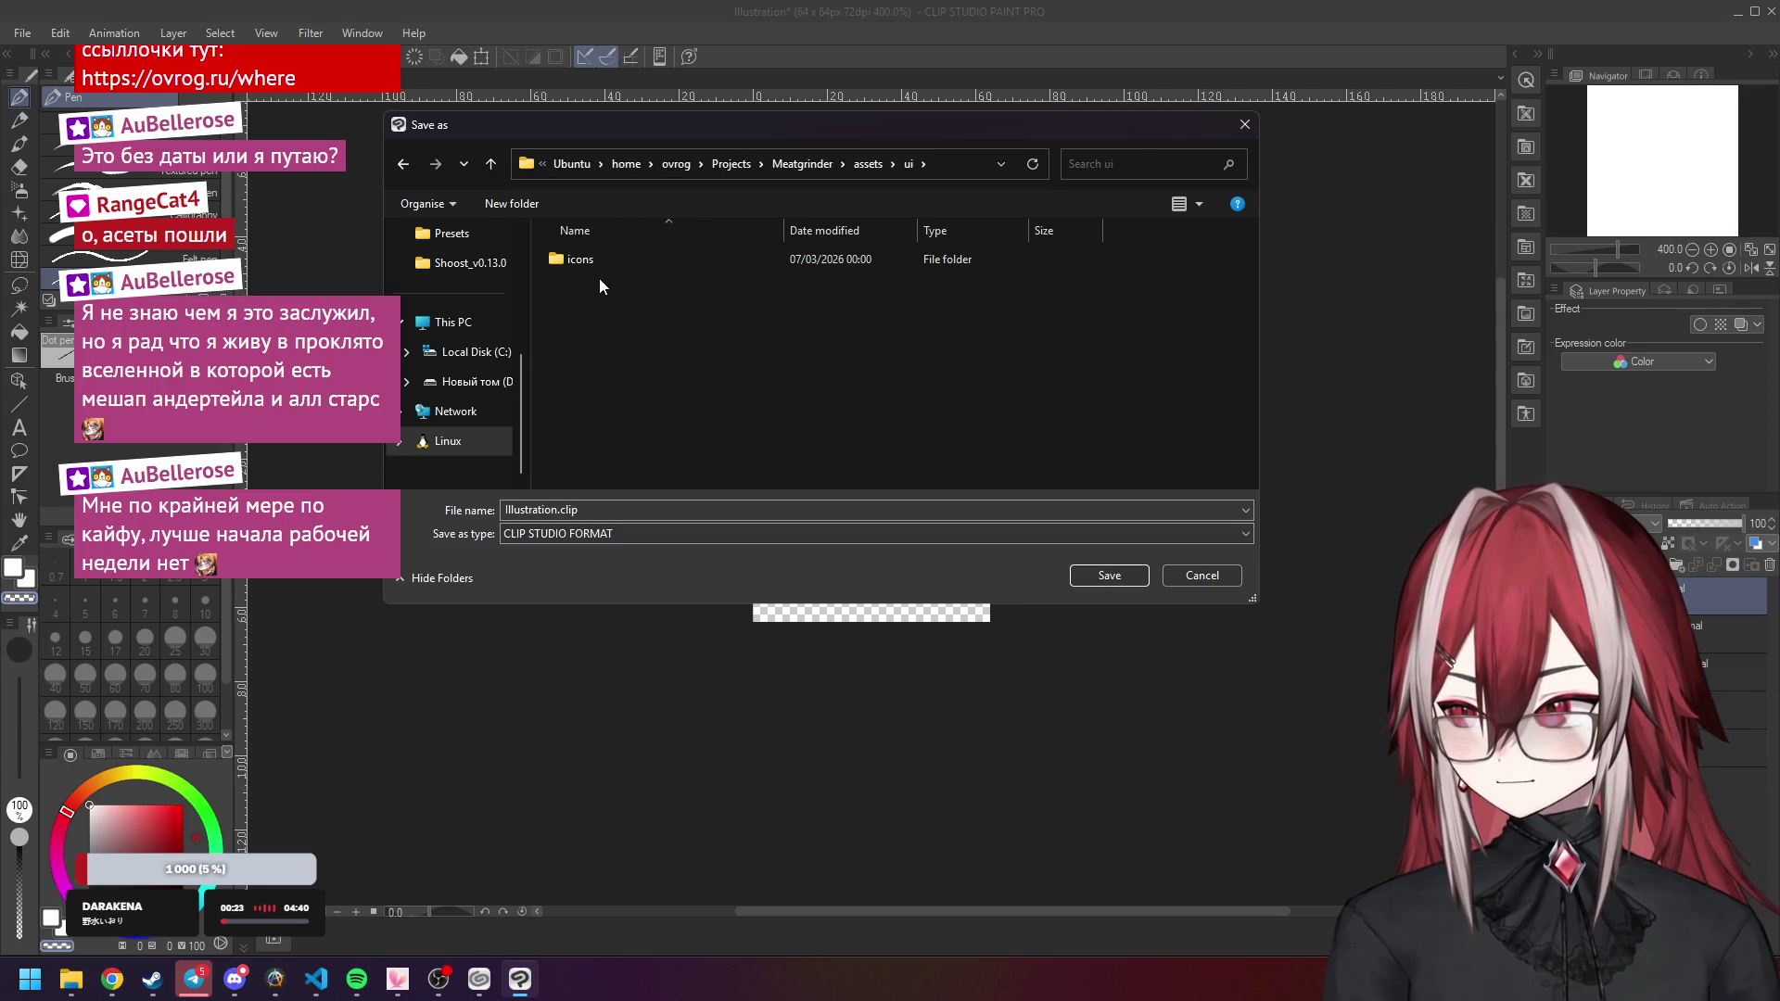
{"action": "double_click", "coordinate": [597, 265]}
{"action": "left_click", "coordinate": [708, 514]}
{"action": "left_click", "coordinate": [677, 530]}
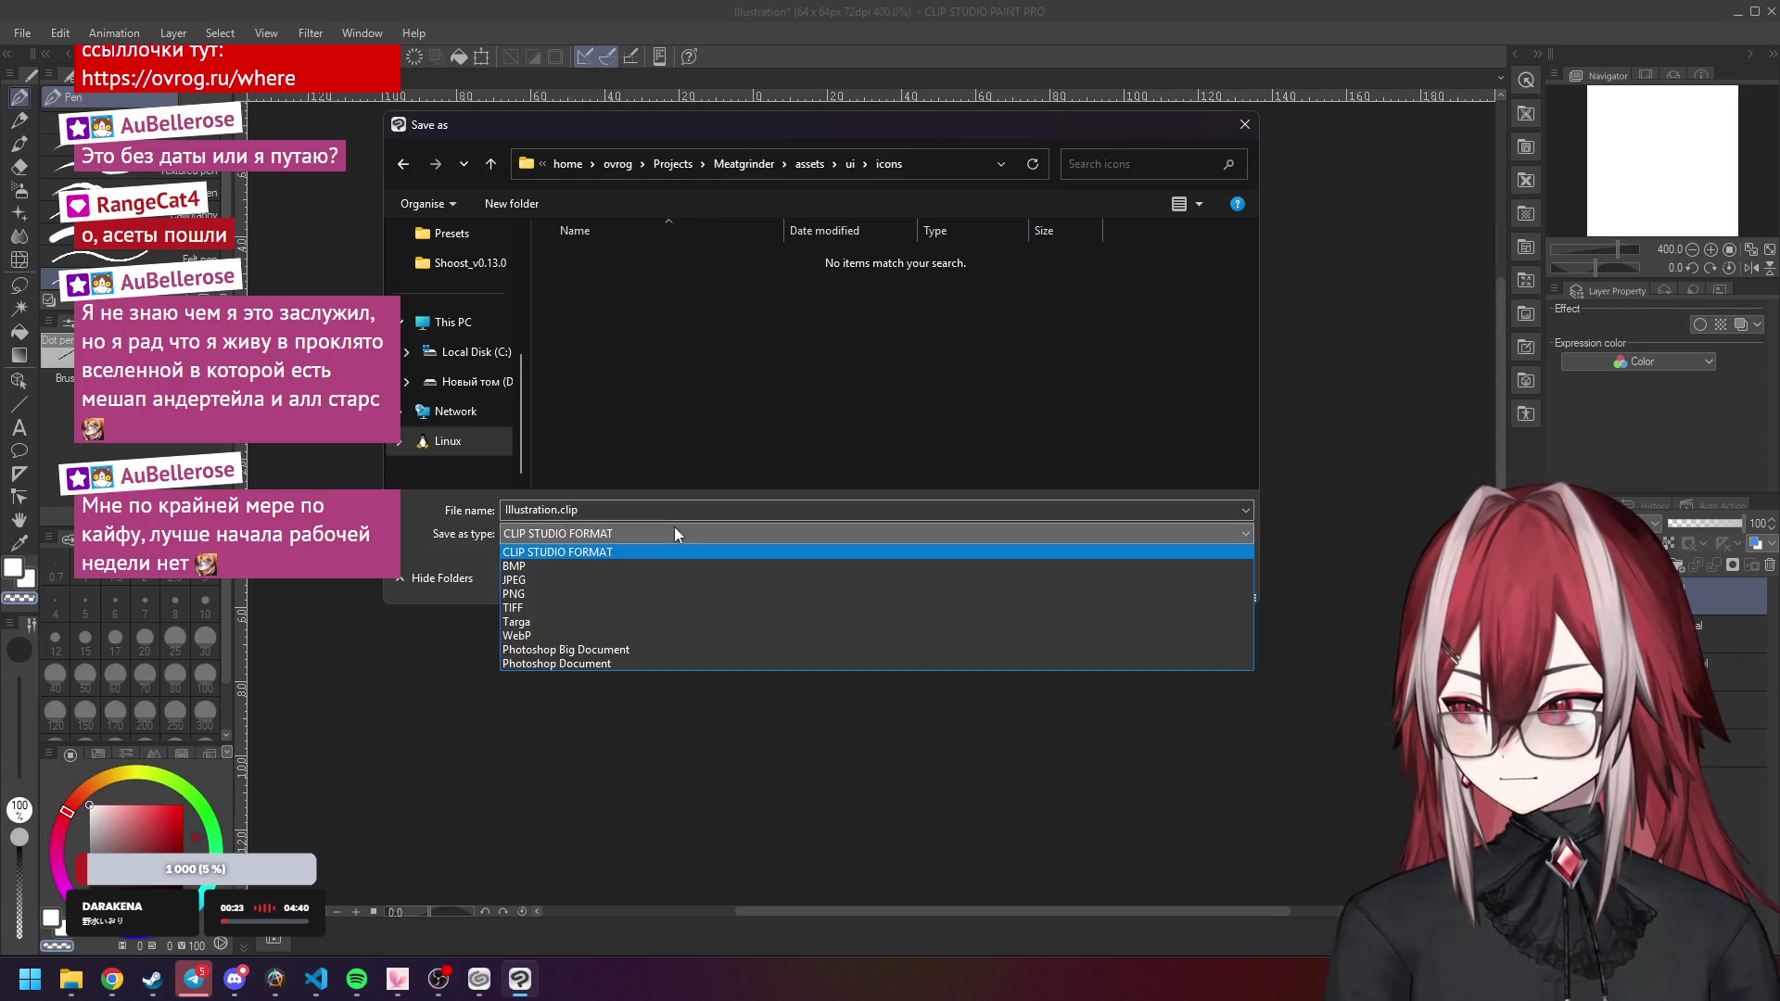
{"action": "left_click", "coordinate": [594, 598]}
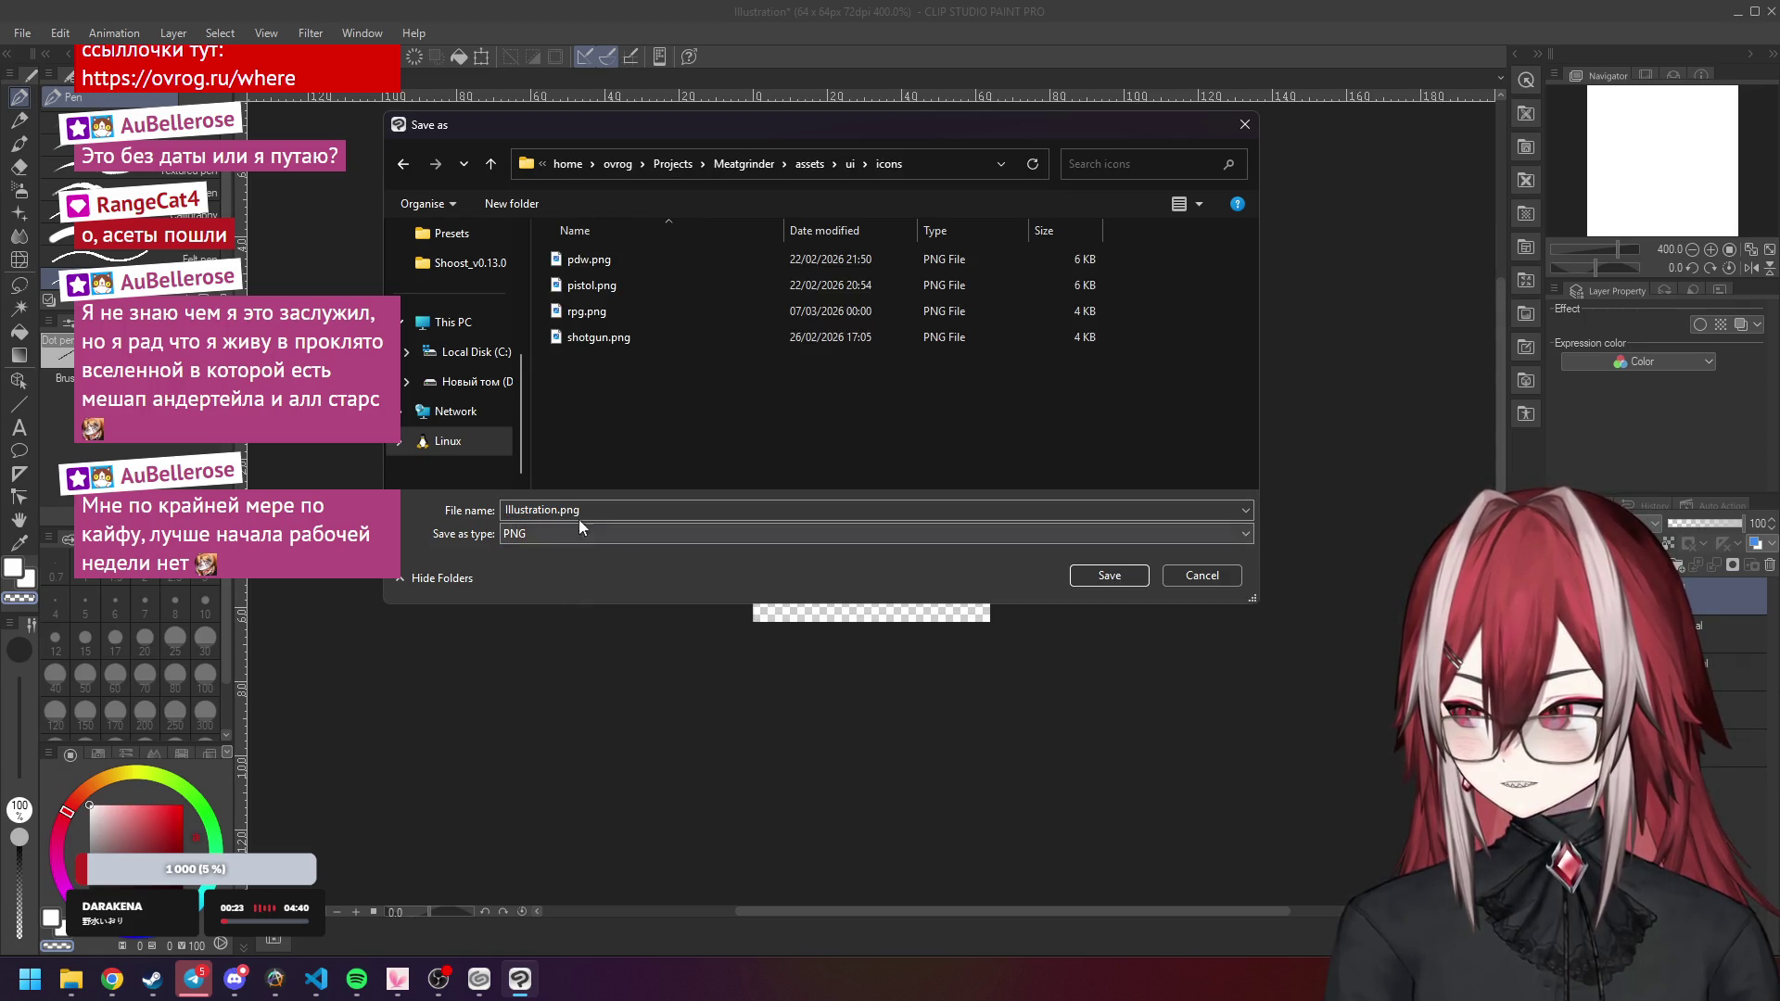
{"action": "left_click", "coordinate": [610, 338]}
{"action": "left_click", "coordinate": [1109, 575]}
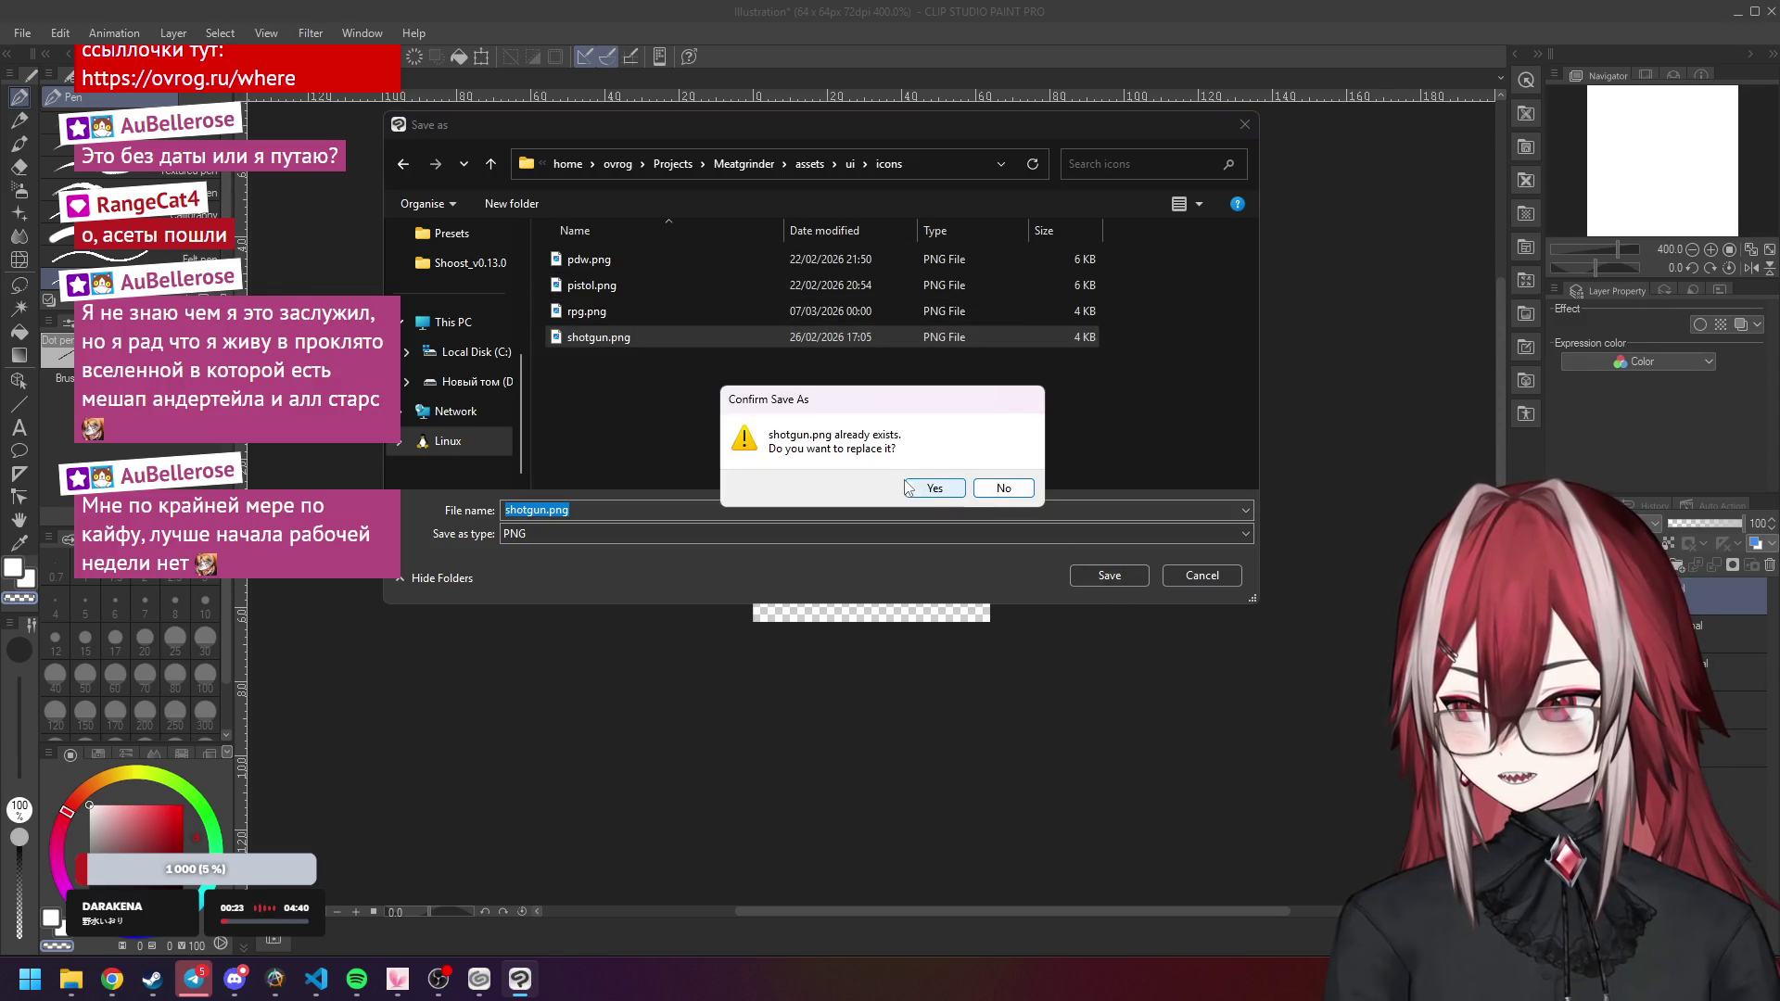
{"action": "left_click", "coordinate": [935, 487]}
{"action": "left_click", "coordinate": [942, 364]}
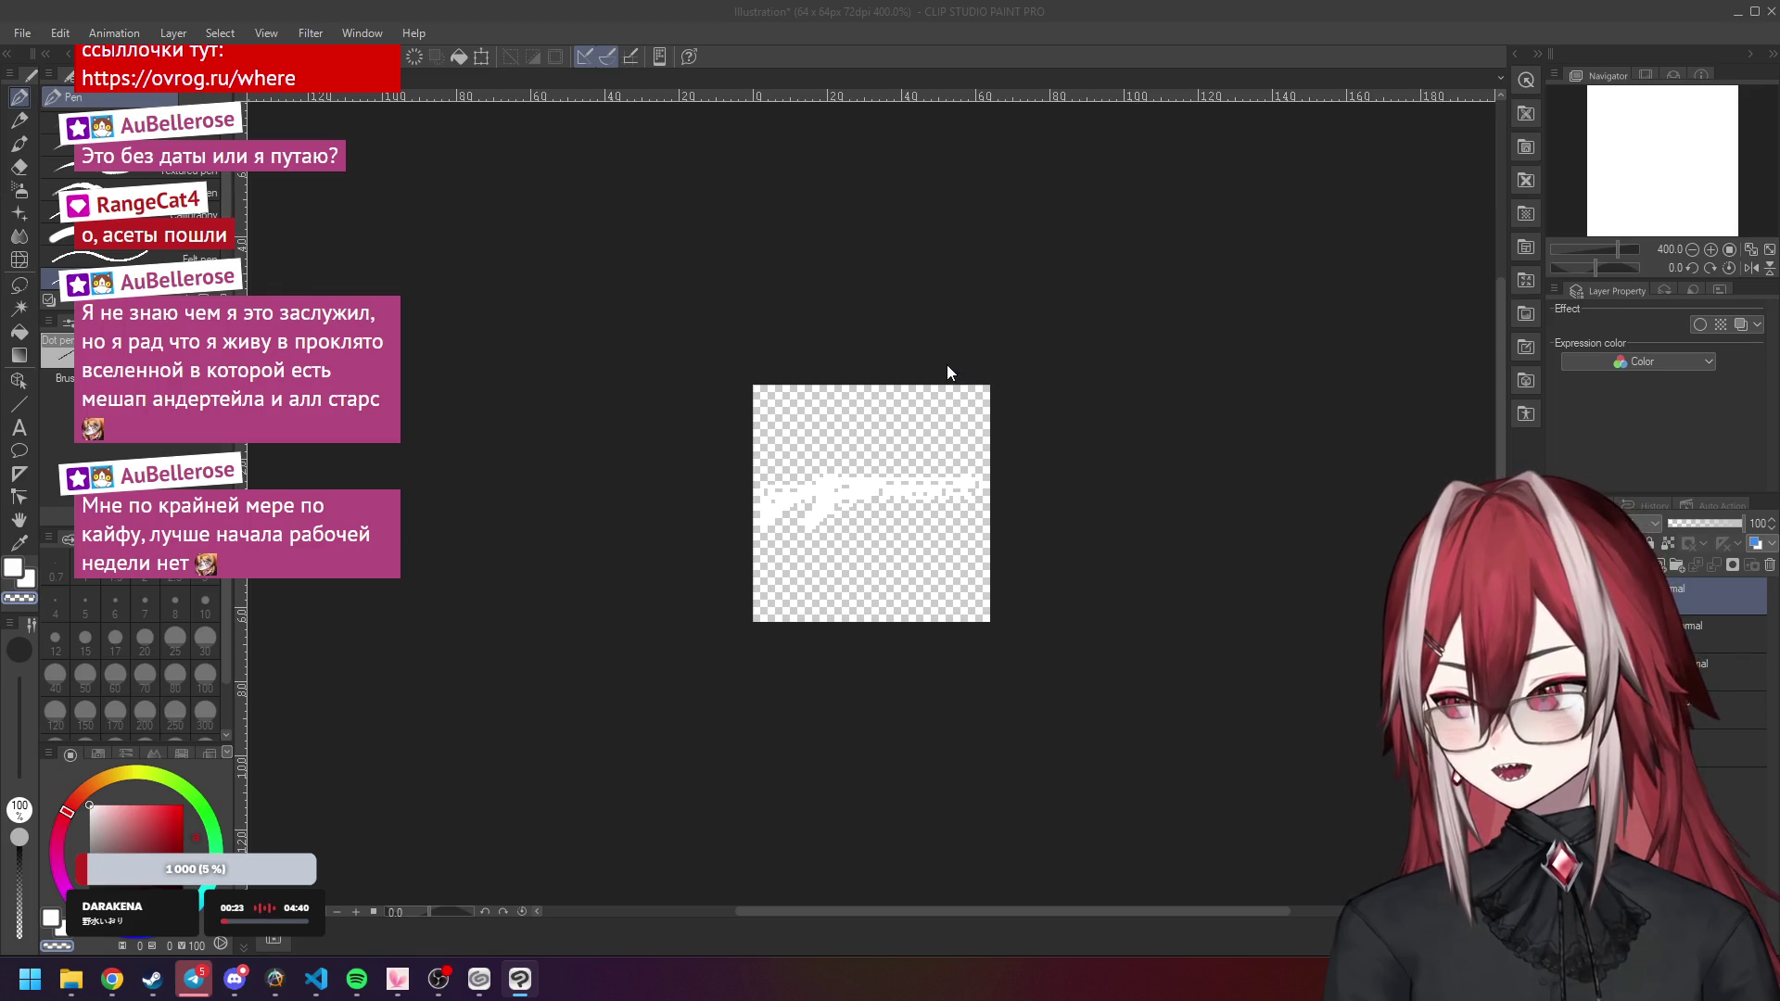
Undo the crop to restore the full 256x64 sheet with pistol and PDW.
{"action": "key", "text": "ctrl+z"}
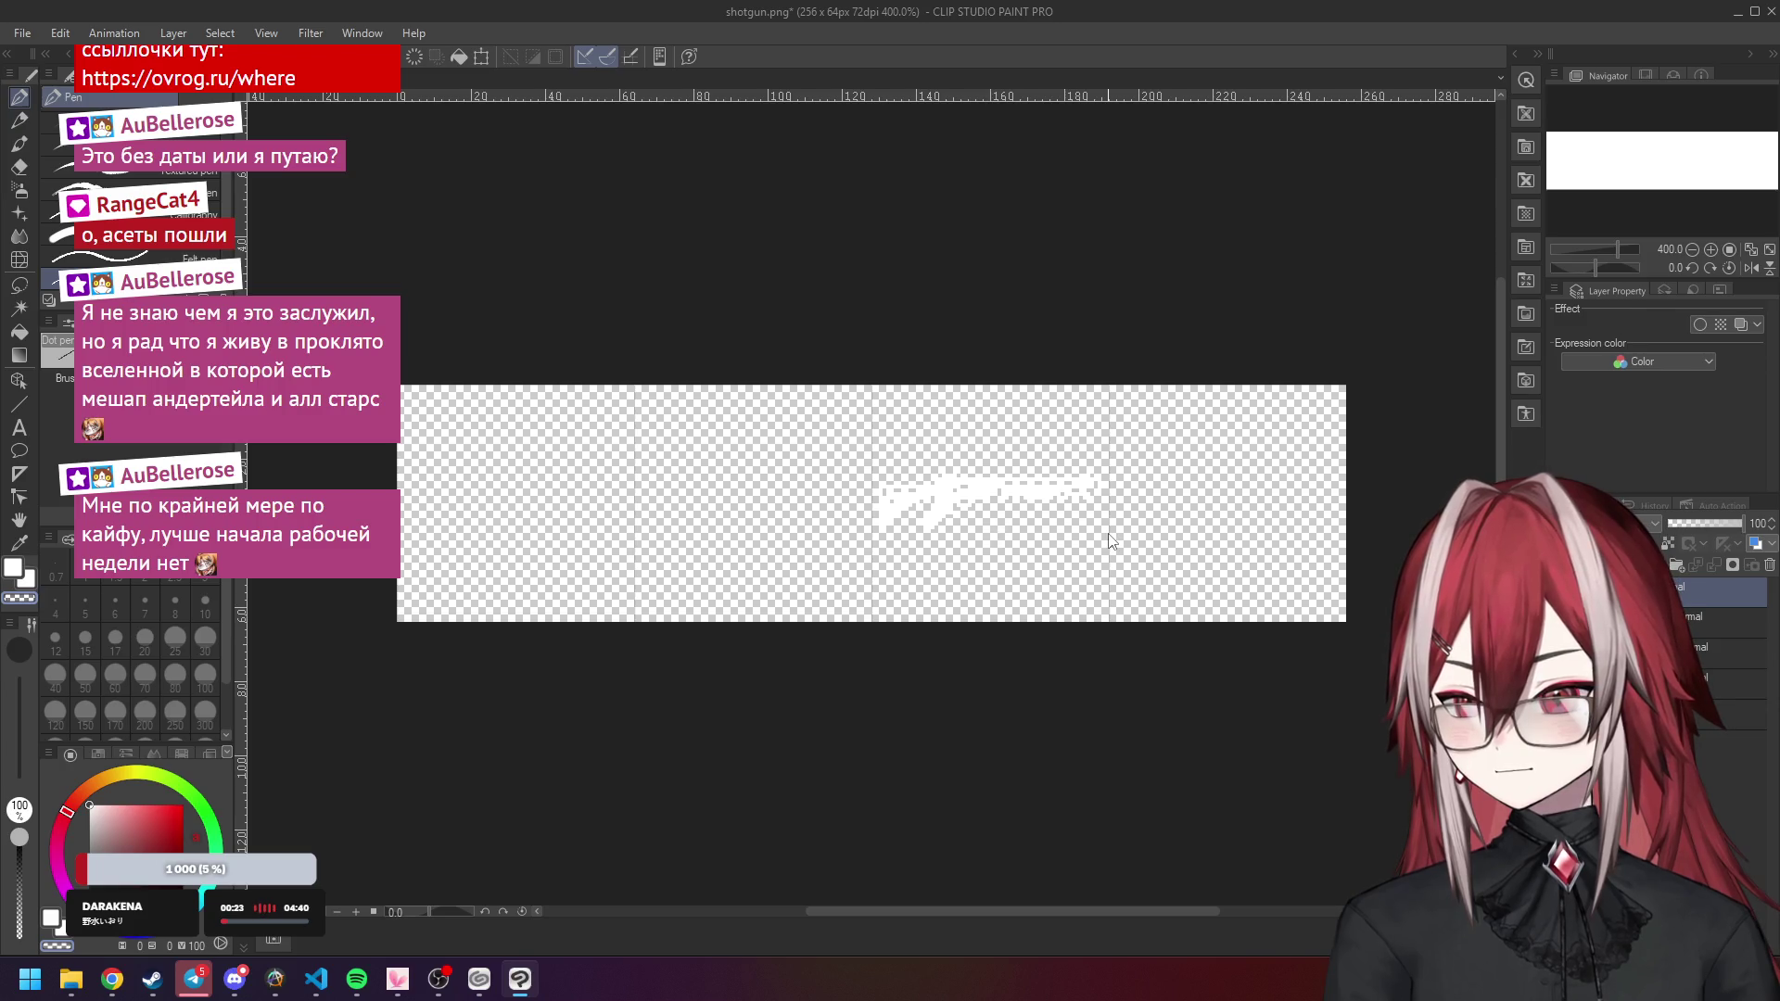
{"action": "key", "text": "ctrl+z"}
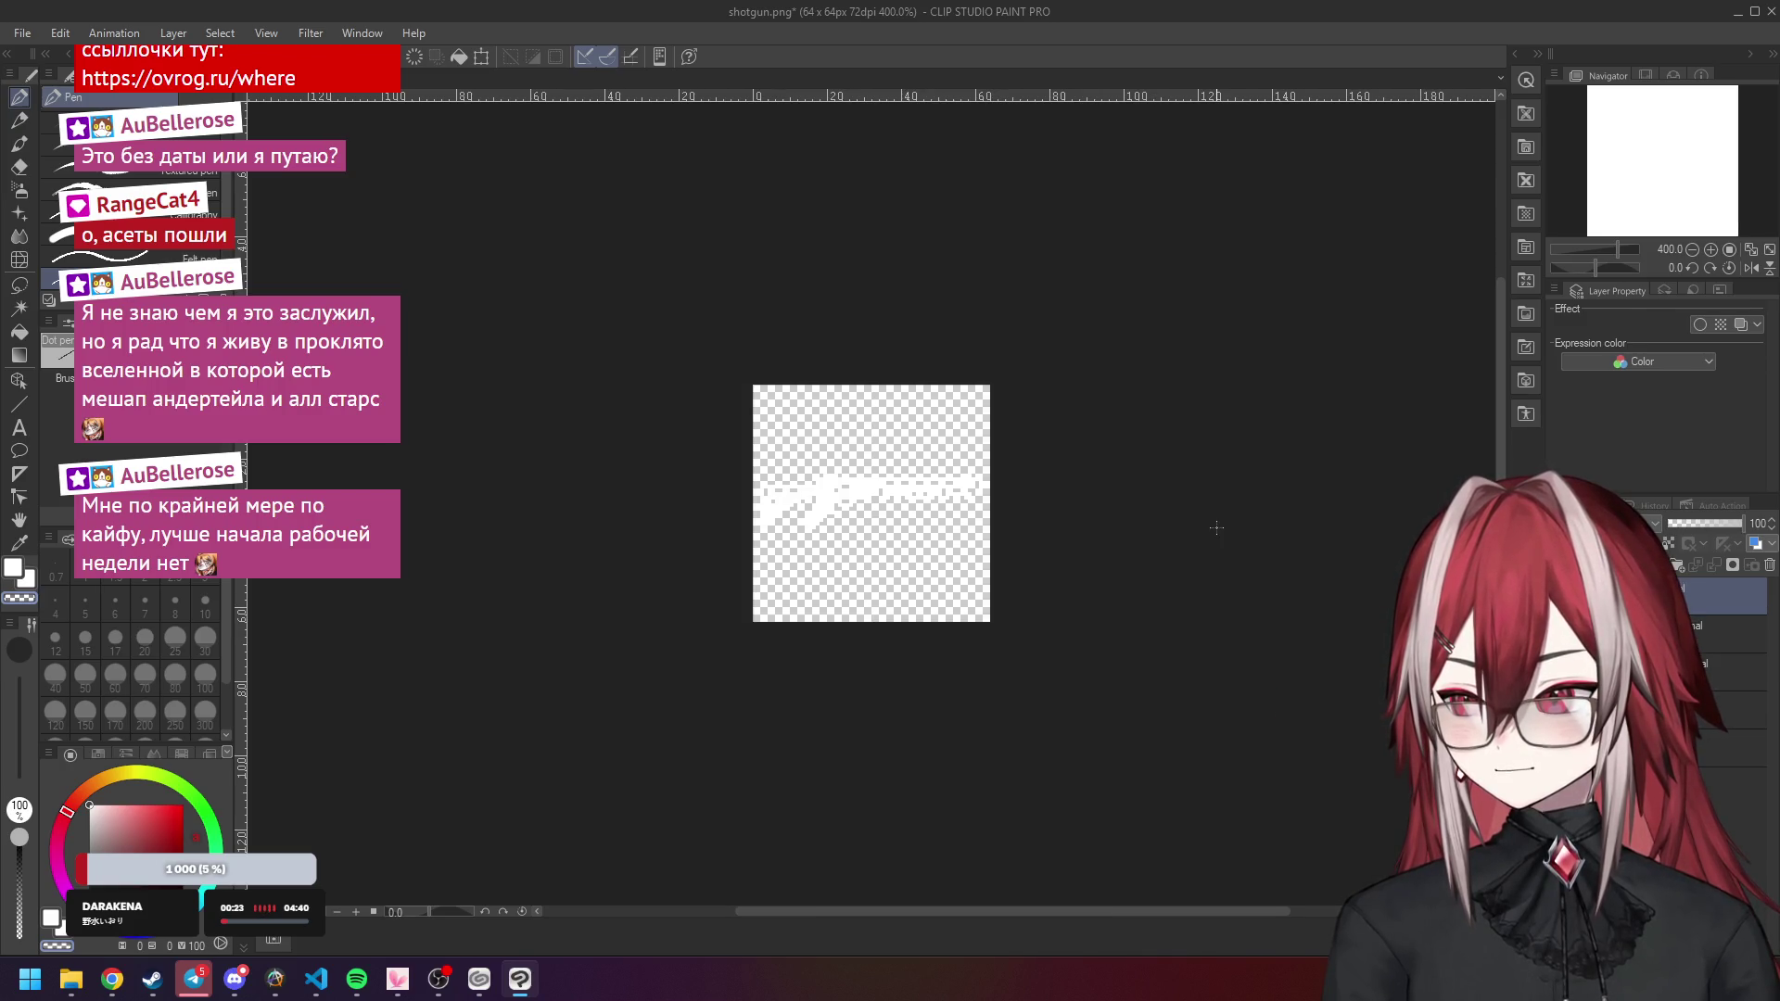
{"action": "key", "text": "ctrl+y"}
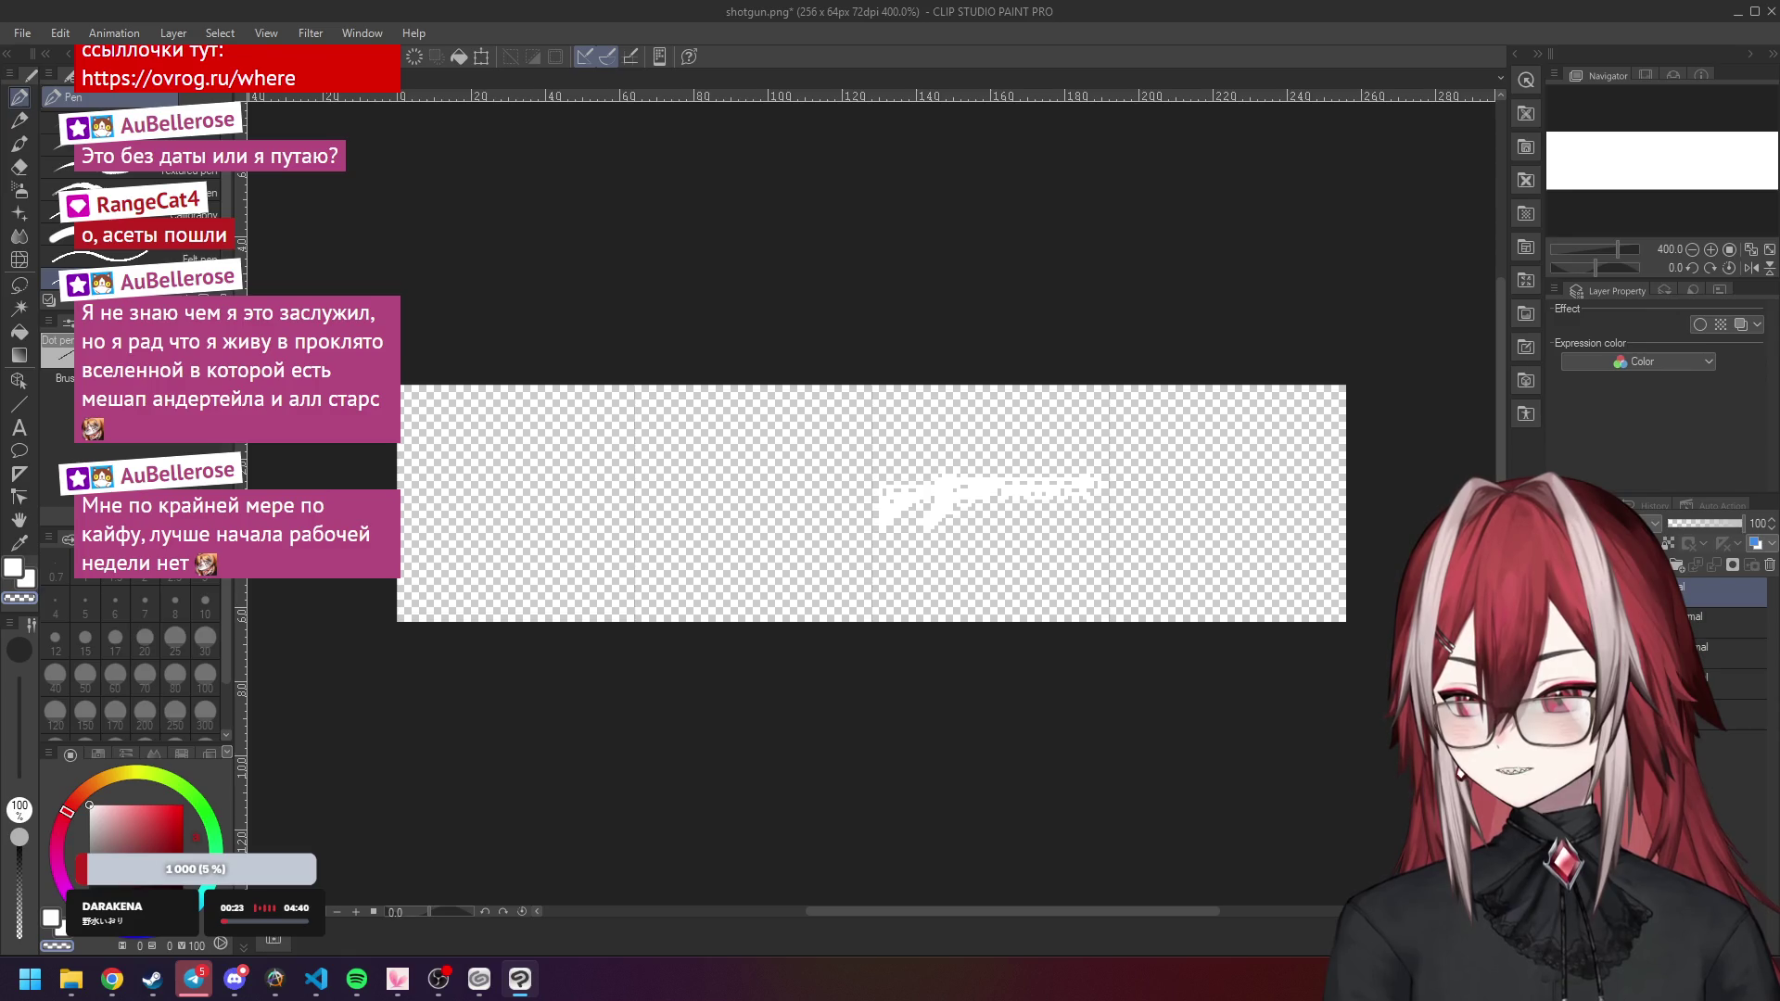
{"action": "key", "text": "ctrl+y"}
{"action": "key", "text": "ctrl+y"}
{"action": "key", "text": "ctrl+y"}
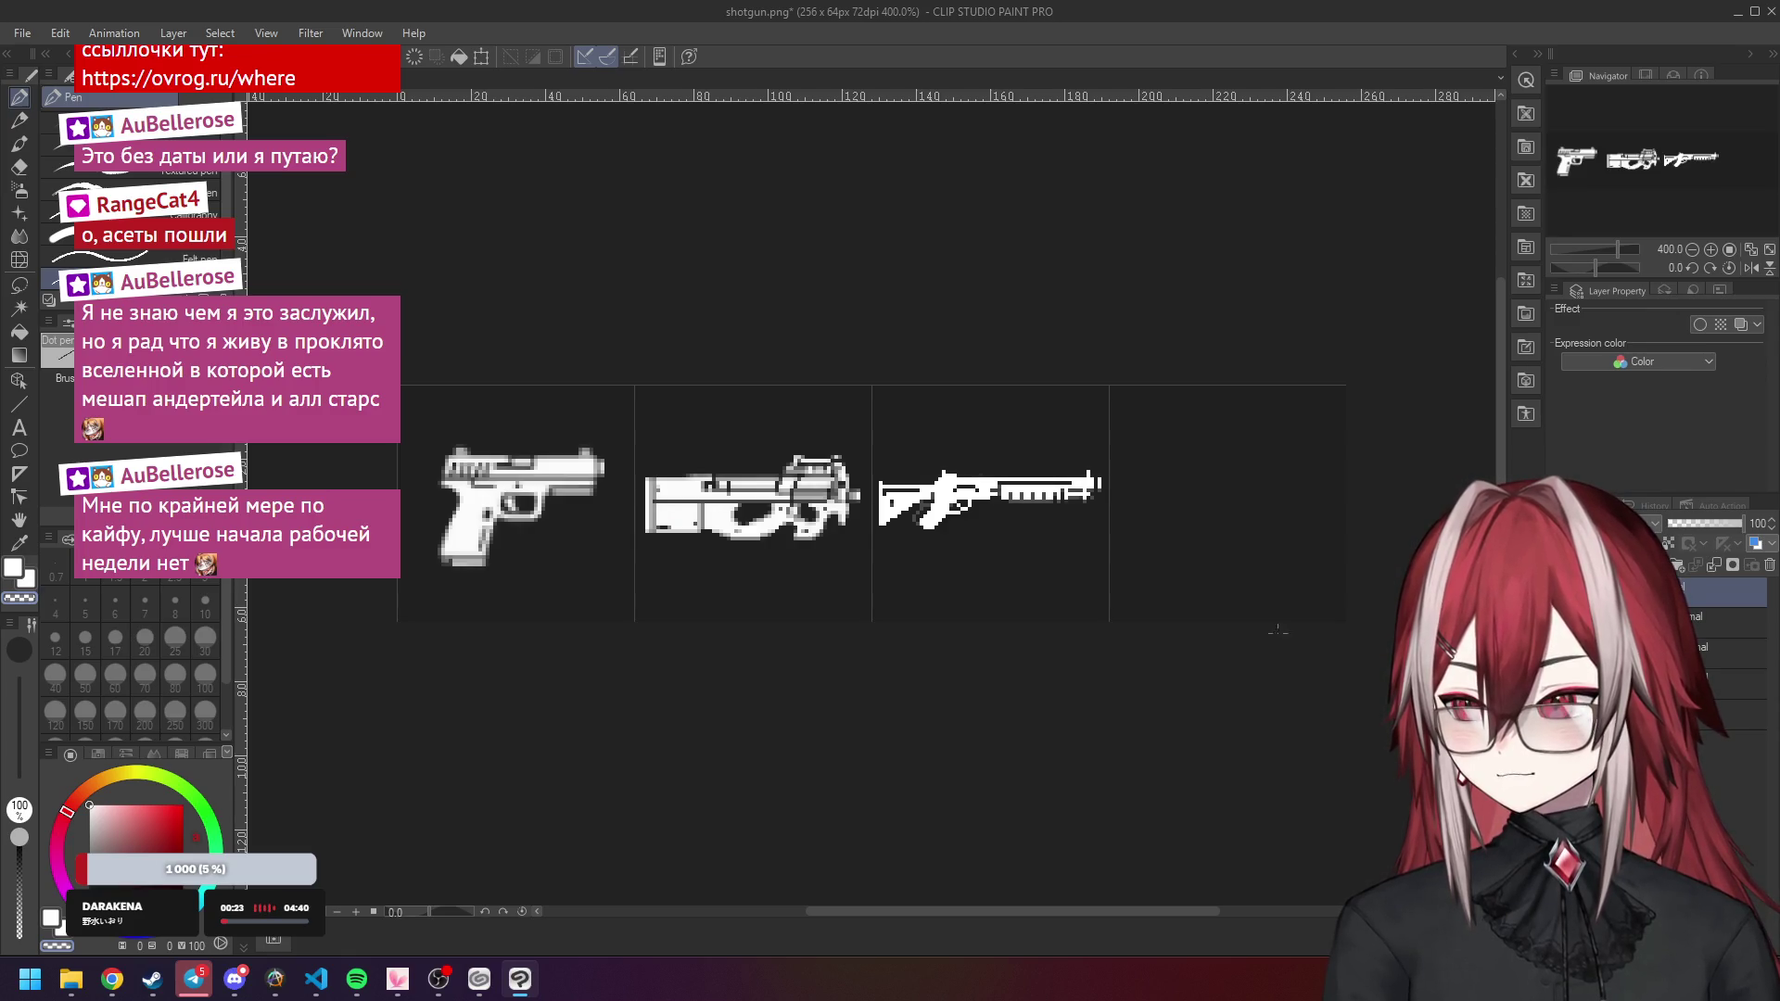
{"action": "left_click", "coordinate": [112, 979]}
{"action": "left_click", "coordinate": [312, 885]}
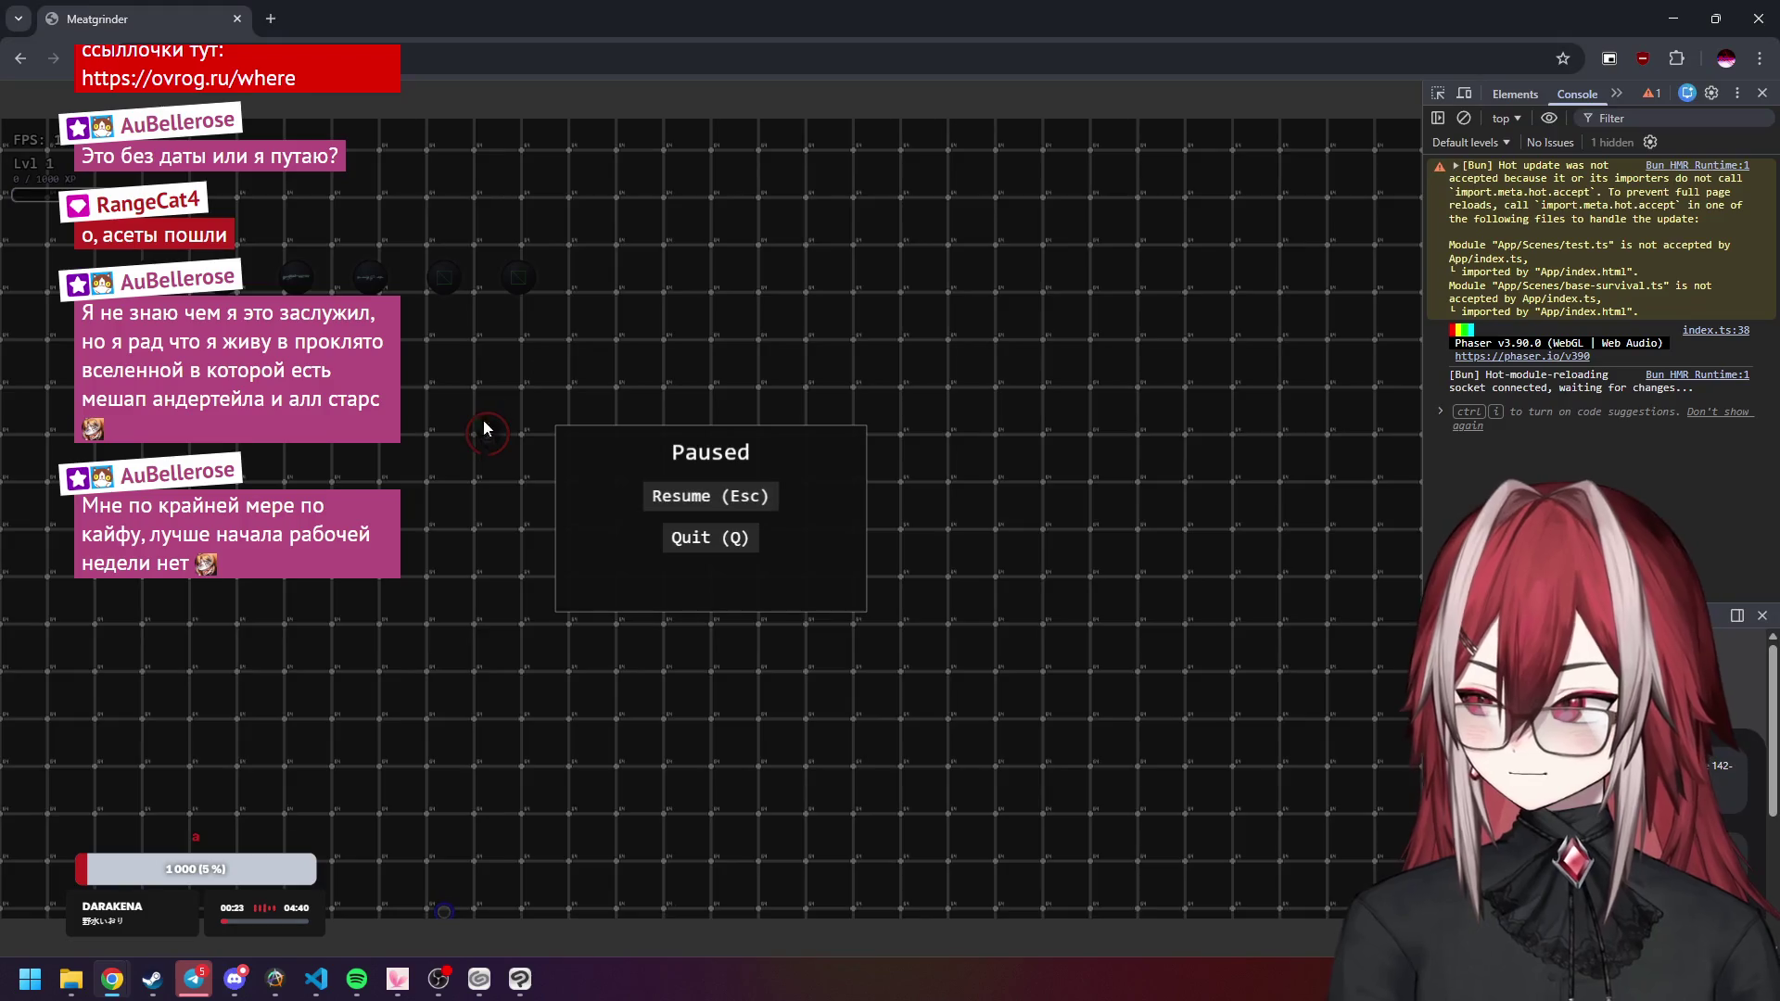
{"action": "key", "text": "Escape"}
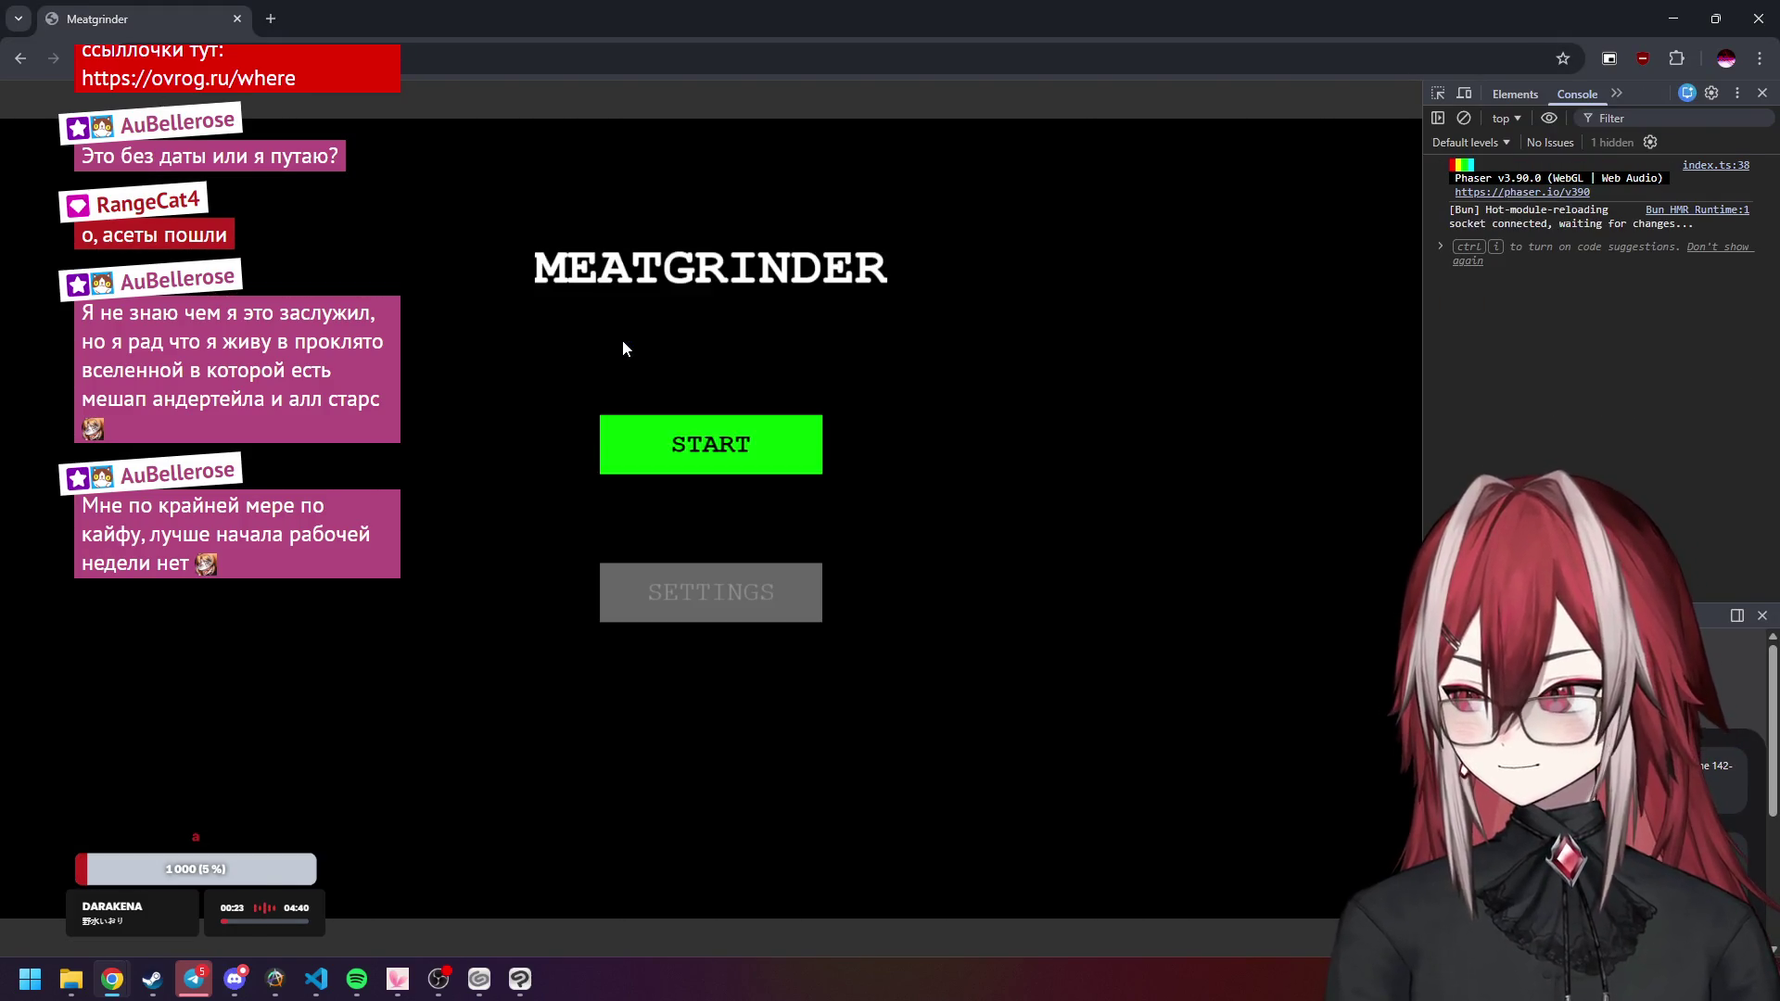
{"action": "left_click", "coordinate": [668, 443]}
{"action": "key", "text": "a"}
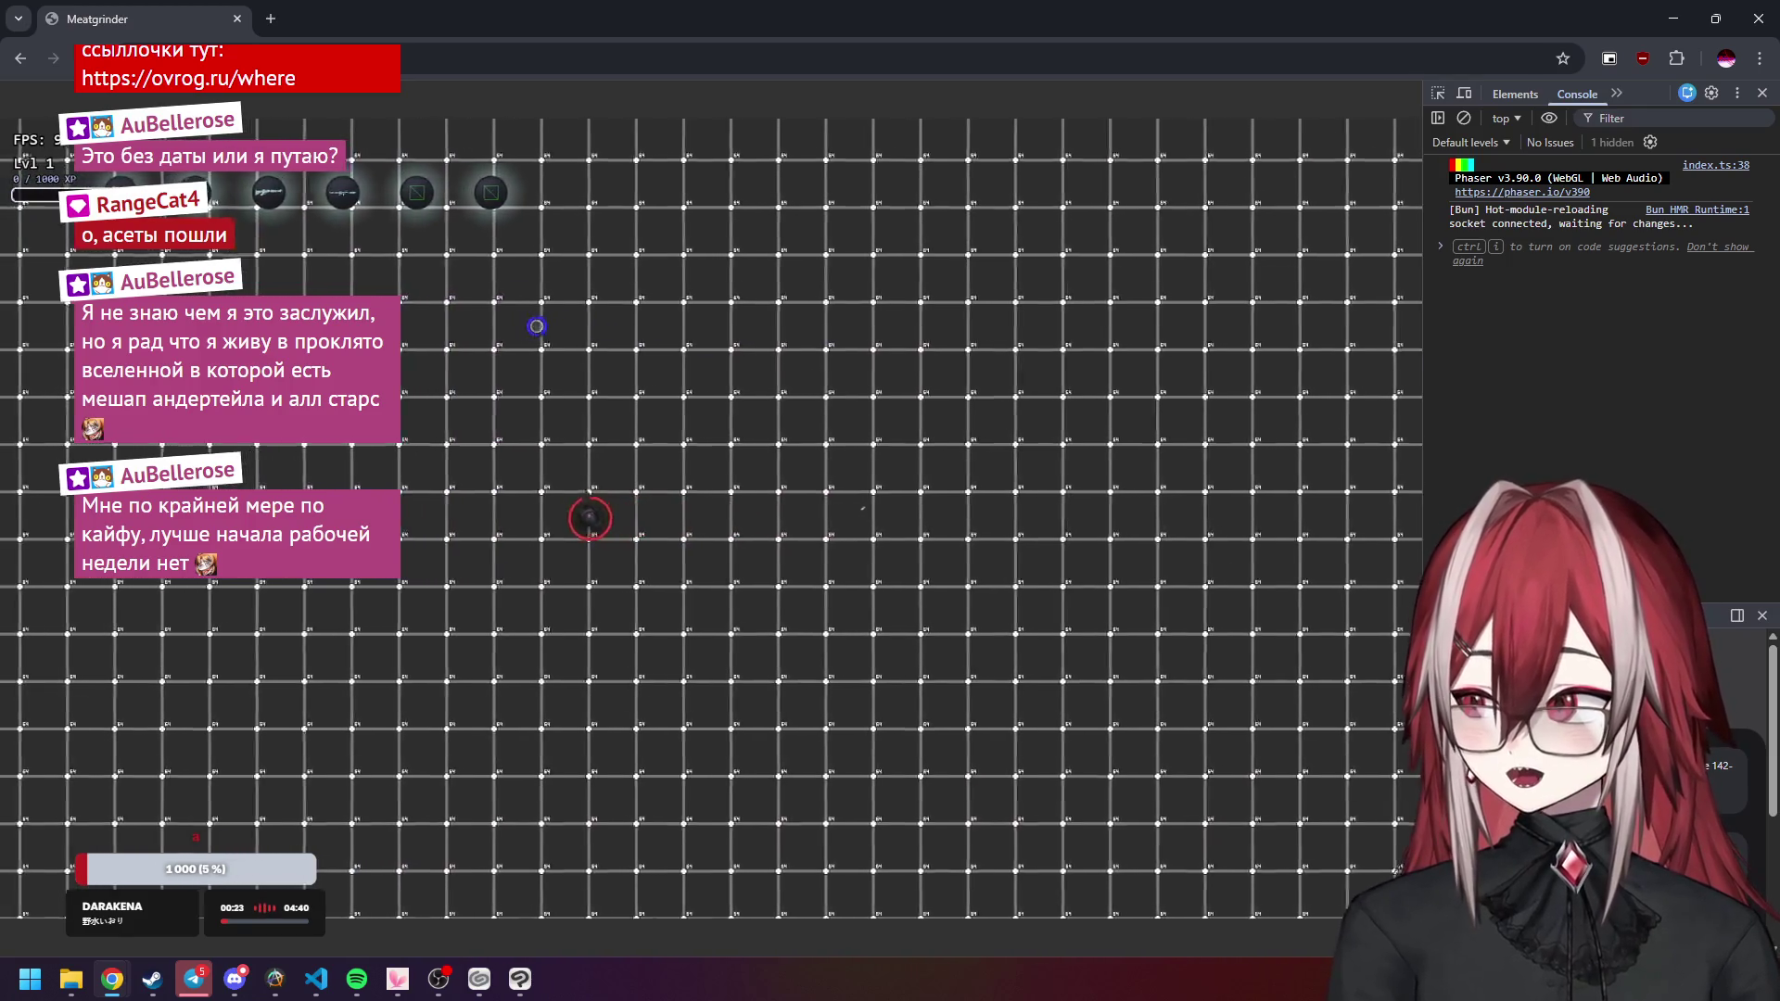
{"action": "key", "text": "w"}
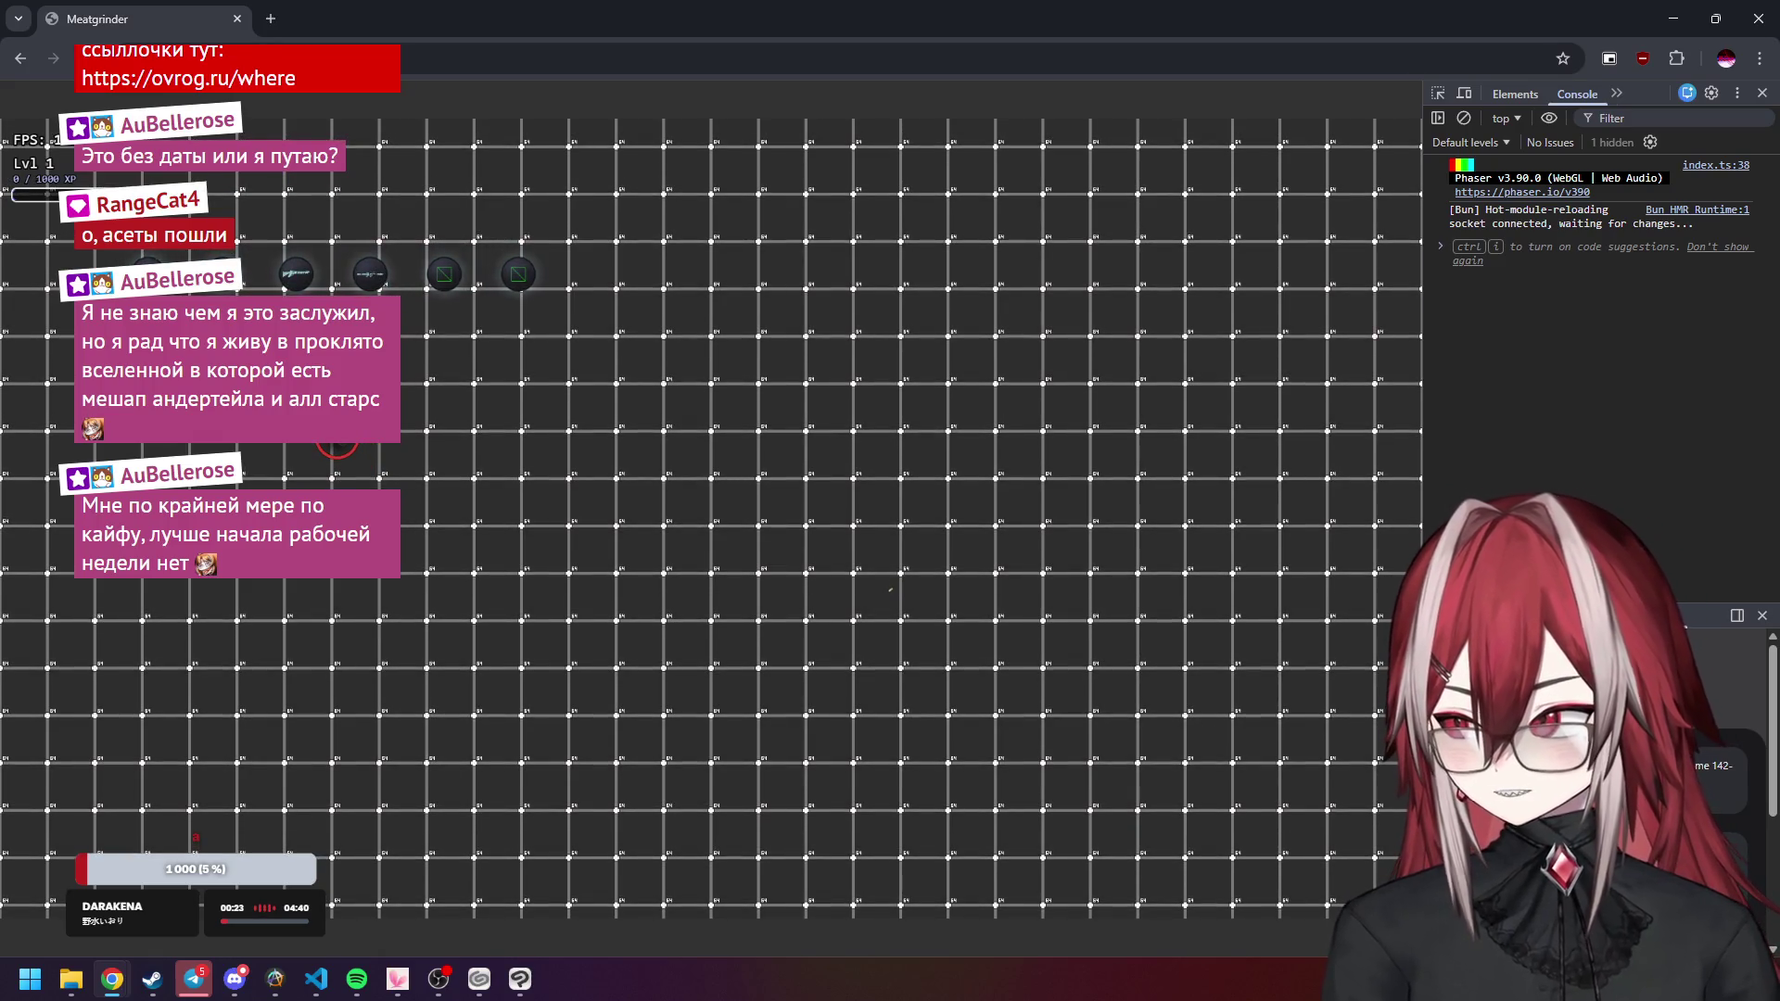
{"action": "key", "text": "alt+Tab"}
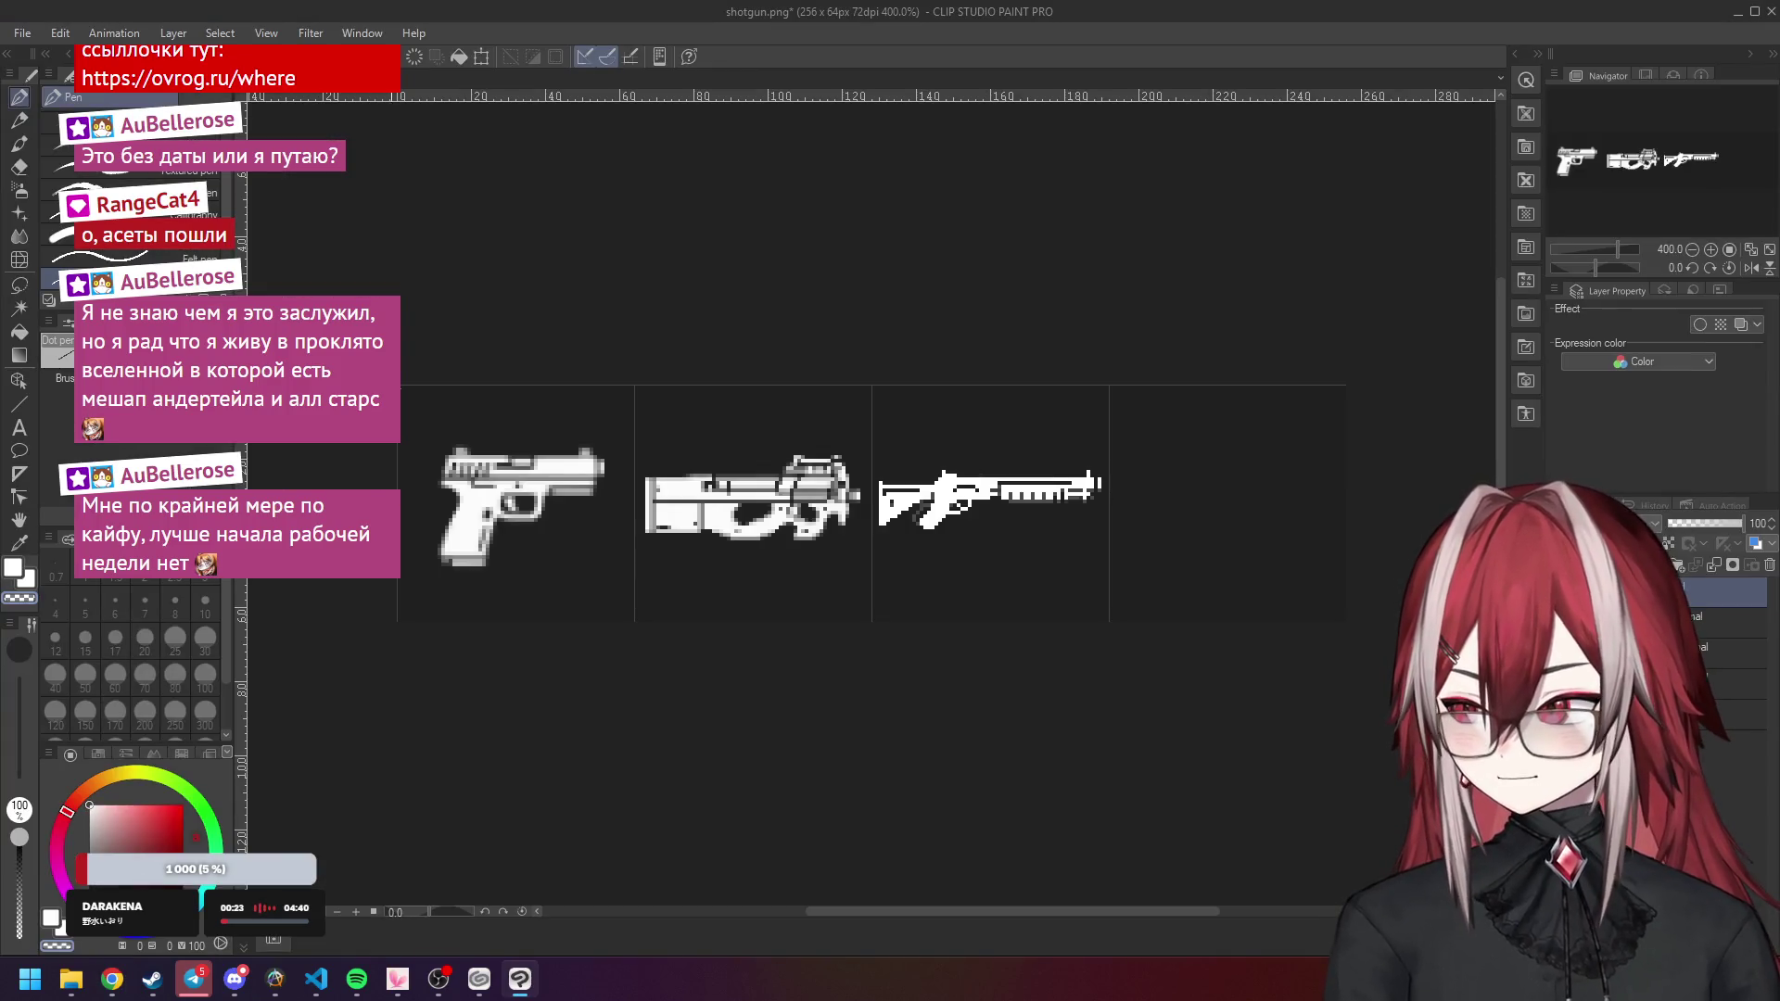
{"action": "left_click", "coordinate": [316, 979]}
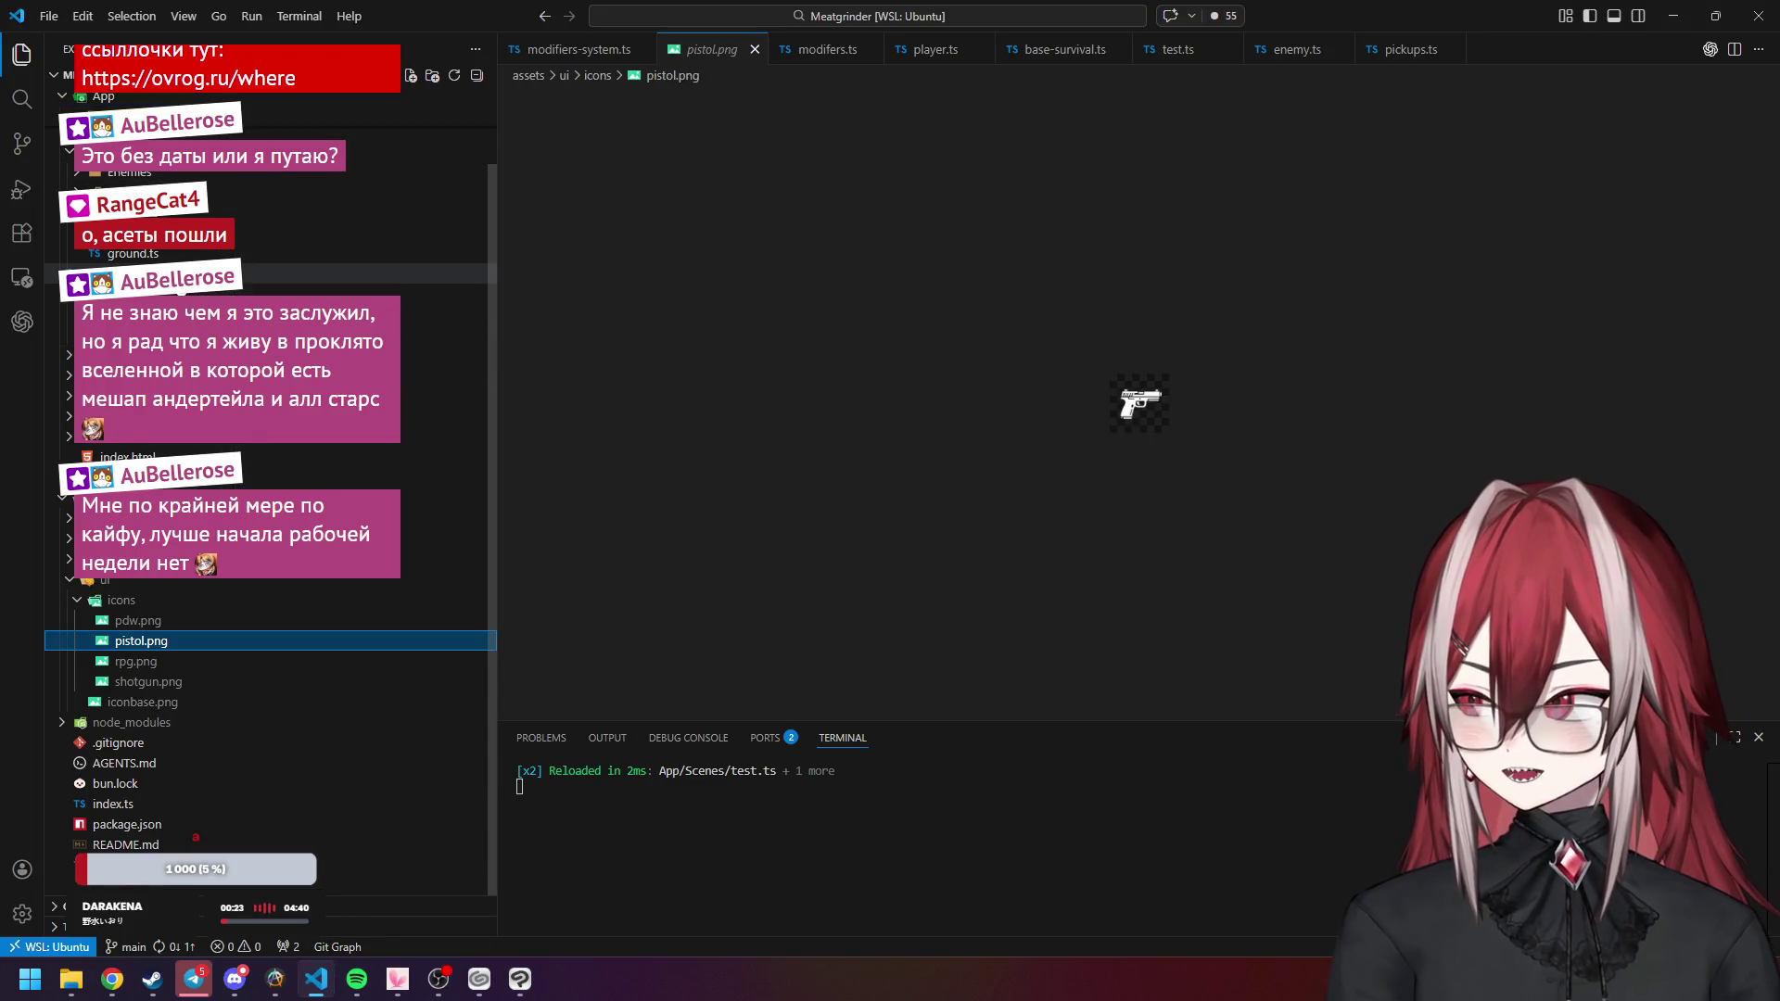
Expand the project folder and look through pistol.ts and pickups.ts.
{"action": "scroll", "coordinate": [402, 278], "scroll_direction": "up", "scroll_amount": 2}
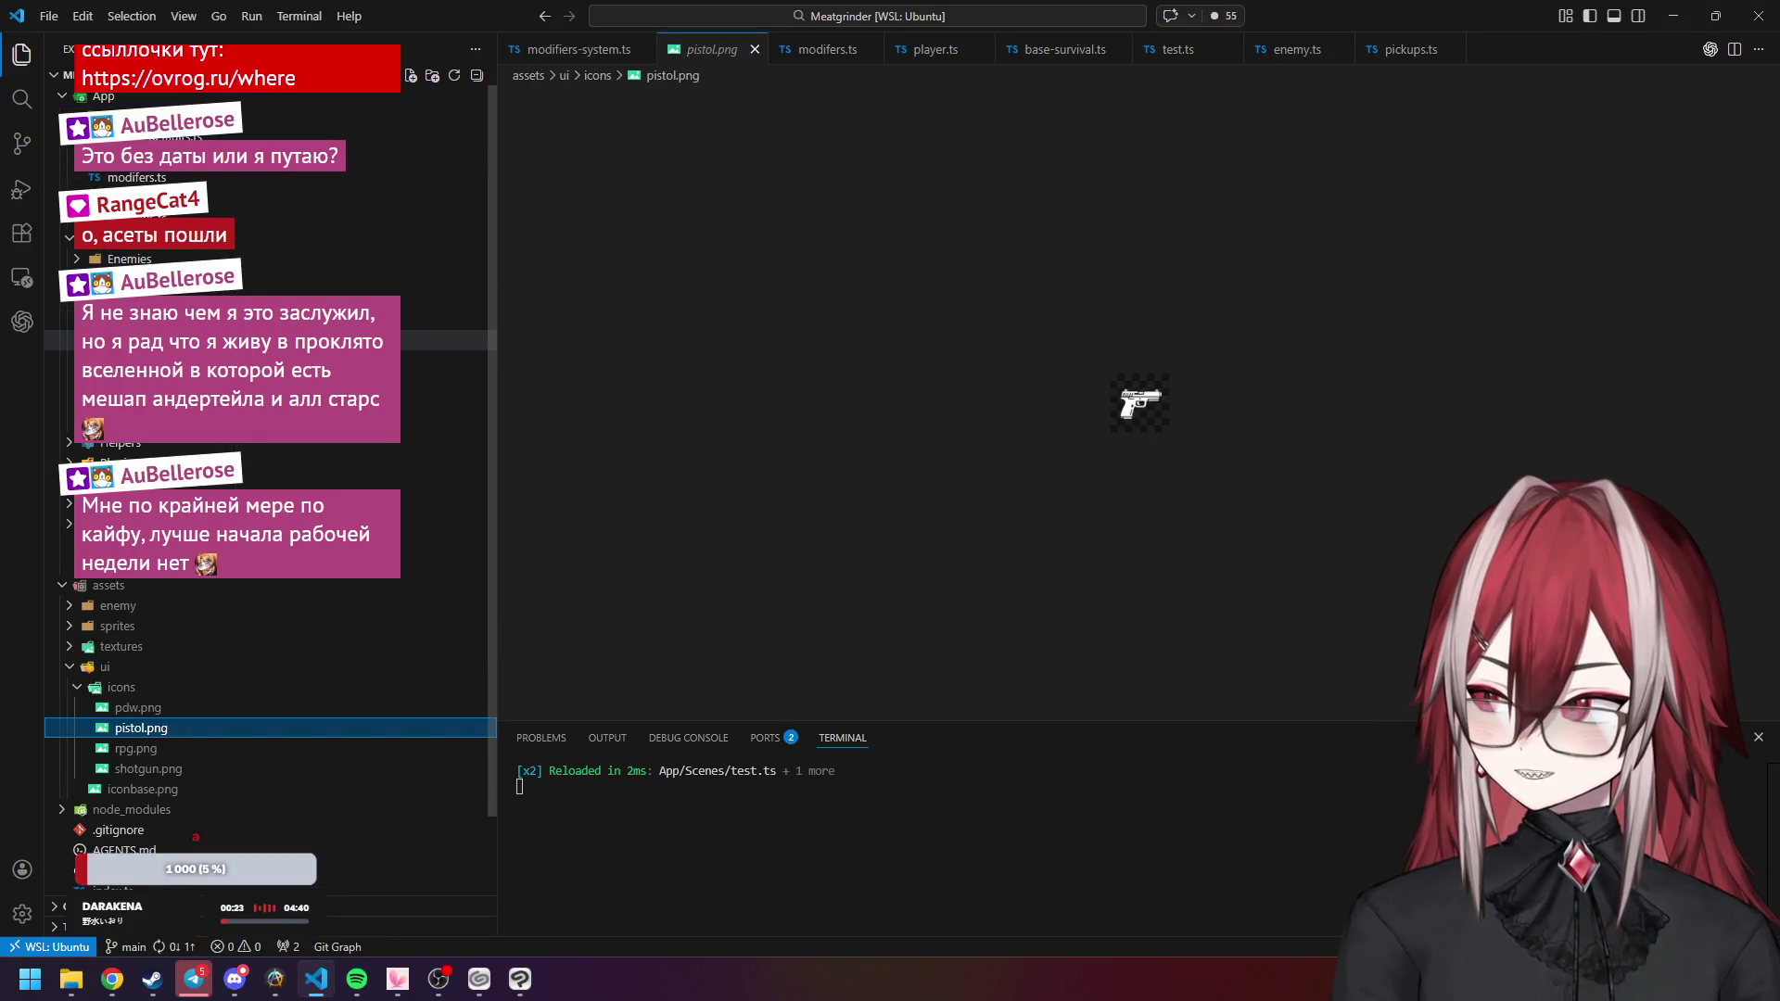
{"action": "left_click", "coordinate": [436, 278]}
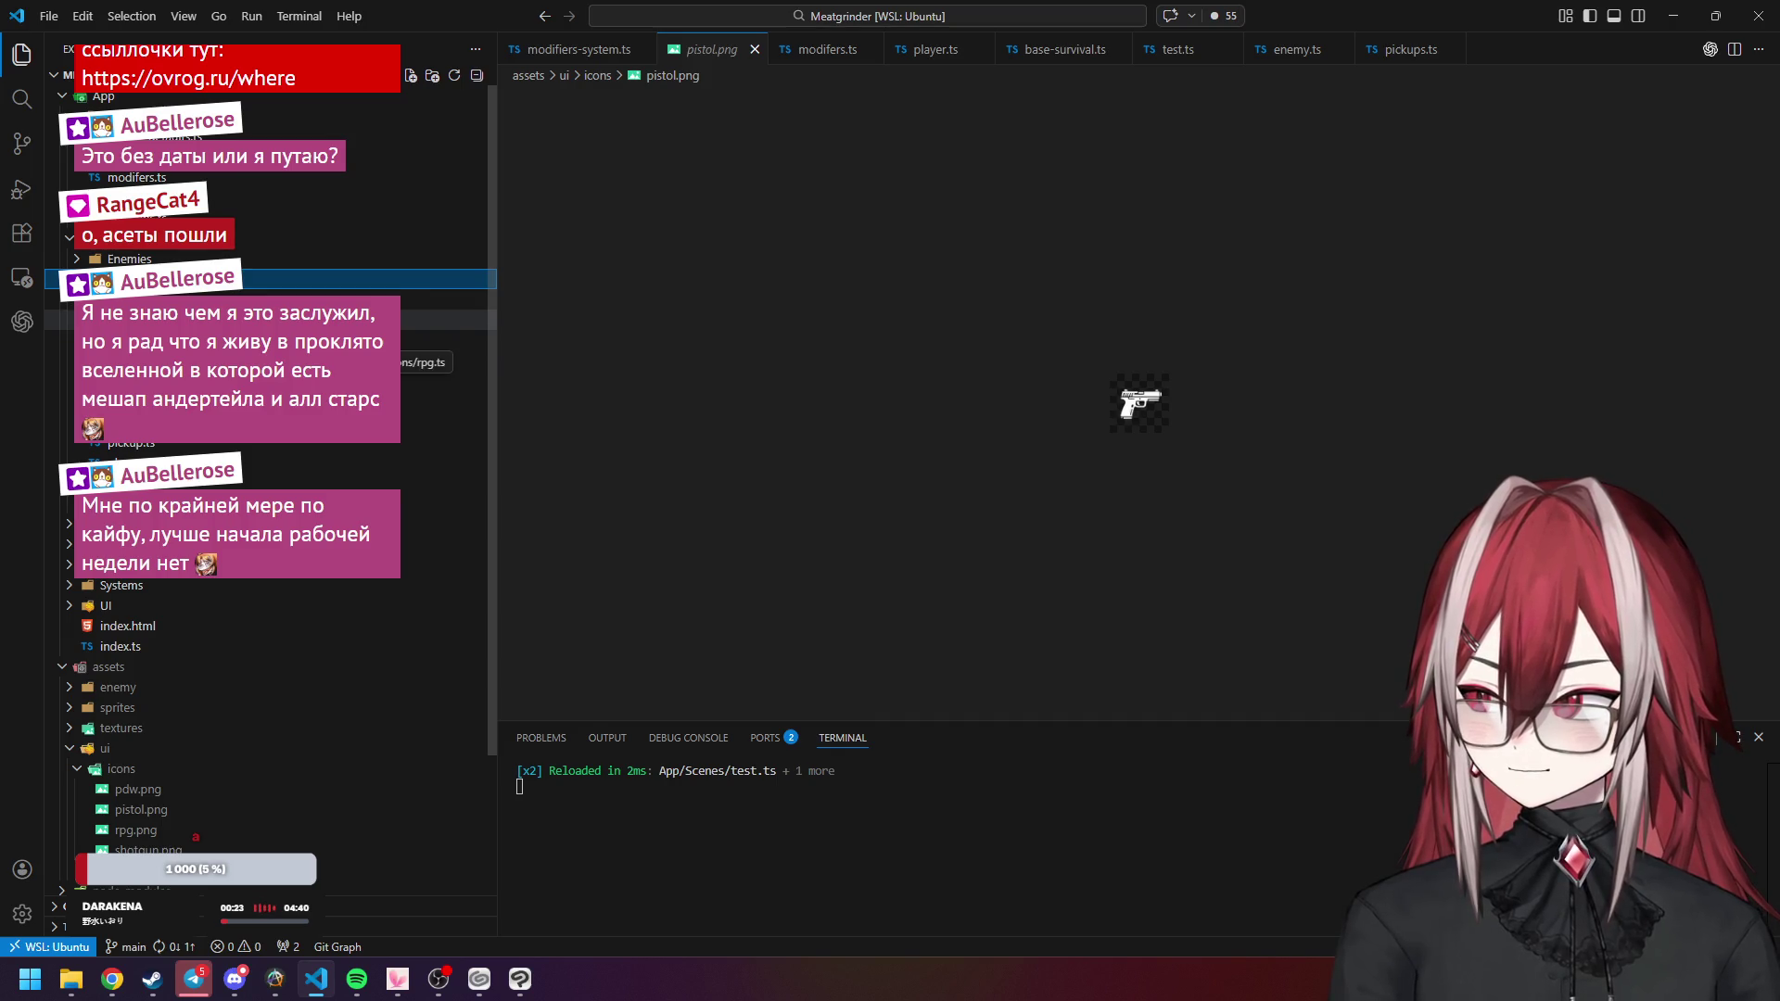
{"action": "left_click", "coordinate": [445, 319]}
{"action": "left_click", "coordinate": [278, 197]}
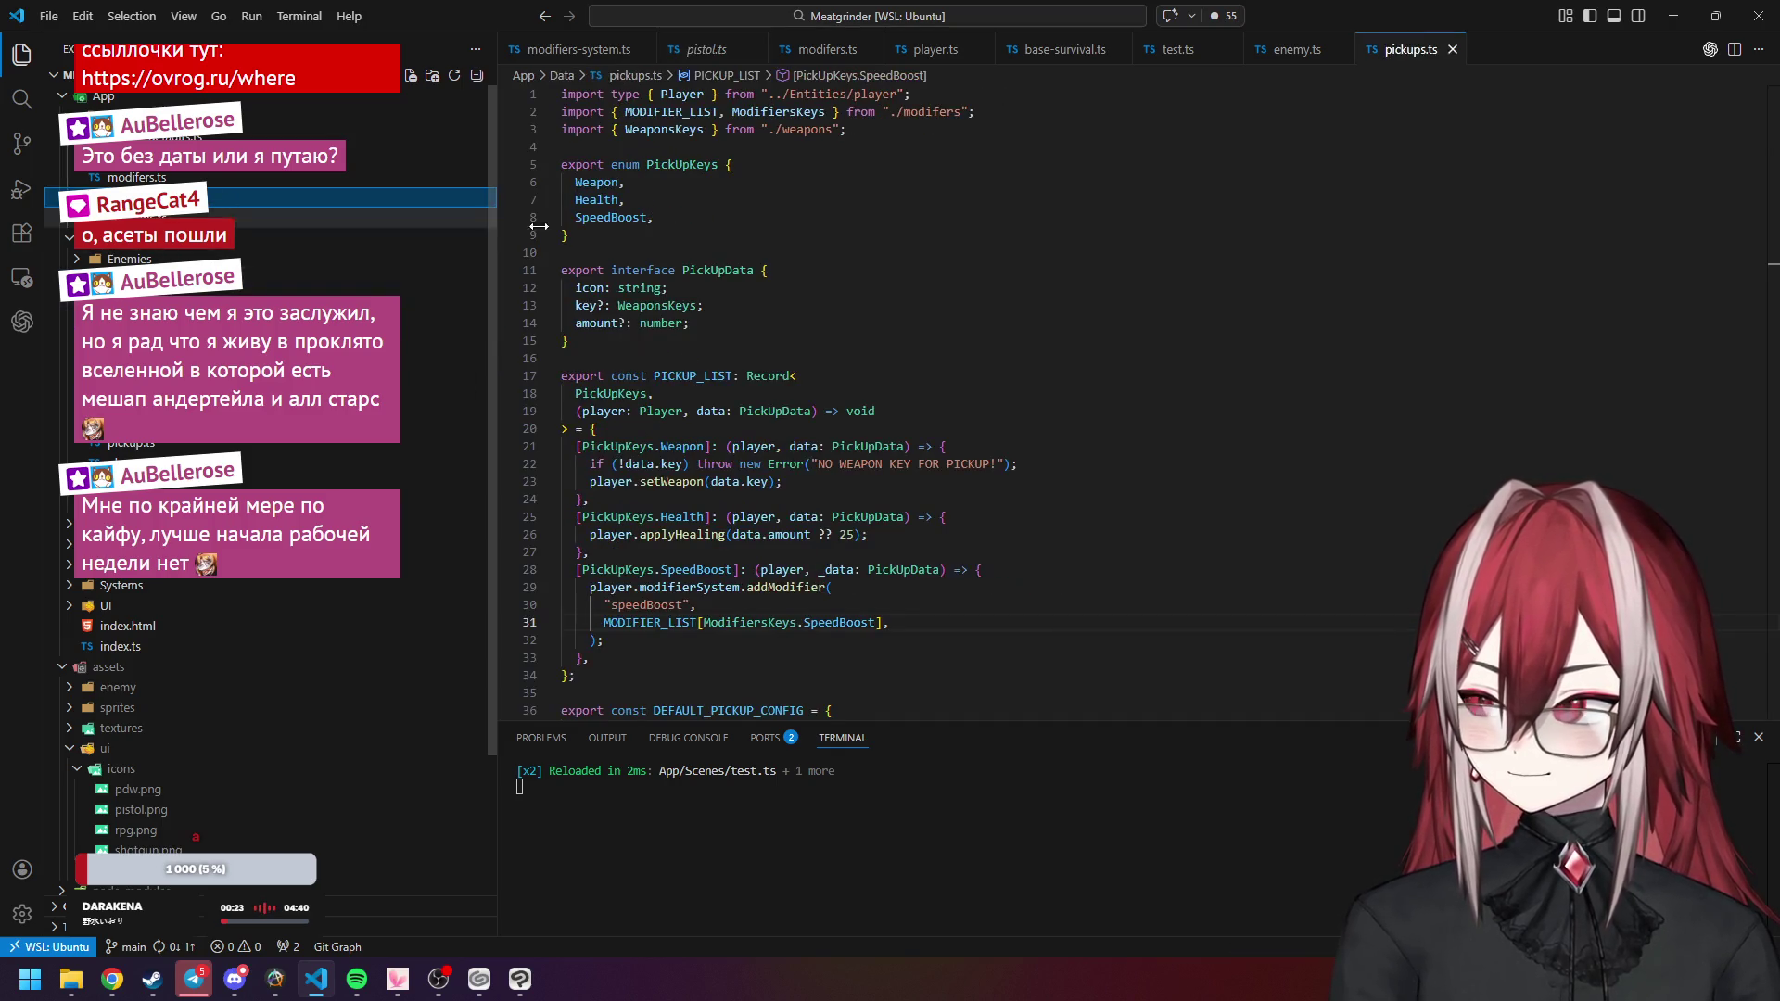
{"action": "scroll", "coordinate": [727, 351], "scroll_direction": "down", "scroll_amount": 10}
{"action": "scroll", "coordinate": [727, 351], "scroll_direction": "up", "scroll_amount": 7}
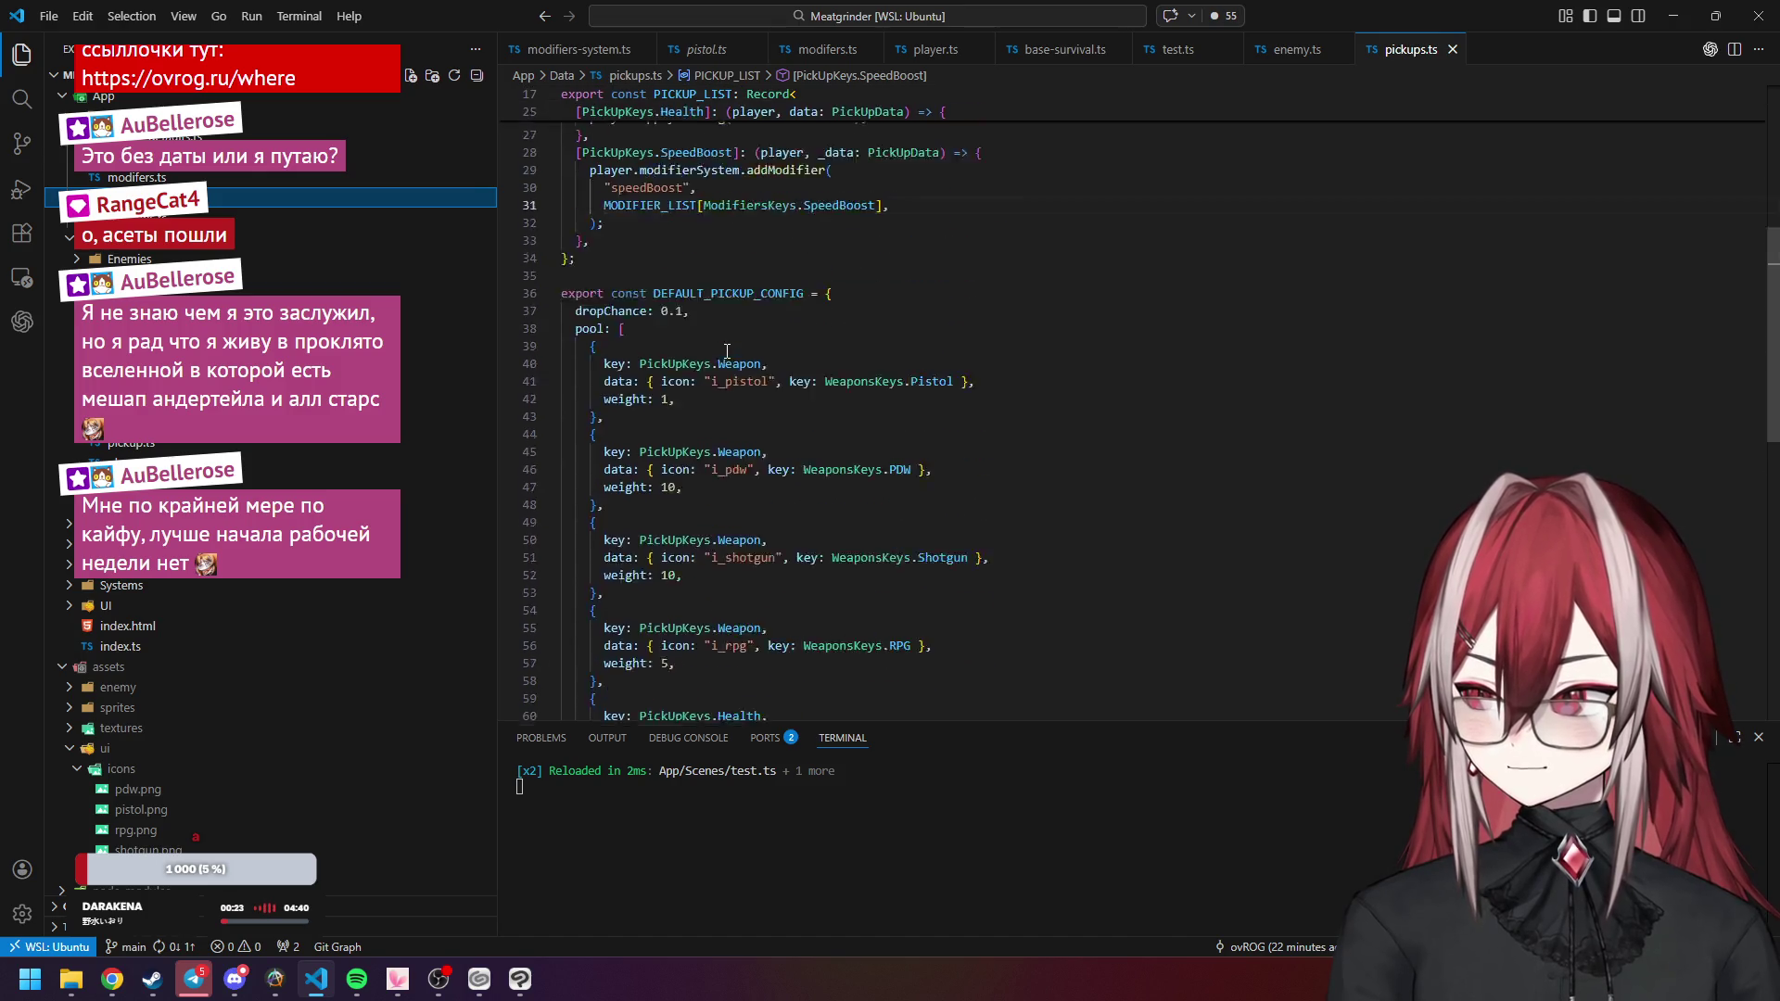
{"action": "scroll", "coordinate": [727, 351], "scroll_direction": "up", "scroll_amount": 4}
{"action": "scroll", "coordinate": [732, 262], "scroll_direction": "down", "scroll_amount": 10}
Compare modifers.ts, weapons.ts and pickups.ts in the editor.
{"action": "left_click", "coordinate": [137, 177]}
{"action": "left_click", "coordinate": [137, 197]}
{"action": "left_click", "coordinate": [137, 218]}
{"action": "left_click", "coordinate": [137, 177]}
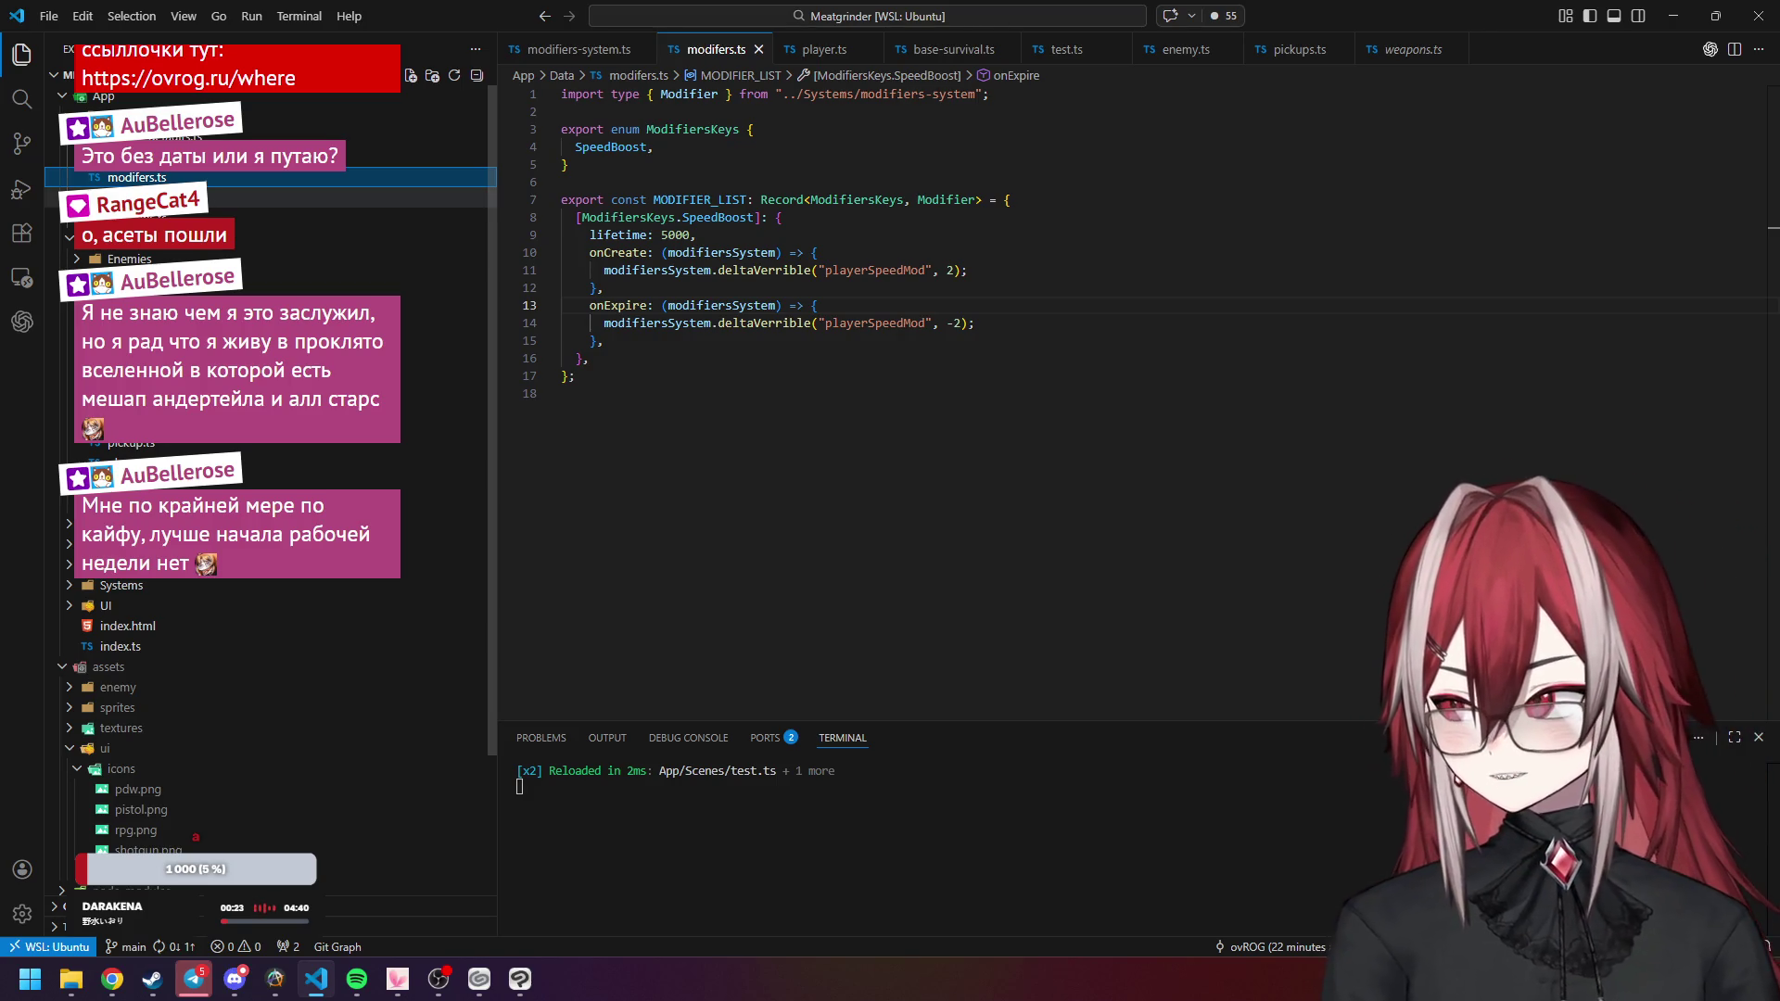
{"action": "left_click", "coordinate": [137, 197]}
{"action": "left_click", "coordinate": [138, 218]}
{"action": "left_click", "coordinate": [138, 198]}
{"action": "scroll", "coordinate": [726, 340], "scroll_direction": "down", "scroll_amount": 10}
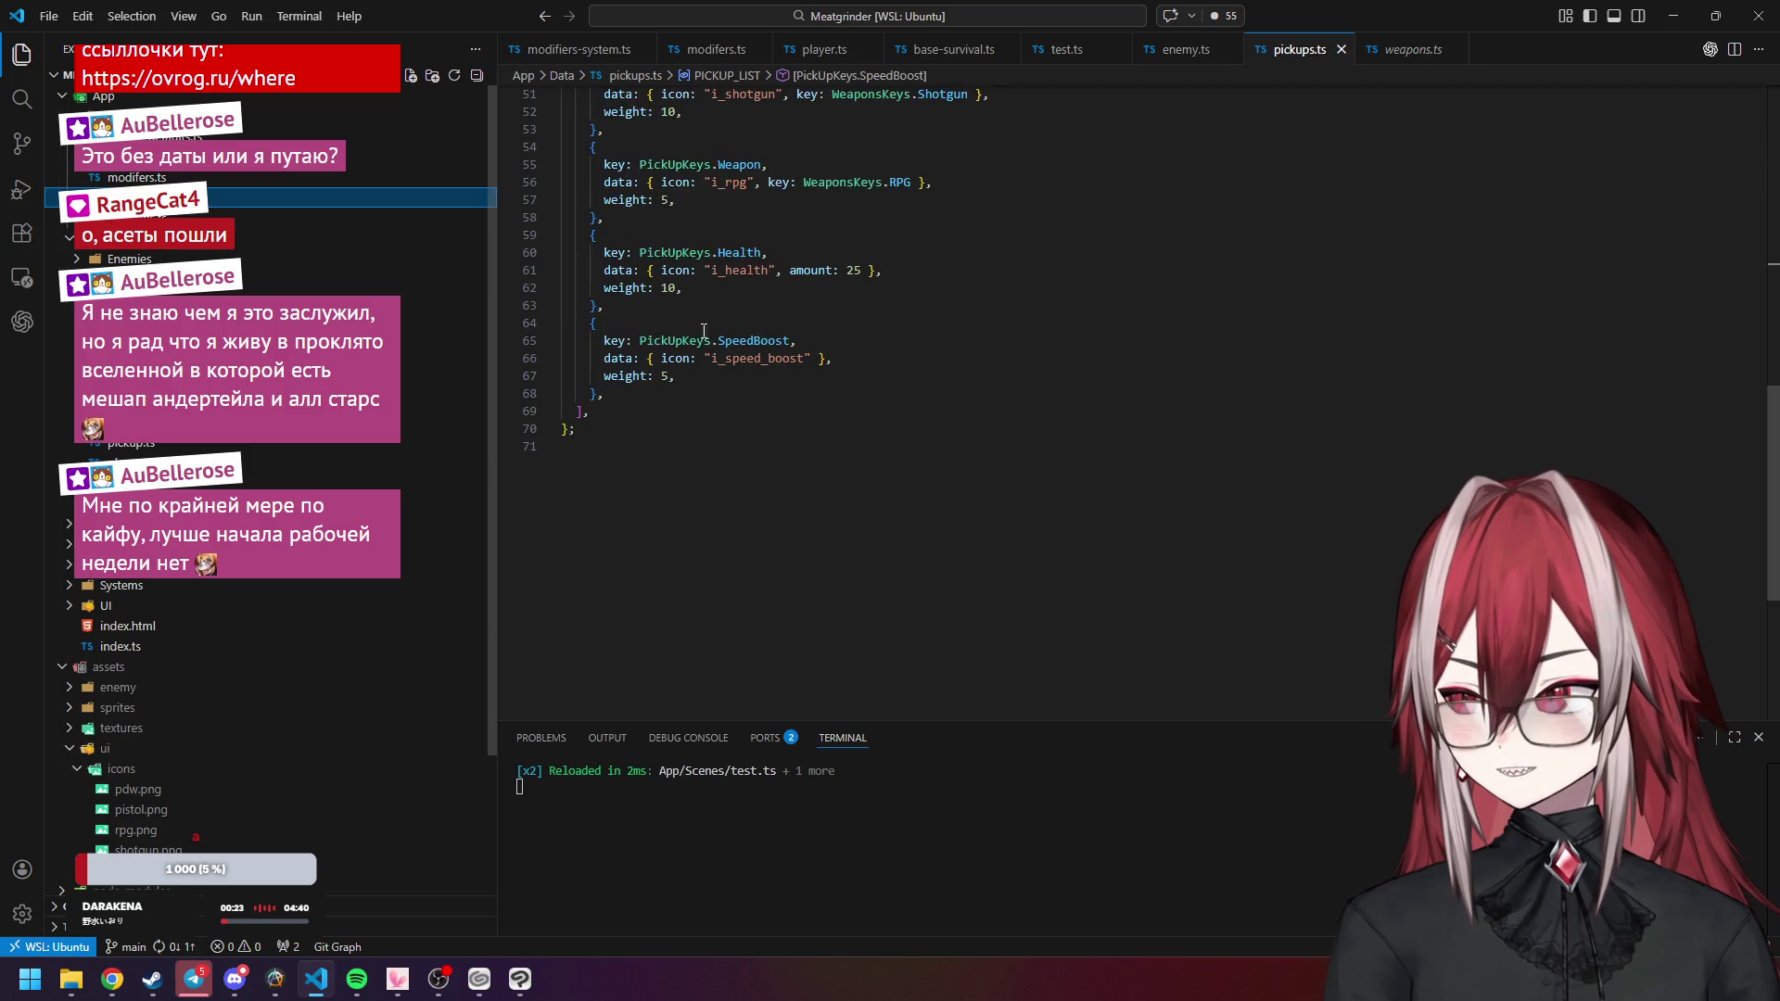
{"action": "scroll", "coordinate": [726, 341], "scroll_direction": "up", "scroll_amount": 8}
{"action": "scroll", "coordinate": [726, 341], "scroll_direction": "up", "scroll_amount": 2}
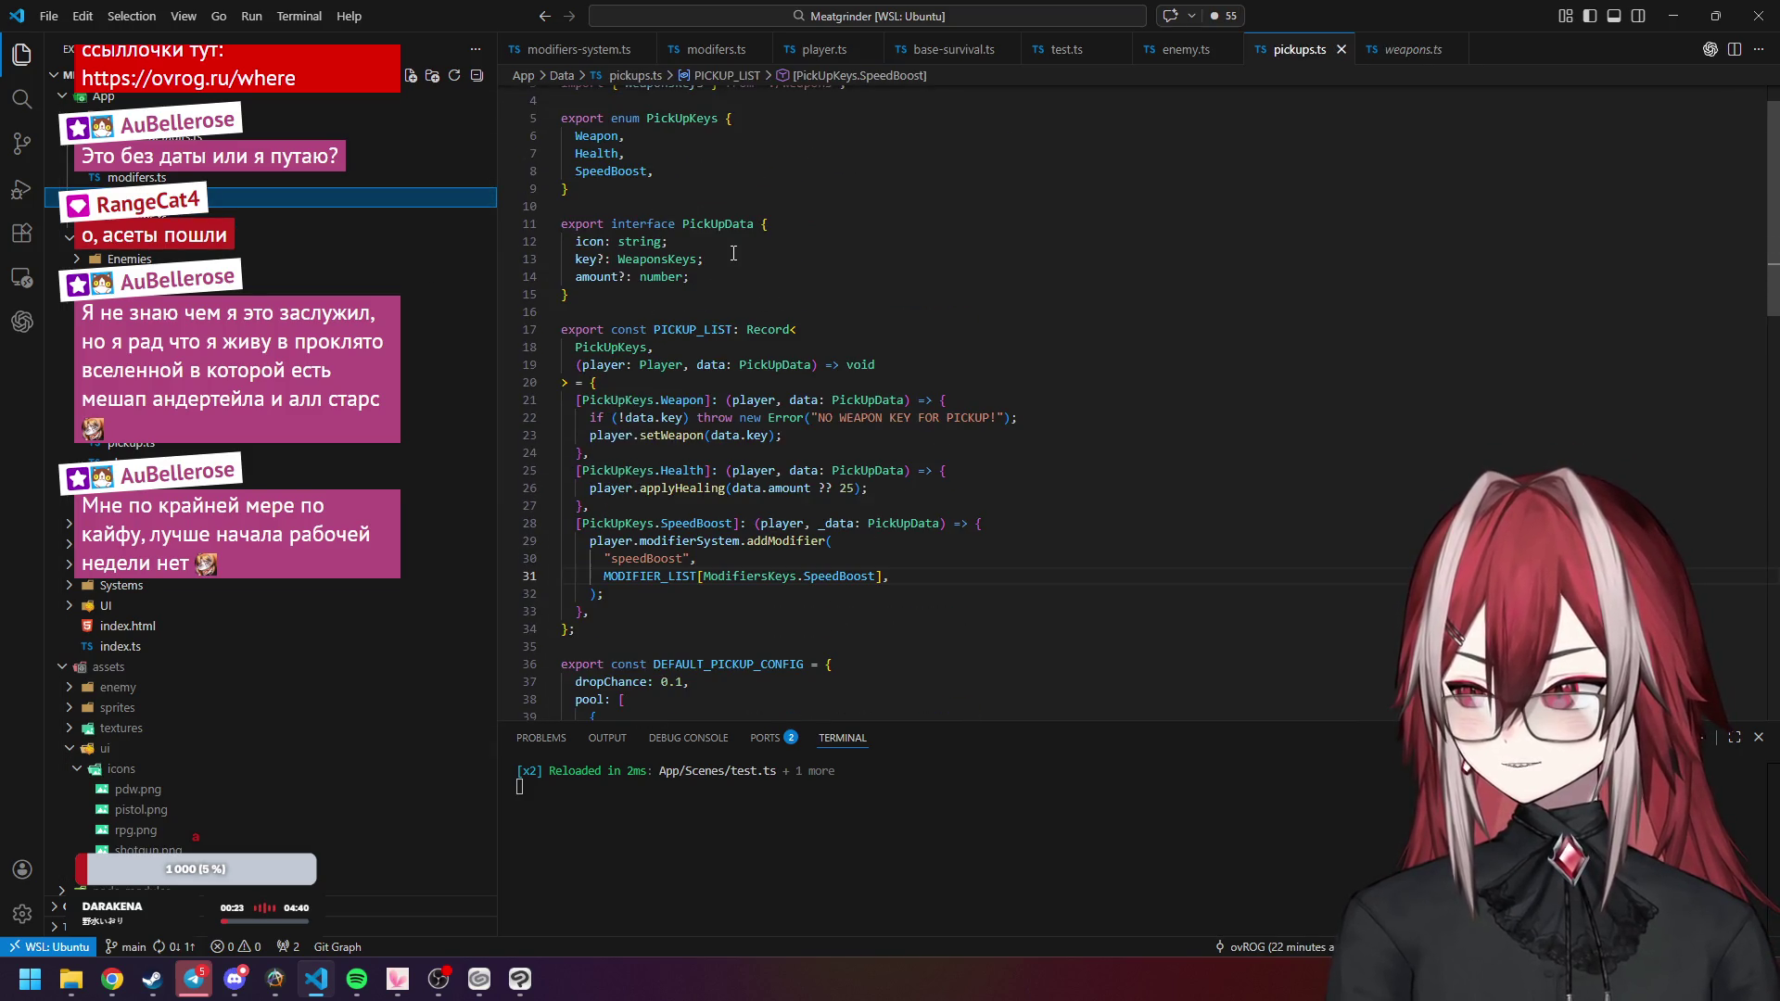
{"action": "scroll", "coordinate": [732, 253], "scroll_direction": "up", "scroll_amount": 1}
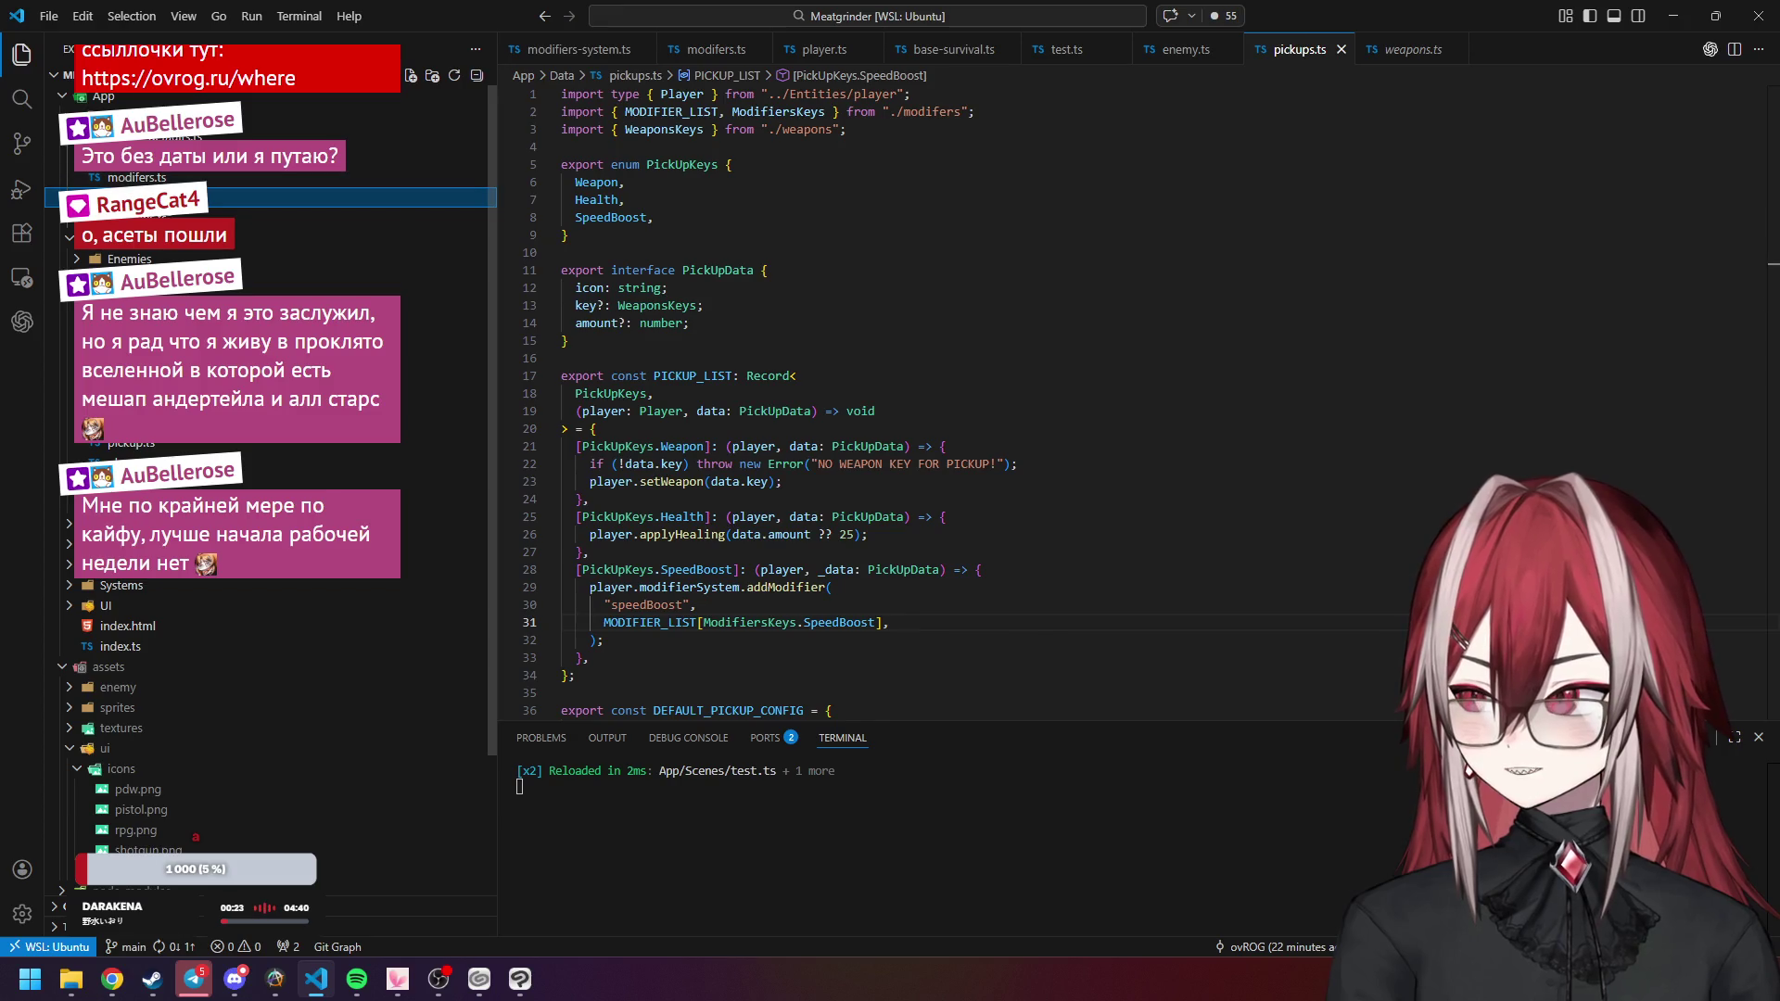
In pickup.ts, change icon.setScale(0.6) on line 48 to 0.5 and save.
{"action": "left_click", "coordinate": [130, 443]}
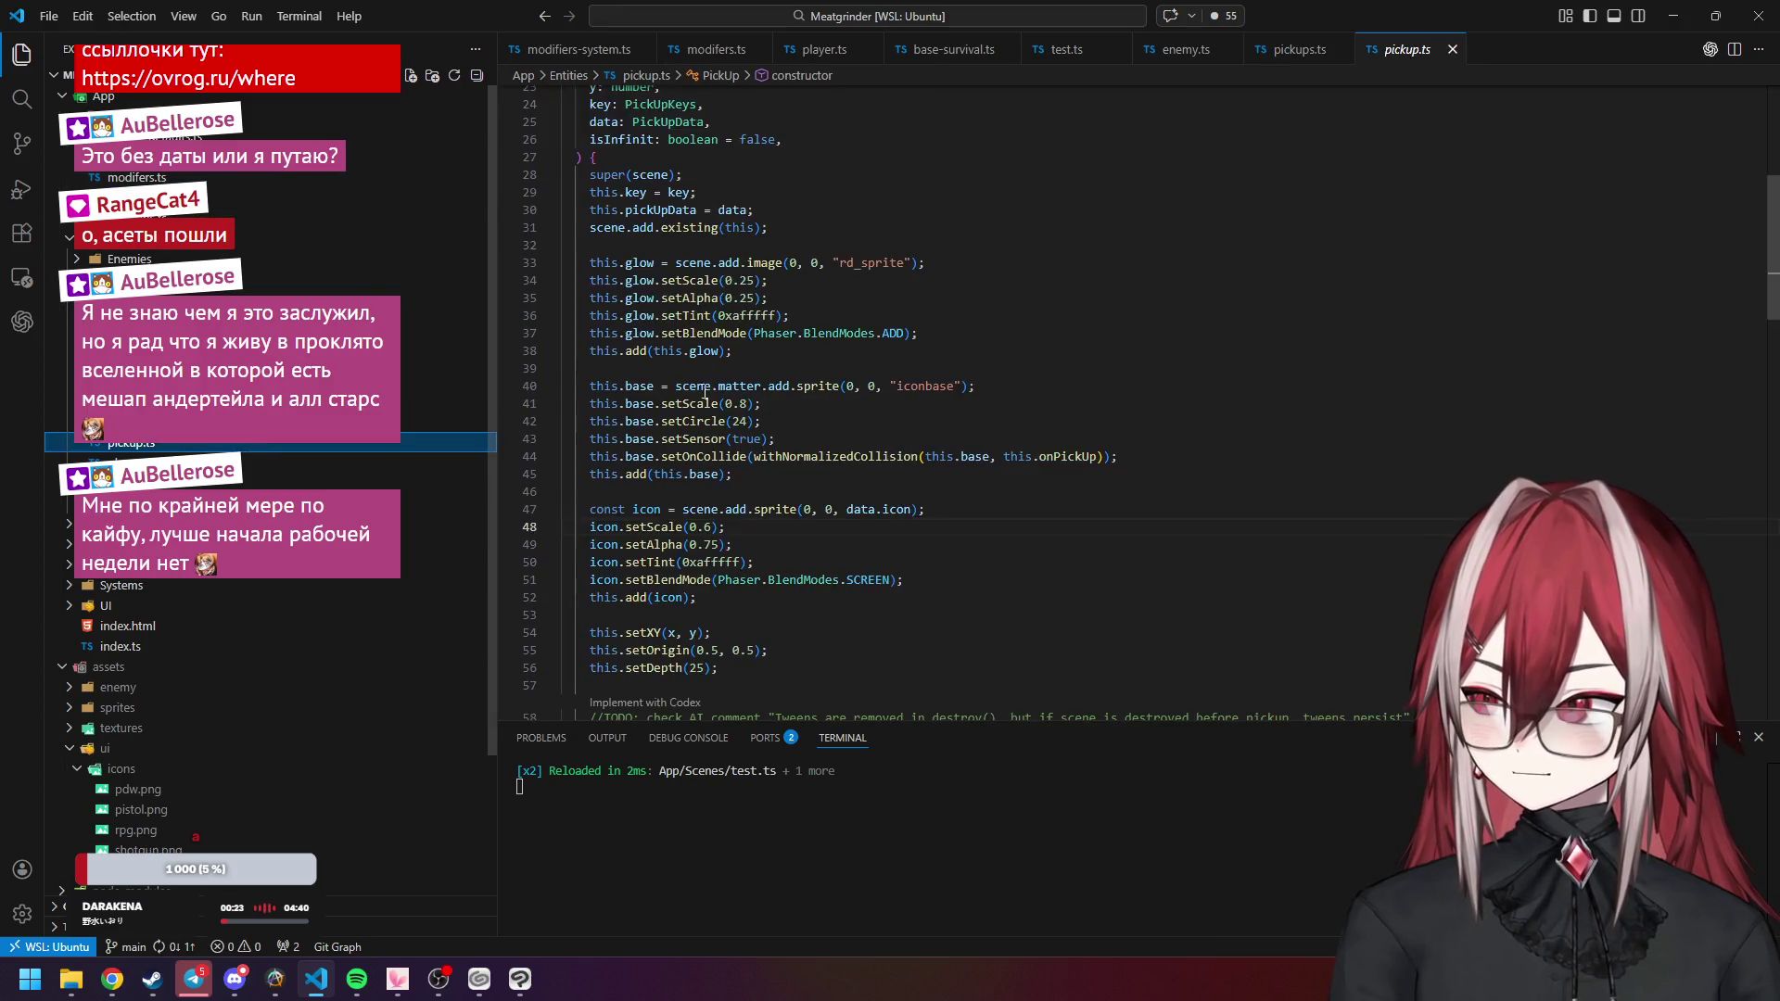
{"action": "scroll", "coordinate": [680, 374], "scroll_direction": "down", "scroll_amount": 5}
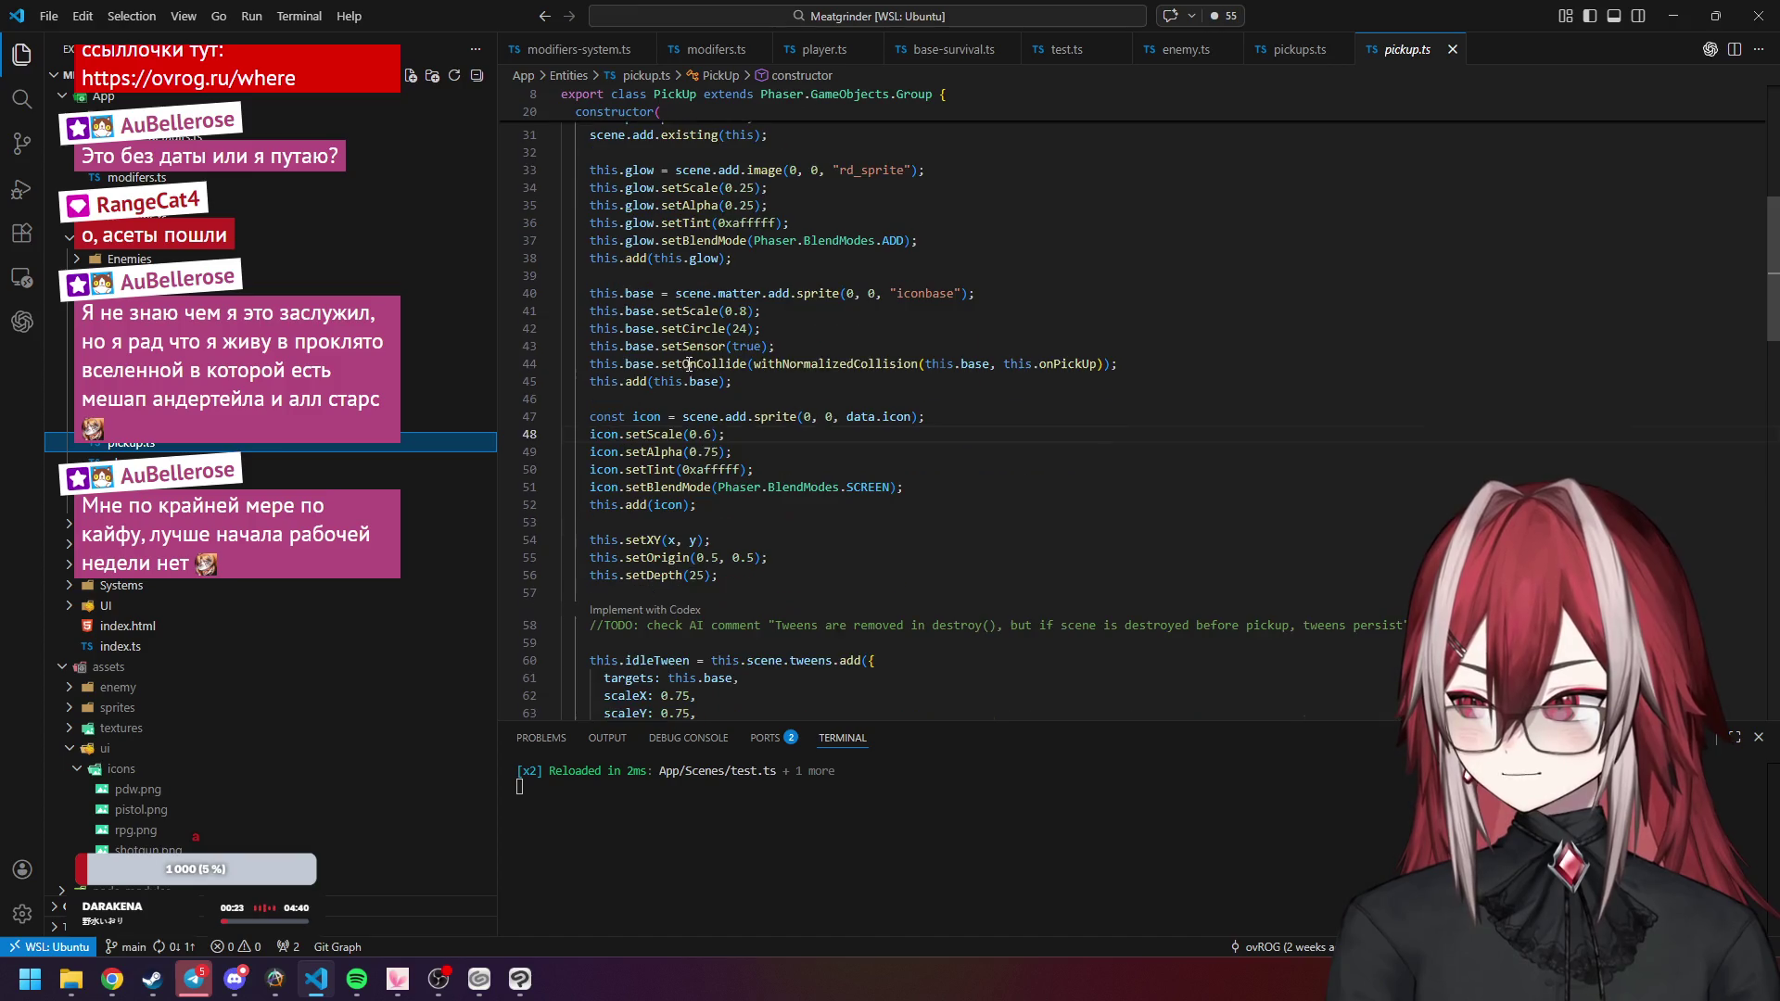
{"action": "left_click", "coordinate": [715, 433]}
{"action": "key", "text": "BackSpace"}
{"action": "type", "text": "5"}
{"action": "left_click", "coordinate": [721, 452]}
{"action": "key", "text": "ctrl+s"}
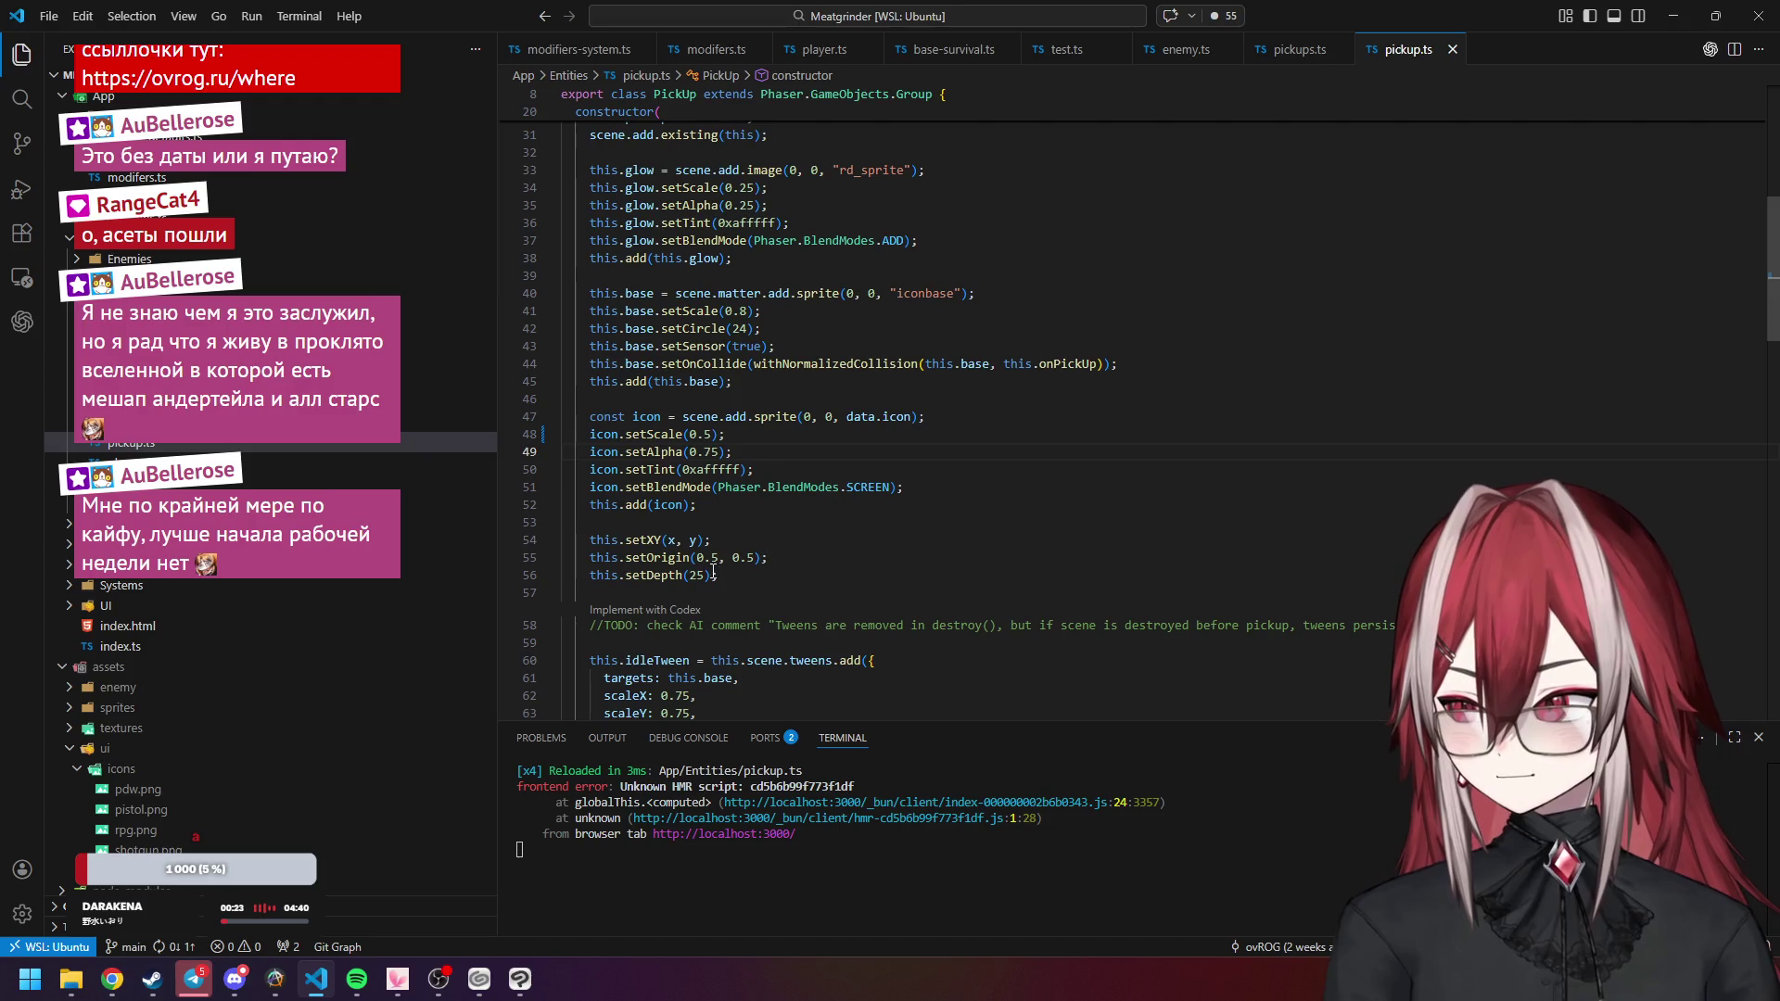
Start a Meatgrinder game in Chrome and walk the player toward the pickups.
{"action": "mouse_move", "coordinate": [112, 981]}
{"action": "left_click", "coordinate": [334, 881]}
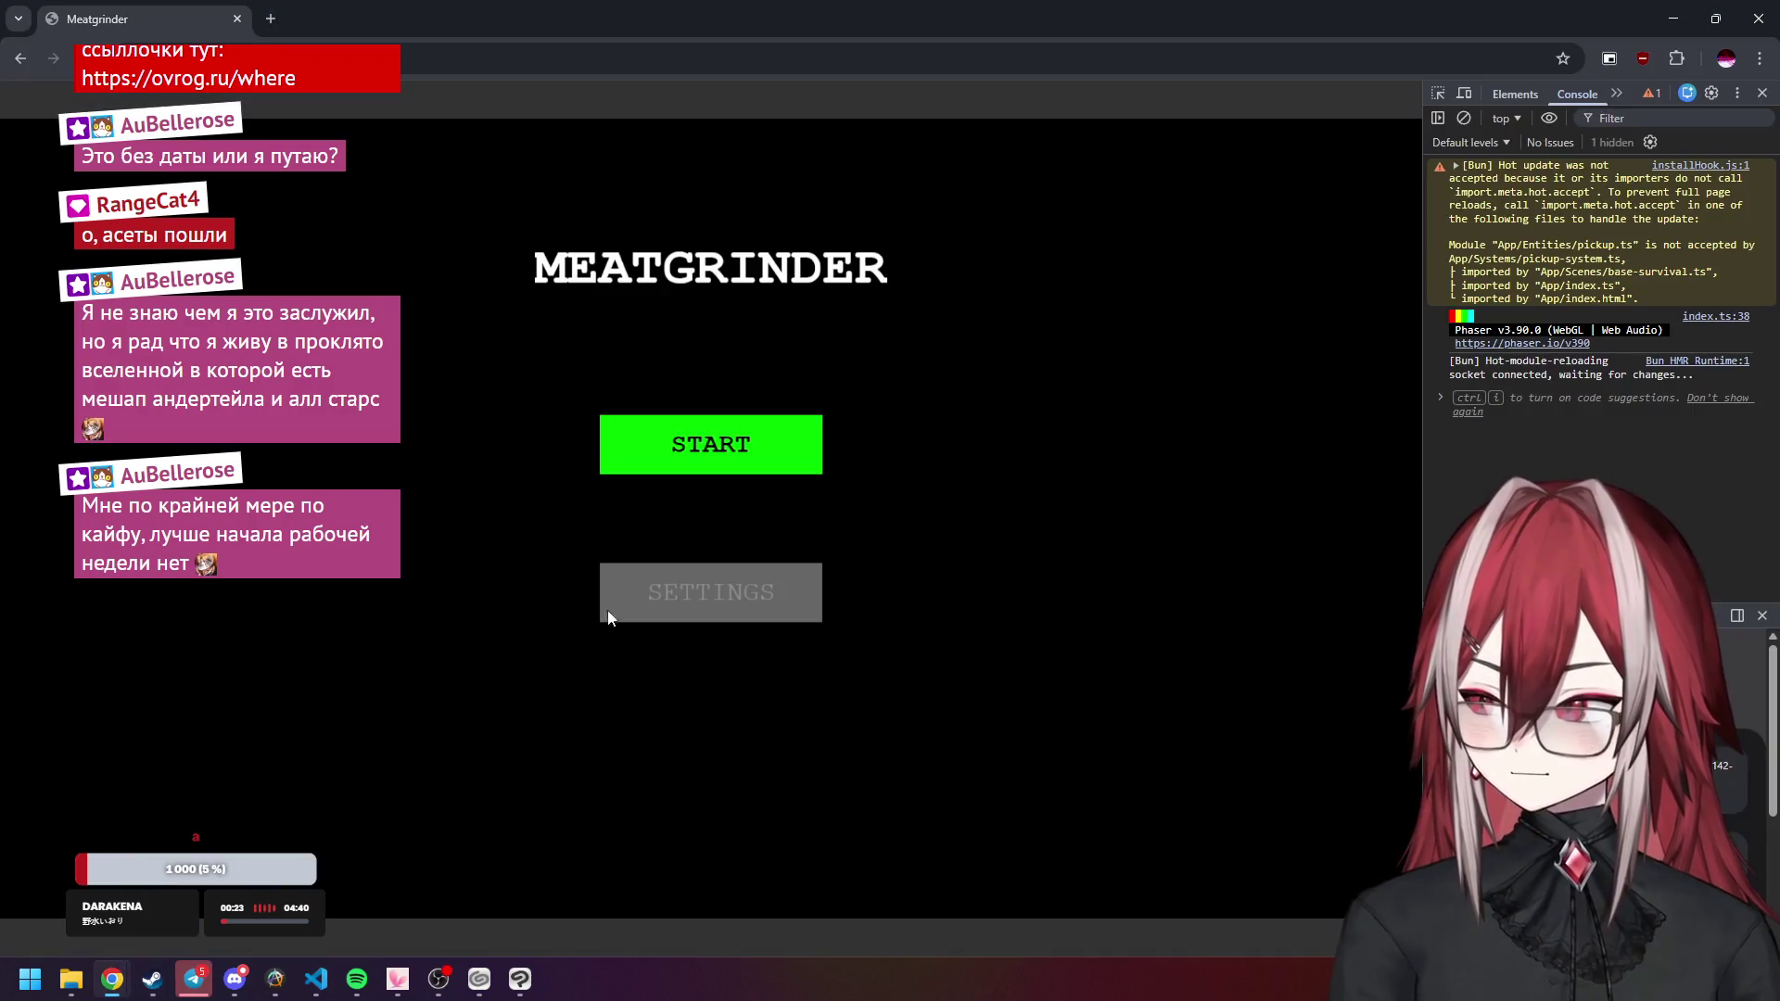
{"action": "left_click", "coordinate": [708, 441]}
{"action": "key", "text": "a"}
{"action": "key", "text": "w"}
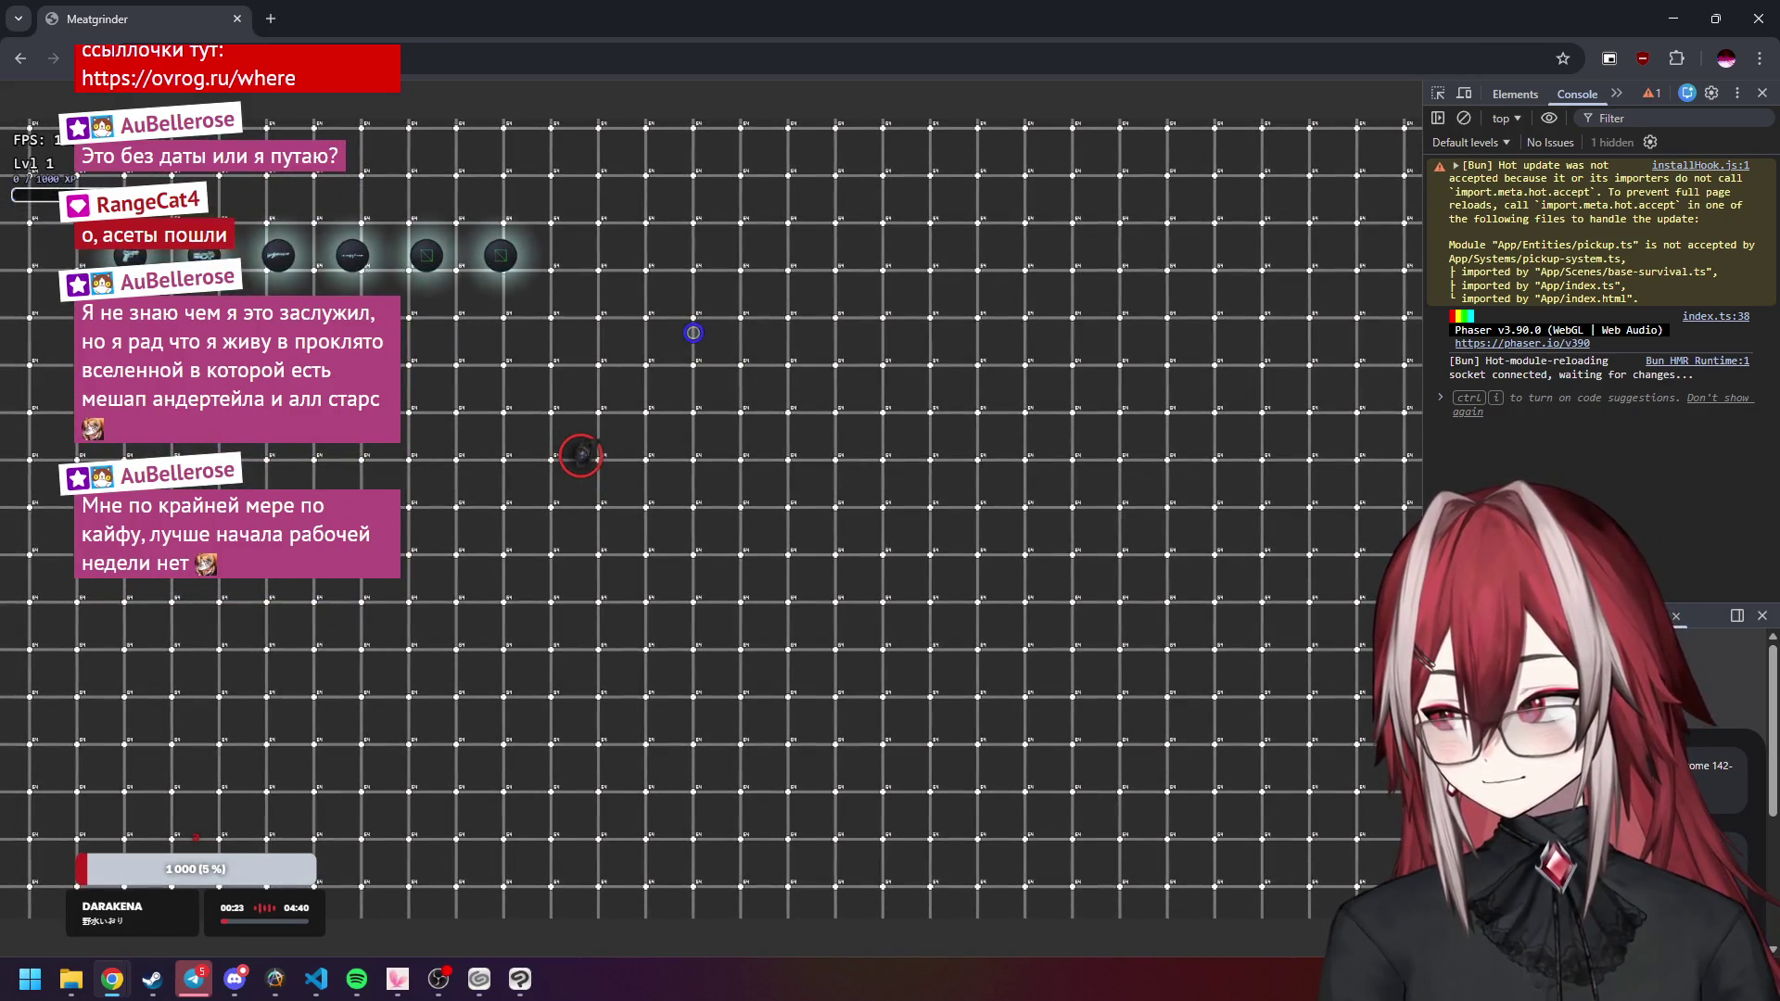
{"action": "key", "text": "a"}
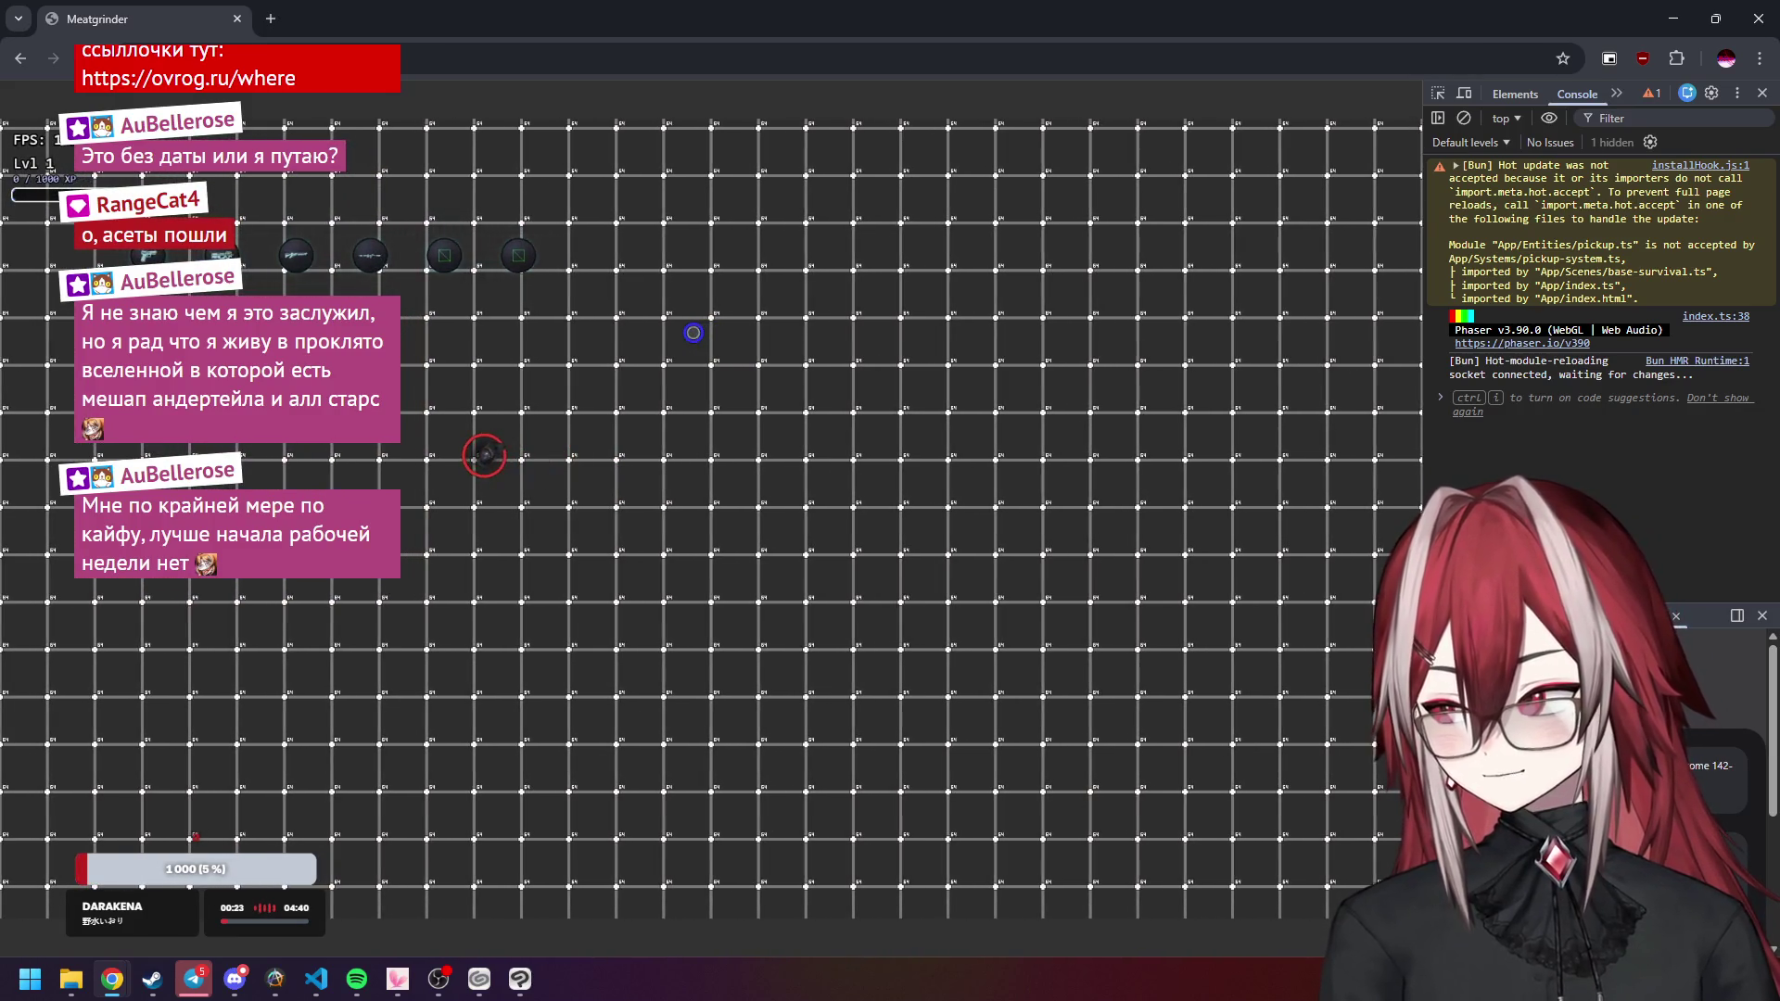
Restore the pickup icon scale to 0.6 in pickup.ts and save.
{"action": "key", "text": "alt+Tab"}
{"action": "double_click", "coordinate": [714, 434]}
{"action": "type", "text": "6"}
{"action": "left_click", "coordinate": [1031, 471]}
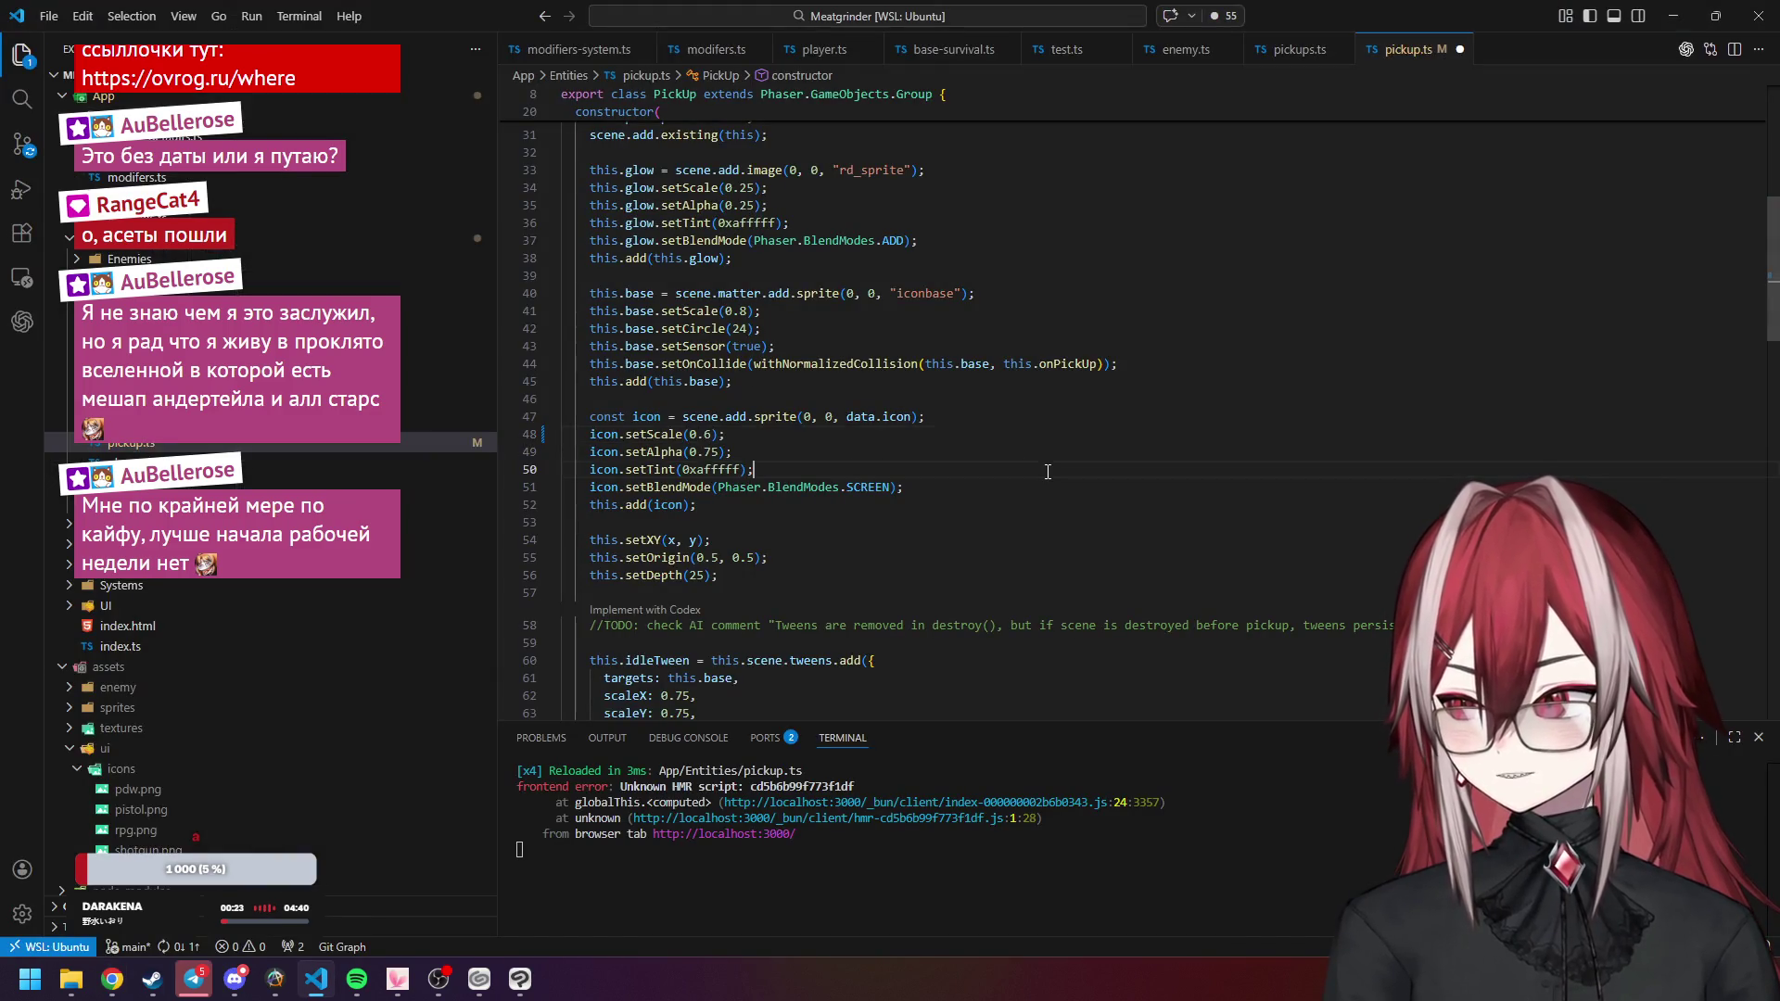
{"action": "key", "text": "ctrl+s"}
Playtest the reloaded game, then return to the weapon sheet in Clip Studio Paint.
{"action": "key", "text": "alt+Tab"}
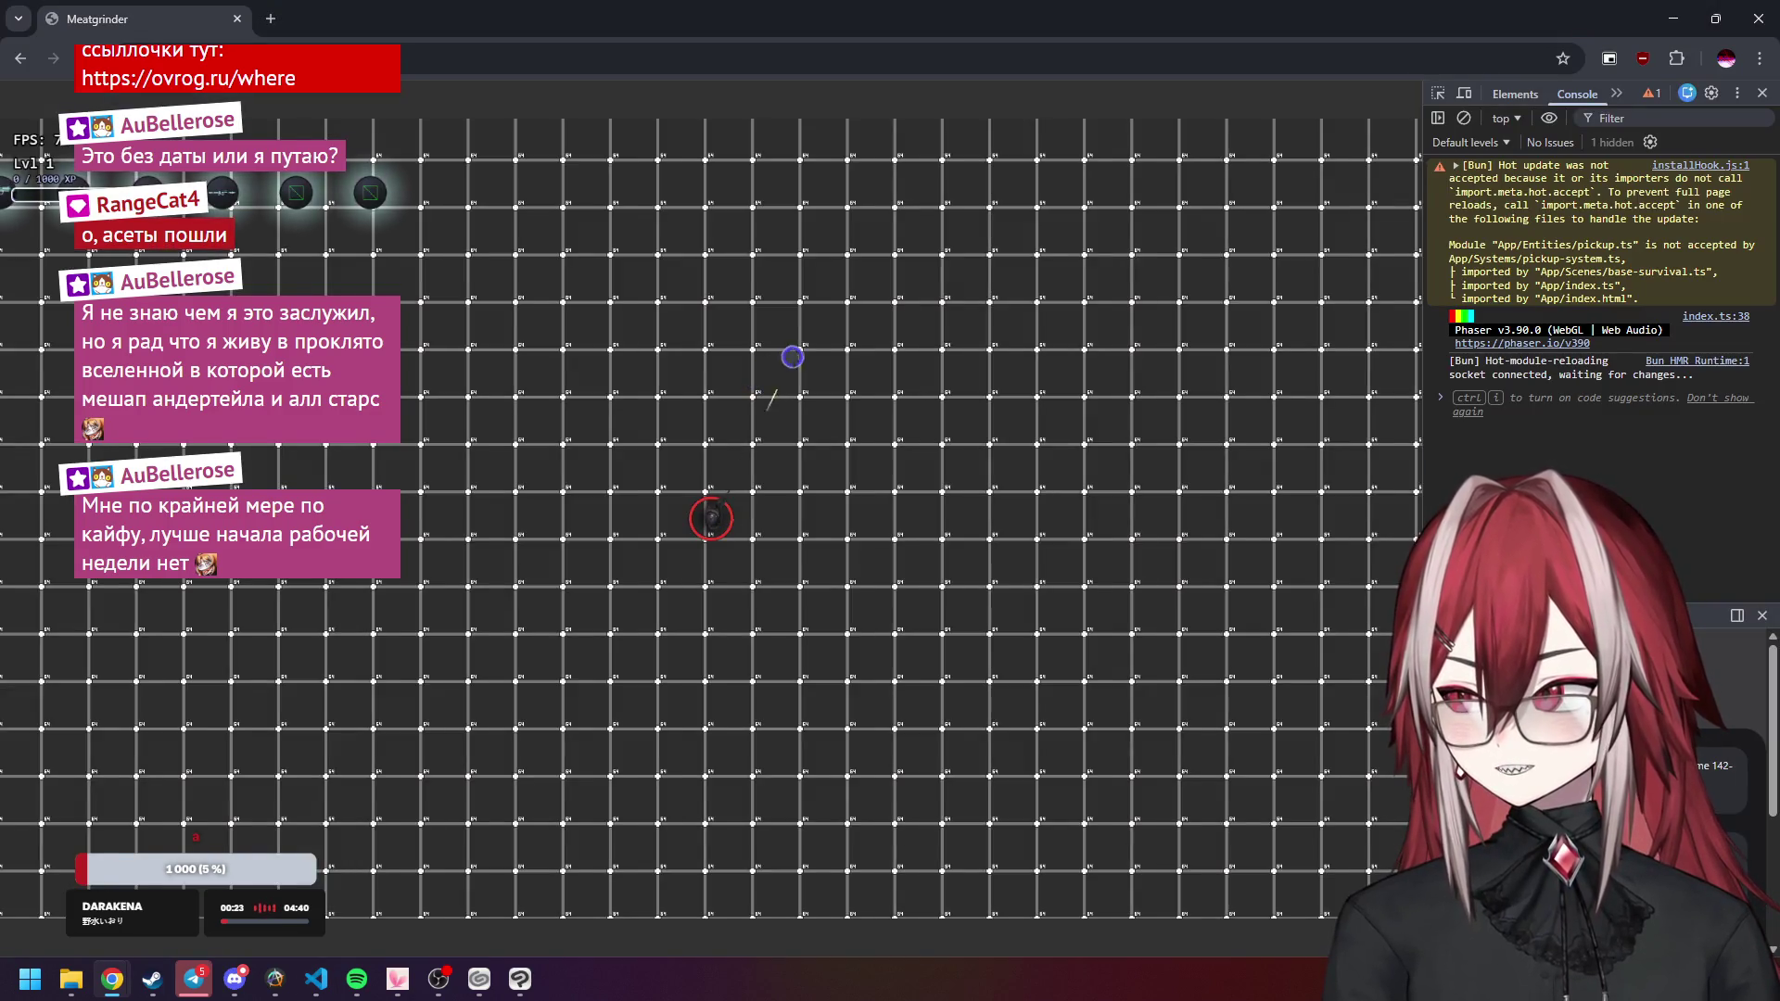
{"action": "key", "text": "a"}
{"action": "key", "text": "w"}
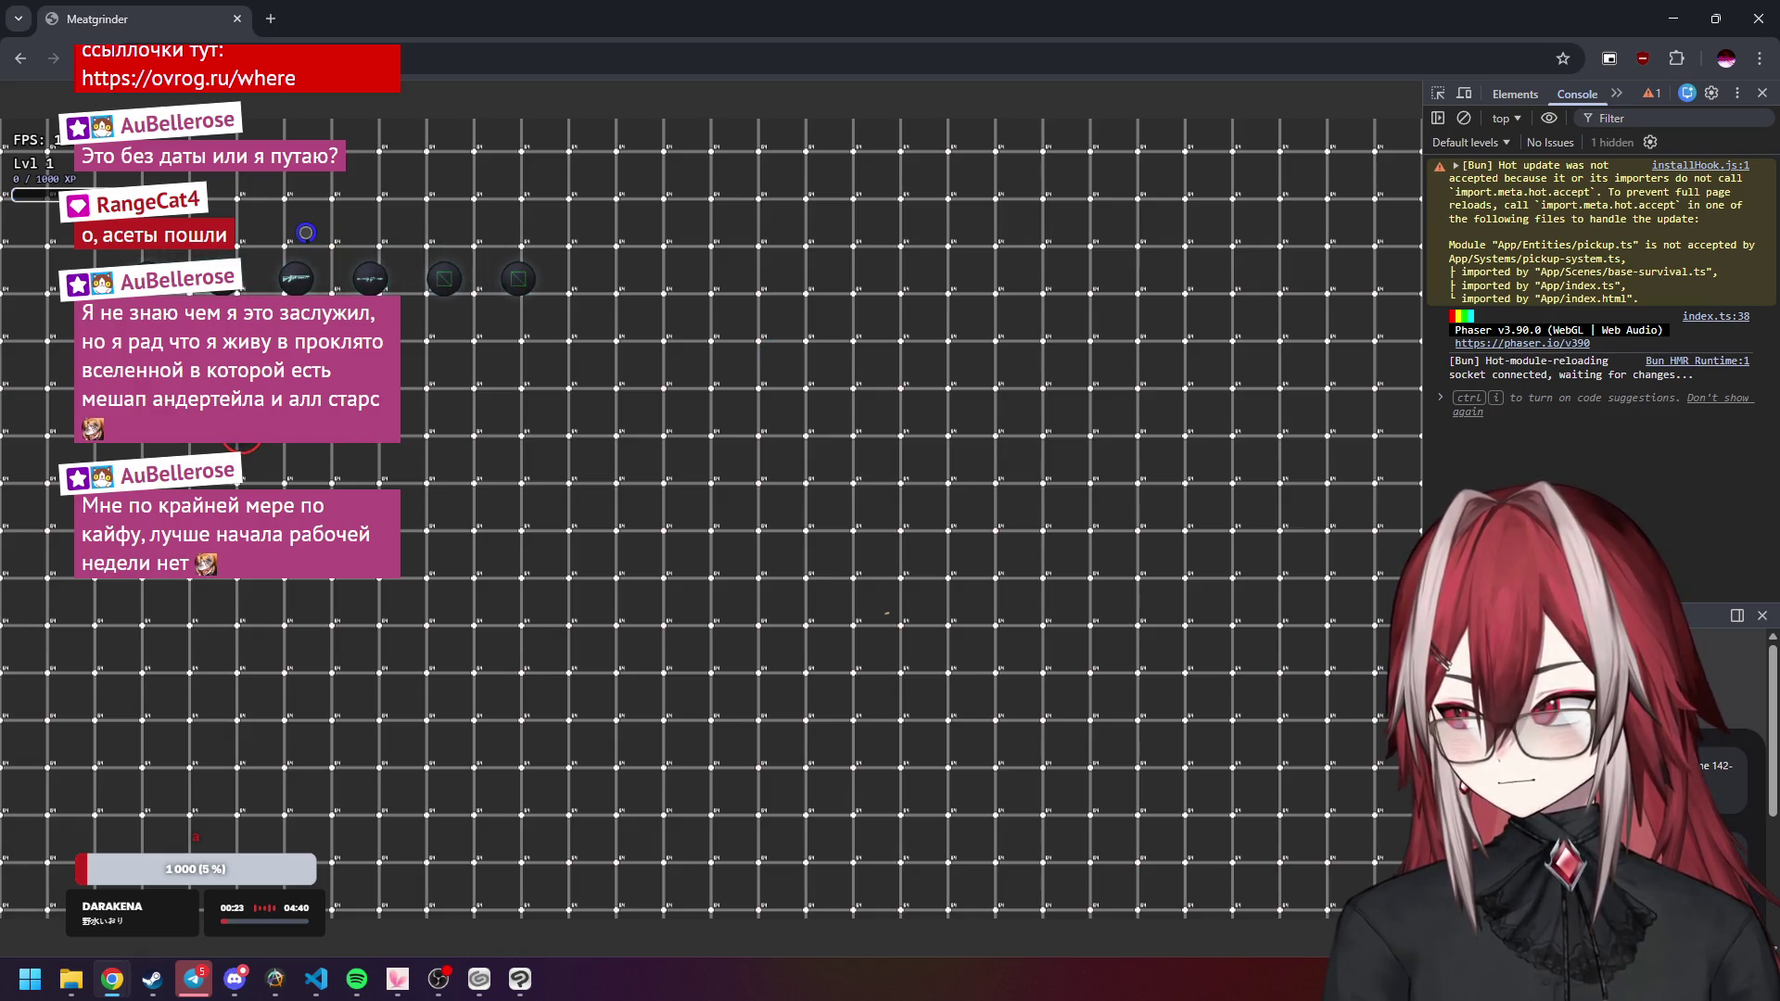
{"action": "key", "text": "alt+Tab"}
{"action": "left_click", "coordinate": [519, 979]}
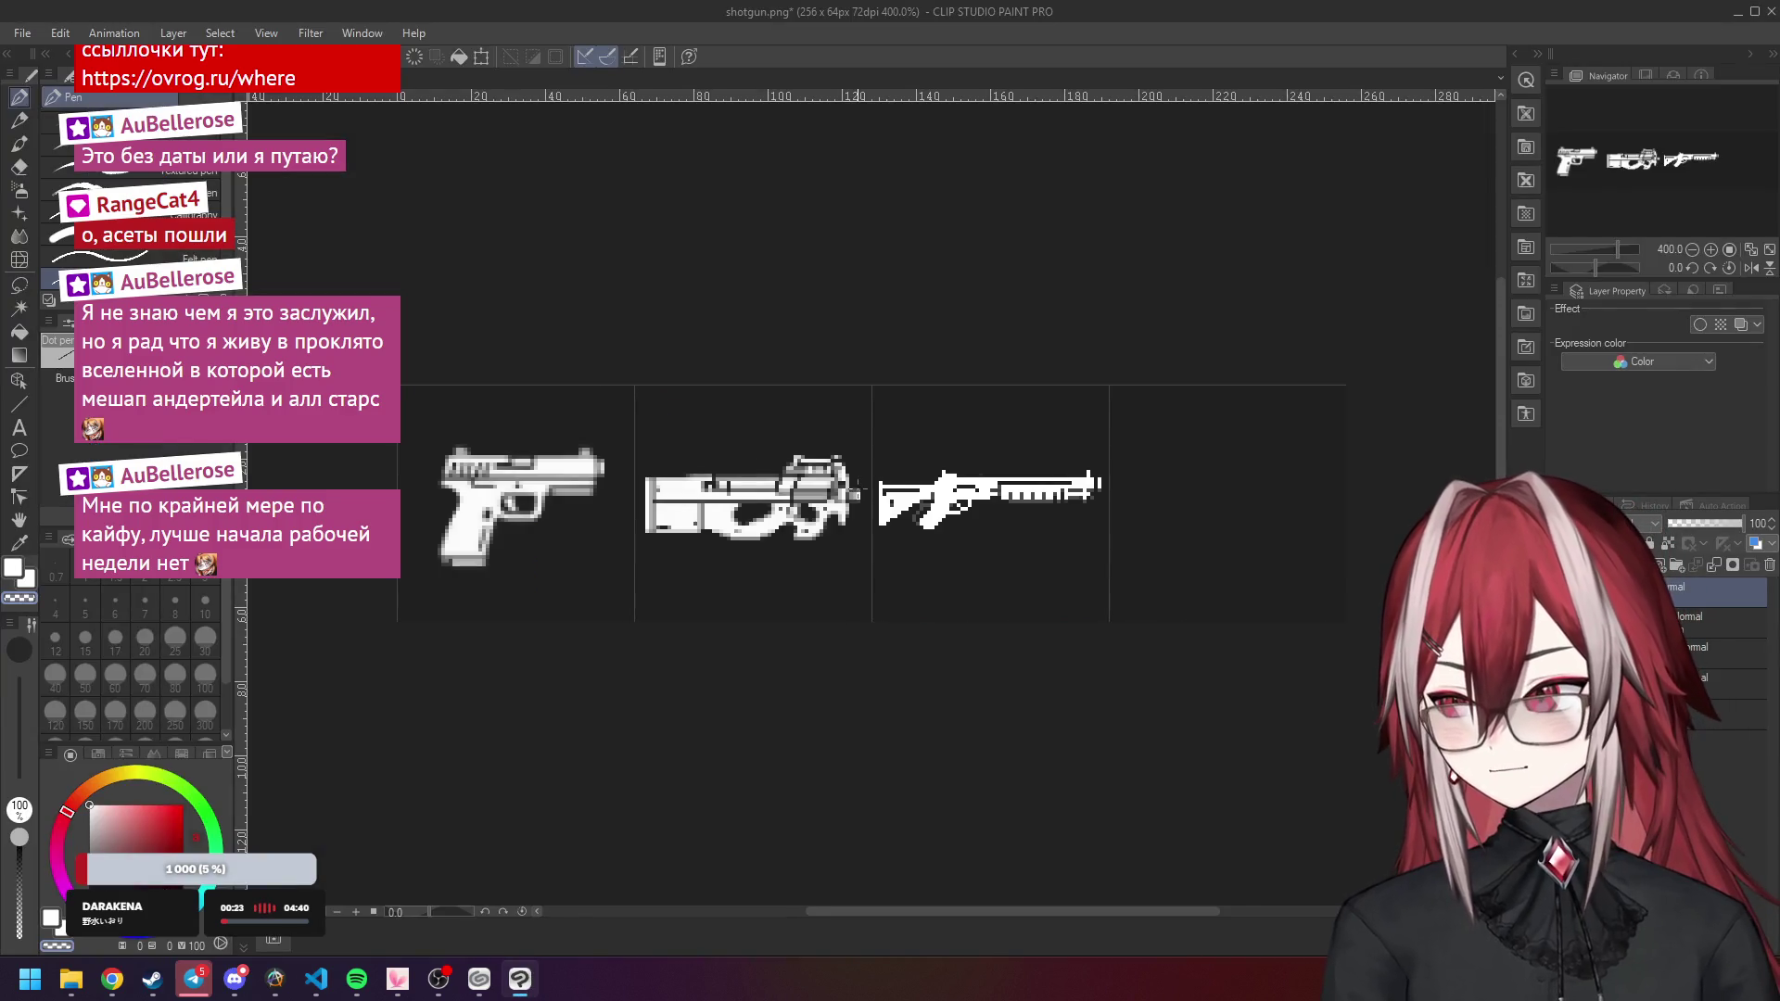
{"action": "scroll", "coordinate": [894, 477], "scroll_direction": "up", "scroll_amount": 5}
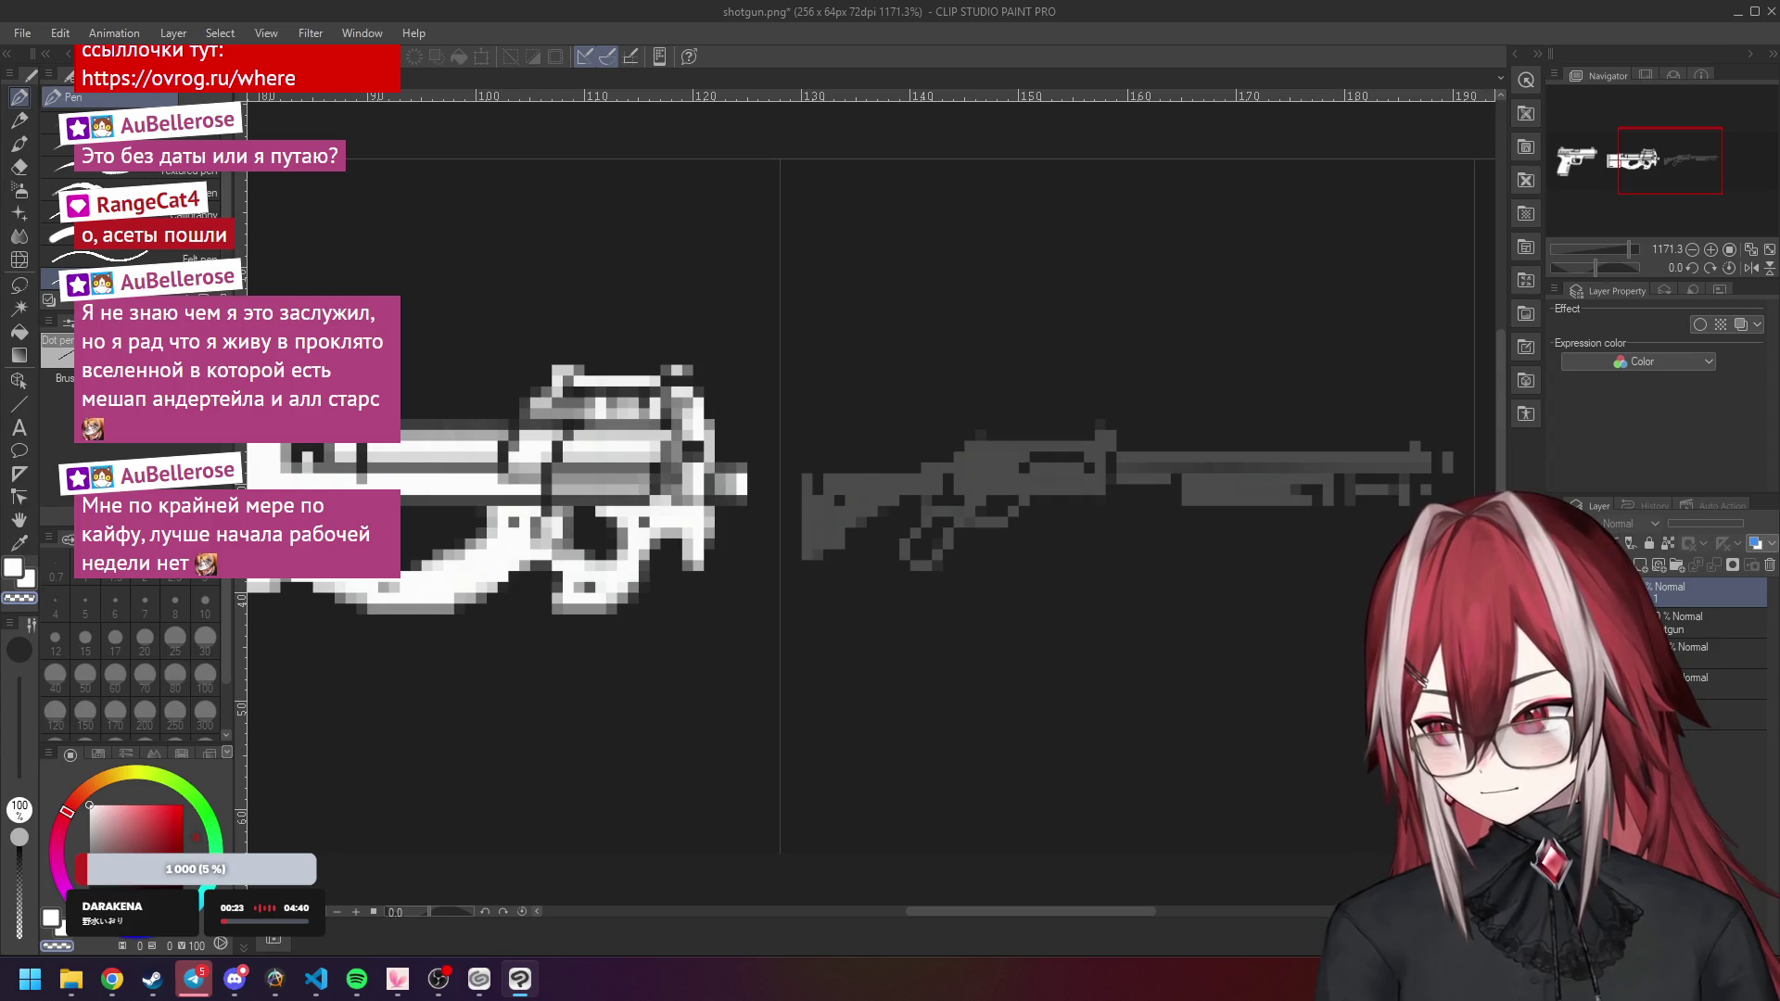
Show the white shotgun layer again and erase stray pixels, including three in the grip.
{"action": "key", "text": "ctrl+z"}
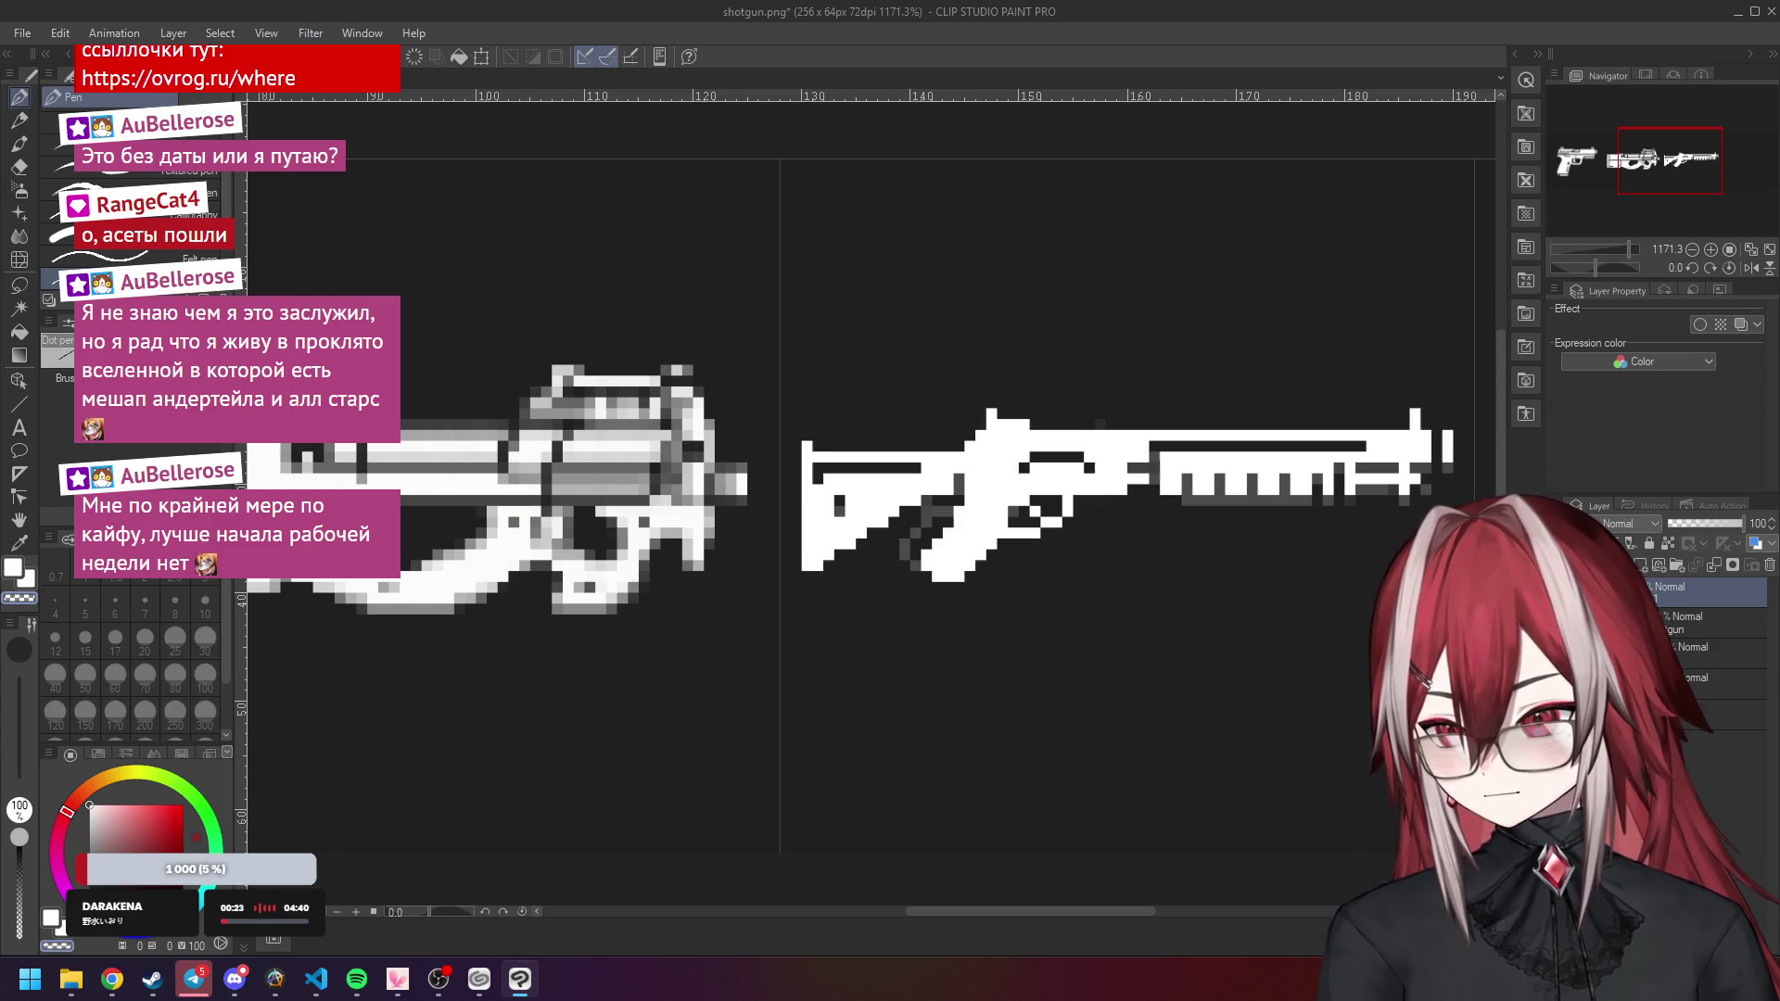
{"action": "scroll", "coordinate": [832, 457], "scroll_direction": "up", "scroll_amount": 1}
{"action": "left_click", "coordinate": [833, 457]}
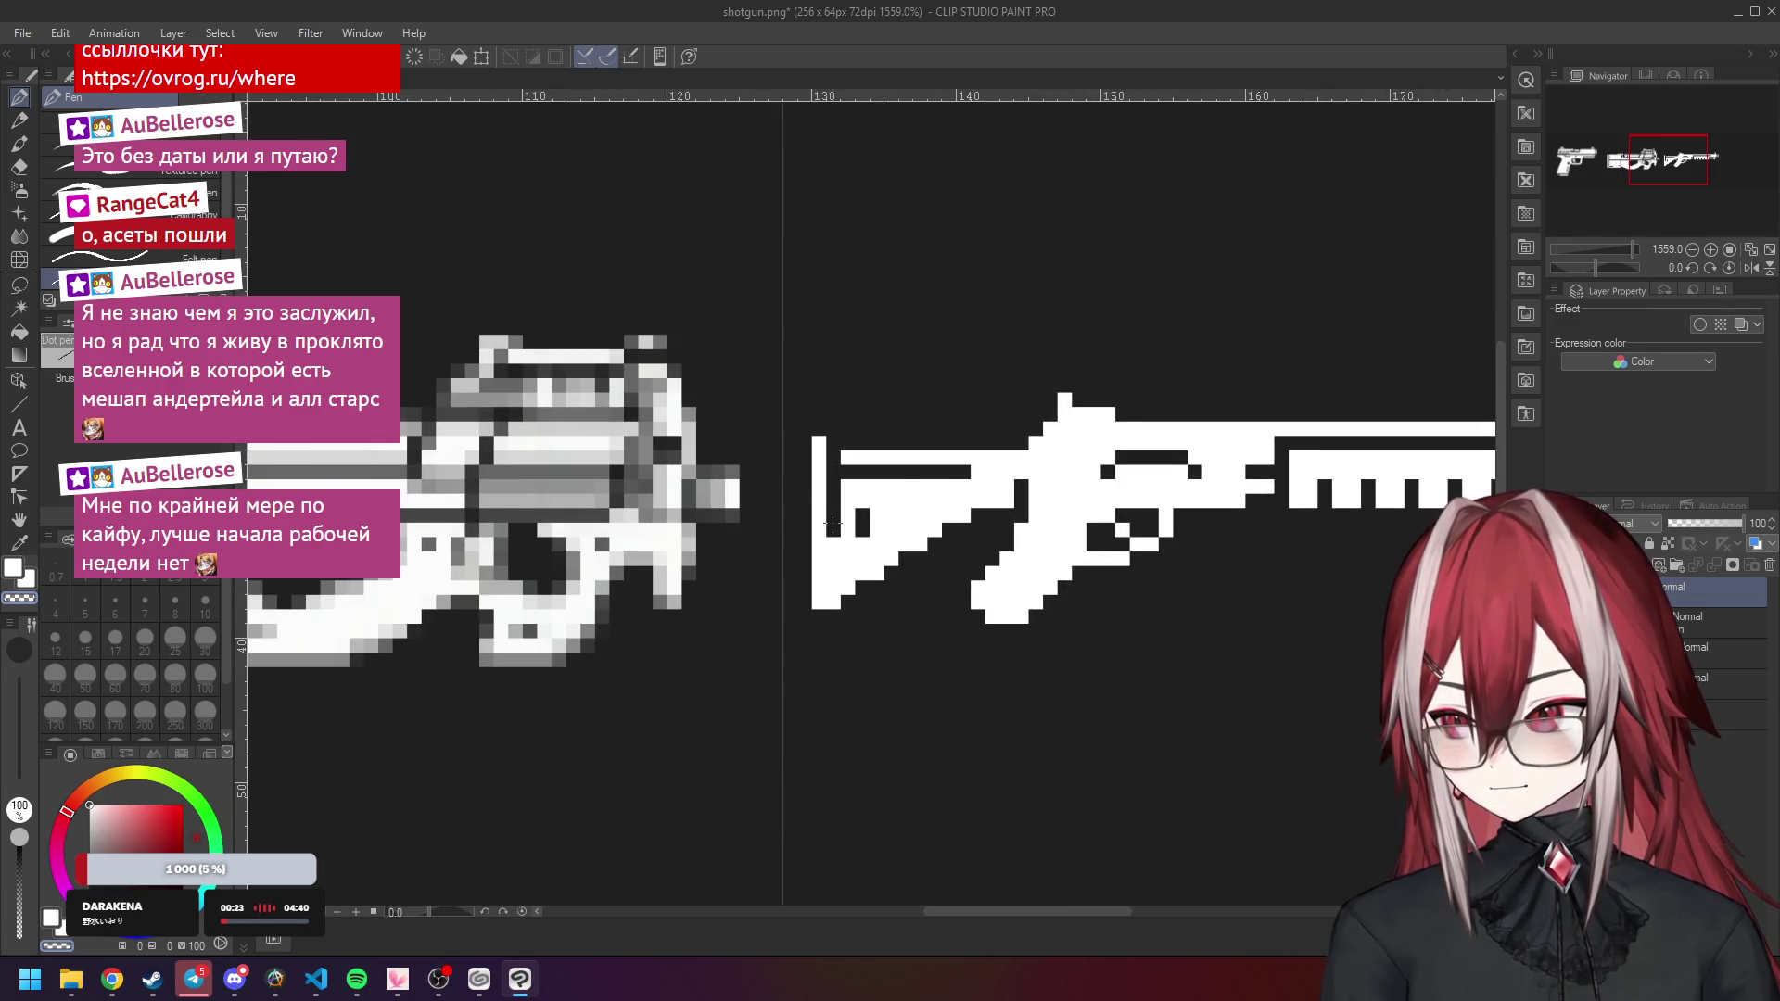
{"action": "scroll", "coordinate": [833, 522], "scroll_direction": "down", "scroll_amount": 5}
{"action": "scroll", "coordinate": [858, 493], "scroll_direction": "up", "scroll_amount": 6}
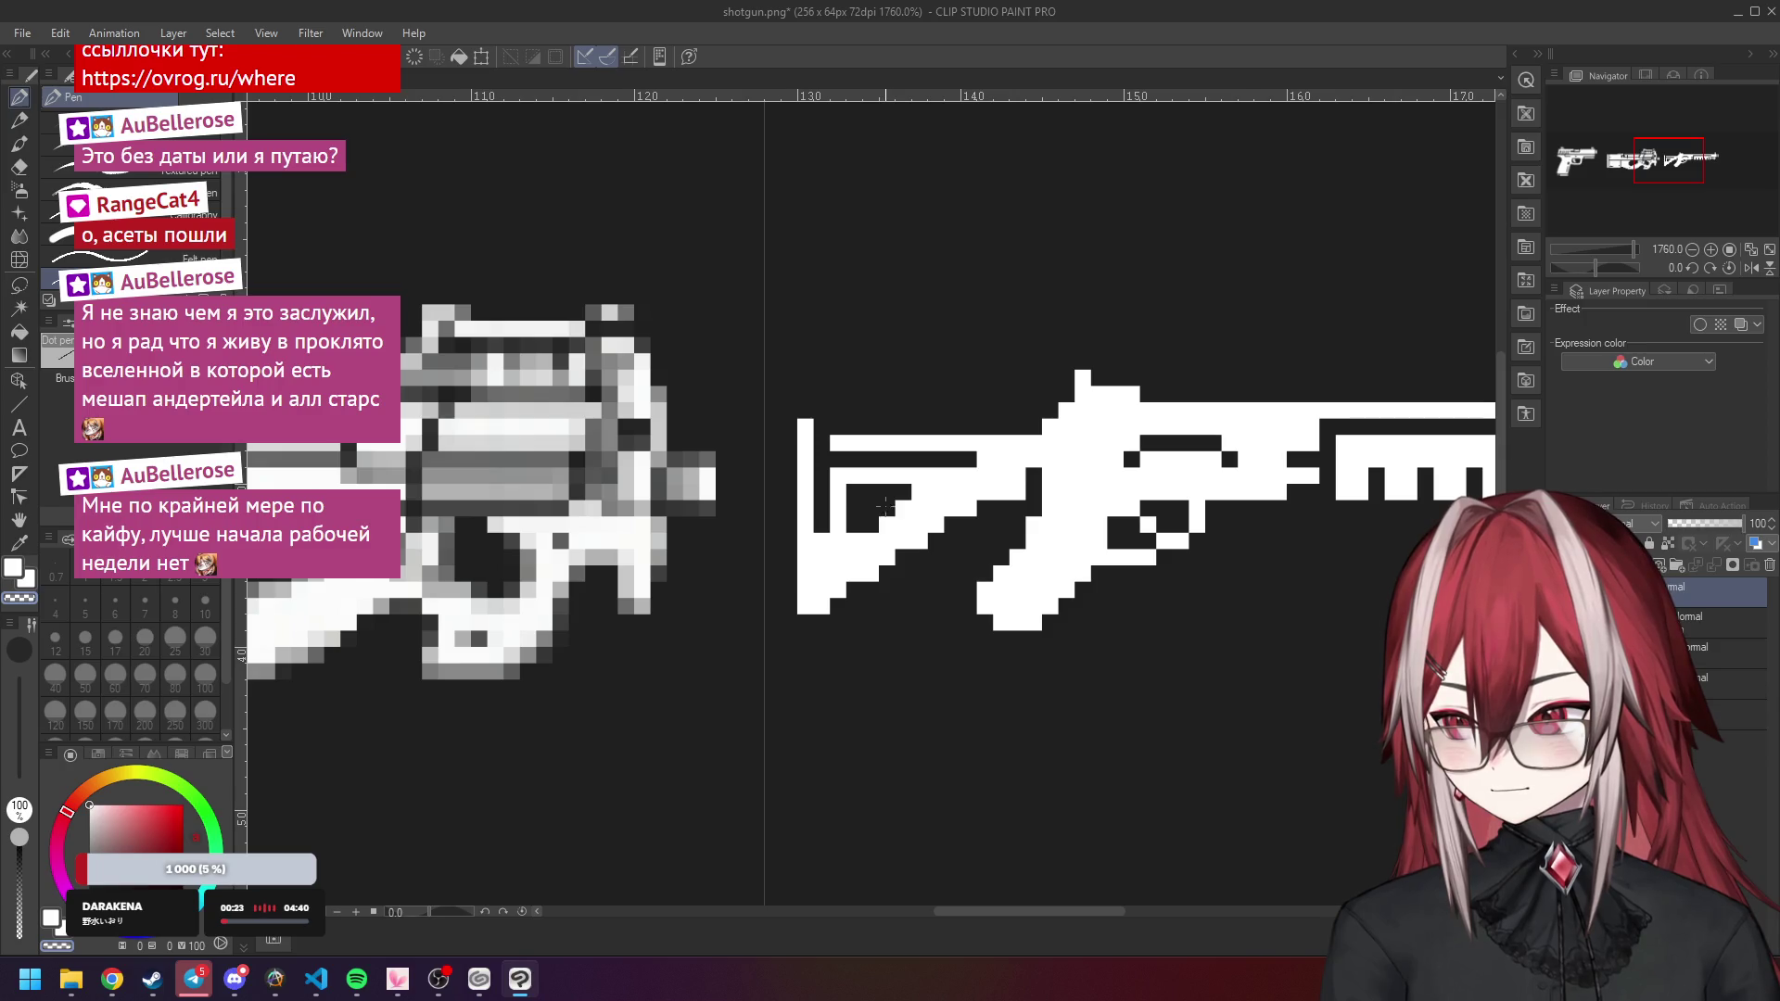
{"action": "scroll", "coordinate": [1003, 545], "scroll_direction": "down", "scroll_amount": 12}
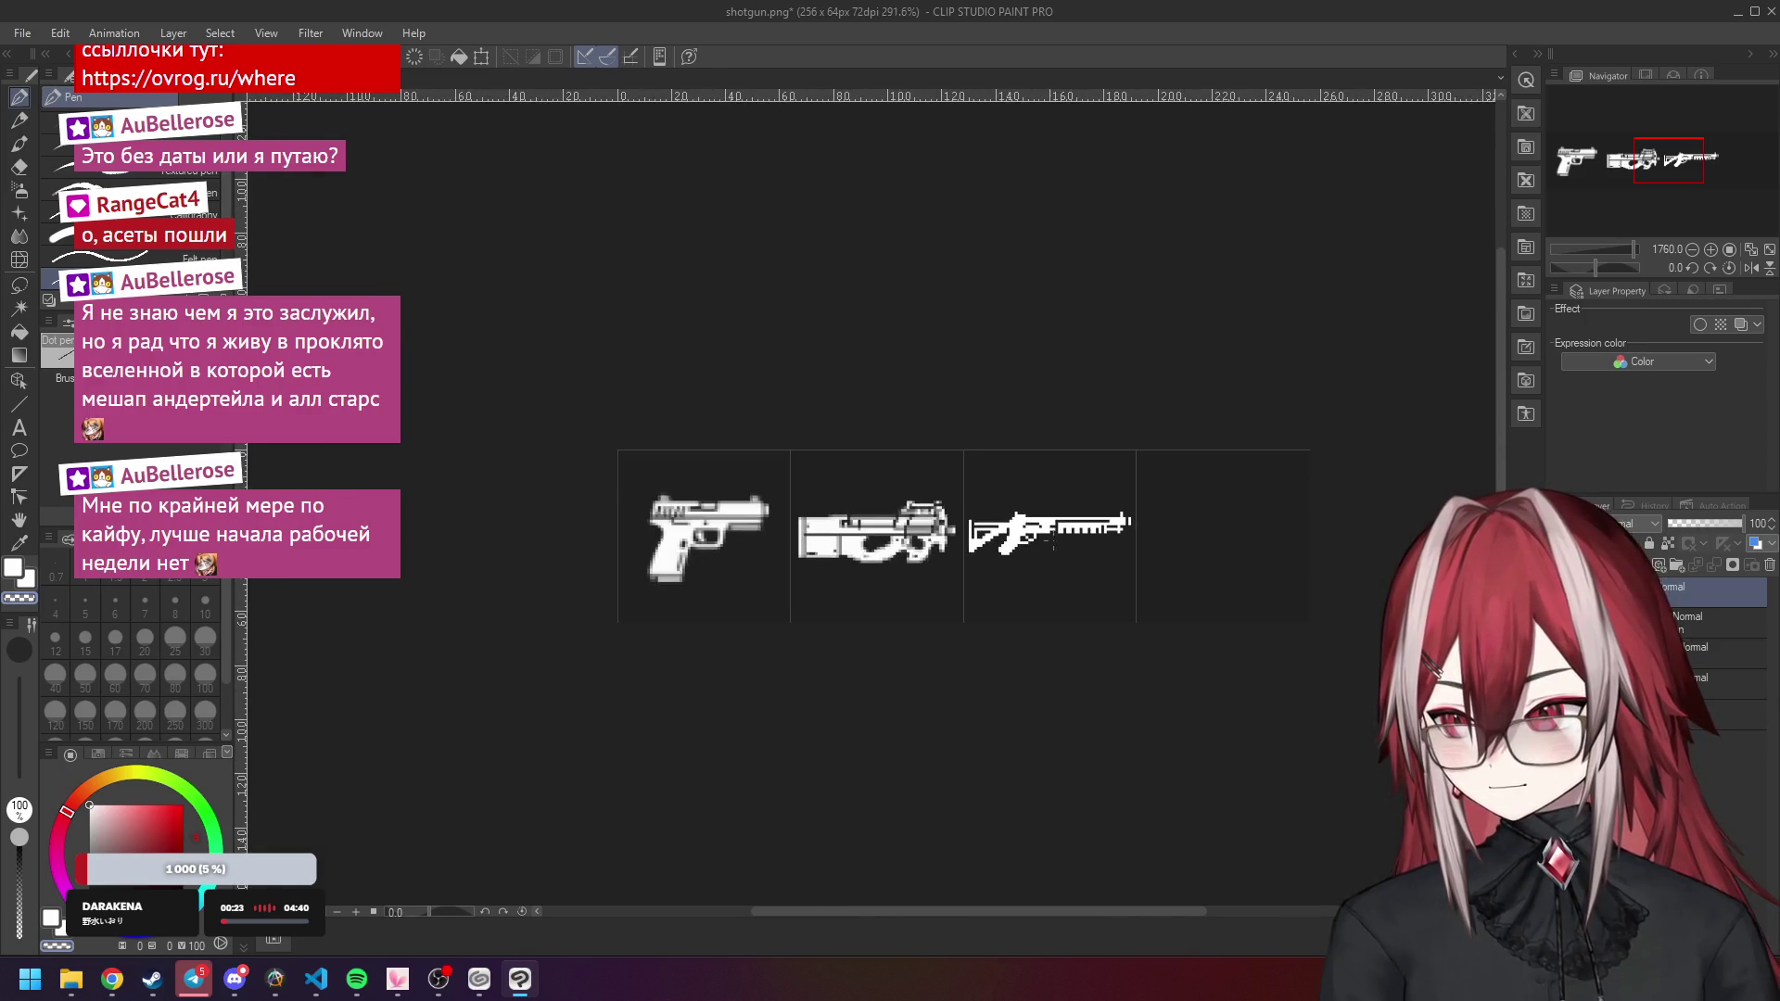
{"action": "scroll", "coordinate": [1137, 560], "scroll_direction": "up", "scroll_amount": 9}
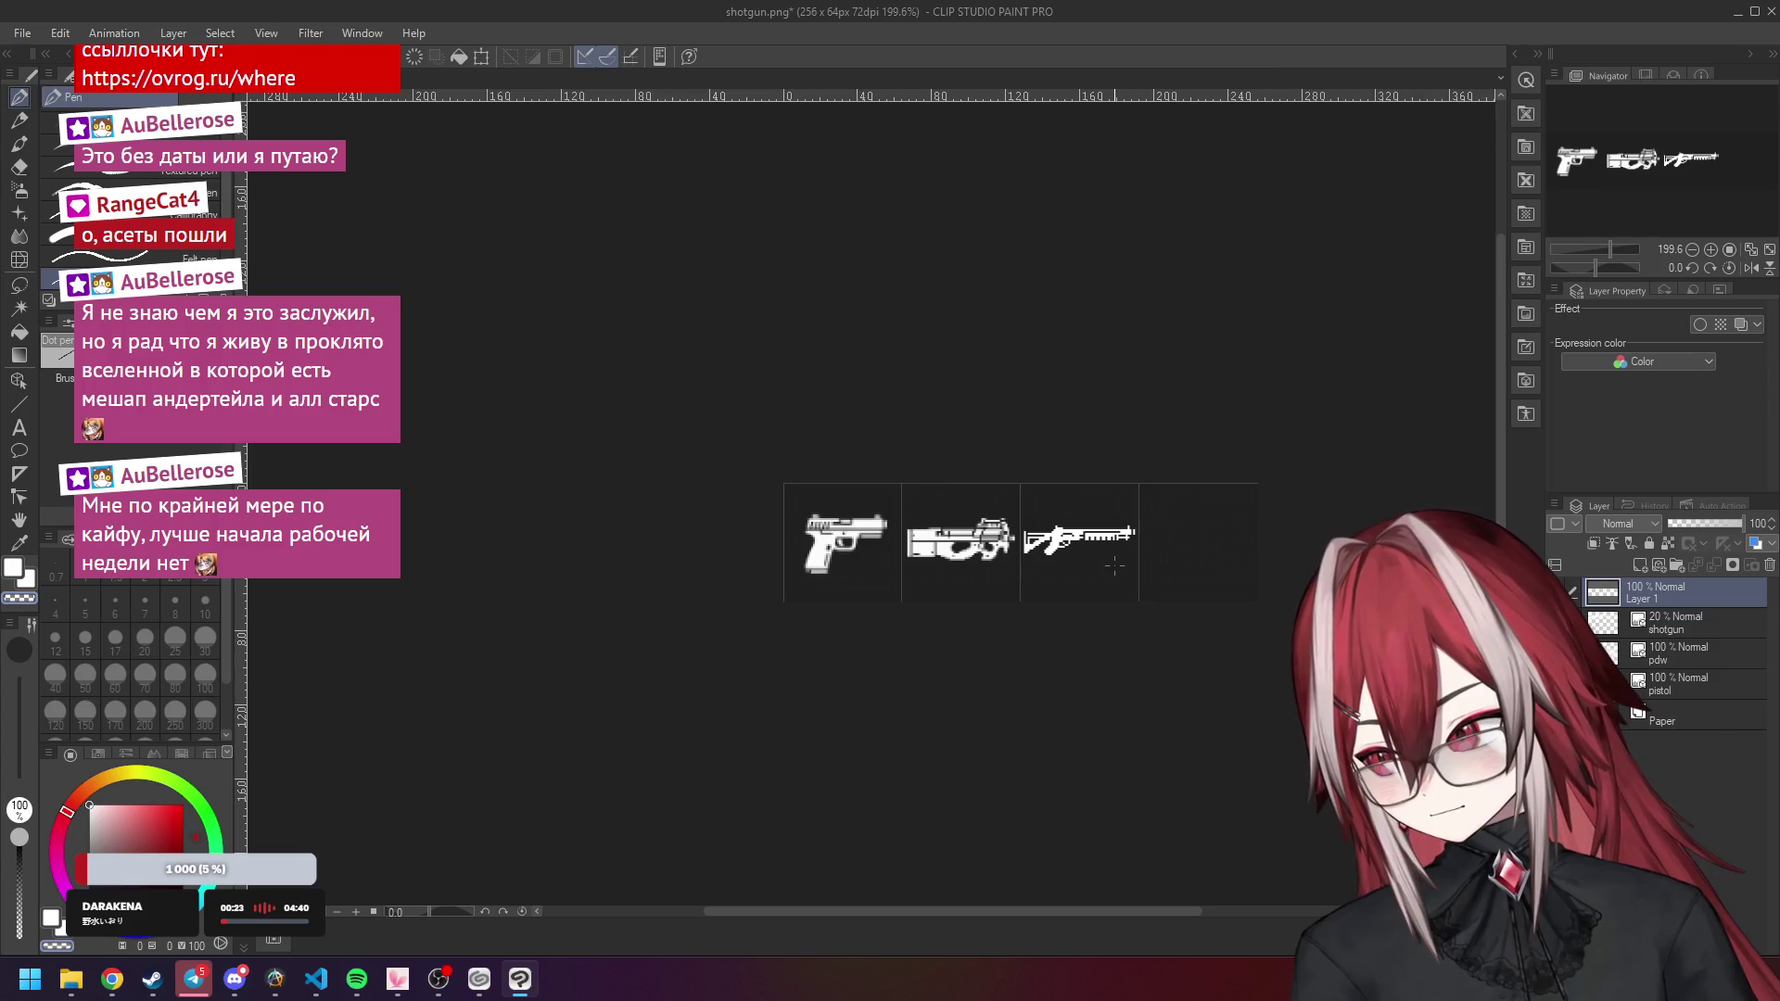
{"action": "scroll", "coordinate": [1033, 542], "scroll_direction": "up", "scroll_amount": 4}
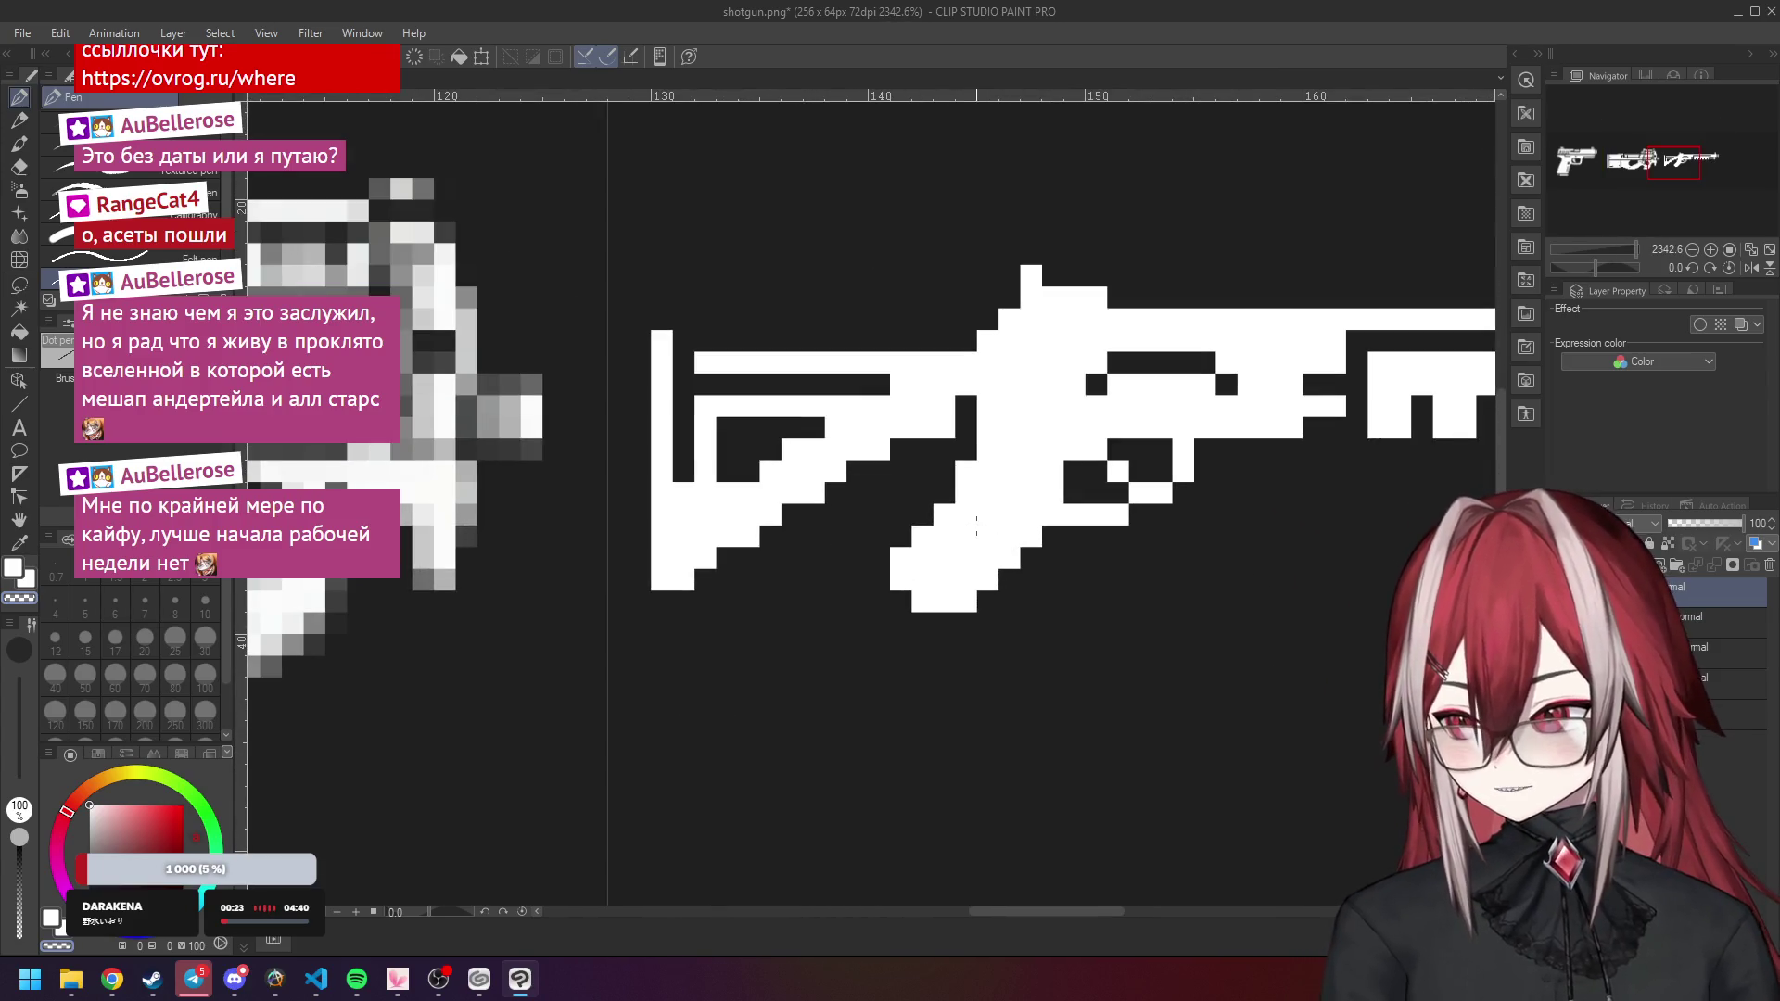
{"action": "left_click", "coordinate": [1007, 522]}
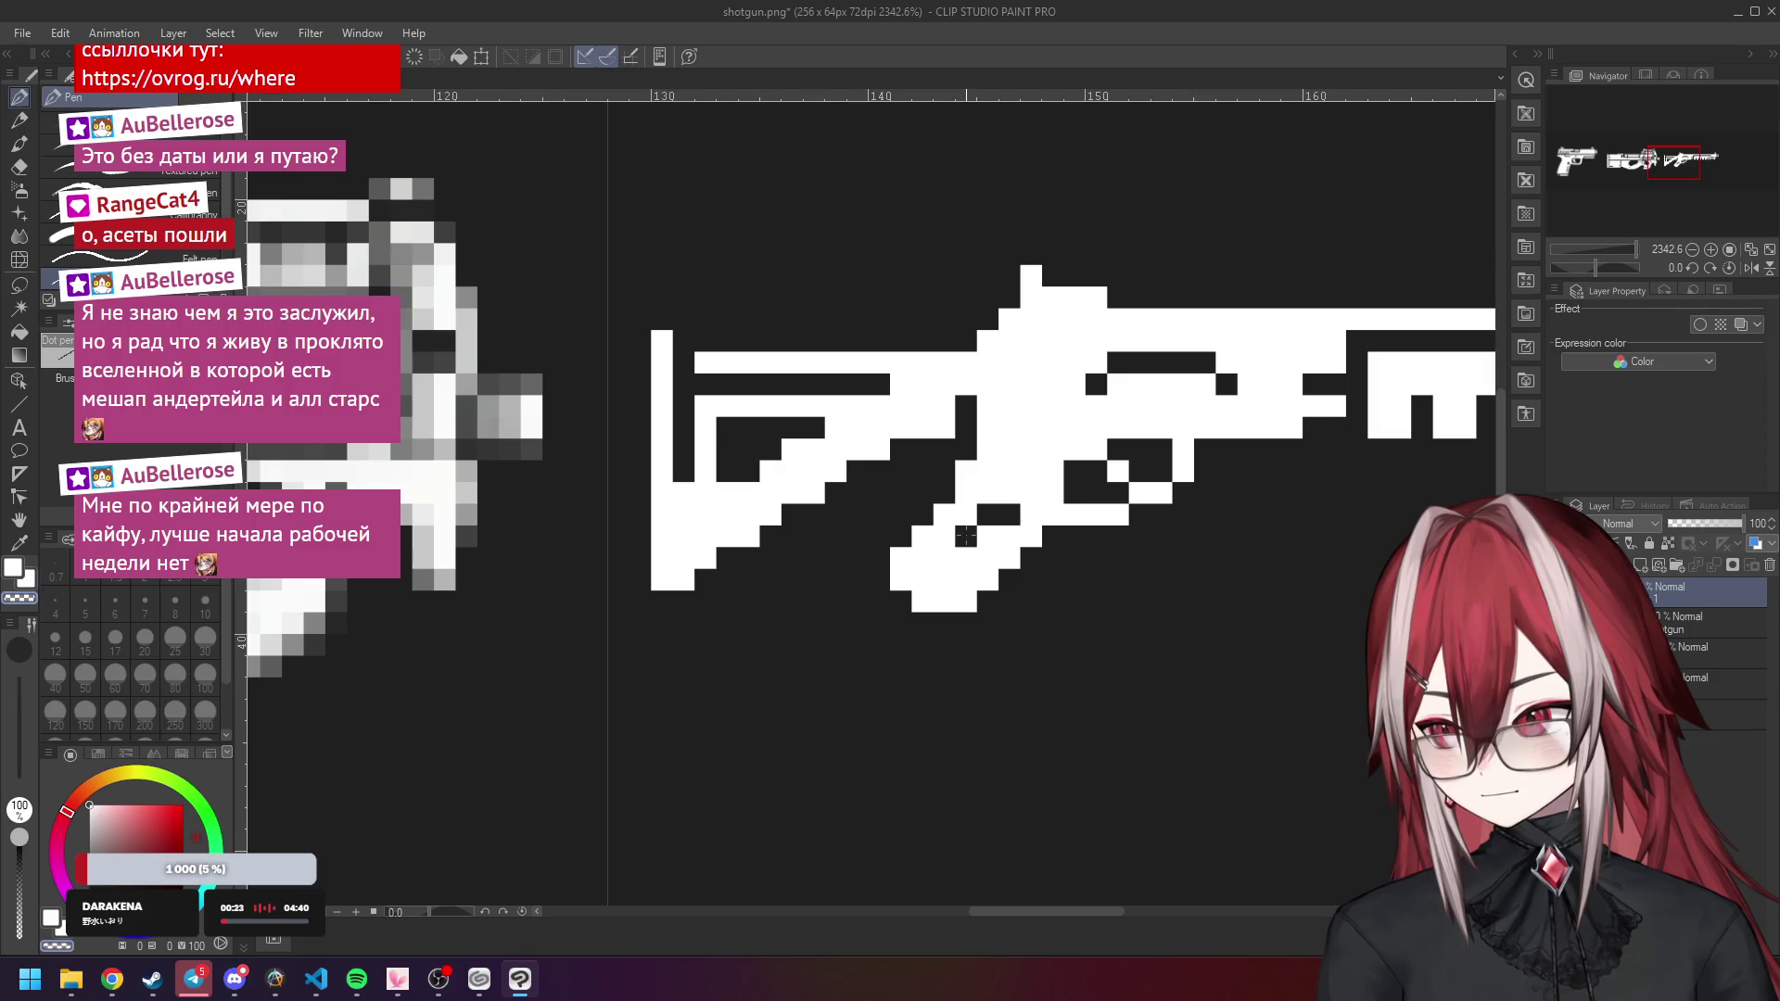
{"action": "left_click", "coordinate": [944, 557]}
{"action": "left_click", "coordinate": [965, 557]}
Switch to white and fill the dark gap in the shotgun.
{"action": "scroll", "coordinate": [983, 547], "scroll_direction": "down", "scroll_amount": 8}
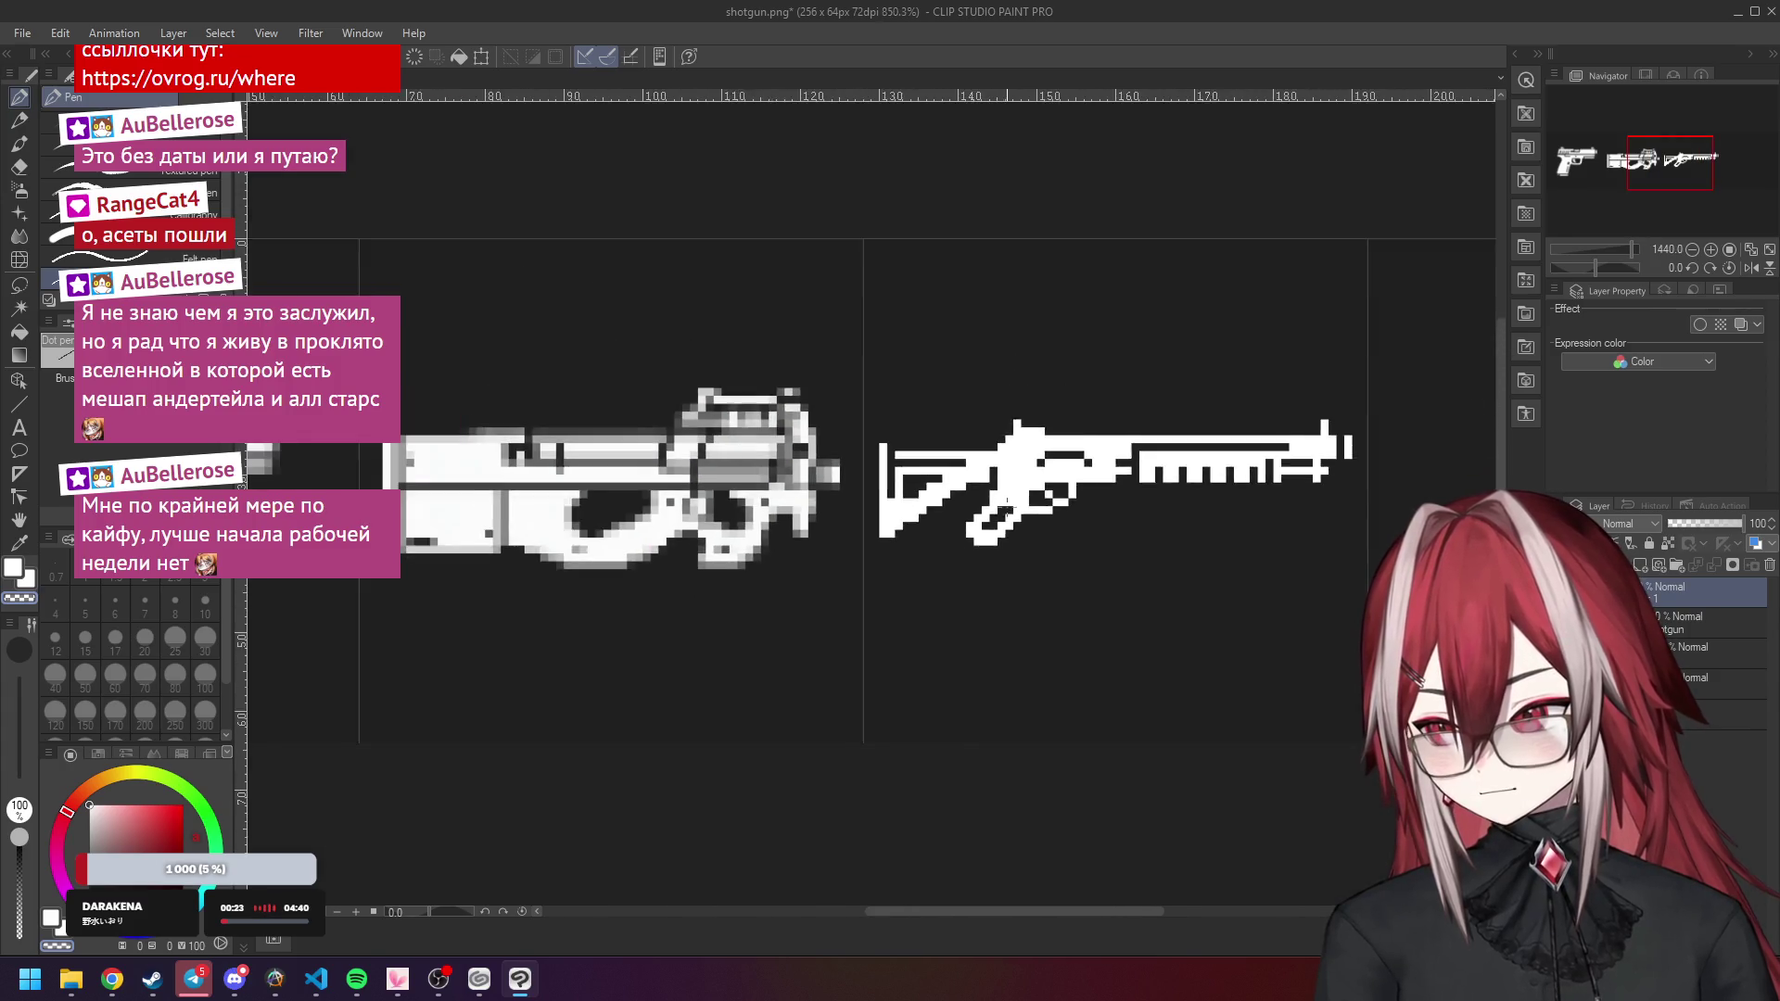
{"action": "scroll", "coordinate": [1010, 454], "scroll_direction": "up", "scroll_amount": 3}
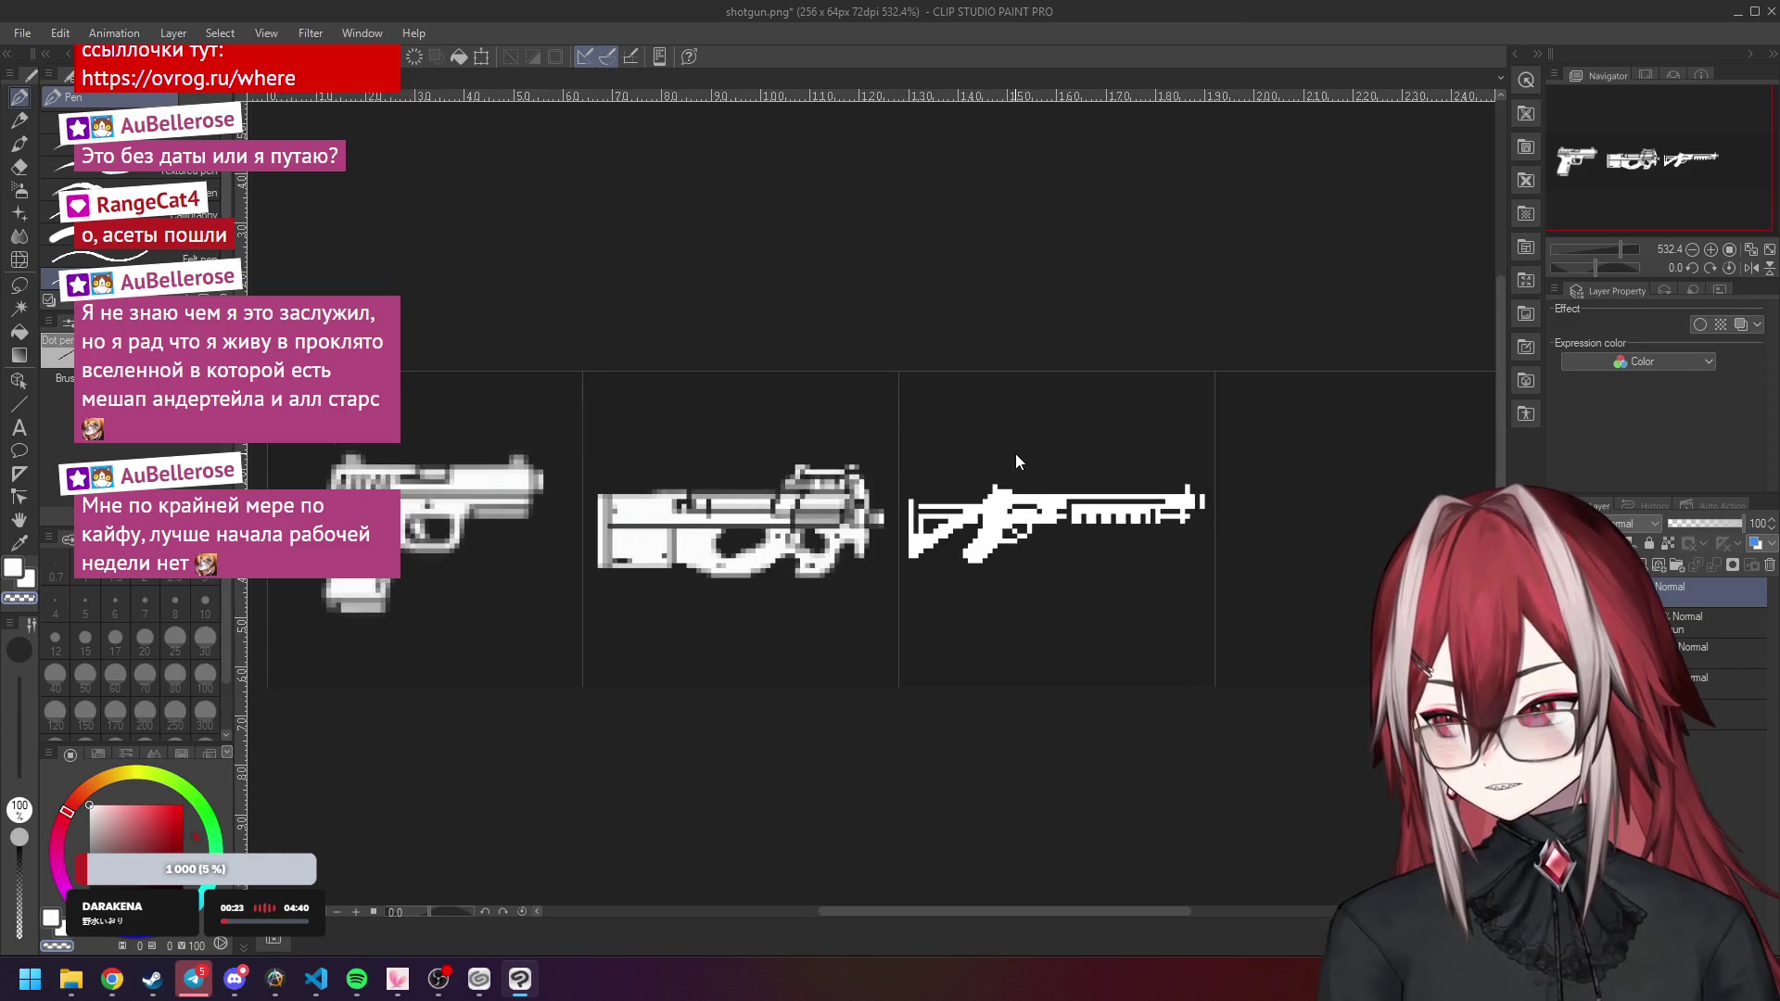
{"action": "scroll", "coordinate": [1015, 454], "scroll_direction": "up", "scroll_amount": 4}
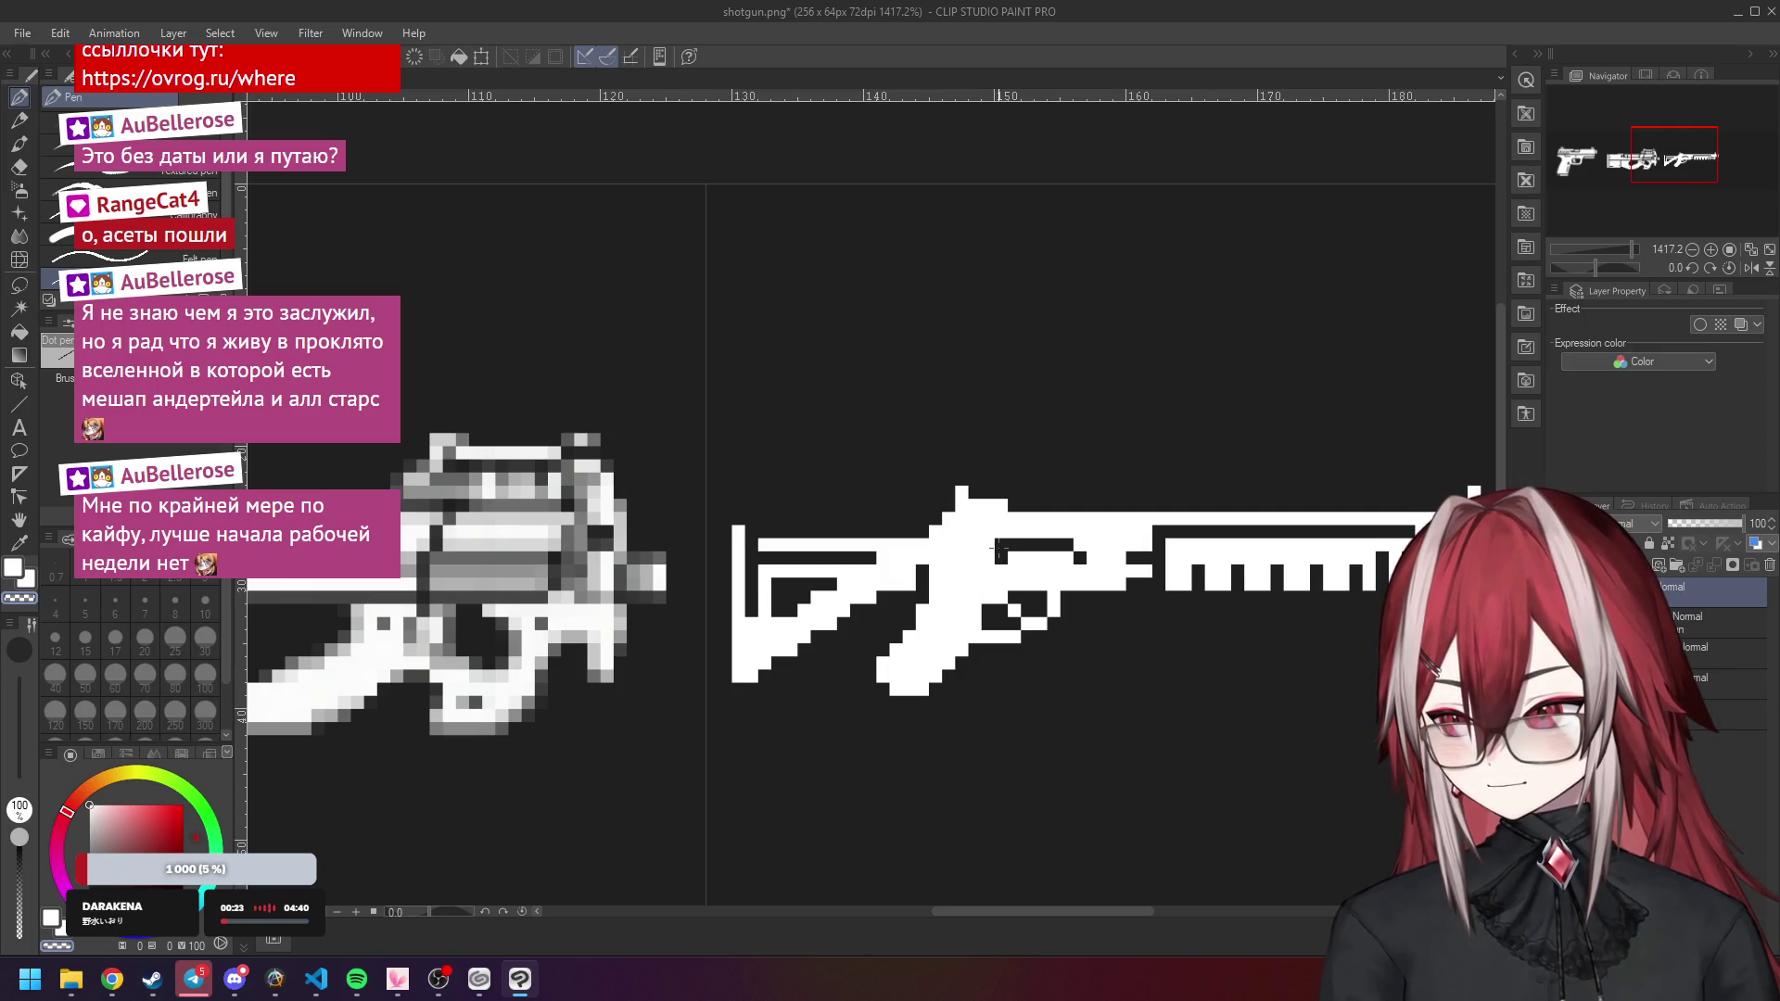
{"action": "scroll", "coordinate": [1000, 549], "scroll_direction": "down", "scroll_amount": 5}
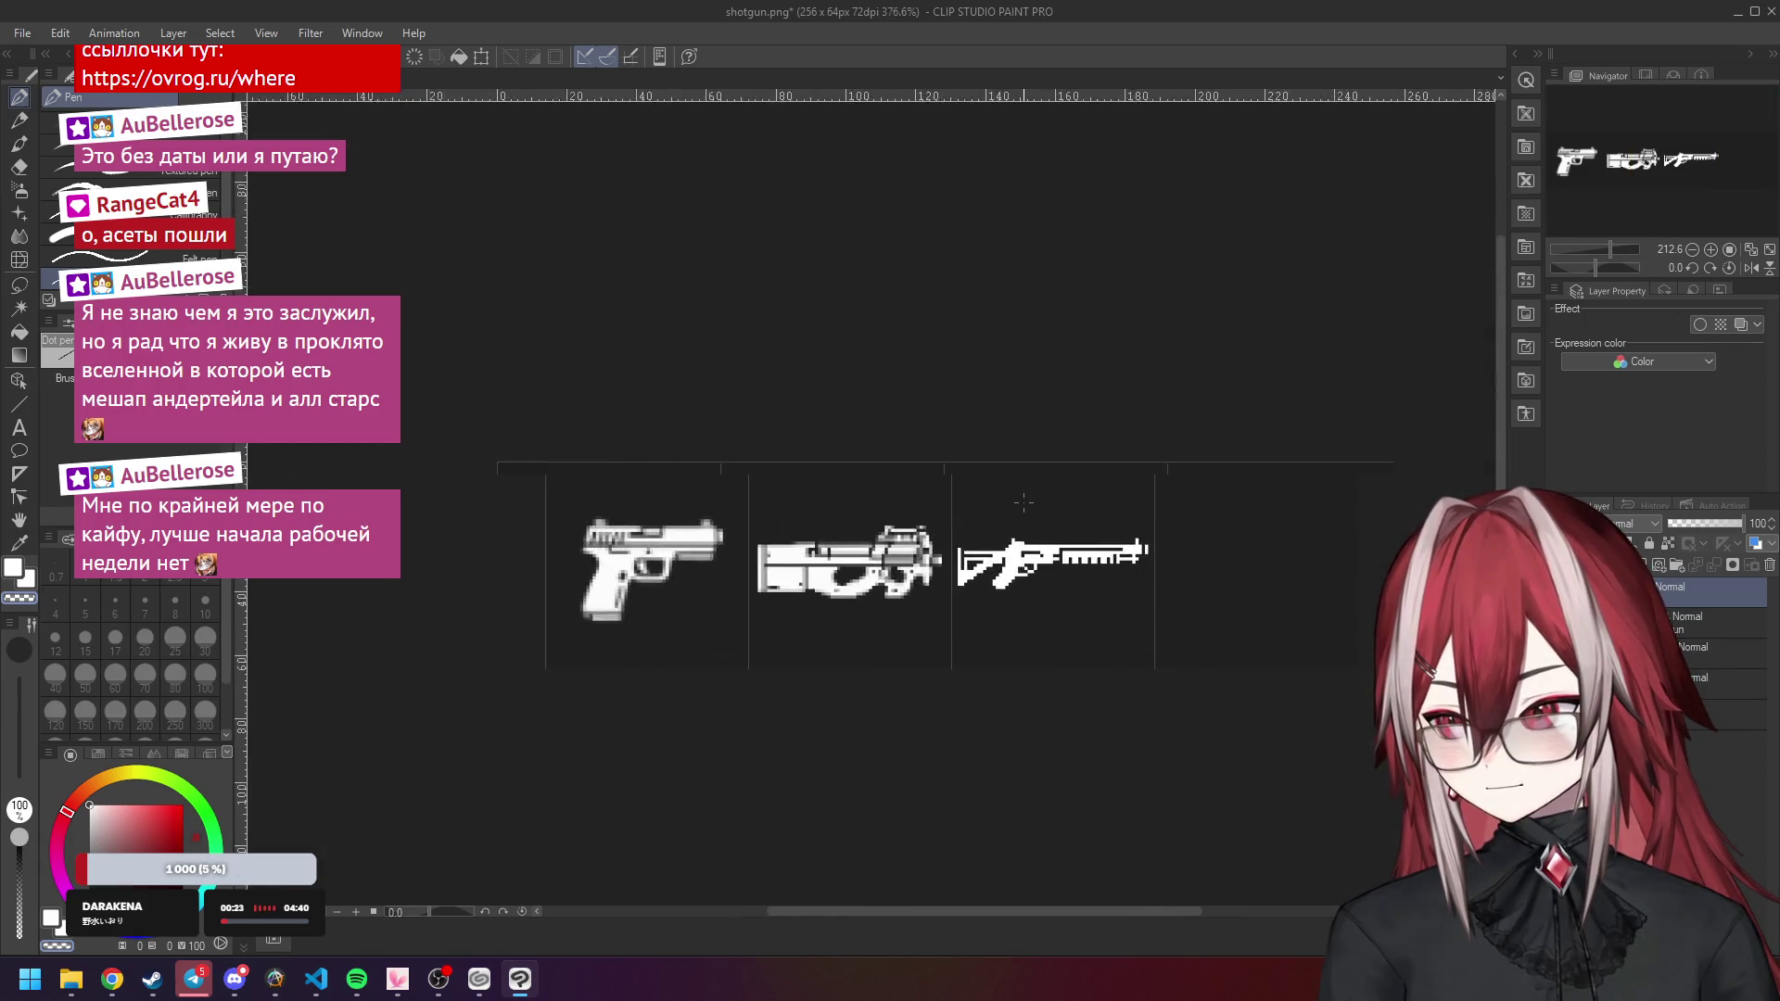
{"action": "scroll", "coordinate": [1024, 519], "scroll_direction": "up", "scroll_amount": 3}
{"action": "scroll", "coordinate": [1016, 602], "scroll_direction": "up", "scroll_amount": 3}
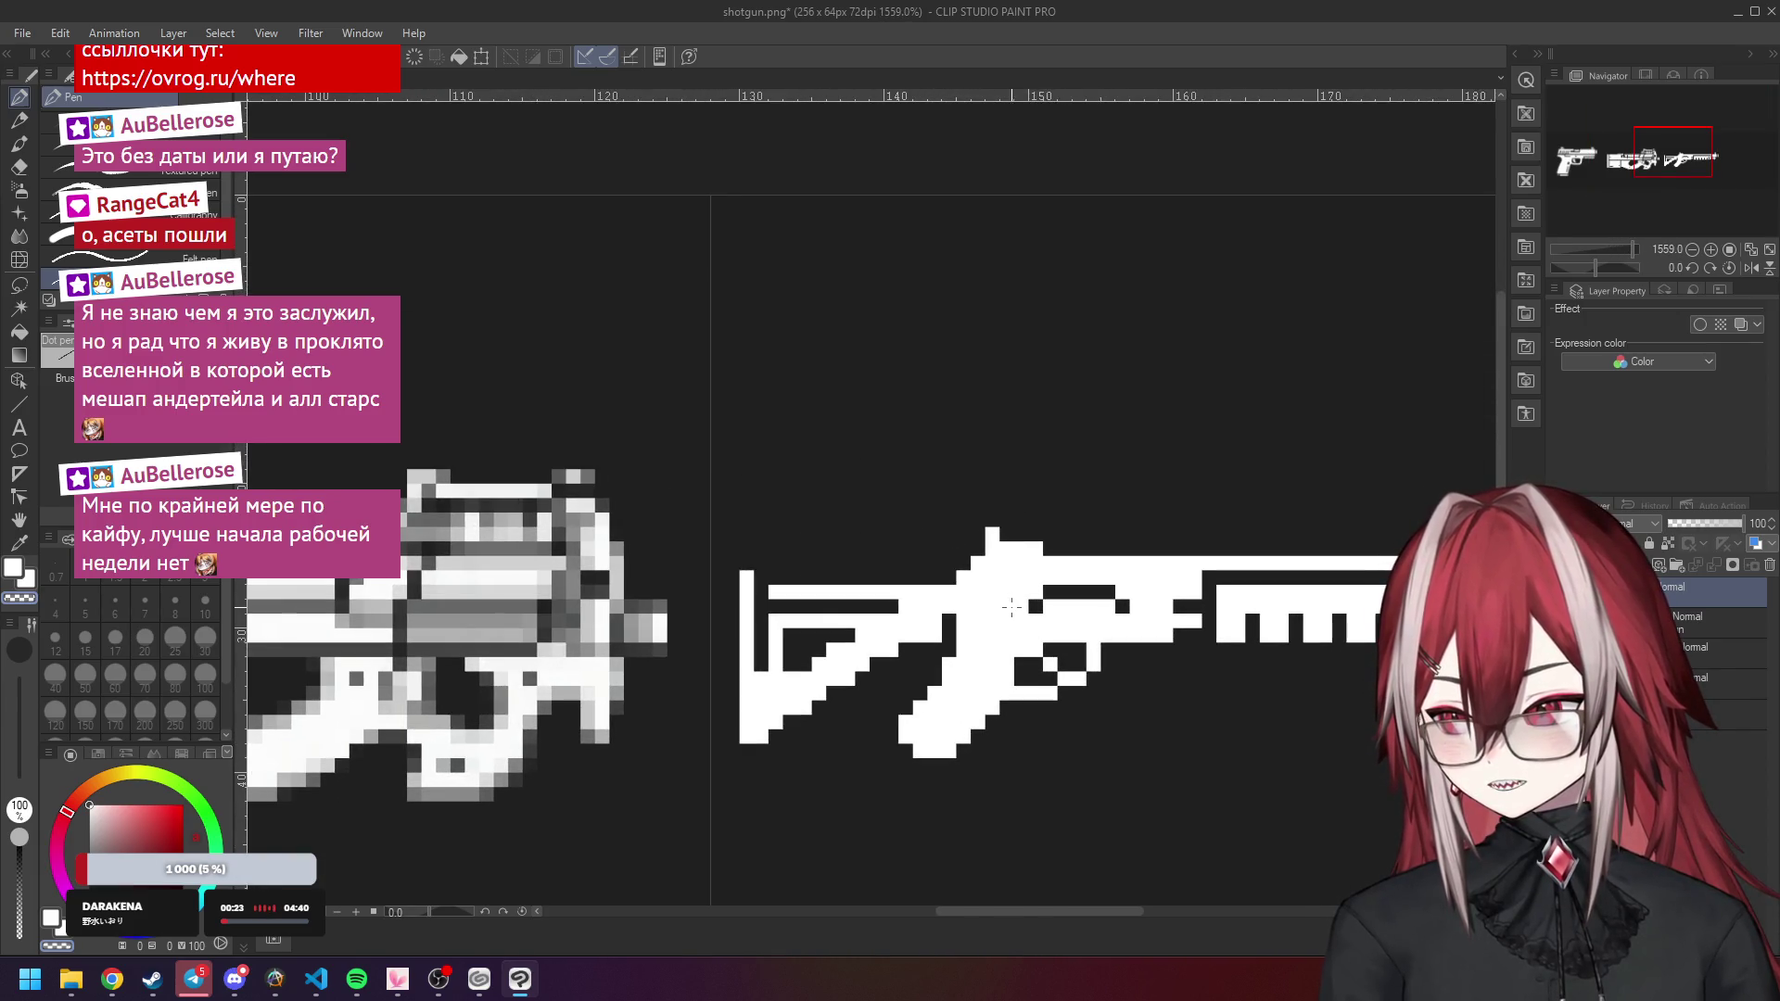
{"action": "key", "text": "c"}
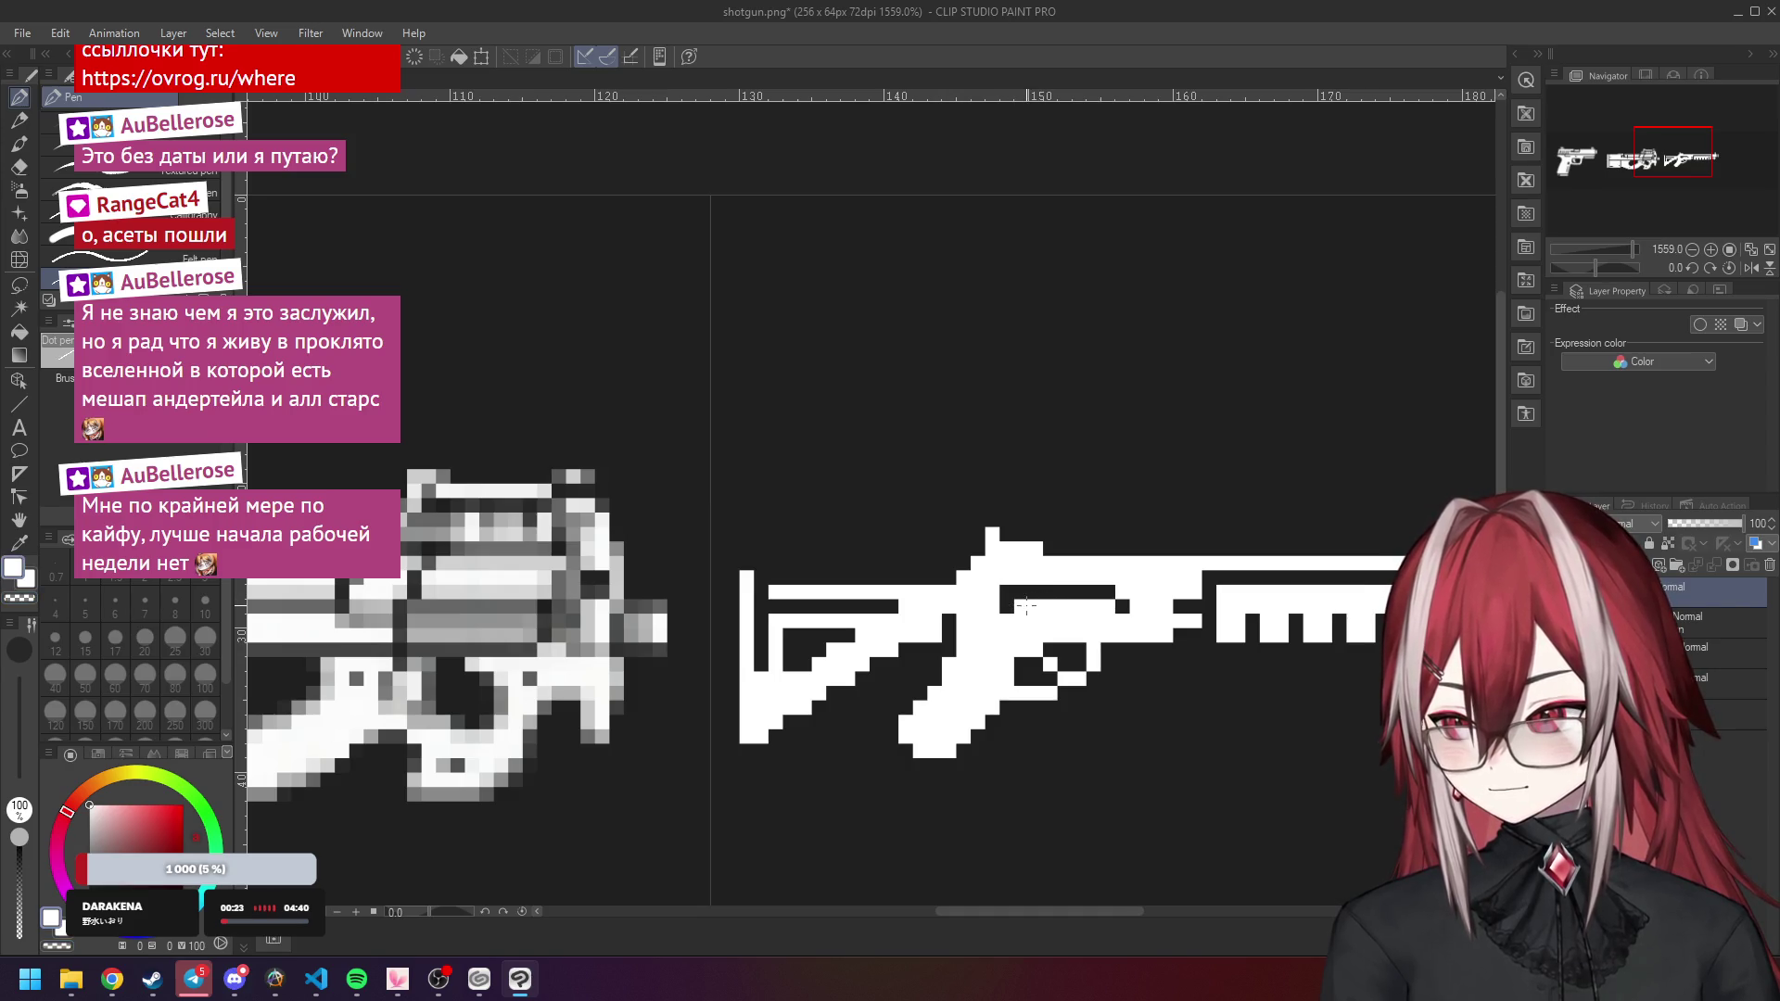
{"action": "scroll", "coordinate": [1008, 586], "scroll_direction": "down", "scroll_amount": 3}
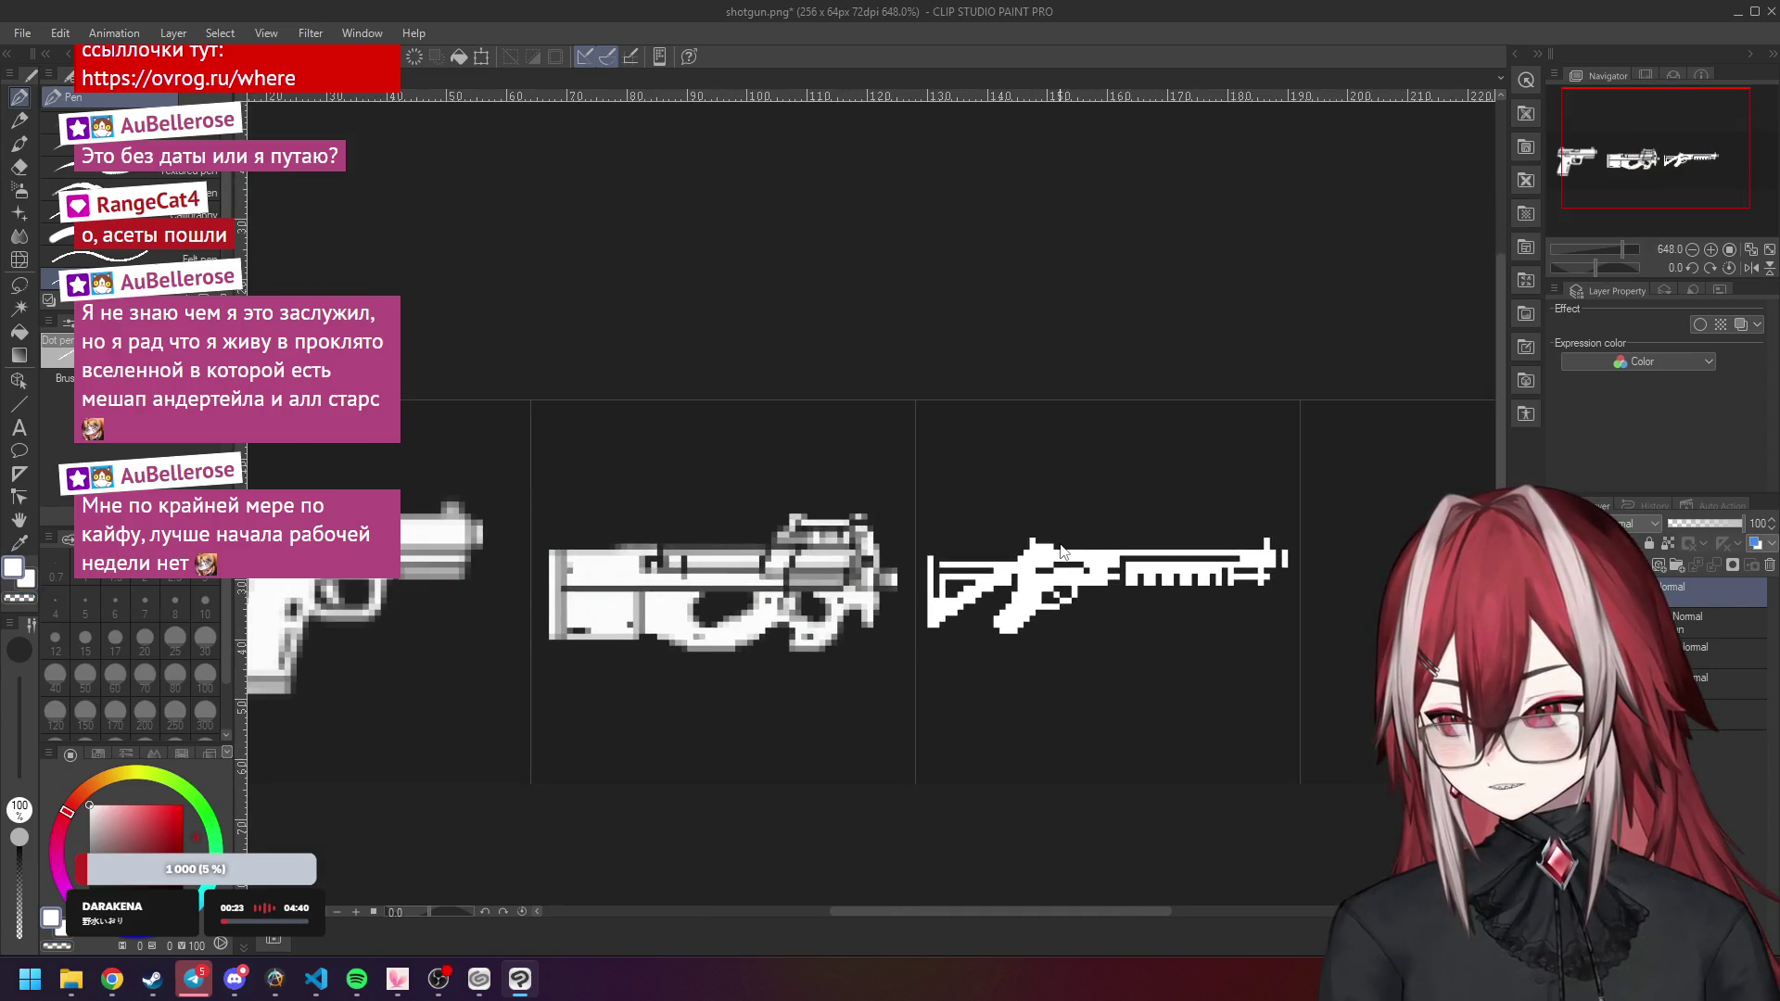
{"action": "scroll", "coordinate": [1061, 526], "scroll_direction": "down", "scroll_amount": 1}
{"action": "scroll", "coordinate": [1060, 526], "scroll_direction": "up", "scroll_amount": 2}
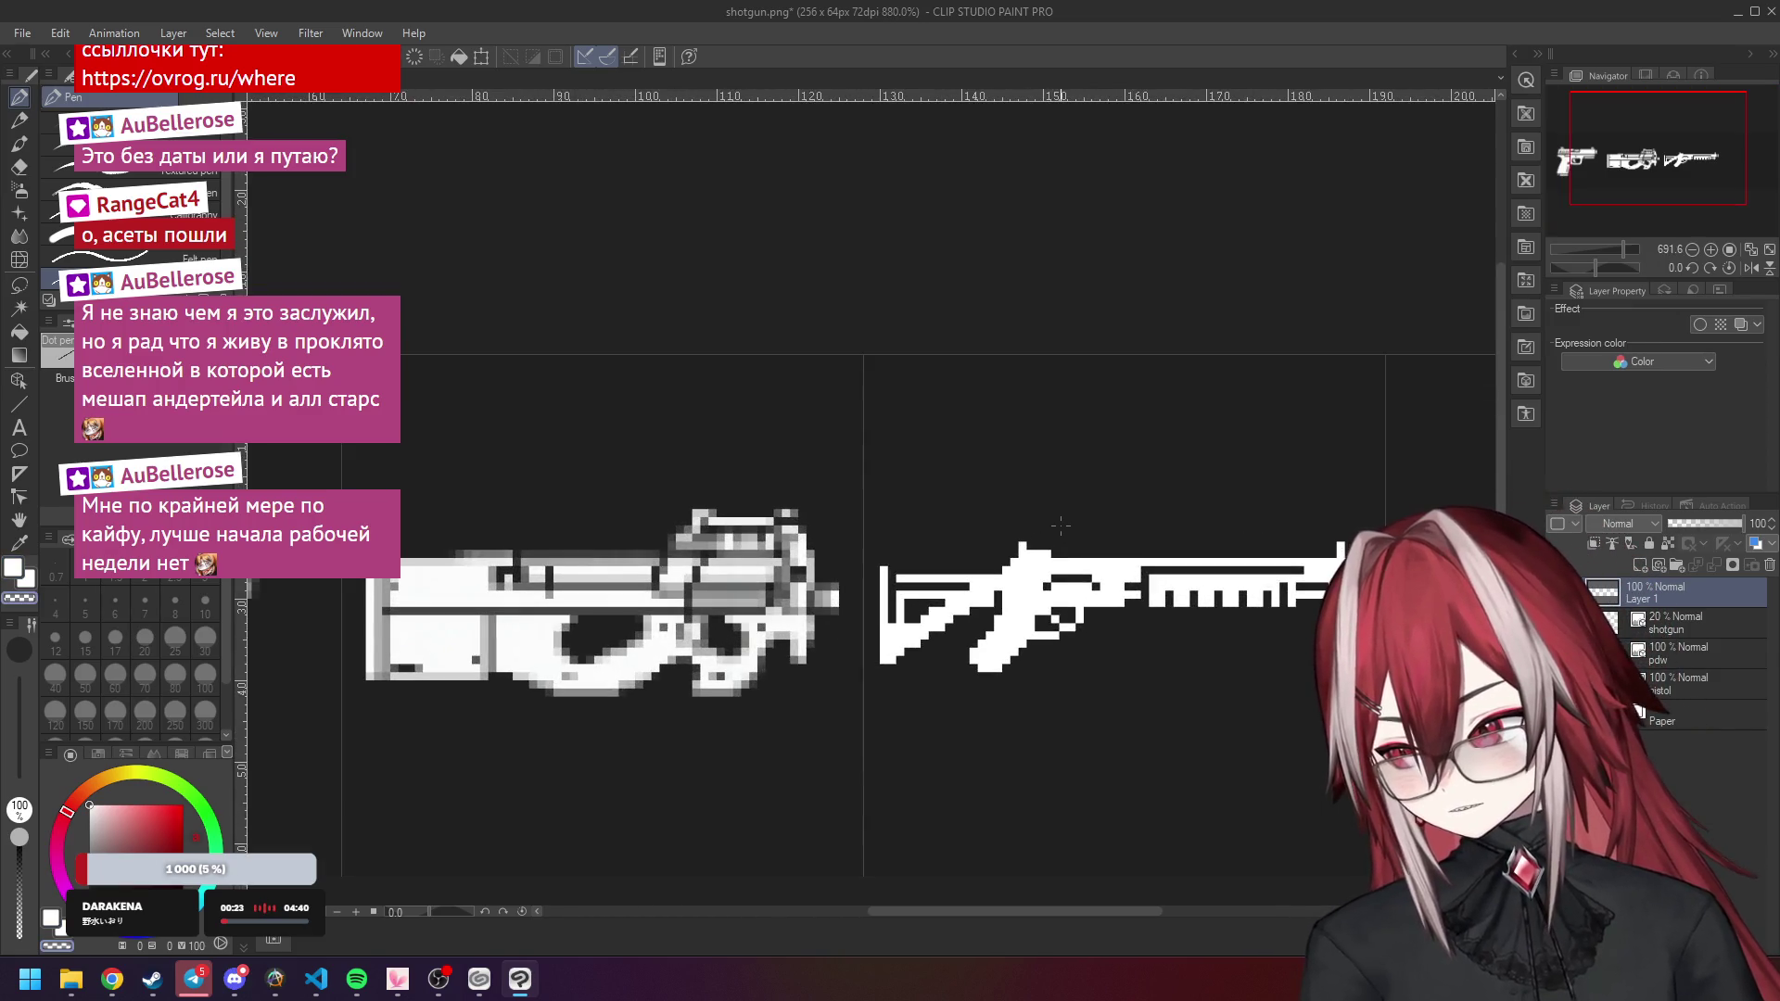
{"action": "scroll", "coordinate": [1058, 562], "scroll_direction": "up", "scroll_amount": 3}
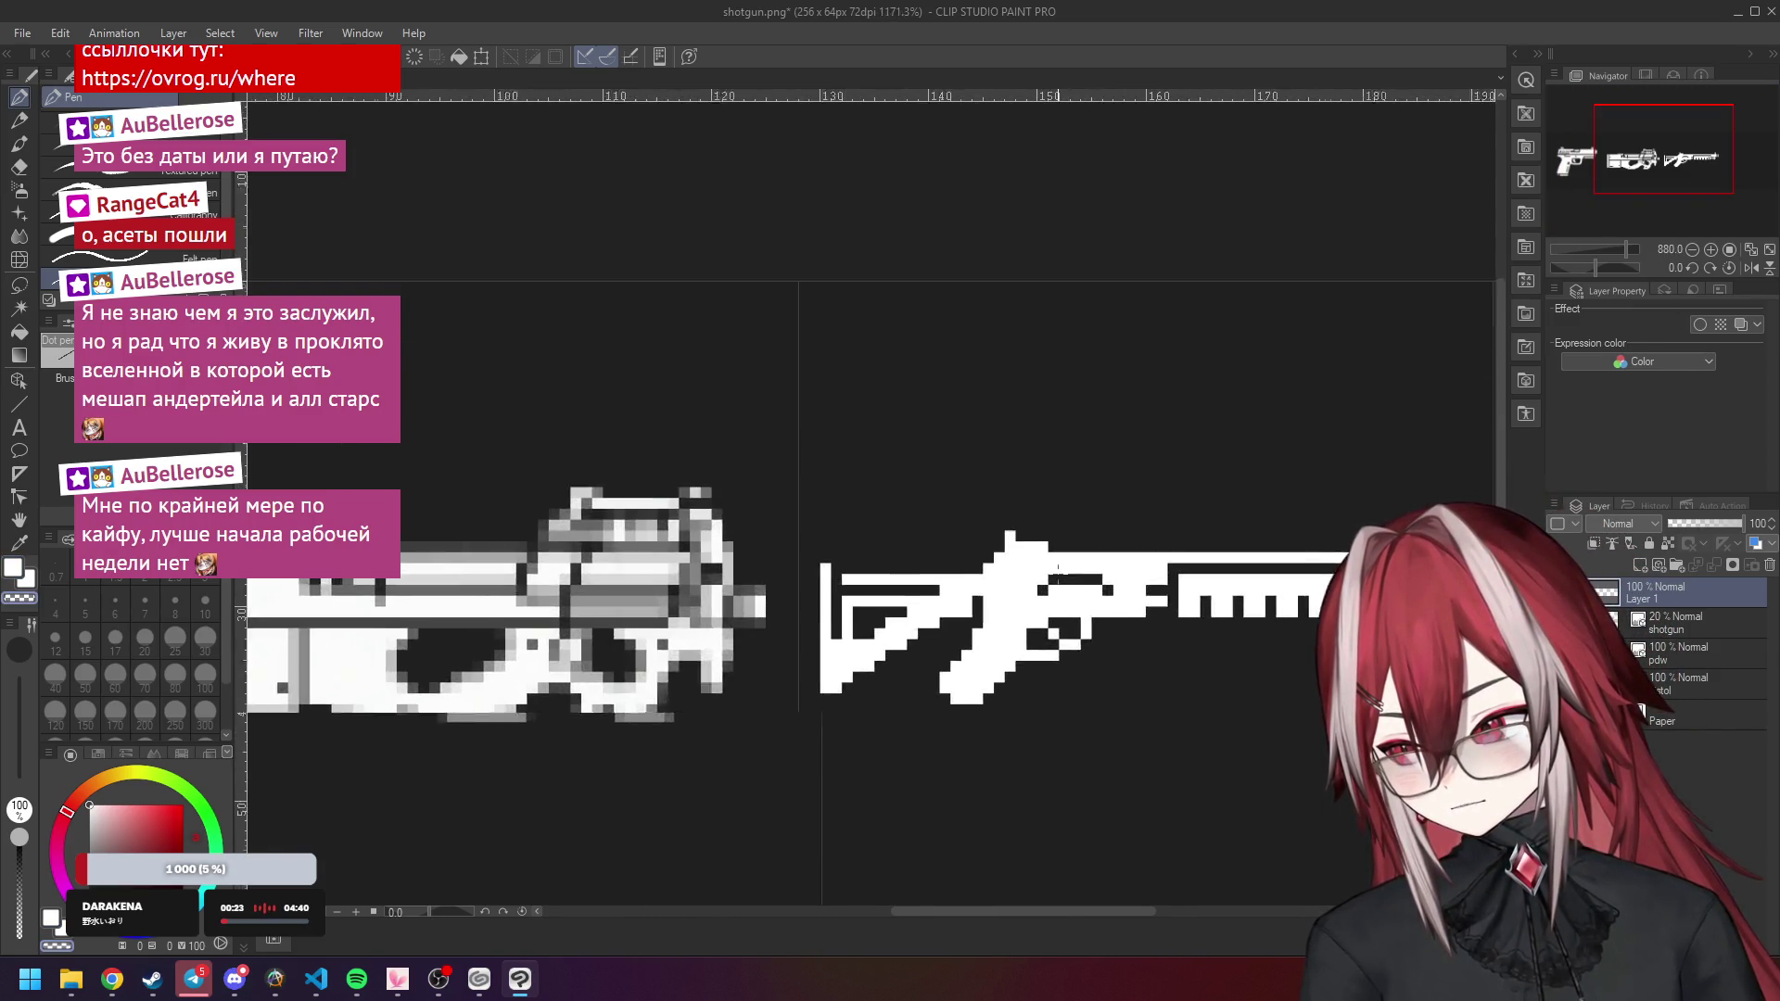
{"action": "left_click_drag", "start_coordinate": [1108, 570], "coordinate": [1048, 571]}
Erase one stray white pixel with transparent colour and paint one missing white pixel.
{"action": "key", "text": "c"}
{"action": "left_click", "coordinate": [1038, 582]}
{"action": "key", "text": "c"}
{"action": "left_click", "coordinate": [1127, 595]}
{"action": "scroll", "coordinate": [1049, 590], "scroll_direction": "down", "scroll_amount": 10}
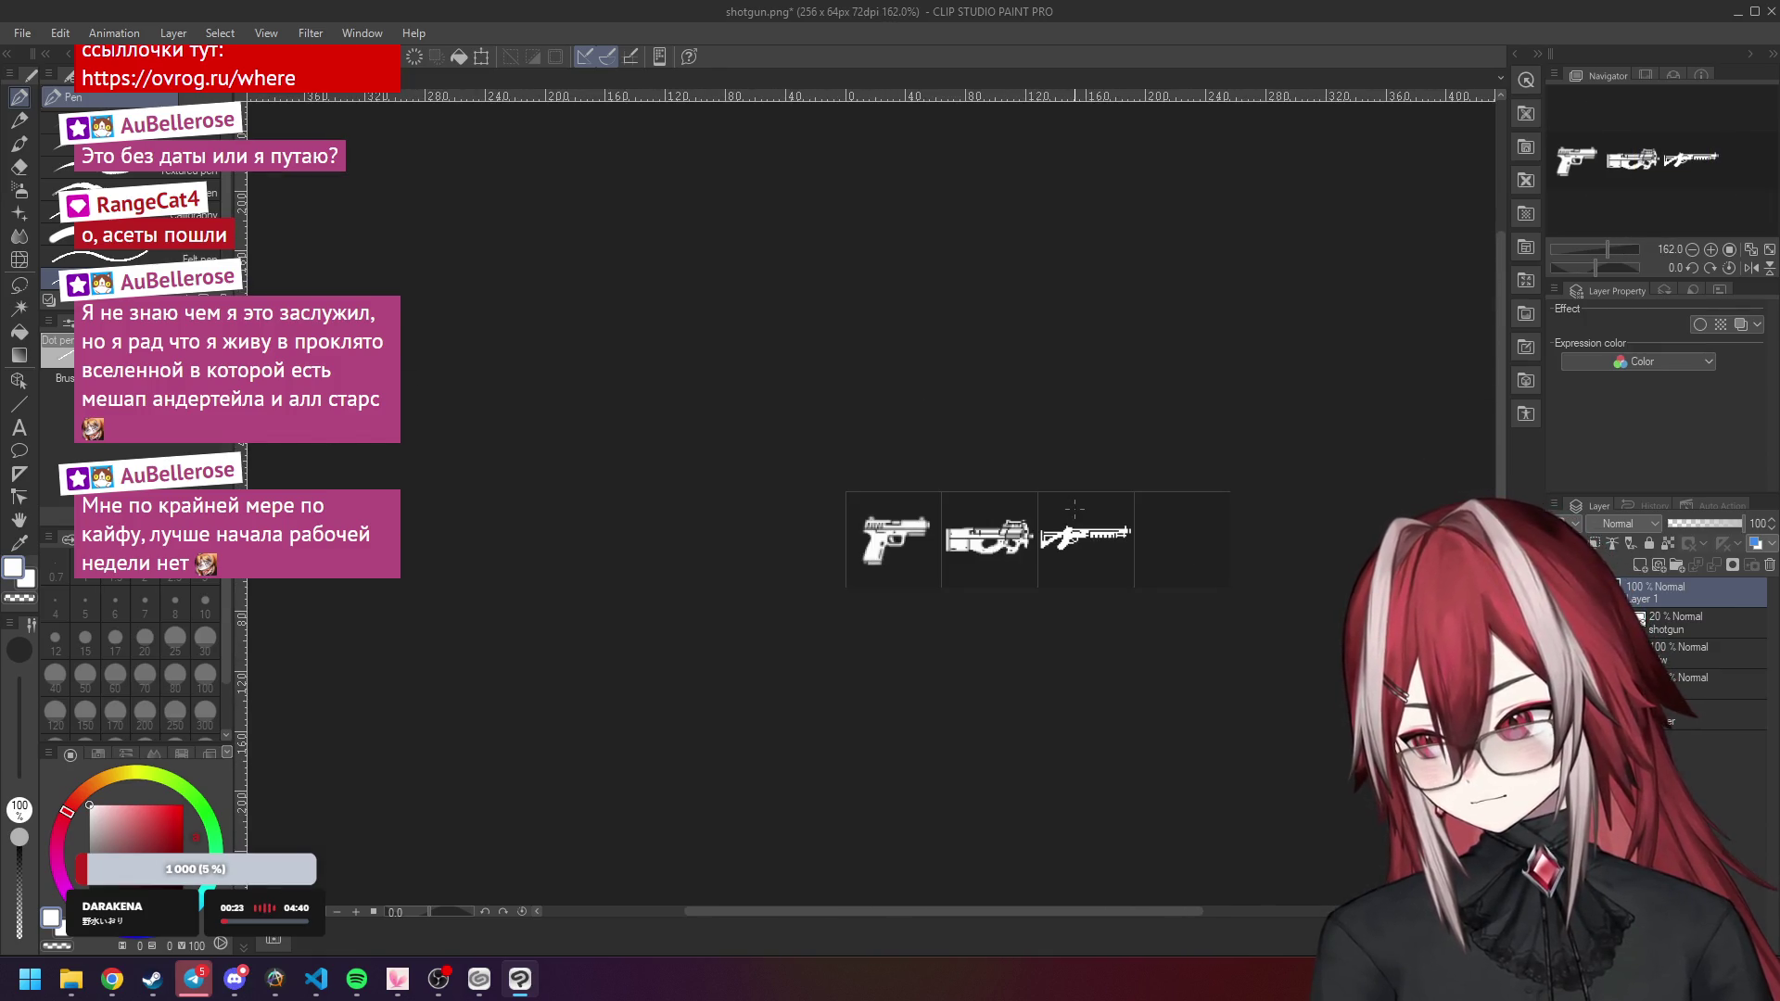
{"action": "scroll", "coordinate": [1069, 512], "scroll_direction": "up", "scroll_amount": 1}
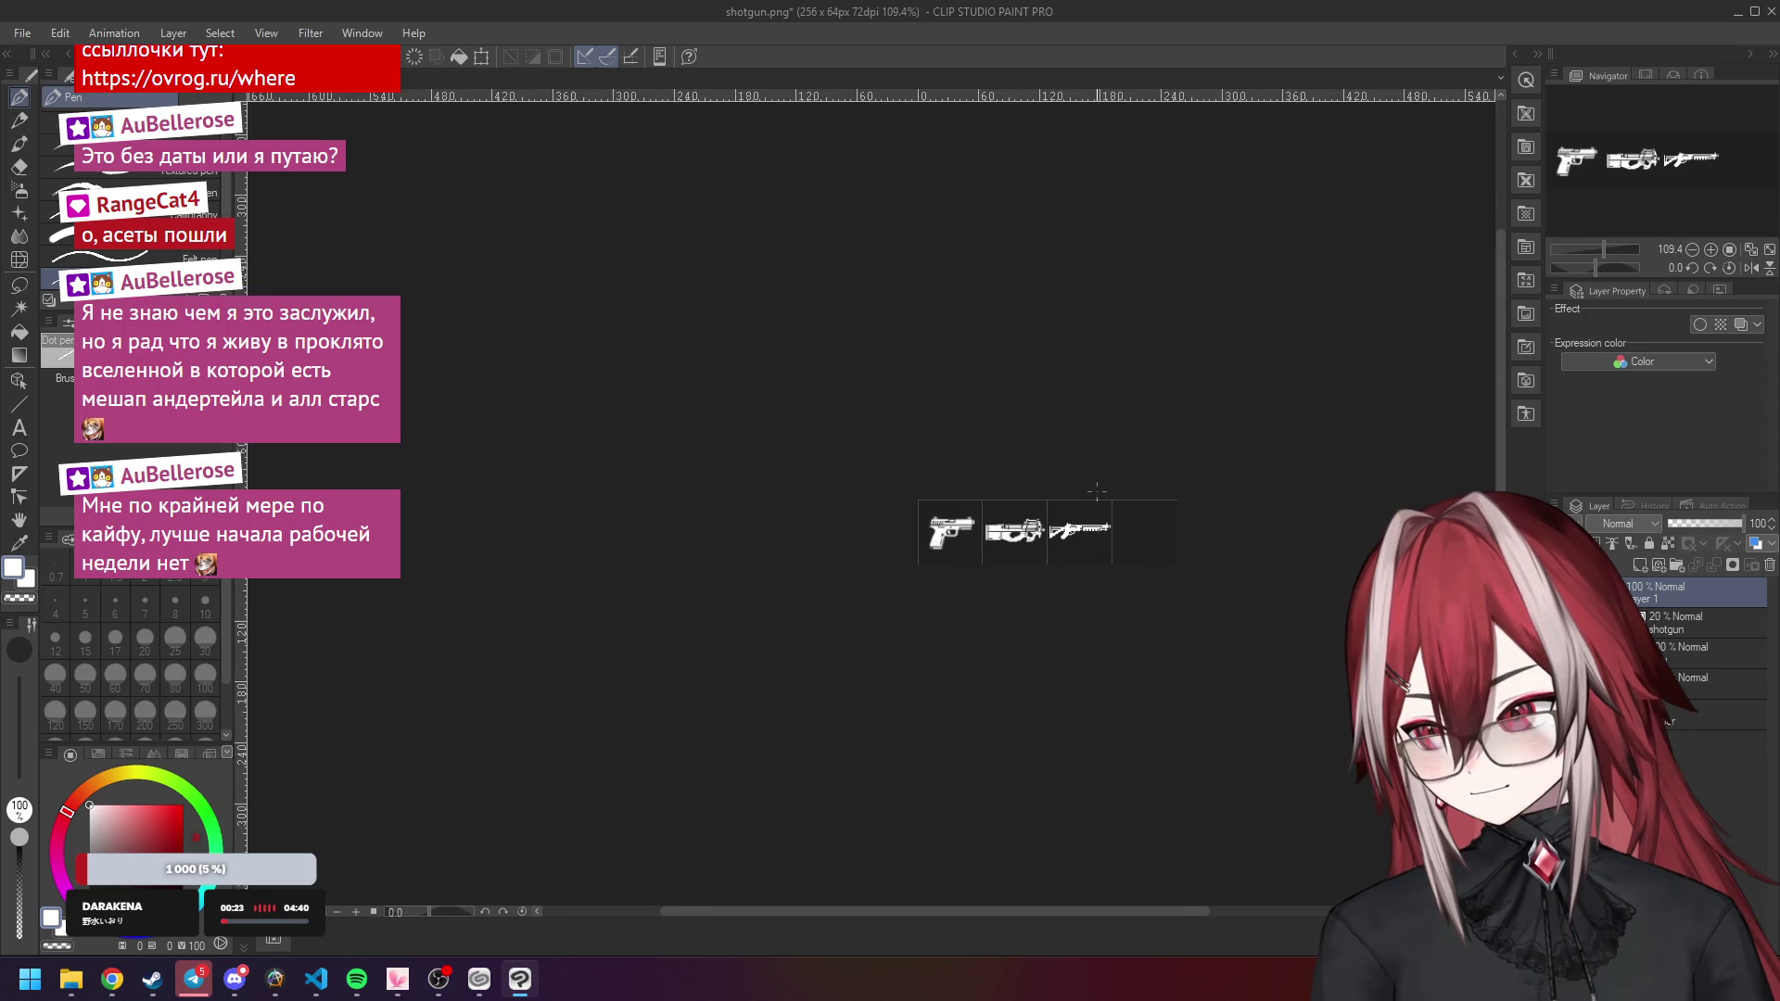
{"action": "scroll", "coordinate": [1097, 492], "scroll_direction": "up", "scroll_amount": 5}
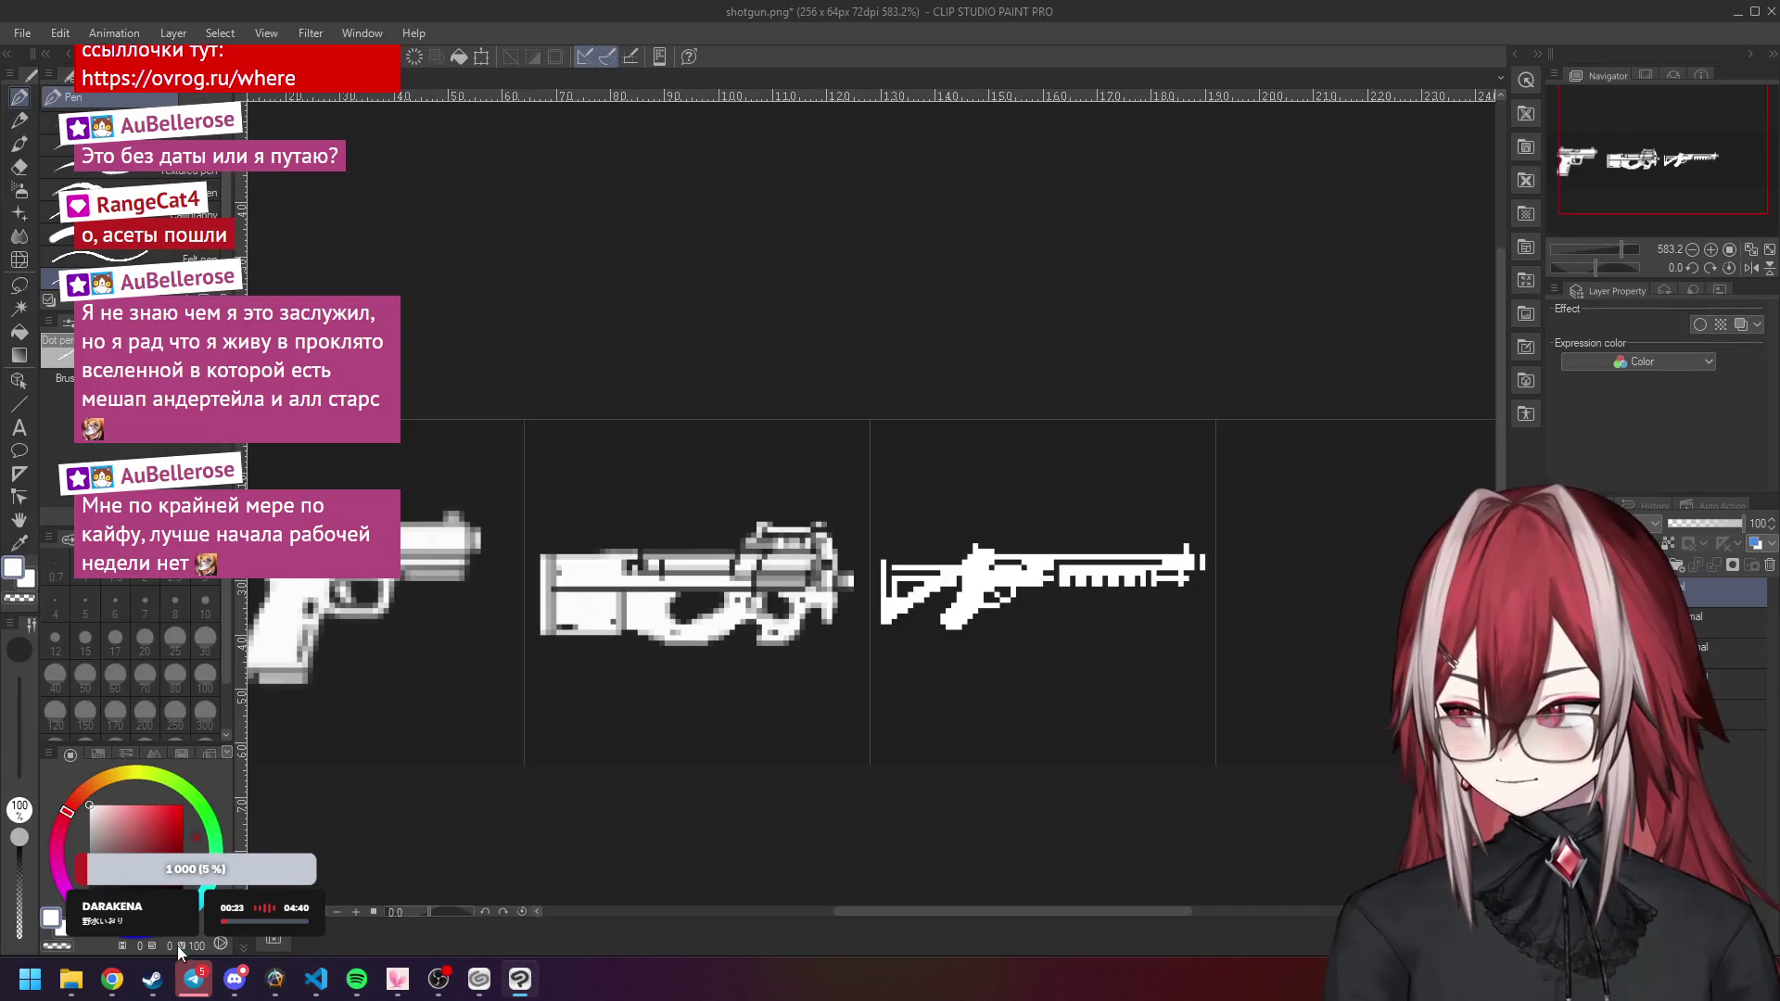
Open the icons folder, resume the paused Meatgrinder game, then minimize it and close the folder.
{"action": "left_click", "coordinate": [82, 981]}
{"action": "mouse_move", "coordinate": [112, 979]}
{"action": "left_click", "coordinate": [352, 890]}
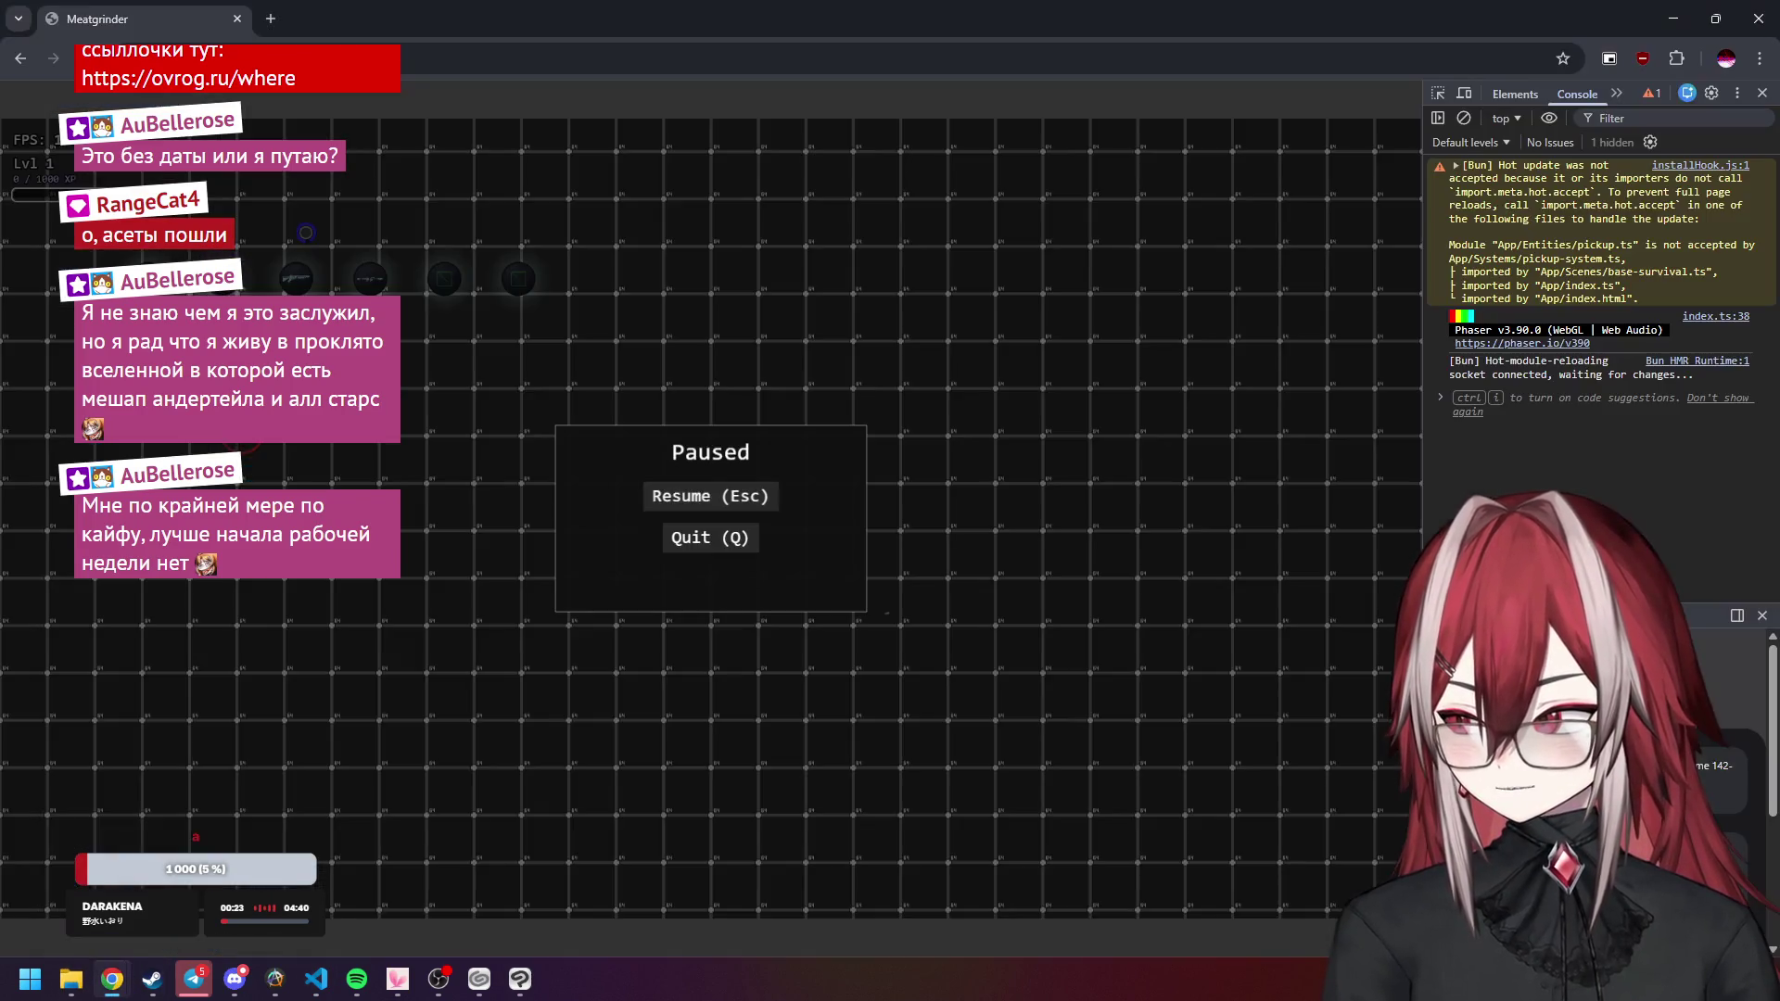
{"action": "key", "text": "Escape"}
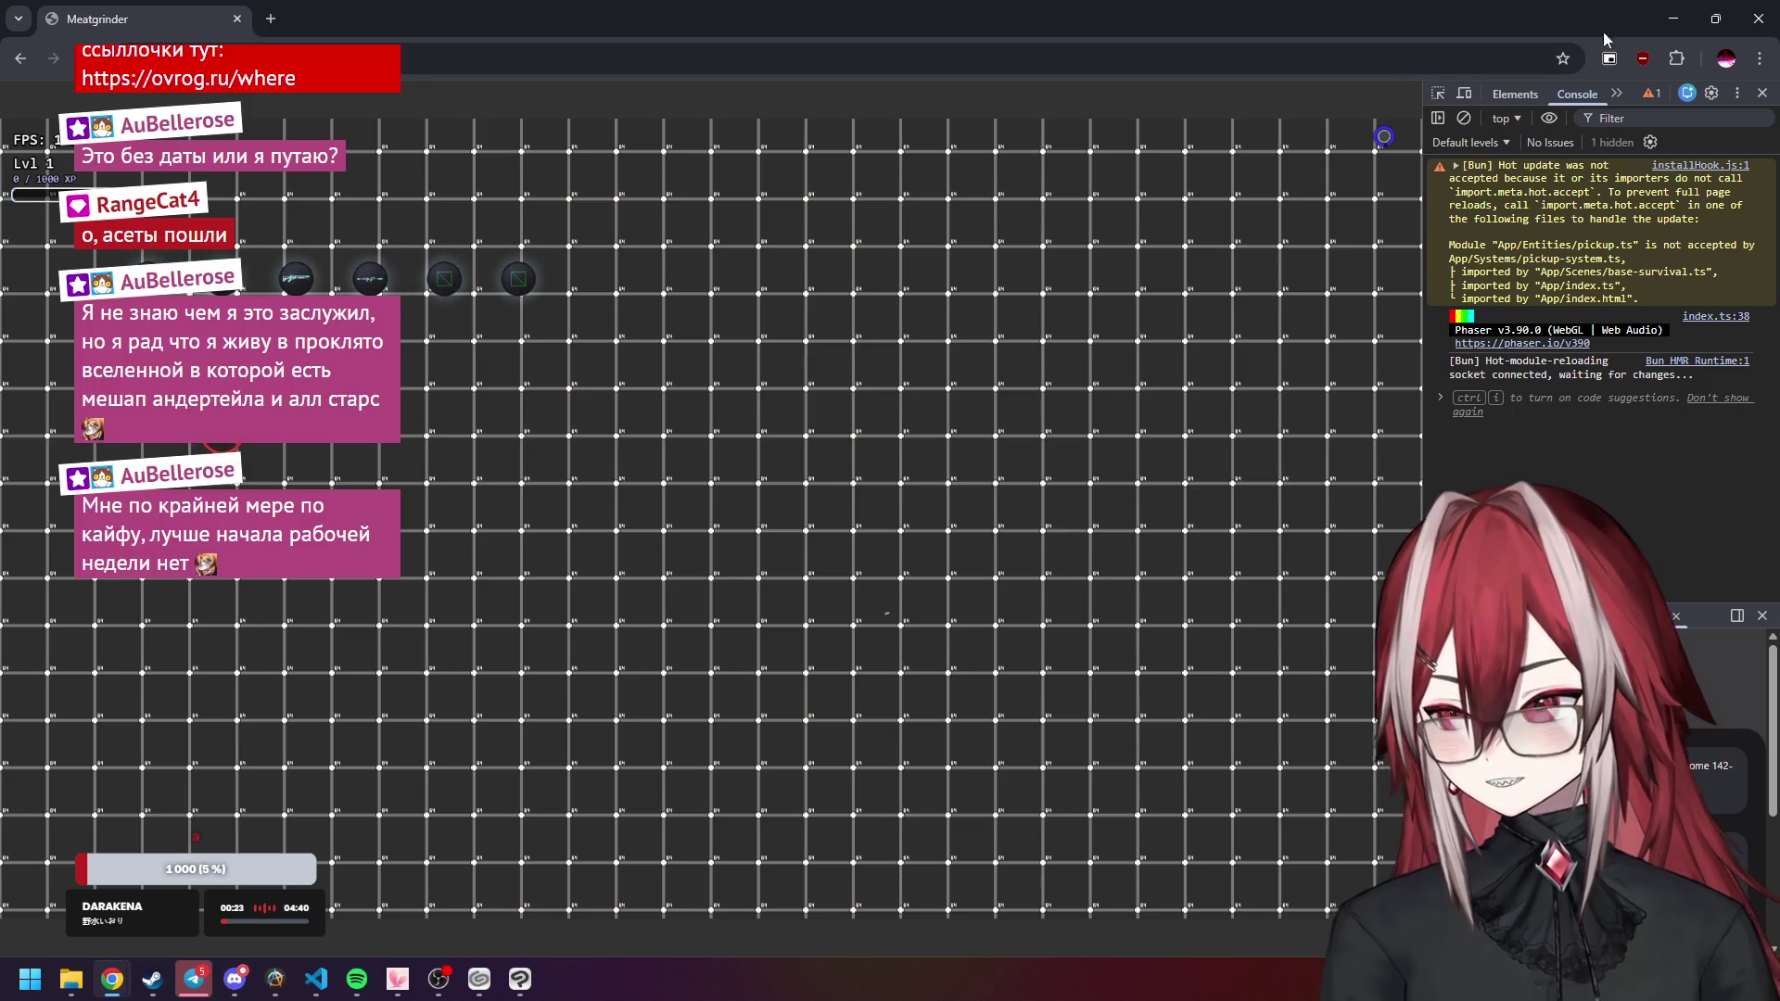
{"action": "left_click", "coordinate": [1669, 17]}
{"action": "left_click", "coordinate": [1306, 356]}
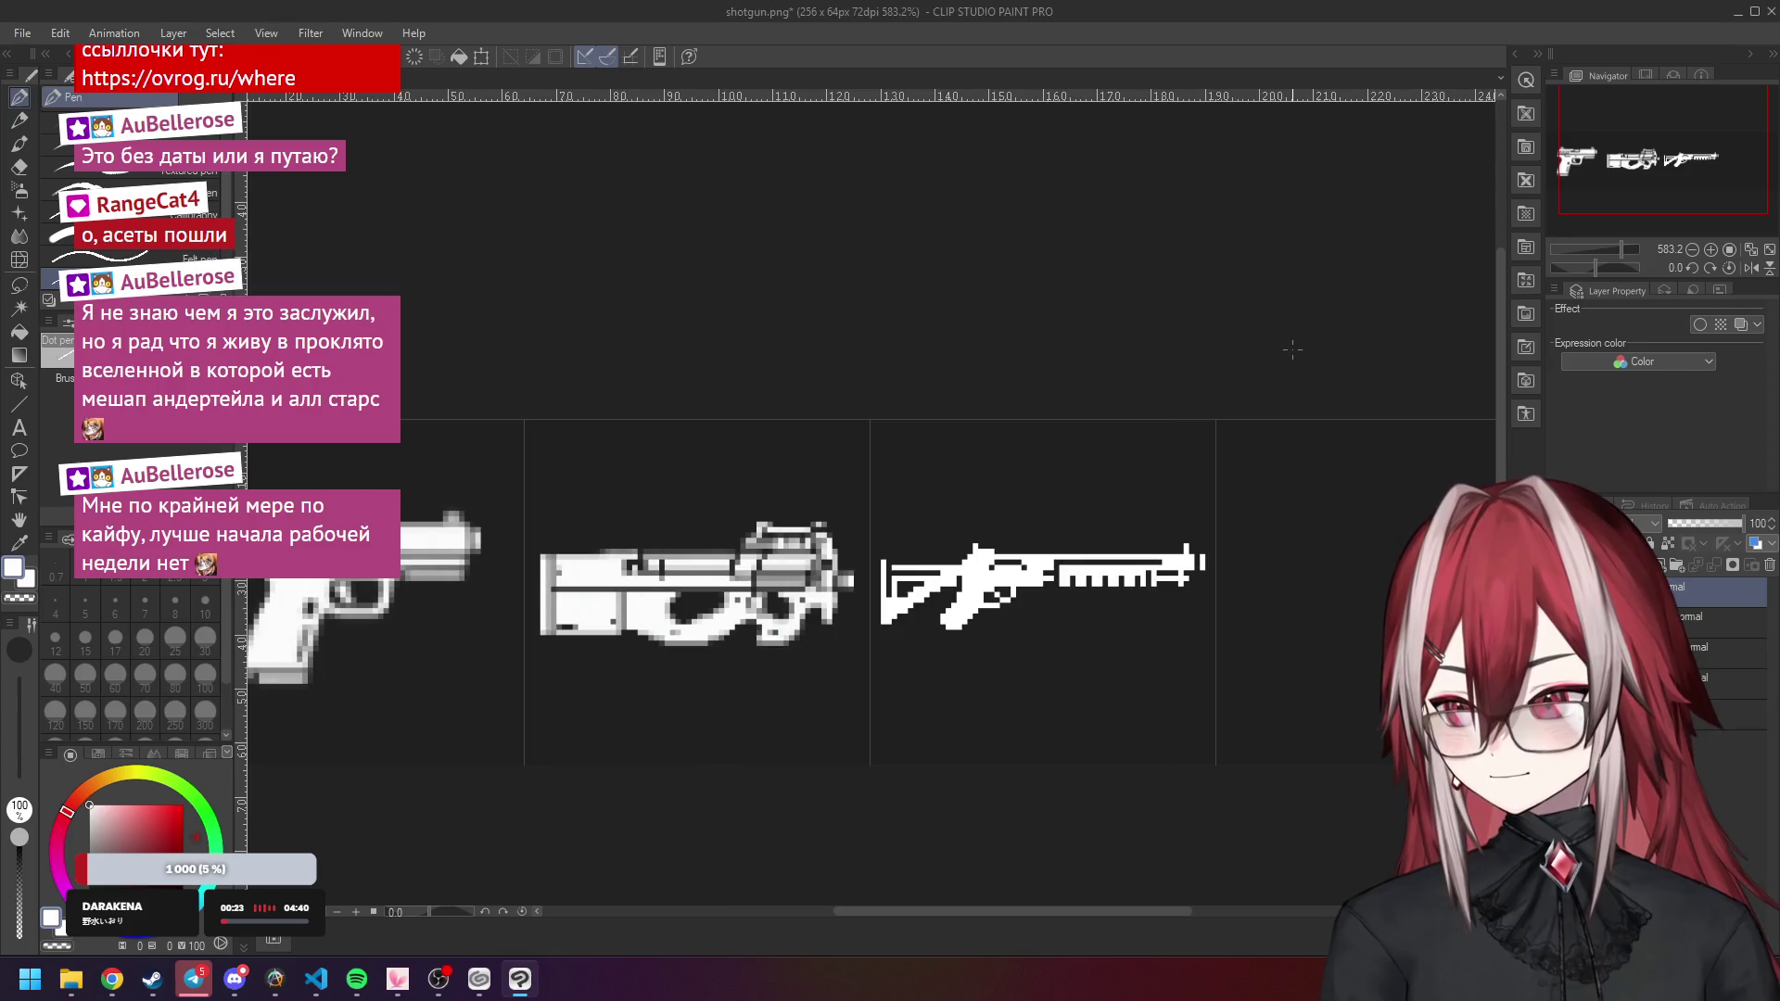
Hide the PDW icon and lower the original pistol layer's opacity into a dim reference.
{"action": "left_click_drag", "start_coordinate": [1660, 176], "coordinate": [1620, 176]}
{"action": "key", "text": "ctrl+z"}
{"action": "key", "text": "ctrl+z"}
{"action": "key", "text": "ctrl+y"}
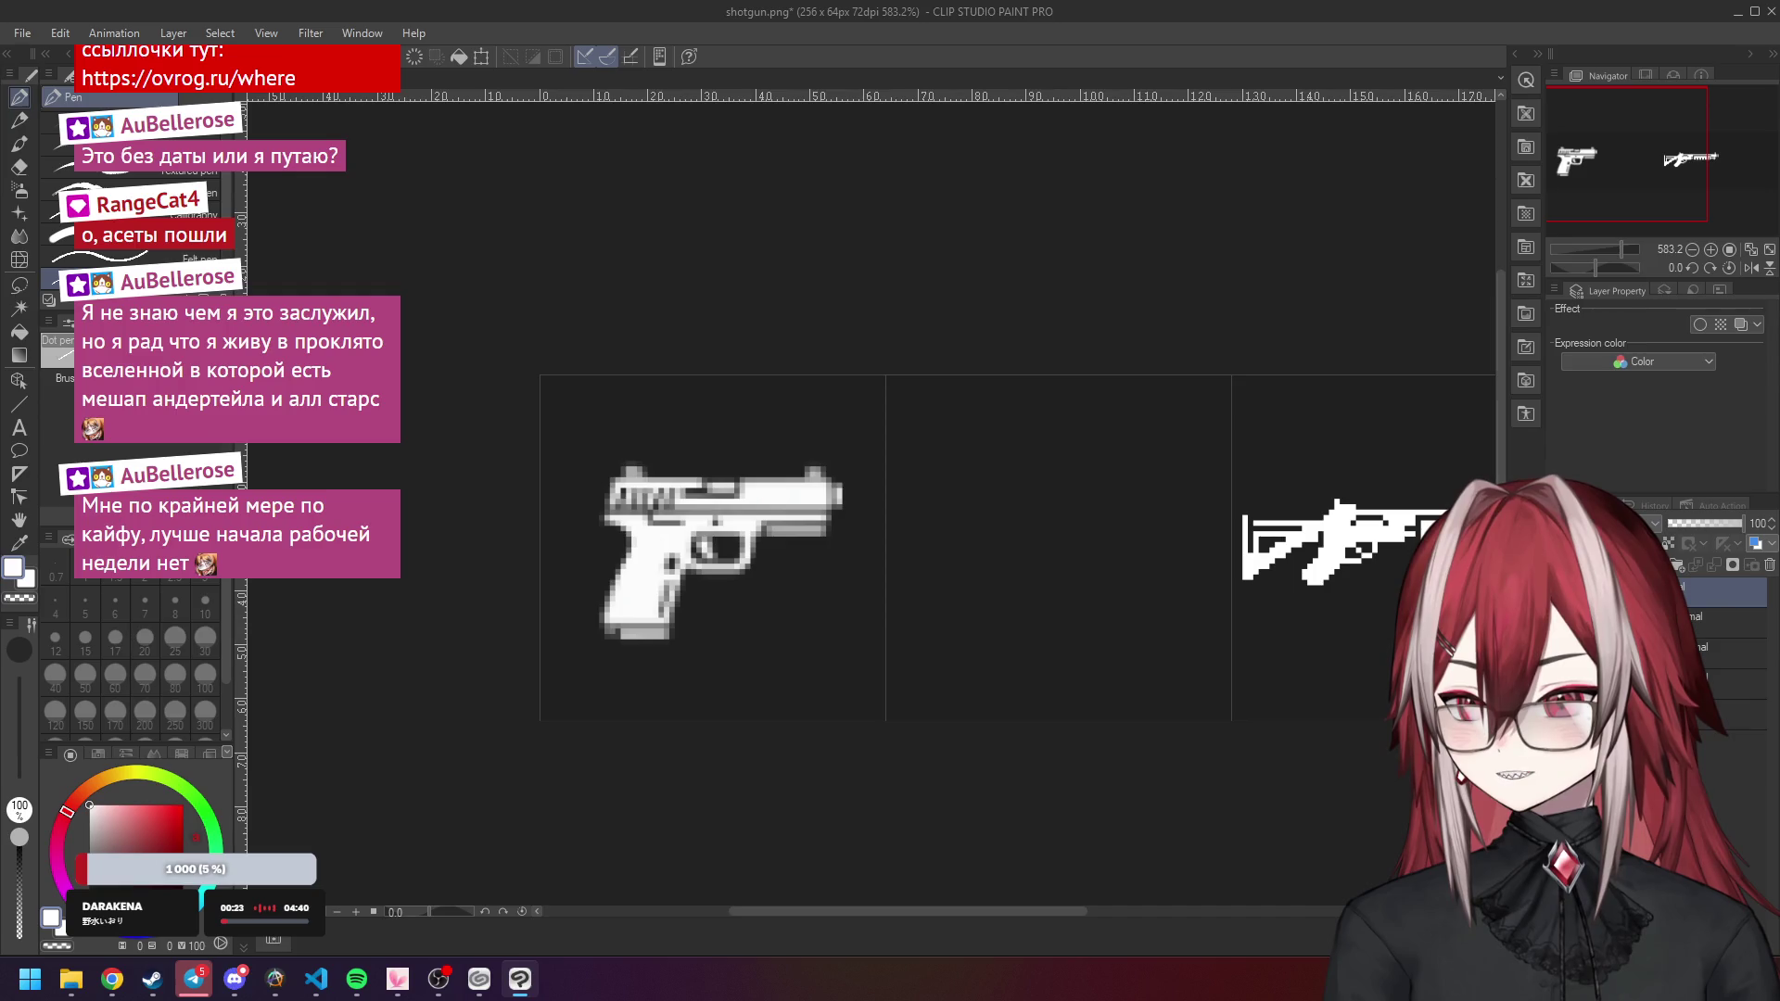
{"action": "key", "text": "alt+["}
{"action": "key", "text": "alt+["}
{"action": "key", "text": "alt+["}
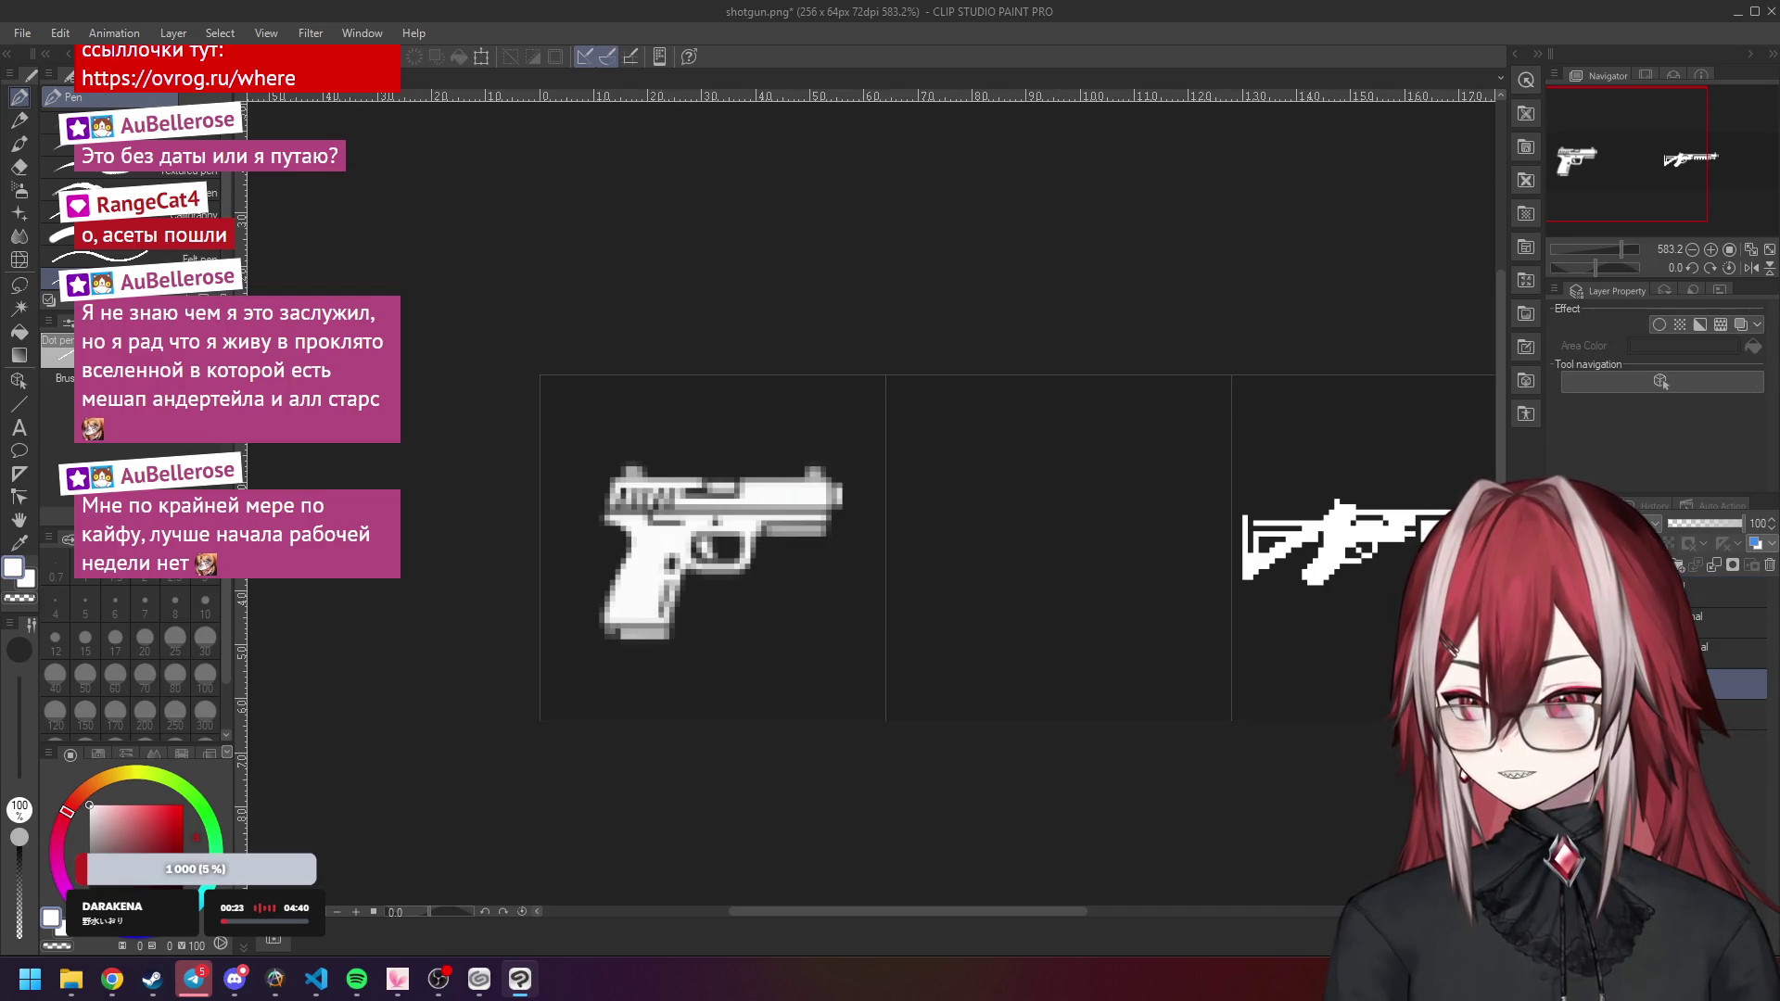
{"action": "scroll", "coordinate": [712, 380], "scroll_direction": "up", "scroll_amount": 5}
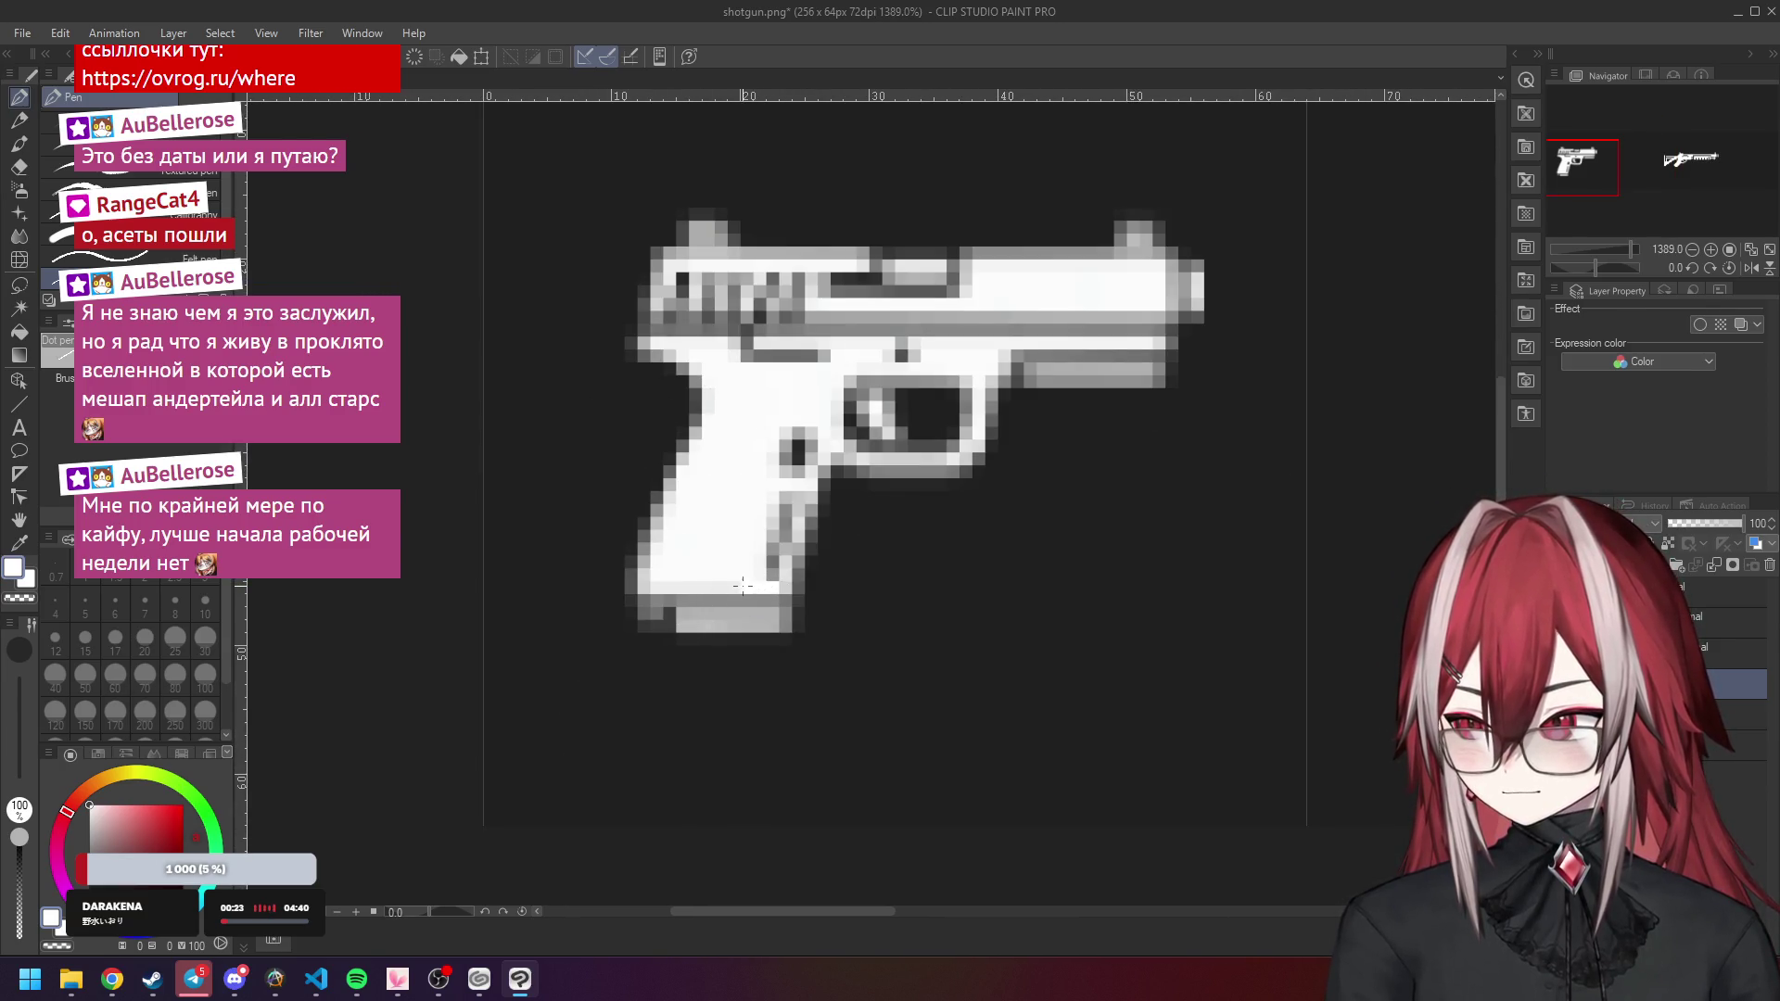
{"action": "key", "text": "alt+["}
{"action": "left_click_drag", "start_coordinate": [1708, 525], "coordinate": [1693, 522]}
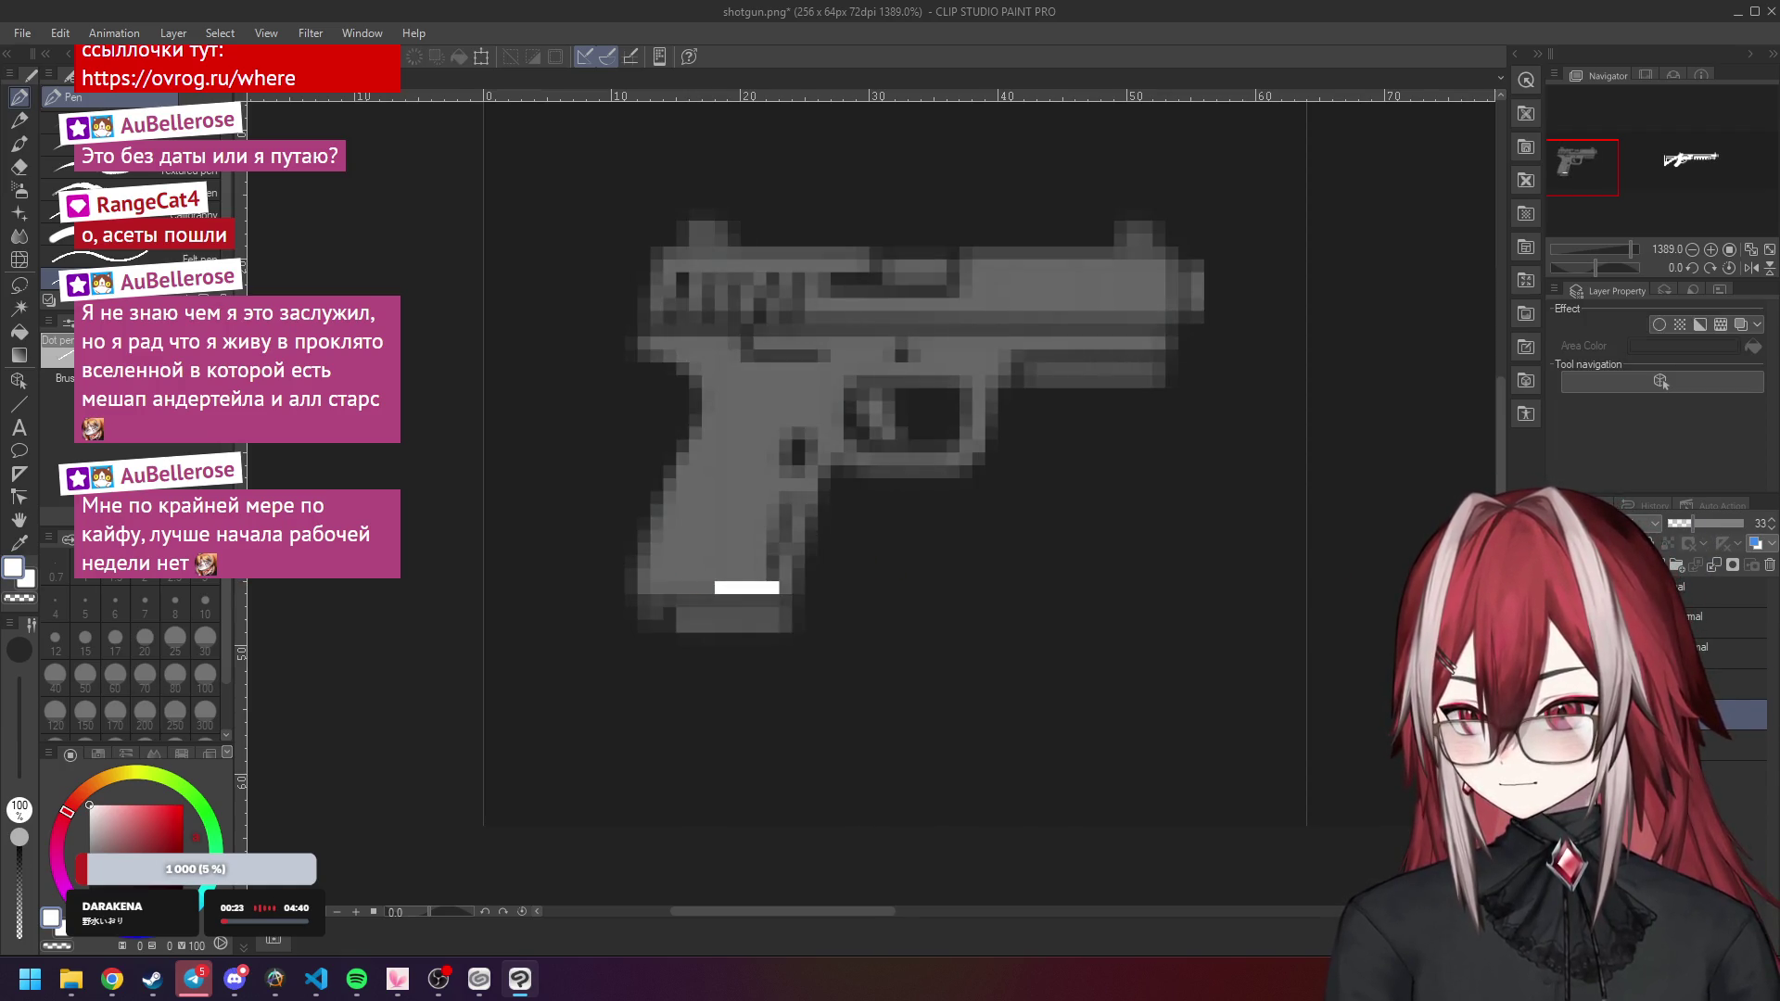
On the layer above, paint the pistol grip as white columns over a white base bar.
{"action": "key", "text": "alt+]"}
{"action": "left_click_drag", "start_coordinate": [714, 588], "coordinate": [630, 588]}
{"action": "left_click", "coordinate": [640, 576]}
{"action": "left_click", "coordinate": [644, 554]}
{"action": "left_click_drag", "start_coordinate": [656, 575], "coordinate": [671, 514]}
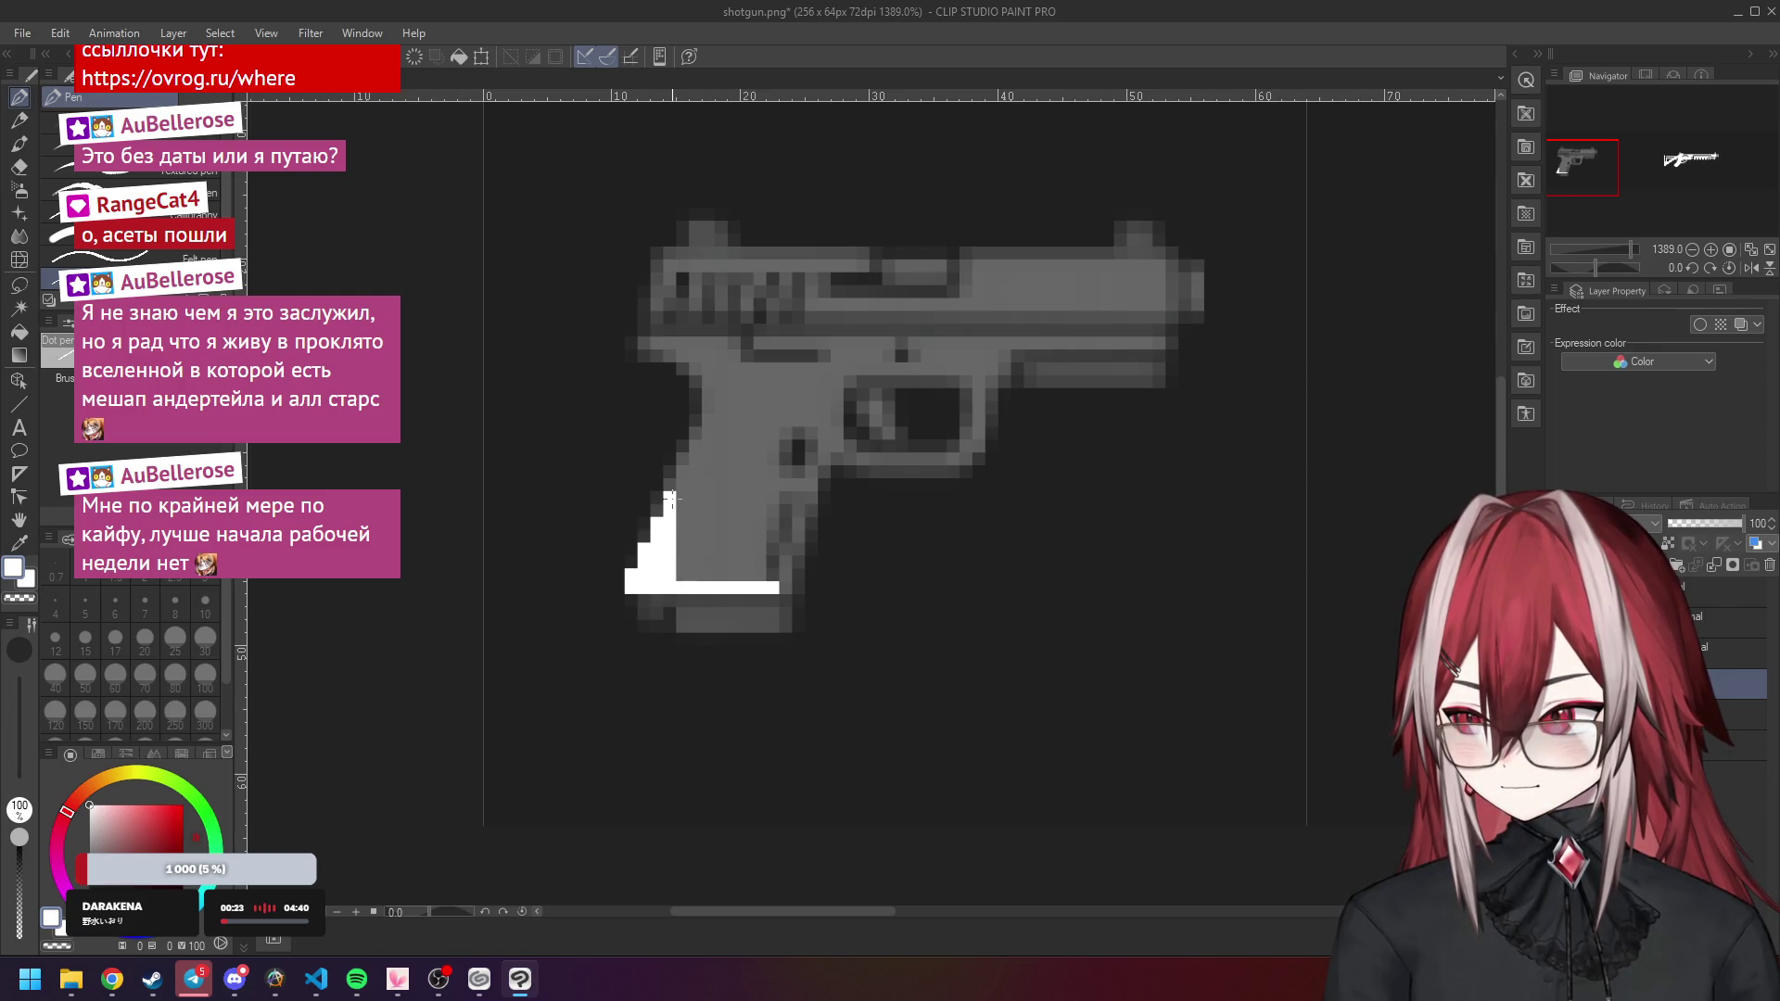
{"action": "left_click_drag", "start_coordinate": [682, 580], "coordinate": [681, 486]}
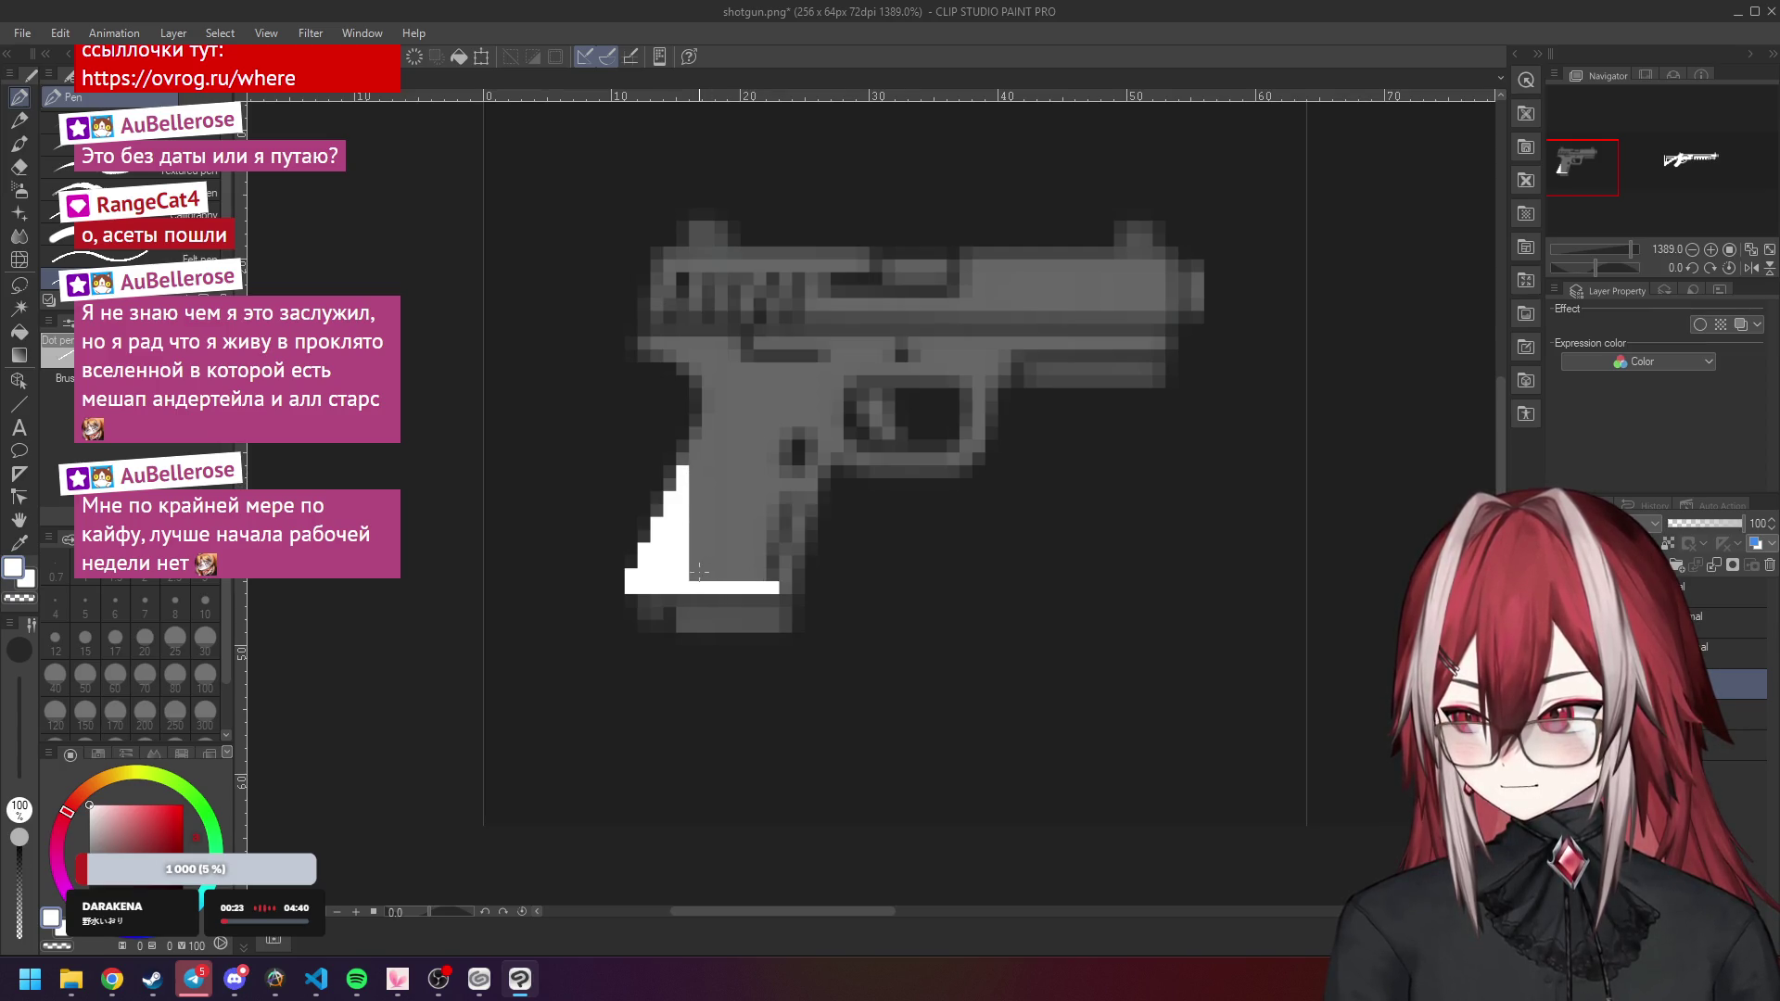
{"action": "left_click_drag", "start_coordinate": [696, 582], "coordinate": [696, 514]}
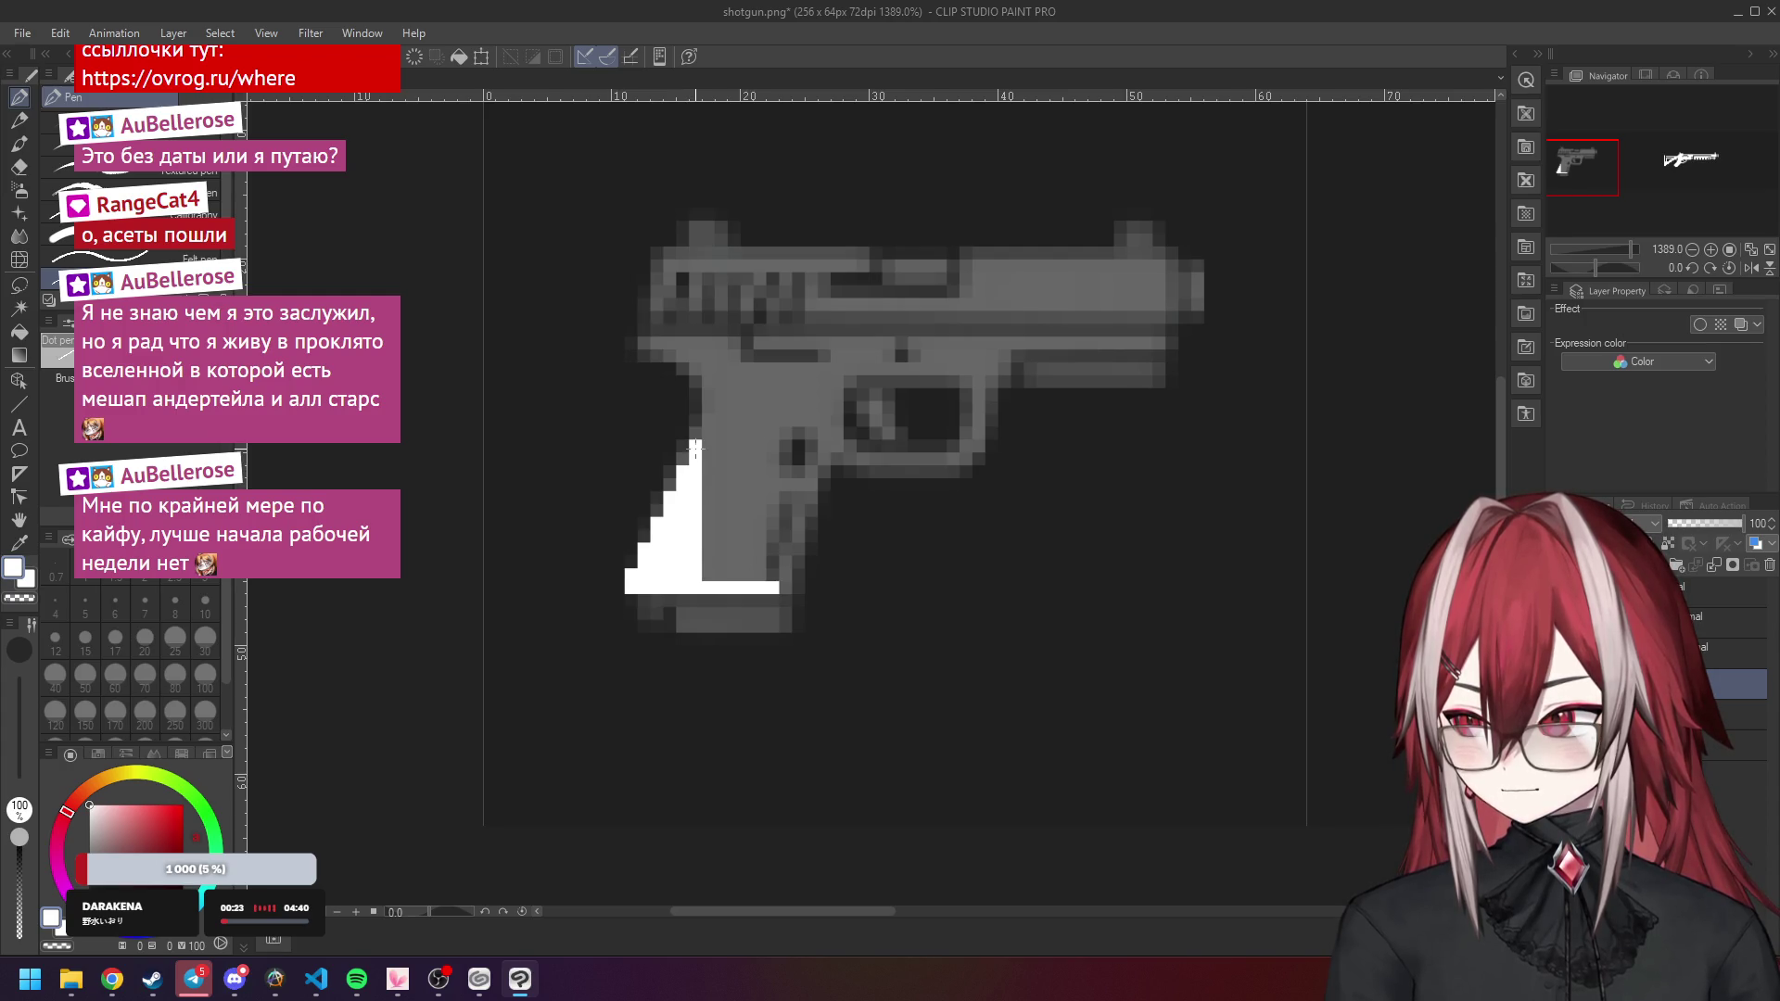
{"action": "left_click_drag", "start_coordinate": [707, 574], "coordinate": [698, 494]}
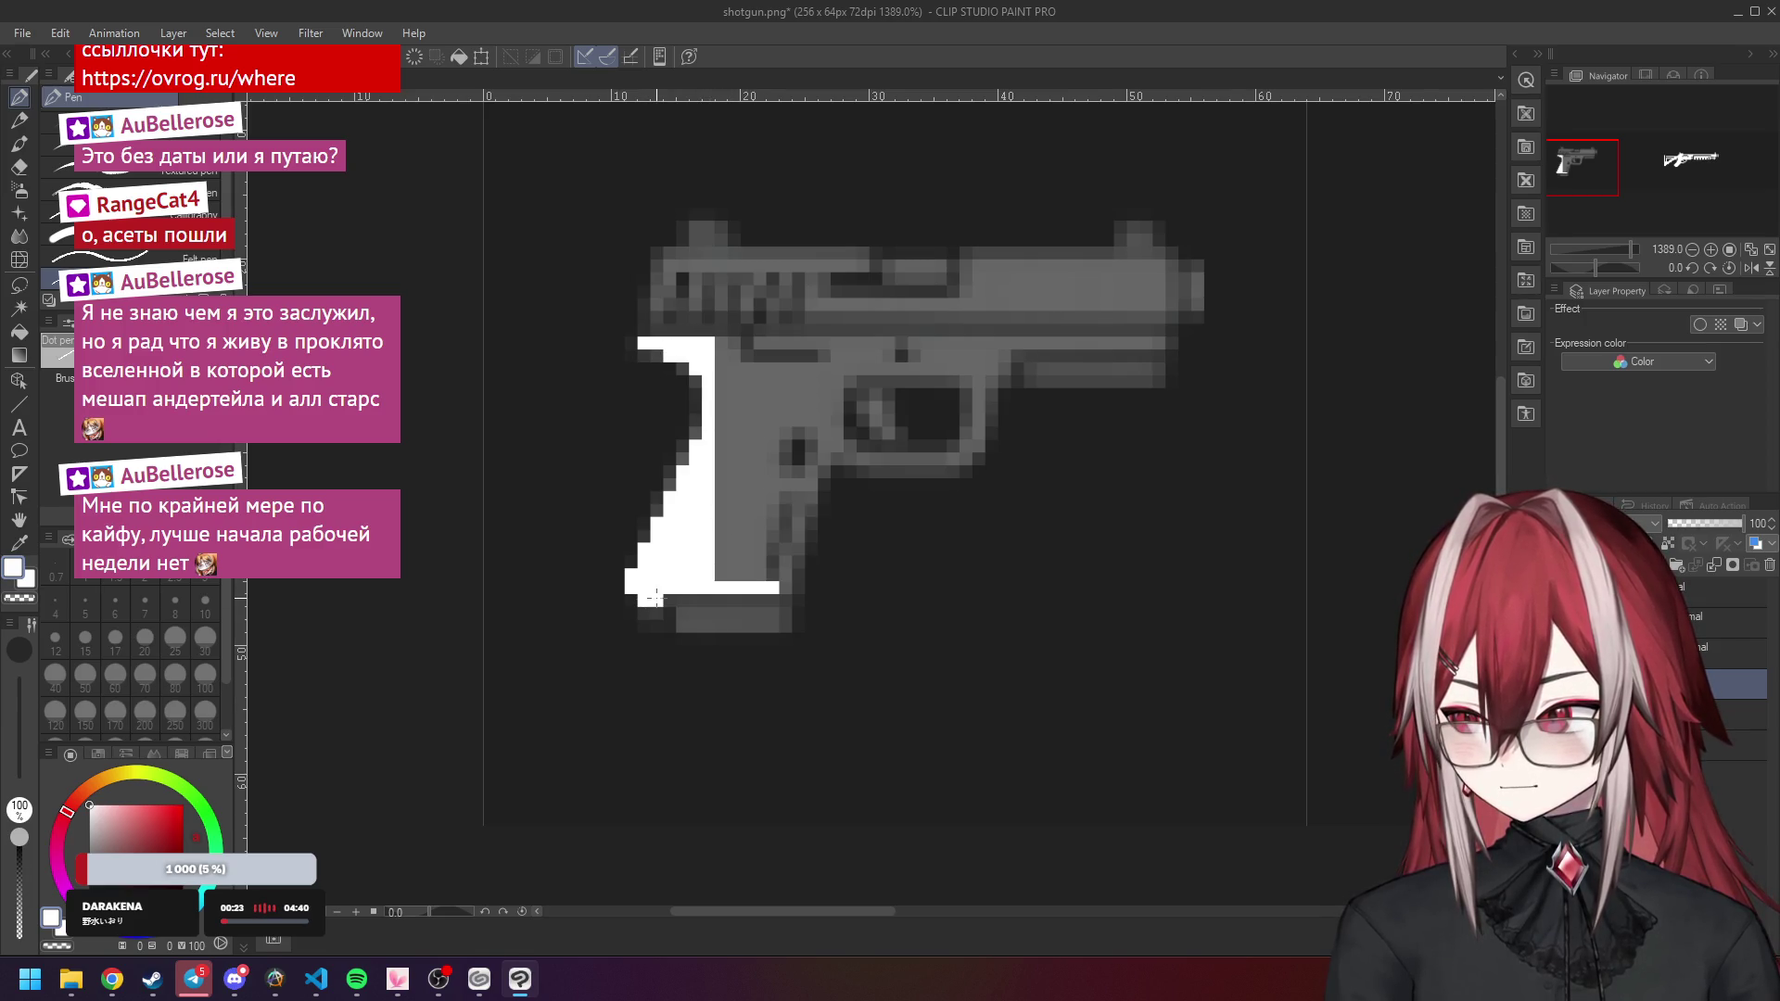
{"action": "mouse_move", "coordinate": [687, 611]}
{"action": "left_mouse_down"}
{"action": "mouse_move", "coordinate": [756, 604]}
{"action": "mouse_move", "coordinate": [698, 622]}
{"action": "left_mouse_up"}
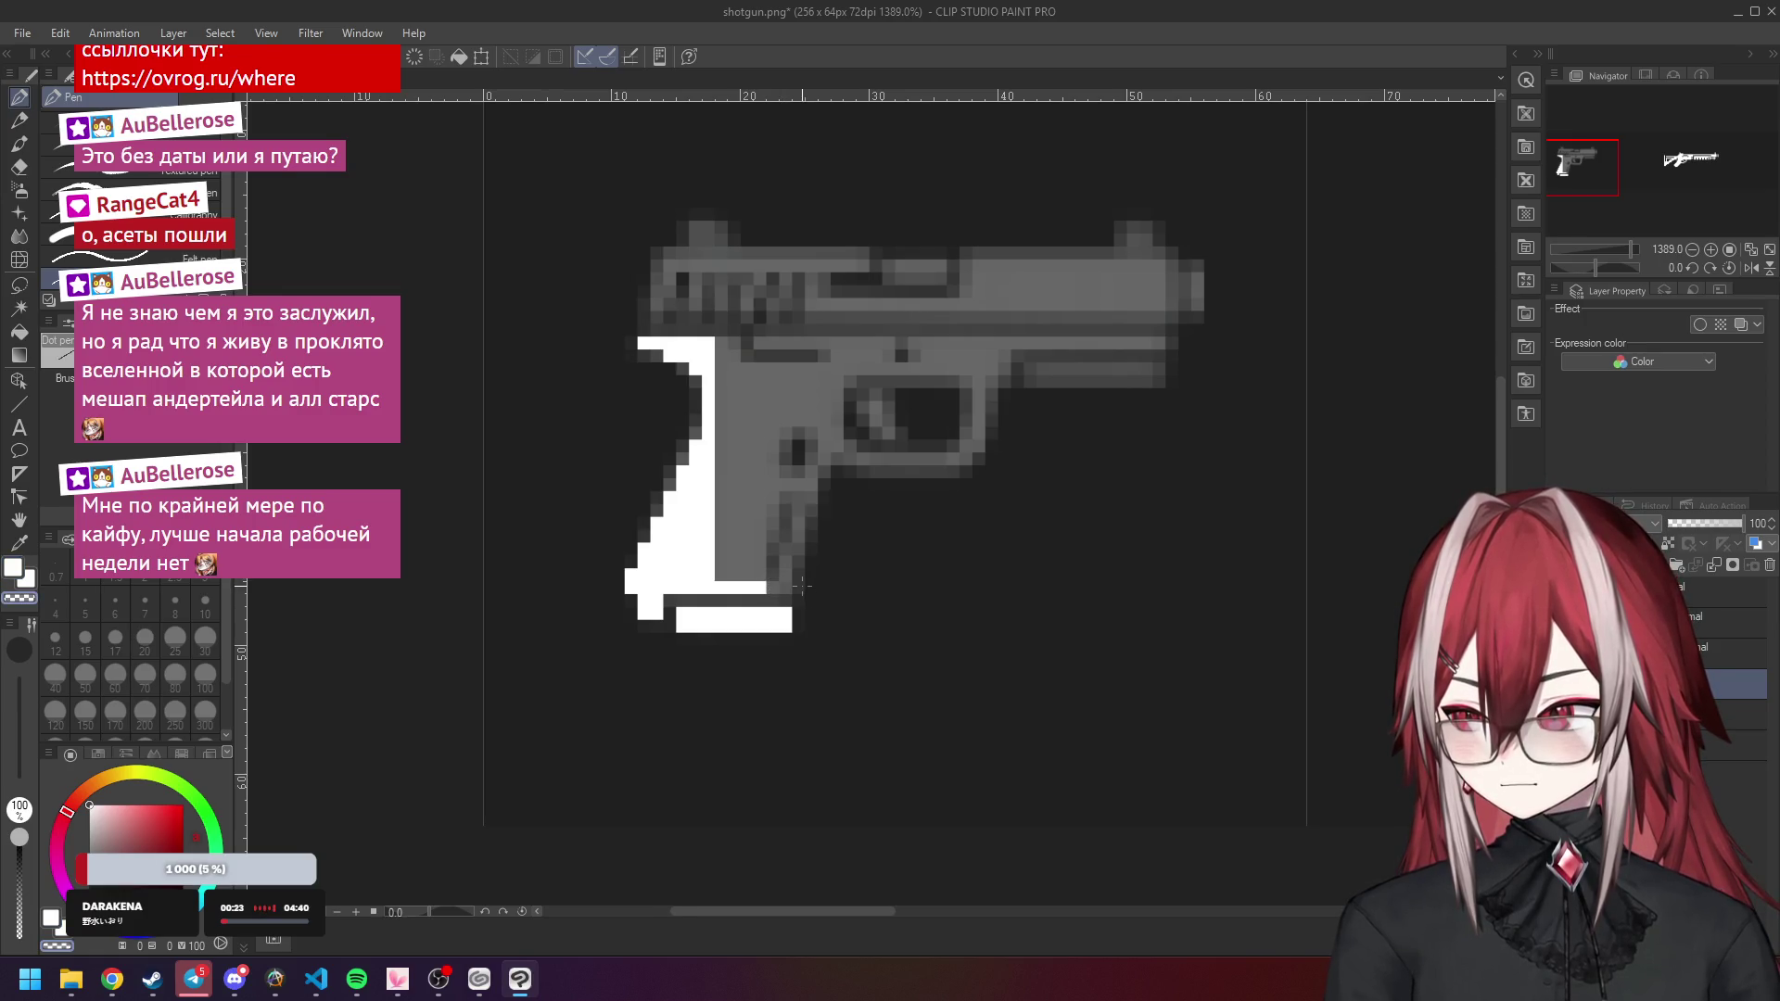
{"action": "scroll", "coordinate": [803, 584], "scroll_direction": "down", "scroll_amount": 5}
{"action": "scroll", "coordinate": [803, 585], "scroll_direction": "up", "scroll_amount": 6}
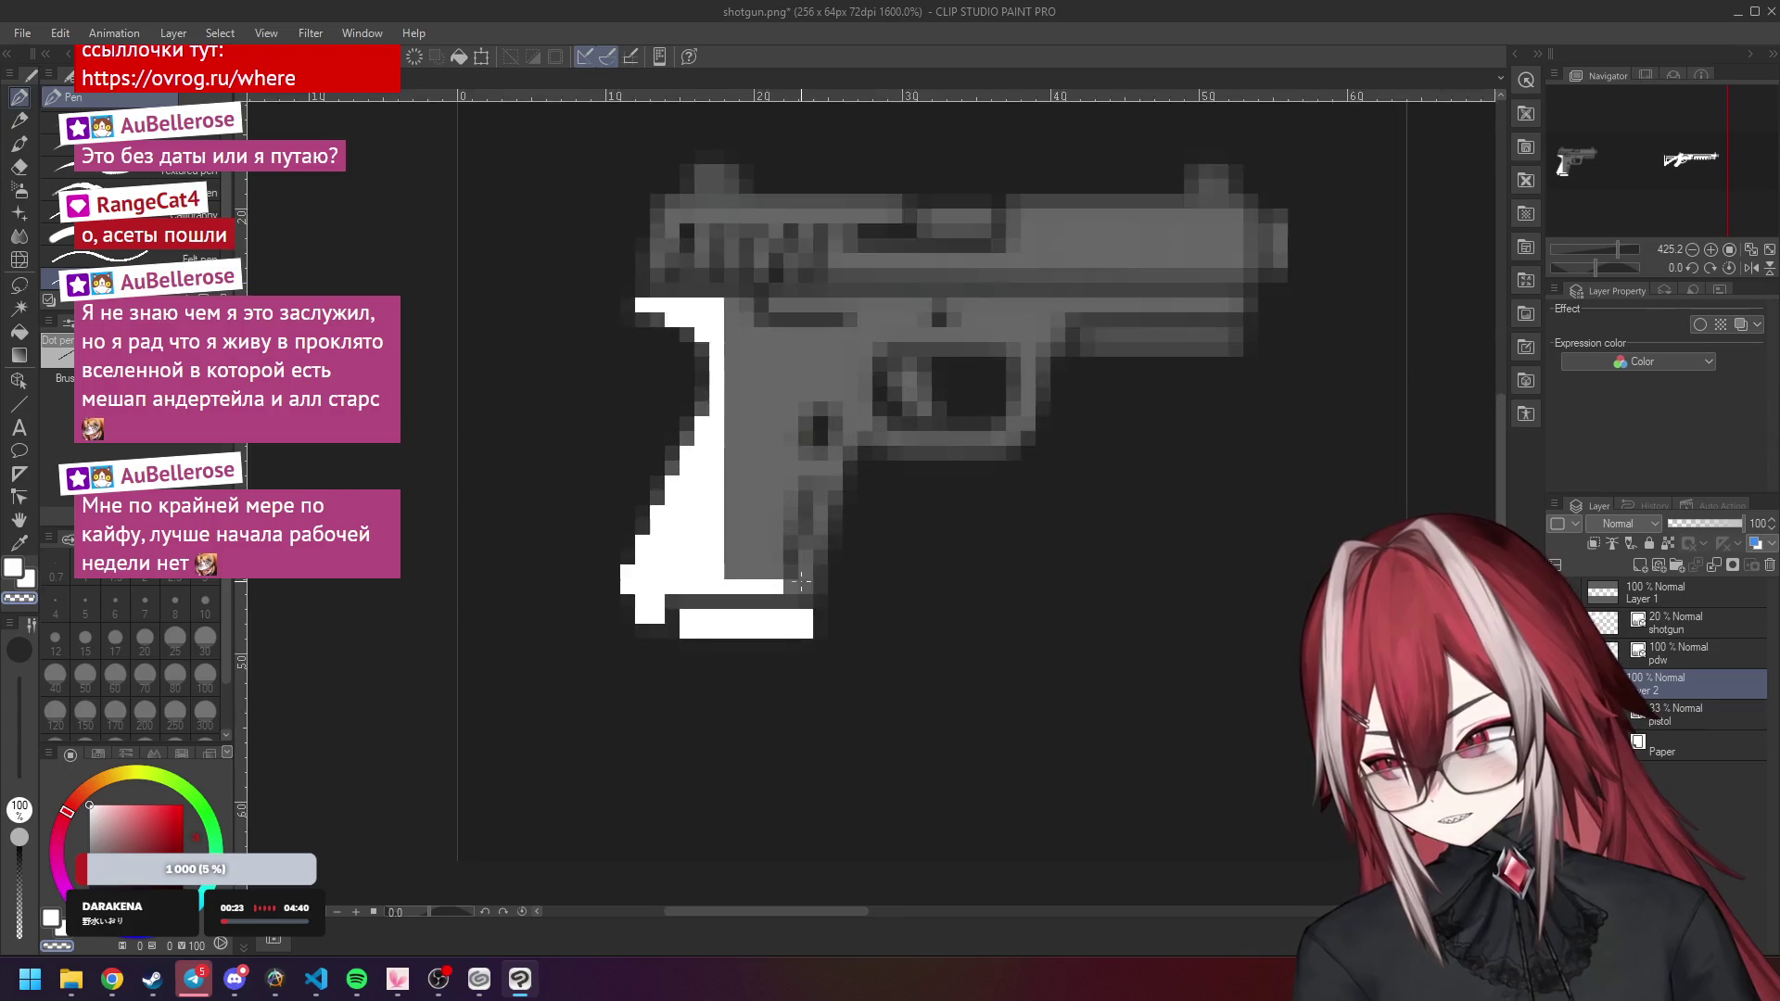
Fill the pistol's grip columns solid white over the grey reference.
{"action": "scroll", "coordinate": [801, 582], "scroll_direction": "up", "scroll_amount": 2}
{"action": "left_click_drag", "start_coordinate": [808, 590], "coordinate": [830, 455]}
{"action": "mouse_move", "coordinate": [773, 571]}
{"action": "left_mouse_down"}
{"action": "mouse_move", "coordinate": [786, 435]}
{"action": "mouse_move", "coordinate": [845, 419]}
{"action": "mouse_move", "coordinate": [699, 416]}
{"action": "mouse_move", "coordinate": [700, 549]}
{"action": "mouse_move", "coordinate": [744, 536]}
{"action": "mouse_move", "coordinate": [759, 433]}
{"action": "mouse_move", "coordinate": [728, 481]}
{"action": "mouse_move", "coordinate": [739, 542]}
{"action": "left_mouse_up"}
{"action": "left_click", "coordinate": [829, 439]}
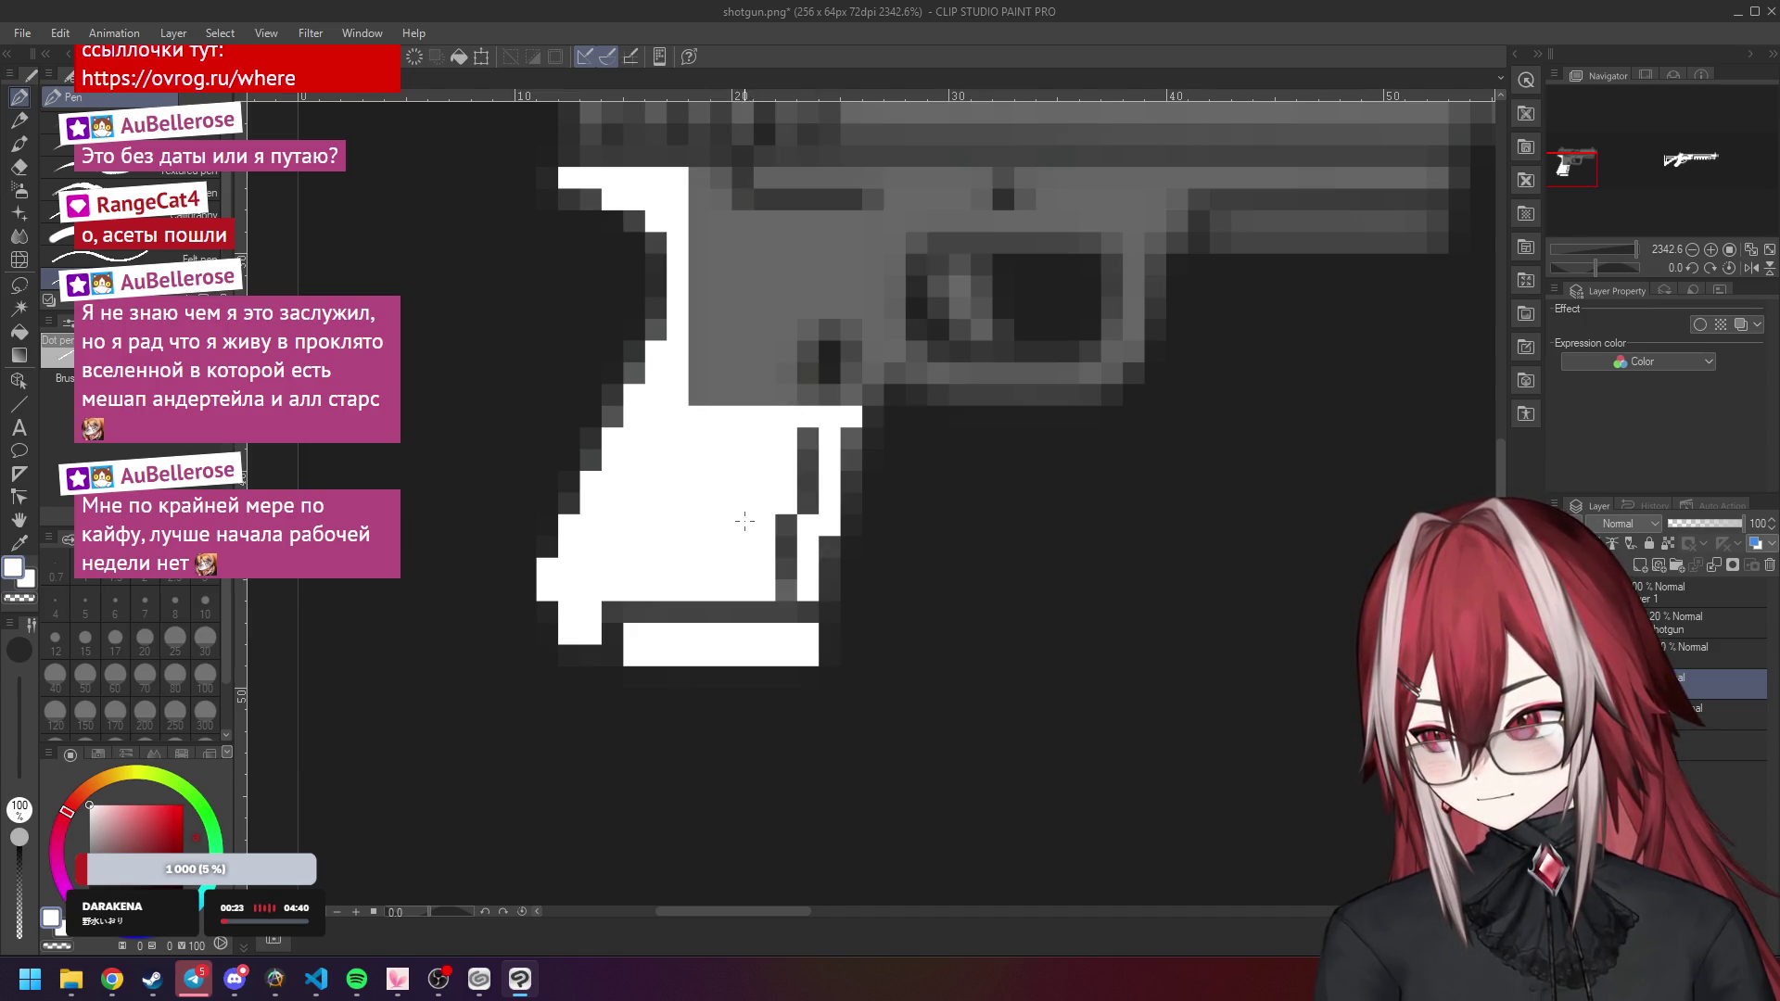
{"action": "scroll", "coordinate": [739, 515], "scroll_direction": "down", "scroll_amount": 4}
{"action": "scroll", "coordinate": [739, 515], "scroll_direction": "down", "scroll_amount": 3}
{"action": "scroll", "coordinate": [745, 522], "scroll_direction": "up", "scroll_amount": 3}
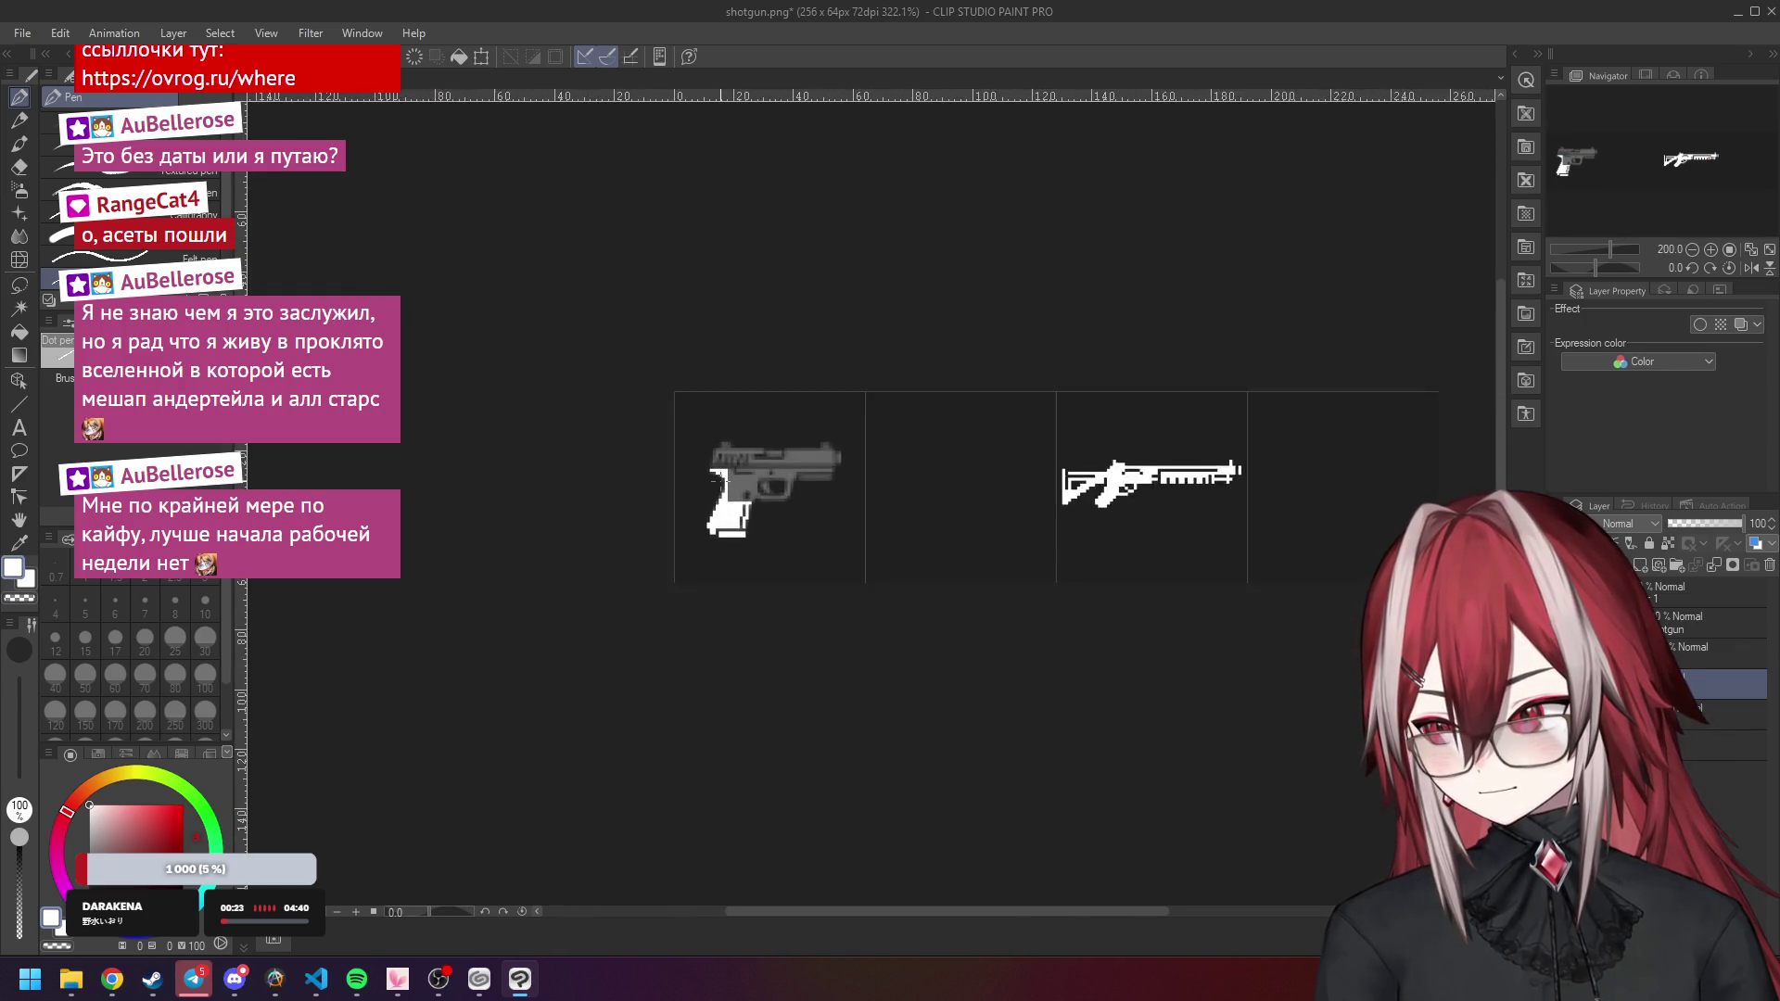
{"action": "scroll", "coordinate": [745, 522], "scroll_direction": "up", "scroll_amount": 3}
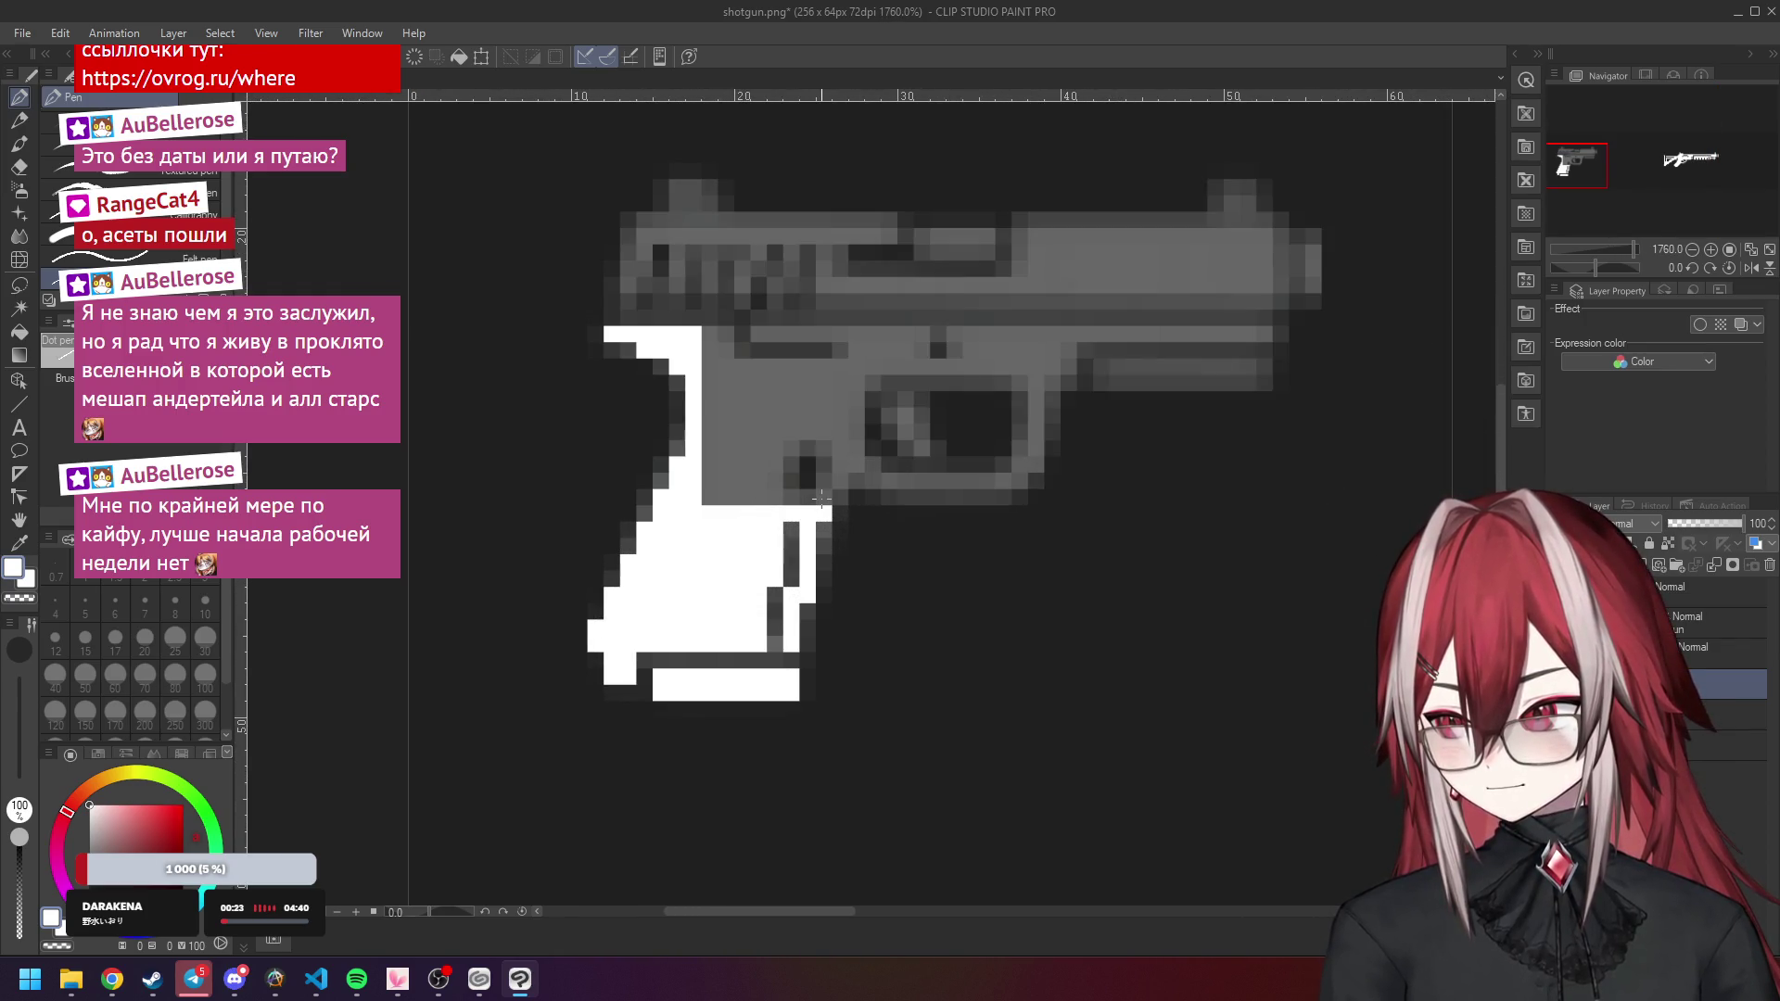
{"action": "left_click_drag", "start_coordinate": [824, 499], "coordinate": [824, 461]}
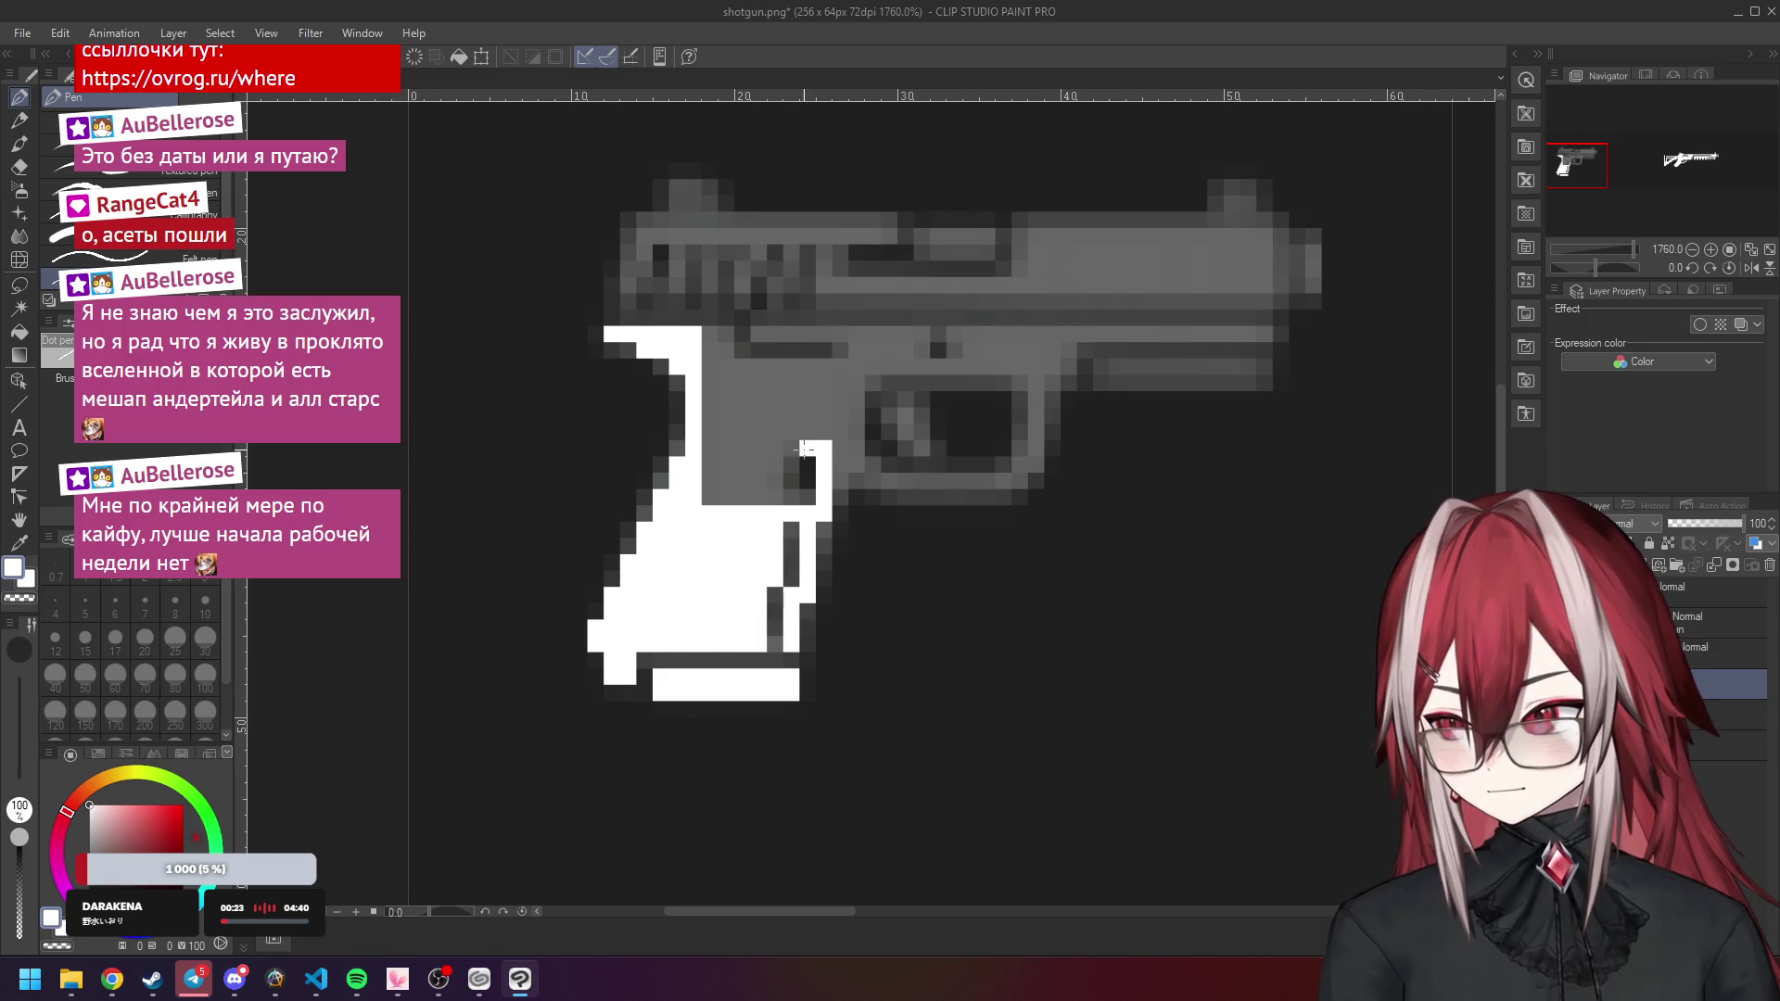
{"action": "mouse_move", "coordinate": [781, 490]}
{"action": "left_mouse_down"}
{"action": "mouse_move", "coordinate": [702, 454]}
{"action": "mouse_move", "coordinate": [729, 497]}
{"action": "left_mouse_up"}
{"action": "mouse_move", "coordinate": [838, 454]}
{"action": "left_mouse_down"}
{"action": "mouse_move", "coordinate": [840, 489]}
{"action": "mouse_move", "coordinate": [996, 479]}
{"action": "mouse_move", "coordinate": [1037, 442]}
{"action": "mouse_move", "coordinate": [1038, 378]}
{"action": "mouse_move", "coordinate": [887, 367]}
{"action": "mouse_move", "coordinate": [857, 413]}
{"action": "left_mouse_up"}
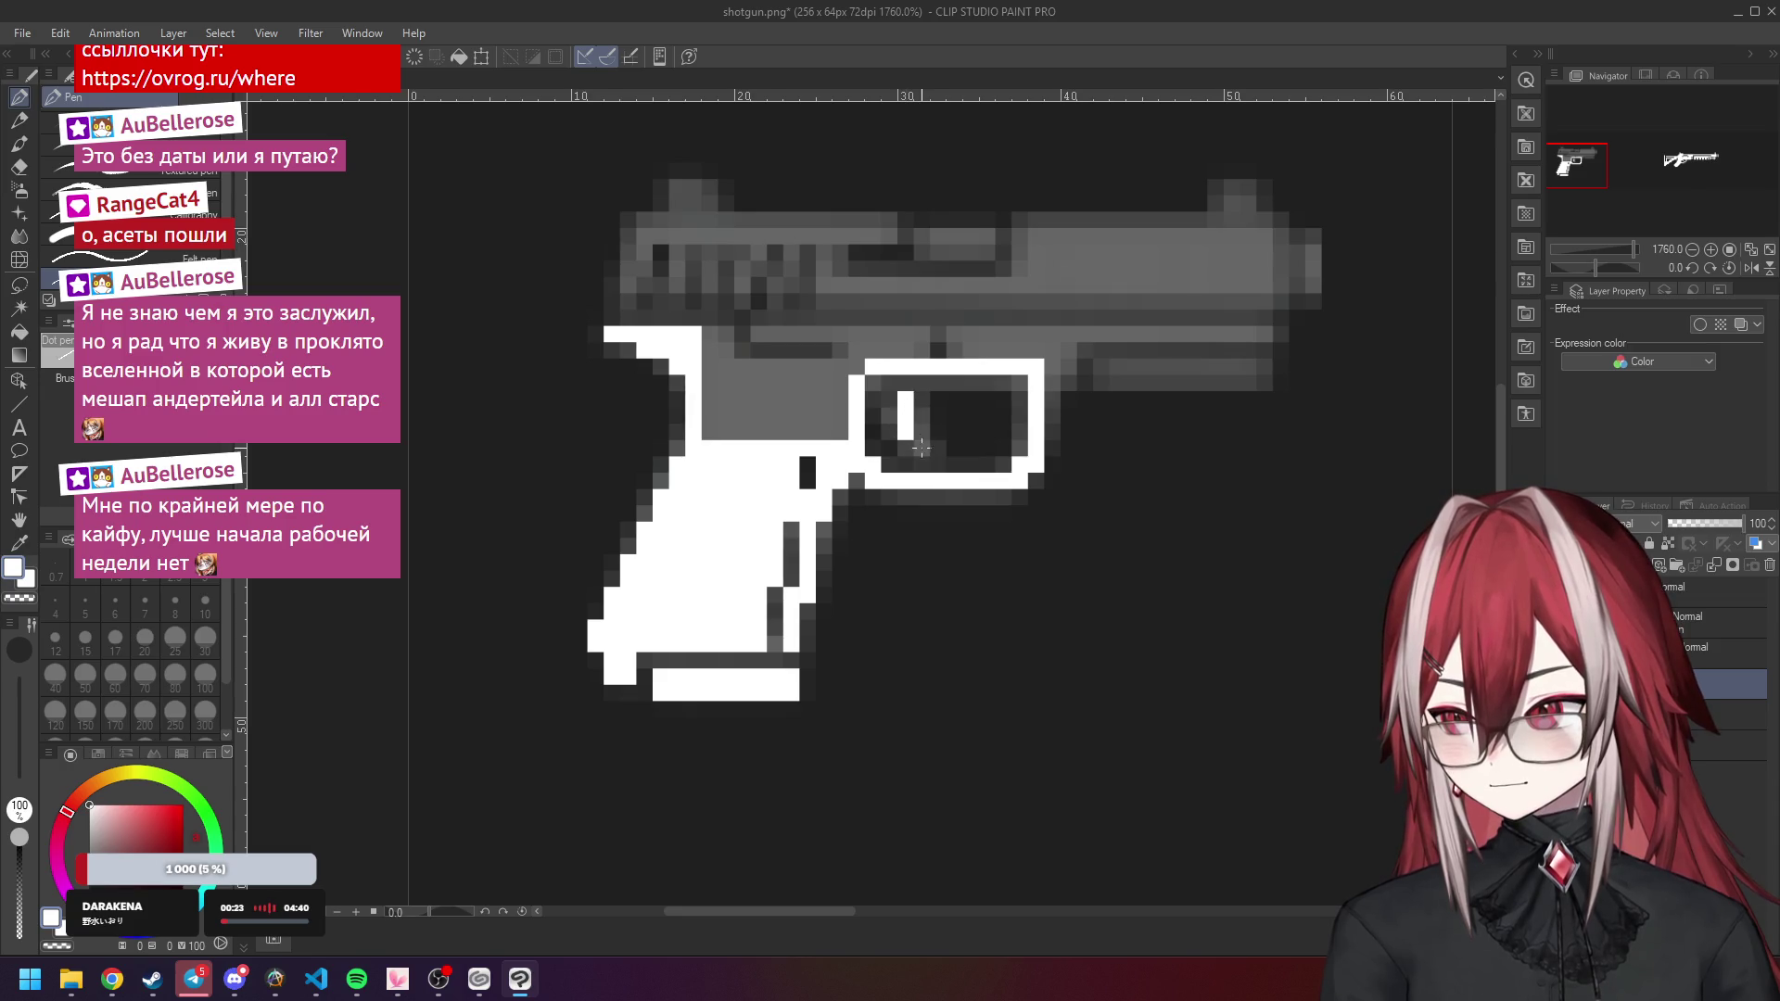
Outline the trigger guard's inside top and the pistol's upper frame in white.
{"action": "left_click_drag", "start_coordinate": [888, 388], "coordinate": [1010, 384]}
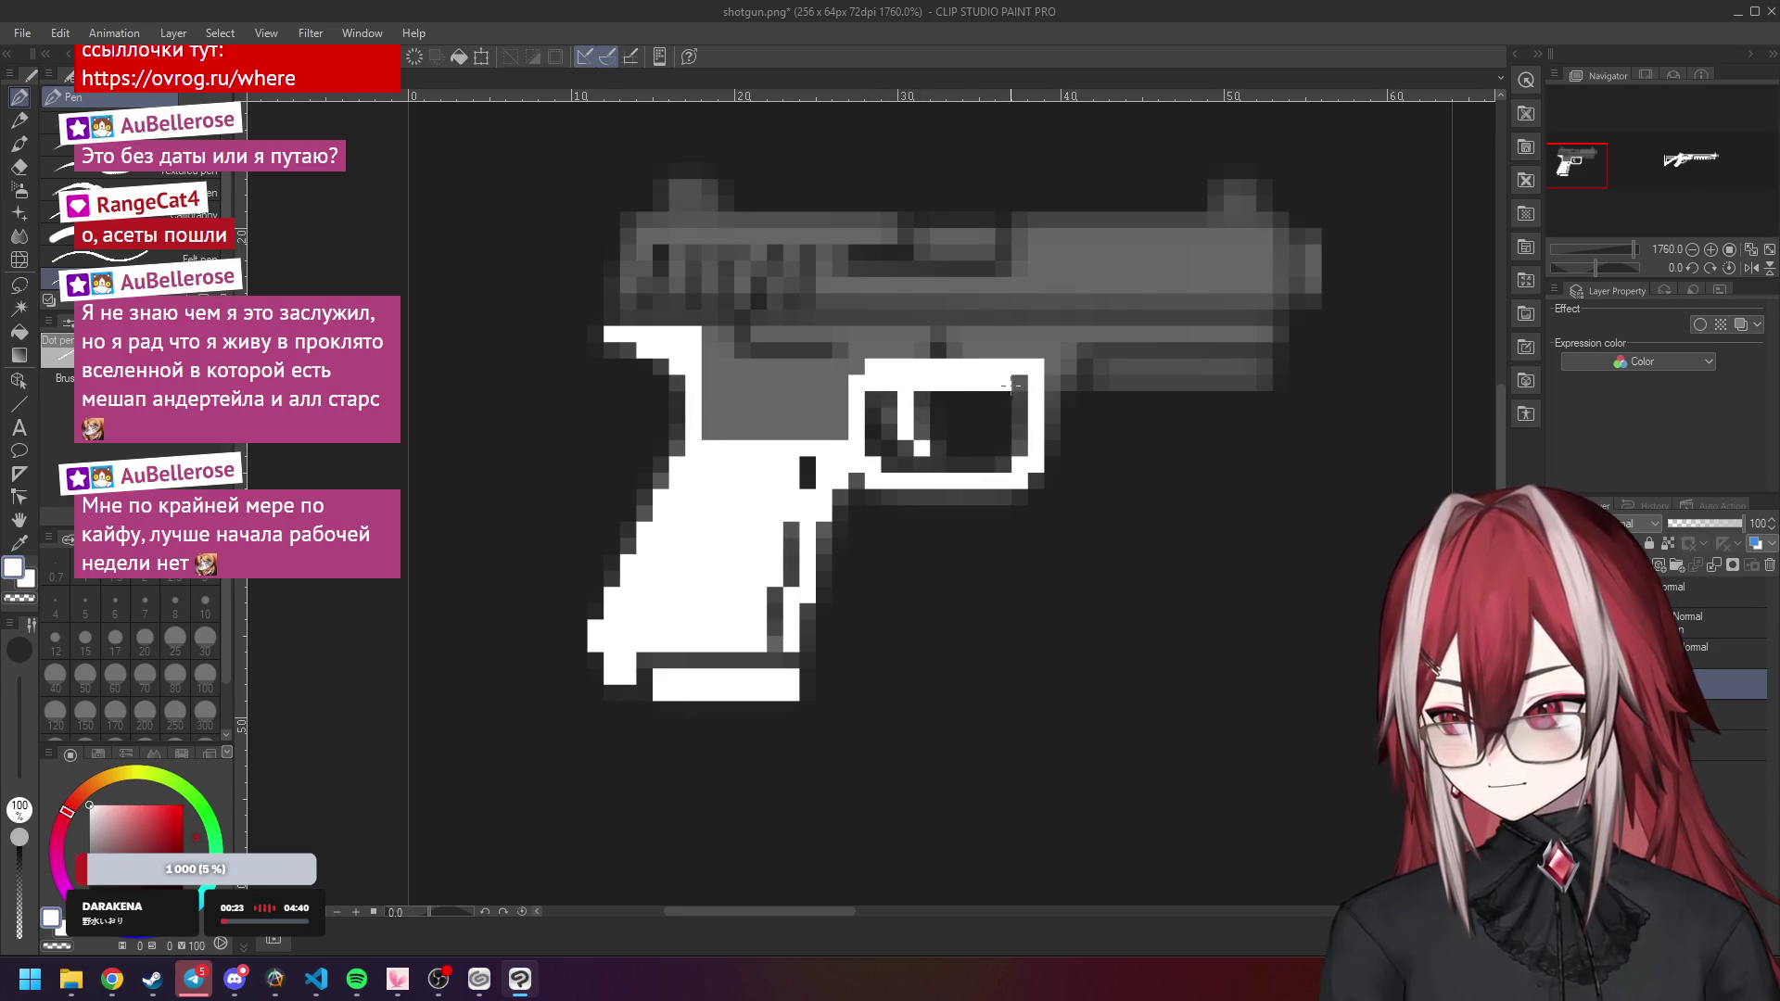
{"action": "scroll", "coordinate": [1007, 409], "scroll_direction": "down", "scroll_amount": 5}
{"action": "scroll", "coordinate": [982, 413], "scroll_direction": "up", "scroll_amount": 4}
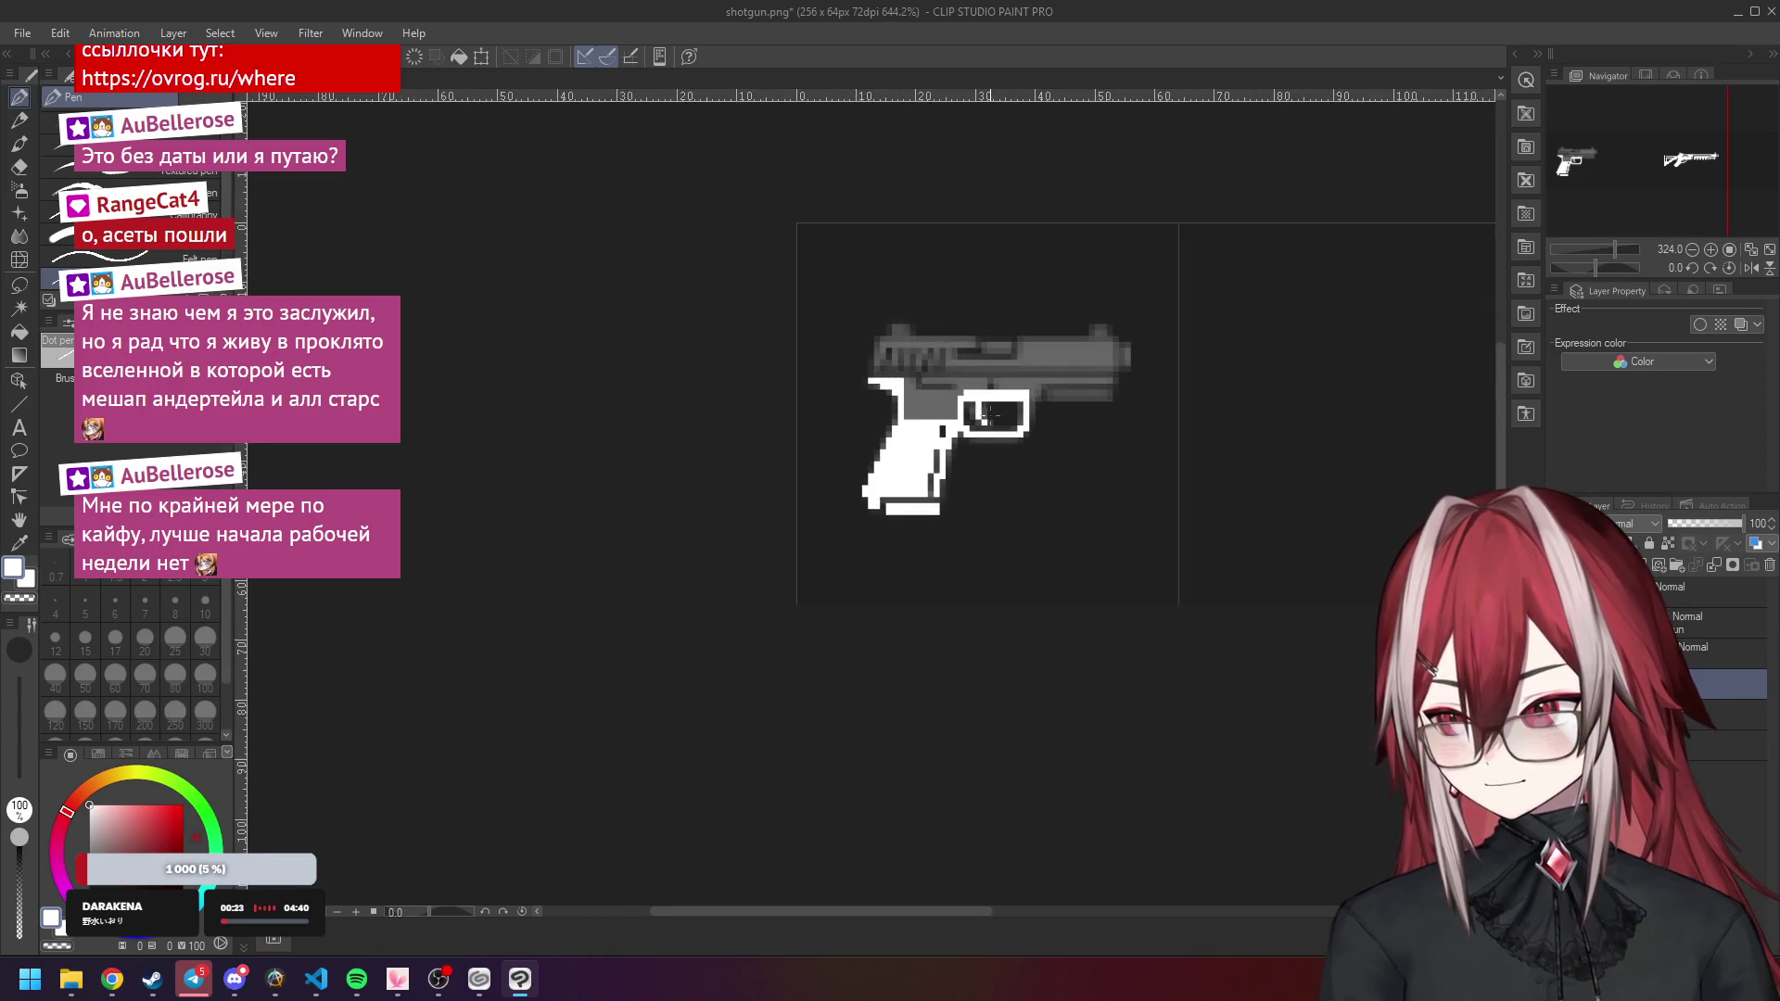
{"action": "scroll", "coordinate": [981, 411], "scroll_direction": "up", "scroll_amount": 2}
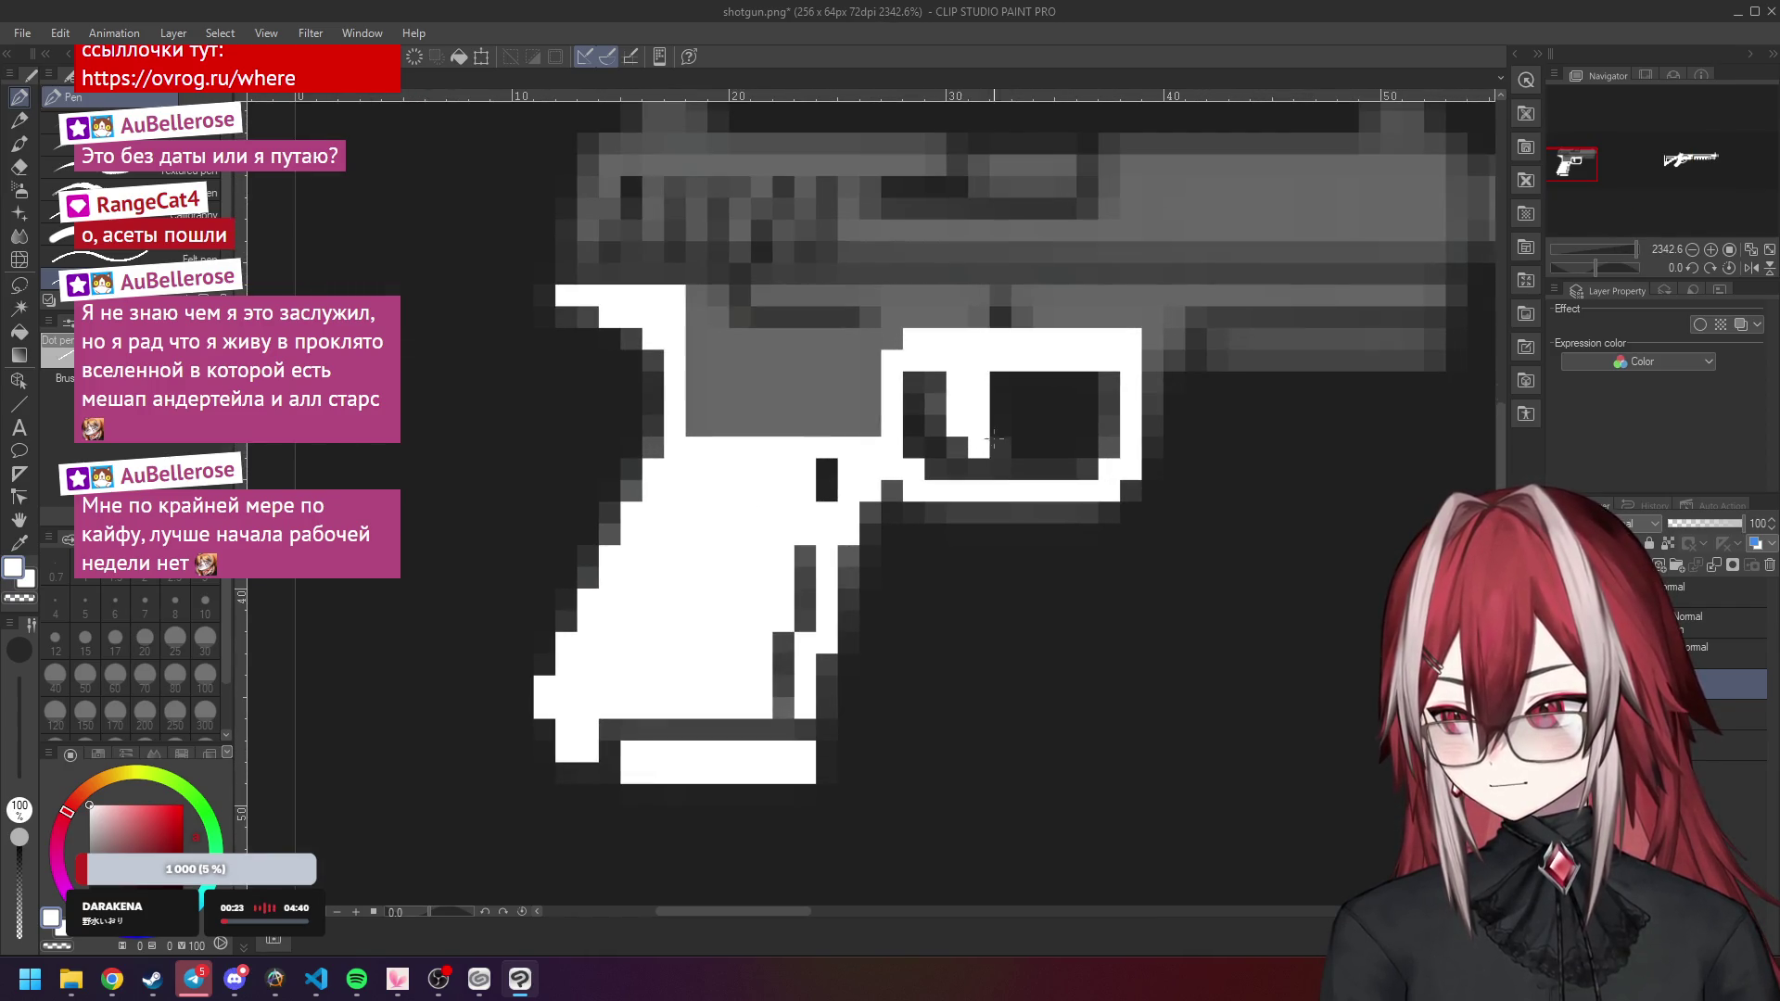
{"action": "scroll", "coordinate": [1050, 424], "scroll_direction": "down", "scroll_amount": 1}
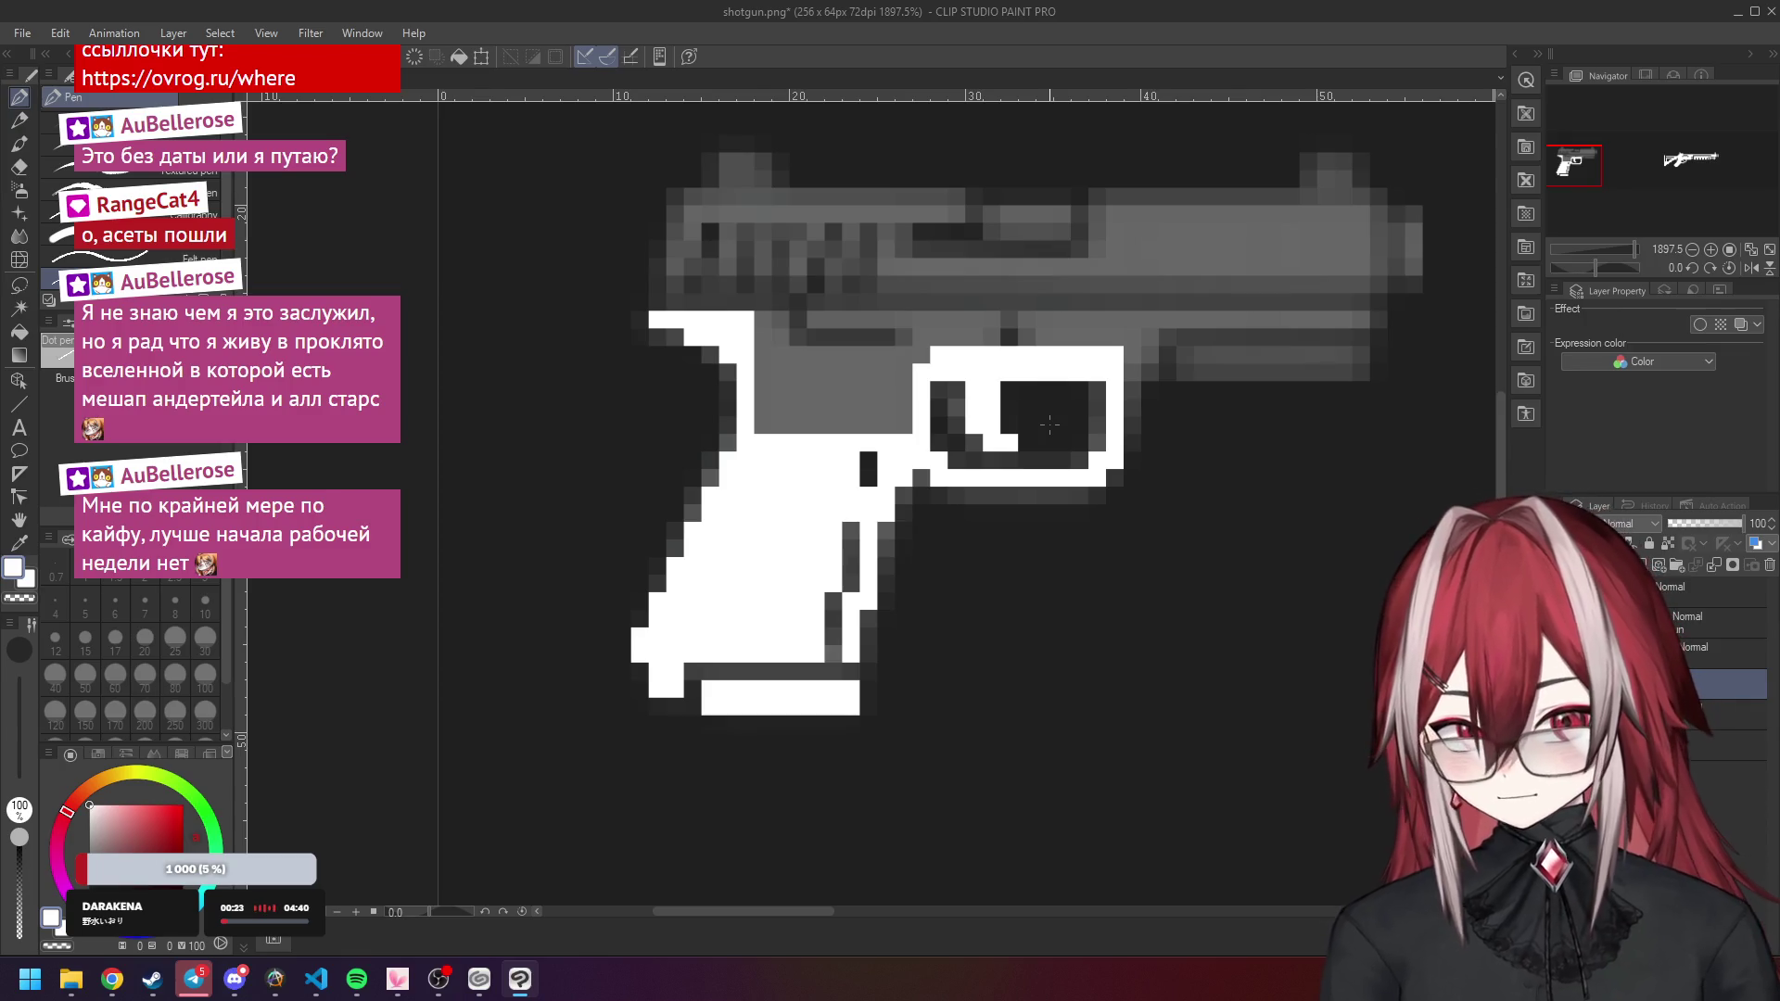
{"action": "scroll", "coordinate": [899, 355], "scroll_direction": "up", "scroll_amount": 1}
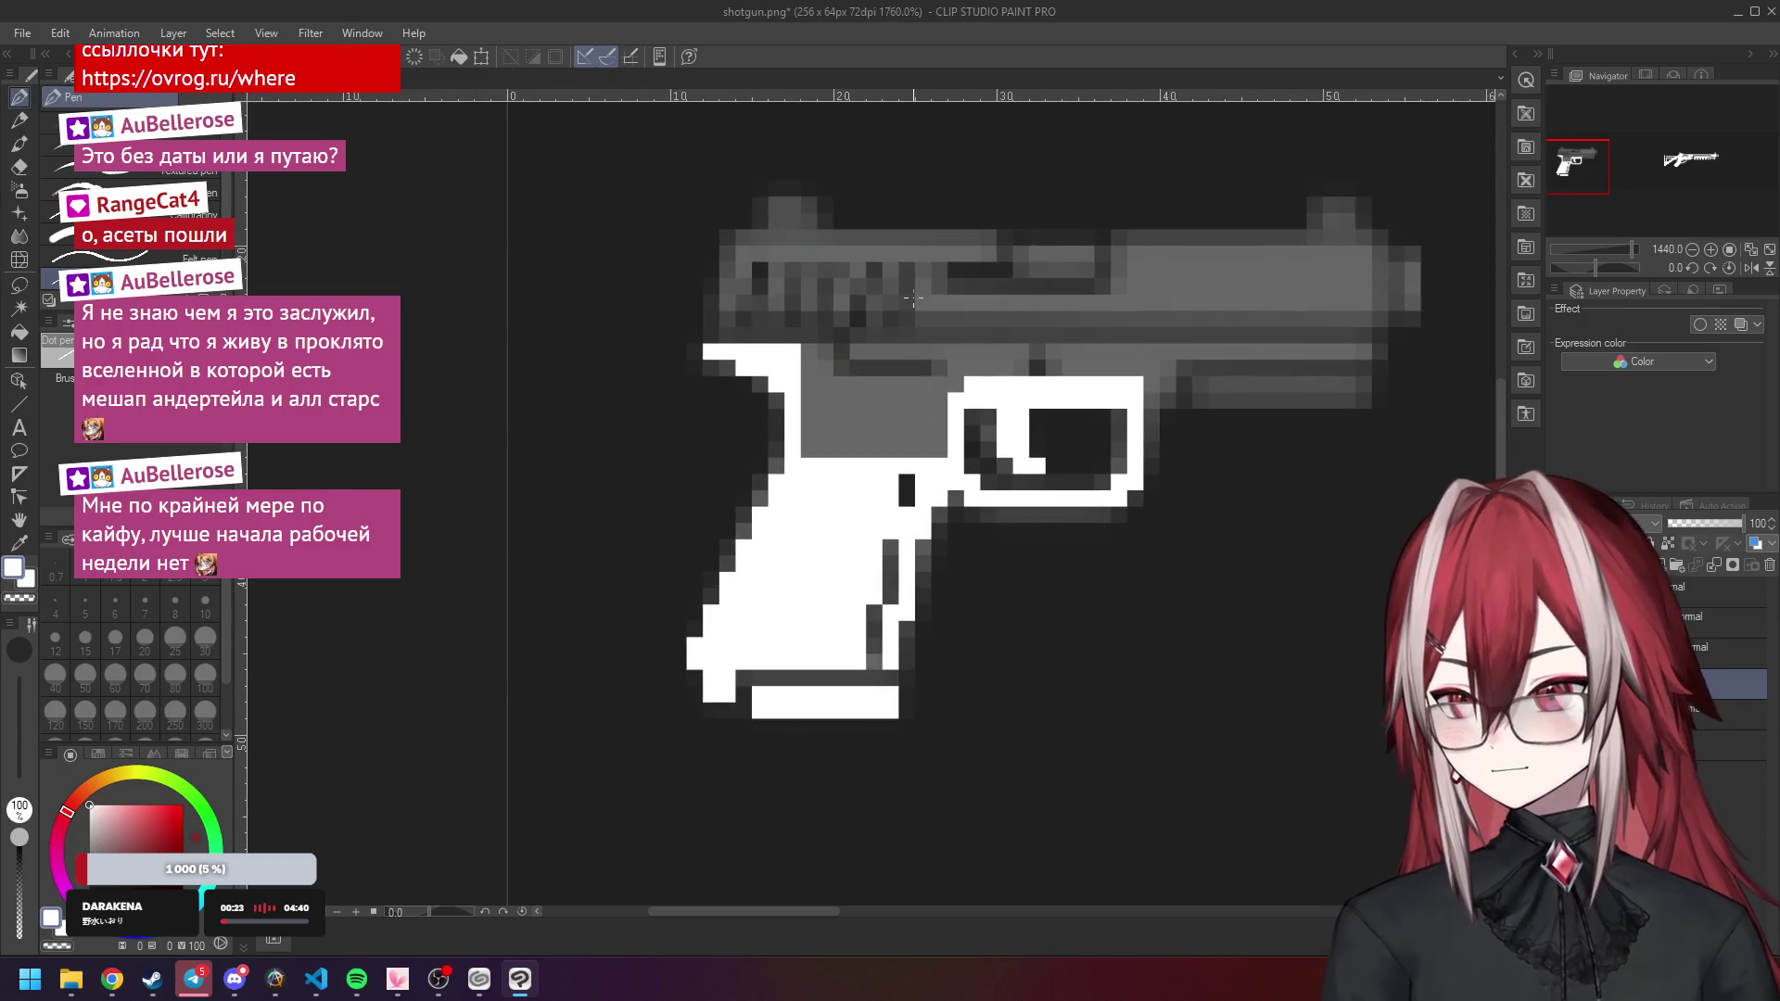
{"action": "mouse_move", "coordinate": [834, 380]}
{"action": "left_mouse_down"}
{"action": "mouse_move", "coordinate": [1079, 382]}
{"action": "mouse_move", "coordinate": [974, 398]}
{"action": "mouse_move", "coordinate": [969, 424]}
{"action": "mouse_move", "coordinate": [799, 425]}
{"action": "mouse_move", "coordinate": [762, 378]}
{"action": "mouse_move", "coordinate": [760, 501]}
{"action": "mouse_move", "coordinate": [927, 519]}
{"action": "mouse_move", "coordinate": [928, 455]}
{"action": "mouse_move", "coordinate": [784, 496]}
{"action": "mouse_move", "coordinate": [904, 473]}
{"action": "mouse_move", "coordinate": [826, 473]}
{"action": "mouse_move", "coordinate": [904, 498]}
{"action": "left_mouse_up"}
Whiten the last grey grip pixel, then undo and redo to compare with the grey slide.
{"action": "left_click", "coordinate": [815, 477]}
{"action": "scroll", "coordinate": [815, 477], "scroll_direction": "down", "scroll_amount": 8}
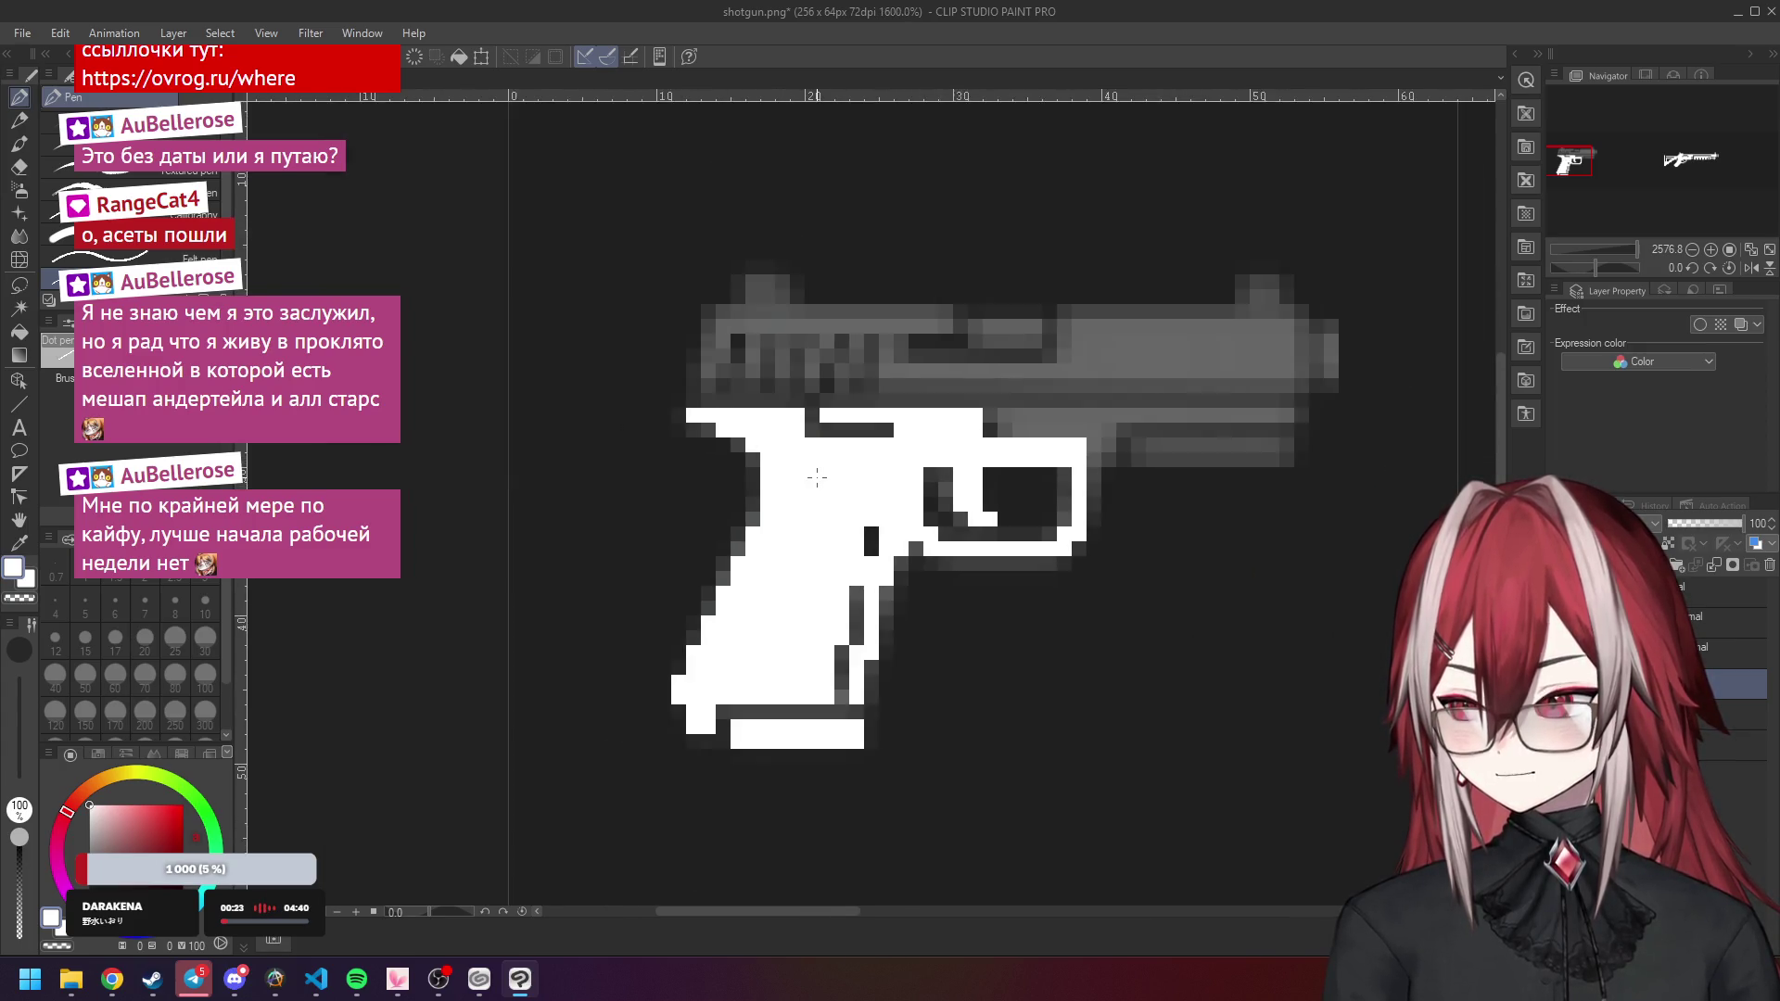
{"action": "key", "text": "ctrl+z"}
{"action": "key", "text": "ctrl+y"}
{"action": "key", "text": "ctrl+z"}
{"action": "key", "text": "ctrl+y"}
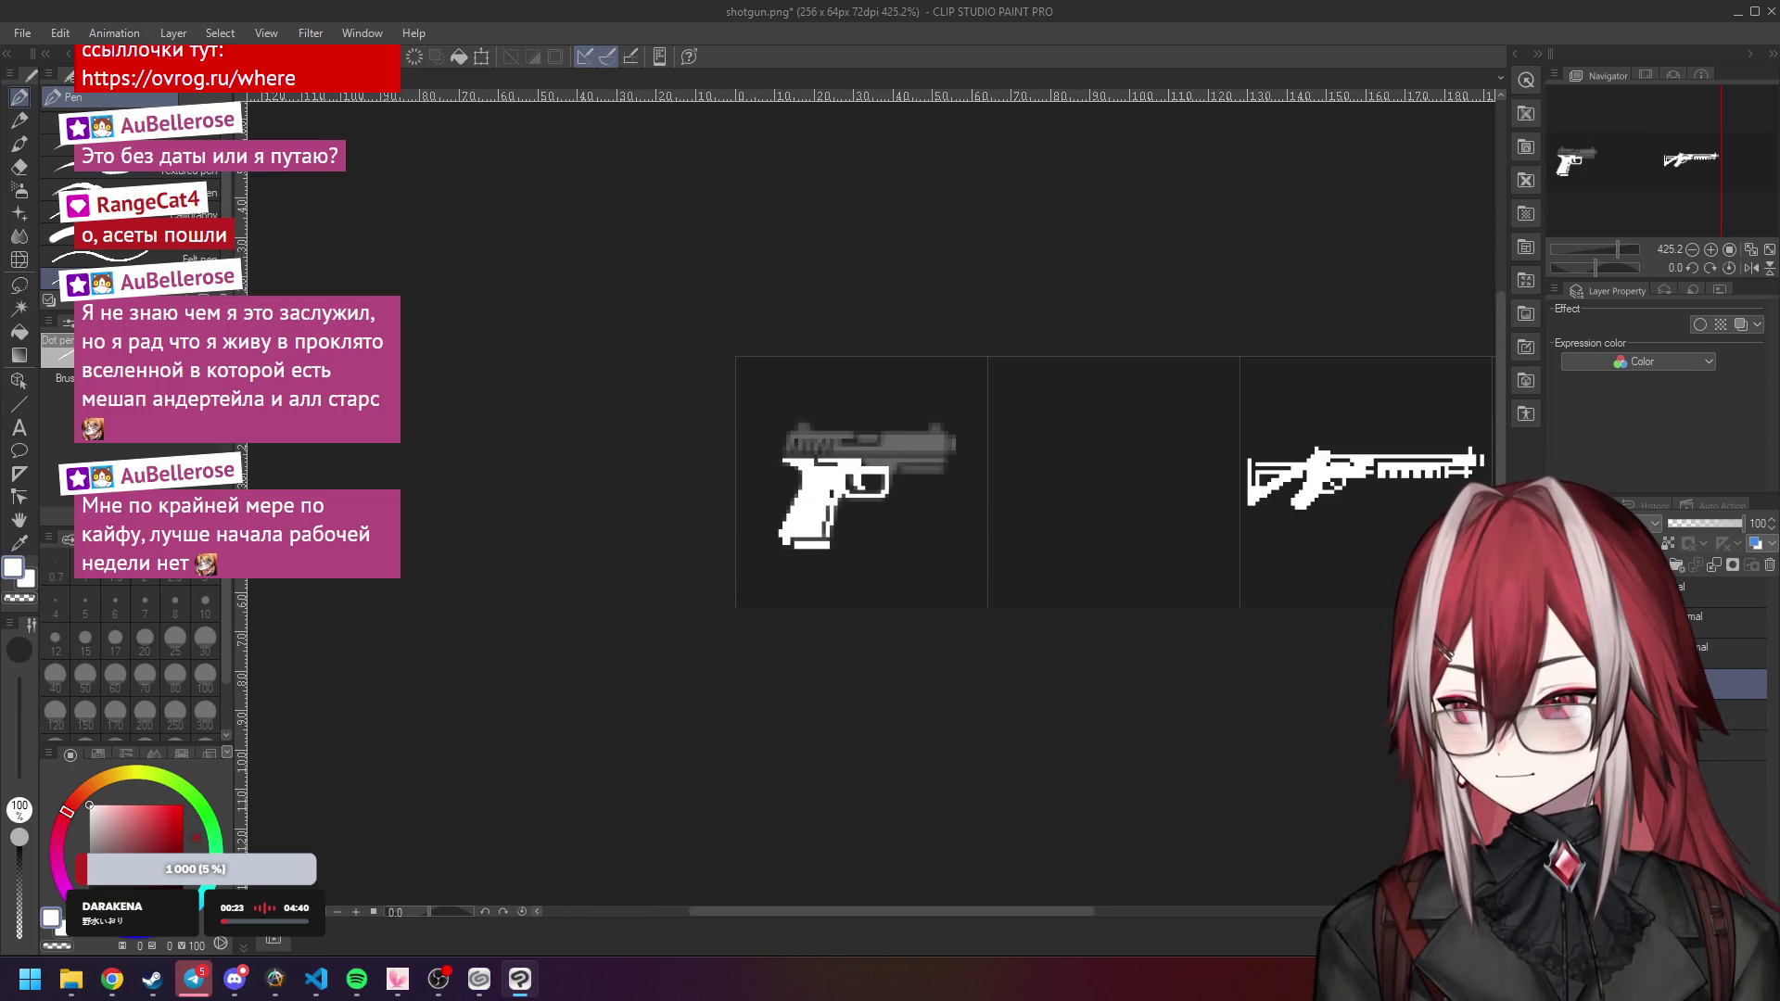
{"action": "key", "text": "ctrl+z"}
{"action": "key", "text": "ctrl+y"}
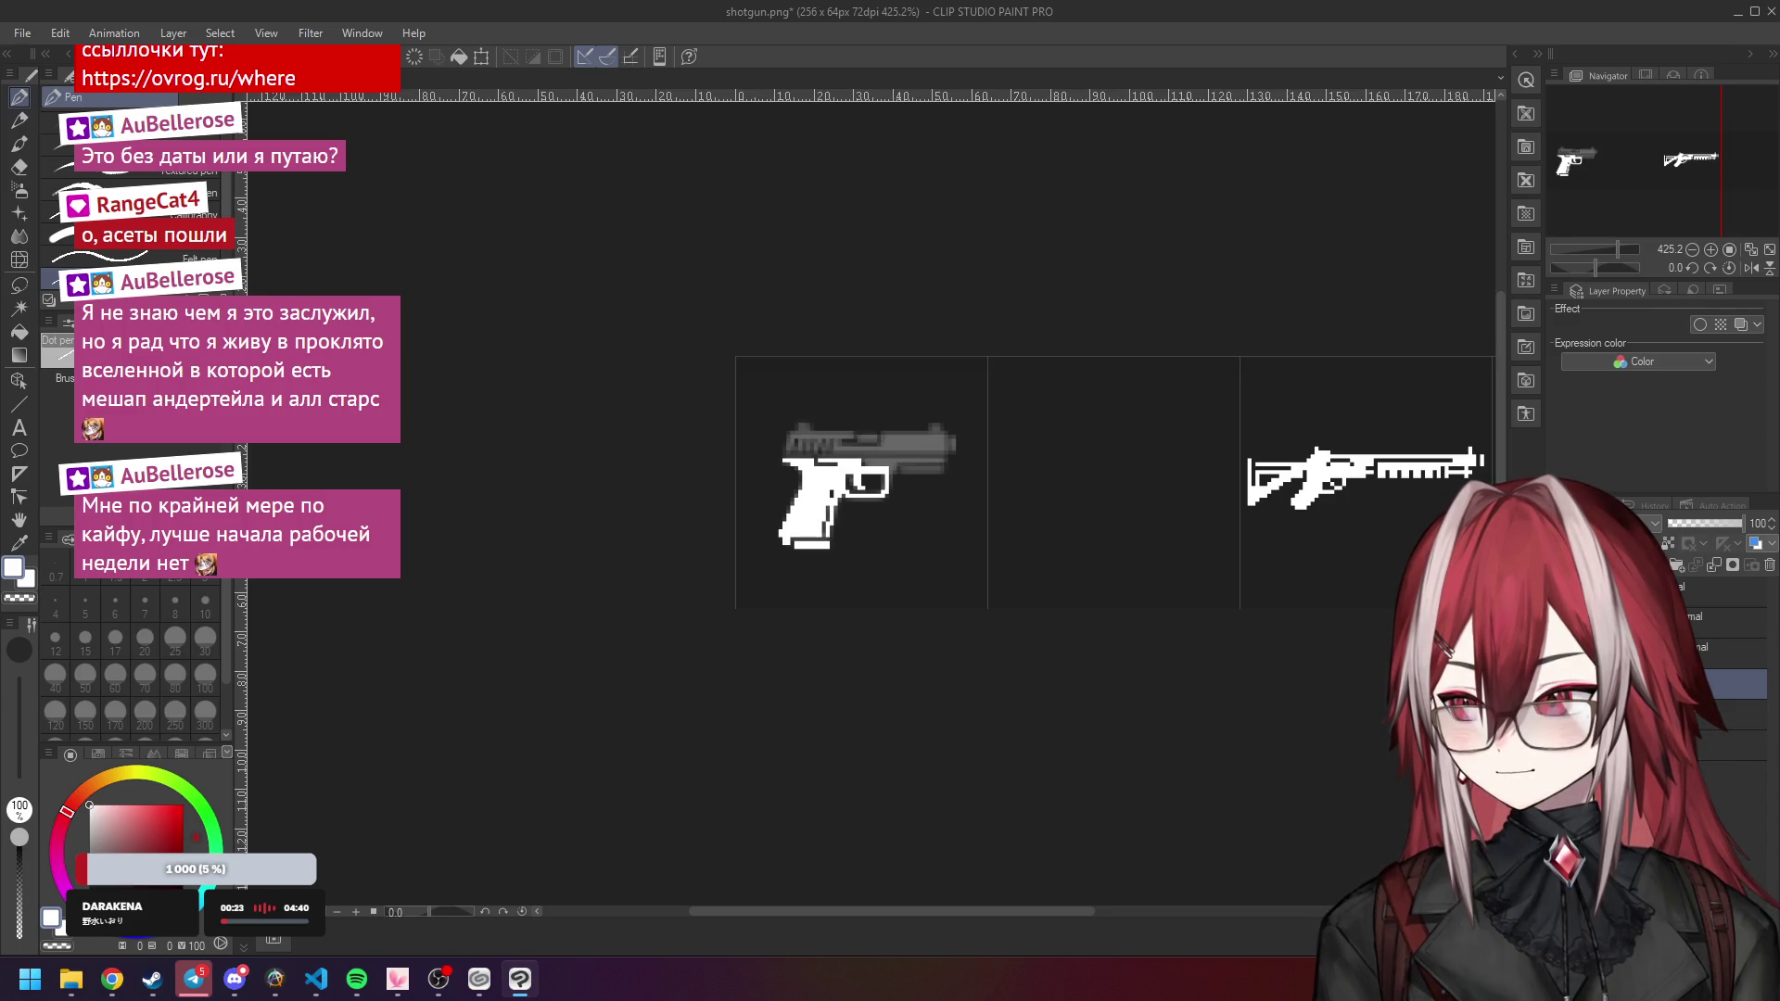
{"action": "scroll", "coordinate": [881, 475], "scroll_direction": "up", "scroll_amount": 5}
{"action": "scroll", "coordinate": [825, 425], "scroll_direction": "up", "scroll_amount": 1}
Add white pixels above the trigger guard and paint the slide's rear left end white.
{"action": "mouse_move", "coordinate": [823, 411]}
{"action": "left_mouse_down"}
{"action": "mouse_move", "coordinate": [968, 412]}
{"action": "mouse_move", "coordinate": [862, 430]}
{"action": "mouse_move", "coordinate": [967, 433]}
{"action": "mouse_move", "coordinate": [1219, 413]}
{"action": "left_mouse_up"}
{"action": "mouse_move", "coordinate": [1019, 452]}
{"action": "left_mouse_down"}
{"action": "mouse_move", "coordinate": [1090, 473]}
{"action": "mouse_move", "coordinate": [1218, 472]}
{"action": "mouse_move", "coordinate": [1236, 455]}
{"action": "mouse_move", "coordinate": [1051, 450]}
{"action": "left_mouse_up"}
{"action": "scroll", "coordinate": [739, 360], "scroll_direction": "down", "scroll_amount": 2}
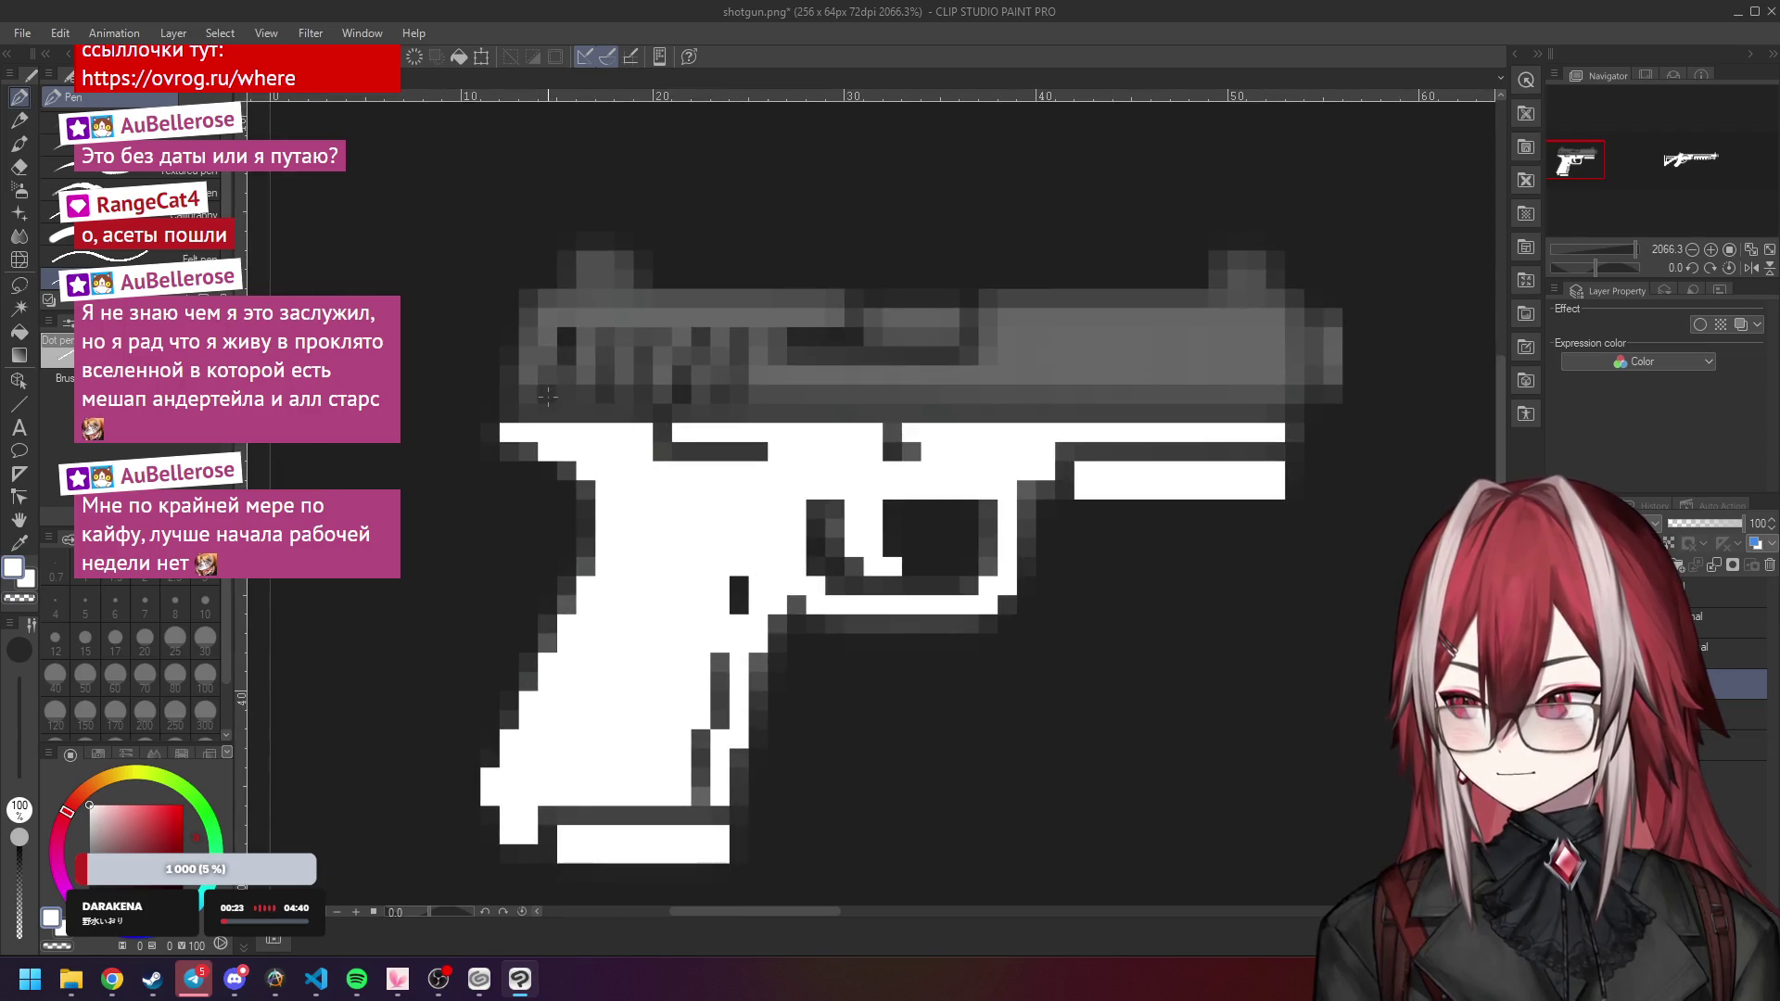
{"action": "left_click", "coordinate": [509, 394]}
{"action": "mouse_move", "coordinate": [514, 387]}
{"action": "left_mouse_down"}
{"action": "mouse_move", "coordinate": [529, 338]}
{"action": "mouse_move", "coordinate": [547, 343]}
{"action": "mouse_move", "coordinate": [547, 304]}
{"action": "left_mouse_up"}
{"action": "key", "text": "ctrl+z"}
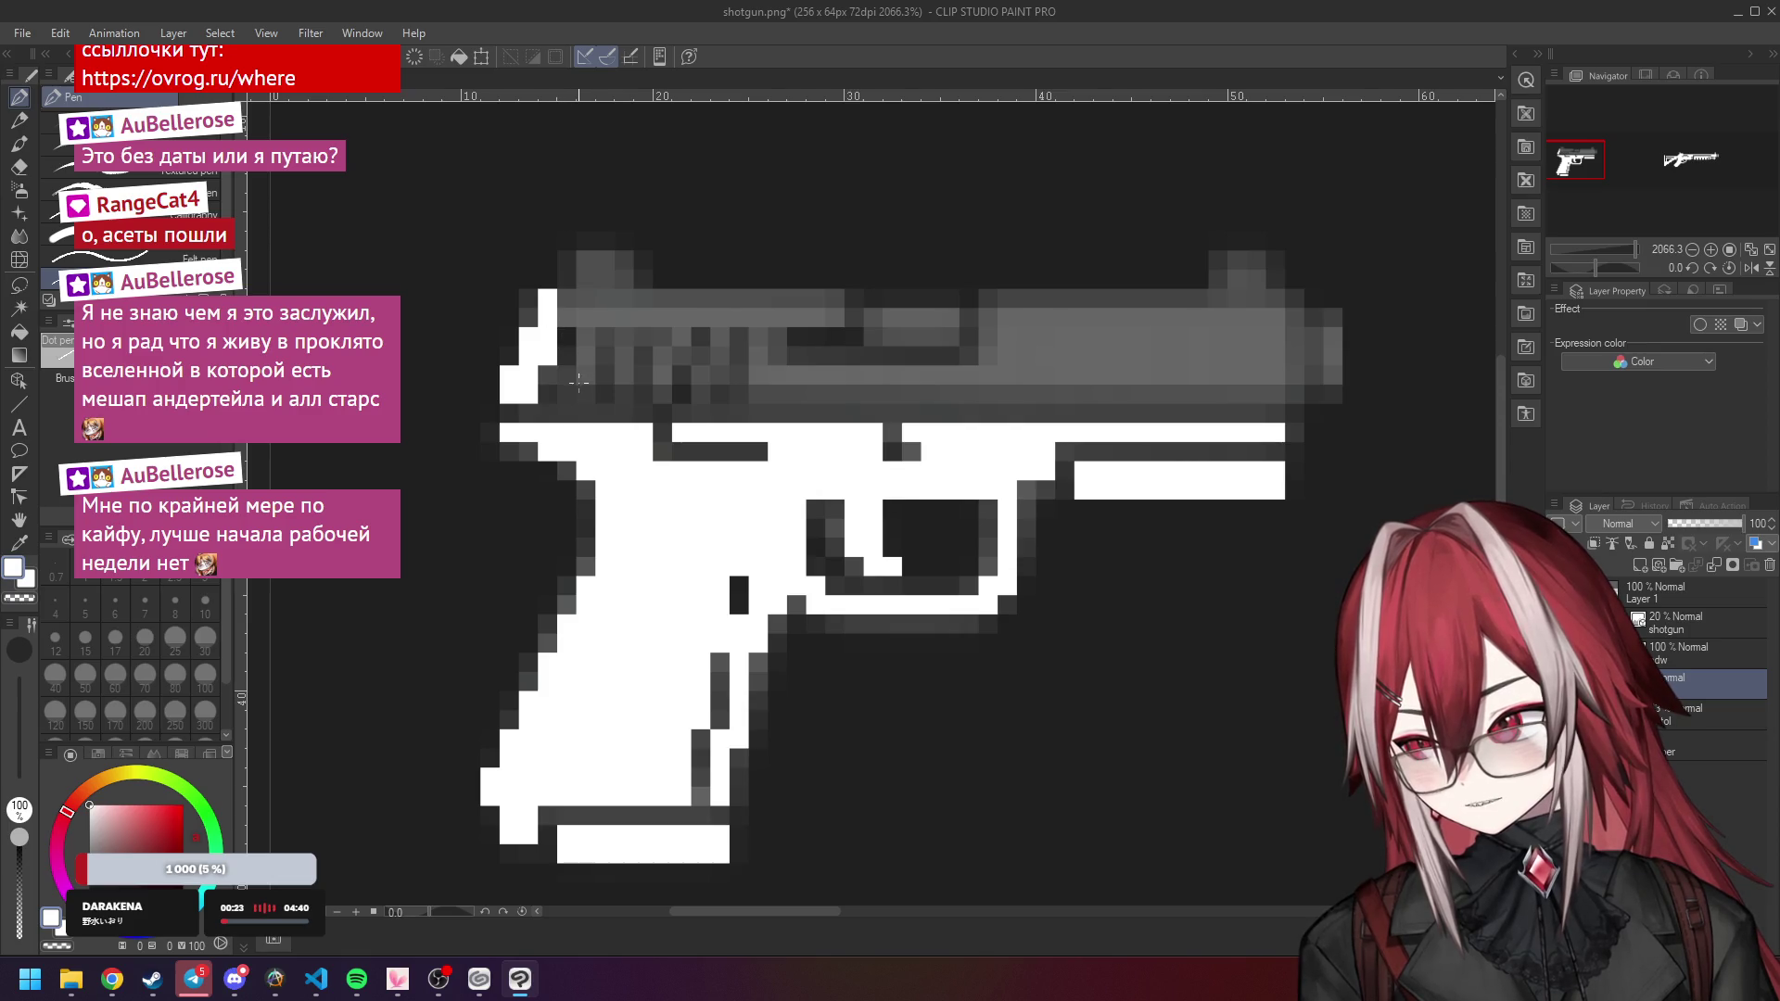
{"action": "left_click_drag", "start_coordinate": [575, 391], "coordinate": [577, 298]}
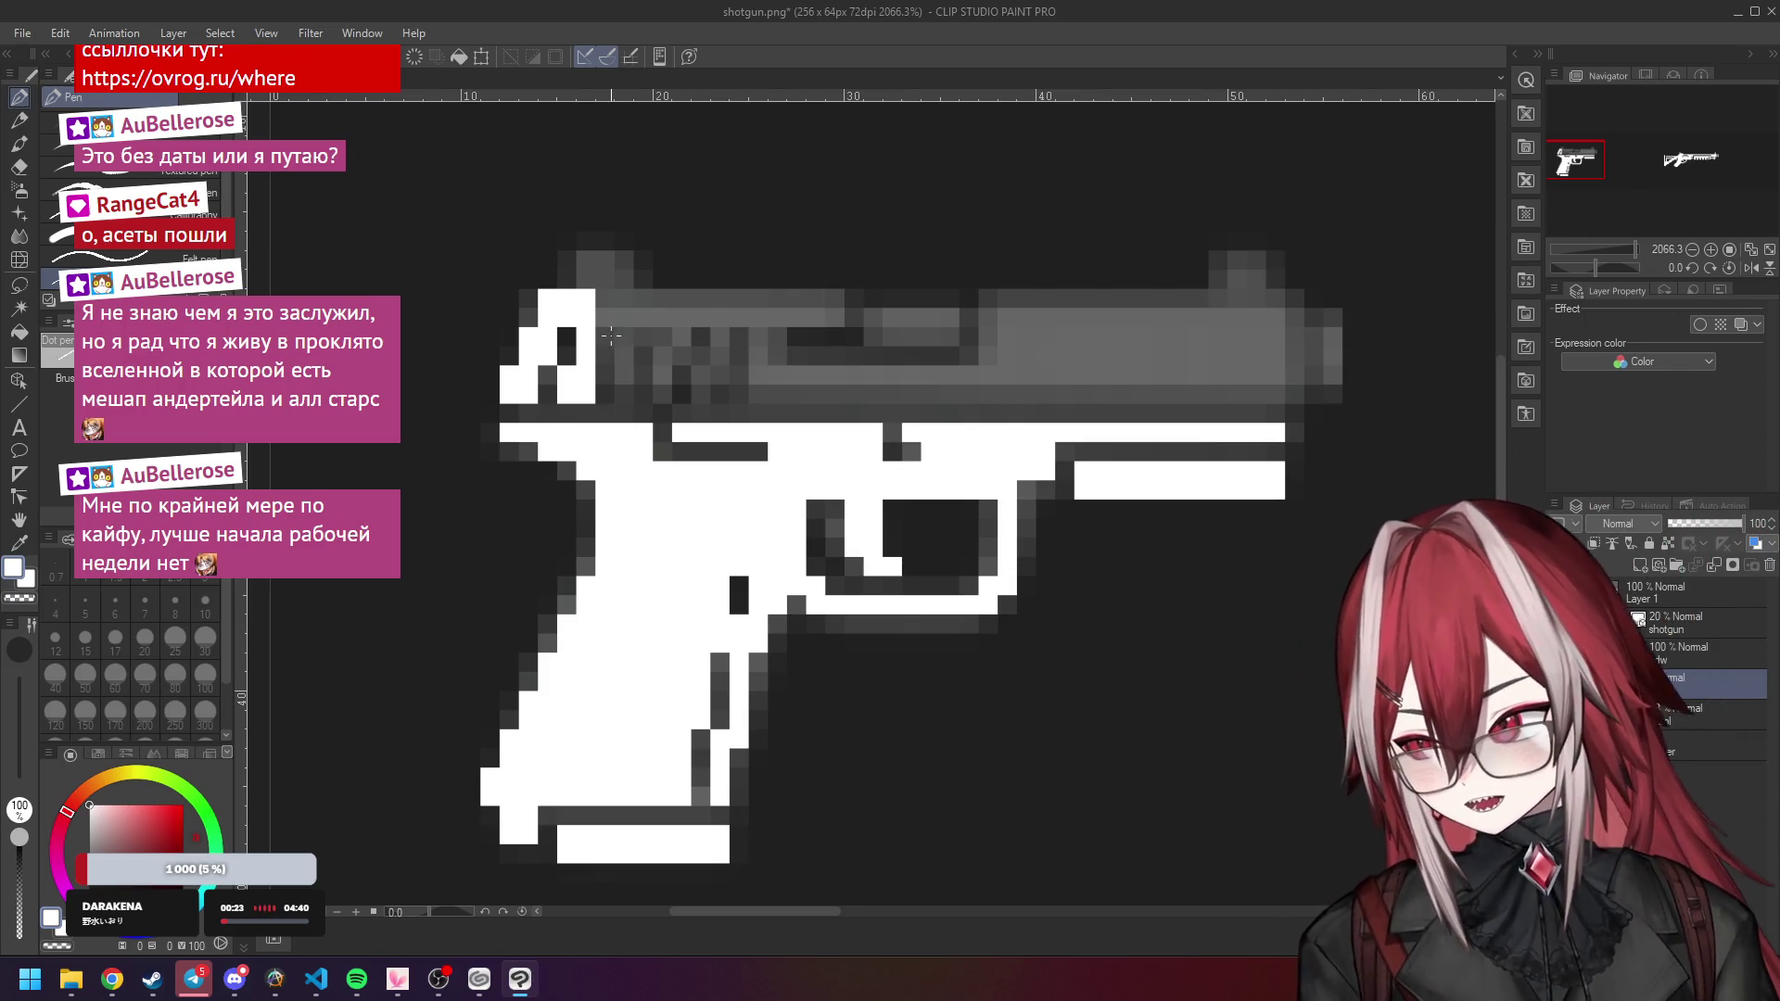
Paint the slide's rear serration columns, top edge and lower edge white.
{"action": "left_click_drag", "start_coordinate": [611, 353], "coordinate": [607, 297]}
{"action": "left_click_drag", "start_coordinate": [624, 395], "coordinate": [647, 336]}
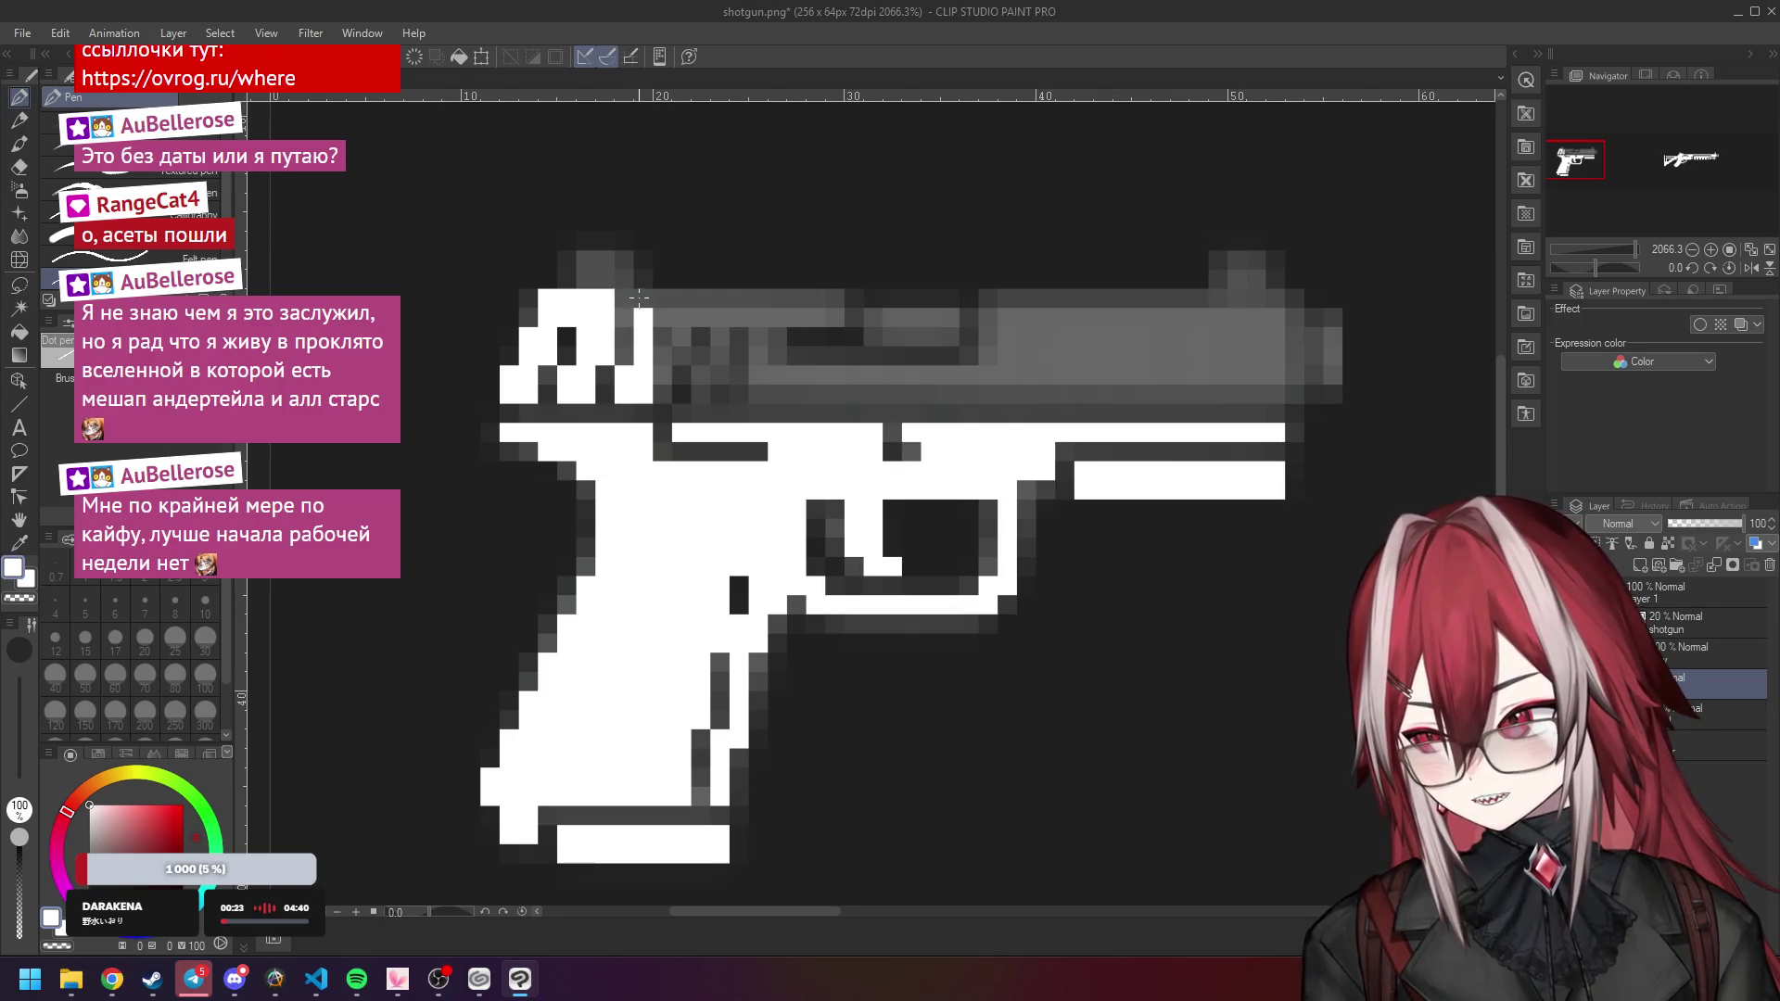
{"action": "left_click_drag", "start_coordinate": [662, 360], "coordinate": [661, 315]}
{"action": "mouse_move", "coordinate": [702, 395]}
{"action": "left_mouse_down"}
{"action": "mouse_move", "coordinate": [694, 312]}
{"action": "mouse_move", "coordinate": [721, 348]}
{"action": "mouse_move", "coordinate": [722, 306]}
{"action": "left_mouse_up"}
{"action": "left_click_drag", "start_coordinate": [740, 389], "coordinate": [747, 299]}
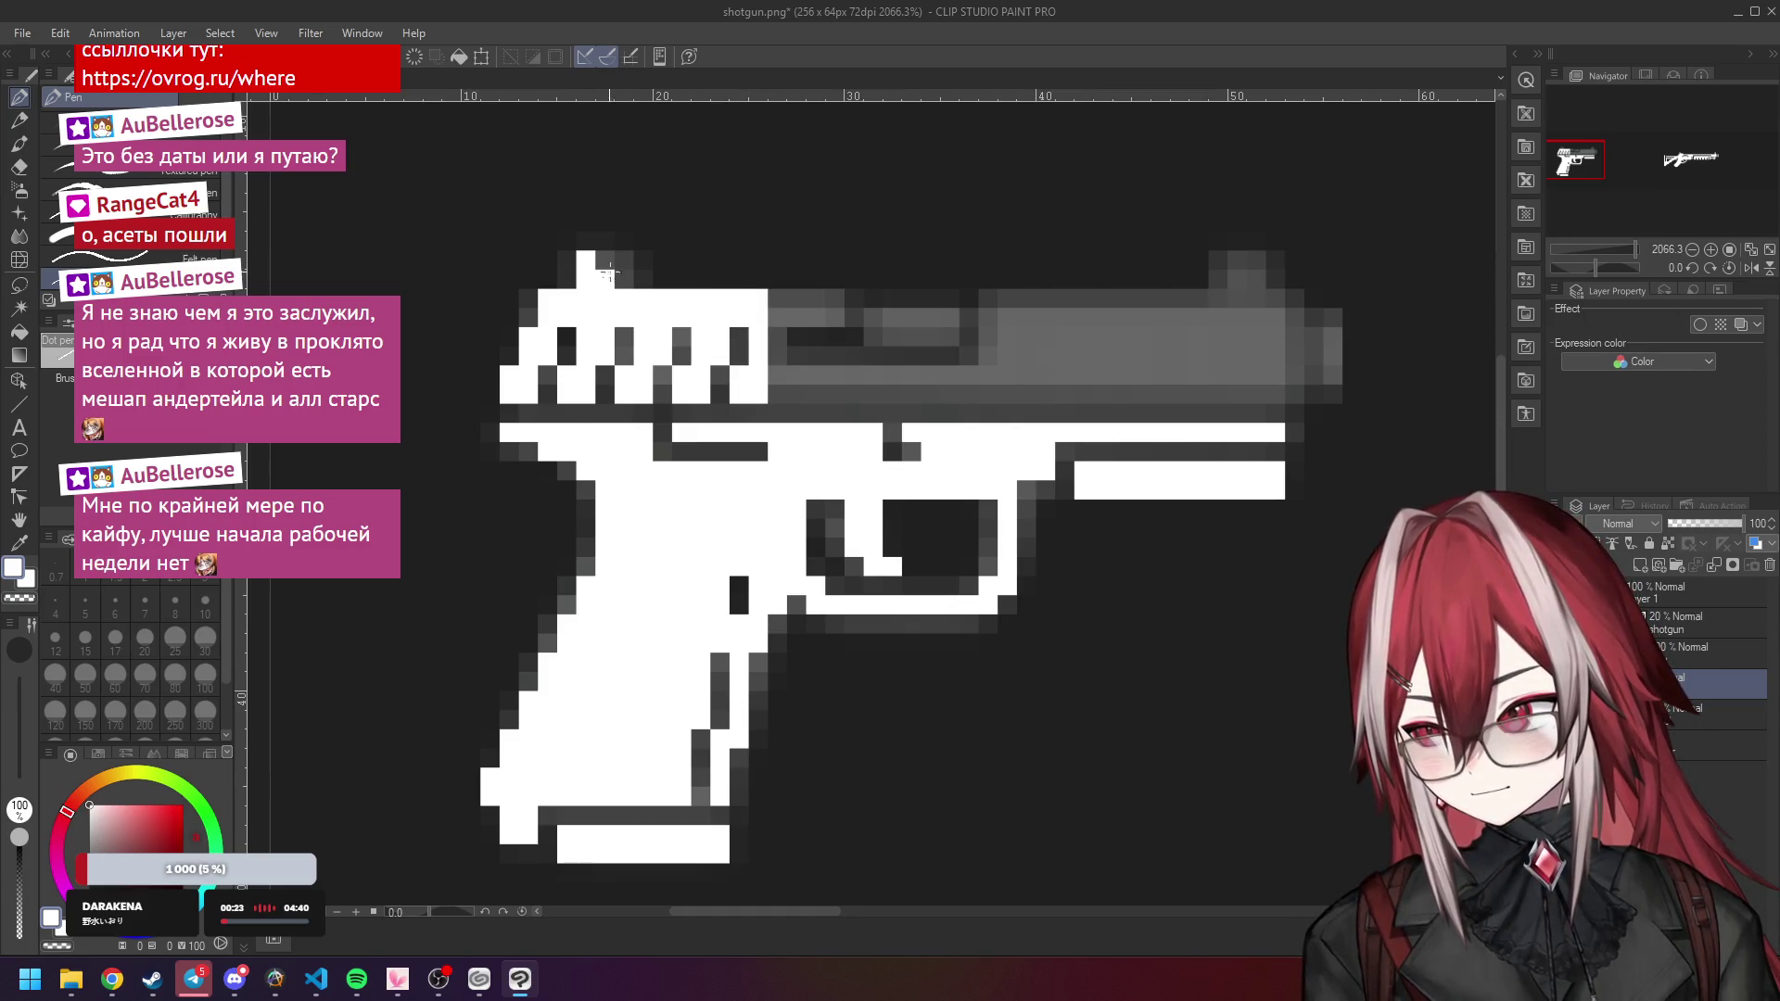
{"action": "left_click_drag", "start_coordinate": [777, 304], "coordinate": [836, 311]}
{"action": "left_click_drag", "start_coordinate": [780, 371], "coordinate": [1247, 373]}
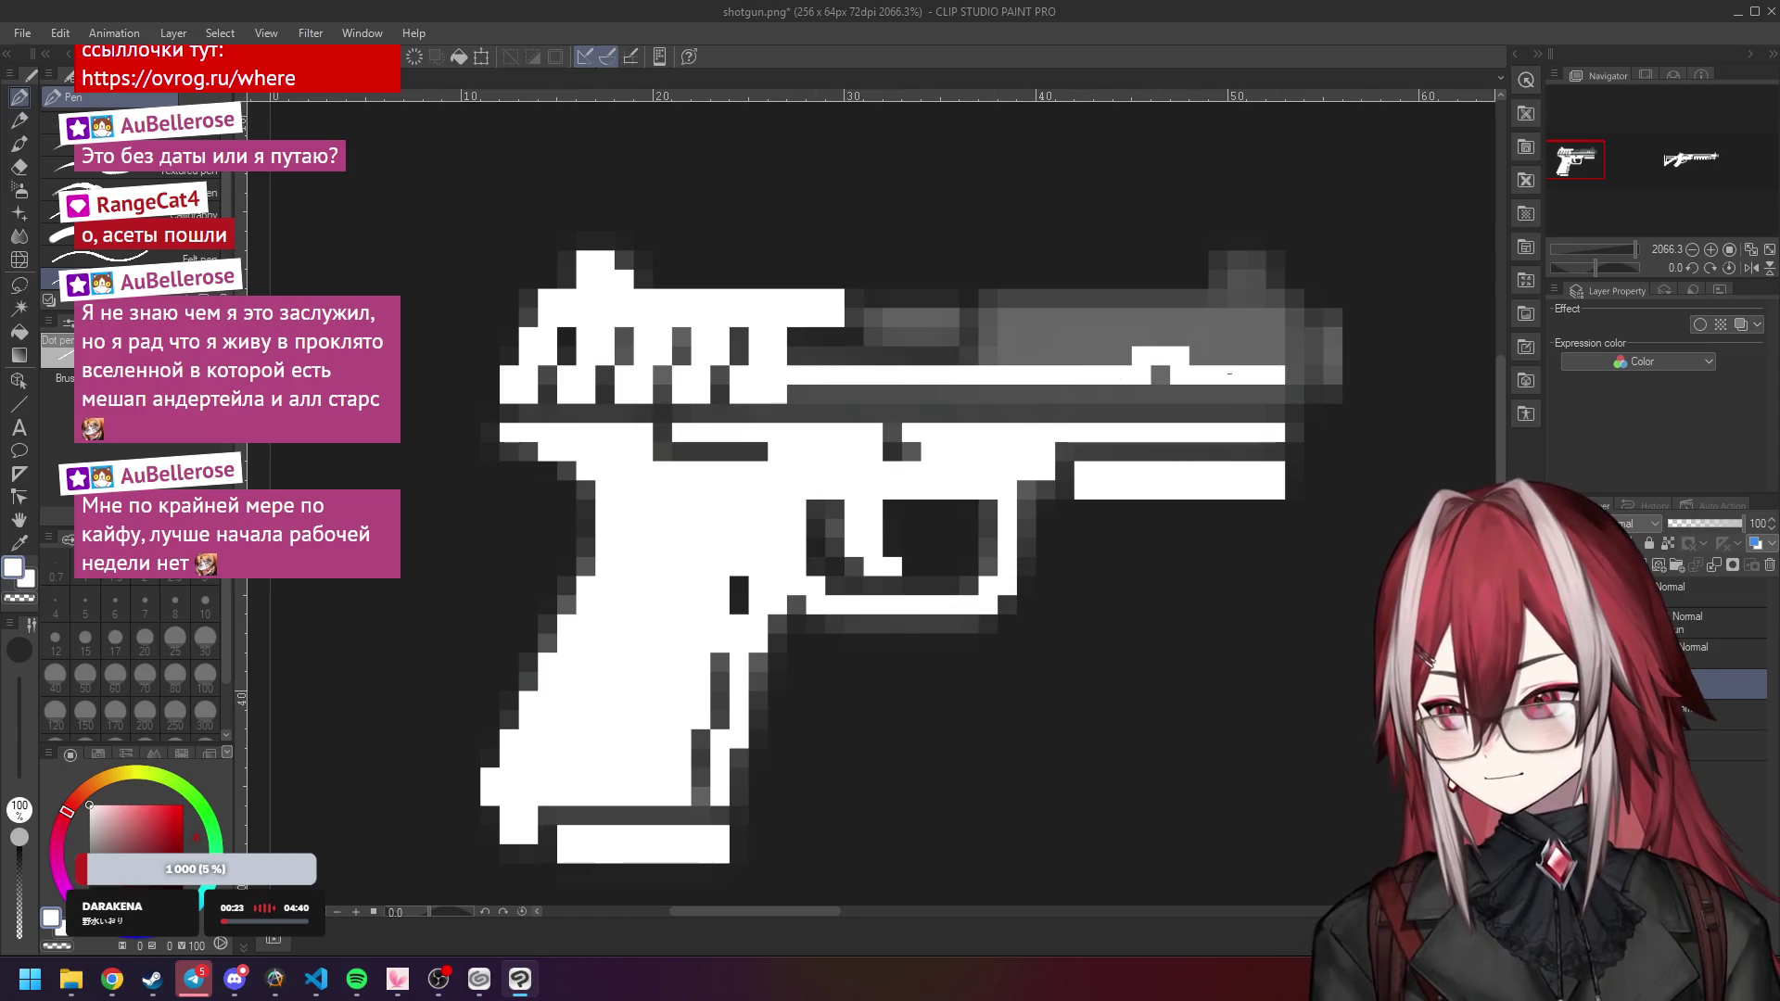
{"action": "mouse_move", "coordinate": [802, 388]}
{"action": "left_mouse_down"}
{"action": "mouse_move", "coordinate": [1275, 394]}
{"action": "mouse_move", "coordinate": [1133, 368]}
{"action": "left_mouse_up"}
{"action": "scroll", "coordinate": [1132, 368], "scroll_direction": "down", "scroll_amount": 15}
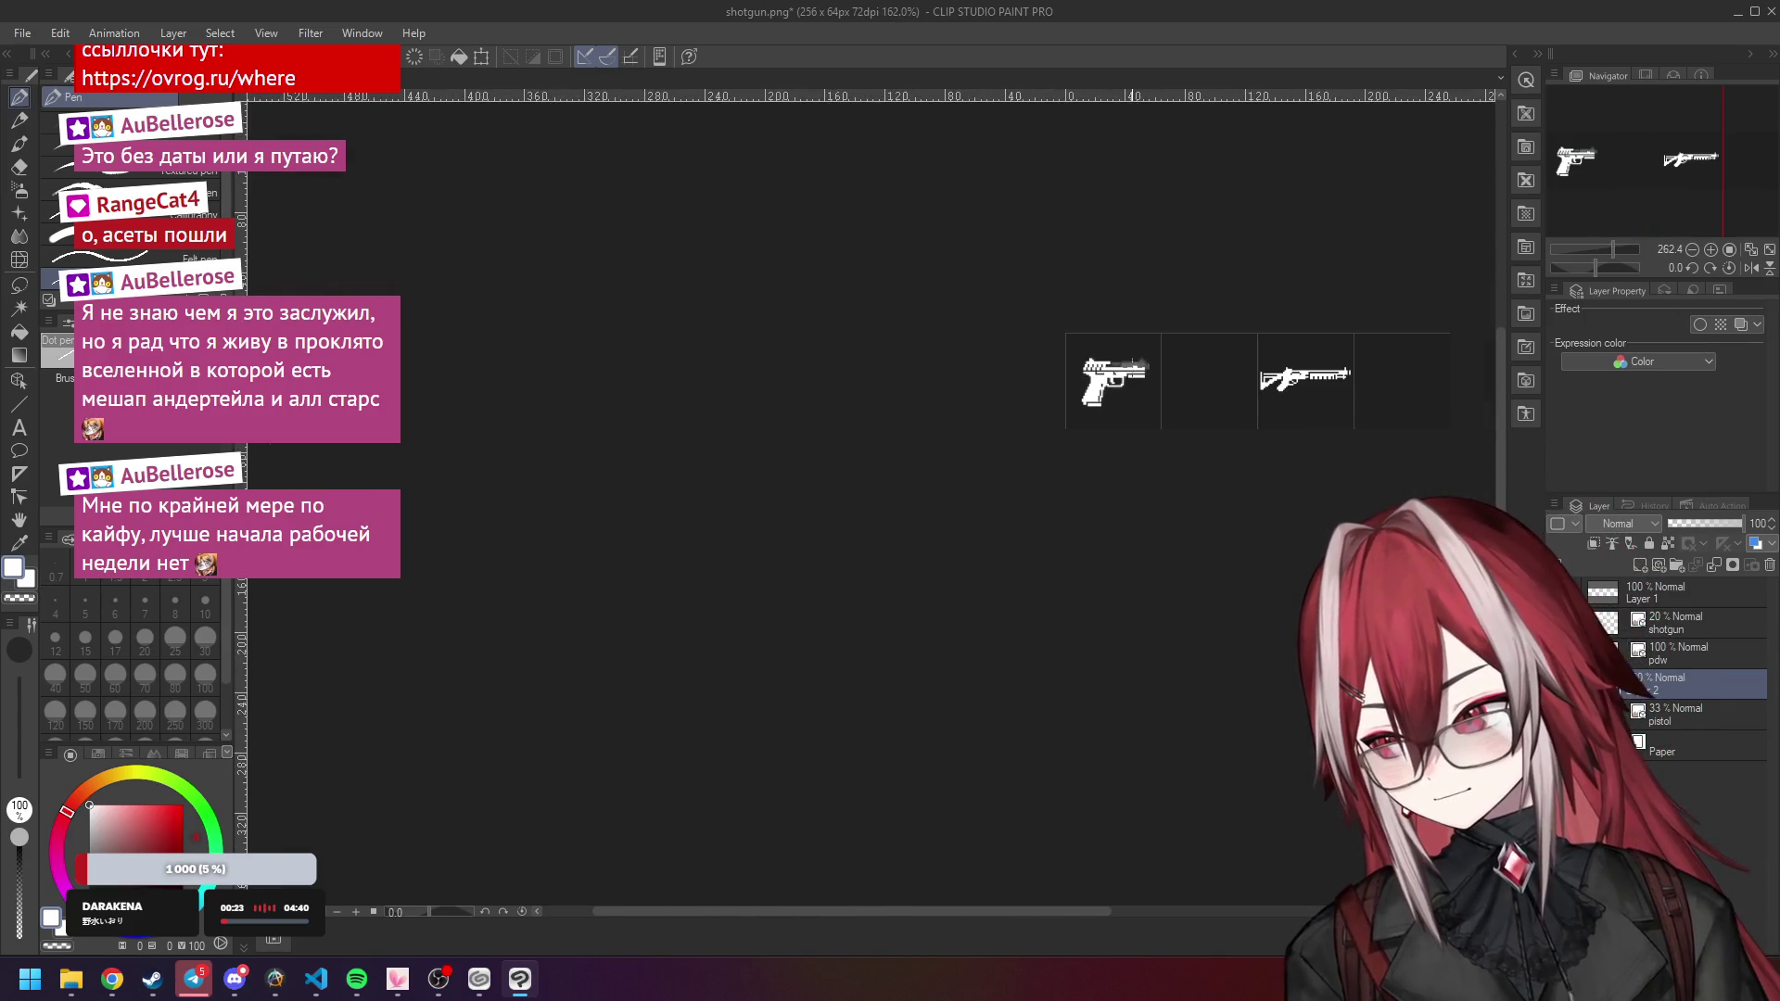
Paint the front slide strip, barrel tip and a raised front sight in white.
{"action": "scroll", "coordinate": [1170, 343], "scroll_direction": "up", "scroll_amount": 13}
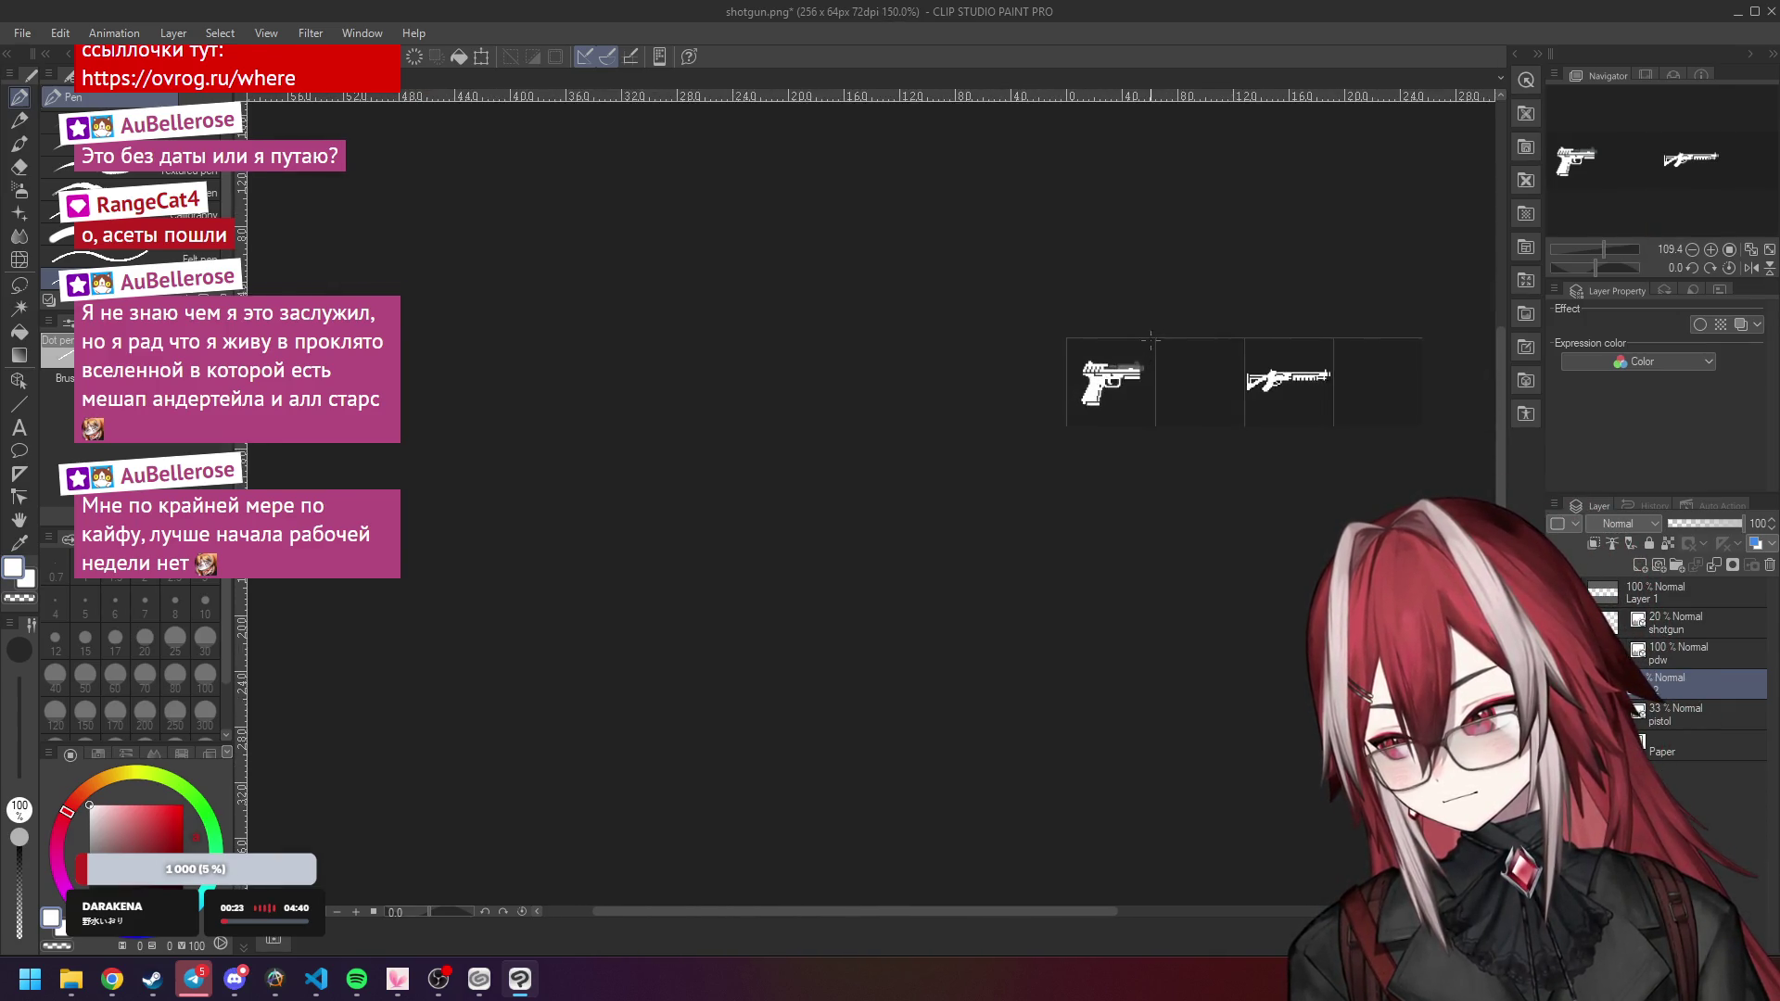
{"action": "scroll", "coordinate": [1024, 370], "scroll_direction": "up", "scroll_amount": 3}
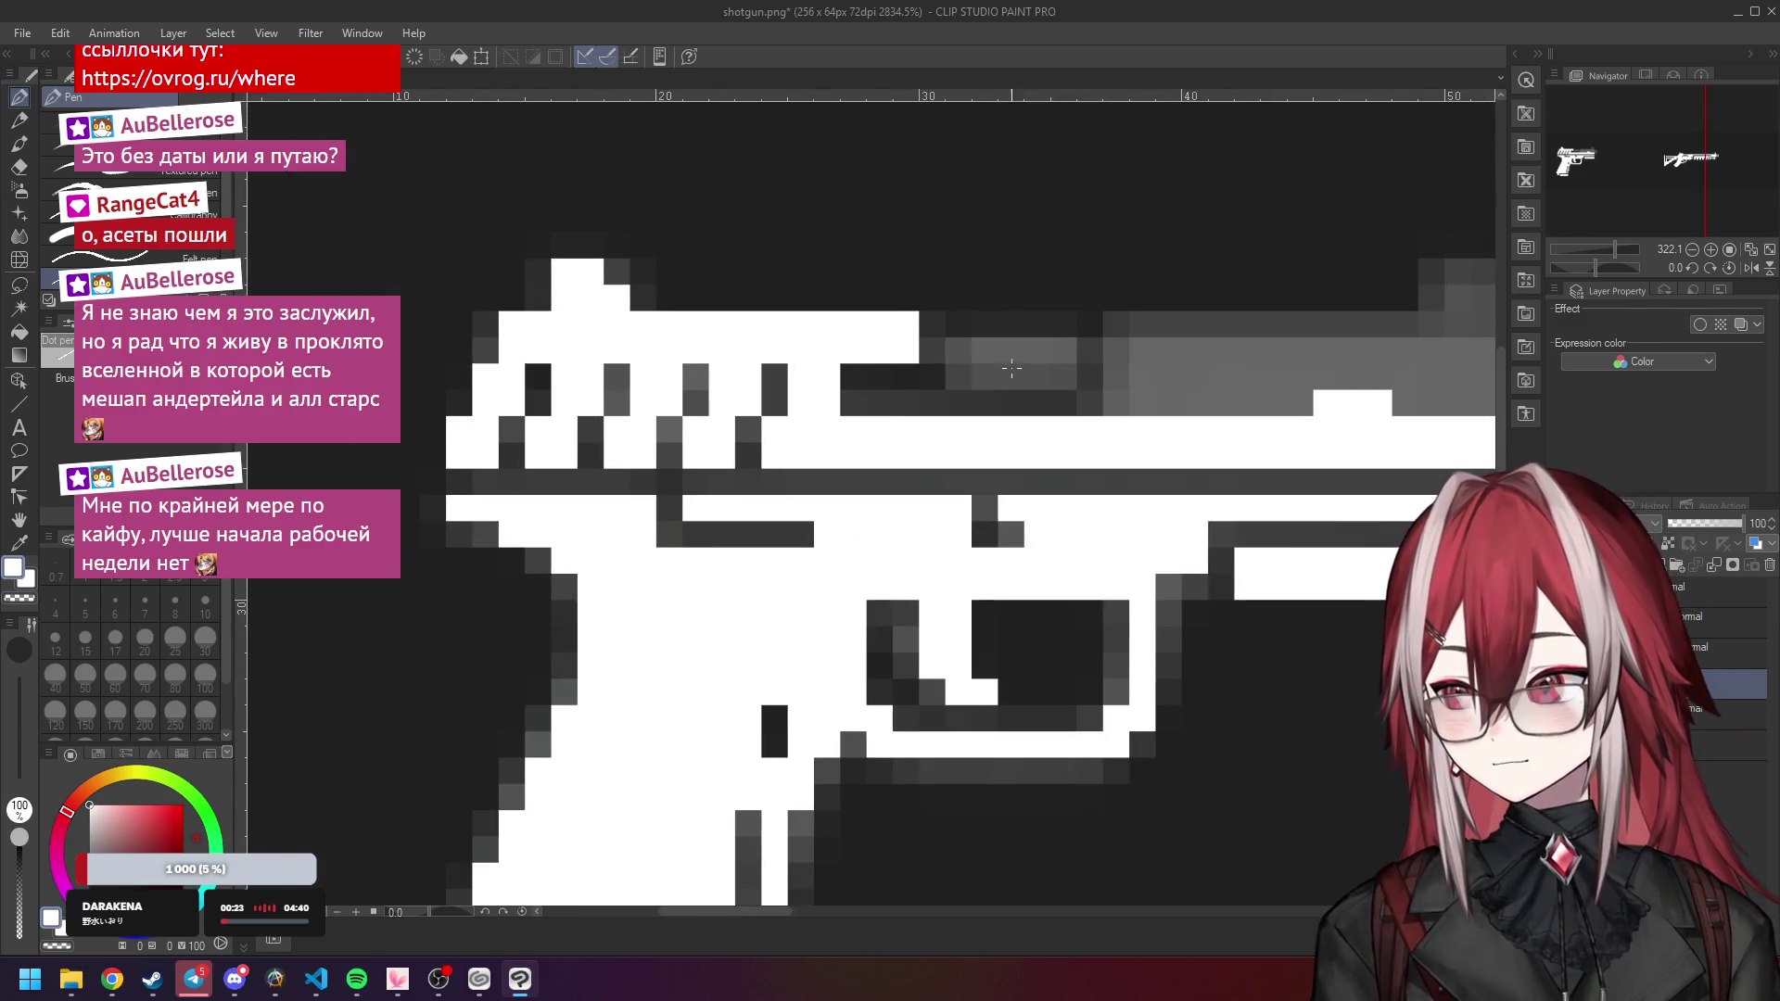
{"action": "mouse_move", "coordinate": [958, 354]}
{"action": "left_mouse_down"}
{"action": "mouse_move", "coordinate": [1047, 376]}
{"action": "mouse_move", "coordinate": [1066, 350]}
{"action": "mouse_move", "coordinate": [981, 353]}
{"action": "mouse_move", "coordinate": [914, 400]}
{"action": "left_mouse_up"}
{"action": "scroll", "coordinate": [981, 352], "scroll_direction": "down", "scroll_amount": 3}
{"action": "scroll", "coordinate": [981, 352], "scroll_direction": "up", "scroll_amount": 3}
{"action": "mouse_move", "coordinate": [918, 327]}
{"action": "left_mouse_down"}
{"action": "mouse_move", "coordinate": [1262, 332]}
{"action": "mouse_move", "coordinate": [1263, 404]}
{"action": "mouse_move", "coordinate": [931, 365]}
{"action": "mouse_move", "coordinate": [1204, 351]}
{"action": "mouse_move", "coordinate": [1056, 380]}
{"action": "left_mouse_up"}
{"action": "left_click_drag", "start_coordinate": [1215, 323], "coordinate": [1214, 308]}
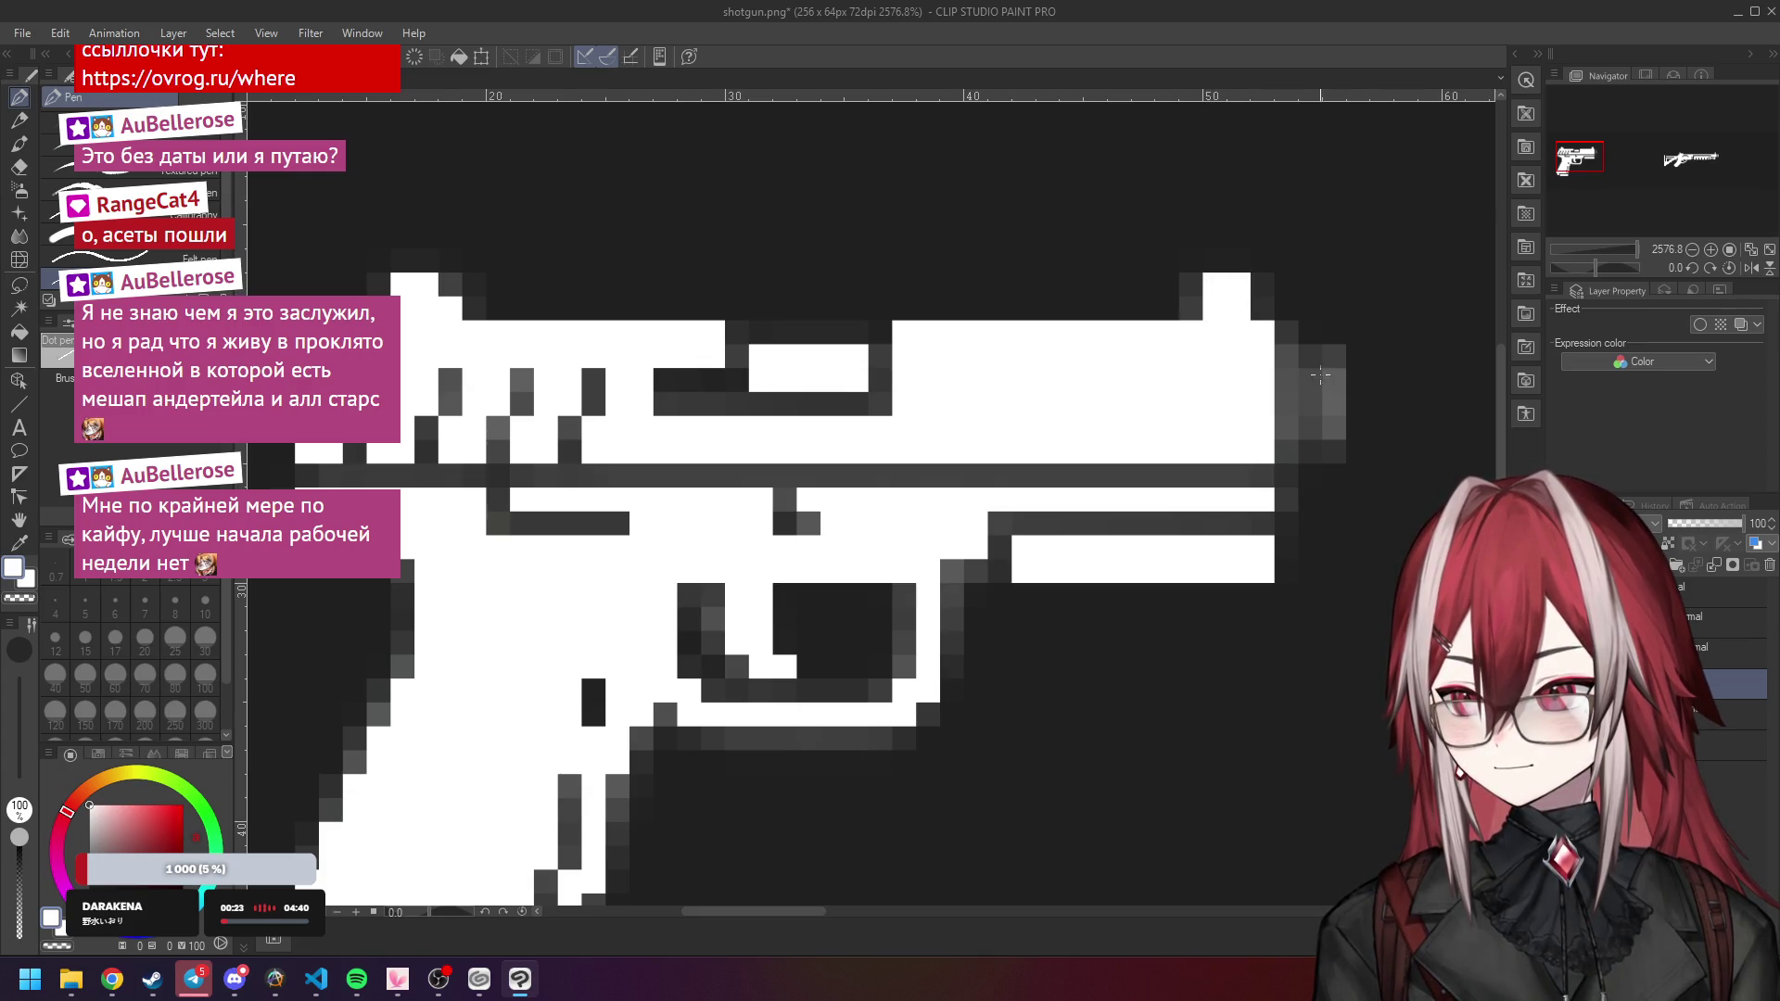
{"action": "mouse_move", "coordinate": [1287, 358]}
{"action": "left_mouse_down"}
{"action": "mouse_move", "coordinate": [1288, 411]}
{"action": "mouse_move", "coordinate": [1335, 382]}
{"action": "left_mouse_up"}
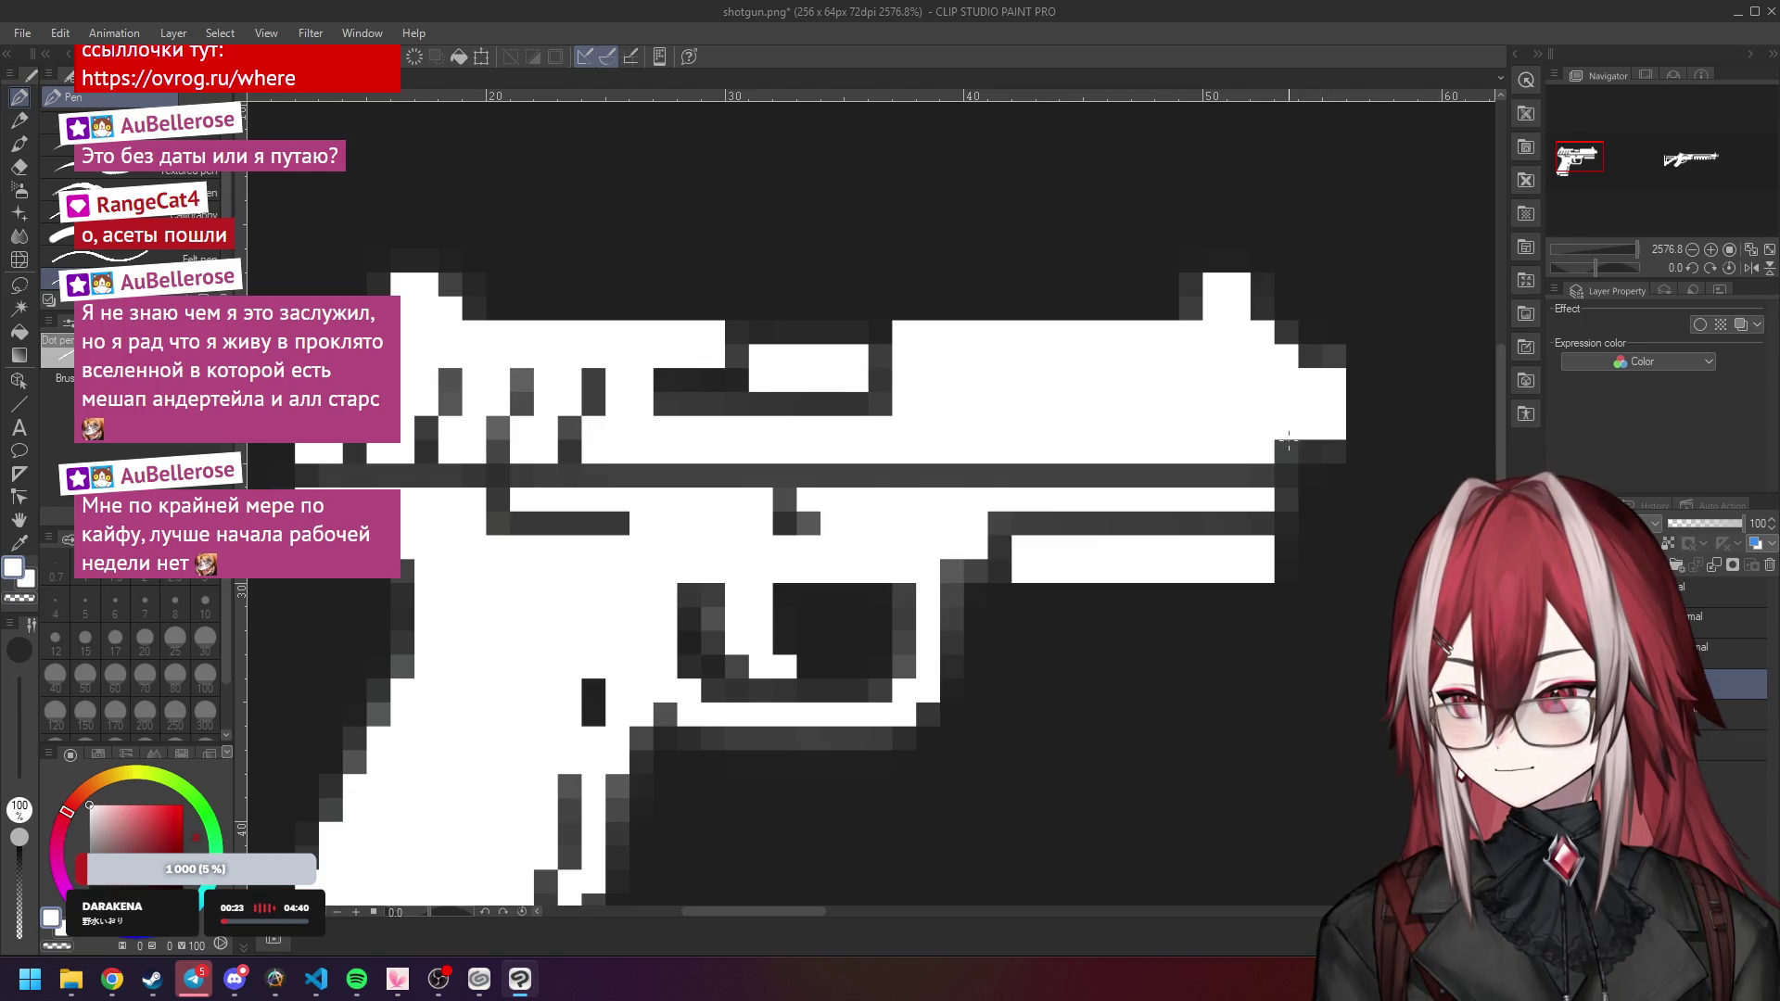
{"action": "scroll", "coordinate": [1288, 436], "scroll_direction": "down", "scroll_amount": 3}
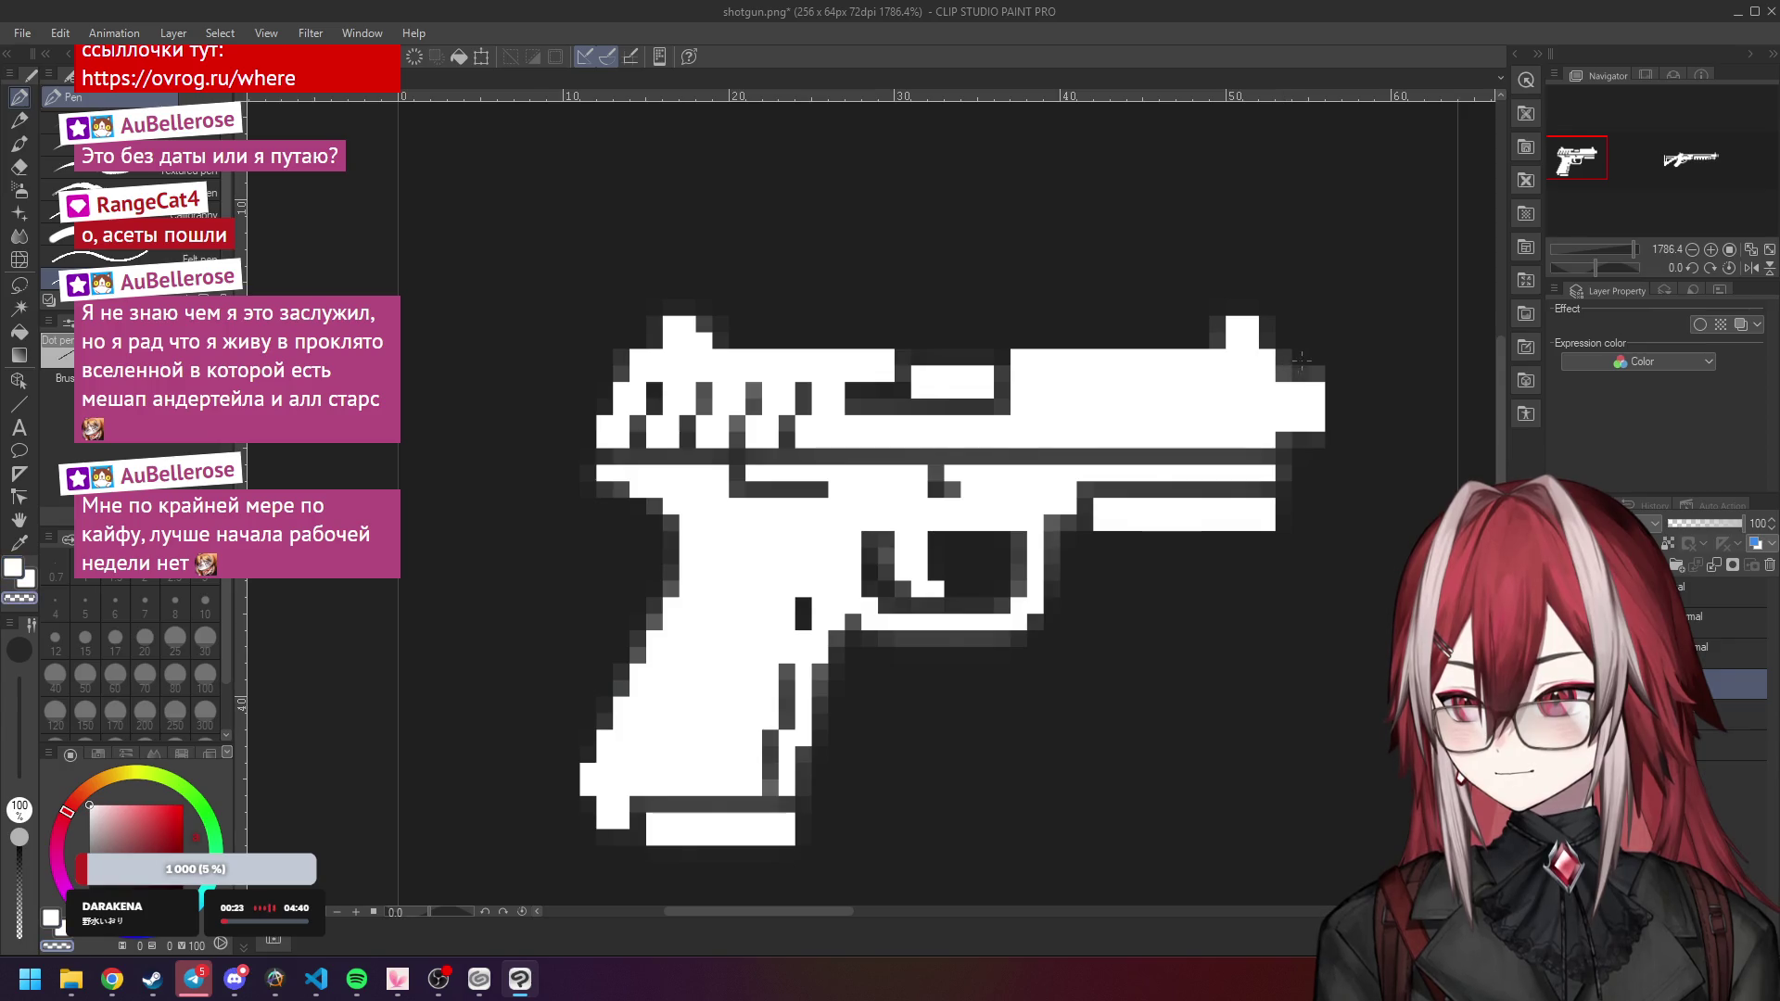
Zoom out to the full 256x64 sheet and paste the PDW image into the middle slot.
{"action": "scroll", "coordinate": [1295, 361], "scroll_direction": "down", "scroll_amount": 8}
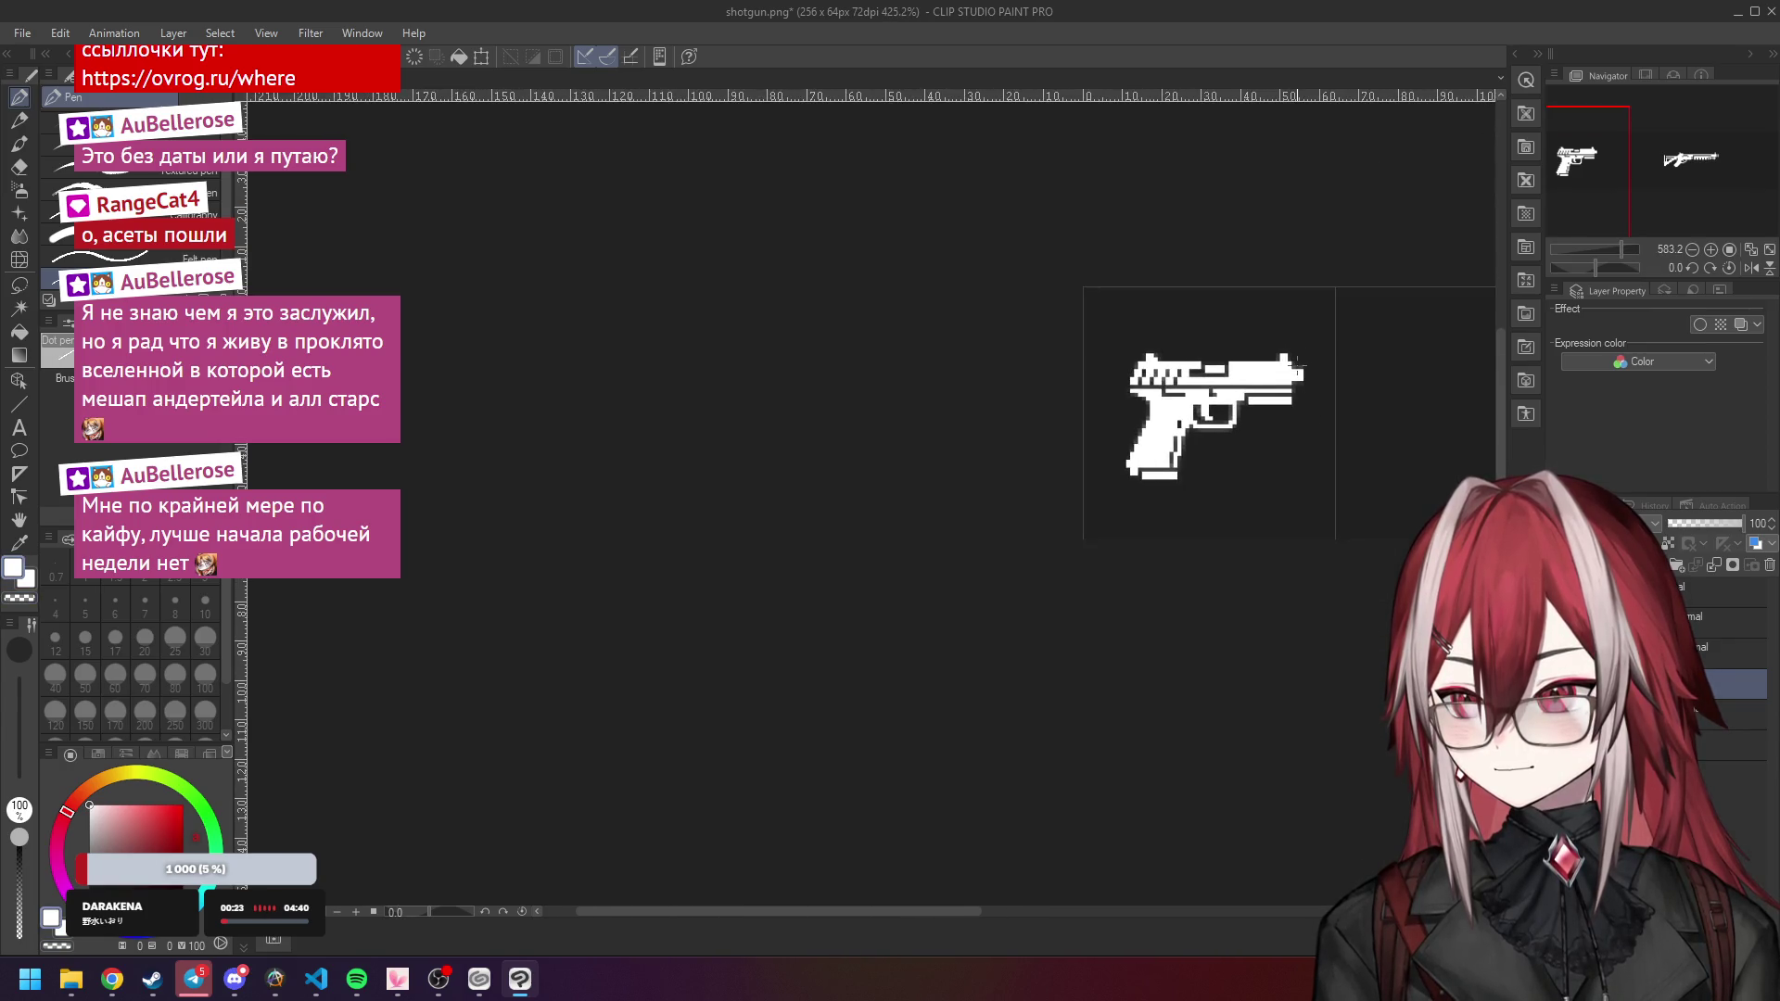
{"action": "scroll", "coordinate": [1303, 354], "scroll_direction": "up", "scroll_amount": 5}
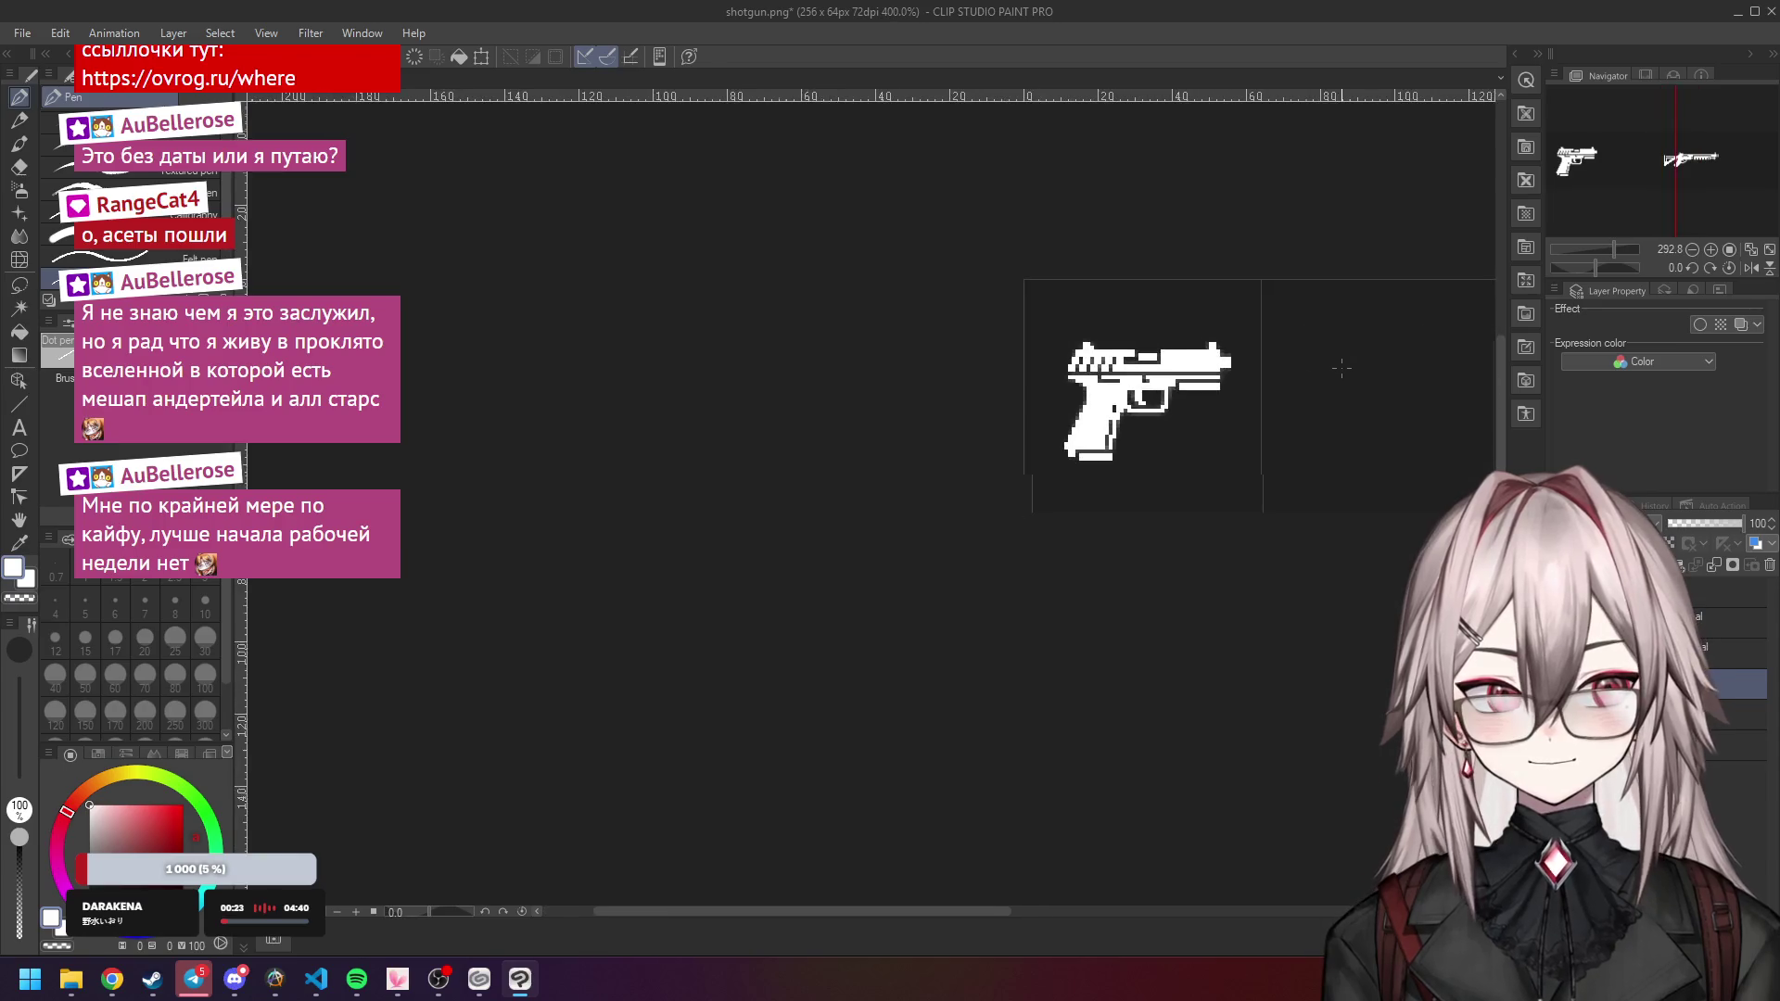
{"action": "scroll", "coordinate": [1222, 346], "scroll_direction": "right", "scroll_amount": 1}
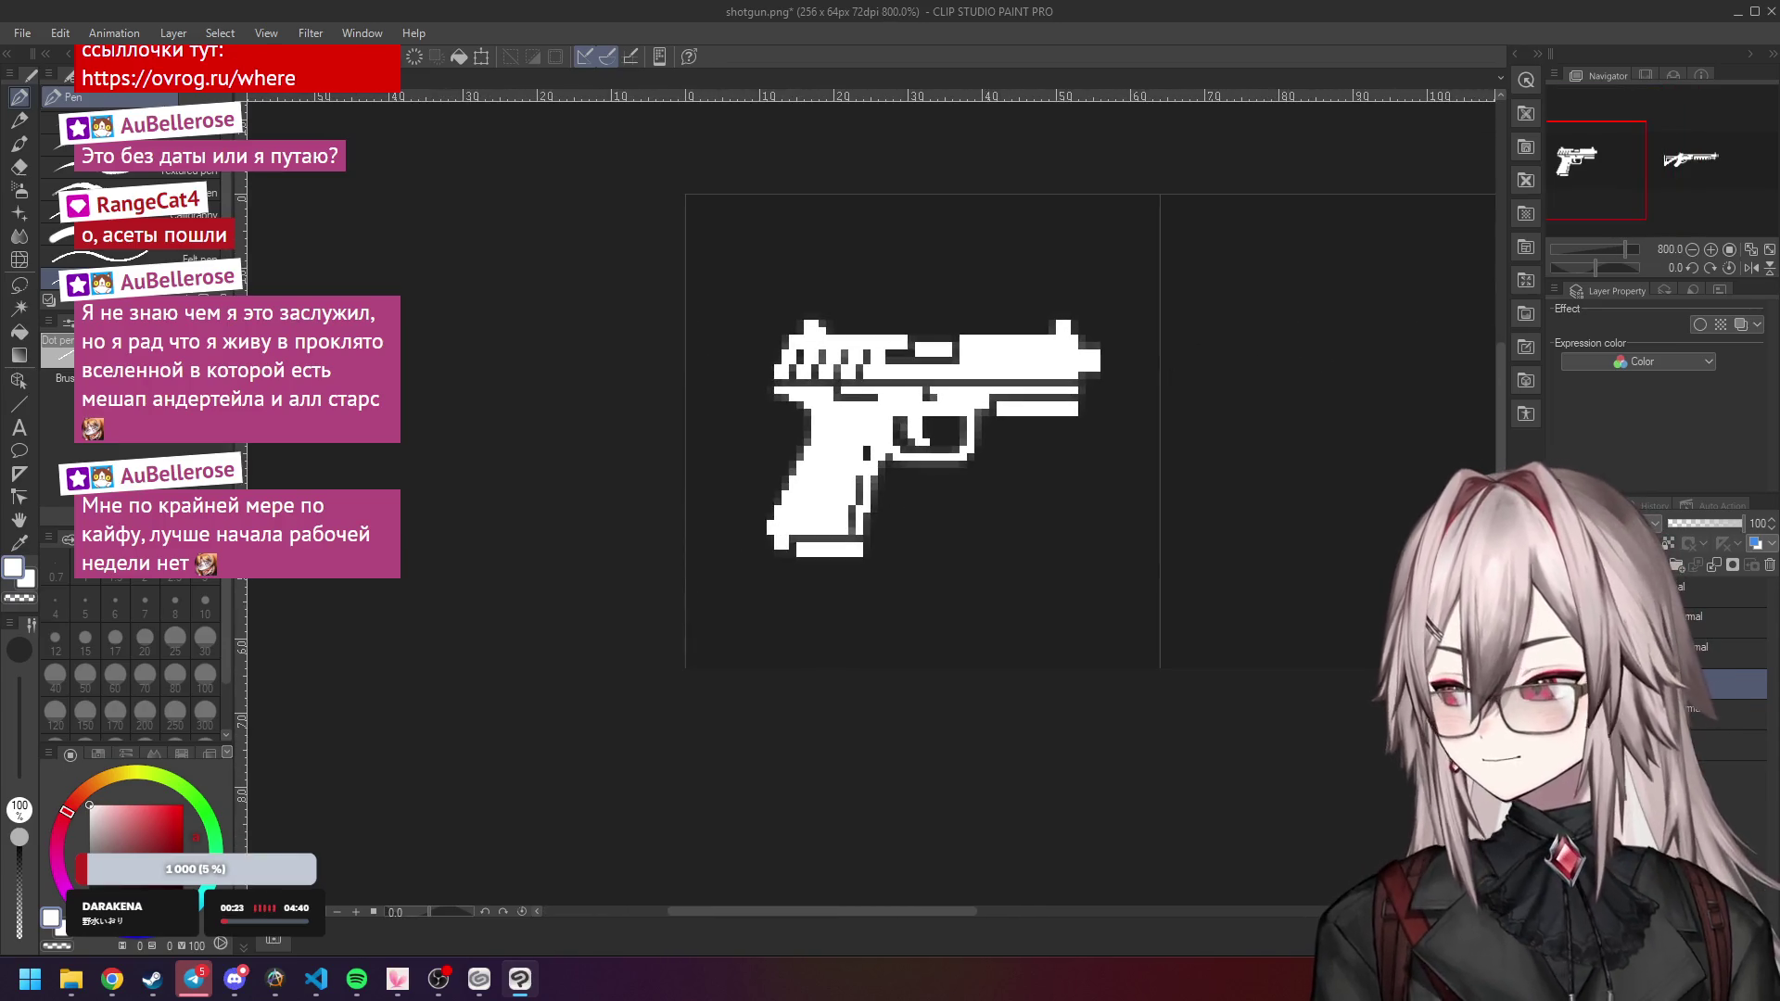
{"action": "scroll", "coordinate": [1029, 423], "scroll_direction": "down", "scroll_amount": 7}
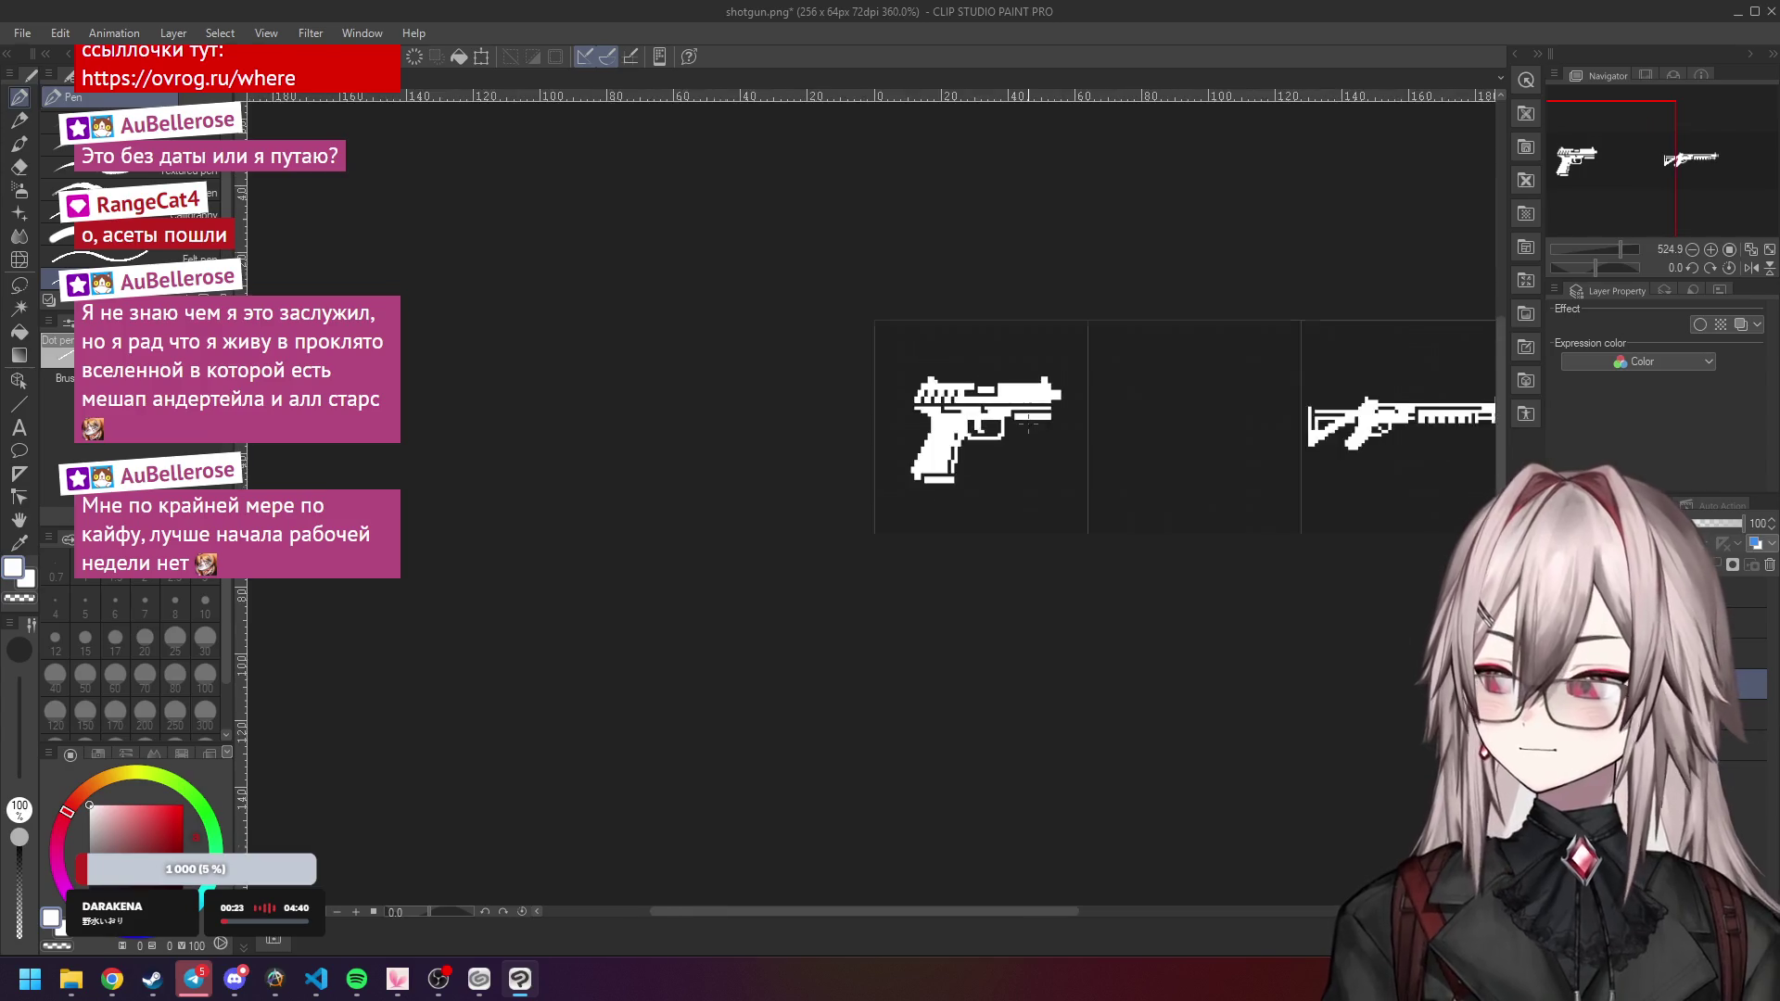
{"action": "scroll", "coordinate": [1236, 416], "scroll_direction": "up", "scroll_amount": 2}
{"action": "scroll", "coordinate": [950, 375], "scroll_direction": "up", "scroll_amount": 8}
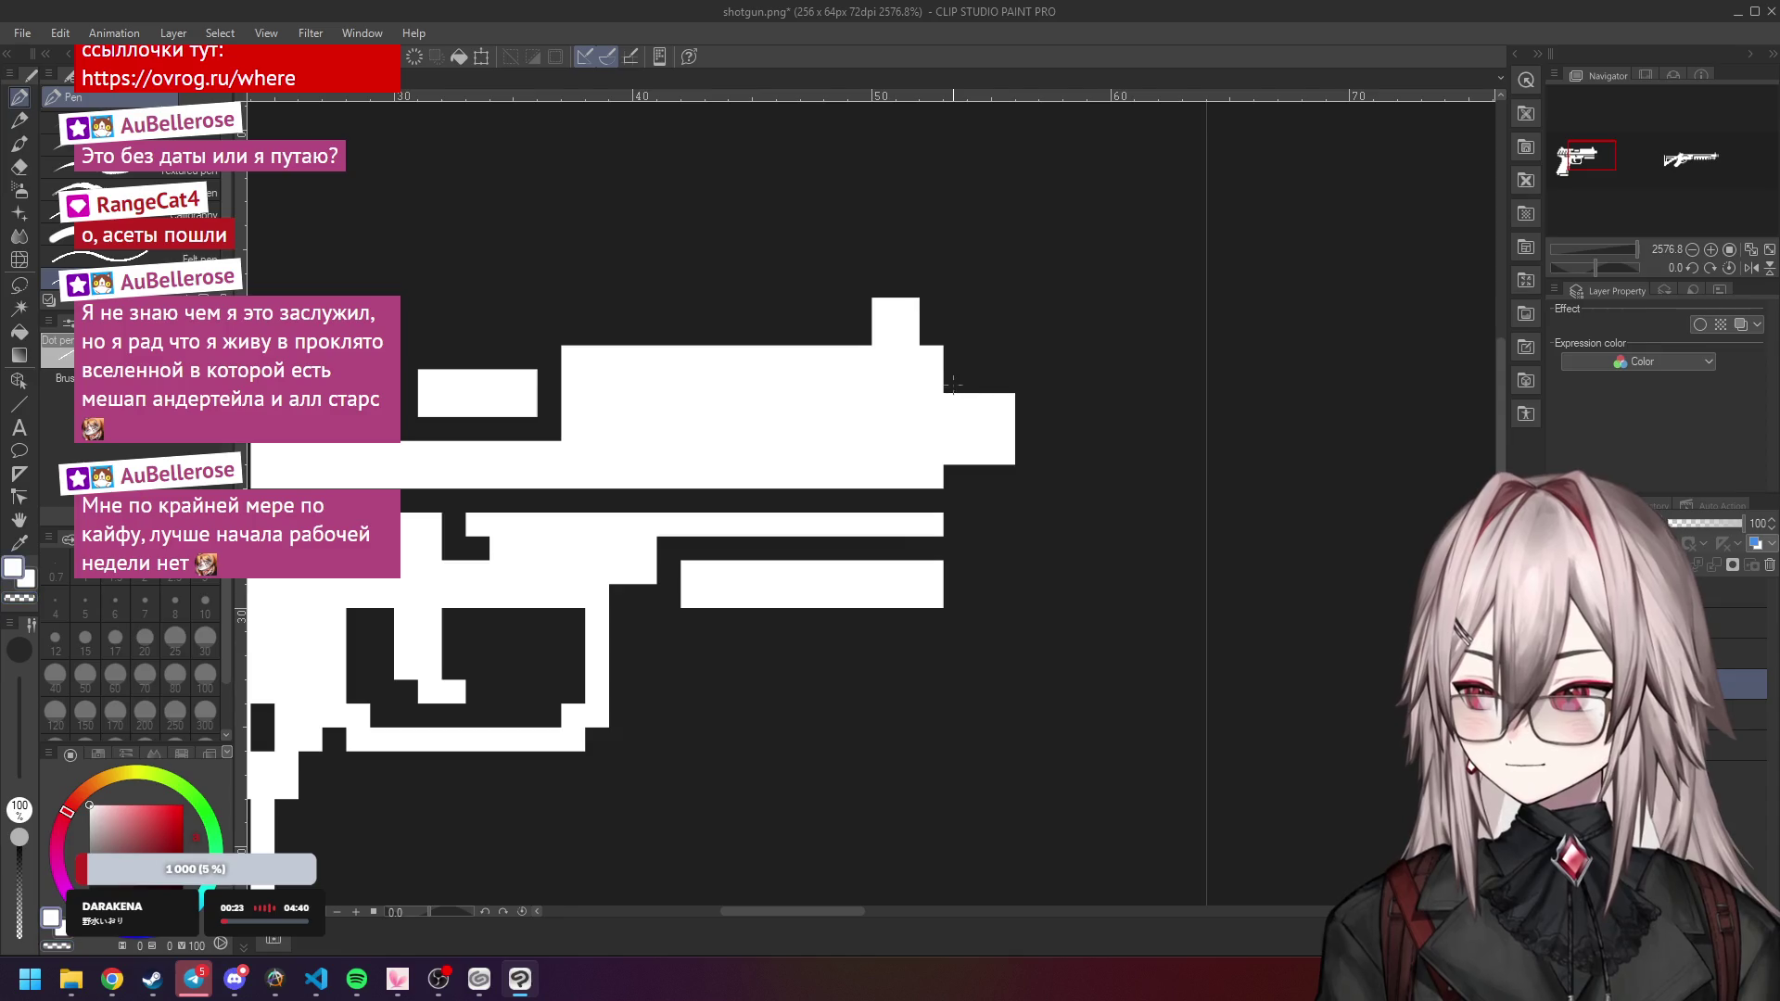
{"action": "scroll", "coordinate": [1061, 435], "scroll_direction": "down", "scroll_amount": 8}
{"action": "scroll", "coordinate": [1037, 423], "scroll_direction": "up", "scroll_amount": 6}
{"action": "scroll", "coordinate": [1029, 417], "scroll_direction": "down", "scroll_amount": 7}
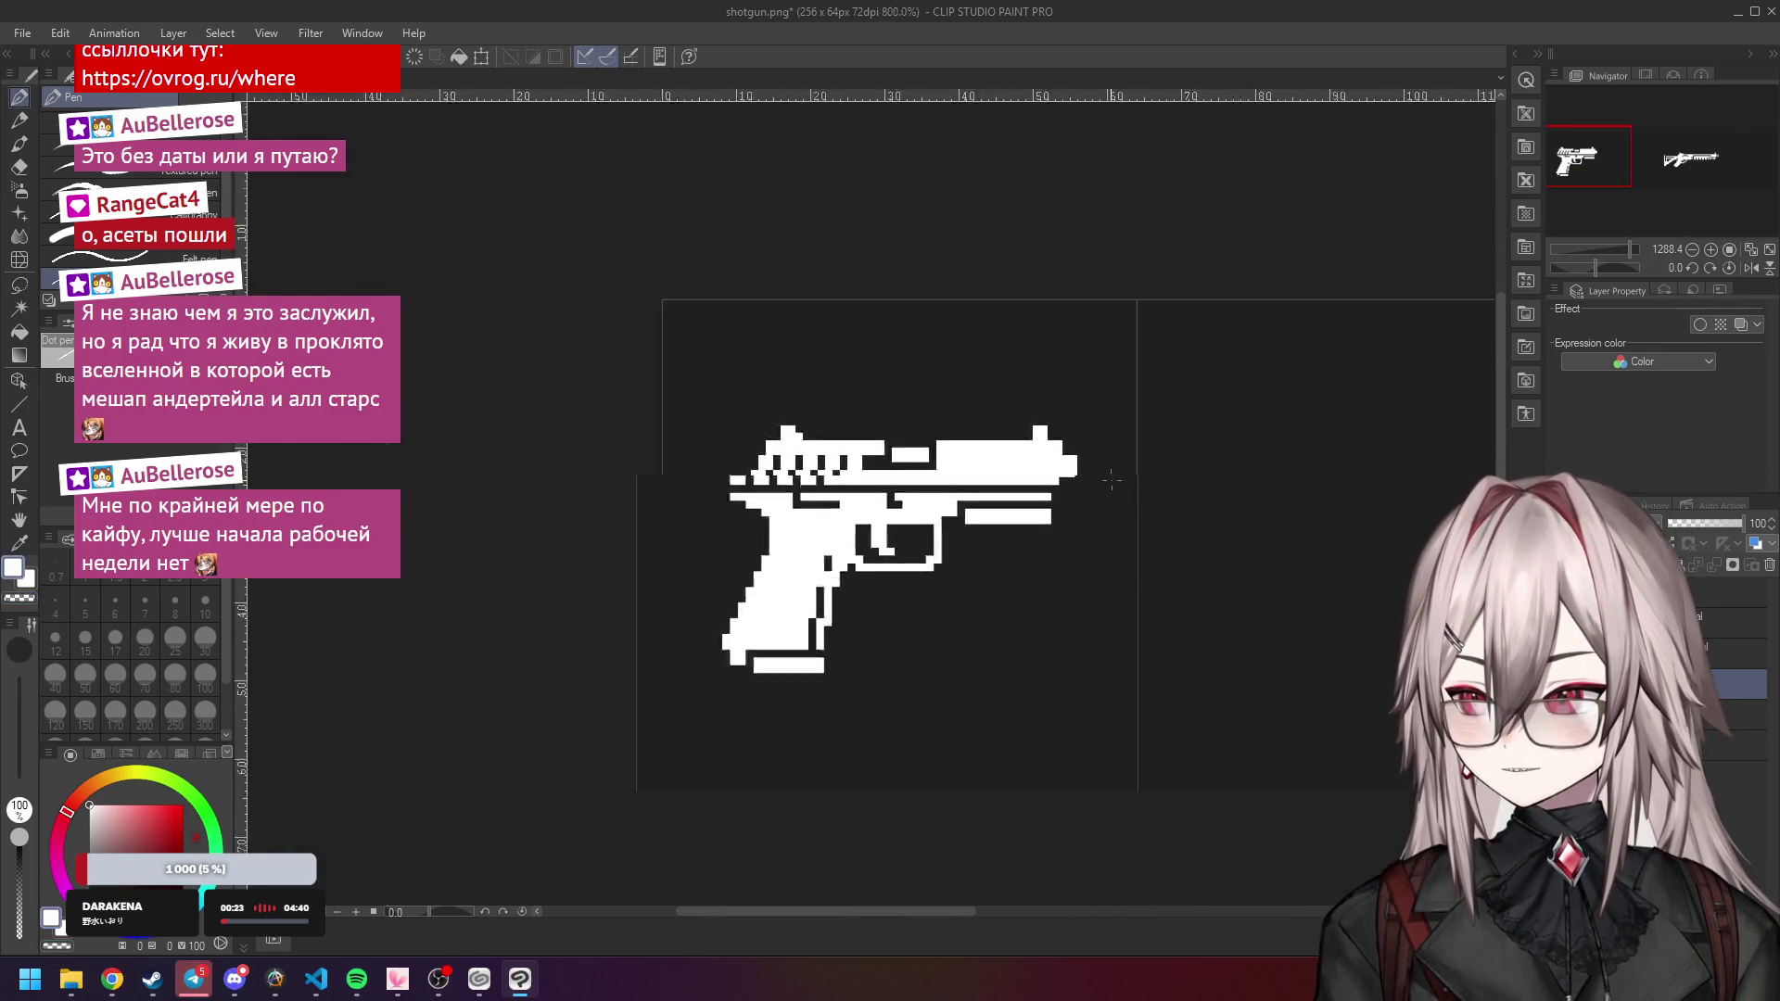
{"action": "scroll", "coordinate": [1258, 461], "scroll_direction": "down", "scroll_amount": 1}
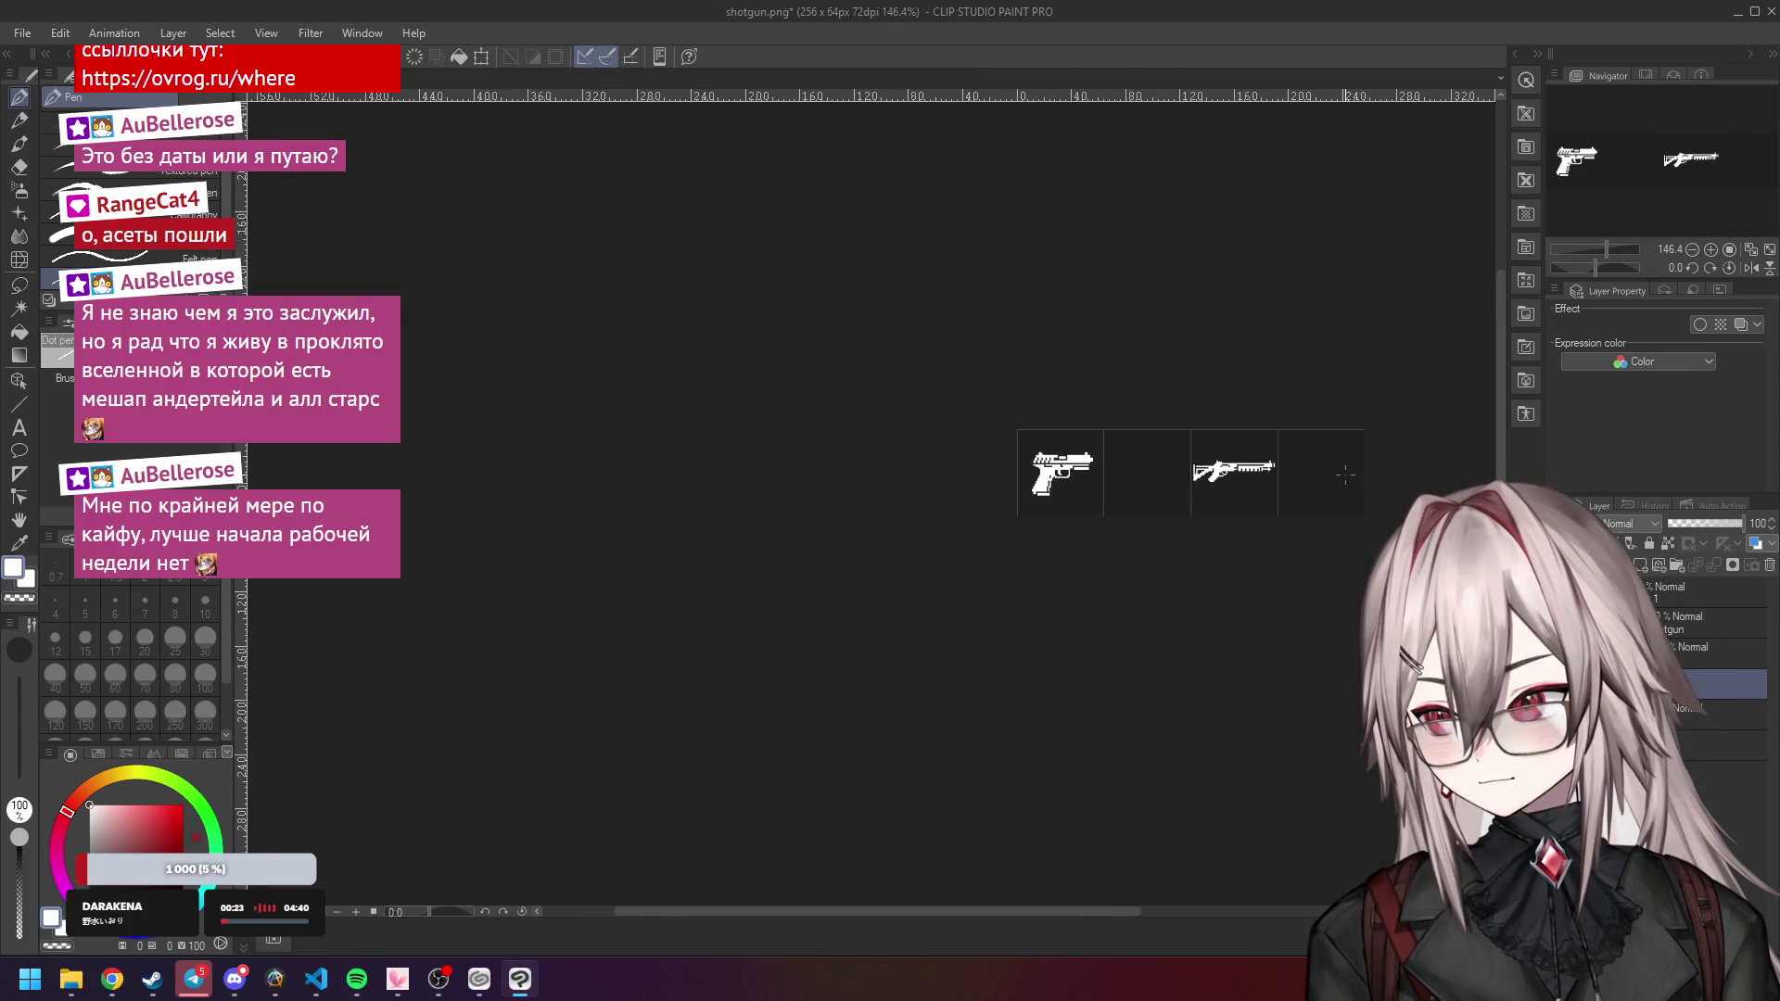
{"action": "scroll", "coordinate": [995, 432], "scroll_direction": "up", "scroll_amount": 4}
{"action": "scroll", "coordinate": [995, 432], "scroll_direction": "up", "scroll_amount": 2}
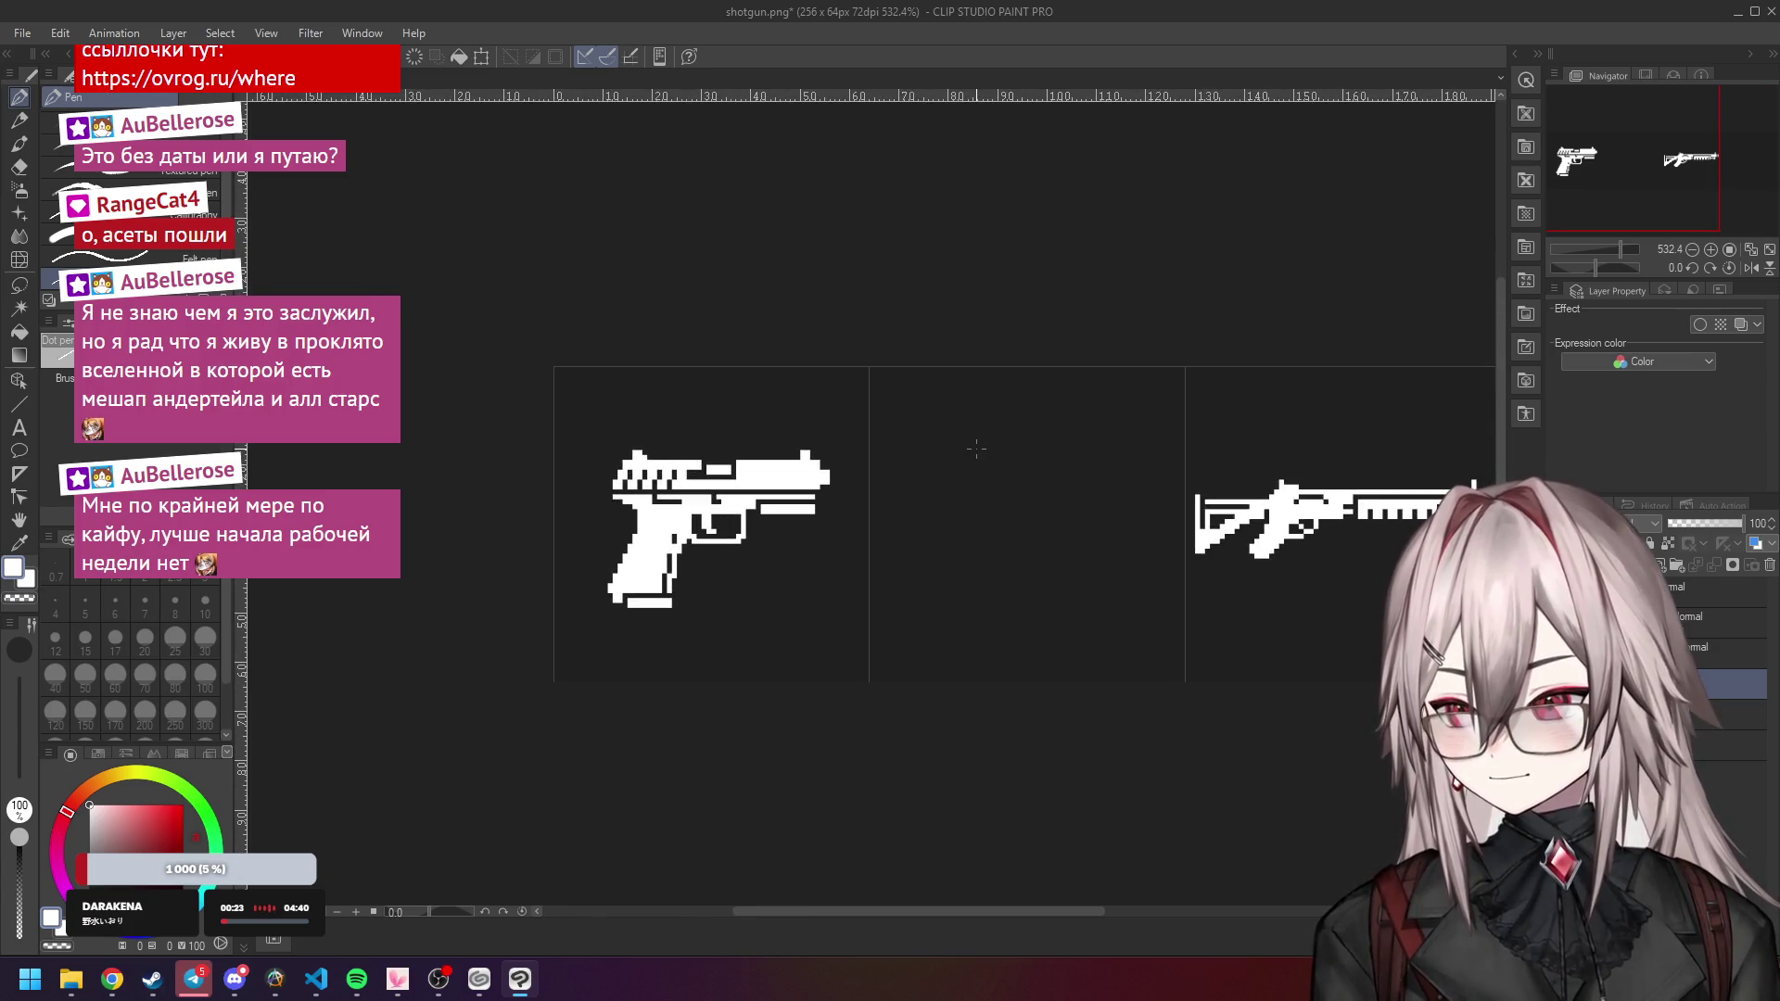
{"action": "key", "text": "ctrl+v"}
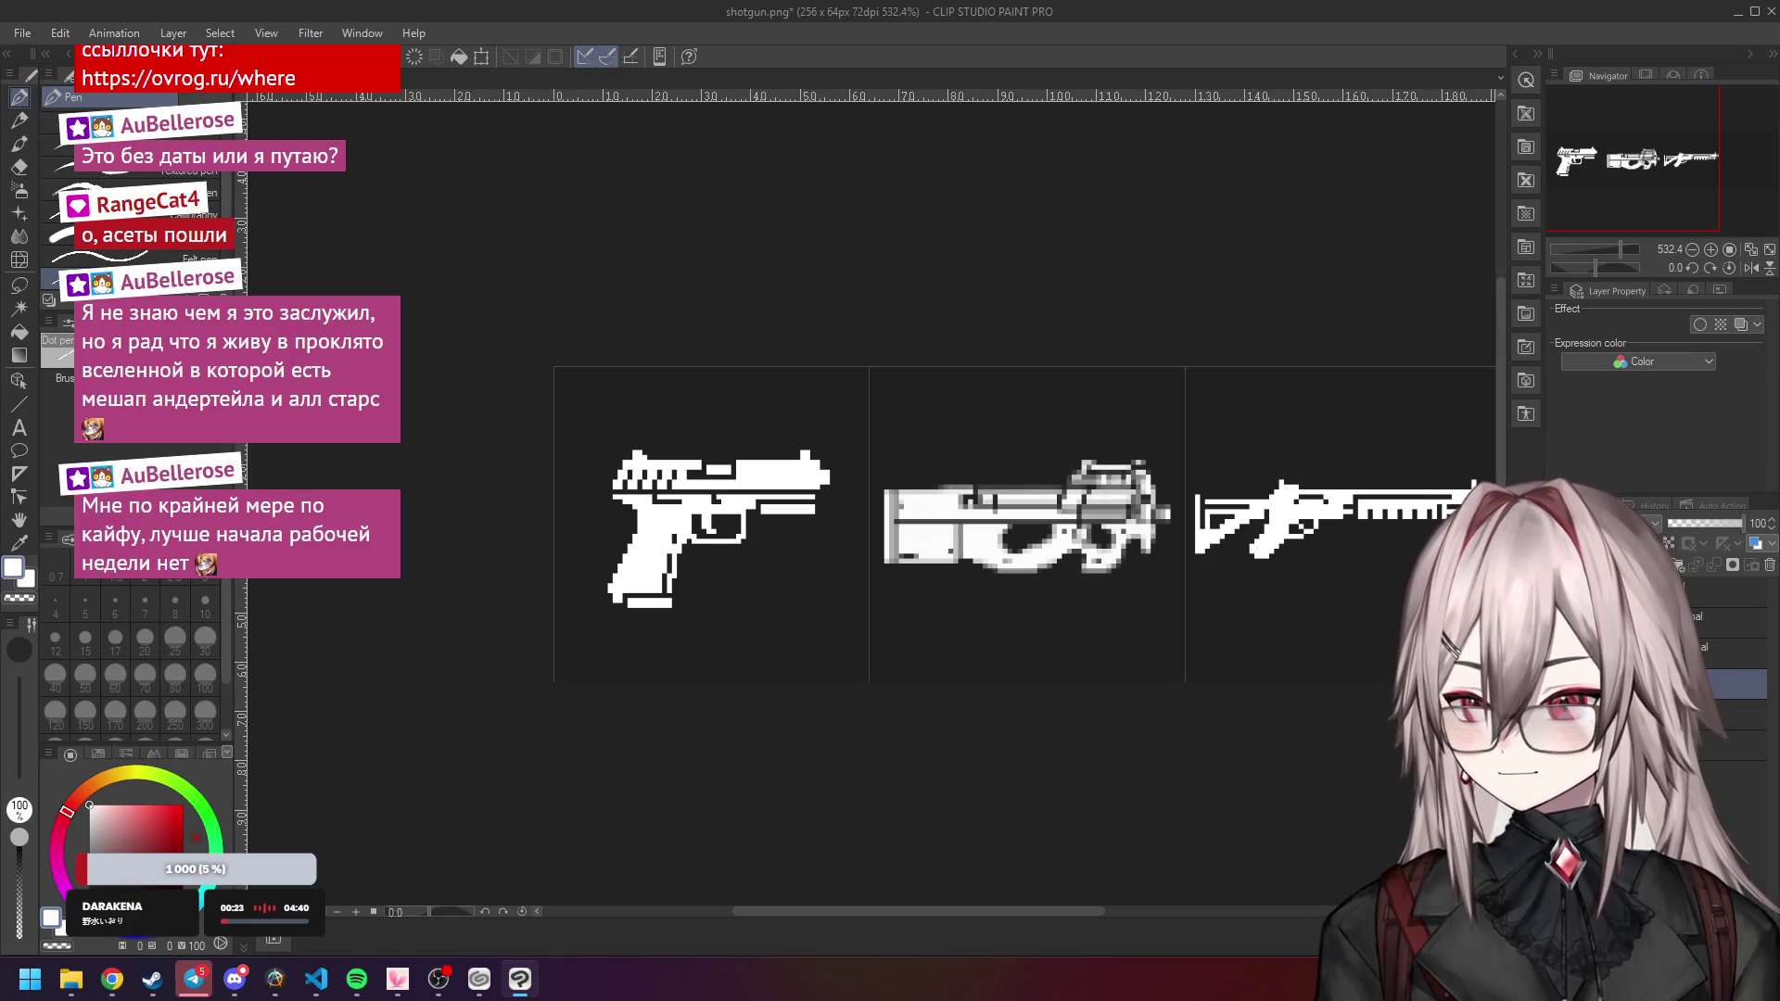
Select the PDW reference layer and lower its opacity to 22%.
{"action": "left_click", "coordinate": [1734, 655]}
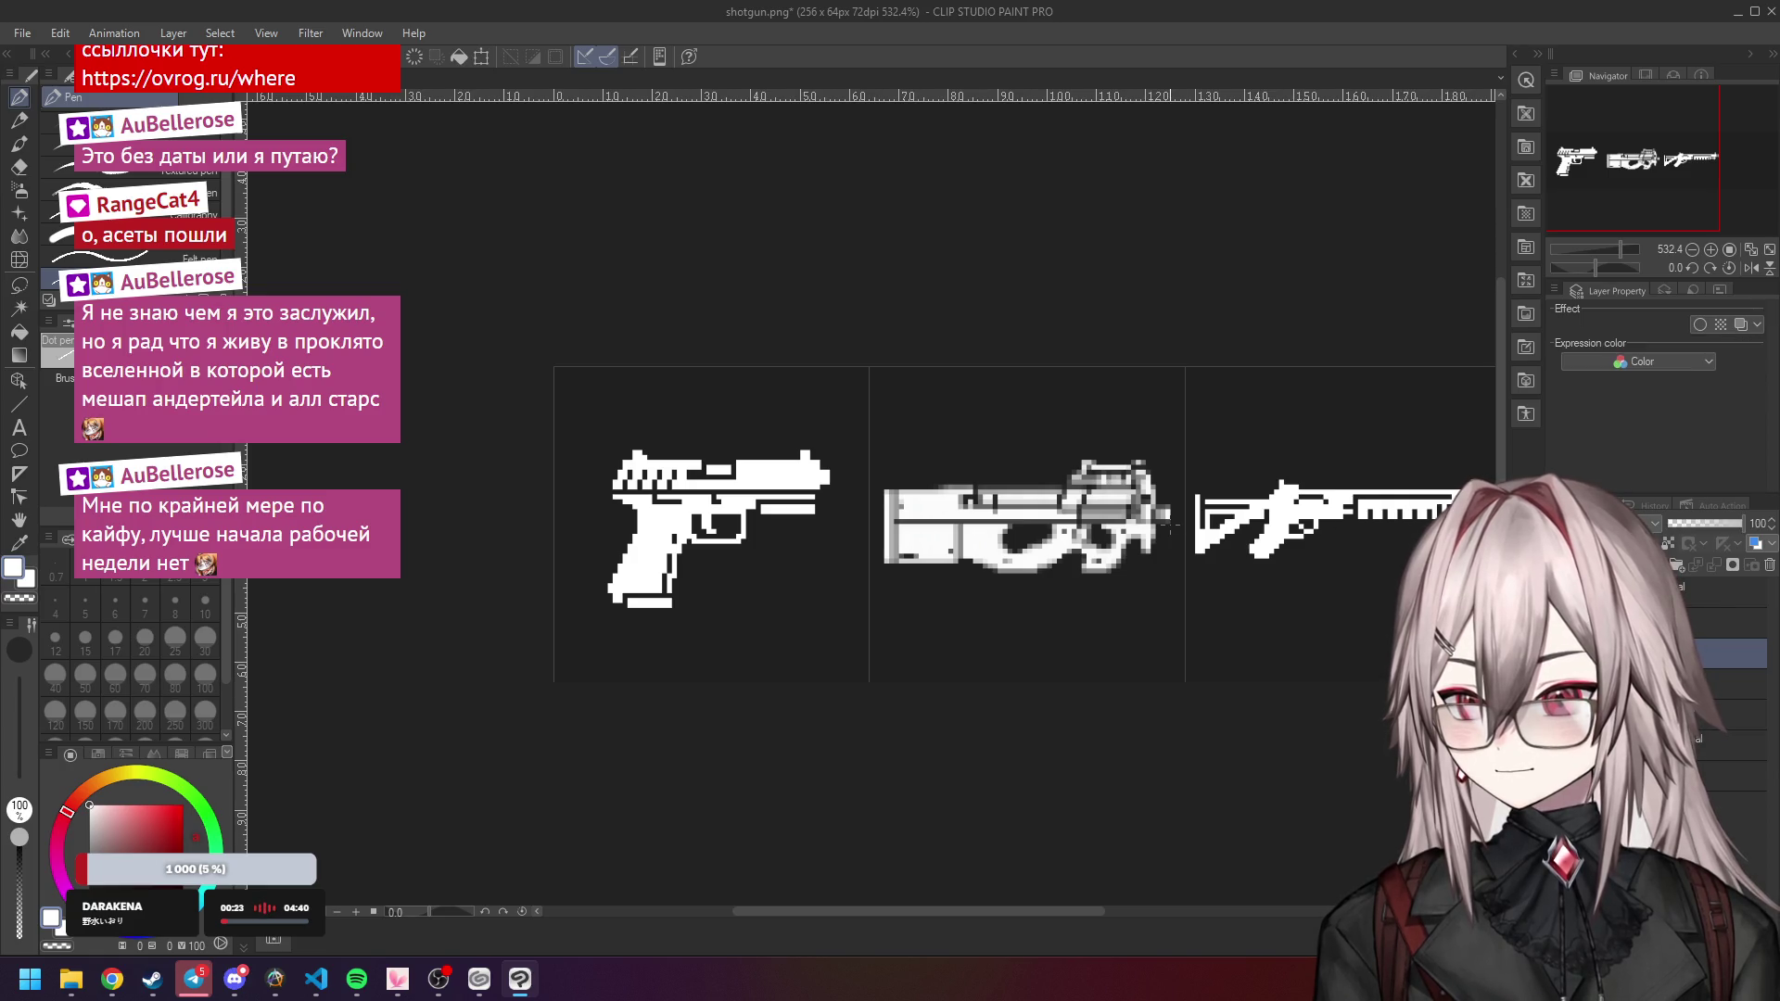
{"action": "scroll", "coordinate": [1348, 497], "scroll_direction": "up", "scroll_amount": 1}
{"action": "left_click", "coordinate": [1732, 624]}
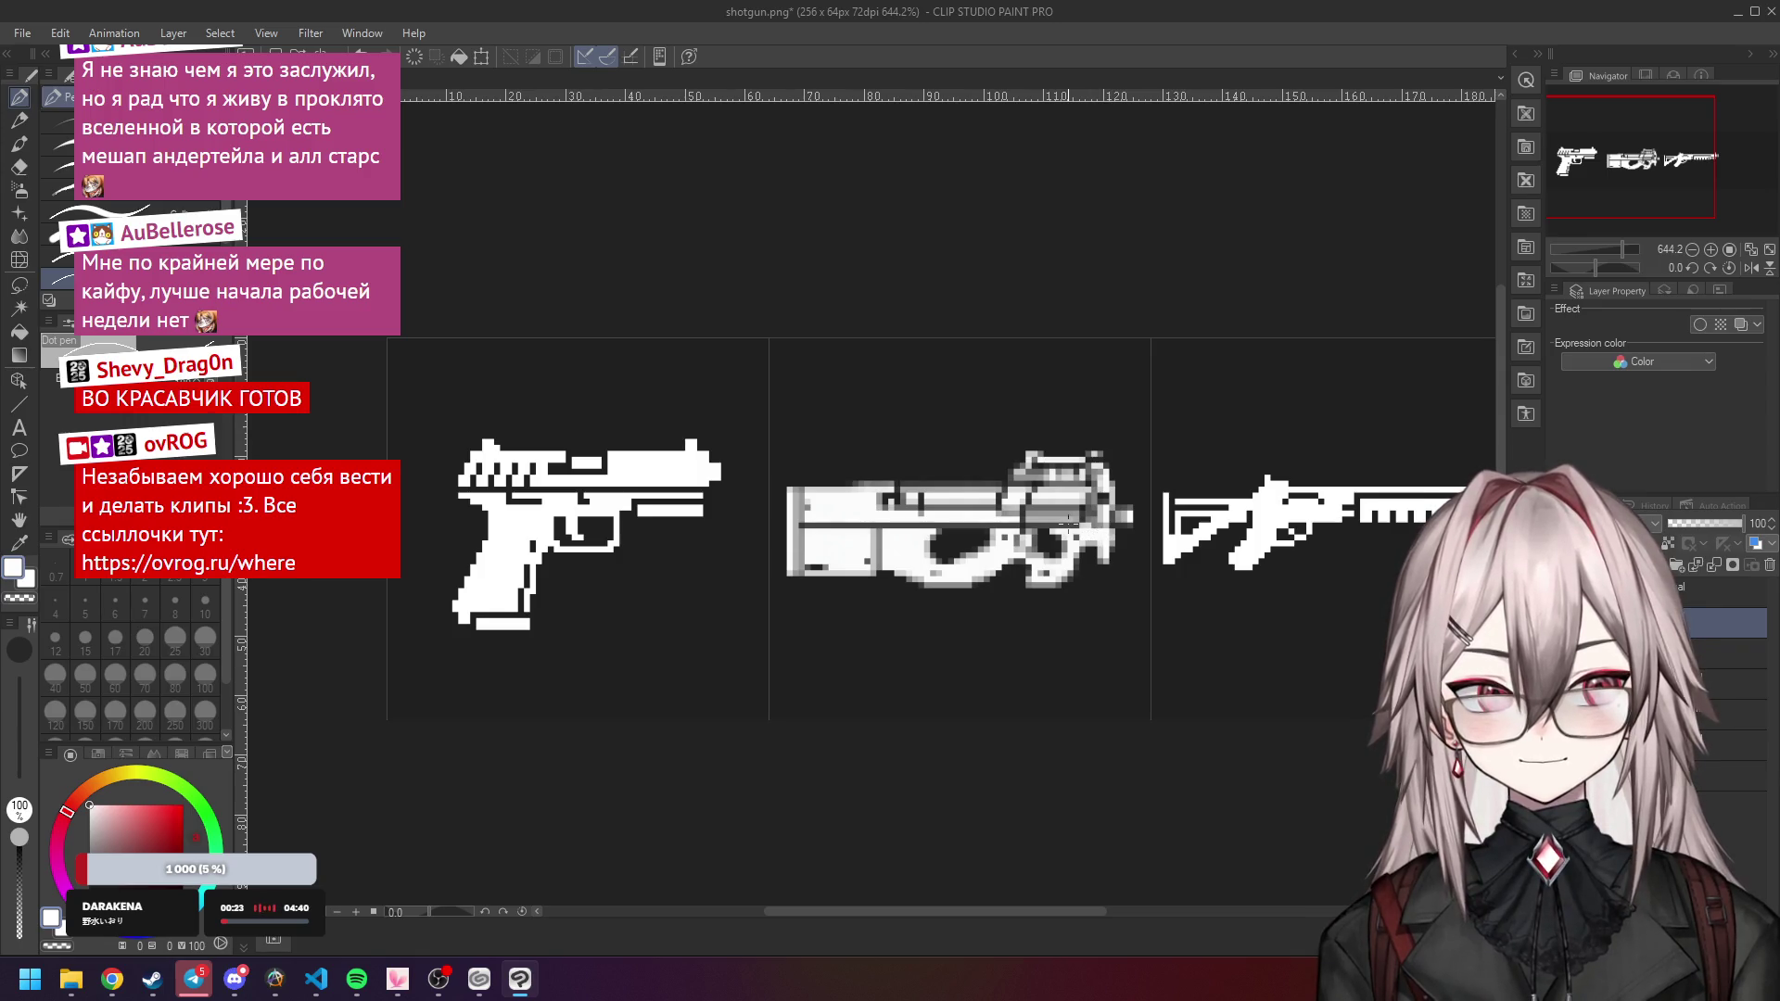
{"action": "scroll", "coordinate": [779, 496], "scroll_direction": "down", "scroll_amount": 1}
{"action": "scroll", "coordinate": [779, 496], "scroll_direction": "up", "scroll_amount": 2}
{"action": "scroll", "coordinate": [779, 496], "scroll_direction": "up", "scroll_amount": 3}
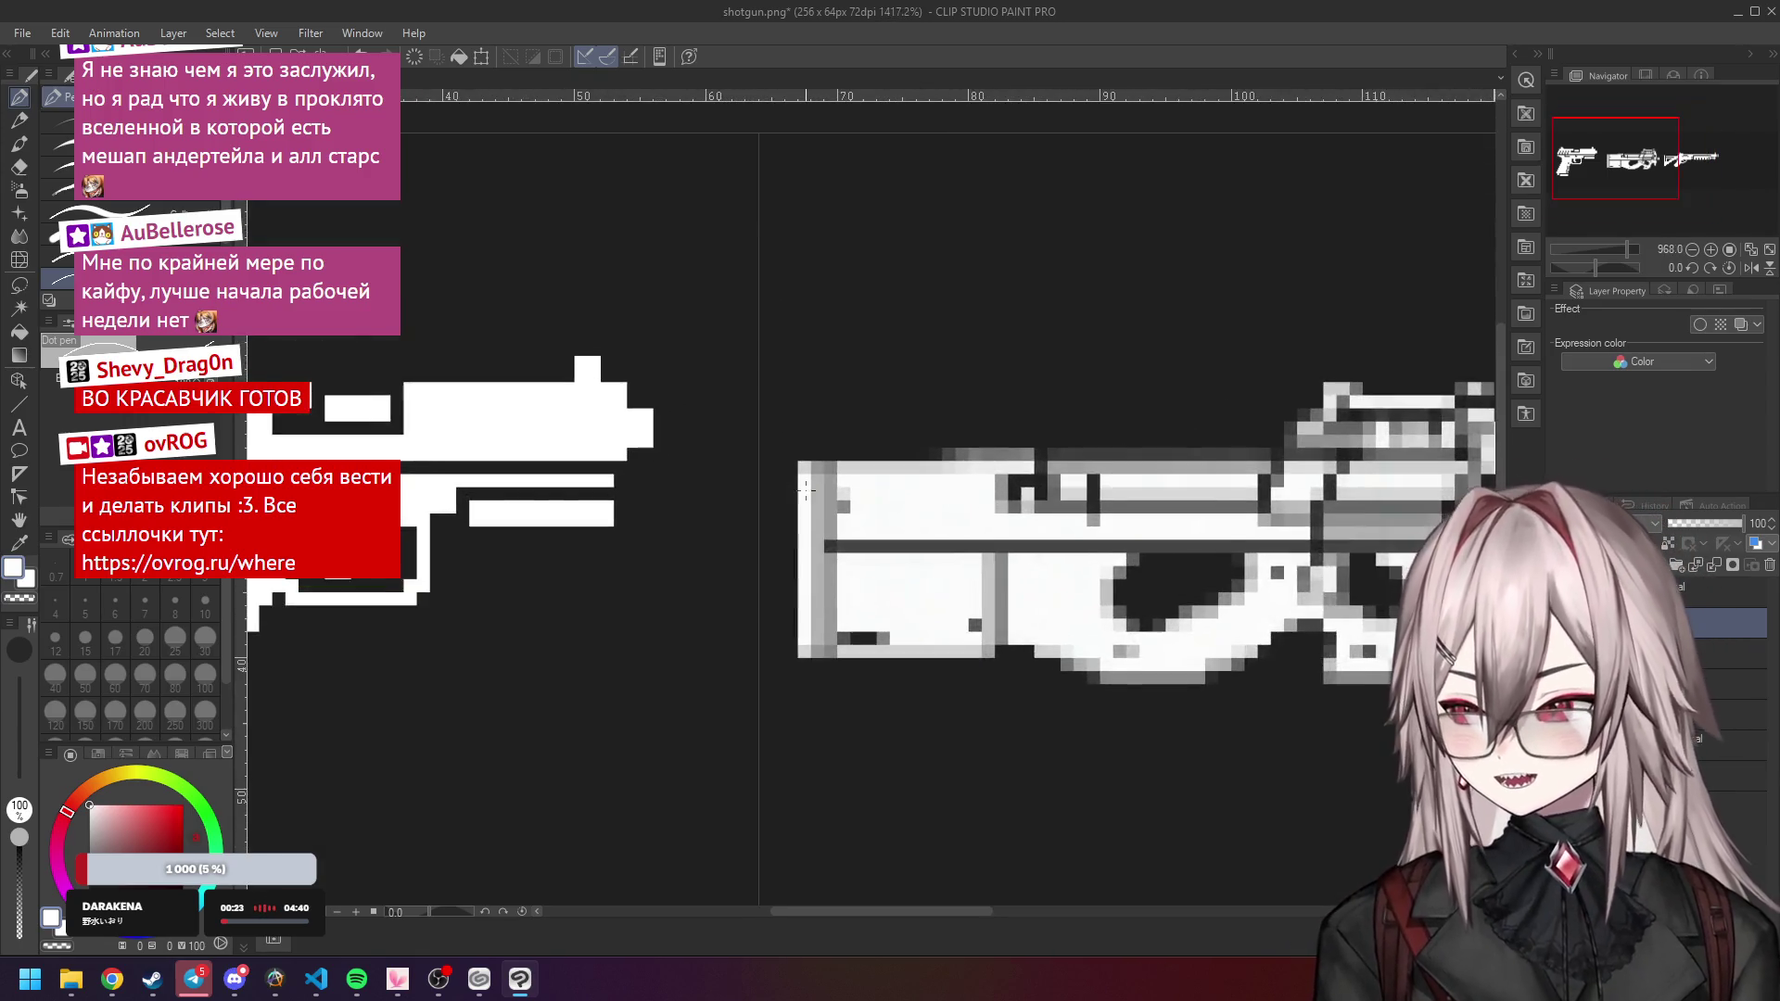
{"action": "scroll", "coordinate": [805, 490], "scroll_direction": "up", "scroll_amount": 1}
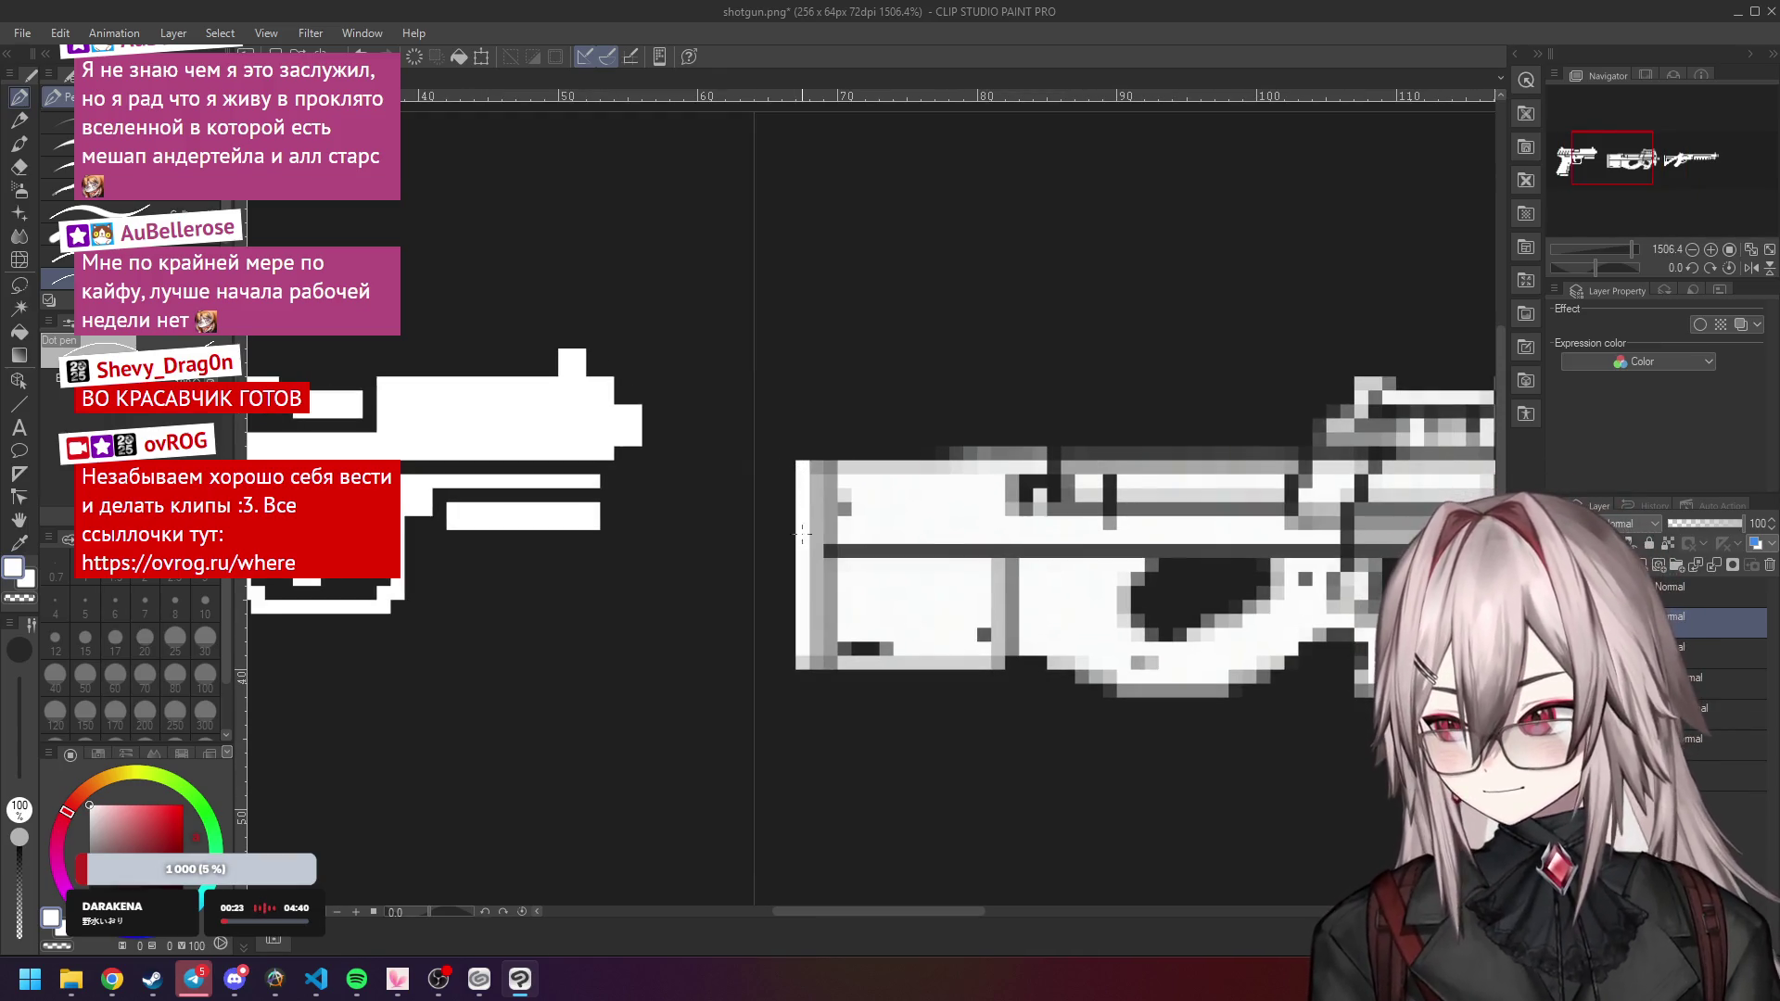
{"action": "left_click", "coordinate": [1716, 714]}
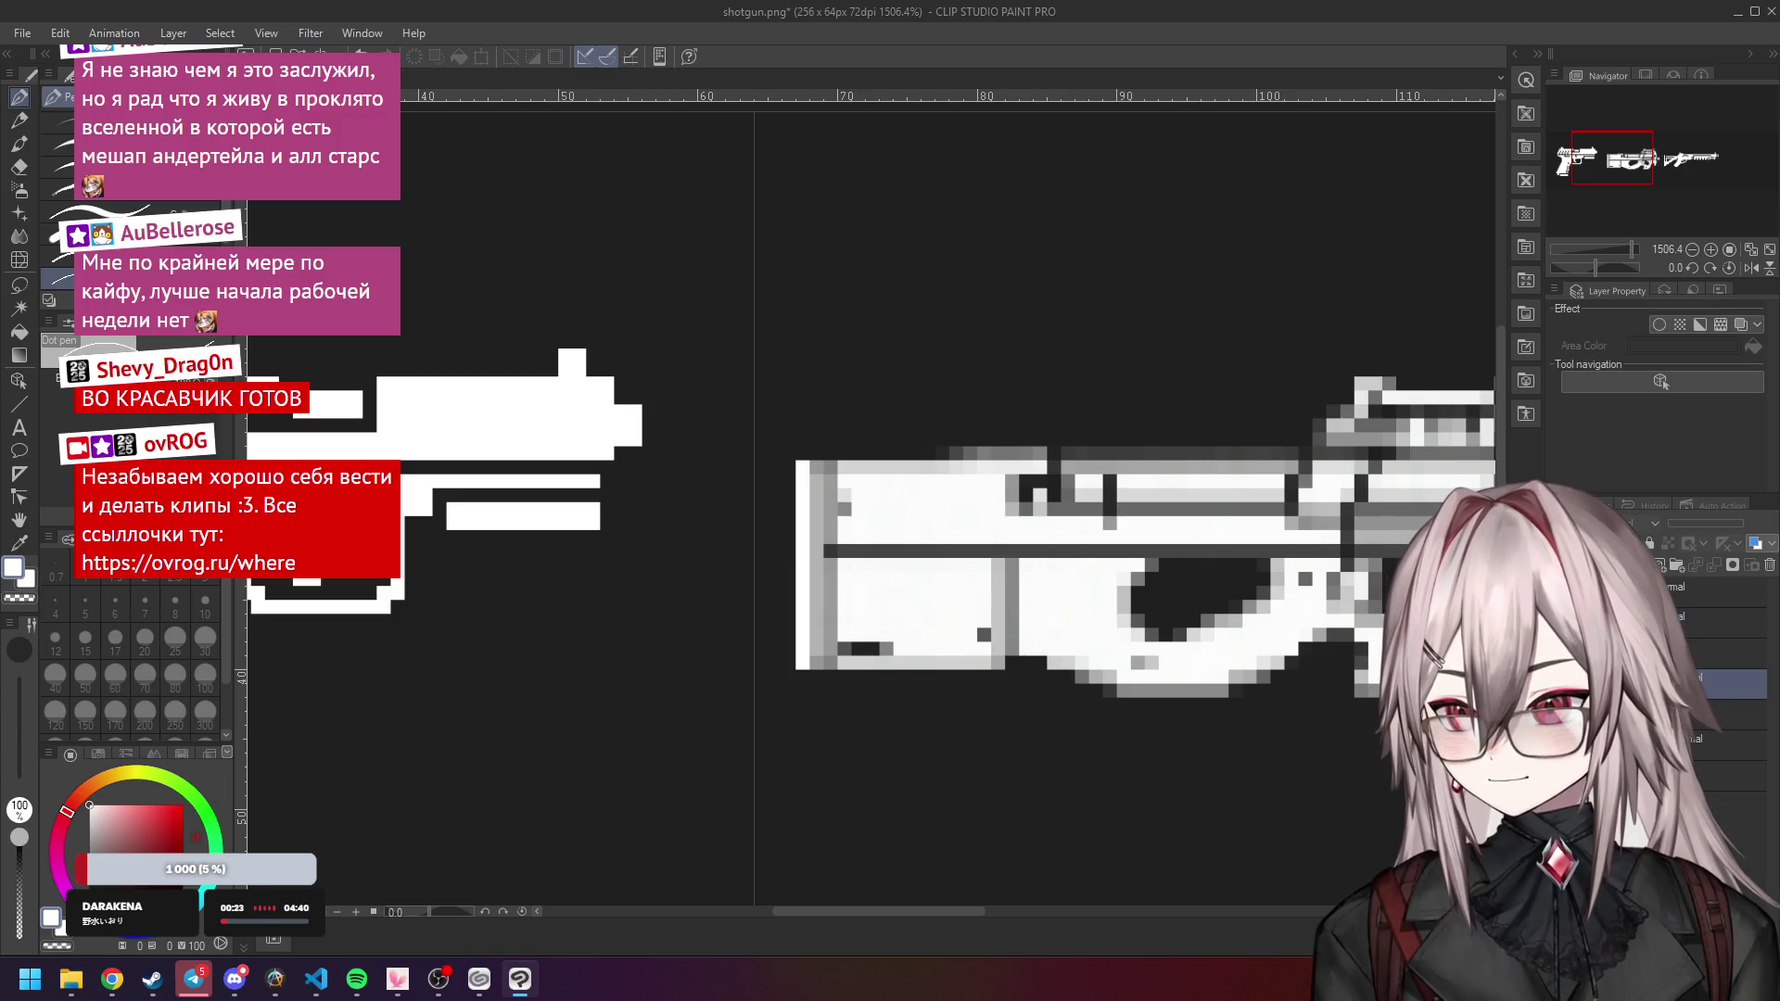
{"action": "left_click_drag", "start_coordinate": [1706, 525], "coordinate": [1684, 525]}
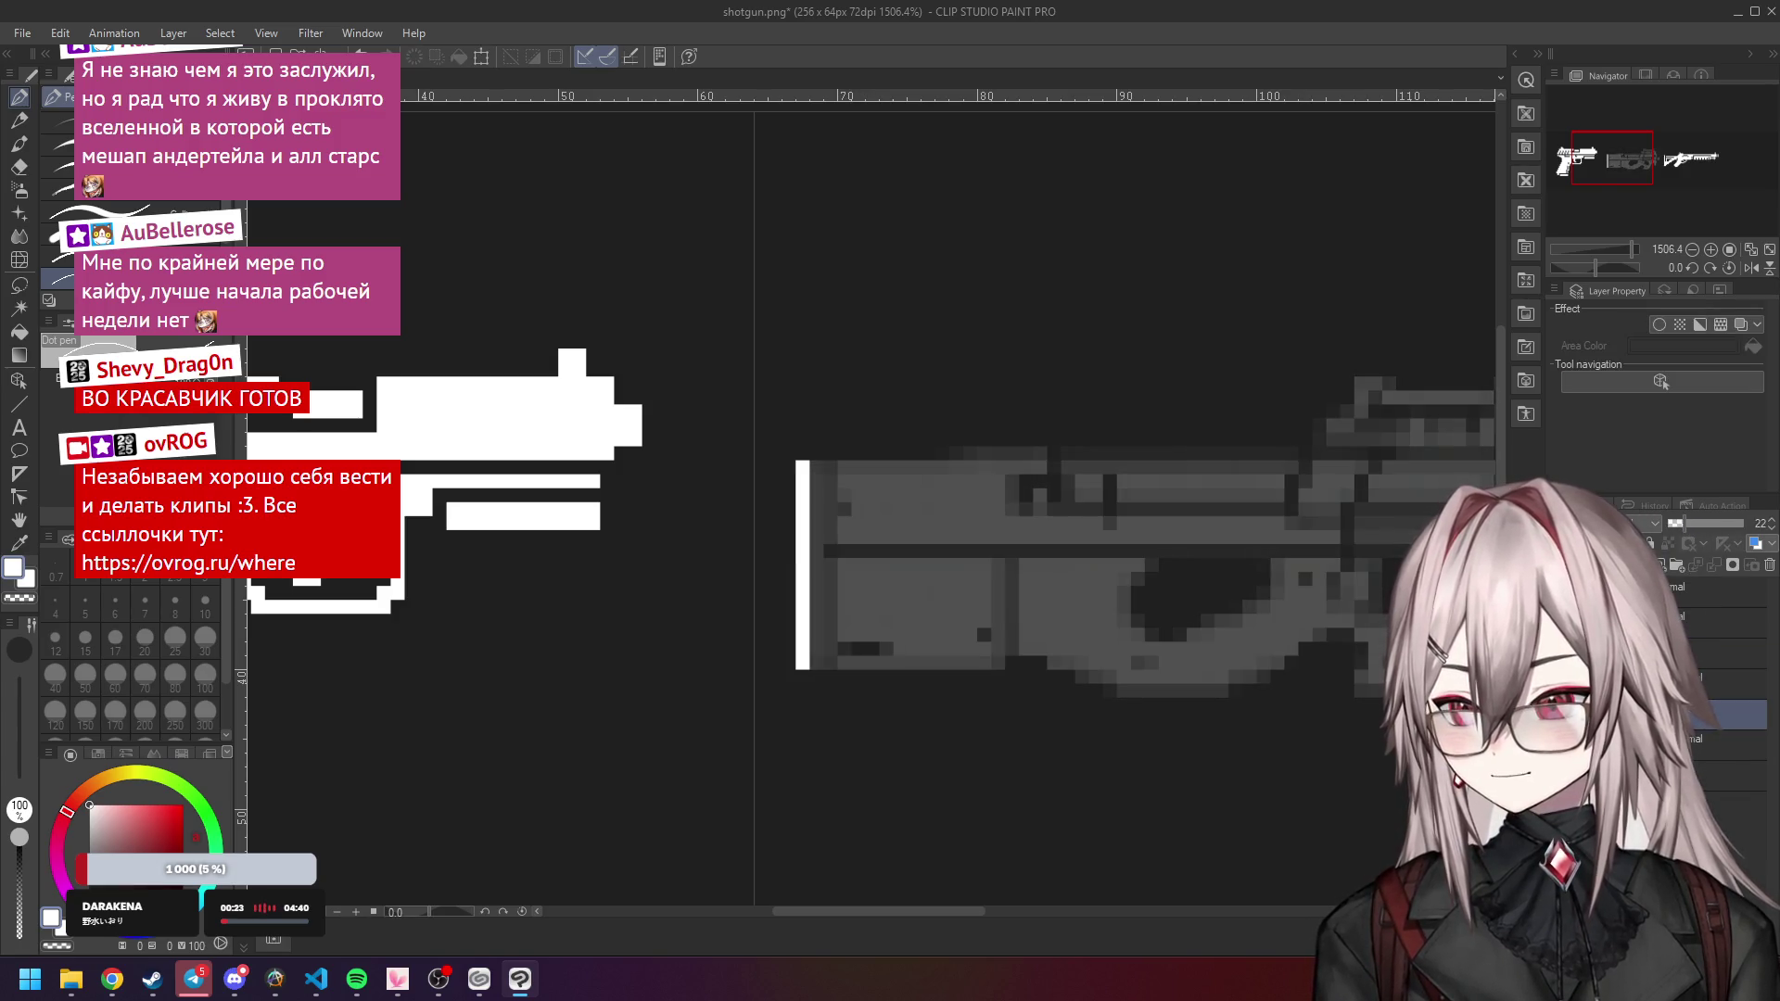
Return to the white tracing layer and check the PDW's rear white column with undo/redo.
{"action": "left_click", "coordinate": [1715, 623]}
{"action": "scroll", "coordinate": [838, 501], "scroll_direction": "up", "scroll_amount": 1}
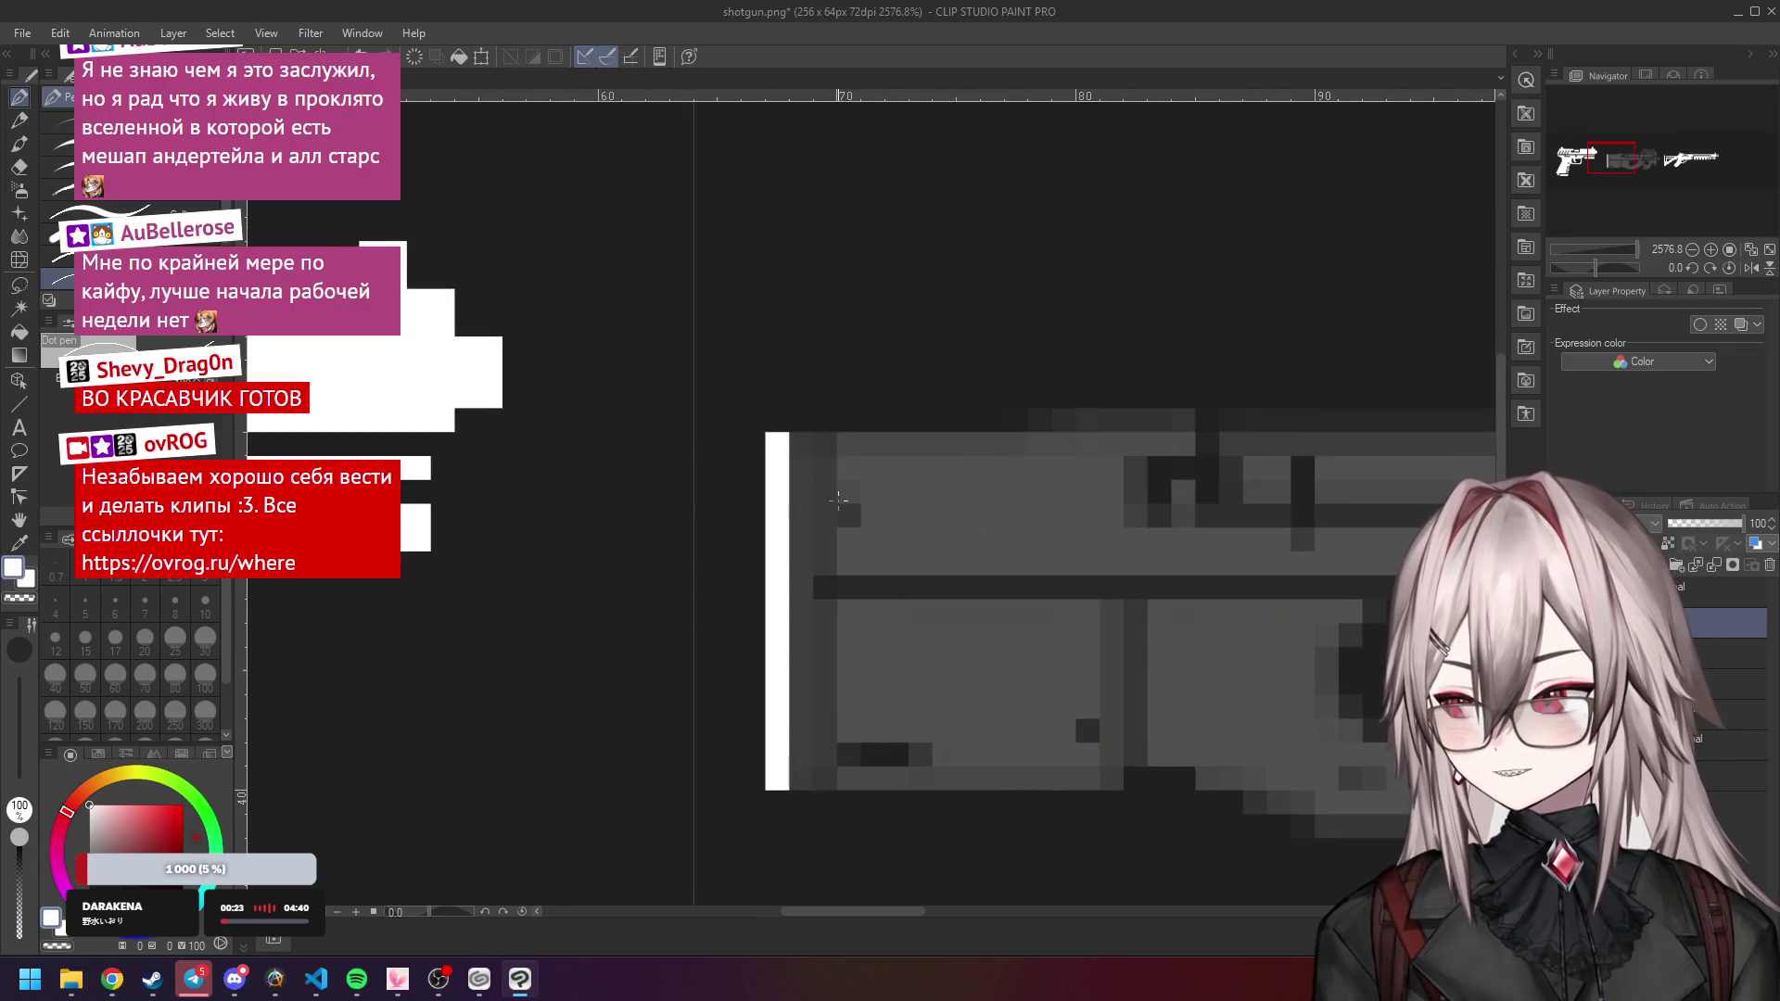
{"action": "scroll", "coordinate": [834, 482], "scroll_direction": "up", "scroll_amount": 1}
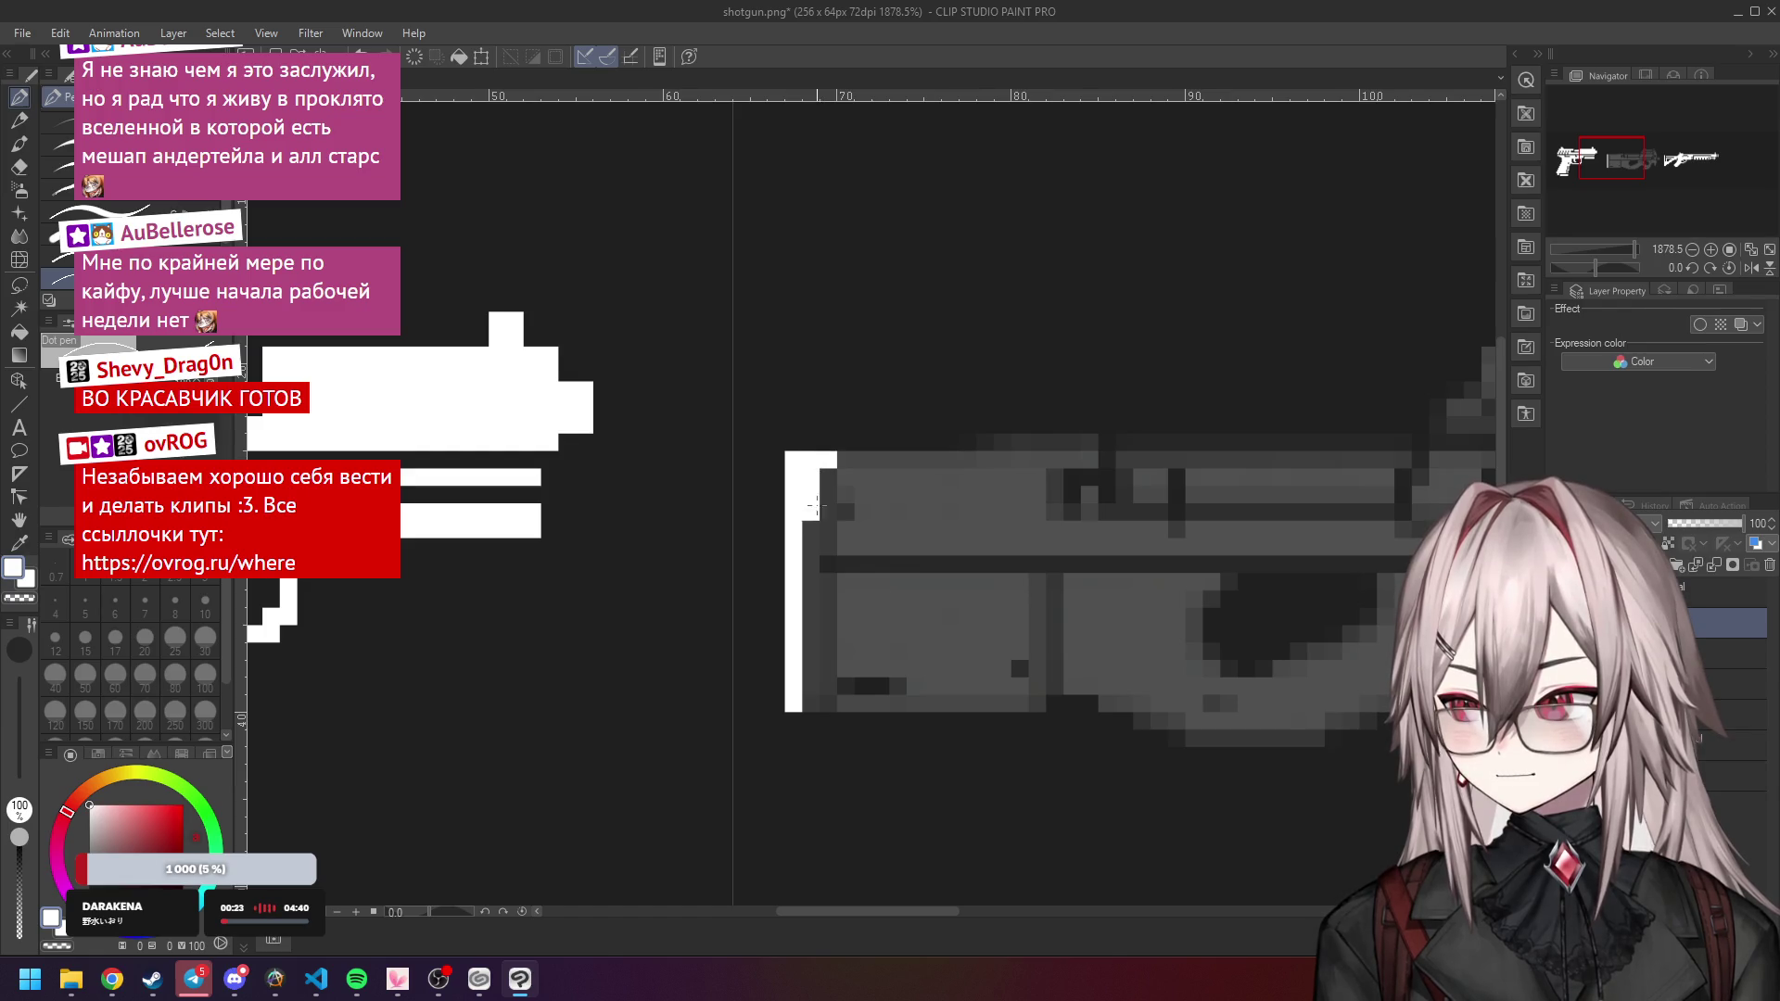
{"action": "key", "text": "ctrl+z"}
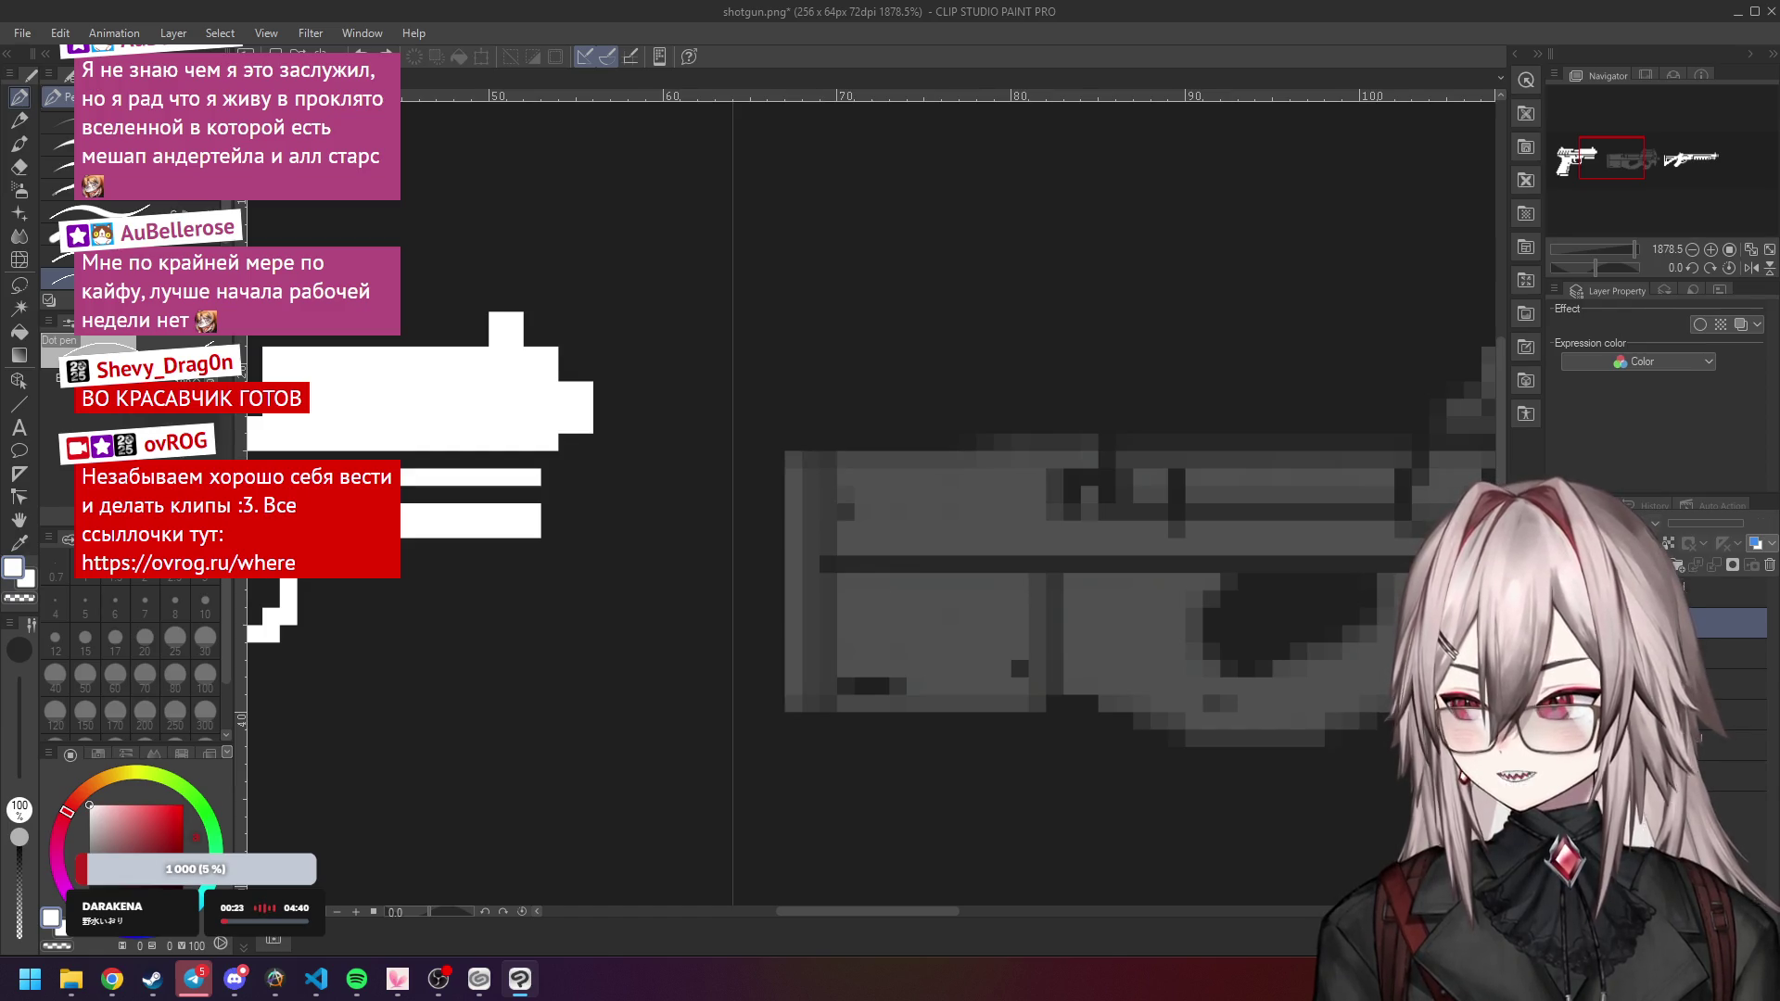
{"action": "key", "text": "ctrl+y"}
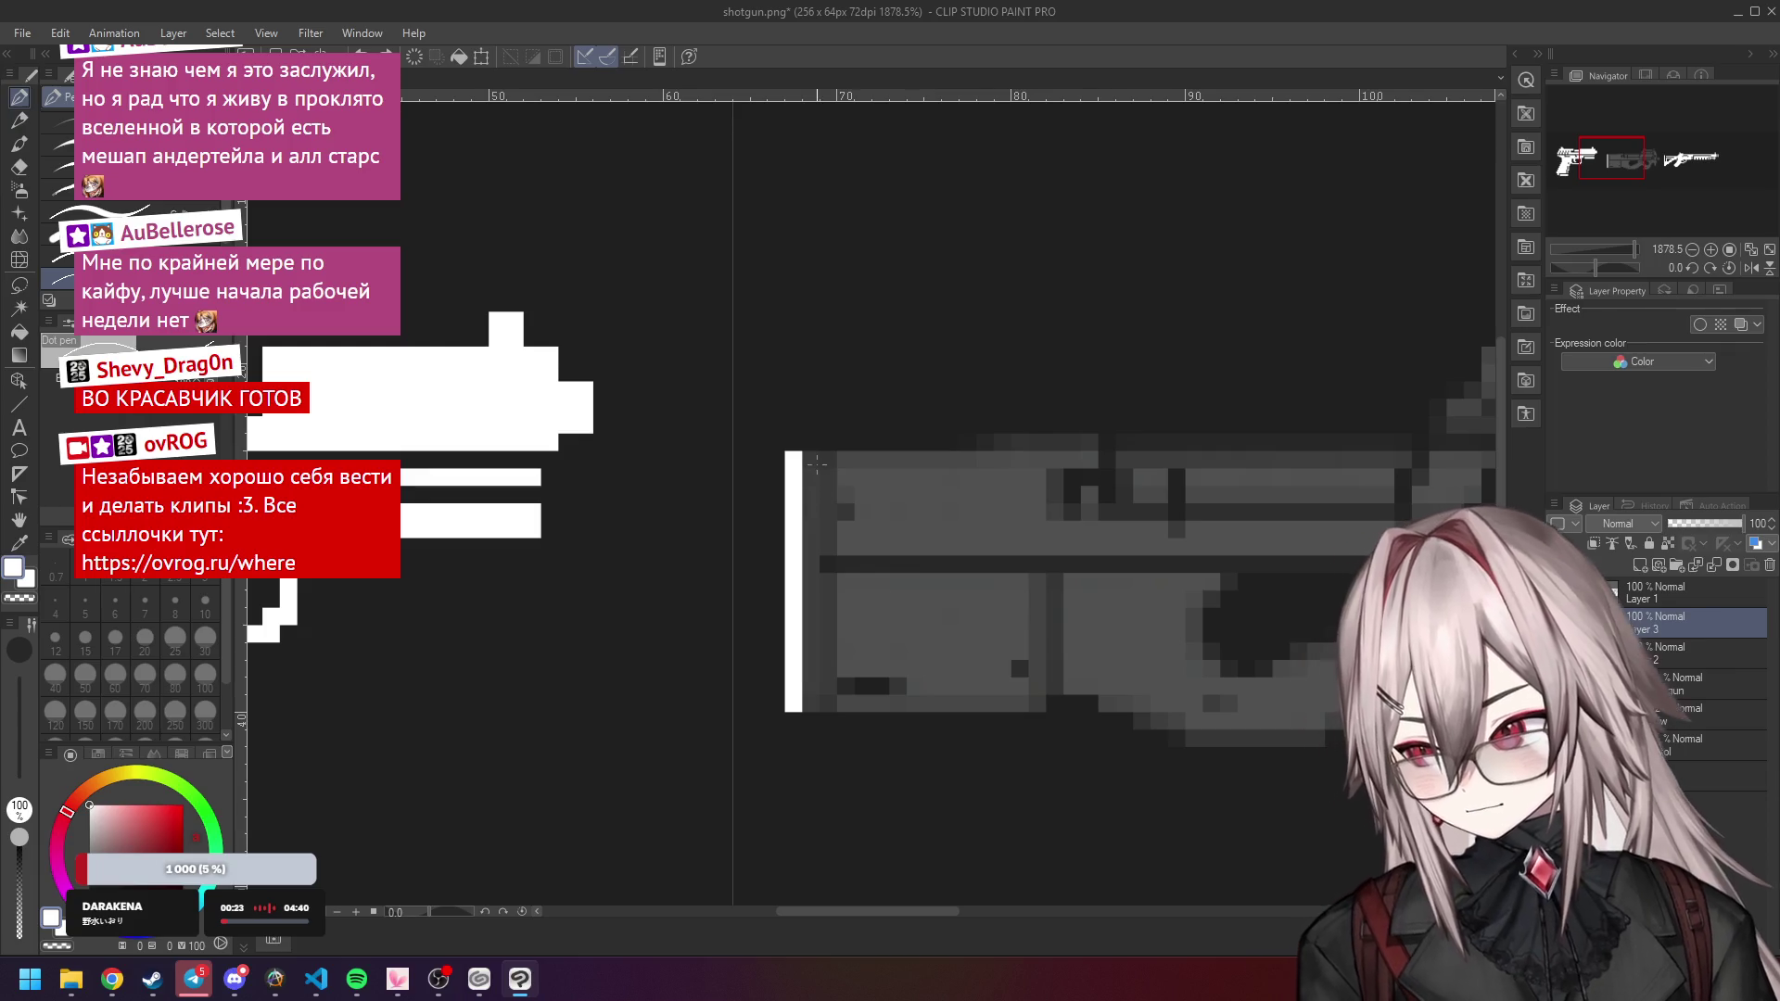
Trace the PDW's rear edge, upper rear block and bottom edge in white.
{"action": "left_click_drag", "start_coordinate": [812, 459], "coordinate": [812, 711]}
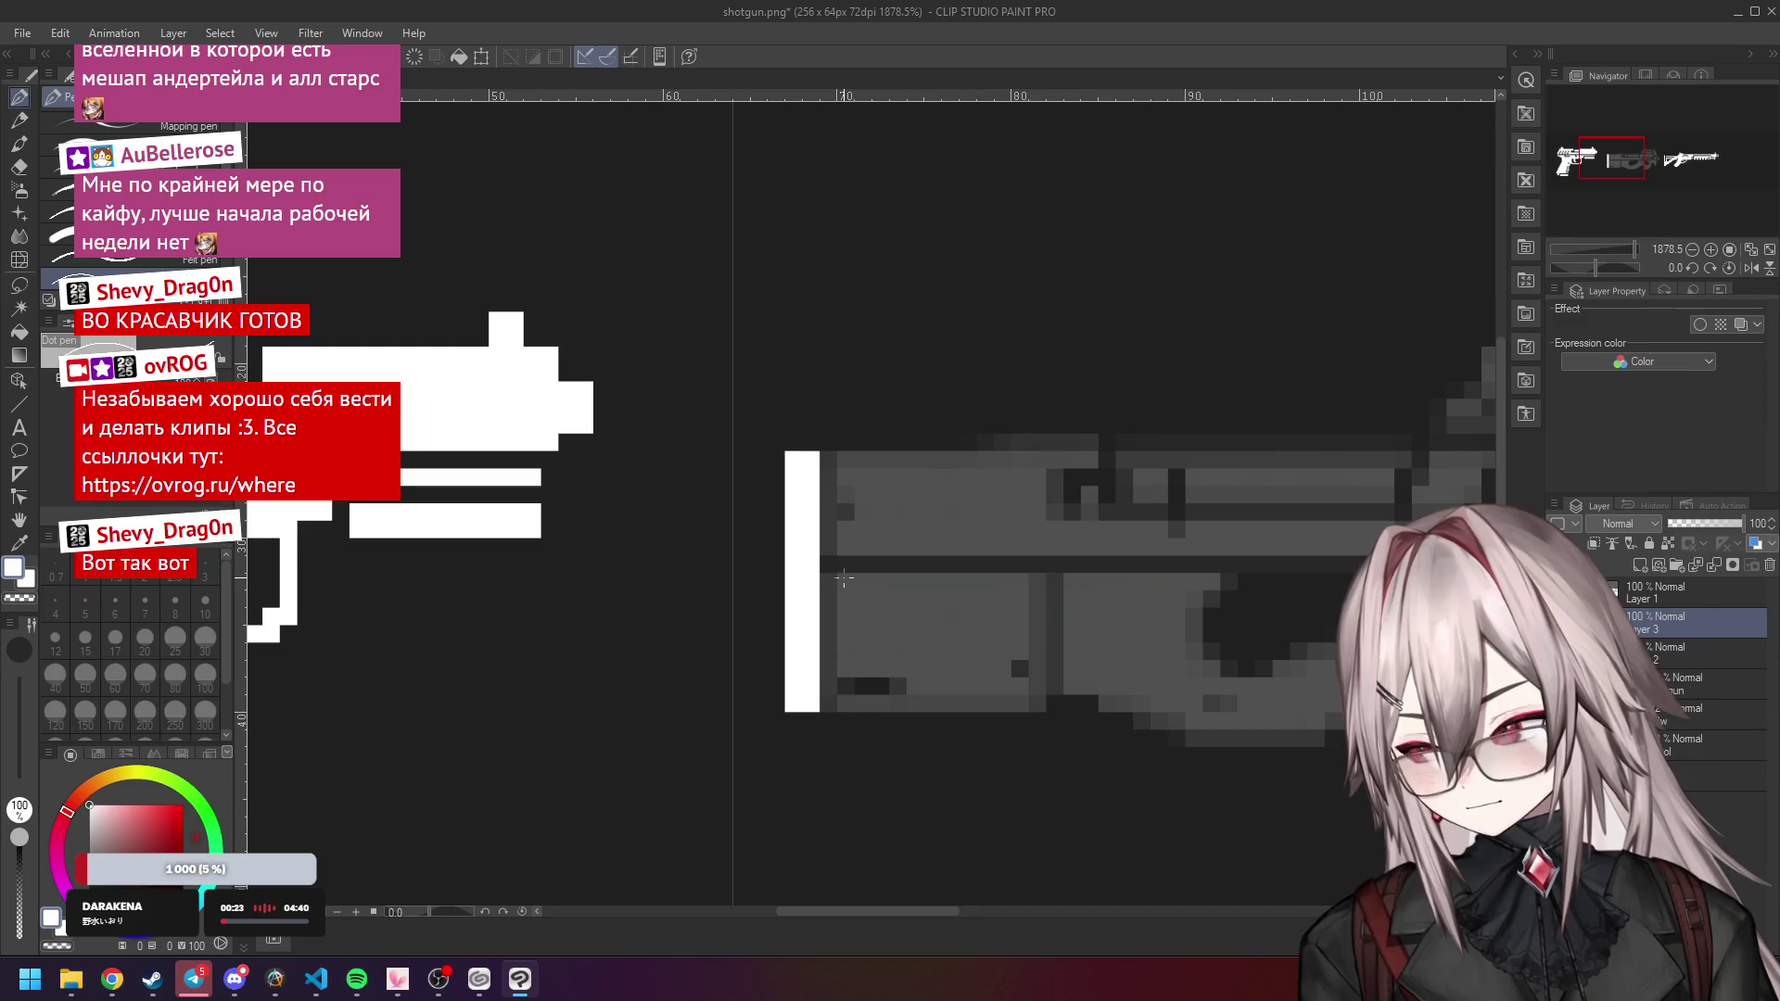
{"action": "left_click_drag", "start_coordinate": [844, 579], "coordinate": [837, 664]}
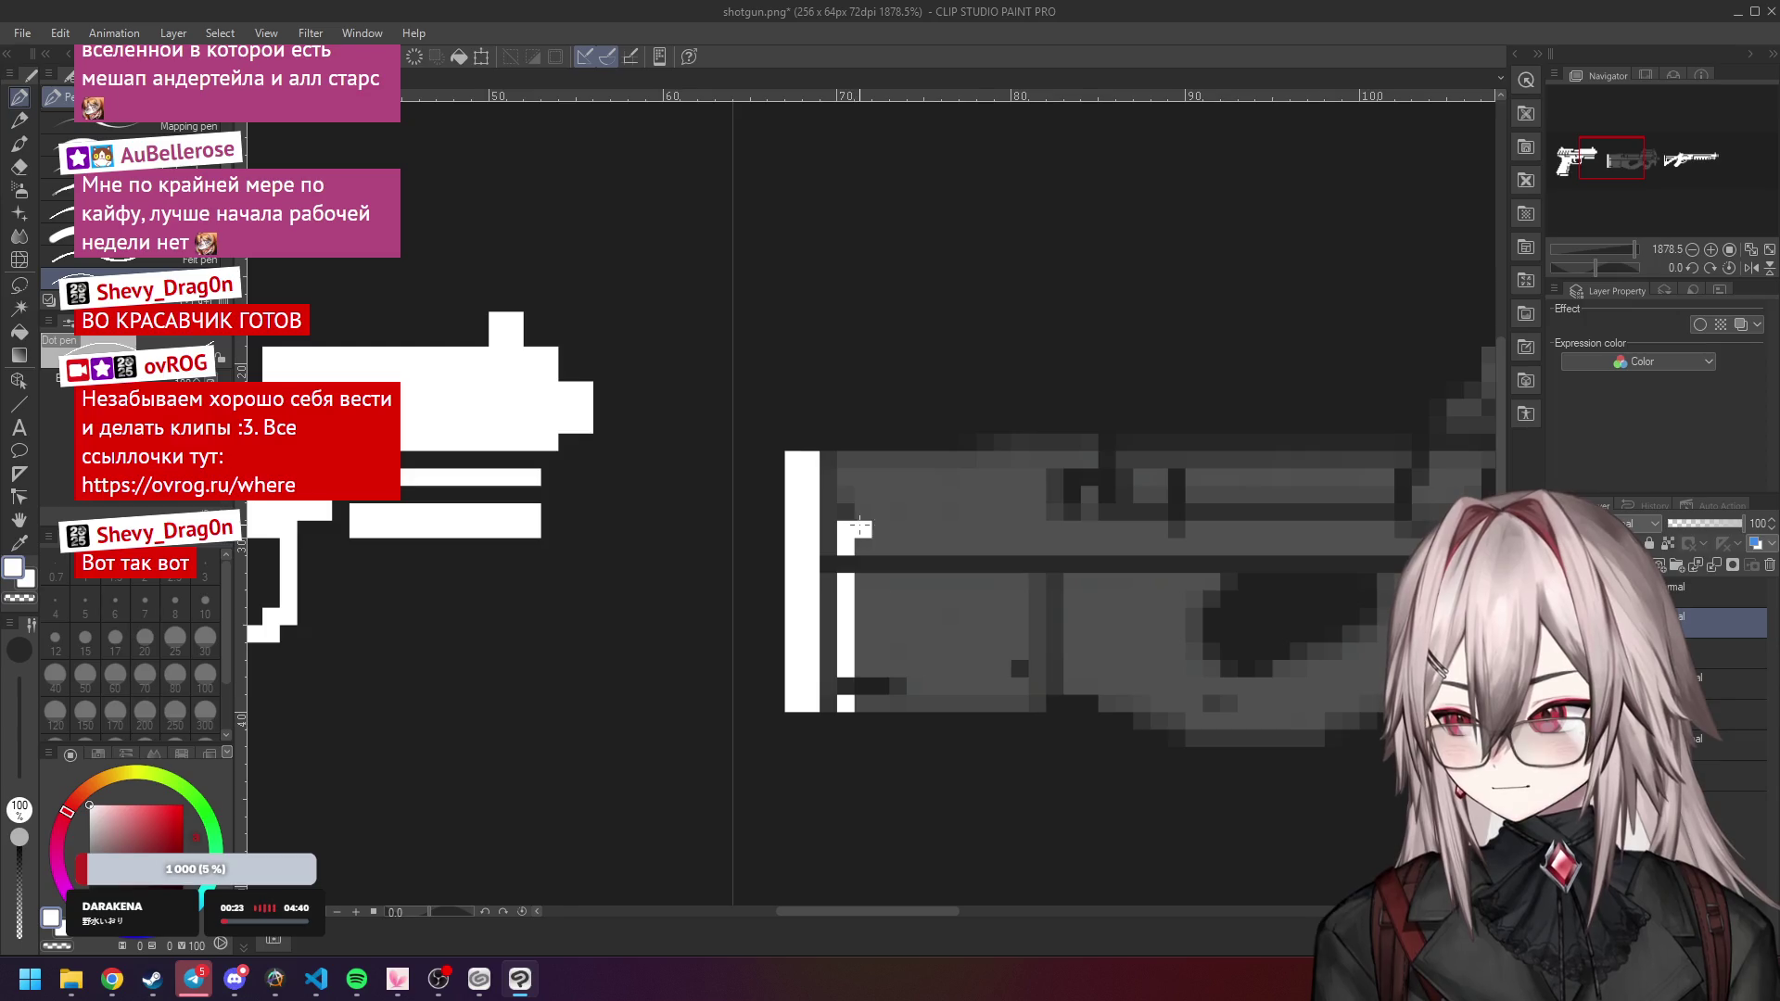
{"action": "mouse_move", "coordinate": [853, 459]}
{"action": "left_mouse_down"}
{"action": "mouse_move", "coordinate": [1039, 468]}
{"action": "mouse_move", "coordinate": [1037, 547]}
{"action": "mouse_move", "coordinate": [923, 545]}
{"action": "mouse_move", "coordinate": [876, 475]}
{"action": "mouse_move", "coordinate": [1024, 501]}
{"action": "mouse_move", "coordinate": [924, 527]}
{"action": "mouse_move", "coordinate": [895, 493]}
{"action": "mouse_move", "coordinate": [1006, 494]}
{"action": "mouse_move", "coordinate": [930, 510]}
{"action": "left_mouse_up"}
{"action": "left_click_drag", "start_coordinate": [855, 592], "coordinate": [855, 629]}
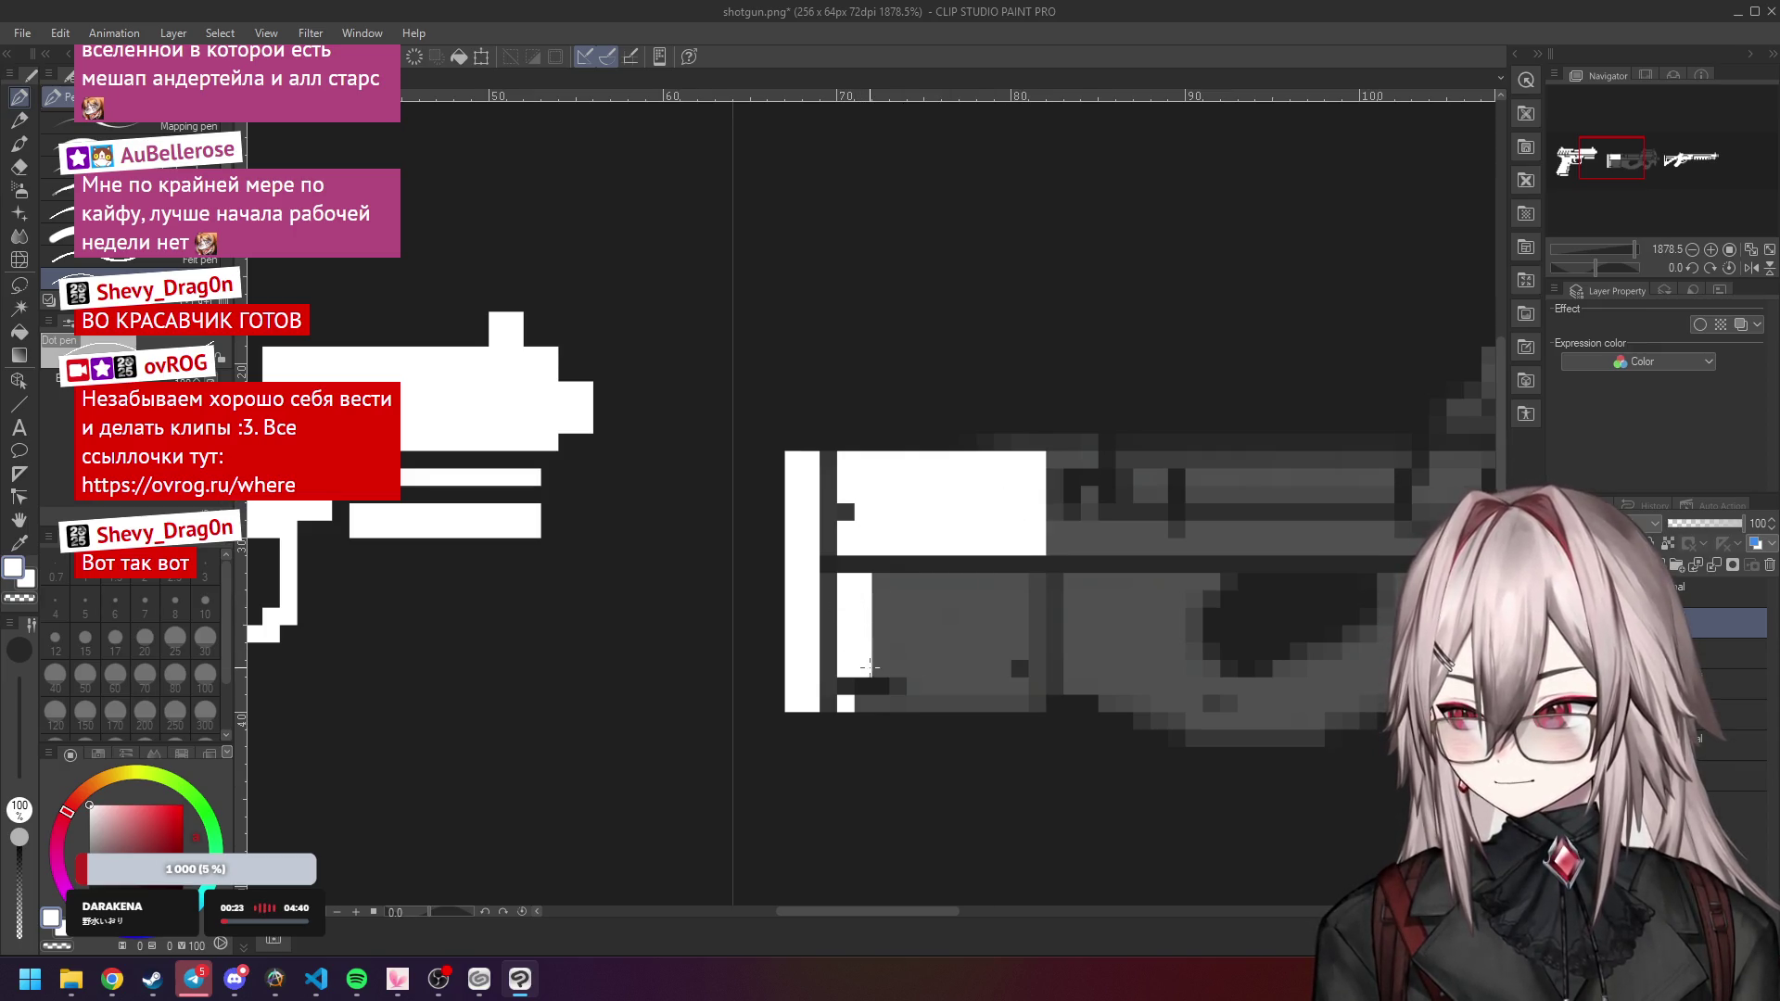
{"action": "mouse_move", "coordinate": [859, 702]}
{"action": "left_mouse_down"}
{"action": "mouse_move", "coordinate": [1016, 701]}
{"action": "mouse_move", "coordinate": [1037, 581]}
{"action": "mouse_move", "coordinate": [876, 582]}
{"action": "mouse_move", "coordinate": [892, 651]}
{"action": "mouse_move", "coordinate": [964, 601]}
{"action": "mouse_move", "coordinate": [1024, 636]}
{"action": "mouse_move", "coordinate": [904, 617]}
{"action": "mouse_move", "coordinate": [964, 688]}
{"action": "mouse_move", "coordinate": [984, 648]}
{"action": "mouse_move", "coordinate": [969, 685]}
{"action": "left_mouse_up"}
{"action": "scroll", "coordinate": [1066, 603], "scroll_direction": "down", "scroll_amount": 3}
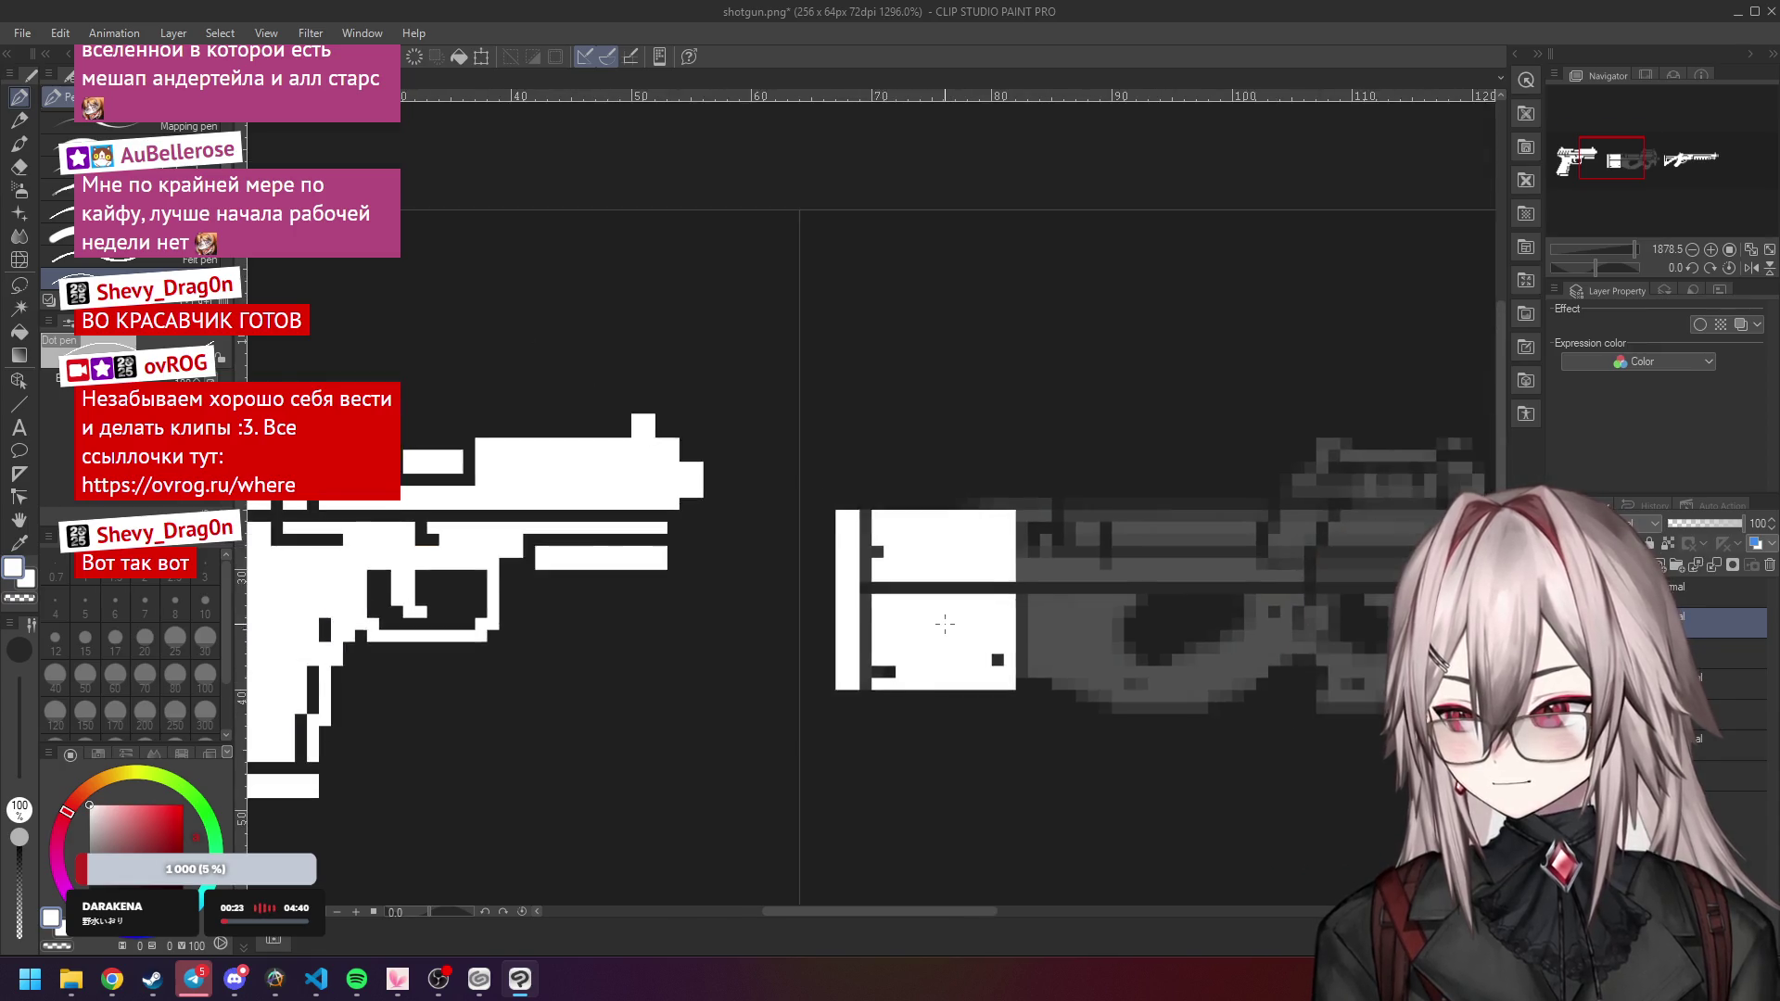
{"action": "scroll", "coordinate": [1108, 577], "scroll_direction": "up", "scroll_amount": 3}
{"action": "scroll", "coordinate": [1108, 577], "scroll_direction": "up", "scroll_amount": 1}
Widen the stock and trace its inner edge, lower body outline and bottom rows white.
{"action": "mouse_move", "coordinate": [830, 488]}
{"action": "left_mouse_down"}
{"action": "mouse_move", "coordinate": [872, 491]}
{"action": "mouse_move", "coordinate": [825, 567]}
{"action": "mouse_move", "coordinate": [869, 609]}
{"action": "mouse_move", "coordinate": [871, 545]}
{"action": "mouse_move", "coordinate": [969, 586]}
{"action": "mouse_move", "coordinate": [880, 610]}
{"action": "left_mouse_up"}
{"action": "scroll", "coordinate": [881, 610], "scroll_direction": "down", "scroll_amount": 3}
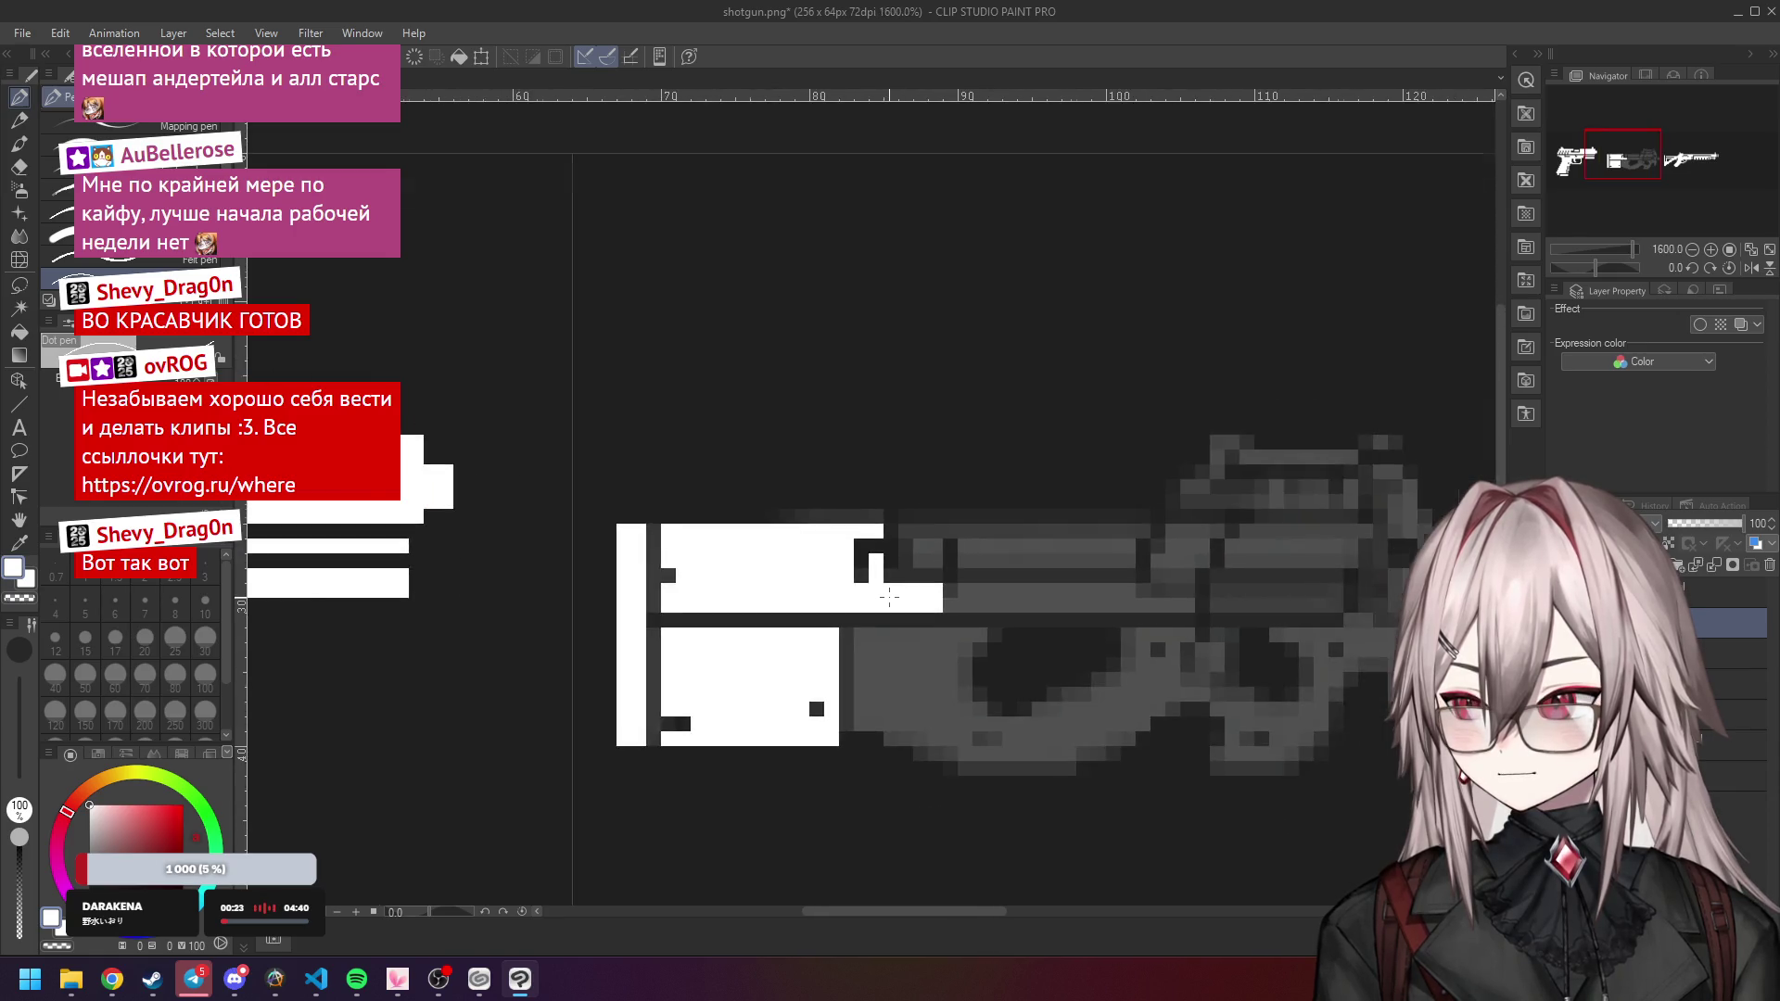
{"action": "scroll", "coordinate": [922, 645], "scroll_direction": "up", "scroll_amount": 2}
{"action": "mouse_move", "coordinate": [724, 575]}
{"action": "left_mouse_down"}
{"action": "mouse_move", "coordinate": [724, 719]}
{"action": "mouse_move", "coordinate": [892, 717]}
{"action": "left_mouse_up"}
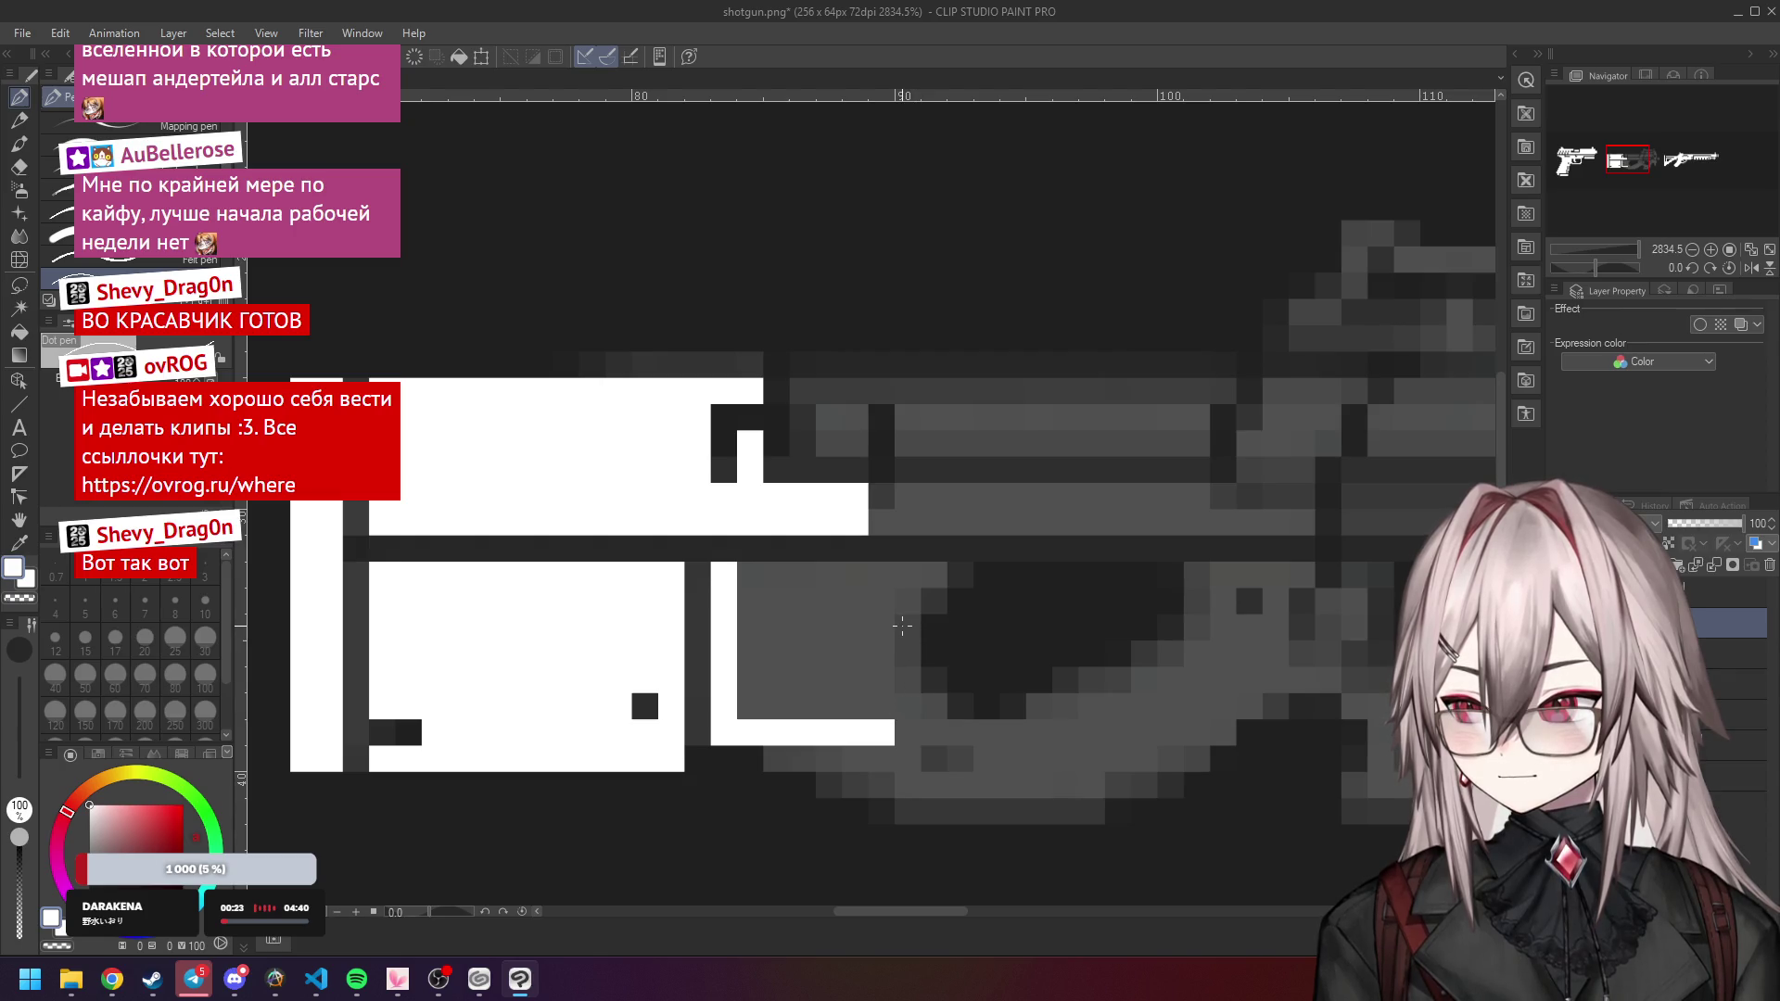
{"action": "left_click_drag", "start_coordinate": [902, 627], "coordinate": [908, 643]}
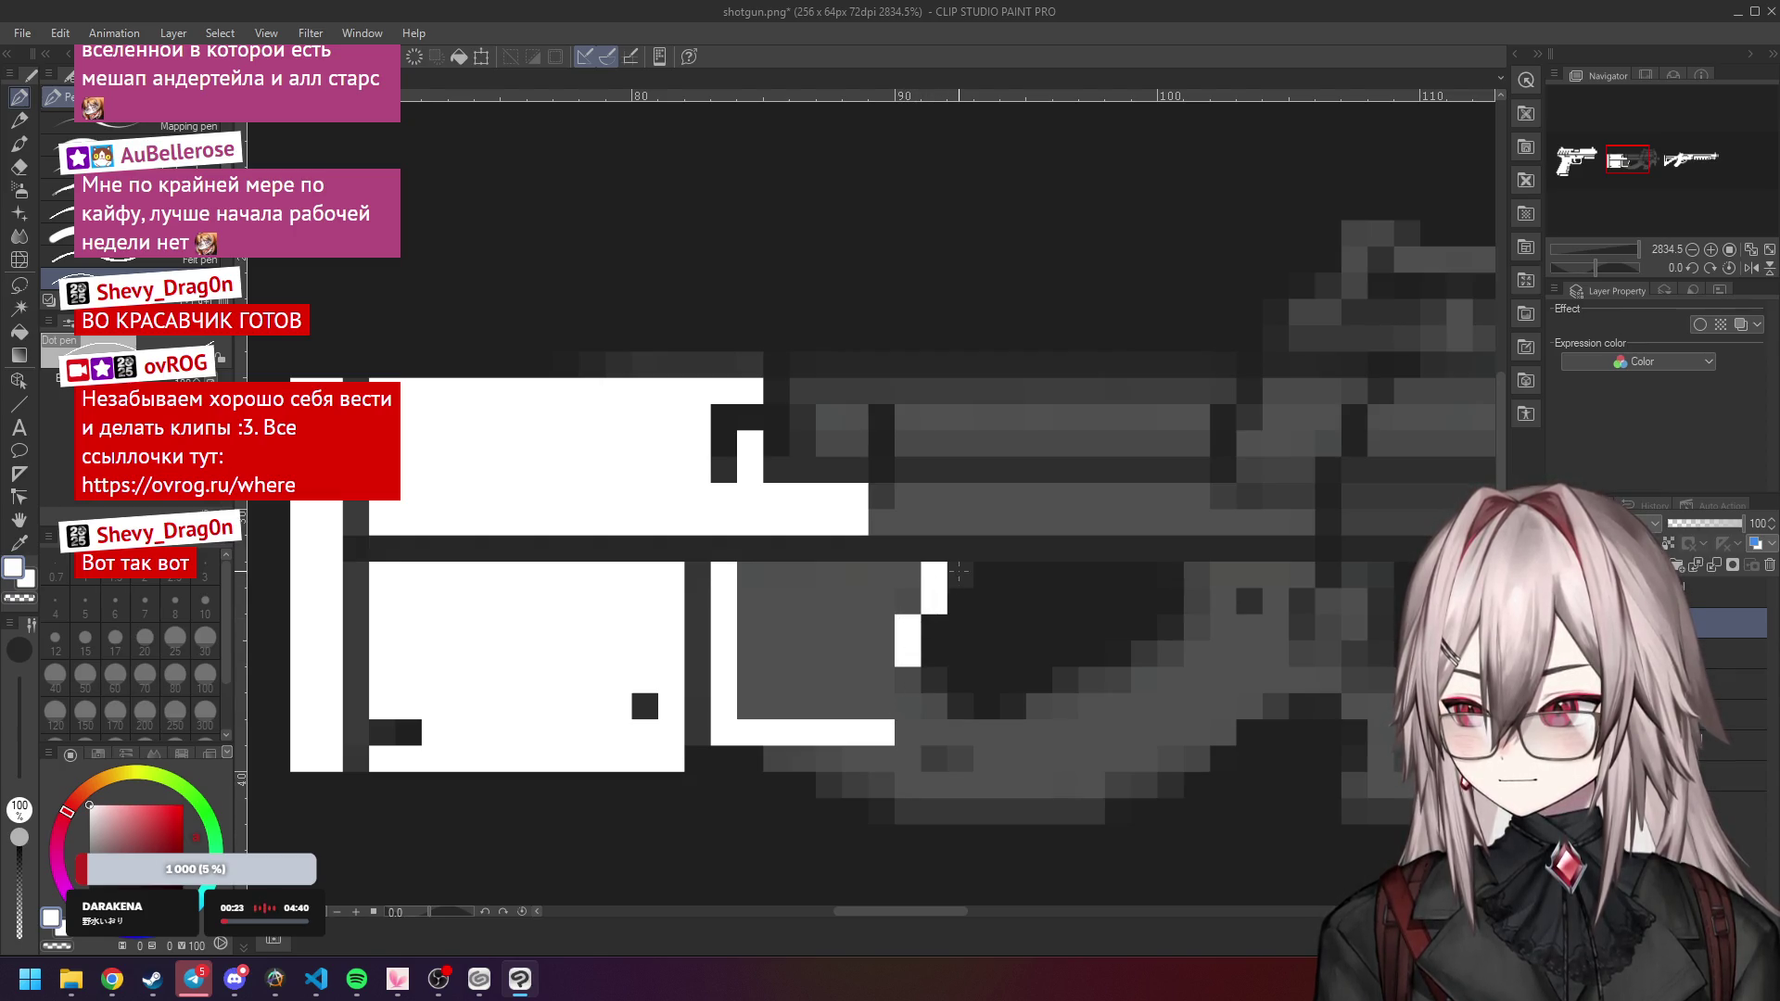
{"action": "mouse_move", "coordinate": [909, 575]}
{"action": "left_mouse_down"}
{"action": "mouse_move", "coordinate": [769, 575]}
{"action": "mouse_move", "coordinate": [749, 691]}
{"action": "mouse_move", "coordinate": [861, 705]}
{"action": "mouse_move", "coordinate": [881, 599]}
{"action": "mouse_move", "coordinate": [774, 691]}
{"action": "mouse_move", "coordinate": [799, 648]}
{"action": "mouse_move", "coordinate": [876, 679]}
{"action": "left_mouse_up"}
{"action": "scroll", "coordinate": [877, 678], "scroll_direction": "down", "scroll_amount": 3}
{"action": "scroll", "coordinate": [917, 697], "scroll_direction": "up", "scroll_amount": 3}
{"action": "mouse_move", "coordinate": [649, 703]}
{"action": "left_mouse_down"}
{"action": "mouse_move", "coordinate": [777, 702]}
{"action": "mouse_move", "coordinate": [785, 622]}
{"action": "mouse_move", "coordinate": [863, 684]}
{"action": "left_mouse_up"}
{"action": "mouse_move", "coordinate": [703, 731]}
{"action": "left_mouse_down"}
{"action": "mouse_move", "coordinate": [855, 726]}
{"action": "mouse_move", "coordinate": [851, 756]}
{"action": "mouse_move", "coordinate": [969, 755]}
{"action": "mouse_move", "coordinate": [937, 712]}
{"action": "mouse_move", "coordinate": [895, 705]}
{"action": "mouse_move", "coordinate": [930, 679]}
{"action": "mouse_move", "coordinate": [918, 649]}
{"action": "mouse_move", "coordinate": [938, 648]}
{"action": "left_mouse_up"}
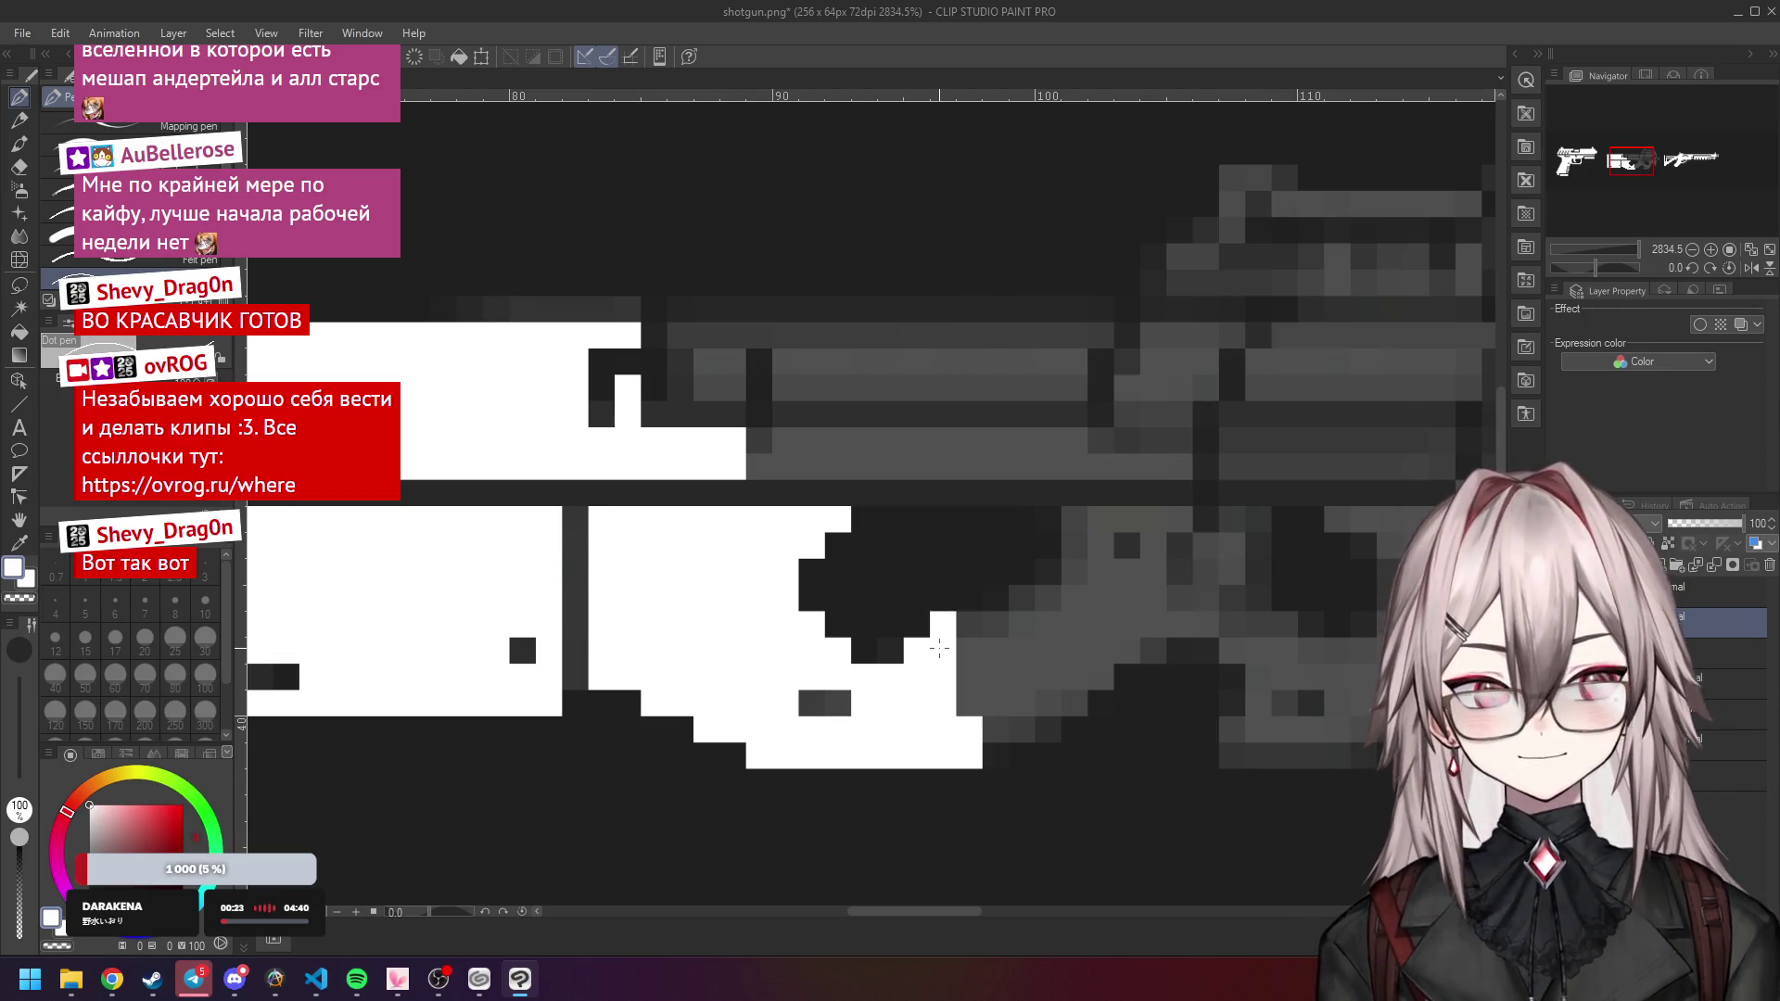
Extend the white grip and fill further PDW body columns toward the right.
{"action": "left_click_drag", "start_coordinate": [969, 676], "coordinate": [969, 703]}
{"action": "left_click", "coordinate": [996, 729]}
{"action": "left_click", "coordinate": [1022, 729]}
{"action": "mouse_move", "coordinate": [996, 623]}
{"action": "left_mouse_down"}
{"action": "mouse_move", "coordinate": [996, 702]}
{"action": "mouse_move", "coordinate": [1021, 711]}
{"action": "left_mouse_up"}
{"action": "left_click_drag", "start_coordinate": [1048, 582], "coordinate": [1042, 703]}
{"action": "mouse_move", "coordinate": [1076, 515]}
{"action": "left_mouse_down"}
{"action": "mouse_move", "coordinate": [1076, 705]}
{"action": "mouse_move", "coordinate": [1101, 522]}
{"action": "mouse_move", "coordinate": [1180, 520]}
{"action": "mouse_move", "coordinate": [1126, 653]}
{"action": "mouse_move", "coordinate": [1180, 624]}
{"action": "left_mouse_up"}
{"action": "left_click", "coordinate": [1144, 597]}
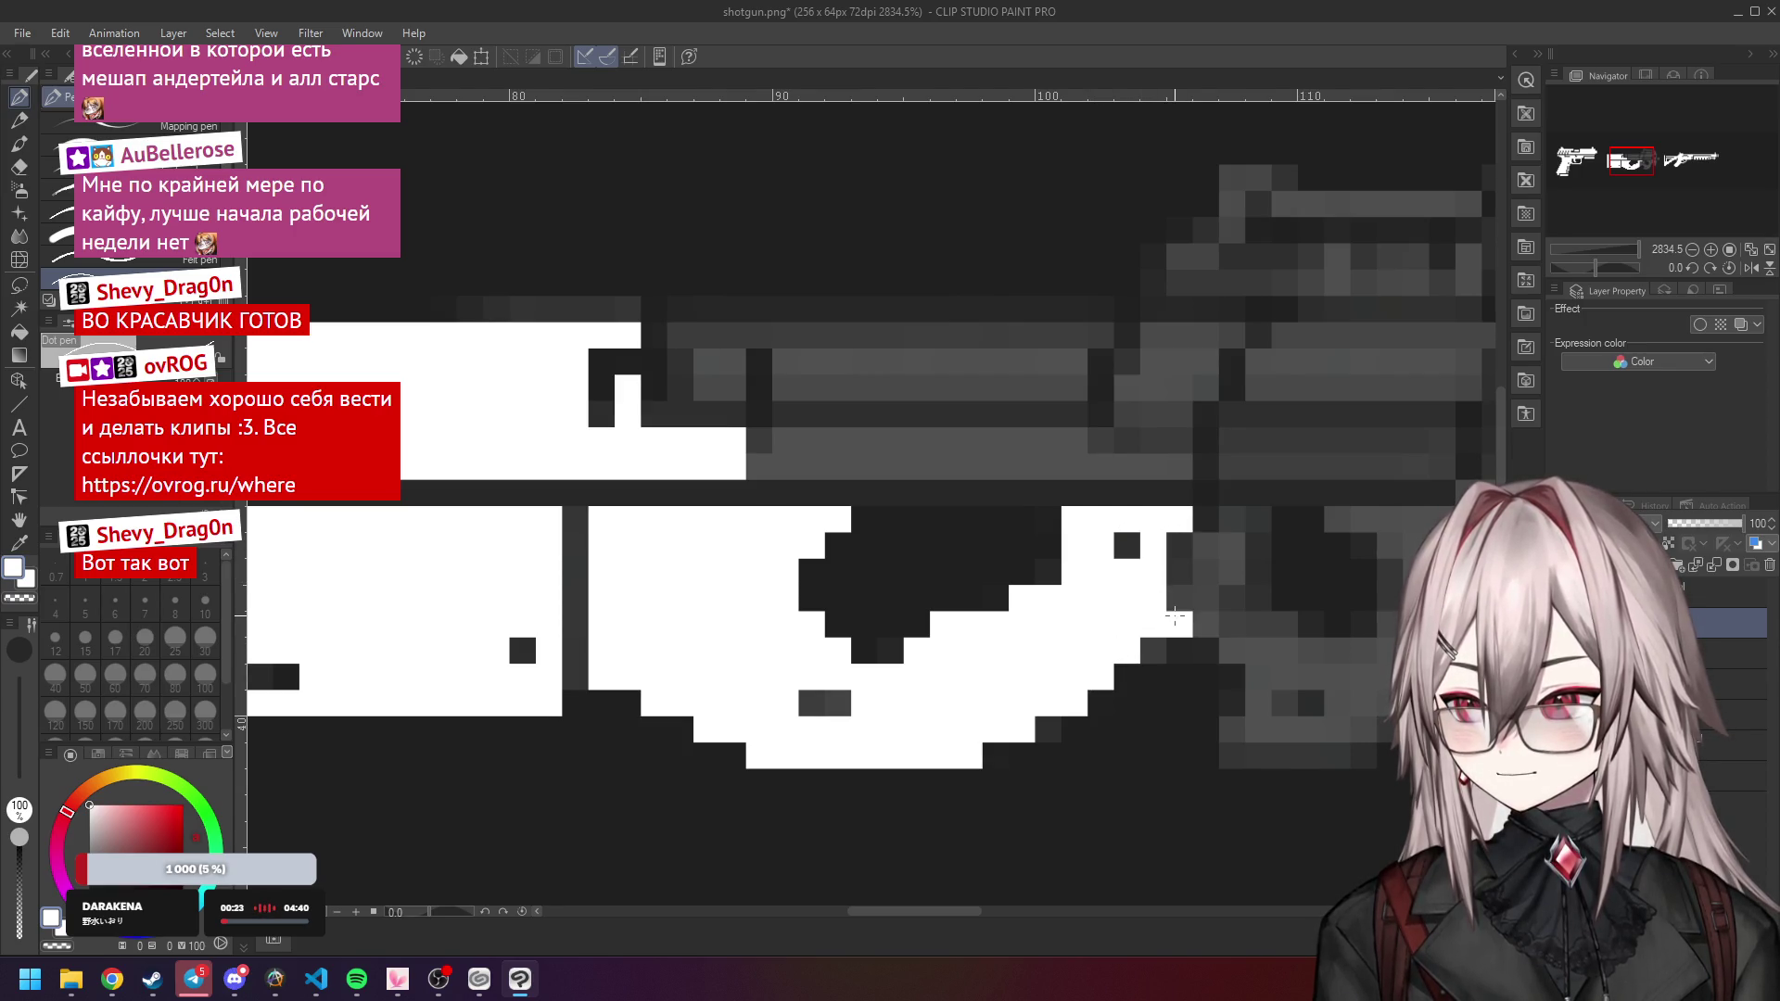
{"action": "scroll", "coordinate": [1094, 597], "scroll_direction": "down", "scroll_amount": 3}
{"action": "scroll", "coordinate": [1035, 597], "scroll_direction": "up", "scroll_amount": 3}
{"action": "mouse_move", "coordinate": [1008, 605]}
{"action": "left_mouse_down"}
{"action": "mouse_move", "coordinate": [981, 605]}
{"action": "mouse_move", "coordinate": [1033, 553]}
{"action": "mouse_move", "coordinate": [1034, 579]}
{"action": "left_mouse_up"}
{"action": "left_click", "coordinate": [1008, 632]}
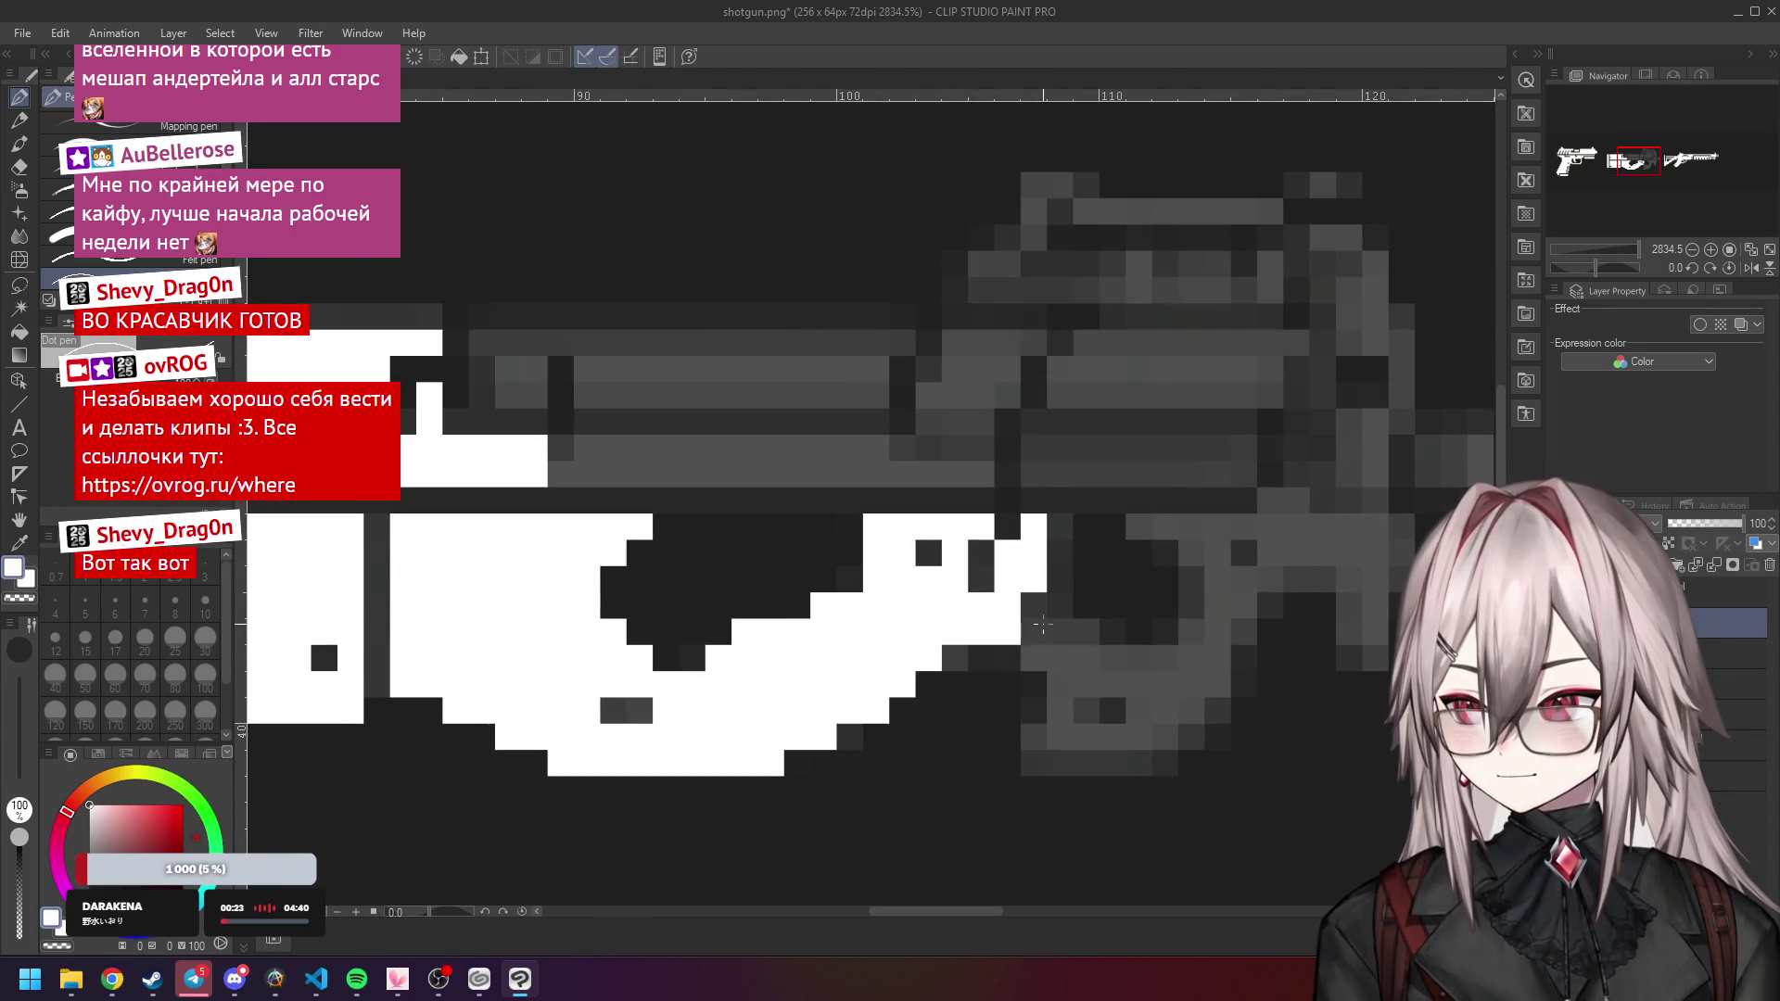
{"action": "scroll", "coordinate": [1044, 596], "scroll_direction": "down", "scroll_amount": 5}
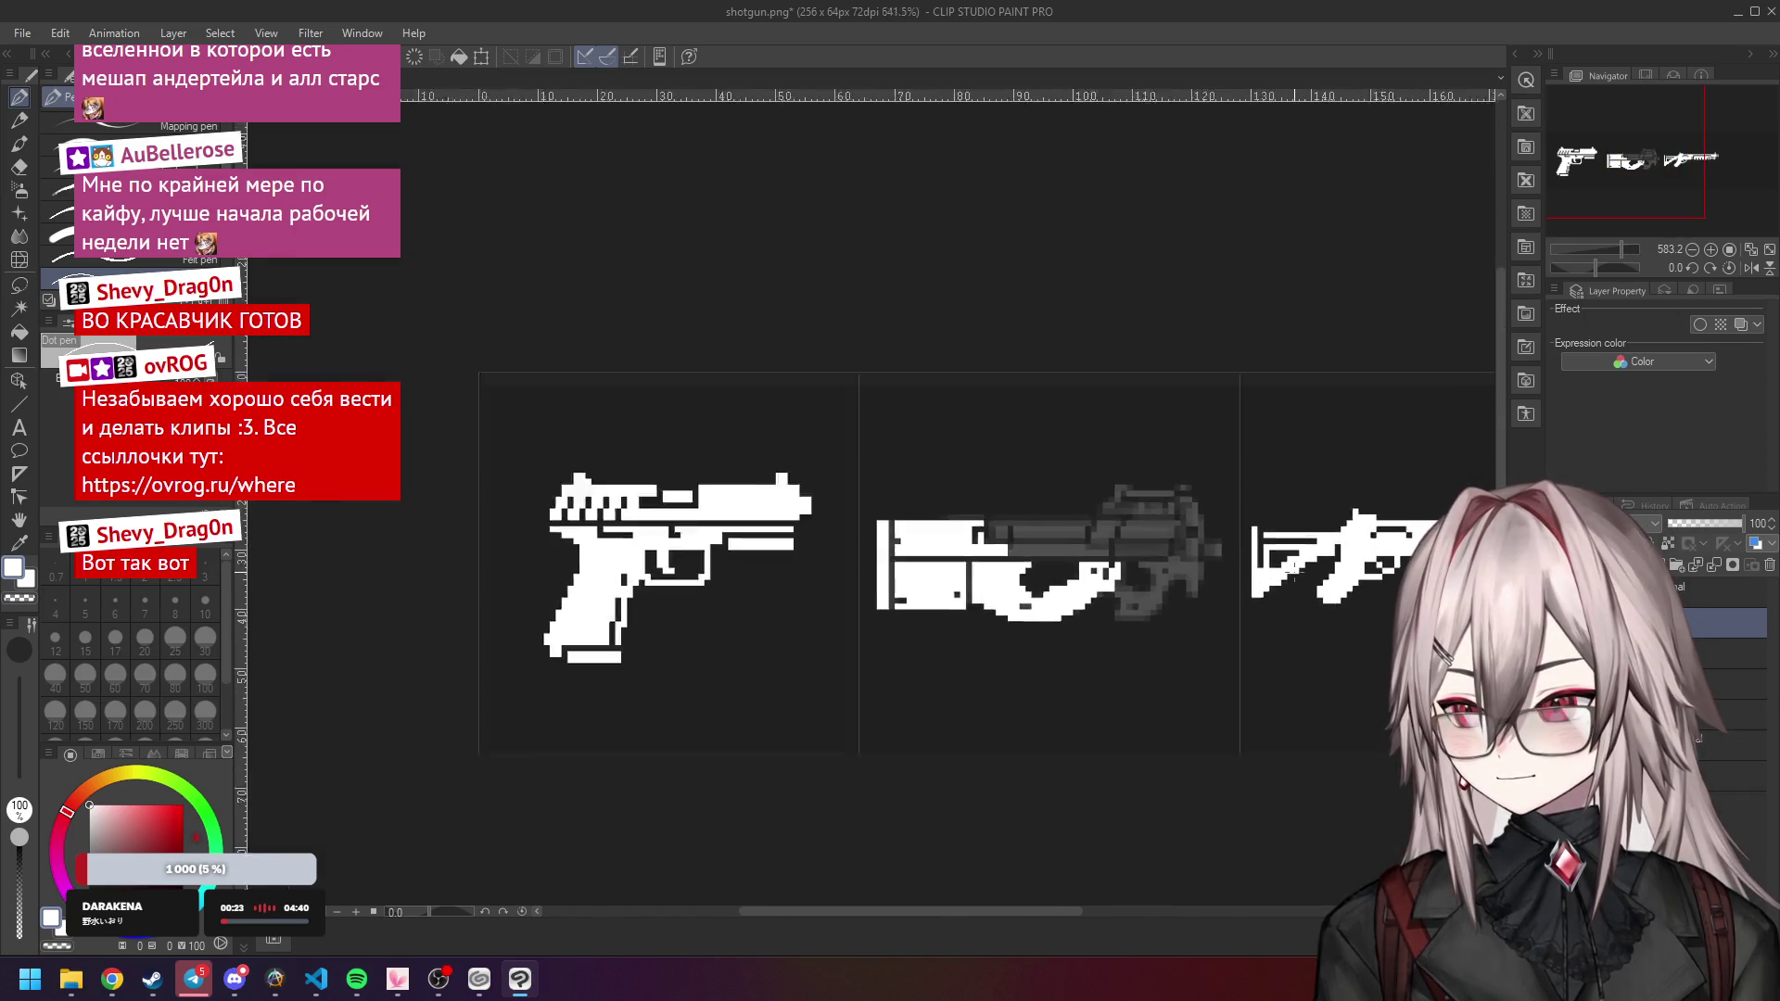
Draw a white horizontal line across the PDW body and whiten two more pixels below it.
{"action": "scroll", "coordinate": [1082, 550], "scroll_direction": "up", "scroll_amount": 3}
{"action": "scroll", "coordinate": [1082, 550], "scroll_direction": "up", "scroll_amount": 4}
{"action": "left_click_drag", "start_coordinate": [1010, 562], "coordinate": [1308, 565]}
{"action": "scroll", "coordinate": [1020, 593], "scroll_direction": "down", "scroll_amount": 4}
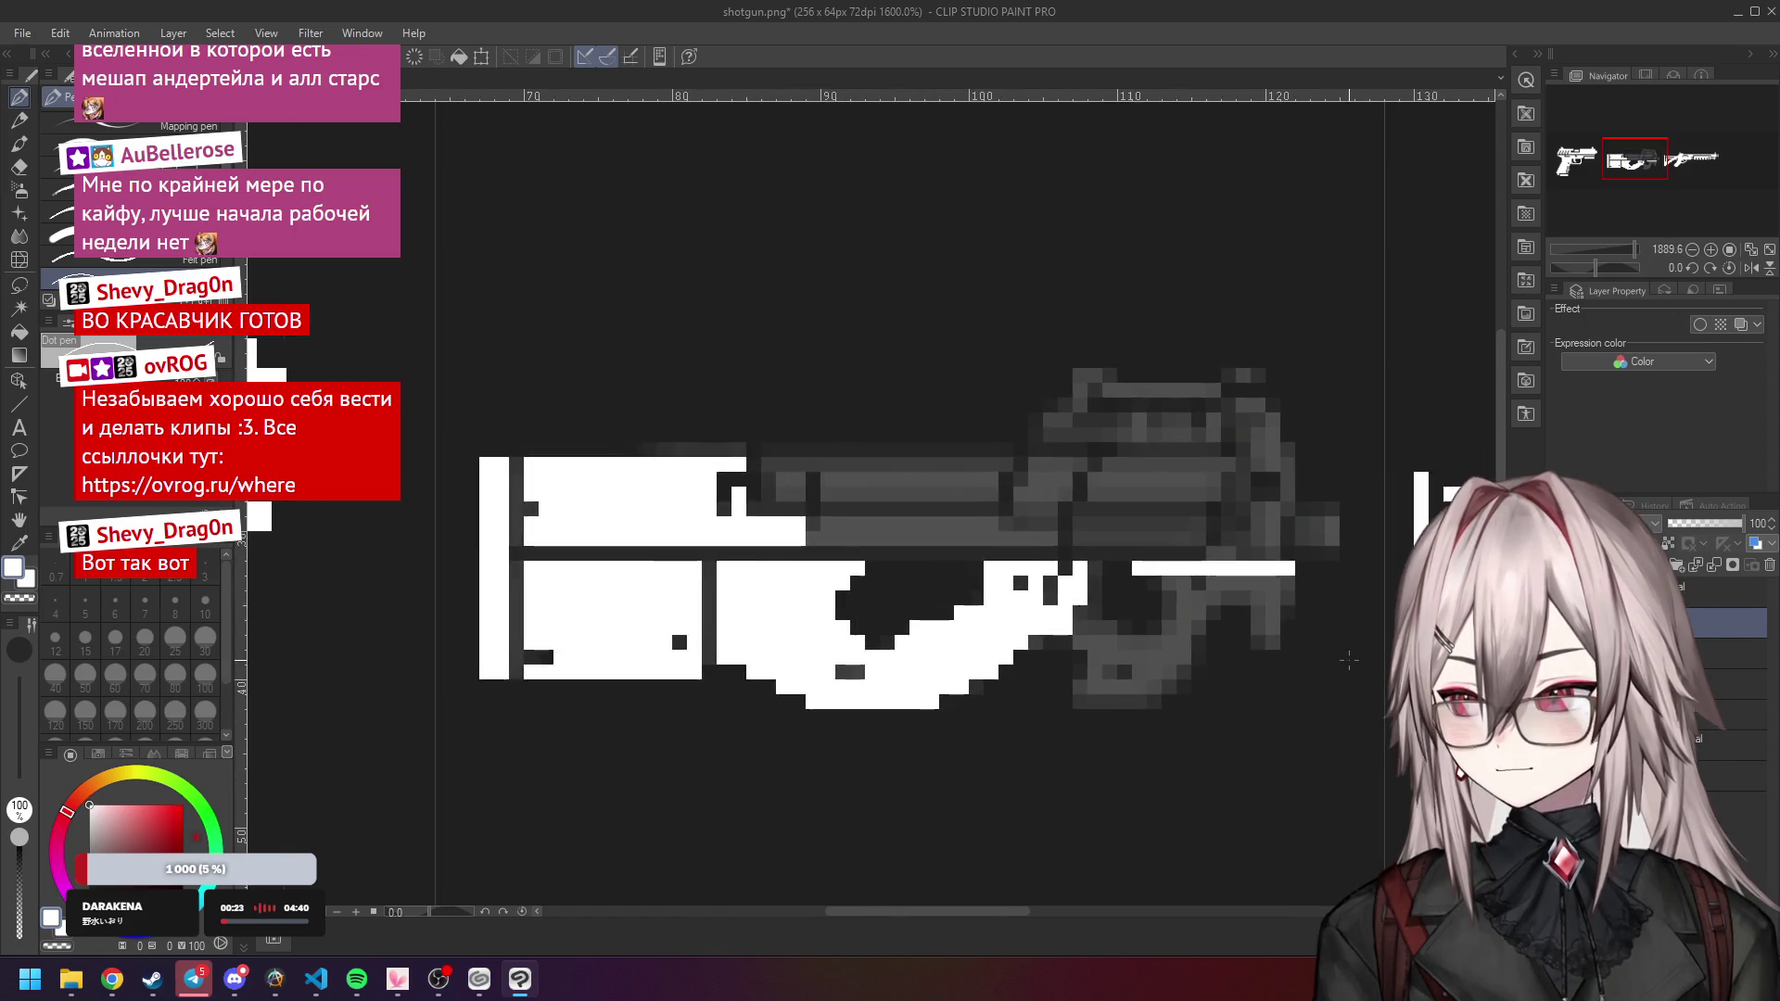
{"action": "scroll", "coordinate": [953, 608], "scroll_direction": "up", "scroll_amount": 3}
{"action": "left_click_drag", "start_coordinate": [876, 569], "coordinate": [875, 598]}
{"action": "scroll", "coordinate": [875, 584], "scroll_direction": "down", "scroll_amount": 2}
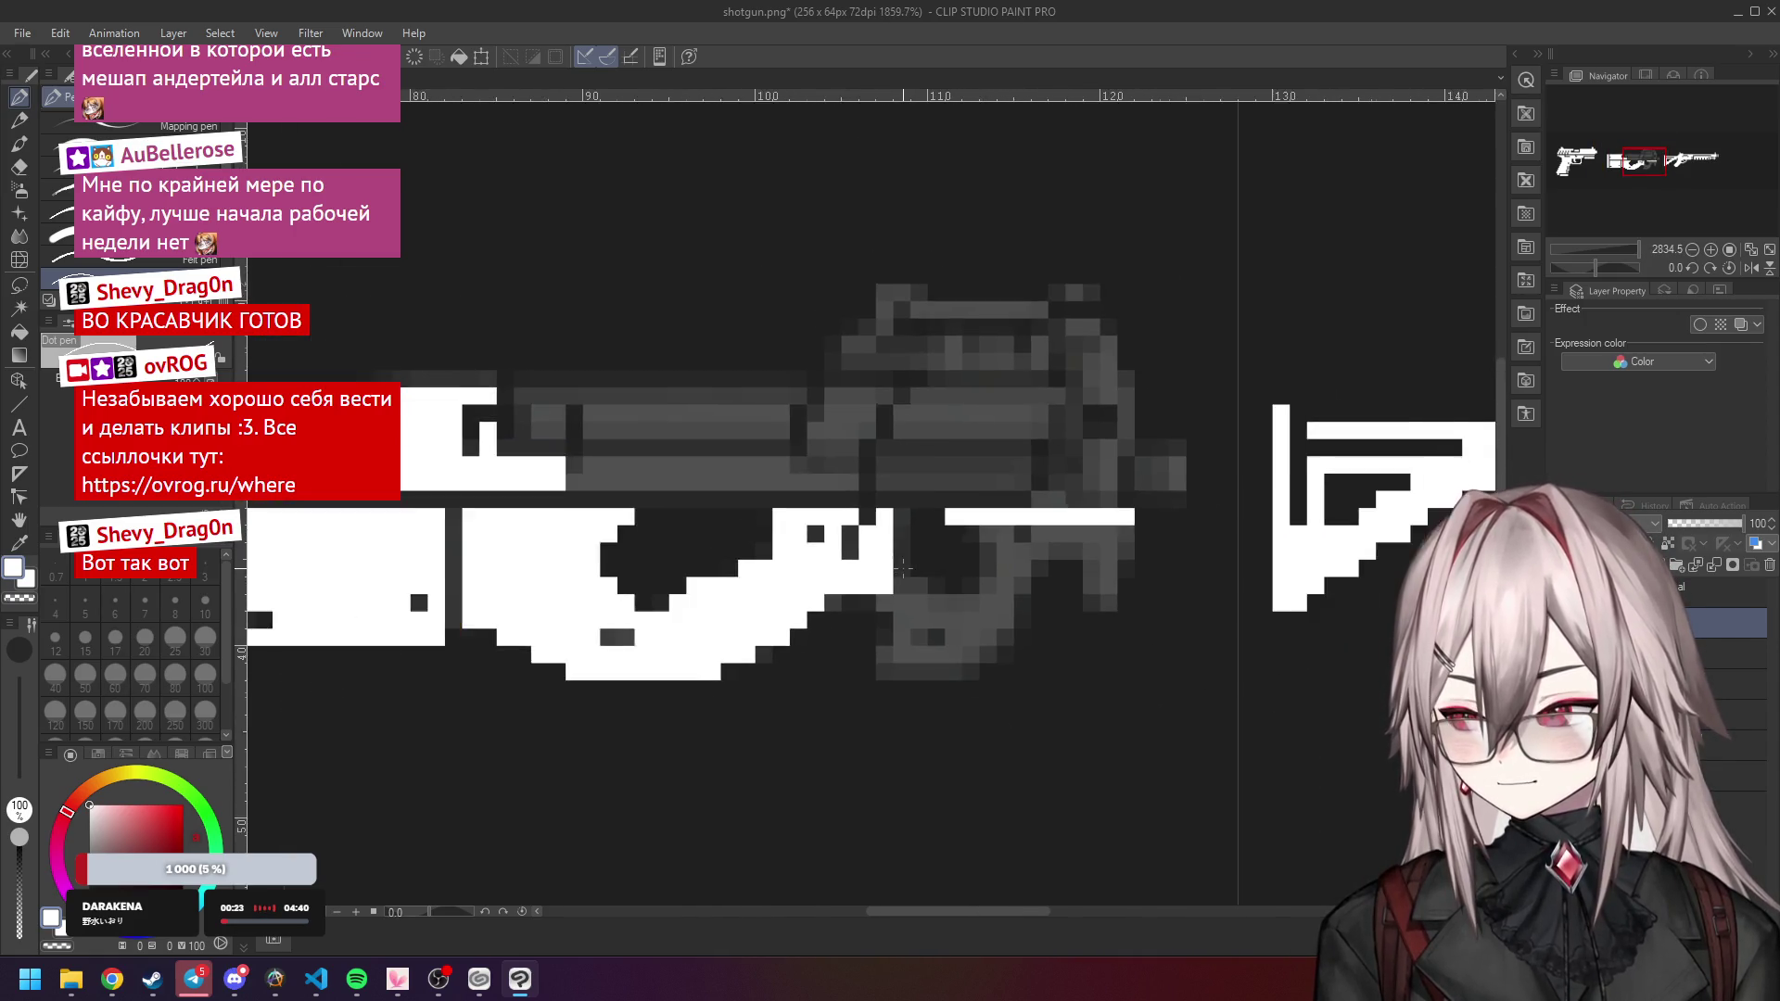
Toggle Layer 3's visibility repeatedly to compare the white tracing with the grey reference.
{"action": "left_click", "coordinate": [1610, 622]}
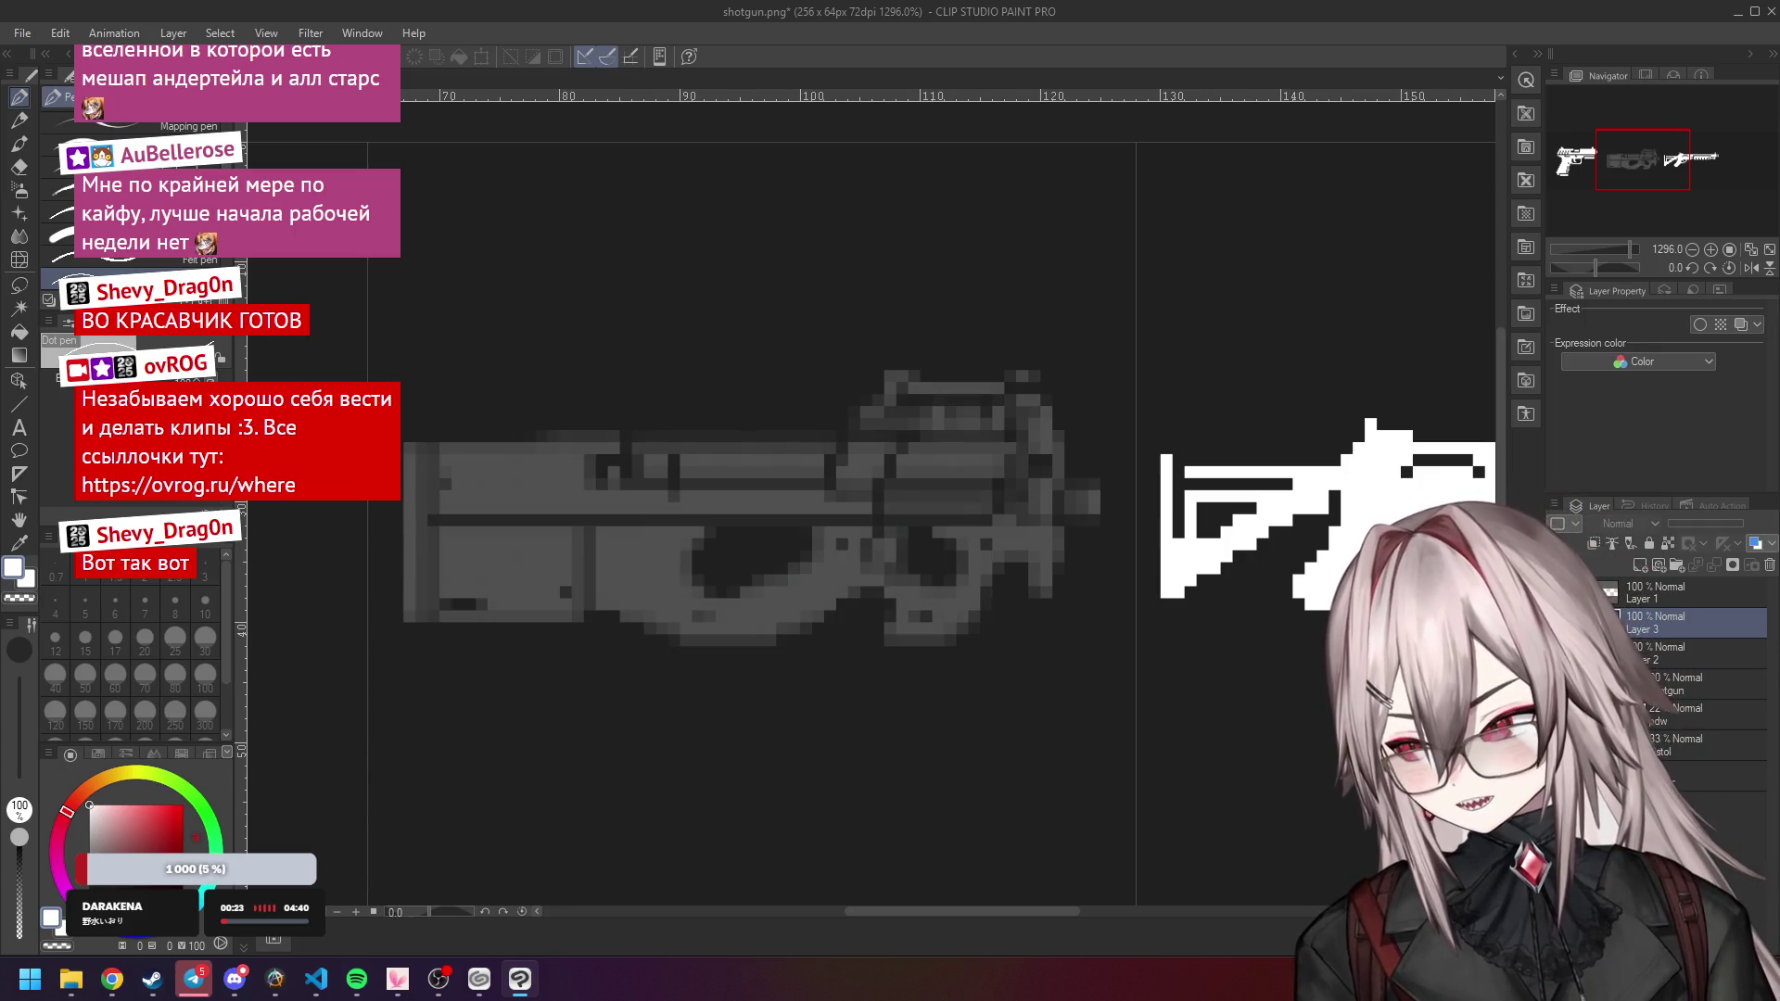
{"action": "left_click", "coordinate": [1609, 623]}
{"action": "left_click", "coordinate": [1609, 622]}
{"action": "left_click", "coordinate": [1610, 622]}
{"action": "left_click", "coordinate": [1610, 622]}
{"action": "left_click", "coordinate": [1610, 622]}
Swap colours with X, paint a short white row on the body and erase stray white pixels.
{"action": "scroll", "coordinate": [858, 566], "scroll_direction": "up", "scroll_amount": 2}
{"action": "key", "text": "x"}
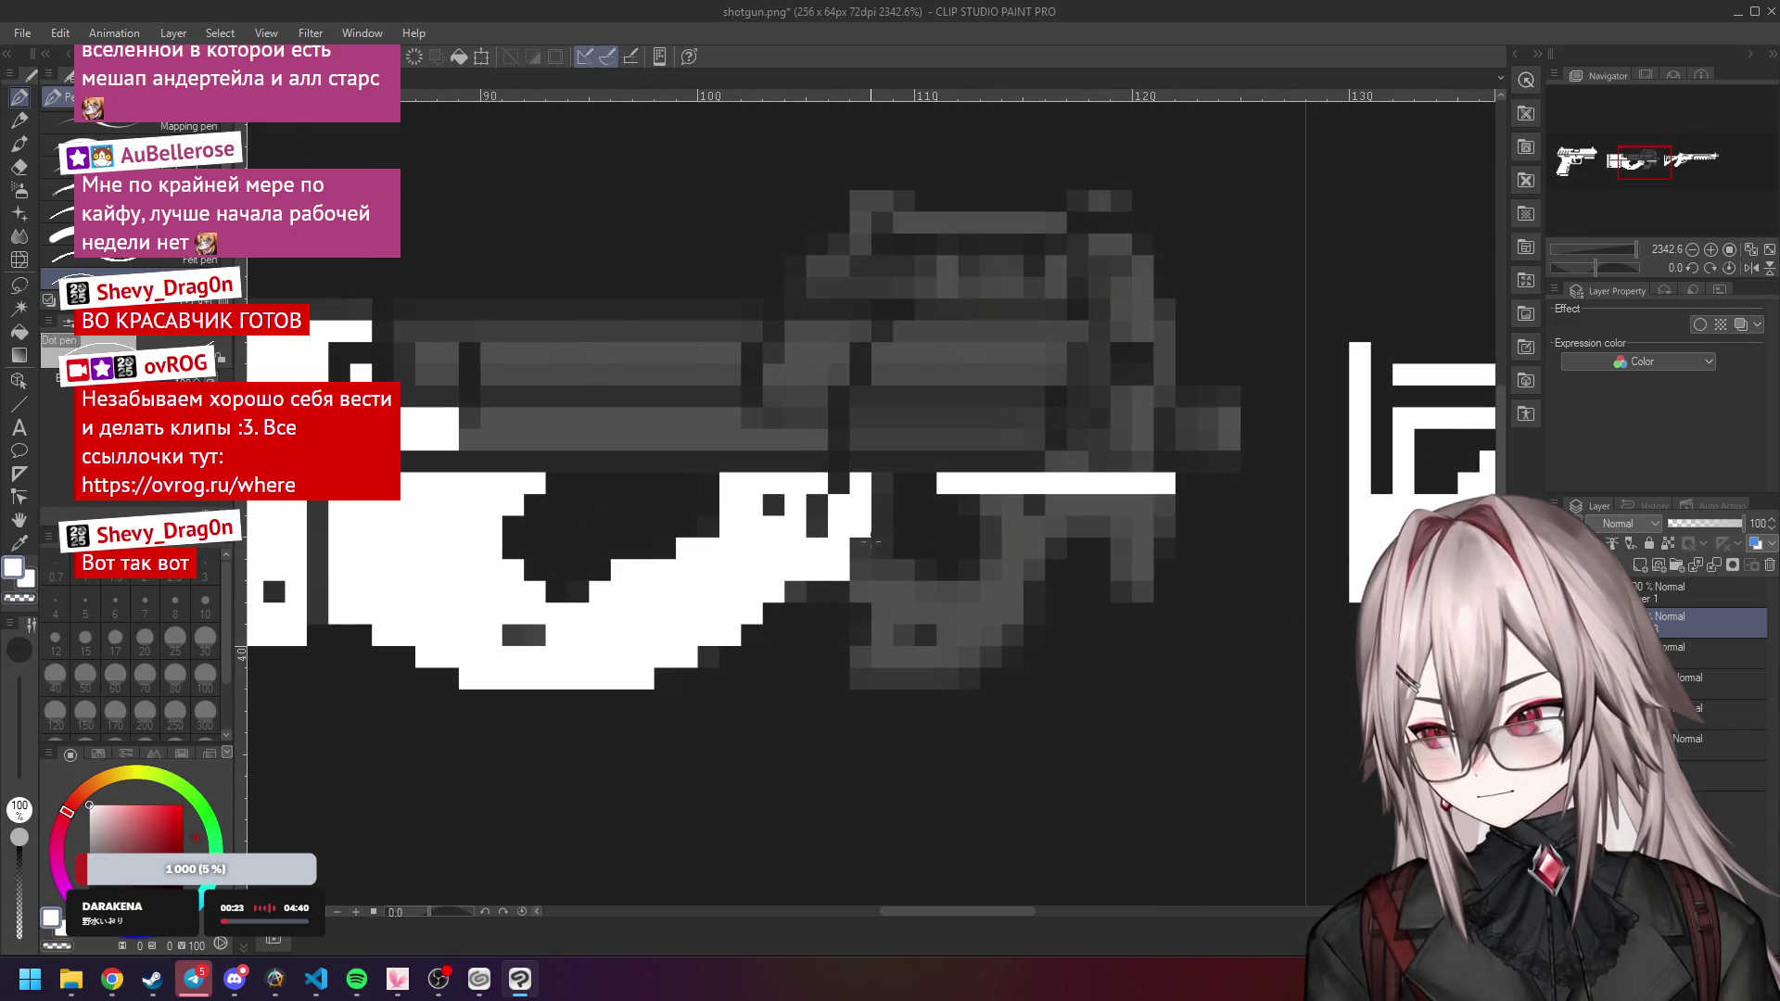
{"action": "left_click_drag", "start_coordinate": [861, 592], "coordinate": [907, 592]}
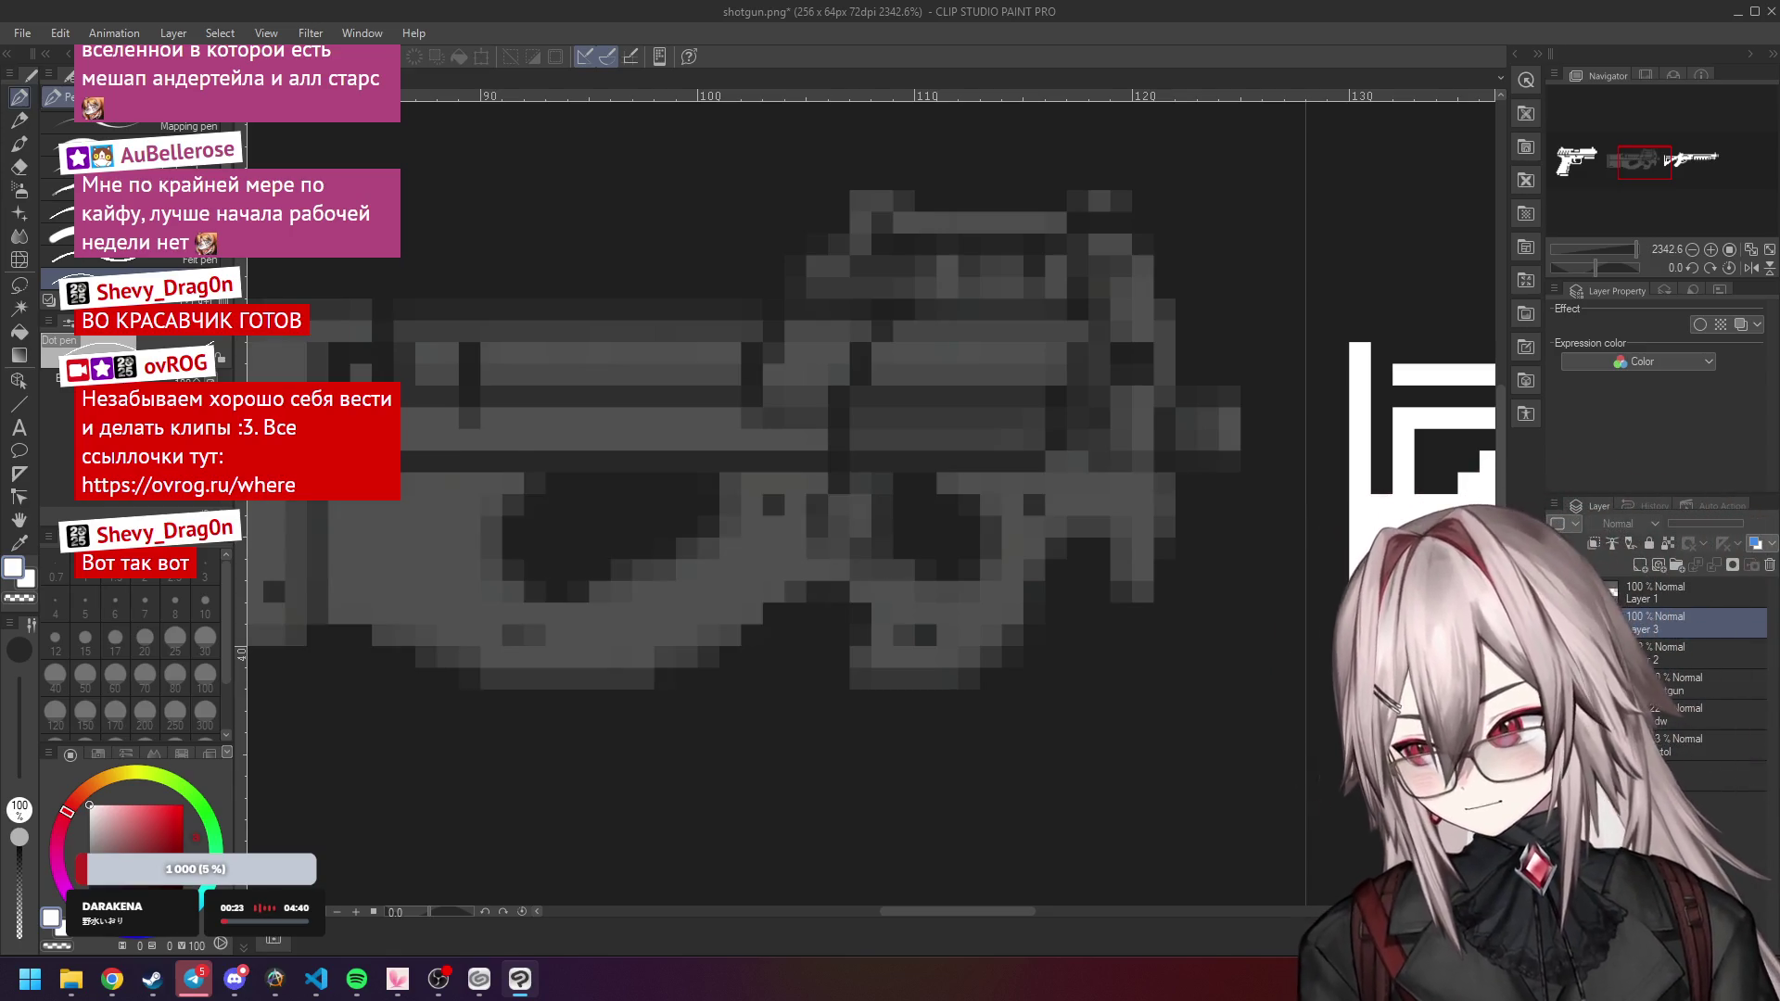
{"action": "left_click_drag", "start_coordinate": [862, 491], "coordinate": [837, 580]}
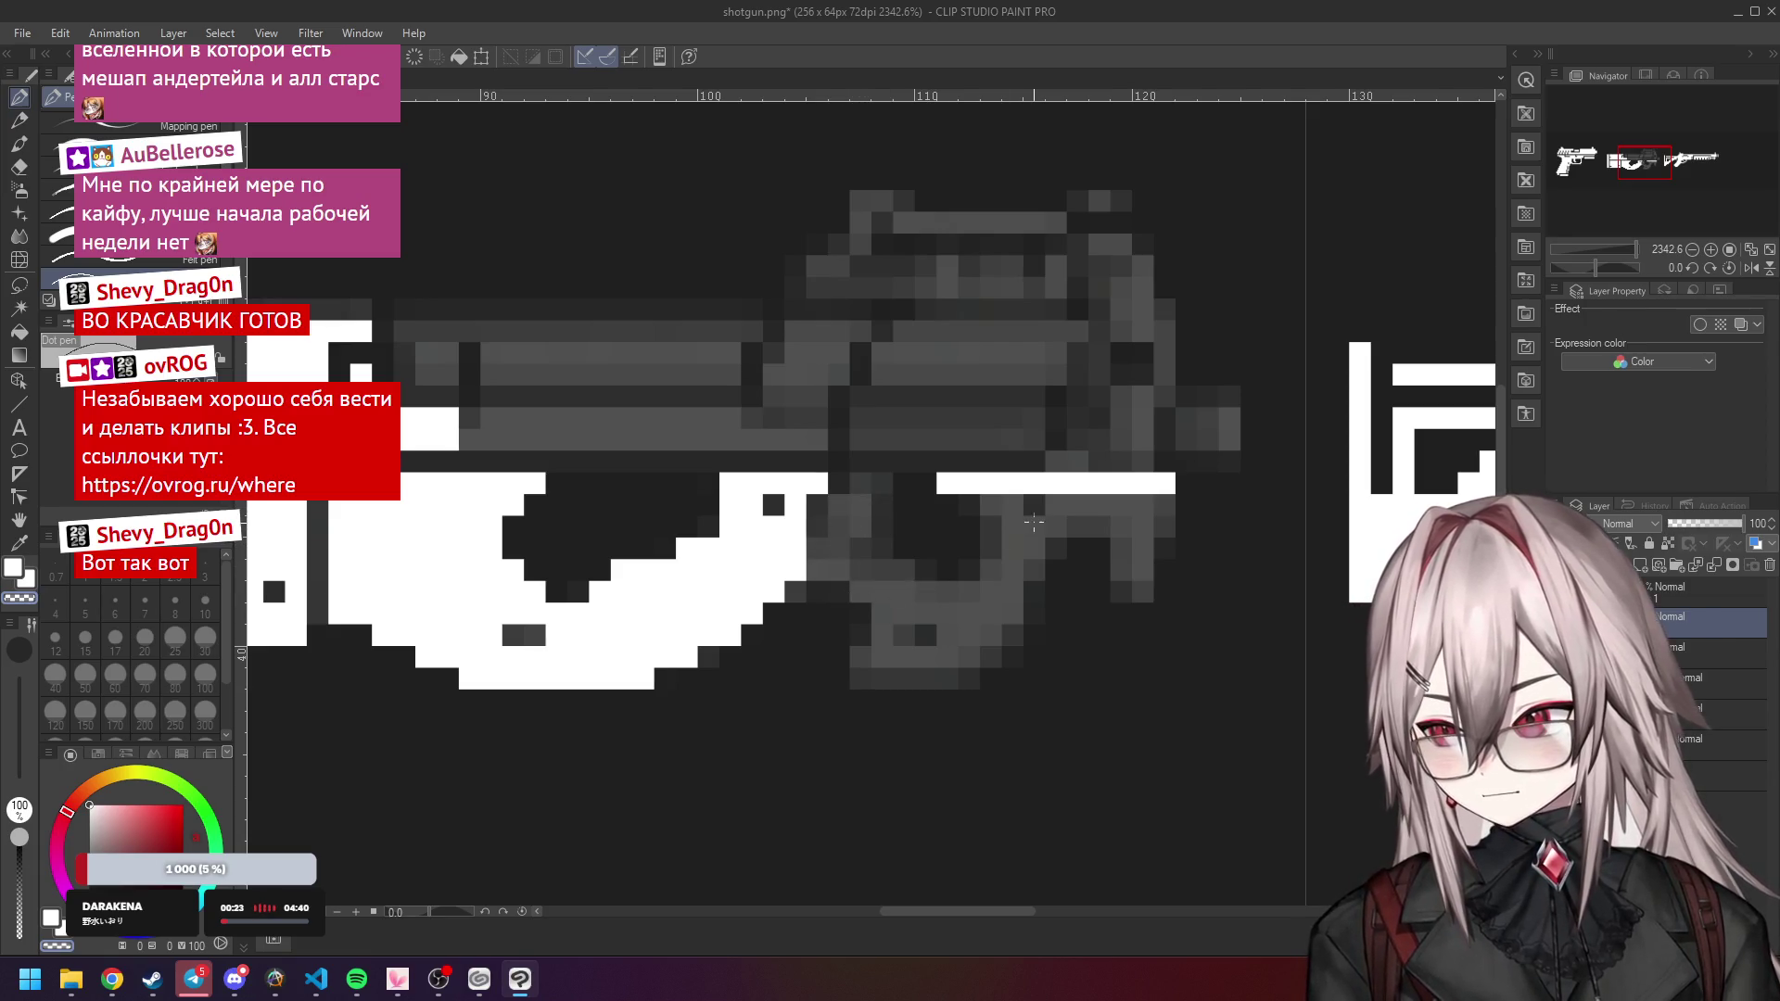
{"action": "mouse_move", "coordinate": [992, 506]}
{"action": "left_mouse_down"}
{"action": "mouse_move", "coordinate": [1057, 527]}
{"action": "mouse_move", "coordinate": [1067, 505]}
{"action": "mouse_move", "coordinate": [1159, 506]}
{"action": "mouse_move", "coordinate": [1143, 570]}
{"action": "mouse_move", "coordinate": [1071, 557]}
{"action": "mouse_move", "coordinate": [1062, 578]}
{"action": "left_mouse_up"}
{"action": "scroll", "coordinate": [1199, 545], "scroll_direction": "down", "scroll_amount": 2}
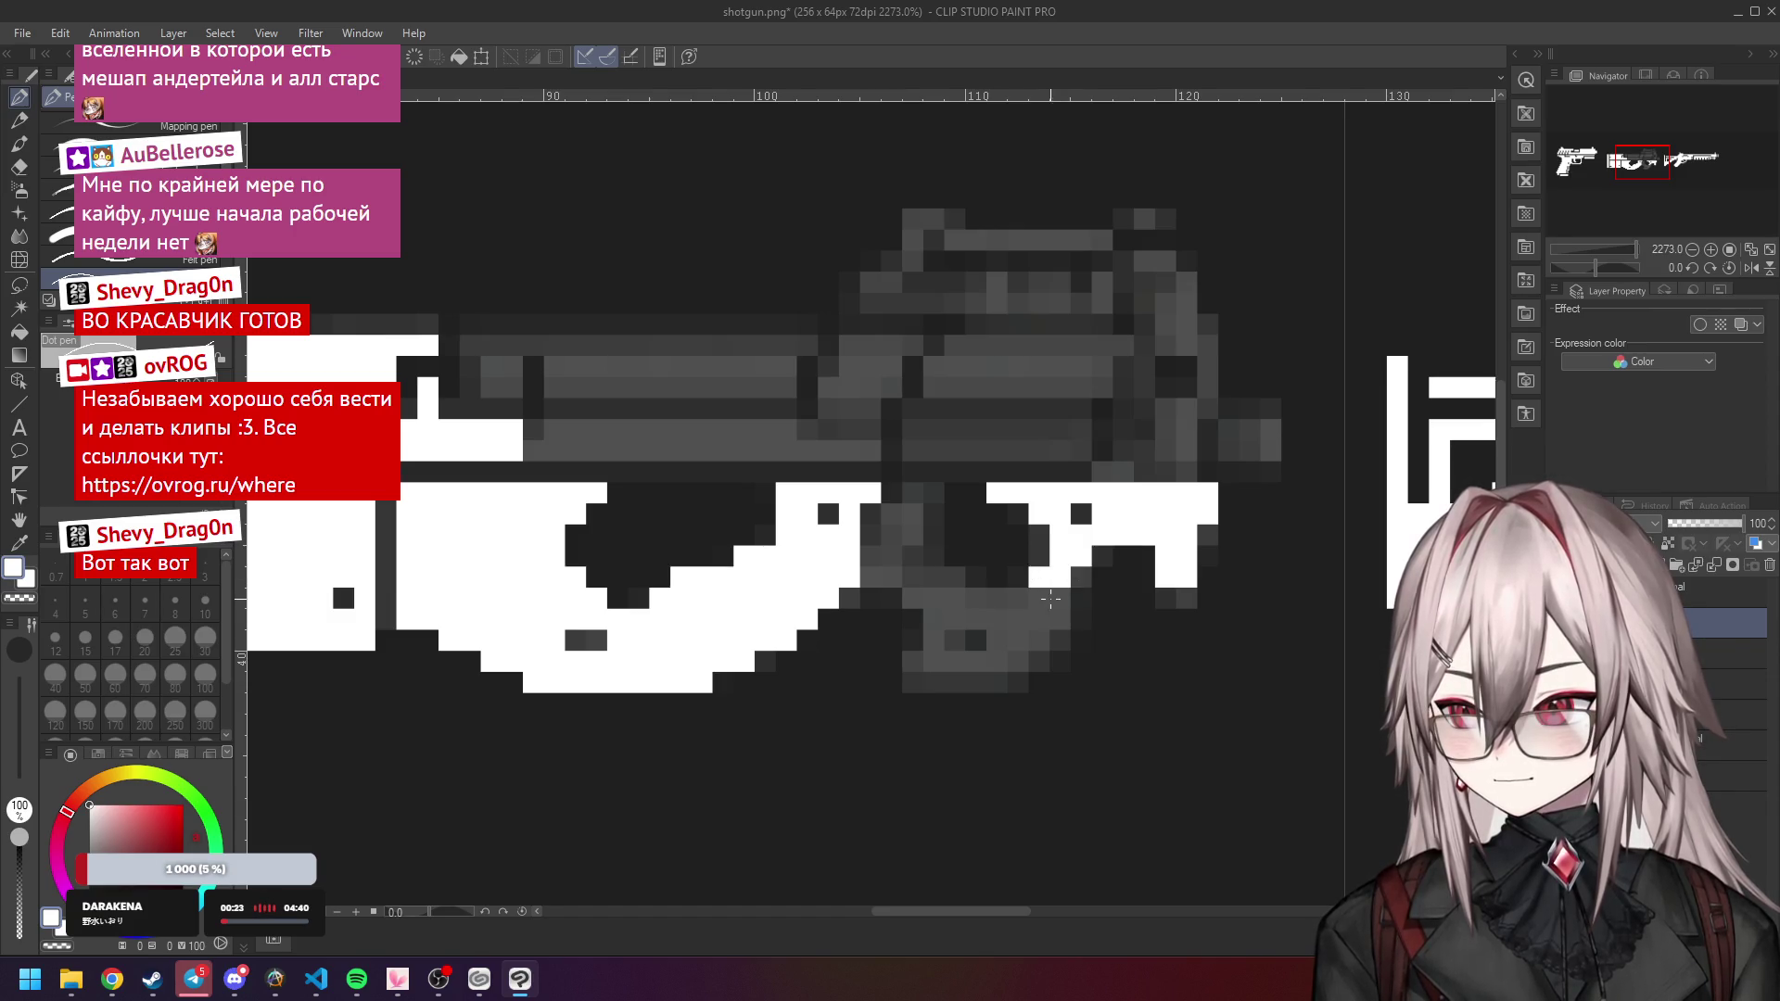
Whiten a row along the lower body, a column down the body and nearby dark pixels.
{"action": "mouse_move", "coordinate": [976, 598]}
{"action": "left_mouse_down"}
{"action": "mouse_move", "coordinate": [920, 596]}
{"action": "mouse_move", "coordinate": [1062, 619]}
{"action": "mouse_move", "coordinate": [918, 651]}
{"action": "mouse_move", "coordinate": [1013, 664]}
{"action": "left_mouse_up"}
{"action": "scroll", "coordinate": [938, 679], "scroll_direction": "up", "scroll_amount": 1}
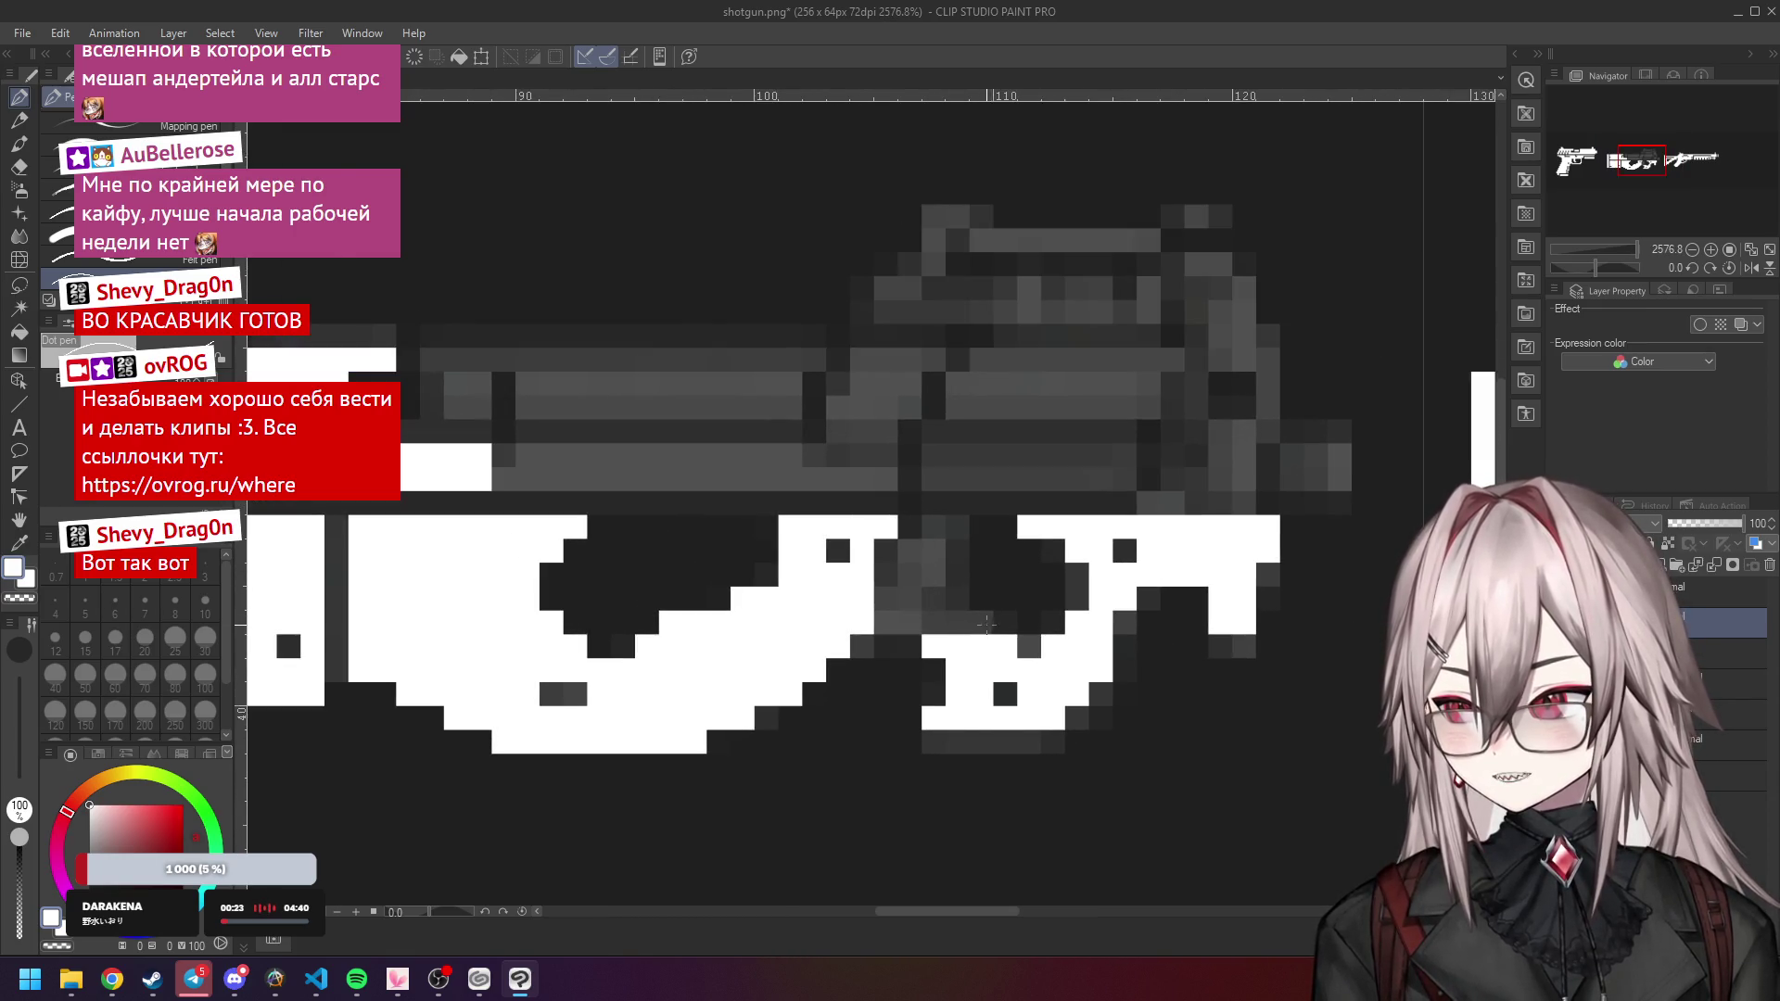
{"action": "mouse_move", "coordinate": [932, 532]}
{"action": "left_mouse_down"}
{"action": "mouse_move", "coordinate": [910, 604]}
{"action": "mouse_move", "coordinate": [990, 622]}
{"action": "mouse_move", "coordinate": [894, 618]}
{"action": "left_mouse_up"}
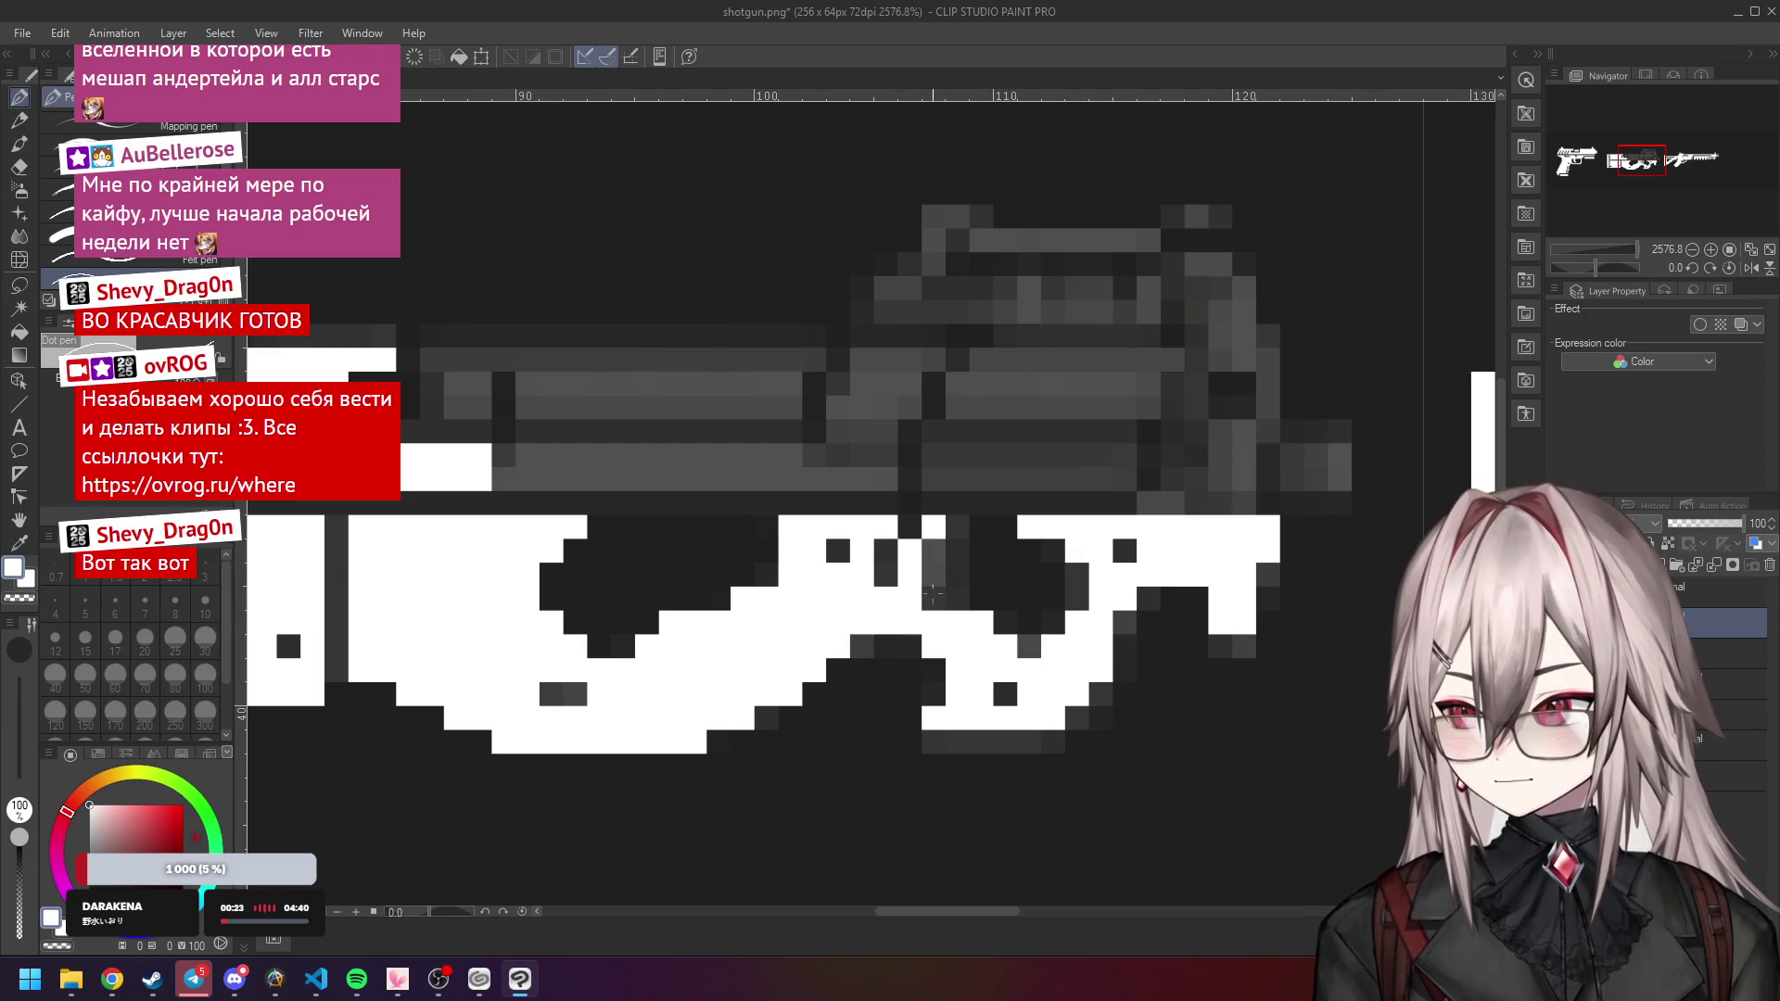
{"action": "left_click_drag", "start_coordinate": [941, 560], "coordinate": [941, 584]}
{"action": "left_click", "coordinate": [933, 598]}
{"action": "left_click", "coordinate": [957, 599]}
{"action": "left_click", "coordinate": [958, 532]}
Toggle the white tracing layer on and off again to check it against the reference.
{"action": "scroll", "coordinate": [983, 563], "scroll_direction": "down", "scroll_amount": 3}
{"action": "scroll", "coordinate": [983, 564], "scroll_direction": "down", "scroll_amount": 2}
{"action": "left_click", "coordinate": [1567, 624]}
{"action": "left_click", "coordinate": [1567, 624]}
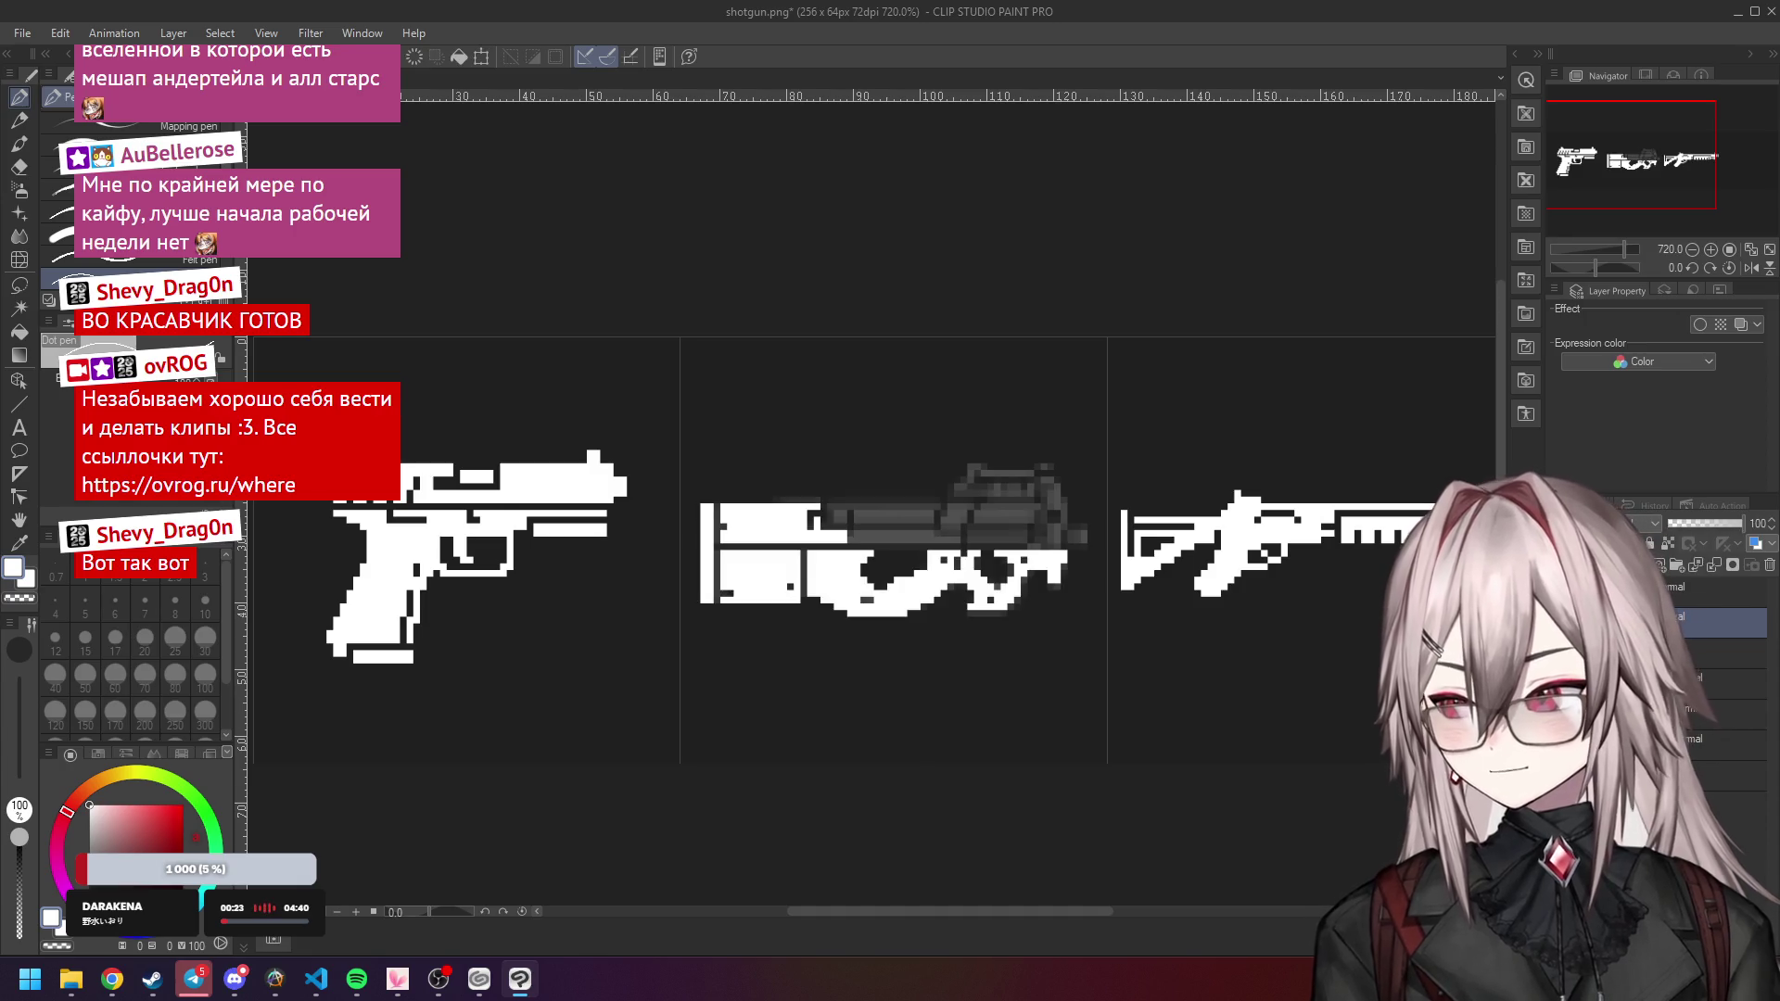
{"action": "left_click", "coordinate": [1567, 623]}
{"action": "left_click", "coordinate": [1567, 623]}
{"action": "left_click", "coordinate": [1567, 624]}
{"action": "left_click", "coordinate": [1566, 623]}
{"action": "left_click", "coordinate": [1567, 623]}
{"action": "scroll", "coordinate": [1117, 608], "scroll_direction": "up", "scroll_amount": 4}
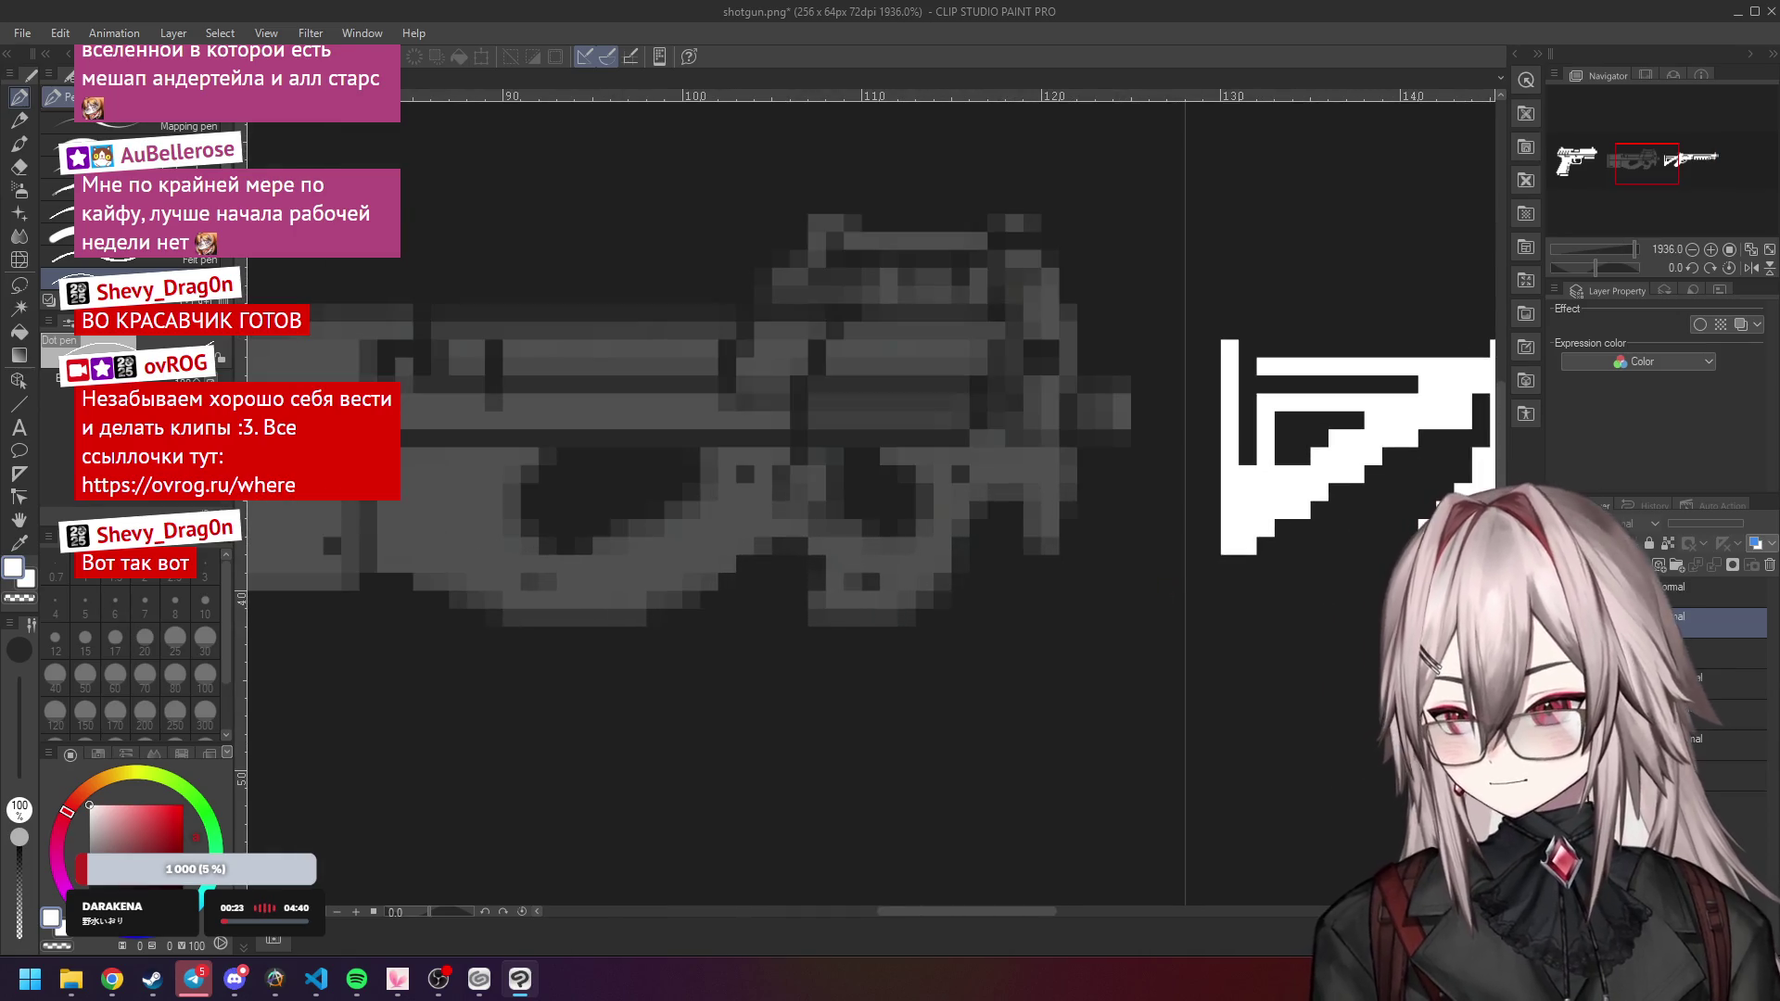
{"action": "left_click", "coordinate": [1567, 623]}
{"action": "scroll", "coordinate": [881, 543], "scroll_direction": "down", "scroll_amount": 5}
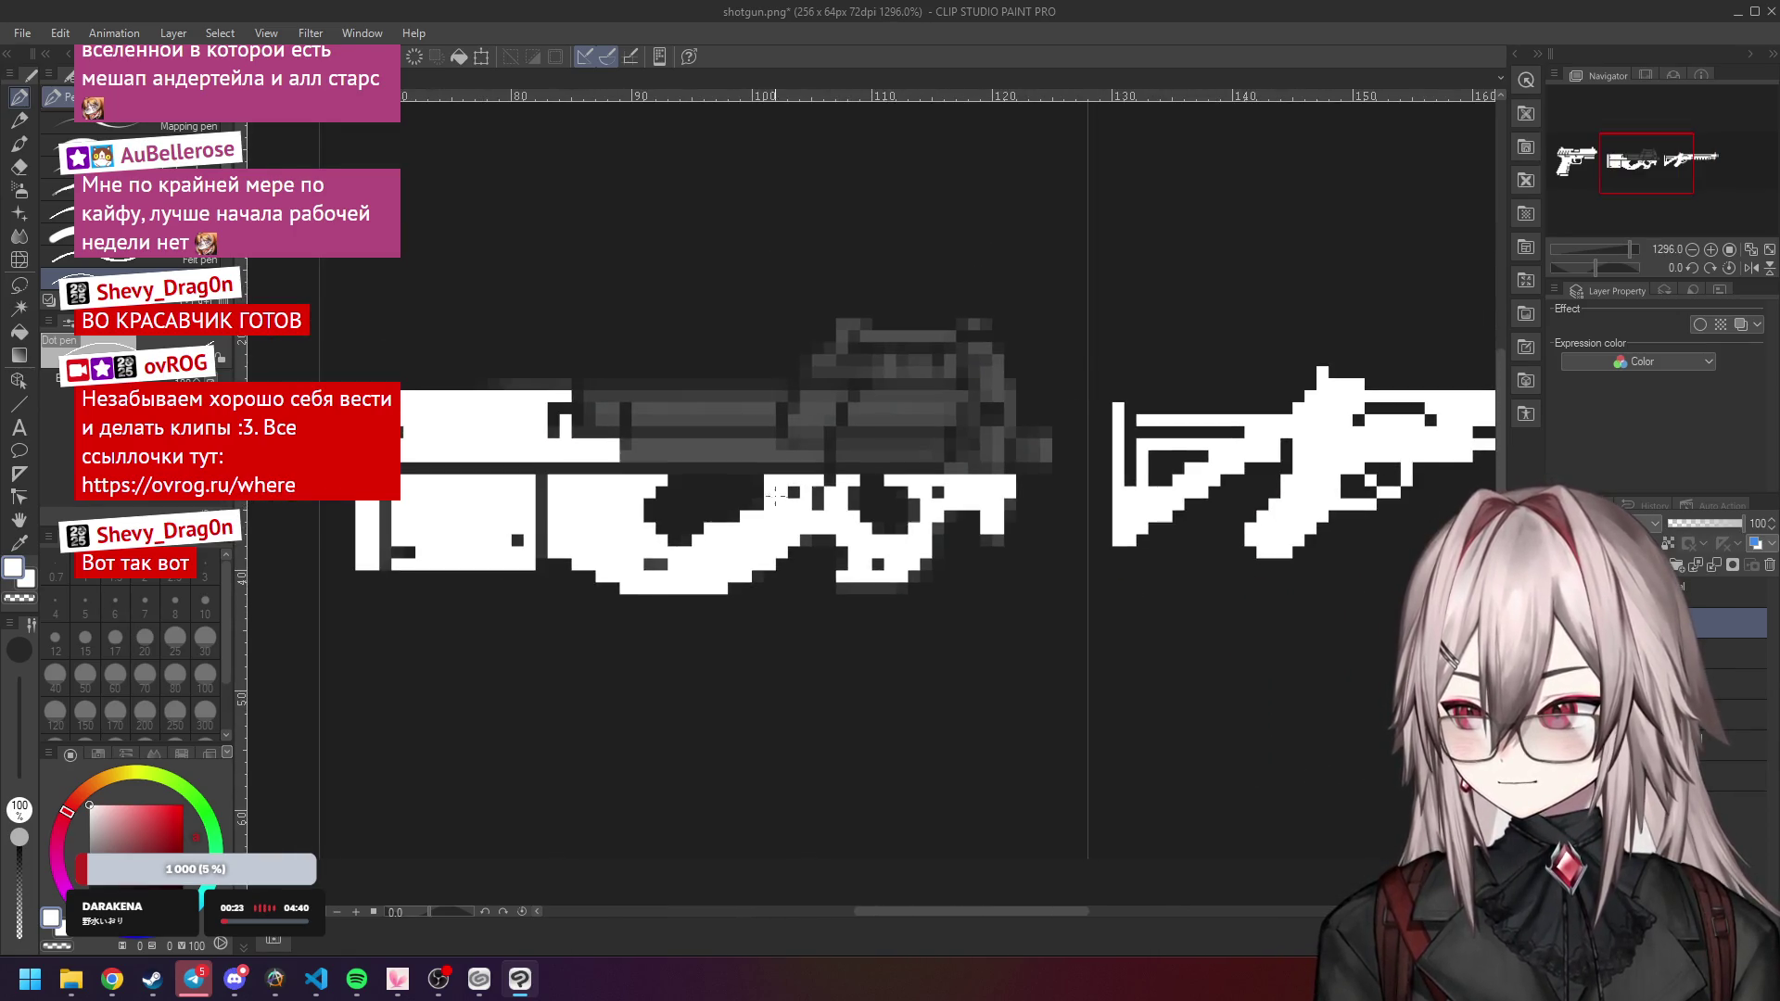
{"action": "scroll", "coordinate": [673, 448], "scroll_direction": "up", "scroll_amount": 2}
{"action": "scroll", "coordinate": [673, 448], "scroll_direction": "up", "scroll_amount": 4}
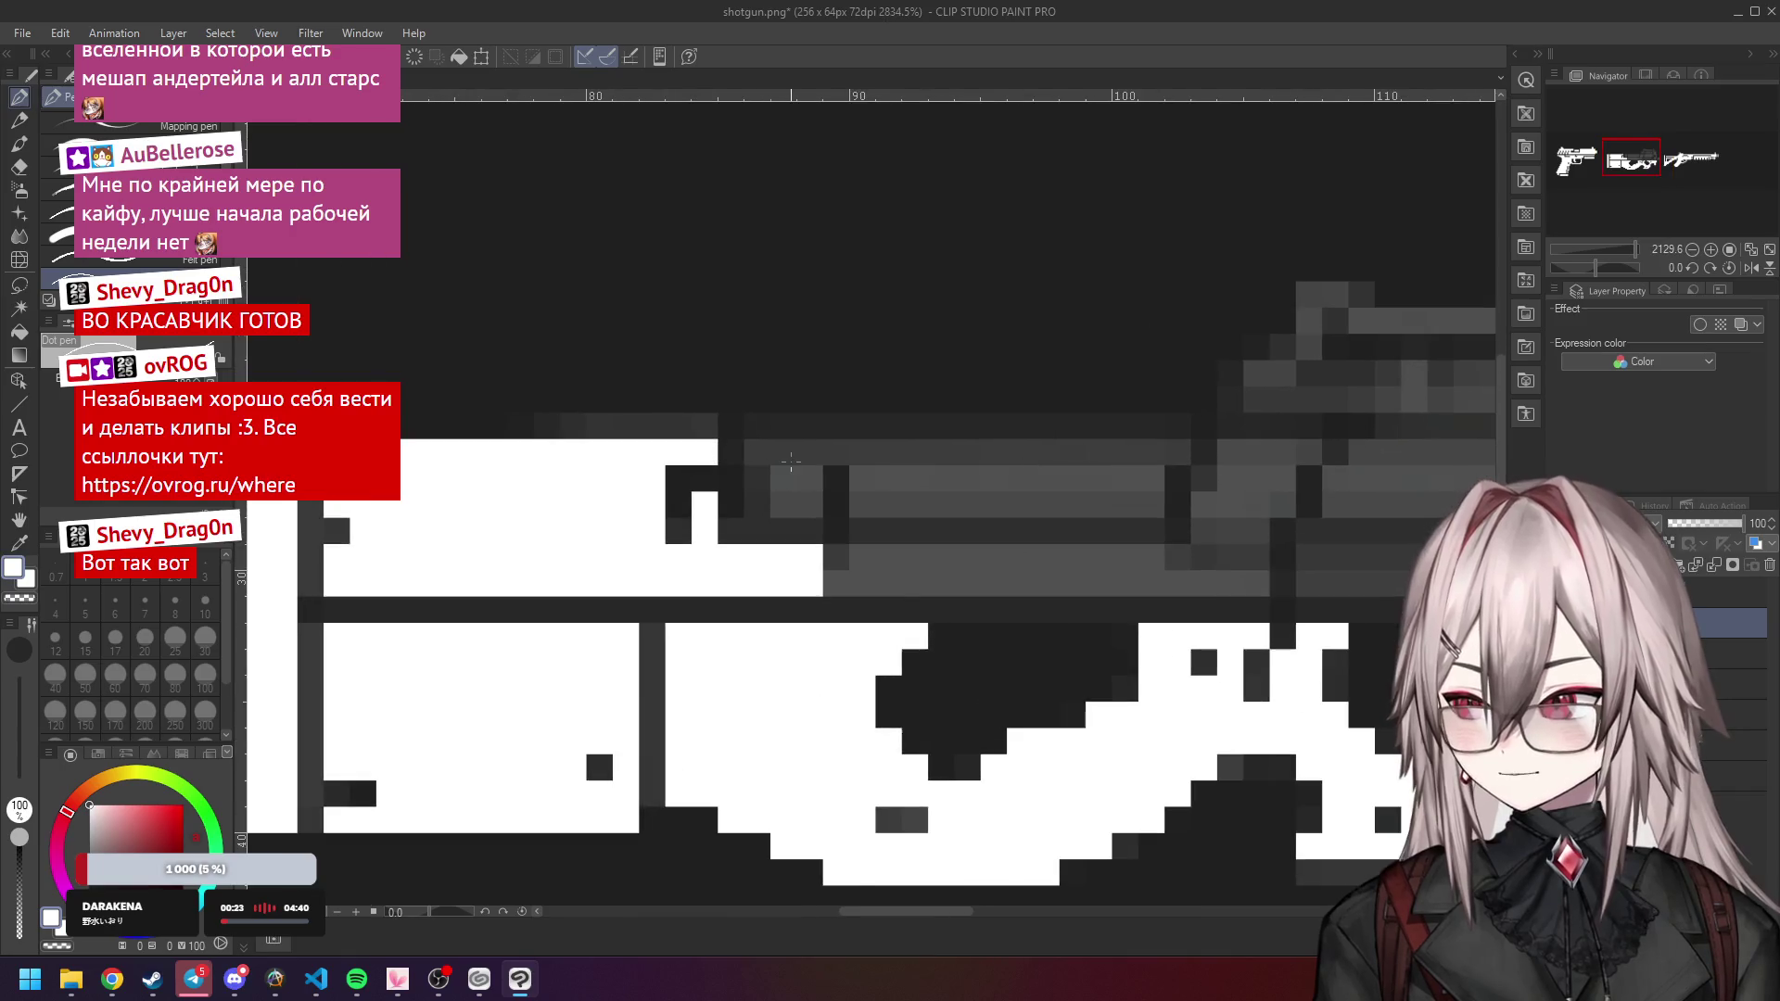
{"action": "scroll", "coordinate": [926, 455], "scroll_direction": "down", "scroll_amount": 2}
{"action": "scroll", "coordinate": [927, 454], "scroll_direction": "up", "scroll_amount": 1}
Fix one pixel near the PDW's top edge and start whitening its middle band, undoing overlong strokes.
{"action": "mouse_move", "coordinate": [737, 458]}
{"action": "left_mouse_down"}
{"action": "mouse_move", "coordinate": [1009, 461]}
{"action": "mouse_move", "coordinate": [771, 458]}
{"action": "mouse_move", "coordinate": [830, 491]}
{"action": "mouse_move", "coordinate": [974, 492]}
{"action": "mouse_move", "coordinate": [950, 475]}
{"action": "mouse_move", "coordinate": [817, 477]}
{"action": "left_mouse_up"}
{"action": "key", "text": "ctrl+z"}
{"action": "left_click", "coordinate": [760, 475]}
{"action": "left_click_drag", "start_coordinate": [793, 535], "coordinate": [950, 522]}
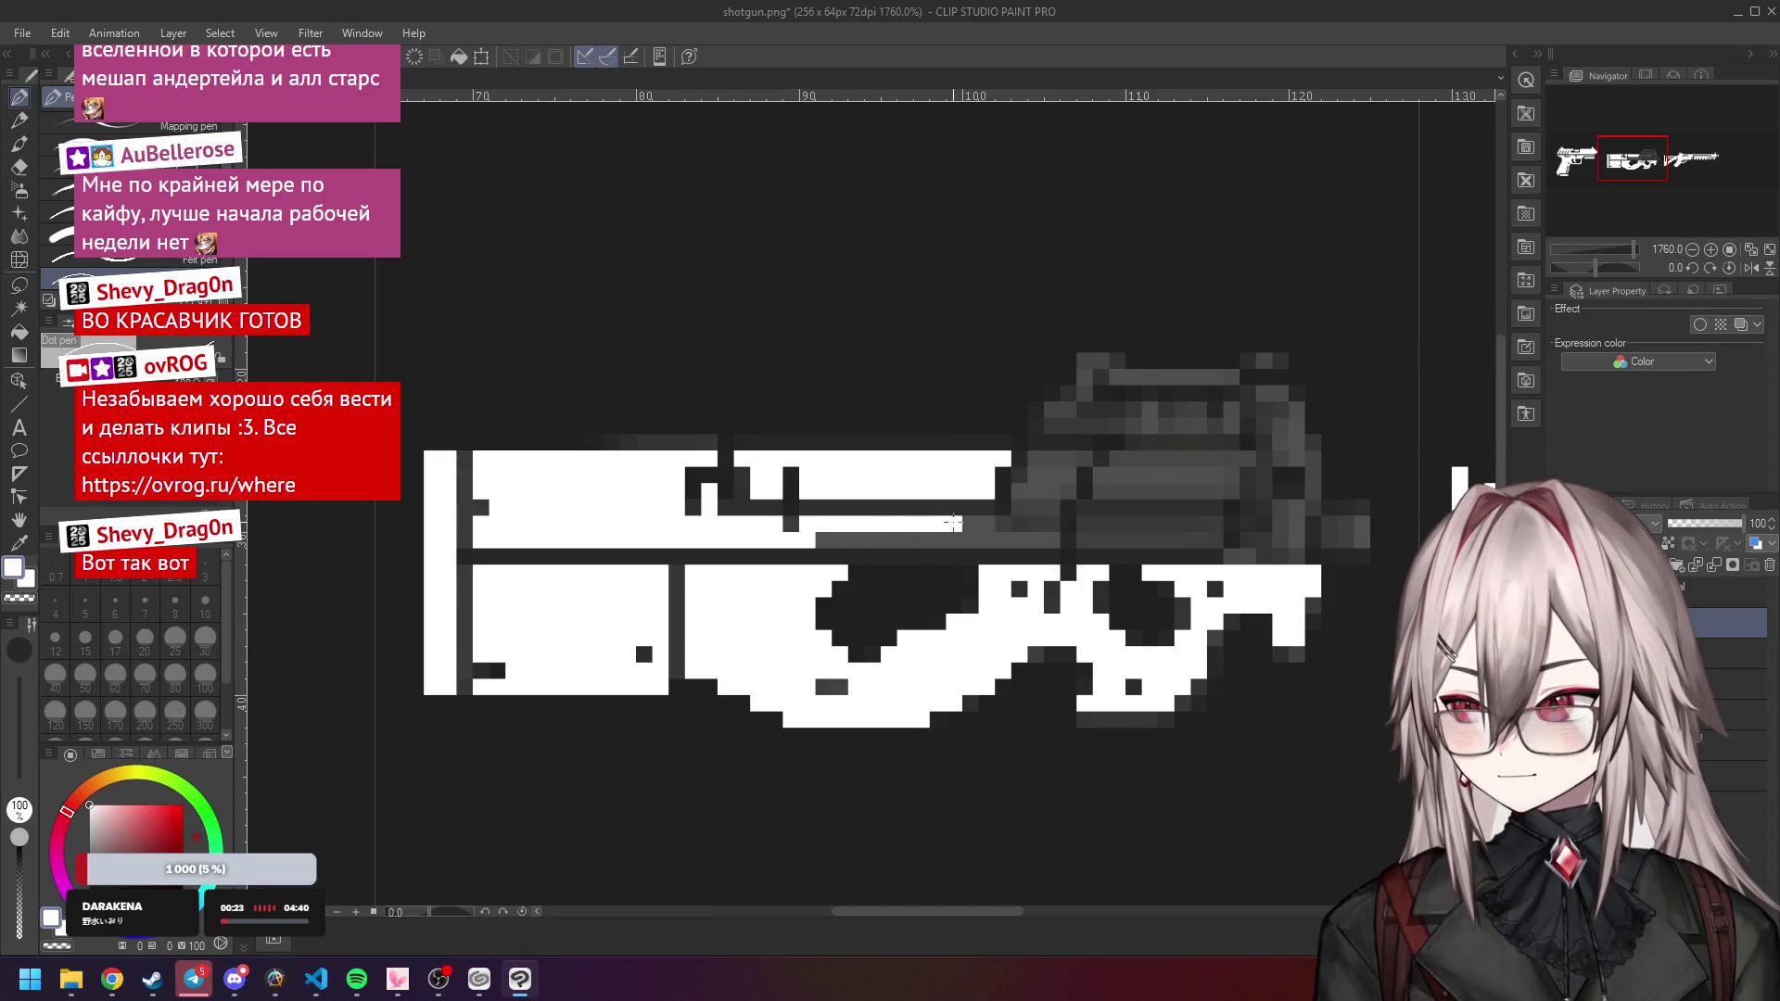
{"action": "key", "text": "ctrl+z"}
{"action": "mouse_move", "coordinate": [822, 525]}
{"action": "left_mouse_down"}
{"action": "mouse_move", "coordinate": [803, 536]}
{"action": "mouse_move", "coordinate": [969, 524]}
{"action": "mouse_move", "coordinate": [838, 534]}
{"action": "left_mouse_up"}
{"action": "left_click_drag", "start_coordinate": [995, 538], "coordinate": [1042, 538]}
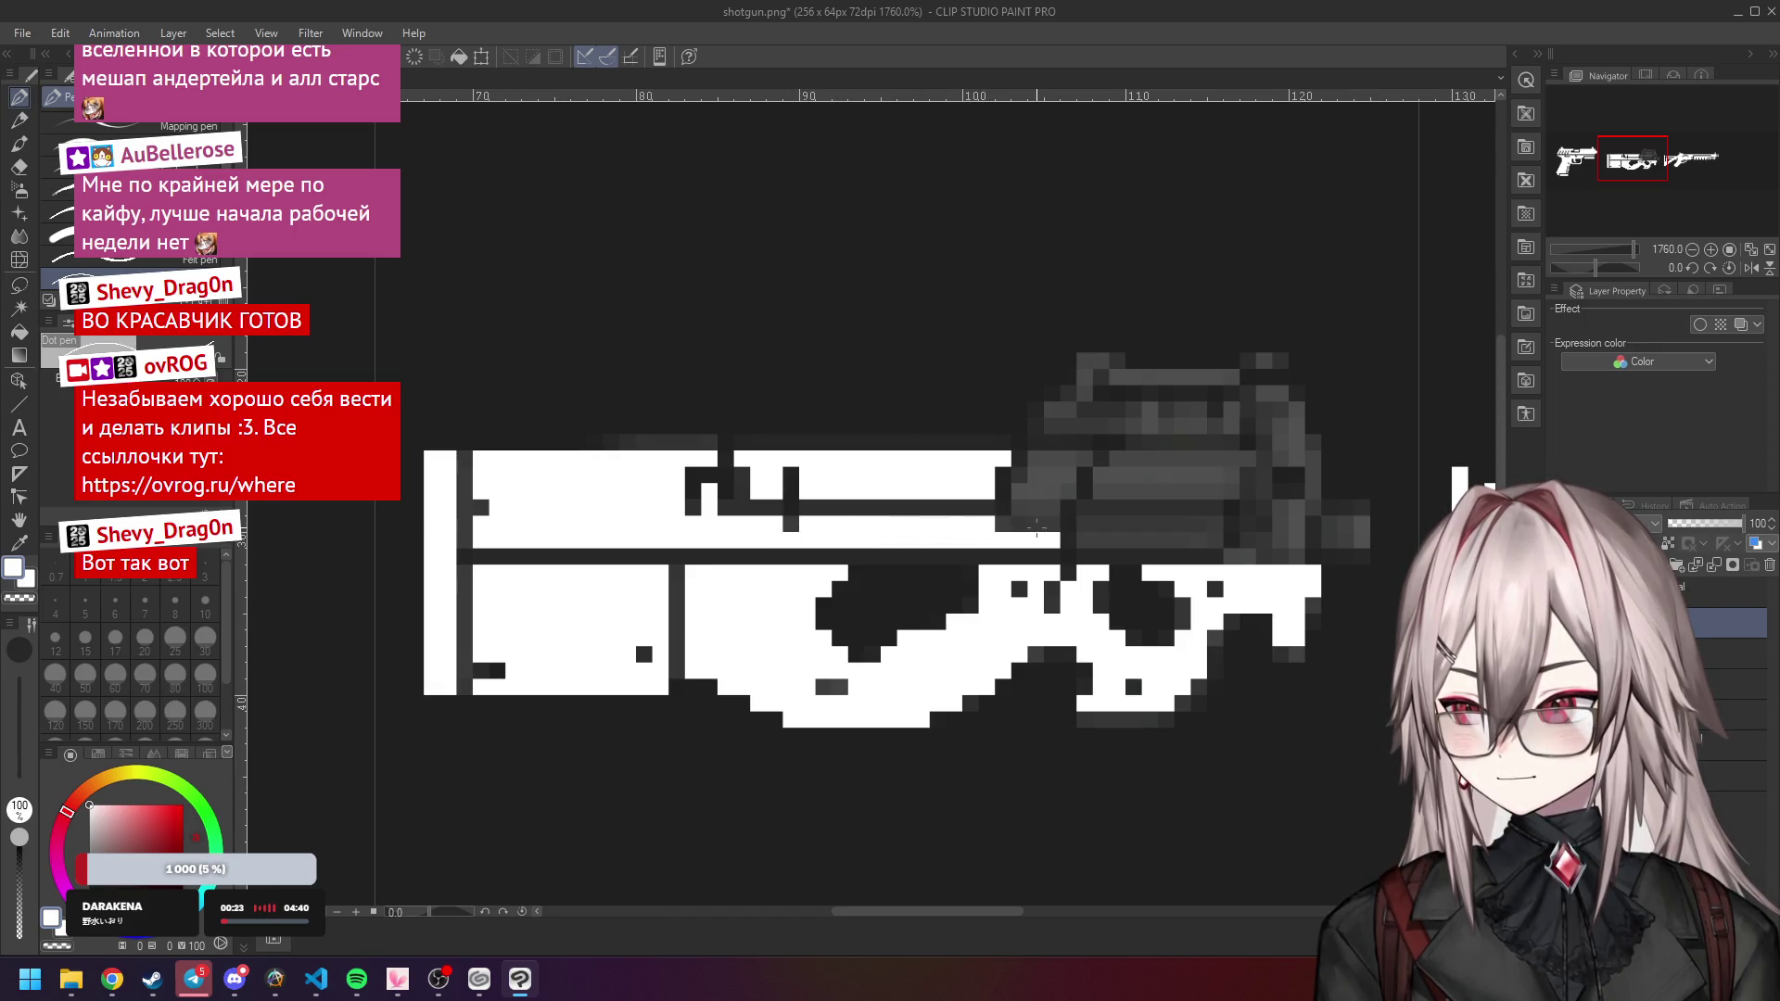
Extend the white middle band rightward and whiten the block near the barrel and the muzzle tip.
{"action": "scroll", "coordinate": [1039, 536], "scroll_direction": "up", "scroll_amount": 2}
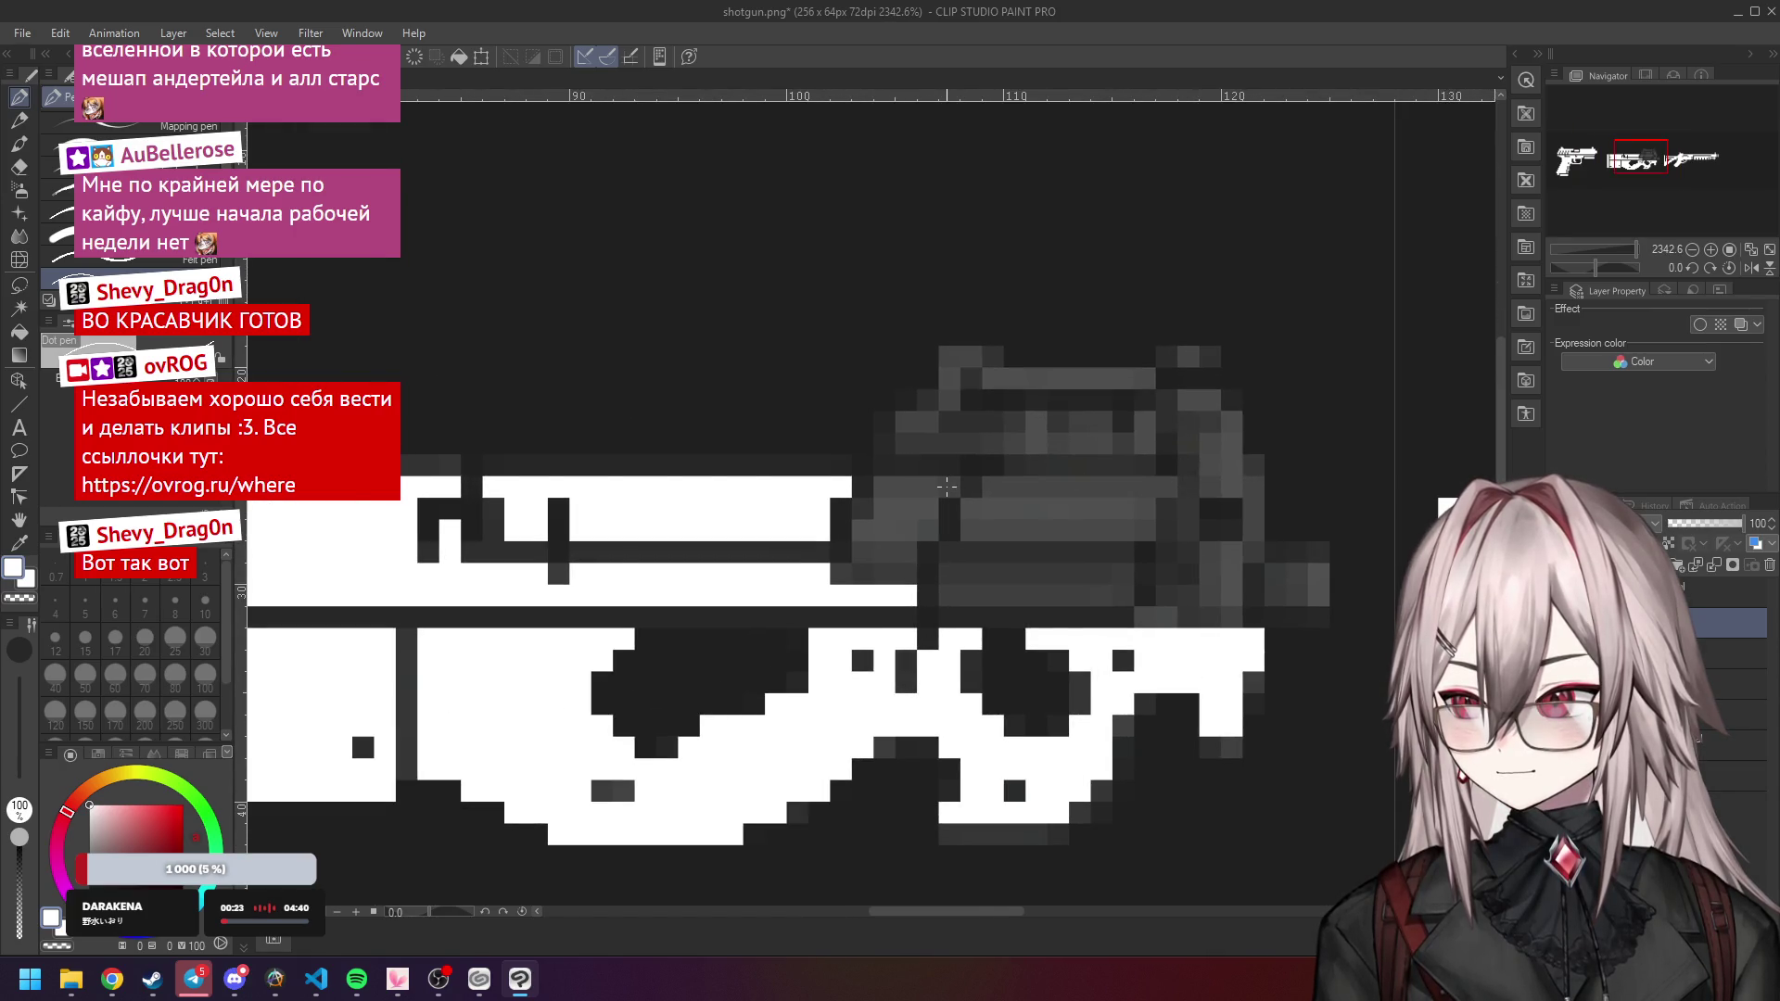
{"action": "scroll", "coordinate": [945, 486], "scroll_direction": "down", "scroll_amount": 3}
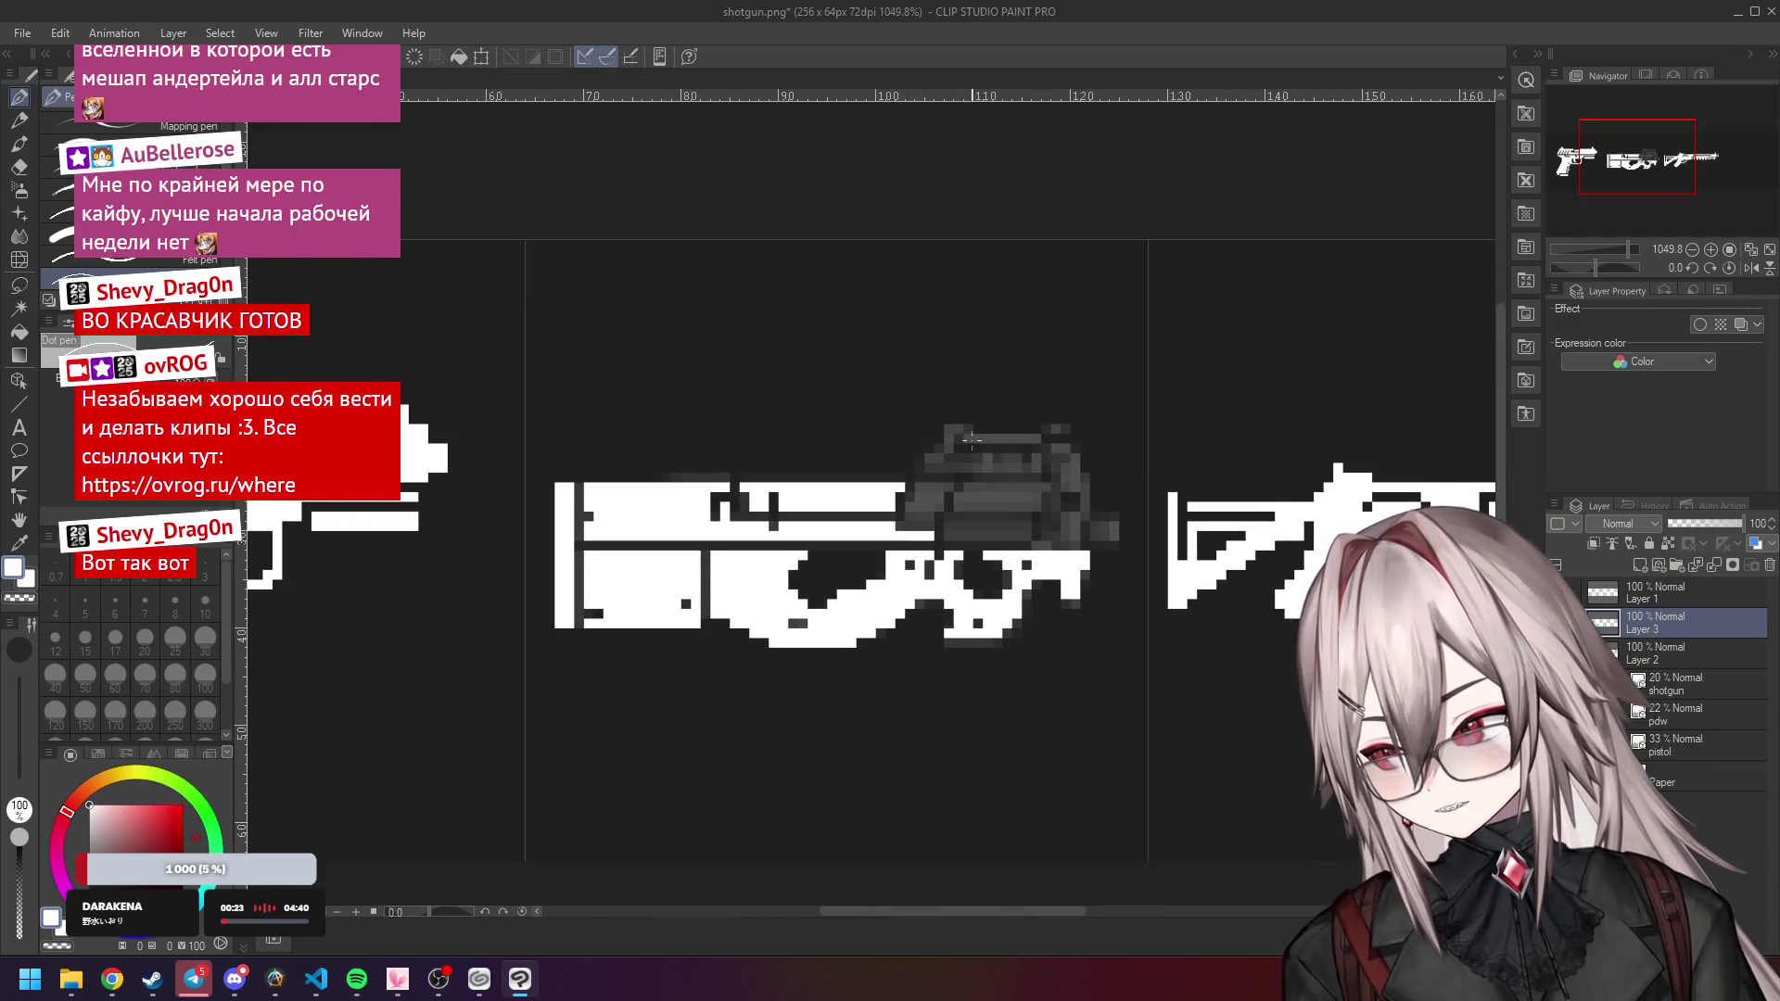
{"action": "scroll", "coordinate": [1041, 502], "scroll_direction": "up", "scroll_amount": 2}
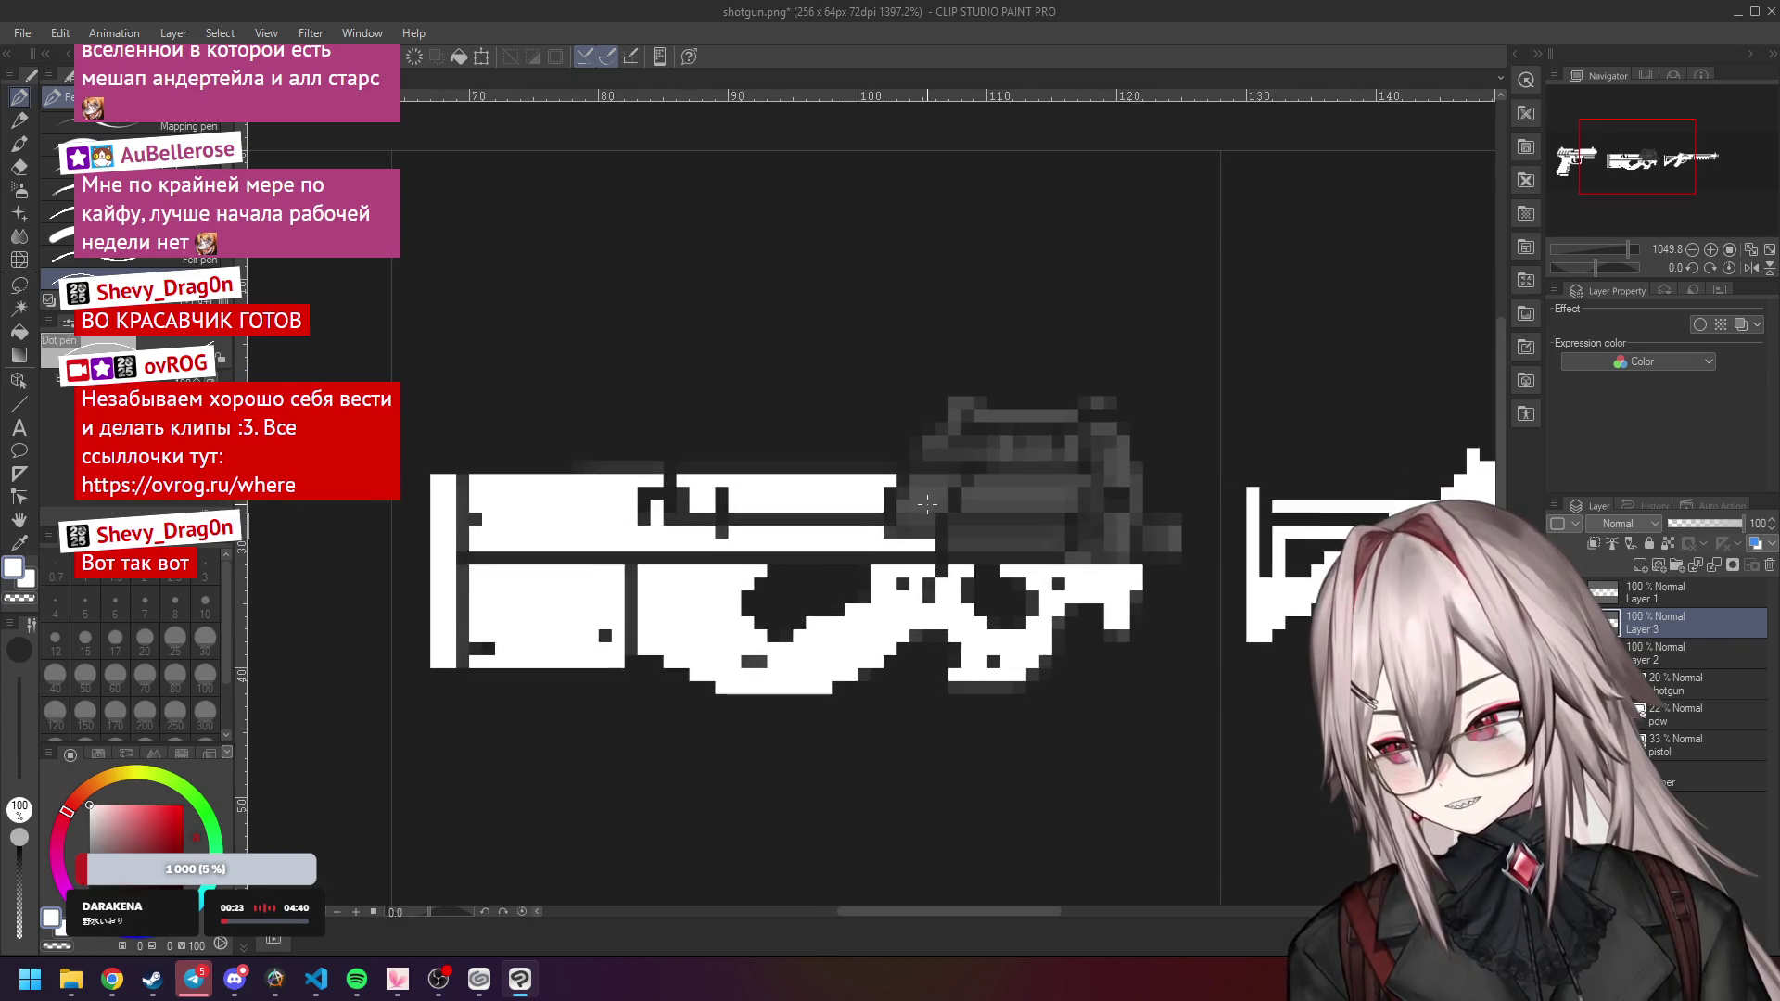
{"action": "mouse_move", "coordinate": [872, 540]}
{"action": "left_mouse_down"}
{"action": "mouse_move", "coordinate": [922, 540]}
{"action": "mouse_move", "coordinate": [902, 505]}
{"action": "mouse_move", "coordinate": [914, 519]}
{"action": "mouse_move", "coordinate": [944, 498]}
{"action": "mouse_move", "coordinate": [941, 474]}
{"action": "left_mouse_up"}
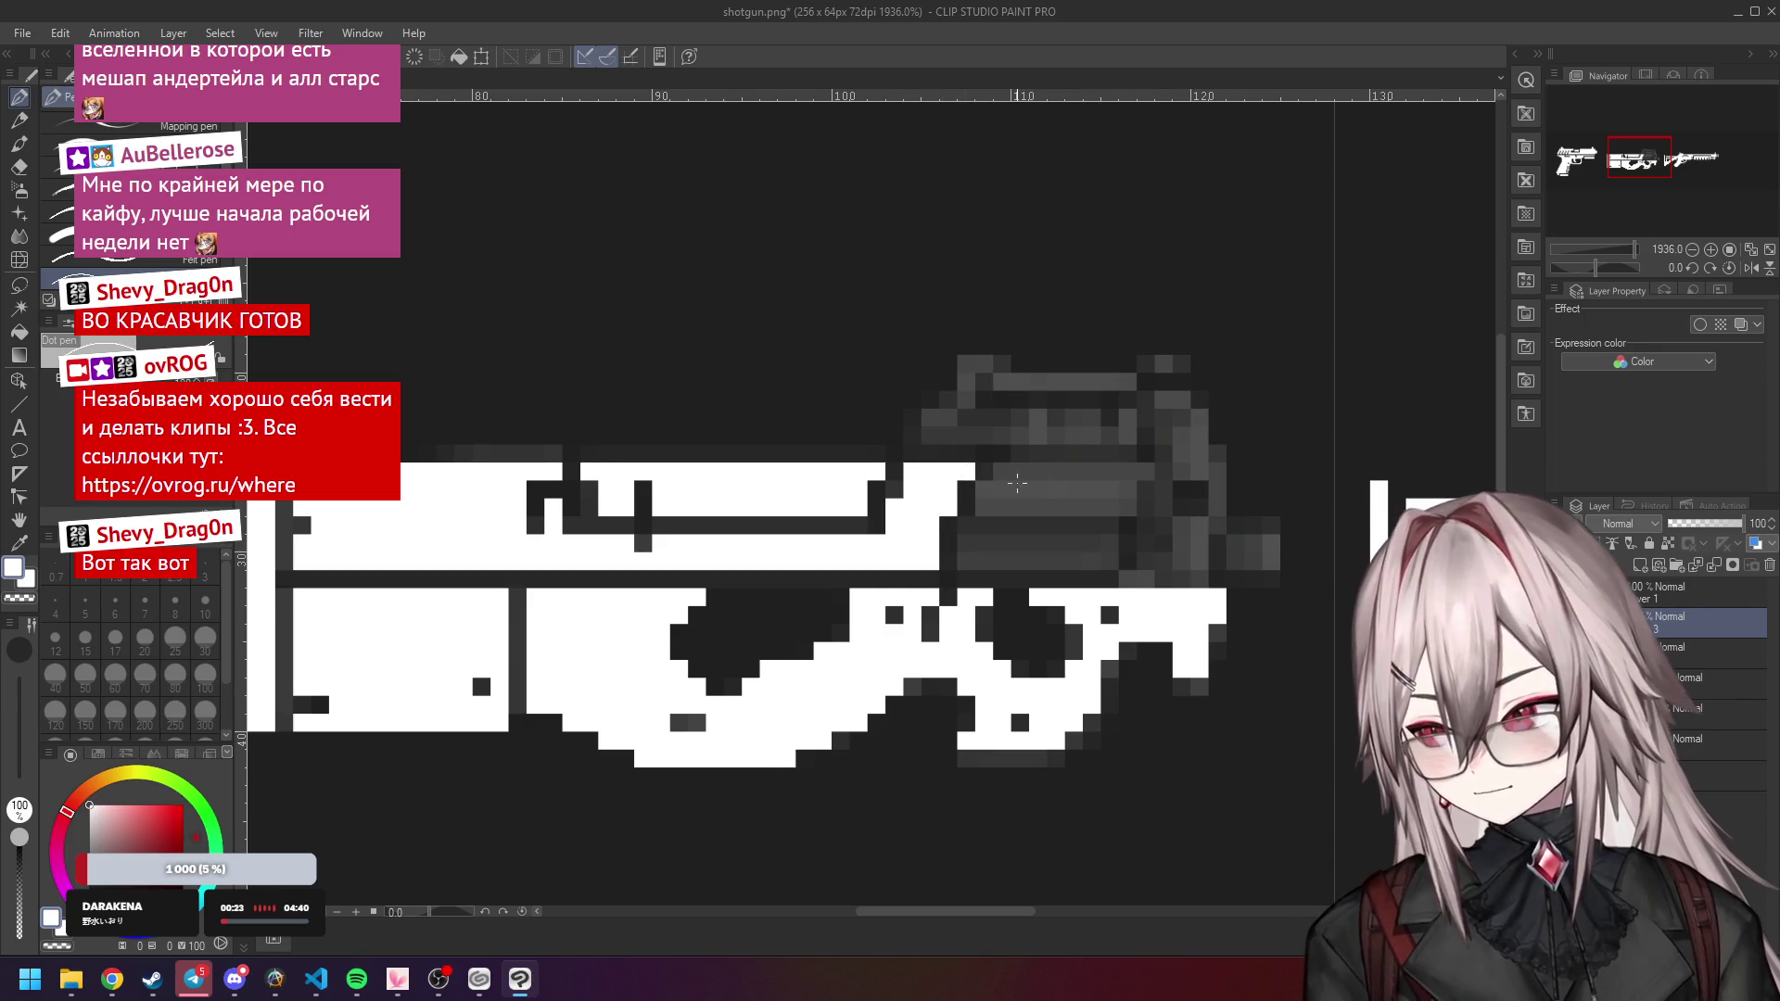
{"action": "scroll", "coordinate": [994, 482], "scroll_direction": "up", "scroll_amount": 1}
{"action": "mouse_move", "coordinate": [1003, 467]}
{"action": "left_mouse_down"}
{"action": "mouse_move", "coordinate": [983, 491]}
{"action": "mouse_move", "coordinate": [1135, 506]}
{"action": "mouse_move", "coordinate": [1043, 472]}
{"action": "mouse_move", "coordinate": [1148, 489]}
{"action": "left_mouse_up"}
{"action": "scroll", "coordinate": [1143, 504], "scroll_direction": "down", "scroll_amount": 1}
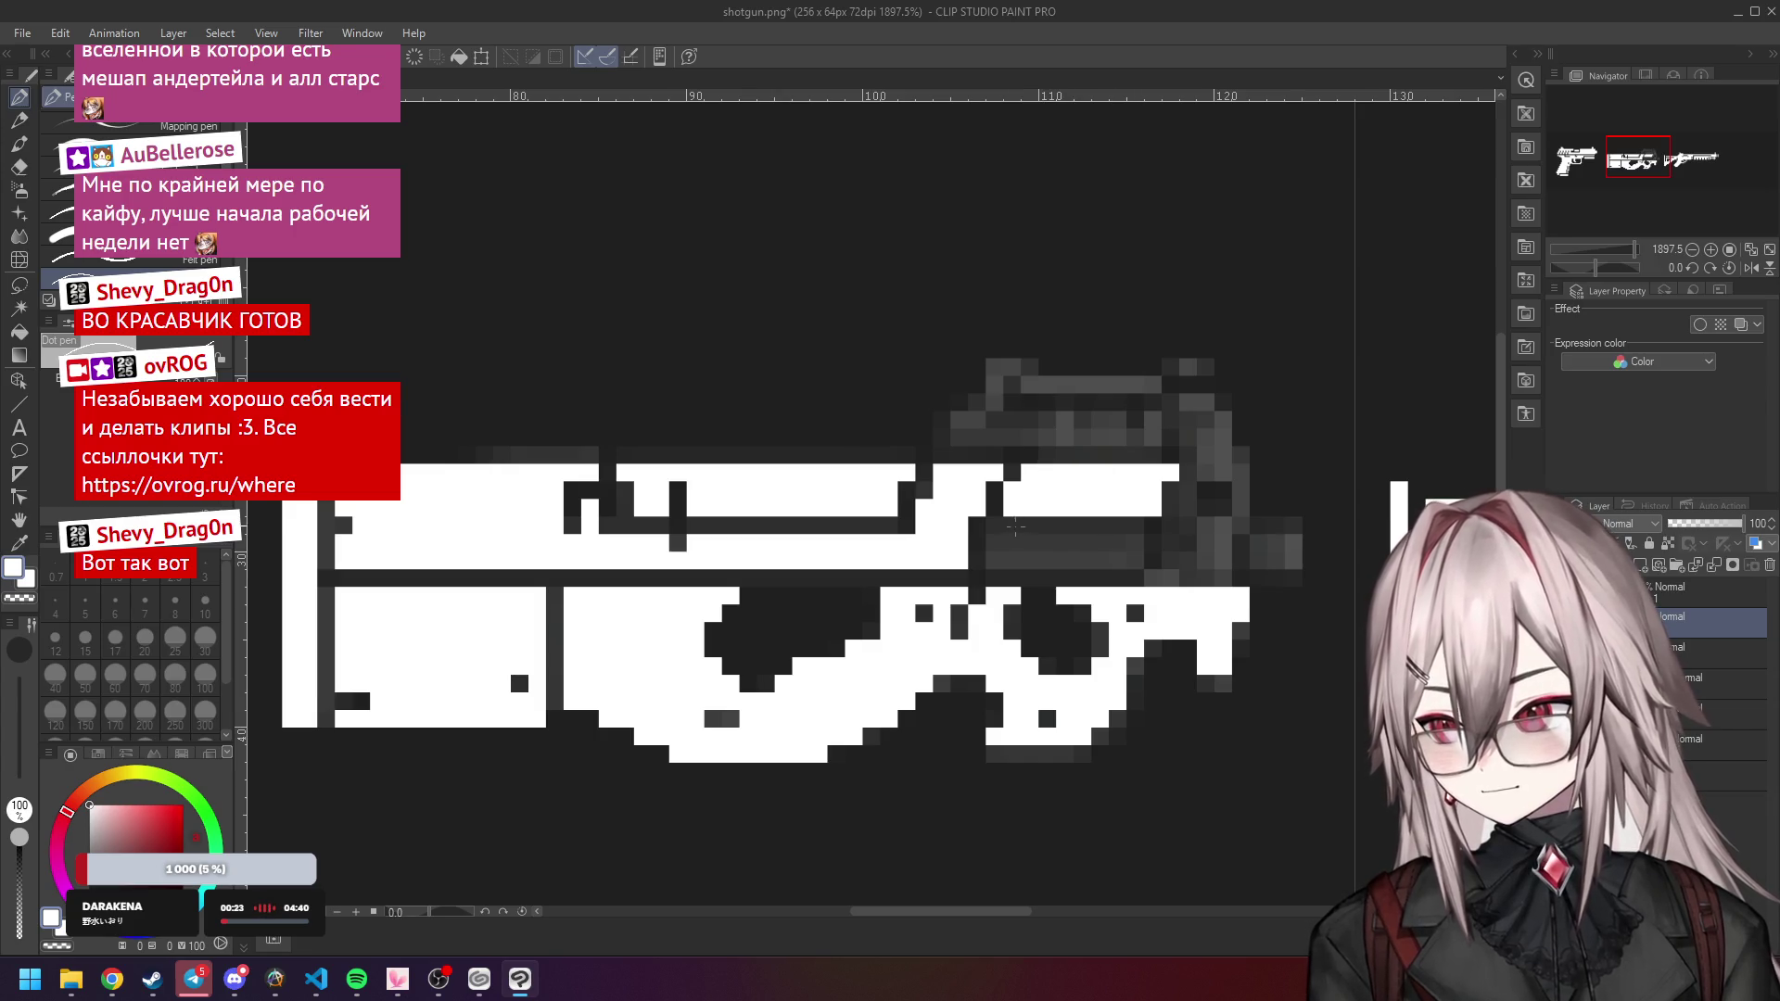
{"action": "mouse_move", "coordinate": [994, 529]}
{"action": "left_mouse_down"}
{"action": "mouse_move", "coordinate": [997, 560]}
{"action": "mouse_move", "coordinate": [1135, 543]}
{"action": "mouse_move", "coordinate": [1011, 526]}
{"action": "mouse_move", "coordinate": [1101, 544]}
{"action": "left_mouse_up"}
{"action": "scroll", "coordinate": [1260, 555], "scroll_direction": "up", "scroll_amount": 1}
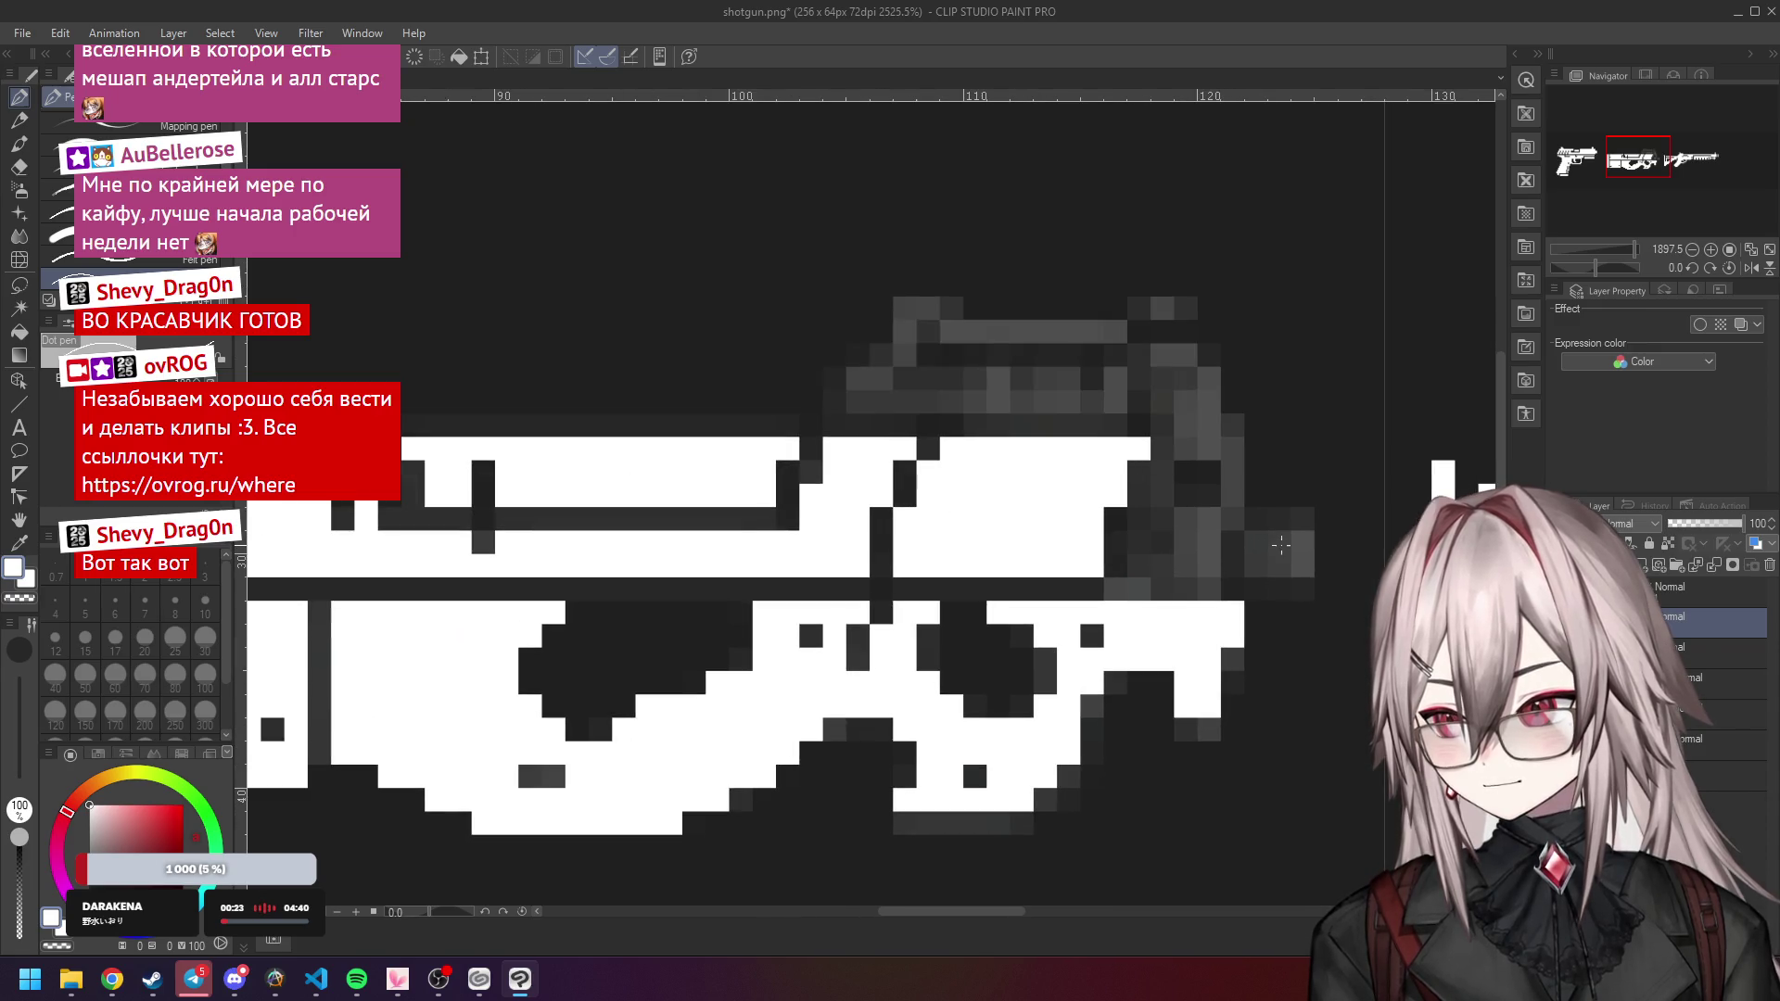
{"action": "mouse_move", "coordinate": [1258, 552]}
{"action": "left_mouse_down"}
{"action": "mouse_move", "coordinate": [1303, 565]}
{"action": "mouse_move", "coordinate": [1269, 546]}
{"action": "left_mouse_up"}
{"action": "scroll", "coordinate": [1269, 546], "scroll_direction": "down", "scroll_amount": 4}
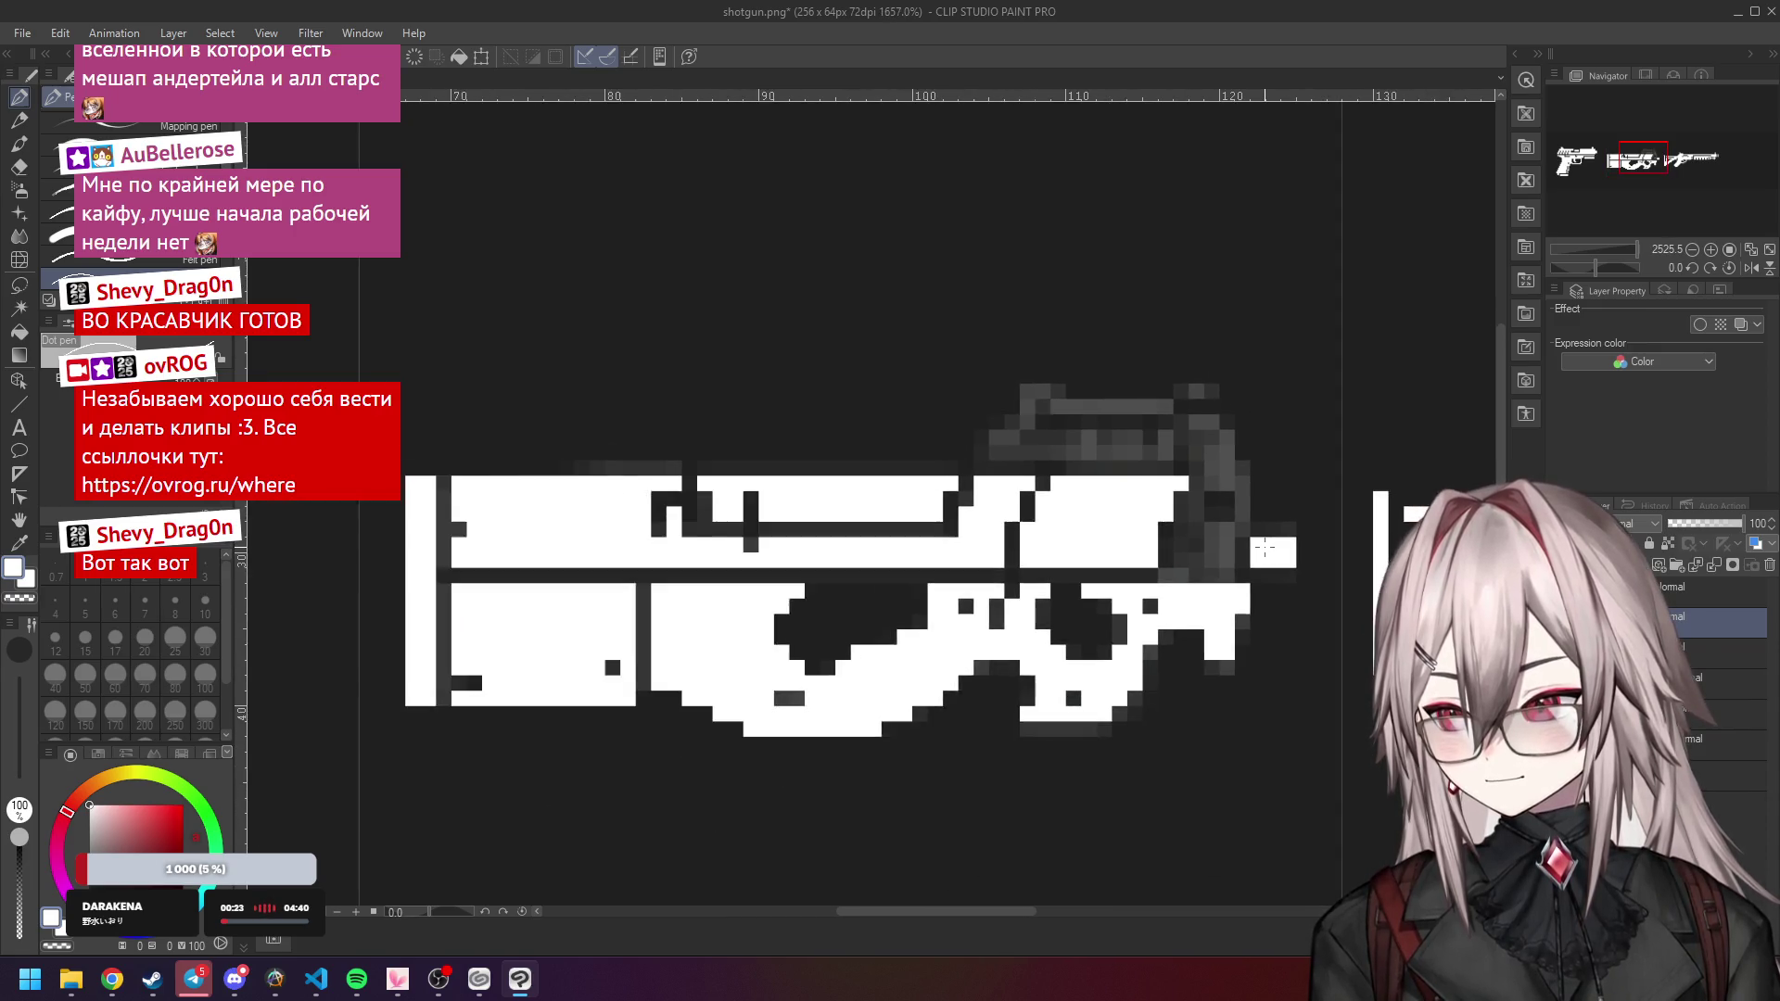
{"action": "scroll", "coordinate": [1186, 462], "scroll_direction": "up", "scroll_amount": 4}
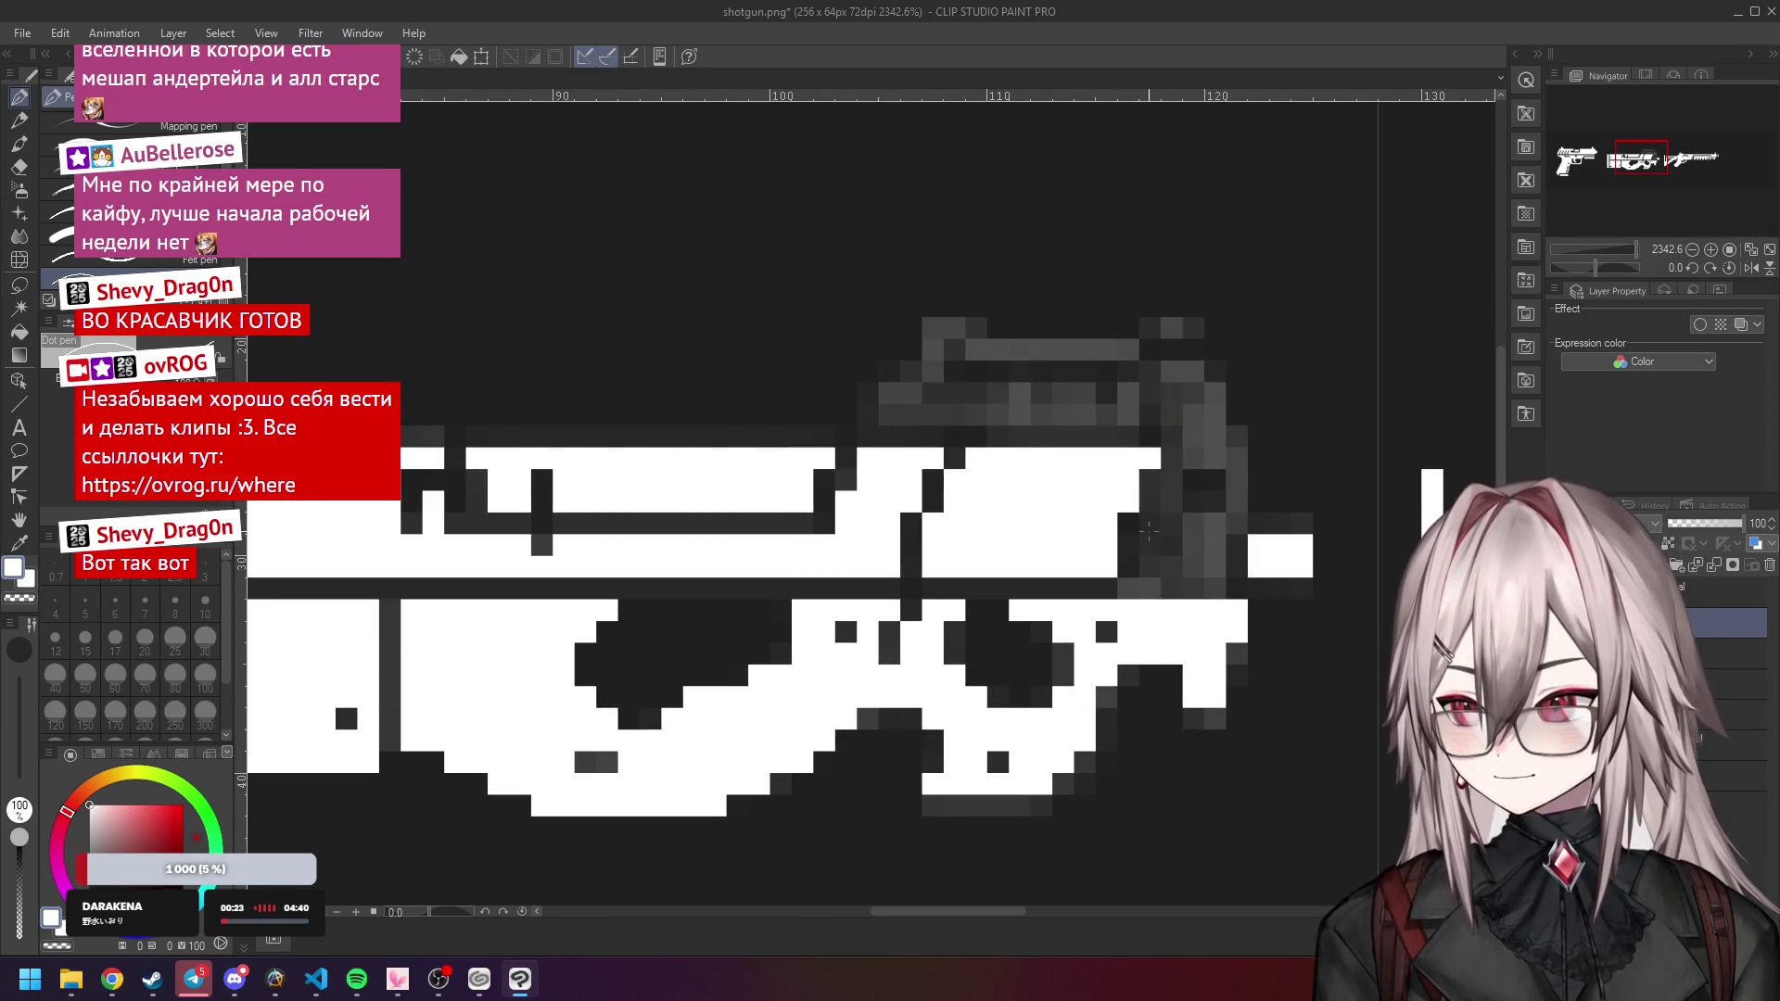
Whiten the gun's upper-right edge, set a dark pixel on the top edge and paint a white top strip.
{"action": "mouse_move", "coordinate": [1152, 527]}
{"action": "left_mouse_down"}
{"action": "mouse_move", "coordinate": [1150, 560]}
{"action": "mouse_move", "coordinate": [1196, 589]}
{"action": "mouse_move", "coordinate": [1215, 552]}
{"action": "mouse_move", "coordinate": [1170, 542]}
{"action": "mouse_move", "coordinate": [1210, 536]}
{"action": "mouse_move", "coordinate": [1137, 587]}
{"action": "mouse_move", "coordinate": [1193, 565]}
{"action": "mouse_move", "coordinate": [1170, 565]}
{"action": "mouse_move", "coordinate": [1205, 524]}
{"action": "mouse_move", "coordinate": [1214, 563]}
{"action": "left_mouse_up"}
{"action": "key", "text": "ctrl+z"}
{"action": "mouse_move", "coordinate": [1235, 502]}
{"action": "left_mouse_down"}
{"action": "mouse_move", "coordinate": [1216, 457]}
{"action": "mouse_move", "coordinate": [1177, 457]}
{"action": "mouse_move", "coordinate": [1177, 488]}
{"action": "left_mouse_up"}
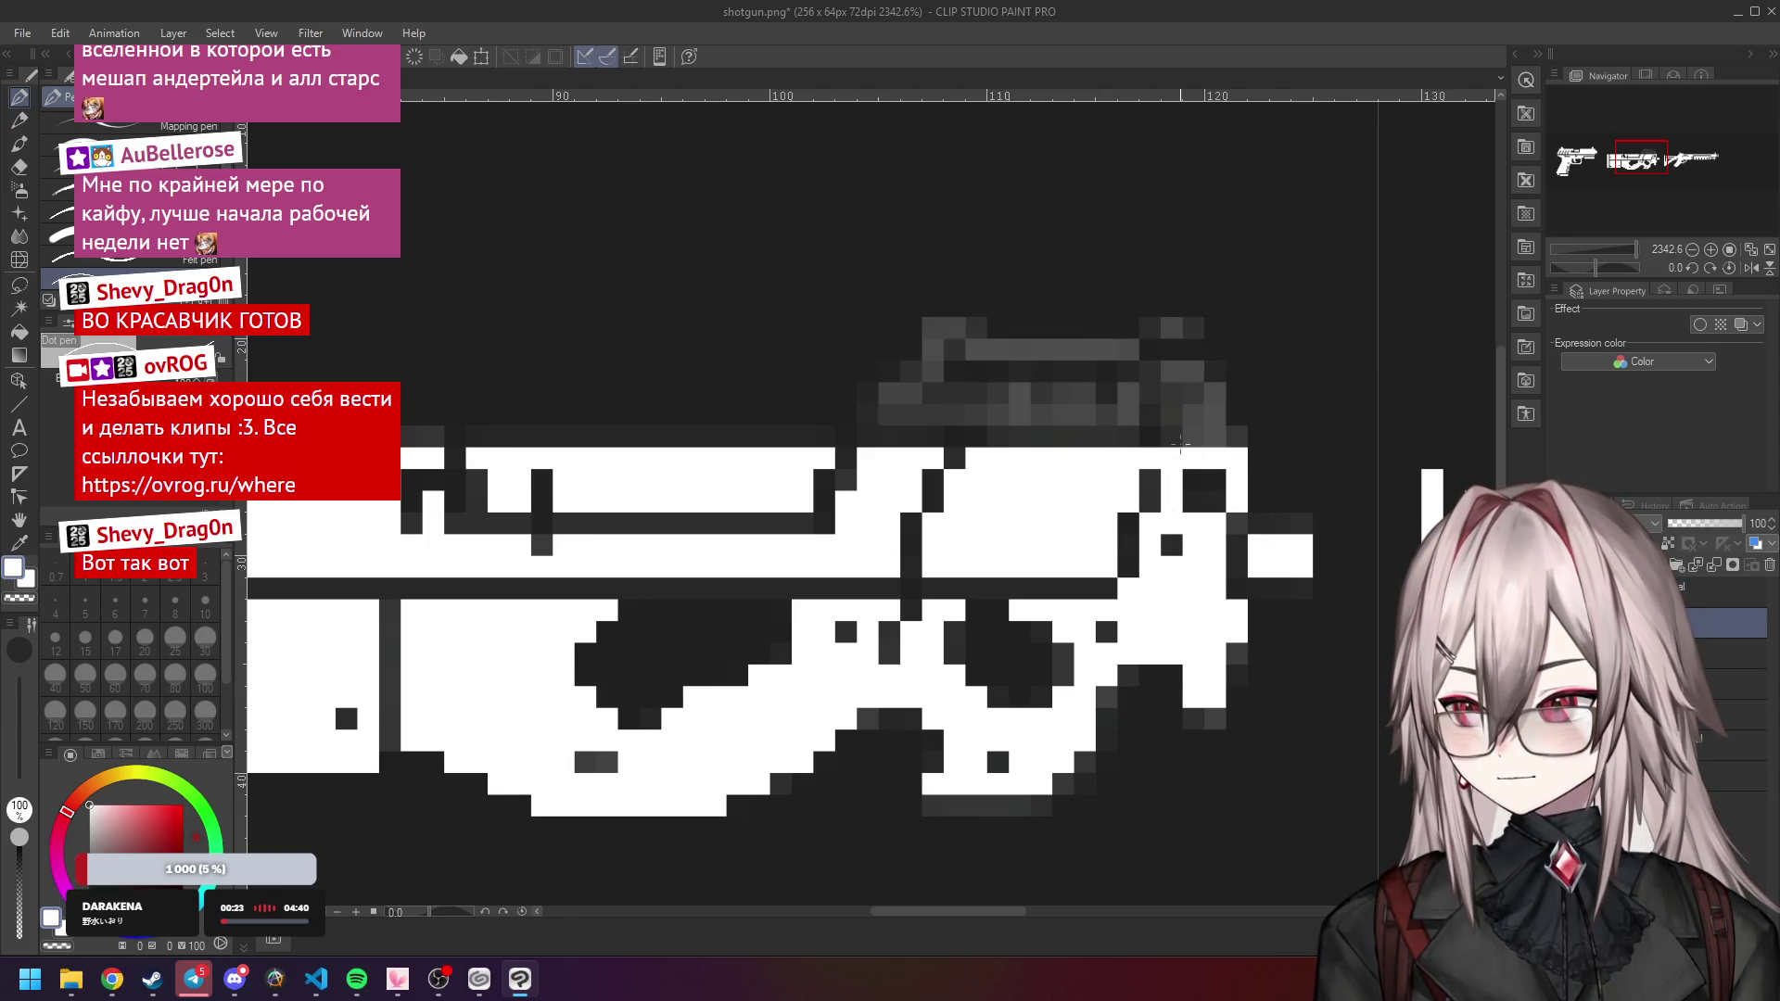
{"action": "scroll", "coordinate": [1173, 477], "scroll_direction": "down", "scroll_amount": 4}
{"action": "scroll", "coordinate": [1164, 451], "scroll_direction": "up", "scroll_amount": 3}
{"action": "left_click", "coordinate": [1164, 451]}
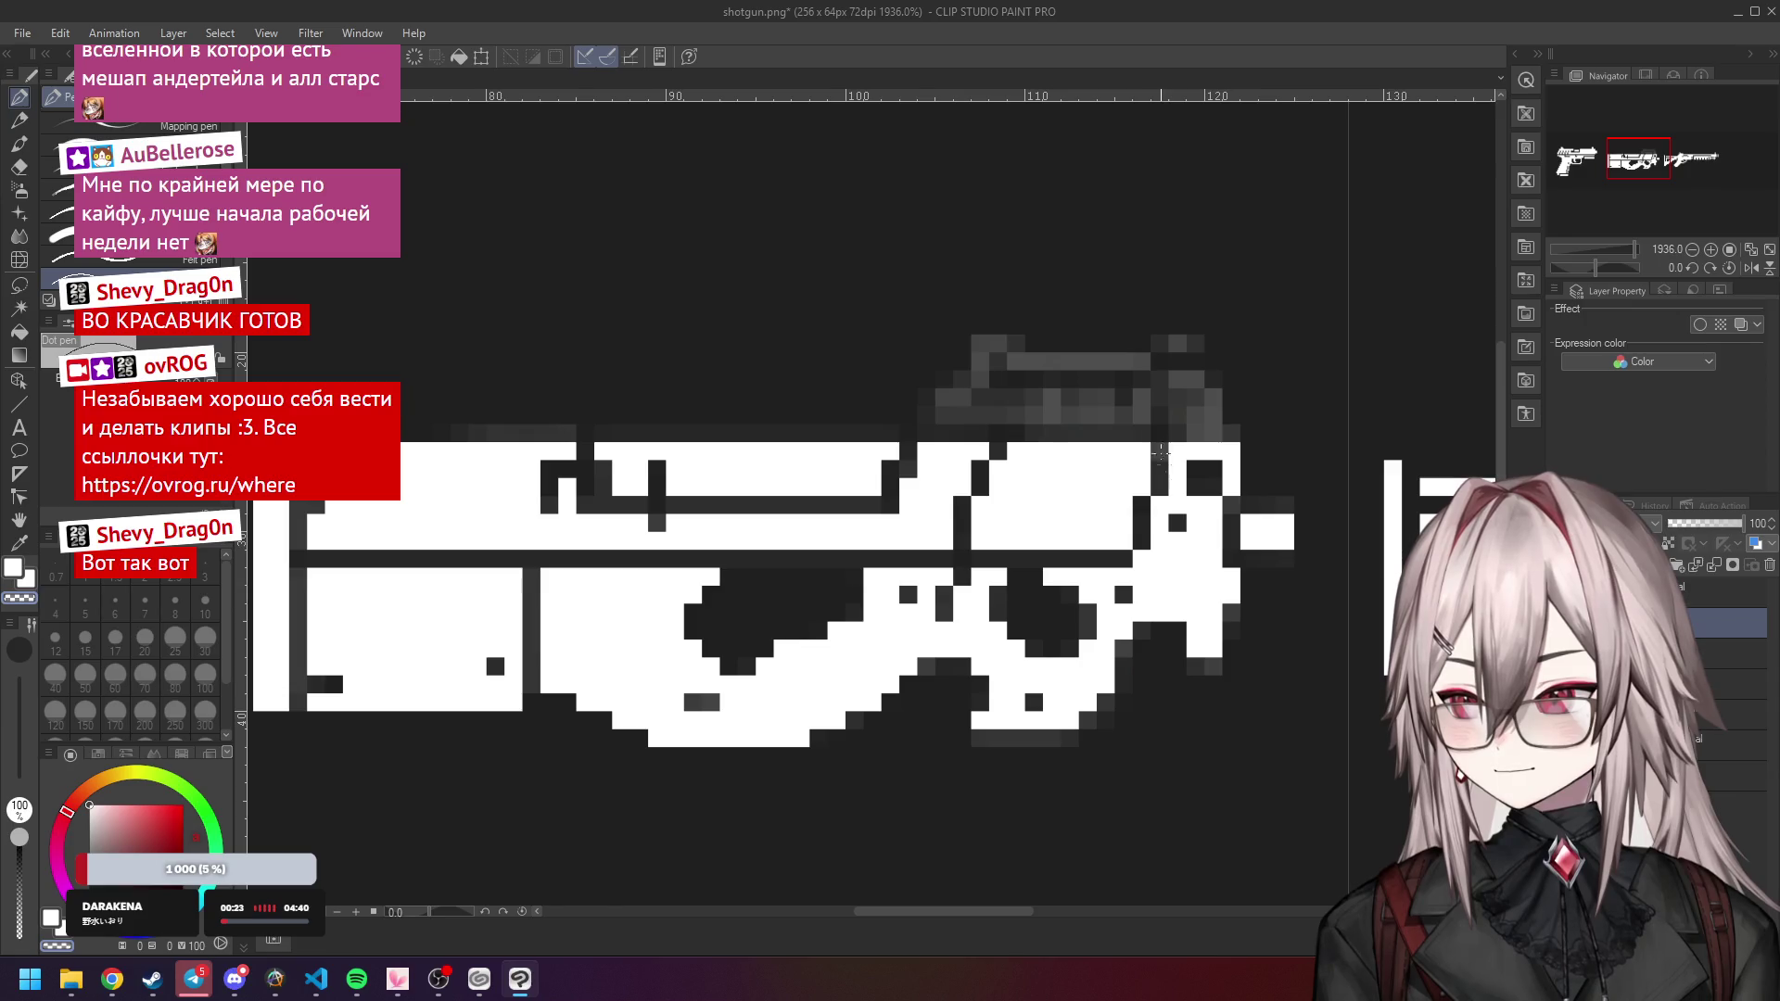
{"action": "left_click_drag", "start_coordinate": [1212, 414], "coordinate": [1055, 414]}
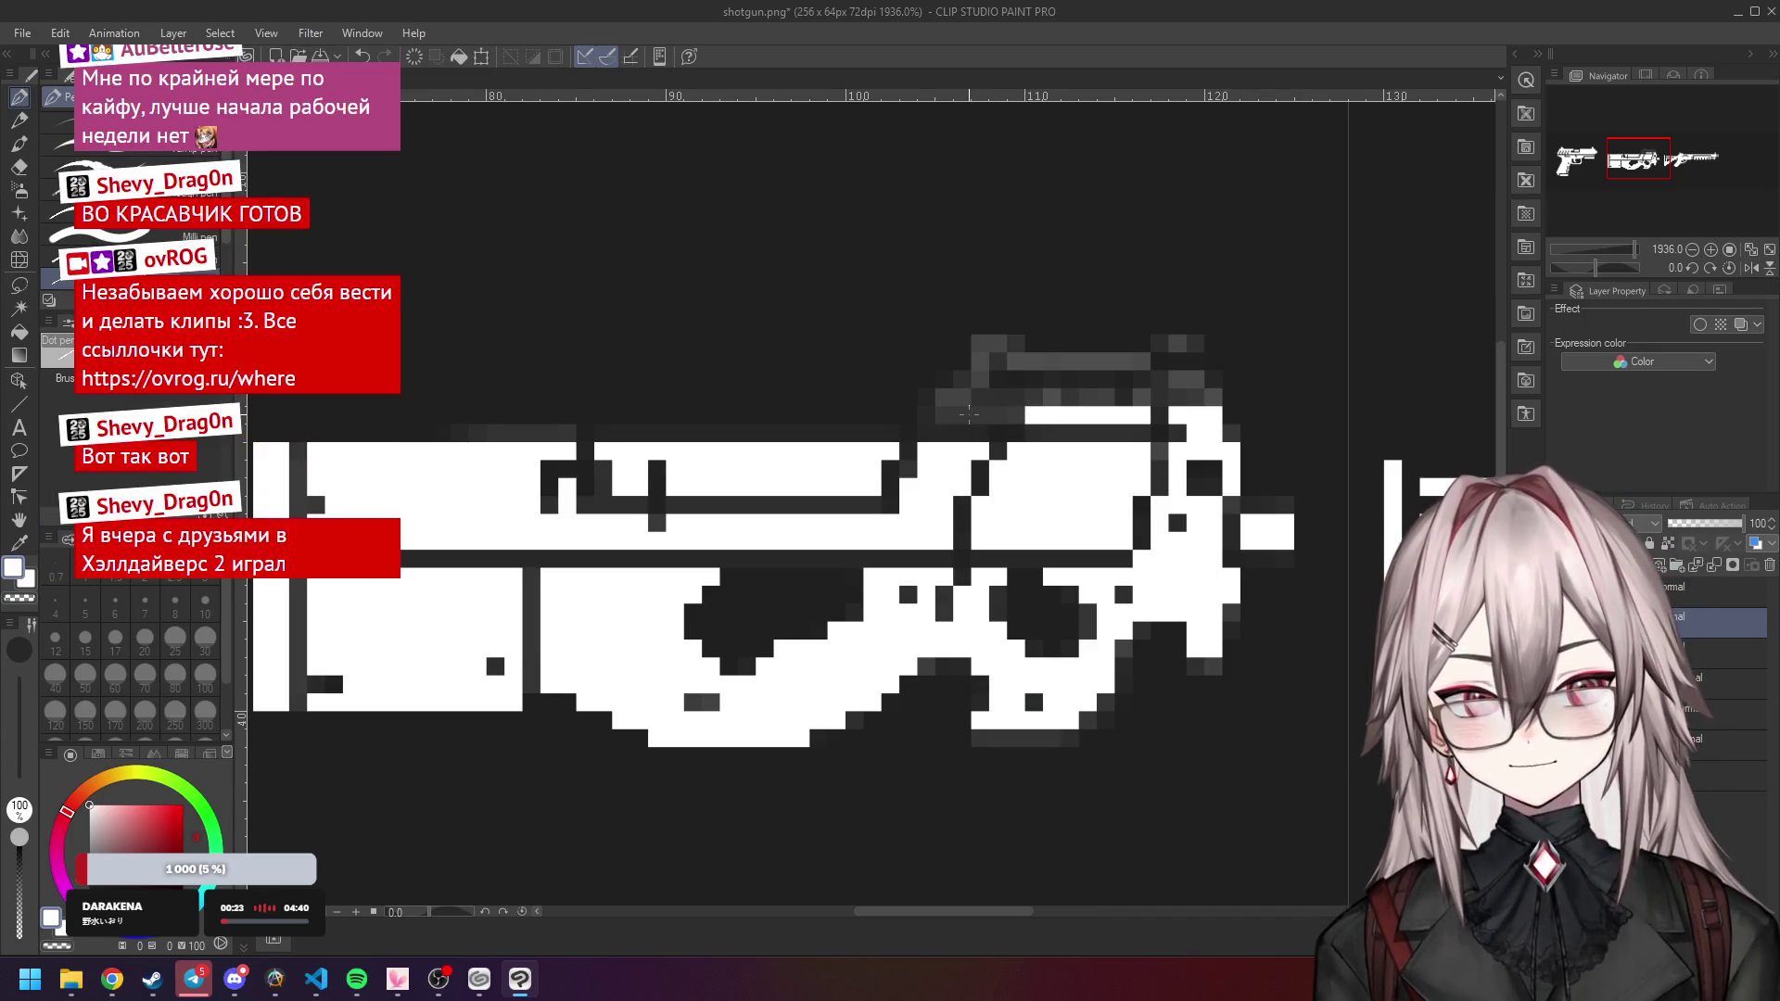
Paint the PDW's top row and raised handle block white, filling gaps pixel by pixel.
{"action": "scroll", "coordinate": [968, 414], "scroll_direction": "up", "scroll_amount": 3}
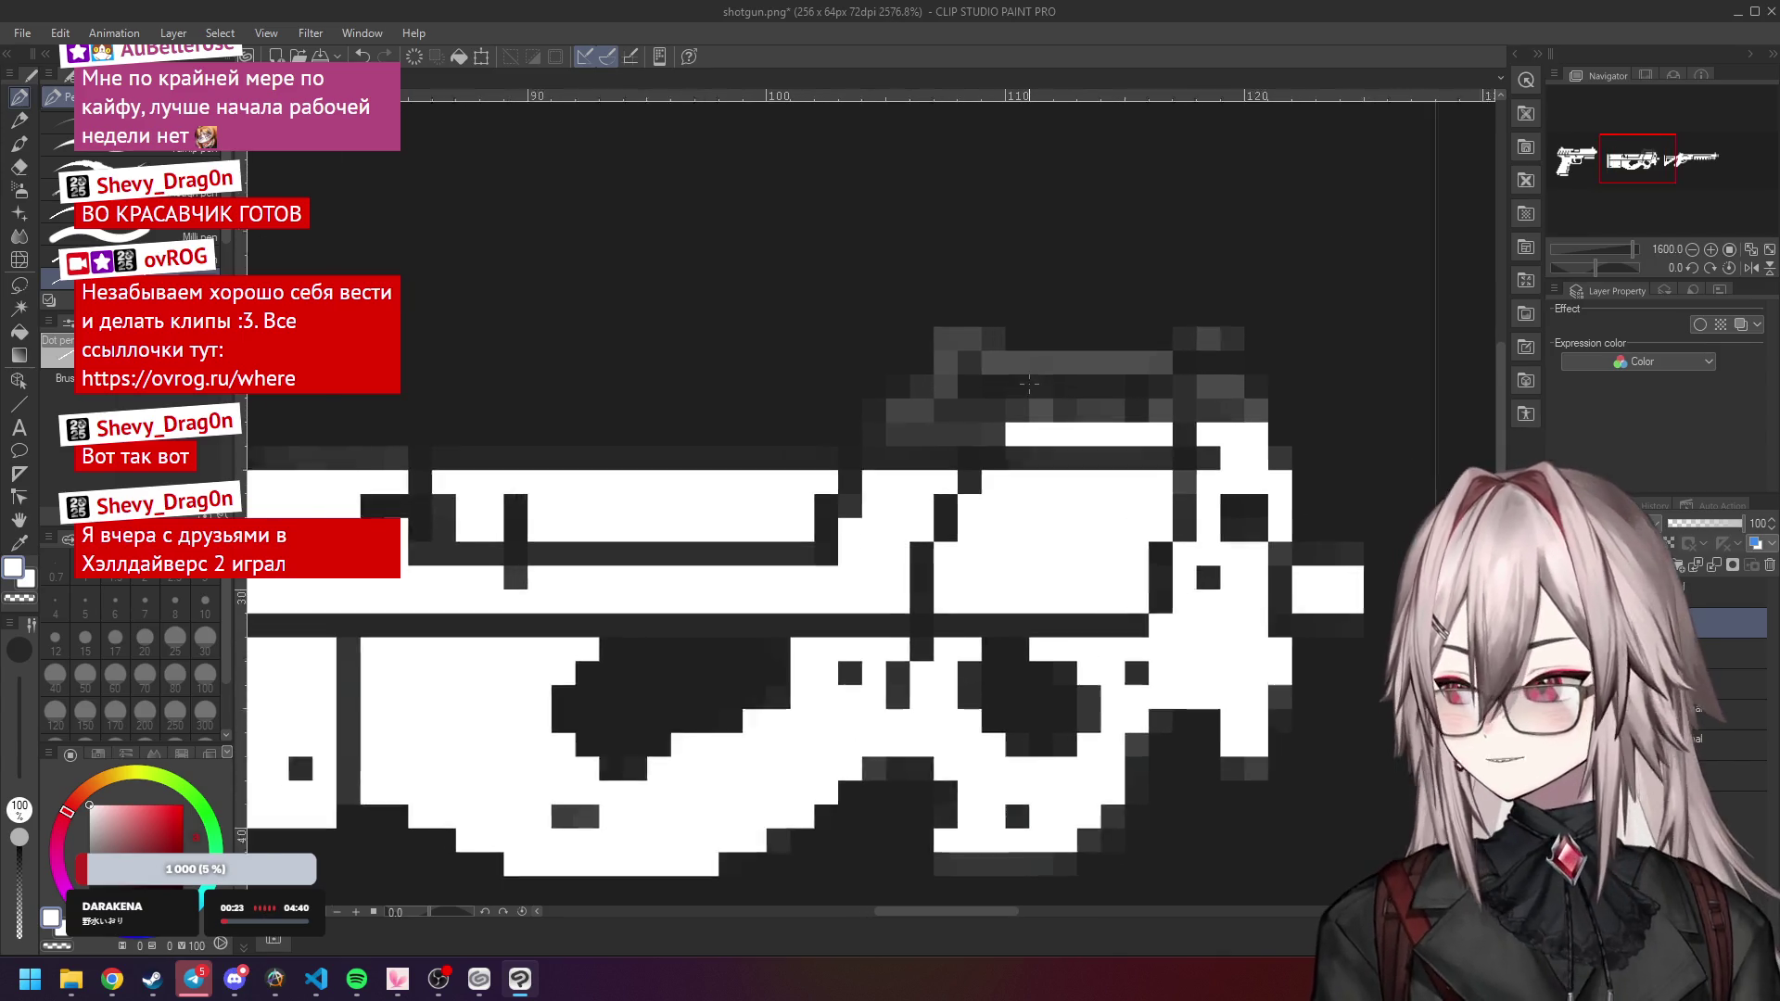
{"action": "left_click", "coordinate": [886, 422]}
{"action": "mouse_move", "coordinate": [887, 420]}
{"action": "left_mouse_down"}
{"action": "mouse_move", "coordinate": [997, 440]}
{"action": "mouse_move", "coordinate": [953, 415]}
{"action": "mouse_move", "coordinate": [1273, 412]}
{"action": "mouse_move", "coordinate": [1196, 390]}
{"action": "left_mouse_up"}
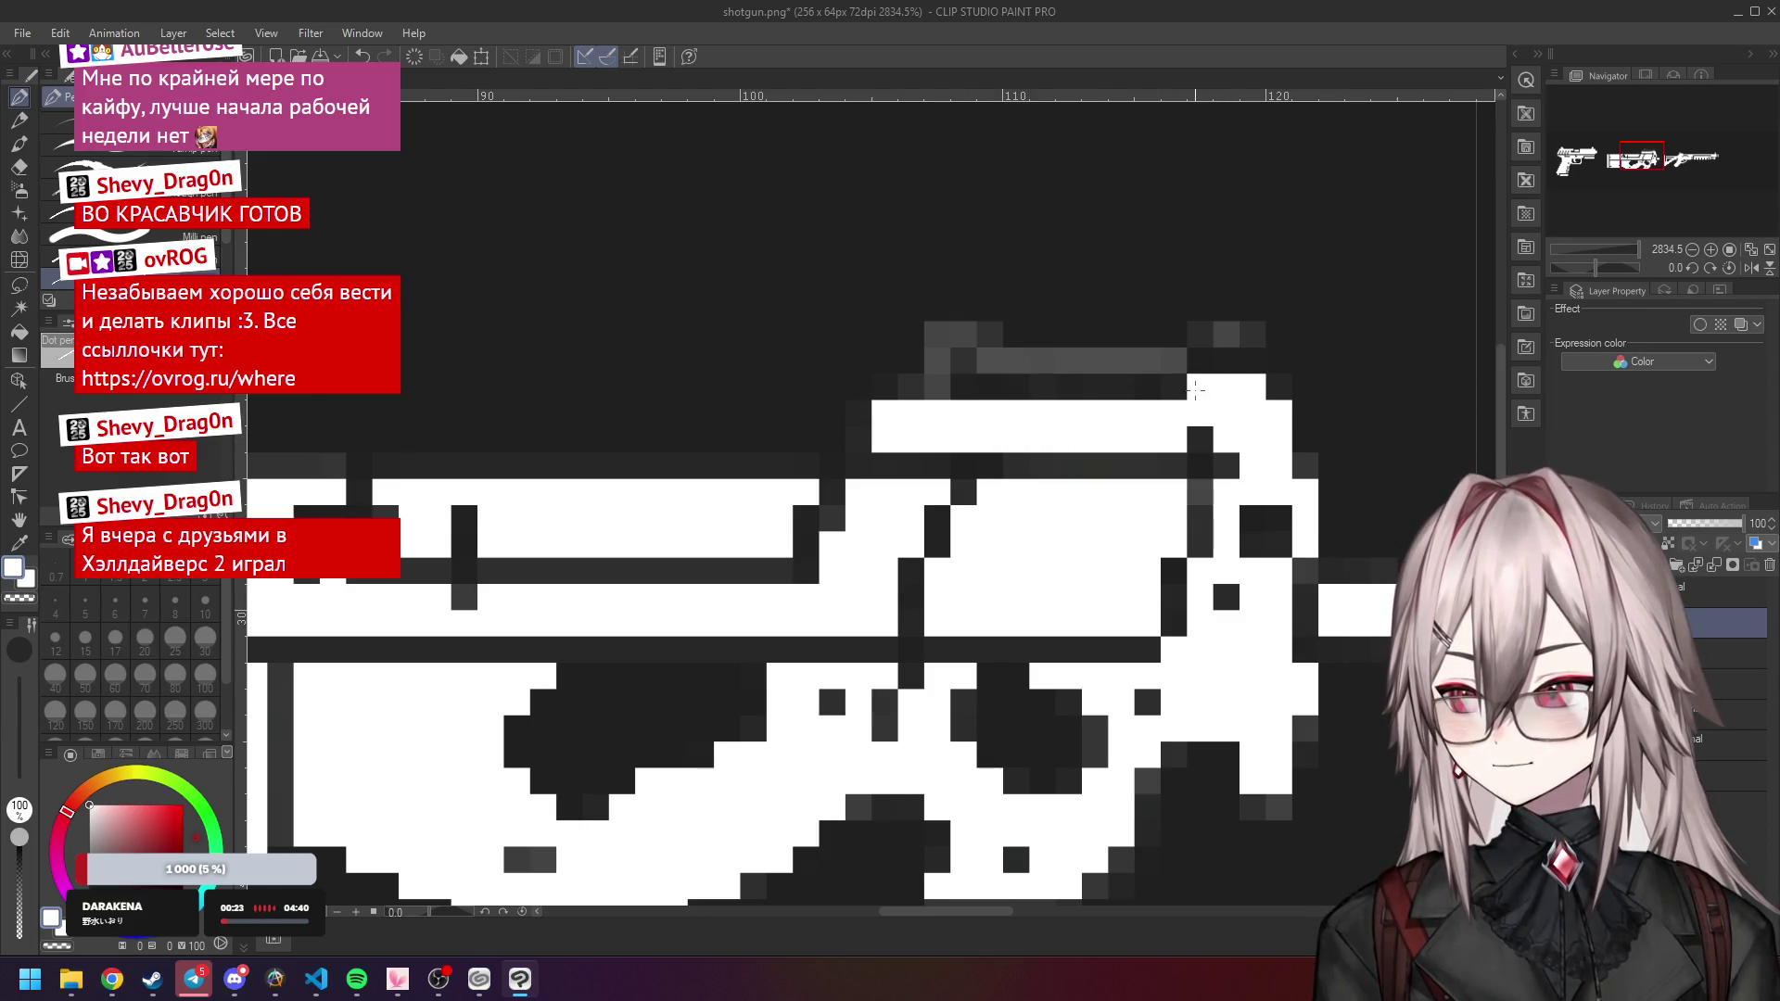
{"action": "mouse_move", "coordinate": [910, 390]}
{"action": "left_mouse_down"}
{"action": "mouse_move", "coordinate": [964, 335]}
{"action": "mouse_move", "coordinate": [1020, 360]}
{"action": "mouse_move", "coordinate": [1173, 362]}
{"action": "mouse_move", "coordinate": [1227, 334]}
{"action": "left_mouse_up"}
{"action": "scroll", "coordinate": [1208, 350], "scroll_direction": "down", "scroll_amount": 3}
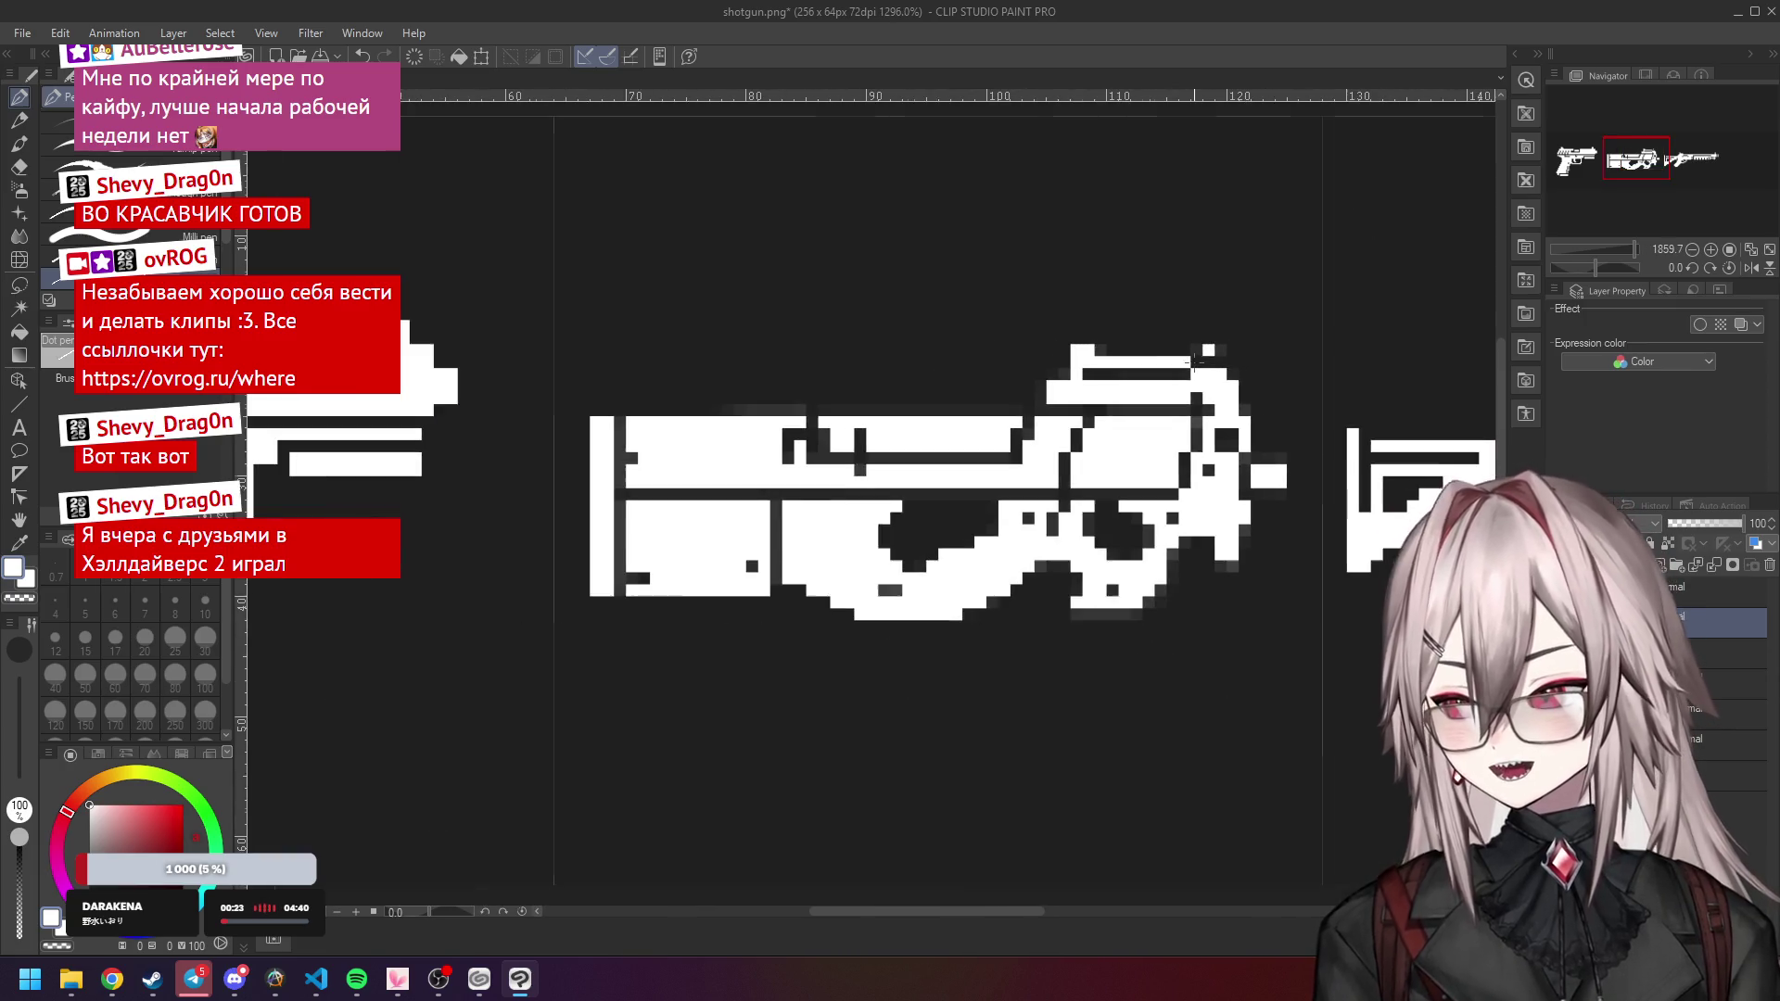
{"action": "scroll", "coordinate": [1209, 350], "scroll_direction": "up", "scroll_amount": 2}
{"action": "left_click", "coordinate": [1187, 349]}
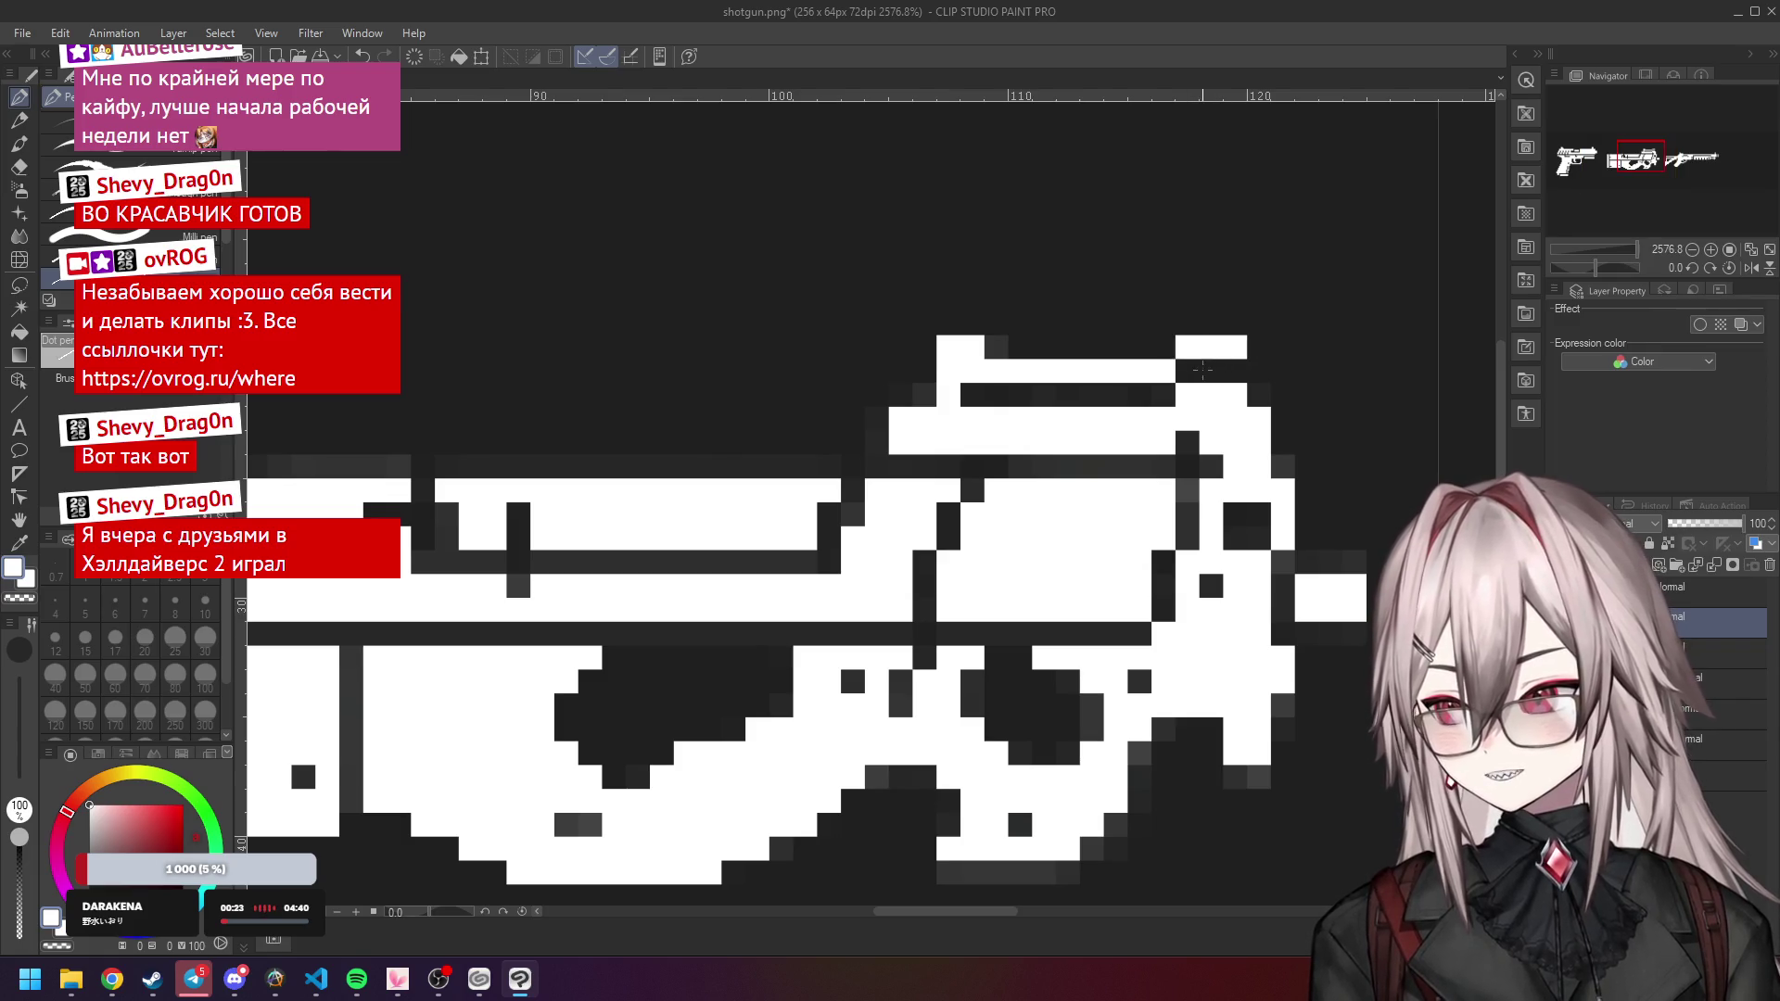
{"action": "left_click", "coordinate": [1188, 373]}
{"action": "left_click_drag", "start_coordinate": [1235, 371], "coordinate": [1235, 347]}
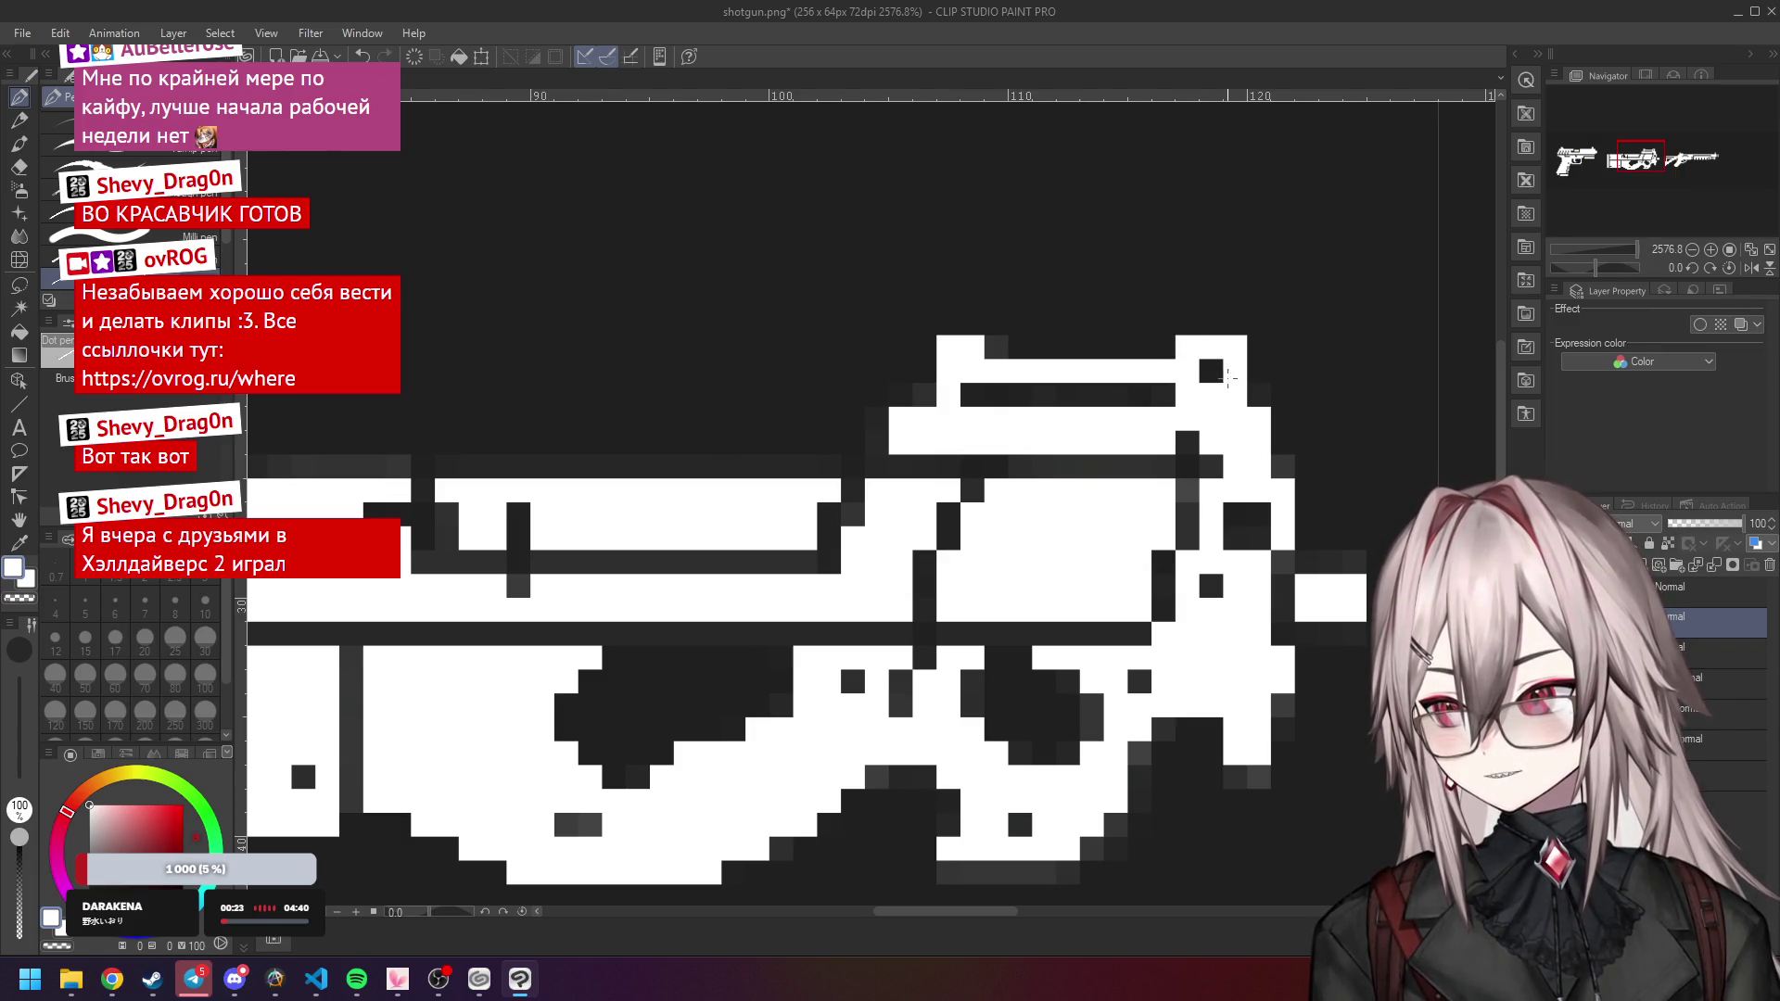
{"action": "scroll", "coordinate": [1159, 390], "scroll_direction": "down", "scroll_amount": 2}
{"action": "scroll", "coordinate": [1112, 399], "scroll_direction": "up", "scroll_amount": 2}
Undo the wrong top pixels, repaint the three-pixel white block and fill the remaining top pixels.
{"action": "key", "text": "ctrl+z"}
{"action": "key", "text": "ctrl+z"}
{"action": "key", "text": "ctrl+z"}
{"action": "key", "text": "ctrl+z"}
{"action": "key", "text": "ctrl+z"}
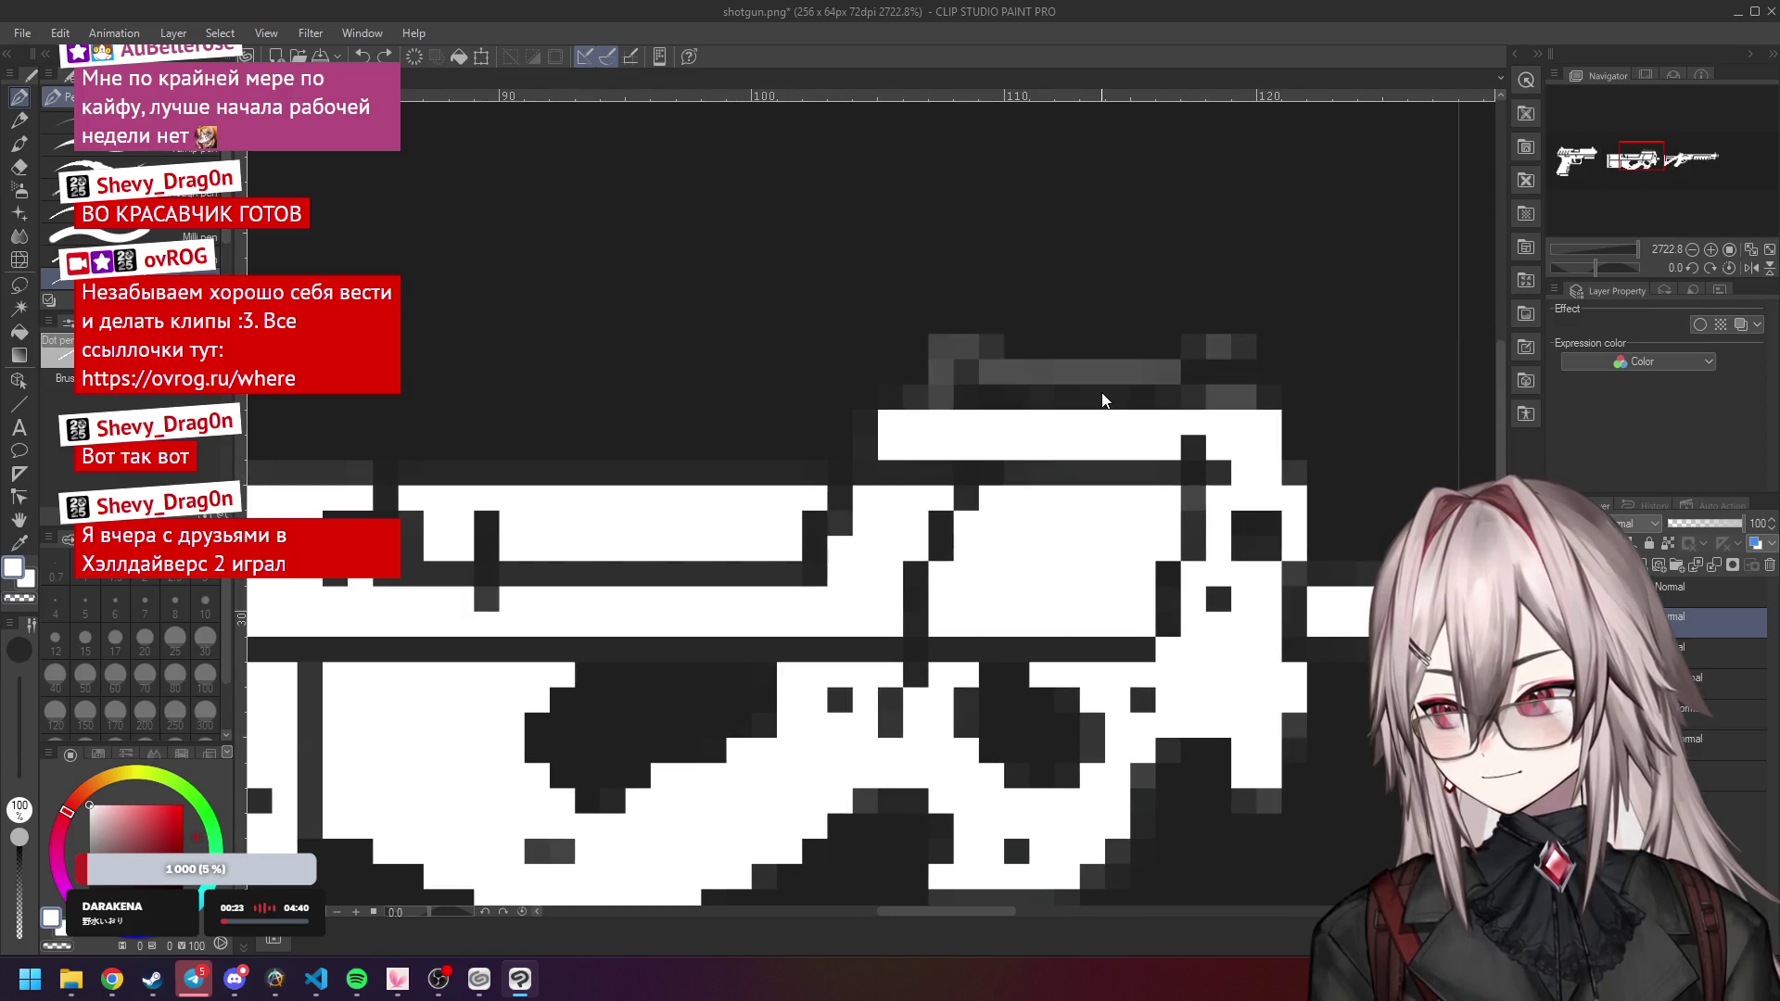
{"action": "mouse_move", "coordinate": [1193, 397]}
{"action": "left_mouse_down"}
{"action": "mouse_move", "coordinate": [1243, 397]}
{"action": "mouse_move", "coordinate": [1170, 370]}
{"action": "mouse_move", "coordinate": [980, 371]}
{"action": "mouse_move", "coordinate": [935, 353]}
{"action": "mouse_move", "coordinate": [940, 397]}
{"action": "mouse_move", "coordinate": [918, 397]}
{"action": "left_mouse_up"}
{"action": "left_click", "coordinate": [1220, 346]}
{"action": "key", "text": "ctrl+z"}
{"action": "scroll", "coordinate": [1057, 399], "scroll_direction": "down", "scroll_amount": 1}
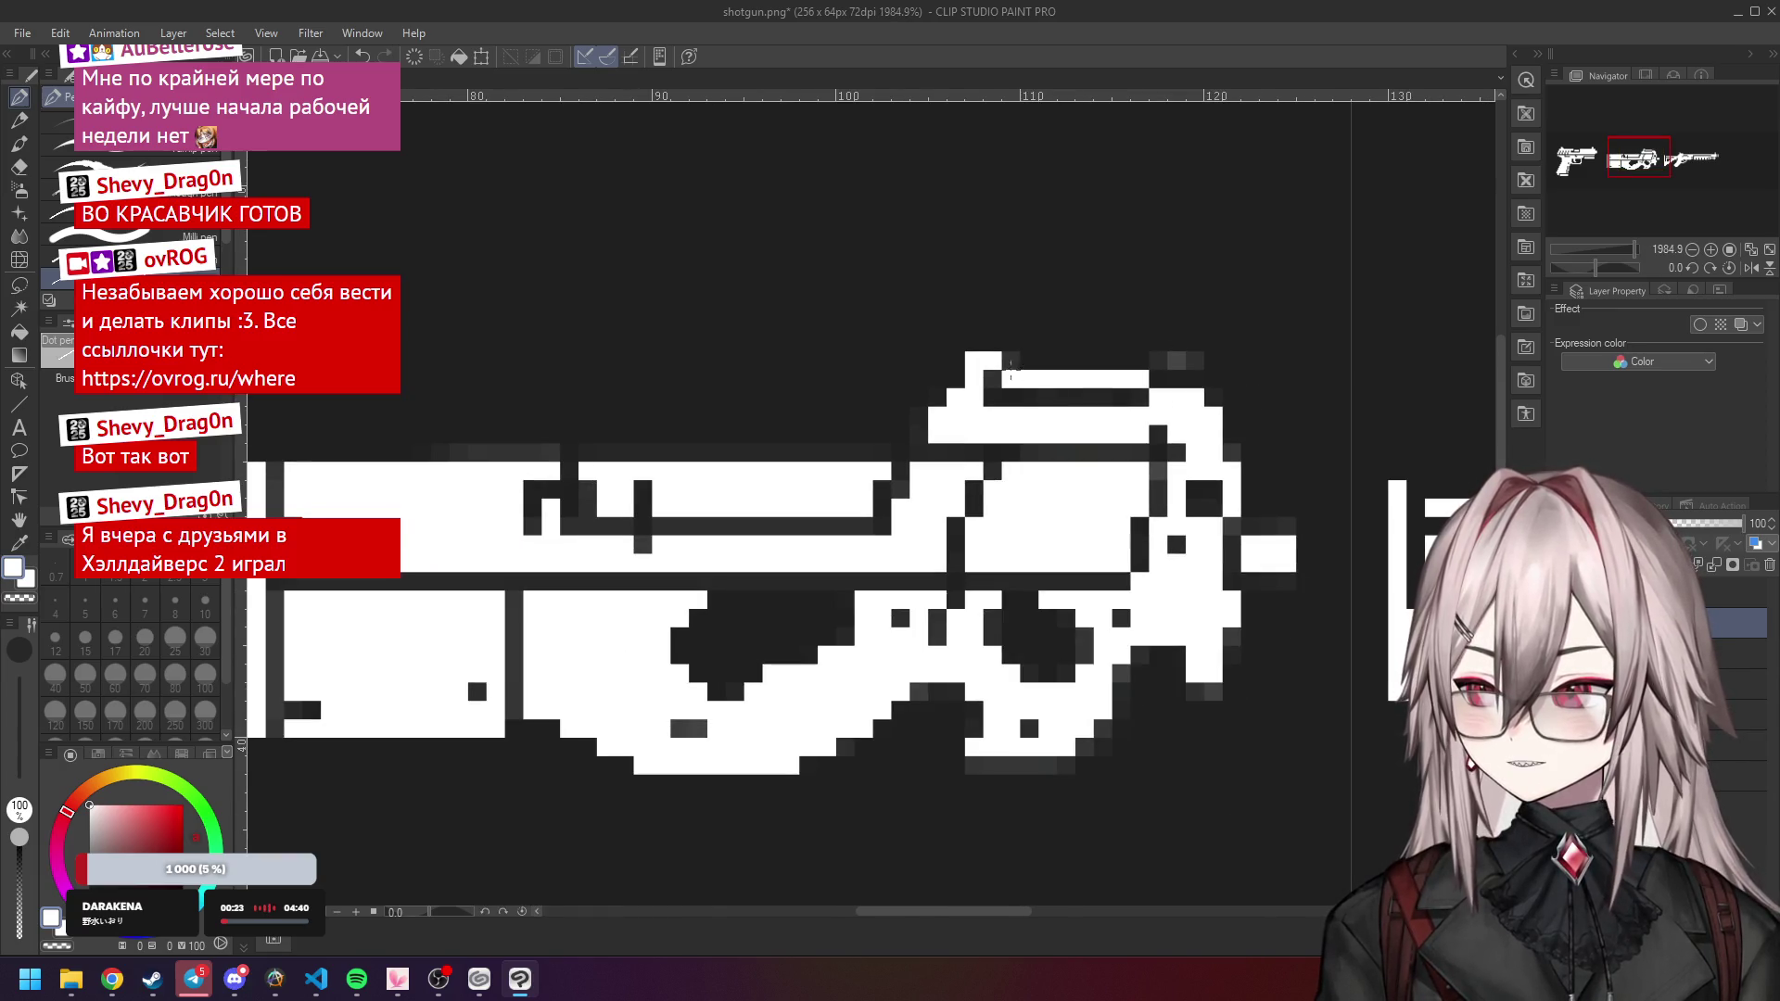
{"action": "scroll", "coordinate": [984, 374], "scroll_direction": "down", "scroll_amount": 4}
{"action": "scroll", "coordinate": [1091, 374], "scroll_direction": "up", "scroll_amount": 5}
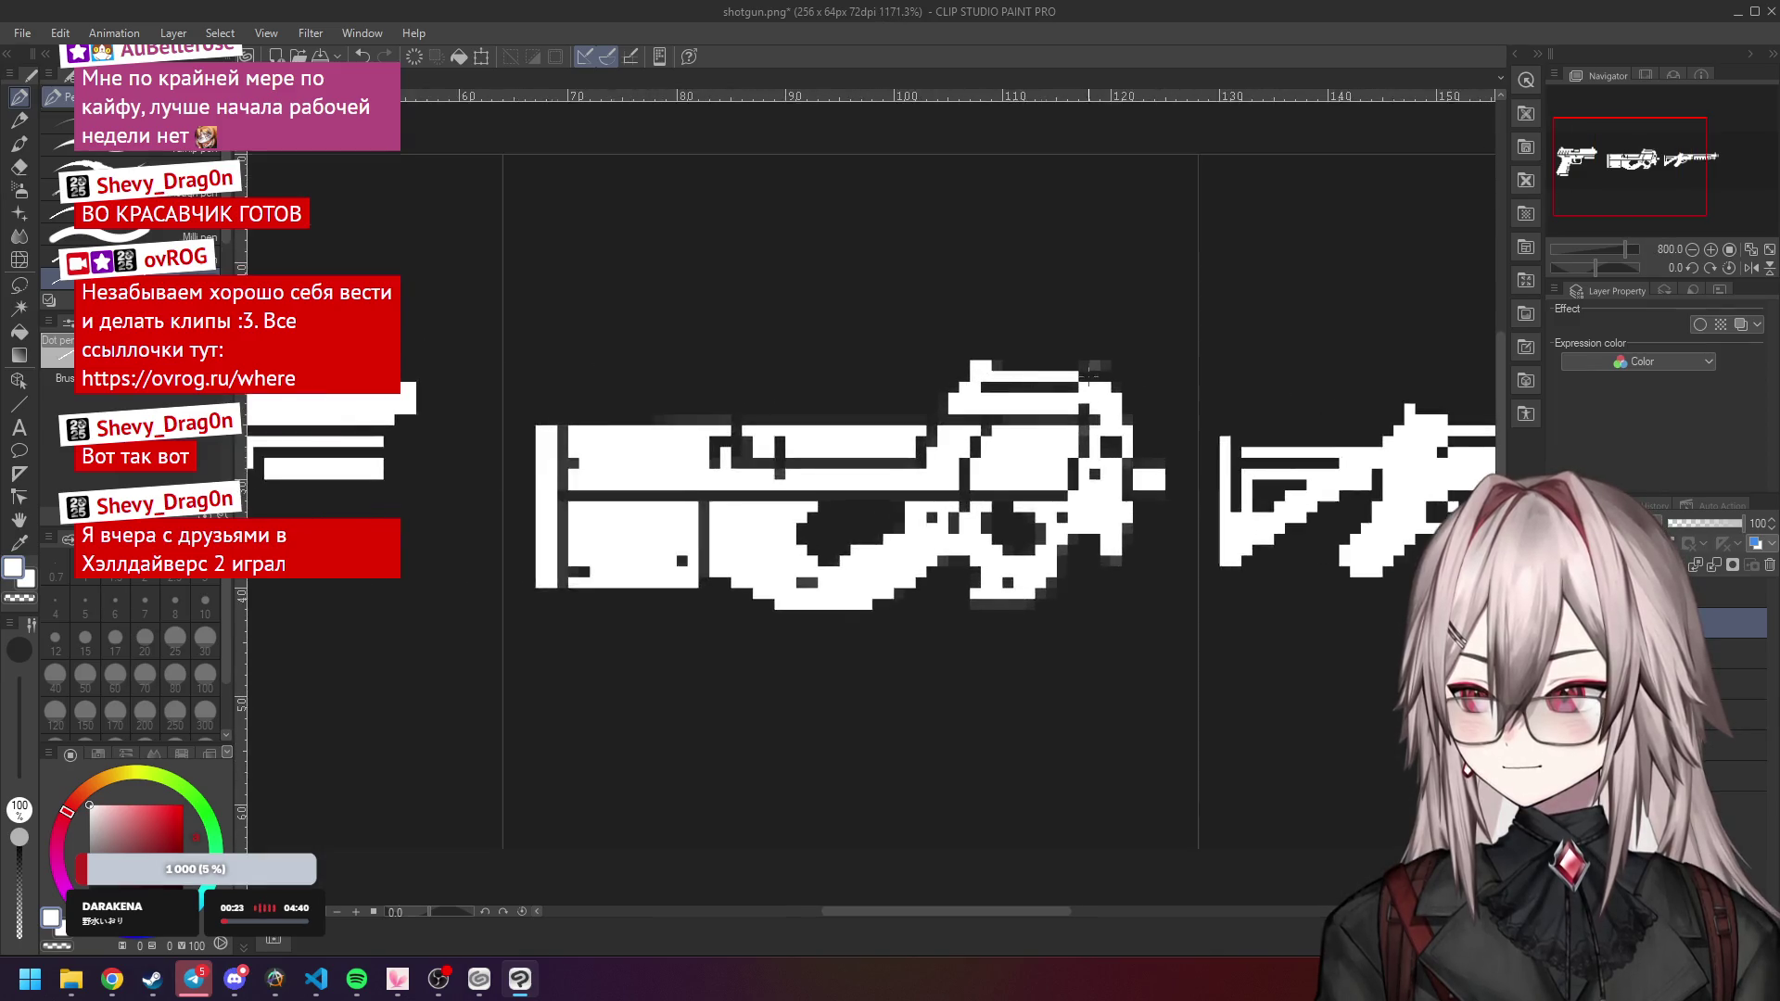
{"action": "left_click_drag", "start_coordinate": [1099, 354], "coordinate": [1086, 375]}
{"action": "scroll", "coordinate": [1086, 376], "scroll_direction": "down", "scroll_amount": 5}
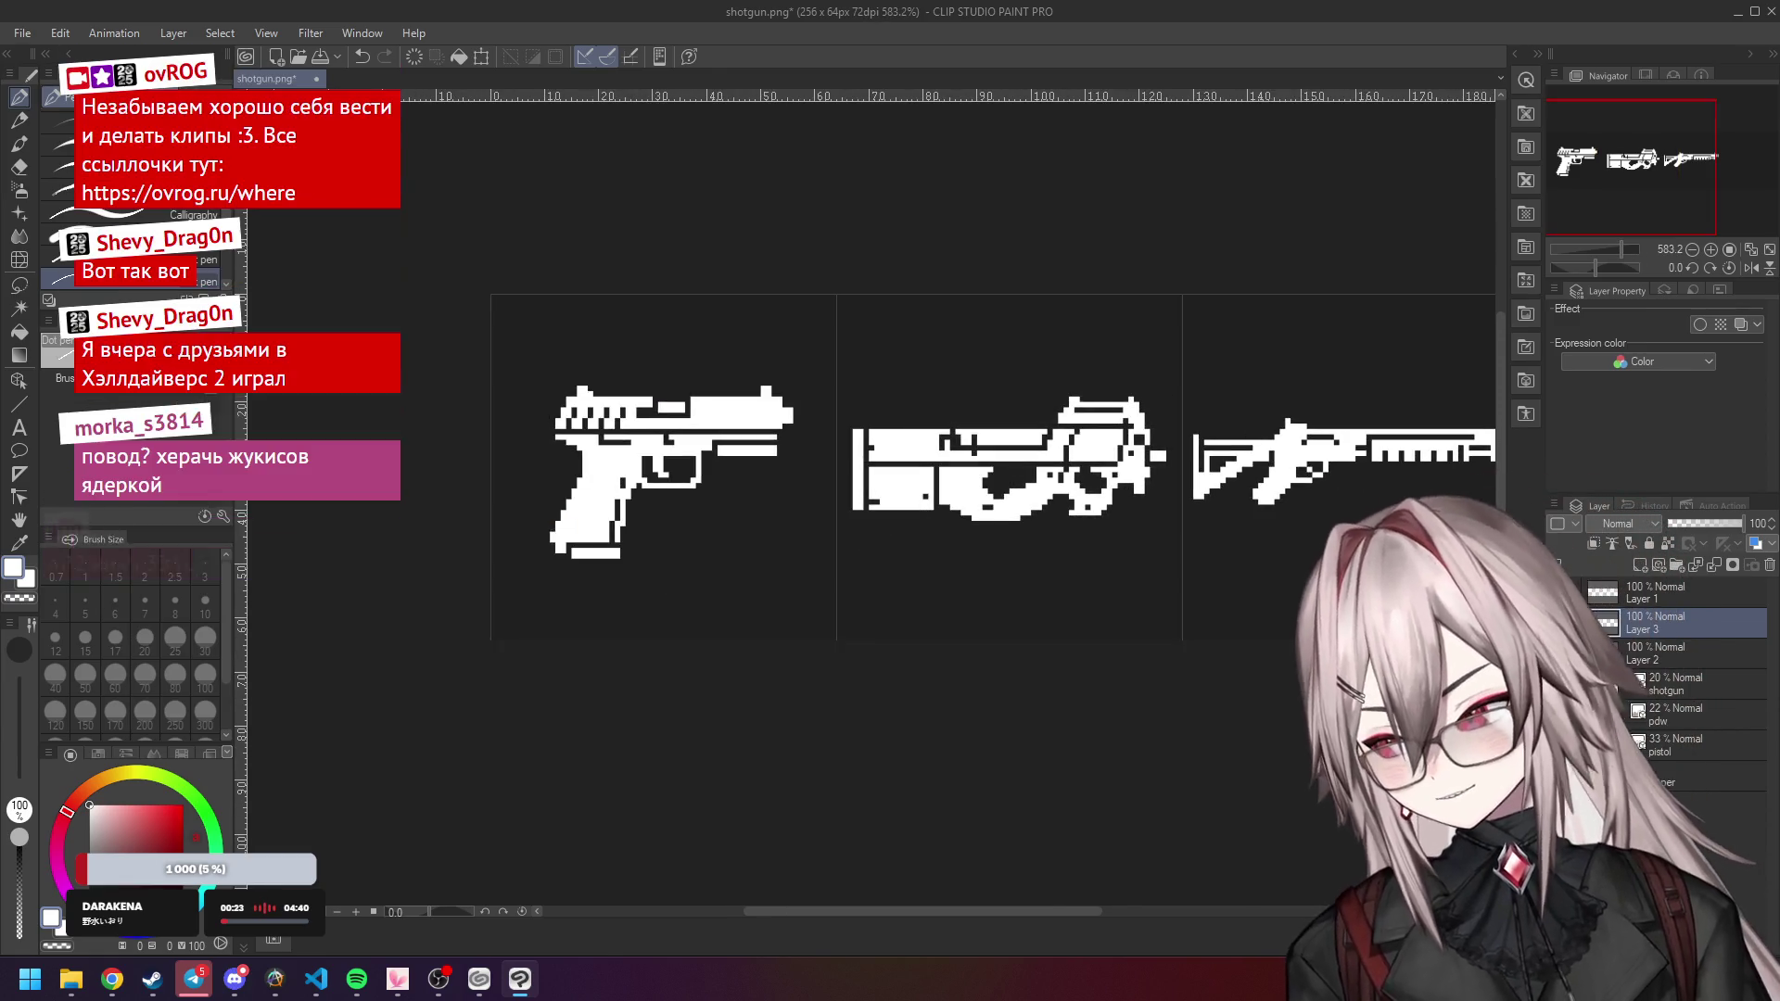
Paint over the dark vertical marks in the PDW's upper receiver with white, swapping colours with X.
{"action": "scroll", "coordinate": [1096, 473], "scroll_direction": "down", "scroll_amount": 3}
{"action": "scroll", "coordinate": [1153, 443], "scroll_direction": "down", "scroll_amount": 2}
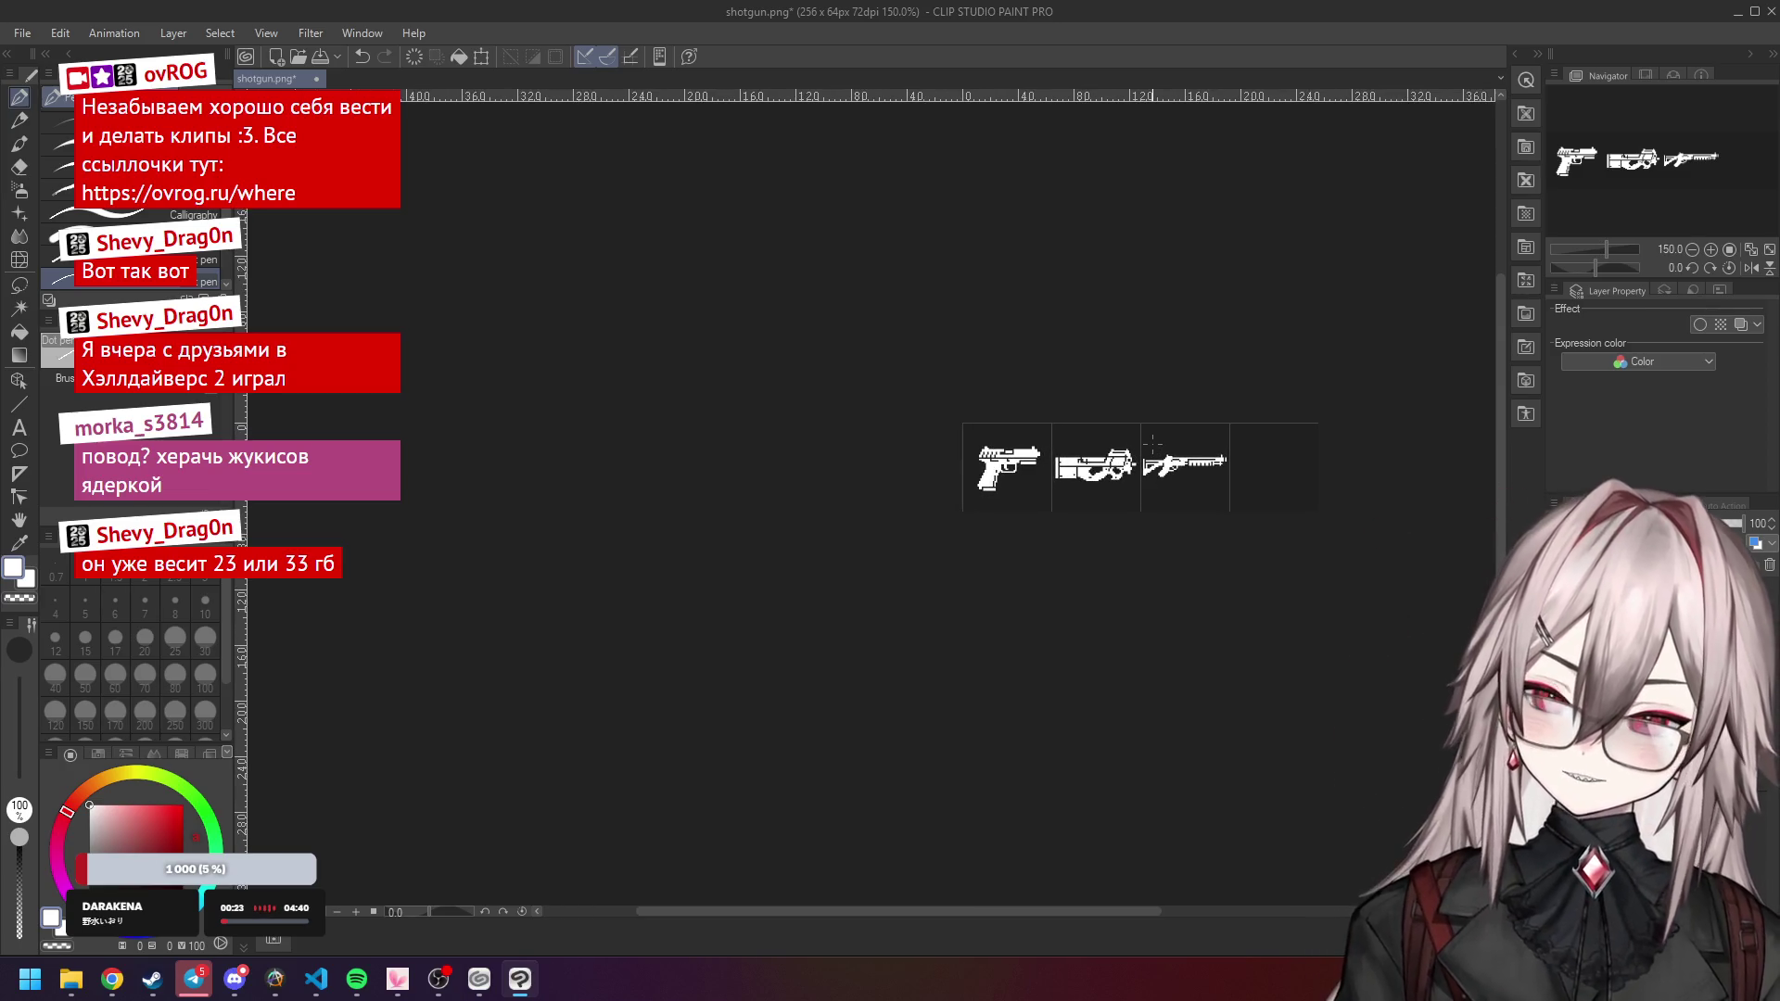
{"action": "scroll", "coordinate": [1076, 463], "scroll_direction": "up", "scroll_amount": 4}
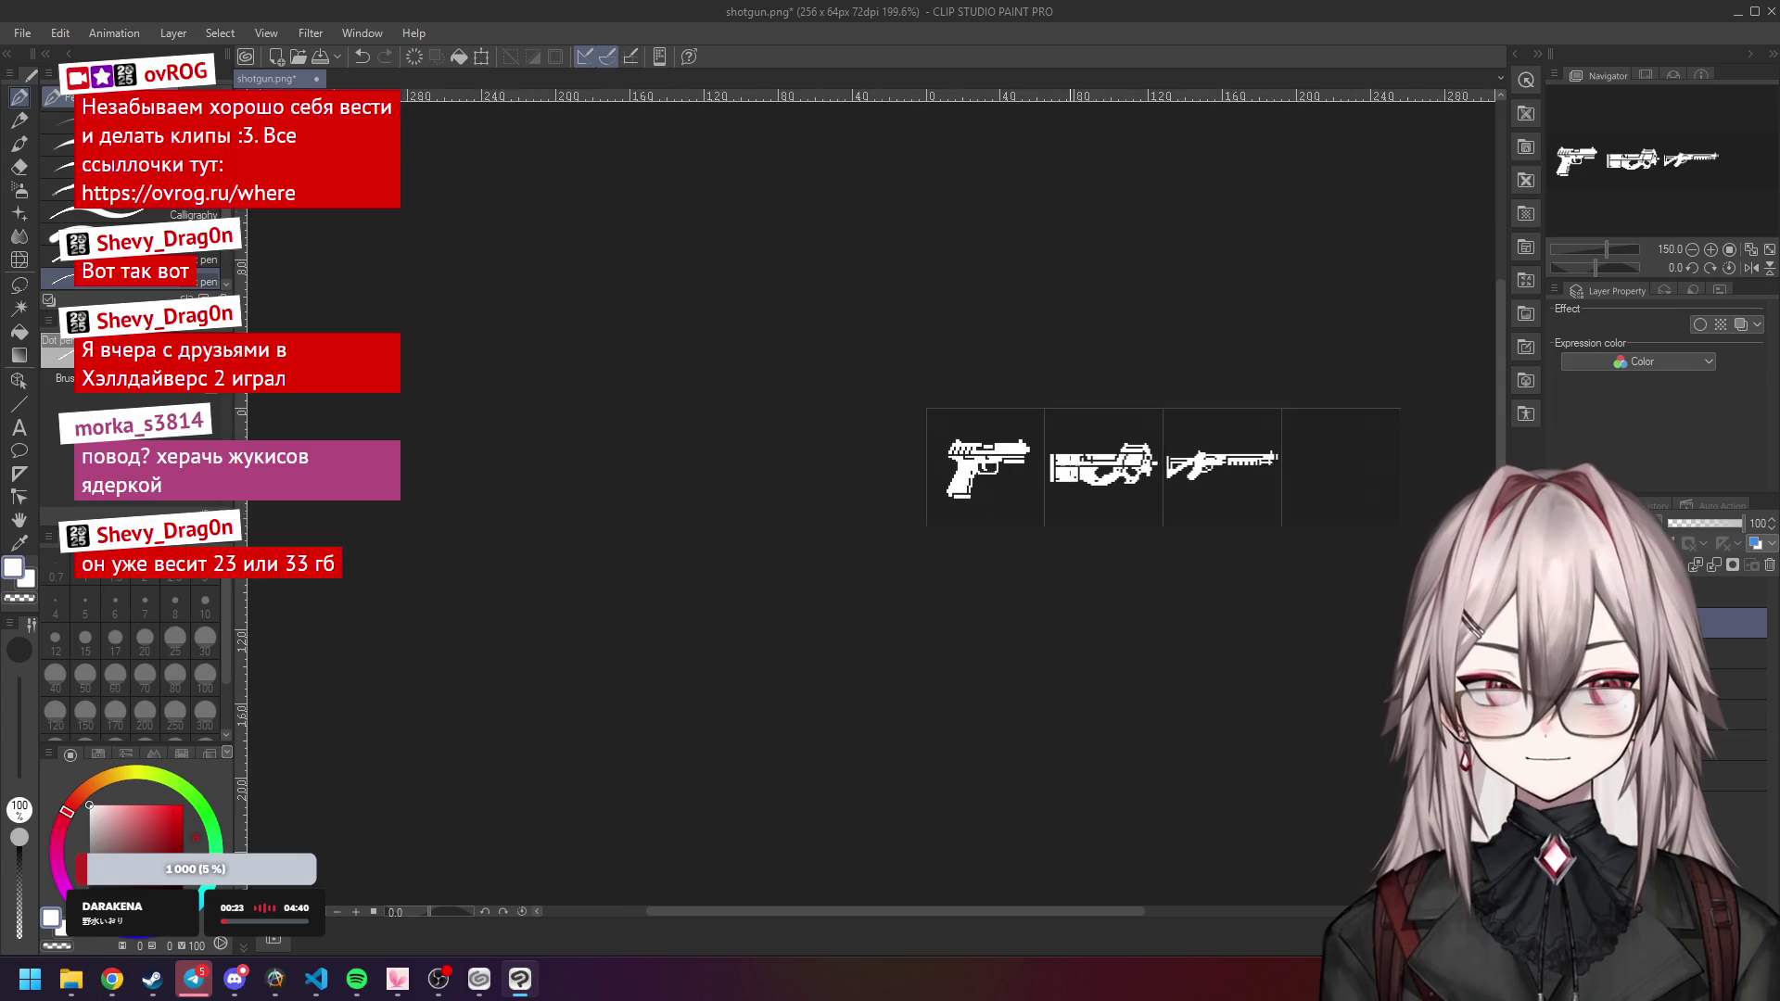
{"action": "scroll", "coordinate": [1170, 425], "scroll_direction": "up", "scroll_amount": 5}
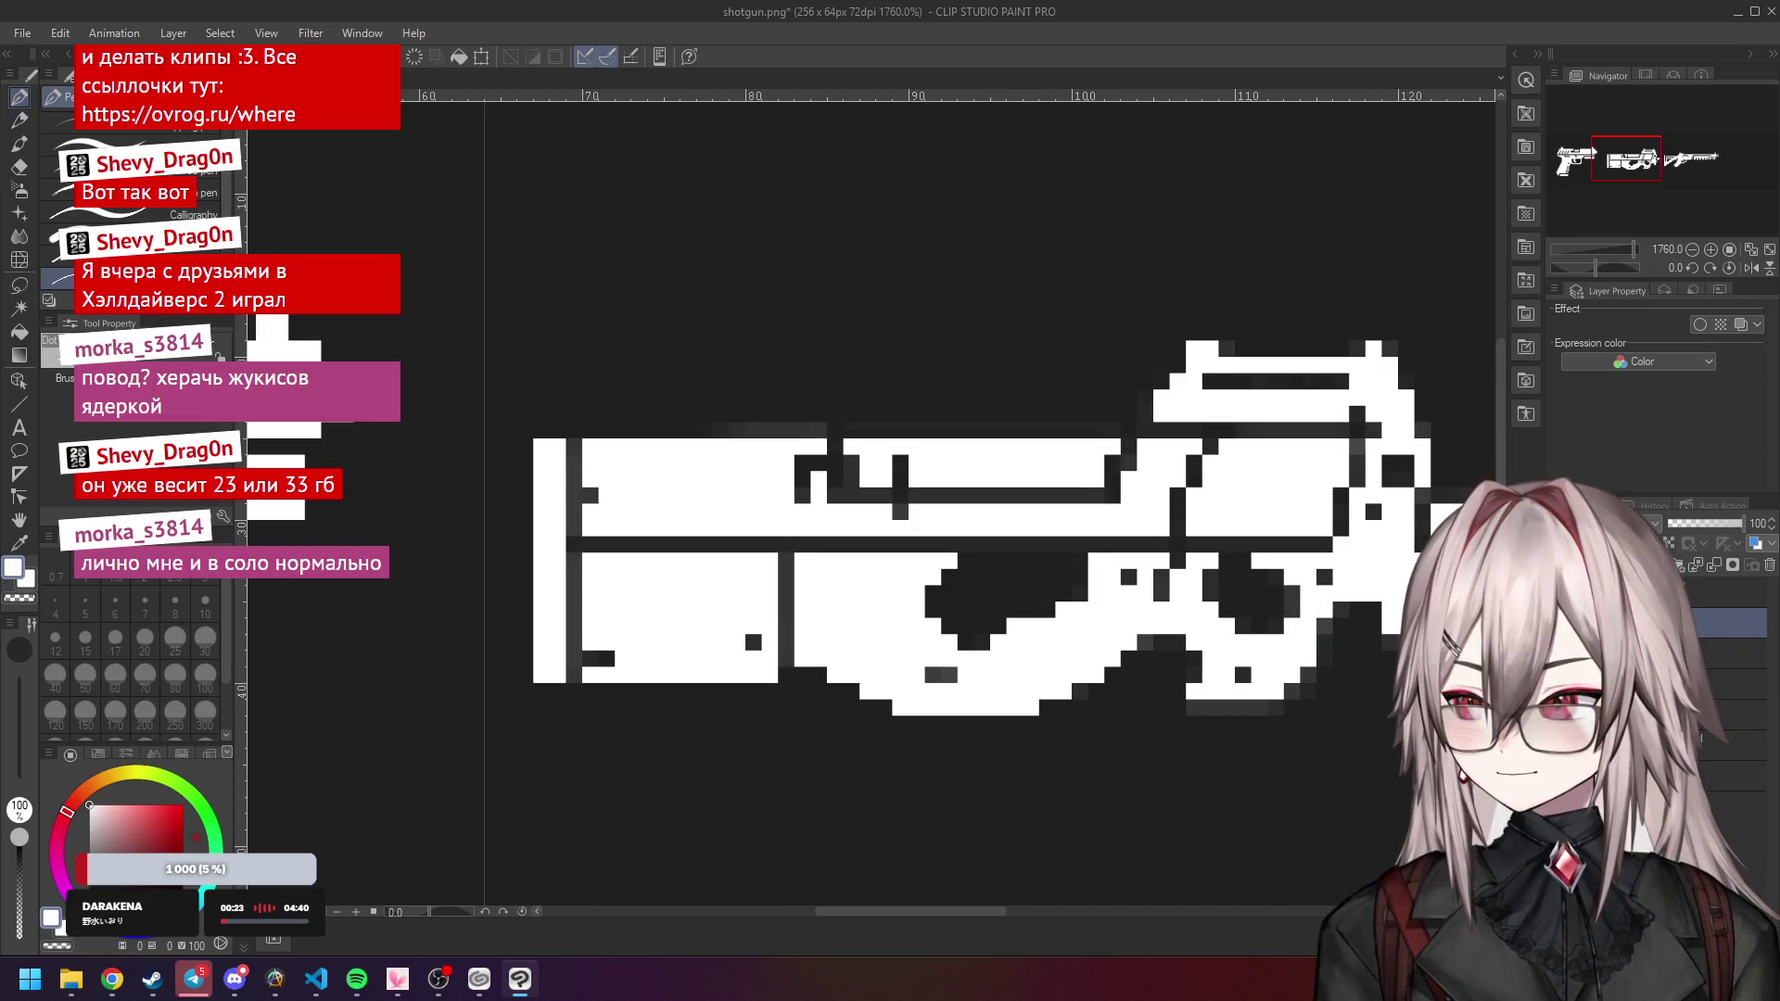
{"action": "left_click_drag", "start_coordinate": [855, 463], "coordinate": [855, 480]}
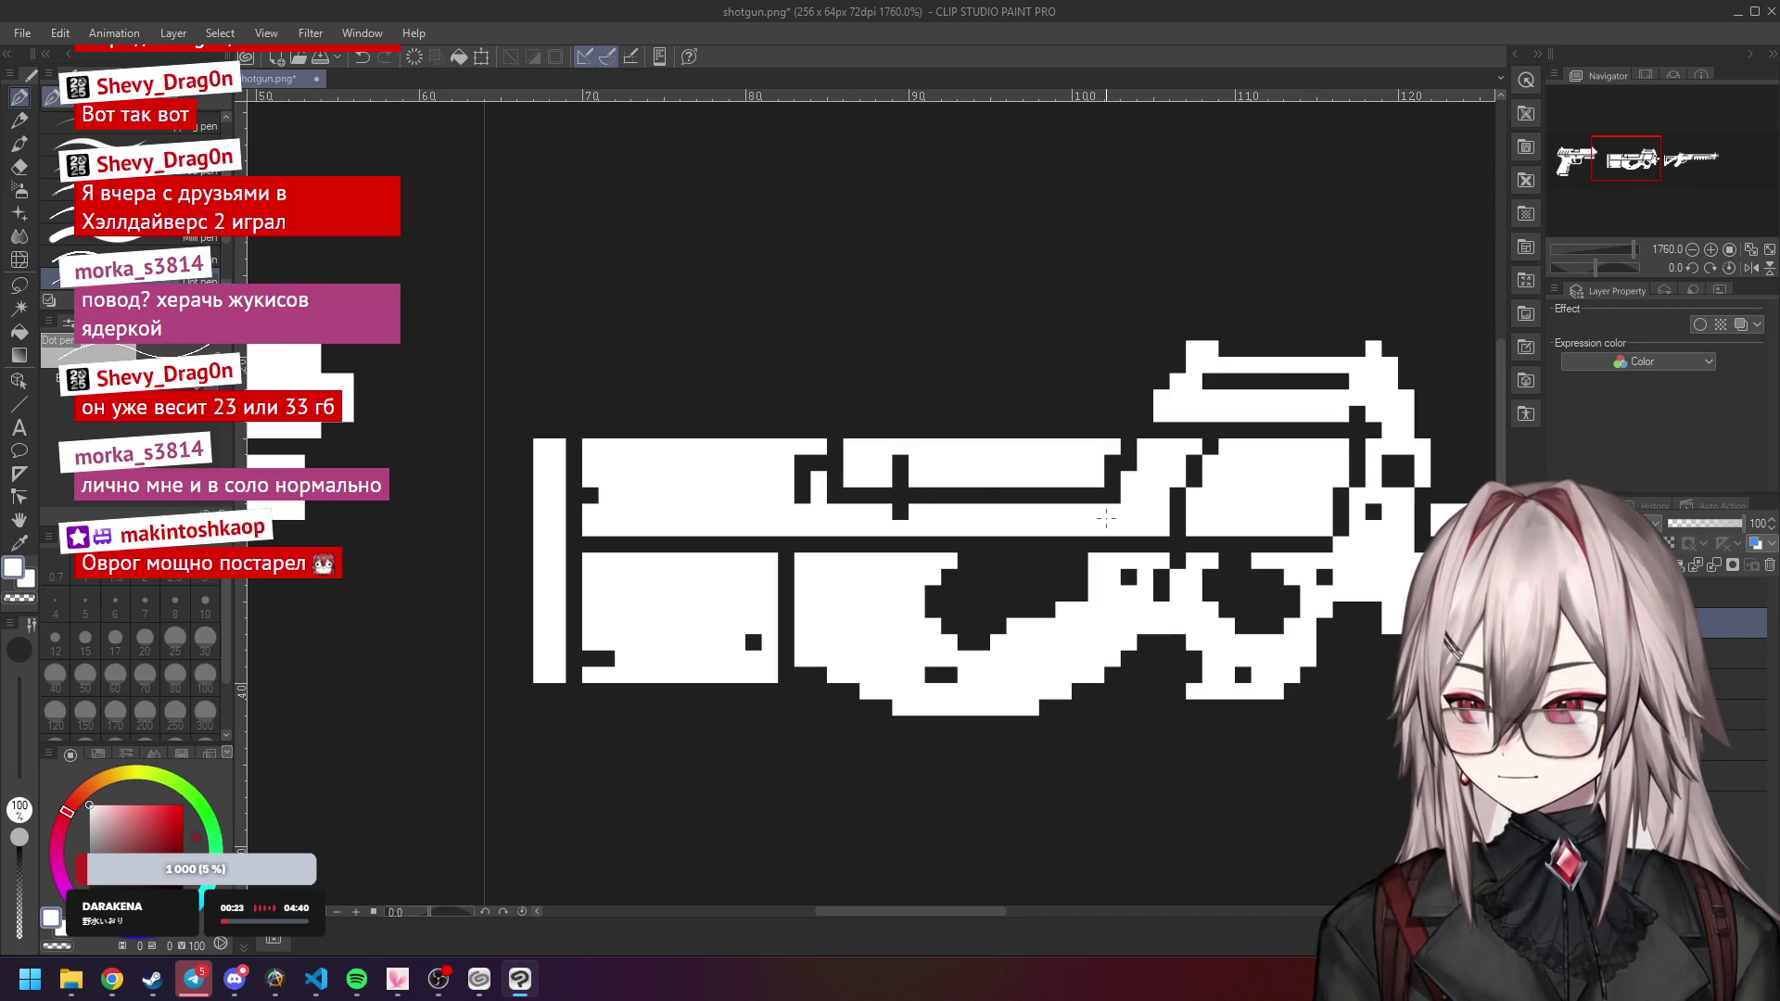
{"action": "left_click", "coordinate": [1097, 512]}
{"action": "key", "text": "x"}
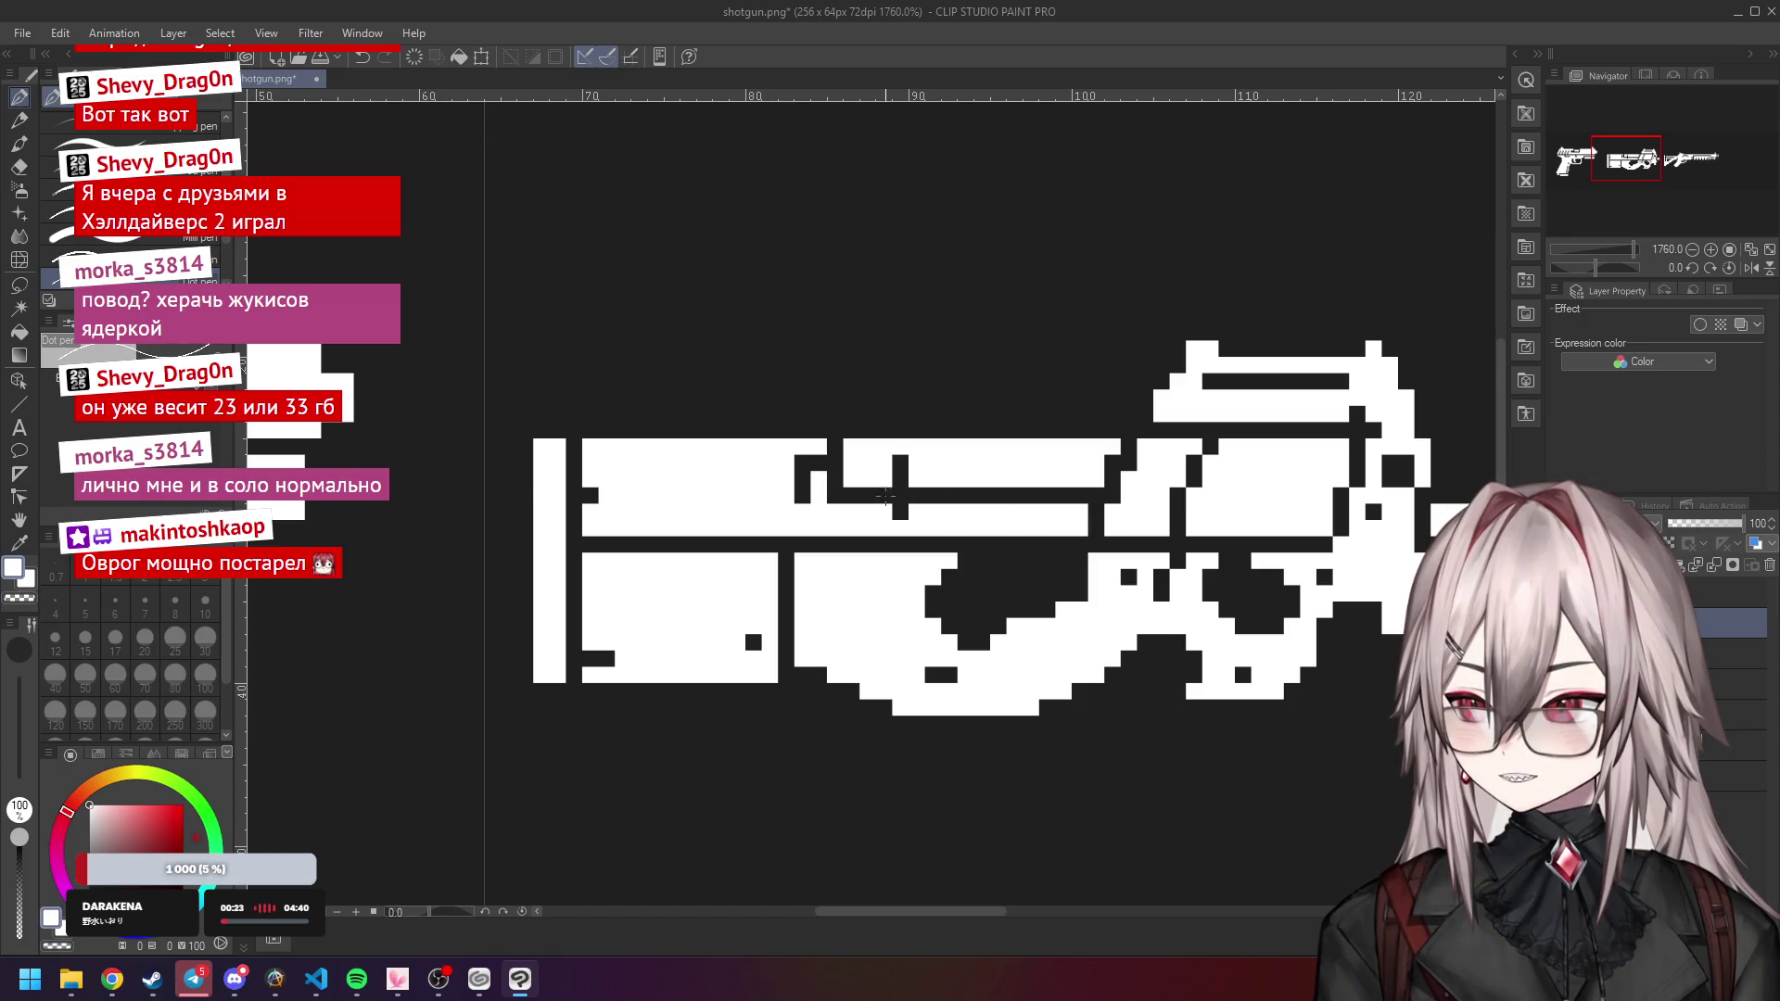
{"action": "left_click_drag", "start_coordinate": [899, 461], "coordinate": [899, 479]}
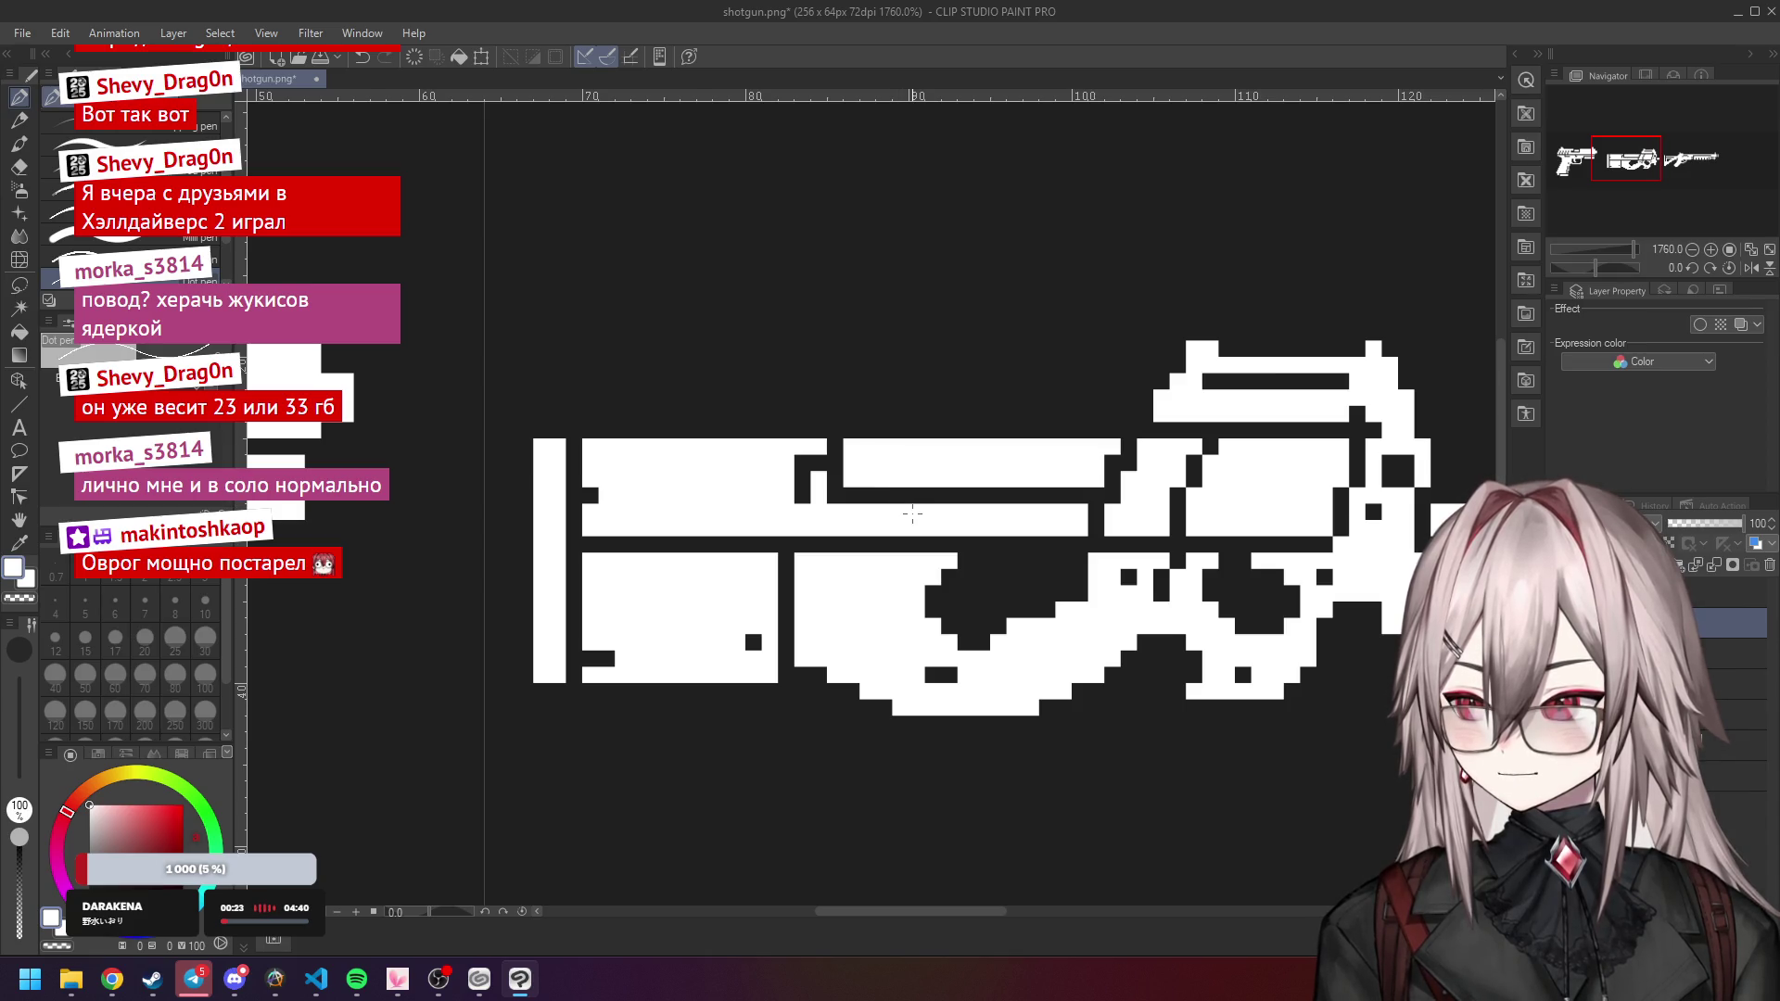
{"action": "left_click_drag", "start_coordinate": [816, 469], "coordinate": [803, 480]}
{"action": "scroll", "coordinate": [942, 475], "scroll_direction": "down", "scroll_amount": 5}
{"action": "scroll", "coordinate": [979, 494], "scroll_direction": "up", "scroll_amount": 5}
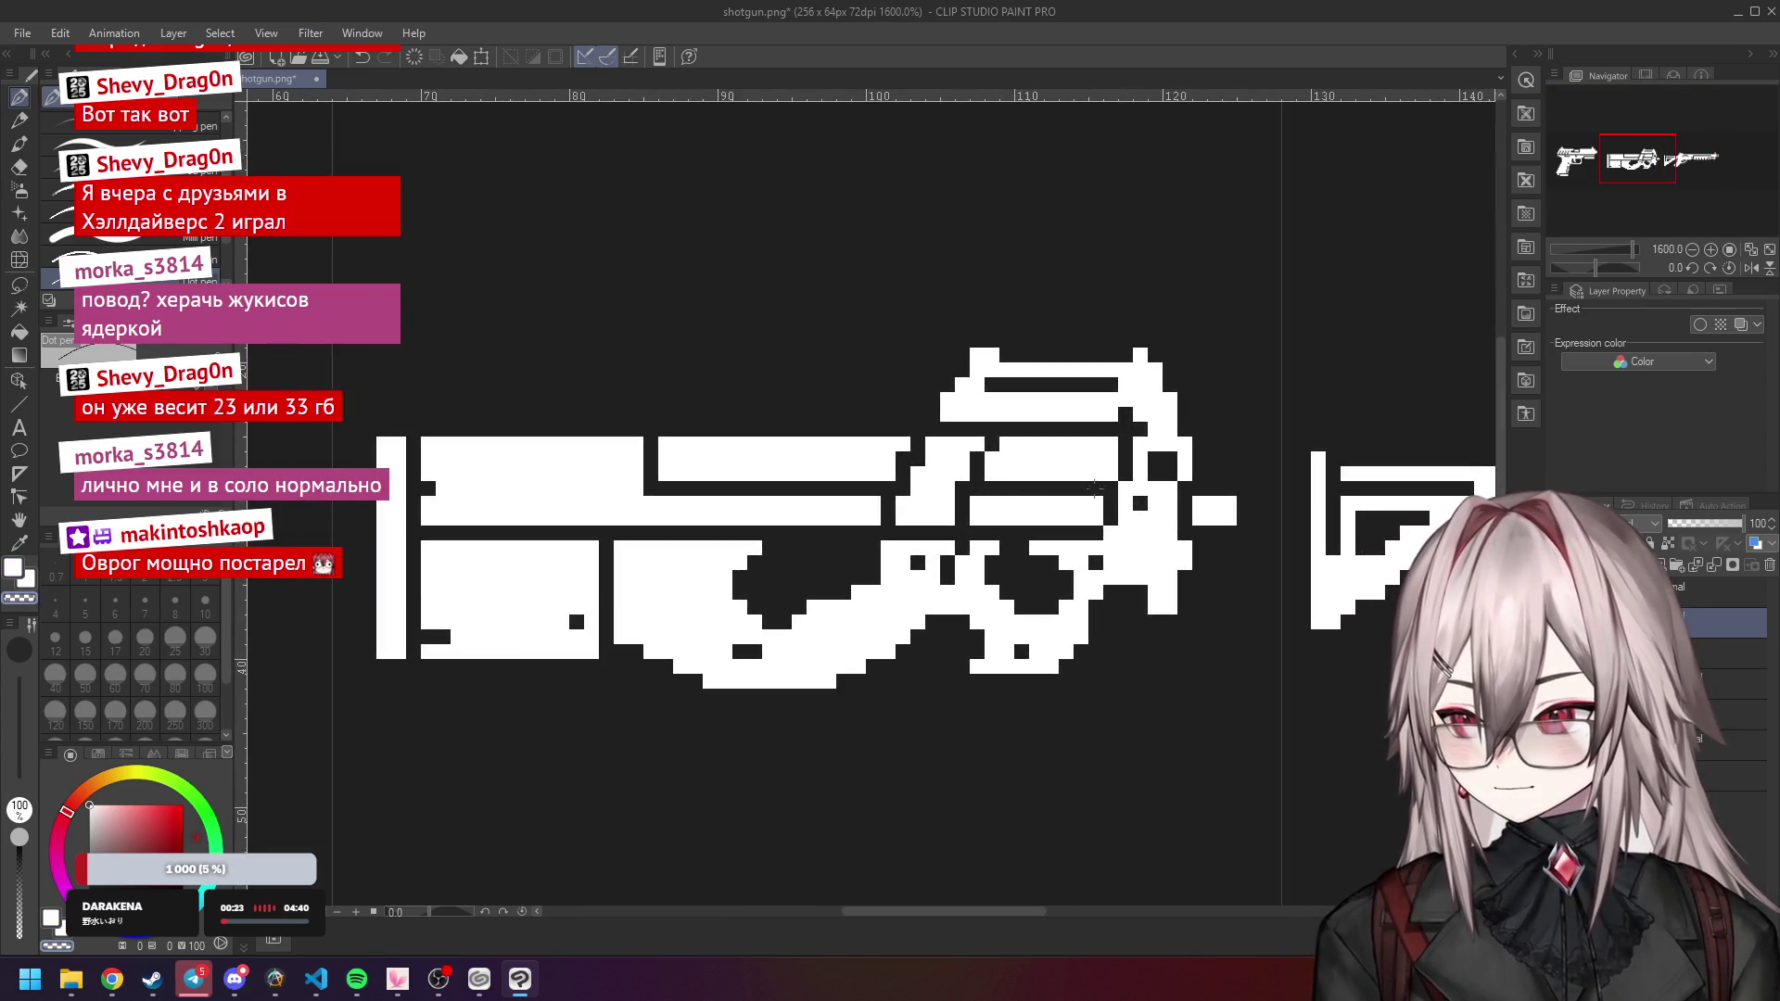
{"action": "scroll", "coordinate": [979, 495], "scroll_direction": "down", "scroll_amount": 4}
{"action": "scroll", "coordinate": [1002, 396], "scroll_direction": "down", "scroll_amount": 5}
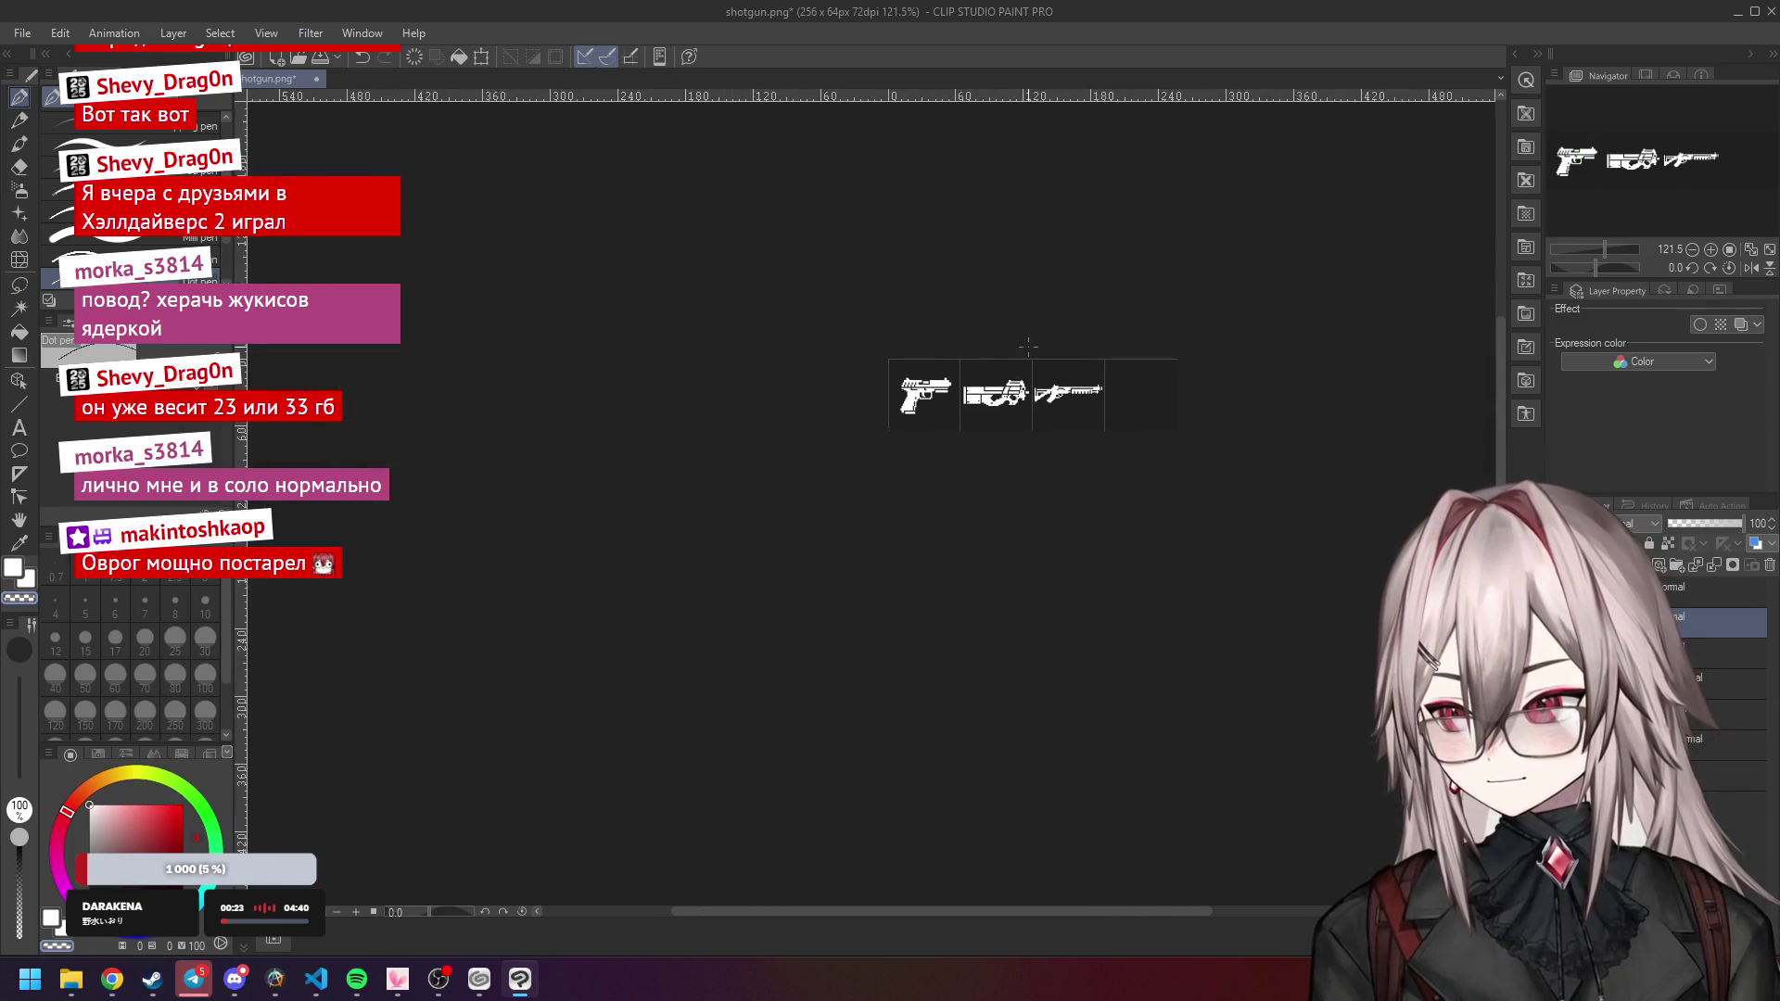
{"action": "scroll", "coordinate": [1030, 320], "scroll_direction": "down", "scroll_amount": 1}
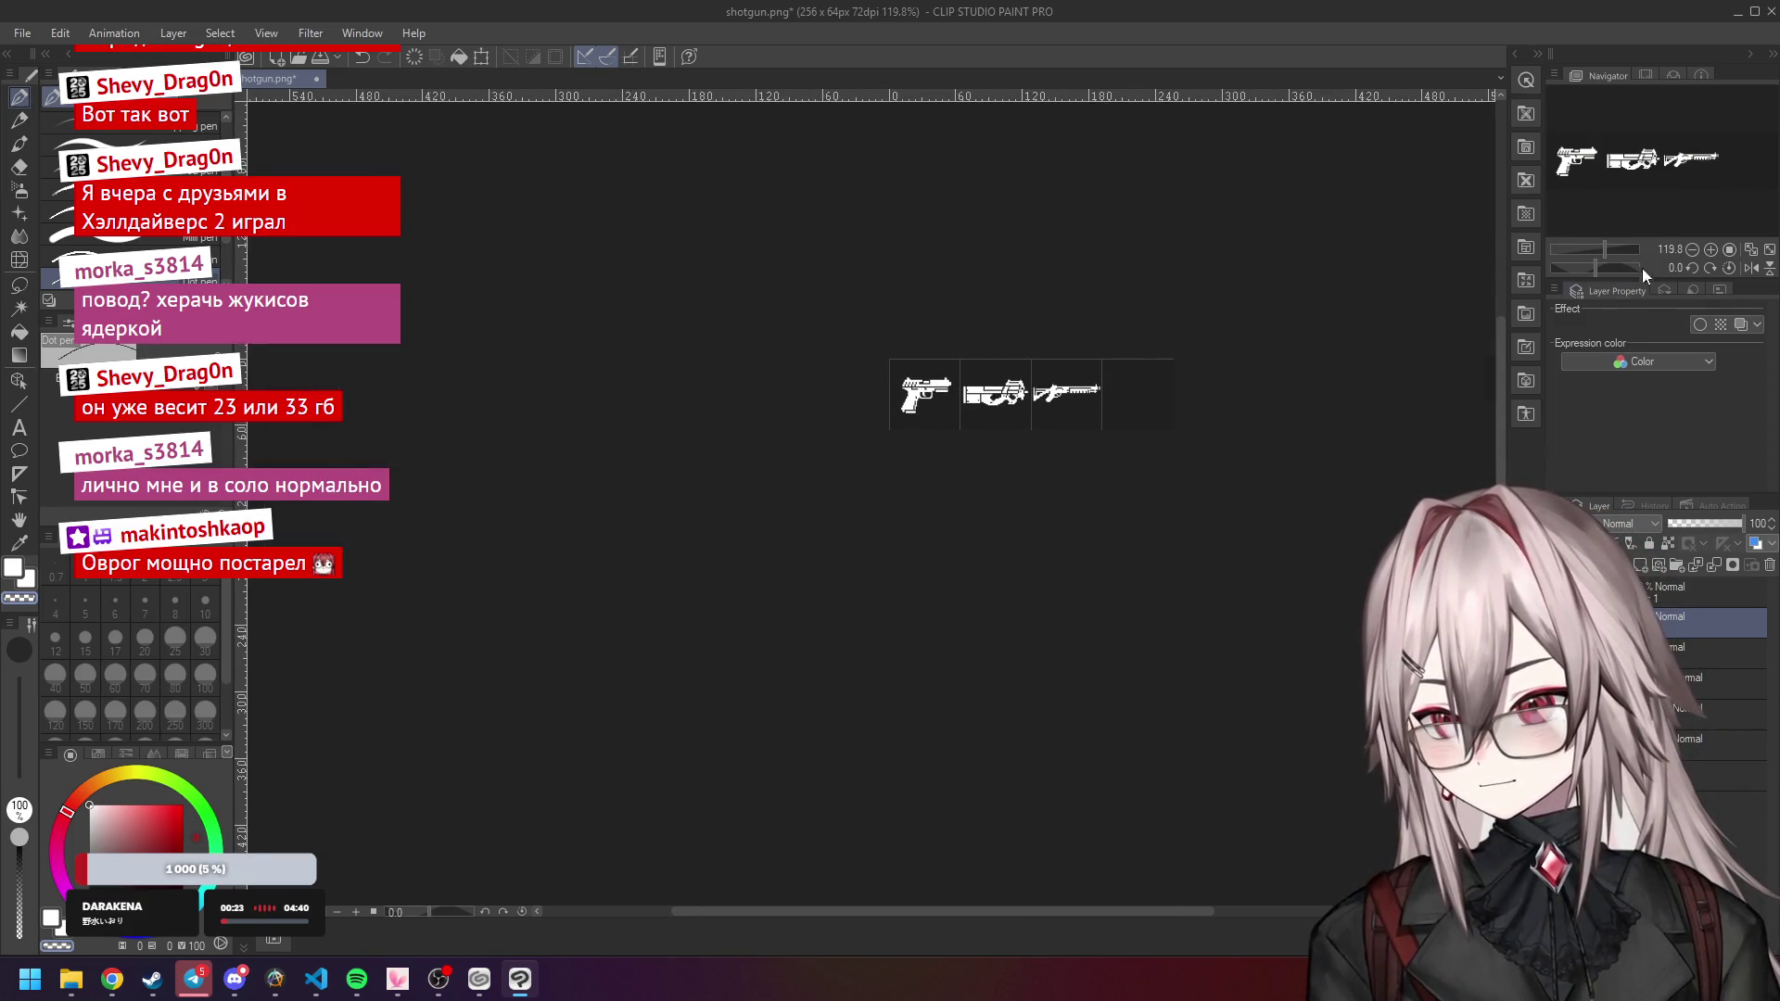
{"action": "scroll", "coordinate": [1235, 347], "scroll_direction": "up", "scroll_amount": 1}
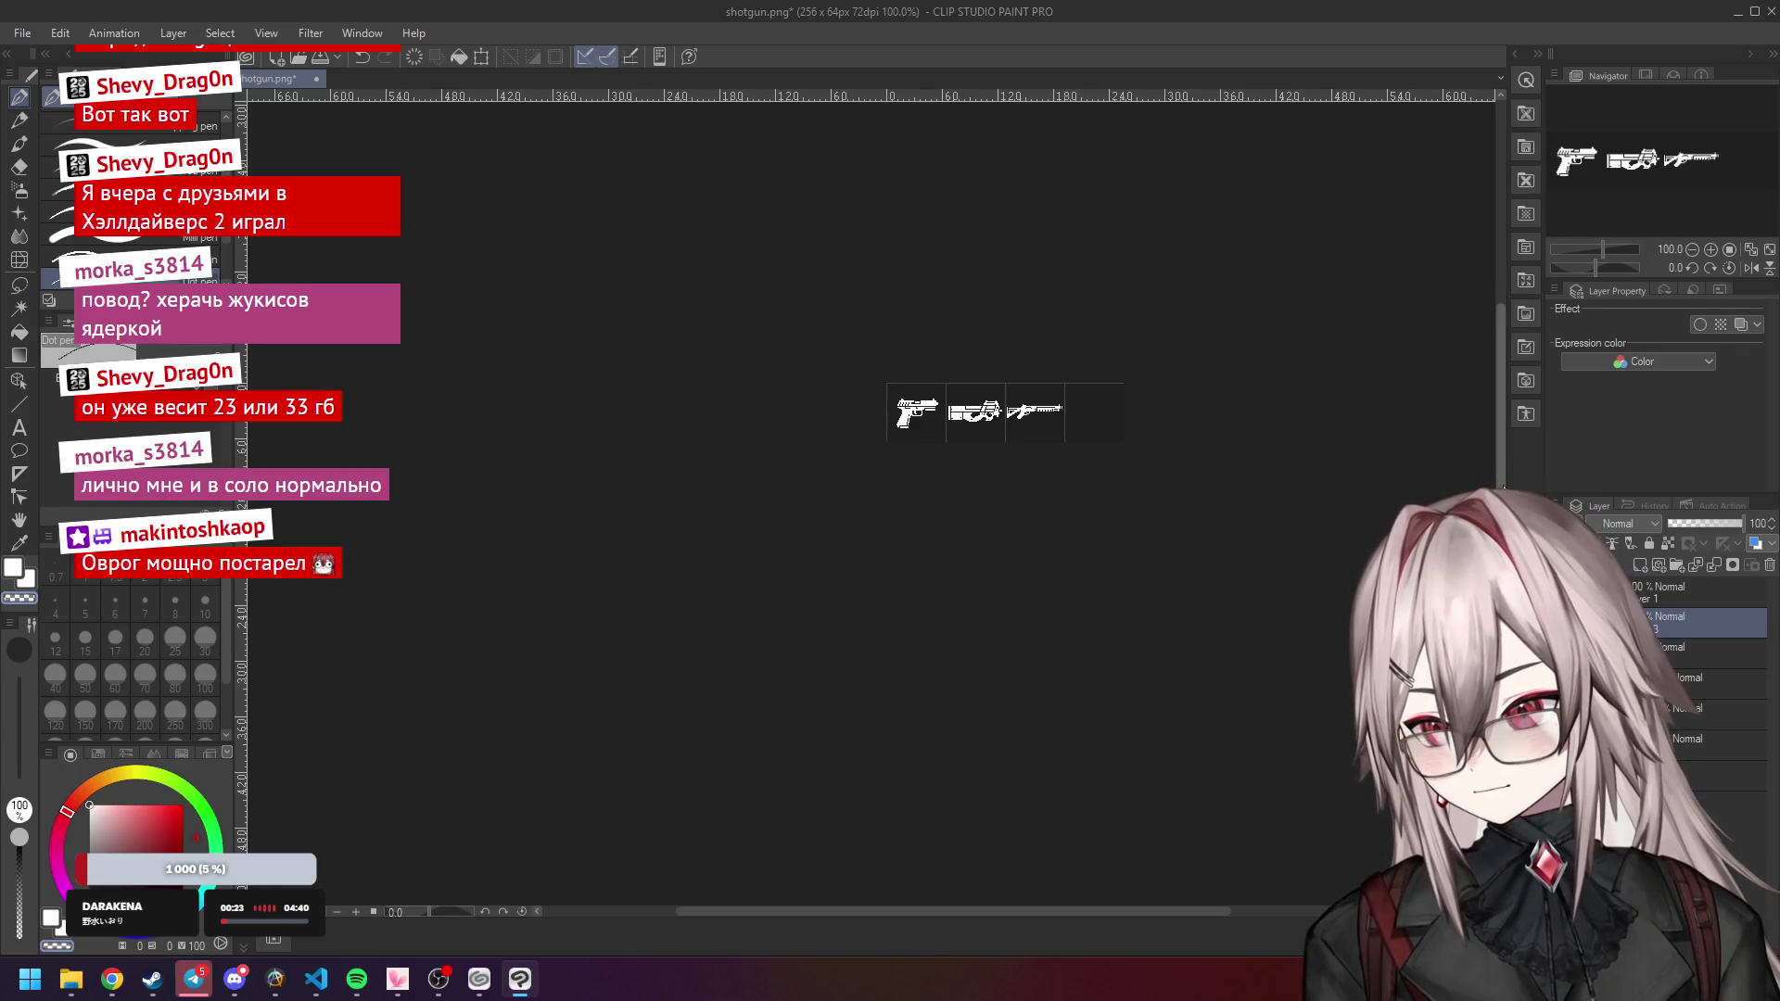
{"action": "scroll", "coordinate": [1488, 461], "scroll_direction": "up", "scroll_amount": 1}
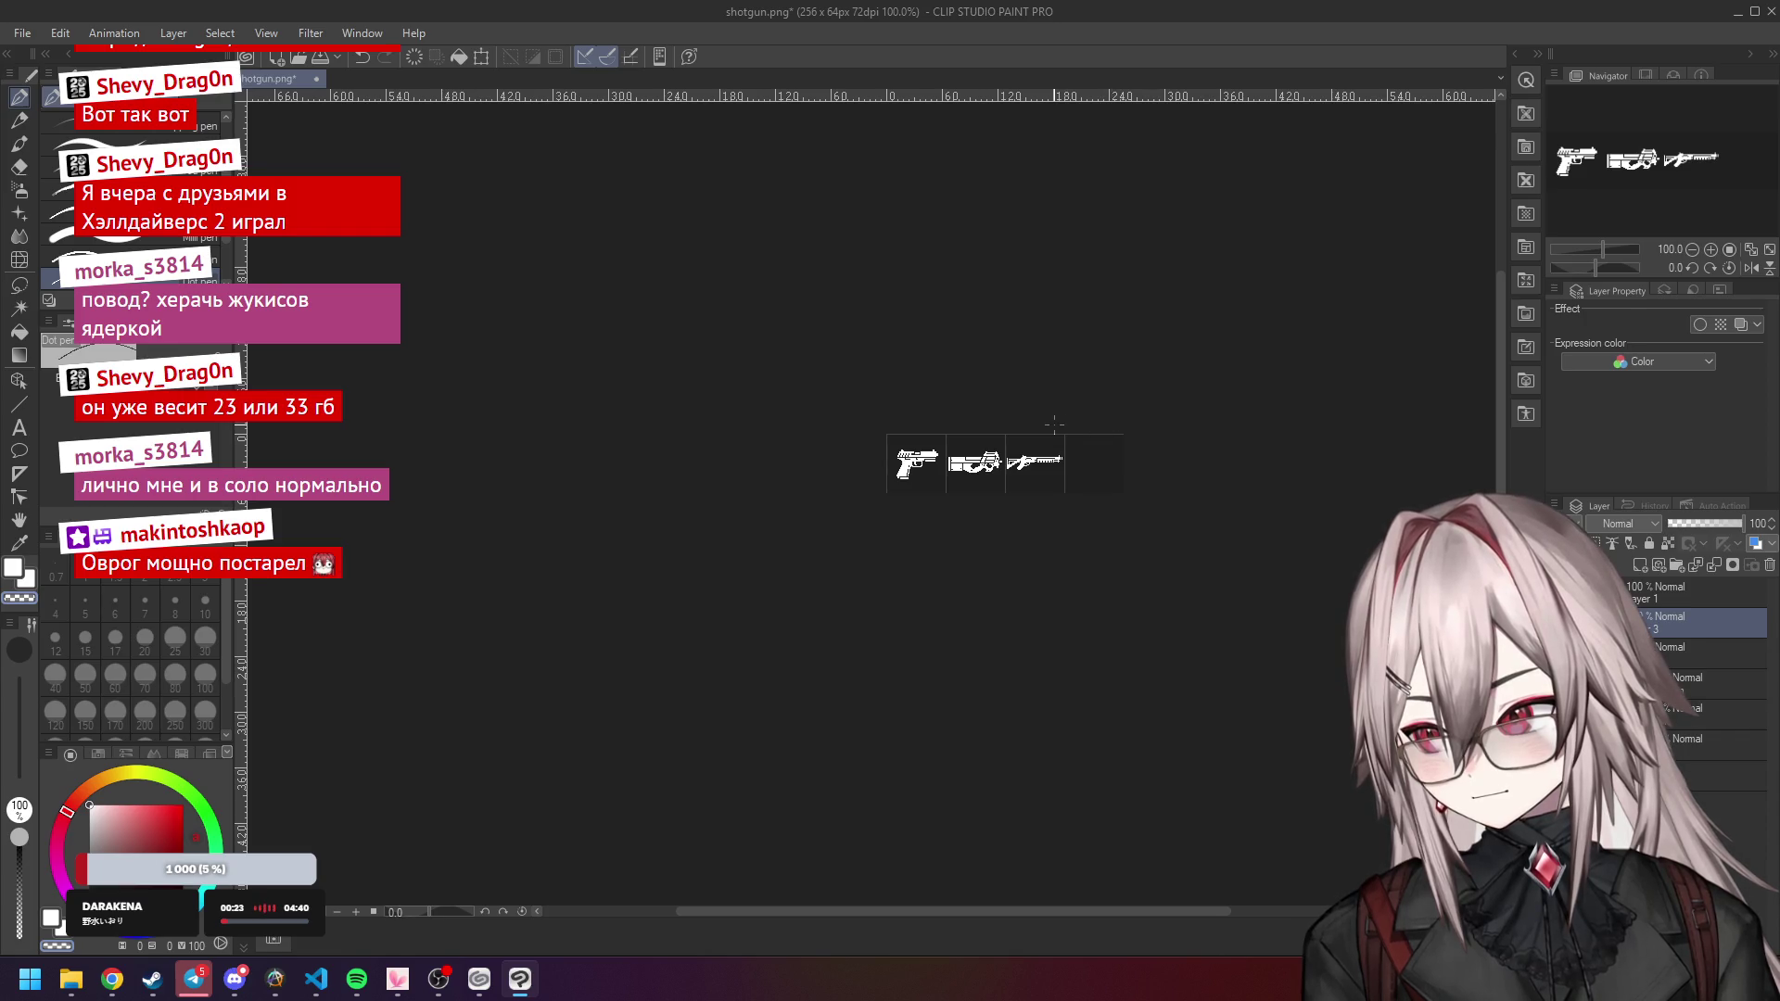
{"action": "scroll", "coordinate": [975, 424], "scroll_direction": "up", "scroll_amount": 5}
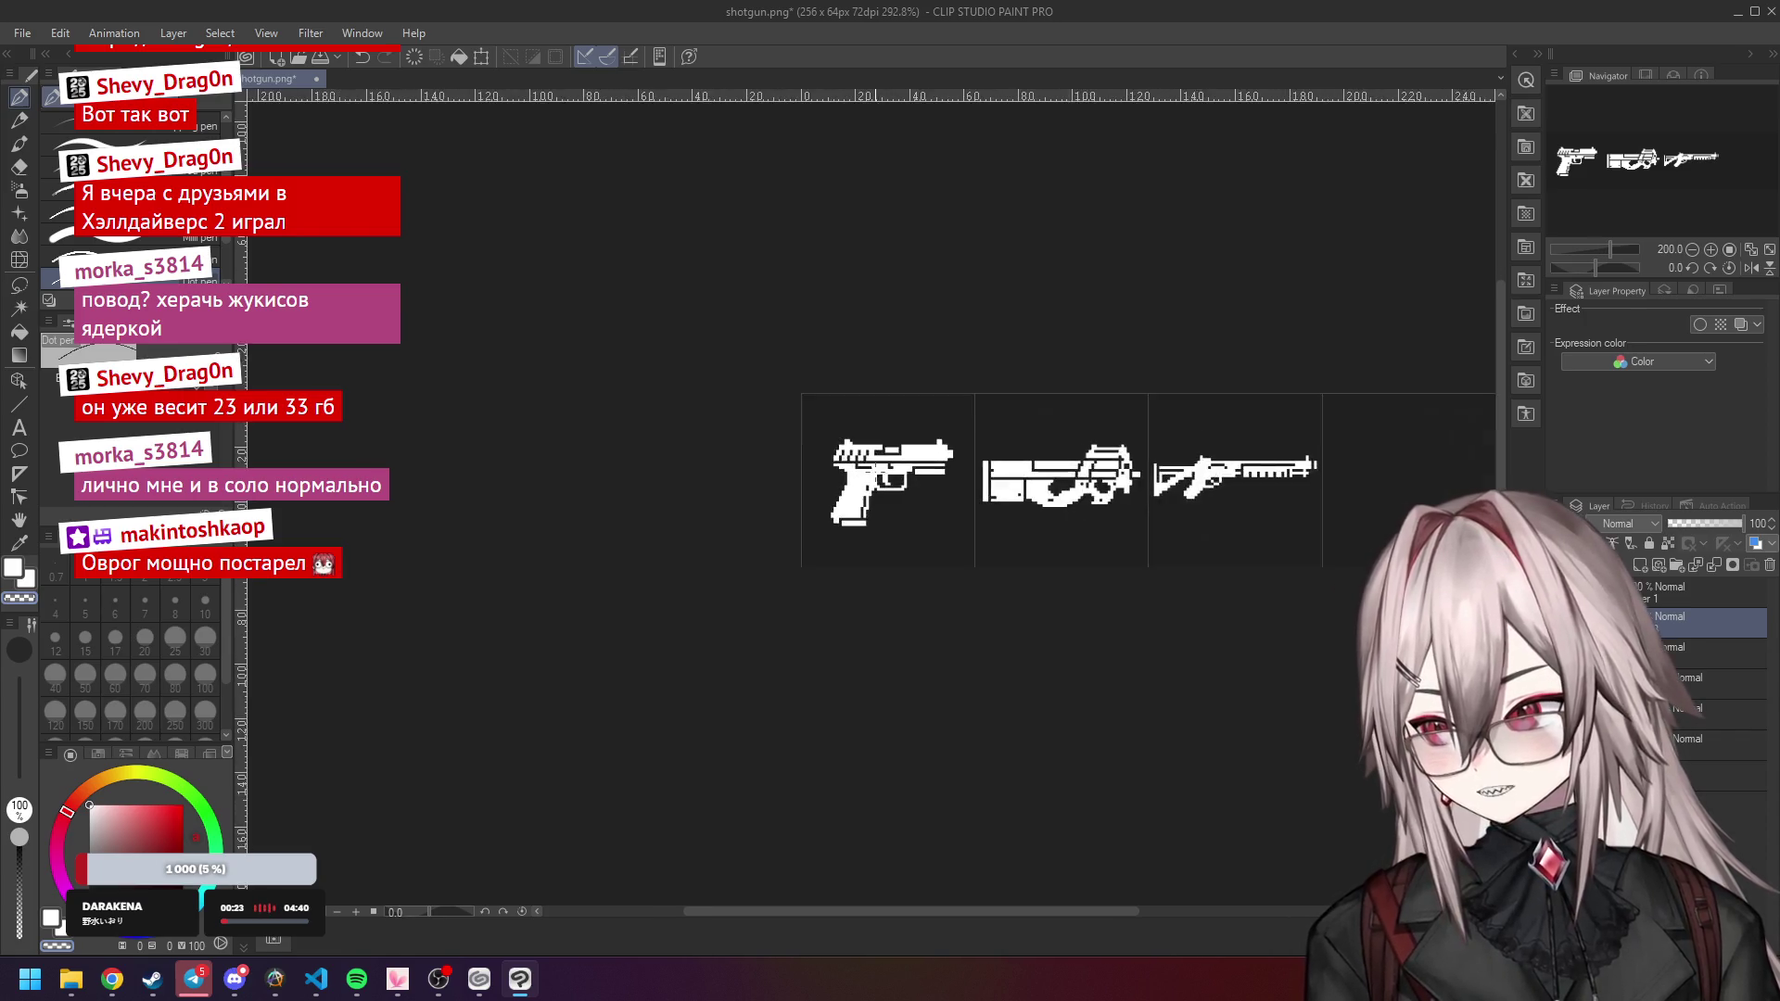
{"action": "scroll", "coordinate": [958, 435], "scroll_direction": "down", "scroll_amount": 1}
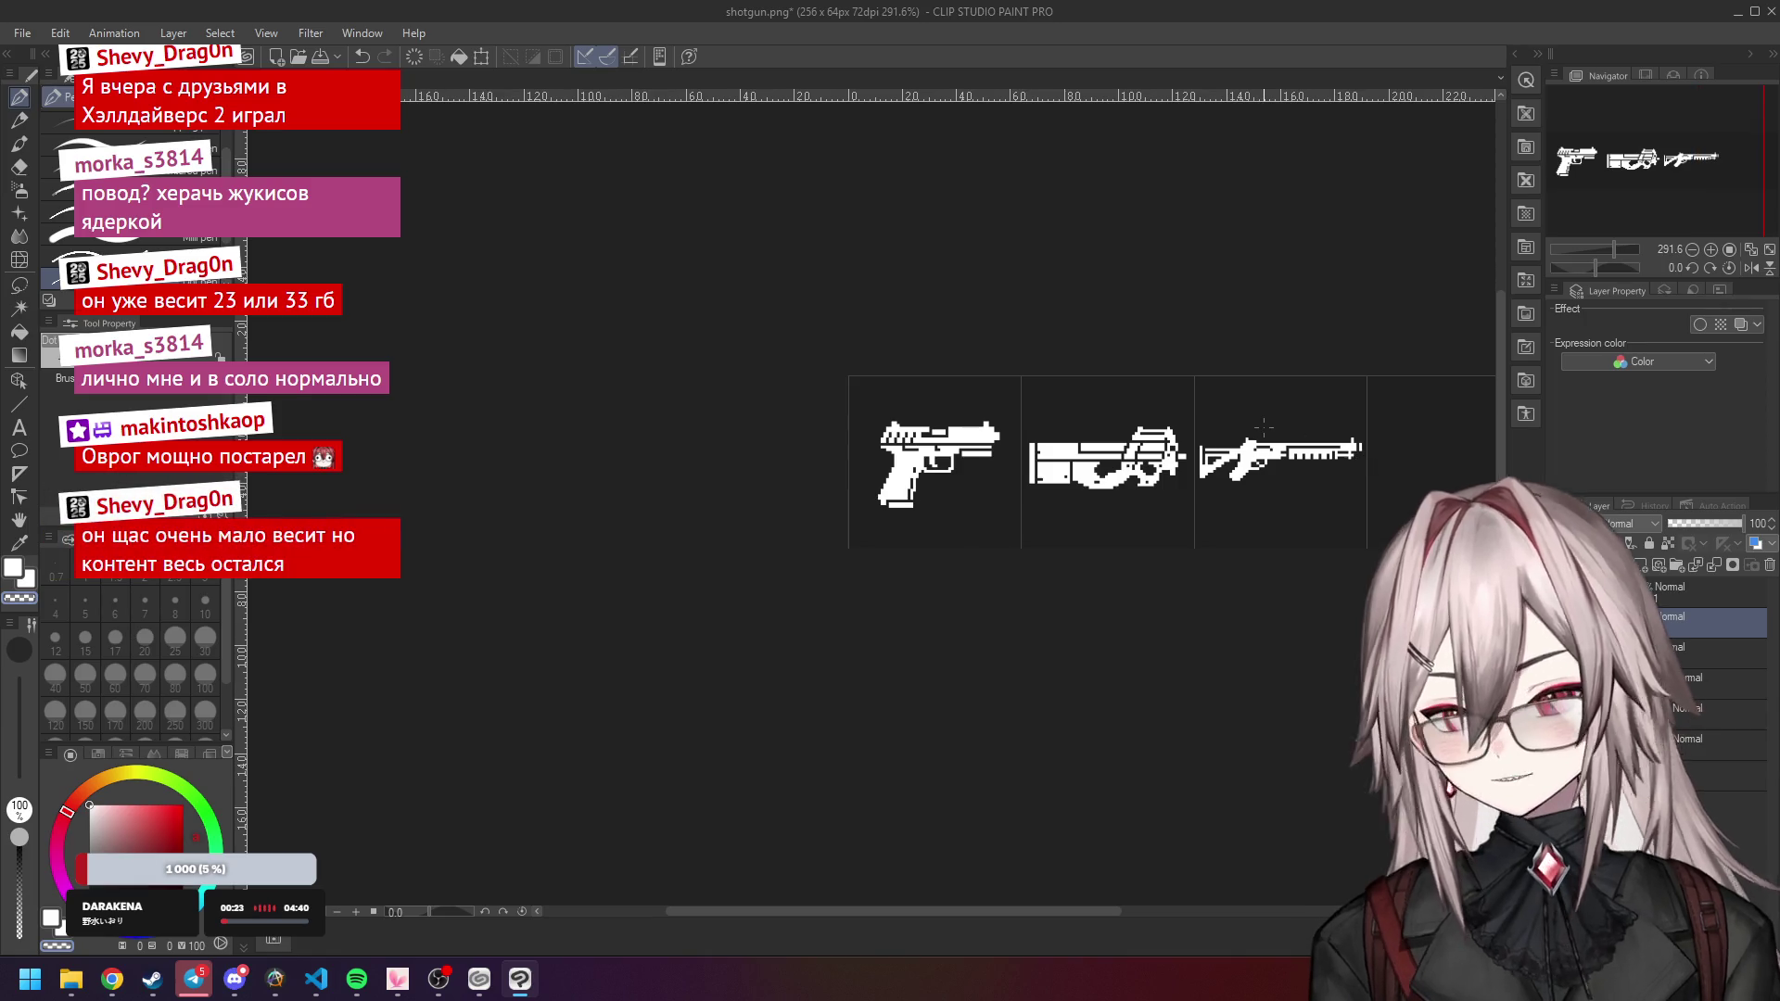
{"action": "scroll", "coordinate": [1248, 428], "scroll_direction": "up", "scroll_amount": 3}
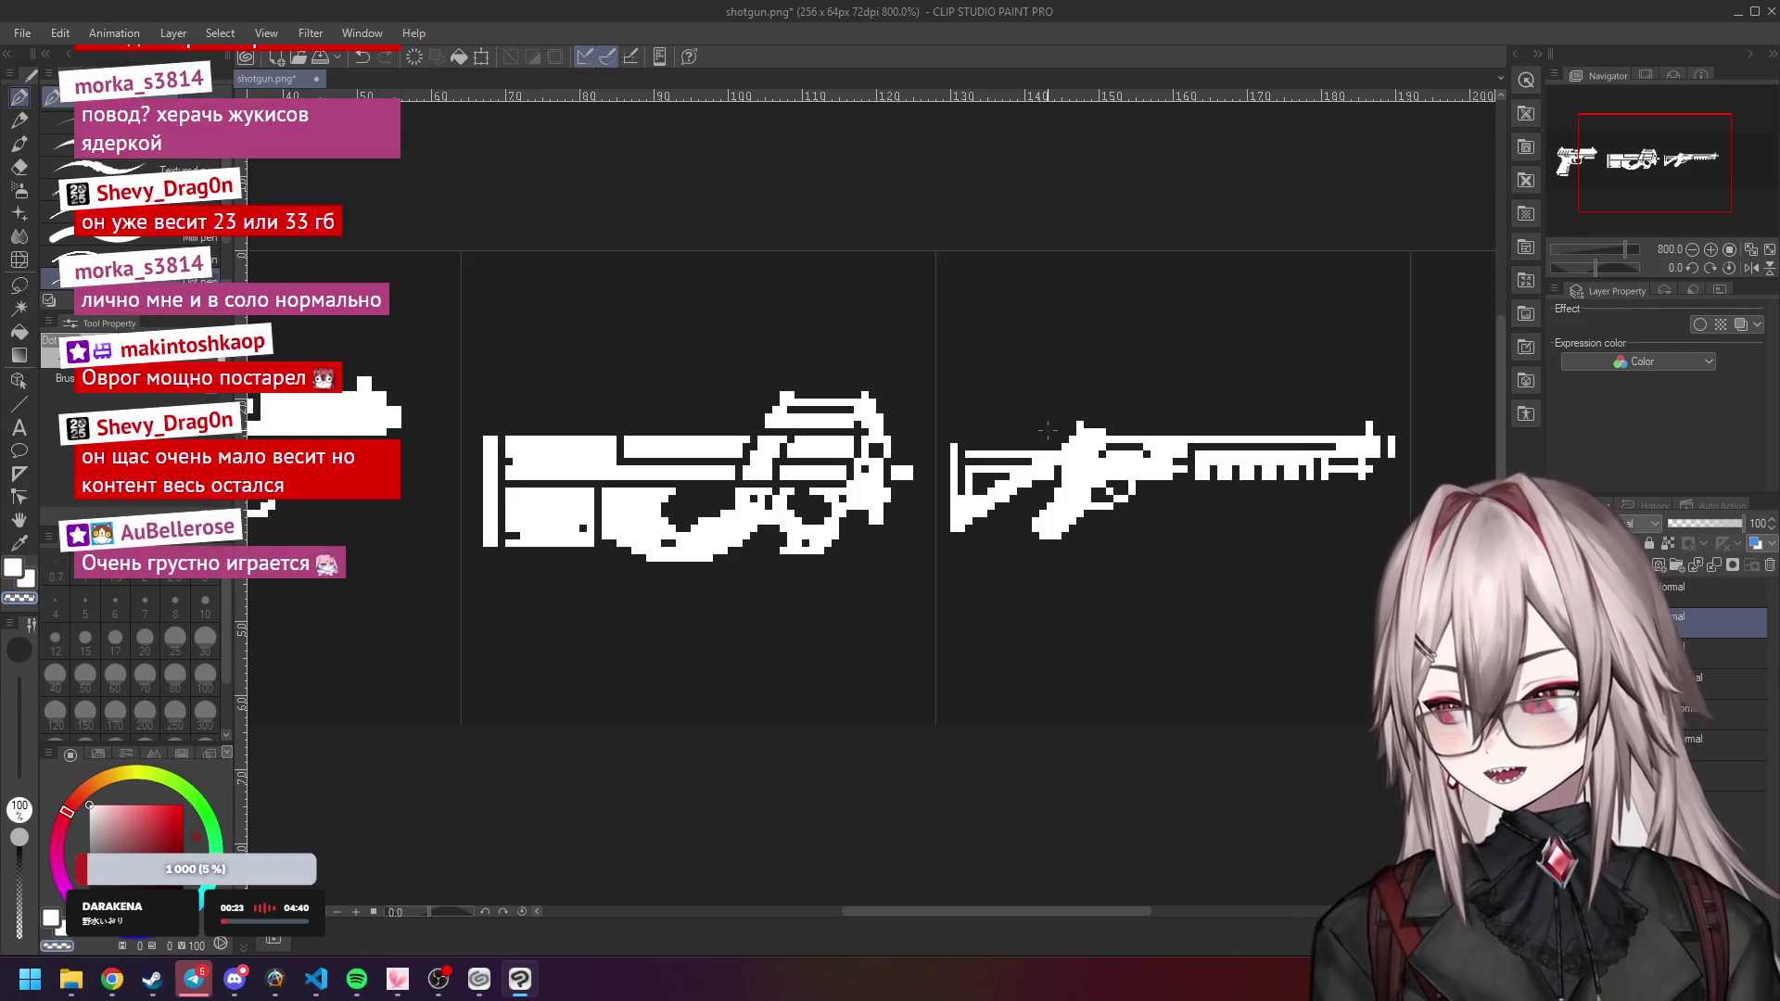
Add a white pixel to the top of the PDW.
{"action": "scroll", "coordinate": [959, 473], "scroll_direction": "up", "scroll_amount": 3}
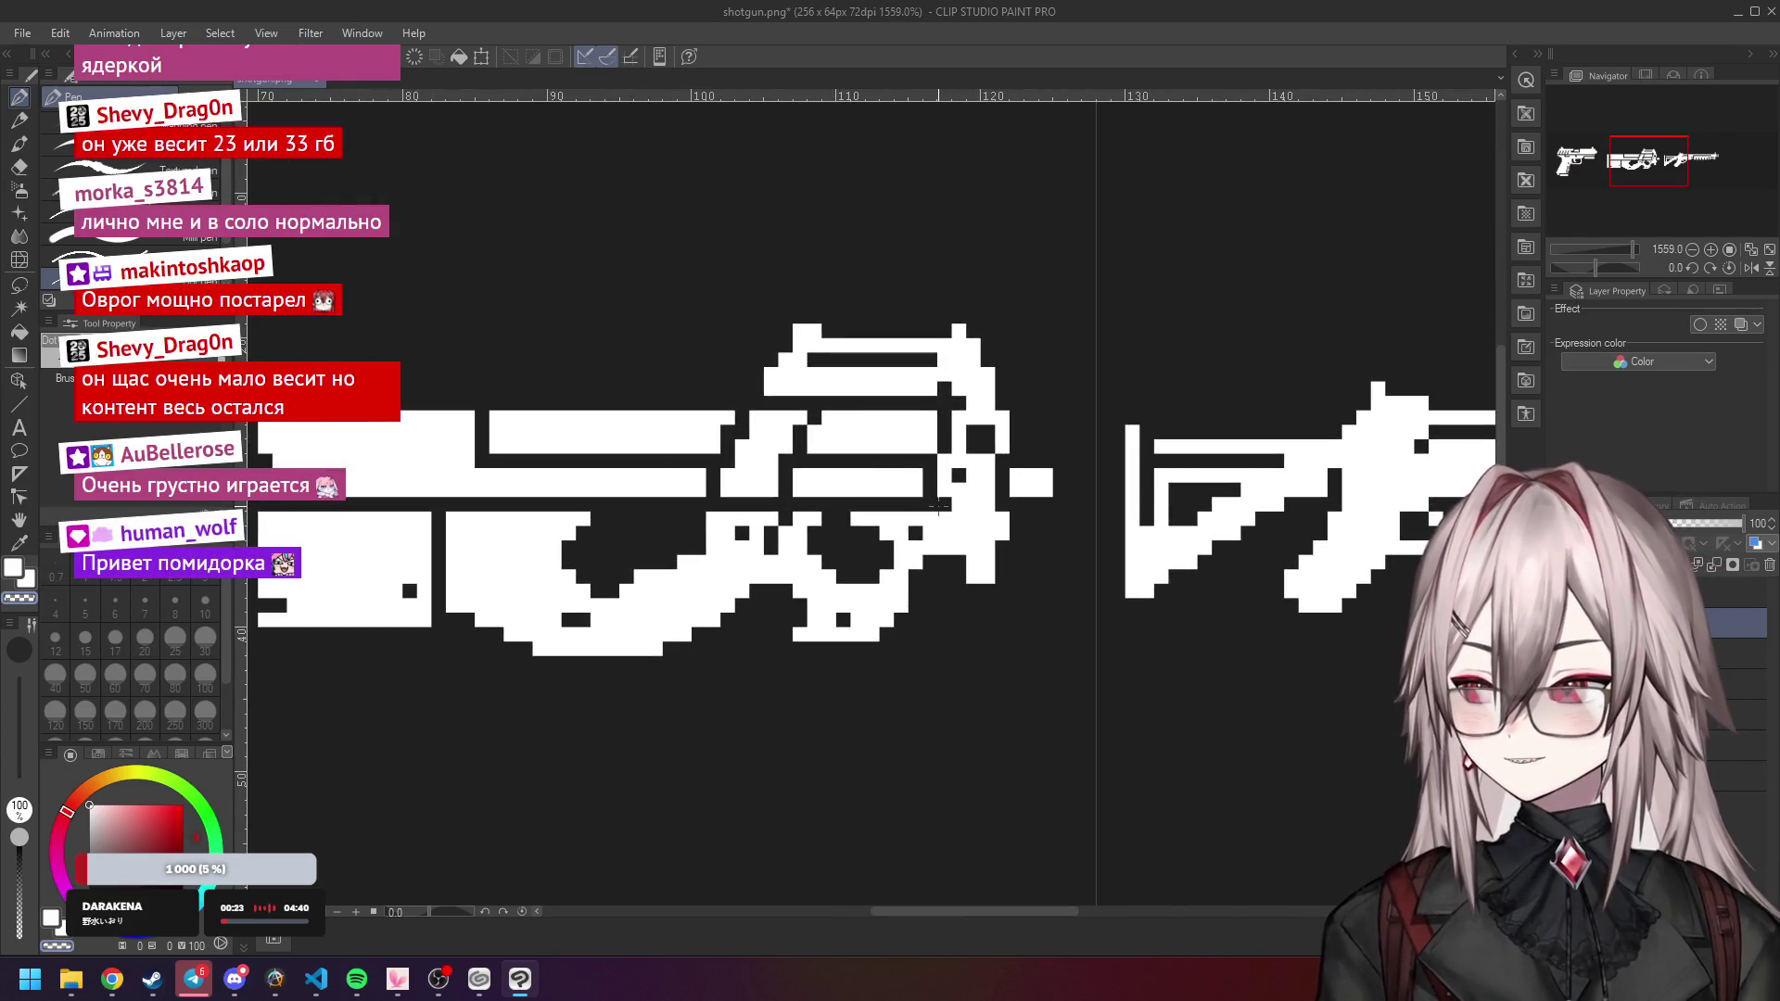
{"action": "left_click", "coordinate": [936, 502]}
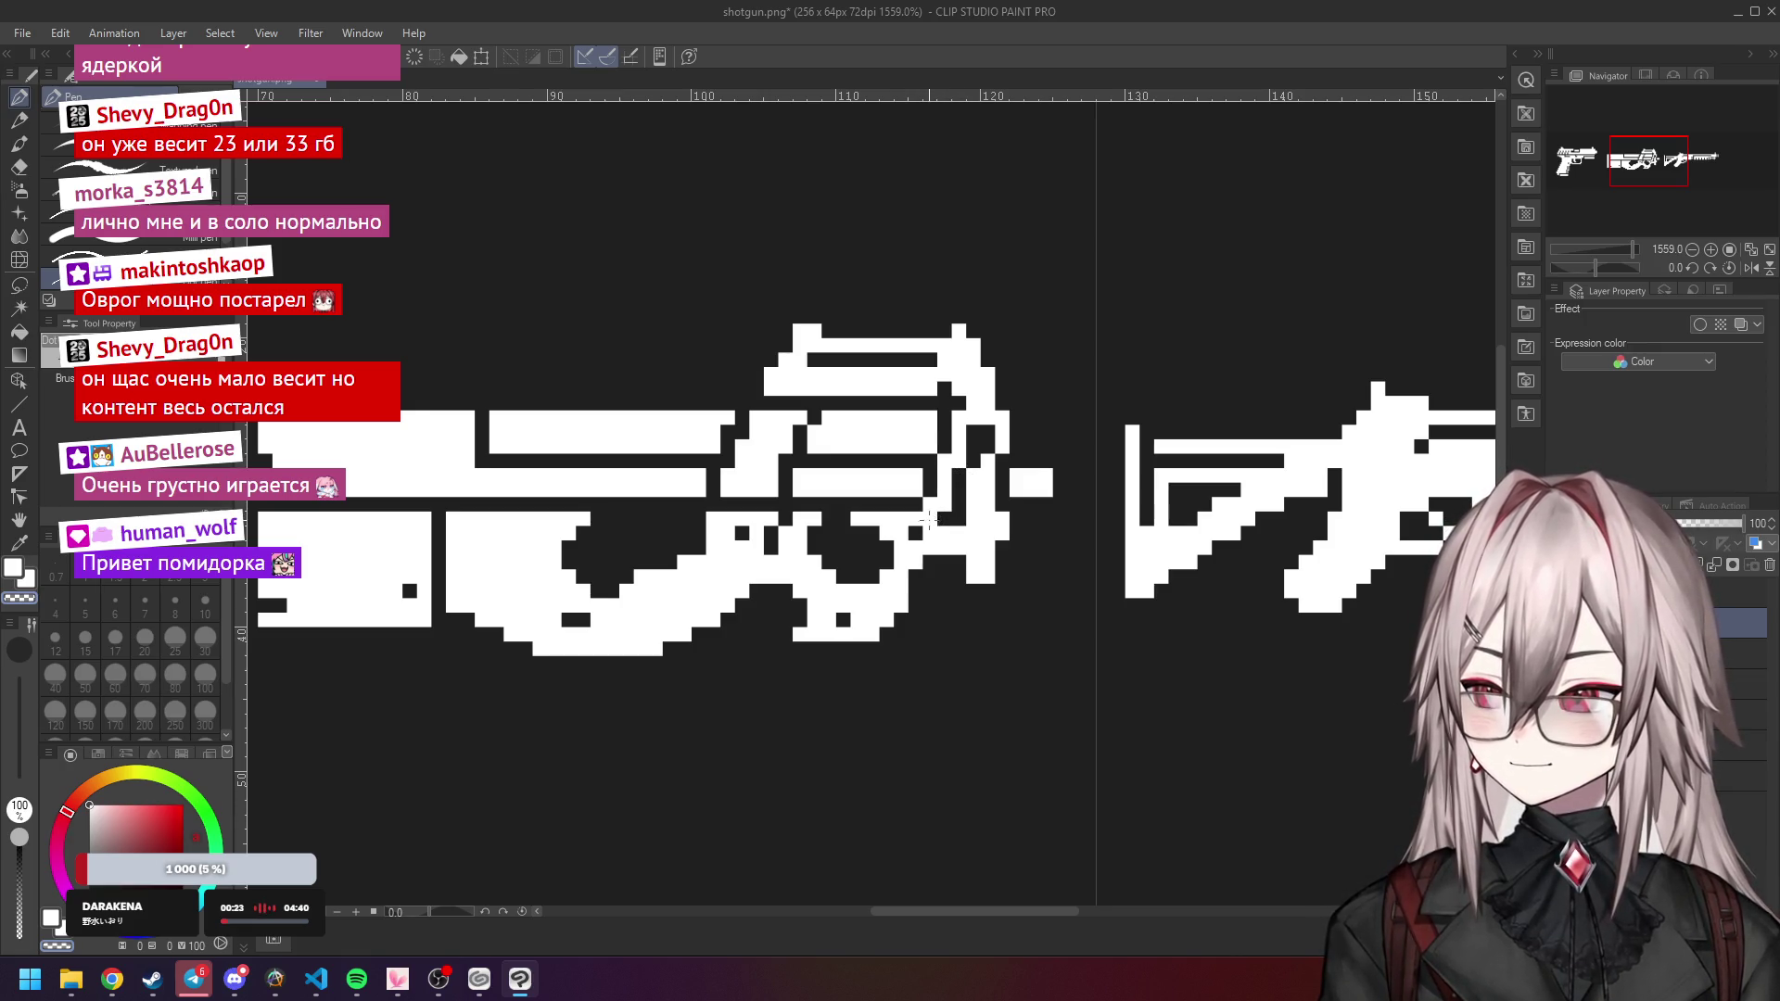
{"action": "scroll", "coordinate": [942, 504], "scroll_direction": "down", "scroll_amount": 5}
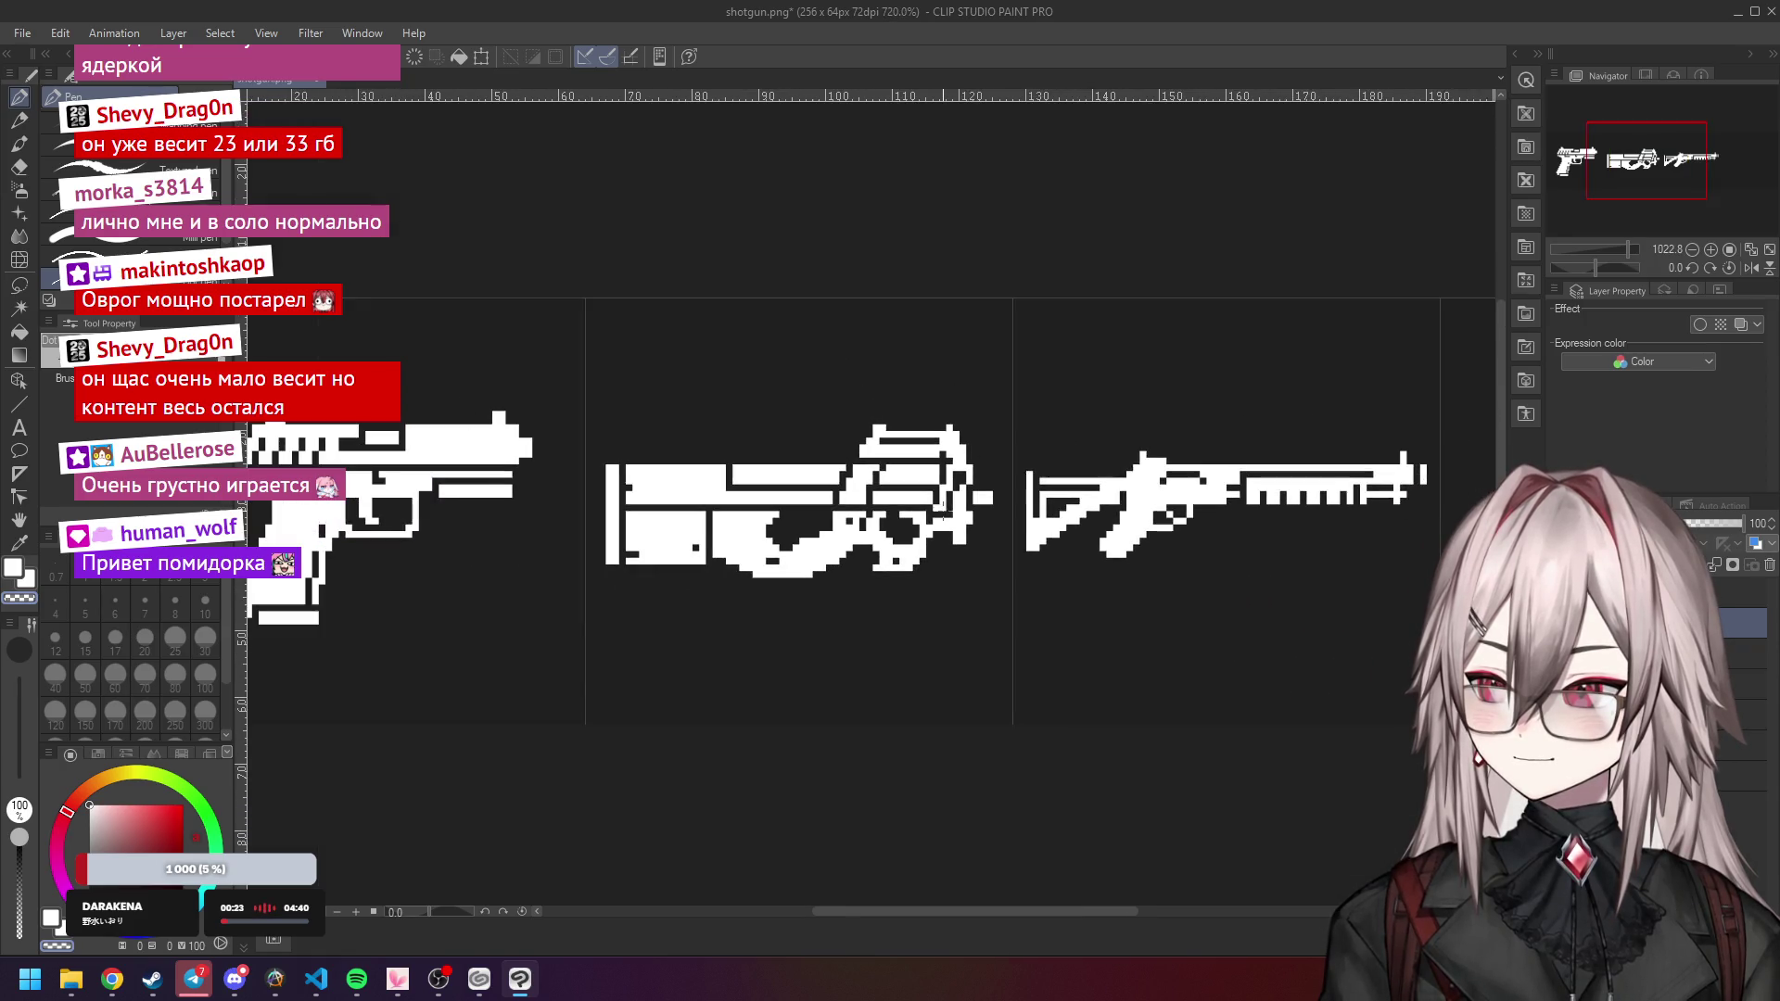
{"action": "scroll", "coordinate": [938, 501], "scroll_direction": "up", "scroll_amount": 4}
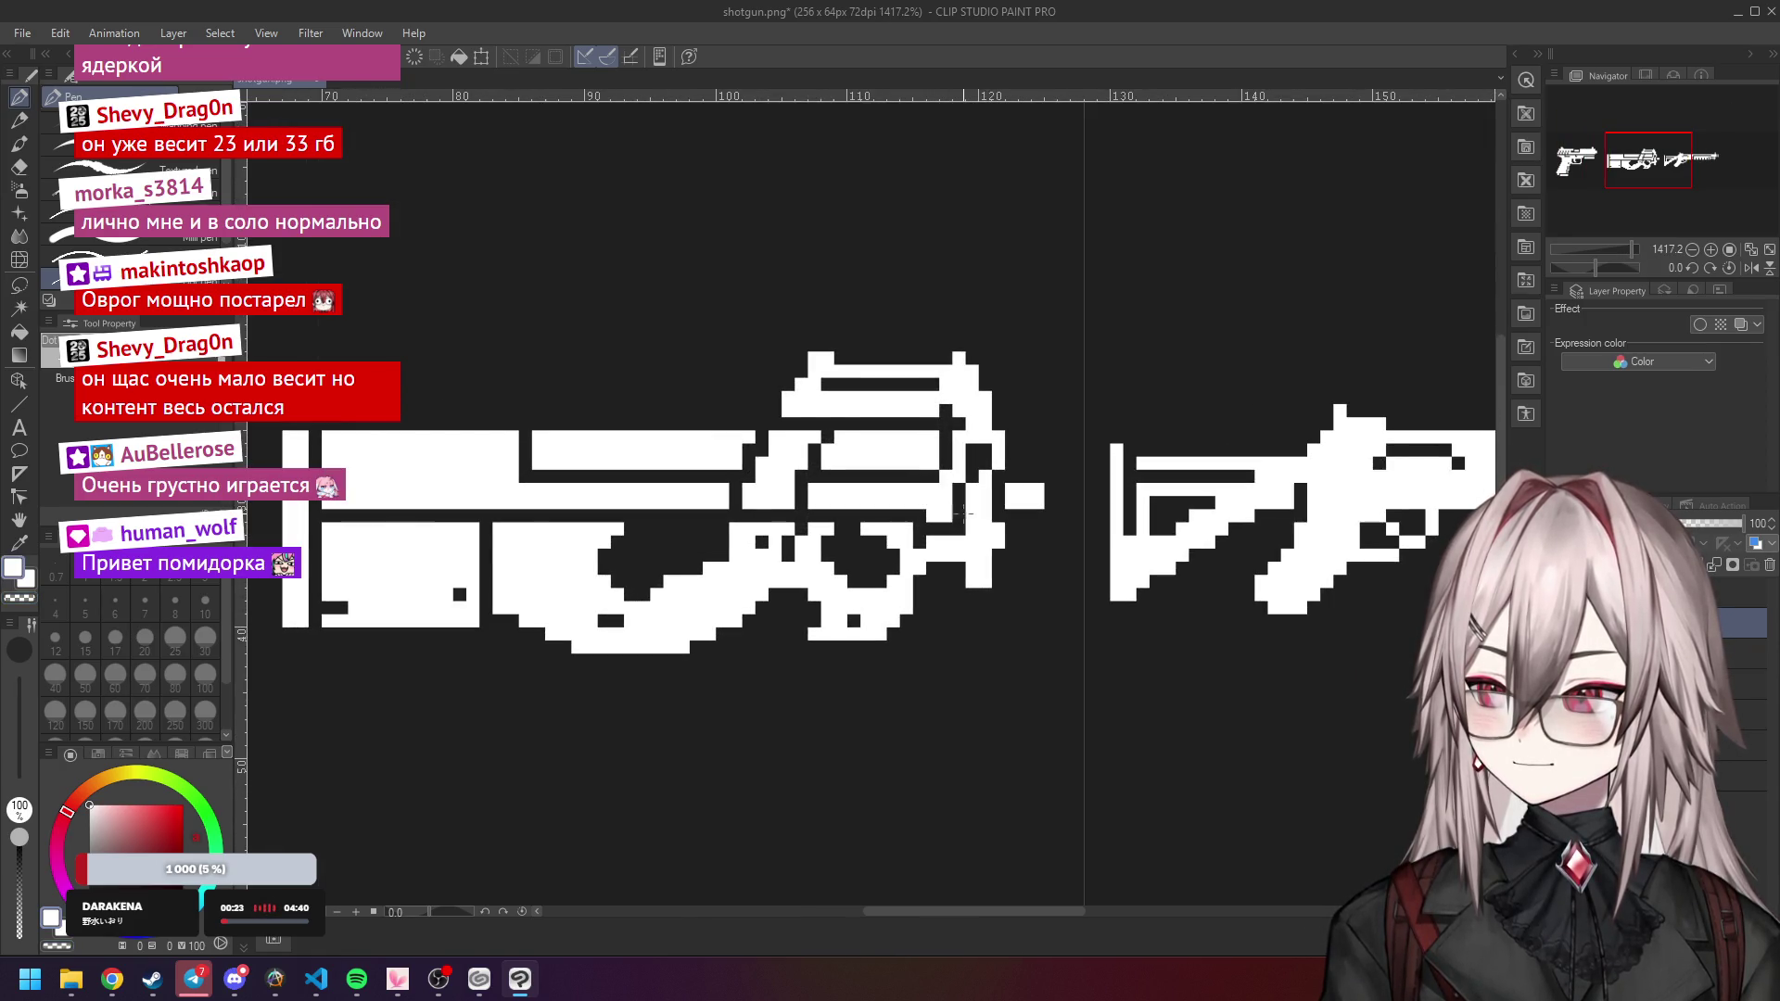
{"action": "scroll", "coordinate": [964, 510], "scroll_direction": "down", "scroll_amount": 4}
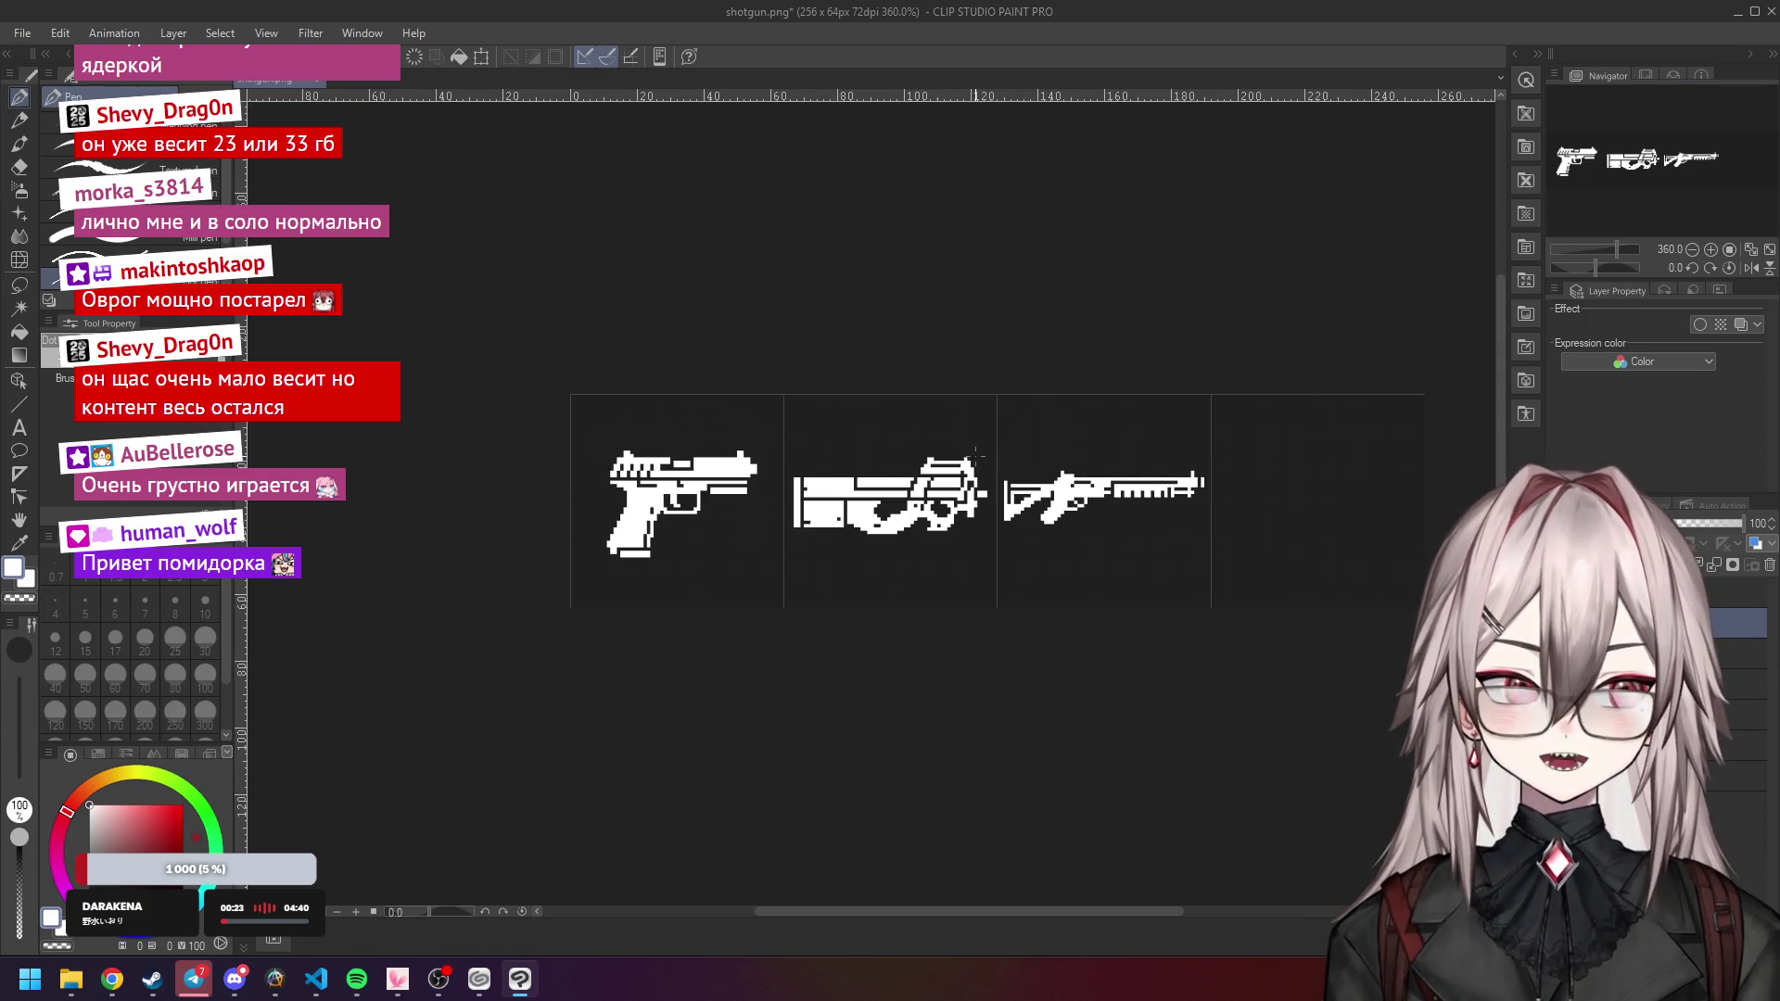
{"action": "scroll", "coordinate": [965, 486], "scroll_direction": "up", "scroll_amount": 4}
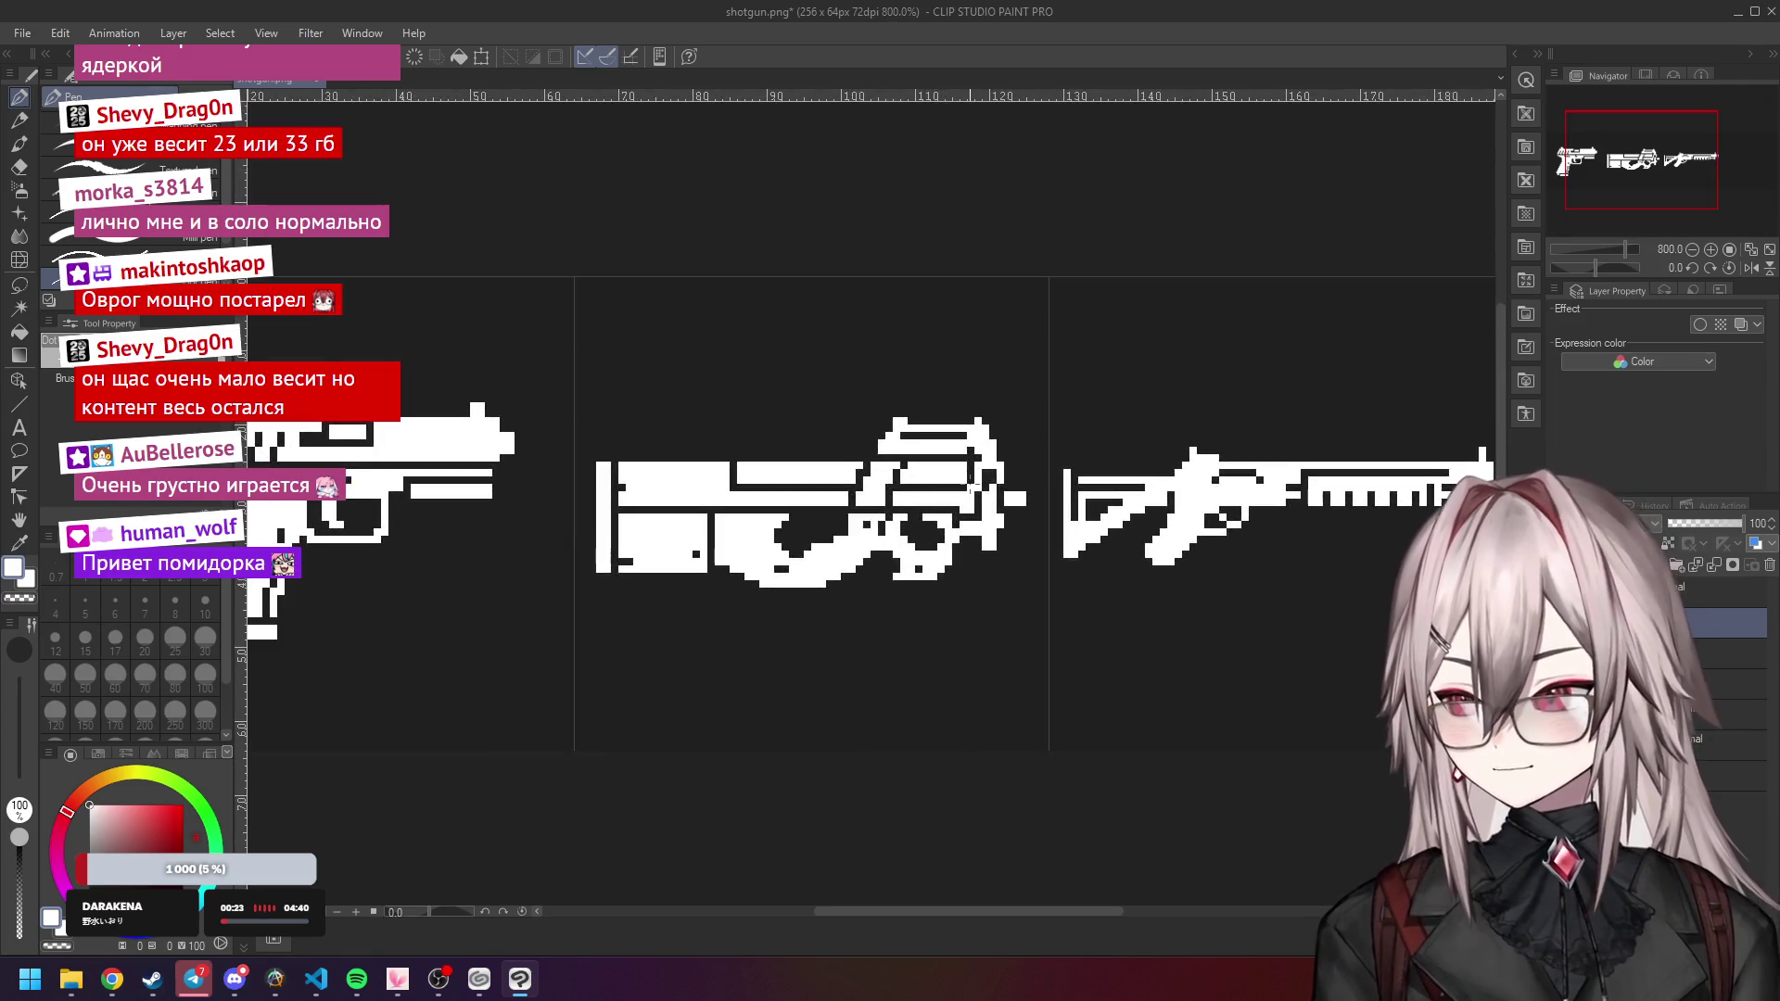
{"action": "scroll", "coordinate": [932, 498], "scroll_direction": "down", "scroll_amount": 8}
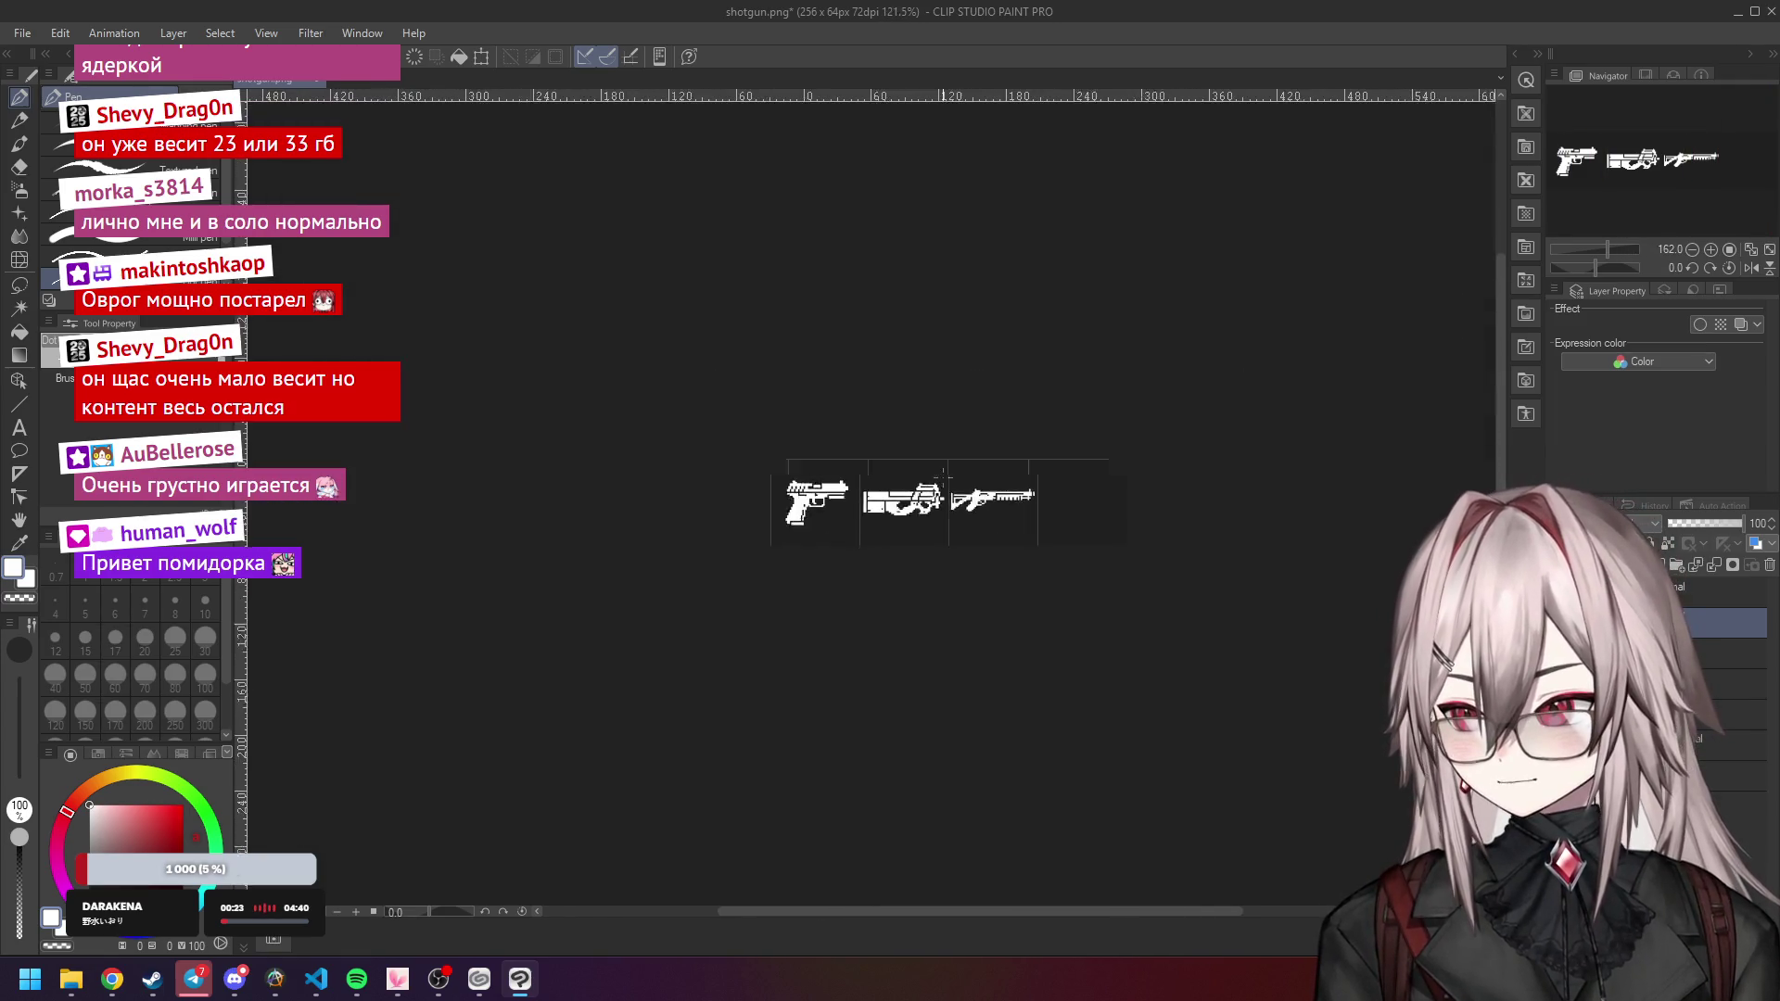
{"action": "scroll", "coordinate": [1032, 443], "scroll_direction": "up", "scroll_amount": 1}
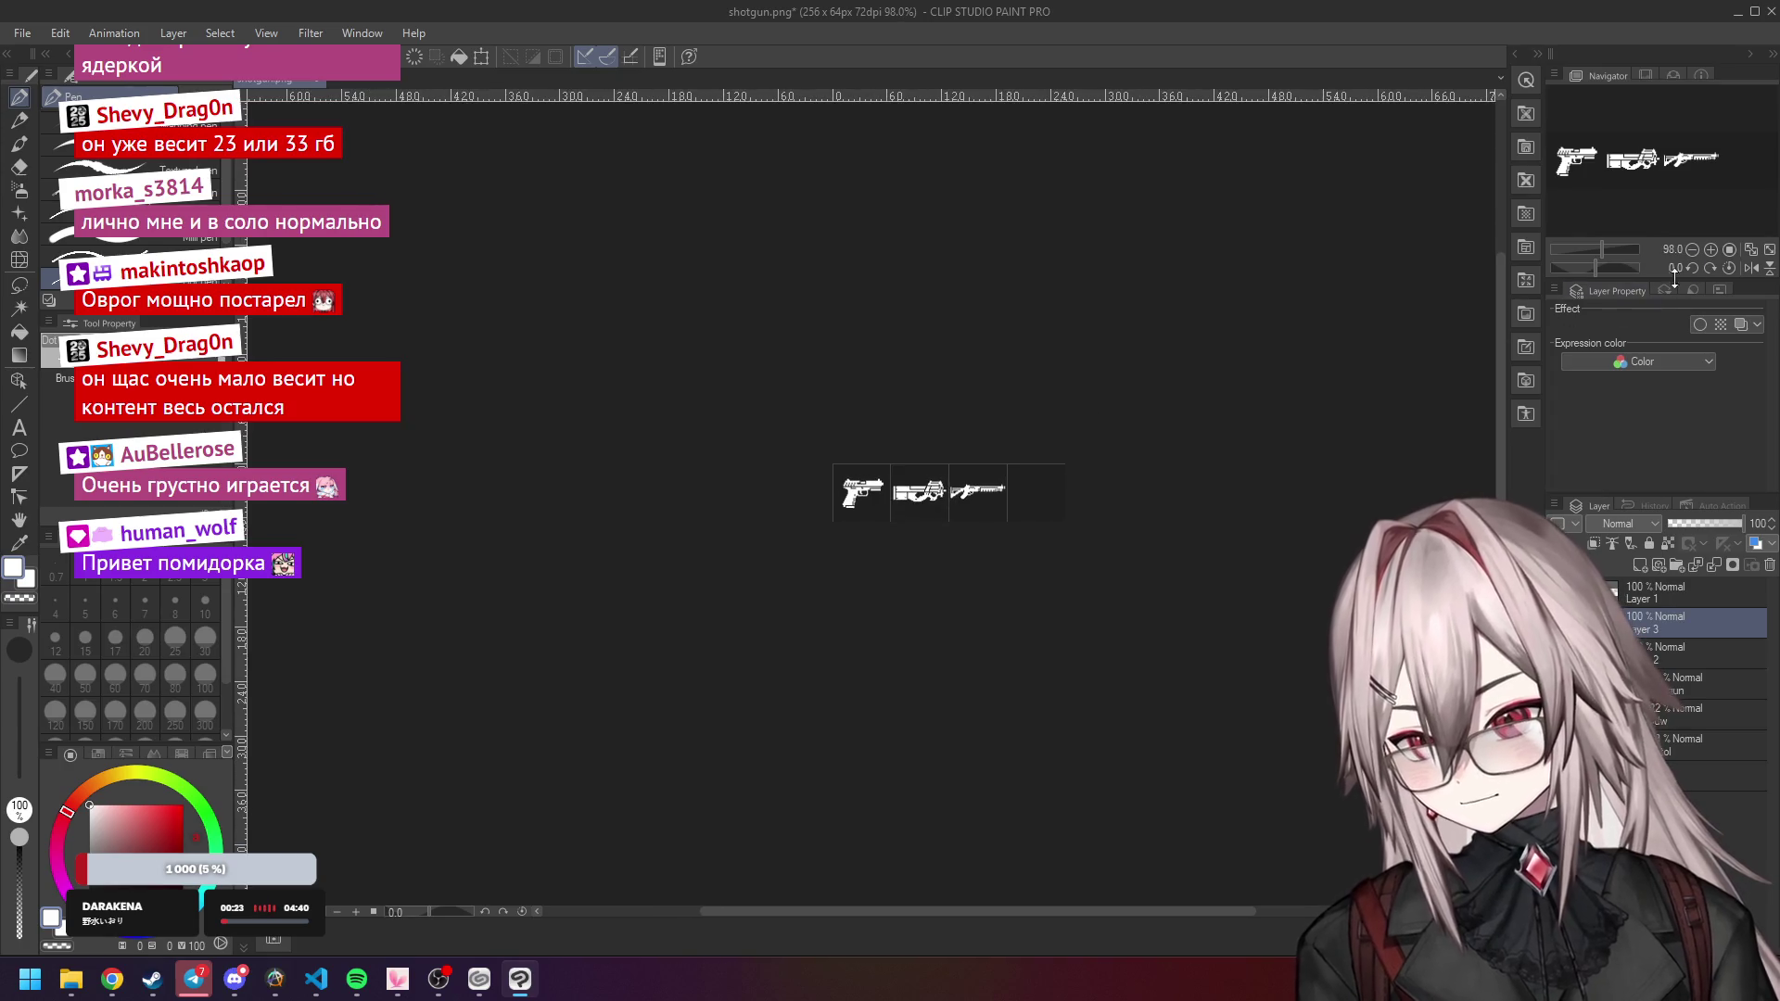
Check the sheet at 100%, then paint two neighbouring stray PDW pixels black.
{"action": "left_click", "coordinate": [1730, 250]}
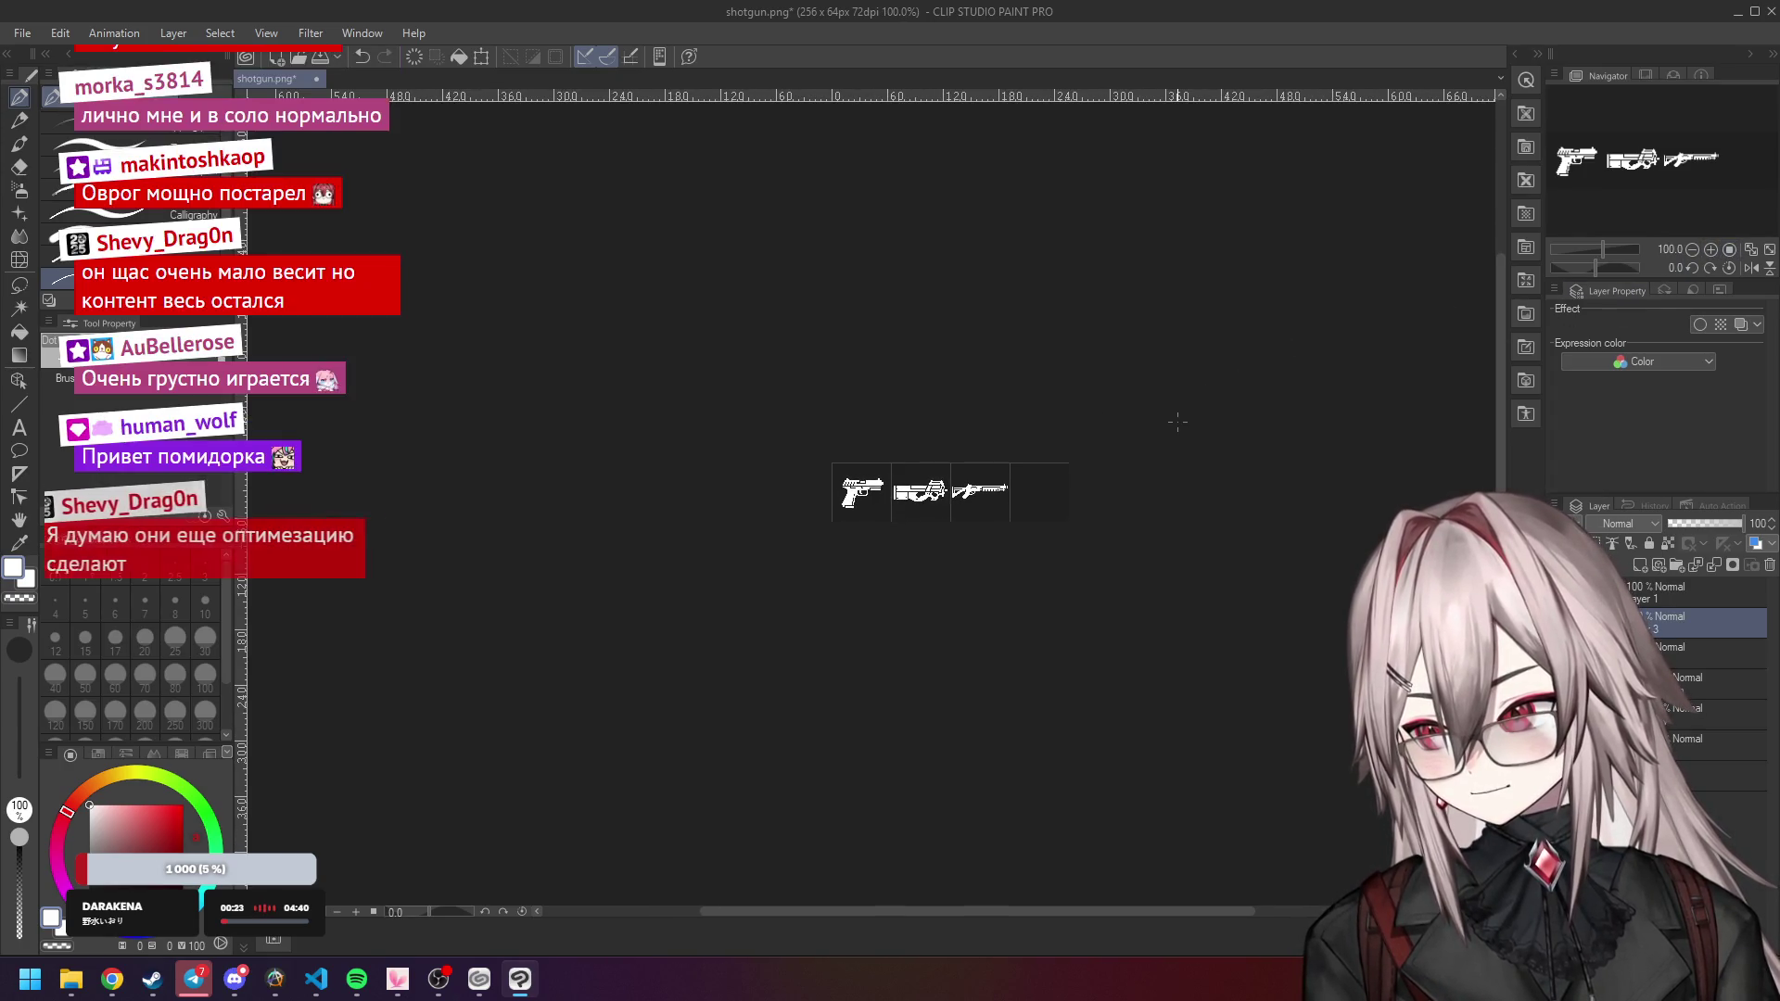
{"action": "scroll", "coordinate": [912, 486], "scroll_direction": "up", "scroll_amount": 15}
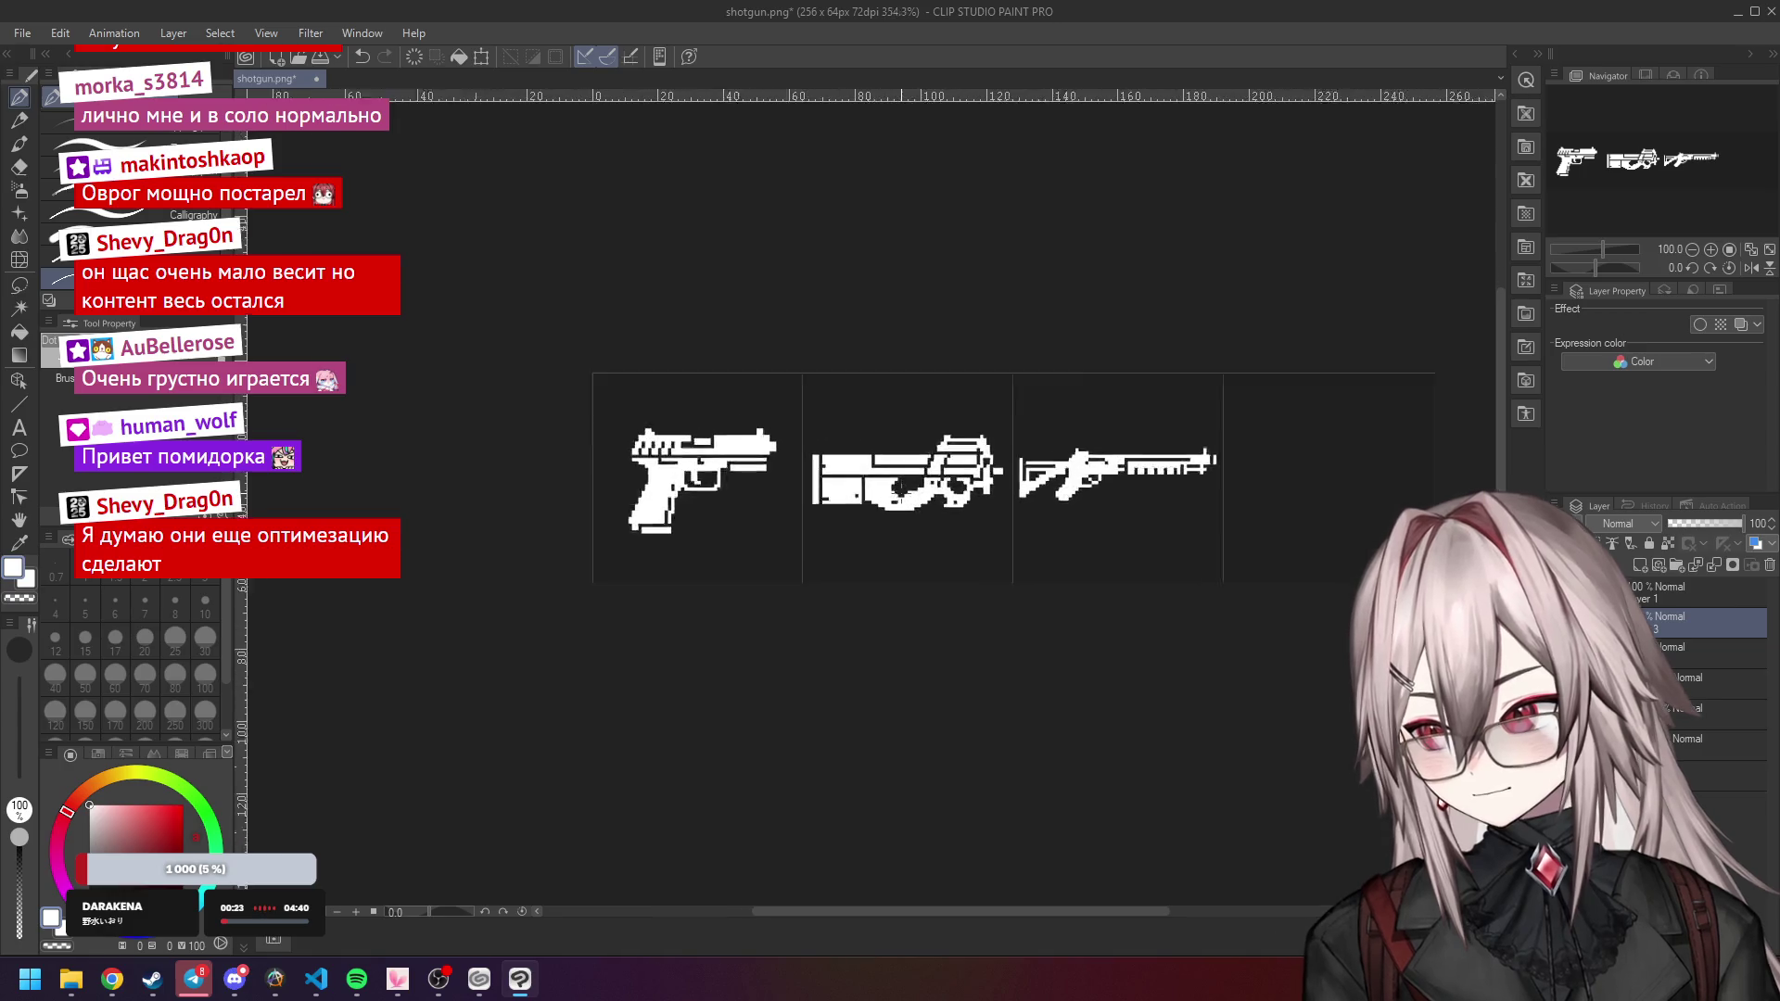
{"action": "left_click", "coordinate": [898, 493]}
{"action": "left_click", "coordinate": [924, 493]}
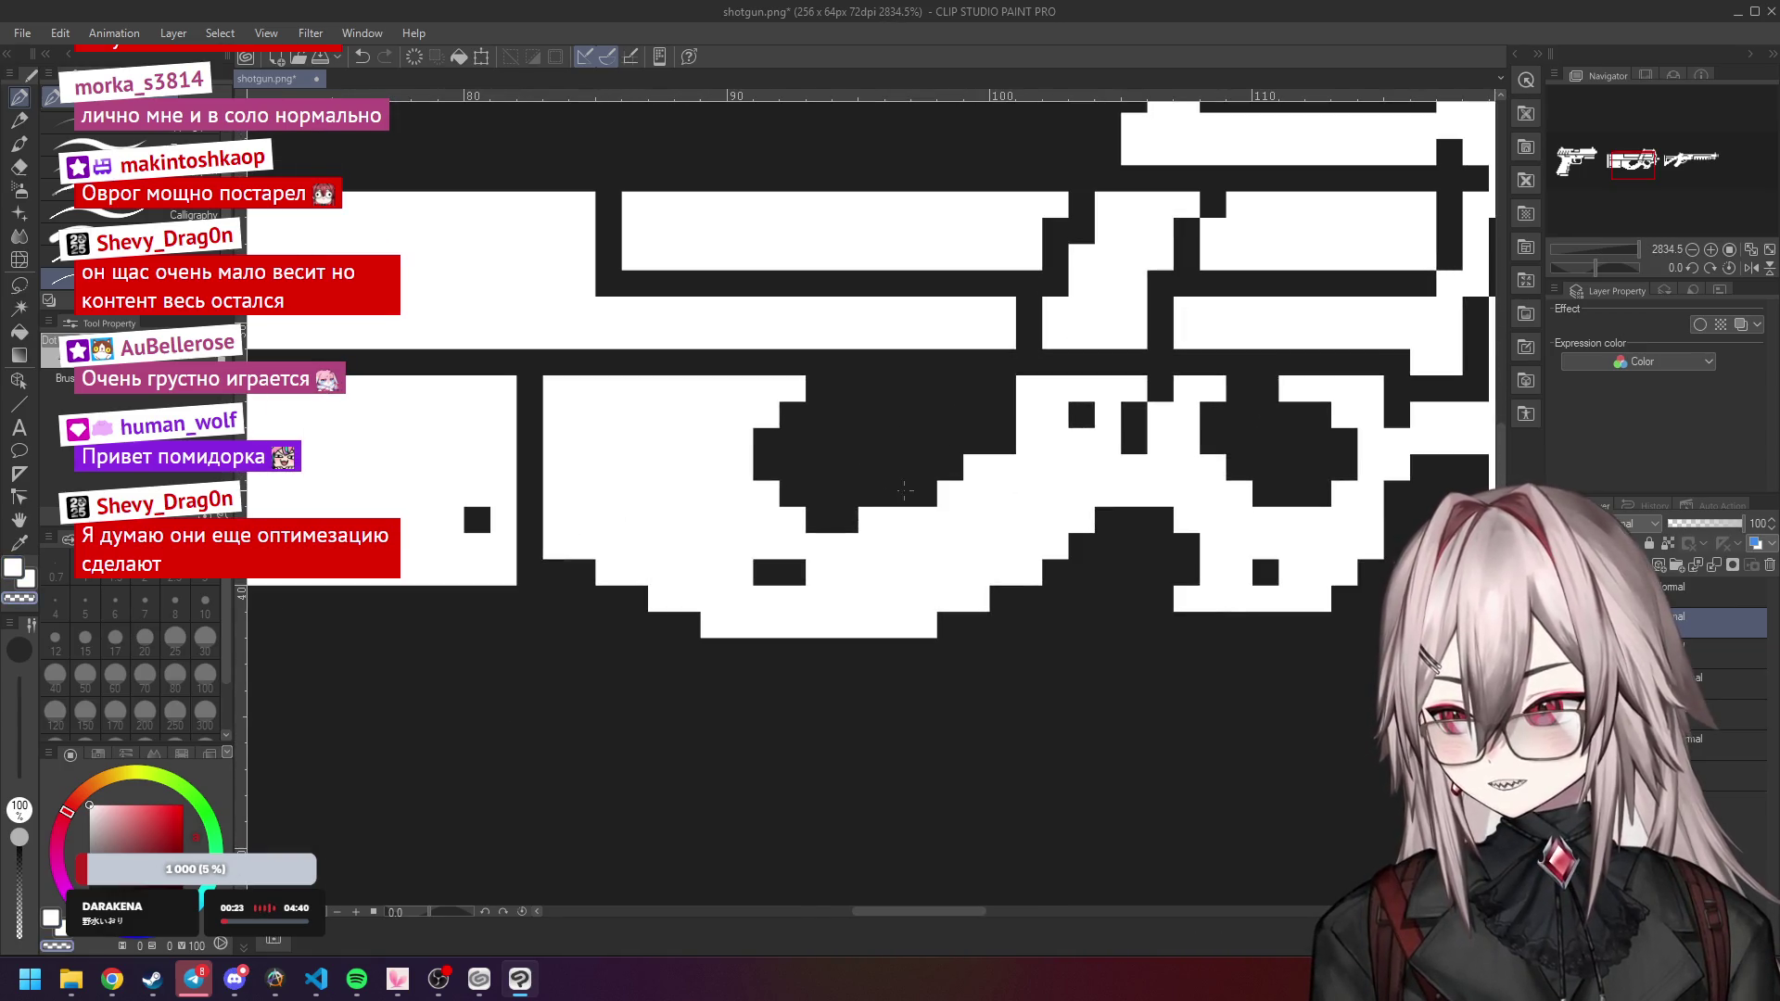
{"action": "scroll", "coordinate": [867, 515], "scroll_direction": "down", "scroll_amount": 15}
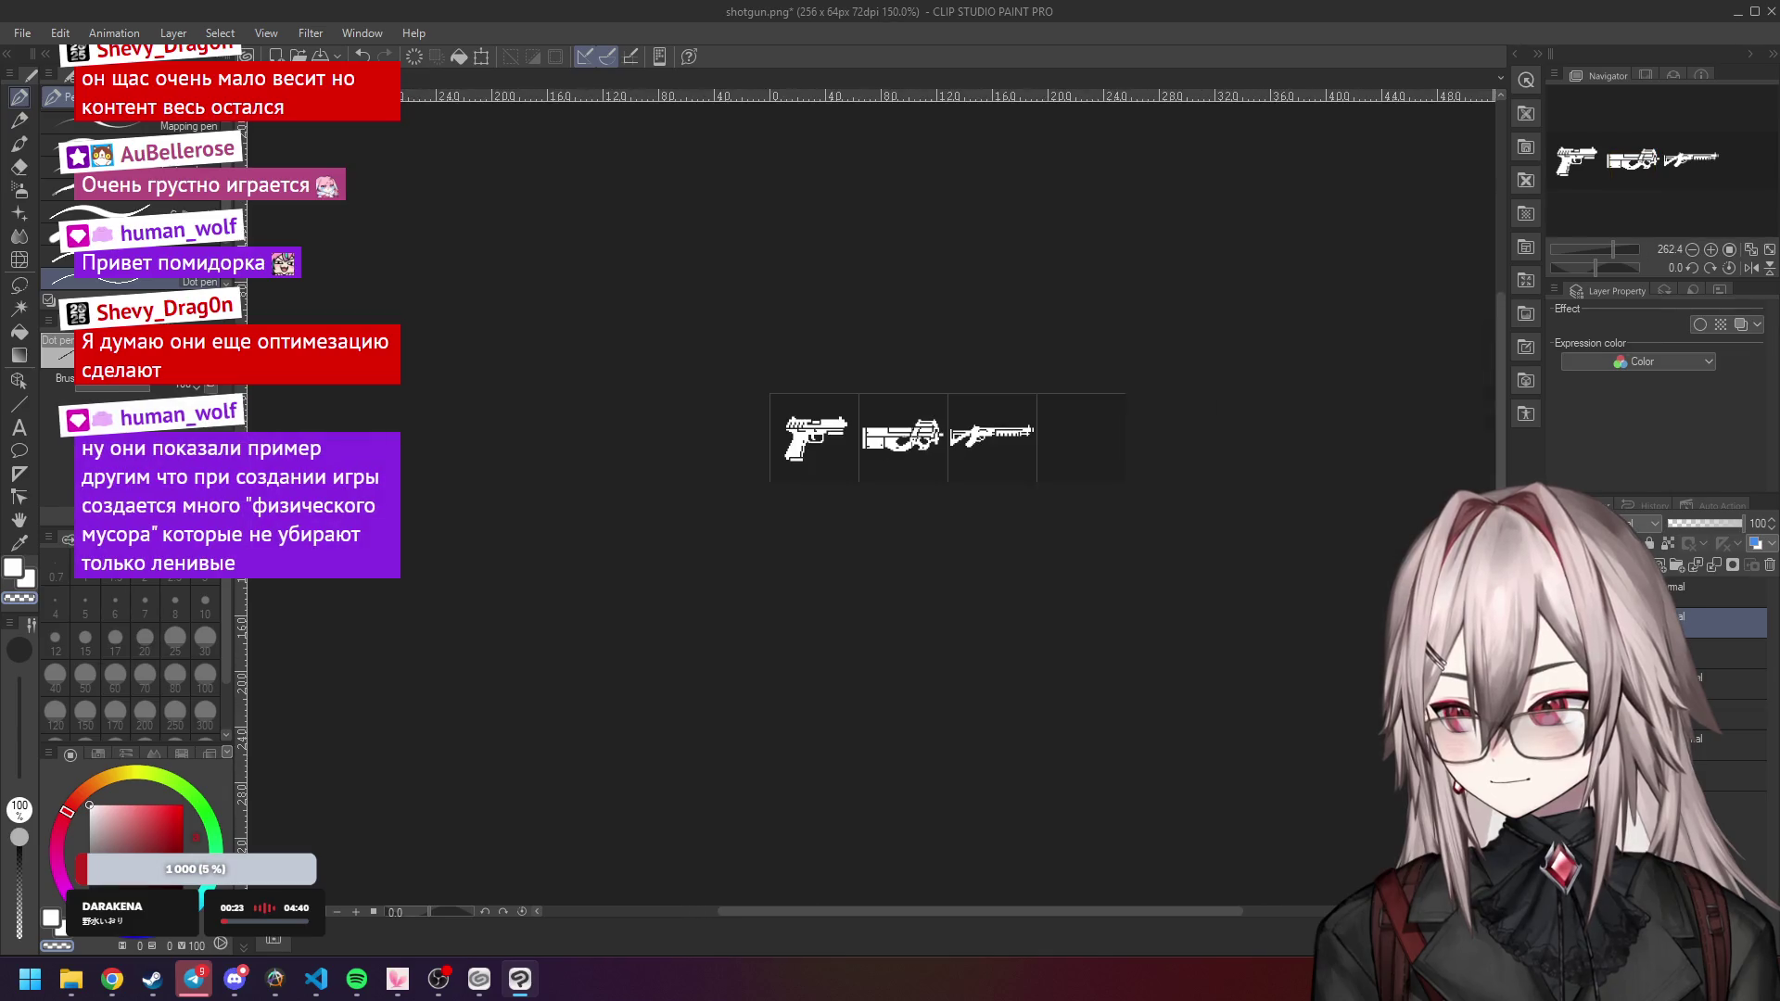
{"action": "scroll", "coordinate": [1099, 354], "scroll_direction": "up", "scroll_amount": 3}
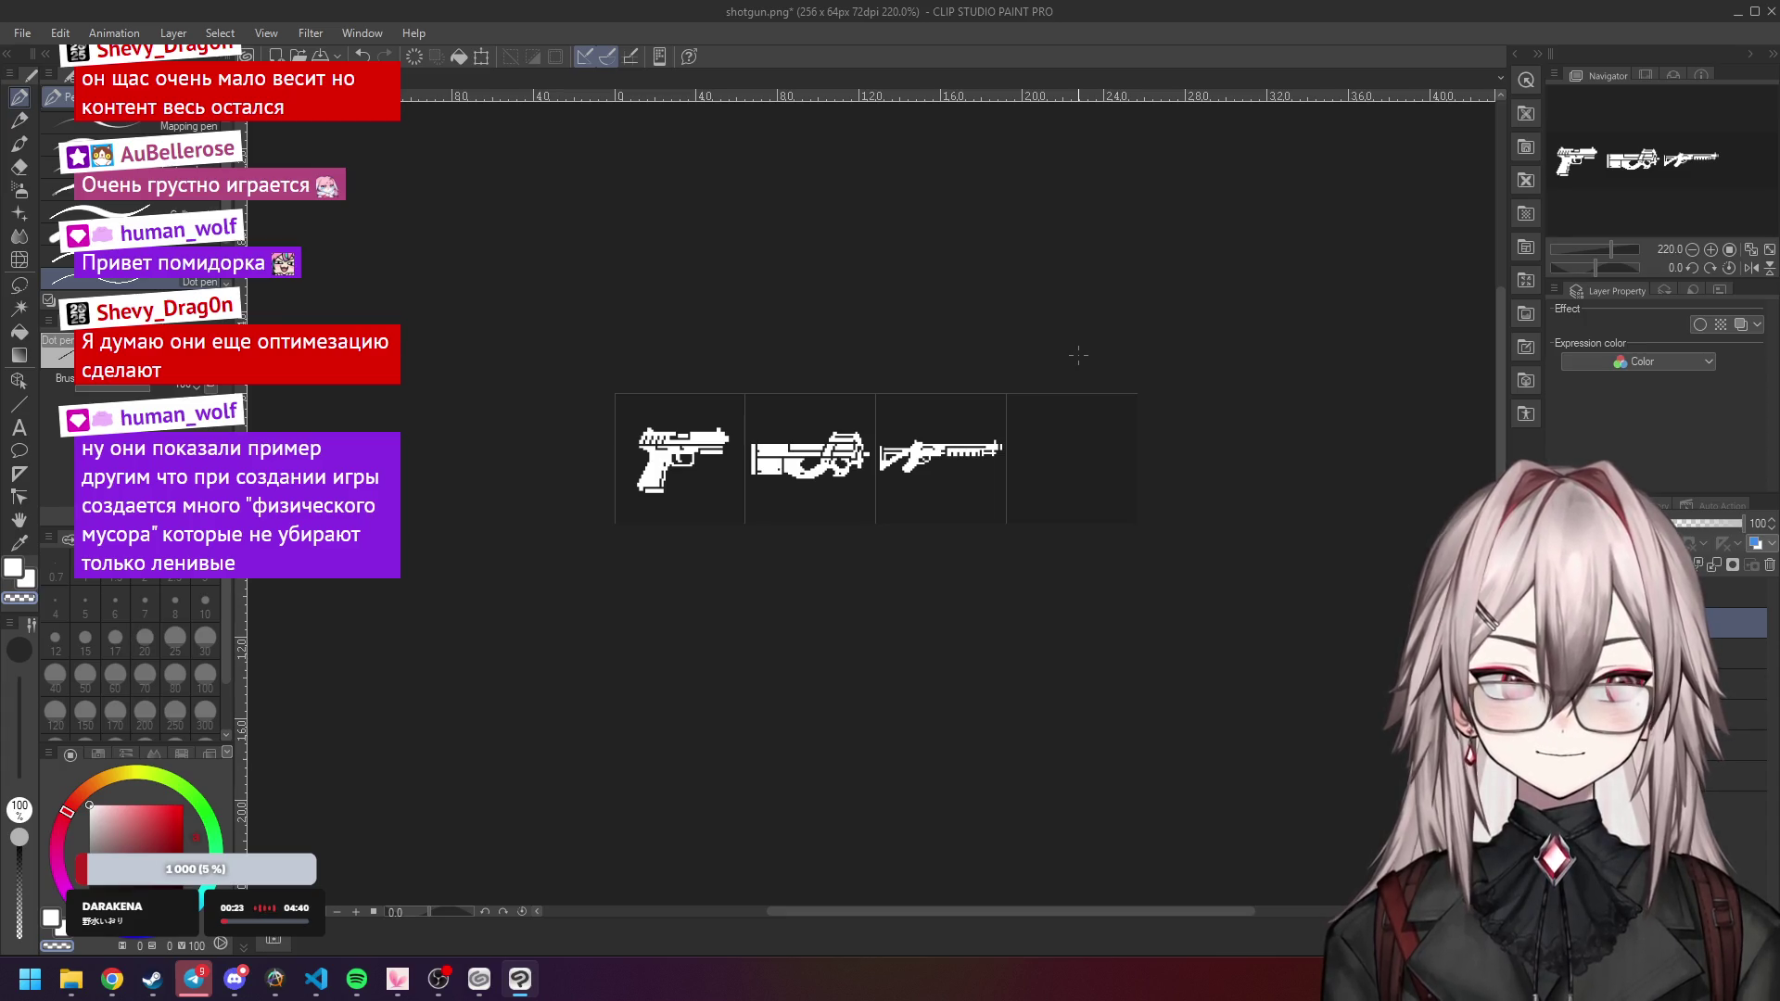
Review the pistol, PDW and shotgun icons at actual 100% pixel size.
{"action": "left_click", "coordinate": [1729, 250]}
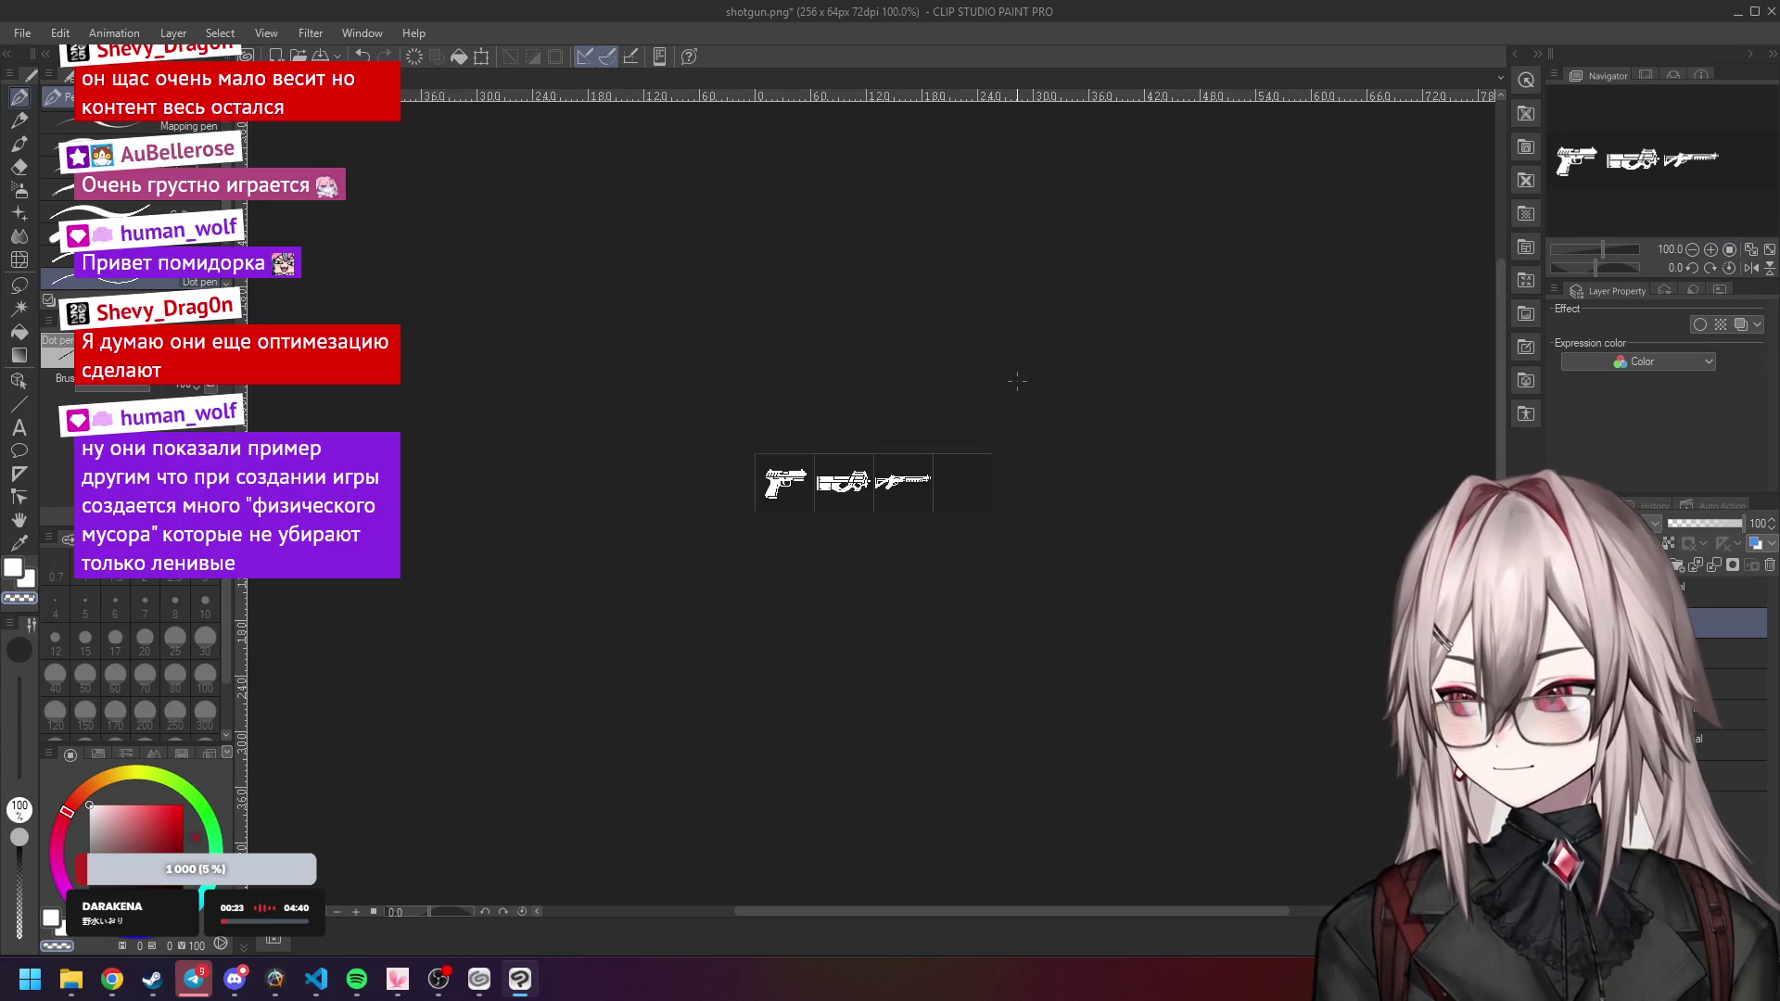
{"action": "scroll", "coordinate": [879, 454], "scroll_direction": "up", "scroll_amount": 10}
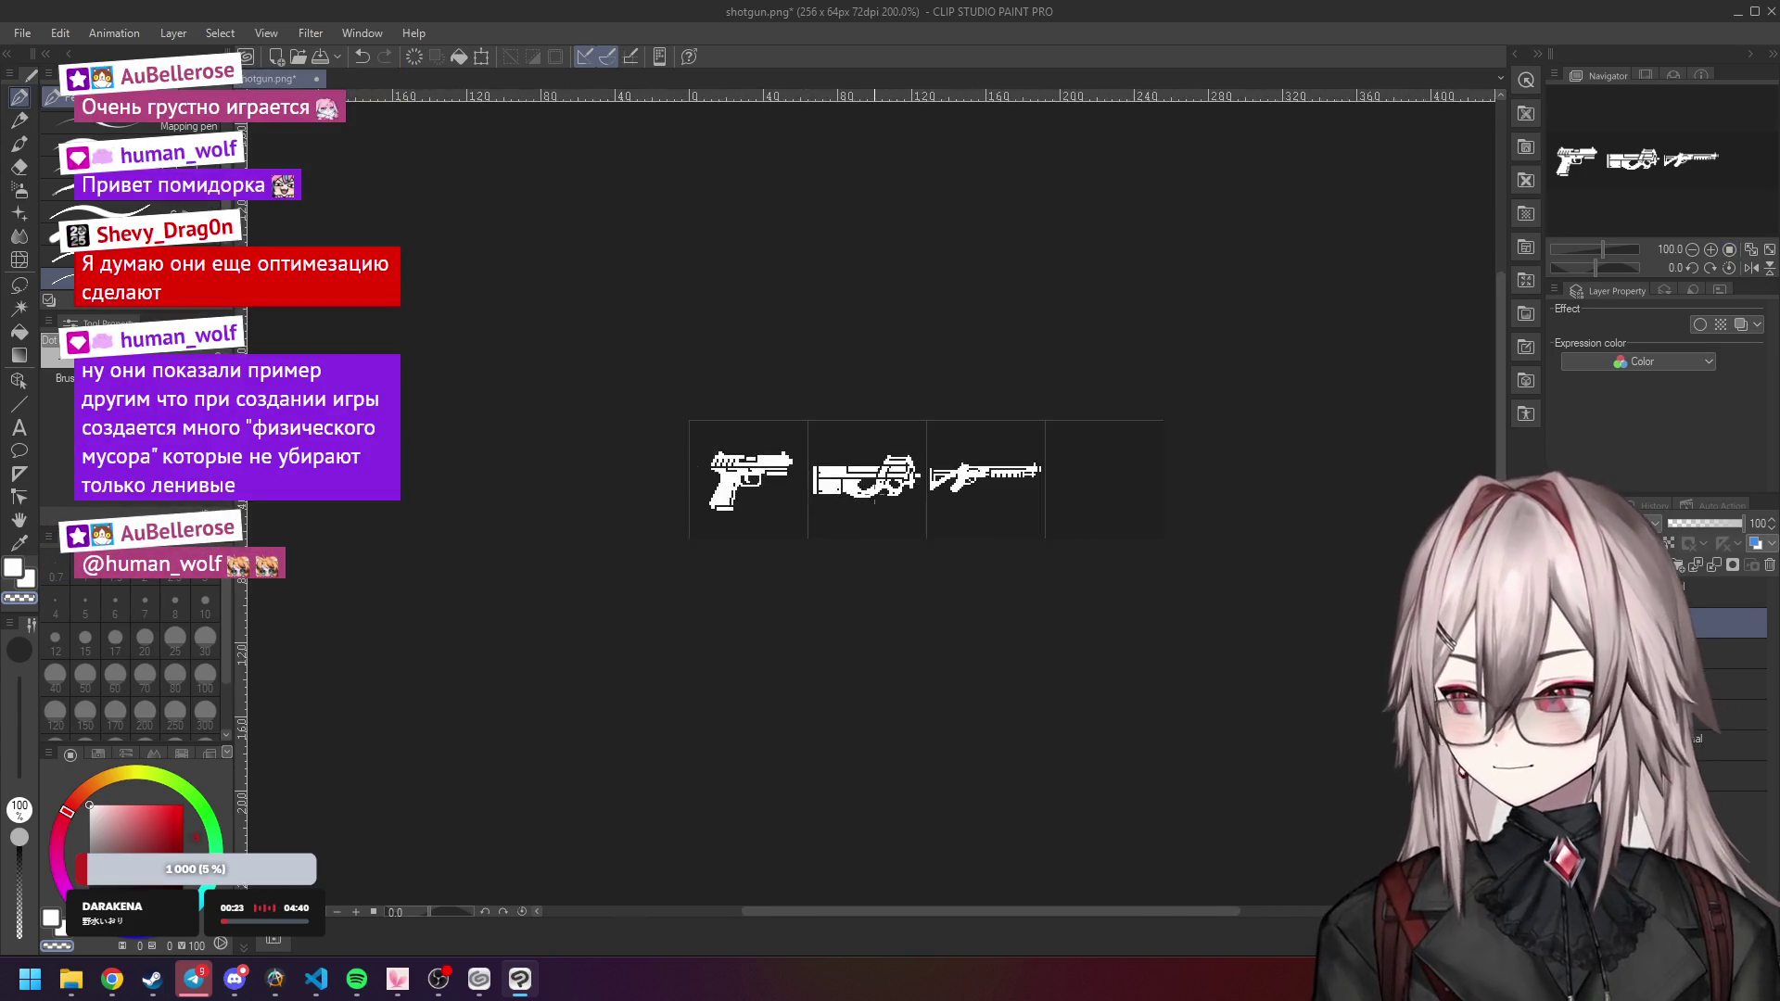
{"action": "scroll", "coordinate": [876, 472], "scroll_direction": "up", "scroll_amount": 2}
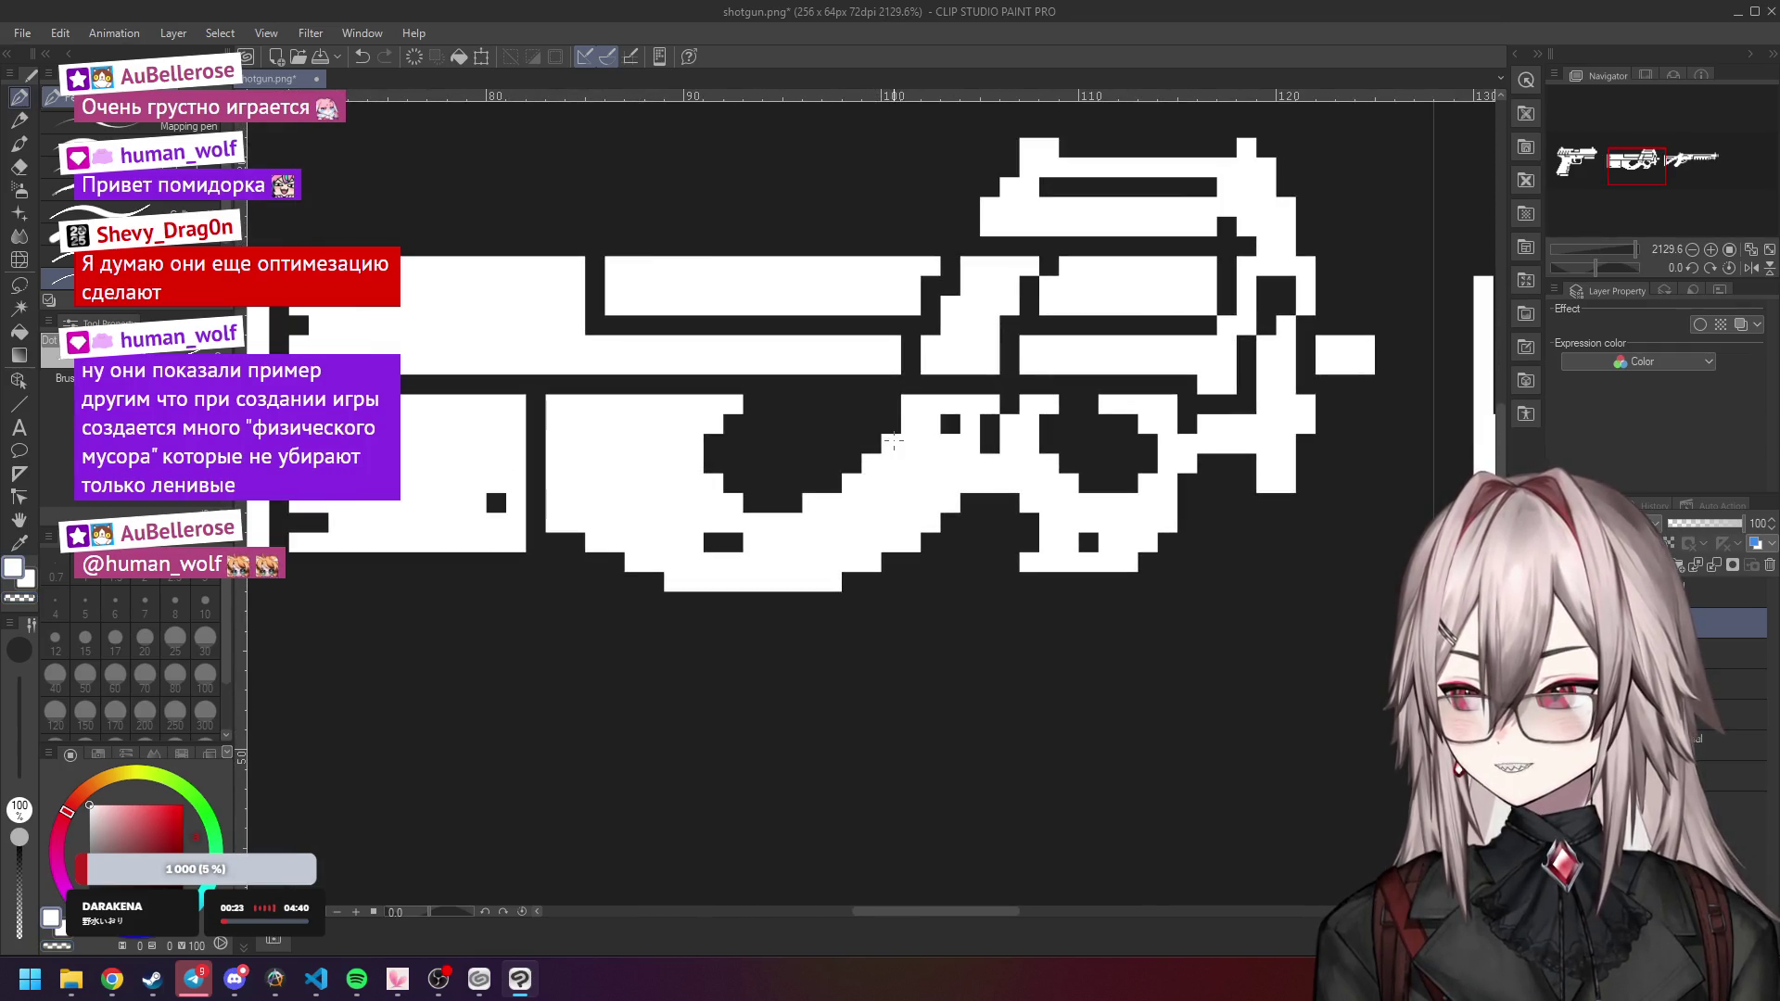
{"action": "scroll", "coordinate": [898, 457], "scroll_direction": "down", "scroll_amount": 4}
{"action": "scroll", "coordinate": [897, 457], "scroll_direction": "down", "scroll_amount": 6}
{"action": "scroll", "coordinate": [897, 435], "scroll_direction": "up", "scroll_amount": 5}
{"action": "scroll", "coordinate": [898, 432], "scroll_direction": "up", "scroll_amount": 2}
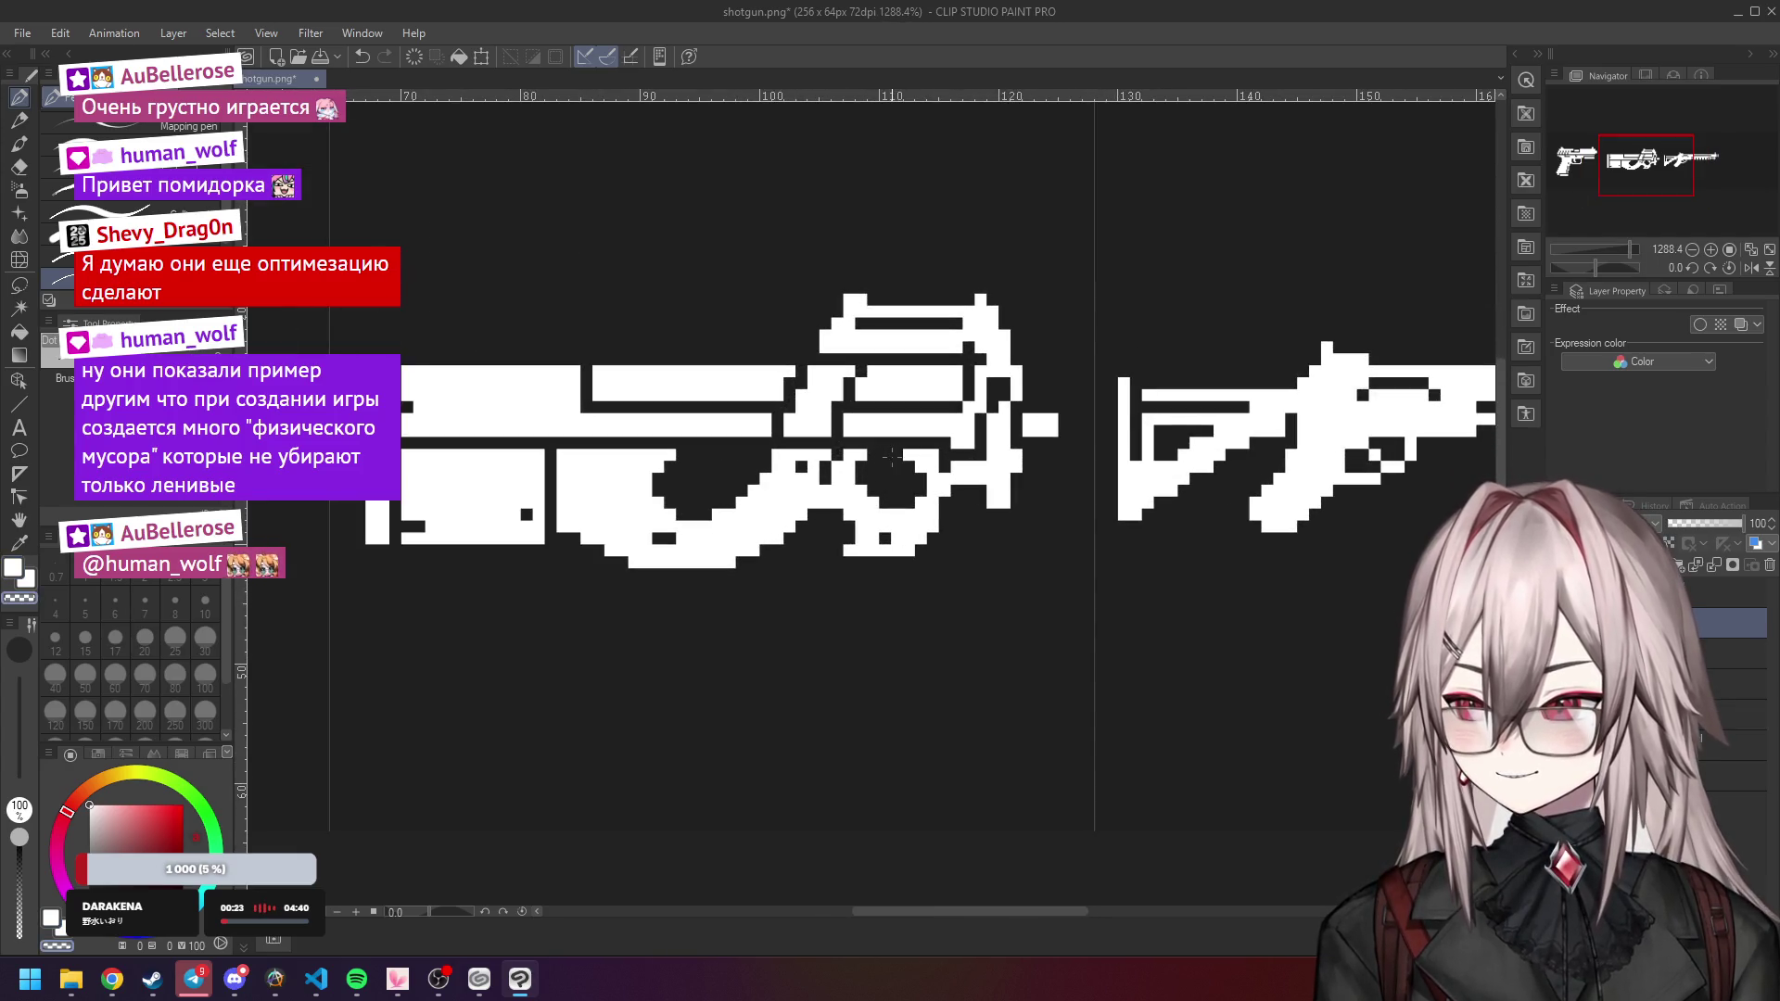
{"action": "scroll", "coordinate": [898, 432], "scroll_direction": "down", "scroll_amount": 4}
{"action": "key", "text": "ctrl+alt+0"}
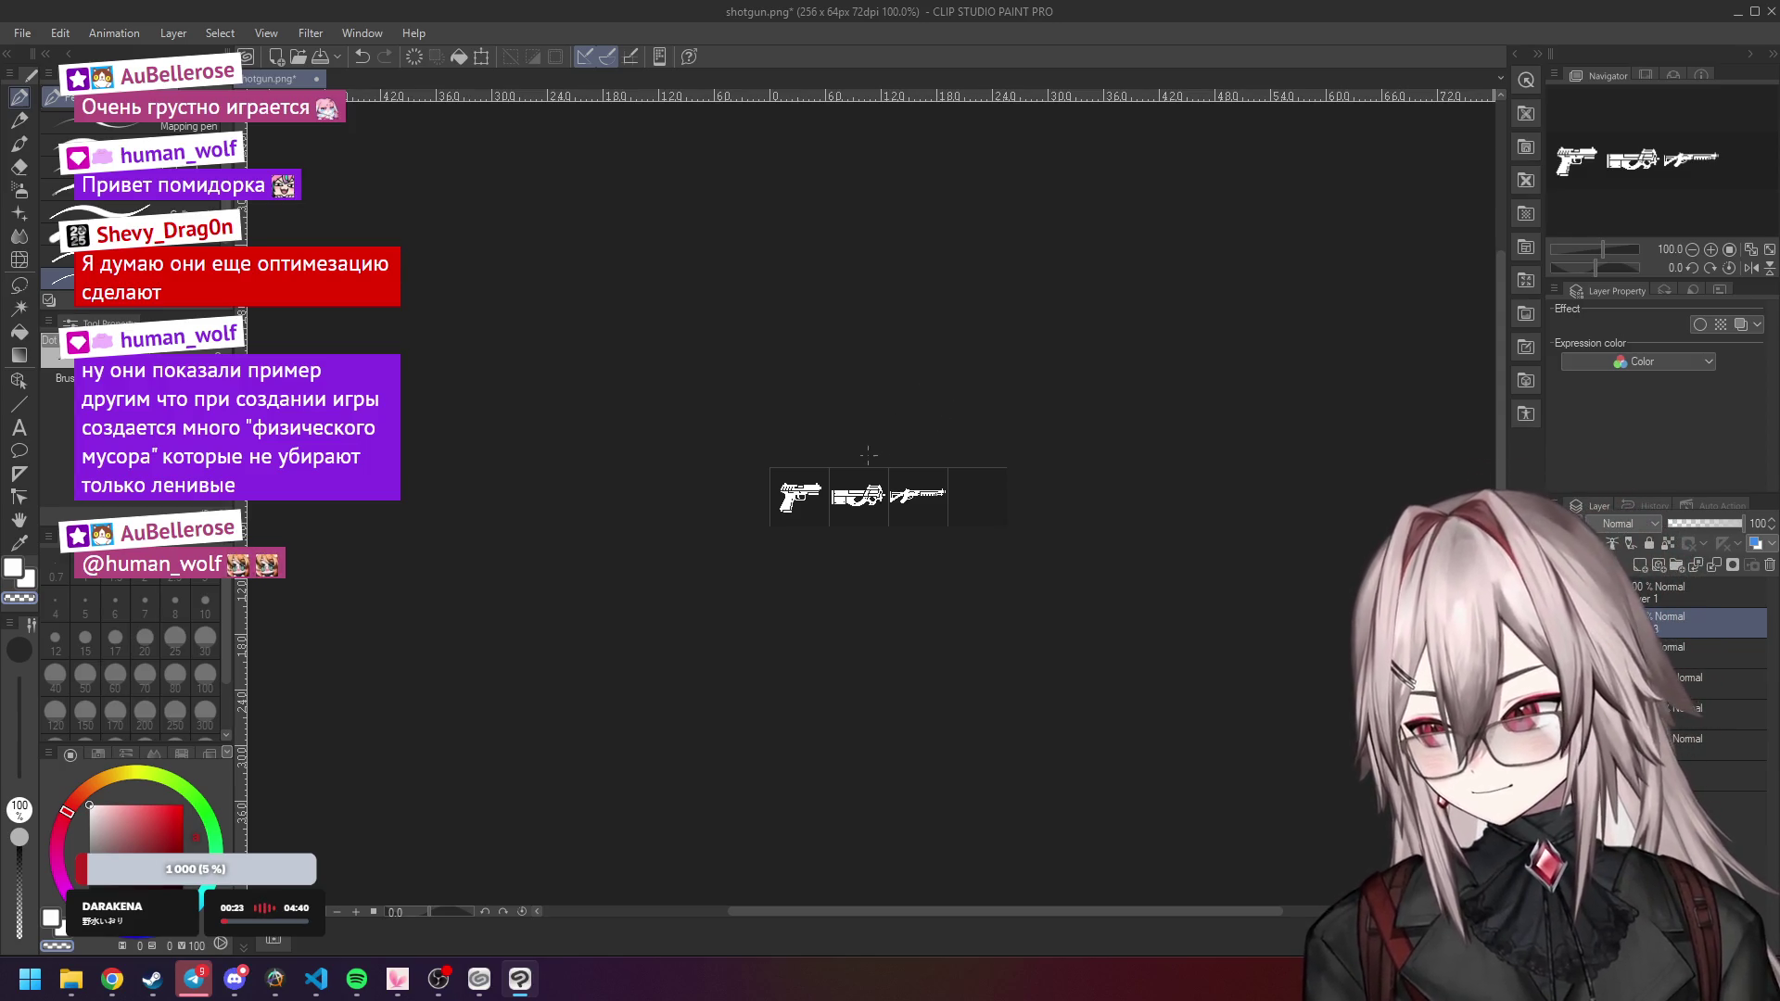
{"action": "scroll", "coordinate": [848, 461], "scroll_direction": "up", "scroll_amount": 8}
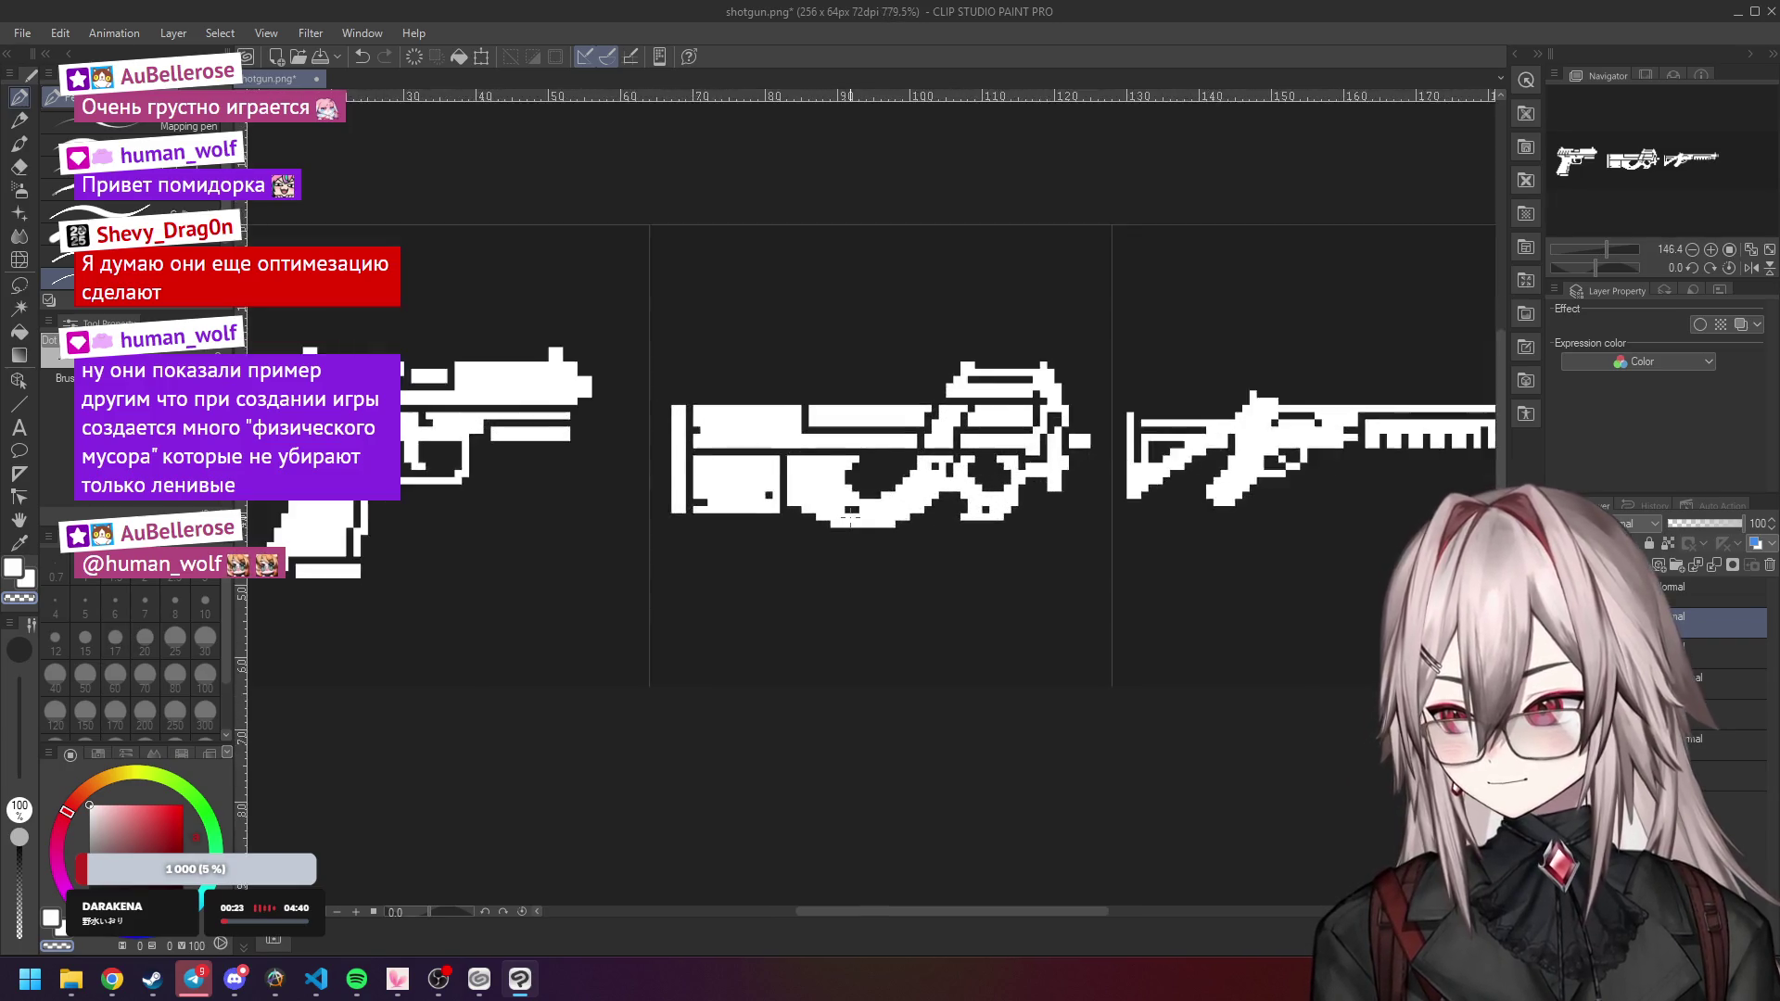
{"action": "scroll", "coordinate": [847, 493], "scroll_direction": "up", "scroll_amount": 1}
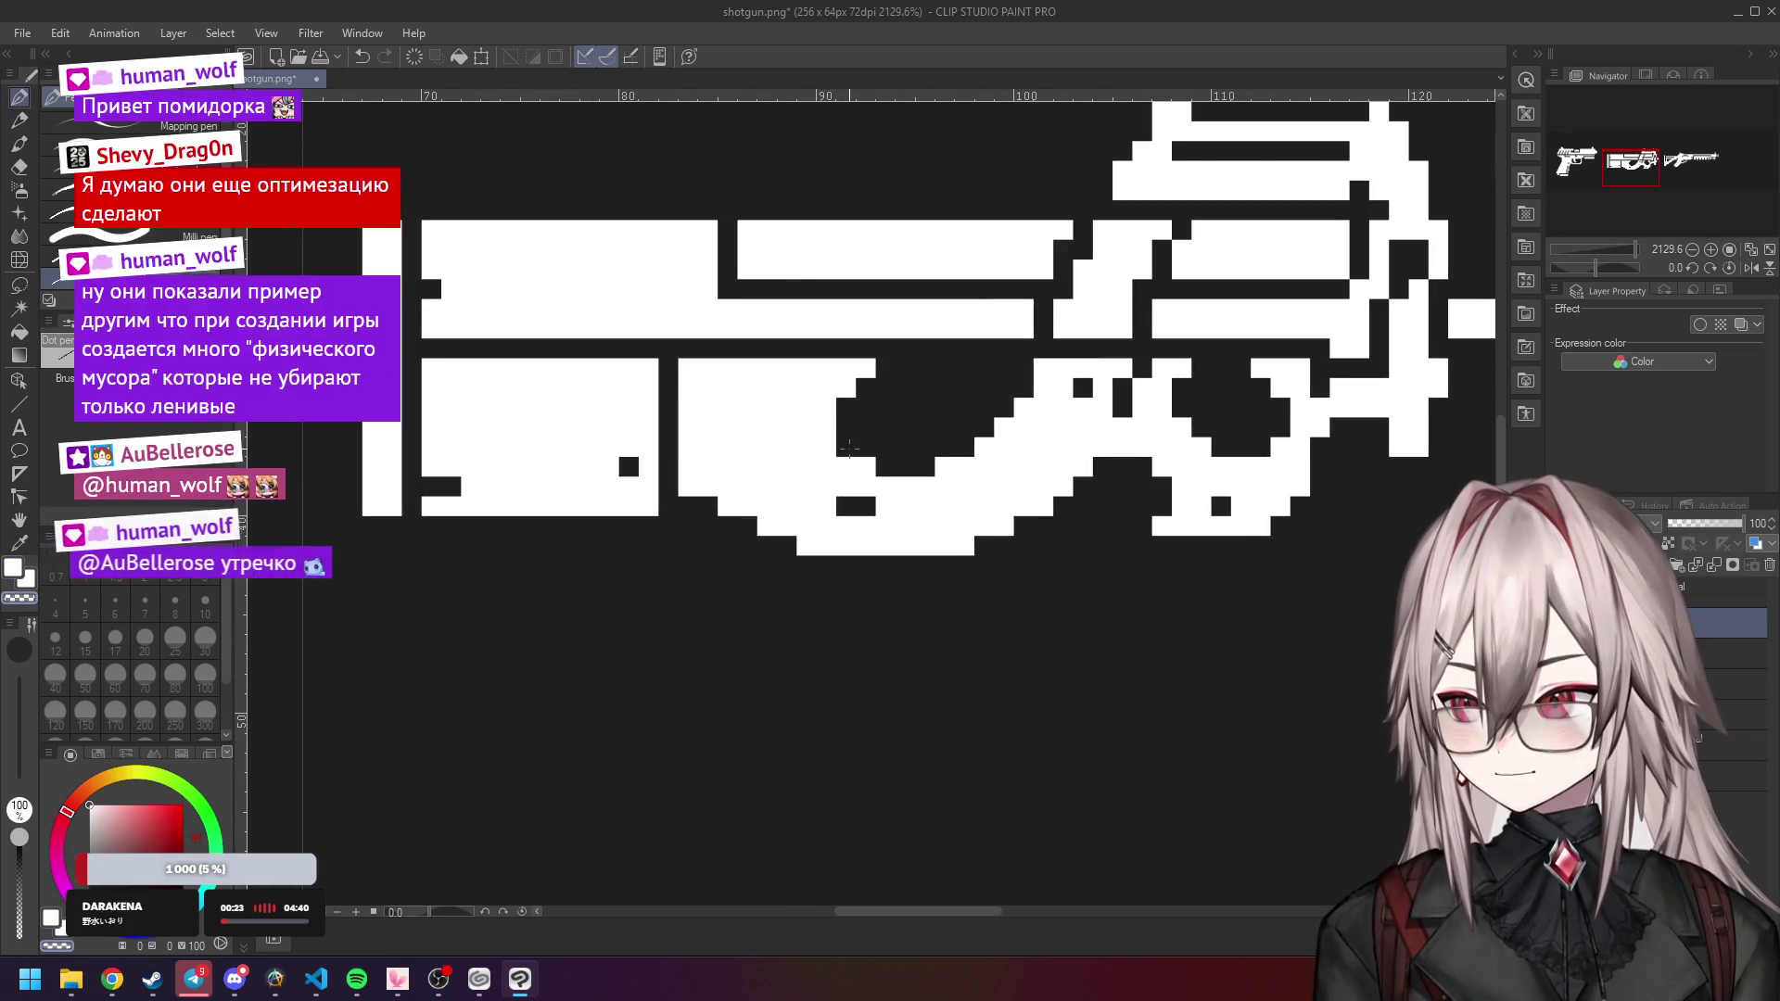
{"action": "scroll", "coordinate": [904, 419], "scroll_direction": "down", "scroll_amount": 3}
{"action": "scroll", "coordinate": [904, 419], "scroll_direction": "down", "scroll_amount": 6}
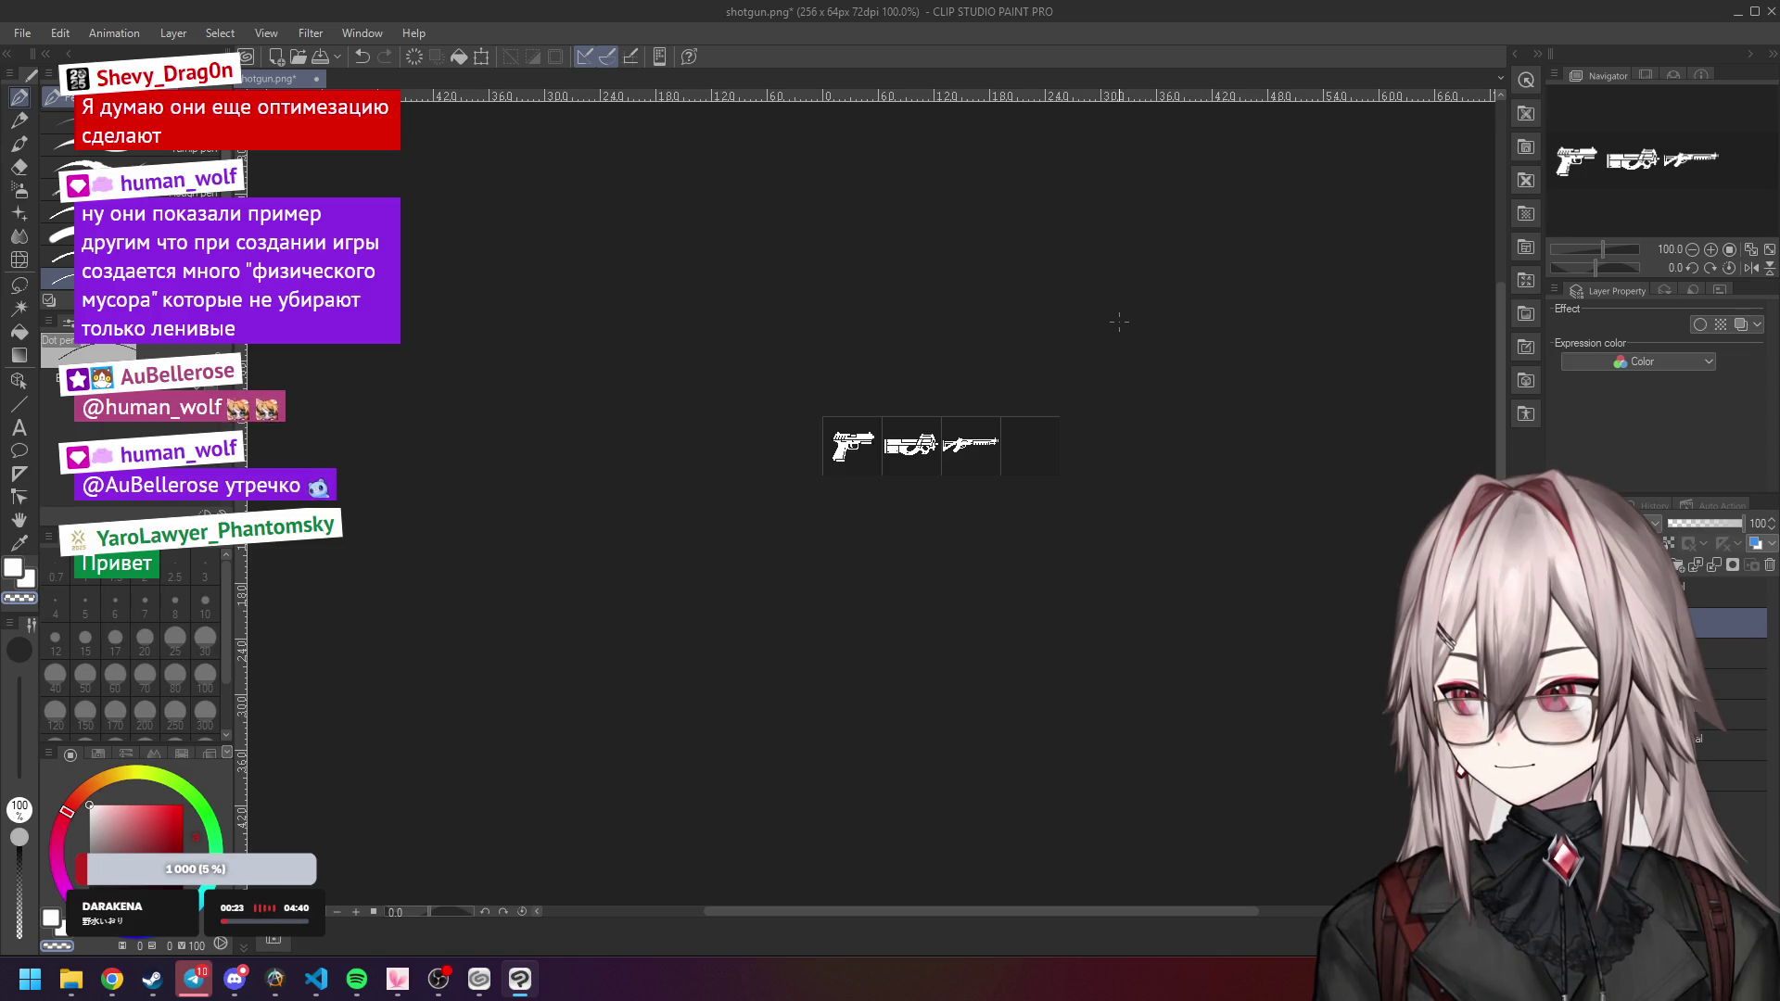
{"action": "scroll", "coordinate": [907, 459], "scroll_direction": "up", "scroll_amount": 9}
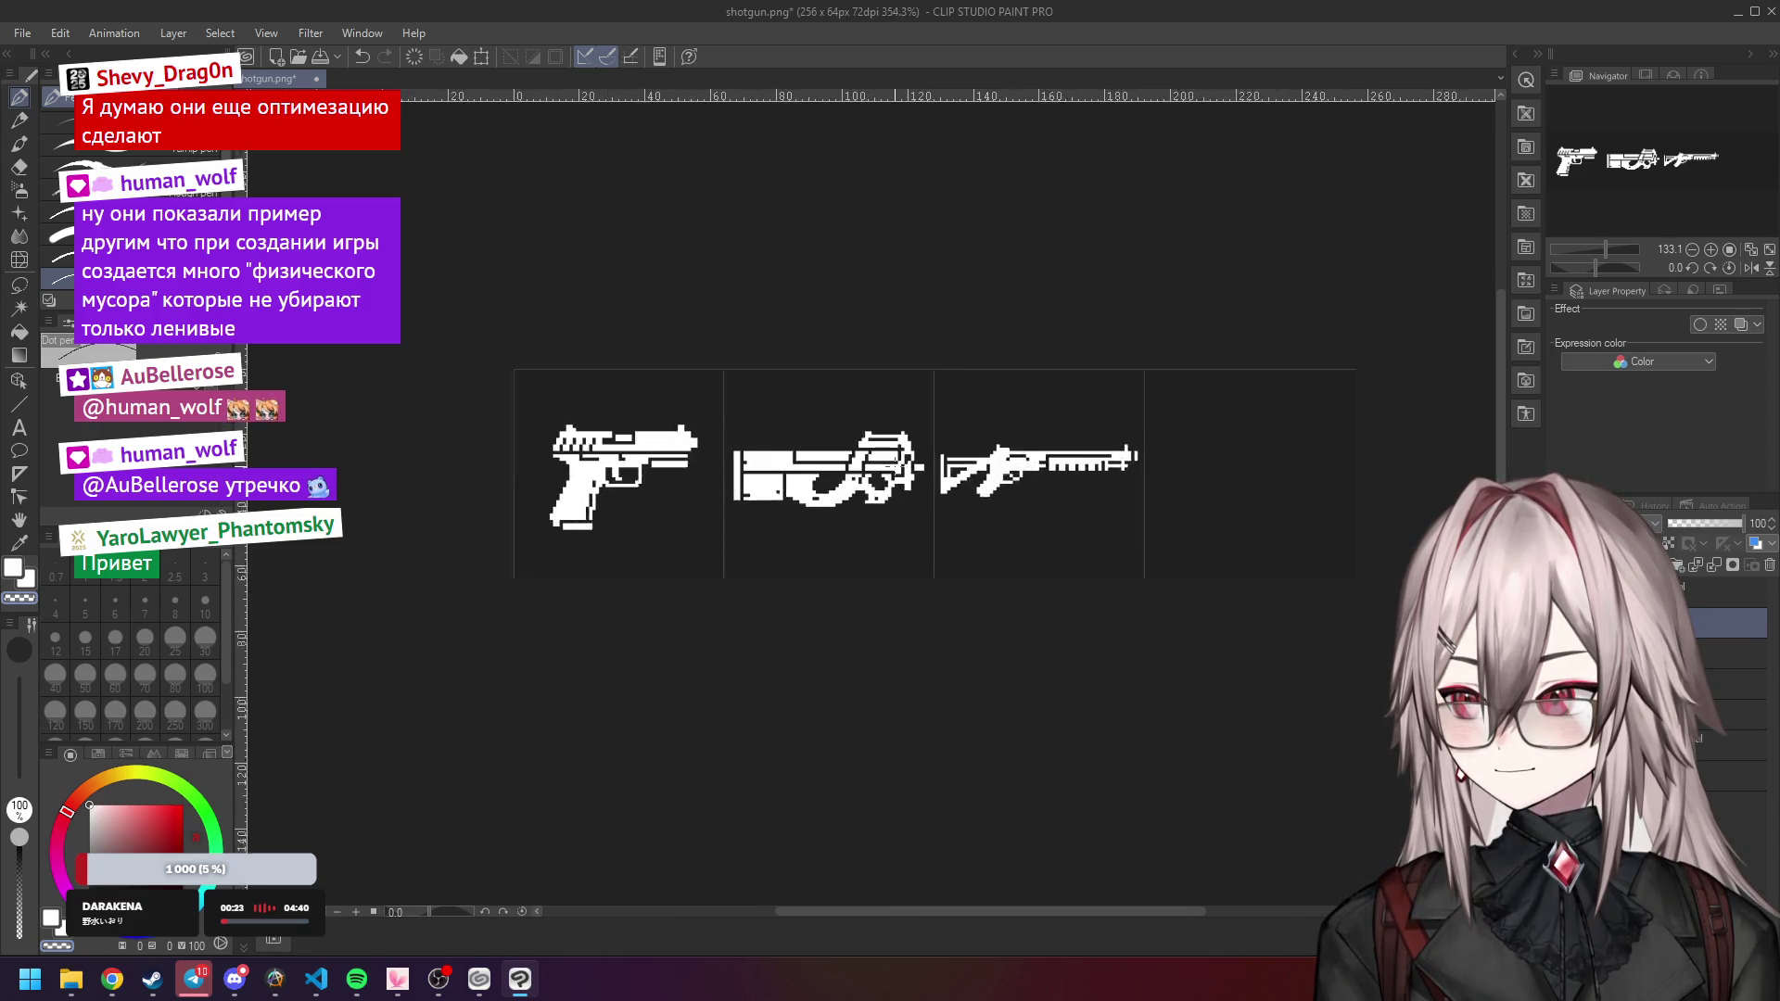
{"action": "scroll", "coordinate": [907, 459], "scroll_direction": "down", "scroll_amount": 5}
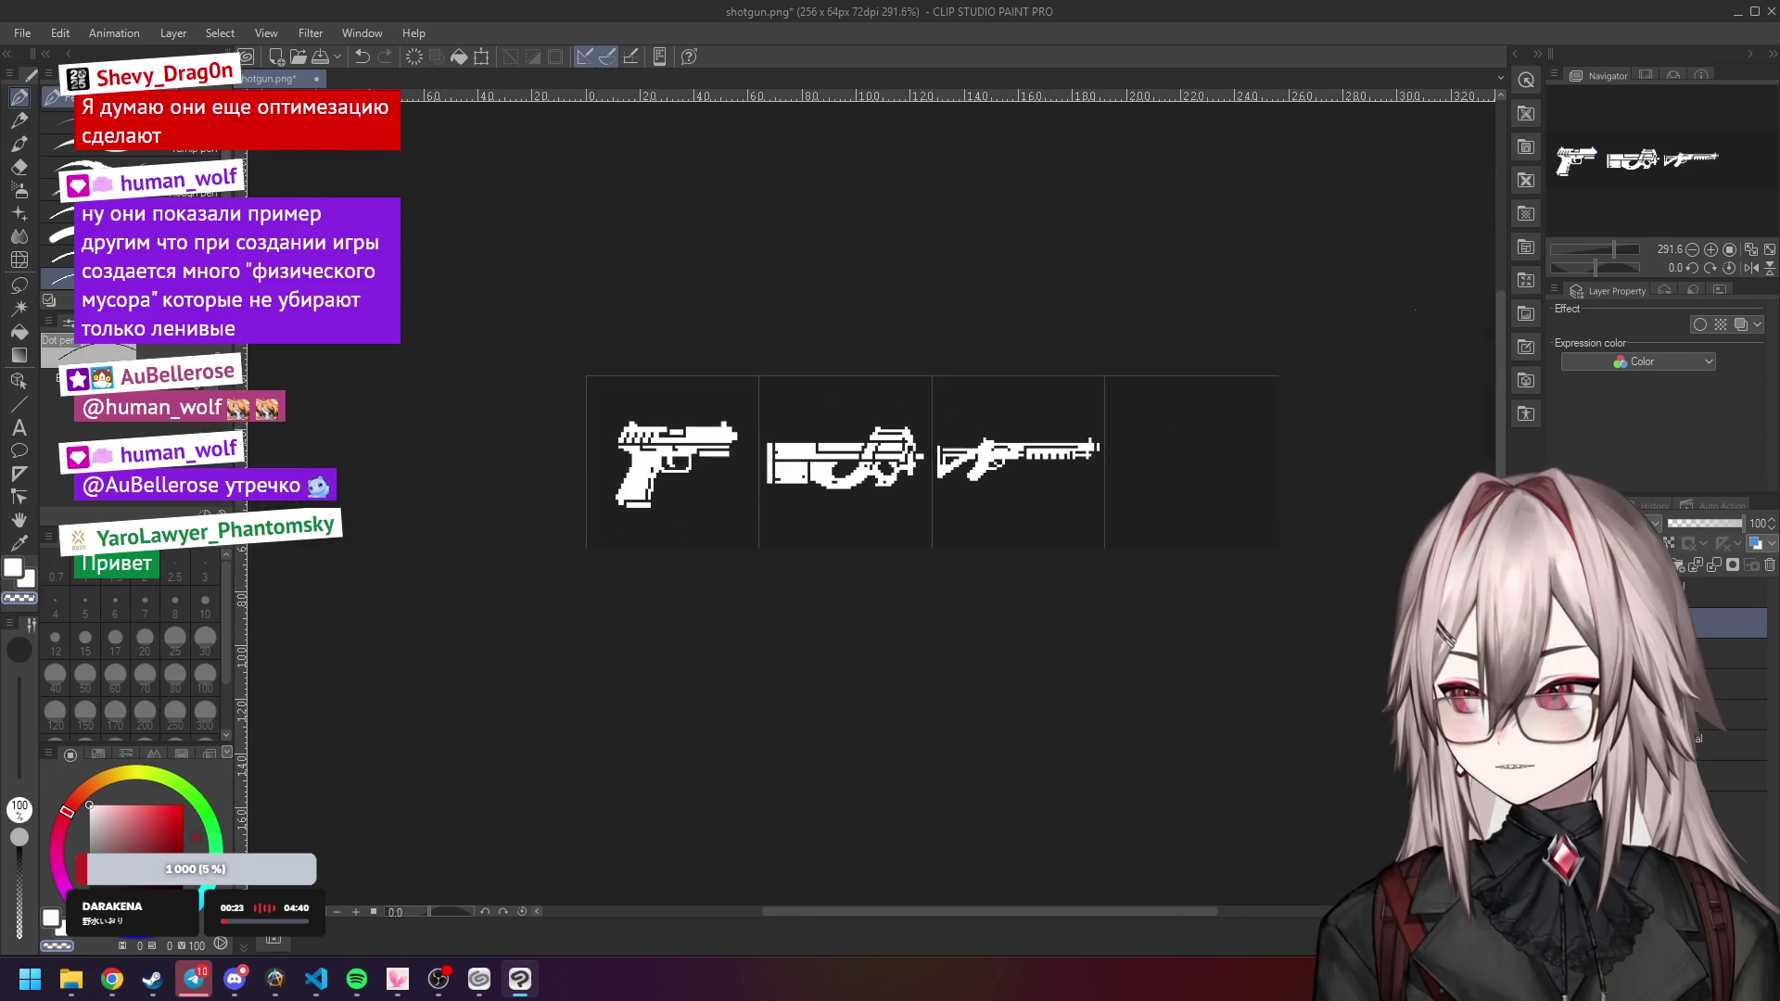
{"action": "left_click", "coordinate": [1730, 250]}
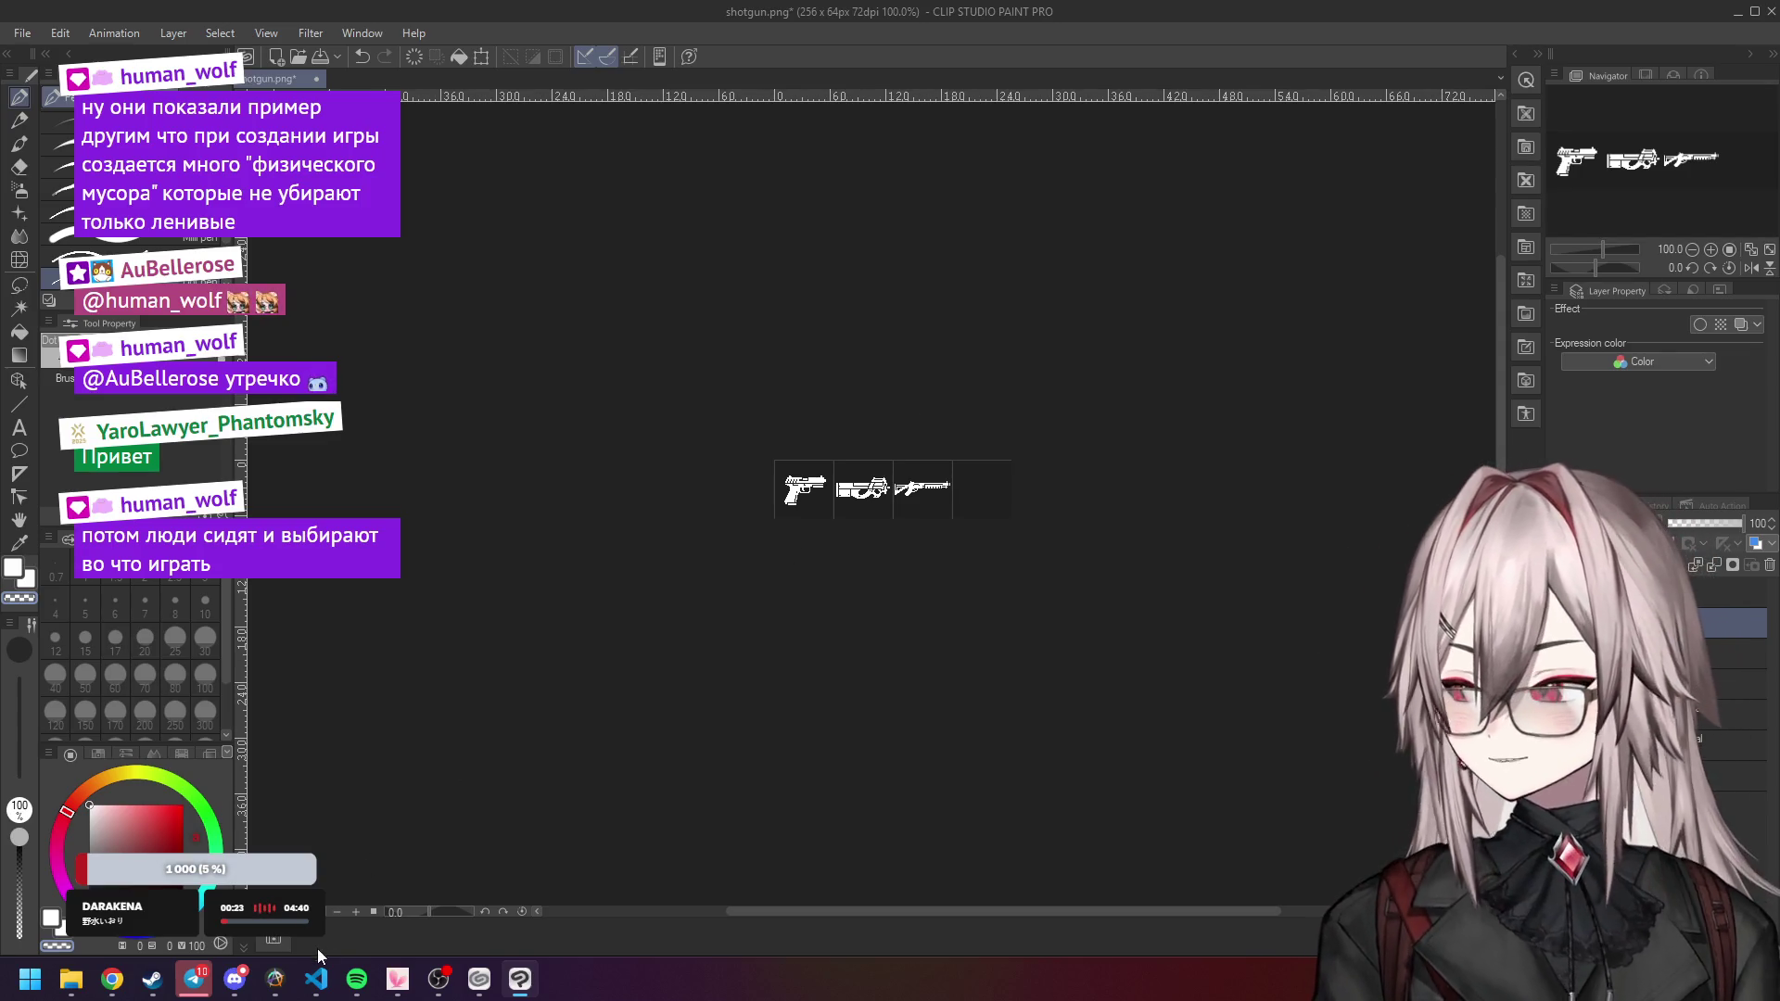
{"action": "scroll", "coordinate": [987, 496], "scroll_direction": "up", "scroll_amount": 5}
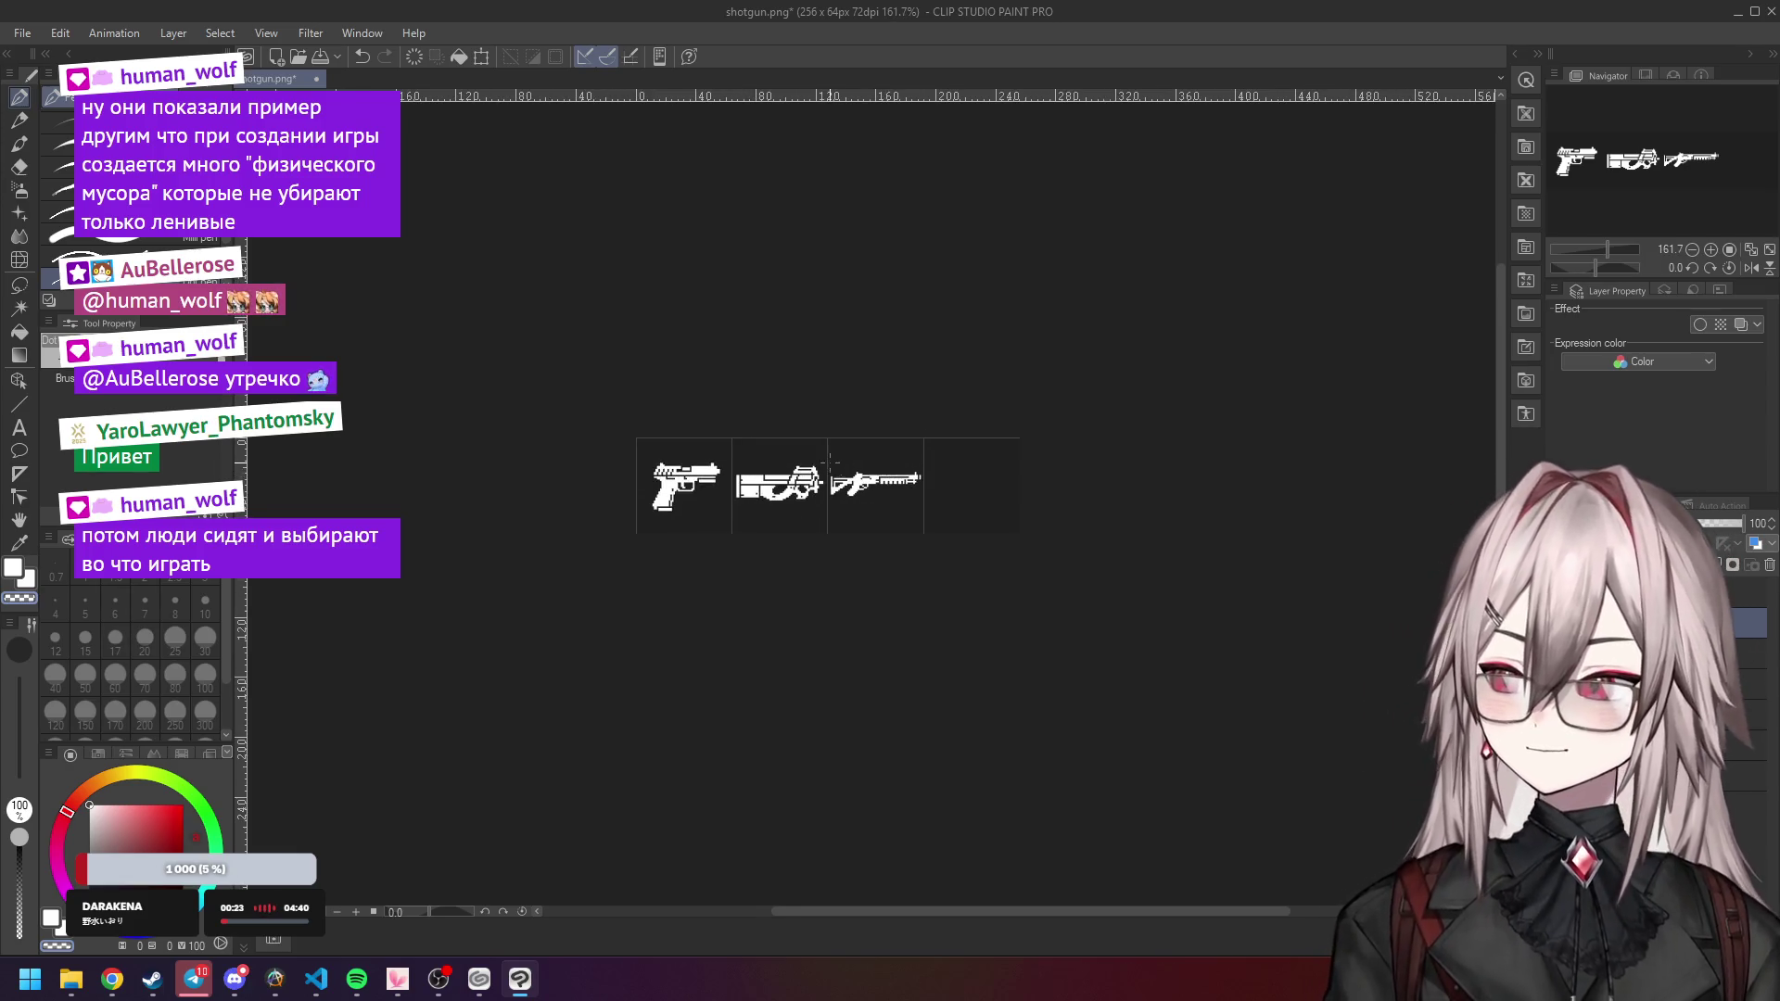
{"action": "scroll", "coordinate": [830, 461], "scroll_direction": "up", "scroll_amount": 3}
{"action": "scroll", "coordinate": [830, 461], "scroll_direction": "up", "scroll_amount": 1}
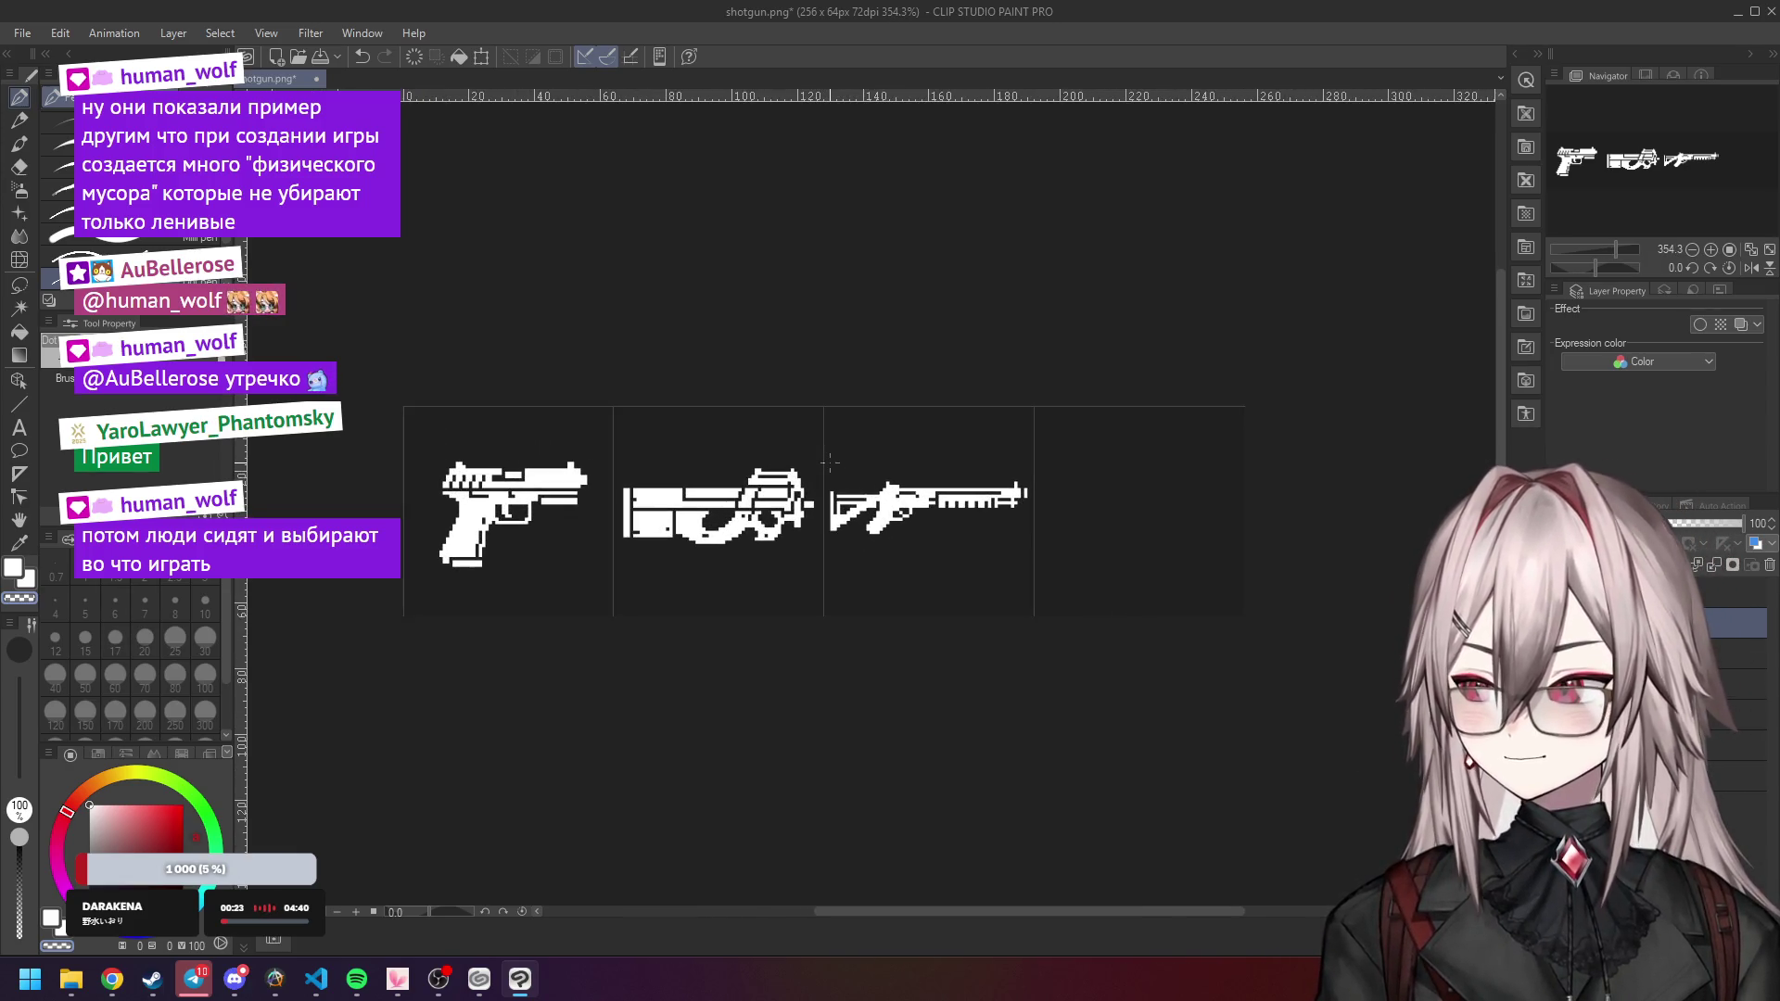
{"action": "left_click", "coordinate": [146, 995]}
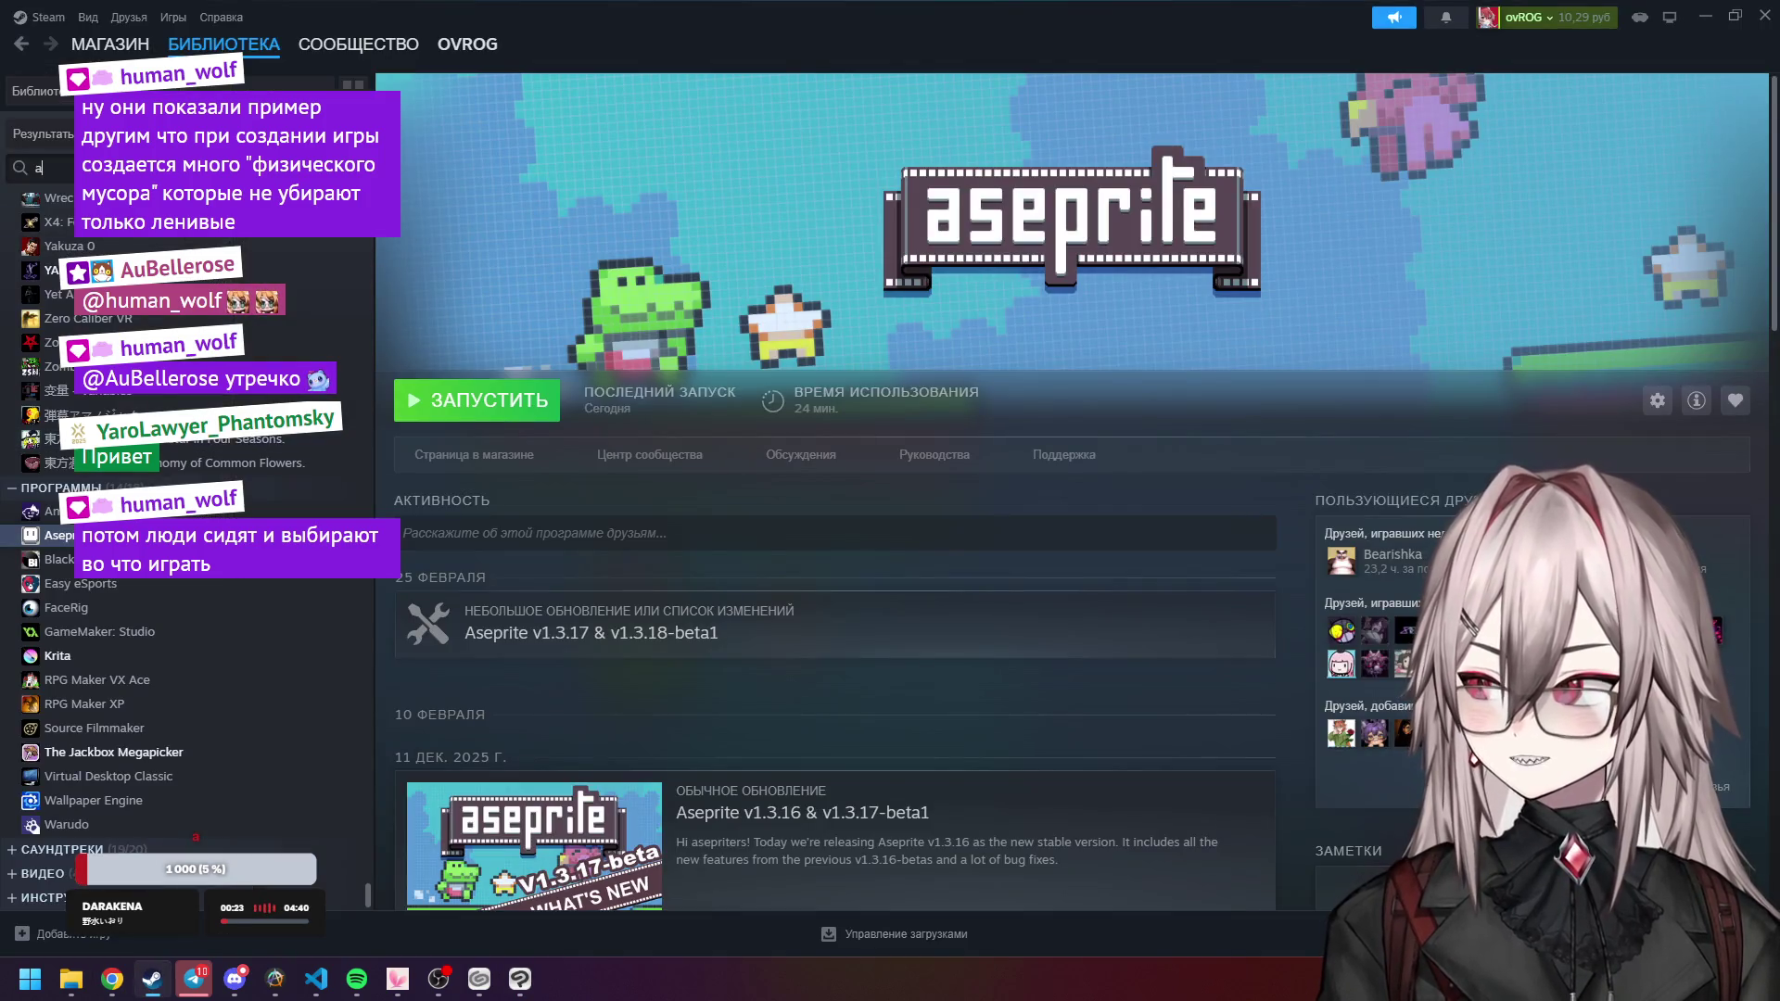
{"action": "key", "text": "BackSpace"}
{"action": "type", "text": "ba"}
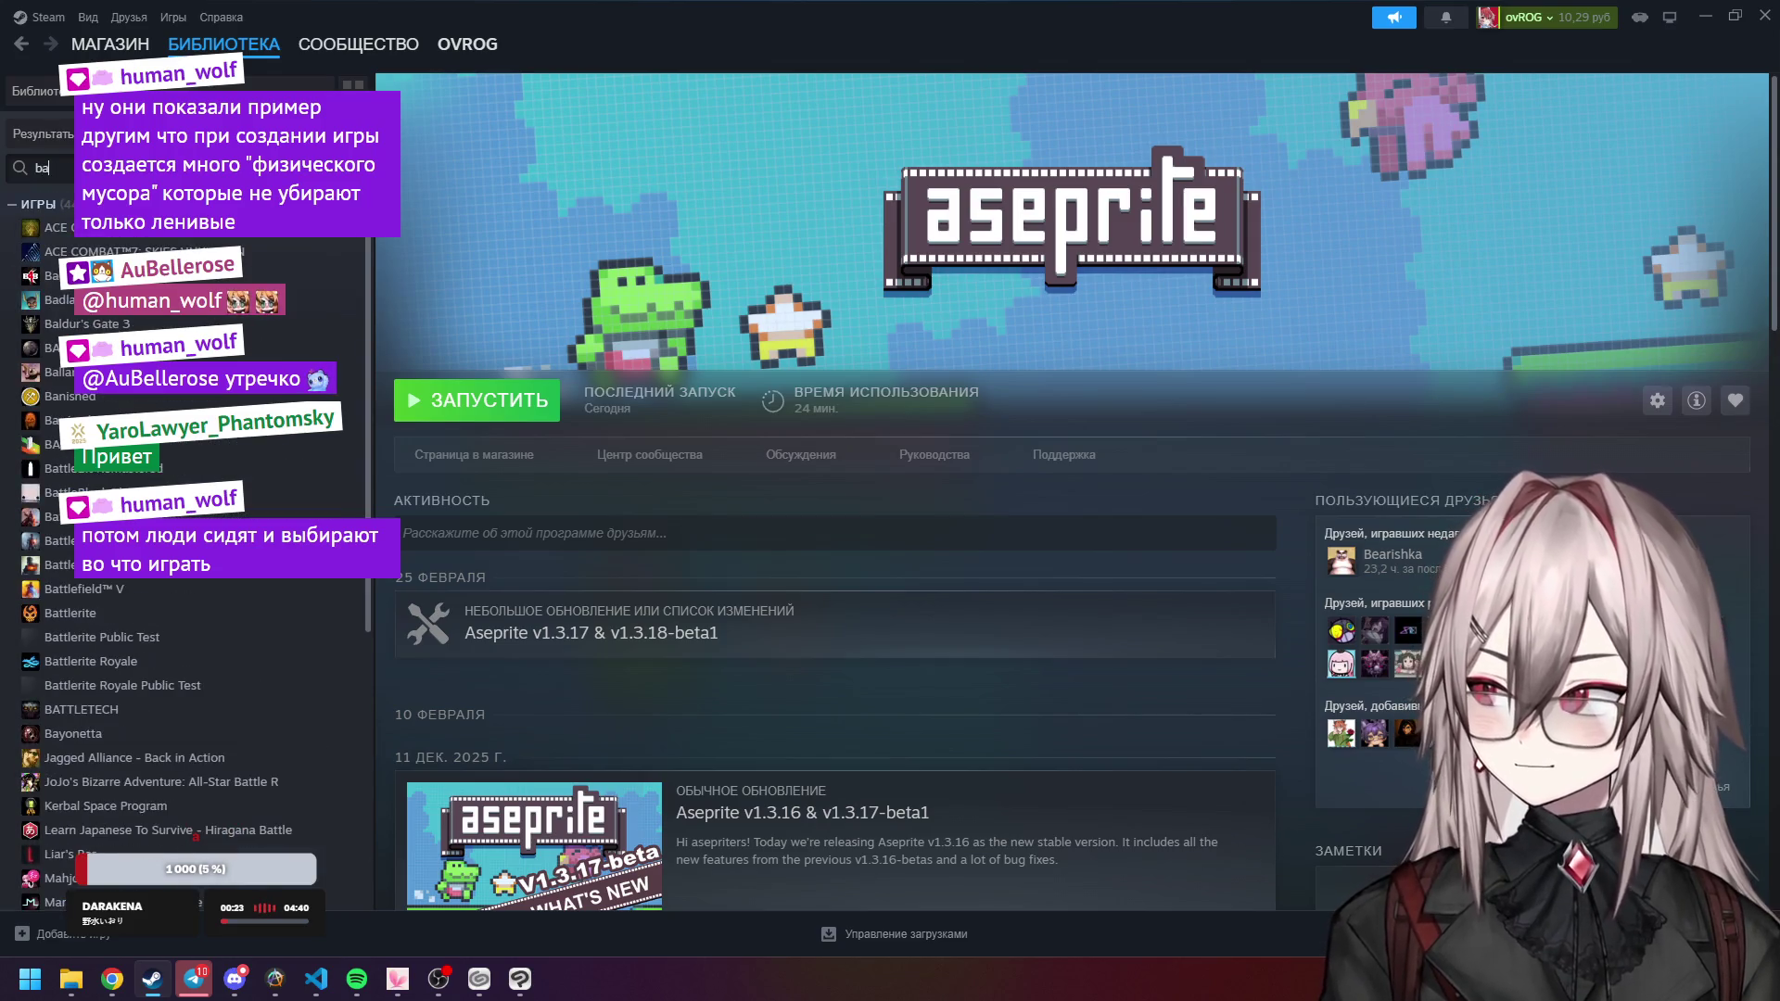
{"action": "type", "text": "ld"}
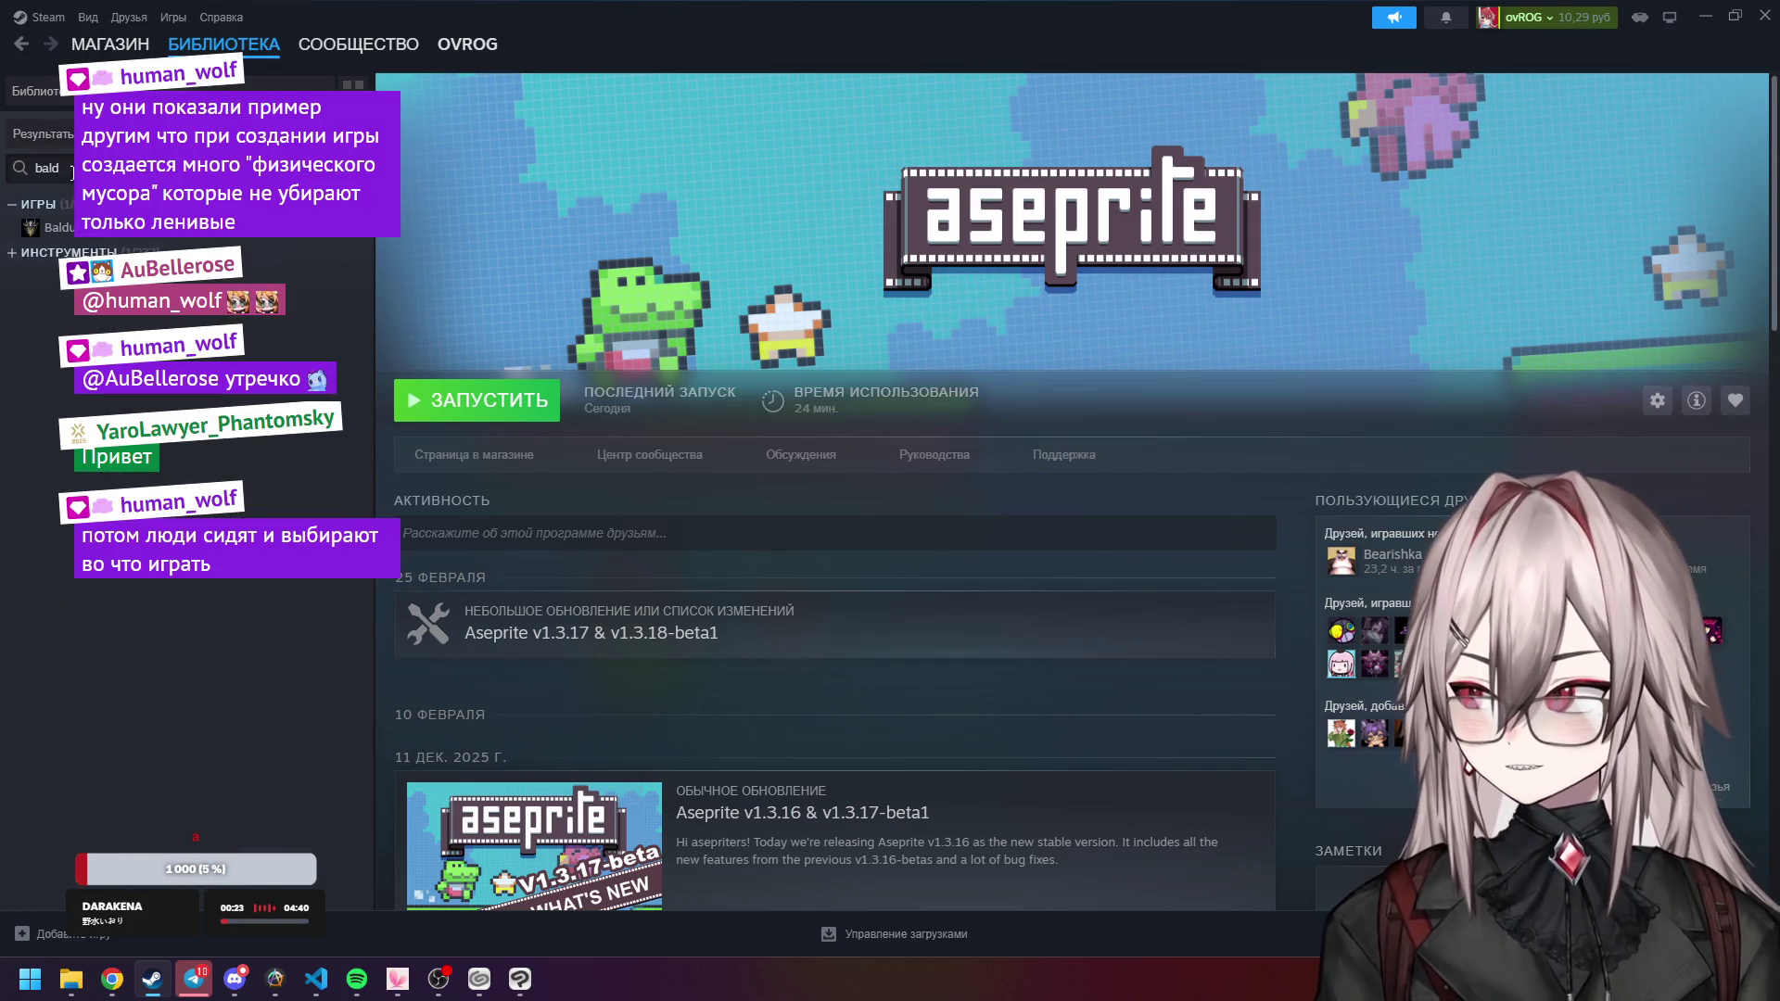
{"action": "left_click", "coordinate": [71, 230]}
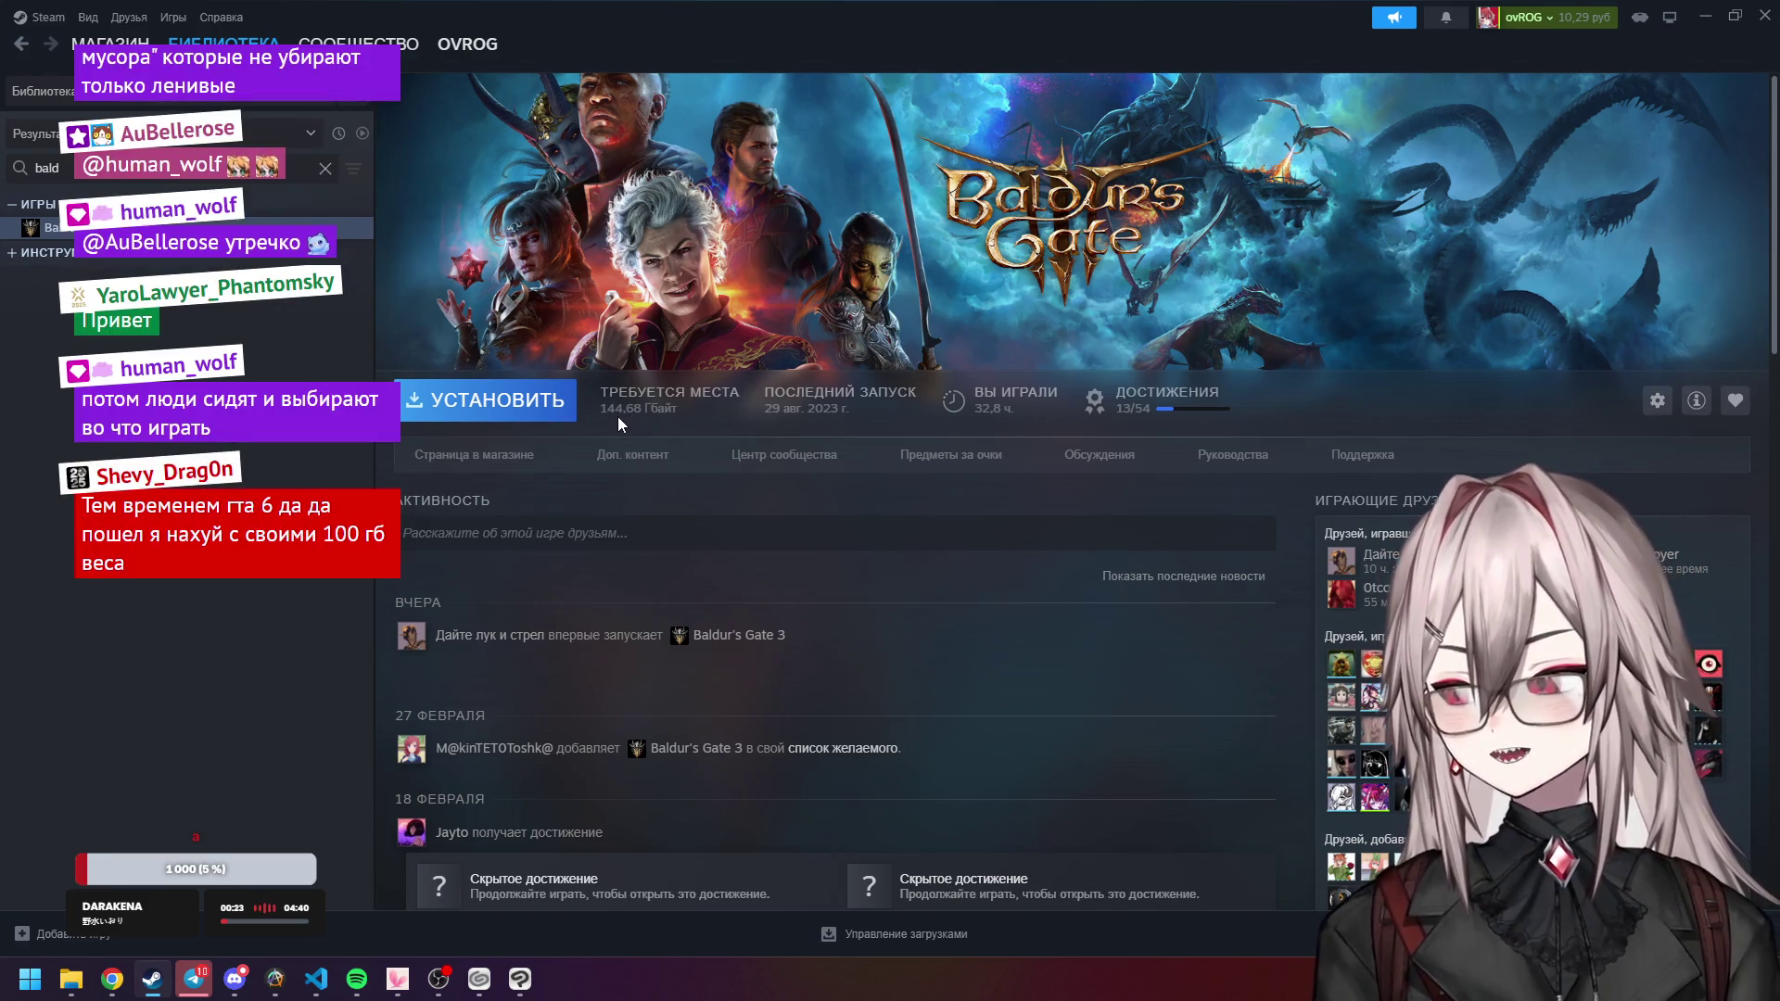
{"action": "left_click", "coordinate": [1704, 15]}
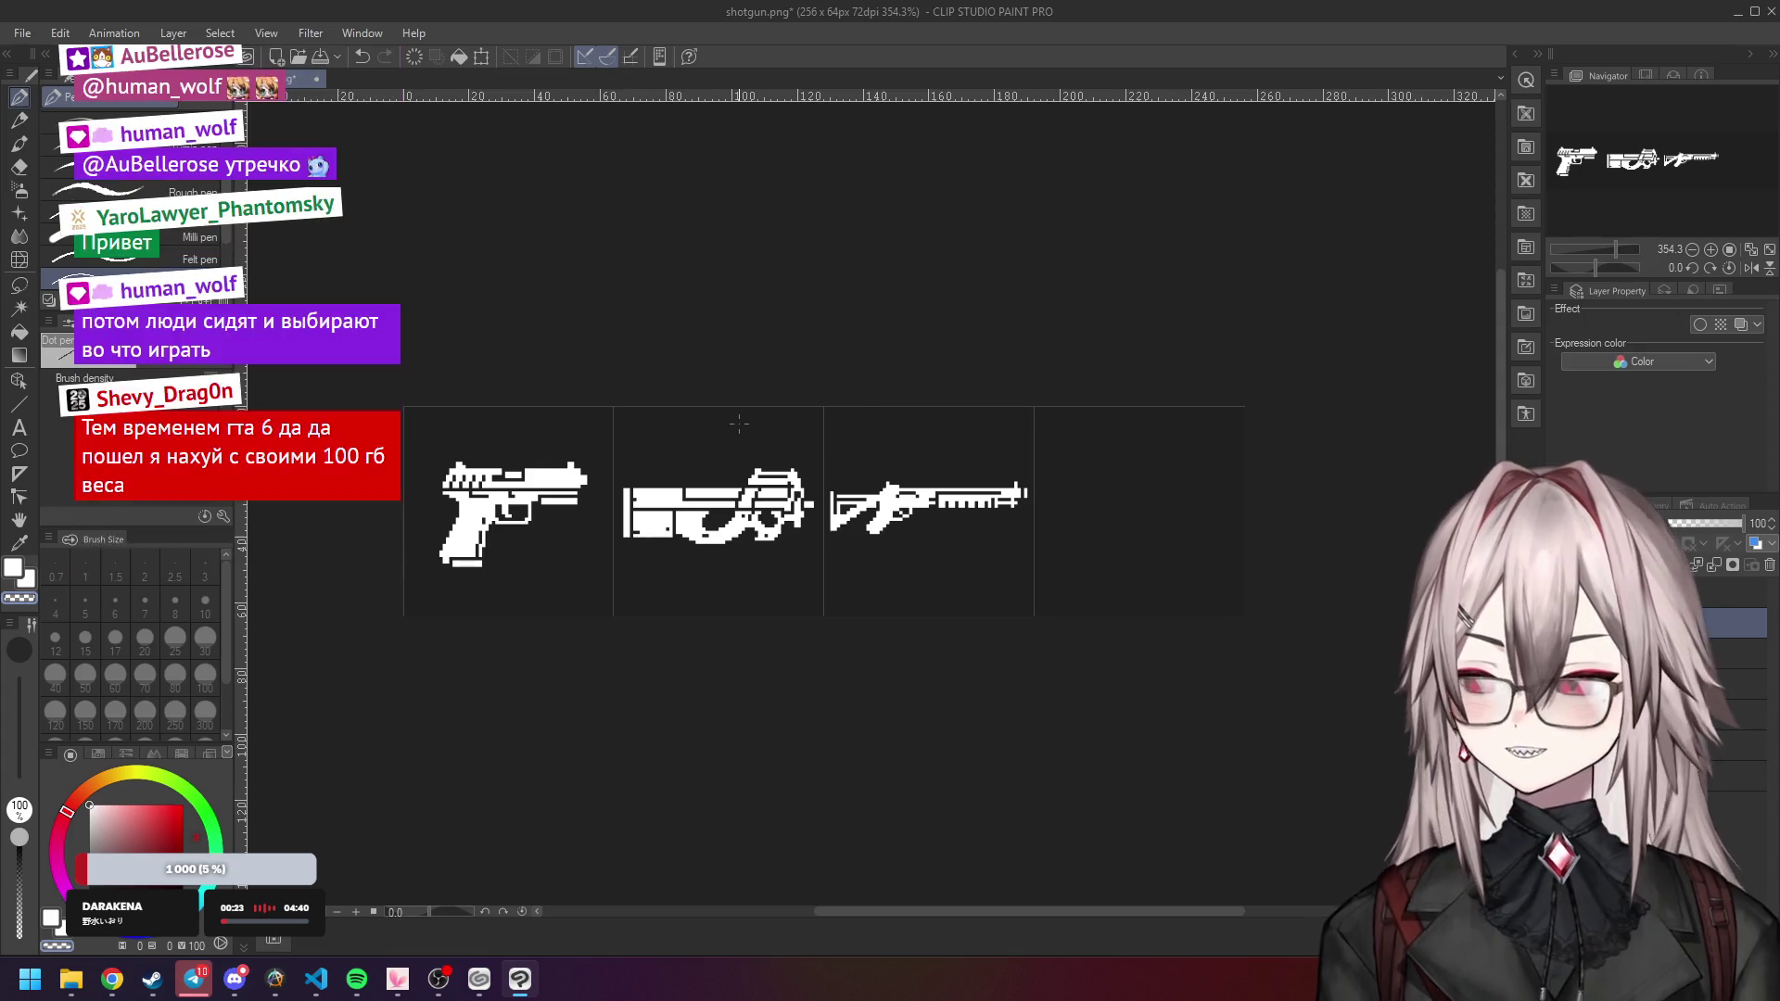
{"action": "scroll", "coordinate": [852, 454], "scroll_direction": "down", "scroll_amount": 2}
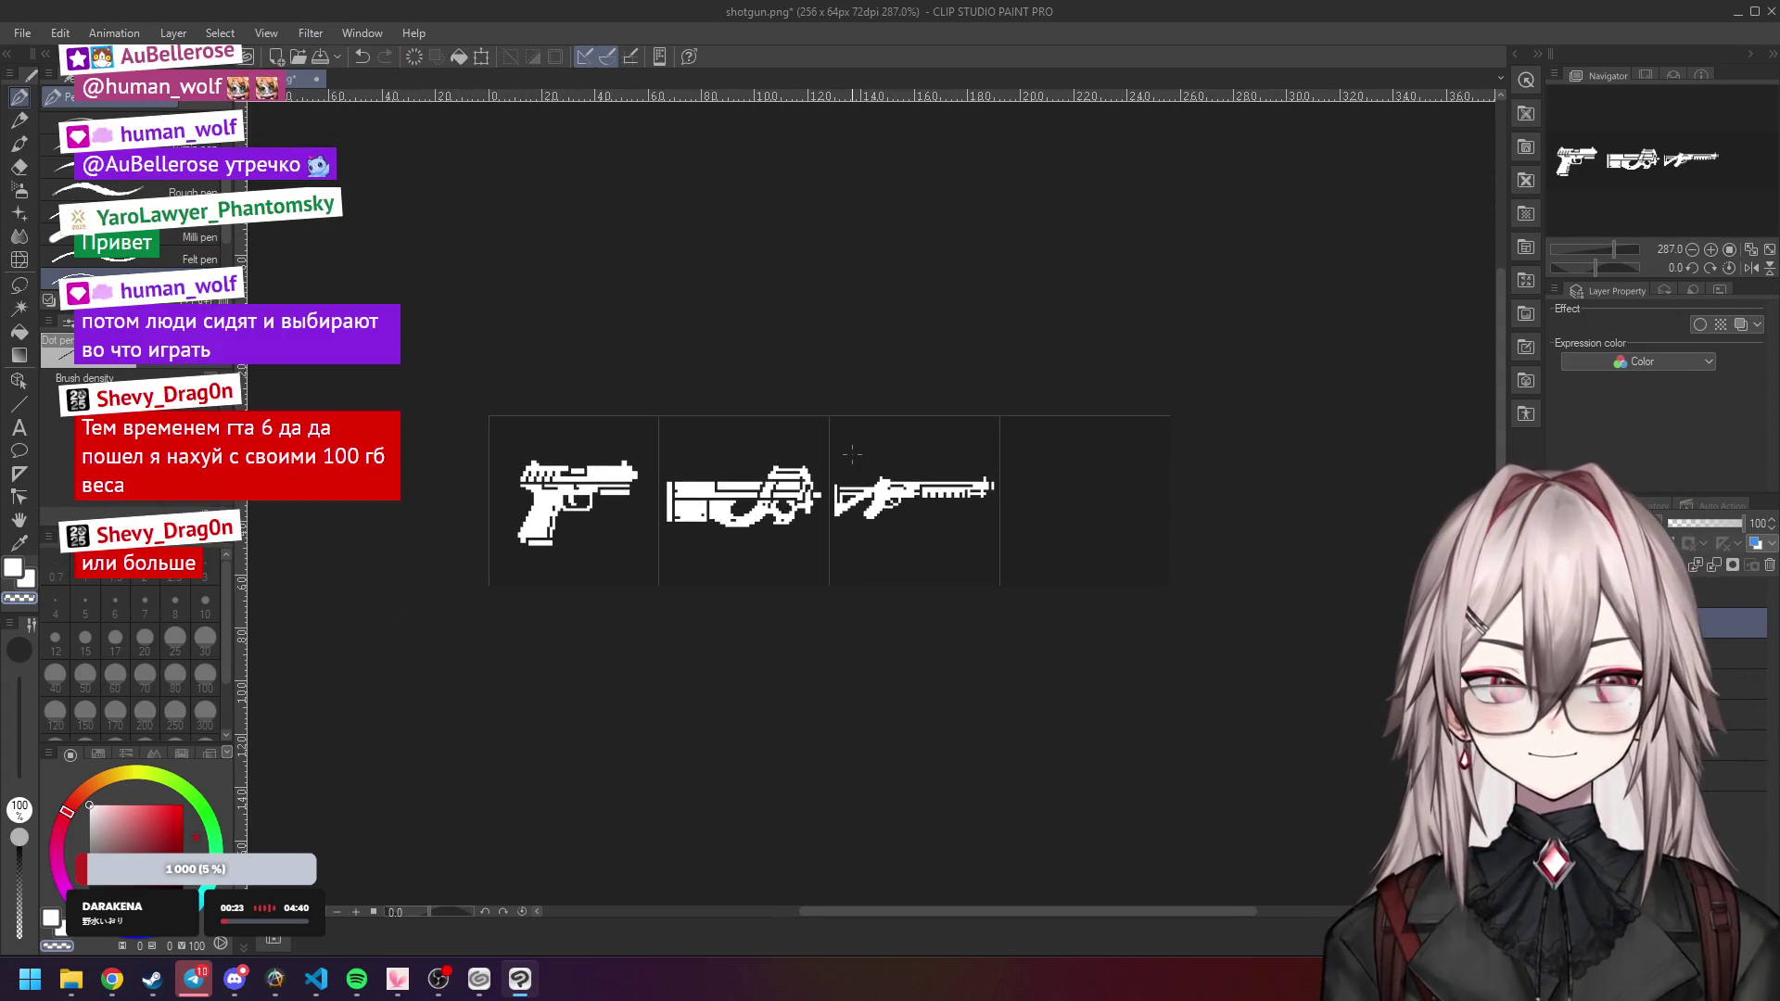
{"action": "scroll", "coordinate": [853, 454], "scroll_direction": "up", "scroll_amount": 3}
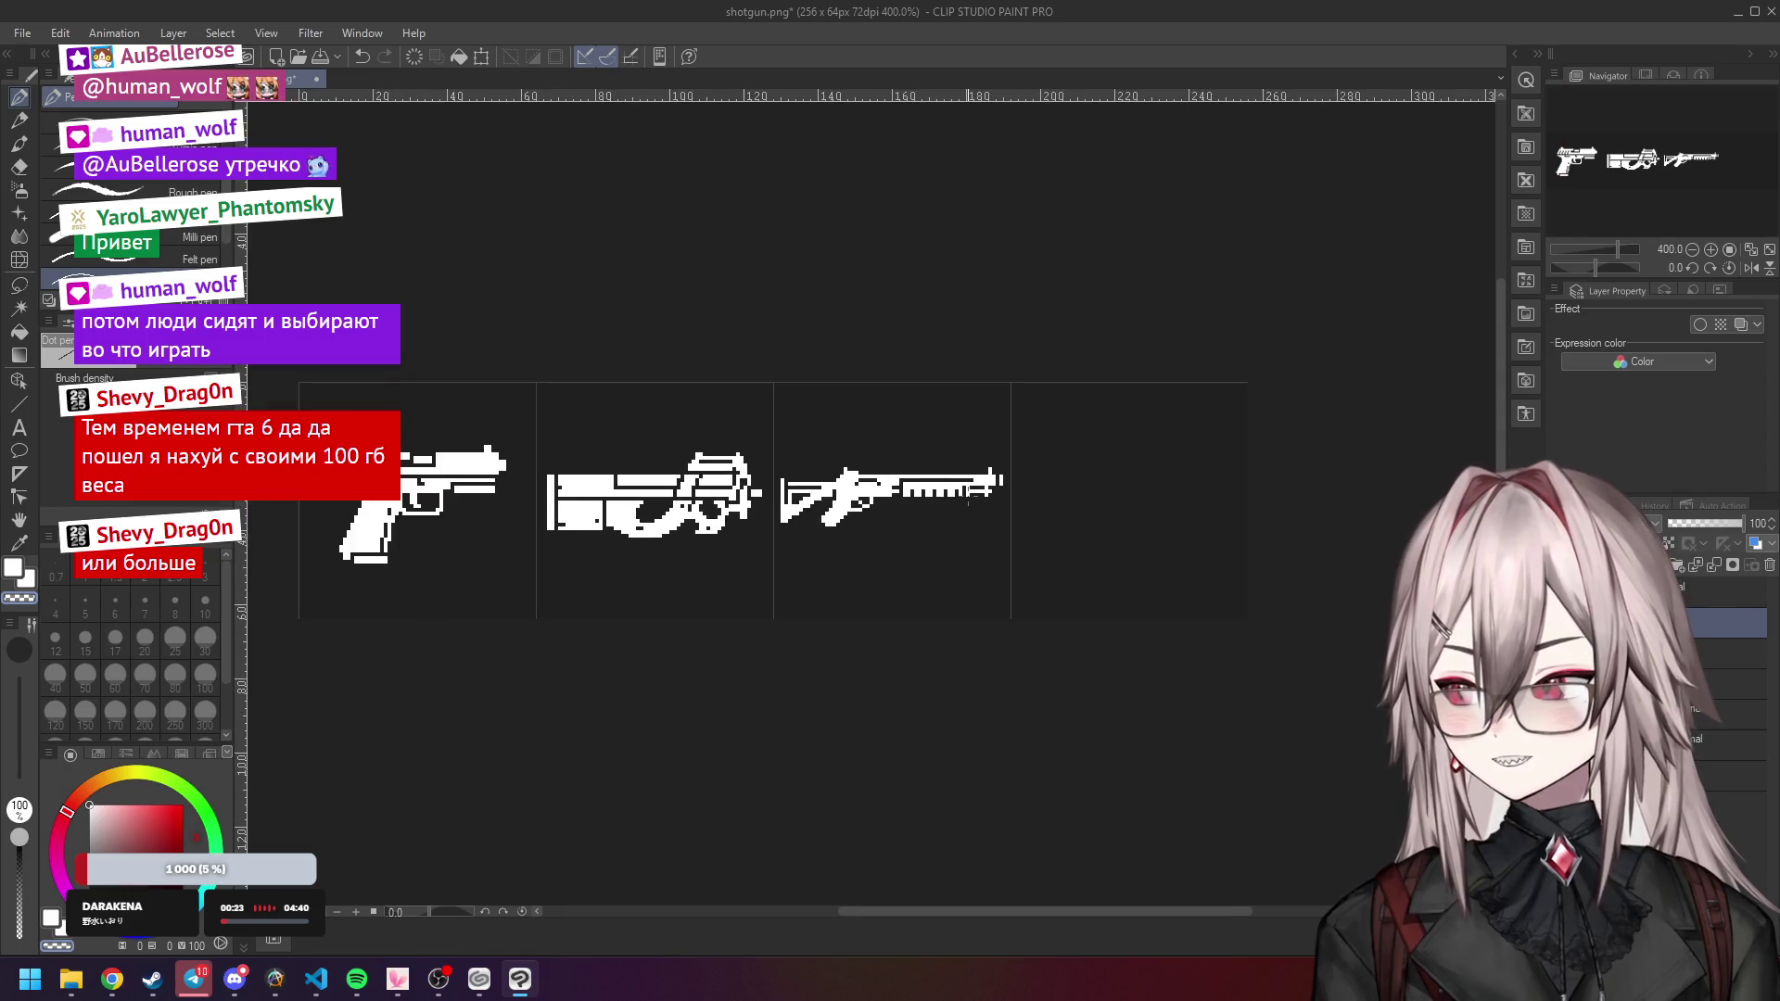
{"action": "mouse_move", "coordinate": [122, 986]}
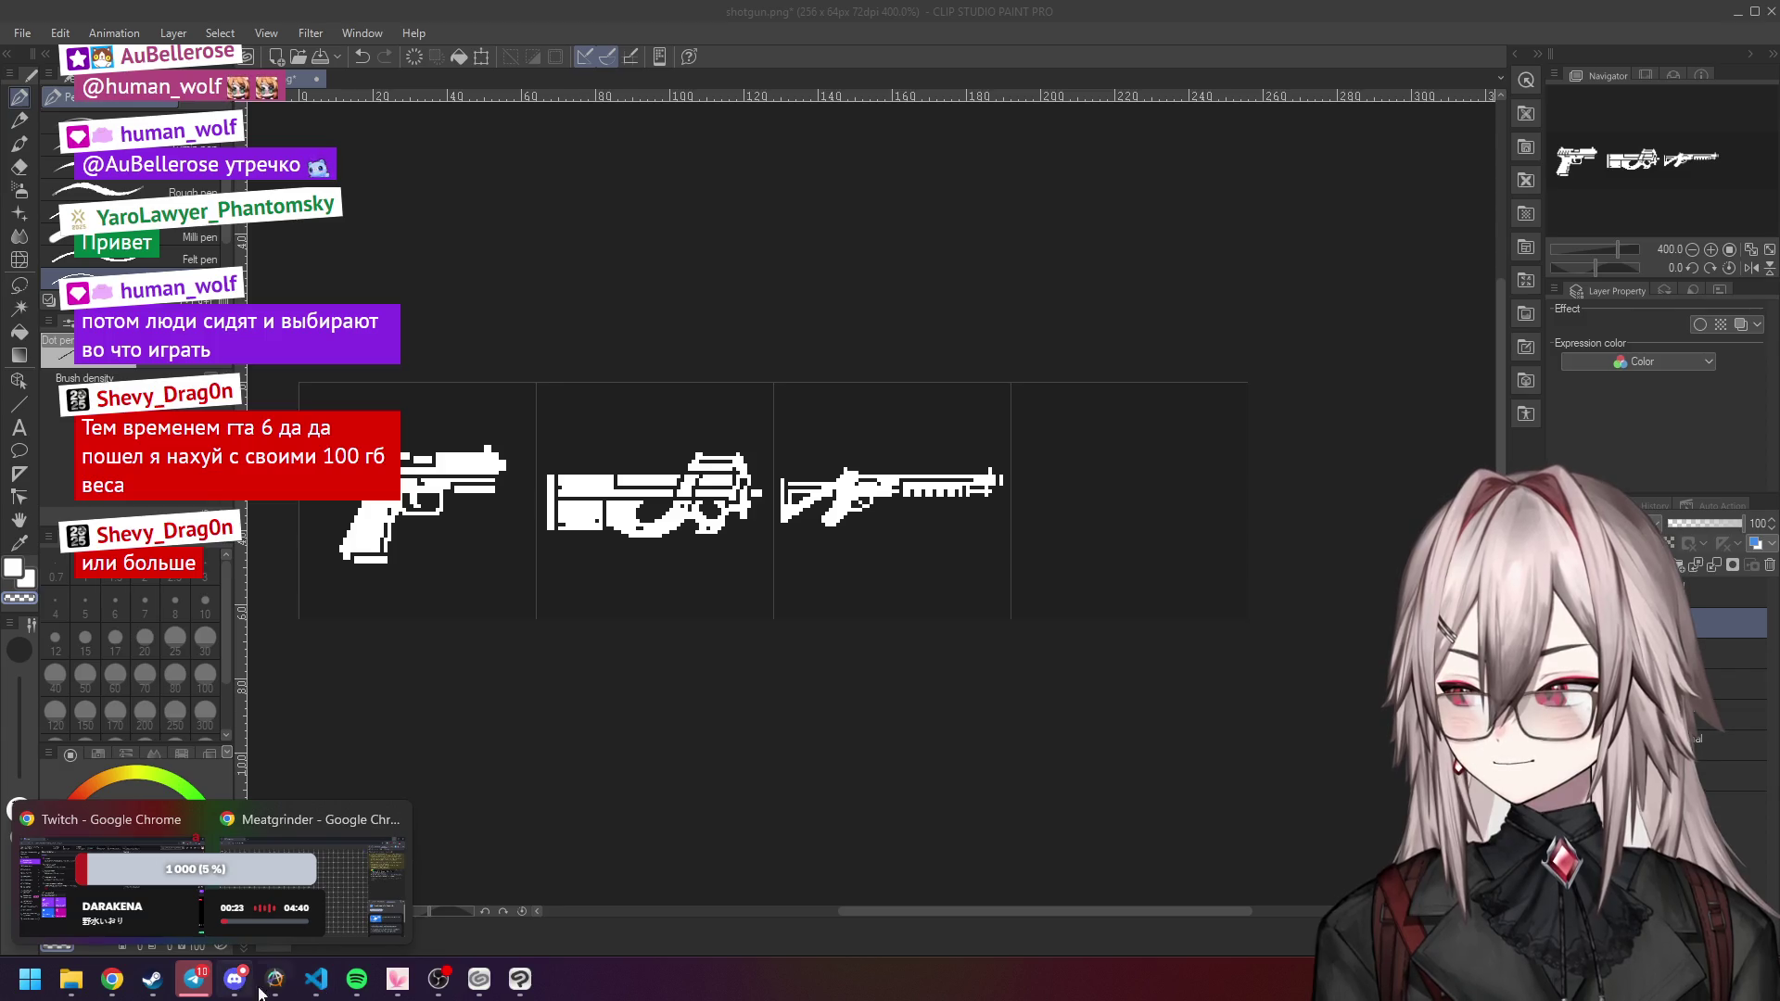
{"action": "left_click", "coordinate": [153, 979]}
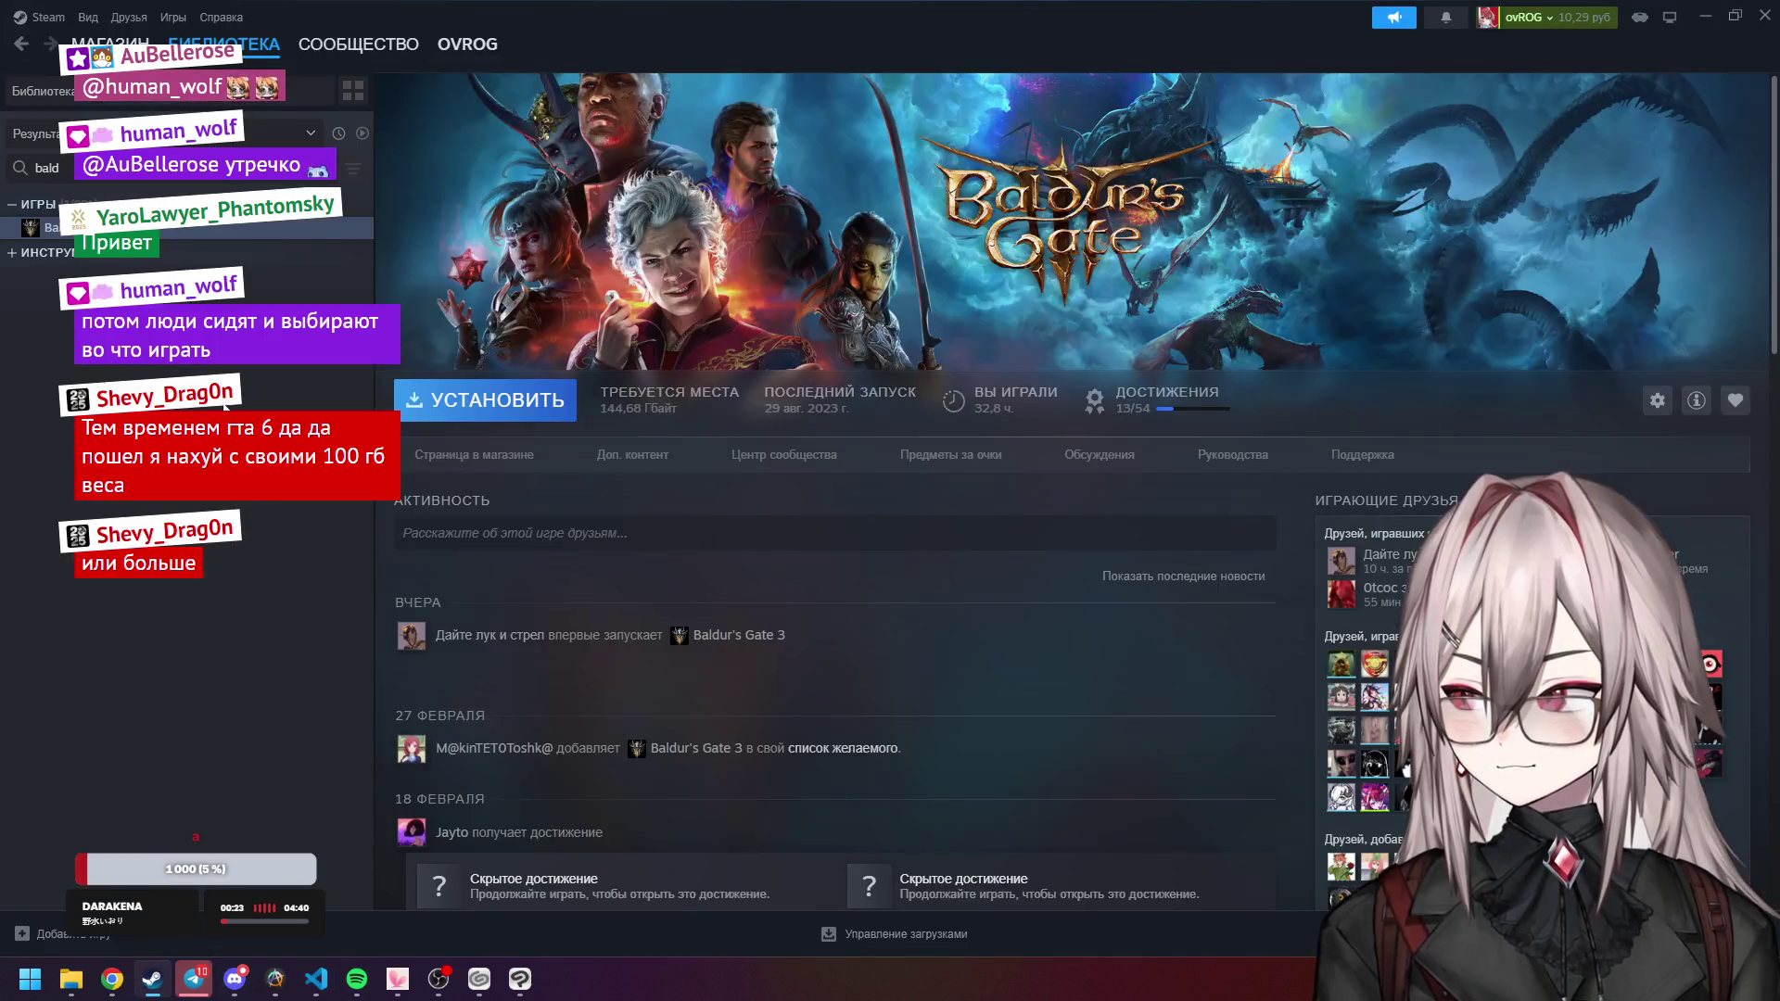
{"action": "left_click", "coordinate": [93, 168]}
{"action": "key", "text": "ctrl+a"}
{"action": "key", "text": "BackSpace"}
{"action": "type", "text": "gr"}
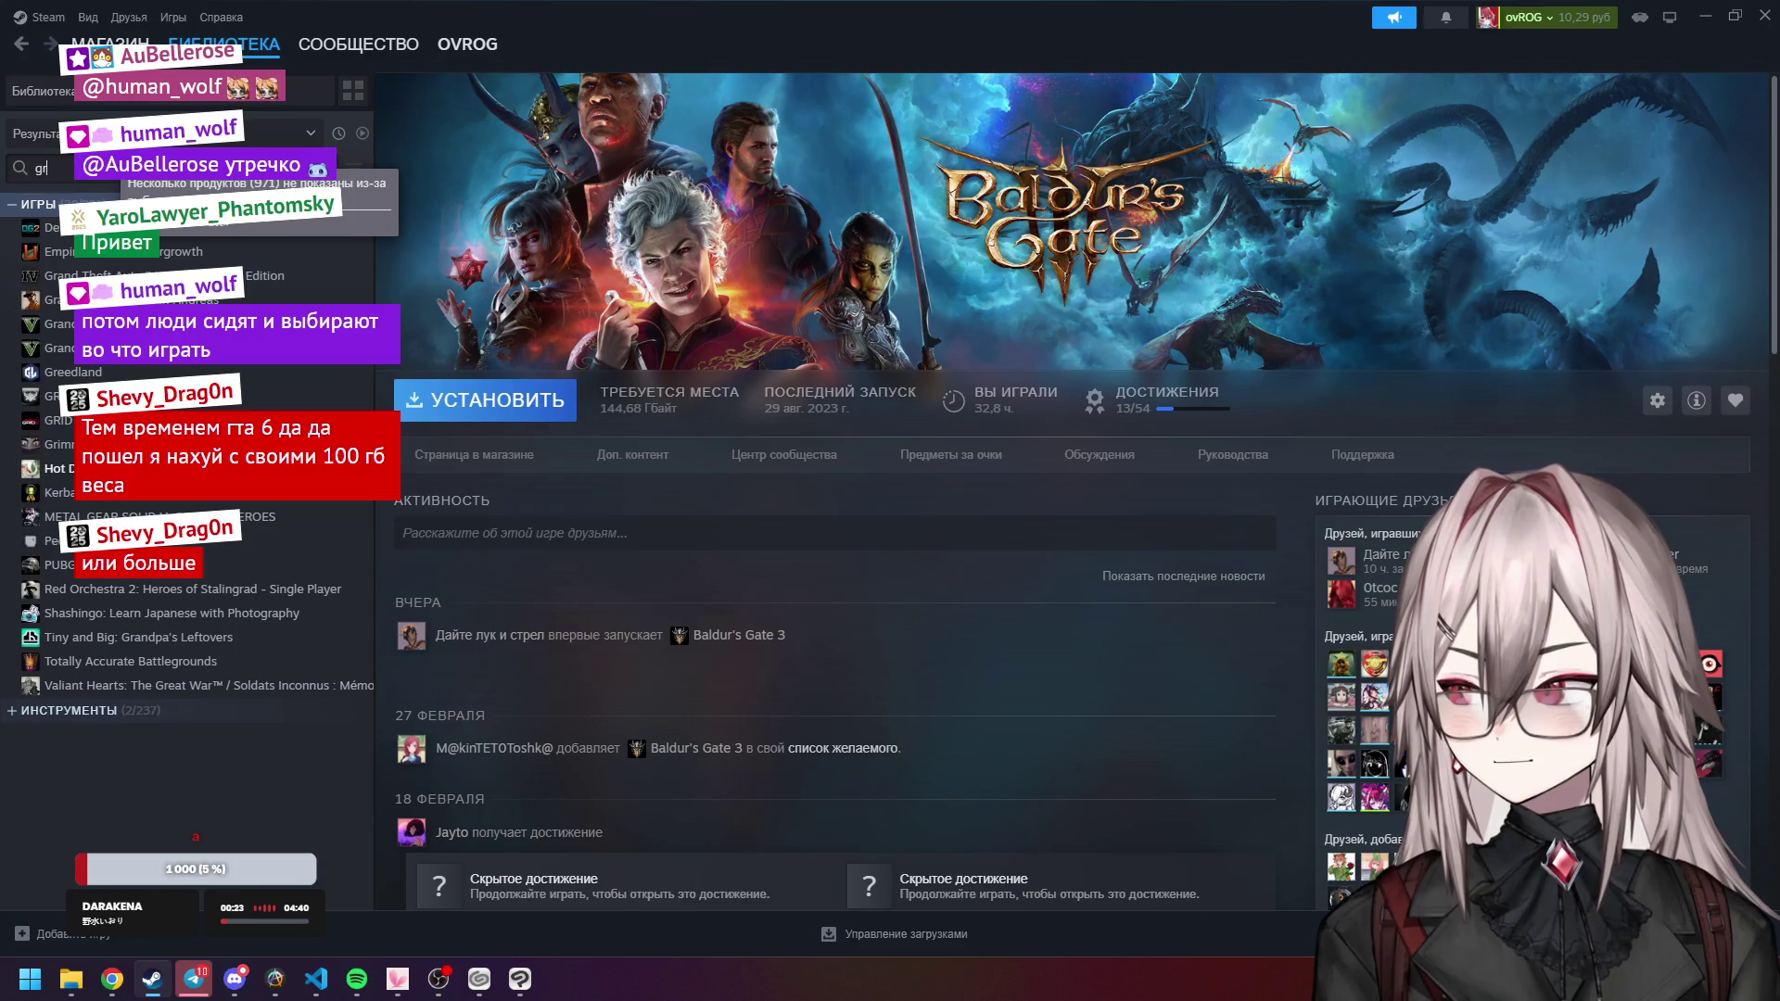
{"action": "type", "text": "an"}
{"action": "left_click", "coordinate": [111, 300]}
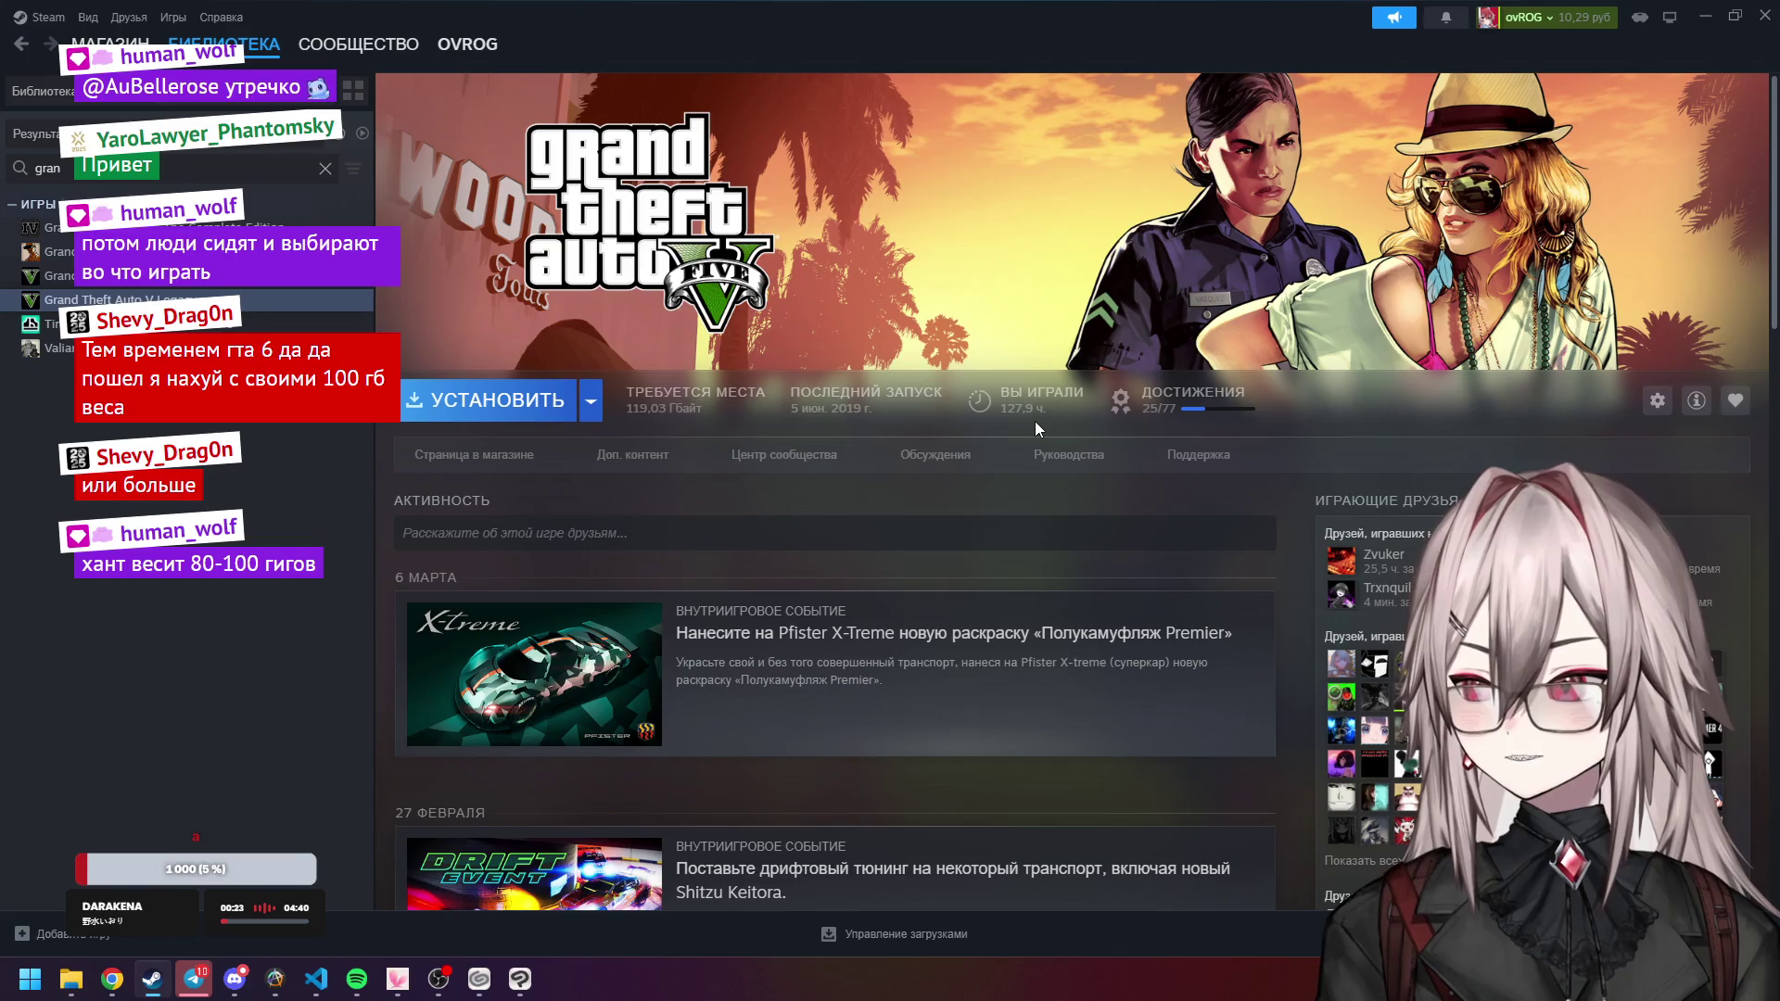
{"action": "left_click", "coordinate": [1697, 11]}
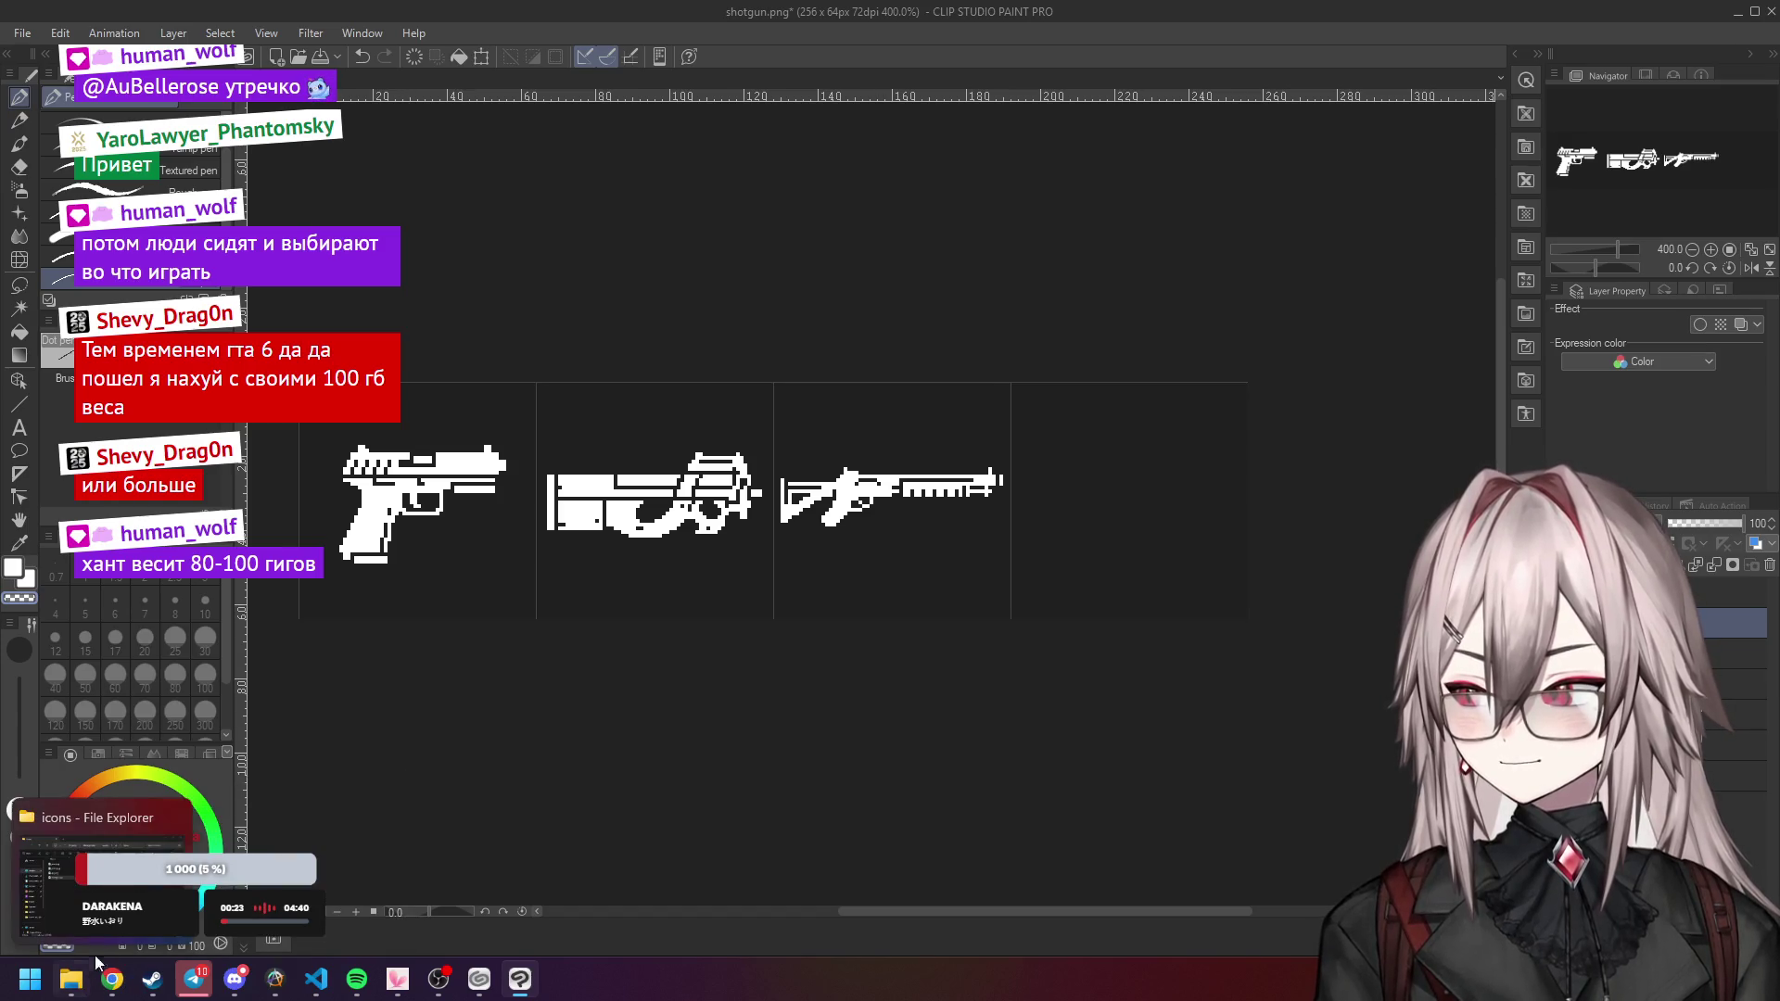
Drag rpg.png from the File Explorer icons folder onto the Clip Studio Paint canvas.
{"action": "left_click", "coordinate": [72, 980]}
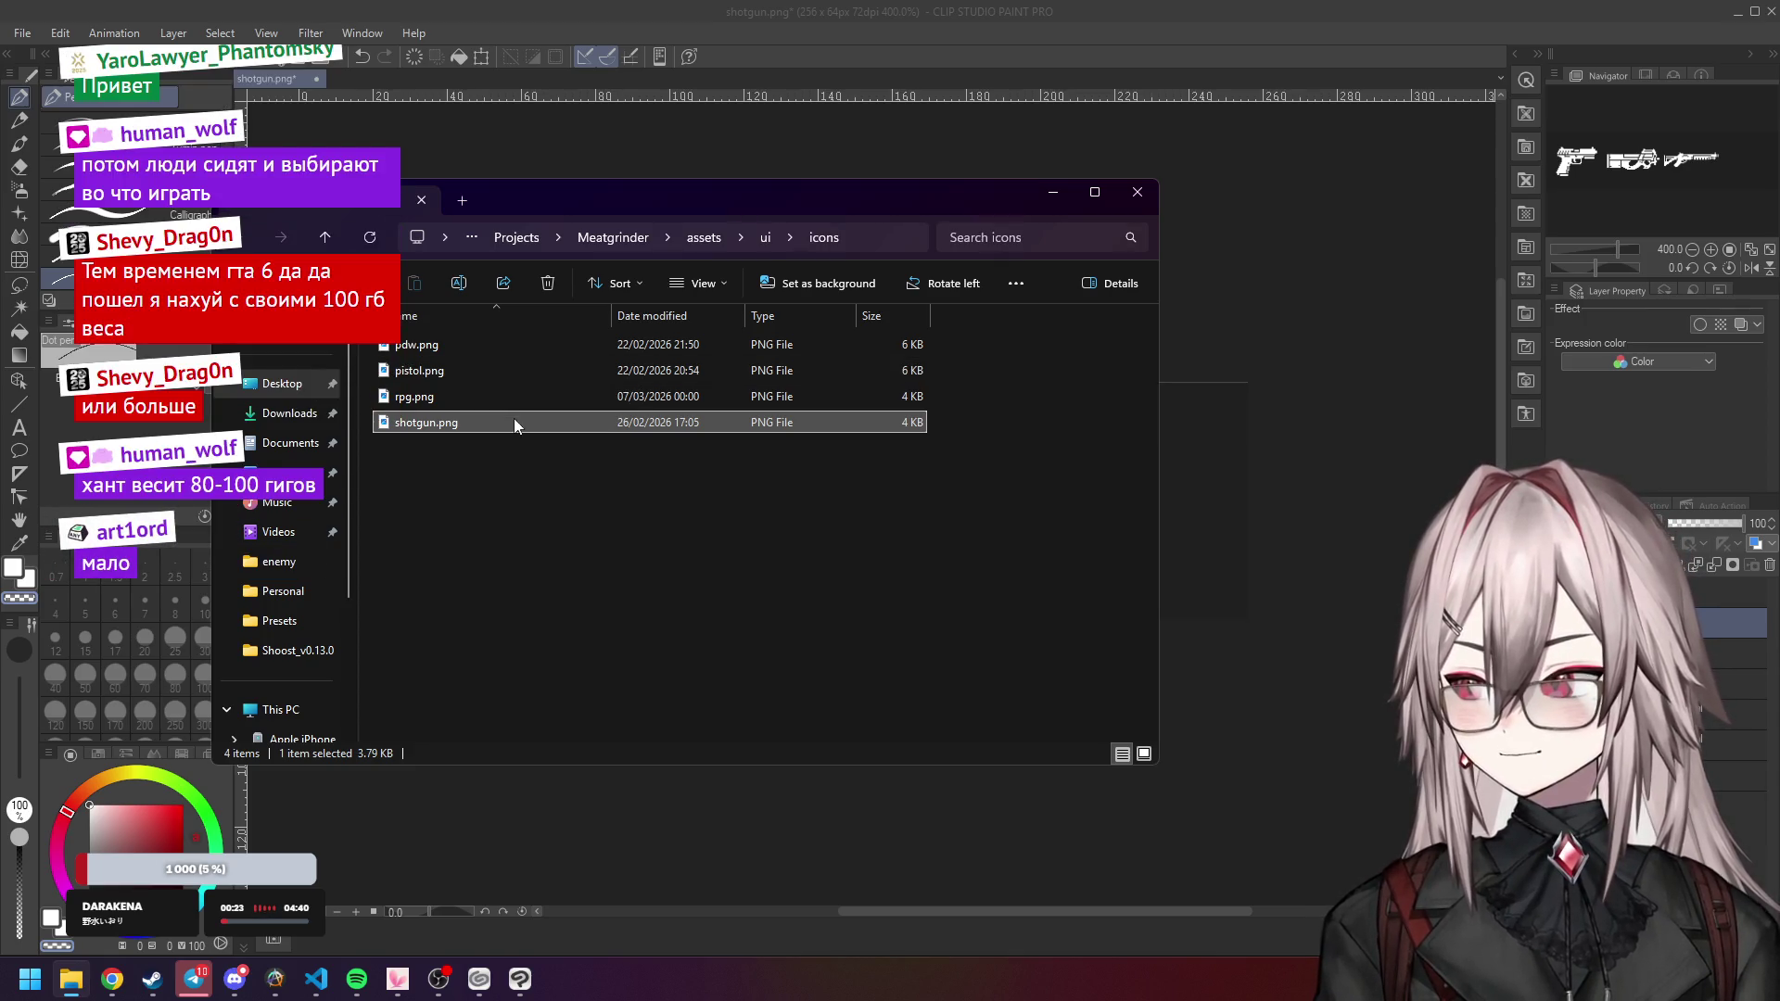
{"action": "left_click", "coordinate": [1221, 525]}
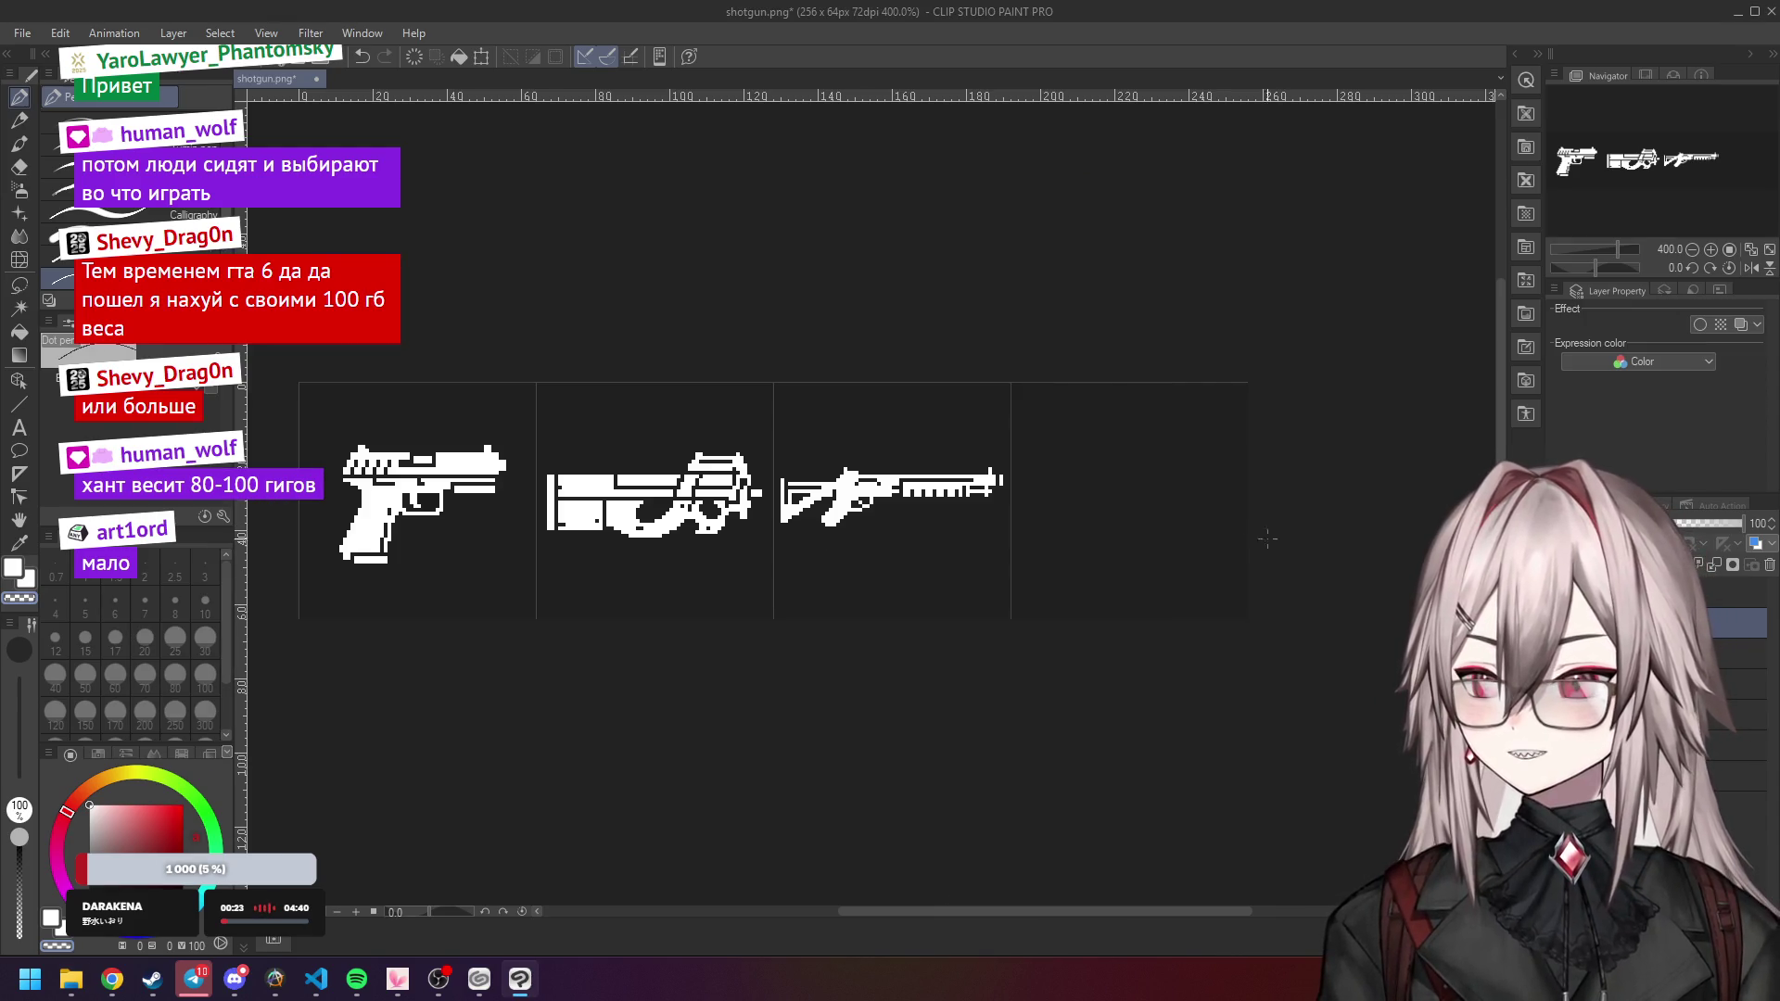
{"action": "left_click", "coordinate": [113, 979]}
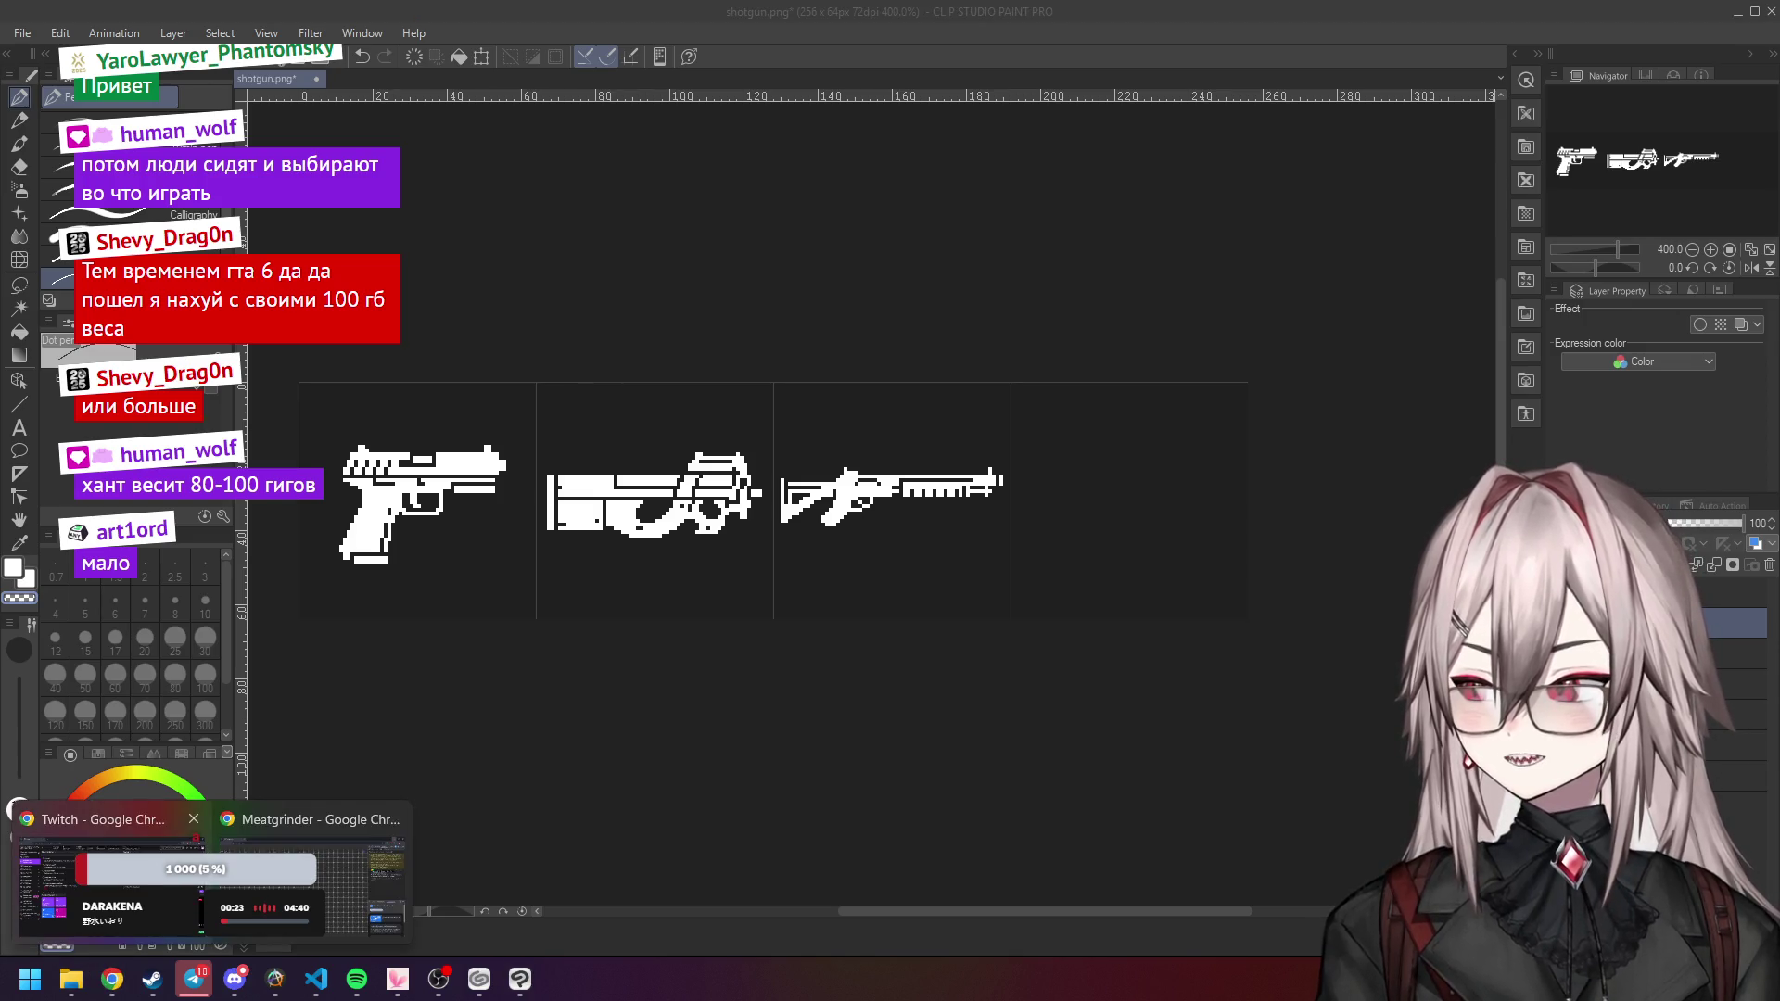
{"action": "left_click", "coordinate": [71, 979]}
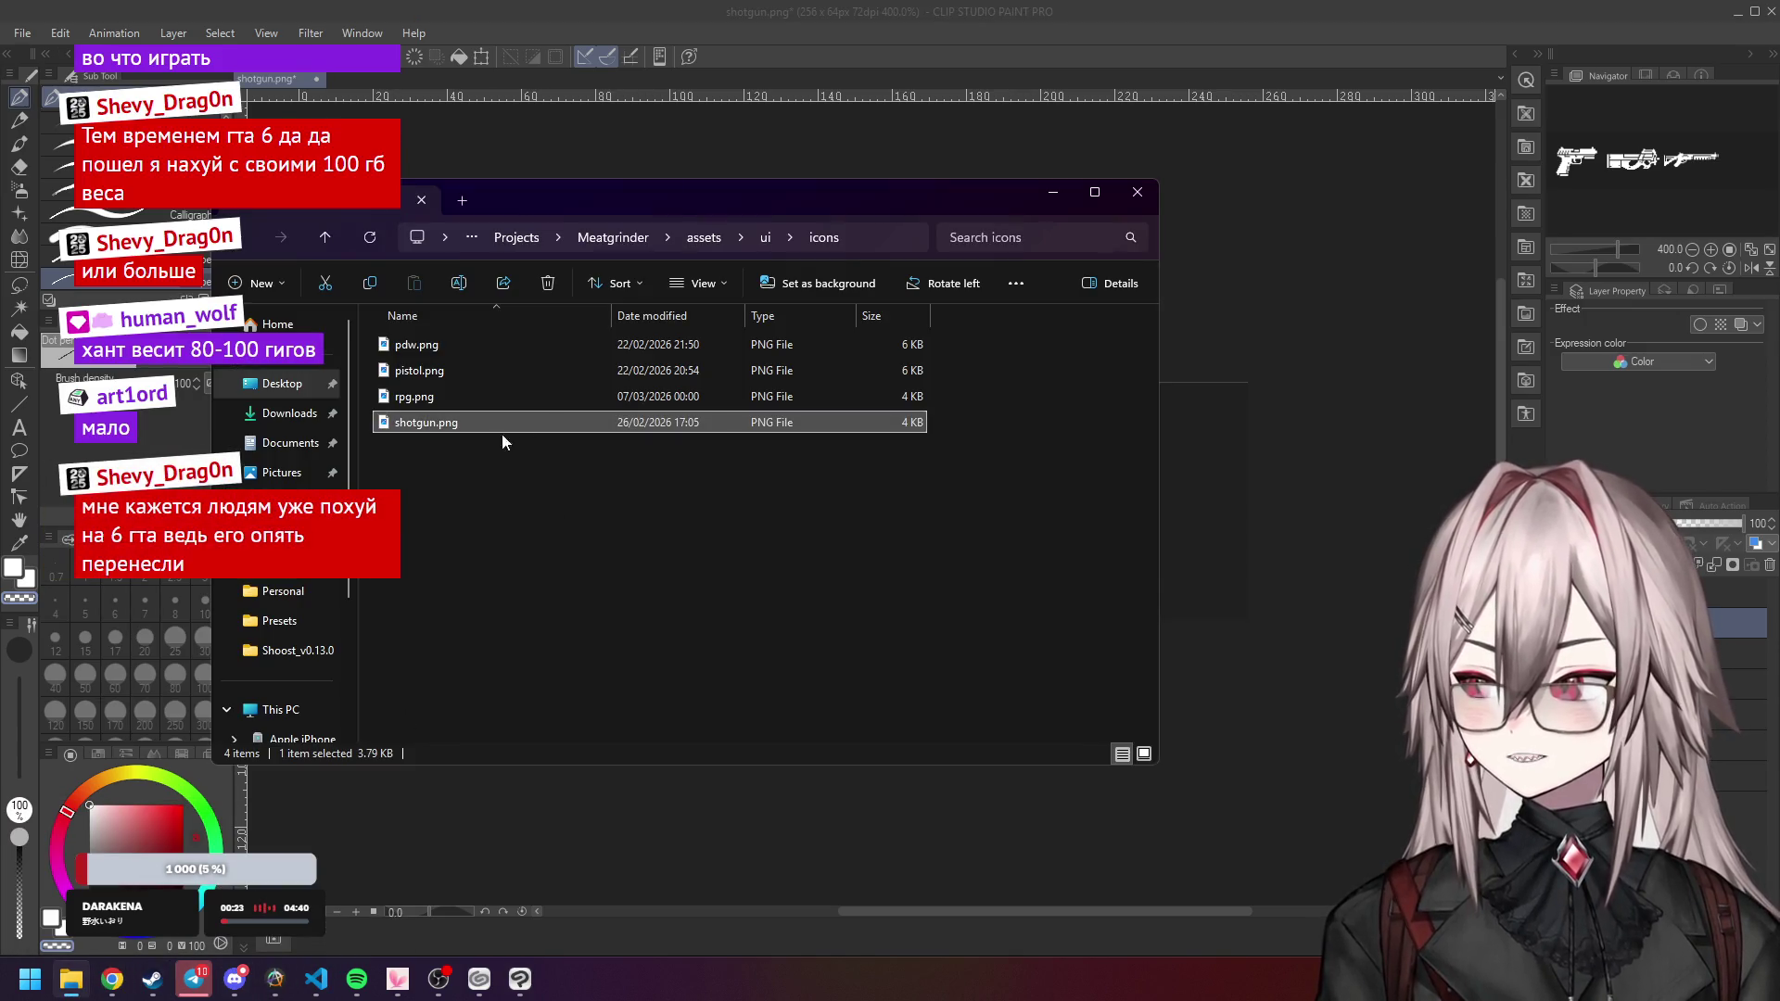
{"action": "left_click_drag", "start_coordinate": [414, 397], "coordinate": [1196, 519]}
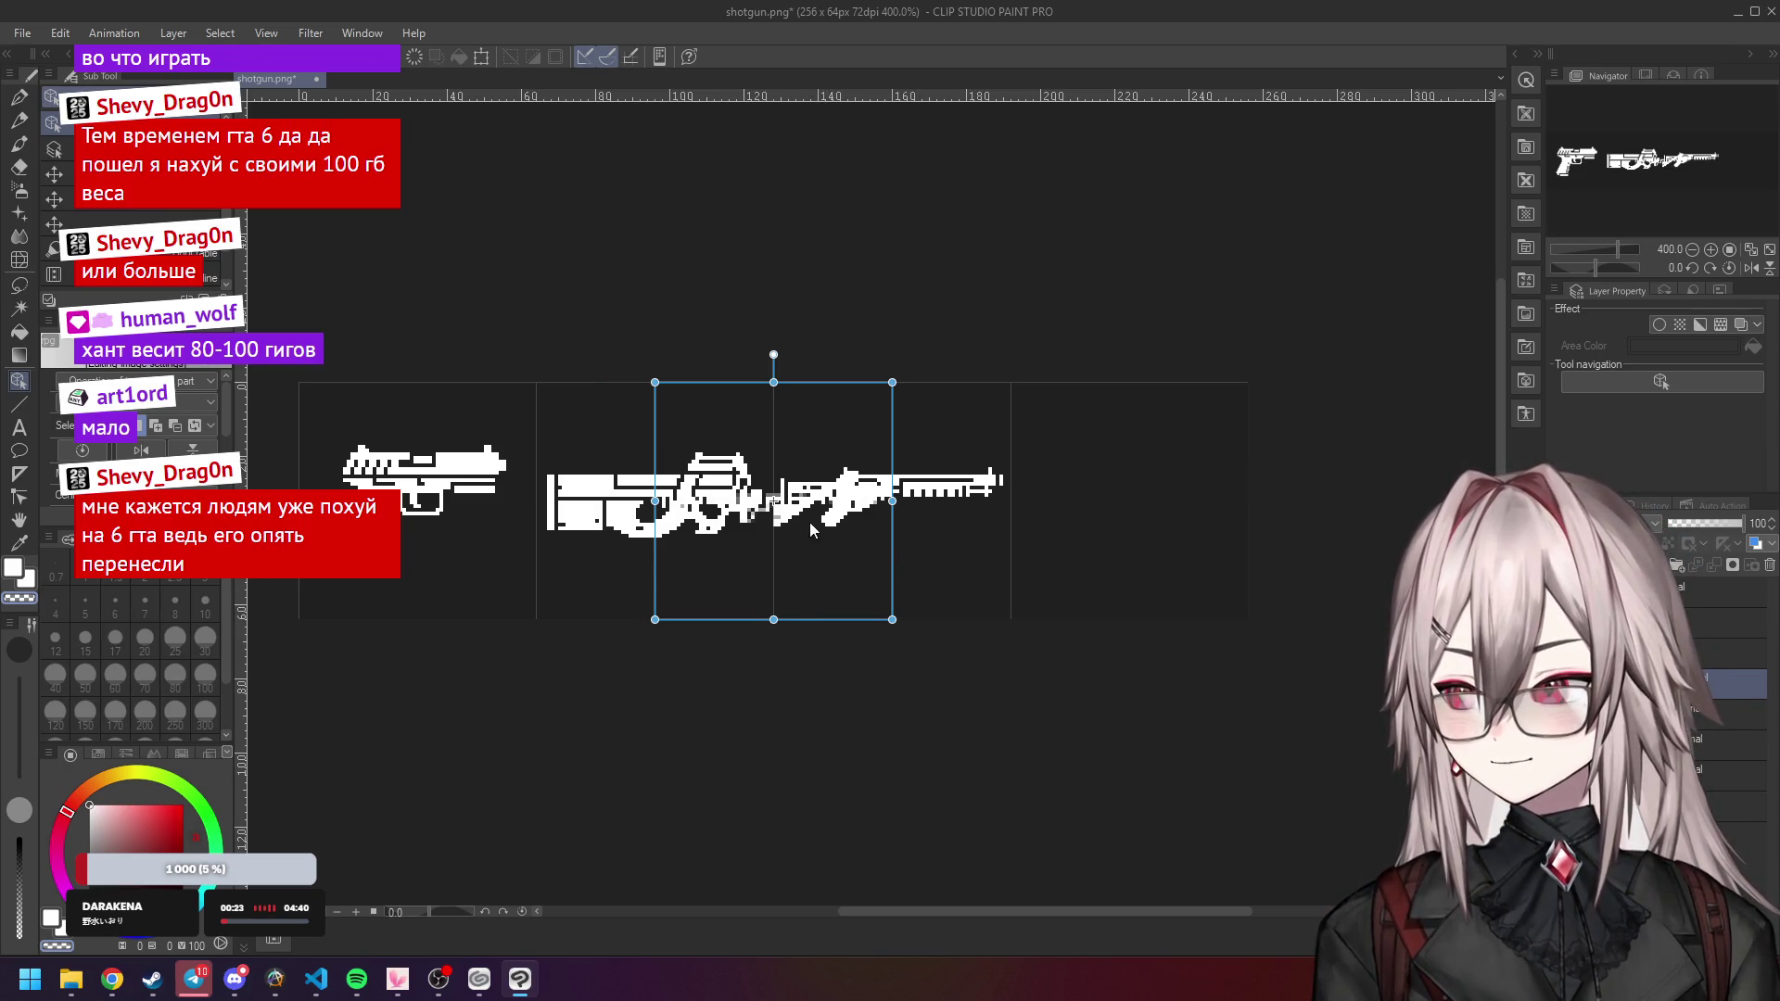
Commit the imported RPG image and drag it into the fourth, rightmost cell of the sheet.
{"action": "key", "text": "Return"}
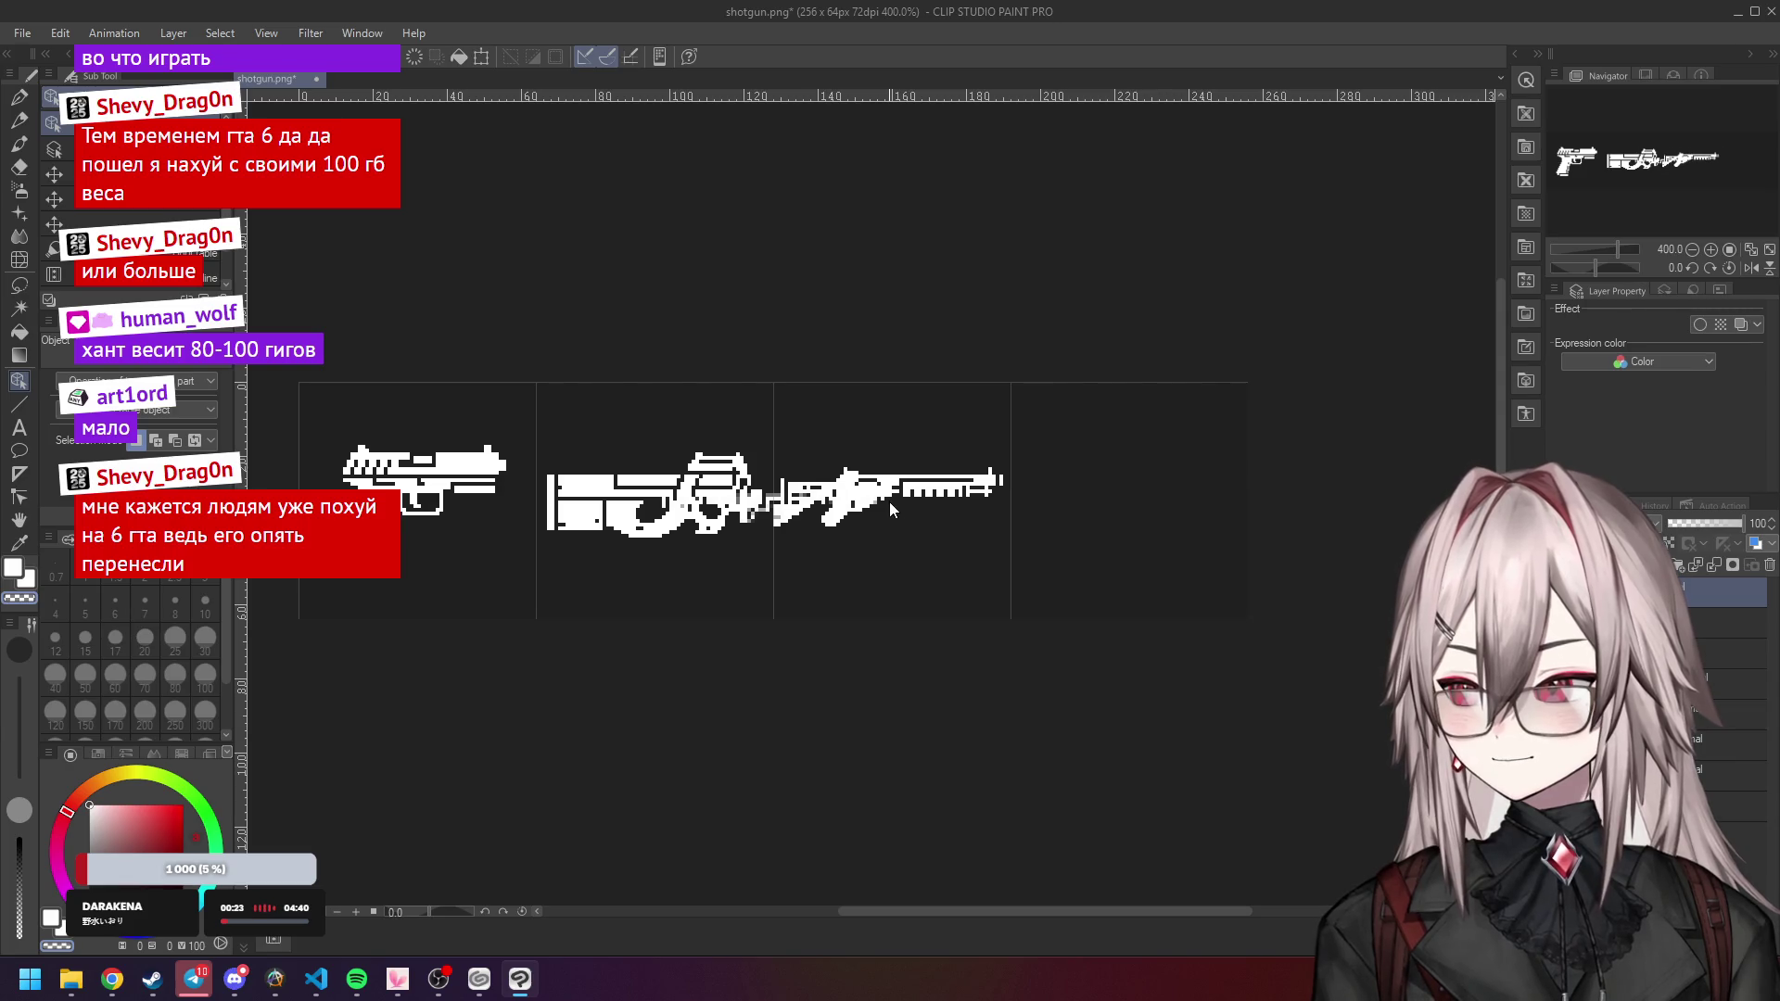
{"action": "left_click", "coordinate": [1727, 685]}
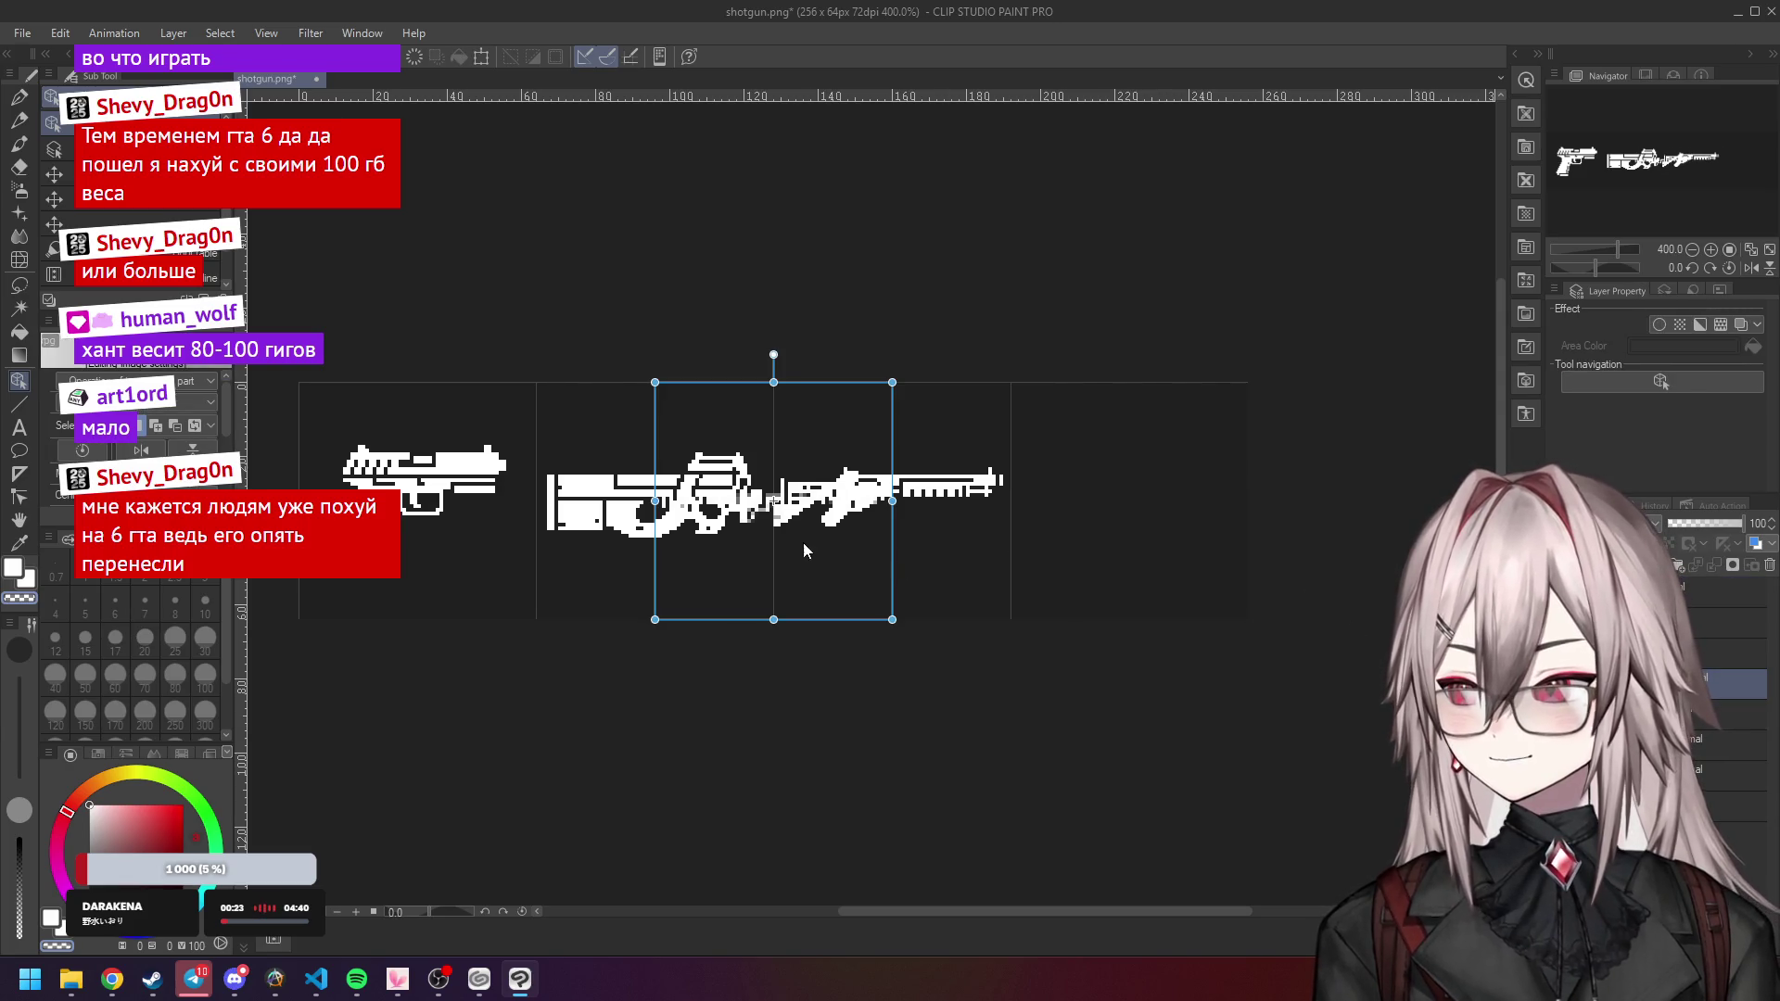
{"action": "left_click_drag", "start_coordinate": [779, 491], "coordinate": [1129, 502]}
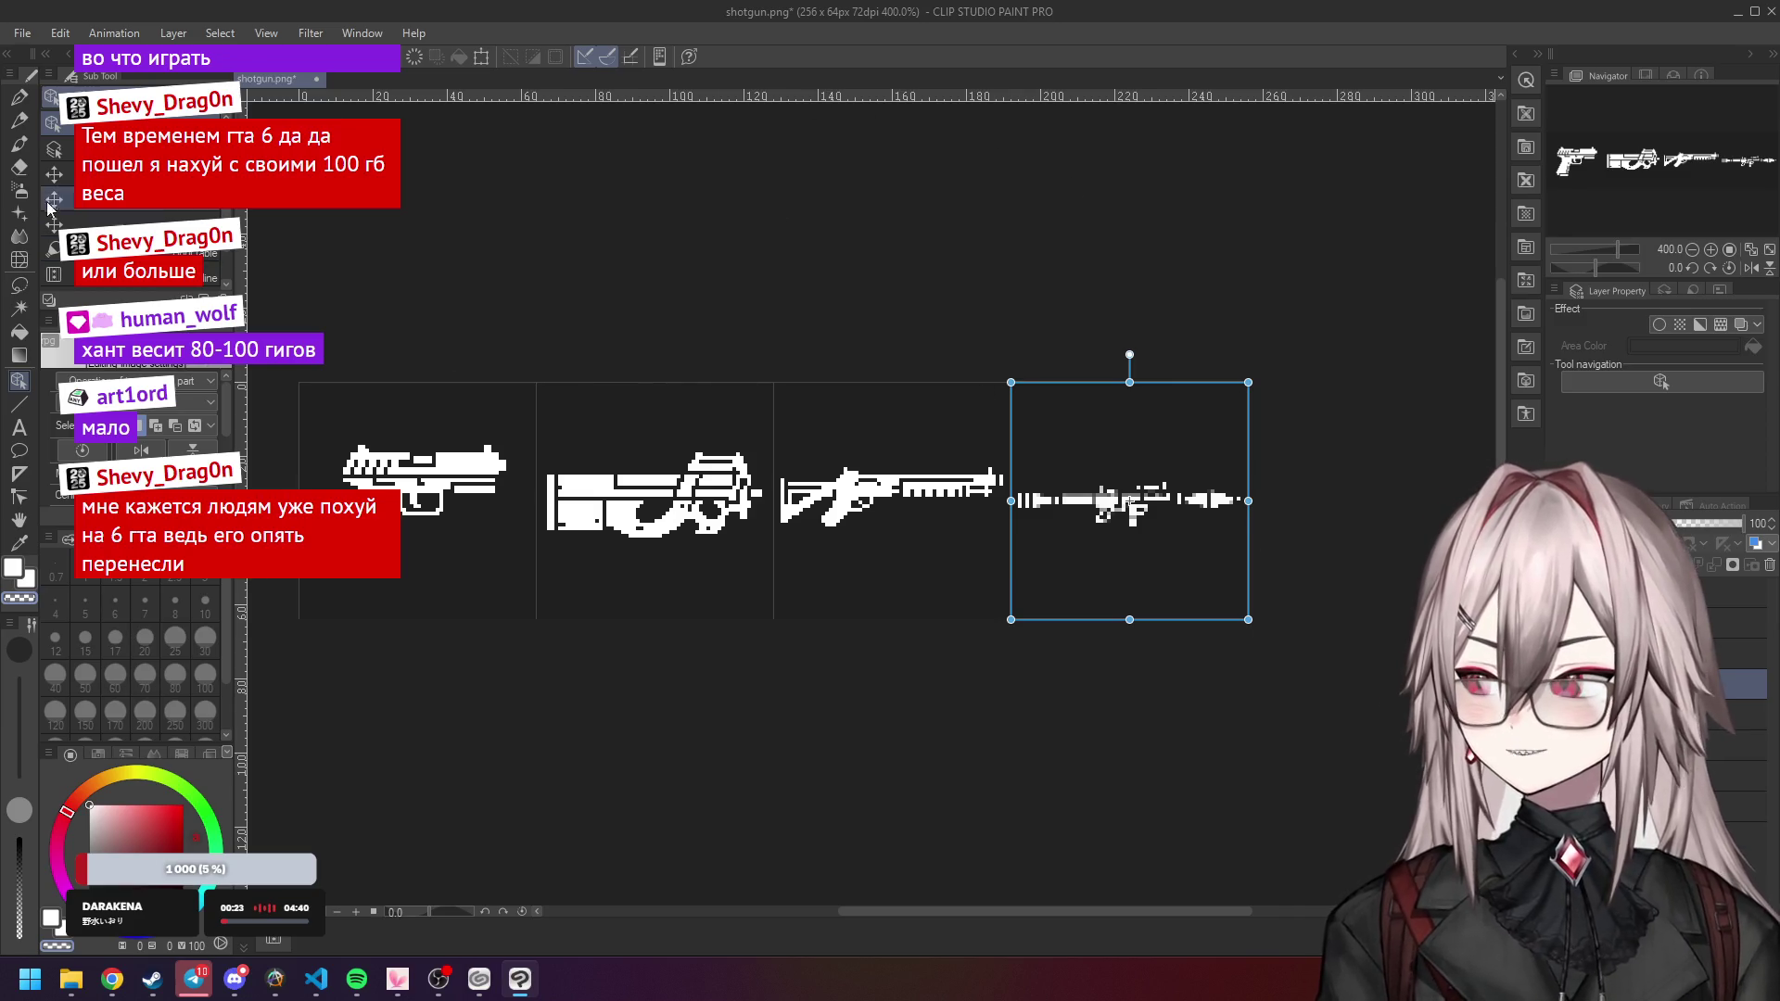
Switch to the Pen tool's Dot pen for drawing single pixels.
{"action": "key", "text": "b"}
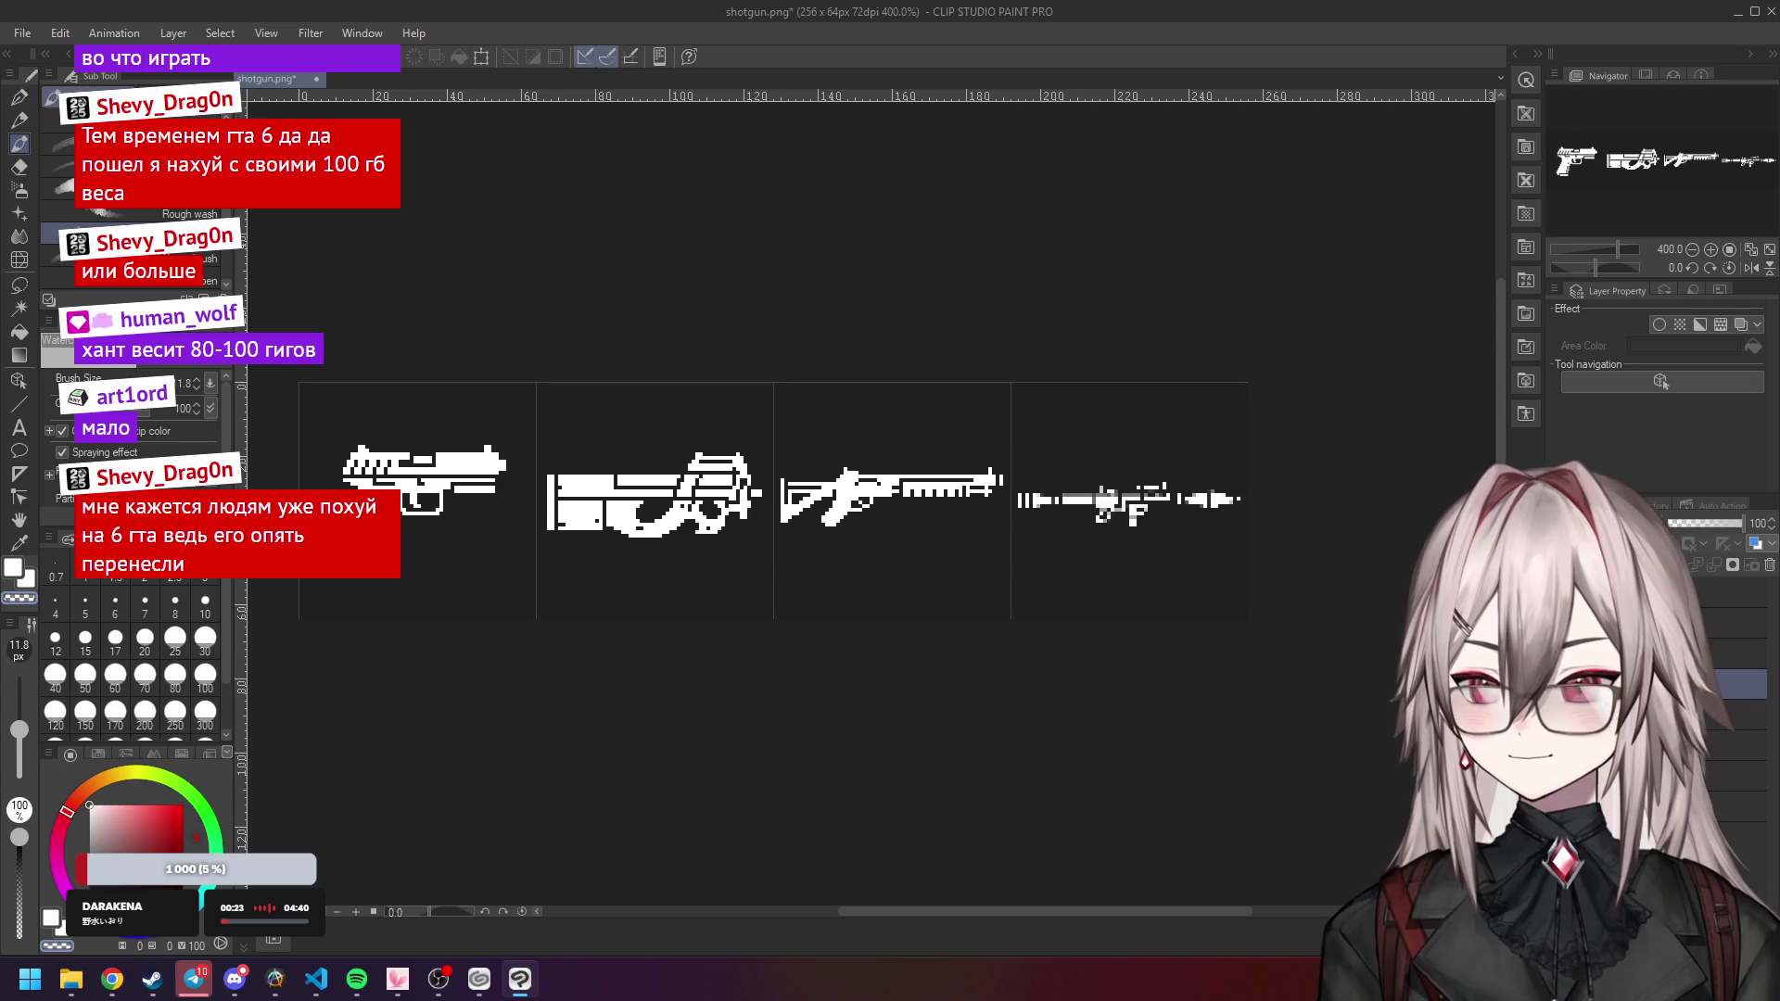
{"action": "scroll", "coordinate": [1196, 500], "scroll_direction": "up", "scroll_amount": 4}
{"action": "key", "text": "p"}
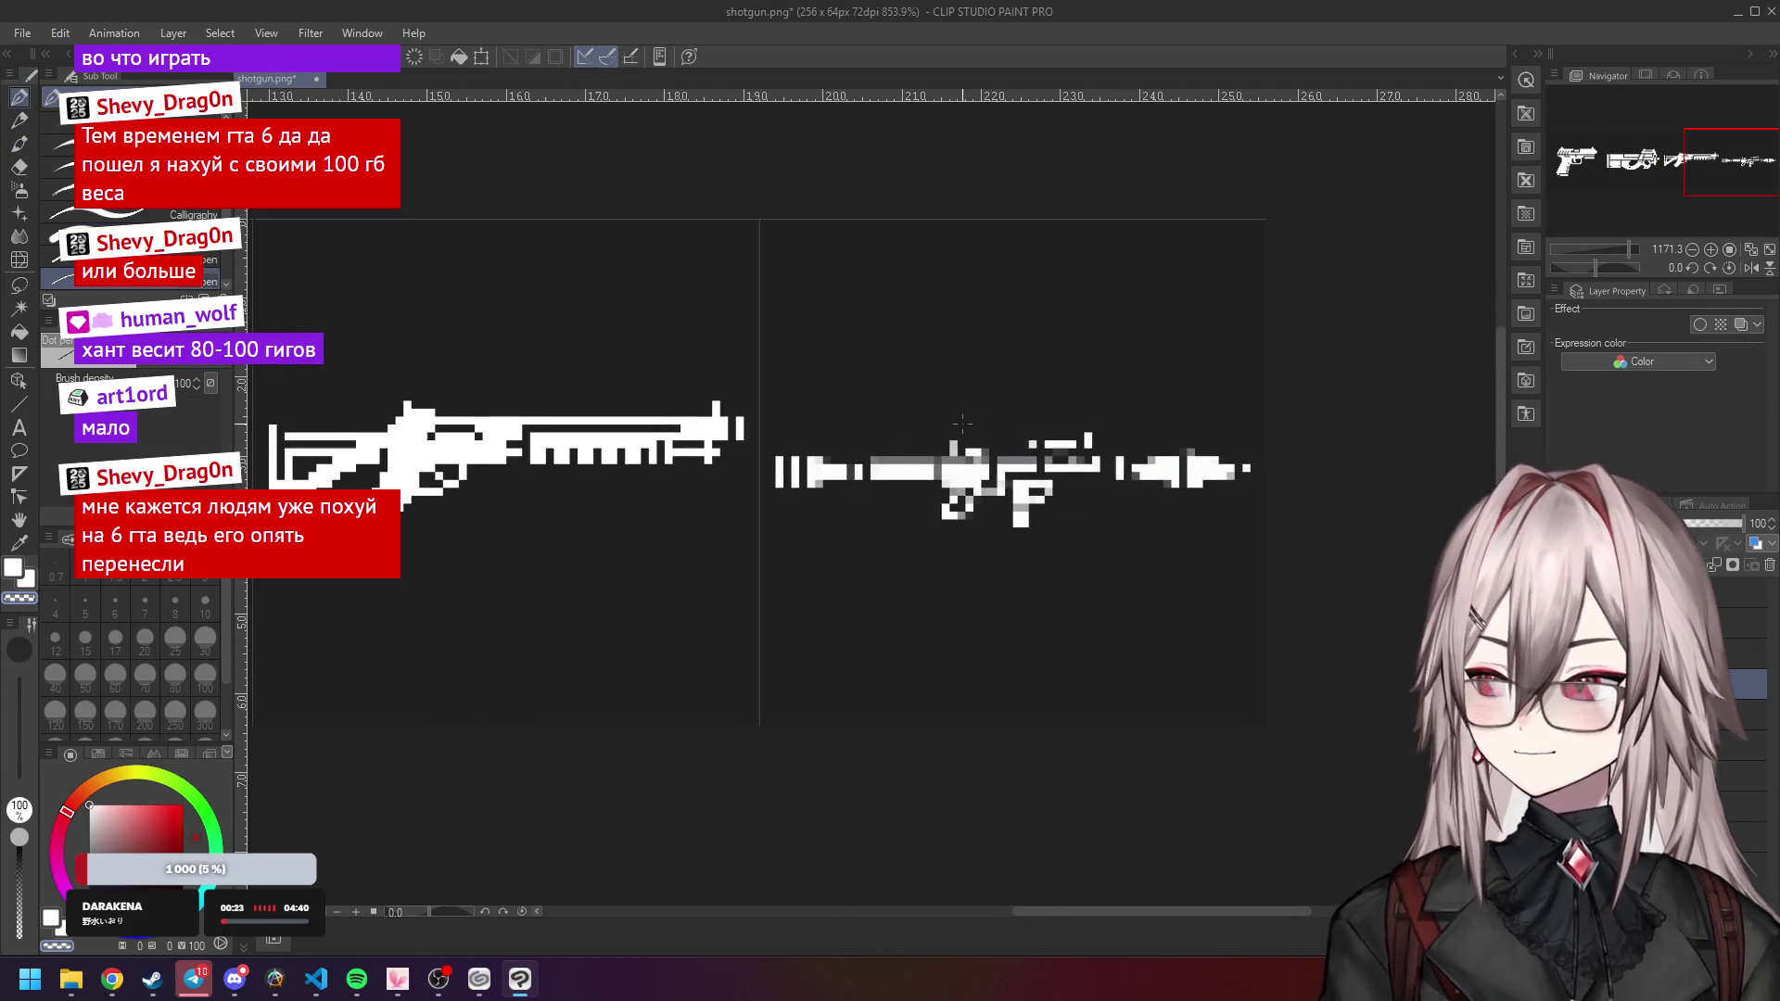
Set the RPG reference layer's opacity to 33 and turn the pistol layer's visibility back on.
{"action": "left_click", "coordinate": [1706, 714]}
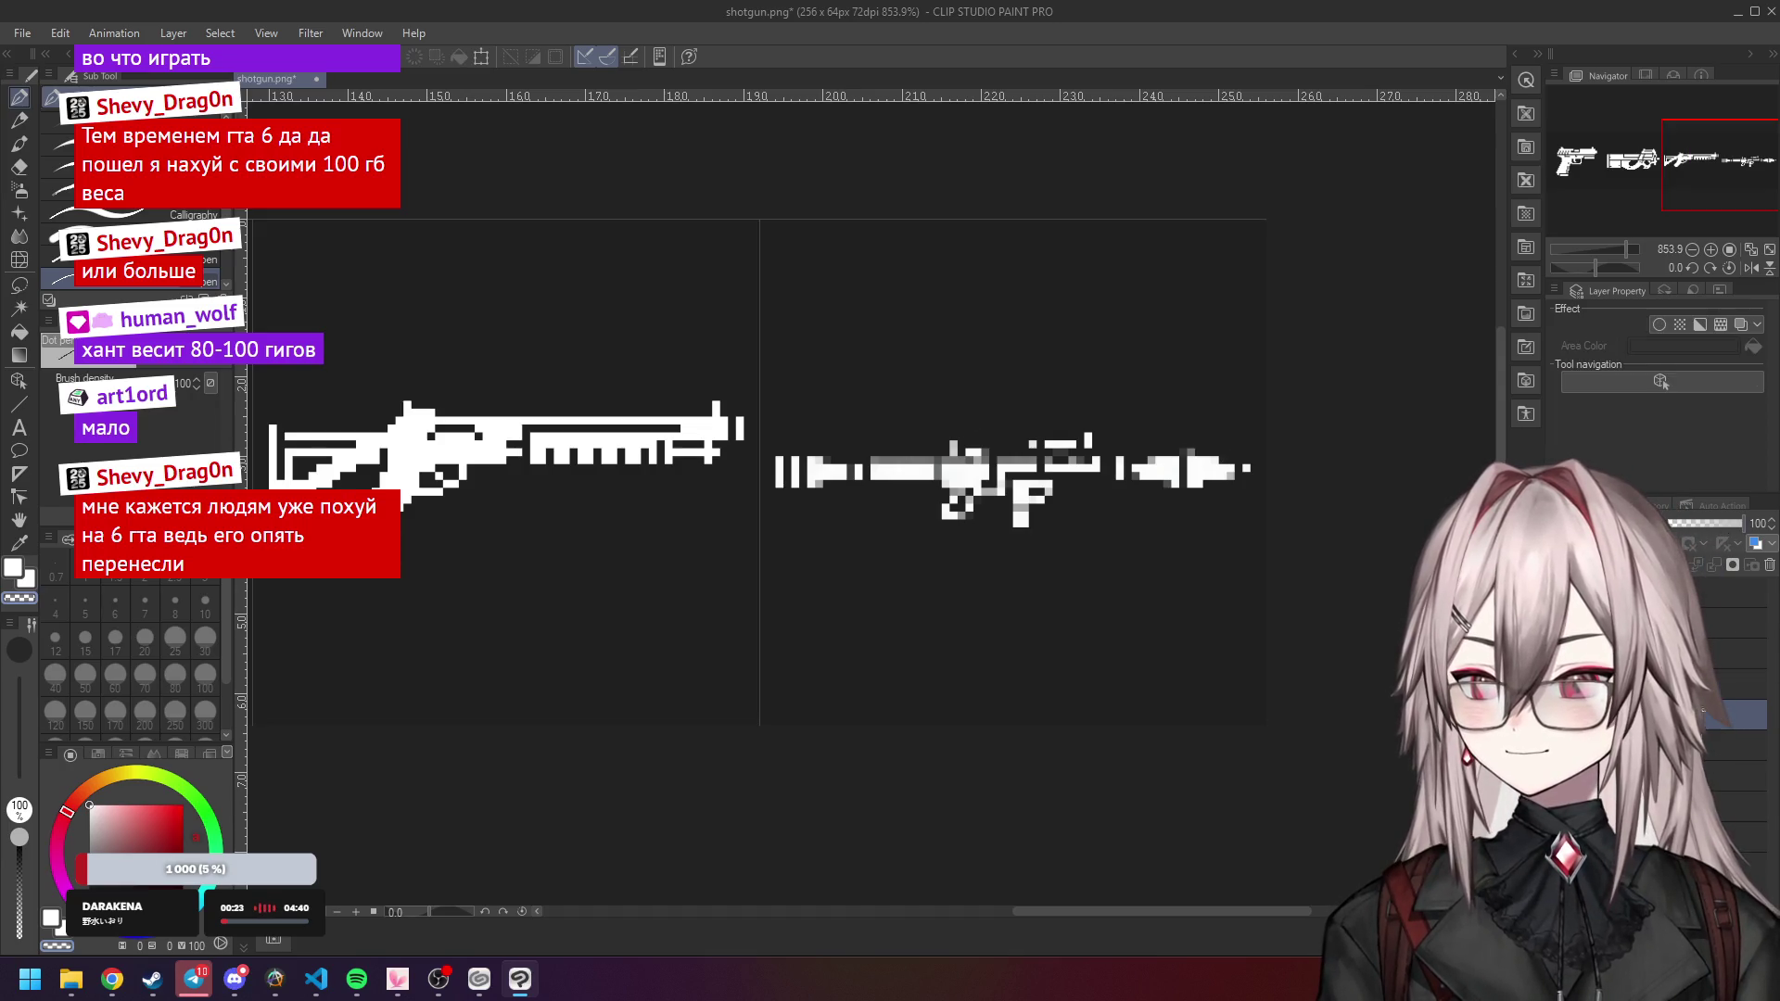
{"action": "left_click", "coordinate": [1693, 523]}
{"action": "left_click", "coordinate": [1734, 684]}
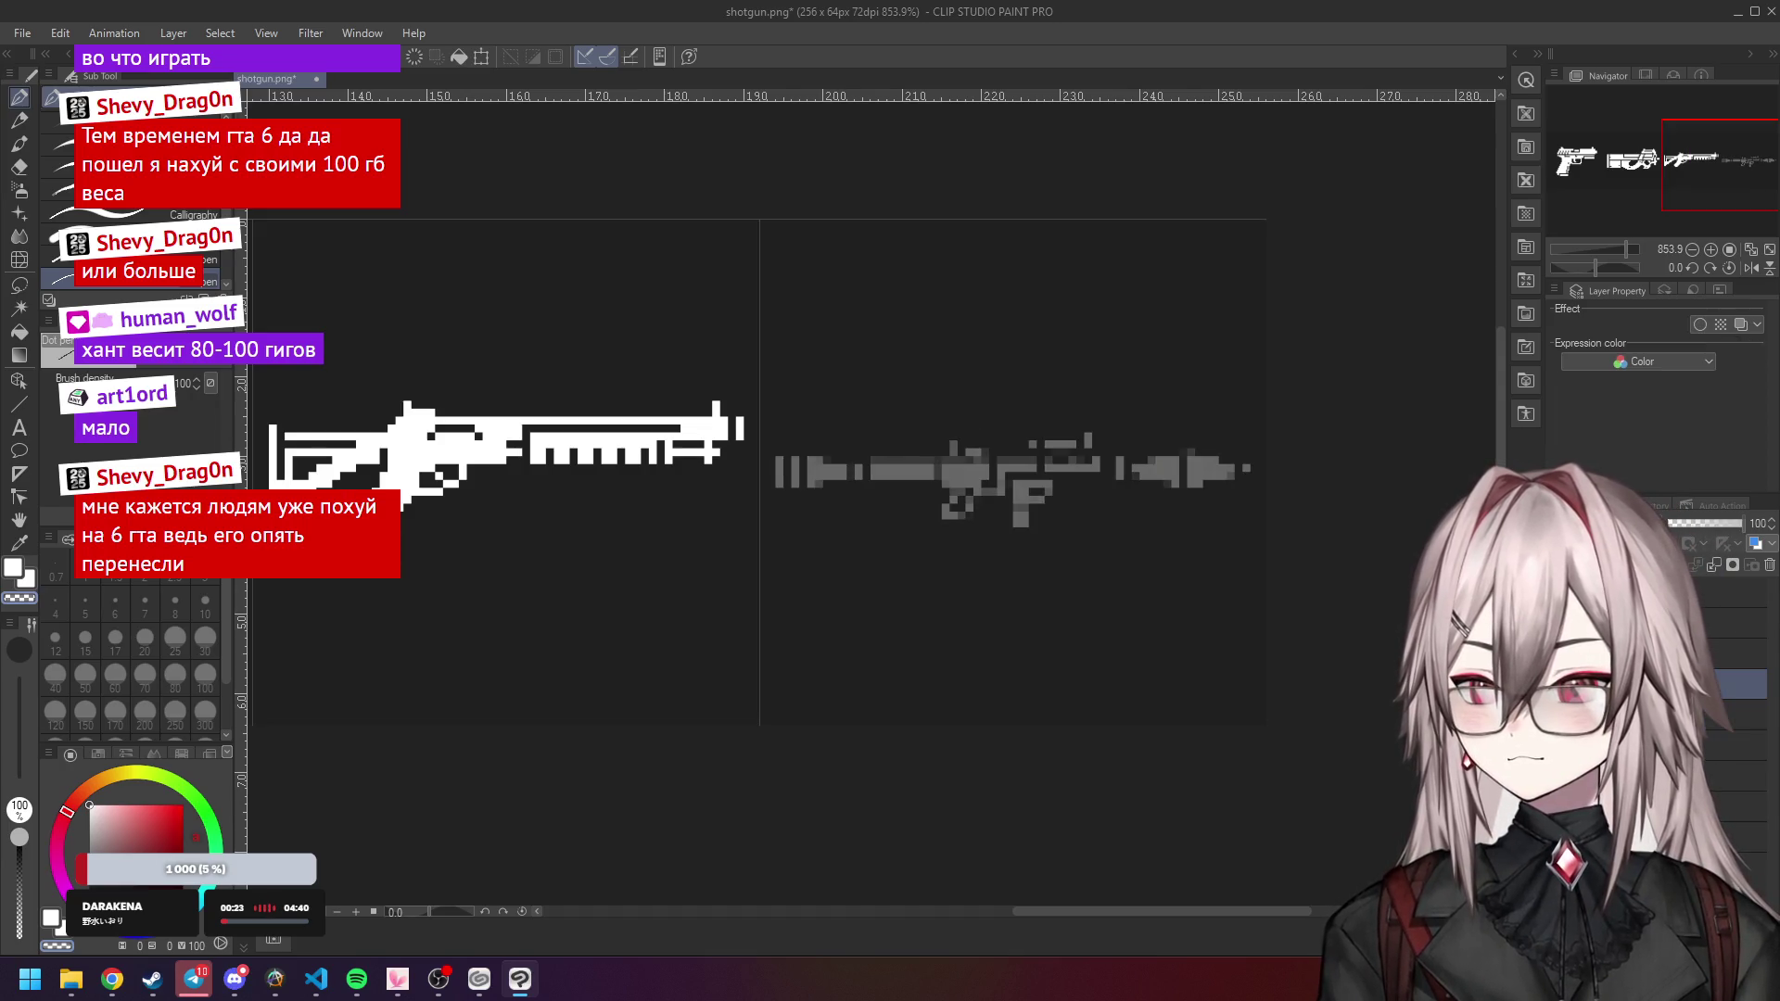
{"action": "scroll", "coordinate": [749, 487], "scroll_direction": "down", "scroll_amount": 5}
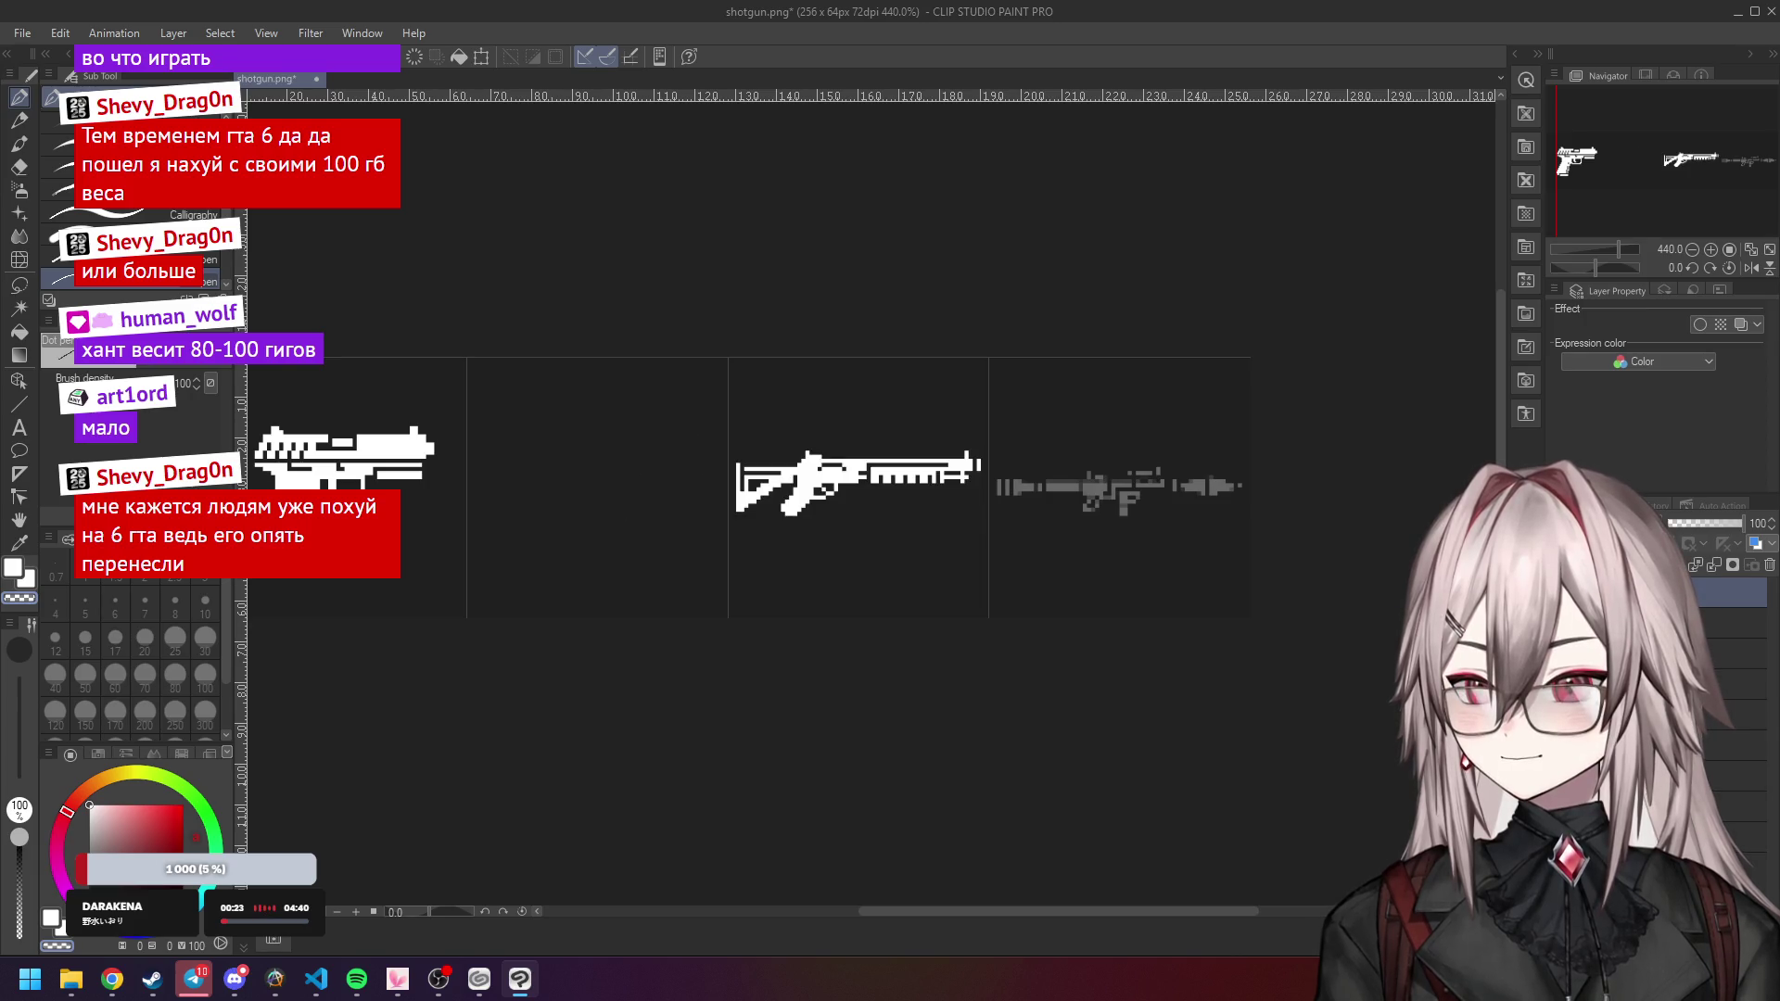
{"action": "left_click", "coordinate": [1681, 646]}
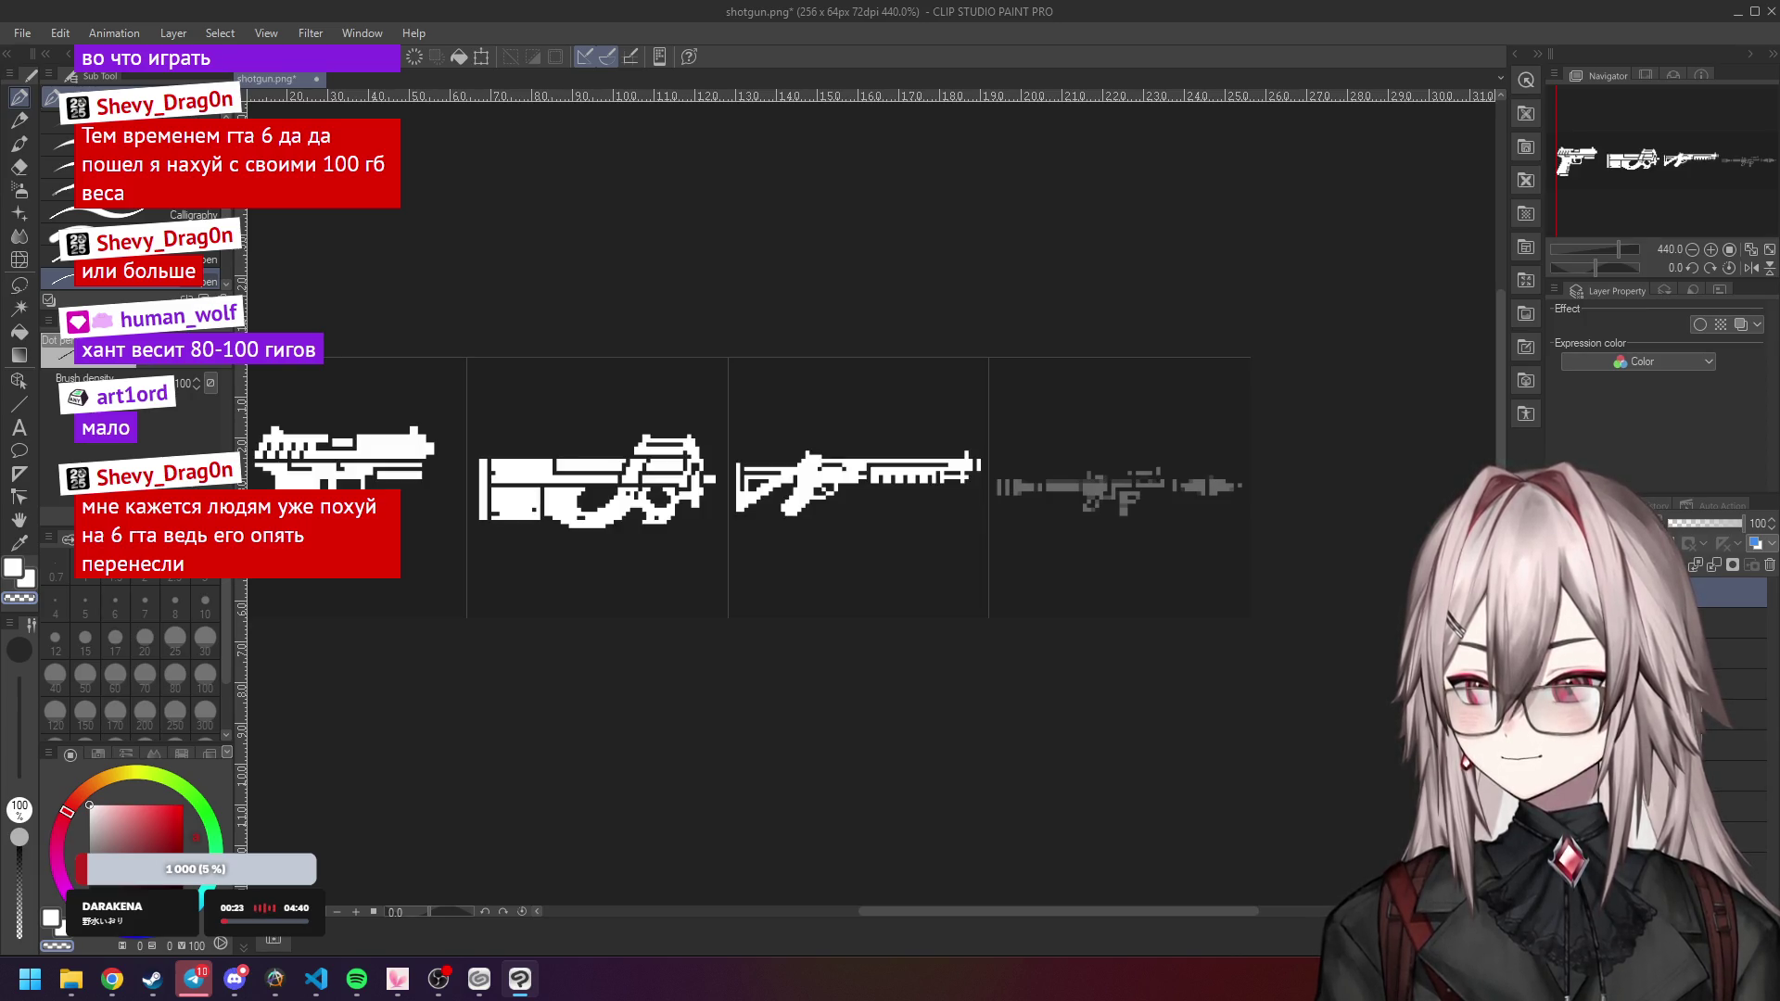
Pan and zoom across the sheet to inspect the faded RPG reference.
{"action": "scroll", "coordinate": [1102, 490], "scroll_direction": "up", "scroll_amount": 6}
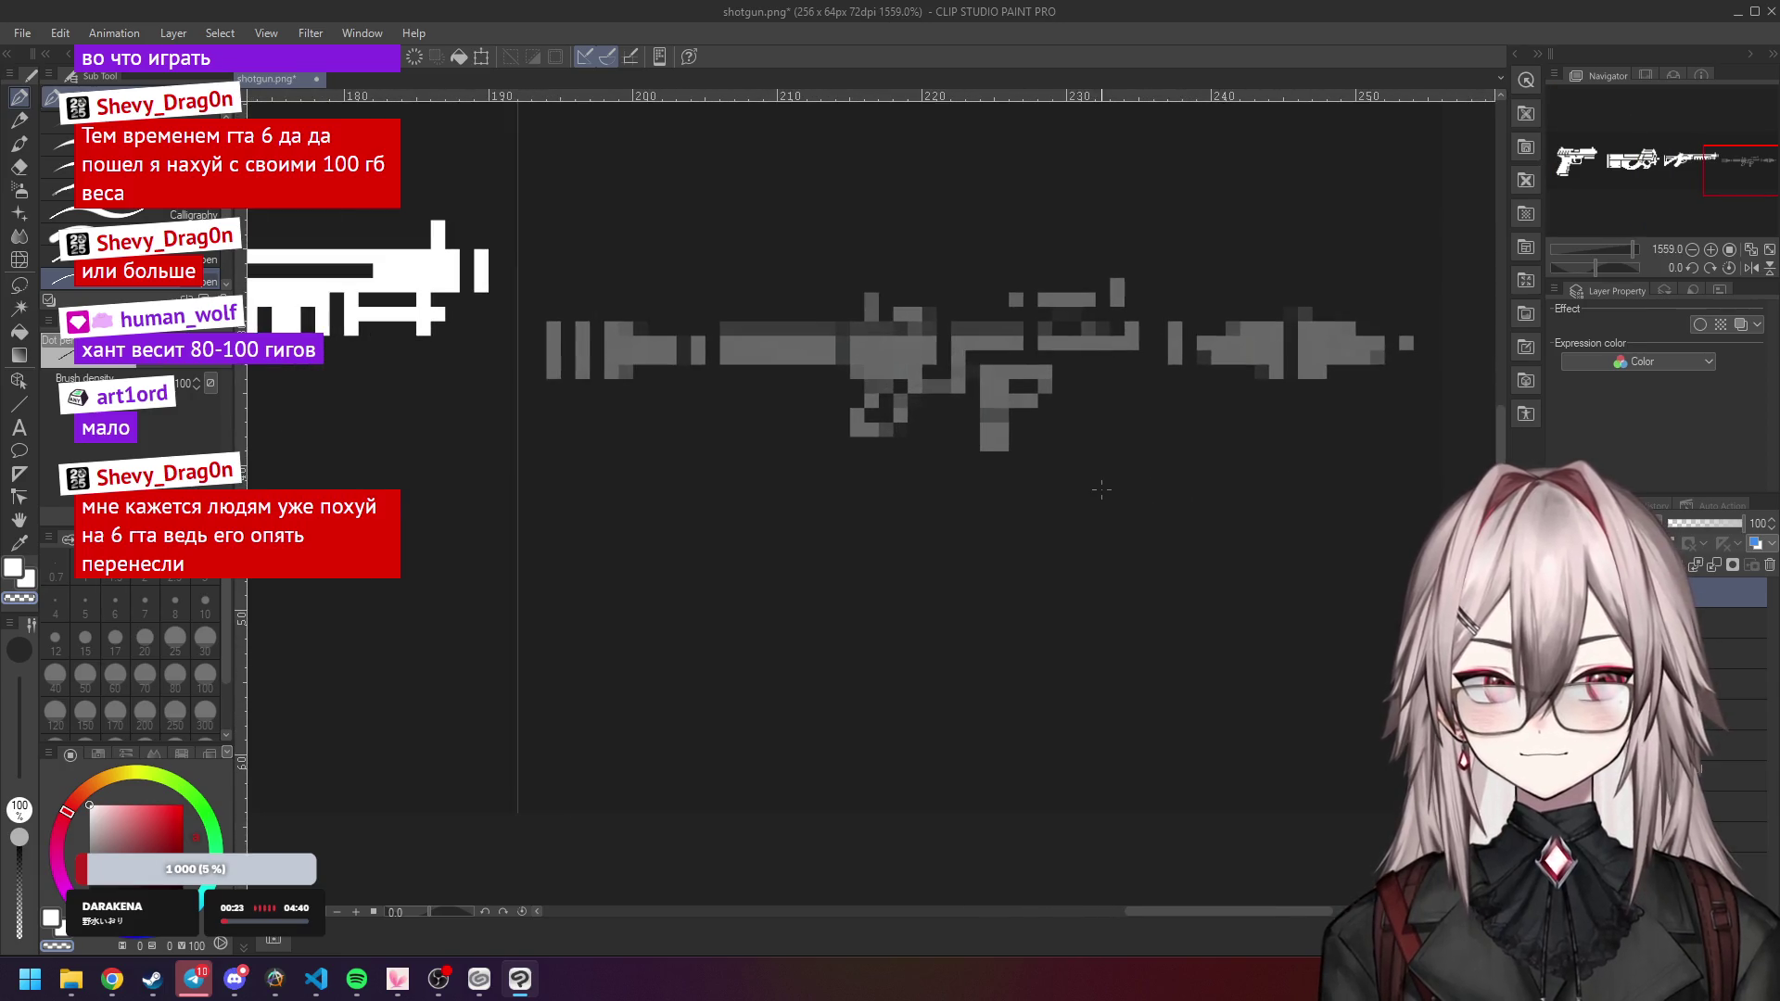
{"action": "left_click_drag", "start_coordinate": [1093, 439], "coordinate": [1050, 523]}
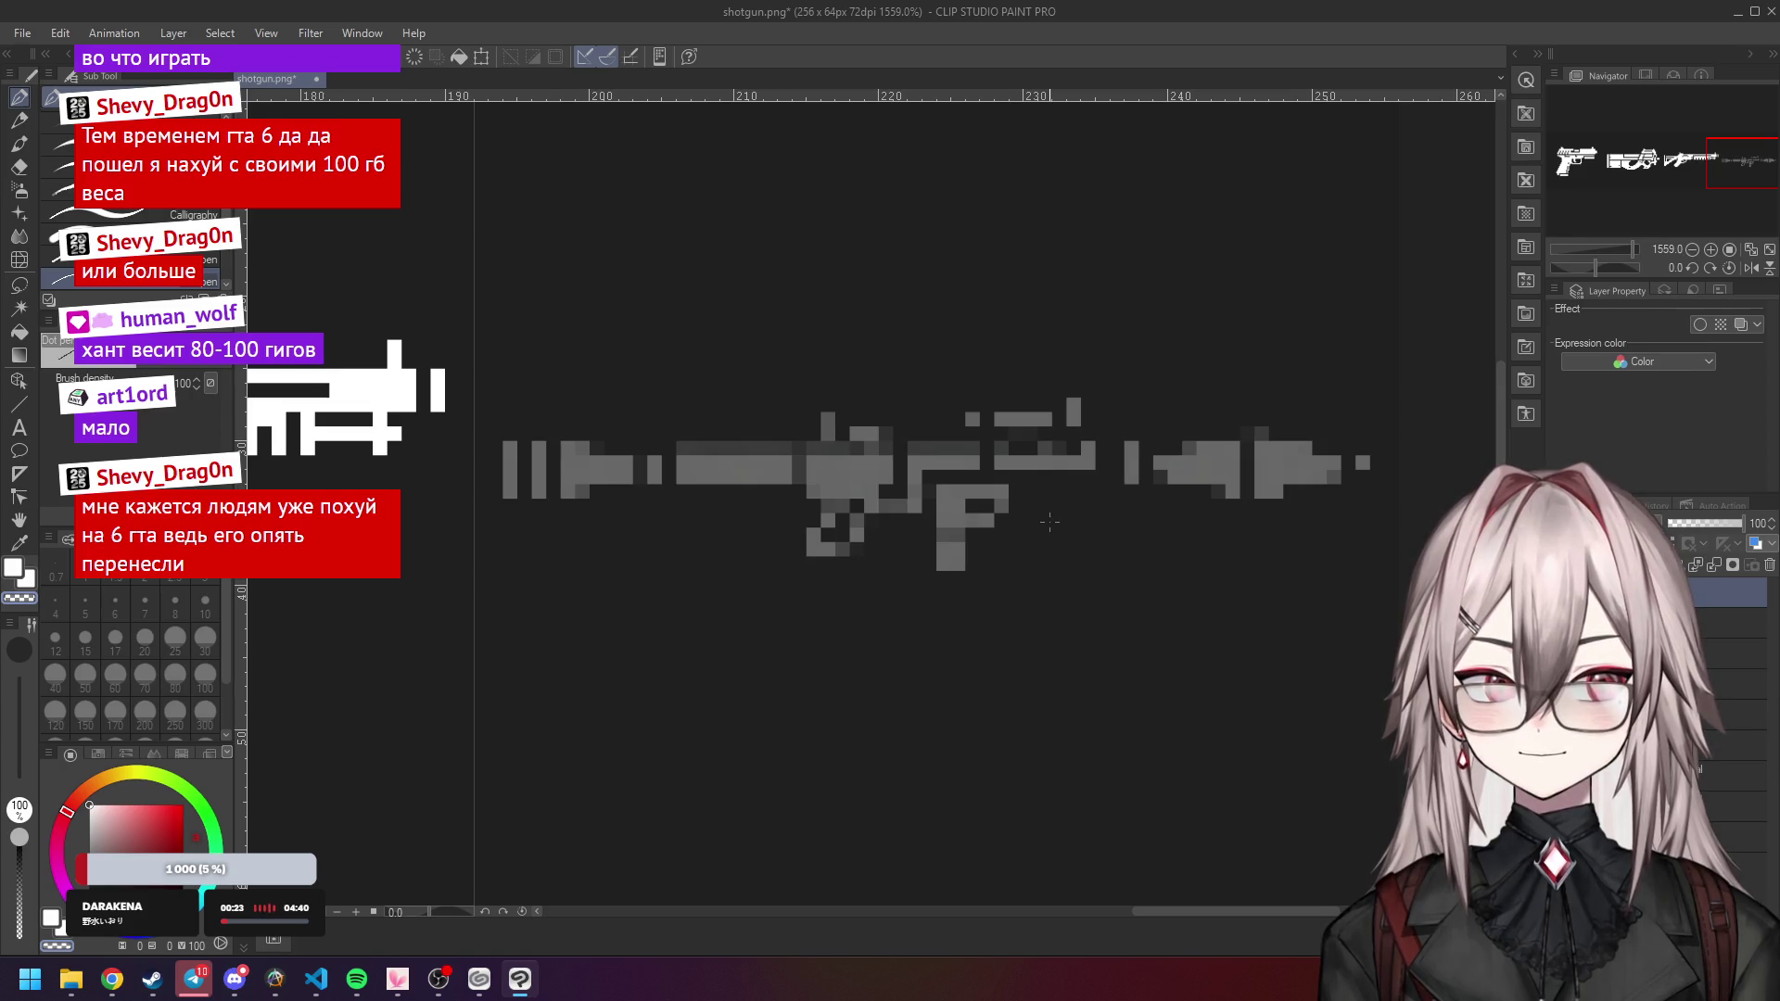
{"action": "scroll", "coordinate": [738, 454], "scroll_direction": "down", "scroll_amount": 3}
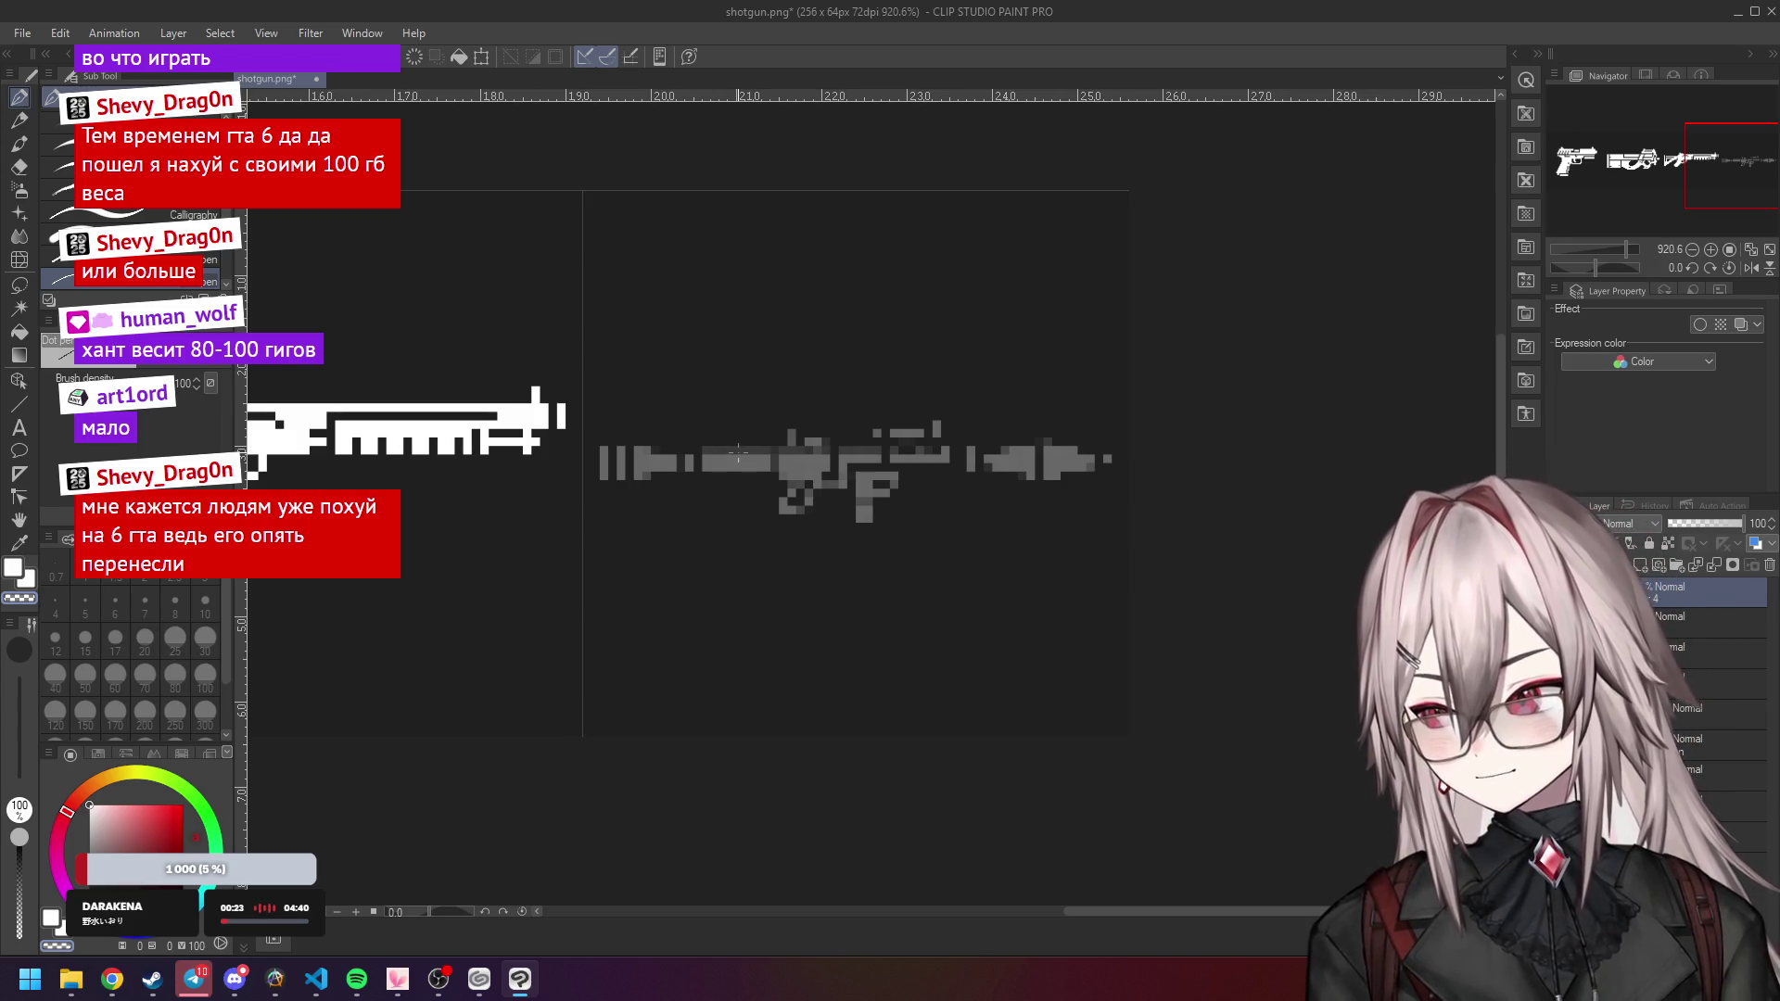
{"action": "scroll", "coordinate": [738, 455], "scroll_direction": "down", "scroll_amount": 2}
{"action": "scroll", "coordinate": [733, 445], "scroll_direction": "up", "scroll_amount": 5}
{"action": "scroll", "coordinate": [730, 440], "scroll_direction": "down", "scroll_amount": 5}
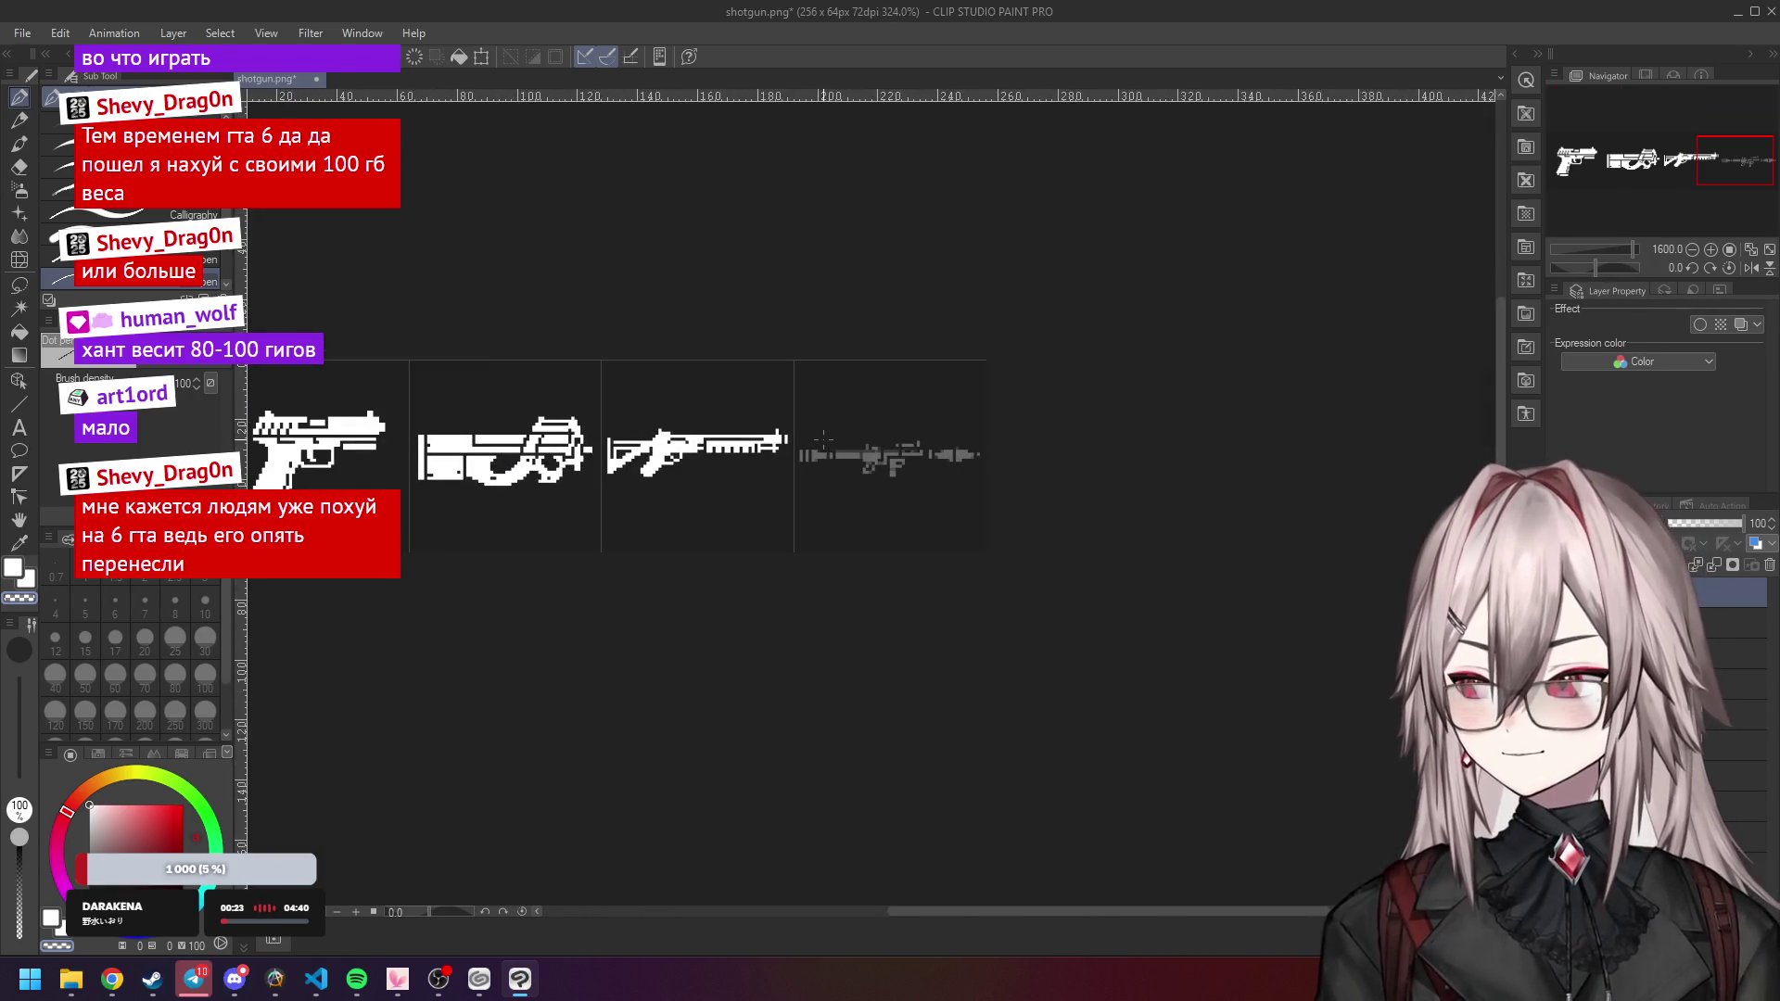
{"action": "scroll", "coordinate": [821, 436], "scroll_direction": "up", "scroll_amount": 3}
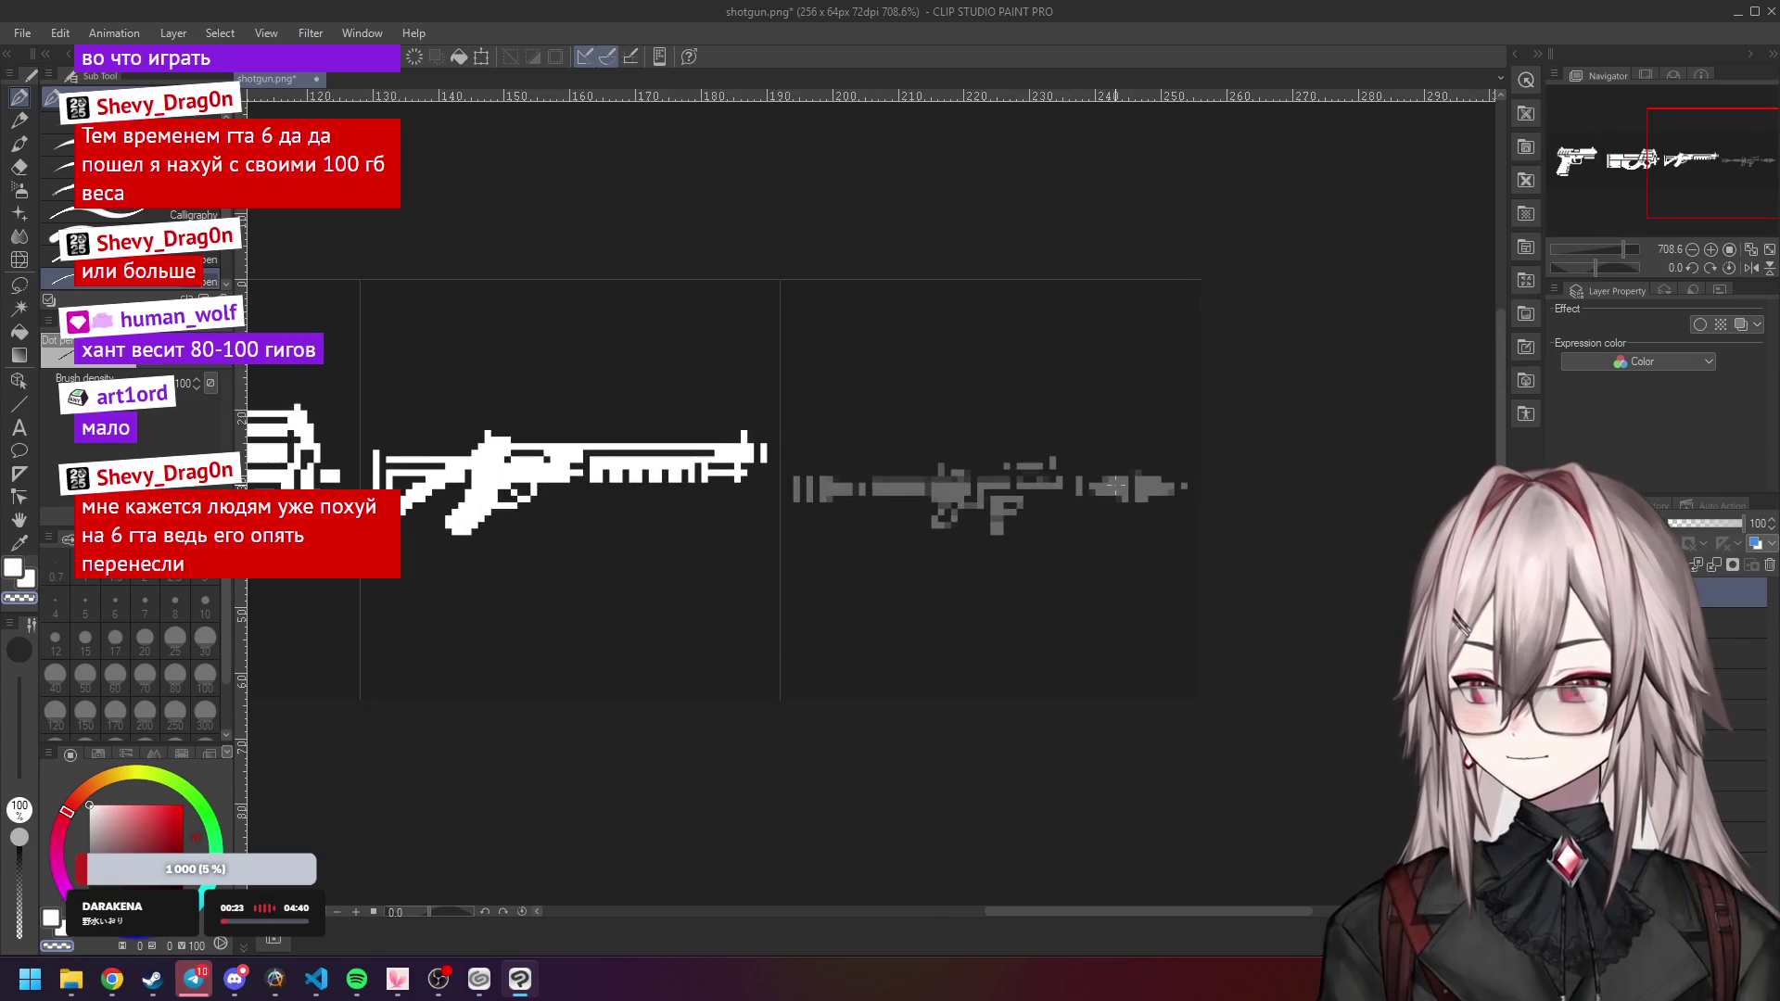
{"action": "scroll", "coordinate": [1115, 484], "scroll_direction": "up", "scroll_amount": 1}
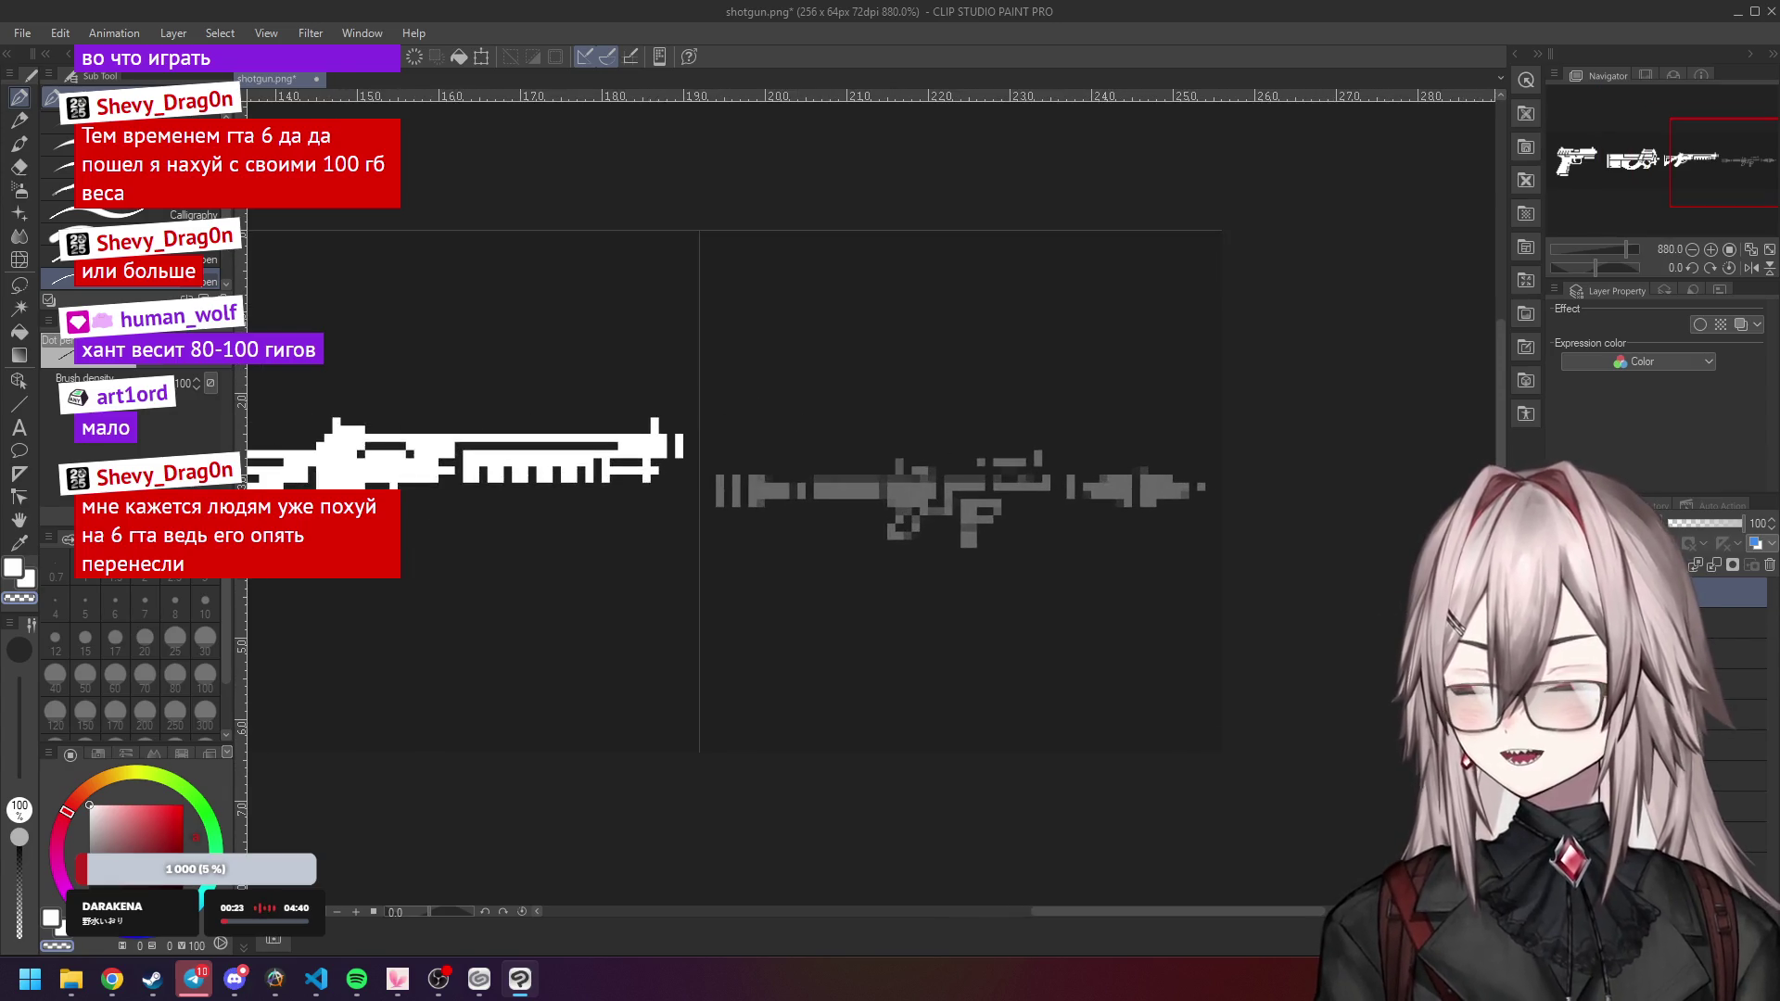
{"action": "scroll", "coordinate": [743, 468], "scroll_direction": "up", "scroll_amount": 2}
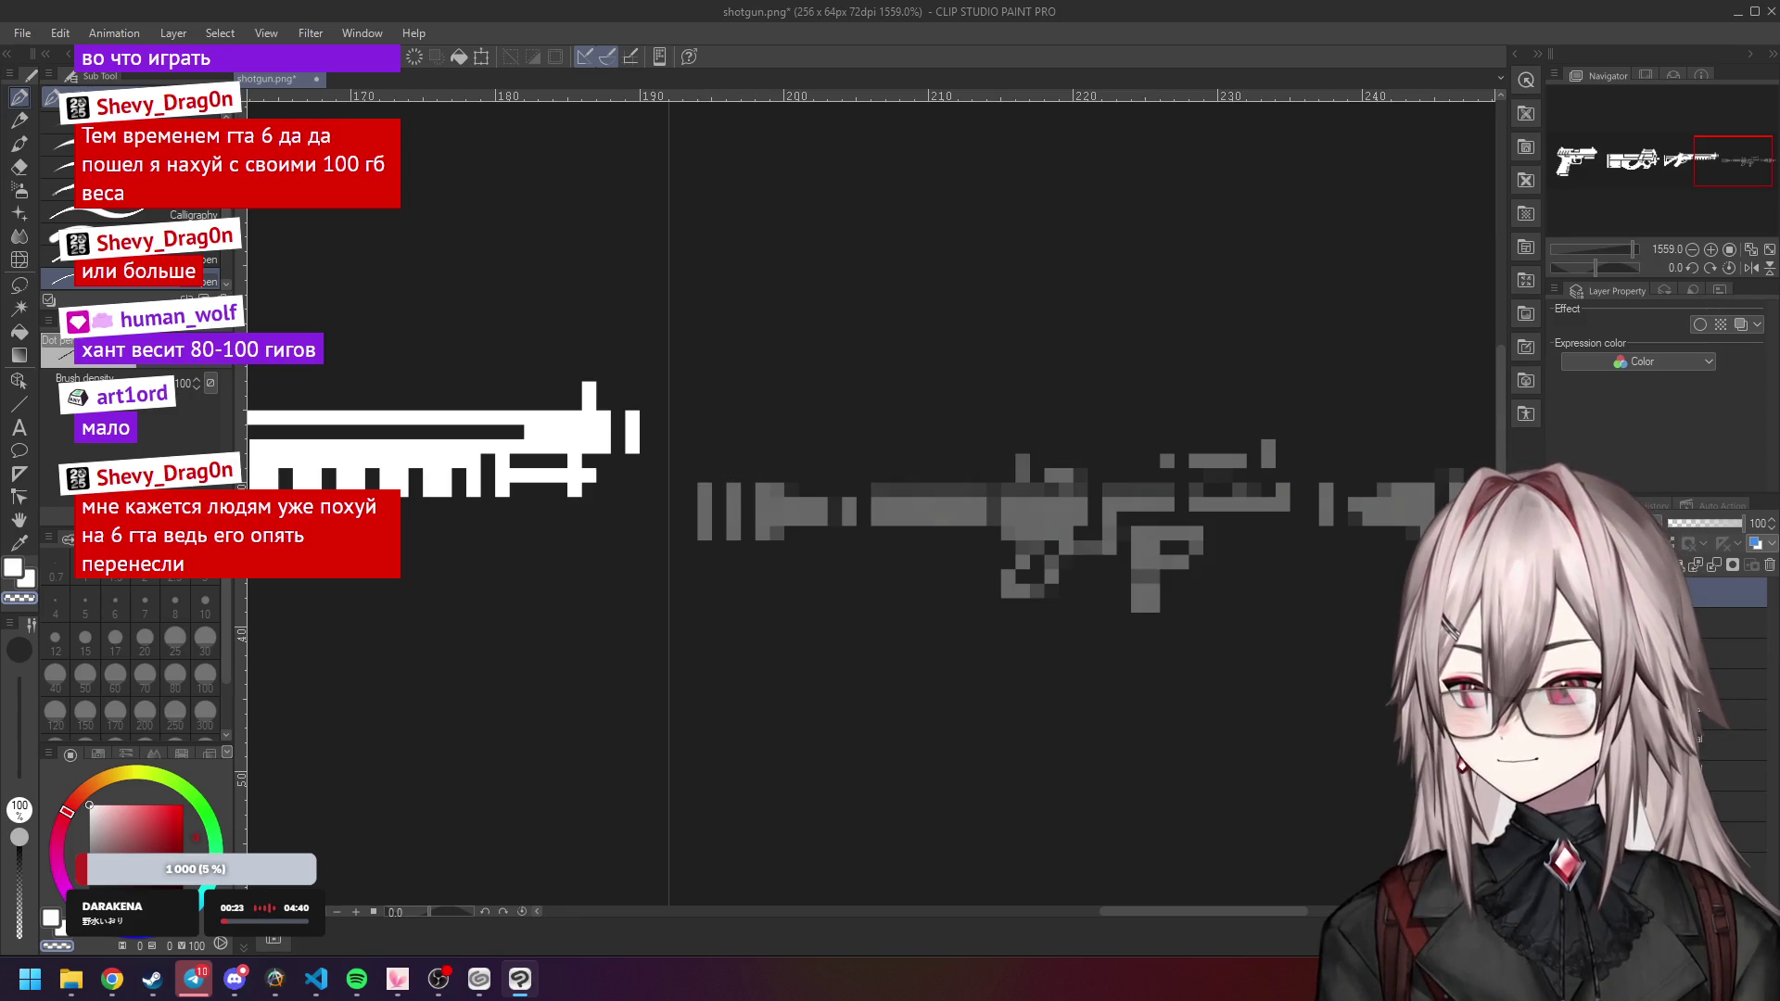
Try shifting the RPG reference layer with a Ctrl+T transform, then cancel it.
{"action": "left_click", "coordinate": [1724, 714]}
{"action": "scroll", "coordinate": [1041, 517], "scroll_direction": "down", "scroll_amount": 3}
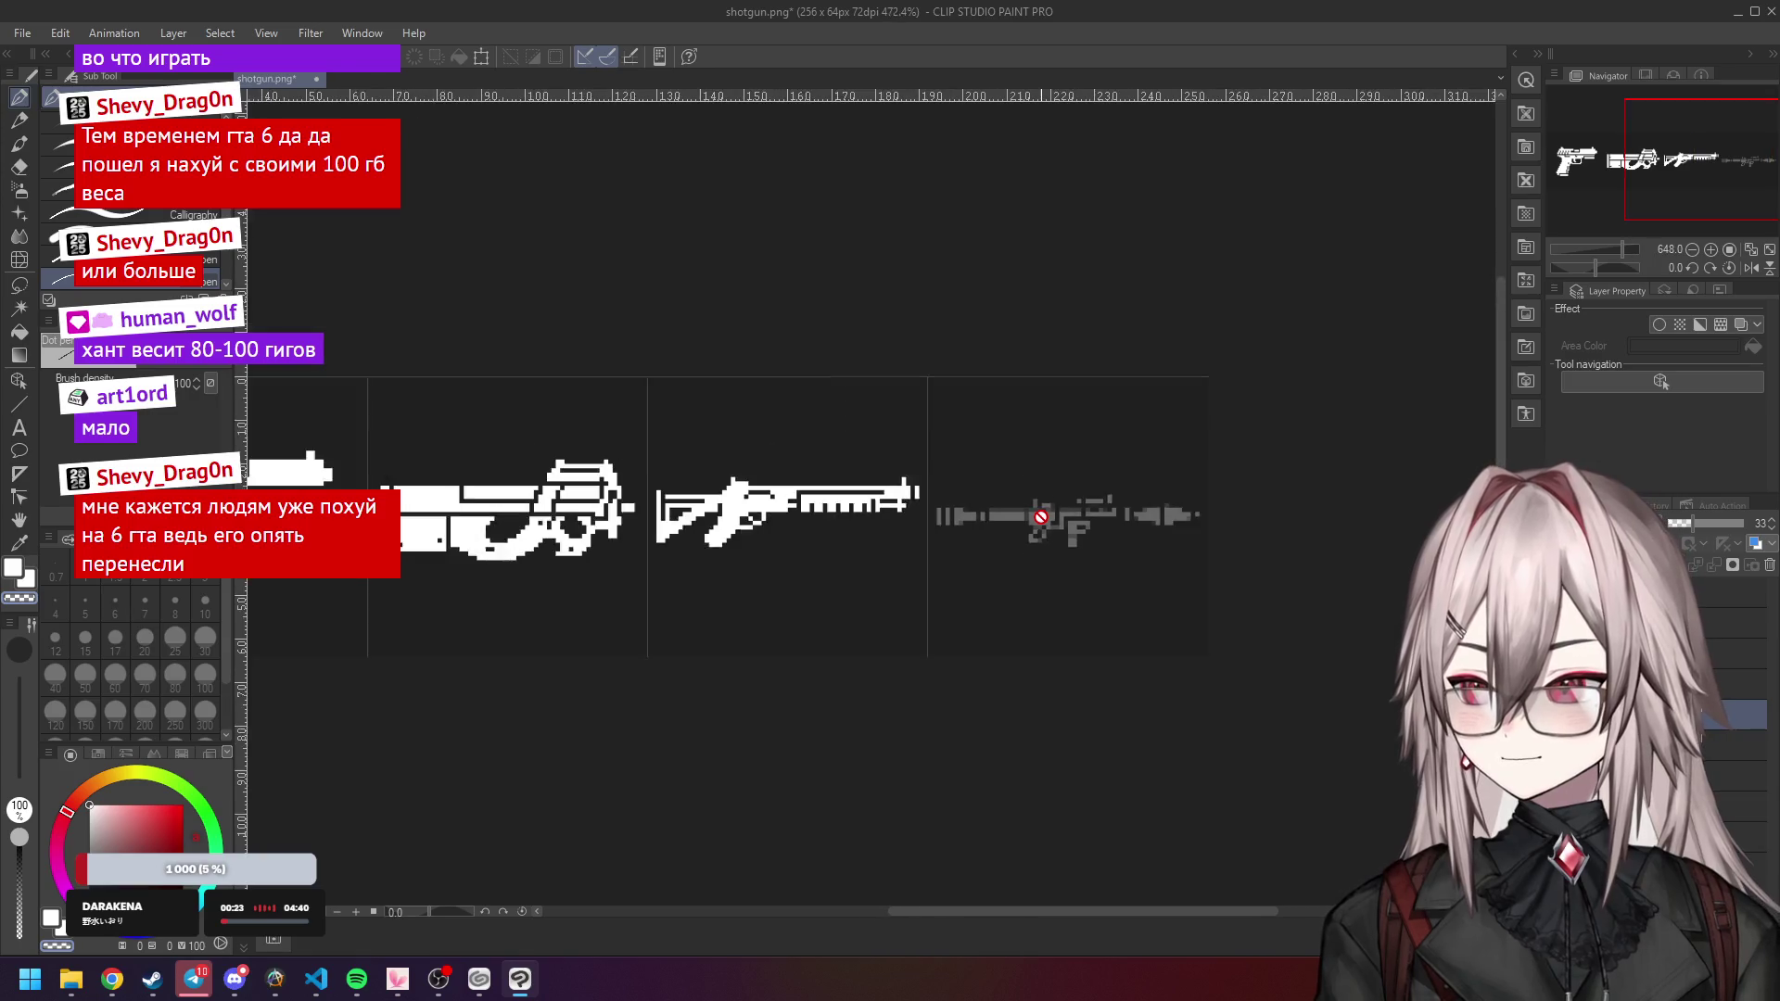
{"action": "scroll", "coordinate": [1040, 517], "scroll_direction": "down", "scroll_amount": 1}
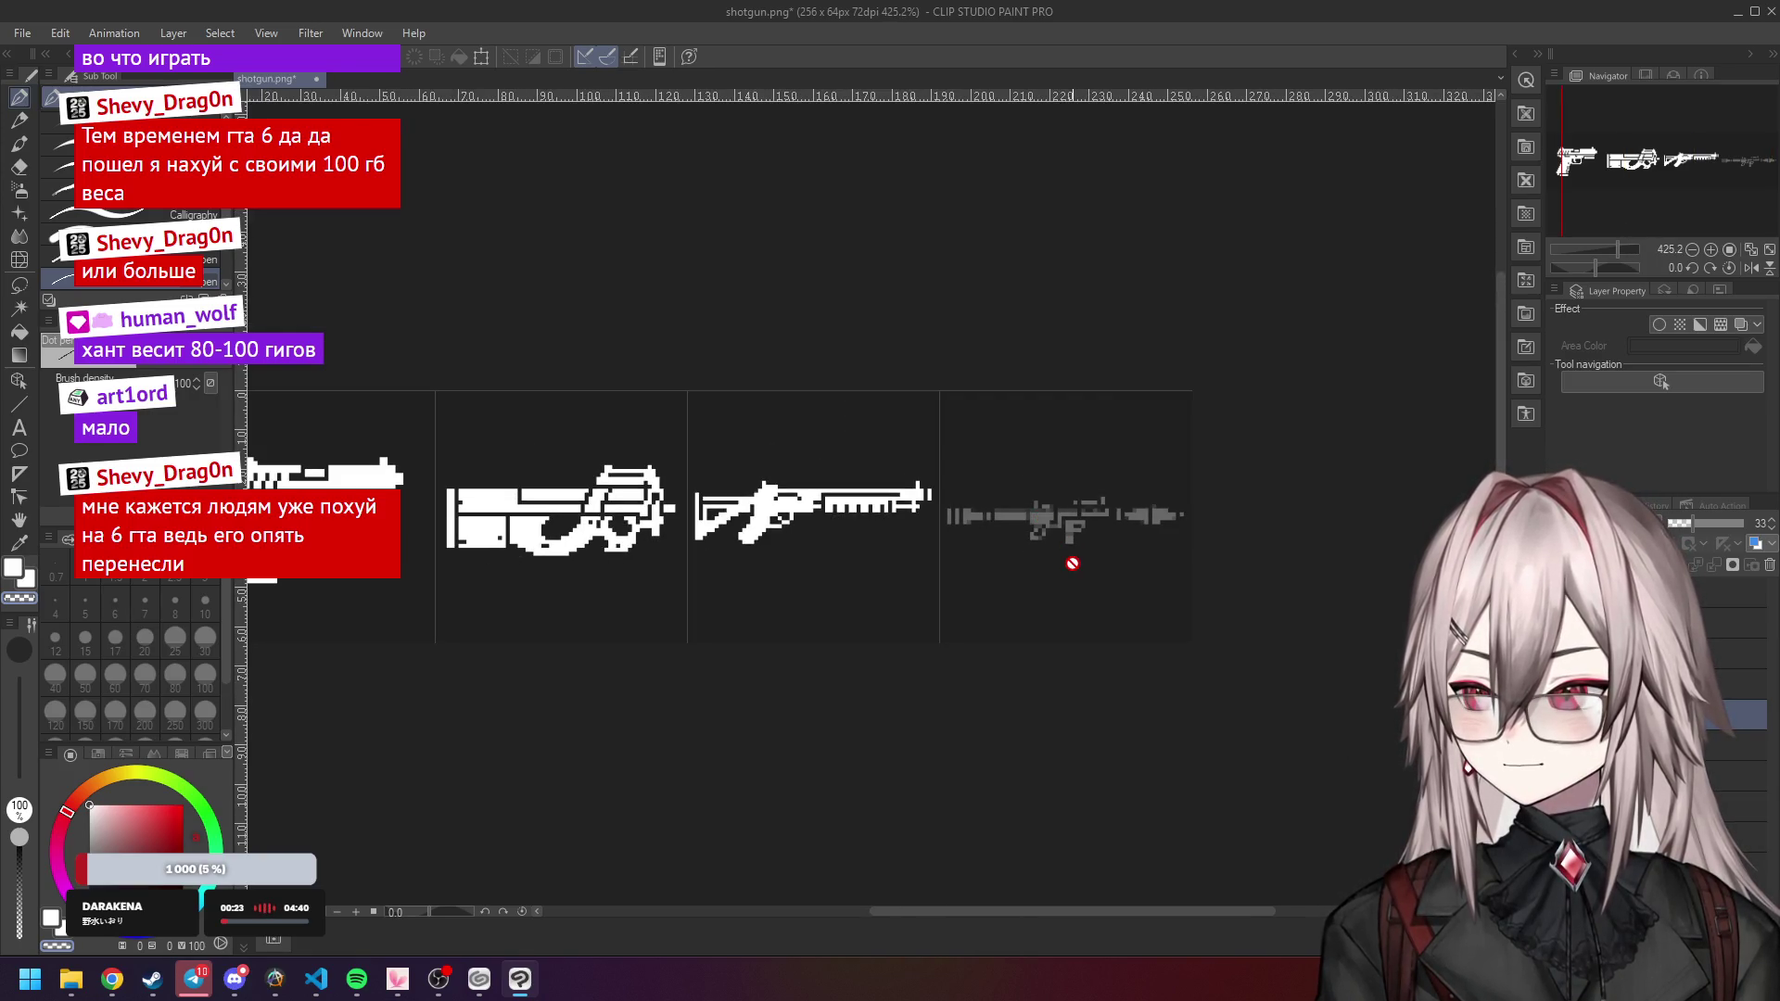
{"action": "key", "text": "ctrl+t"}
{"action": "left_click_drag", "start_coordinate": [1085, 550], "coordinate": [1087, 538]}
{"action": "key", "text": "Down"}
{"action": "key", "text": "Down"}
{"action": "key", "text": "Down"}
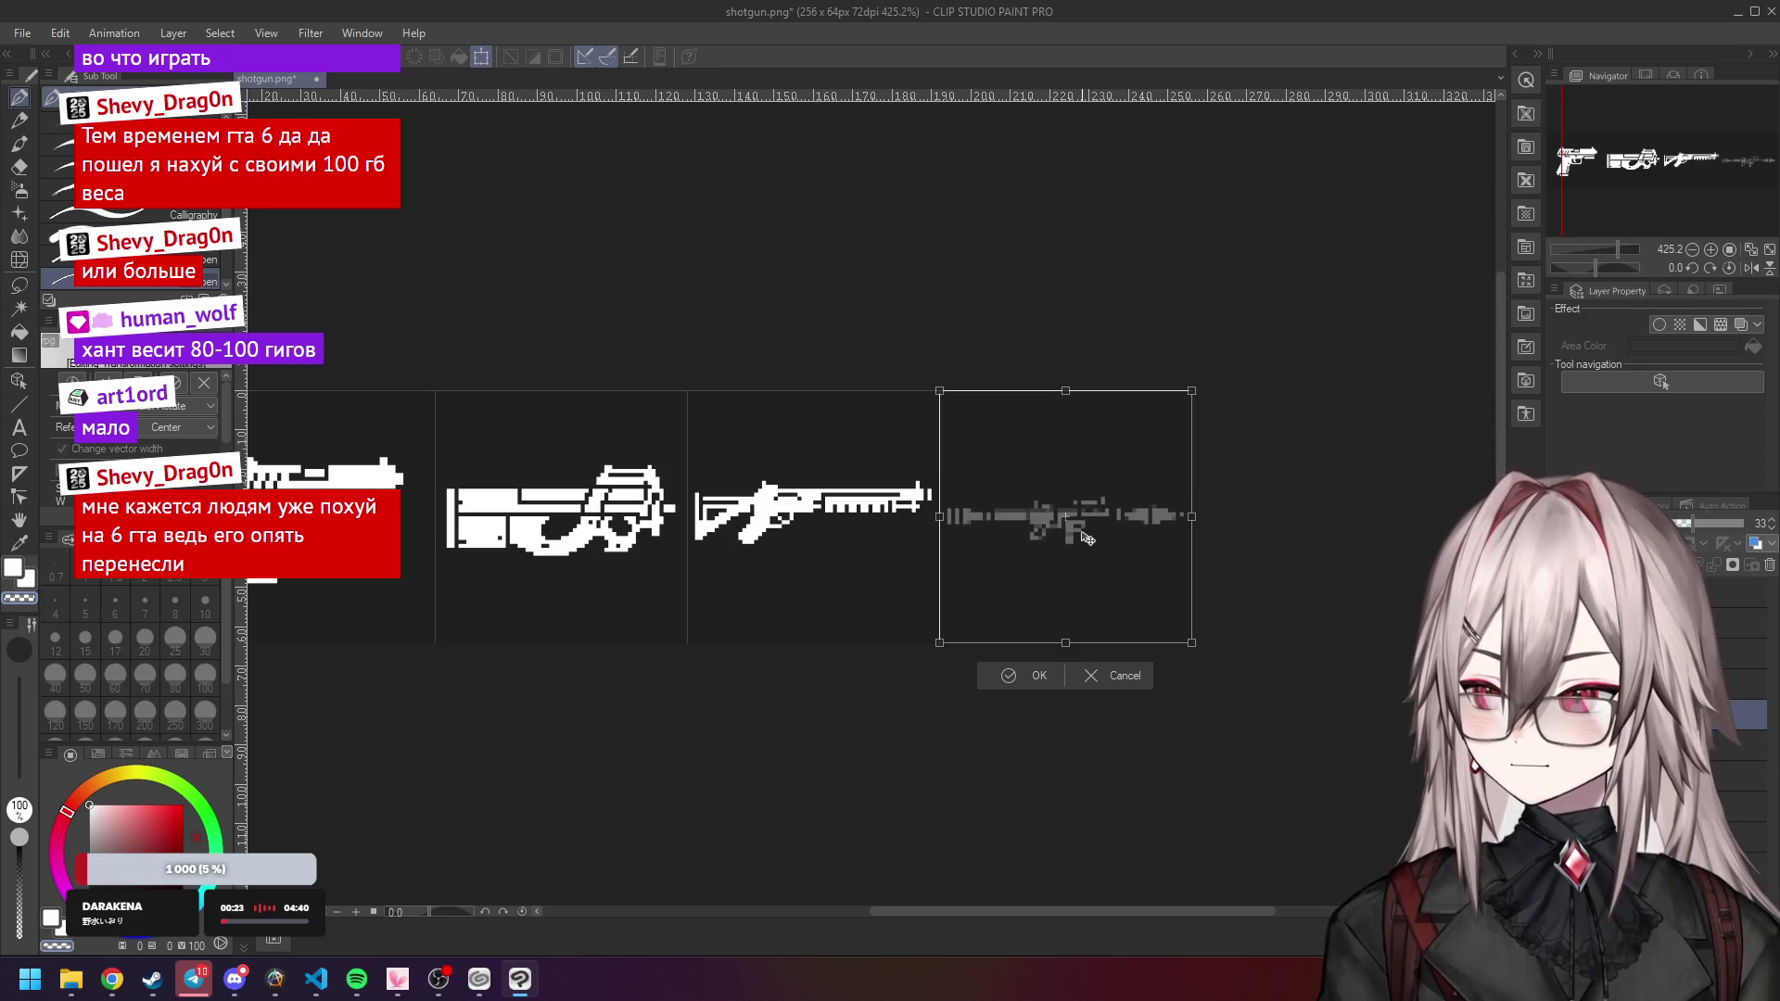
{"action": "left_click", "coordinate": [1141, 678]}
Zoom around the sheet, then switch over to the Meatgrinder game window in Chrome.
{"action": "scroll", "coordinate": [1074, 567], "scroll_direction": "down", "scroll_amount": 2}
{"action": "scroll", "coordinate": [1073, 547], "scroll_direction": "up", "scroll_amount": 5}
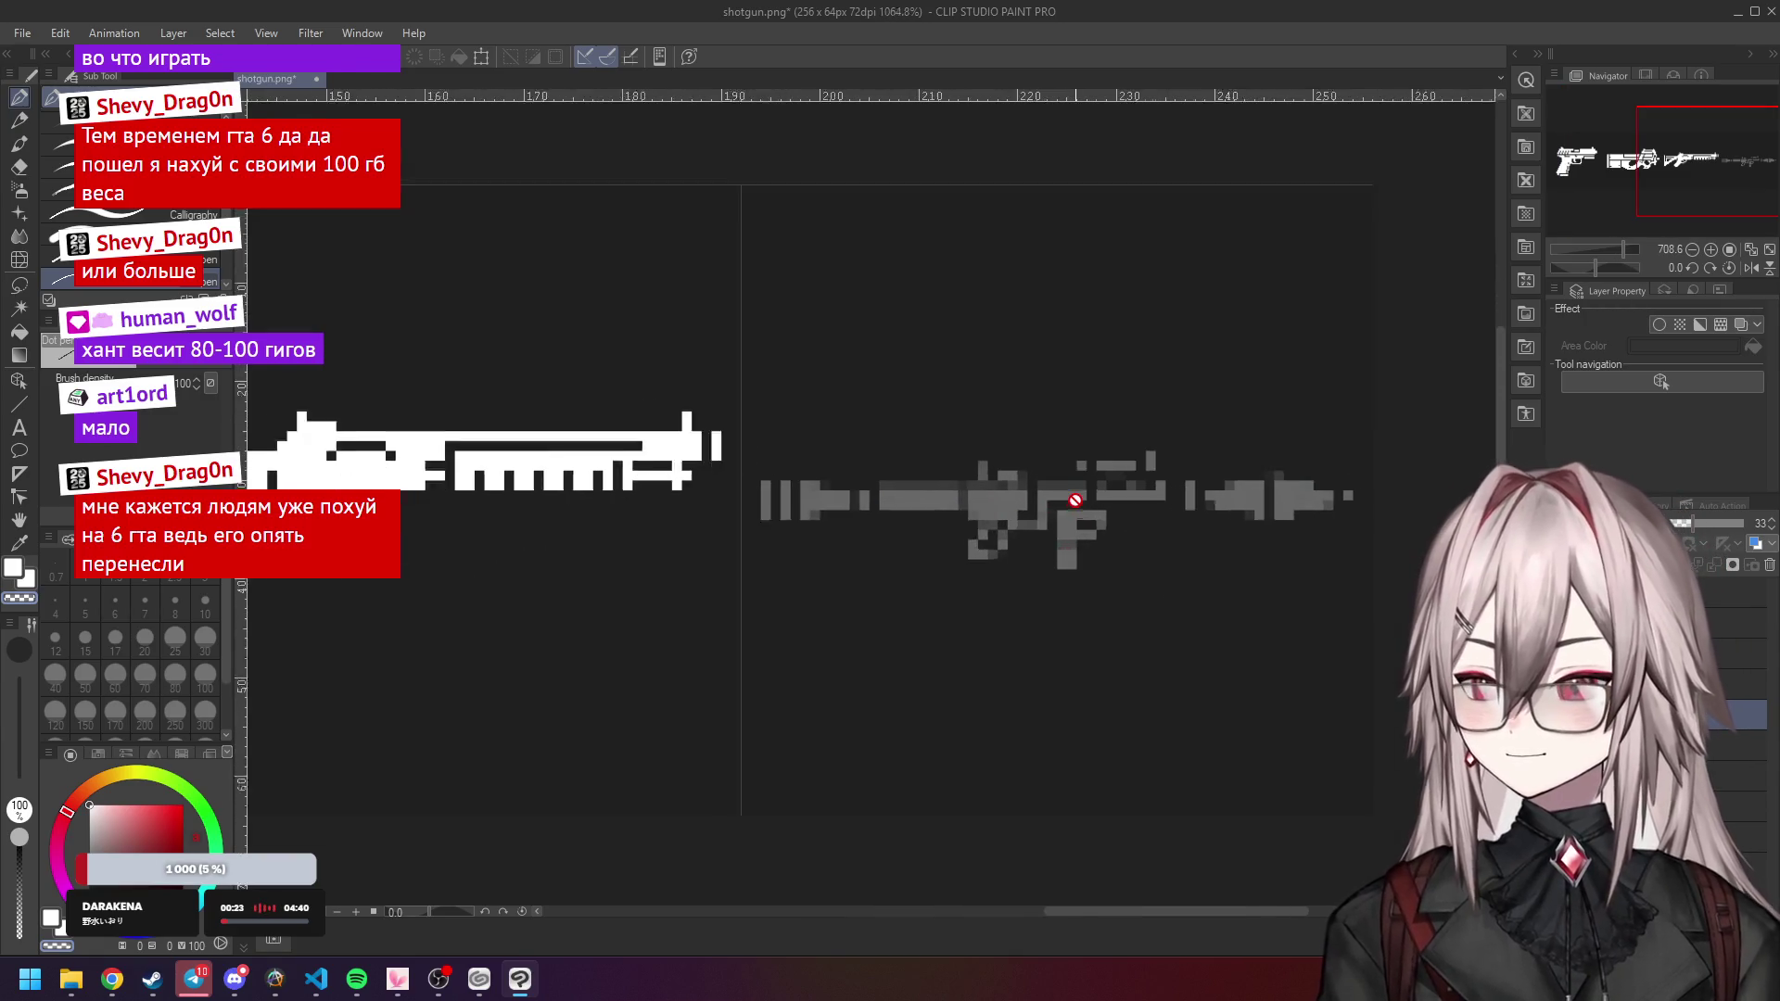
{"action": "scroll", "coordinate": [1074, 501], "scroll_direction": "up", "scroll_amount": 1}
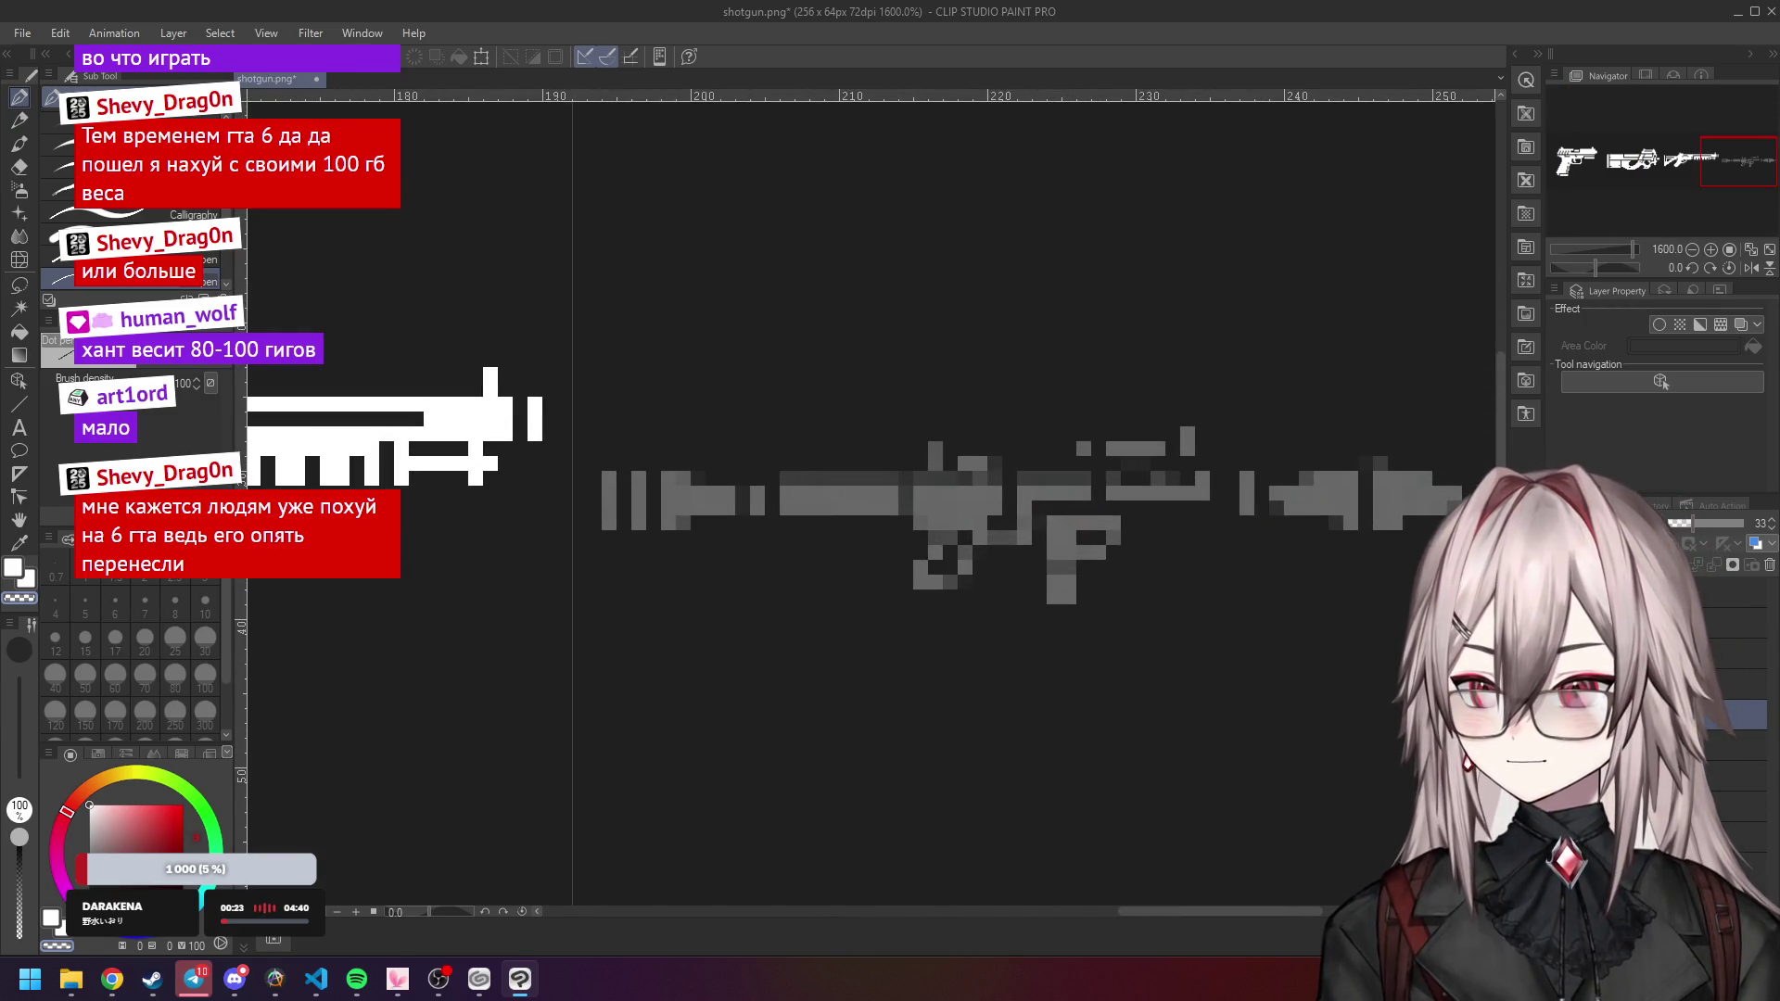
{"action": "scroll", "coordinate": [890, 455], "scroll_direction": "down", "scroll_amount": 6}
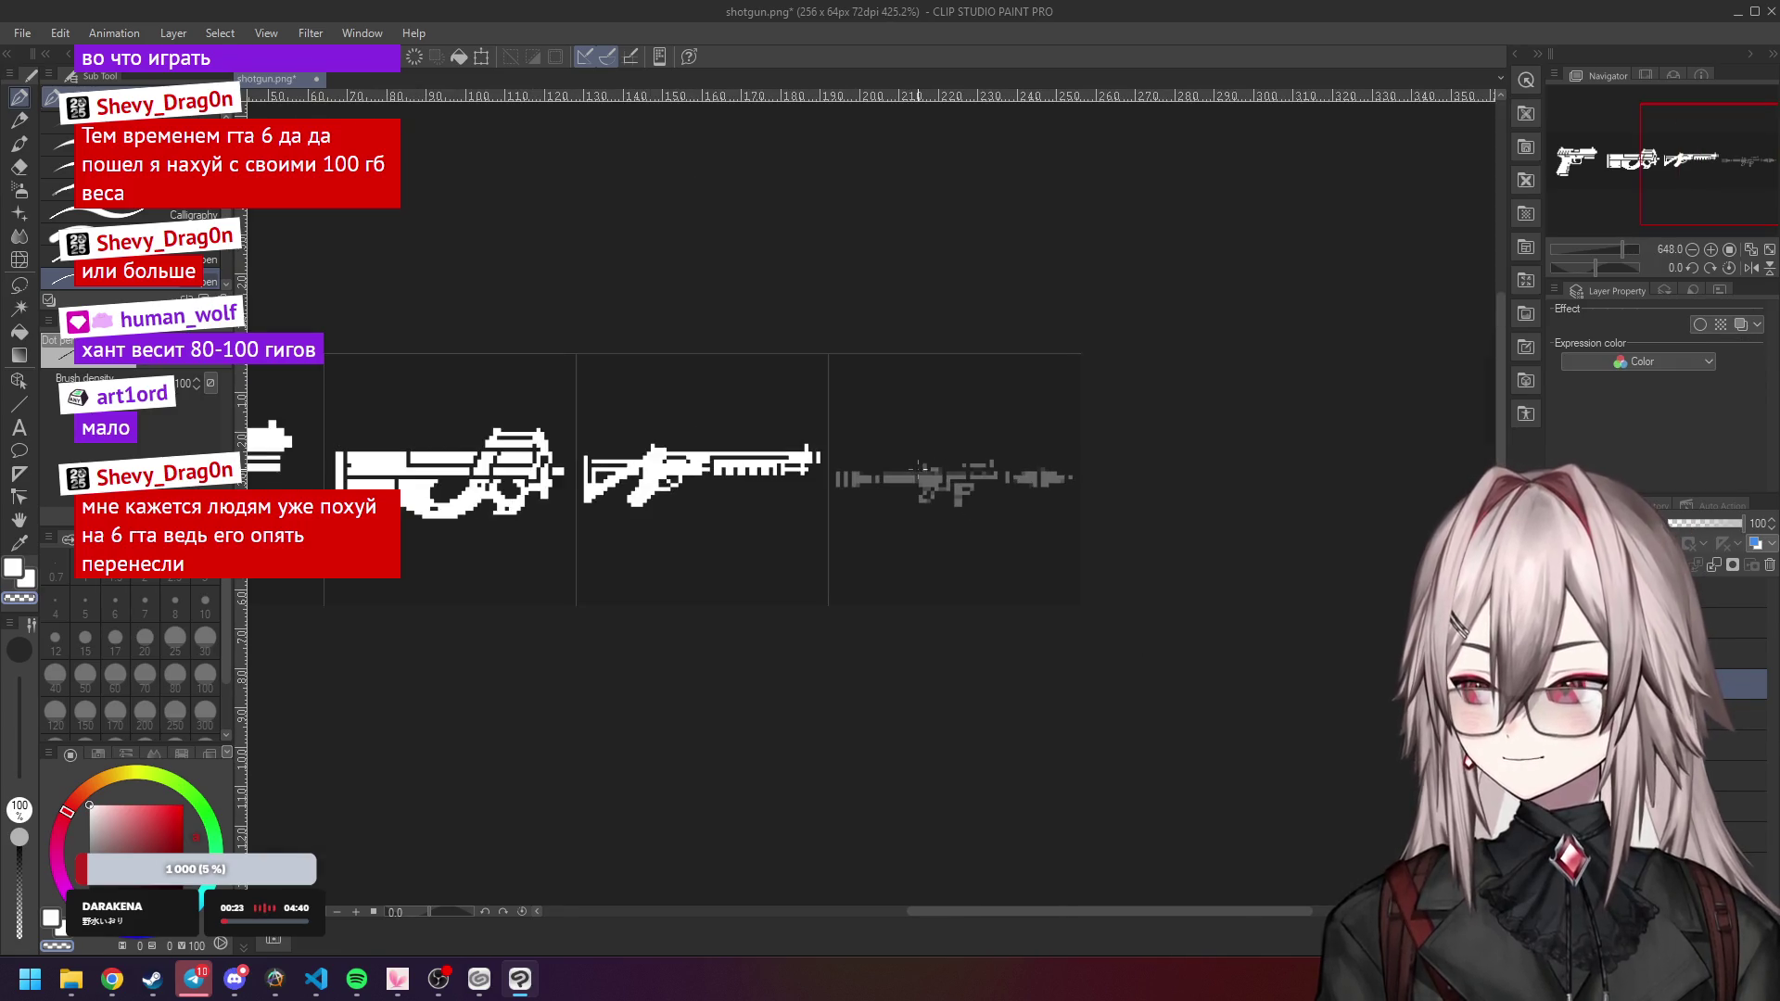
{"action": "scroll", "coordinate": [890, 454], "scroll_direction": "up", "scroll_amount": 3}
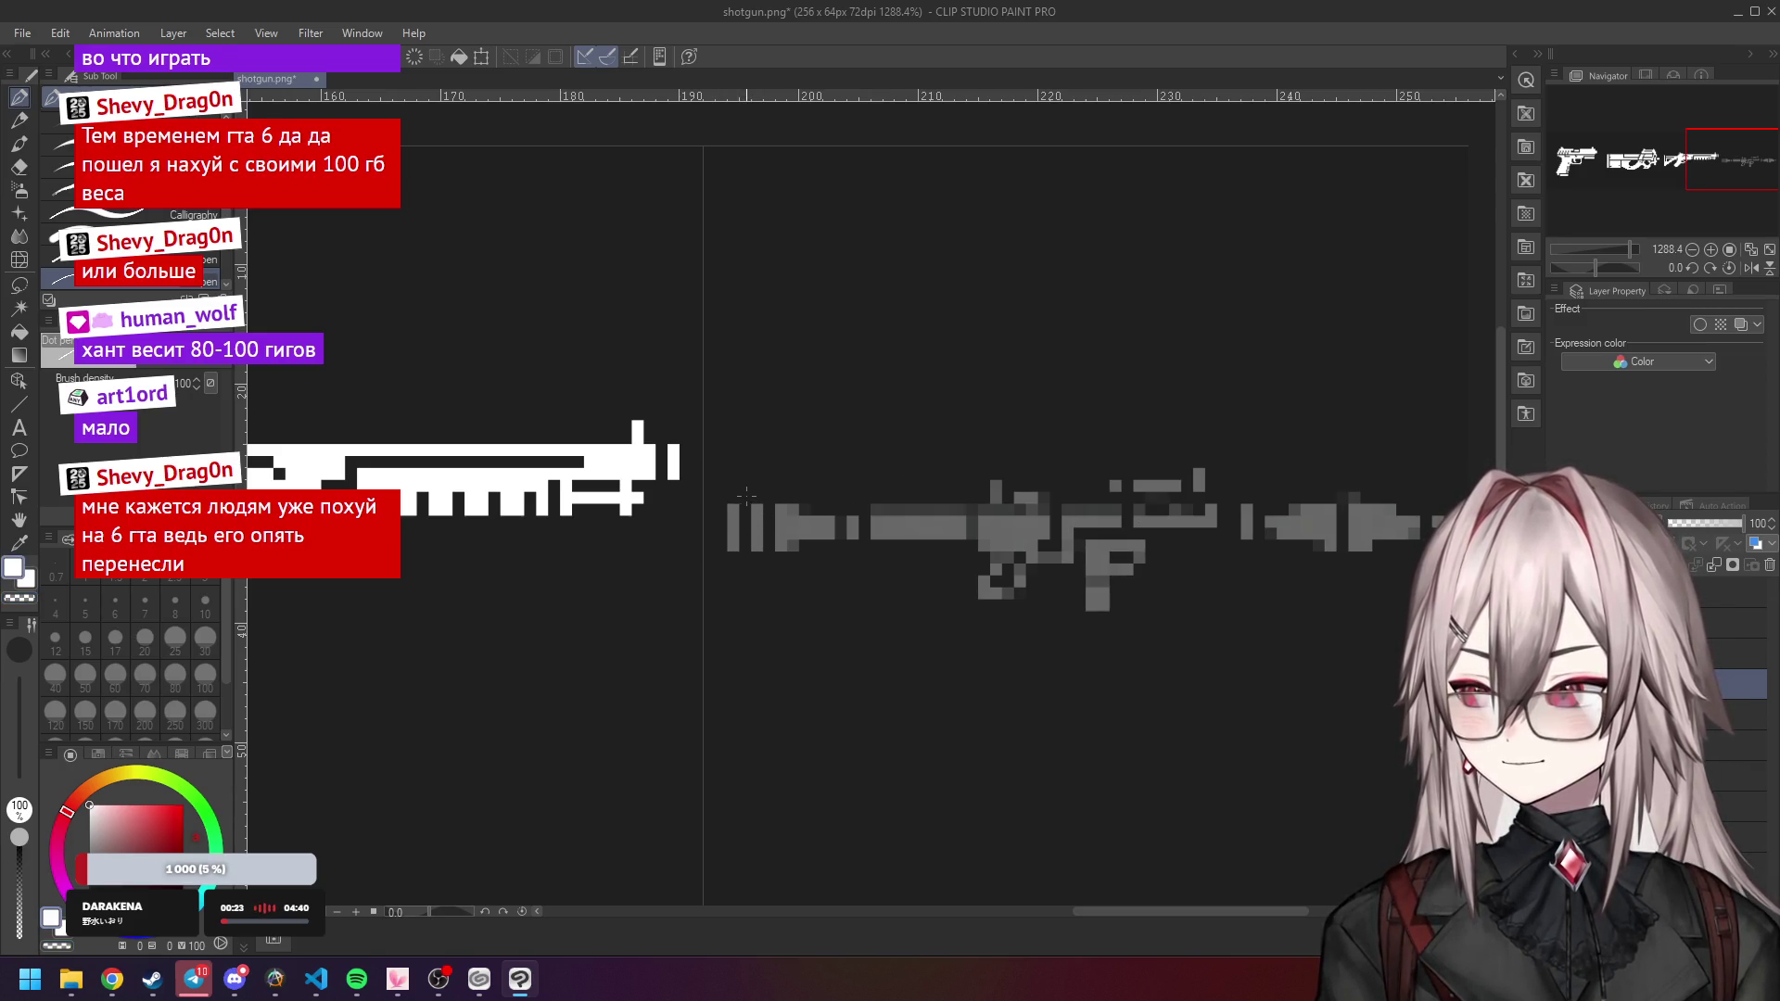
{"action": "mouse_move", "coordinate": [123, 981]}
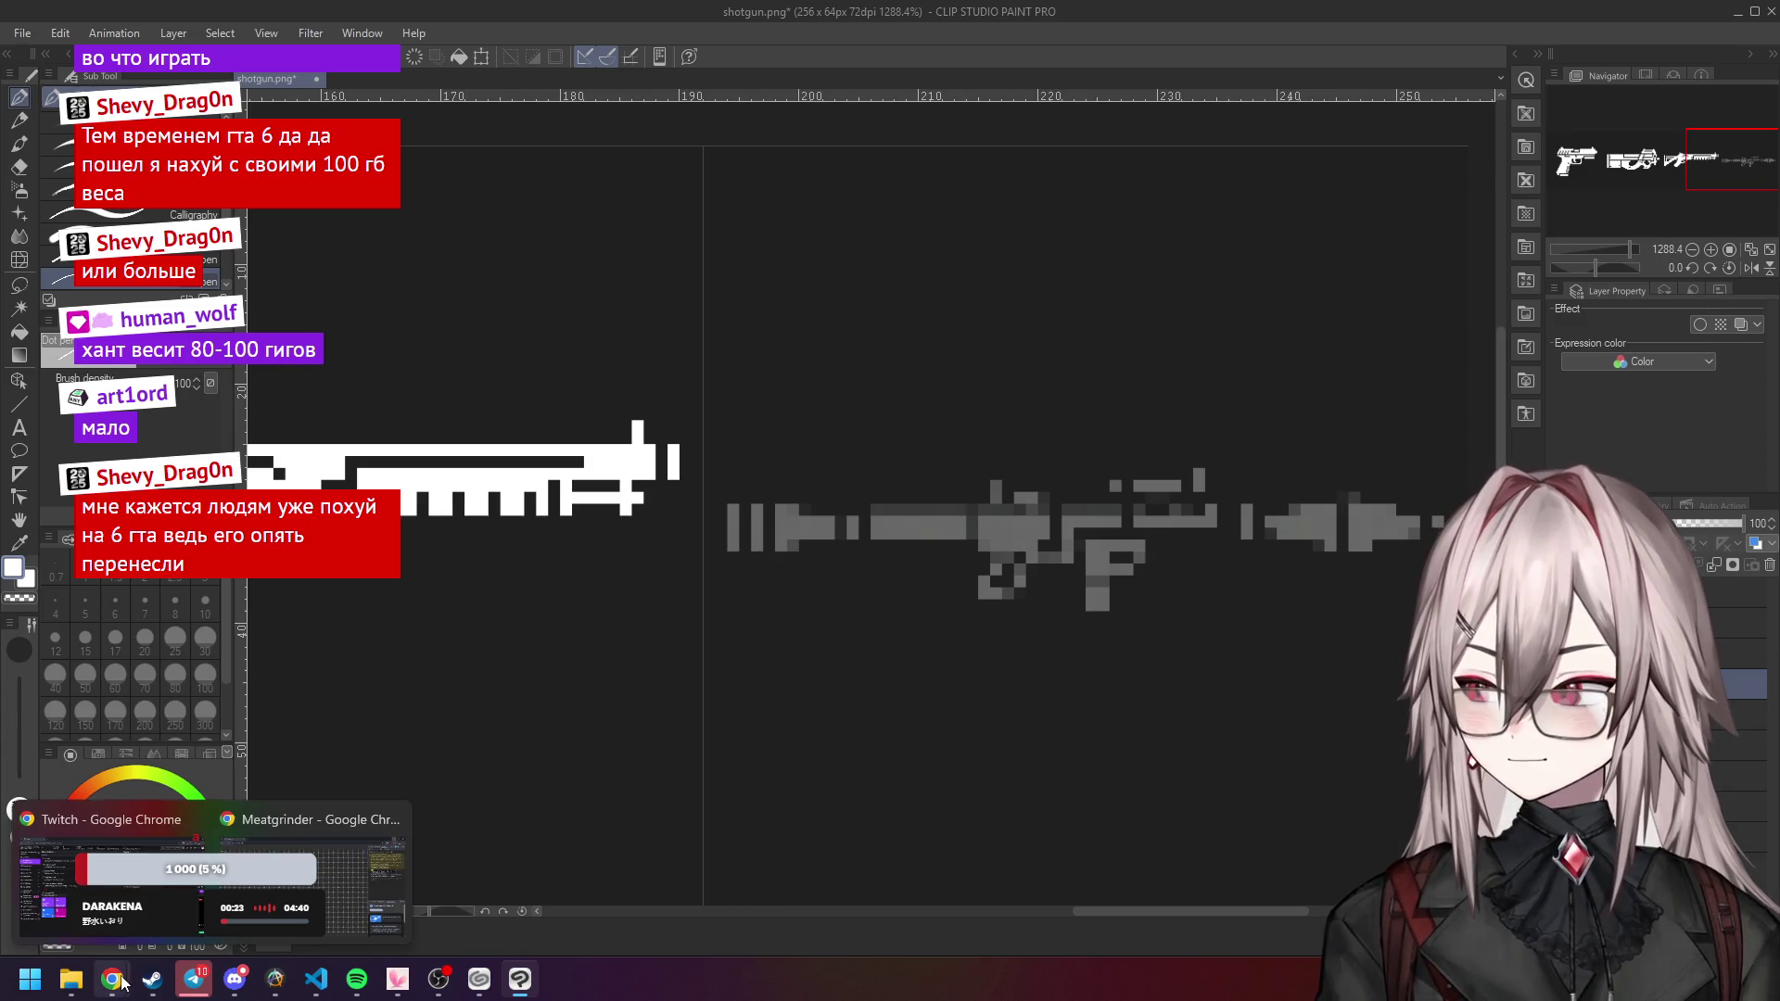
{"action": "left_click", "coordinate": [314, 876]}
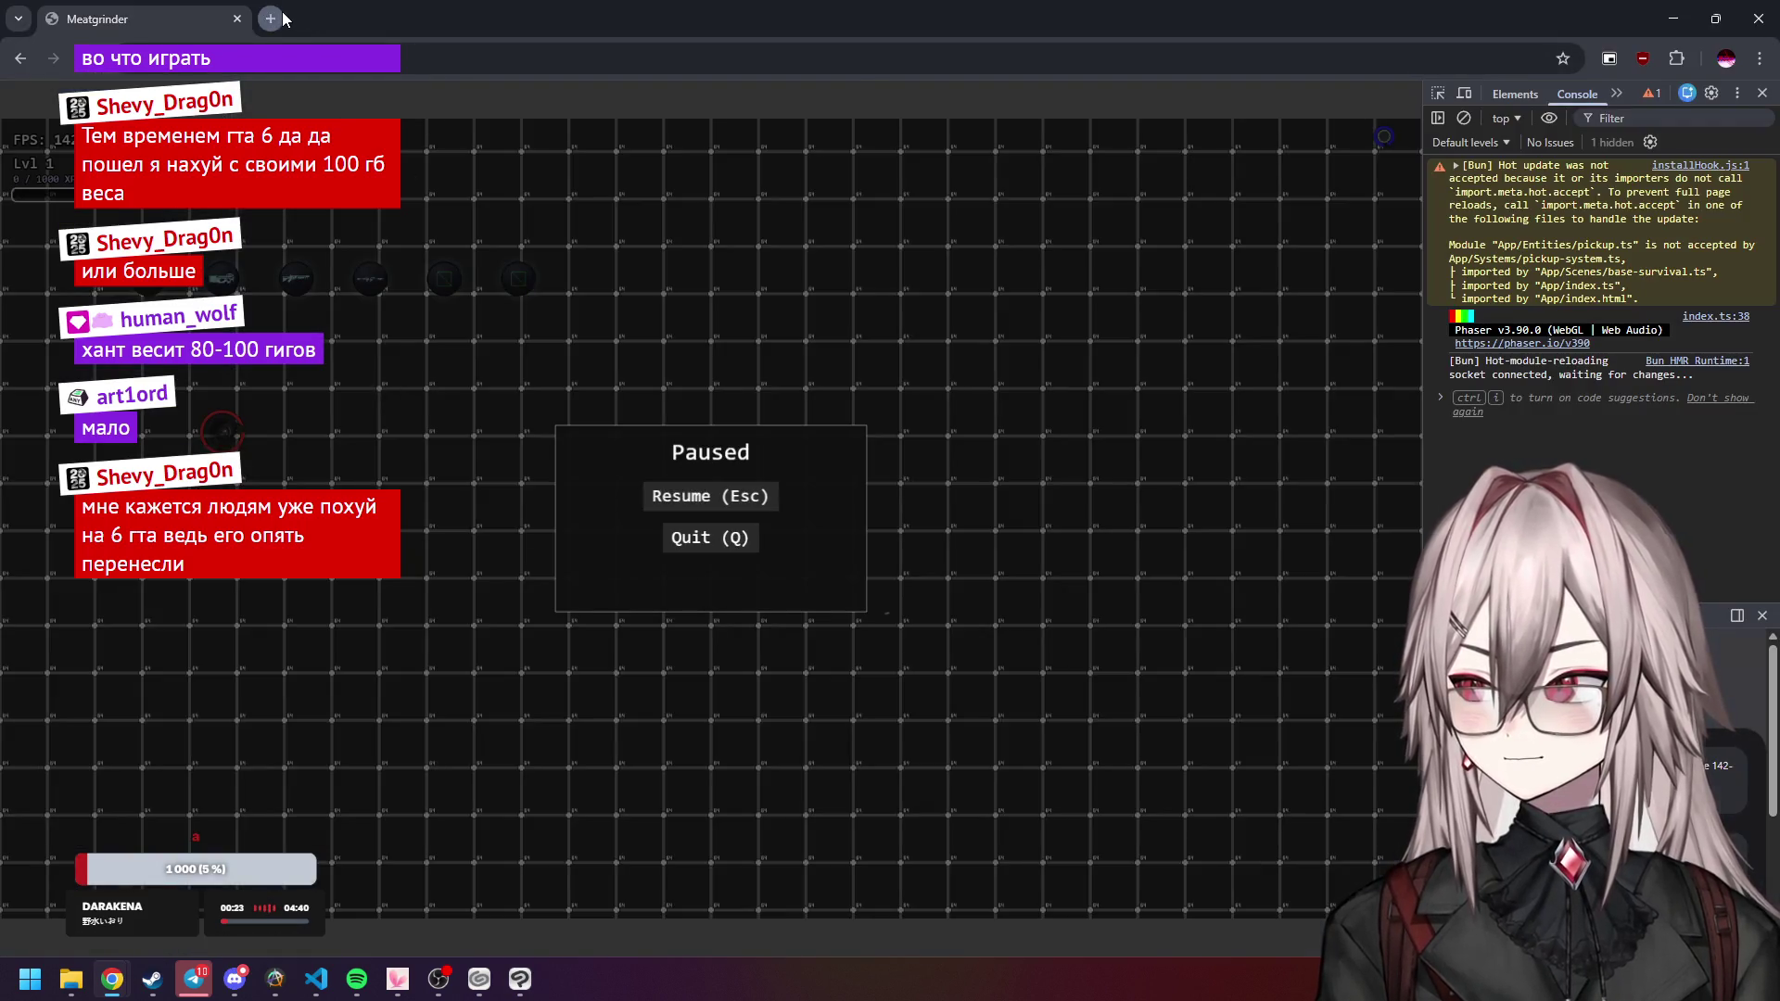
Search Google Images for 'rpg 7' and copy the Armatec RPG-7 photo.
{"action": "left_click", "coordinate": [271, 18]}
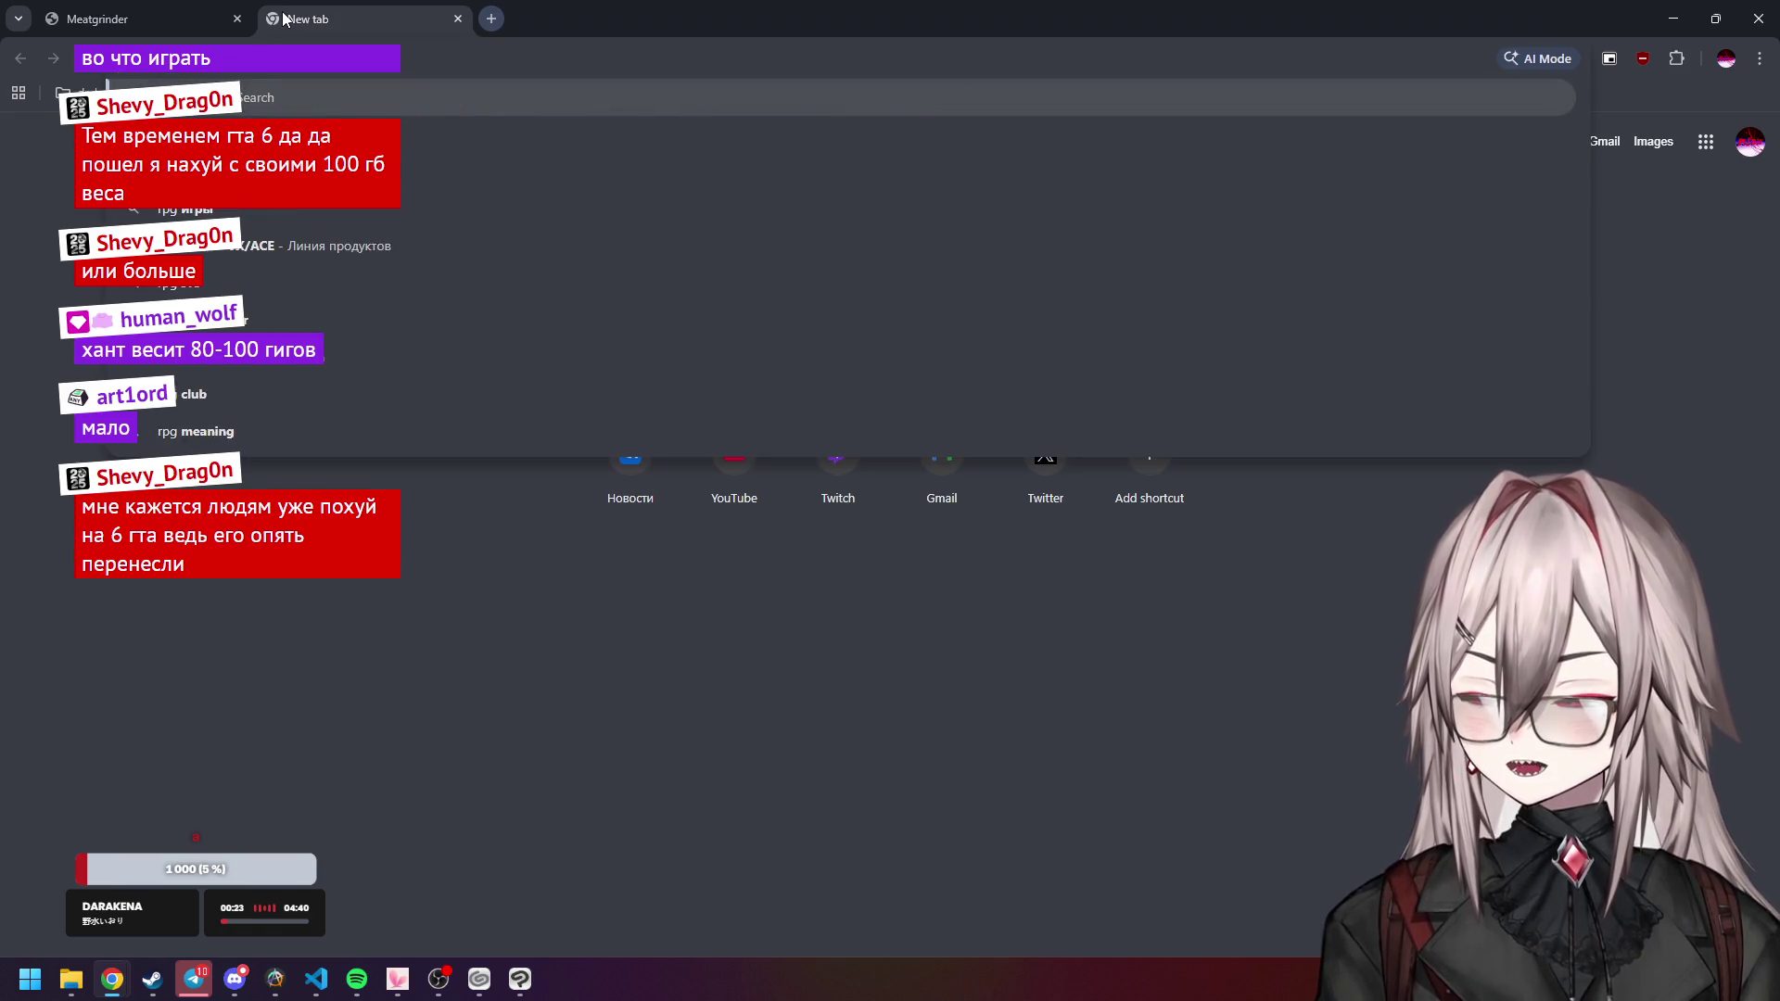
{"action": "left_click", "coordinate": [303, 110]}
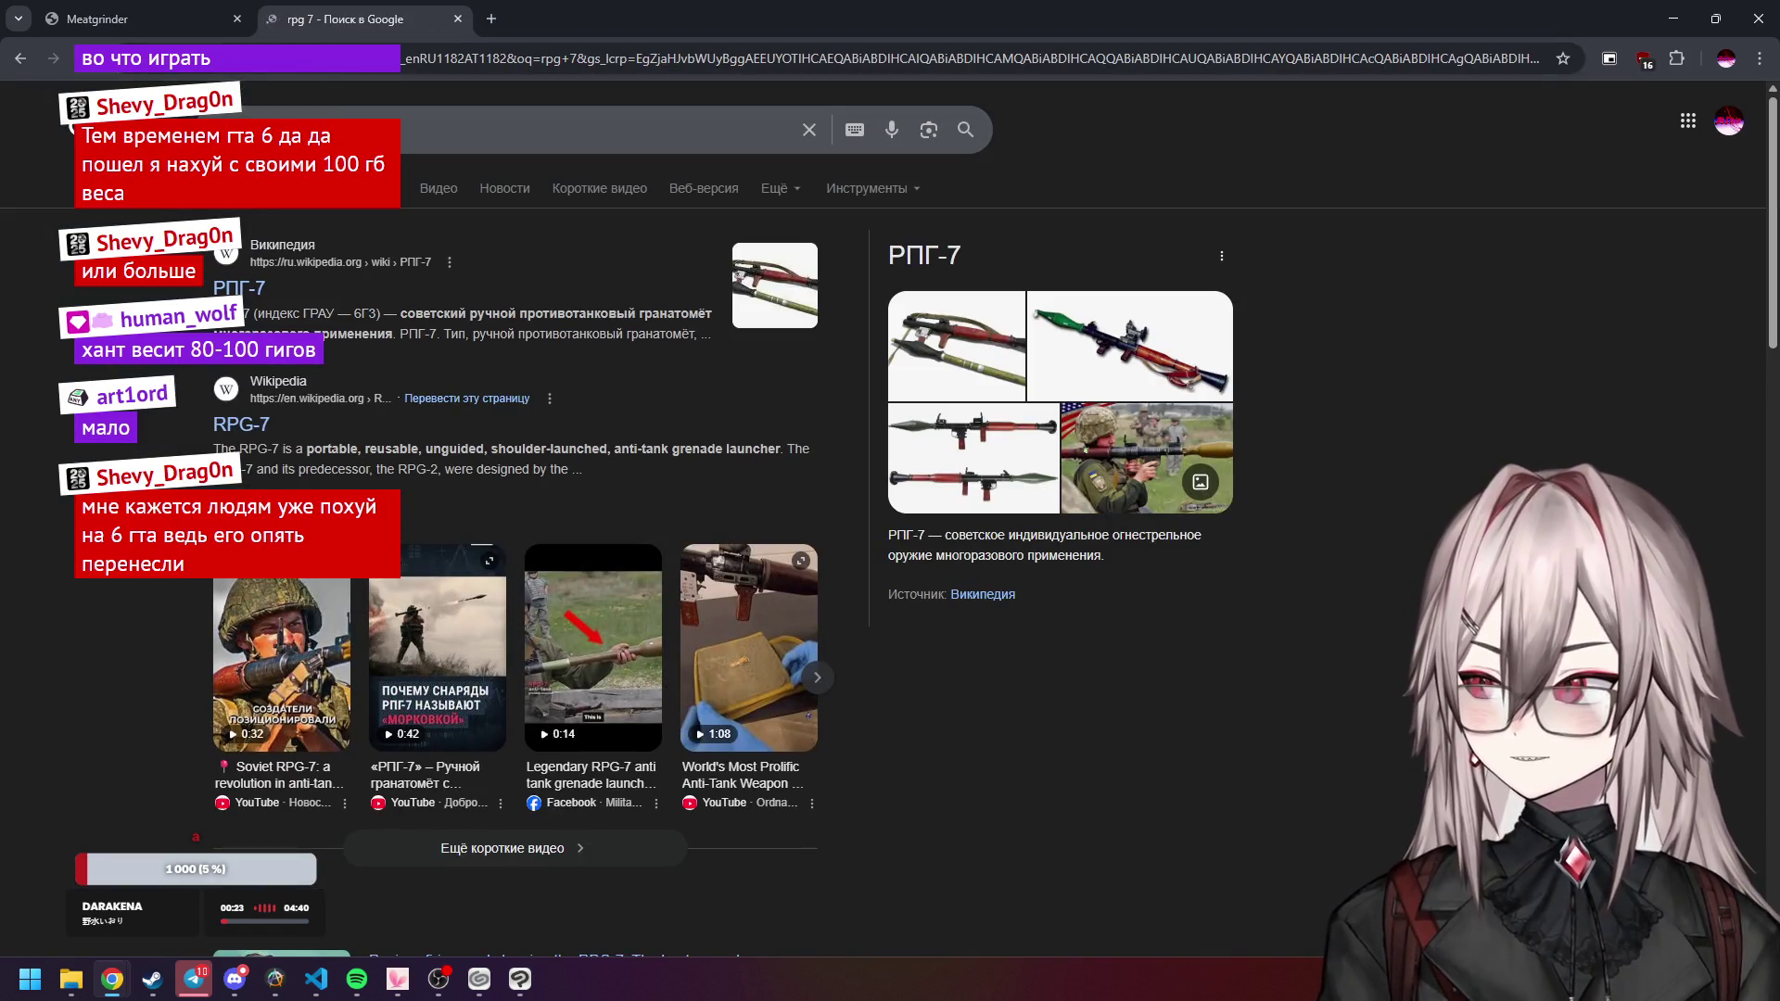
{"action": "left_click", "coordinate": [399, 194]}
{"action": "left_click", "coordinate": [350, 399]}
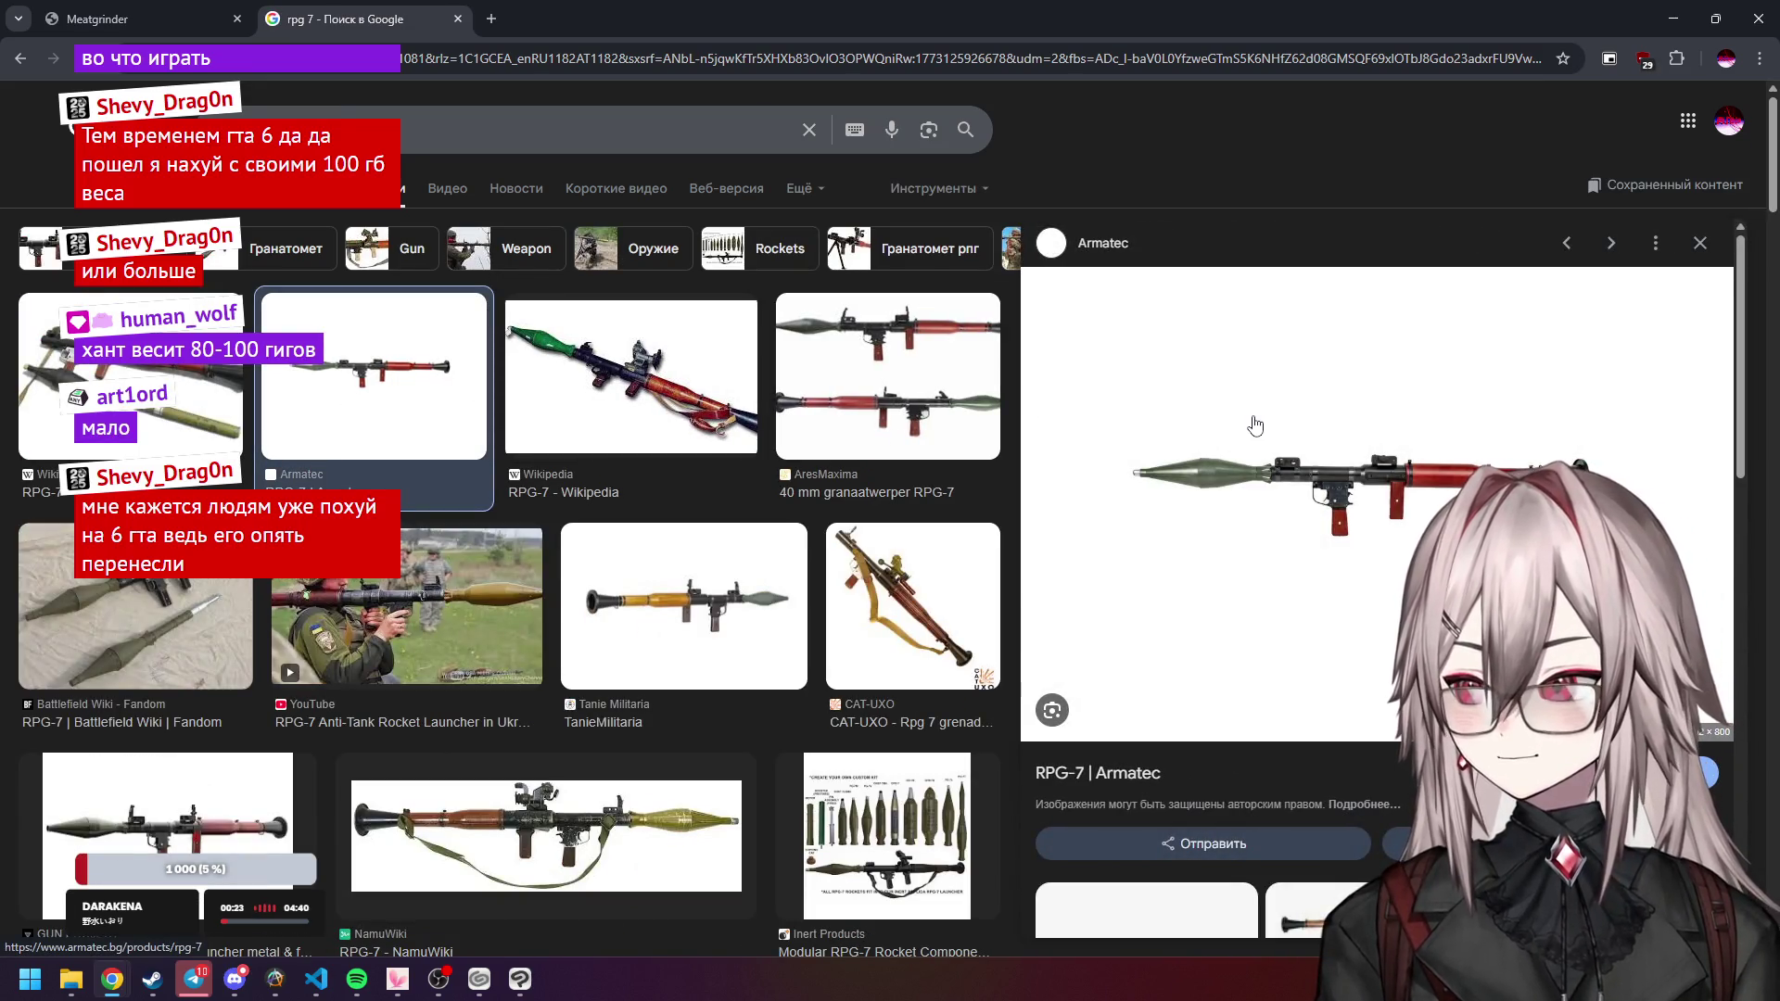
{"action": "right_click", "coordinate": [1283, 449]}
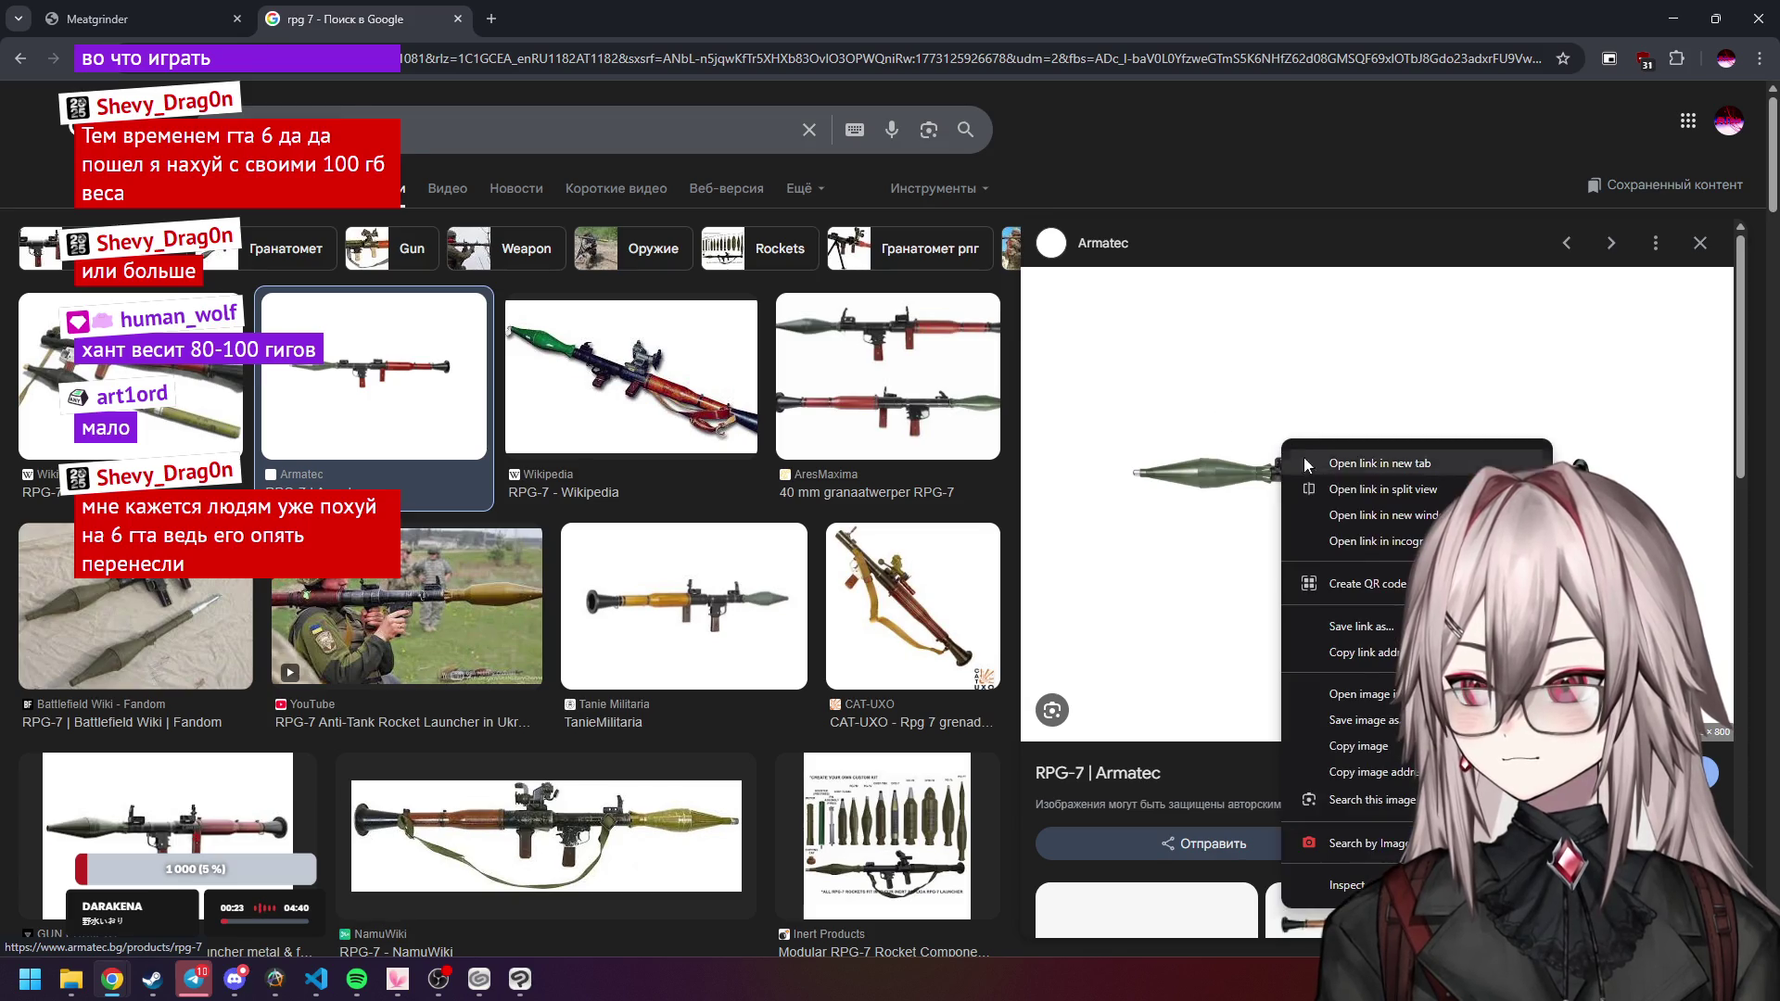
{"action": "left_click", "coordinate": [1321, 742]}
Return to Clip Studio Paint and open File > New.
{"action": "left_click", "coordinate": [519, 979]}
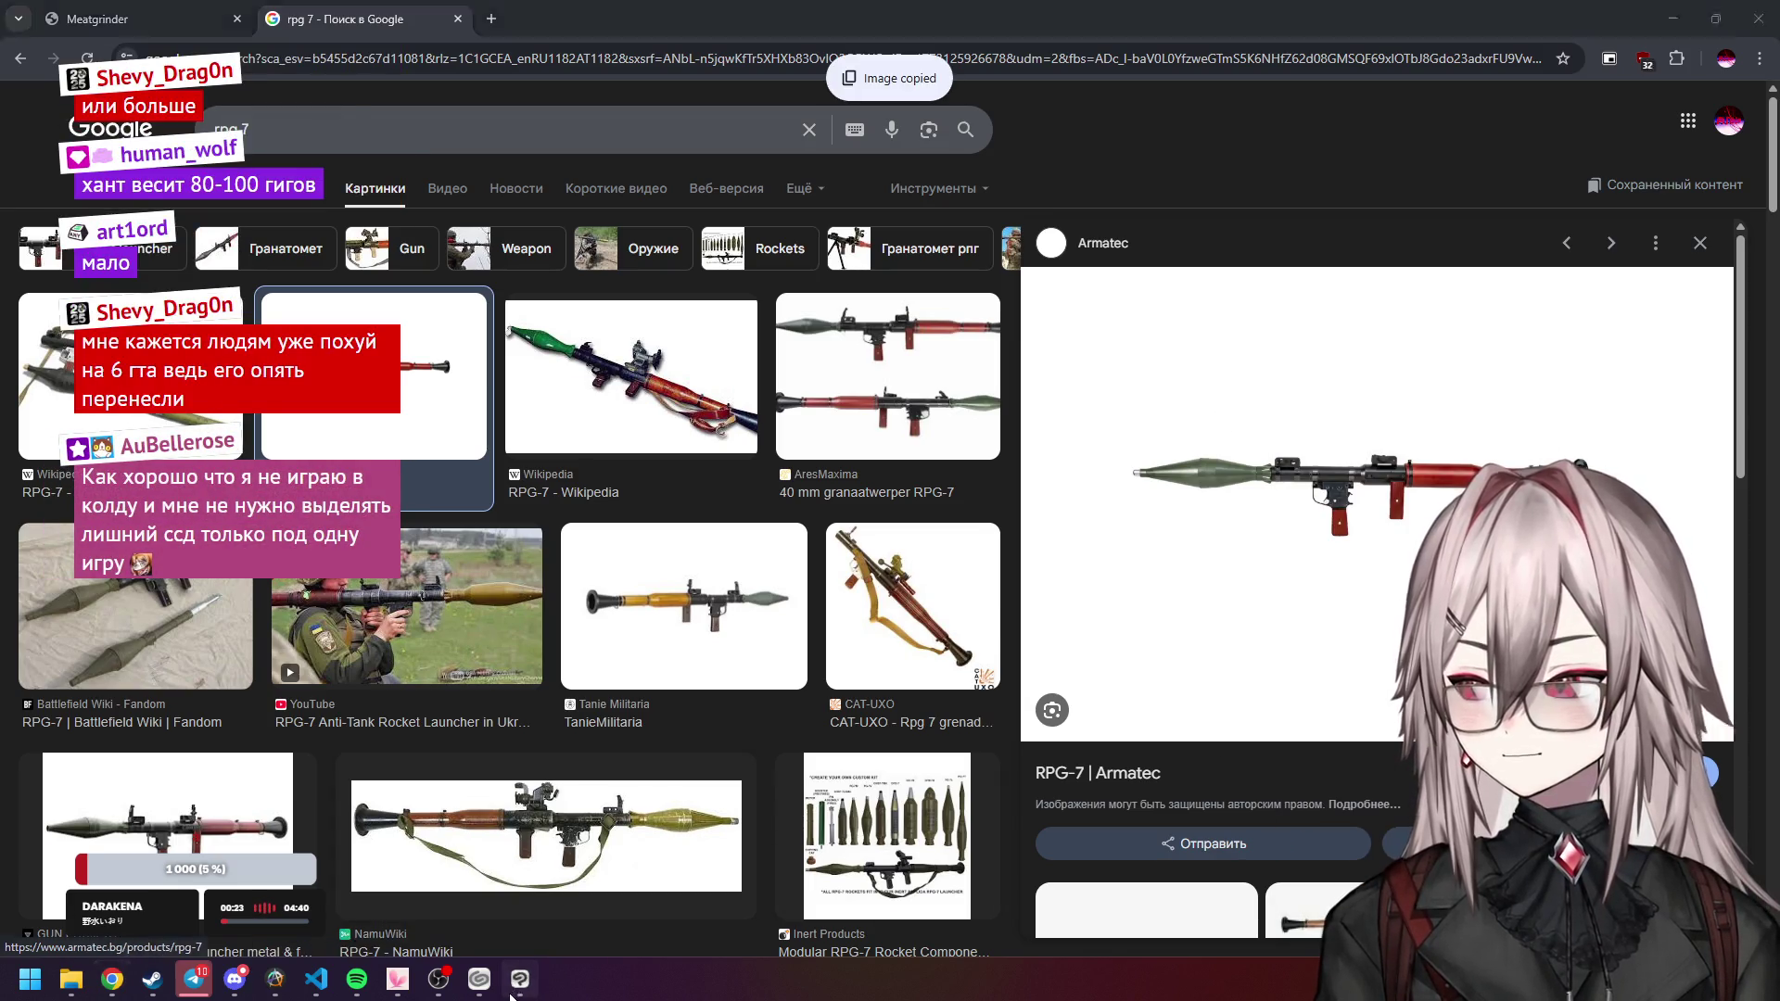
{"action": "left_click", "coordinate": [22, 35]}
{"action": "left_click", "coordinate": [47, 53]}
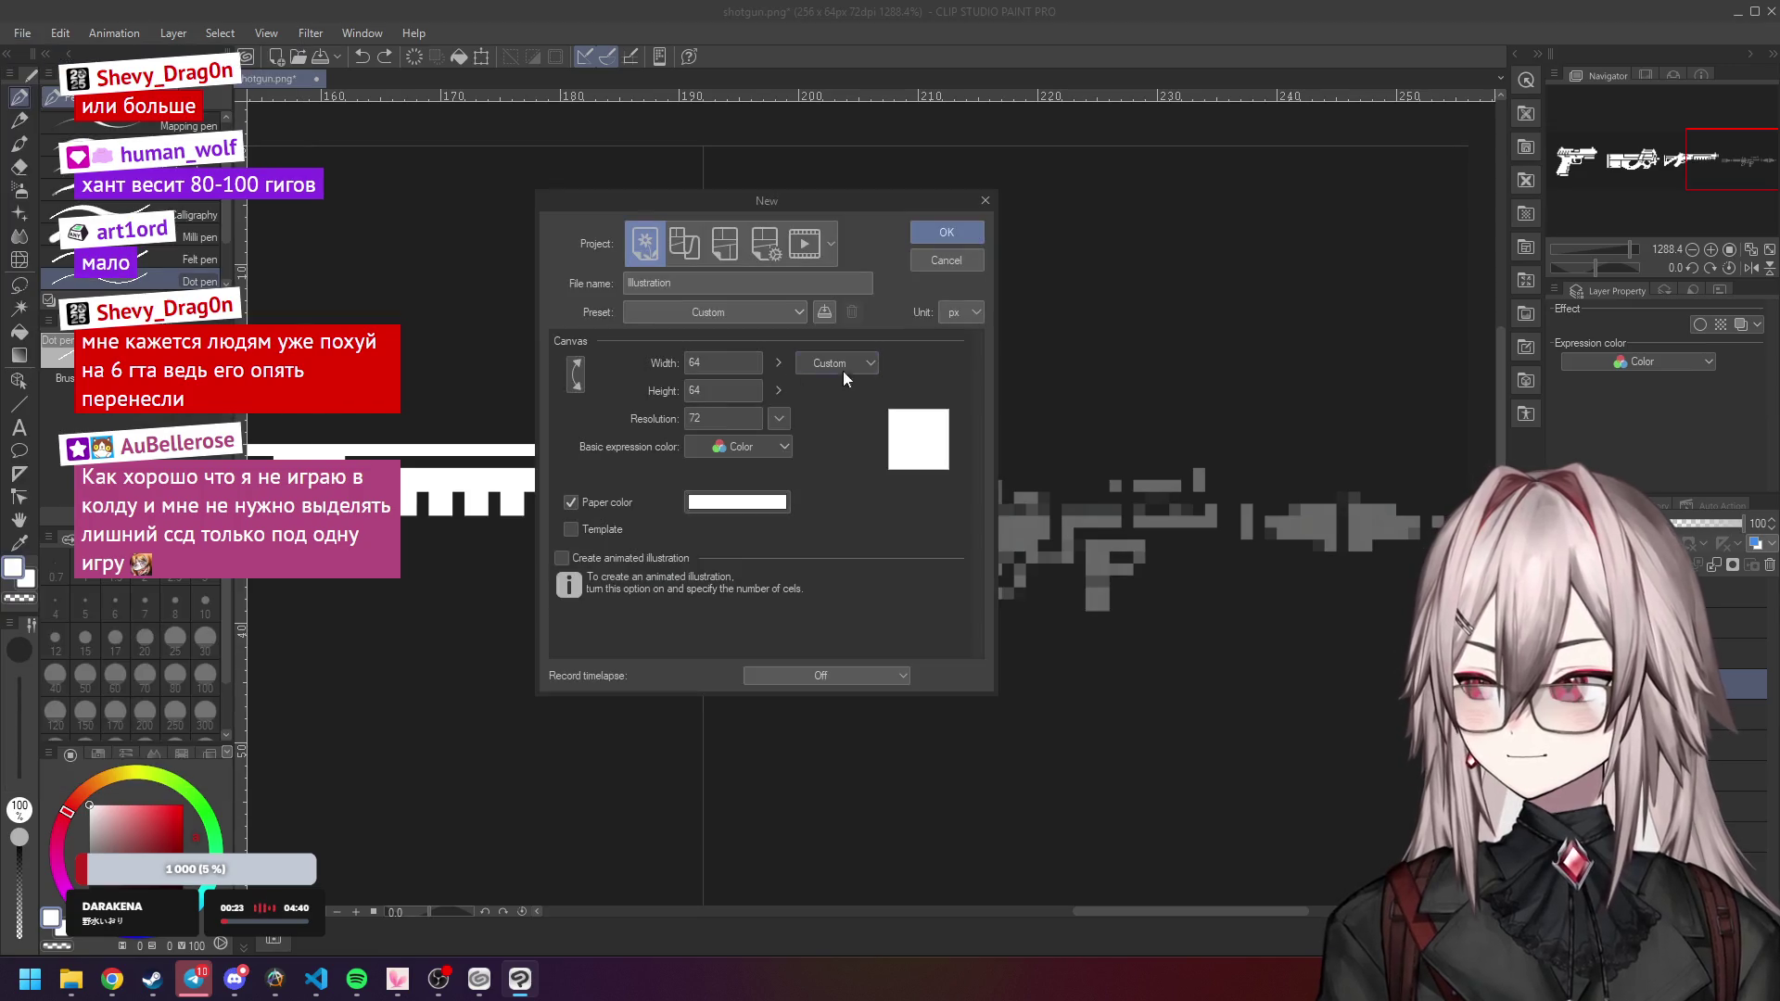
Cancel the new-canvas dialog and get the Chrome window out of the way.
{"action": "left_click", "coordinate": [928, 262]}
{"action": "mouse_move", "coordinate": [111, 979]}
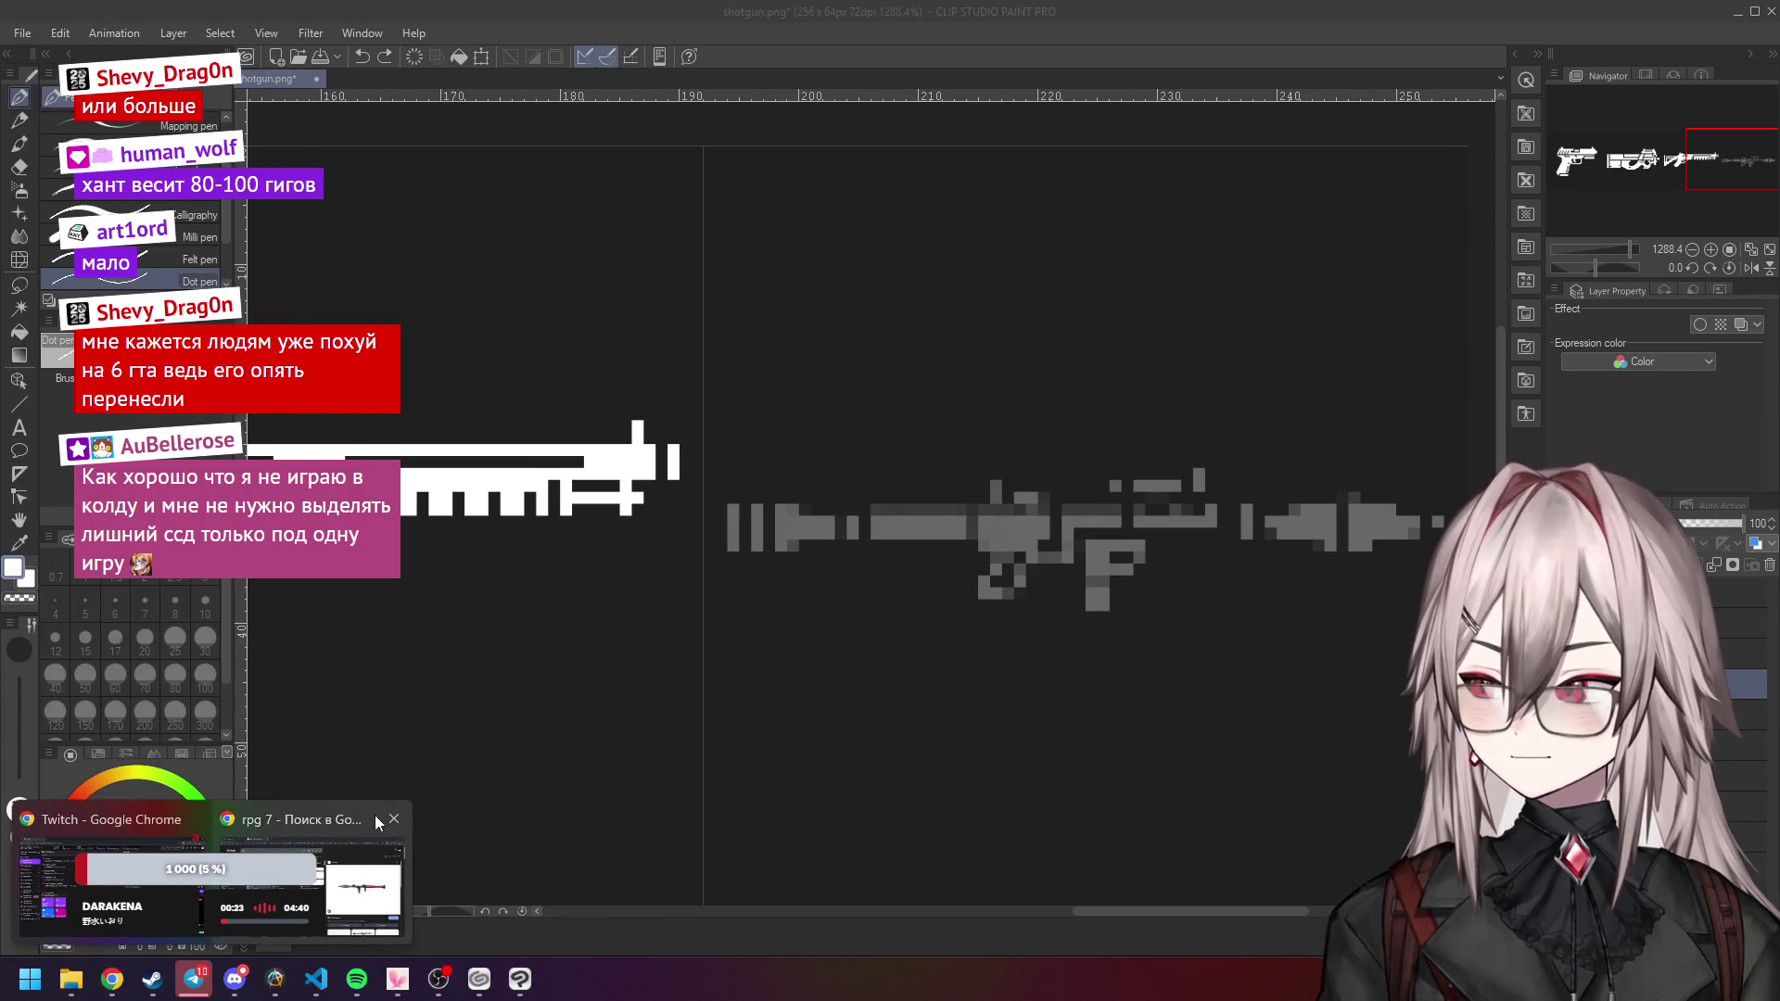
{"action": "left_click", "coordinate": [364, 820]}
{"action": "double_click", "coordinate": [1251, 19]}
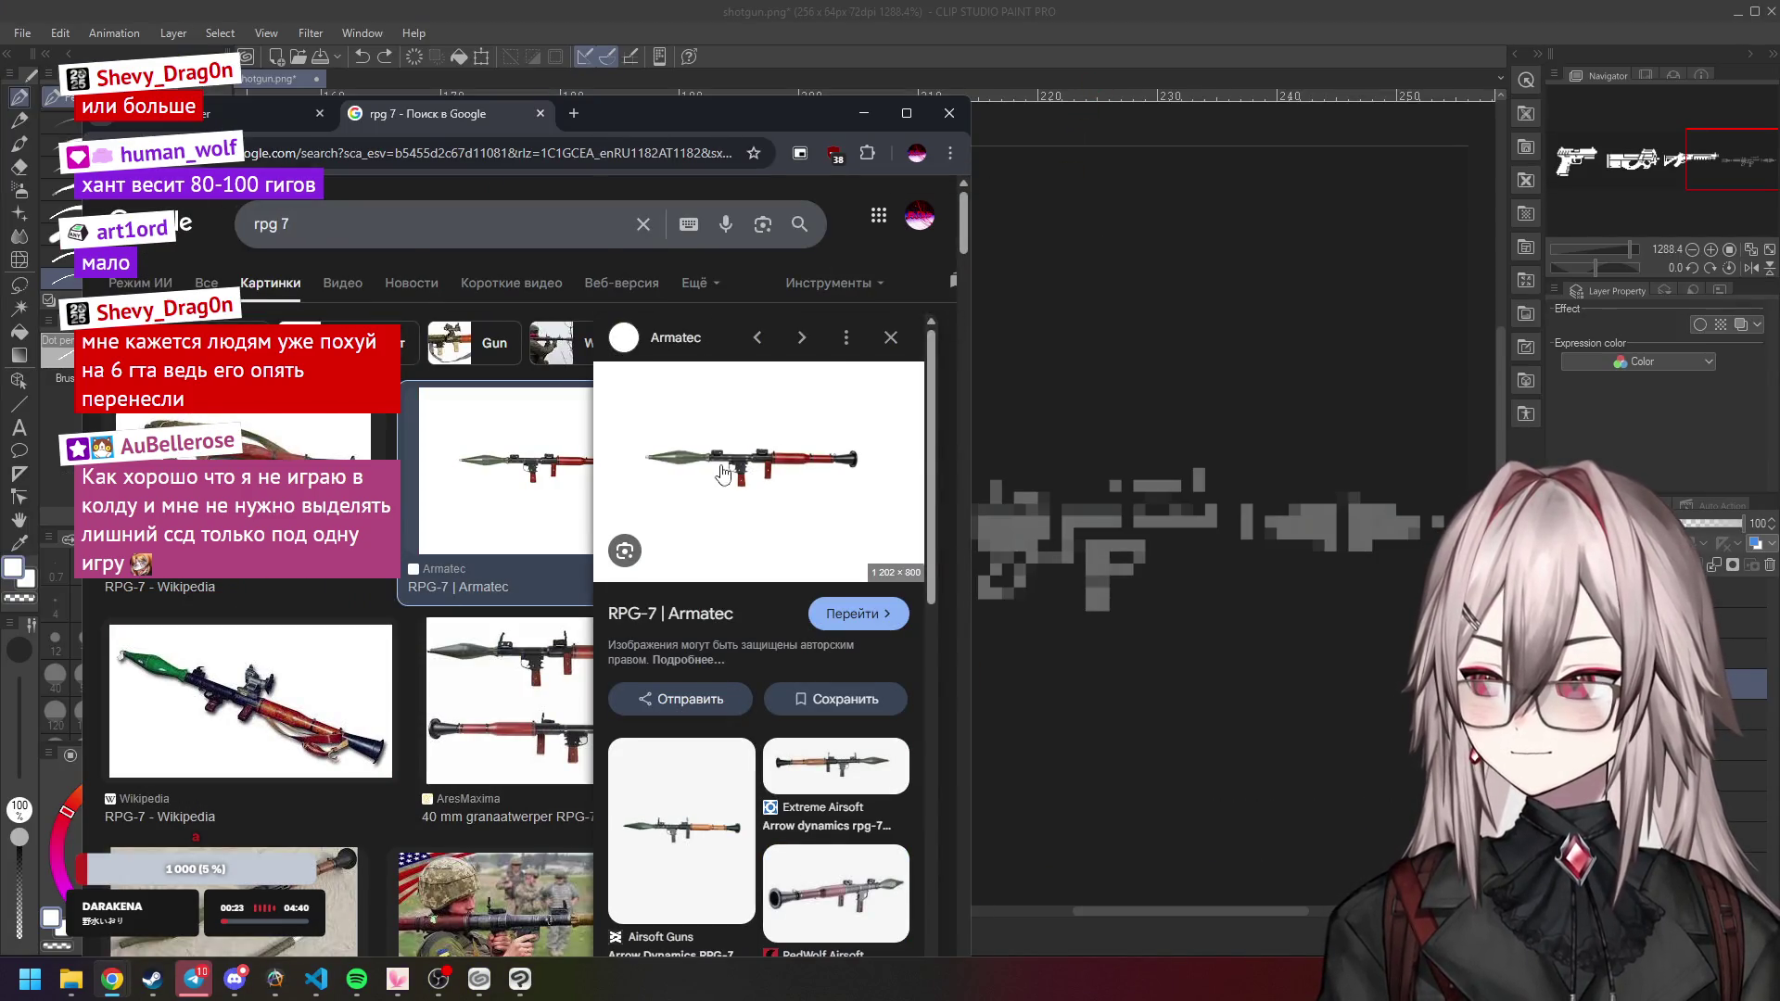
{"action": "left_click", "coordinate": [864, 113]}
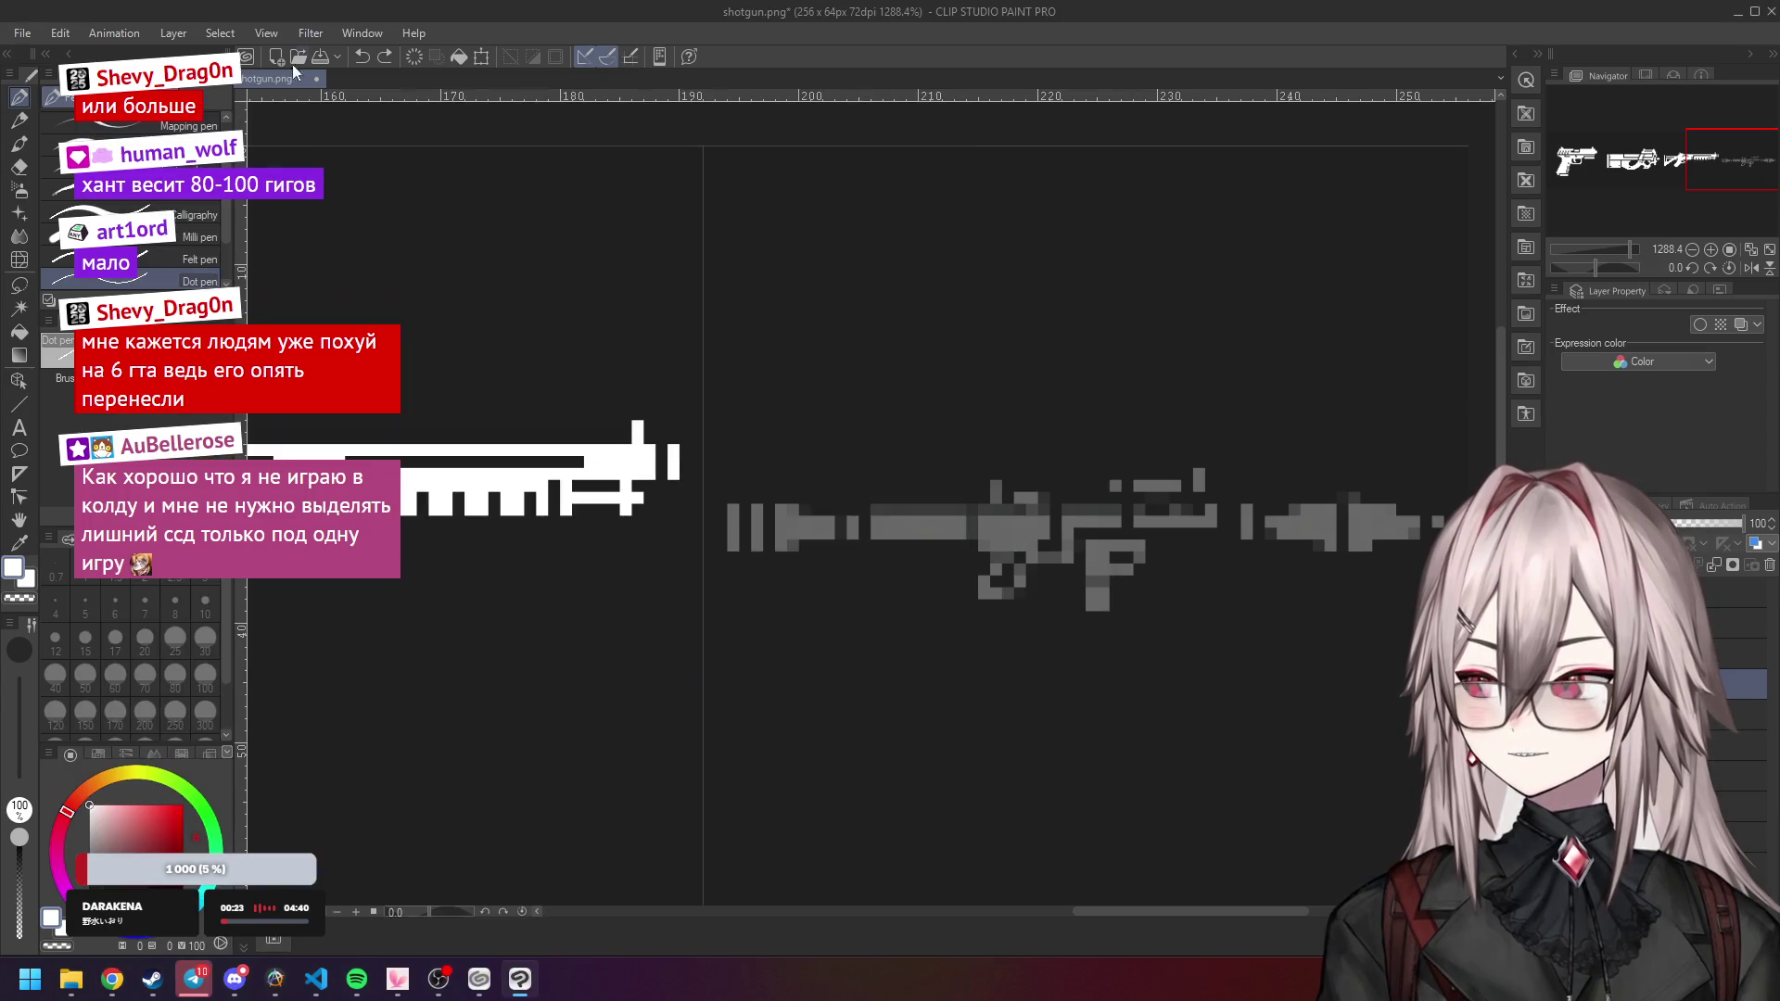
Create a new 256×256 canvas through File > New.
{"action": "left_click", "coordinate": [21, 33]}
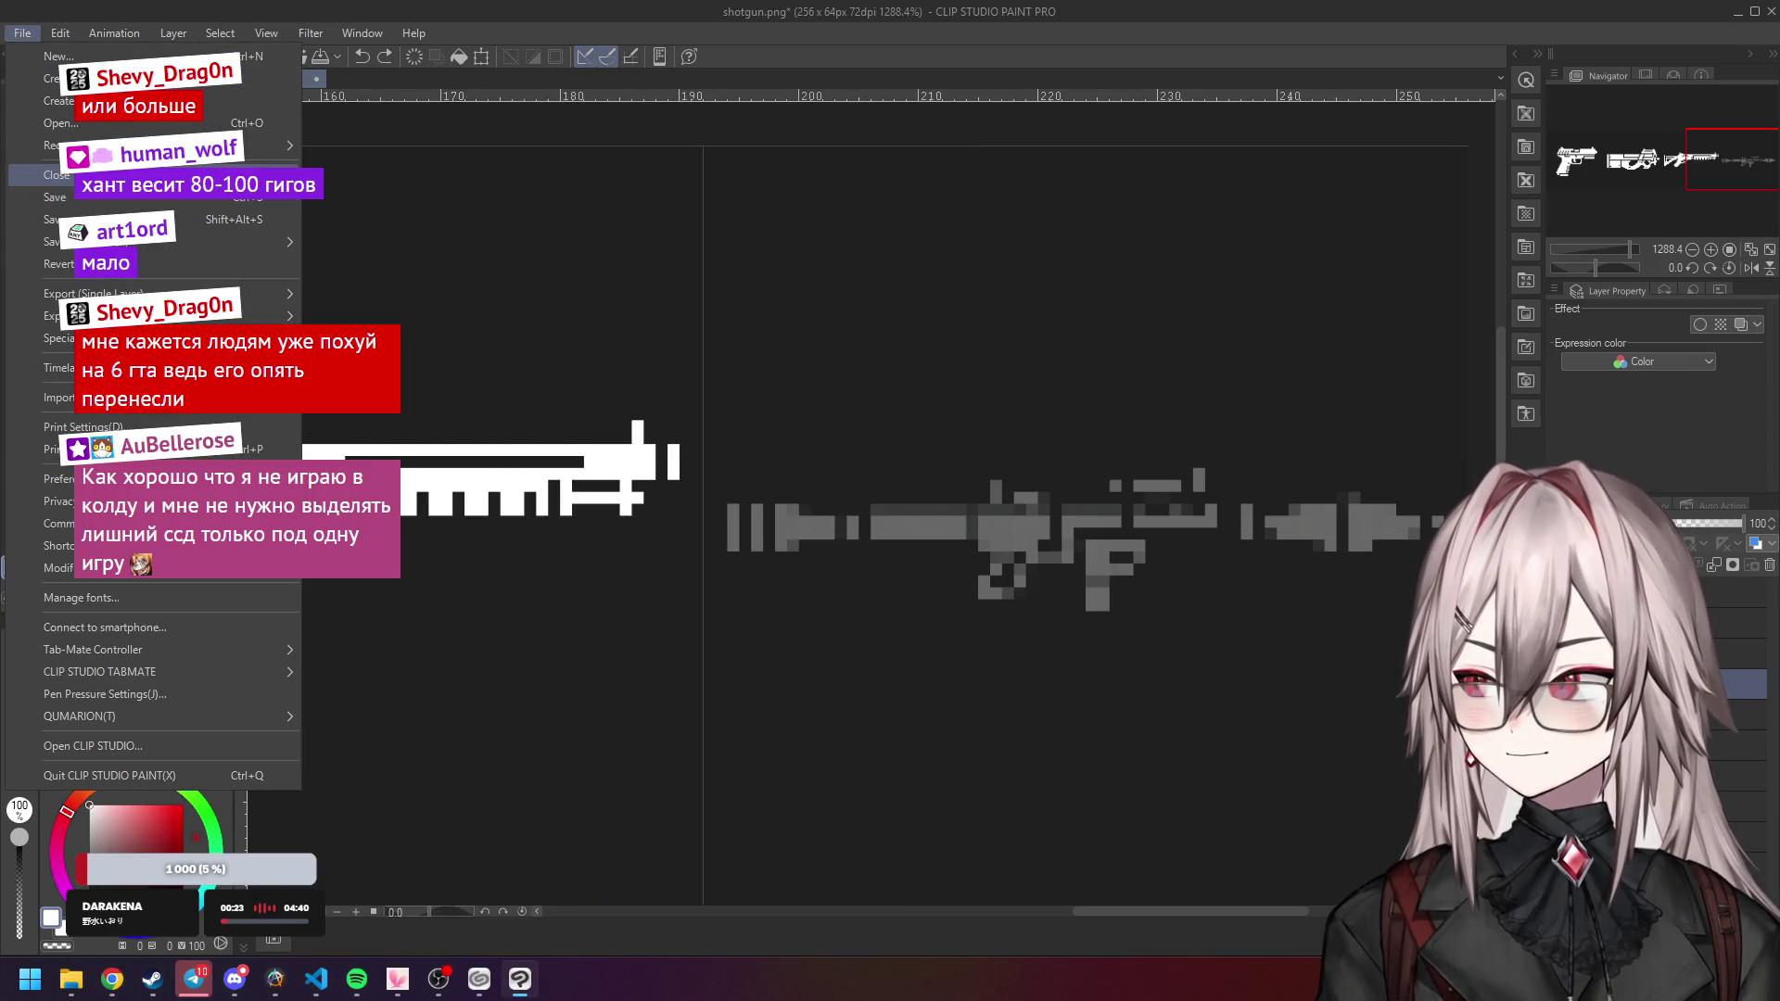
{"action": "left_click", "coordinate": [58, 57]}
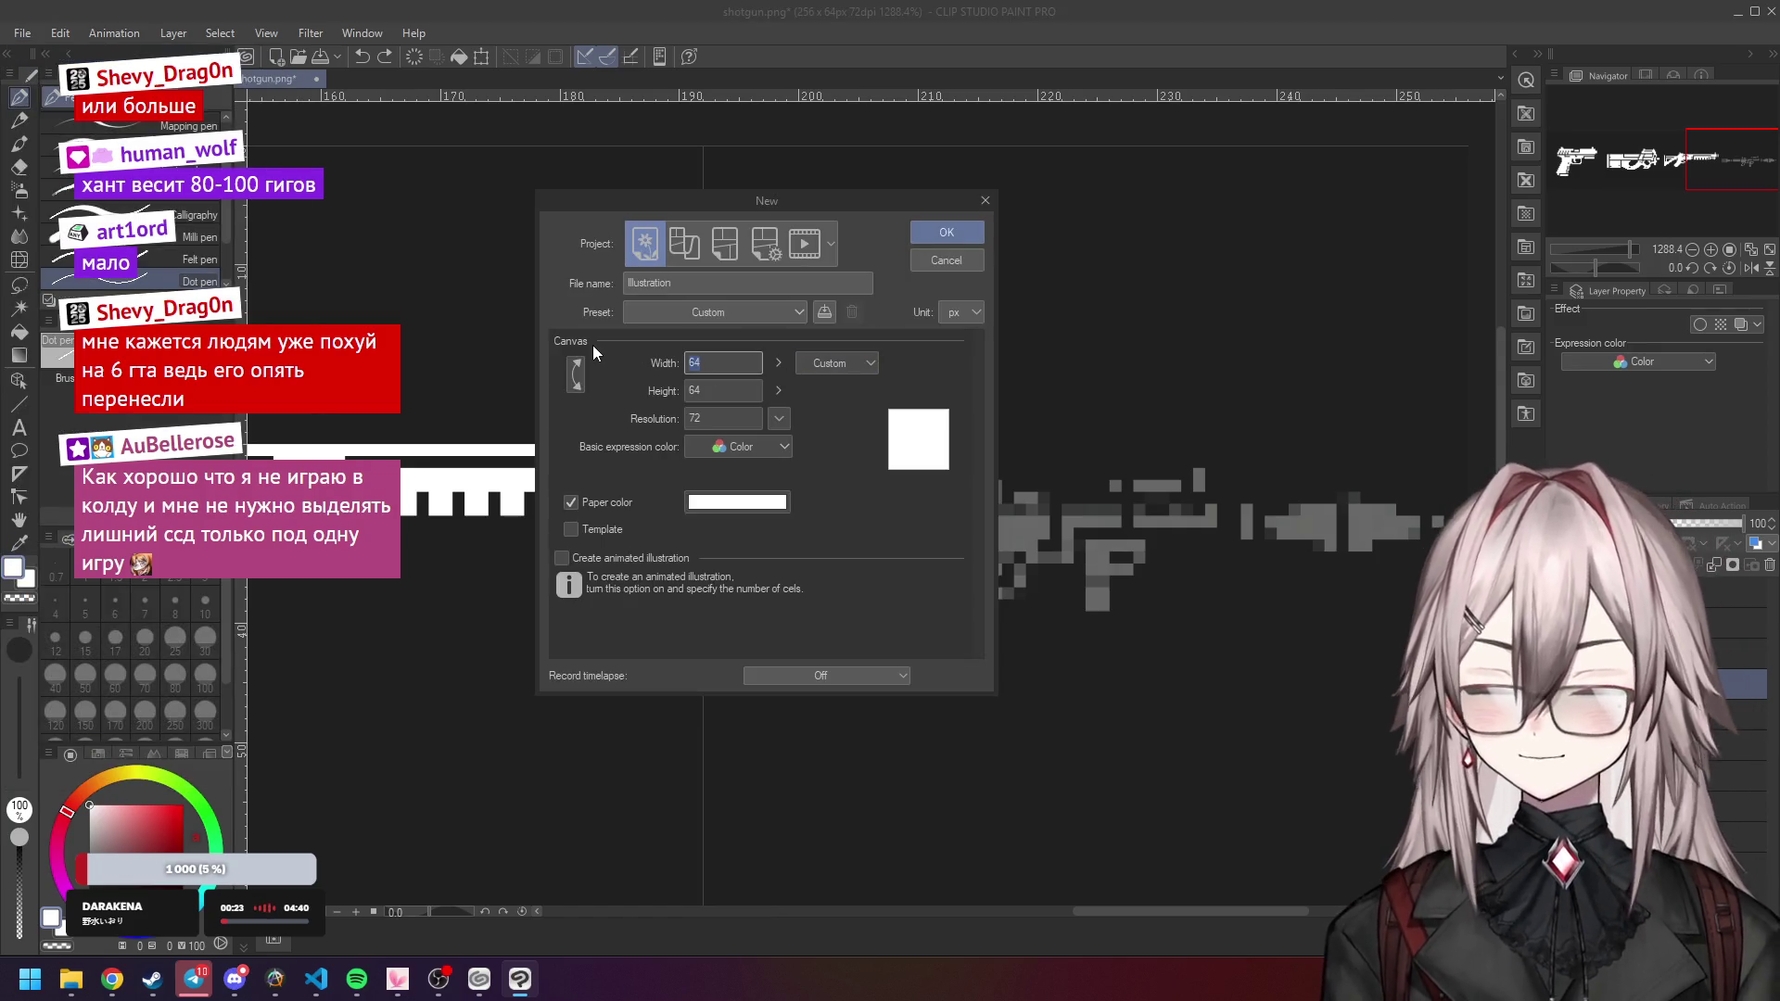
{"action": "type", "text": "256"}
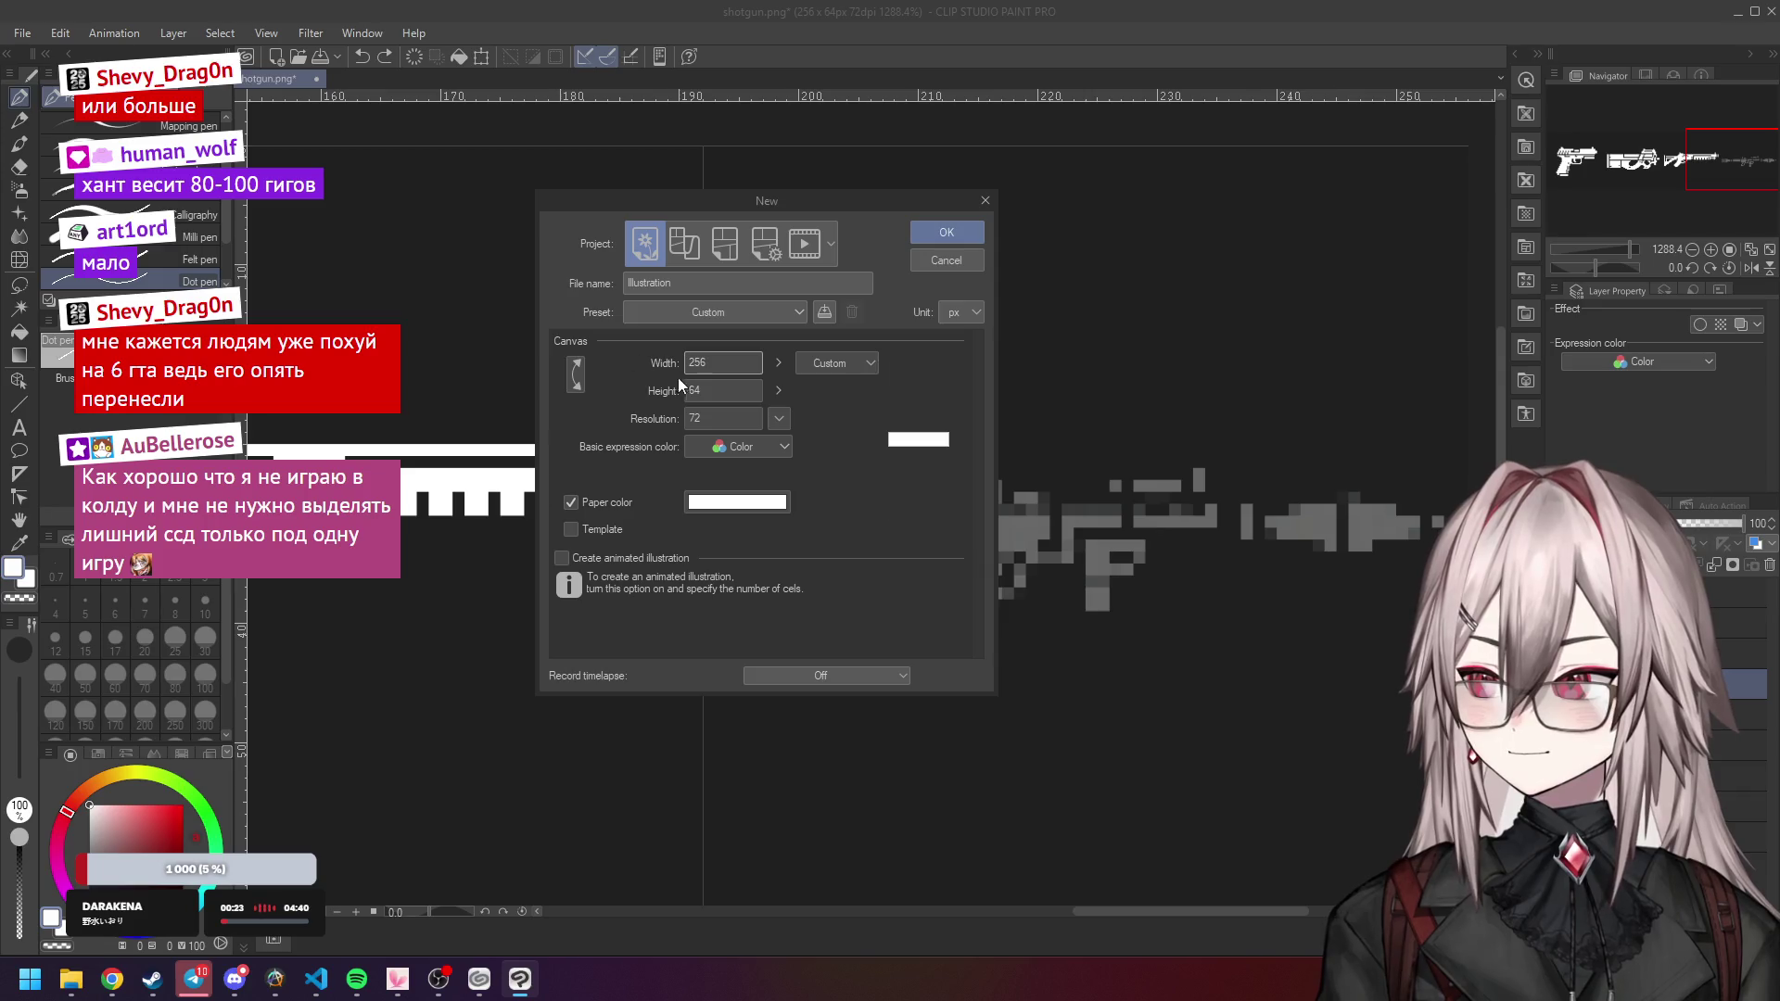
{"action": "type", "text": "256"}
{"action": "left_click", "coordinate": [938, 235]}
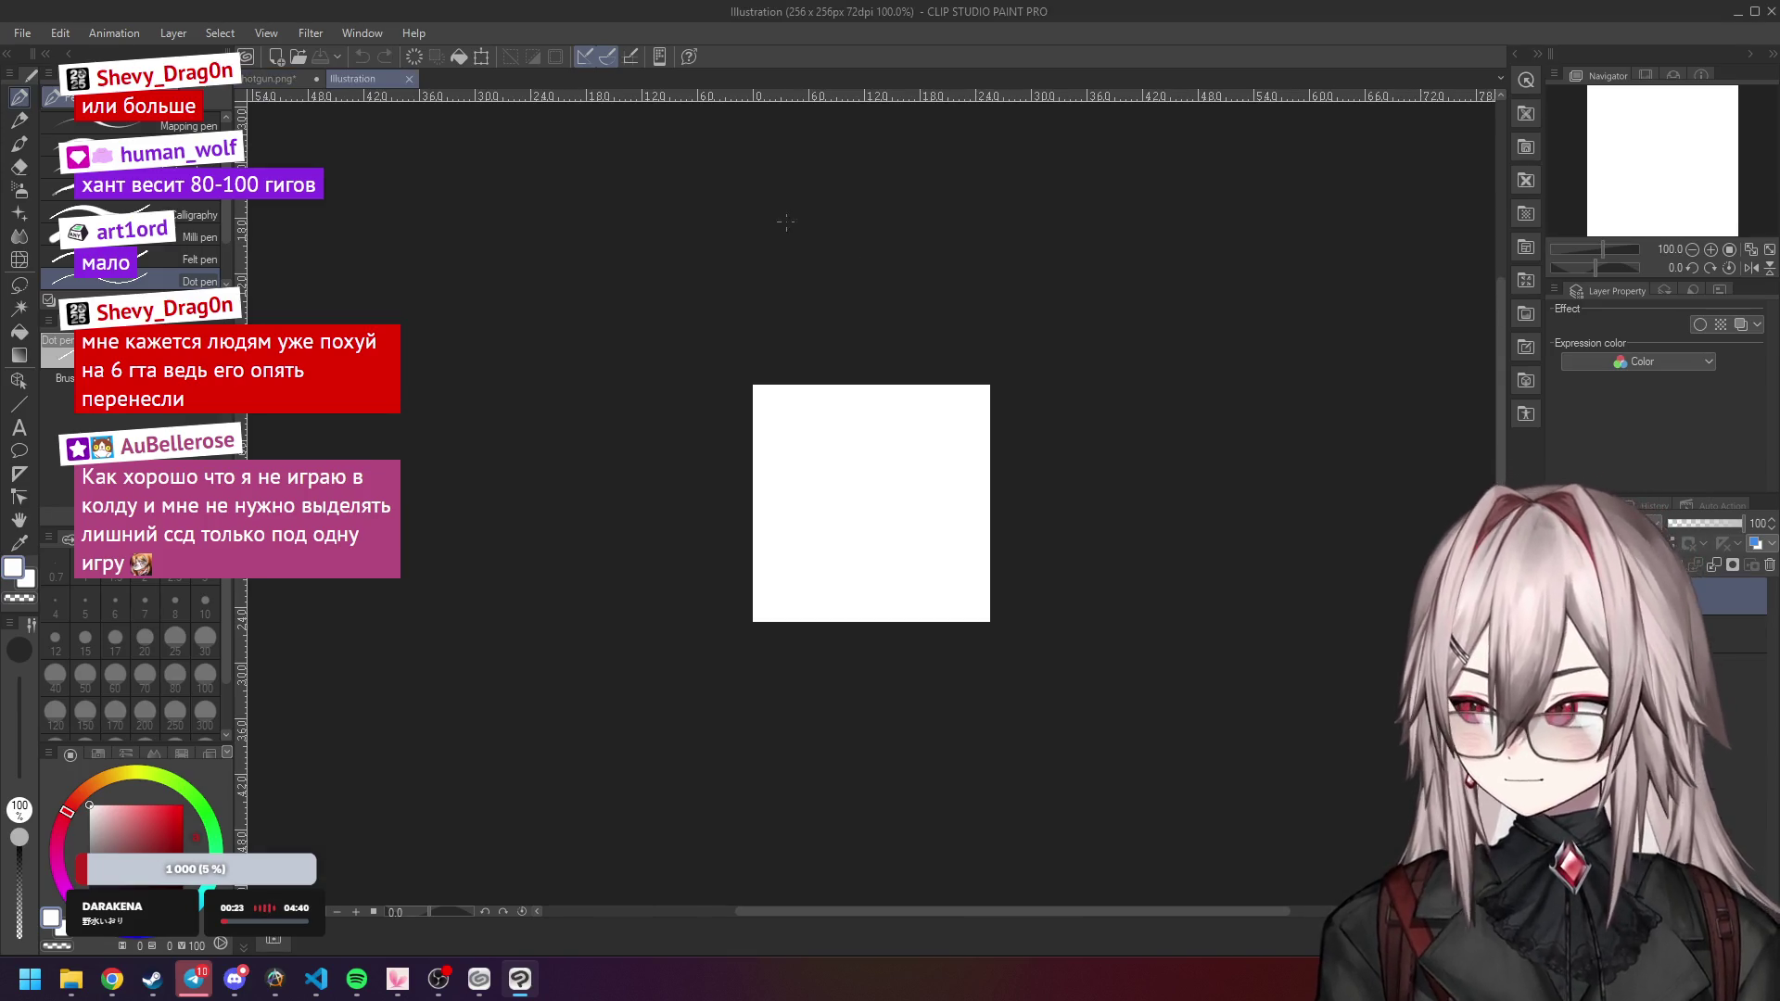
{"action": "scroll", "coordinate": [905, 434], "scroll_direction": "down", "scroll_amount": 1}
{"action": "key", "text": "alt+Tab"}
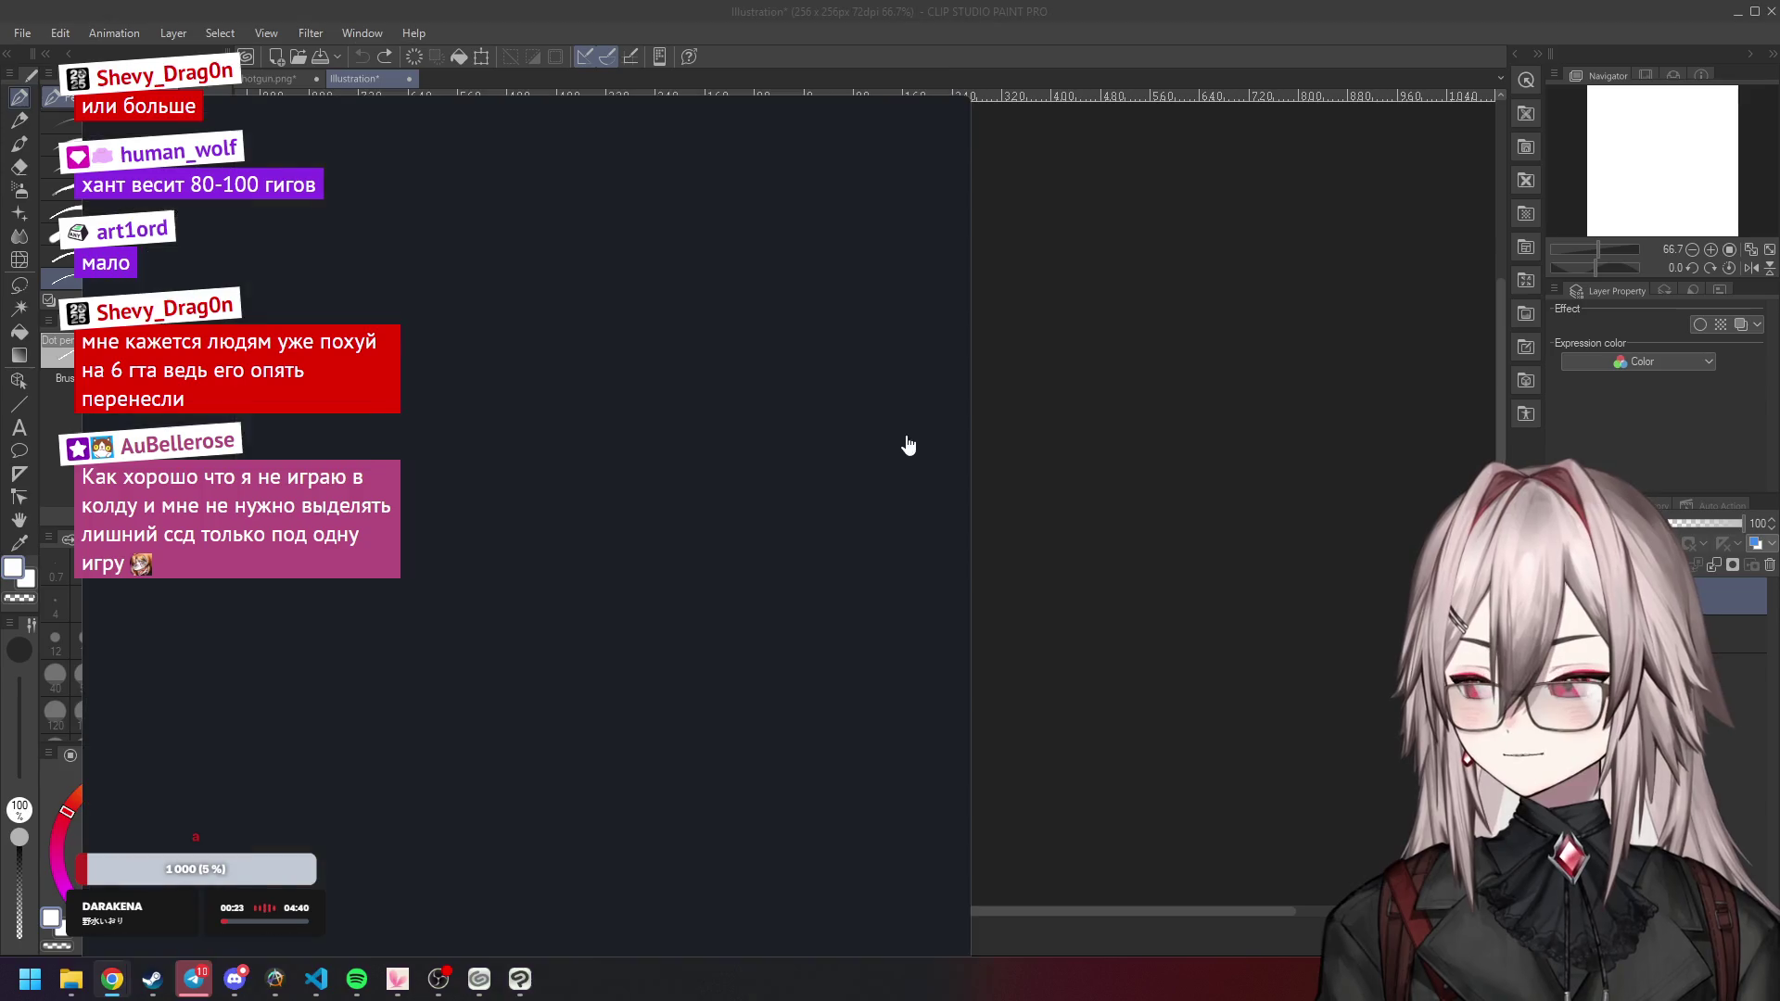
{"action": "left_click", "coordinate": [1169, 39]}
Paste the RPG-7 photo, shrink it, flip it horizontally, position it, and show full colour.
{"action": "key", "text": "ctrl+v"}
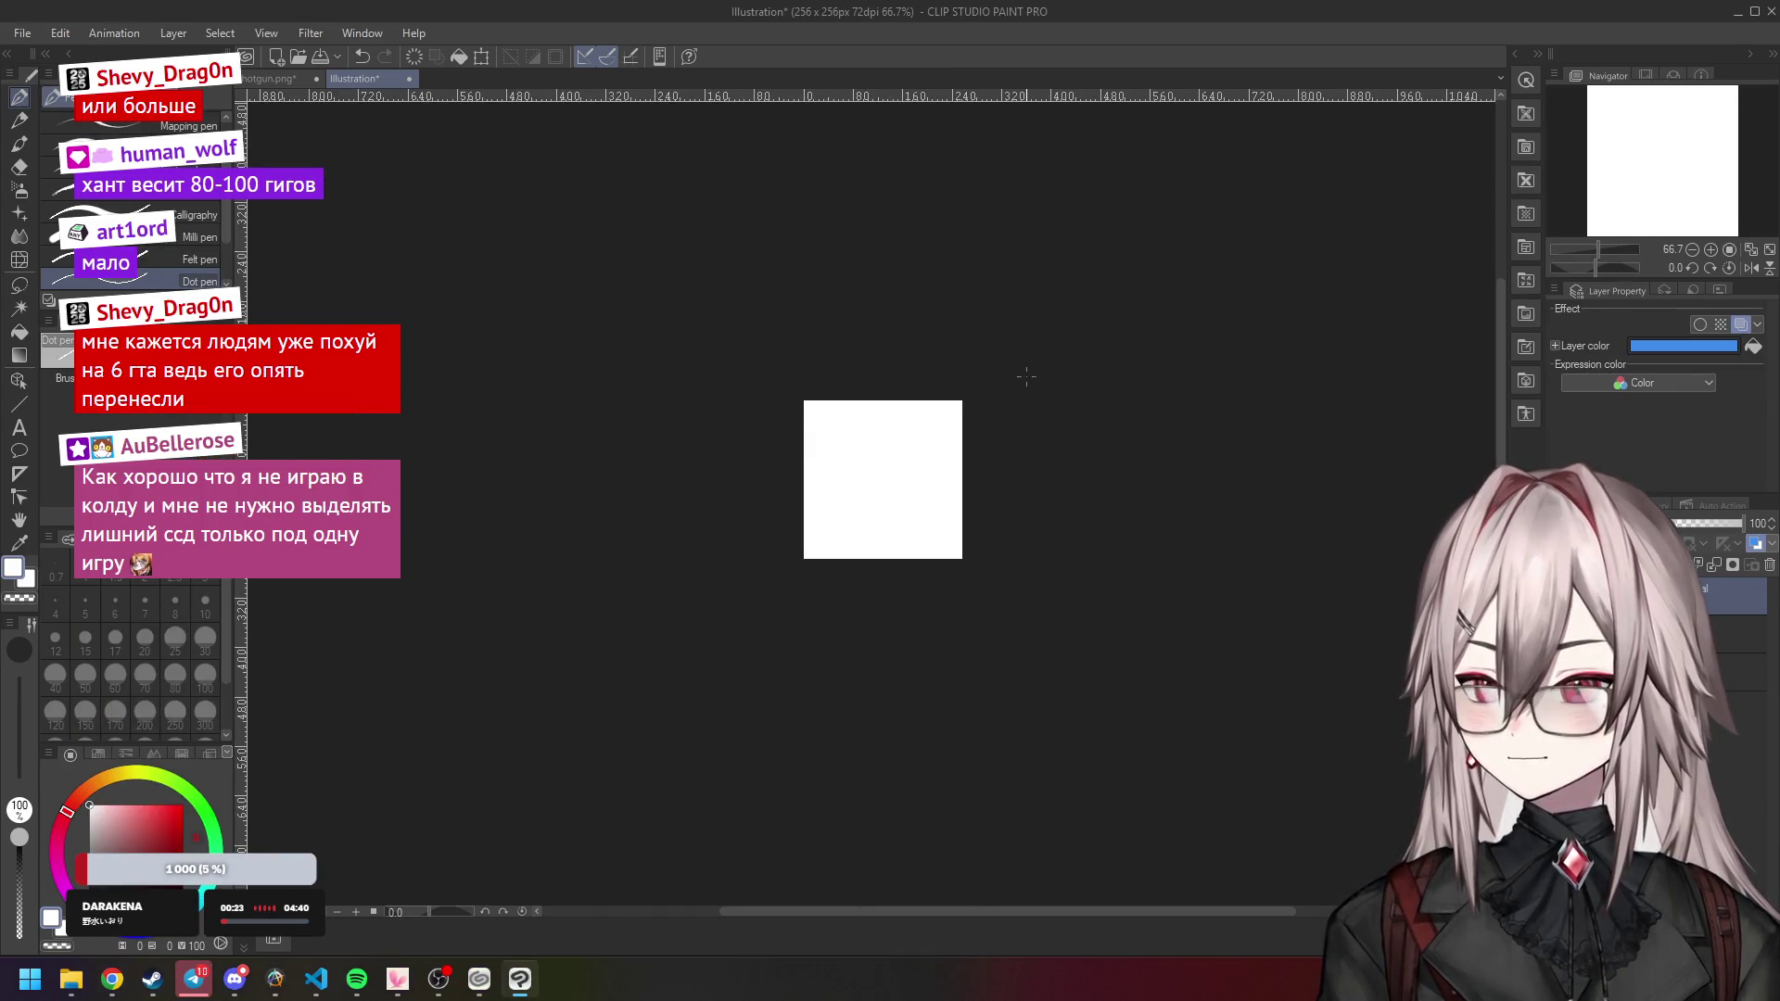
{"action": "scroll", "coordinate": [1025, 386], "scroll_direction": "down", "scroll_amount": 2}
{"action": "key", "text": "ctrl+t"}
{"action": "left_click_drag", "start_coordinate": [1225, 626], "coordinate": [976, 484]}
{"action": "scroll", "coordinate": [851, 428], "scroll_direction": "up", "scroll_amount": 5}
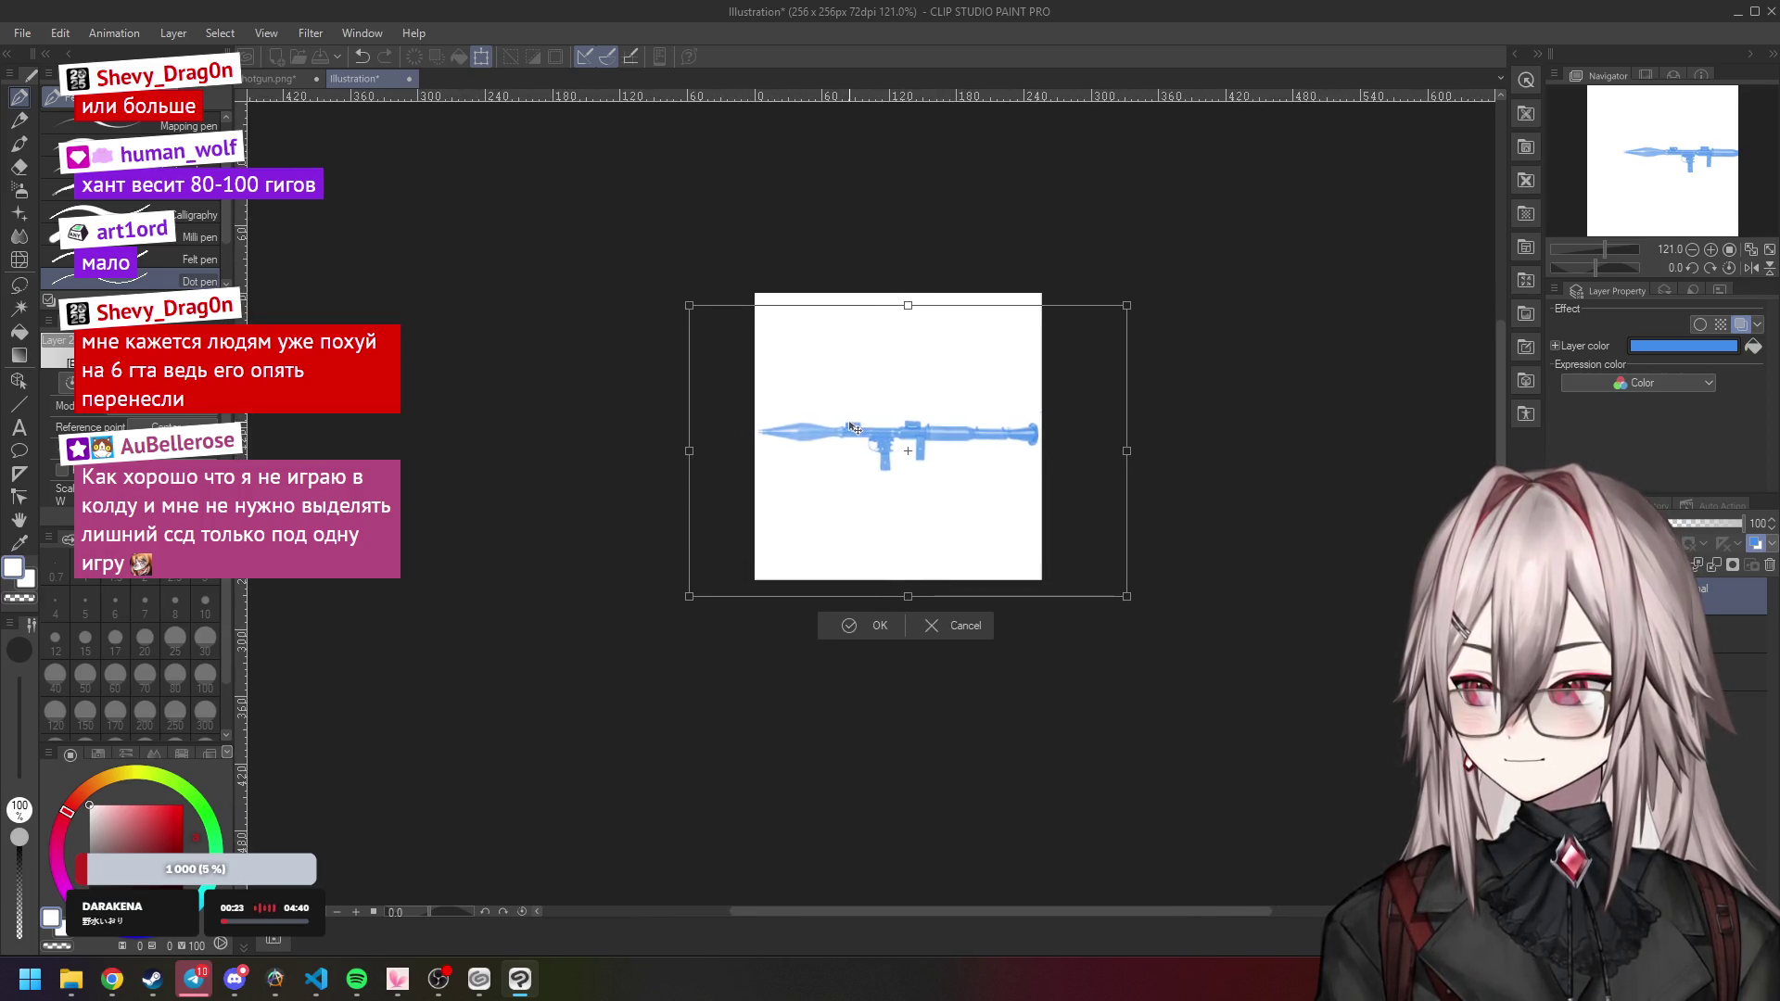
{"action": "left_click_drag", "start_coordinate": [849, 423], "coordinate": [854, 423]}
{"action": "right_click", "coordinate": [854, 423]}
{"action": "left_click", "coordinate": [933, 659]}
{"action": "left_click_drag", "start_coordinate": [959, 477], "coordinate": [934, 471]}
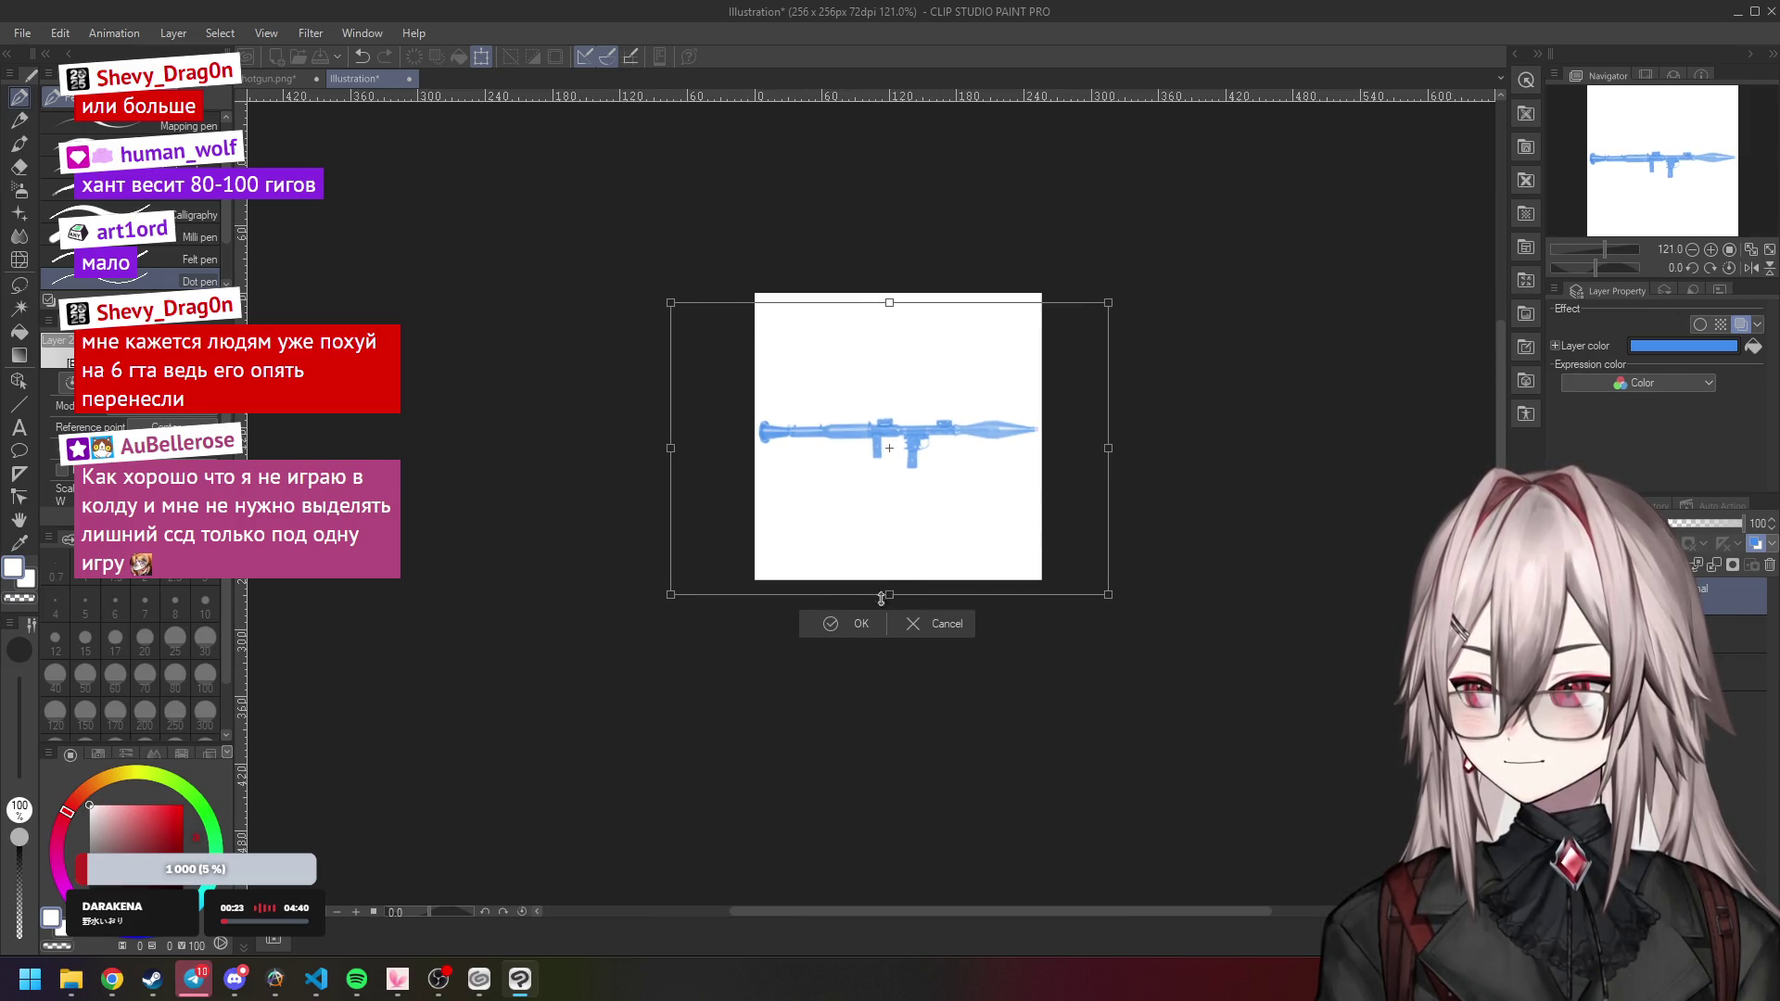
{"action": "key", "text": "Return"}
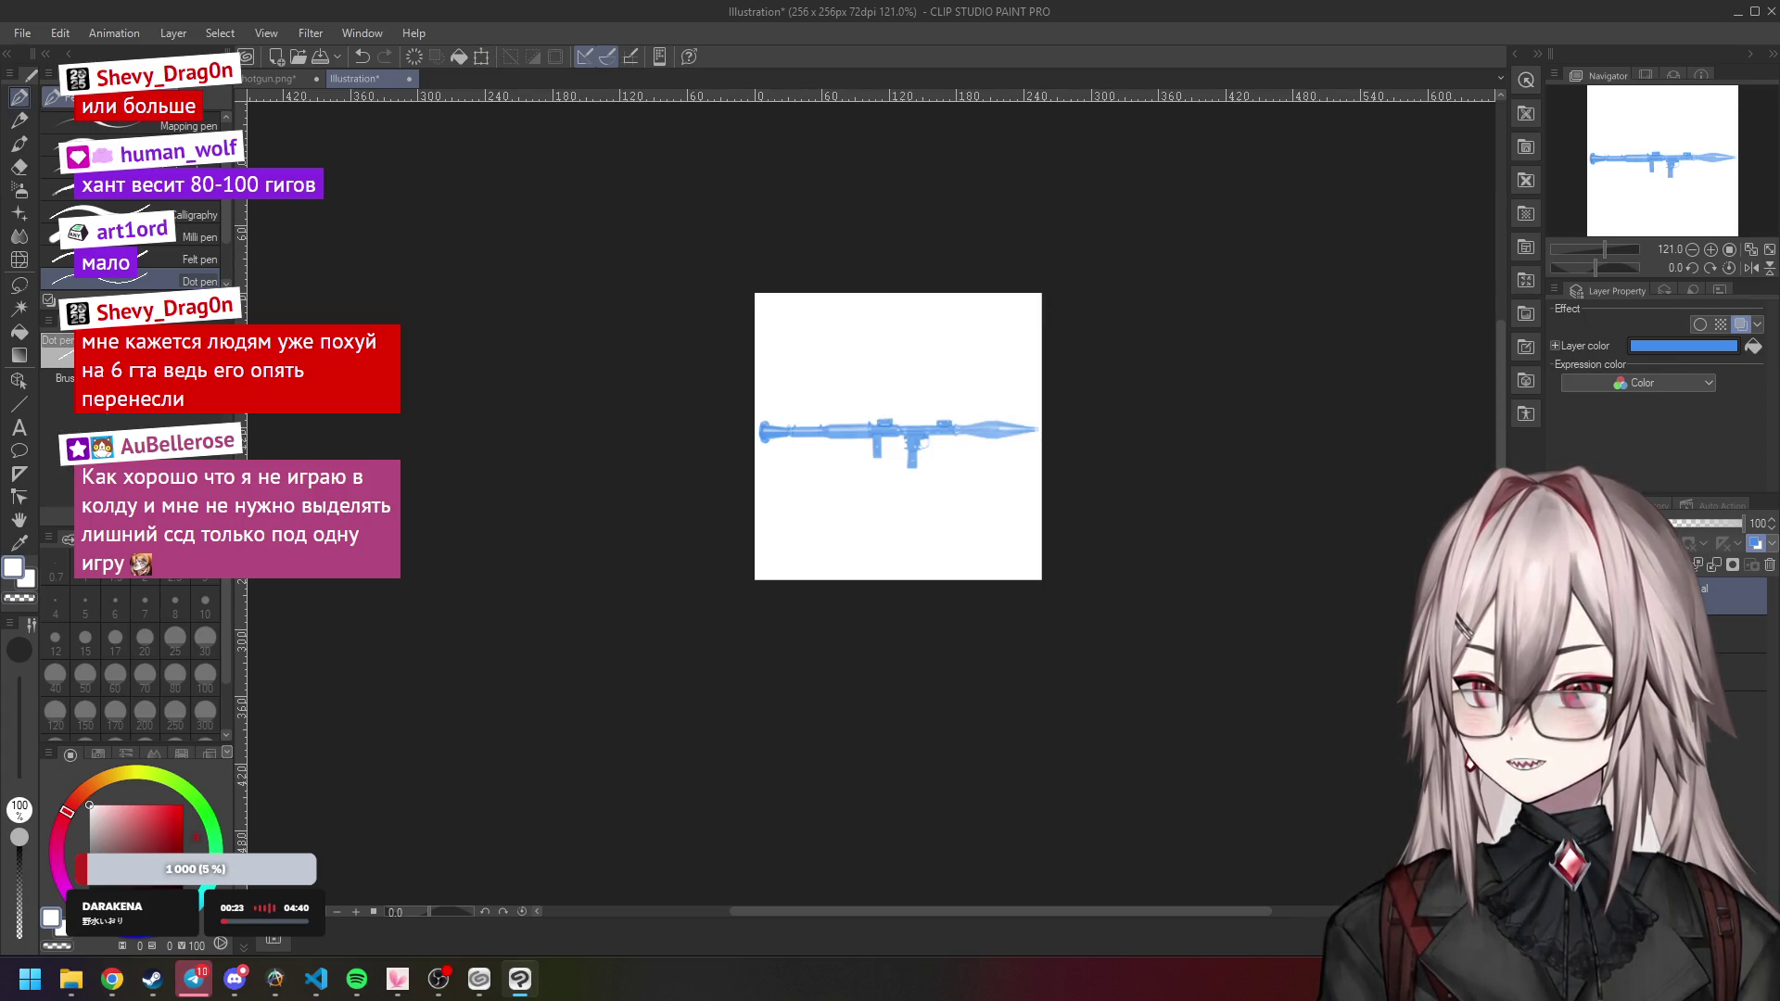
{"action": "left_click", "coordinate": [1755, 544]}
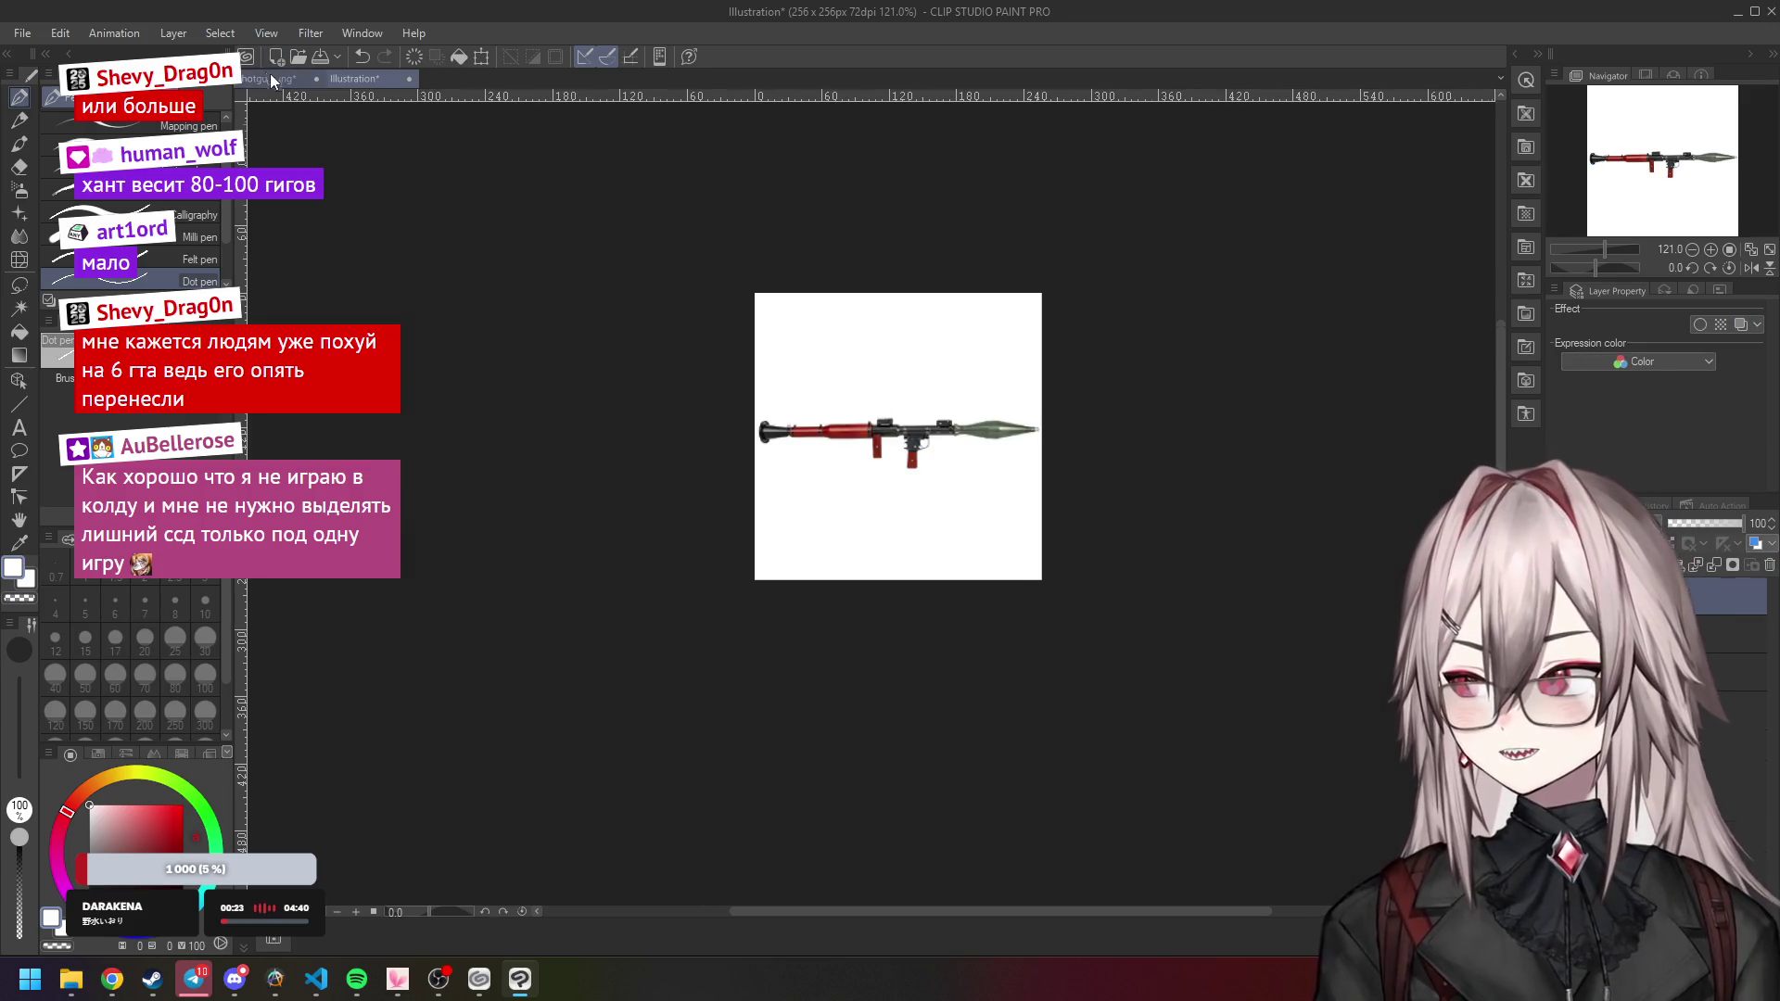
Float the RPG-7 photo canvas as a separate reference window on the left and zoom in.
{"action": "left_click", "coordinate": [274, 79]}
{"action": "mouse_move", "coordinate": [371, 81]}
{"action": "left_mouse_down"}
{"action": "mouse_move", "coordinate": [660, 187]}
{"action": "mouse_move", "coordinate": [676, 130]}
{"action": "mouse_move", "coordinate": [376, 86]}
{"action": "mouse_move", "coordinate": [404, 127]}
{"action": "mouse_move", "coordinate": [374, 86]}
{"action": "mouse_move", "coordinate": [380, 111]}
{"action": "left_mouse_up"}
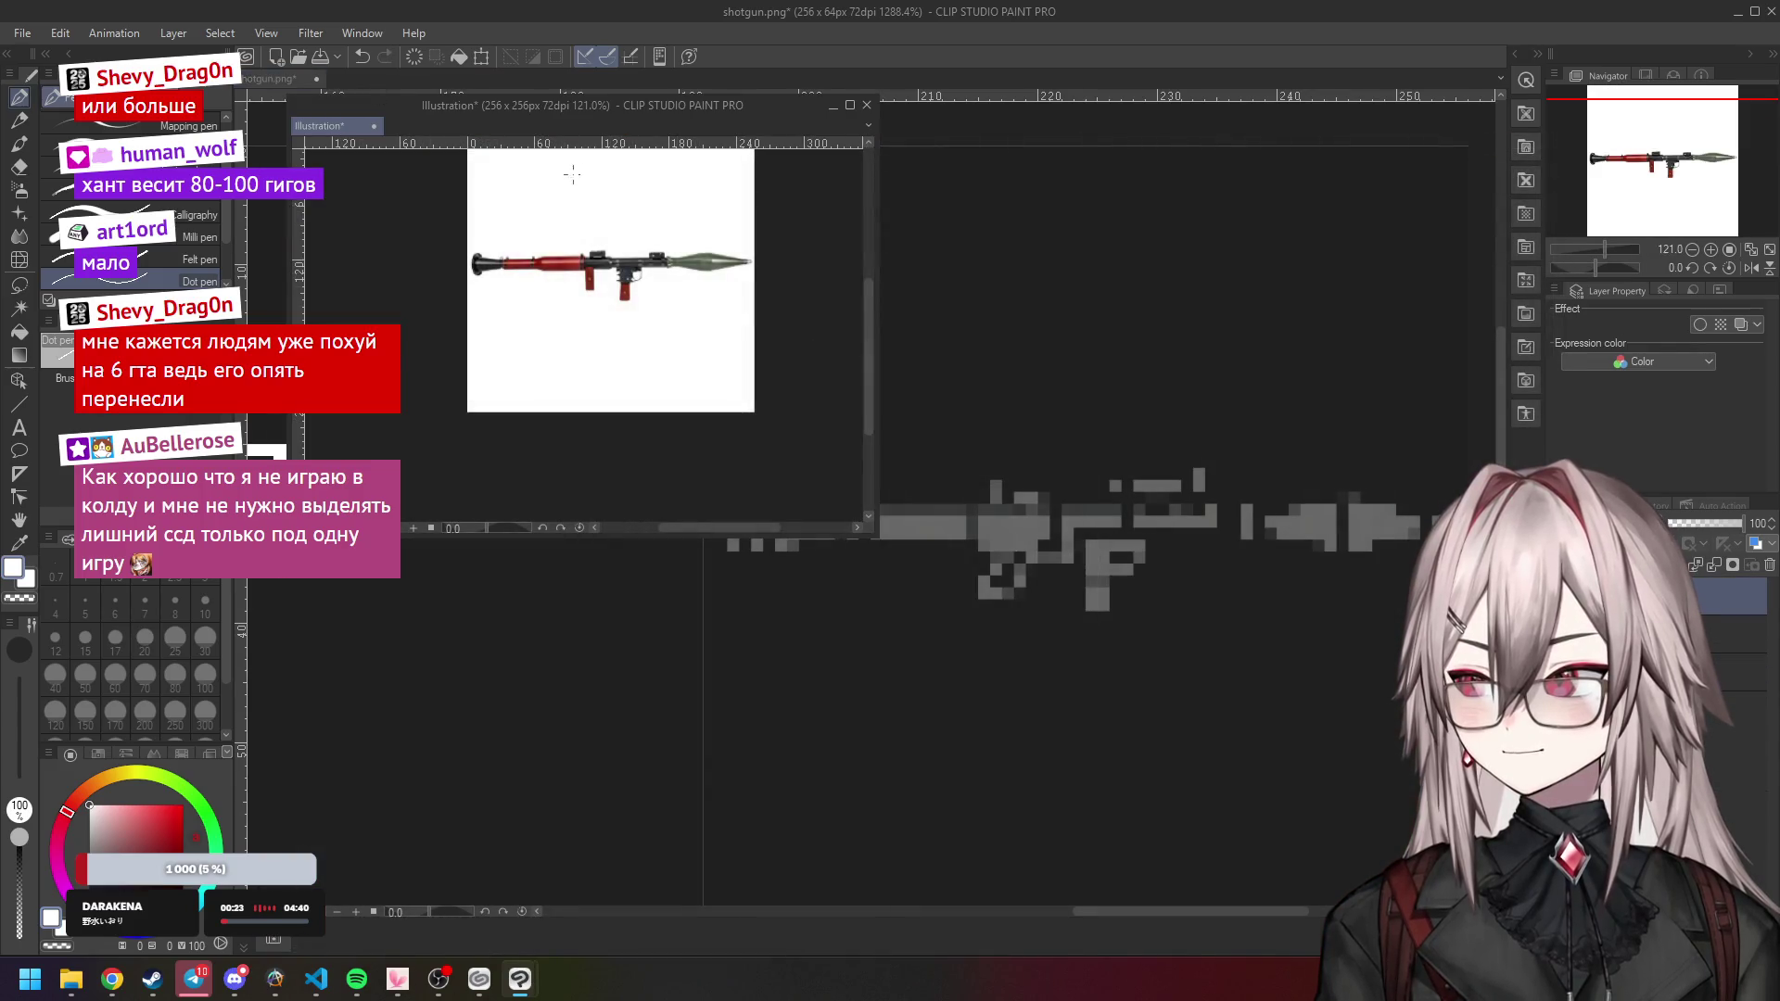
{"action": "left_click_drag", "start_coordinate": [605, 110], "coordinate": [924, 144]}
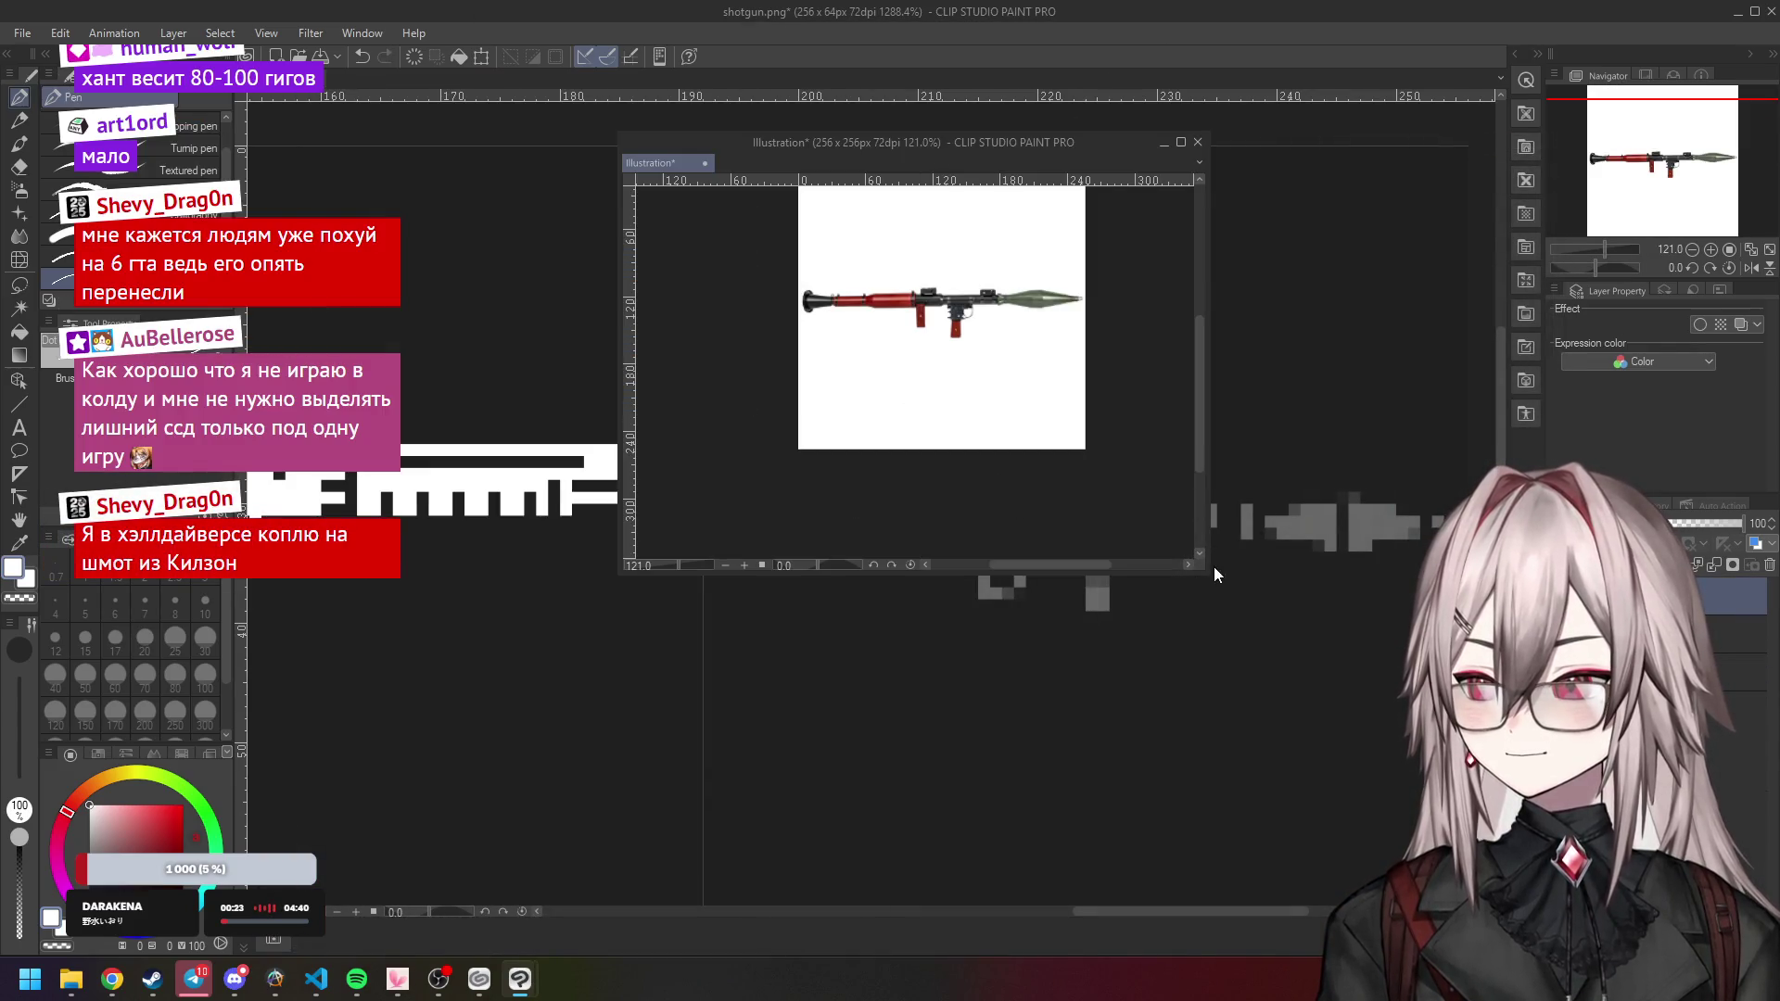
{"action": "left_click_drag", "start_coordinate": [928, 142], "coordinate": [455, 168]}
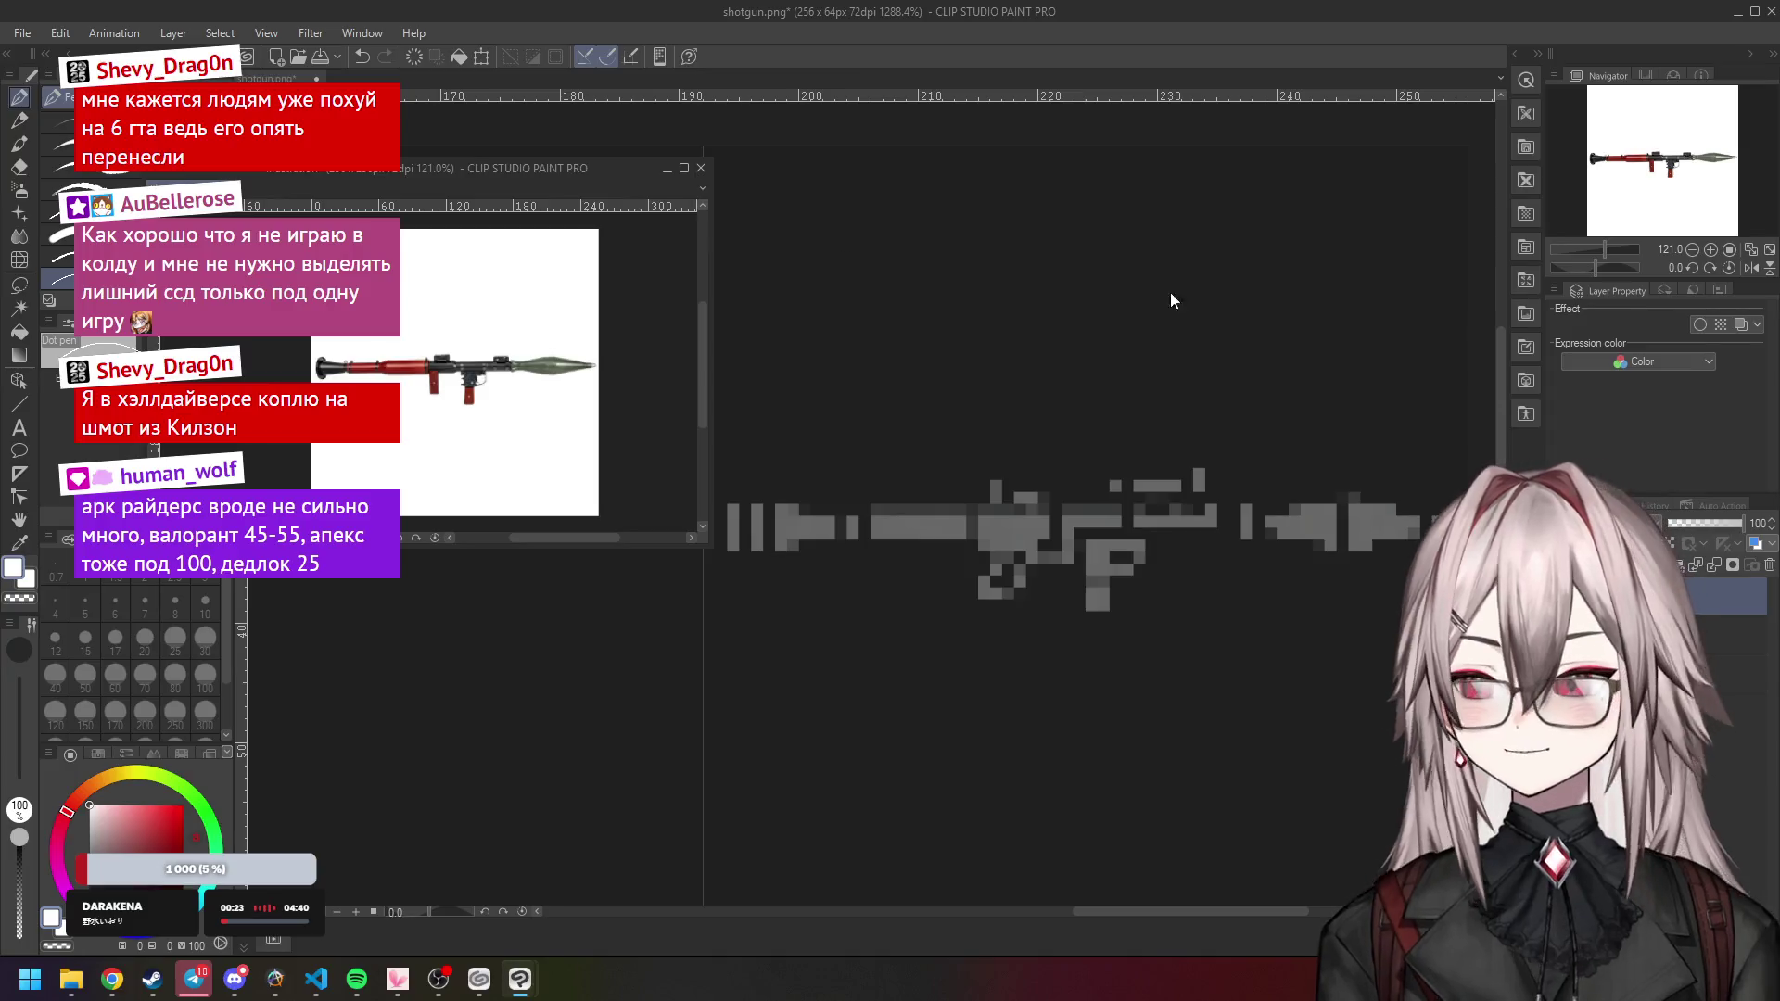
{"action": "left_click_drag", "start_coordinate": [1605, 253], "coordinate": [1611, 252]}
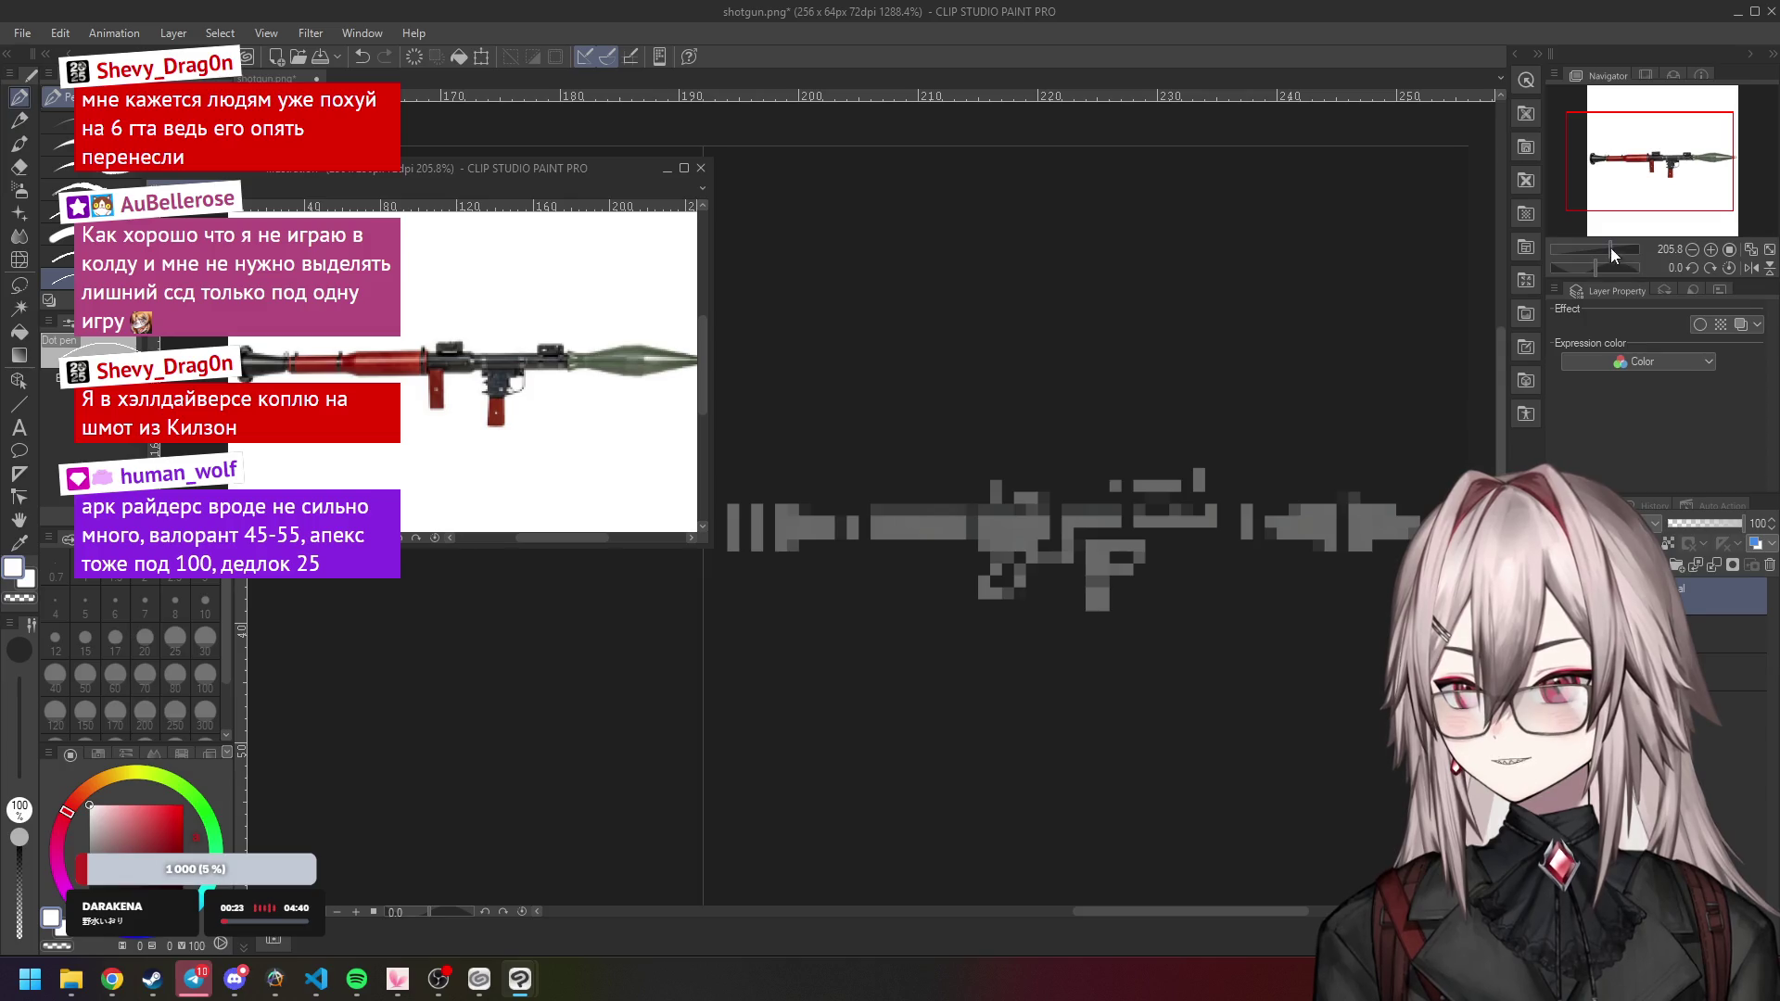
Zoom the weapon sheet onto the RPG draft and move the reference window top-left.
{"action": "left_click", "coordinate": [1218, 639]}
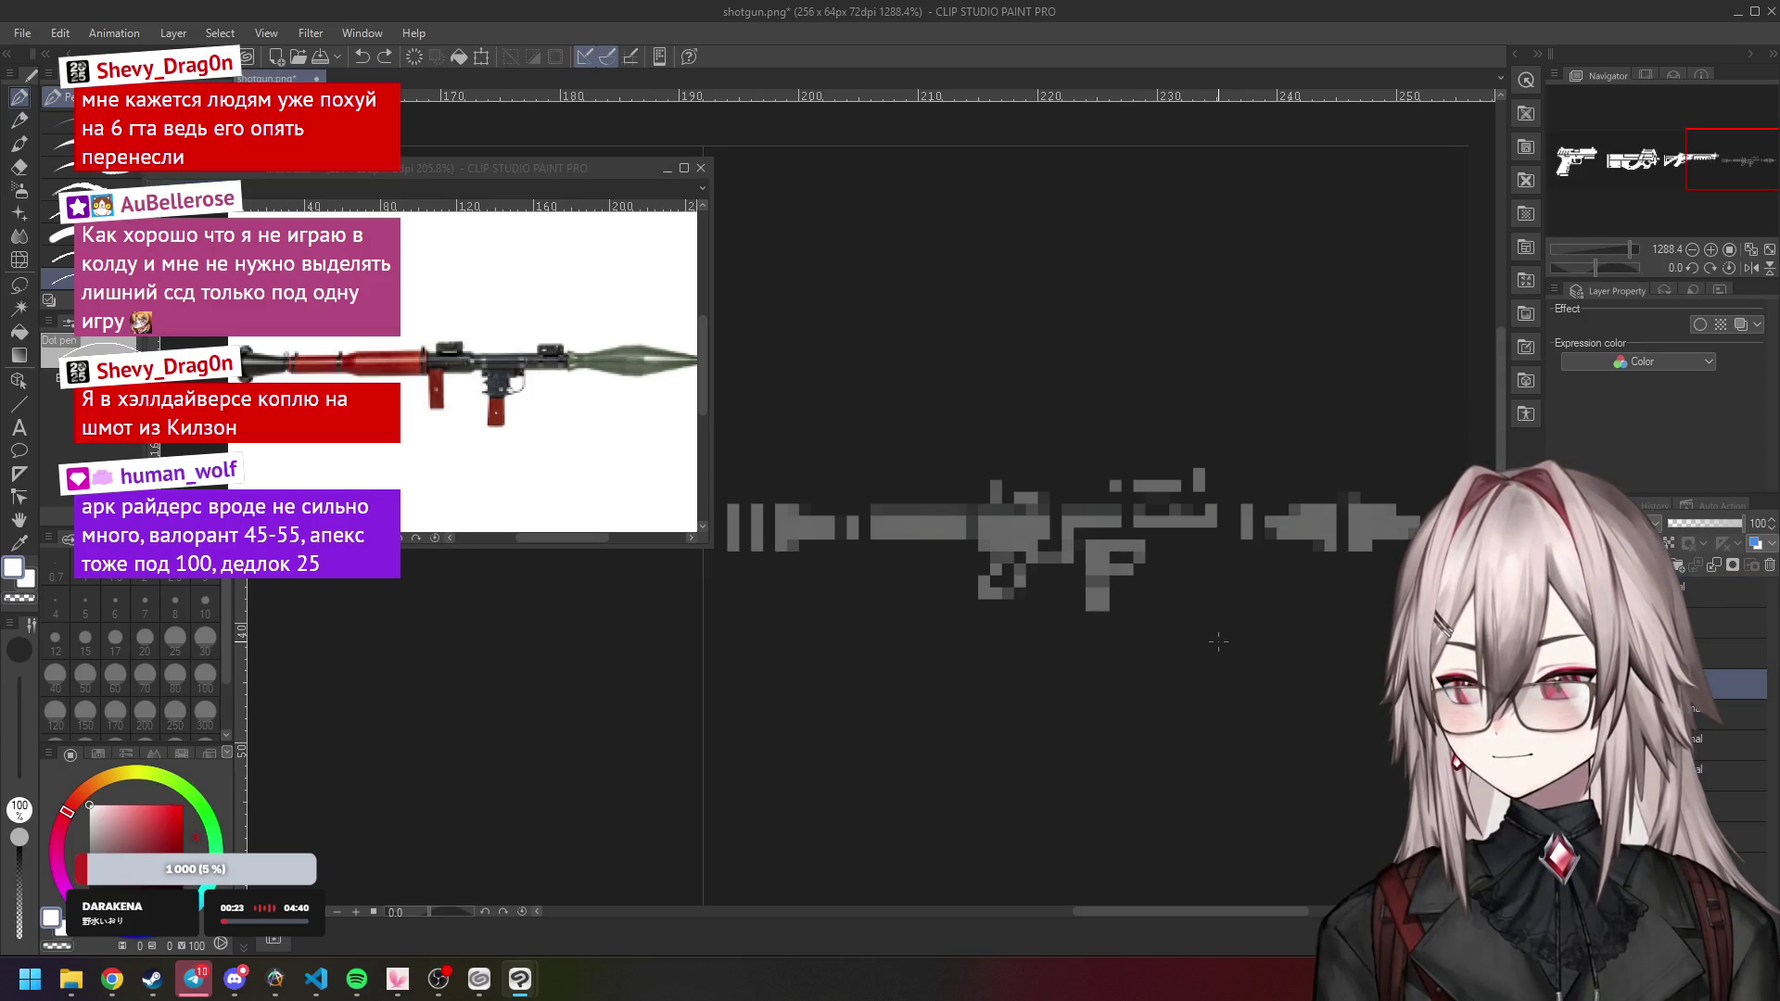
{"action": "left_click_drag", "start_coordinate": [1631, 250], "coordinate": [1632, 253]}
{"action": "mouse_move", "coordinate": [1136, 397]}
{"action": "left_mouse_down"}
{"action": "mouse_move", "coordinate": [1027, 415]}
{"action": "mouse_move", "coordinate": [1053, 433]}
{"action": "left_mouse_up"}
{"action": "left_click_drag", "start_coordinate": [474, 168], "coordinate": [408, 91]}
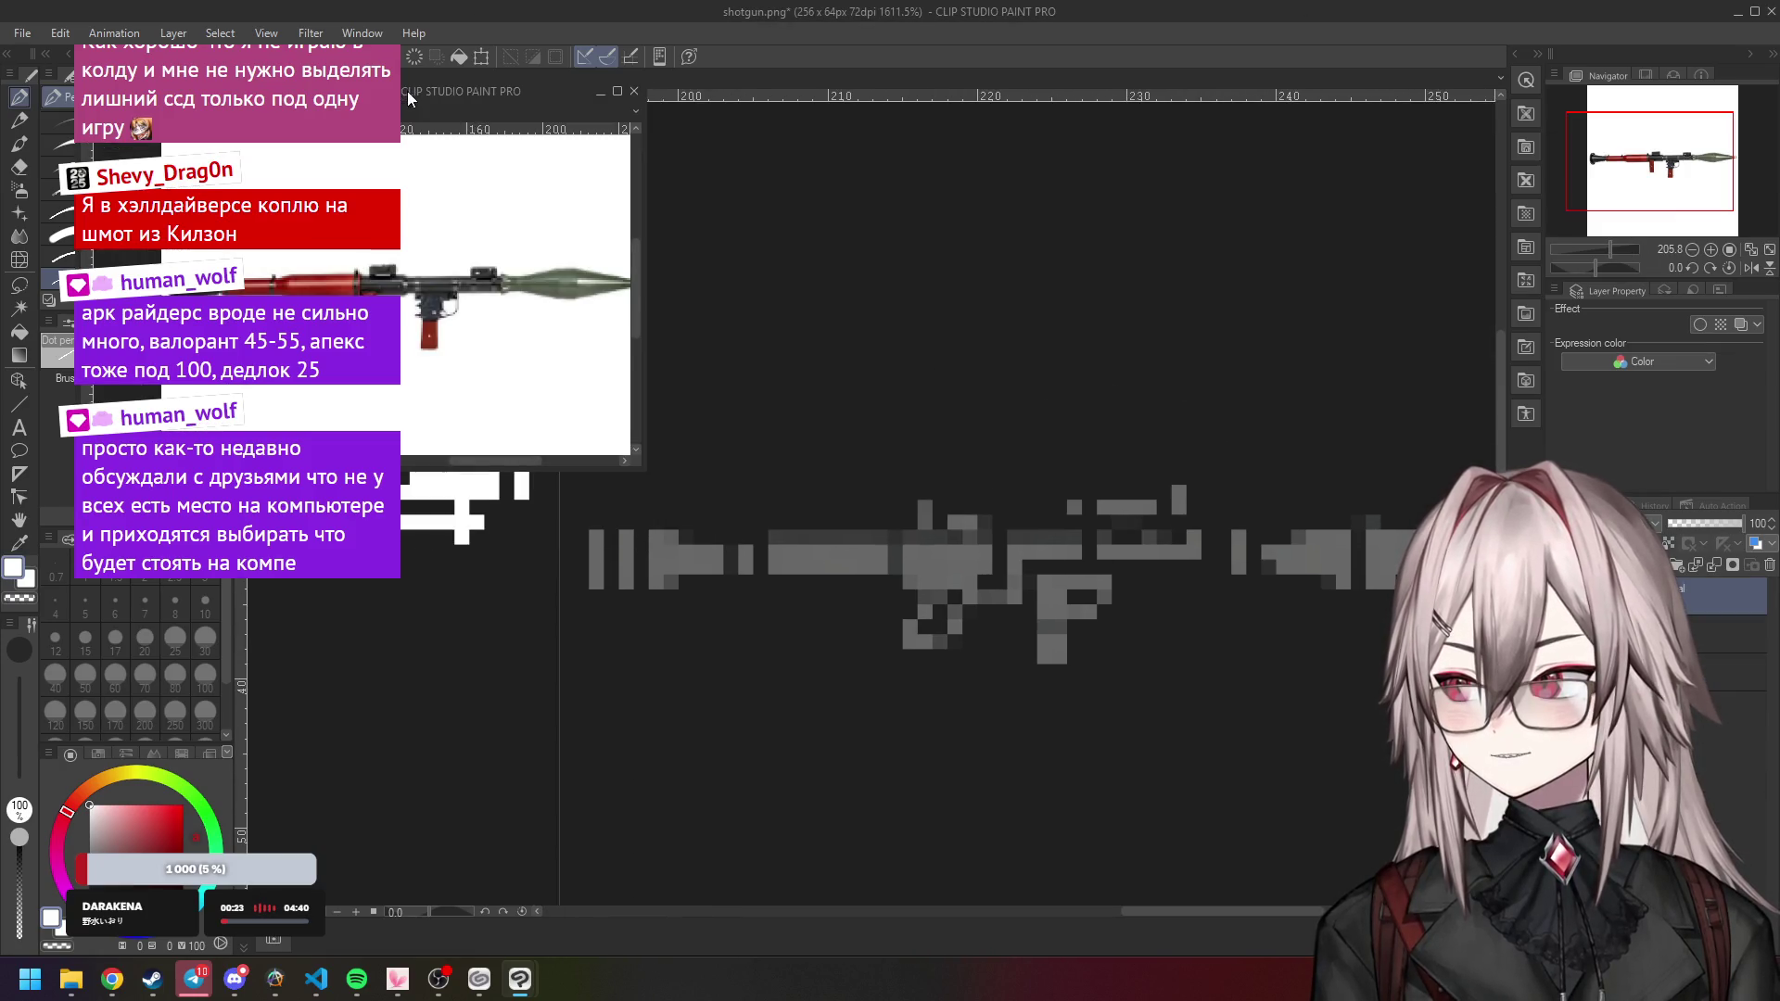
{"action": "left_click", "coordinate": [1447, 557]}
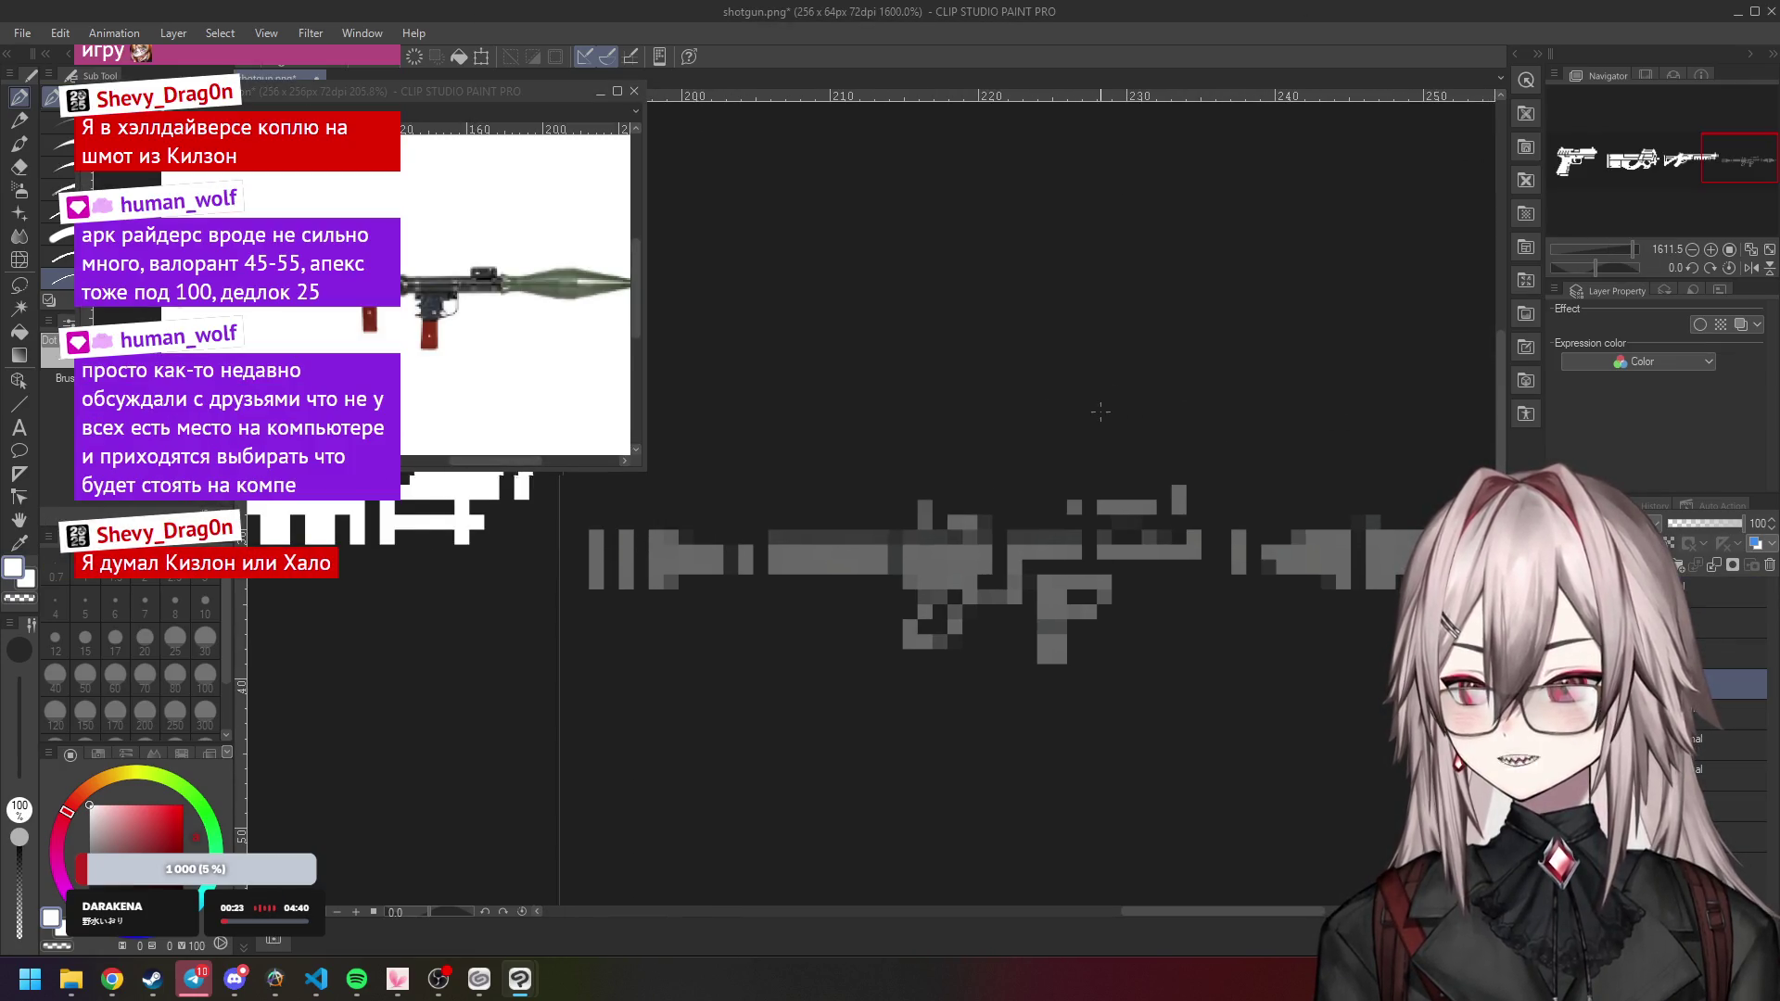
{"action": "scroll", "coordinate": [1101, 411], "scroll_direction": "left", "scroll_amount": 5}
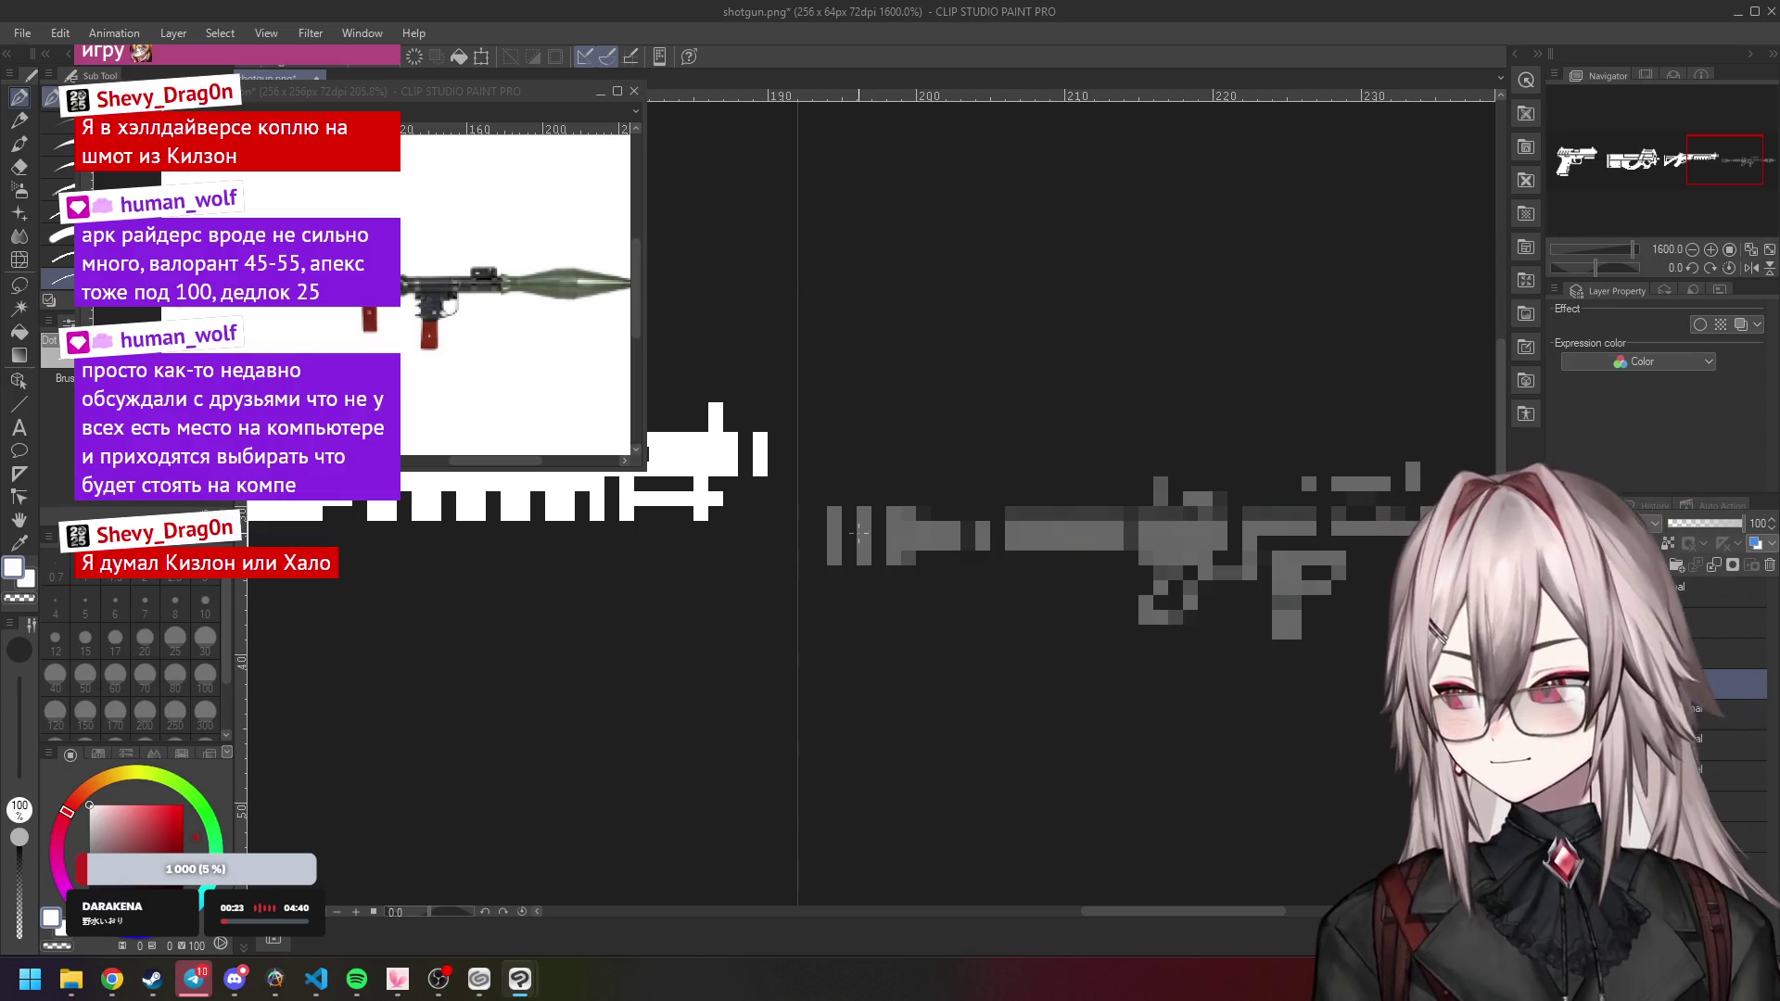
Paint a white vertical bar at the RPG icon's left end, extending it one pixel down.
{"action": "left_click_drag", "start_coordinate": [849, 500], "coordinate": [833, 530]}
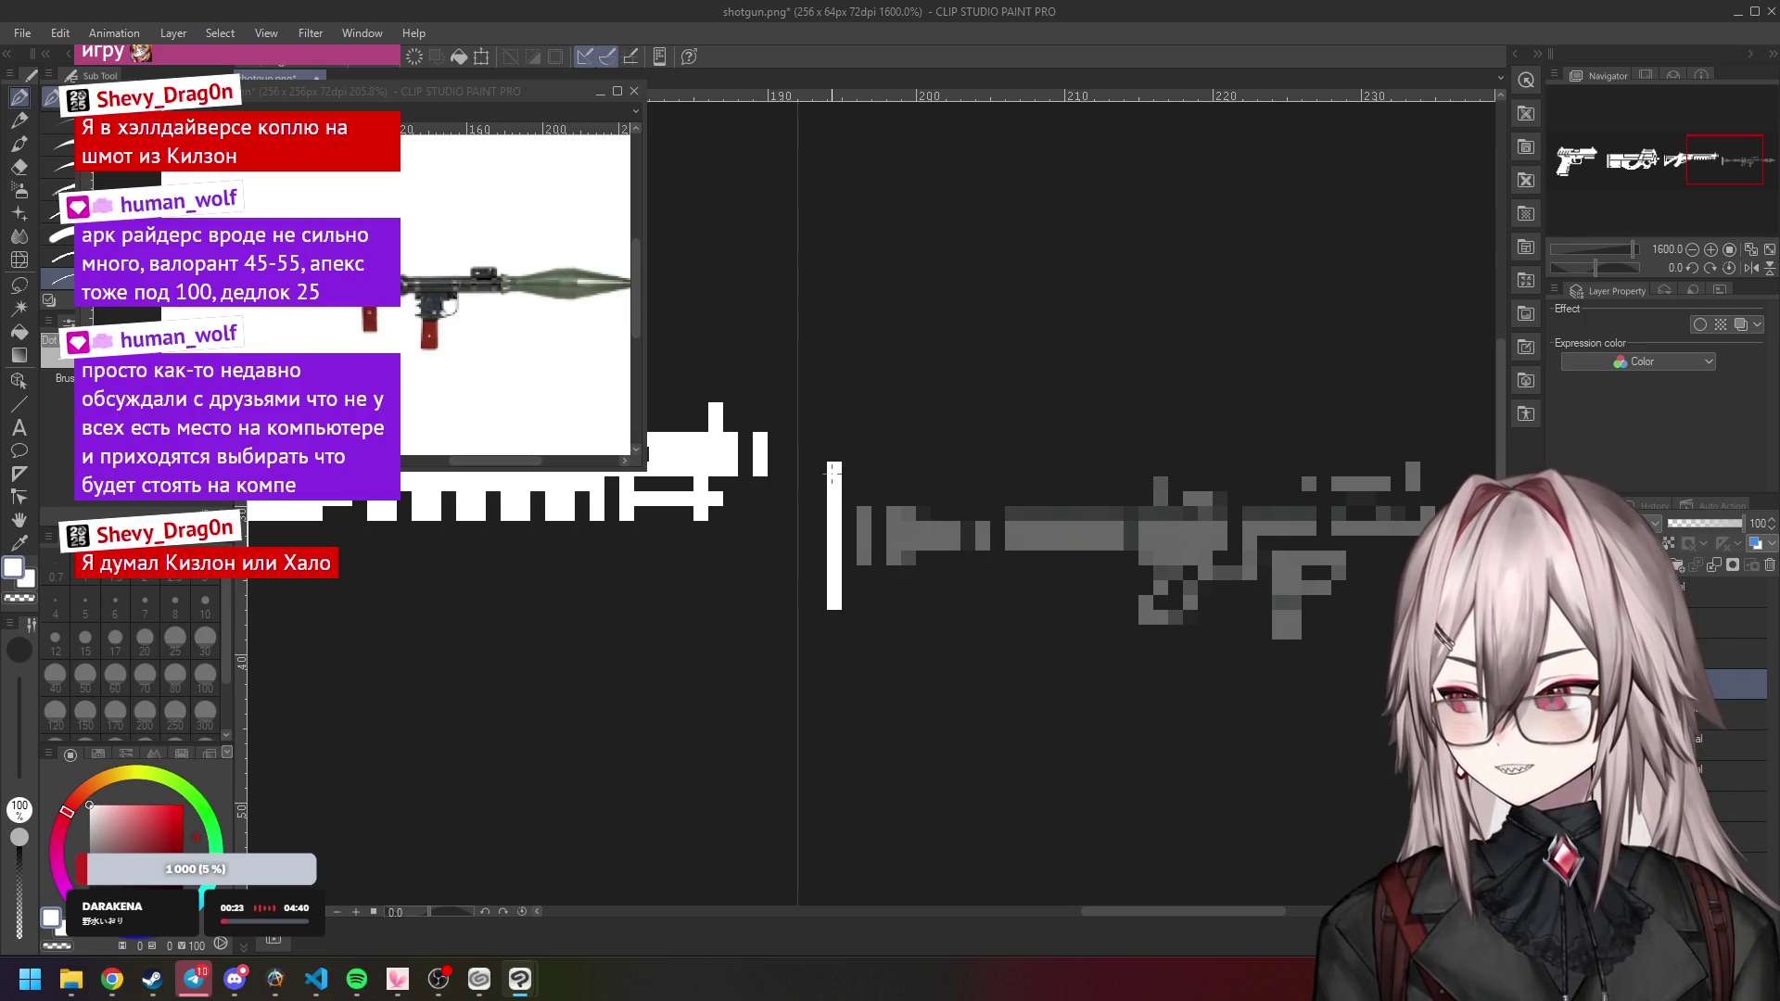
{"action": "left_click_drag", "start_coordinate": [828, 610], "coordinate": [834, 619]}
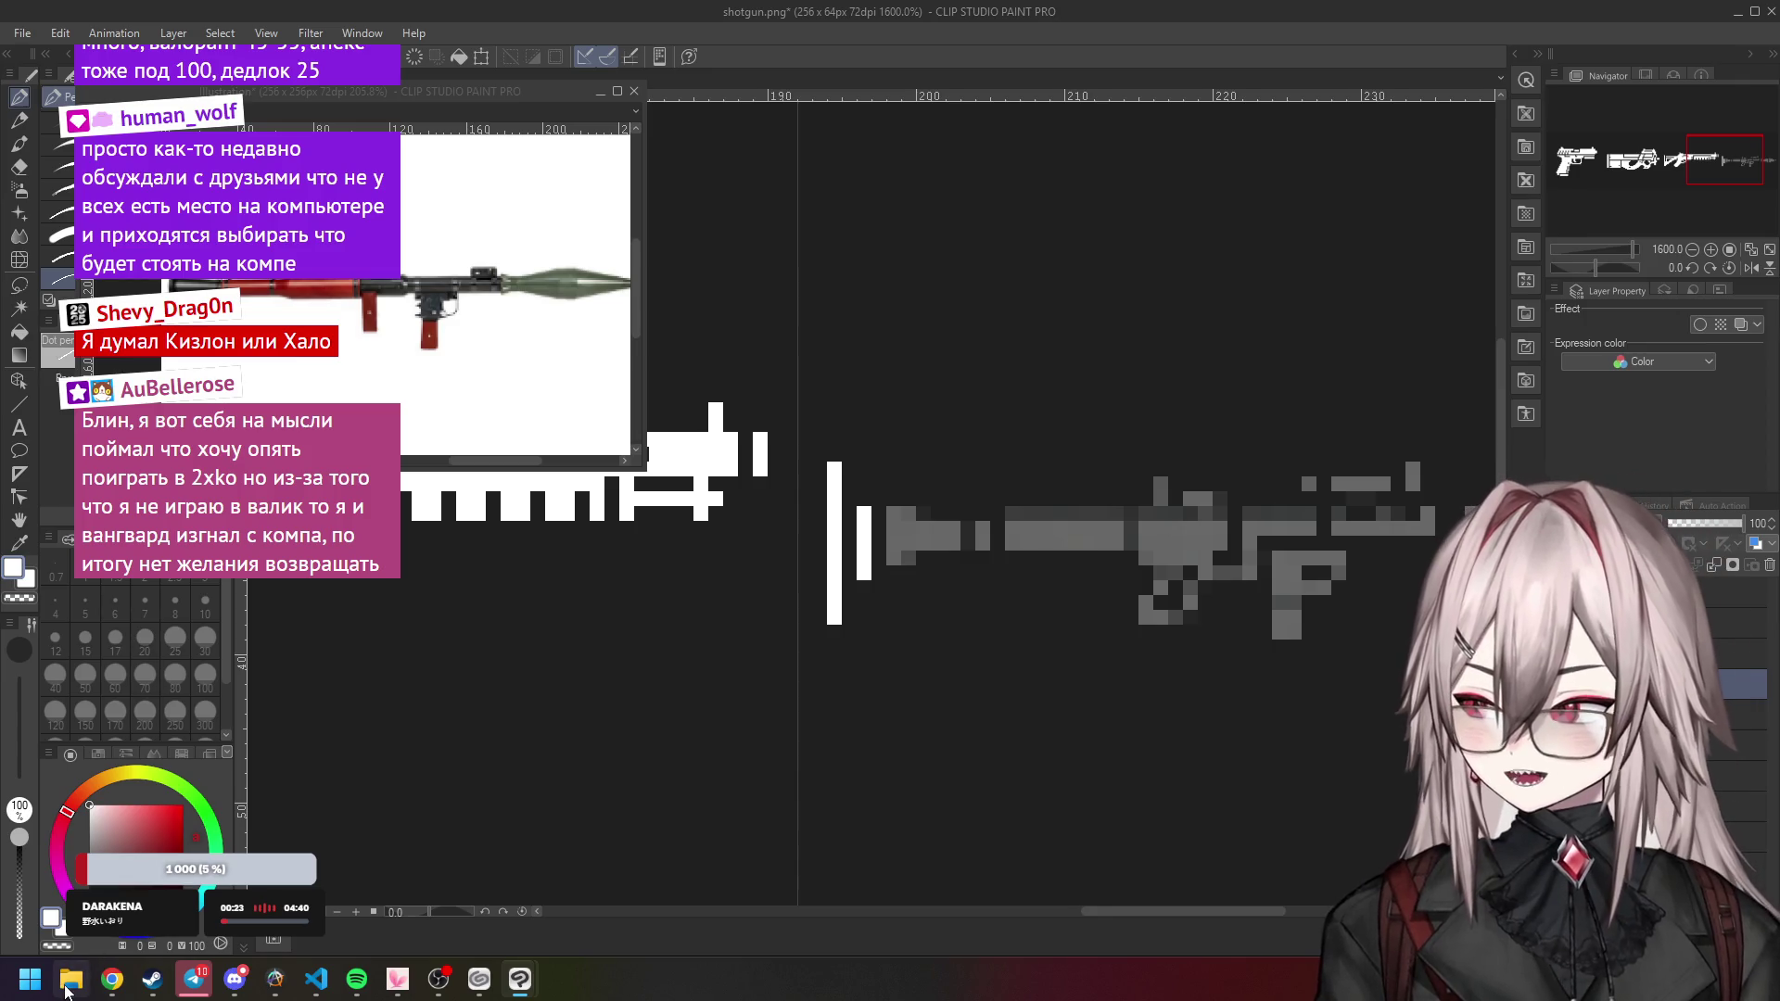
{"action": "mouse_move", "coordinate": [72, 980]}
{"action": "left_click", "coordinate": [102, 886]}
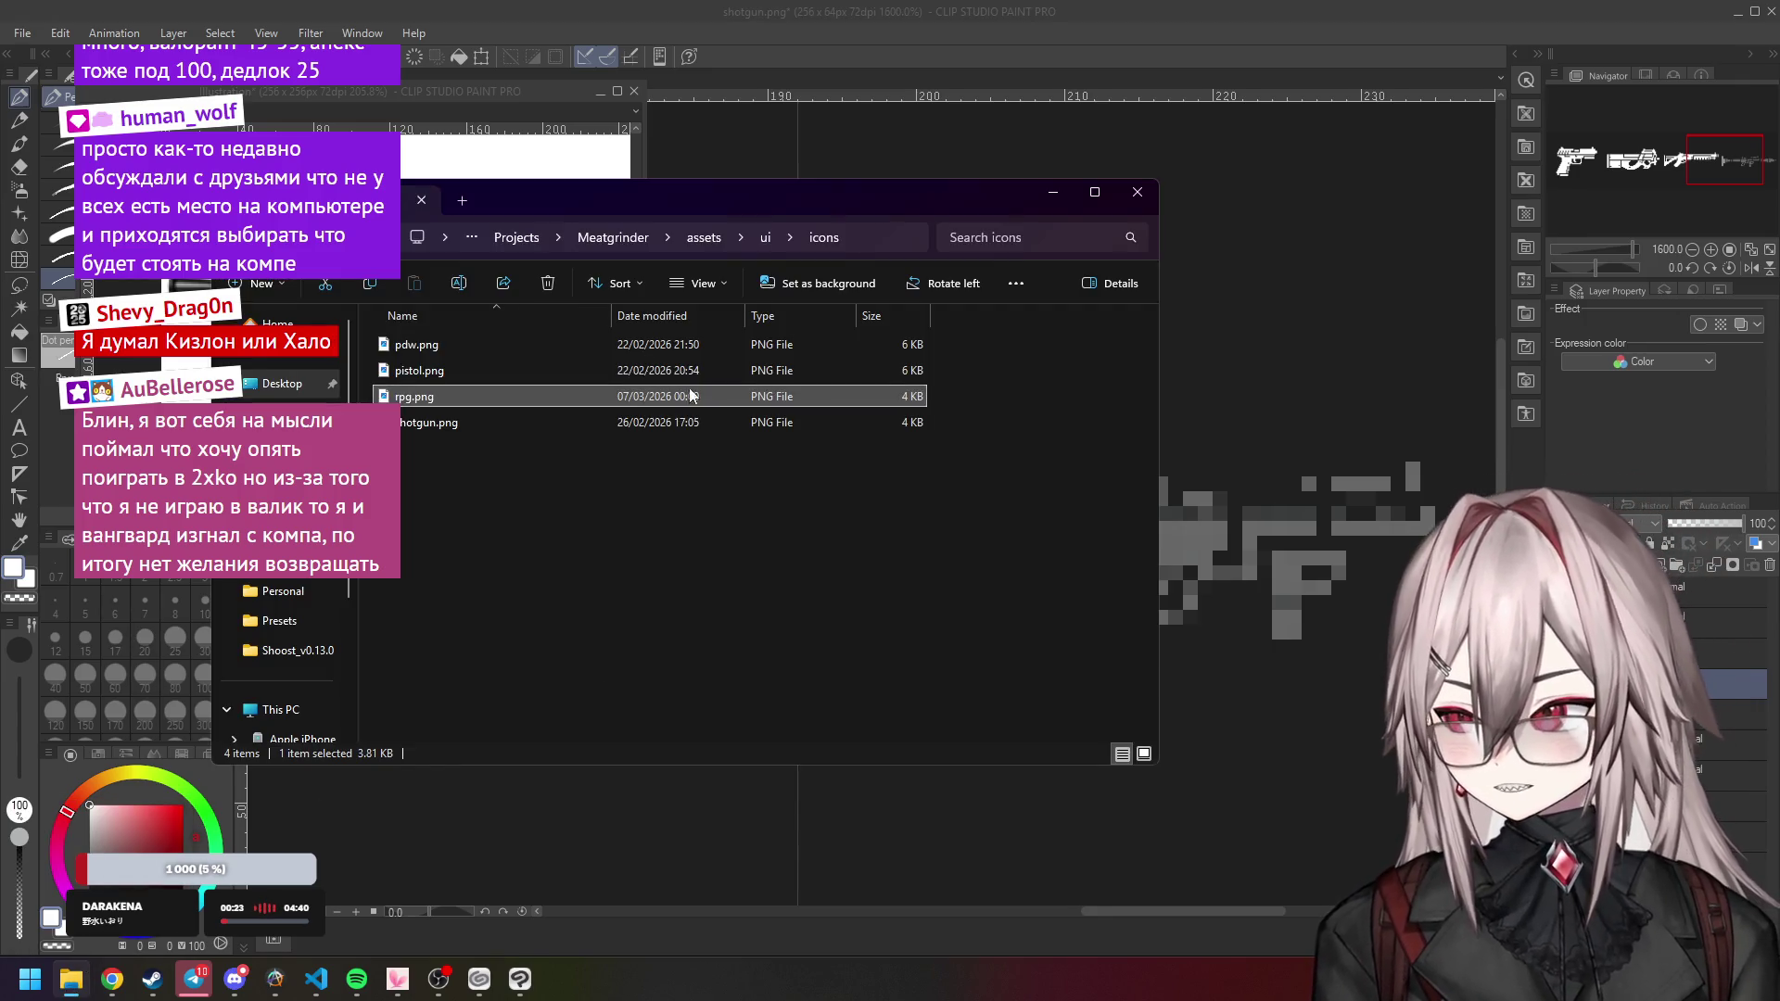
{"action": "right_click", "coordinate": [265, 384]}
{"action": "left_click", "coordinate": [345, 642]}
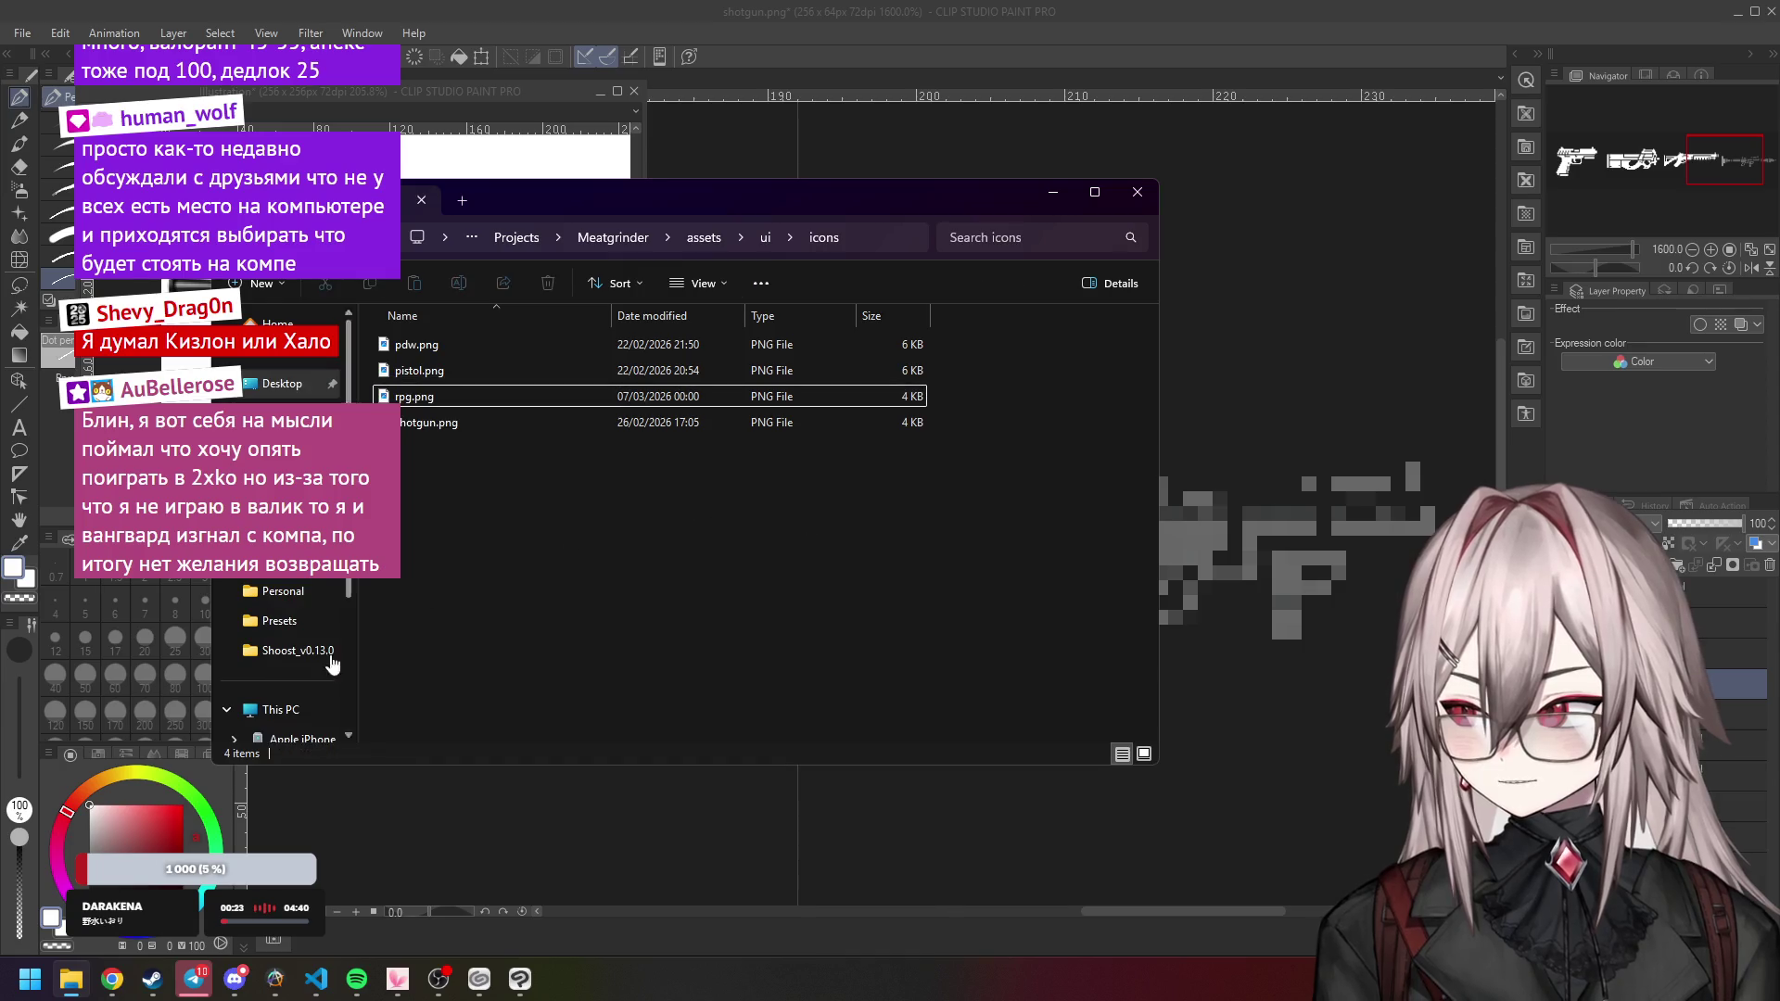
{"action": "scroll", "coordinate": [324, 649], "scroll_direction": "down", "scroll_amount": 3}
{"action": "right_click", "coordinate": [362, 534]}
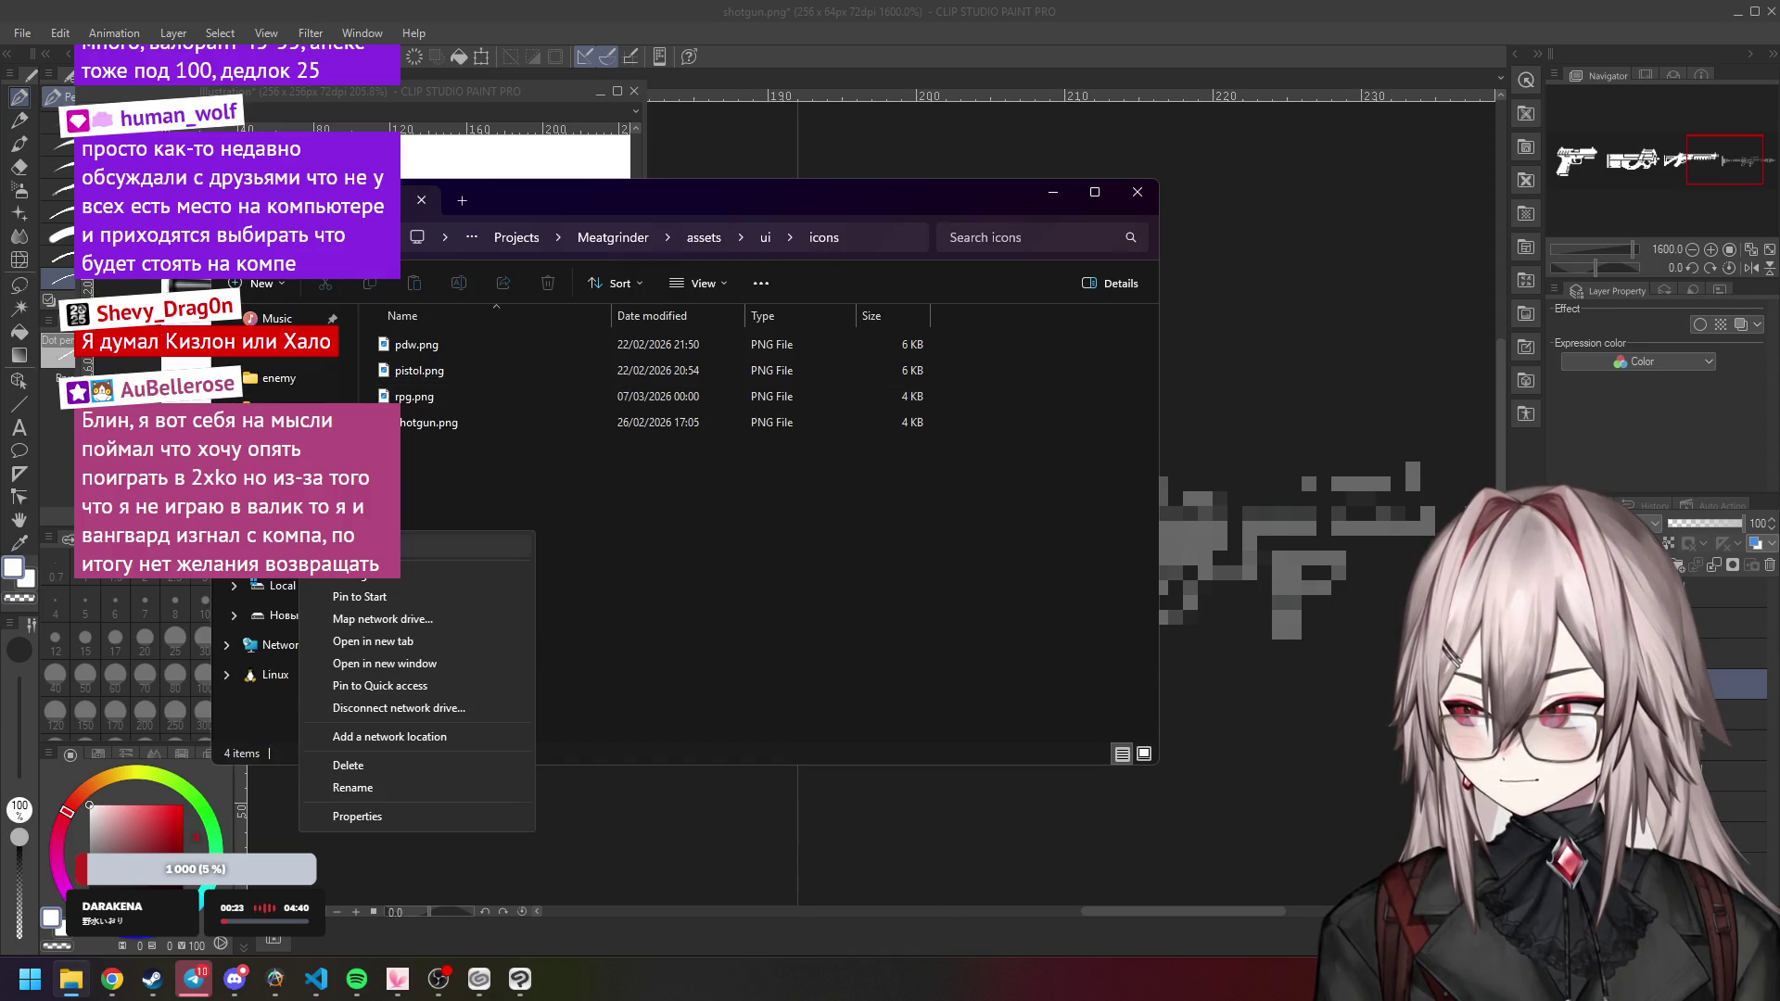
{"action": "left_click", "coordinate": [439, 594]}
{"action": "left_click", "coordinate": [462, 201]}
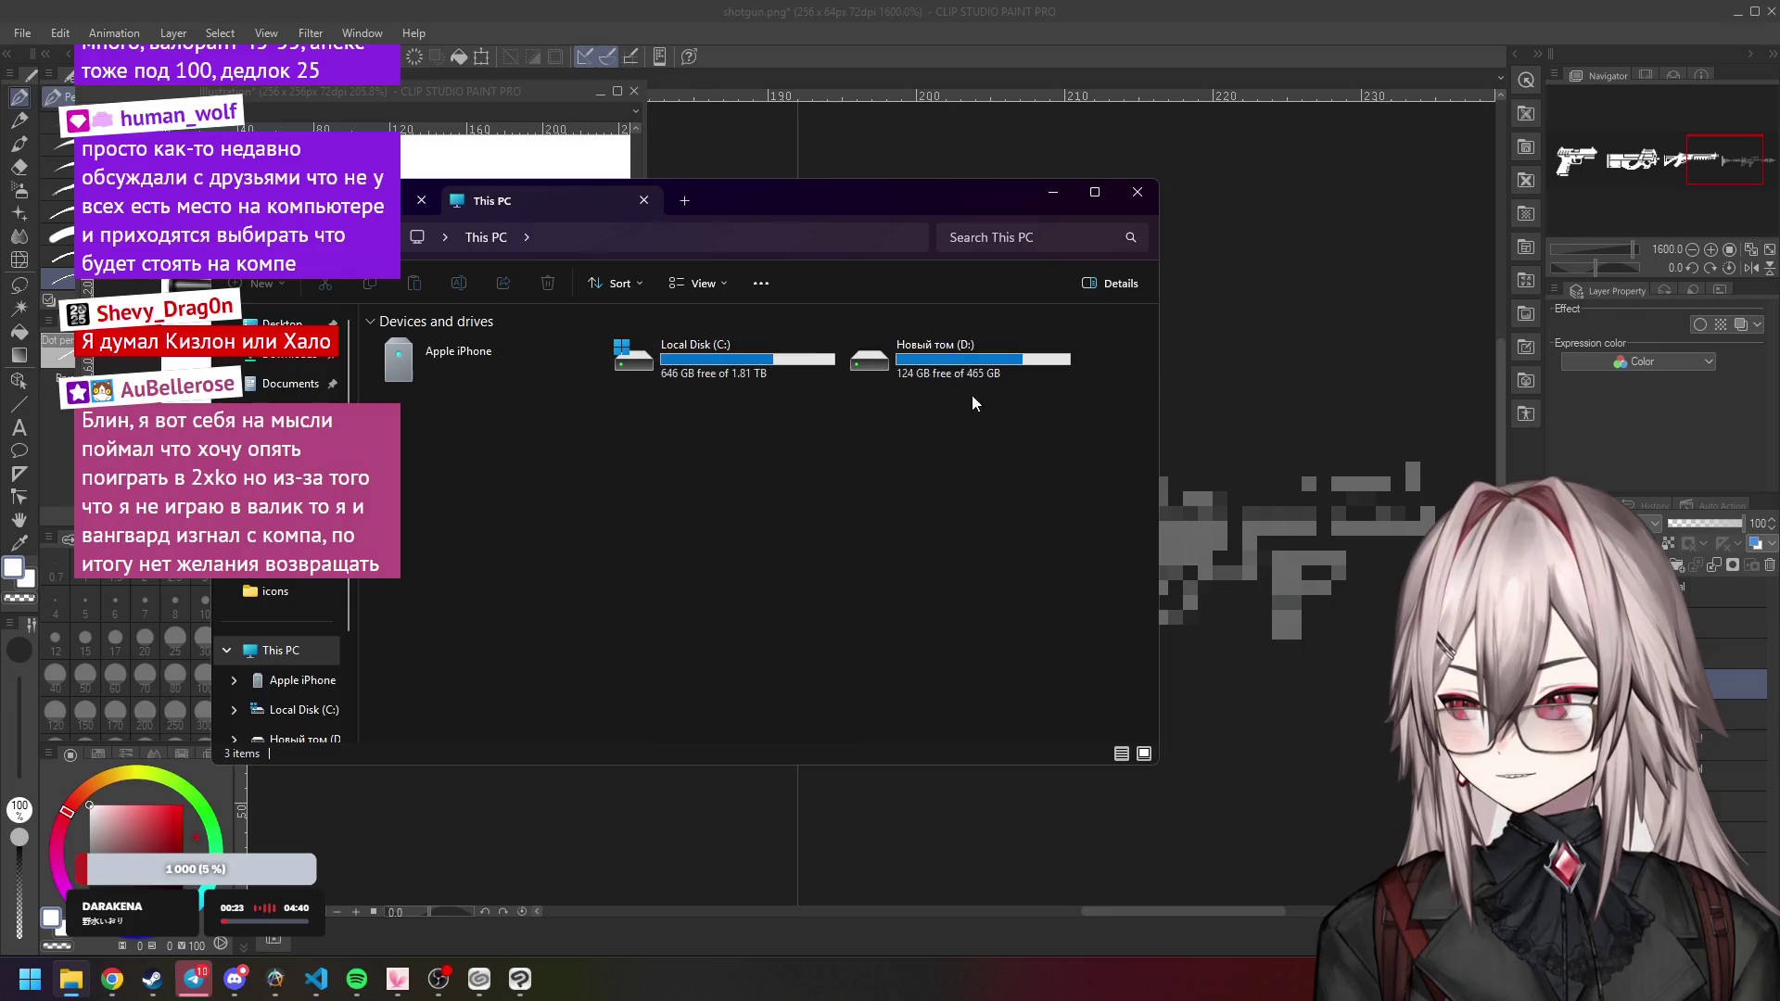
{"action": "left_click", "coordinate": [644, 200]}
{"action": "left_click", "coordinate": [866, 41]}
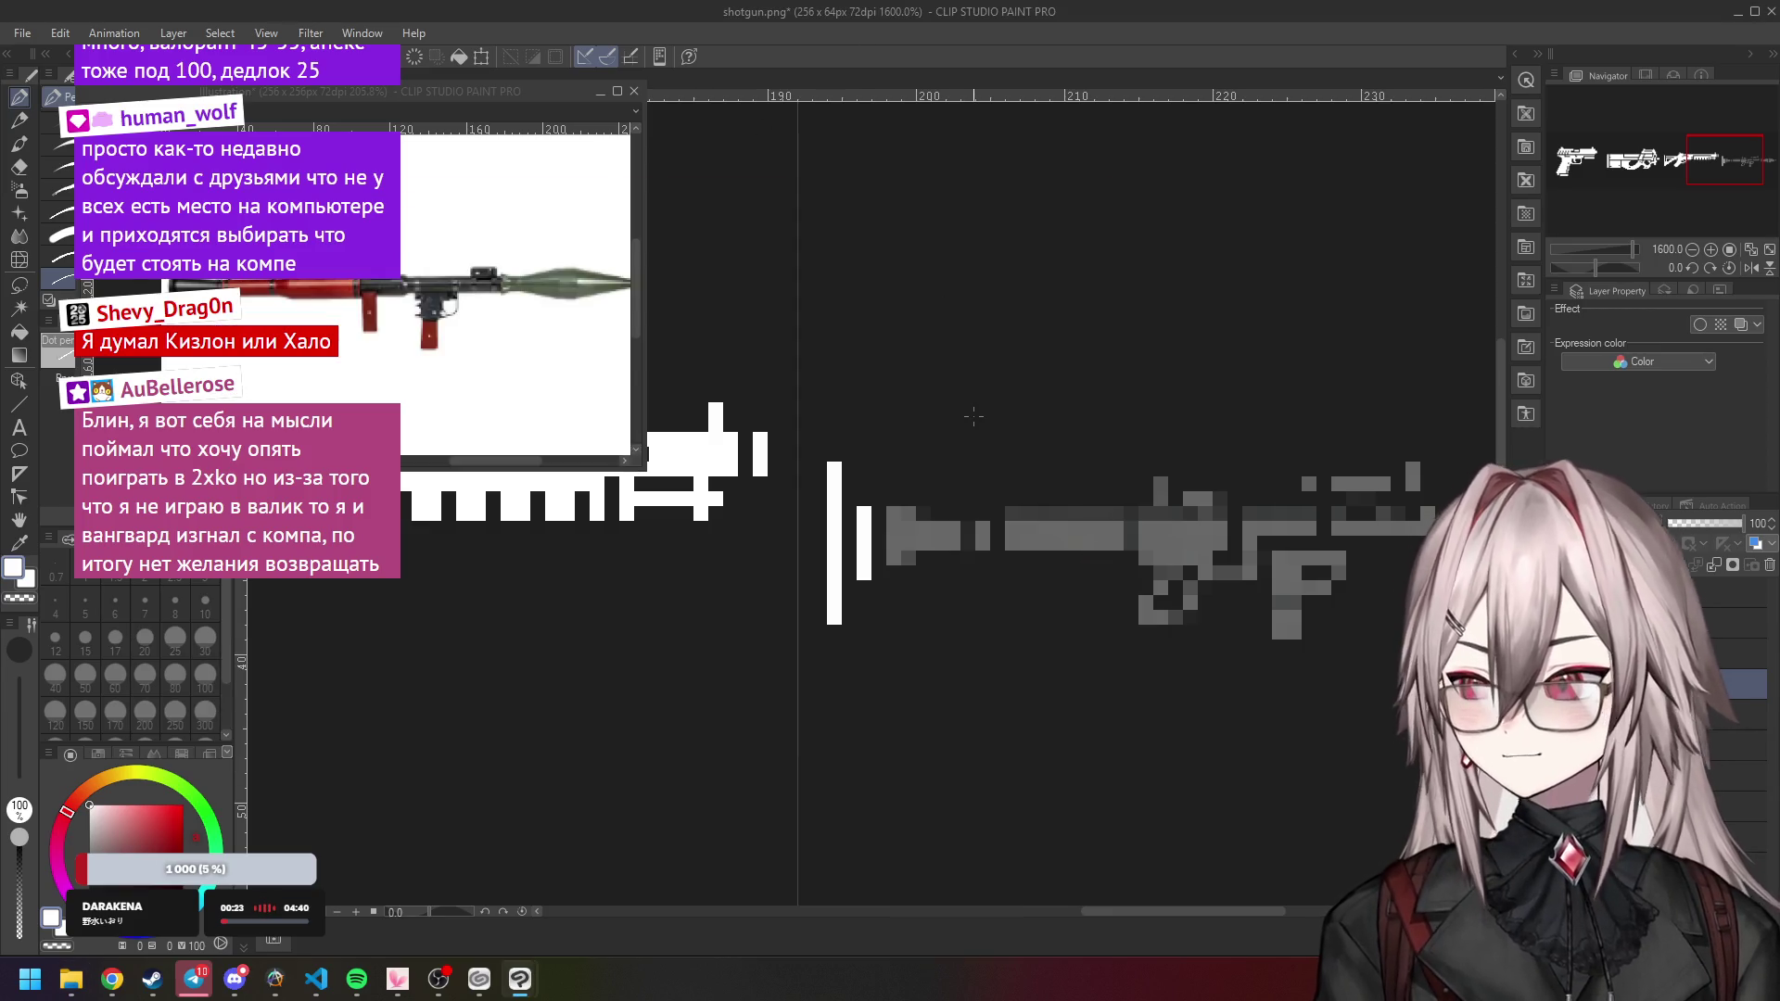
Add two white pixels above the existing bars and a new white vertical bar beside them.
{"action": "left_click", "coordinate": [829, 456]}
{"action": "left_click", "coordinate": [863, 498]}
{"action": "left_click_drag", "start_coordinate": [894, 512], "coordinate": [892, 551]}
{"action": "scroll", "coordinate": [939, 531], "scroll_direction": "up", "scroll_amount": 2}
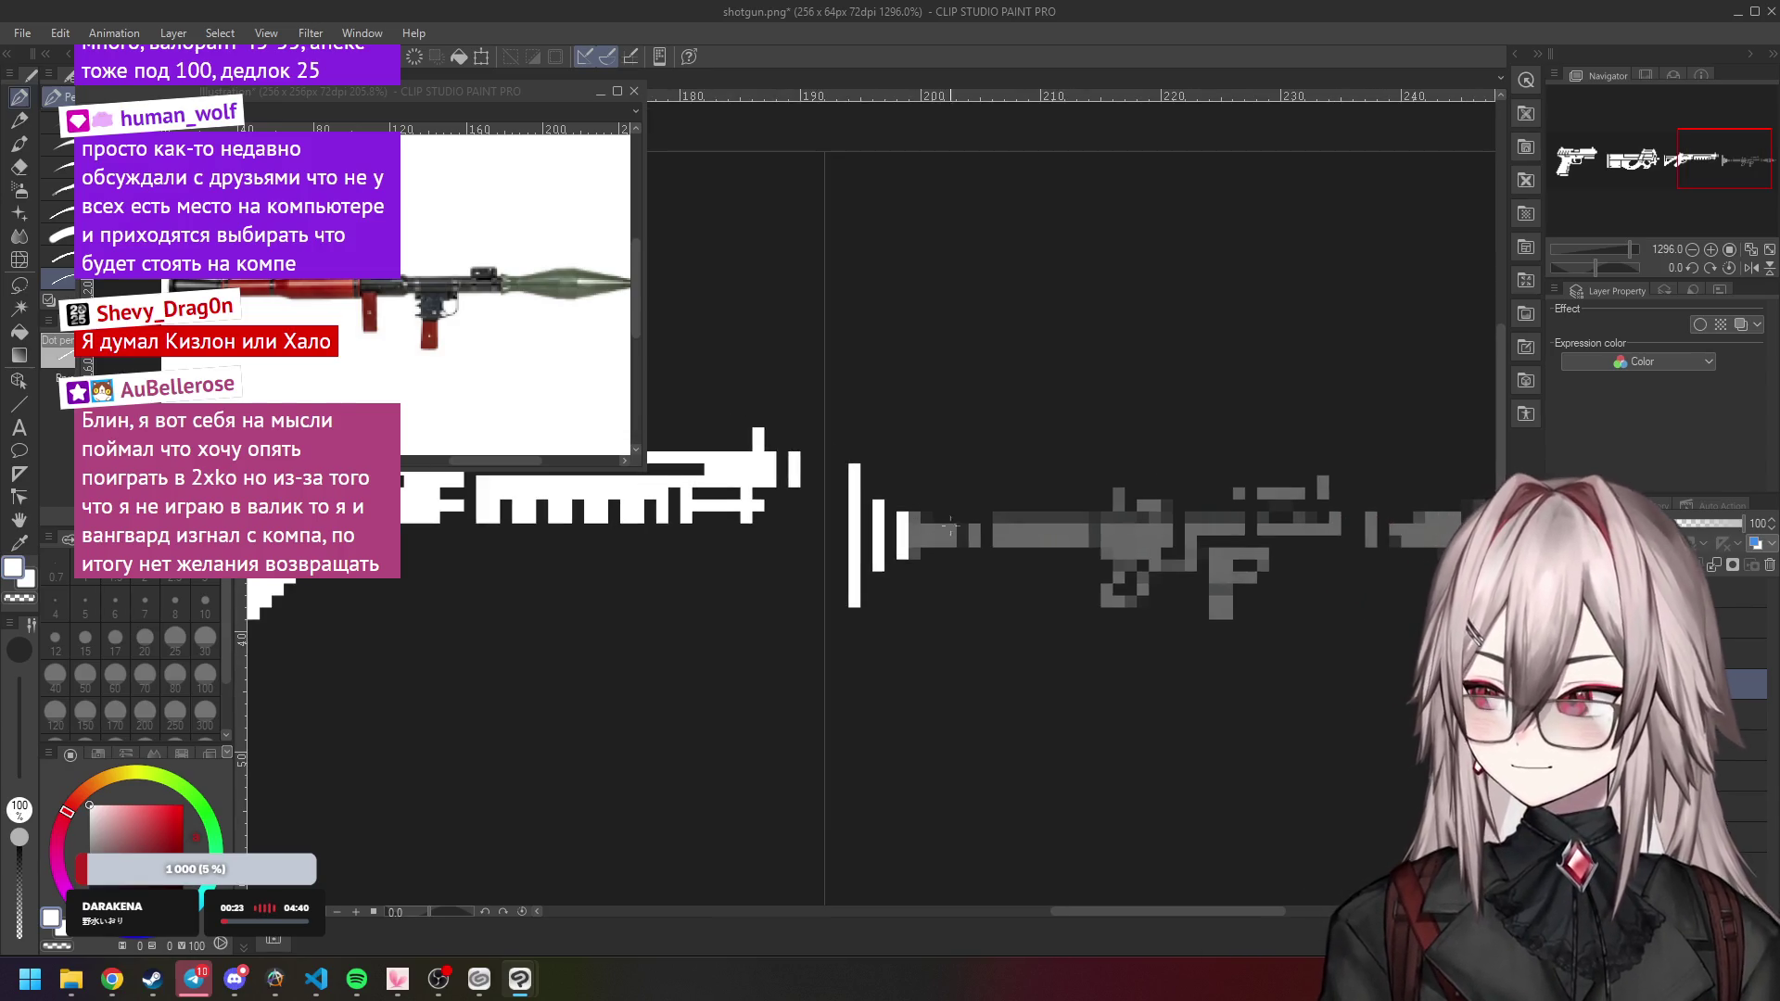
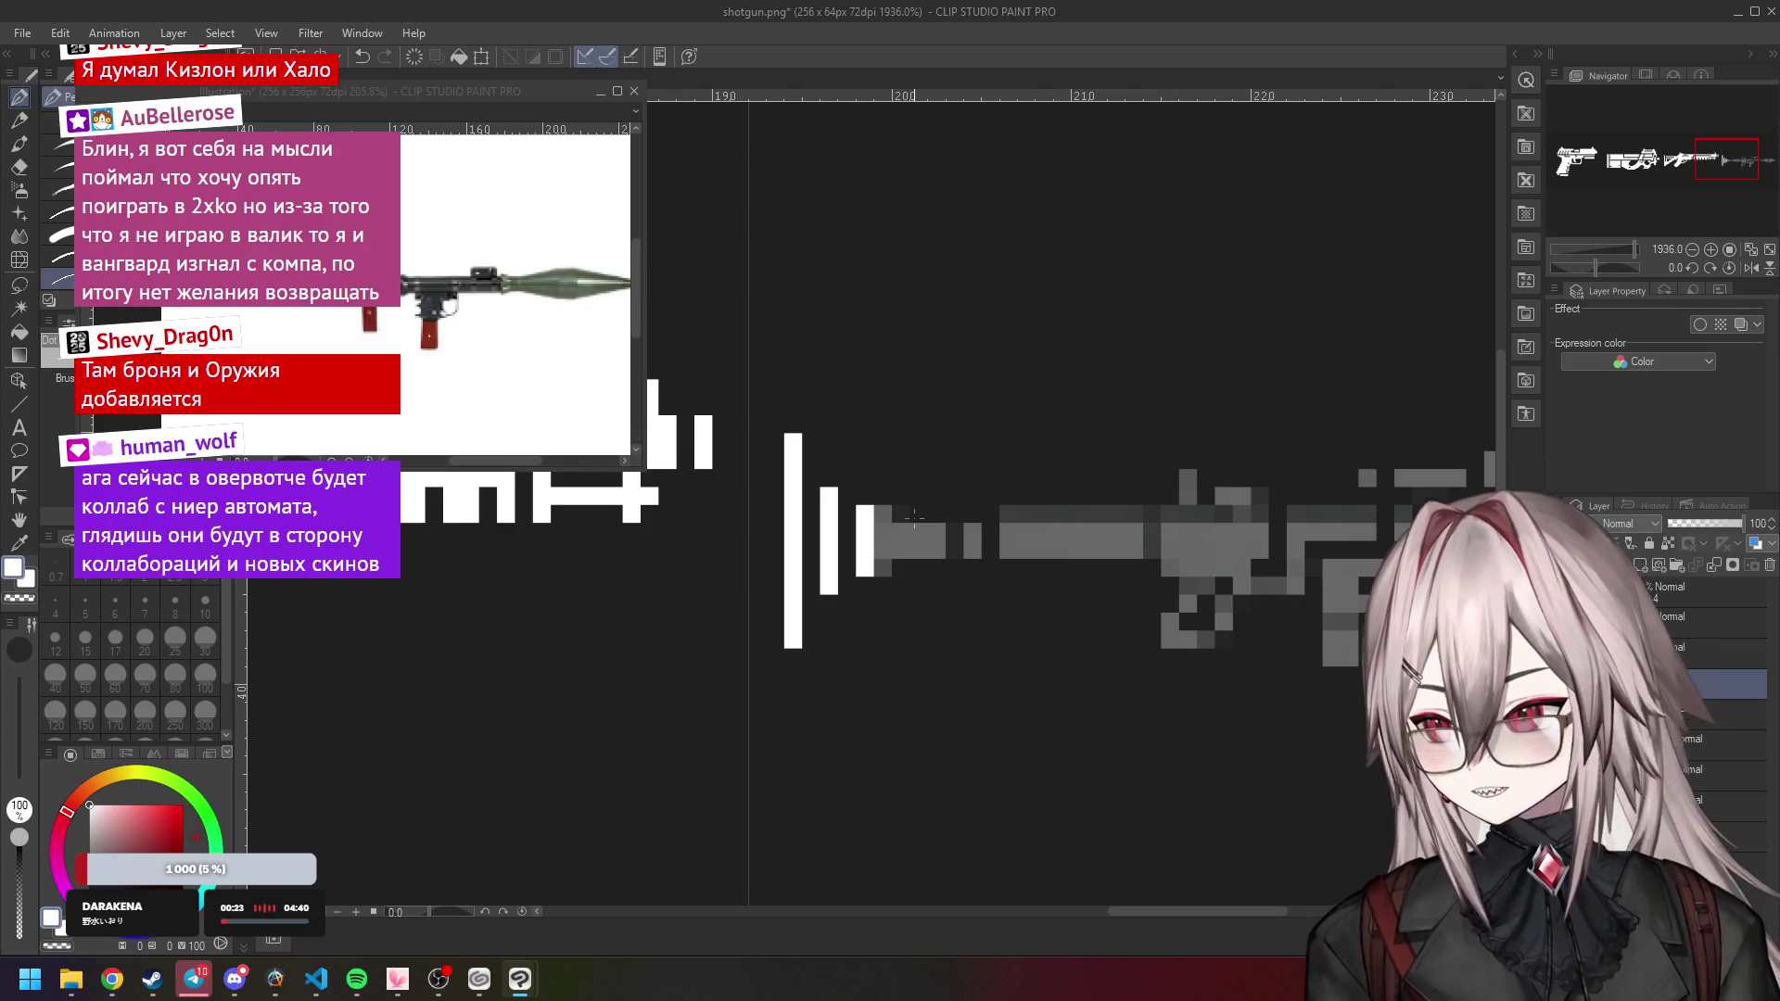
Paint the rocket launcher's tube block in white pixels over the grey sketch.
{"action": "mouse_move", "coordinate": [879, 524]}
{"action": "left_mouse_down"}
{"action": "mouse_move", "coordinate": [886, 570]}
{"action": "mouse_move", "coordinate": [935, 538]}
{"action": "mouse_move", "coordinate": [932, 567]}
{"action": "left_mouse_up"}
{"action": "scroll", "coordinate": [935, 538], "scroll_direction": "up", "scroll_amount": 3}
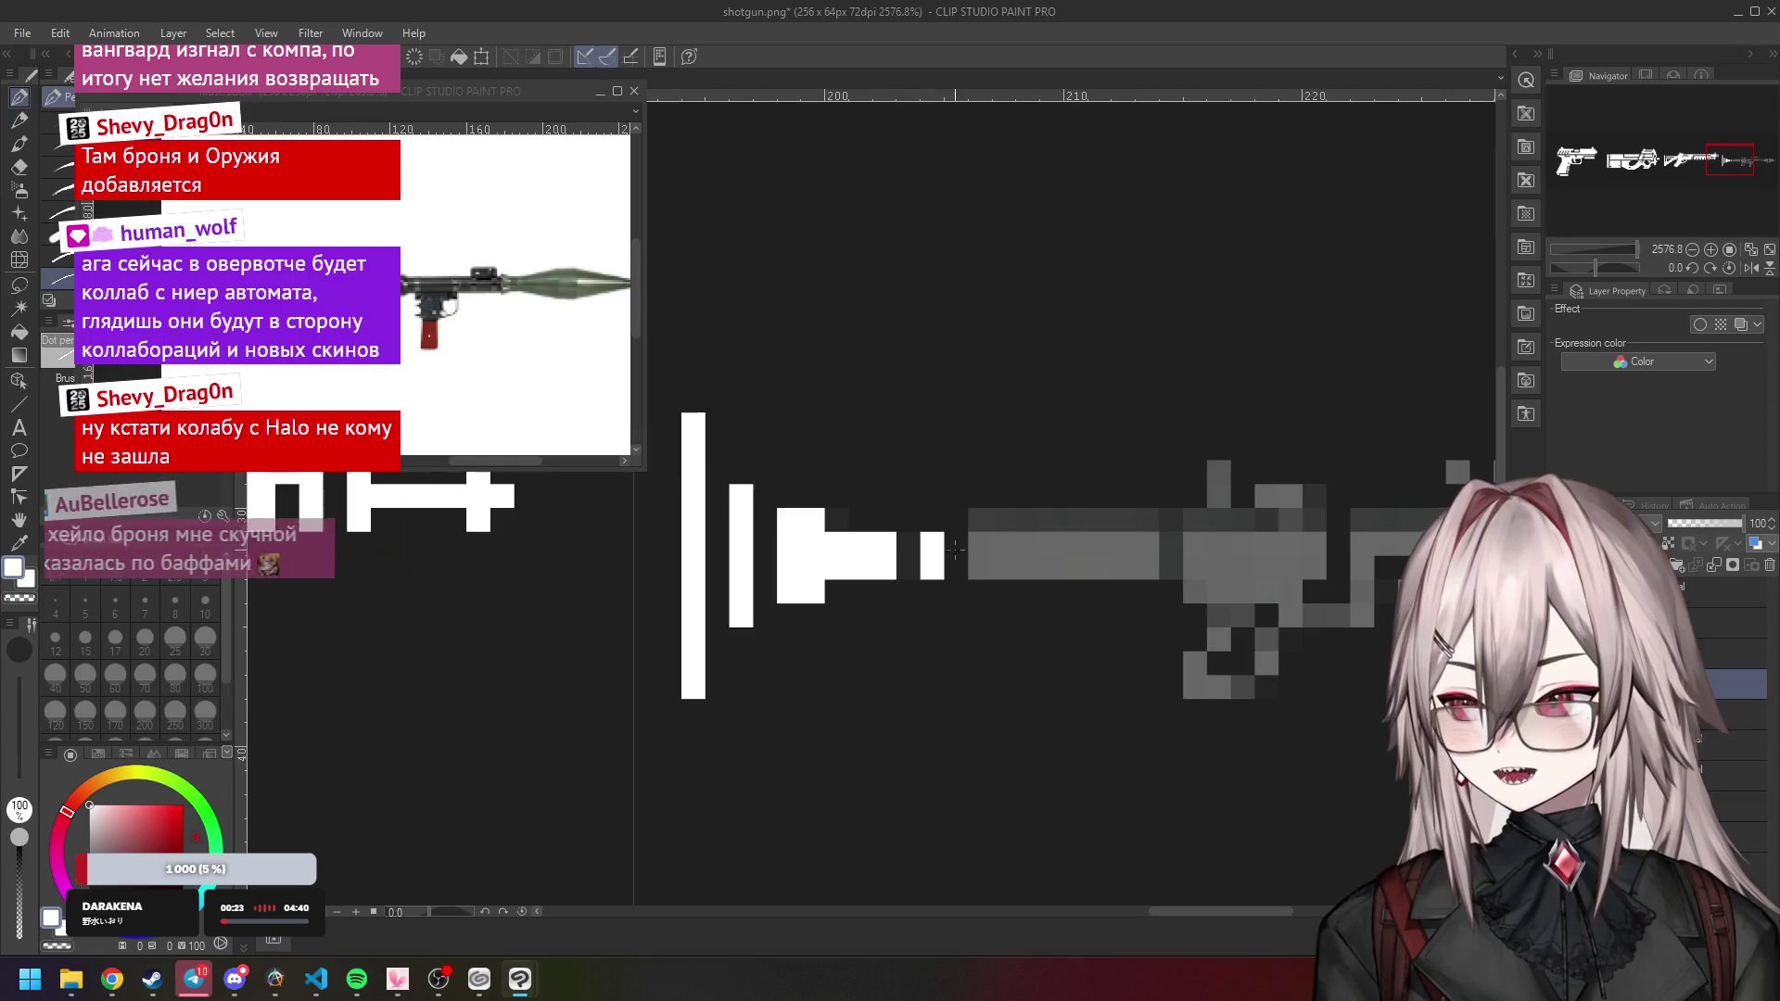
{"action": "scroll", "coordinate": [935, 557], "scroll_direction": "up", "scroll_amount": 2}
{"action": "scroll", "coordinate": [955, 547], "scroll_direction": "down", "scroll_amount": 3}
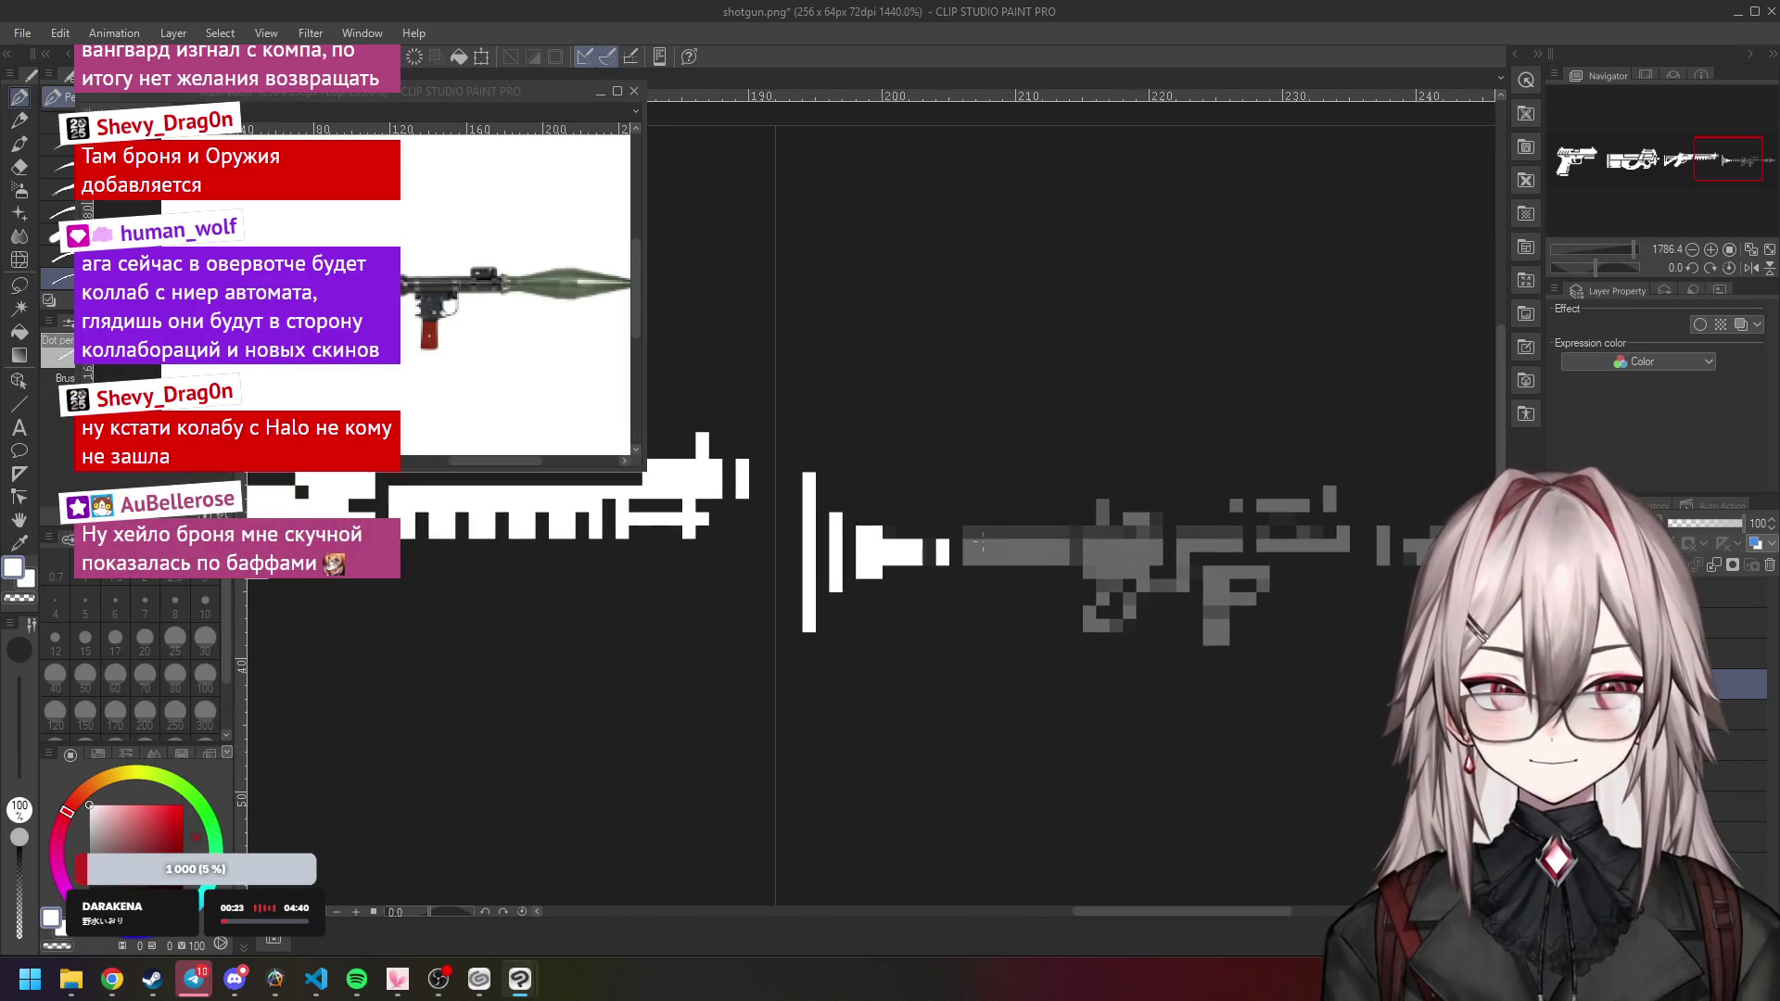
{"action": "scroll", "coordinate": [1028, 538], "scroll_direction": "down", "scroll_amount": 2}
{"action": "scroll", "coordinate": [942, 502], "scroll_direction": "up", "scroll_amount": 4}
Whiten the grey two-pixel bar at the launcher's rear end.
{"action": "left_click_drag", "start_coordinate": [942, 501], "coordinate": [1074, 525]}
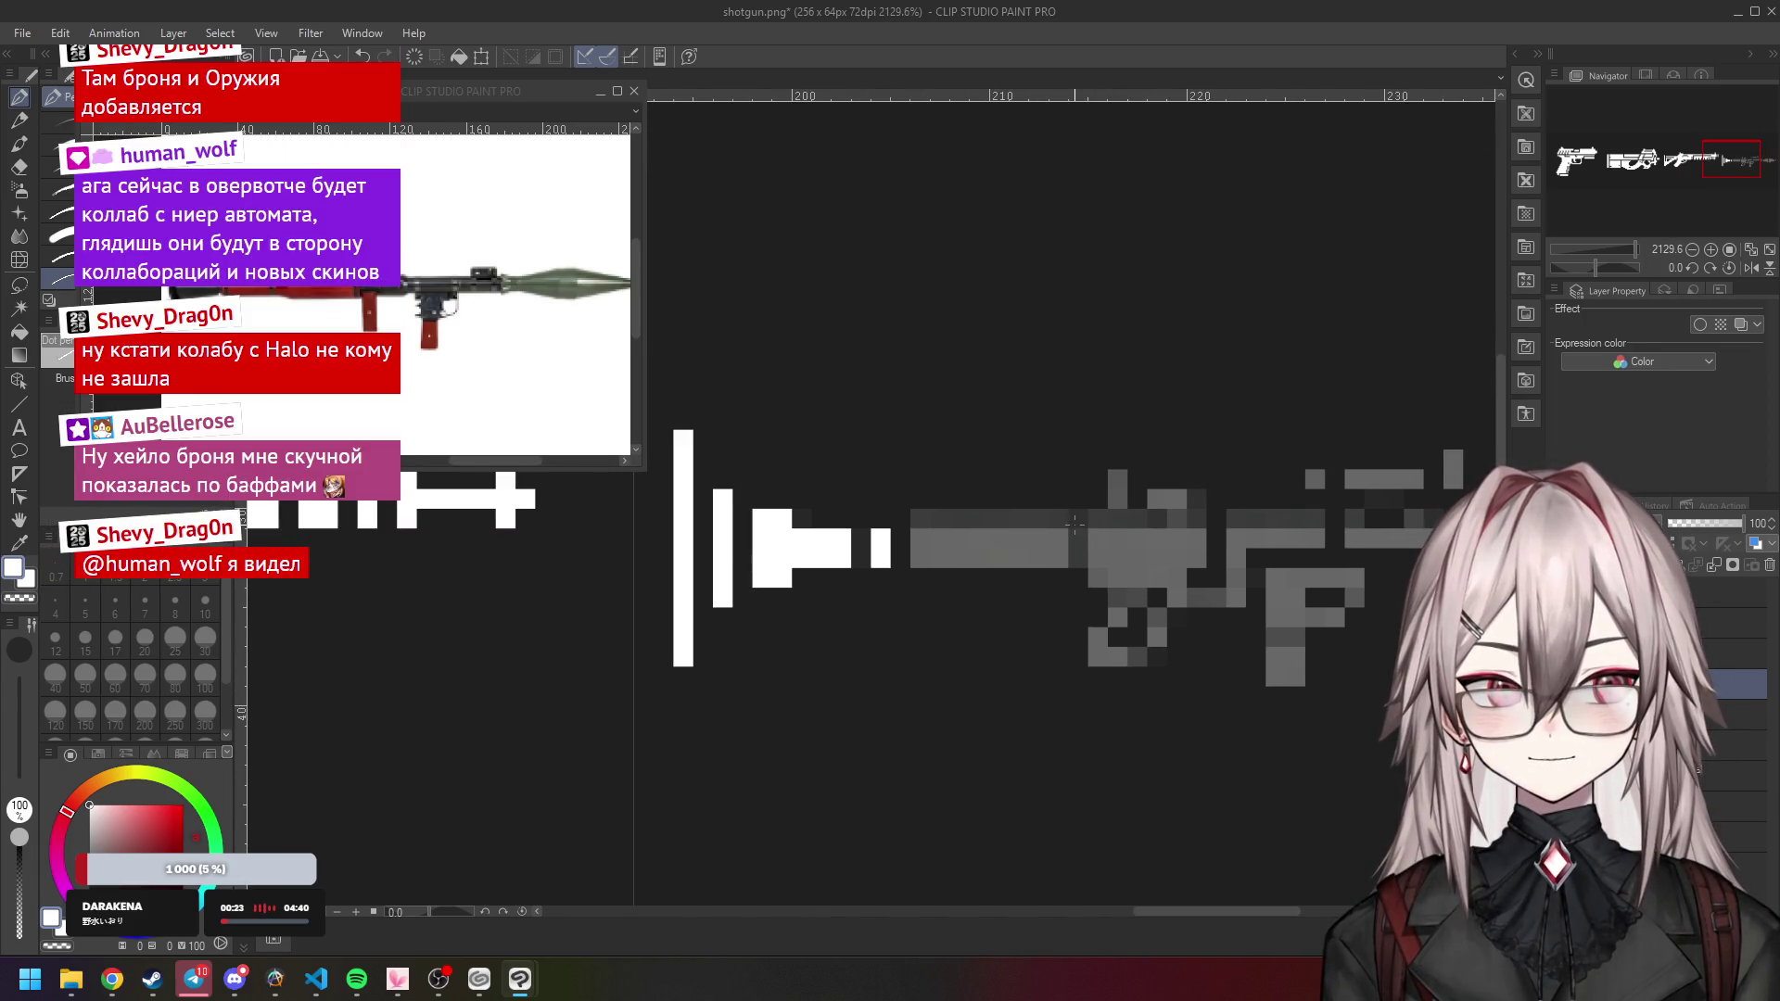
{"action": "left_click", "coordinate": [943, 525]}
{"action": "left_click", "coordinate": [942, 545]}
{"action": "mouse_move", "coordinate": [943, 545]}
{"action": "left_mouse_down"}
{"action": "mouse_move", "coordinate": [1086, 528]}
{"action": "mouse_move", "coordinate": [967, 526]}
{"action": "left_mouse_up"}
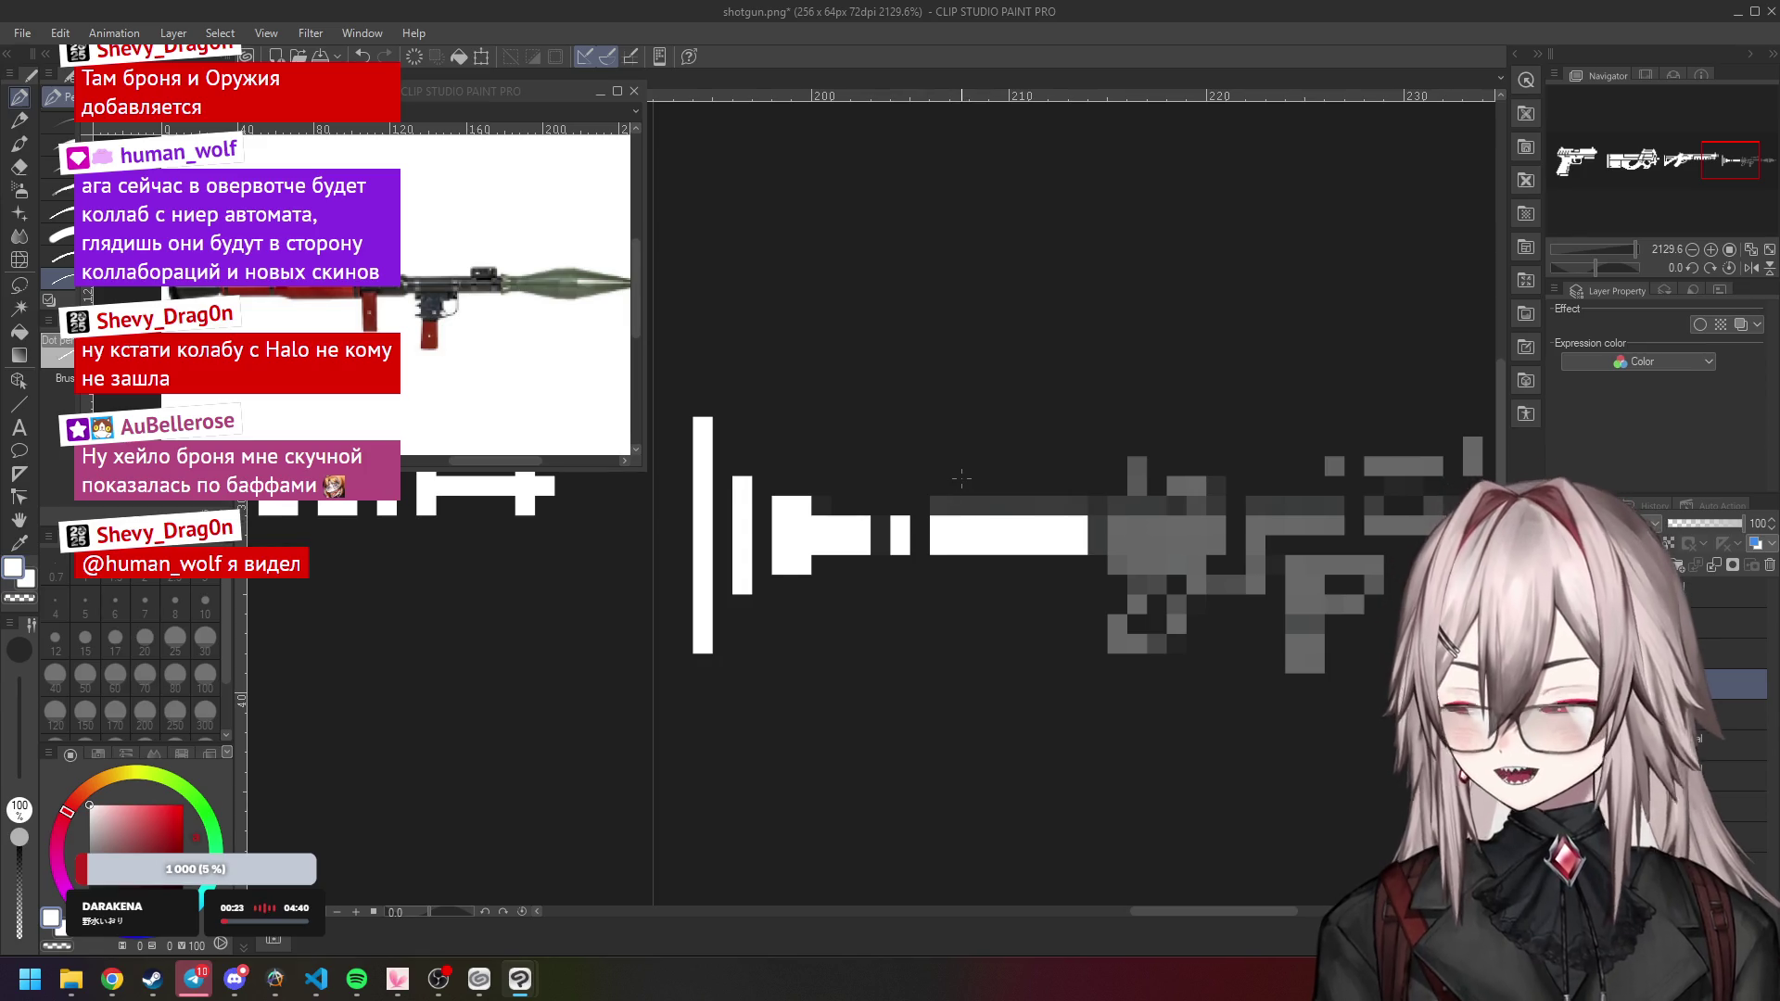
Extend the white block's bottom row rightward and add white pixels at its top right.
{"action": "scroll", "coordinate": [920, 492], "scroll_direction": "up", "scroll_amount": 1}
{"action": "scroll", "coordinate": [920, 492], "scroll_direction": "down", "scroll_amount": 3}
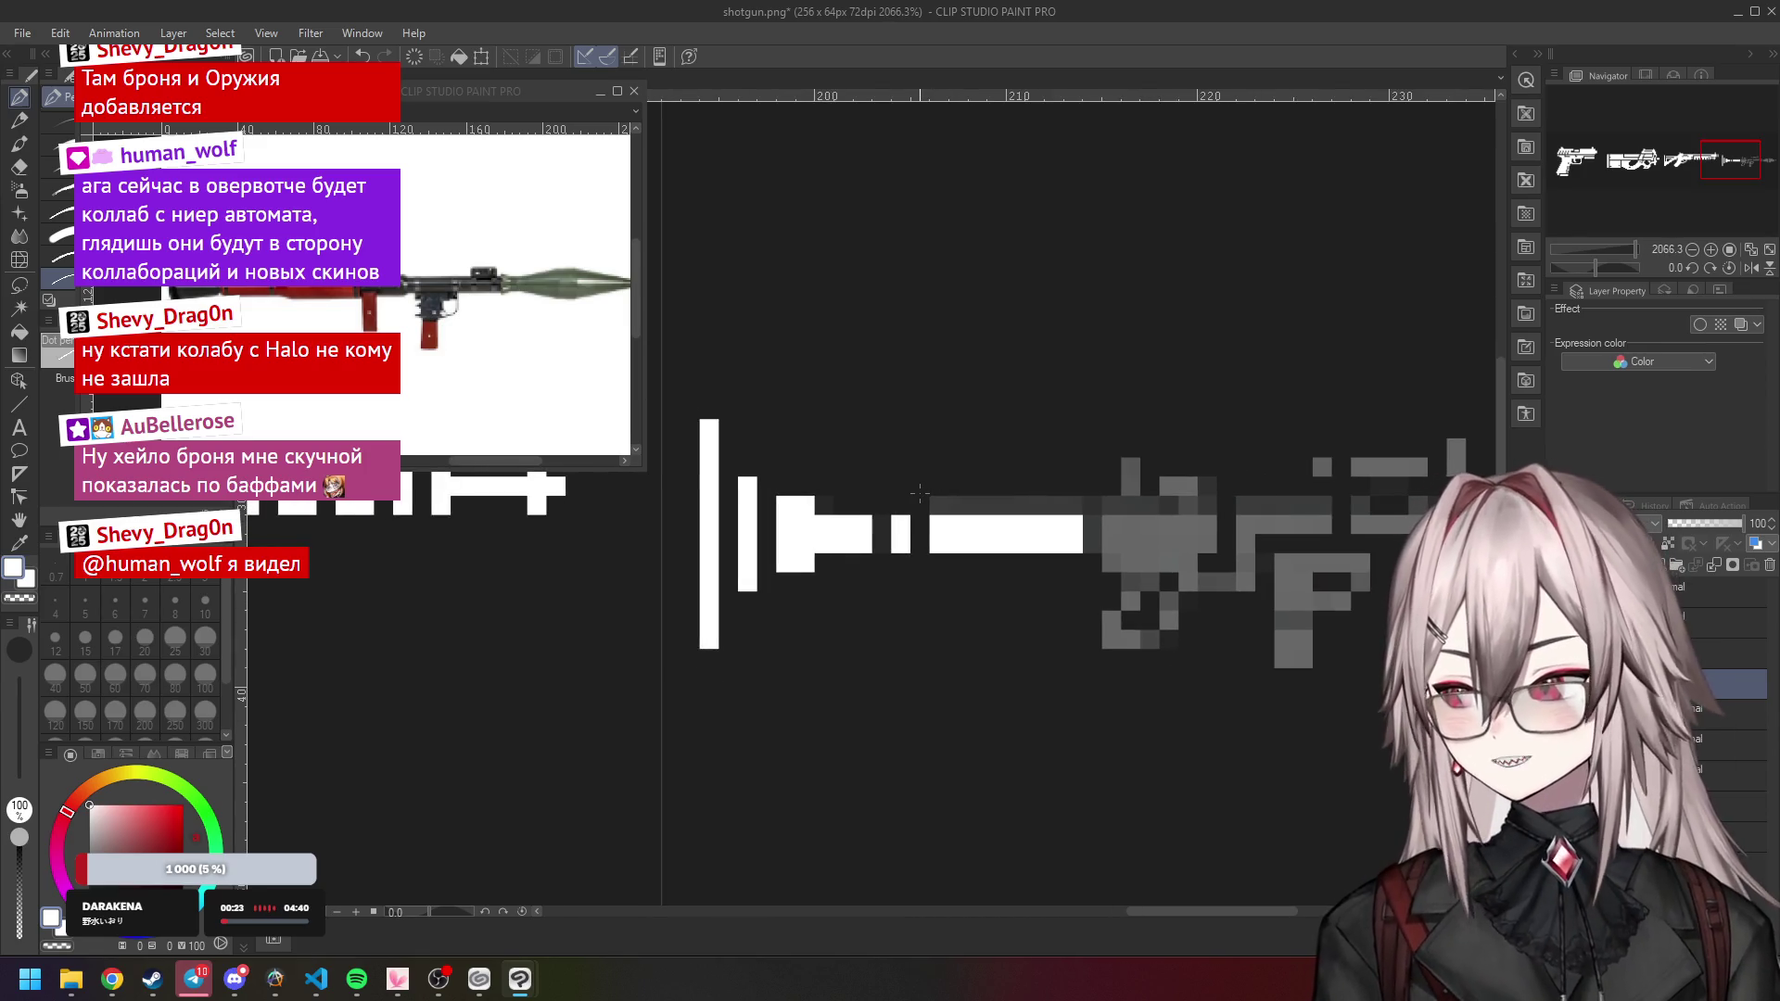
{"action": "scroll", "coordinate": [920, 492], "scroll_direction": "down", "scroll_amount": 2}
{"action": "scroll", "coordinate": [919, 492], "scroll_direction": "down", "scroll_amount": 1}
{"action": "scroll", "coordinate": [999, 461], "scroll_direction": "up", "scroll_amount": 2}
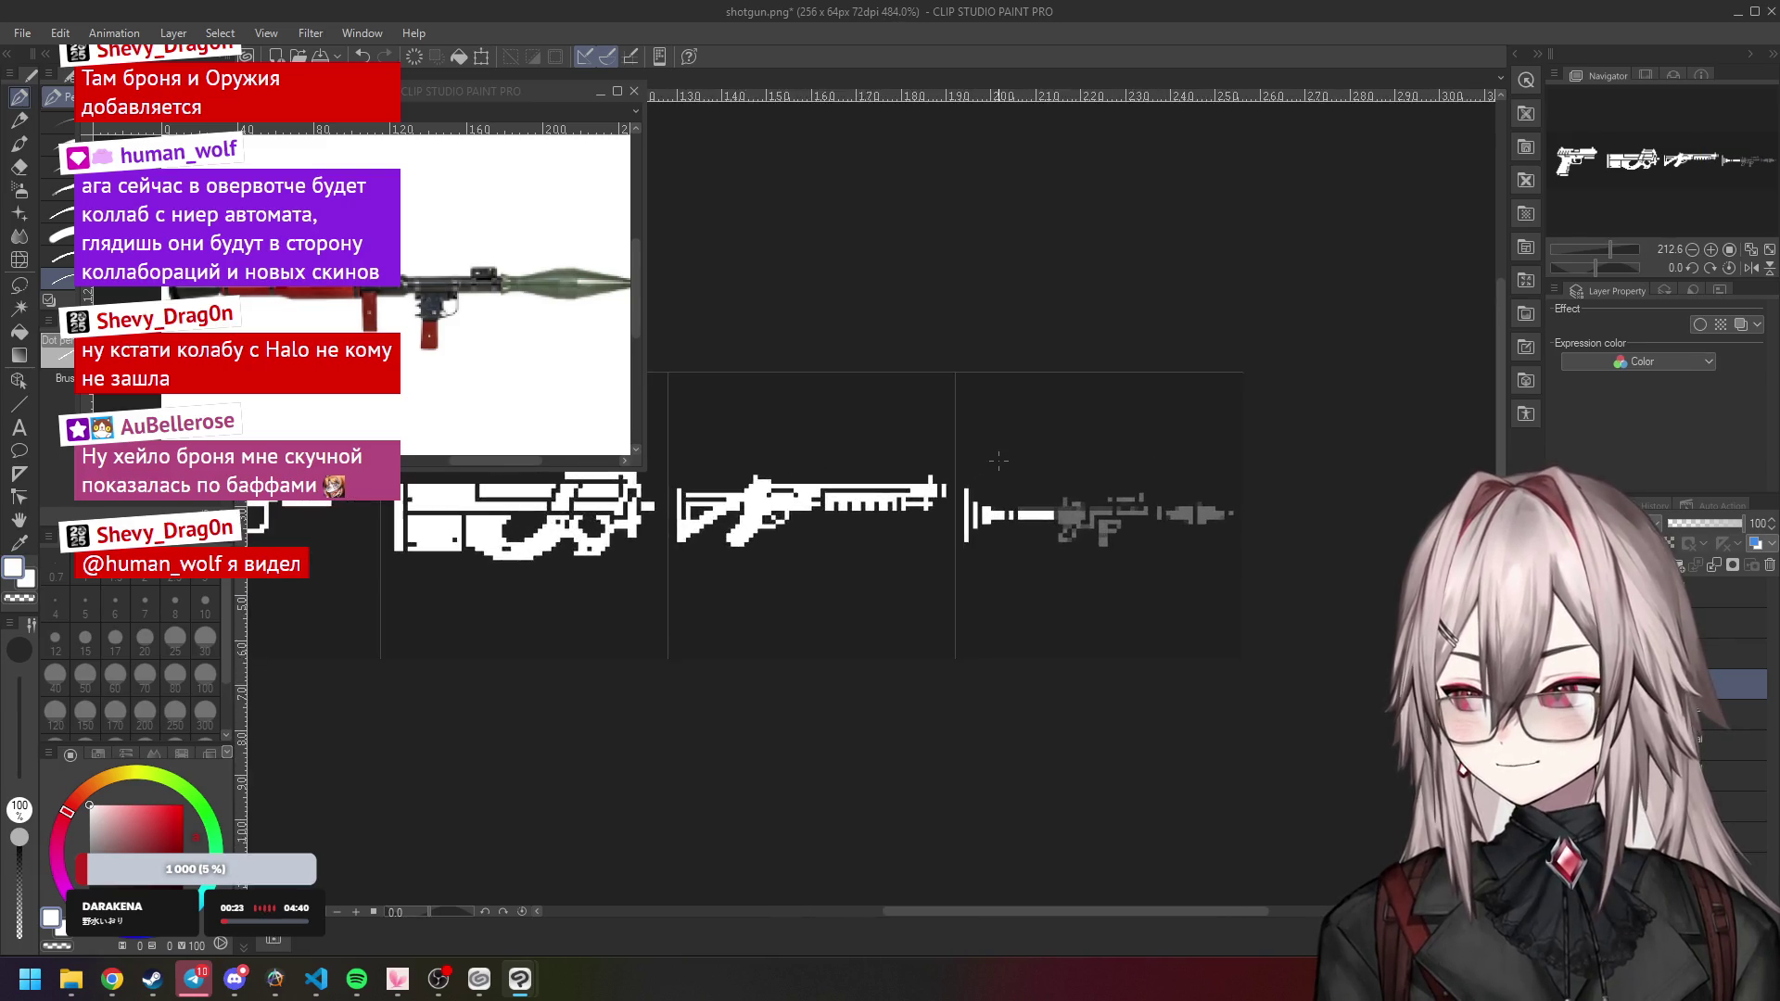
{"action": "scroll", "coordinate": [999, 461], "scroll_direction": "up", "scroll_amount": 2}
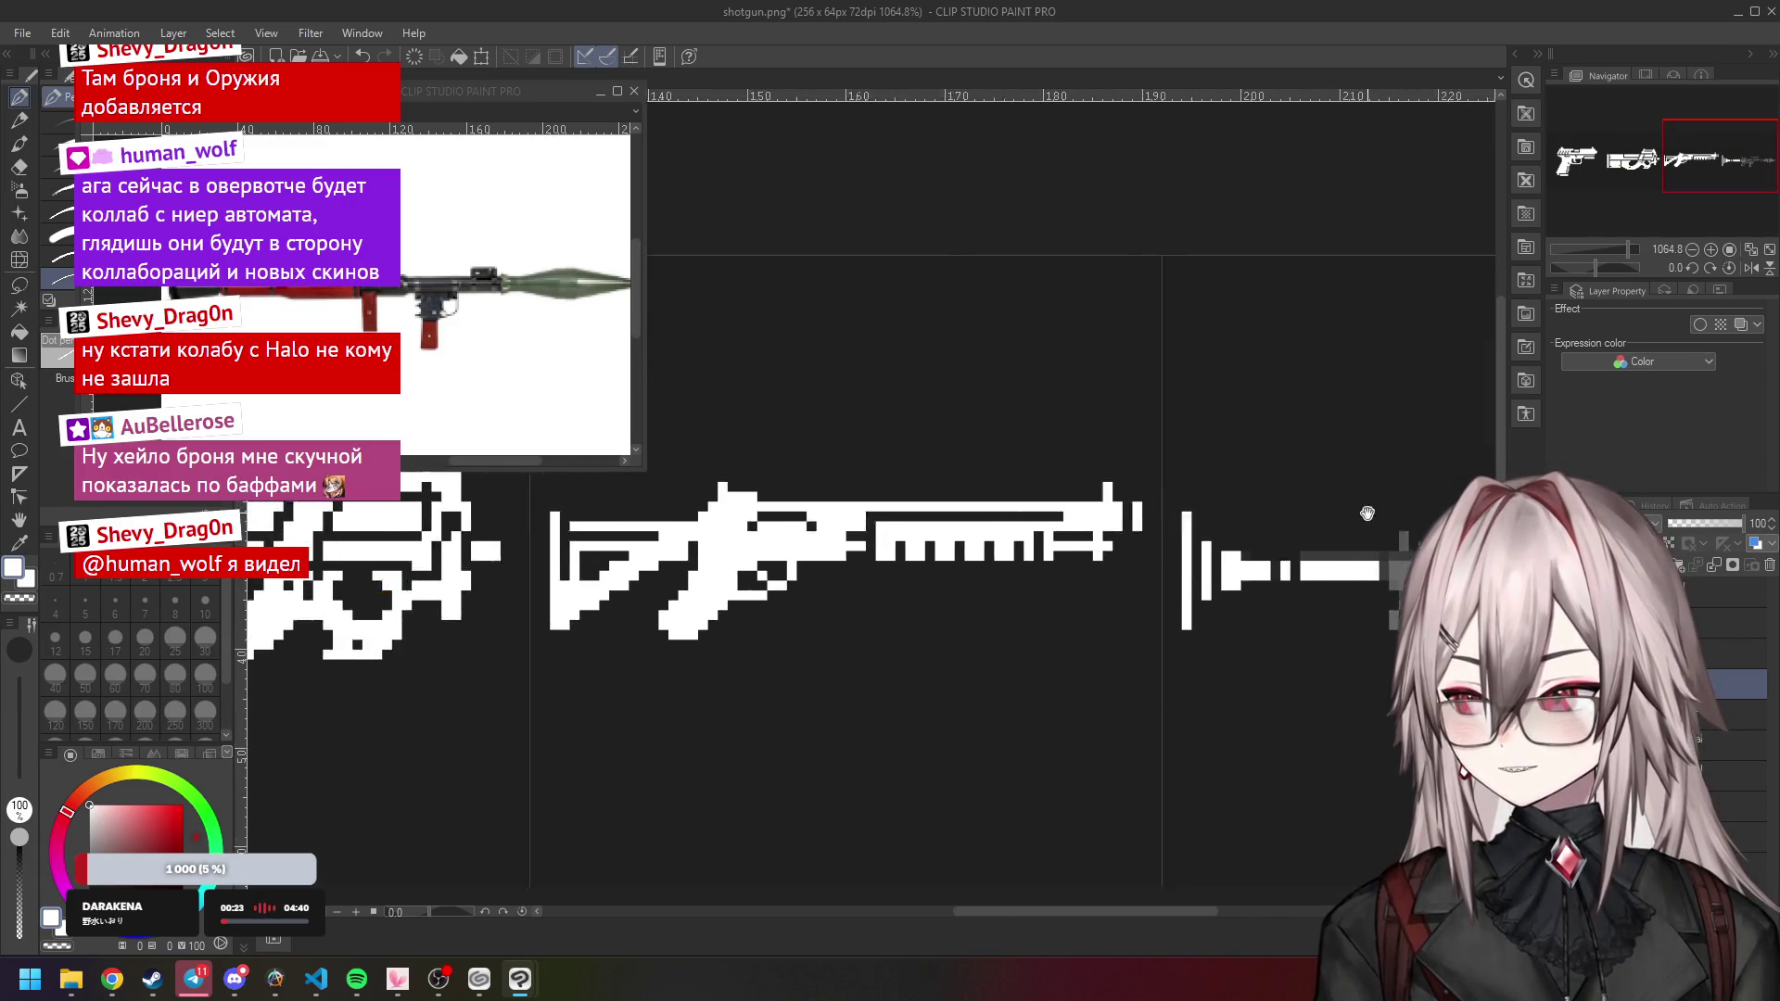
{"action": "scroll", "coordinate": [1169, 497], "scroll_direction": "down", "scroll_amount": 2}
{"action": "scroll", "coordinate": [1040, 554], "scroll_direction": "up", "scroll_amount": 4}
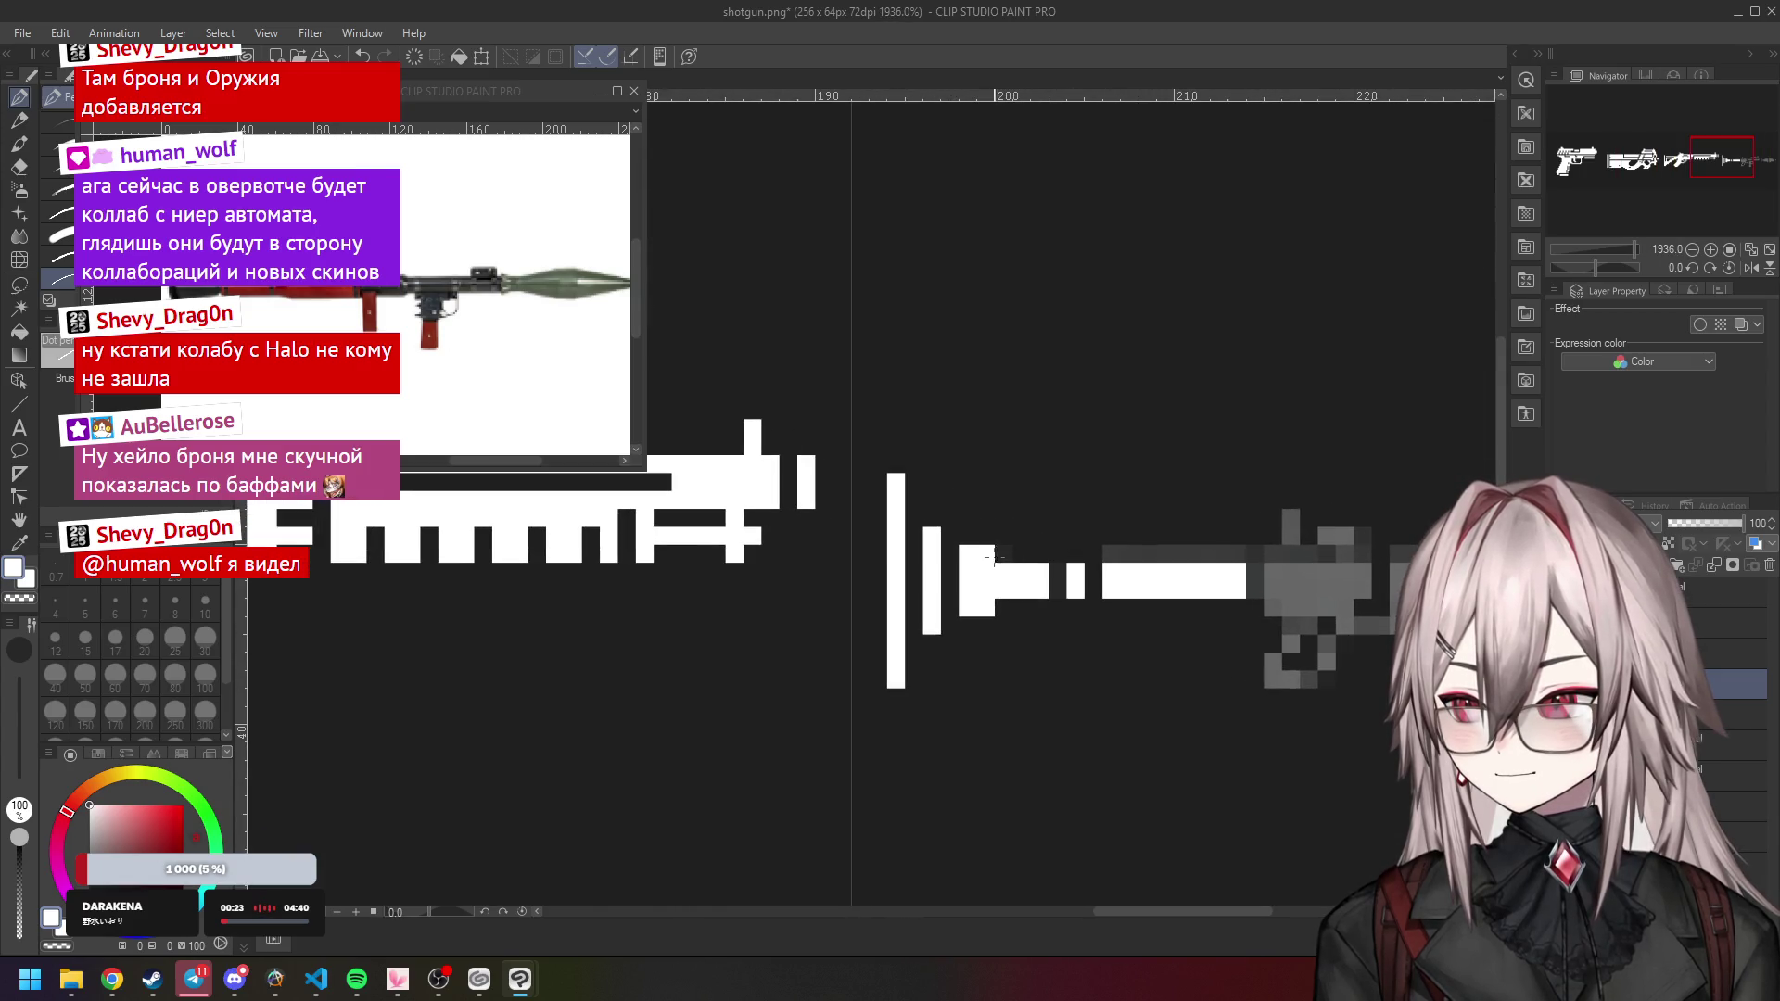
{"action": "left_click_drag", "start_coordinate": [1003, 603], "coordinate": [1043, 607]}
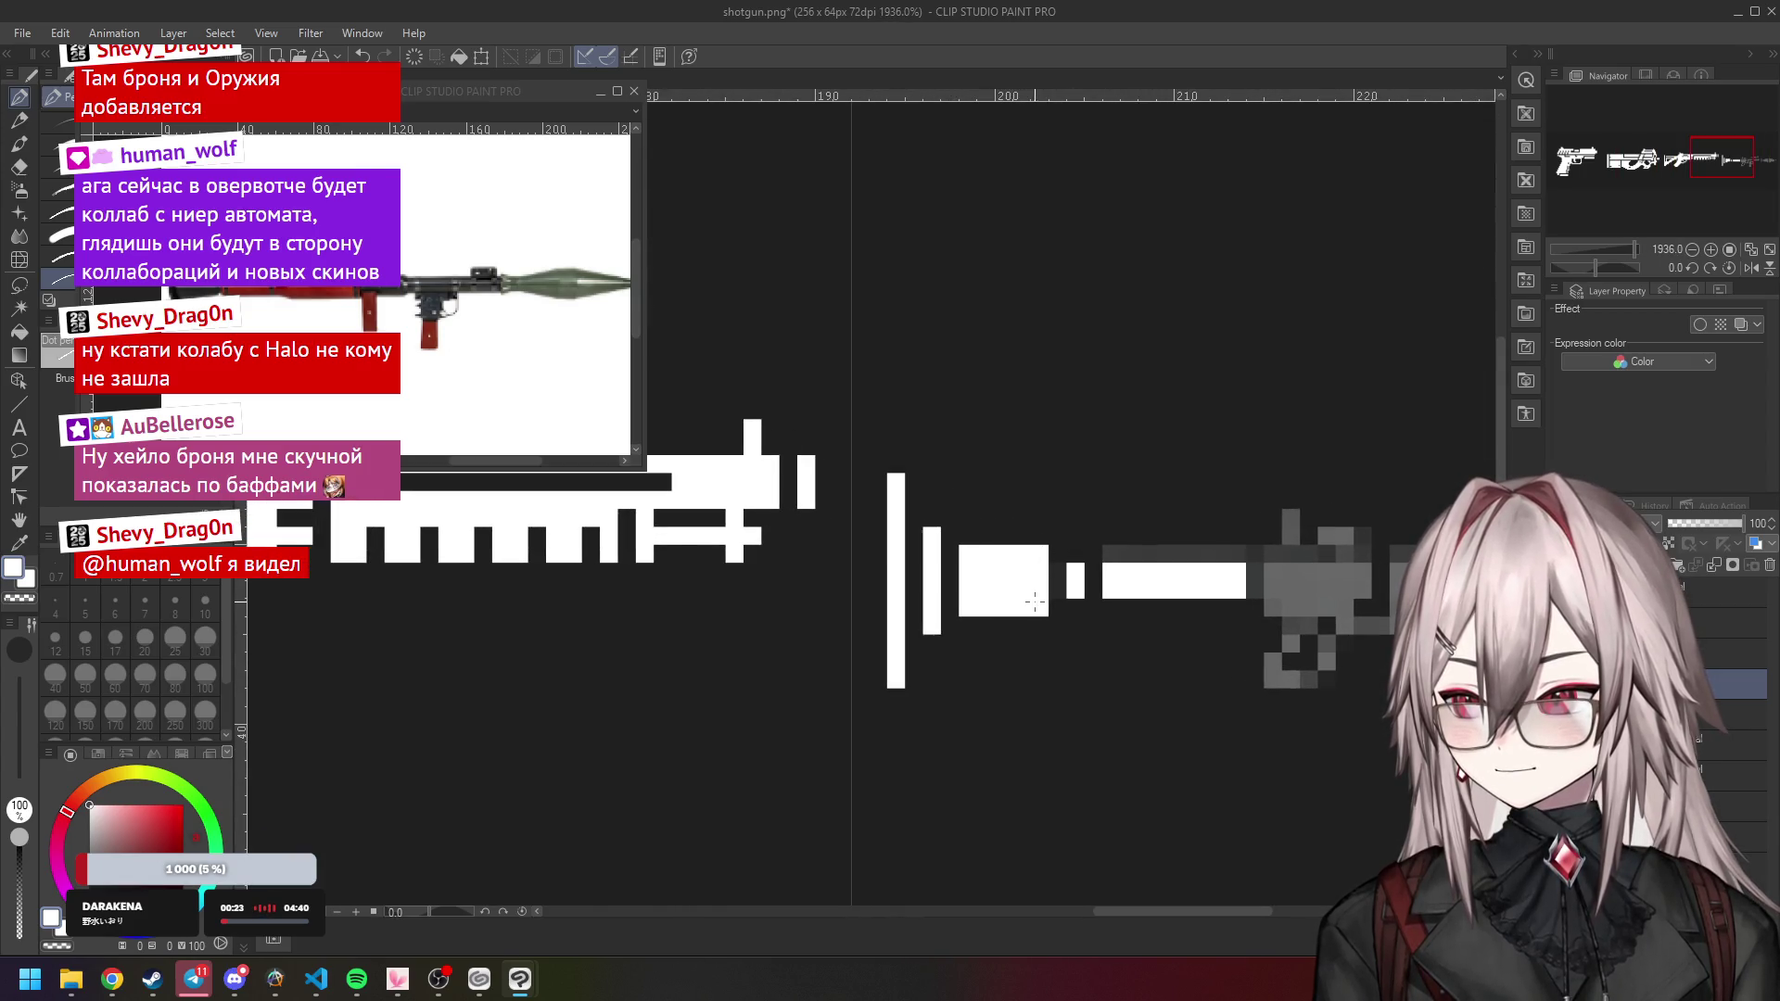
{"action": "left_click", "coordinate": [1057, 554]}
{"action": "left_click", "coordinate": [1059, 607]}
Fill around the white bar into a solid block, undoing stray pixels, and whiten pixels beside it.
{"action": "mouse_move", "coordinate": [1111, 554]}
{"action": "left_mouse_down"}
{"action": "mouse_move", "coordinate": [1111, 580]}
{"action": "mouse_move", "coordinate": [1196, 614]}
{"action": "left_mouse_up"}
{"action": "key", "text": "ctrl+z"}
{"action": "mouse_move", "coordinate": [1111, 554]}
{"action": "left_mouse_down"}
{"action": "mouse_move", "coordinate": [1111, 584]}
{"action": "mouse_move", "coordinate": [1210, 607]}
{"action": "mouse_move", "coordinate": [1238, 593]}
{"action": "mouse_move", "coordinate": [1196, 554]}
{"action": "mouse_move", "coordinate": [1122, 554]}
{"action": "left_mouse_up"}
{"action": "scroll", "coordinate": [1133, 548], "scroll_direction": "down", "scroll_amount": 4}
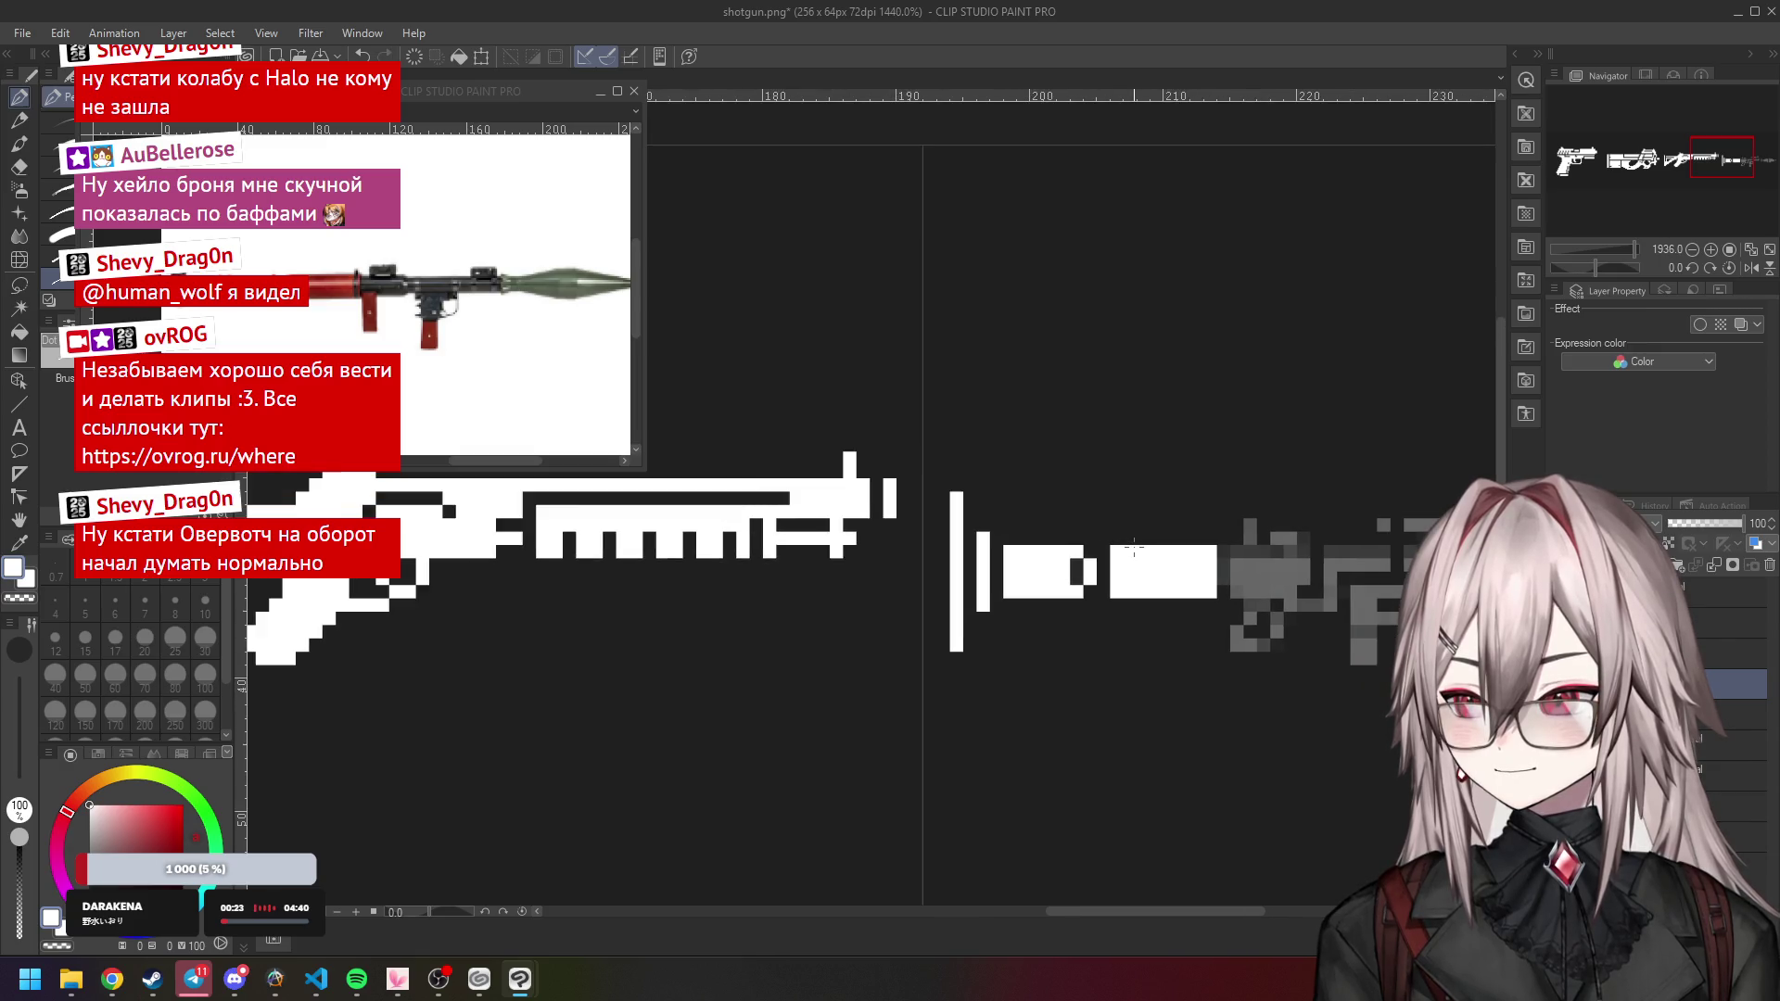
{"action": "scroll", "coordinate": [1133, 545], "scroll_direction": "up", "scroll_amount": 3}
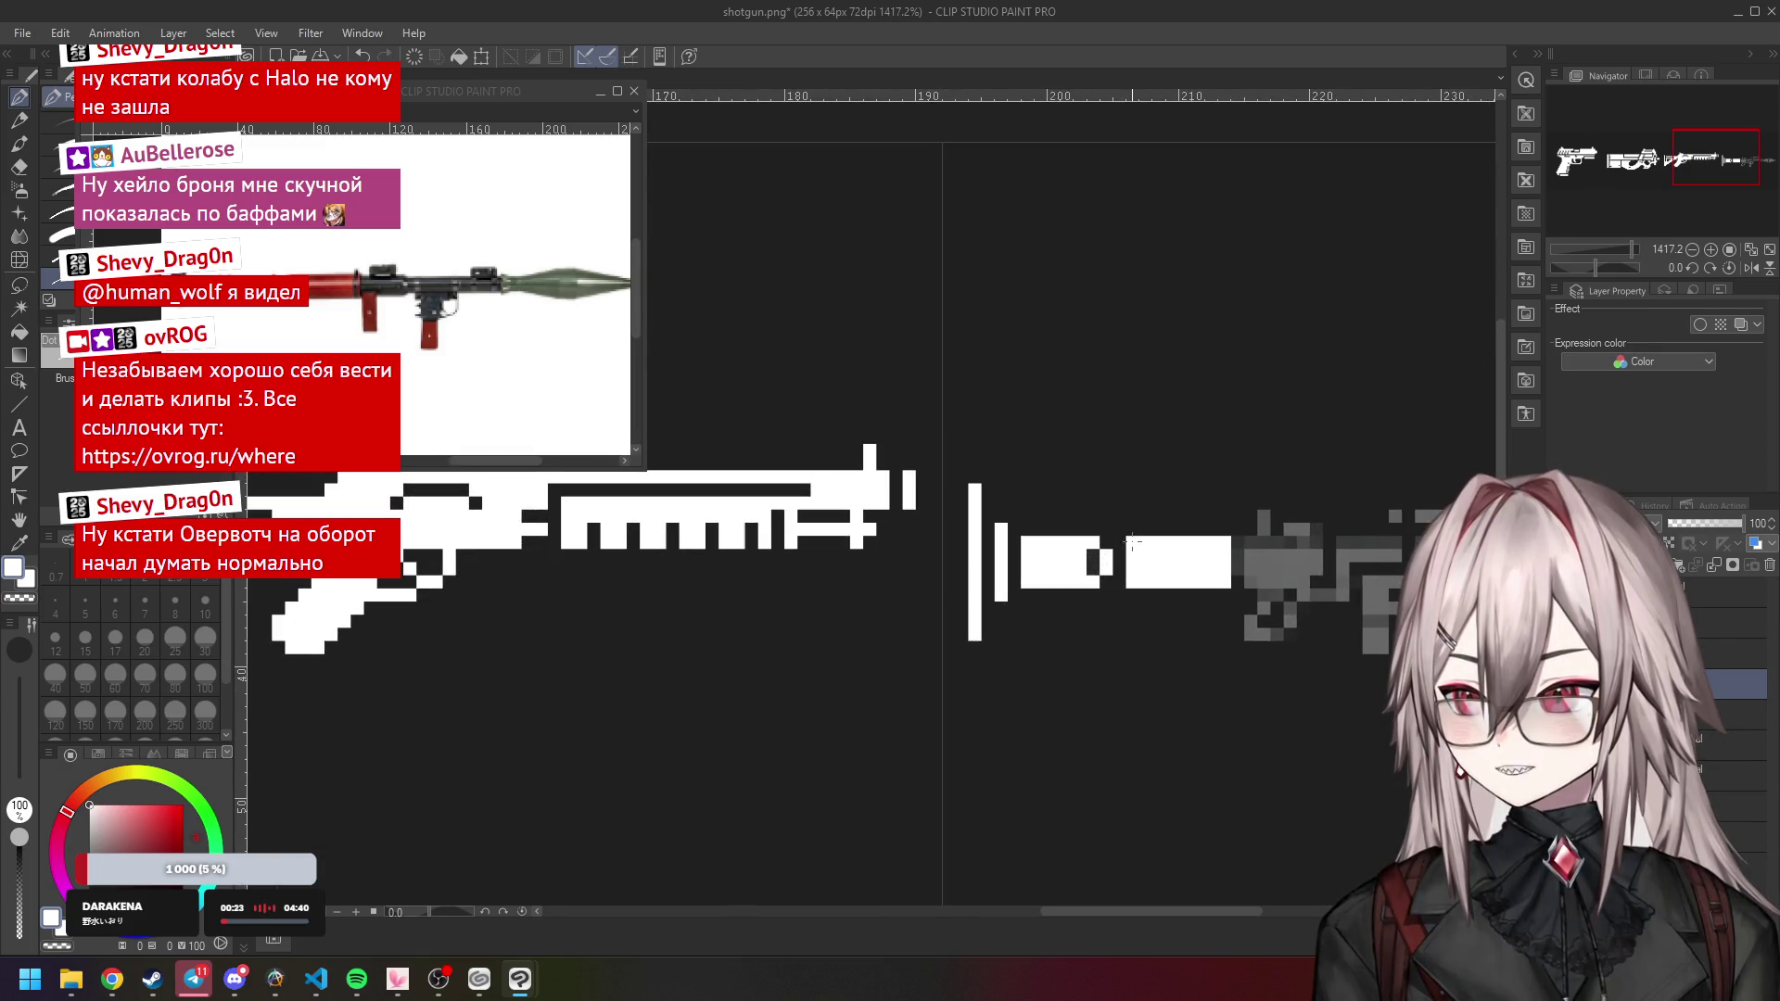
{"action": "scroll", "coordinate": [1122, 580], "scroll_direction": "down", "scroll_amount": 4}
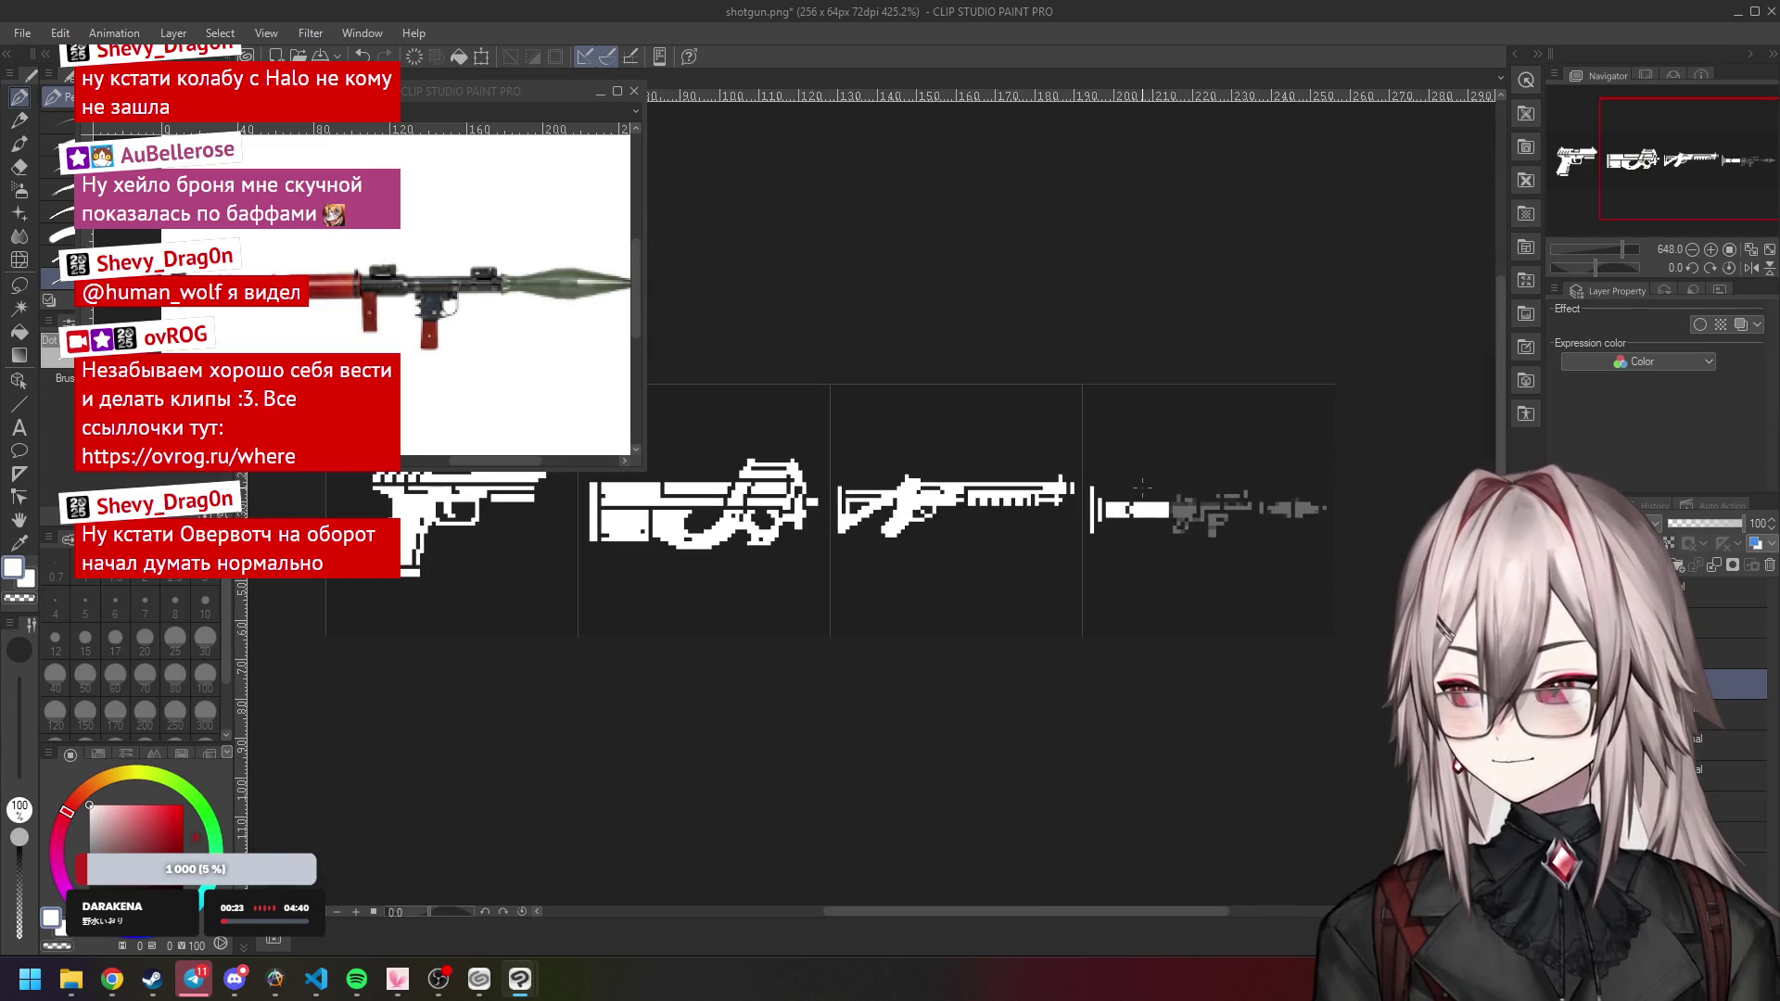
{"action": "scroll", "coordinate": [1164, 483], "scroll_direction": "up", "scroll_amount": 7}
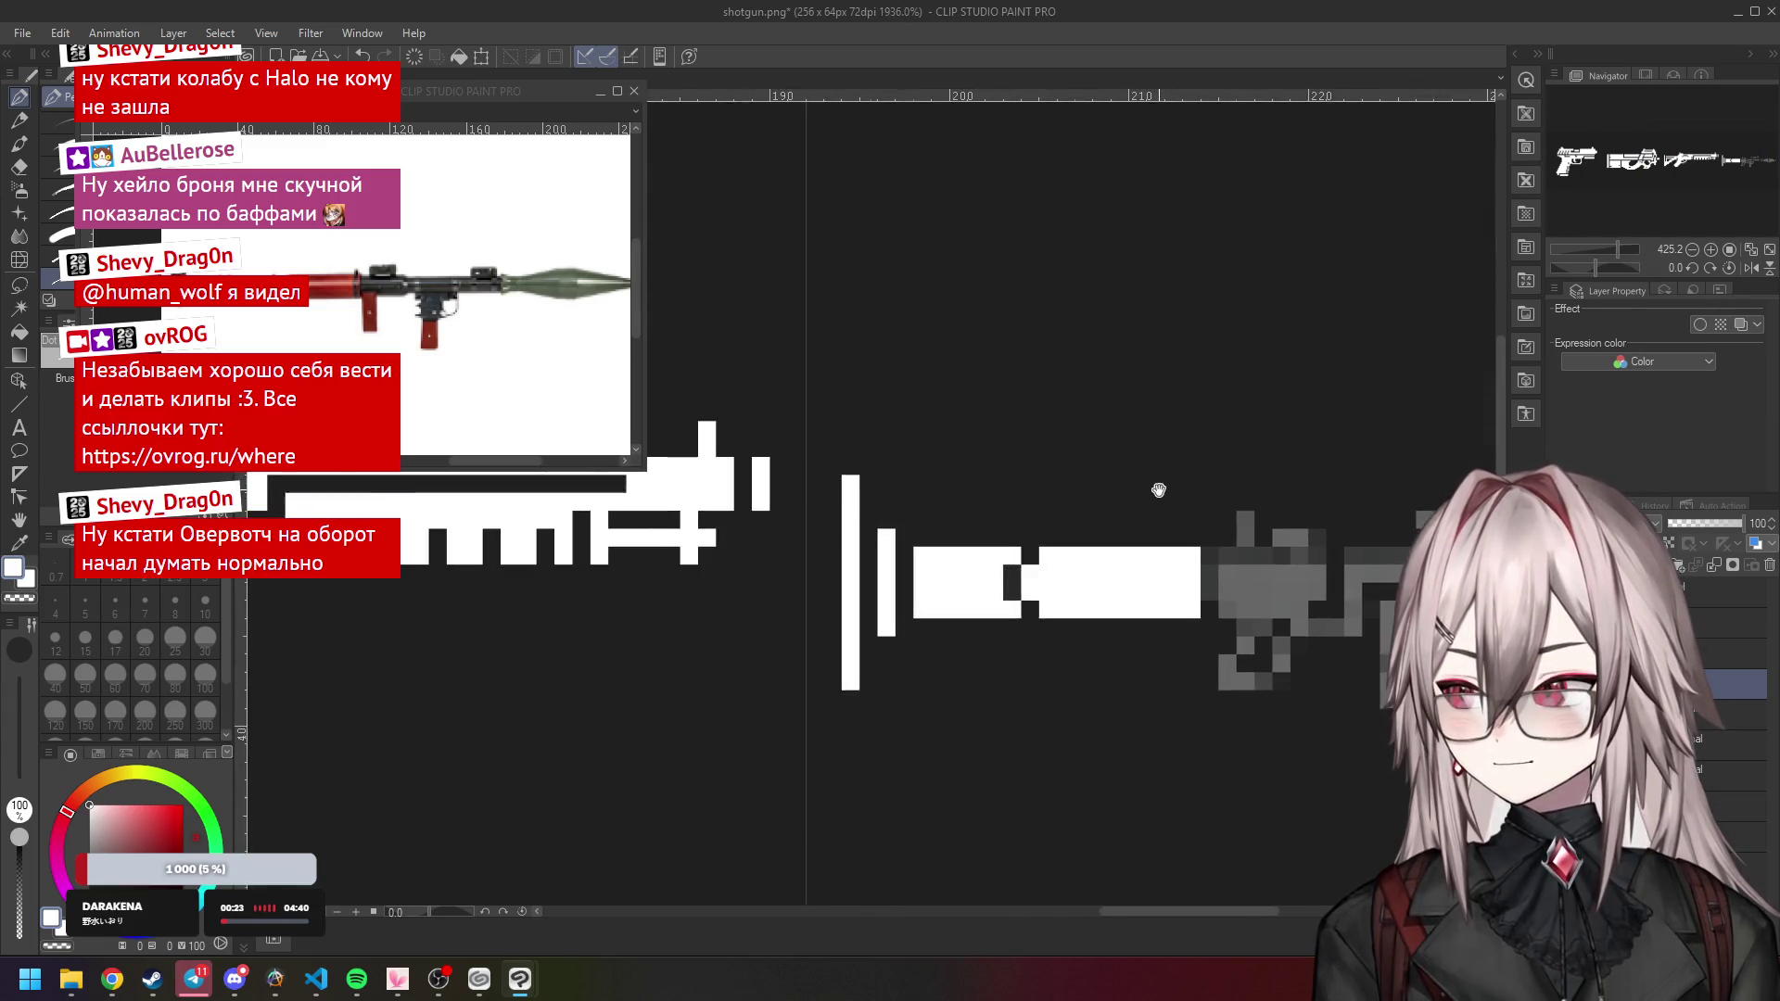
{"action": "left_click", "coordinate": [923, 534]}
Finish whitening pixels beside the block and erase two stray pixels to its left.
{"action": "left_click", "coordinate": [922, 612]}
{"action": "key", "text": "c"}
{"action": "left_click", "coordinate": [897, 534]}
{"action": "left_click", "coordinate": [897, 612]}
{"action": "key", "text": "c"}
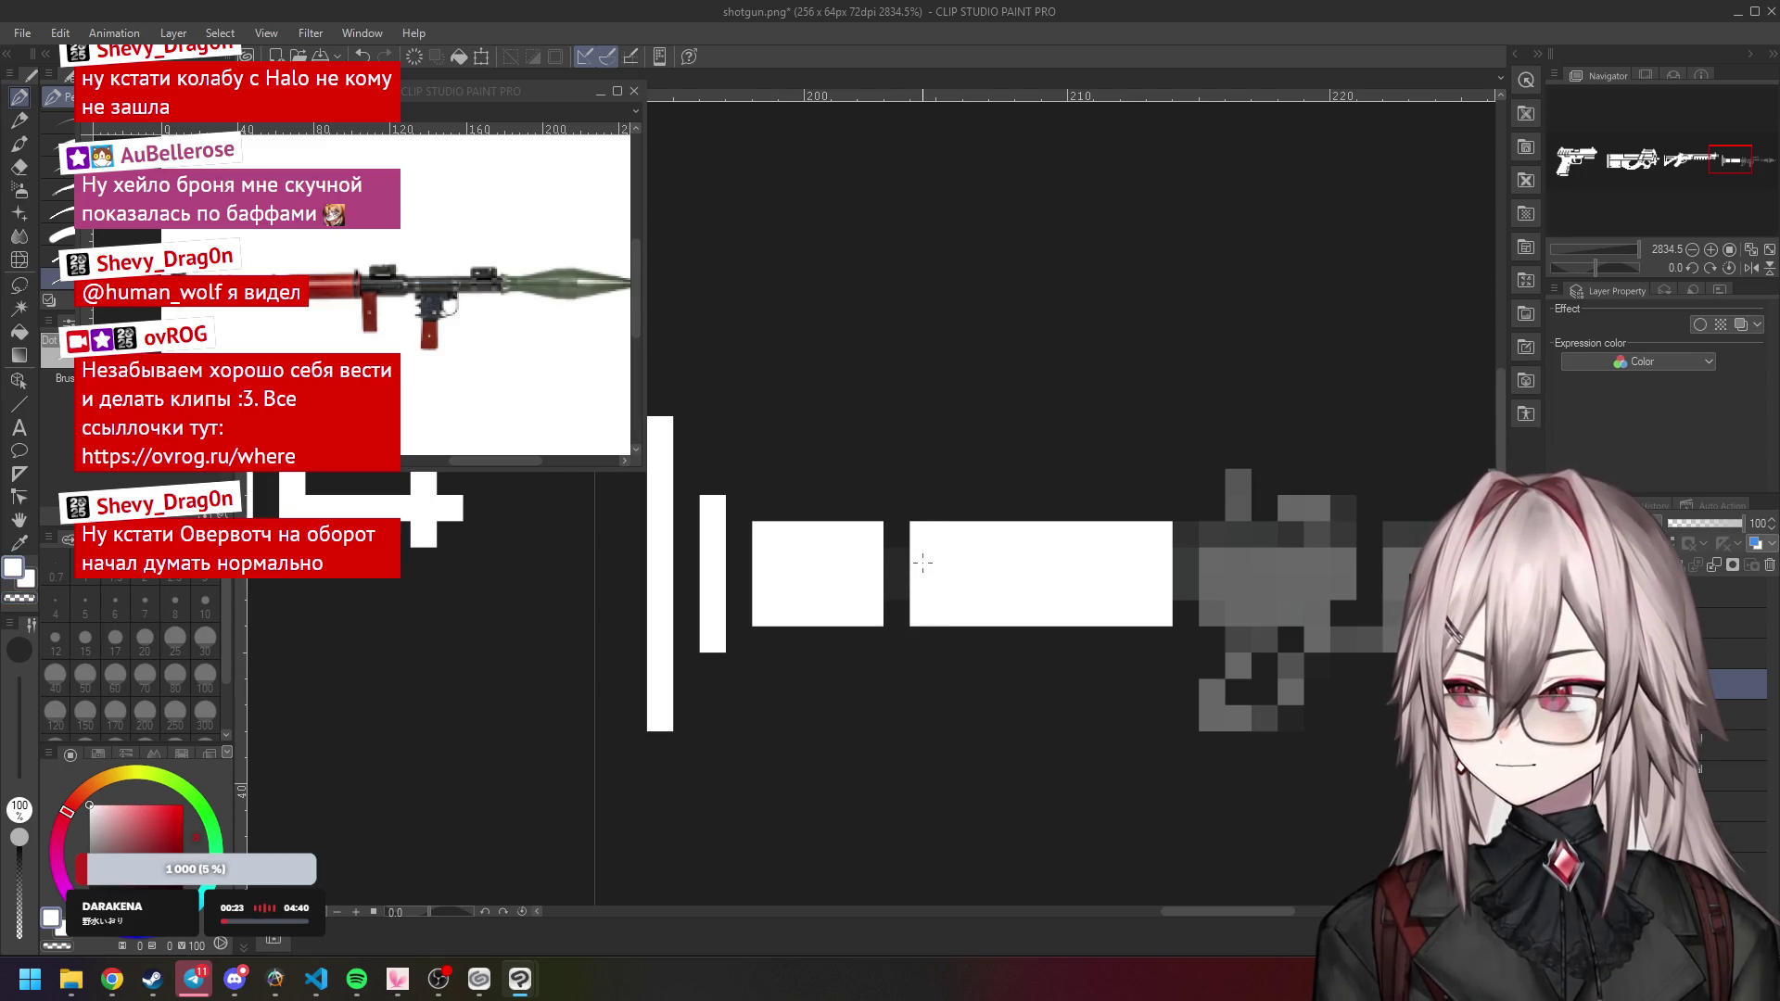
{"action": "scroll", "coordinate": [949, 512], "scroll_direction": "down", "scroll_amount": 2}
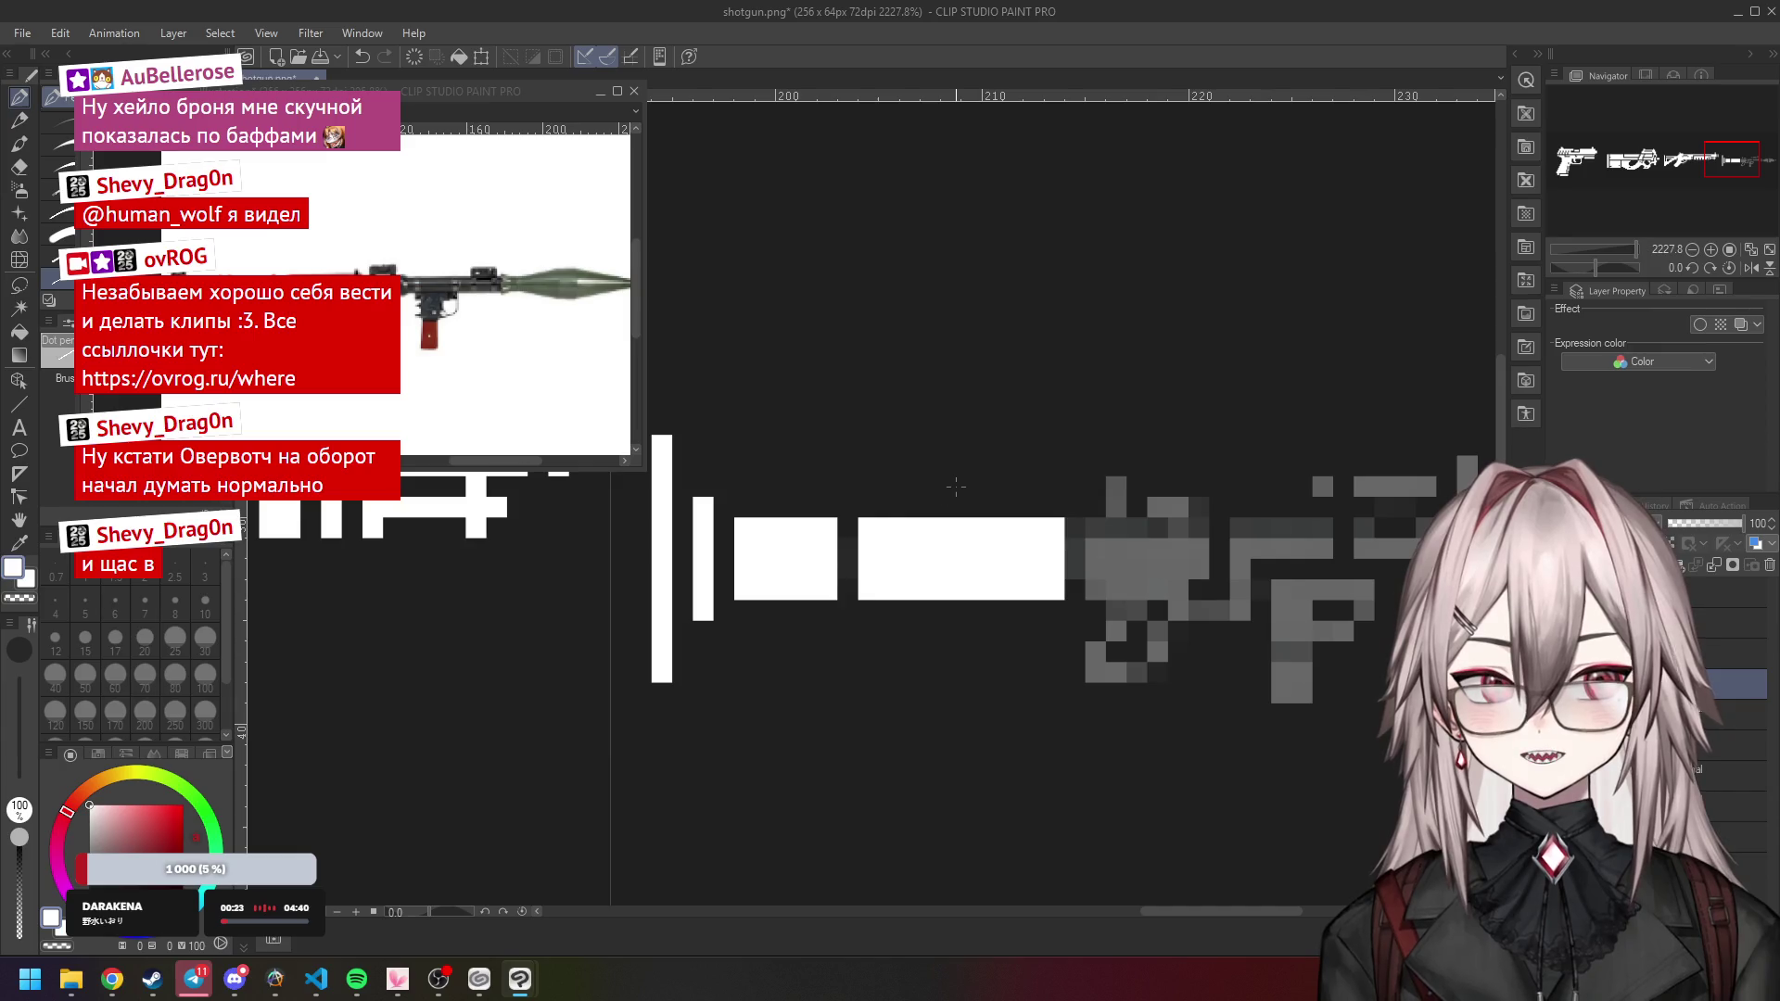
Paint white rows above and below the front block out to its right edge.
{"action": "left_click_drag", "start_coordinate": [973, 507], "coordinate": [1062, 508]}
{"action": "left_click", "coordinate": [972, 609]}
{"action": "left_click_drag", "start_coordinate": [972, 604], "coordinate": [1063, 609]}
{"action": "mouse_move", "coordinate": [1130, 541]}
{"action": "left_mouse_down"}
{"action": "mouse_move", "coordinate": [1036, 472]}
{"action": "mouse_move", "coordinate": [941, 441]}
{"action": "left_mouse_up"}
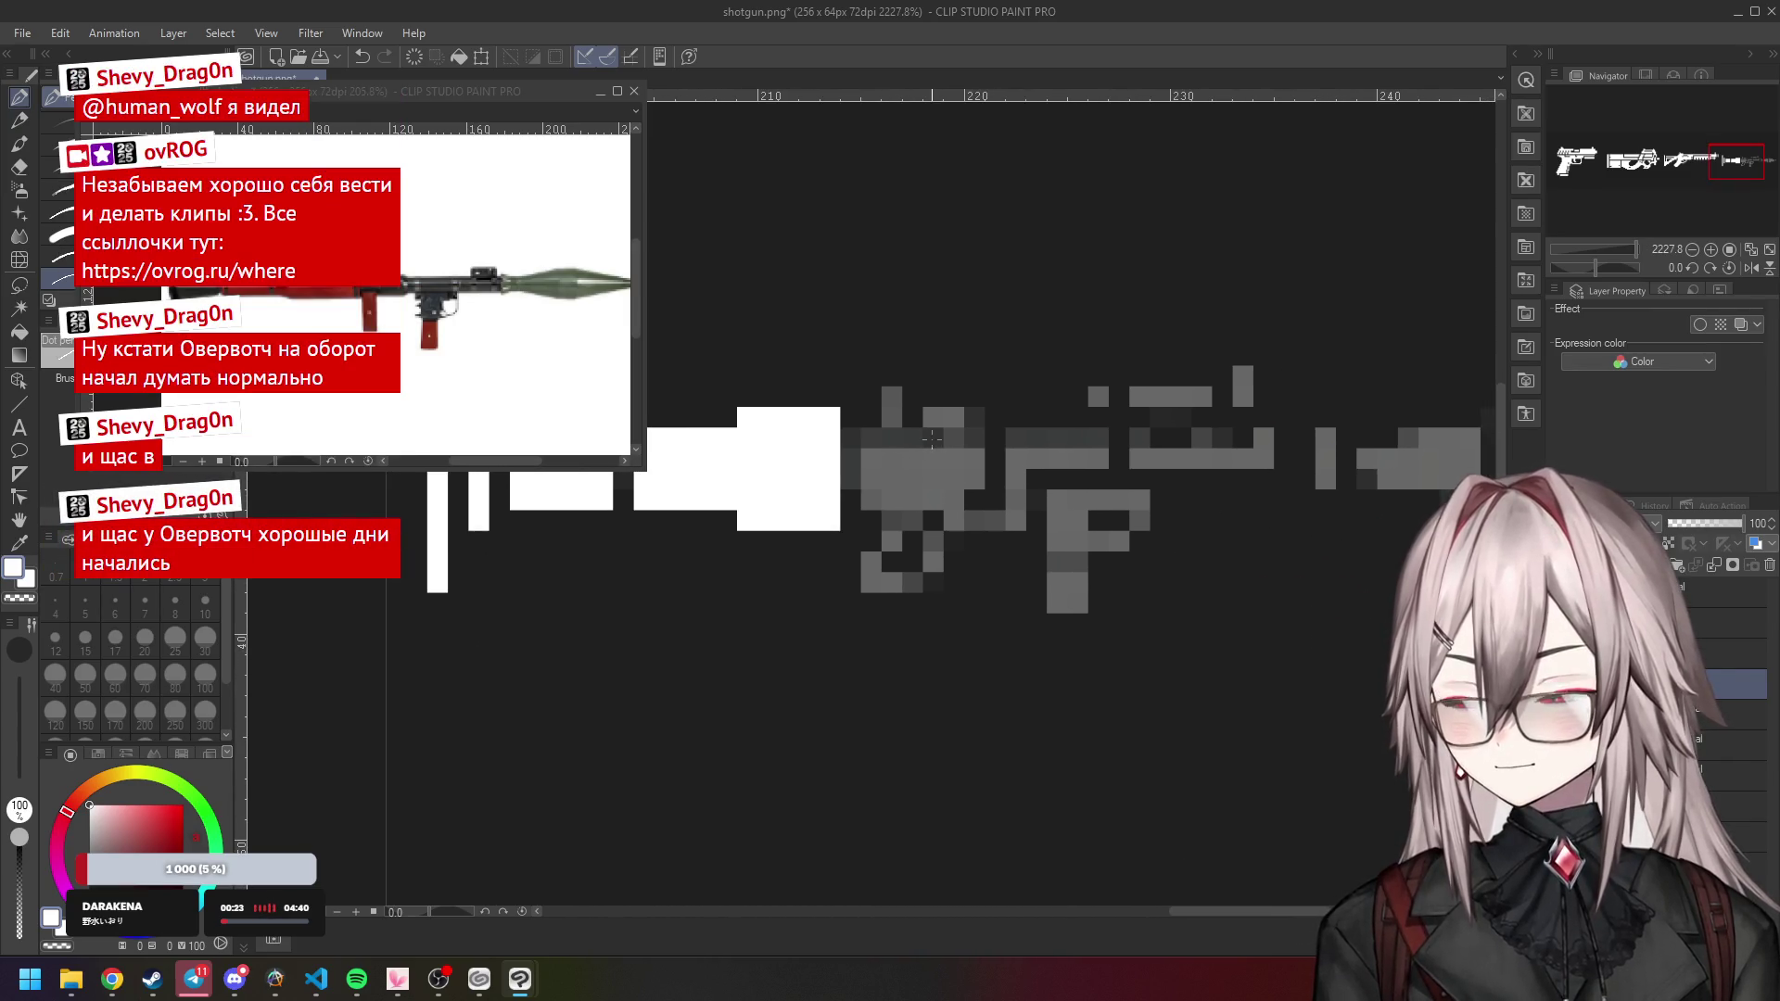
{"action": "scroll", "coordinate": [747, 473], "scroll_direction": "down", "scroll_amount": 3}
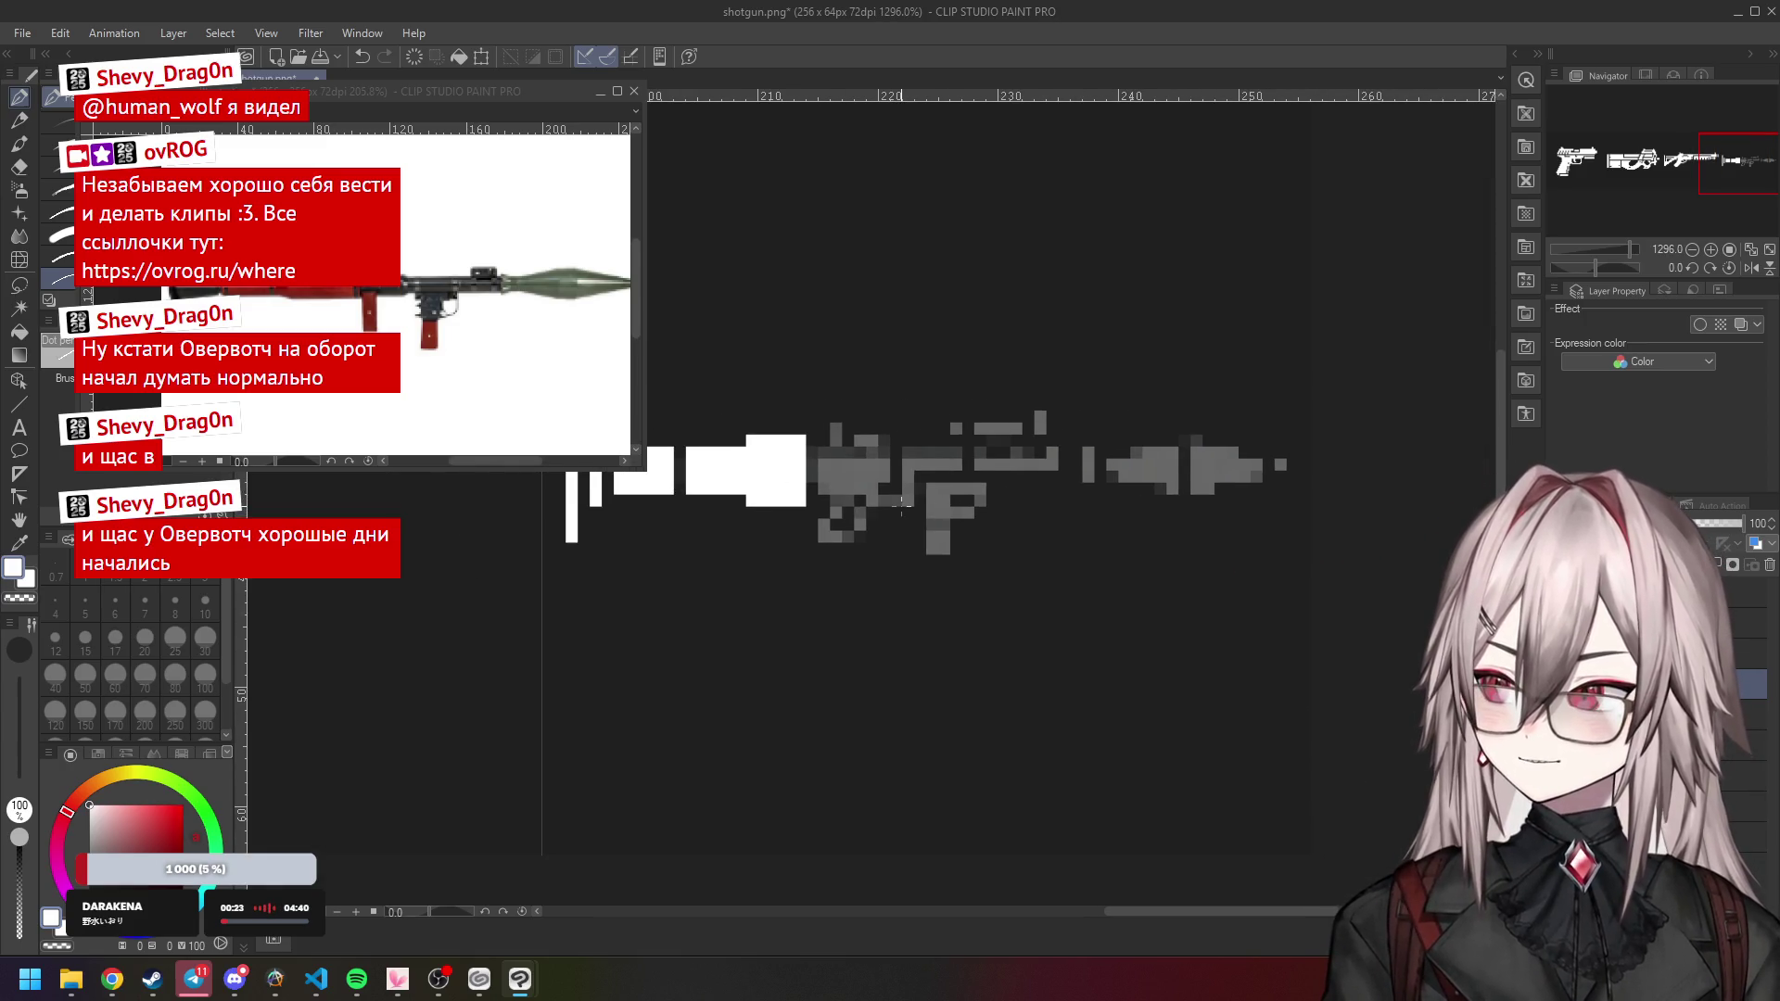
{"action": "scroll", "coordinate": [879, 501], "scroll_direction": "up", "scroll_amount": 3}
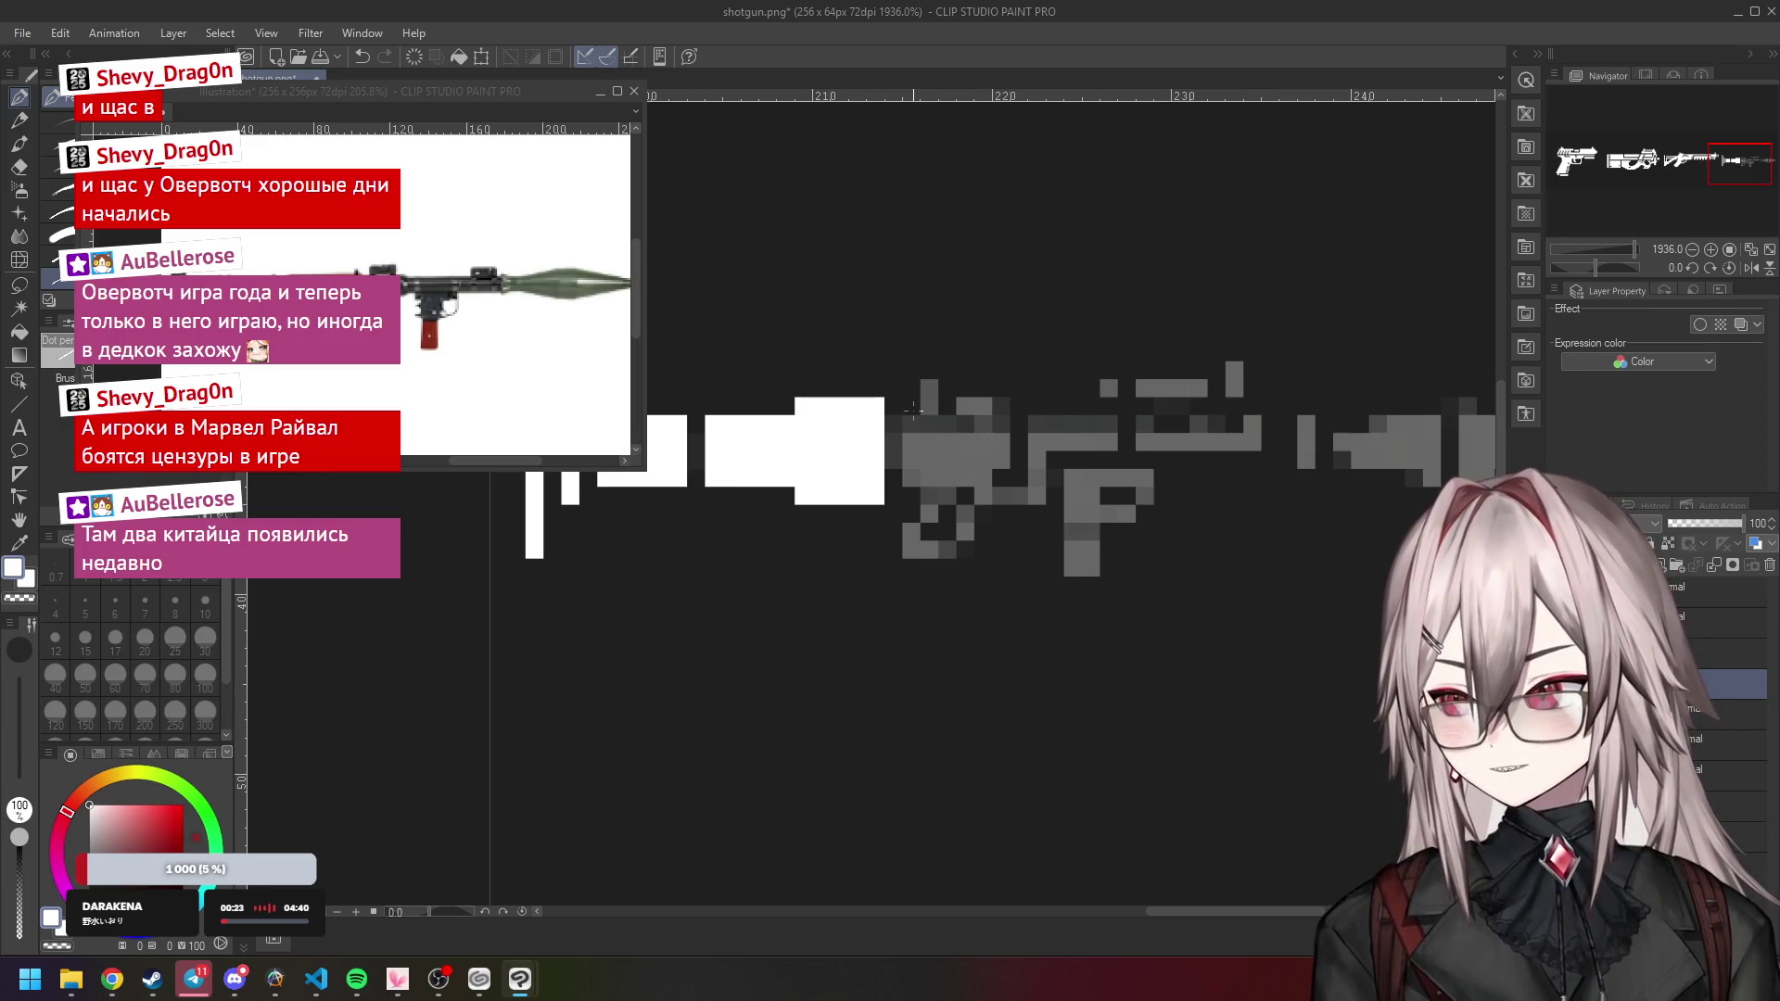
{"action": "left_click", "coordinate": [911, 411]}
Replace the last stroke with an L-shaped white stroke down and along the bottom.
{"action": "key", "text": "ctrl+z"}
{"action": "mouse_move", "coordinate": [910, 417]}
{"action": "left_mouse_down"}
{"action": "mouse_move", "coordinate": [923, 477]}
{"action": "mouse_move", "coordinate": [1048, 477]}
{"action": "mouse_move", "coordinate": [1040, 426]}
{"action": "mouse_move", "coordinate": [1053, 475]}
{"action": "mouse_move", "coordinate": [969, 426]}
{"action": "mouse_move", "coordinate": [927, 454]}
{"action": "mouse_move", "coordinate": [983, 445]}
{"action": "left_mouse_up"}
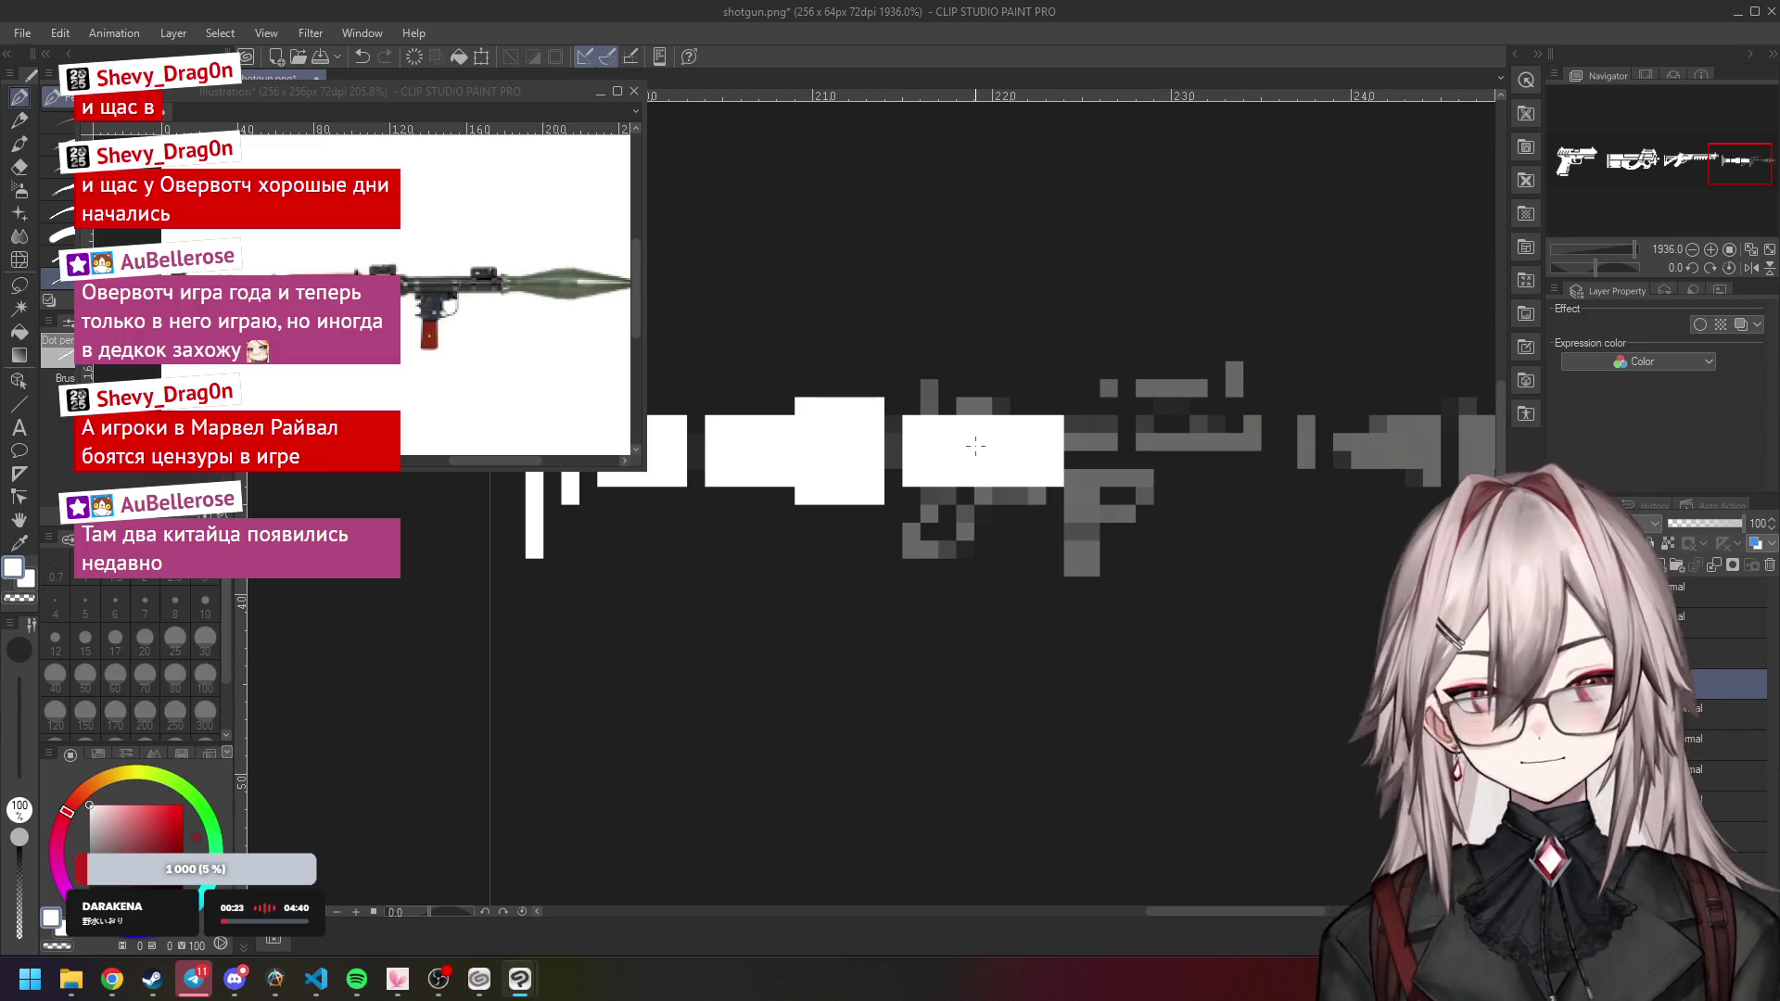
{"action": "scroll", "coordinate": [975, 446], "scroll_direction": "down", "scroll_amount": 2}
{"action": "scroll", "coordinate": [975, 446], "scroll_direction": "up", "scroll_amount": 2}
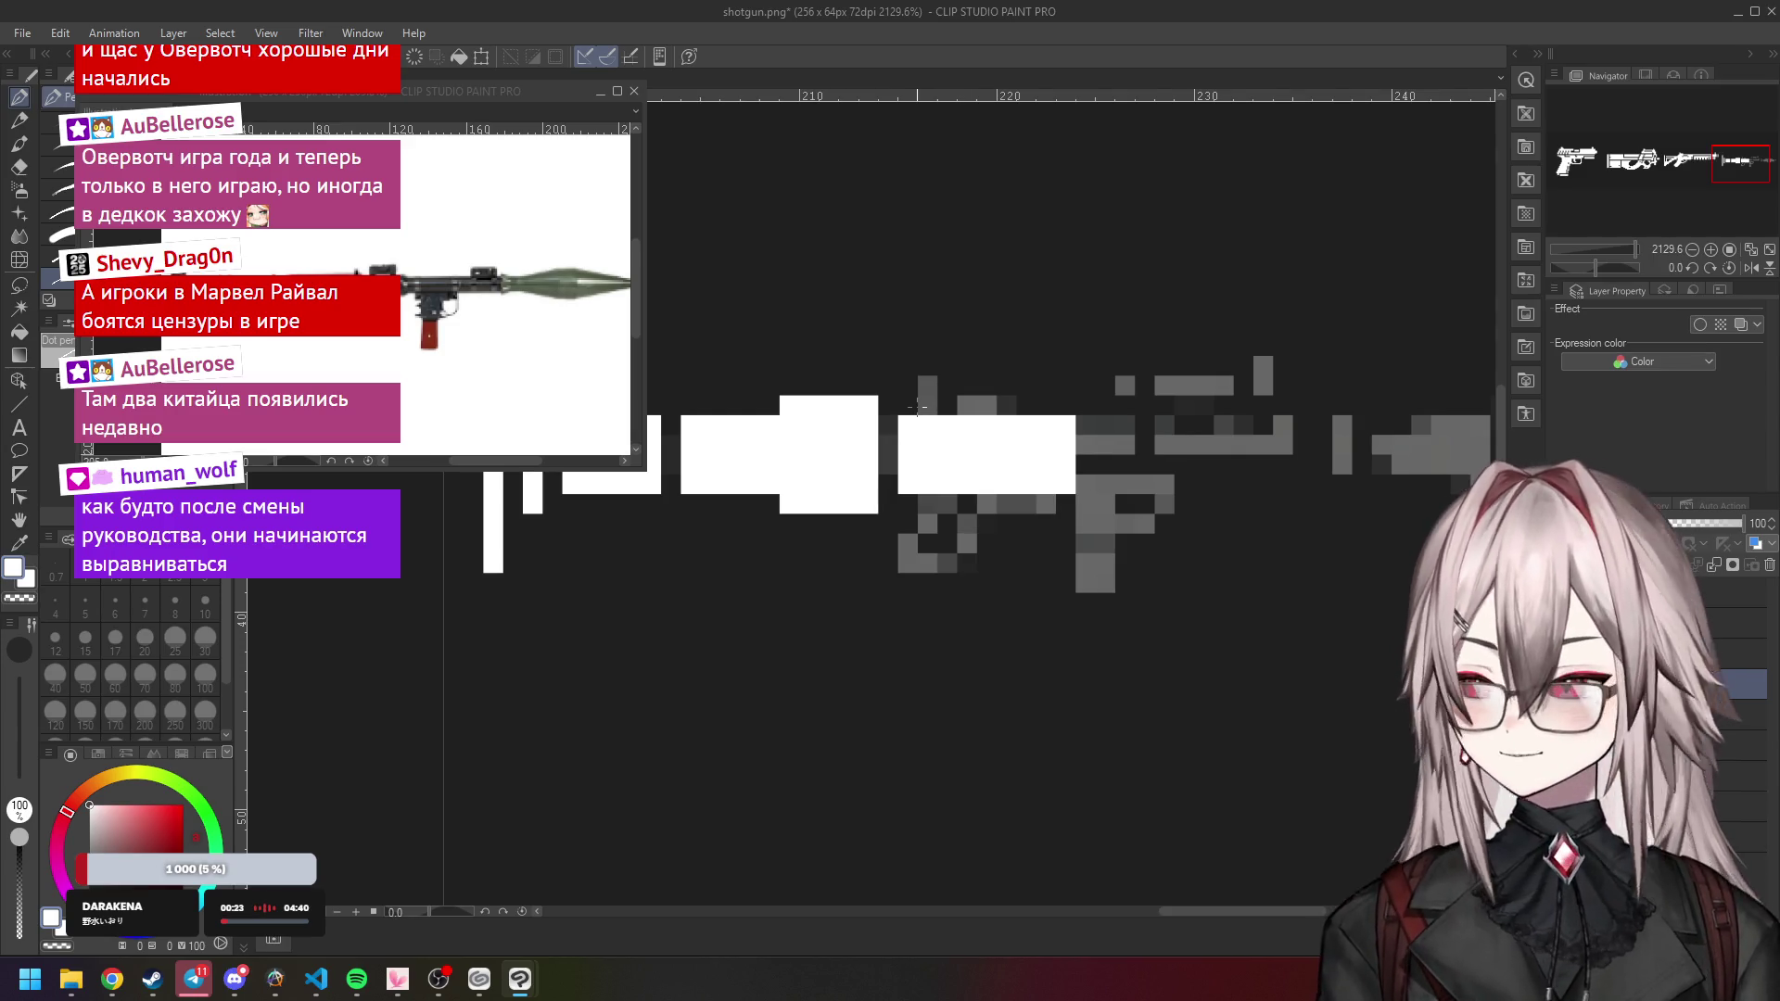
{"action": "scroll", "coordinate": [926, 398], "scroll_direction": "up", "scroll_amount": 2}
{"action": "scroll", "coordinate": [926, 398], "scroll_direction": "down", "scroll_amount": 1}
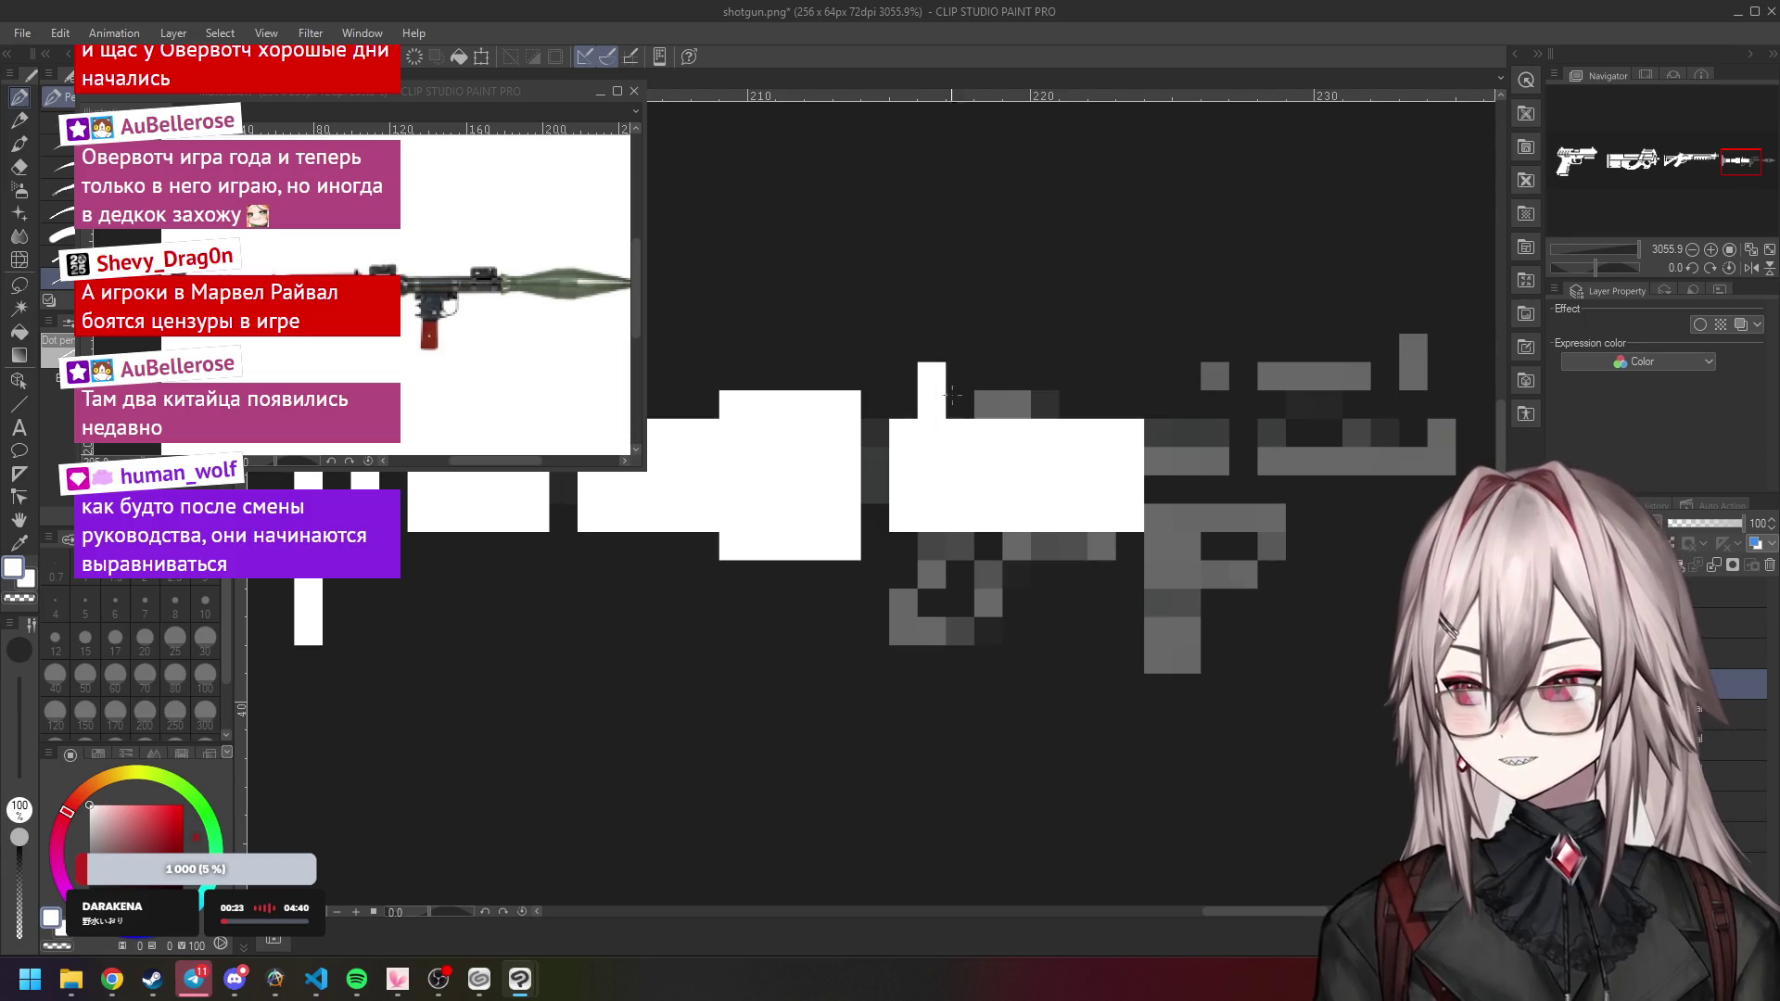
Paint a white pixel row across the launcher's gun body.
{"action": "left_click_drag", "start_coordinate": [933, 398], "coordinate": [1031, 400]}
{"action": "scroll", "coordinate": [1019, 411], "scroll_direction": "down", "scroll_amount": 4}
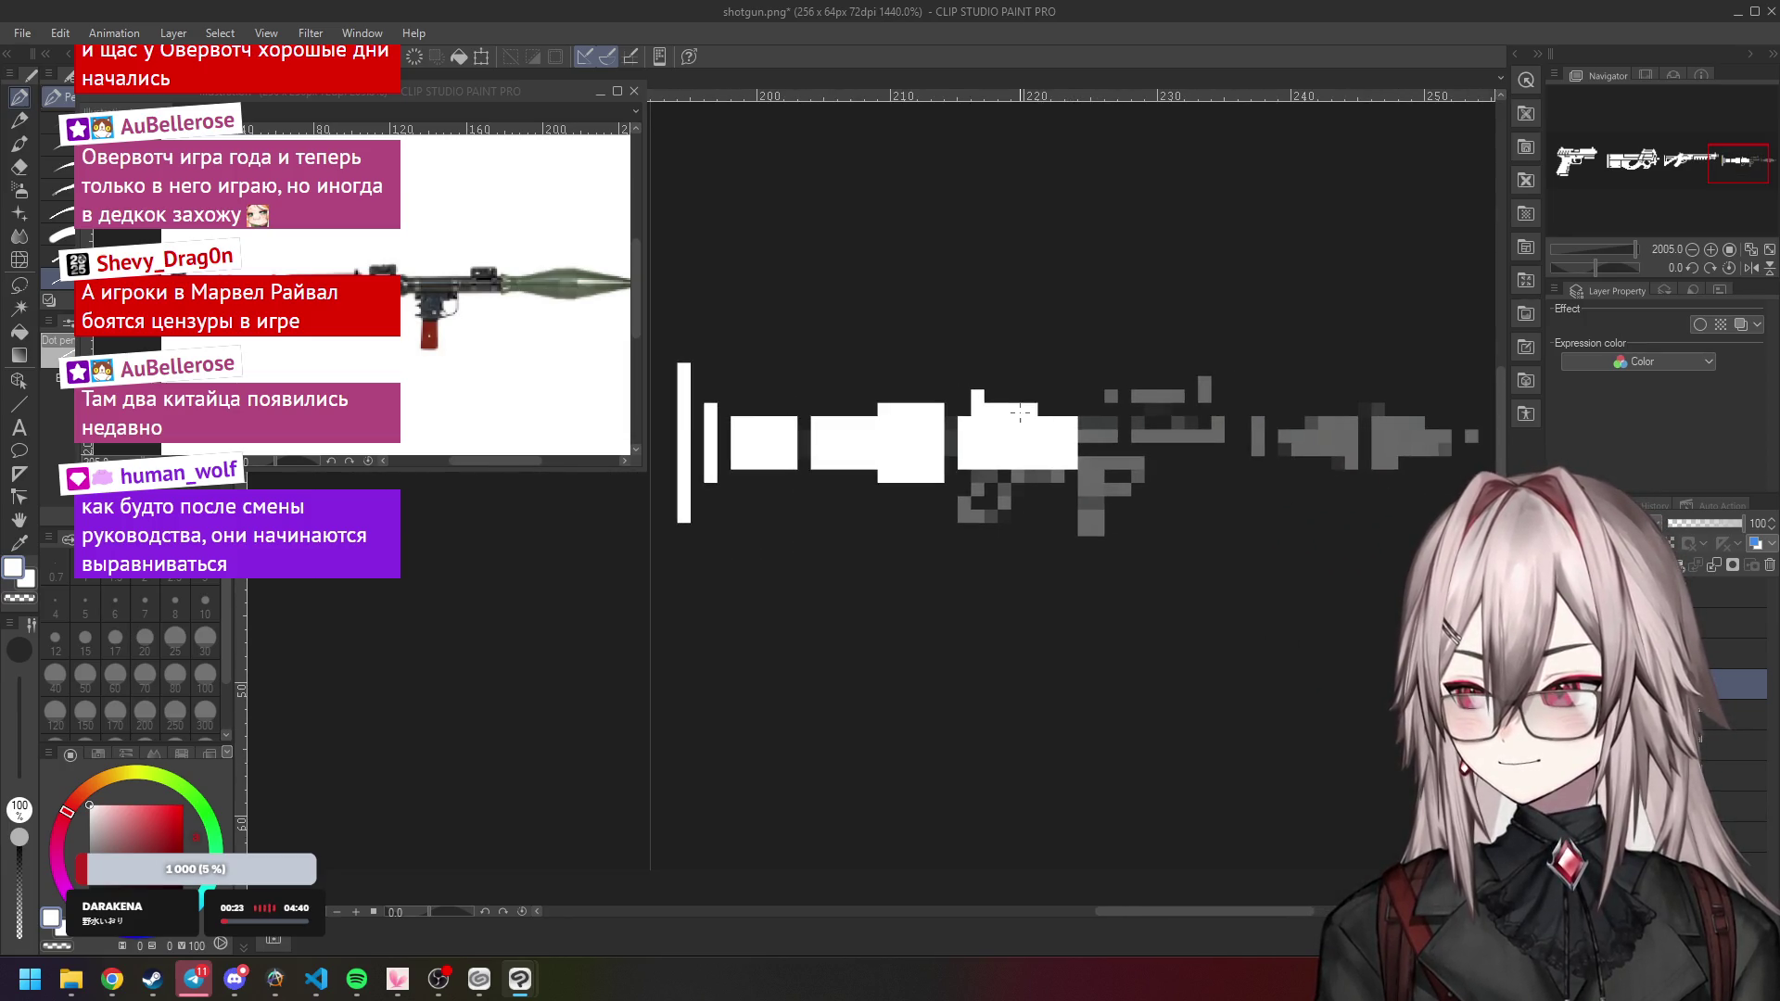
{"action": "scroll", "coordinate": [1022, 409], "scroll_direction": "up", "scroll_amount": 2}
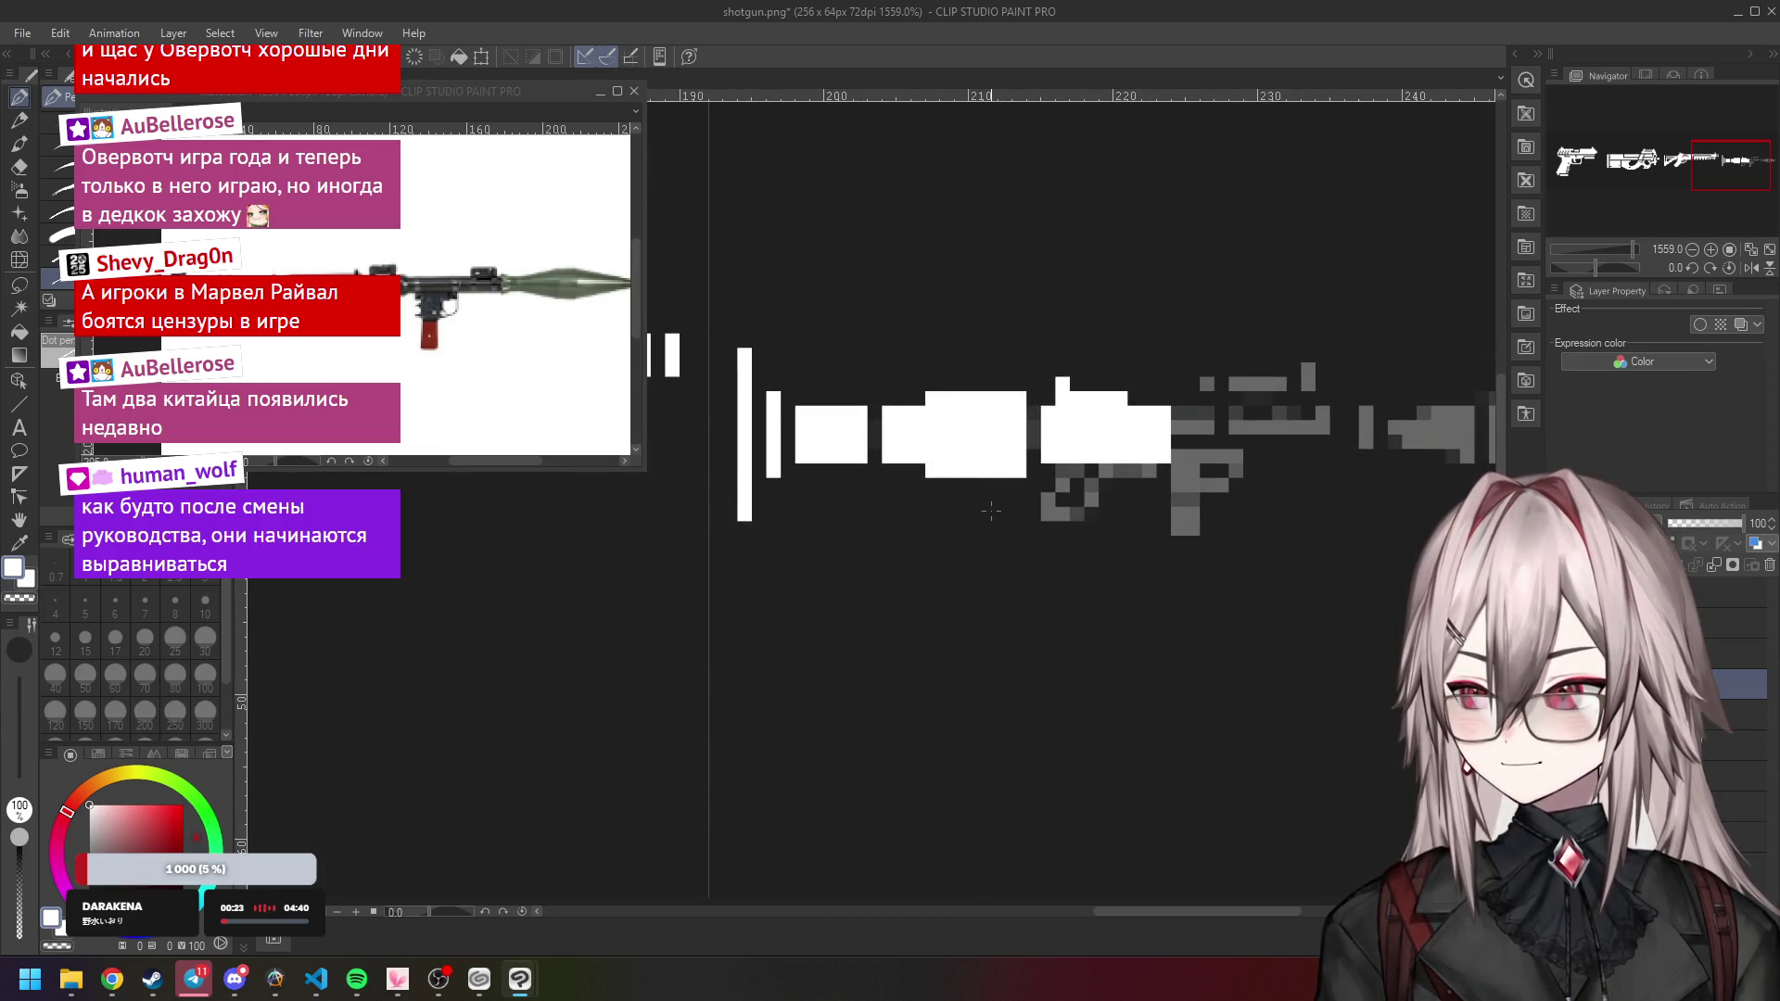
{"action": "scroll", "coordinate": [988, 509], "scroll_direction": "down", "scroll_amount": 3}
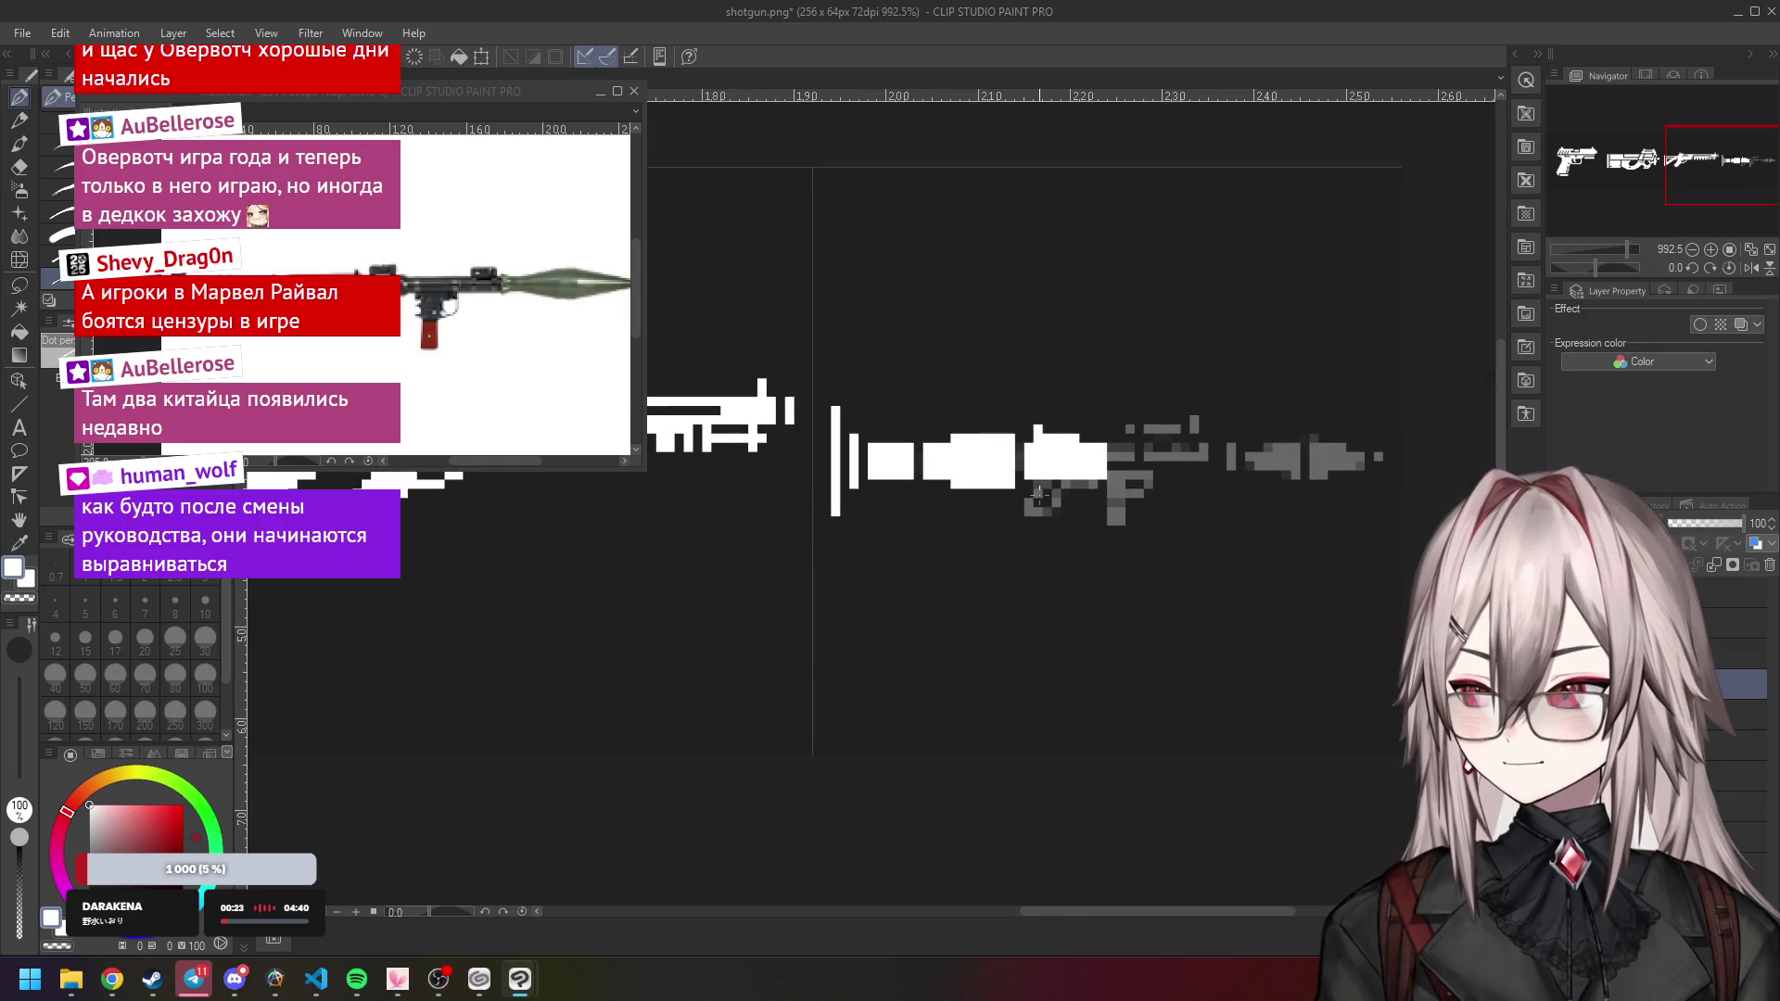
{"action": "scroll", "coordinate": [1039, 494], "scroll_direction": "up", "scroll_amount": 4}
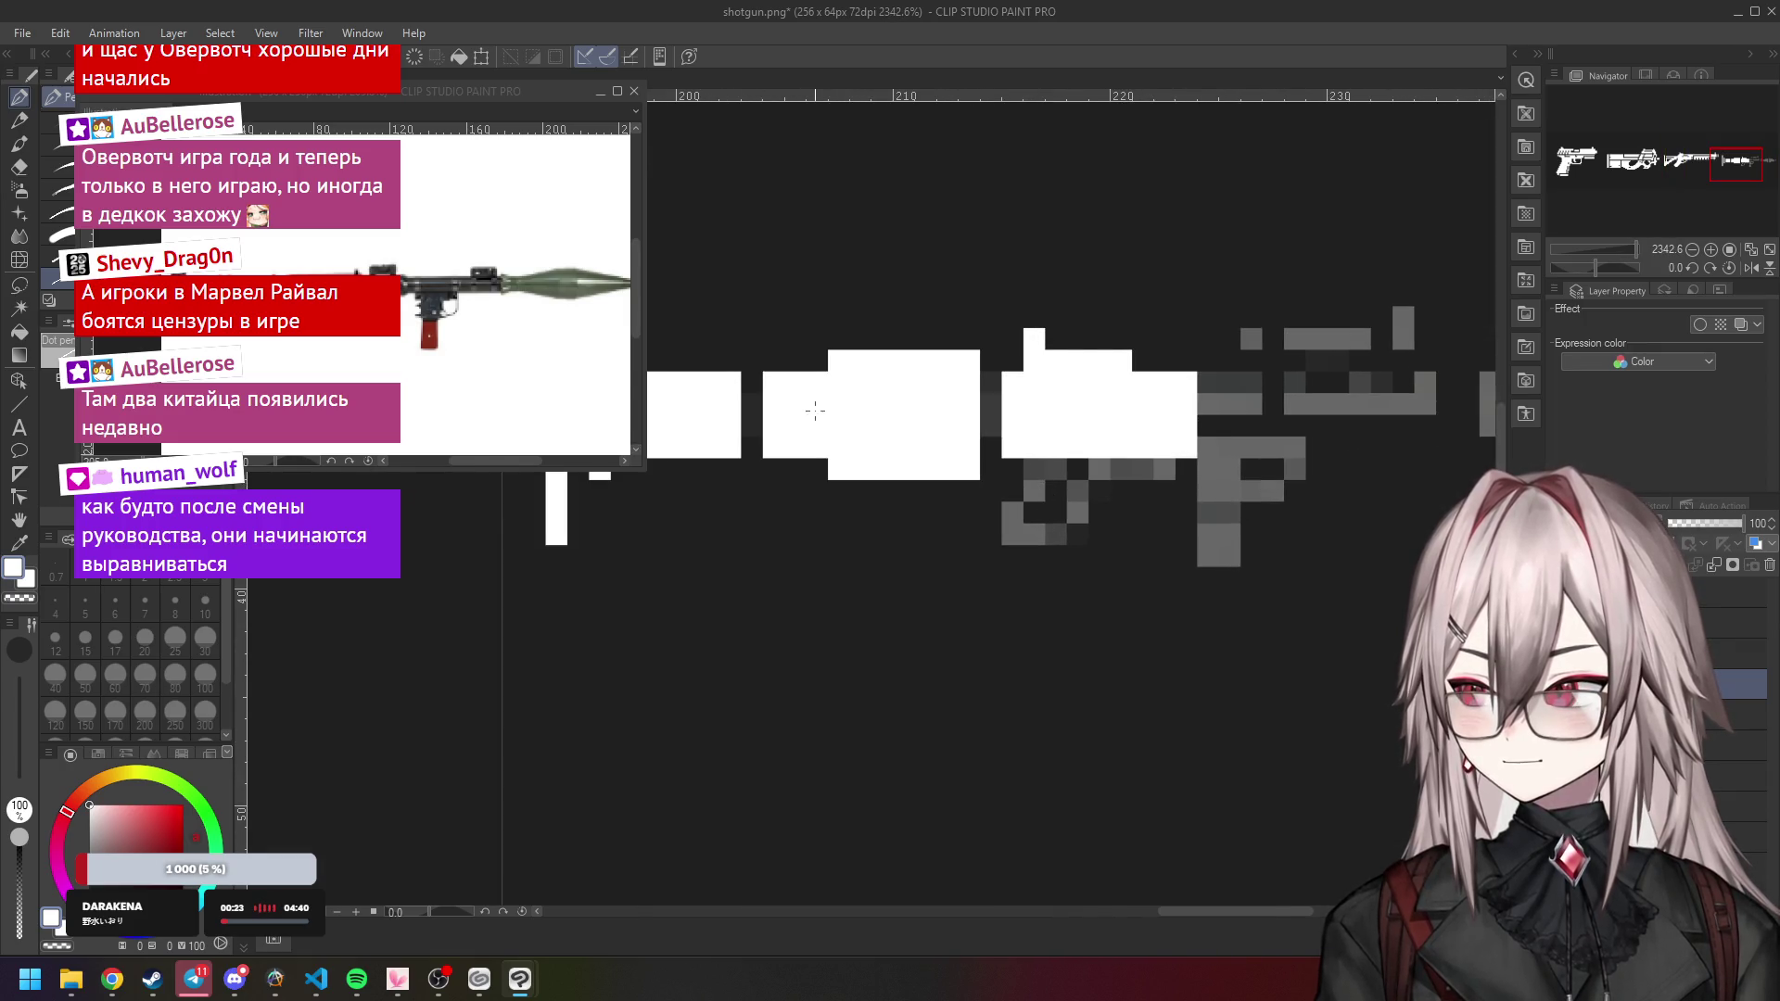
{"action": "scroll", "coordinate": [815, 411], "scroll_direction": "down", "scroll_amount": 5}
{"action": "scroll", "coordinate": [811, 452], "scroll_direction": "up", "scroll_amount": 3}
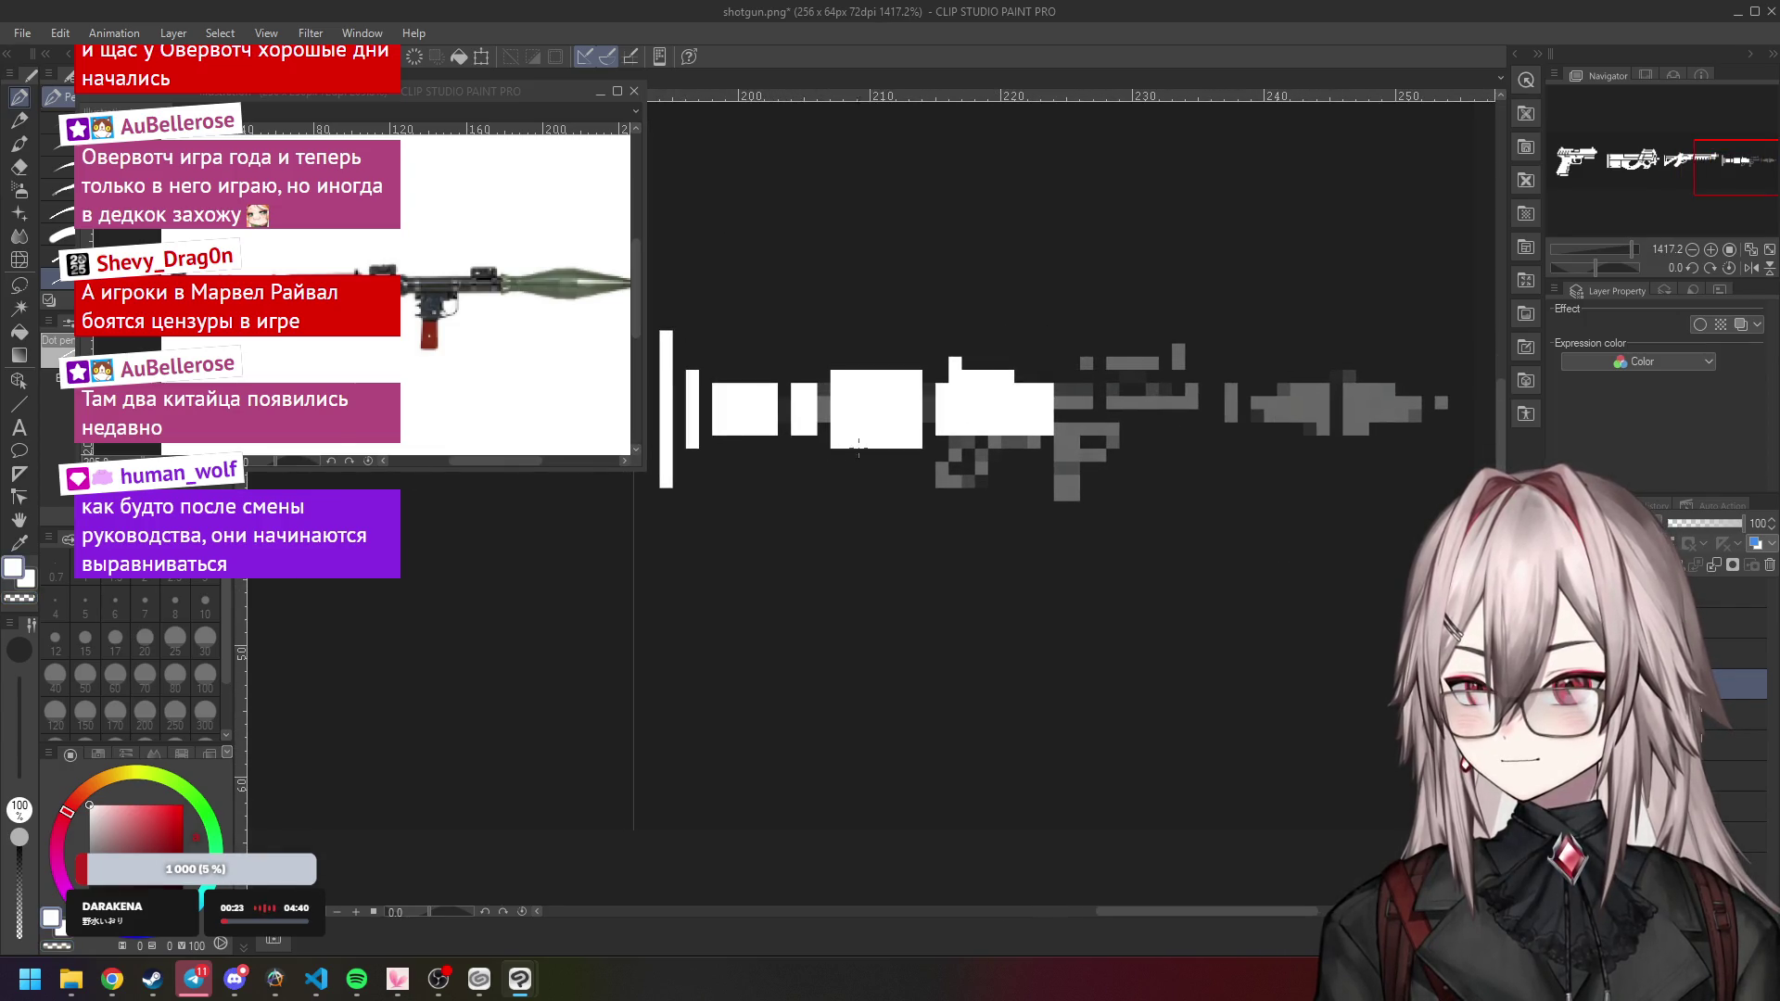
{"action": "scroll", "coordinate": [853, 449], "scroll_direction": "up", "scroll_amount": 1}
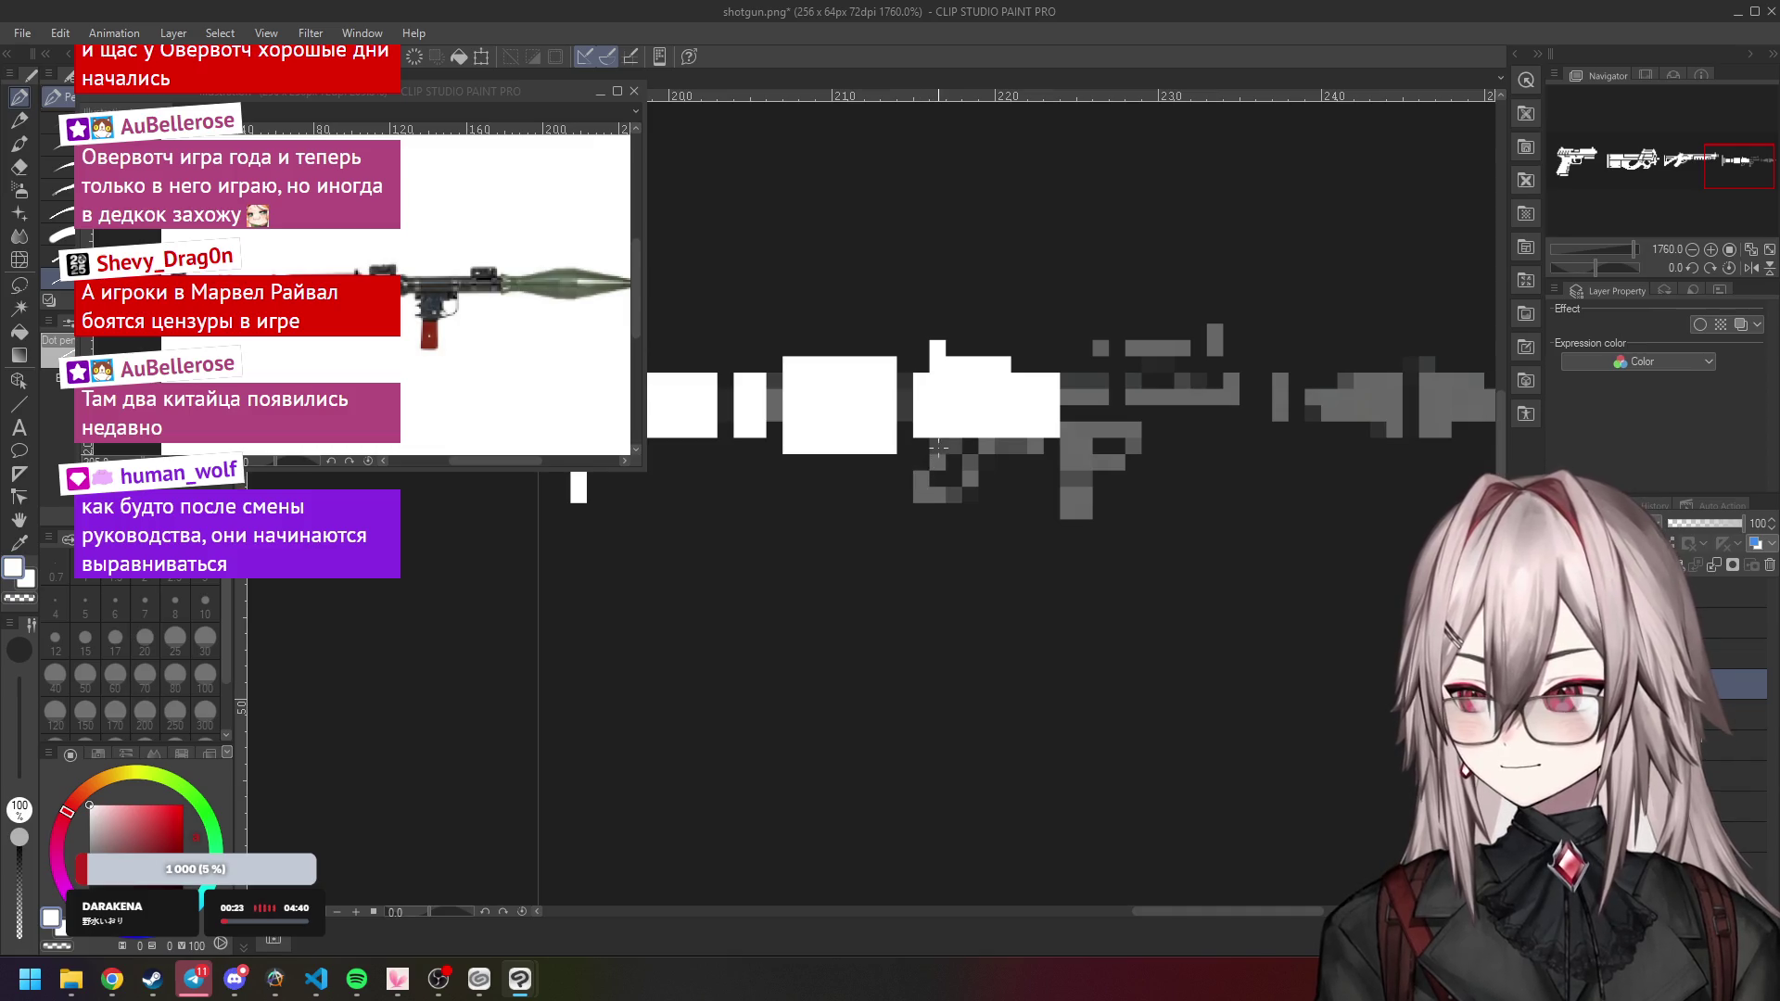
Draw a vertical white stroke for the grip, then bring up the RPG-7 image search.
{"action": "mouse_move", "coordinate": [938, 446]}
{"action": "left_mouse_down"}
{"action": "mouse_move", "coordinate": [953, 544]}
{"action": "mouse_move", "coordinate": [970, 443]}
{"action": "mouse_move", "coordinate": [954, 513]}
{"action": "left_mouse_up"}
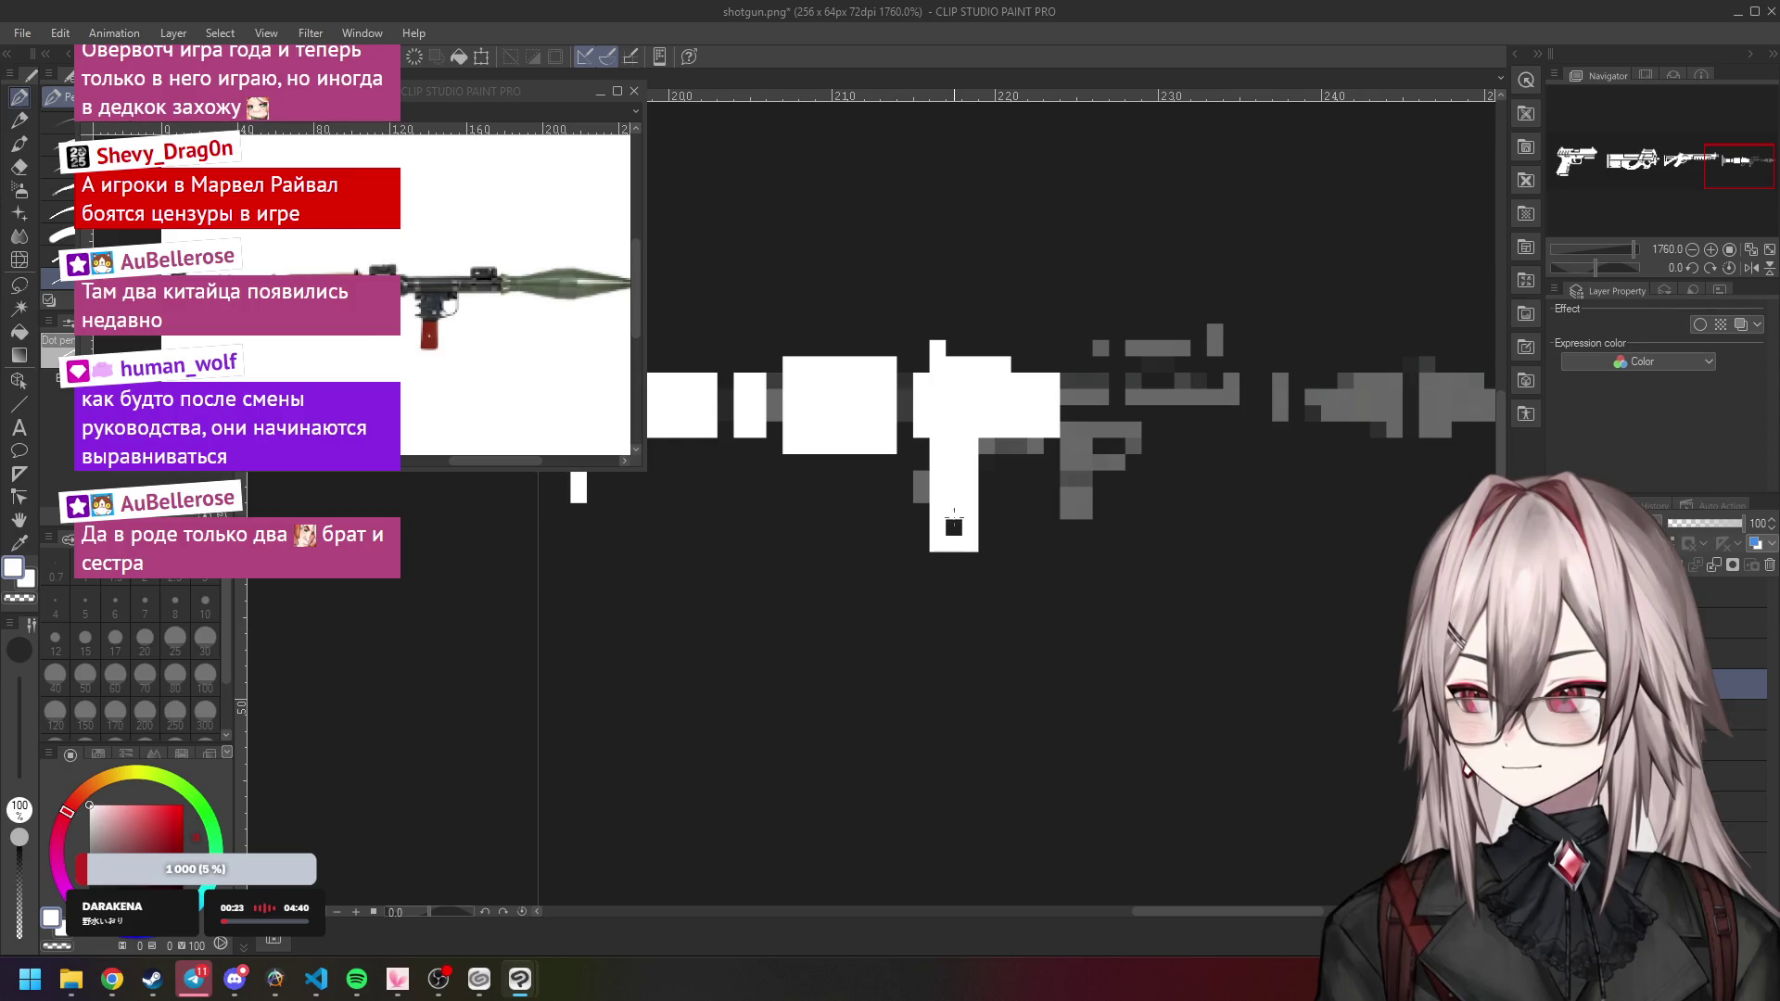
{"action": "scroll", "coordinate": [991, 492], "scroll_direction": "down", "scroll_amount": 2}
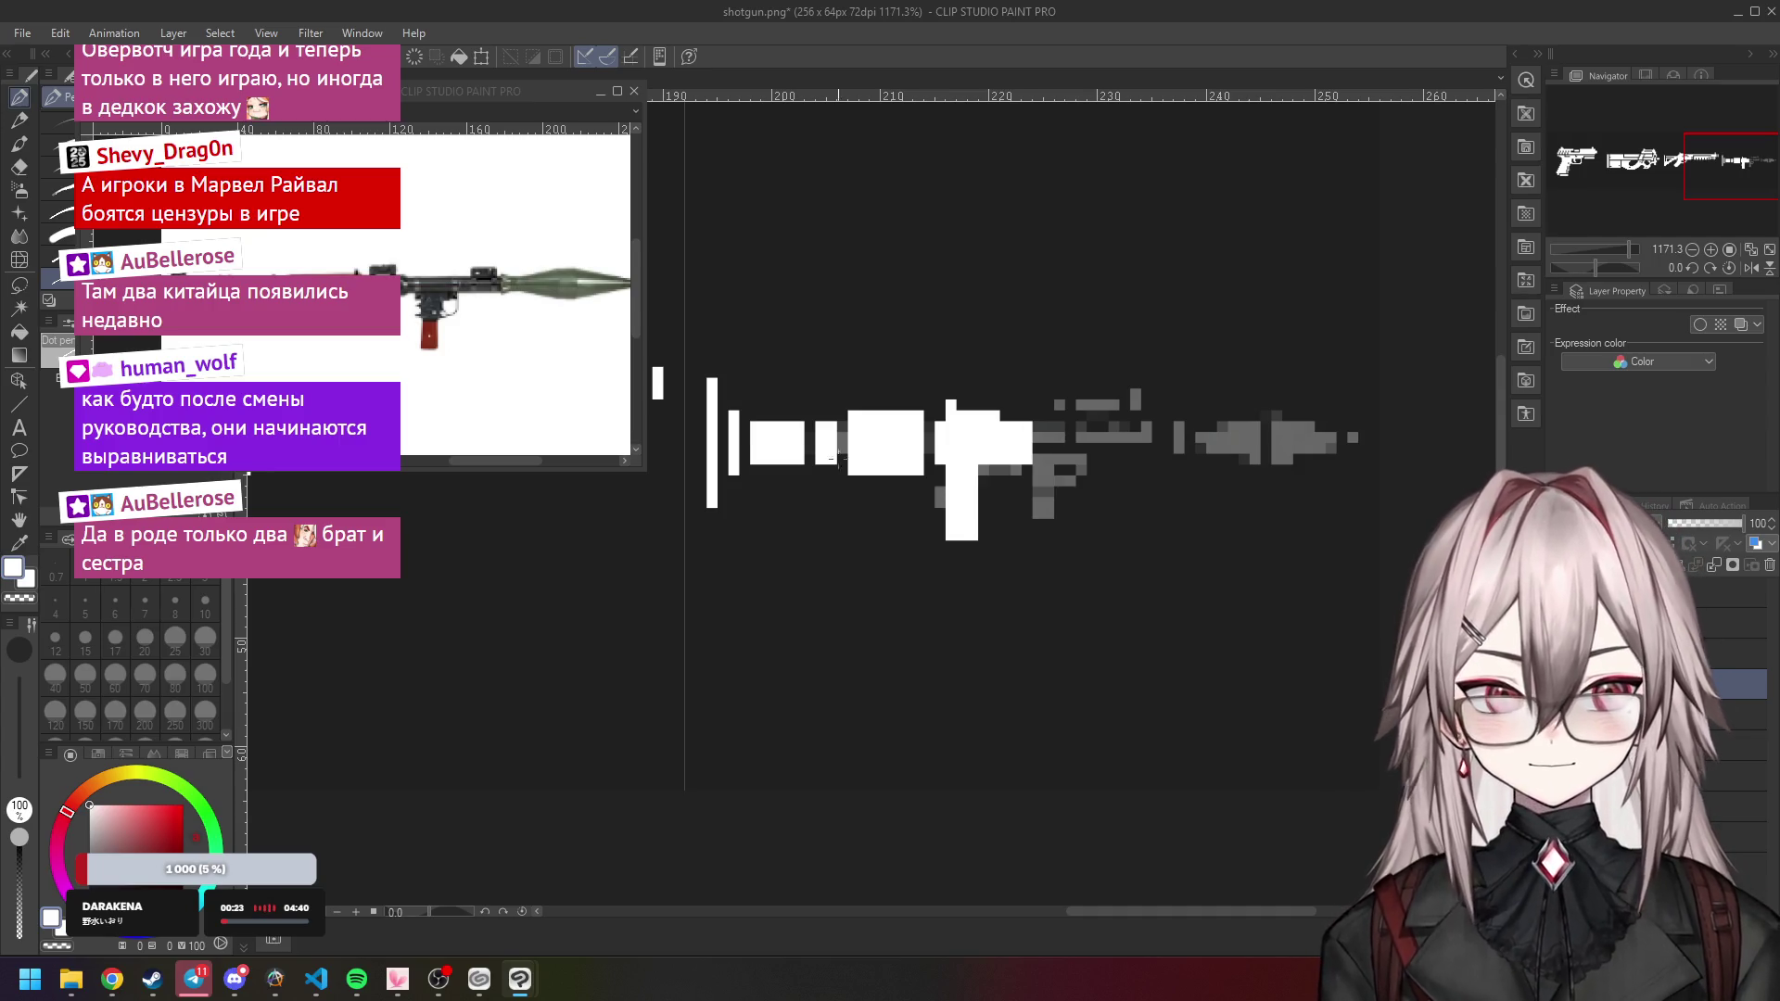
{"action": "mouse_move", "coordinate": [112, 980]}
{"action": "left_click", "coordinate": [267, 858]}
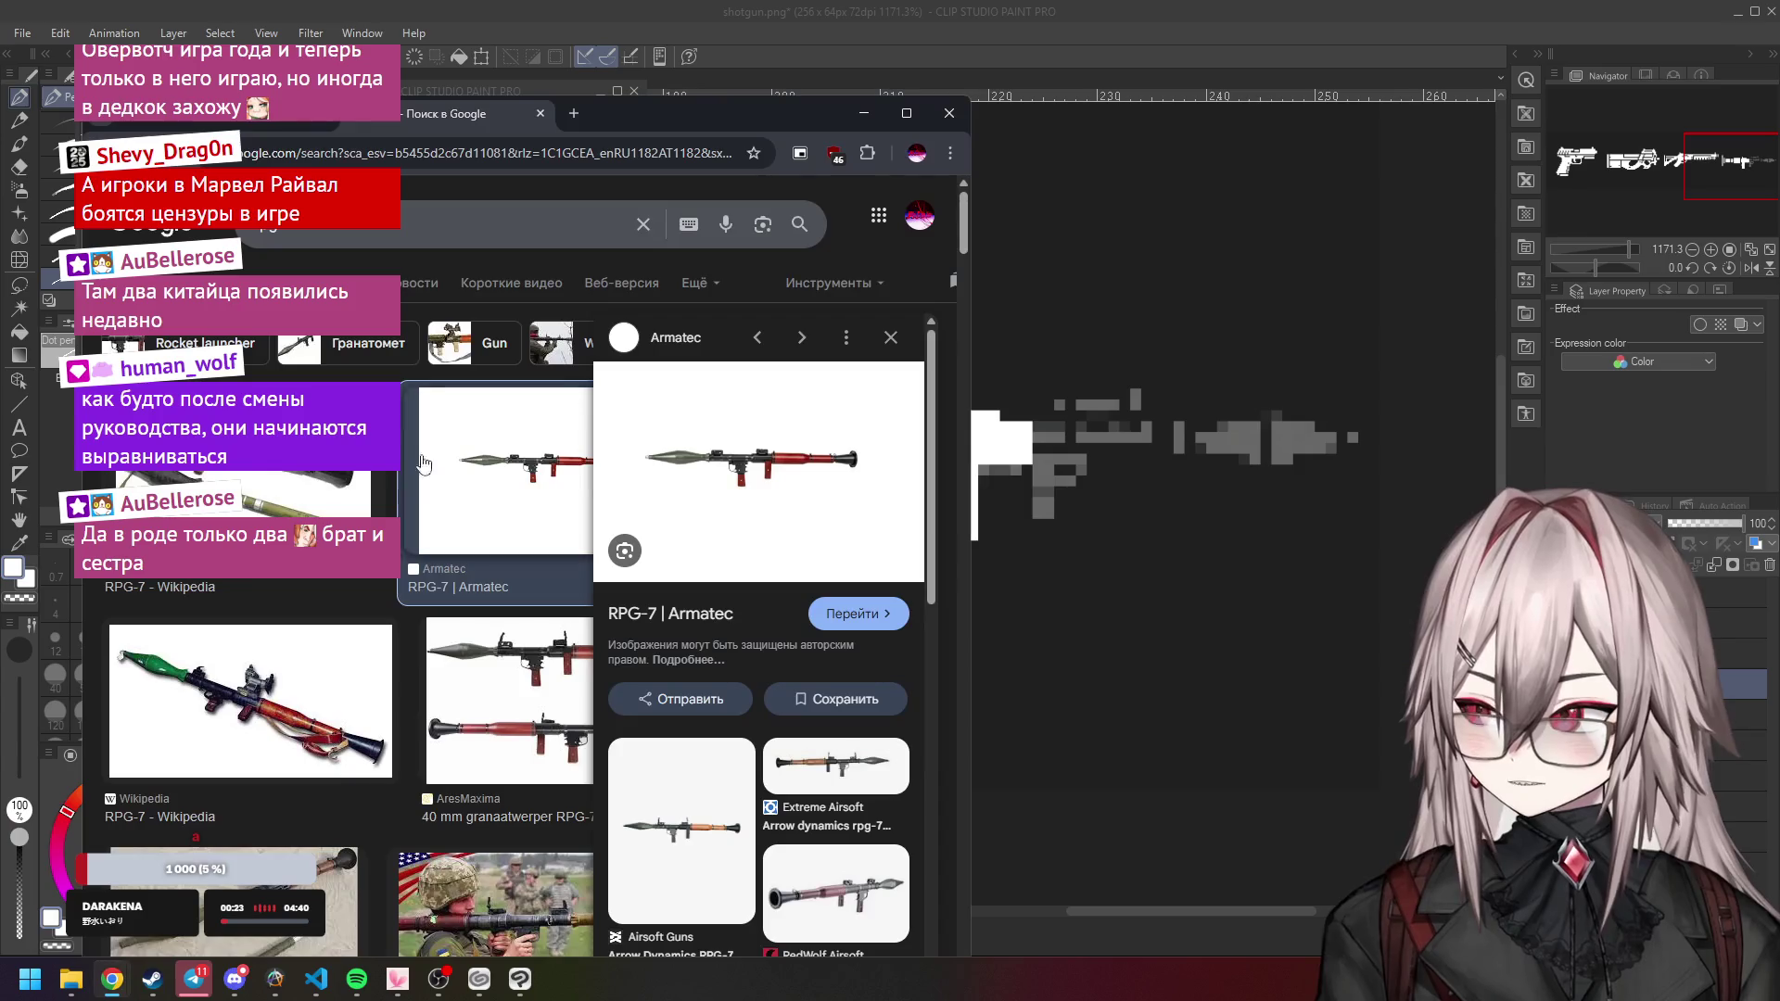
Maximize Chrome, search 'overwatch new heroes' in a new tab, and open the Overwatch heroes page.
{"action": "left_click", "coordinate": [906, 113]}
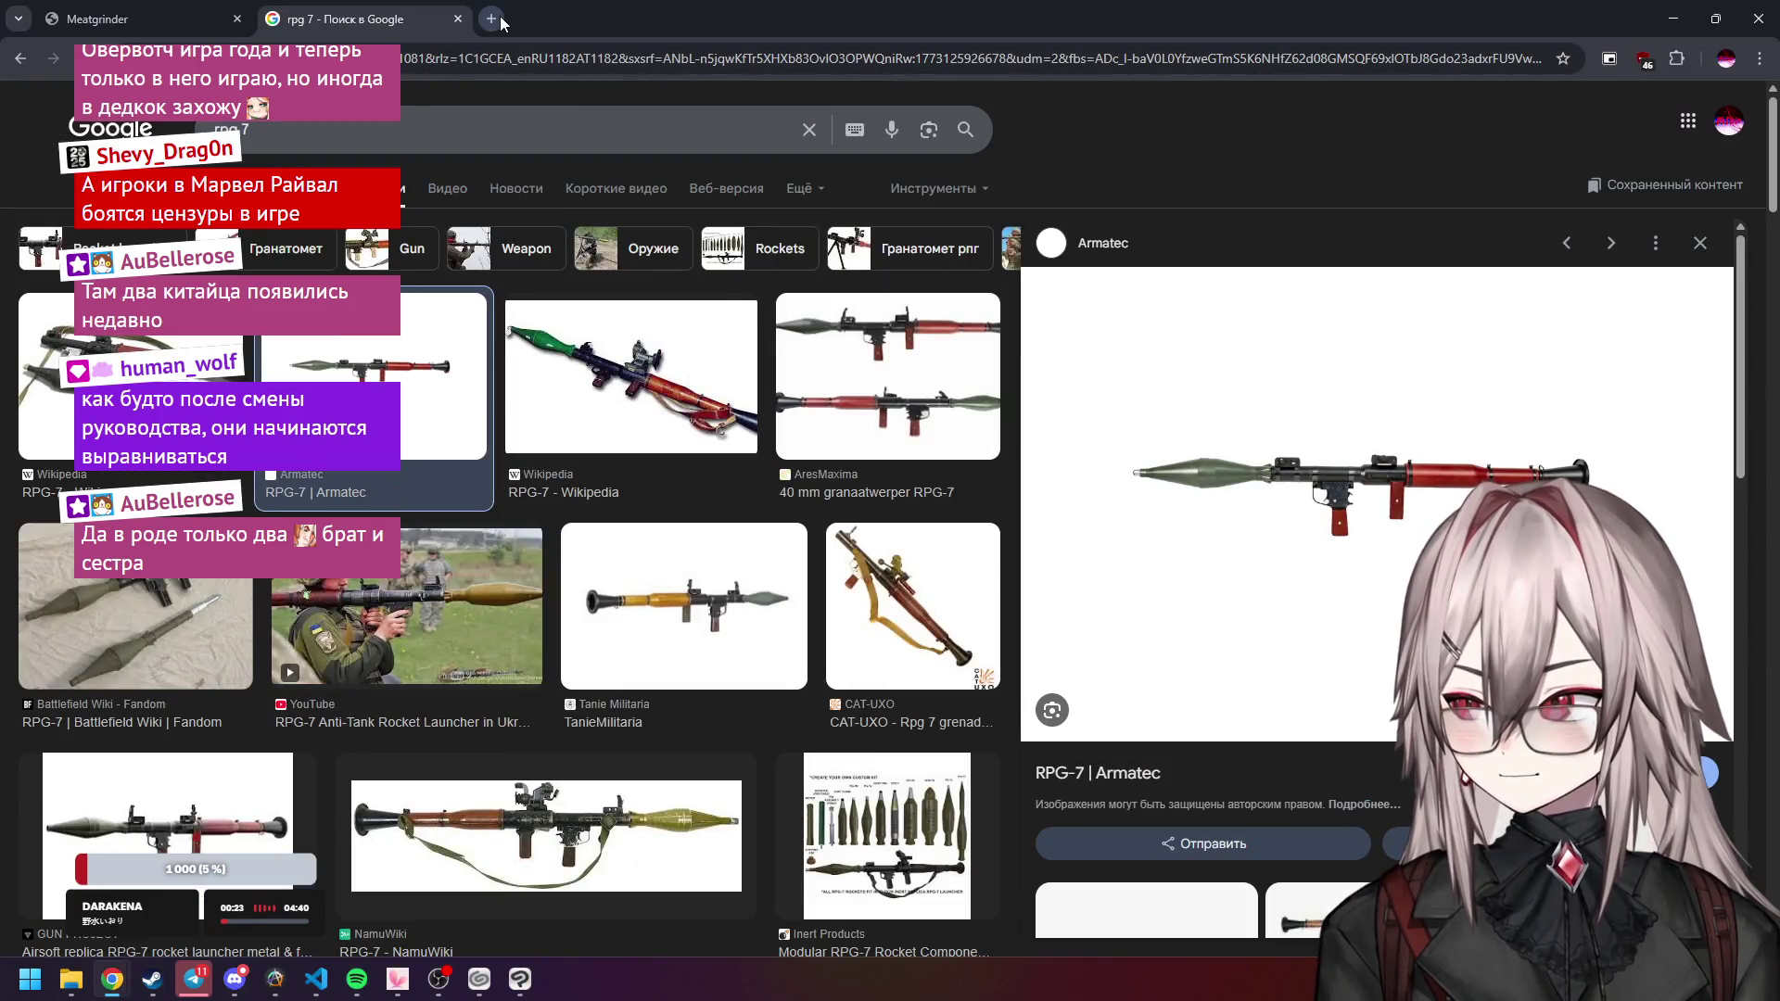
{"action": "left_click", "coordinate": [501, 19]}
{"action": "type", "text": "over"}
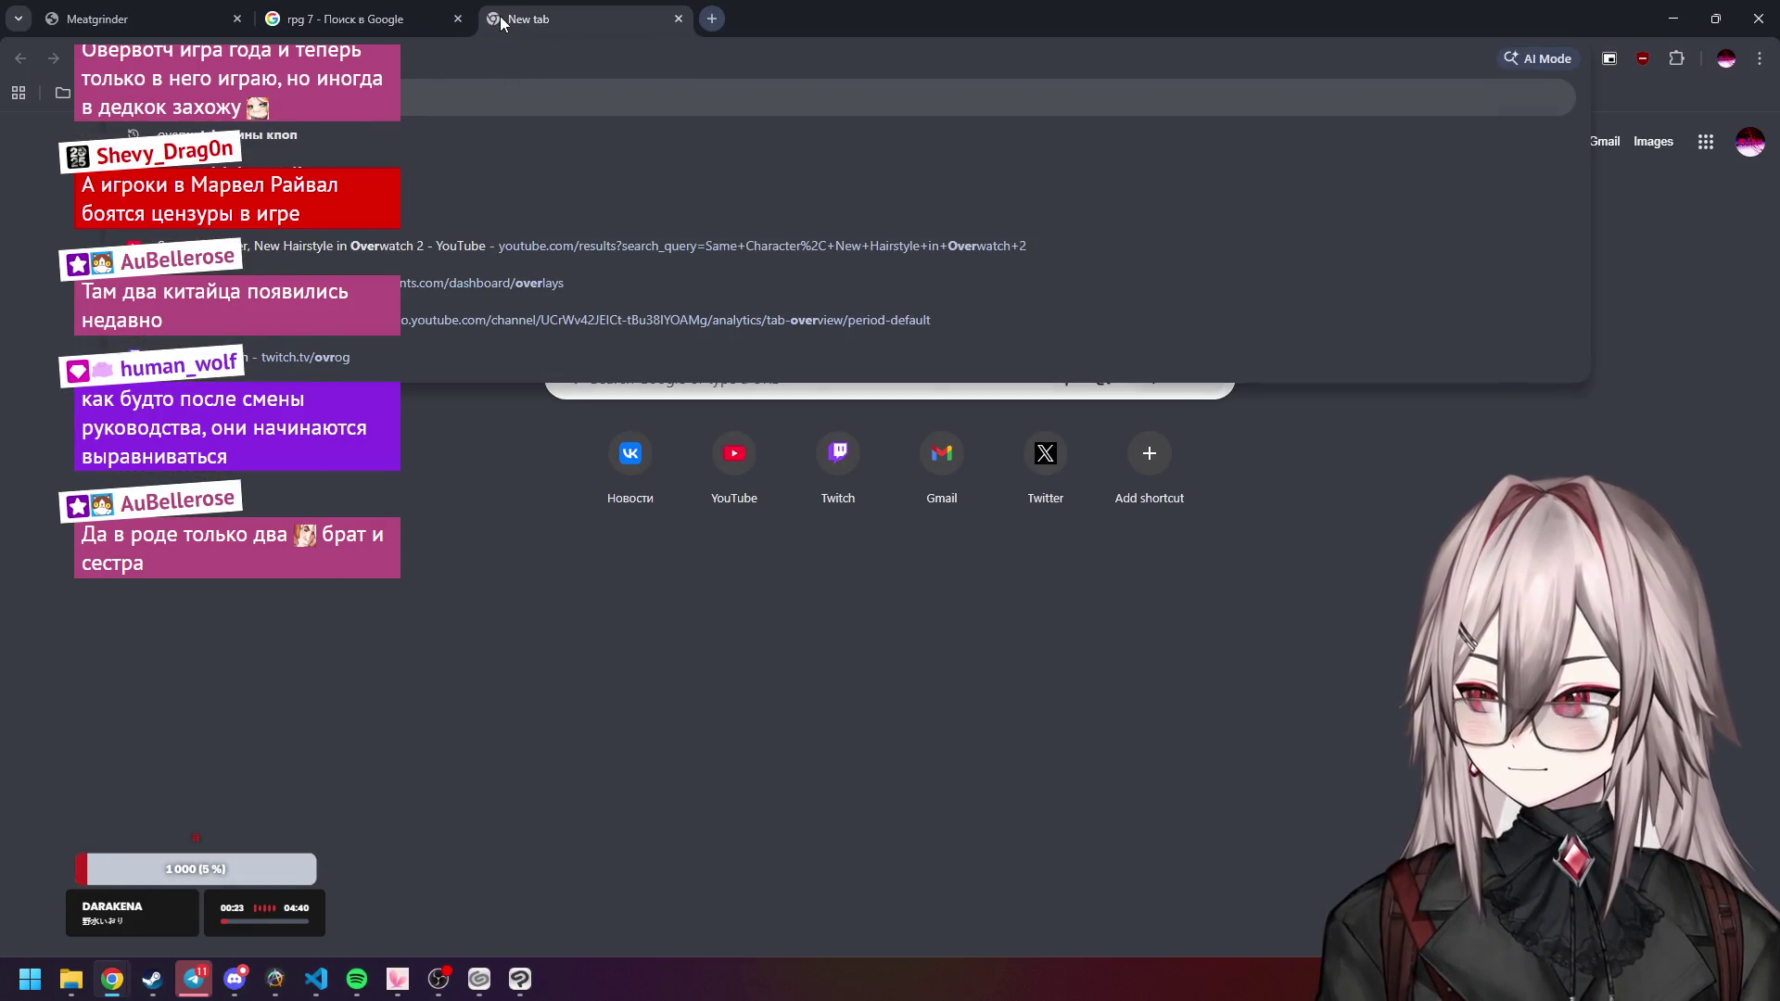
{"action": "type", "text": "watch"}
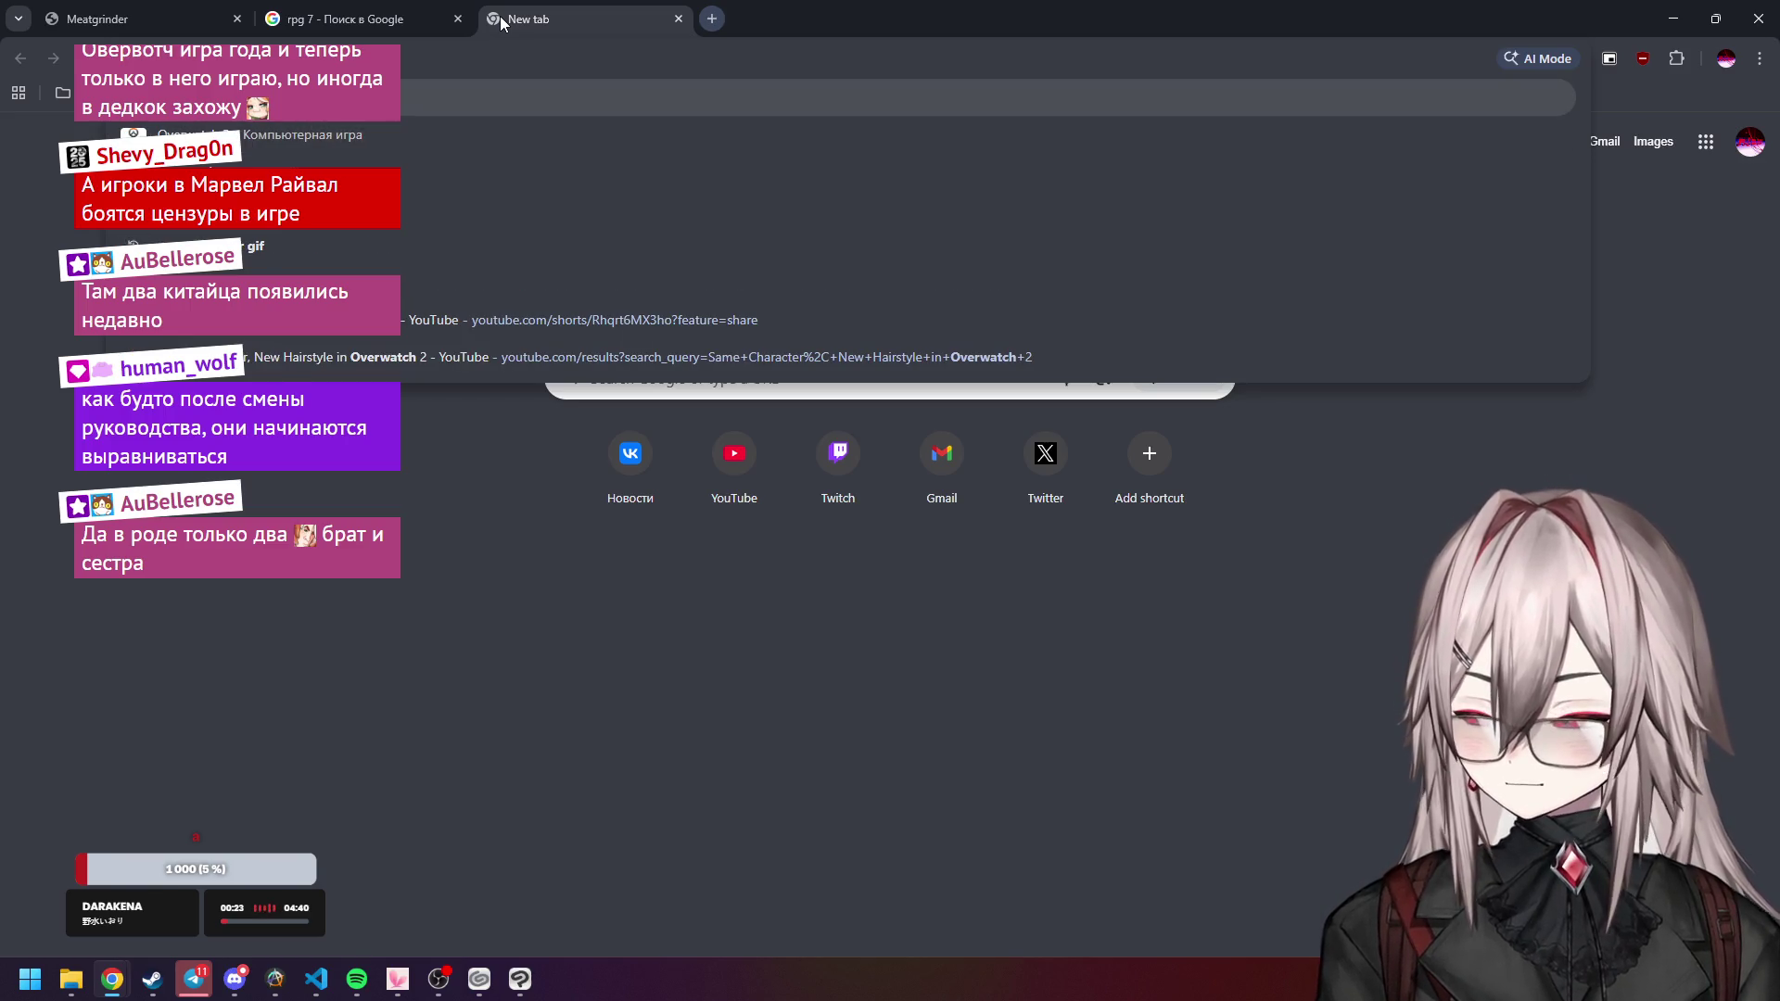
{"action": "type", "text": " new heroes"}
{"action": "key", "text": "Return"}
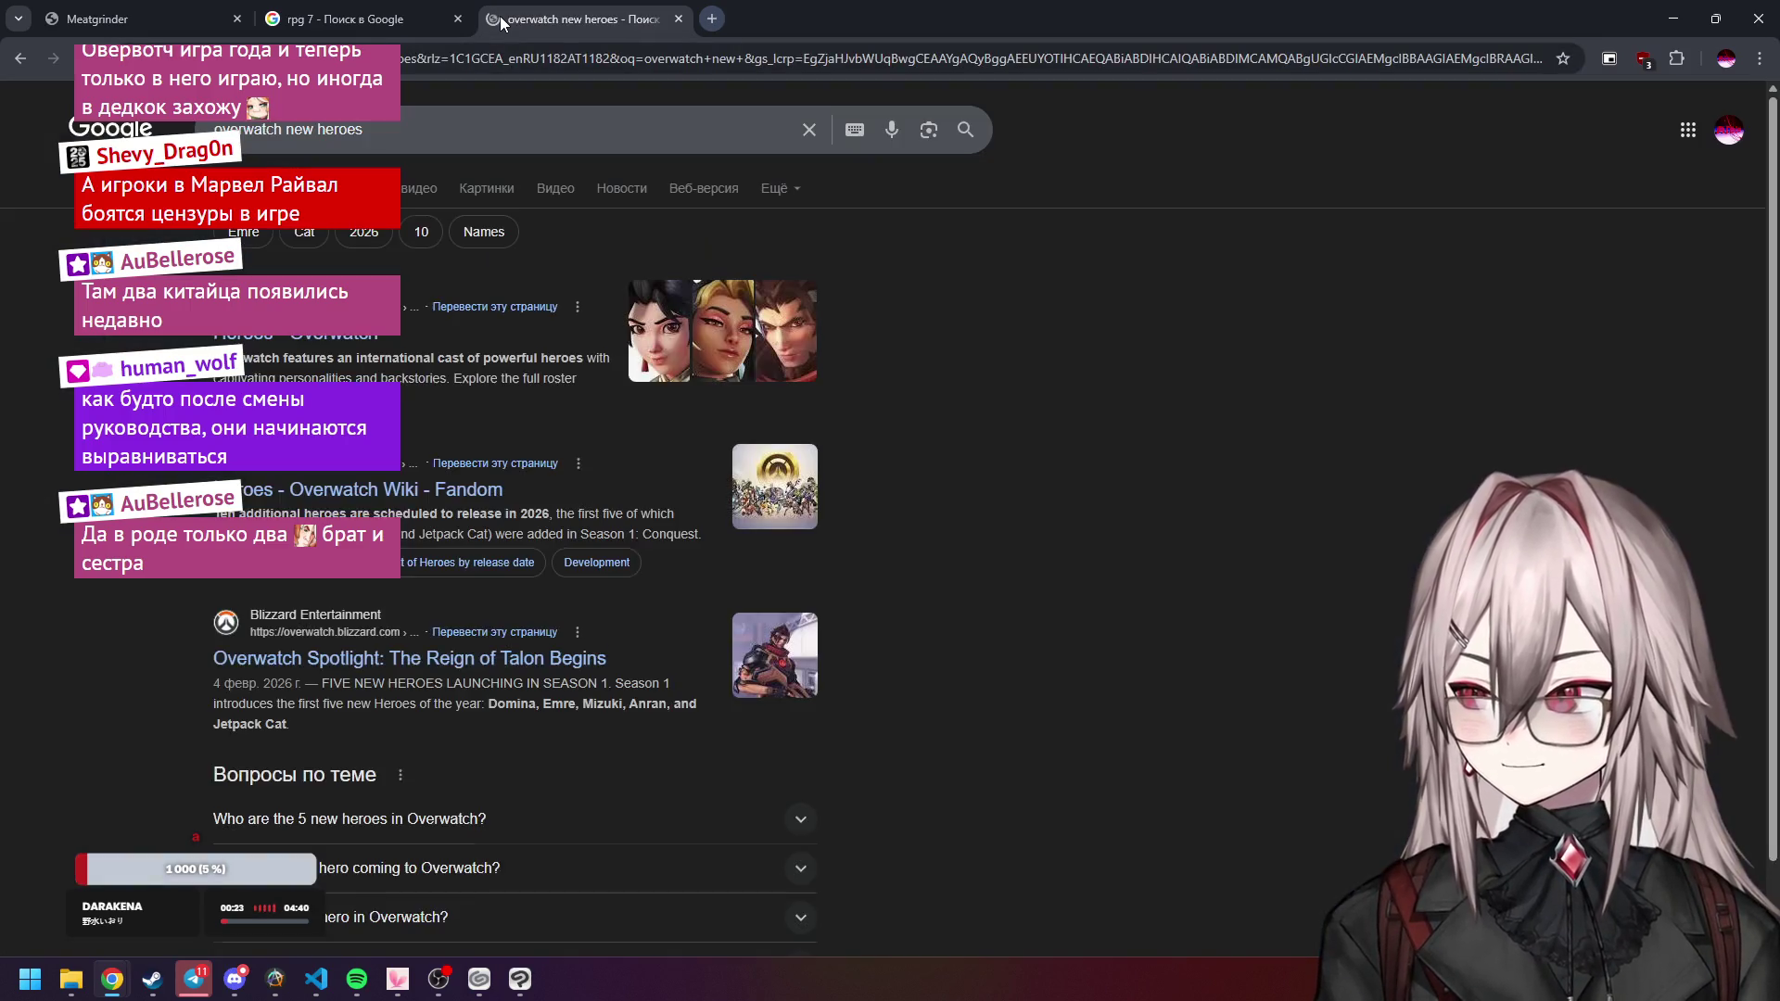
{"action": "left_click", "coordinate": [332, 344]}
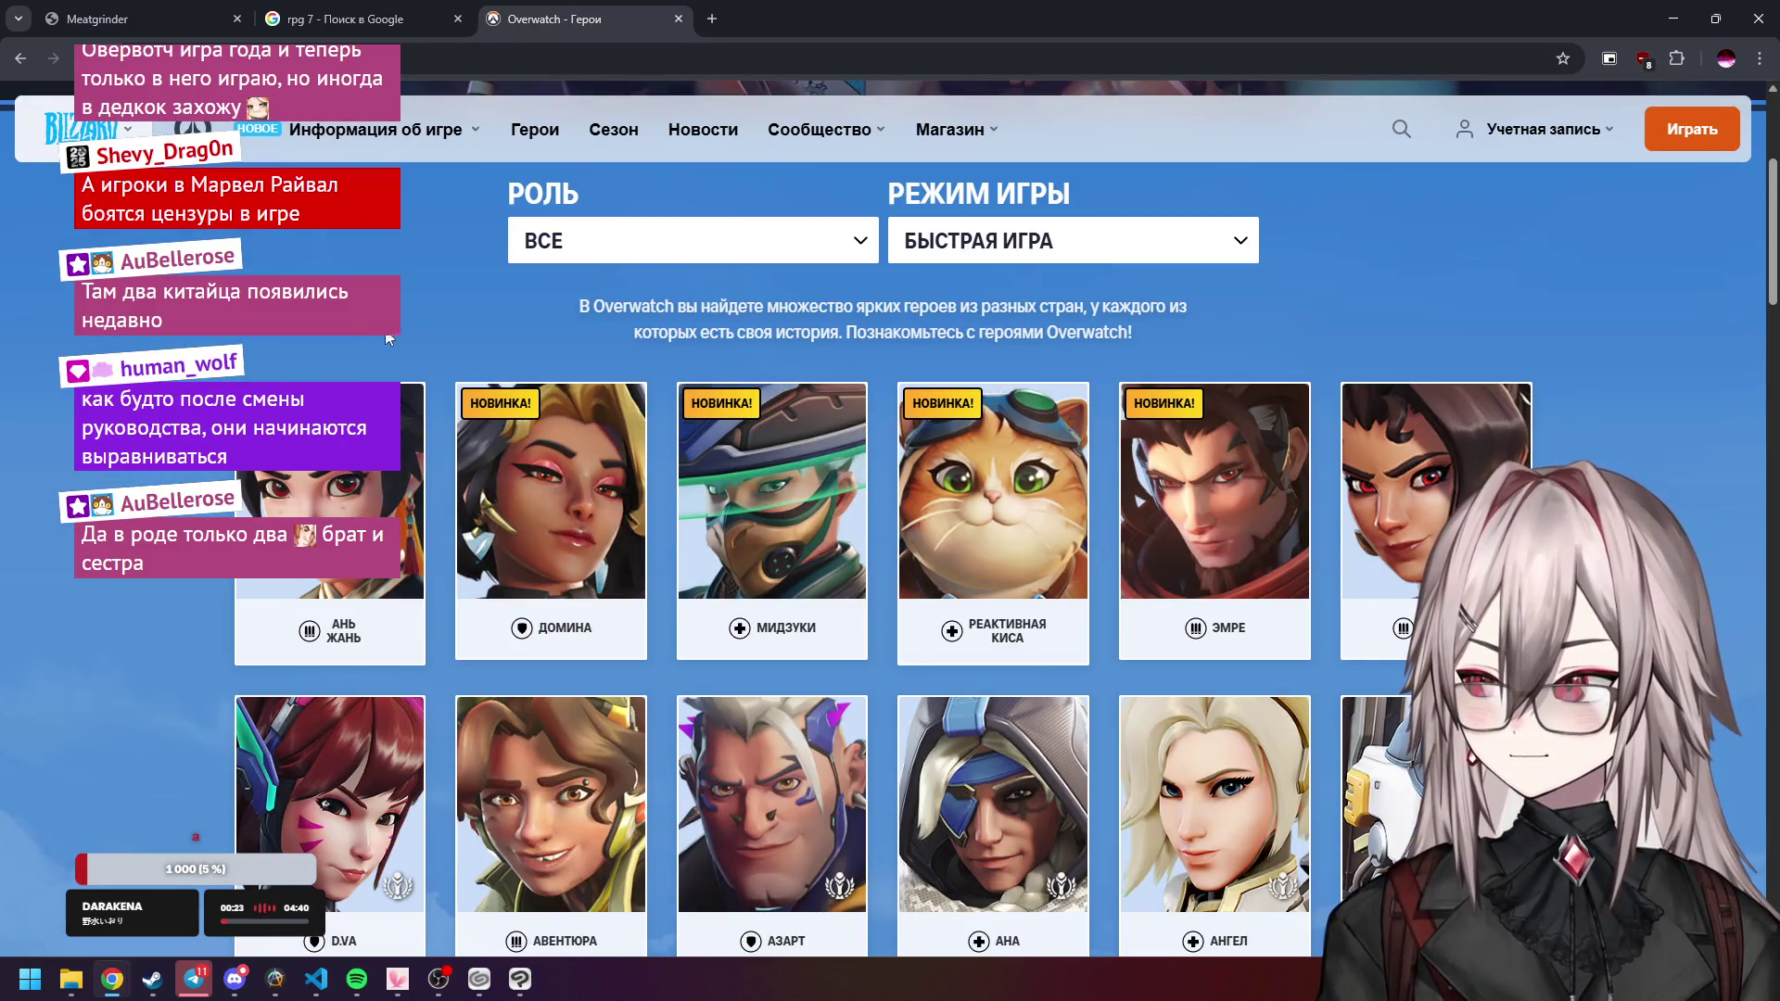
Scroll through the Overwatch hero grid, close that tab, and return to Clip Studio Paint.
{"action": "scroll", "coordinate": [330, 464], "scroll_direction": "down", "scroll_amount": 1}
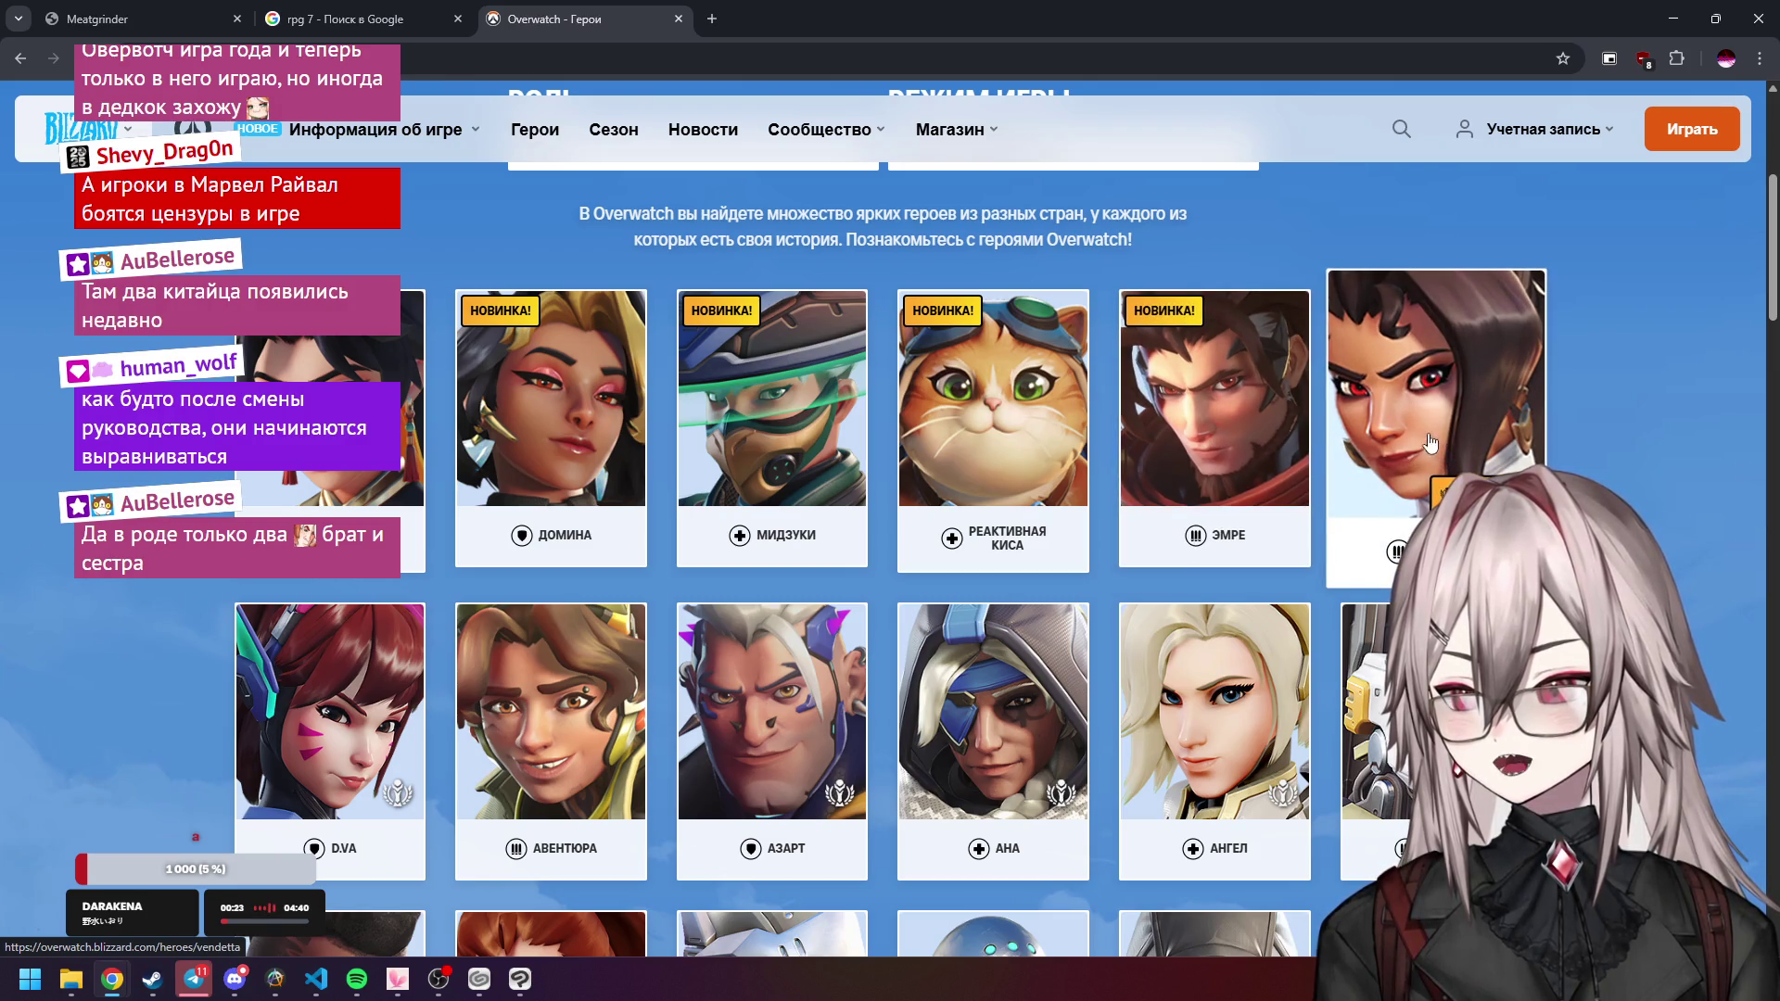
{"action": "scroll", "coordinate": [1375, 427], "scroll_direction": "down", "scroll_amount": 3}
{"action": "scroll", "coordinate": [1202, 351], "scroll_direction": "up", "scroll_amount": 3}
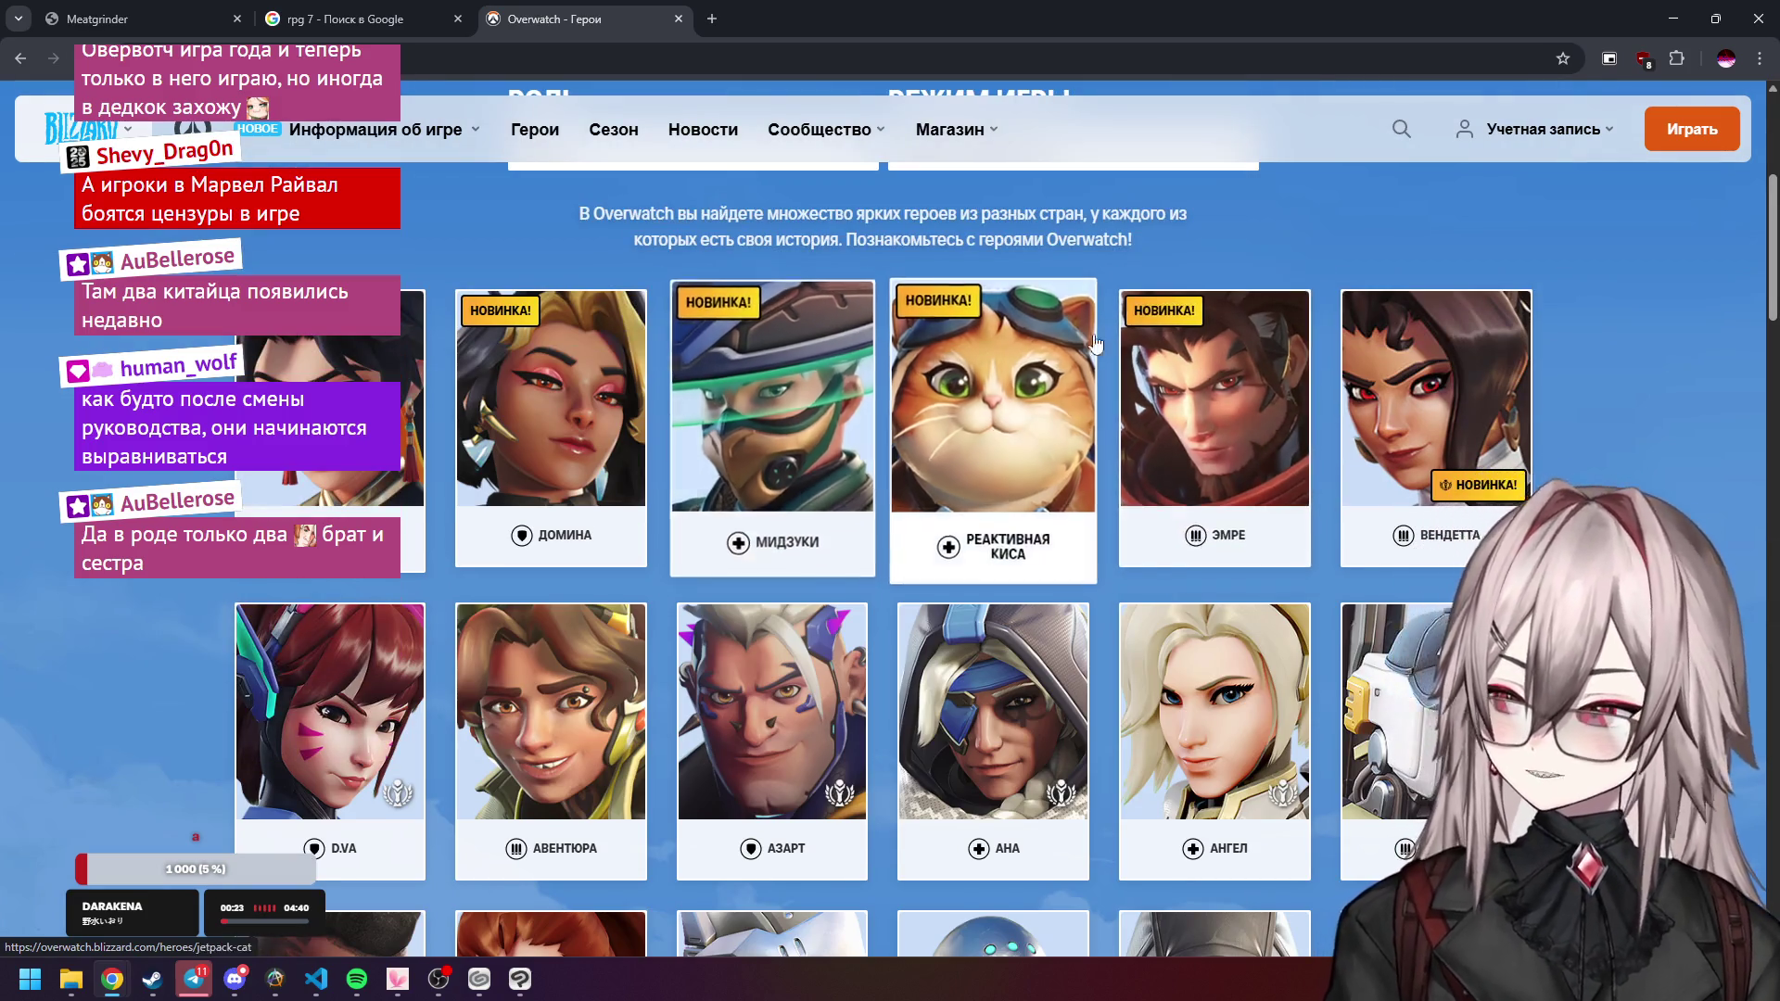
{"action": "scroll", "coordinate": [1131, 347], "scroll_direction": "down", "scroll_amount": 5}
{"action": "scroll", "coordinate": [1154, 366], "scroll_direction": "up", "scroll_amount": 5}
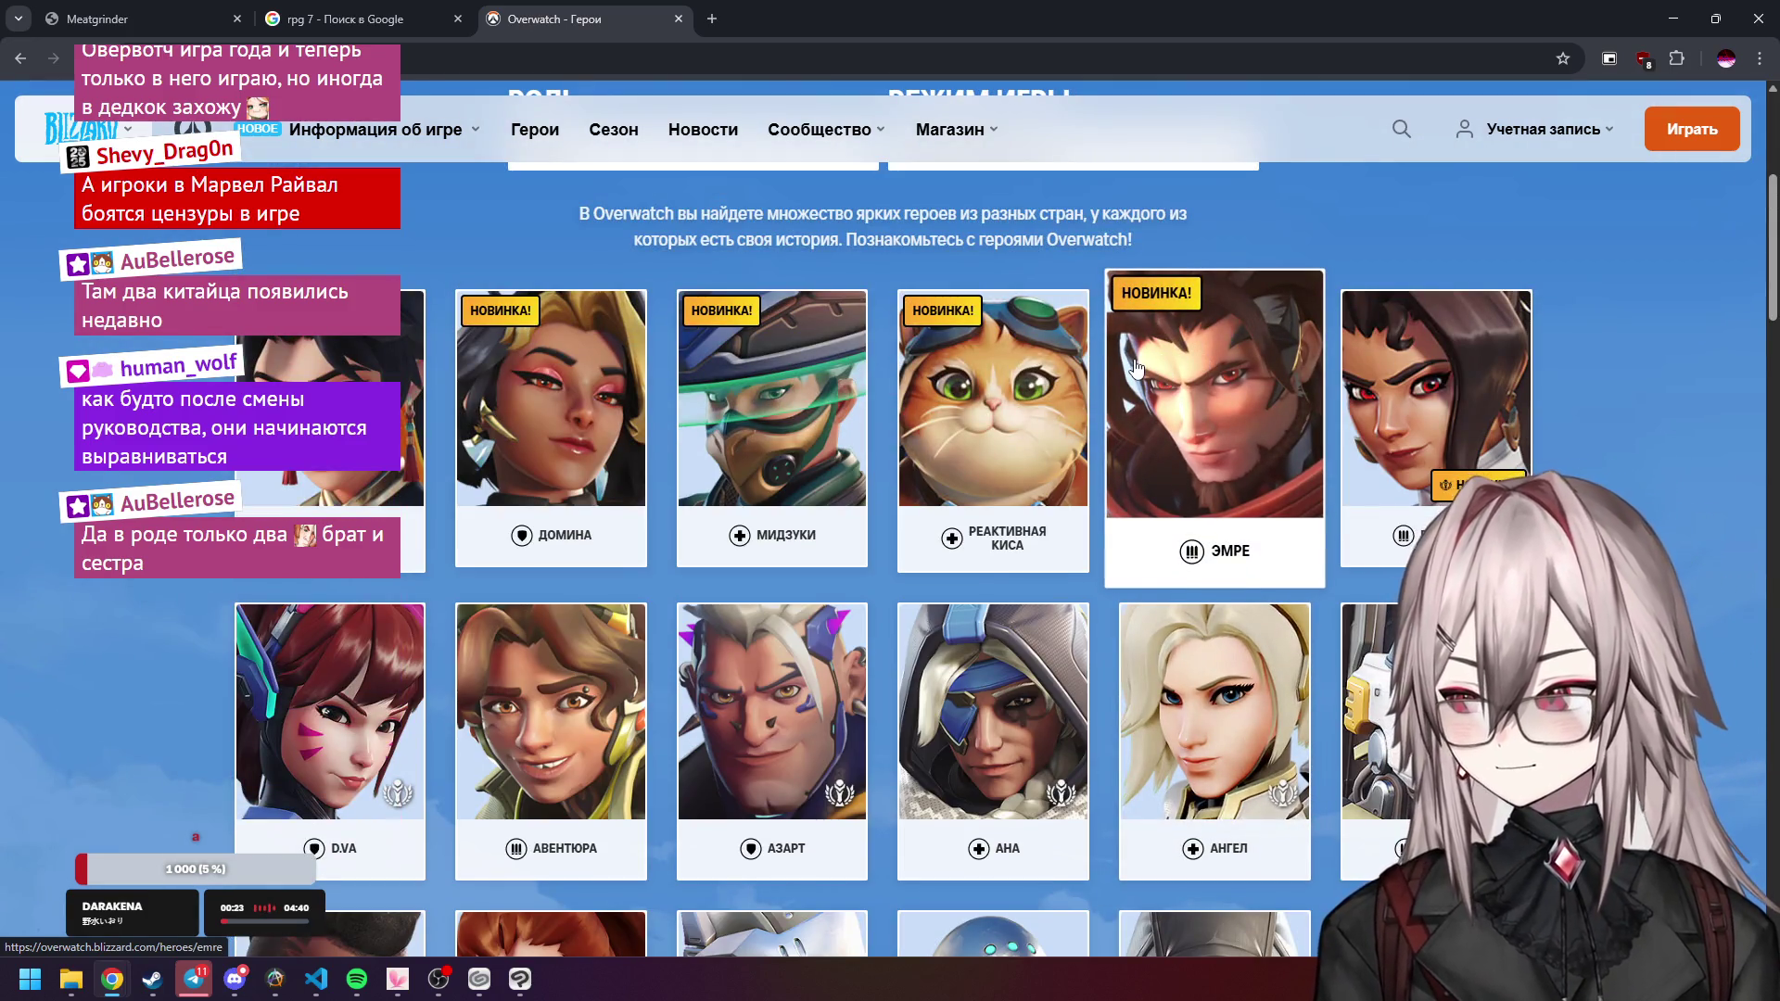
{"action": "scroll", "coordinate": [1104, 343], "scroll_direction": "down", "scroll_amount": 7}
{"action": "scroll", "coordinate": [1026, 311], "scroll_direction": "up", "scroll_amount": 5}
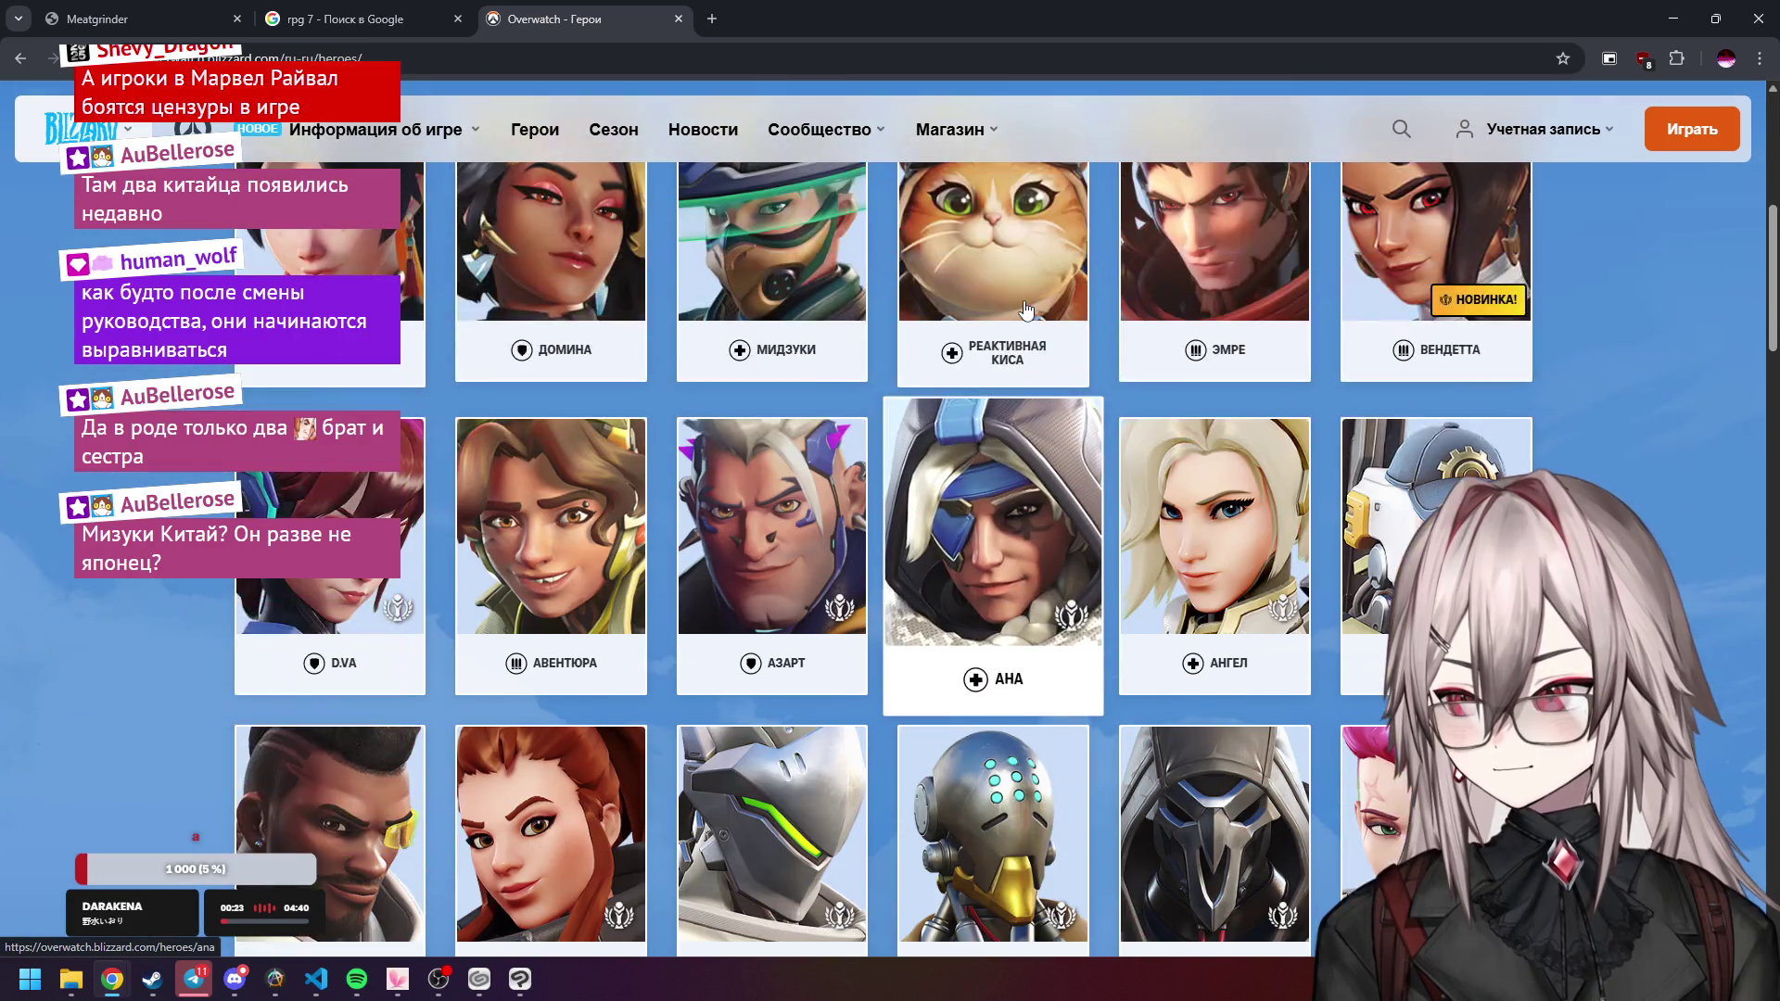
{"action": "scroll", "coordinate": [1026, 310], "scroll_direction": "up", "scroll_amount": 5}
{"action": "left_click", "coordinate": [679, 18]}
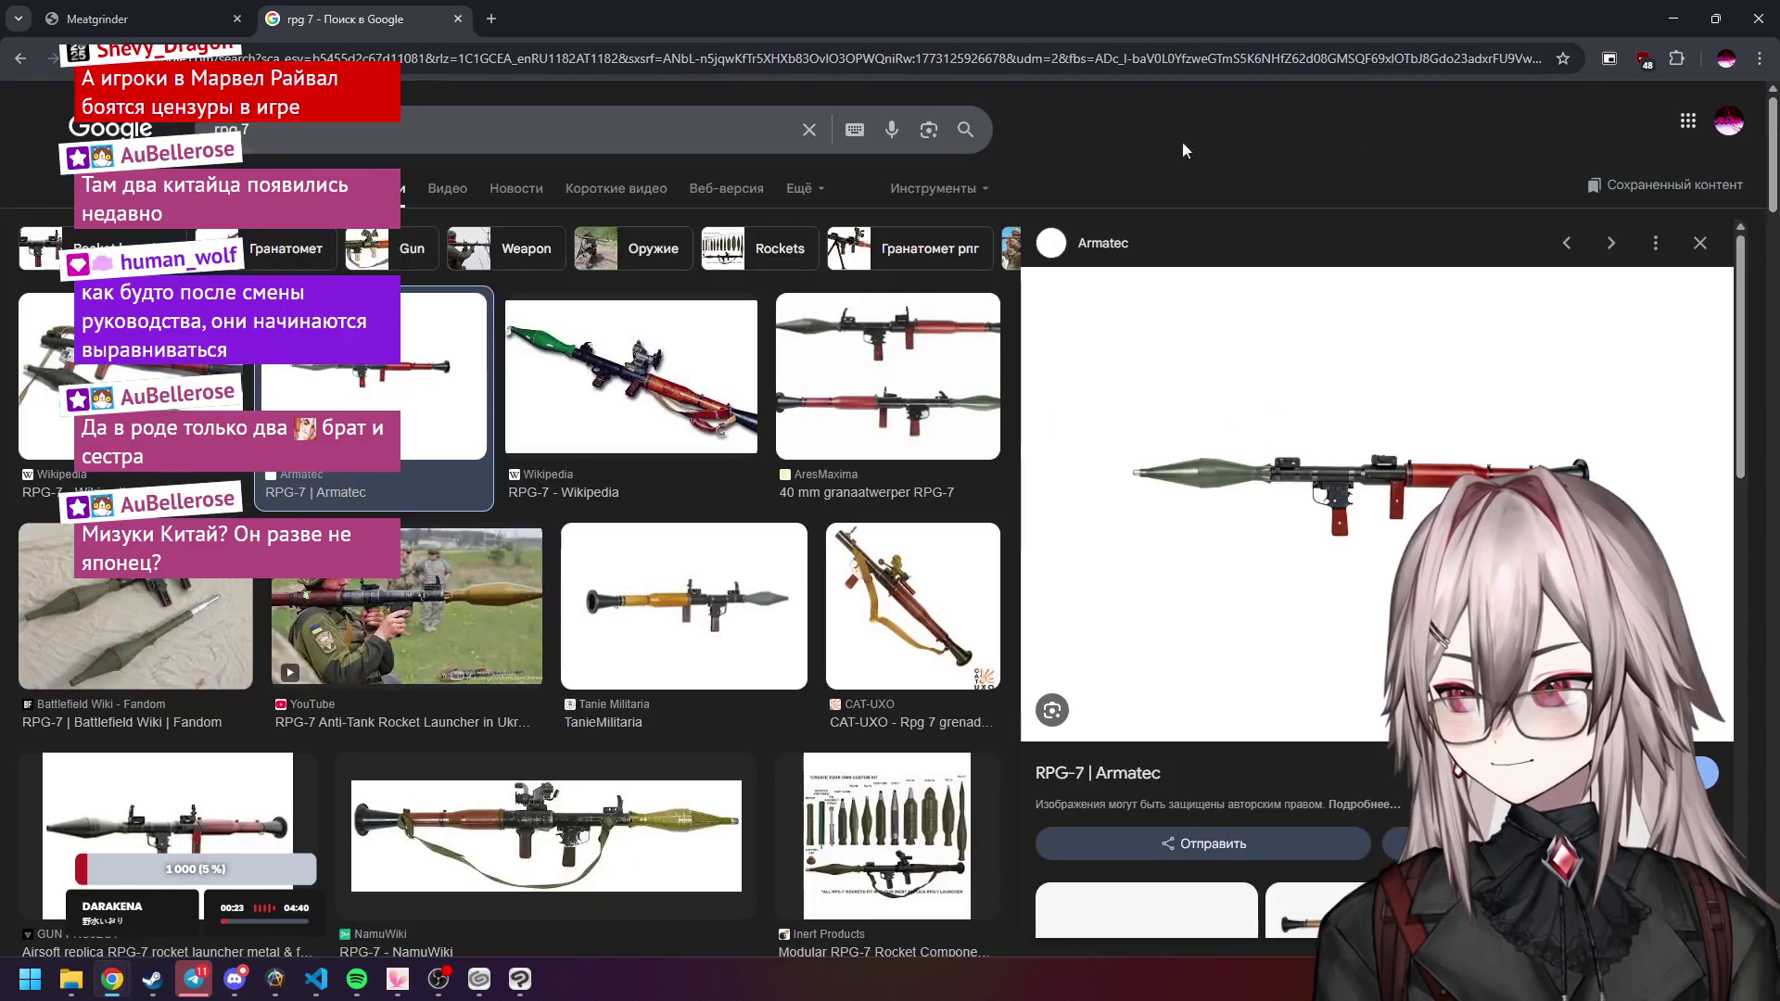
{"action": "key", "text": "alt+Tab"}
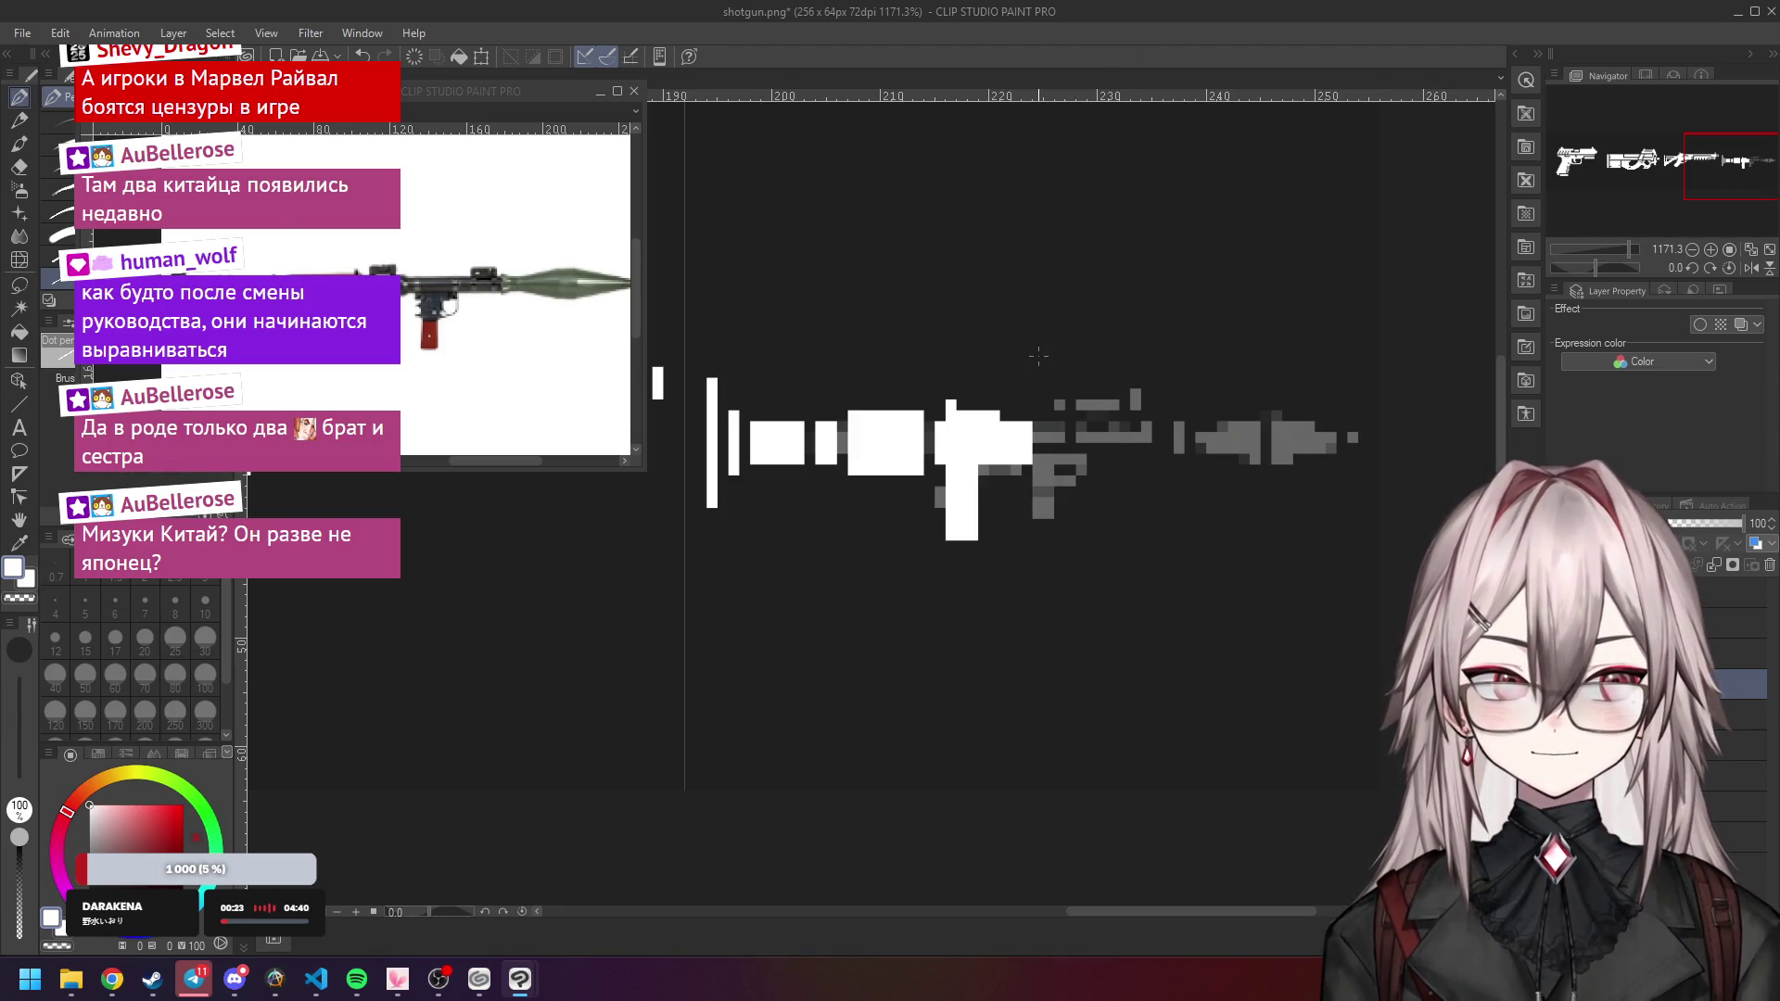
Paint a white pixel row along the launcher body.
{"action": "scroll", "coordinate": [1011, 408], "scroll_direction": "up", "scroll_amount": 2}
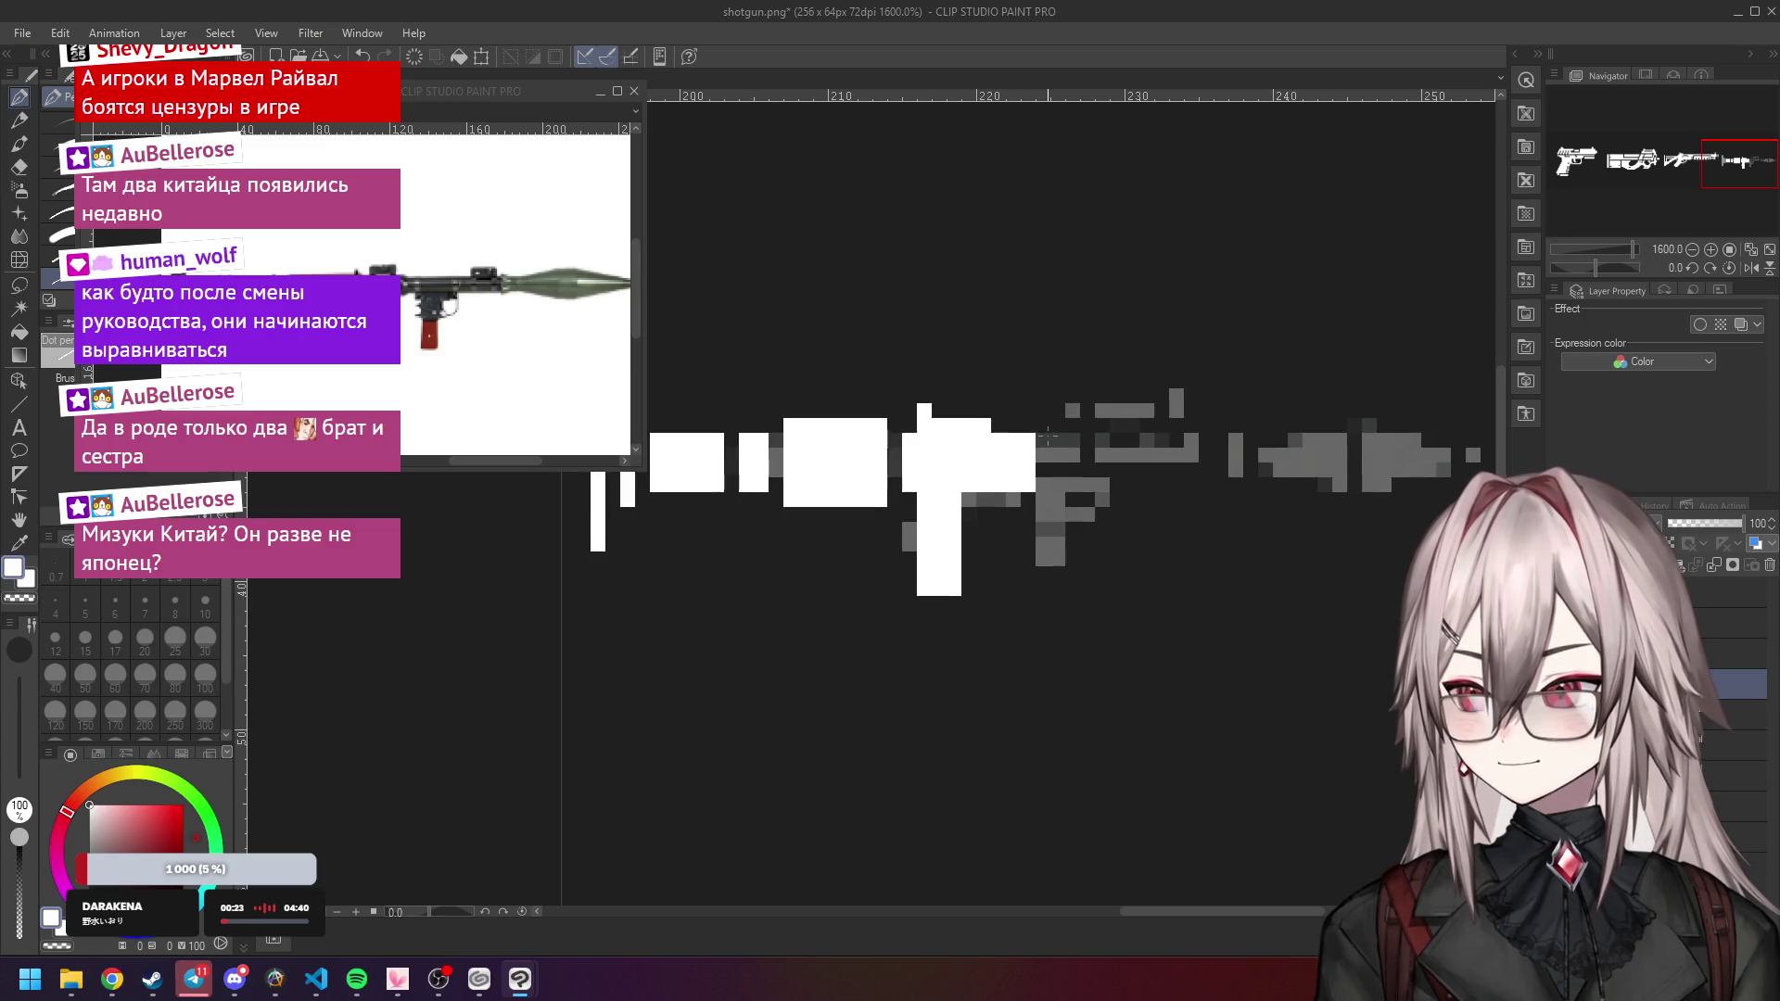
{"action": "mouse_move", "coordinate": [1046, 468]}
{"action": "left_mouse_down"}
{"action": "mouse_move", "coordinate": [1222, 469]}
{"action": "mouse_move", "coordinate": [1221, 438]}
{"action": "mouse_move", "coordinate": [1059, 440]}
{"action": "mouse_move", "coordinate": [1210, 454]}
{"action": "left_mouse_up"}
{"action": "scroll", "coordinate": [1105, 410], "scroll_direction": "up", "scroll_amount": 3}
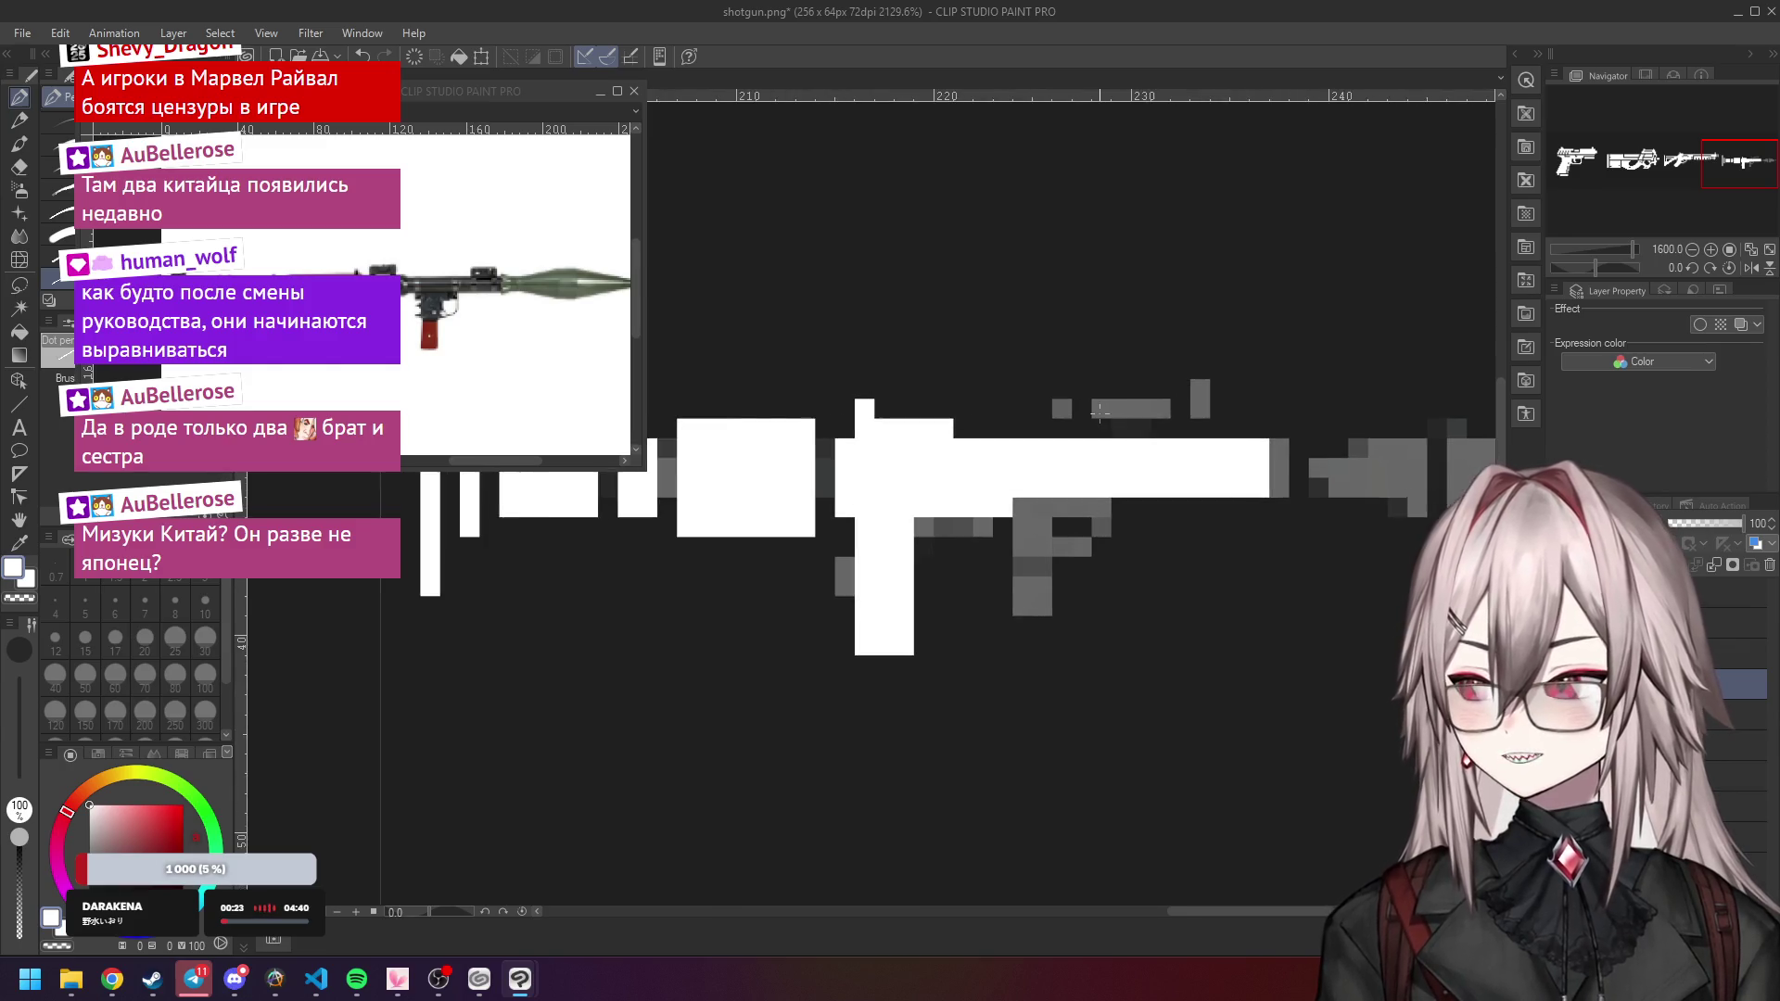
{"action": "scroll", "coordinate": [1105, 410], "scroll_direction": "down", "scroll_amount": 4}
{"action": "scroll", "coordinate": [1106, 411], "scroll_direction": "up", "scroll_amount": 4}
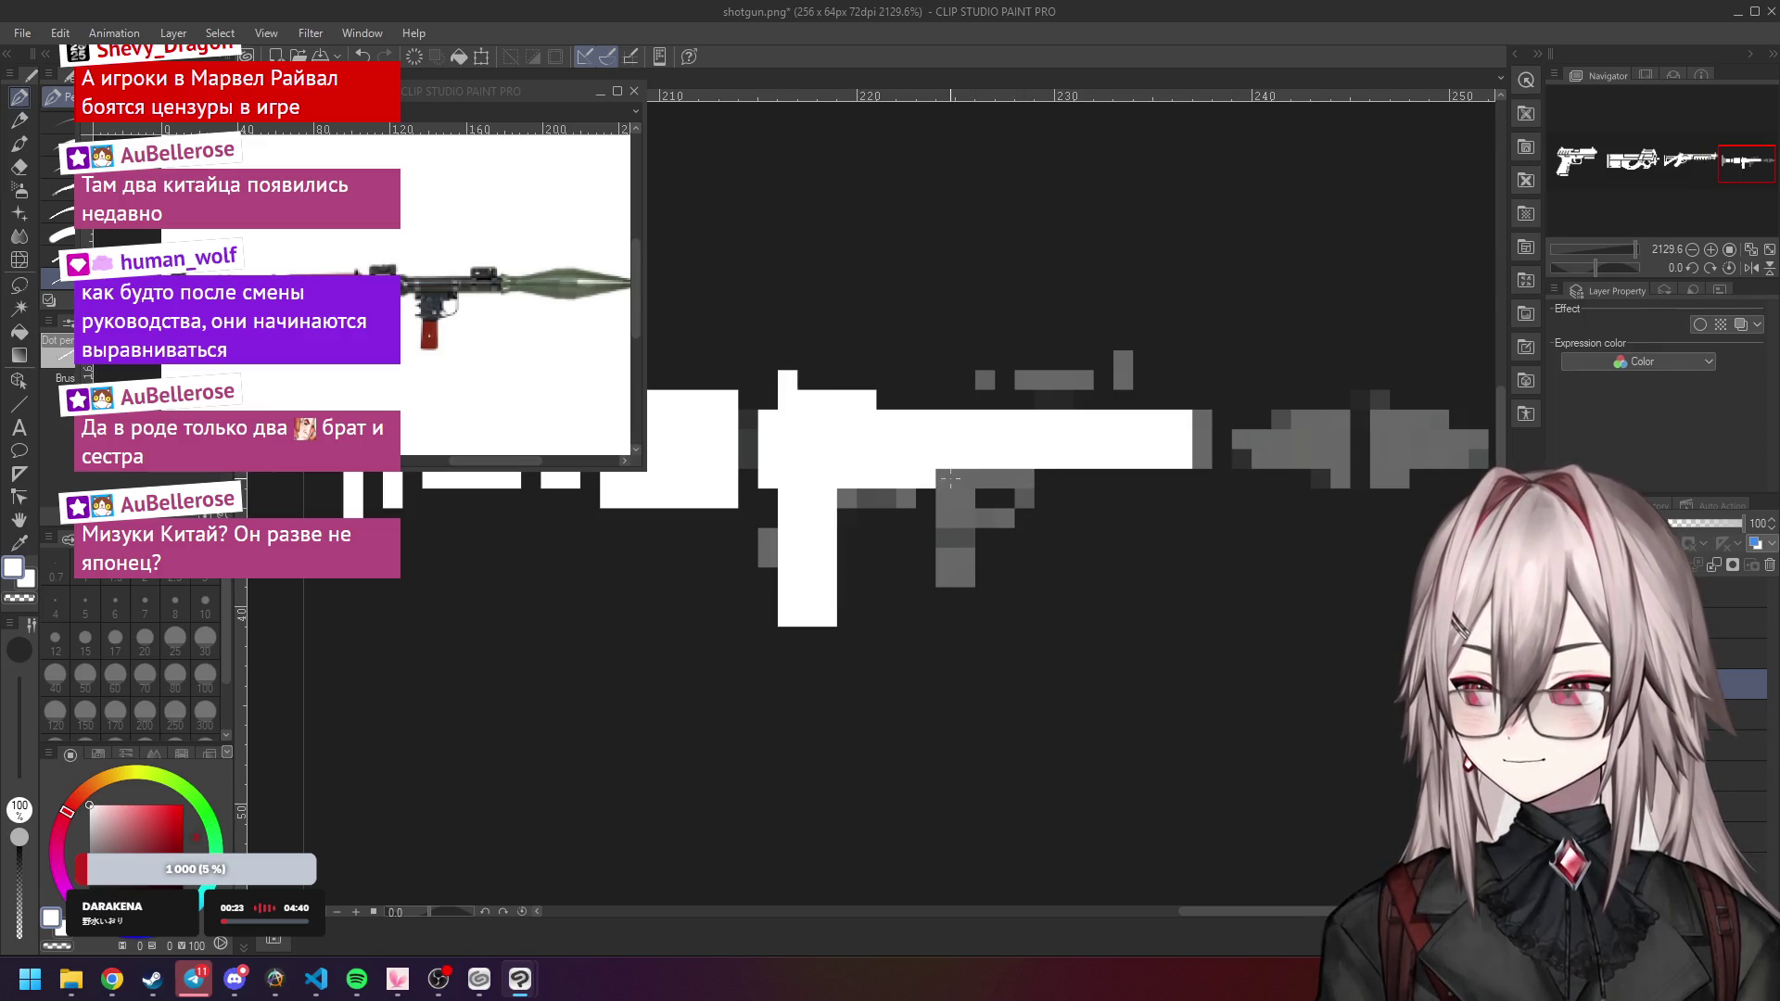
Draw a second grip below the body as a white U-shaped outline.
{"action": "mouse_move", "coordinate": [942, 476]}
{"action": "left_mouse_down"}
{"action": "mouse_move", "coordinate": [953, 558]}
{"action": "mouse_move", "coordinate": [988, 553]}
{"action": "mouse_move", "coordinate": [965, 477]}
{"action": "mouse_move", "coordinate": [972, 536]}
{"action": "mouse_move", "coordinate": [1038, 547]}
{"action": "mouse_move", "coordinate": [1064, 483]}
{"action": "left_mouse_up"}
{"action": "mouse_move", "coordinate": [992, 575]}
{"action": "left_mouse_down"}
{"action": "mouse_move", "coordinate": [1001, 558]}
{"action": "mouse_move", "coordinate": [955, 633]}
{"action": "mouse_move", "coordinate": [1009, 638]}
{"action": "left_mouse_up"}
{"action": "key", "text": "ctrl+z"}
{"action": "mouse_move", "coordinate": [955, 554]}
{"action": "left_mouse_down"}
{"action": "mouse_move", "coordinate": [955, 629]}
{"action": "mouse_move", "coordinate": [994, 640]}
{"action": "mouse_move", "coordinate": [988, 567]}
{"action": "mouse_move", "coordinate": [976, 615]}
{"action": "left_mouse_up"}
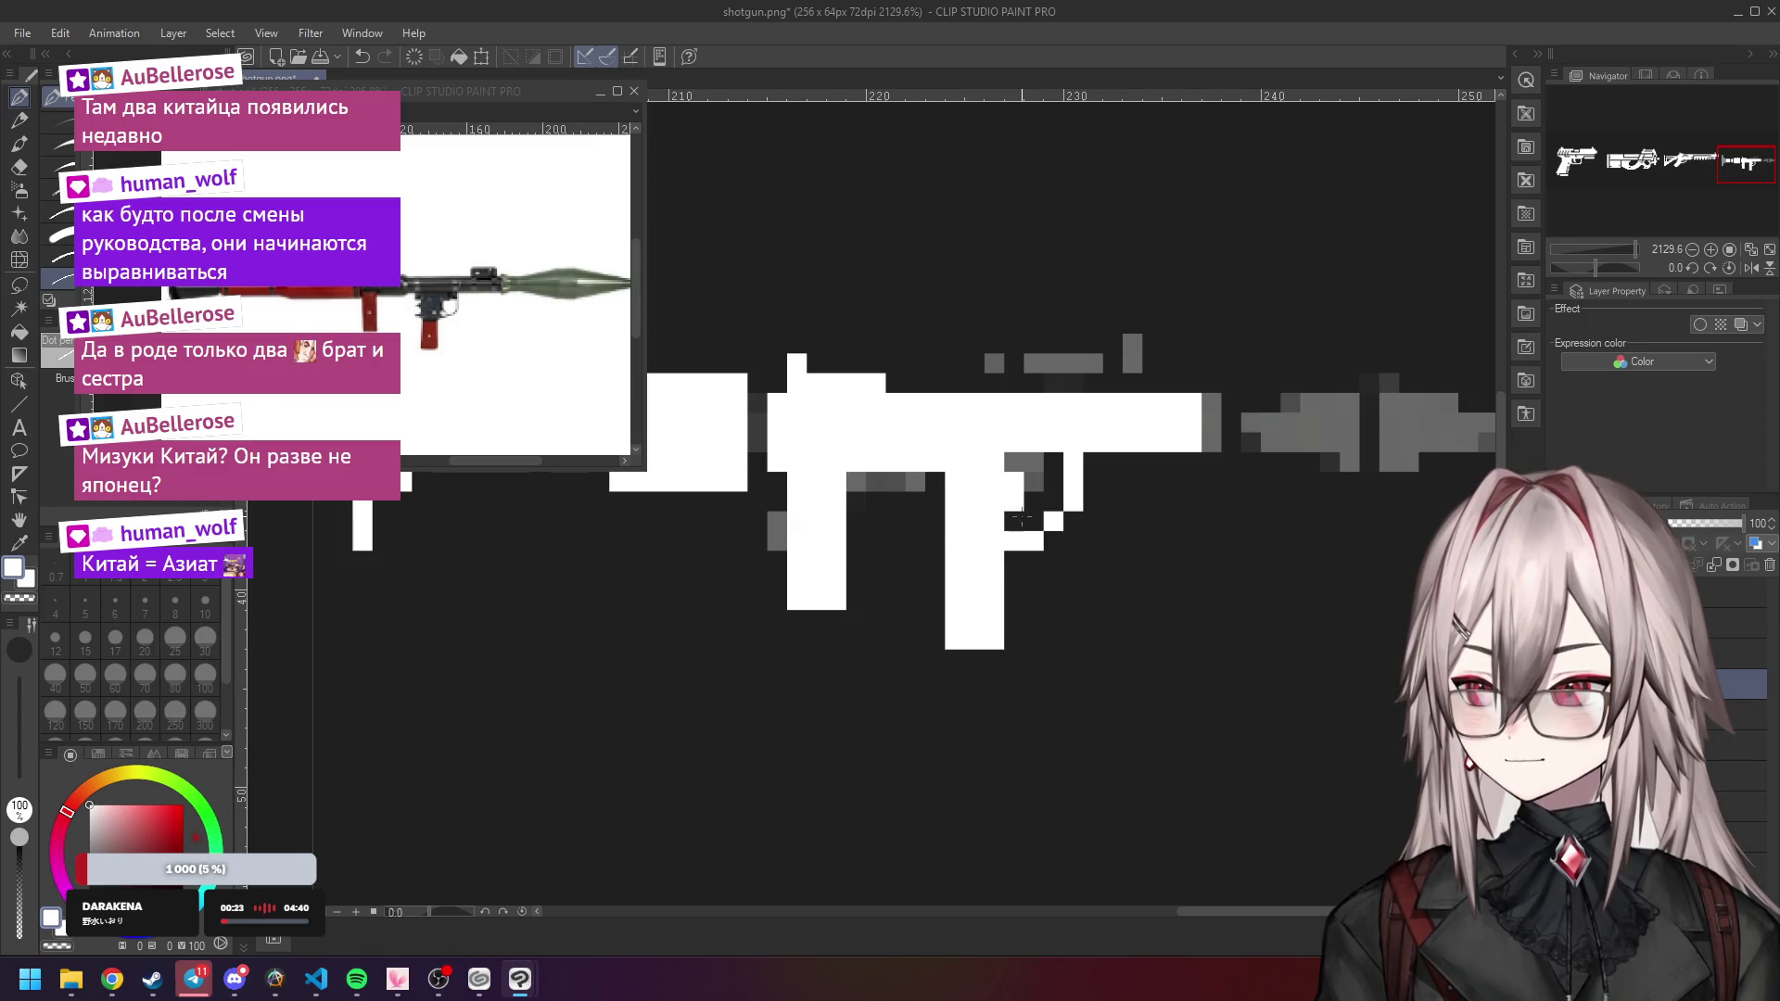
{"action": "scroll", "coordinate": [1014, 469], "scroll_direction": "down", "scroll_amount": 5}
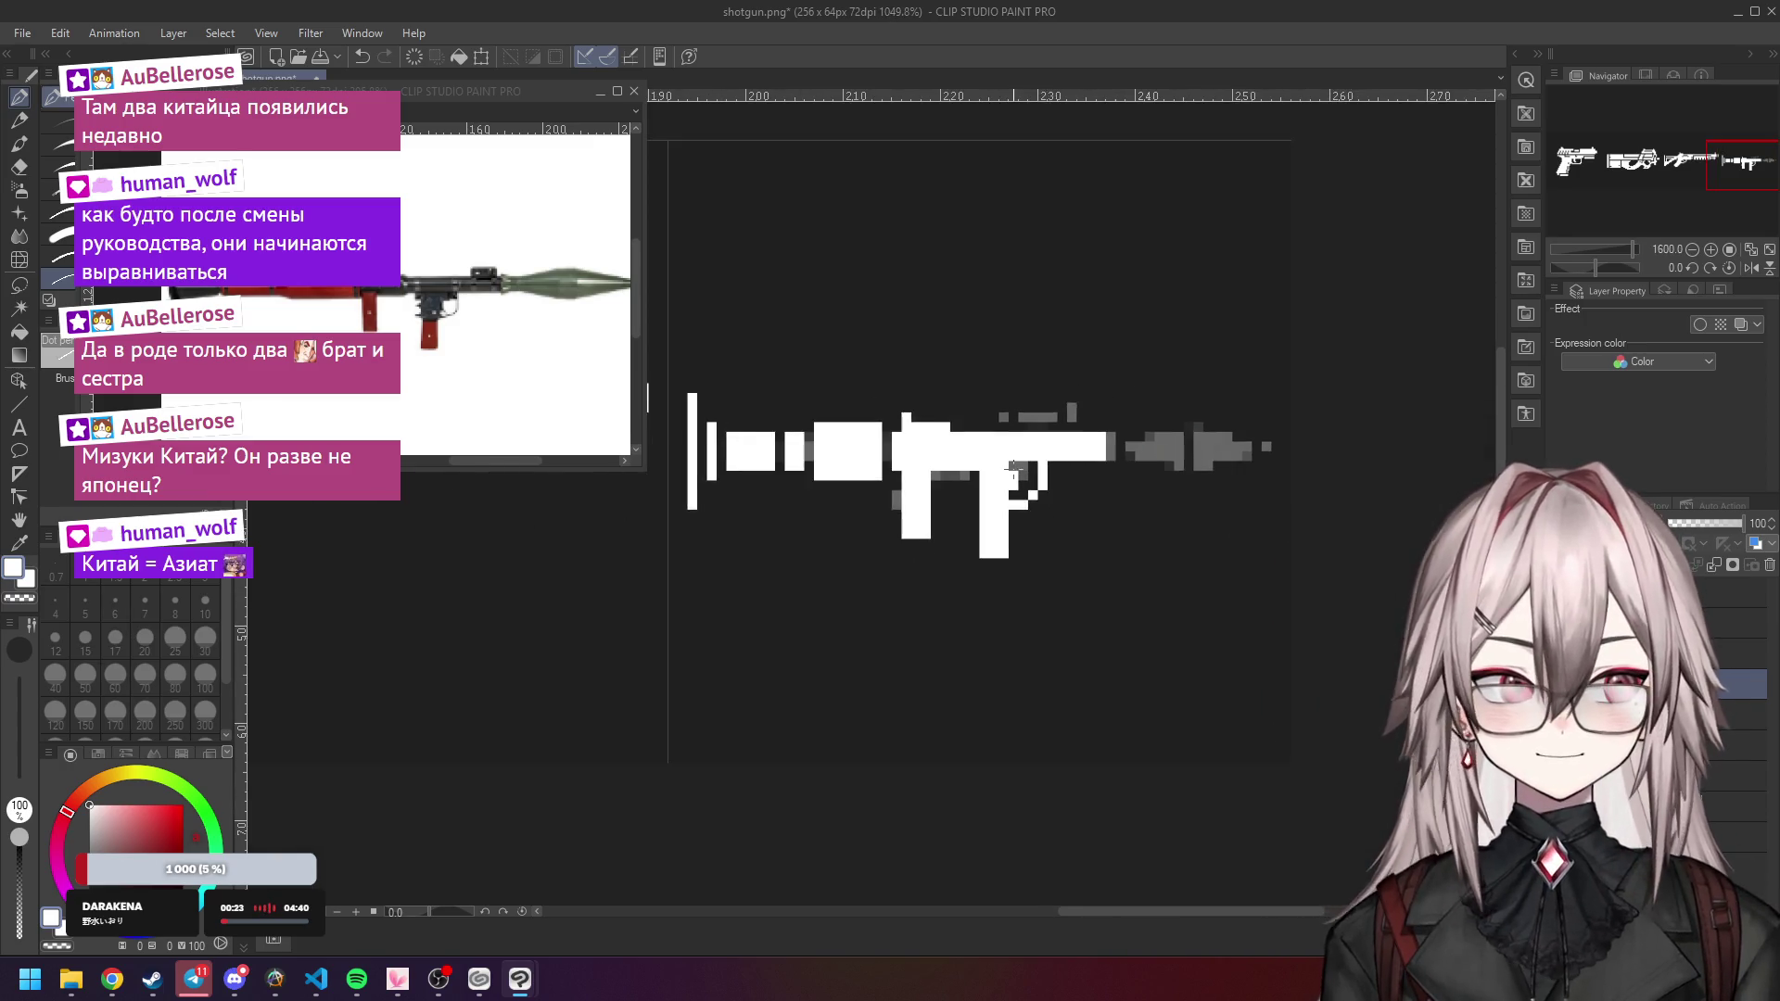
{"action": "scroll", "coordinate": [1067, 447], "scroll_direction": "up", "scroll_amount": 2}
{"action": "scroll", "coordinate": [1067, 448], "scroll_direction": "up", "scroll_amount": 2}
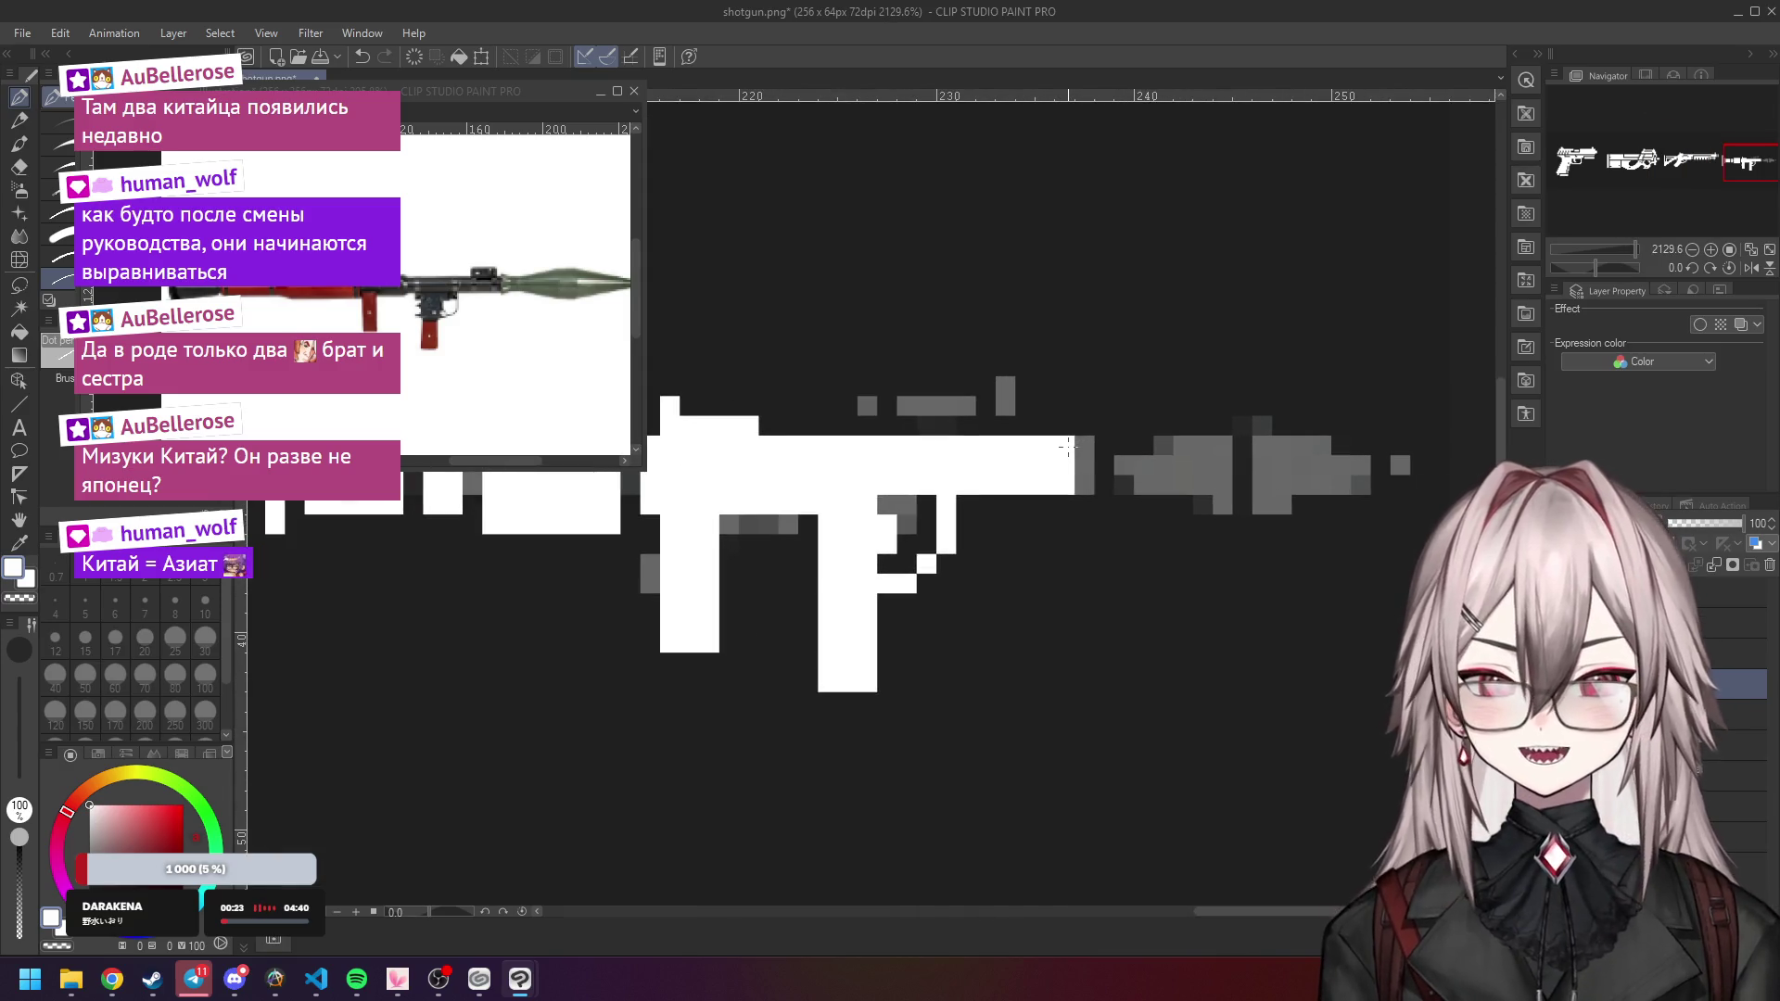
Whiten the grey barrel column and extend the barrel with white pixel rows and an end column.
{"action": "left_click_drag", "start_coordinate": [1082, 445], "coordinate": [1083, 485]}
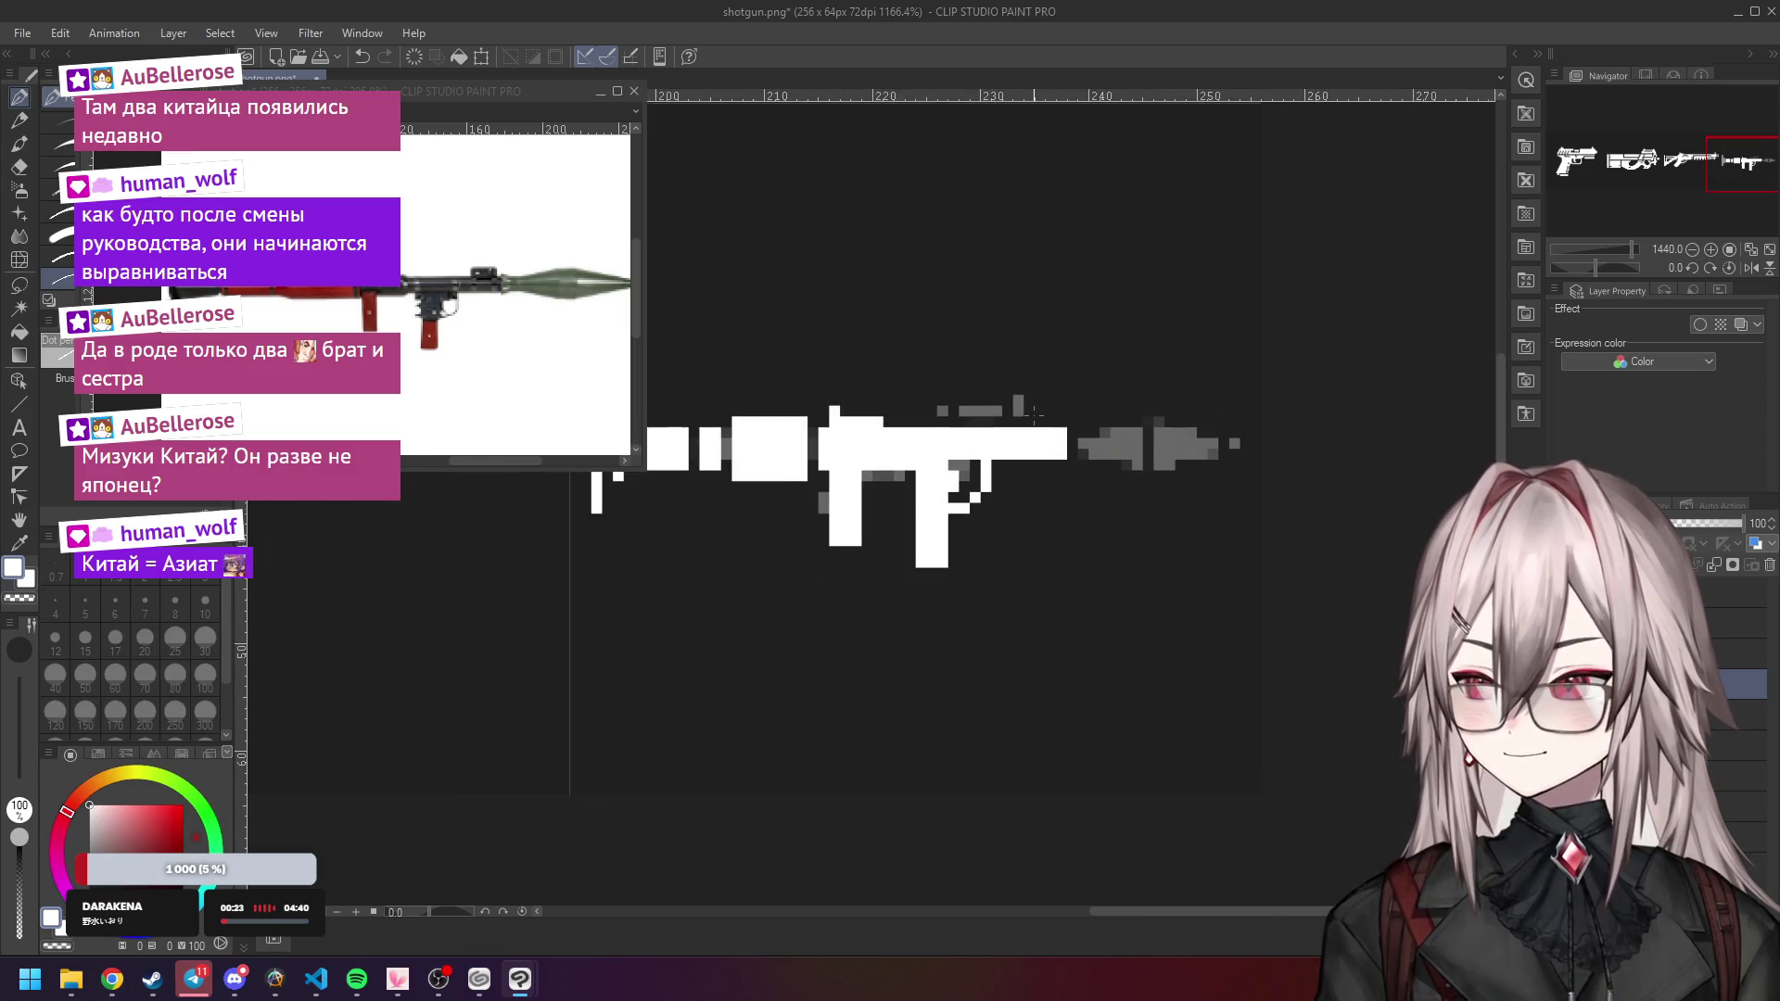
{"action": "scroll", "coordinate": [1037, 417], "scroll_direction": "up", "scroll_amount": 3}
{"action": "left_click", "coordinate": [1080, 432]}
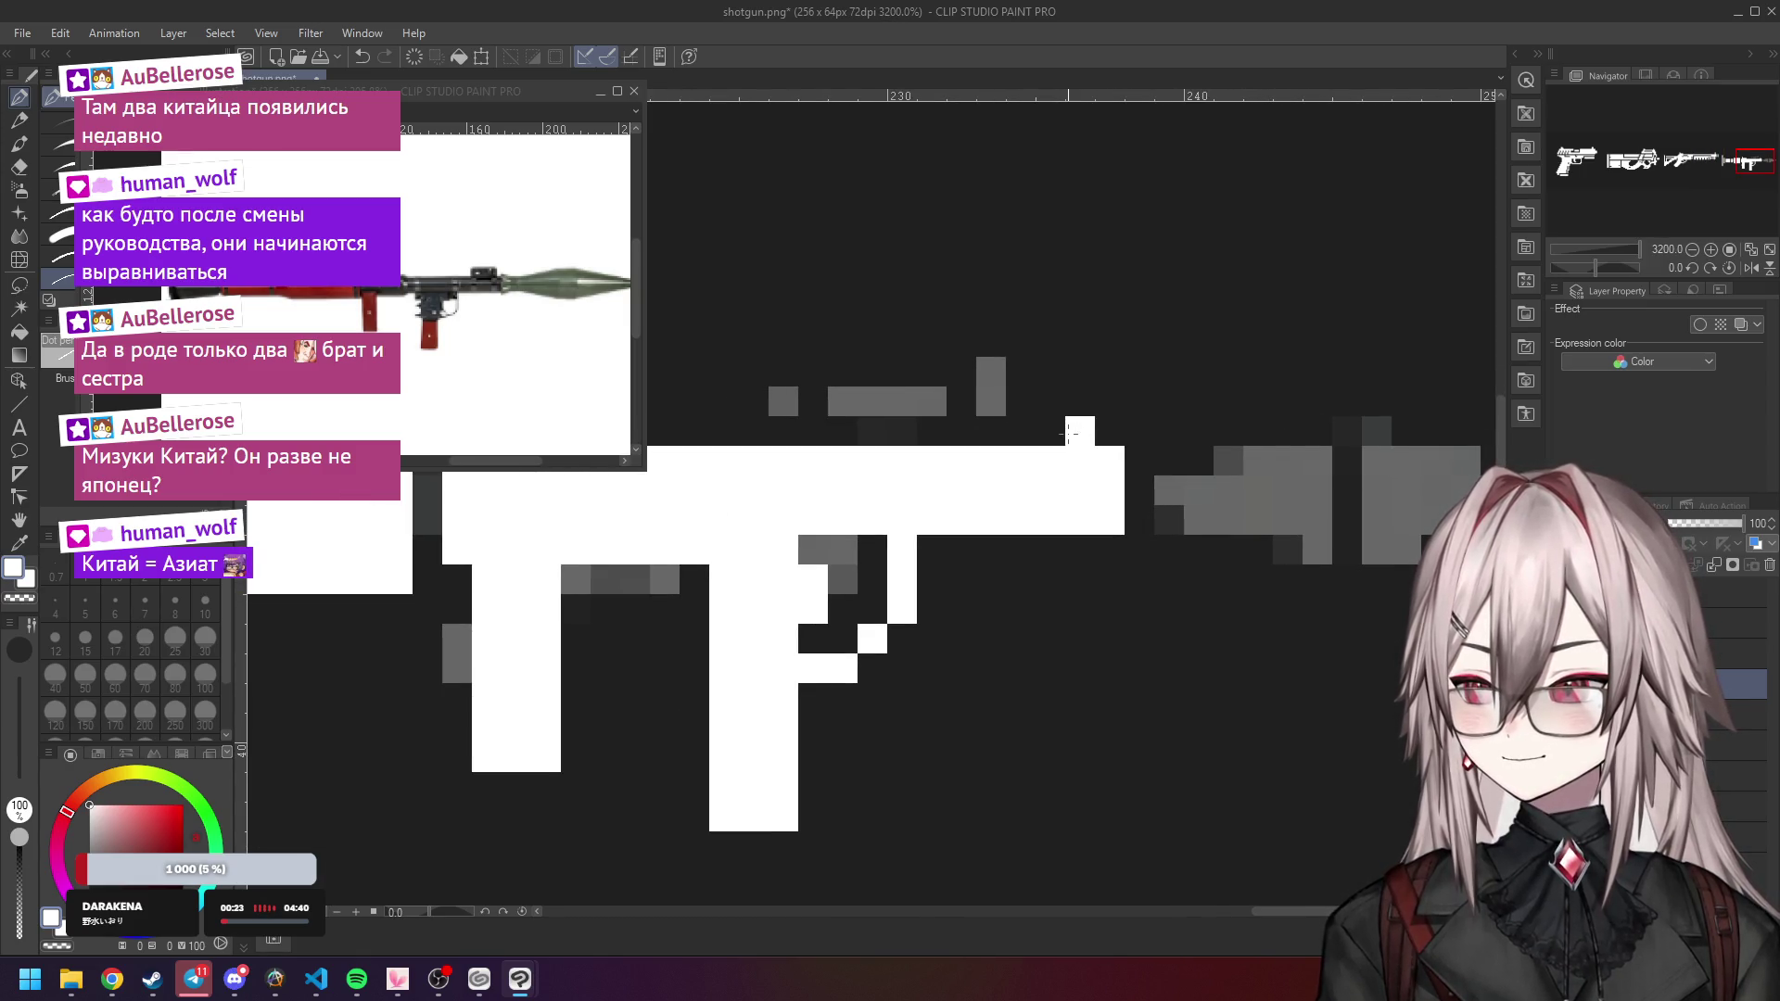
{"action": "scroll", "coordinate": [1081, 408], "scroll_direction": "down", "scroll_amount": 3}
{"action": "scroll", "coordinate": [1106, 432], "scroll_direction": "up", "scroll_amount": 2}
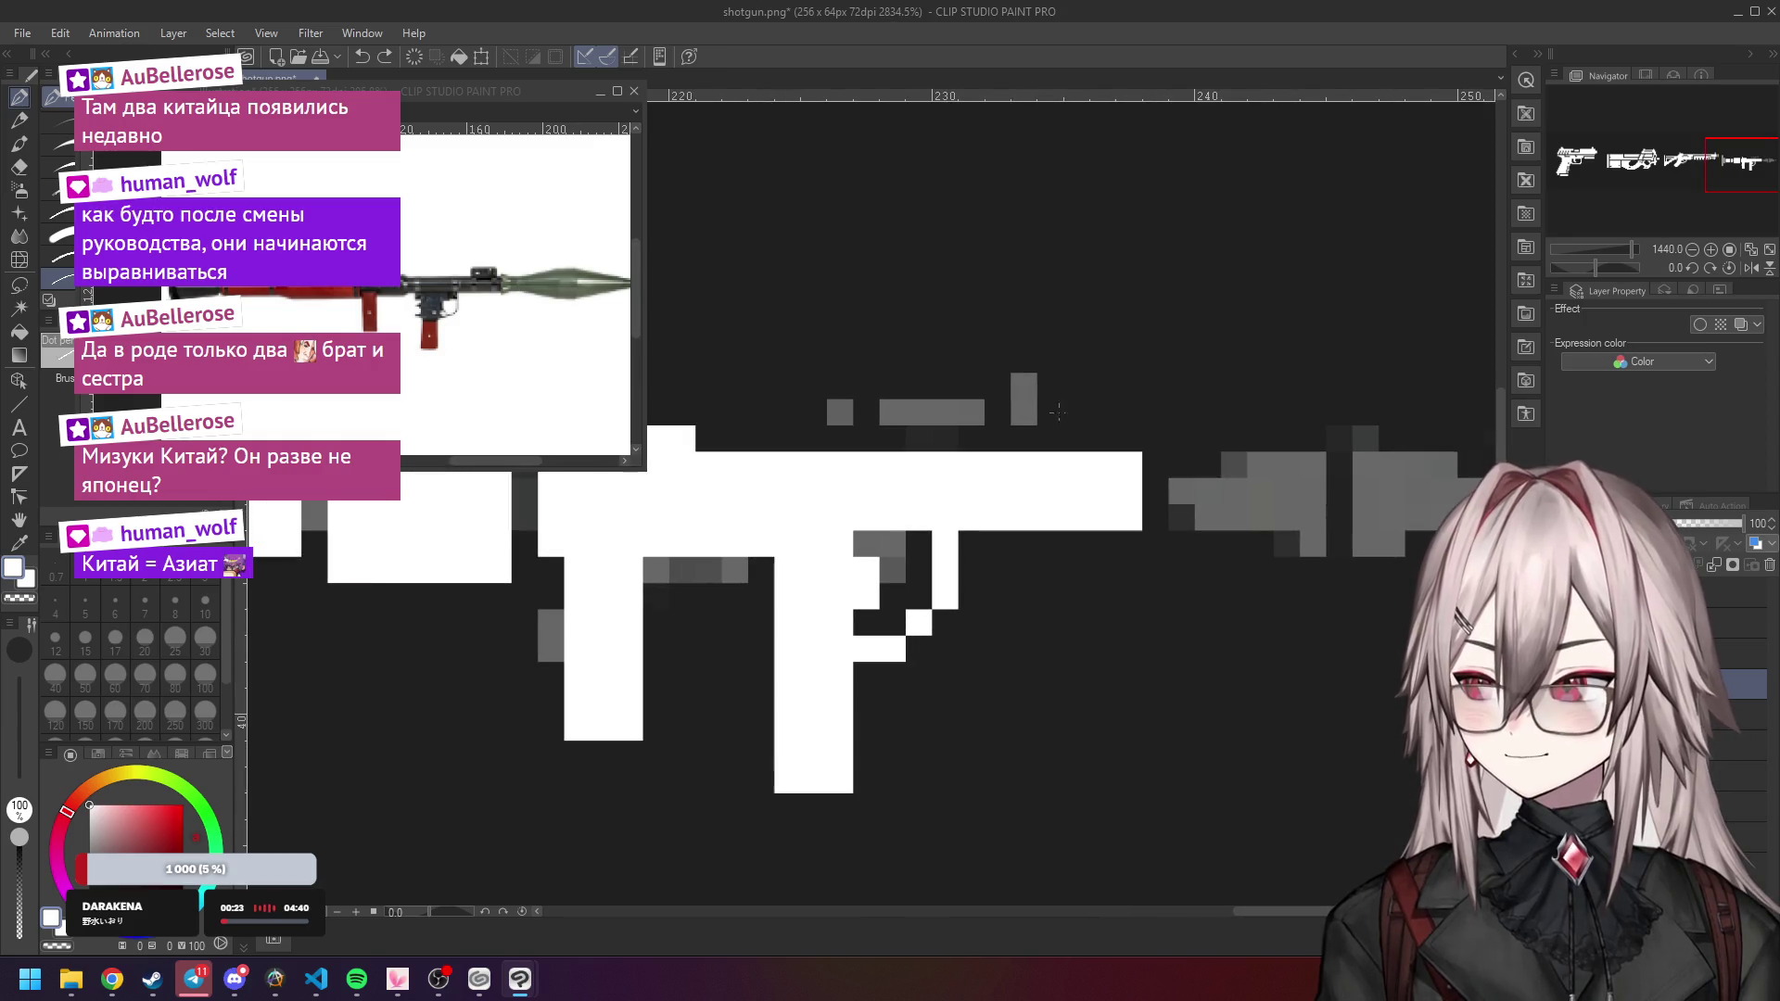
{"action": "mouse_move", "coordinate": [1105, 436]}
{"action": "left_mouse_down"}
{"action": "mouse_move", "coordinate": [994, 438]}
{"action": "mouse_move", "coordinate": [1081, 413]}
{"action": "left_mouse_up"}
{"action": "key", "text": "ctrl+z"}
{"action": "scroll", "coordinate": [1284, 441], "scroll_direction": "down", "scroll_amount": 3}
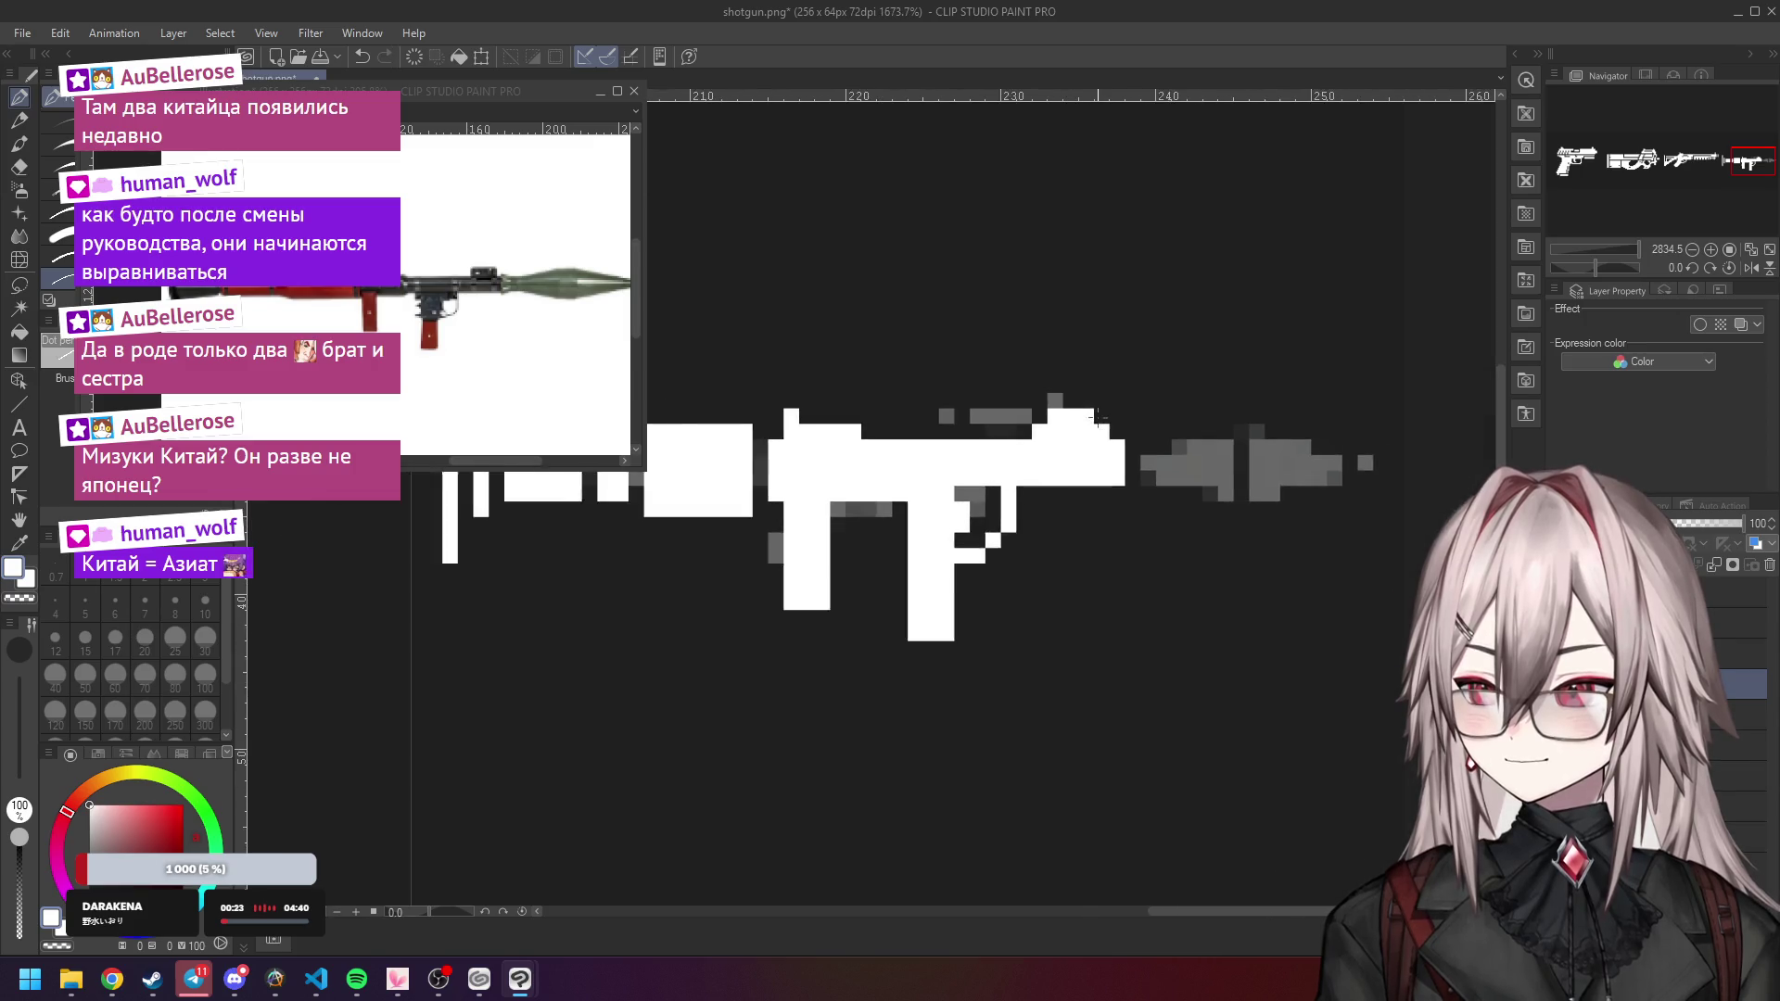
{"action": "scroll", "coordinate": [1285, 440], "scroll_direction": "up", "scroll_amount": 2}
{"action": "mouse_move", "coordinate": [1008, 457]}
{"action": "left_mouse_down"}
{"action": "mouse_move", "coordinate": [1008, 477]}
{"action": "mouse_move", "coordinate": [1048, 477]}
{"action": "mouse_move", "coordinate": [1063, 437]}
{"action": "mouse_move", "coordinate": [1102, 440]}
{"action": "mouse_move", "coordinate": [1109, 494]}
{"action": "mouse_move", "coordinate": [1085, 465]}
{"action": "mouse_move", "coordinate": [1146, 445]}
{"action": "mouse_move", "coordinate": [1147, 521]}
{"action": "left_mouse_up"}
Paint the warhead's base column, a row above the body, and white pixels above the warhead and at its tip.
{"action": "mouse_move", "coordinate": [1164, 434]}
{"action": "left_mouse_down"}
{"action": "mouse_move", "coordinate": [1166, 500]}
{"action": "mouse_move", "coordinate": [1210, 474]}
{"action": "mouse_move", "coordinate": [1179, 449]}
{"action": "mouse_move", "coordinate": [1210, 496]}
{"action": "left_mouse_up"}
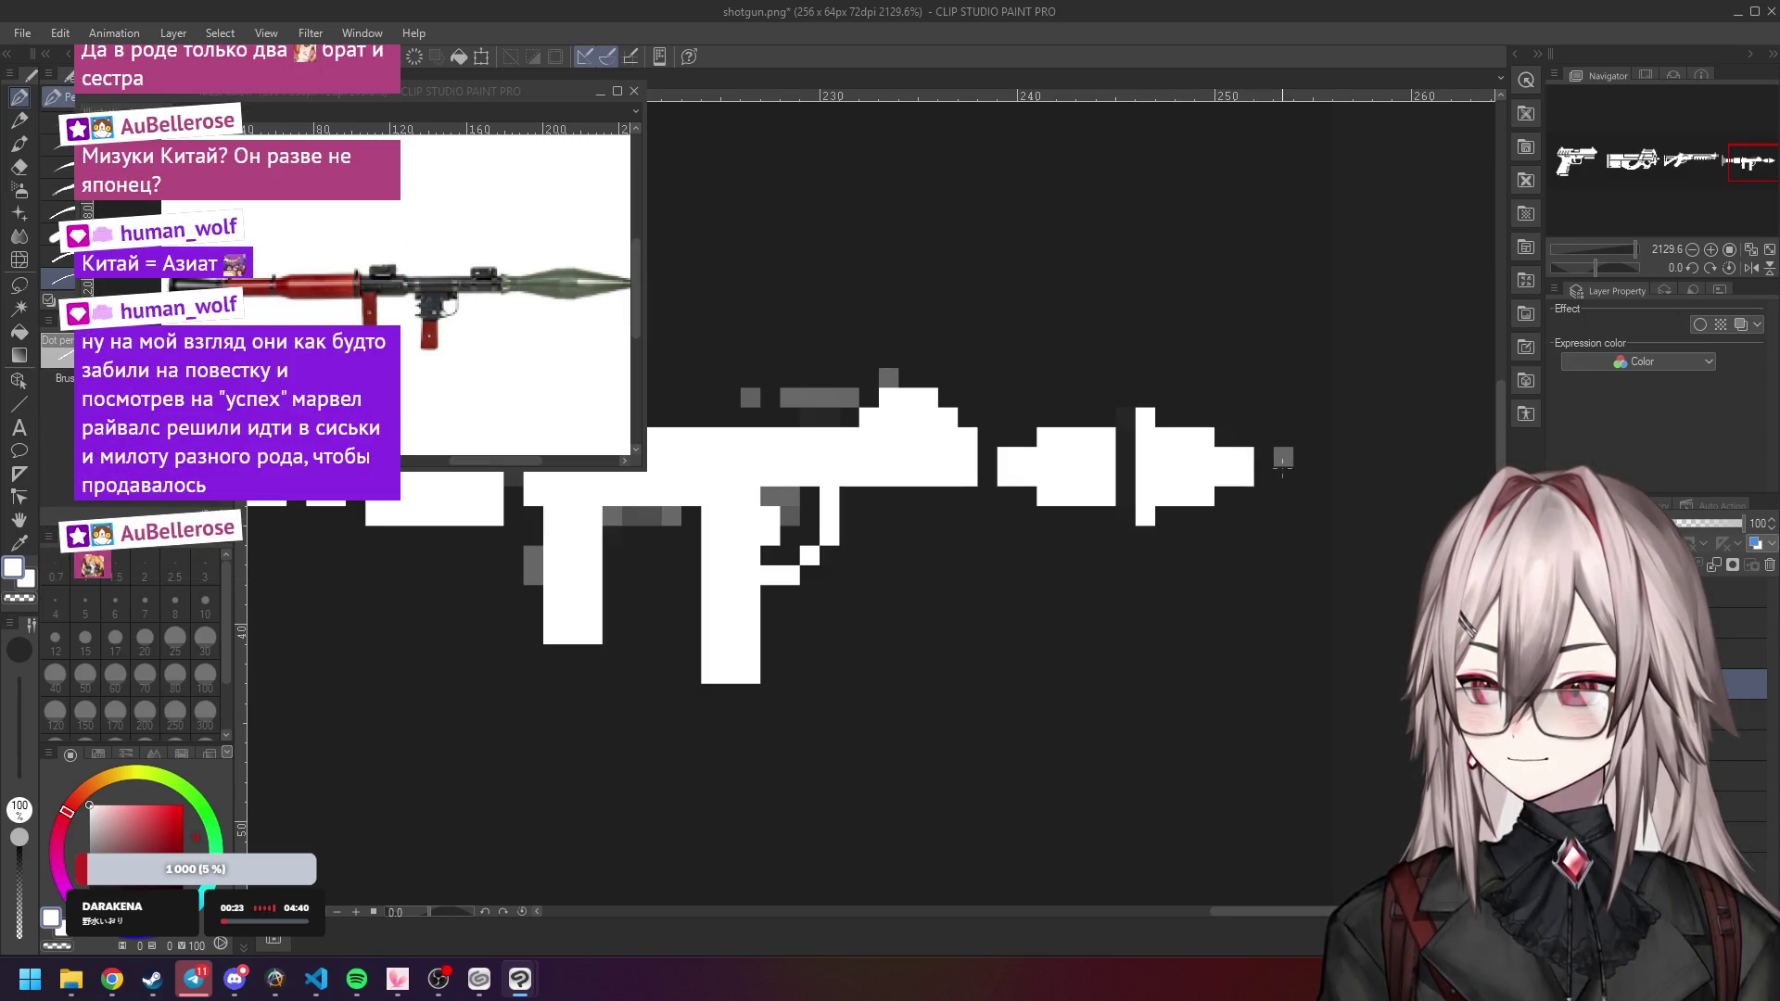
{"action": "scroll", "coordinate": [1280, 459], "scroll_direction": "down", "scroll_amount": 10}
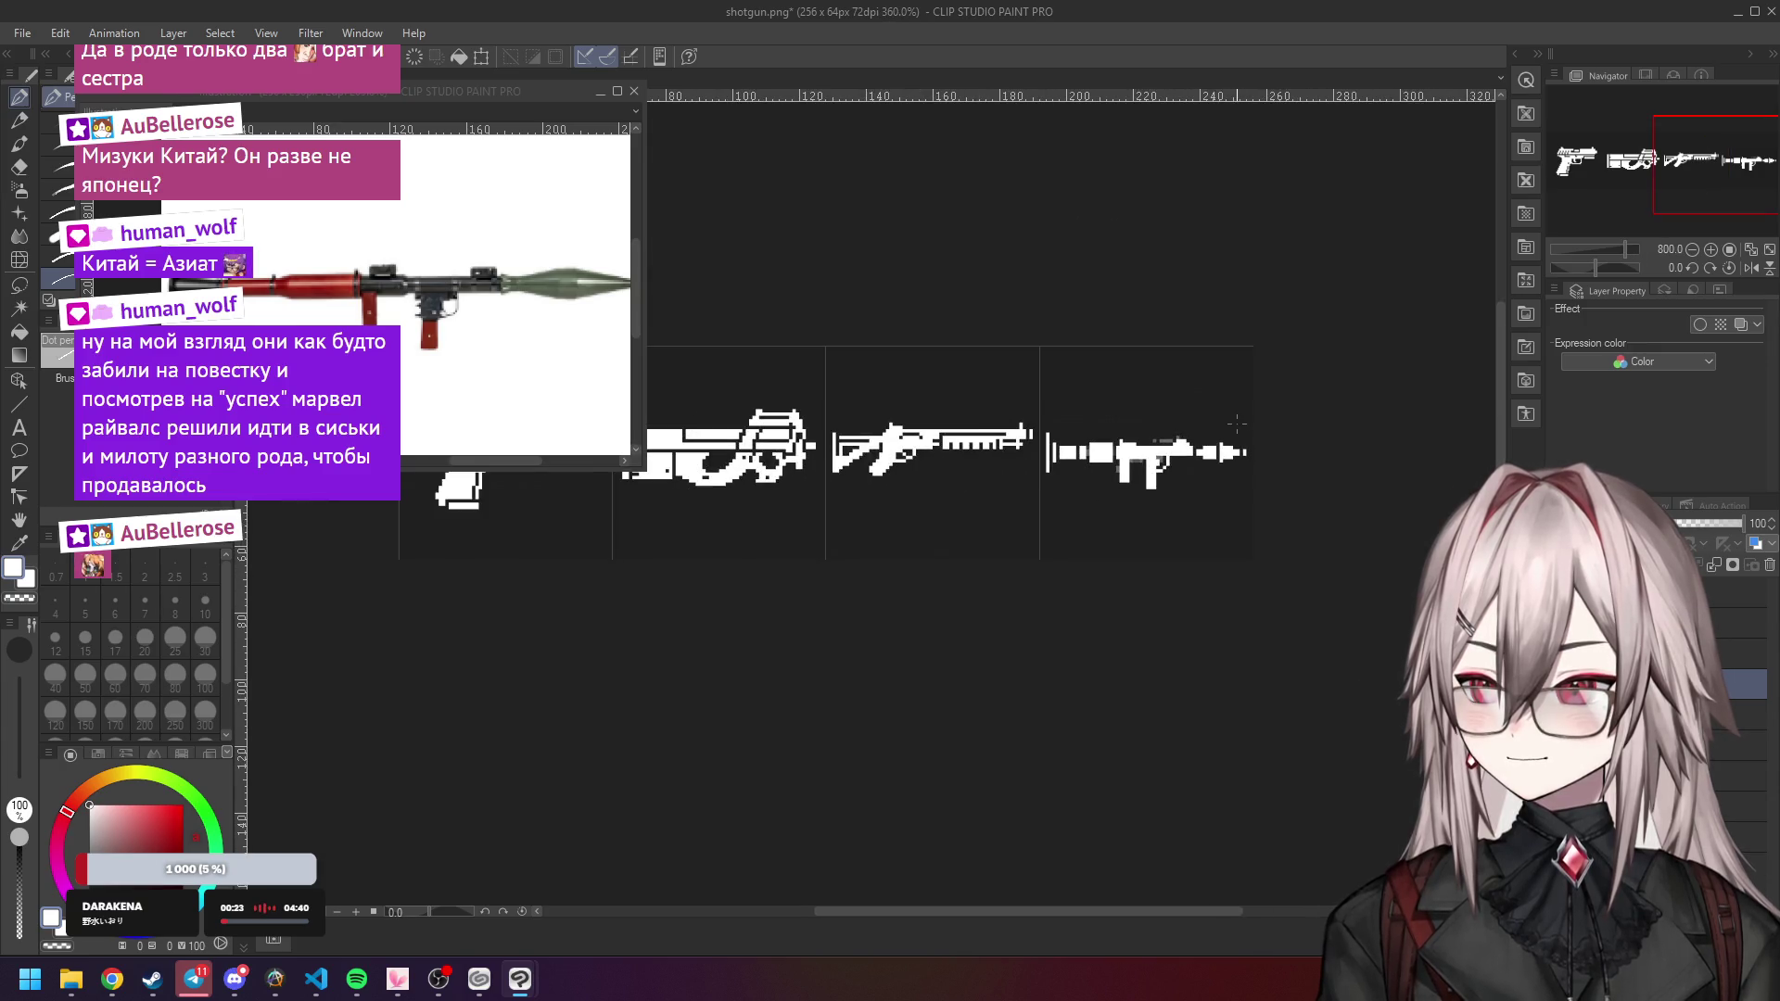
{"action": "scroll", "coordinate": [1236, 419], "scroll_direction": "up", "scroll_amount": 10}
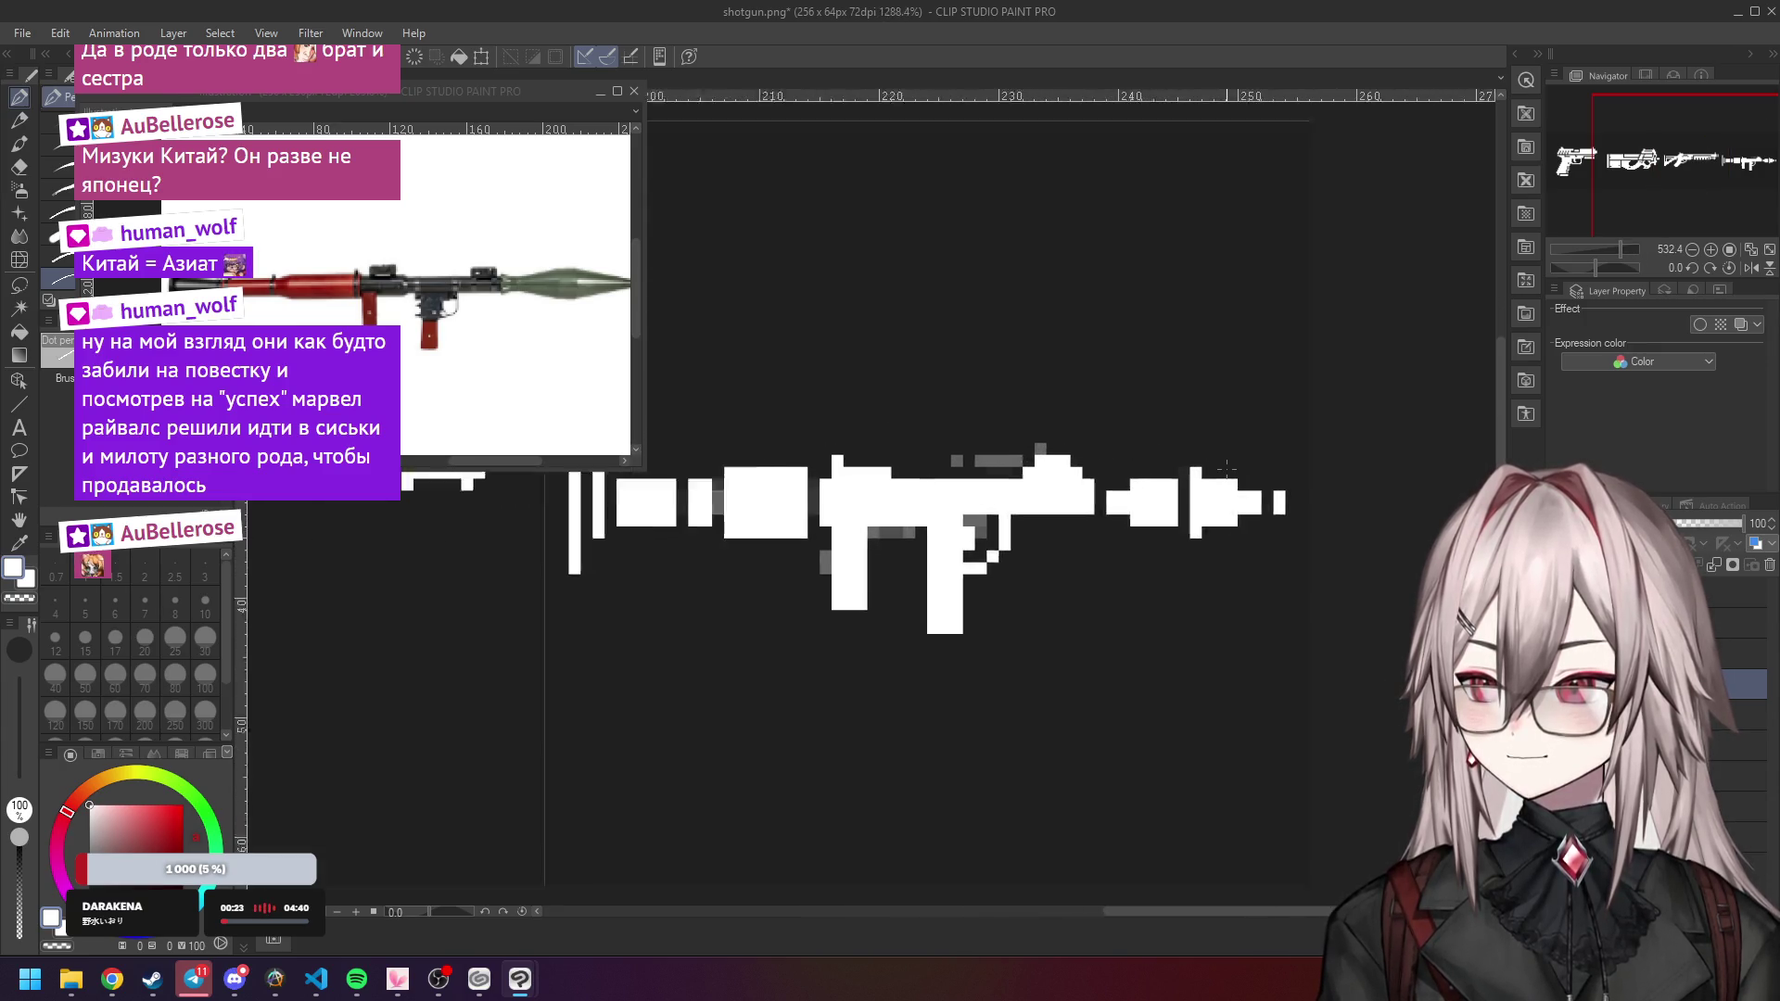
{"action": "scroll", "coordinate": [1221, 465], "scroll_direction": "down", "scroll_amount": 1}
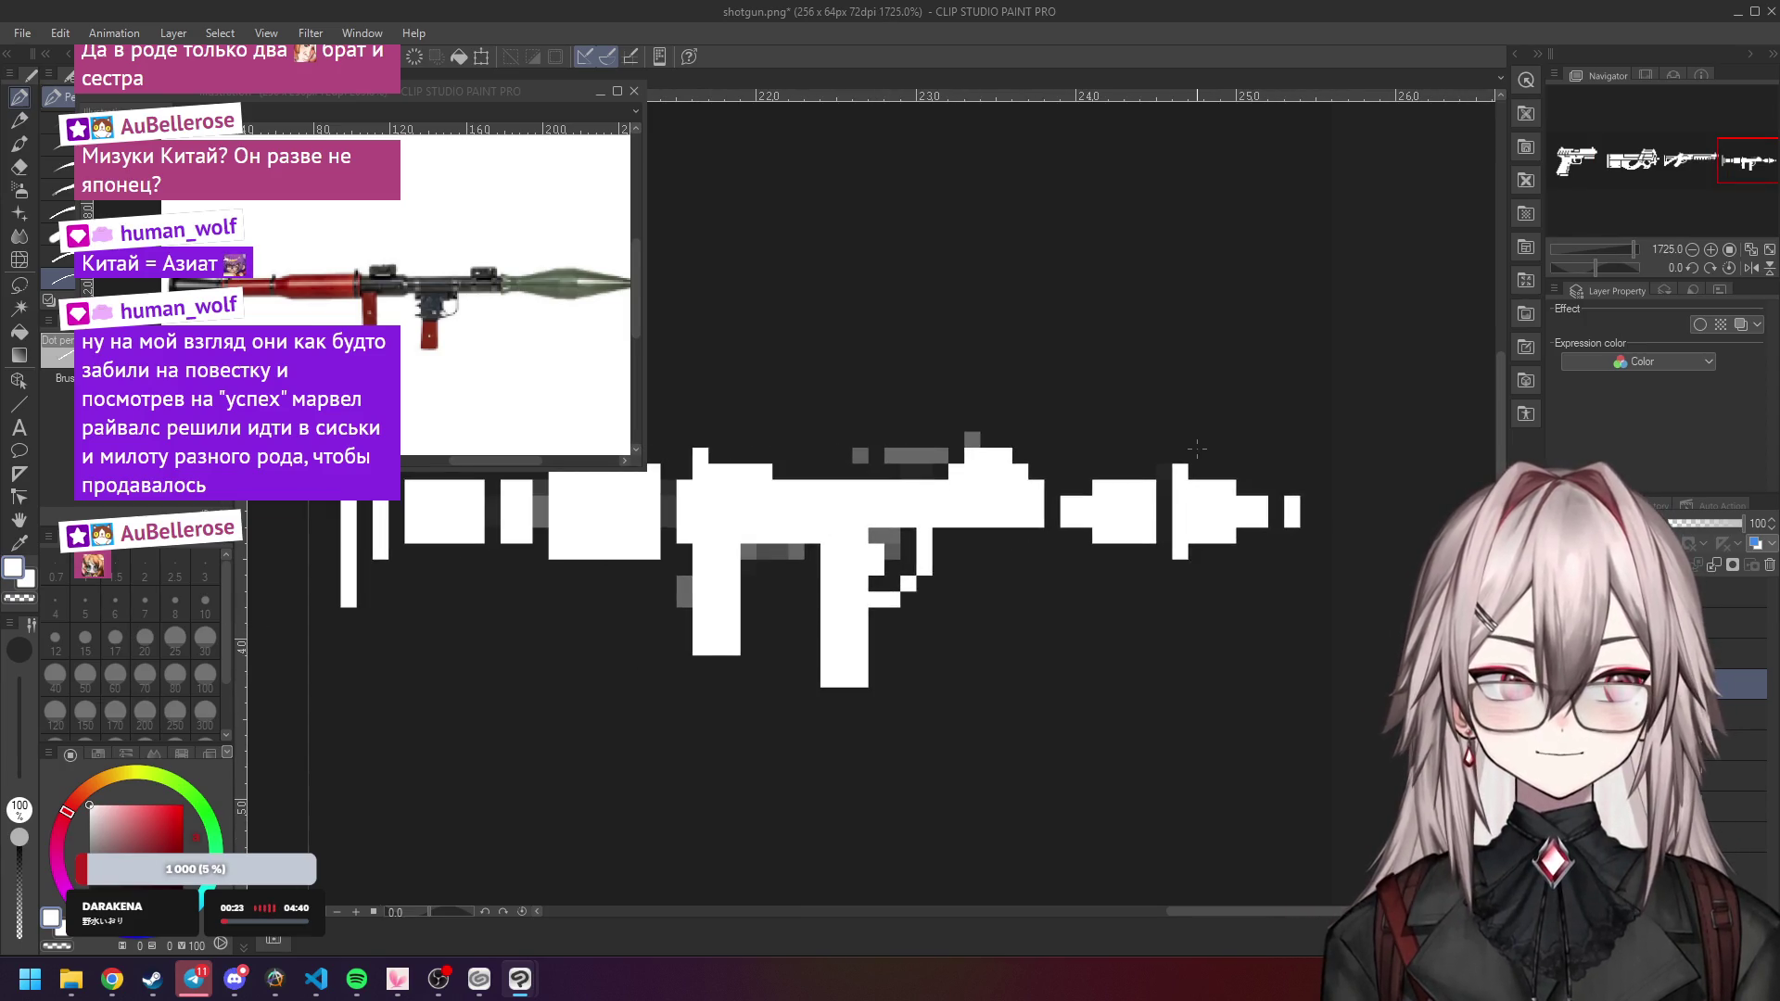
{"action": "scroll", "coordinate": [1197, 449], "scroll_direction": "up", "scroll_amount": 1}
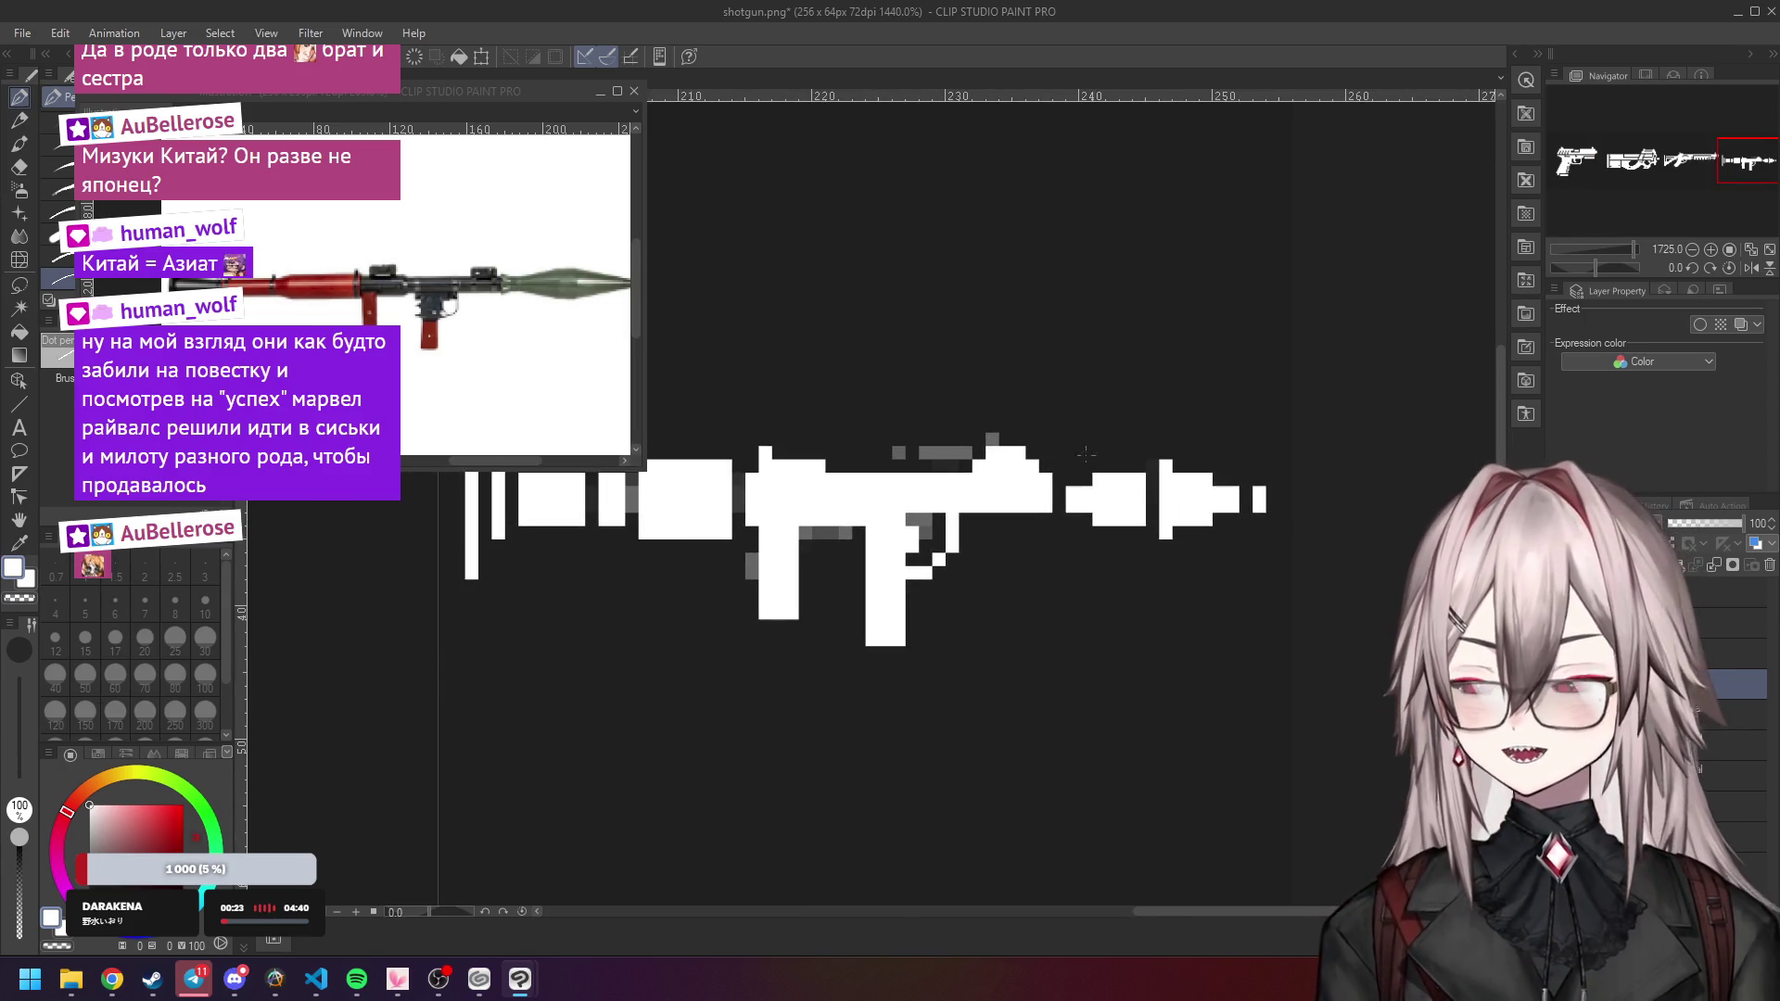
{"action": "left_click_drag", "start_coordinate": [1107, 463], "coordinate": [1134, 460]}
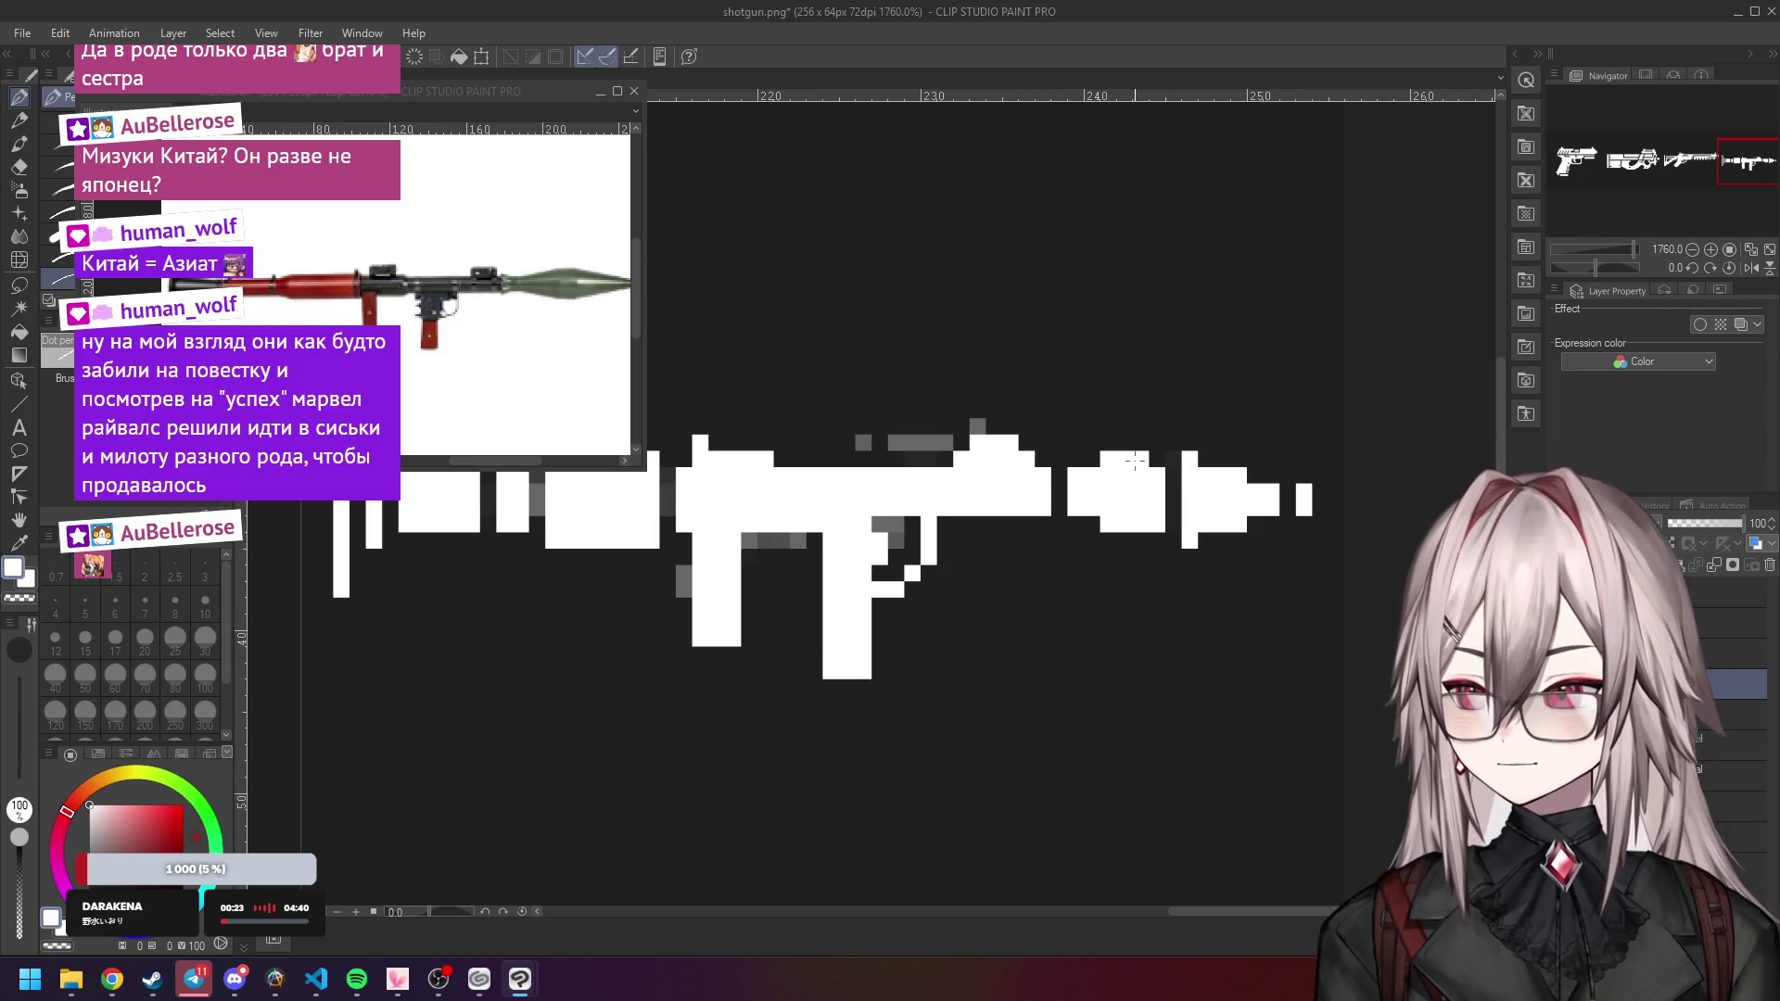
{"action": "left_click", "coordinate": [1191, 442]}
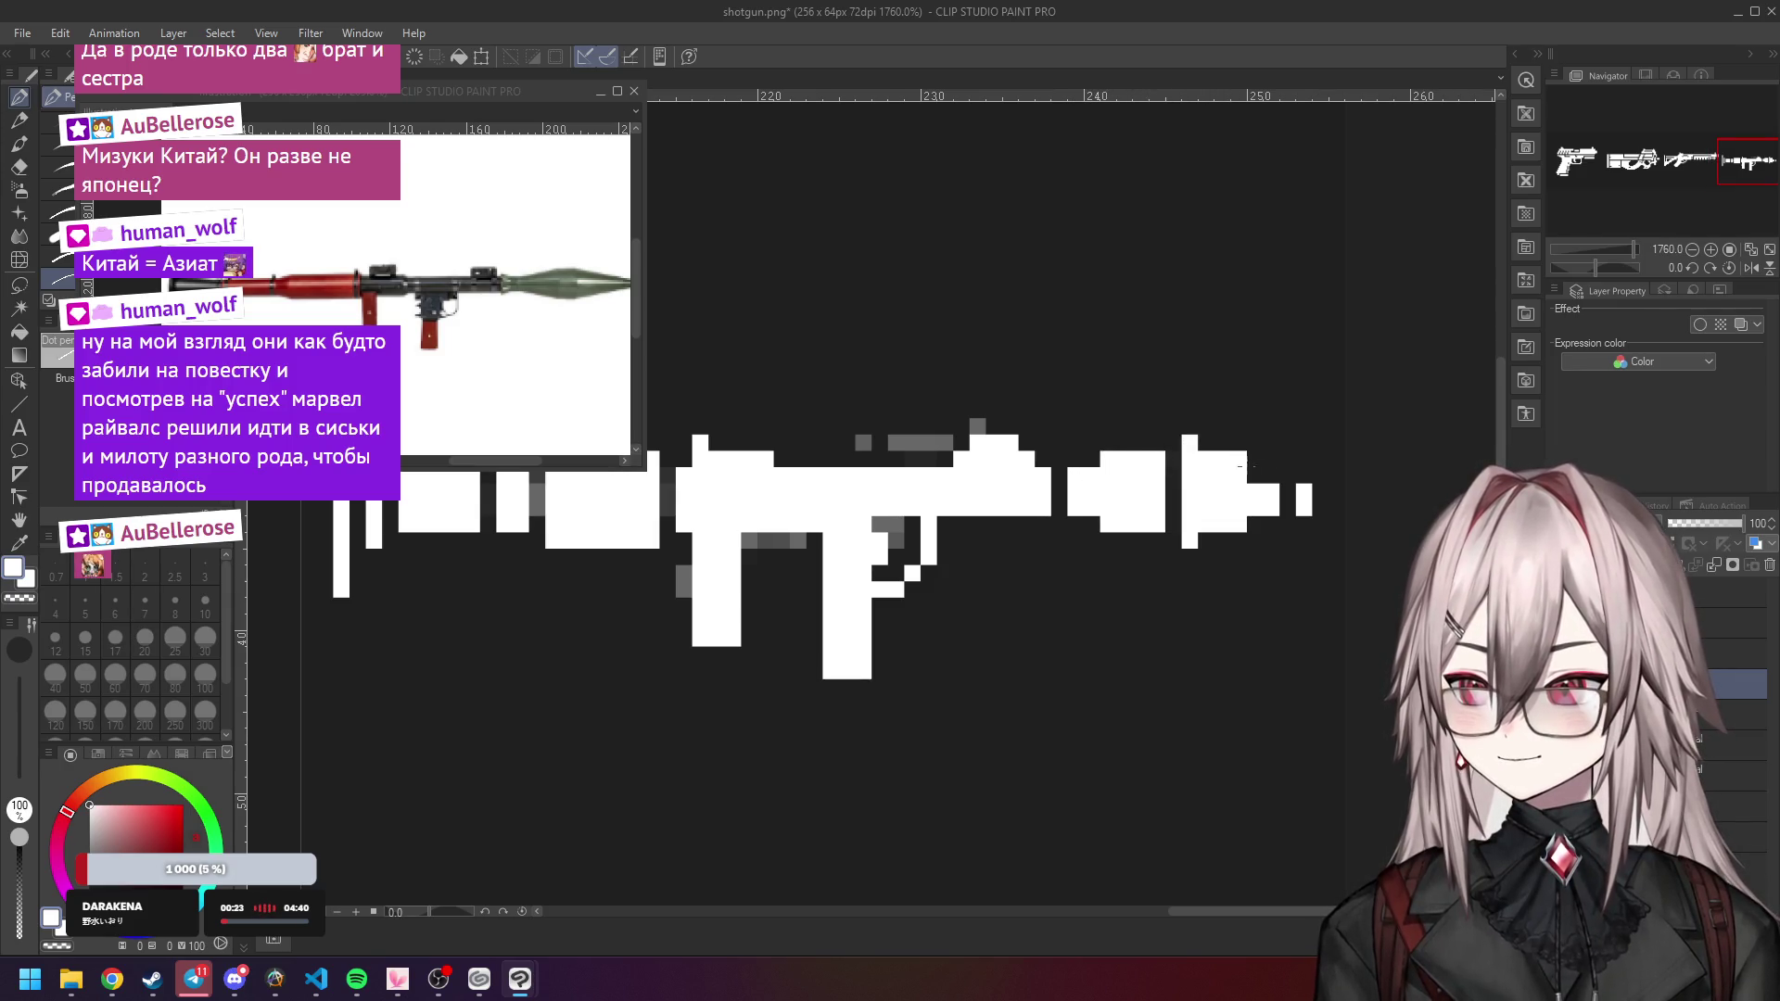
{"action": "left_click", "coordinate": [1316, 493]}
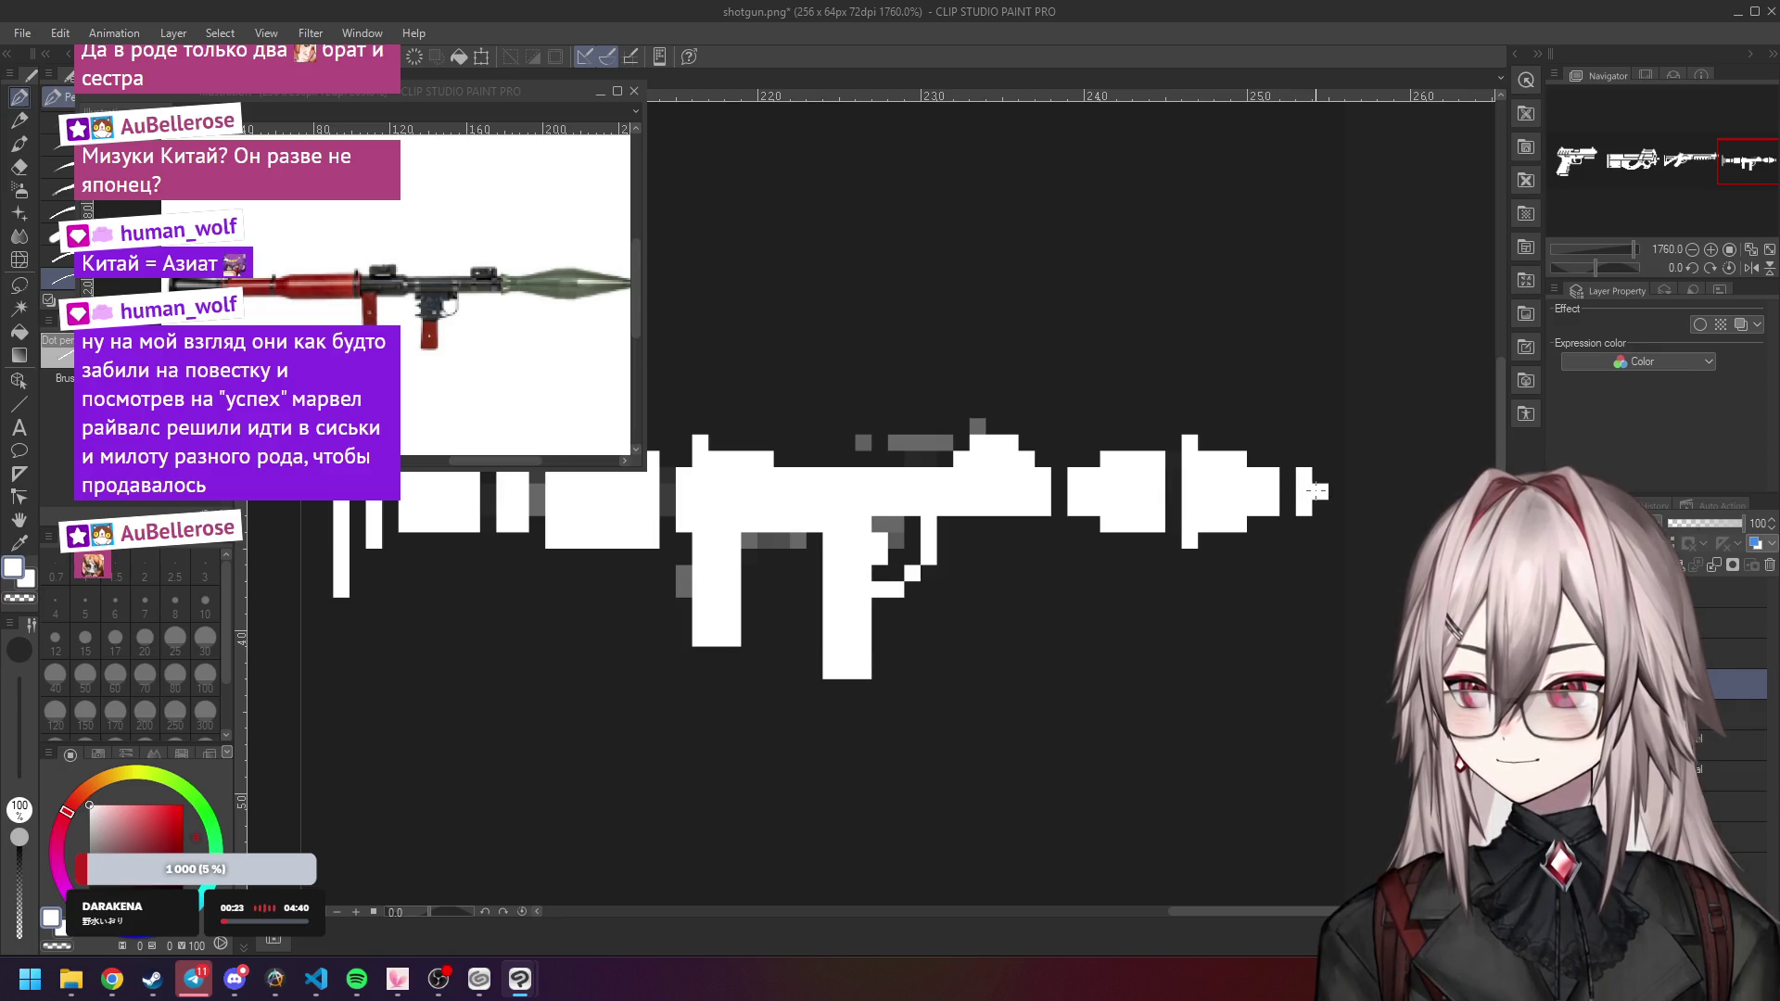
{"action": "scroll", "coordinate": [1233, 519], "scroll_direction": "down", "scroll_amount": 3}
{"action": "scroll", "coordinate": [1238, 501], "scroll_direction": "up", "scroll_amount": 5}
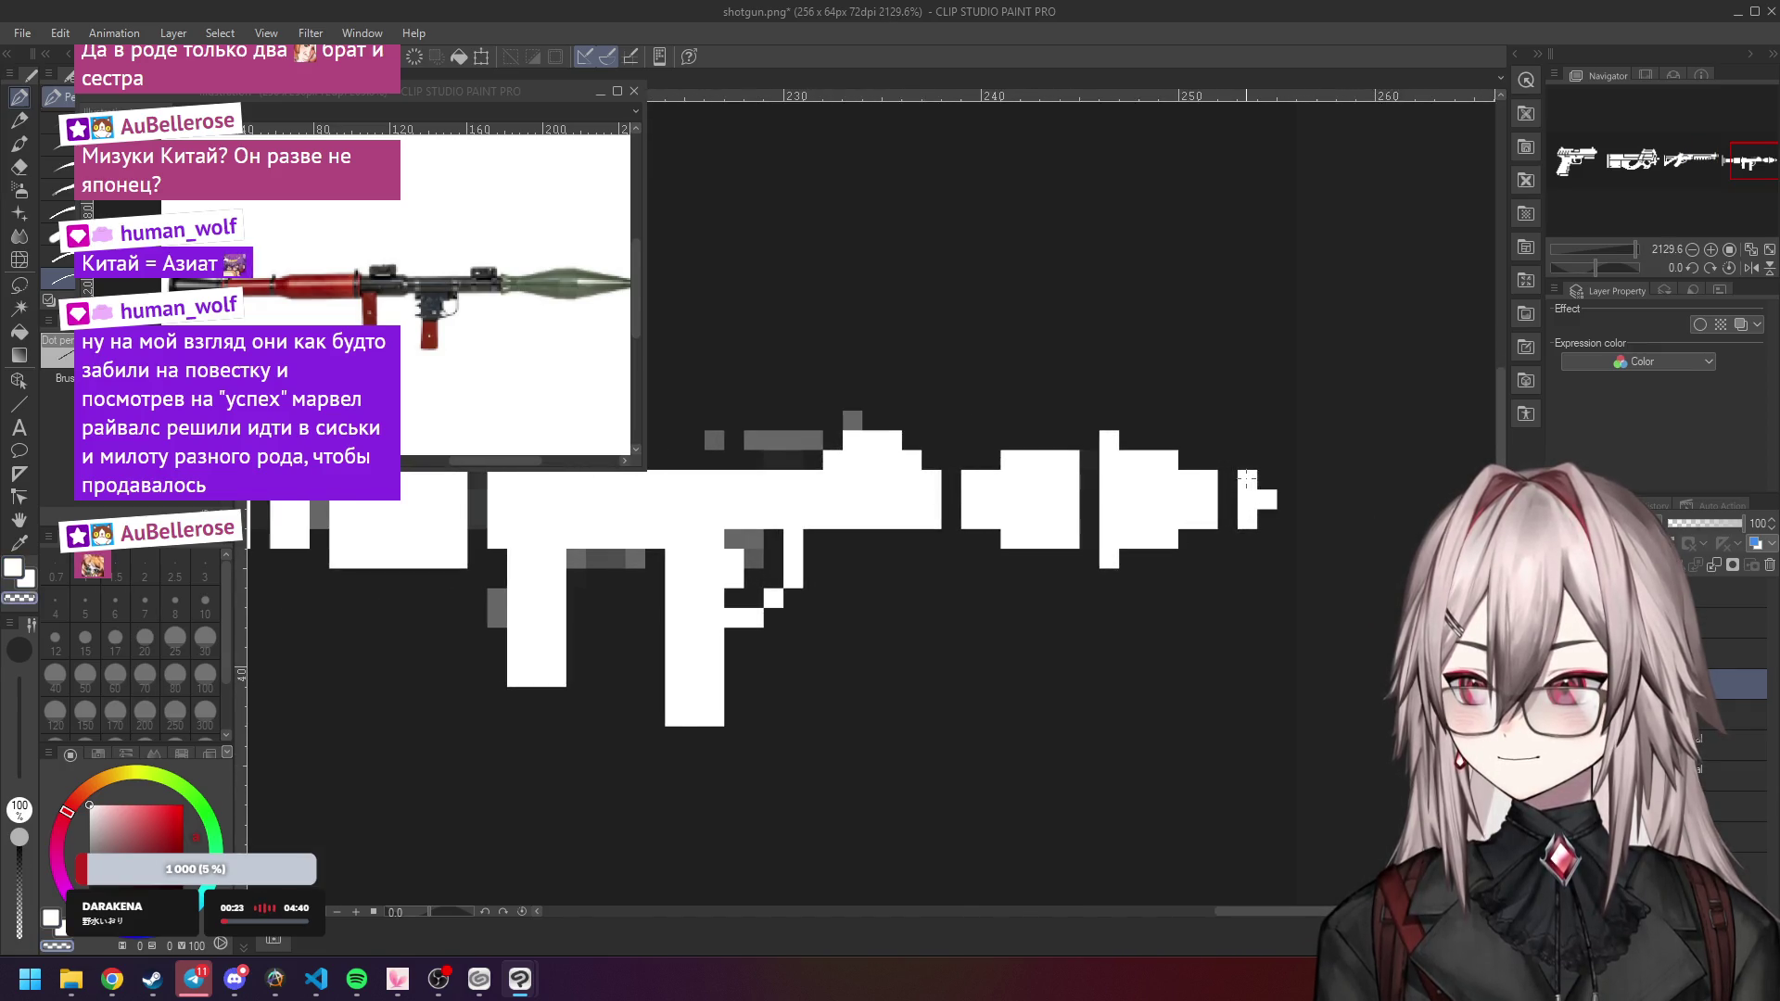
{"action": "scroll", "coordinate": [1238, 463], "scroll_direction": "down", "scroll_amount": 10}
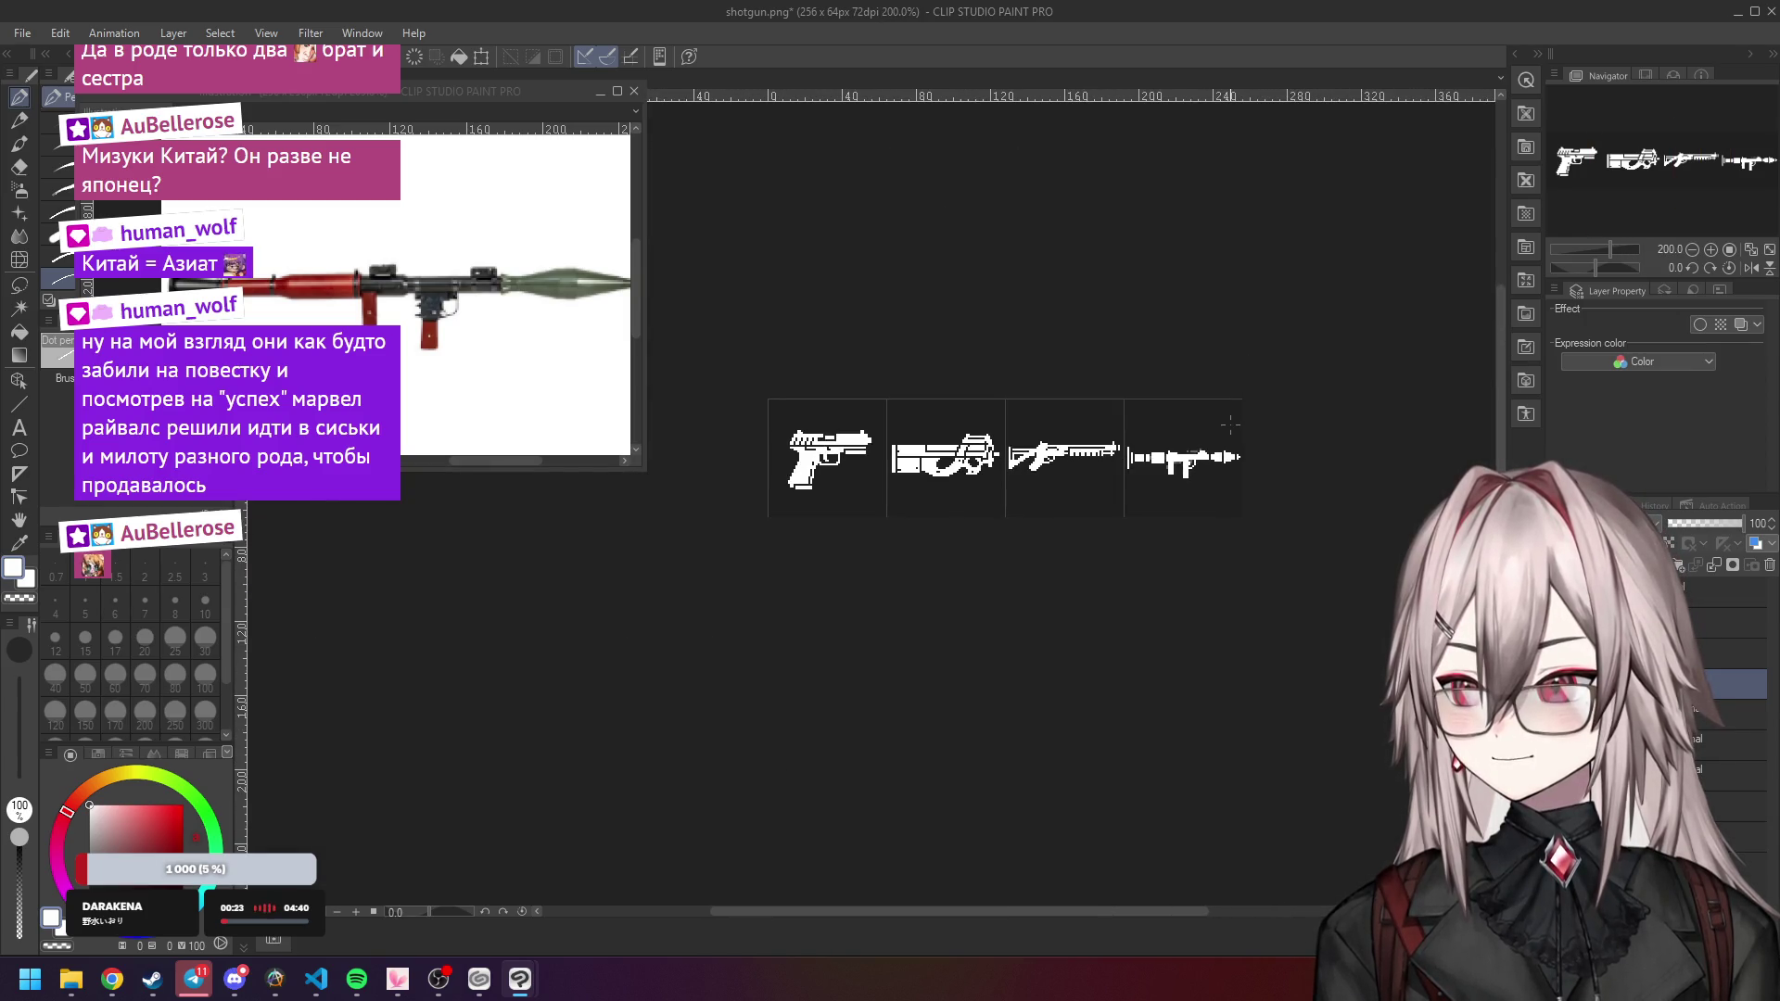
Fill the gap at the RPG's rear end and extend its grey shading row.
{"action": "scroll", "coordinate": [1230, 424], "scroll_direction": "up", "scroll_amount": 6}
{"action": "scroll", "coordinate": [1120, 451], "scroll_direction": "up", "scroll_amount": 2}
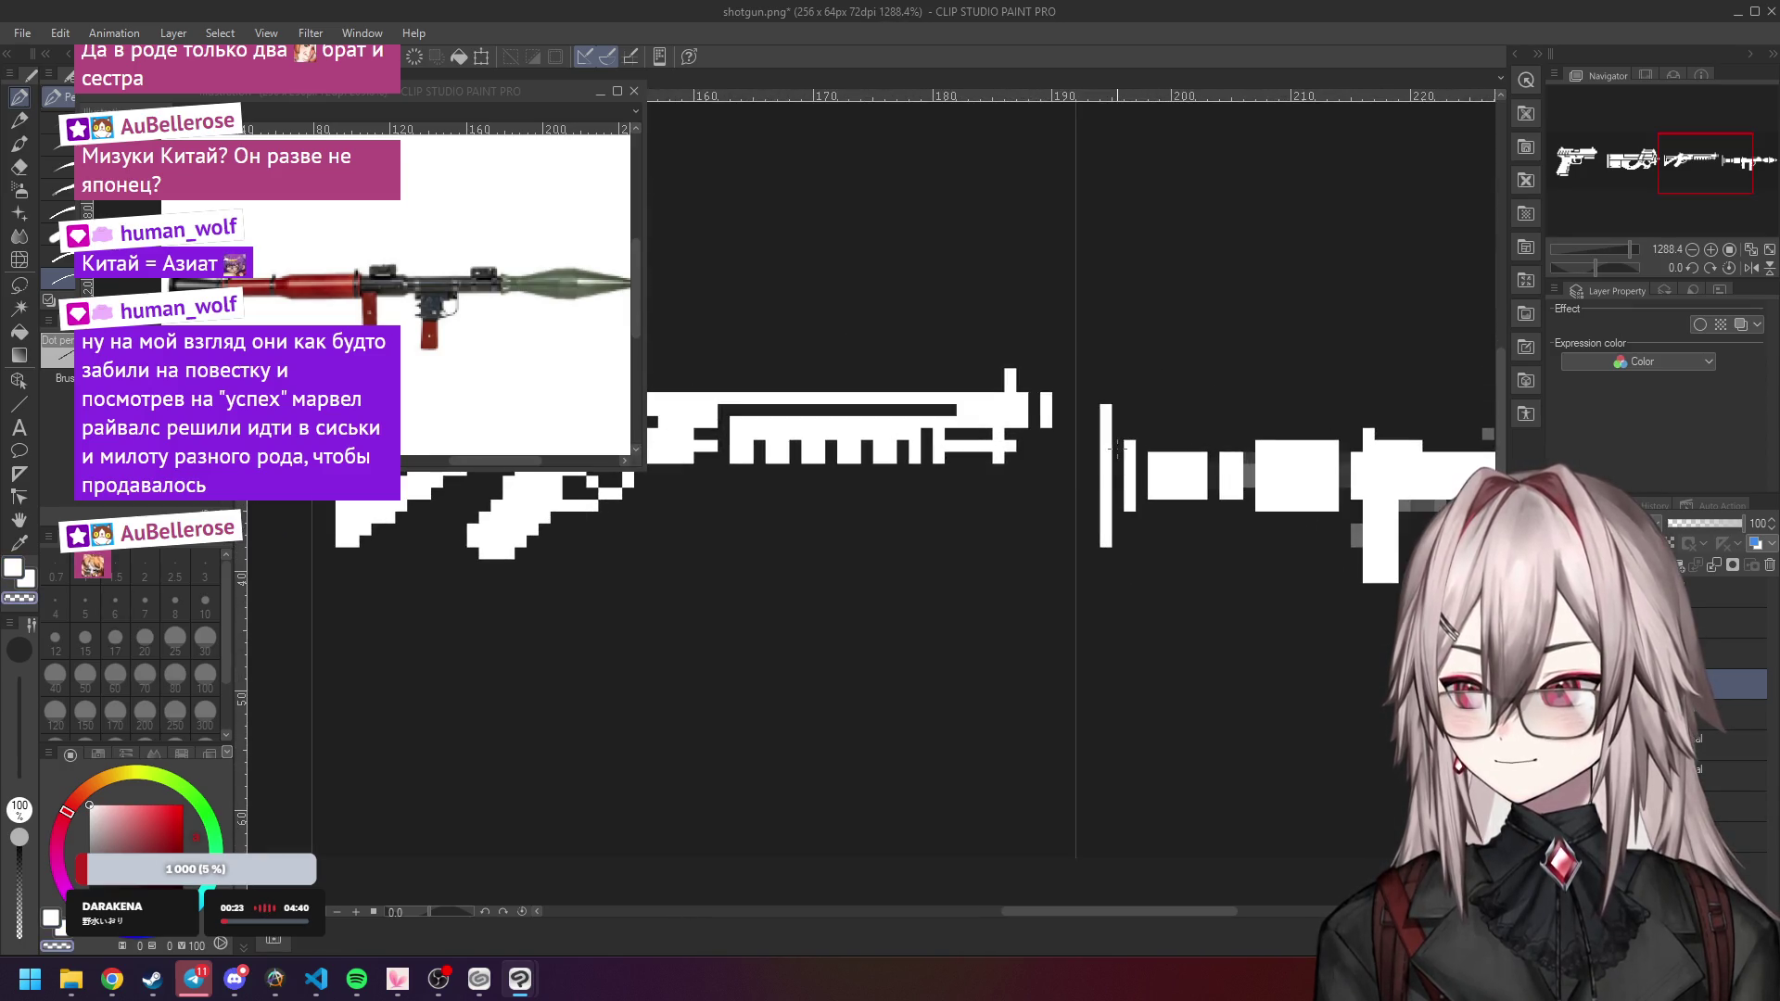
{"action": "left_click_drag", "start_coordinate": [1120, 432], "coordinate": [1119, 524]}
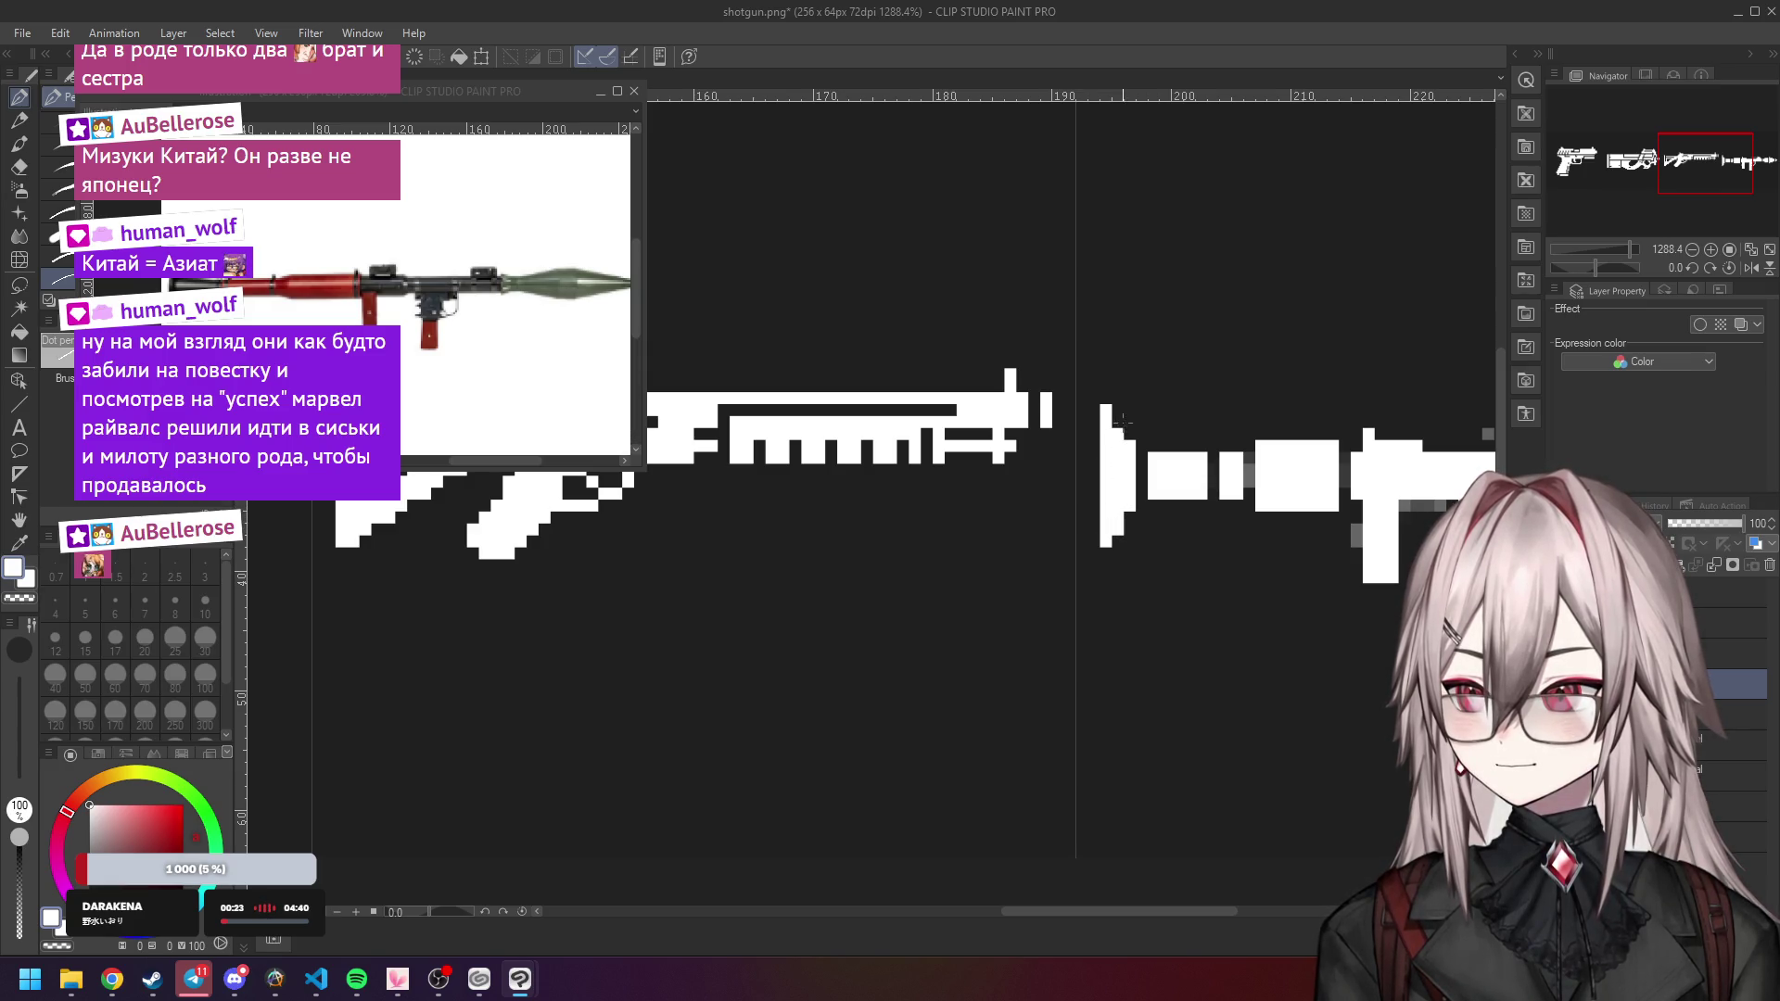
{"action": "scroll", "coordinate": [1160, 469], "scroll_direction": "down", "scroll_amount": 5}
{"action": "scroll", "coordinate": [1170, 418], "scroll_direction": "up", "scroll_amount": 2}
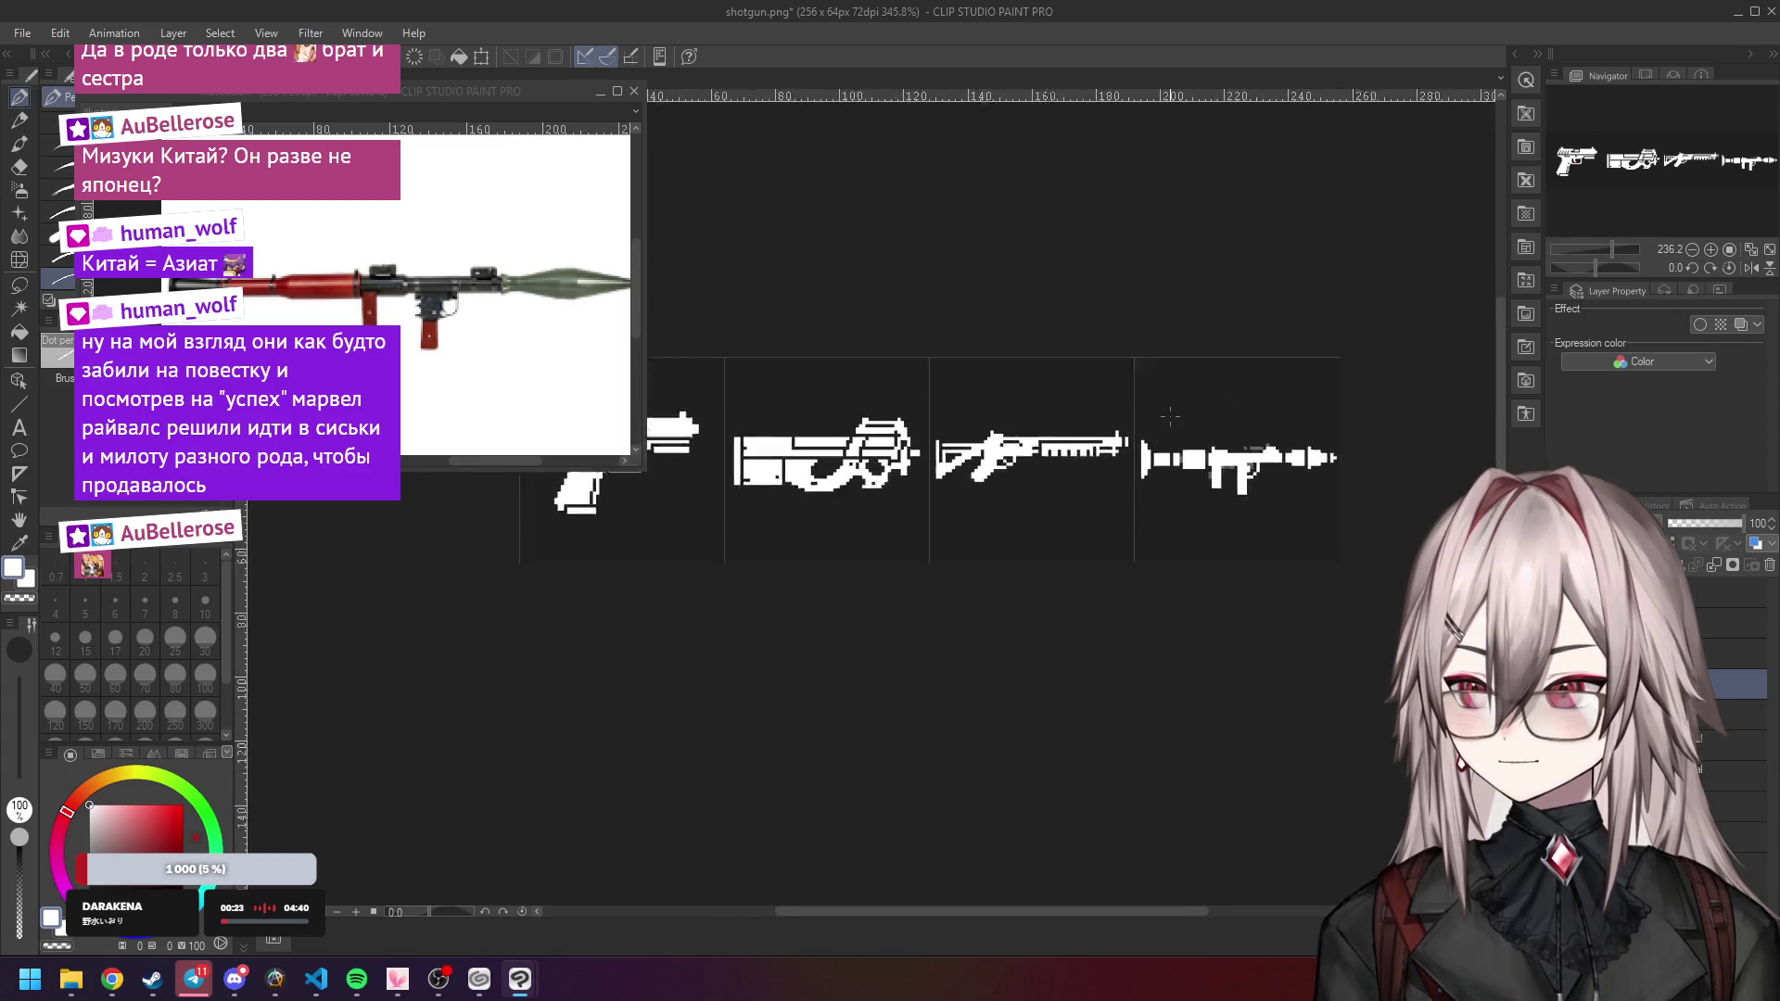
{"action": "scroll", "coordinate": [1170, 418], "scroll_direction": "up", "scroll_amount": 4}
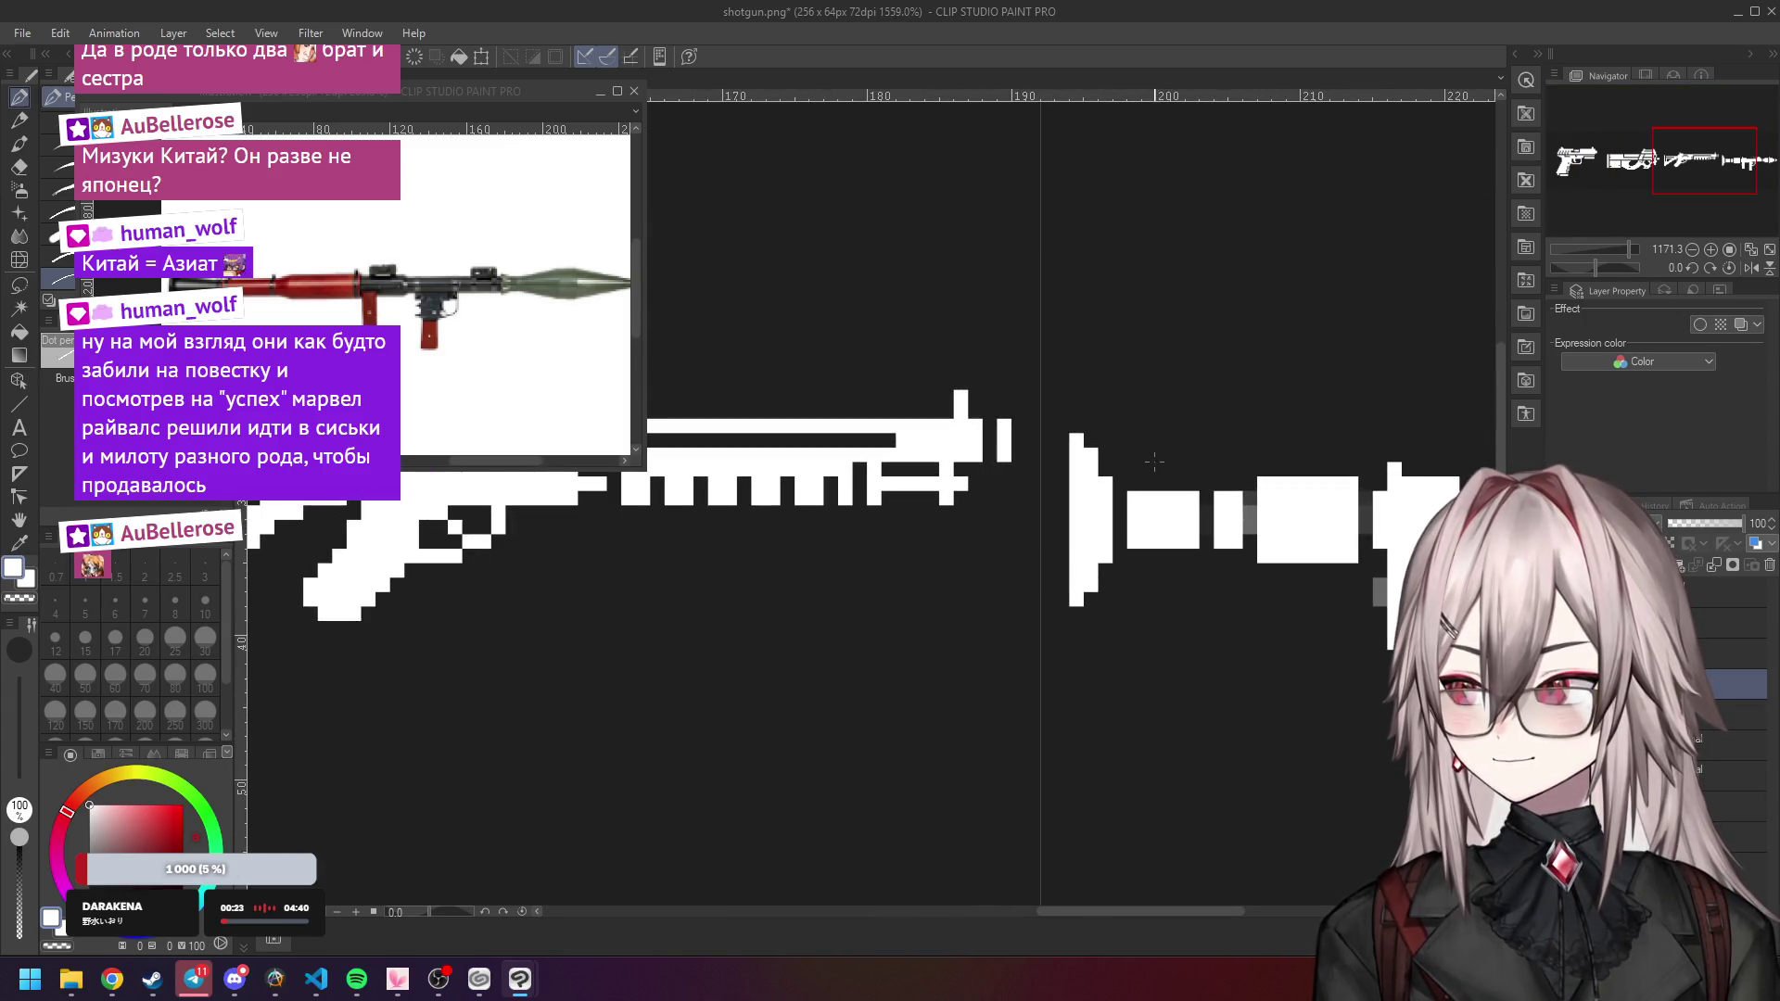
{"action": "scroll", "coordinate": [1155, 463], "scroll_direction": "down", "scroll_amount": 5}
{"action": "scroll", "coordinate": [1156, 455], "scroll_direction": "up", "scroll_amount": 1}
{"action": "scroll", "coordinate": [1156, 456], "scroll_direction": "down", "scroll_amount": 2}
{"action": "scroll", "coordinate": [1134, 480], "scroll_direction": "up", "scroll_amount": 5}
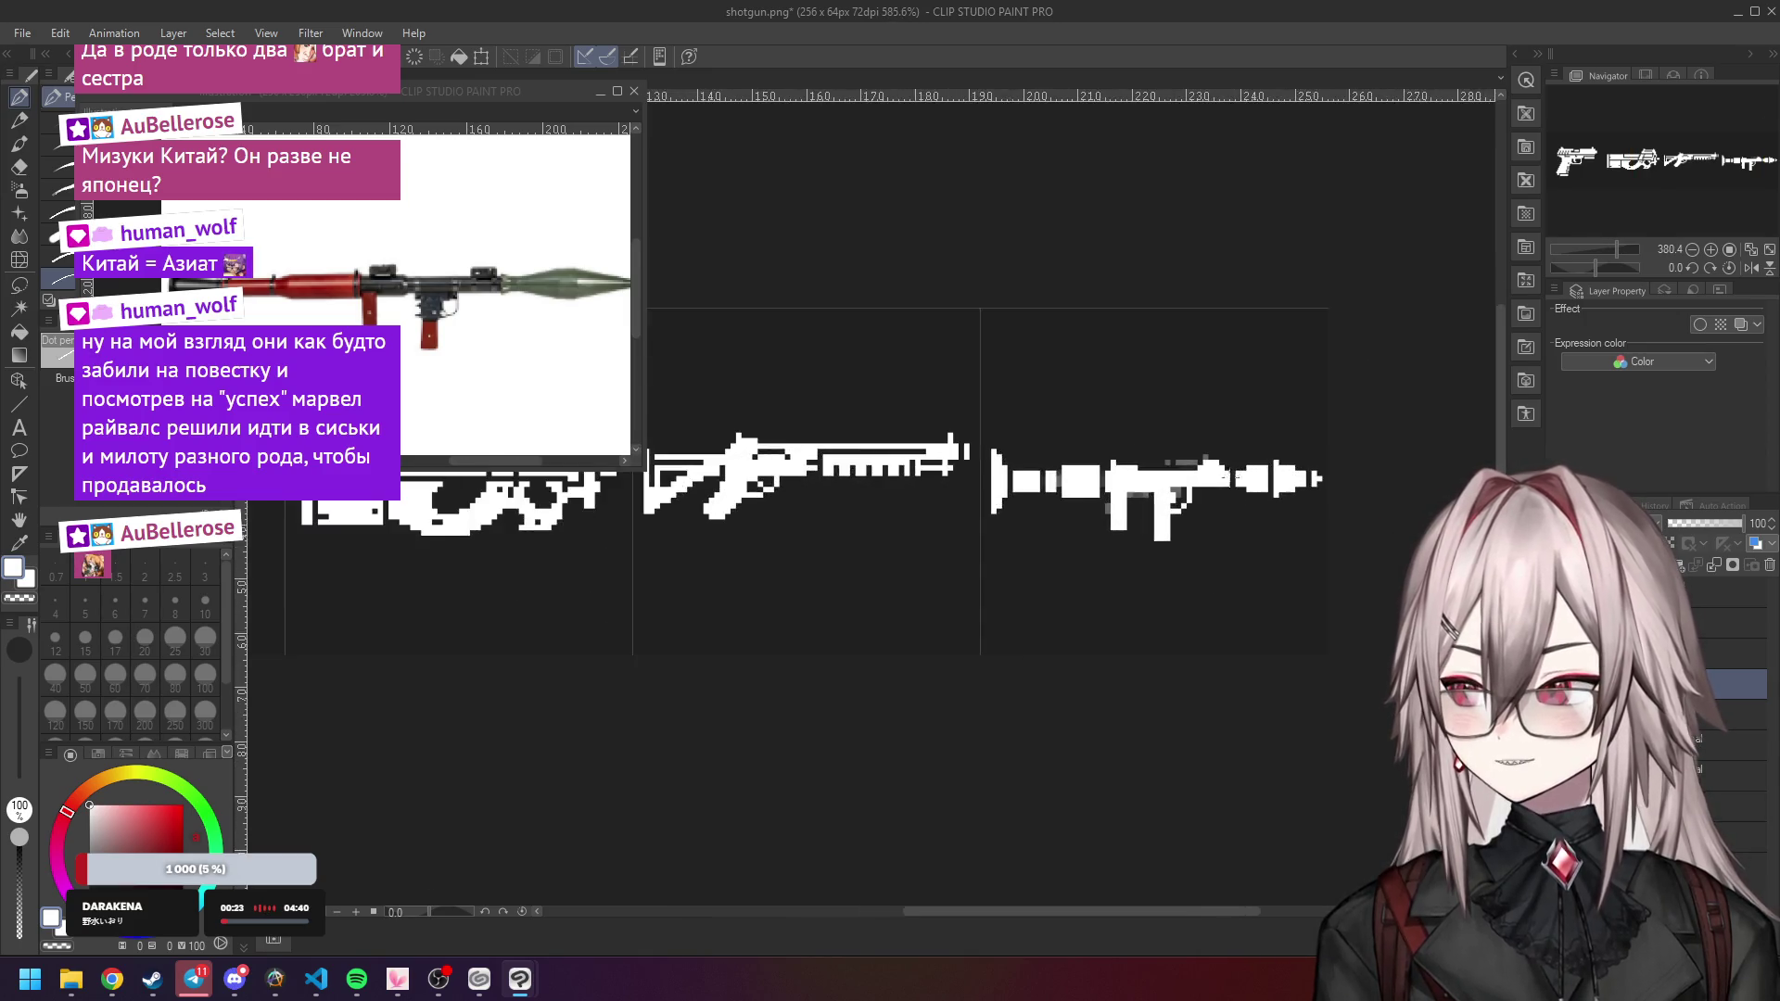
{"action": "scroll", "coordinate": [1134, 479], "scroll_direction": "up", "scroll_amount": 1}
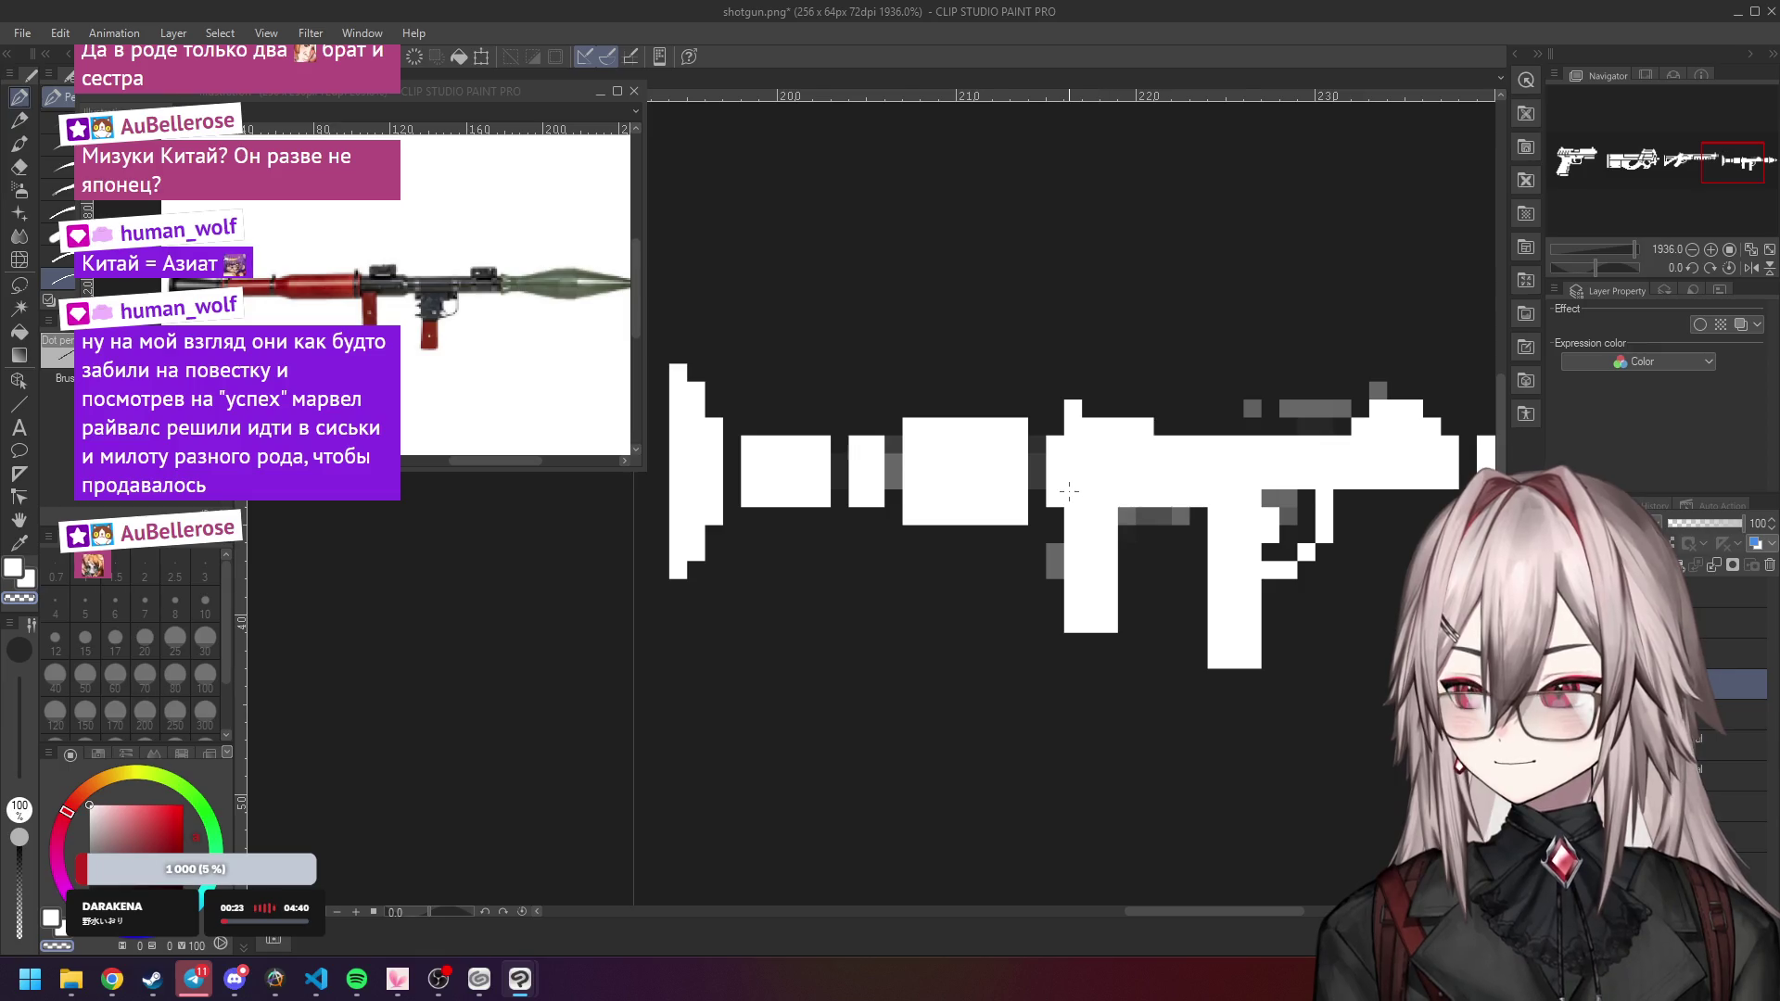
{"action": "left_click_drag", "start_coordinate": [1088, 496], "coordinate": [1101, 494]}
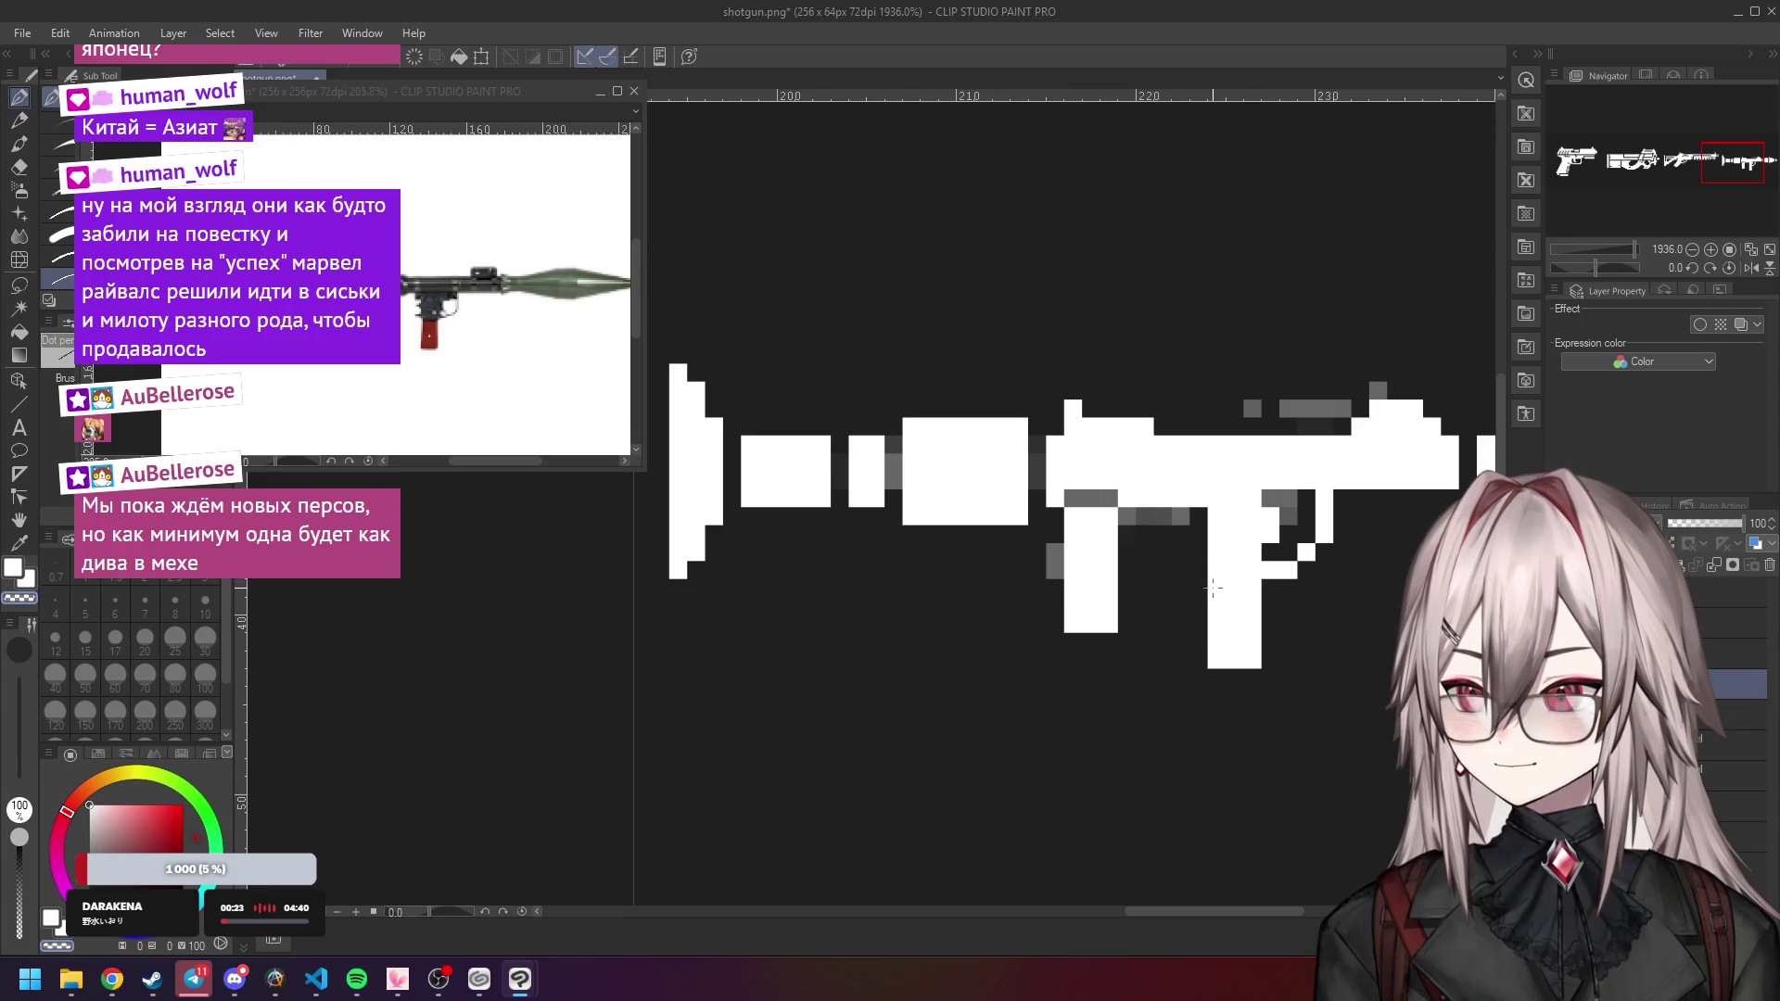
Make the RPG's grip a solid white column.
{"action": "left_click", "coordinate": [1252, 589]}
{"action": "left_click", "coordinate": [1234, 588]}
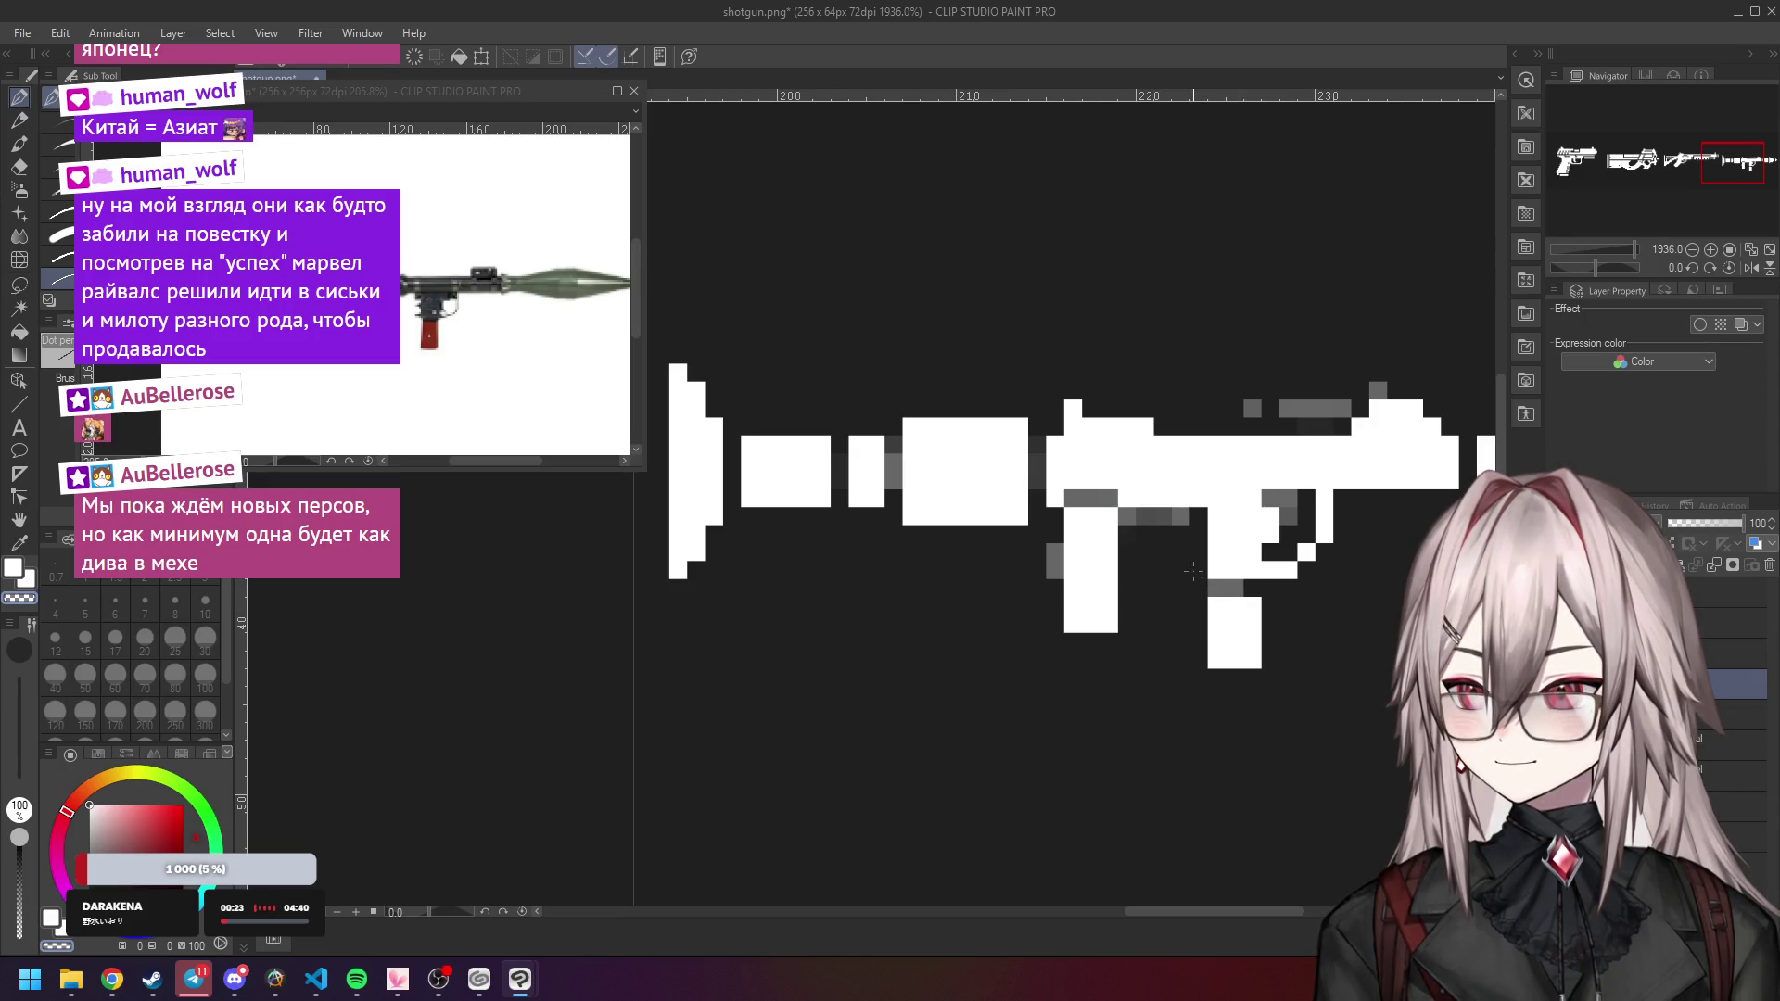
{"action": "left_click", "coordinate": [1234, 589]}
{"action": "left_click", "coordinate": [1216, 589]}
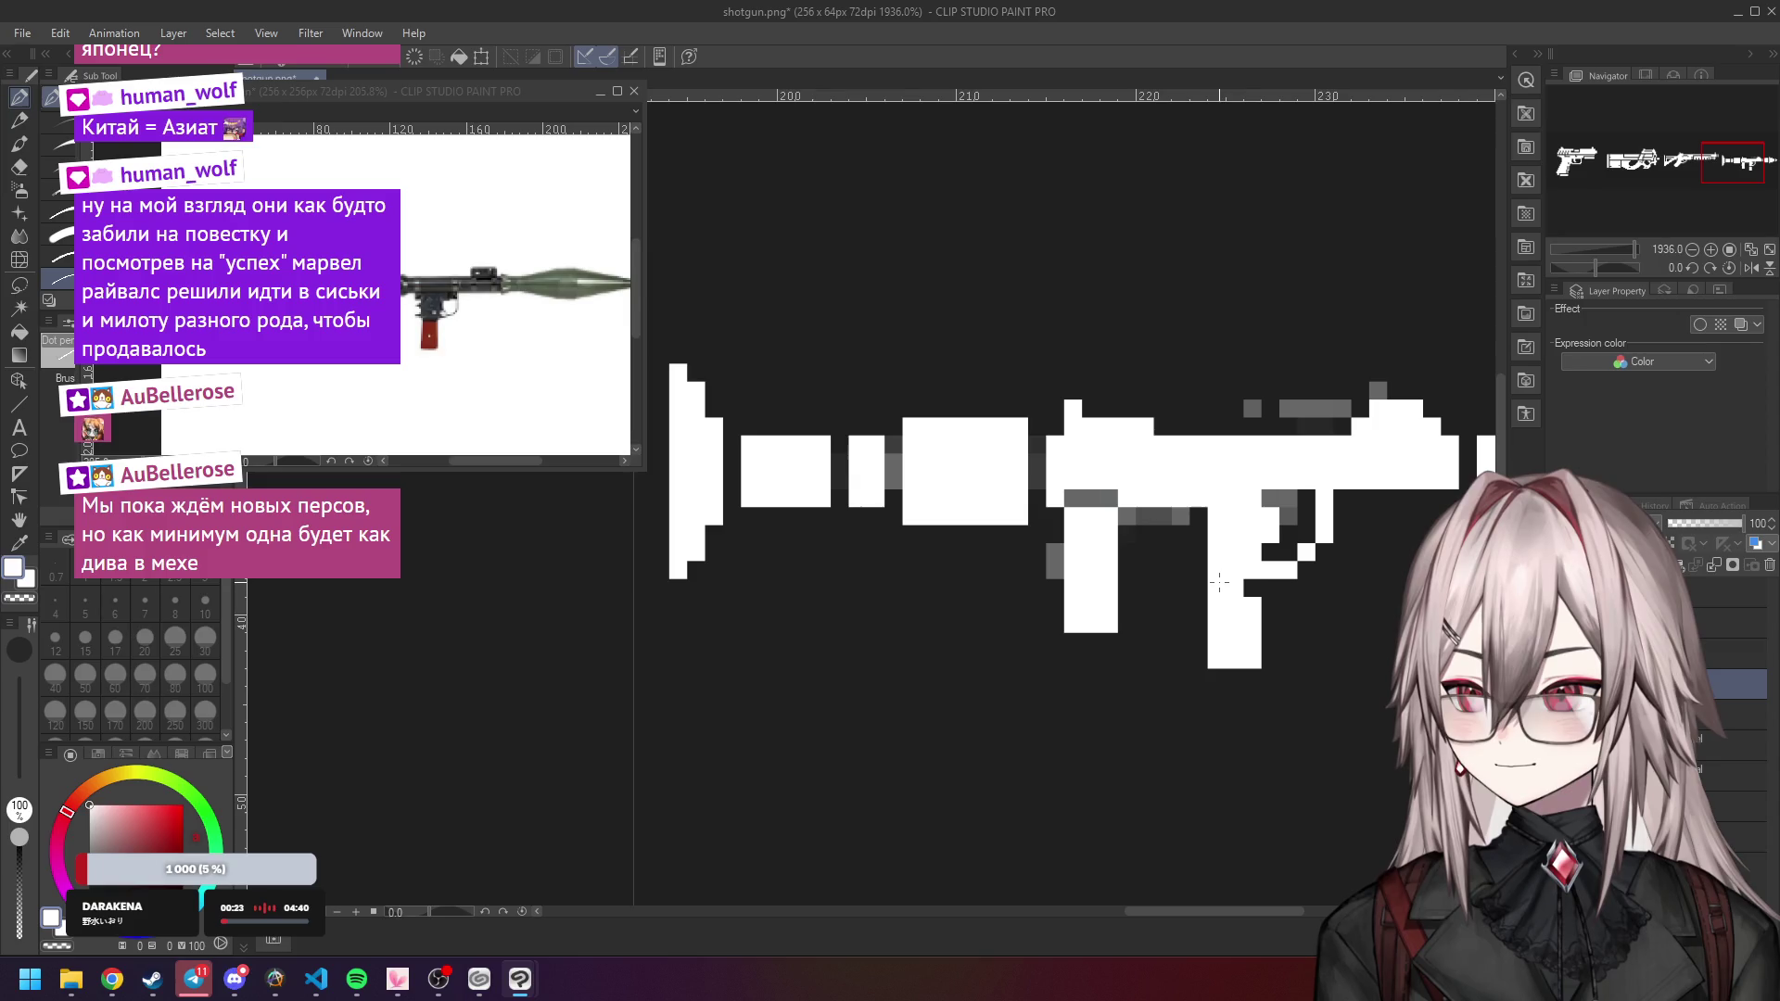
{"action": "left_click", "coordinate": [1252, 589]}
{"action": "scroll", "coordinate": [1217, 506], "scroll_direction": "down", "scroll_amount": 3}
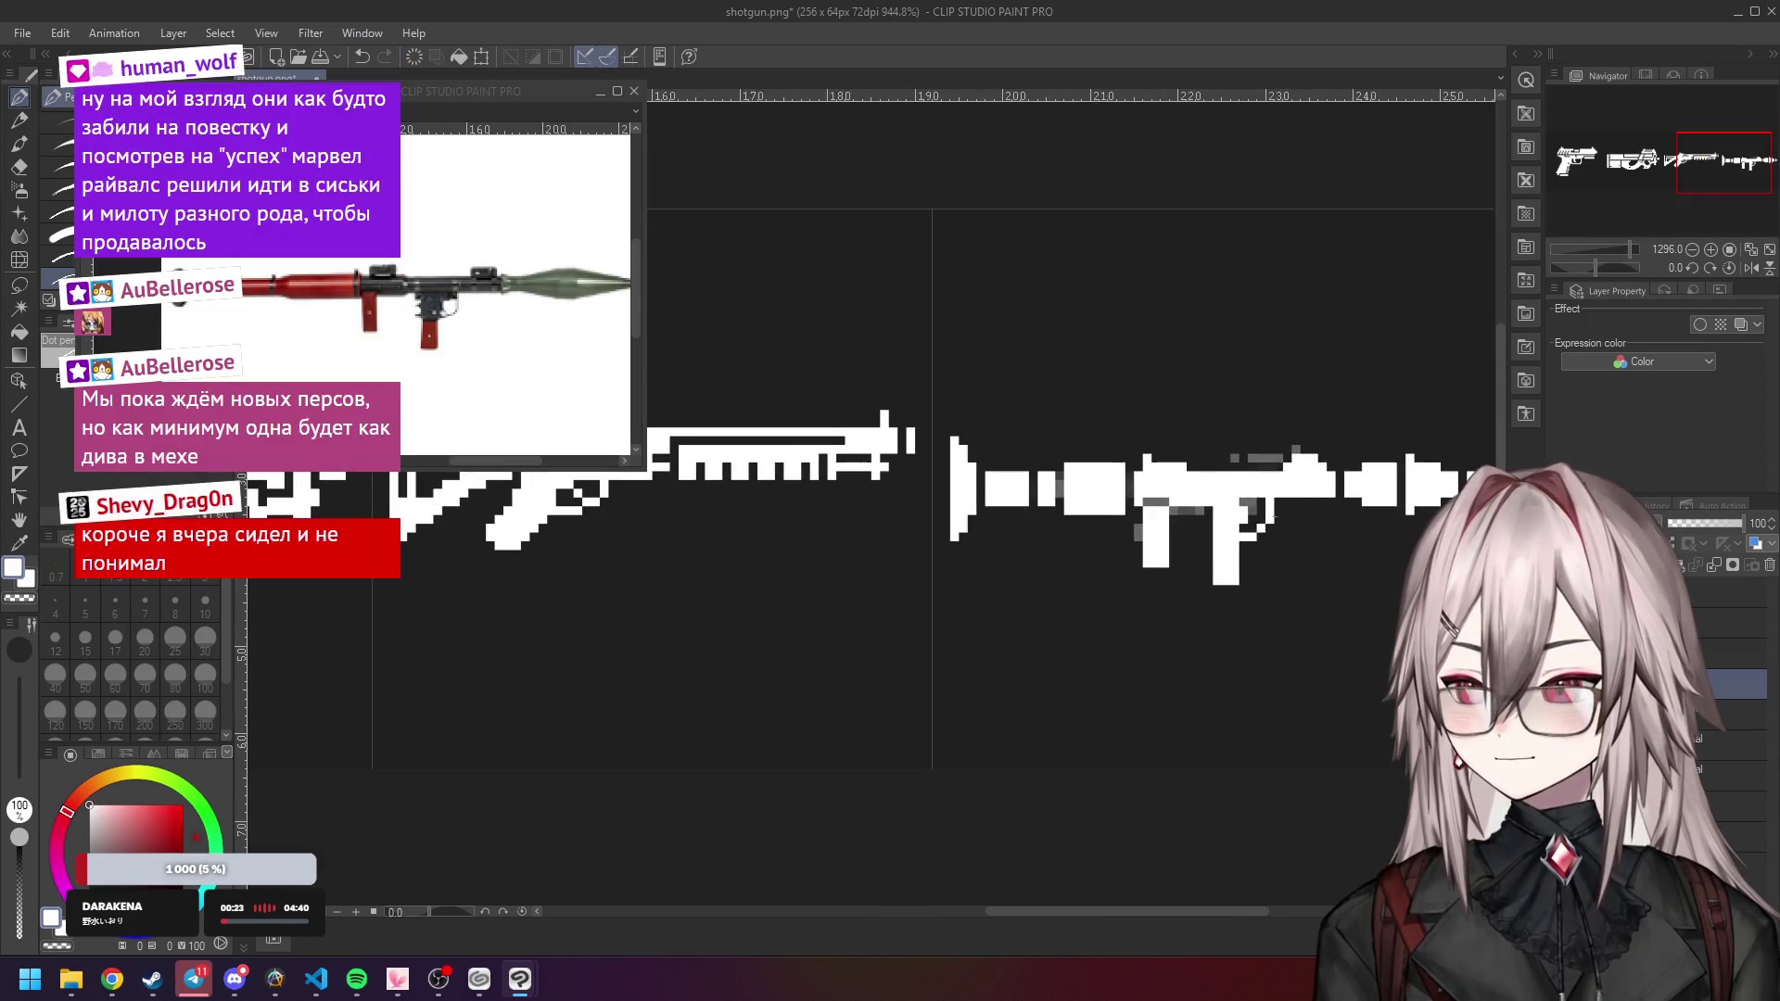
{"action": "scroll", "coordinate": [1176, 476], "scroll_direction": "up", "scroll_amount": 3}
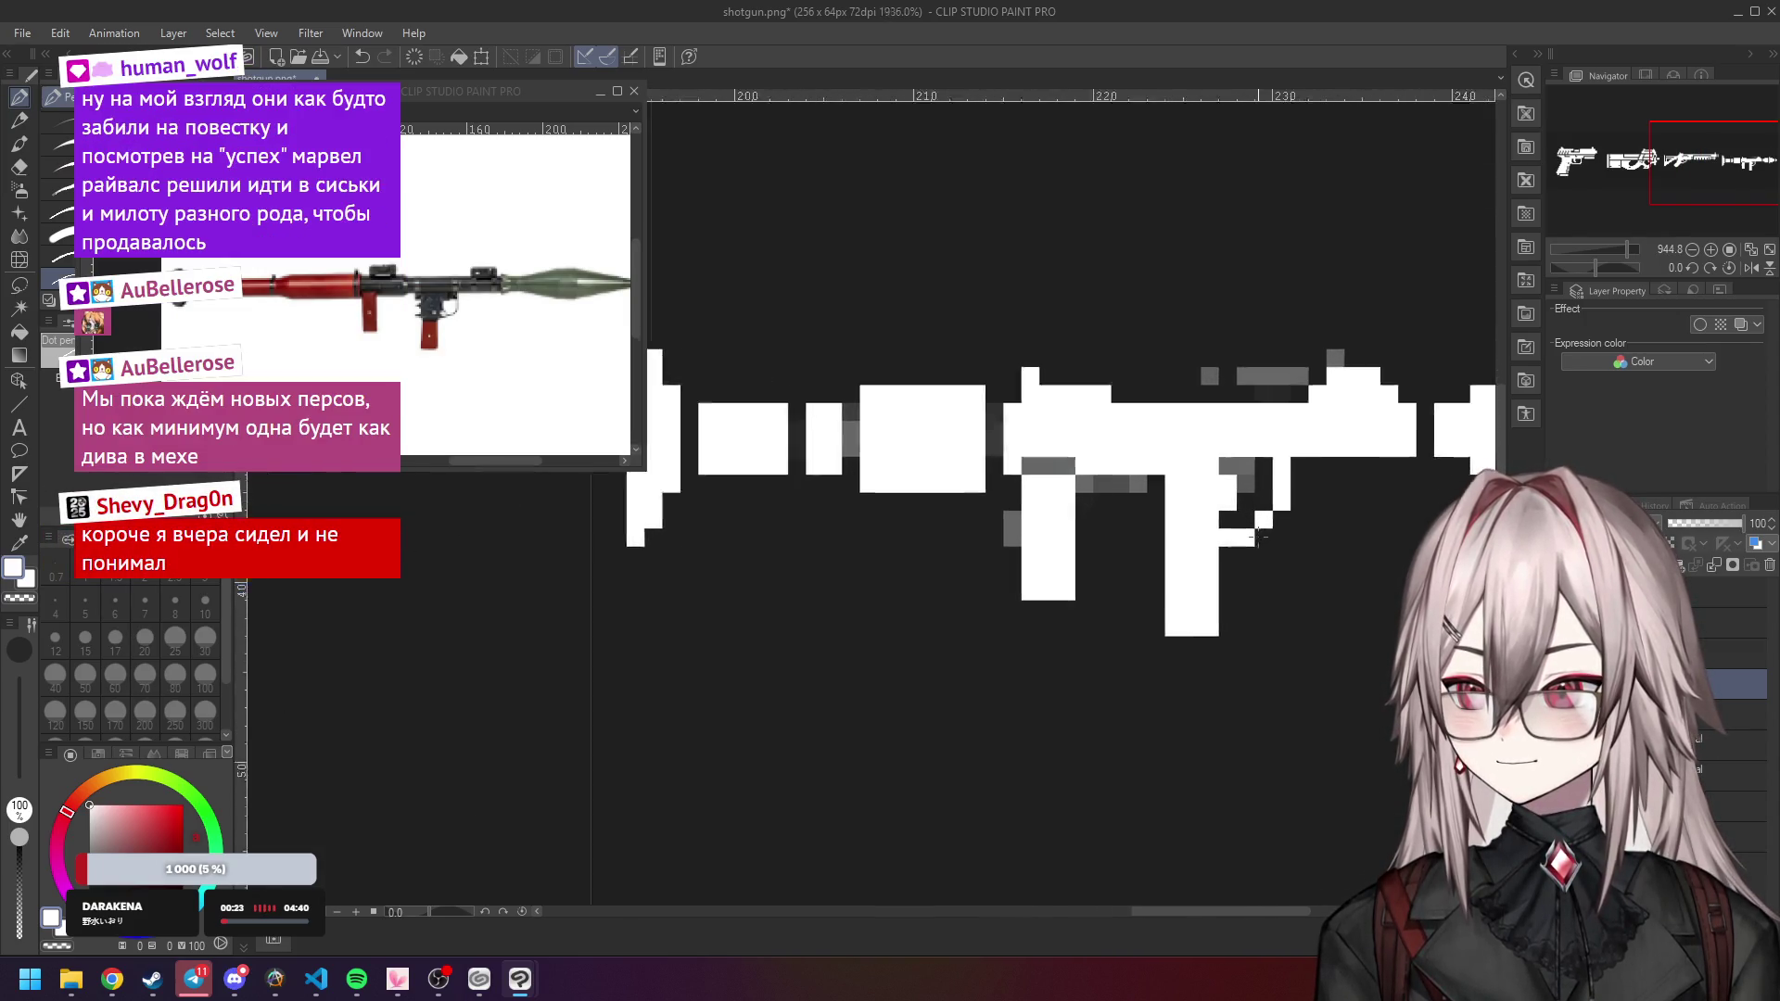
Erase stray pixels under the RPG body and on its rear with transparent colour.
{"action": "left_click", "coordinate": [1147, 460]}
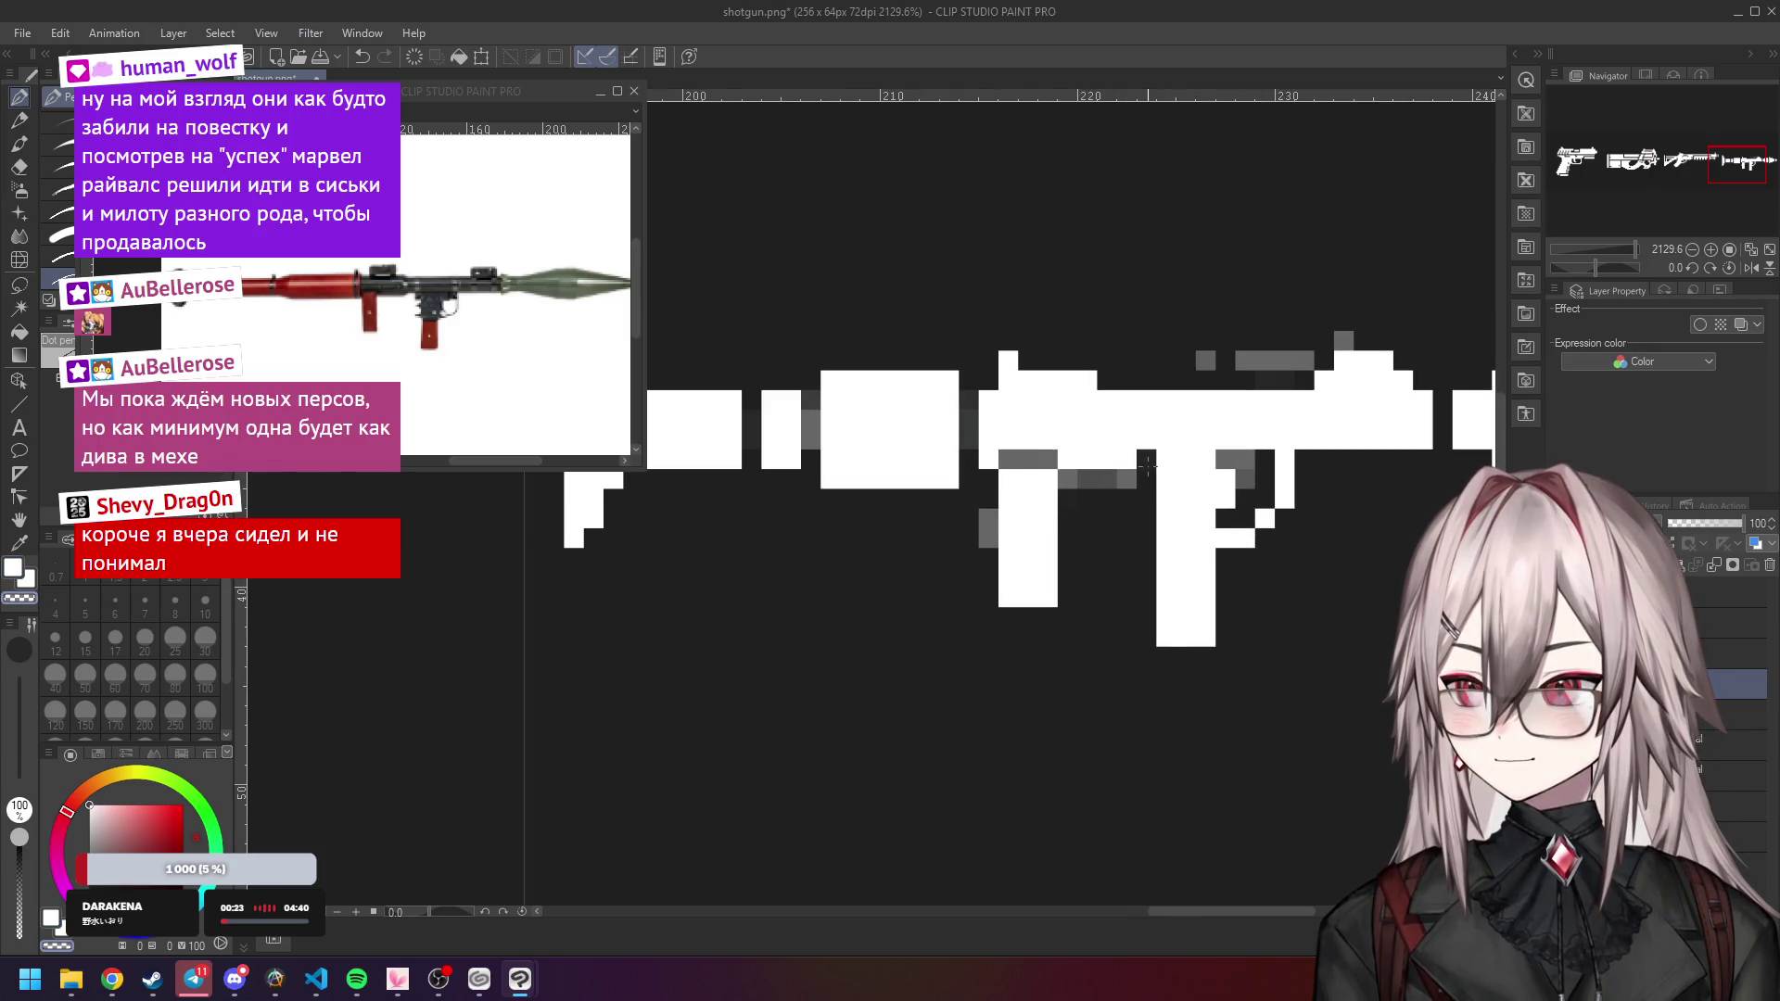
{"action": "scroll", "coordinate": [1140, 465], "scroll_direction": "down", "scroll_amount": 2}
{"action": "scroll", "coordinate": [1127, 463], "scroll_direction": "up", "scroll_amount": 1}
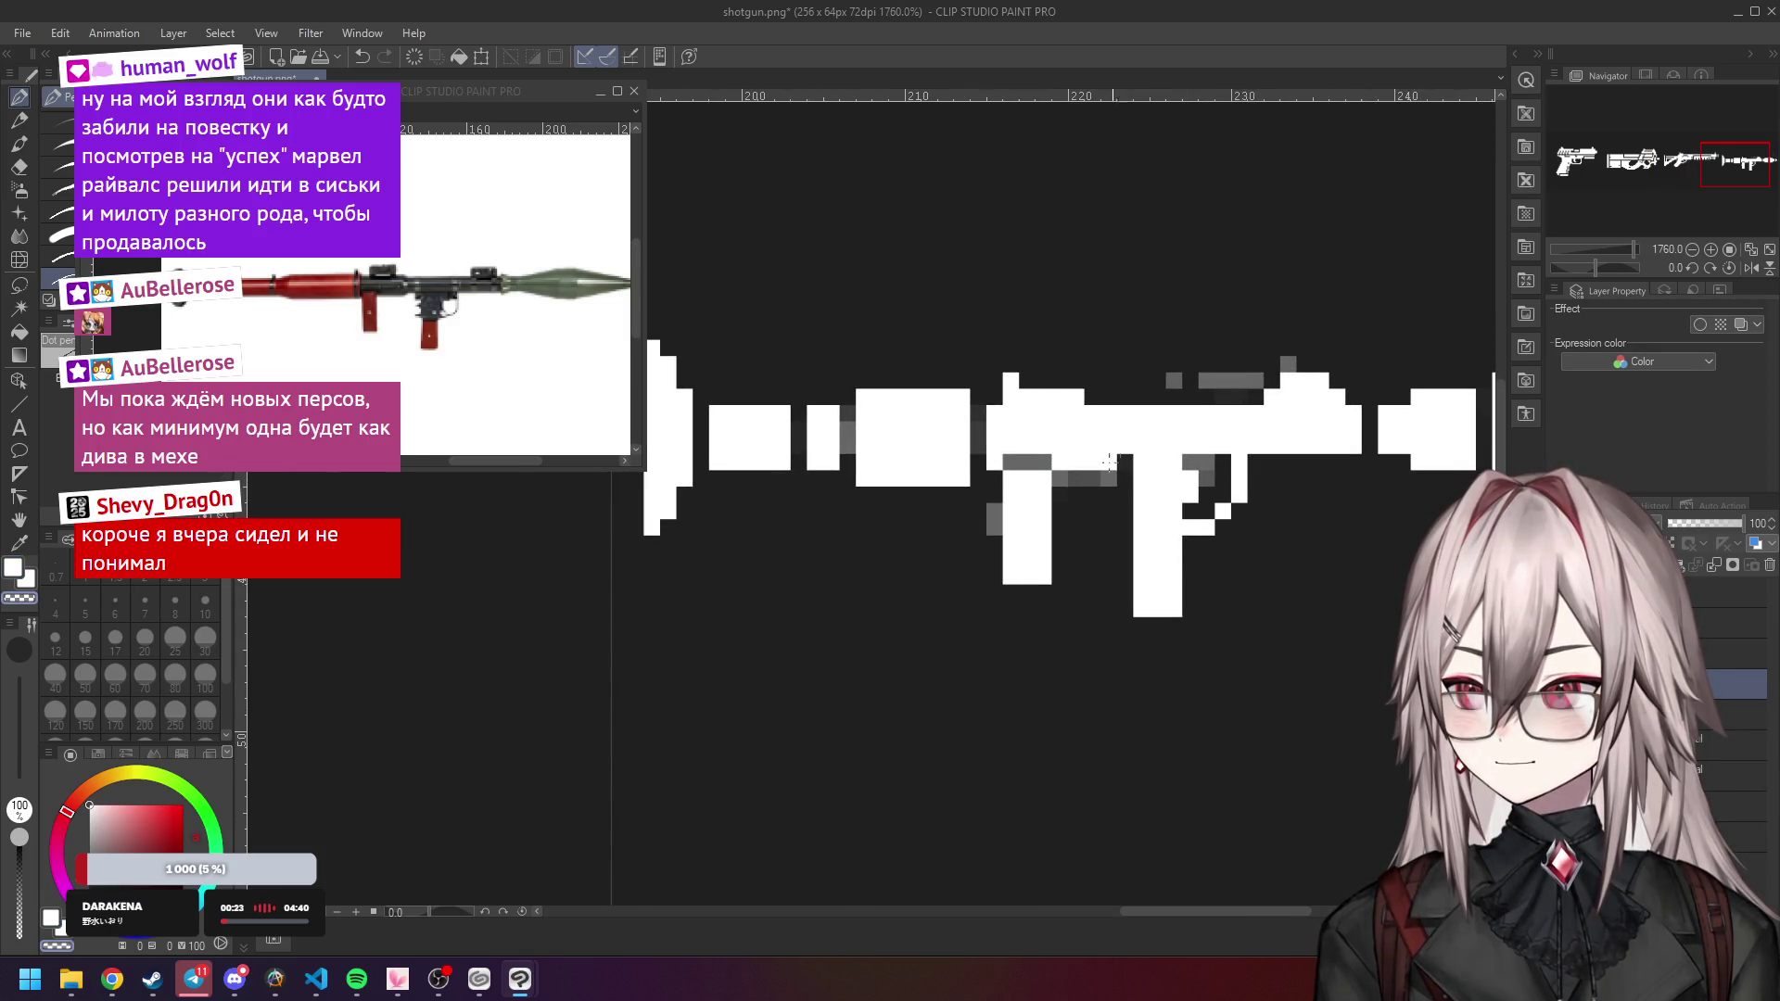
{"action": "scroll", "coordinate": [1145, 454], "scroll_direction": "down", "scroll_amount": 5}
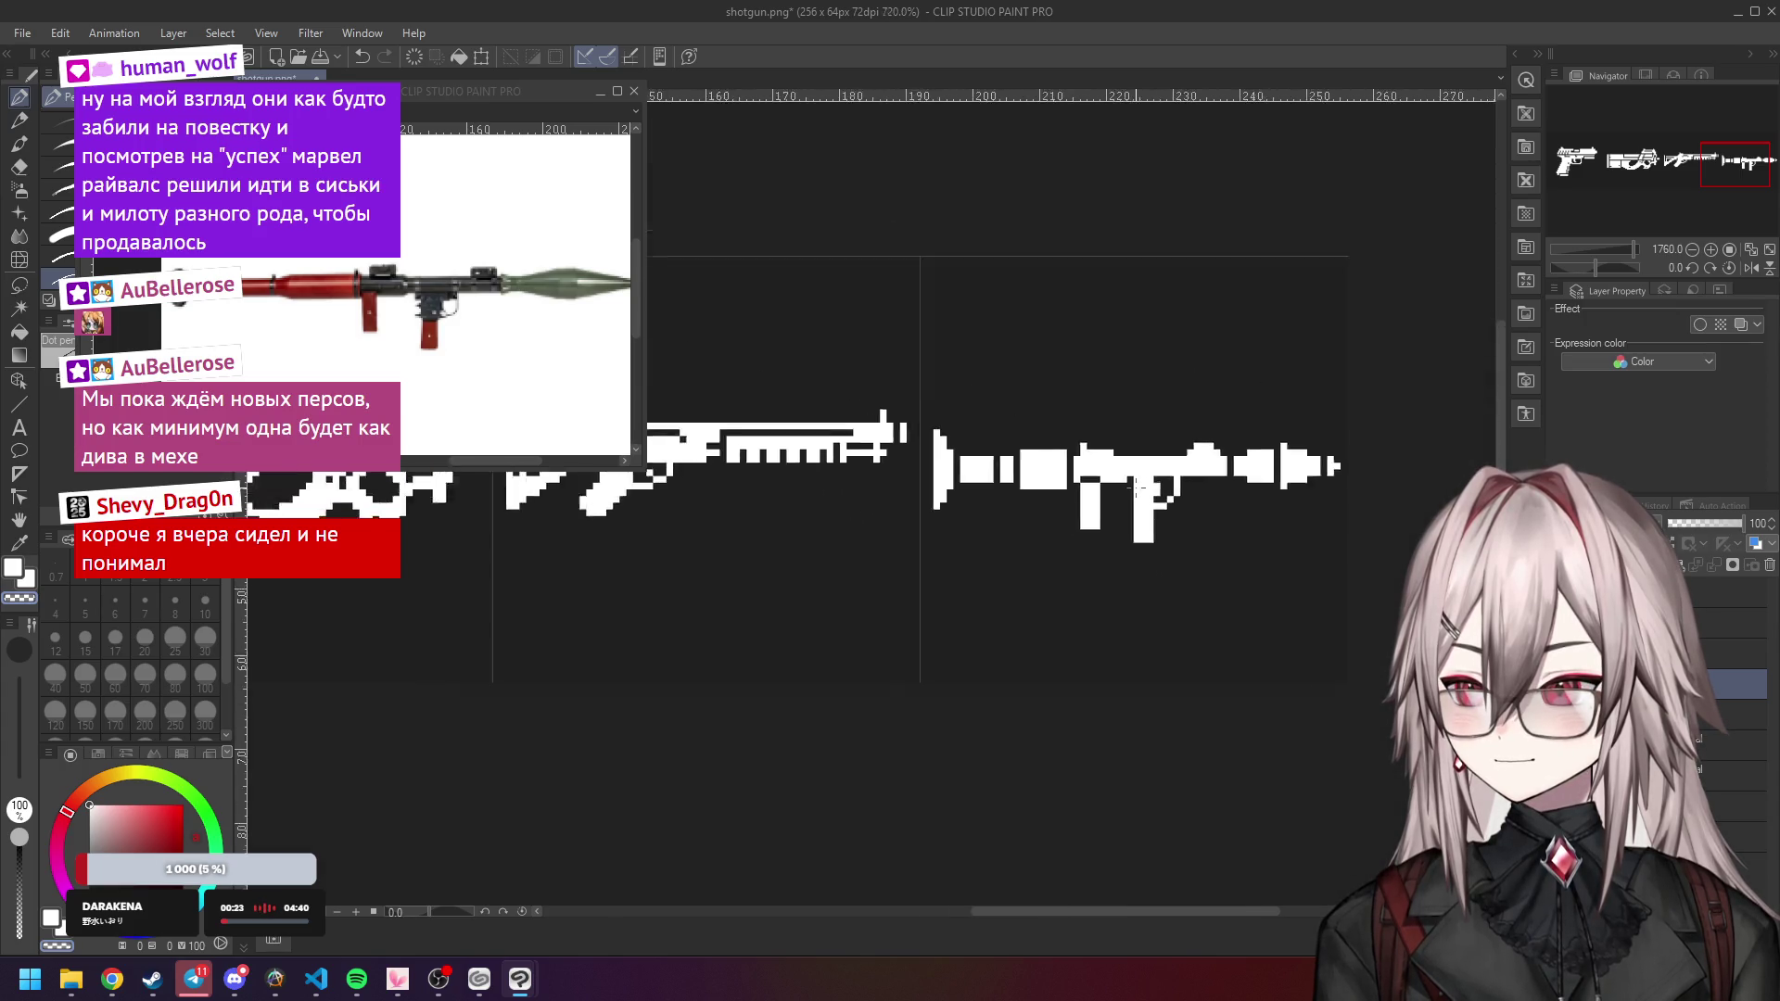
{"action": "scroll", "coordinate": [1145, 454], "scroll_direction": "up", "scroll_amount": 5}
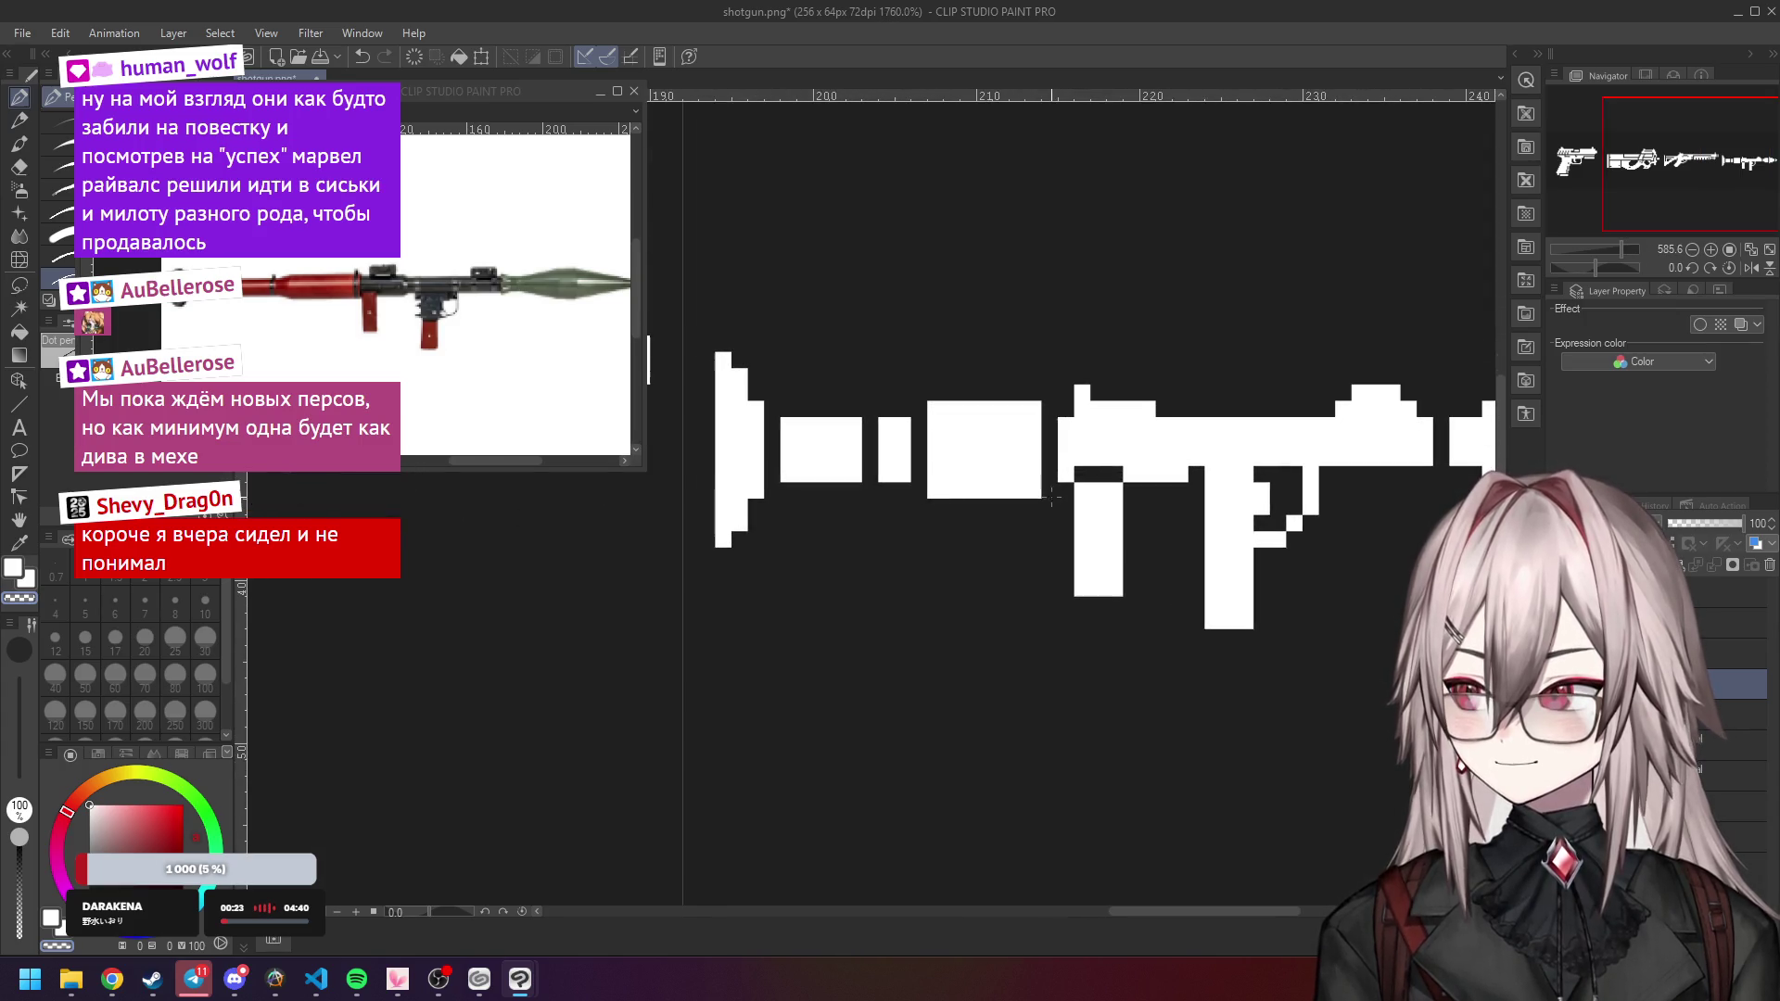
{"action": "key", "text": "c"}
{"action": "left_click", "coordinate": [1082, 490]}
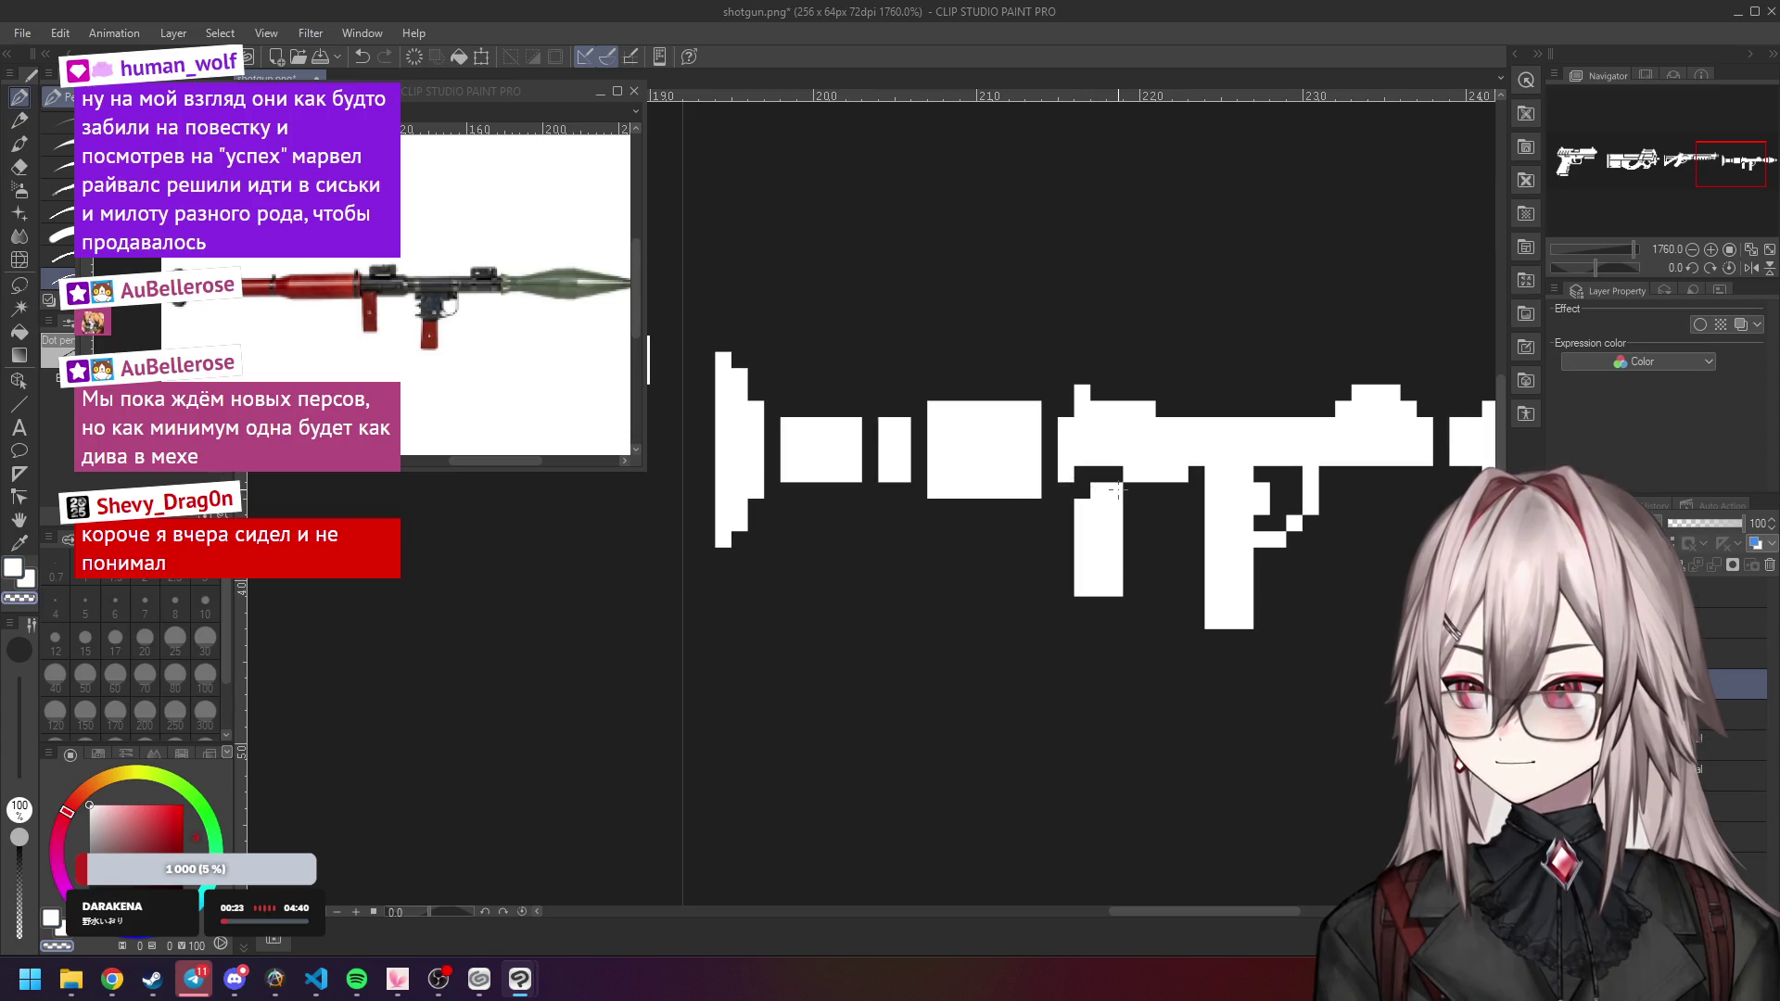
Erase a row of pixels along the rocket launcher's body, checking it at several zoom levels.
{"action": "left_click_drag", "start_coordinate": [1117, 475], "coordinate": [1096, 478]}
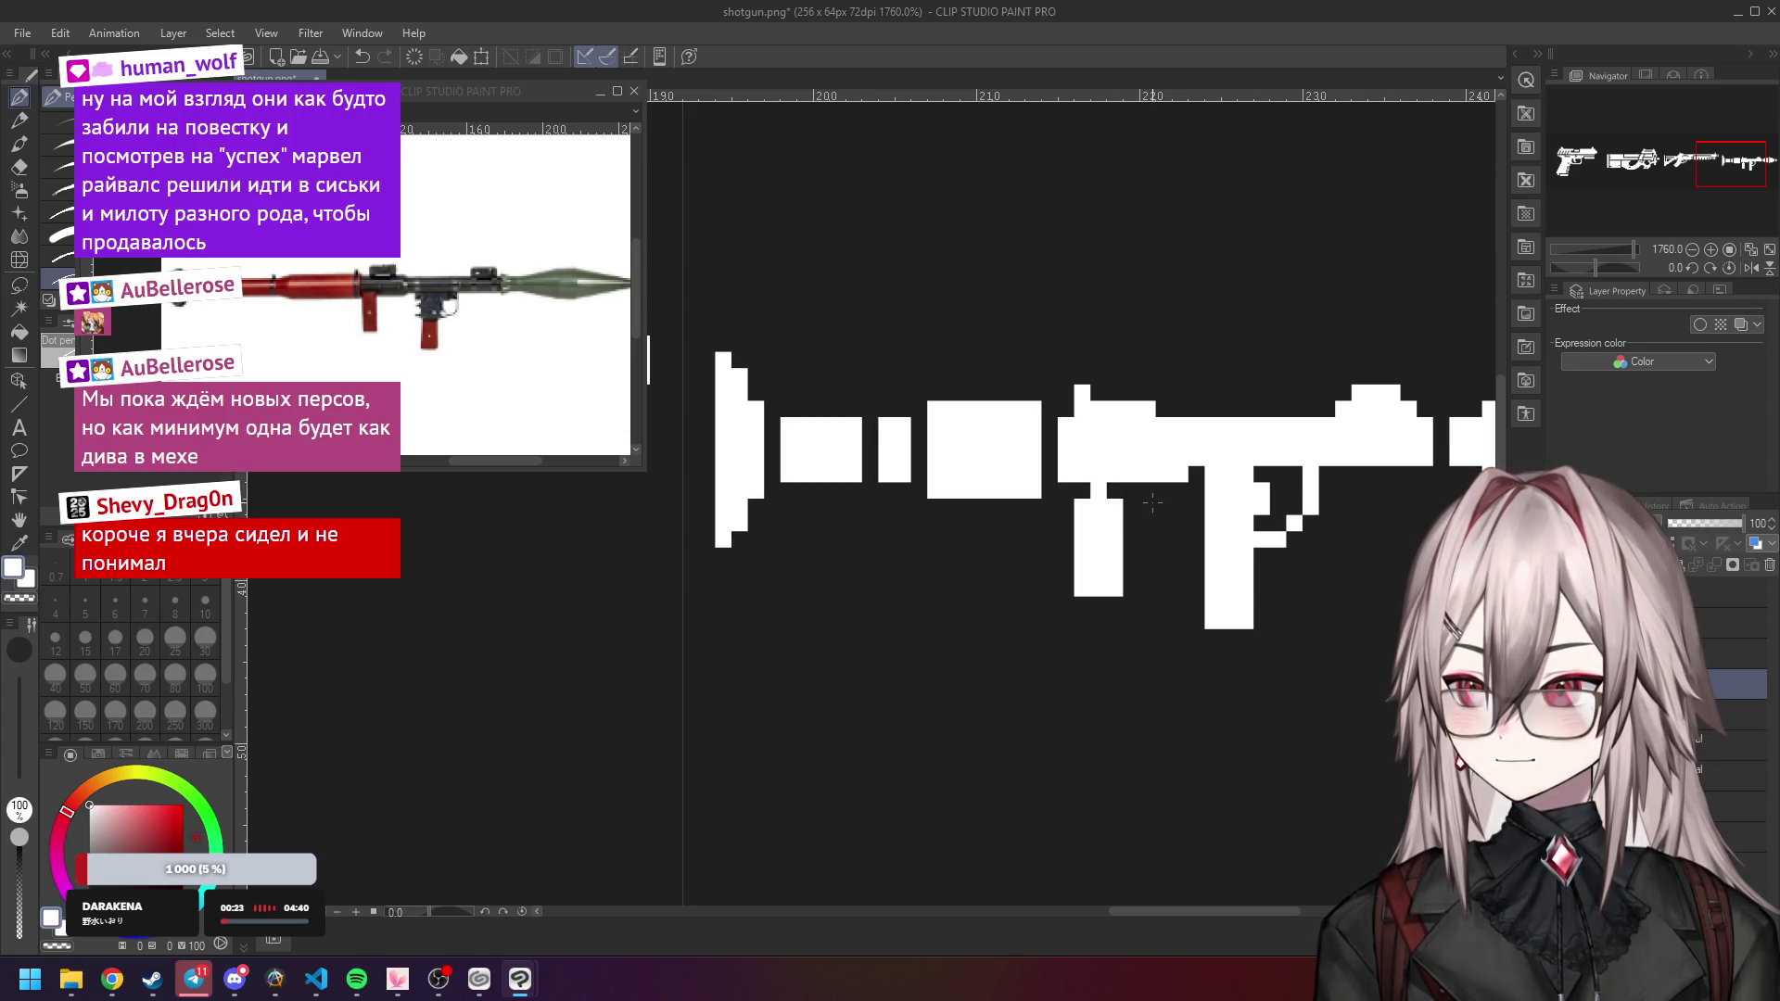
{"action": "scroll", "coordinate": [1148, 501], "scroll_direction": "down", "scroll_amount": 5}
{"action": "scroll", "coordinate": [1131, 491], "scroll_direction": "up", "scroll_amount": 4}
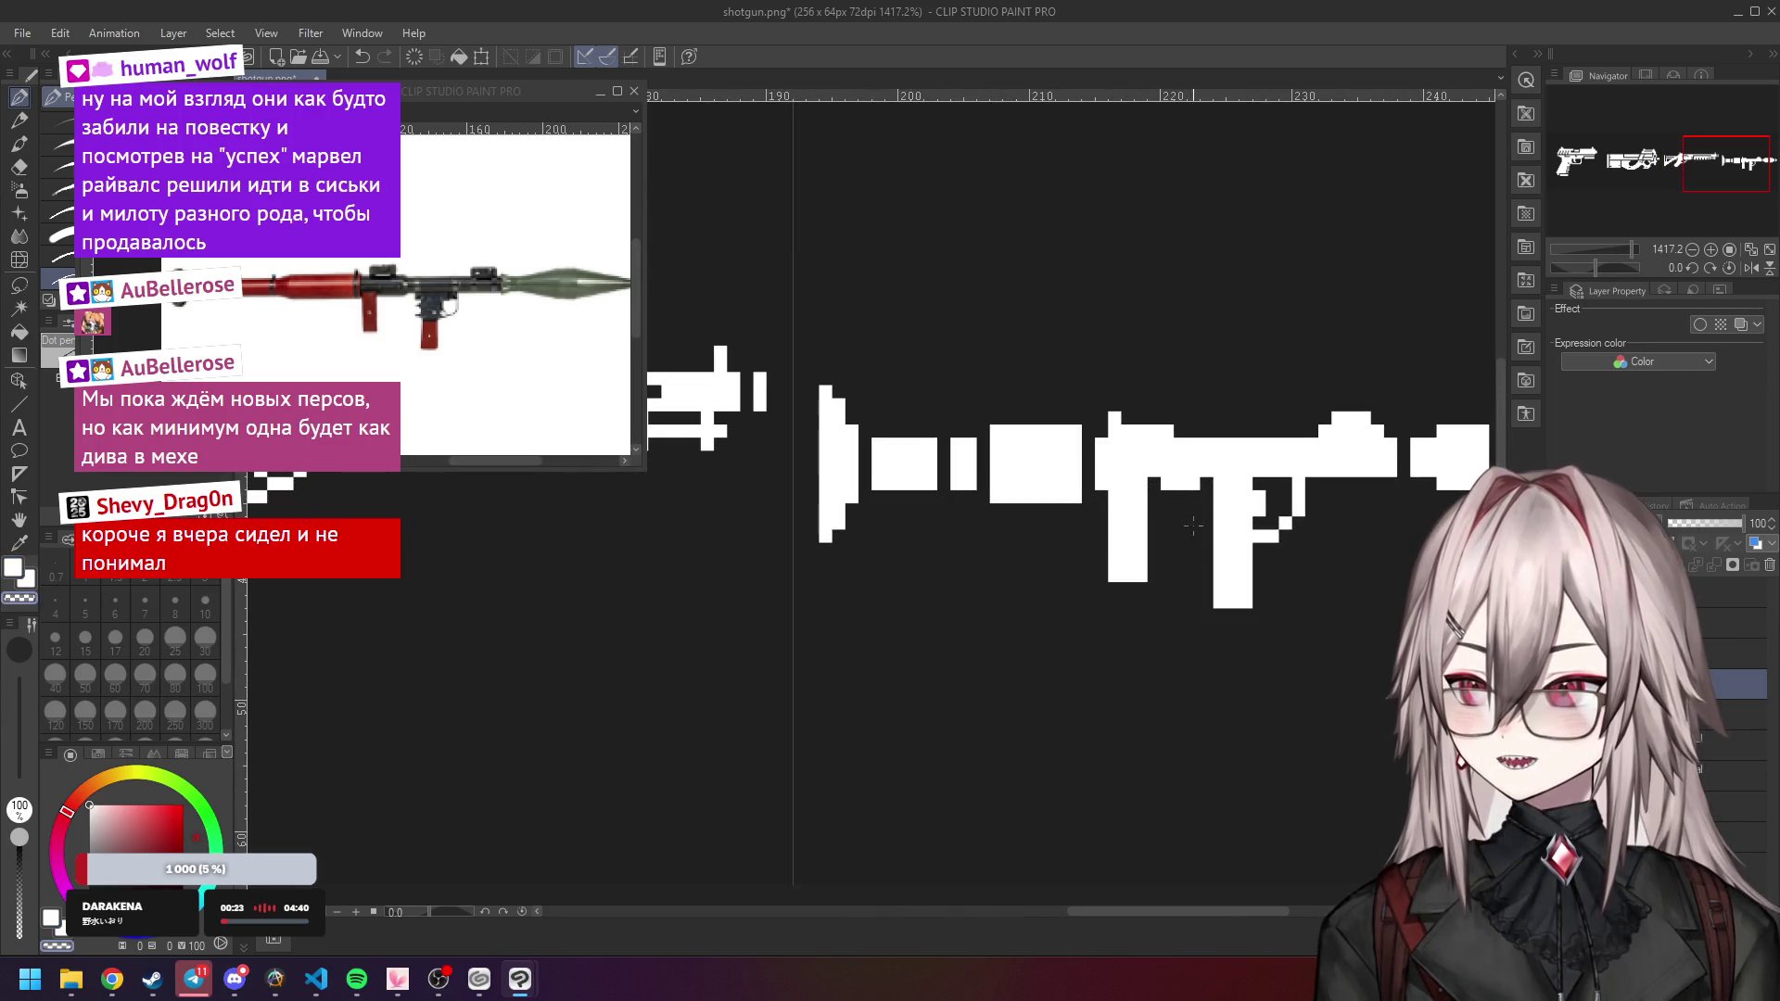
{"action": "scroll", "coordinate": [1190, 525], "scroll_direction": "down", "scroll_amount": 5}
{"action": "scroll", "coordinate": [1159, 501], "scroll_direction": "down", "scroll_amount": 5}
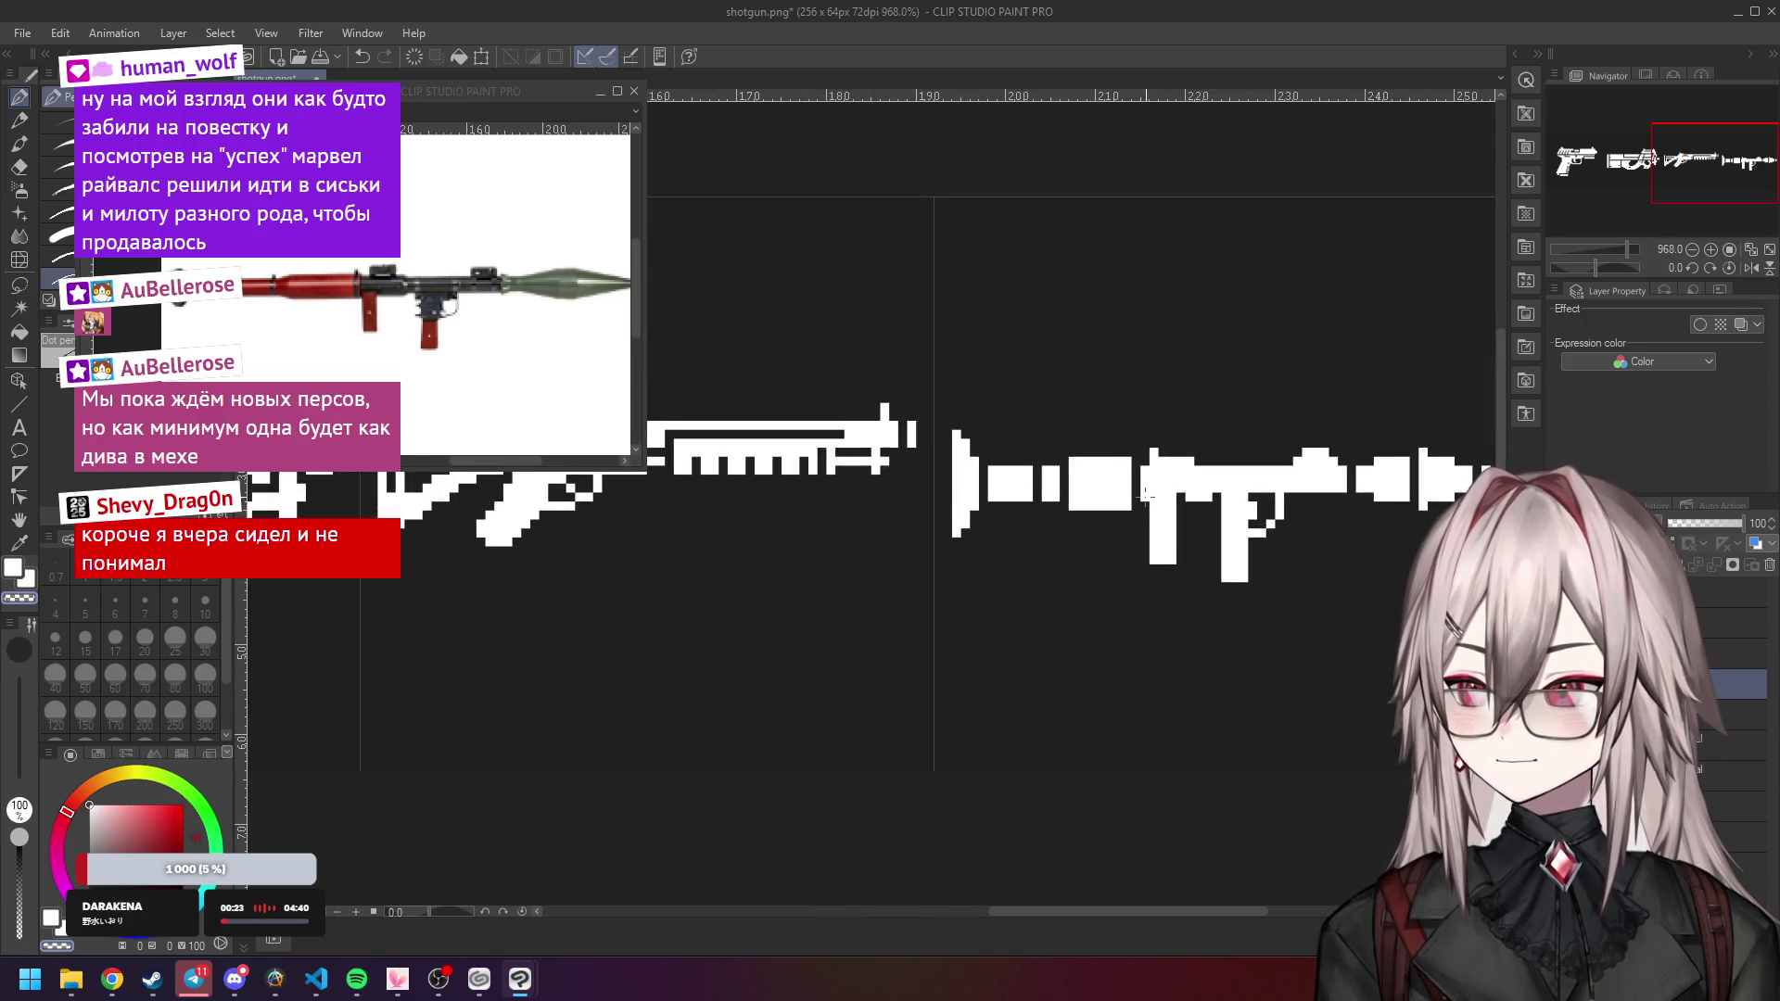
{"action": "scroll", "coordinate": [1164, 498], "scroll_direction": "up", "scroll_amount": 3}
{"action": "scroll", "coordinate": [1166, 497], "scroll_direction": "up", "scroll_amount": 7}
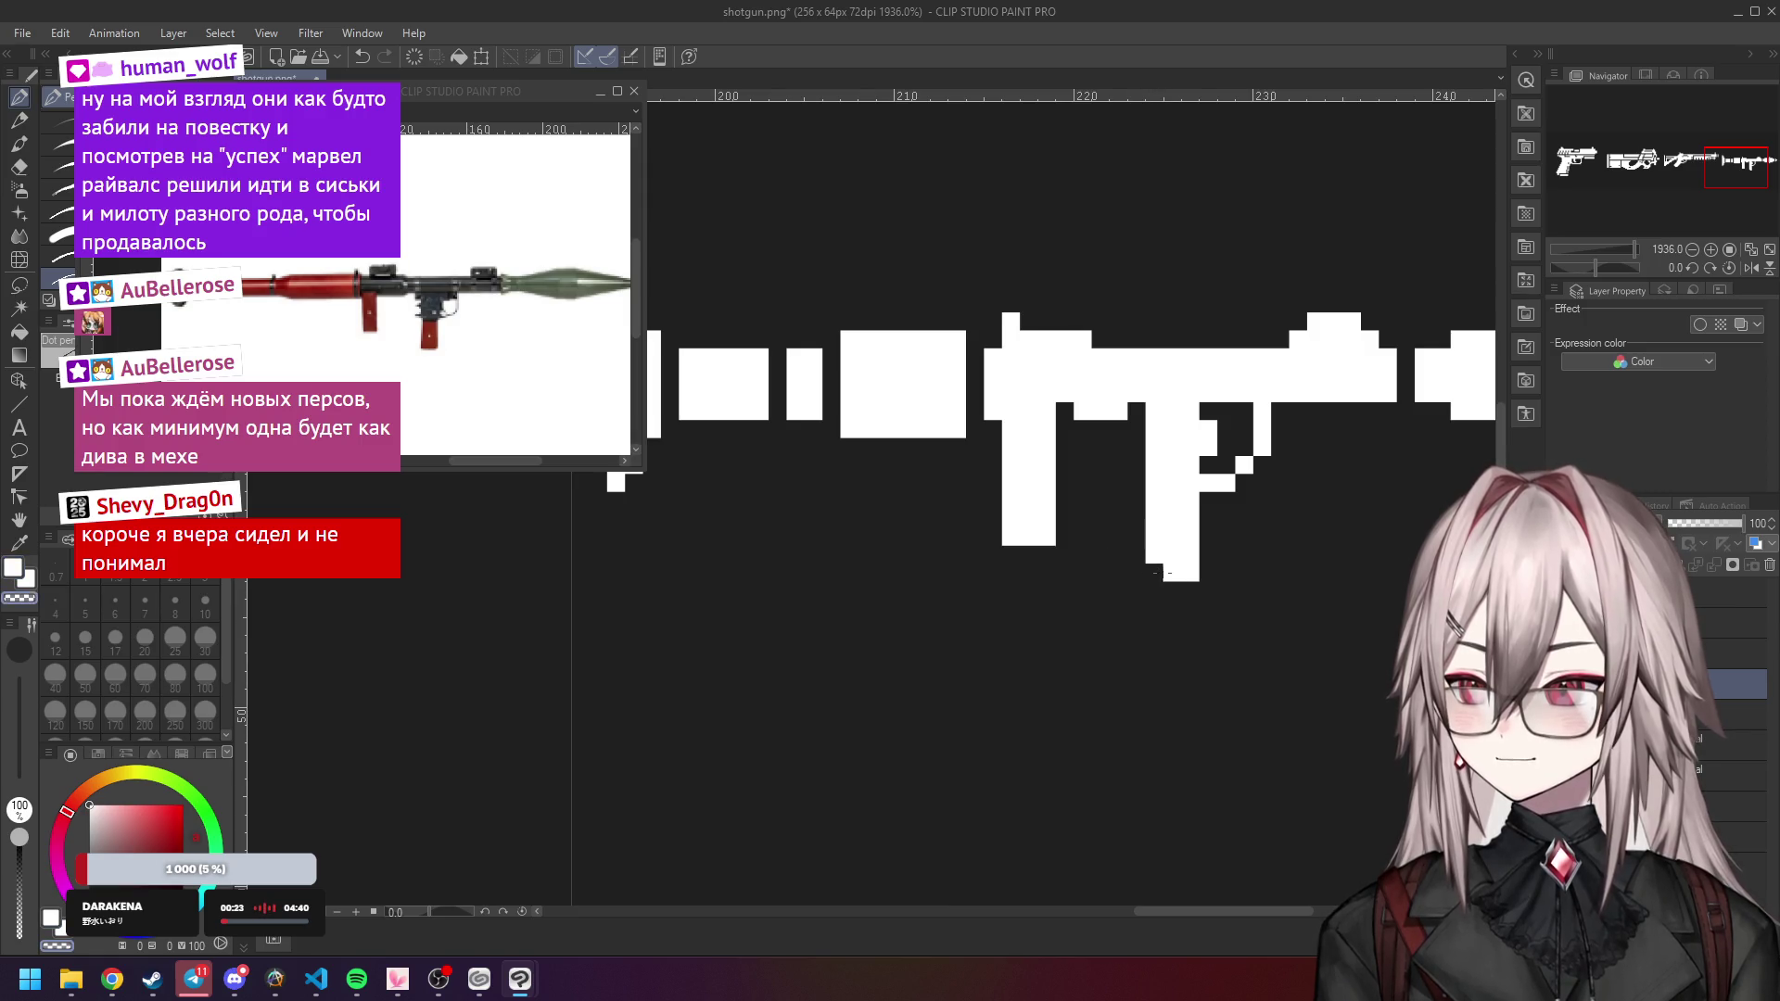
{"action": "scroll", "coordinate": [1182, 570], "scroll_direction": "down", "scroll_amount": 8}
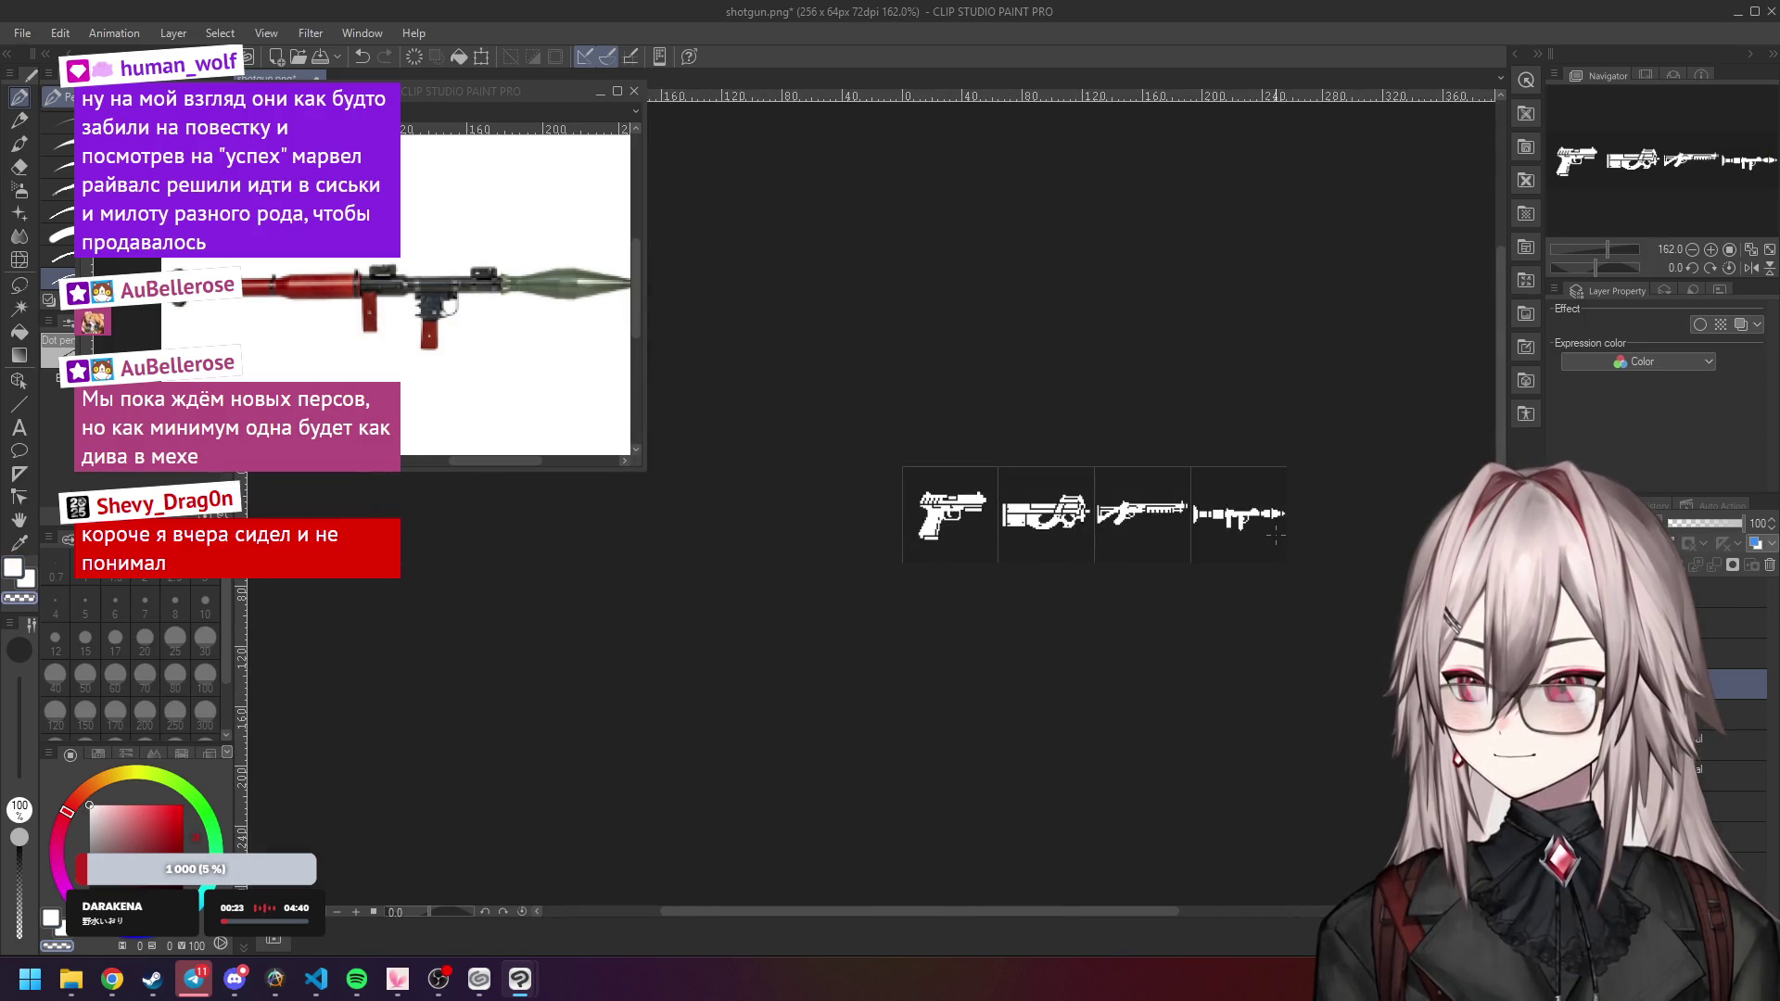
{"action": "scroll", "coordinate": [1260, 527], "scroll_direction": "up", "scroll_amount": 8}
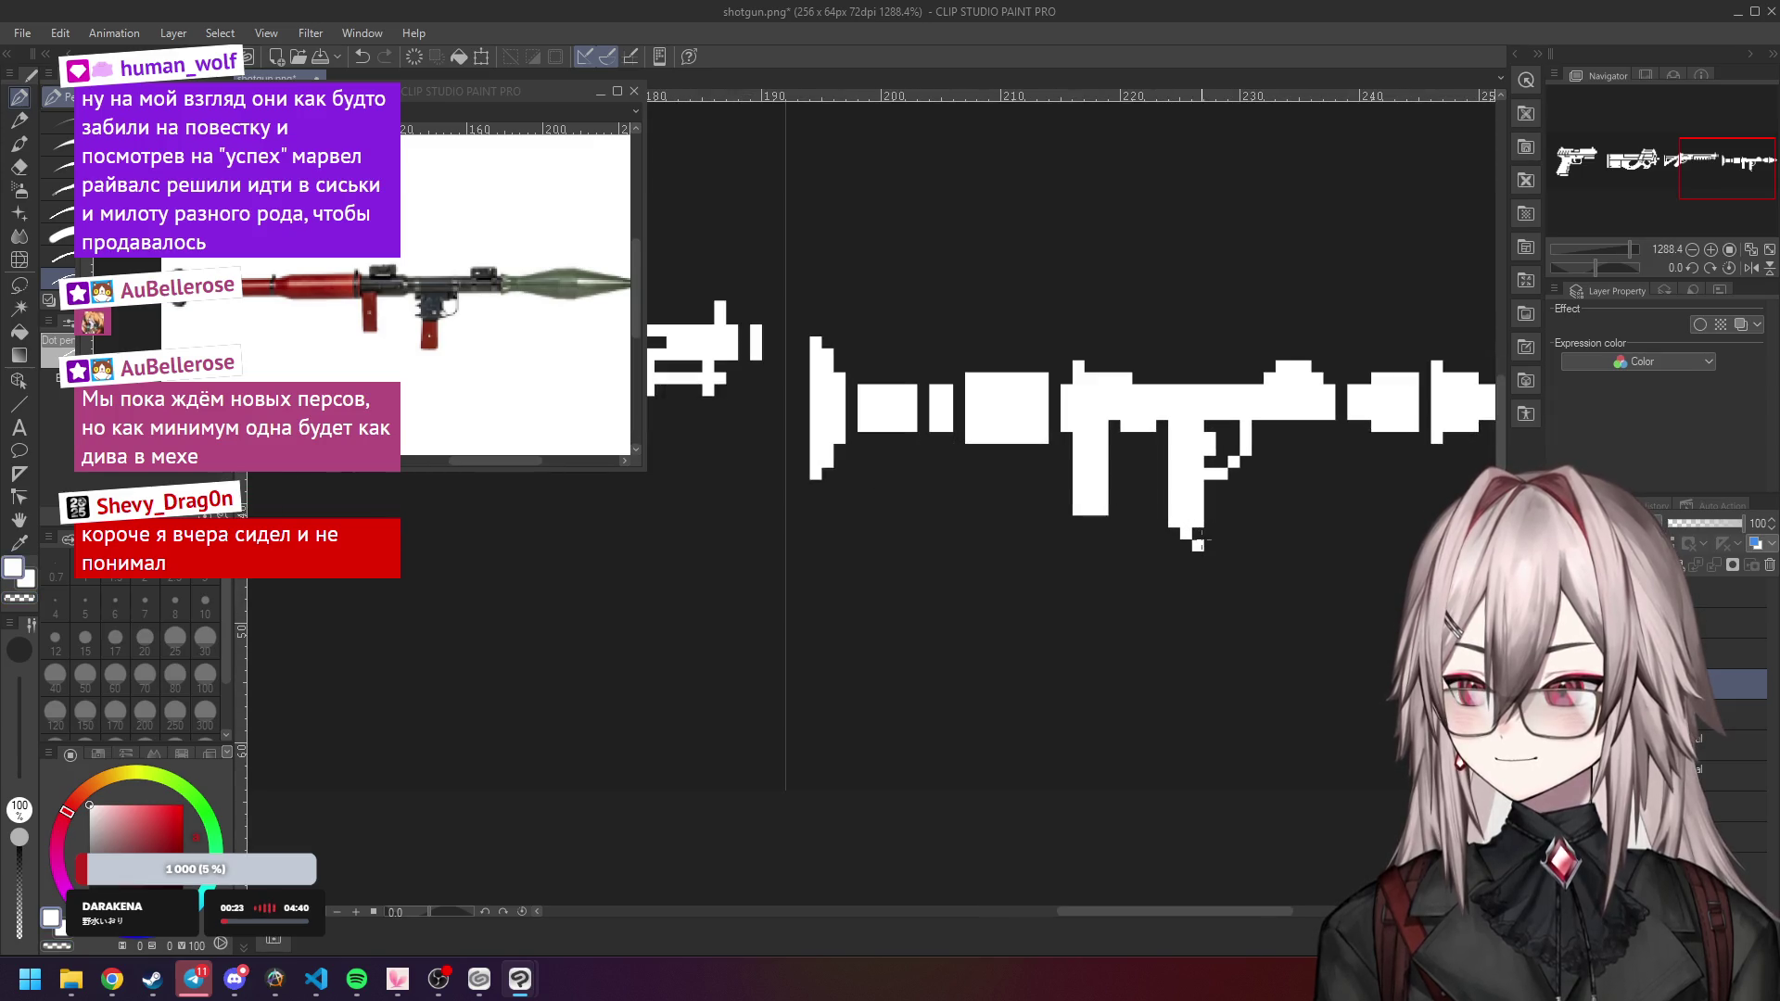
{"action": "key", "text": "c"}
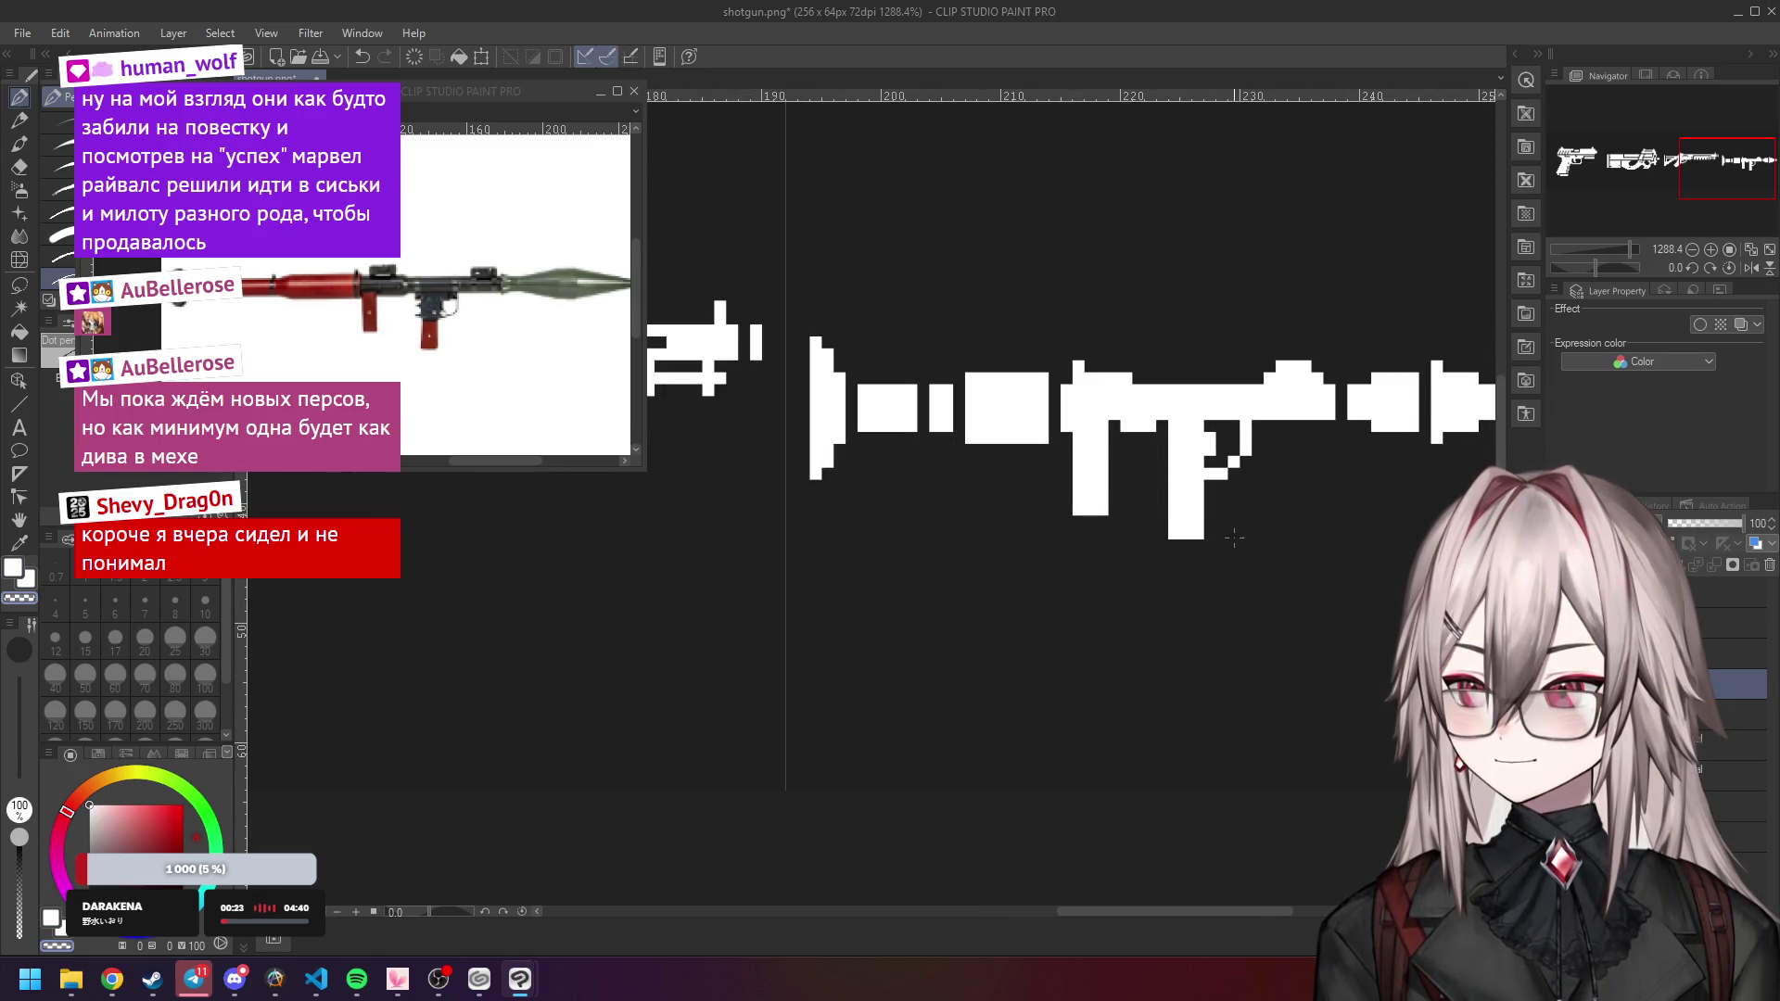
{"action": "scroll", "coordinate": [1212, 499], "scroll_direction": "up", "scroll_amount": 1}
{"action": "key", "text": "c"}
View the sprite sheet at 100% and zoom in on the rocket launcher sprite.
{"action": "scroll", "coordinate": [1203, 506], "scroll_direction": "down", "scroll_amount": 5}
{"action": "scroll", "coordinate": [1141, 533], "scroll_direction": "up", "scroll_amount": 4}
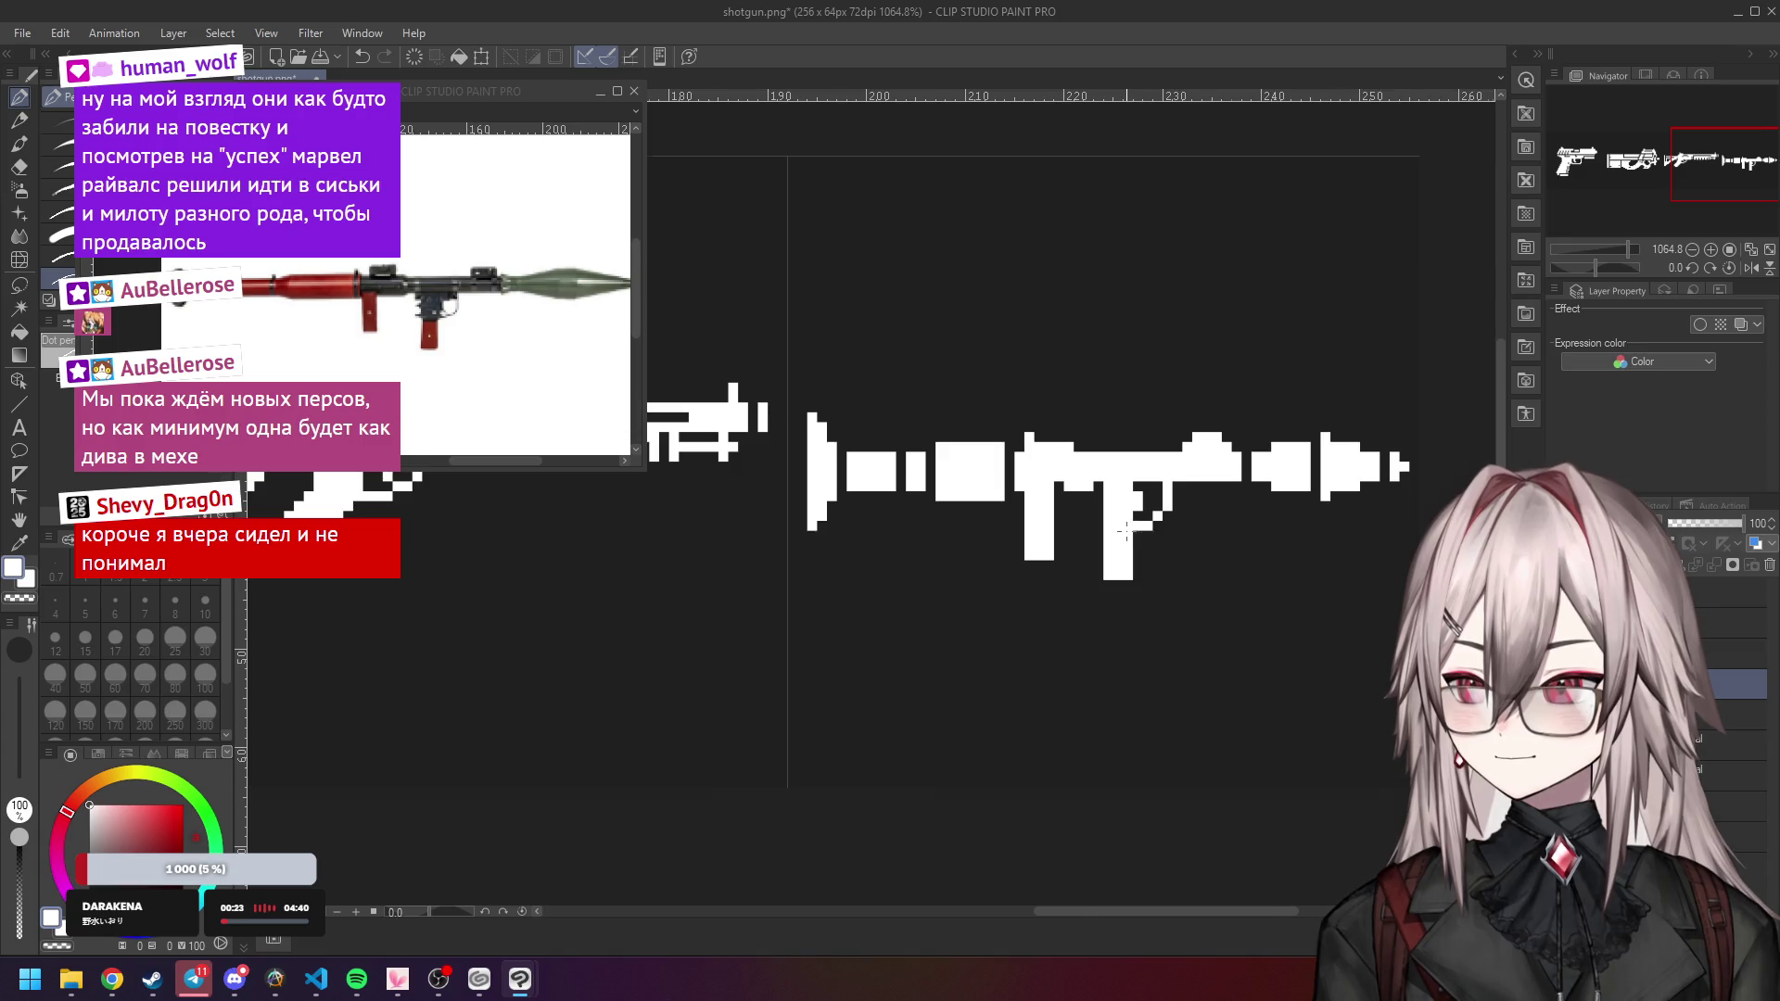
{"action": "scroll", "coordinate": [1125, 531], "scroll_direction": "up", "scroll_amount": 2}
{"action": "scroll", "coordinate": [1129, 470], "scroll_direction": "down", "scroll_amount": 3}
{"action": "scroll", "coordinate": [1150, 496], "scroll_direction": "up", "scroll_amount": 3}
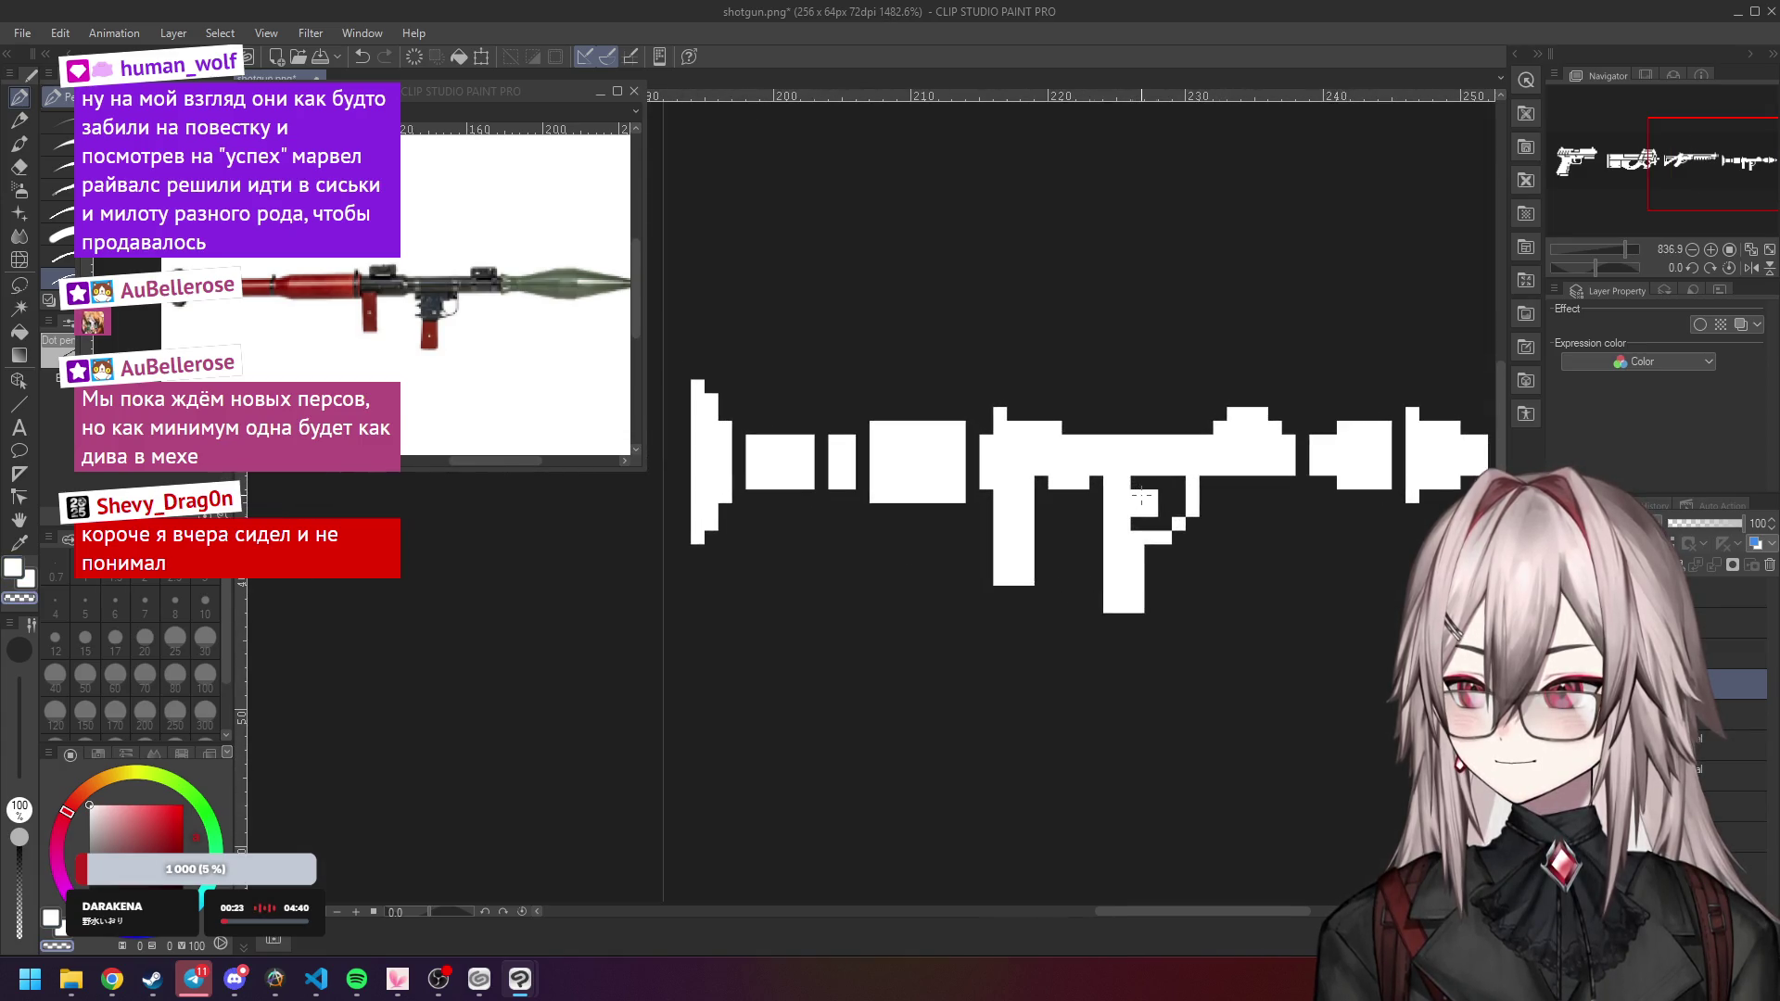
{"action": "scroll", "coordinate": [1154, 502], "scroll_direction": "down", "scroll_amount": 6}
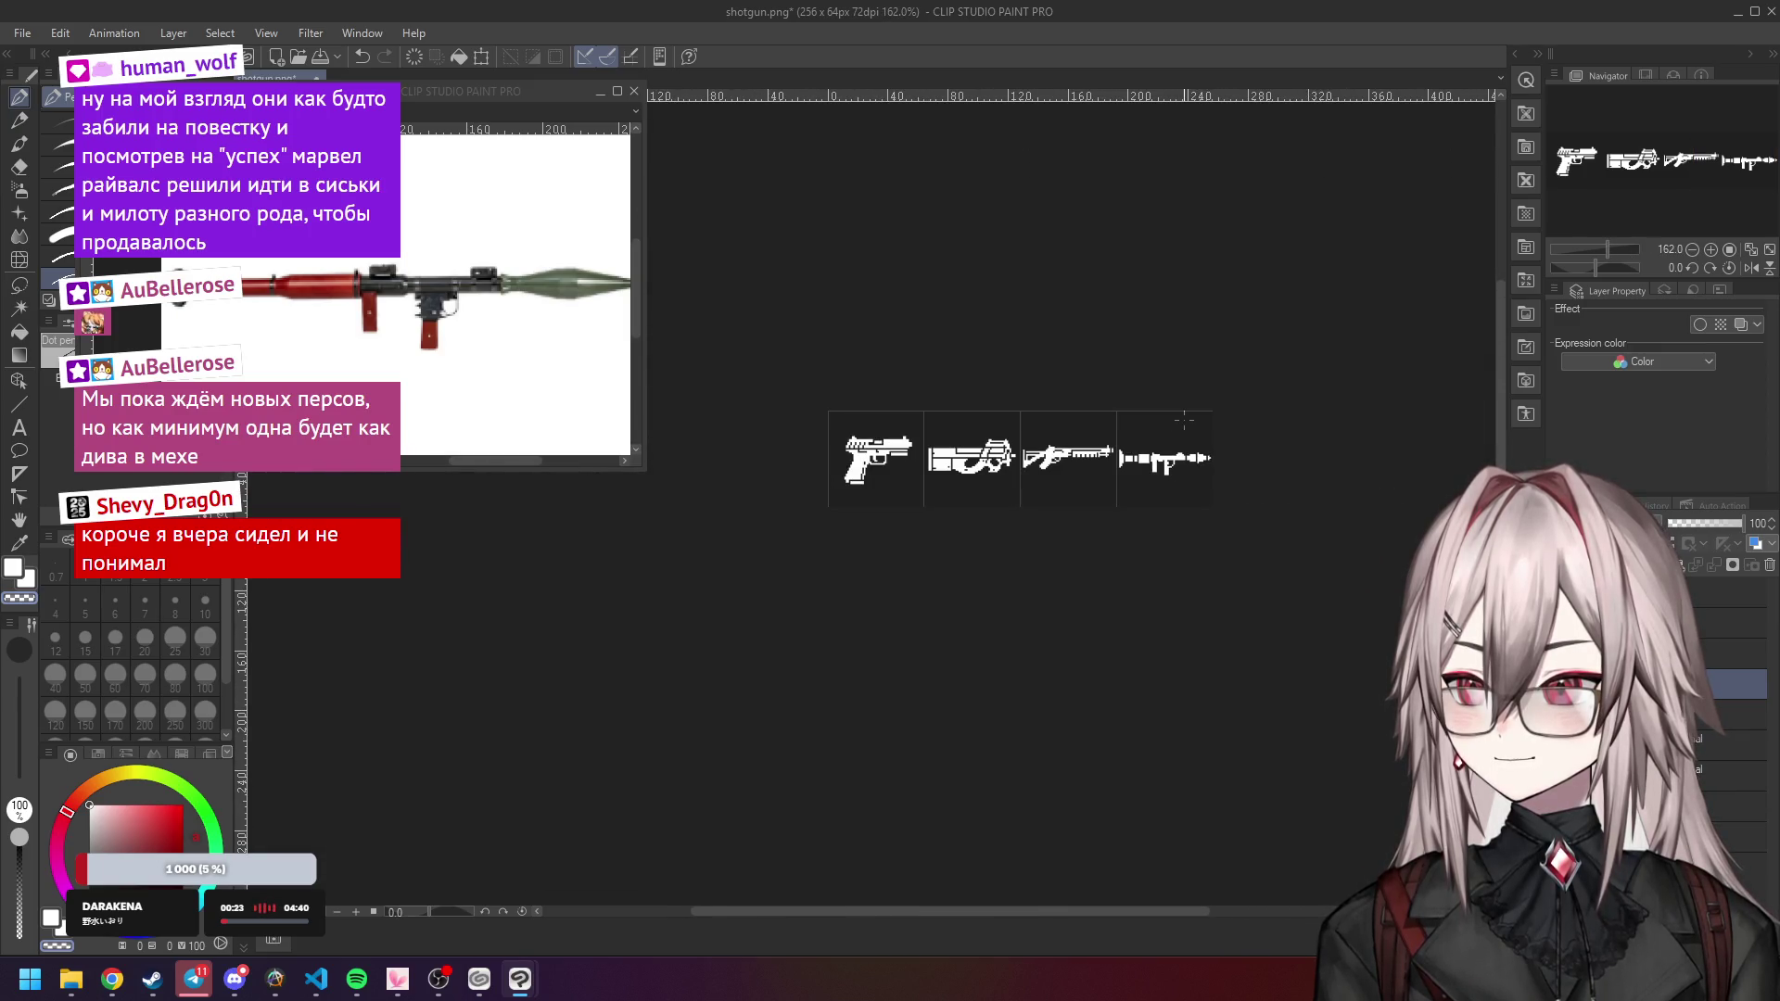
{"action": "scroll", "coordinate": [1184, 420], "scroll_direction": "down", "scroll_amount": 1}
{"action": "left_click", "coordinate": [1730, 250]}
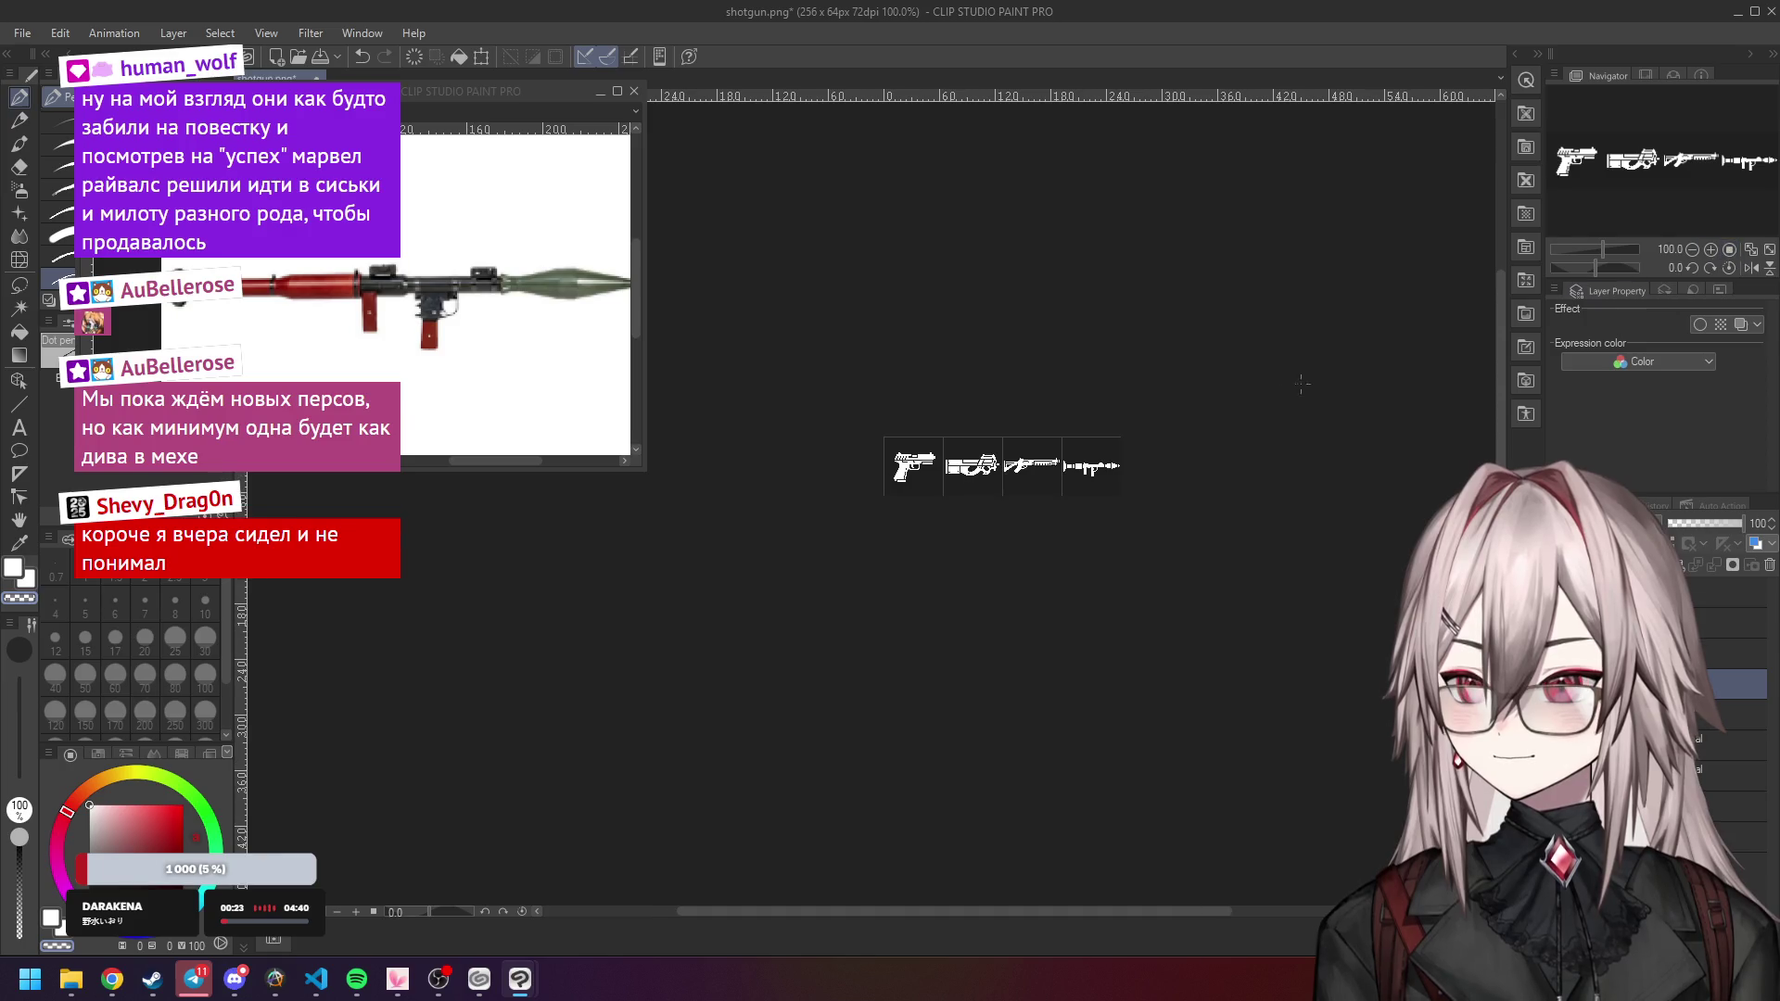
{"action": "scroll", "coordinate": [1100, 435], "scroll_direction": "up", "scroll_amount": 12}
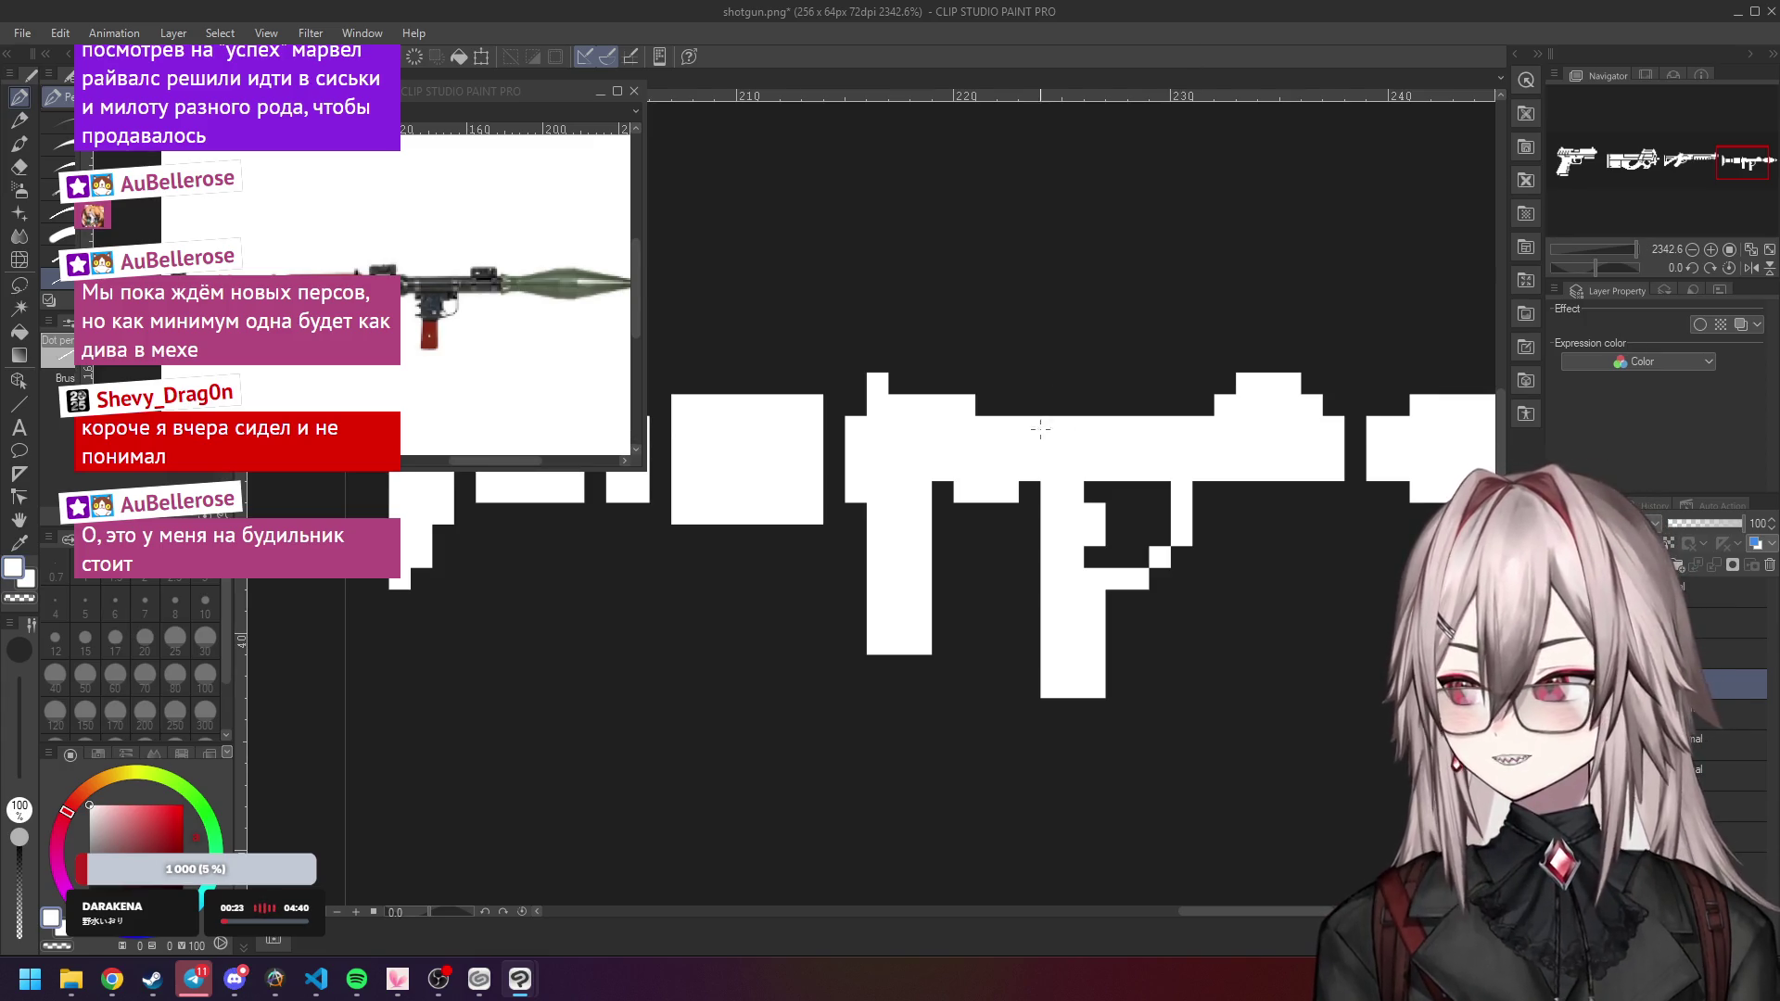
Erase five pixels in the launcher's top row with transparent colour, then repaint them white.
{"action": "key", "text": "c"}
{"action": "left_click", "coordinate": [1247, 405]}
{"action": "left_click", "coordinate": [1225, 405]}
{"action": "left_click", "coordinate": [1290, 406]}
{"action": "left_click", "coordinate": [1268, 405]}
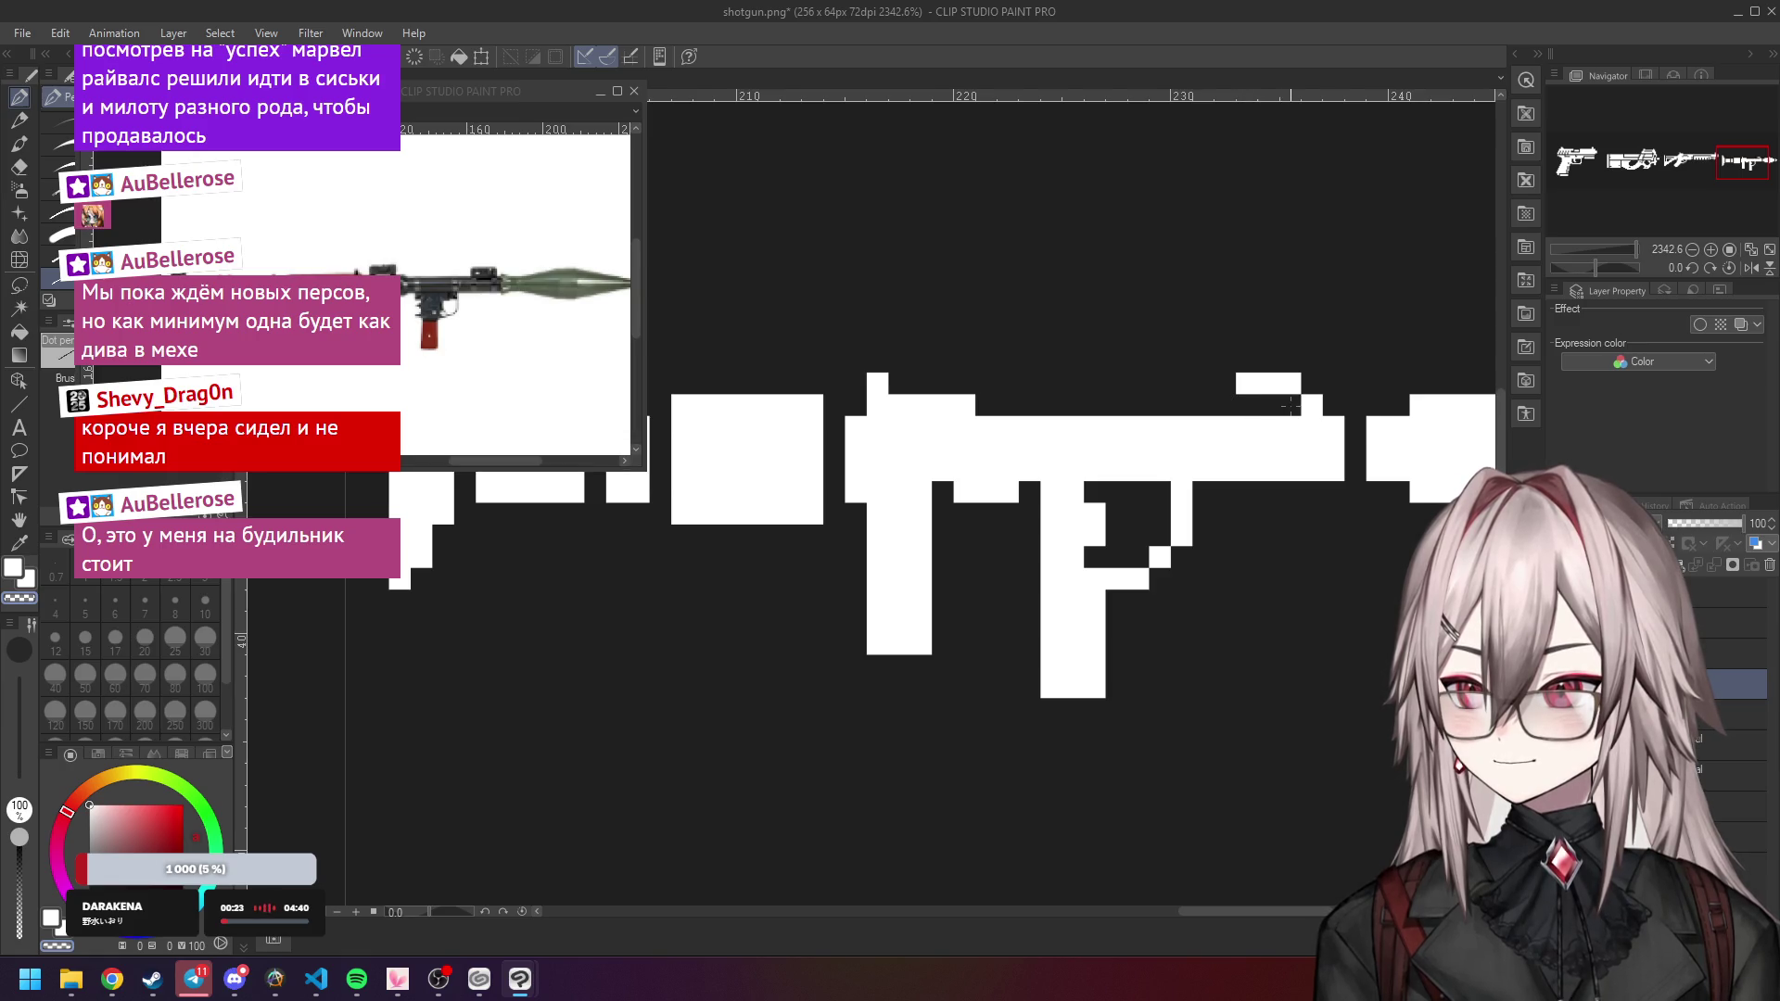
{"action": "left_click", "coordinate": [1309, 405]}
{"action": "key", "text": "c"}
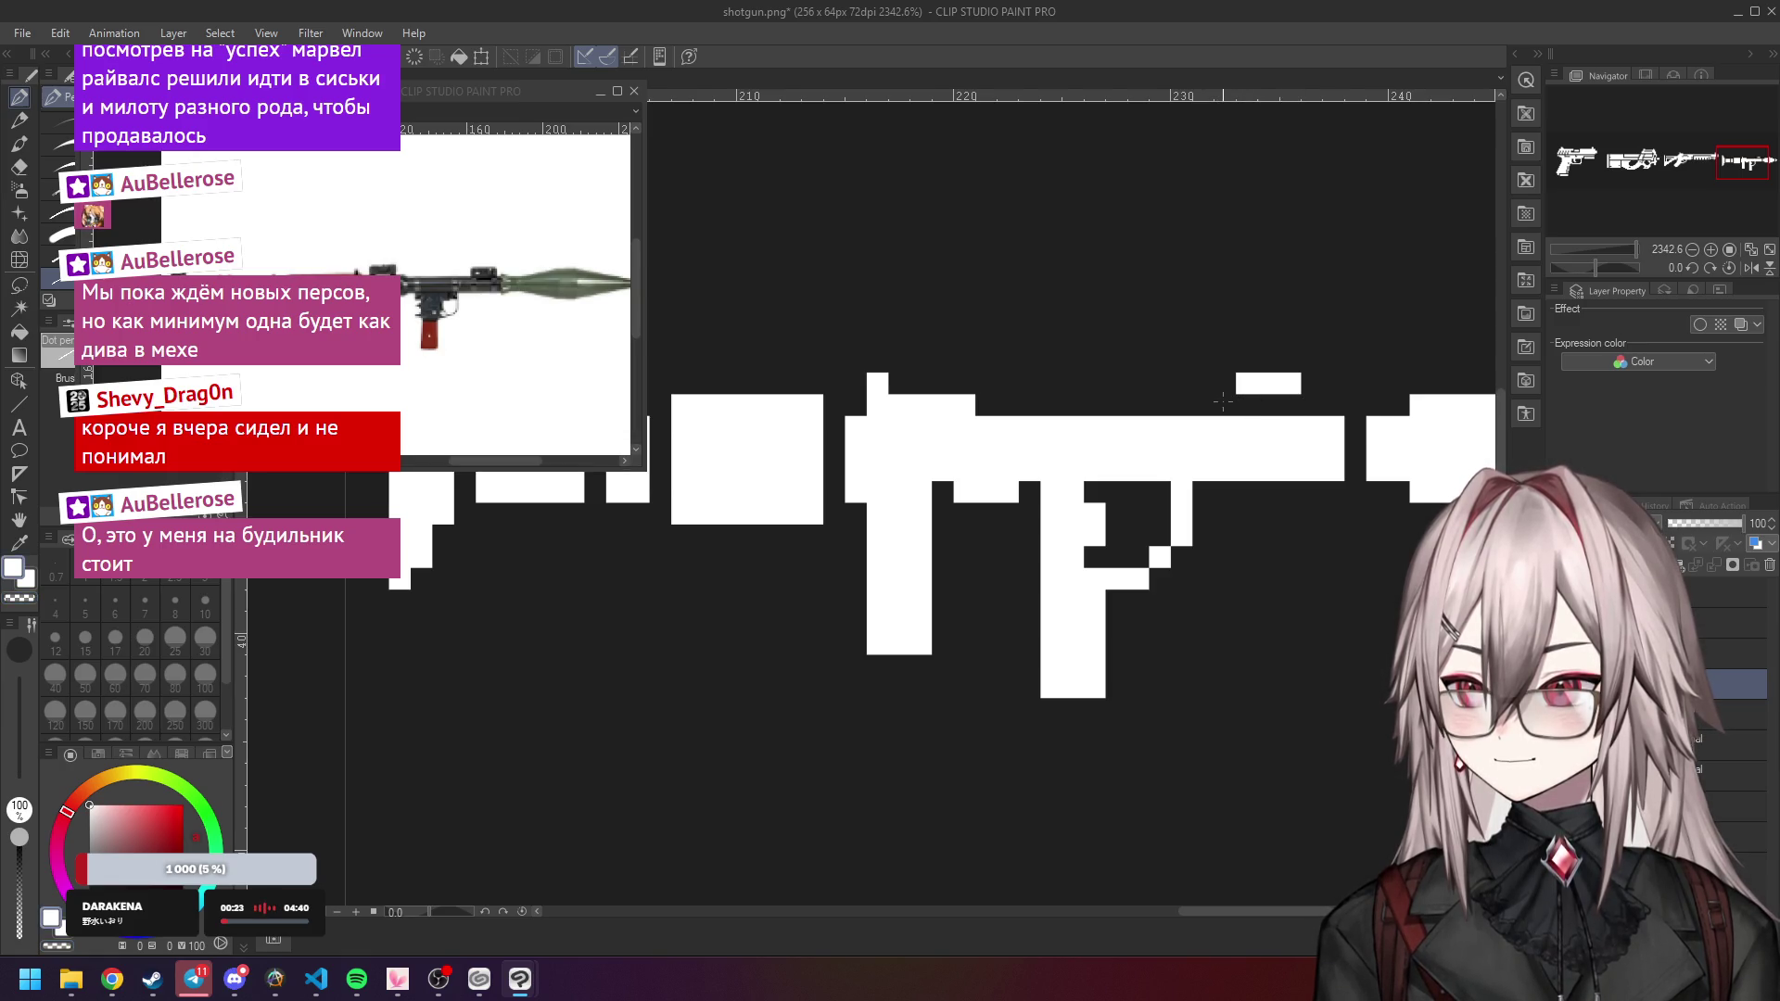
{"action": "left_click_drag", "start_coordinate": [1219, 405], "coordinate": [1306, 404]}
Erase the stray white pixel column on the rocket launcher with transparent colour.
{"action": "key", "text": "c"}
{"action": "left_click_drag", "start_coordinate": [1204, 424], "coordinate": [1200, 458]}
{"action": "scroll", "coordinate": [1080, 441], "scroll_direction": "down", "scroll_amount": 10}
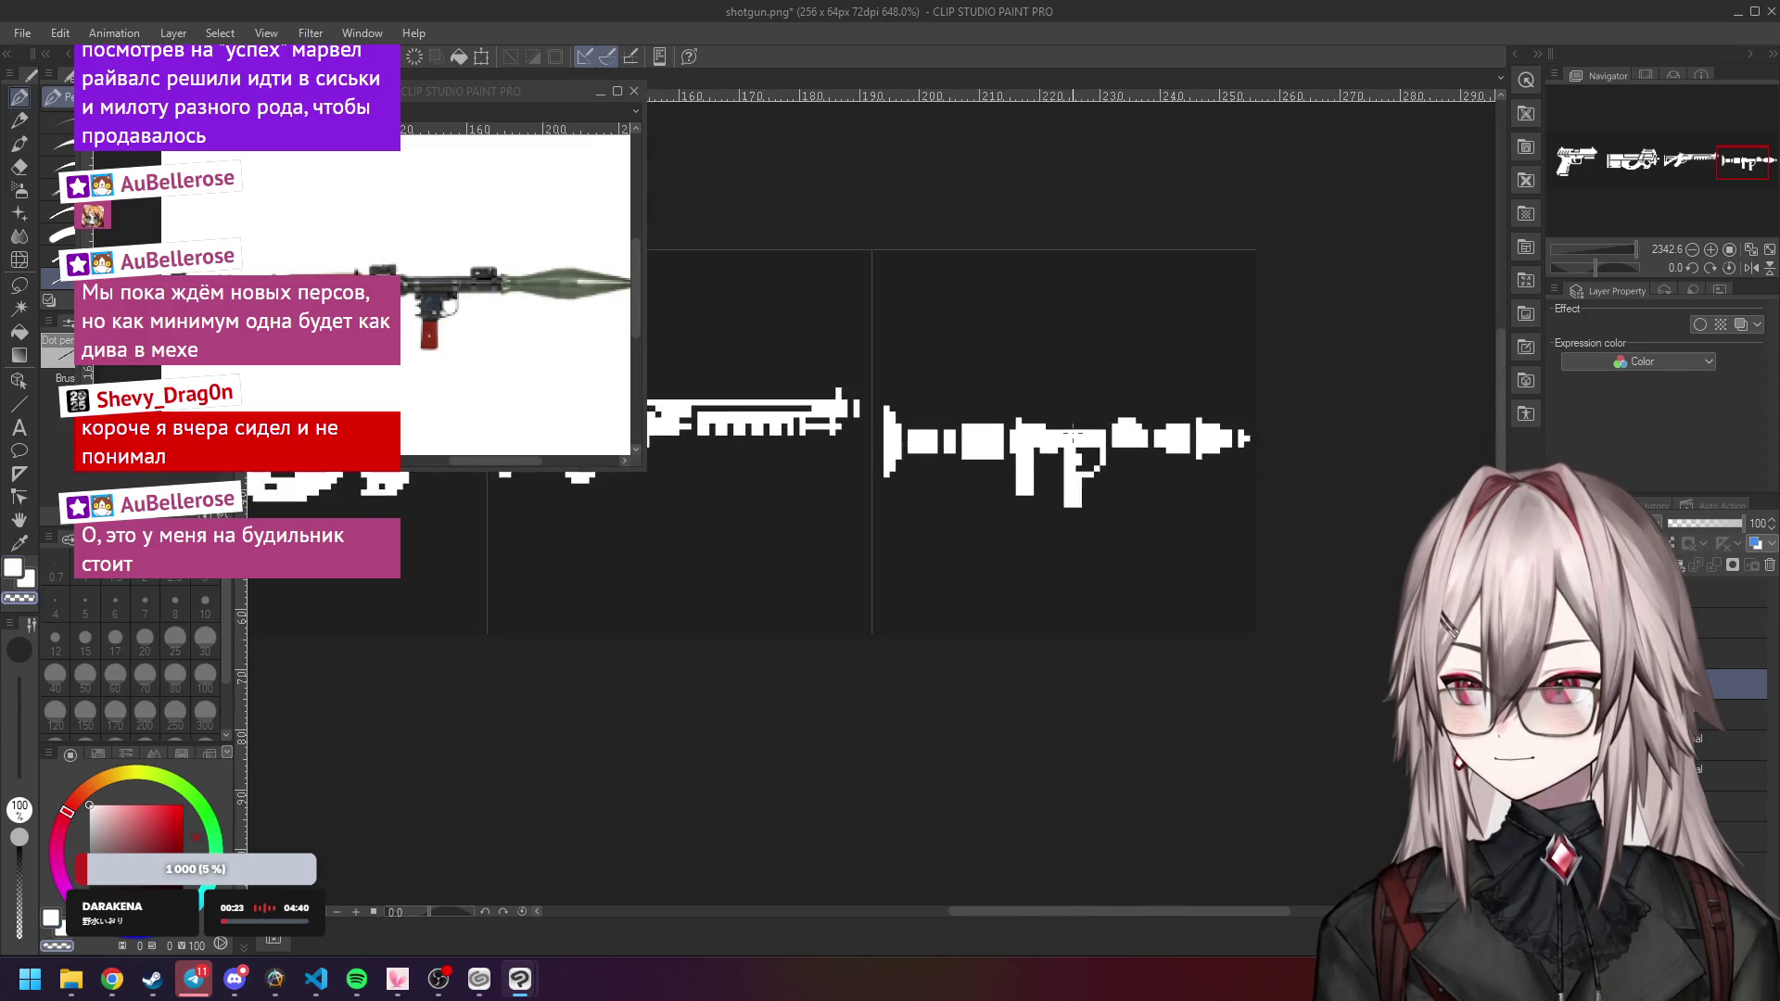
{"action": "scroll", "coordinate": [1079, 412], "scroll_direction": "up", "scroll_amount": 7}
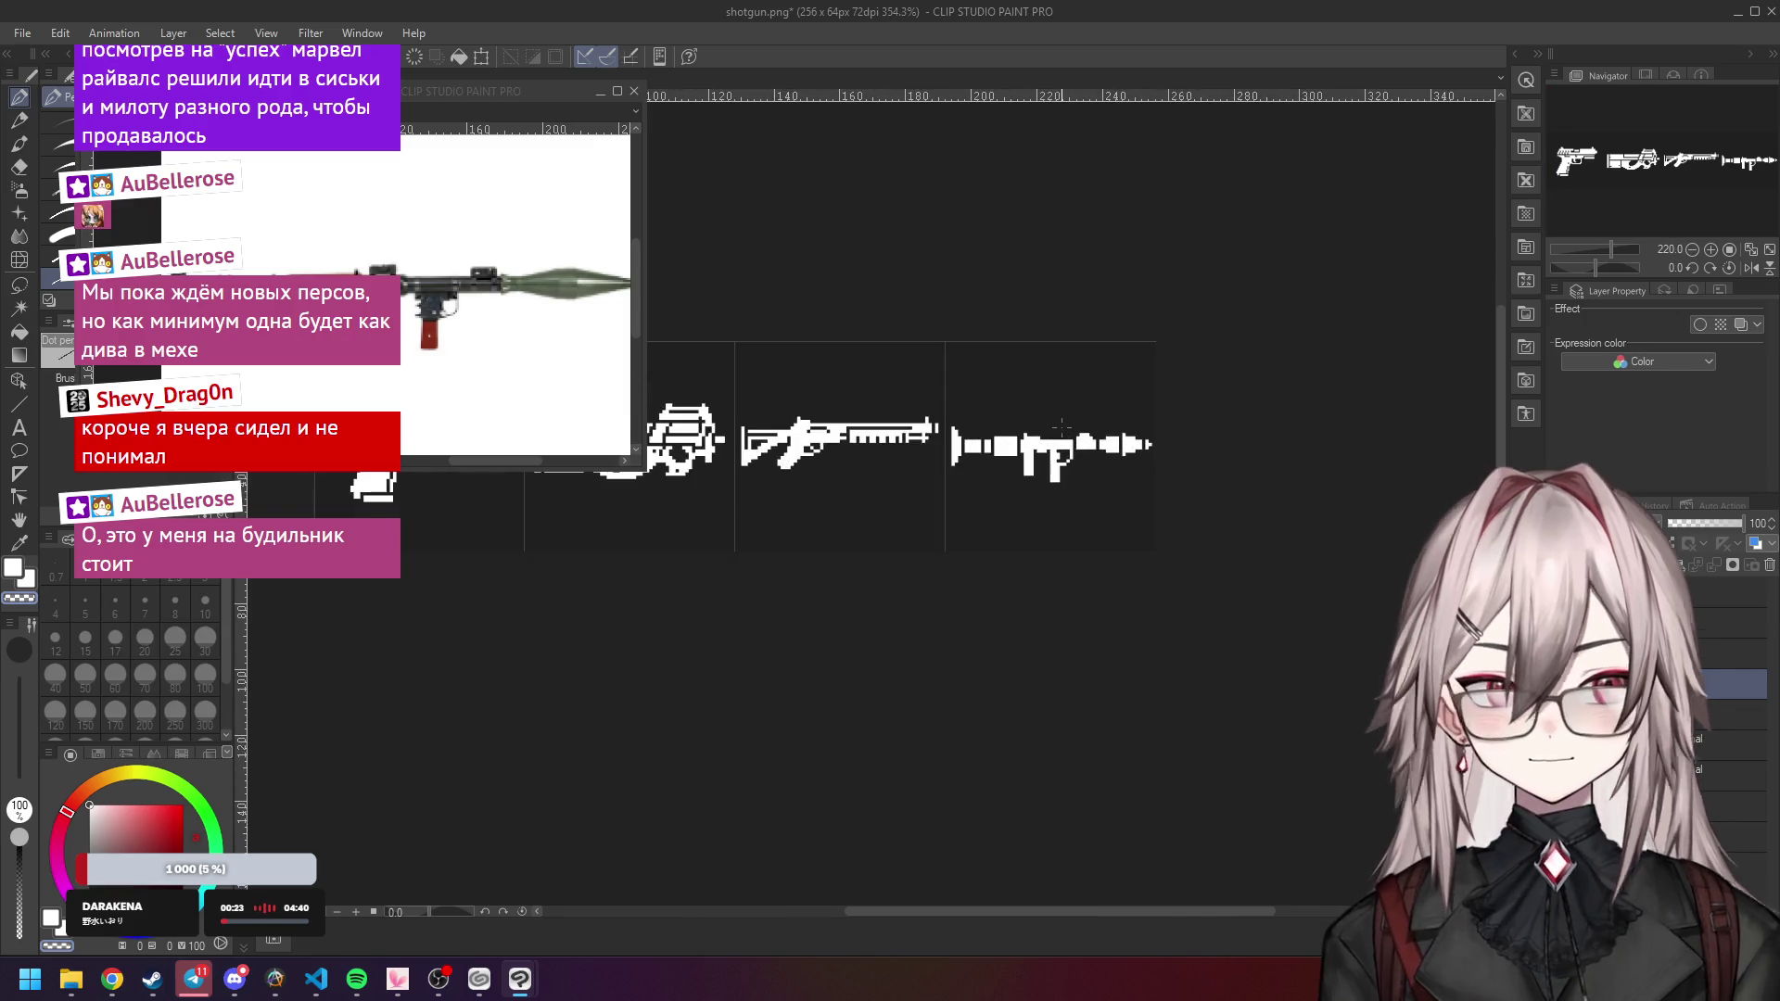
{"action": "scroll", "coordinate": [1108, 453], "scroll_direction": "up", "scroll_amount": 4}
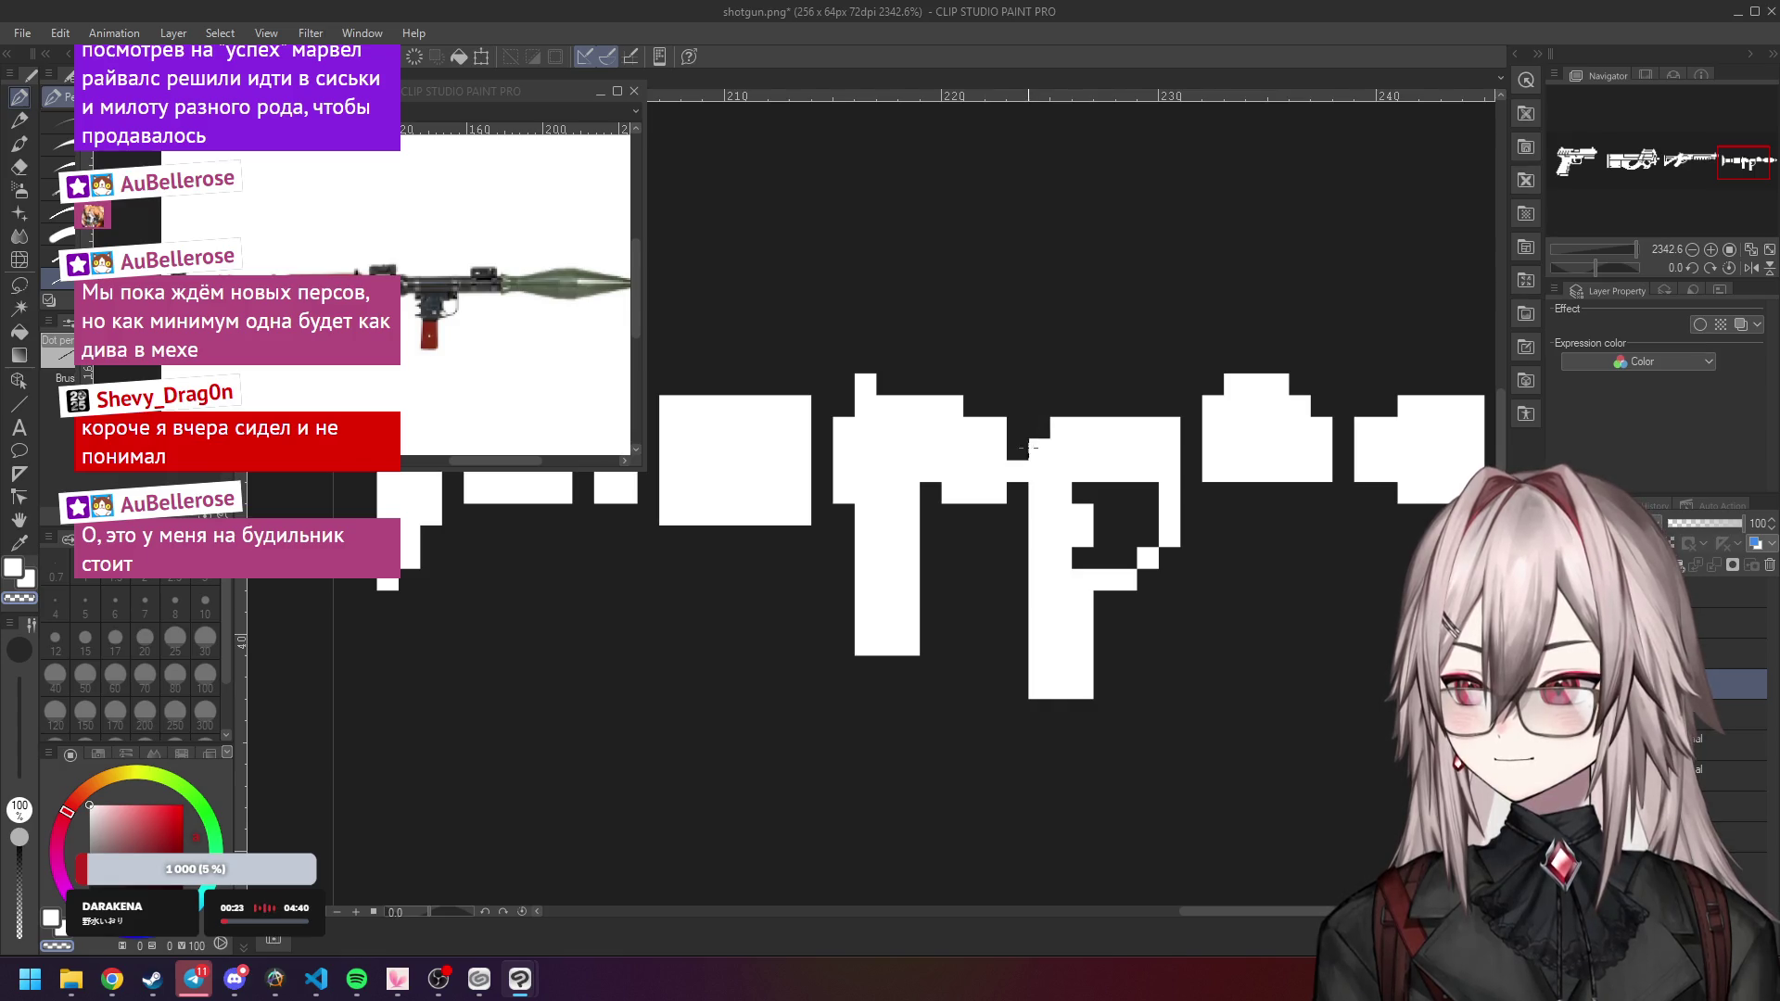
{"action": "scroll", "coordinate": [1026, 373], "scroll_direction": "down", "scroll_amount": 4}
{"action": "scroll", "coordinate": [1026, 373], "scroll_direction": "down", "scroll_amount": 5}
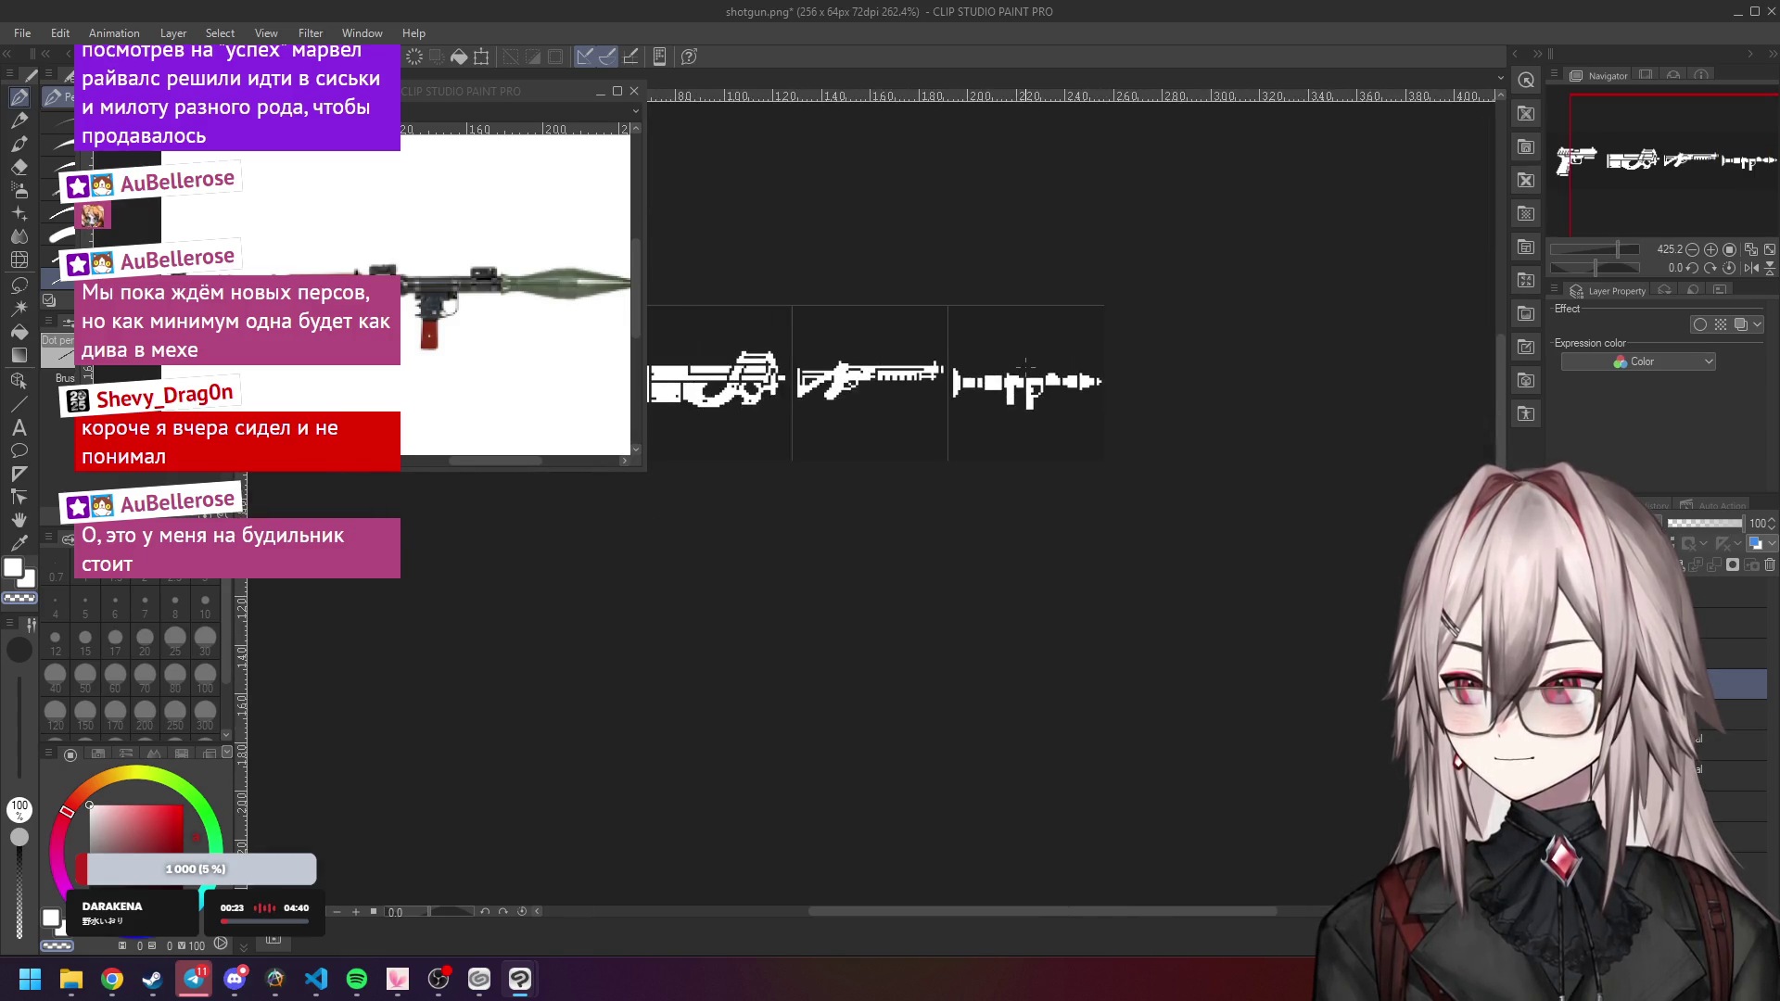
{"action": "scroll", "coordinate": [1026, 357], "scroll_direction": "up", "scroll_amount": 7}
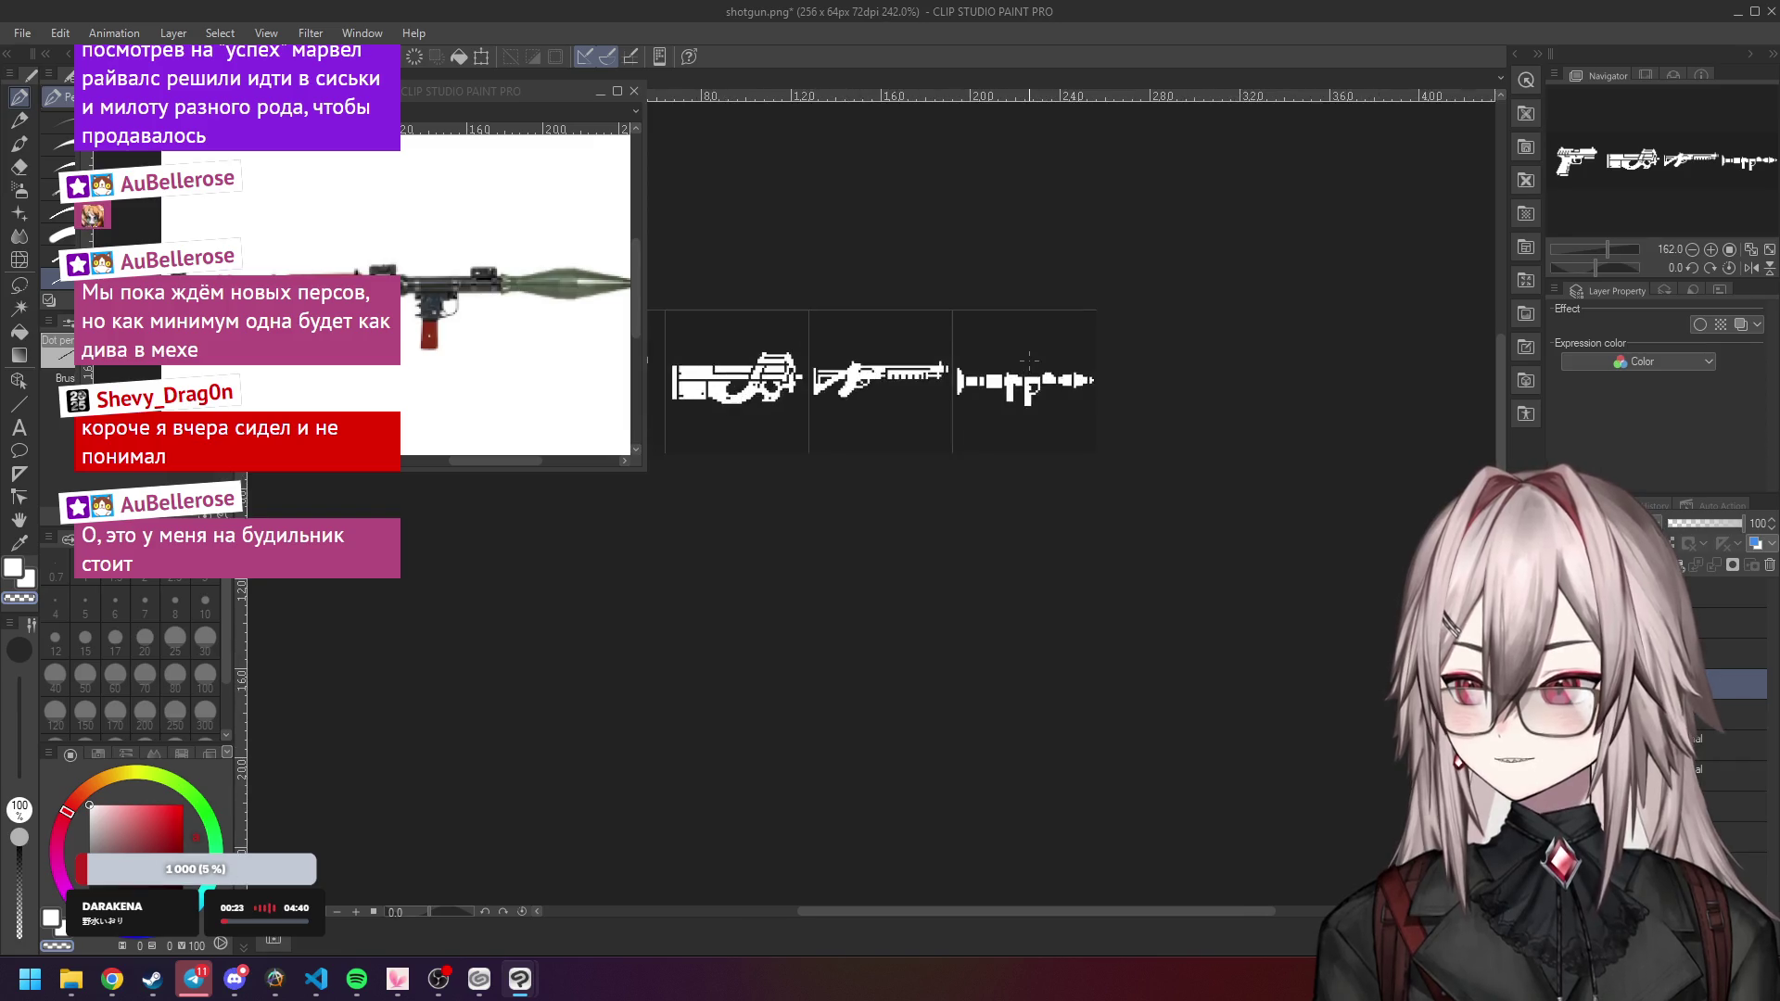
{"action": "scroll", "coordinate": [1006, 382], "scroll_direction": "down", "scroll_amount": 3}
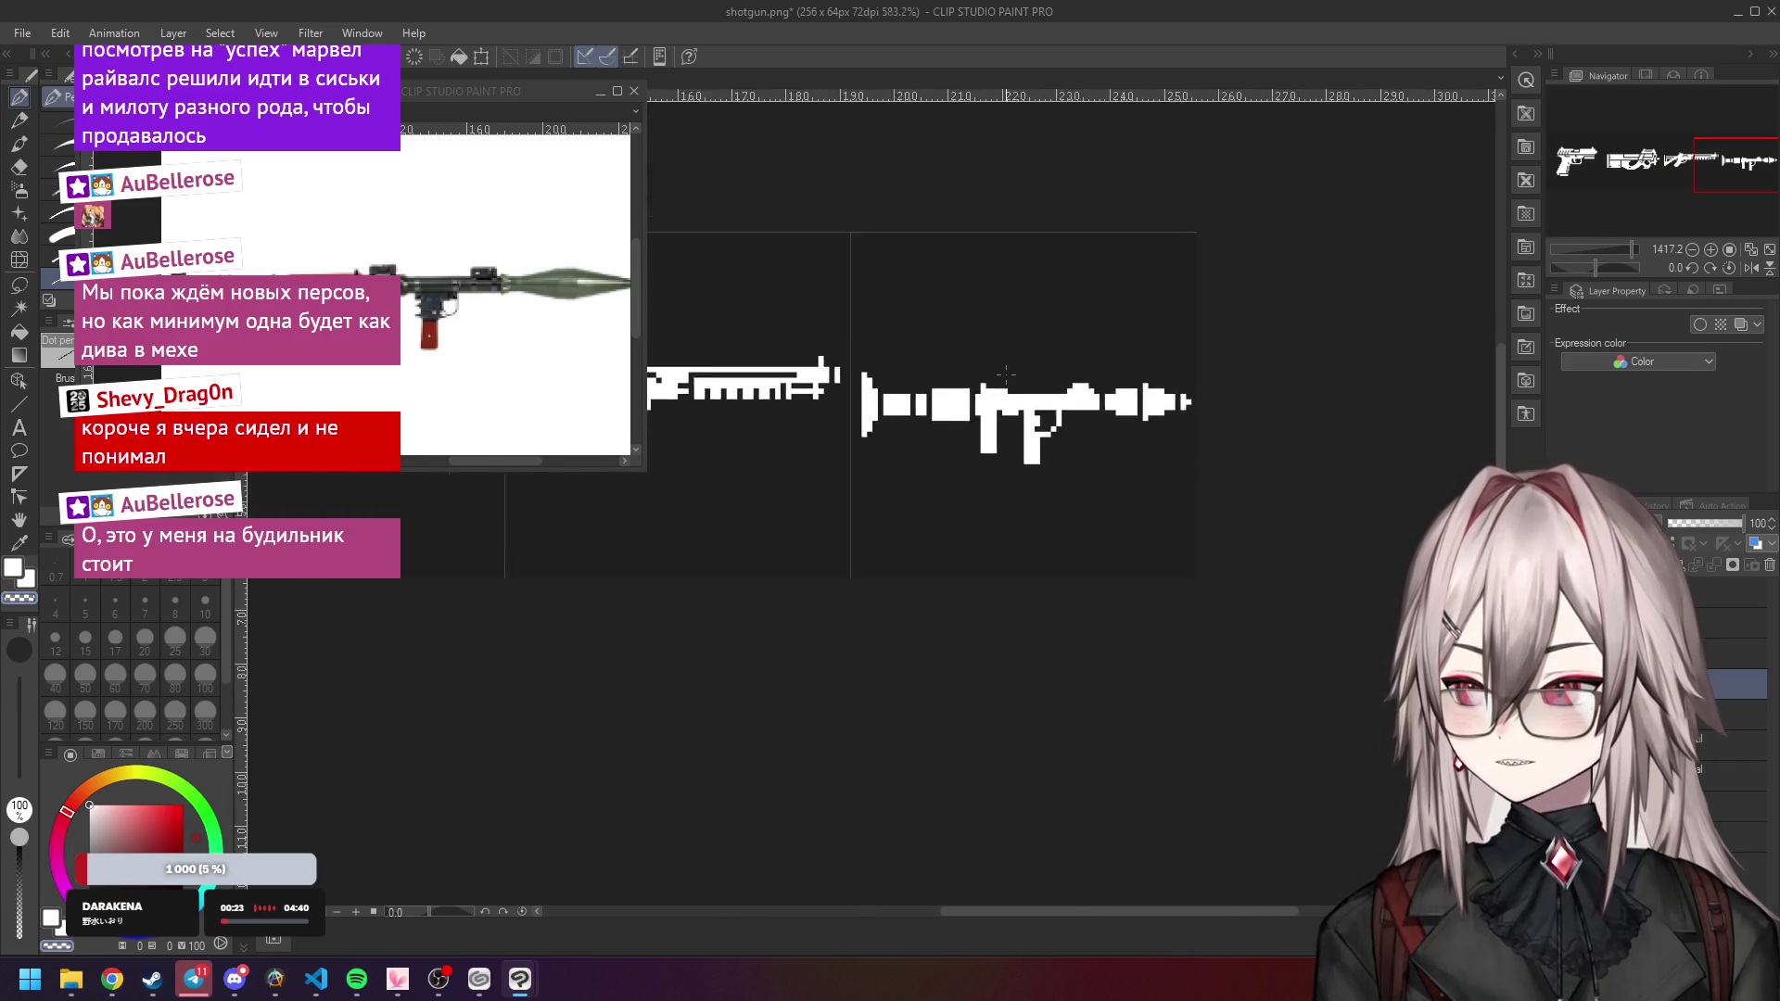
{"action": "scroll", "coordinate": [965, 455], "scroll_direction": "up", "scroll_amount": 3}
{"action": "scroll", "coordinate": [965, 455], "scroll_direction": "up", "scroll_amount": 1}
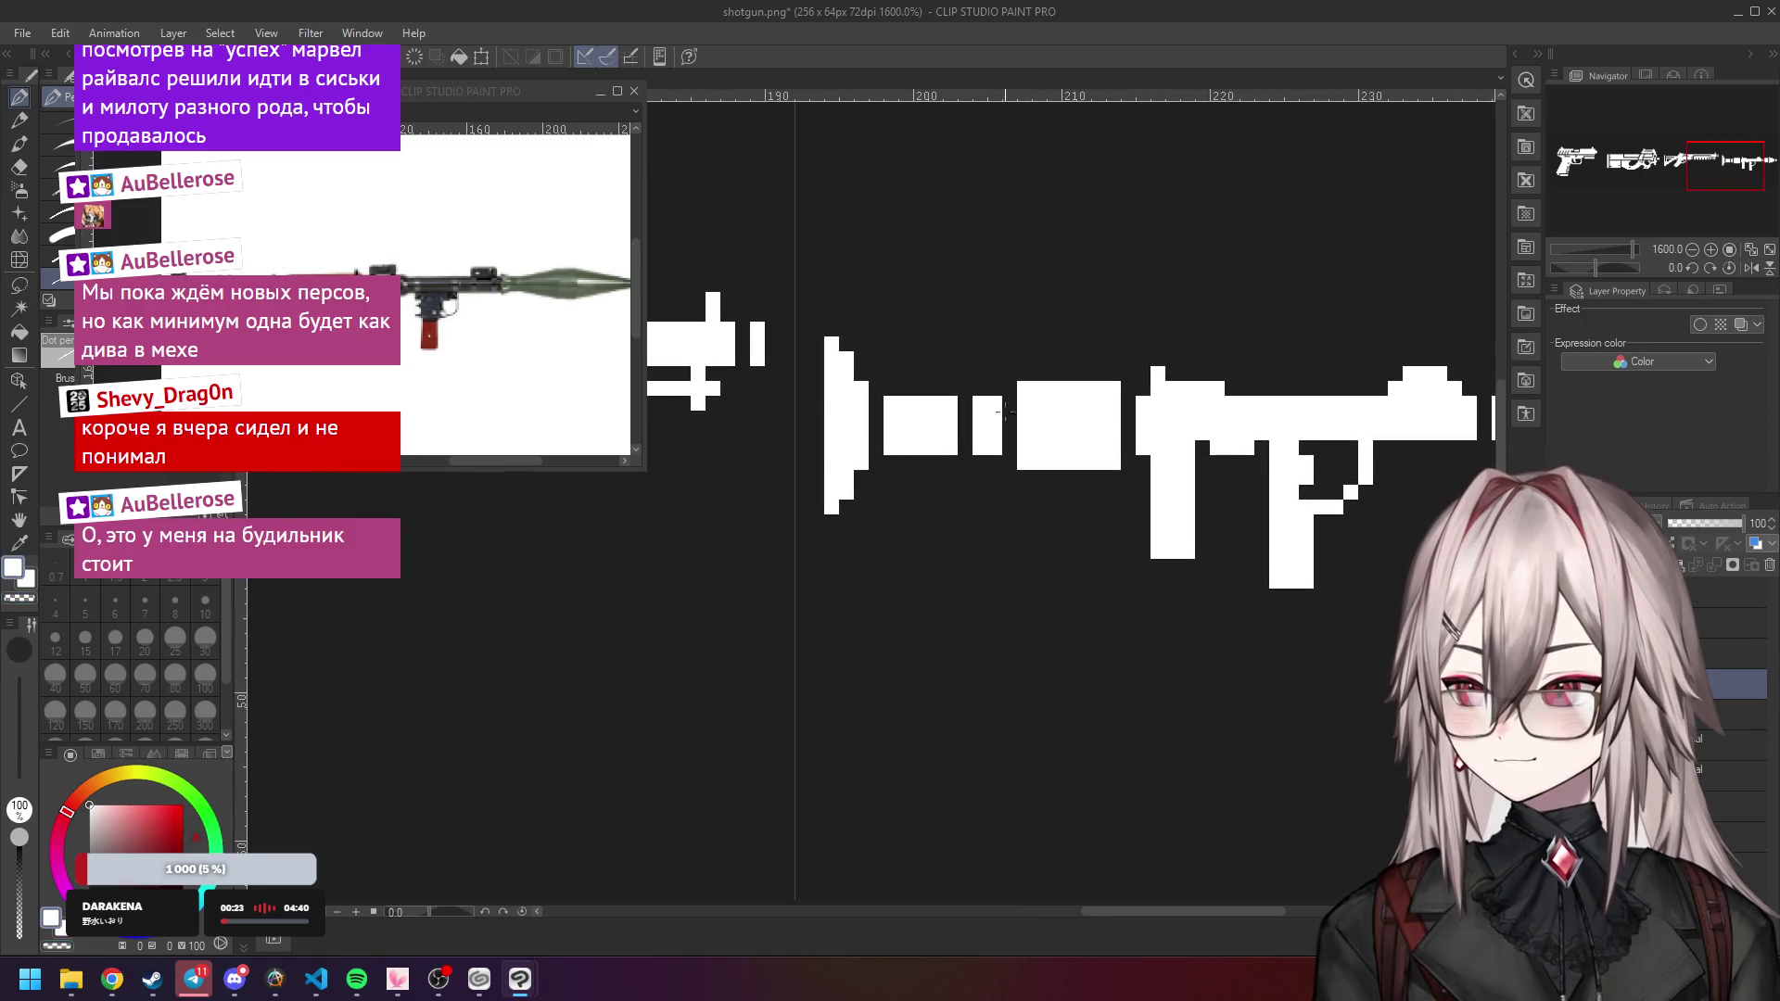
{"action": "scroll", "coordinate": [1029, 408], "scroll_direction": "down", "scroll_amount": 3}
{"action": "scroll", "coordinate": [1020, 413], "scroll_direction": "up", "scroll_amount": 2}
{"action": "scroll", "coordinate": [1018, 415], "scroll_direction": "up", "scroll_amount": 1}
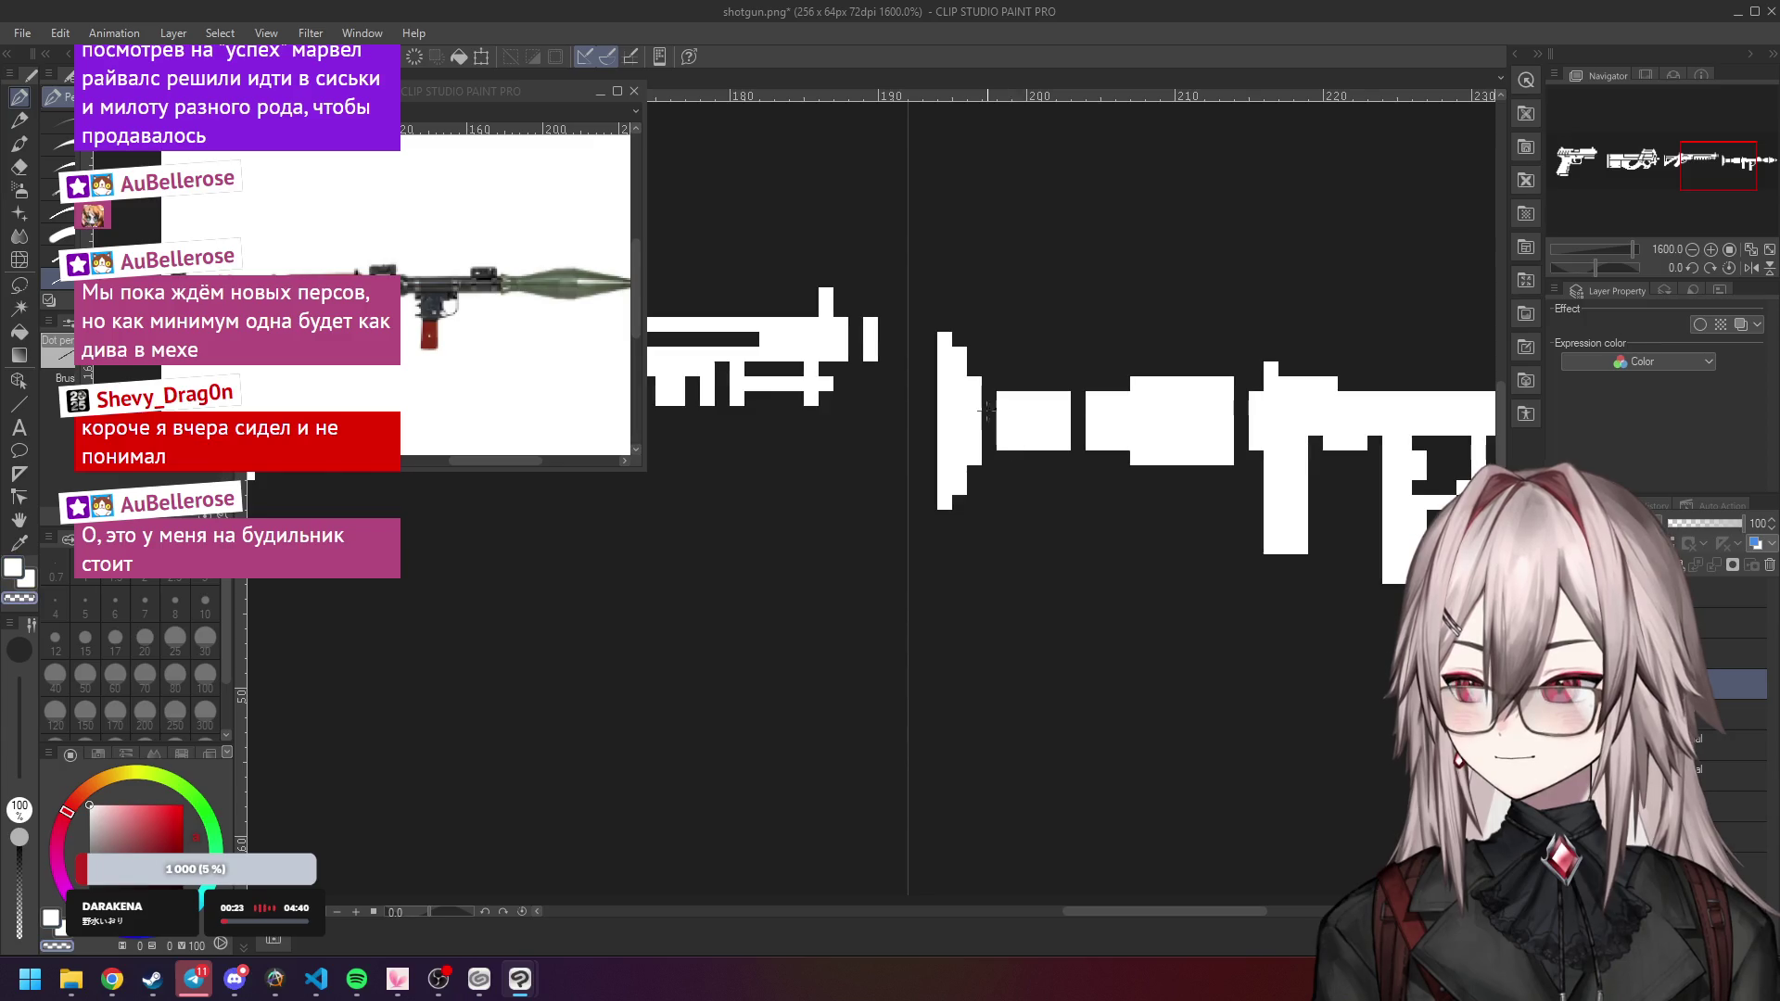
Join the rear tube to the next block and add a white pixel below the tube's step.
{"action": "left_click_drag", "start_coordinate": [991, 397], "coordinate": [997, 438]}
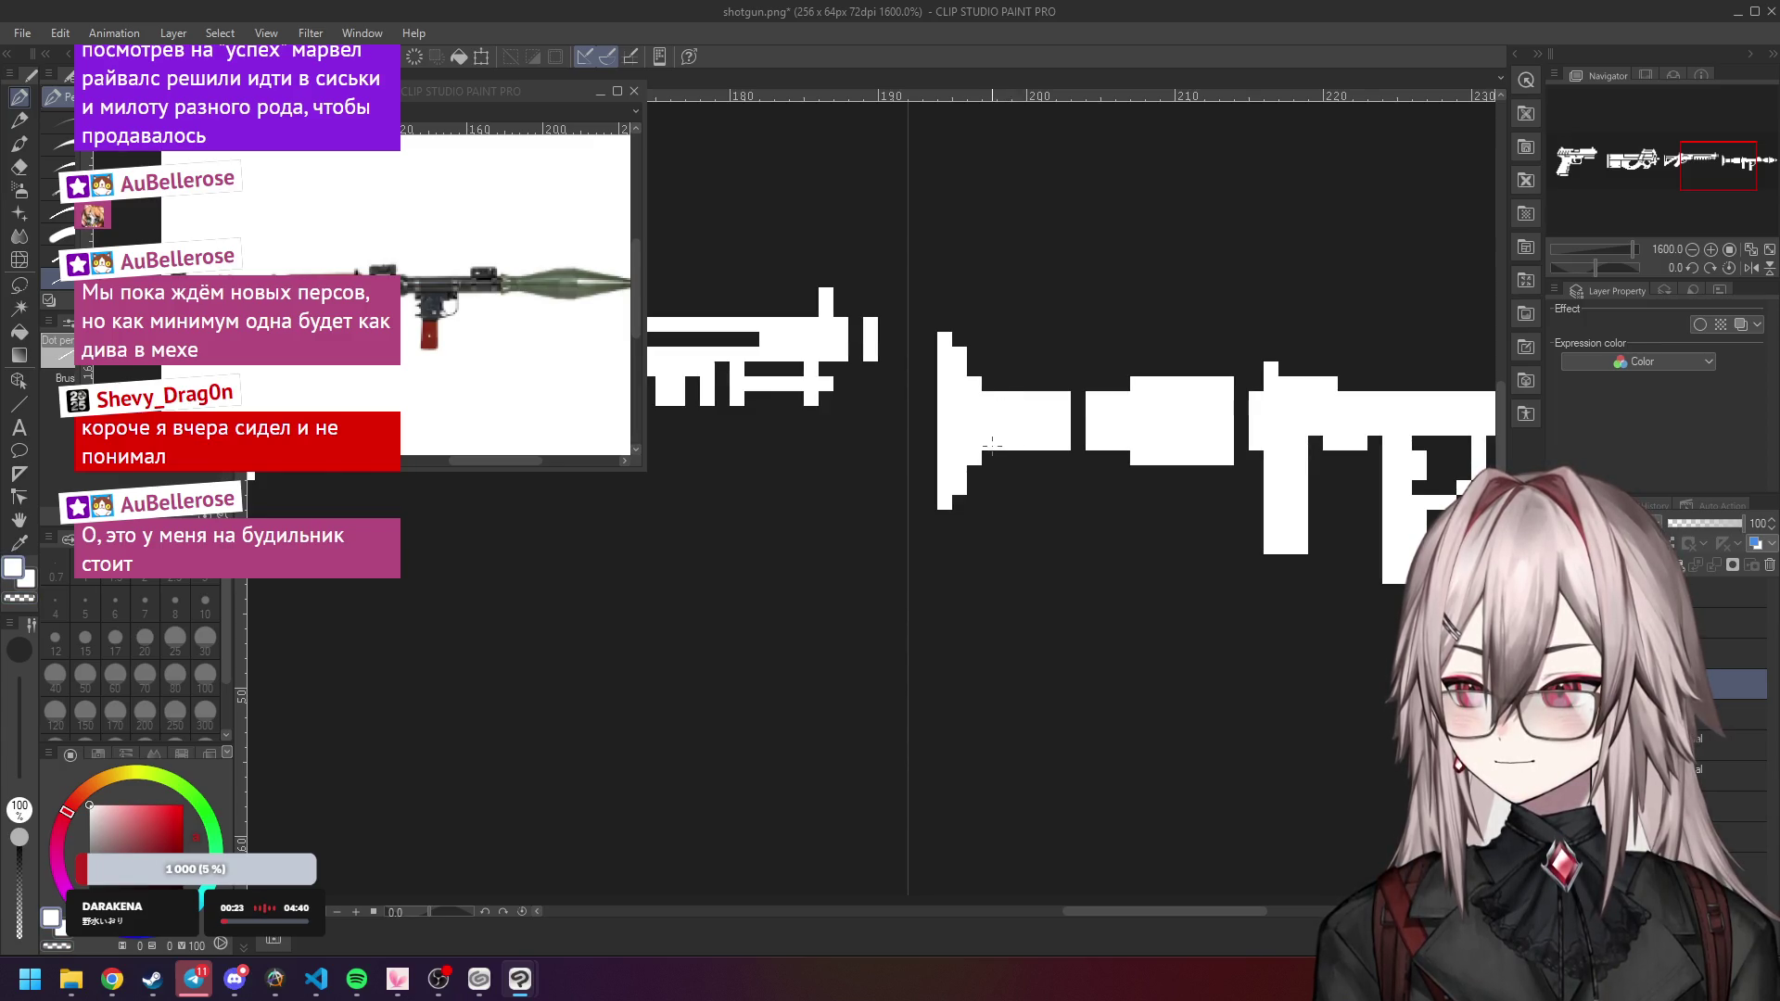
{"action": "scroll", "coordinate": [992, 446], "scroll_direction": "down", "scroll_amount": 4}
{"action": "scroll", "coordinate": [1020, 419], "scroll_direction": "up", "scroll_amount": 2}
{"action": "scroll", "coordinate": [1020, 419], "scroll_direction": "up", "scroll_amount": 4}
{"action": "left_click", "coordinate": [1020, 549]}
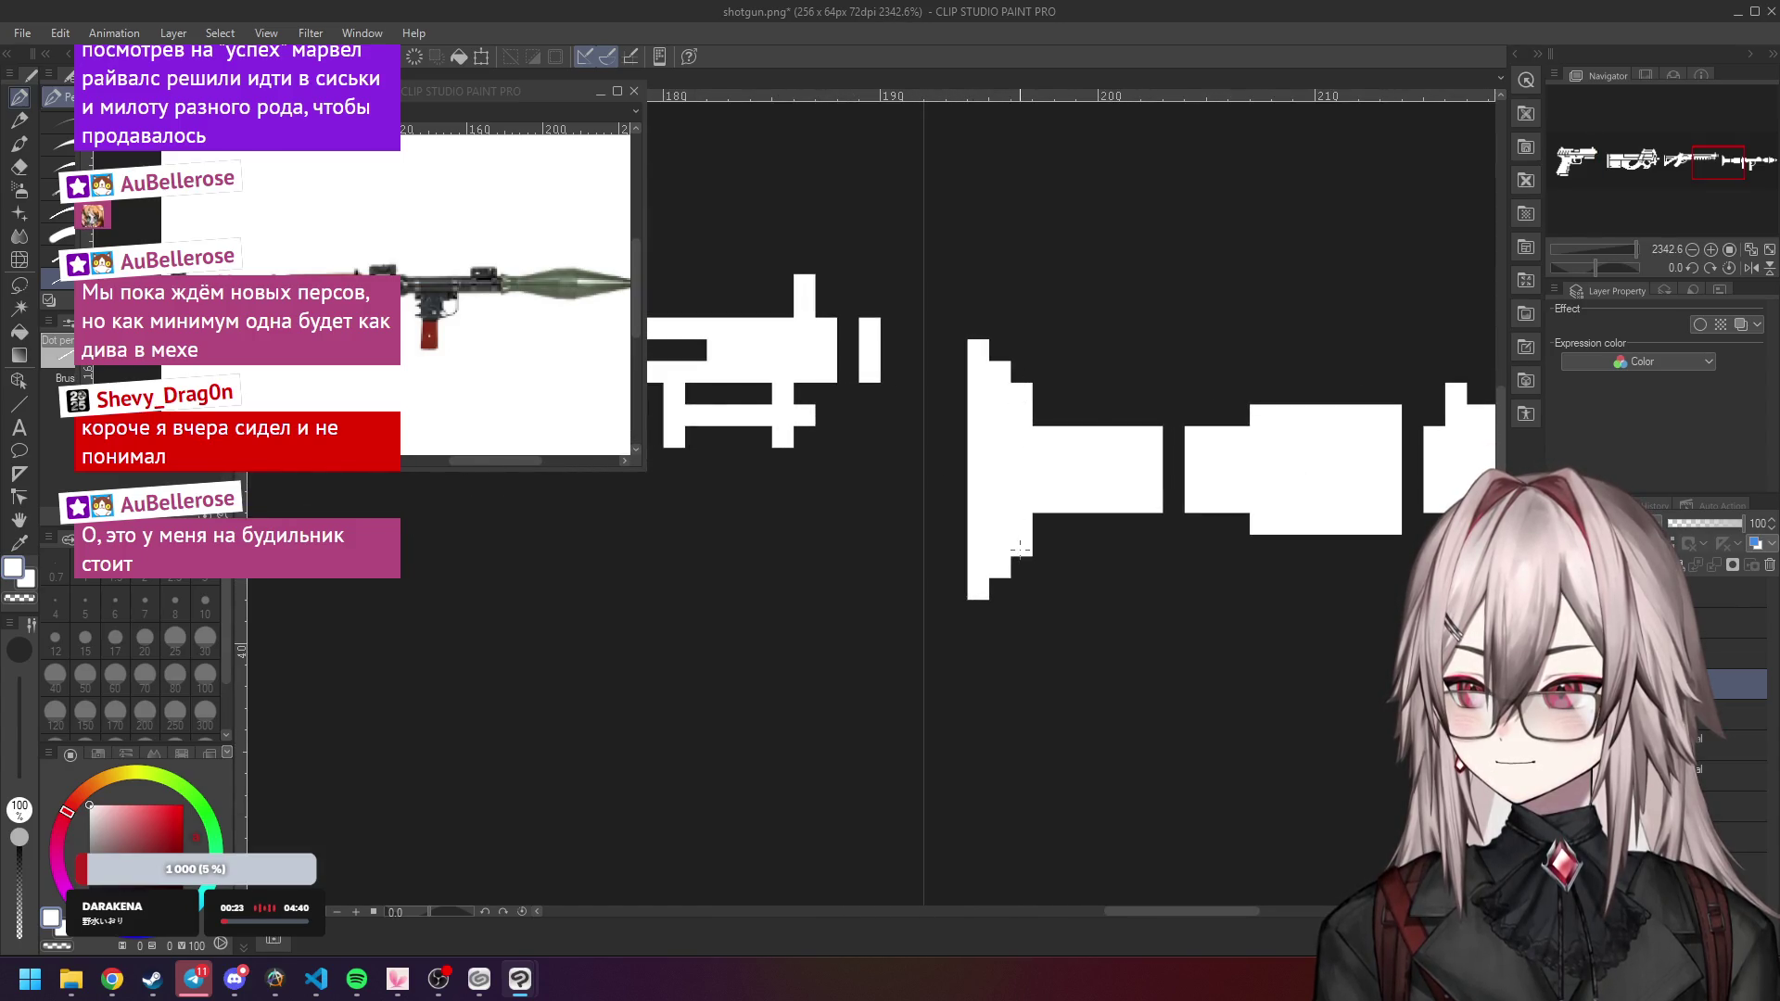
Add white pixels just below and above the rear tube's step.
{"action": "left_click", "coordinate": [1045, 533]}
{"action": "left_click", "coordinate": [1041, 410]}
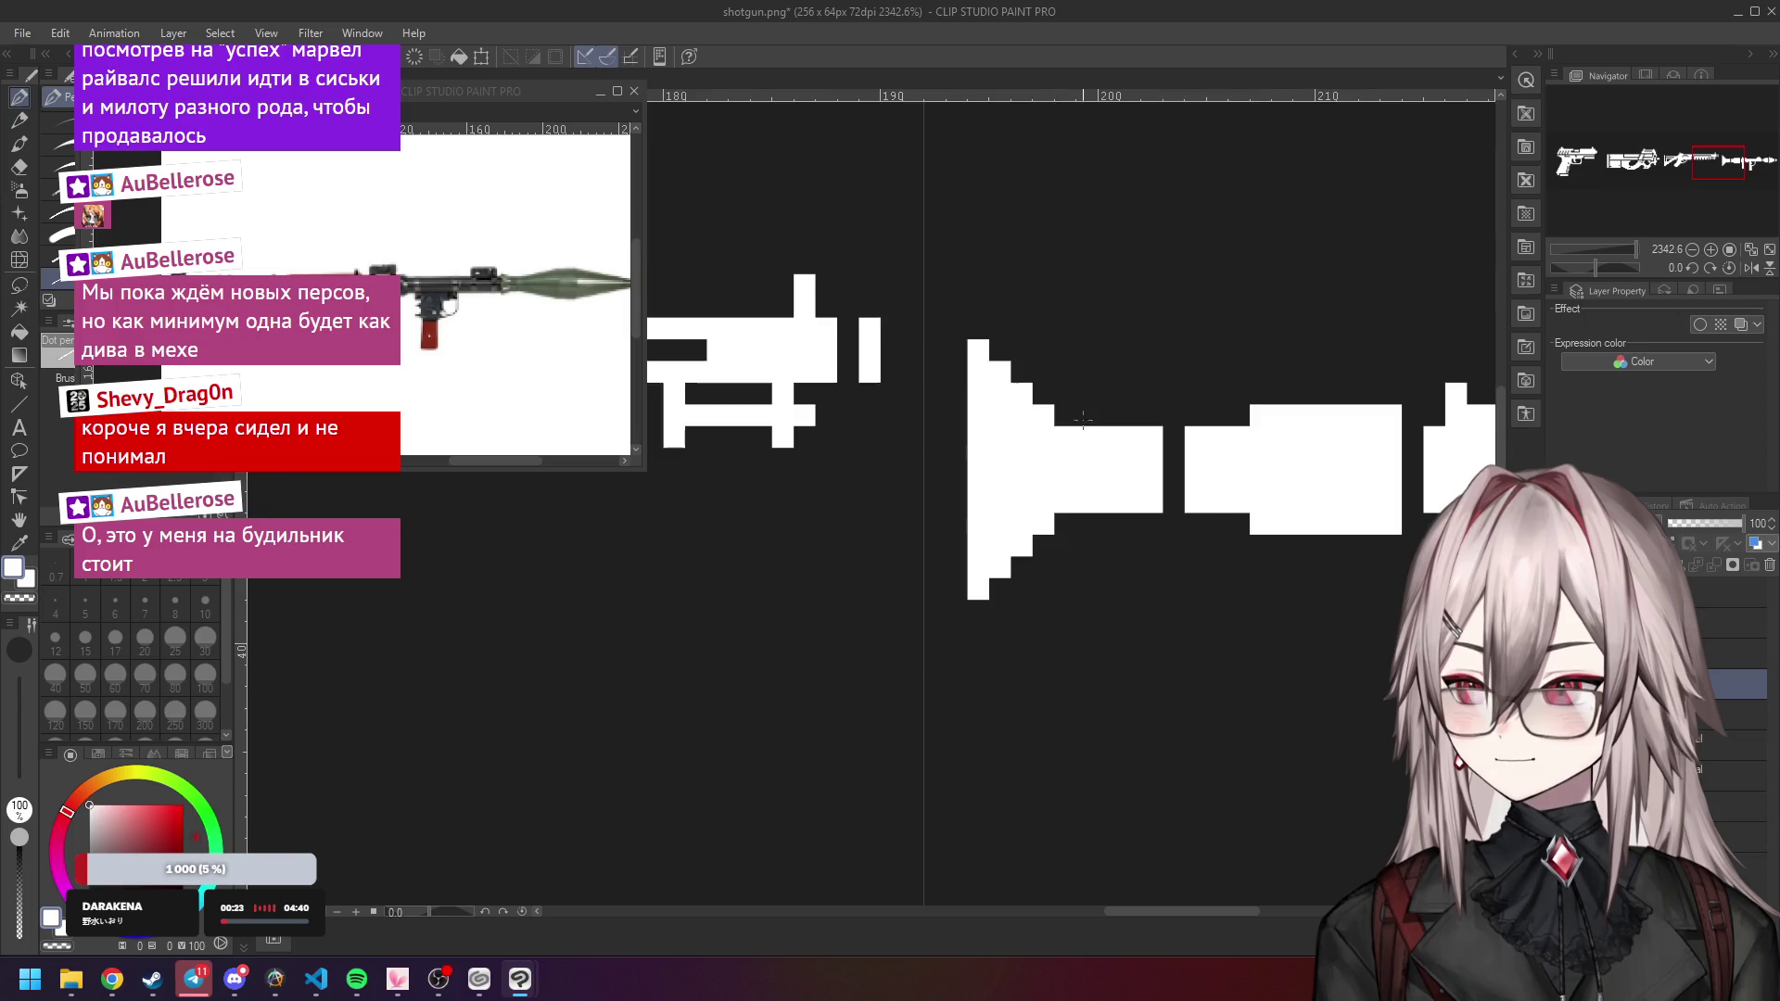
{"action": "scroll", "coordinate": [1083, 419], "scroll_direction": "down", "scroll_amount": 5}
{"action": "scroll", "coordinate": [1154, 400], "scroll_direction": "down", "scroll_amount": 5}
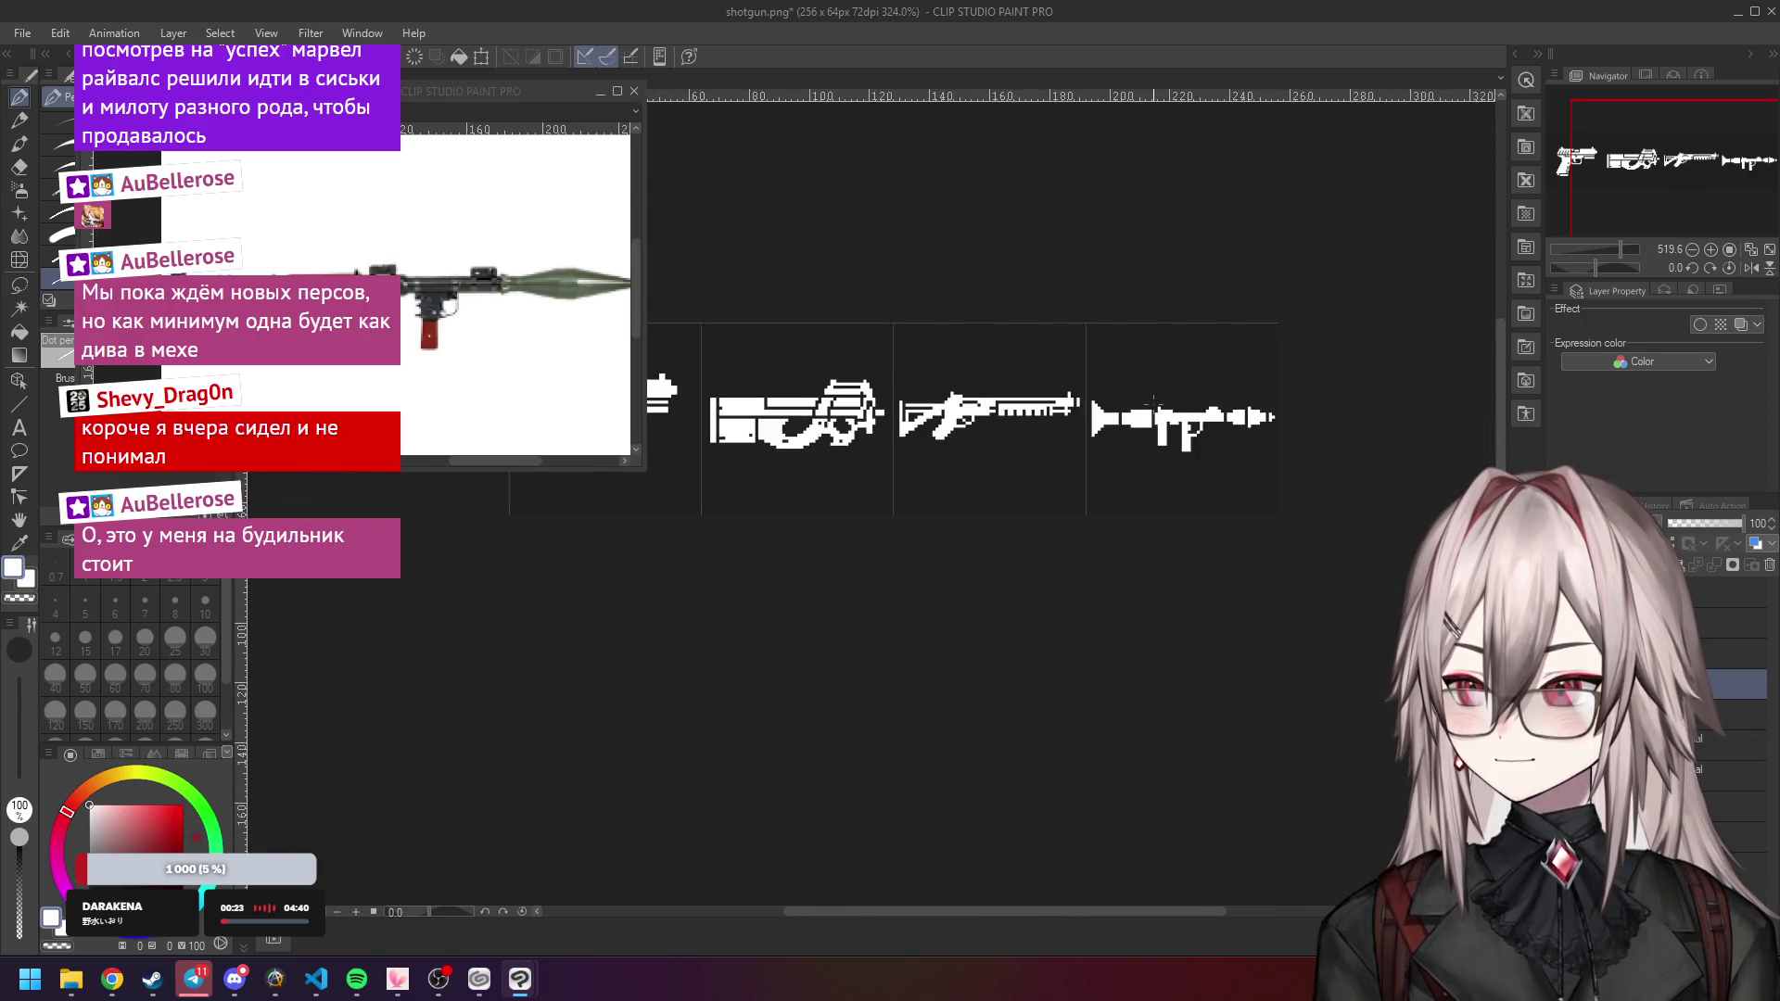
{"action": "scroll", "coordinate": [876, 373], "scroll_direction": "up", "scroll_amount": 10}
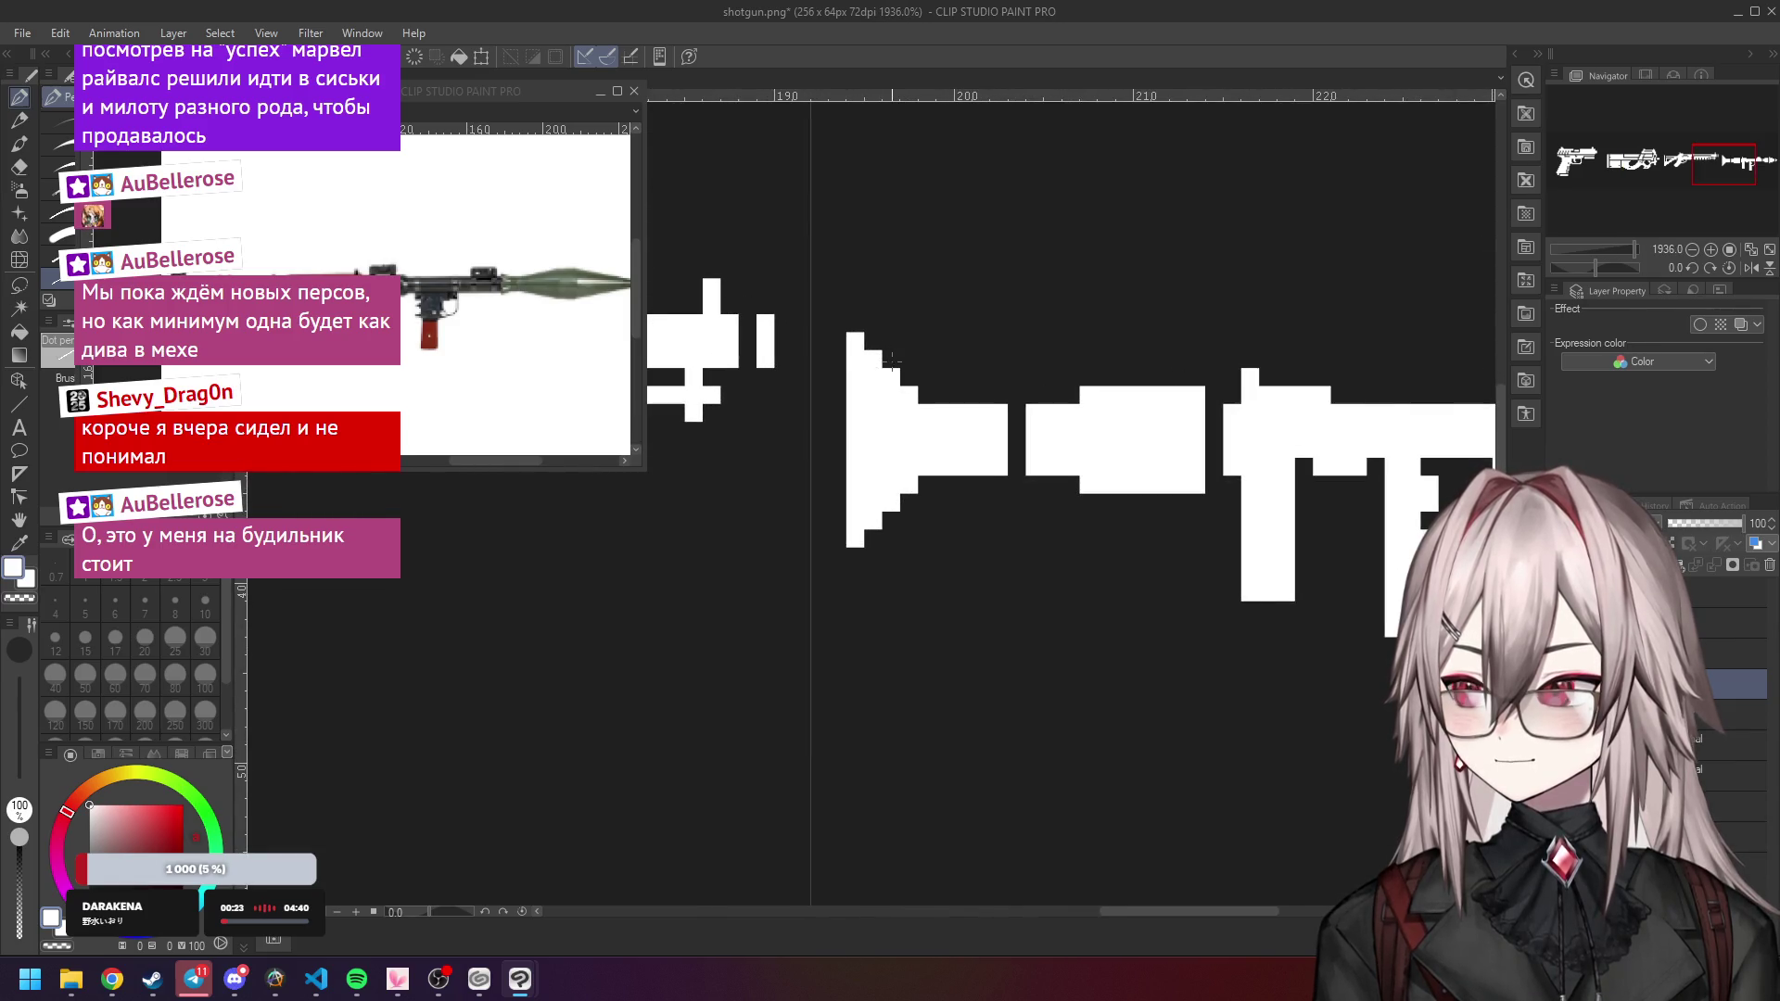
Fill the lower-left step and the upper-step notch of the rear cone with white.
{"action": "left_click_drag", "start_coordinate": [888, 522], "coordinate": [932, 483]}
{"action": "left_click_drag", "start_coordinate": [914, 376], "coordinate": [941, 401]}
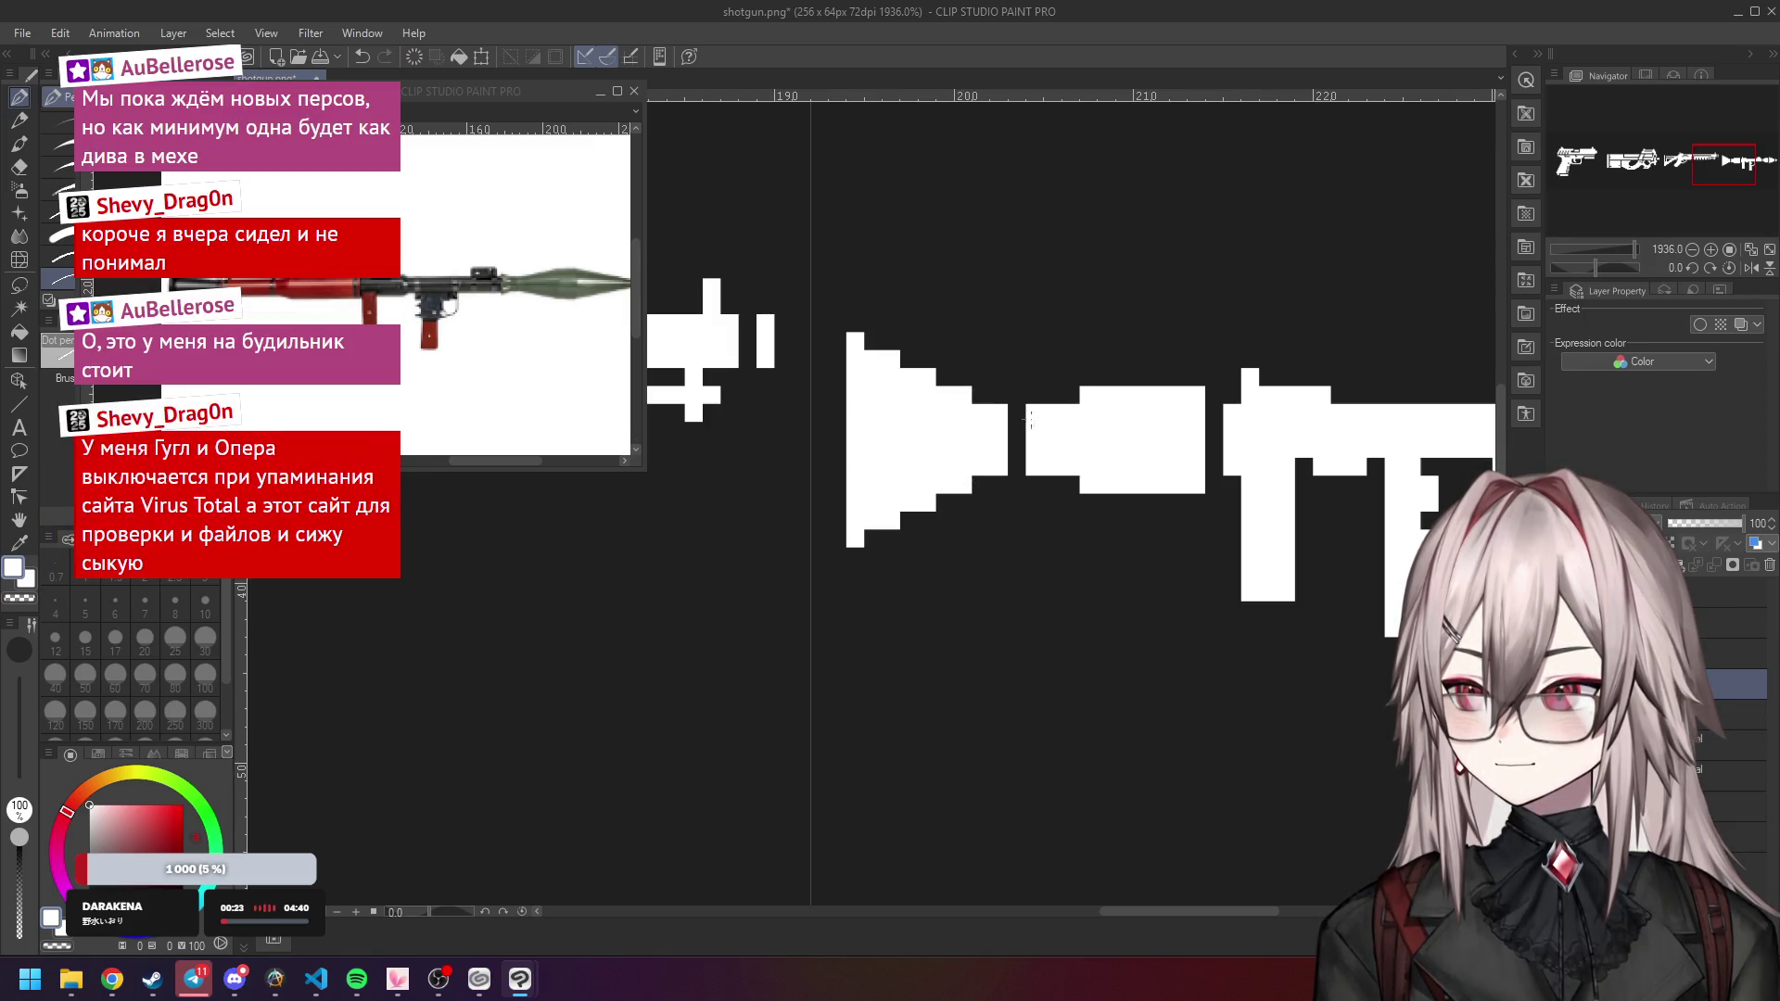
{"action": "scroll", "coordinate": [1040, 397], "scroll_direction": "down", "scroll_amount": 4}
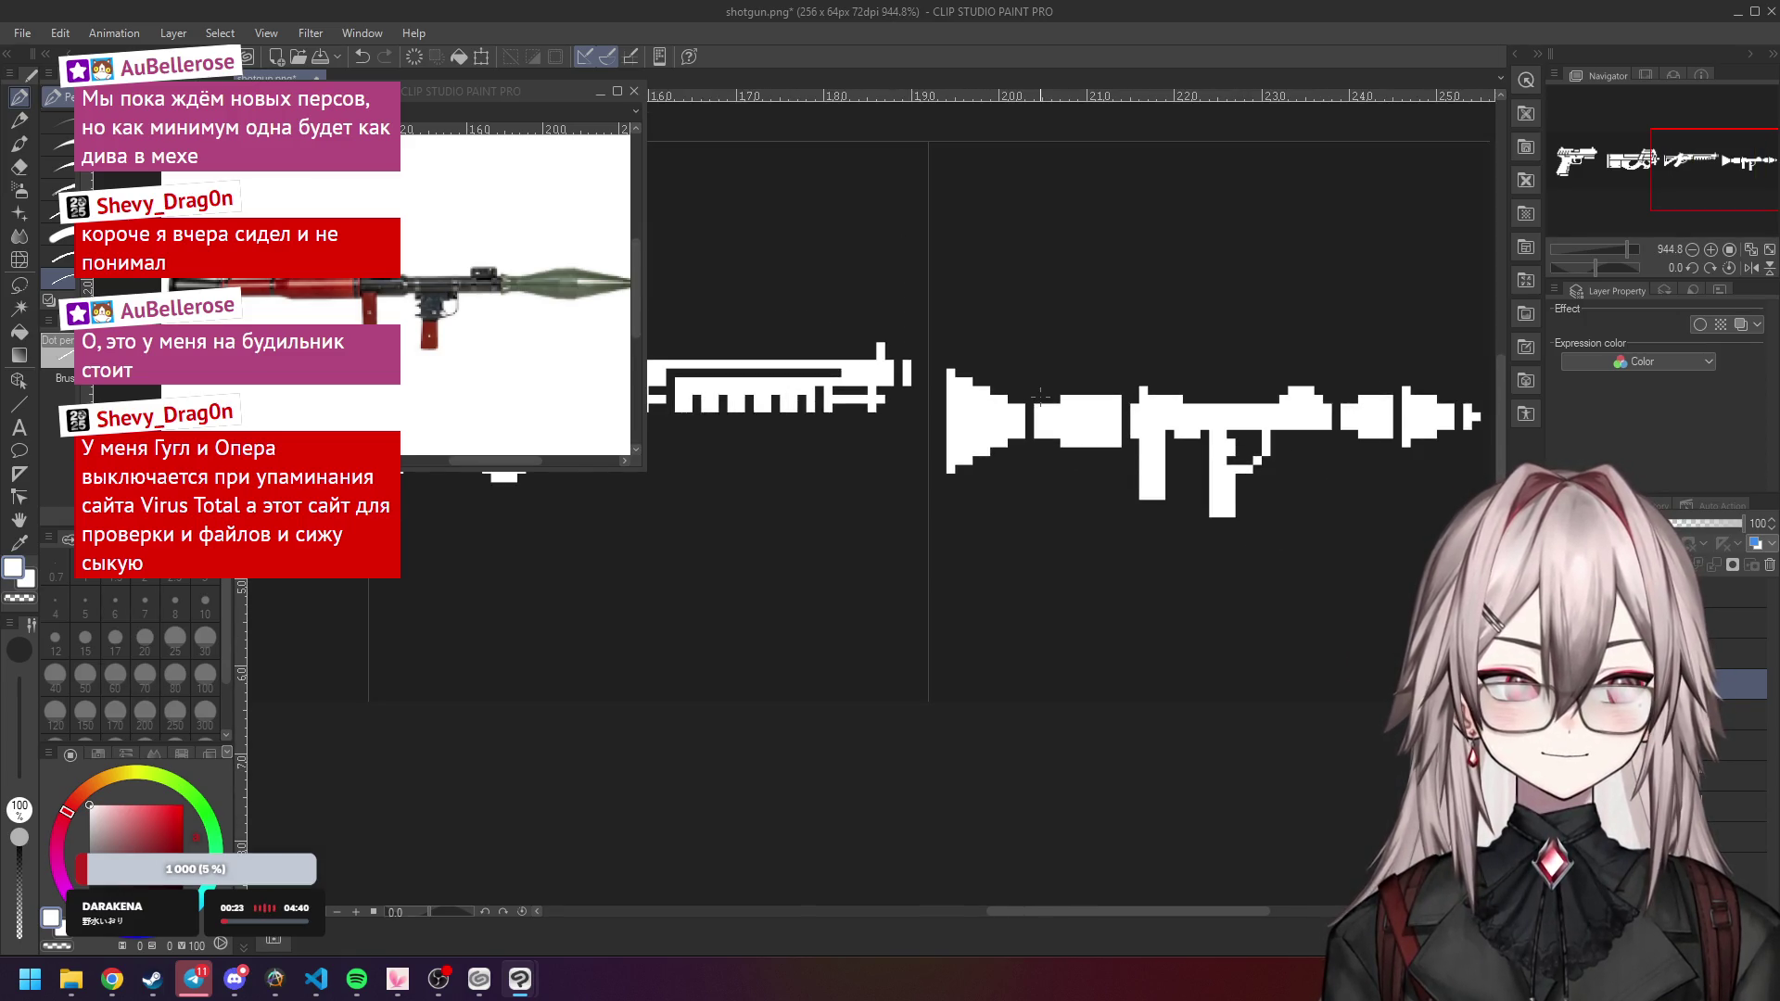
{"action": "scroll", "coordinate": [1040, 397], "scroll_direction": "down", "scroll_amount": 5}
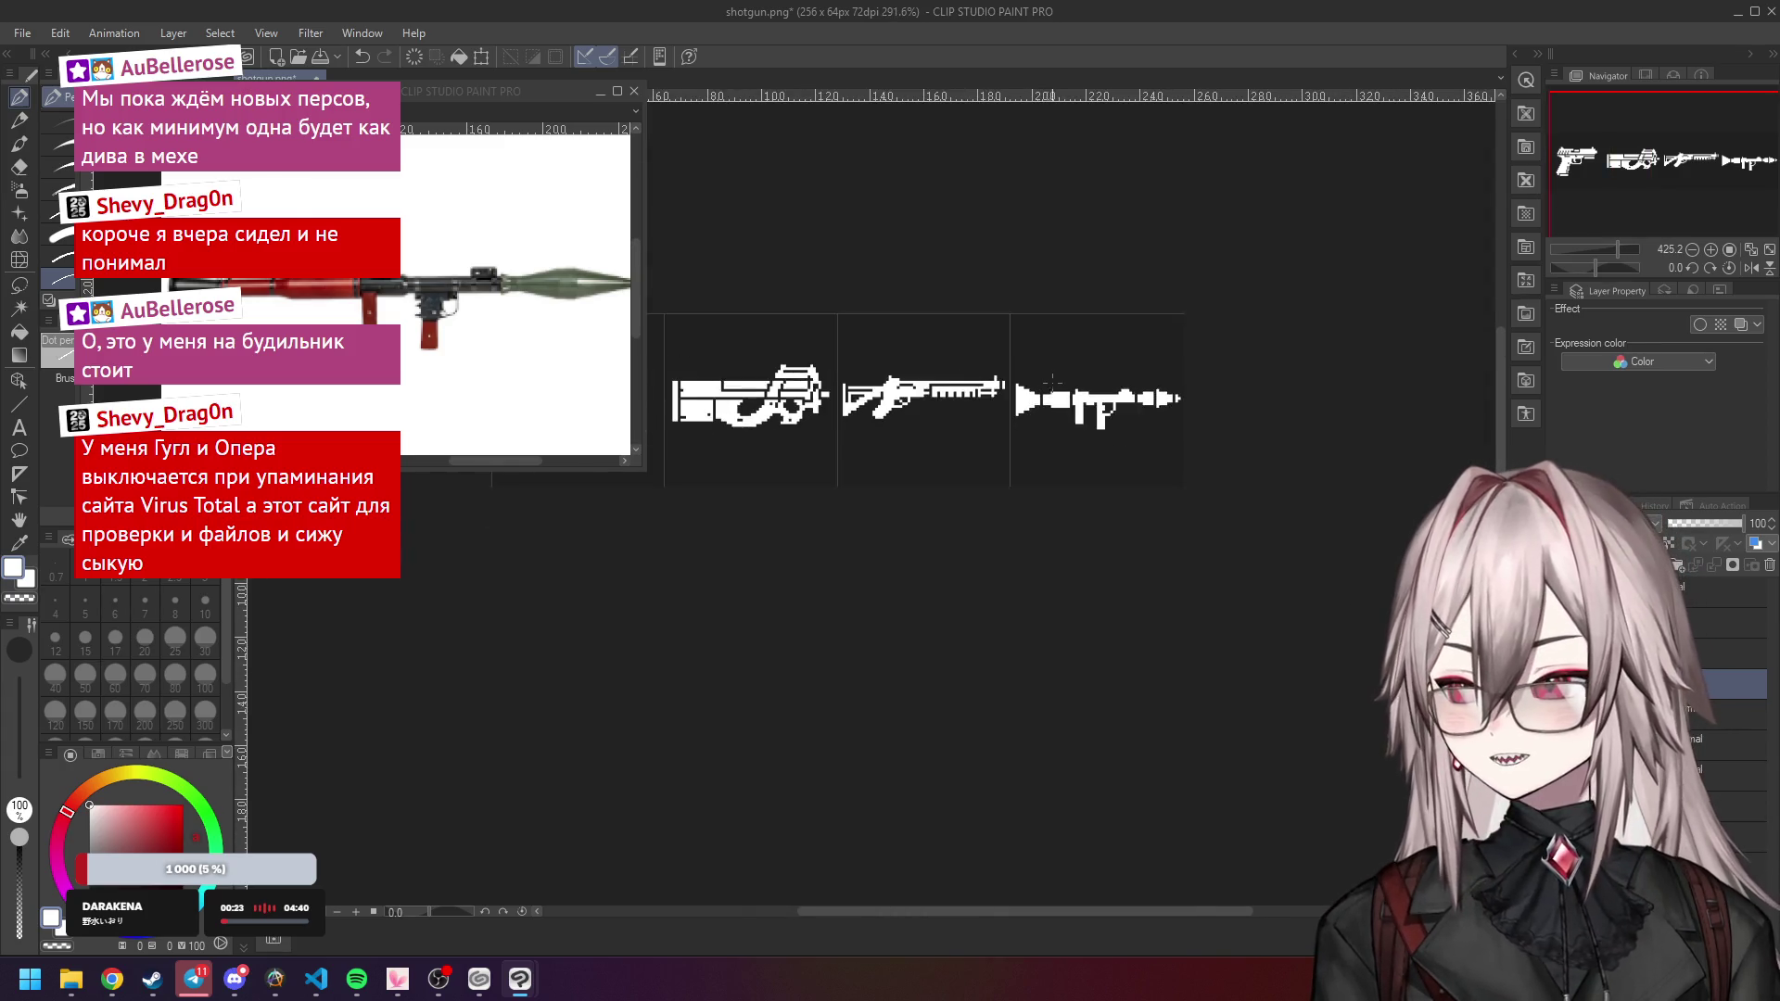
{"action": "scroll", "coordinate": [1057, 373], "scroll_direction": "up", "scroll_amount": 5}
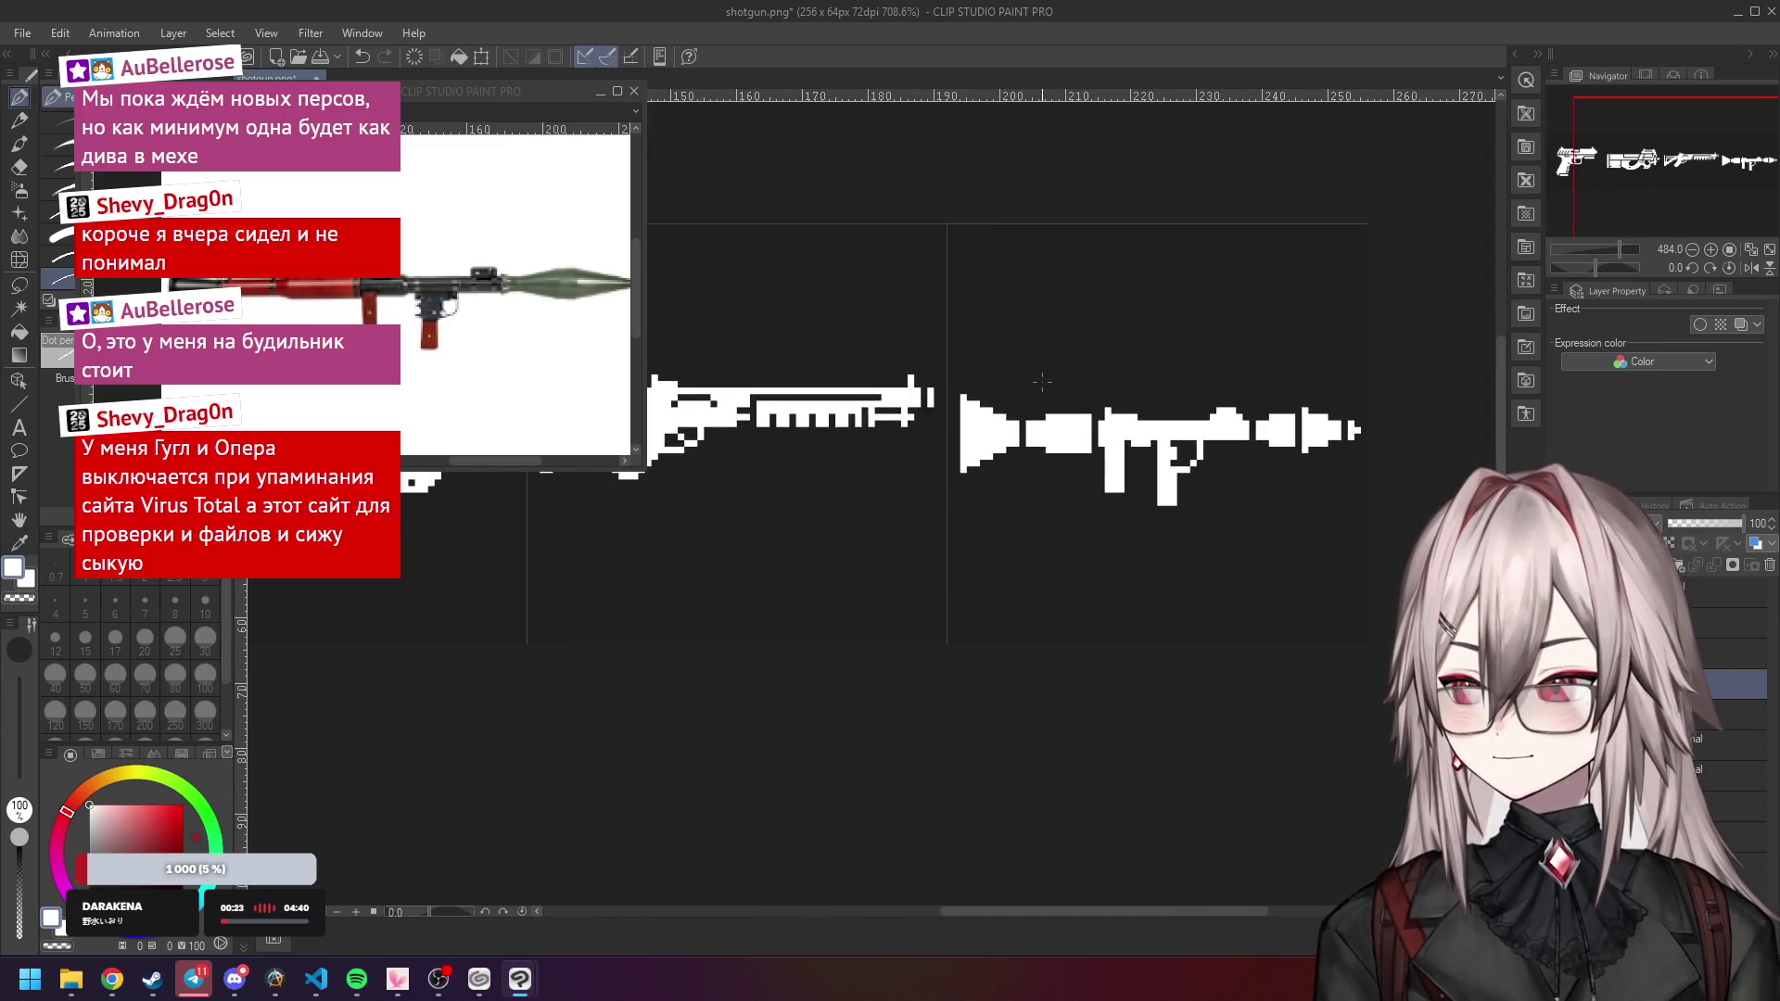
{"action": "scroll", "coordinate": [1033, 397], "scroll_direction": "up", "scroll_amount": 1}
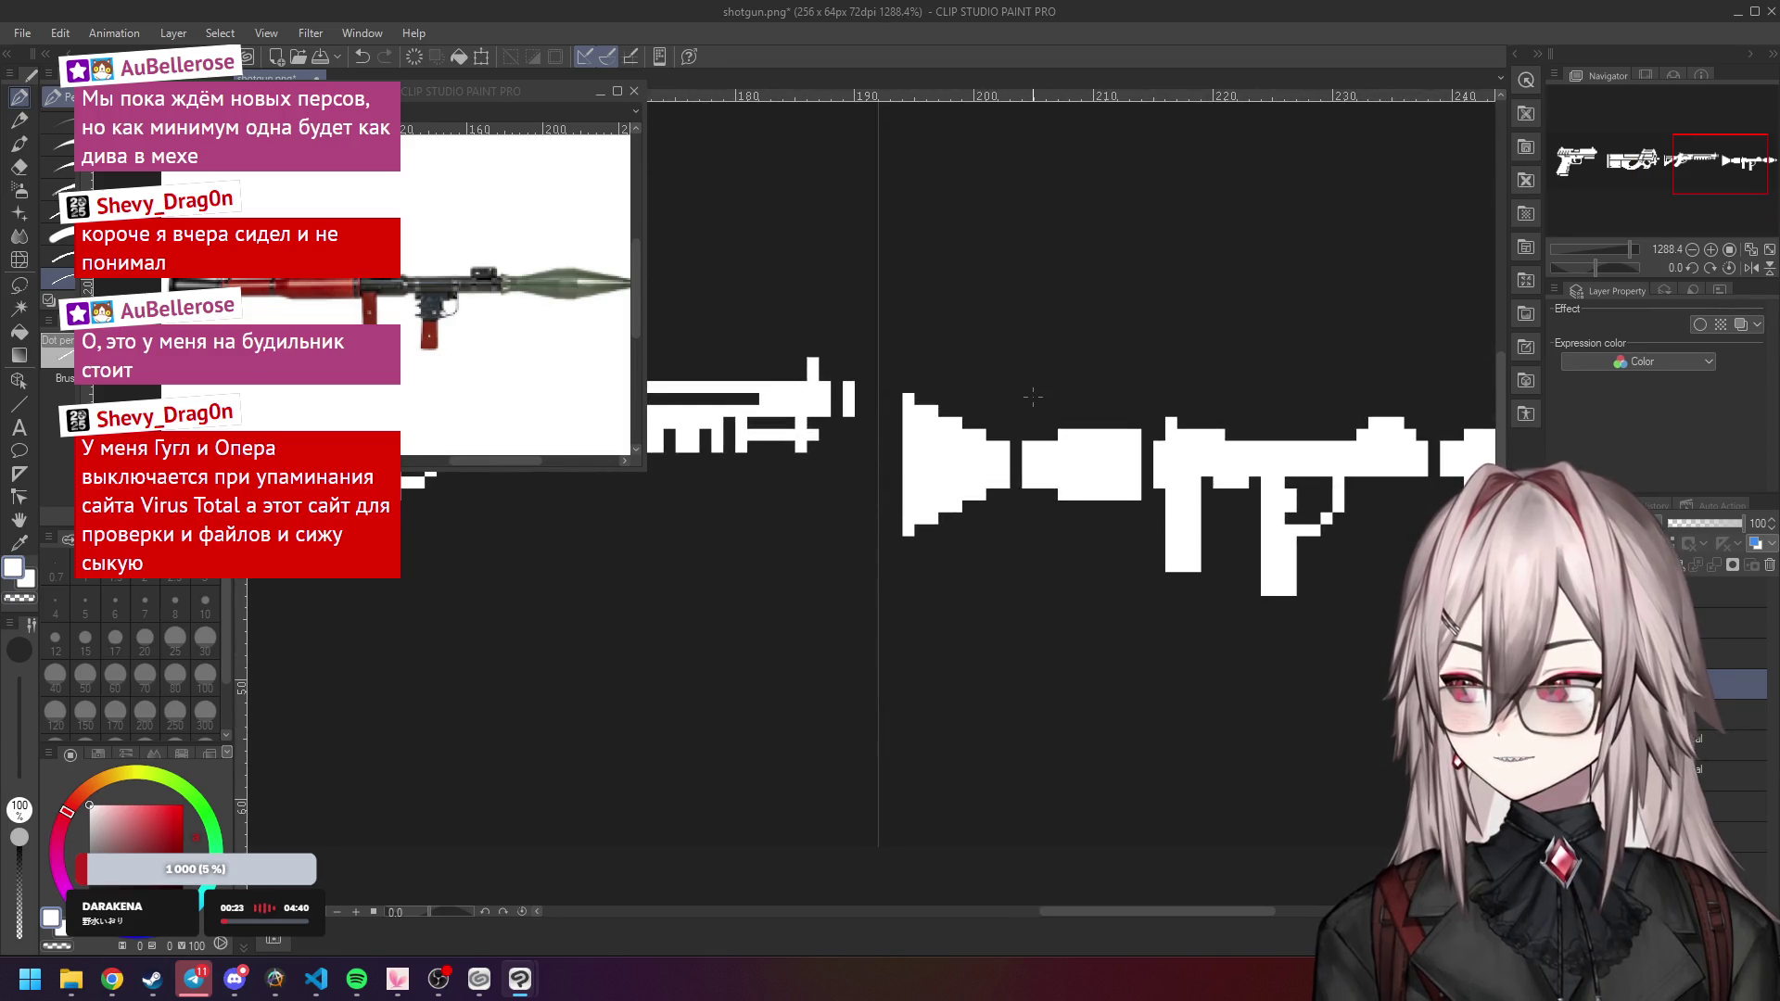
{"action": "scroll", "coordinate": [1033, 397], "scroll_direction": "down", "scroll_amount": 3}
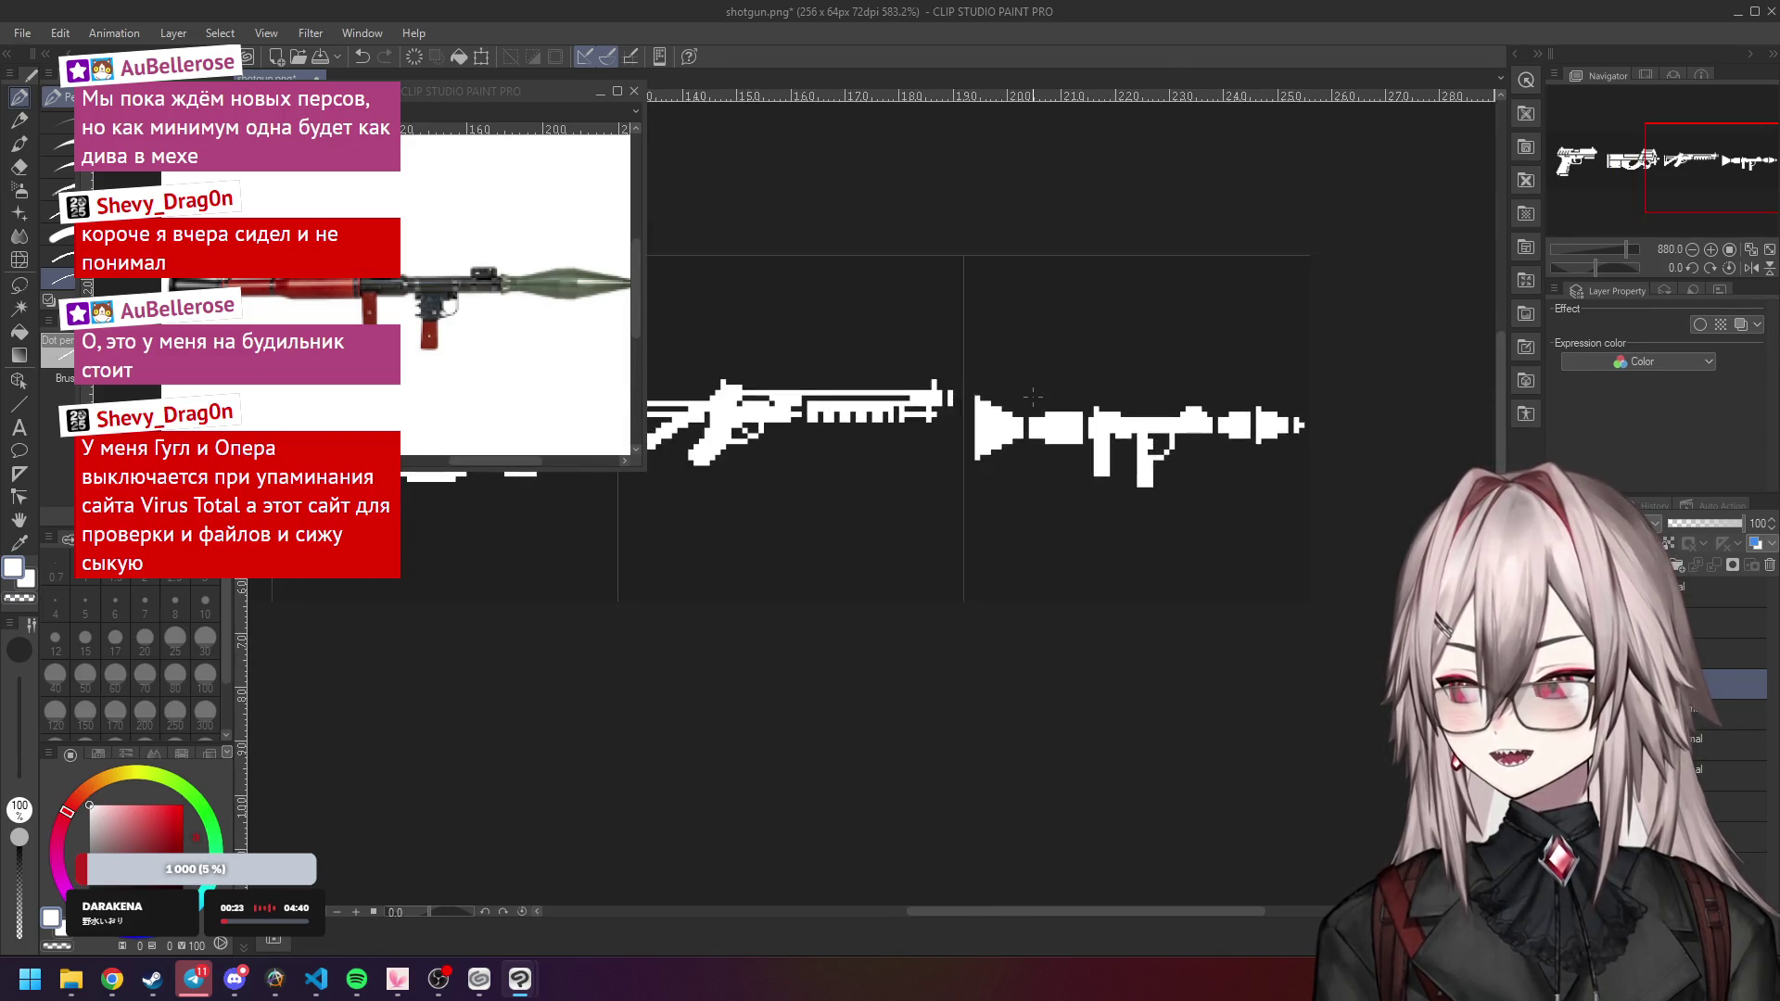
{"action": "scroll", "coordinate": [1032, 396], "scroll_direction": "down", "scroll_amount": 1}
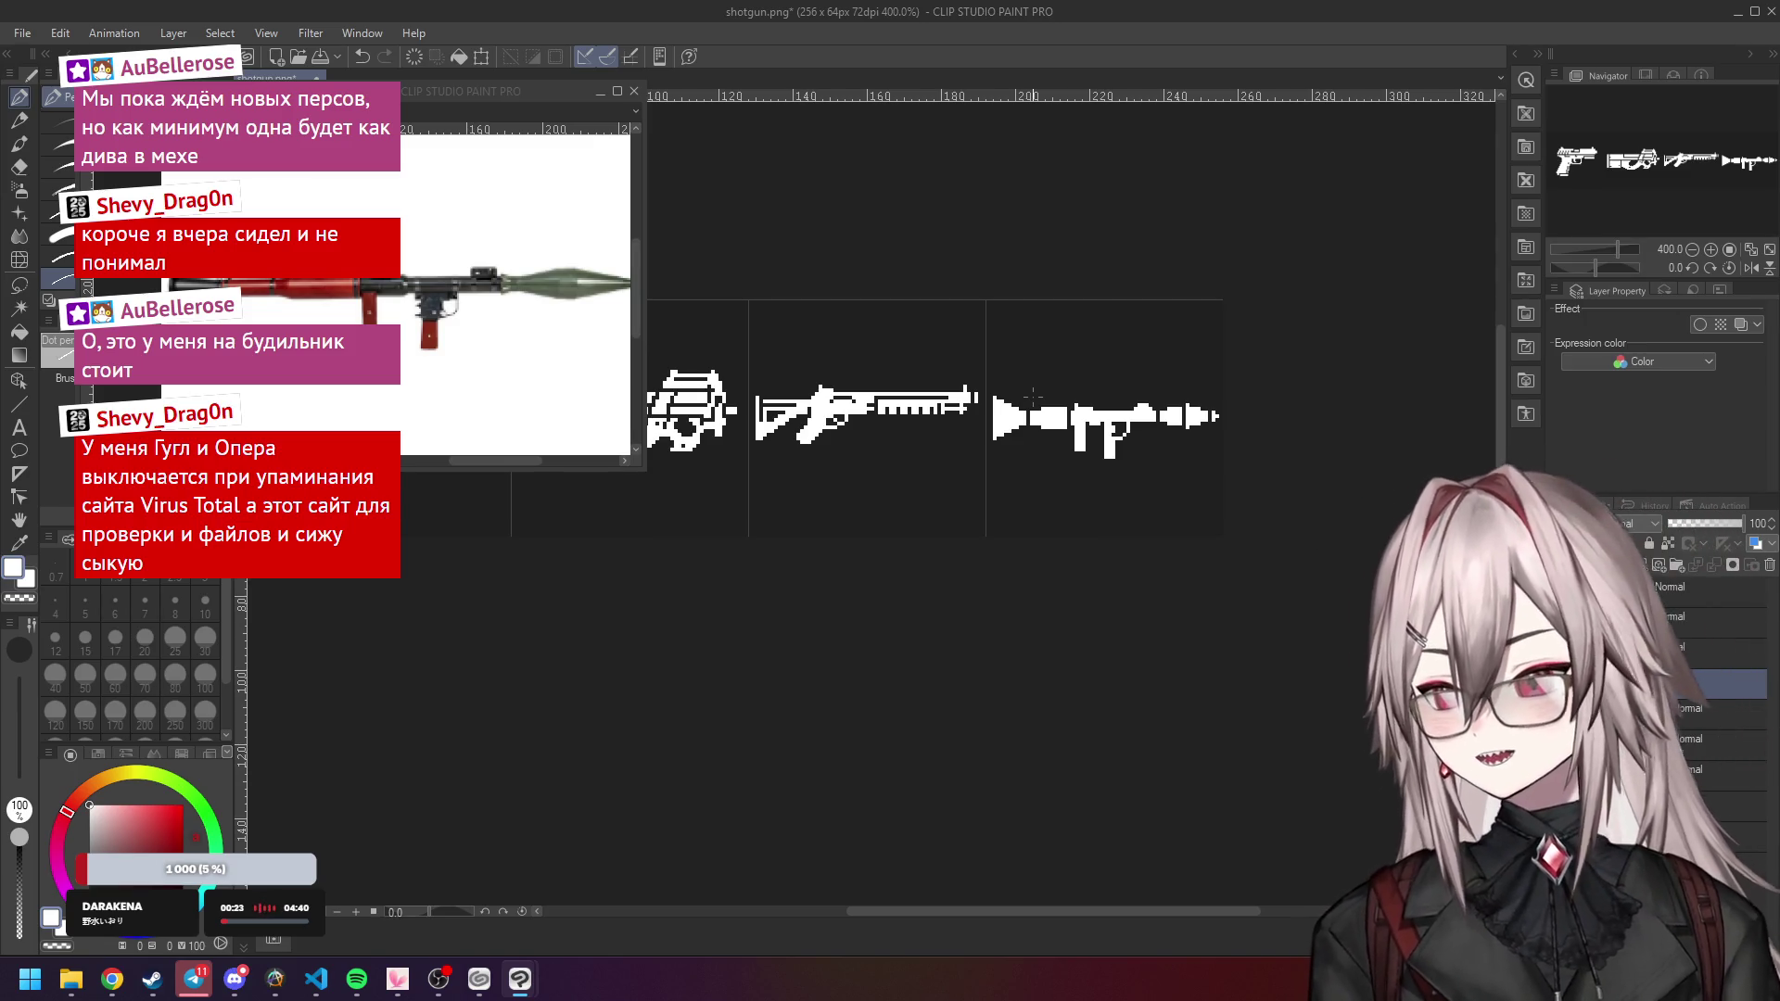
{"action": "scroll", "coordinate": [1032, 397], "scroll_direction": "up", "scroll_amount": 4}
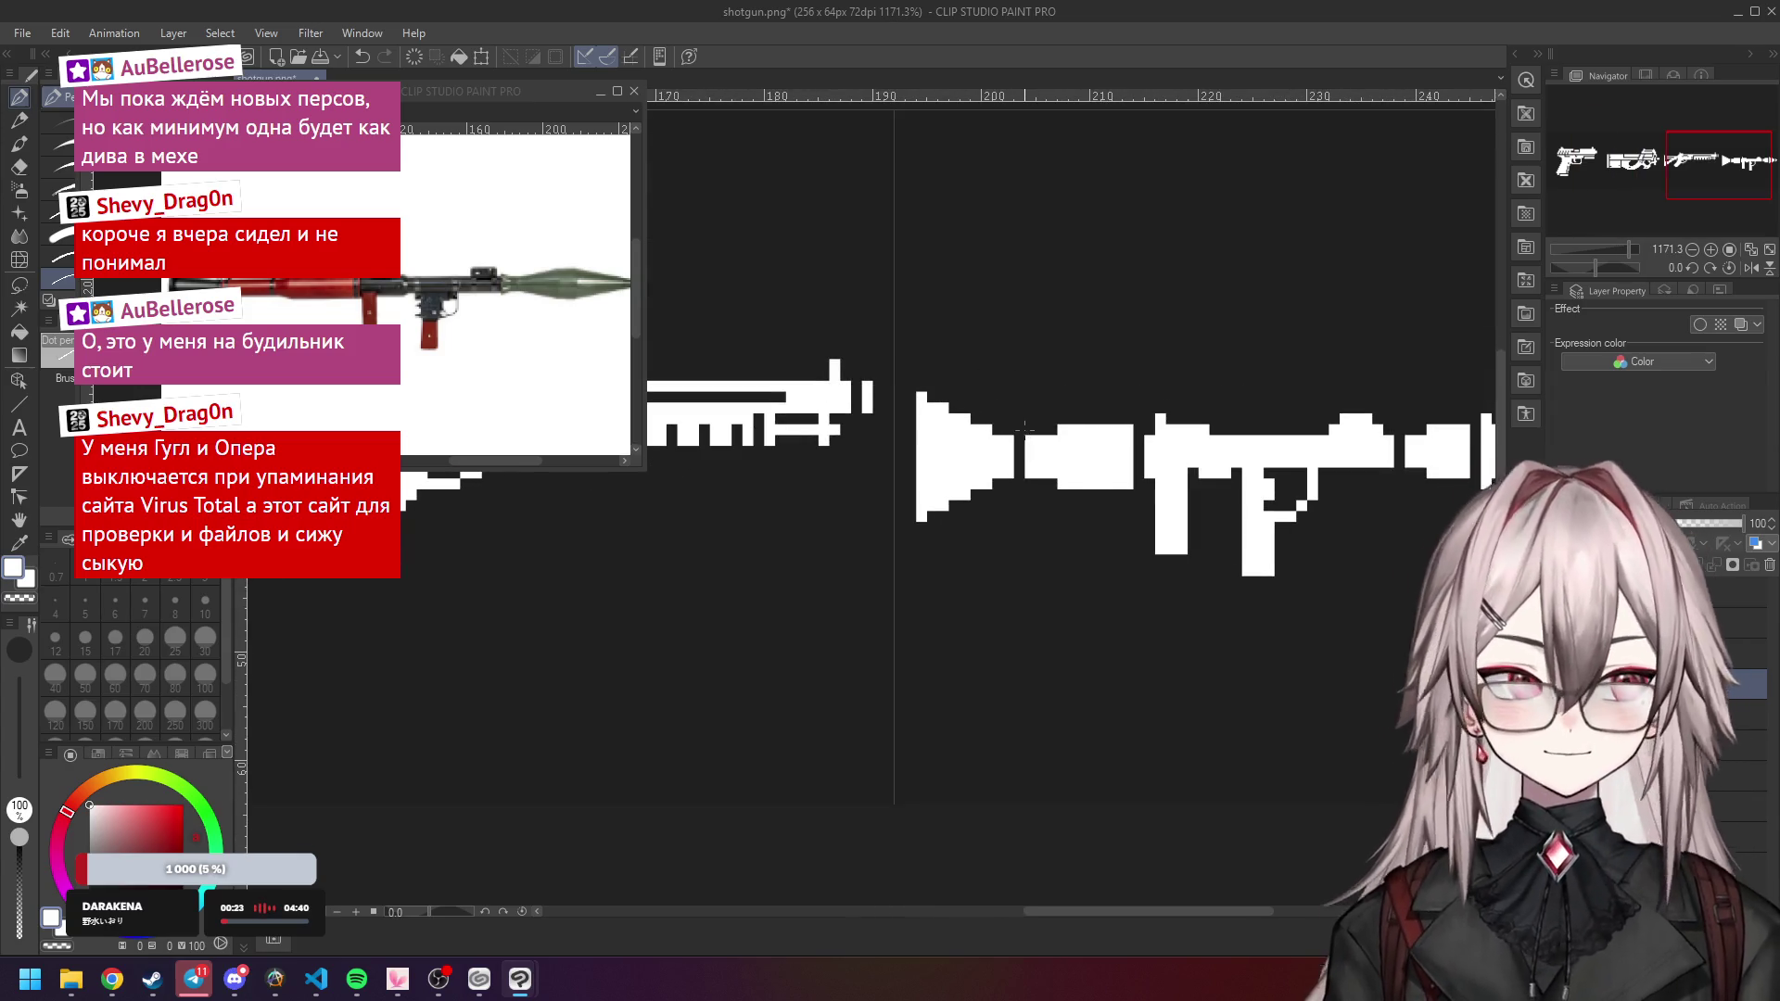
{"action": "scroll", "coordinate": [1025, 427], "scroll_direction": "down", "scroll_amount": 5}
{"action": "scroll", "coordinate": [1020, 436], "scroll_direction": "down", "scroll_amount": 1}
{"action": "scroll", "coordinate": [1019, 436], "scroll_direction": "up", "scroll_amount": 5}
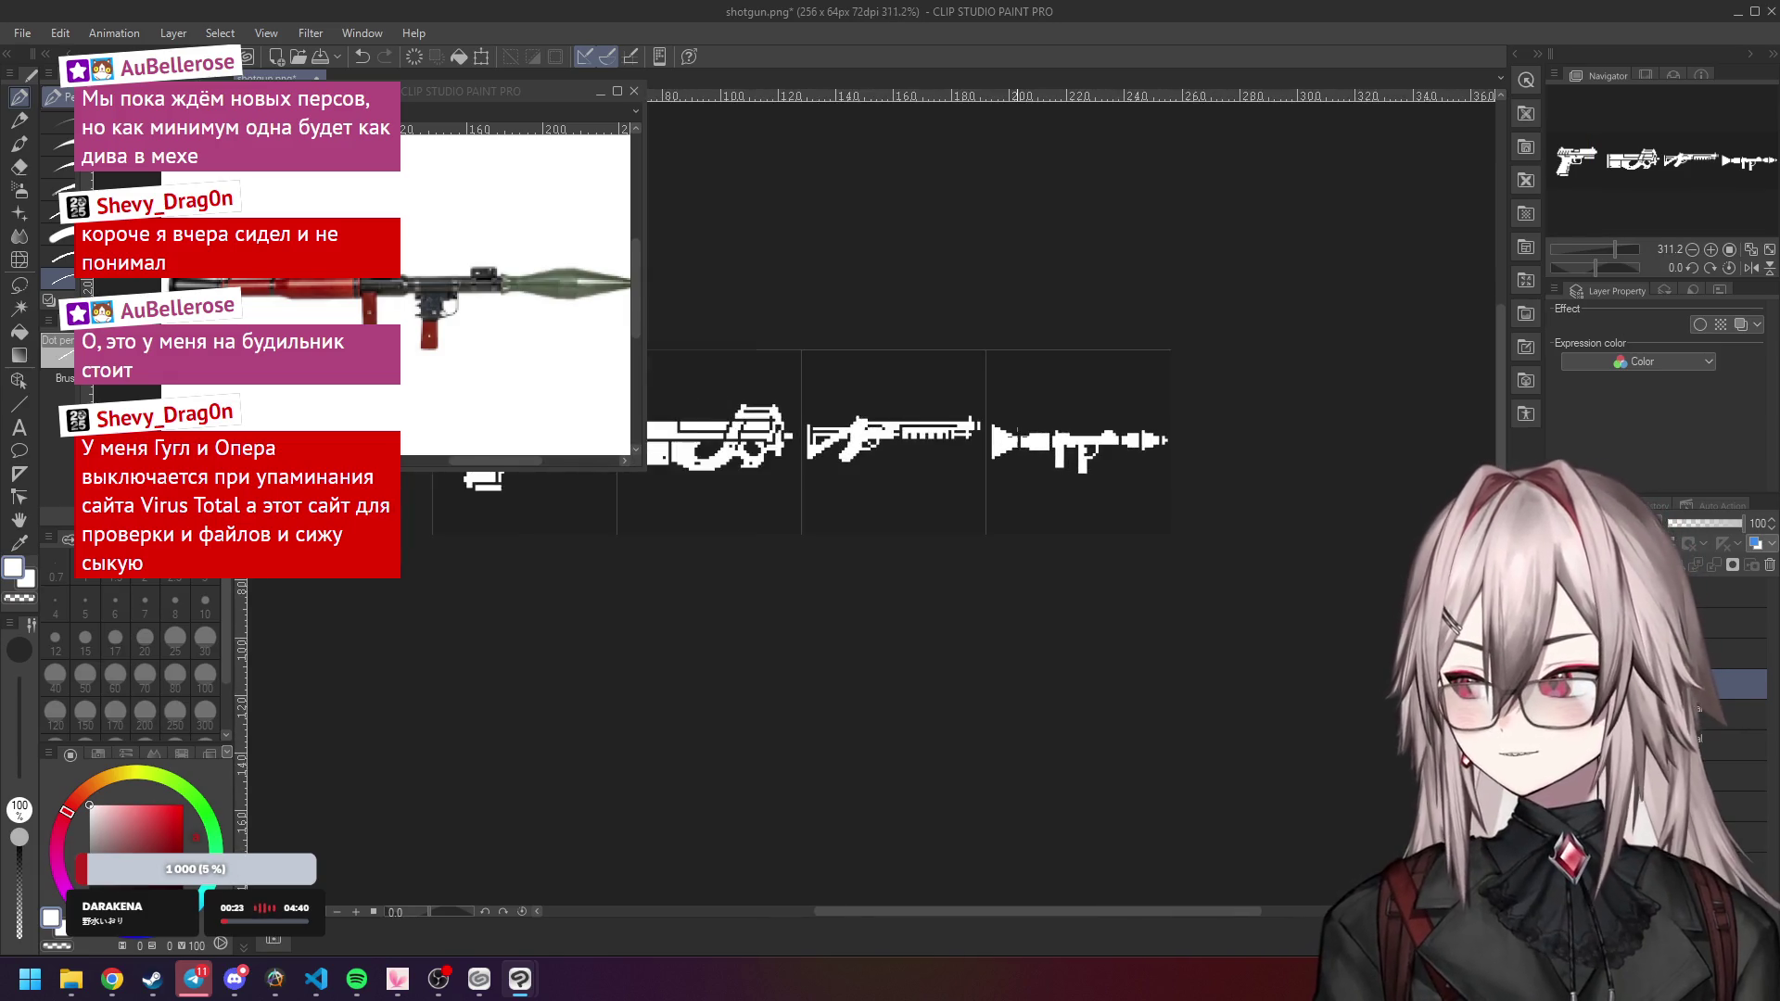
{"action": "scroll", "coordinate": [1017, 436], "scroll_direction": "up", "scroll_amount": 3}
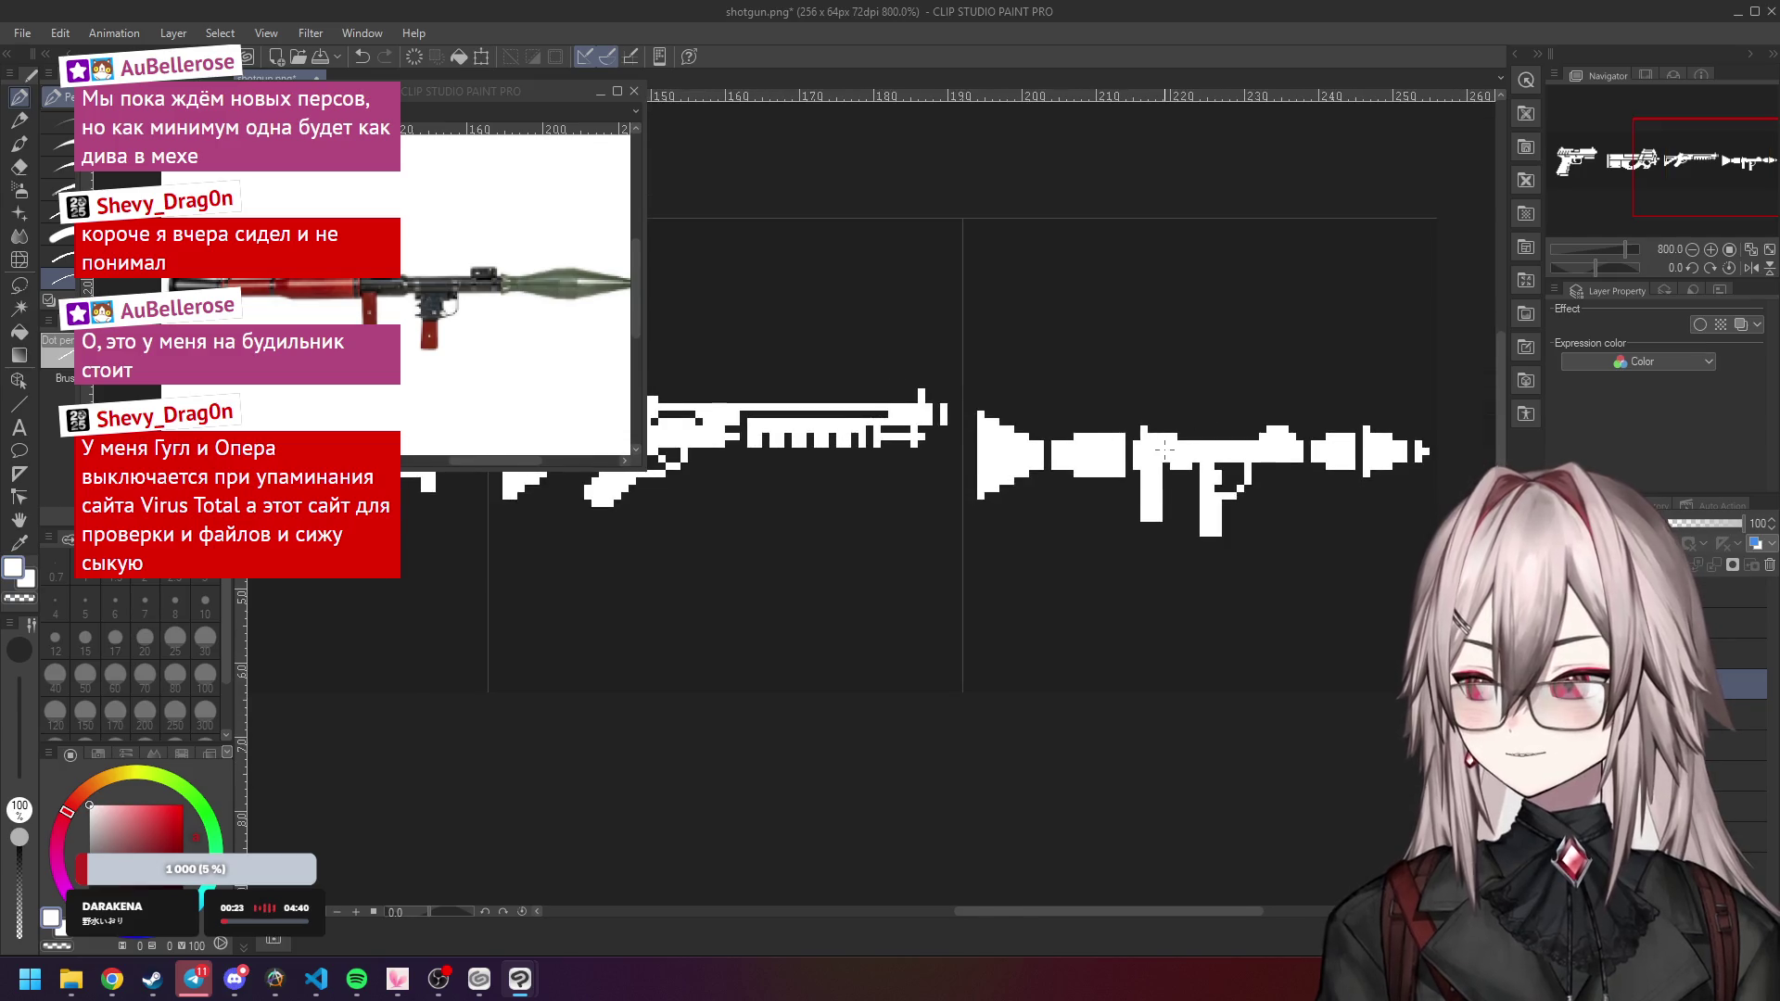
{"action": "scroll", "coordinate": [1109, 438], "scroll_direction": "up", "scroll_amount": 1}
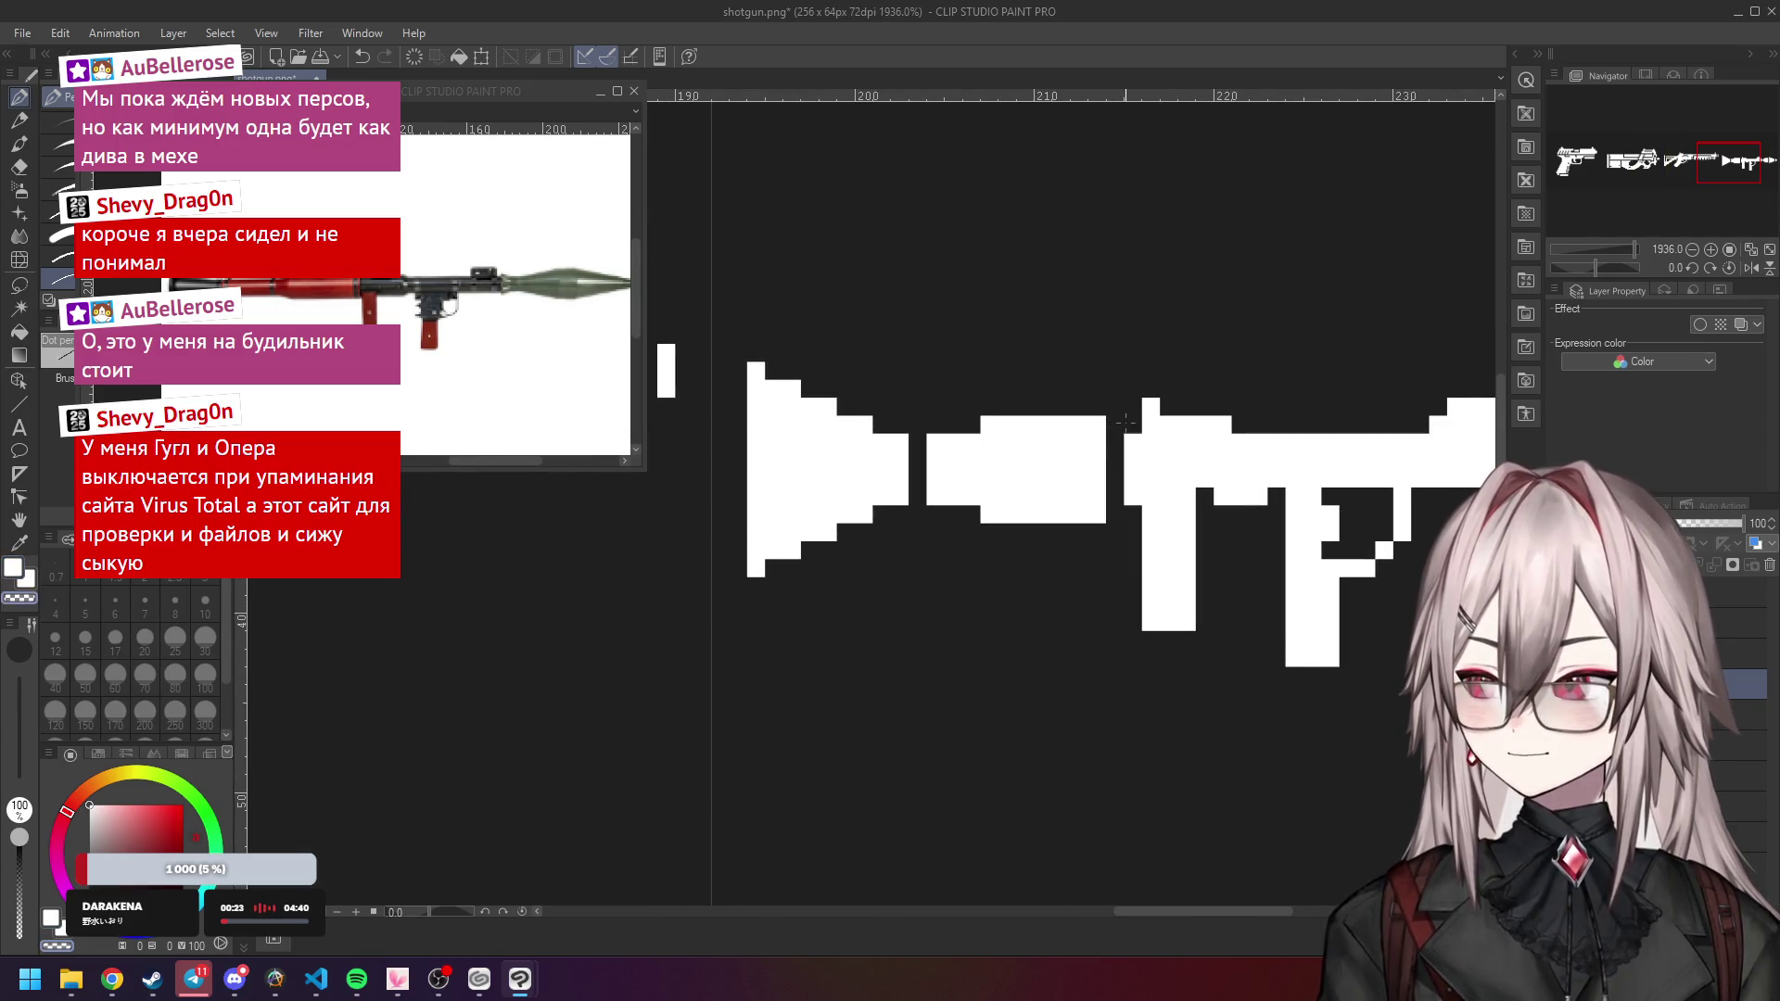
Add a white pixel at the top-left of the launcher's grip.
{"action": "left_click", "coordinate": [1133, 425]}
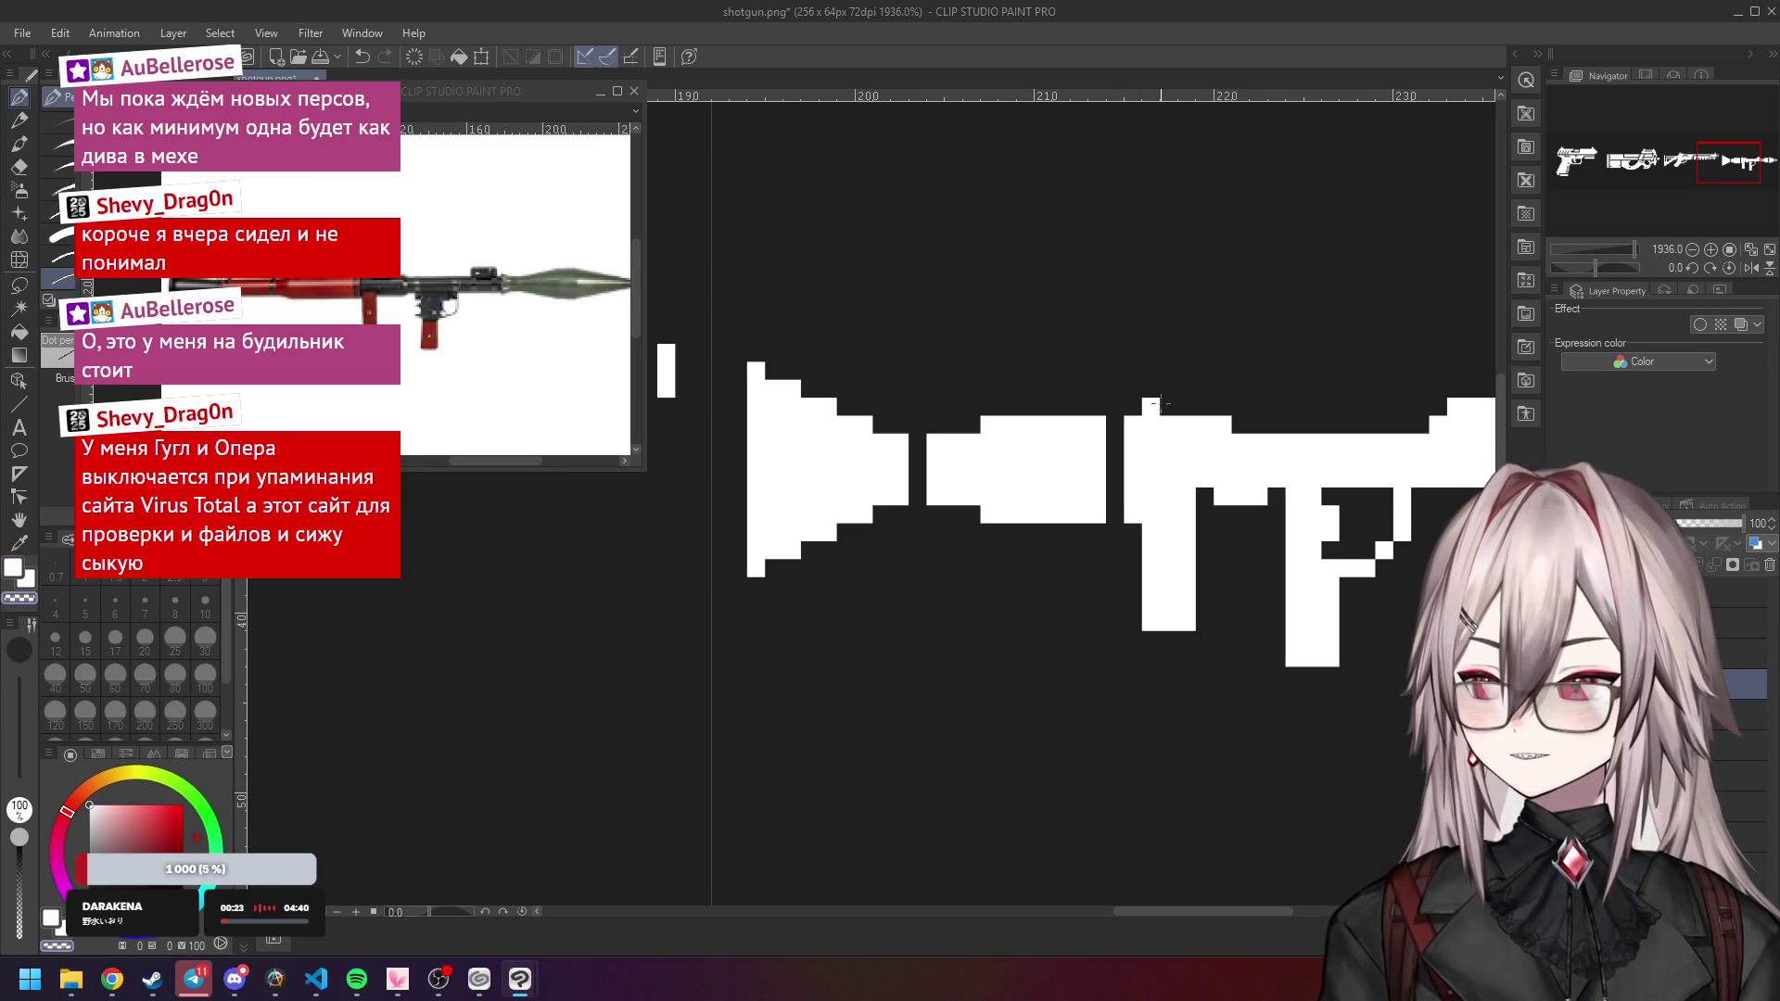
{"action": "scroll", "coordinate": [1187, 394], "scroll_direction": "down", "scroll_amount": 1}
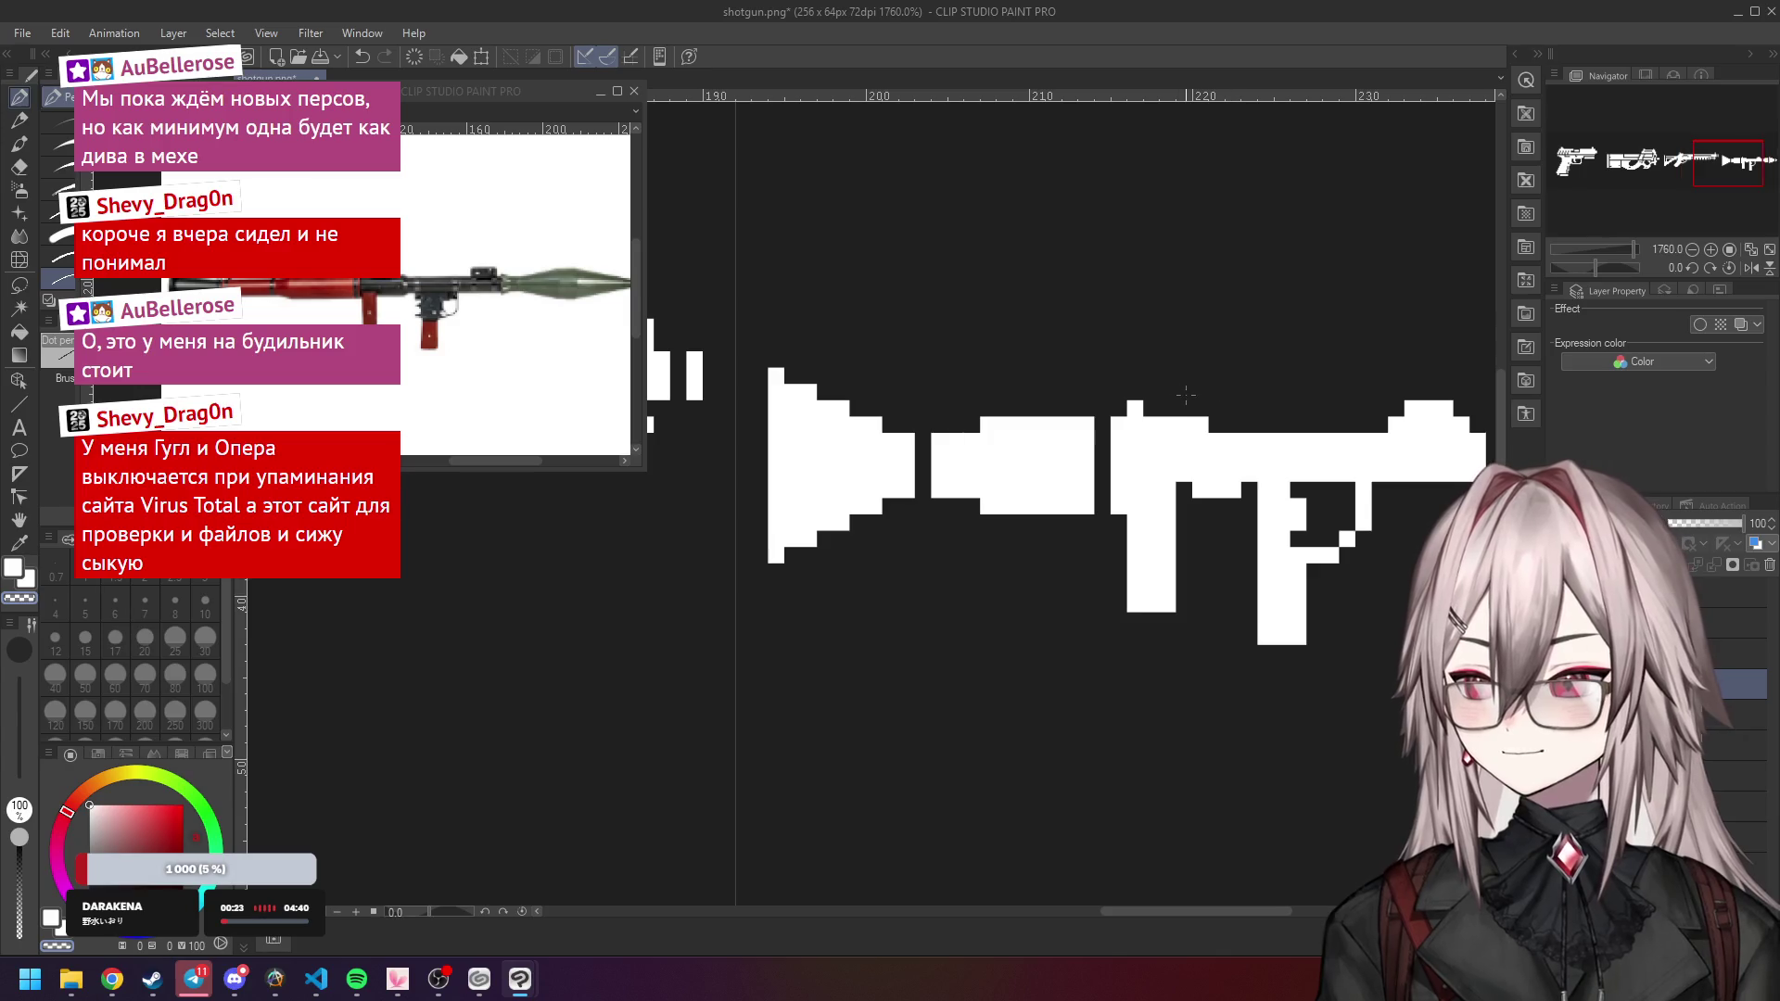
{"action": "scroll", "coordinate": [1171, 408], "scroll_direction": "down", "scroll_amount": 2}
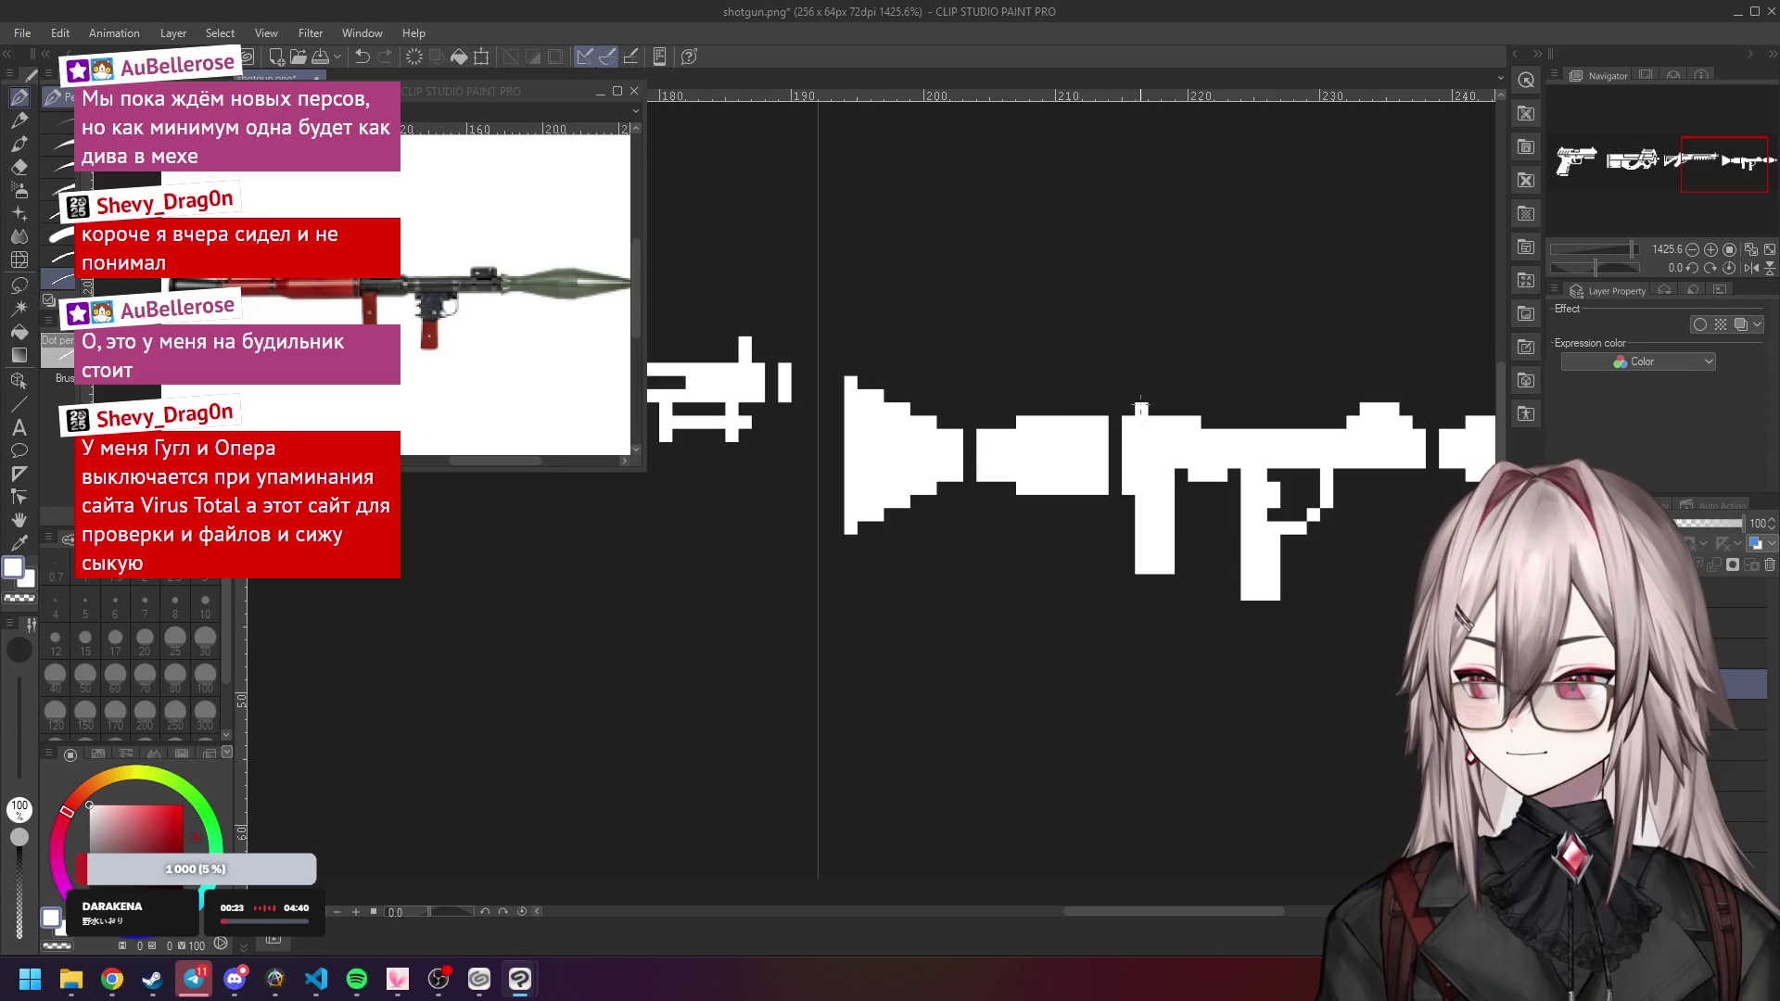
Erase the stray pixel bump on the launcher's top edge and check the sheet.
{"action": "mouse_move", "coordinate": [1149, 413]}
{"action": "left_mouse_down"}
{"action": "mouse_move", "coordinate": [1170, 394]}
{"action": "mouse_move", "coordinate": [1169, 422]}
{"action": "mouse_move", "coordinate": [1196, 417]}
{"action": "left_mouse_up"}
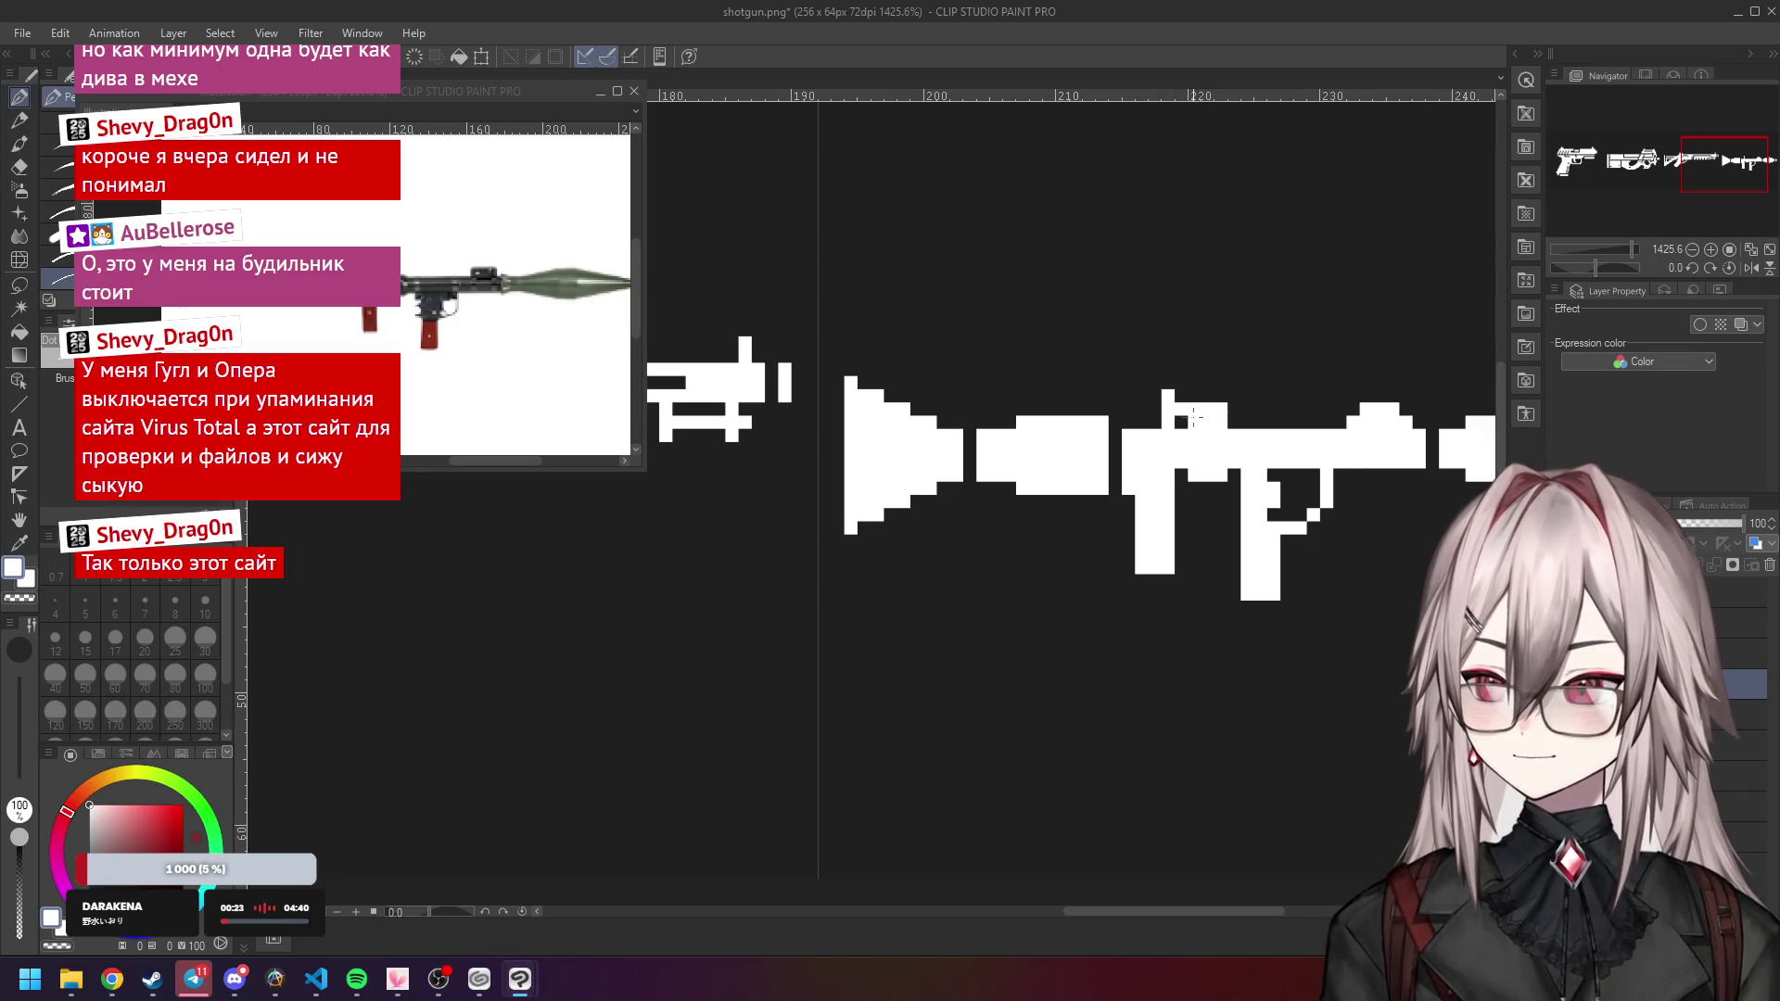
{"action": "scroll", "coordinate": [1174, 418], "scroll_direction": "down", "scroll_amount": 5}
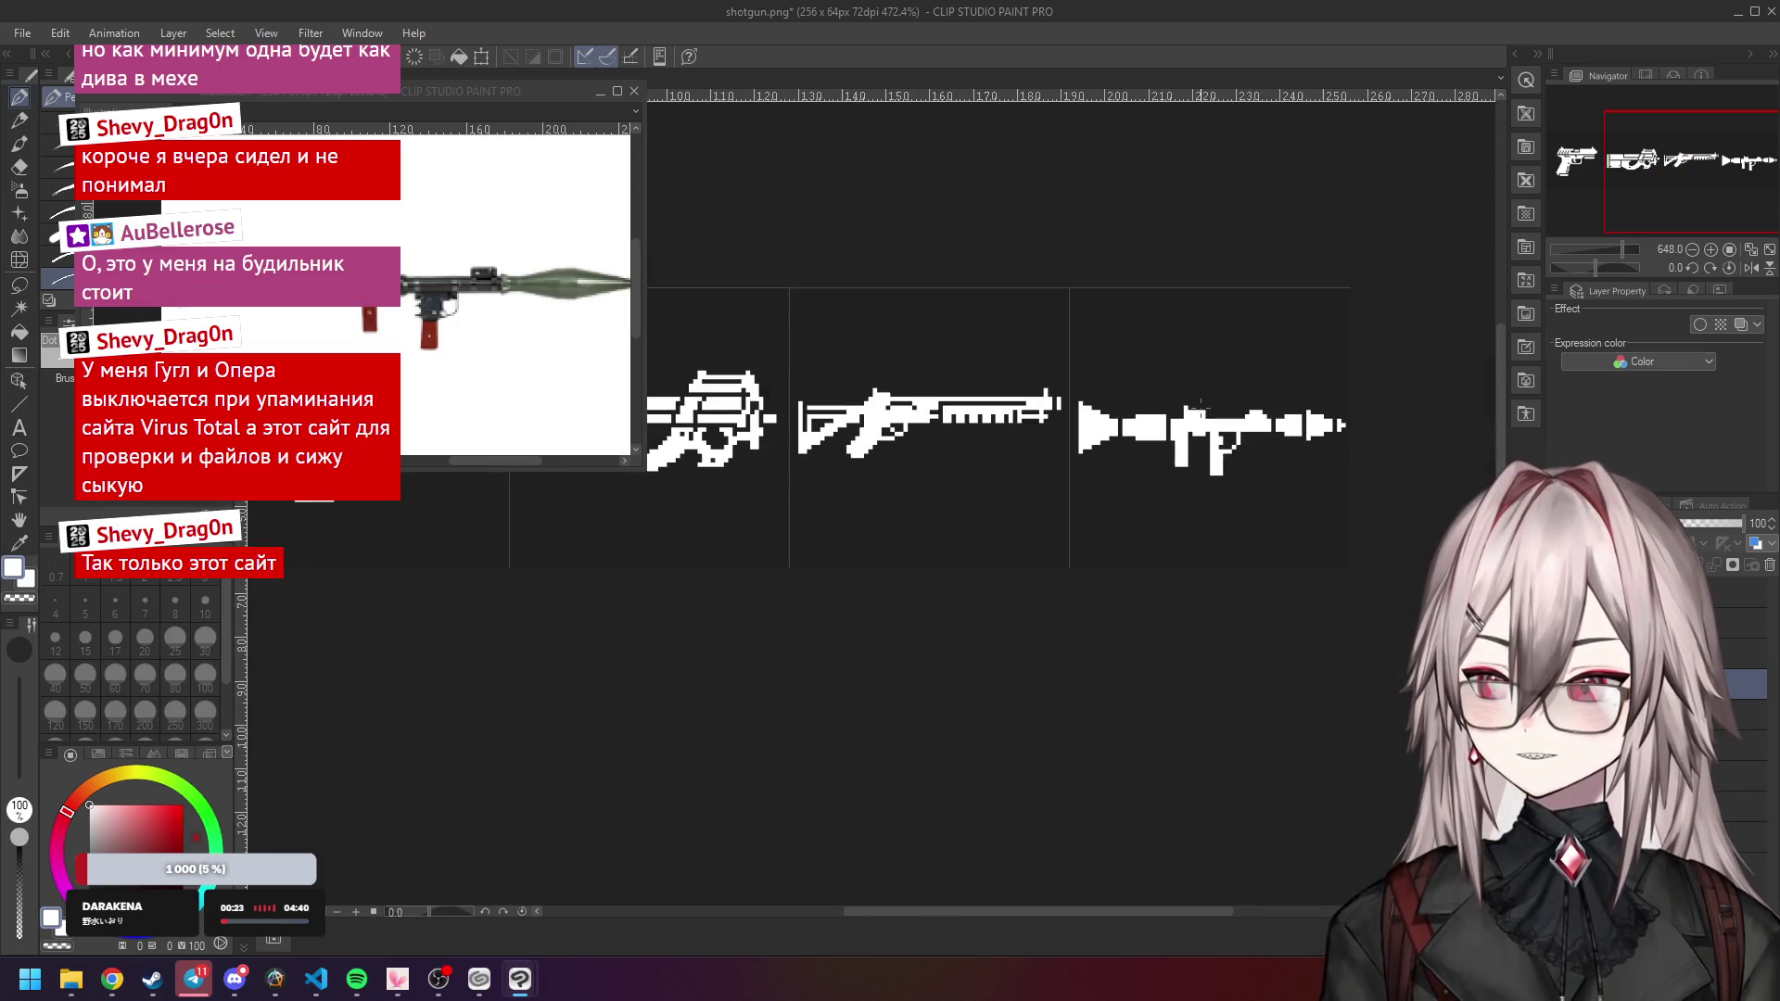
{"action": "scroll", "coordinate": [1287, 390], "scroll_direction": "up", "scroll_amount": 4}
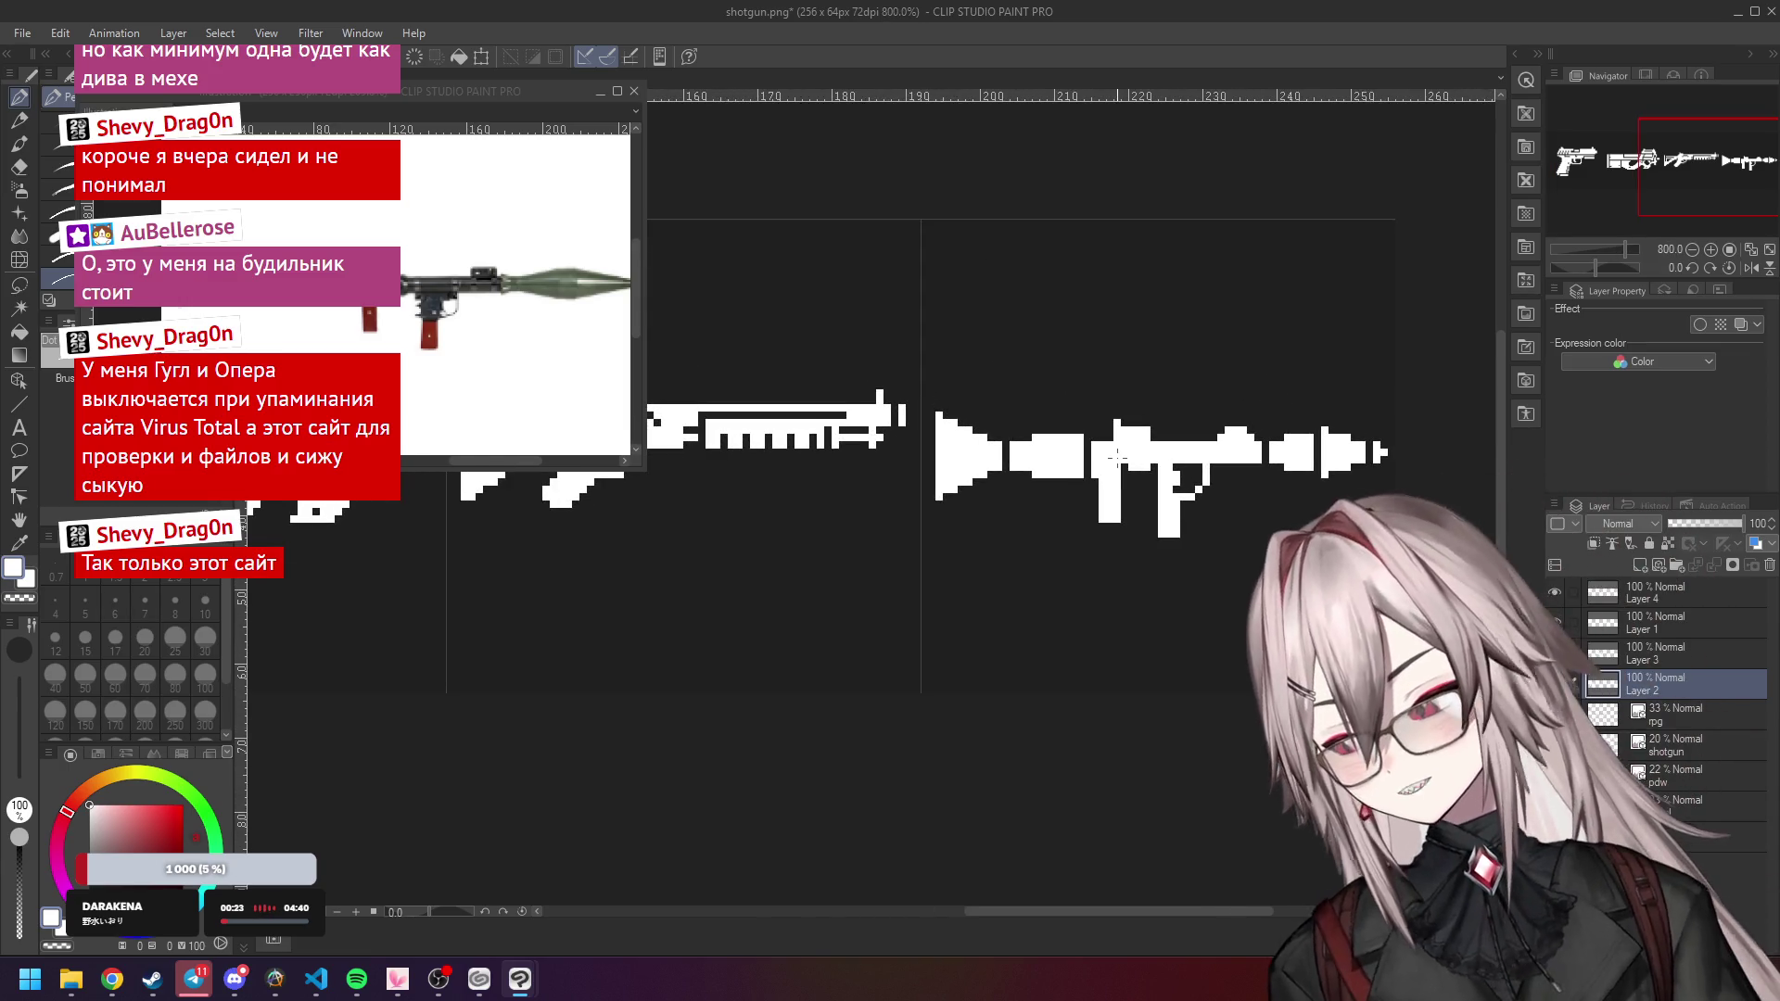
{"action": "scroll", "coordinate": [1215, 424], "scroll_direction": "down", "scroll_amount": 6}
{"action": "scroll", "coordinate": [1162, 493], "scroll_direction": "up", "scroll_amount": 3}
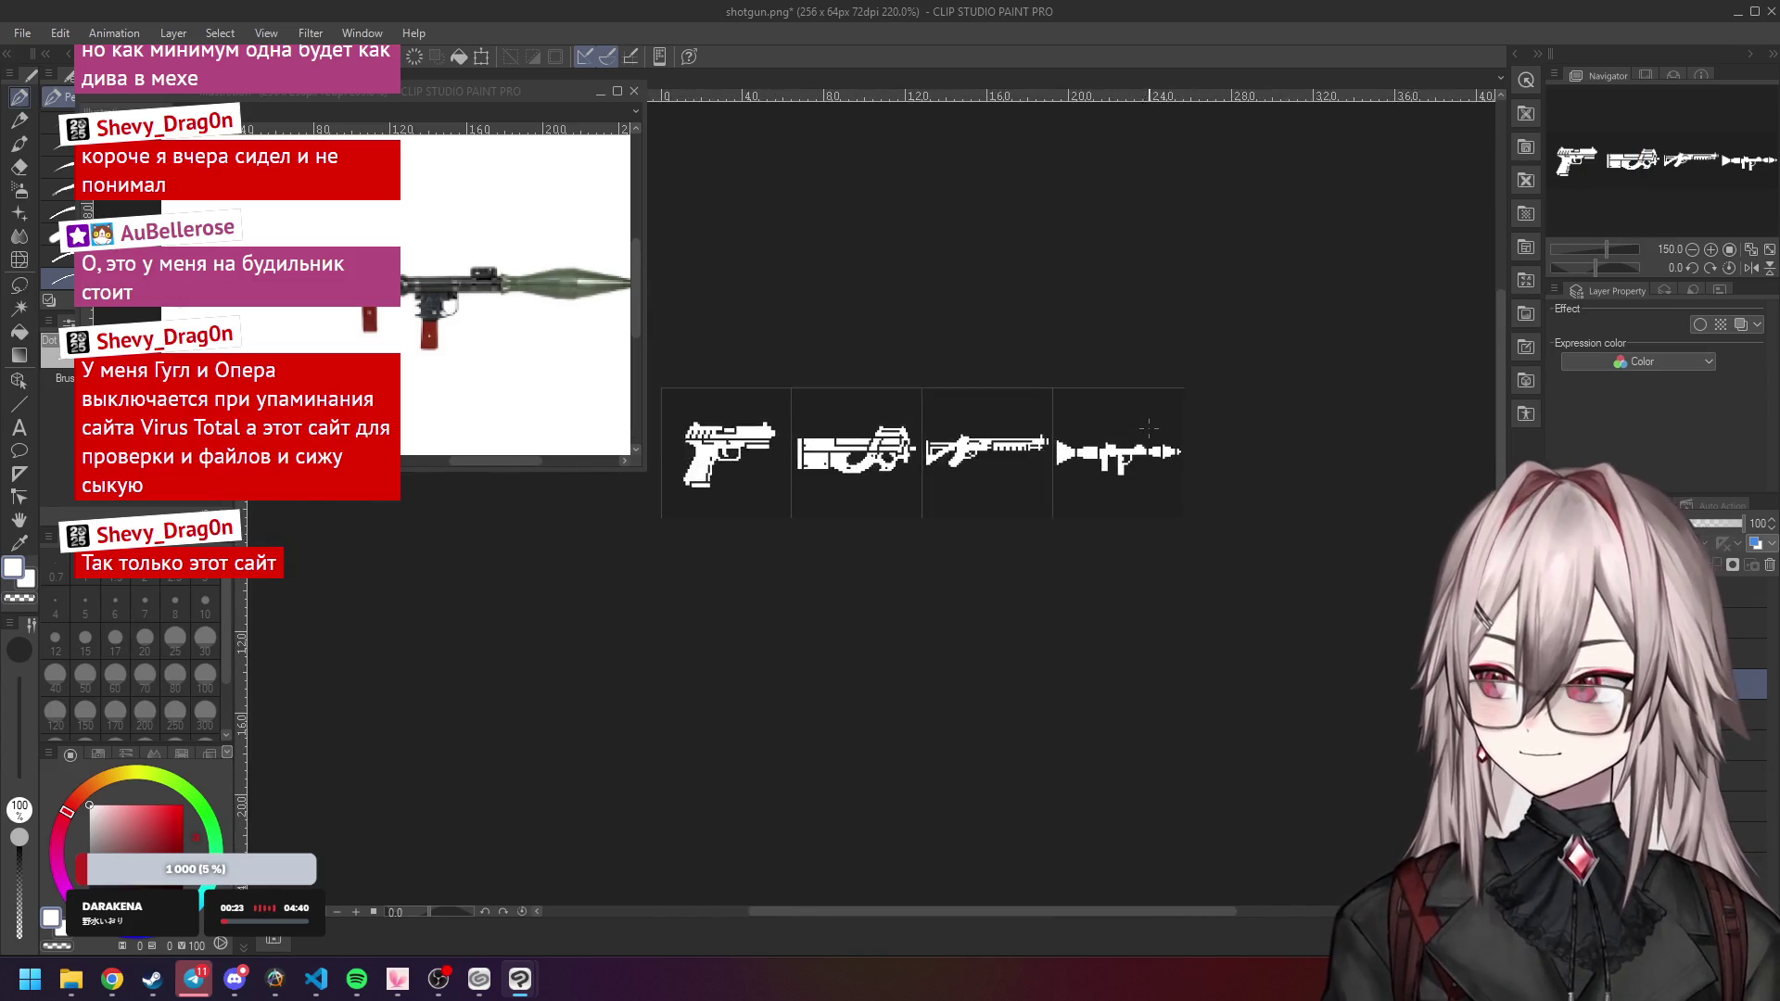
Trim the top and bottom pixel rows off the launcher's middle block with the Eraser.
{"action": "scroll", "coordinate": [1120, 469], "scroll_direction": "up", "scroll_amount": 5}
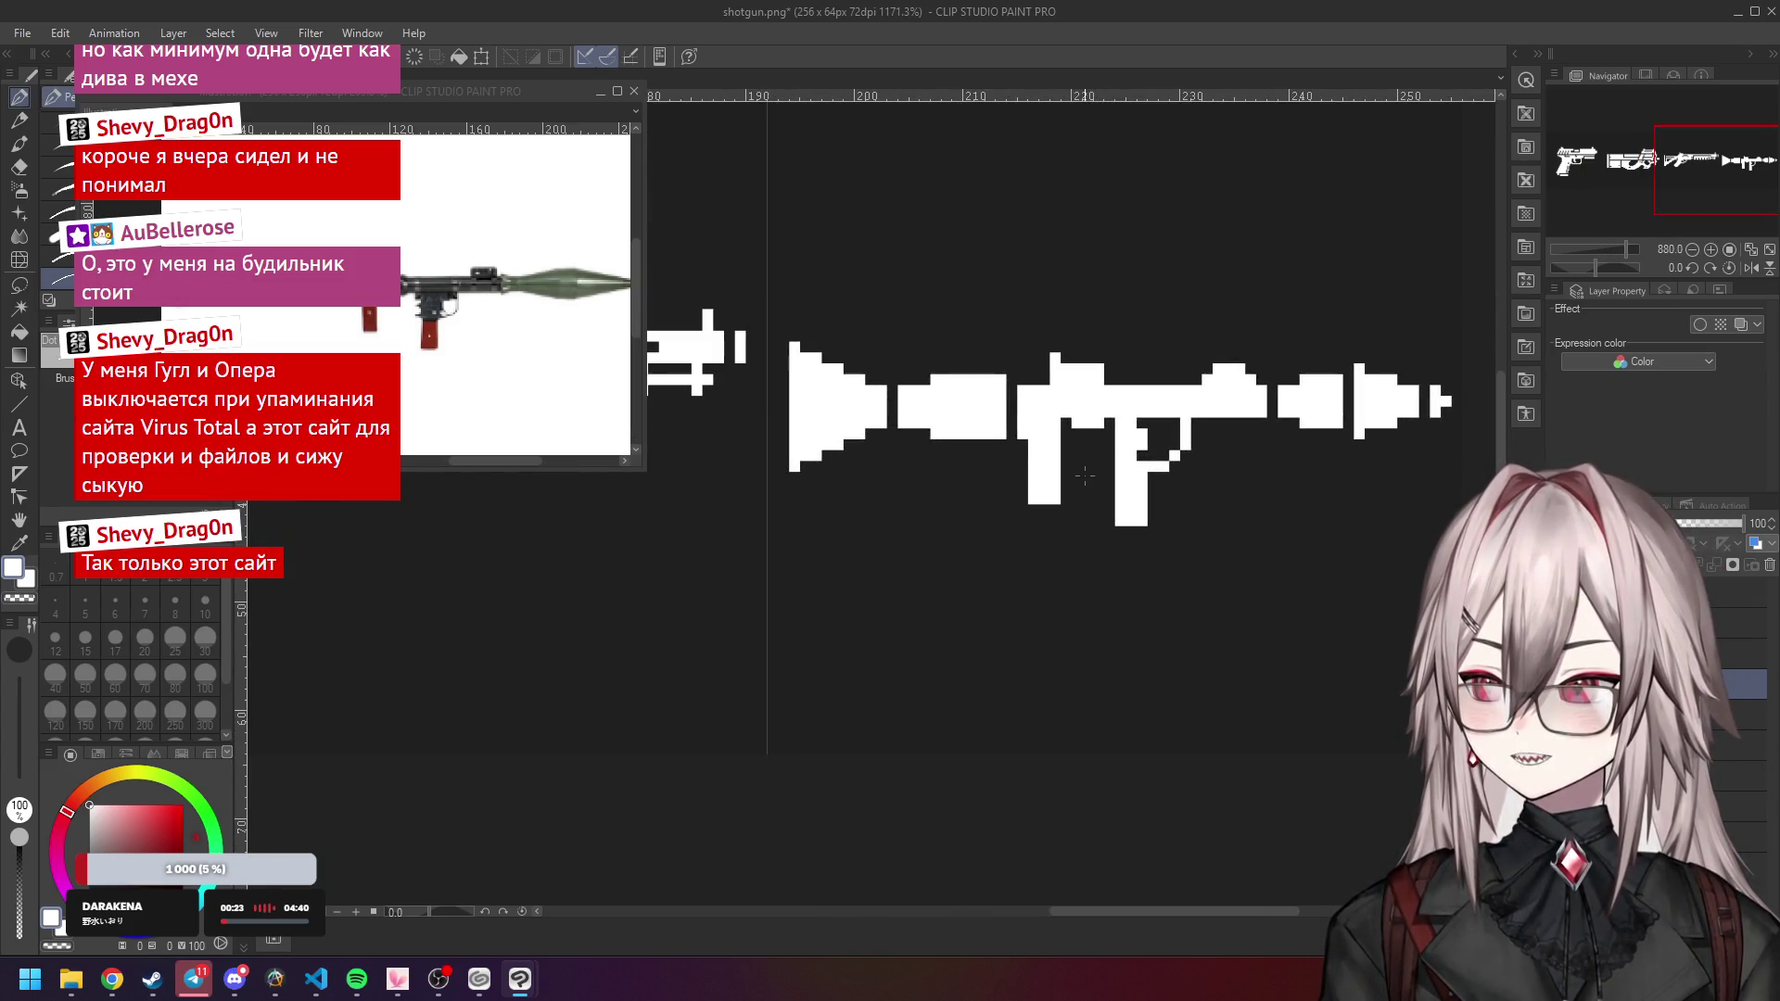
{"action": "left_click_drag", "start_coordinate": [930, 433], "coordinate": [1008, 433]}
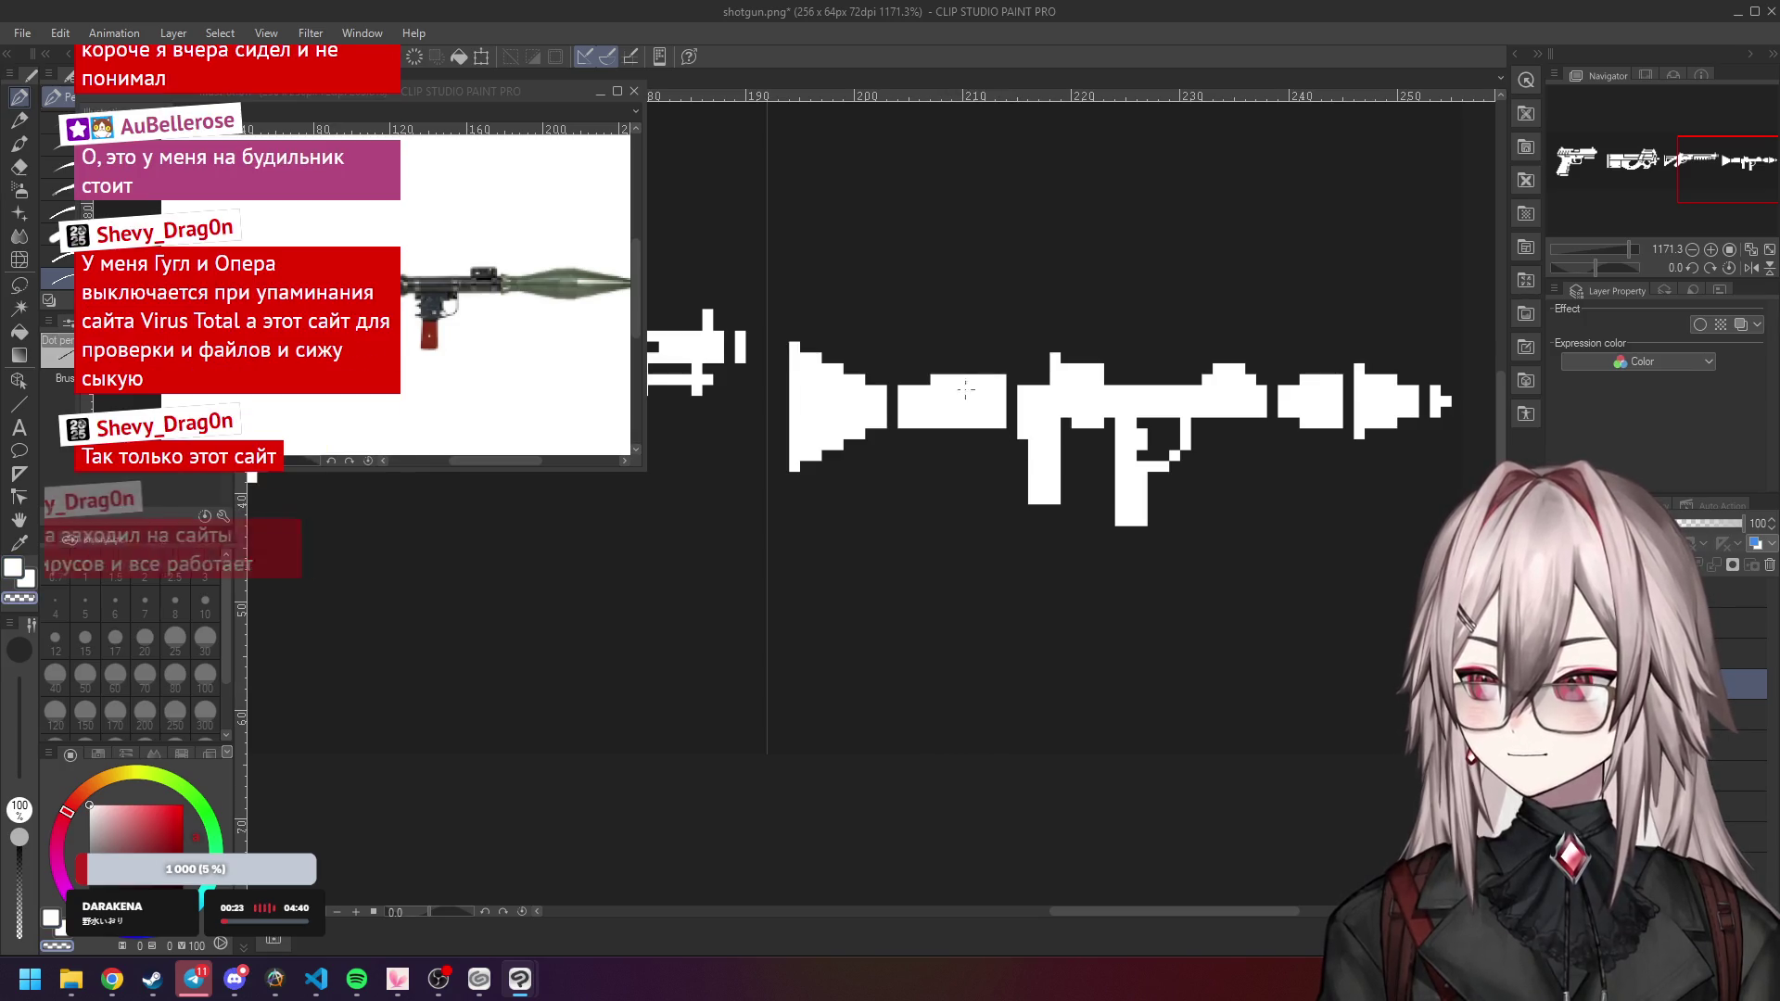
{"action": "left_click_drag", "start_coordinate": [948, 379], "coordinate": [1009, 379]}
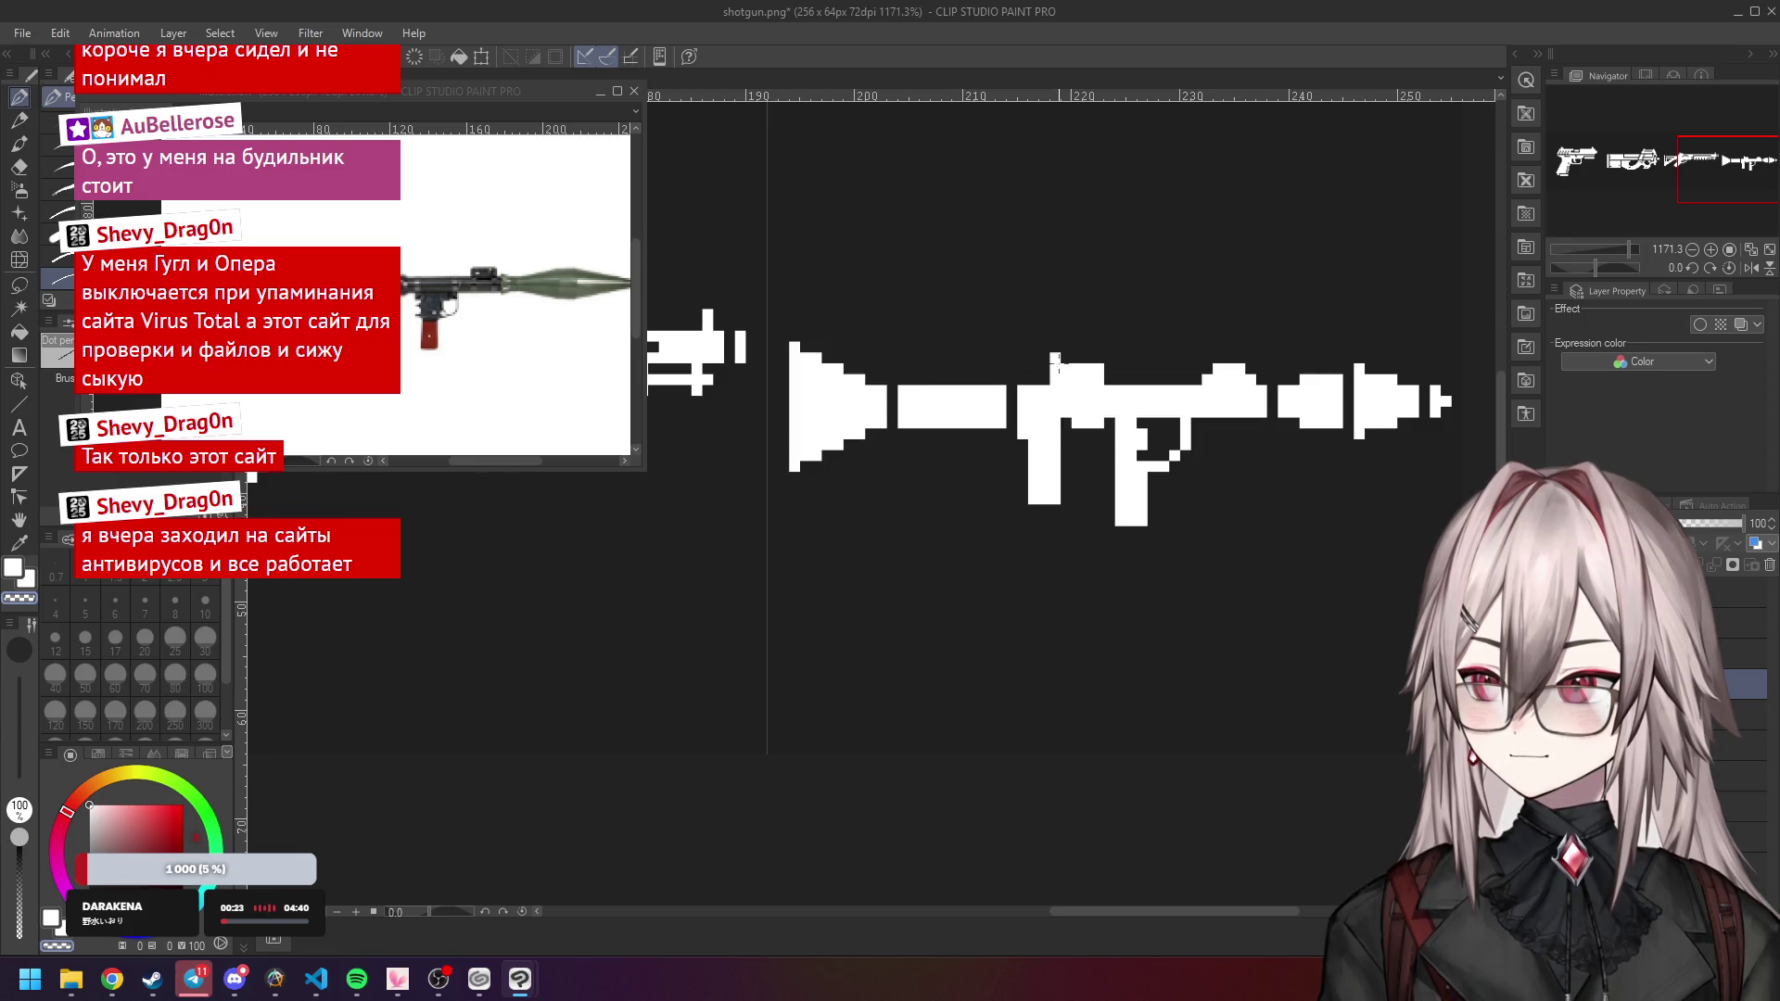
{"action": "scroll", "coordinate": [1067, 356], "scroll_direction": "down", "scroll_amount": 4}
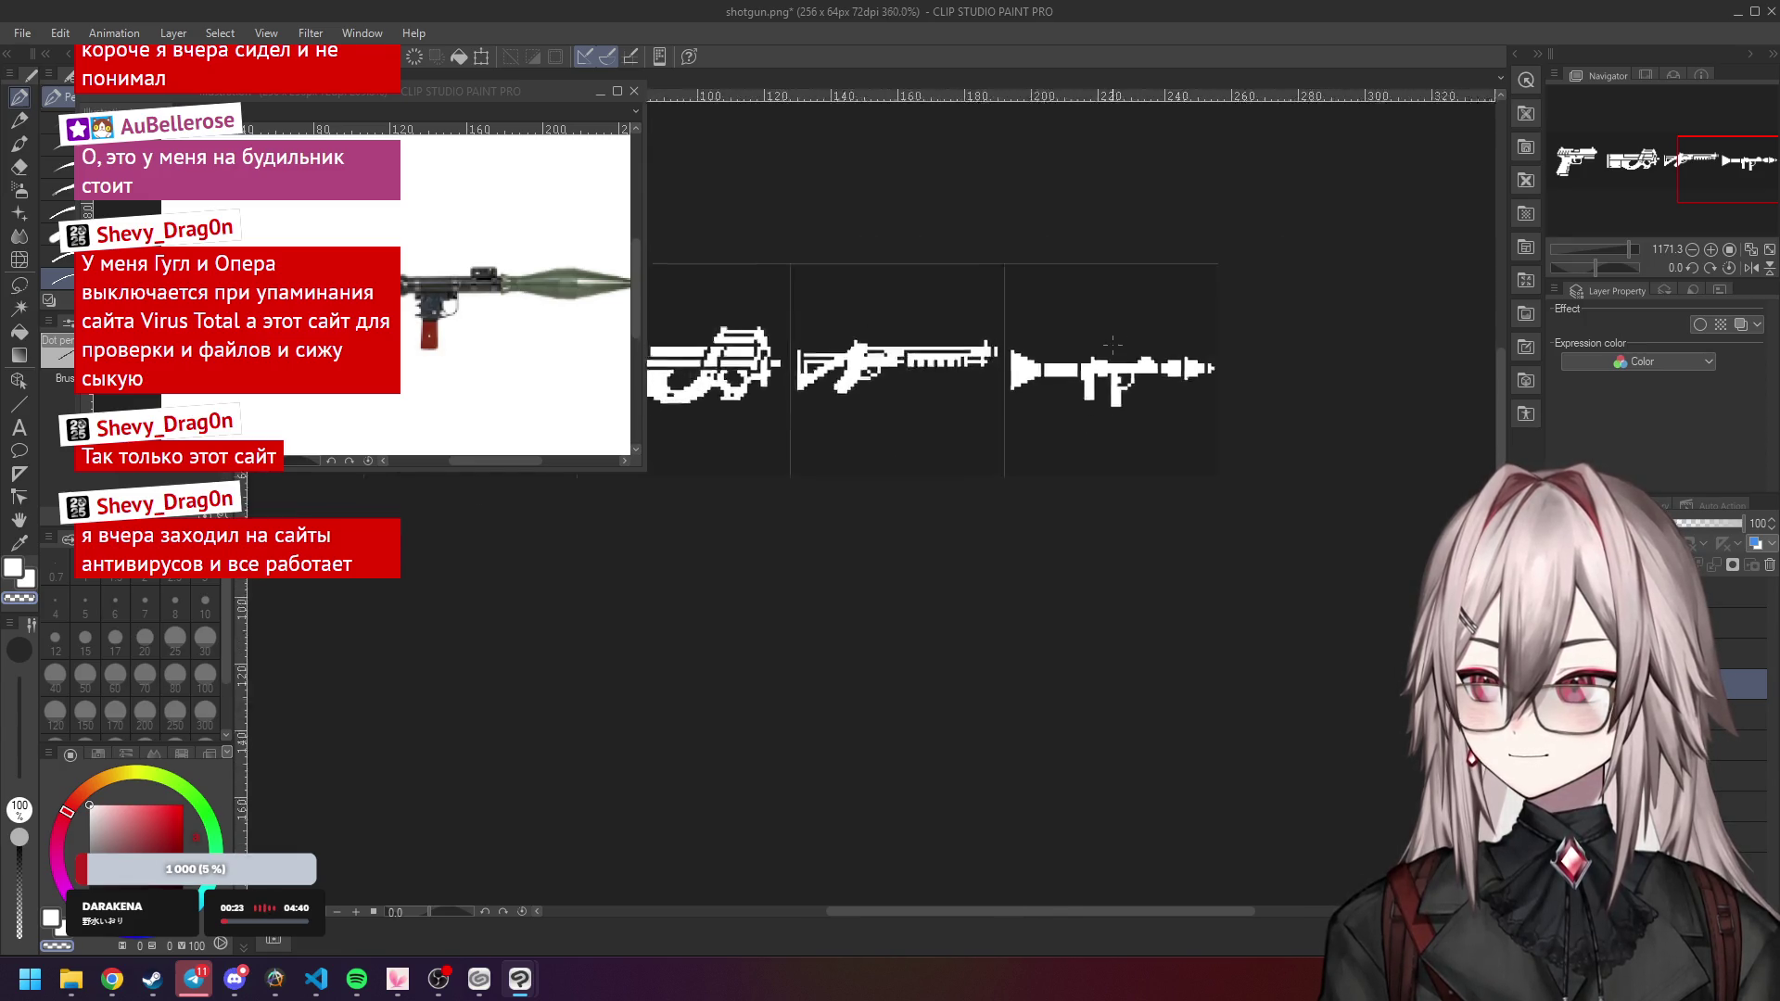
{"action": "scroll", "coordinate": [1083, 388], "scroll_direction": "up", "scroll_amount": 3}
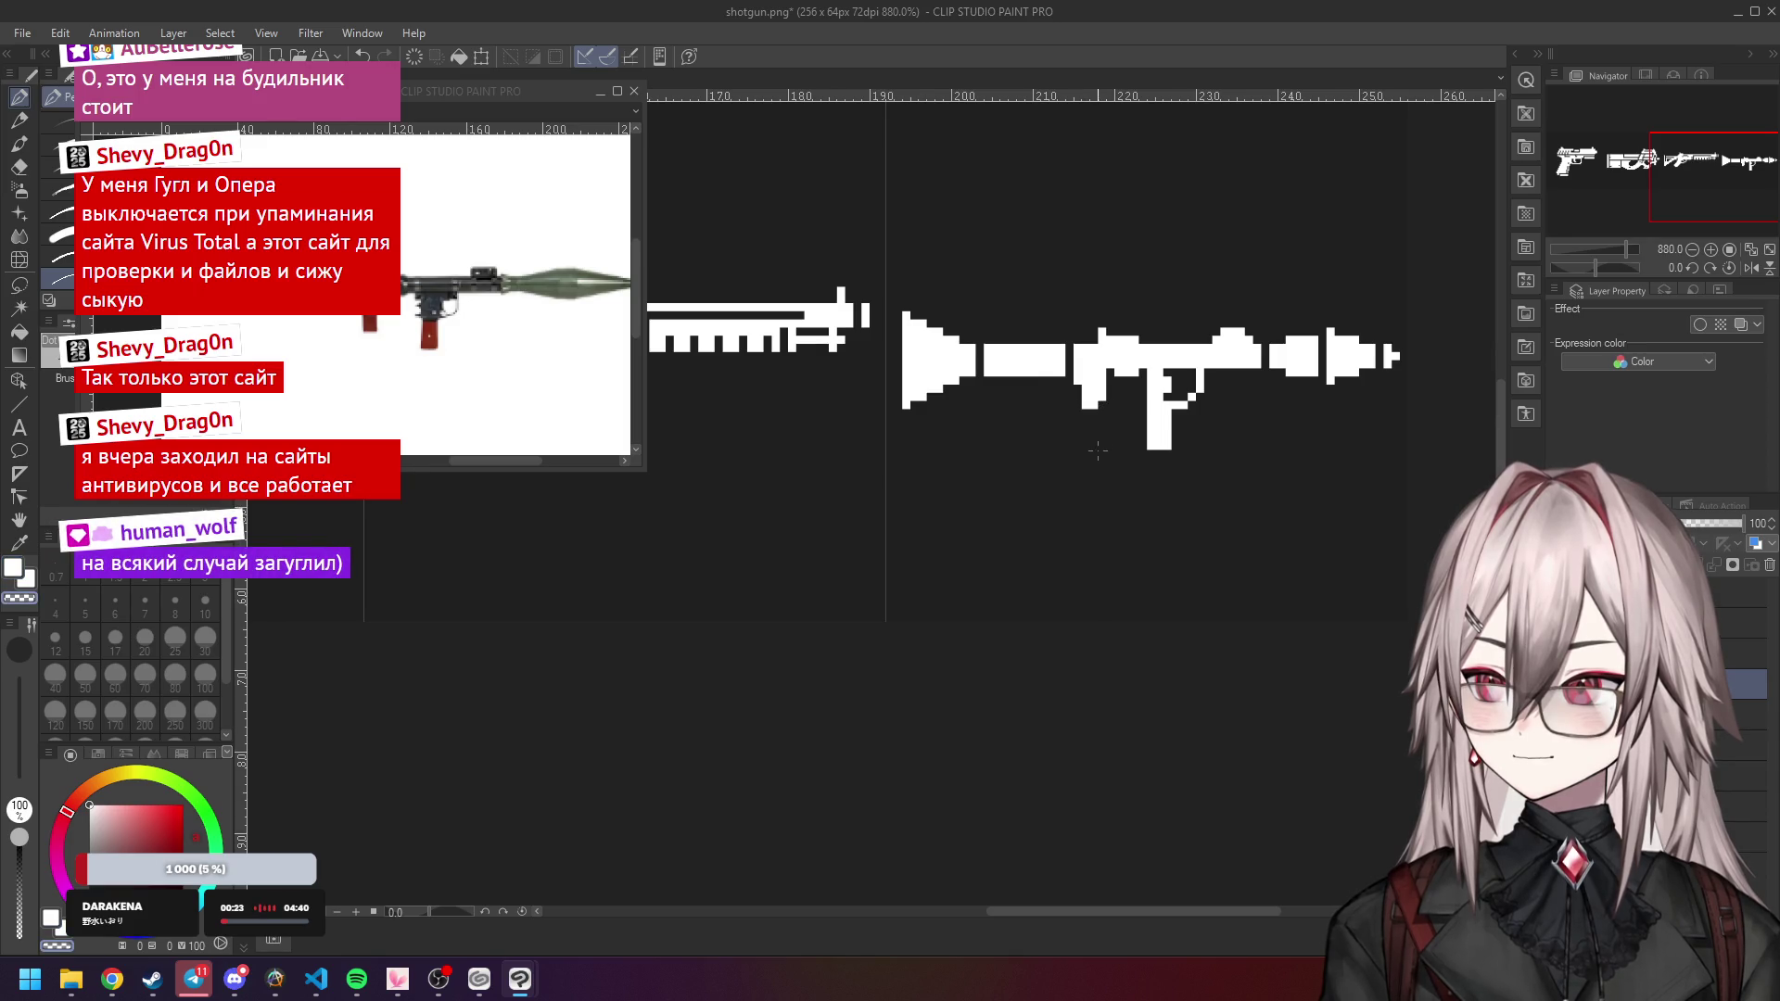
{"action": "scroll", "coordinate": [1099, 450], "scroll_direction": "down", "scroll_amount": 3}
{"action": "scroll", "coordinate": [1096, 418], "scroll_direction": "up", "scroll_amount": 4}
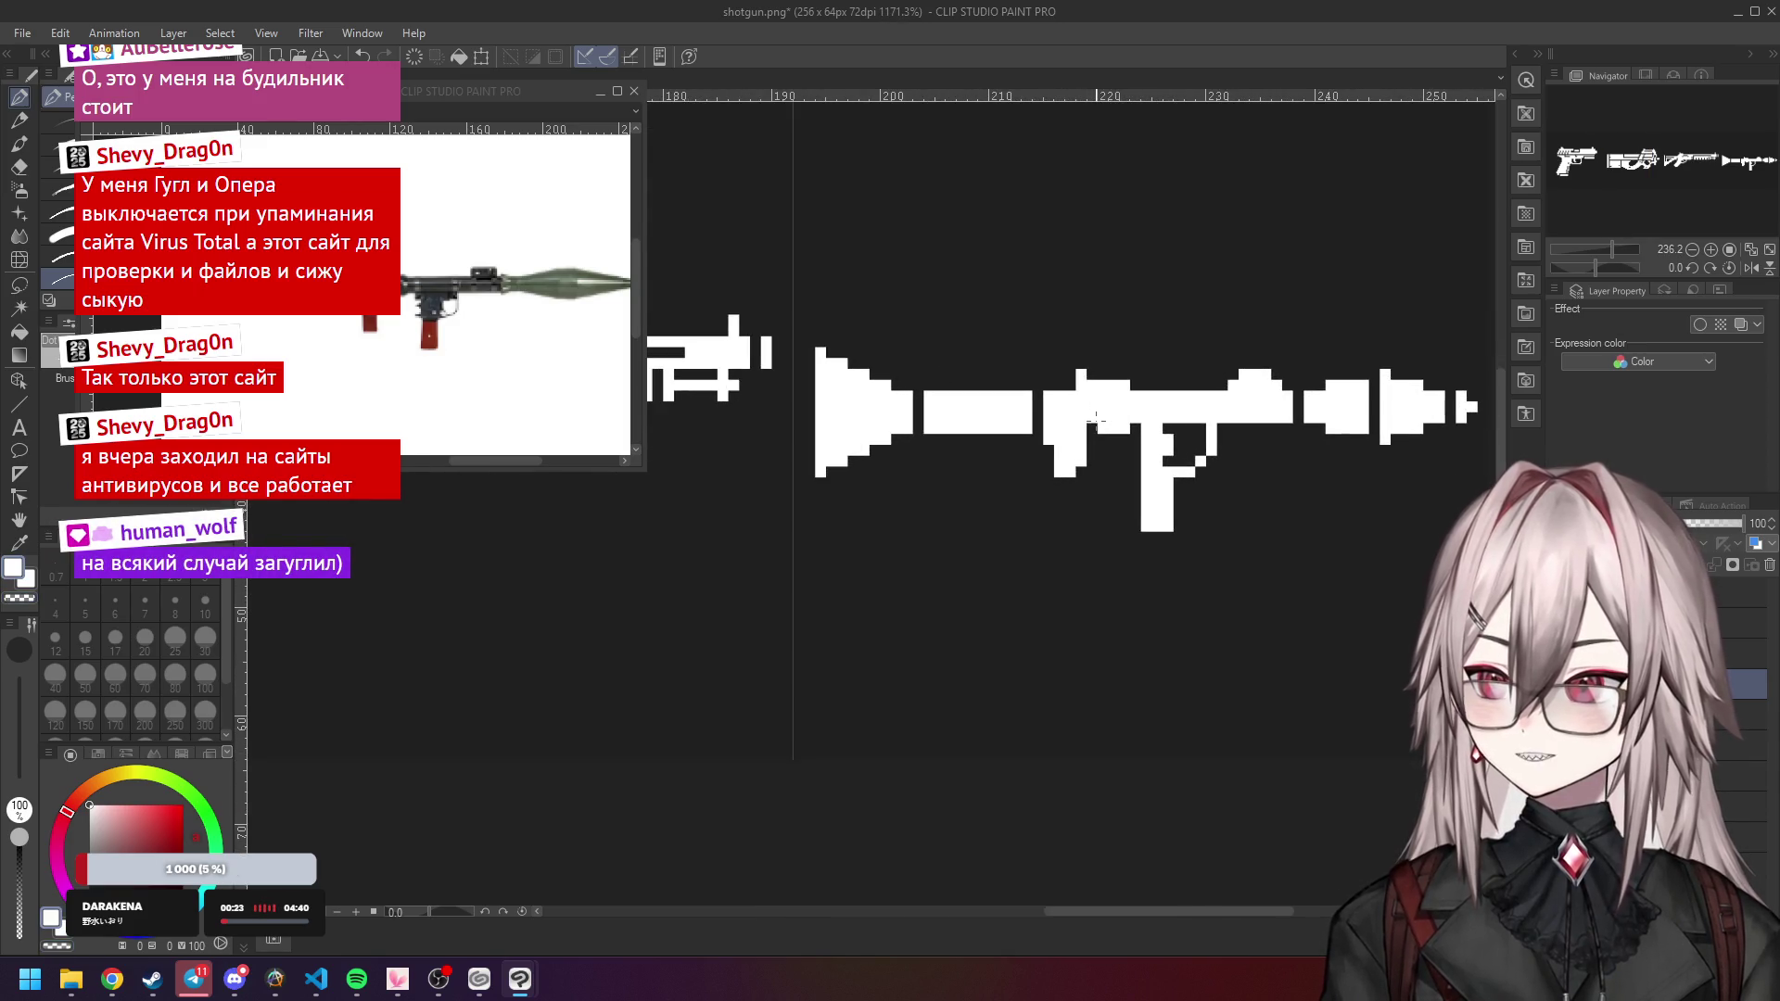
{"action": "scroll", "coordinate": [1103, 415], "scroll_direction": "down", "scroll_amount": 4}
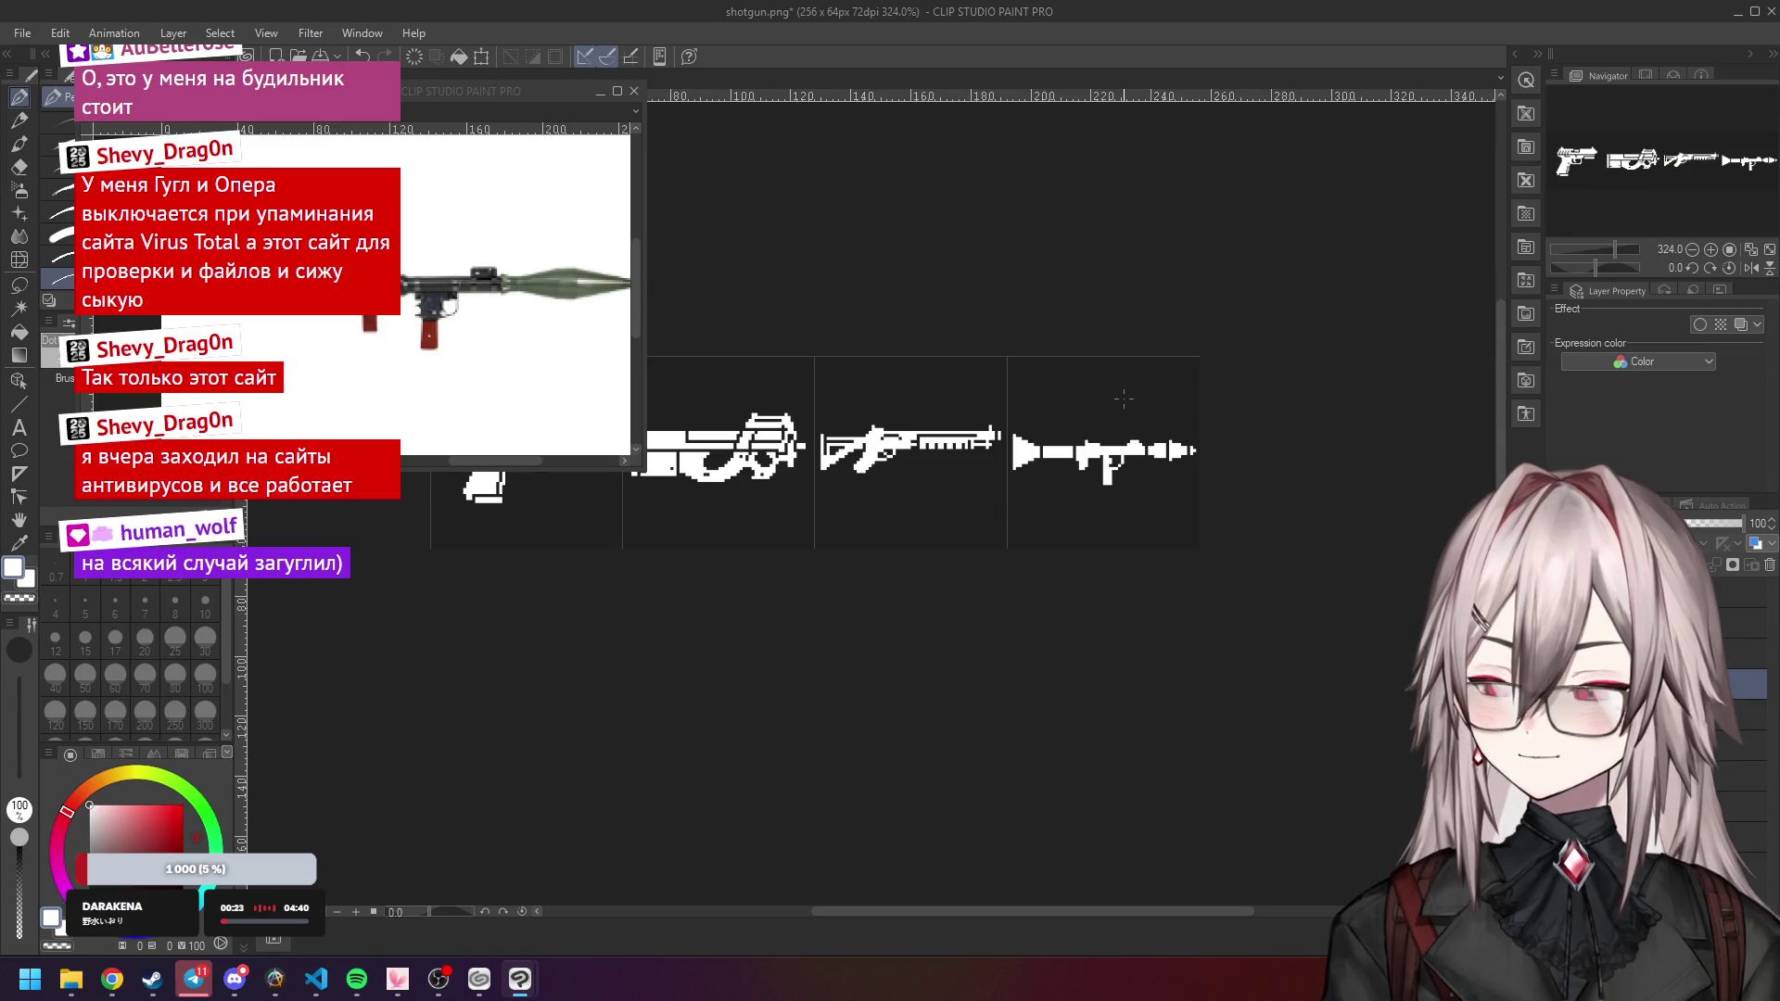
{"action": "scroll", "coordinate": [1108, 436], "scroll_direction": "up", "scroll_amount": 3}
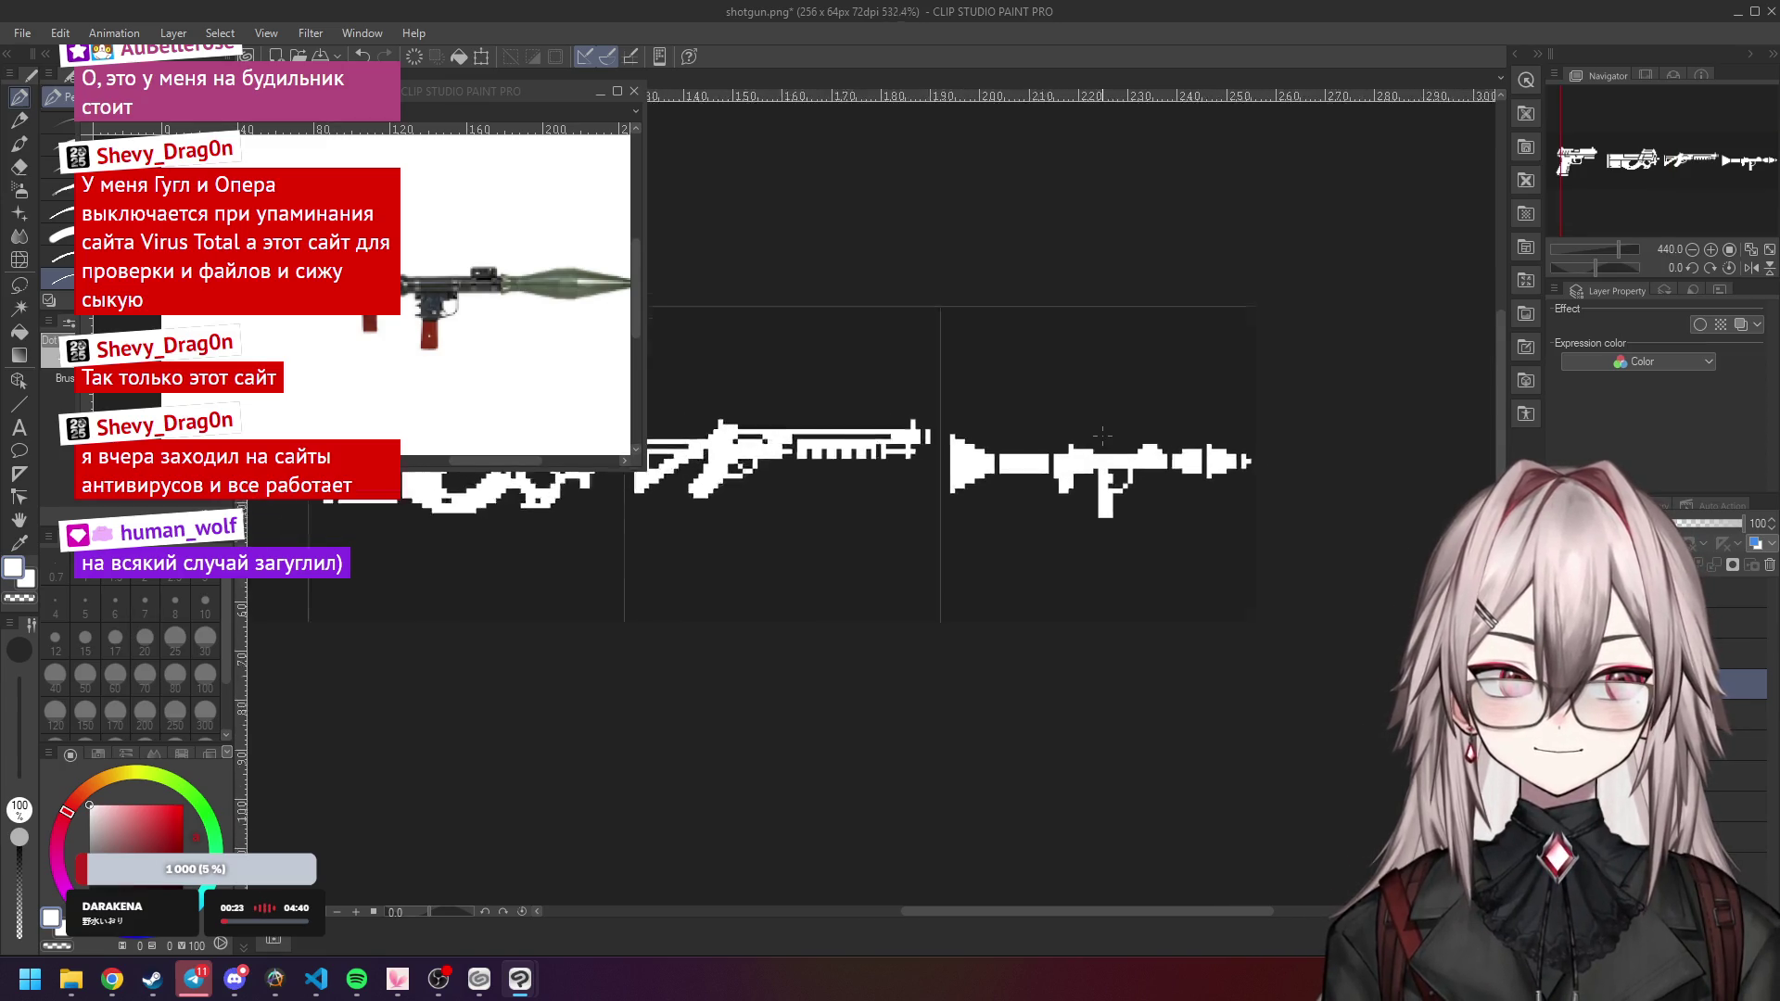
{"action": "scroll", "coordinate": [1001, 468], "scroll_direction": "up", "scroll_amount": 1}
{"action": "scroll", "coordinate": [1001, 469], "scroll_direction": "down", "scroll_amount": 3}
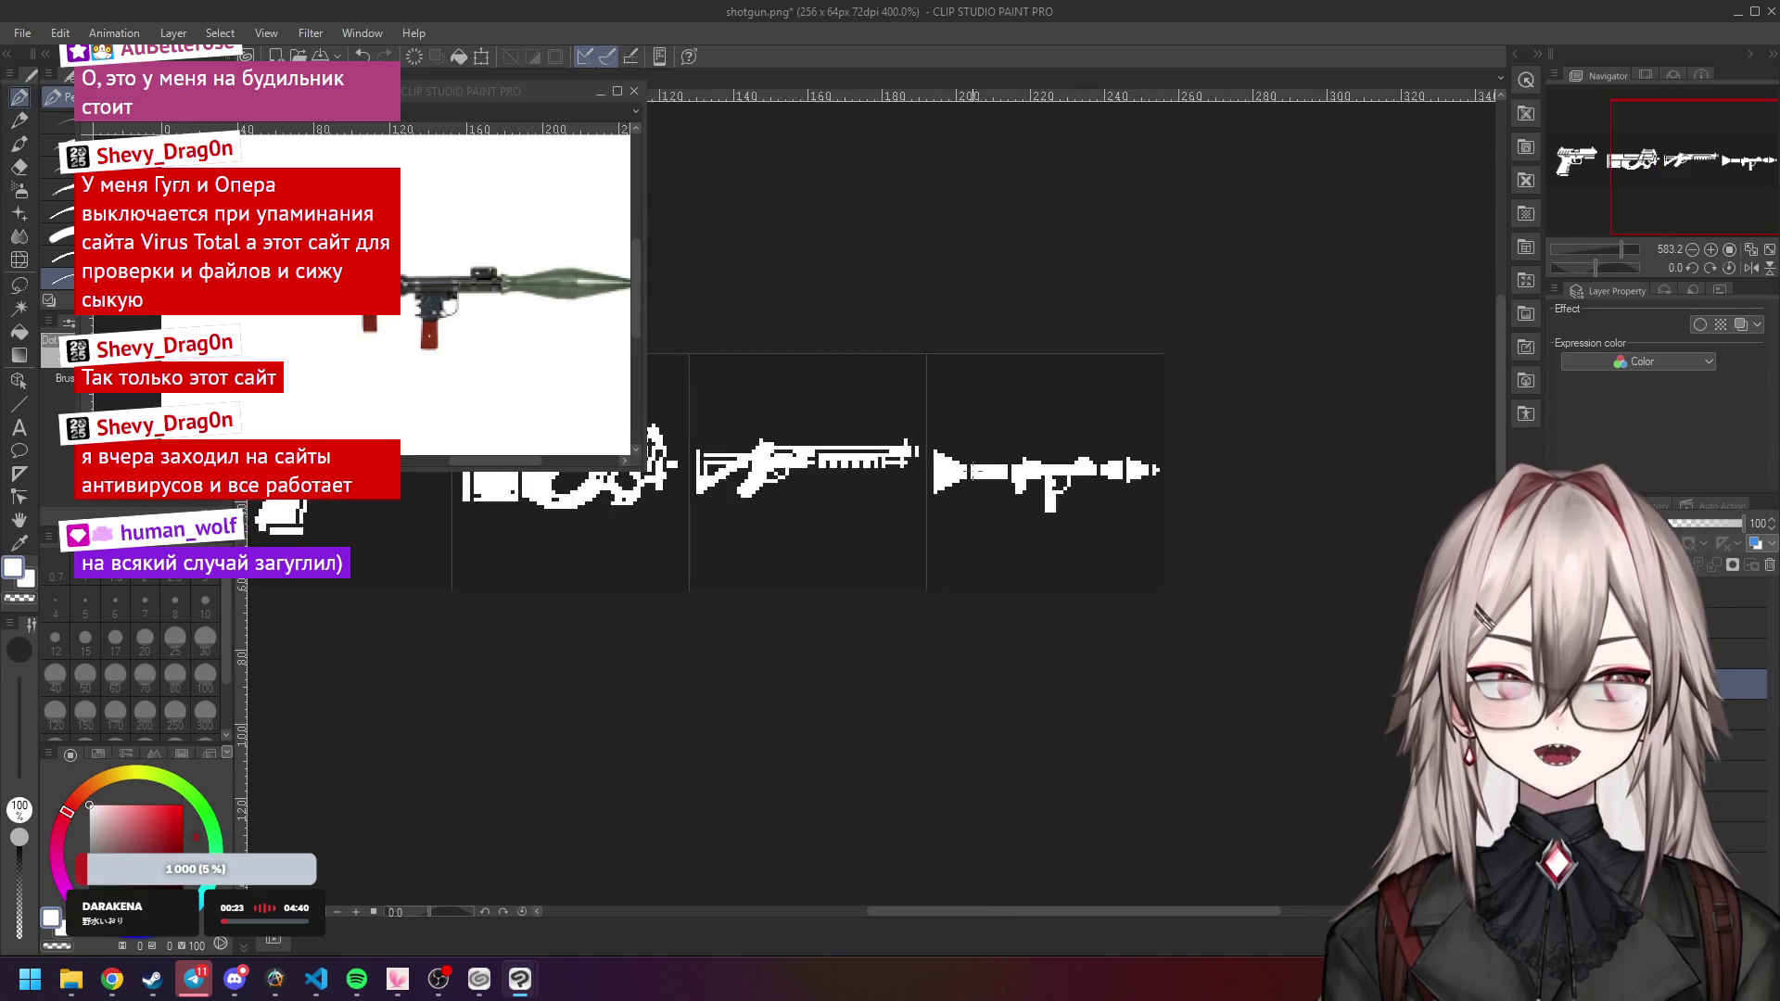
{"action": "scroll", "coordinate": [1282, 498], "scroll_direction": "up", "scroll_amount": 5}
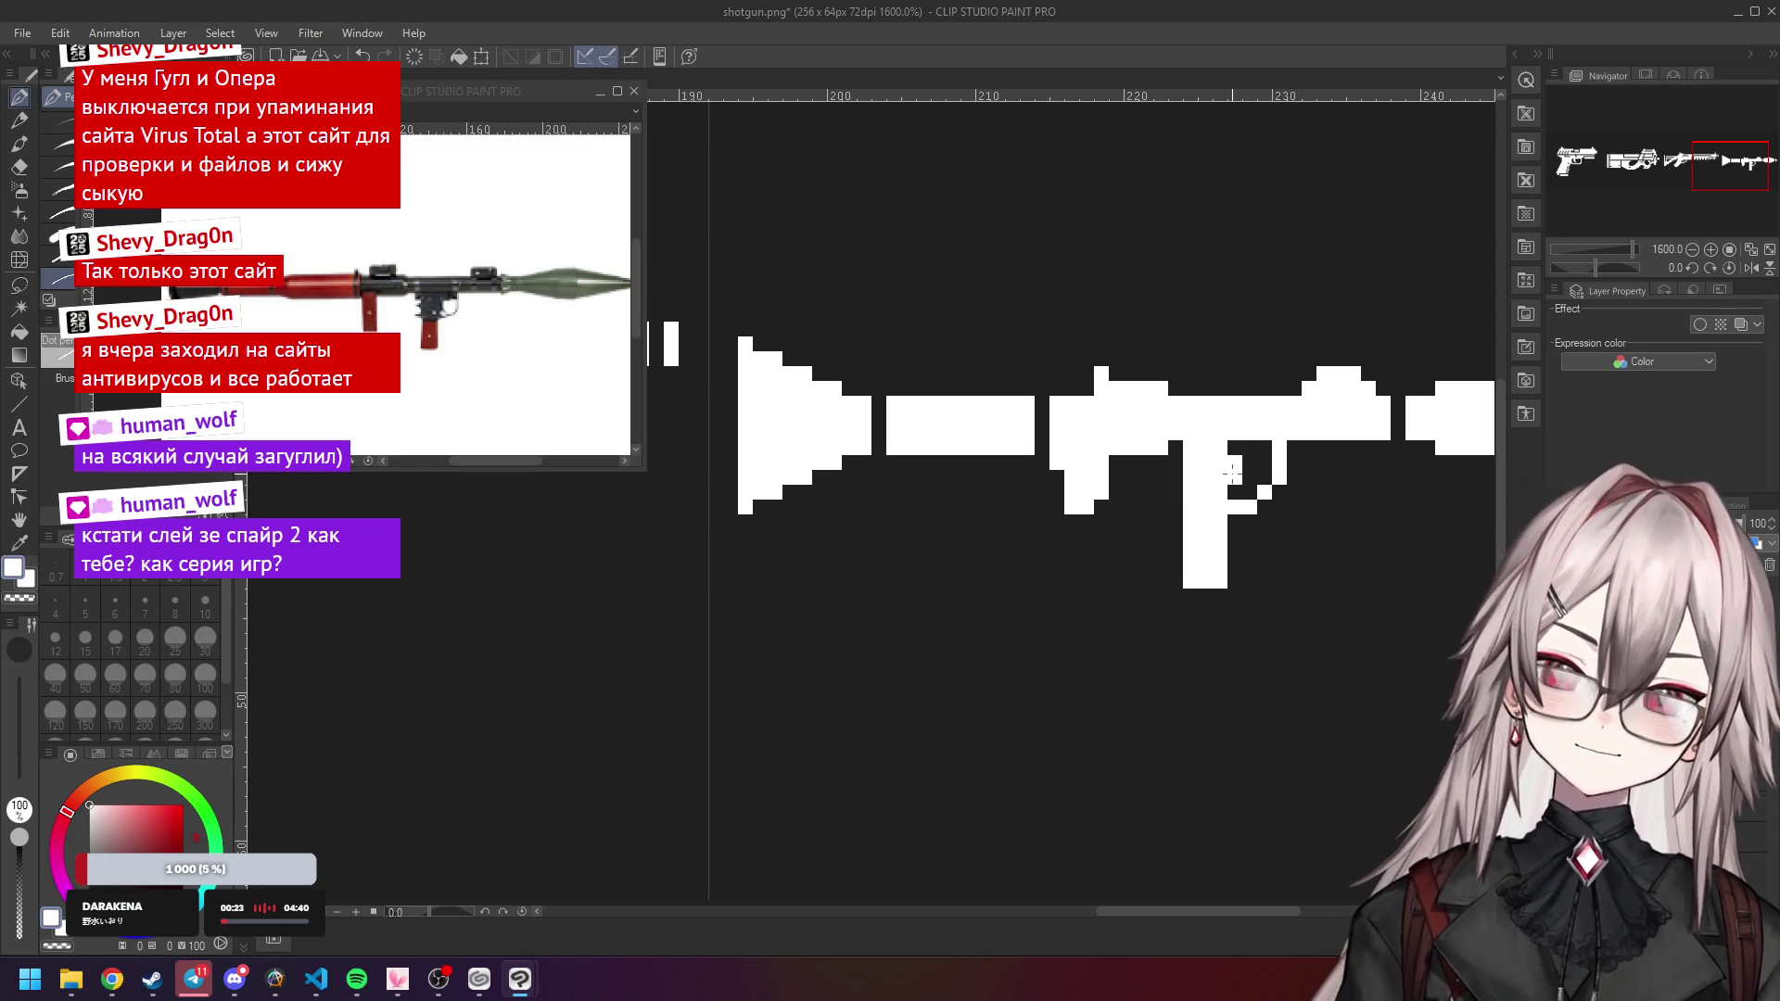
{"action": "scroll", "coordinate": [1231, 473], "scroll_direction": "down", "scroll_amount": 5}
{"action": "scroll", "coordinate": [1274, 426], "scroll_direction": "up", "scroll_amount": 4}
{"action": "scroll", "coordinate": [1274, 427], "scroll_direction": "up", "scroll_amount": 3}
{"action": "scroll", "coordinate": [1274, 427], "scroll_direction": "down", "scroll_amount": 3}
{"action": "scroll", "coordinate": [1170, 473], "scroll_direction": "up", "scroll_amount": 5}
Fix the pixels beside the grip, toggling between transparent and white.
{"action": "key", "text": "c"}
{"action": "key", "text": "c"}
{"action": "left_click", "coordinate": [1107, 455]}
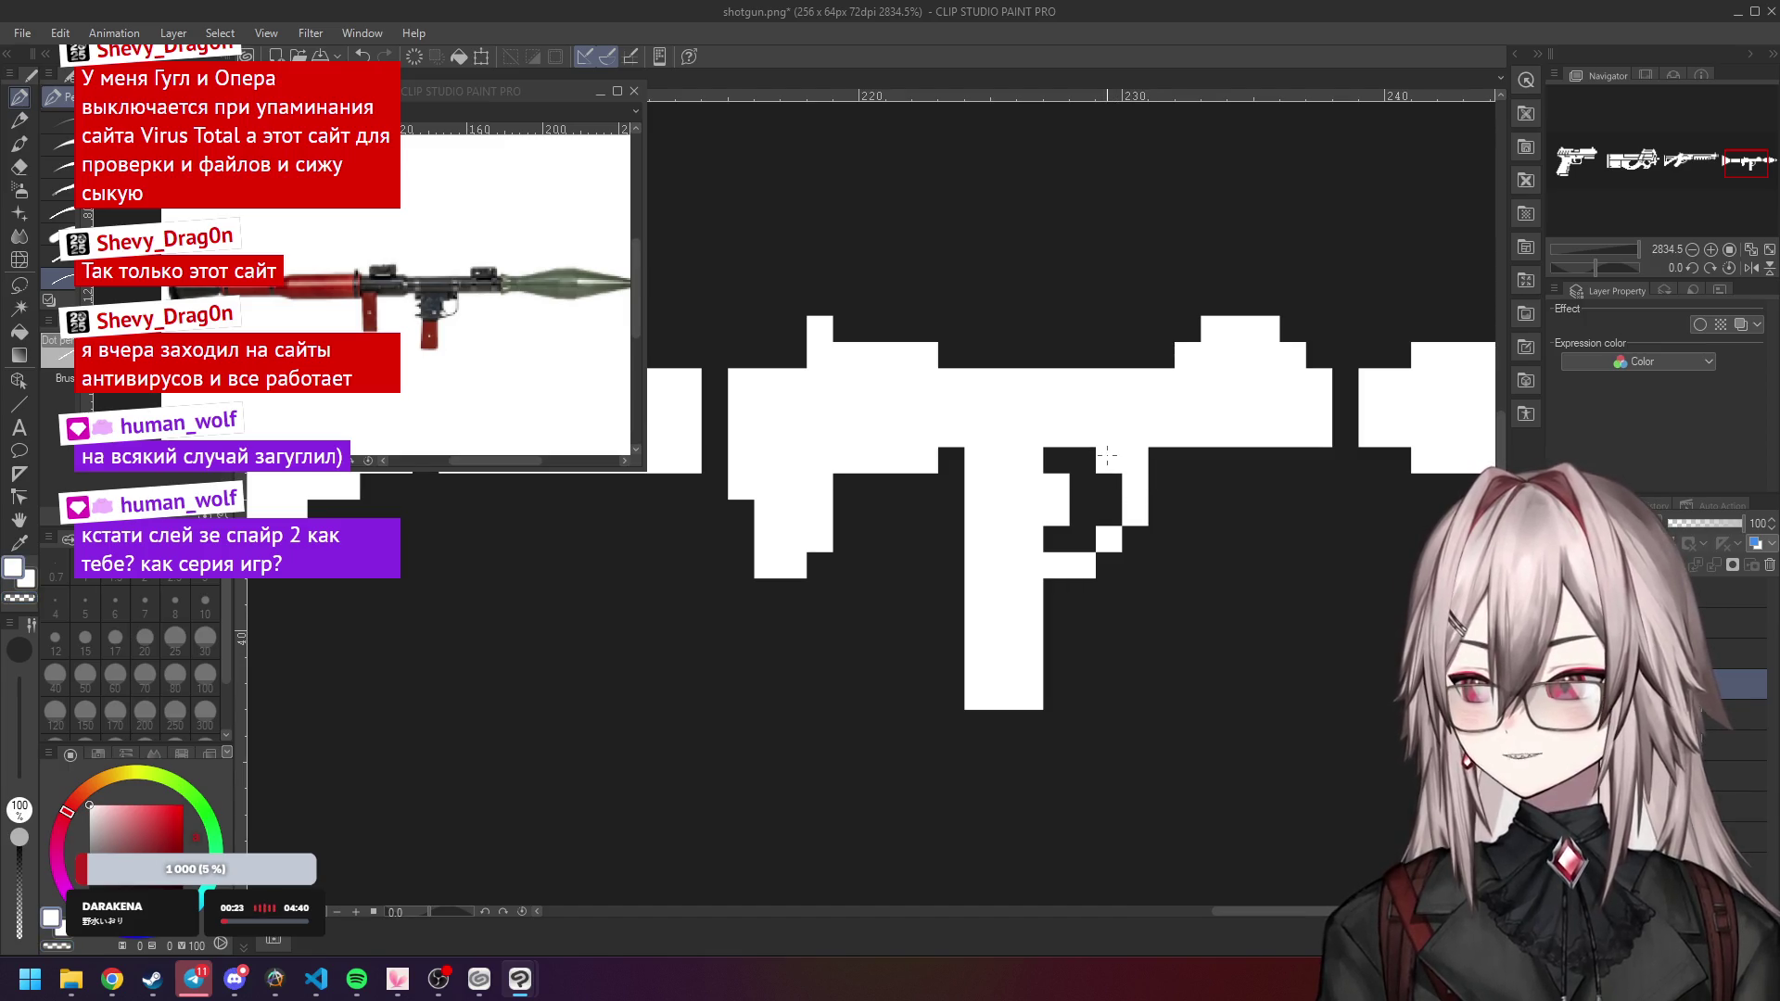
{"action": "key", "text": "c"}
{"action": "left_click", "coordinate": [1103, 456]}
{"action": "key", "text": "c"}
{"action": "left_click", "coordinate": [1103, 456]}
Add a white pixel just left of the launcher's grip.
{"action": "scroll", "coordinate": [1131, 453], "scroll_direction": "down", "scroll_amount": 5}
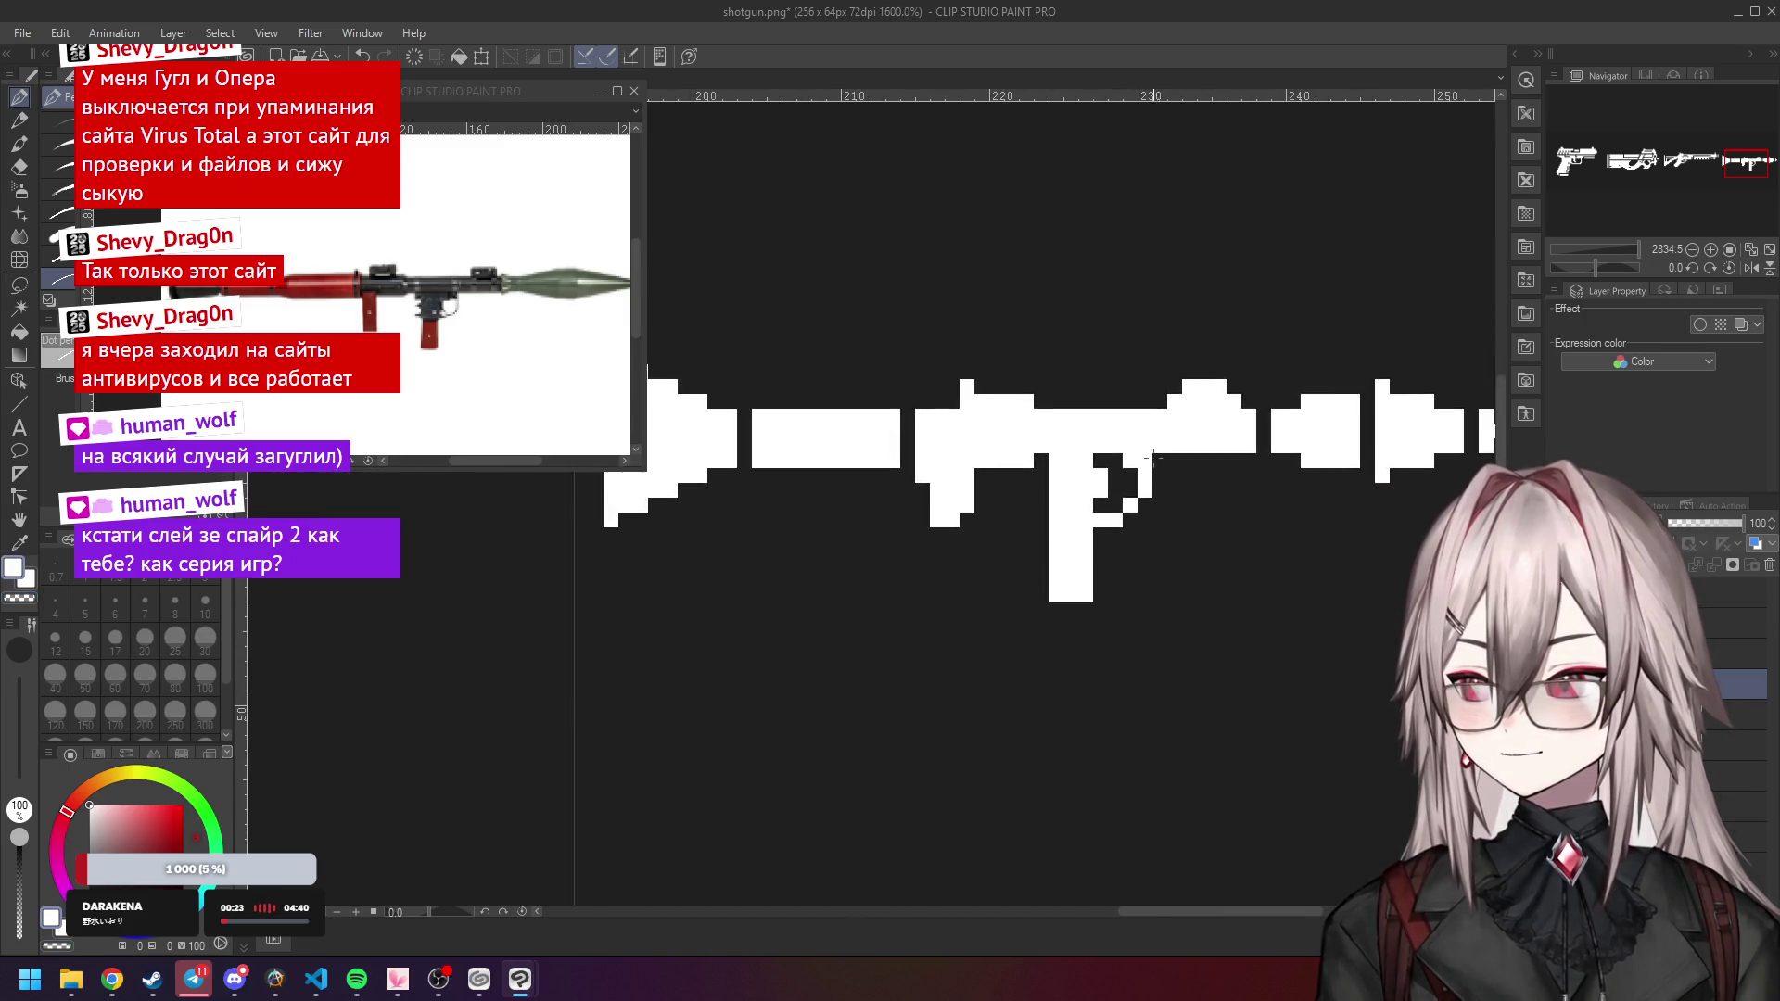
{"action": "scroll", "coordinate": [1145, 450], "scroll_direction": "down", "scroll_amount": 2}
{"action": "scroll", "coordinate": [1068, 491], "scroll_direction": "up", "scroll_amount": 3}
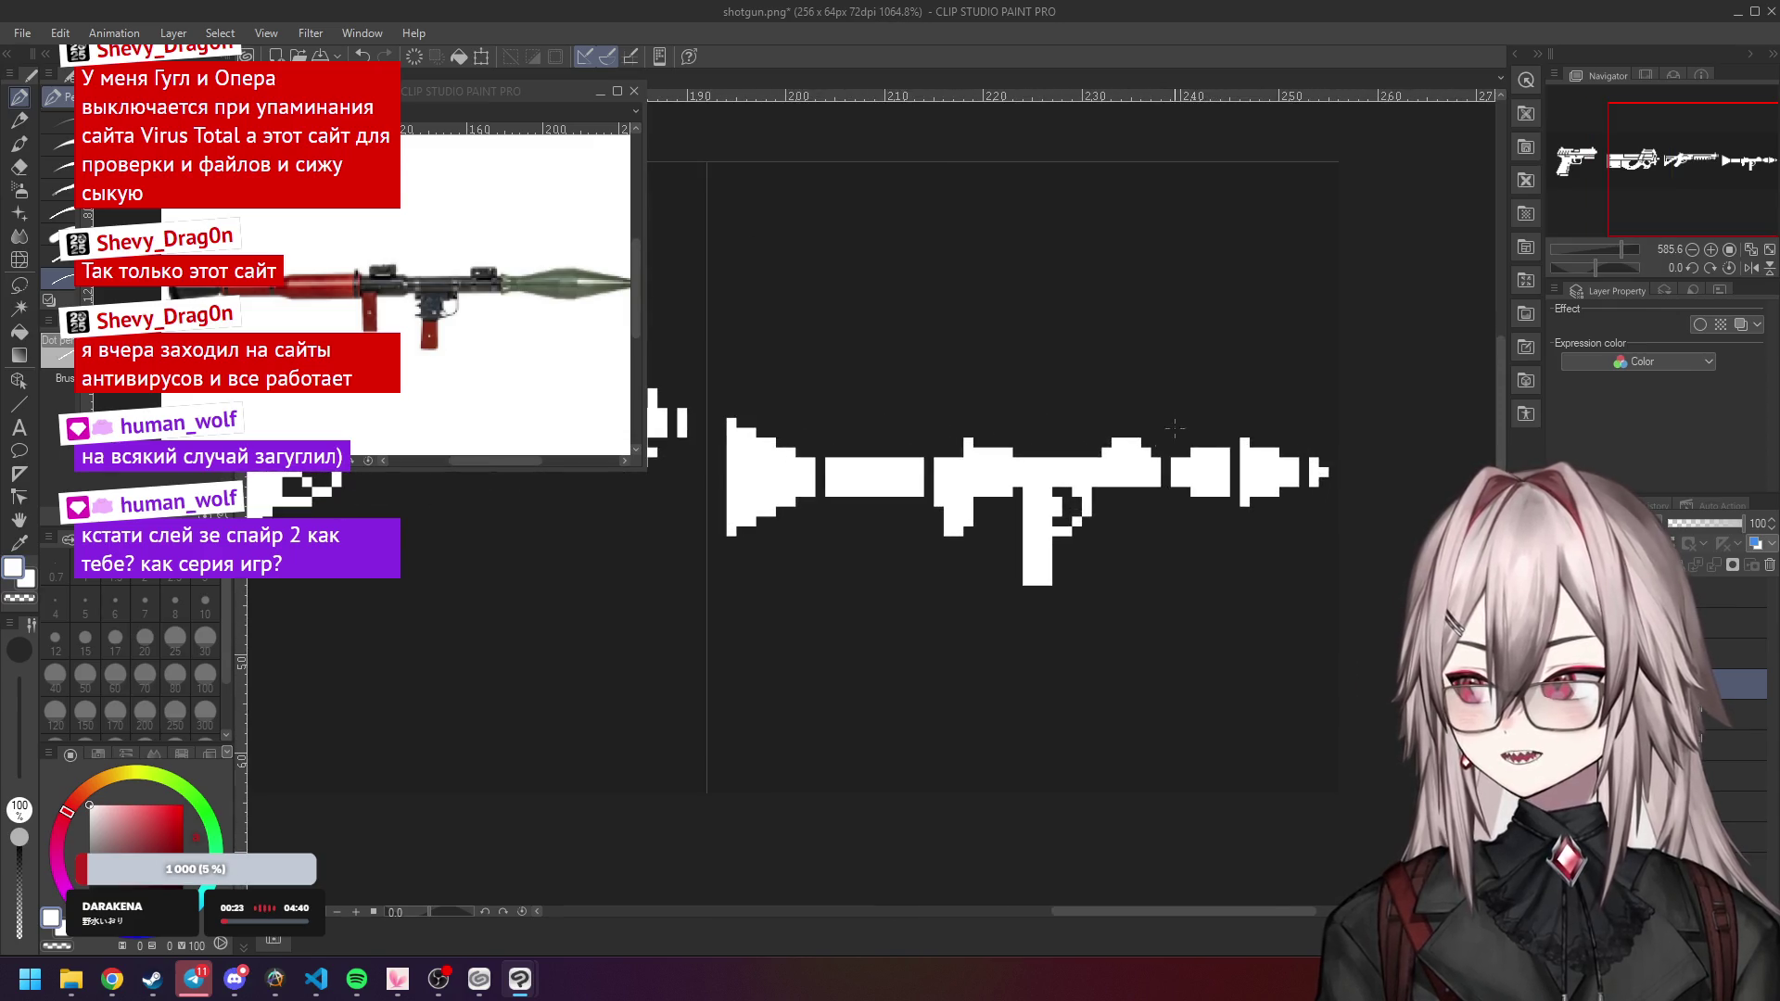
{"action": "scroll", "coordinate": [1080, 487], "scroll_direction": "up", "scroll_amount": 2}
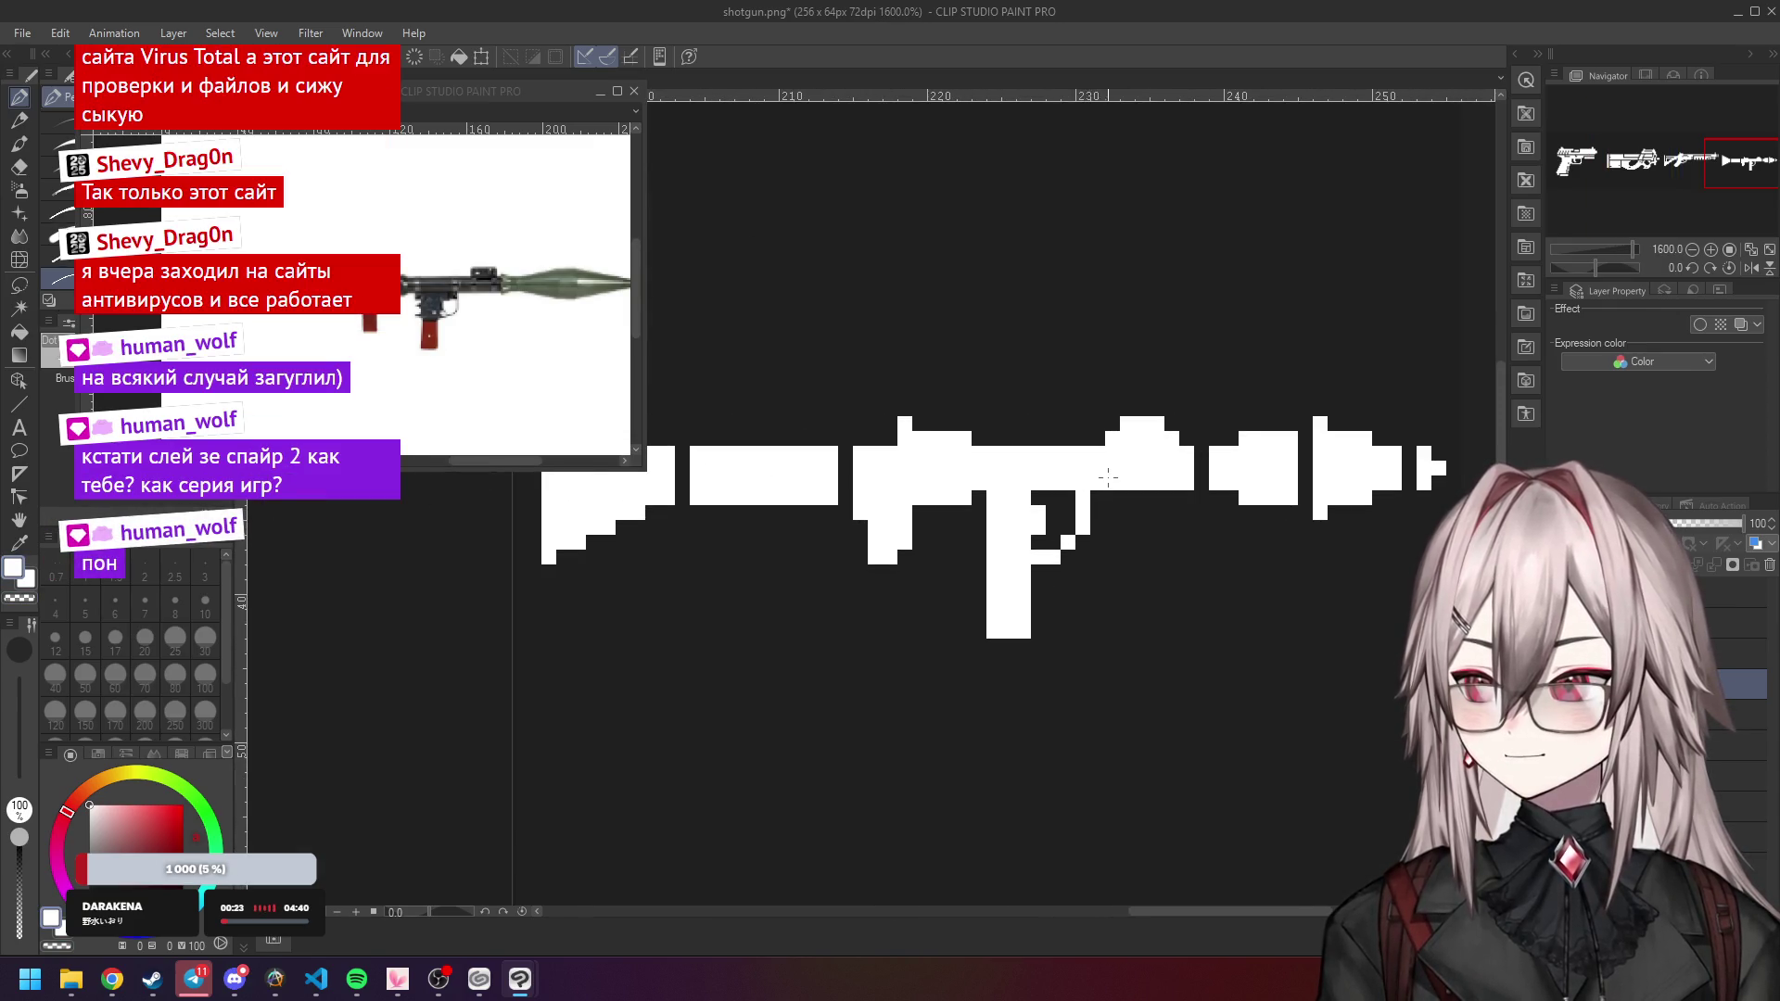
{"action": "scroll", "coordinate": [1096, 481], "scroll_direction": "down", "scroll_amount": 6}
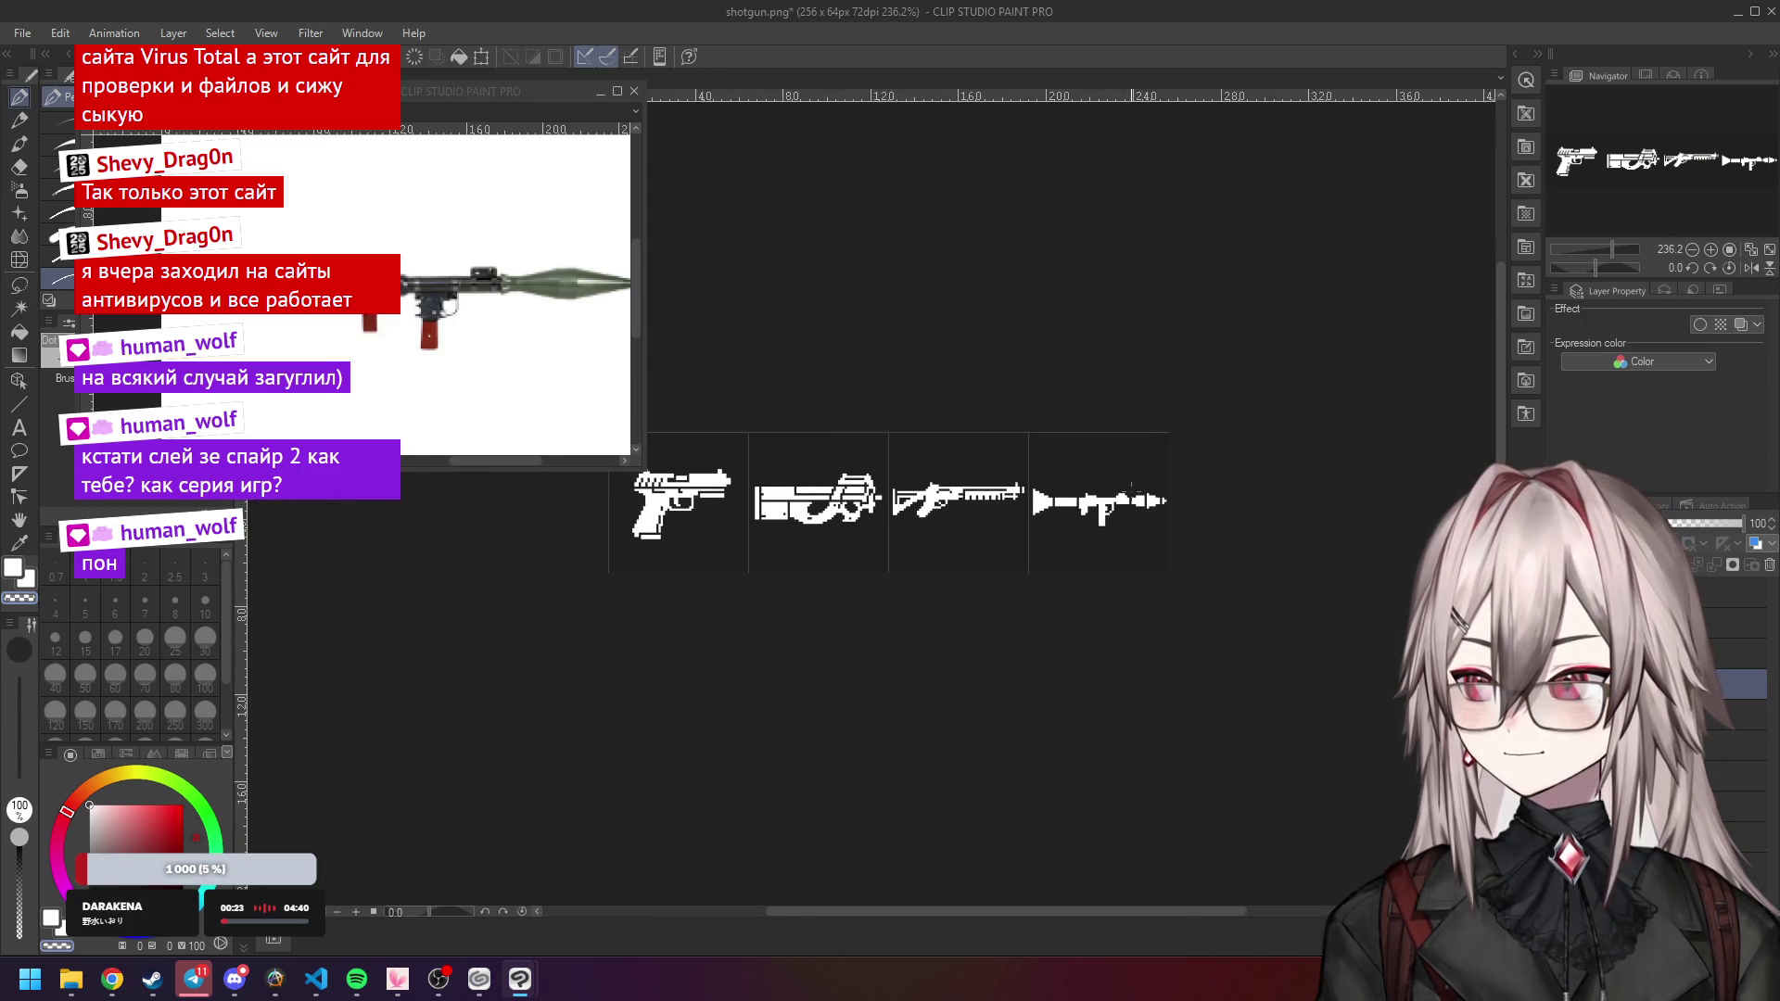
{"action": "scroll", "coordinate": [1136, 463], "scroll_direction": "up", "scroll_amount": 6}
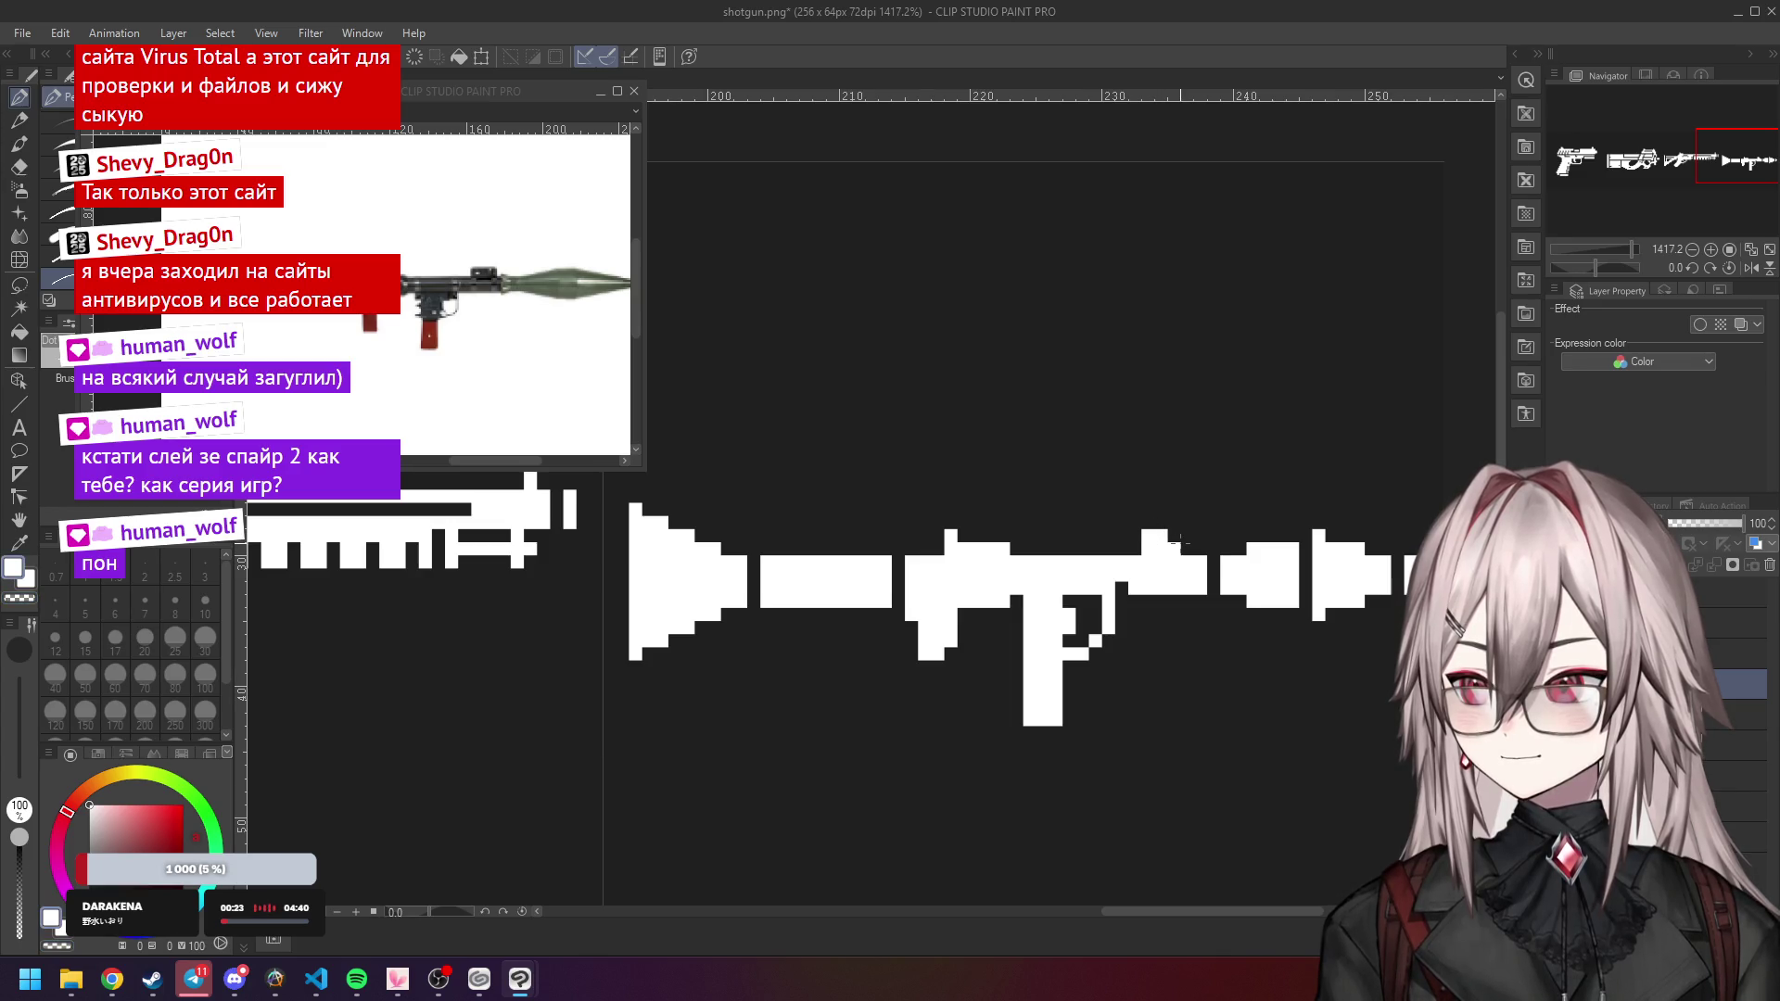
{"action": "scroll", "coordinate": [1120, 536], "scroll_direction": "down", "scroll_amount": 8}
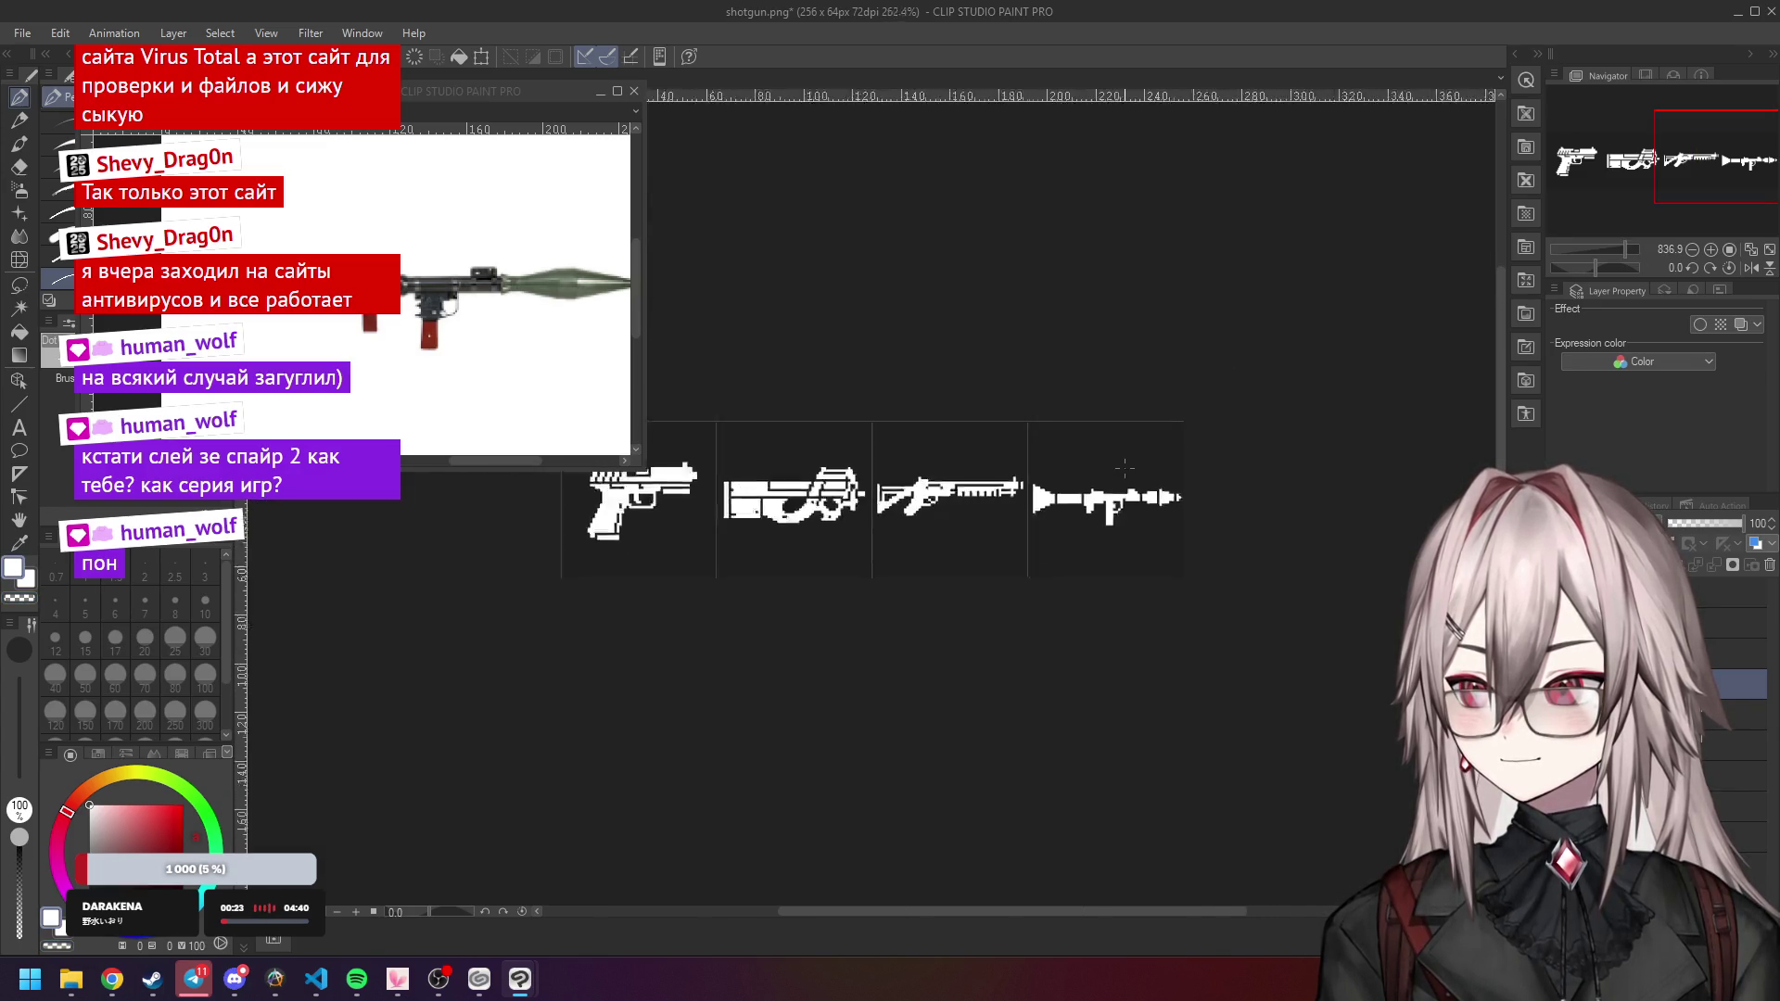
{"action": "scroll", "coordinate": [1139, 451], "scroll_direction": "up", "scroll_amount": 5}
{"action": "scroll", "coordinate": [1125, 496], "scroll_direction": "down", "scroll_amount": 3}
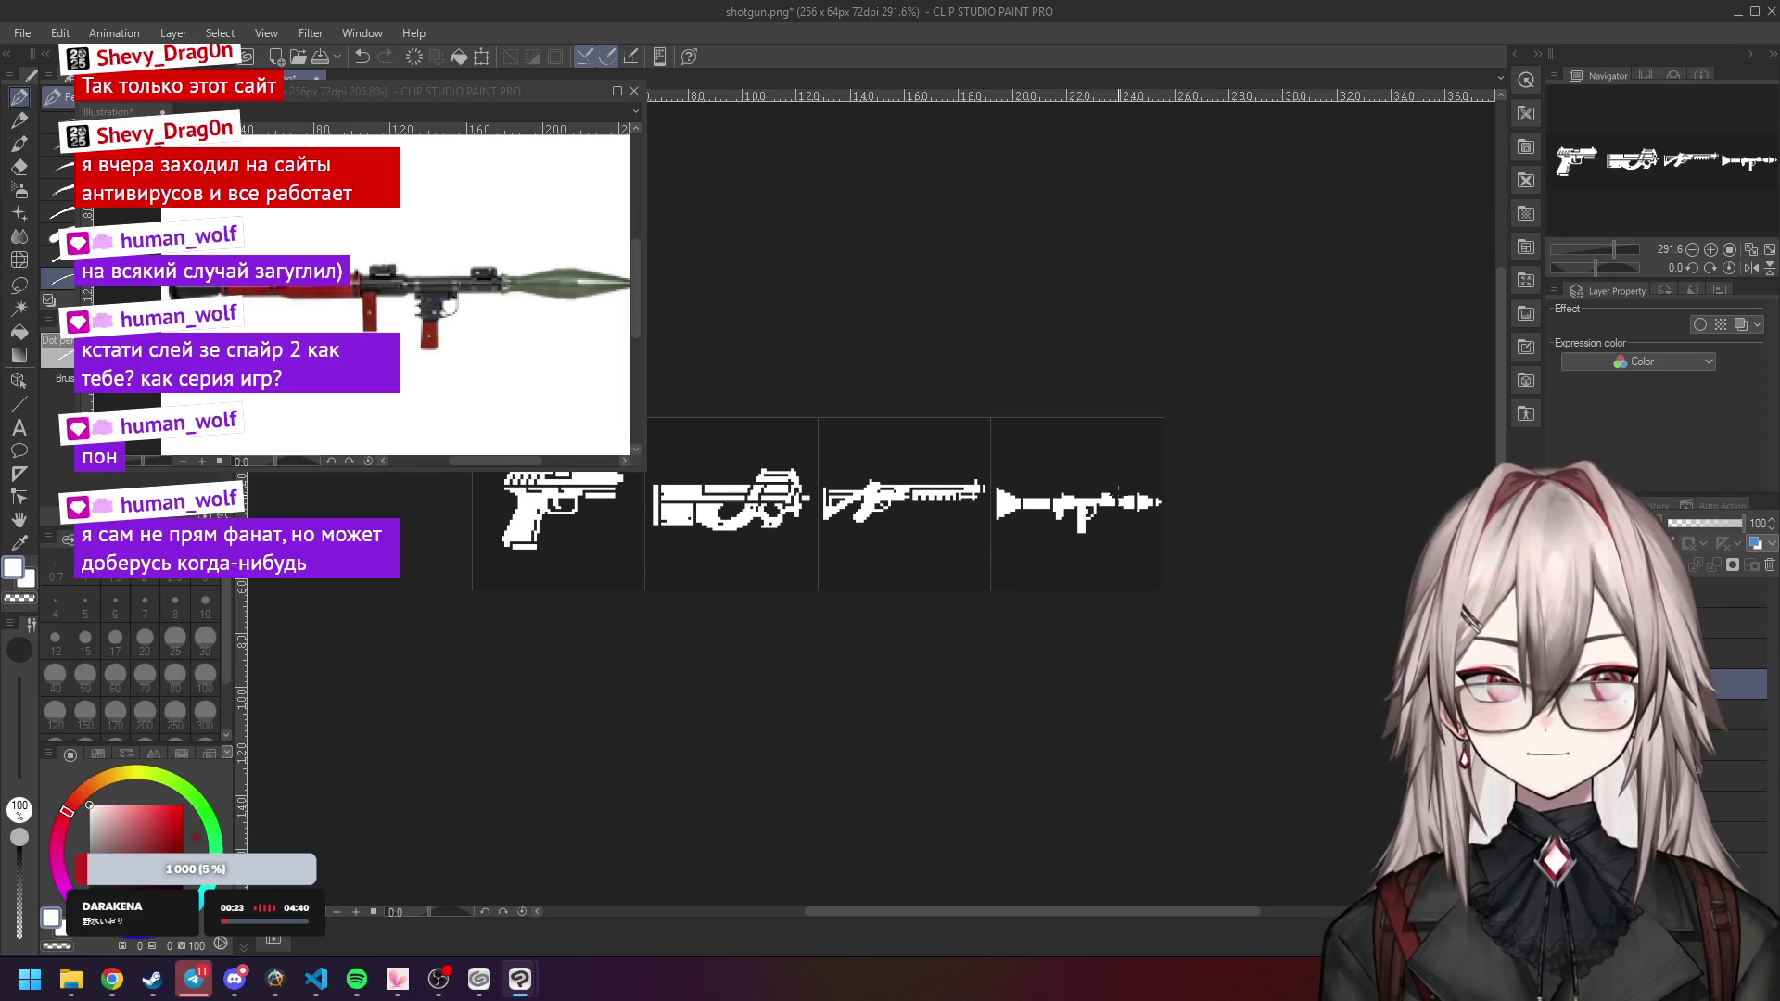
{"action": "scroll", "coordinate": [1118, 488], "scroll_direction": "up", "scroll_amount": 2}
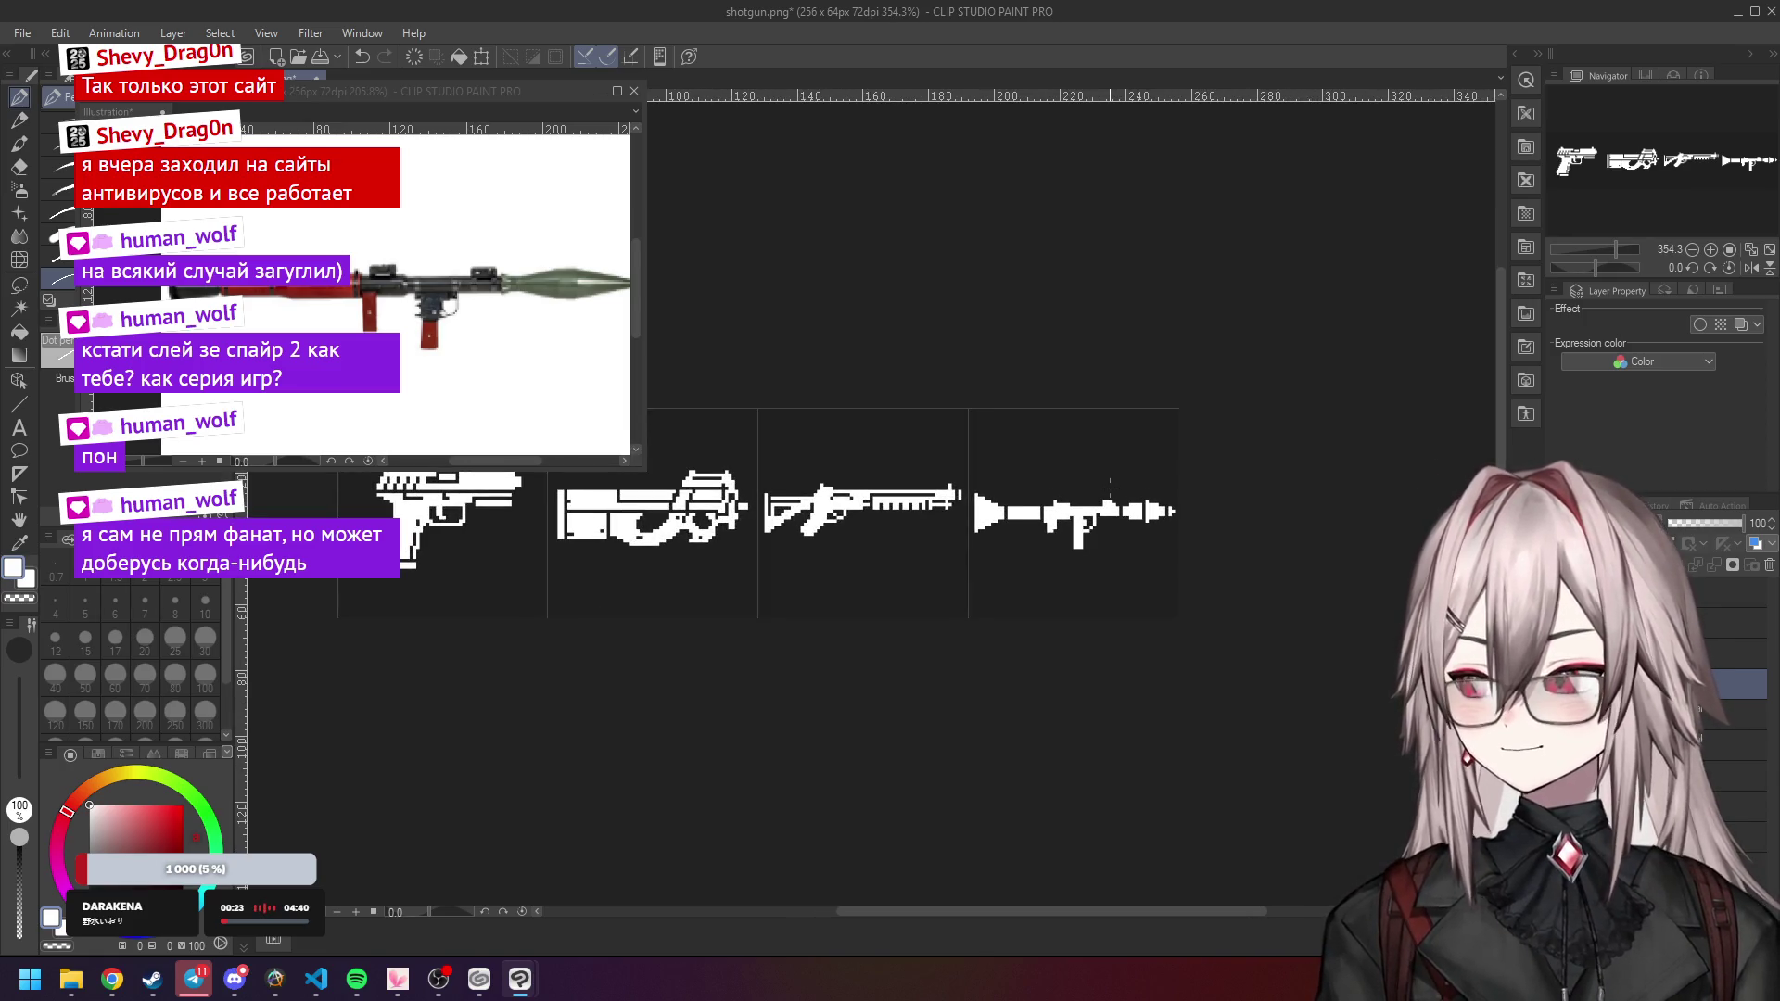
{"action": "scroll", "coordinate": [1110, 486], "scroll_direction": "up", "scroll_amount": 8}
{"action": "scroll", "coordinate": [1041, 498], "scroll_direction": "down", "scroll_amount": 10}
{"action": "scroll", "coordinate": [1060, 446], "scroll_direction": "up", "scroll_amount": 11}
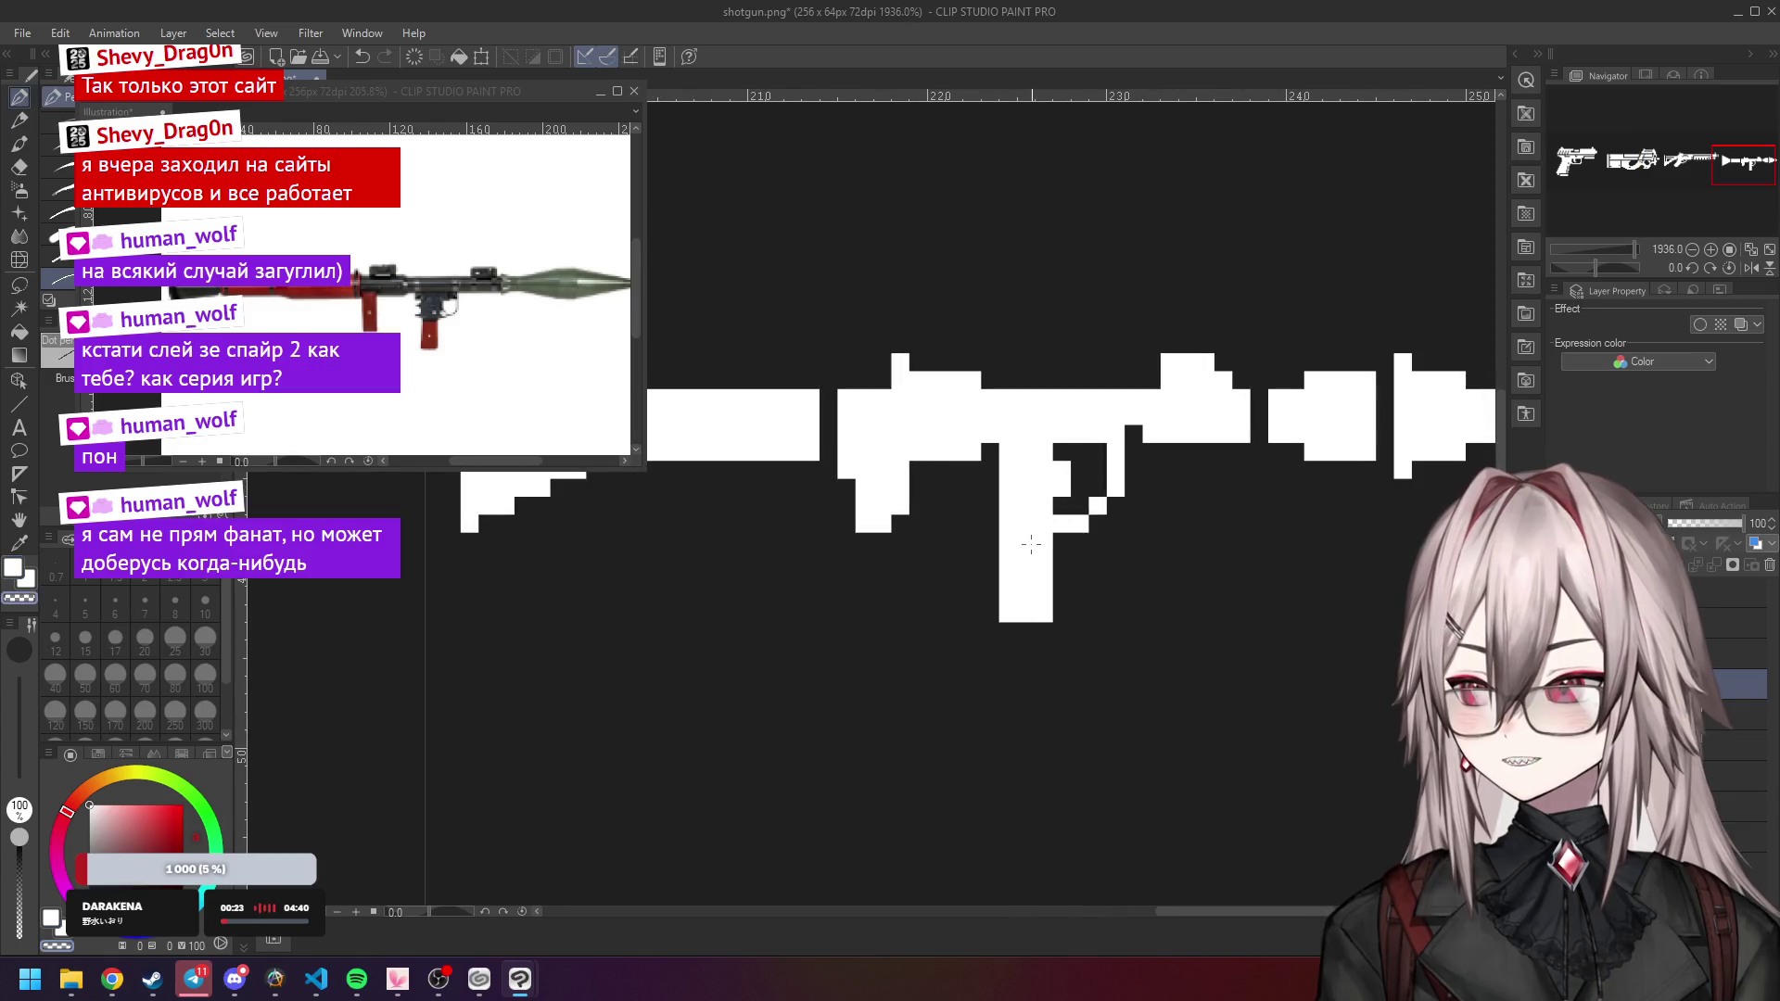
{"action": "left_click", "coordinate": [988, 525]}
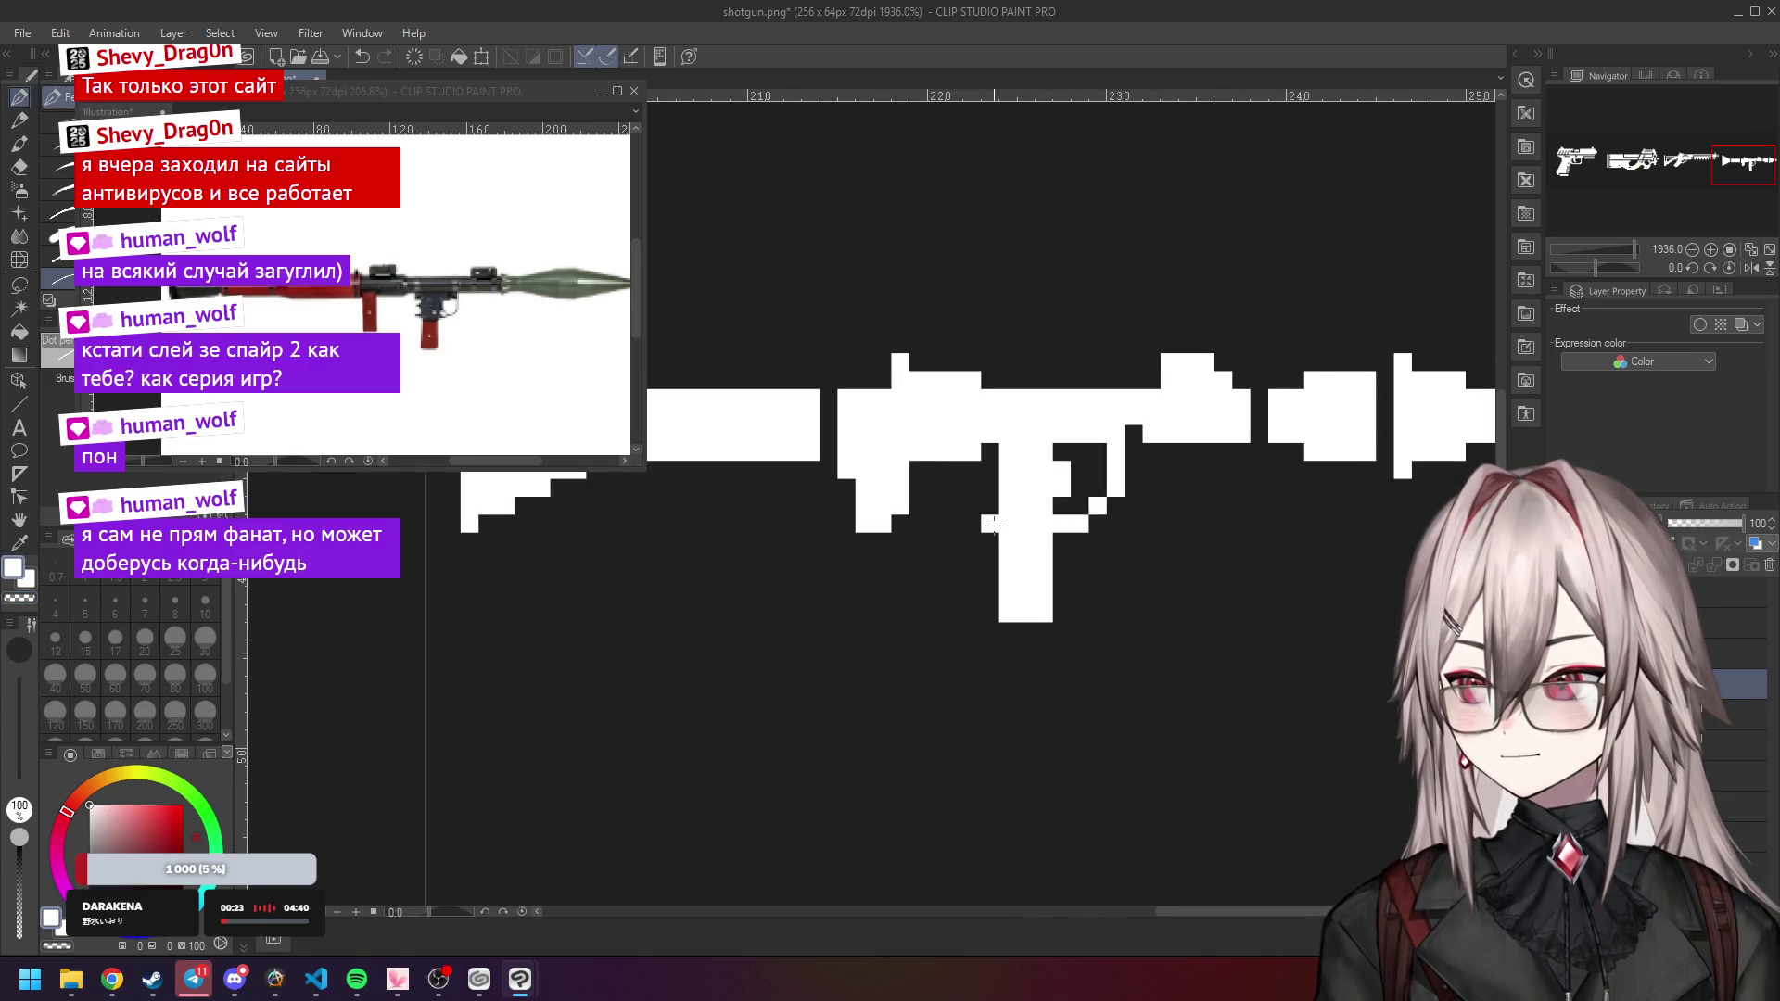
Paint a solid white pixel column down the launcher's left end, then bring up Chrome.
{"action": "scroll", "coordinate": [1020, 477], "scroll_direction": "down", "scroll_amount": 12}
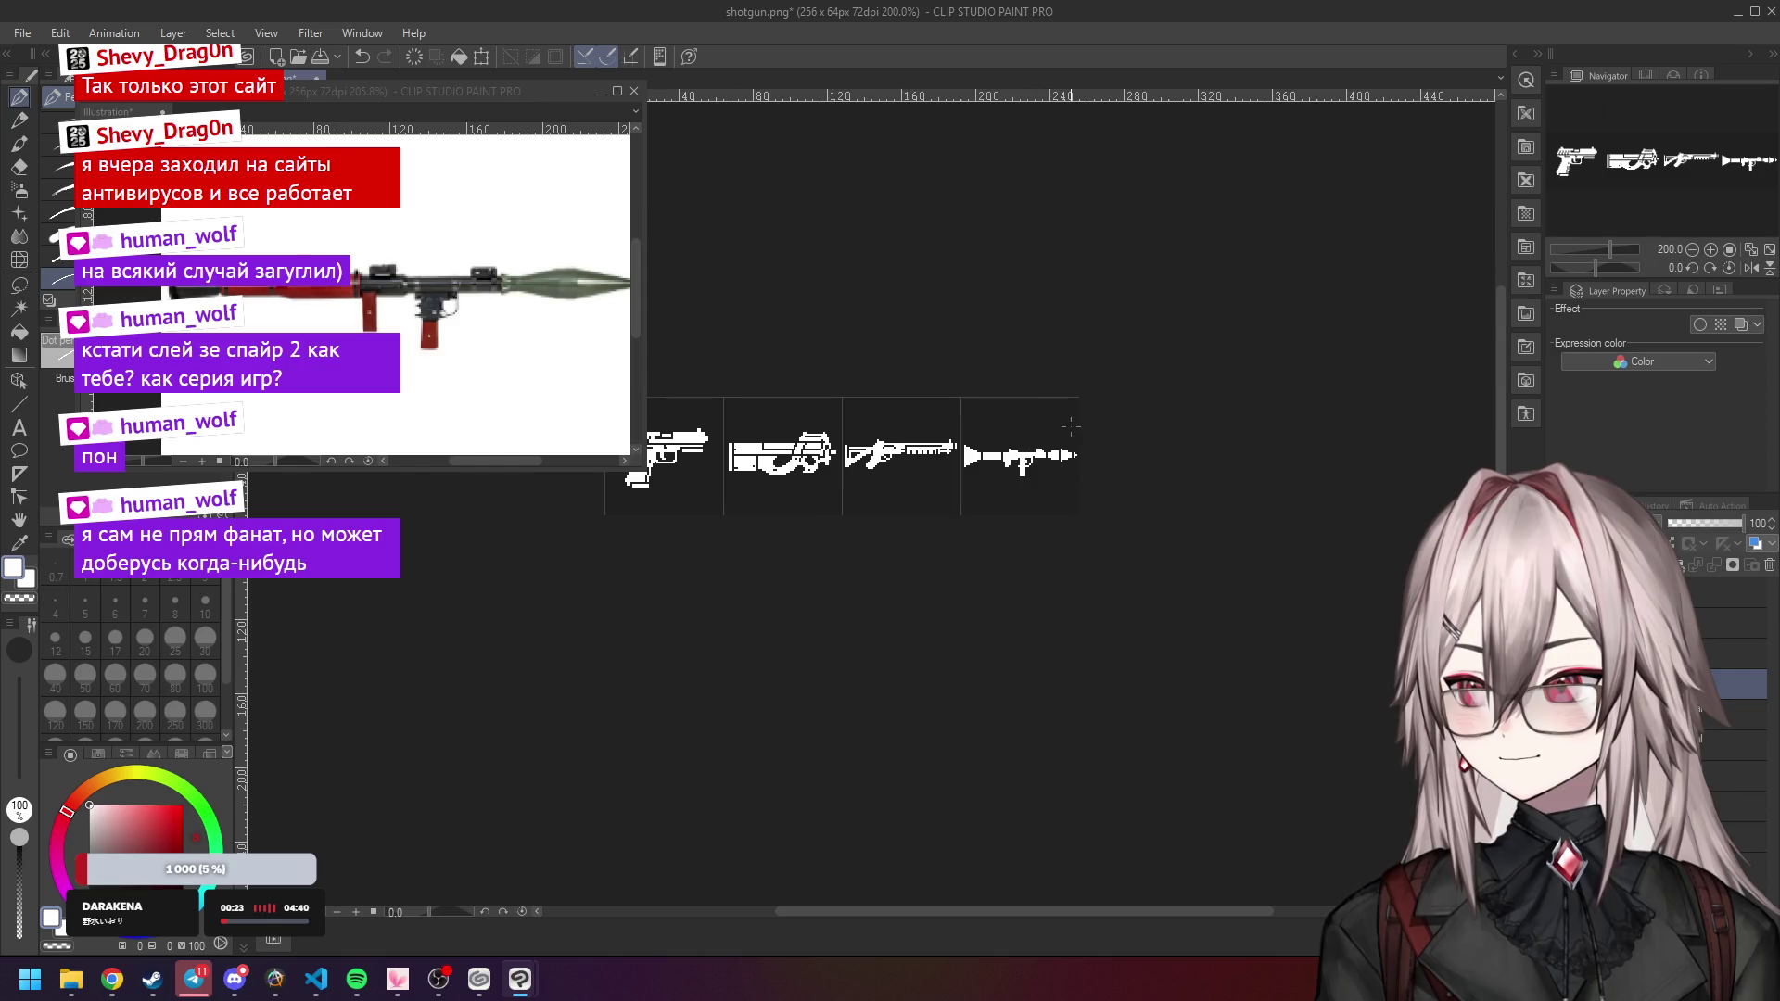
{"action": "scroll", "coordinate": [1049, 406], "scroll_direction": "up", "scroll_amount": 4}
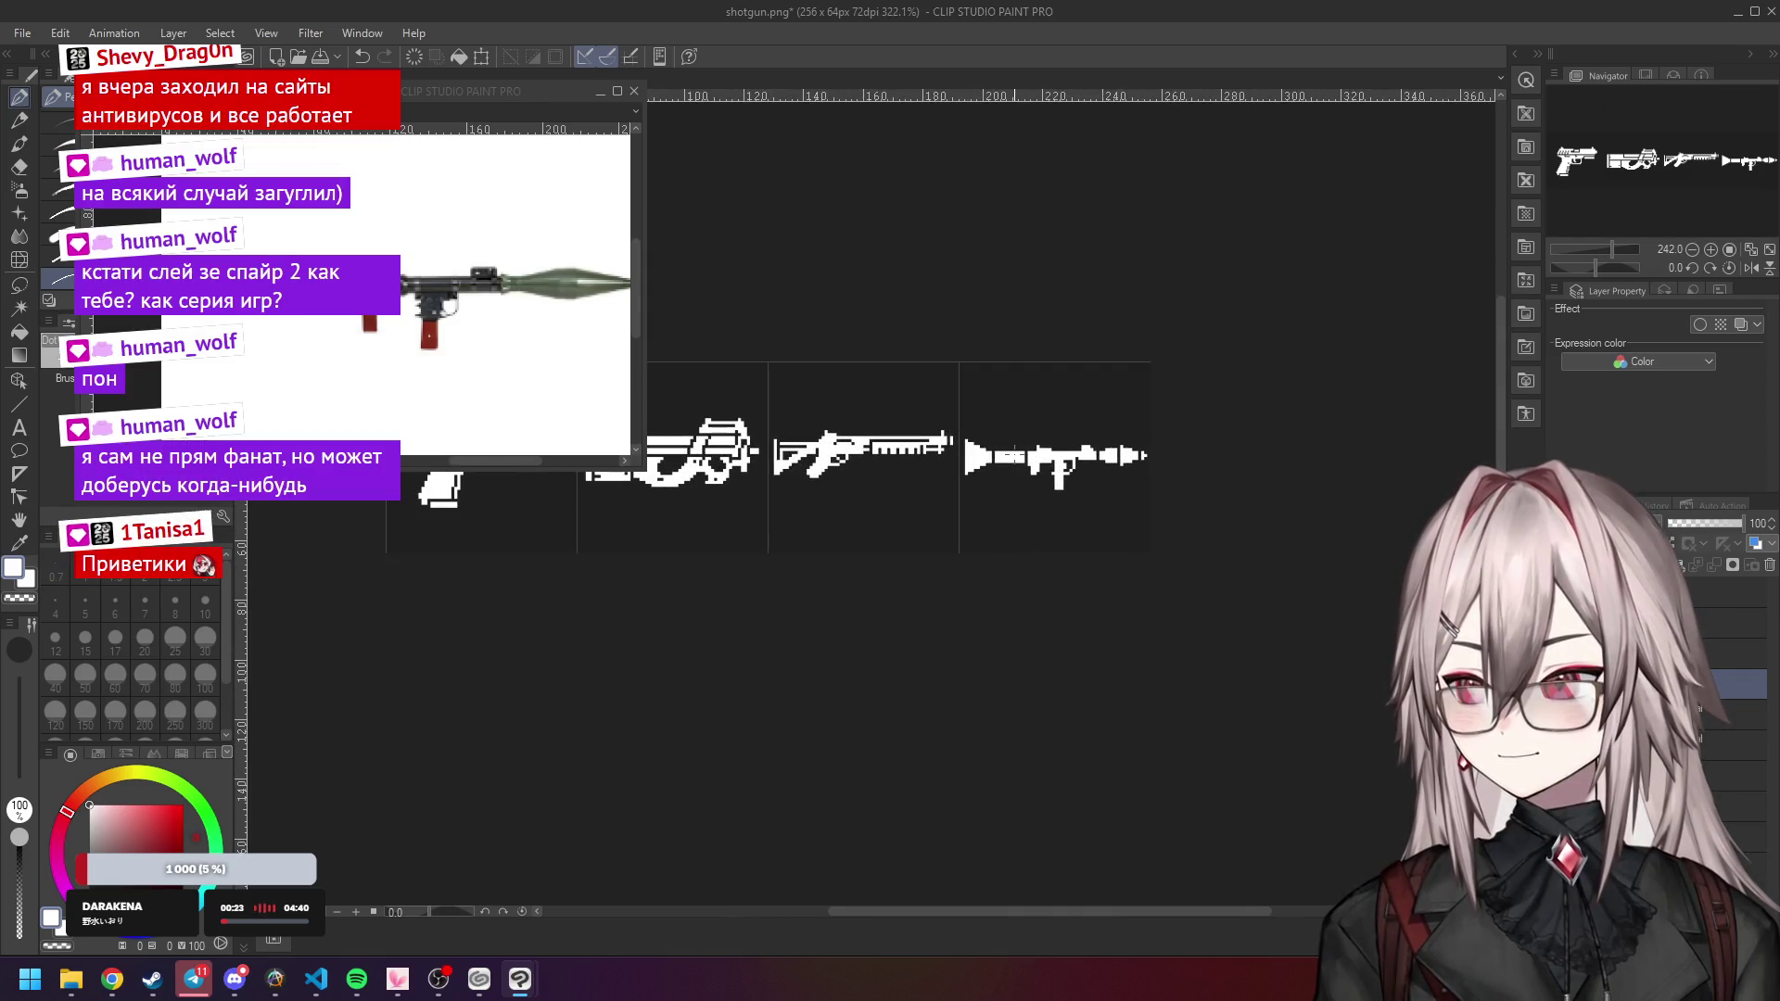
{"action": "scroll", "coordinate": [1027, 419], "scroll_direction": "down", "scroll_amount": 5}
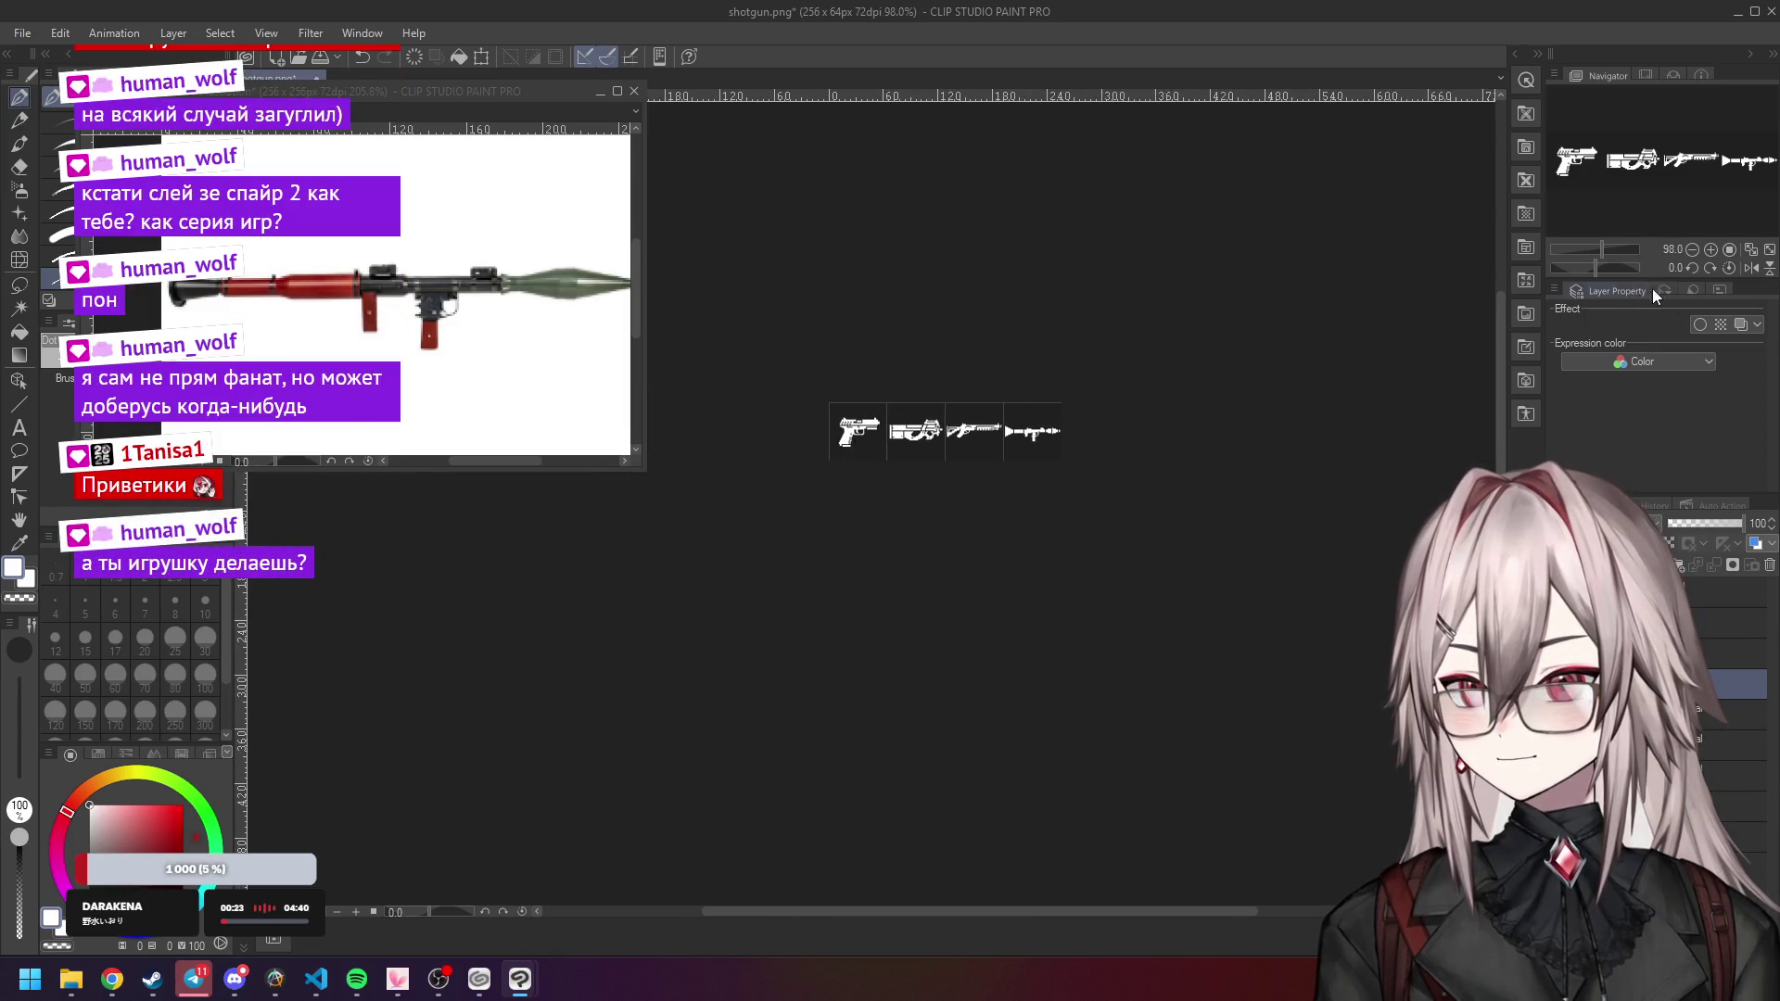
{"action": "scroll", "coordinate": [1034, 386], "scroll_direction": "up", "scroll_amount": 1}
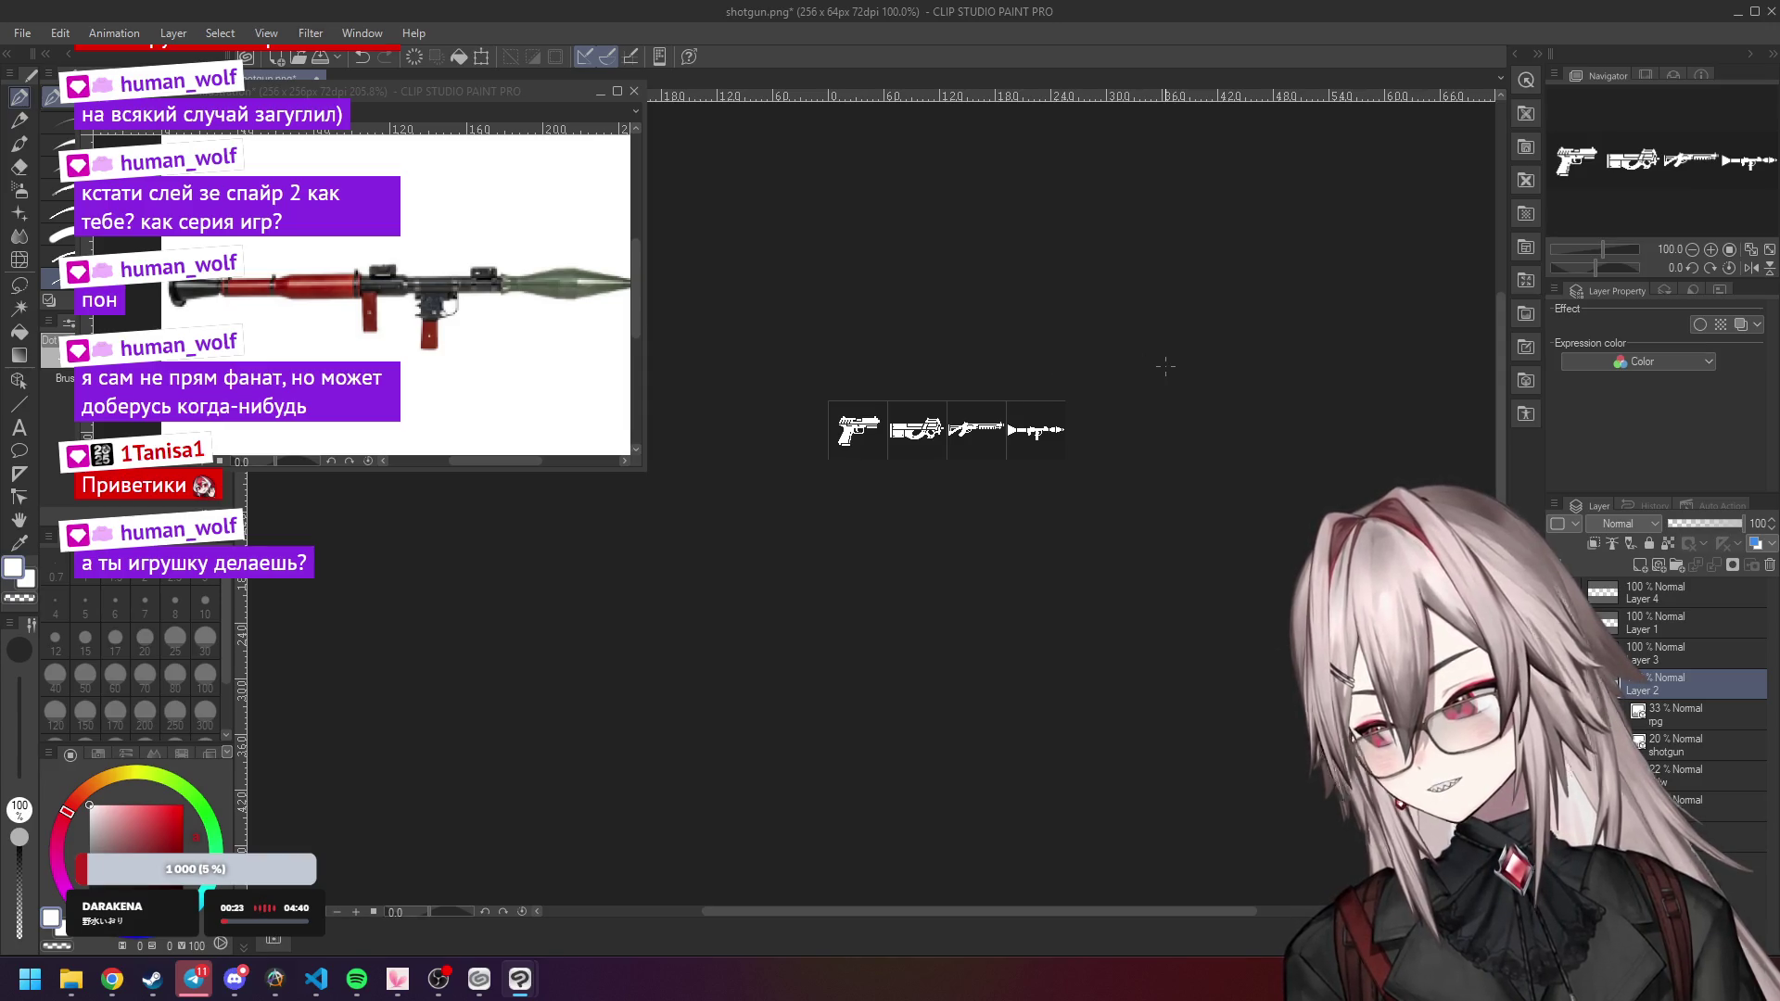
{"action": "scroll", "coordinate": [1020, 427], "scroll_direction": "up", "scroll_amount": 5}
{"action": "scroll", "coordinate": [973, 428], "scroll_direction": "up", "scroll_amount": 4}
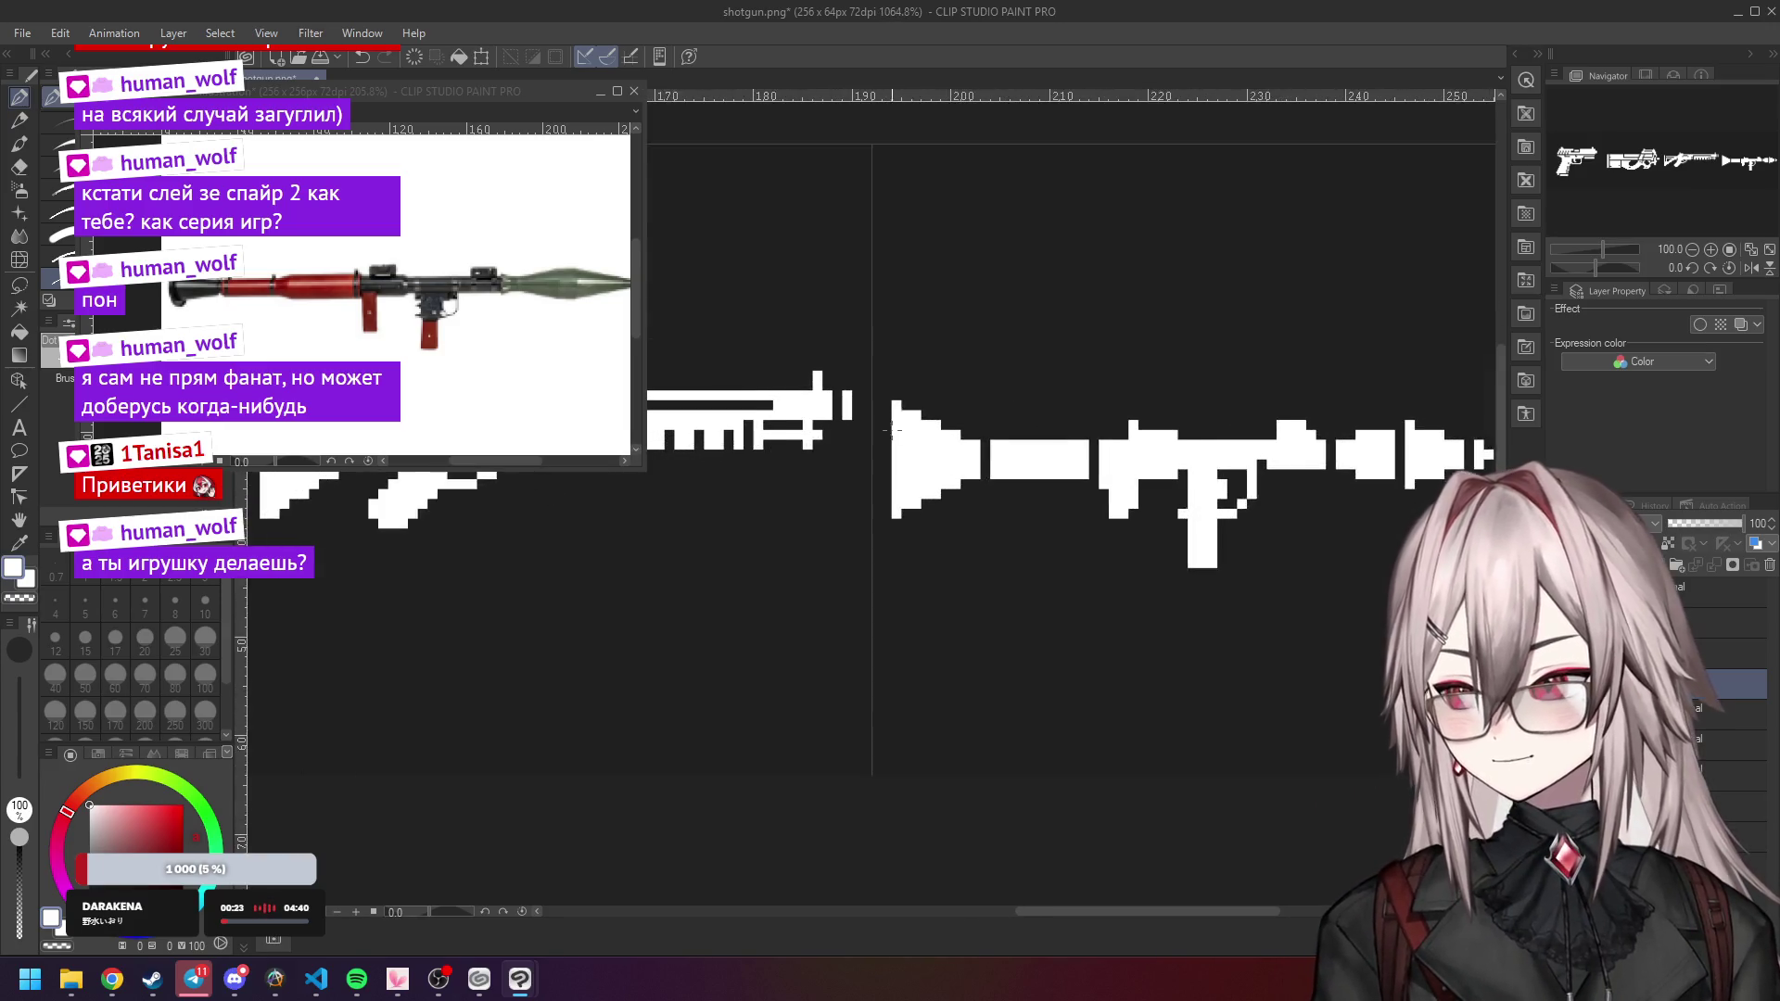
{"action": "left_click", "coordinate": [892, 390]}
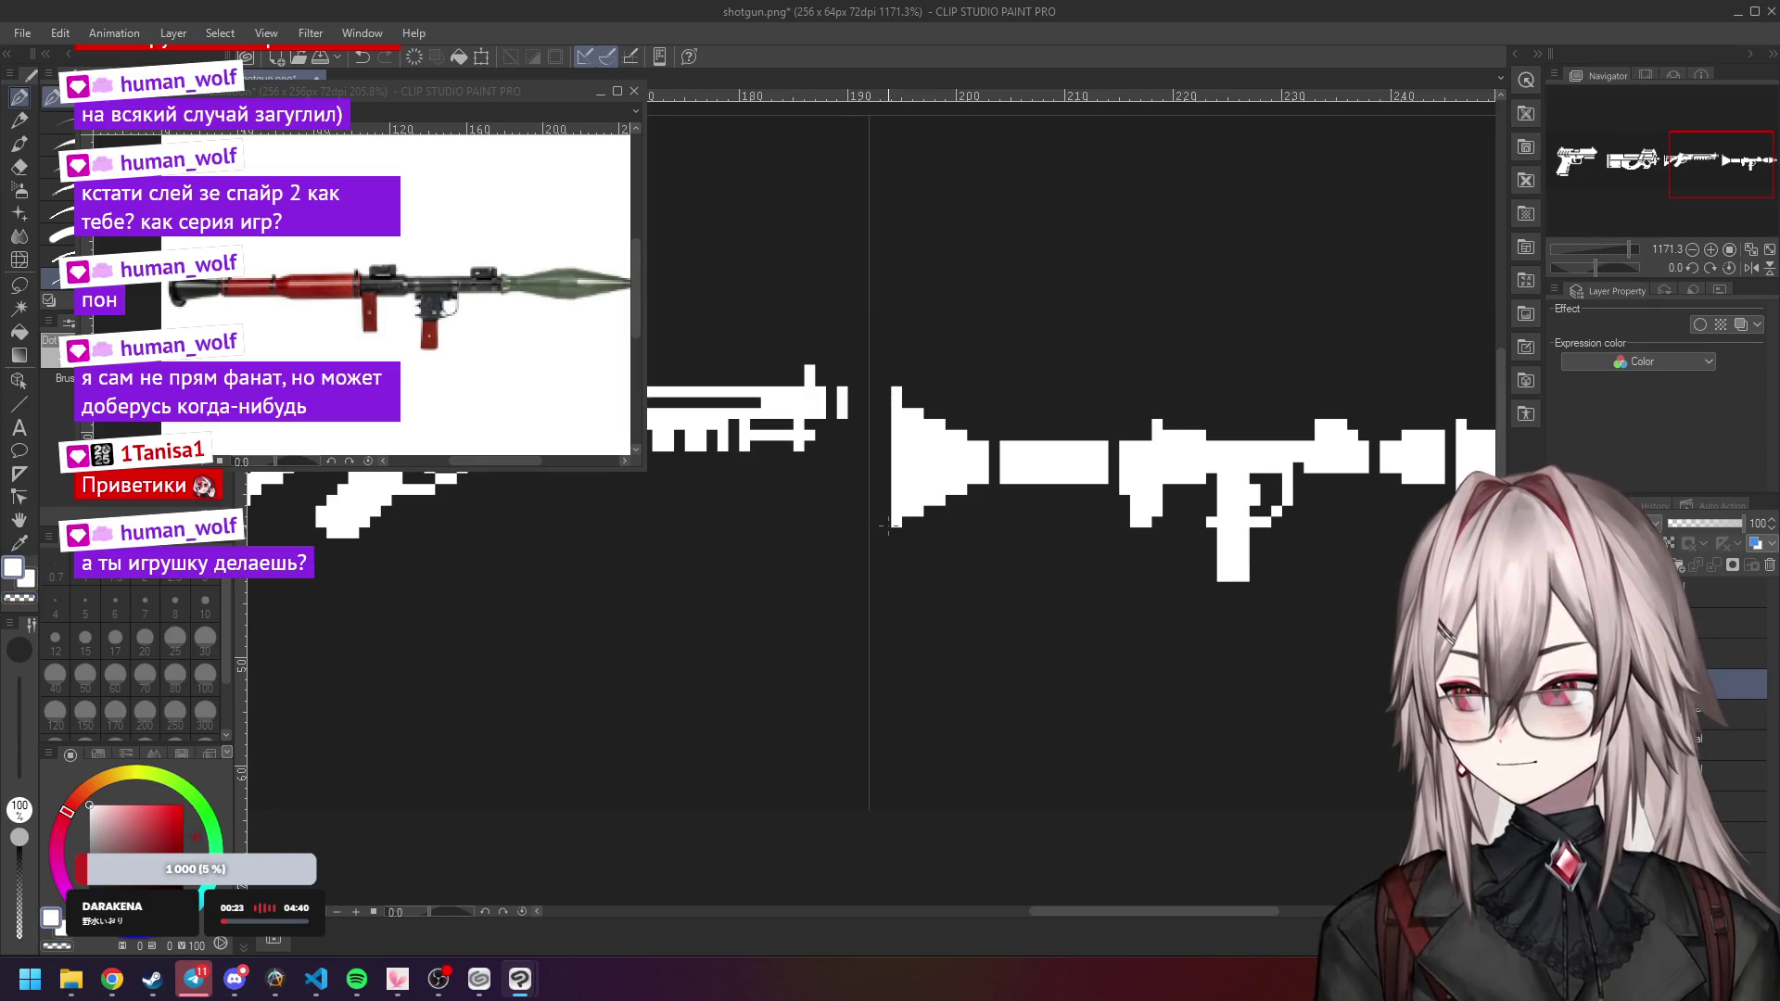
{"action": "left_click_drag", "start_coordinate": [885, 535], "coordinate": [886, 486]}
{"action": "left_click_drag", "start_coordinate": [885, 388], "coordinate": [886, 474]}
{"action": "scroll", "coordinate": [885, 474], "scroll_direction": "down", "scroll_amount": 4}
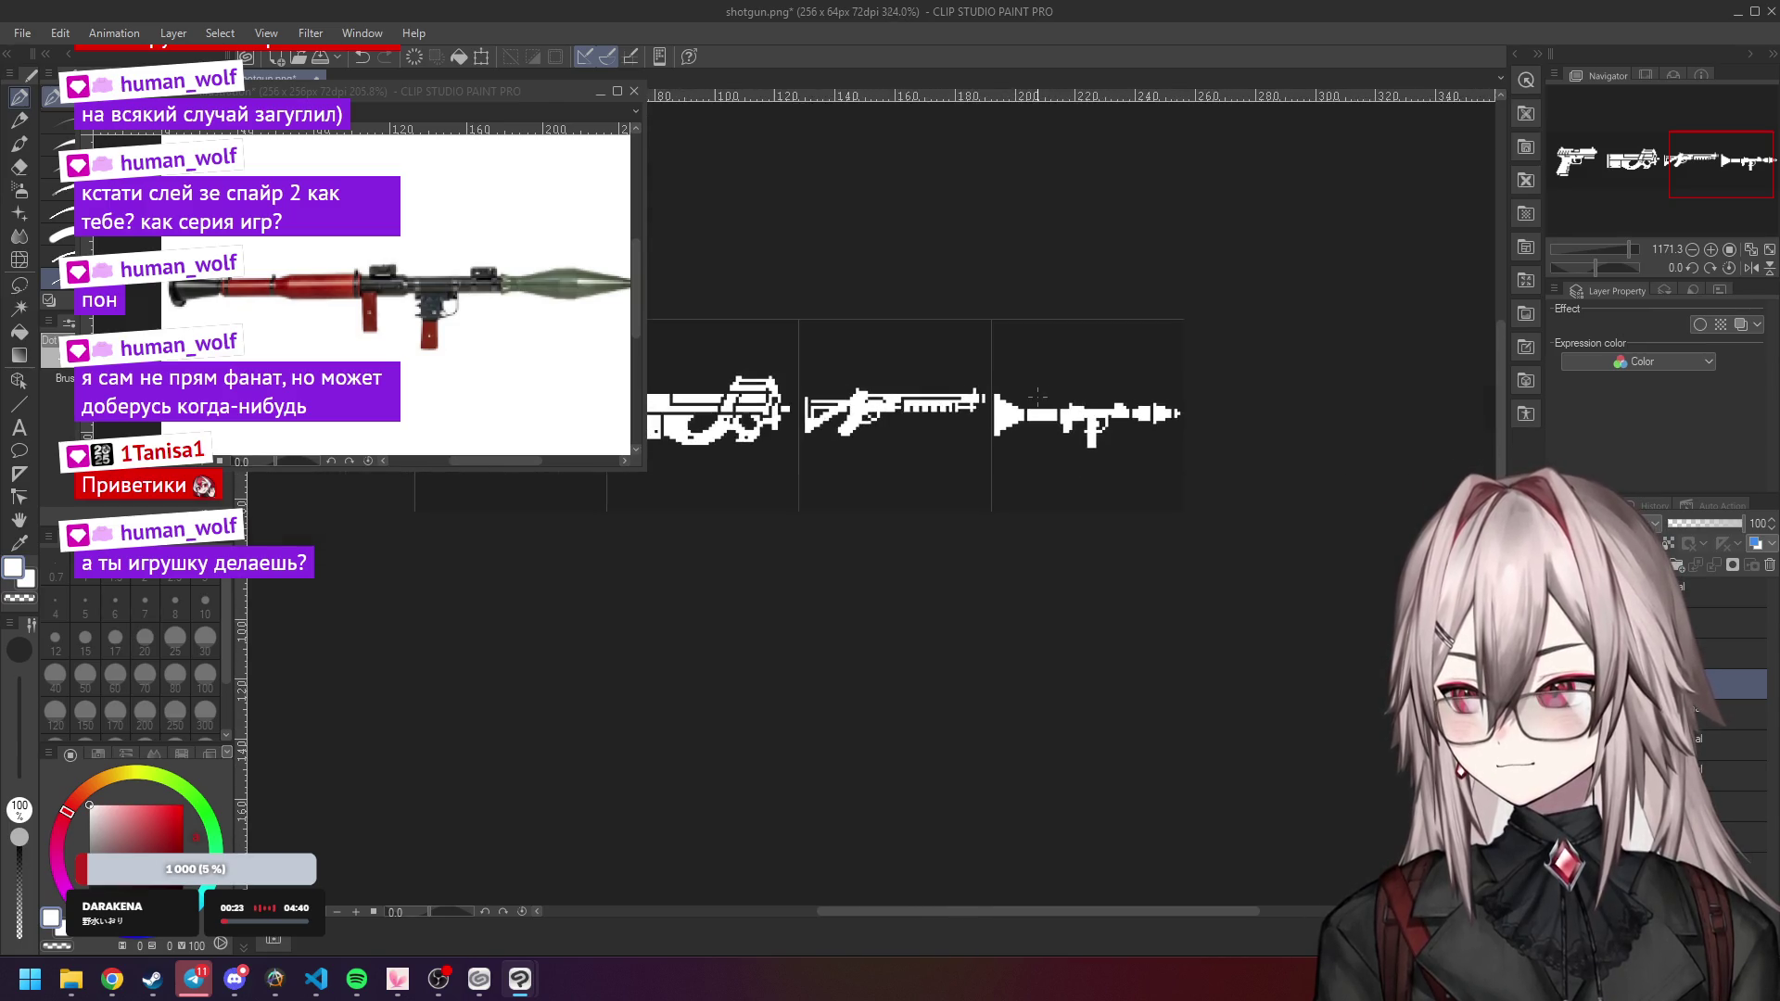
{"action": "scroll", "coordinate": [1038, 393], "scroll_direction": "up", "scroll_amount": 3}
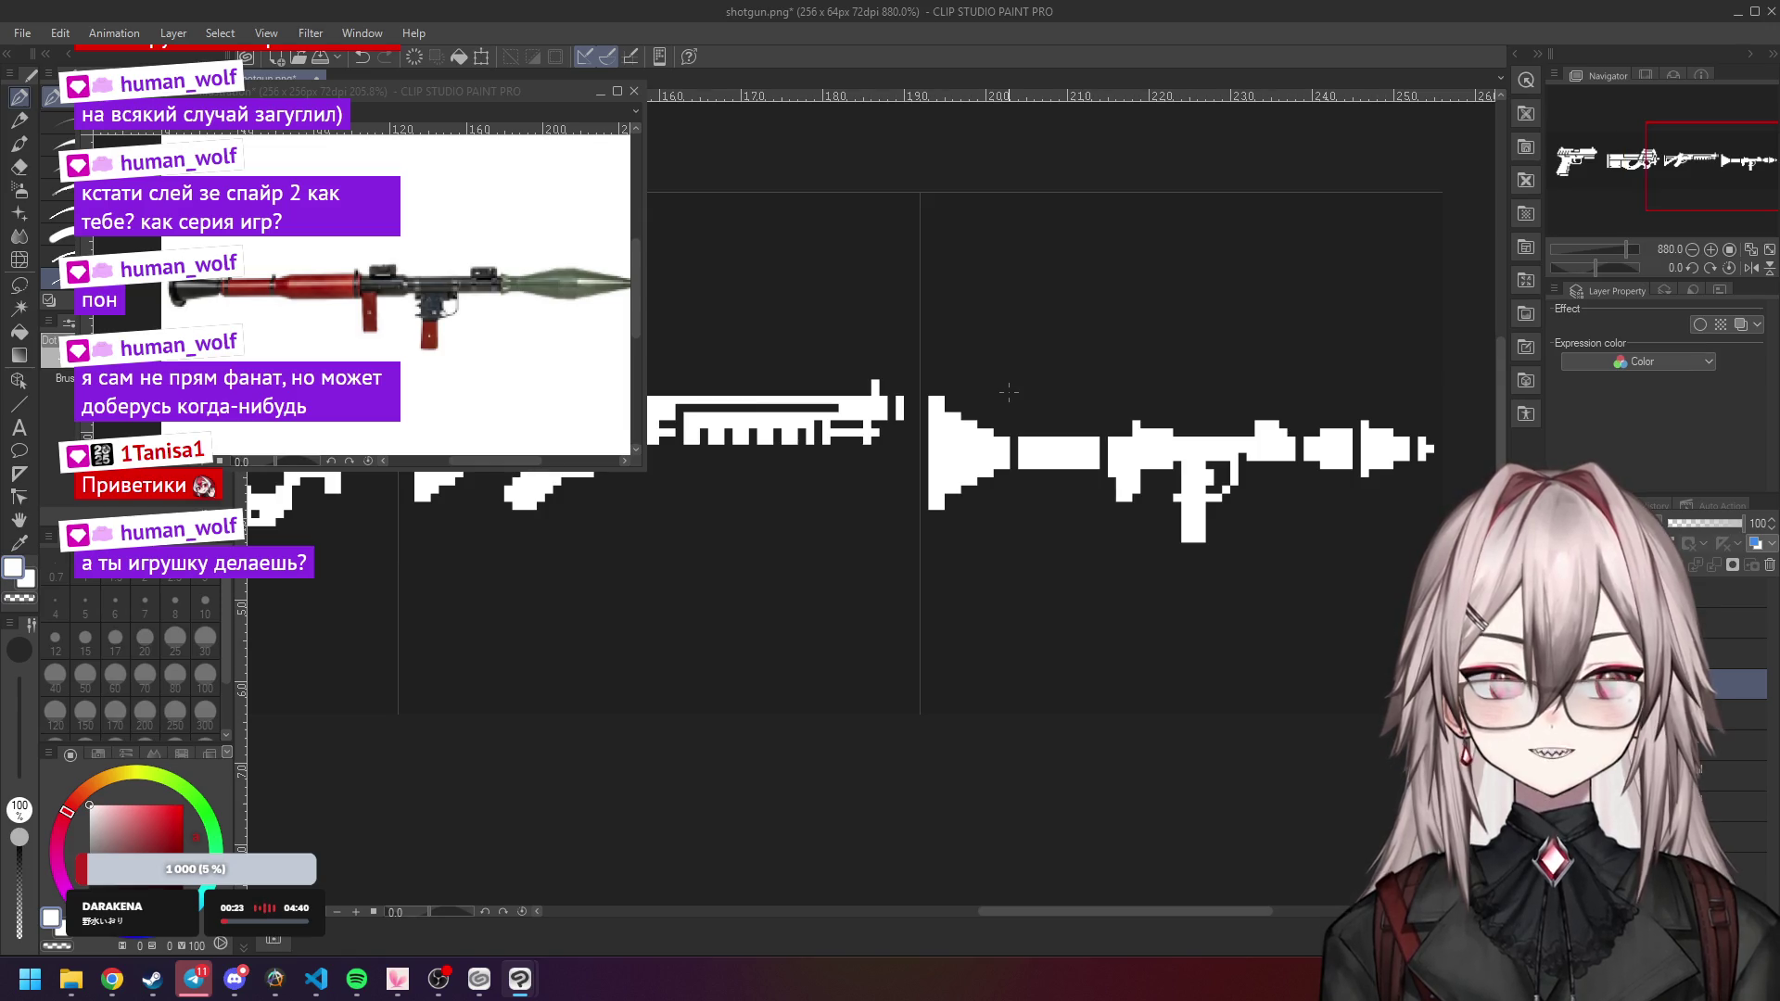
{"action": "scroll", "coordinate": [1009, 392], "scroll_direction": "down", "scroll_amount": 7}
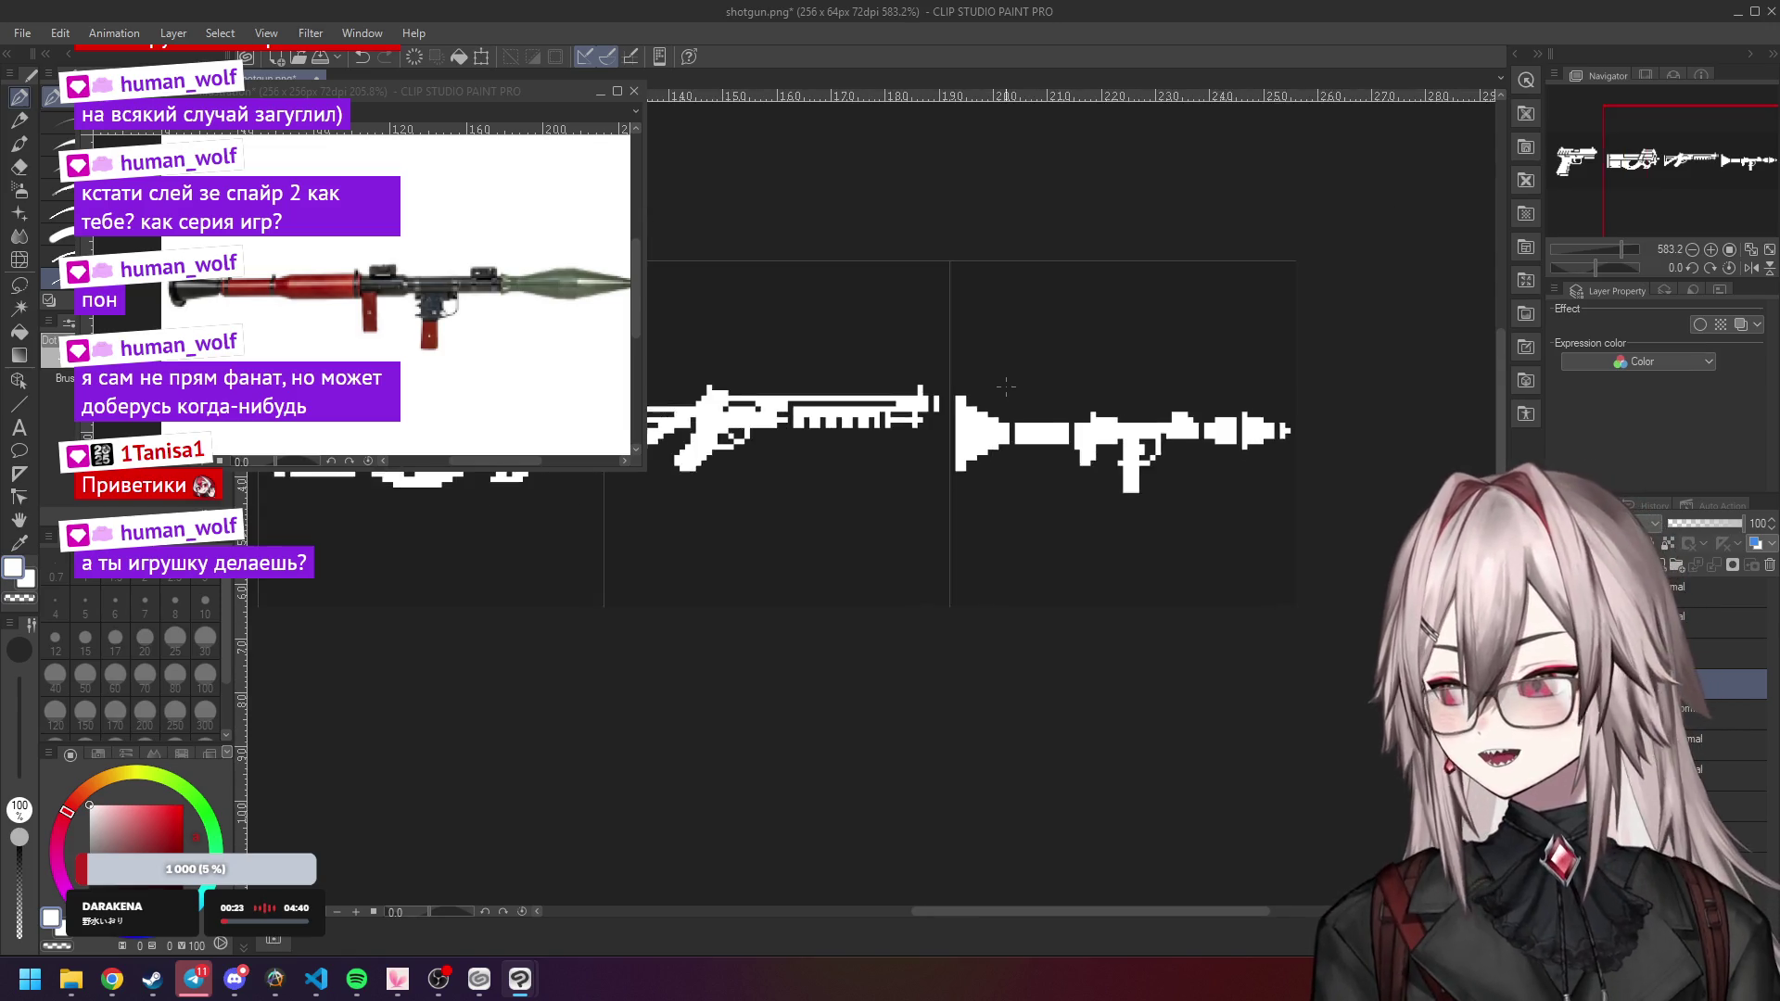
{"action": "scroll", "coordinate": [815, 341], "scroll_direction": "up", "scroll_amount": 1}
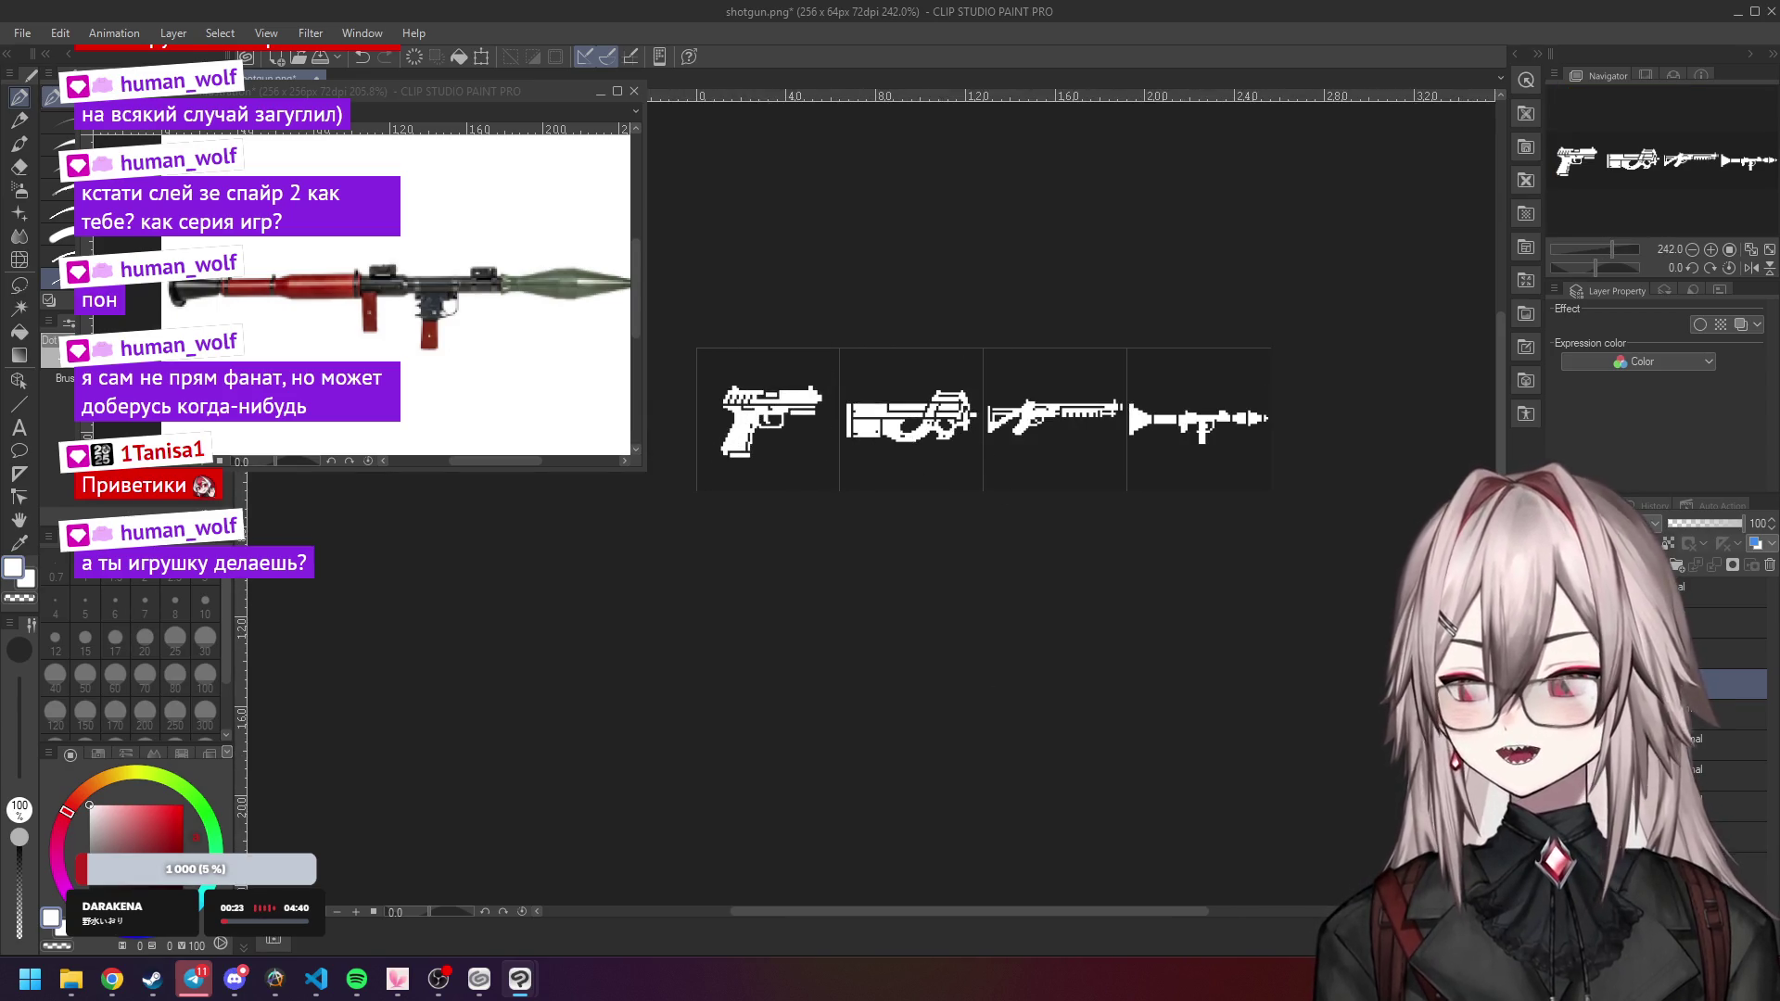
{"action": "left_click", "coordinate": [112, 979]}
Unpause the Meatgrinder game tab and walk the player right, down and left, then return to the editor.
{"action": "left_click", "coordinate": [253, 884]}
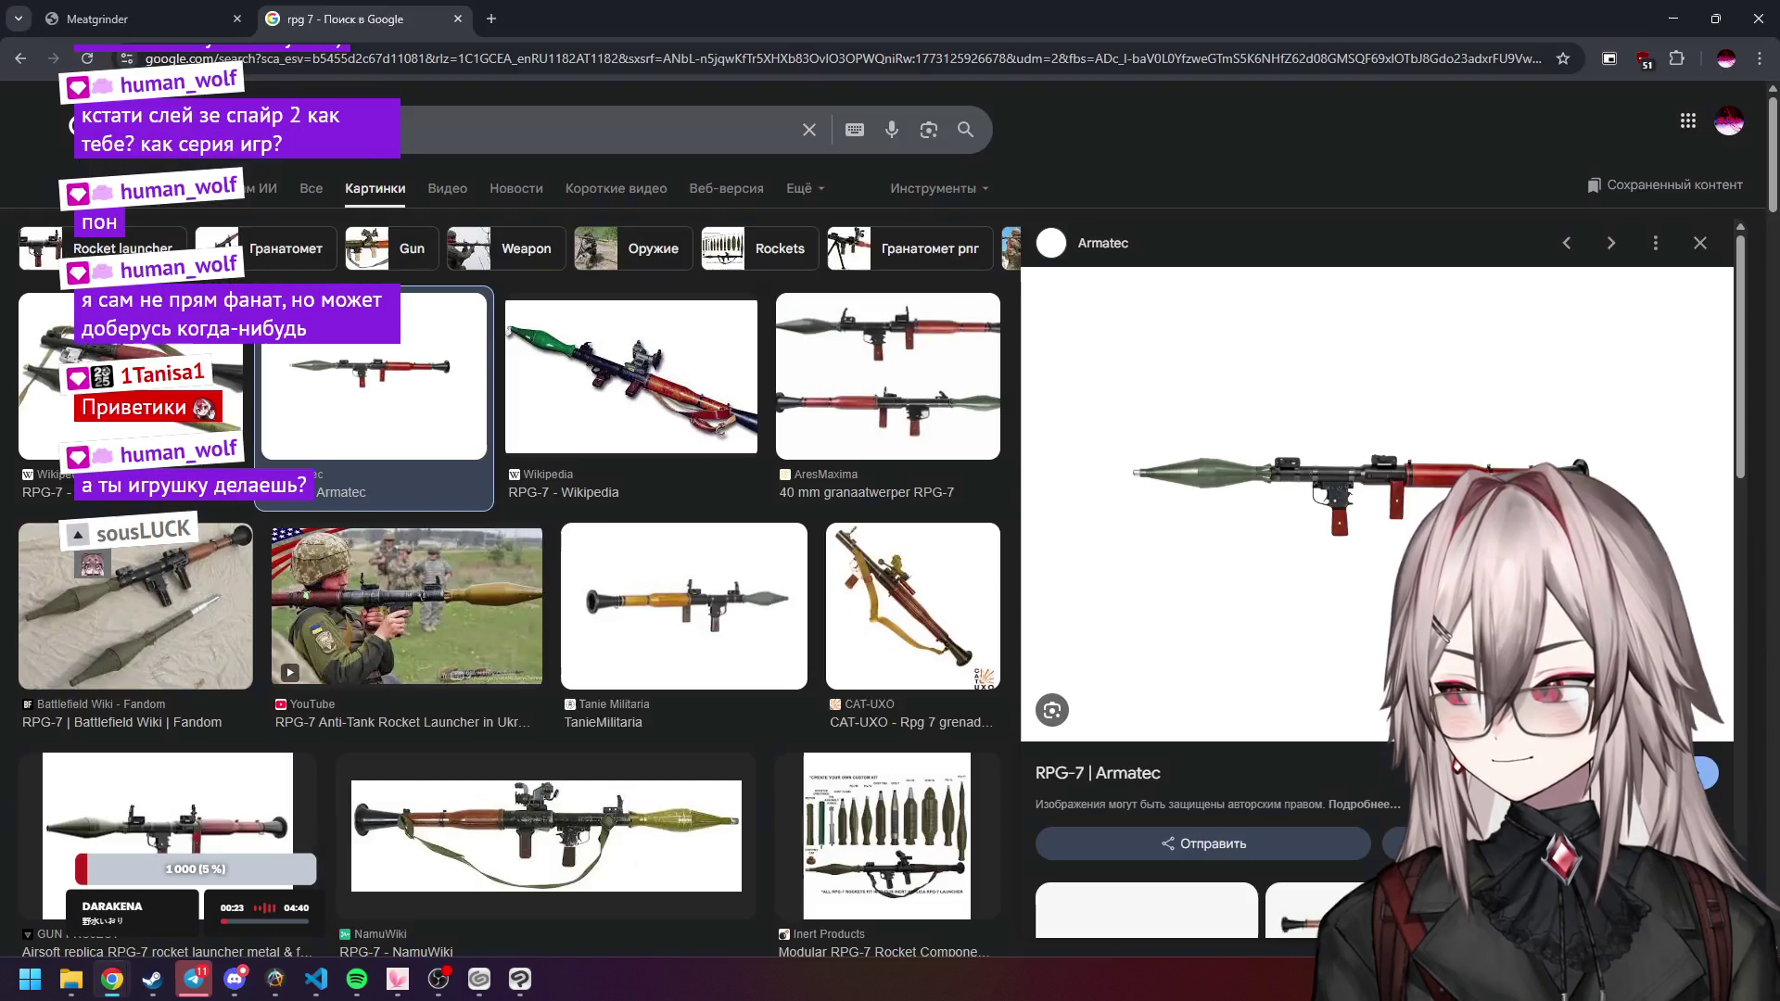
{"action": "key", "text": "ctrl+Tab"}
{"action": "key", "text": "Escape"}
{"action": "key", "text": "d"}
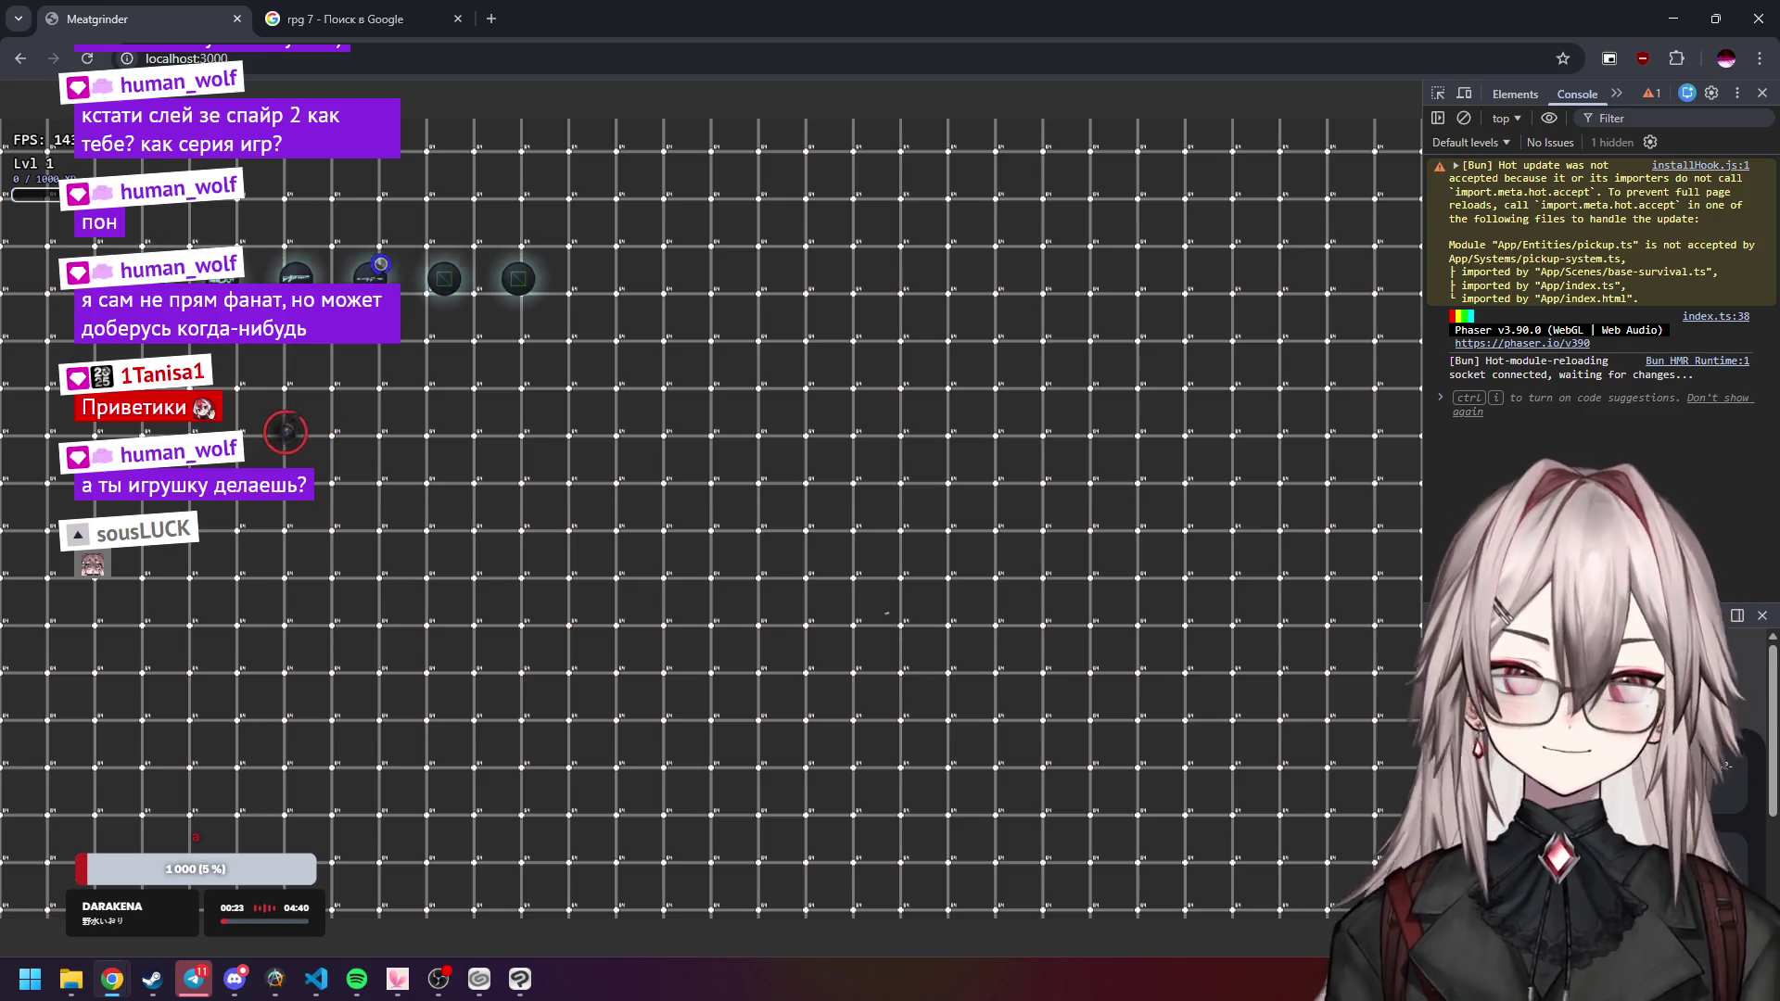
{"action": "key", "text": "s"}
{"action": "key", "text": "a"}
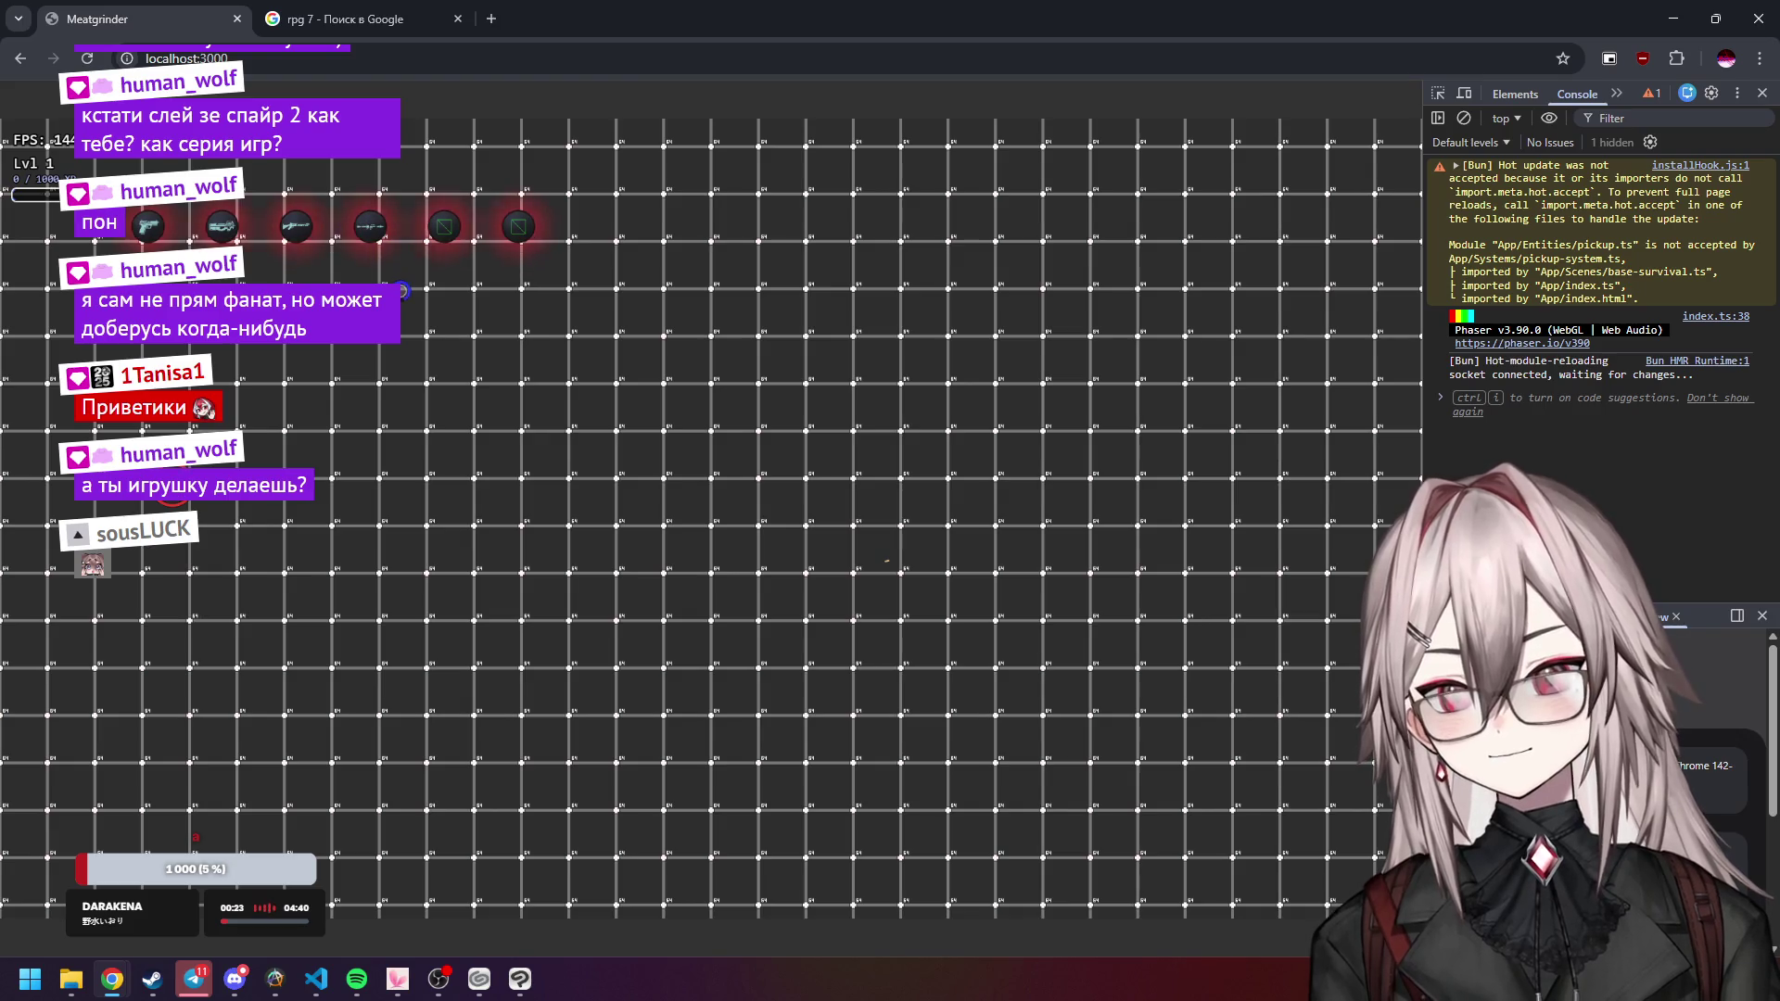
{"action": "key", "text": "alt+Tab"}
Zoom in and out on the rocket launcher sprite to inspect its pixels.
{"action": "scroll", "coordinate": [1276, 428], "scroll_direction": "up", "scroll_amount": 4}
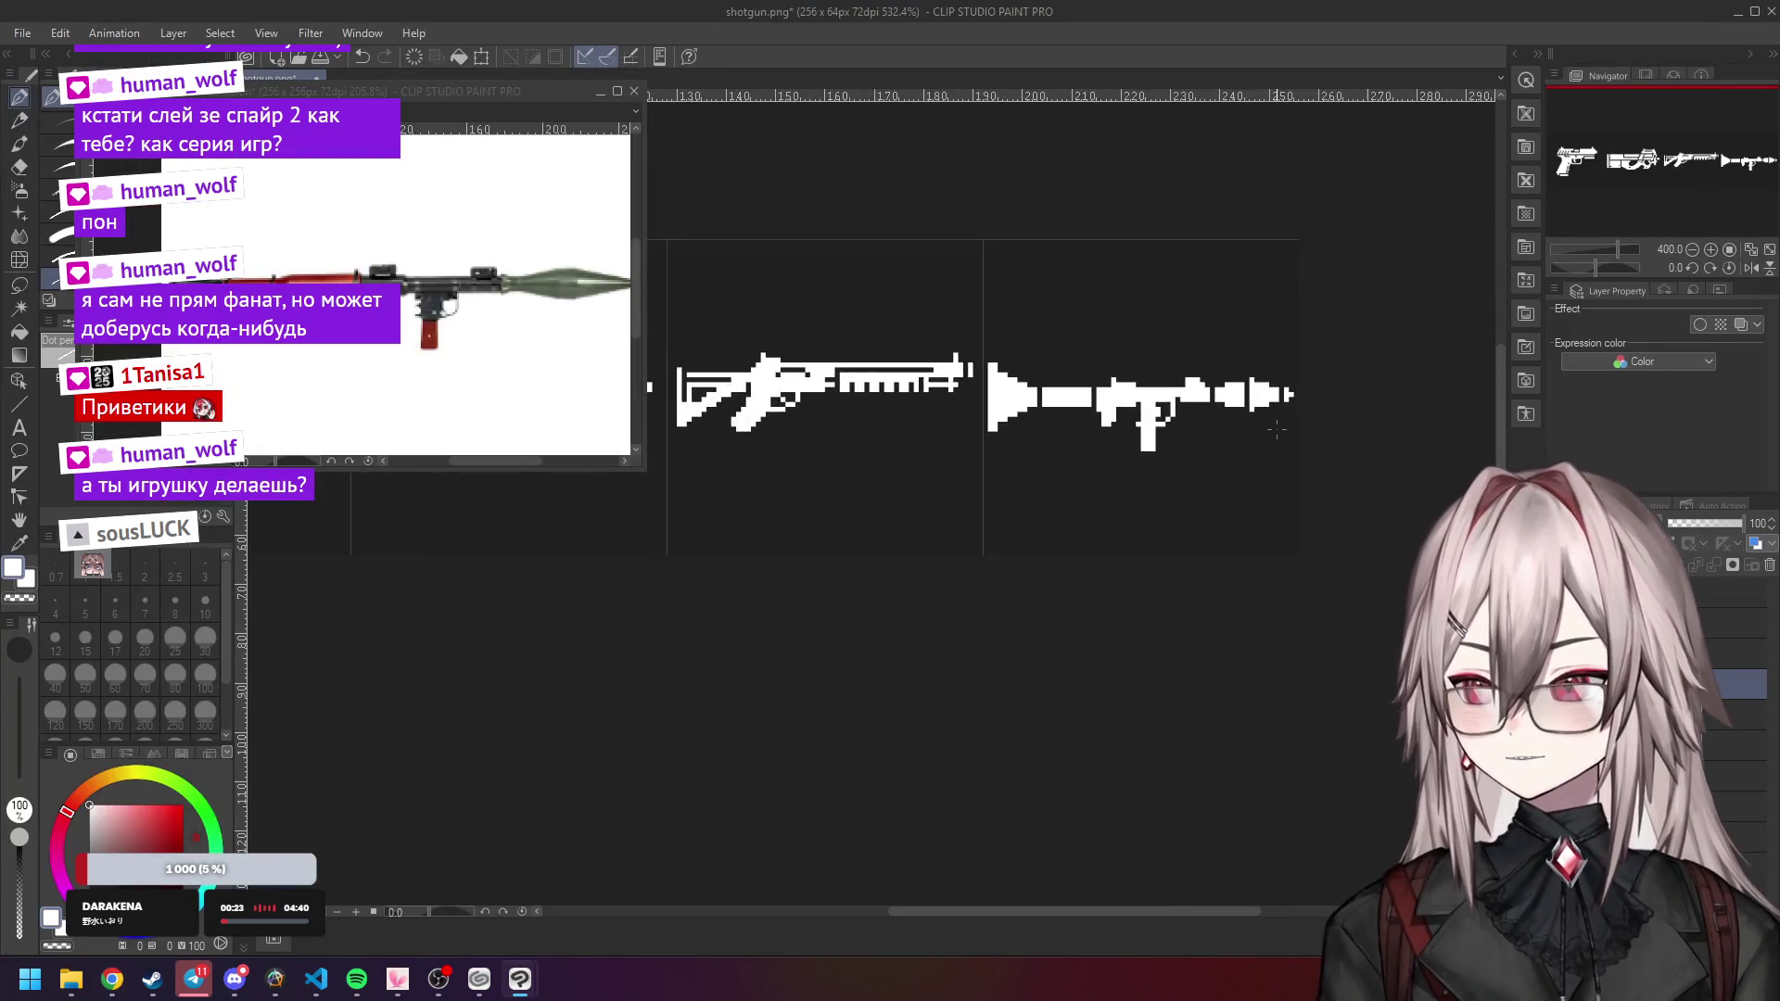
{"action": "scroll", "coordinate": [1289, 399], "scroll_direction": "up", "scroll_amount": 3}
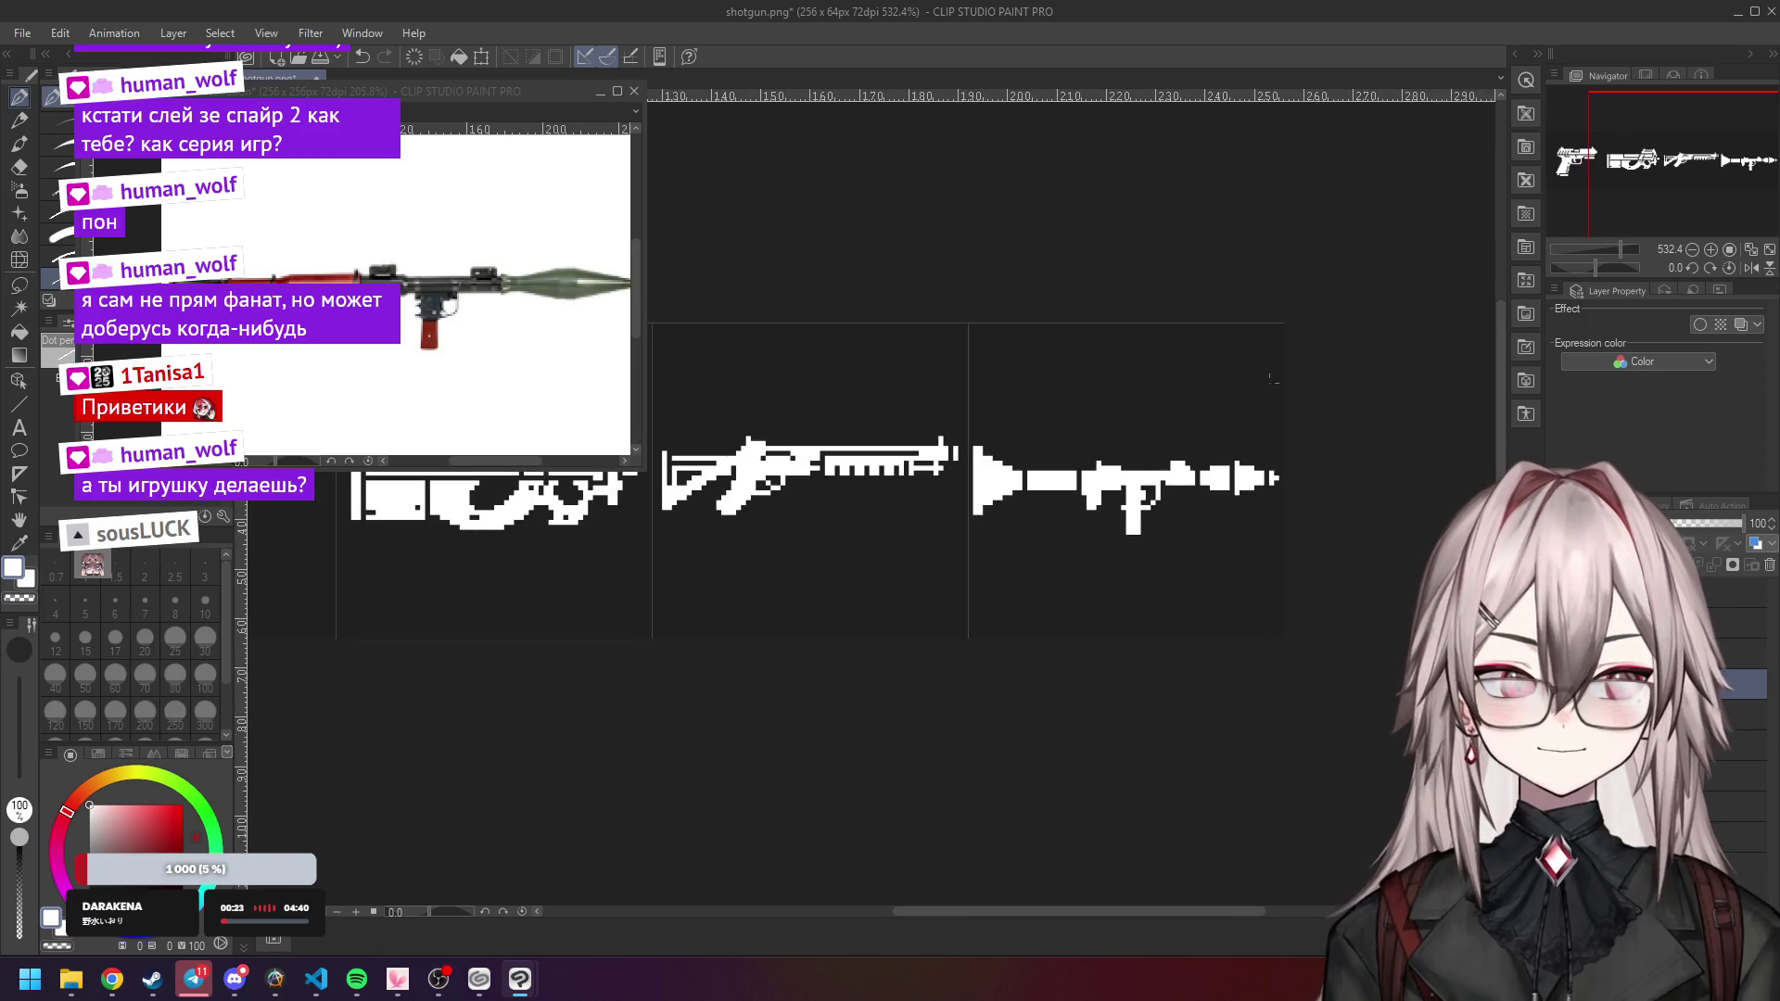
{"action": "scroll", "coordinate": [1191, 440], "scroll_direction": "up", "scroll_amount": 3}
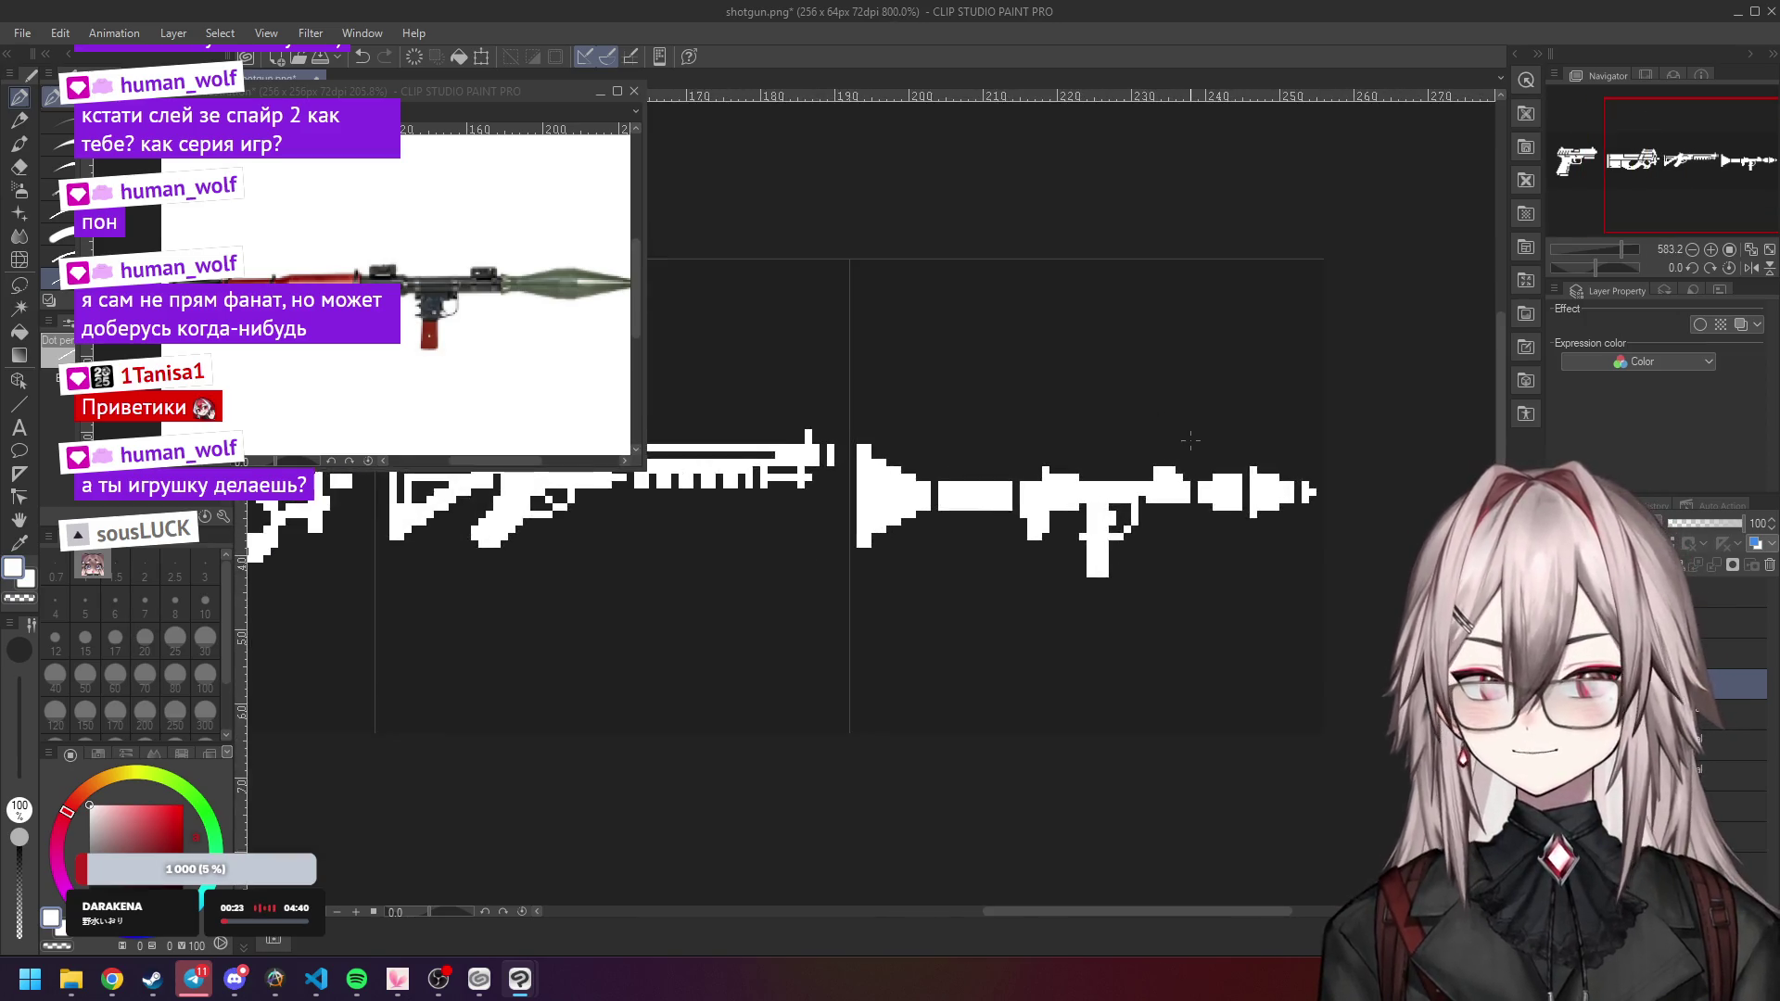
{"action": "scroll", "coordinate": [1178, 443], "scroll_direction": "down", "scroll_amount": 2}
{"action": "scroll", "coordinate": [1159, 446], "scroll_direction": "up", "scroll_amount": 4}
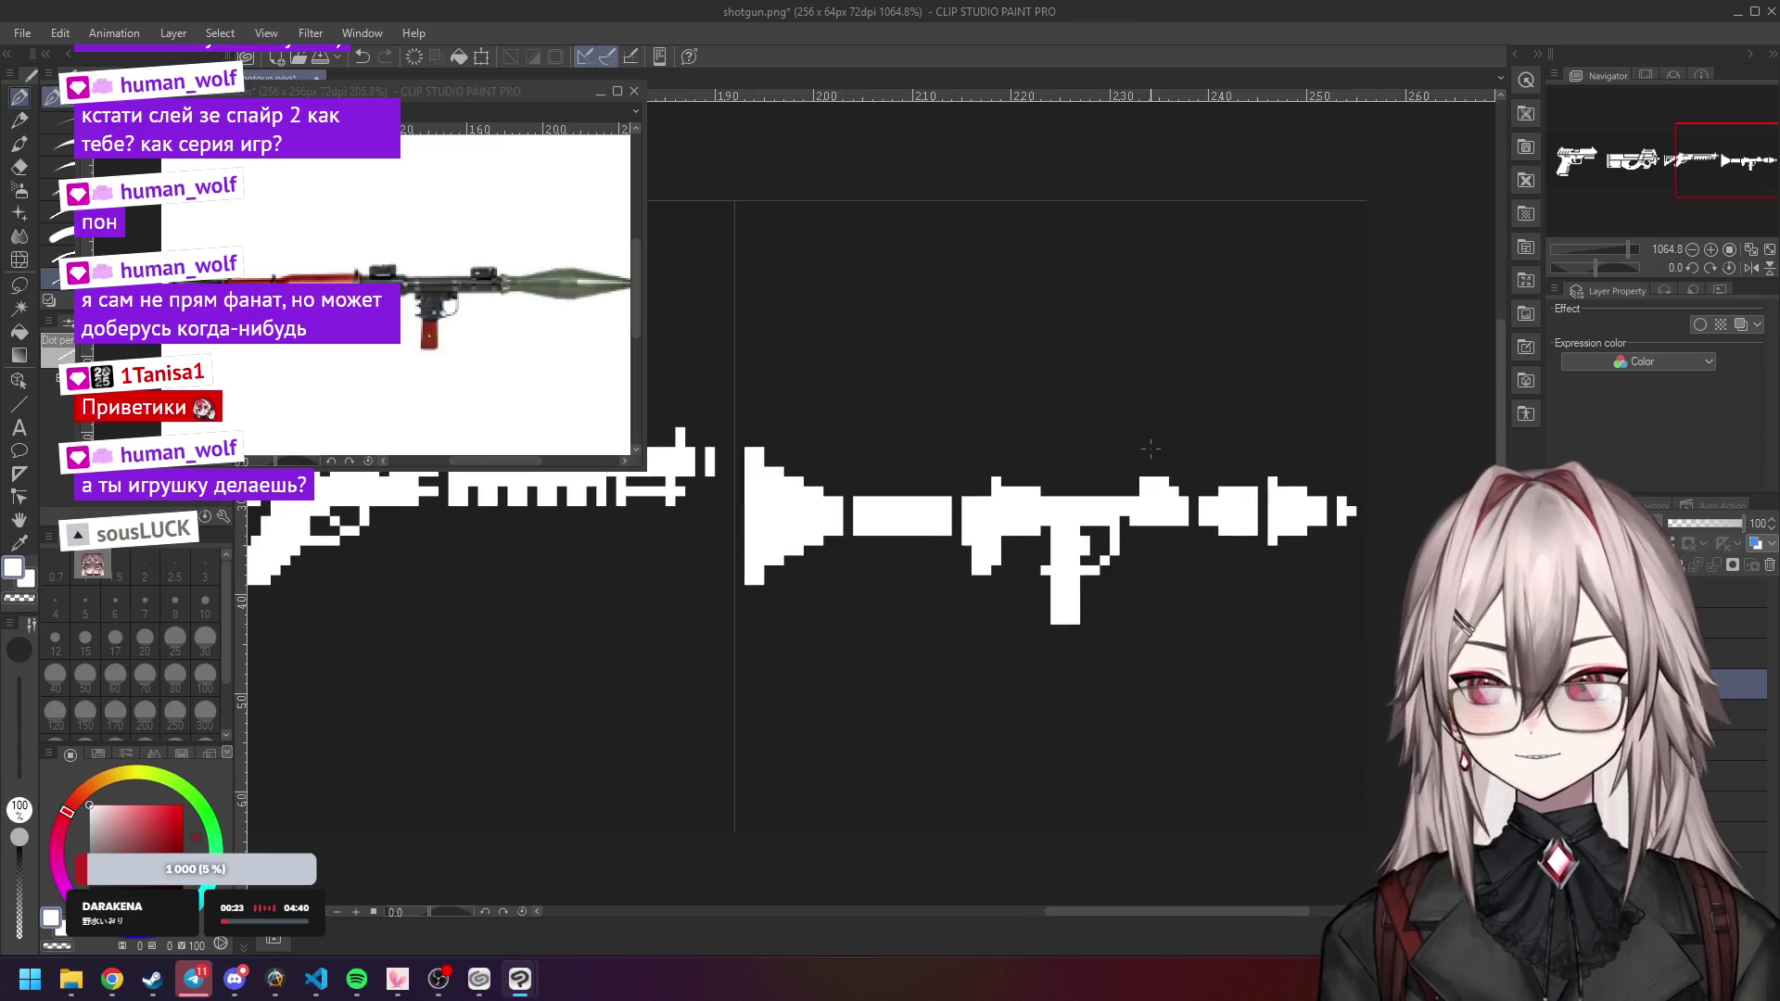
{"action": "scroll", "coordinate": [1140, 436], "scroll_direction": "down", "scroll_amount": 2}
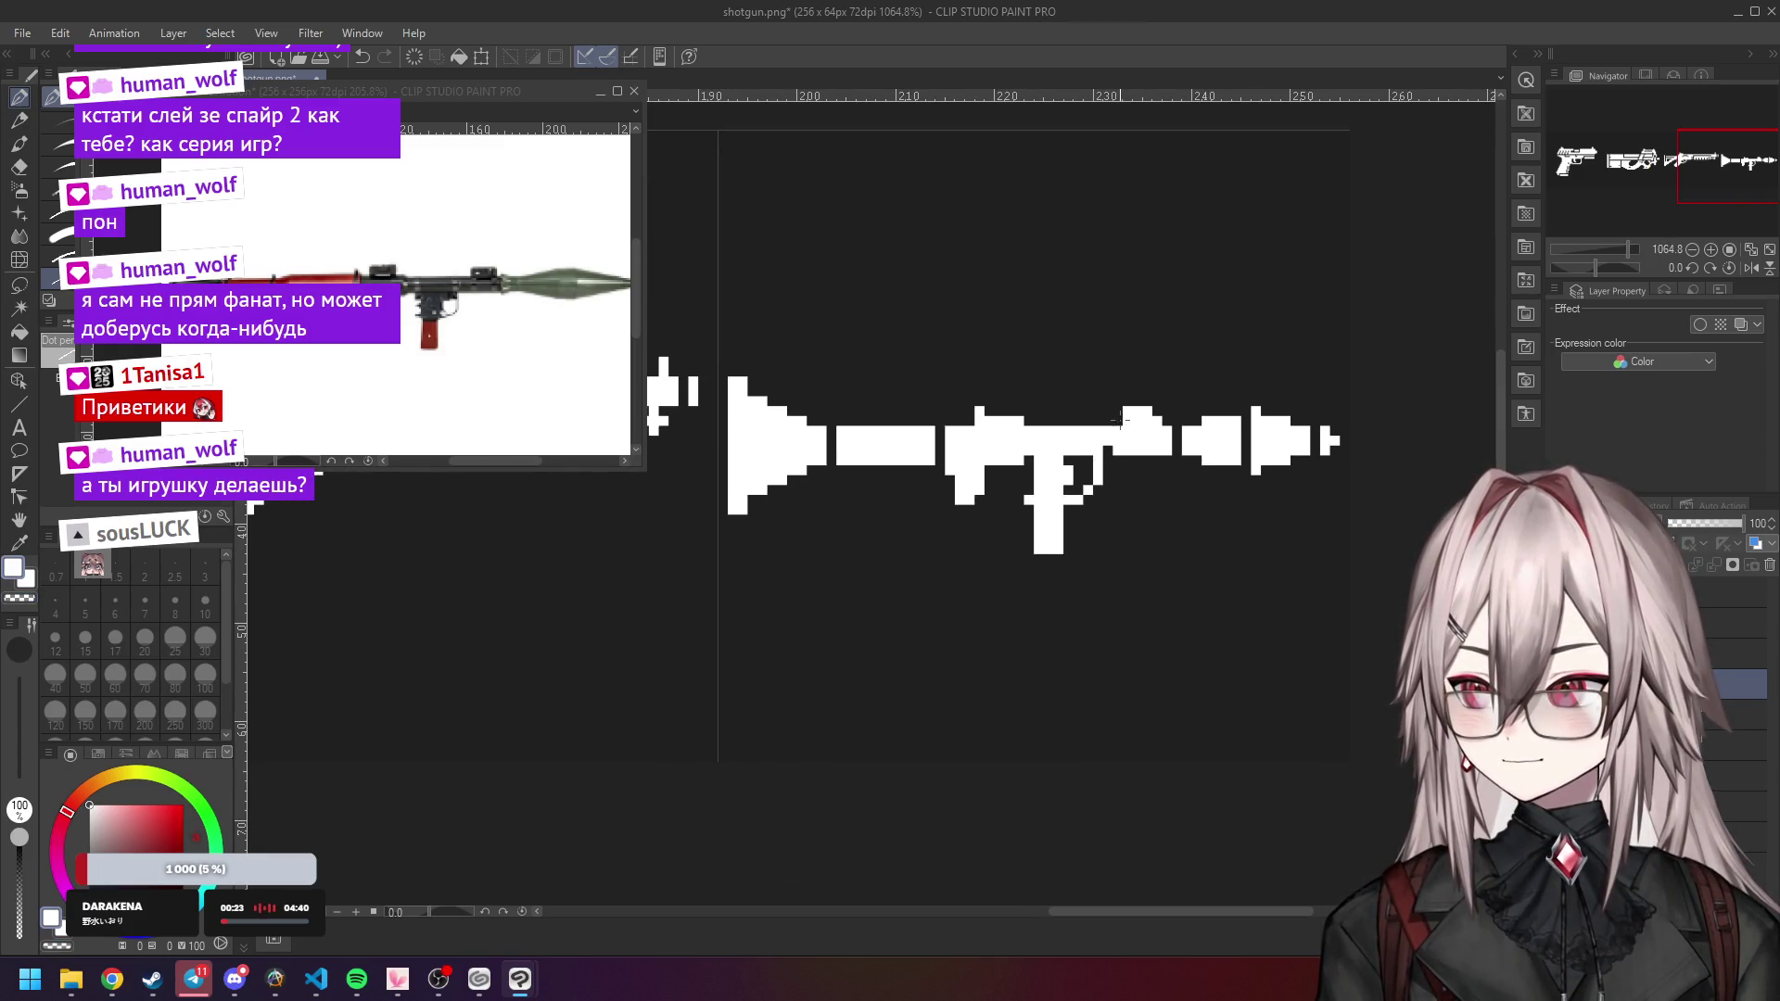
{"action": "scroll", "coordinate": [1128, 454], "scroll_direction": "down", "scroll_amount": 2}
{"action": "scroll", "coordinate": [1122, 456], "scroll_direction": "up", "scroll_amount": 3}
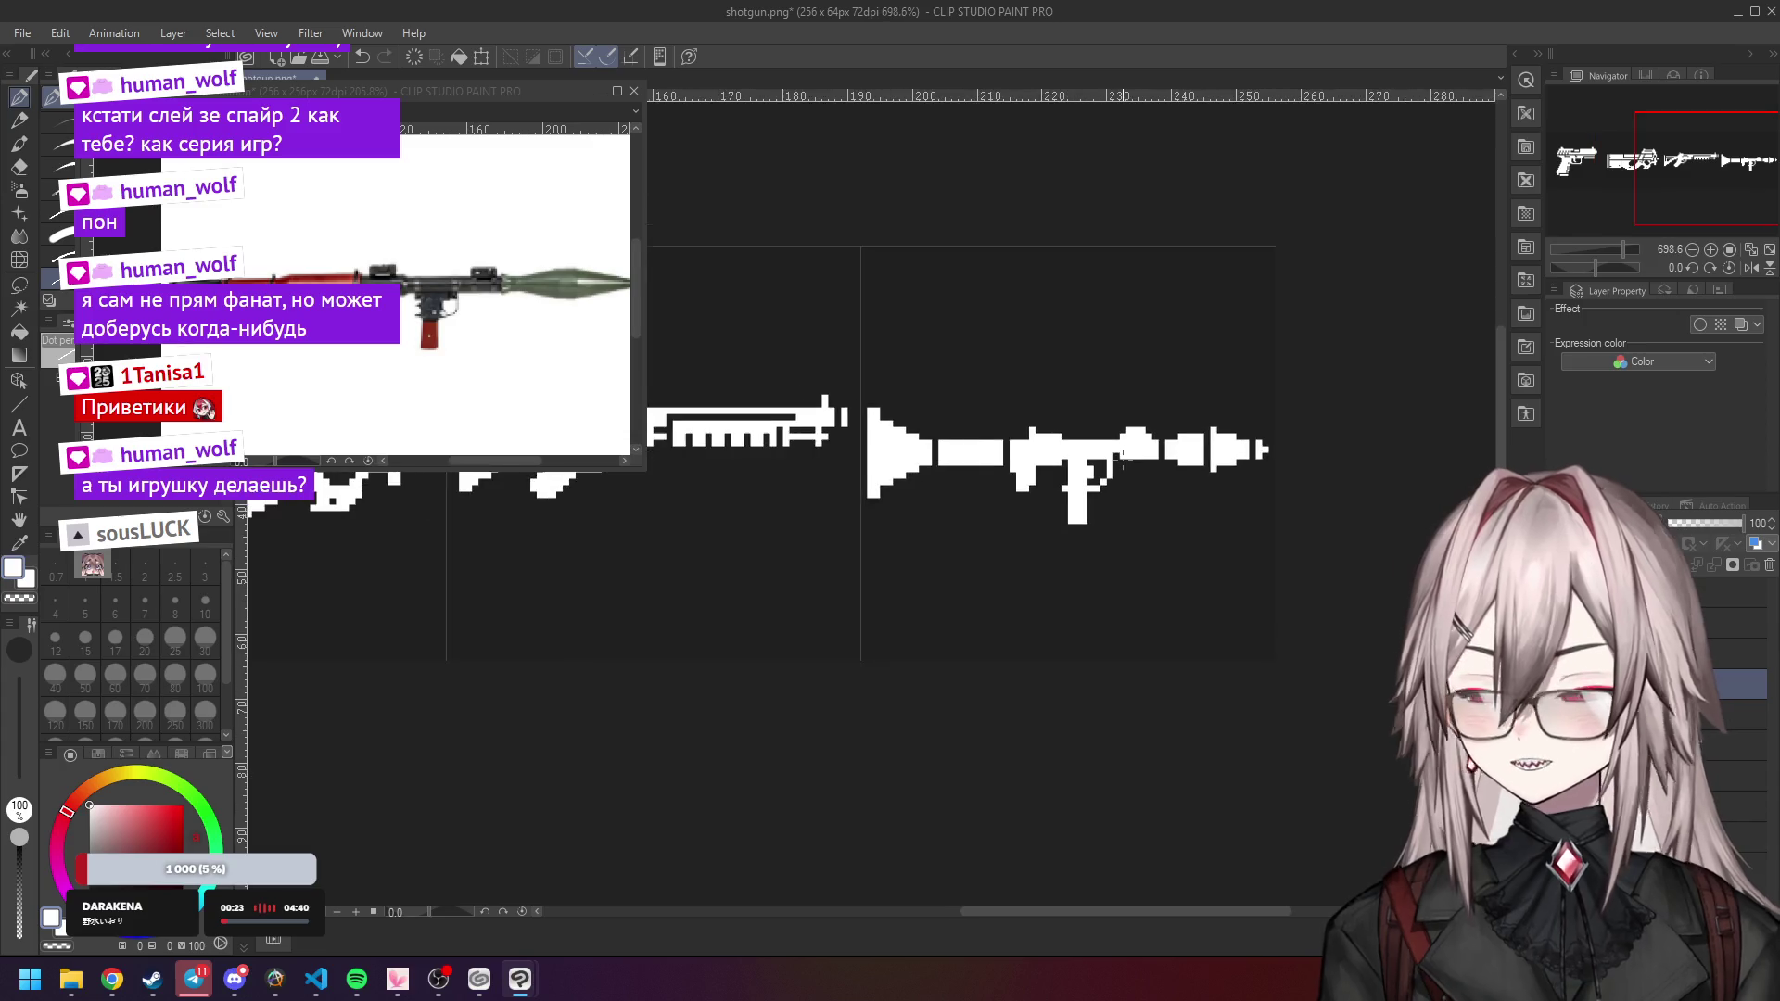
{"action": "scroll", "coordinate": [1122, 456], "scroll_direction": "up", "scroll_amount": 1}
{"action": "scroll", "coordinate": [1112, 436], "scroll_direction": "down", "scroll_amount": 5}
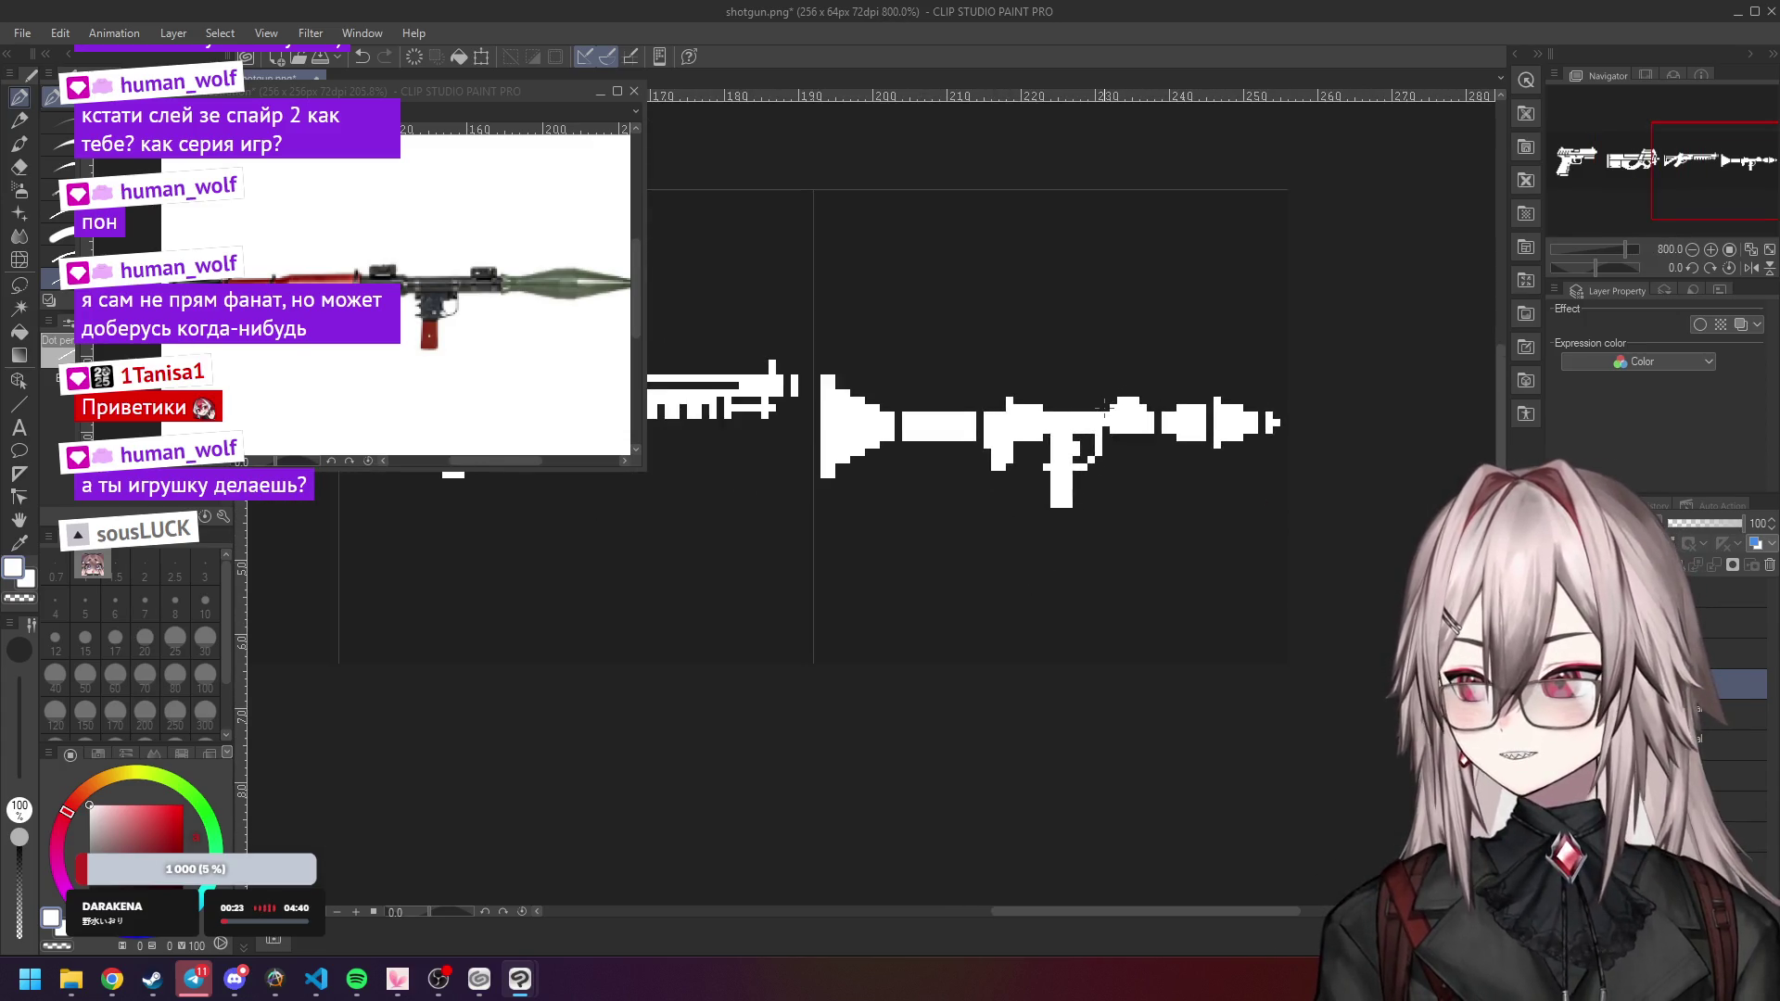
{"action": "scroll", "coordinate": [1108, 413], "scroll_direction": "up", "scroll_amount": 2}
{"action": "scroll", "coordinate": [1112, 422], "scroll_direction": "down", "scroll_amount": 3}
{"action": "scroll", "coordinate": [1120, 434], "scroll_direction": "up", "scroll_amount": 2}
{"action": "scroll", "coordinate": [1120, 434], "scroll_direction": "up", "scroll_amount": 4}
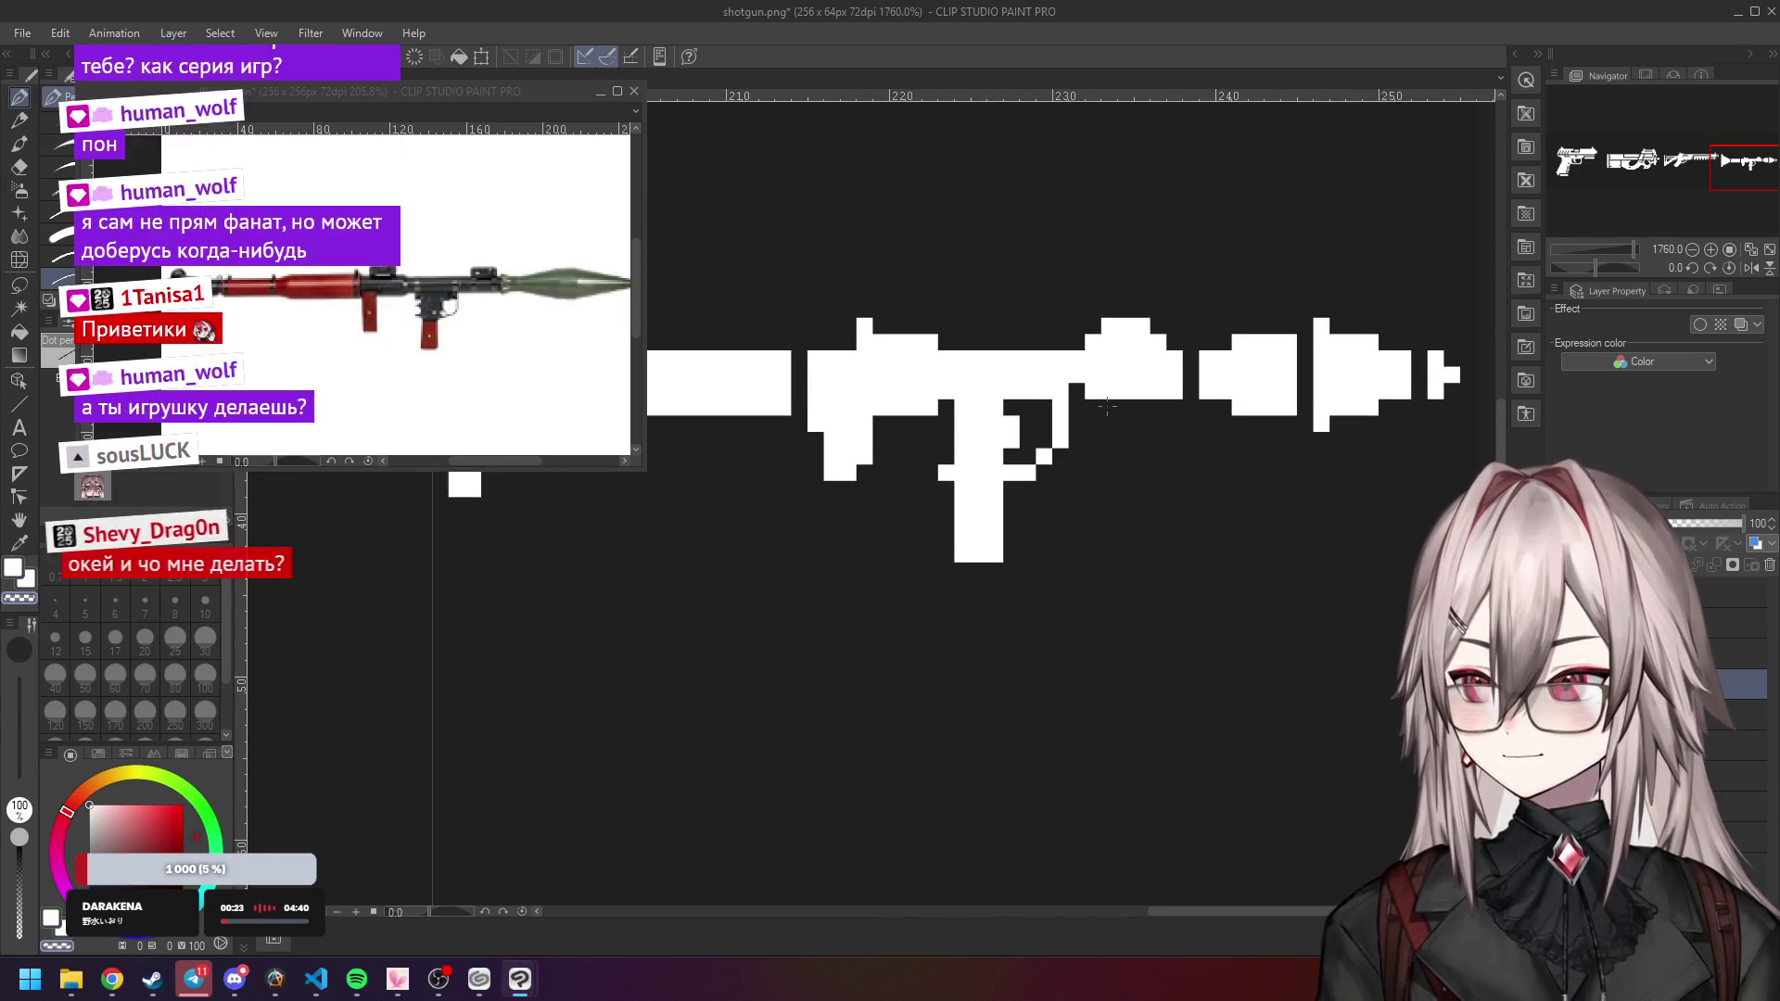
{"action": "scroll", "coordinate": [1122, 402], "scroll_direction": "down", "scroll_amount": 6}
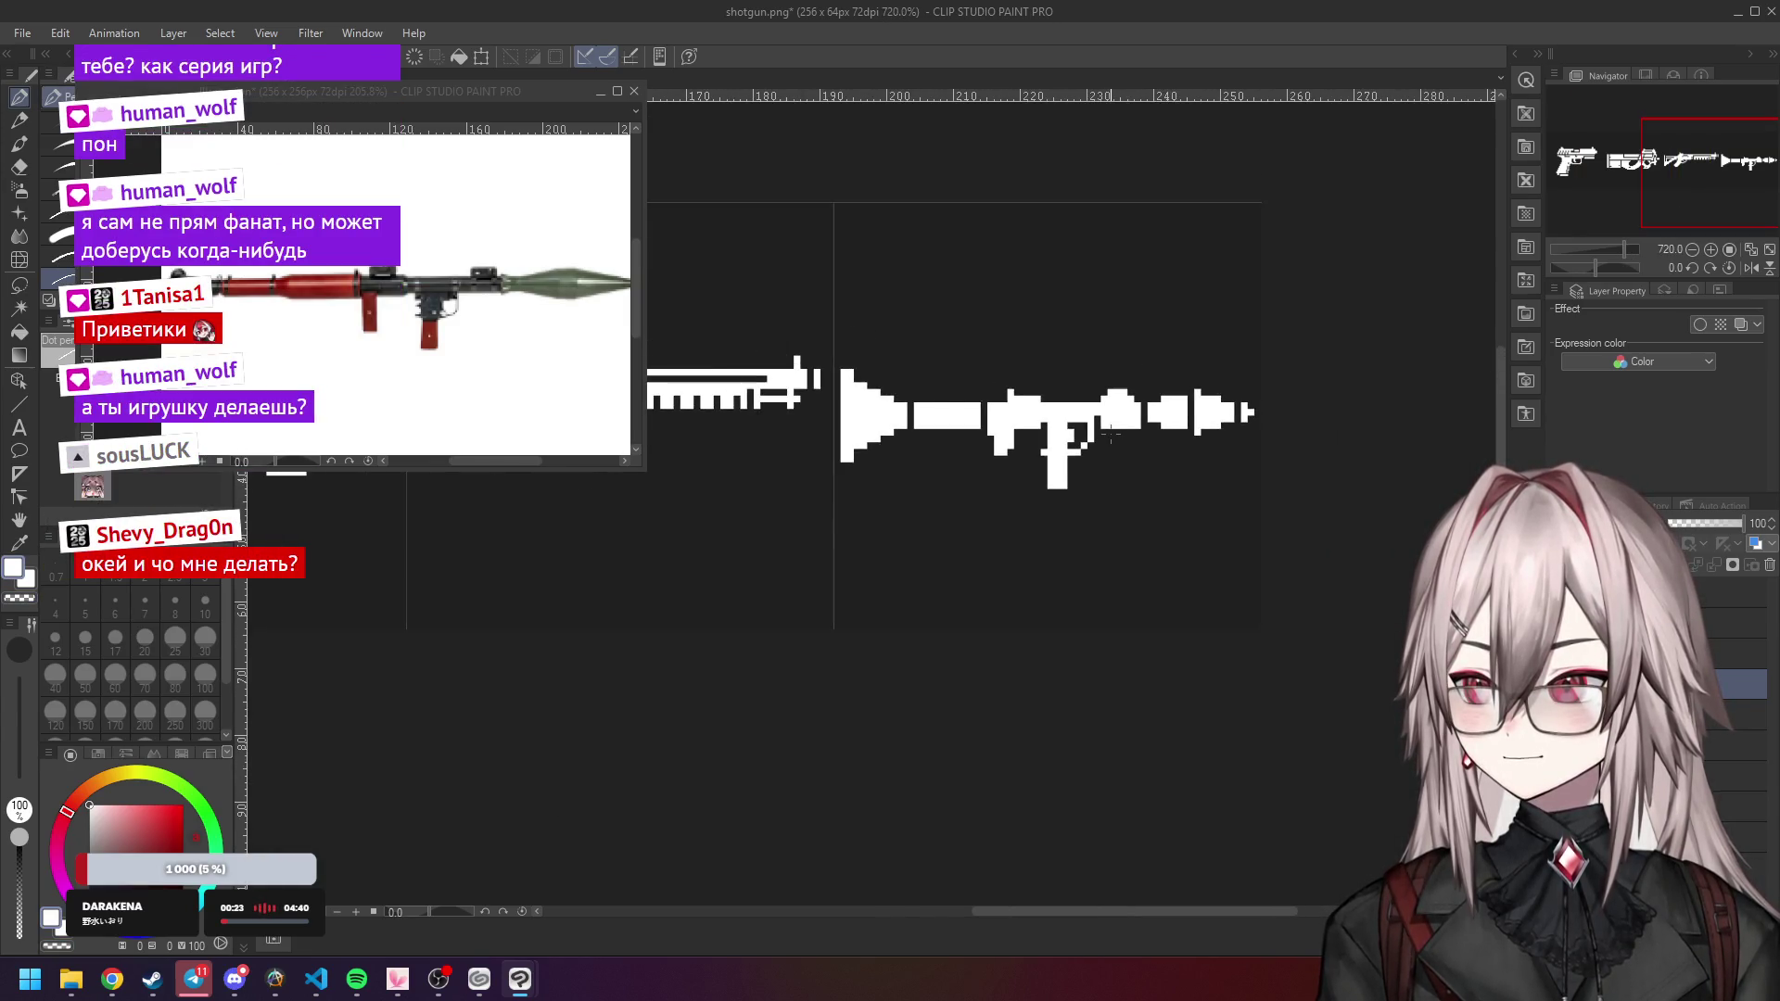
{"action": "scroll", "coordinate": [1113, 427], "scroll_direction": "down", "scroll_amount": 1}
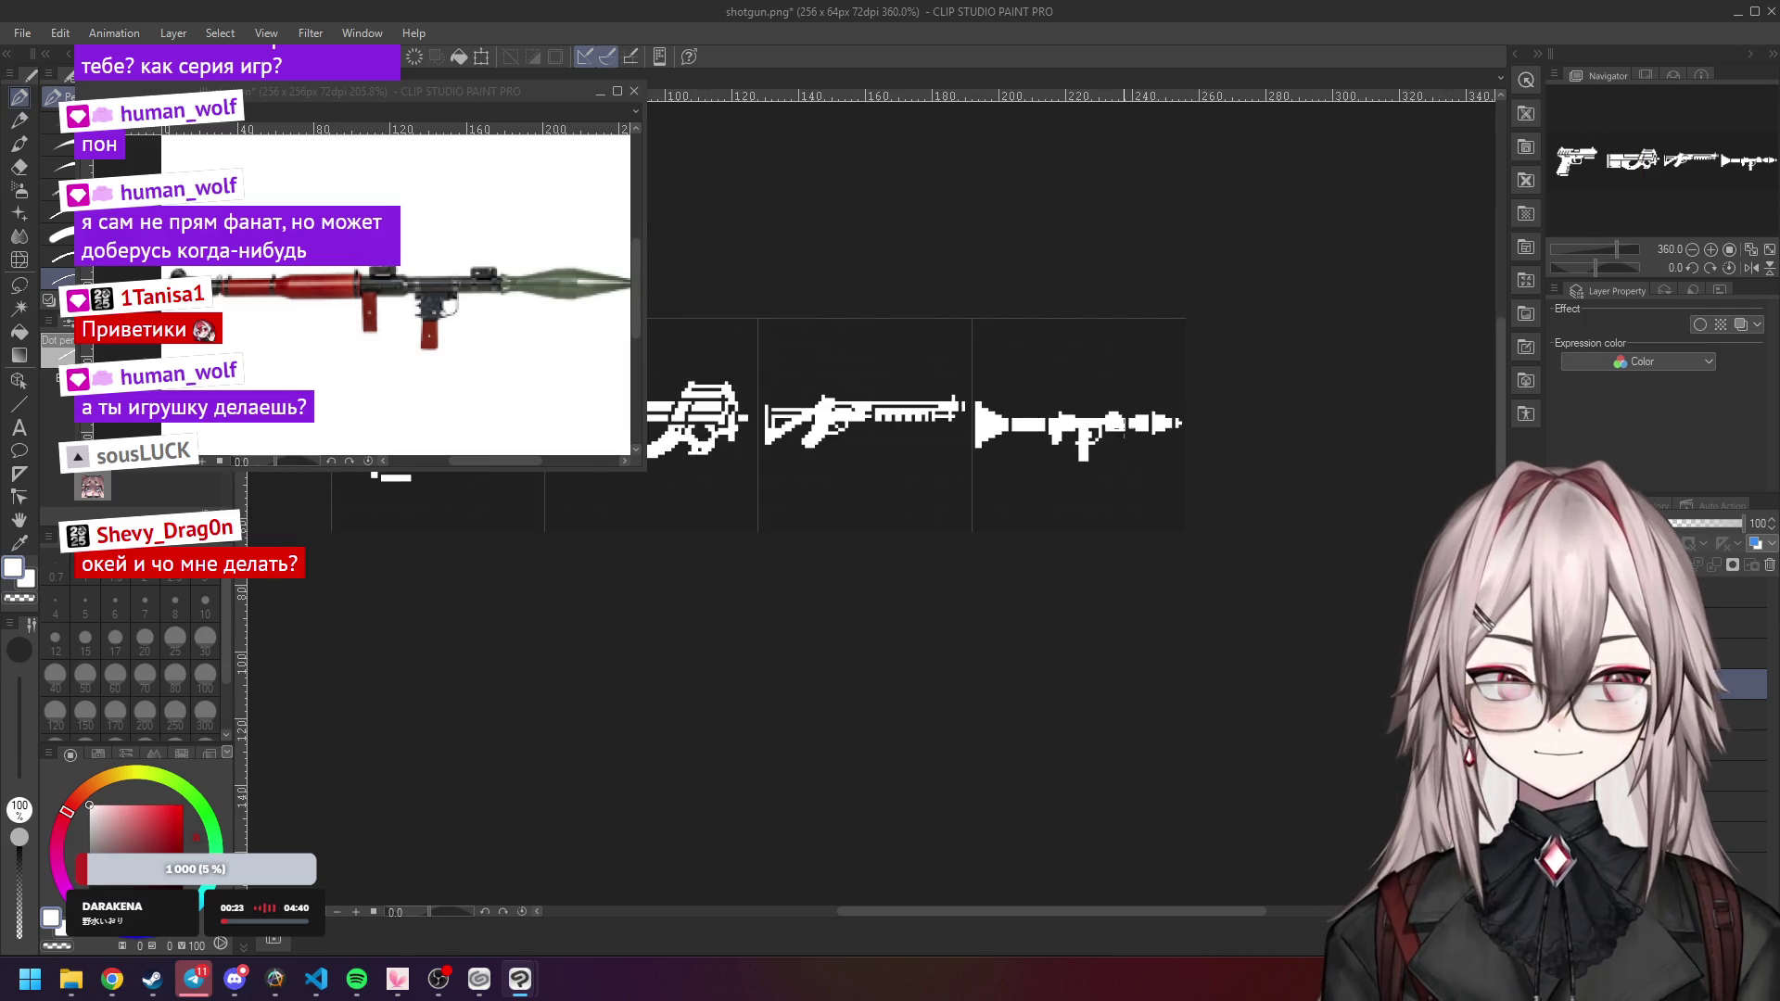
{"action": "scroll", "coordinate": [1214, 424], "scroll_direction": "up", "scroll_amount": 5}
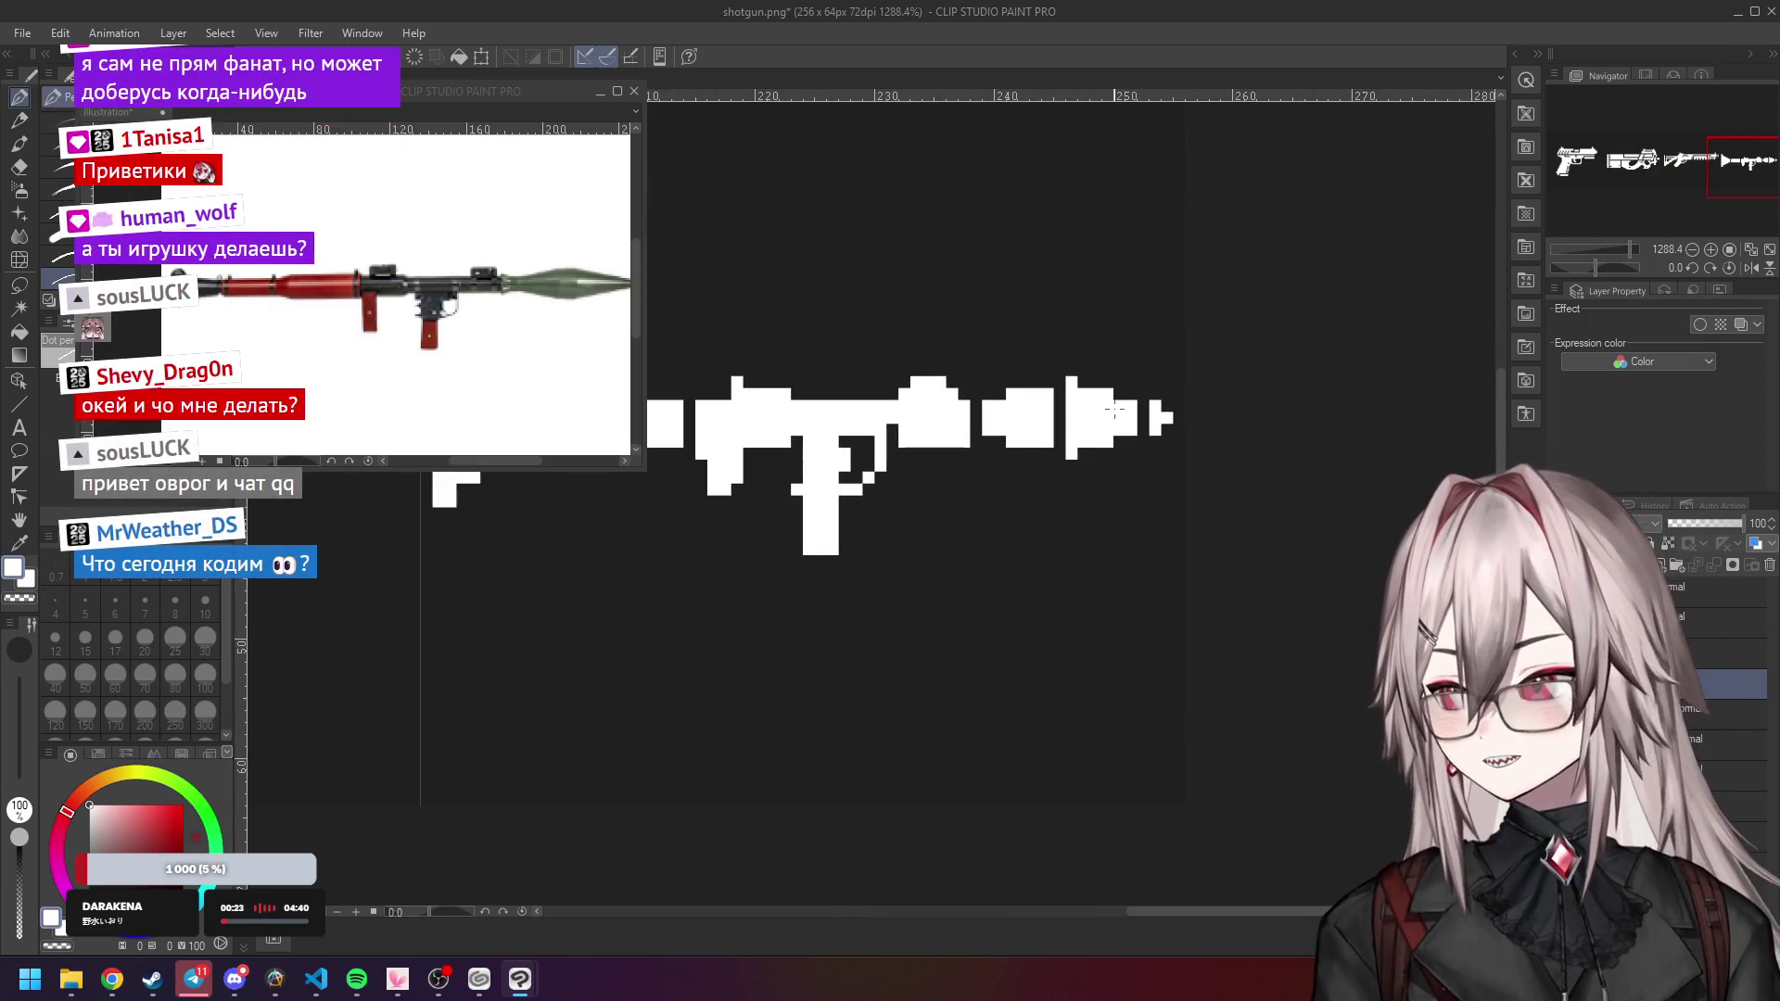
Select the RPG's warhead and move it down one pixel, then deselect.
{"action": "left_click", "coordinate": [20, 285]}
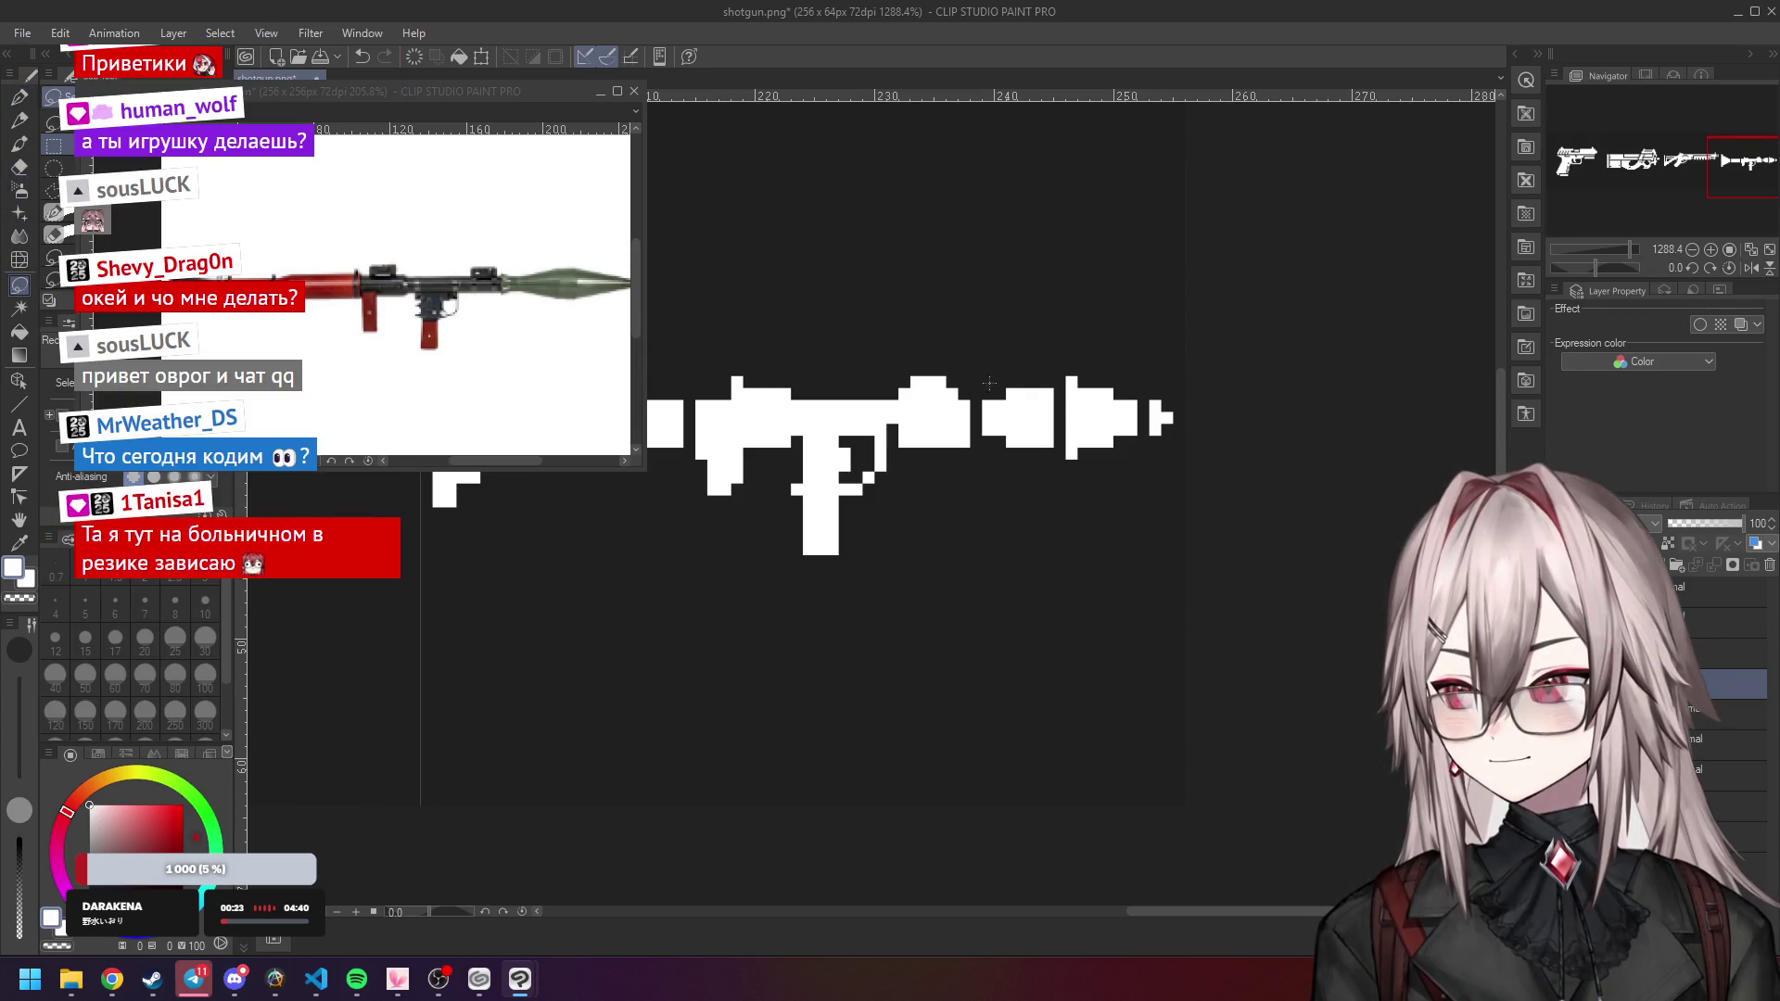
{"action": "left_click_drag", "start_coordinate": [1009, 409], "coordinate": [1173, 495]}
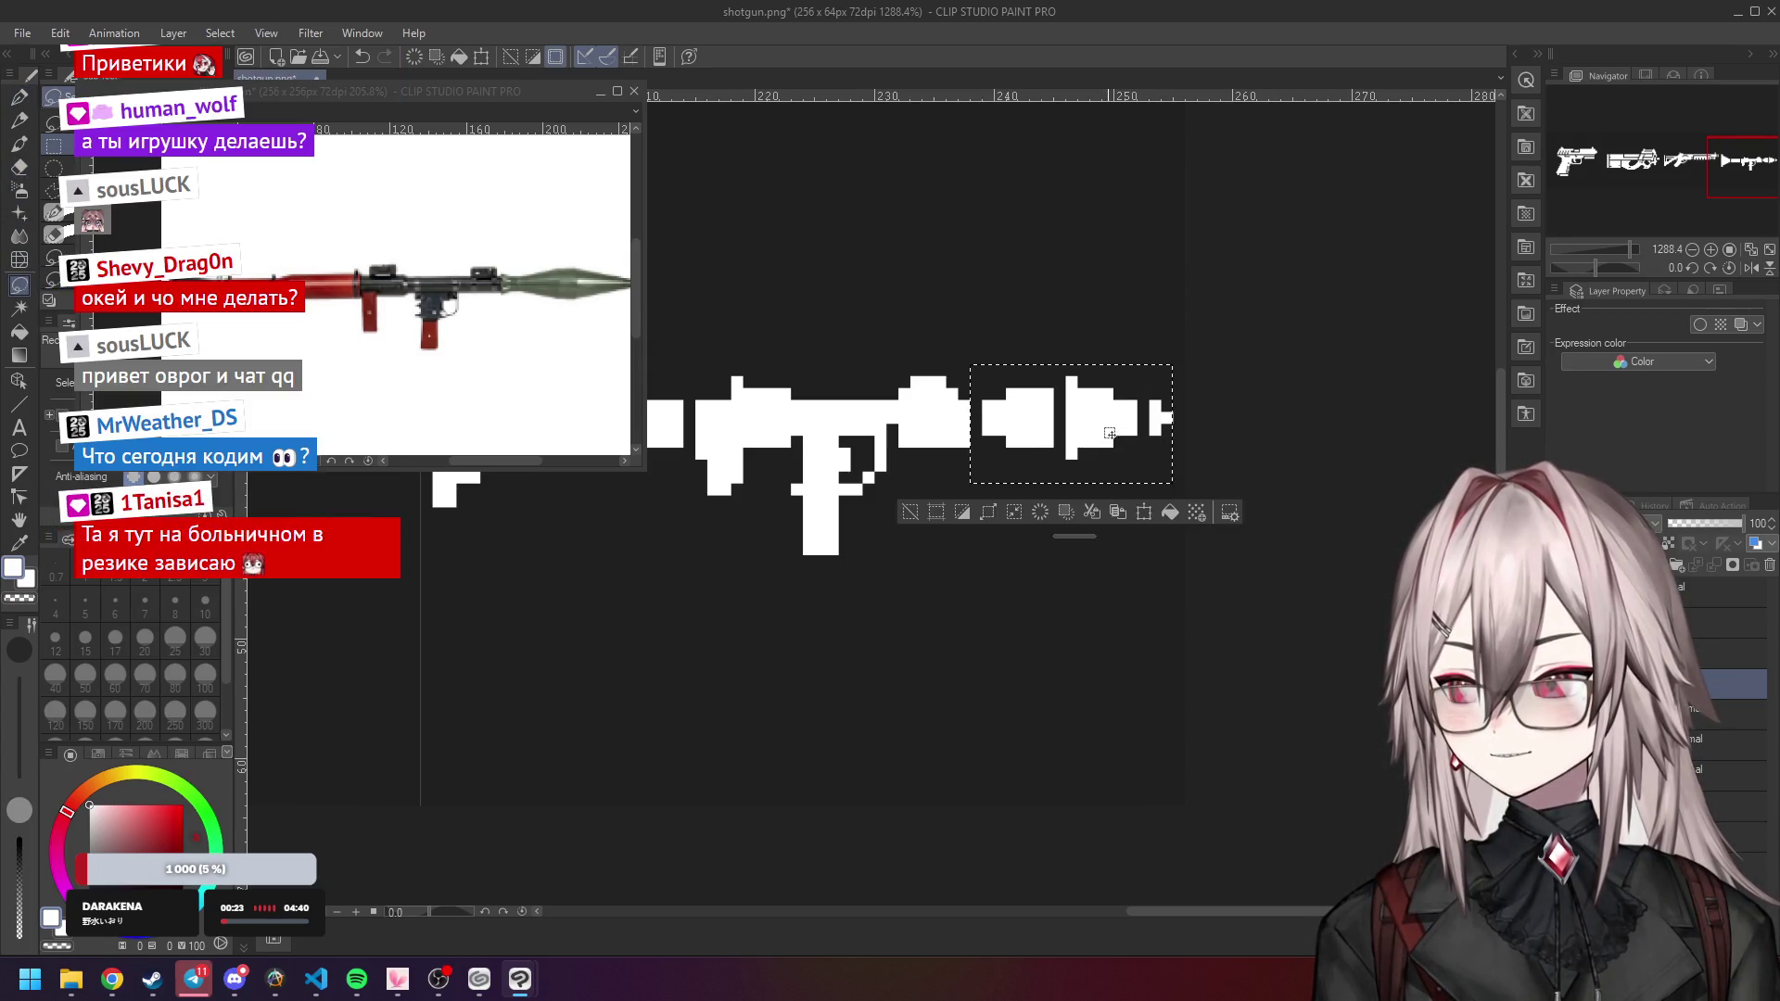
{"action": "left_click_drag", "start_coordinate": [1110, 438], "coordinate": [1113, 428]}
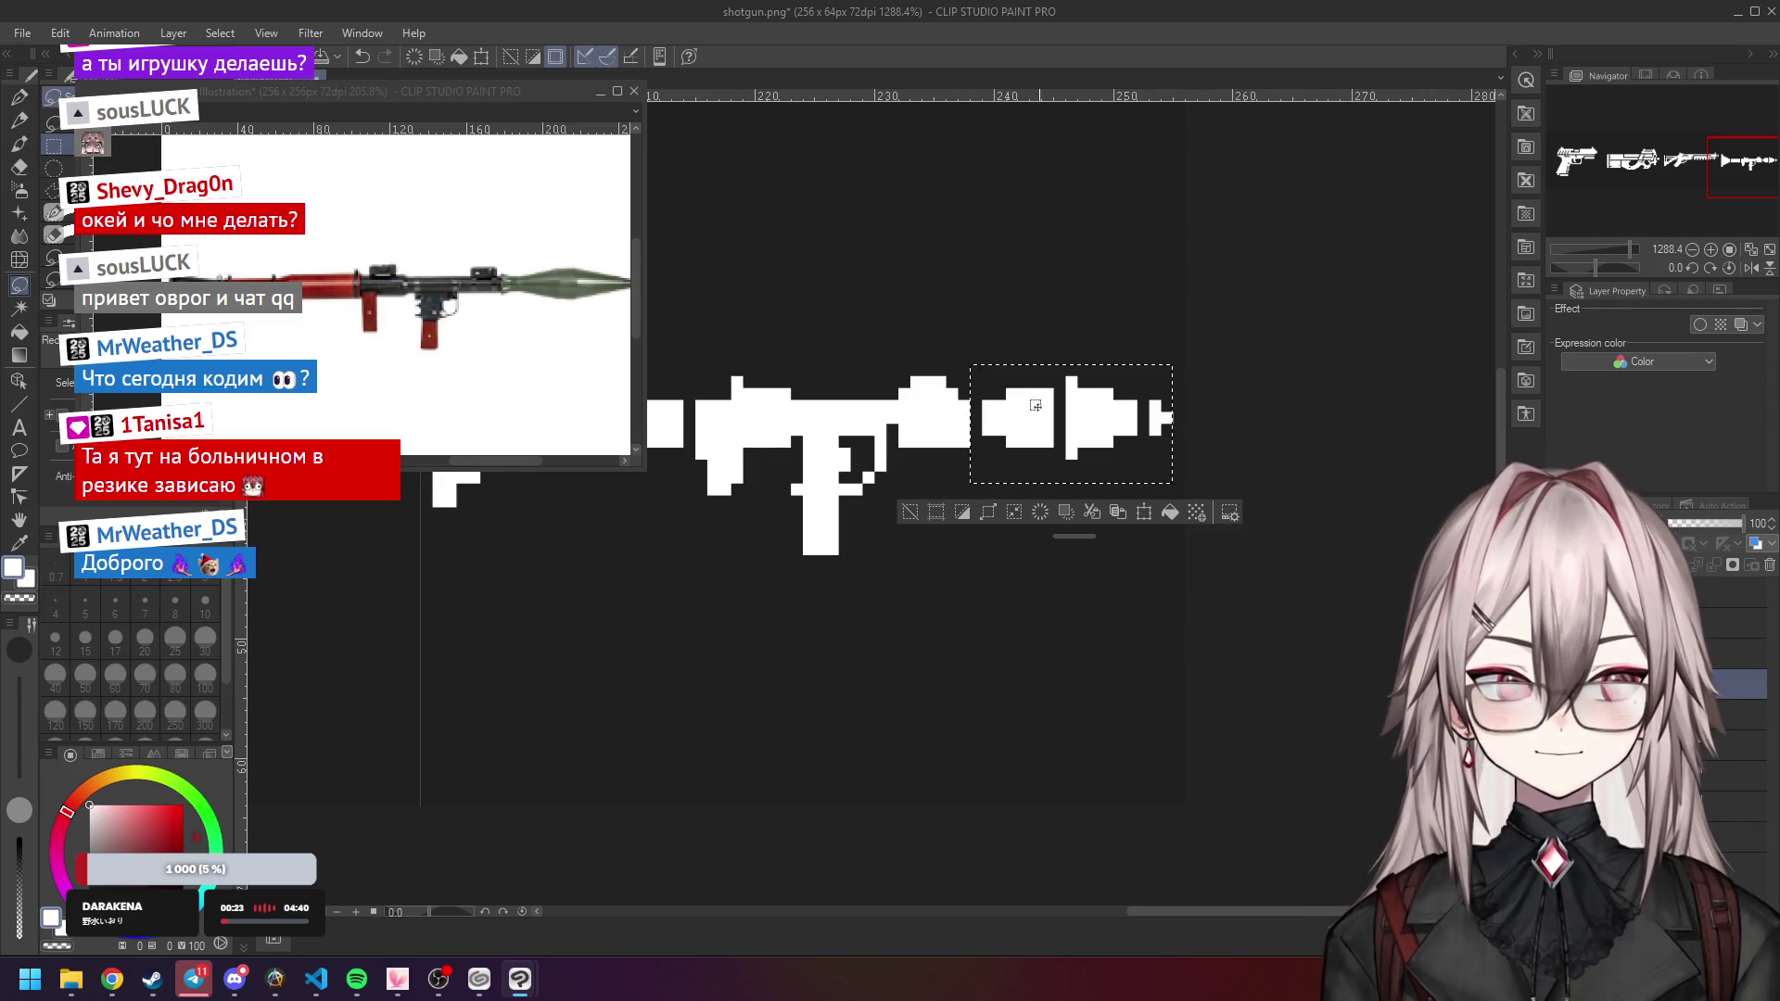
{"action": "left_click_drag", "start_coordinate": [1046, 422], "coordinate": [1042, 432]}
{"action": "scroll", "coordinate": [1042, 432], "scroll_direction": "down", "scroll_amount": 4}
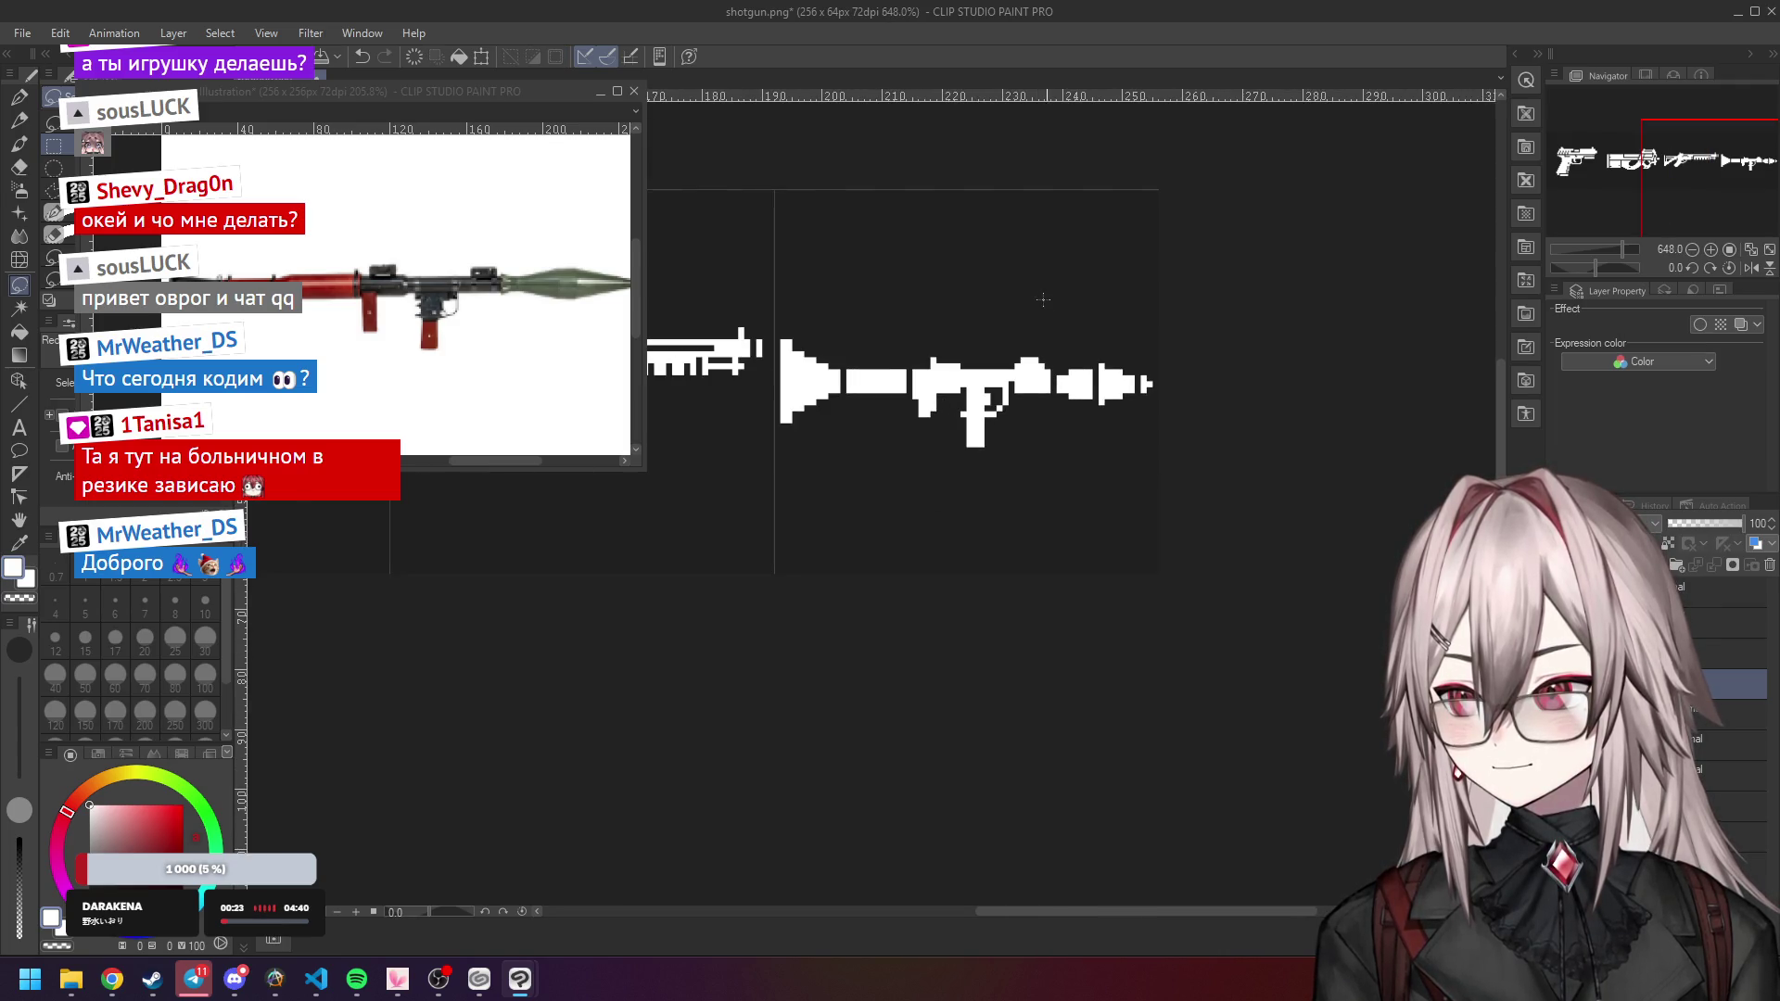
{"action": "scroll", "coordinate": [1013, 321], "scroll_direction": "up", "scroll_amount": 1}
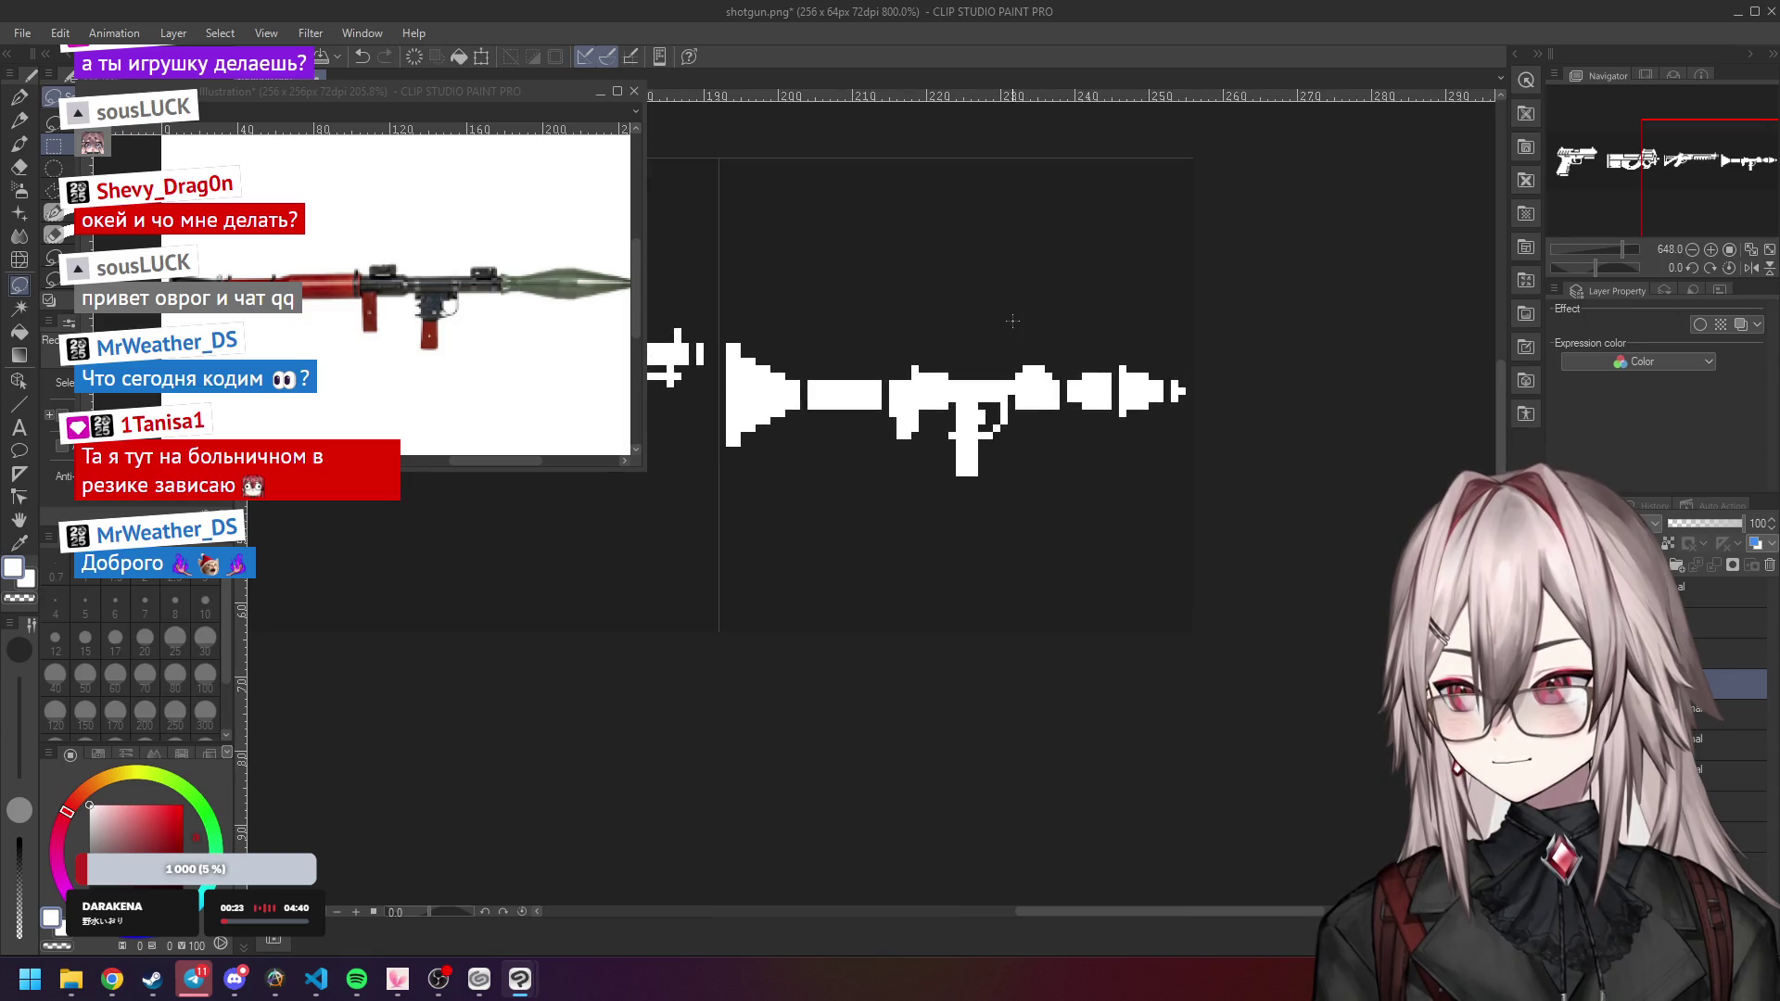
{"action": "key", "text": "ctrl+d"}
{"action": "scroll", "coordinate": [1062, 300], "scroll_direction": "down", "scroll_amount": 3}
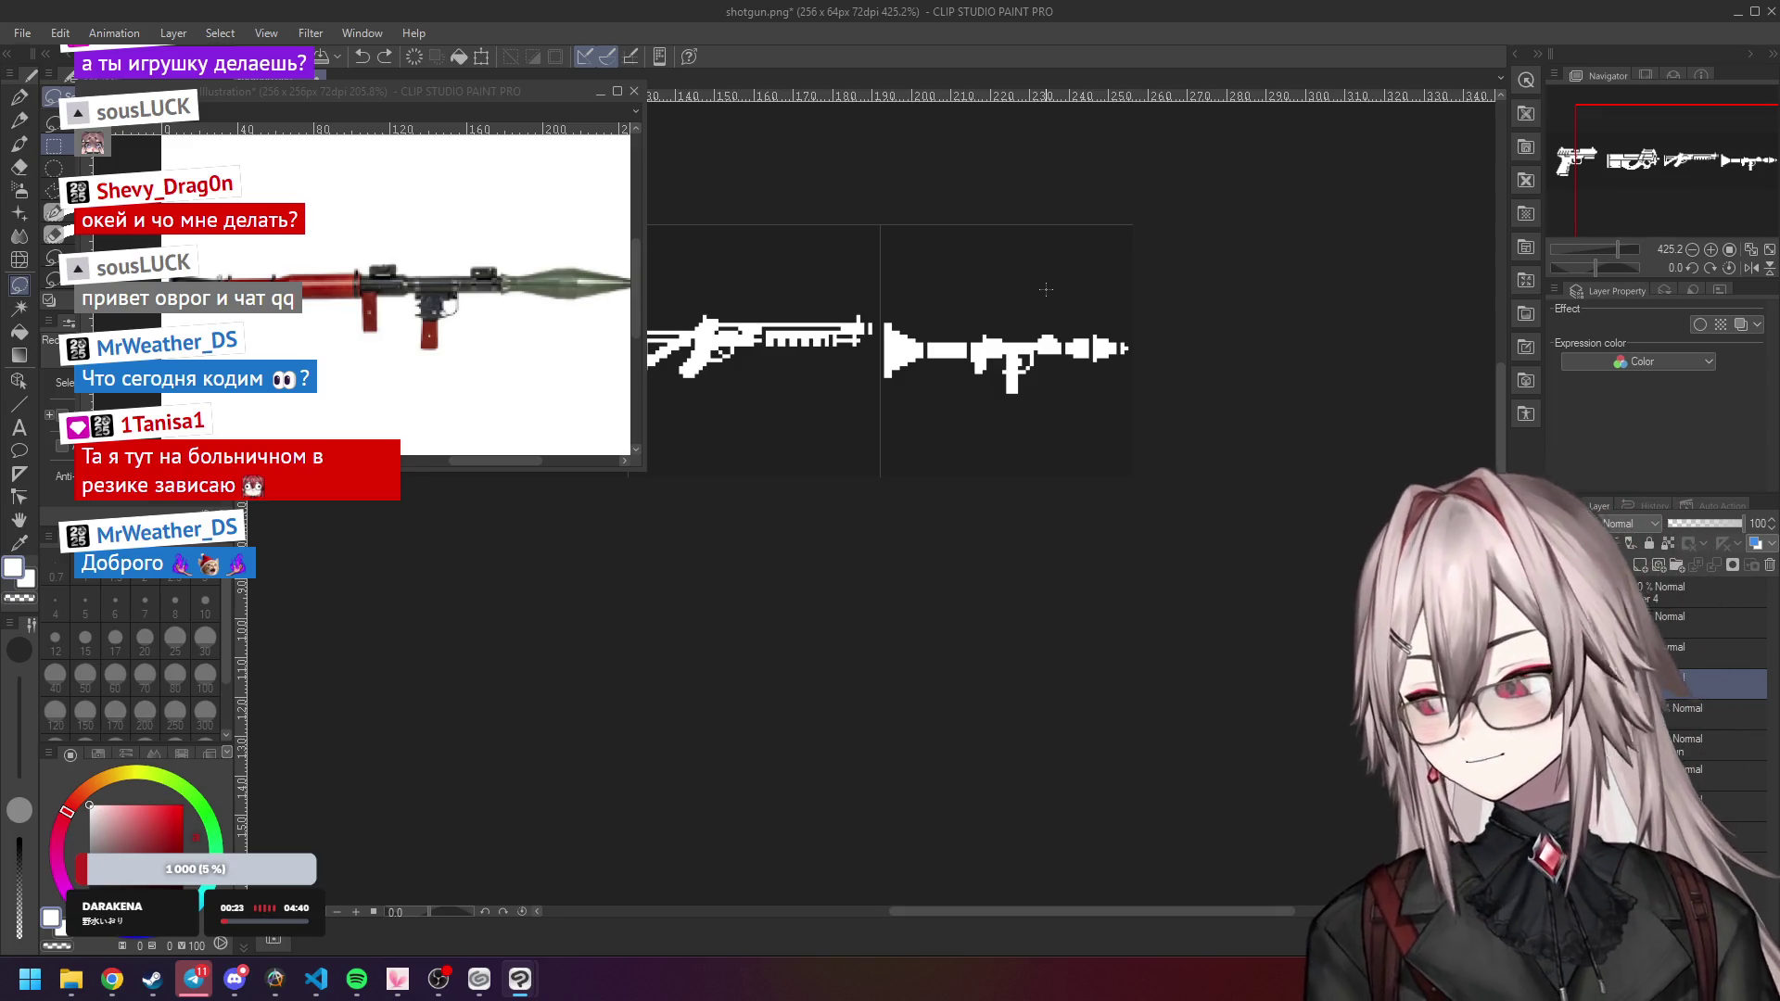
{"action": "scroll", "coordinate": [1046, 289], "scroll_direction": "up", "scroll_amount": 1}
{"action": "scroll", "coordinate": [1046, 290], "scroll_direction": "up", "scroll_amount": 4}
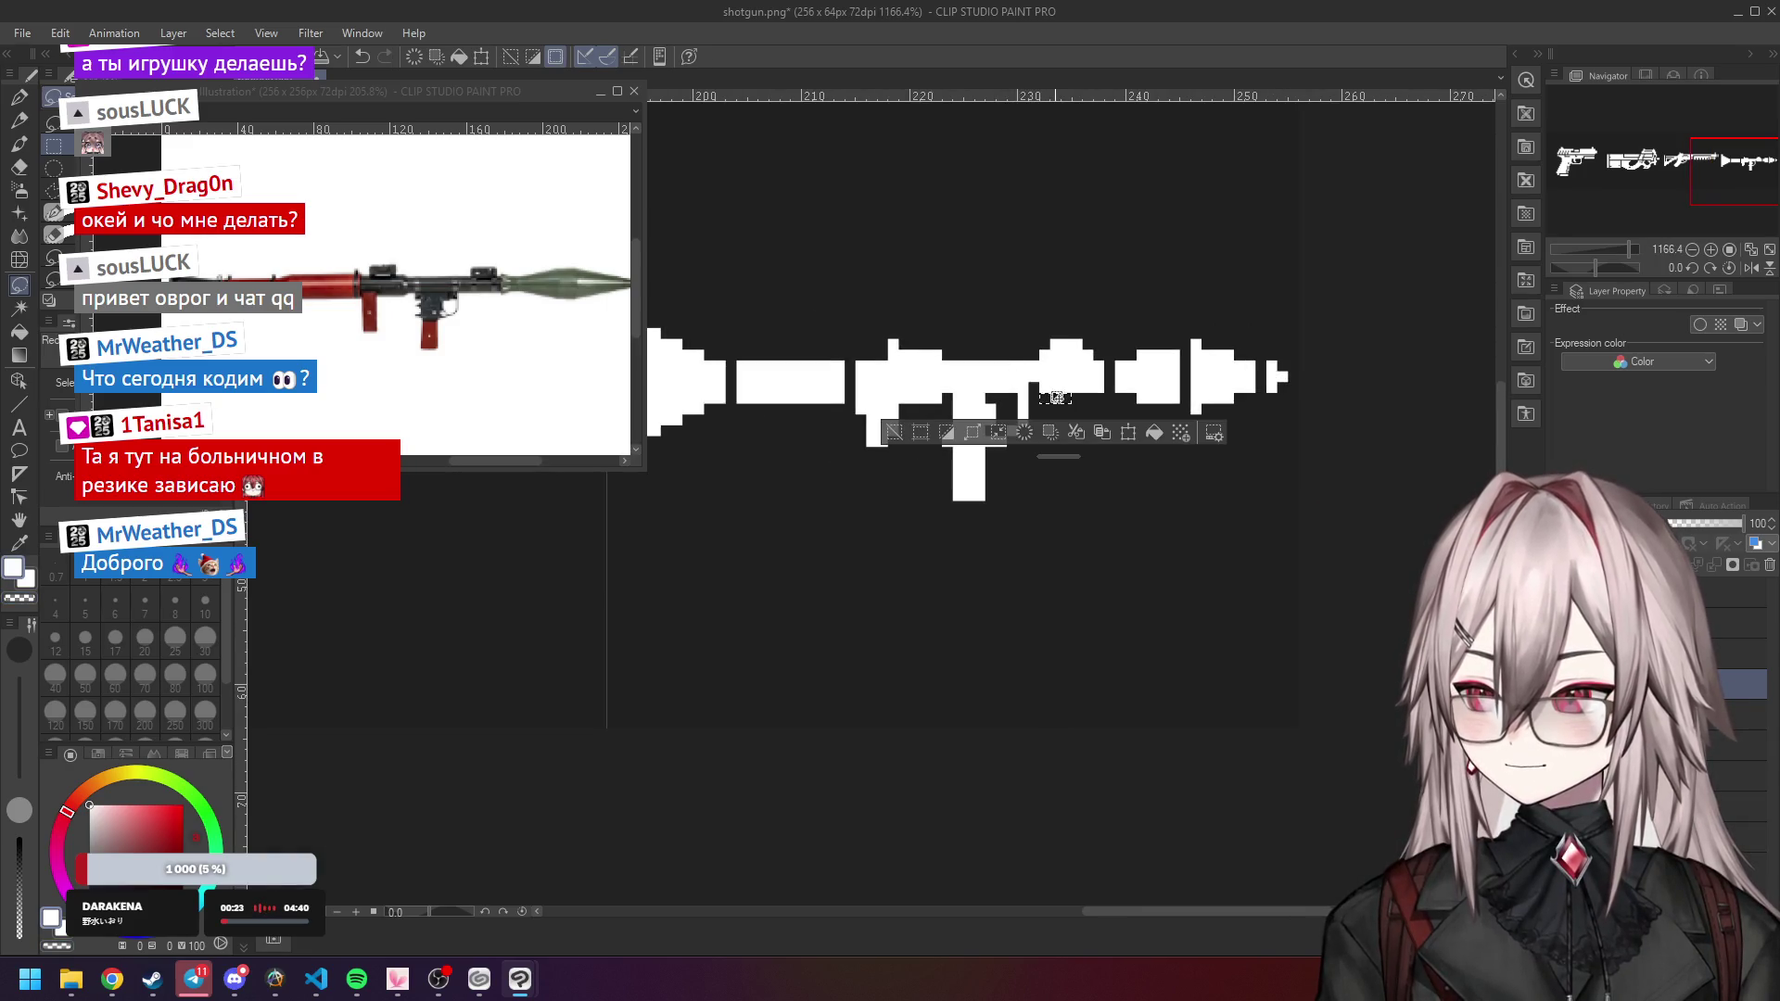
Fill the dark gaps in the RPG sprite with white pixels using the Pencil.
{"action": "key", "text": "p"}
{"action": "key", "text": "p"}
{"action": "key", "text": "p"}
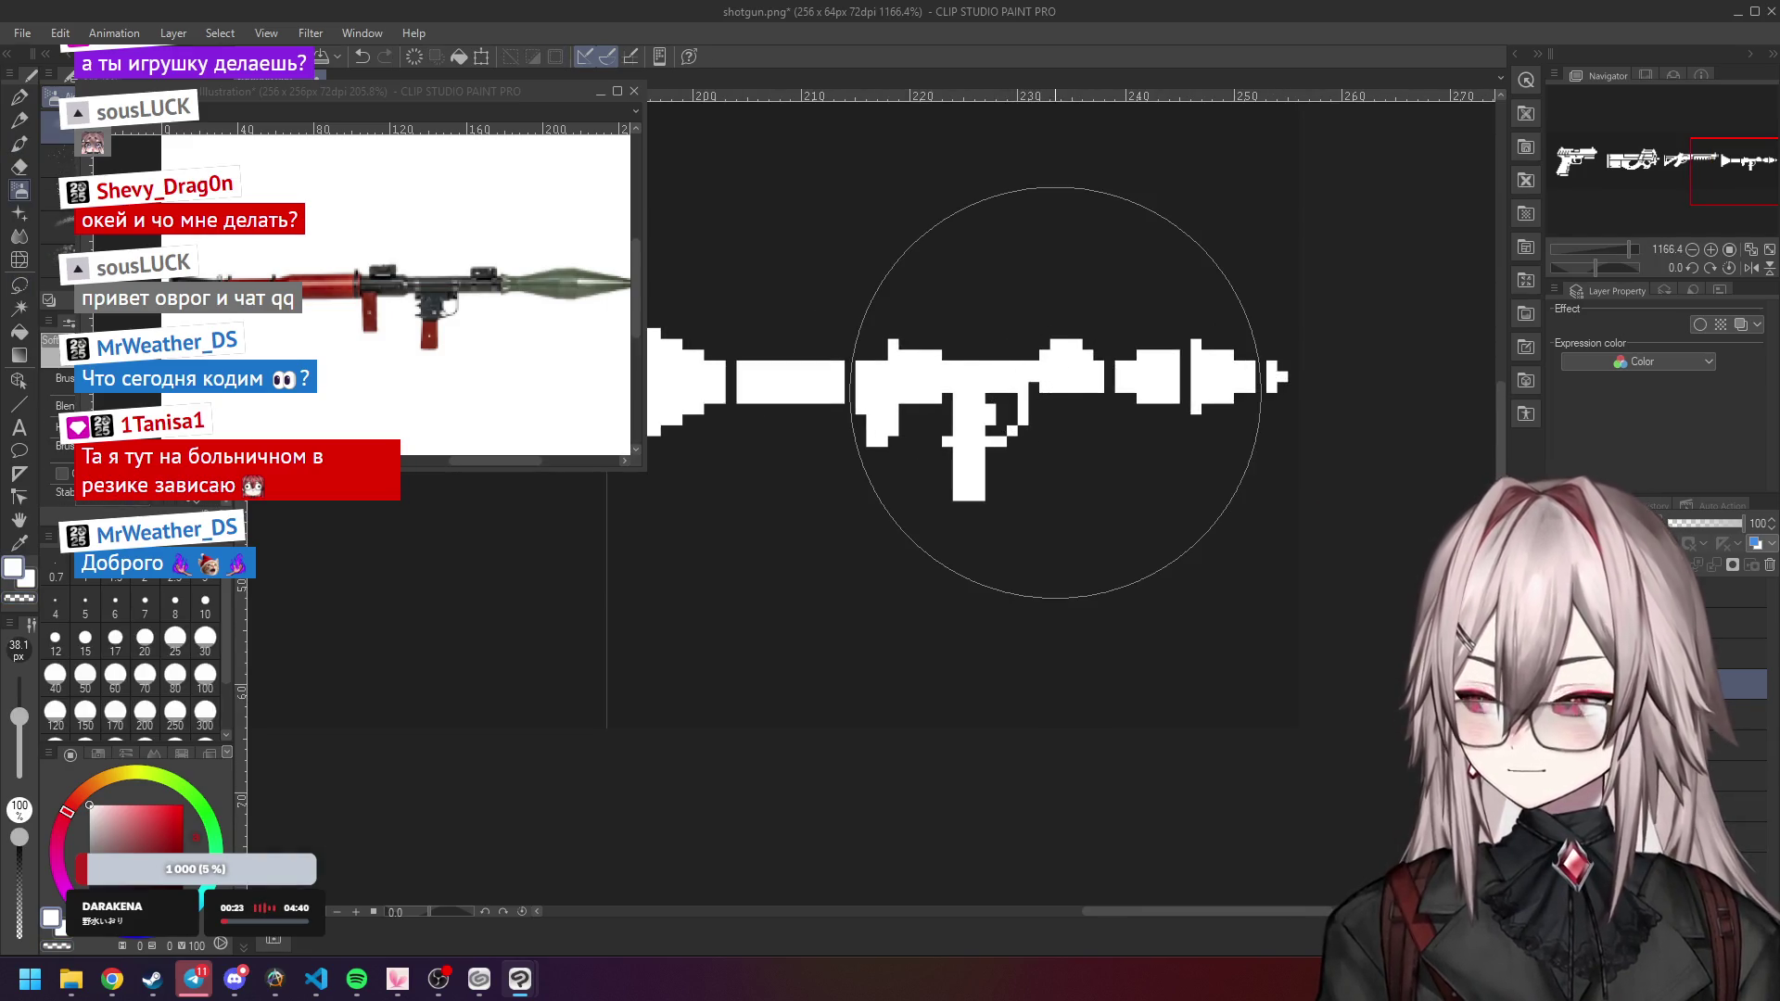
{"action": "left_click_drag", "start_coordinate": [1045, 399], "coordinate": [1097, 397]}
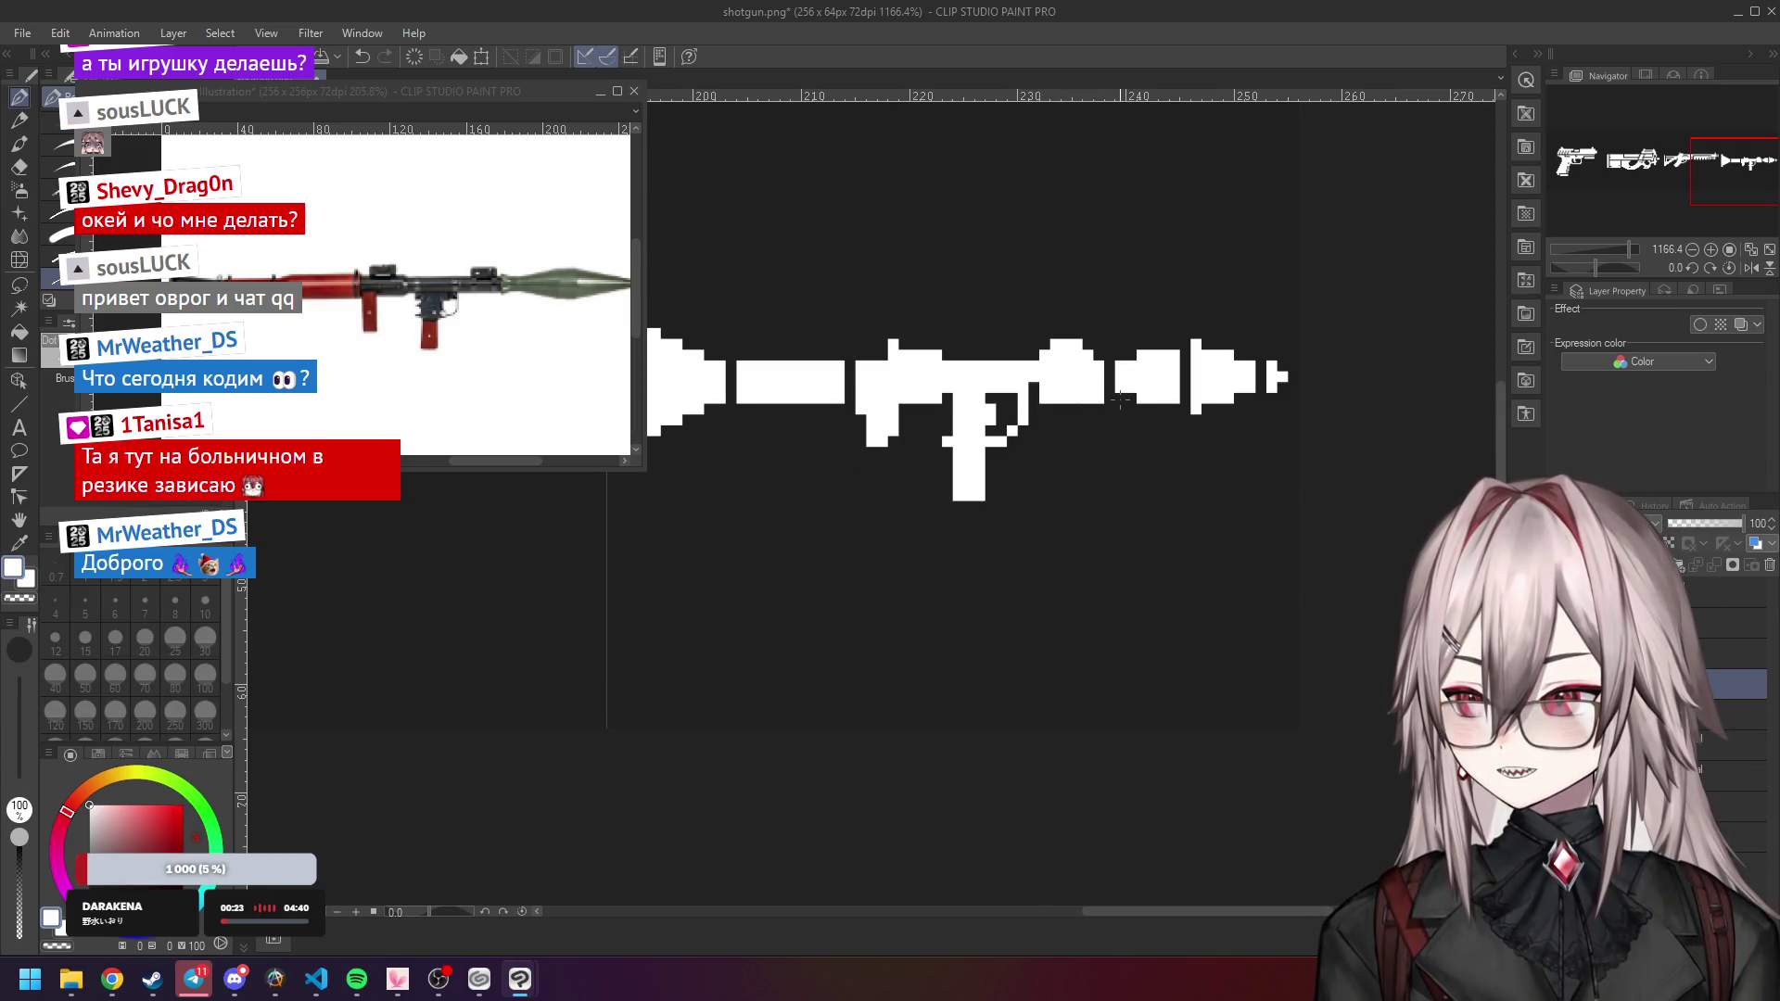
{"action": "mouse_move", "coordinate": [1121, 399]}
{"action": "left_mouse_down"}
{"action": "mouse_move", "coordinate": [1215, 409]}
{"action": "mouse_move", "coordinate": [1279, 390]}
{"action": "left_mouse_up"}
{"action": "scroll", "coordinate": [1199, 431], "scroll_direction": "down", "scroll_amount": 8}
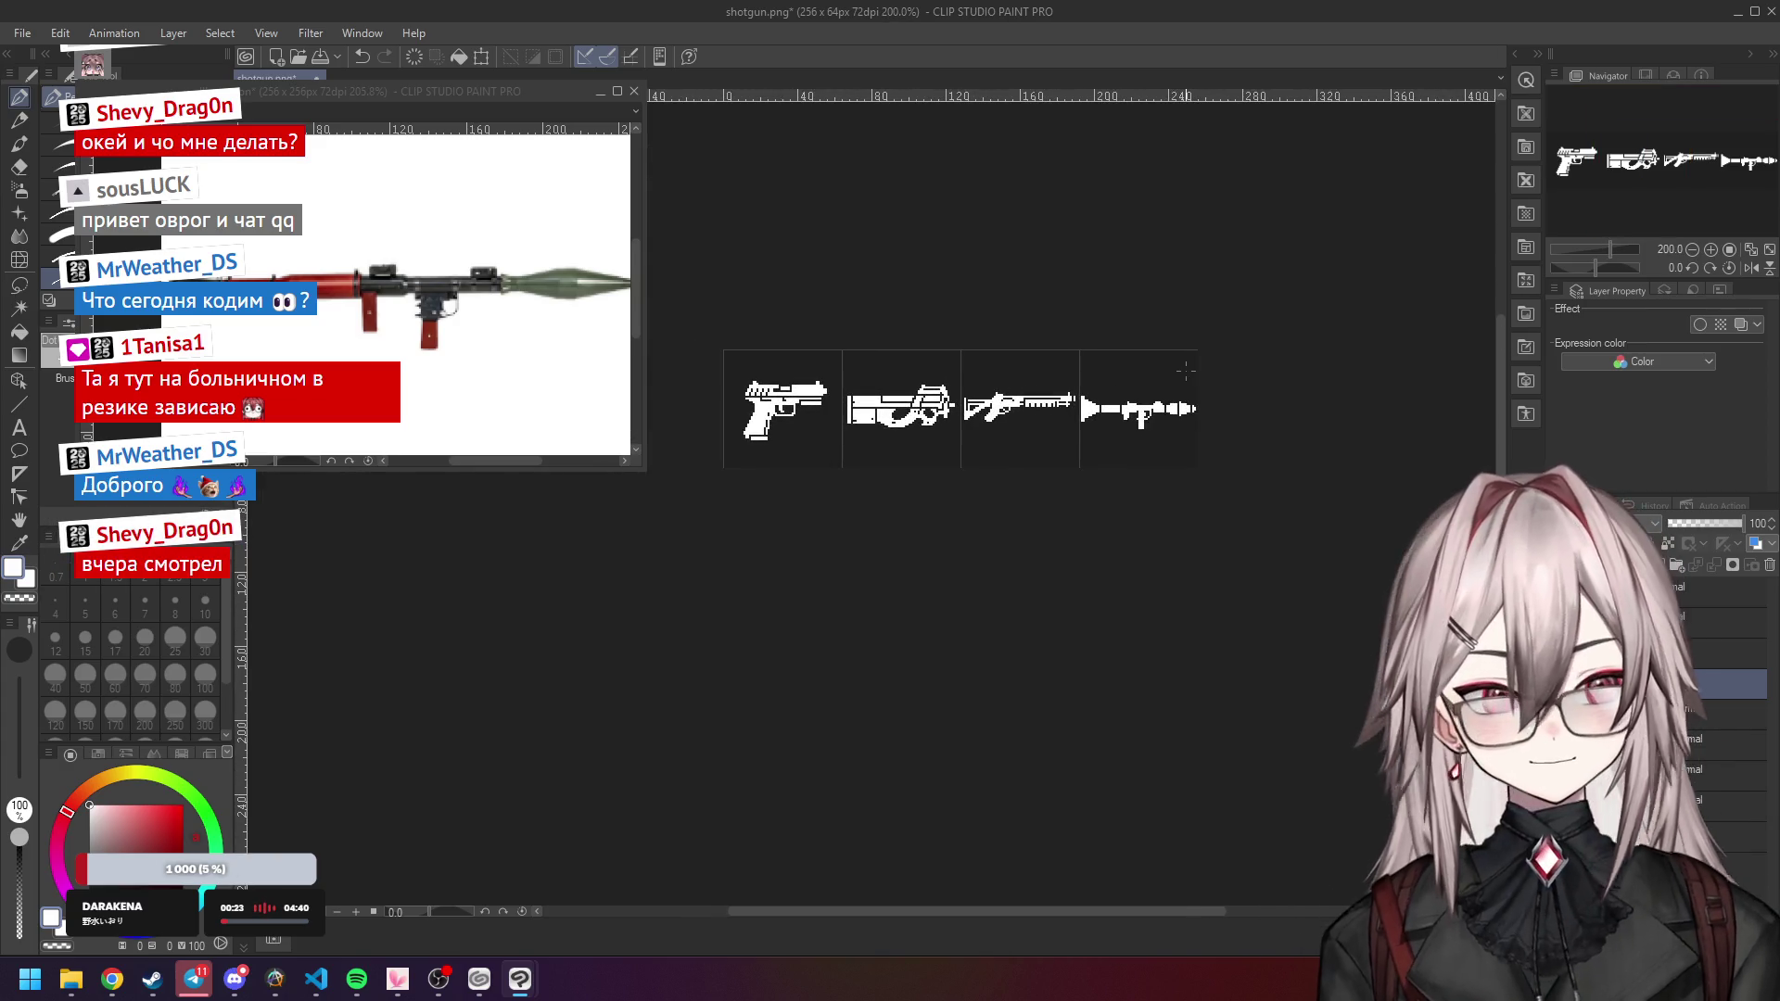
{"action": "scroll", "coordinate": [1144, 387], "scroll_direction": "up", "scroll_amount": 2}
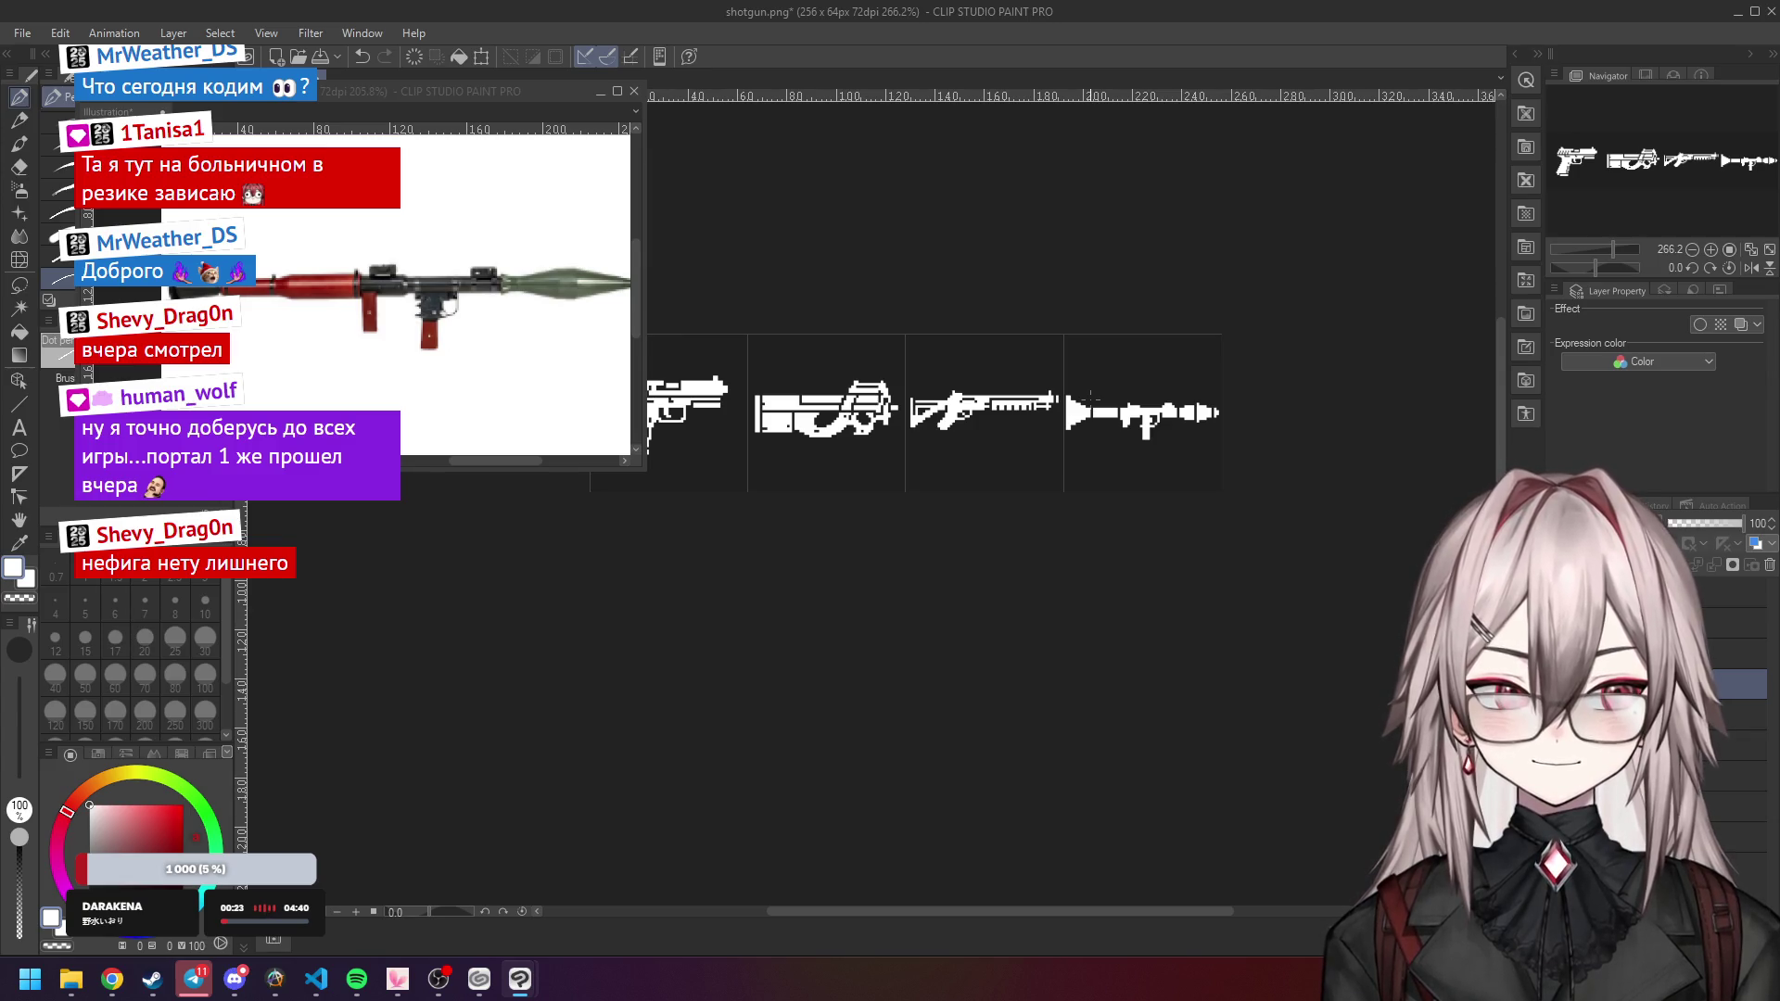
{"action": "scroll", "coordinate": [1090, 397], "scroll_direction": "up", "scroll_amount": 3}
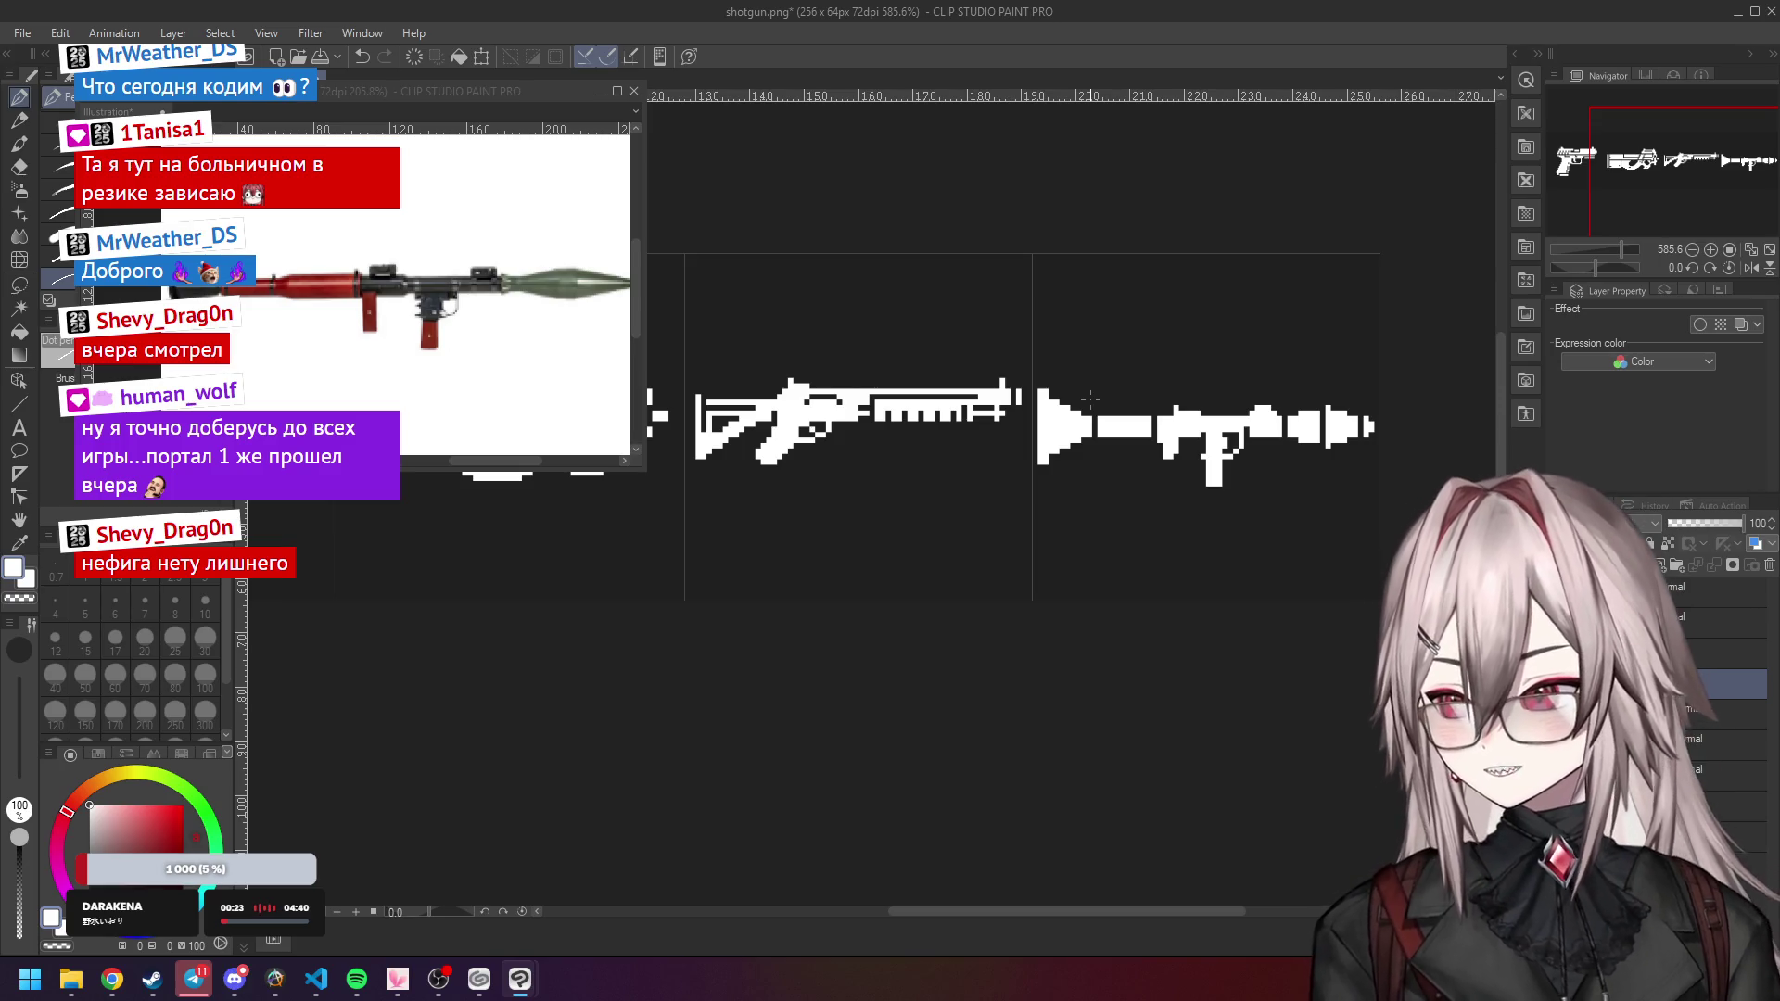
Look over the RPG up close, then view the whole four-weapon sheet at actual size.
{"action": "scroll", "coordinate": [1092, 399], "scroll_direction": "down", "scroll_amount": 2}
{"action": "scroll", "coordinate": [1105, 403], "scroll_direction": "up", "scroll_amount": 2}
{"action": "scroll", "coordinate": [1108, 401], "scroll_direction": "down", "scroll_amount": 1}
{"action": "scroll", "coordinate": [1122, 389], "scroll_direction": "up", "scroll_amount": 3}
{"action": "scroll", "coordinate": [1130, 383], "scroll_direction": "up", "scroll_amount": 1}
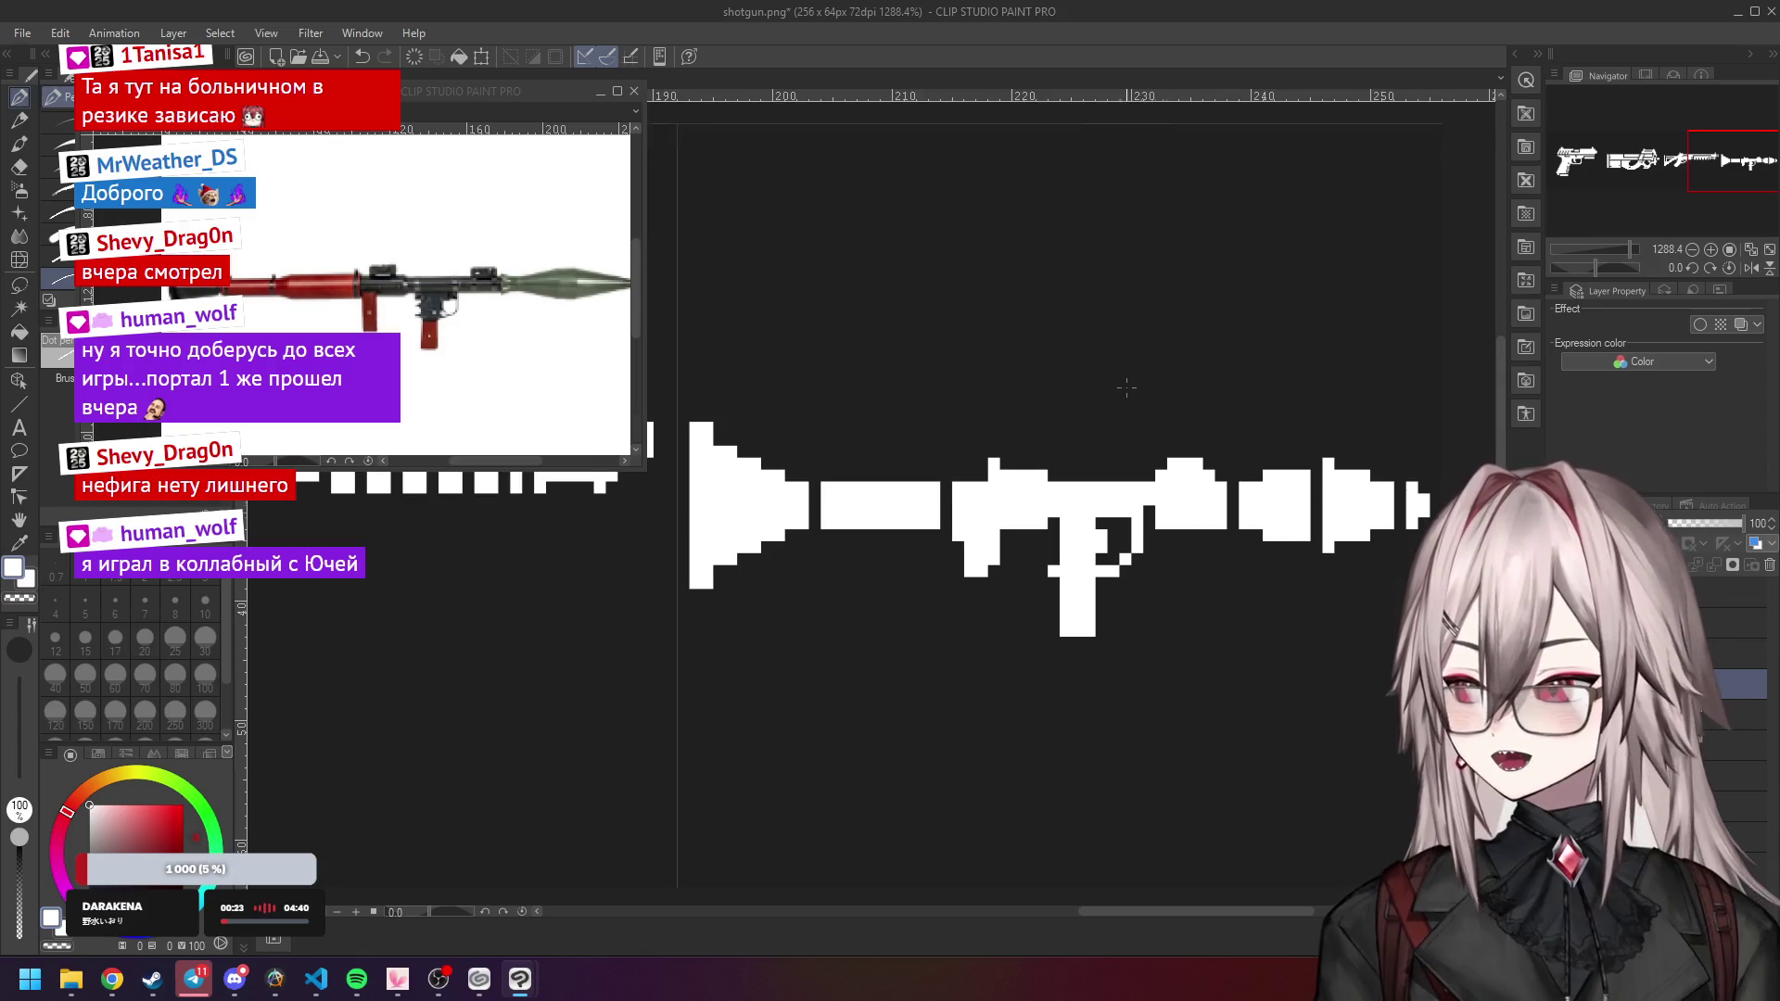
{"action": "scroll", "coordinate": [1018, 398], "scroll_direction": "down", "scroll_amount": 1}
{"action": "scroll", "coordinate": [936, 452], "scroll_direction": "up", "scroll_amount": 1}
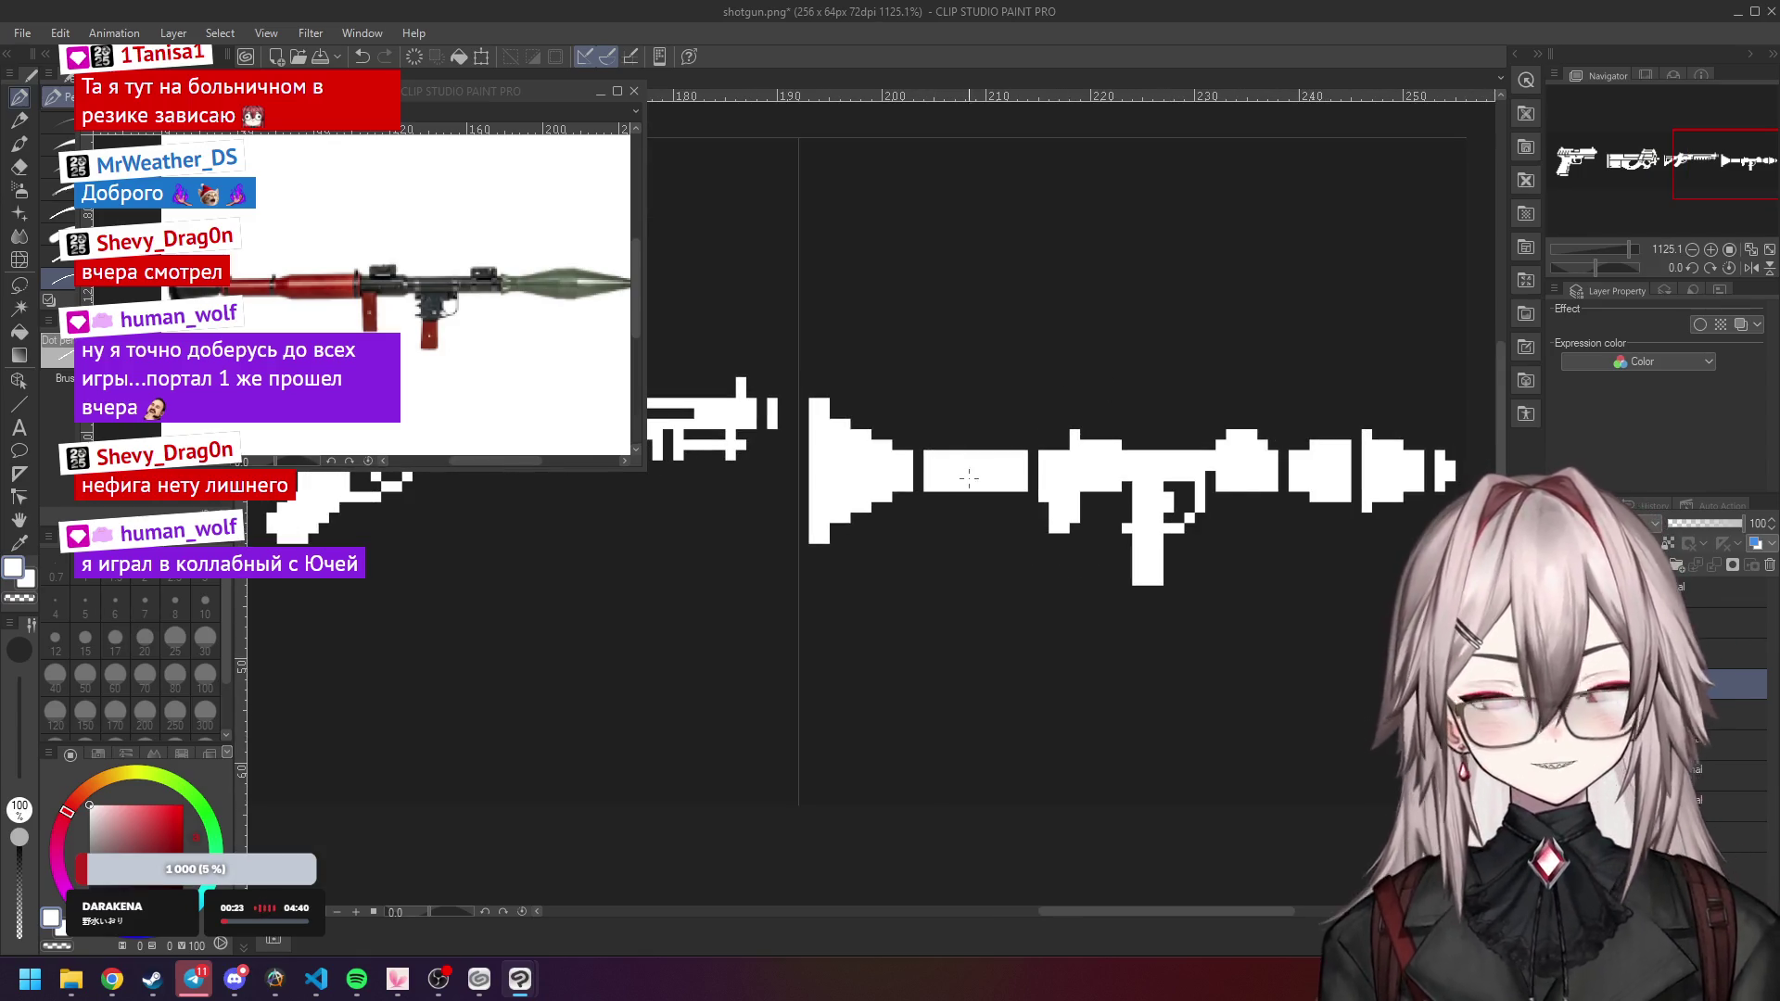
{"action": "scroll", "coordinate": [964, 477], "scroll_direction": "down", "scroll_amount": 5}
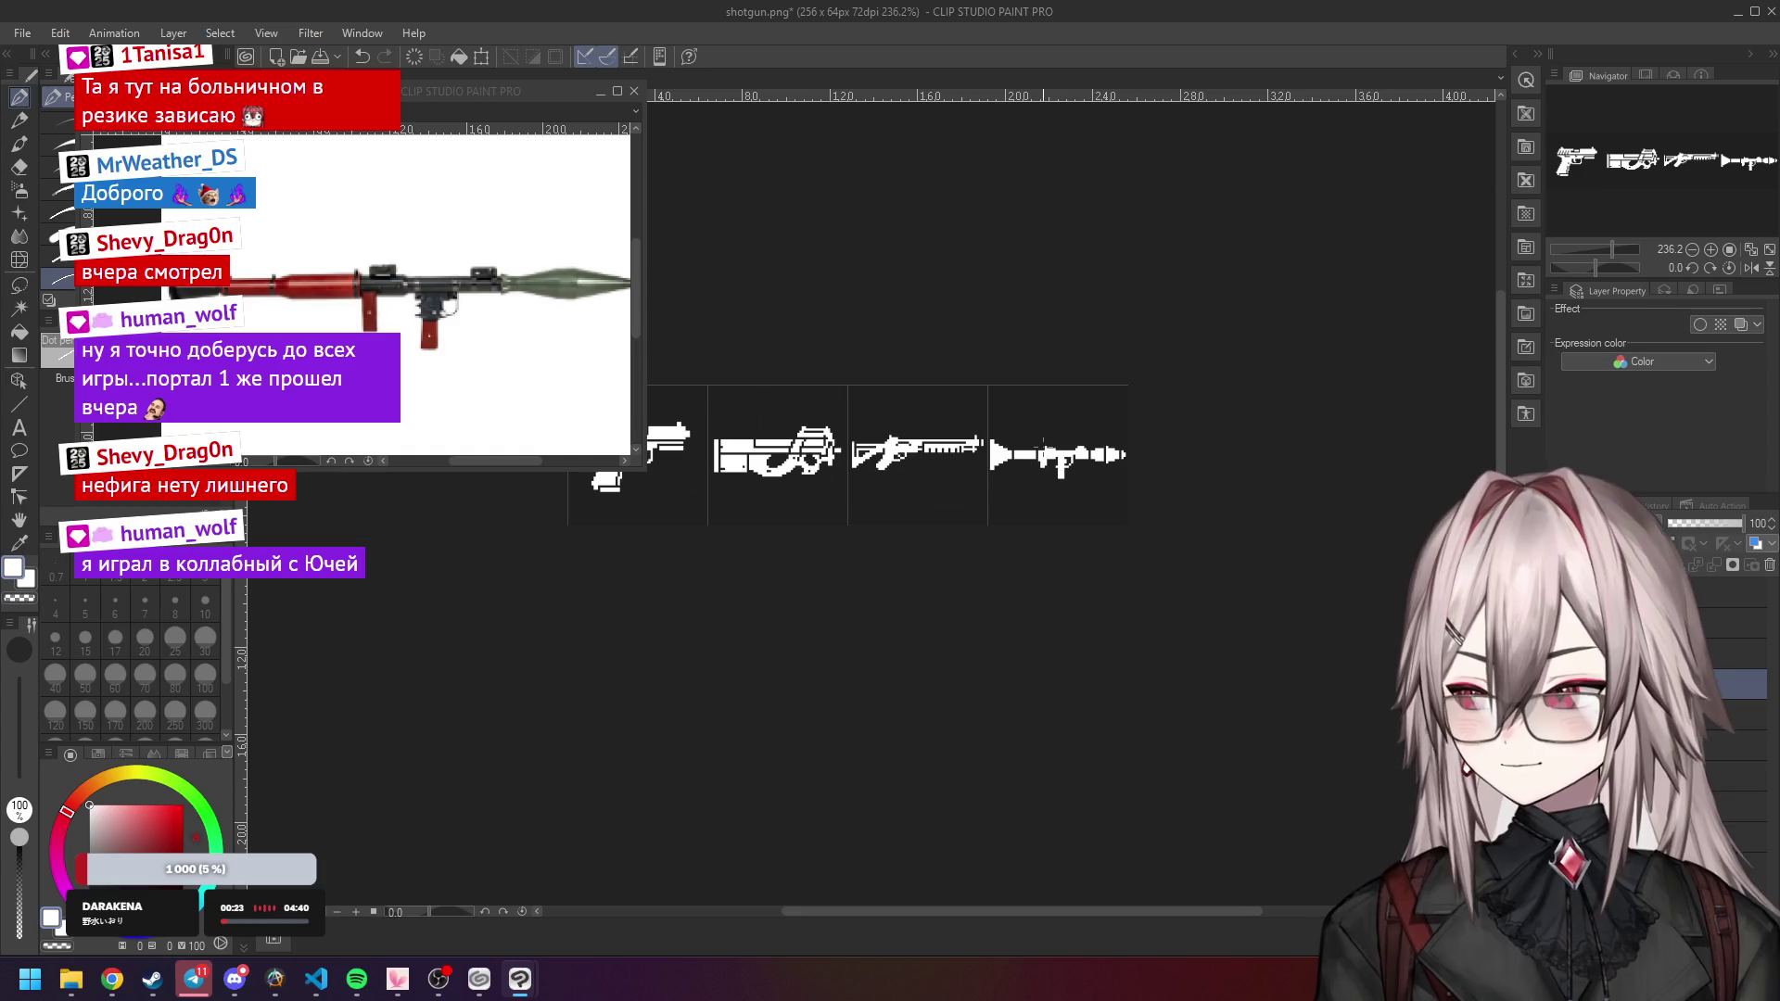
{"action": "scroll", "coordinate": [1087, 433], "scroll_direction": "up", "scroll_amount": 1}
{"action": "scroll", "coordinate": [1078, 436], "scroll_direction": "down", "scroll_amount": 1}
{"action": "scroll", "coordinate": [1057, 449], "scroll_direction": "up", "scroll_amount": 3}
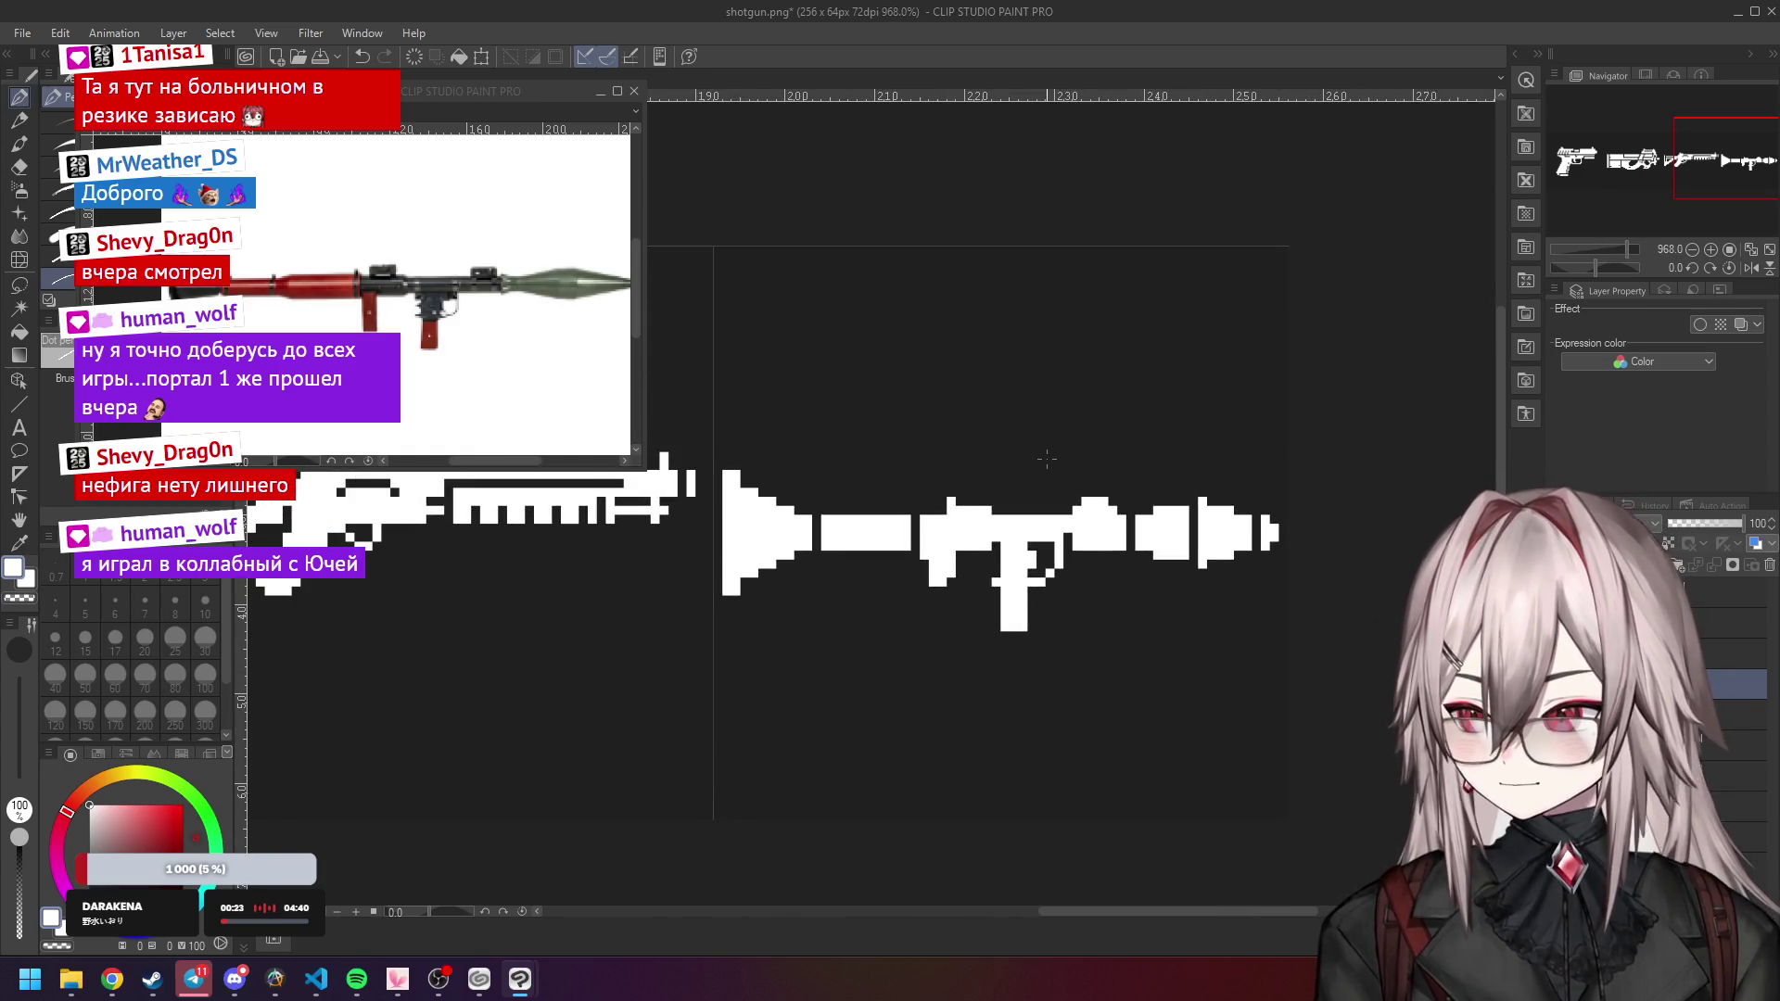
{"action": "scroll", "coordinate": [1046, 458], "scroll_direction": "down", "scroll_amount": 8}
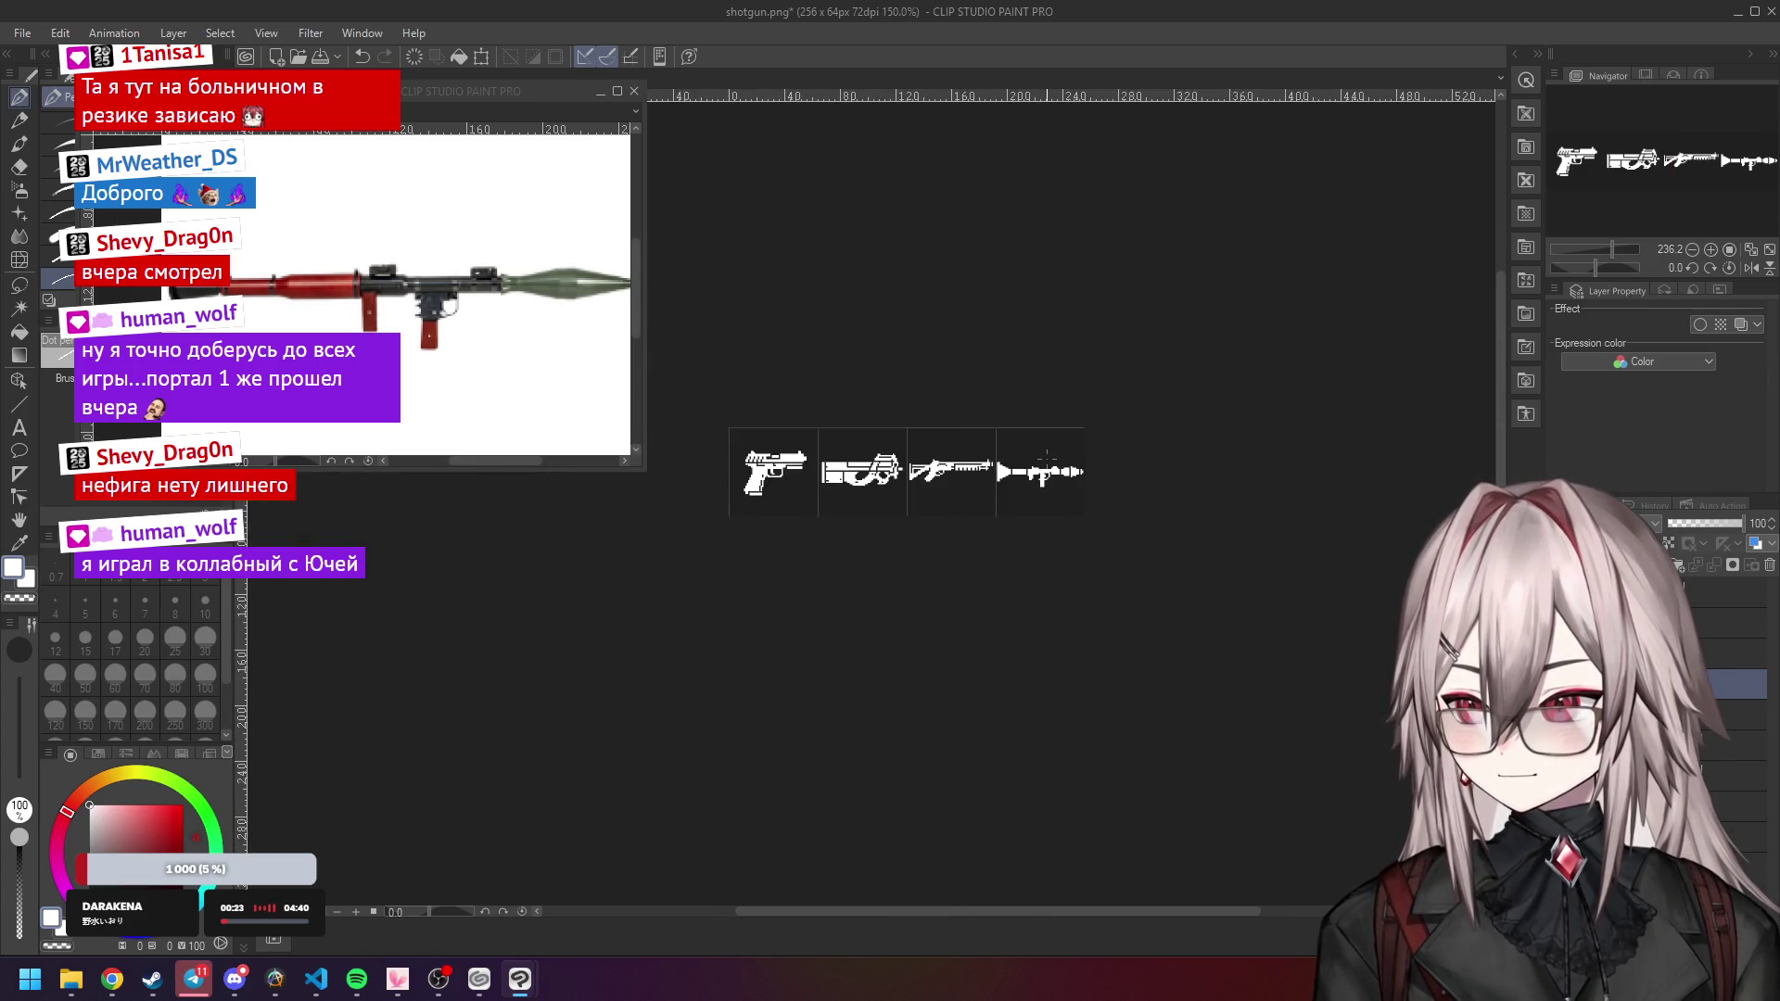
{"action": "left_click", "coordinate": [1730, 249]}
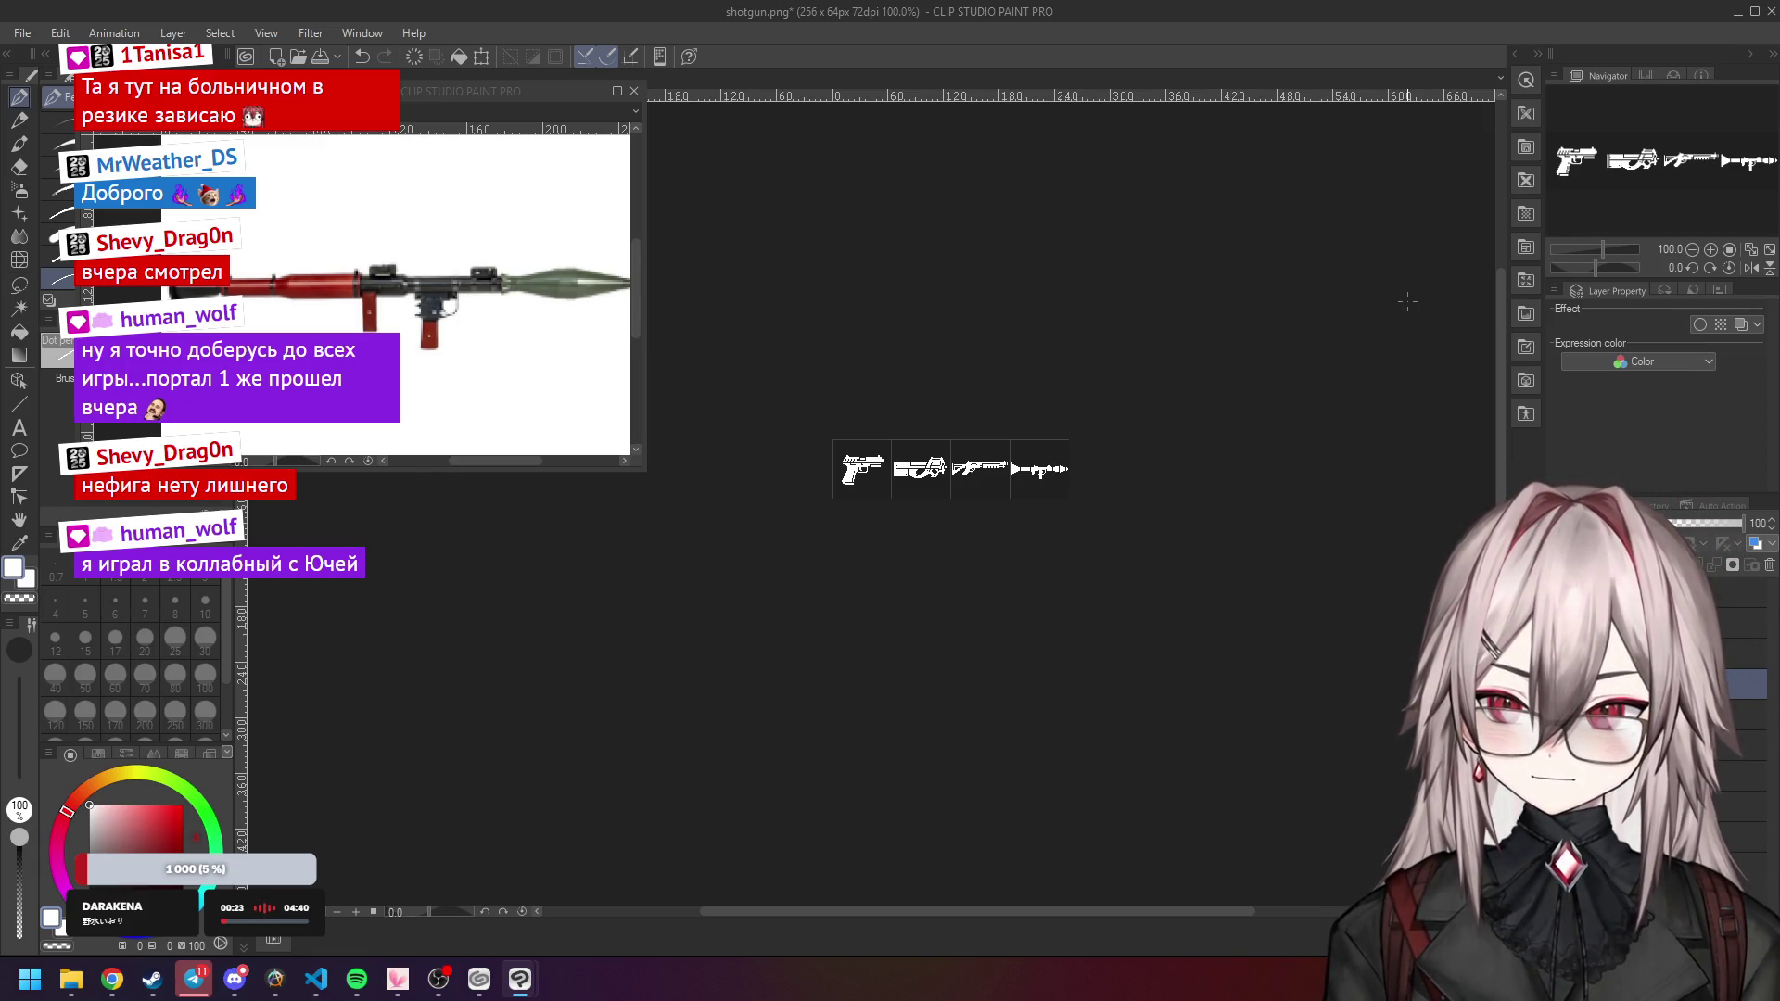
Darken a pixel on top of the RPG's body to cut a small notch.
{"action": "scroll", "coordinate": [1020, 473], "scroll_direction": "up", "scroll_amount": 10}
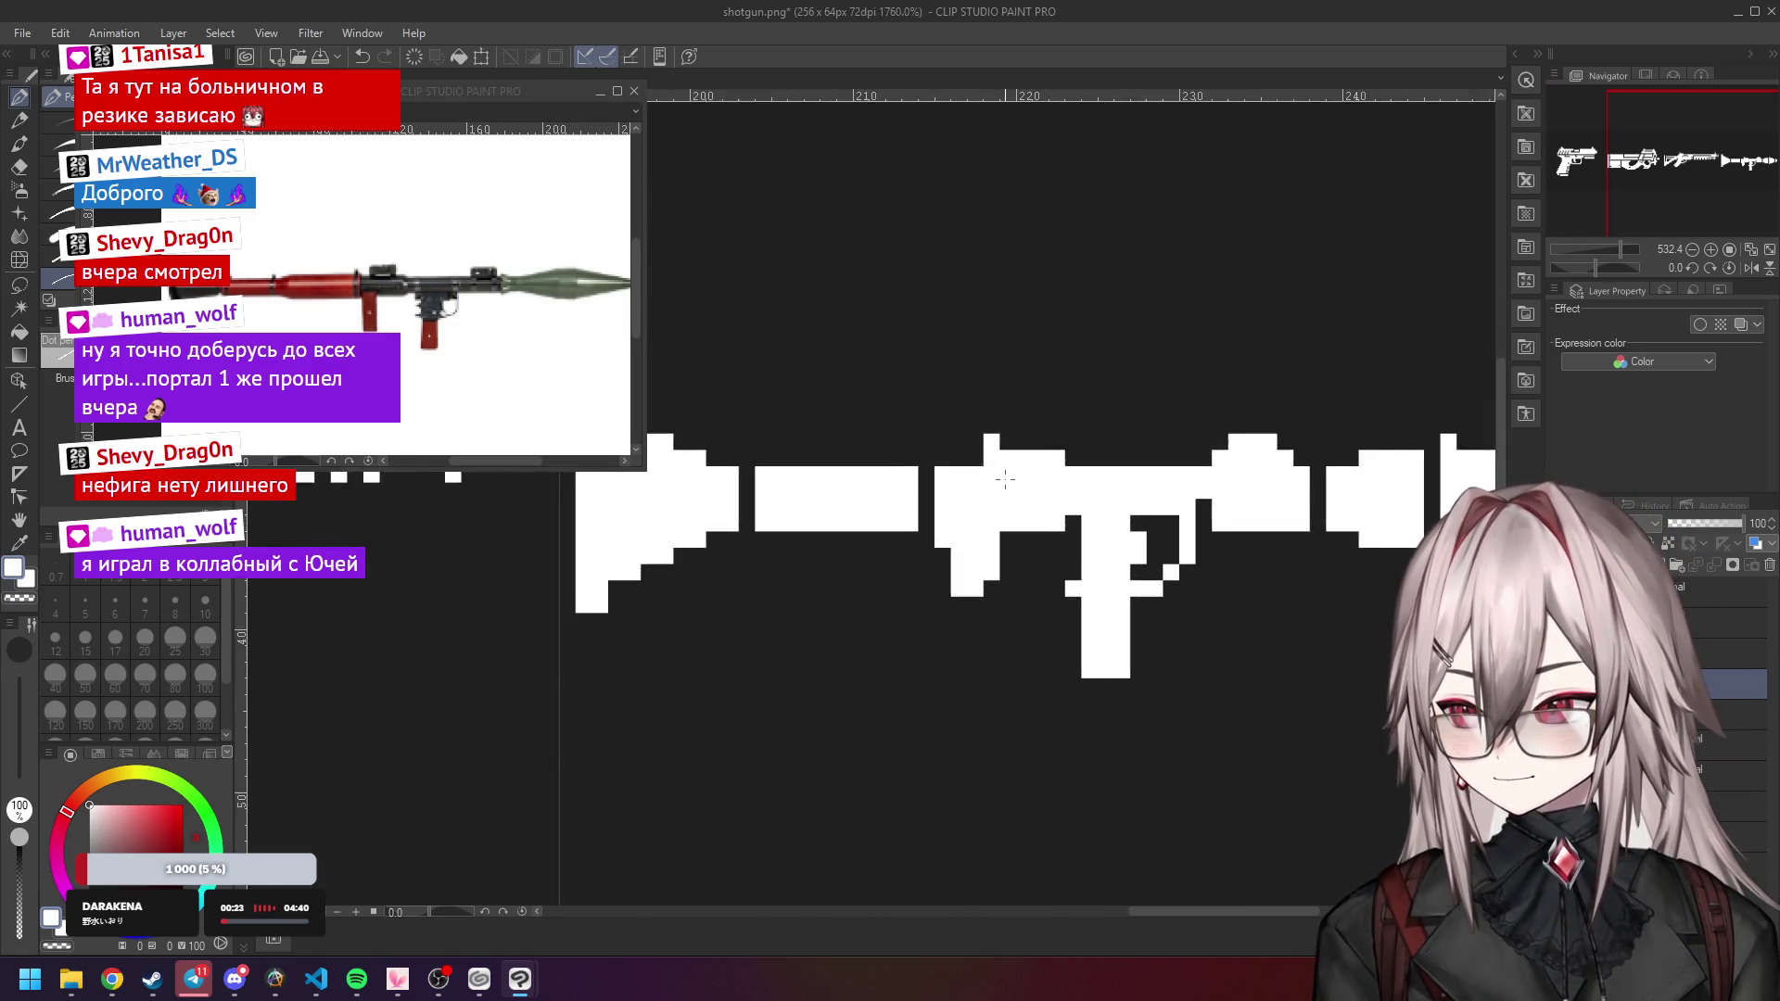
{"action": "scroll", "coordinate": [1005, 479], "scroll_direction": "up", "scroll_amount": 2}
{"action": "left_click", "coordinate": [1009, 471]}
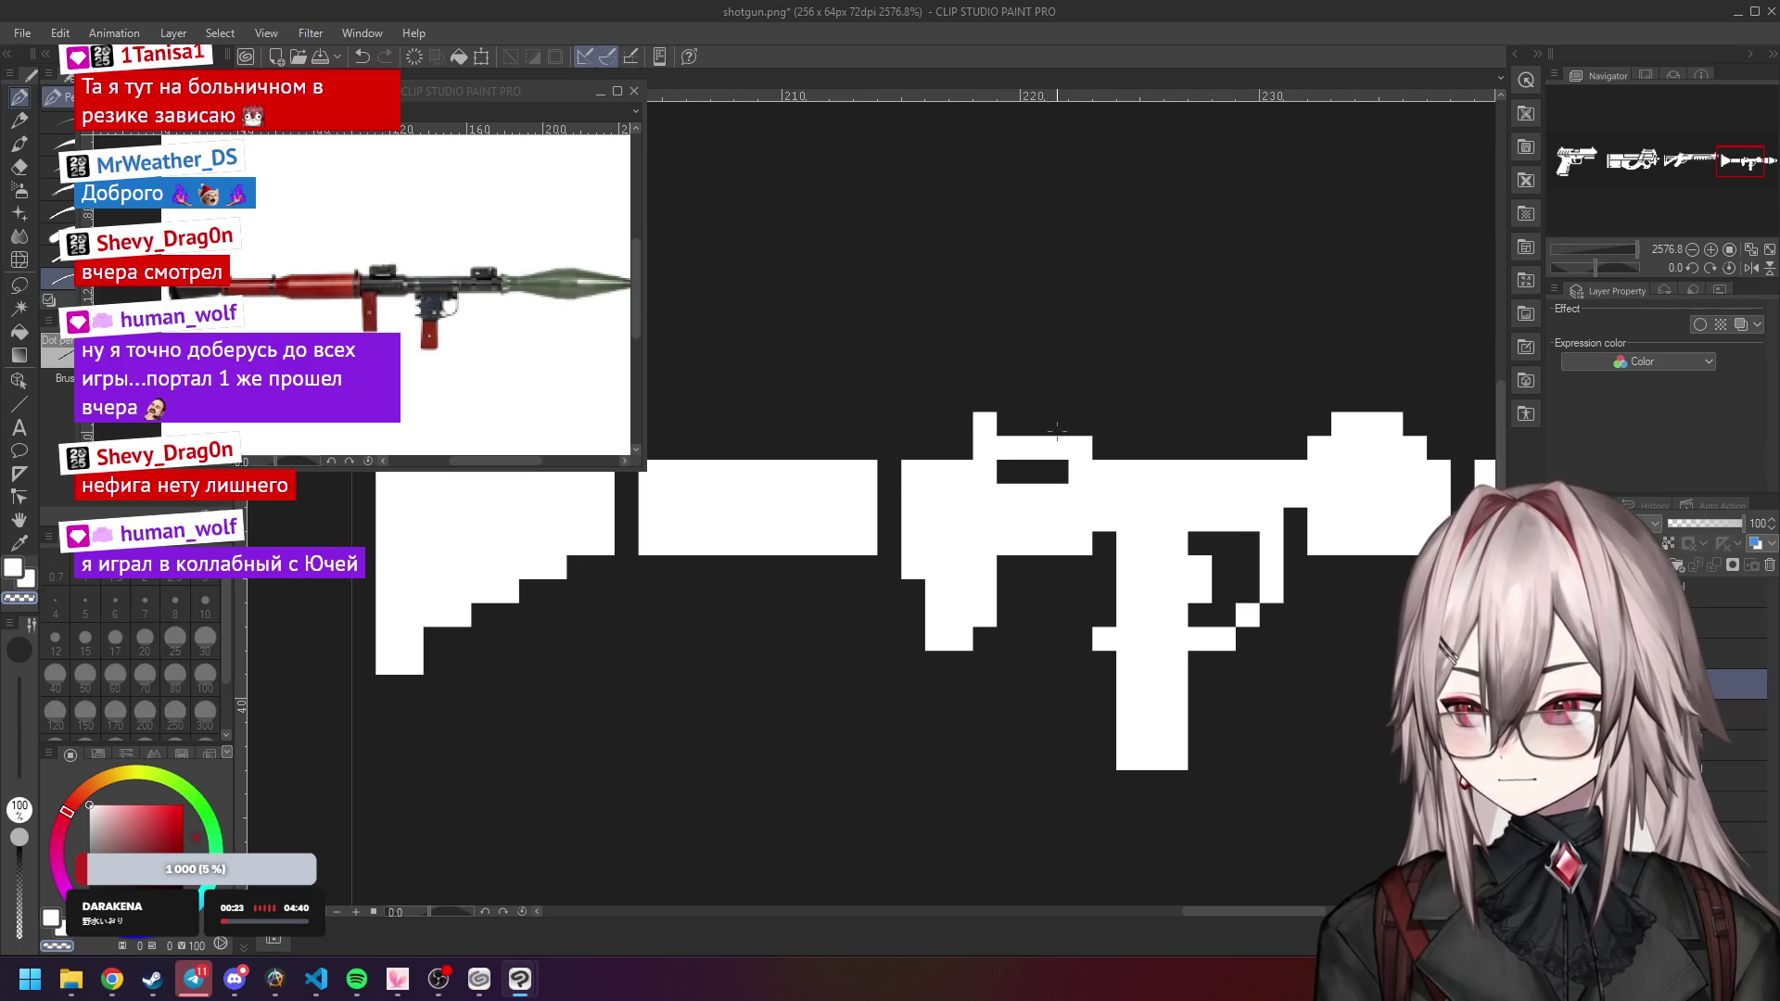
{"action": "scroll", "coordinate": [1113, 436], "scroll_direction": "down", "scroll_amount": 3}
{"action": "scroll", "coordinate": [1166, 413], "scroll_direction": "up", "scroll_amount": 2}
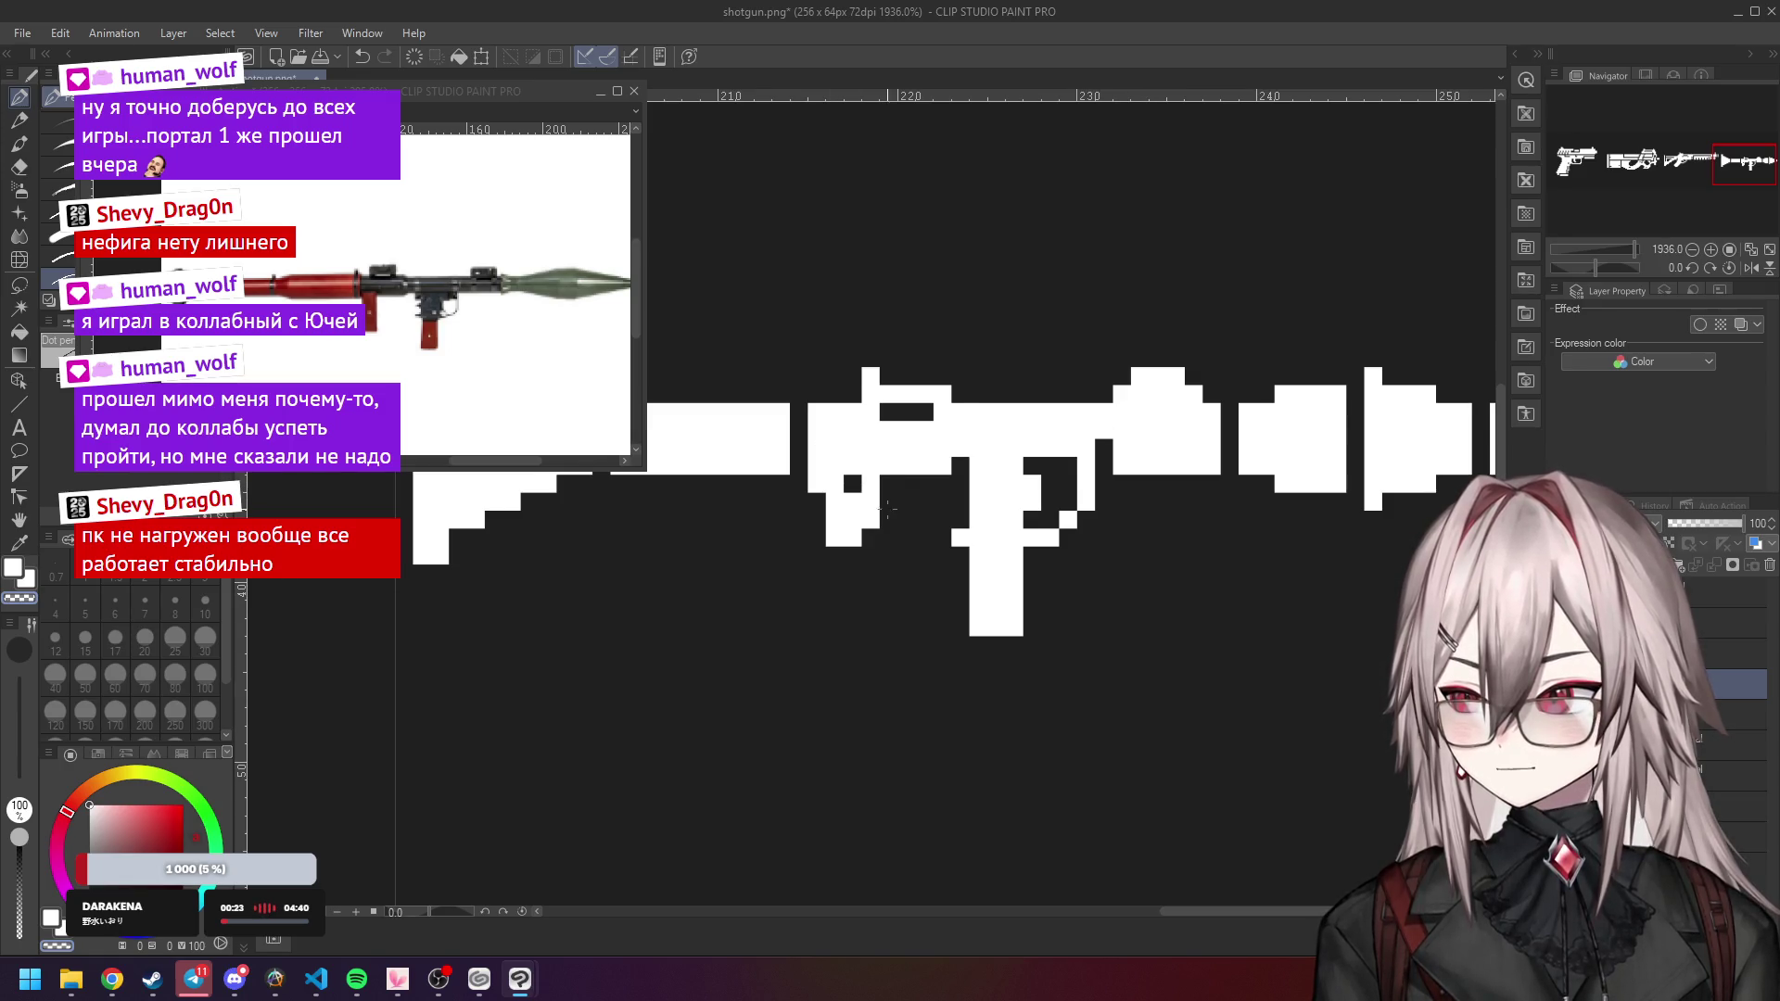
{"action": "scroll", "coordinate": [1023, 353], "scroll_direction": "down", "scroll_amount": 5}
{"action": "scroll", "coordinate": [960, 423], "scroll_direction": "up", "scroll_amount": 4}
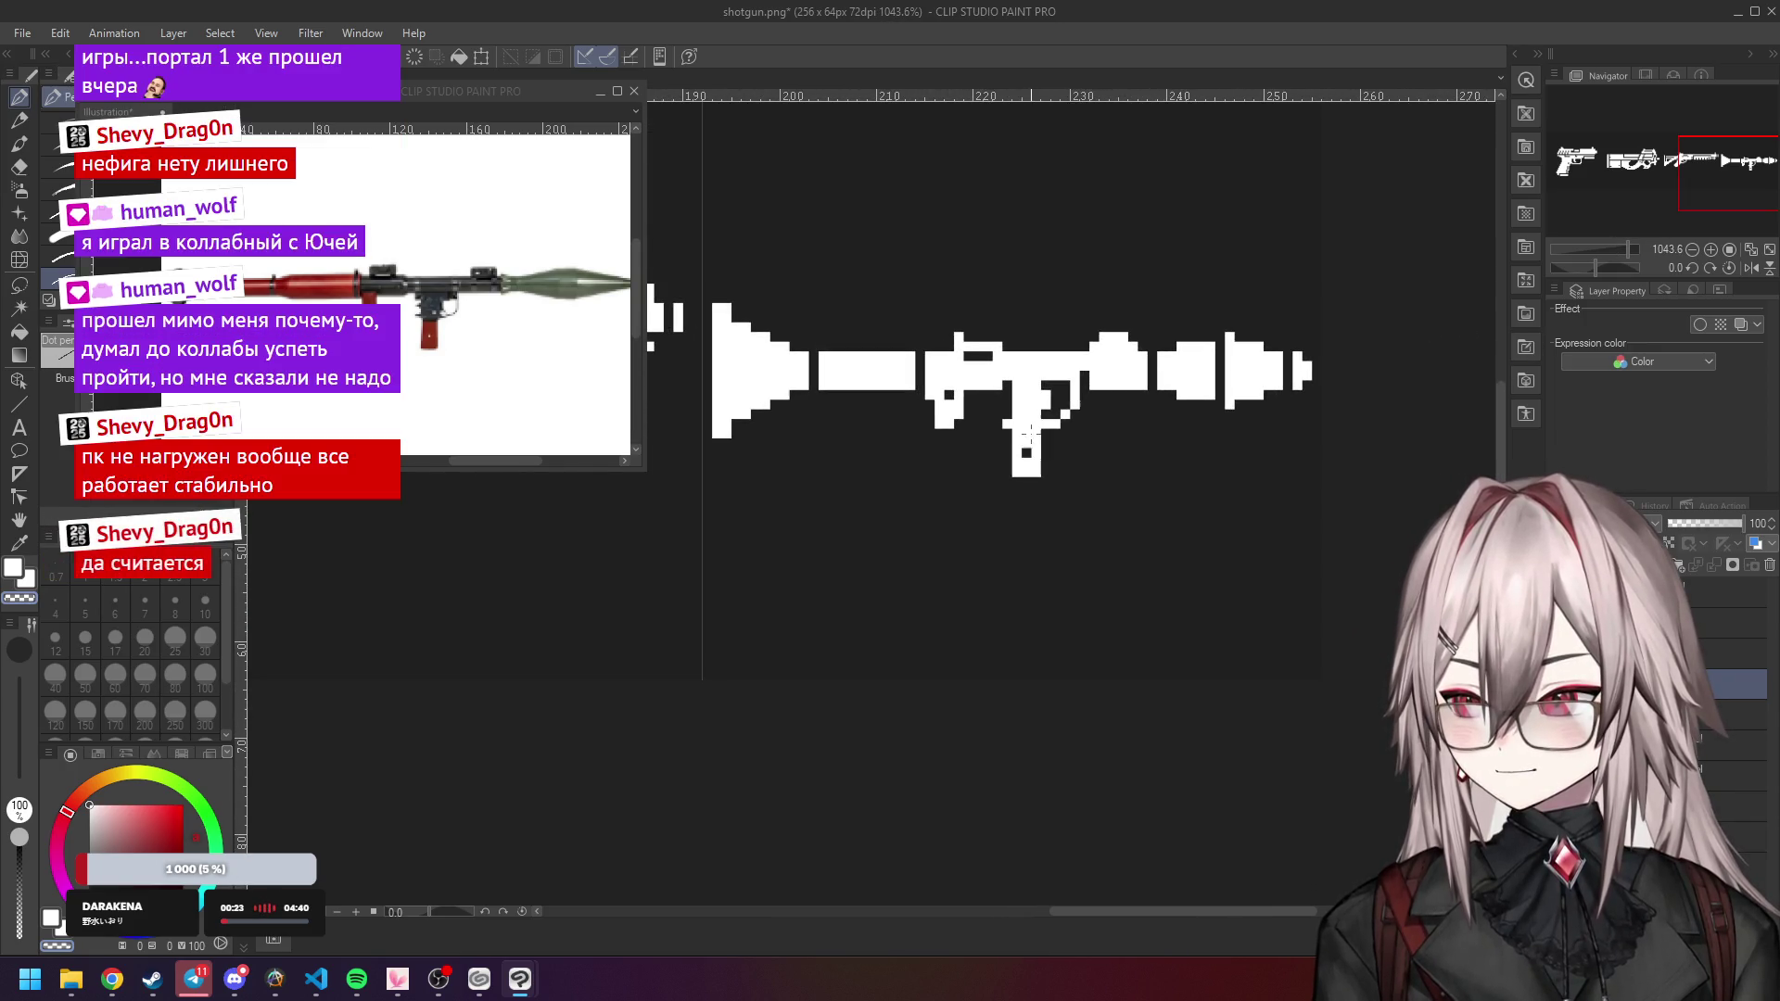
{"action": "scroll", "coordinate": [1093, 381], "scroll_direction": "down", "scroll_amount": 2}
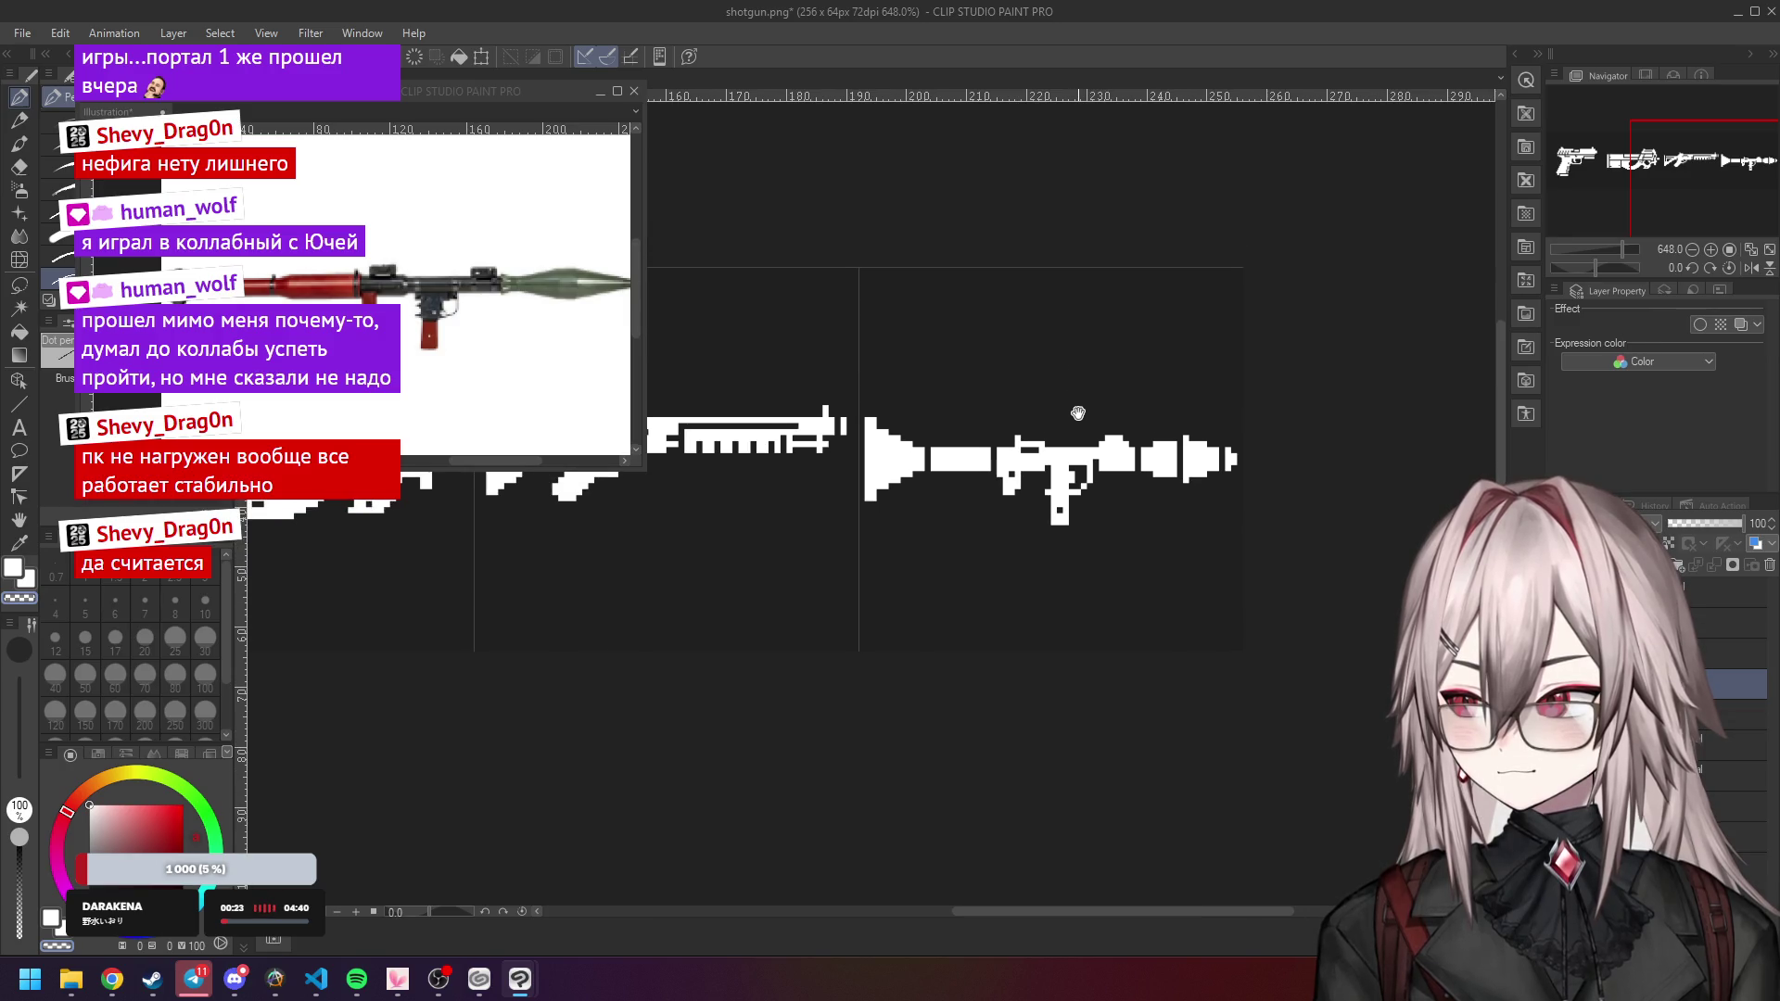
{"action": "scroll", "coordinate": [1095, 404], "scroll_direction": "down", "scroll_amount": 1}
{"action": "scroll", "coordinate": [1002, 382], "scroll_direction": "down", "scroll_amount": 3}
{"action": "scroll", "coordinate": [945, 417], "scroll_direction": "up", "scroll_amount": 6}
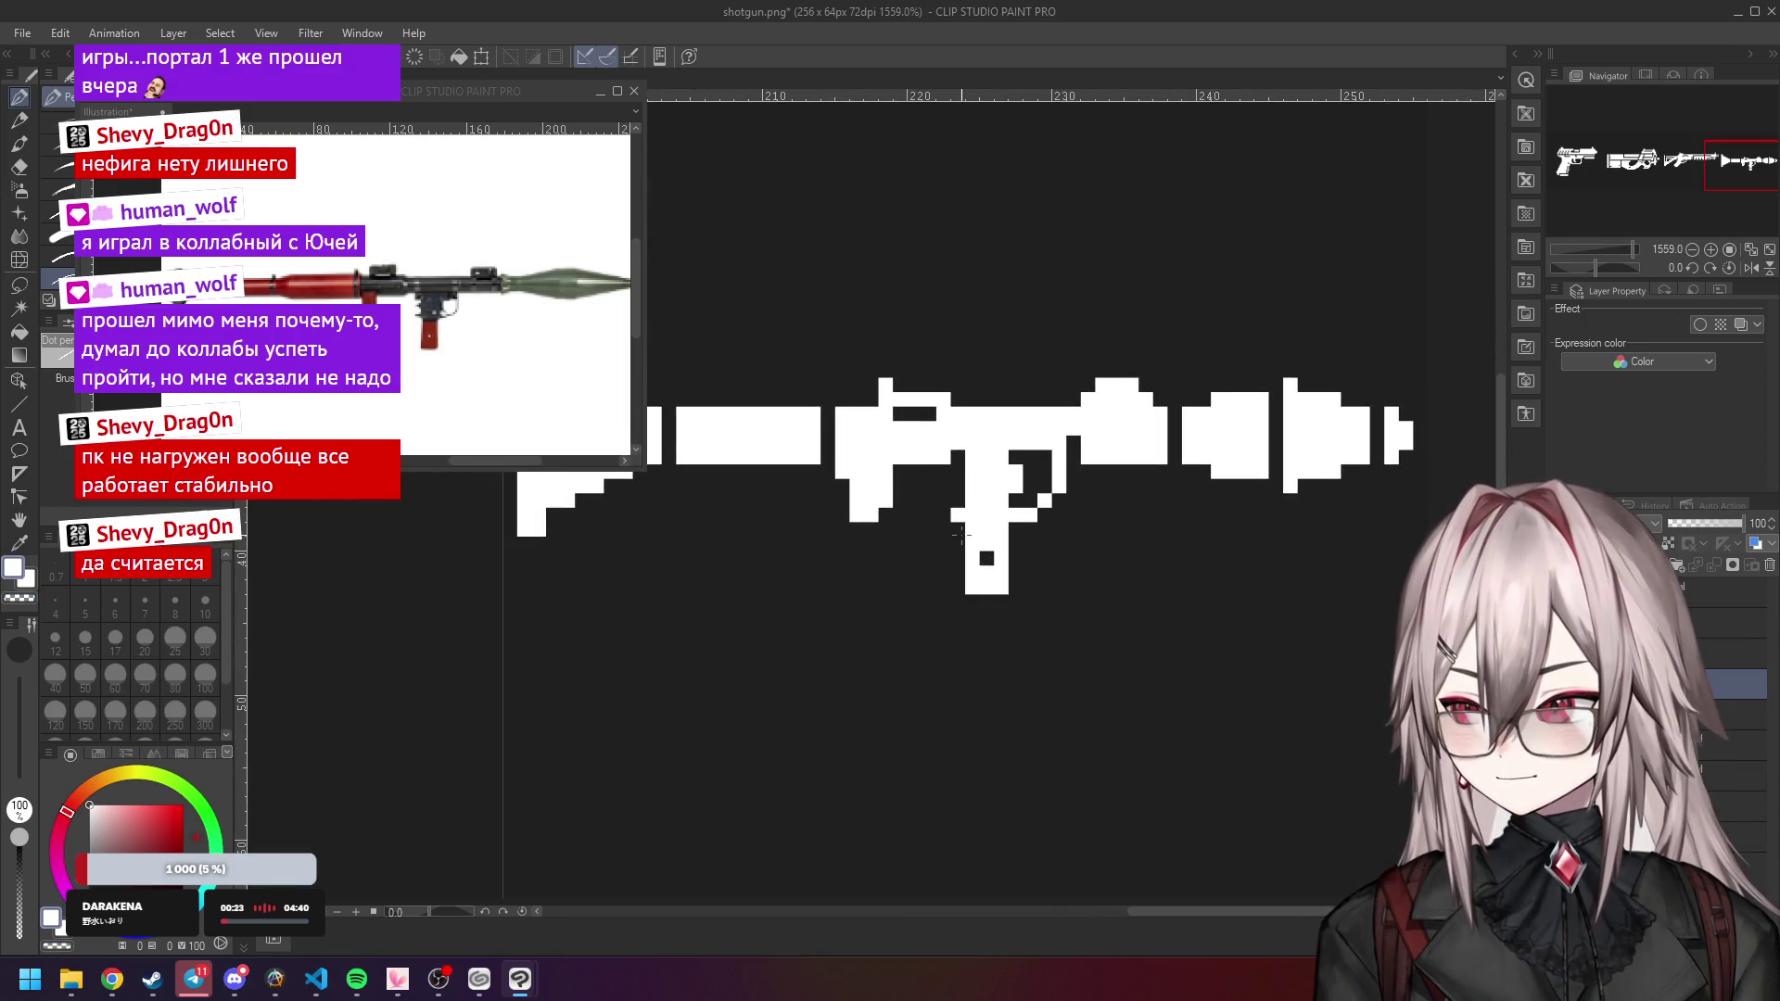
{"action": "scroll", "coordinate": [1020, 436], "scroll_direction": "down", "scroll_amount": 2}
{"action": "scroll", "coordinate": [1022, 436], "scroll_direction": "down", "scroll_amount": 2}
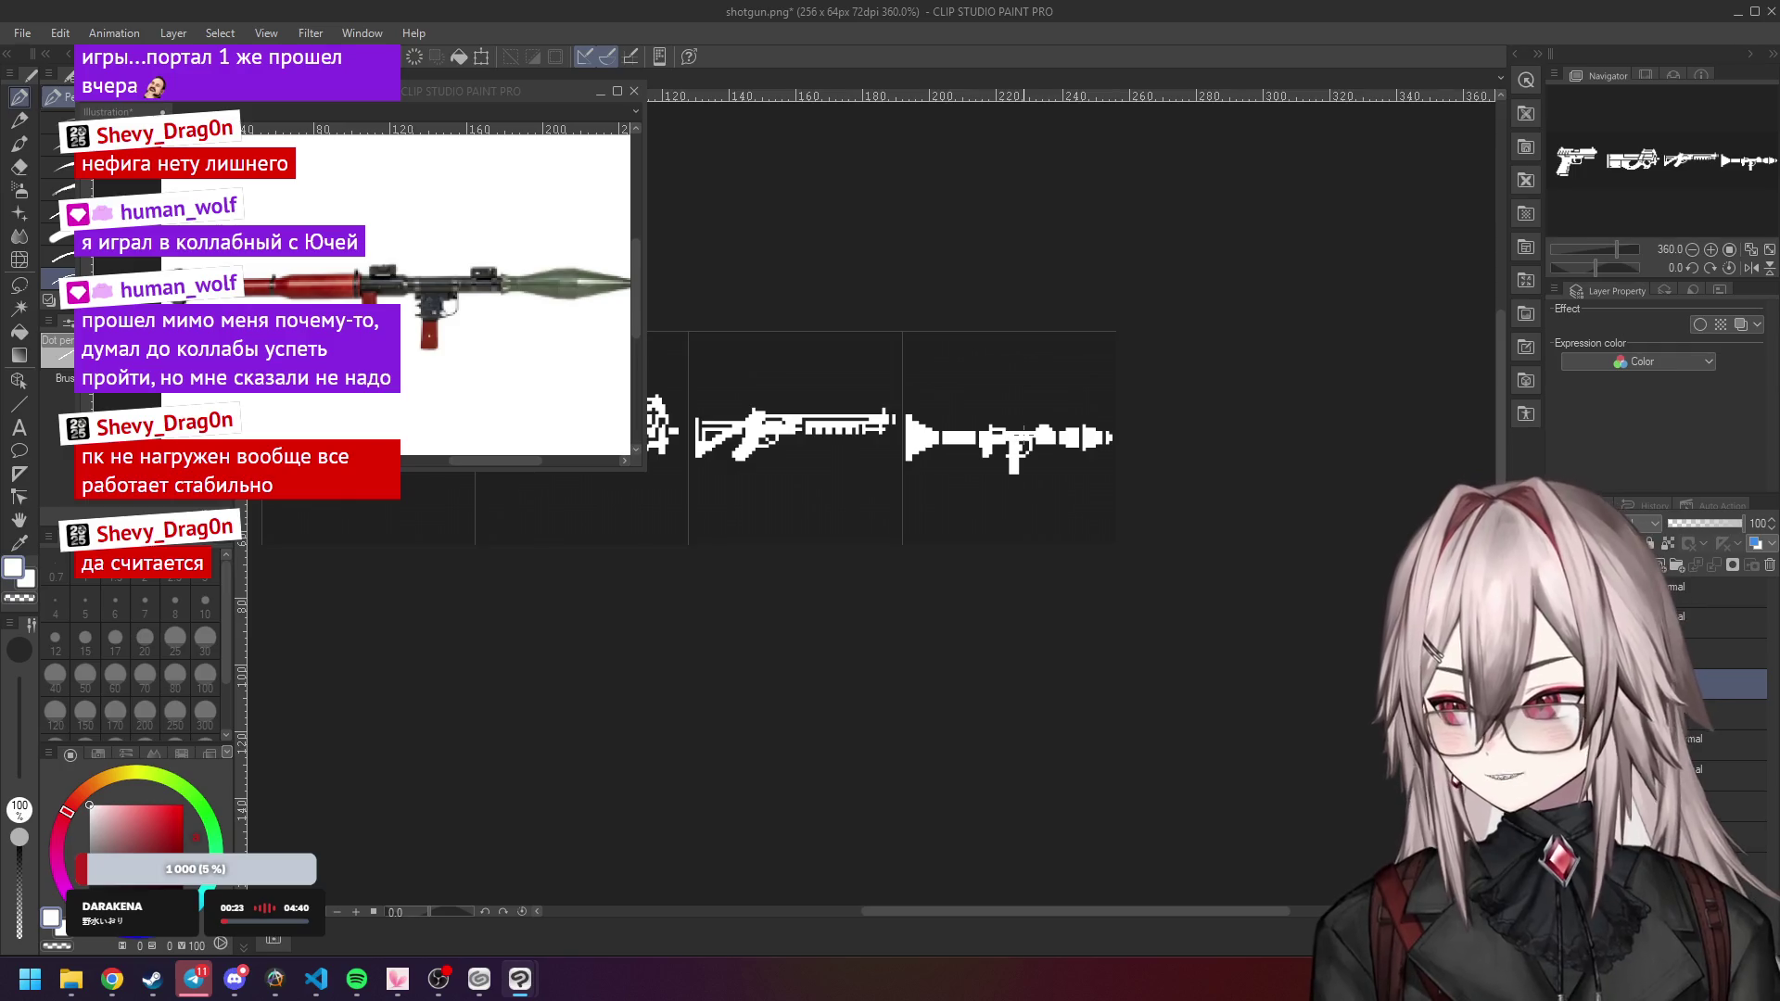
View the full four-weapon sheet at actual size.
{"action": "left_click", "coordinate": [1729, 250]}
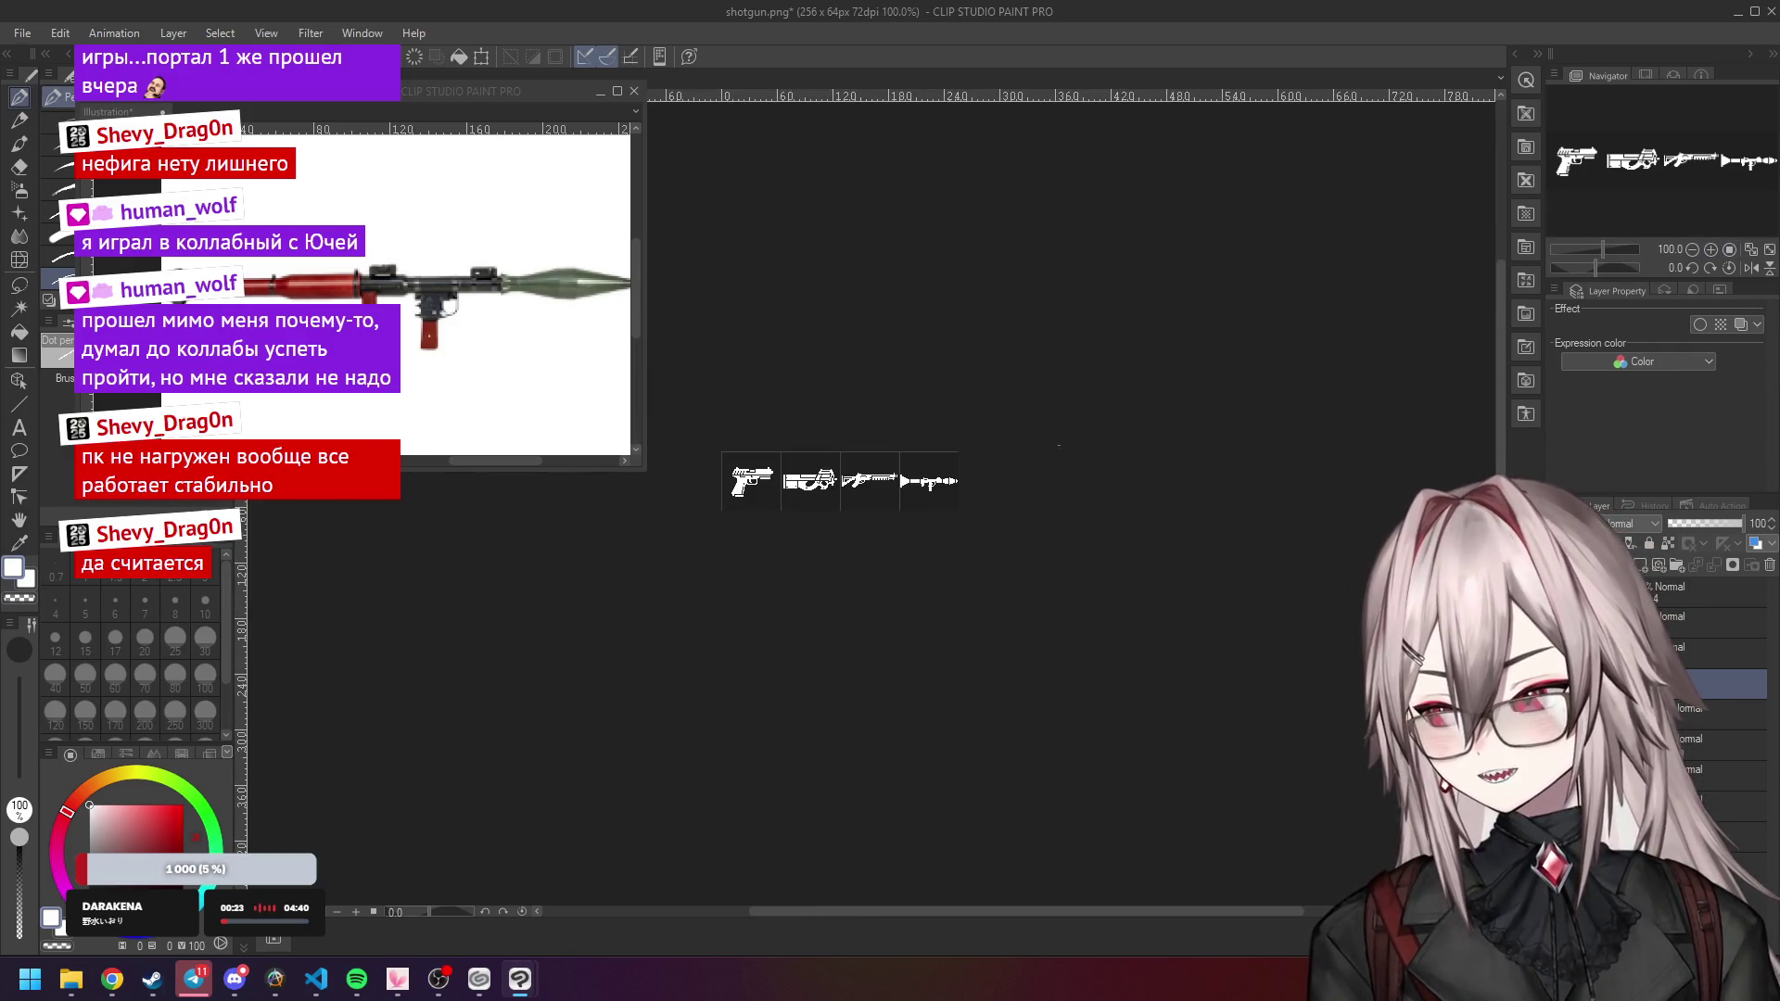
{"action": "scroll", "coordinate": [829, 515], "scroll_direction": "up", "scroll_amount": 1}
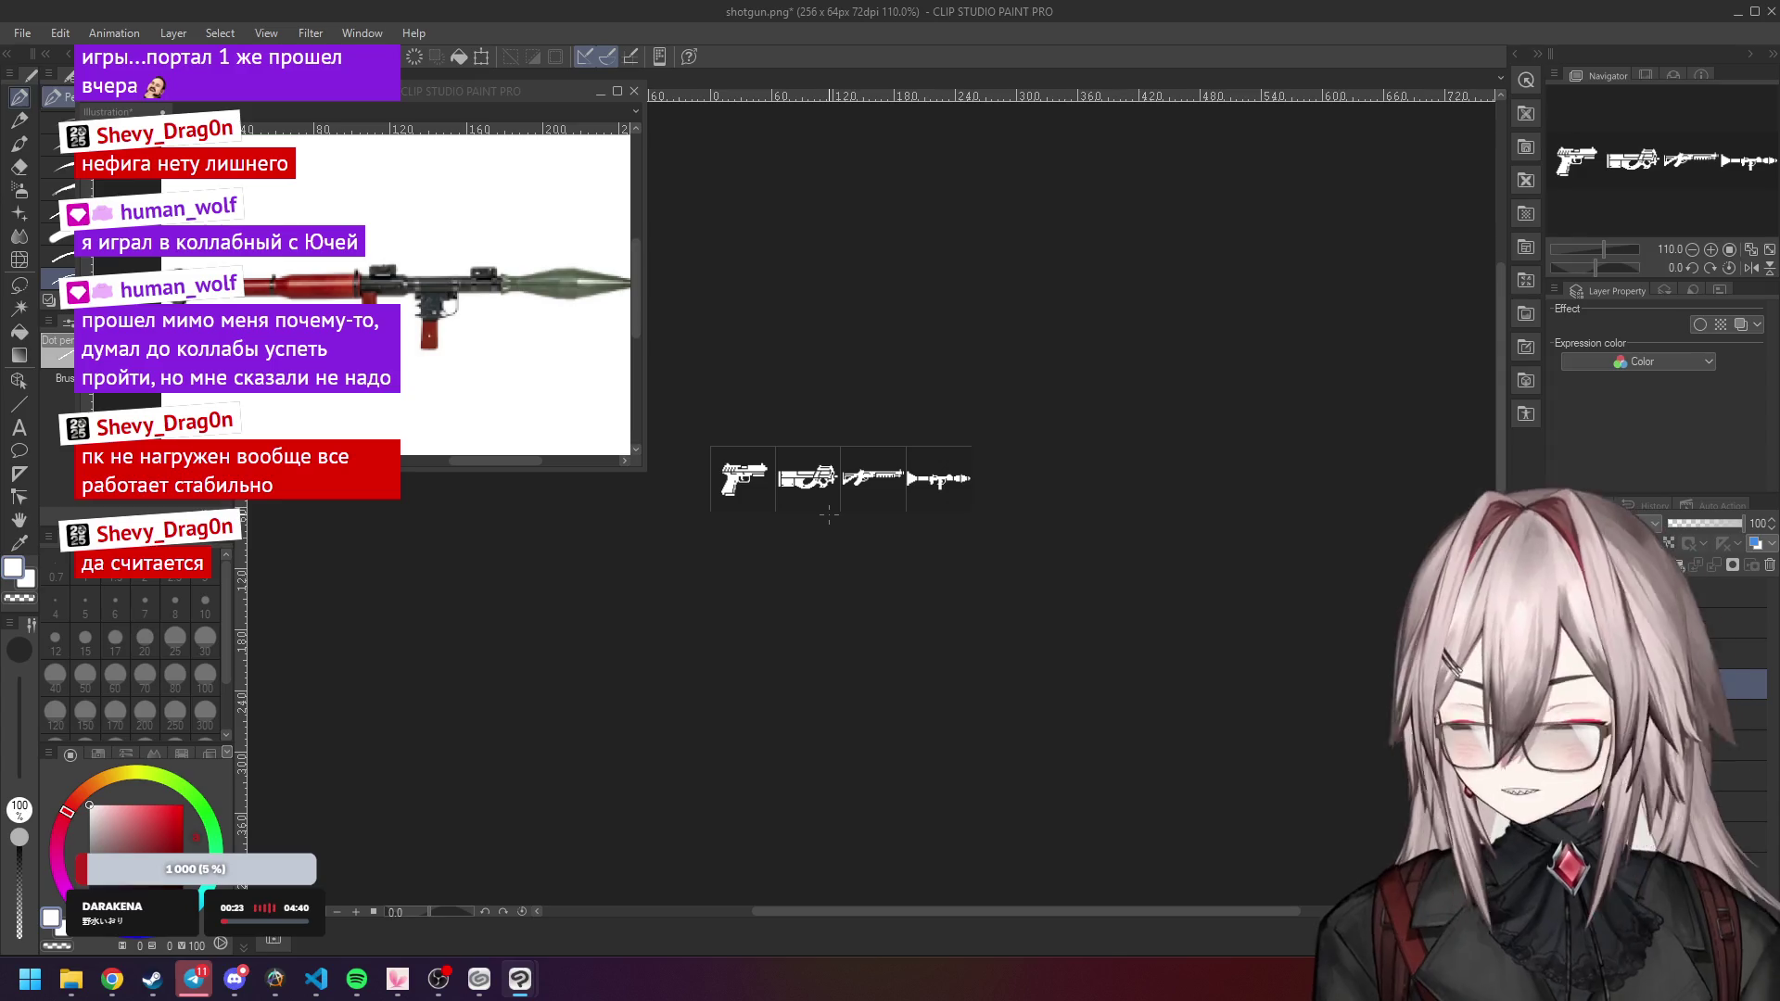
{"action": "scroll", "coordinate": [875, 516], "scroll_direction": "down", "scroll_amount": 1}
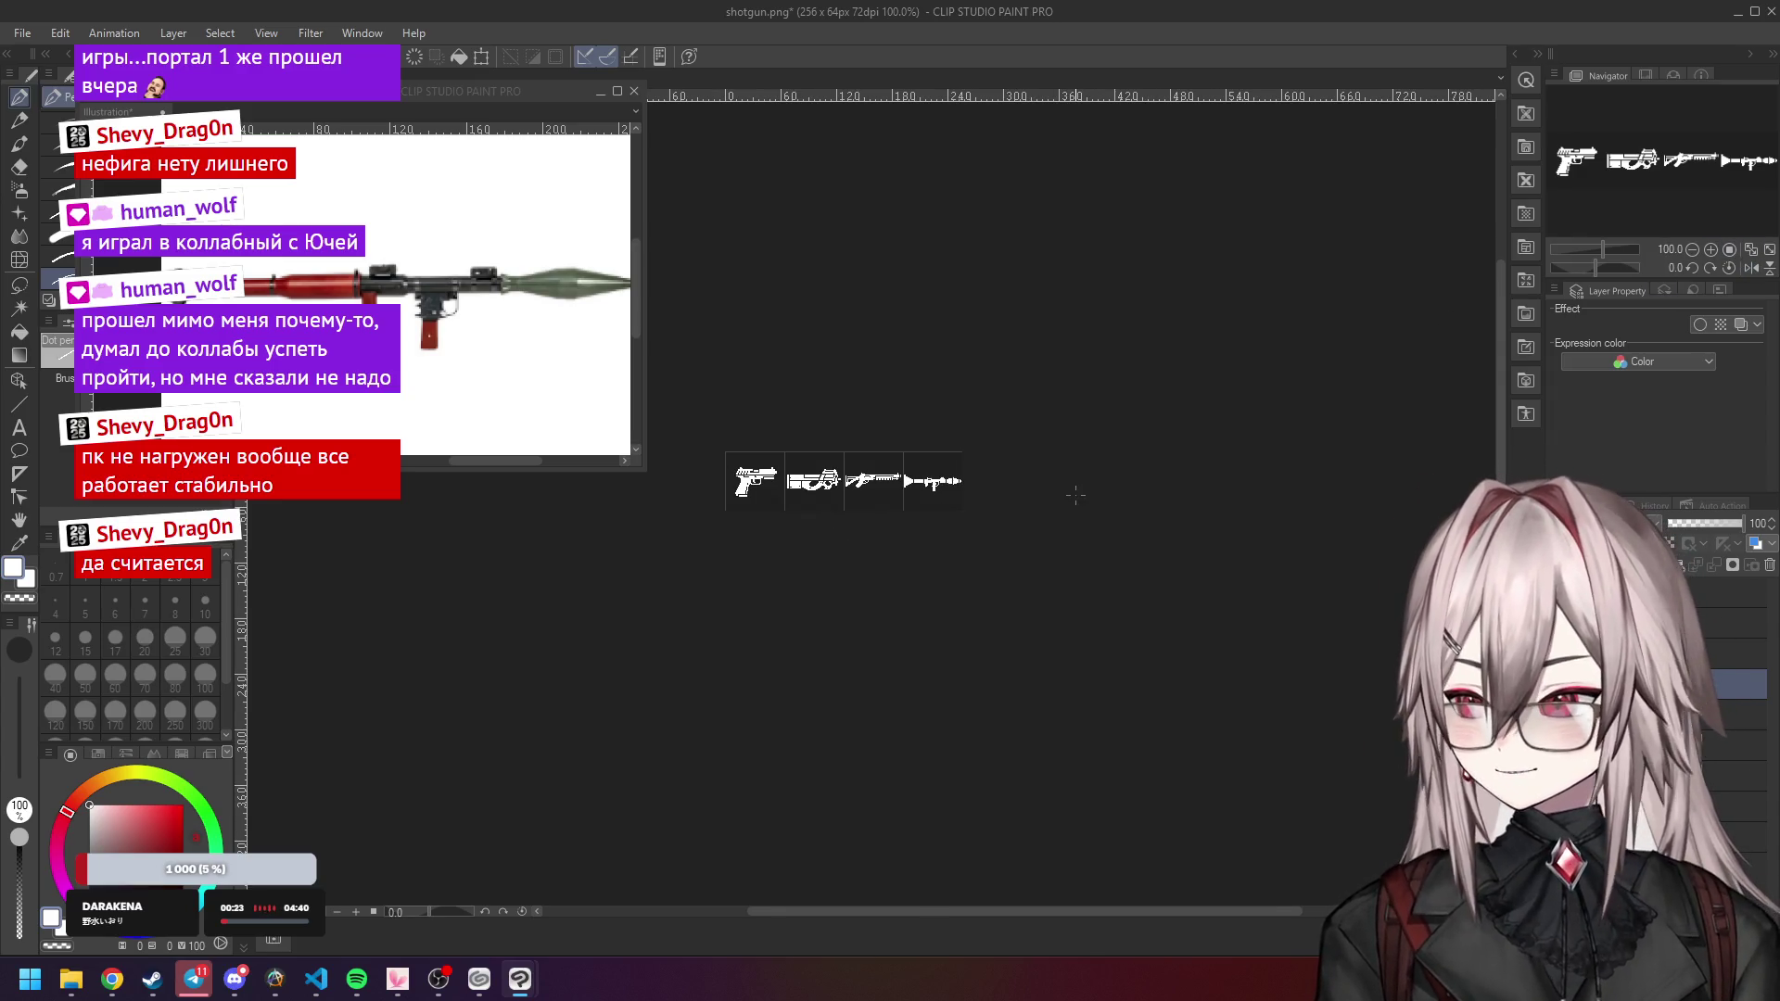
{"action": "scroll", "coordinate": [1127, 912], "scroll_direction": "left", "scroll_amount": 1}
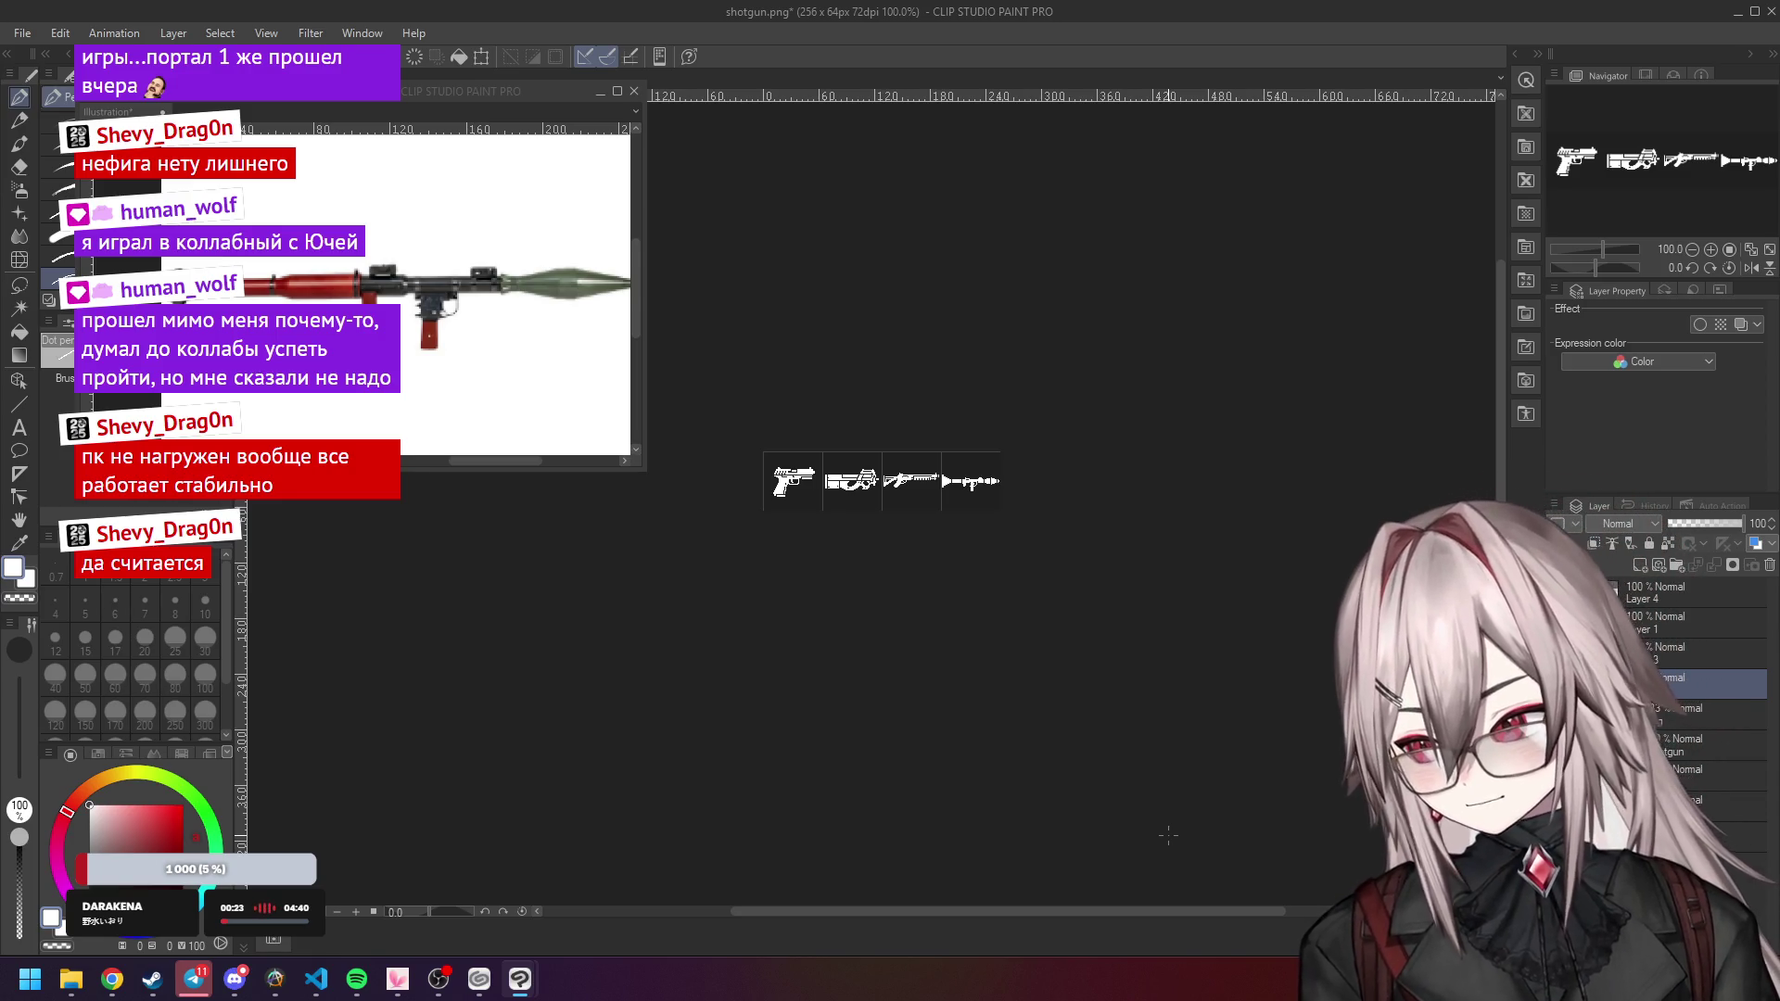
Zoom into the RPG and erase stray white pixels along it, including its right tip.
{"action": "left_click_drag", "start_coordinate": [1019, 516], "coordinate": [986, 466]}
{"action": "scroll", "coordinate": [985, 466], "scroll_direction": "up", "scroll_amount": 2}
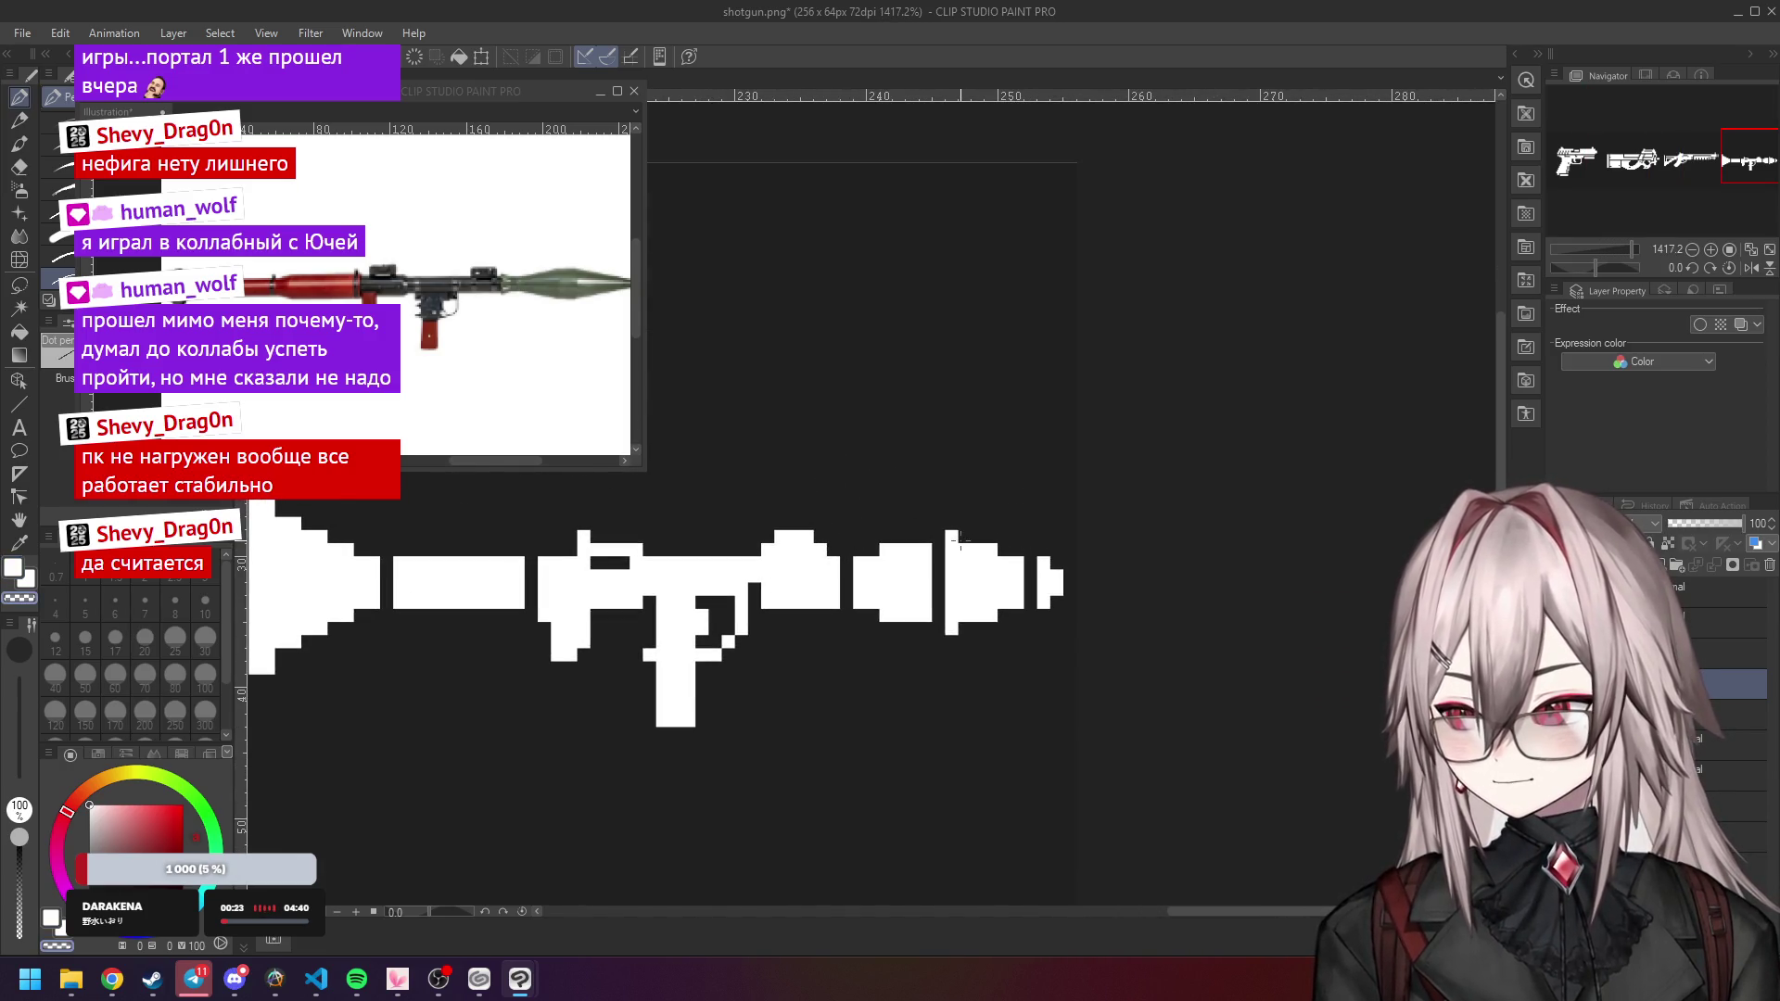
{"action": "left_click_drag", "start_coordinate": [1013, 542], "coordinate": [1059, 473]}
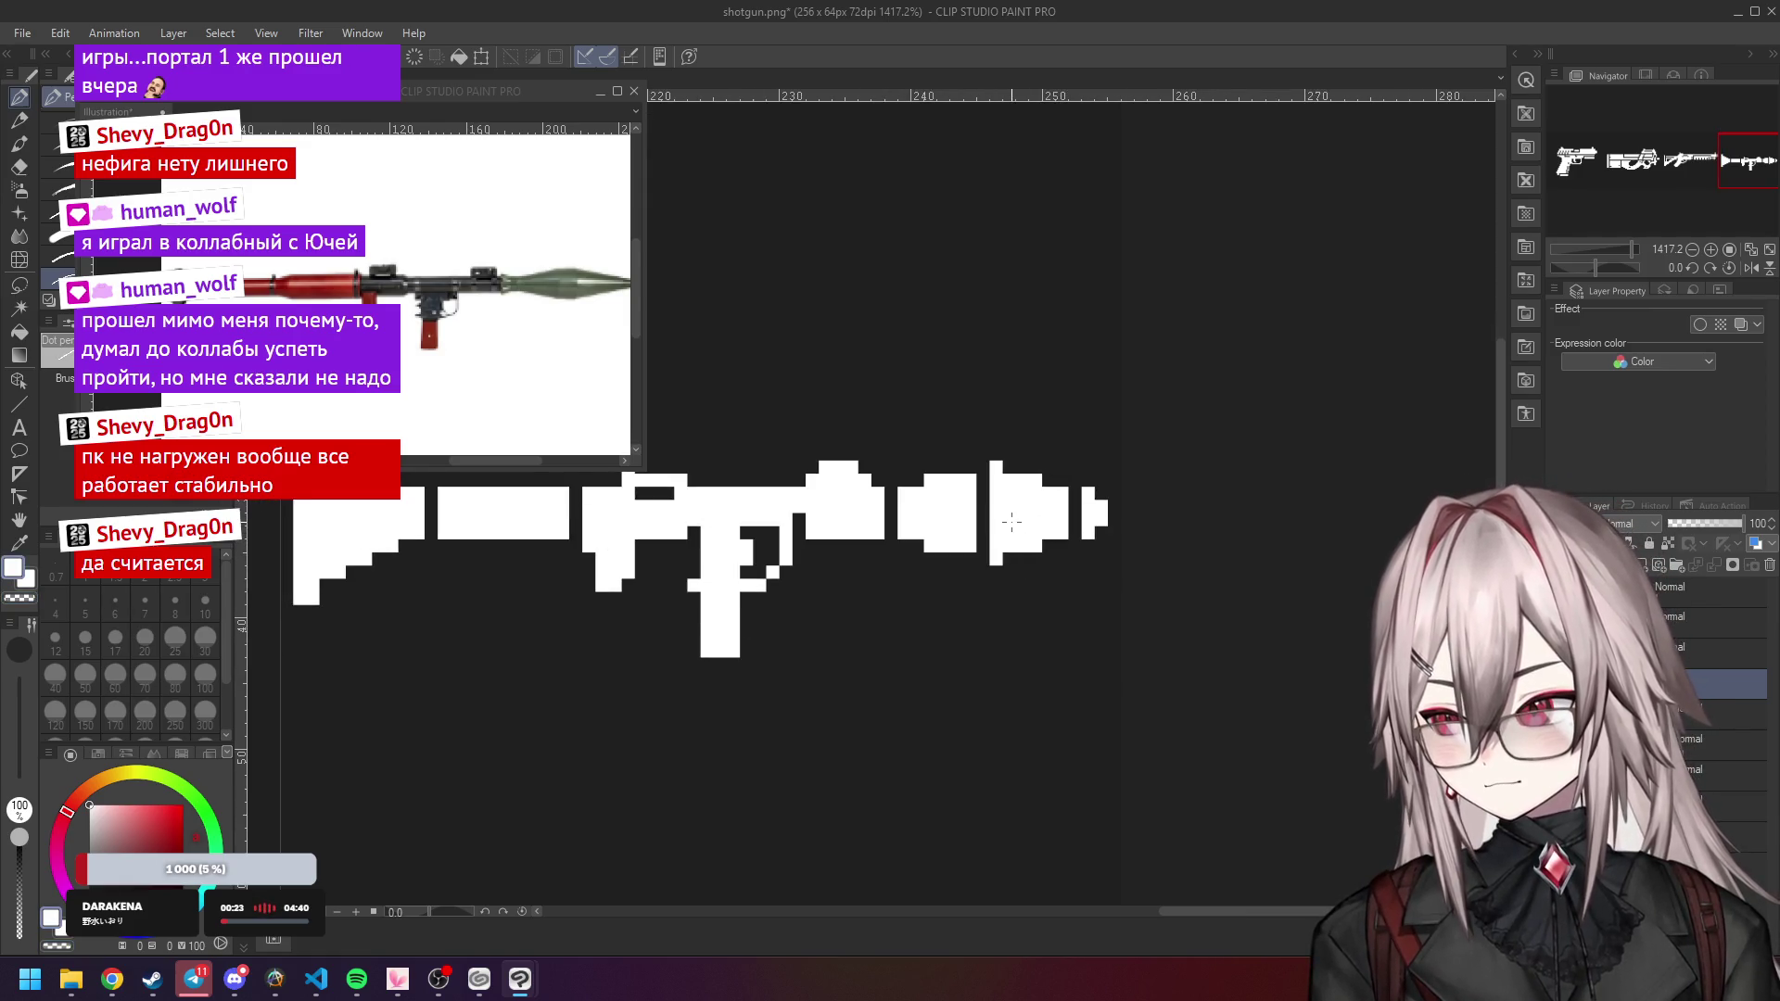
{"action": "left_click", "coordinate": [1033, 482]}
{"action": "left_click", "coordinate": [1036, 545]}
{"action": "left_click", "coordinate": [929, 483]}
{"action": "left_click", "coordinate": [932, 547]}
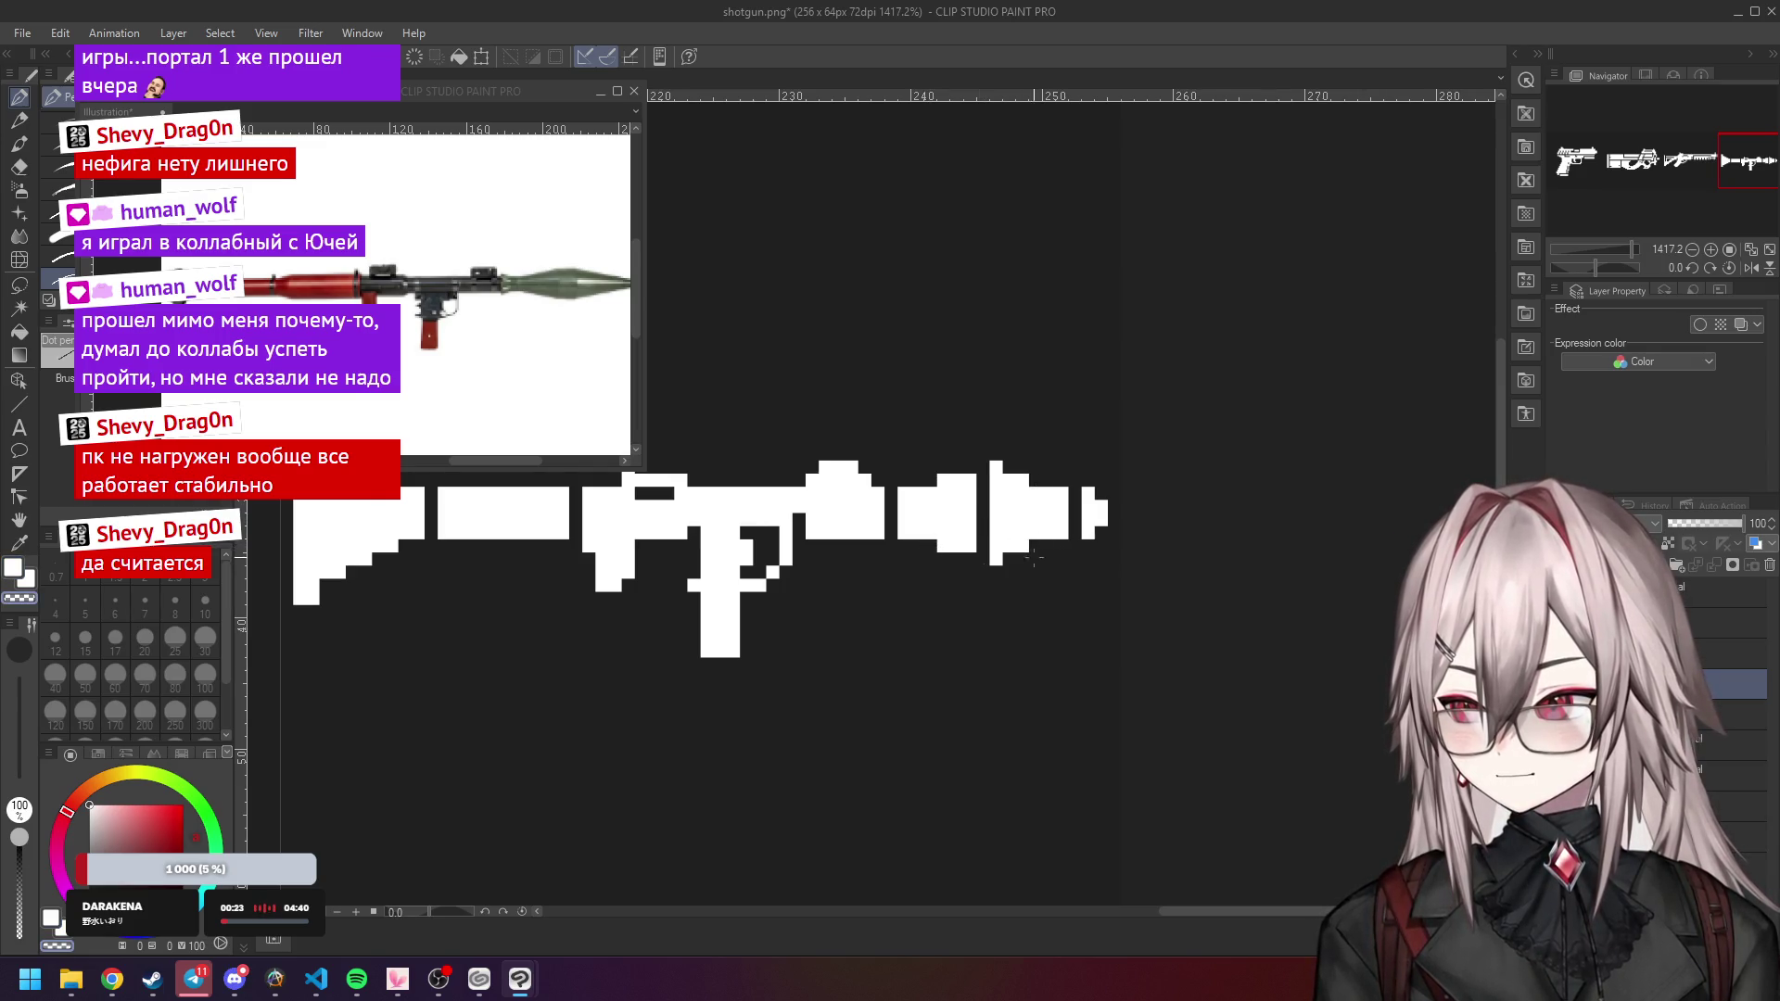
{"action": "scroll", "coordinate": [1094, 486], "scroll_direction": "down", "scroll_amount": 5}
{"action": "scroll", "coordinate": [1094, 486], "scroll_direction": "down", "scroll_amount": 2}
{"action": "scroll", "coordinate": [1094, 486], "scroll_direction": "up", "scroll_amount": 6}
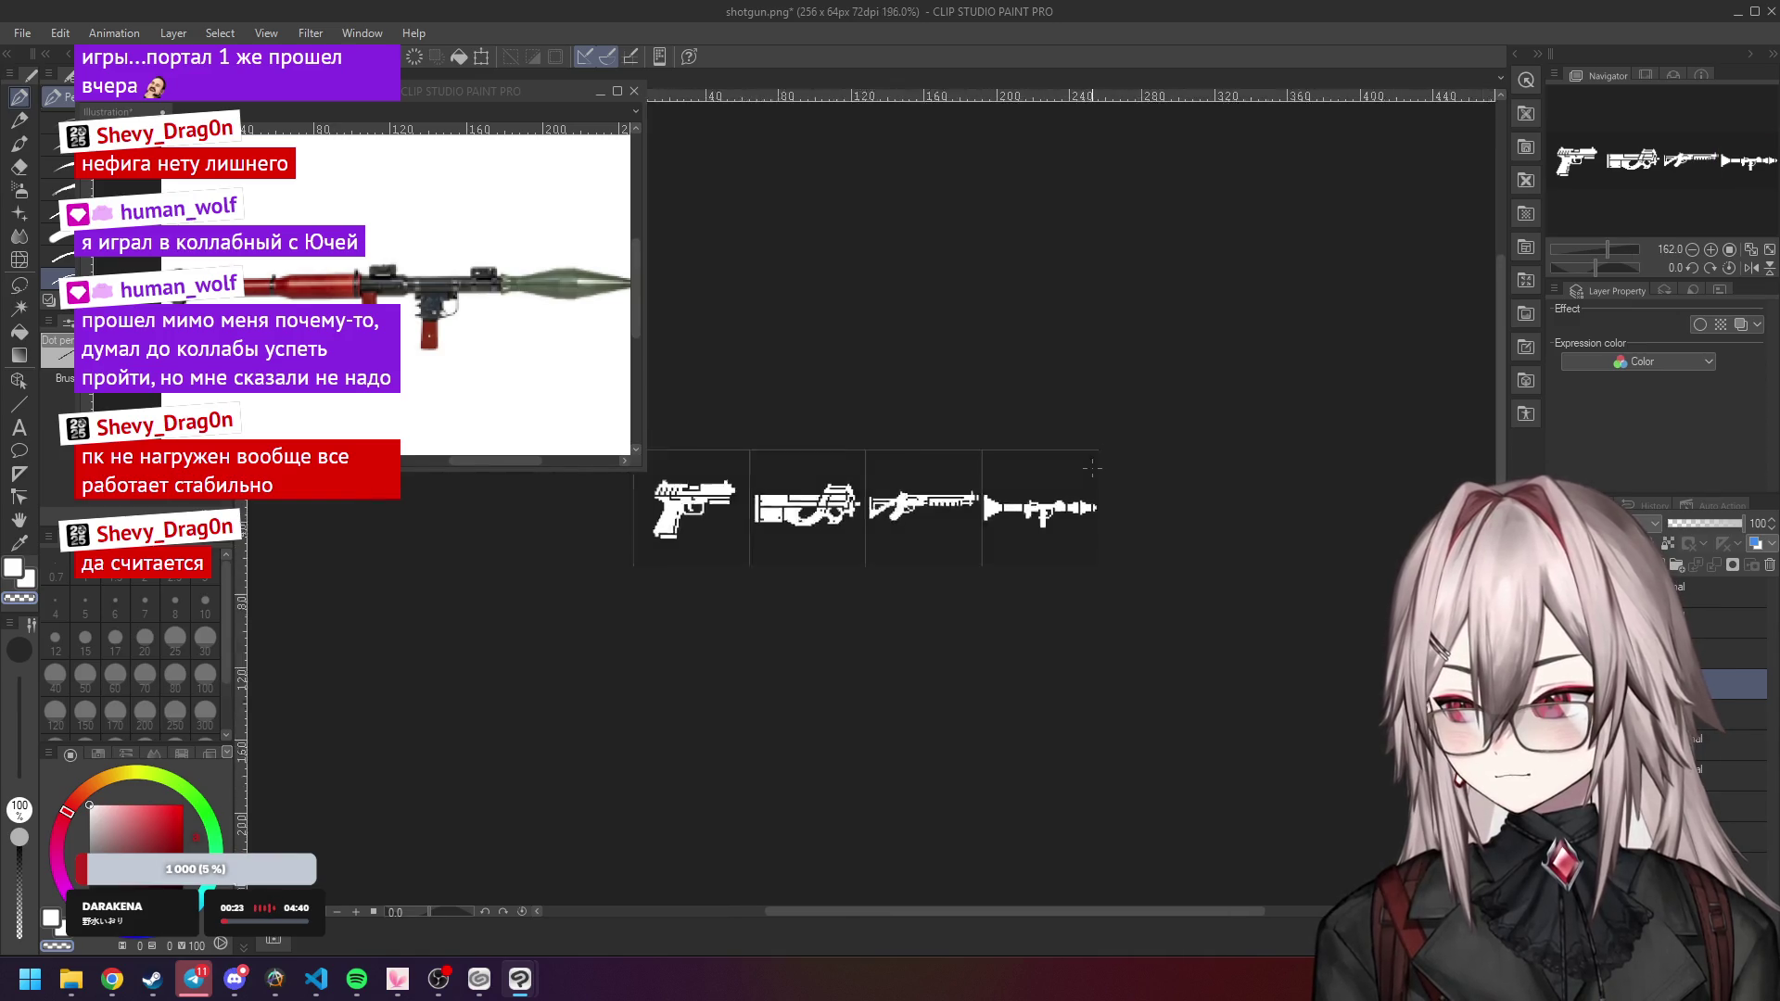
{"action": "scroll", "coordinate": [1097, 525], "scroll_direction": "up", "scroll_amount": 4}
{"action": "left_click", "coordinate": [1083, 513]}
{"action": "left_click", "coordinate": [1083, 563]}
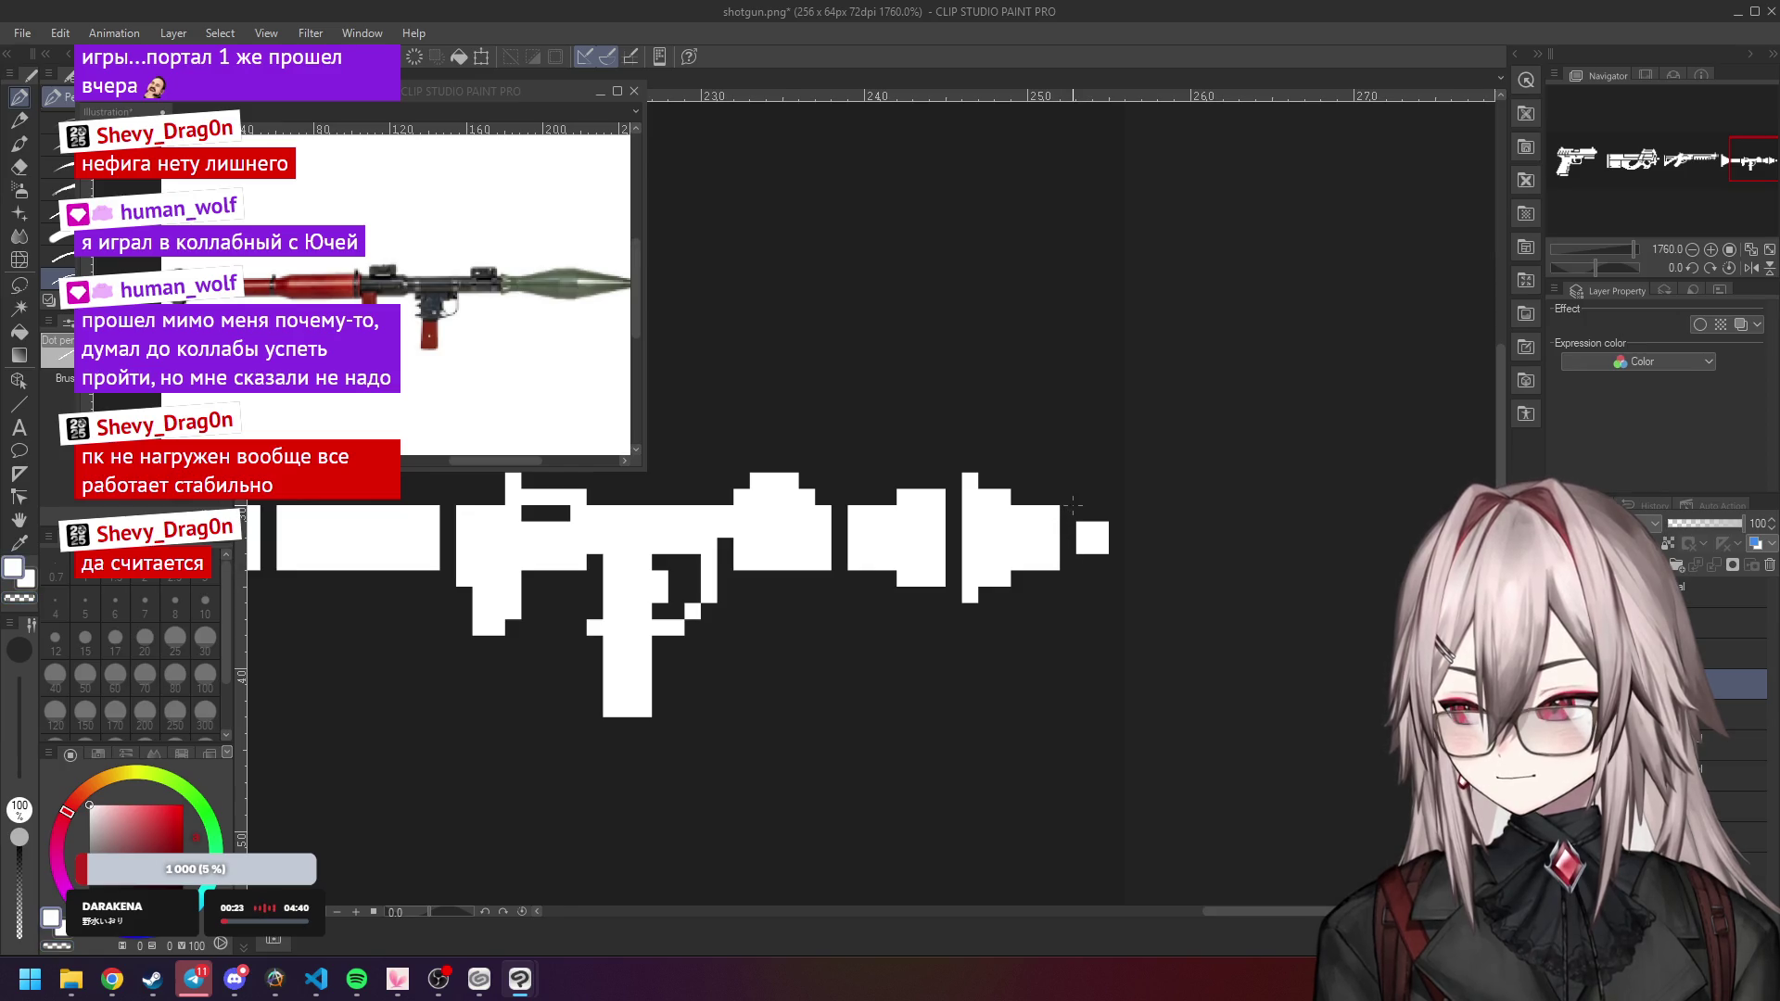
Erase the stray rear-sight pixels, then swap the drawing colour back to white.
{"action": "scroll", "coordinate": [1066, 510], "scroll_direction": "down", "scroll_amount": 12}
{"action": "scroll", "coordinate": [1072, 473], "scroll_direction": "down", "scroll_amount": 3}
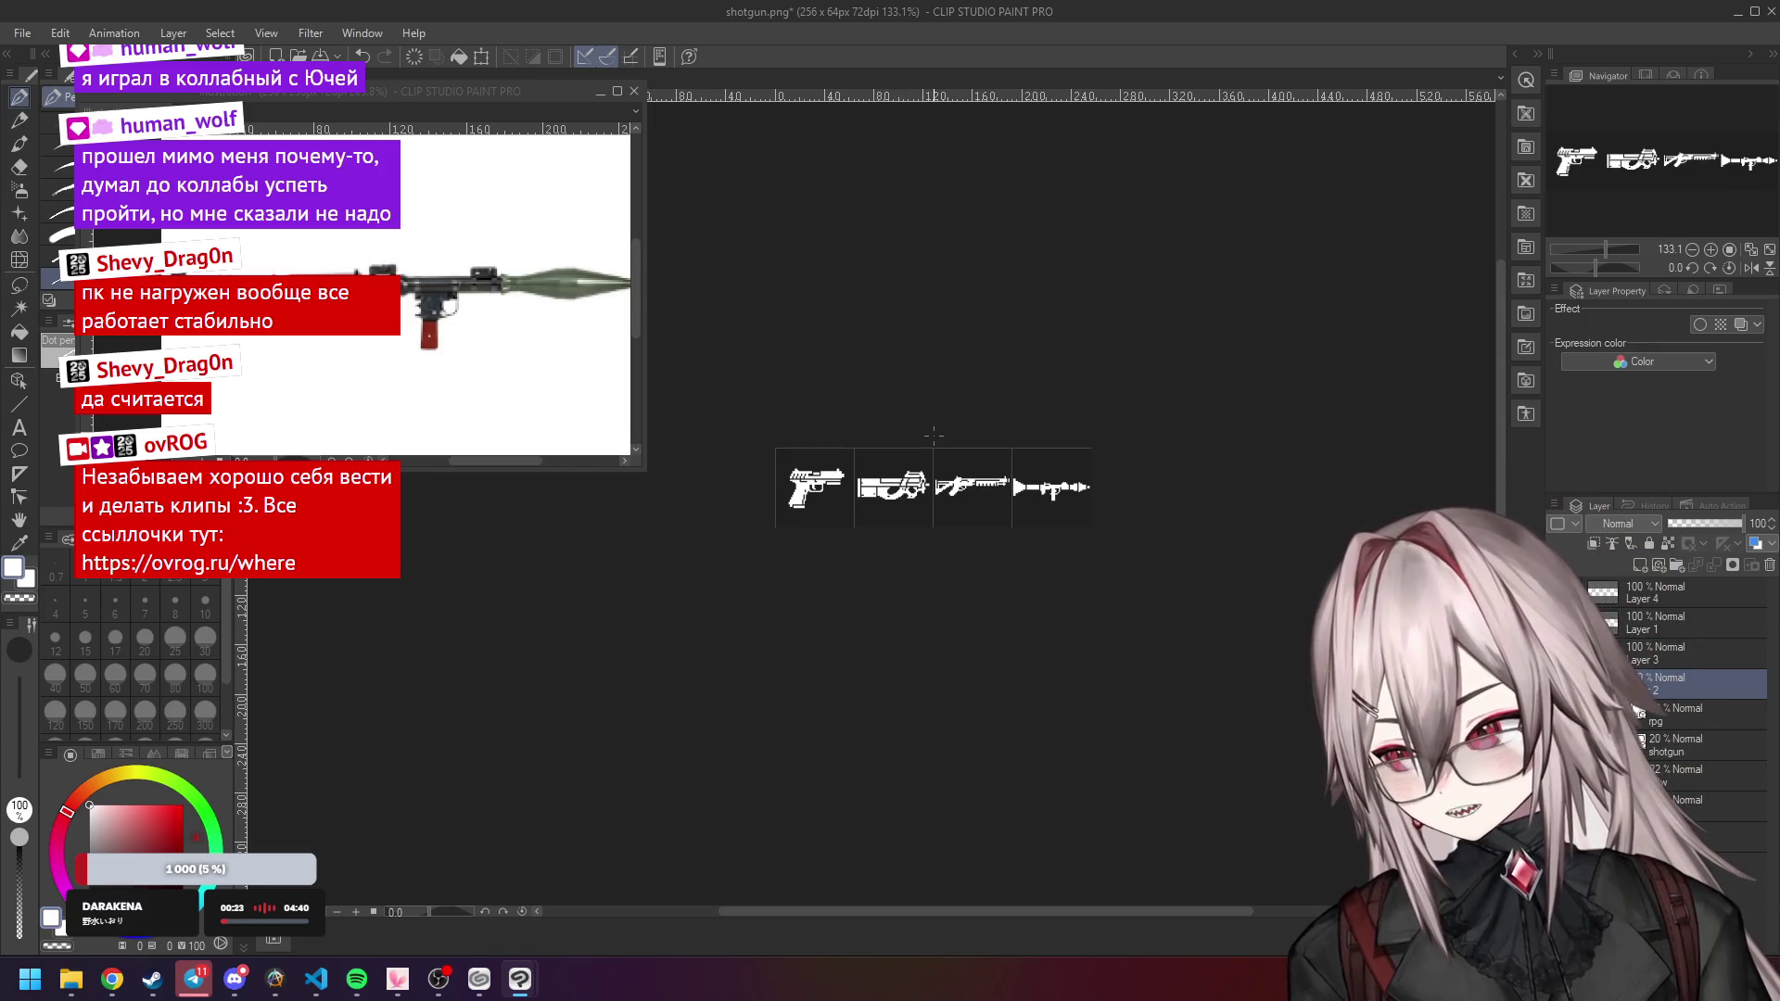
{"action": "scroll", "coordinate": [1106, 475], "scroll_direction": "up", "scroll_amount": 2}
{"action": "scroll", "coordinate": [1106, 476], "scroll_direction": "up", "scroll_amount": 6}
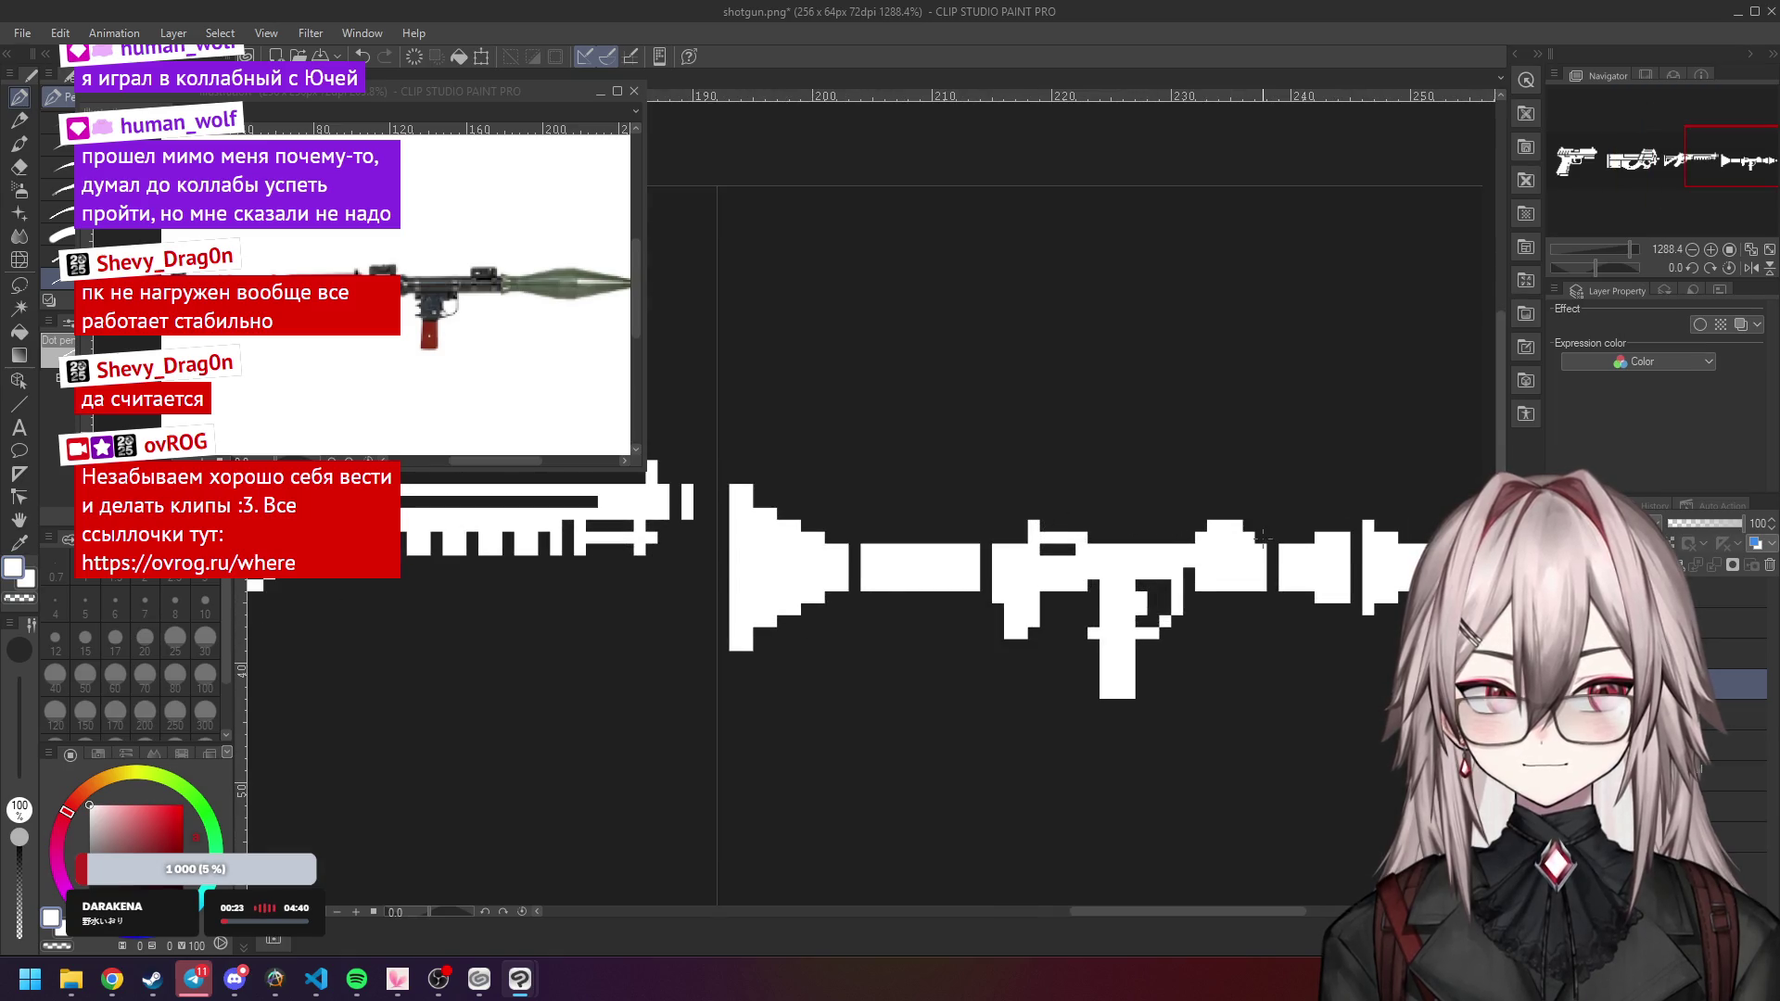
{"action": "scroll", "coordinate": [1259, 536], "scroll_direction": "down", "scroll_amount": 2}
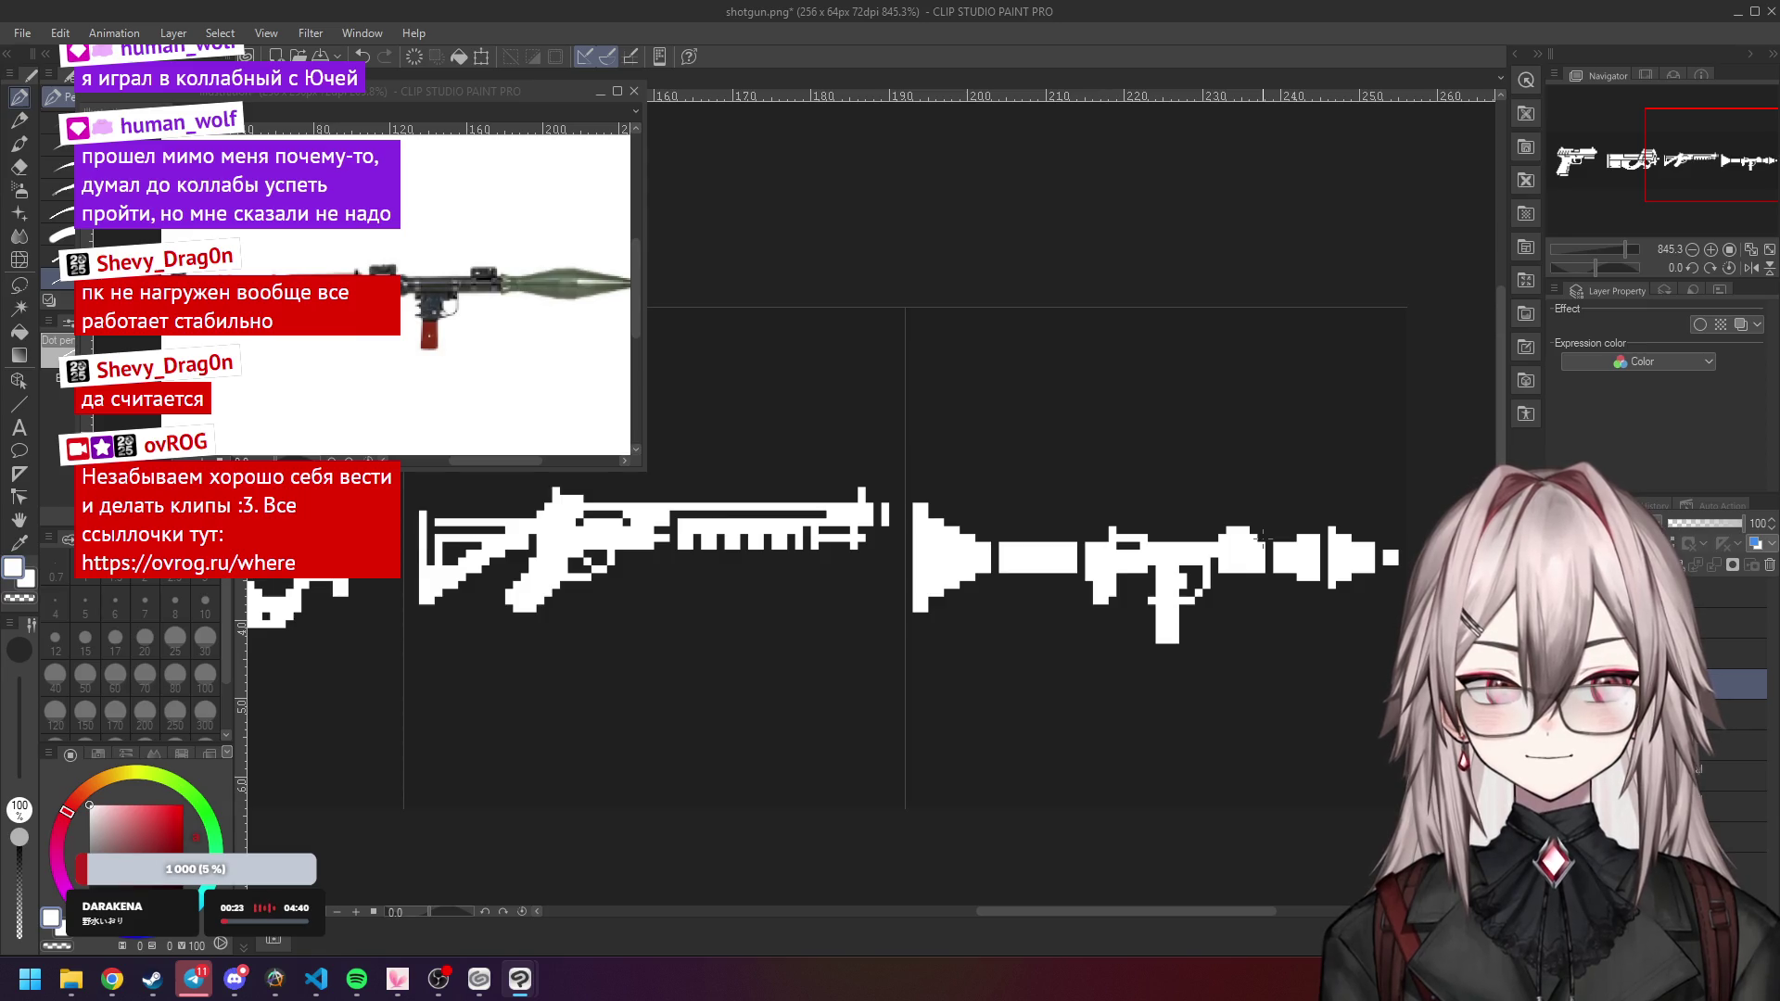
{"action": "scroll", "coordinate": [1259, 536], "scroll_direction": "up", "scroll_amount": 5}
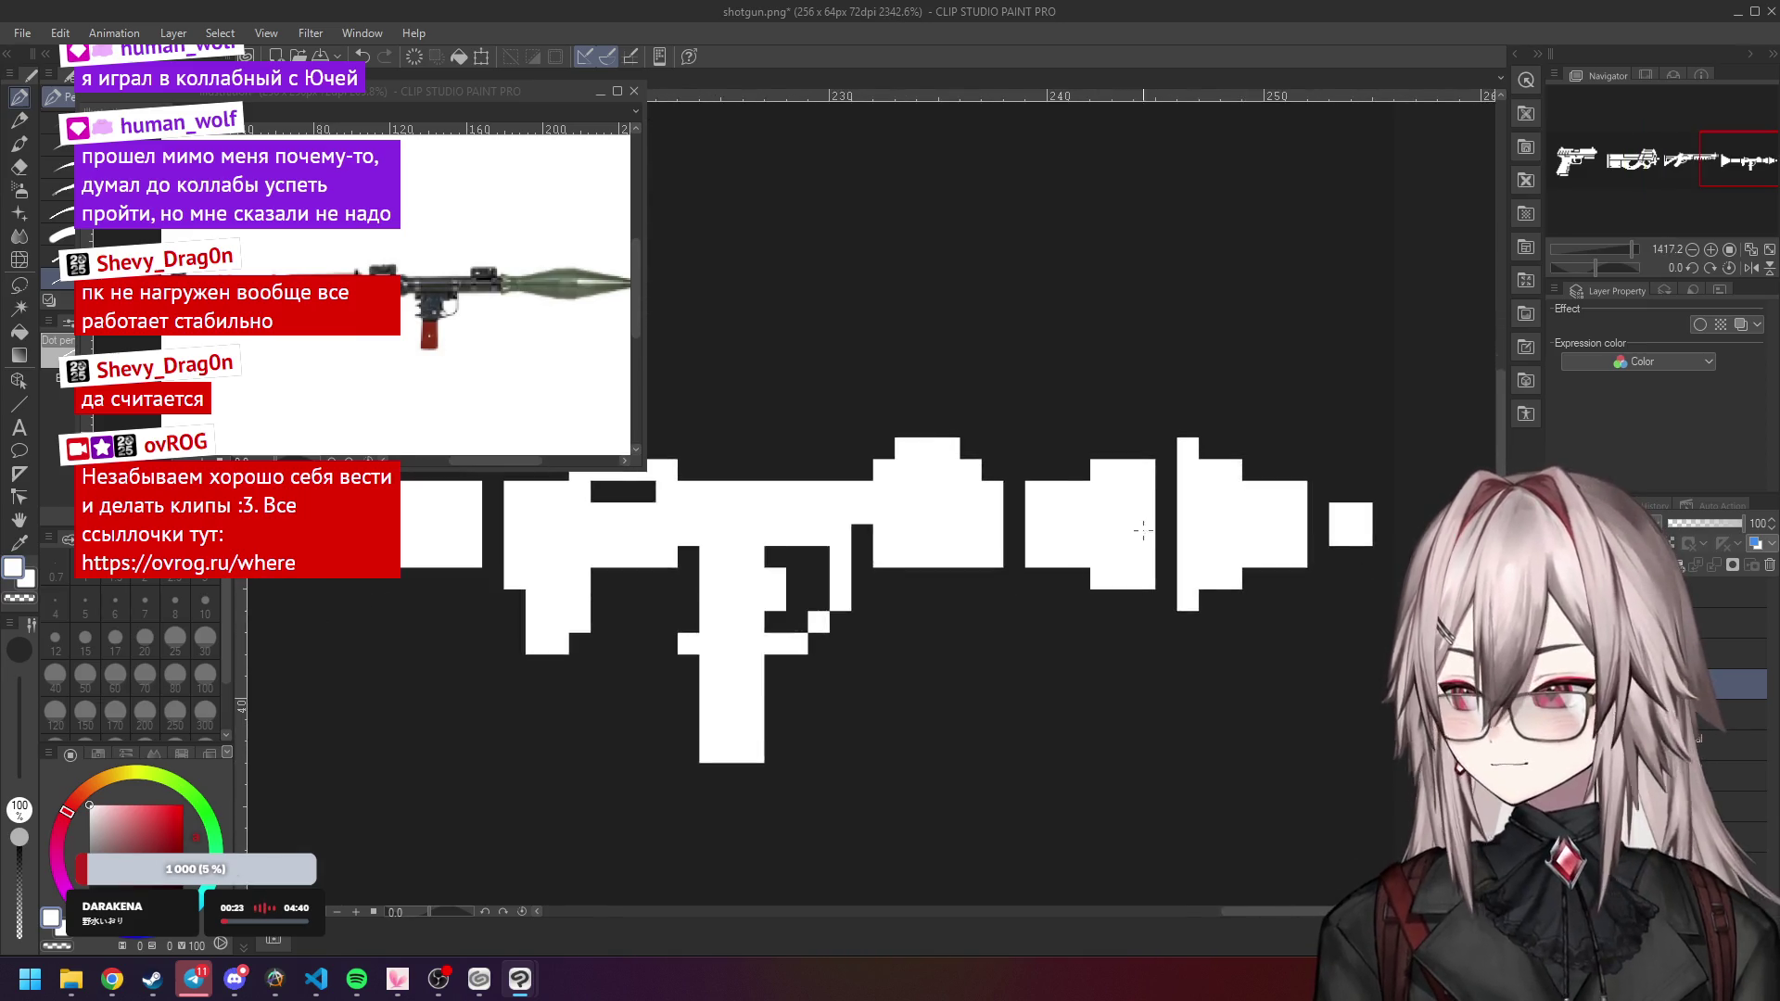
{"action": "scroll", "coordinate": [1117, 517], "scroll_direction": "down", "scroll_amount": 2}
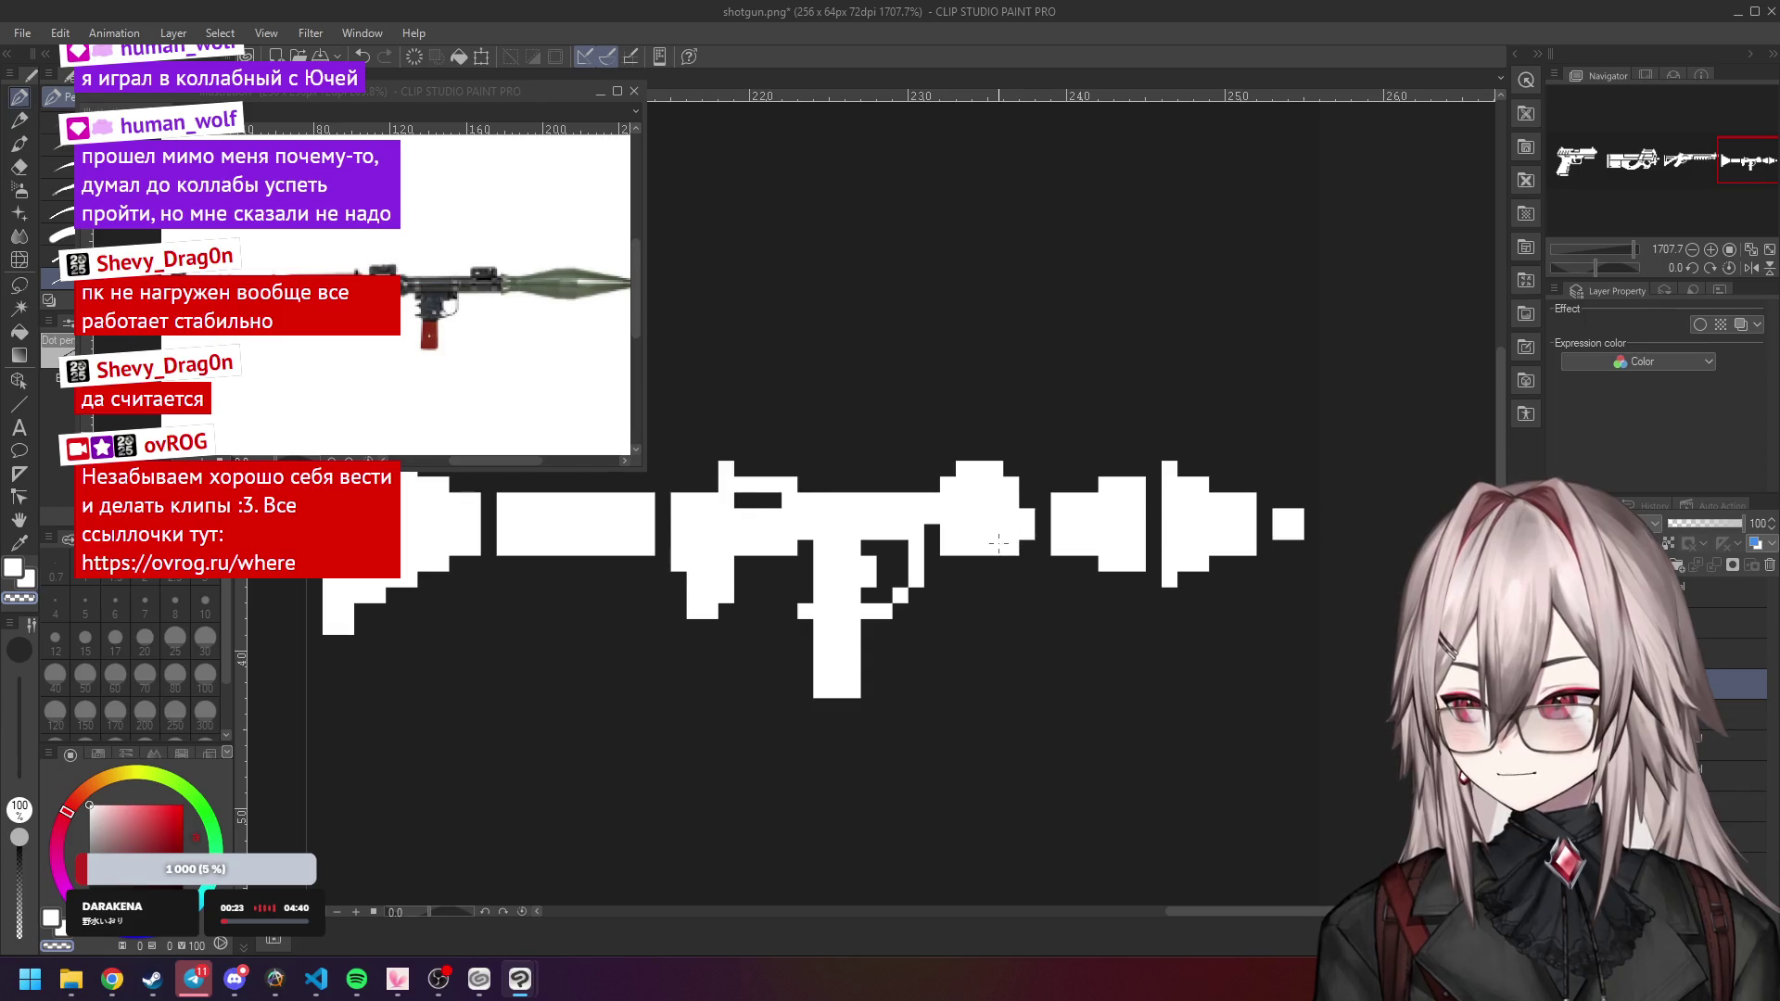
{"action": "scroll", "coordinate": [1027, 501], "scroll_direction": "down", "scroll_amount": 4}
{"action": "scroll", "coordinate": [1020, 457], "scroll_direction": "up", "scroll_amount": 5}
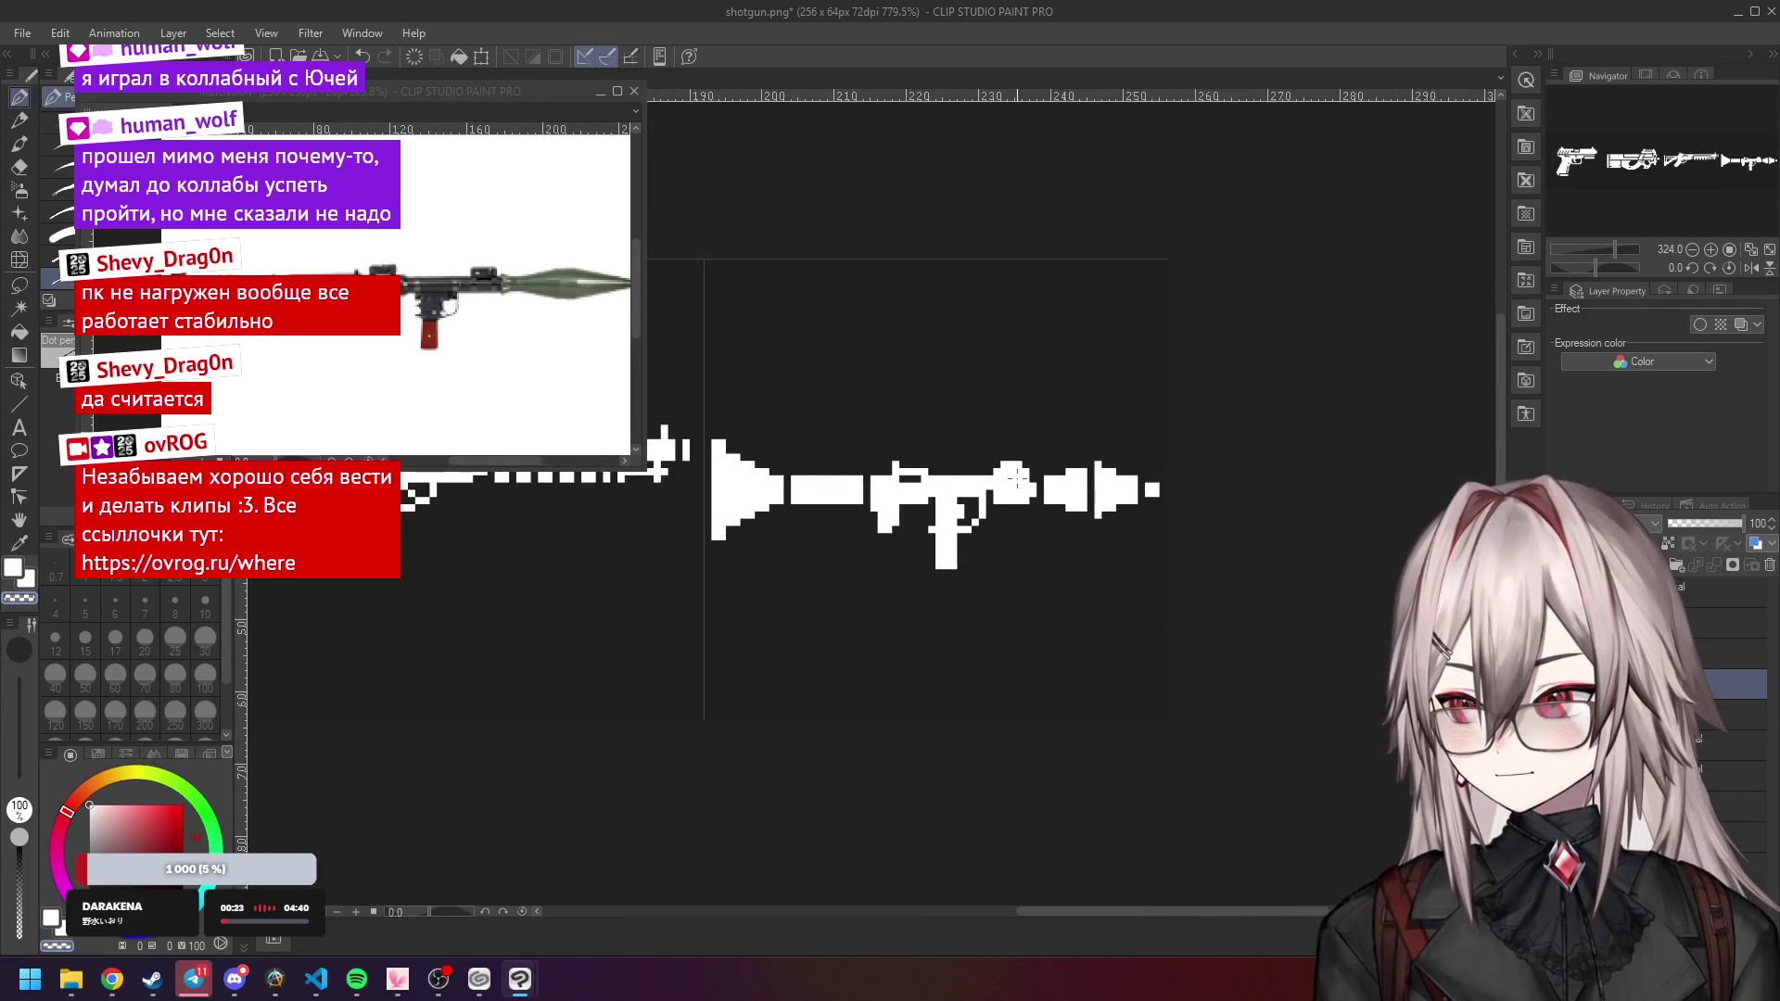
{"action": "mouse_move", "coordinate": [1028, 461]}
{"action": "left_mouse_down"}
{"action": "mouse_move", "coordinate": [997, 446]}
{"action": "mouse_move", "coordinate": [994, 463]}
{"action": "mouse_move", "coordinate": [1020, 463]}
{"action": "mouse_move", "coordinate": [1011, 448]}
{"action": "left_mouse_up"}
{"action": "key", "text": "c"}
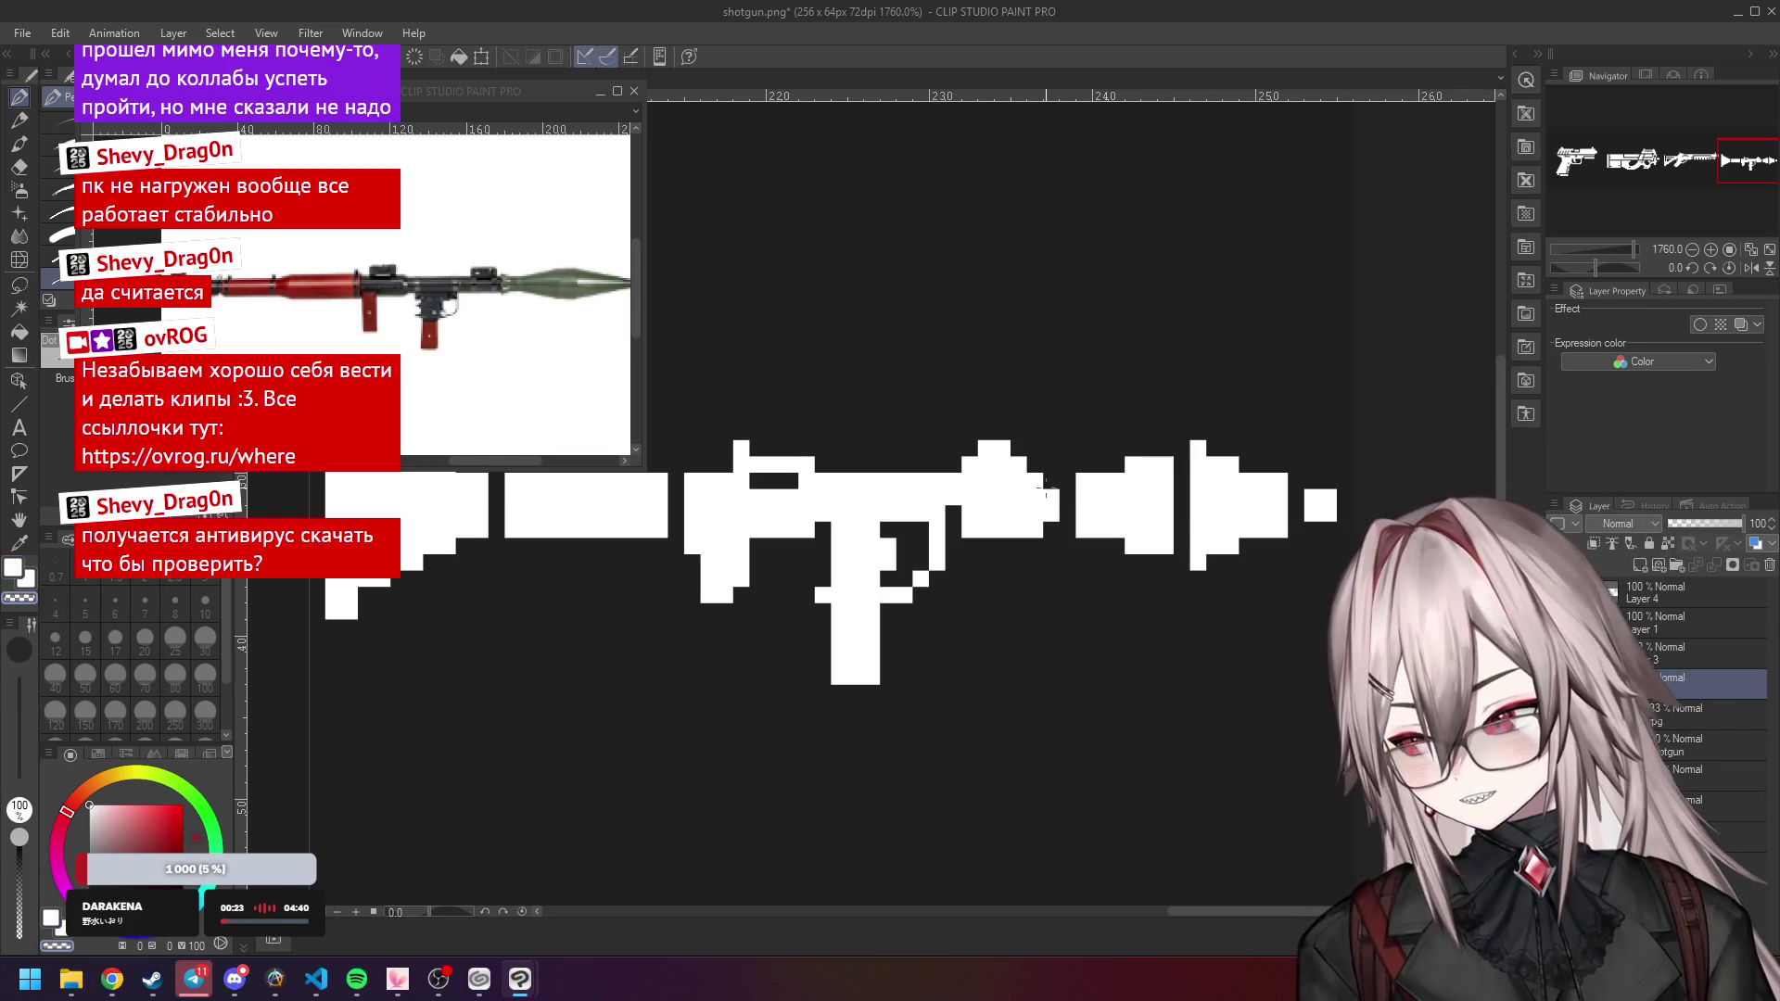
{"action": "scroll", "coordinate": [1049, 528], "scroll_direction": "down", "scroll_amount": 3}
{"action": "scroll", "coordinate": [1055, 447], "scroll_direction": "up", "scroll_amount": 3}
{"action": "scroll", "coordinate": [1055, 447], "scroll_direction": "up", "scroll_amount": 2}
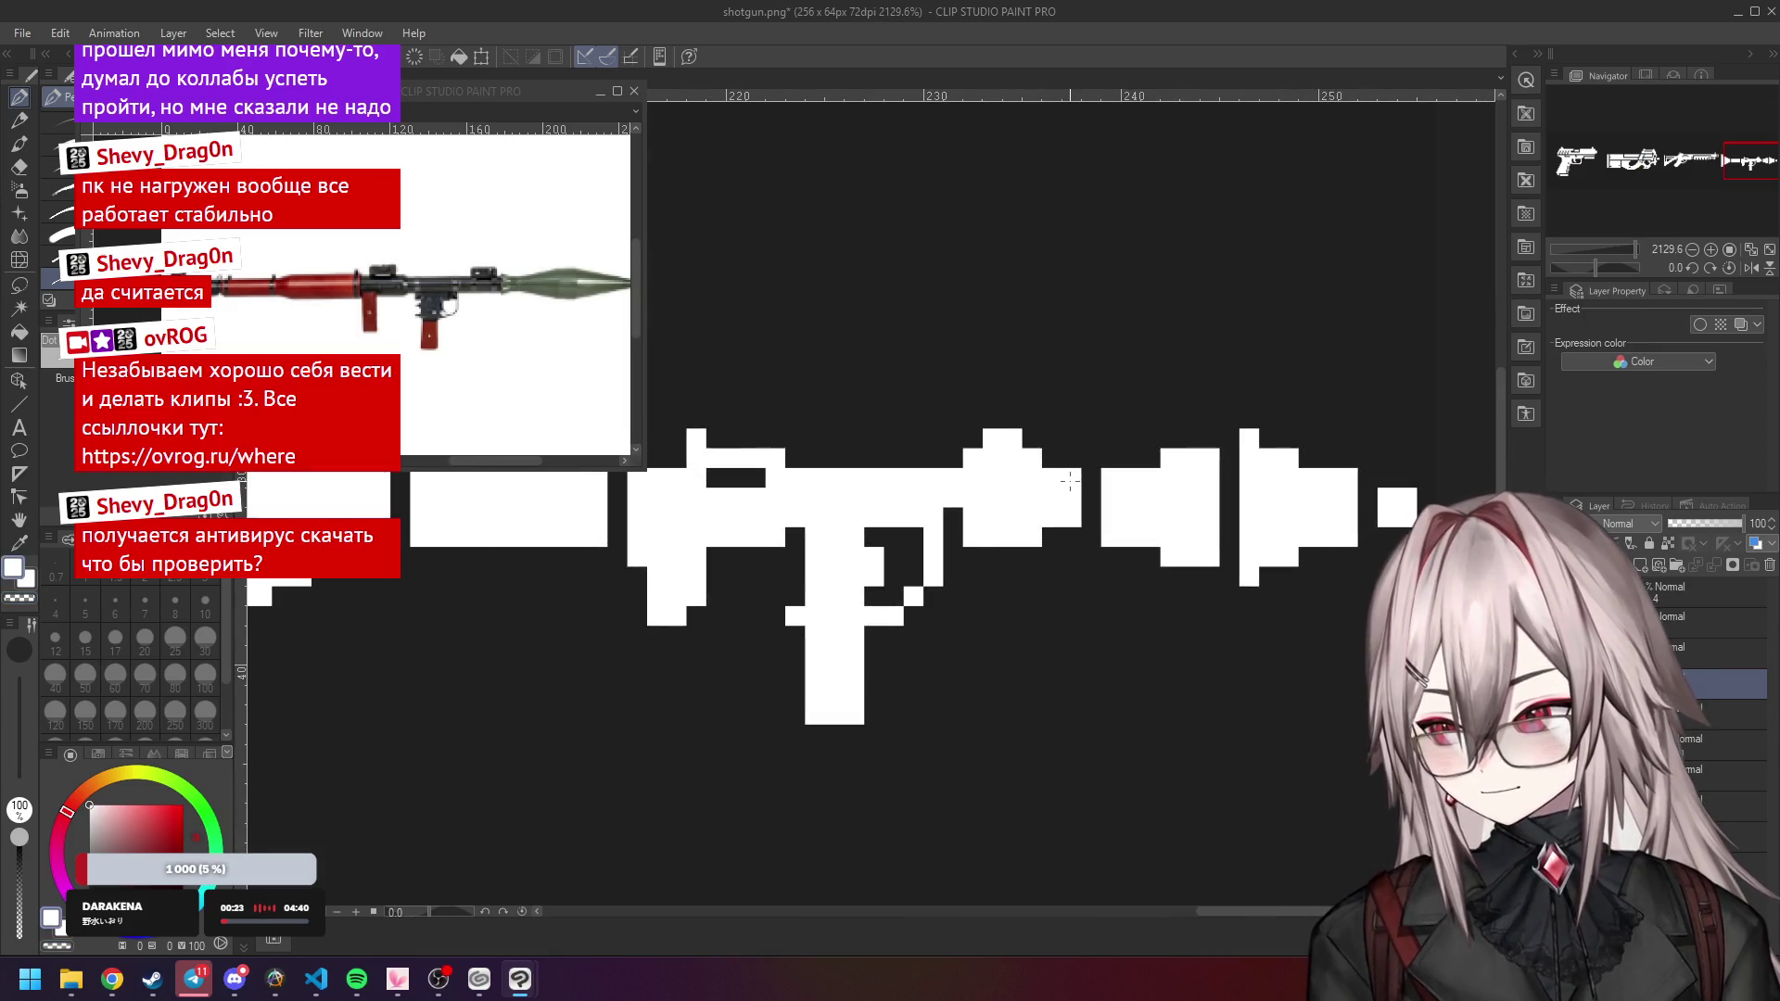
{"action": "scroll", "coordinate": [1043, 440], "scroll_direction": "down", "scroll_amount": 1}
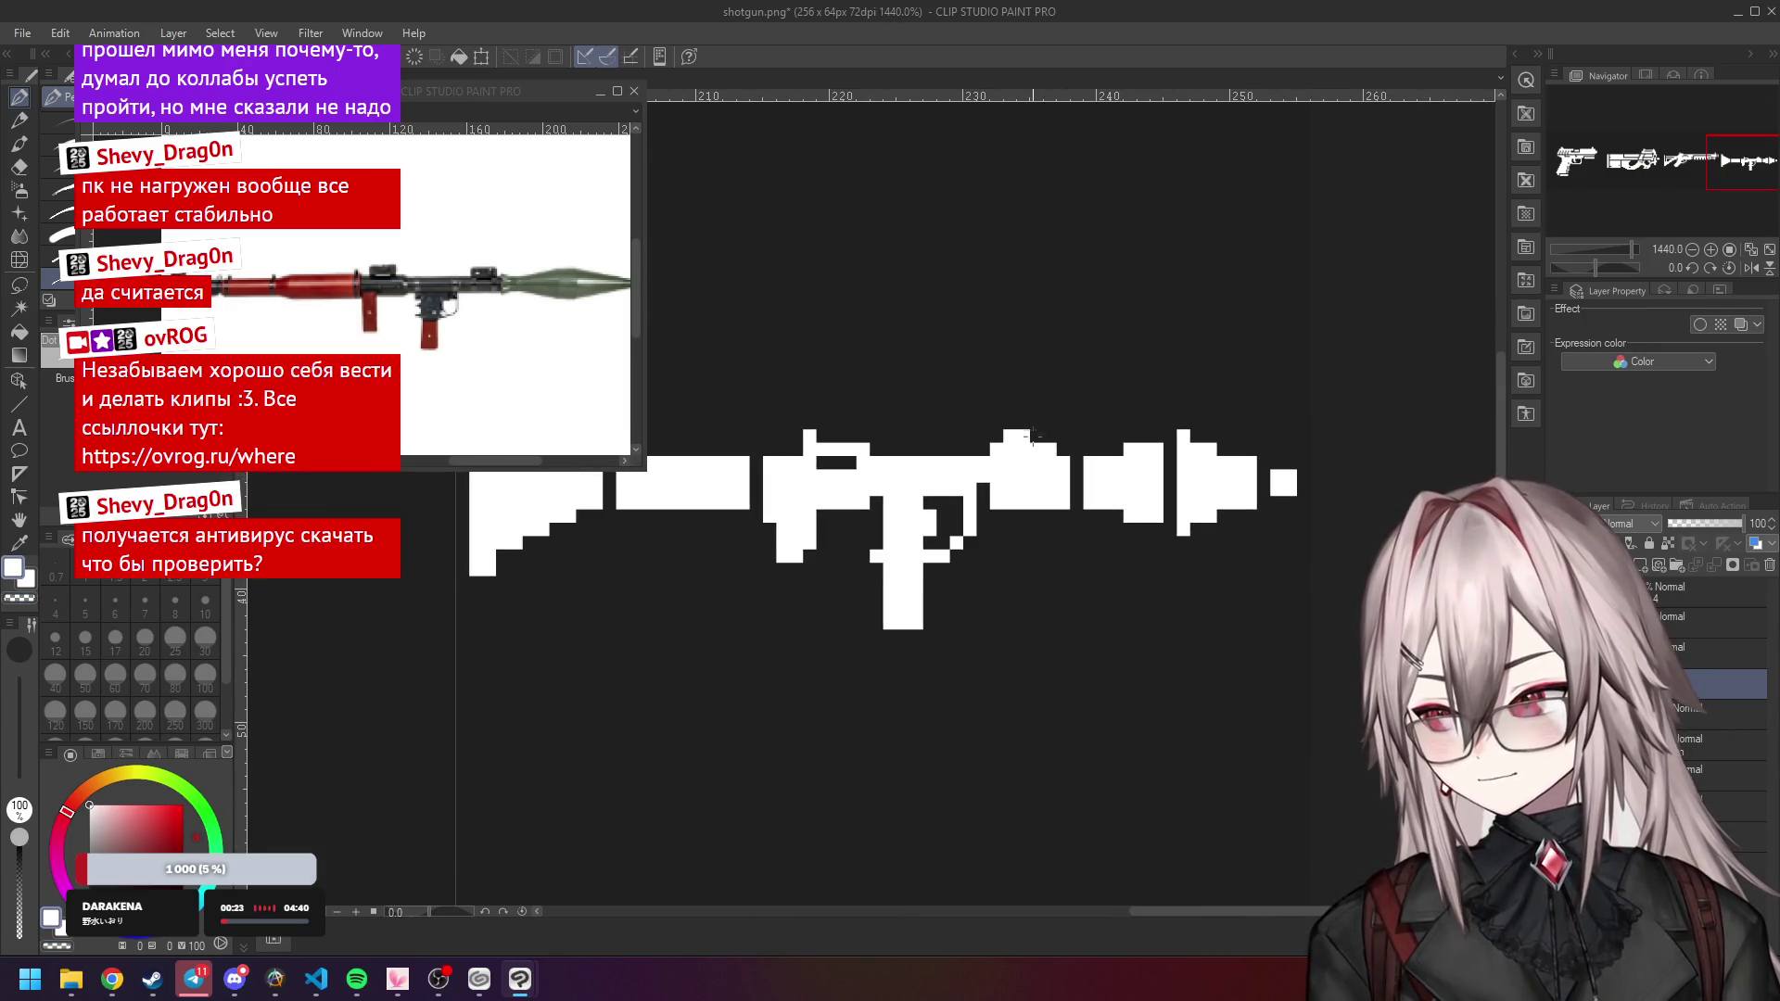
{"action": "scroll", "coordinate": [1048, 445], "scroll_direction": "down", "scroll_amount": 3}
{"action": "scroll", "coordinate": [1092, 458], "scroll_direction": "down", "scroll_amount": 3}
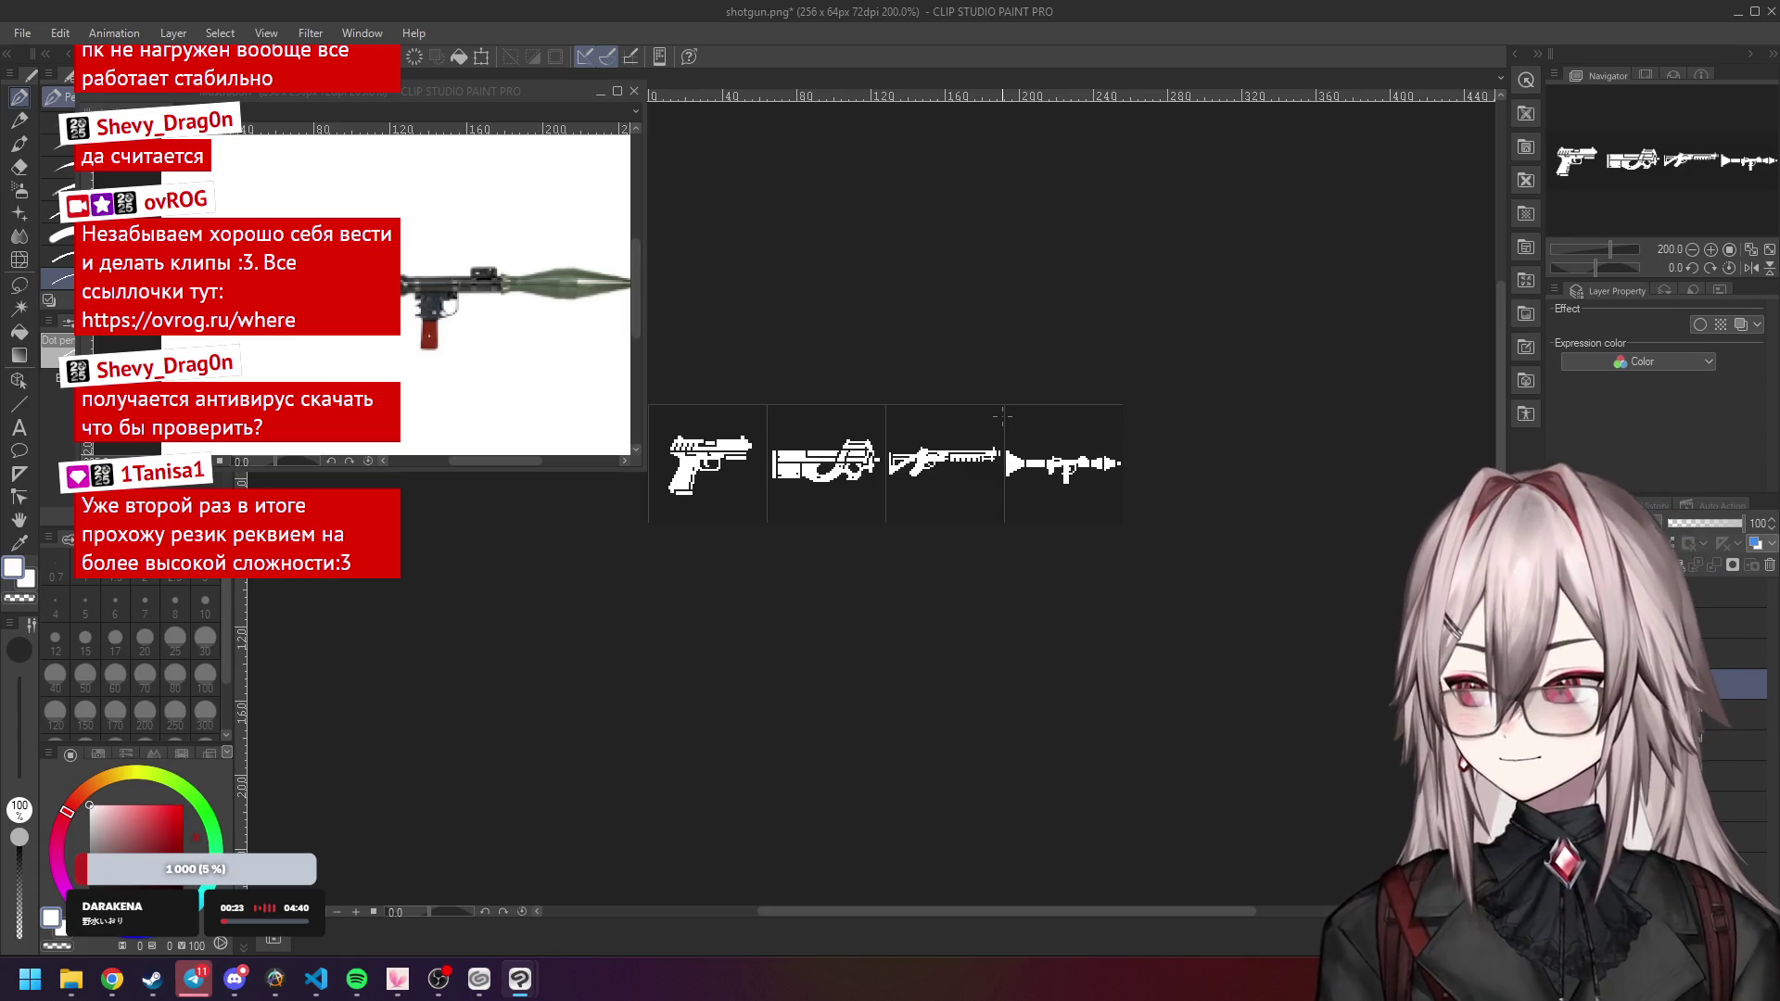
Close the RPG-7 reference photo window without saving.
{"action": "scroll", "coordinate": [1003, 417], "scroll_direction": "up", "scroll_amount": 3}
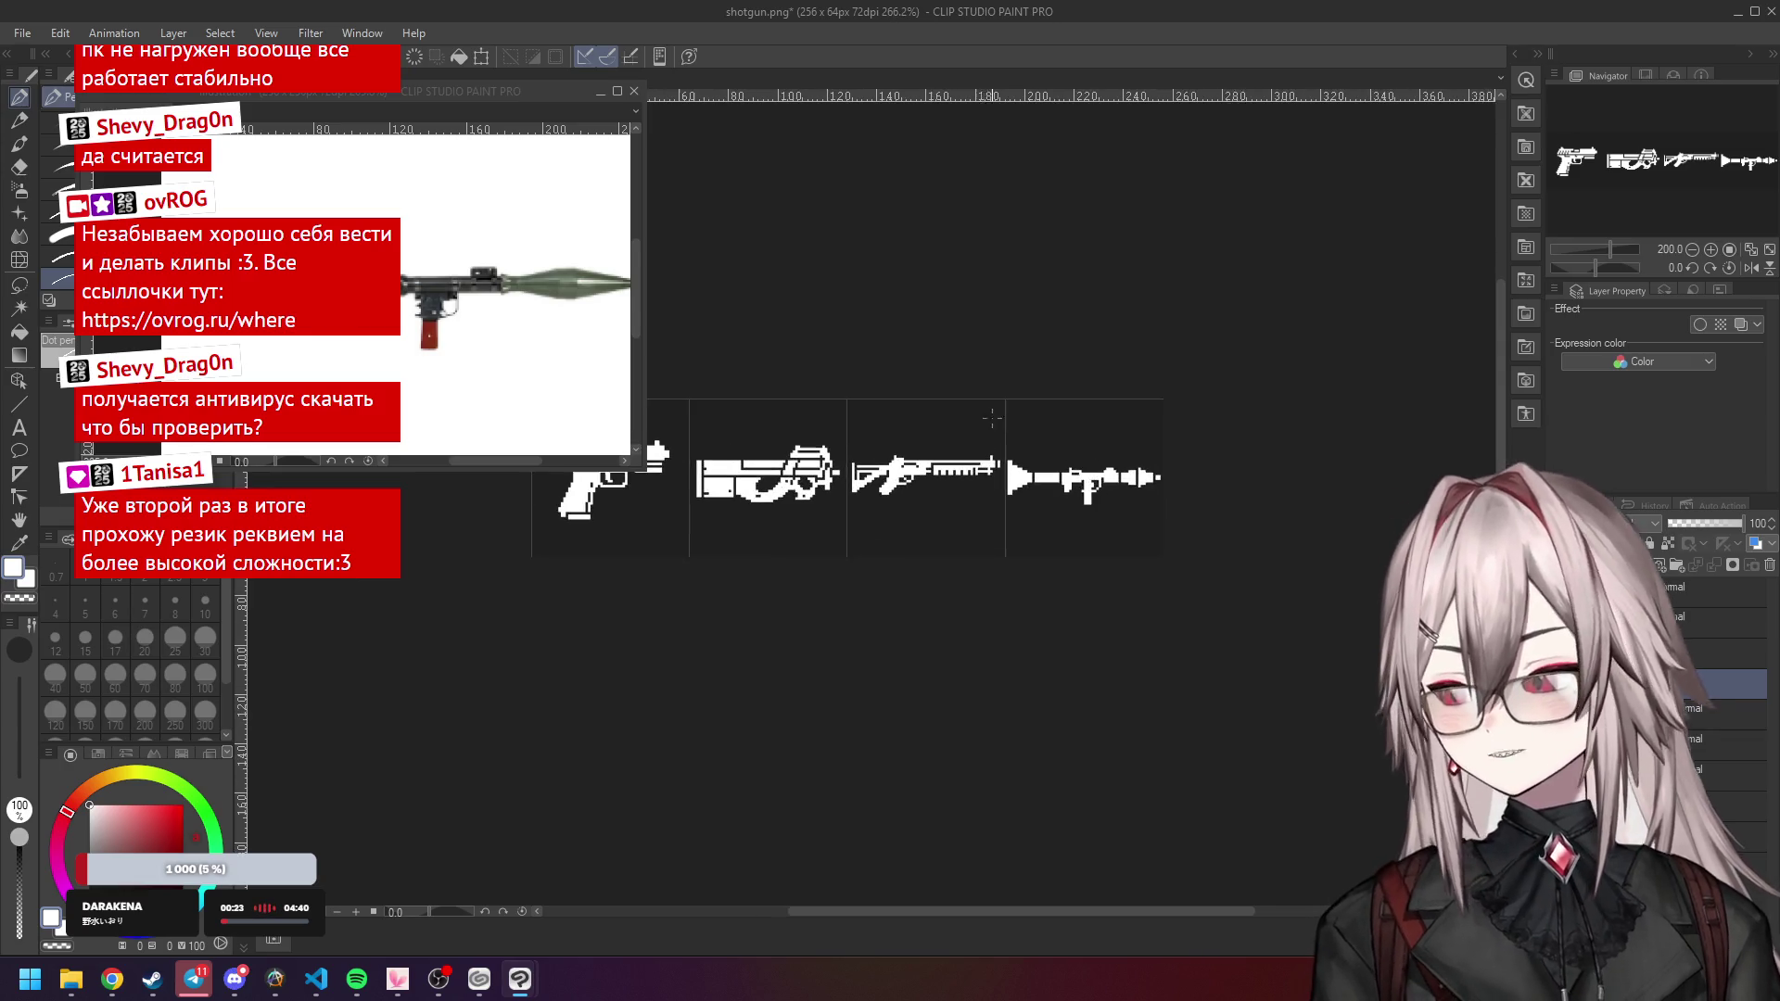
{"action": "left_click", "coordinate": [636, 91]}
{"action": "left_click", "coordinate": [883, 364]}
Thin the left end of the launcher tube with transparent pixels.
{"action": "scroll", "coordinate": [907, 298], "scroll_direction": "down", "scroll_amount": 2}
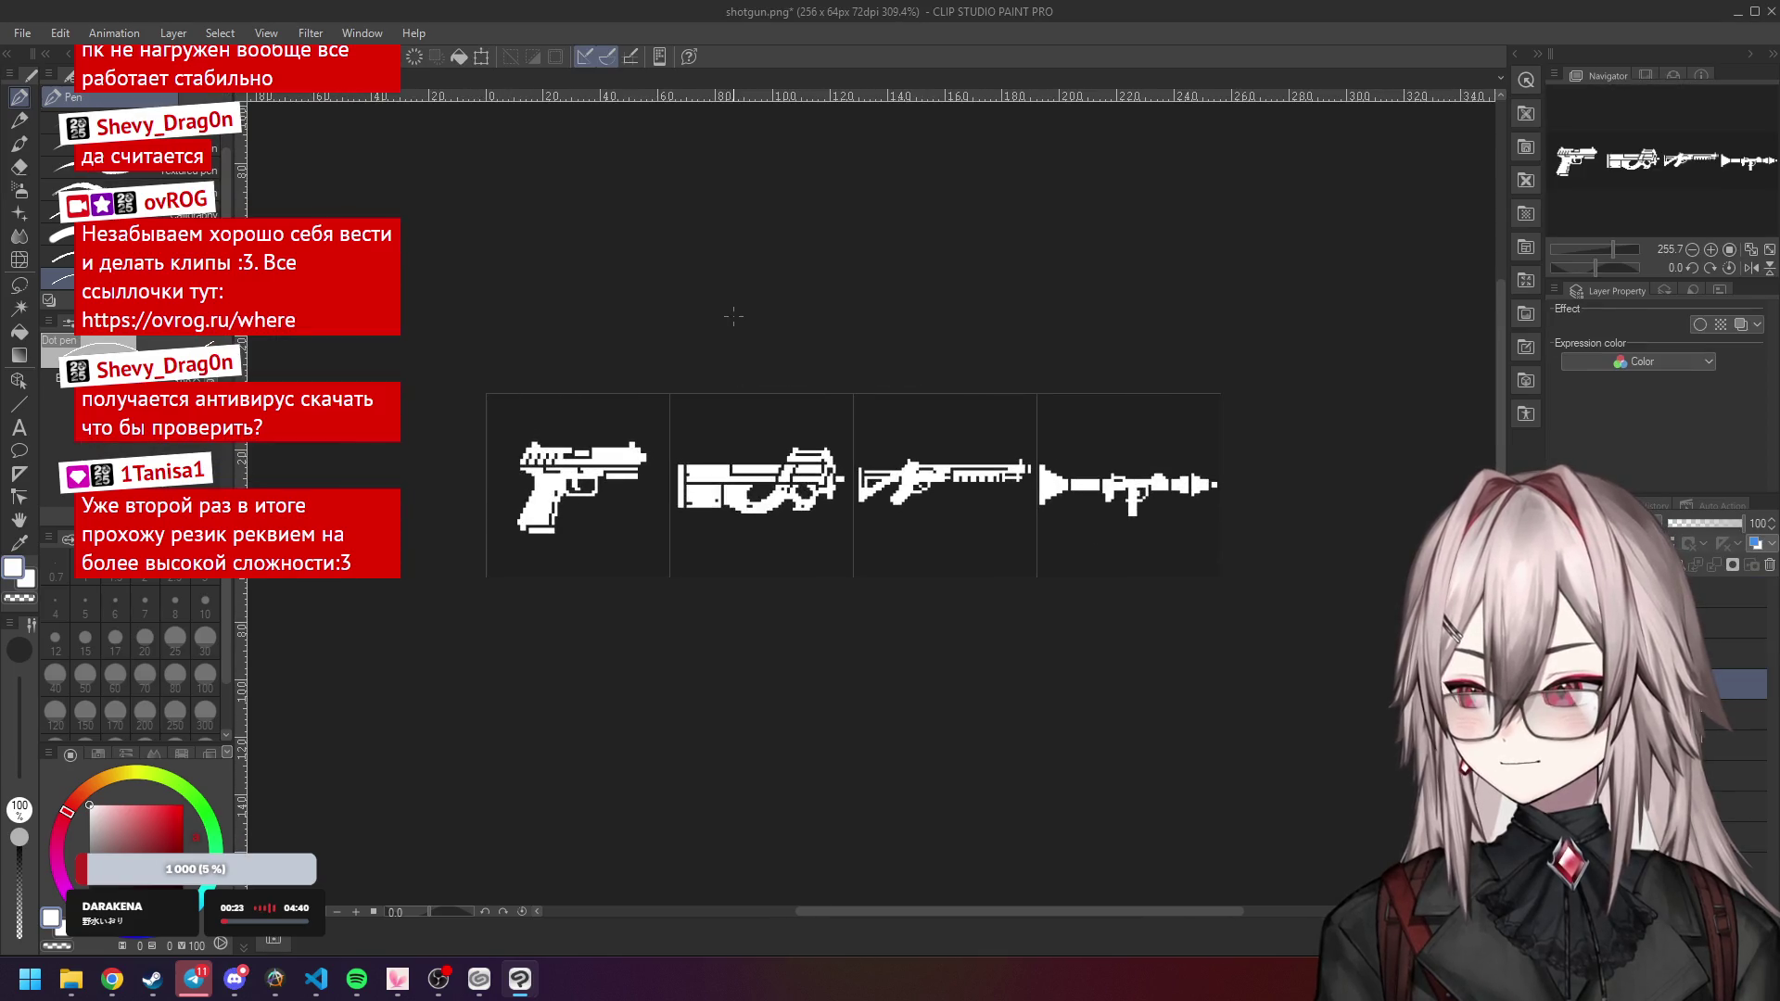
{"action": "scroll", "coordinate": [1204, 353], "scroll_direction": "up", "scroll_amount": 4}
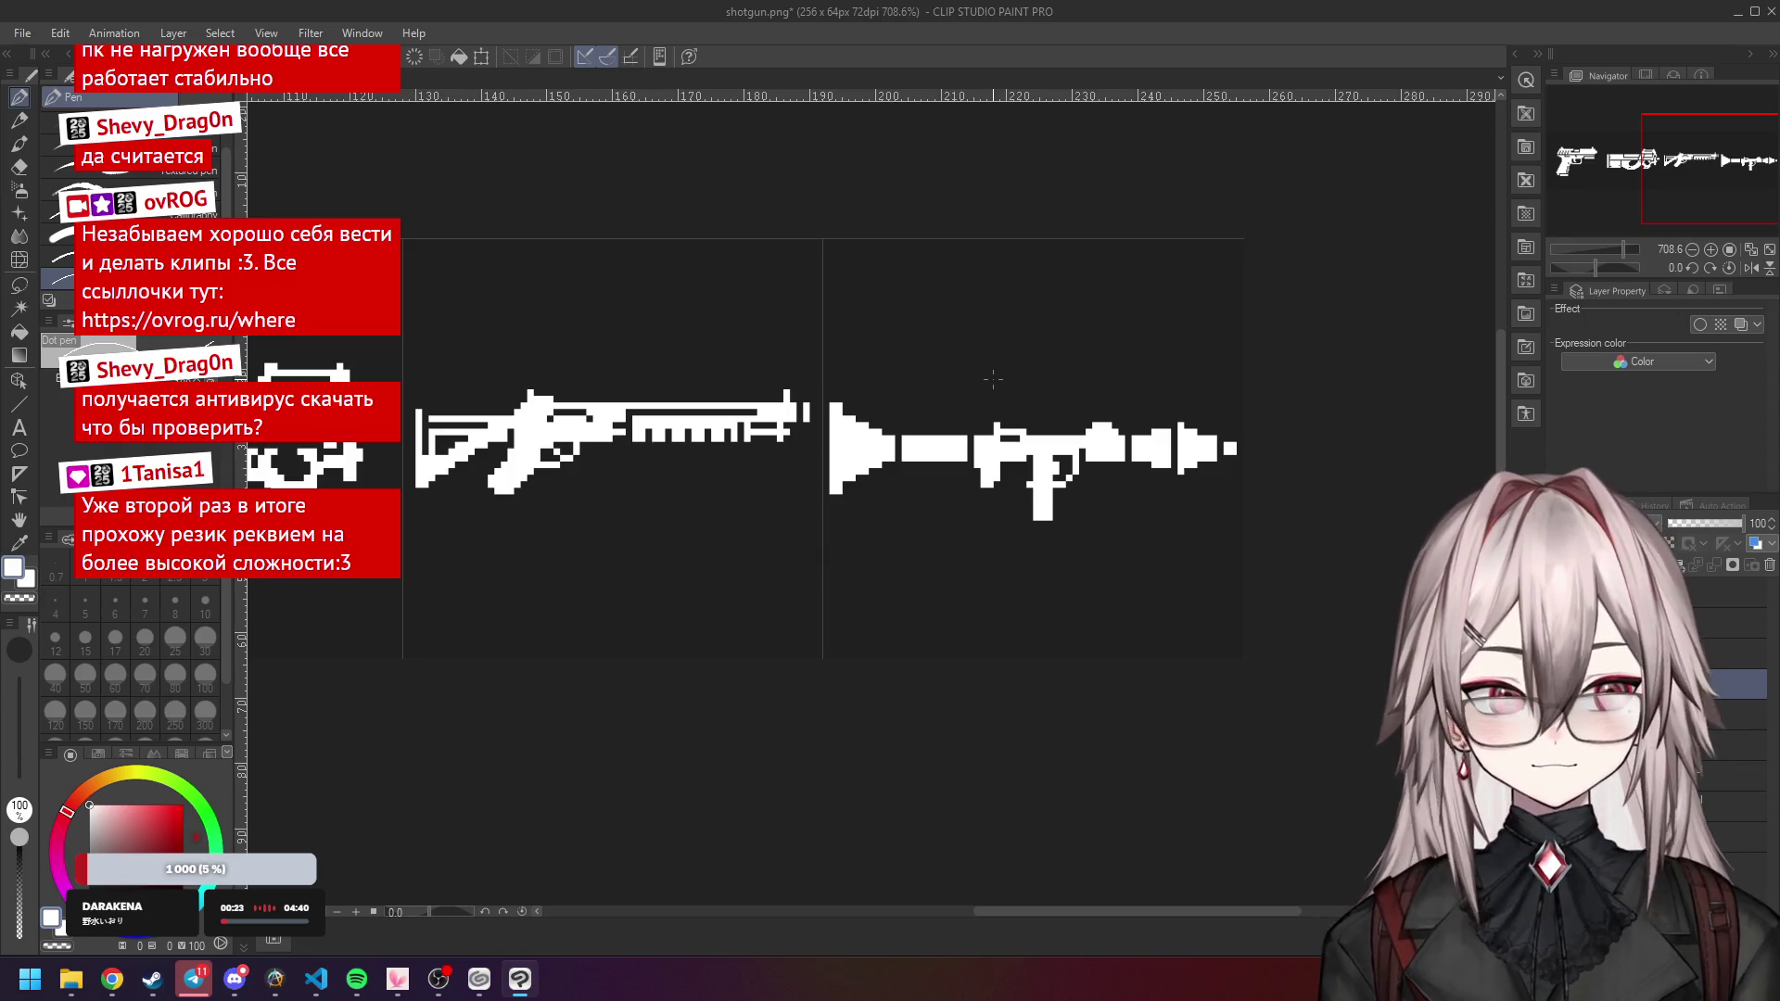
{"action": "scroll", "coordinate": [992, 379], "scroll_direction": "up", "scroll_amount": 3}
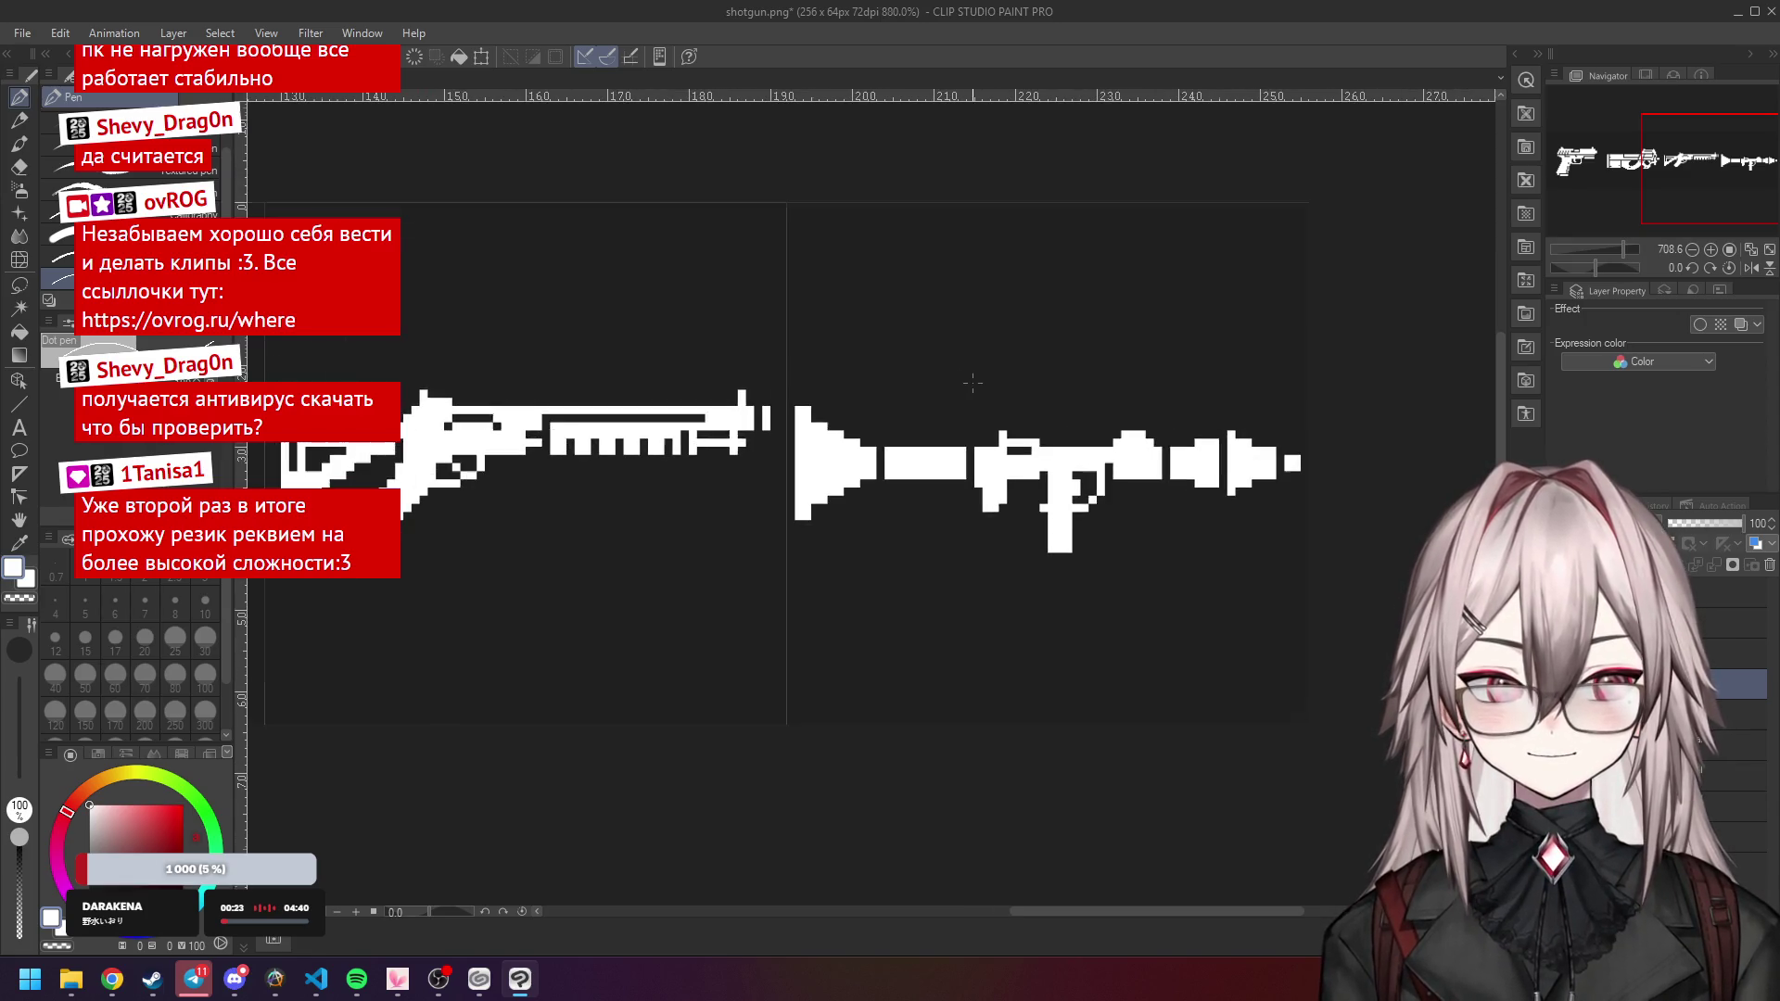
{"action": "mouse_move", "coordinate": [843, 472]}
{"action": "left_mouse_down"}
{"action": "mouse_move", "coordinate": [883, 472]}
{"action": "mouse_move", "coordinate": [878, 431]}
{"action": "left_mouse_up"}
{"action": "scroll", "coordinate": [878, 431], "scroll_direction": "down", "scroll_amount": 4}
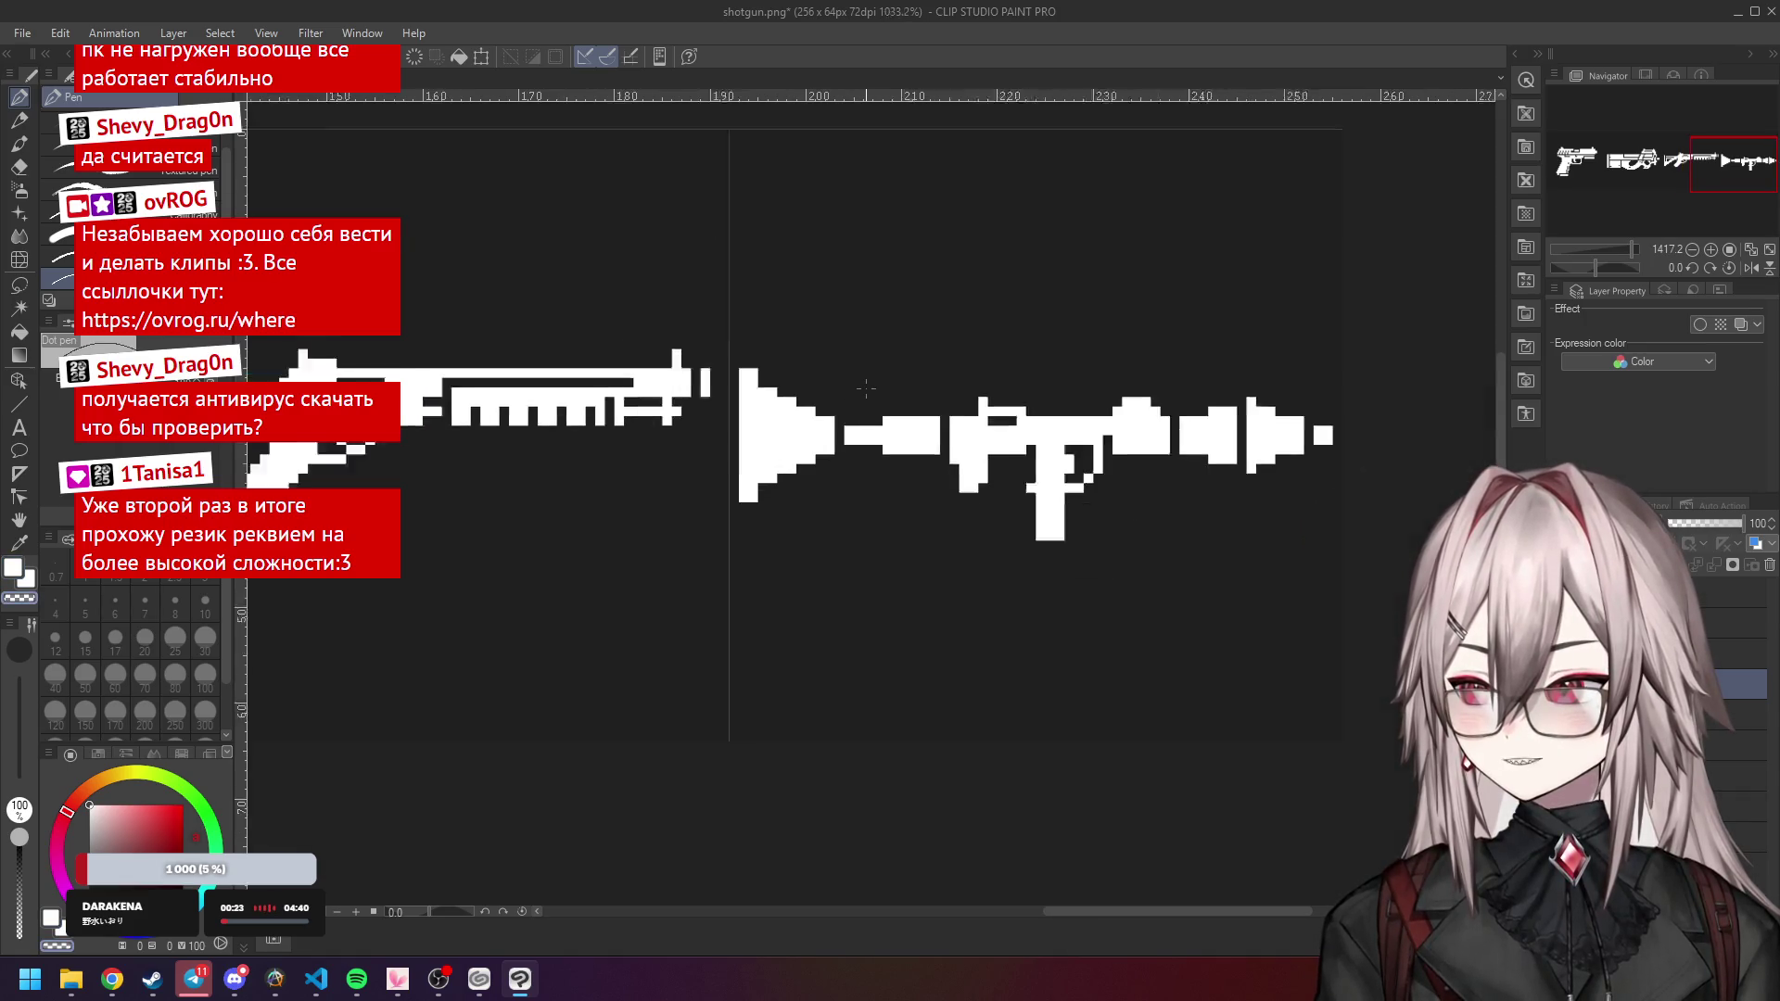
{"action": "scroll", "coordinate": [866, 388], "scroll_direction": "up", "scroll_amount": 1}
{"action": "scroll", "coordinate": [866, 388], "scroll_direction": "up", "scroll_amount": 2}
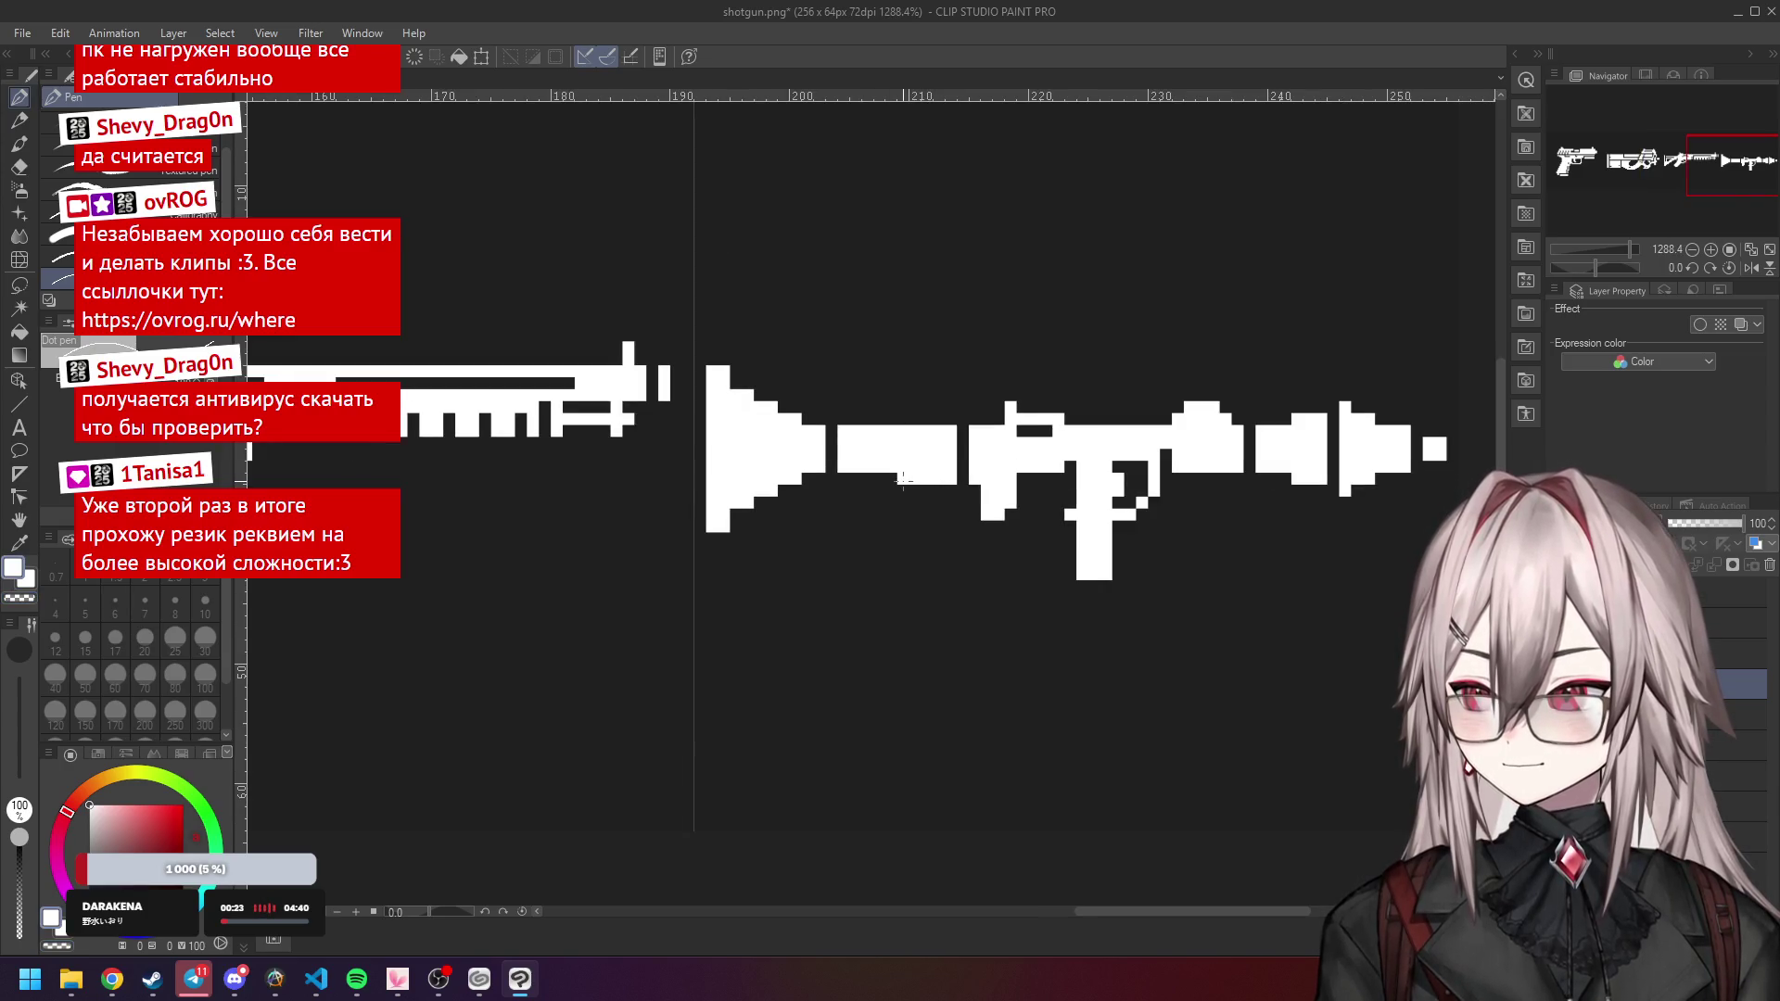
{"action": "scroll", "coordinate": [940, 383], "scroll_direction": "down", "scroll_amount": 2}
{"action": "scroll", "coordinate": [940, 384], "scroll_direction": "down", "scroll_amount": 2}
{"action": "scroll", "coordinate": [955, 343], "scroll_direction": "up", "scroll_amount": 3}
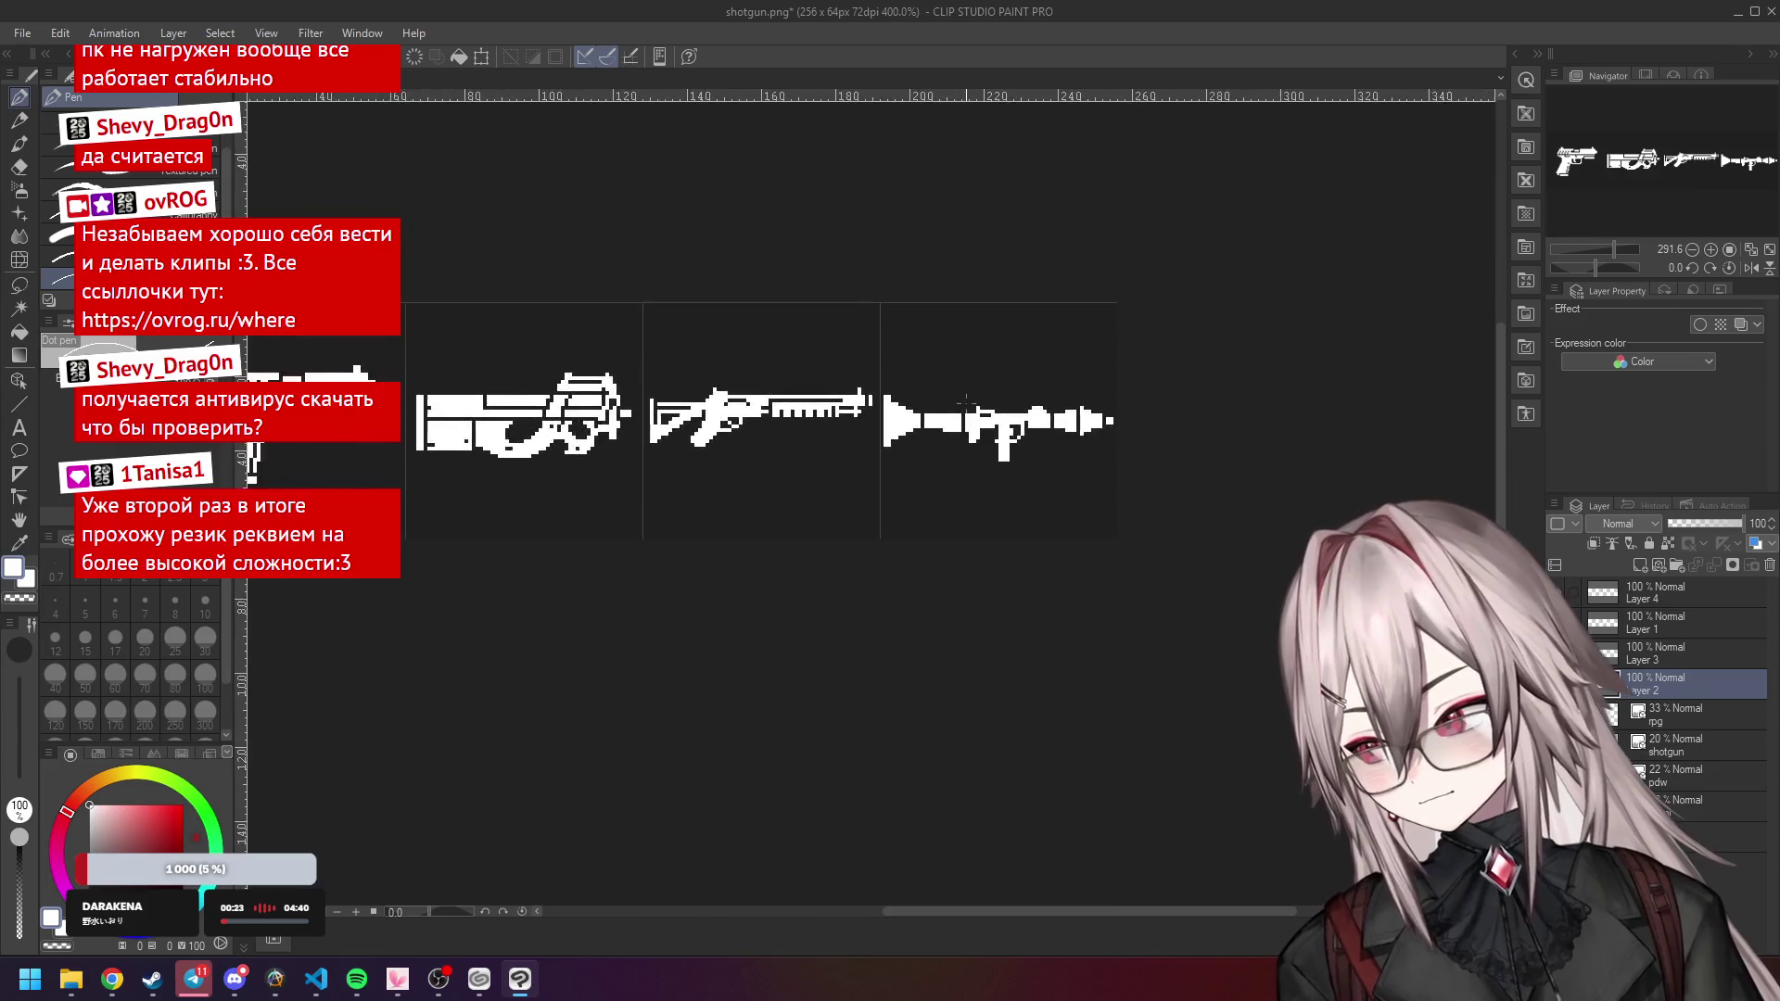
{"action": "scroll", "coordinate": [930, 440], "scroll_direction": "up", "scroll_amount": 2}
{"action": "scroll", "coordinate": [918, 408], "scroll_direction": "down", "scroll_amount": 6}
Recentre on the weapon sheet and view it at actual pixel size.
{"action": "left_click_drag", "start_coordinate": [876, 367], "coordinate": [906, 367]}
{"action": "scroll", "coordinate": [1077, 367], "scroll_direction": "down", "scroll_amount": 2}
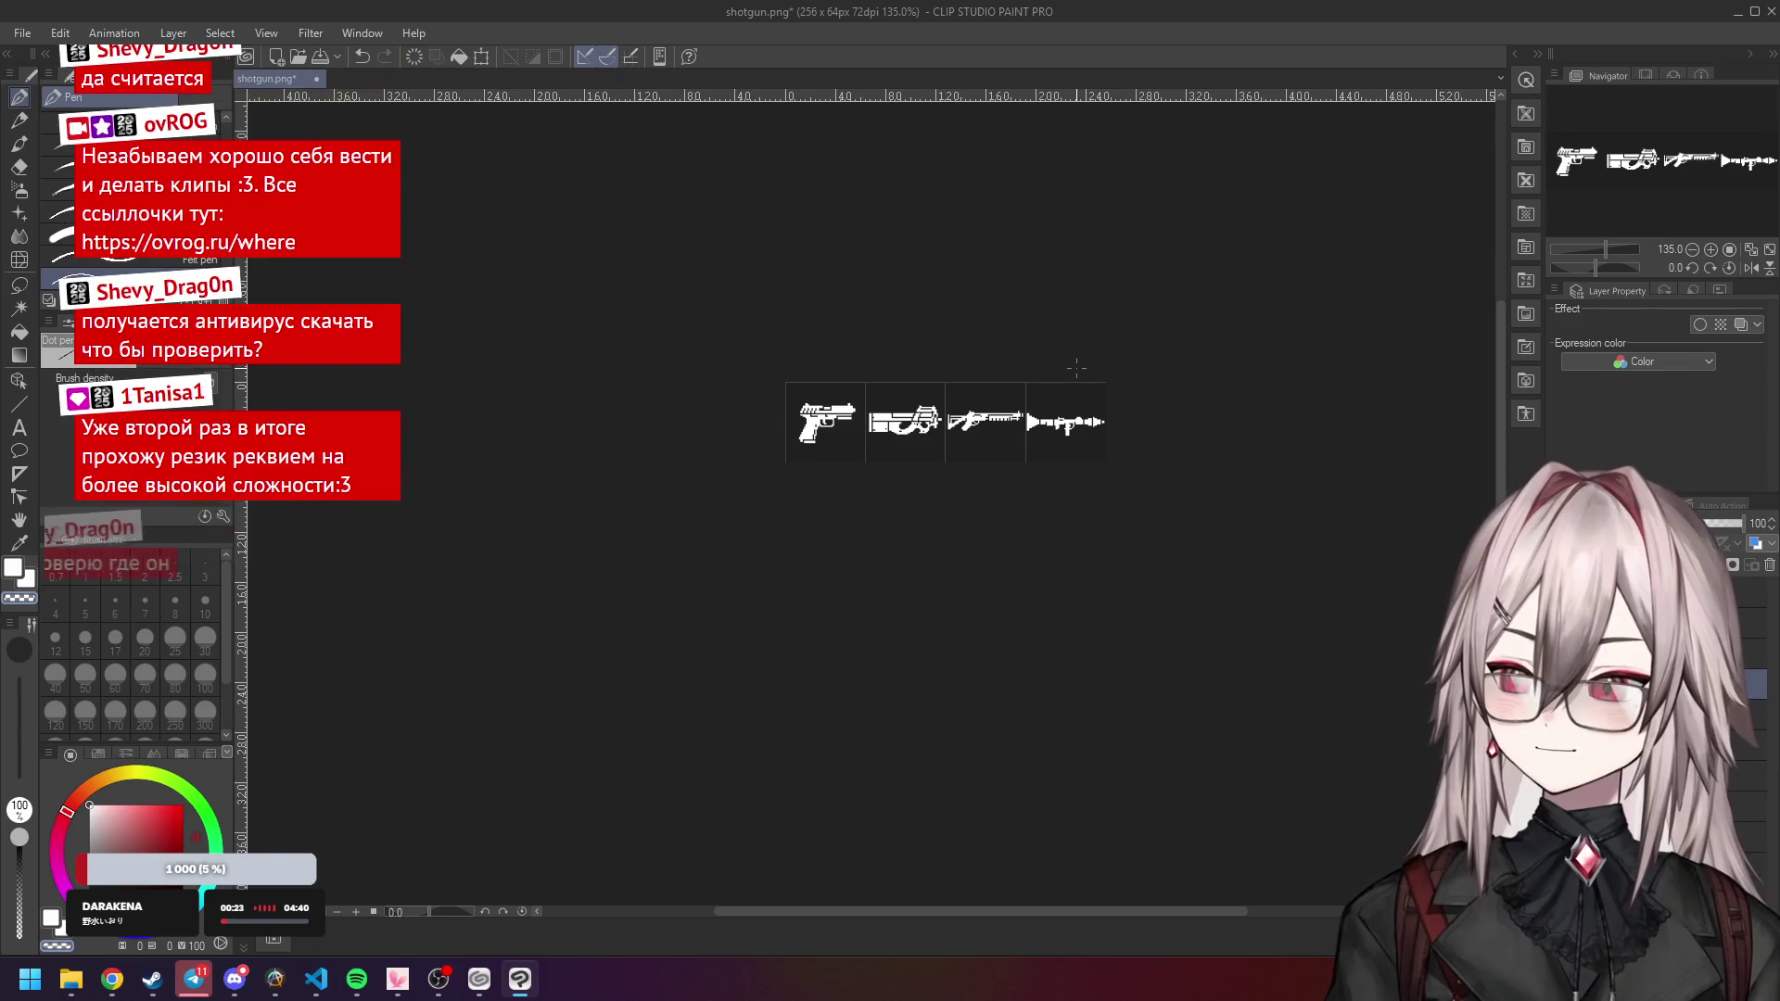
{"action": "scroll", "coordinate": [1076, 367], "scroll_direction": "up", "scroll_amount": 5}
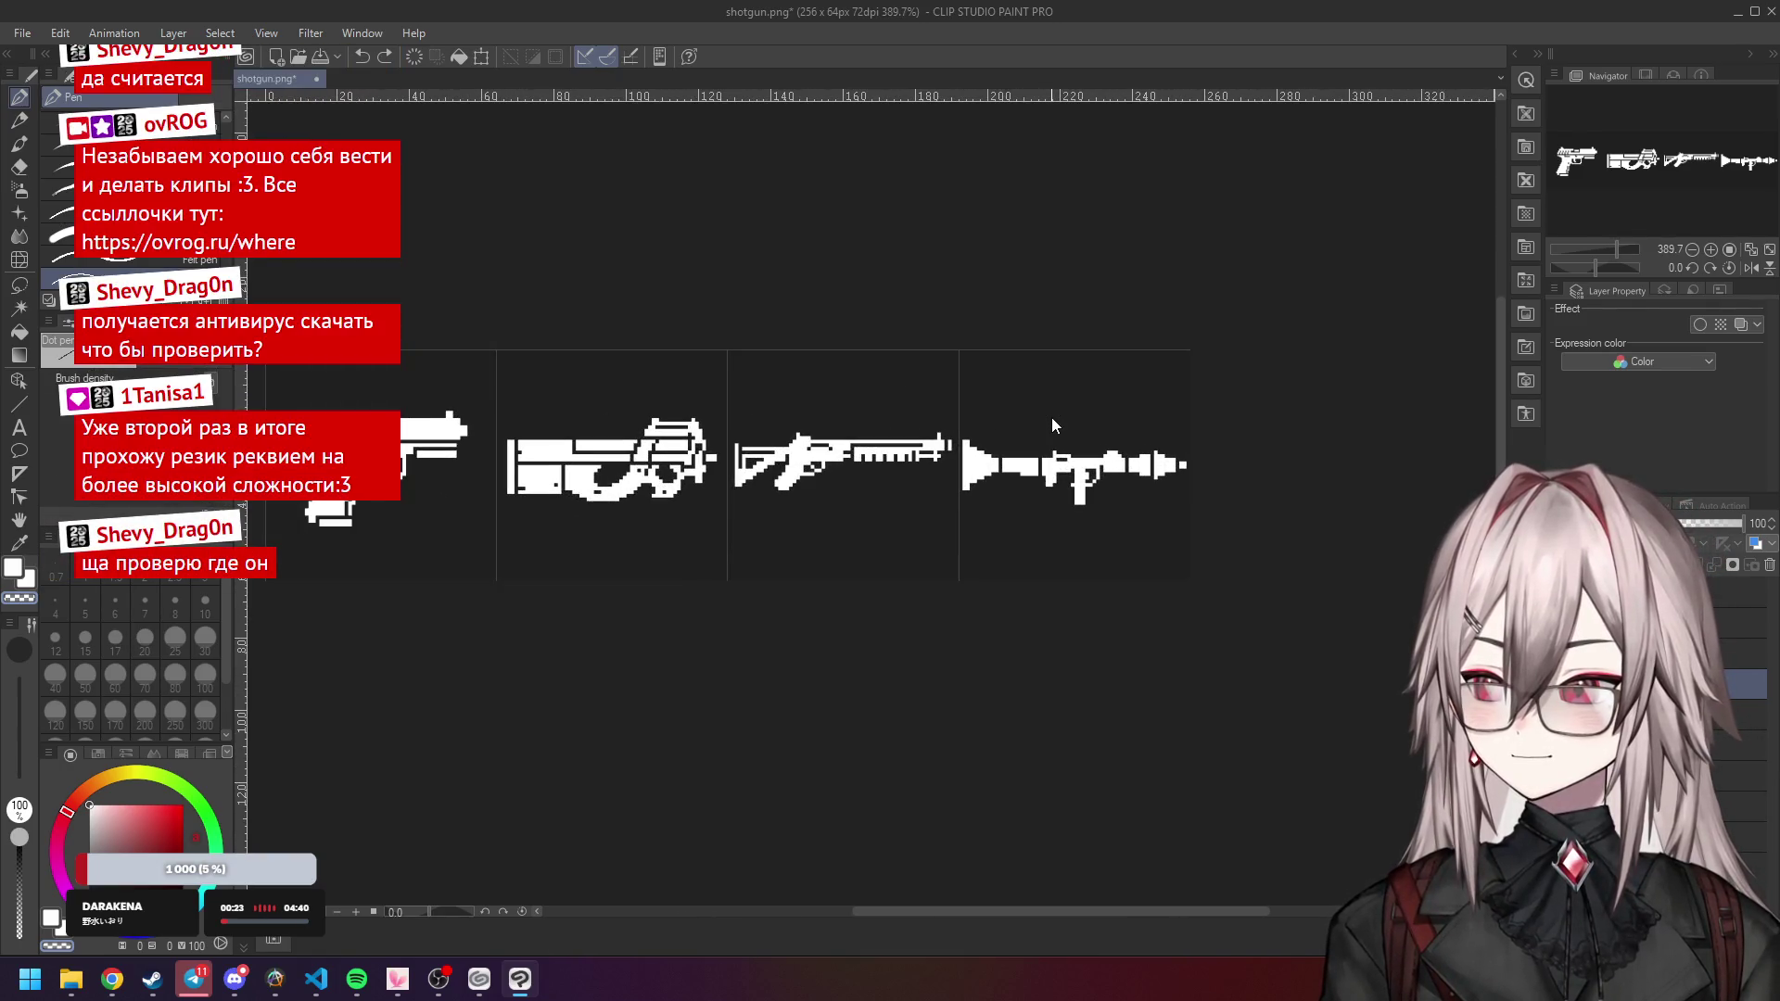
{"action": "scroll", "coordinate": [1051, 417], "scroll_direction": "up", "scroll_amount": 6}
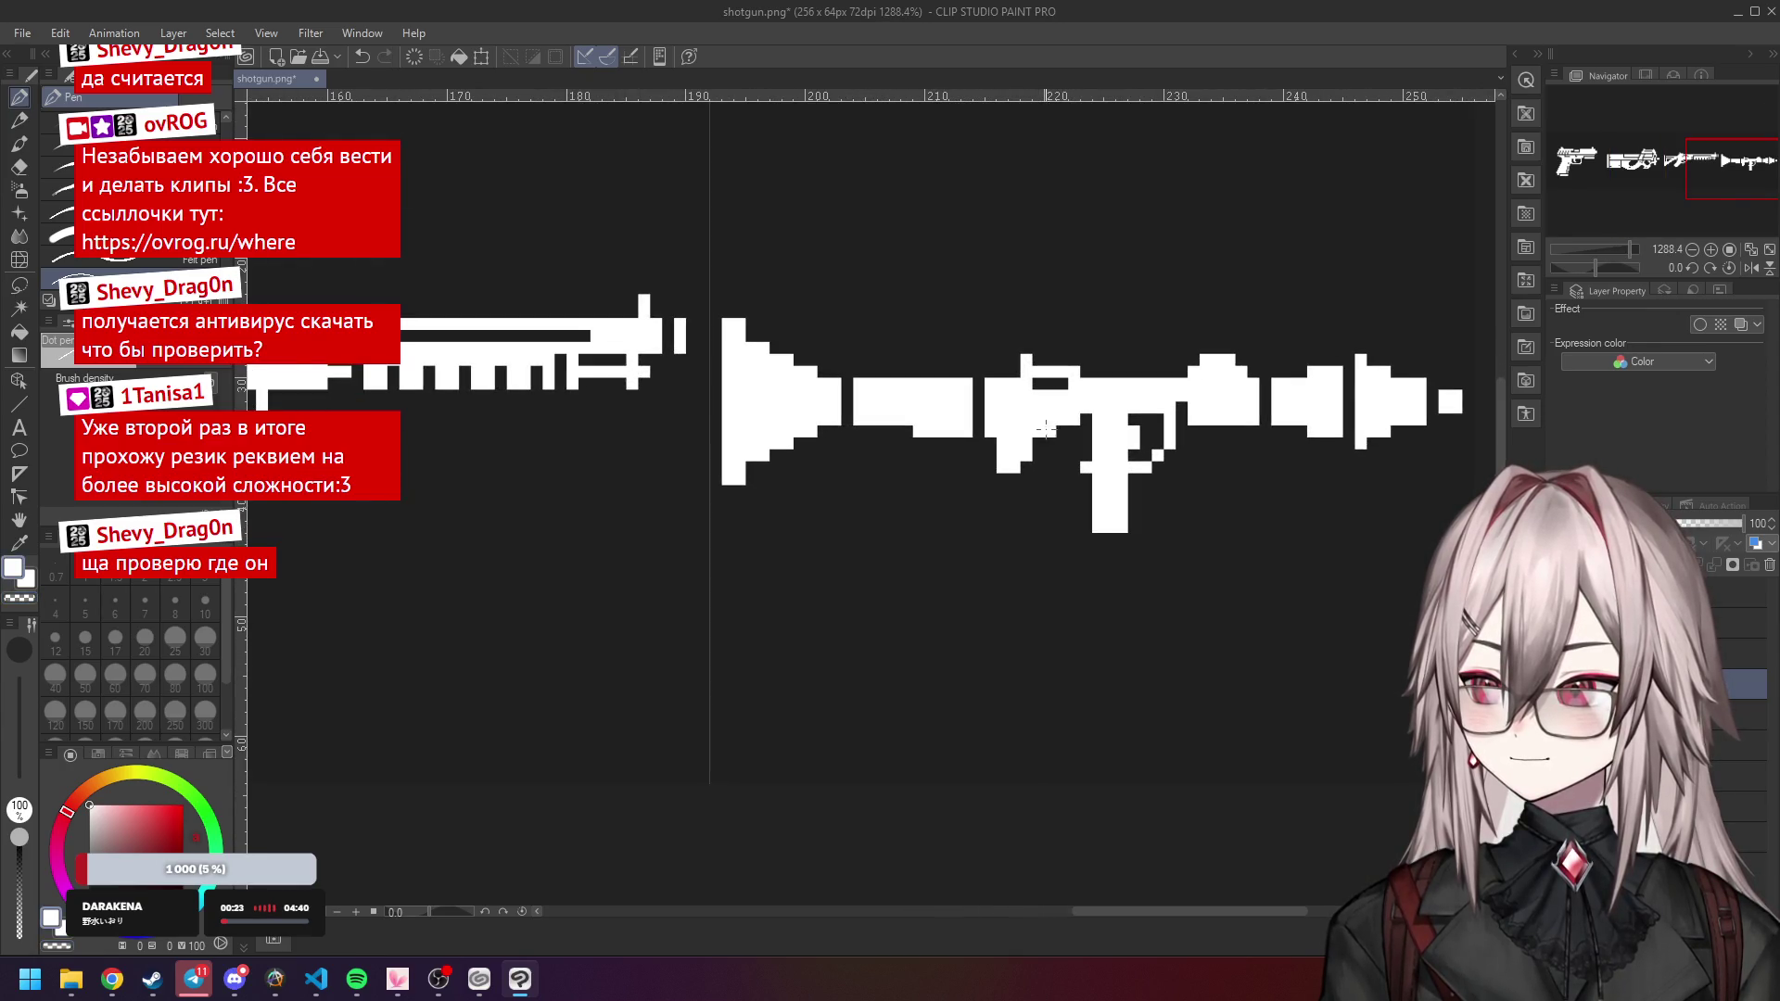
{"action": "scroll", "coordinate": [1031, 409], "scroll_direction": "down", "scroll_amount": 9}
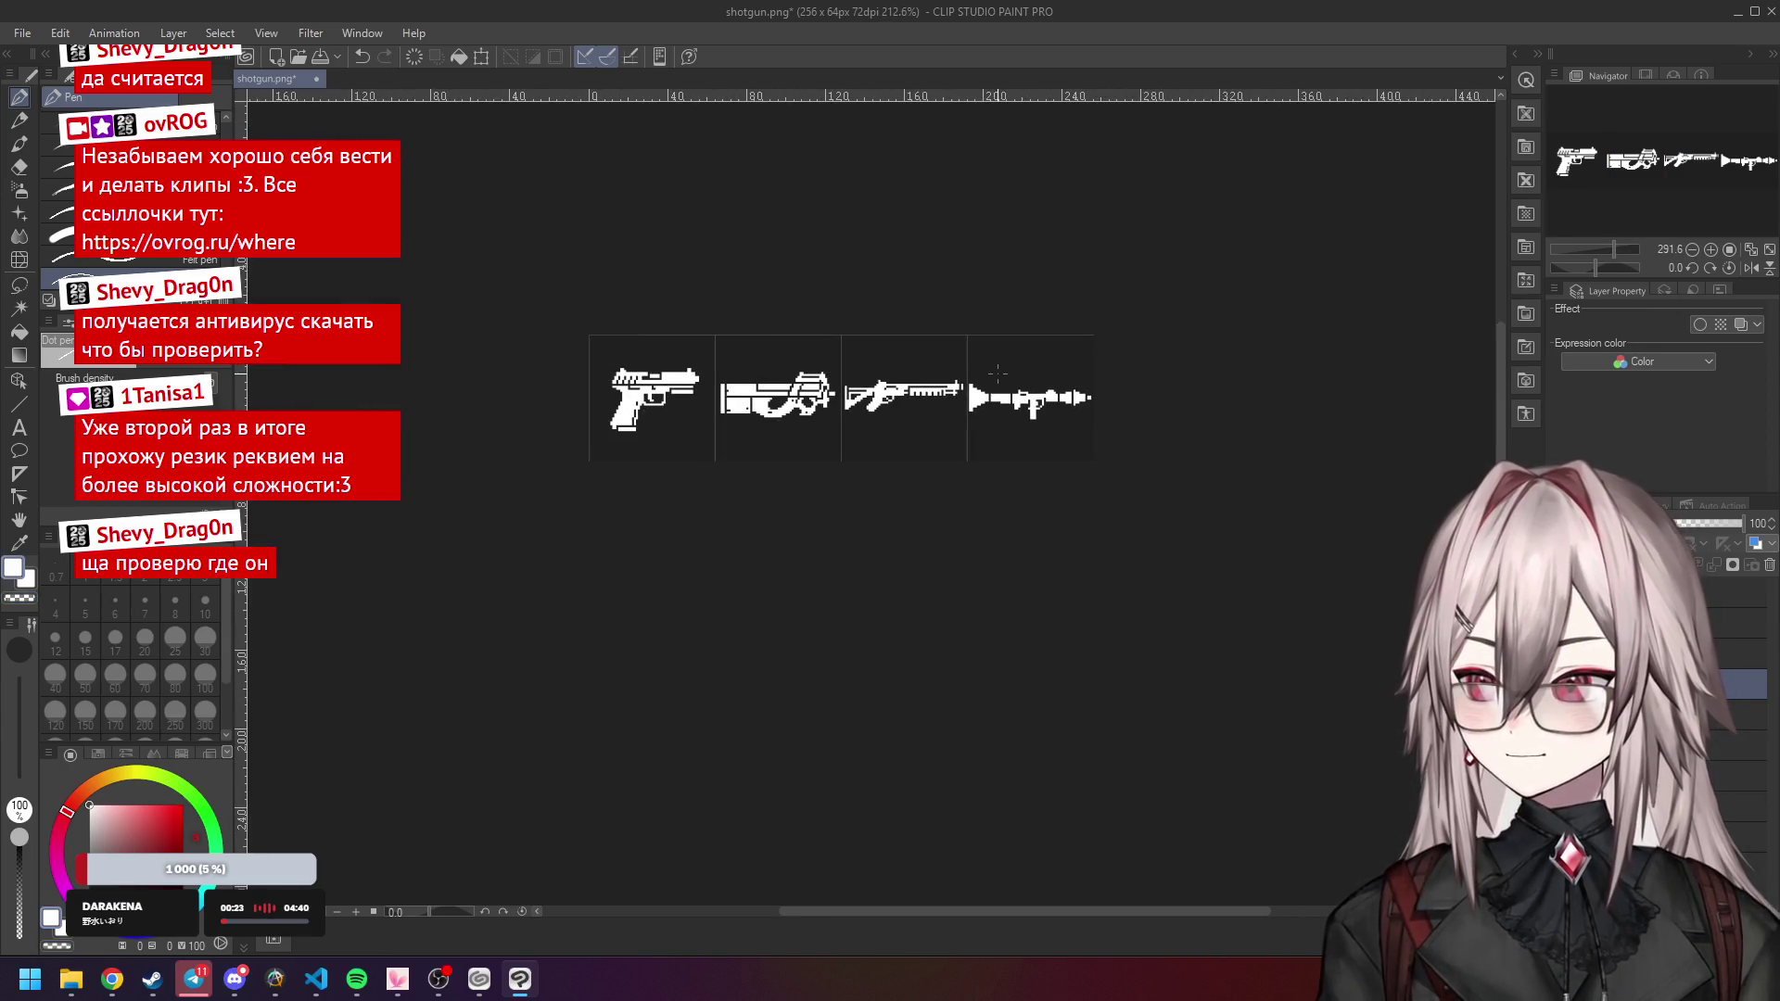
{"action": "left_click_drag", "start_coordinate": [1060, 342], "coordinate": [1089, 381]}
{"action": "scroll", "coordinate": [1089, 381], "scroll_direction": "down", "scroll_amount": 1}
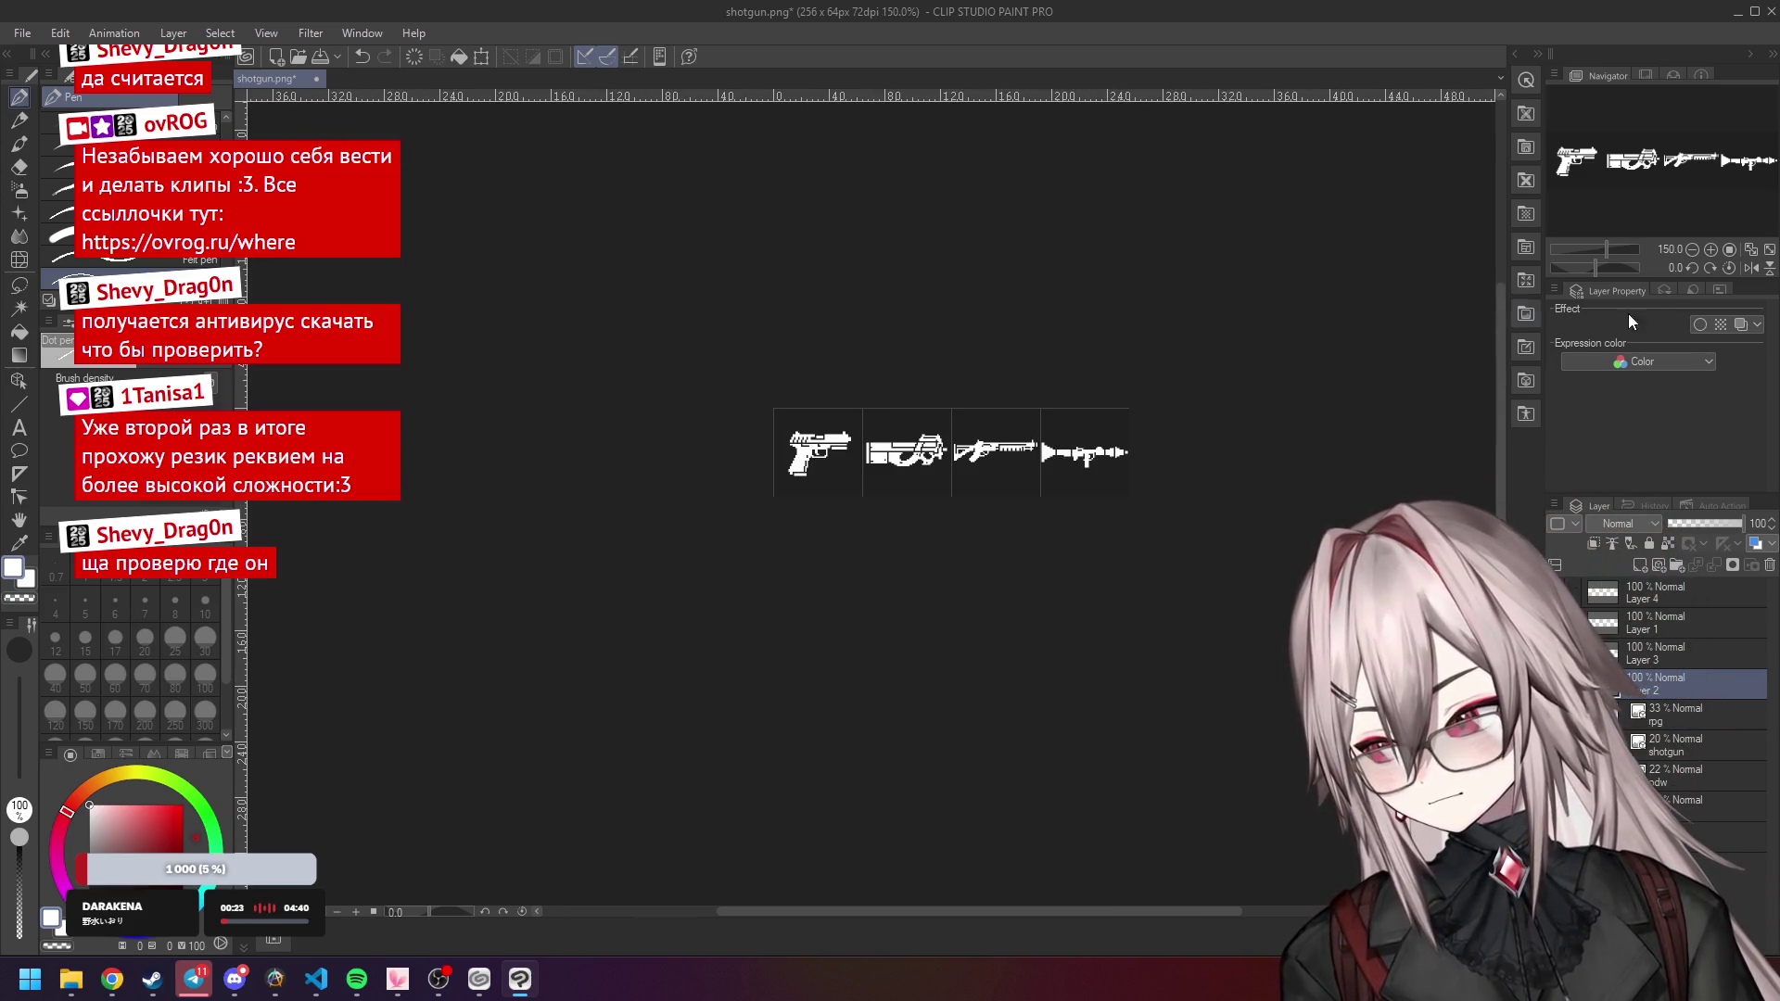
{"action": "left_click", "coordinate": [1730, 250]}
{"action": "scroll", "coordinate": [931, 465], "scroll_direction": "up", "scroll_amount": 12}
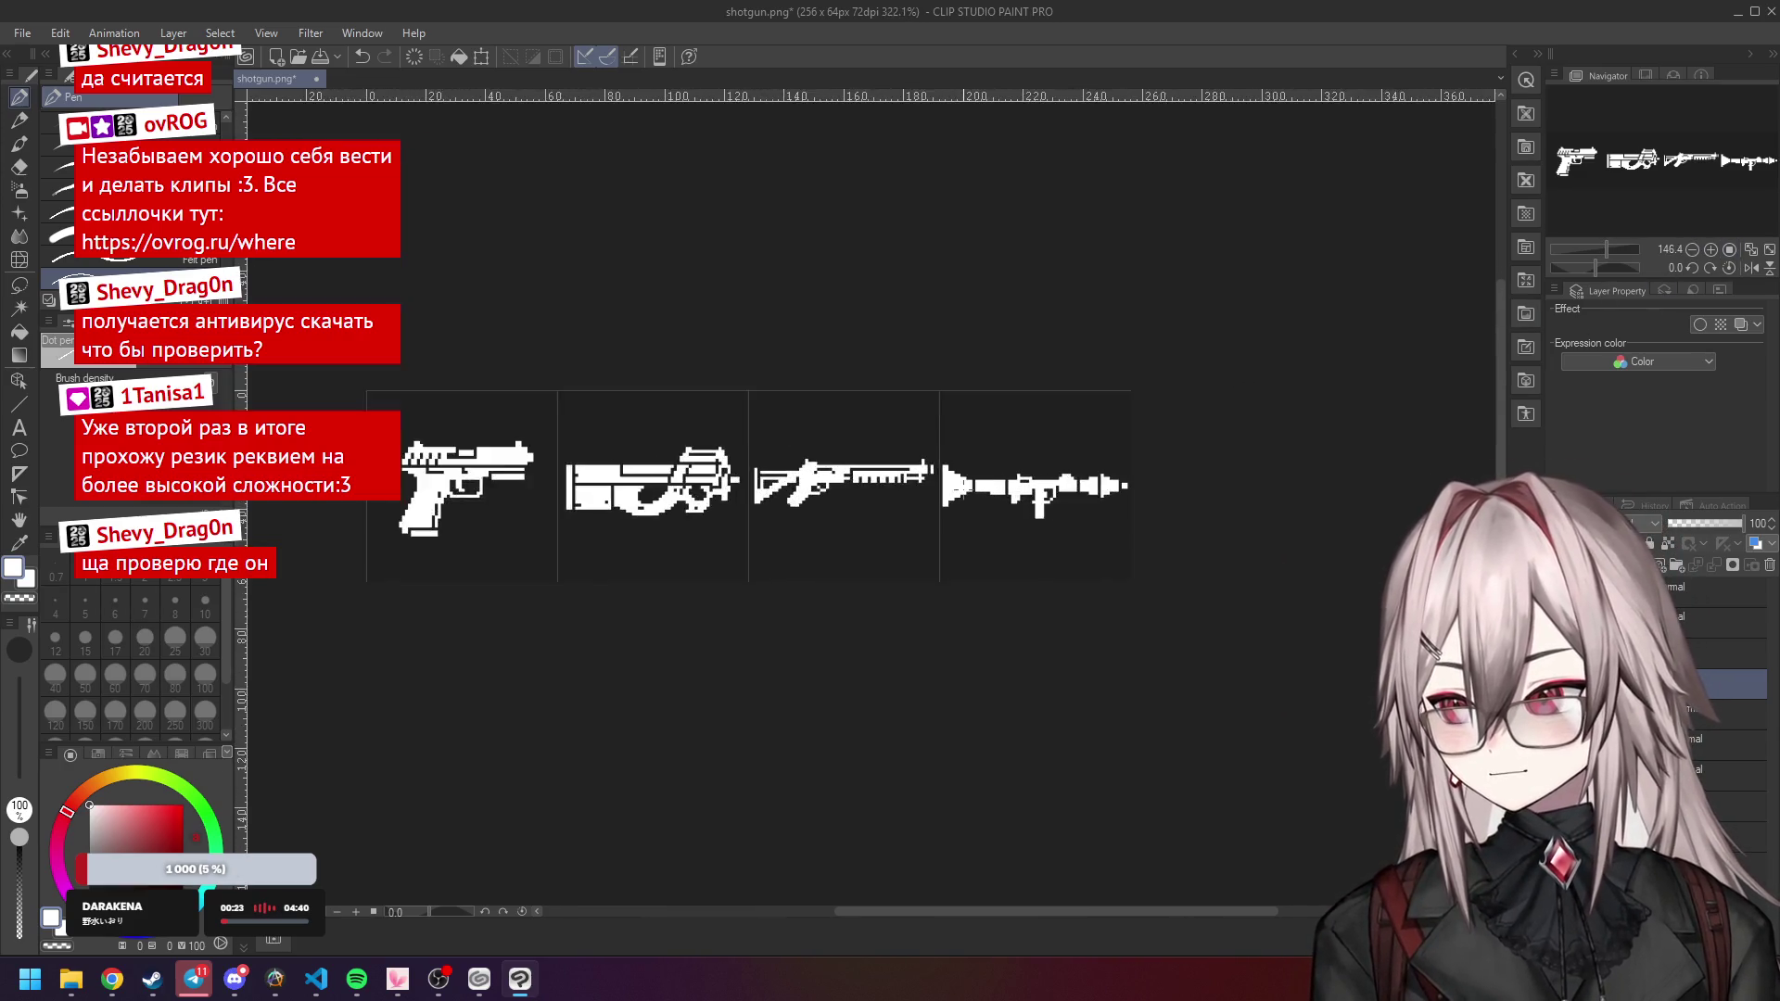
Try a dark stroke down the rocket's left column, undo it, and recheck at actual size.
{"action": "mouse_move", "coordinate": [931, 426]}
{"action": "left_mouse_down"}
{"action": "mouse_move", "coordinate": [927, 554]}
{"action": "mouse_move", "coordinate": [955, 419]}
{"action": "left_mouse_up"}
{"action": "key", "text": "ctrl+z"}
{"action": "scroll", "coordinate": [967, 381], "scroll_direction": "down", "scroll_amount": 5}
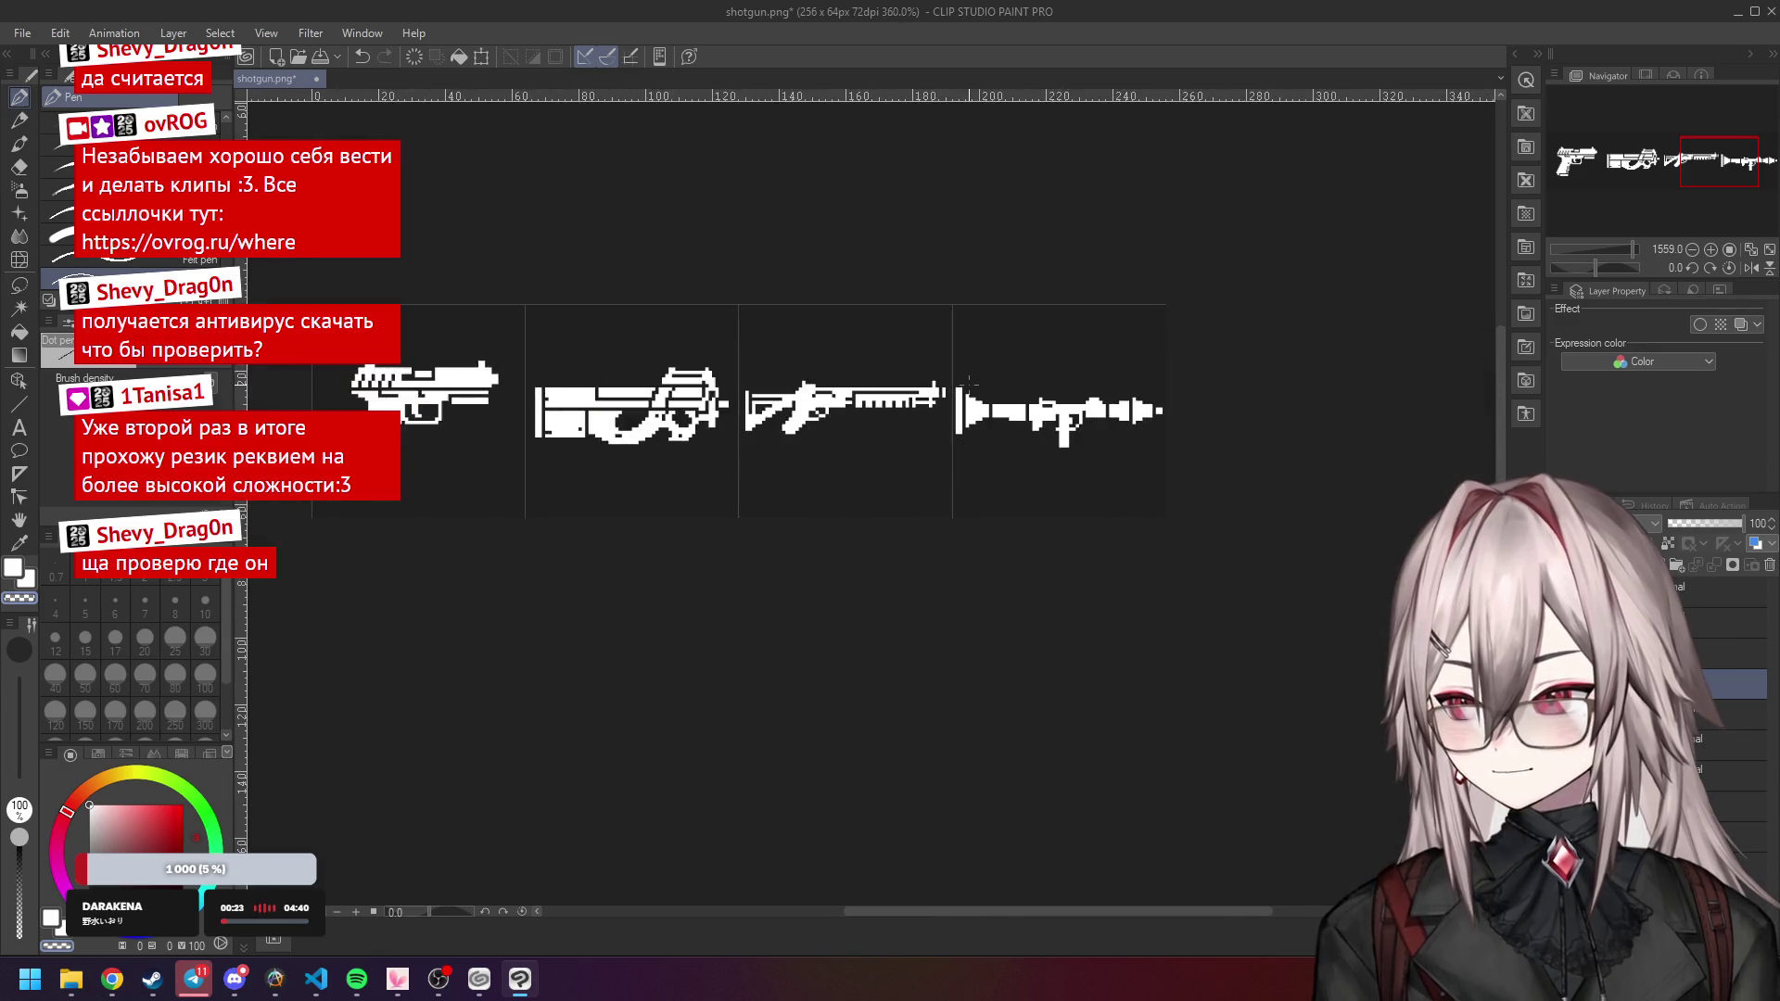
{"action": "scroll", "coordinate": [967, 382], "scroll_direction": "down", "scroll_amount": 3}
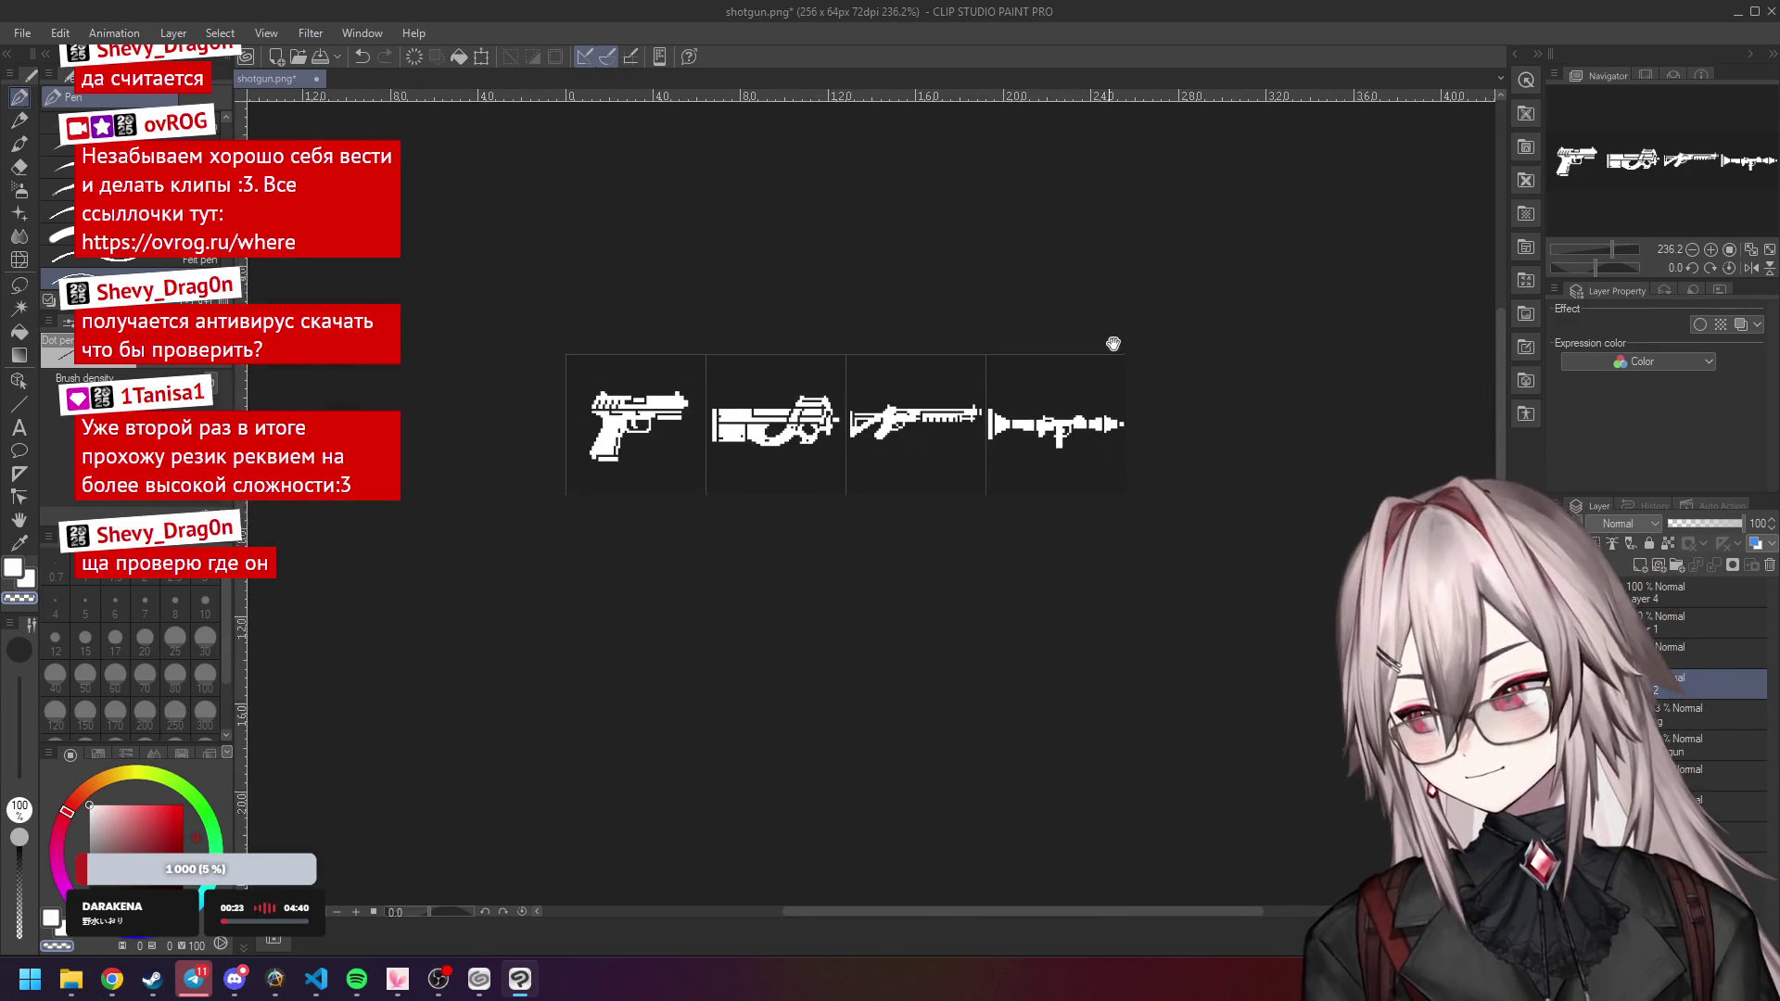
{"action": "left_click", "coordinate": [1731, 251]}
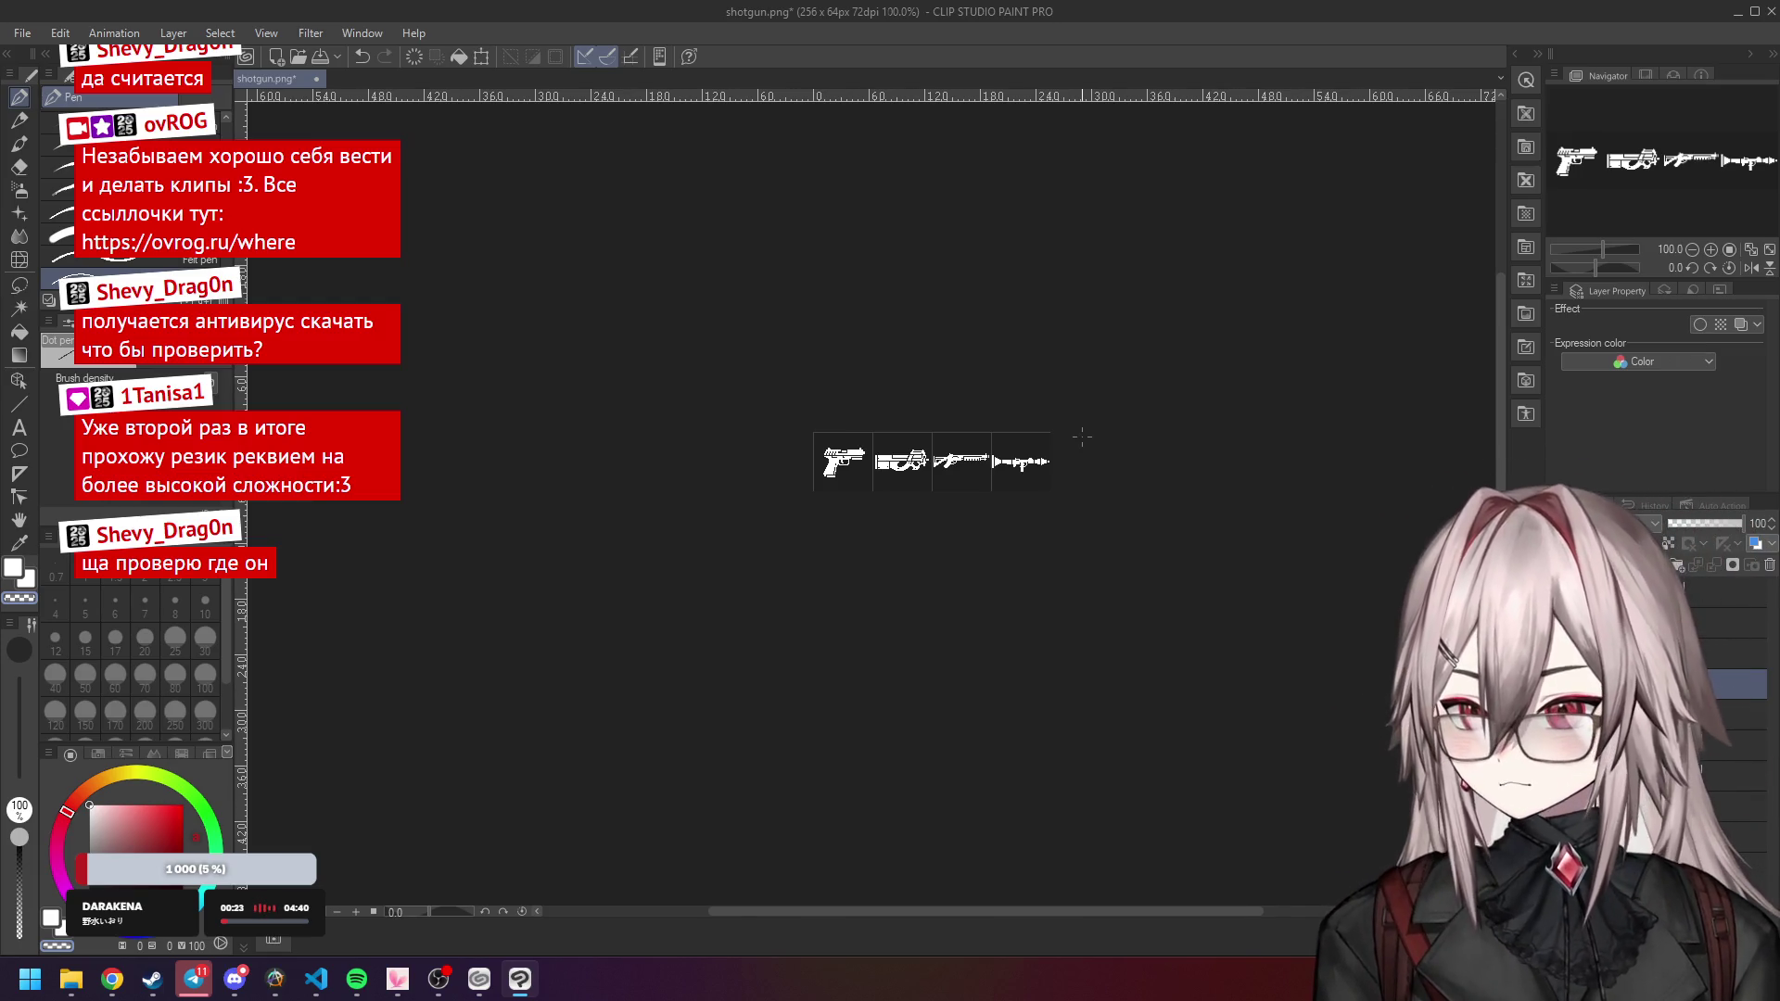
{"action": "scroll", "coordinate": [1082, 436], "scroll_direction": "up", "scroll_amount": 4}
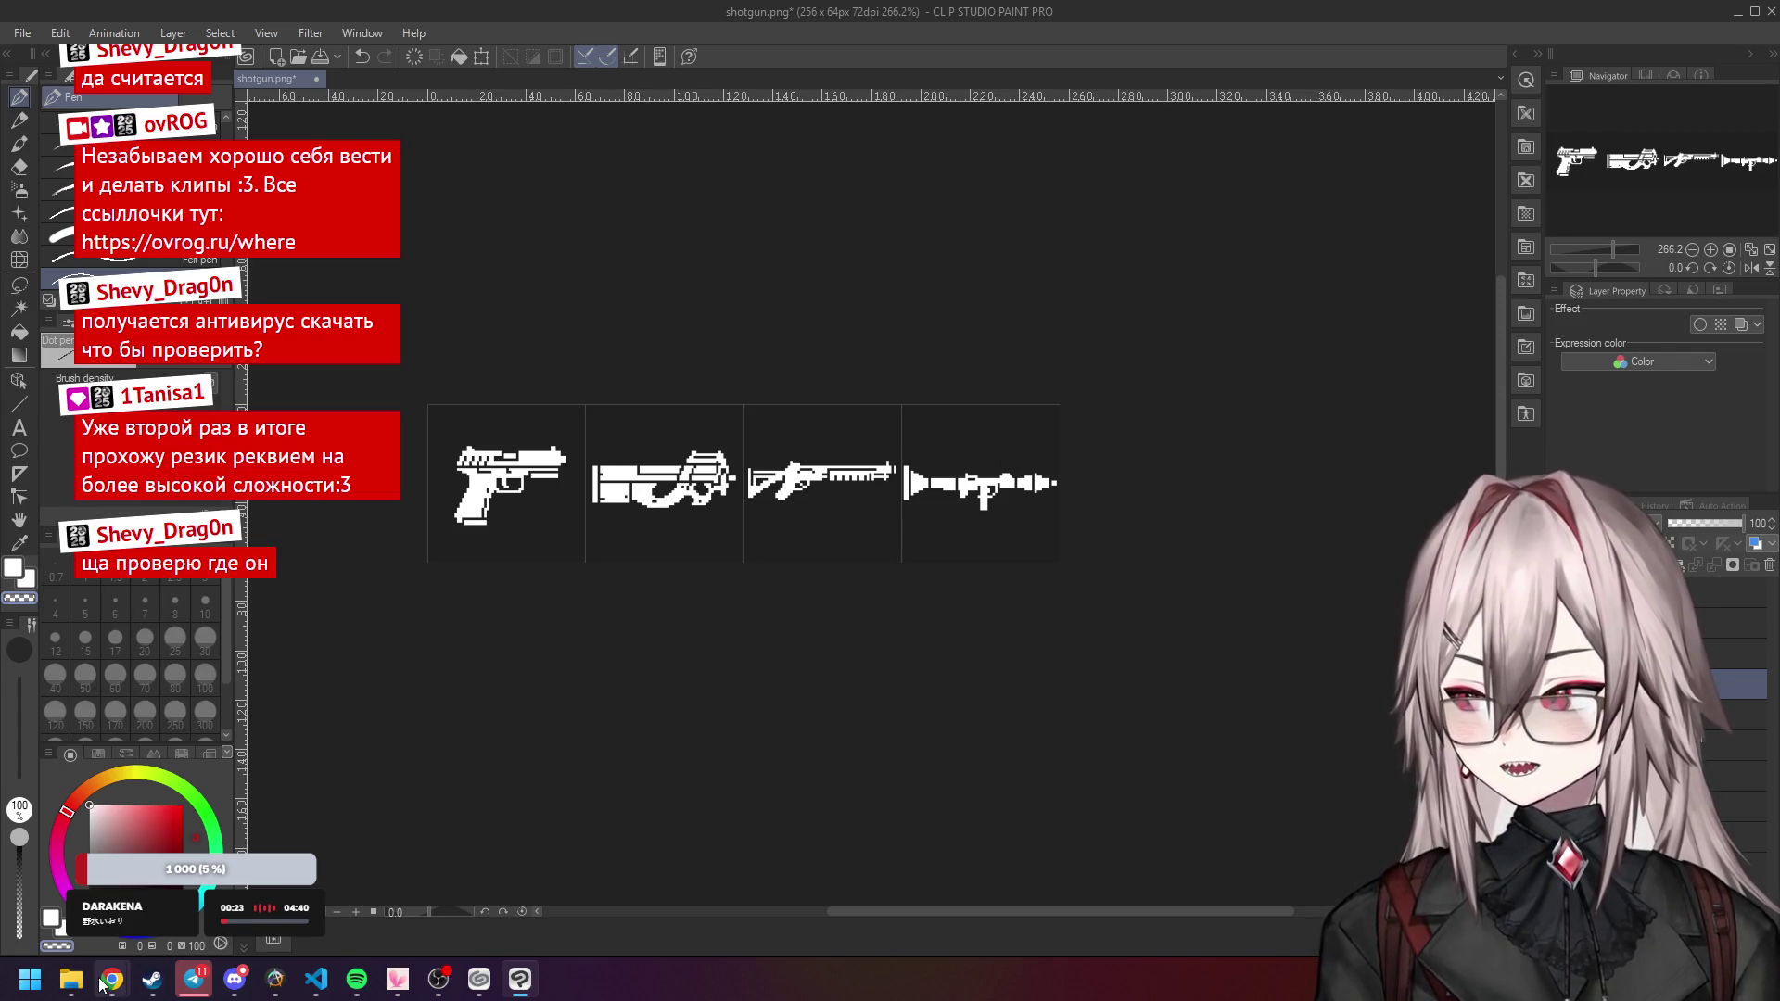
{"action": "mouse_move", "coordinate": [436, 981]}
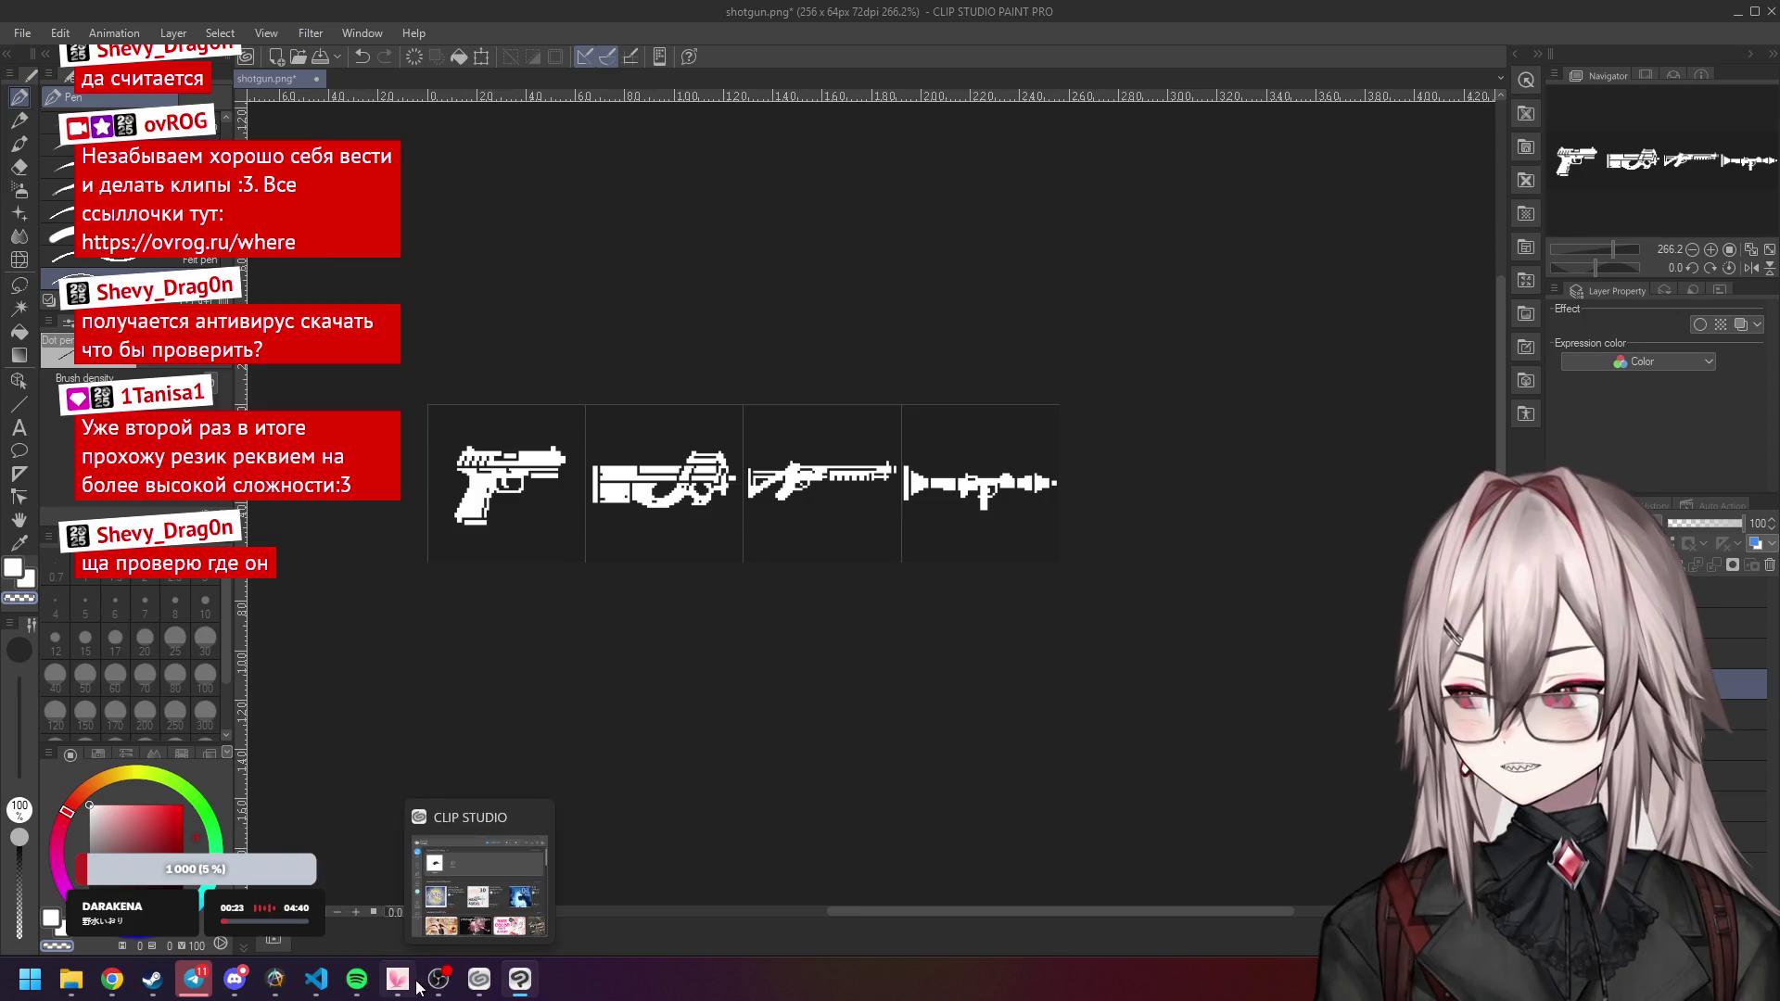
{"action": "scroll", "coordinate": [732, 491], "scroll_direction": "down", "scroll_amount": 2}
{"action": "scroll", "coordinate": [481, 508], "scroll_direction": "up", "scroll_amount": 2}
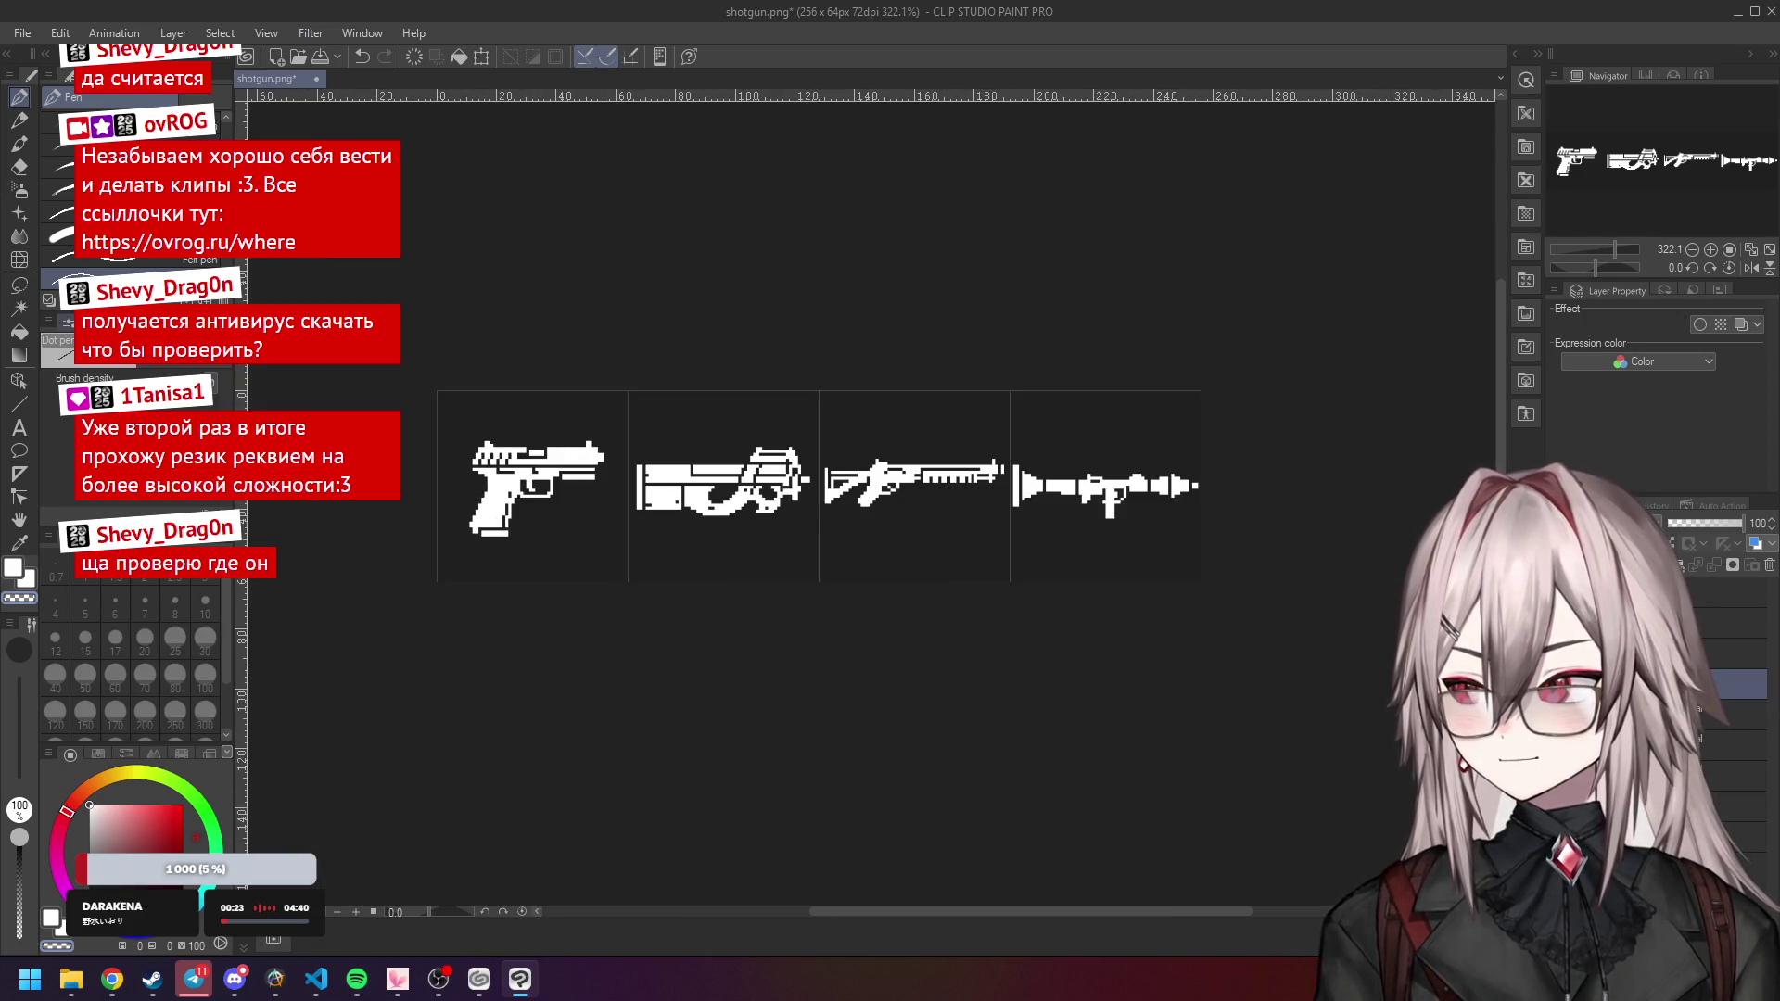
{"action": "left_click", "coordinate": [59, 34]}
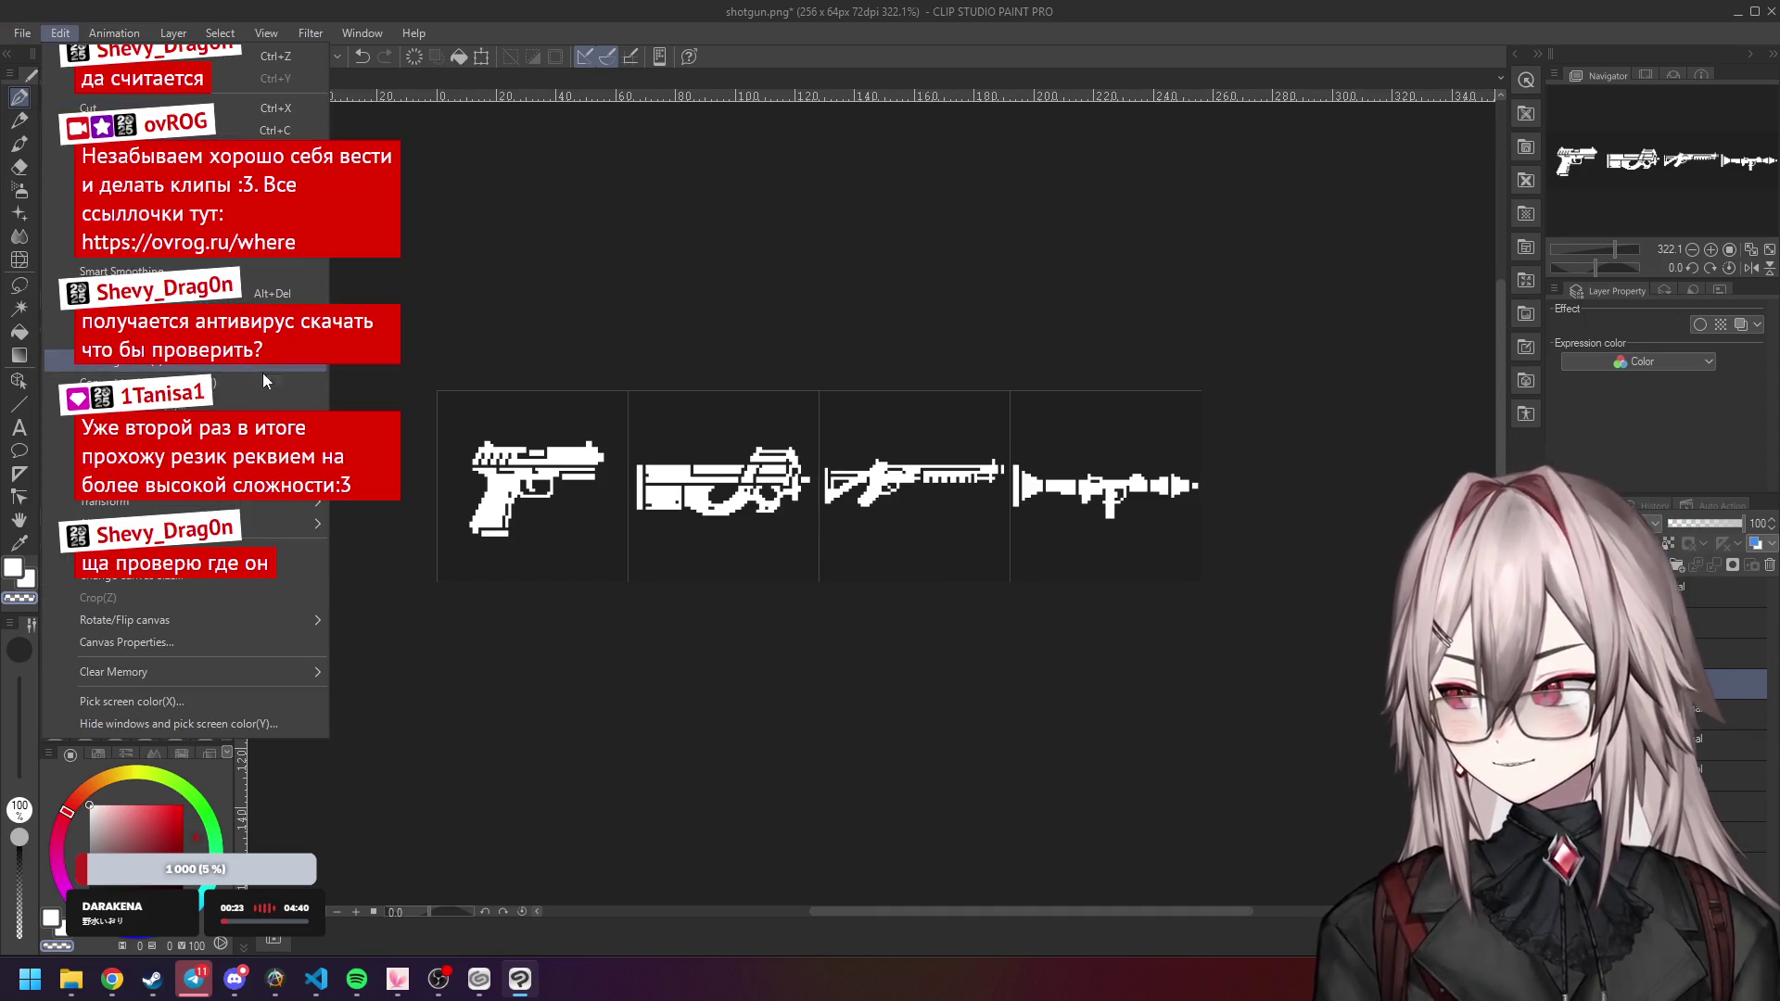
Save the four-weapon sheet with File > Save and switch to VS Code to see weapons.png.
{"action": "left_click", "coordinate": [779, 36]}
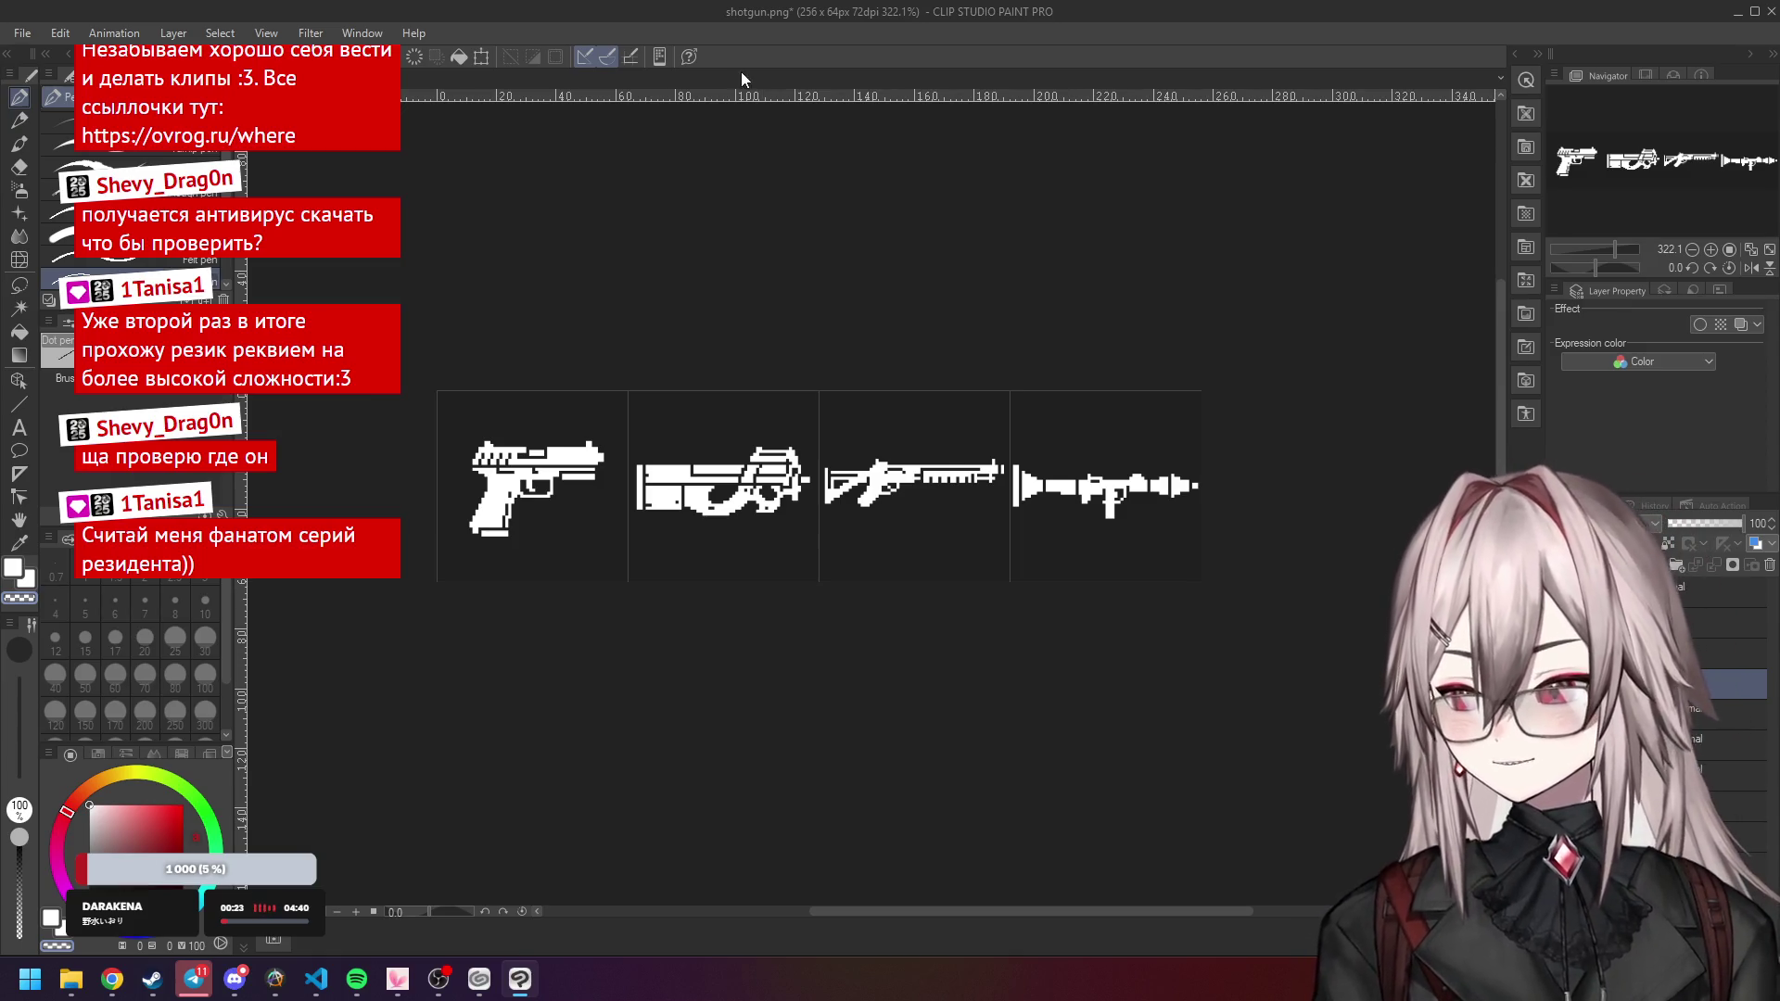
{"action": "scroll", "coordinate": [742, 375], "scroll_direction": "down", "scroll_amount": 2}
{"action": "scroll", "coordinate": [742, 376], "scroll_direction": "up", "scroll_amount": 3}
{"action": "scroll", "coordinate": [742, 375], "scroll_direction": "down", "scroll_amount": 2}
{"action": "scroll", "coordinate": [741, 375], "scroll_direction": "up", "scroll_amount": 2}
{"action": "left_click", "coordinate": [22, 33]}
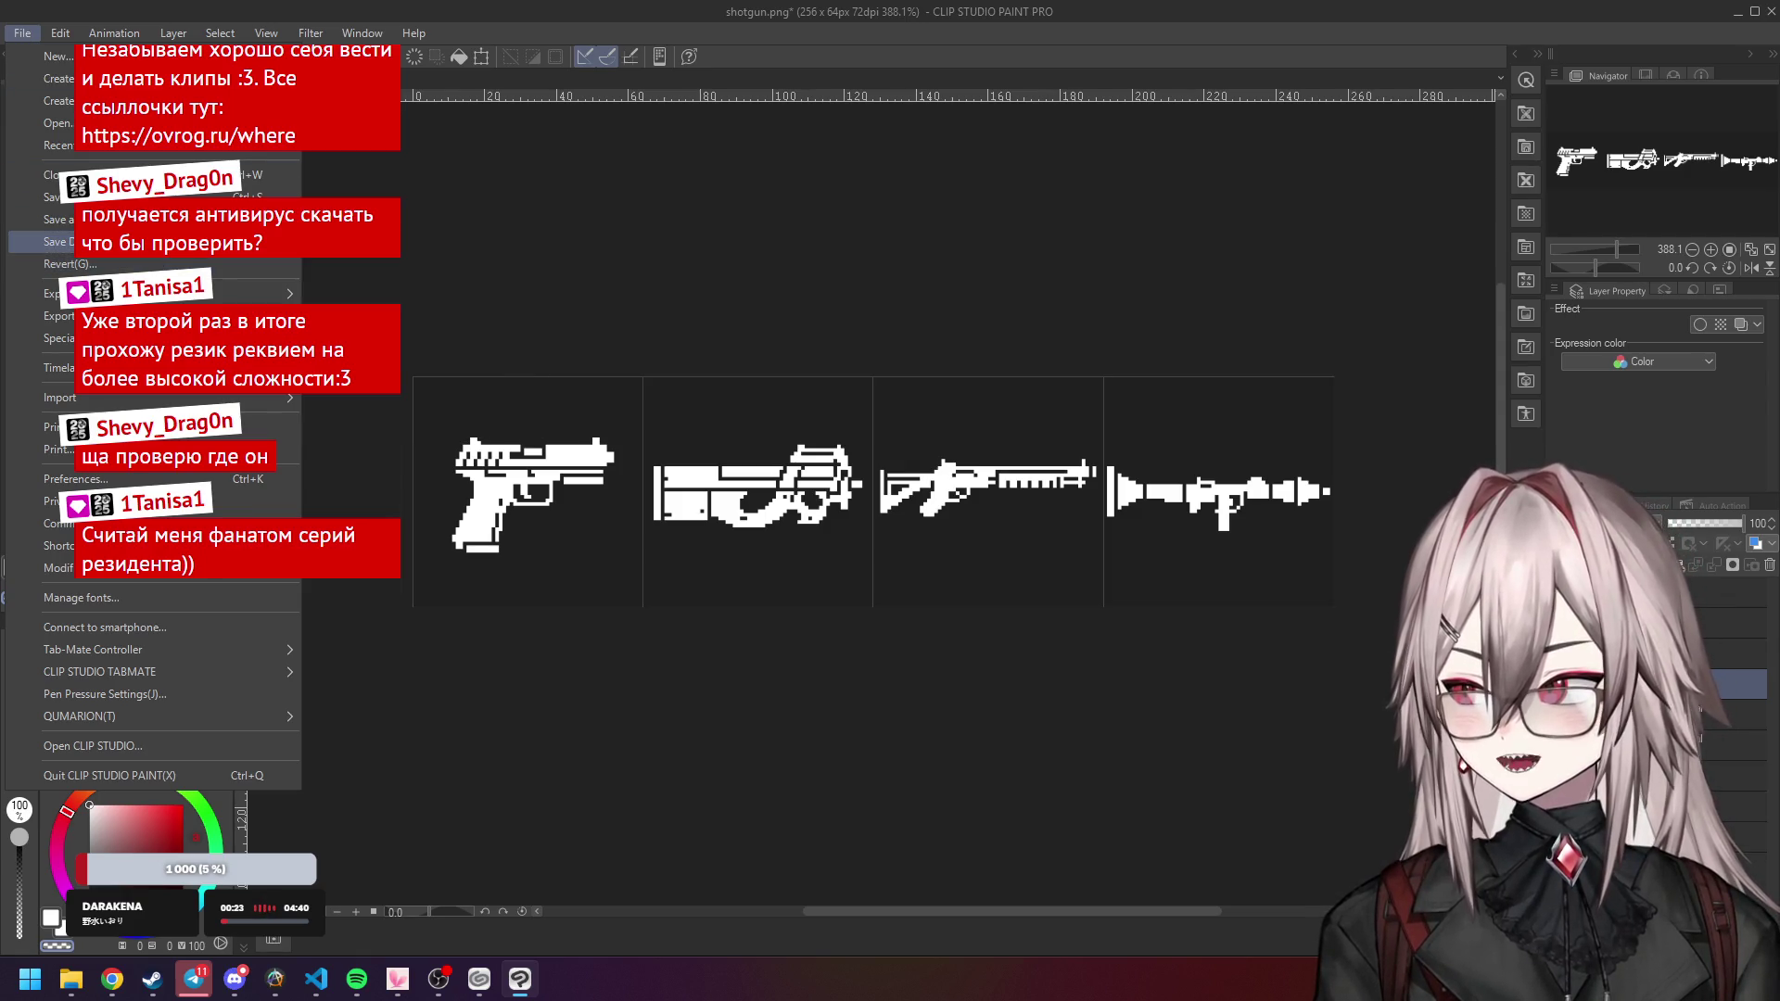
{"action": "mouse_move", "coordinate": [139, 242]}
{"action": "left_click", "coordinate": [139, 197]}
{"action": "key", "text": "alt+Tab"}
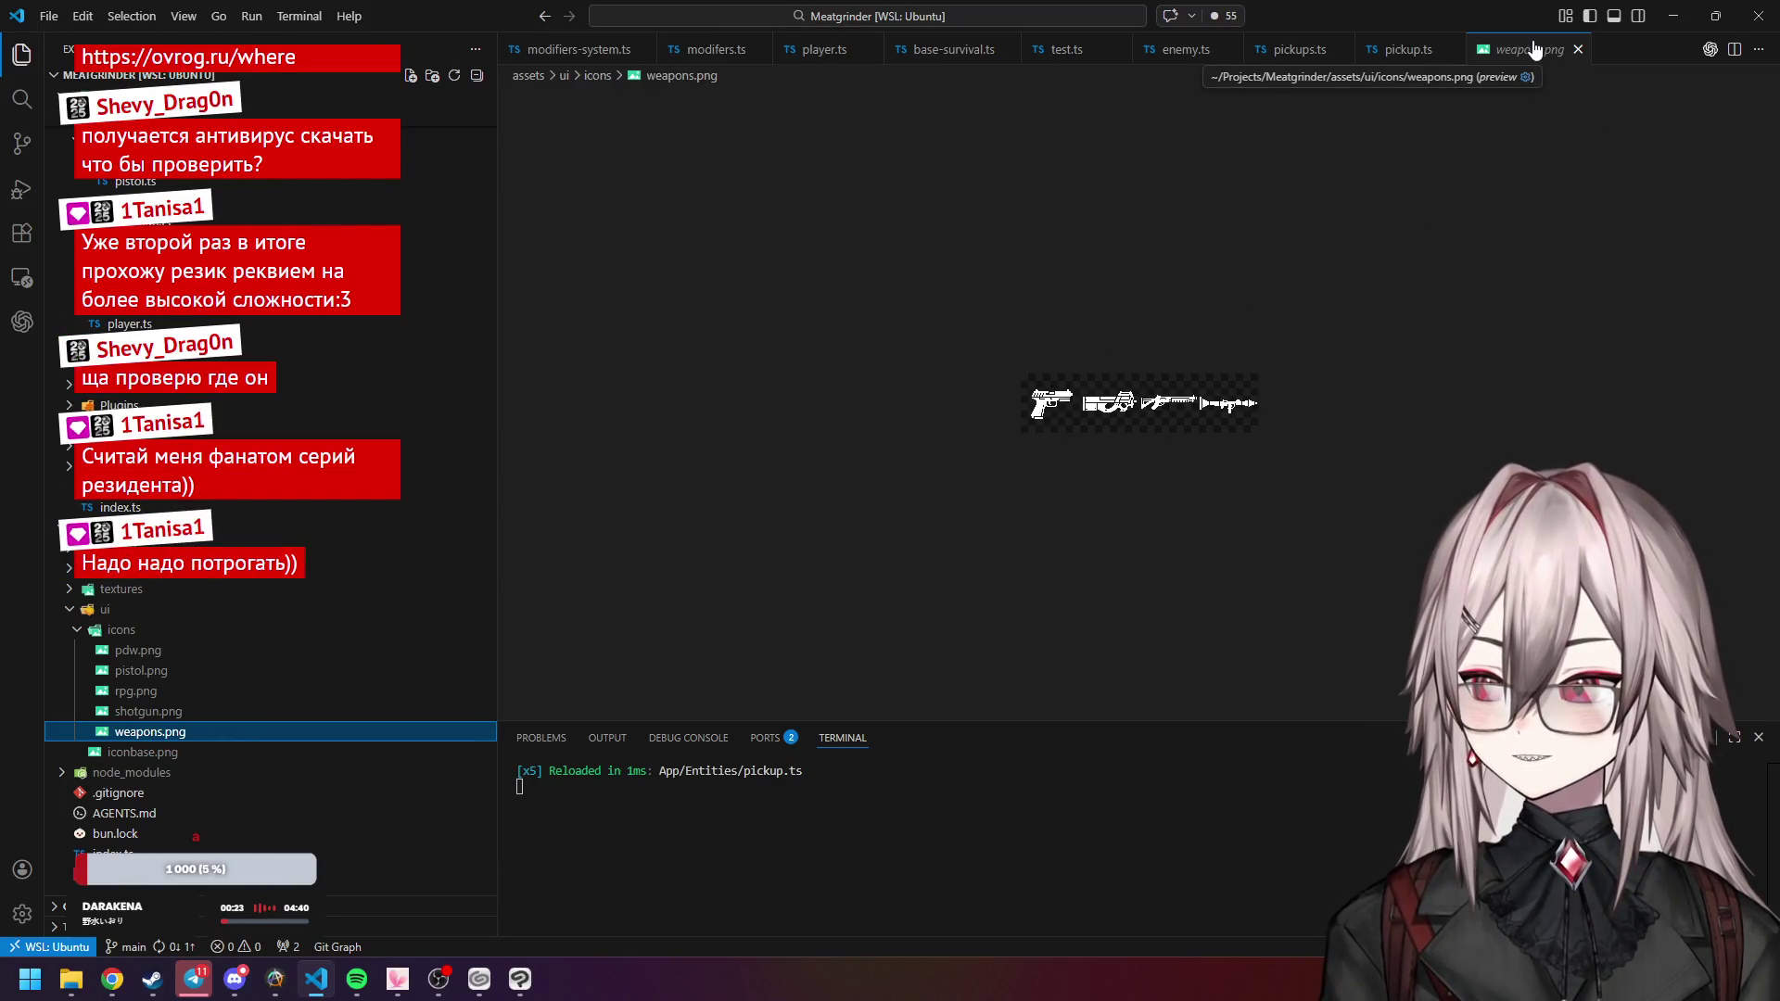
Close the weapons.png preview tab and open loading.ts from the Scenes folder.
{"action": "middle_click", "coordinate": [1530, 50]}
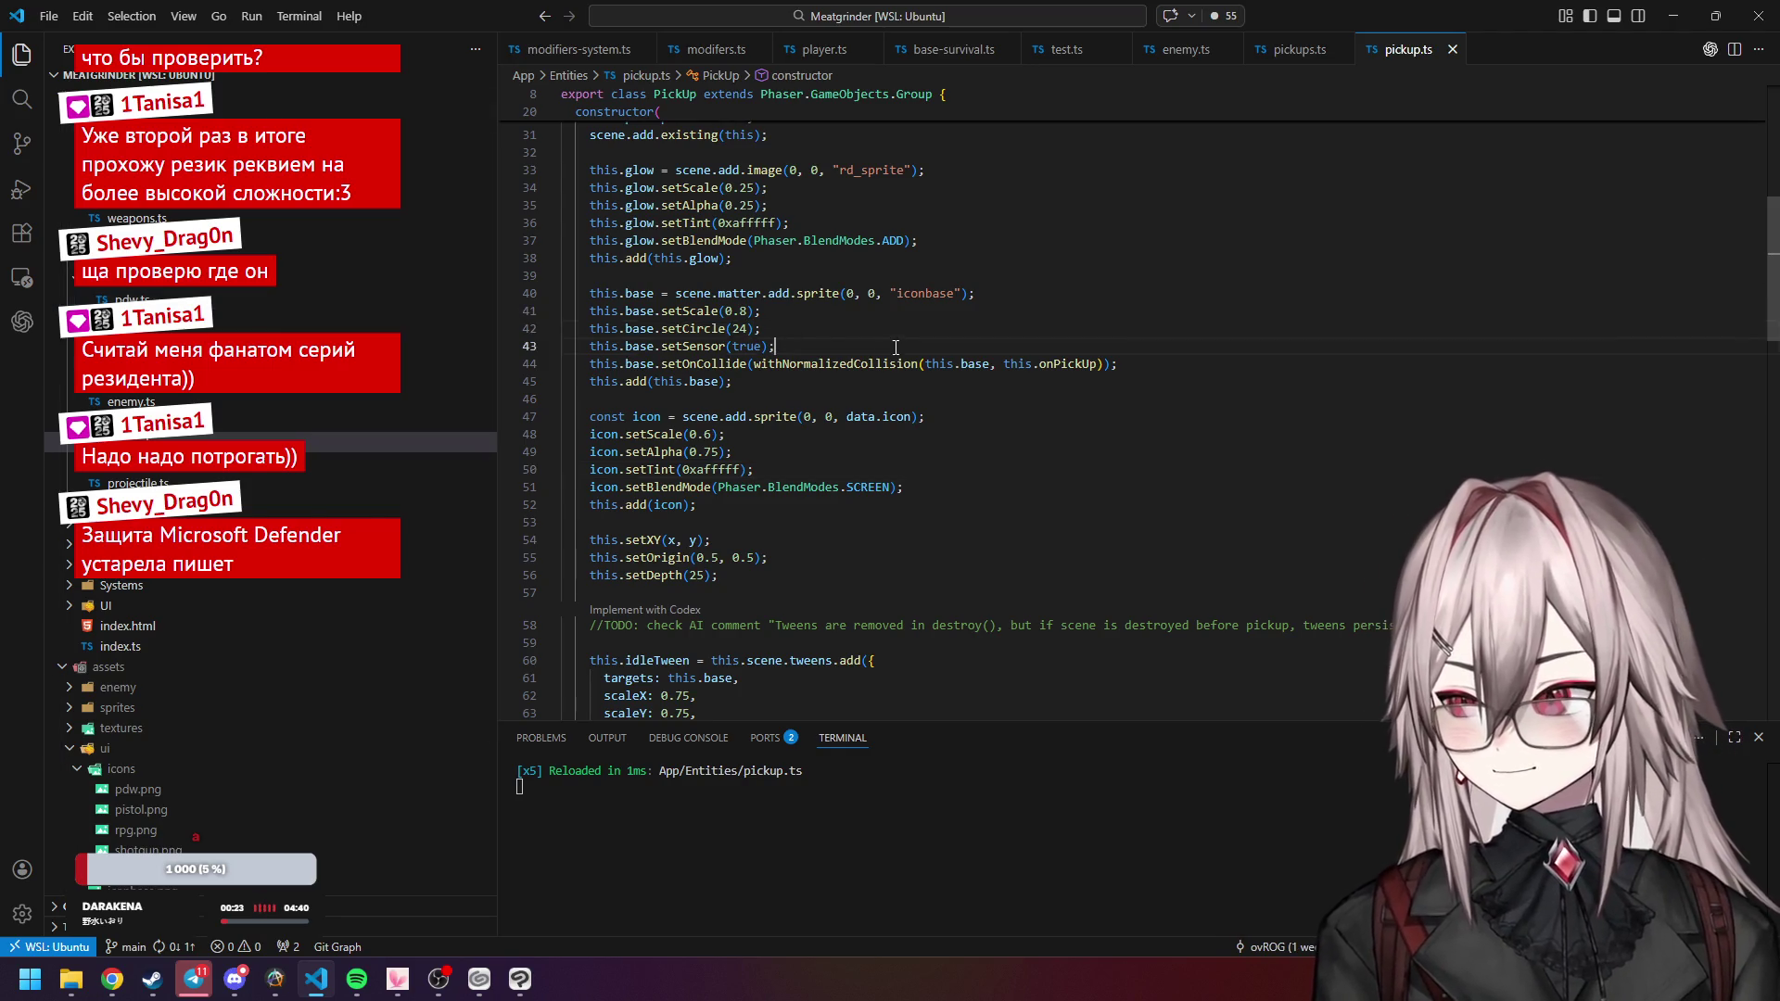
{"action": "scroll", "coordinate": [845, 305], "scroll_direction": "up", "scroll_amount": 10}
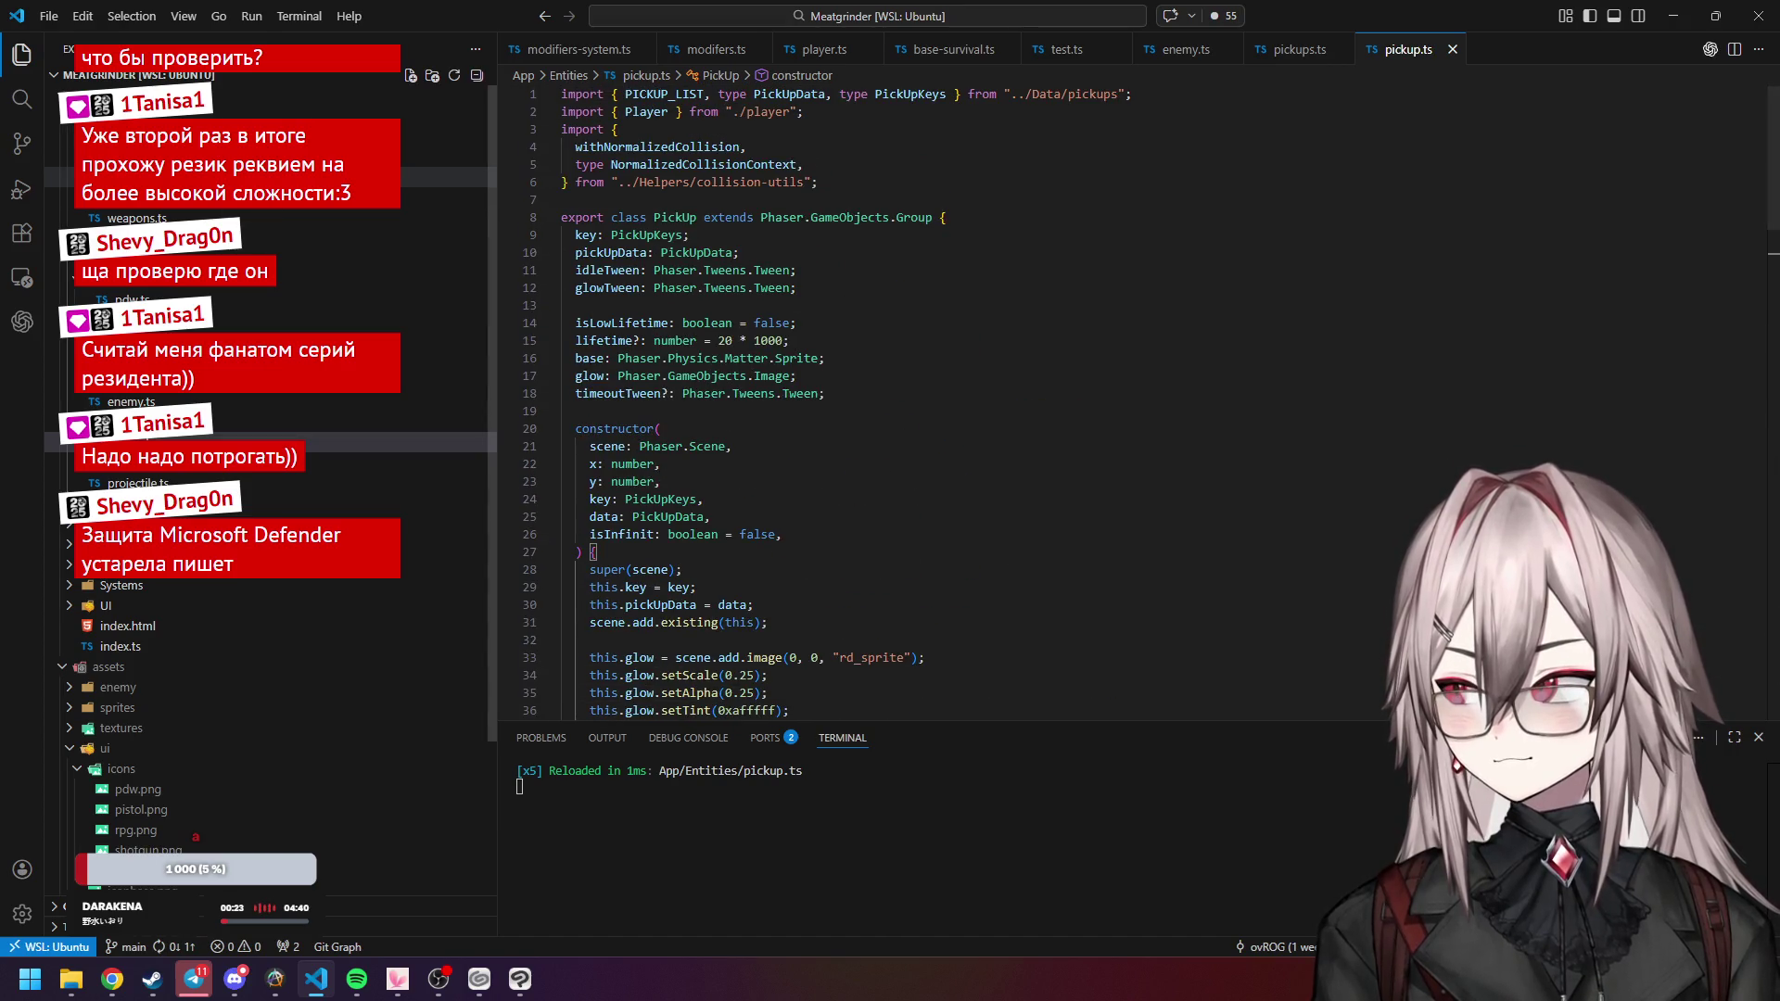
{"action": "scroll", "coordinate": [199, 290], "scroll_direction": "down", "scroll_amount": 2}
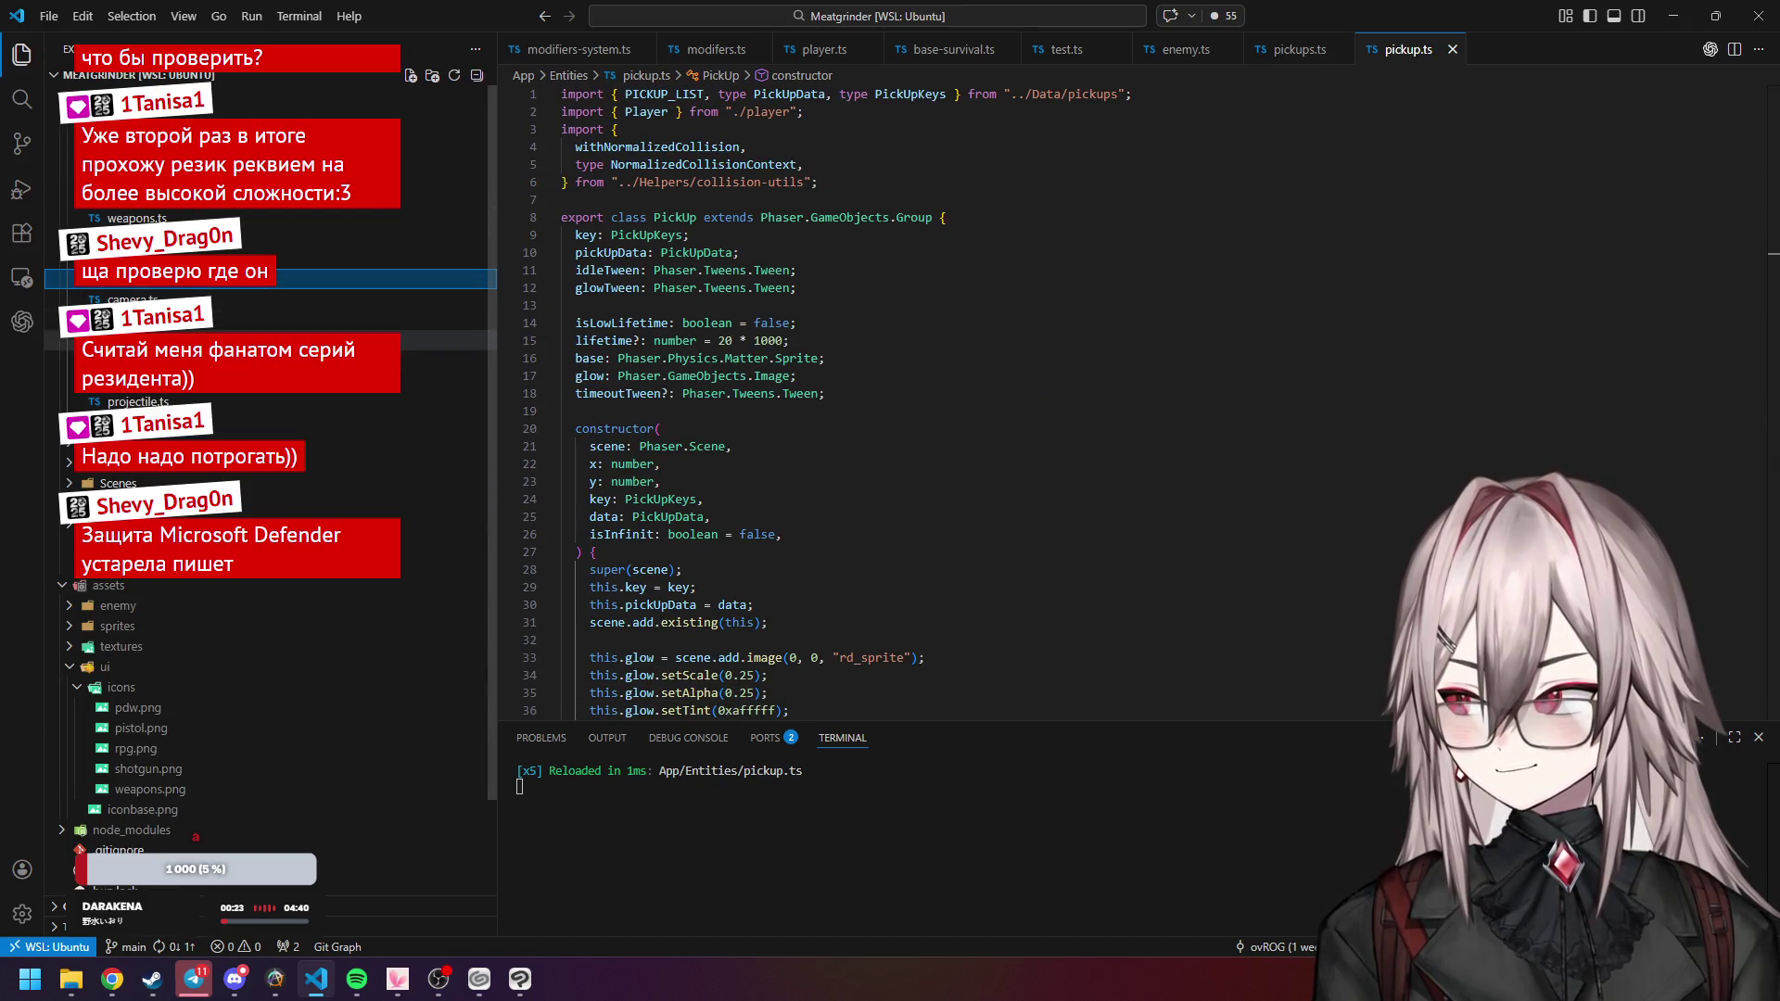
{"action": "scroll", "coordinate": [199, 437], "scroll_direction": "down", "scroll_amount": 3}
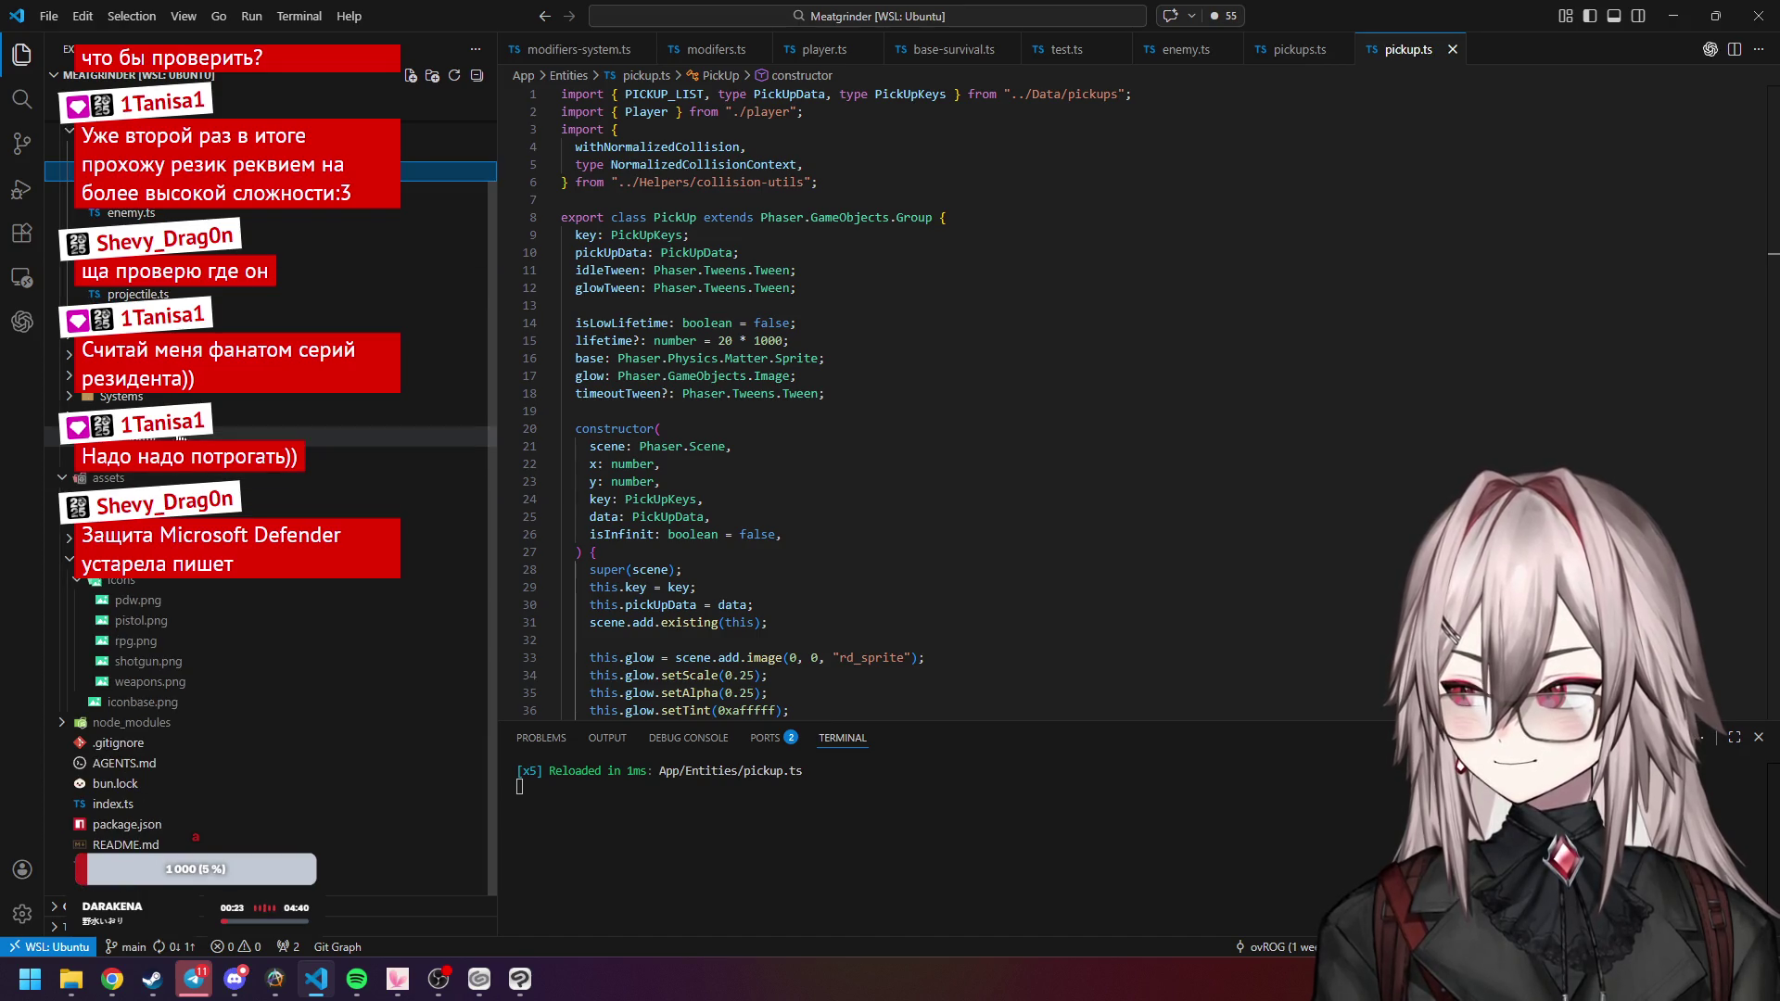
{"action": "left_click", "coordinate": [162, 375]}
{"action": "left_click", "coordinate": [183, 456]}
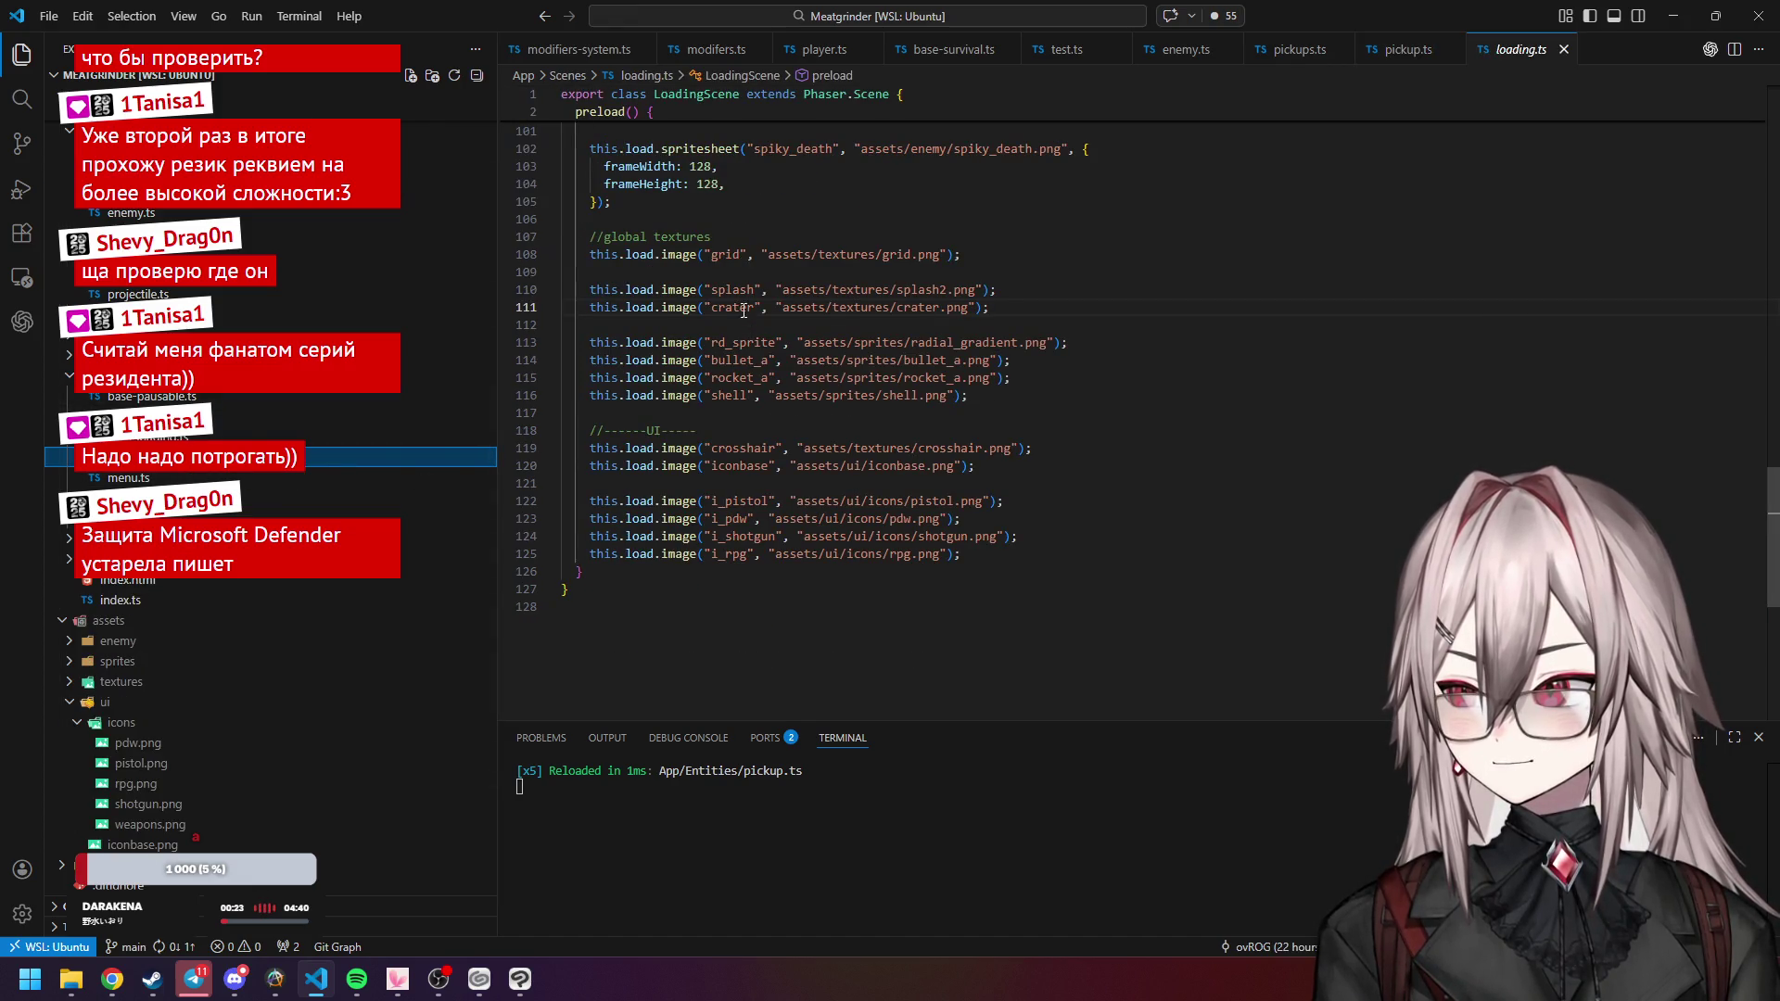
Paste a copy of the spiky_death spritesheet block below the iconbase load.
{"action": "left_click", "coordinate": [1036, 466]}
{"action": "key", "text": "Return"}
{"action": "key", "text": "Return"}
{"action": "scroll", "coordinate": [834, 417], "scroll_direction": "up", "scroll_amount": 4}
{"action": "left_click", "coordinate": [624, 378]}
{"action": "left_click_drag", "start_coordinate": [624, 378], "coordinate": [561, 334]}
{"action": "key", "text": "ctrl+c"}
{"action": "scroll", "coordinate": [649, 418], "scroll_direction": "down", "scroll_amount": 5}
{"action": "left_click", "coordinate": [688, 468]}
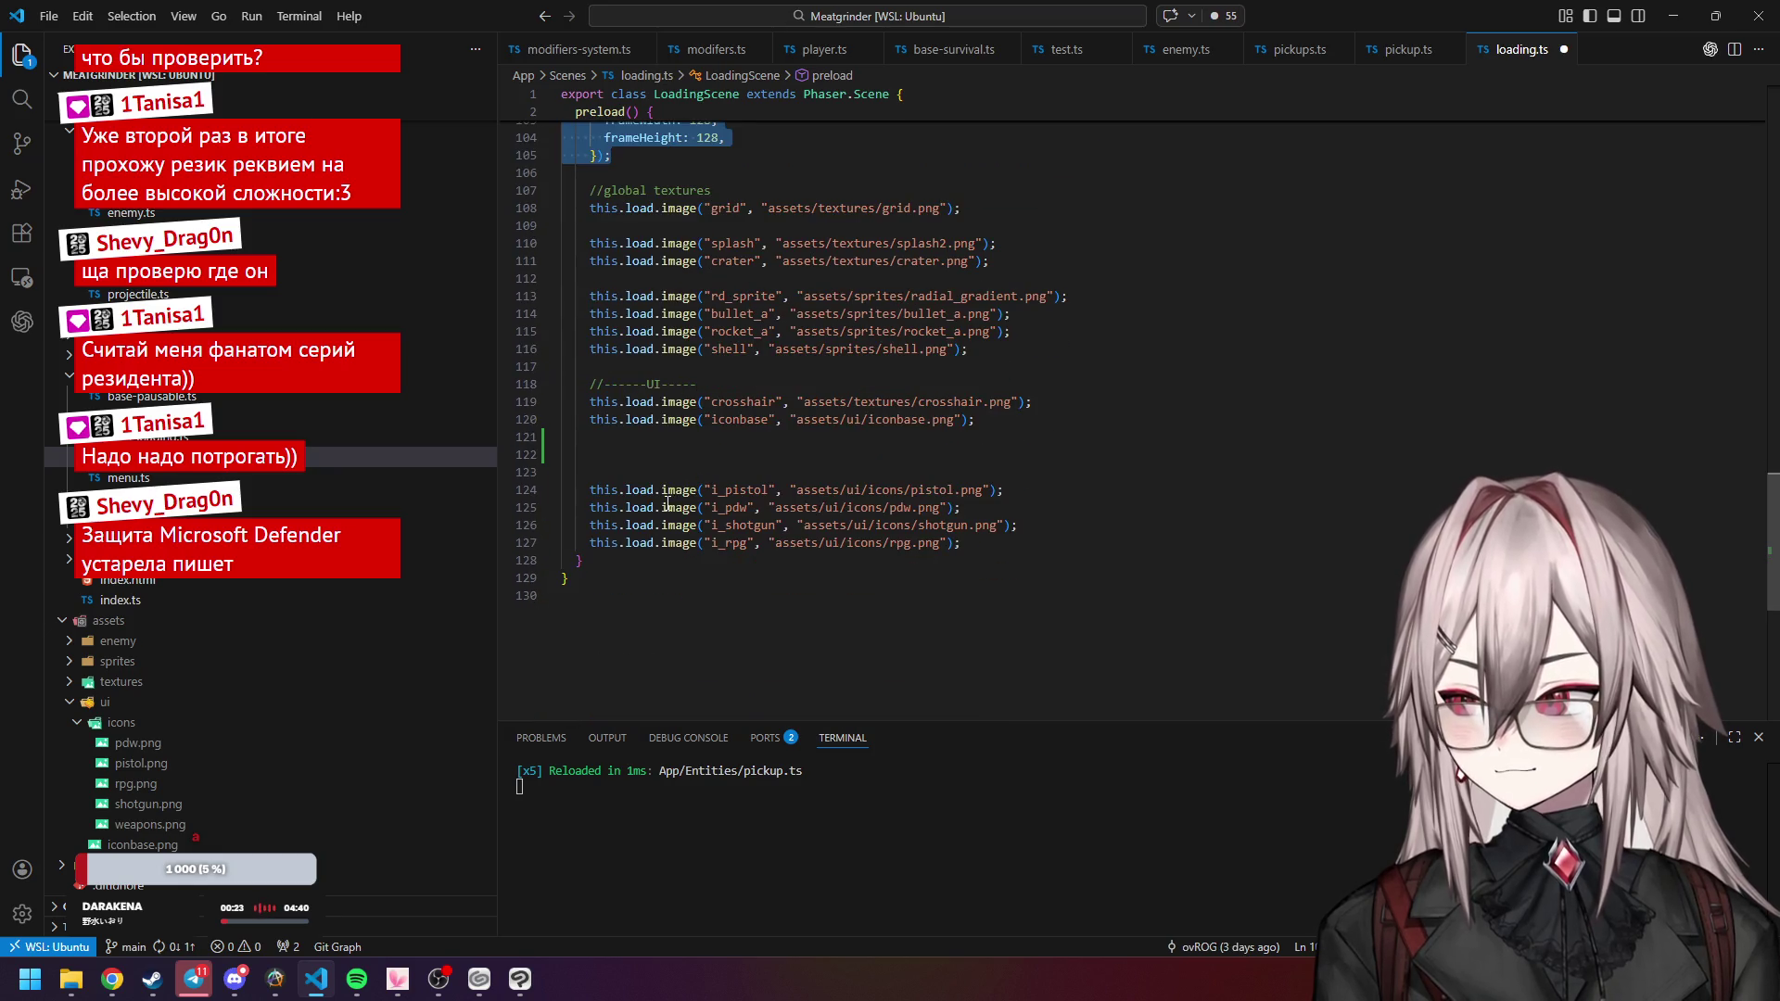
{"action": "key", "text": "Up"}
{"action": "key", "text": "ctrl+v"}
Change the new block's key to i_weapons and its path to assets/ui/icons/weapons.png.
{"action": "left_click", "coordinate": [772, 475]}
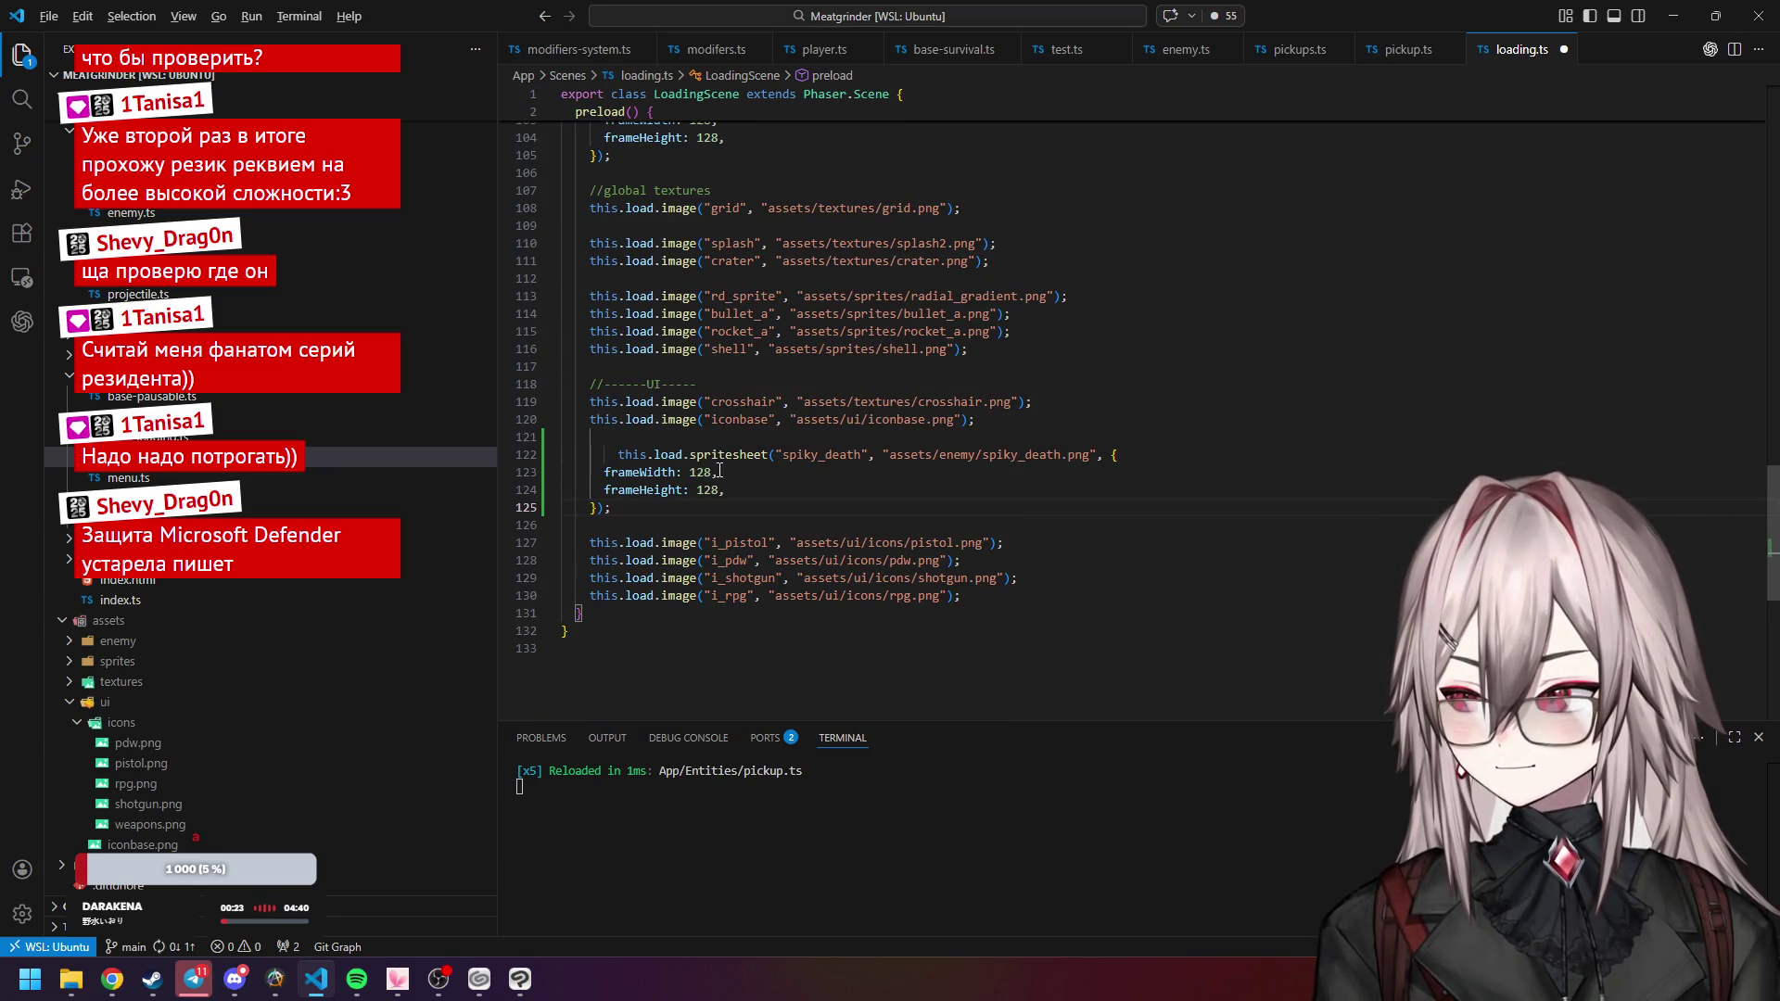
{"action": "left_click_drag", "start_coordinate": [754, 454], "coordinate": [828, 453]}
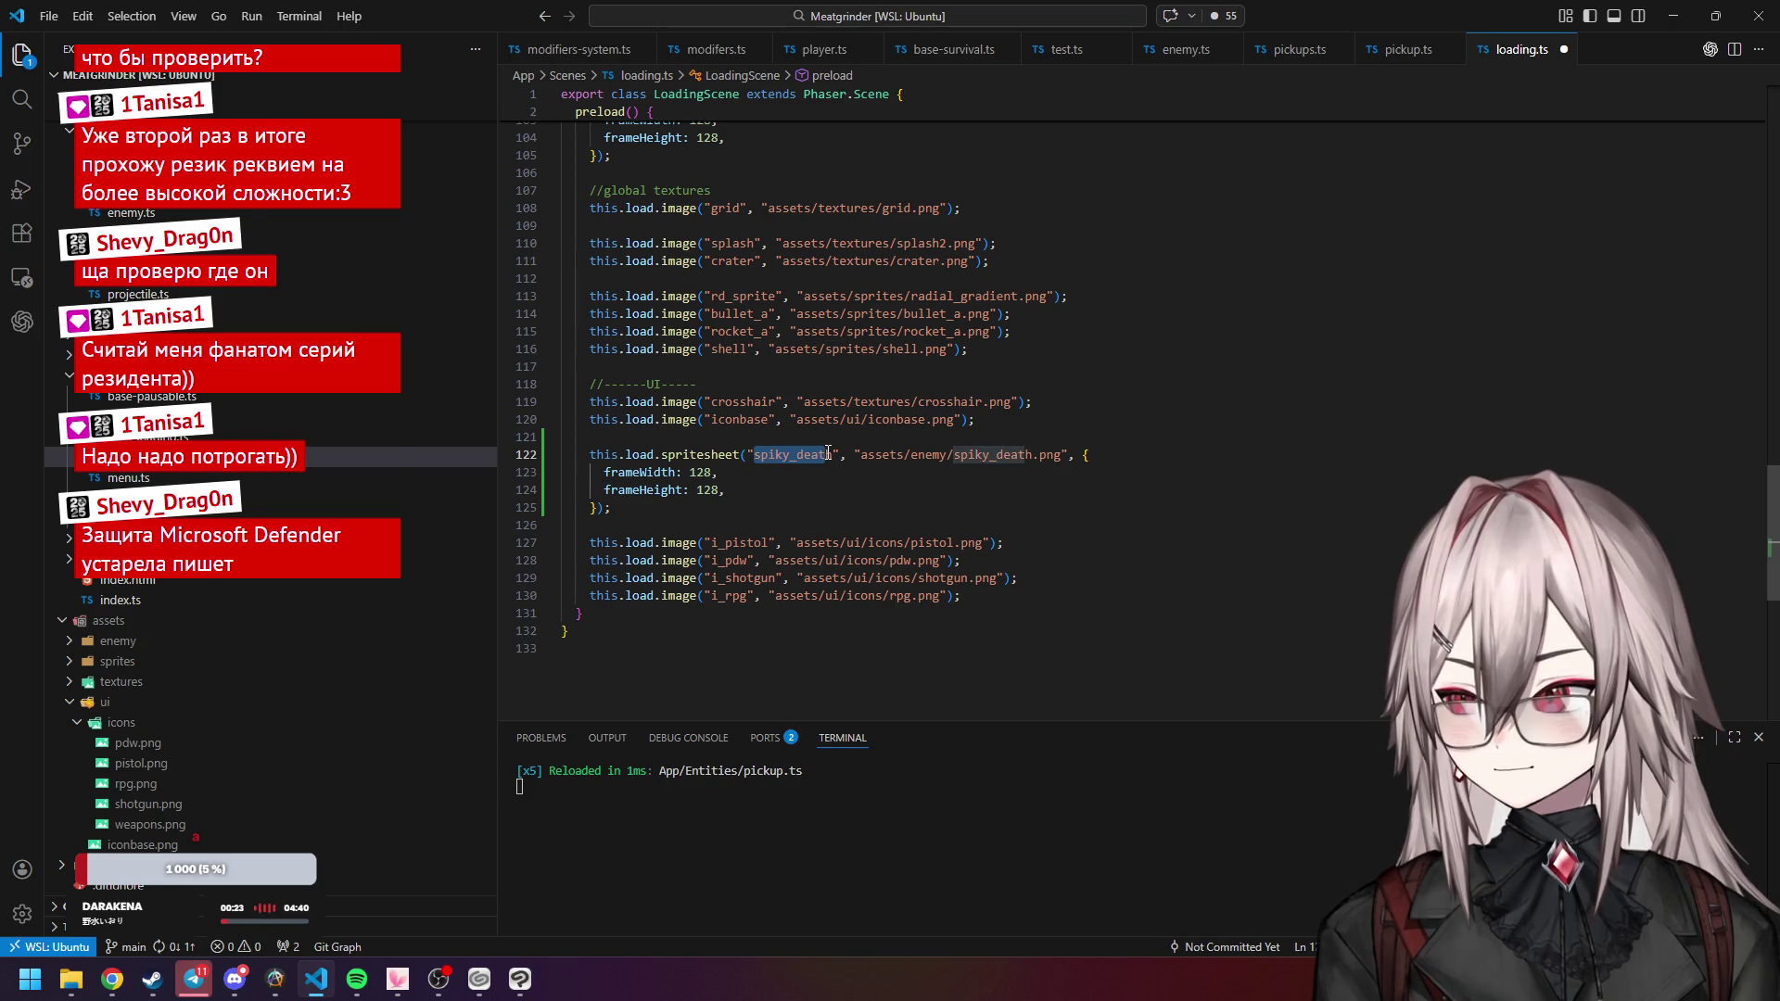
{"action": "key", "text": "BackSpace"}
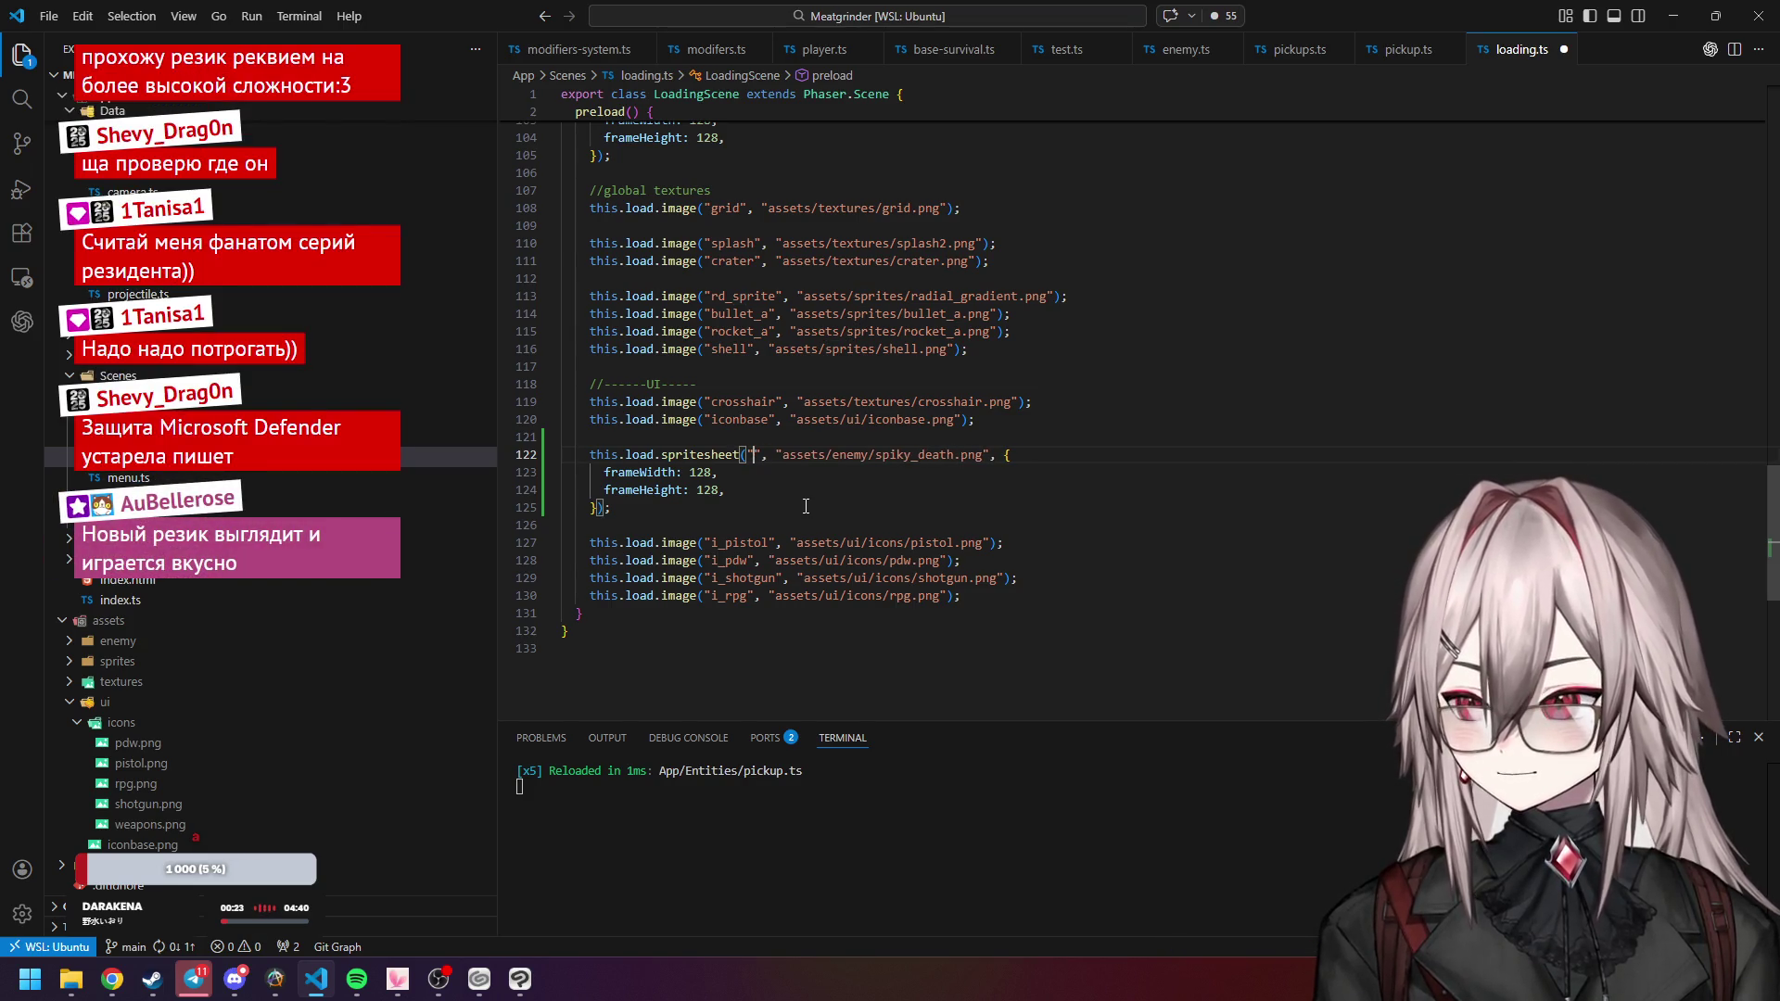
{"action": "type", "text": "i_wea"}
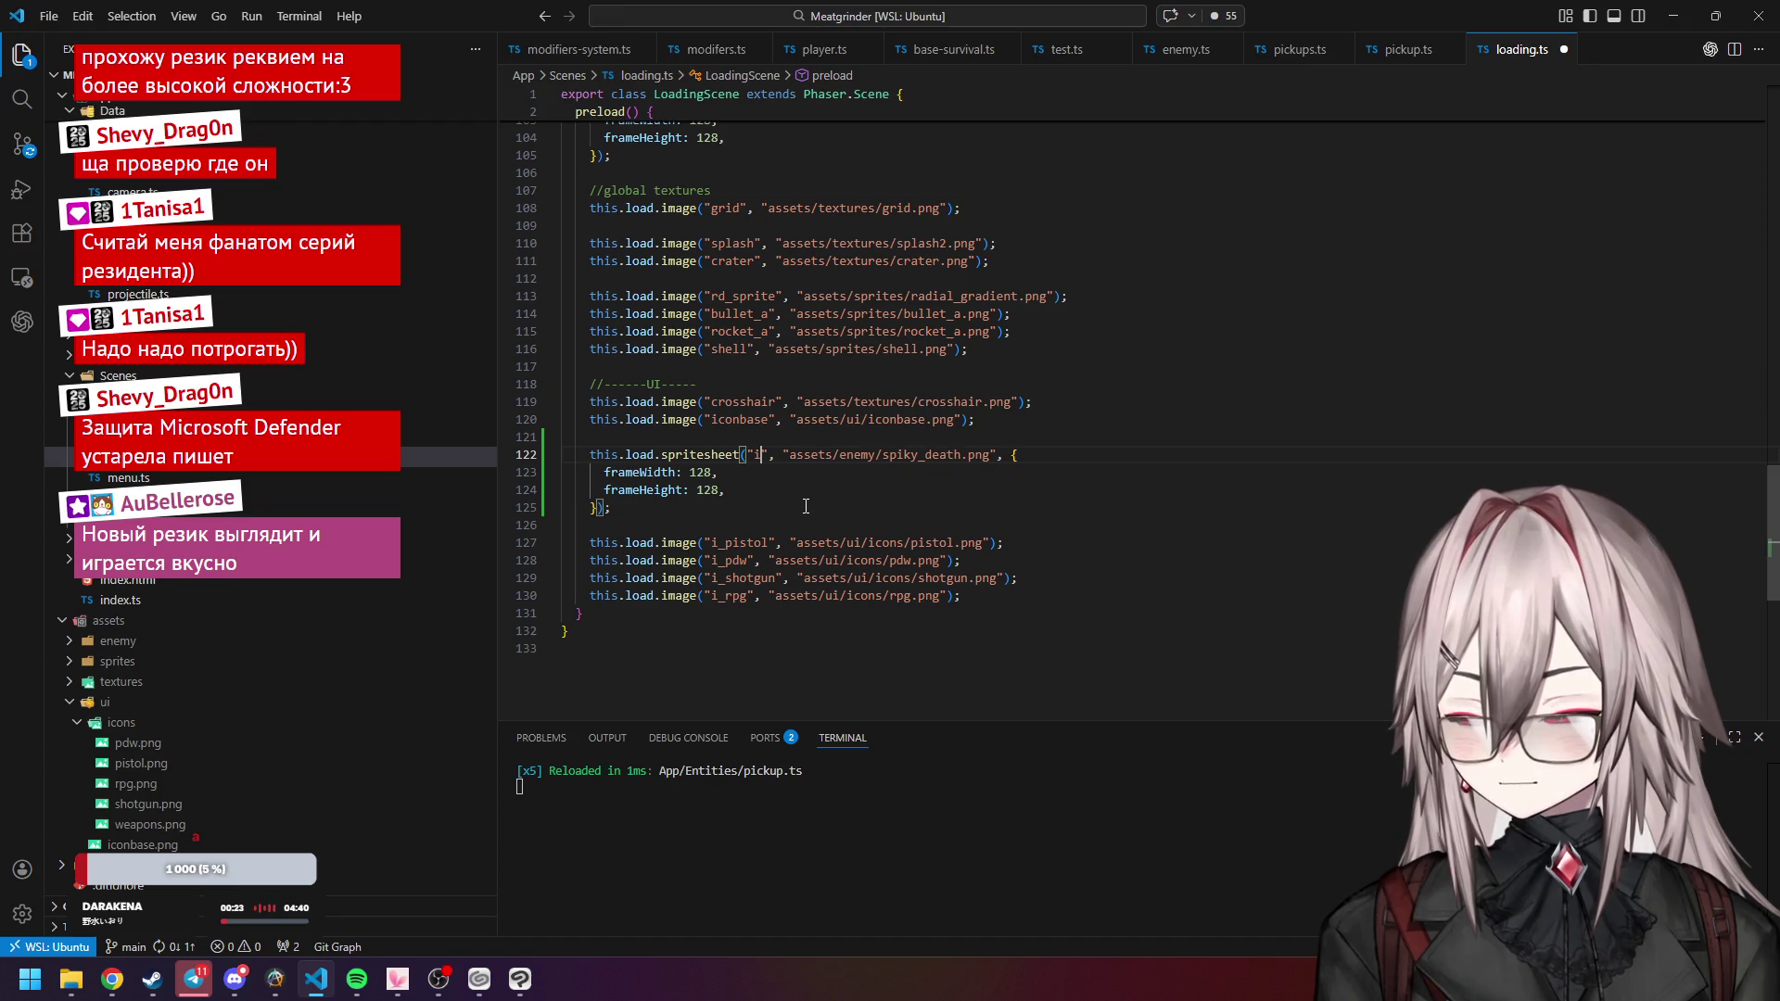
{"action": "type", "text": "pons"}
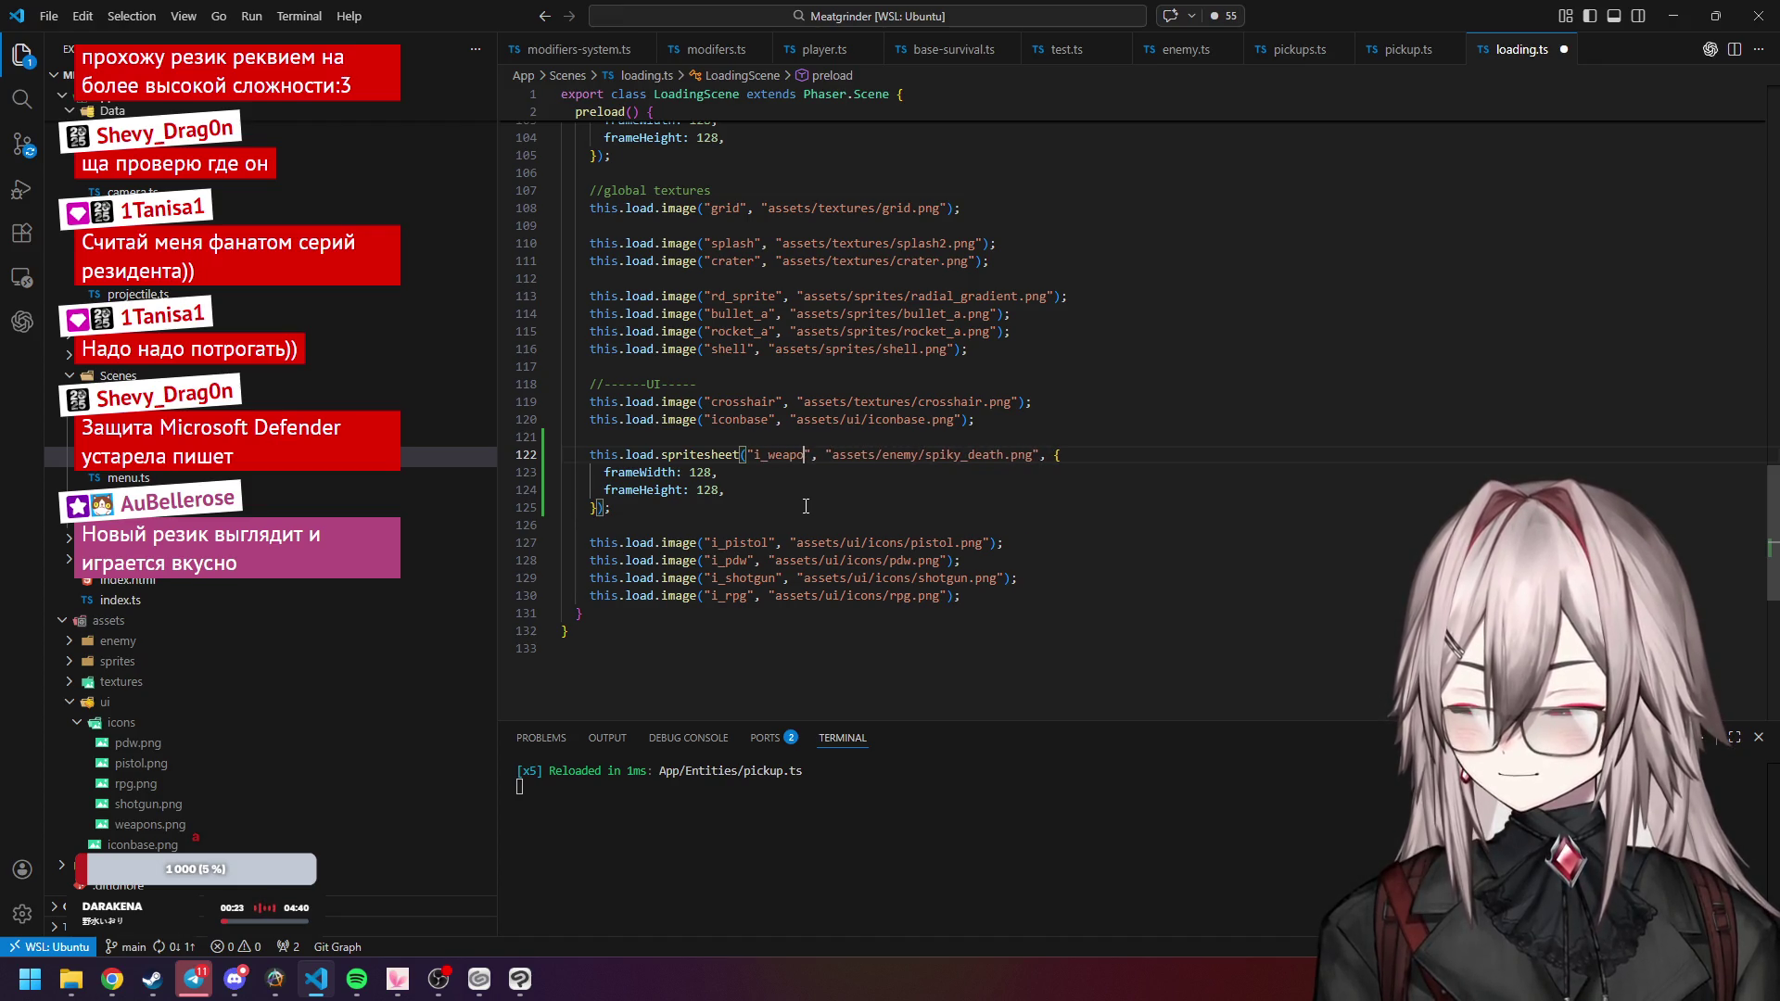
{"action": "left_click_drag", "start_coordinate": [941, 454], "coordinate": [997, 454]}
{"action": "left_click_drag", "start_coordinate": [846, 543], "coordinate": [905, 542]}
{"action": "key", "text": "ctrl+c"}
{"action": "double_click", "coordinate": [904, 455]}
{"action": "key", "text": "ctrl+v"}
{"action": "left_click_drag", "start_coordinate": [964, 454], "coordinate": [1068, 455]}
{"action": "type", "text": "weapons"}
Comment out the four single icon loads for pistol, pdw, shotgun and rpg.
{"action": "left_click", "coordinate": [1006, 509]}
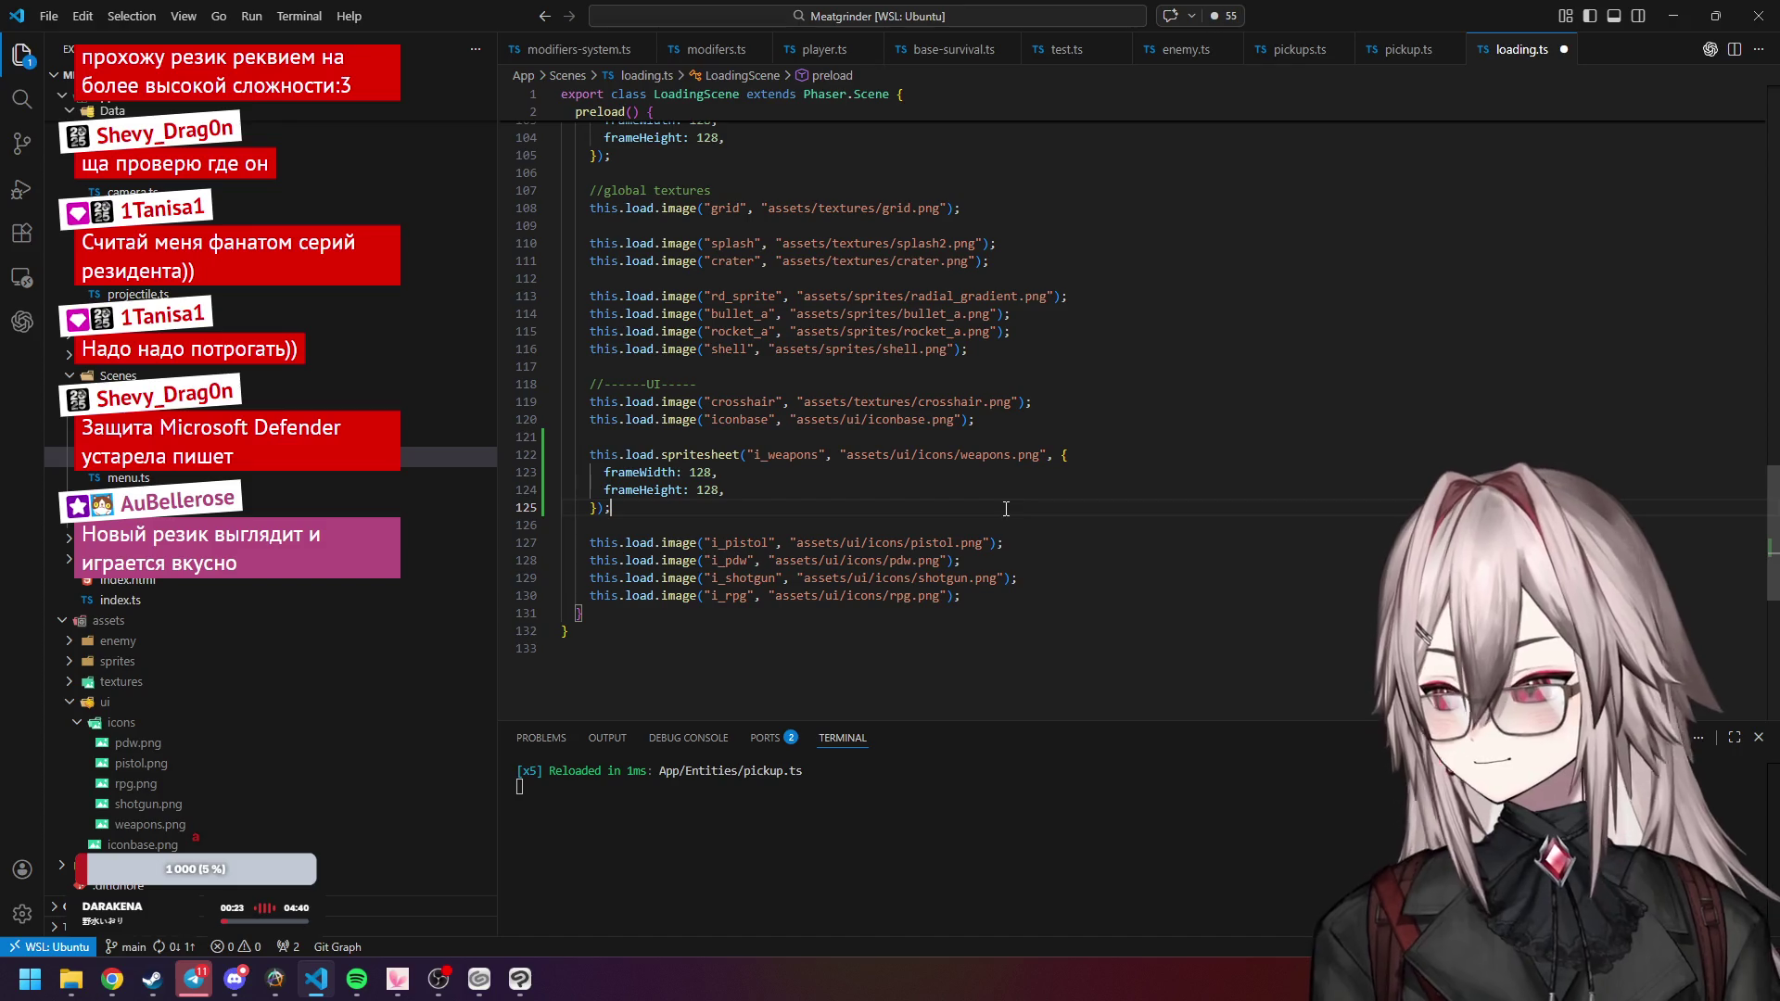
{"action": "left_click", "coordinate": [979, 563]}
{"action": "left_click", "coordinate": [979, 598]}
{"action": "left_click", "coordinate": [979, 566]}
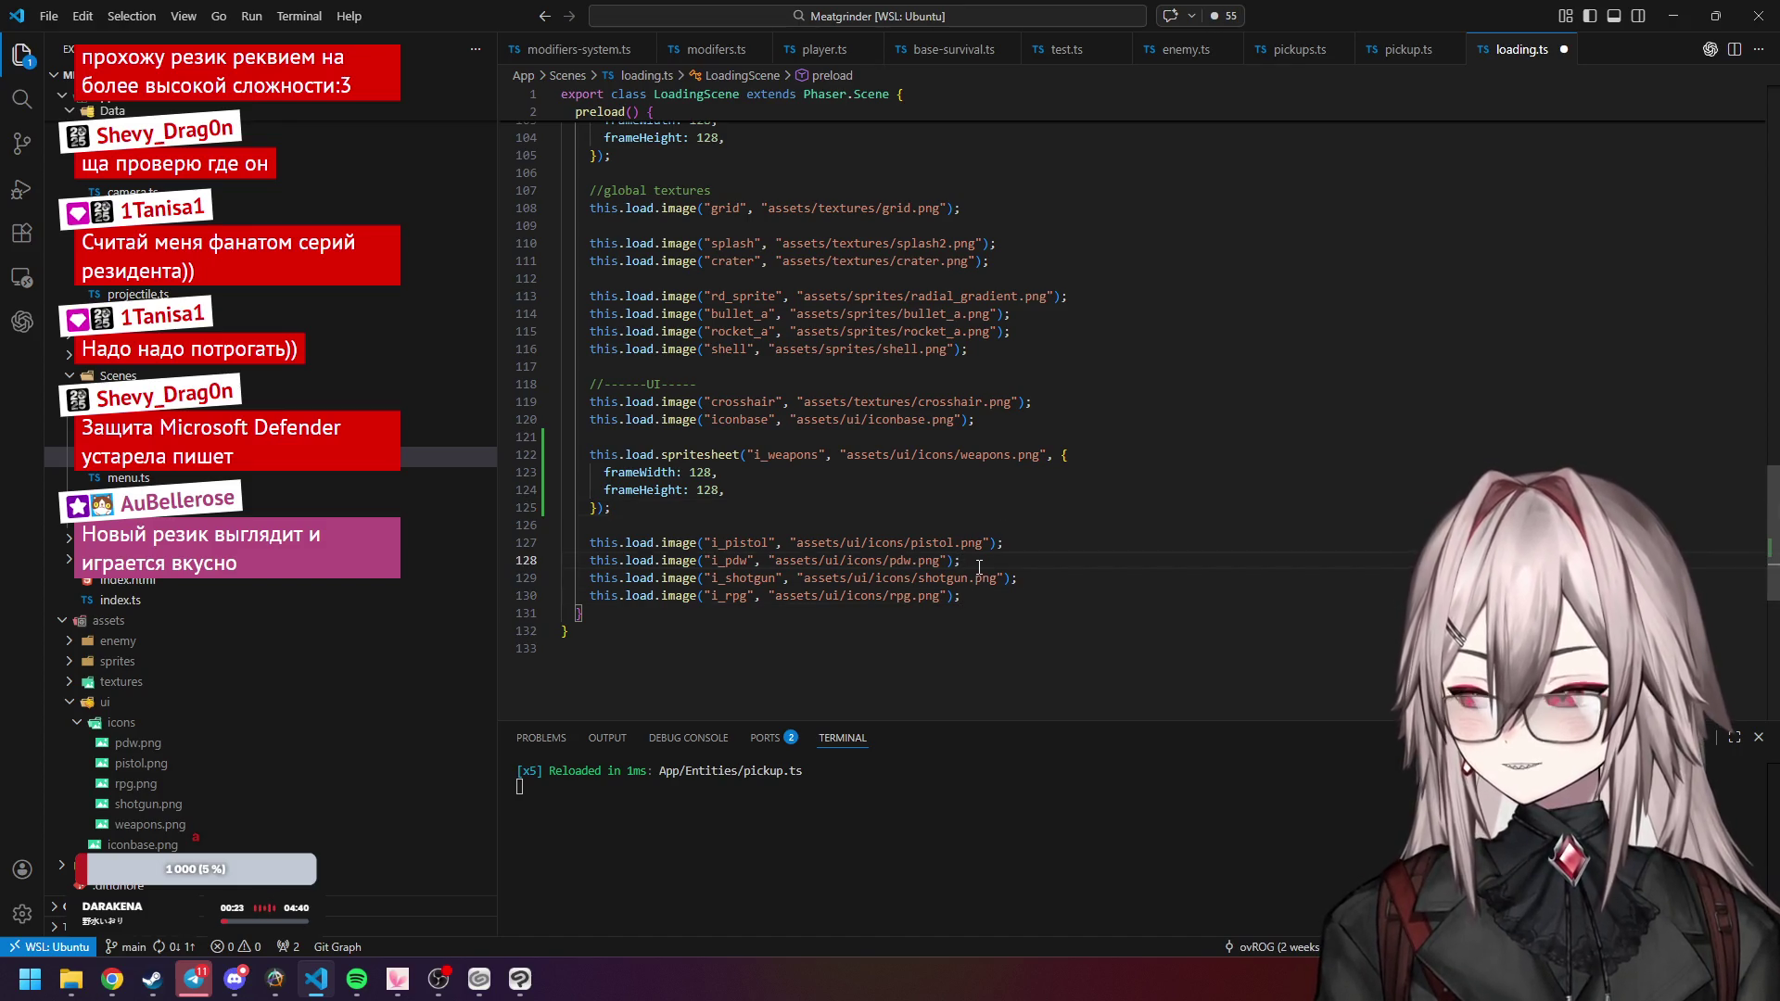
{"action": "left_click", "coordinate": [975, 596]}
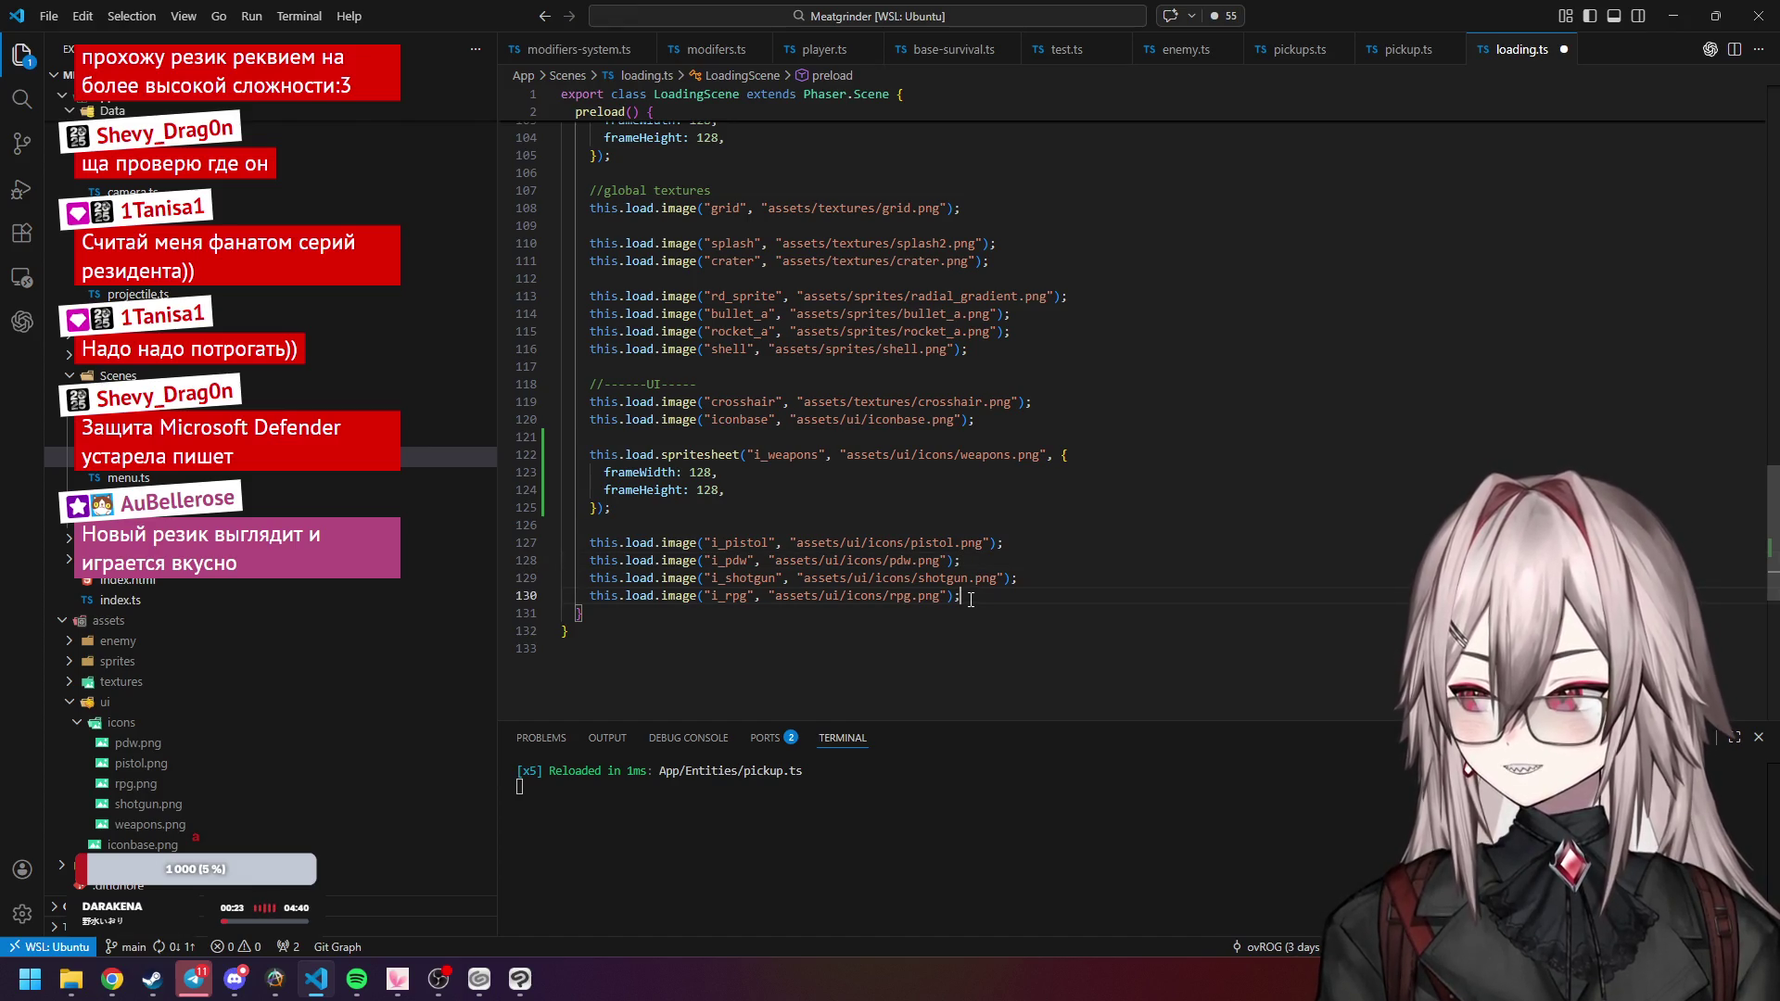
{"action": "mouse_move", "coordinate": [1013, 596]}
{"action": "left_mouse_down"}
{"action": "mouse_move", "coordinate": [547, 579]}
{"action": "mouse_move", "coordinate": [537, 549]}
{"action": "left_mouse_up"}
{"action": "key", "text": "ctrl+slash"}
Set frameWidth and frameHeight to 64 and save loading.ts.
{"action": "left_click", "coordinate": [711, 475]}
{"action": "left_click_drag", "start_coordinate": [713, 475], "coordinate": [691, 476]}
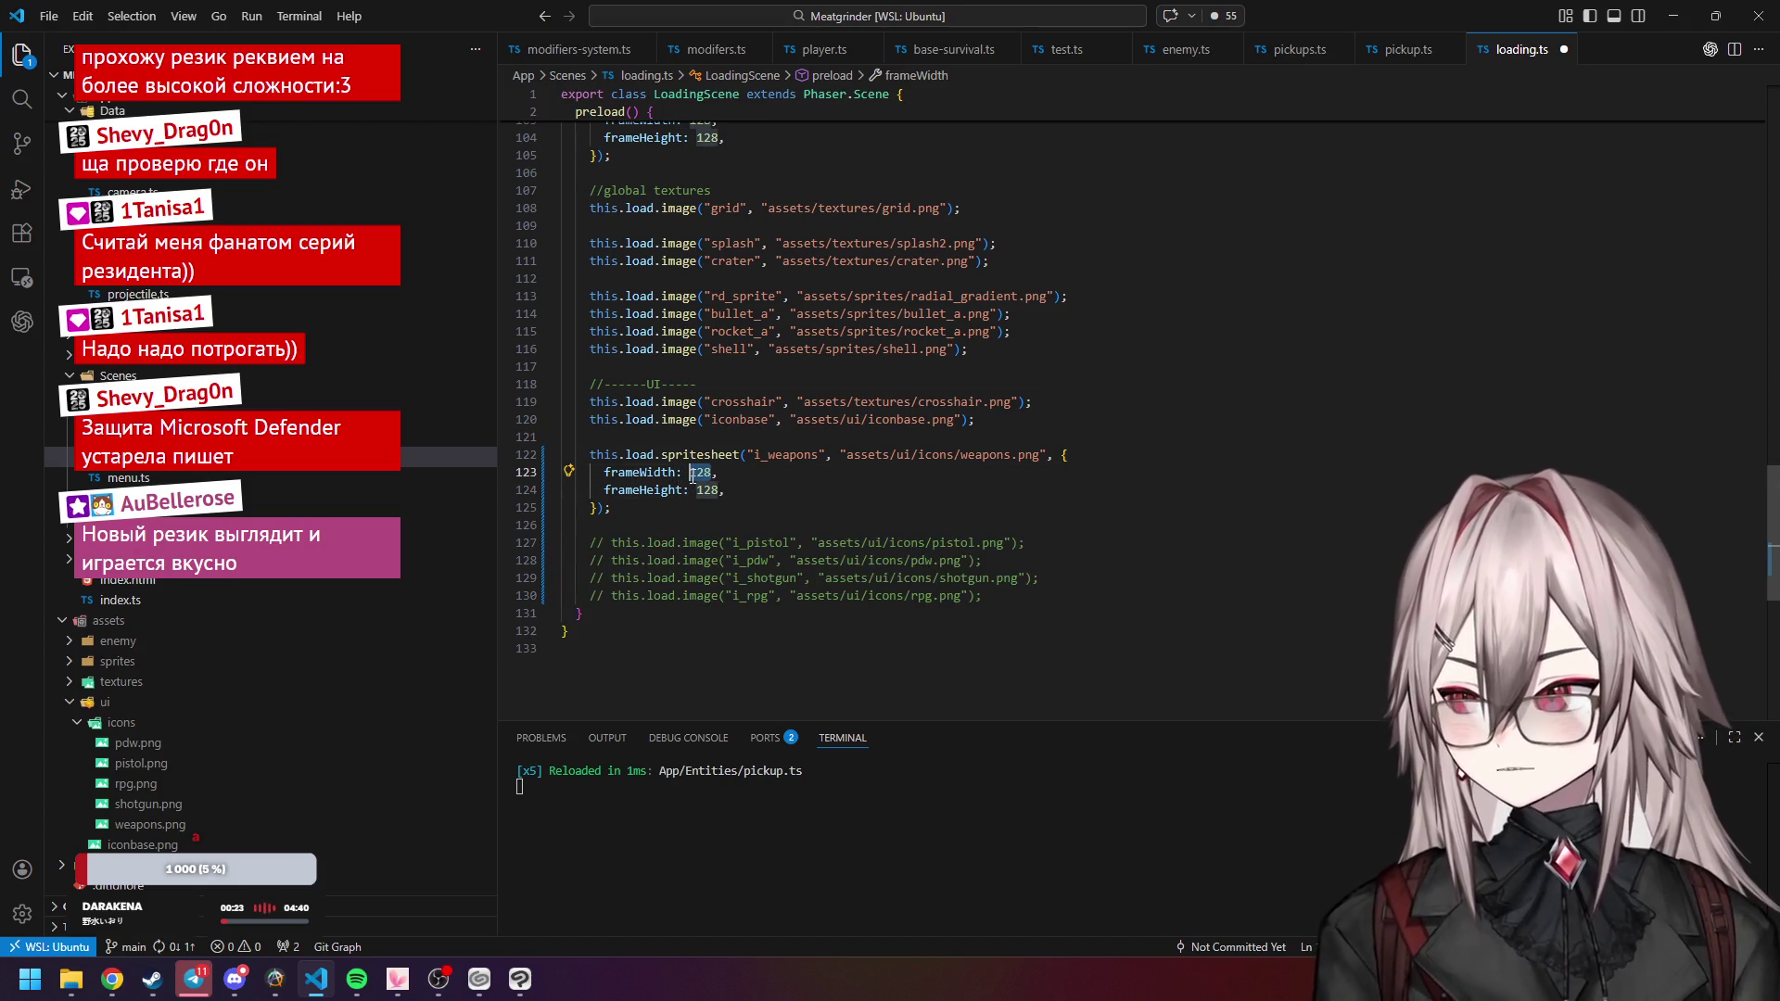
{"action": "type", "text": "64"}
{"action": "double_click", "coordinate": [705, 489]}
{"action": "type", "text": "64"}
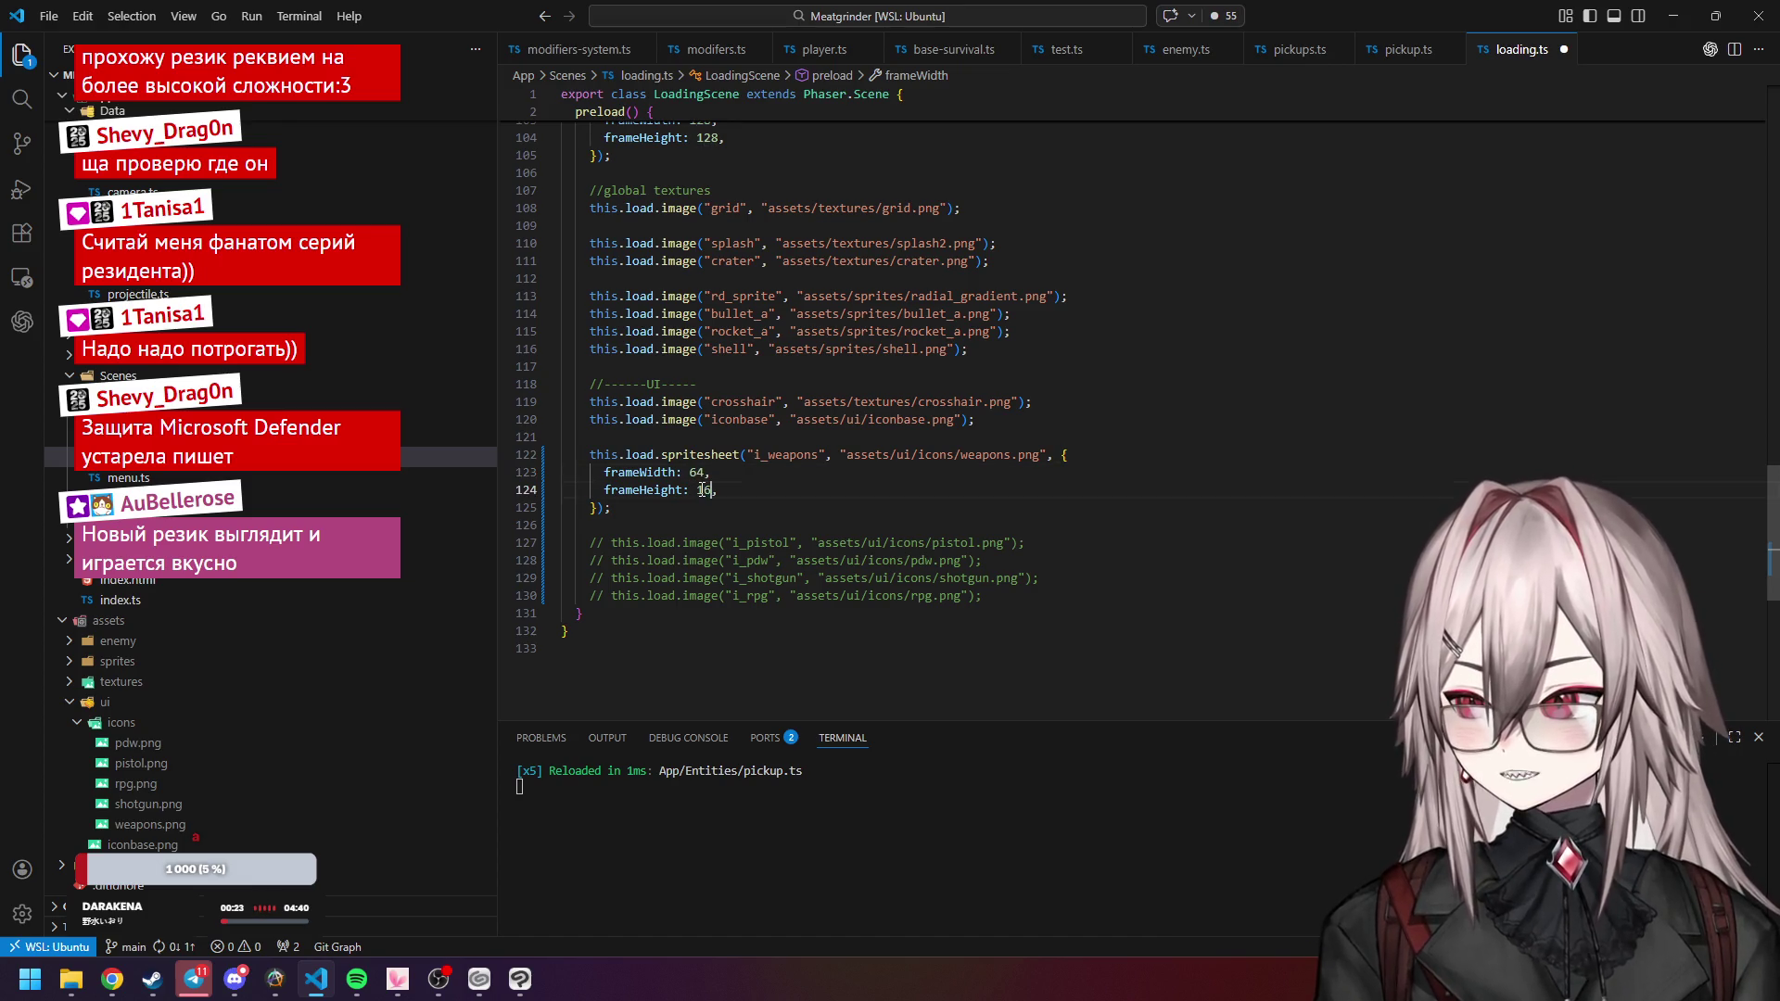
{"action": "double_click", "coordinate": [705, 490]}
{"action": "type", "text": "64"}
{"action": "left_click", "coordinate": [771, 478]}
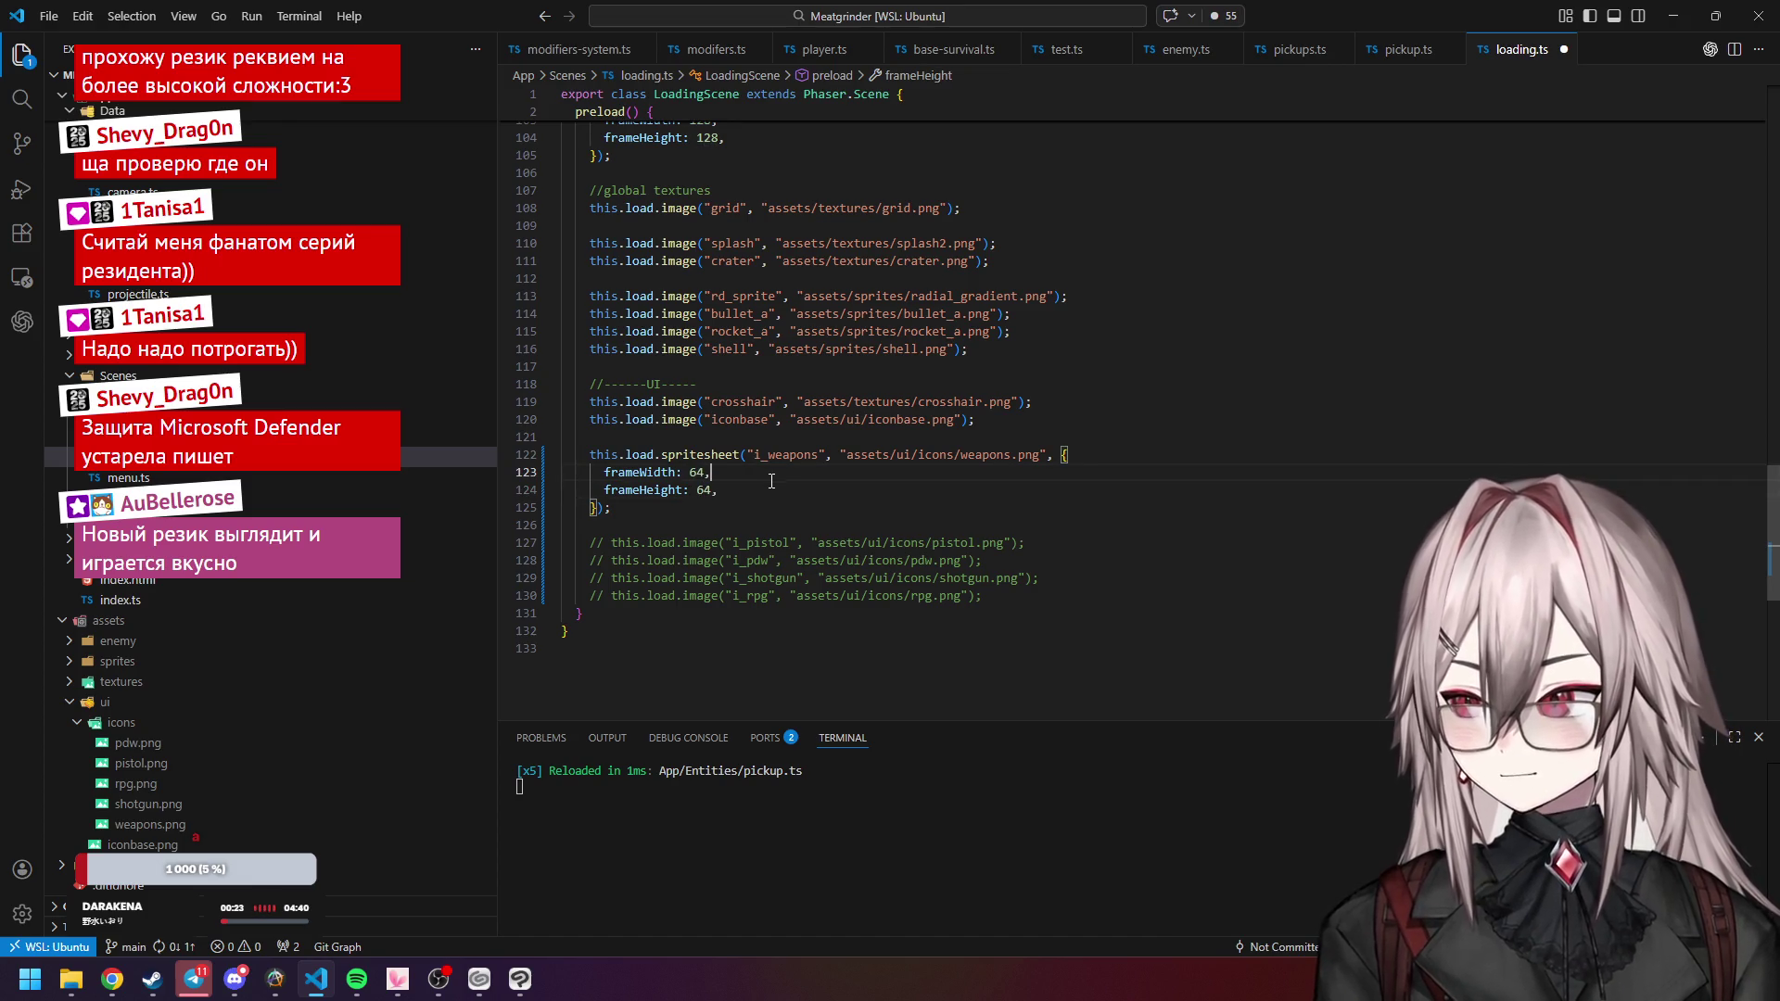
{"action": "left_click", "coordinate": [787, 489]}
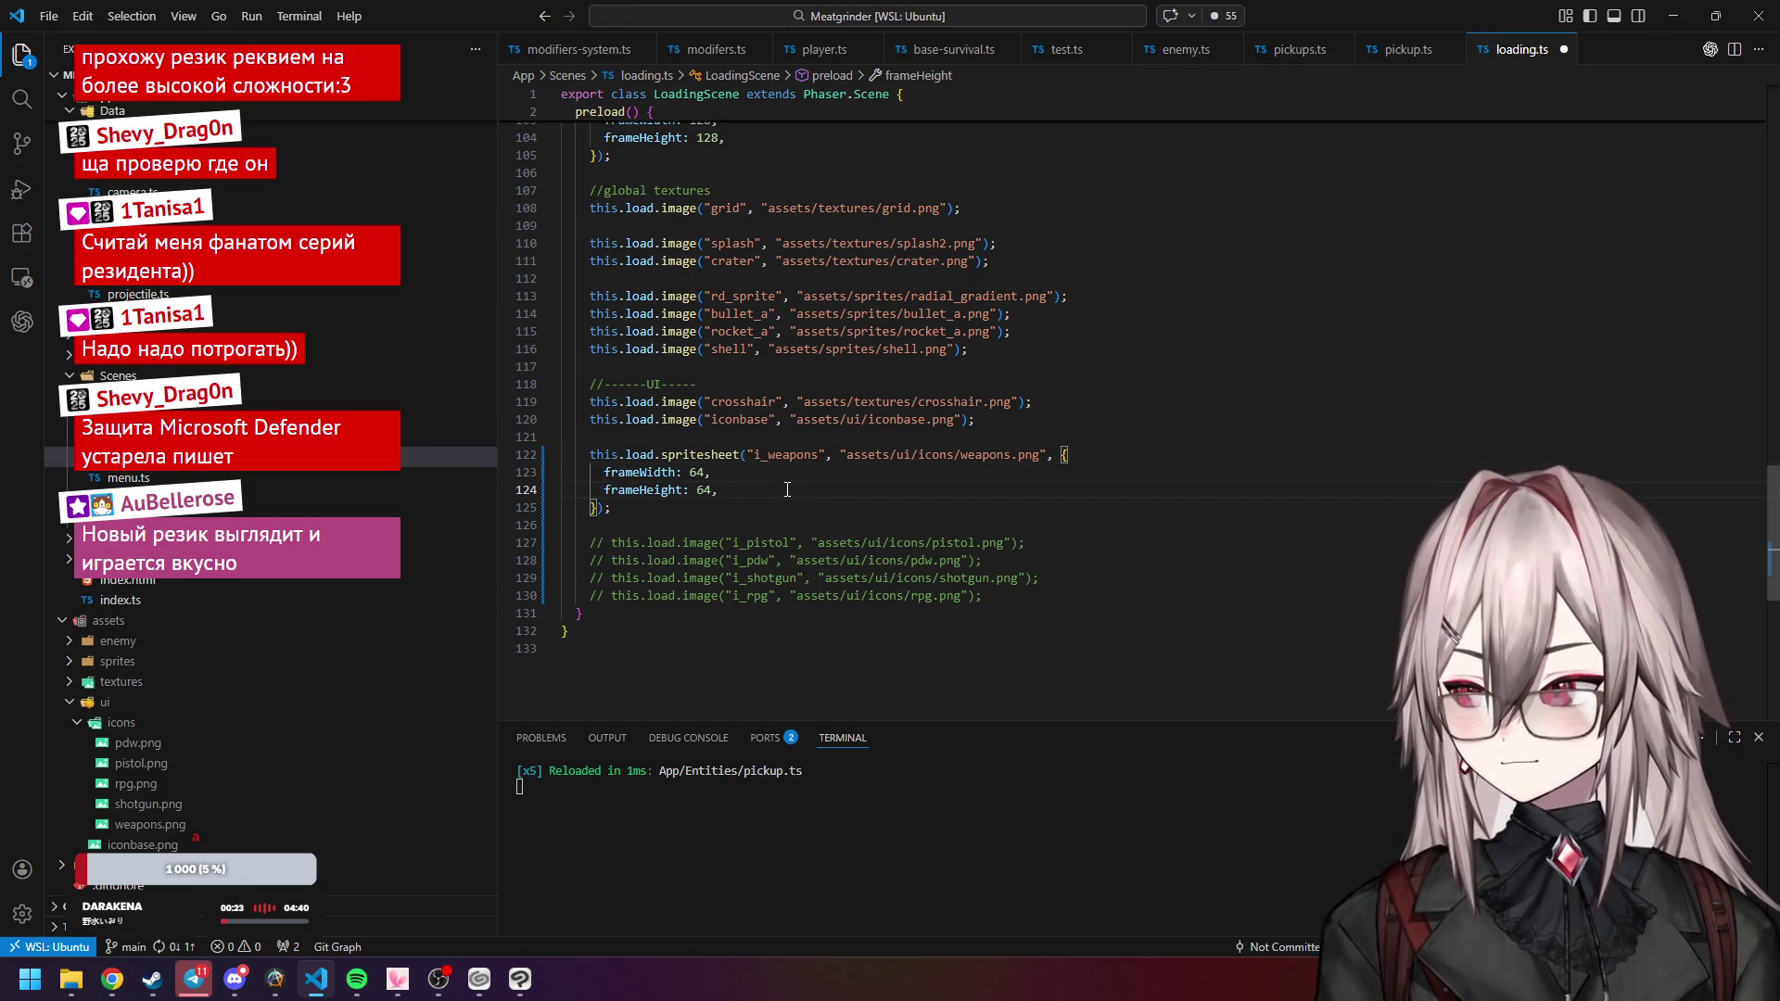
{"action": "key", "text": "ctrl+s"}
{"action": "left_click", "coordinate": [822, 458]}
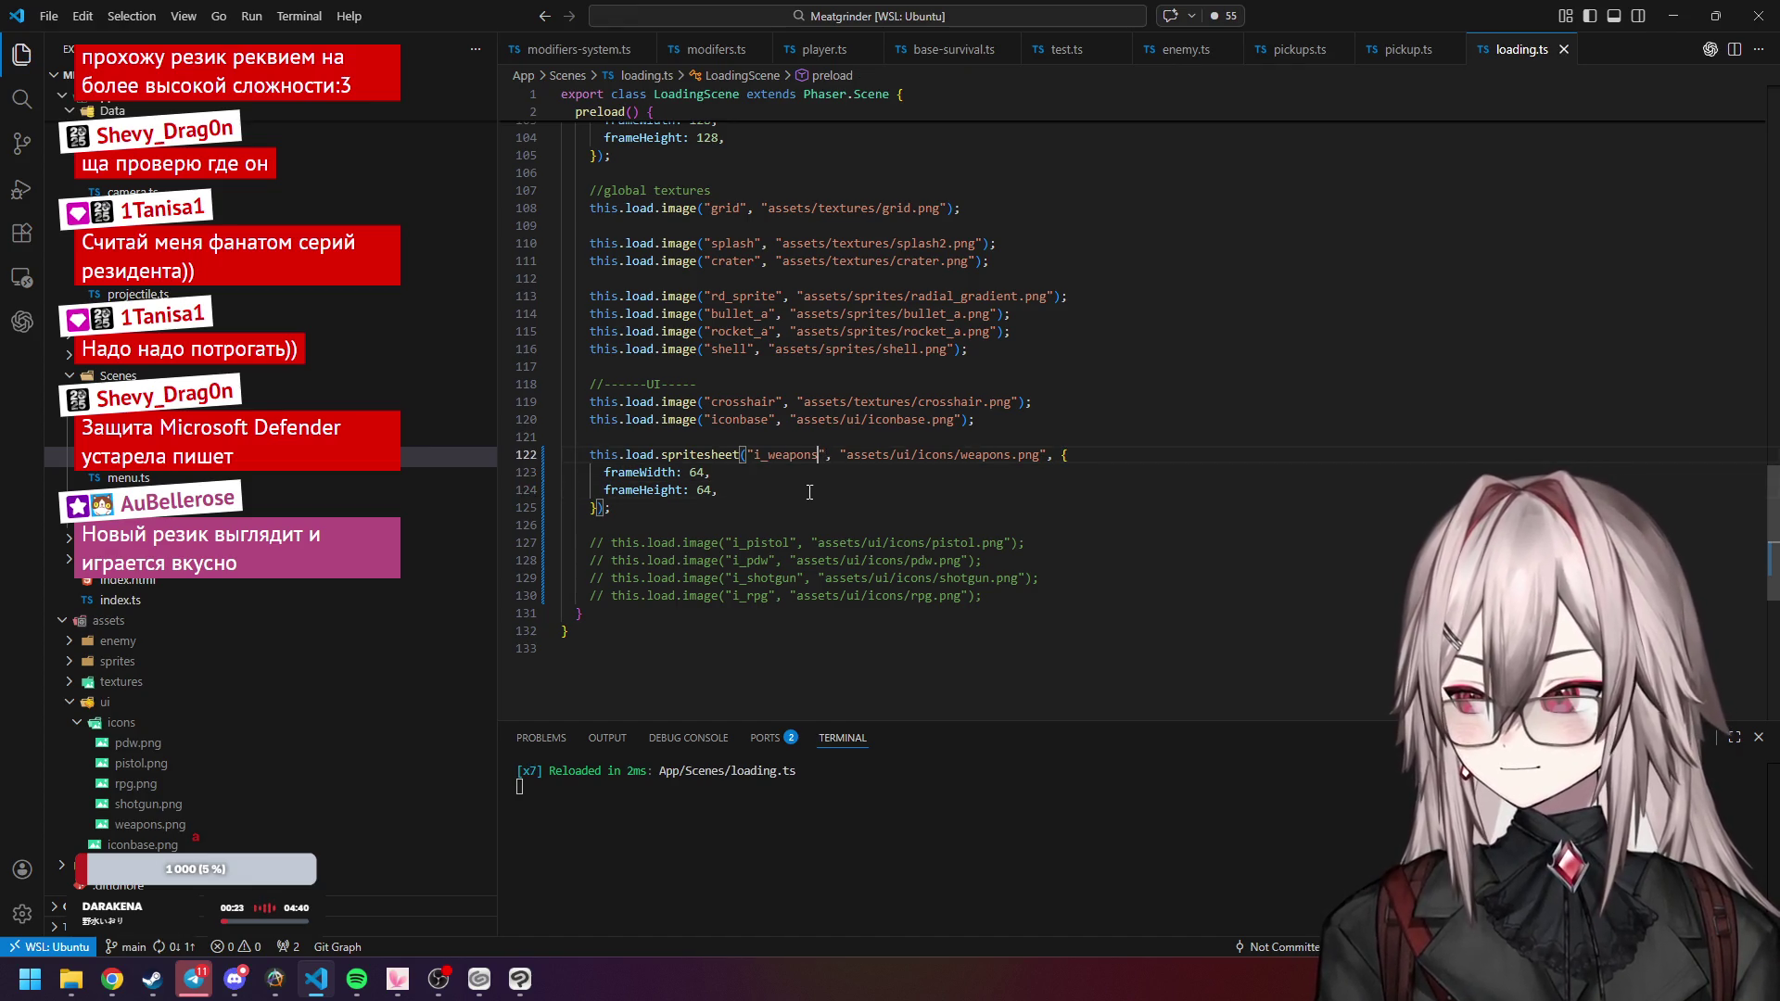
{"action": "scroll", "coordinate": [797, 467], "scroll_direction": "up", "scroll_amount": 5}
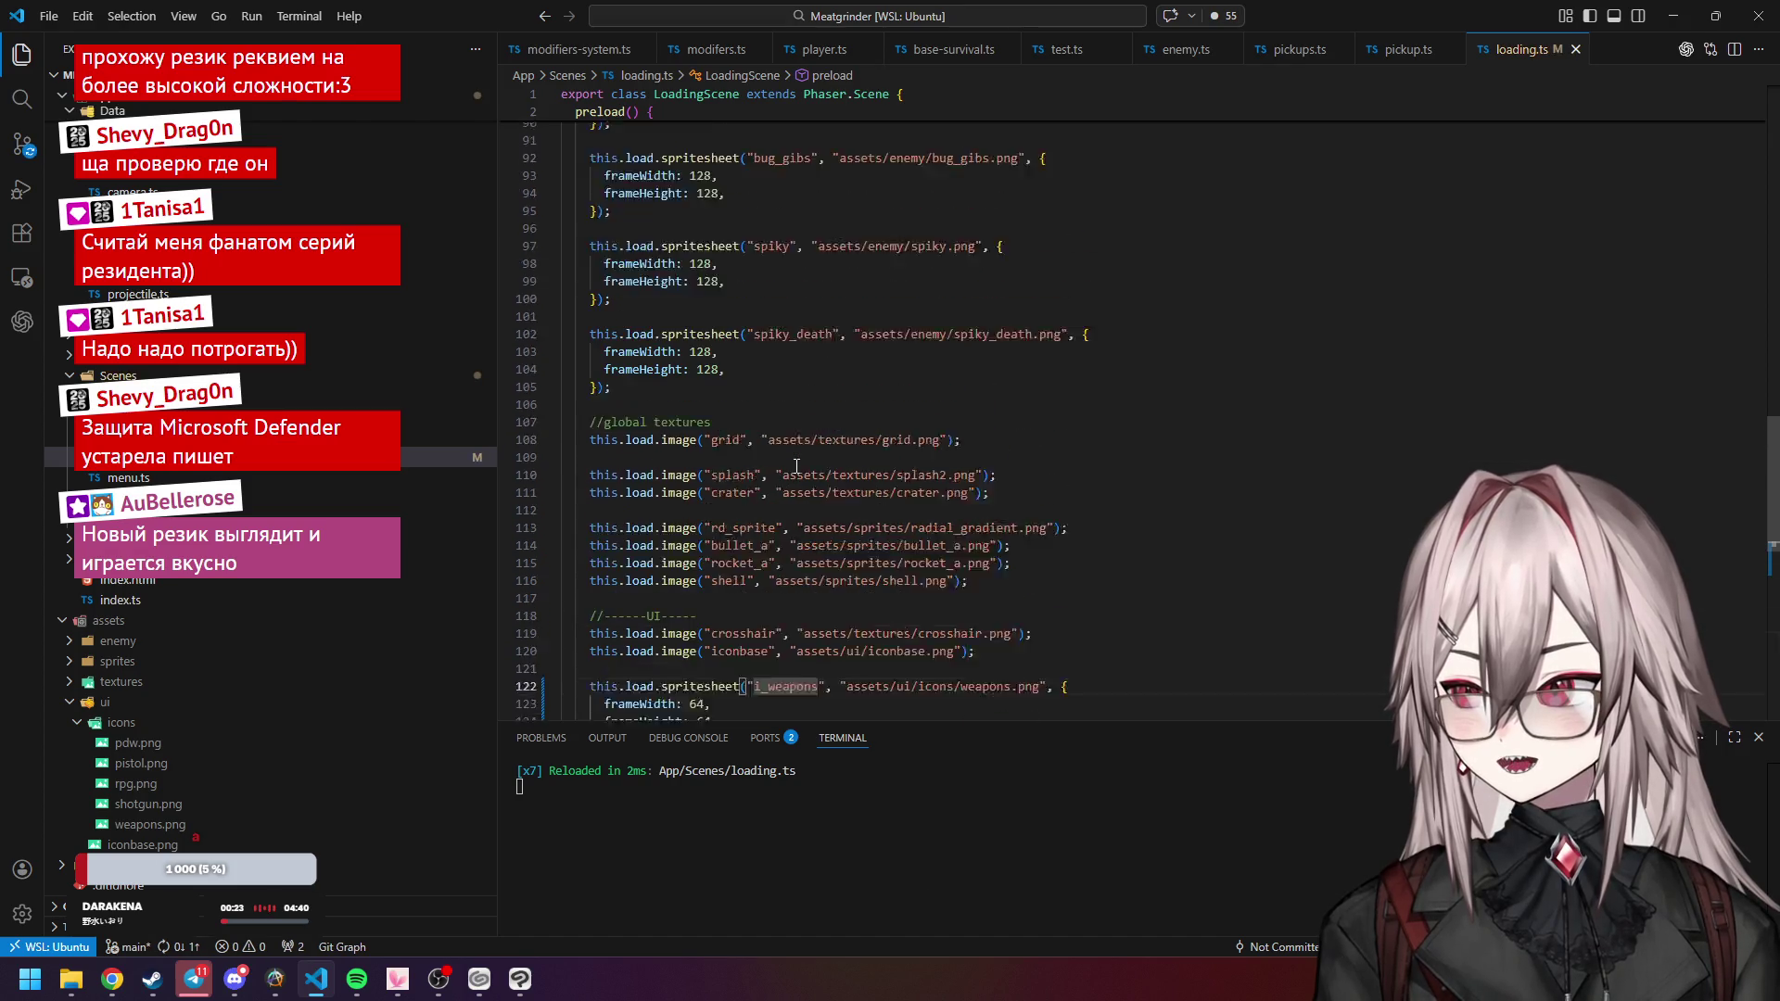
{"action": "scroll", "coordinate": [797, 467], "scroll_direction": "down", "scroll_amount": 3}
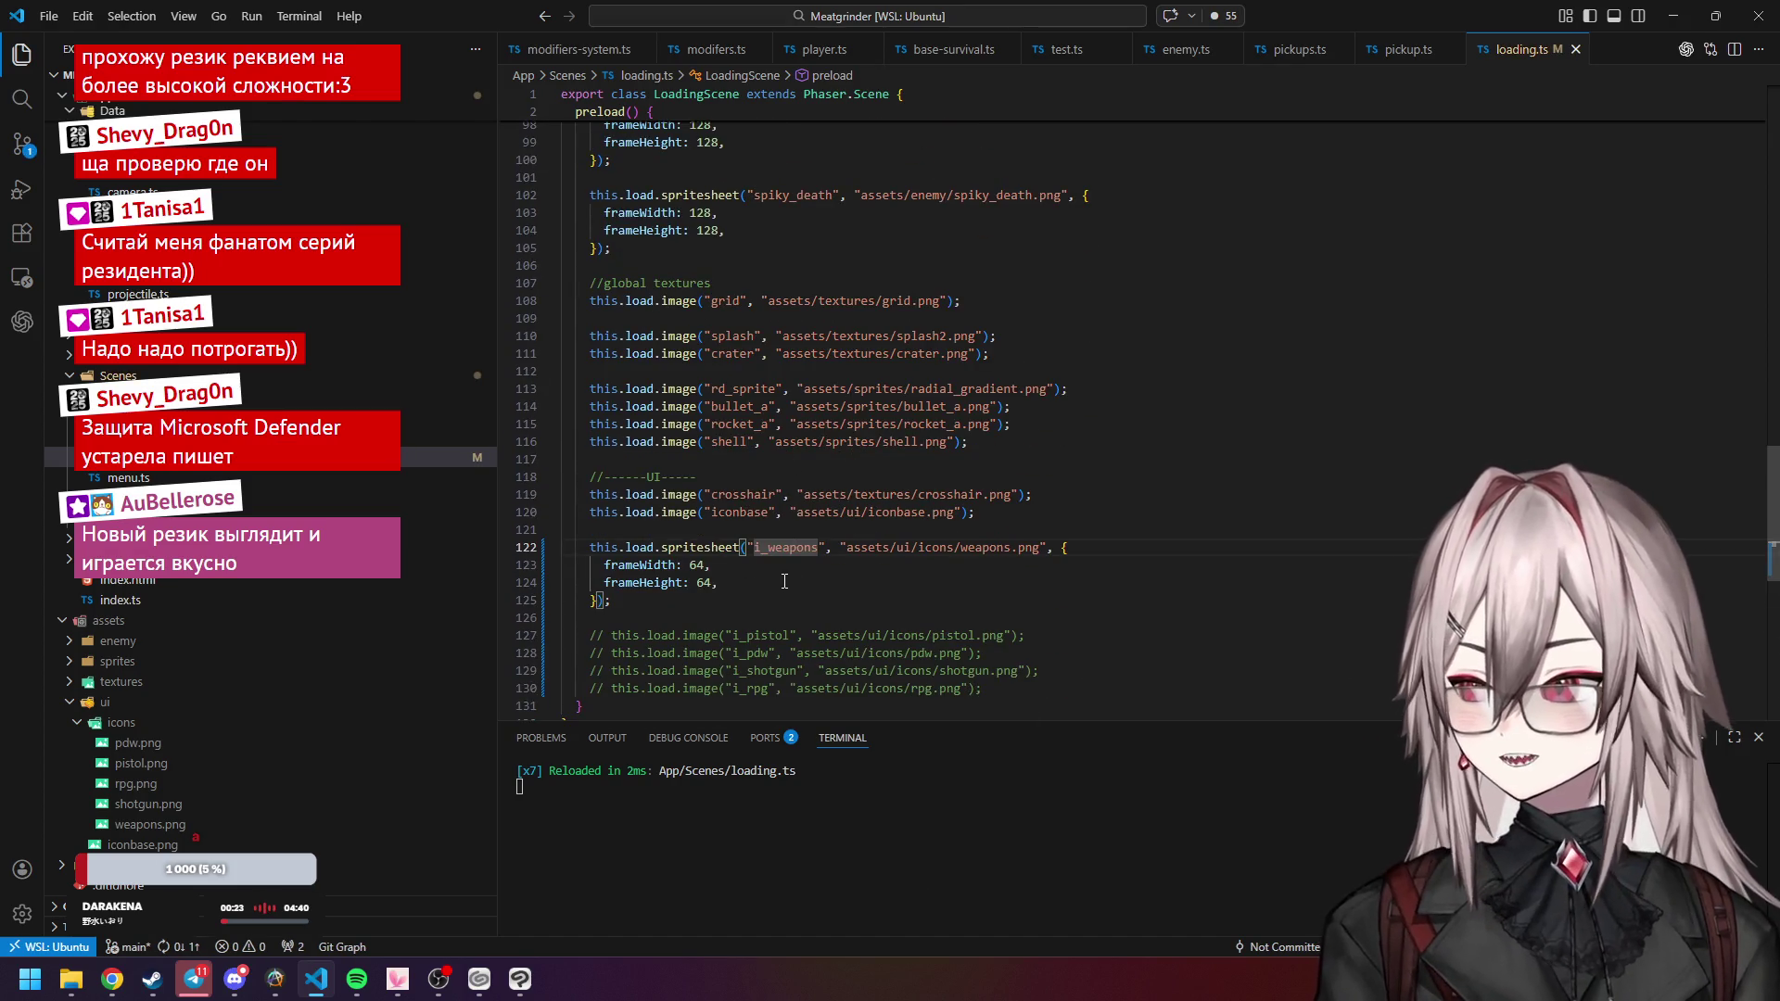
{"action": "scroll", "coordinate": [797, 533], "scroll_direction": "up", "scroll_amount": 8}
{"action": "scroll", "coordinate": [812, 487], "scroll_direction": "up", "scroll_amount": 3}
{"action": "scroll", "coordinate": [848, 394], "scroll_direction": "up", "scroll_amount": 12}
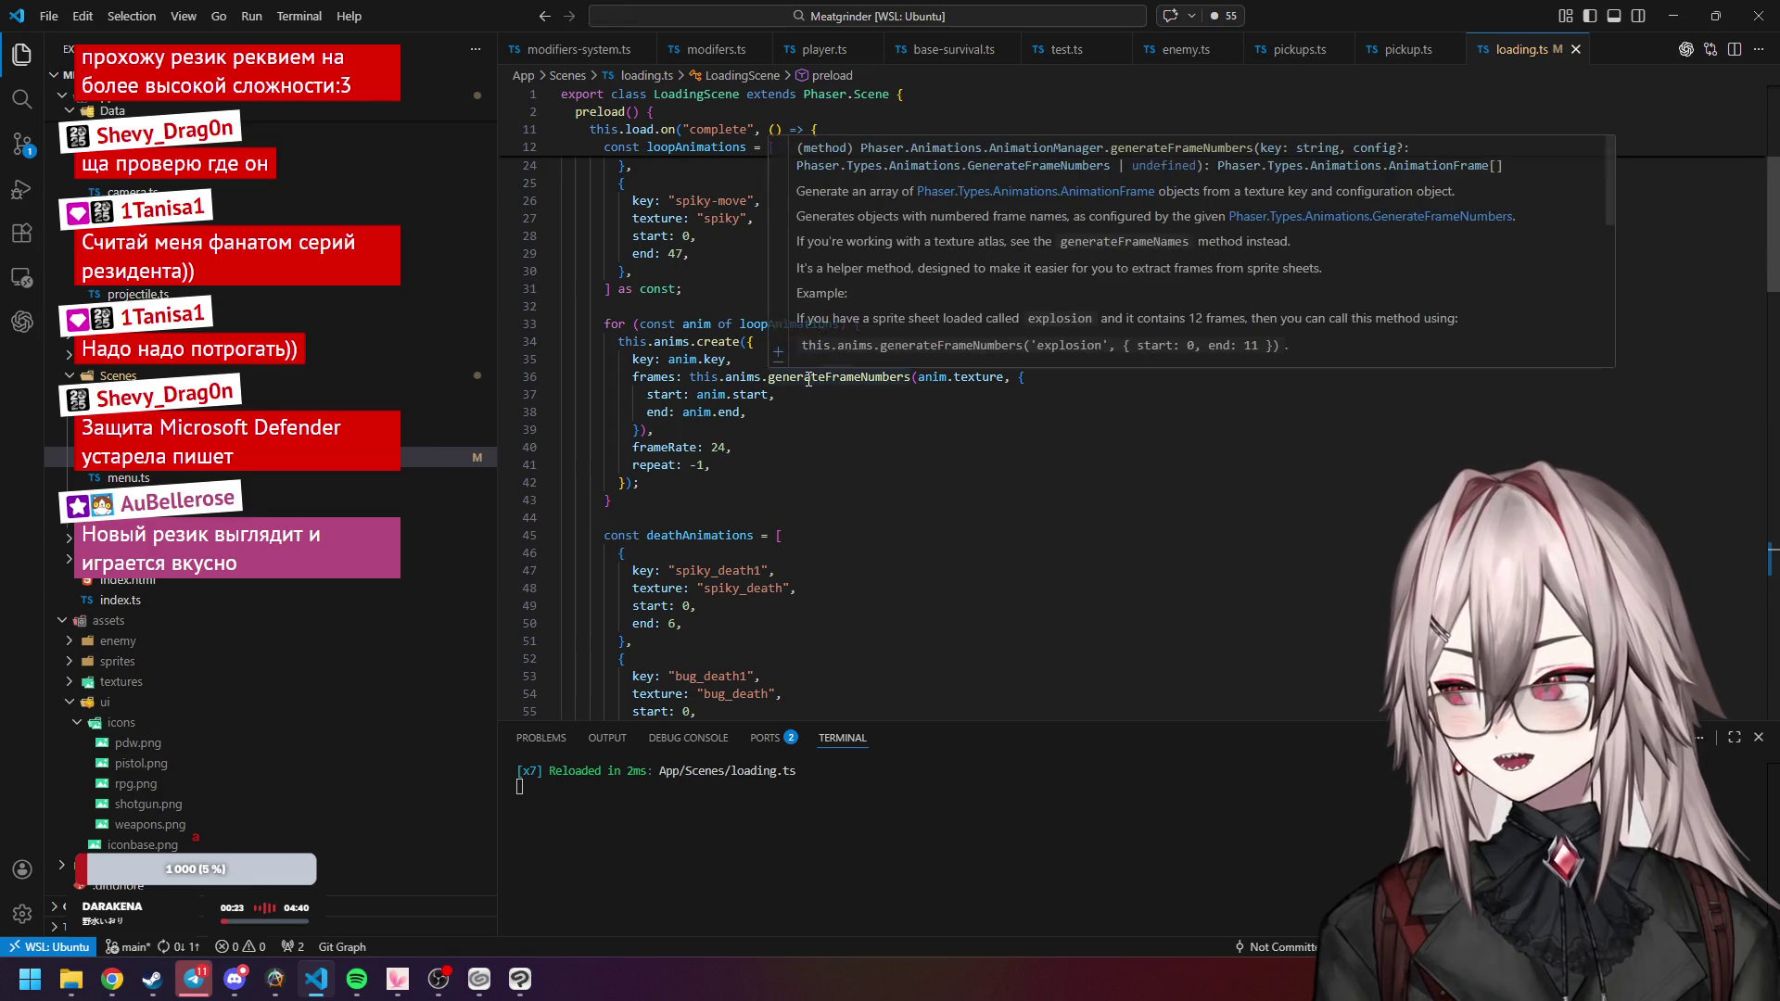
{"action": "scroll", "coordinate": [801, 441], "scroll_direction": "up", "scroll_amount": 6}
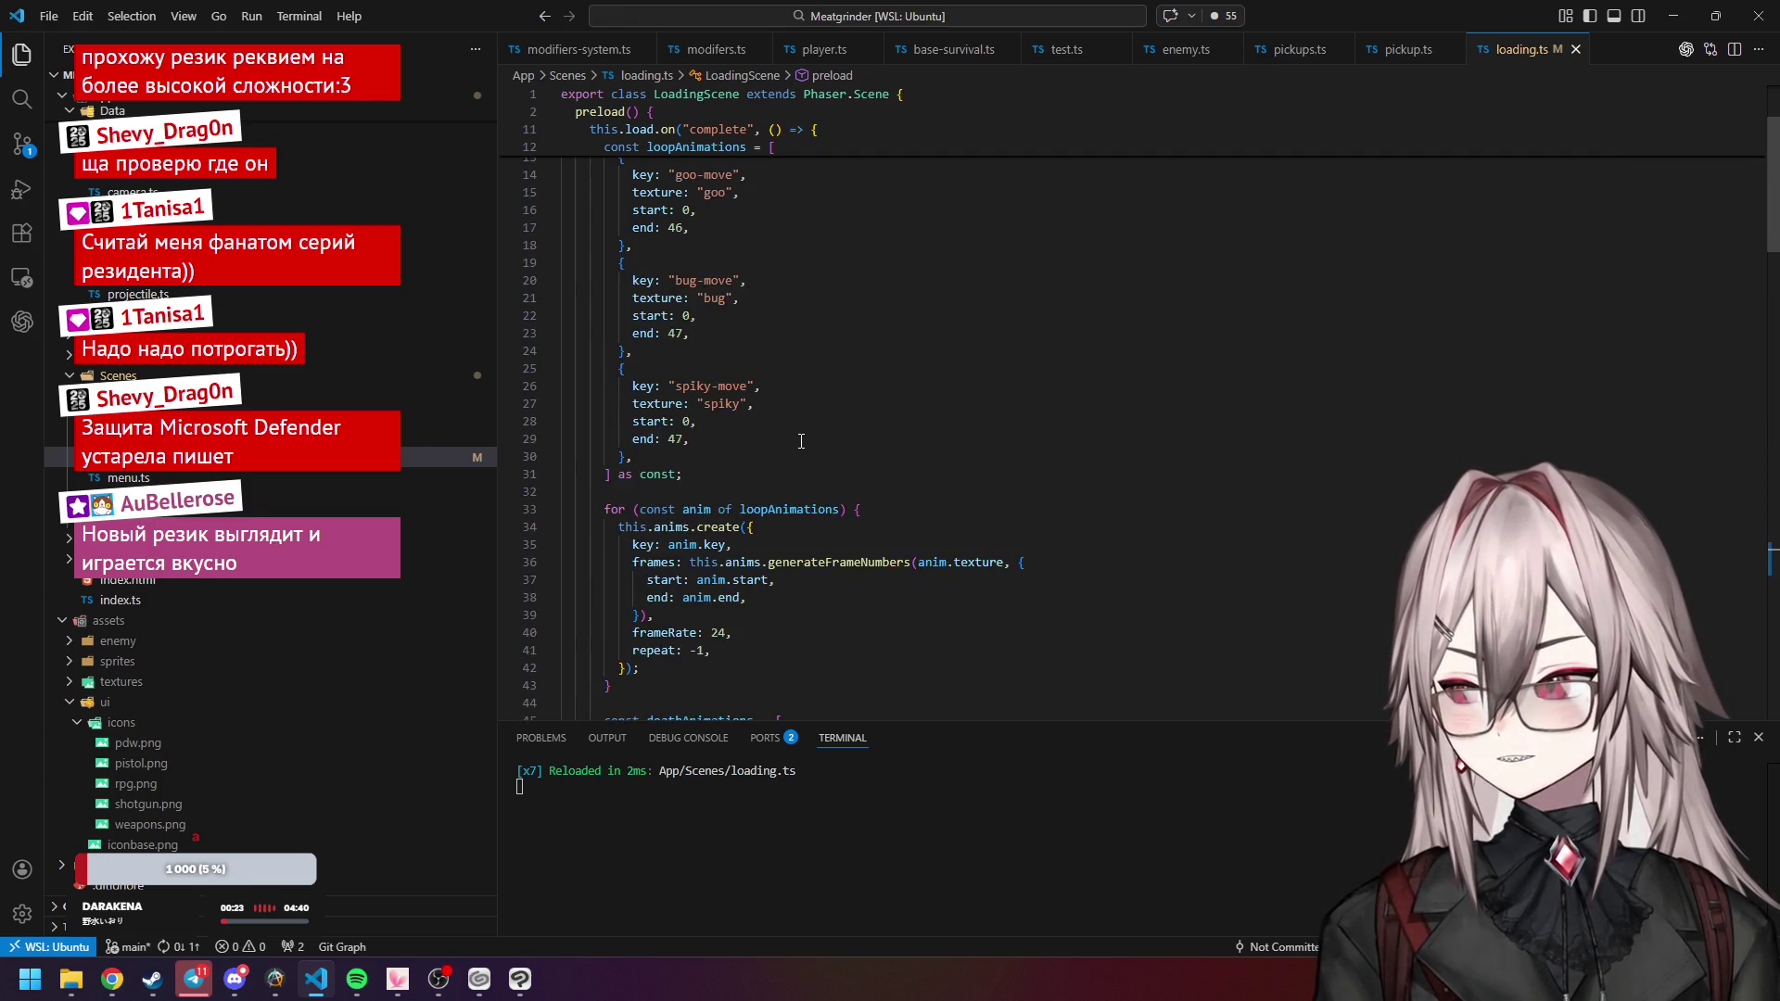
{"action": "scroll", "coordinate": [802, 435], "scroll_direction": "down", "scroll_amount": 7}
{"action": "scroll", "coordinate": [802, 435], "scroll_direction": "down", "scroll_amount": 20}
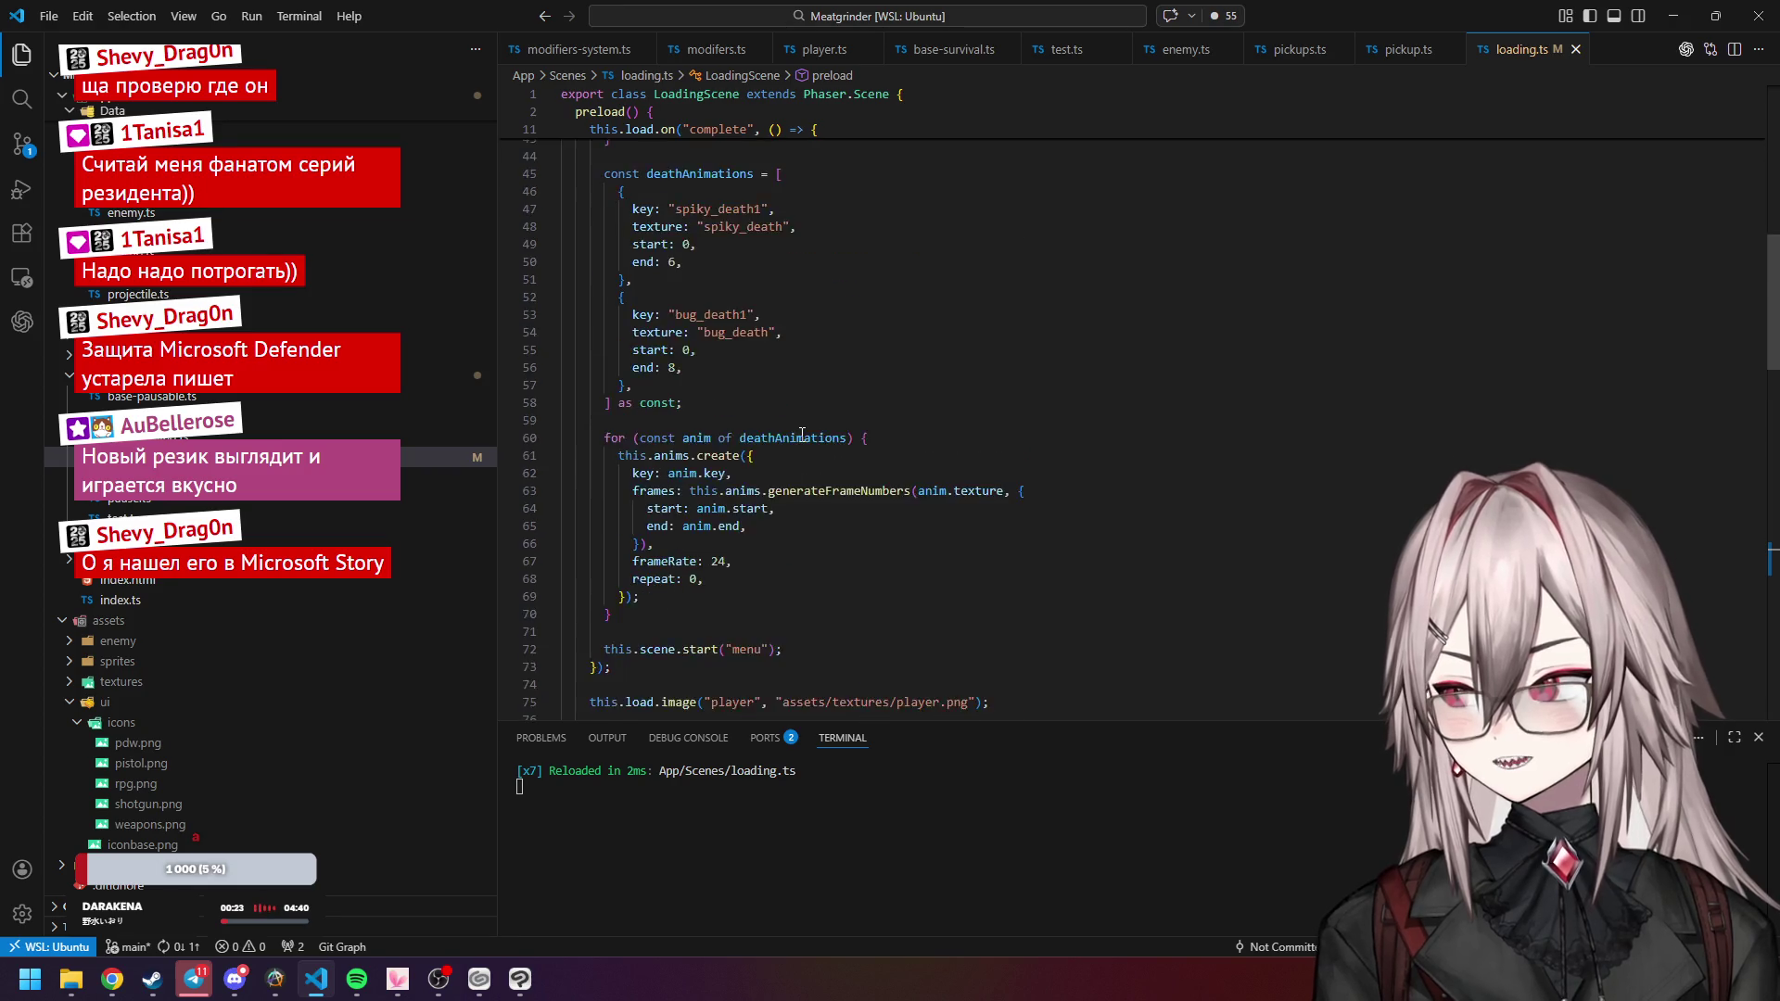
{"action": "scroll", "coordinate": [803, 434], "scroll_direction": "down", "scroll_amount": 3}
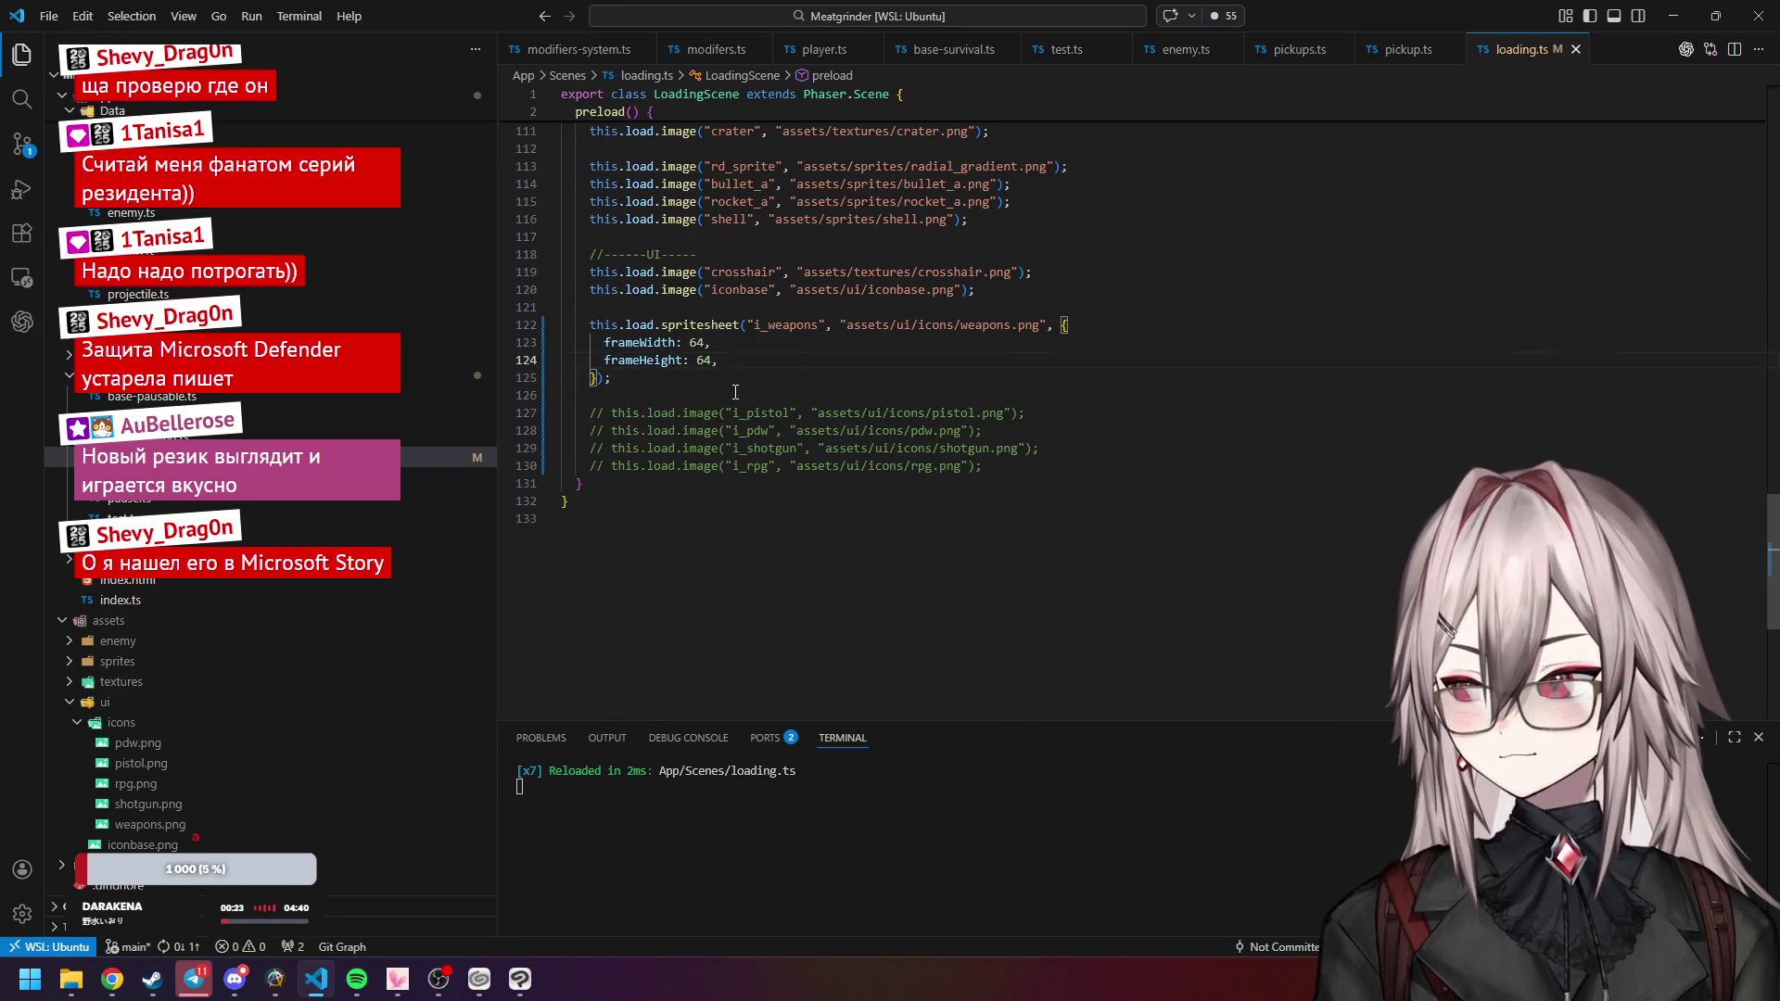
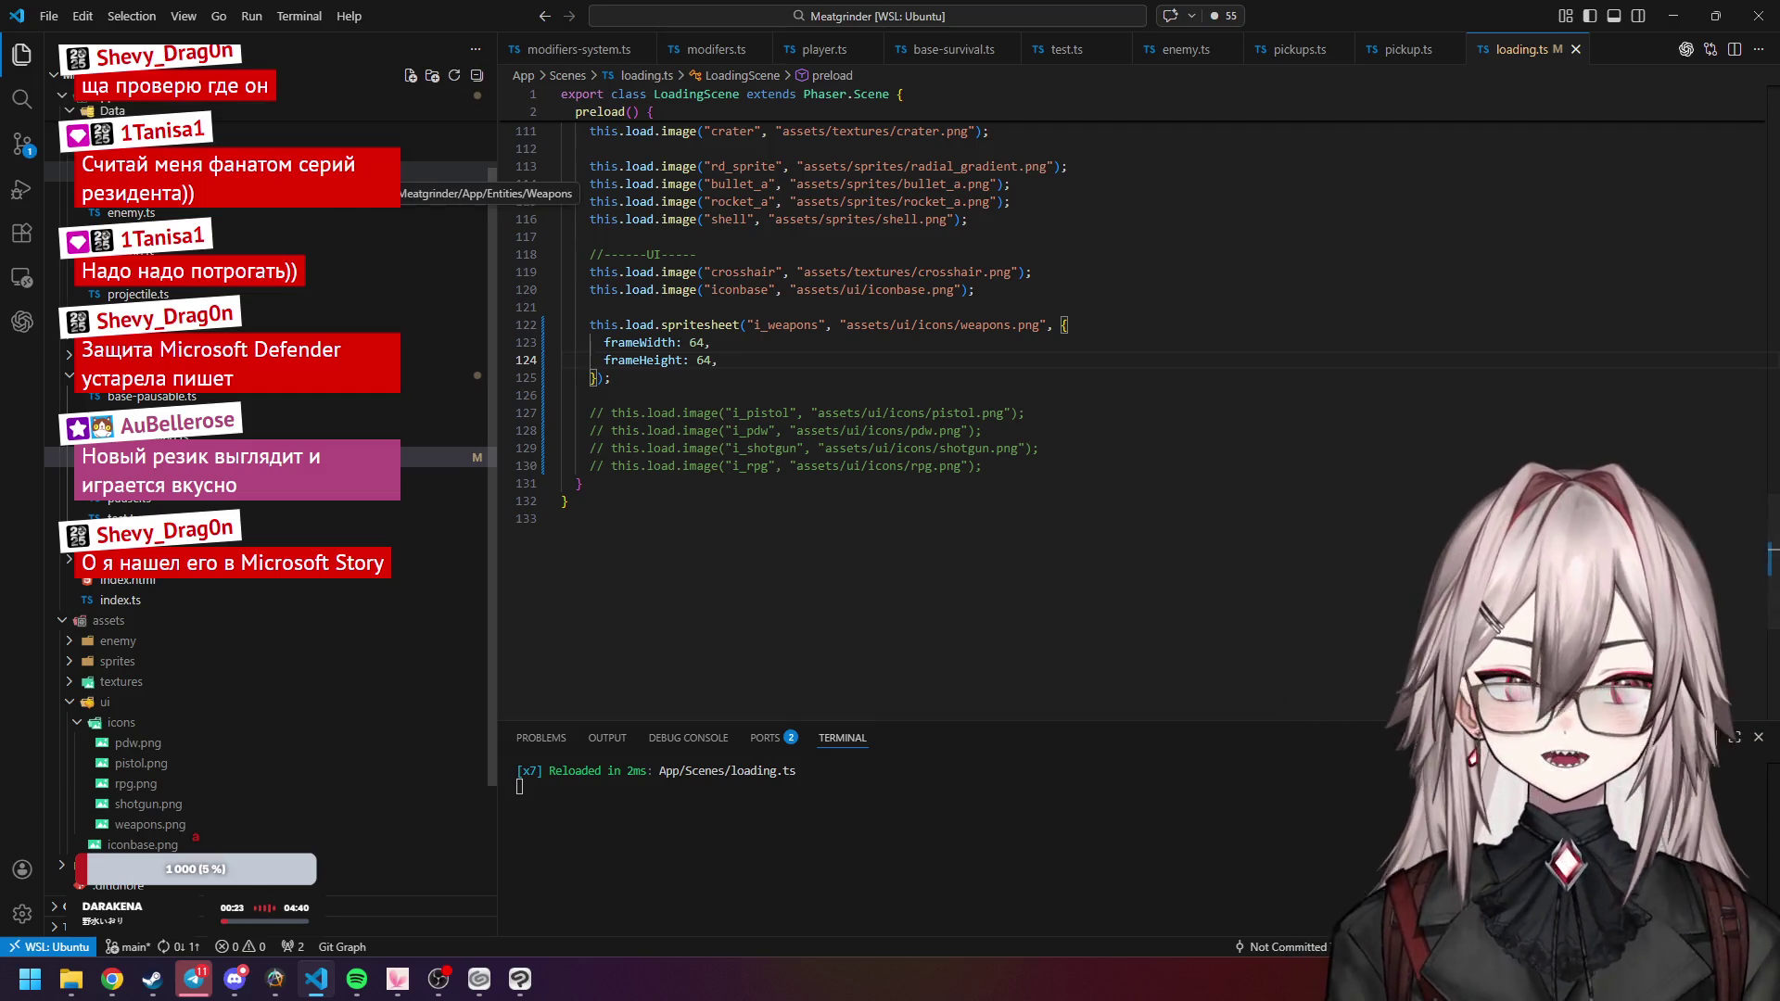
Open pickups.ts and select the pistol's "i_pistol" icon value on line 41 of DEFAULT_PICKUP_CONFIG.
{"action": "scroll", "coordinate": [212, 221], "scroll_direction": "up", "scroll_amount": 2}
{"action": "scroll", "coordinate": [212, 221], "scroll_direction": "up", "scroll_amount": 1}
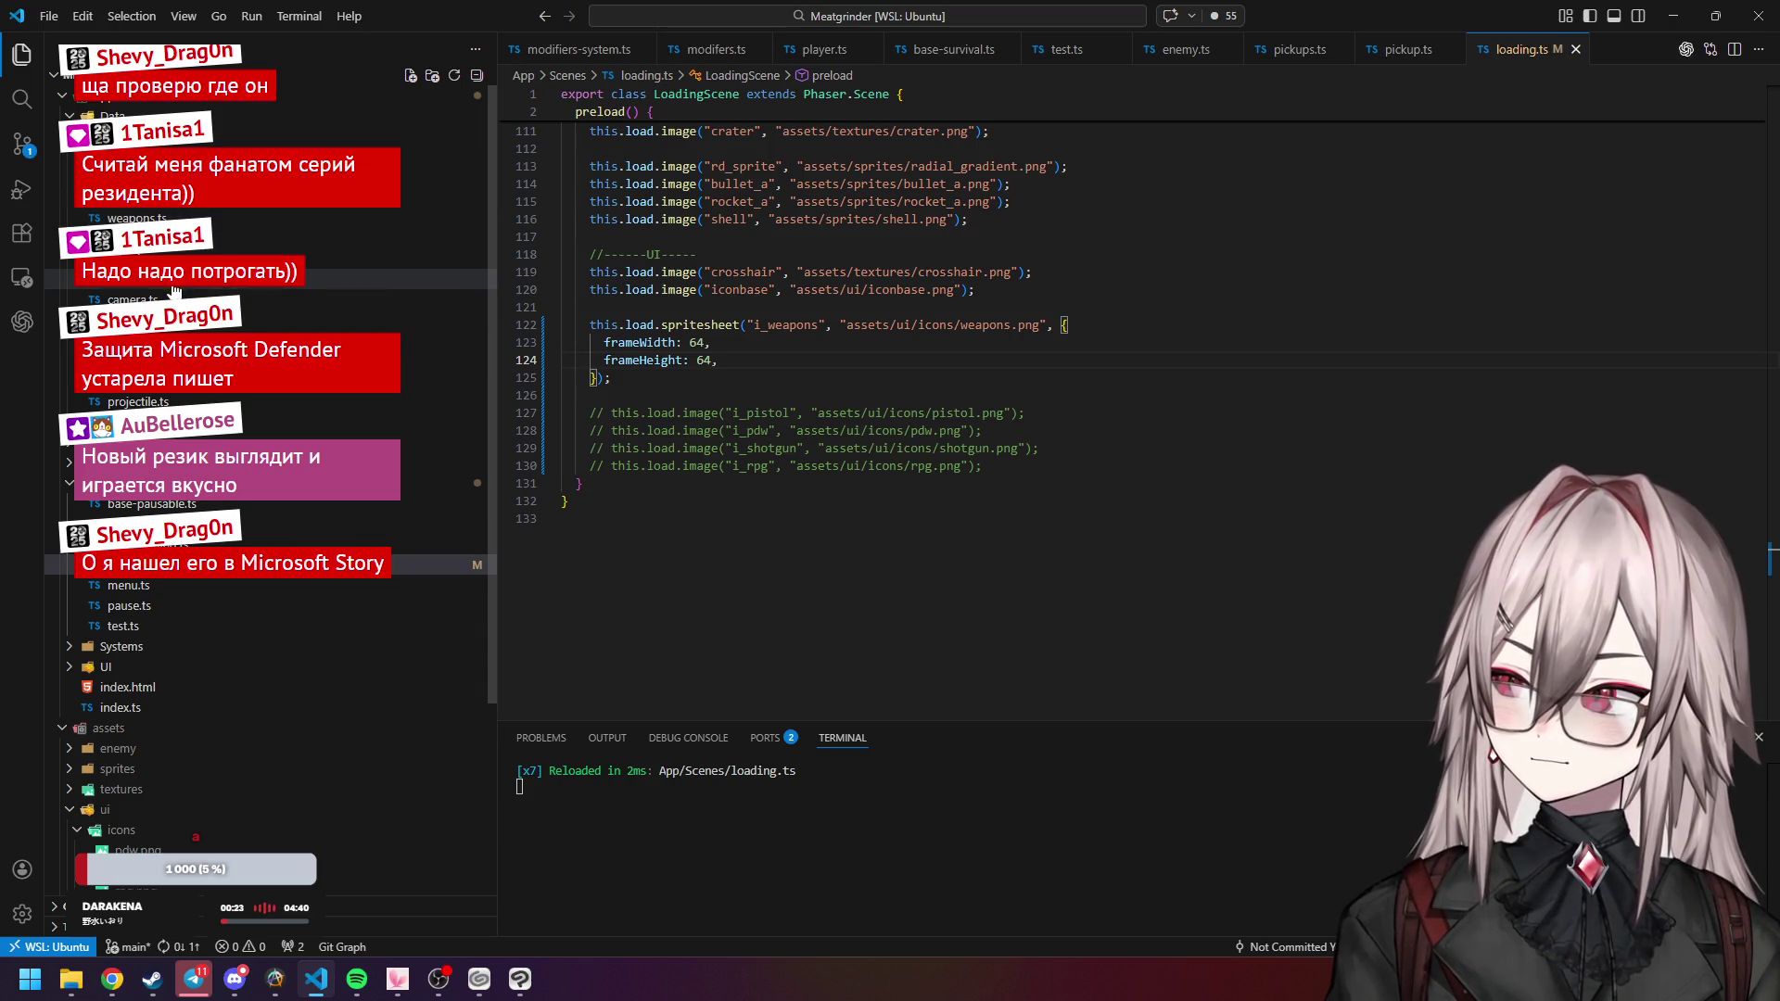
{"action": "left_click", "coordinate": [186, 258]}
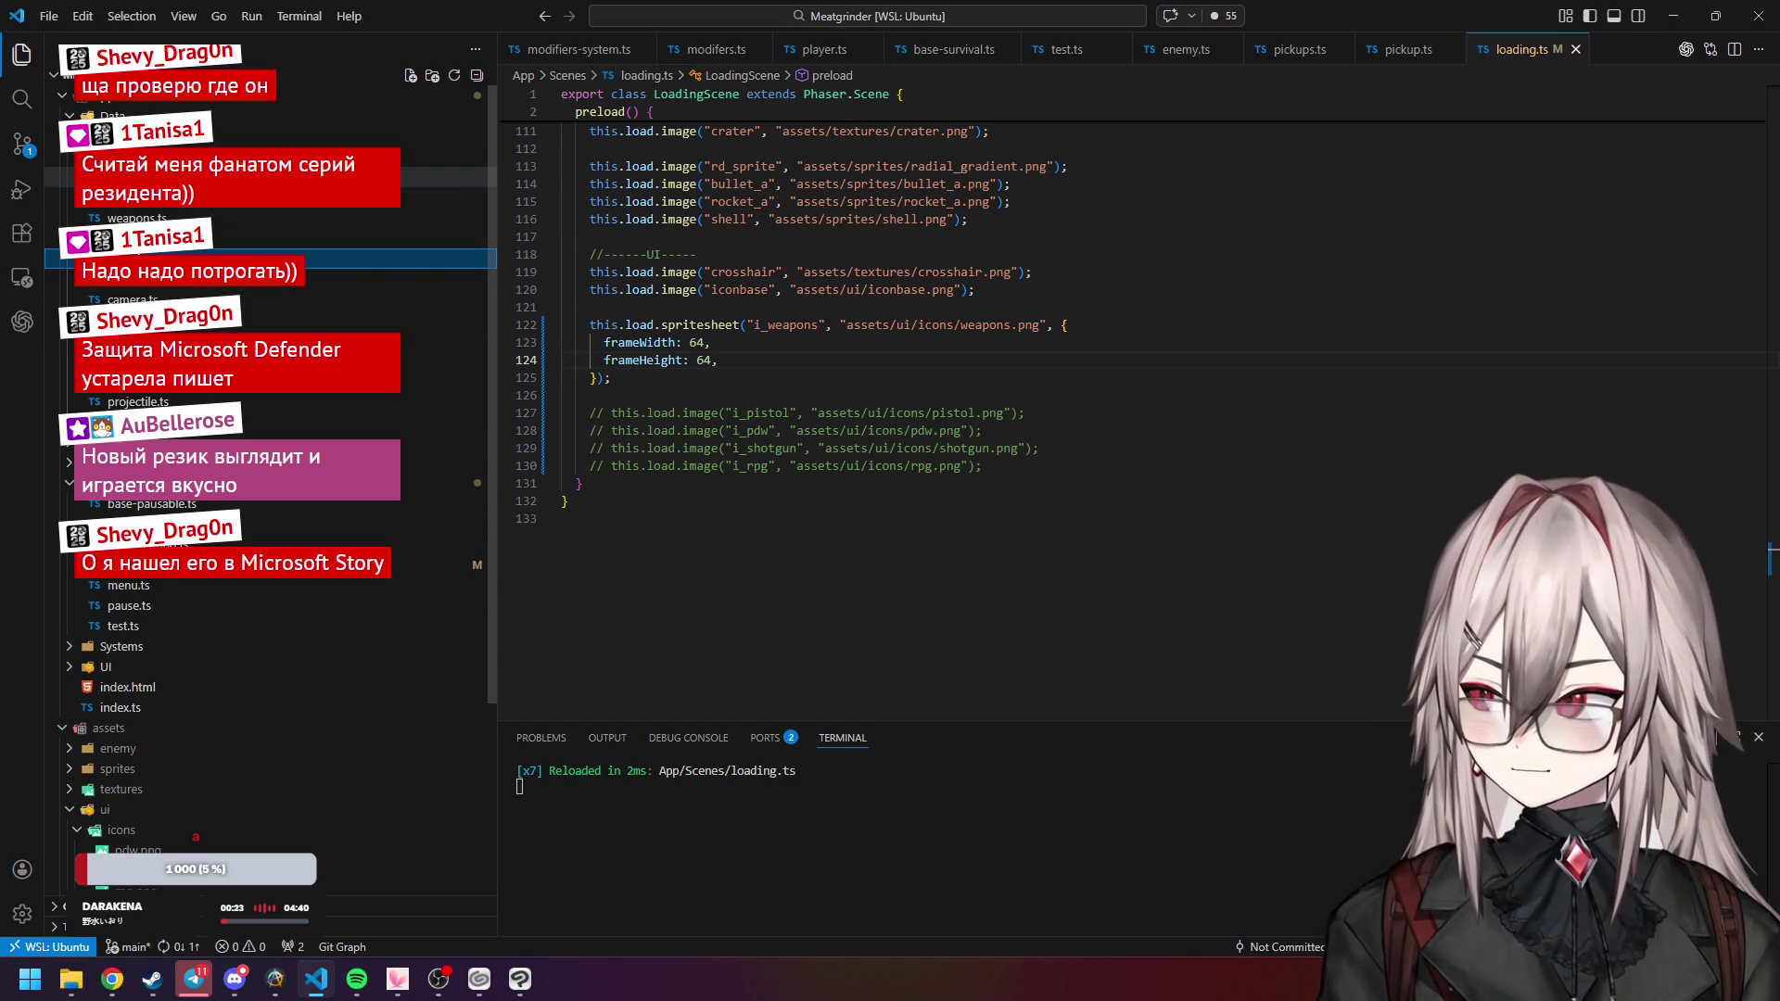
{"action": "left_click", "coordinate": [223, 196]}
{"action": "scroll", "coordinate": [727, 348], "scroll_direction": "down", "scroll_amount": 3}
{"action": "double_click", "coordinate": [739, 428]}
{"action": "scroll", "coordinate": [778, 327], "scroll_direction": "up", "scroll_amount": 3}
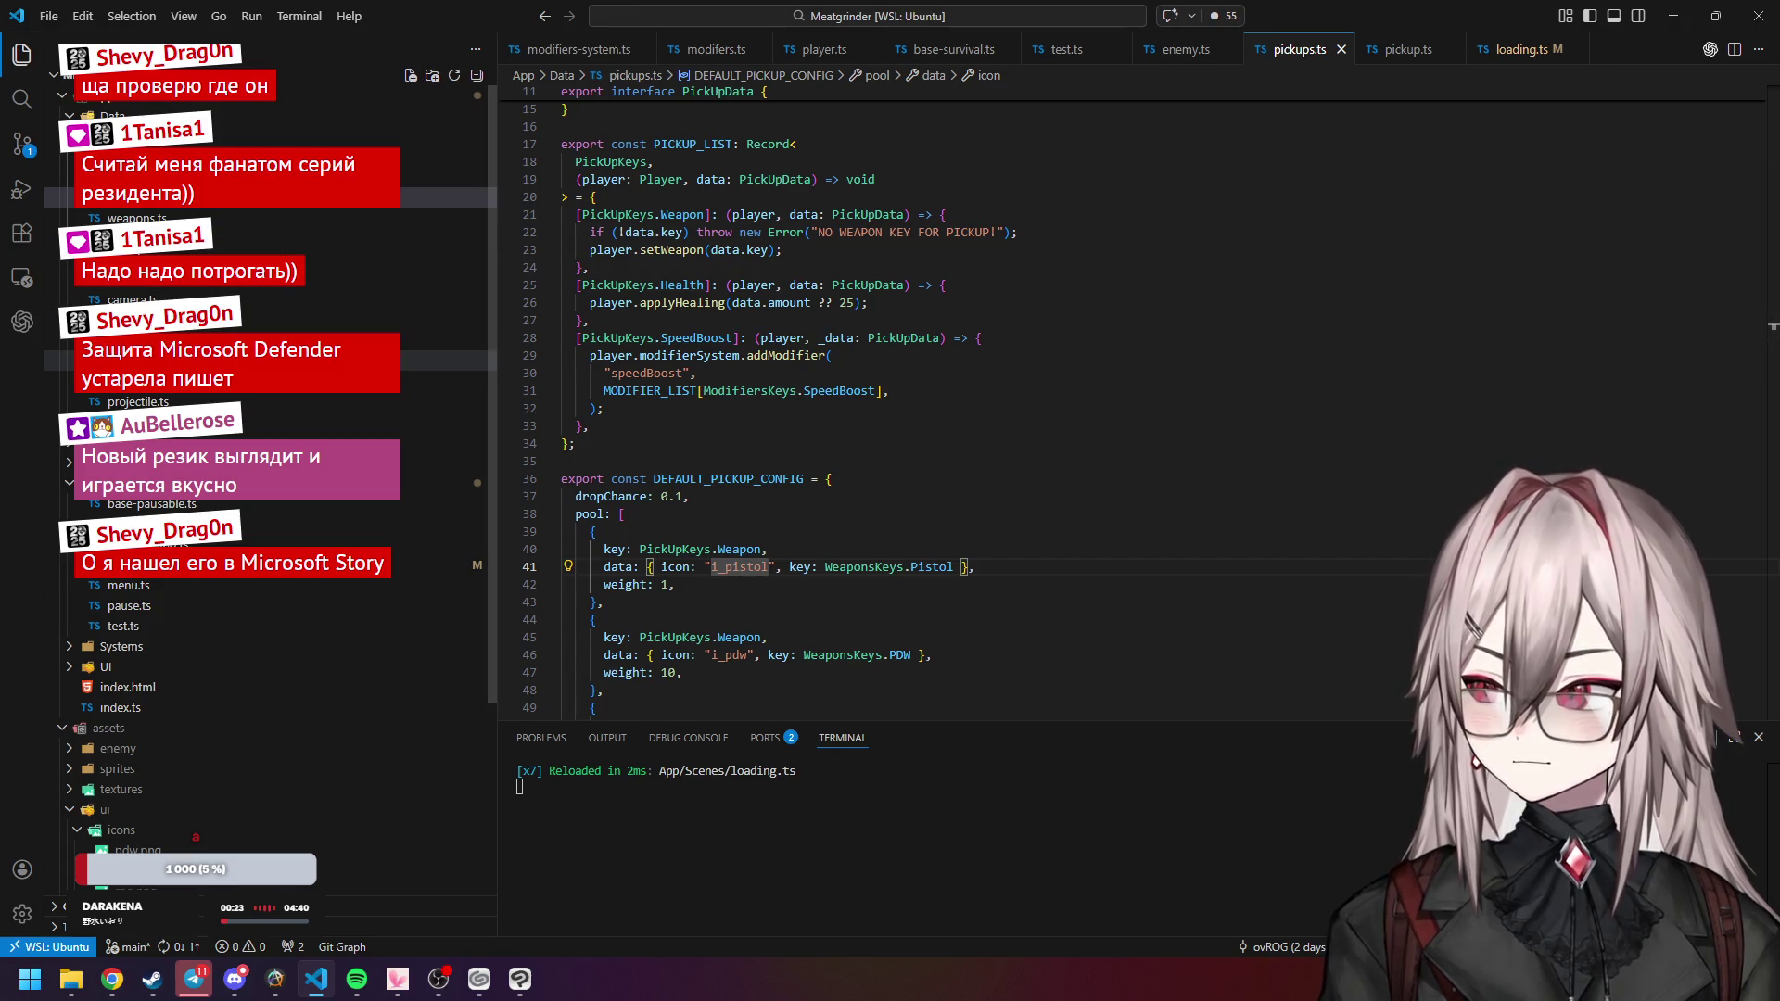
{"action": "left_click", "coordinate": [436, 361]}
{"action": "scroll", "coordinate": [708, 367], "scroll_direction": "down", "scroll_amount": 1}
{"action": "scroll", "coordinate": [707, 368], "scroll_direction": "down", "scroll_amount": 20}
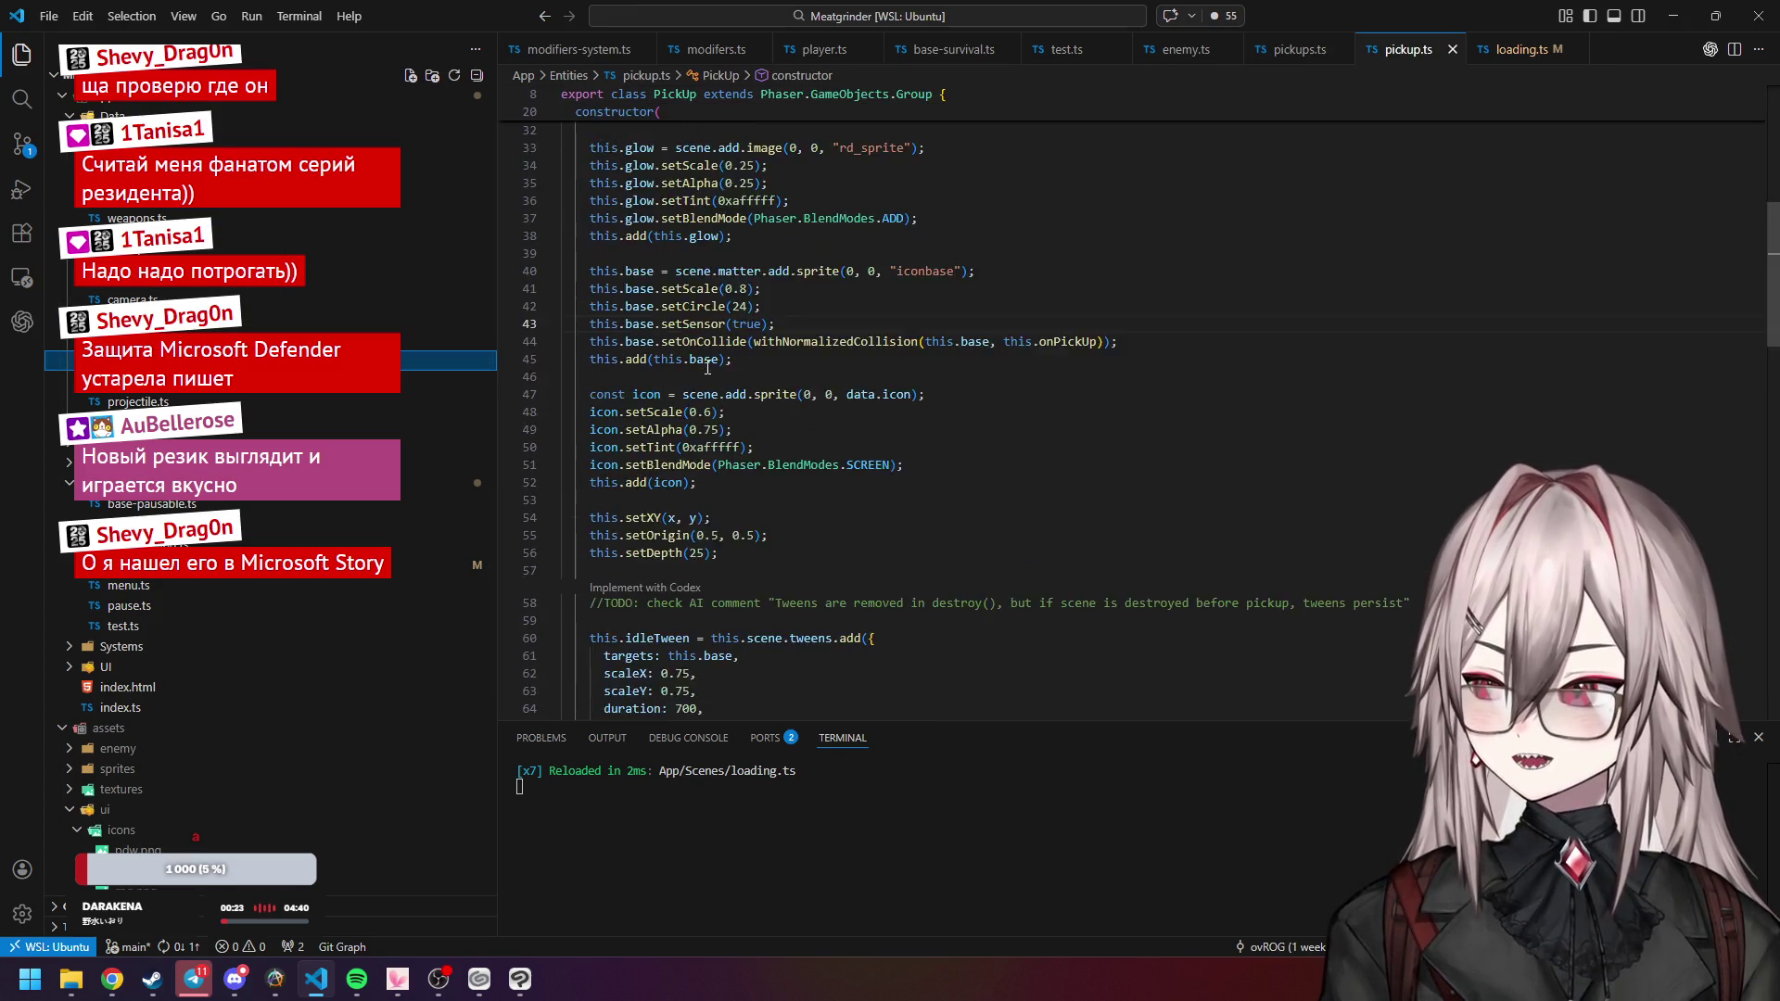
{"action": "scroll", "coordinate": [709, 368], "scroll_direction": "down", "scroll_amount": 3}
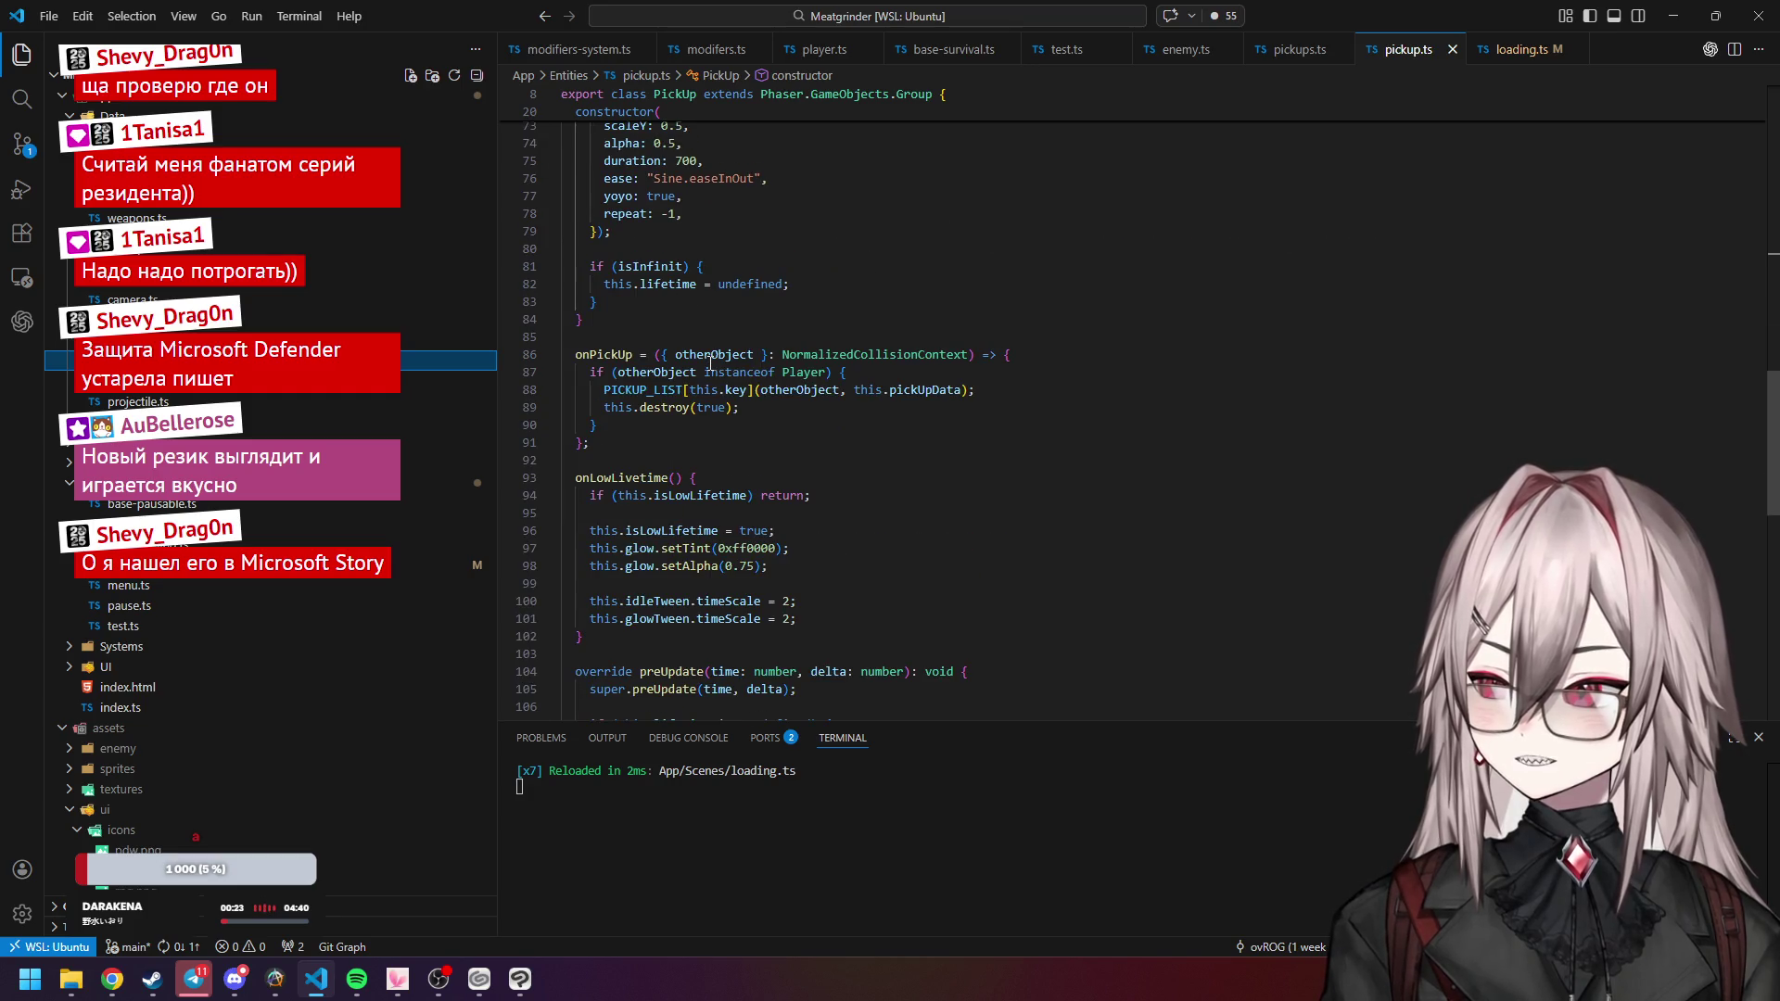
{"action": "scroll", "coordinate": [710, 384], "scroll_direction": "down", "scroll_amount": 2}
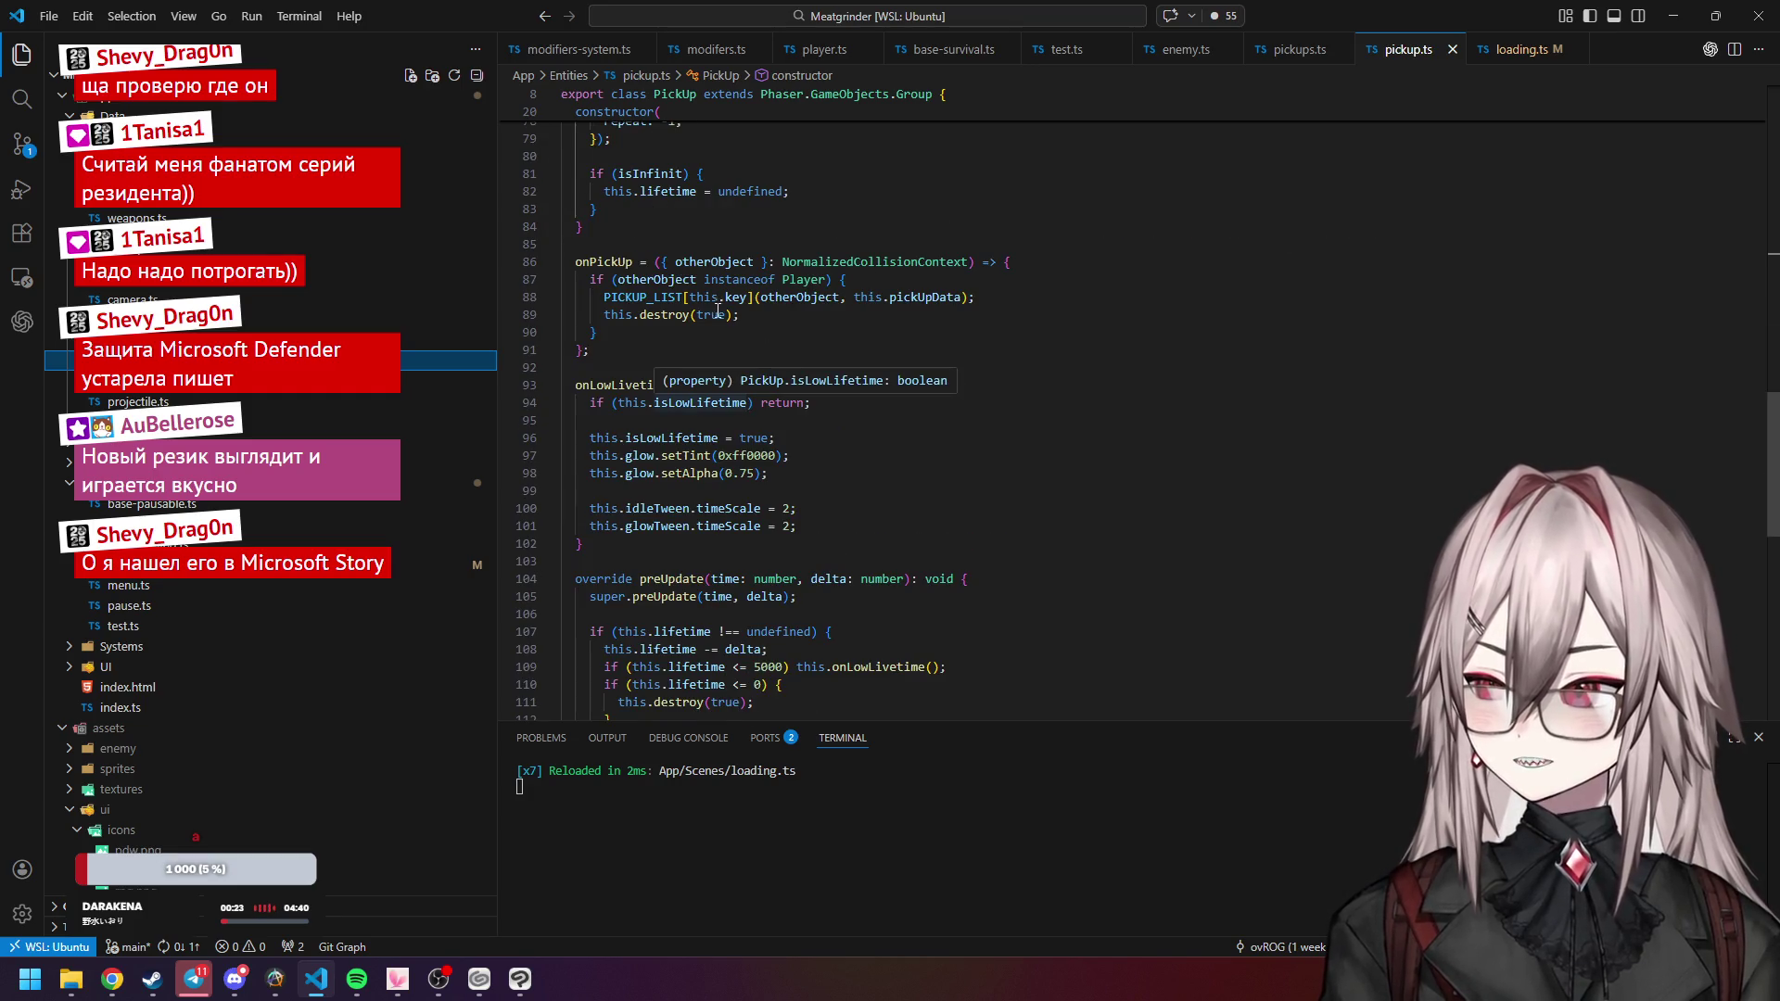
{"action": "scroll", "coordinate": [717, 315], "scroll_direction": "up", "scroll_amount": 20}
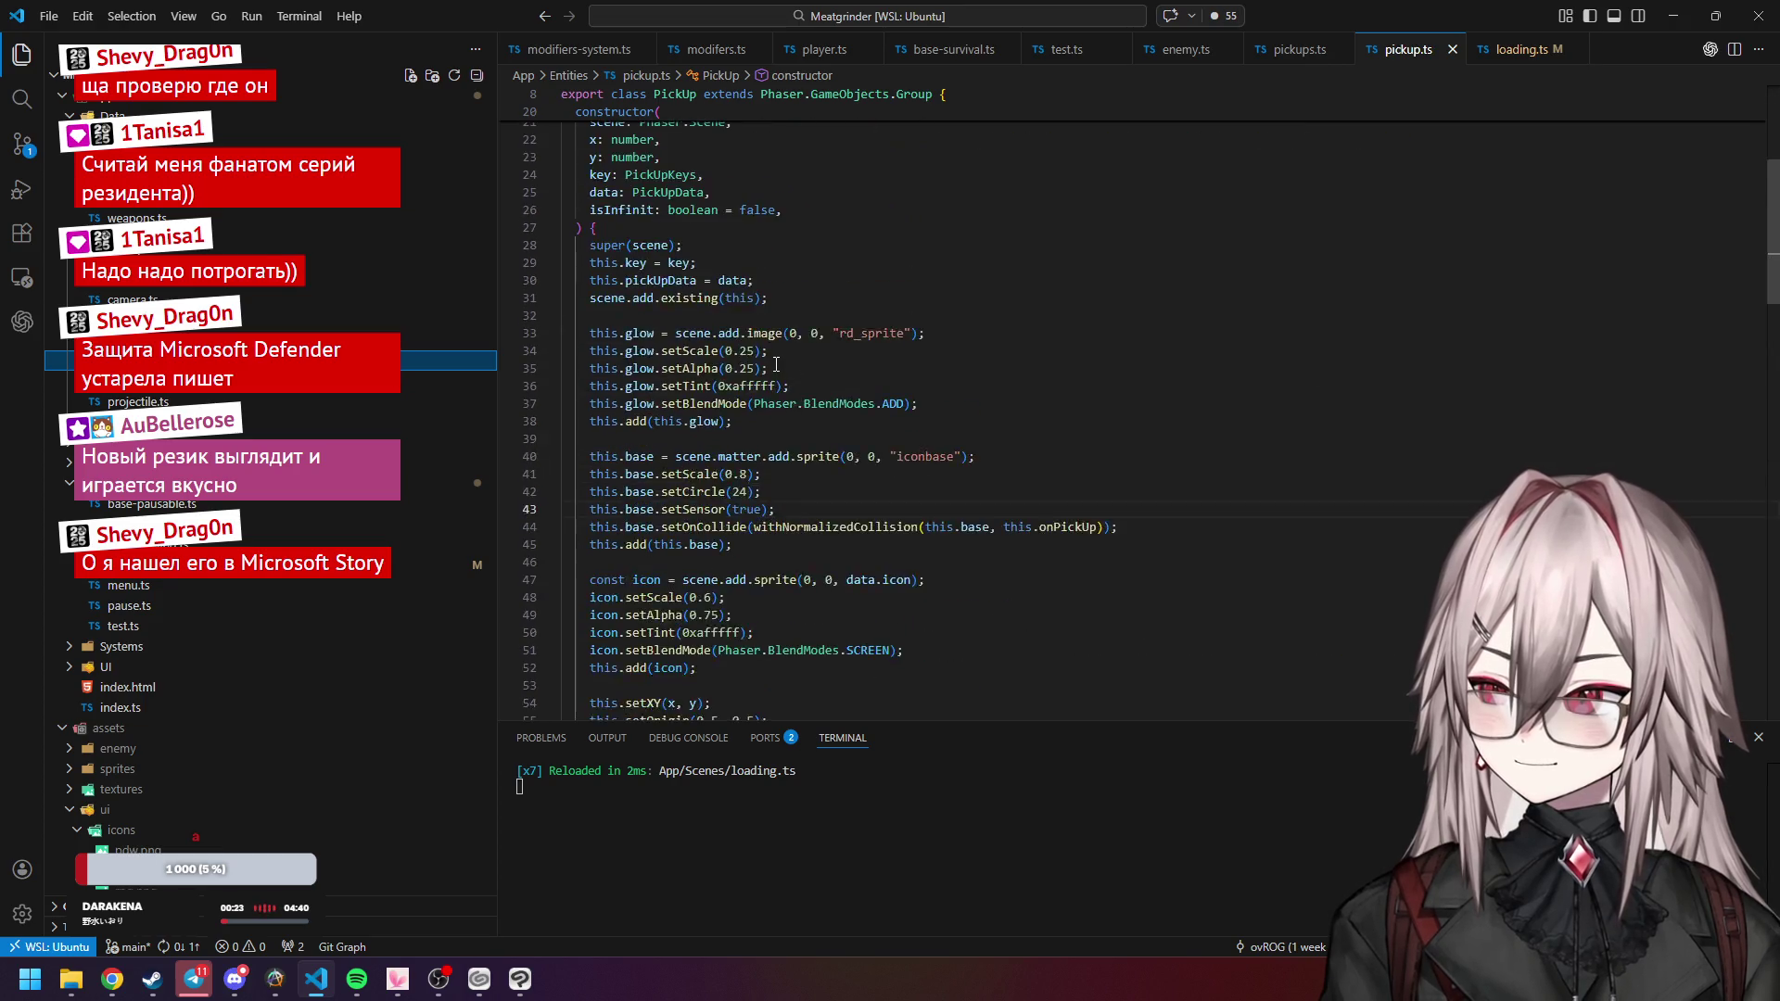
{"action": "scroll", "coordinate": [777, 365], "scroll_direction": "up", "scroll_amount": 3}
{"action": "left_click", "coordinate": [603, 313]}
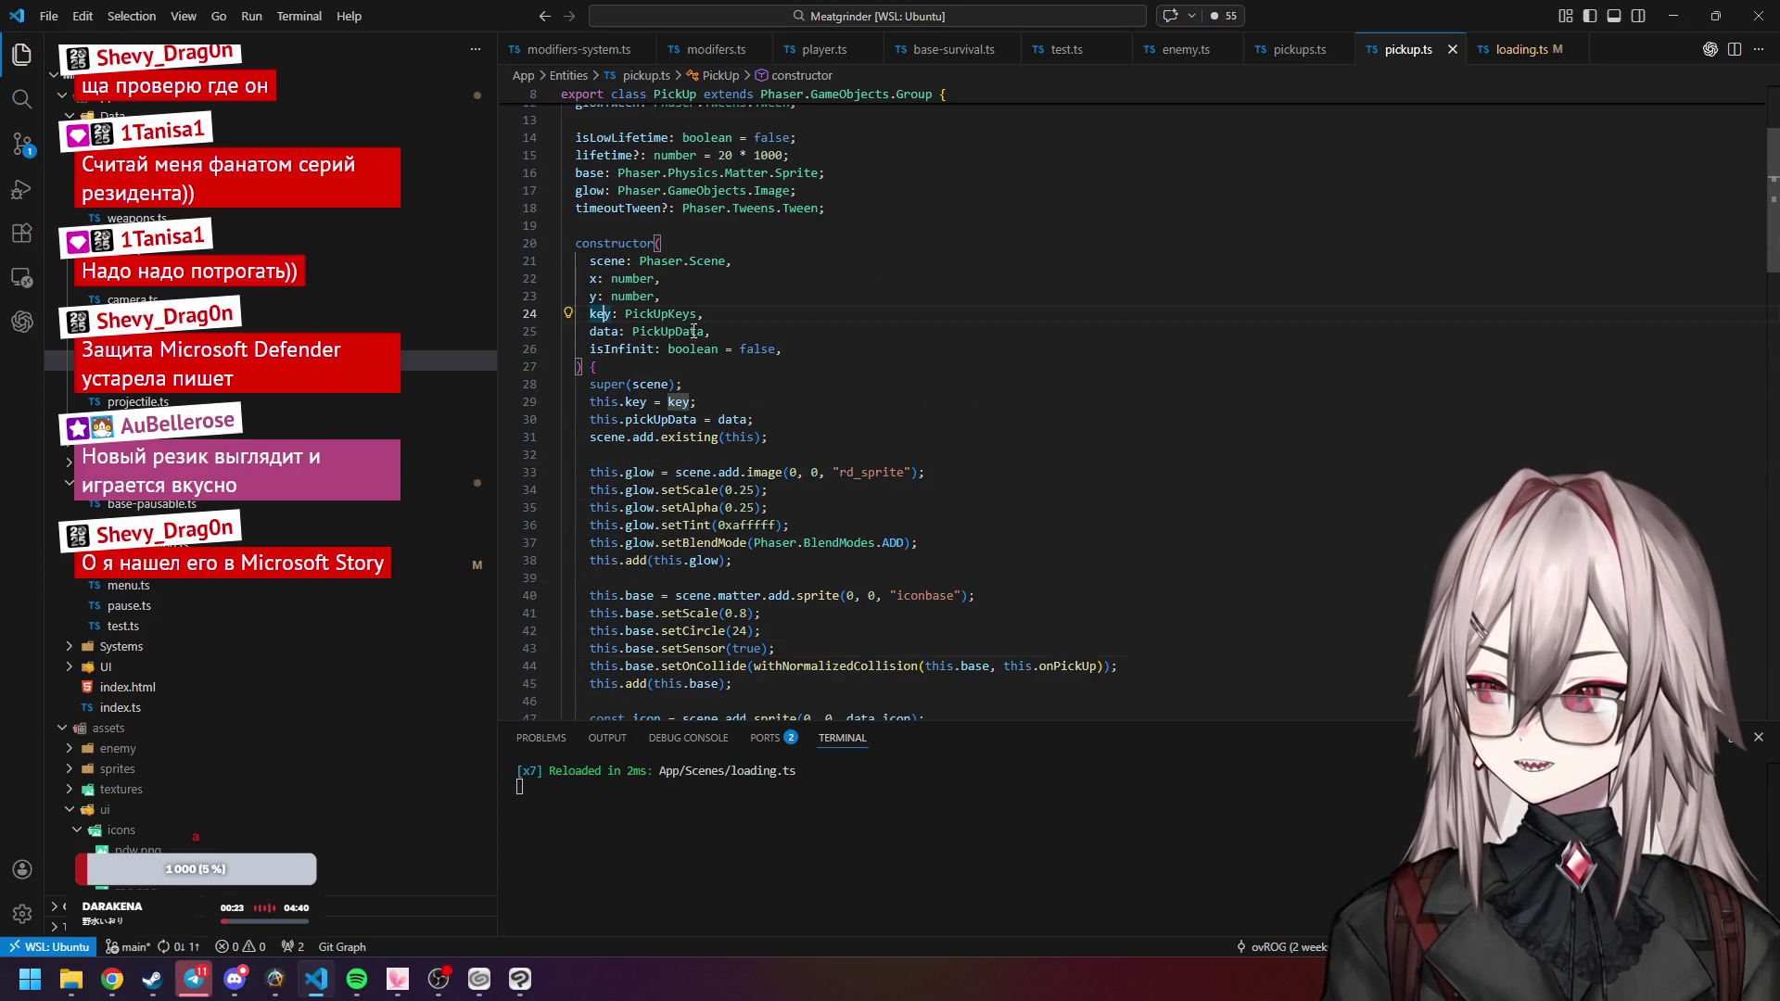
{"action": "scroll", "coordinate": [716, 356], "scroll_direction": "down", "scroll_amount": 1}
{"action": "scroll", "coordinate": [649, 380], "scroll_direction": "down", "scroll_amount": 5}
{"action": "left_click", "coordinate": [804, 442]}
{"action": "double_click", "coordinate": [911, 440]}
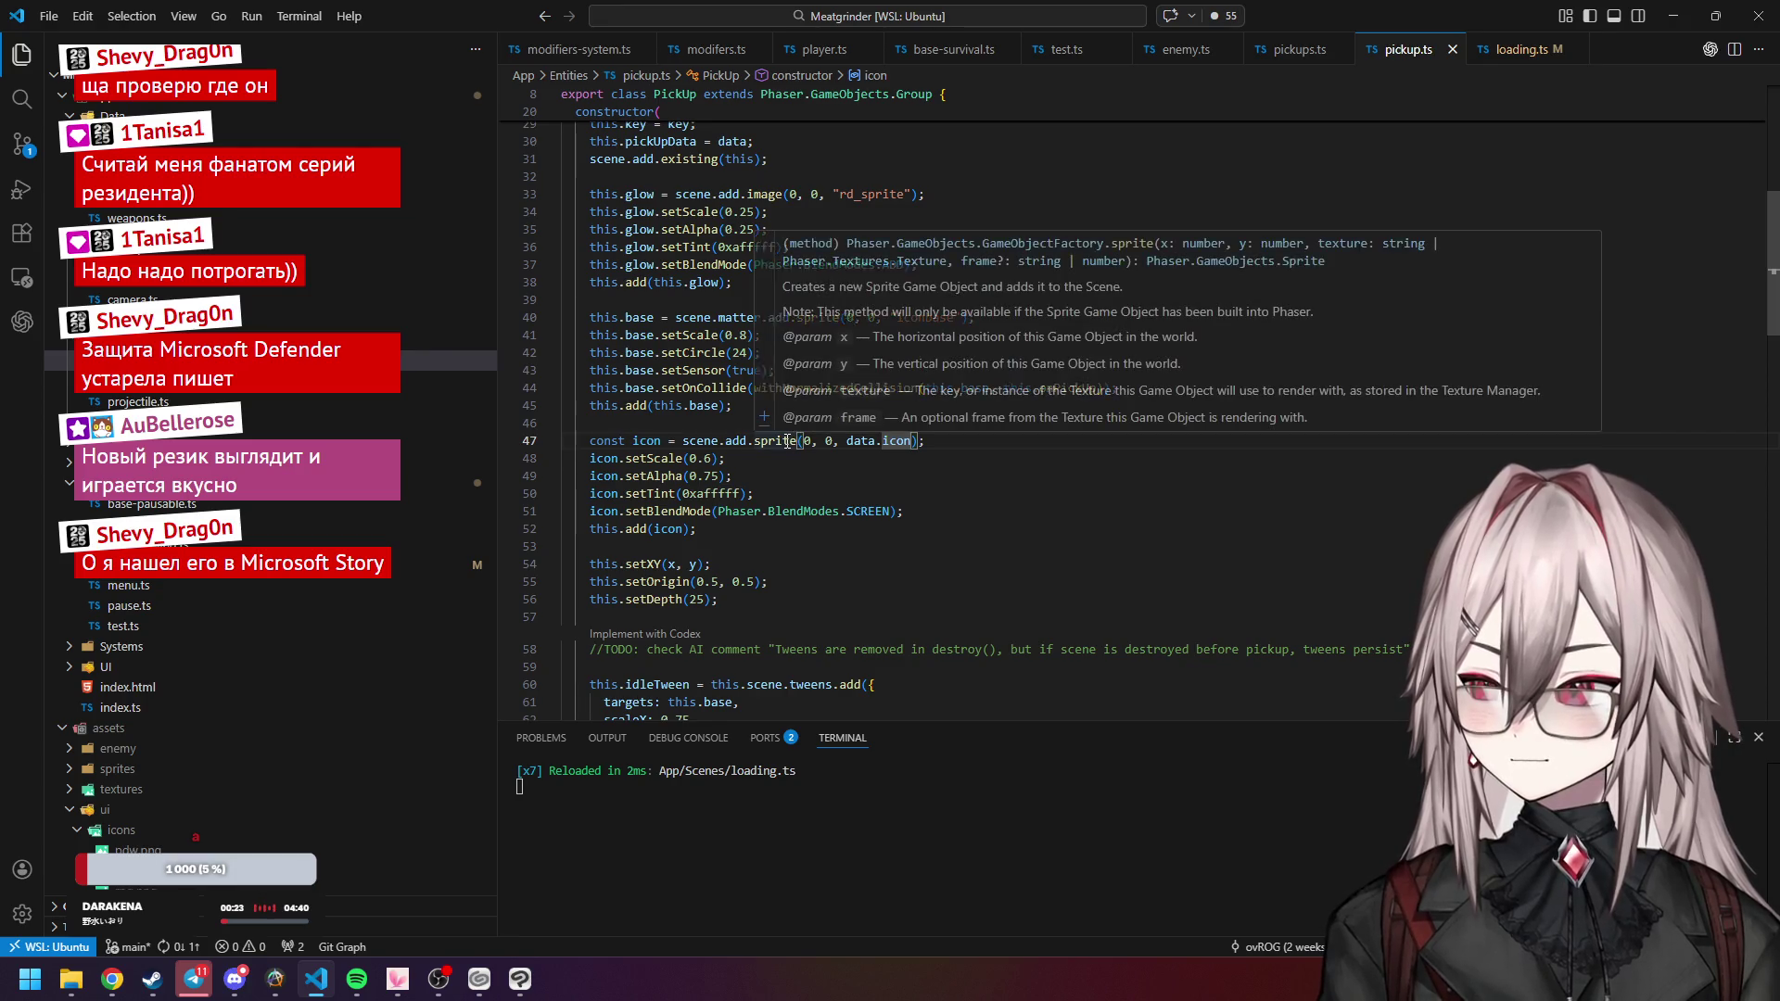
{"action": "scroll", "coordinate": [899, 364], "scroll_direction": "down", "scroll_amount": 3}
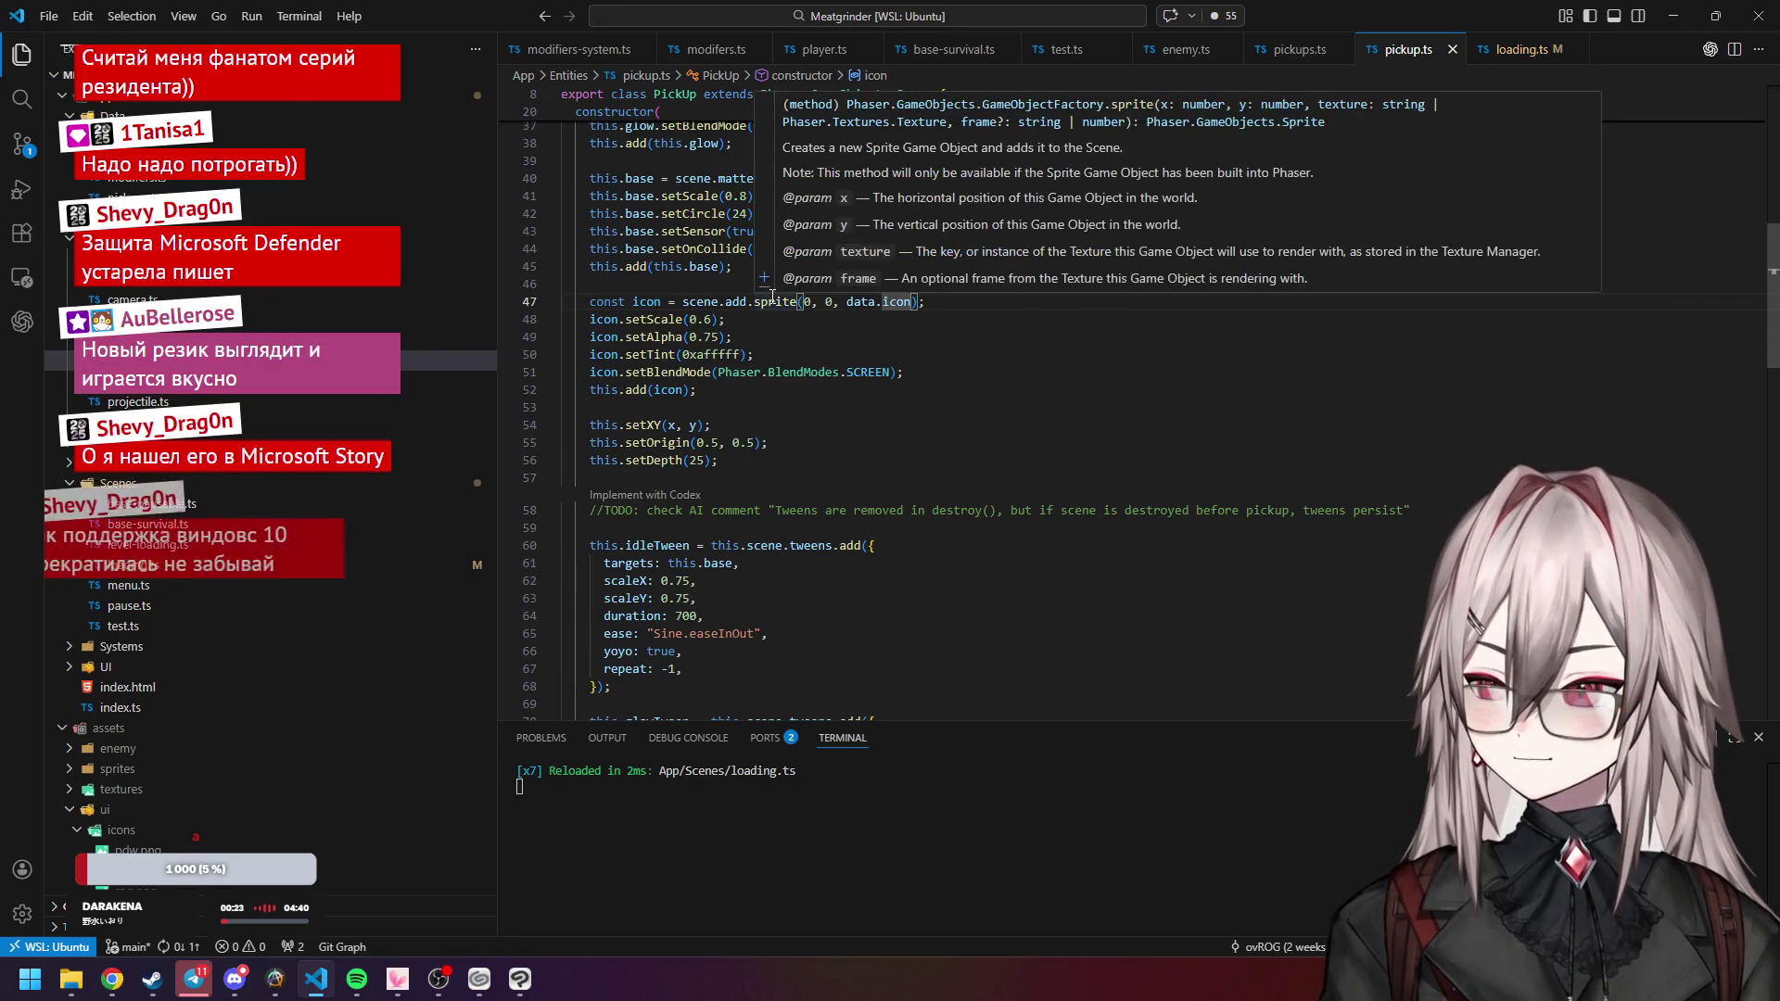
{"action": "scroll", "coordinate": [910, 218], "scroll_direction": "up", "scroll_amount": 1}
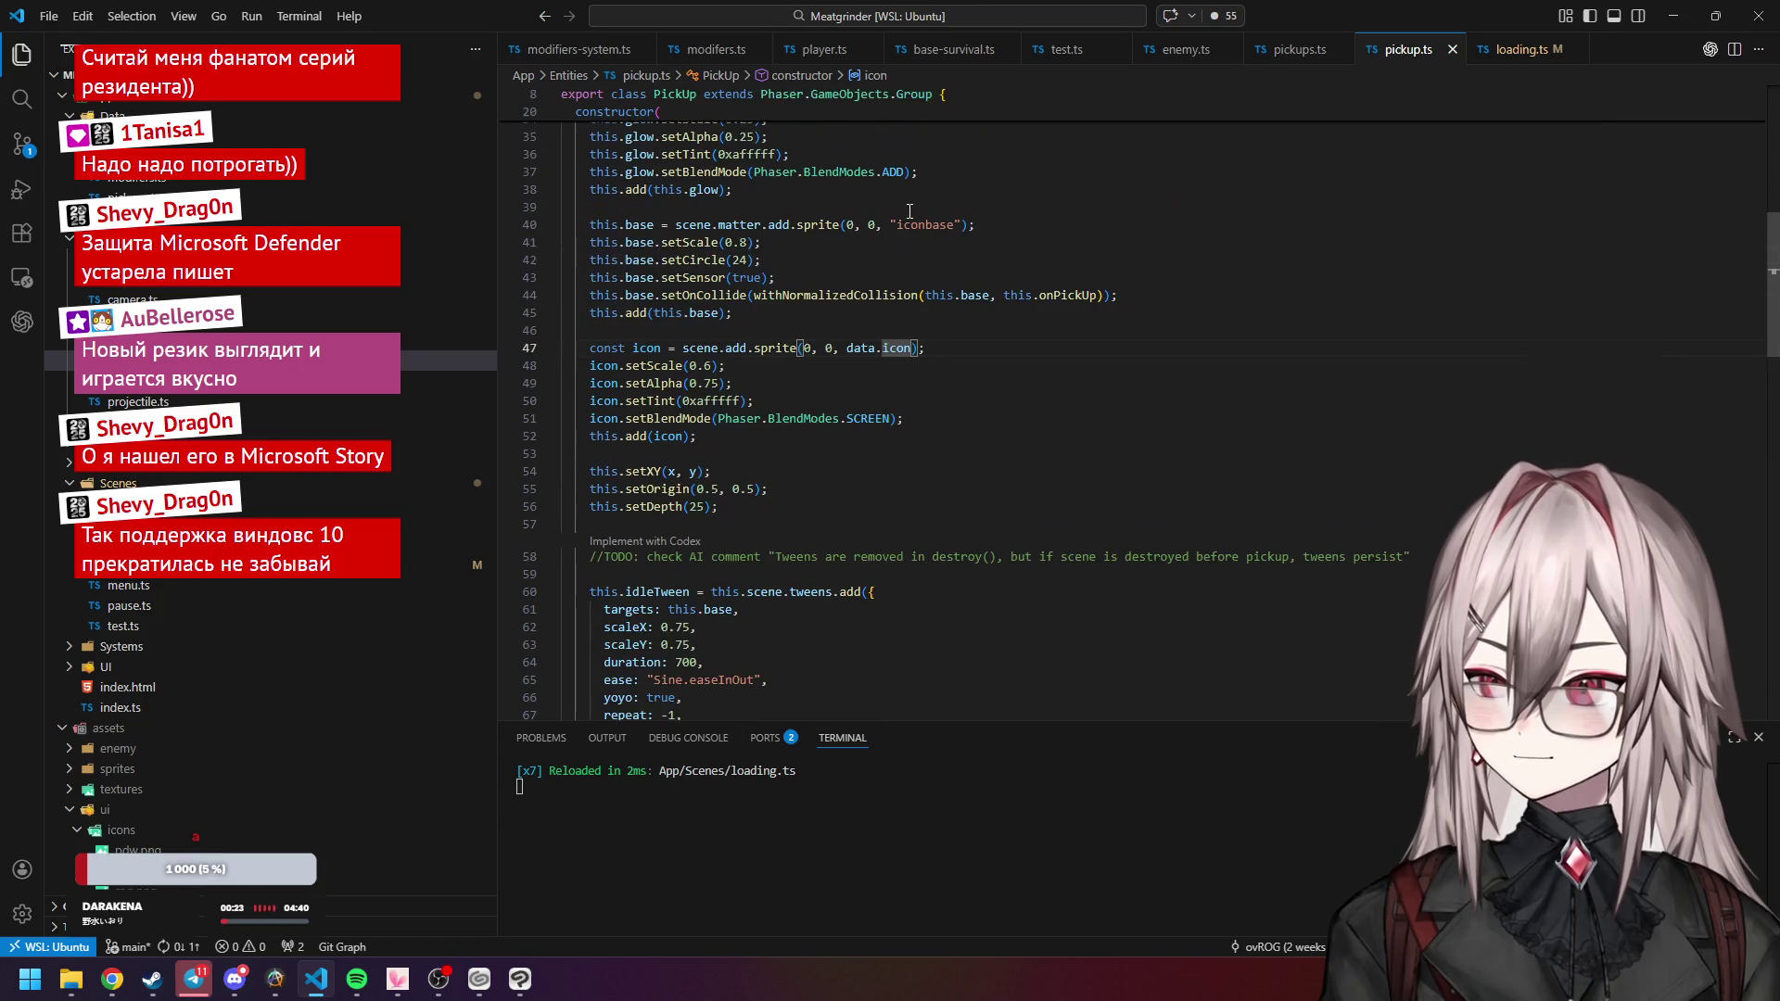
{"action": "scroll", "coordinate": [783, 343], "scroll_direction": "down", "scroll_amount": 1}
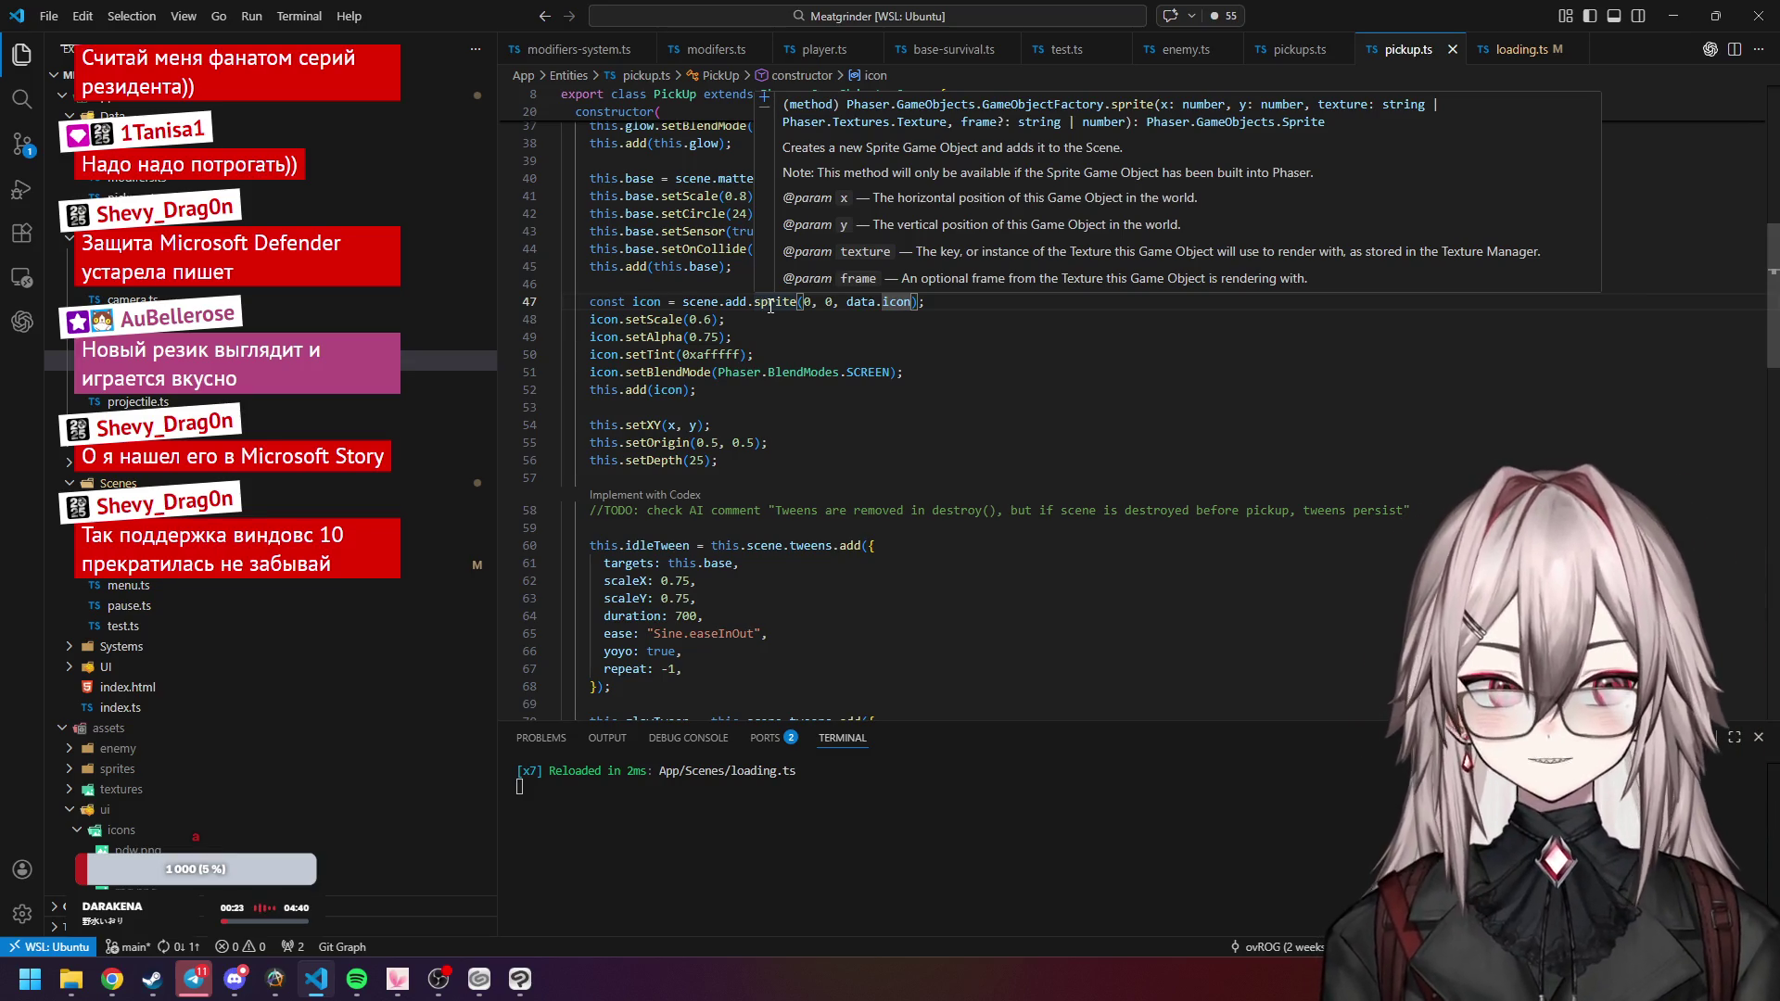
{"action": "left_click", "coordinate": [793, 360]}
{"action": "scroll", "coordinate": [807, 334], "scroll_direction": "up", "scroll_amount": 3}
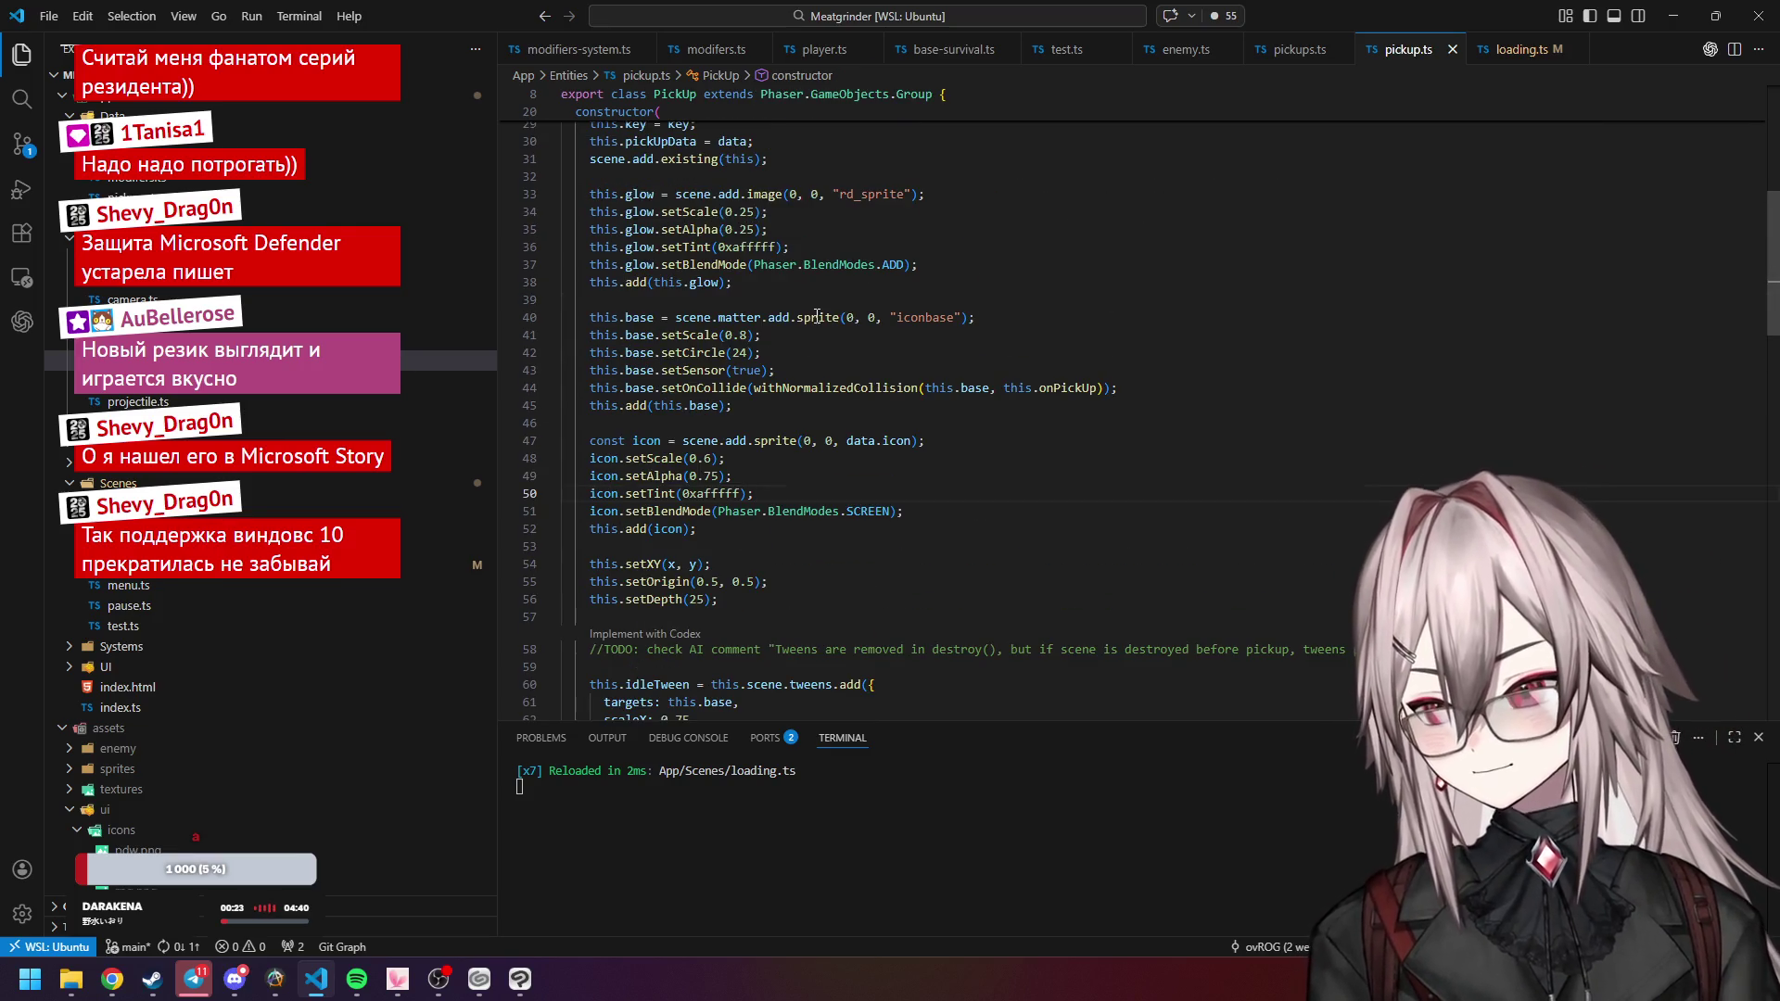
{"action": "scroll", "coordinate": [816, 324], "scroll_direction": "up", "scroll_amount": 3}
{"action": "left_click", "coordinate": [811, 352]}
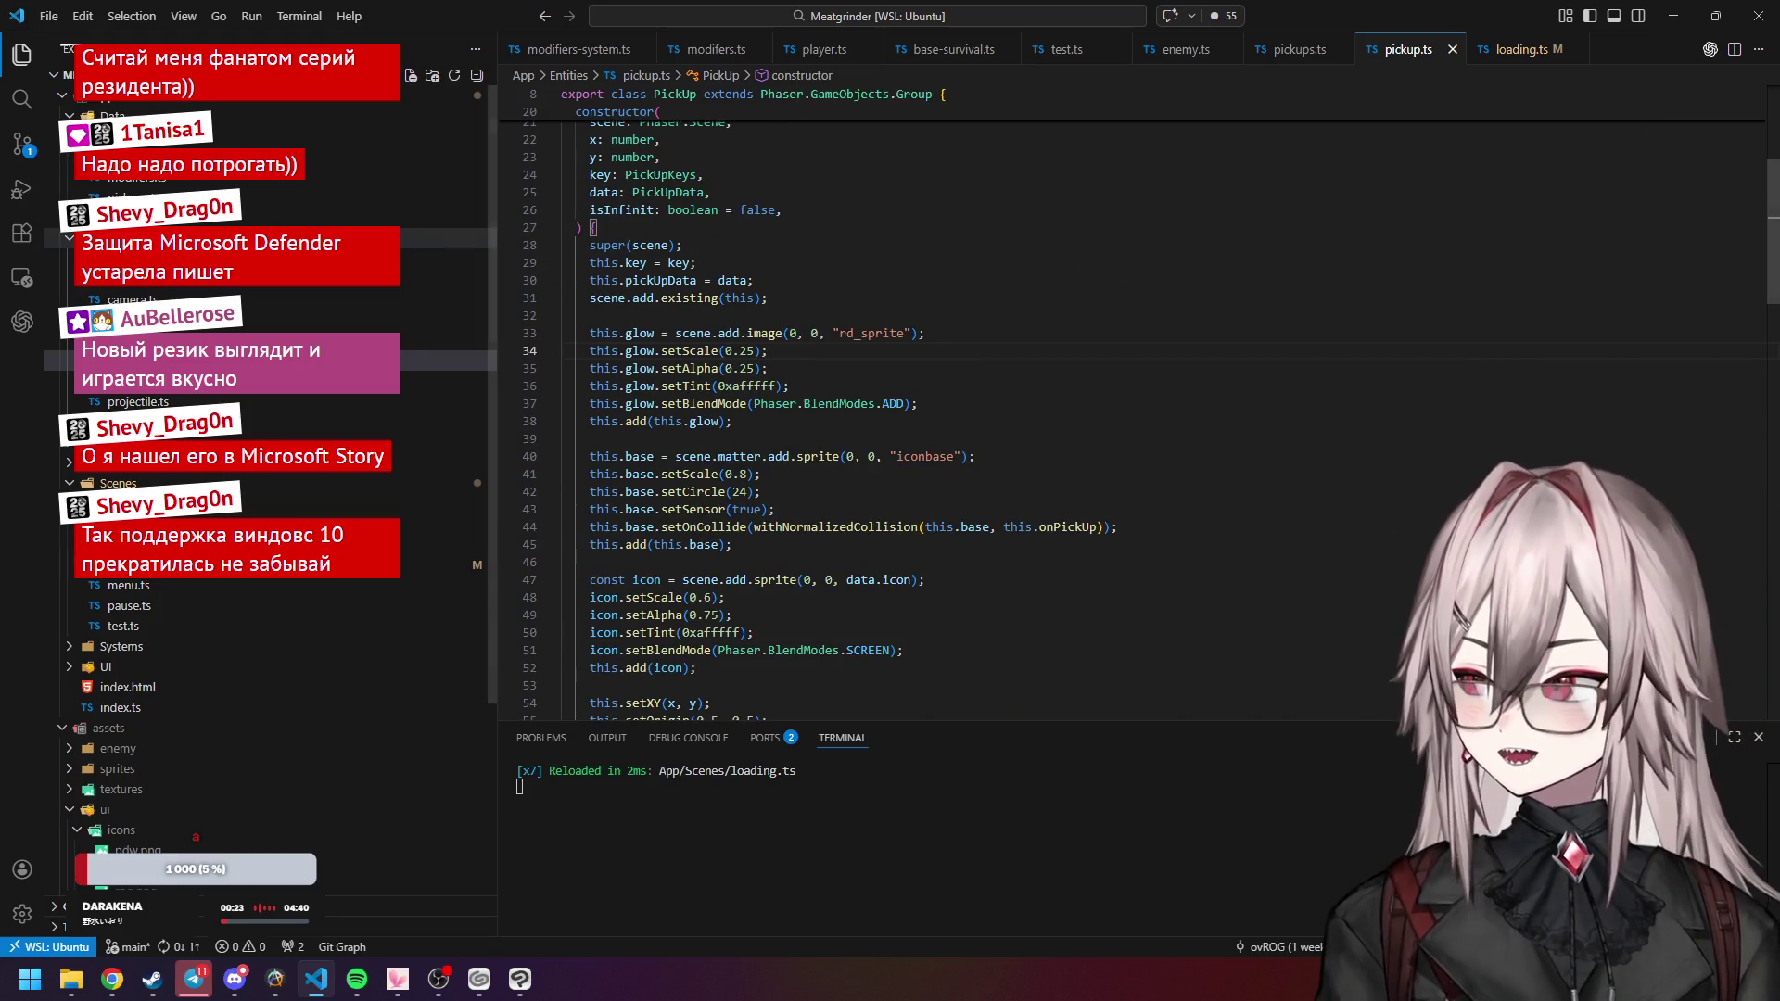
{"action": "left_click", "coordinate": [1521, 49]}
{"action": "left_click", "coordinate": [1389, 51]}
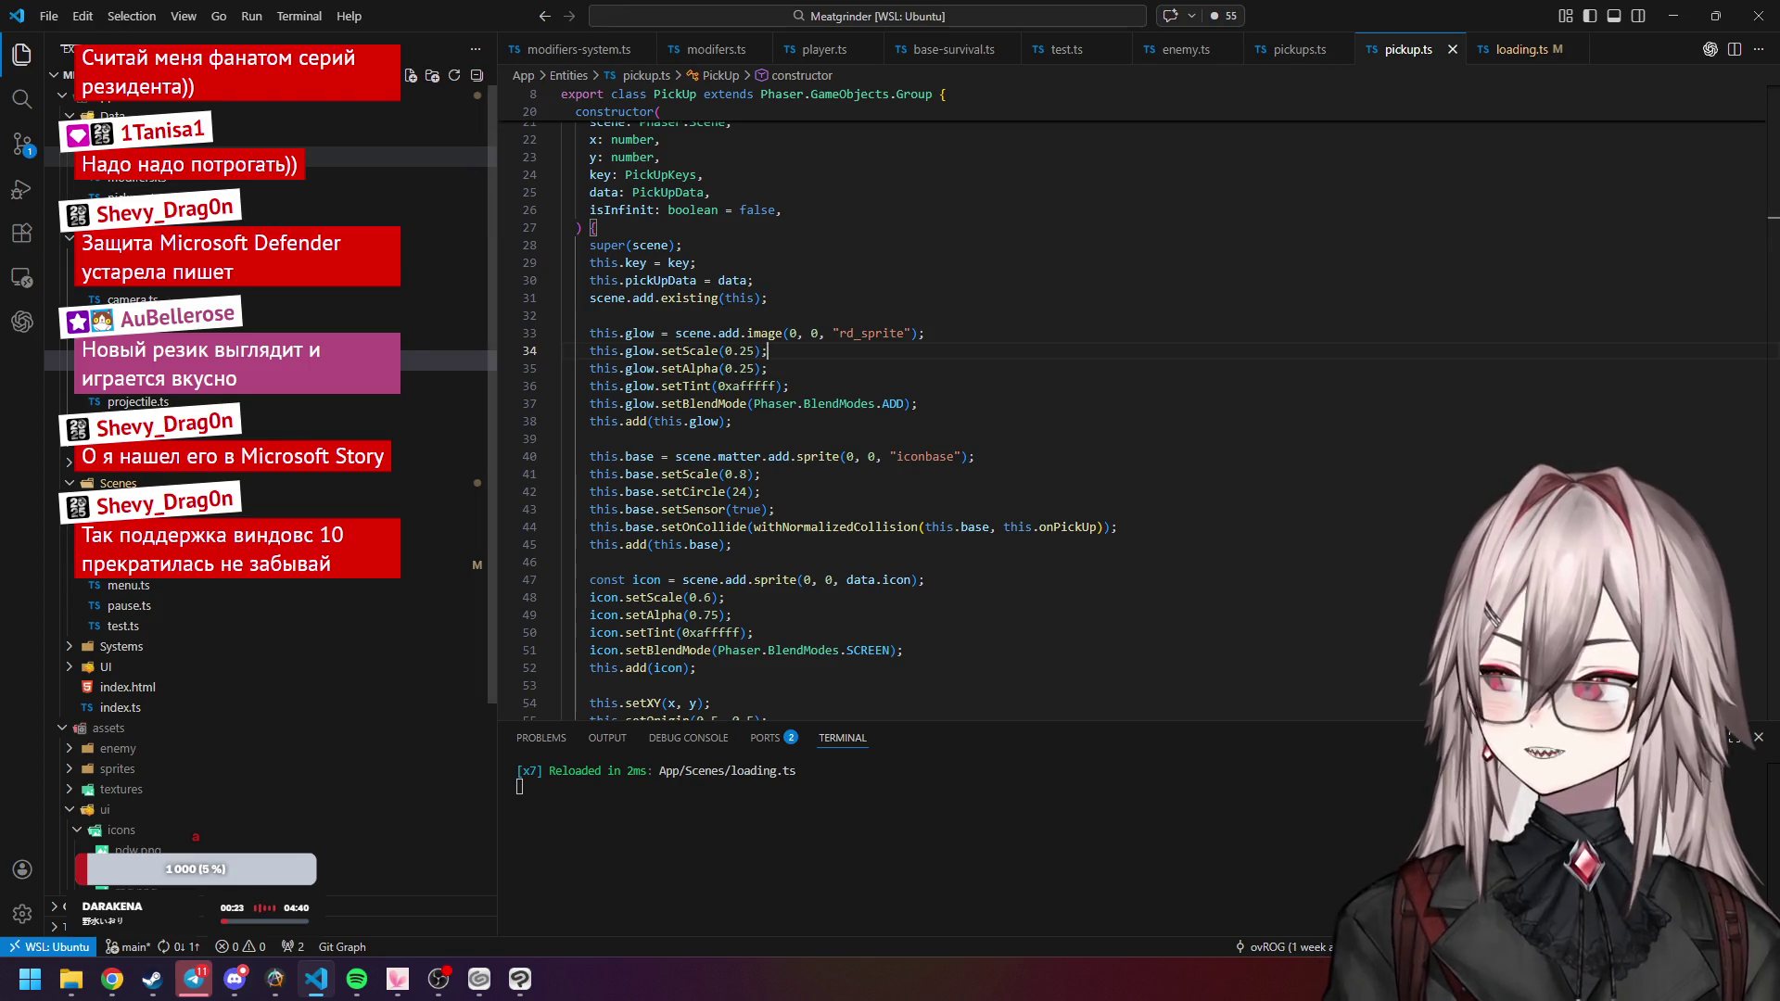
{"action": "scroll", "coordinate": [920, 403], "scroll_direction": "up", "scroll_amount": 4}
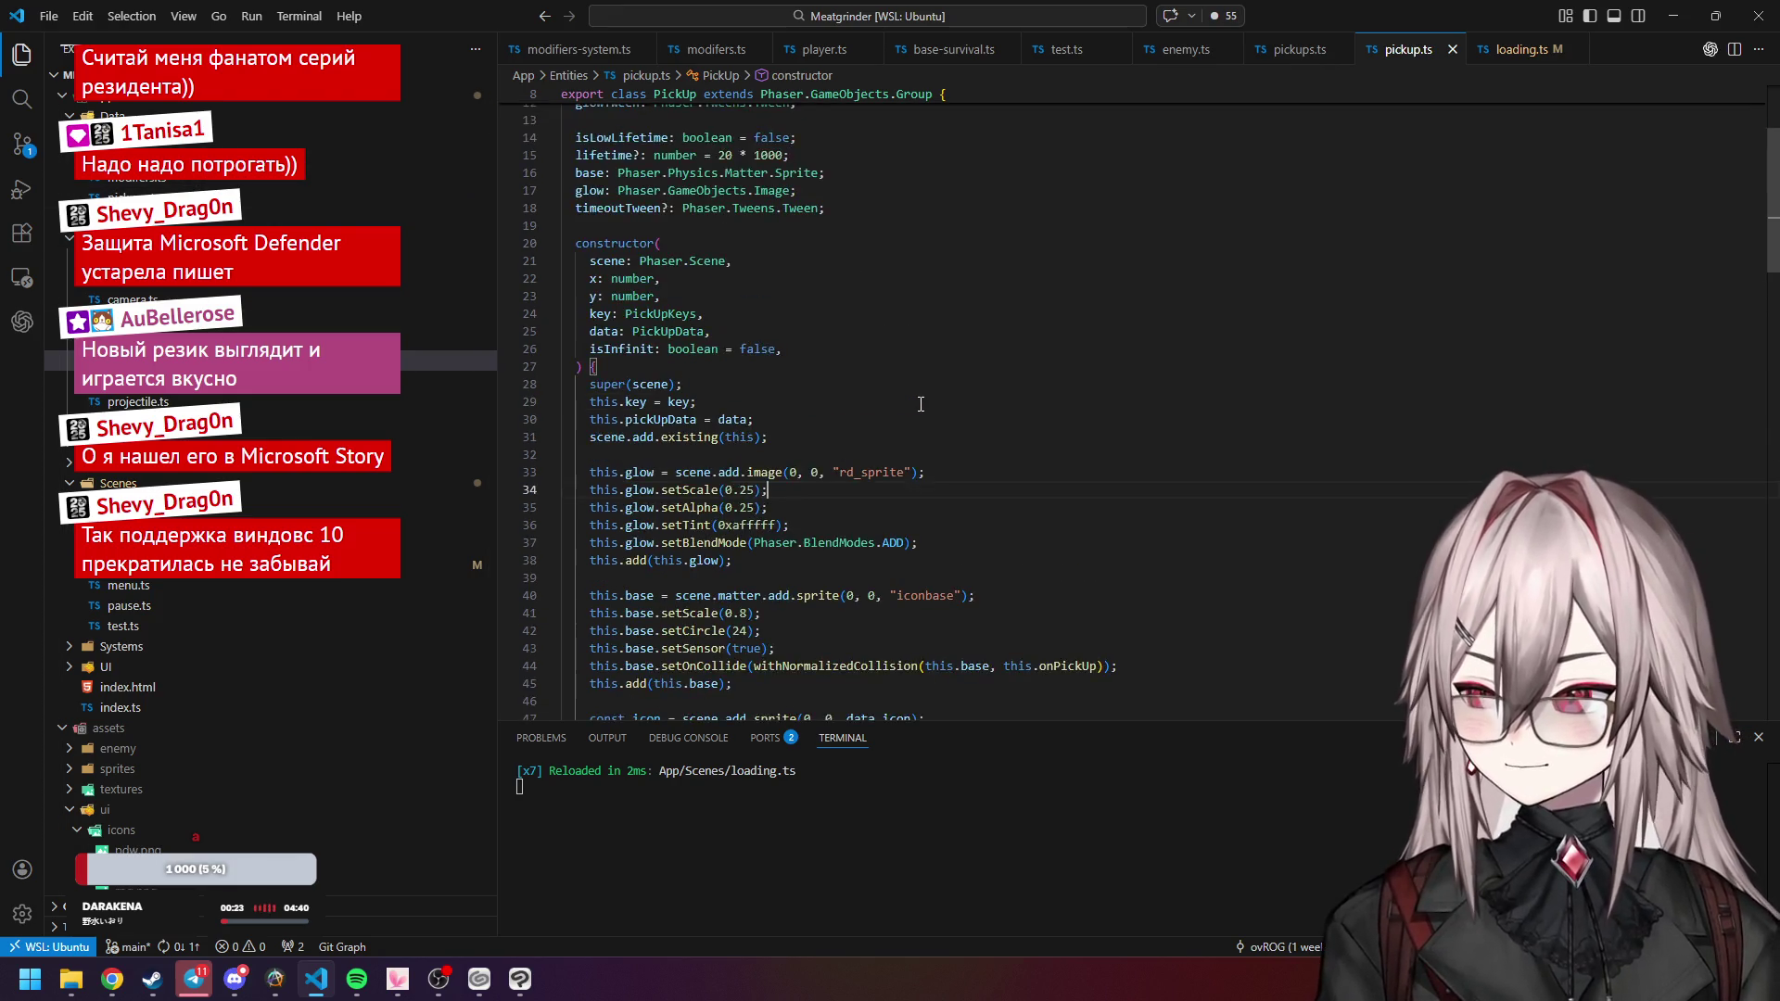
{"action": "scroll", "coordinate": [866, 408], "scroll_direction": "up", "scroll_amount": 2}
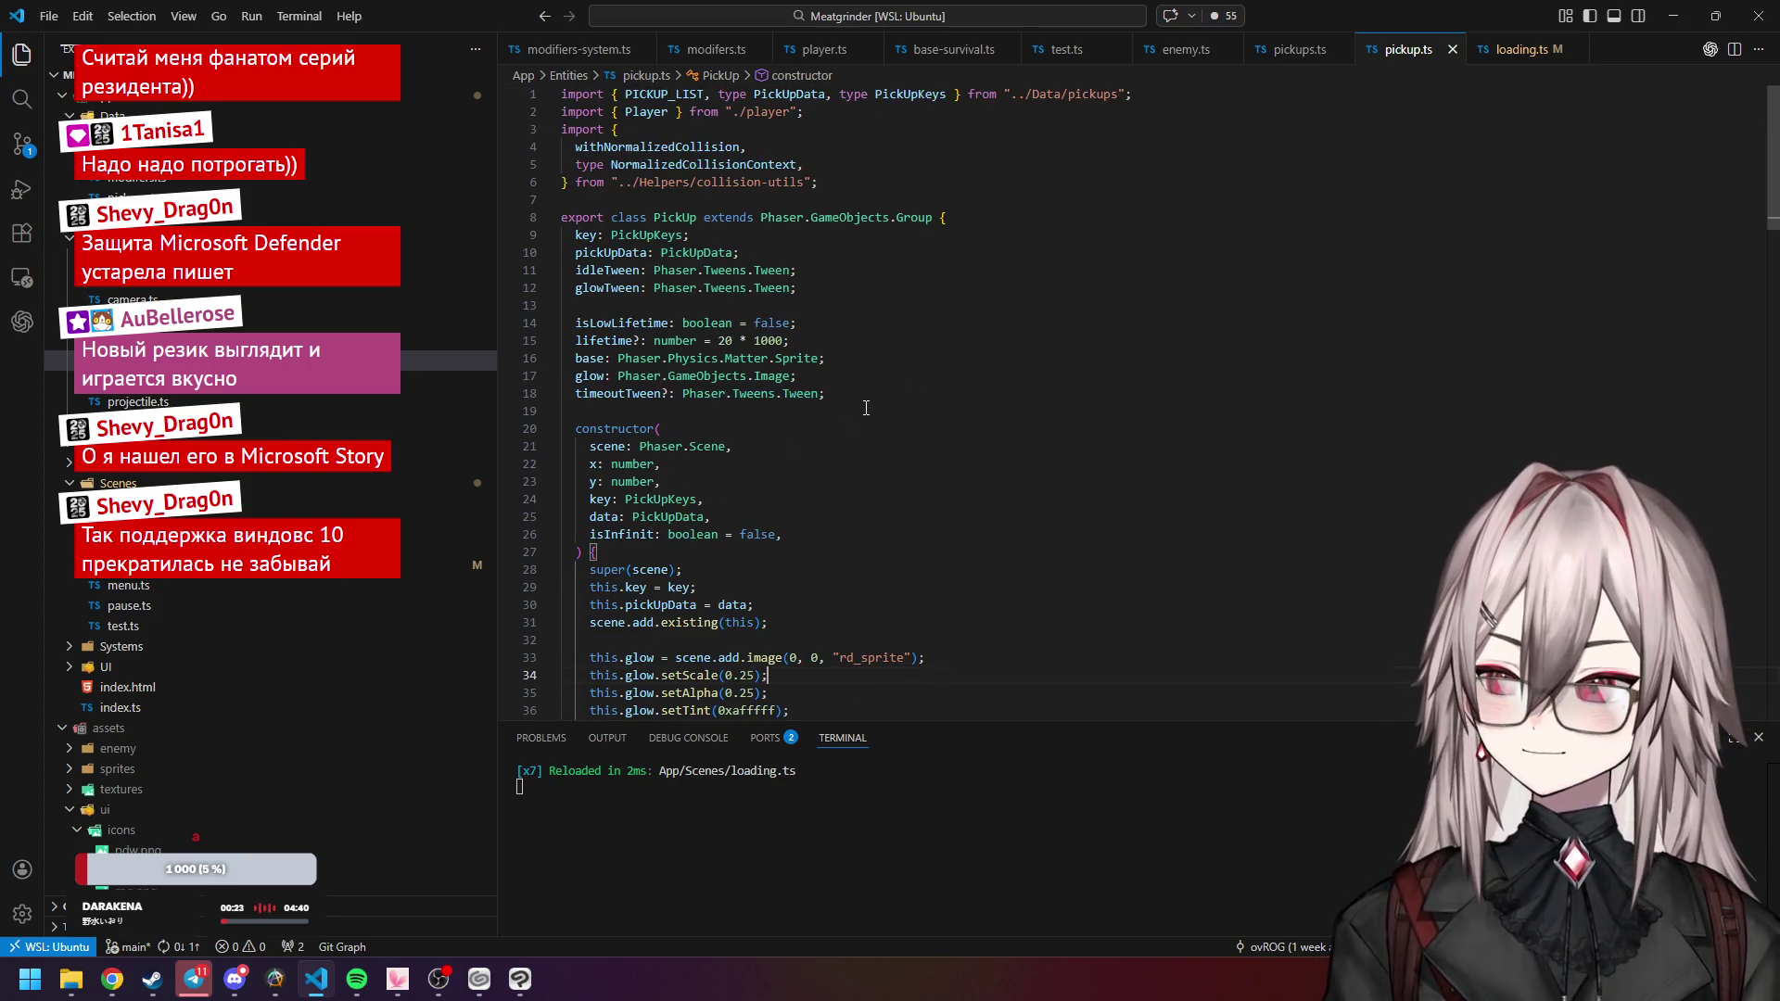
{"action": "scroll", "coordinate": [834, 399], "scroll_direction": "down", "scroll_amount": 8}
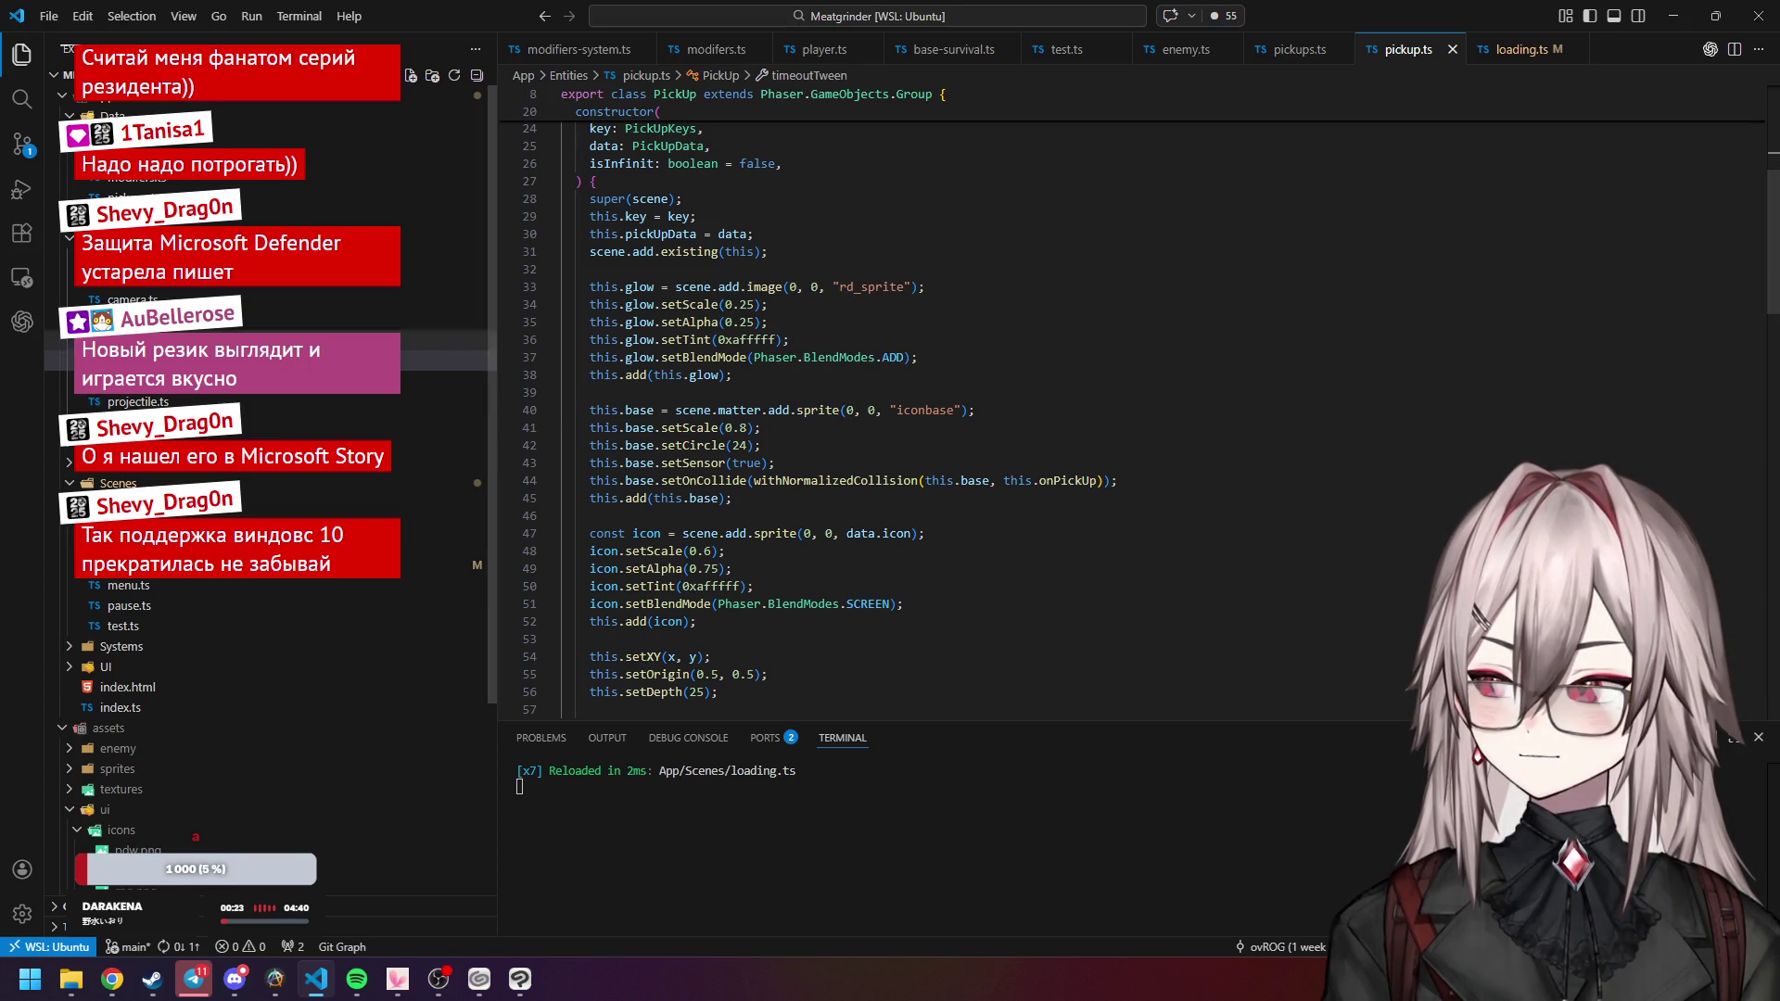
{"action": "left_click", "coordinate": [172, 198]}
{"action": "scroll", "coordinate": [698, 361], "scroll_direction": "up", "scroll_amount": 5}
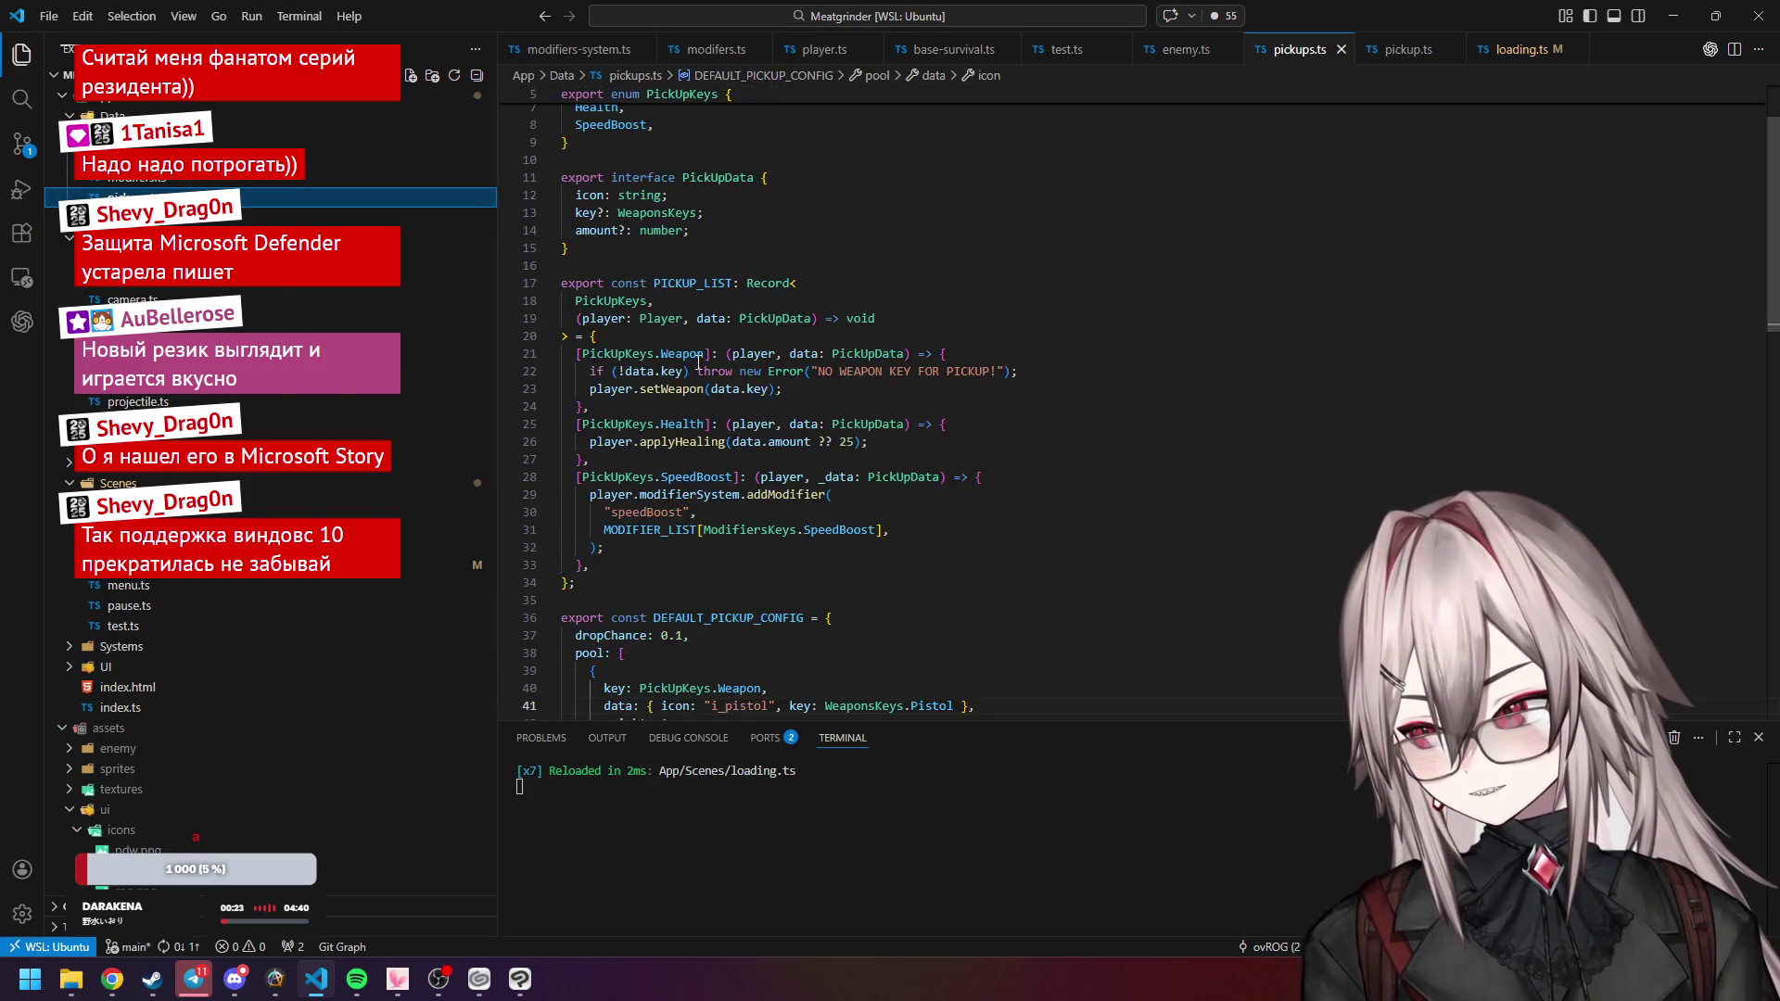
Review the pistol's i_pistol icon value and the icon and optional amount fields of PickUpData.
{"action": "scroll", "coordinate": [698, 362], "scroll_direction": "down", "scroll_amount": 10}
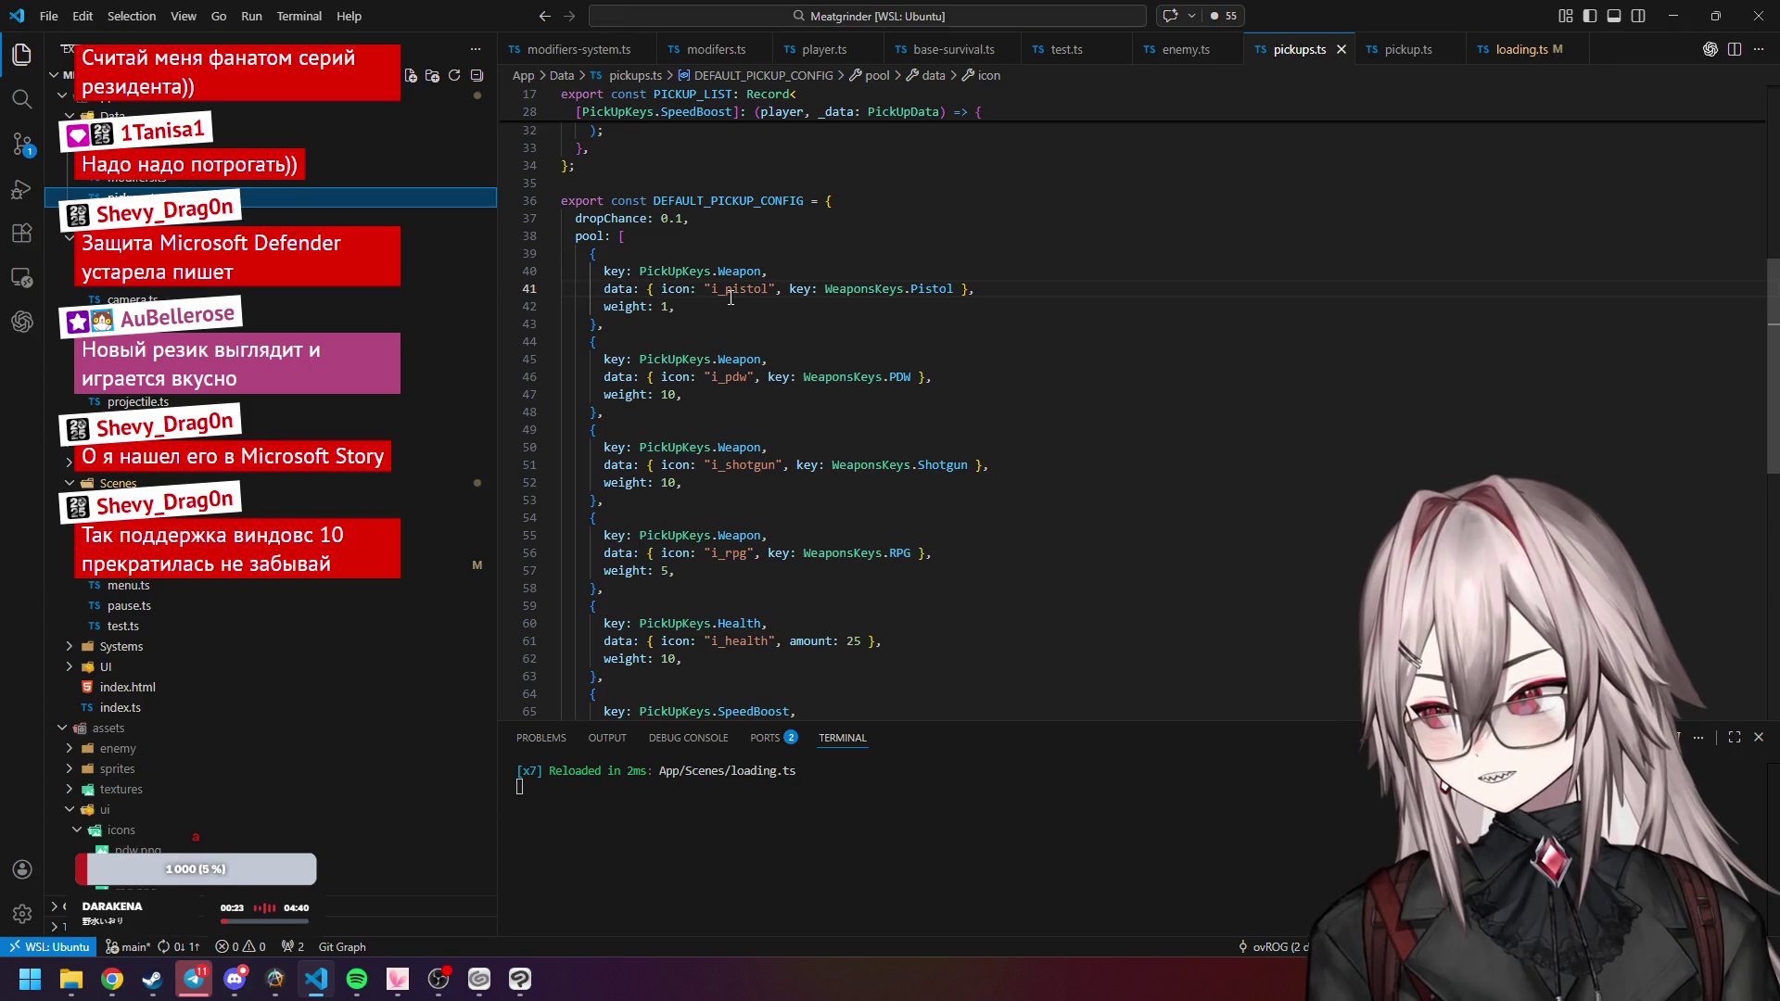
{"action": "left_click", "coordinate": [729, 294]}
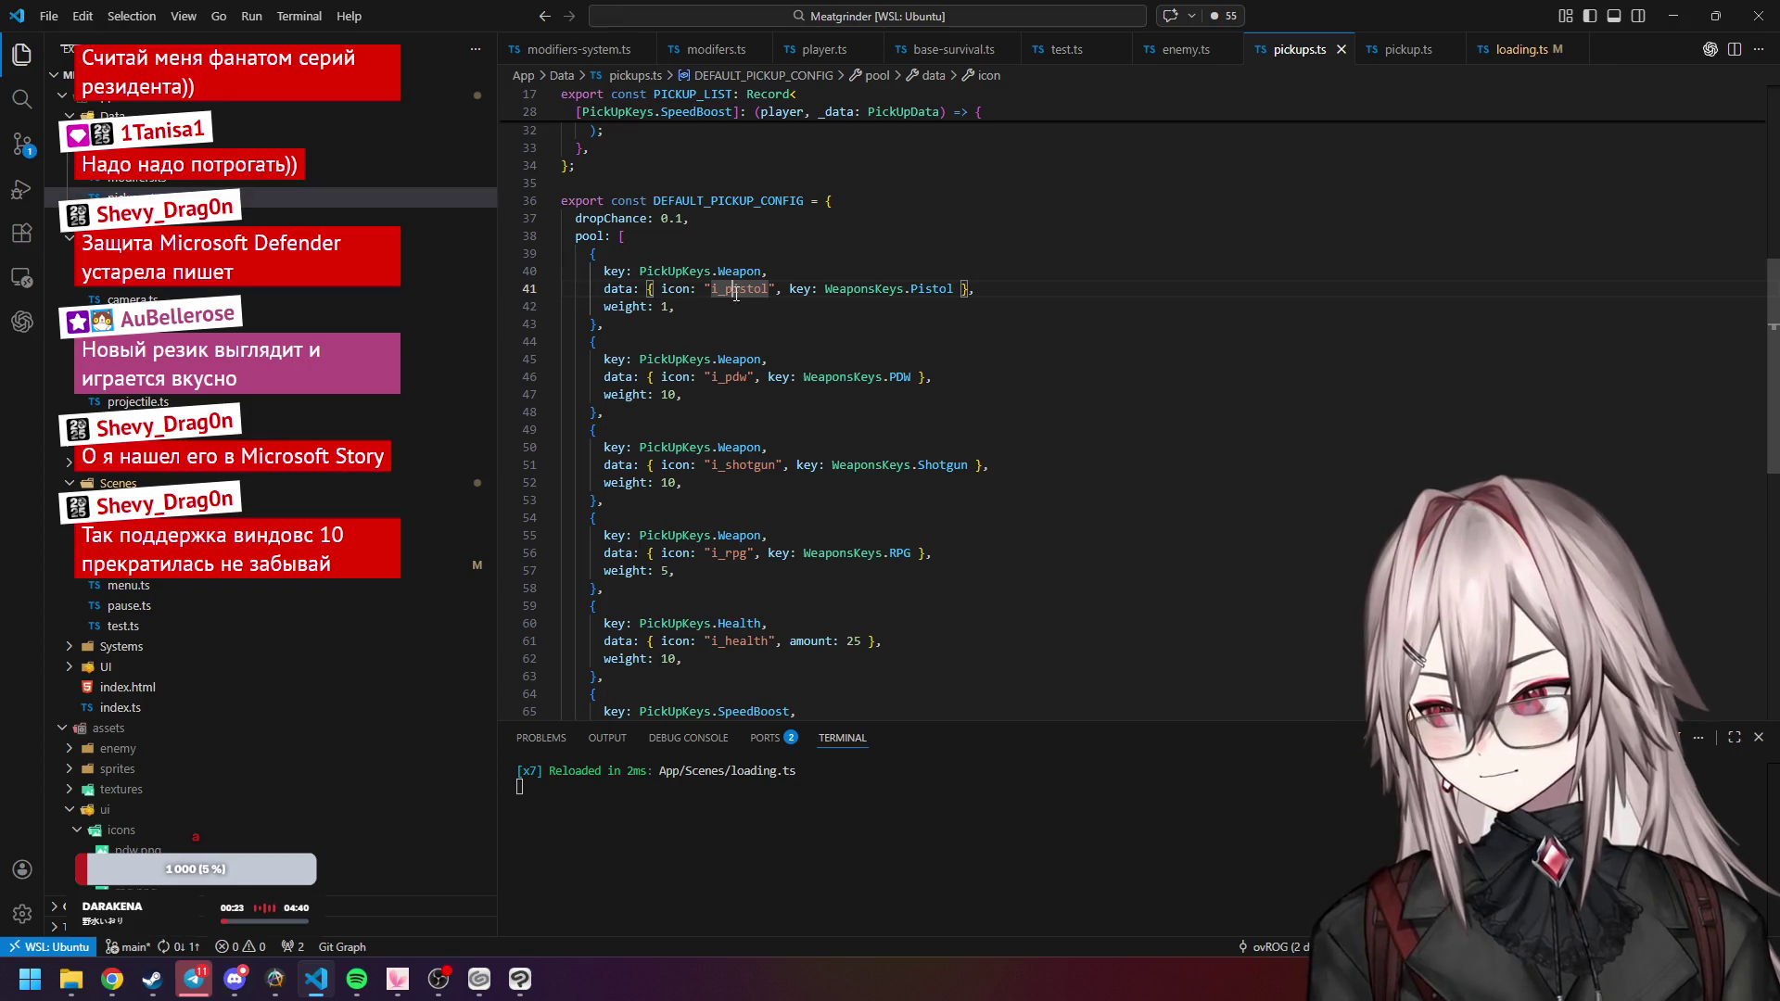
{"action": "left_click", "coordinate": [684, 288]}
{"action": "scroll", "coordinate": [757, 353], "scroll_direction": "up", "scroll_amount": 7}
{"action": "scroll", "coordinate": [757, 352], "scroll_direction": "up", "scroll_amount": 3}
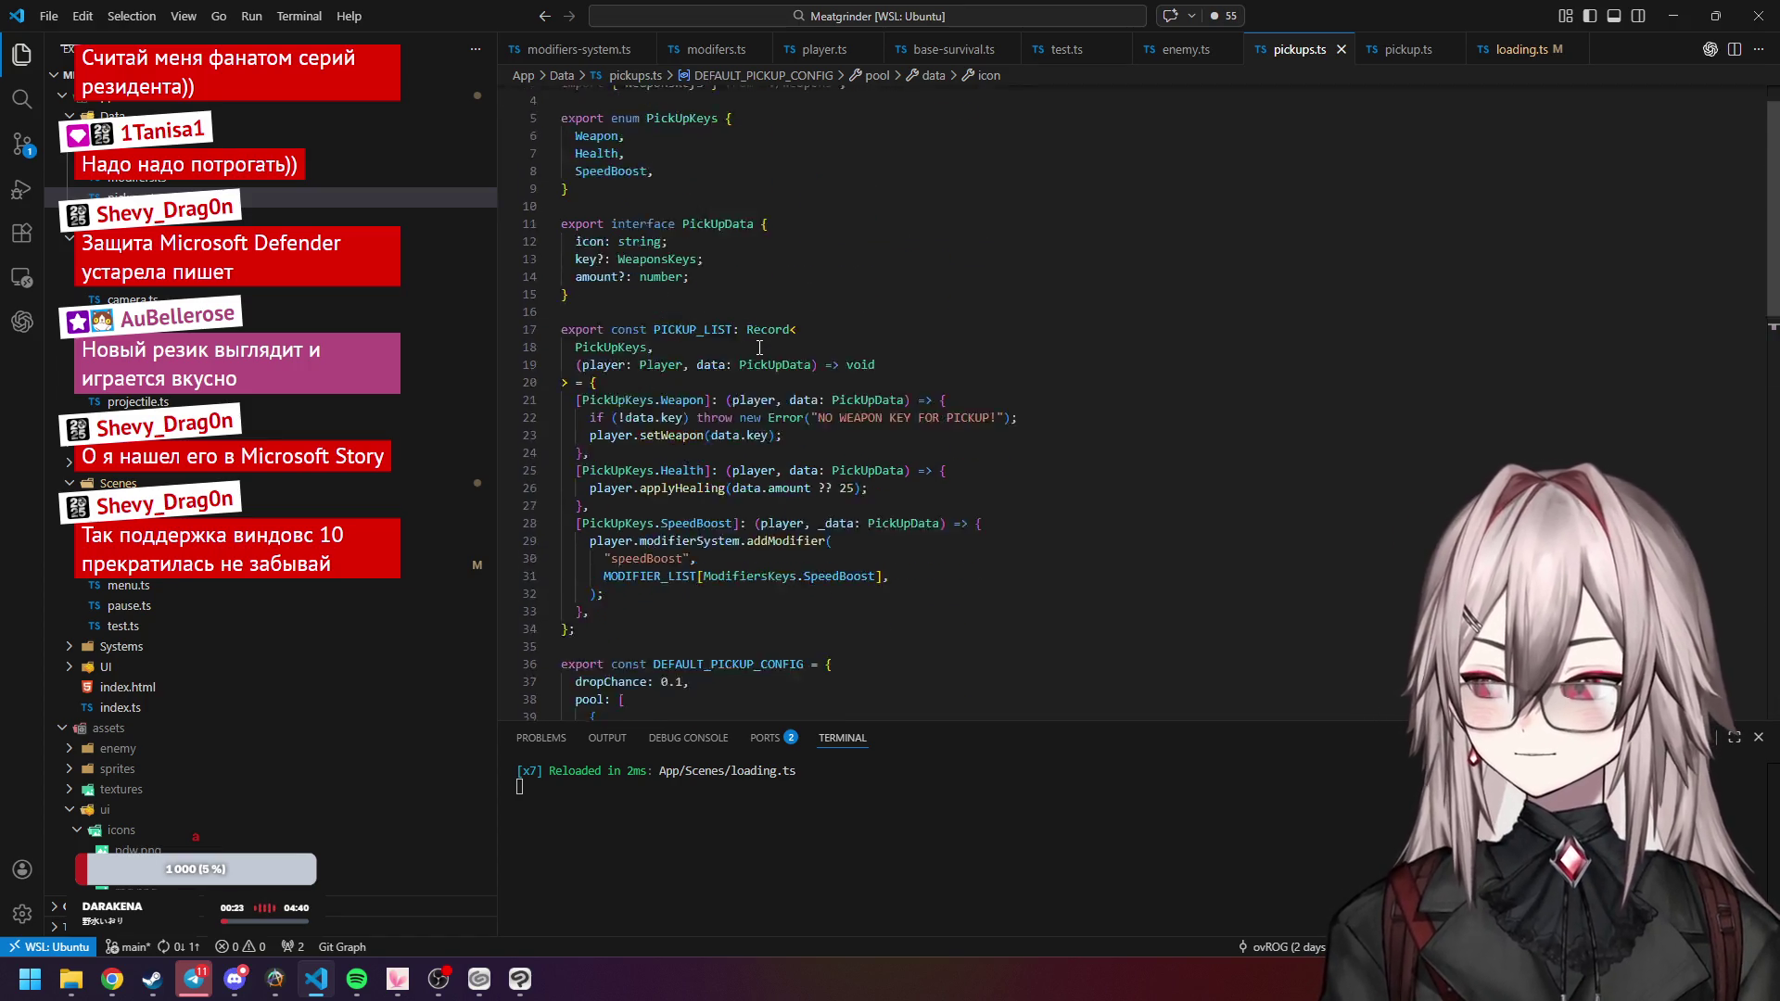
{"action": "left_click", "coordinate": [594, 291]}
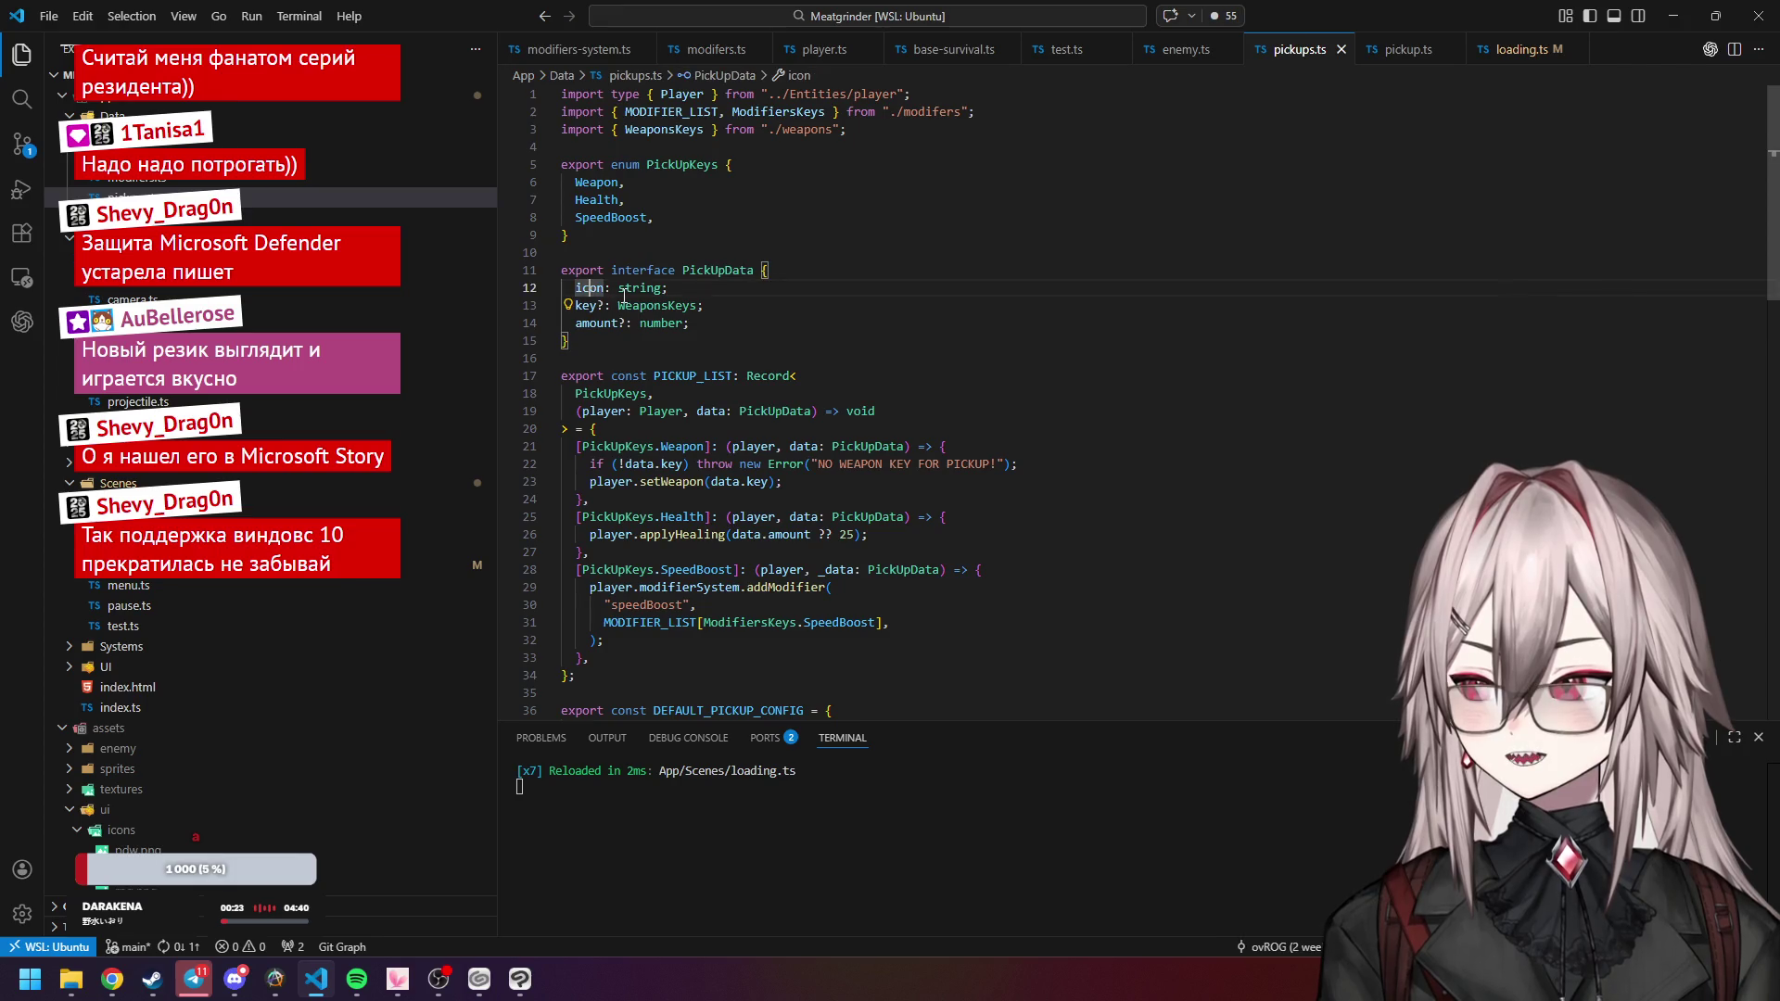
{"action": "left_click", "coordinate": [624, 327]}
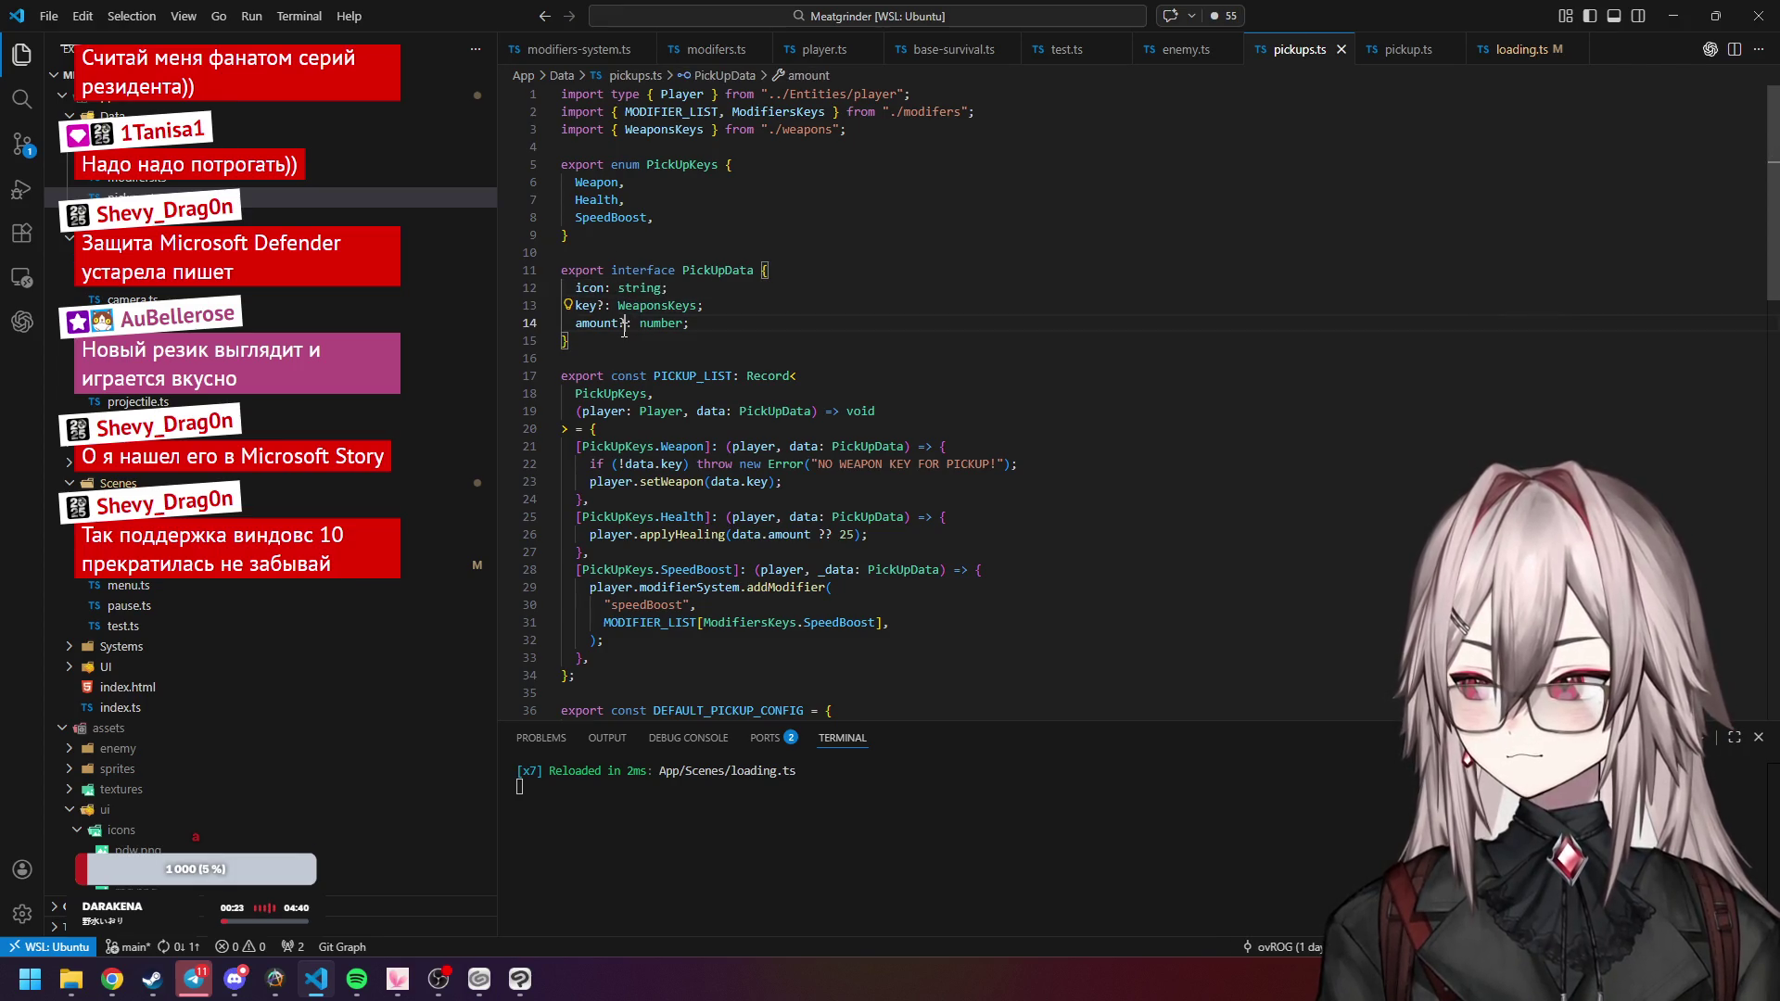
{"action": "left_click", "coordinate": [668, 290]}
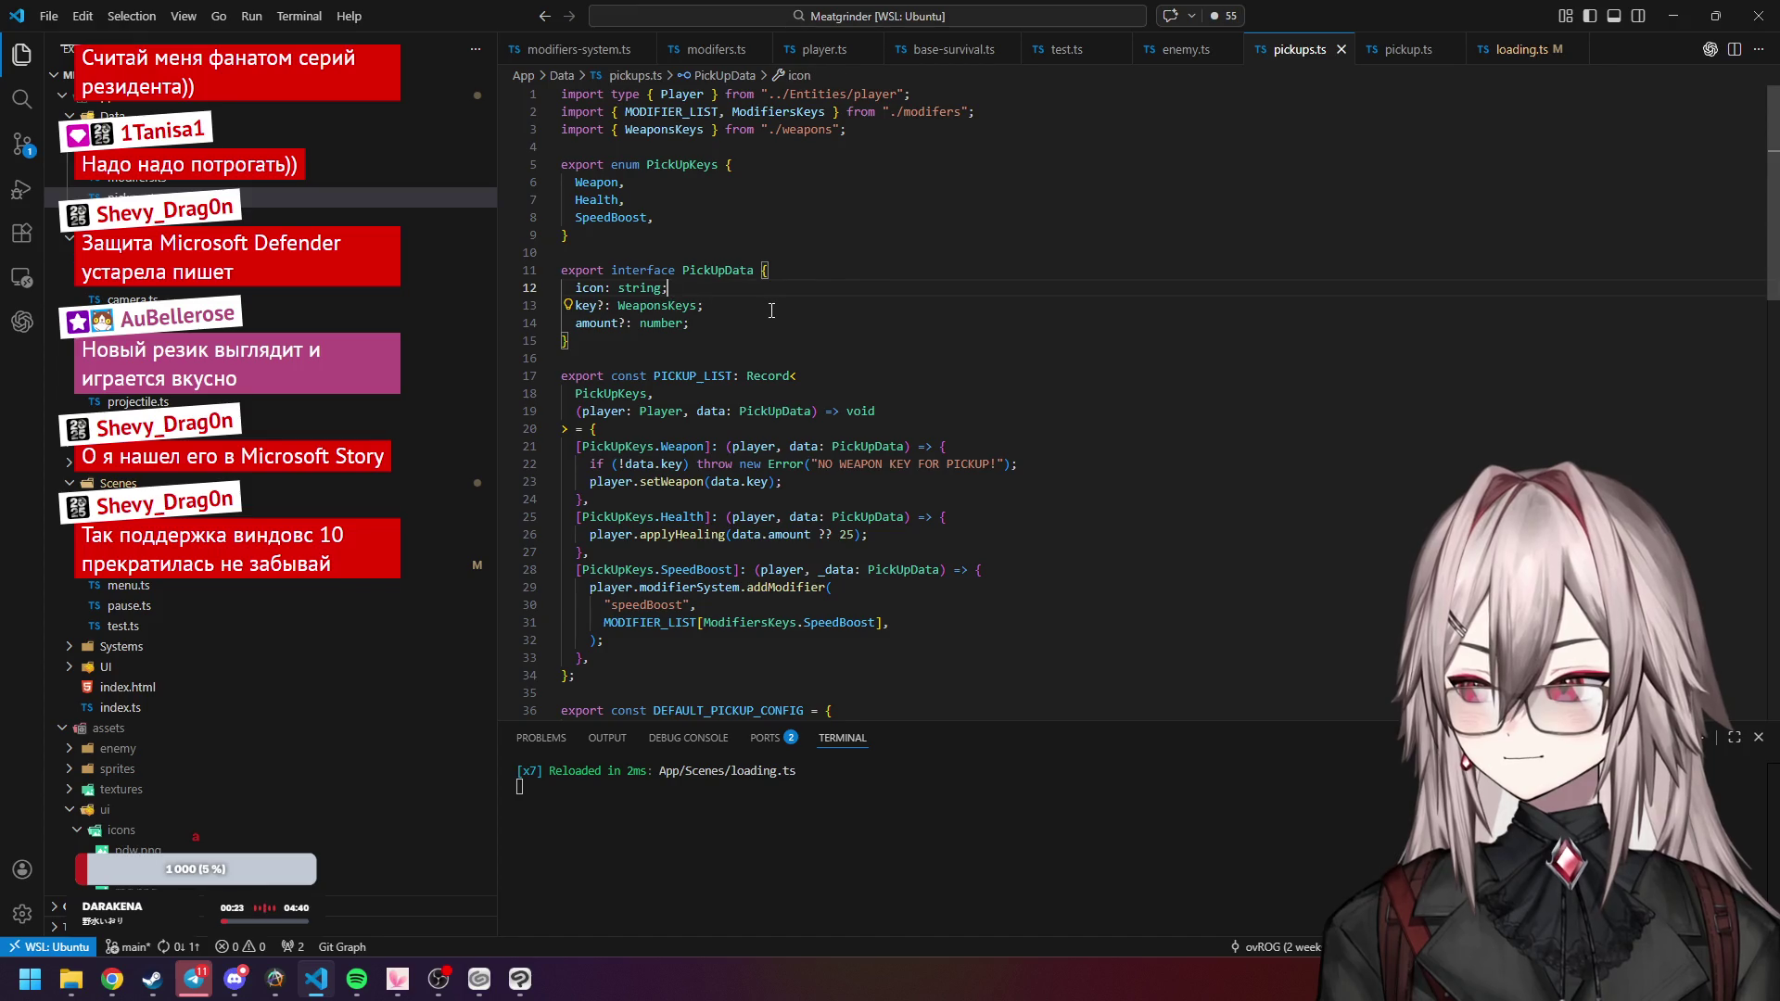
{"action": "scroll", "coordinate": [772, 312], "scroll_direction": "down", "scroll_amount": 8}
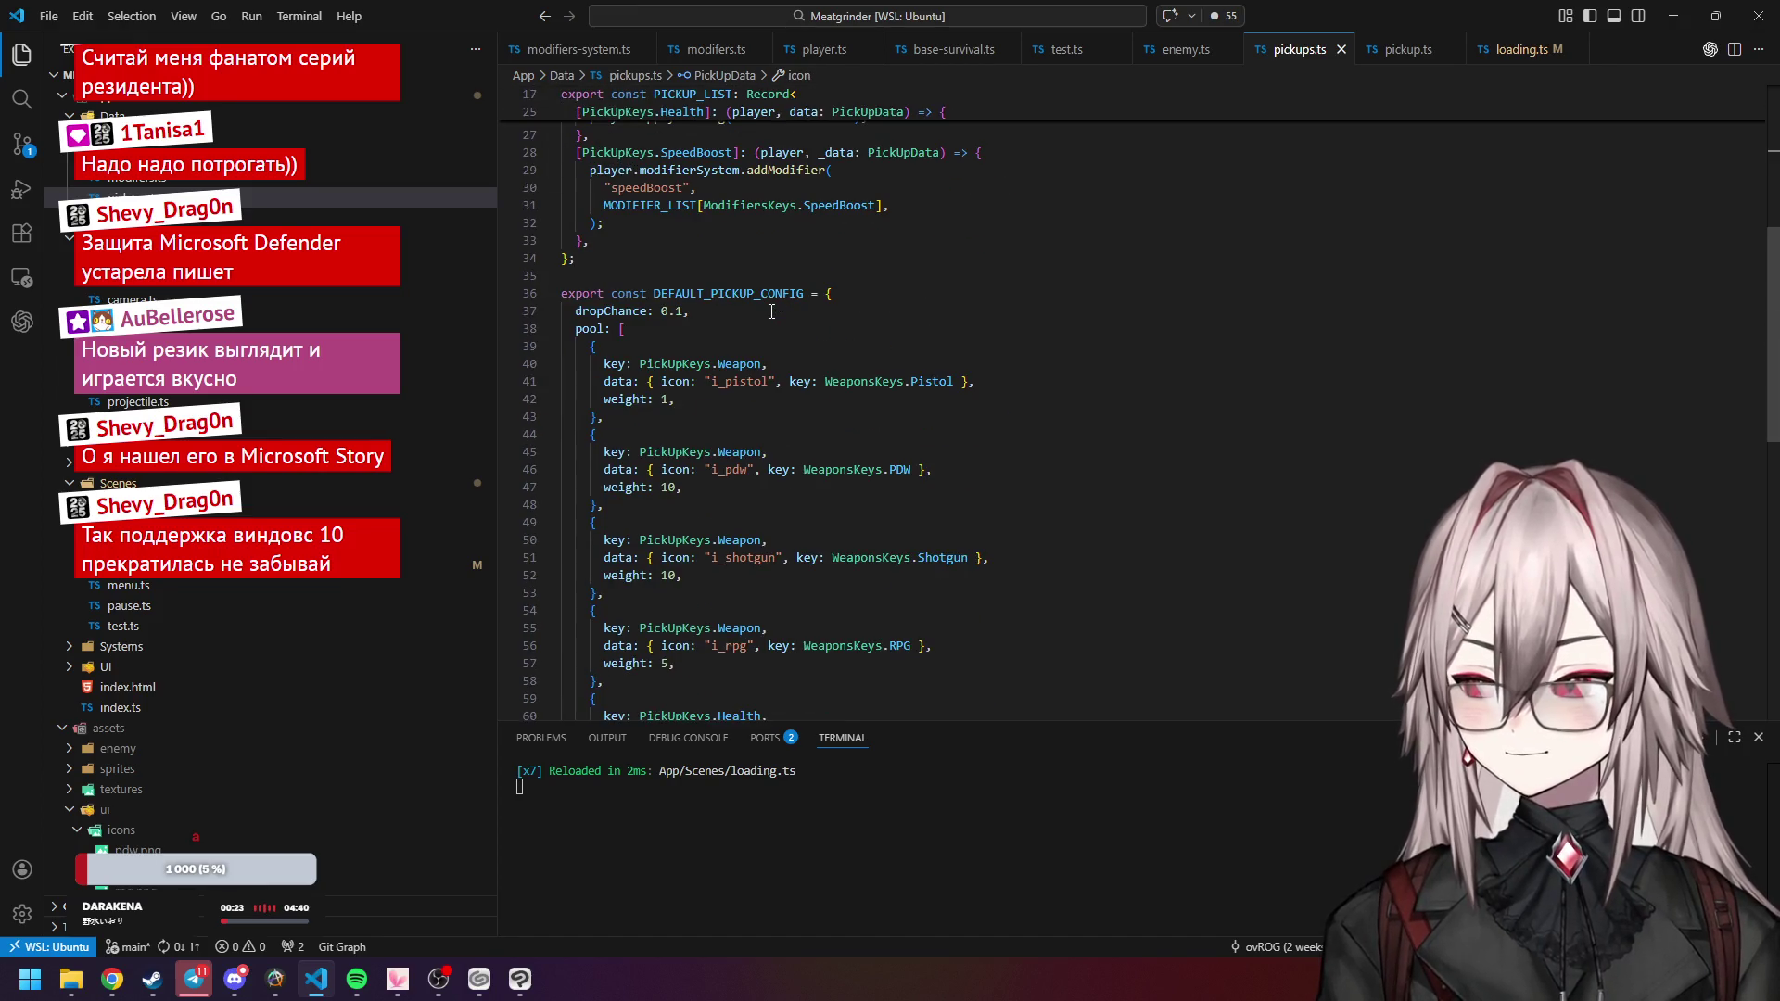
{"action": "scroll", "coordinate": [772, 311], "scroll_direction": "down", "scroll_amount": 2}
{"action": "scroll", "coordinate": [772, 443], "scroll_direction": "up", "scroll_amount": 5}
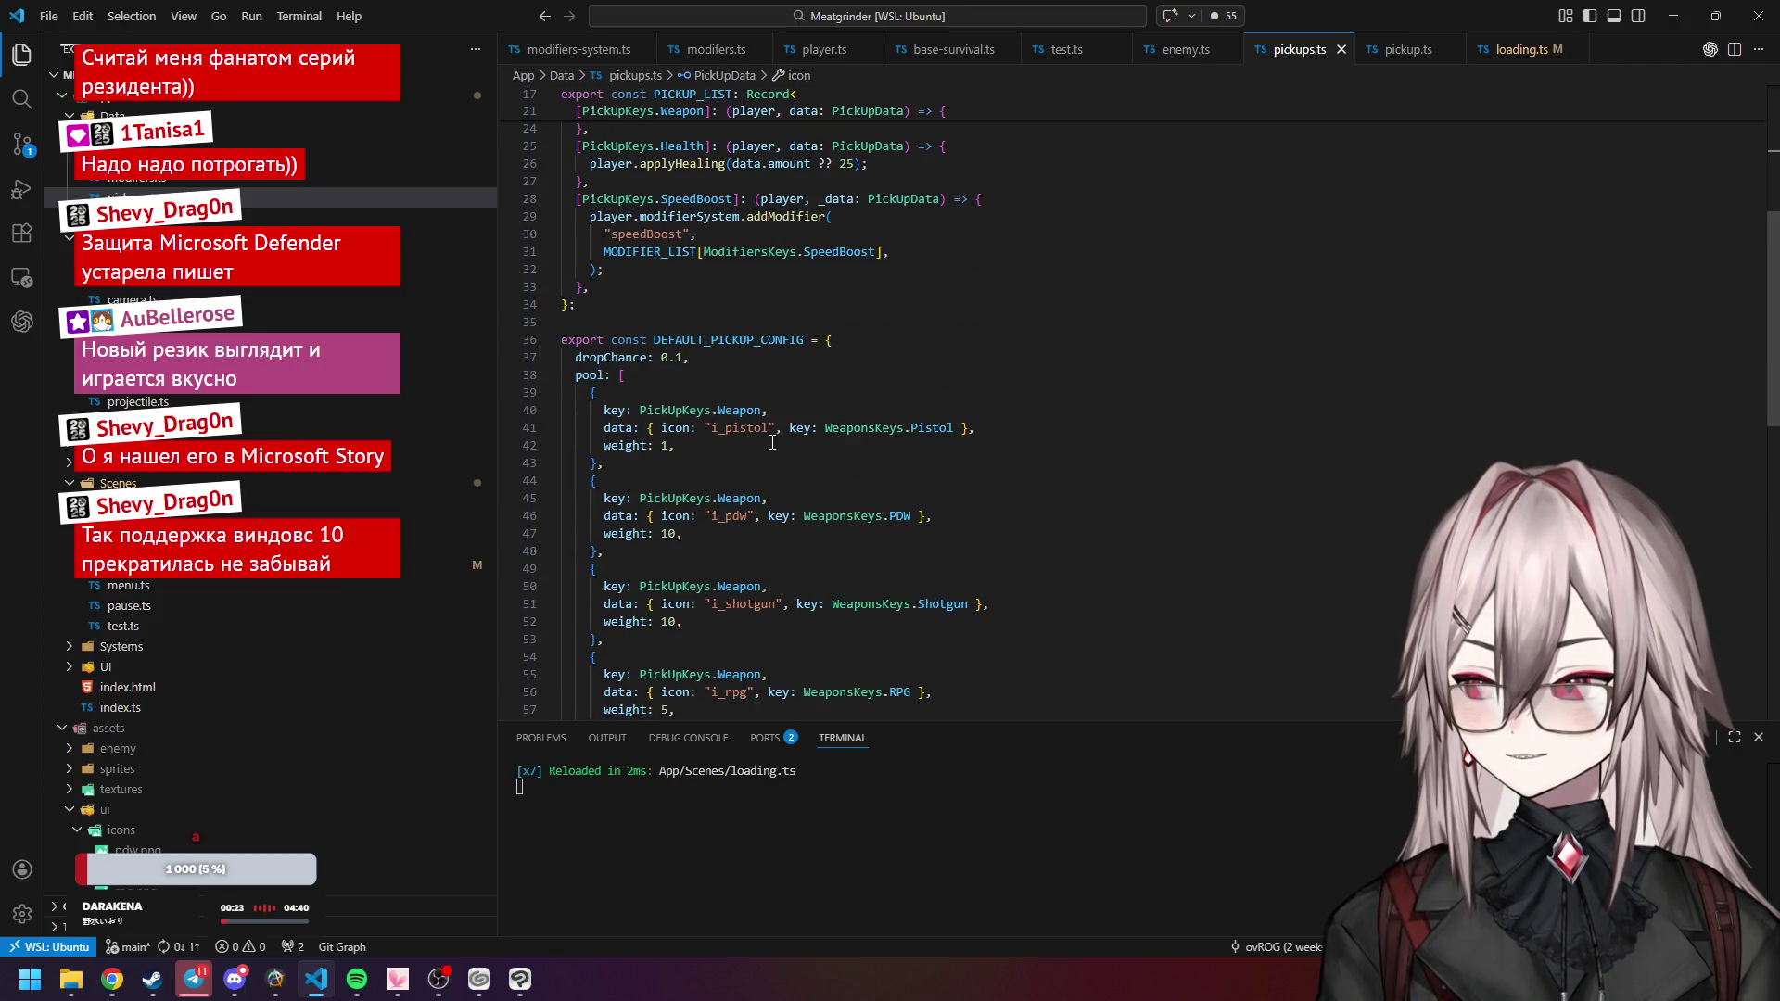
{"action": "scroll", "coordinate": [772, 443], "scroll_direction": "up", "scroll_amount": 8}
Add an optional frame string field to PickUpData below icon and save pickups.ts.
{"action": "key", "text": "Return"}
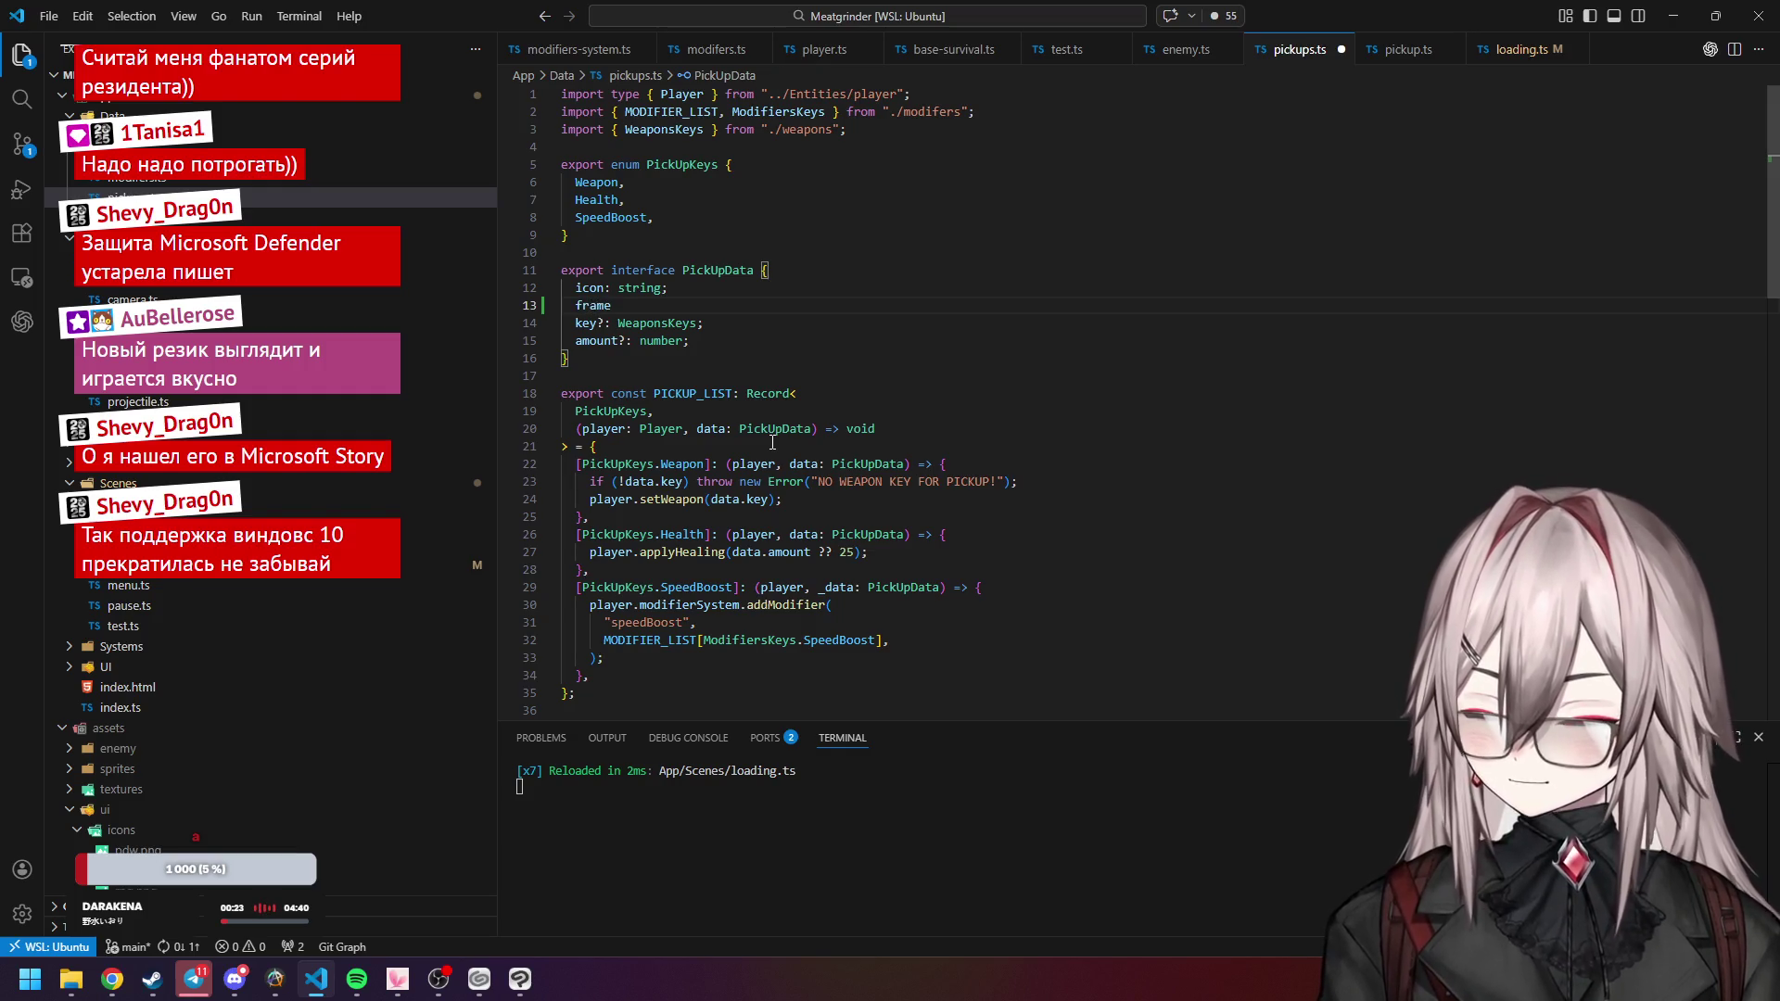
{"action": "type", "text": ": string;"}
{"action": "key", "text": "ctrl+Left"}
{"action": "key", "text": "ctrl+Left"}
{"action": "key", "text": "Left"}
{"action": "type", "text": "?"}
{"action": "left_click", "coordinate": [742, 323]}
{"action": "left_click", "coordinate": [721, 294]}
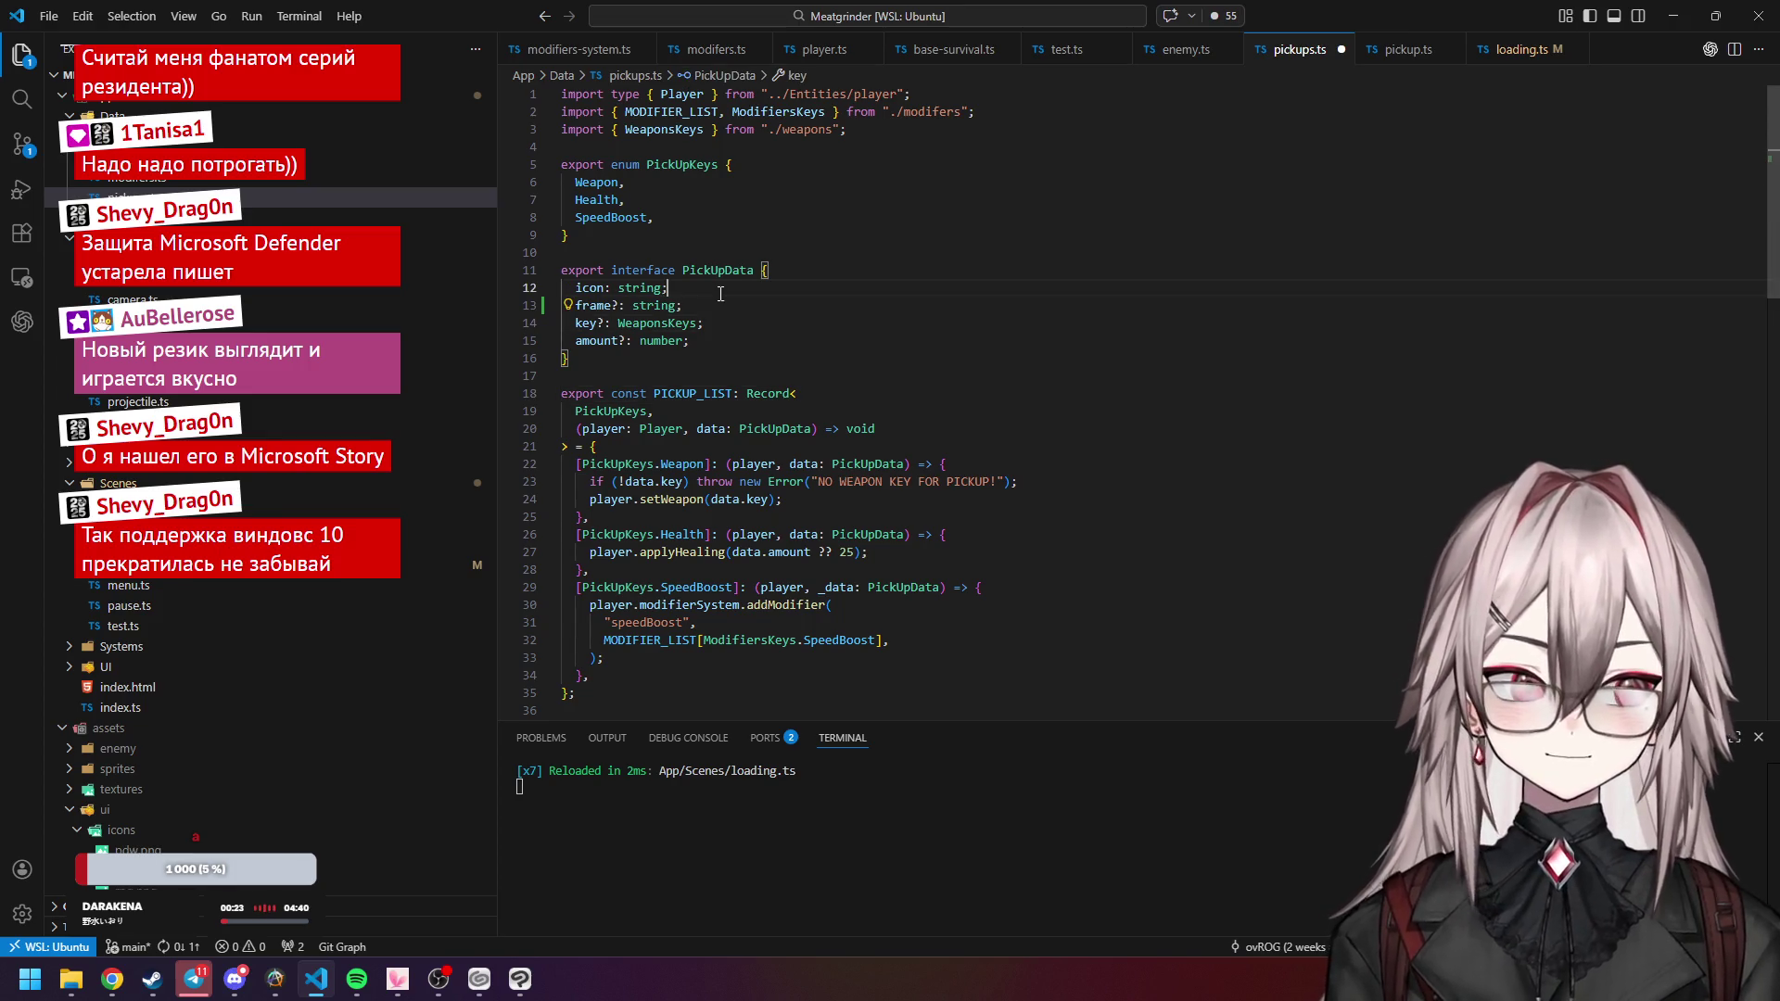
{"action": "key", "text": "ctrl+s"}
Open loading.ts from the Explorer to look up the weapon asset keys.
{"action": "scroll", "coordinate": [799, 291], "scroll_direction": "down", "scroll_amount": 10}
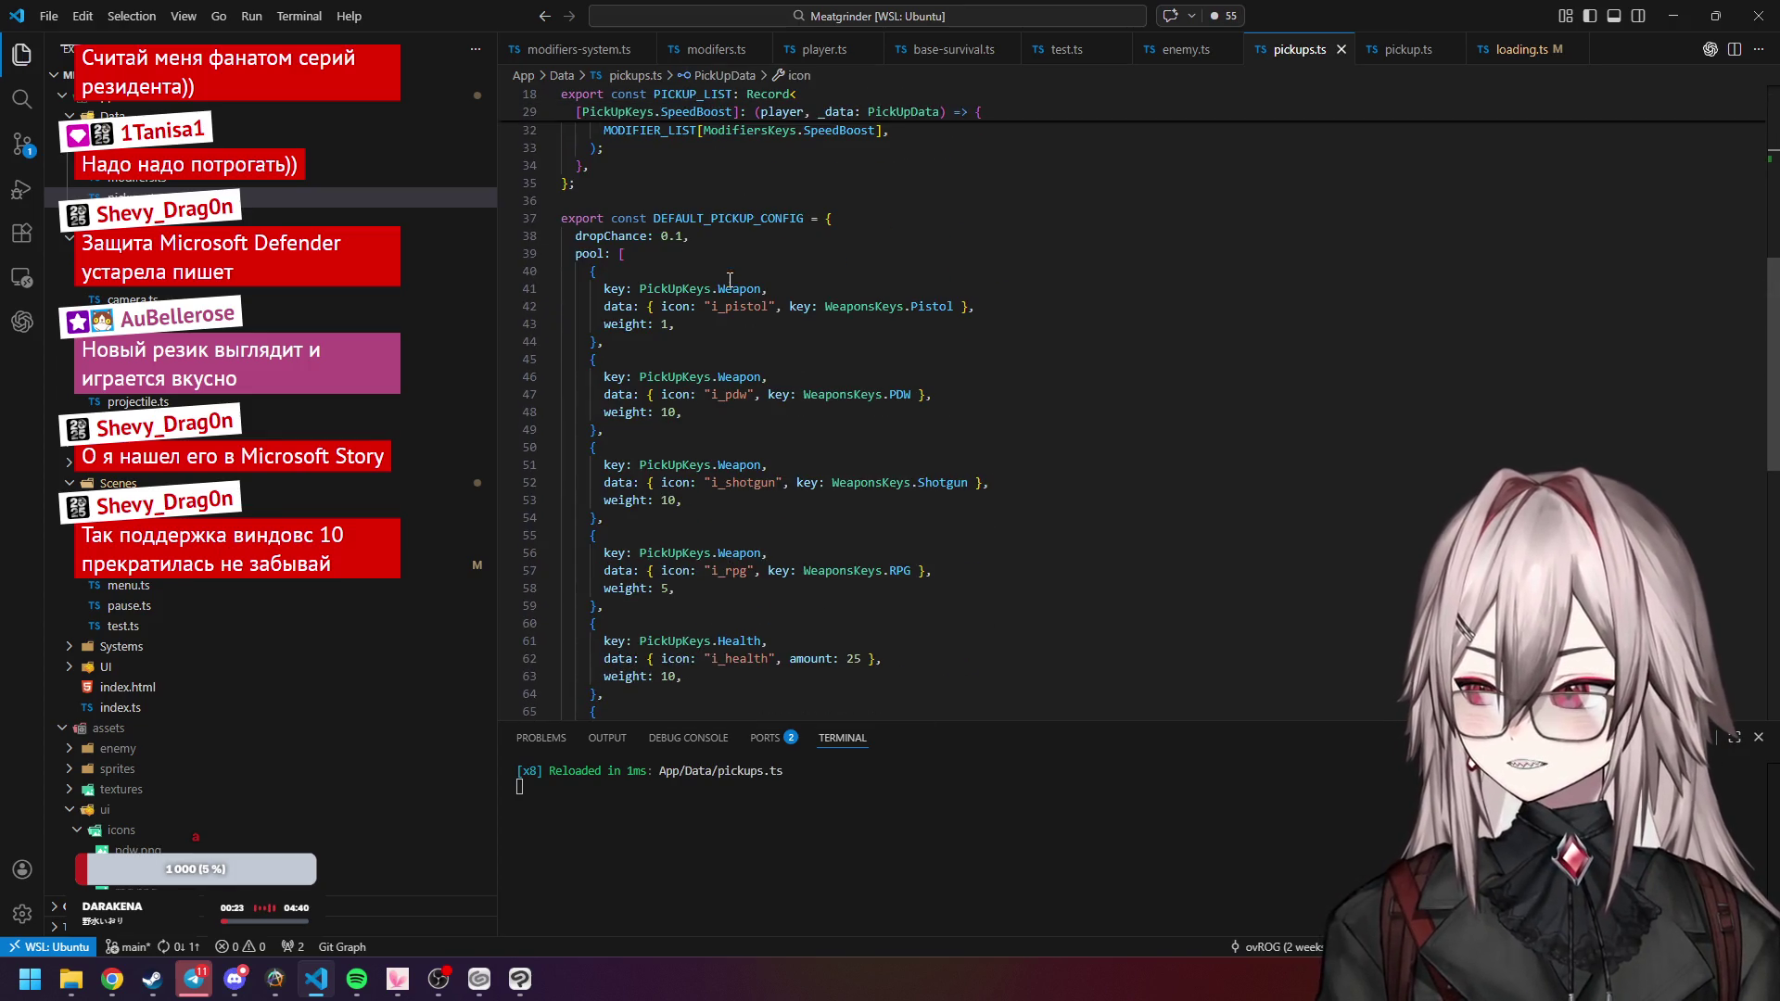
{"action": "left_click", "coordinate": [781, 307]}
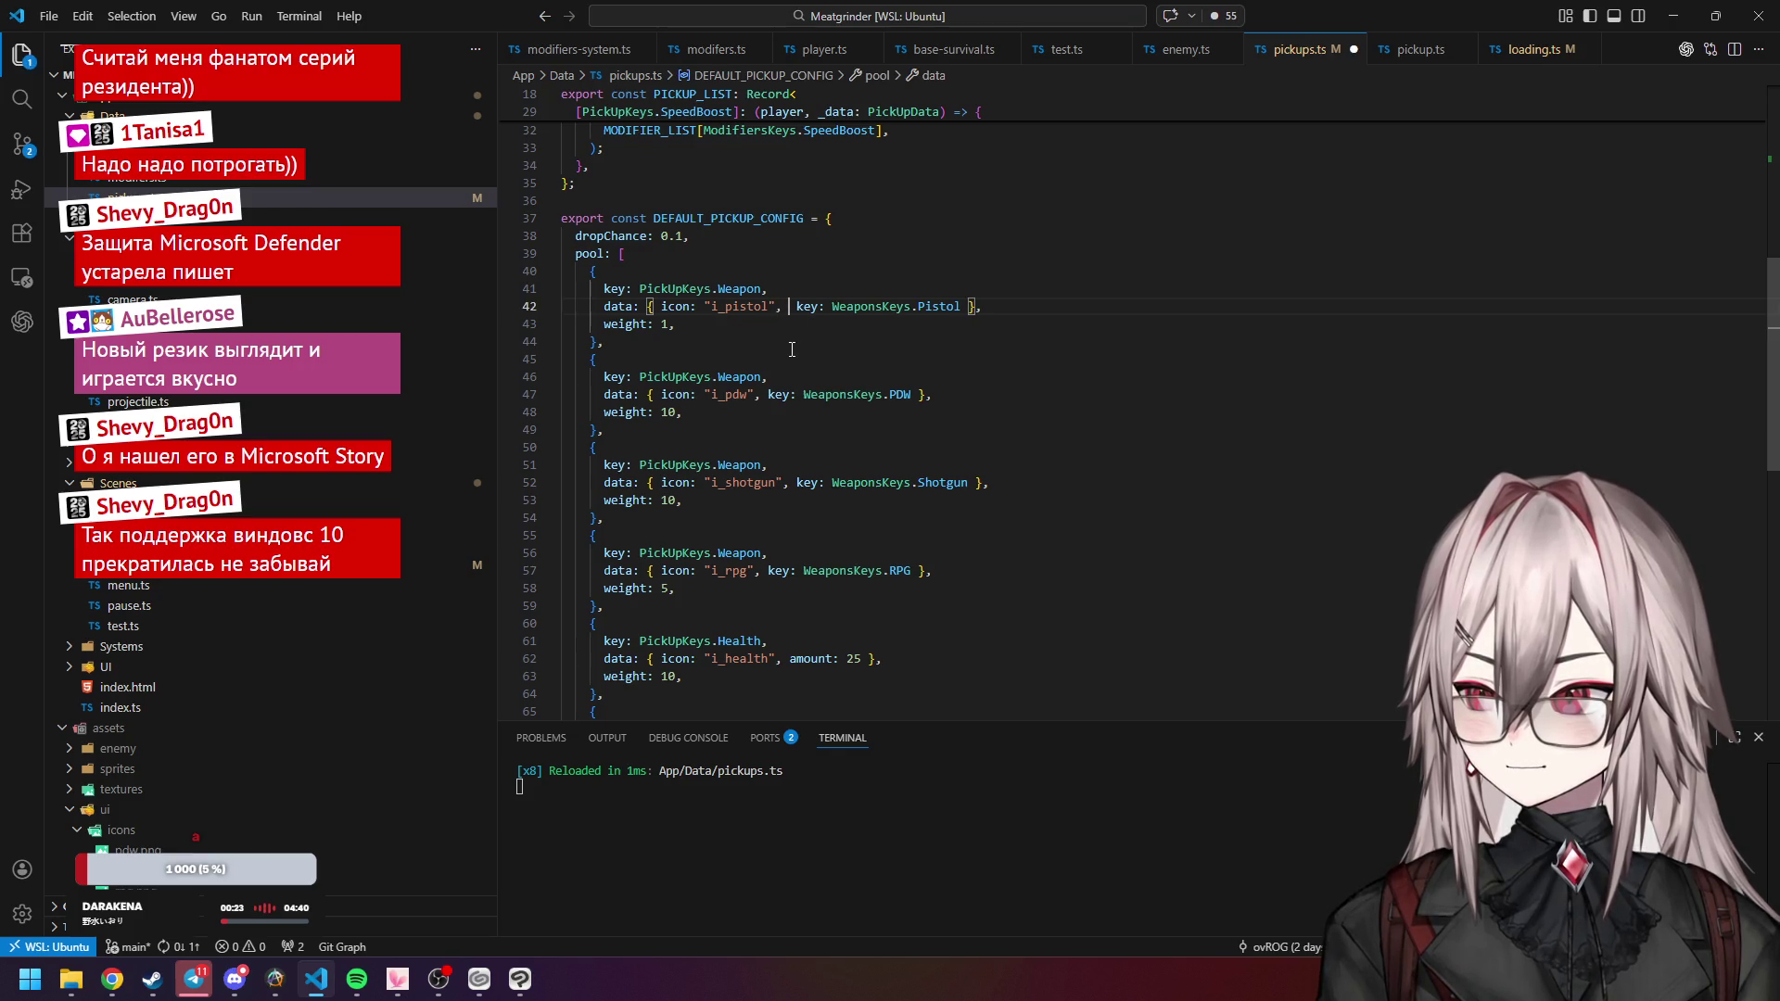
{"action": "left_click", "coordinate": [445, 565]}
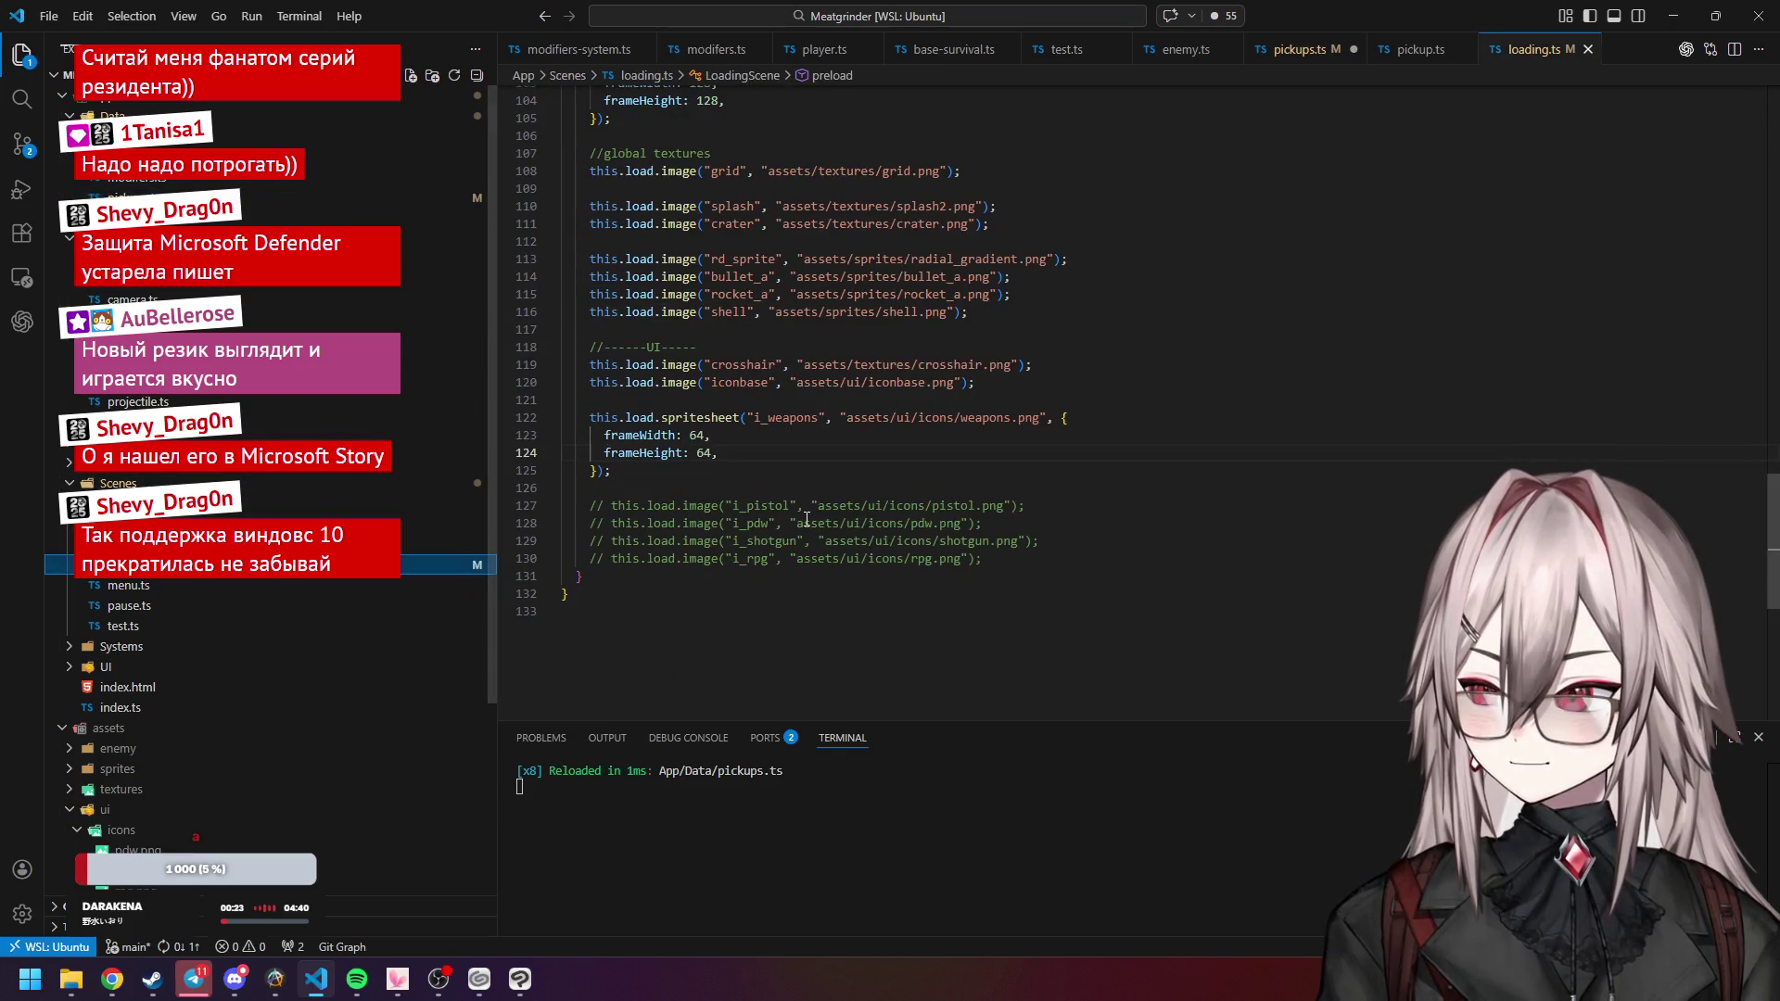
Copy "i_weapons" from loading.ts and paste it over the pistol, PDW, shotgun and RPG icon names.
{"action": "double_click", "coordinate": [770, 422]}
{"action": "key", "text": "ctrl+c"}
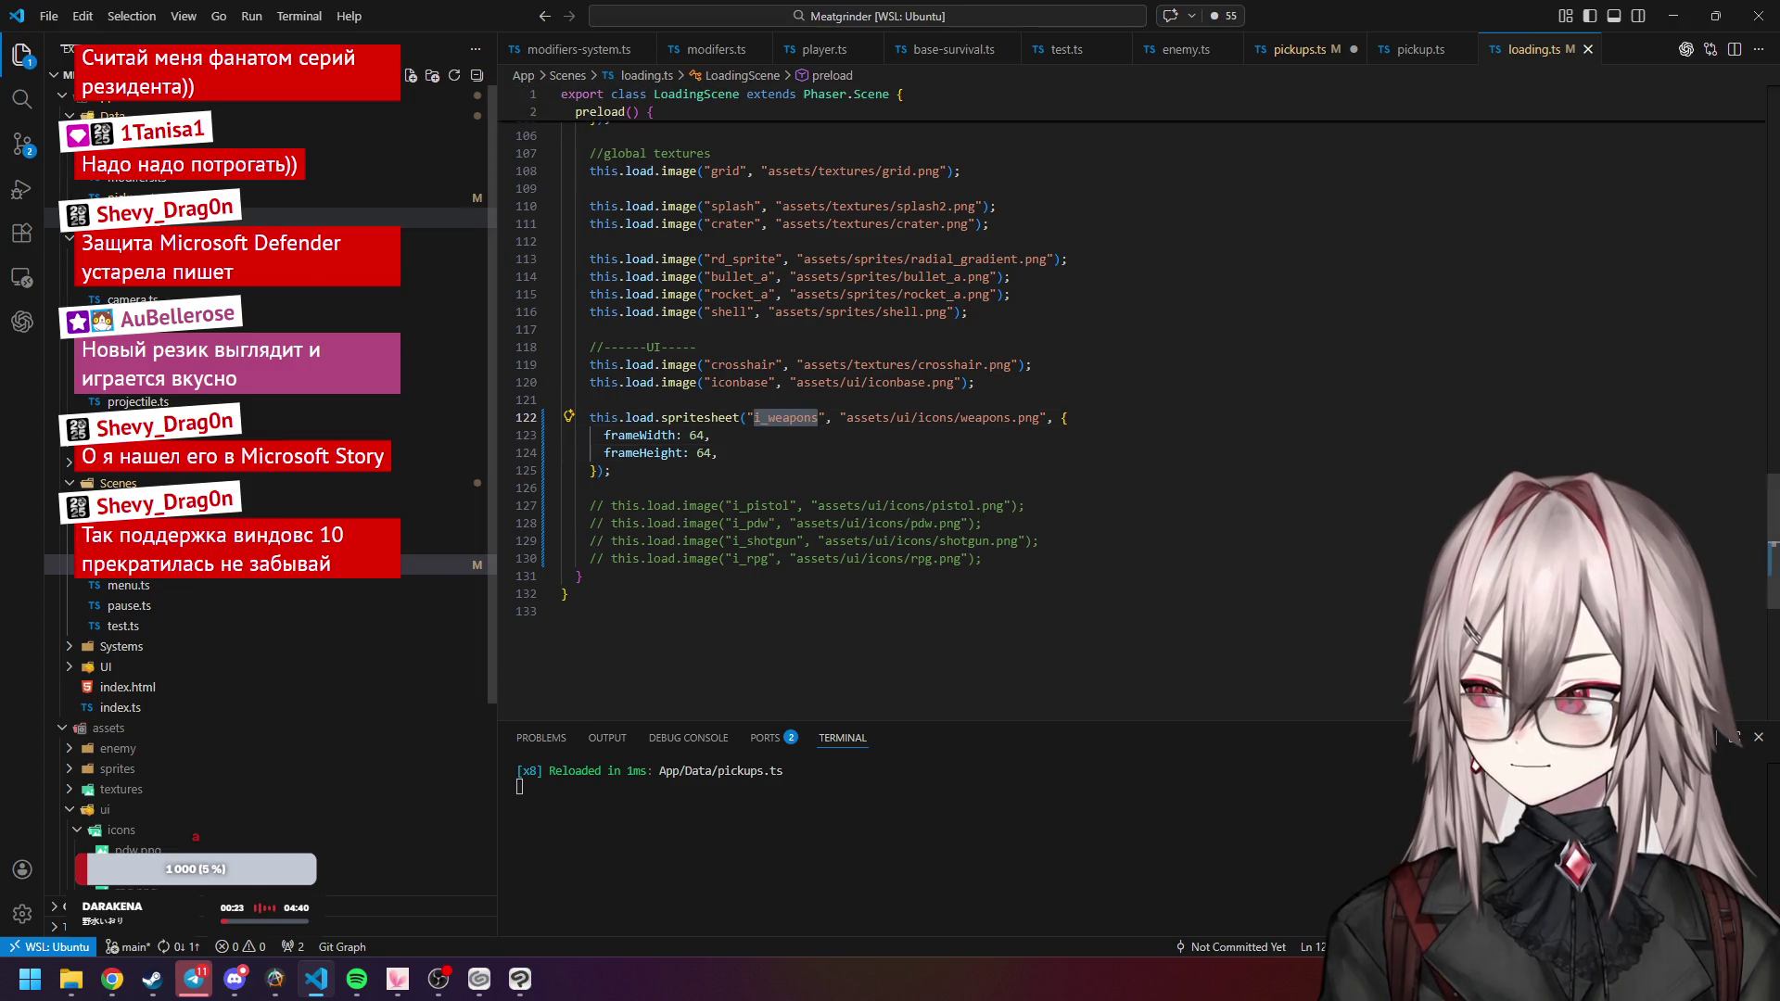
{"action": "left_click", "coordinate": [352, 198]}
{"action": "double_click", "coordinate": [745, 307]}
{"action": "key", "text": "ctrl+v"}
{"action": "double_click", "coordinate": [728, 394]}
{"action": "key", "text": "ctrl+v"}
{"action": "left_click_drag", "start_coordinate": [713, 482], "coordinate": [778, 485]}
{"action": "key", "text": "ctrl+v"}
{"action": "left_click_drag", "start_coordinate": [714, 572], "coordinate": [747, 572]}
{"action": "key", "text": "ctrl+v"}
Add "frame: 0," to the pistol pickup entry.
{"action": "left_click", "coordinate": [798, 306]}
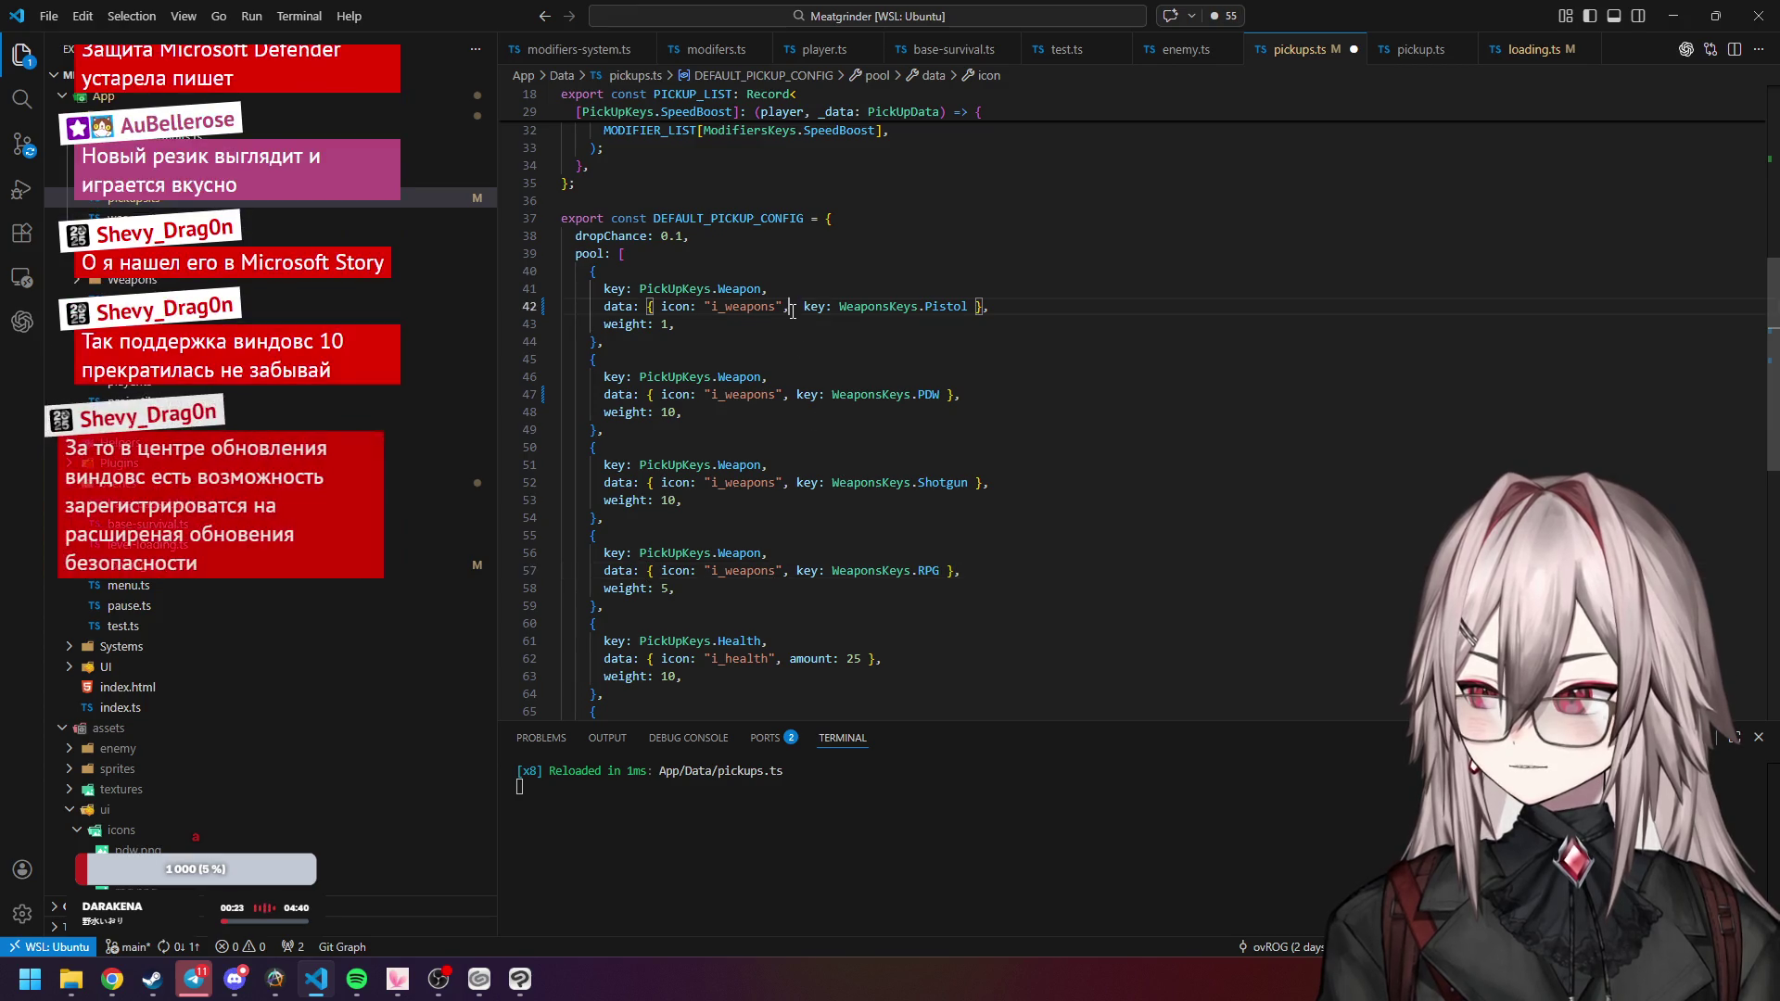
{"action": "type", "text": "f"}
{"action": "type", "text": "rame"}
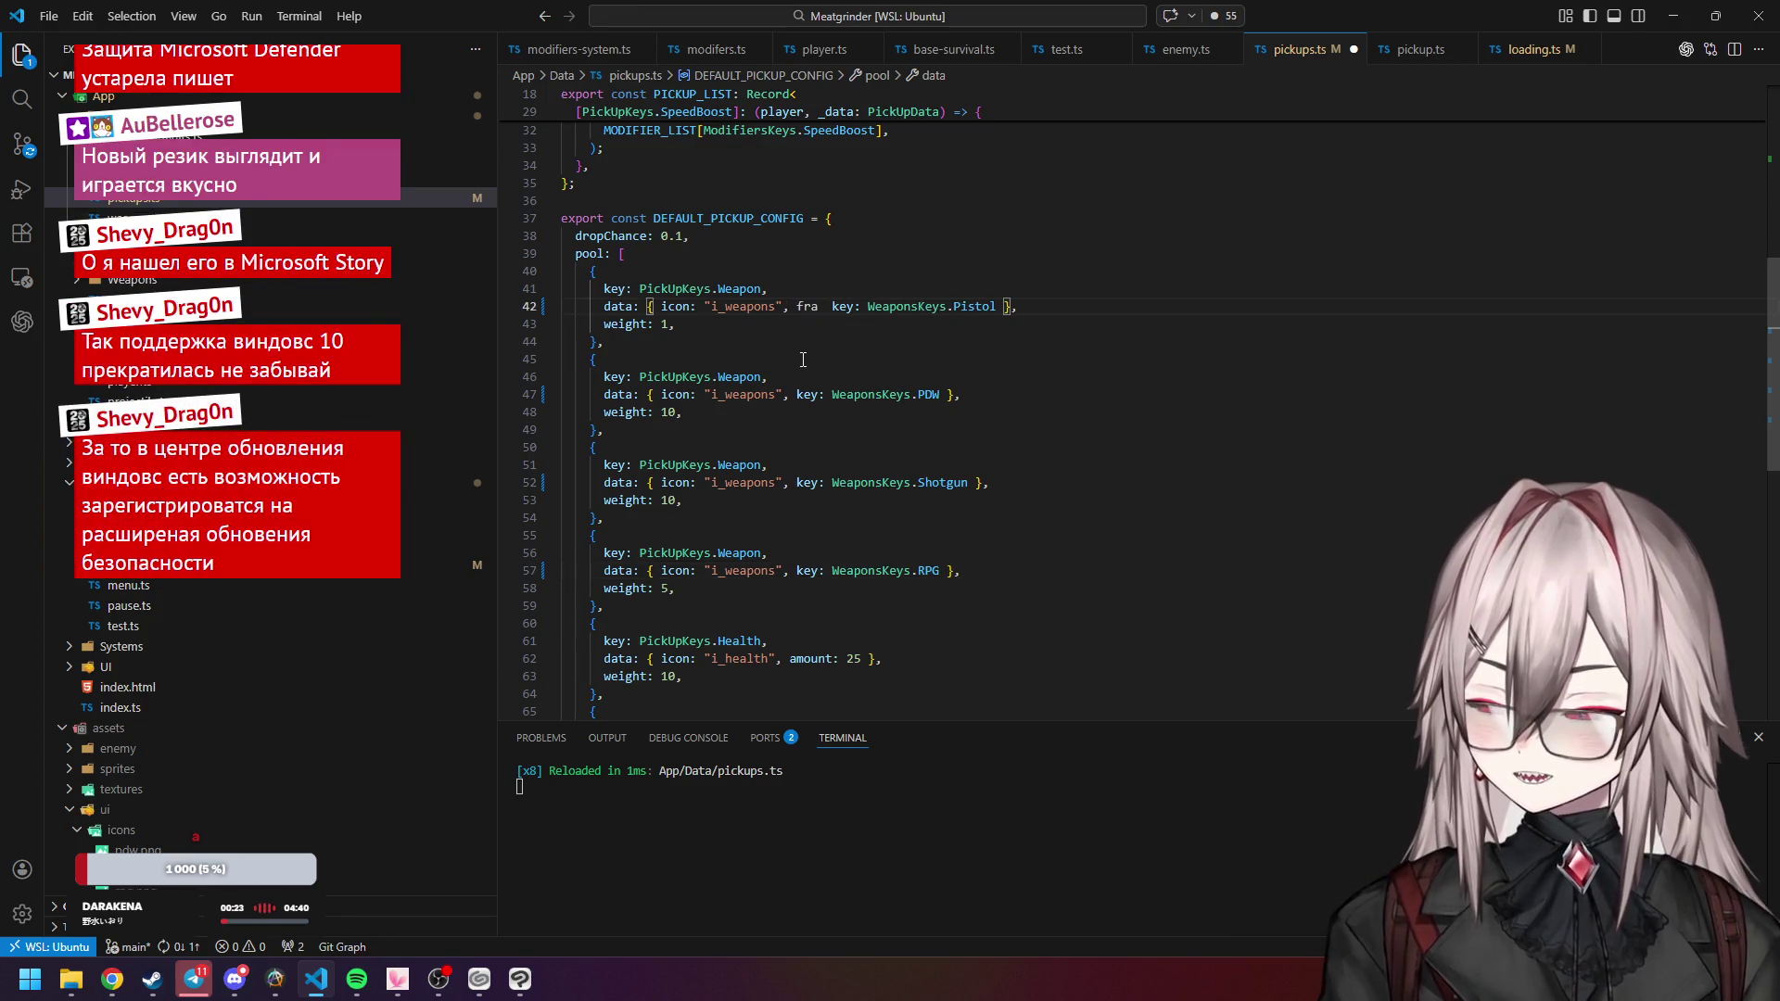
{"action": "type", "text": ":"}
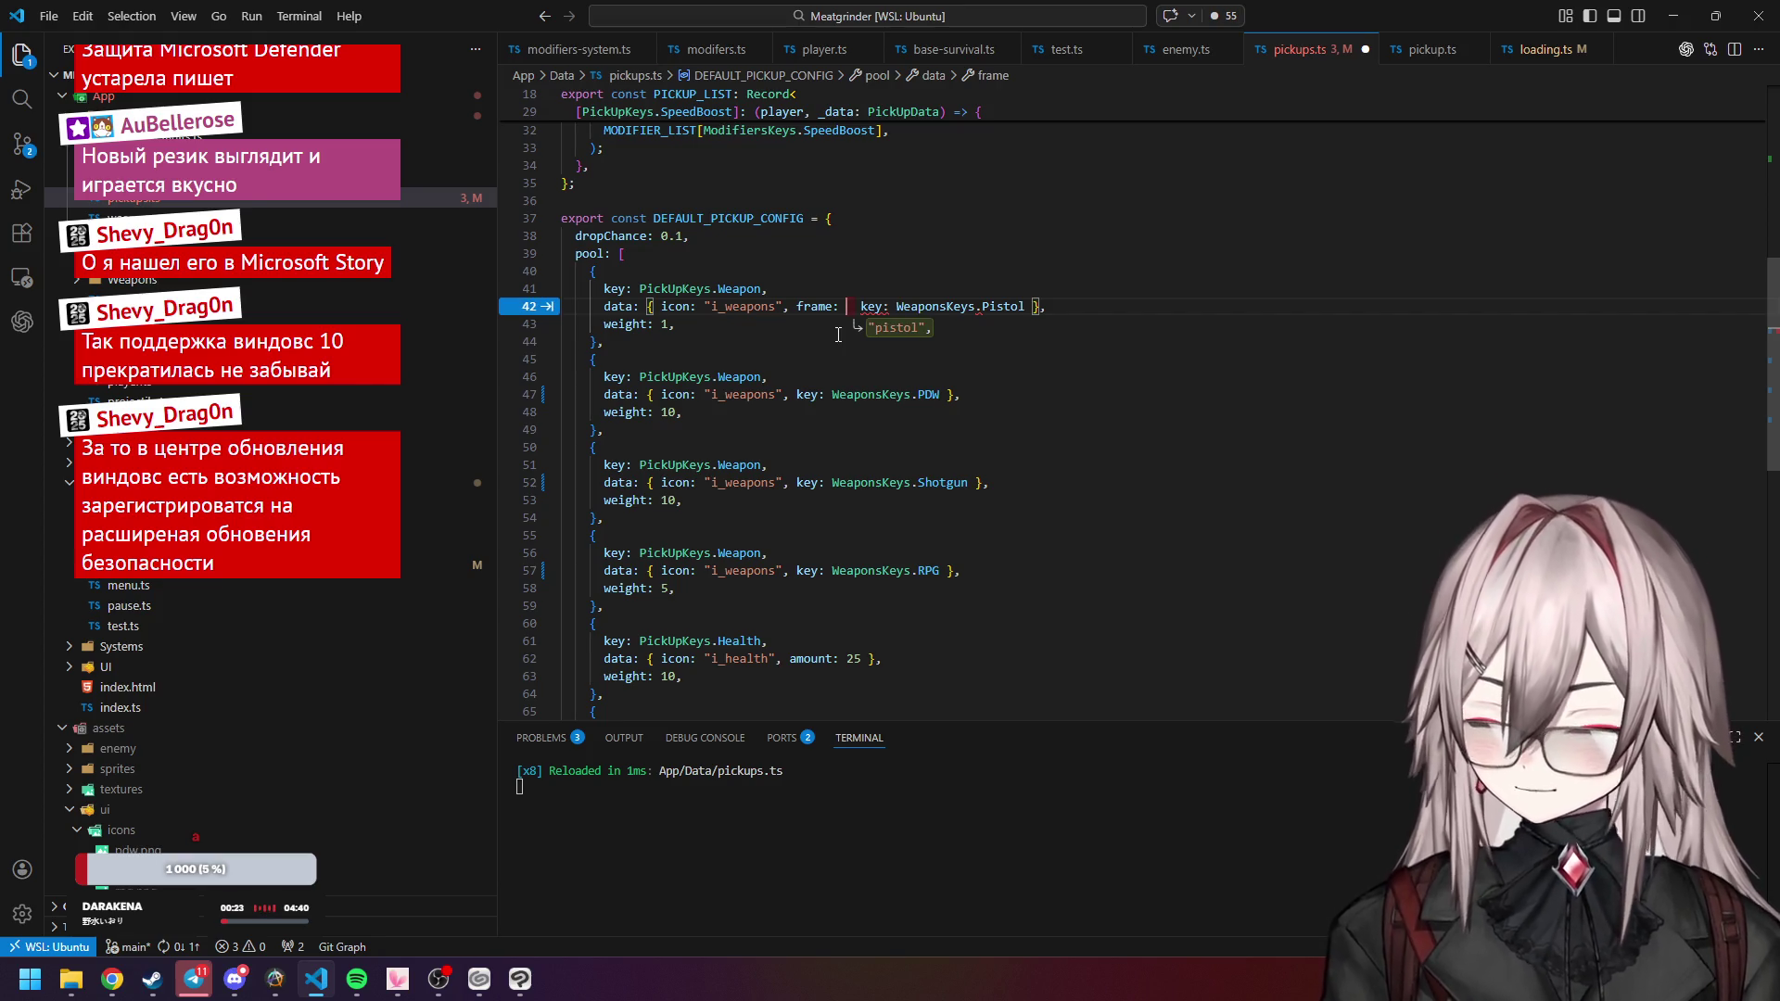
{"action": "type", "text": "0"}
{"action": "type", "text": ","}
{"action": "left_click", "coordinate": [835, 340]}
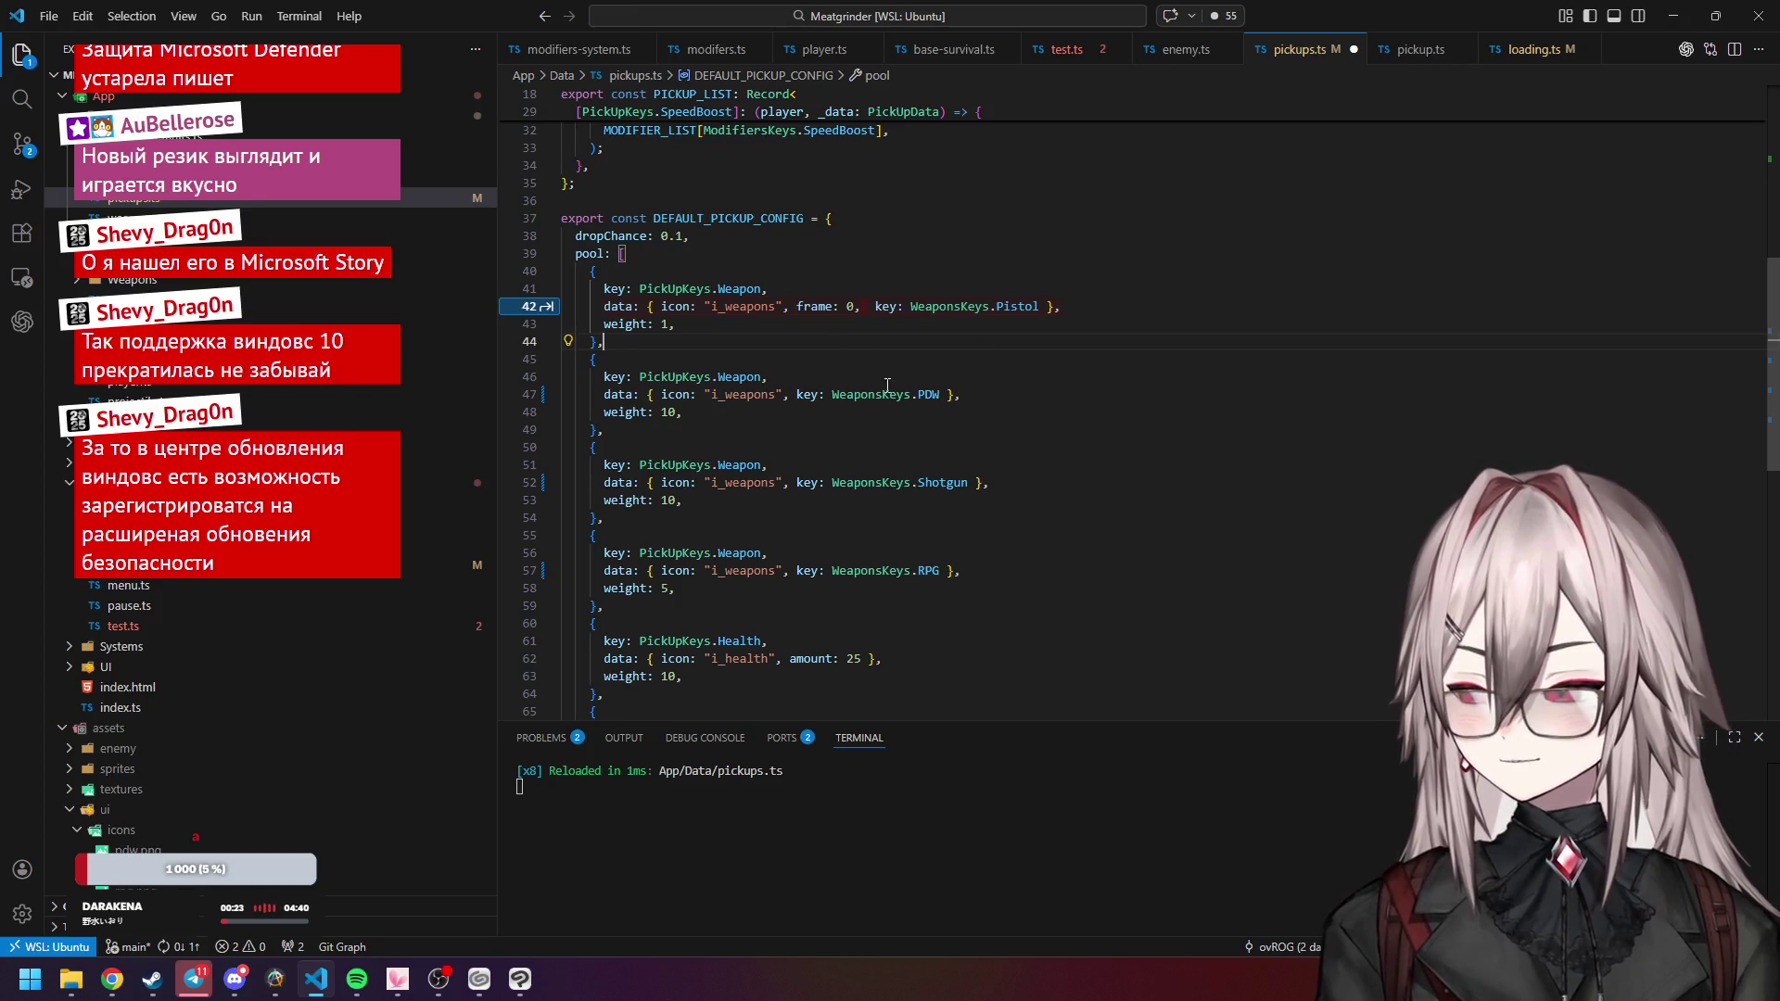
{"action": "scroll", "coordinate": [185, 695], "scroll_direction": "down", "scroll_amount": 2}
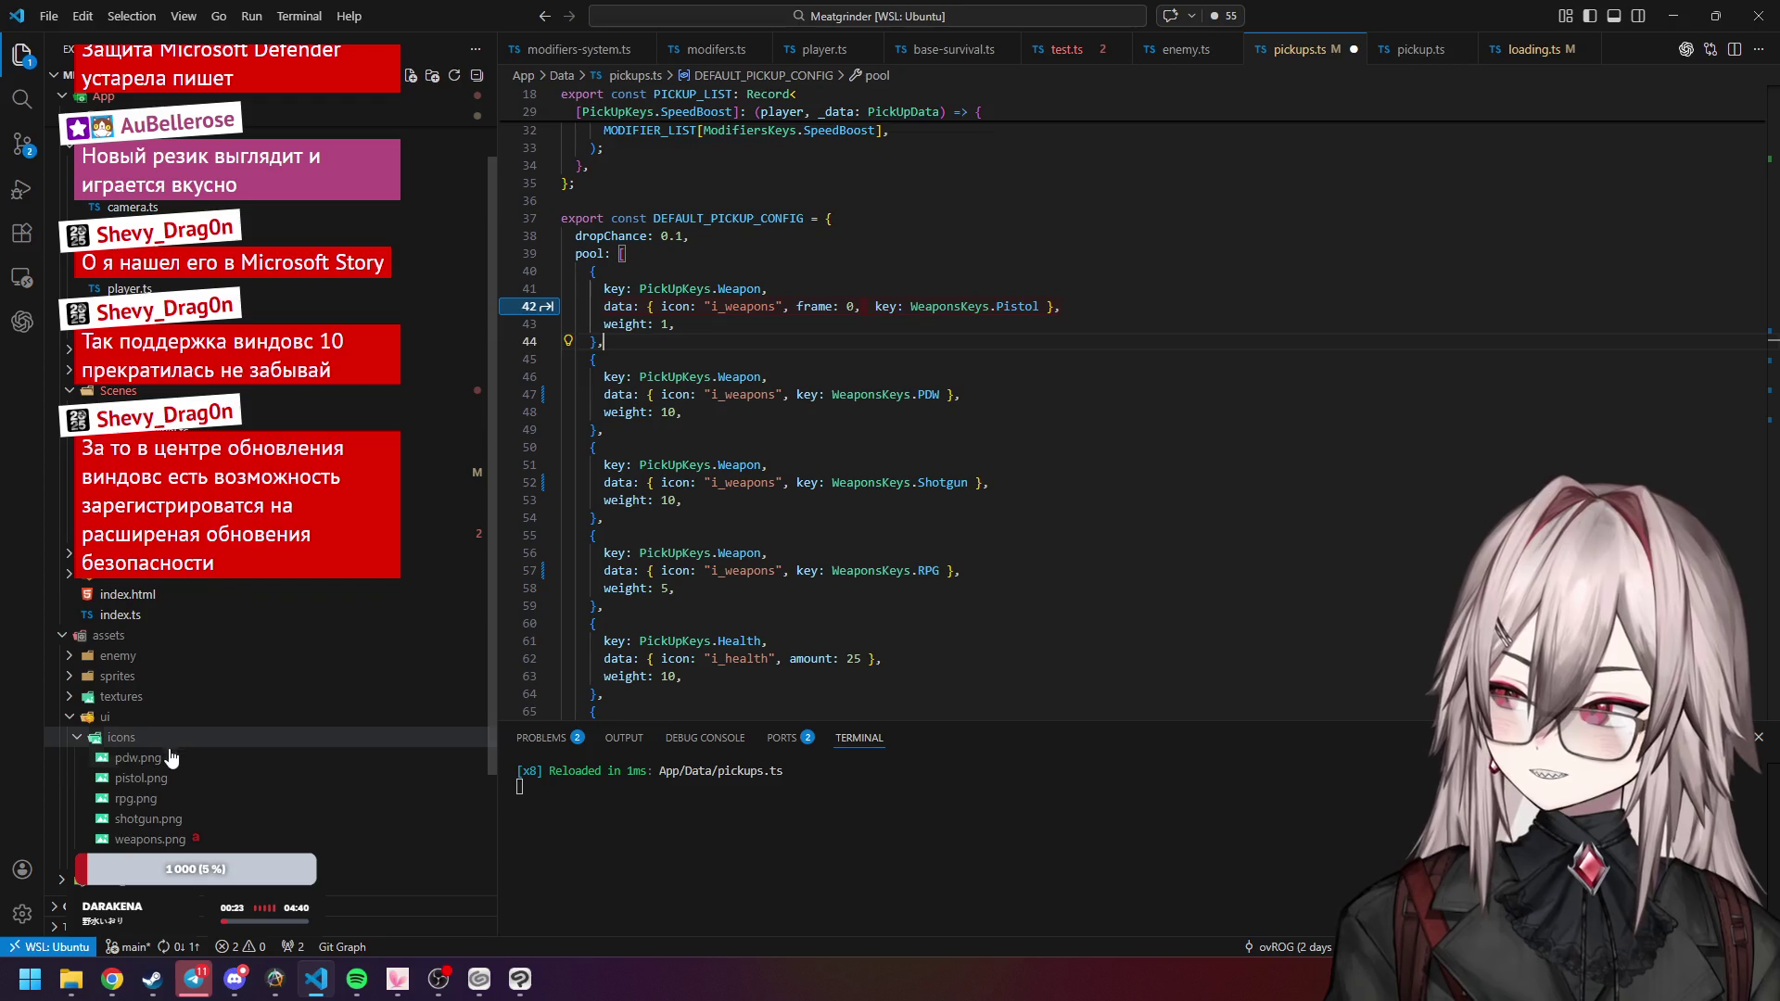
Preview weapons.png, then copy the pistol's frame setting into the PDW entry as frame 1.
{"action": "left_click", "coordinate": [148, 839]}
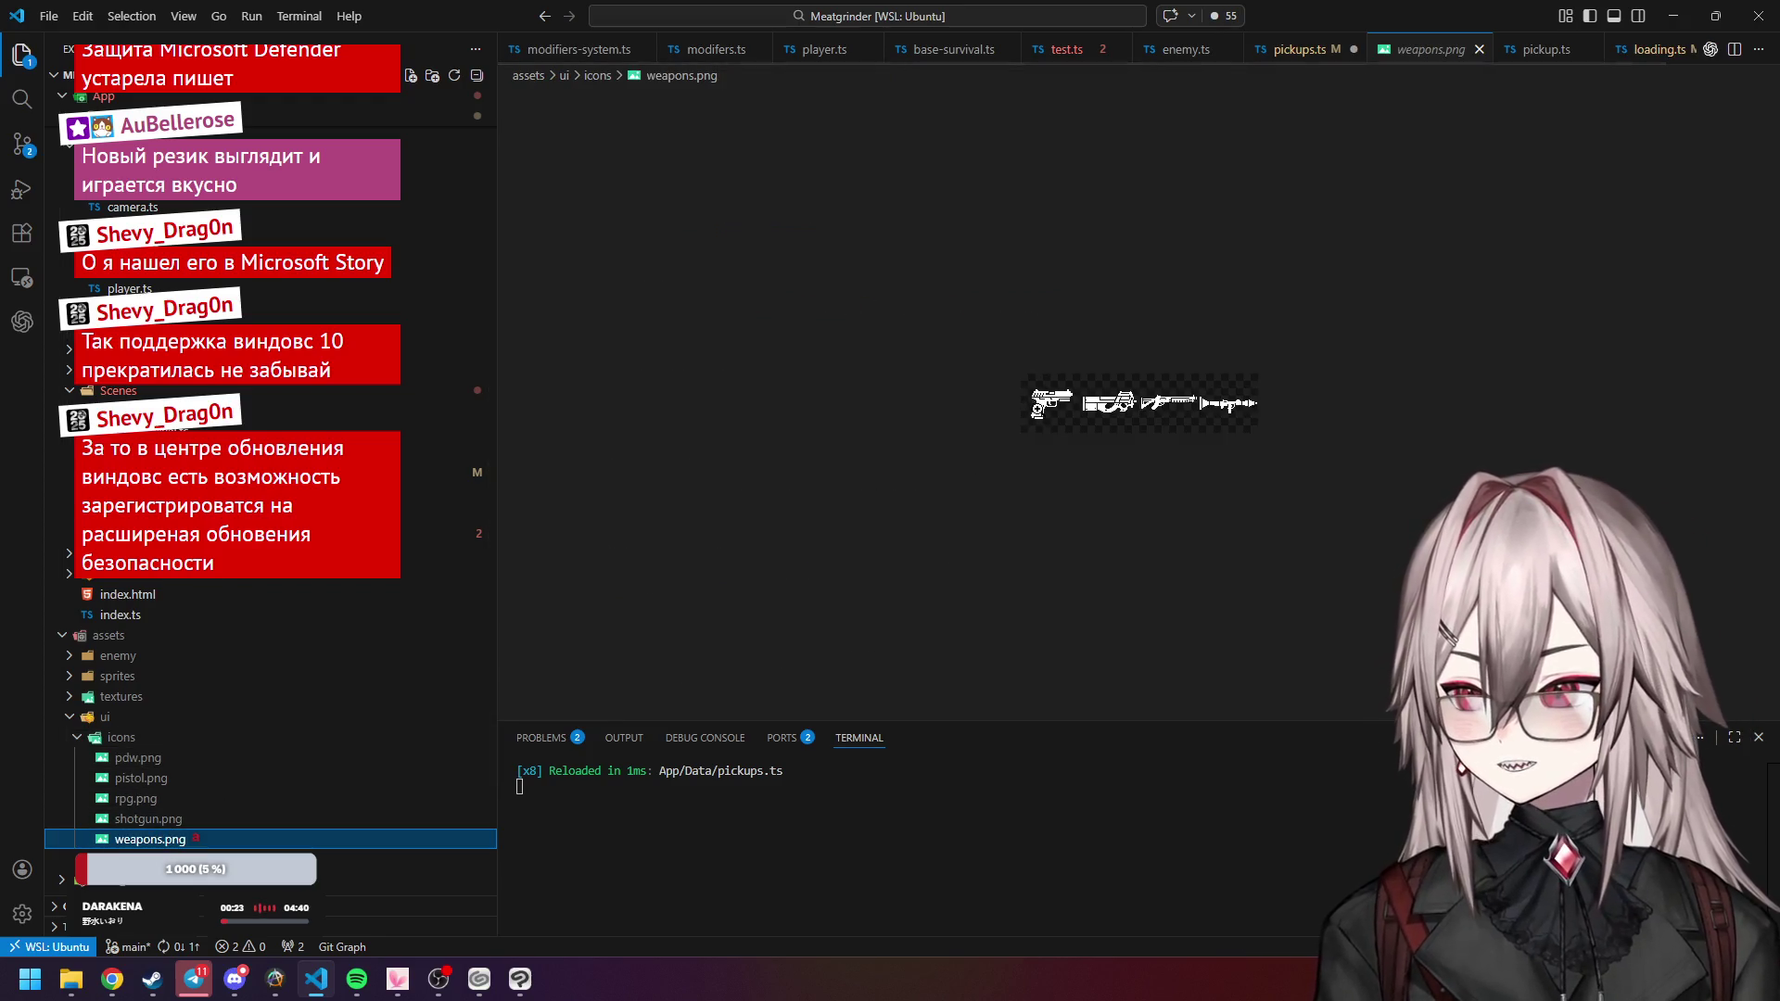
{"action": "left_click", "coordinate": [1303, 51]}
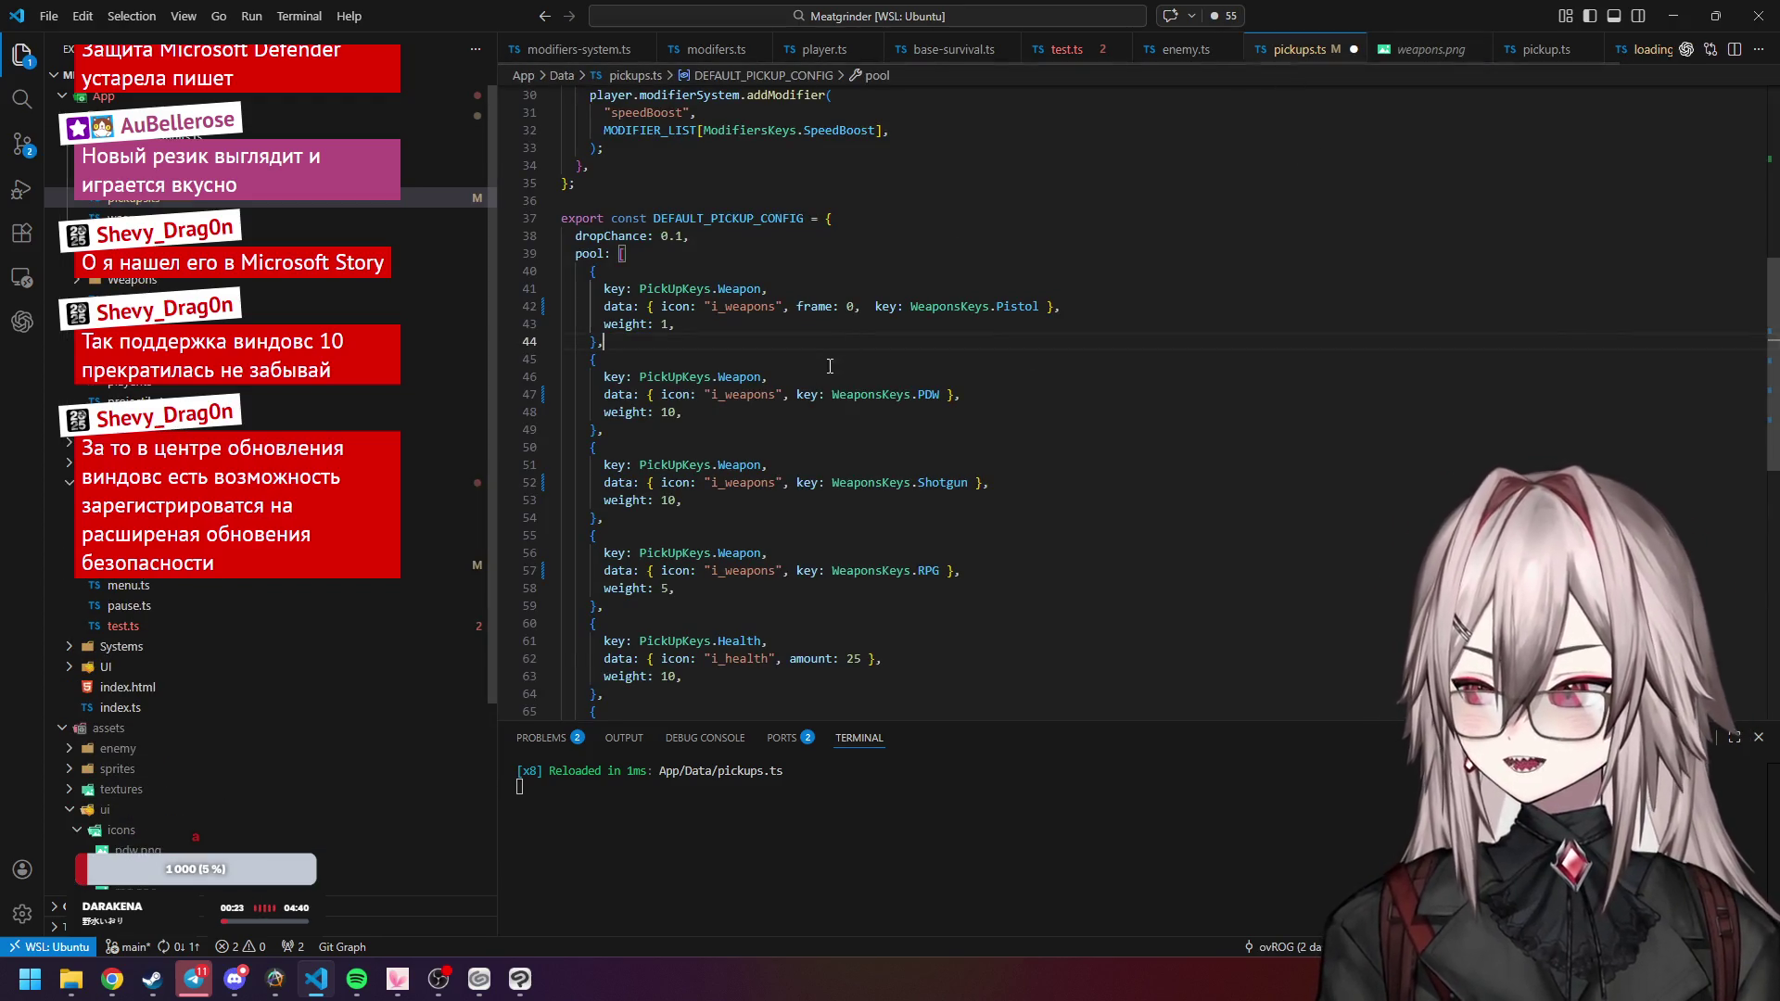
{"action": "mouse_move", "coordinate": [798, 306]}
{"action": "left_mouse_down"}
{"action": "mouse_move", "coordinate": [849, 306]}
{"action": "mouse_move", "coordinate": [819, 311]}
{"action": "left_mouse_up"}
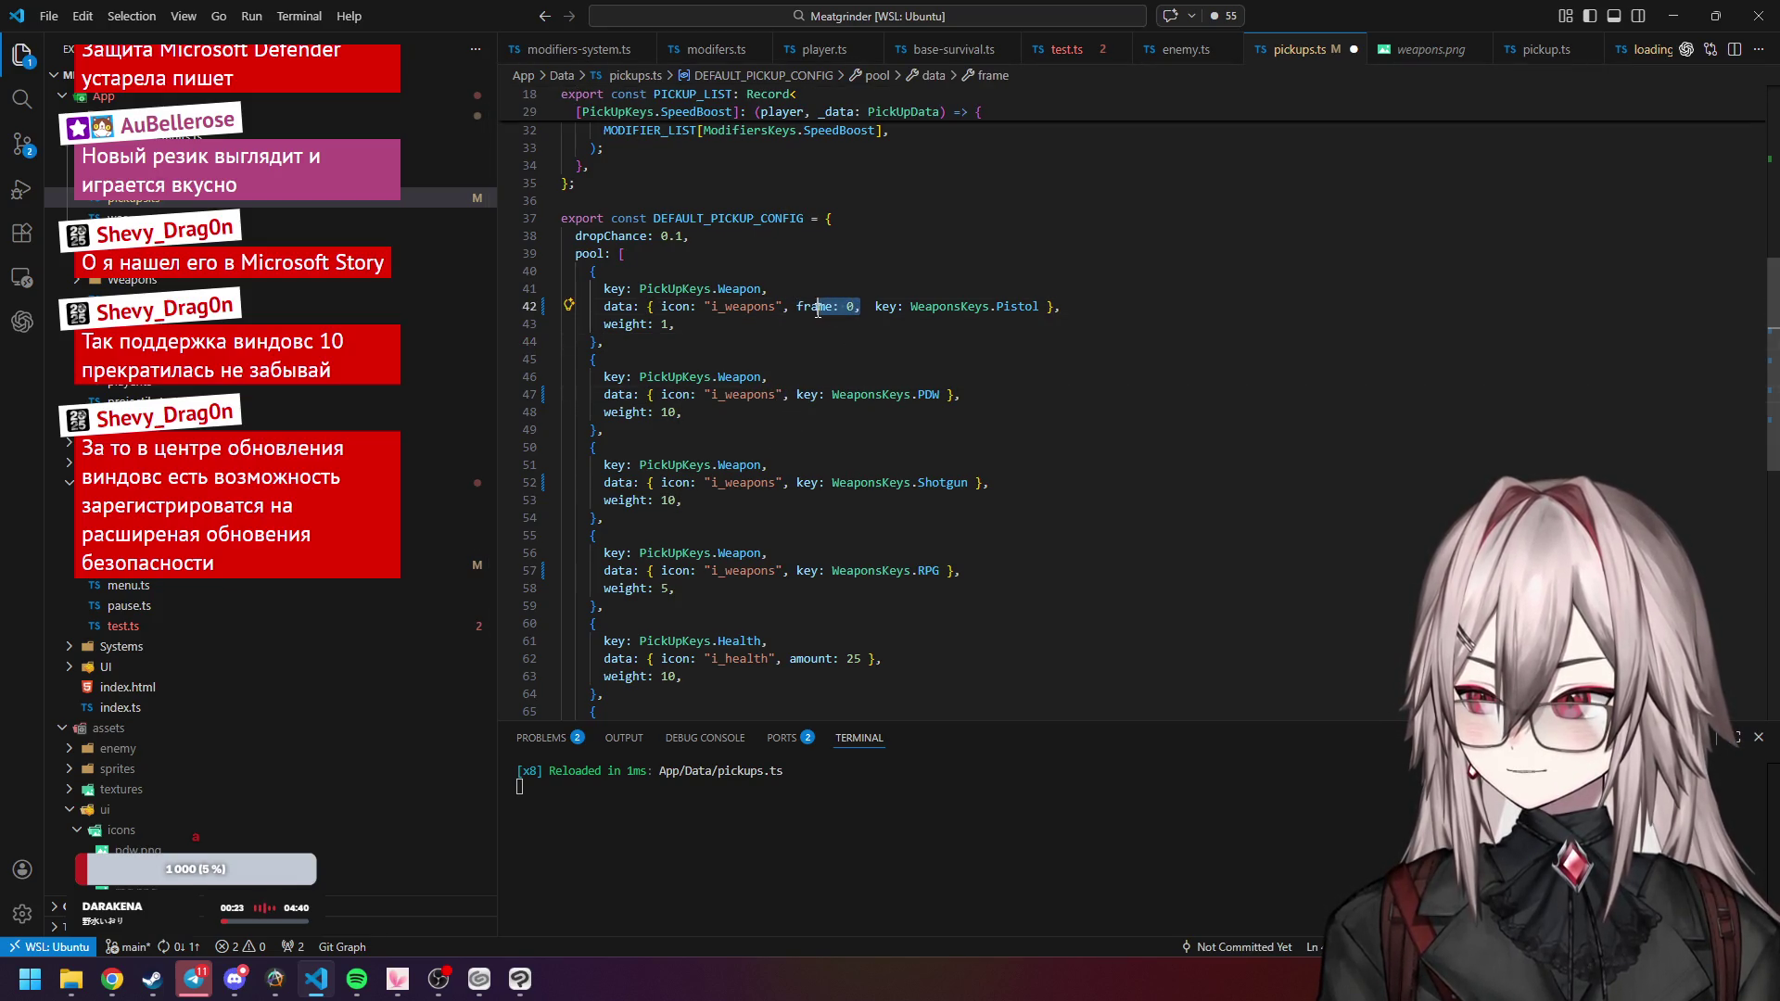
{"action": "left_click", "coordinate": [789, 397]}
{"action": "key", "text": "ctrl+v"}
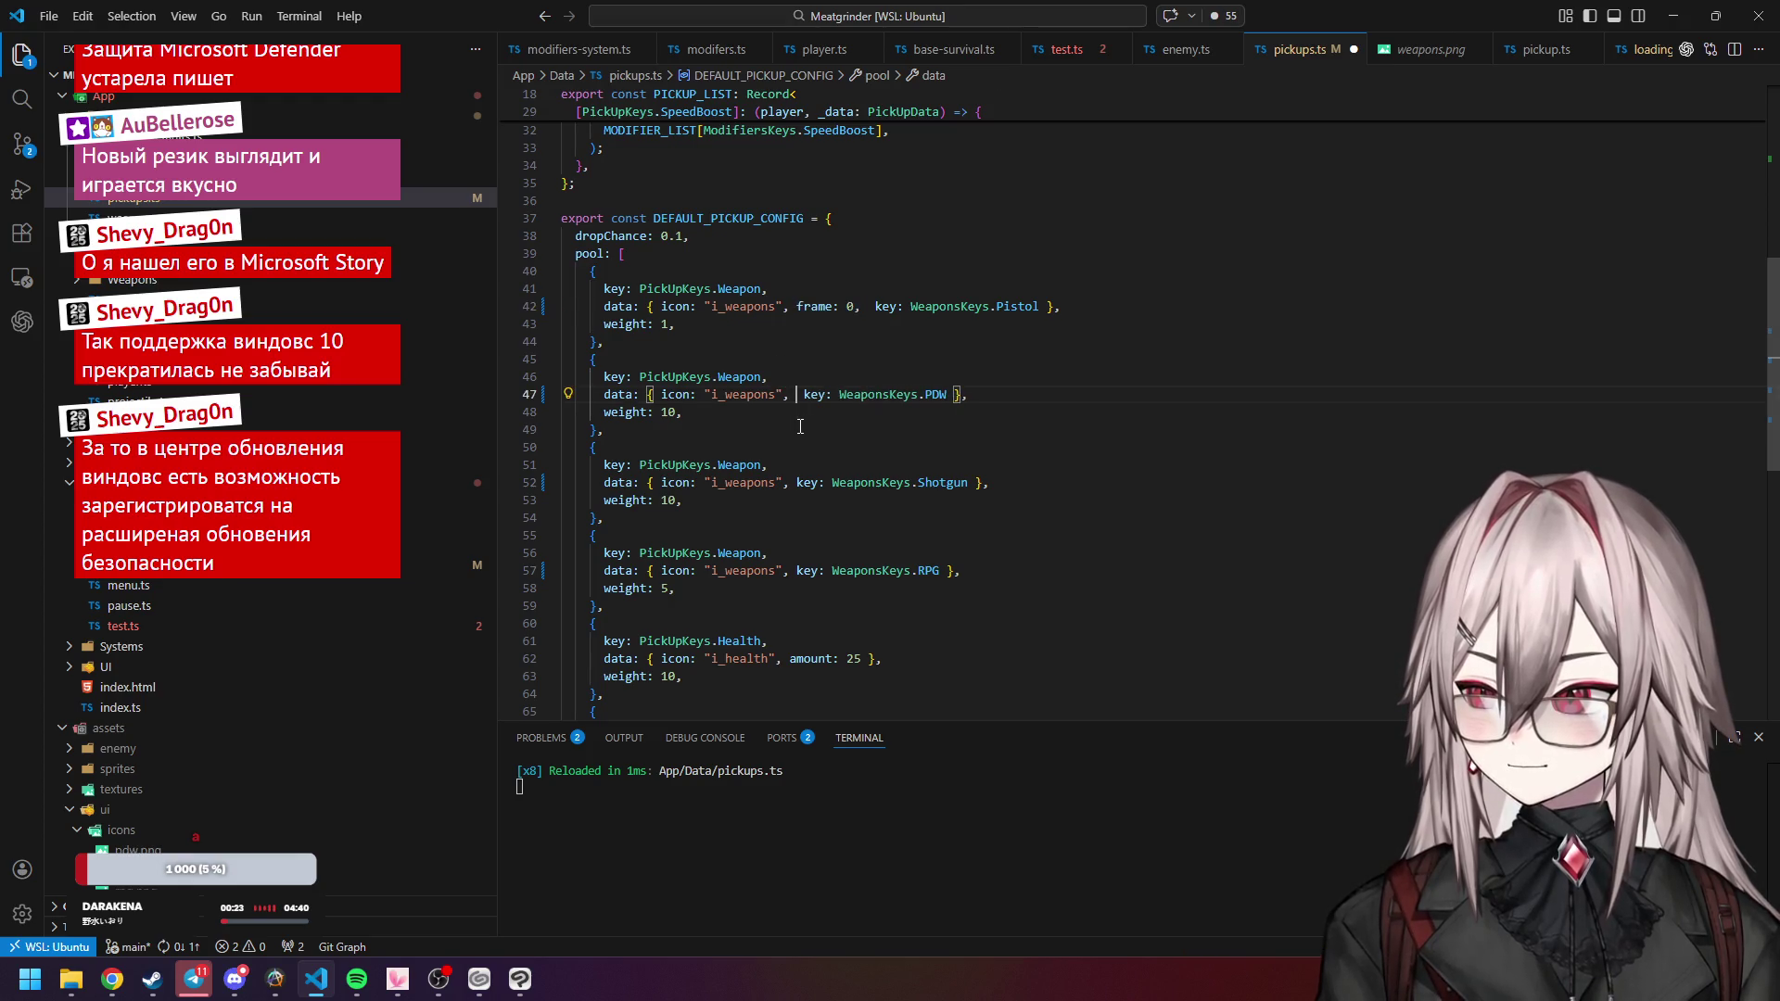
{"action": "key", "text": "BackSpace"}
{"action": "type", "text": "1,"}
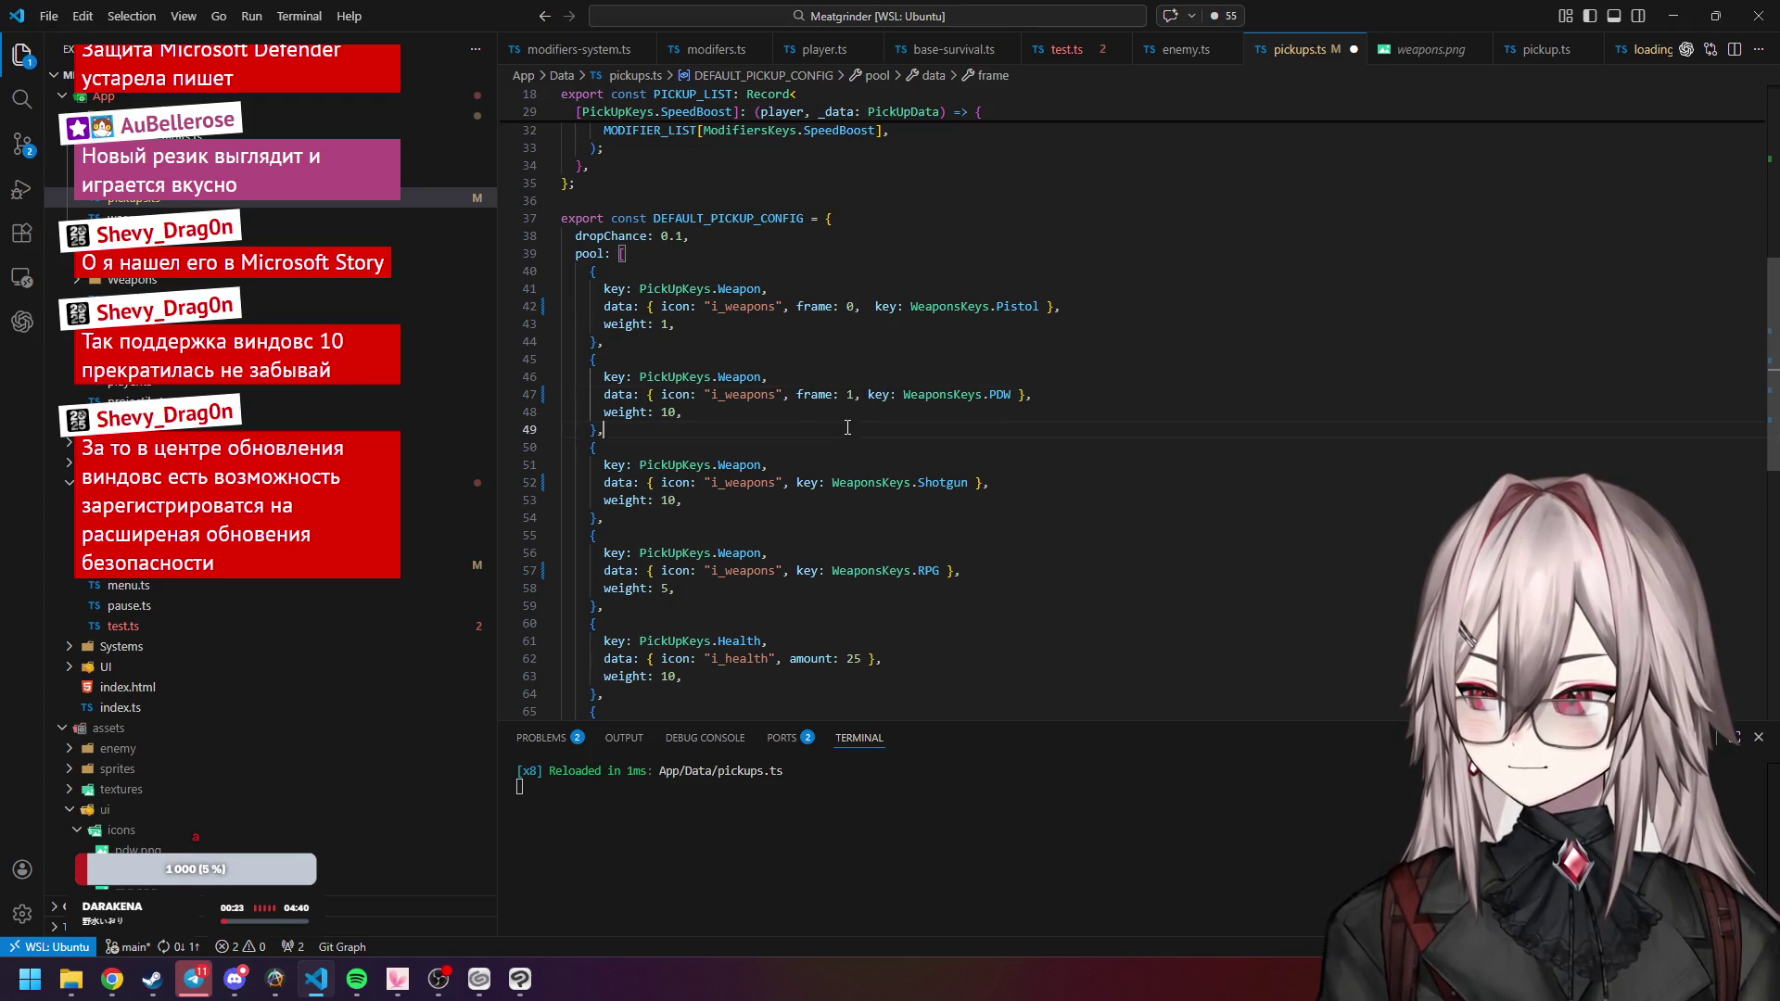
Paste the frame setting into the shotgun and RPG entries with frames 2 and 3.
{"action": "left_click", "coordinate": [861, 448]}
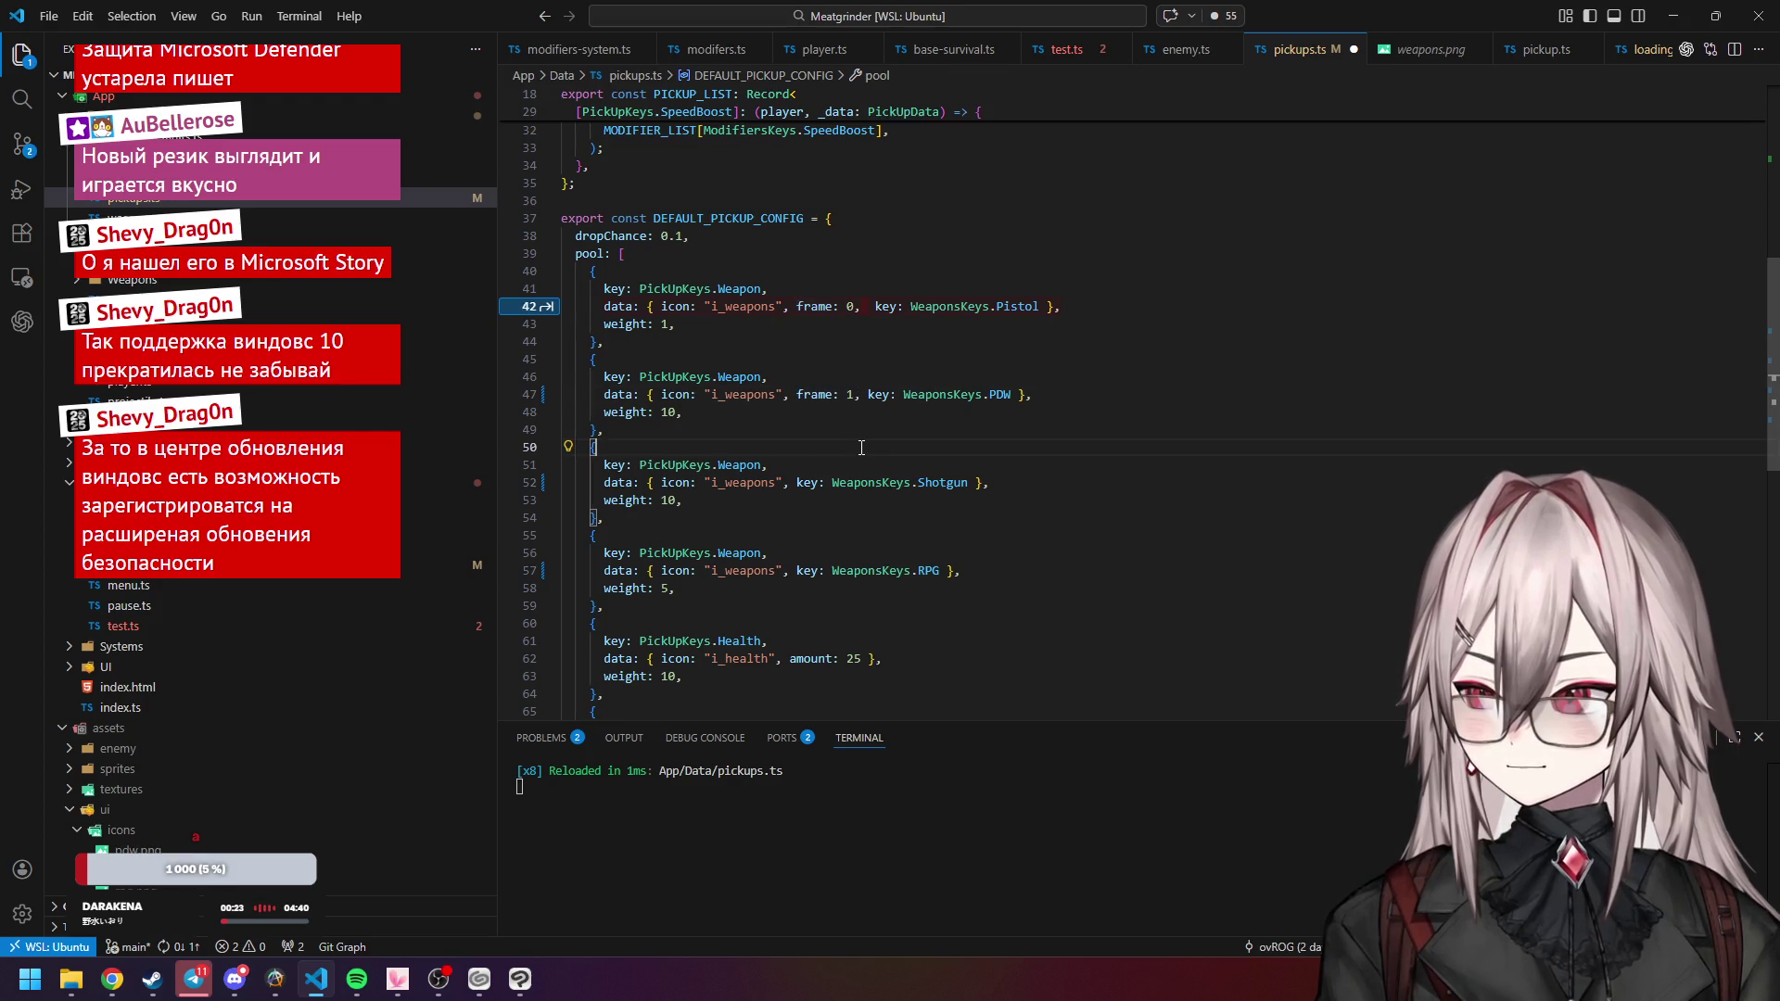
{"action": "left_click", "coordinate": [798, 486]}
{"action": "key", "text": "ctrl+v"}
{"action": "double_click", "coordinate": [851, 481]}
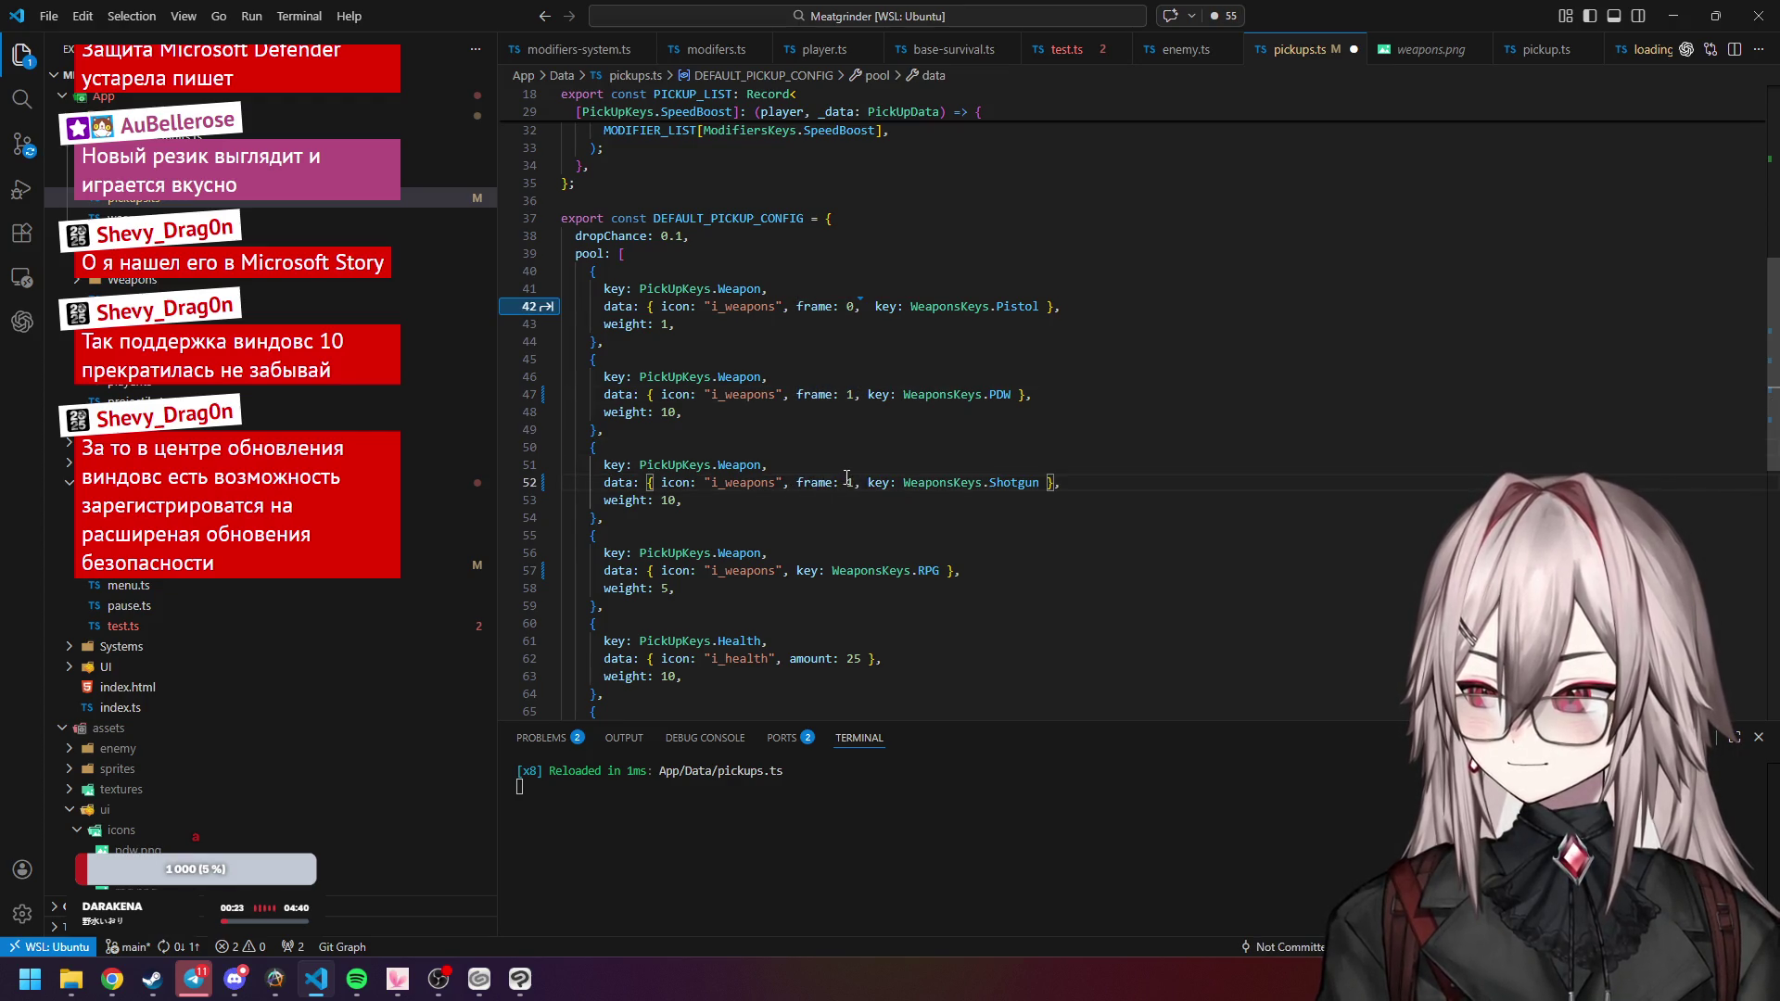
{"action": "type", "text": "2"}
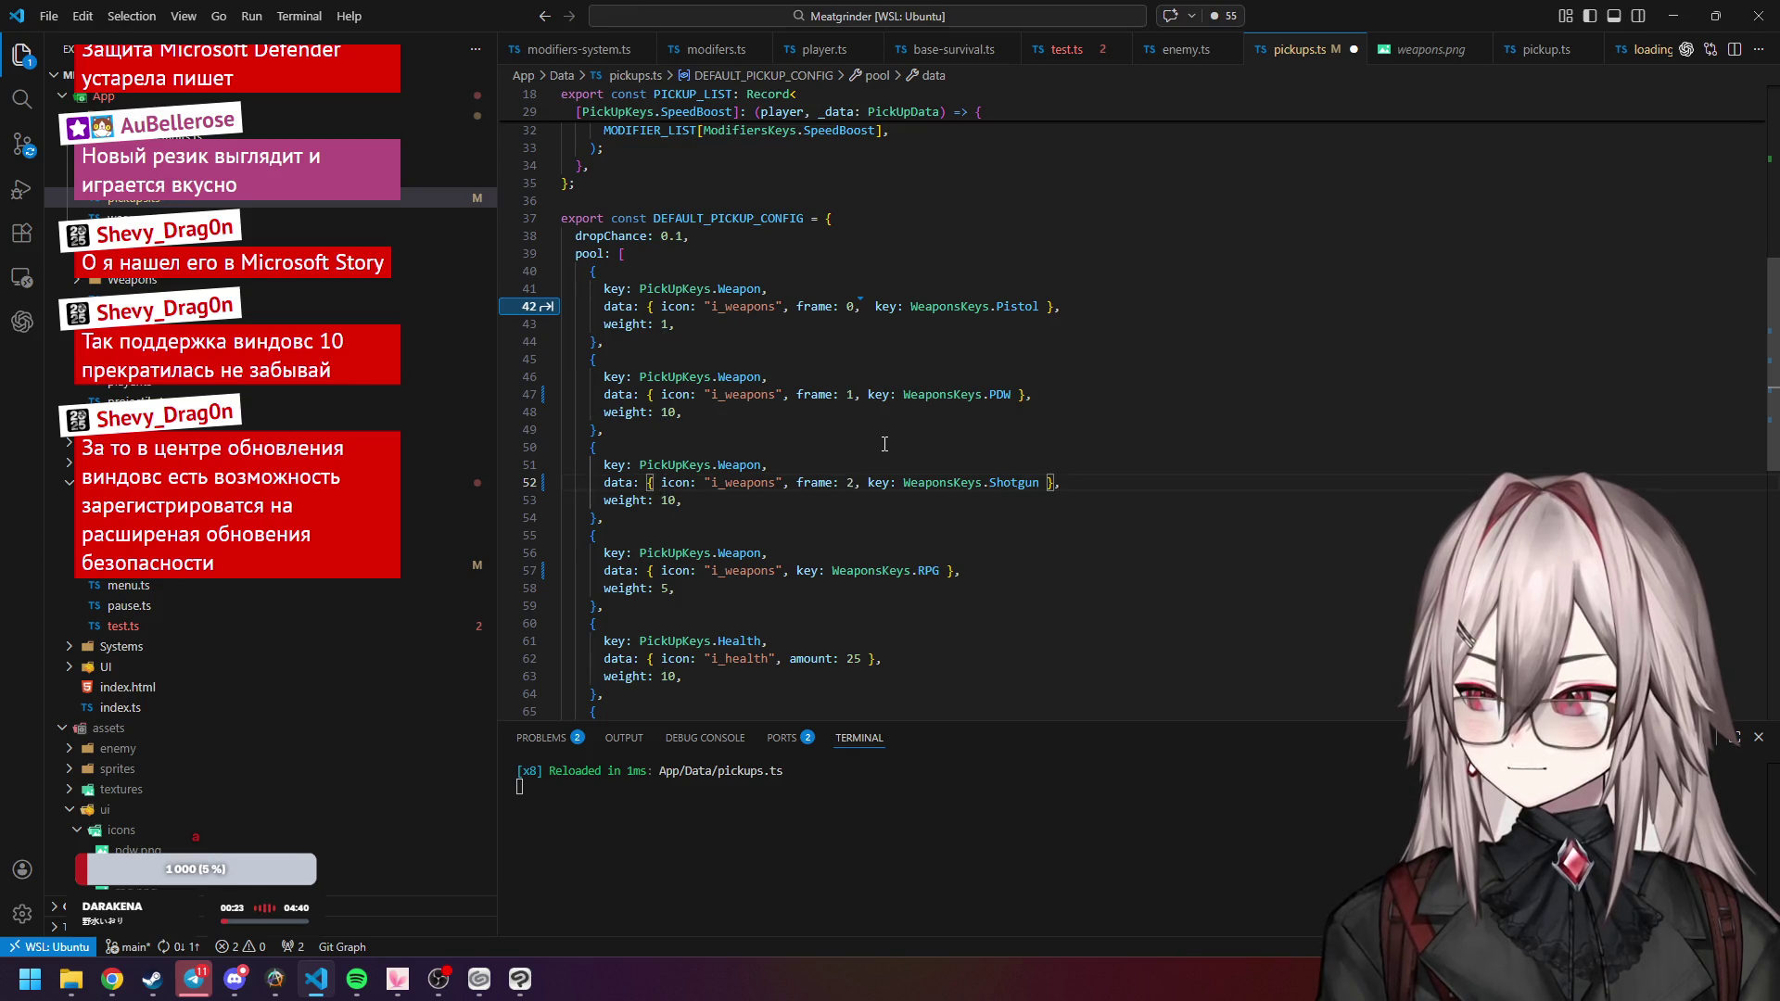
{"action": "left_click", "coordinate": [797, 567]}
{"action": "key", "text": "ctrl+v"}
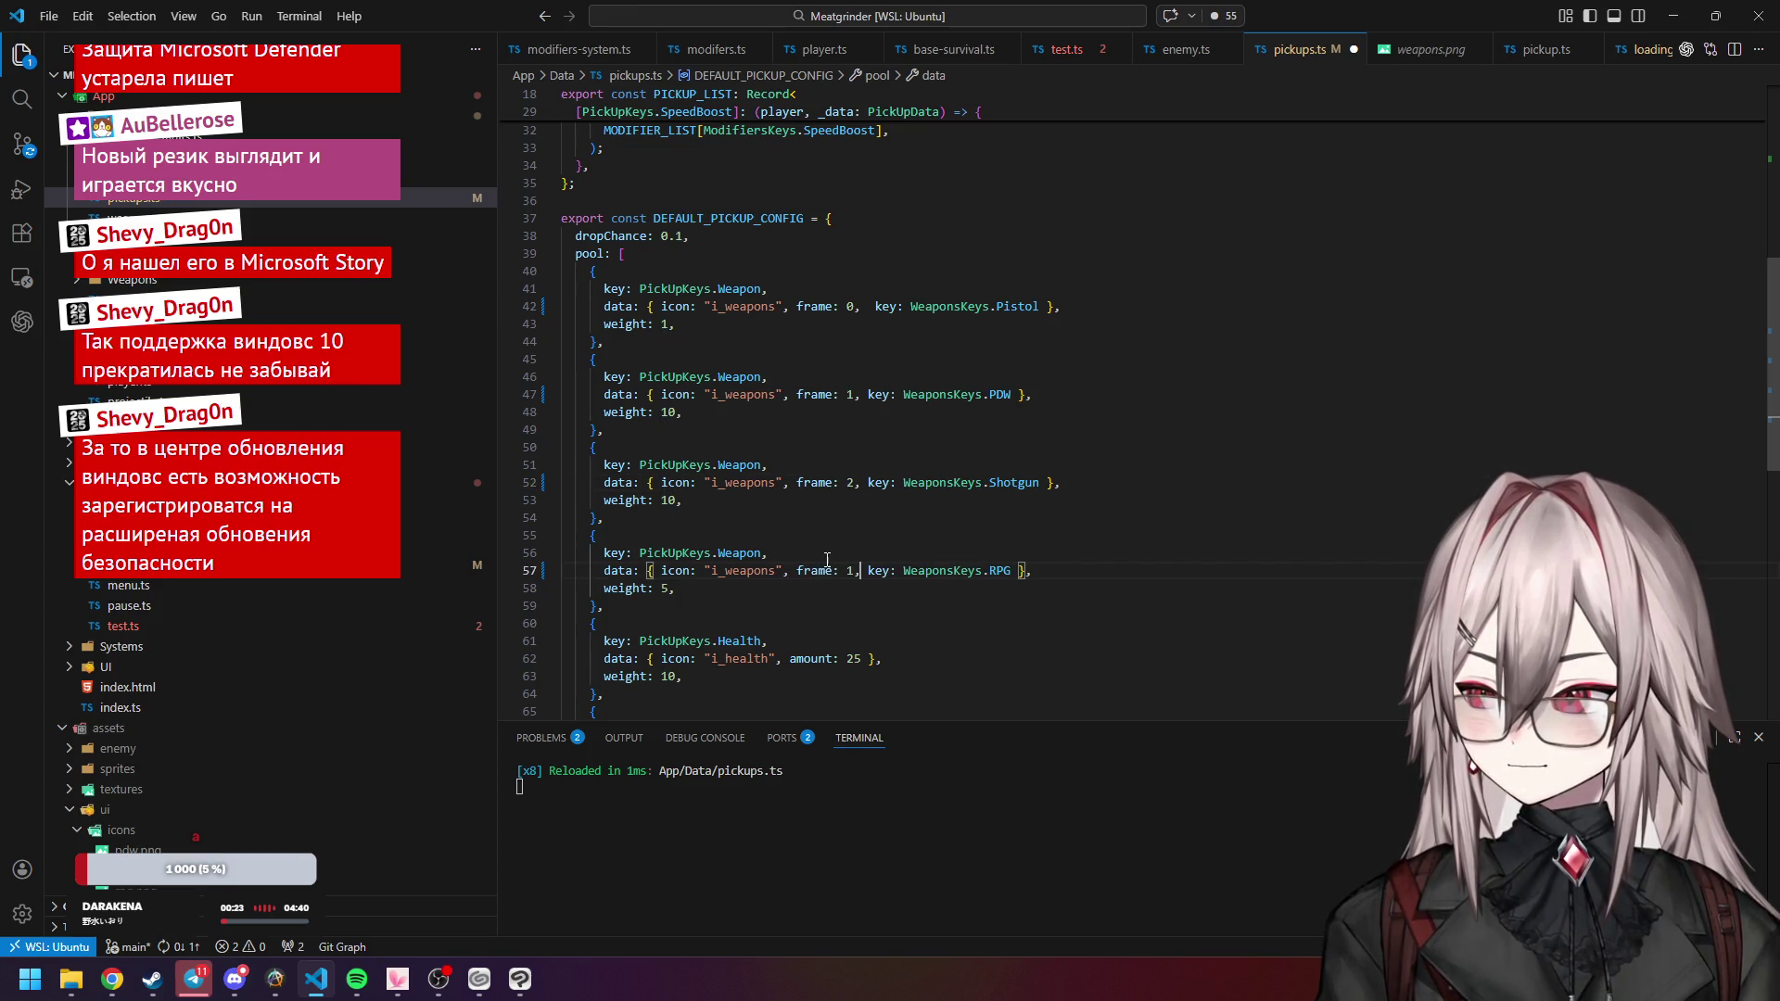
{"action": "double_click", "coordinate": [851, 571]}
{"action": "type", "text": "3"}
From test.ts, jump to the DEFAULT_PICKUP_CONFIG definition with F12.
{"action": "scroll", "coordinate": [1029, 427], "scroll_direction": "down", "scroll_amount": 3}
{"action": "left_click", "coordinate": [1085, 346]}
{"action": "scroll", "coordinate": [1085, 346], "scroll_direction": "up", "scroll_amount": 2}
{"action": "left_click", "coordinate": [1084, 348]}
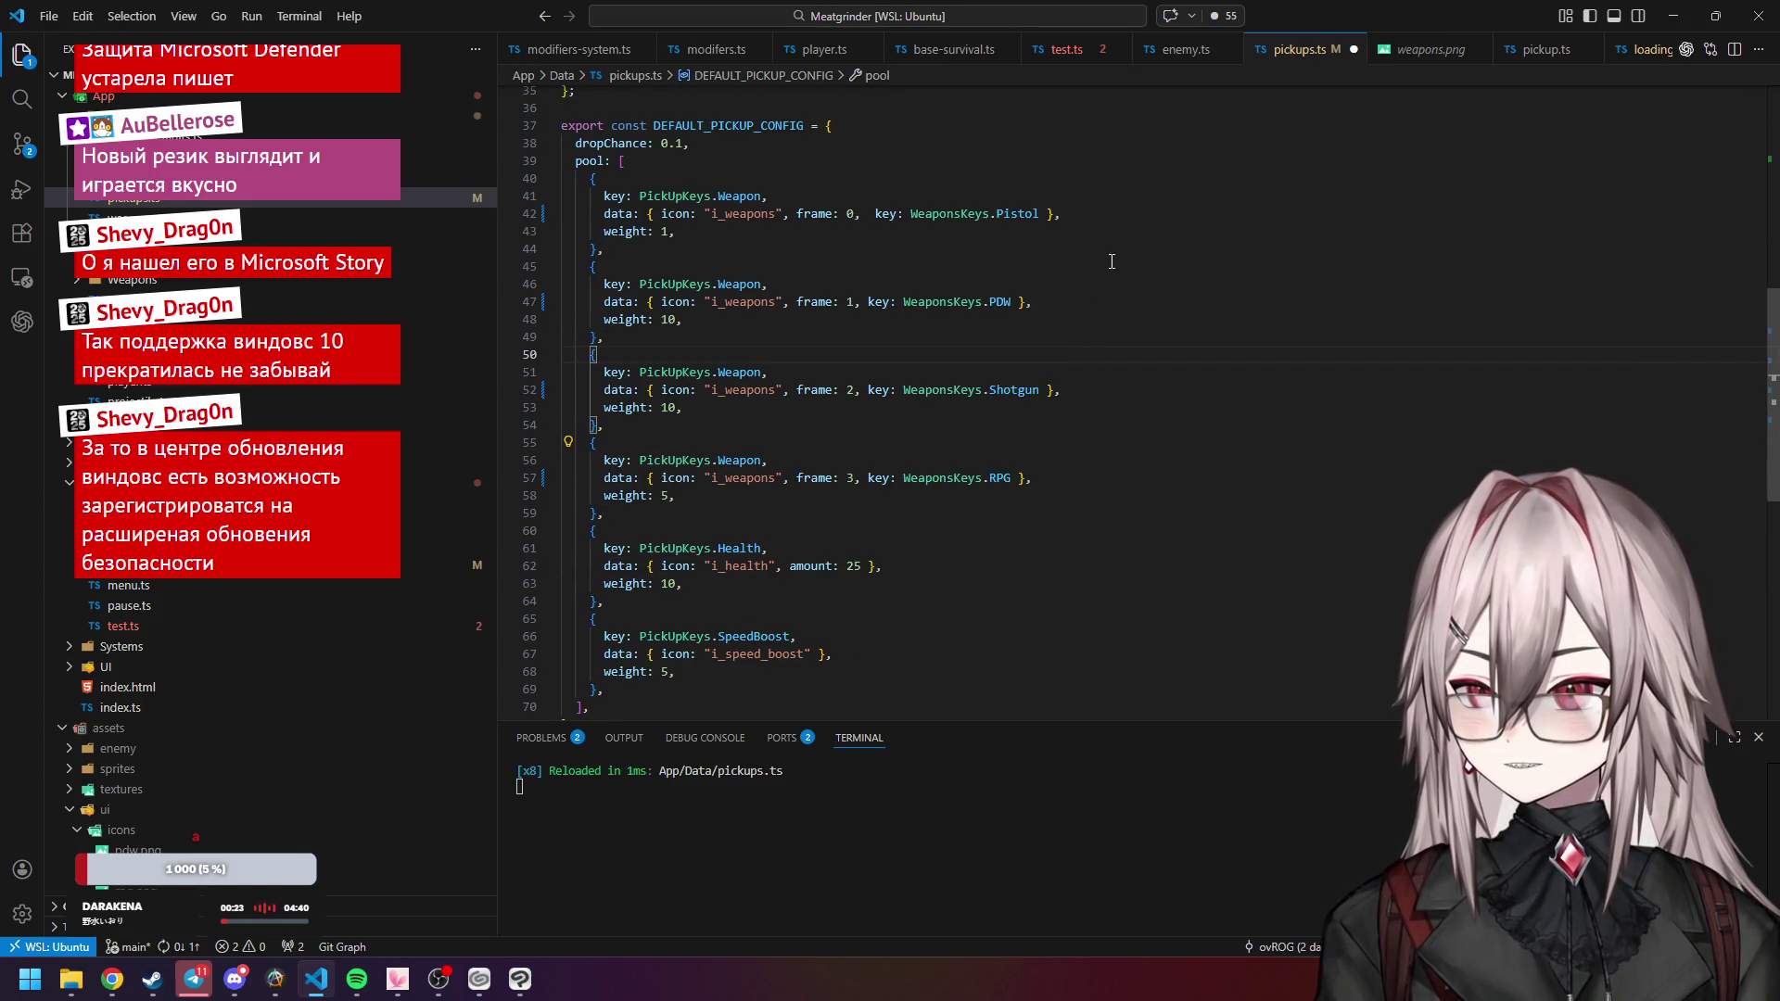
{"action": "scroll", "coordinate": [1125, 212], "scroll_direction": "up", "scroll_amount": 3}
{"action": "left_click", "coordinate": [1066, 49]}
{"action": "key", "text": "Up"}
{"action": "scroll", "coordinate": [989, 337], "scroll_direction": "down", "scroll_amount": 2}
{"action": "left_click", "coordinate": [969, 436]}
{"action": "scroll", "coordinate": [969, 442], "scroll_direction": "up", "scroll_amount": 5}
{"action": "key", "text": "F12"}
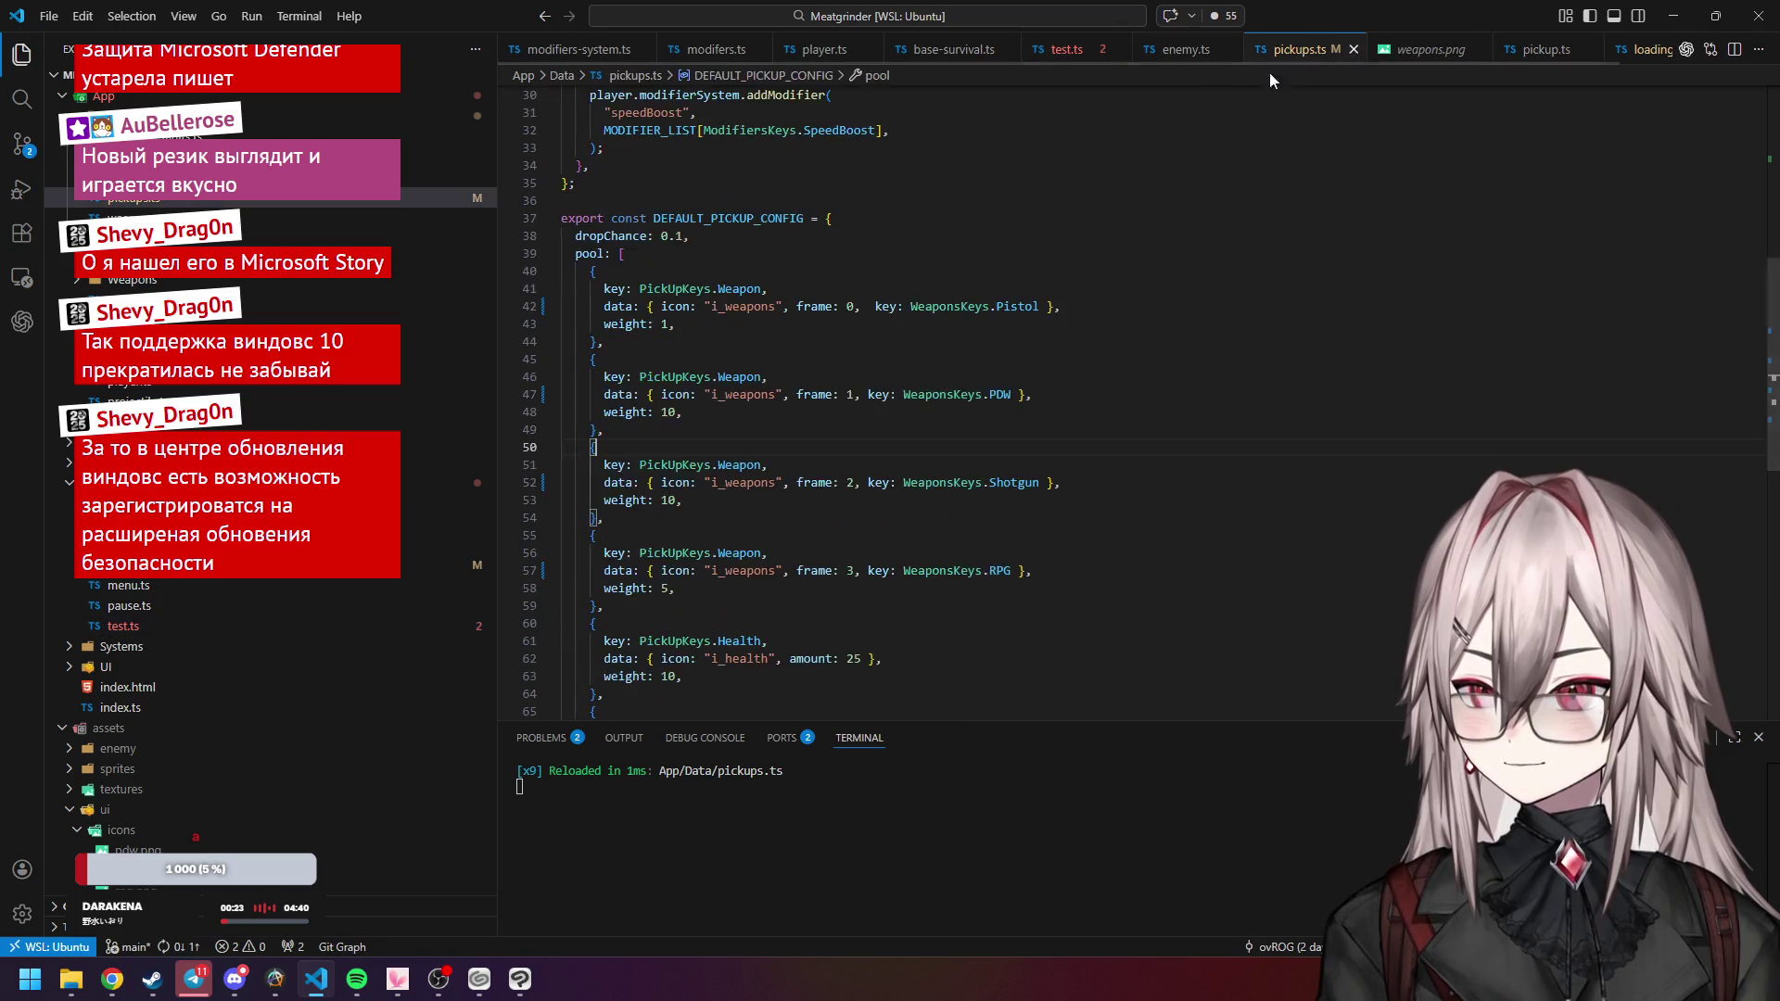
Review the PickUpData interface fields in pickups.ts, then return to test.ts.
{"action": "scroll", "coordinate": [844, 320], "scroll_direction": "up", "scroll_amount": 8}
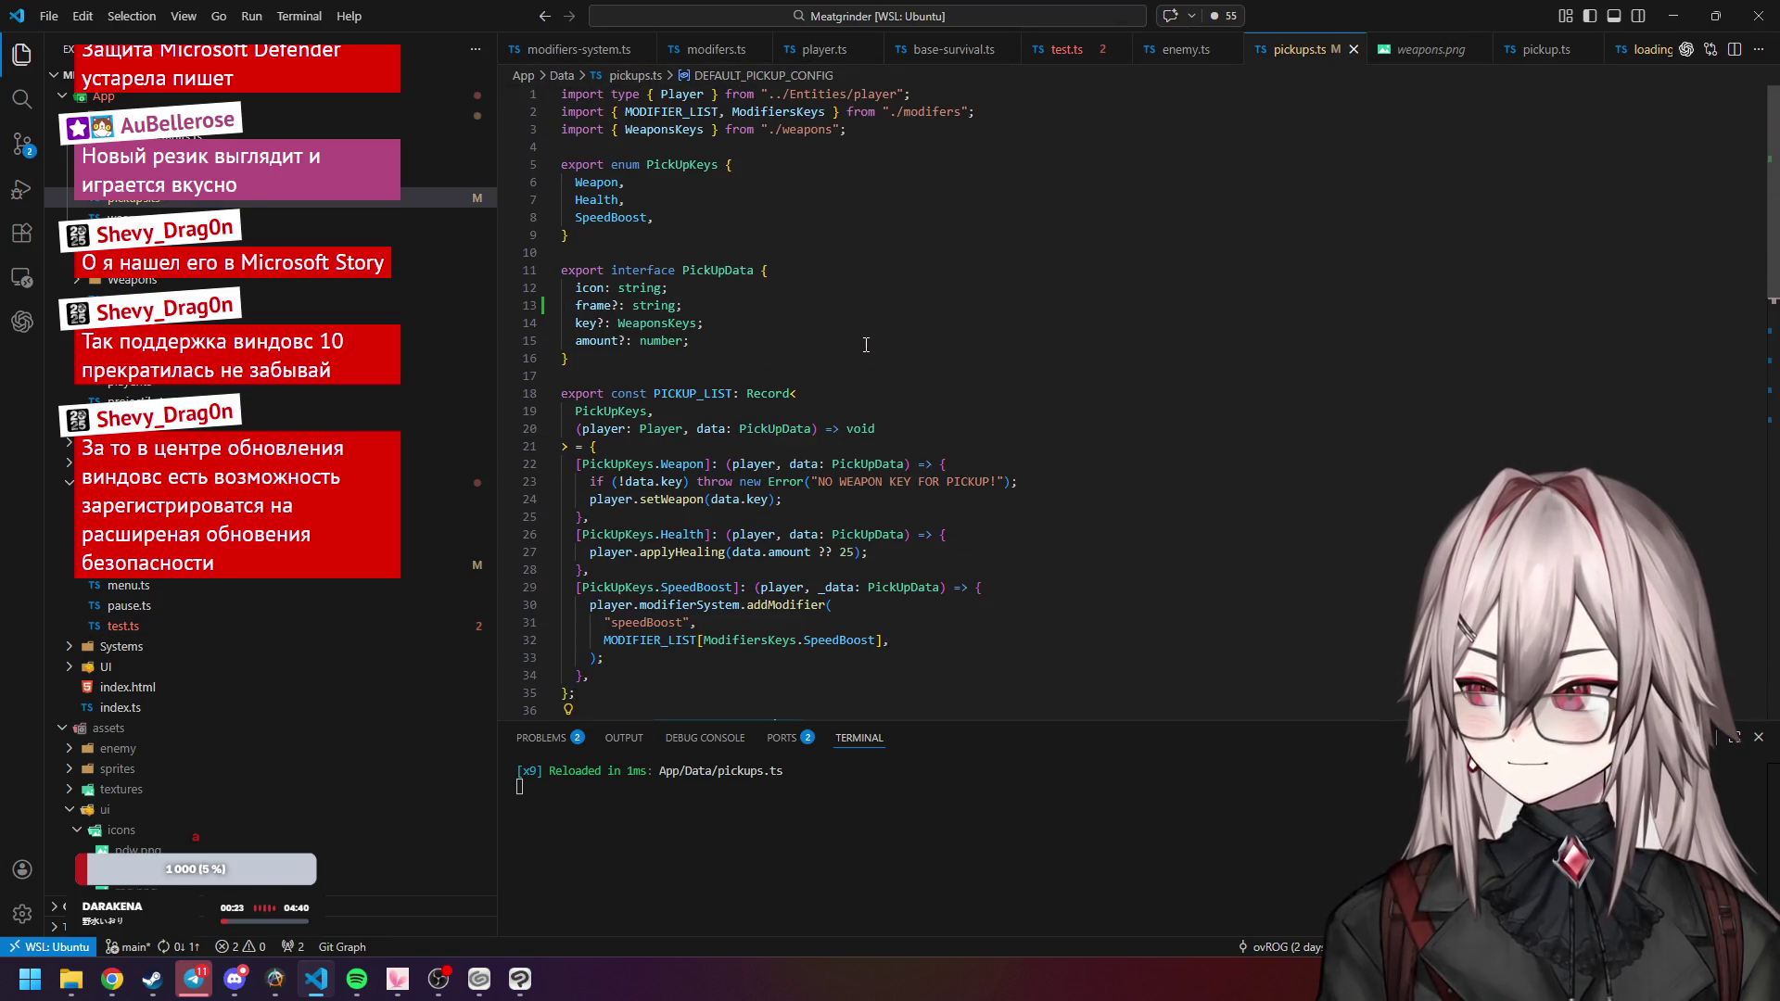
{"action": "left_click", "coordinate": [714, 271]}
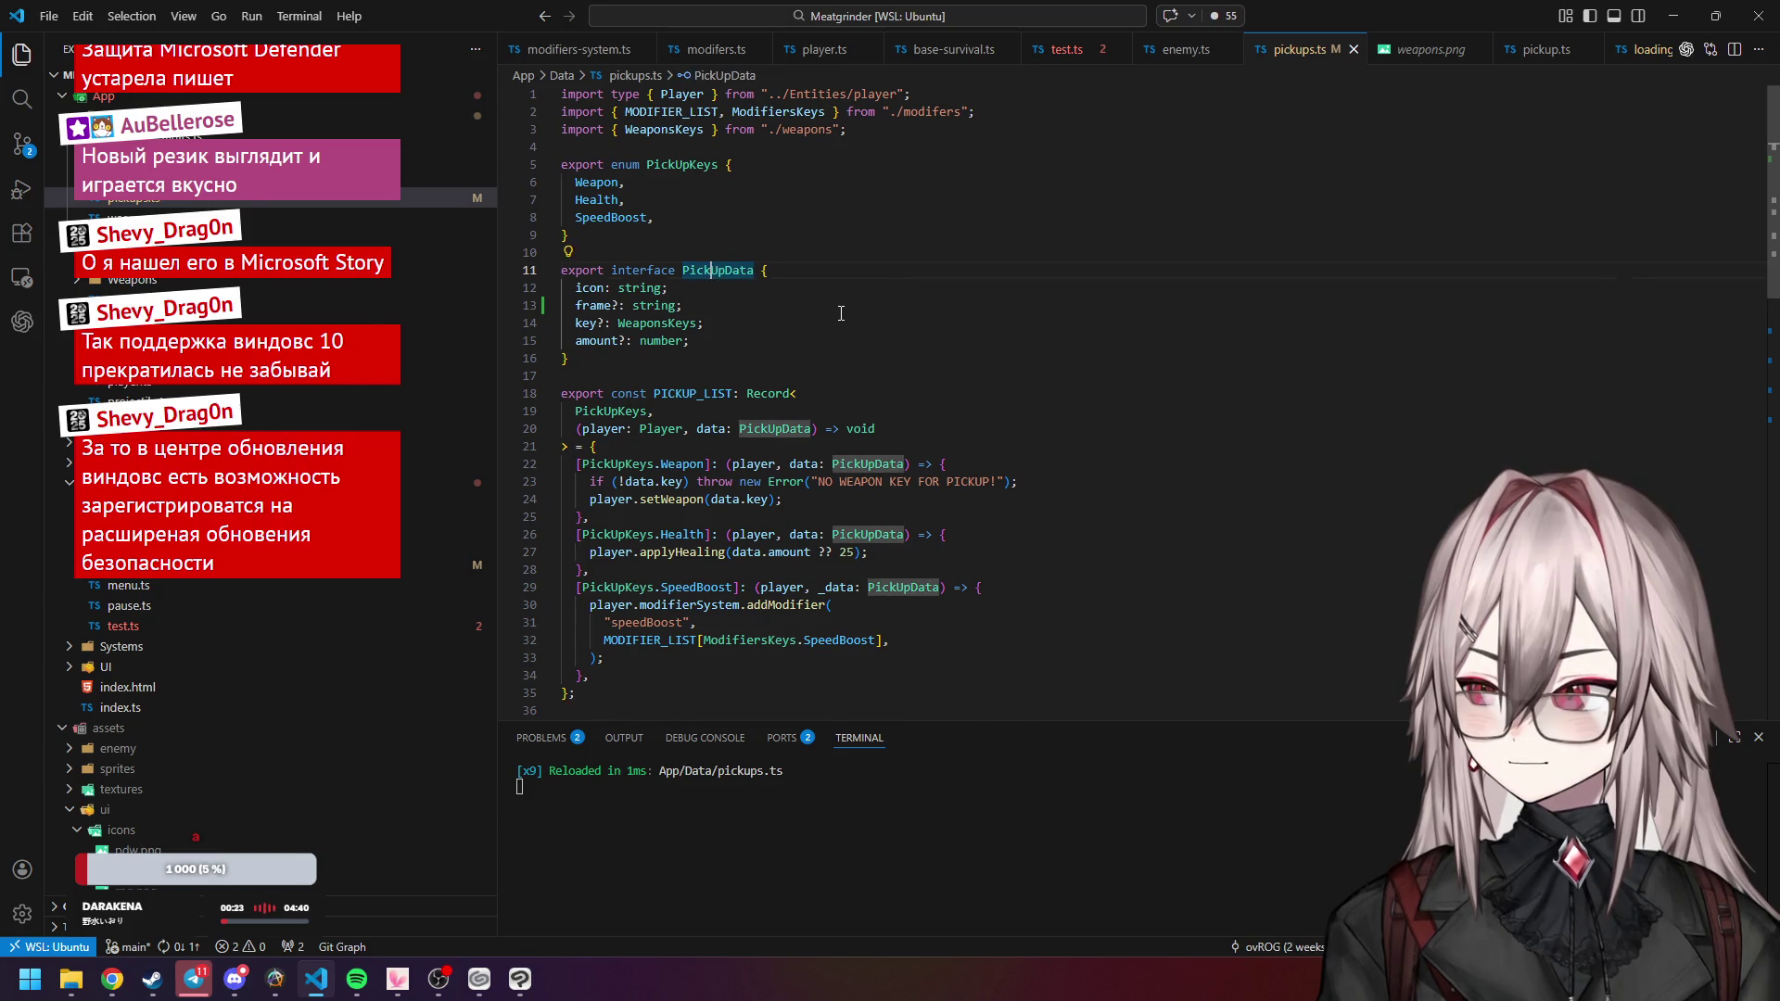
{"action": "scroll", "coordinate": [741, 287], "scroll_direction": "down", "scroll_amount": 10}
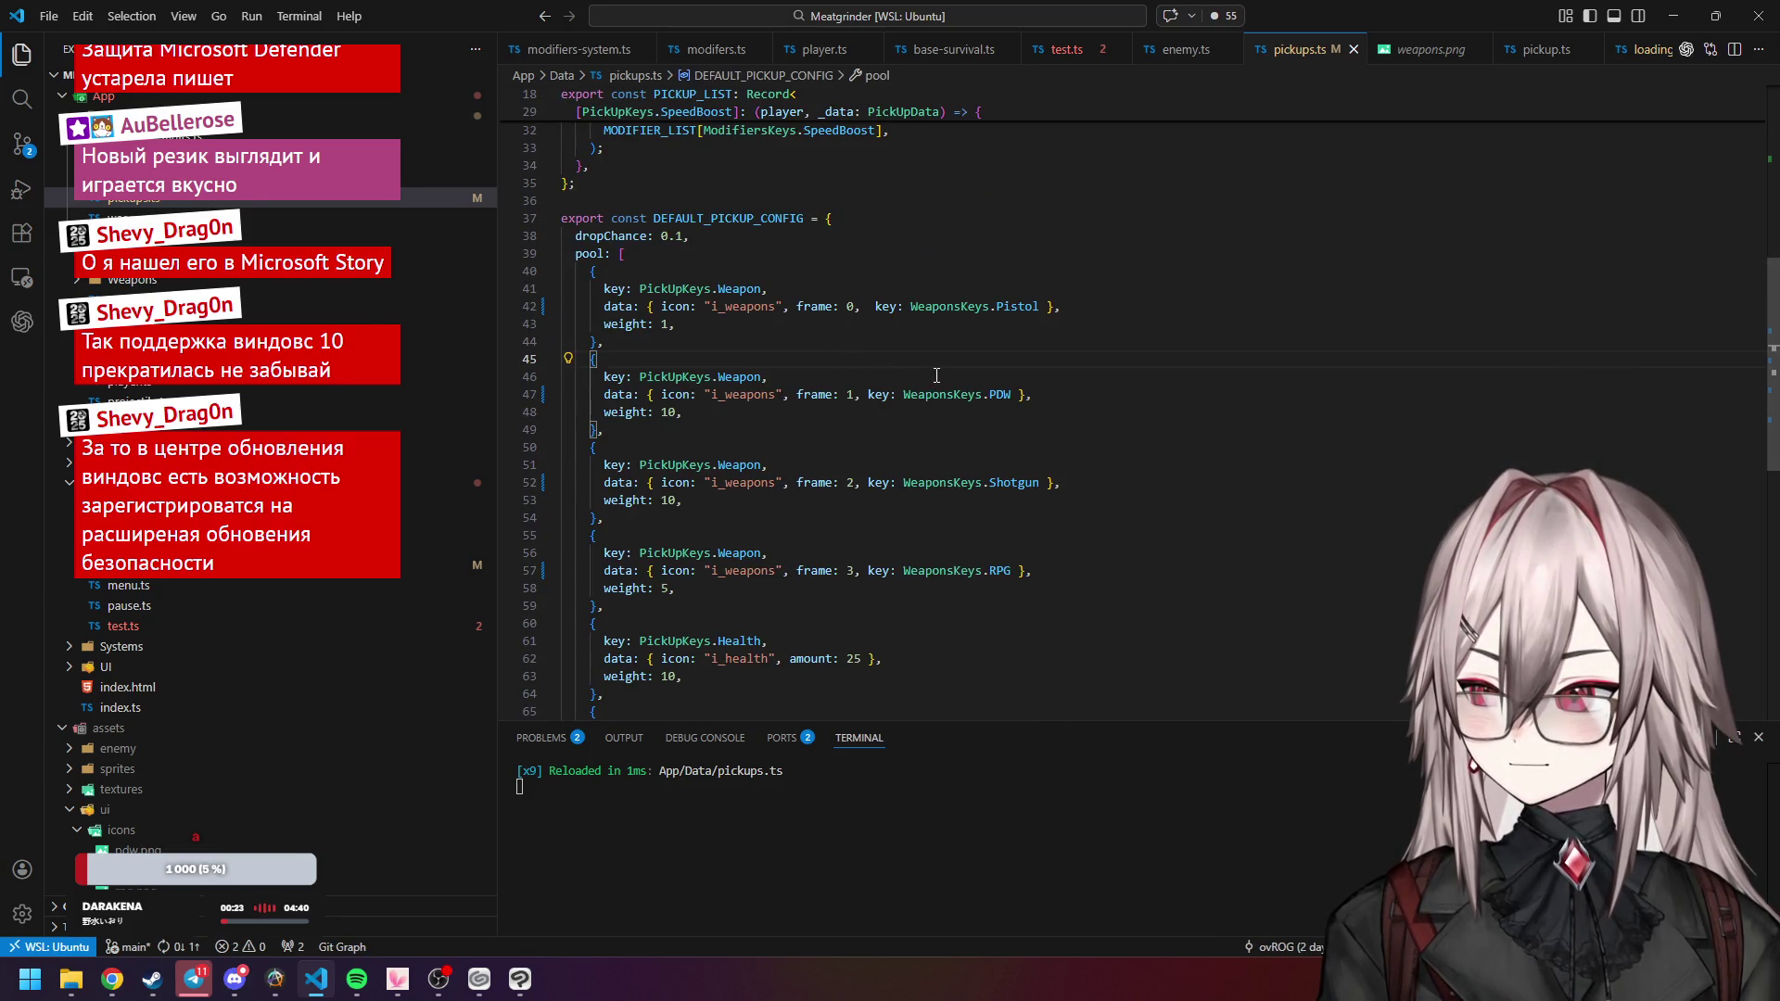
{"action": "scroll", "coordinate": [927, 370], "scroll_direction": "down", "scroll_amount": 1}
{"action": "left_click", "coordinate": [1117, 55]}
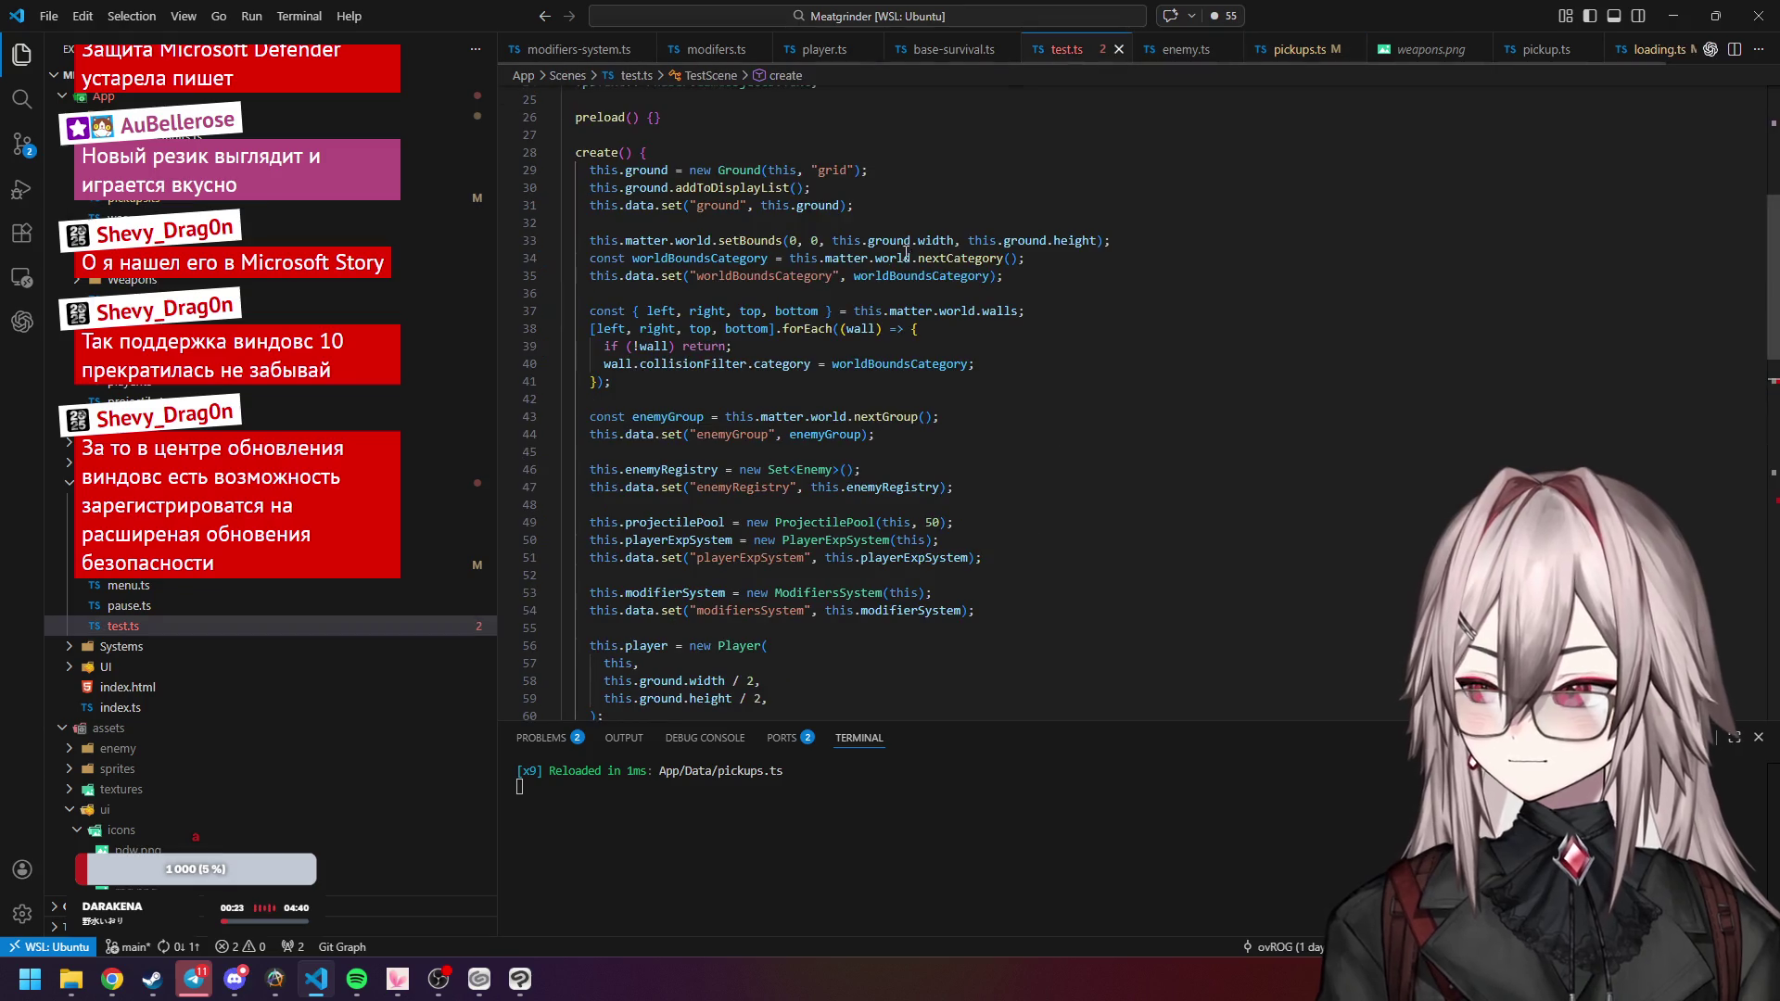
Inspect the type error on DEFAULT_PICKUP_CONFIG and peek at the PickUpSystem definition.
{"action": "scroll", "coordinate": [847, 378], "scroll_direction": "up", "scroll_amount": 8}
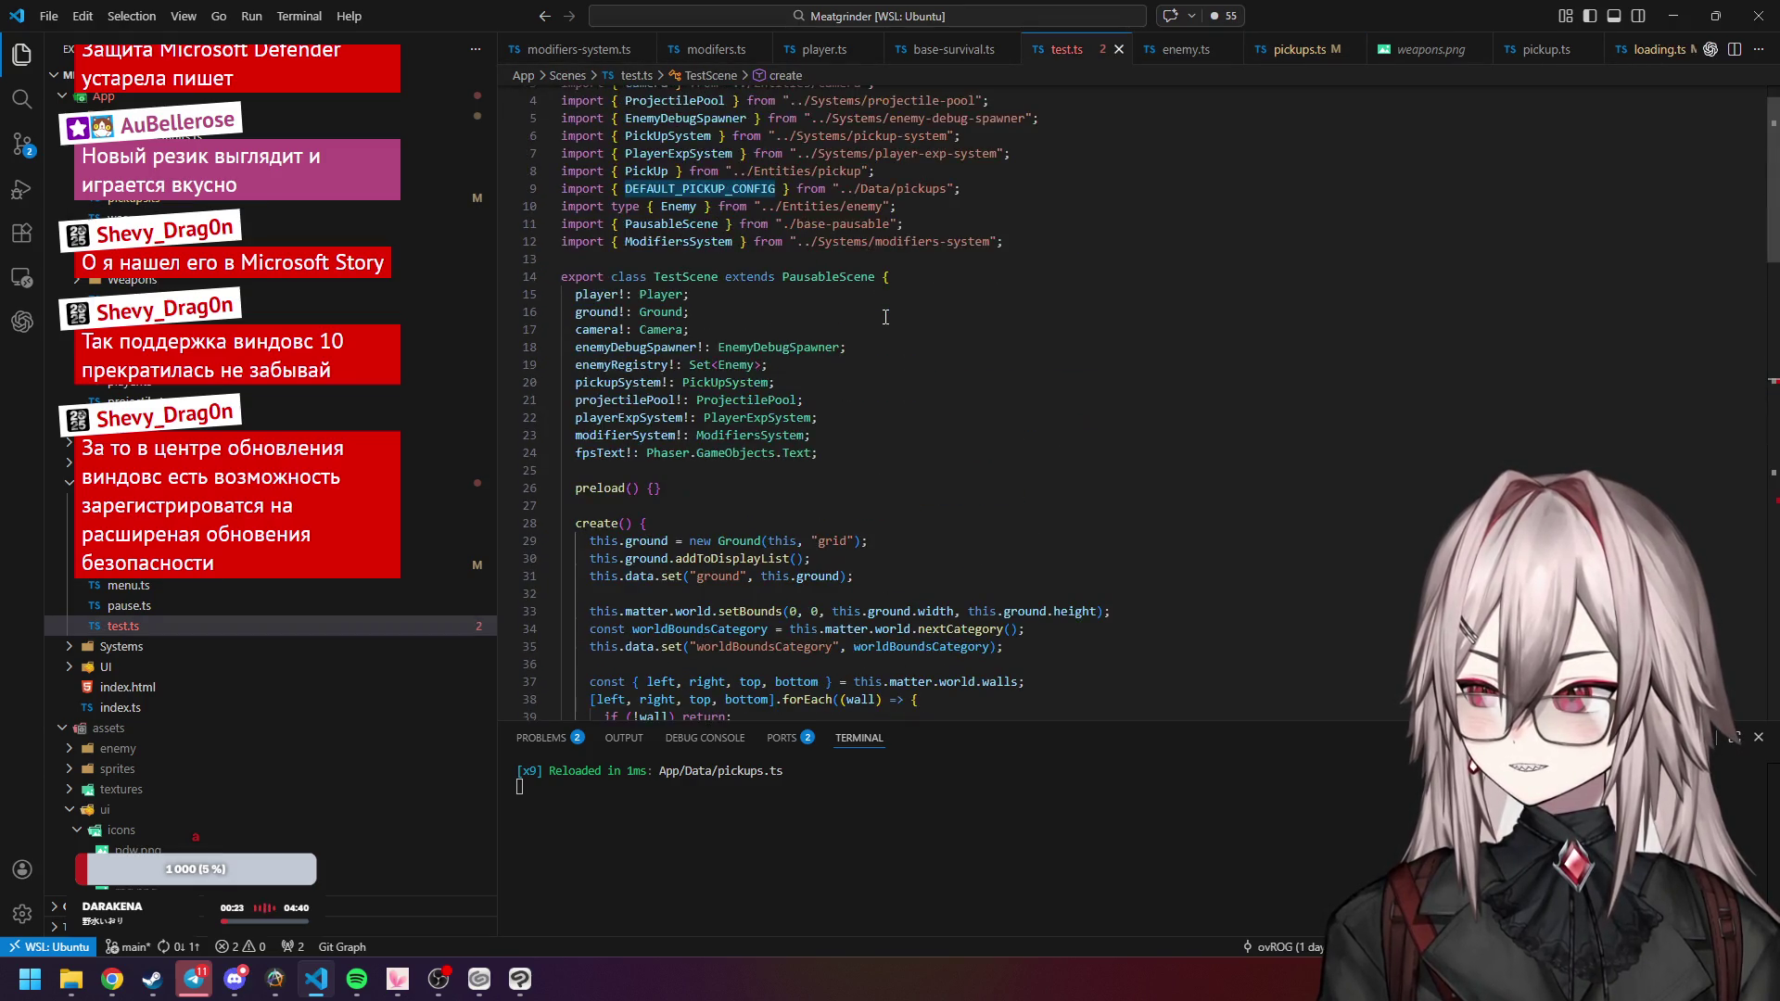
{"action": "scroll", "coordinate": [881, 334], "scroll_direction": "down", "scroll_amount": 15}
{"action": "left_click", "coordinate": [936, 352]}
{"action": "mouse_move", "coordinate": [1001, 372]}
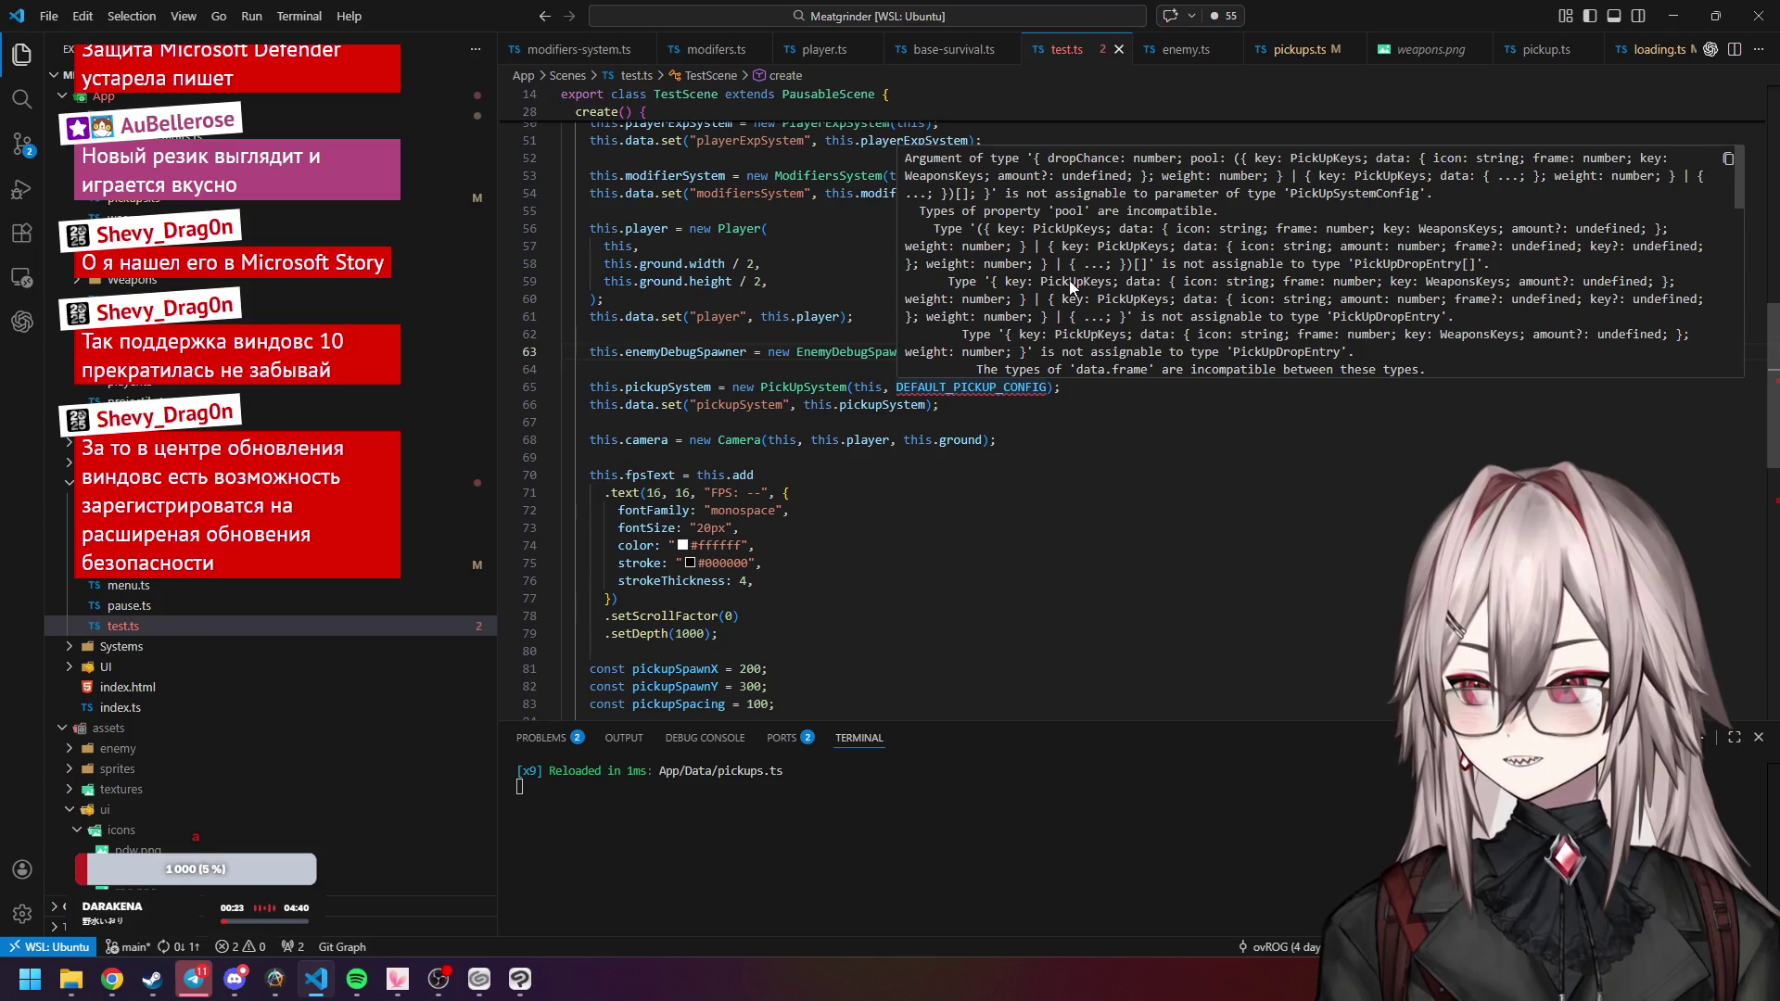
{"action": "left_click", "coordinate": [803, 387], "text": "ctrl"}
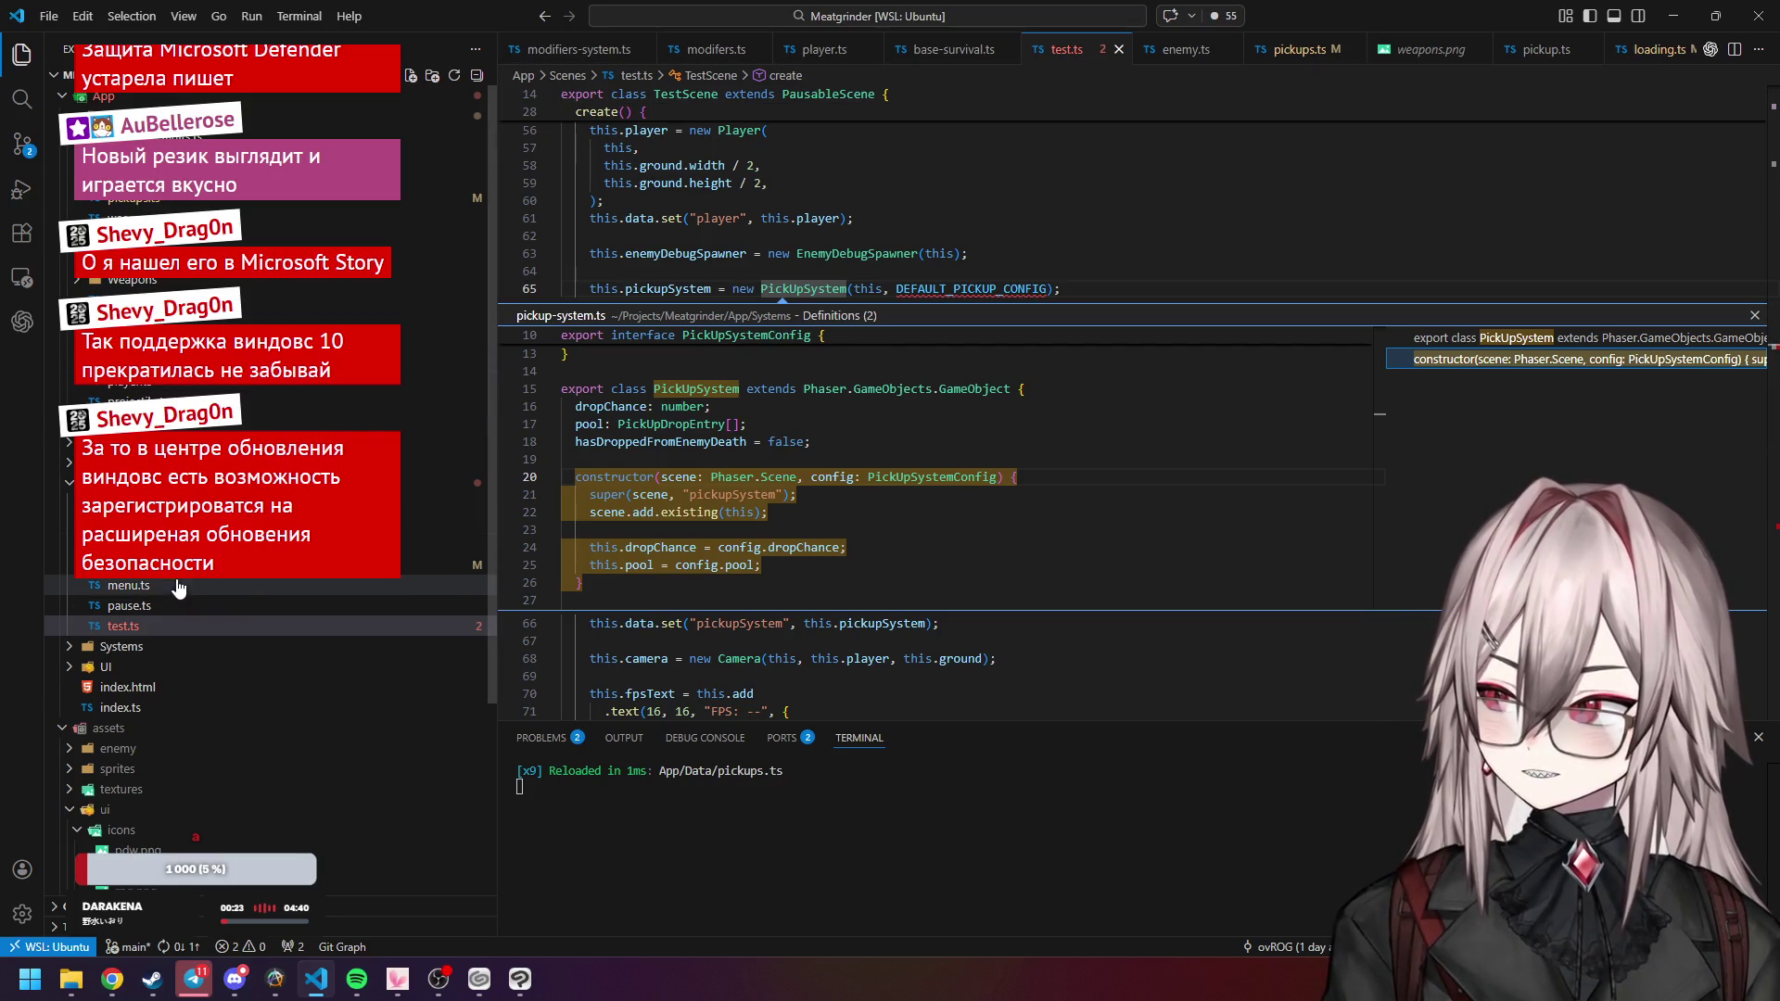
Open pickup-system.ts from the Systems folder and inspect PickUpDropEntry's PickUpData field.
{"action": "left_click", "coordinate": [155, 648]}
{"action": "double_click", "coordinate": [152, 728]}
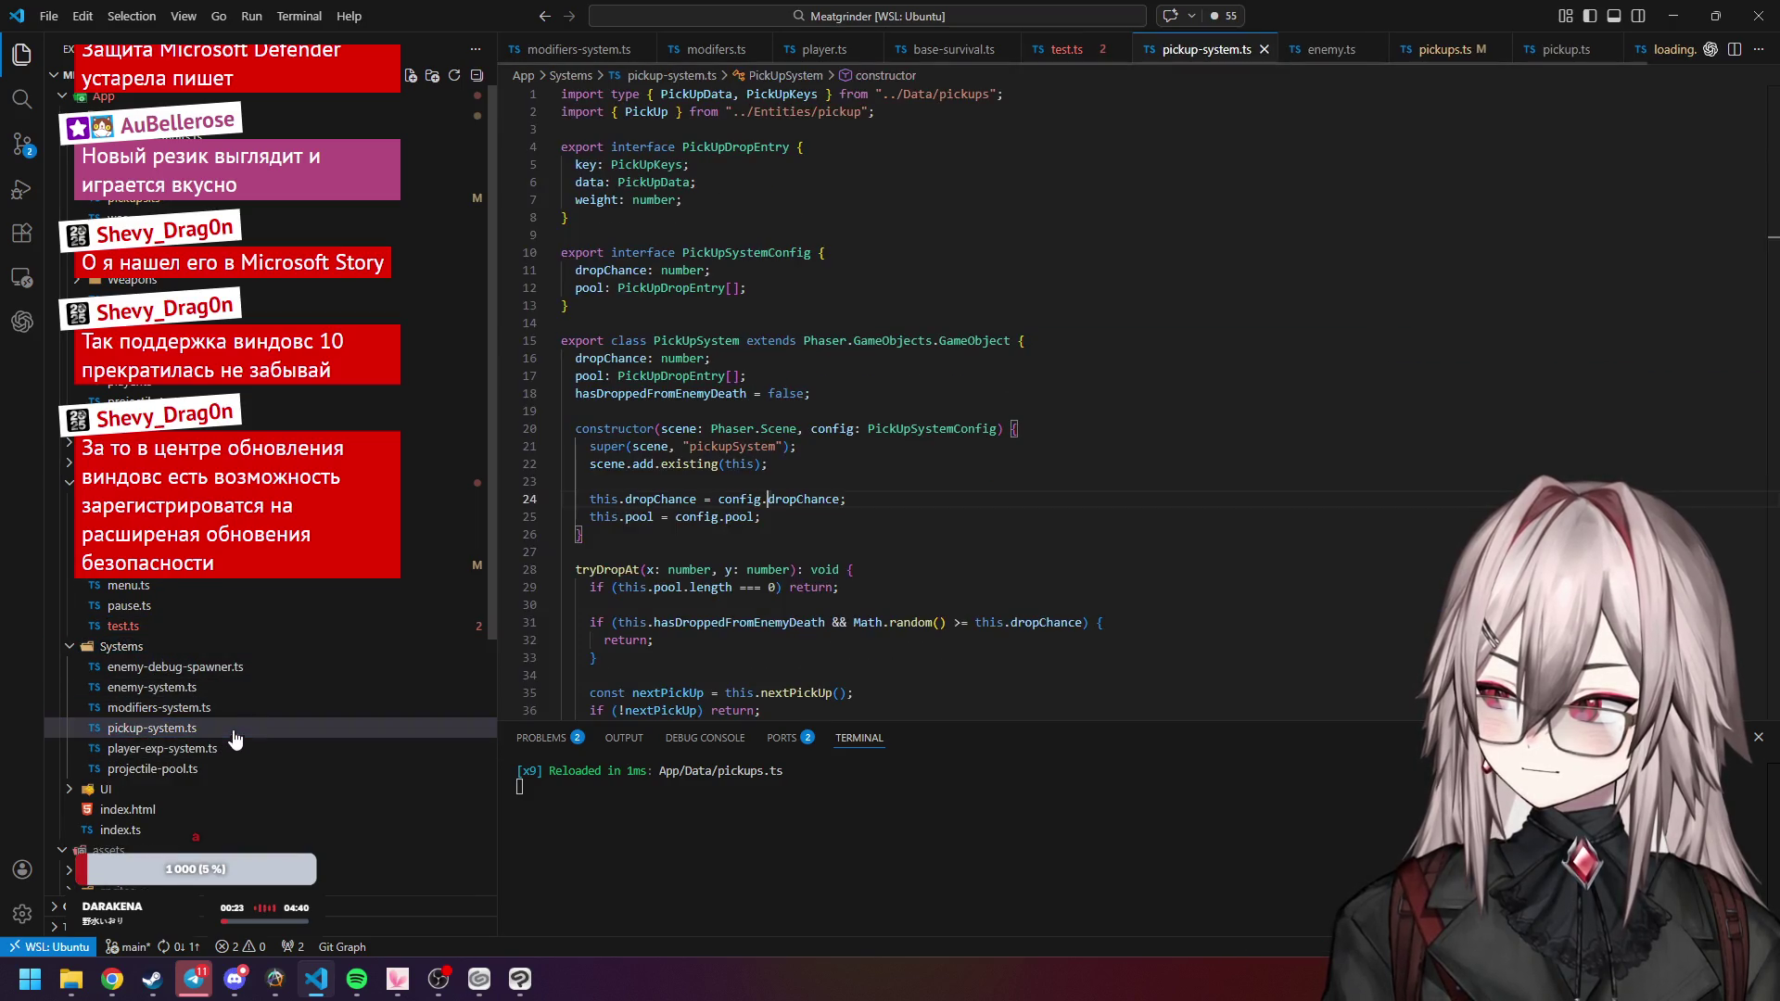
{"action": "left_click", "coordinate": [891, 393]}
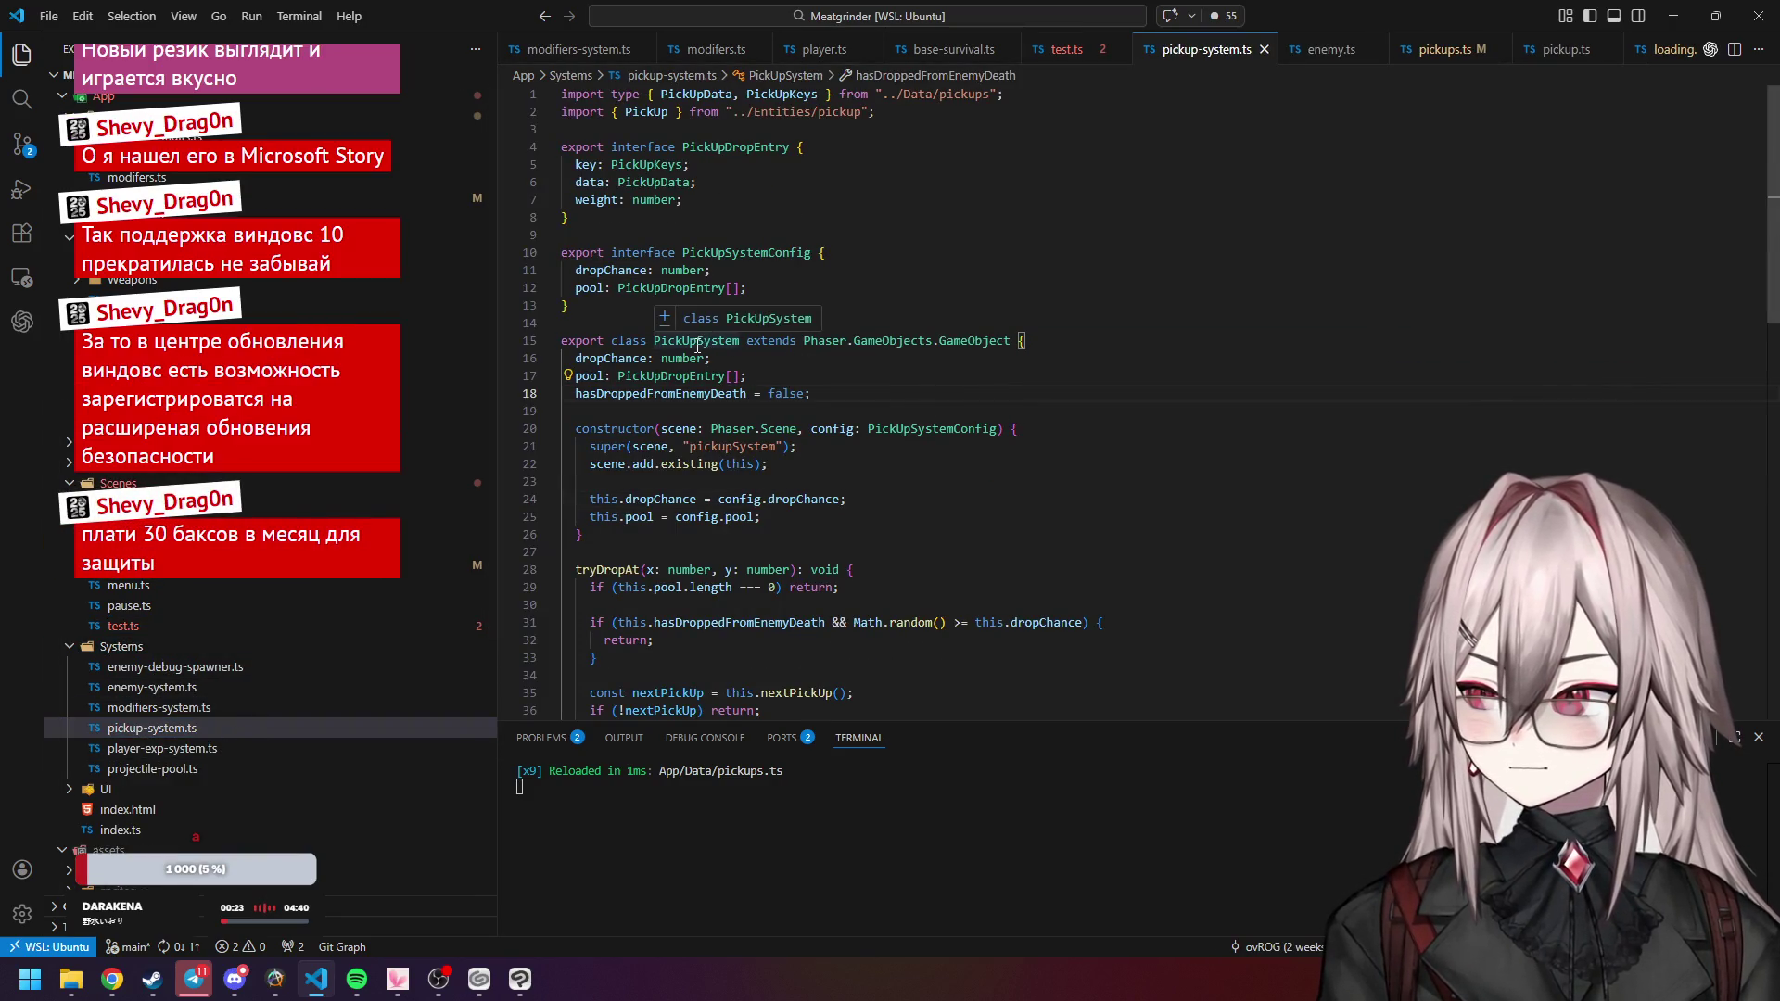
{"action": "left_click", "coordinate": [684, 376]}
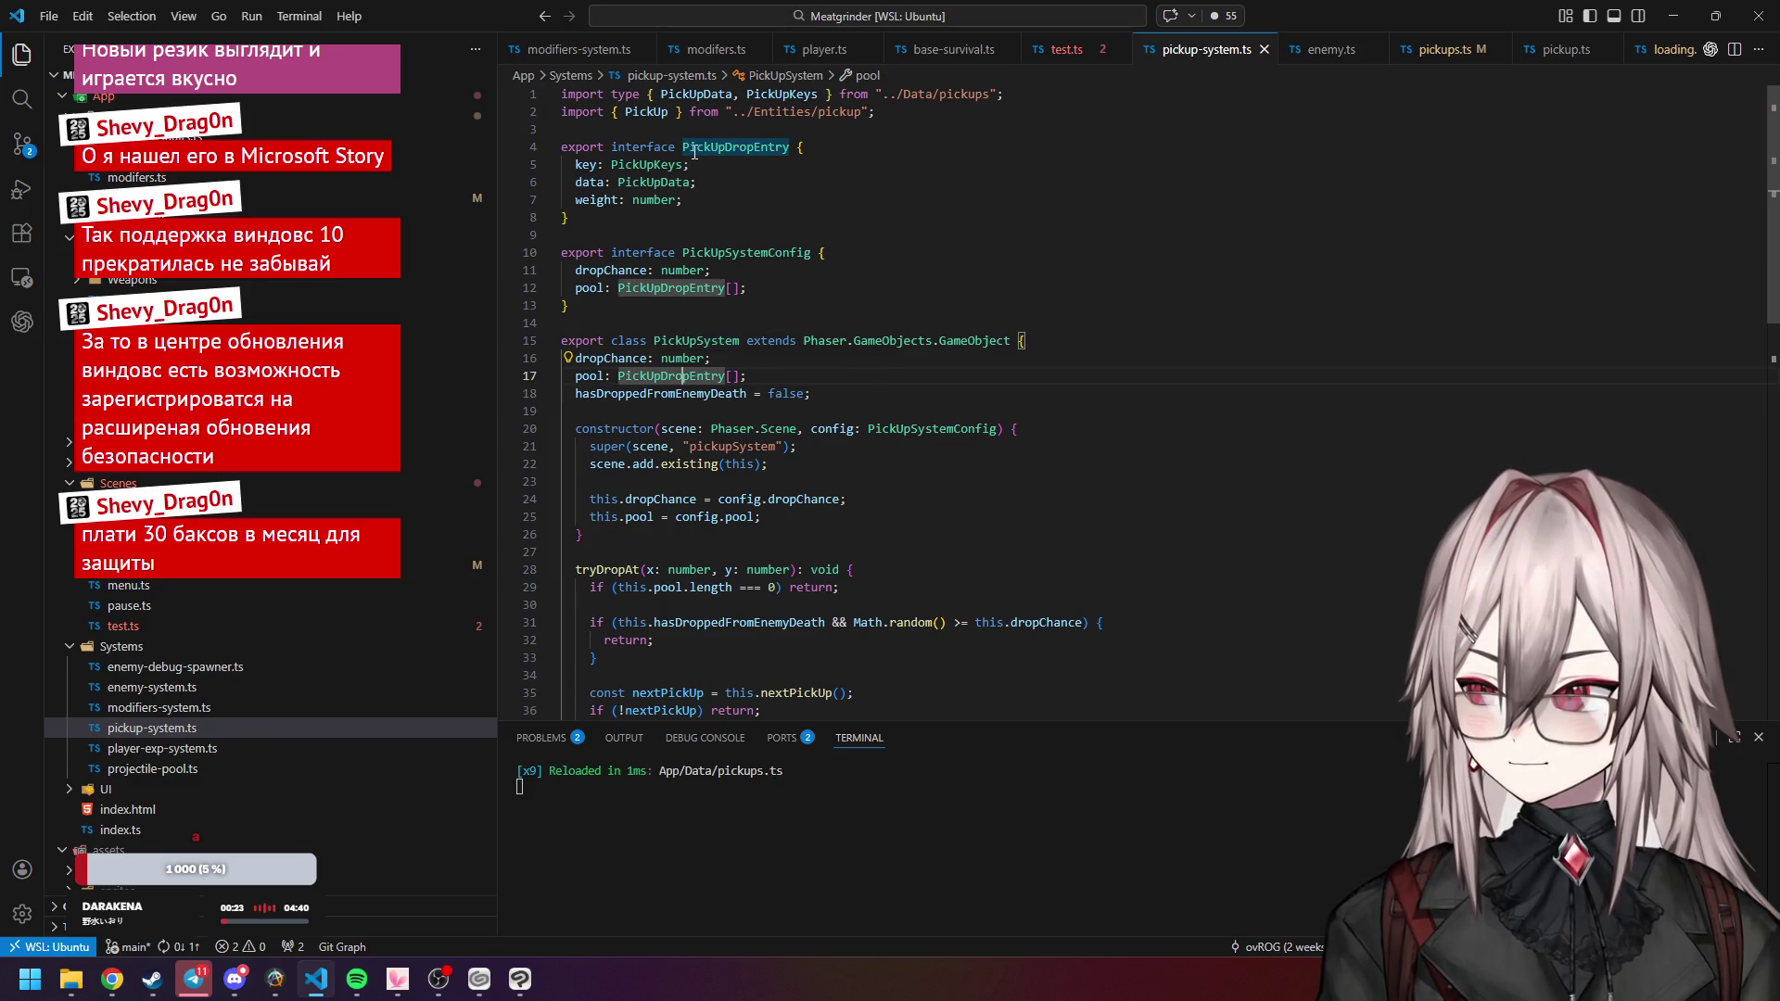
{"action": "left_click", "coordinate": [627, 167]}
{"action": "left_click", "coordinate": [633, 181]}
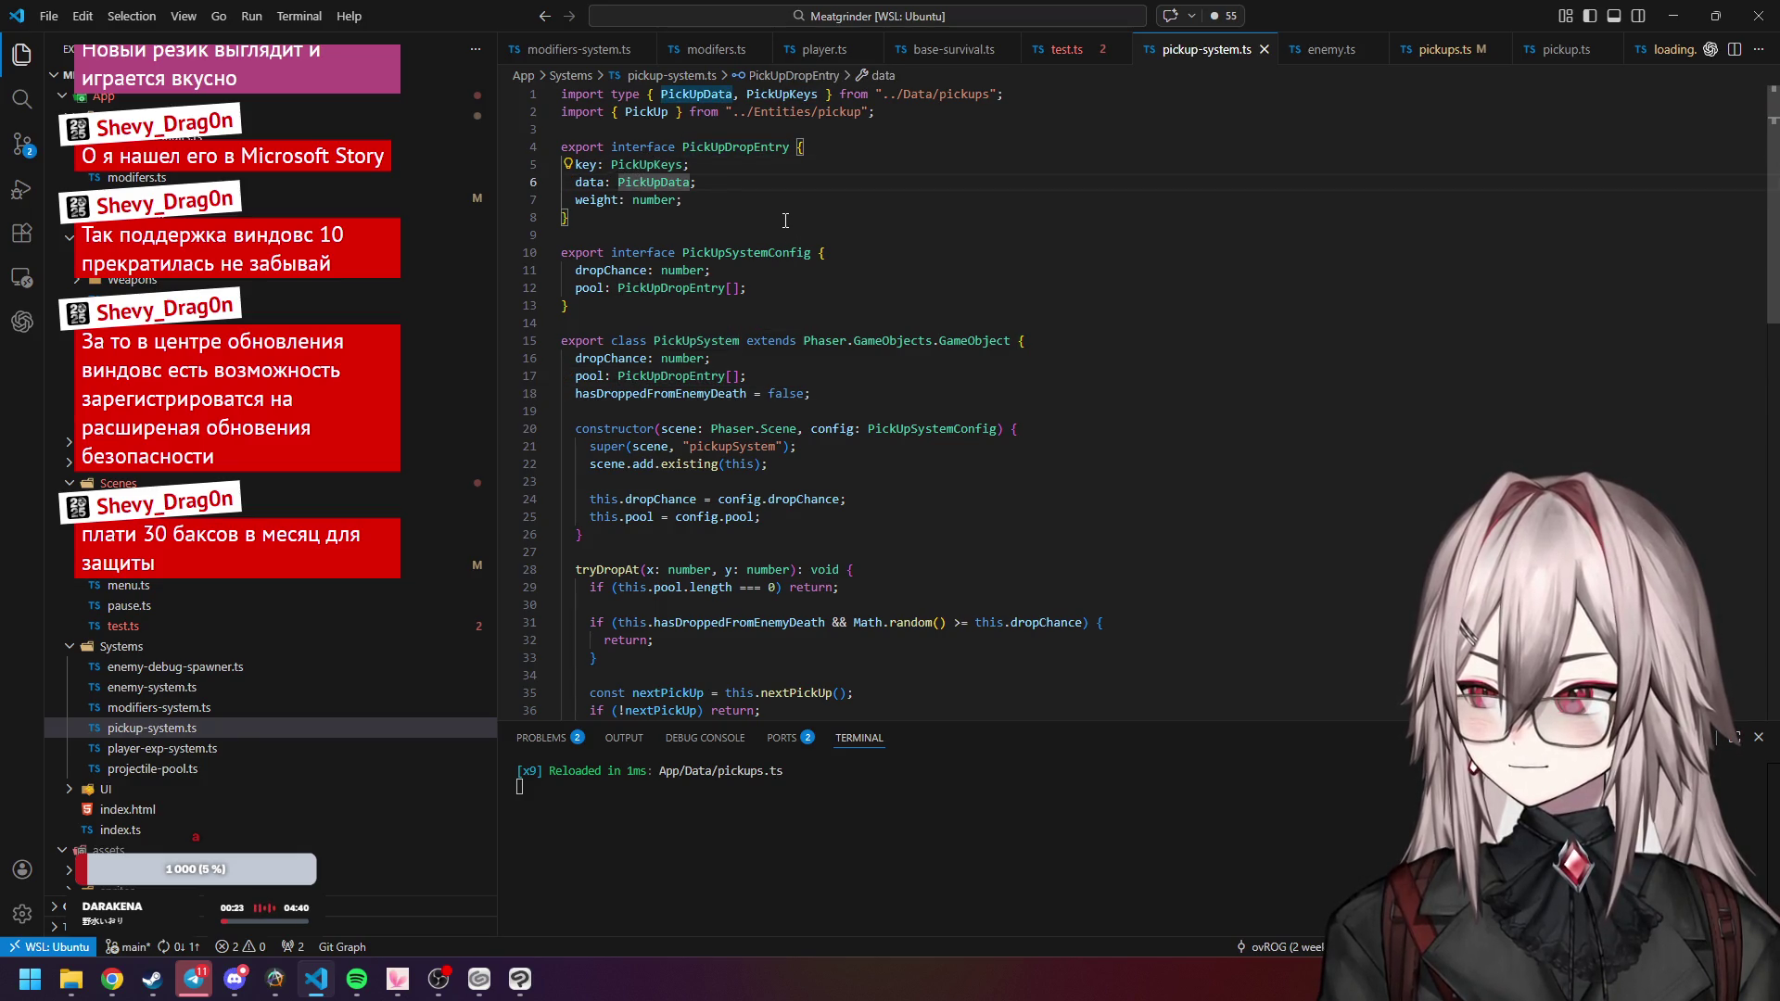
{"action": "scroll", "coordinate": [786, 219], "scroll_direction": "down", "scroll_amount": 8}
{"action": "scroll", "coordinate": [785, 220], "scroll_direction": "up", "scroll_amount": 6}
{"action": "scroll", "coordinate": [785, 220], "scroll_direction": "up", "scroll_amount": 3}
{"action": "left_click", "coordinate": [784, 235]}
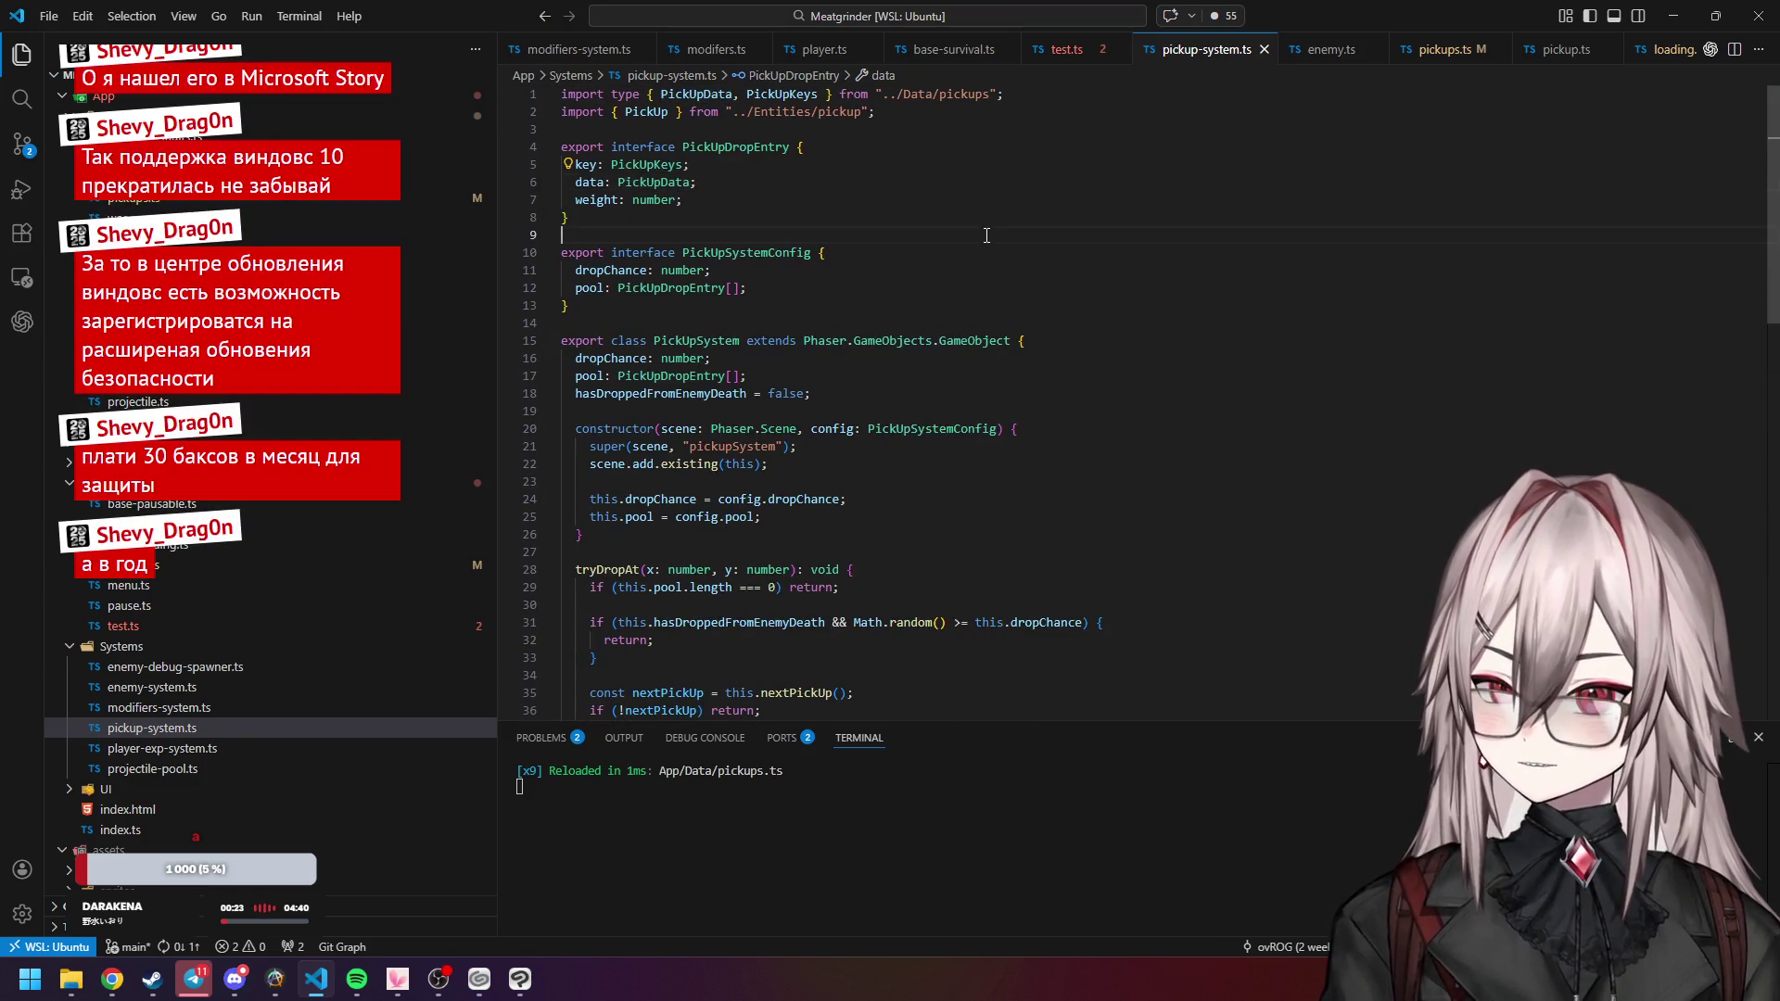
In test.ts, check the type error on the PickUpSystem call at line 65.
{"action": "left_click", "coordinate": [1069, 56]}
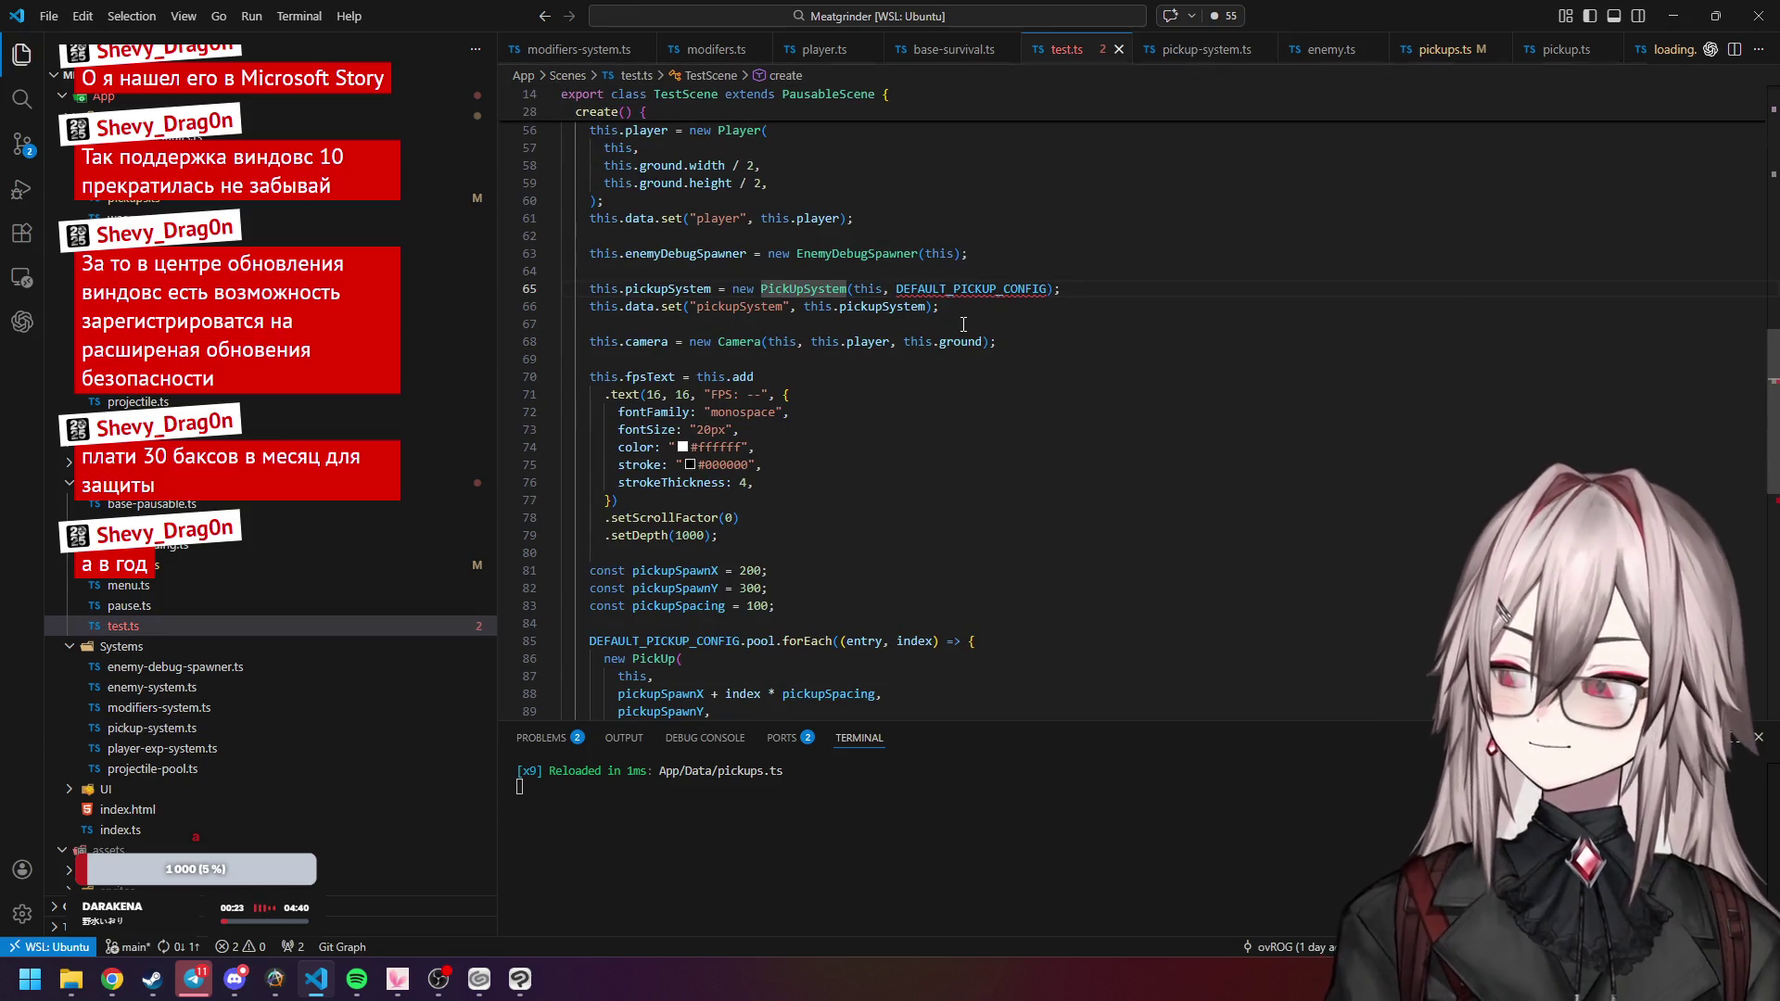
{"action": "scroll", "coordinate": [937, 339], "scroll_direction": "up", "scroll_amount": 3}
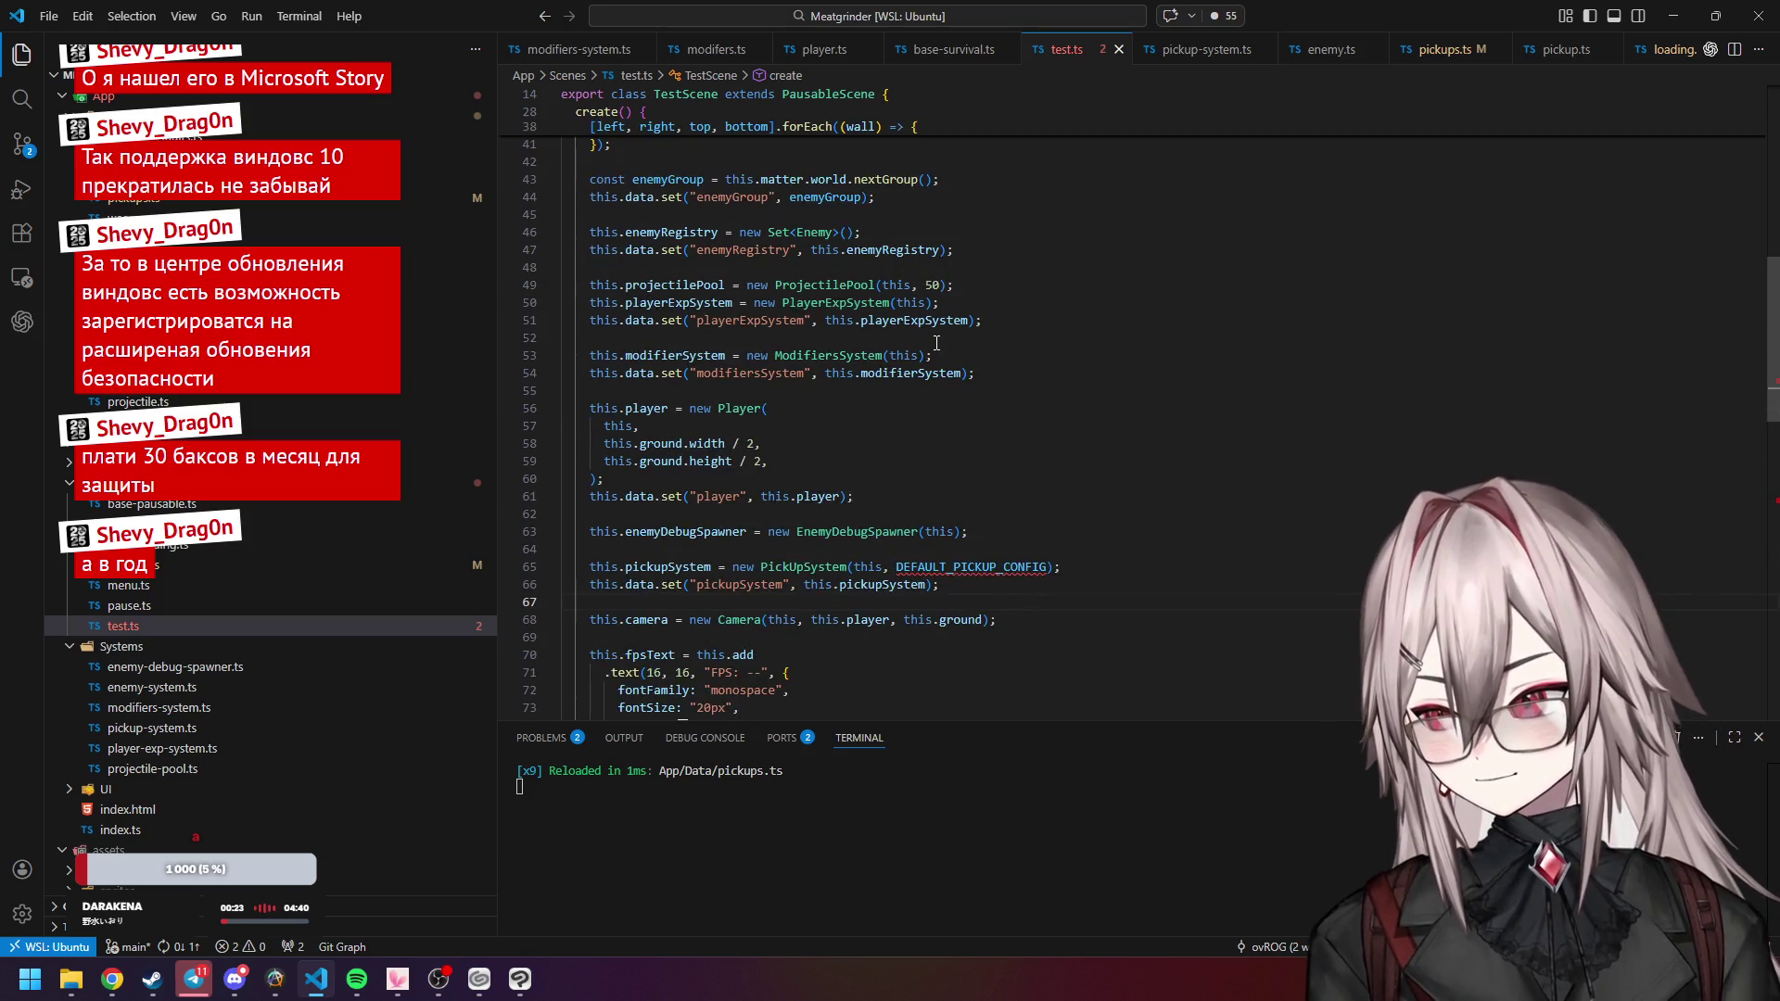
{"action": "scroll", "coordinate": [937, 343], "scroll_direction": "up", "scroll_amount": 2}
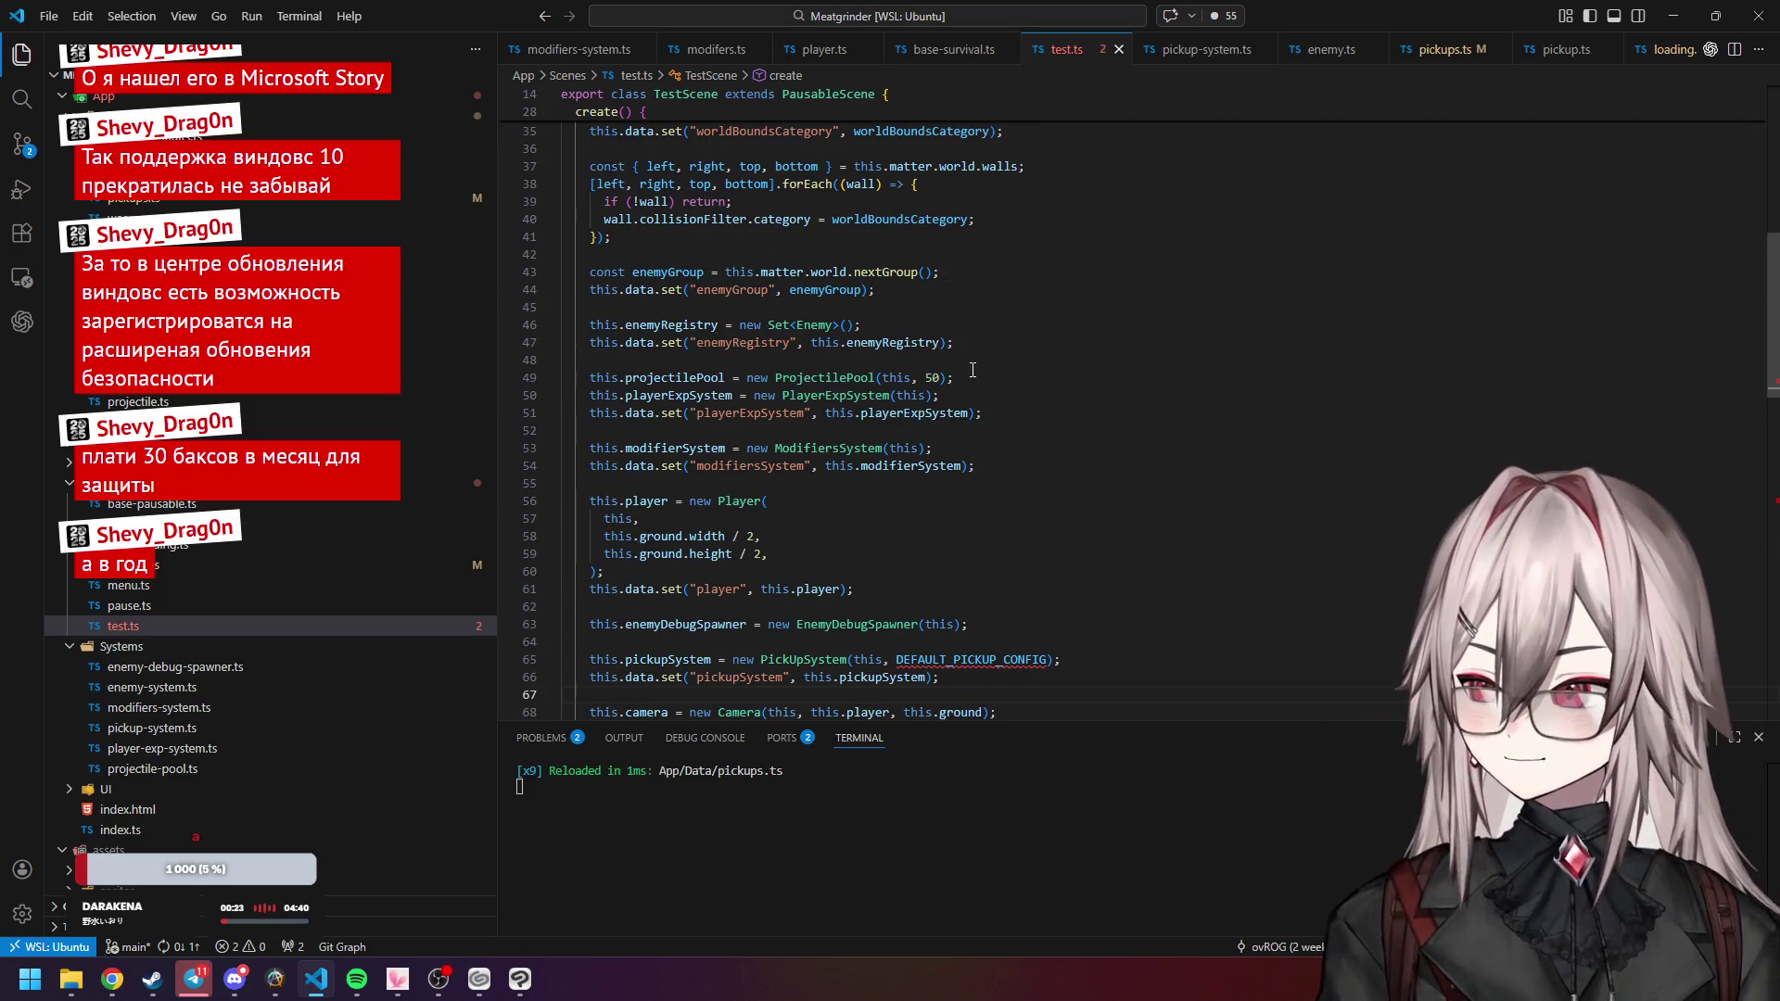
{"action": "scroll", "coordinate": [973, 370], "scroll_direction": "down", "scroll_amount": 3}
{"action": "left_click", "coordinate": [807, 521]}
{"action": "mouse_move", "coordinate": [965, 520]}
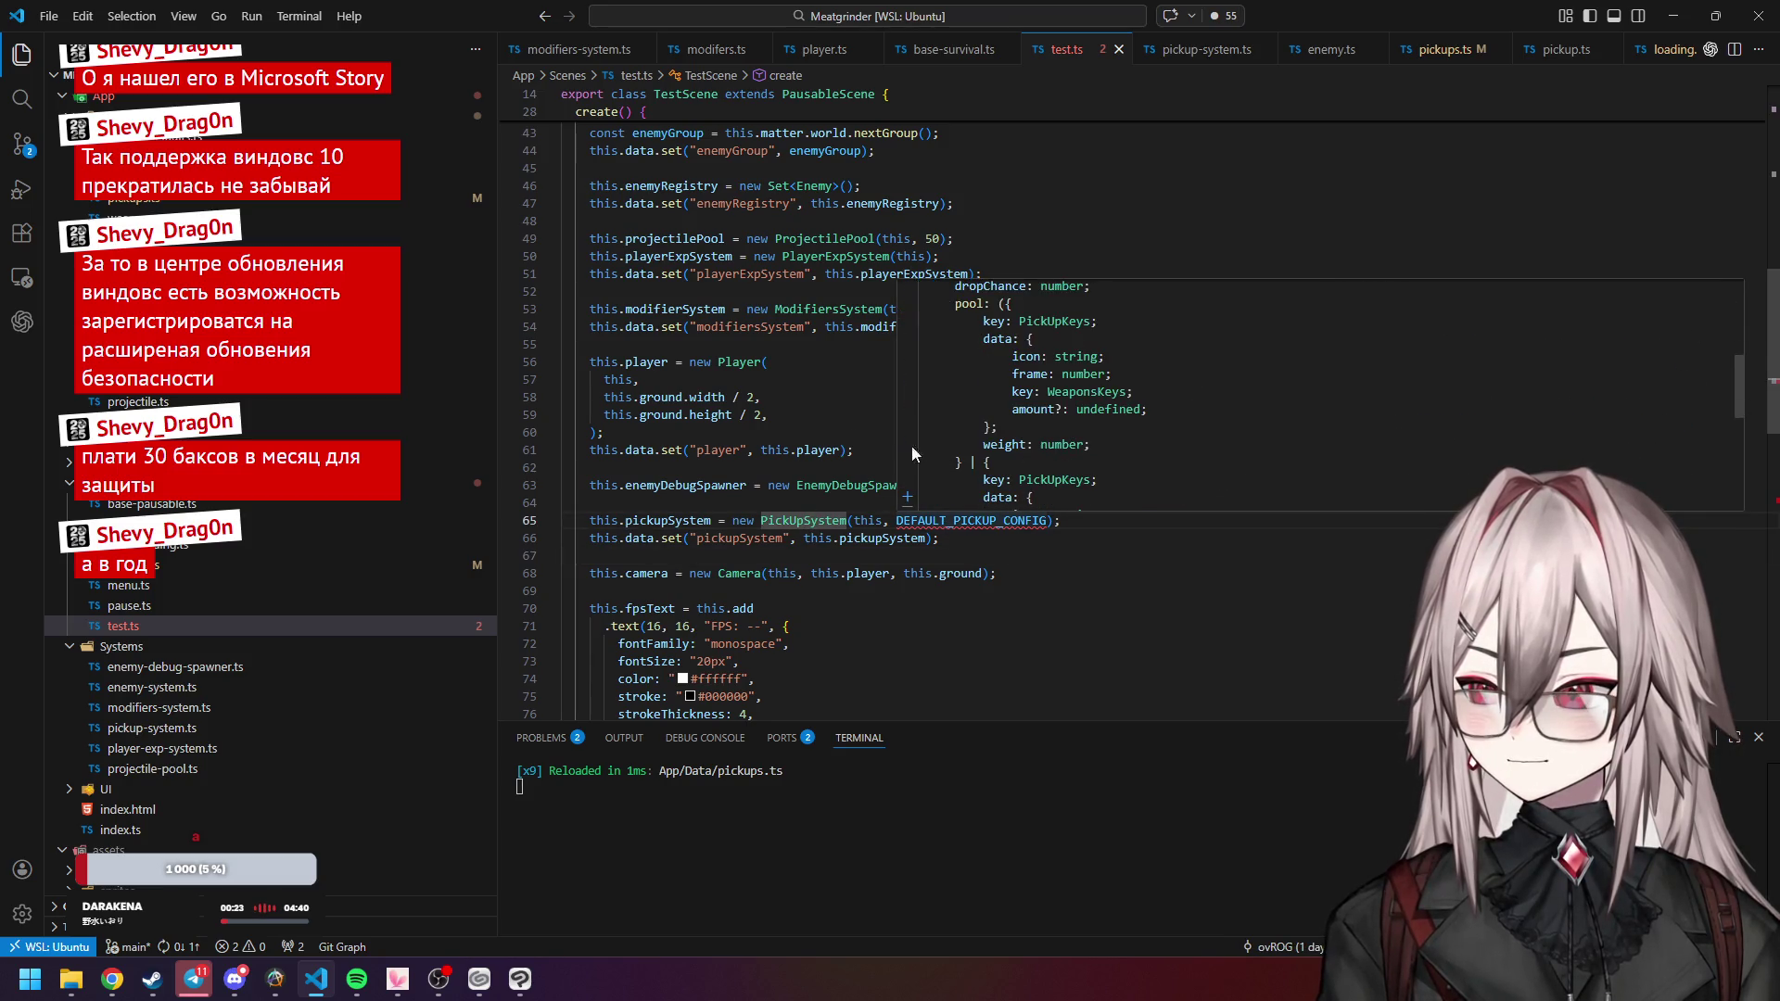
{"action": "left_click", "coordinate": [938, 434]}
{"action": "scroll", "coordinate": [863, 426], "scroll_direction": "up", "scroll_amount": 5}
{"action": "scroll", "coordinate": [862, 427], "scroll_direction": "up", "scroll_amount": 7}
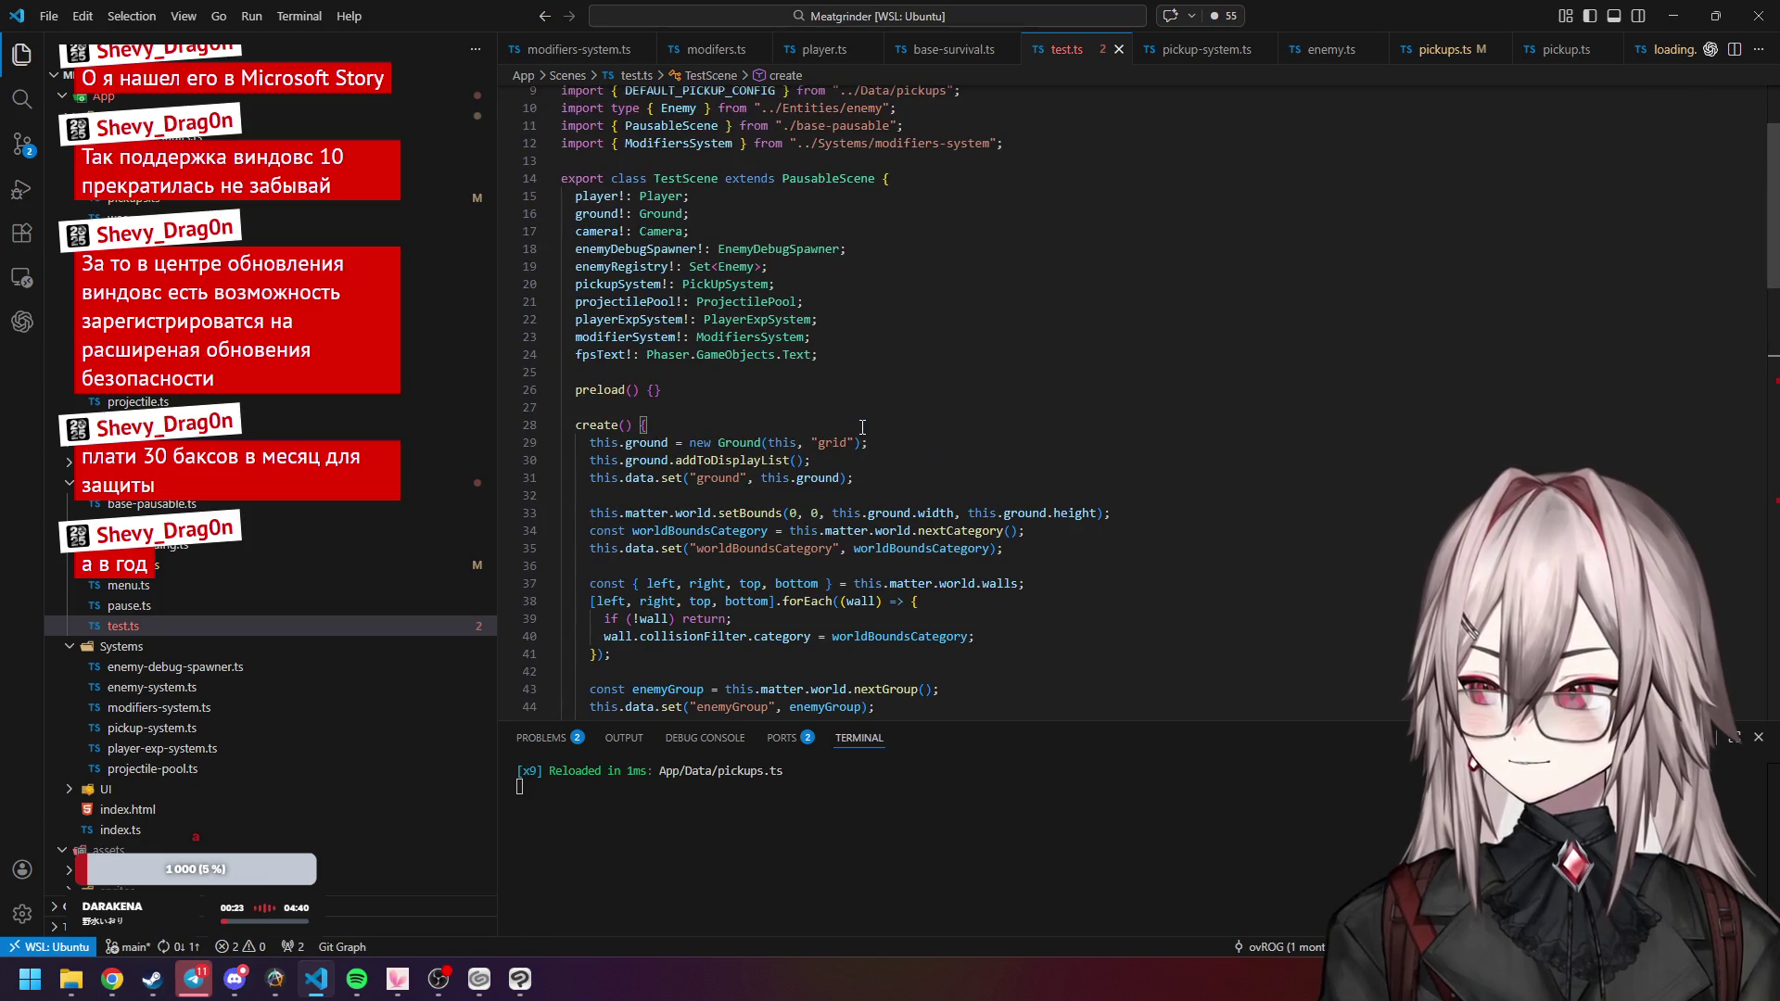
{"action": "scroll", "coordinate": [708, 390], "scroll_direction": "down", "scroll_amount": 11}
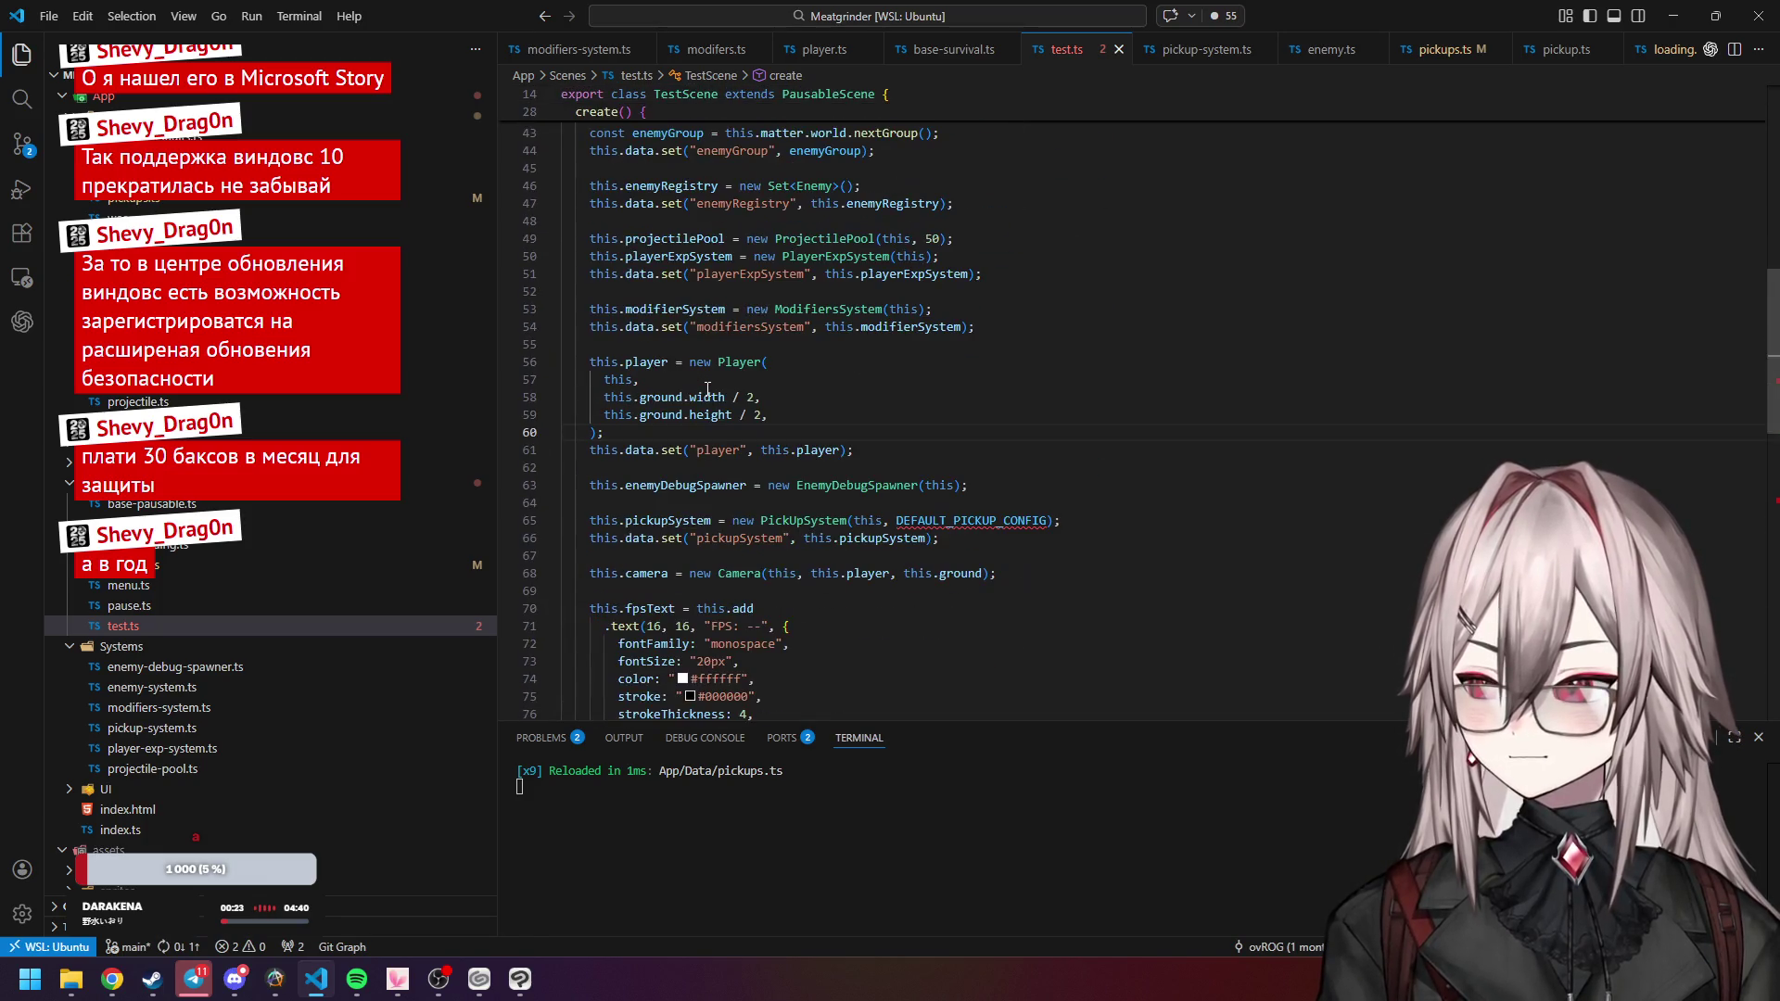
Trace PickUpSystemConfig's pool and PickUpDropEntry's key, data and weight types, then open loading.ts.
{"action": "key", "text": "ctrl+Page_Down"}
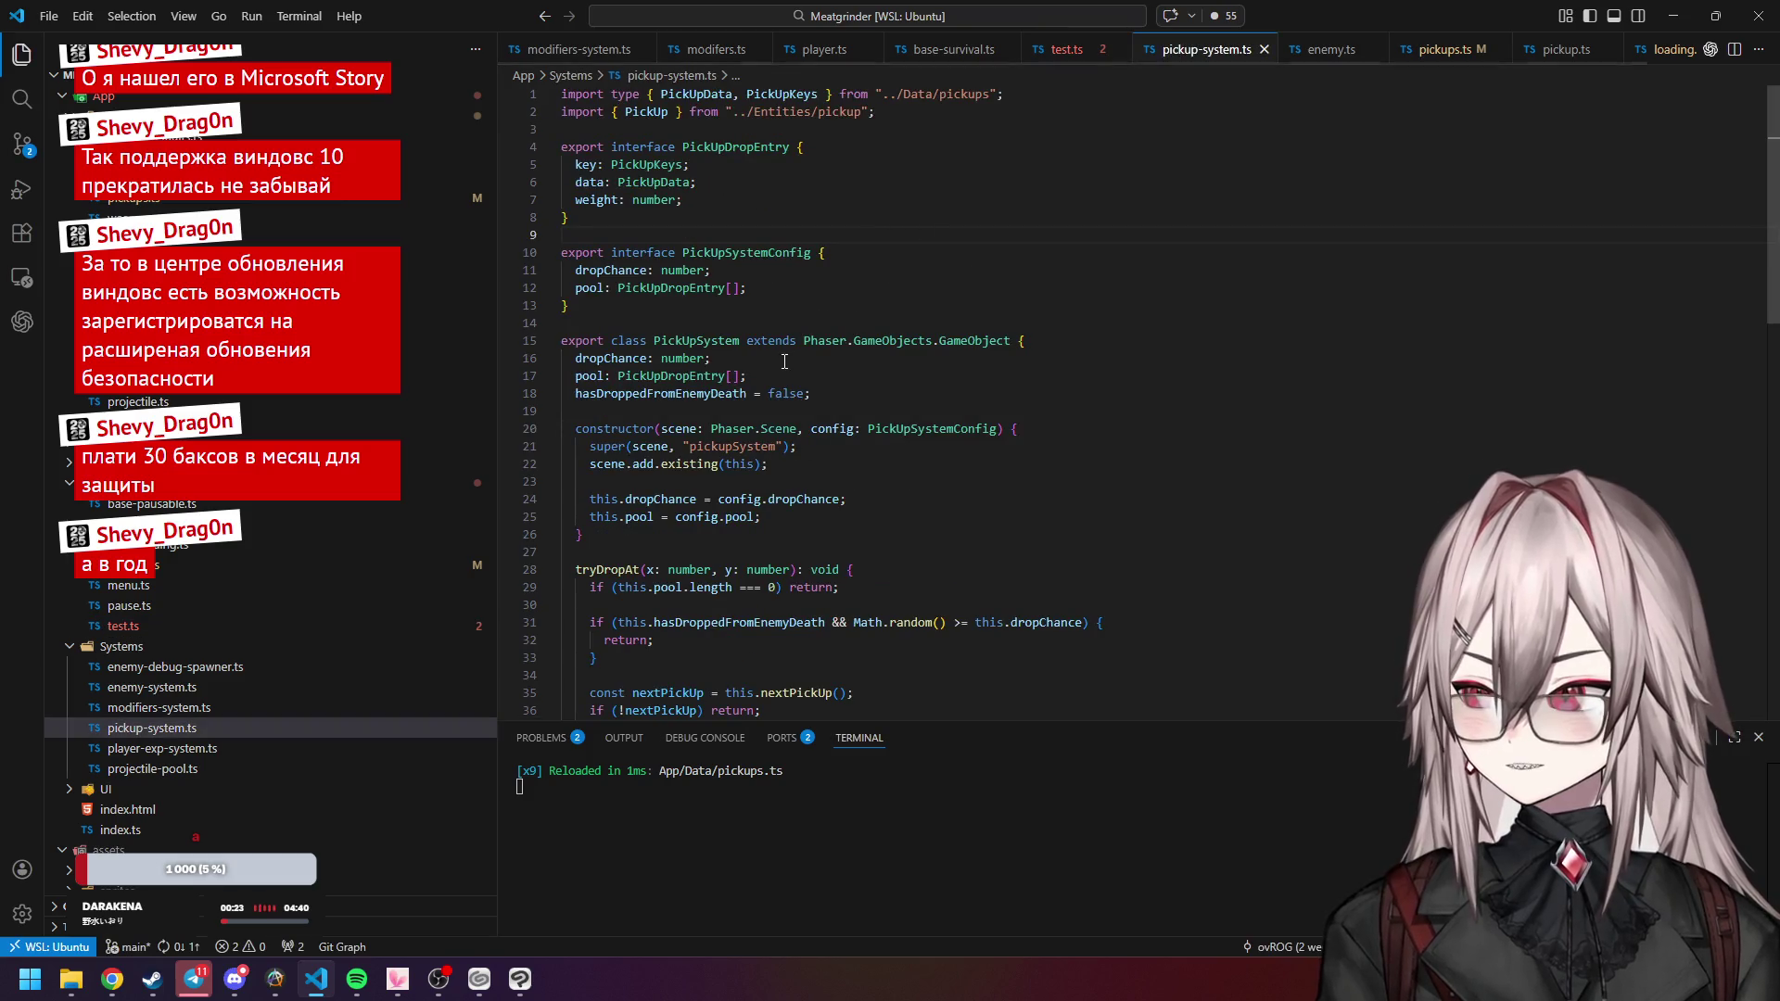
{"action": "left_click", "coordinate": [910, 428]}
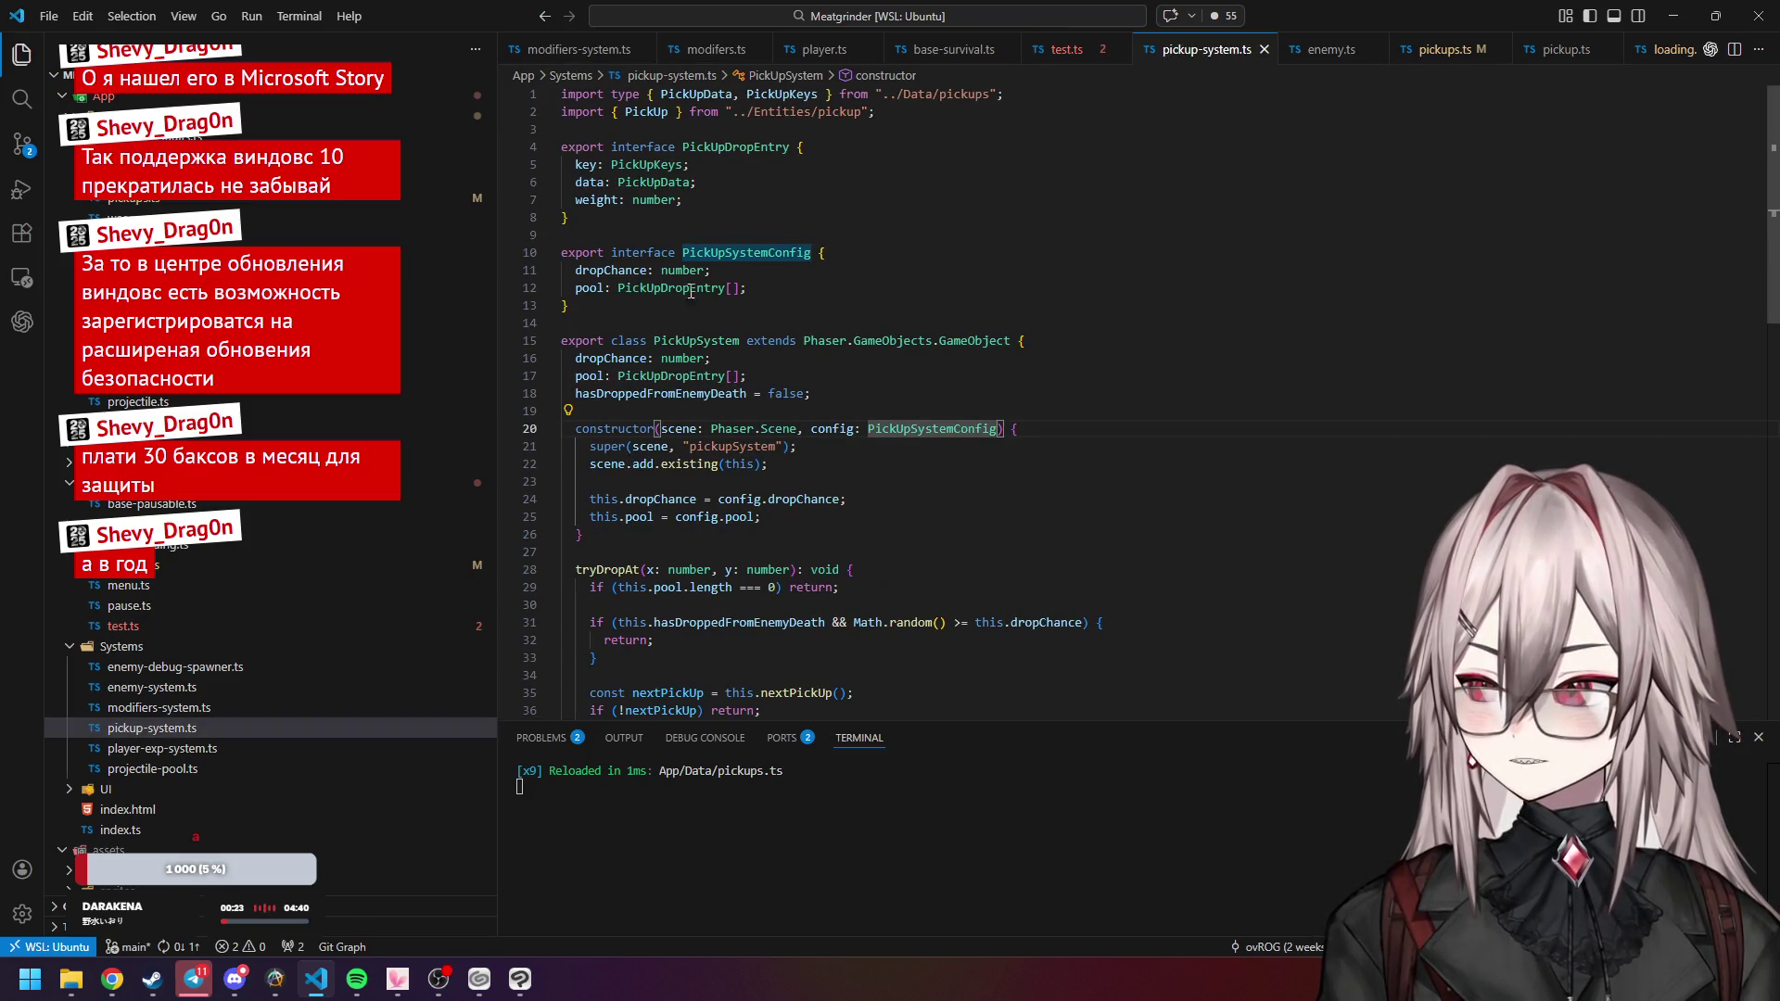
{"action": "left_click", "coordinate": [724, 253]}
{"action": "key", "text": "Down"}
{"action": "key", "text": "Down"}
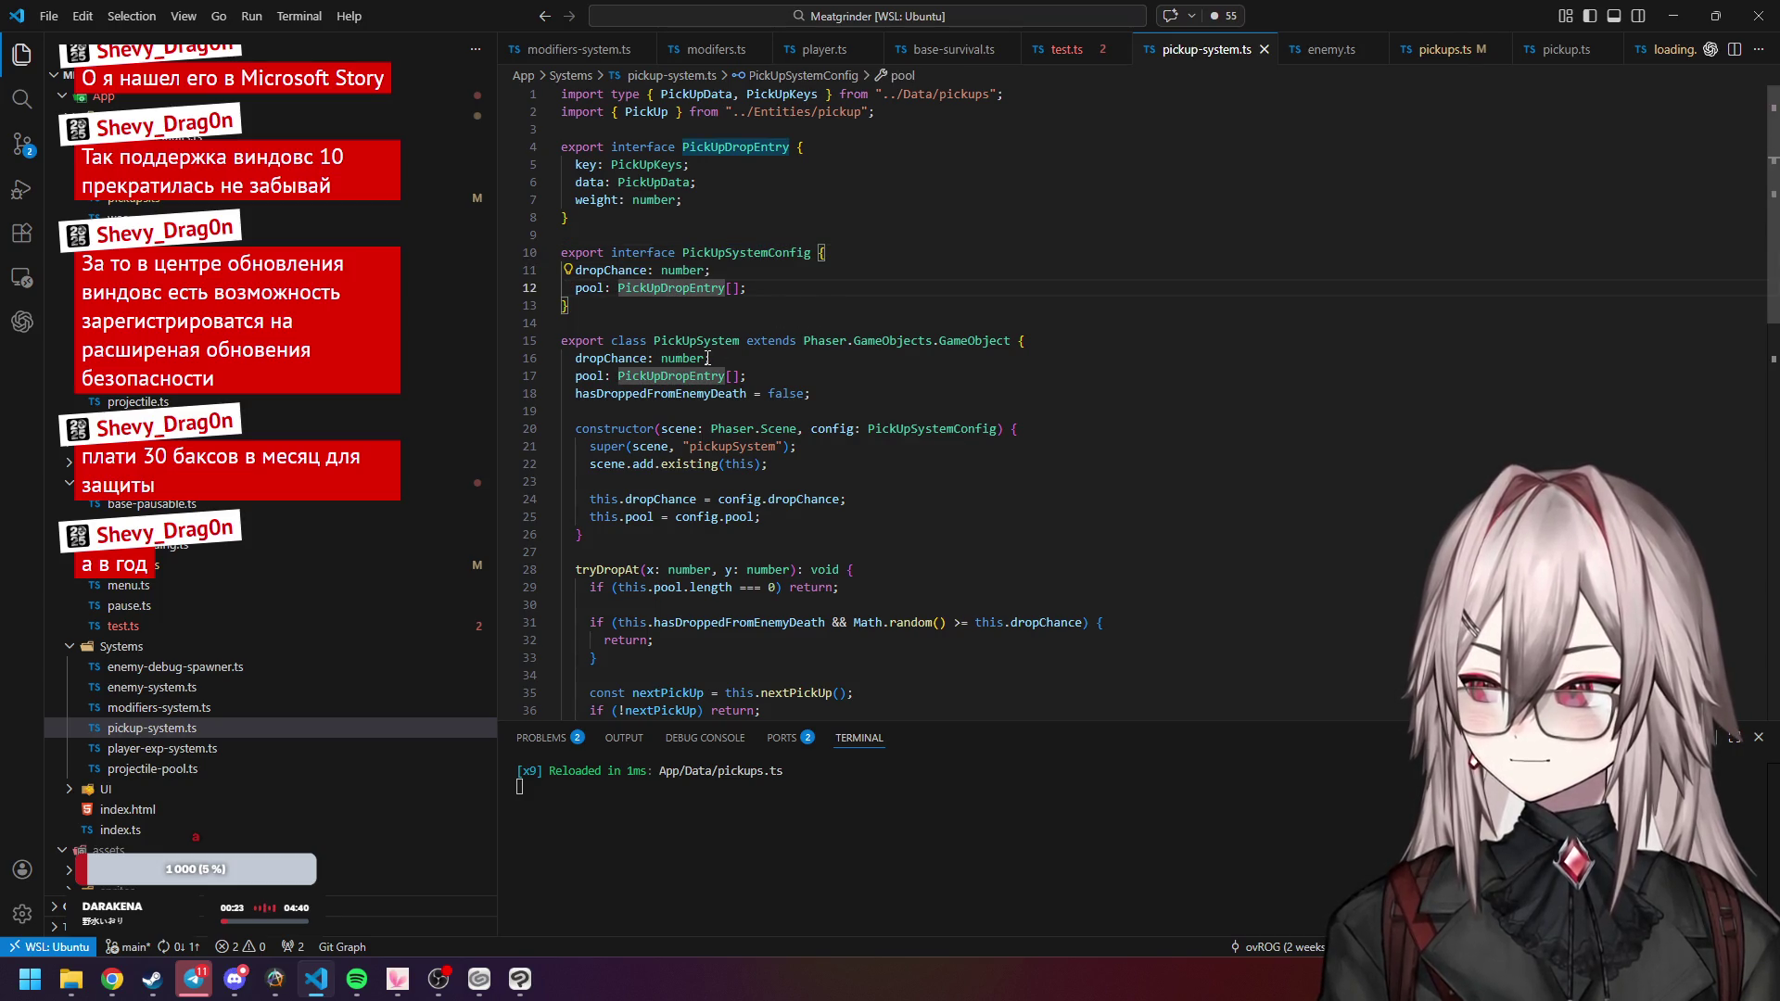
{"action": "left_click", "coordinate": [655, 164]}
{"action": "left_click", "coordinate": [655, 181]}
{"action": "left_click", "coordinate": [652, 199]}
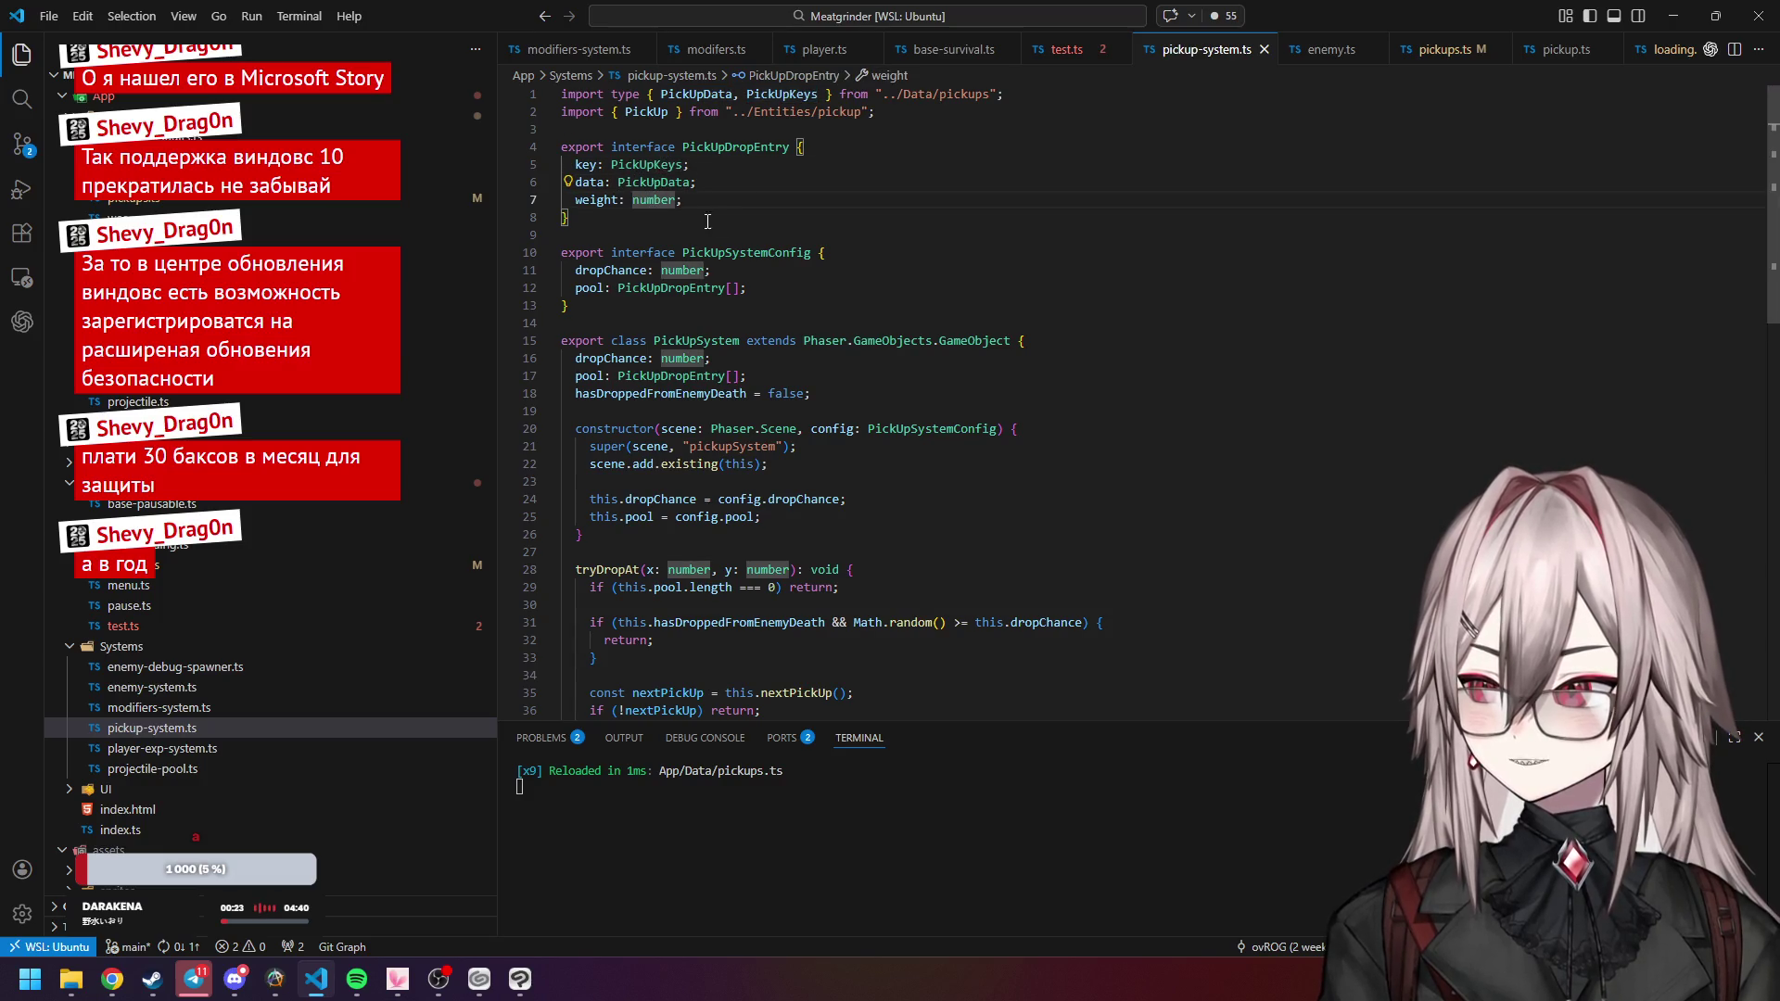
{"action": "left_click", "coordinate": [1057, 51]}
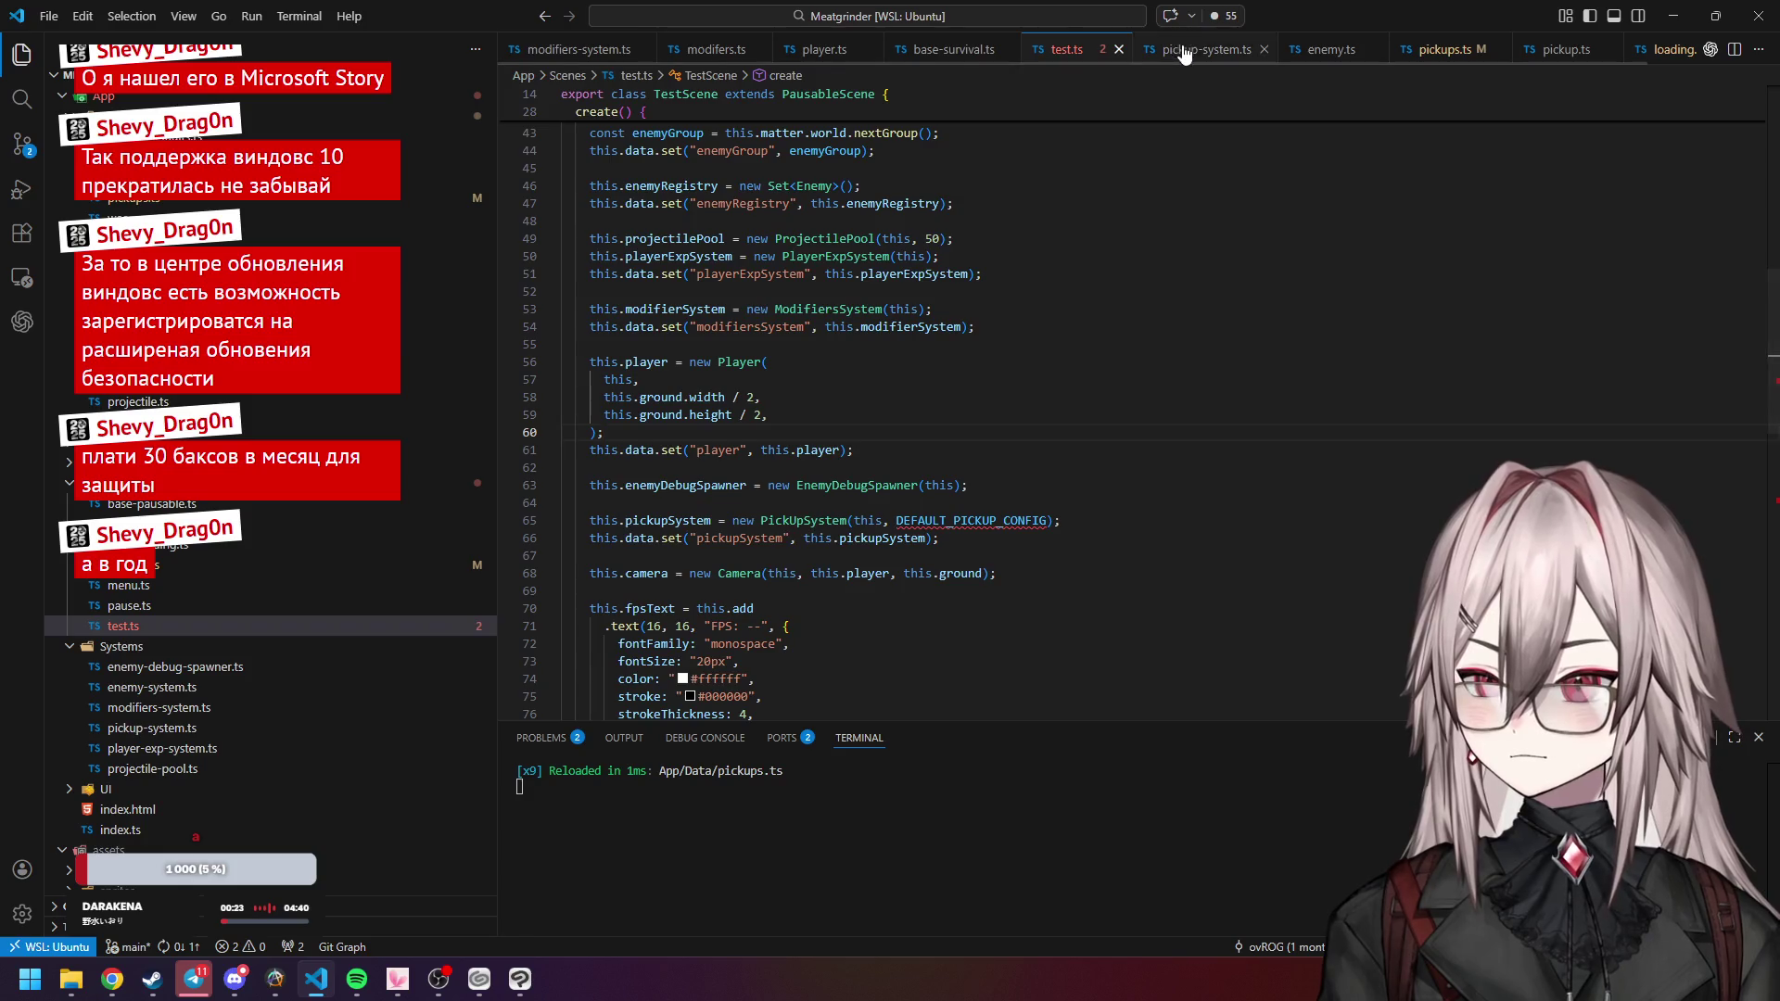
{"action": "left_click", "coordinate": [1196, 49]}
{"action": "left_click", "coordinate": [164, 568]}
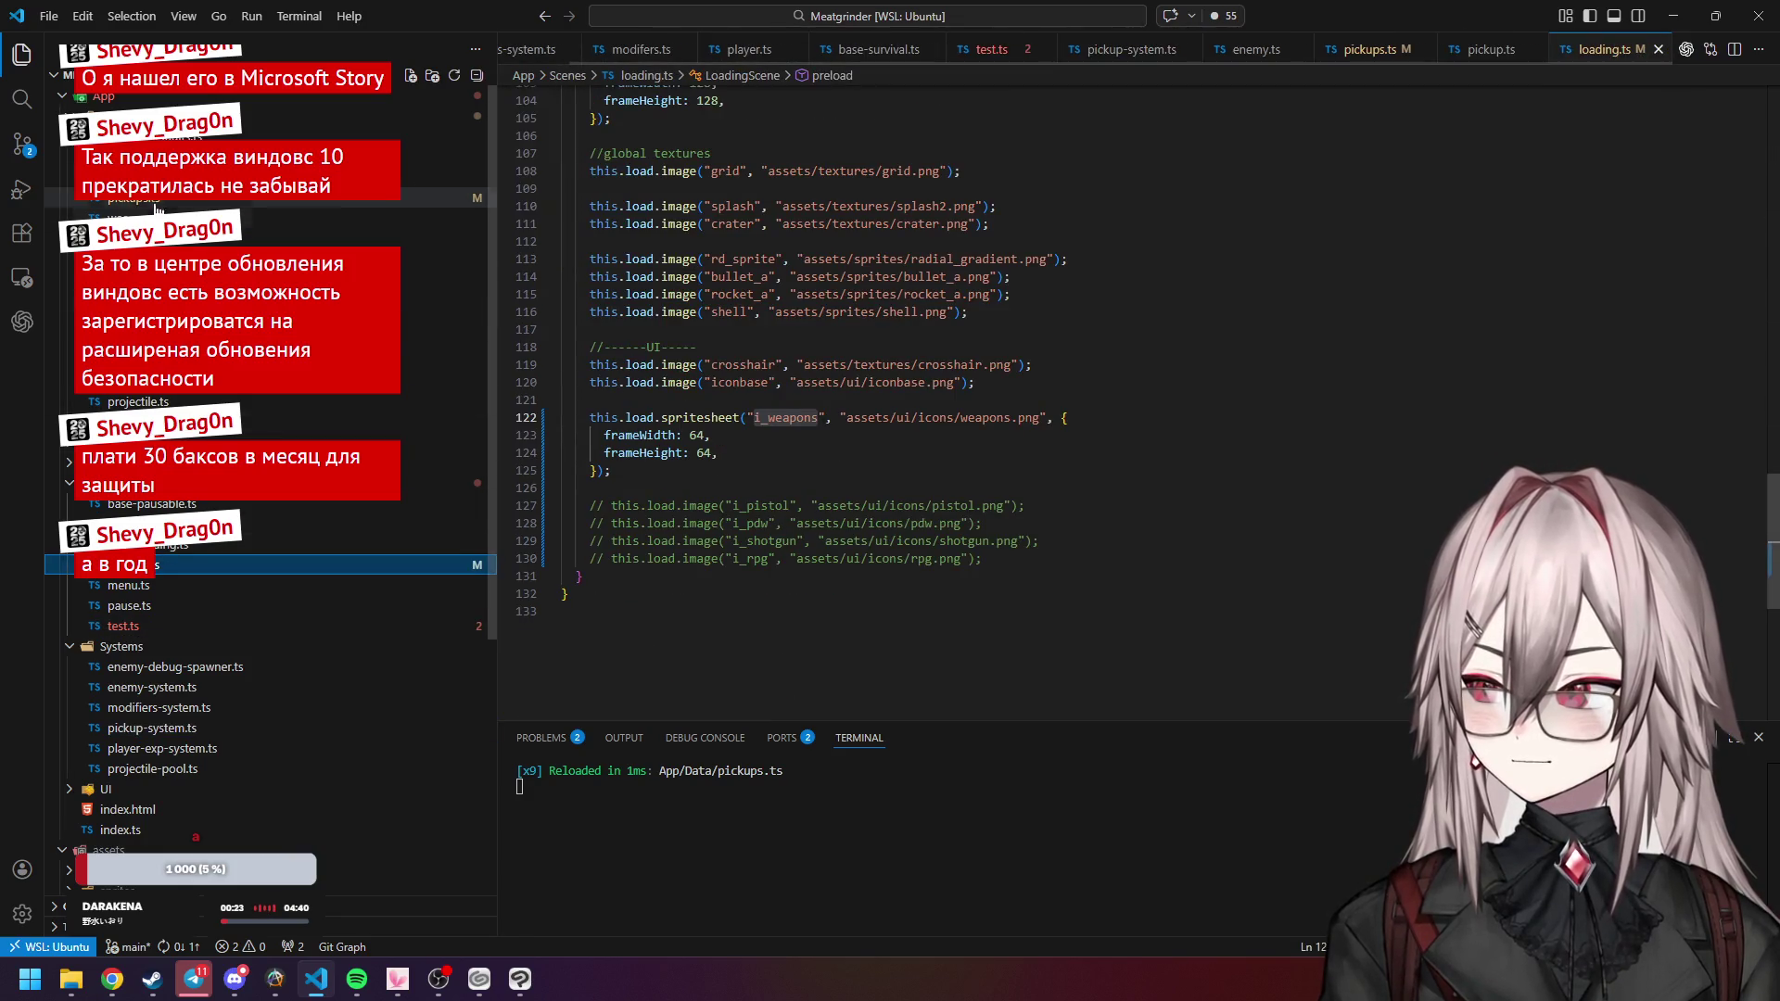
In pickups.ts, compare the Pistol entry's frame value with PickUpData's frame field.
{"action": "left_click", "coordinate": [185, 197]}
{"action": "left_click", "coordinate": [621, 241]}
{"action": "left_click", "coordinate": [624, 277]}
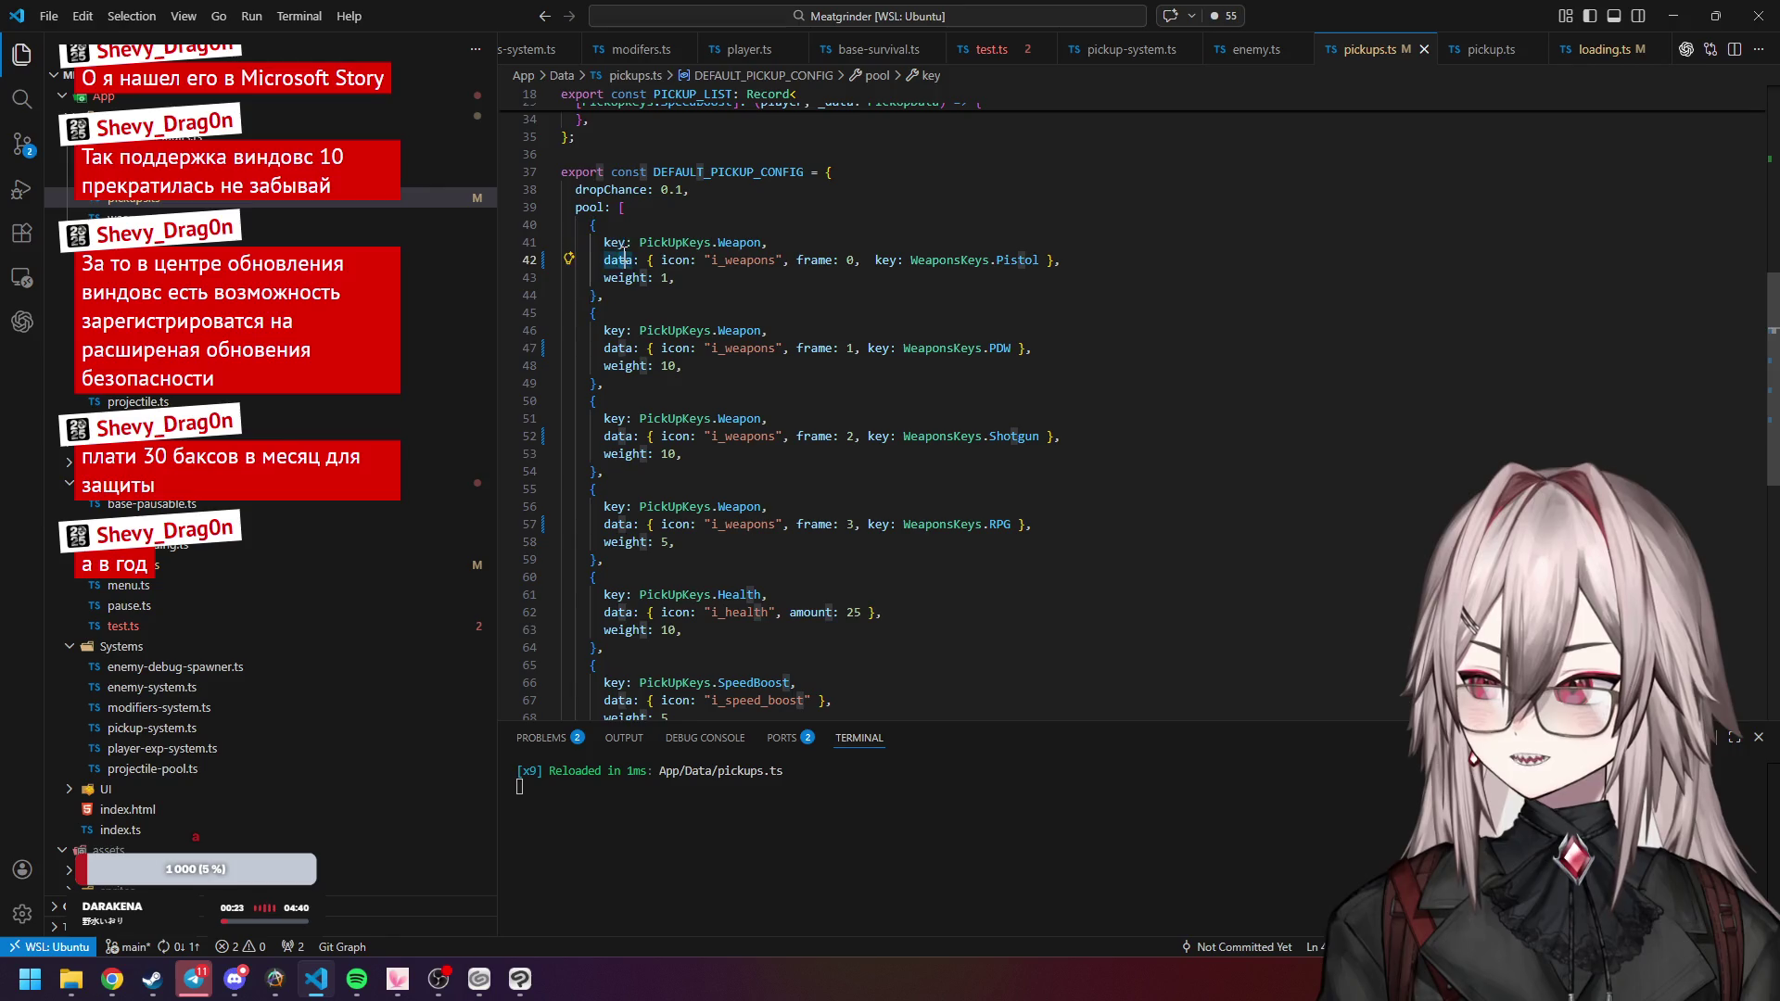
{"action": "left_click", "coordinate": [968, 260]}
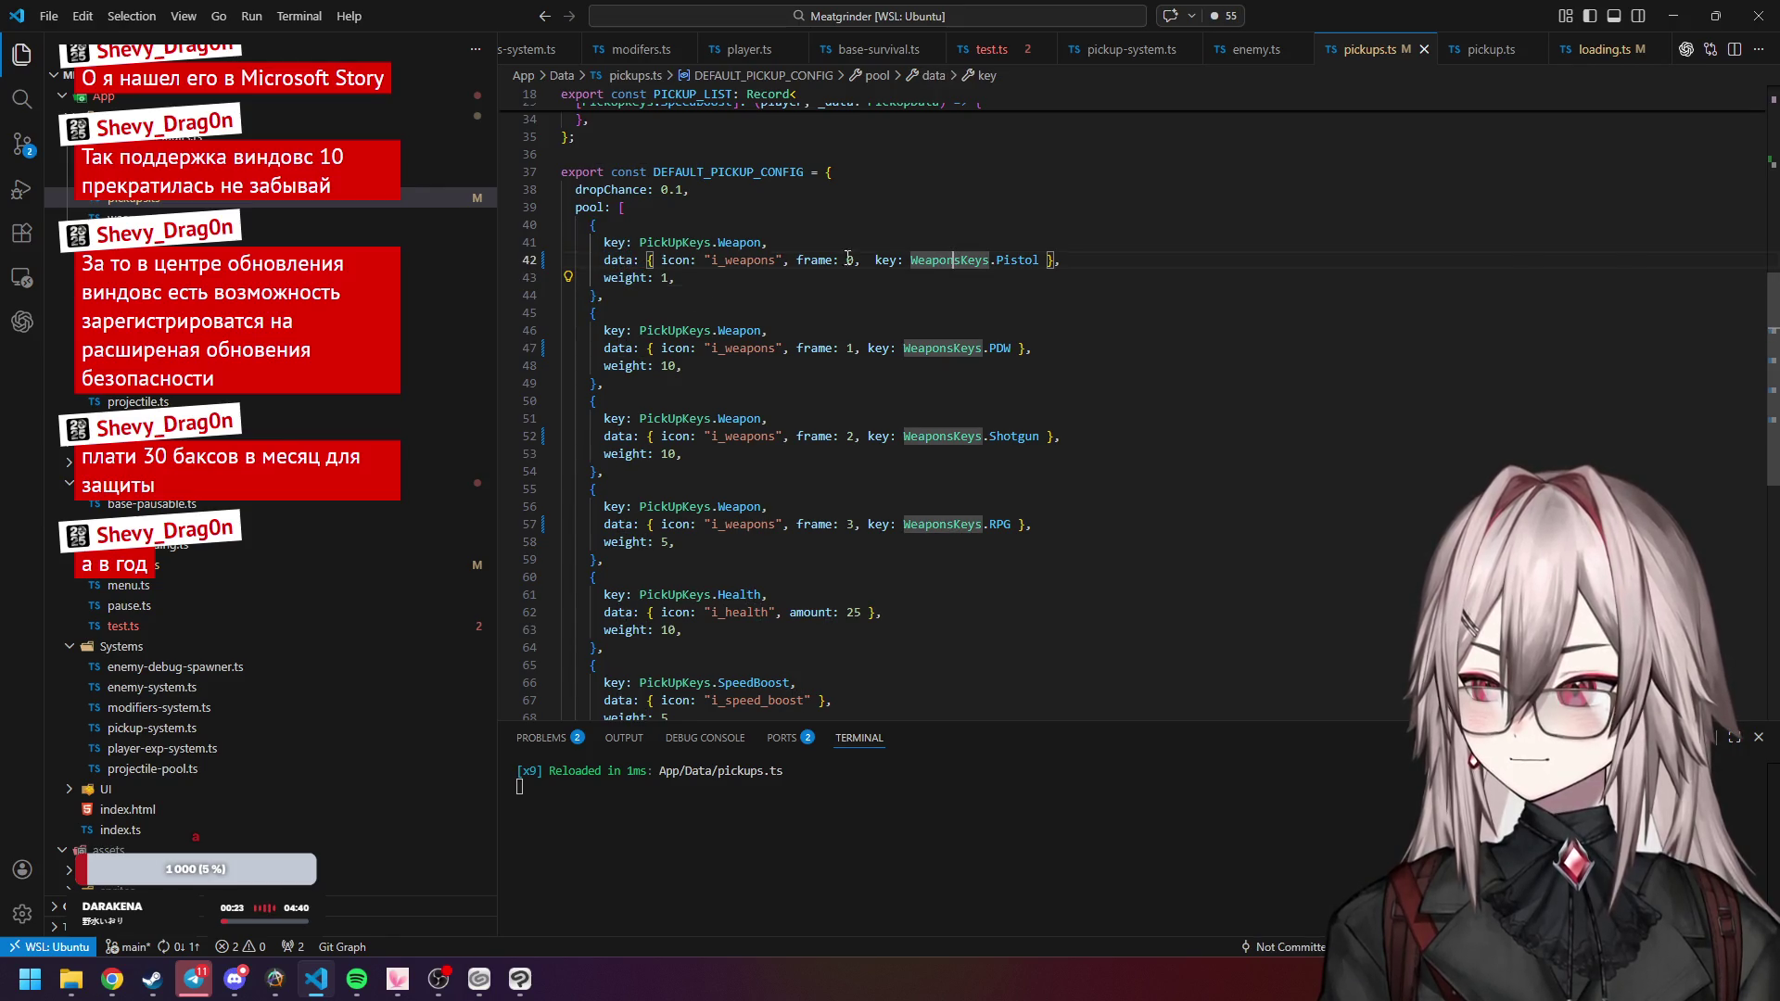
{"action": "left_click", "coordinate": [820, 260]}
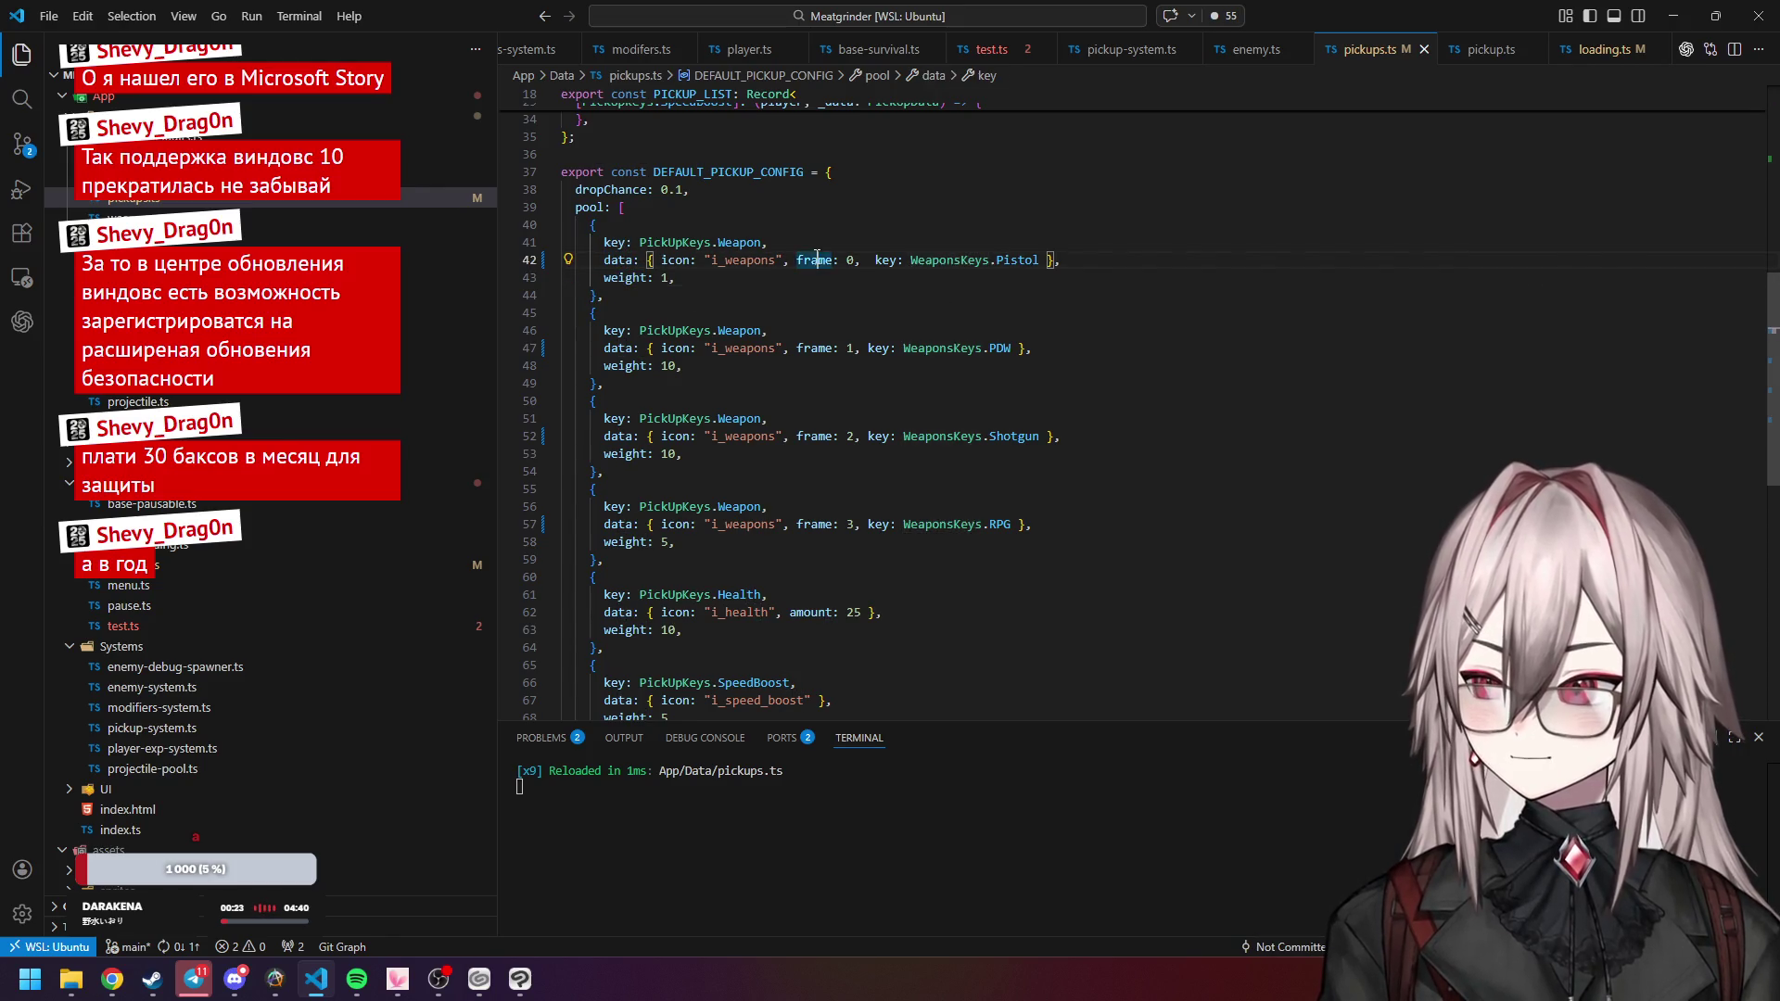
{"action": "scroll", "coordinate": [821, 269], "scroll_direction": "up", "scroll_amount": 10}
{"action": "left_click", "coordinate": [663, 323]}
{"action": "left_click", "coordinate": [797, 319]}
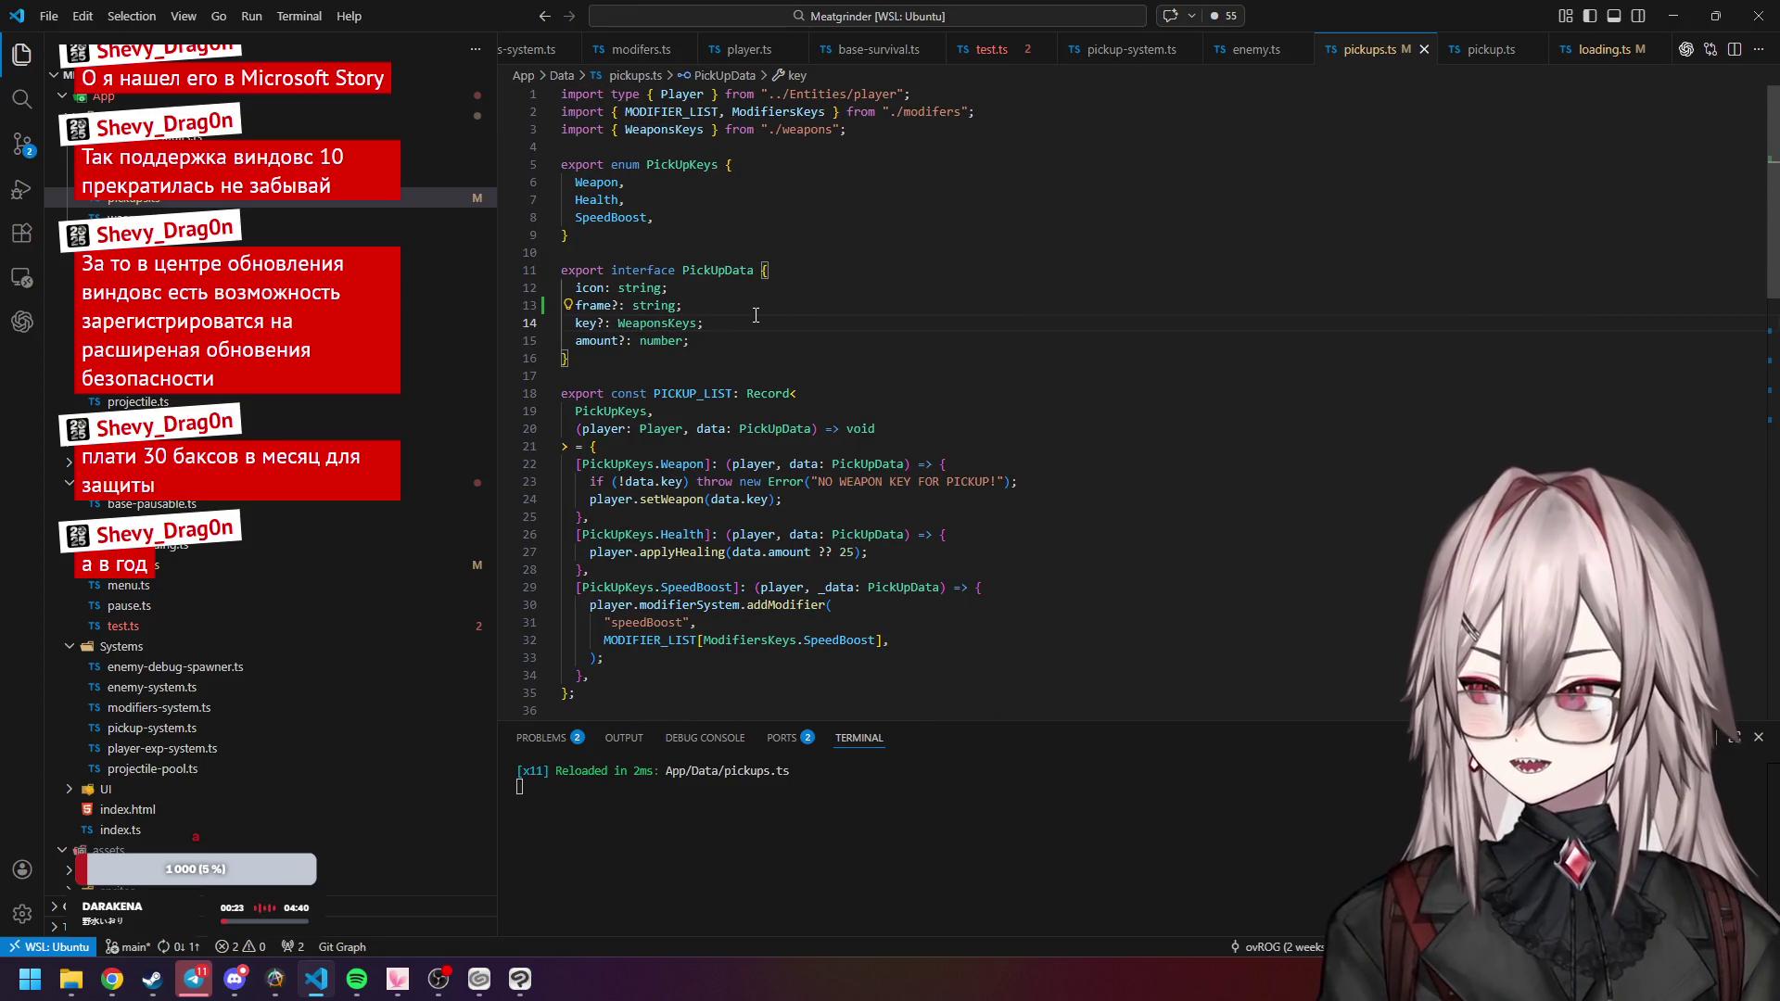
{"action": "left_click", "coordinate": [763, 306]}
{"action": "scroll", "coordinate": [763, 306], "scroll_direction": "down", "scroll_amount": 2}
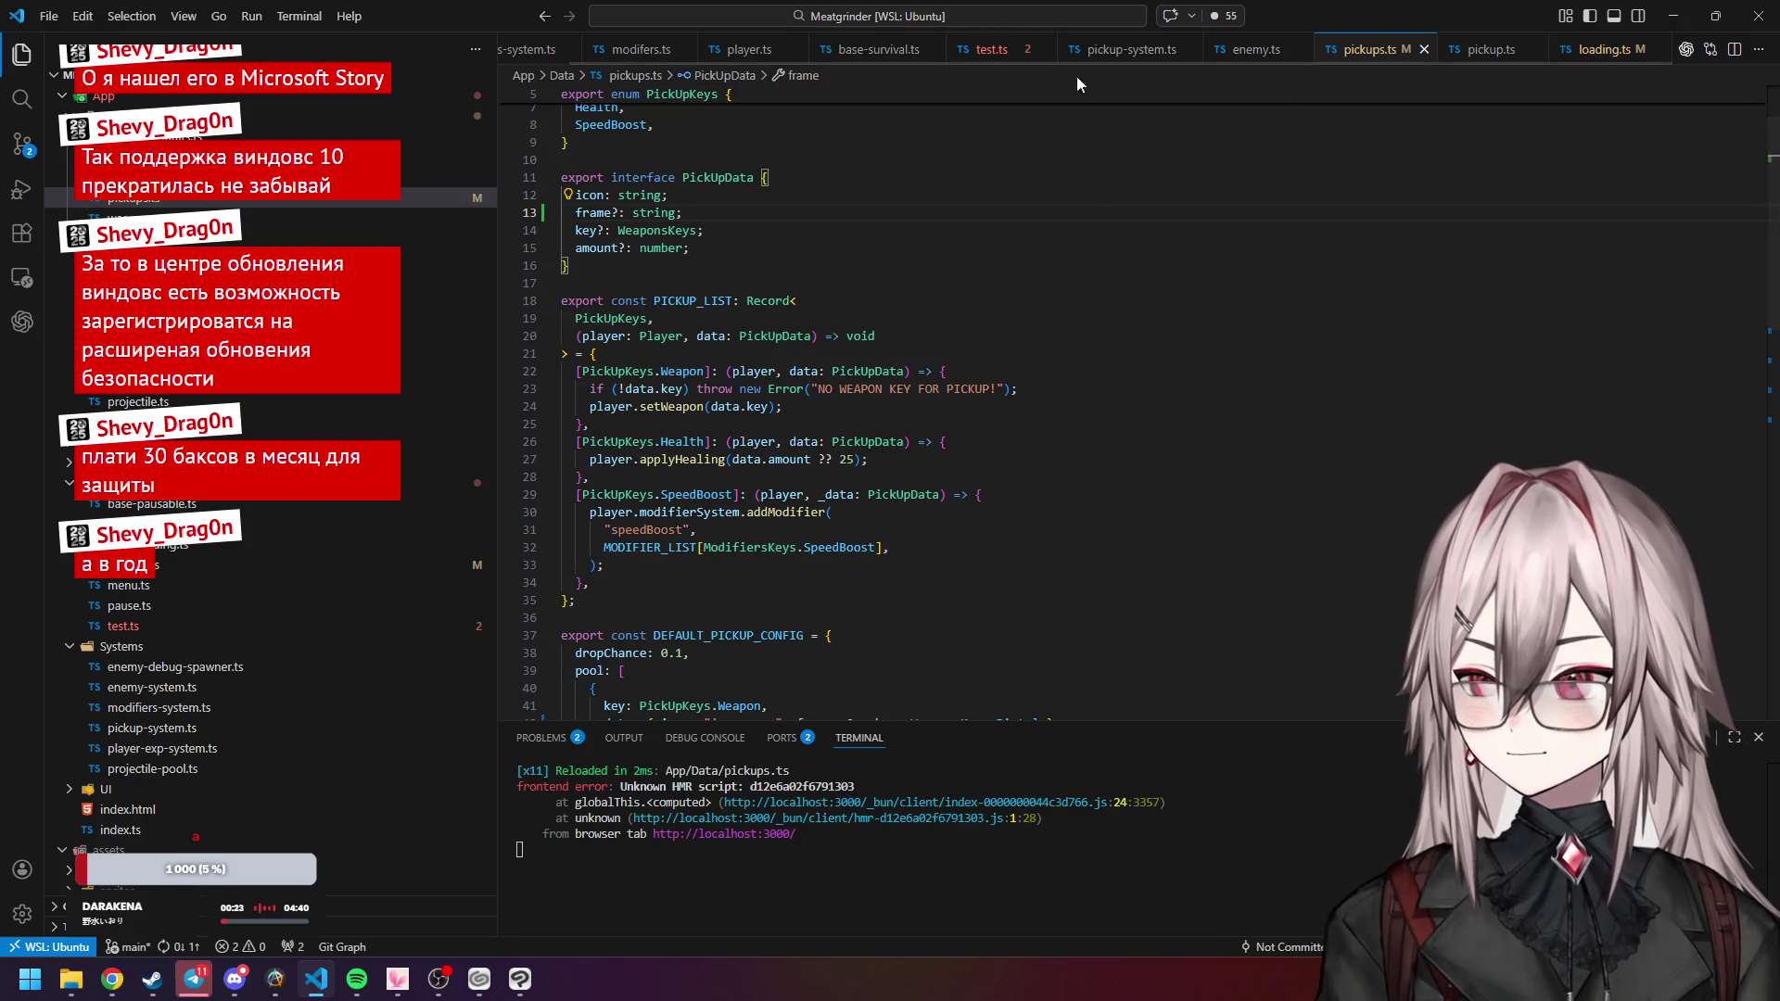
Show the data.frame type-mismatch error on DEFAULT_PICKUP_CONFIG in test.ts.
{"action": "left_click", "coordinate": [990, 50]}
{"action": "mouse_move", "coordinate": [951, 516]}
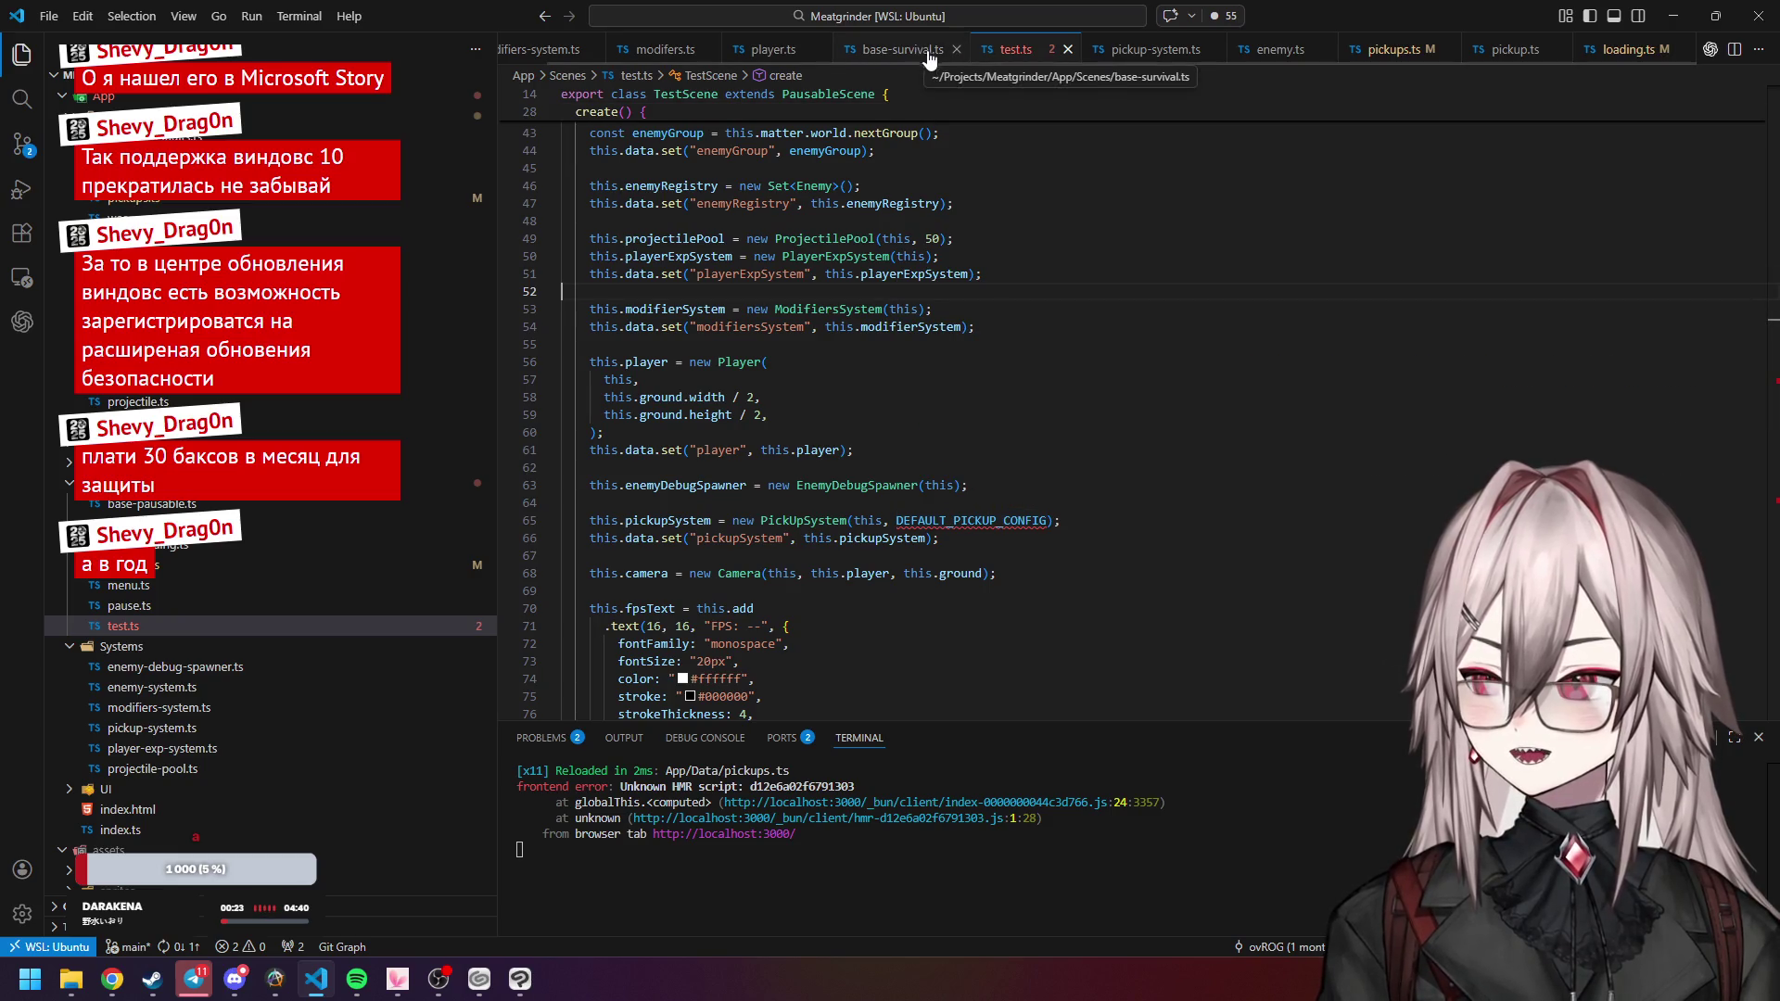
{"action": "left_click", "coordinate": [1379, 53]}
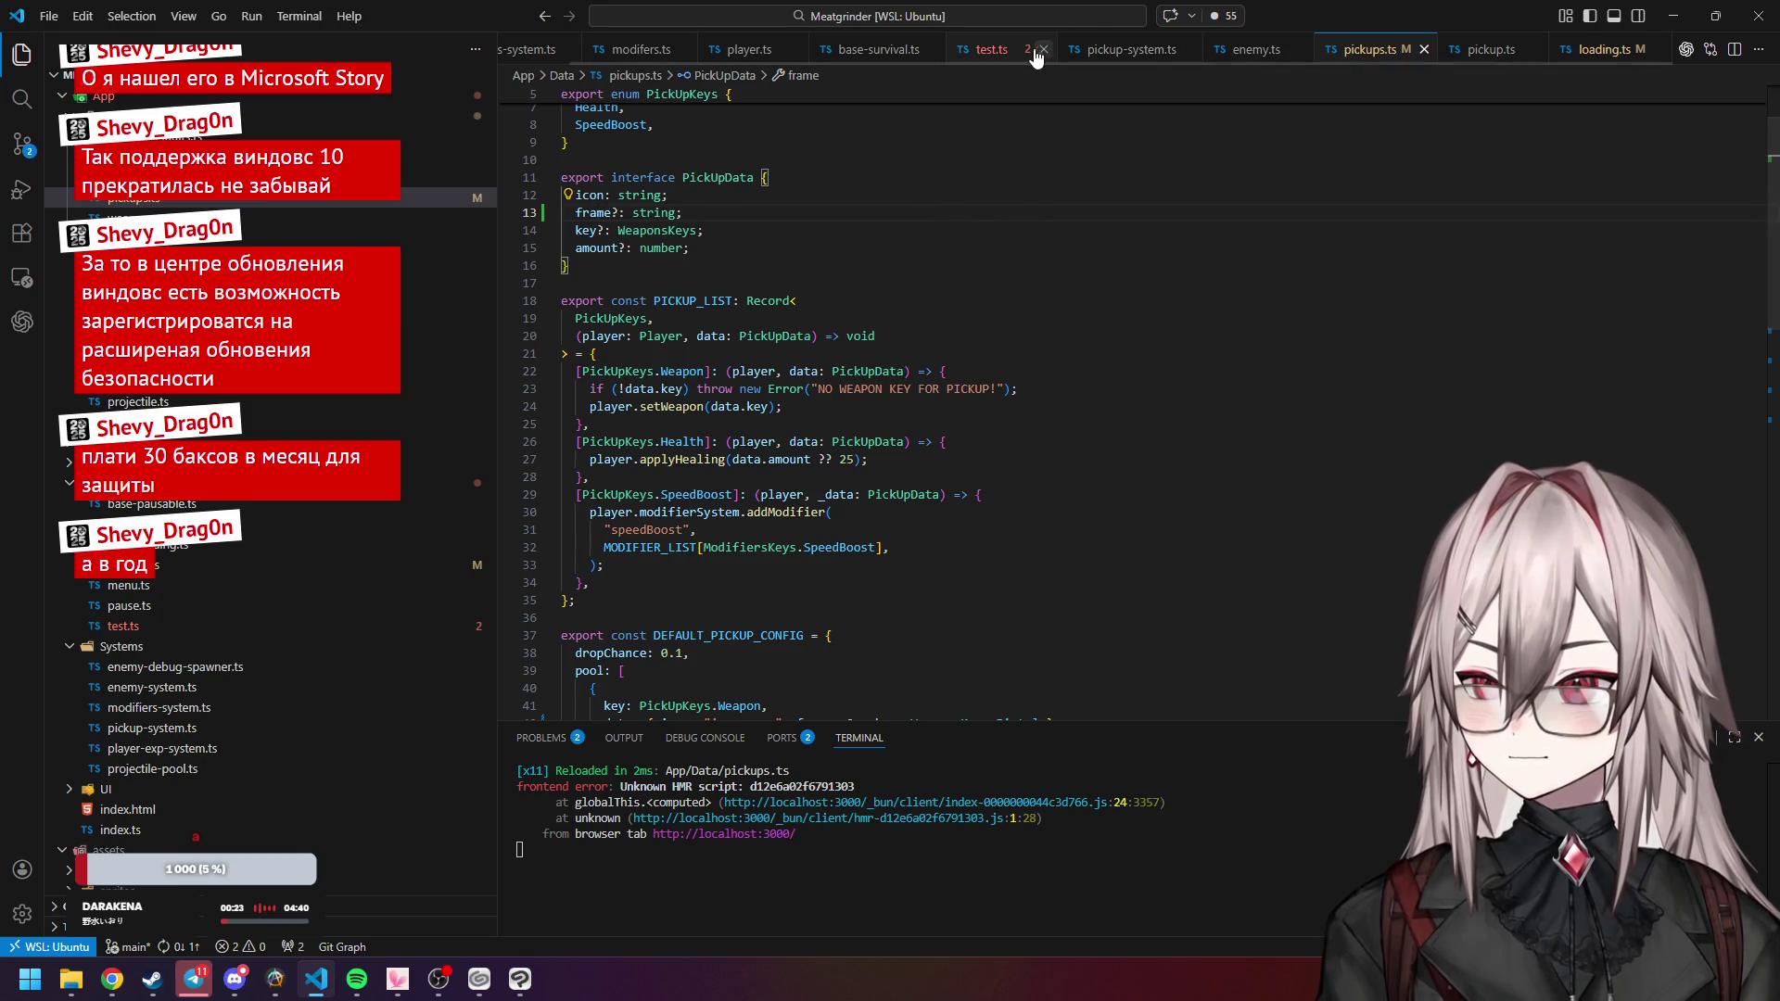
{"action": "left_click", "coordinate": [991, 50]}
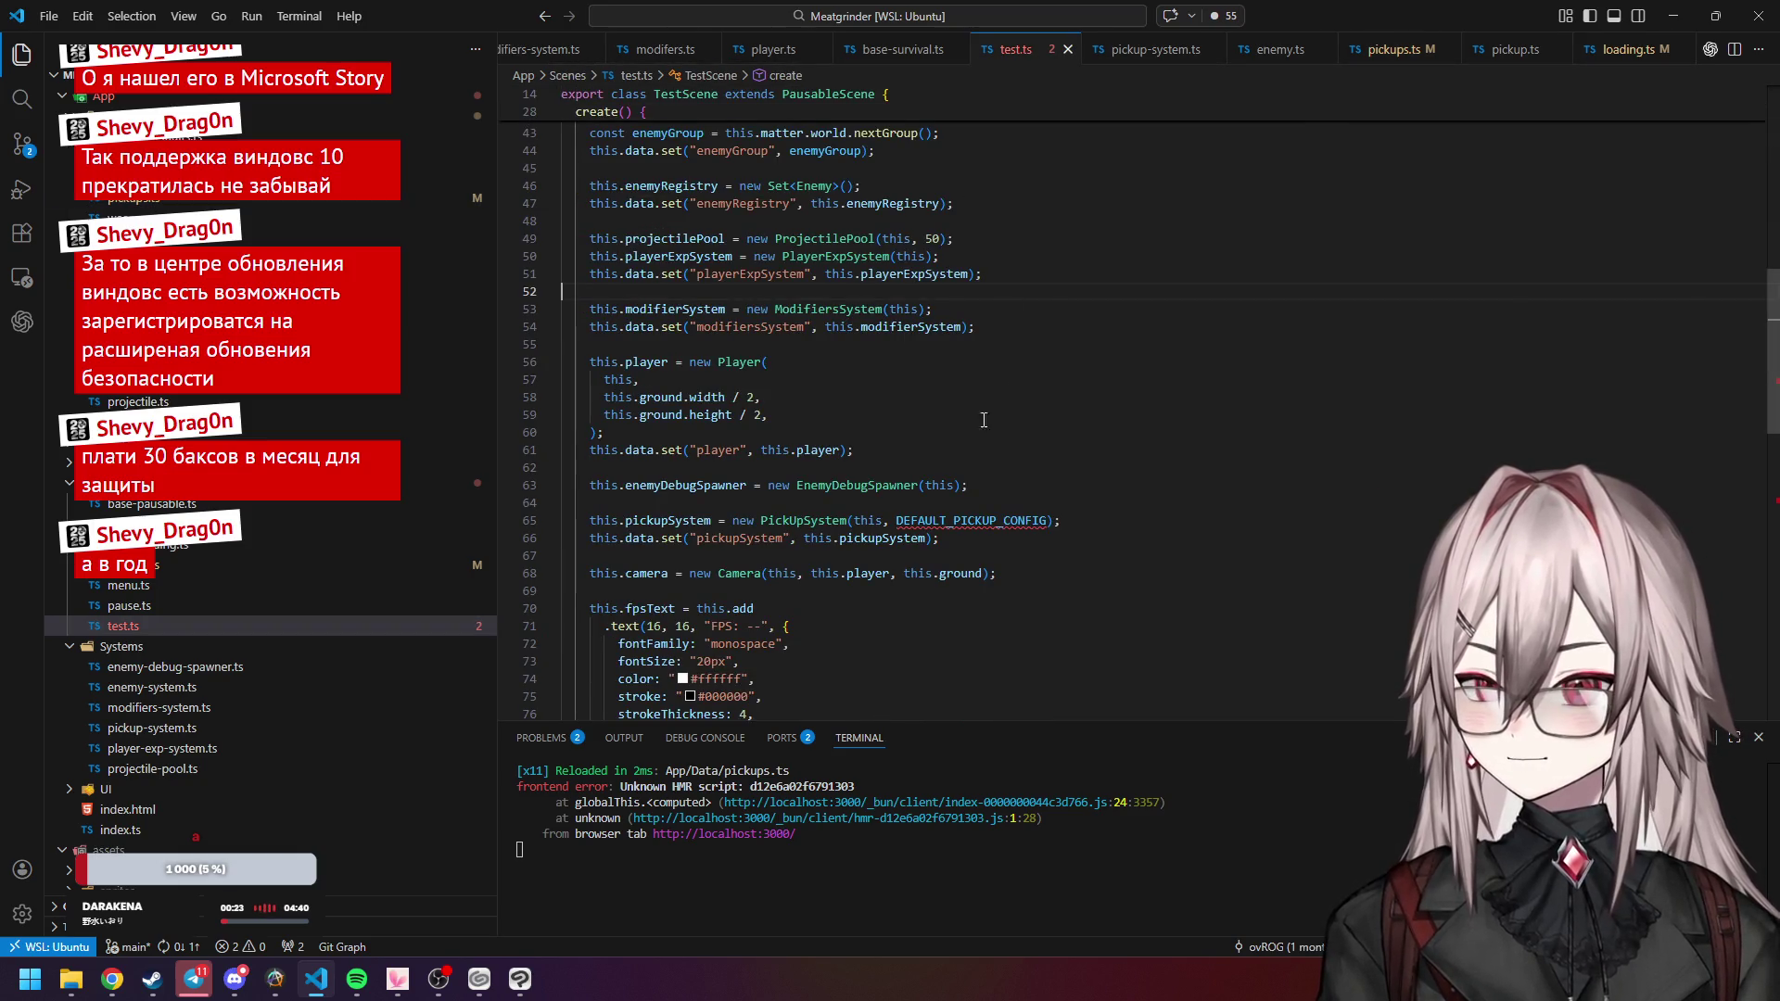
{"action": "mouse_move", "coordinate": [944, 525]}
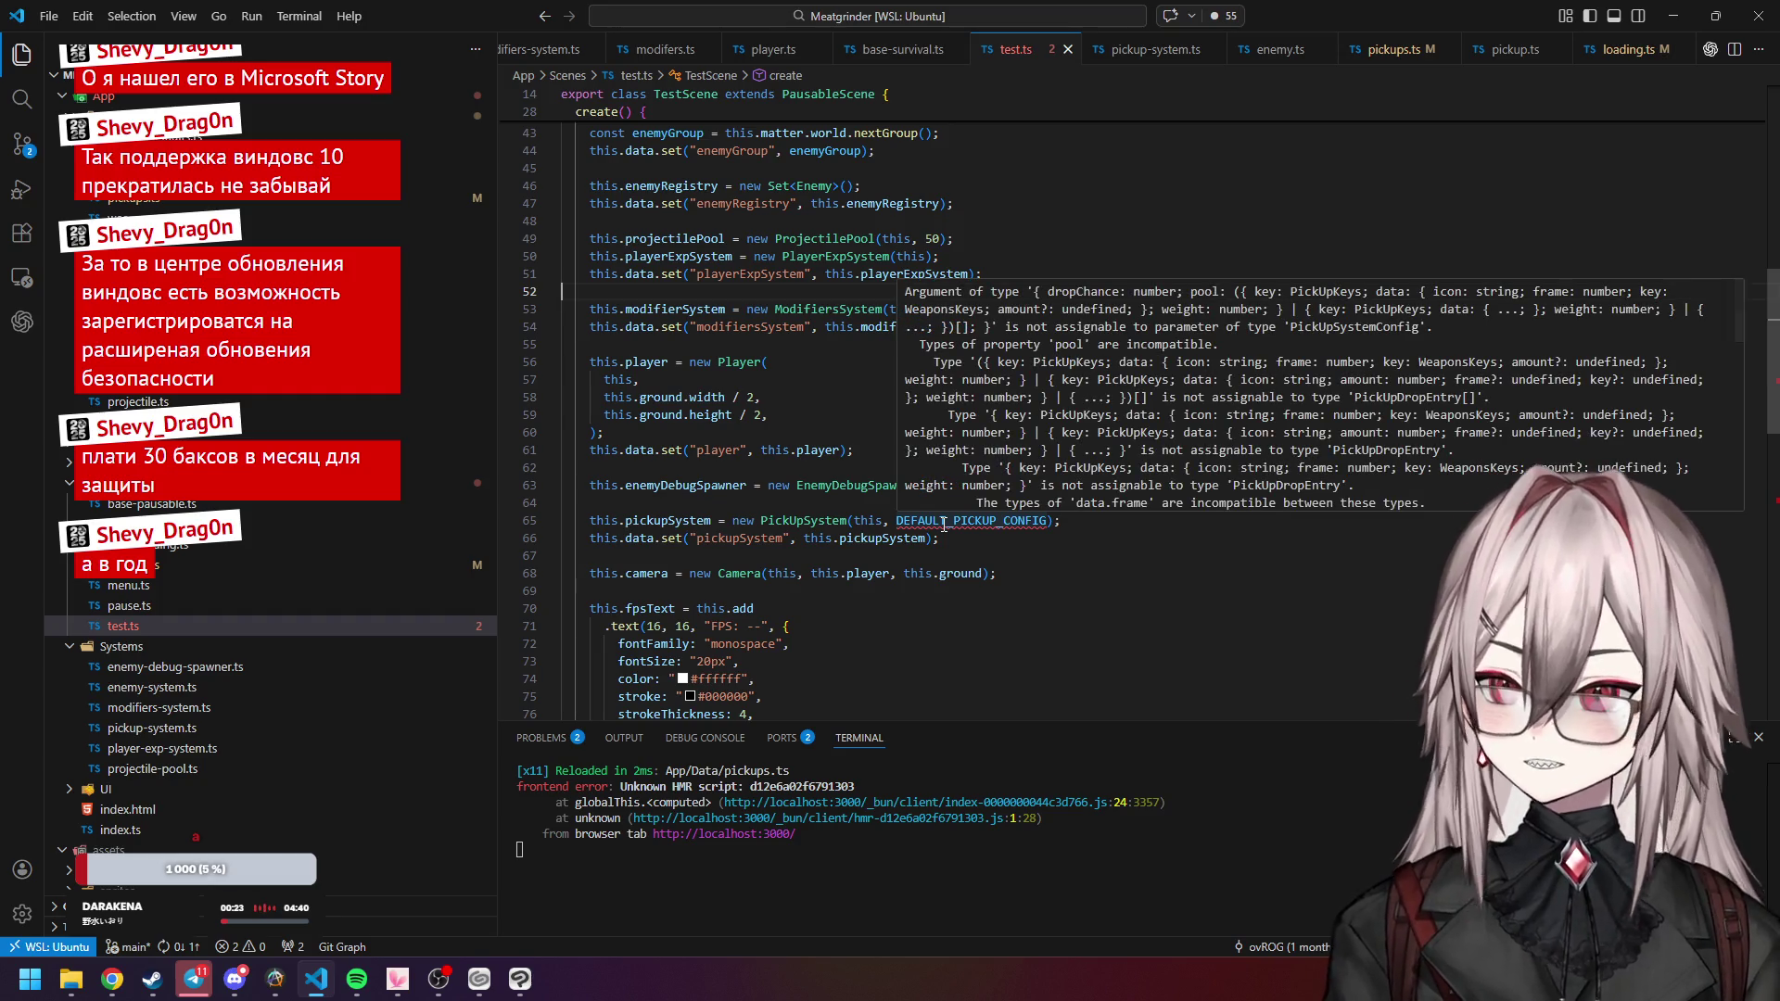
{"action": "scroll", "coordinate": [1236, 398], "scroll_direction": "down", "scroll_amount": 2}
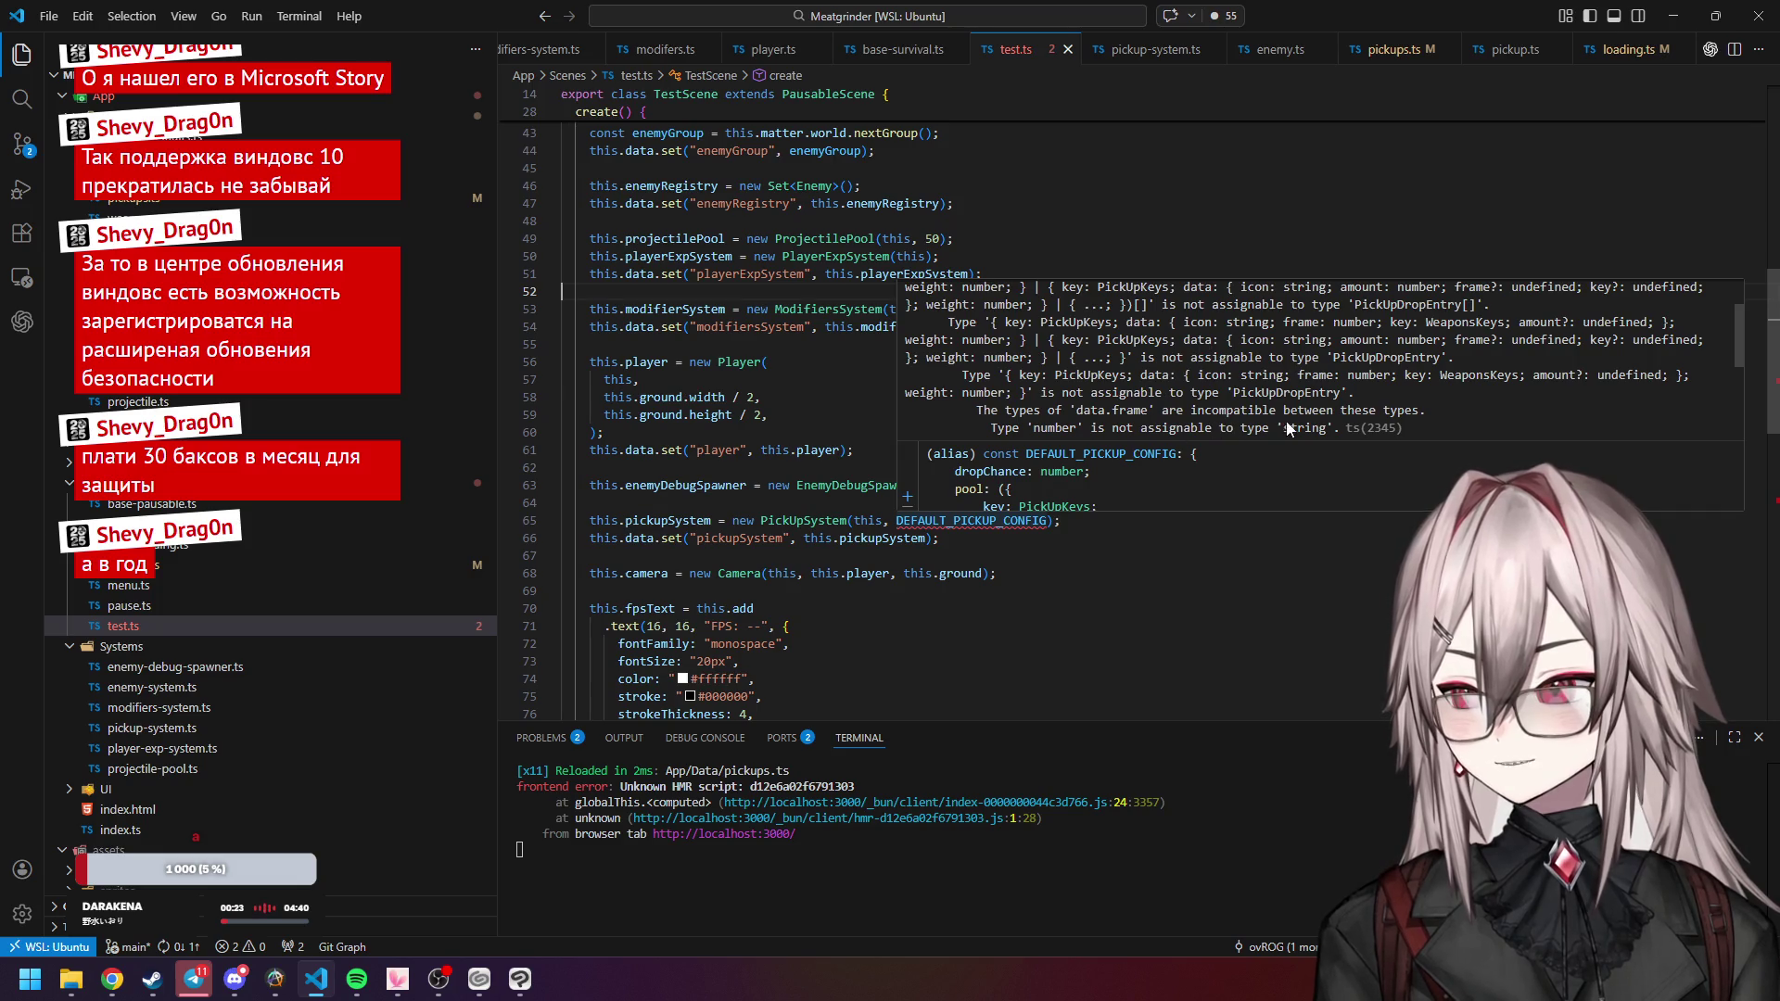
{"action": "scroll", "coordinate": [1165, 414], "scroll_direction": "down", "scroll_amount": 2}
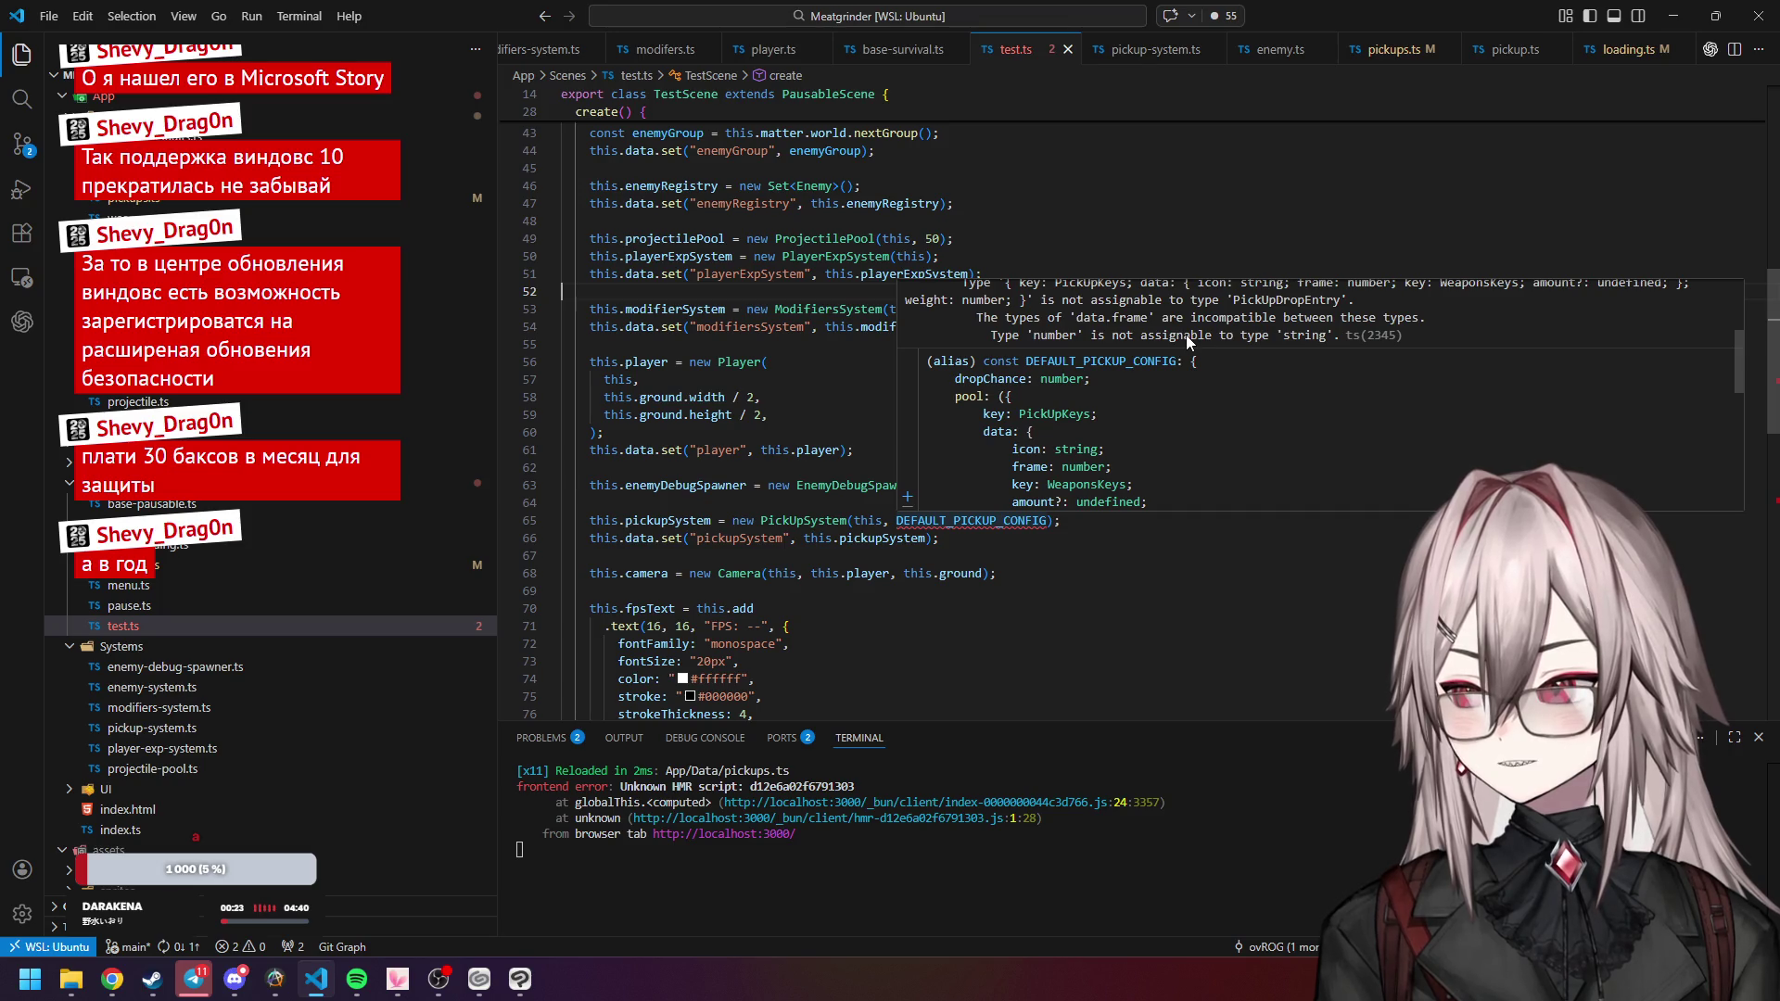
{"action": "left_click", "coordinate": [1108, 571]}
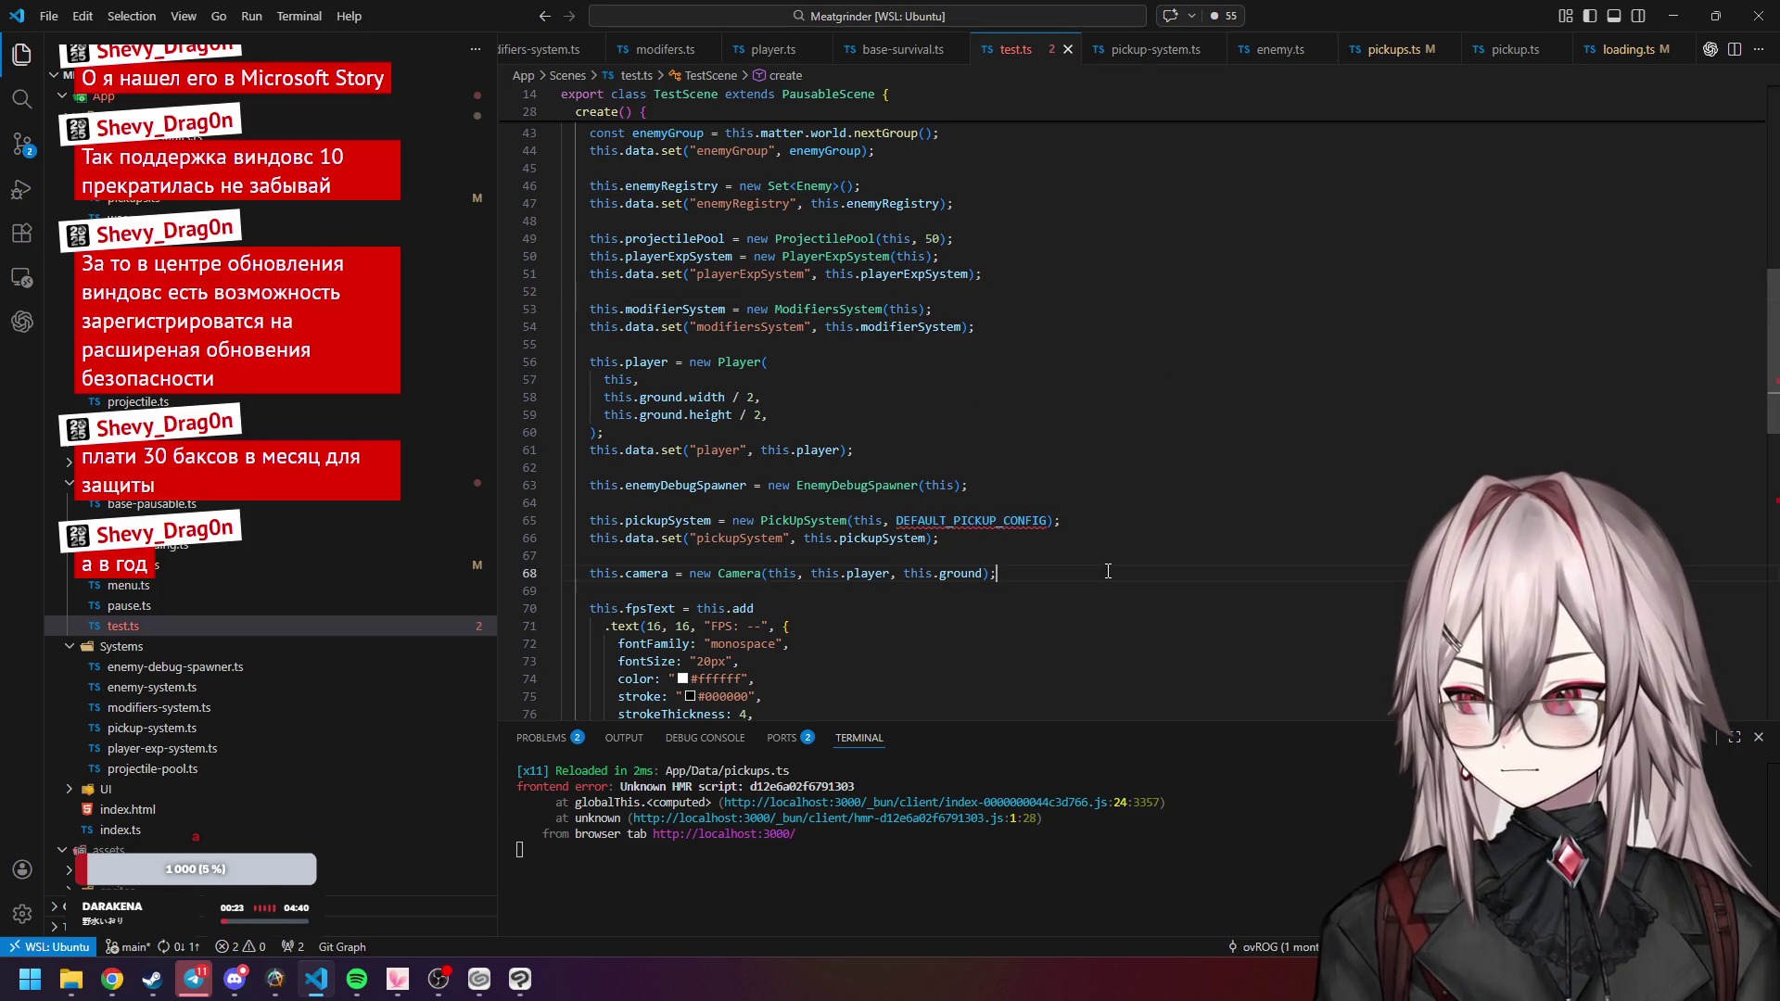
{"action": "double_click", "coordinate": [1029, 522]}
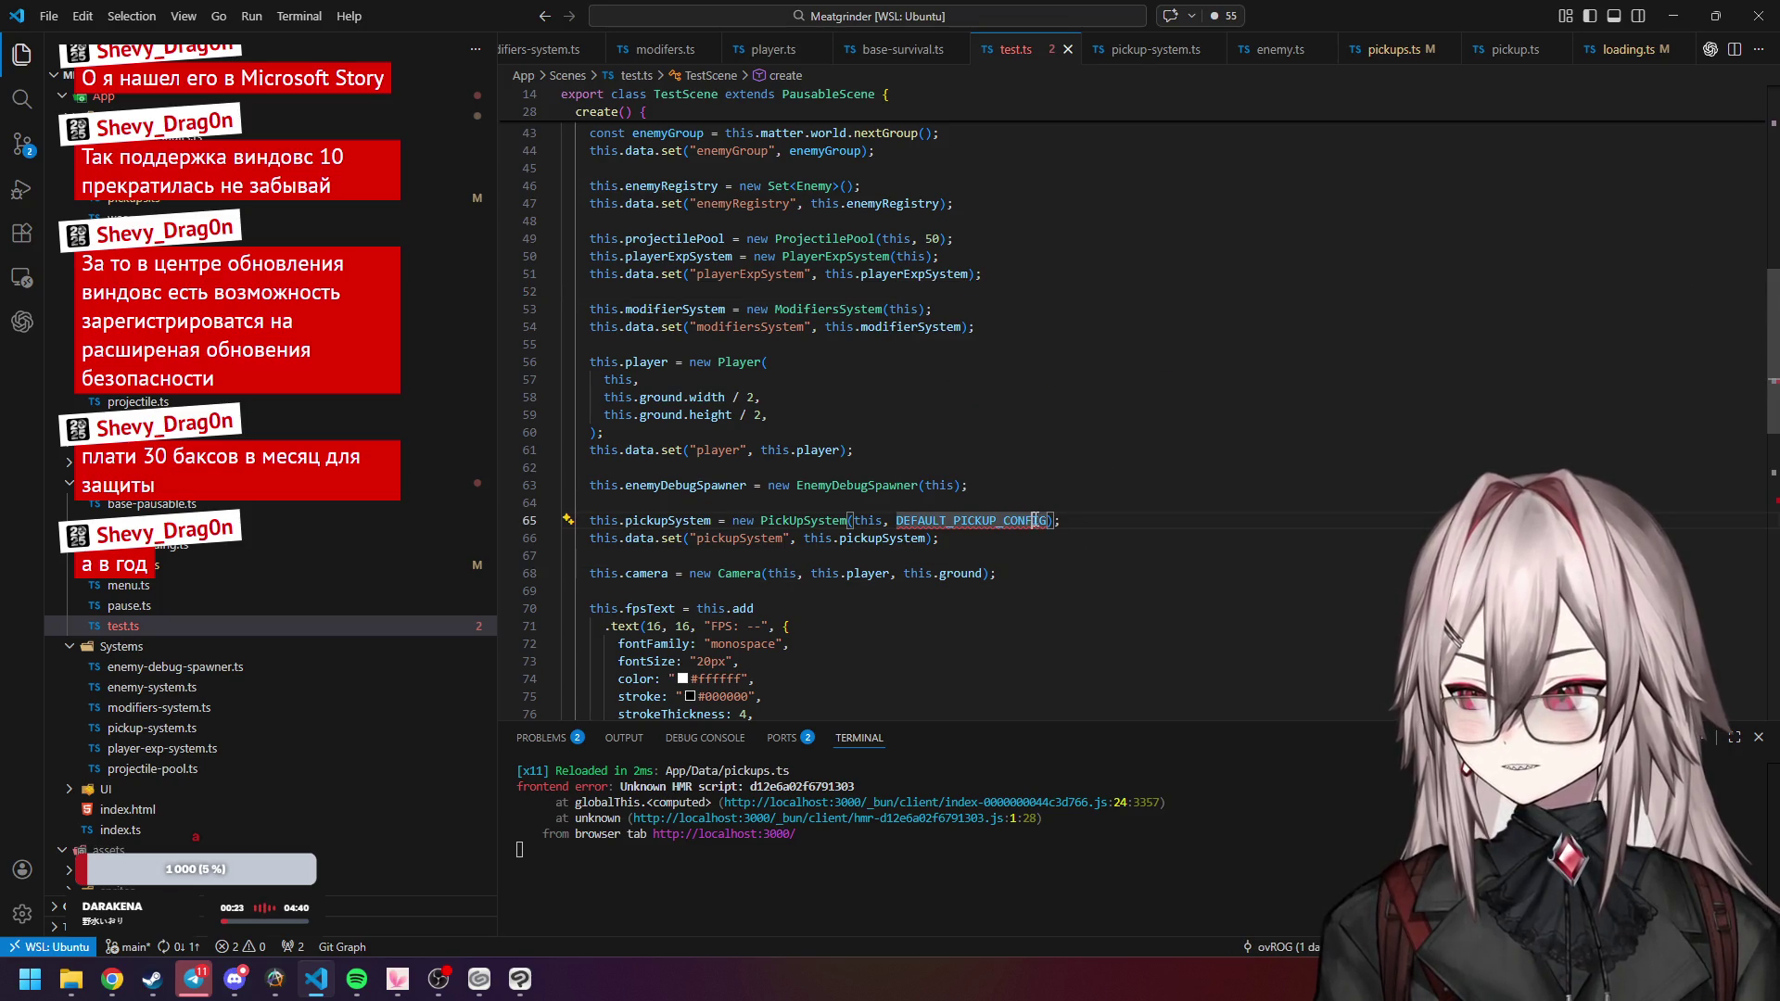
{"action": "left_click", "coordinate": [1385, 49]}
{"action": "scroll", "coordinate": [649, 306], "scroll_direction": "up", "scroll_amount": 2}
{"action": "left_click", "coordinate": [588, 306]}
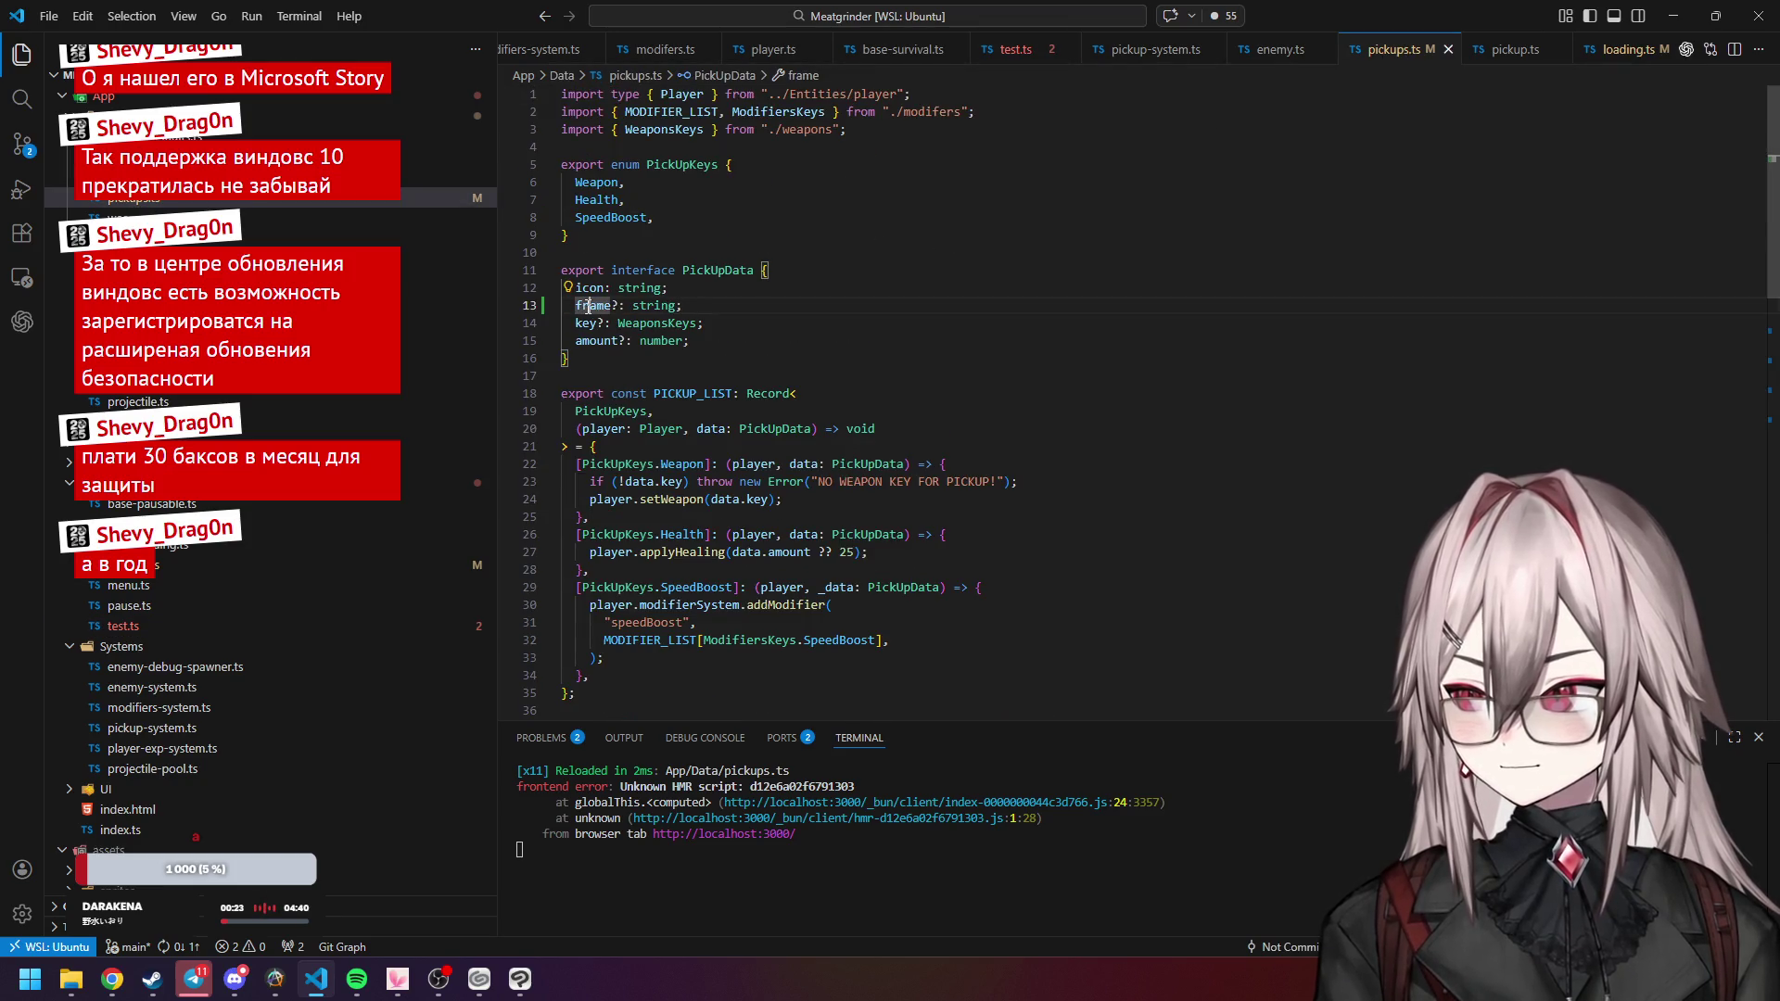
{"action": "left_click", "coordinate": [1608, 50]}
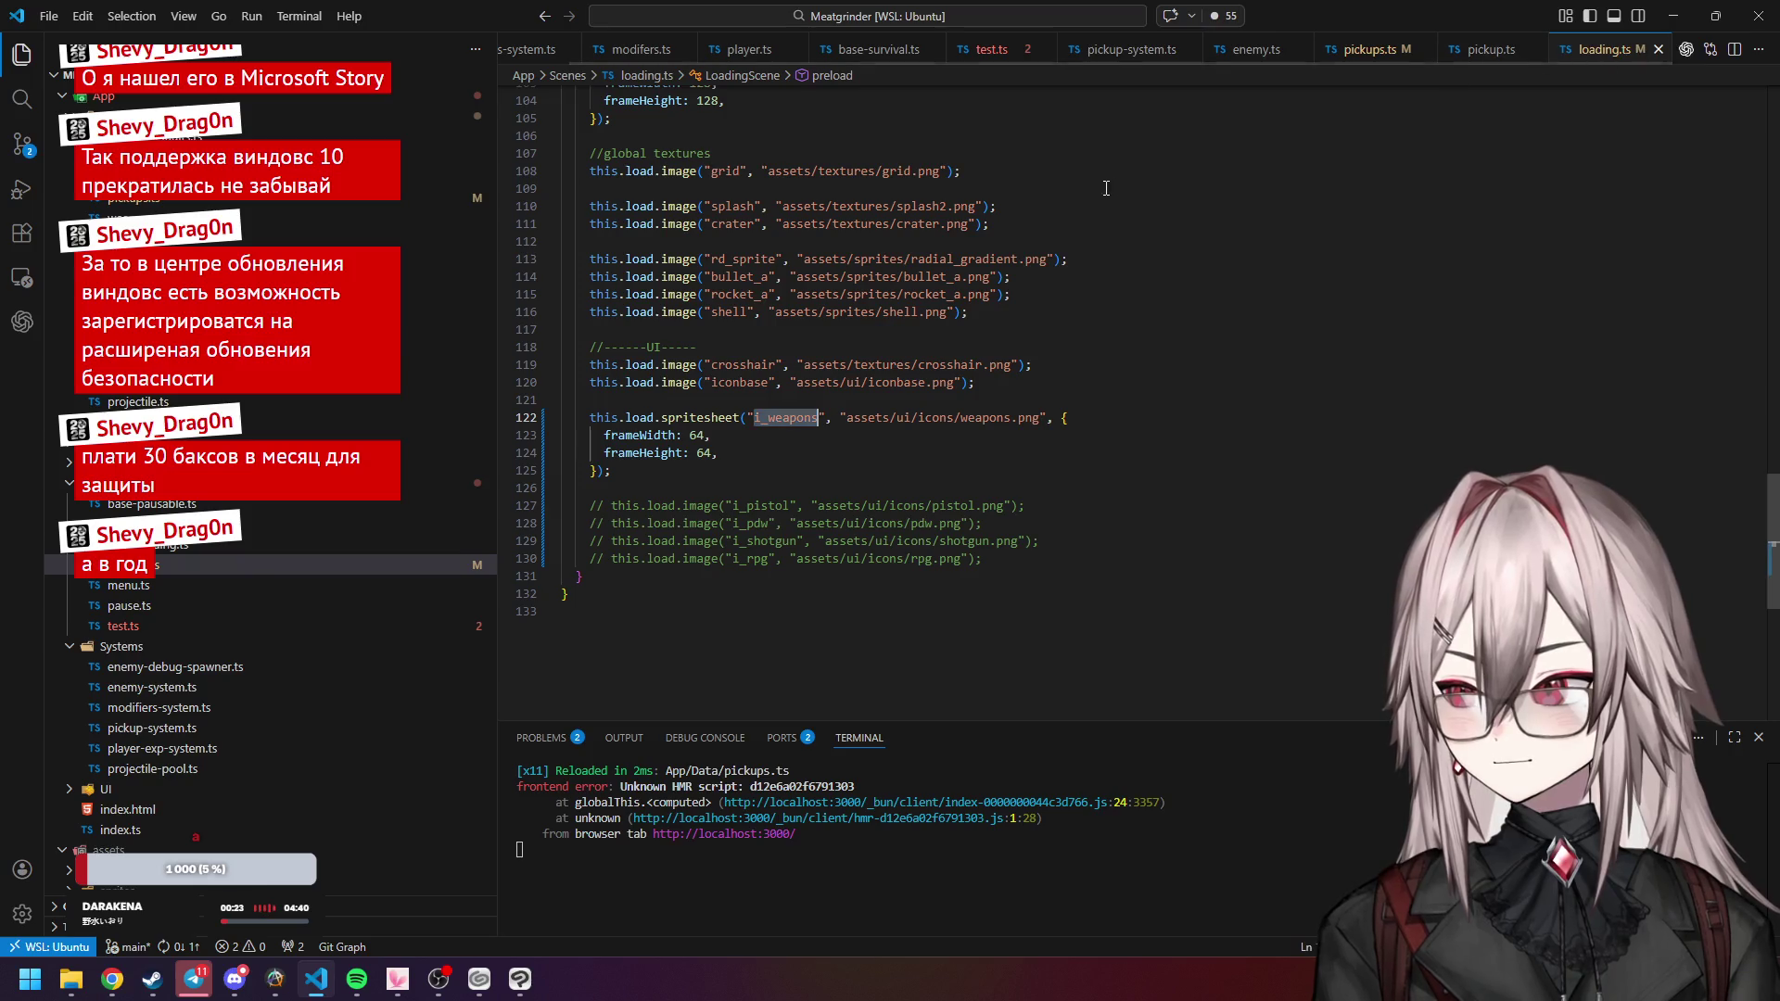
{"action": "left_click", "coordinate": [220, 728]}
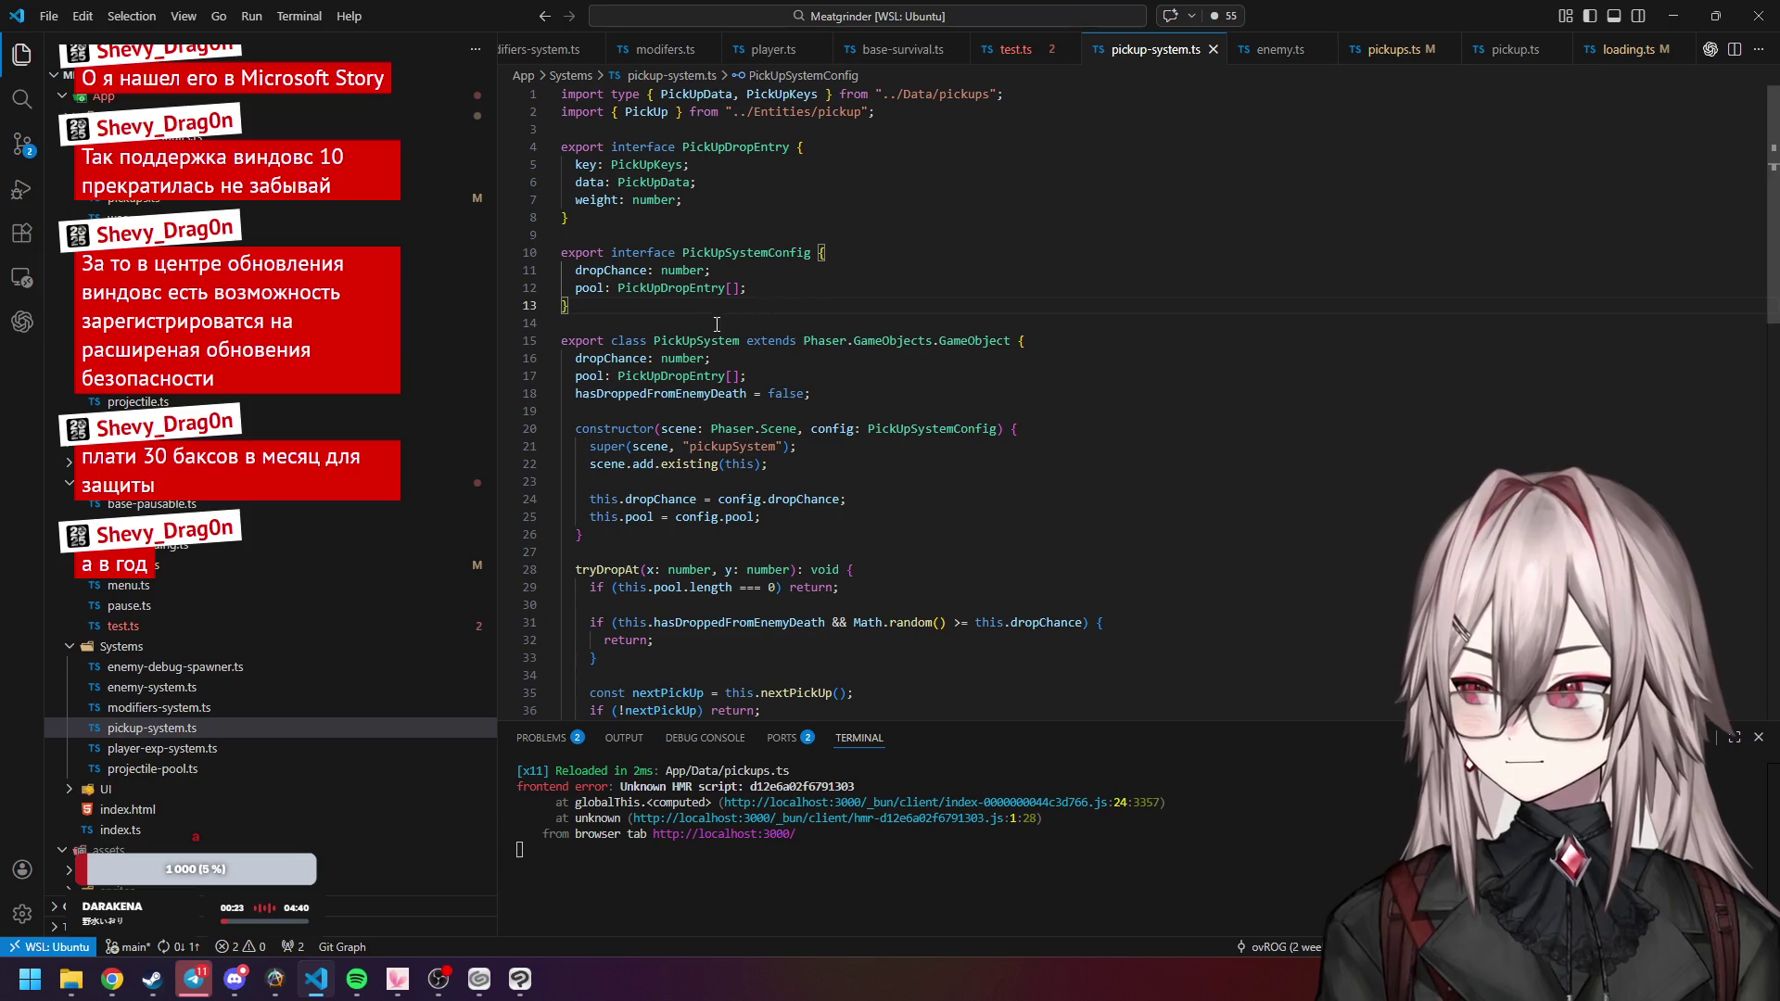
{"action": "left_click", "coordinate": [654, 182]}
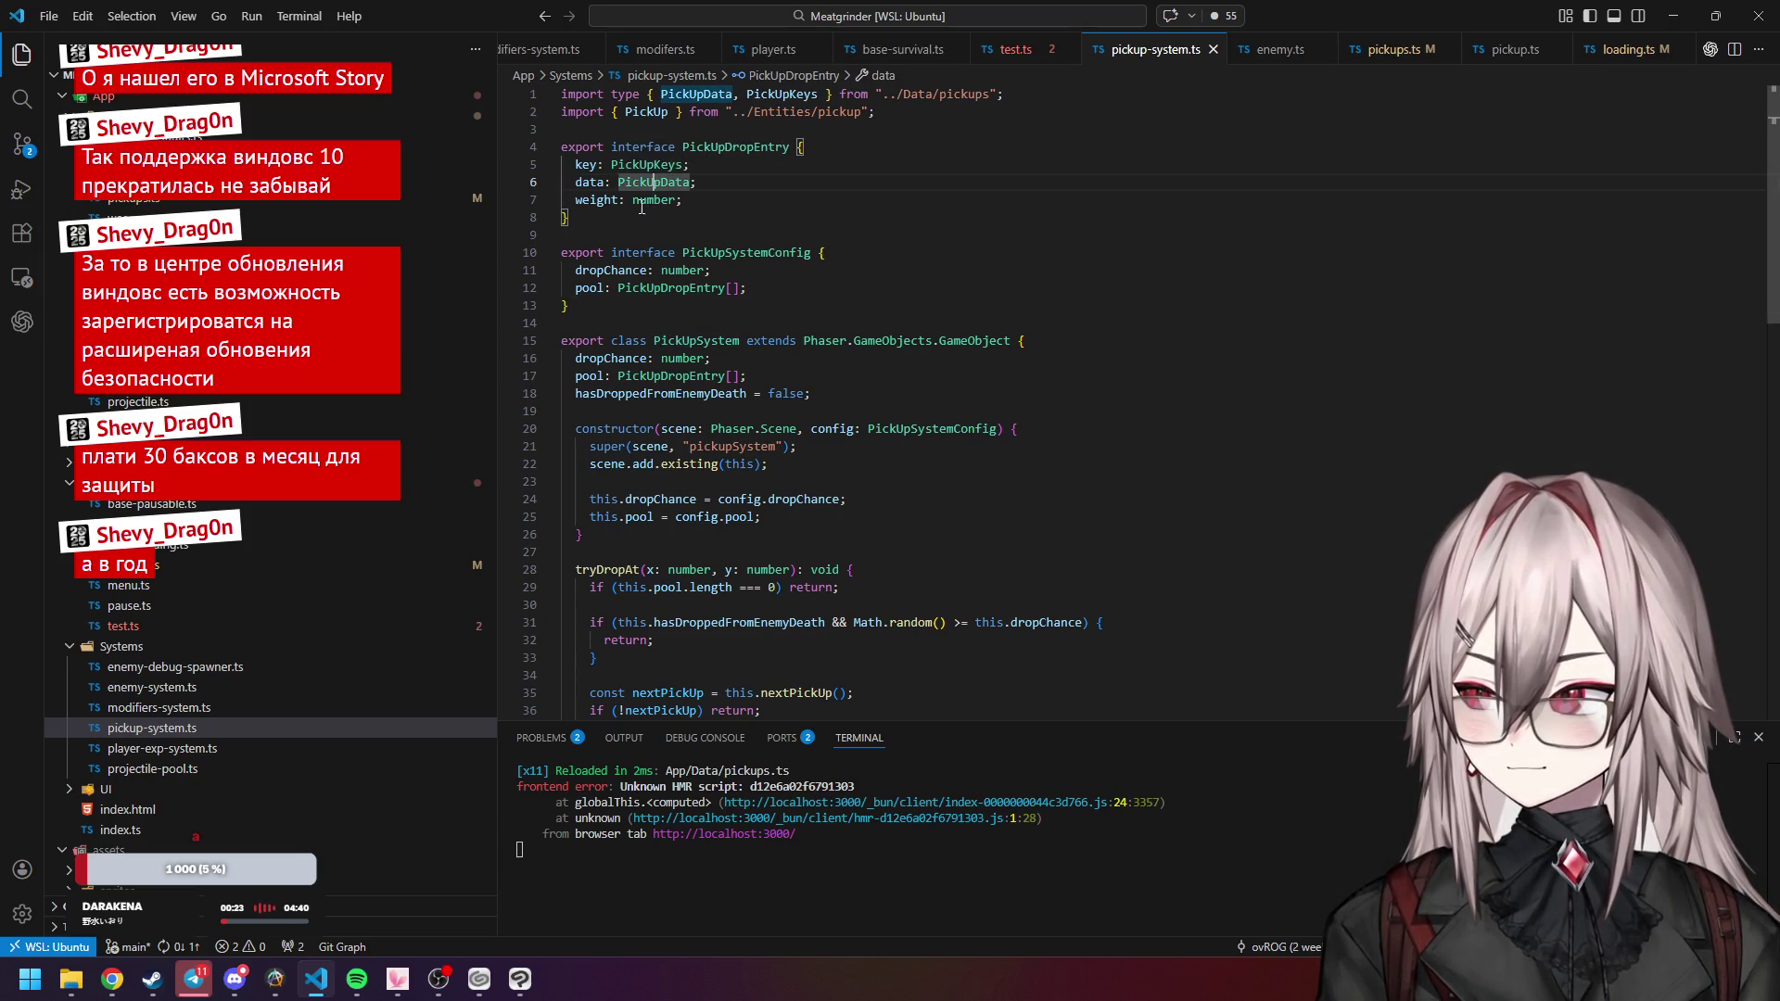
{"action": "left_click", "coordinate": [752, 148]}
{"action": "left_click", "coordinate": [647, 182]}
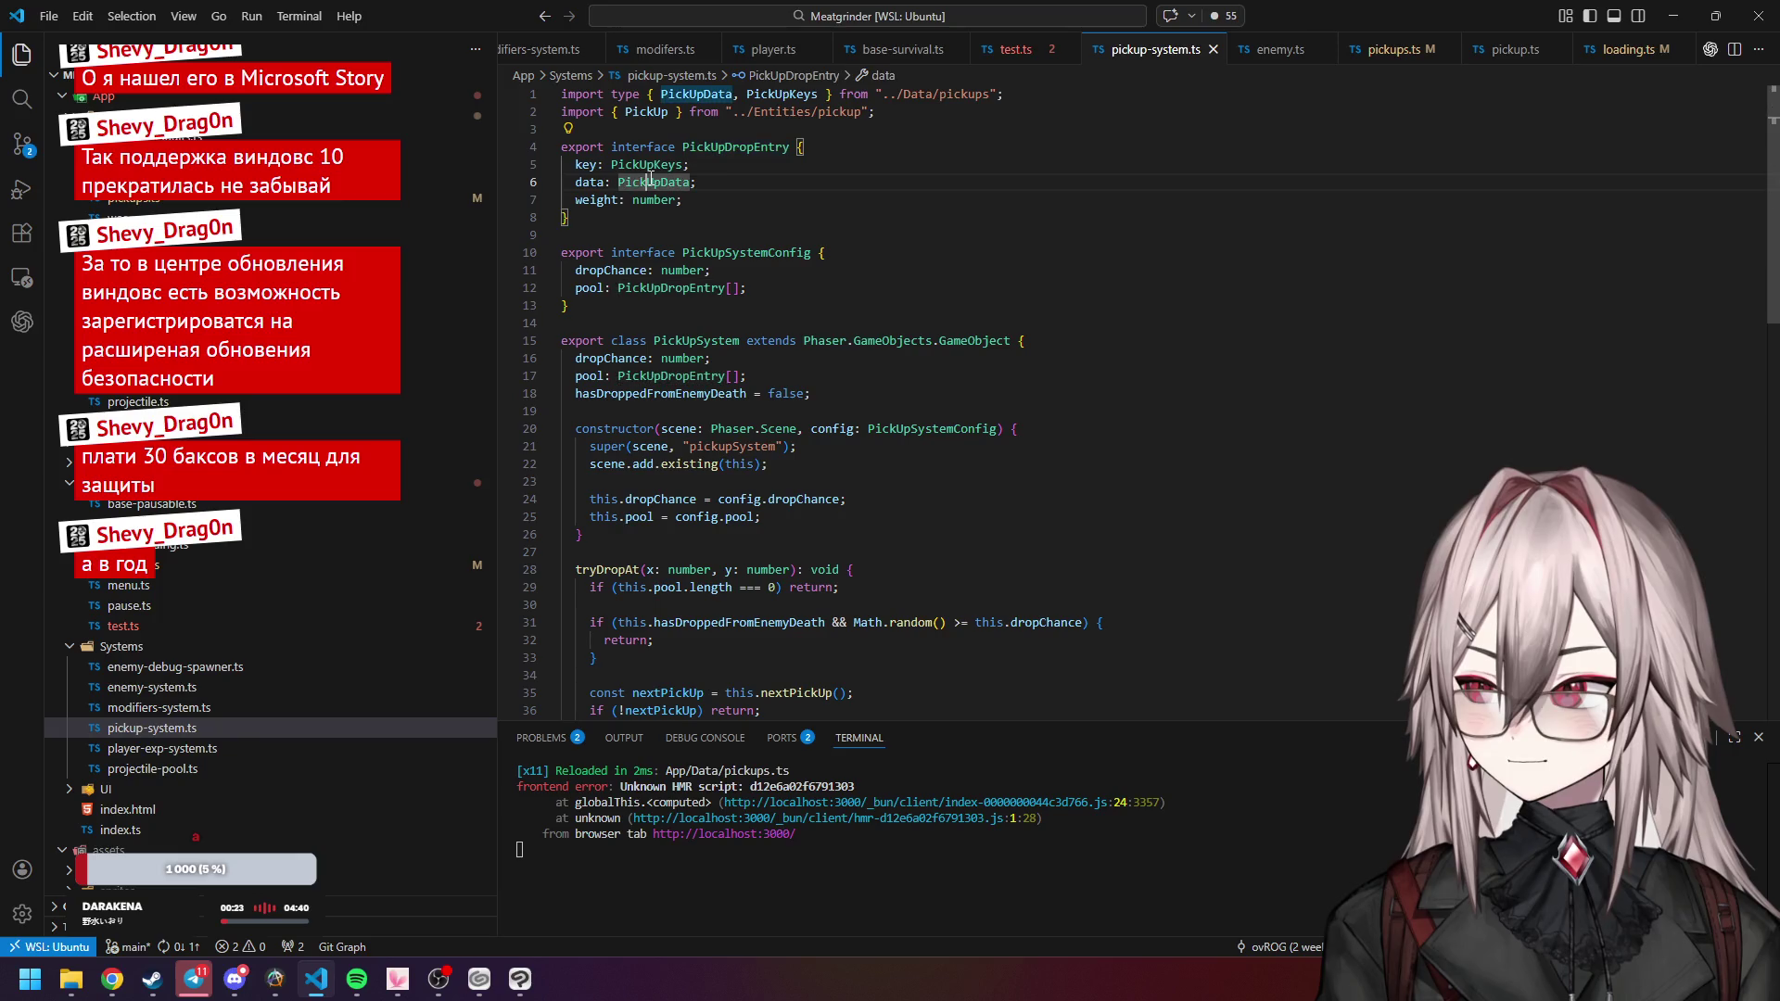
{"action": "mouse_move", "coordinate": [921, 99]}
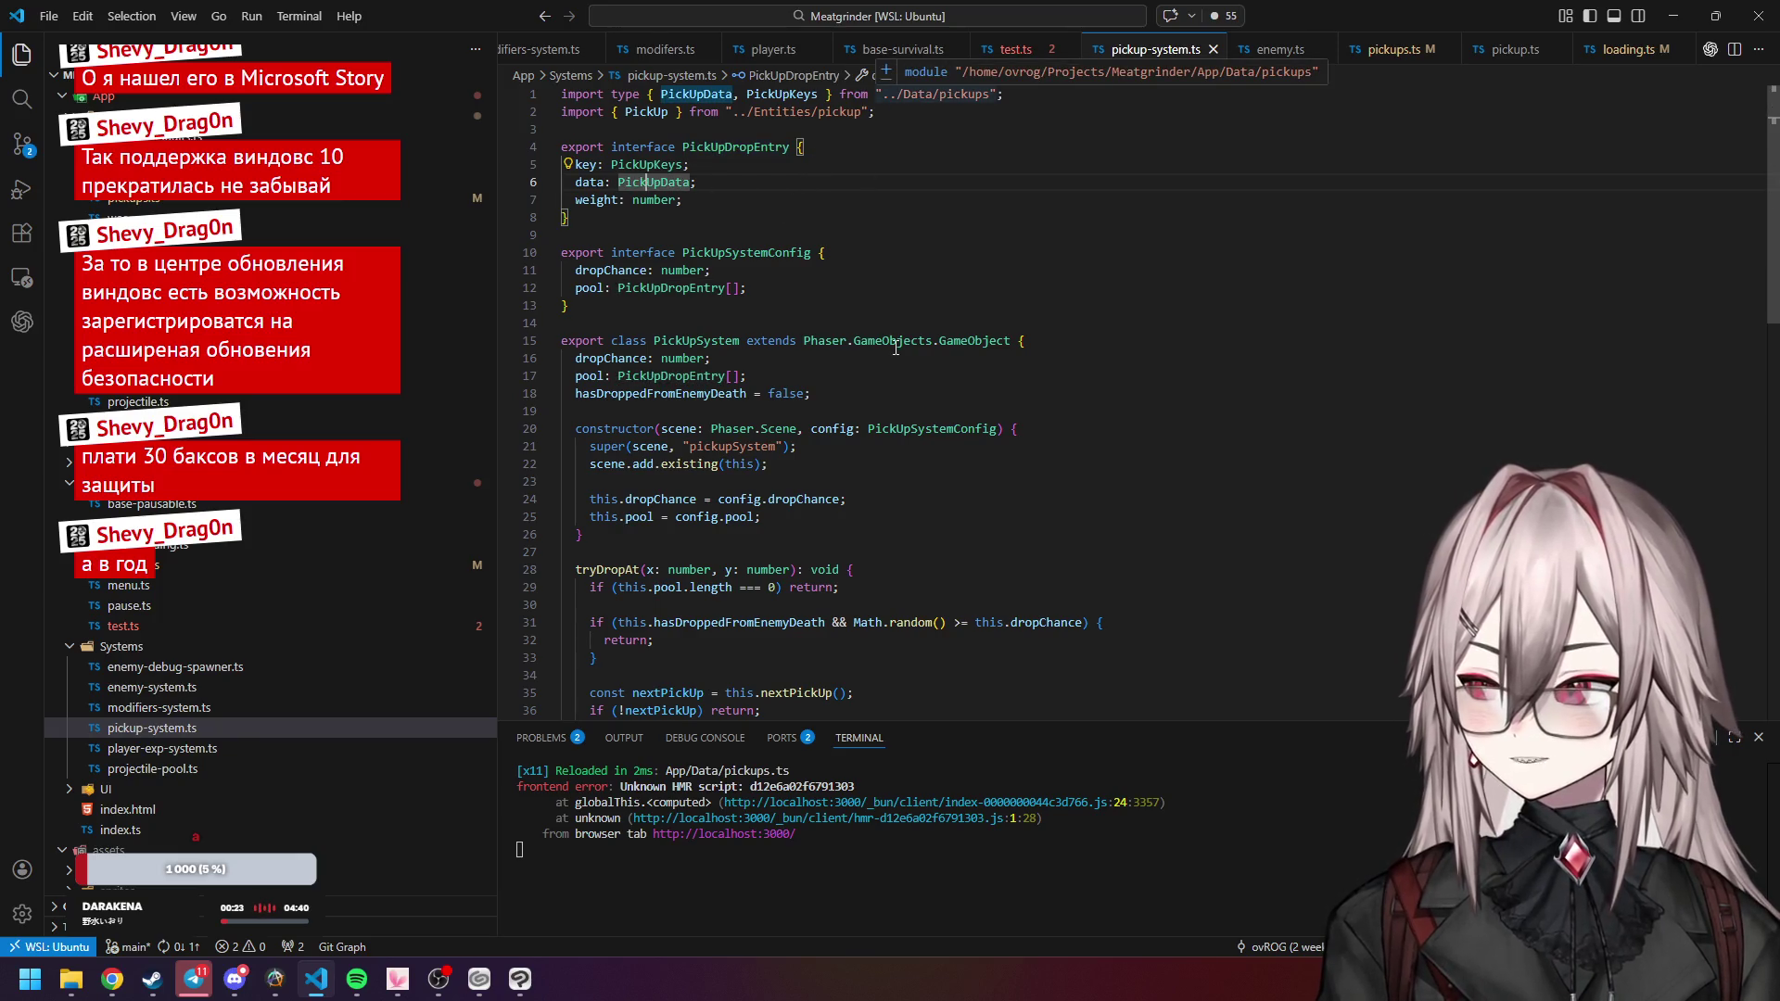
{"action": "scroll", "coordinate": [896, 348], "scroll_direction": "down", "scroll_amount": 3}
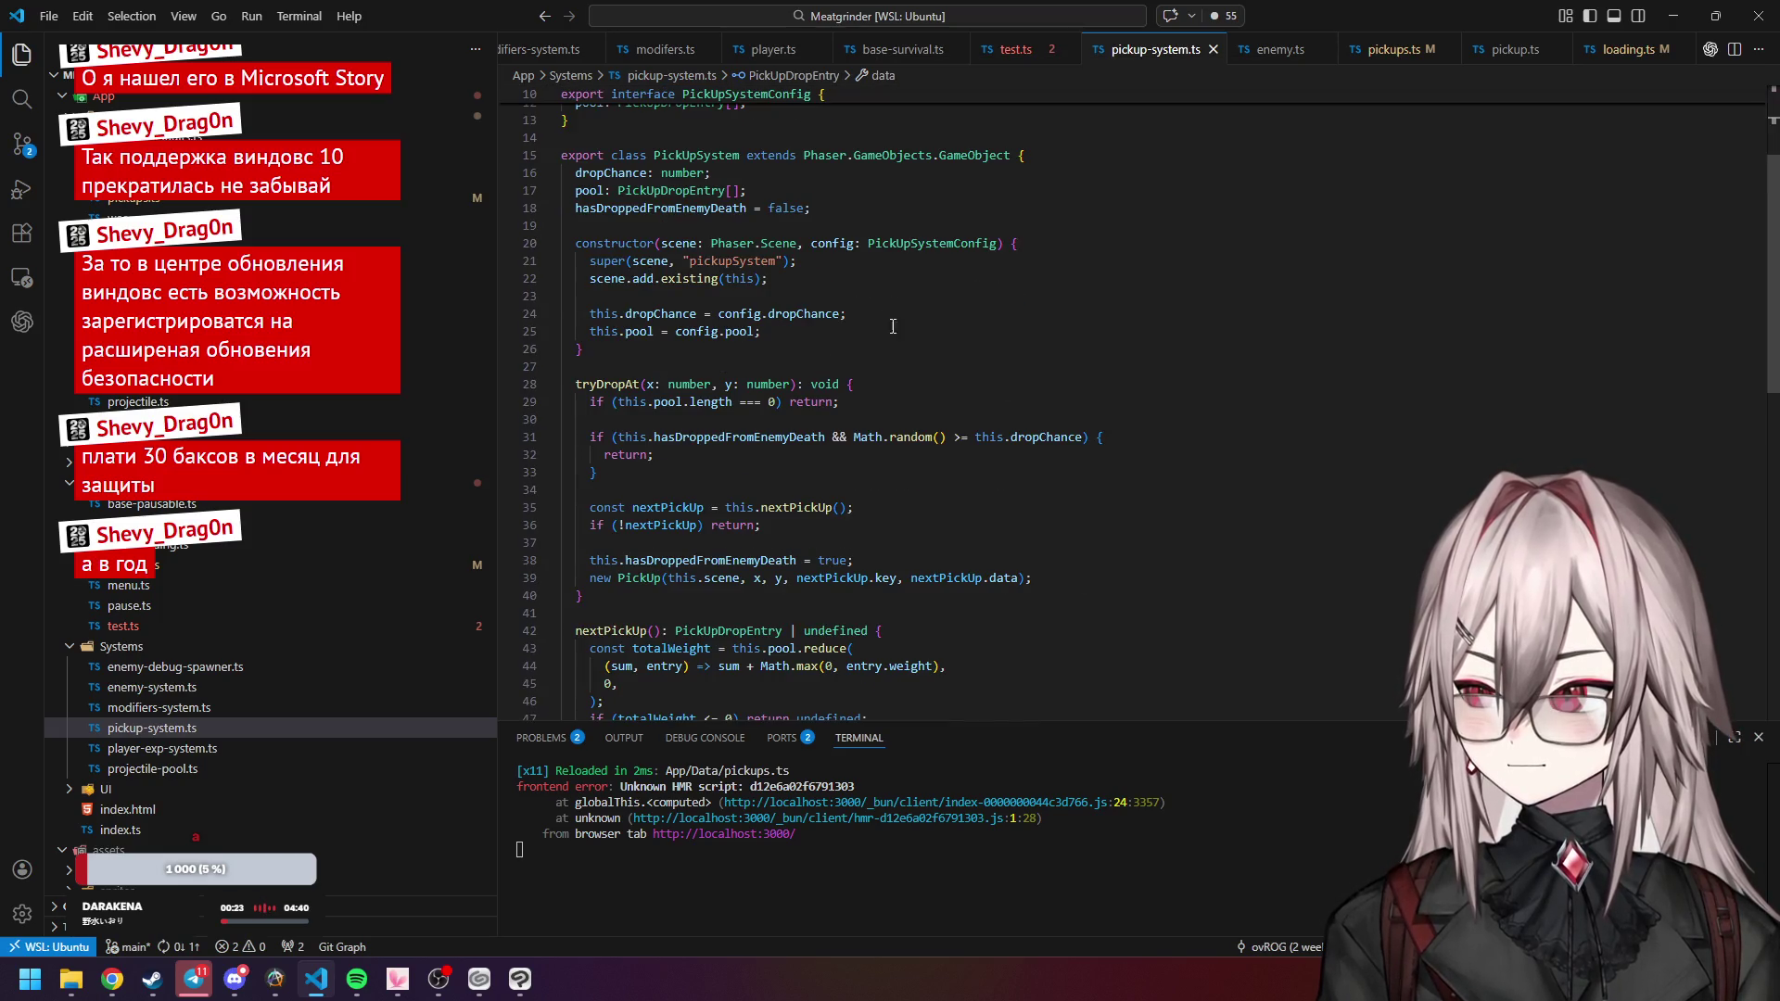
{"action": "left_click", "coordinate": [802, 314]}
{"action": "left_click", "coordinate": [739, 331]}
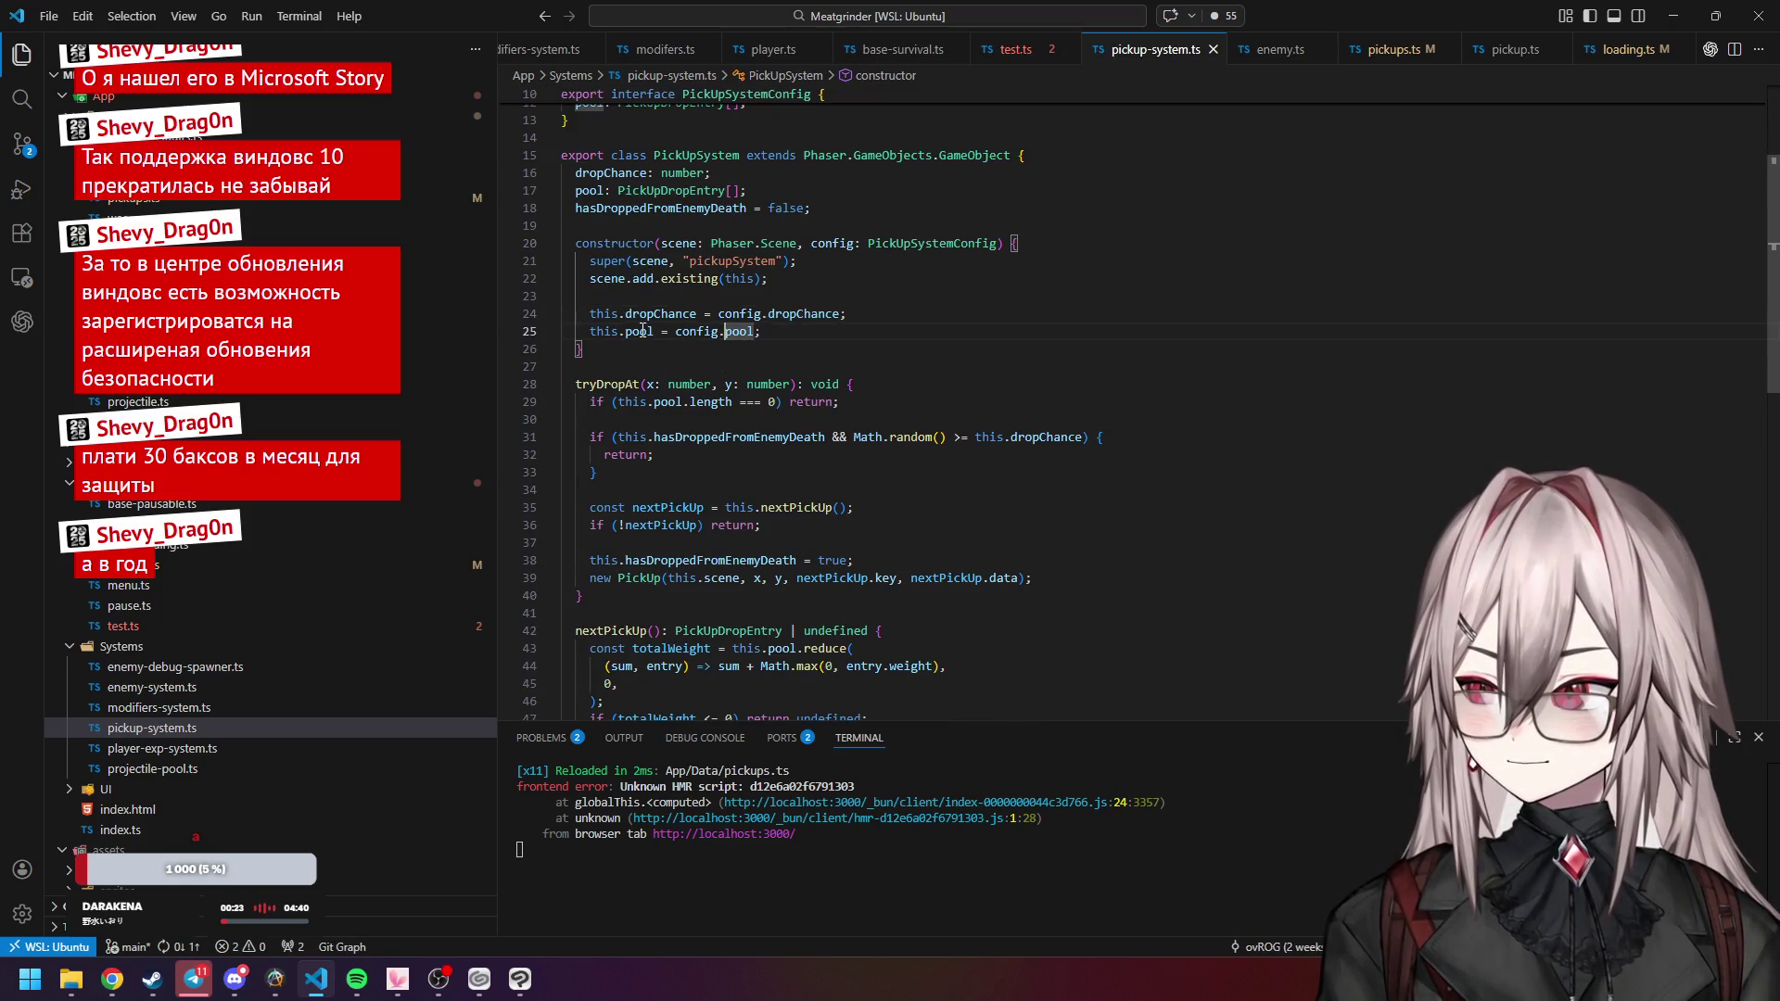
{"action": "left_click", "coordinate": [640, 331]}
{"action": "left_click", "coordinate": [671, 191]}
{"action": "scroll", "coordinate": [795, 242], "scroll_direction": "up", "scroll_amount": 3}
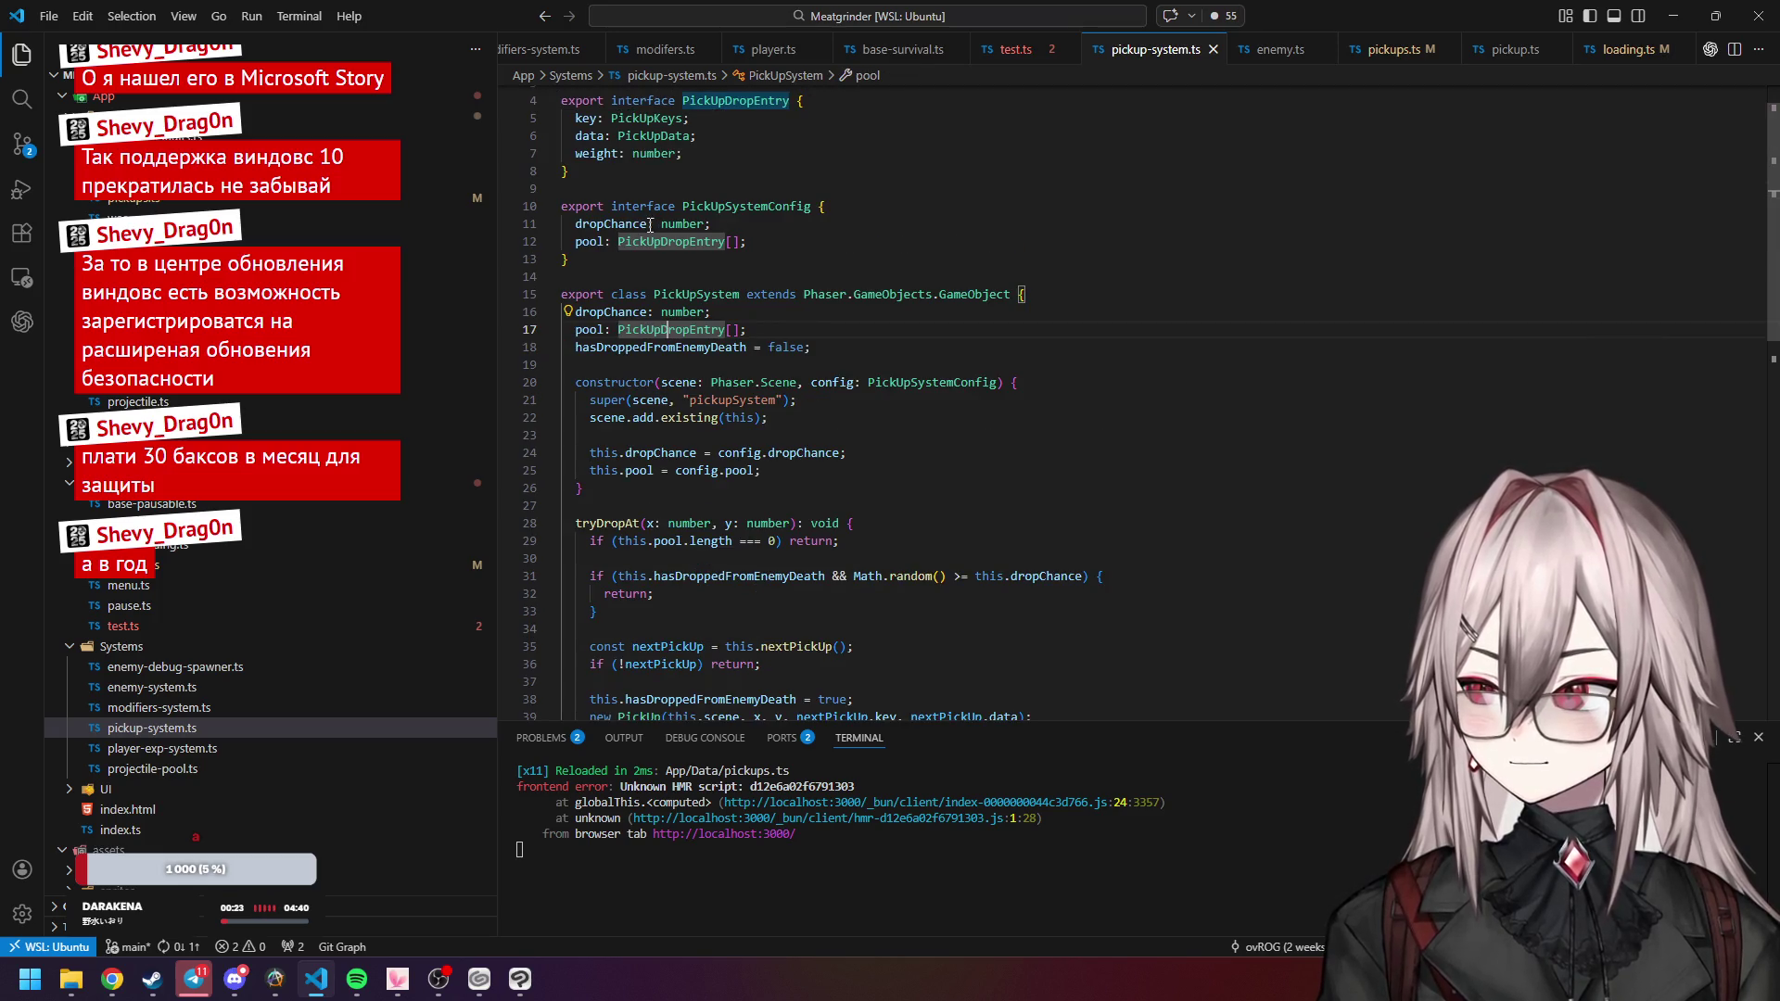
{"action": "scroll", "coordinate": [670, 189], "scroll_direction": "up", "scroll_amount": 1}
{"action": "scroll", "coordinate": [803, 361], "scroll_direction": "down", "scroll_amount": 8}
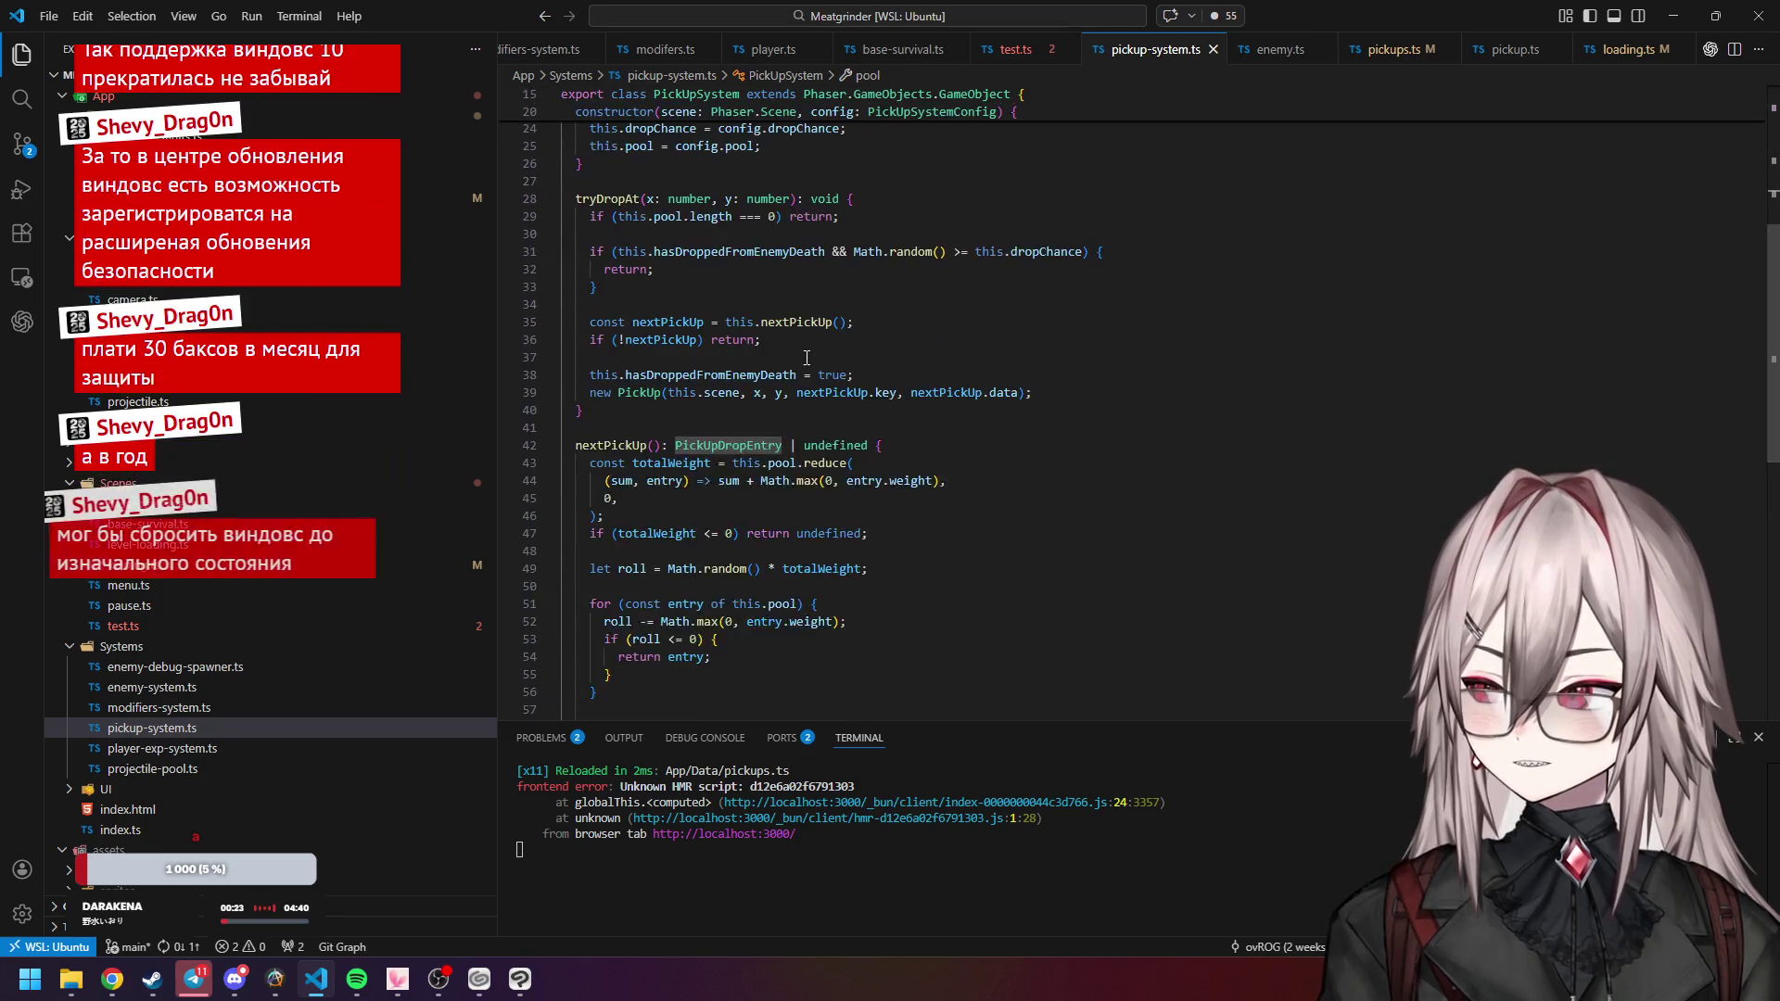
Check the PickUpSystemConfig constructor parameter and the pool's PickUpDropEntry type.
{"action": "scroll", "coordinate": [921, 318], "scroll_direction": "up", "scroll_amount": 7}
{"action": "left_click", "coordinate": [894, 382]}
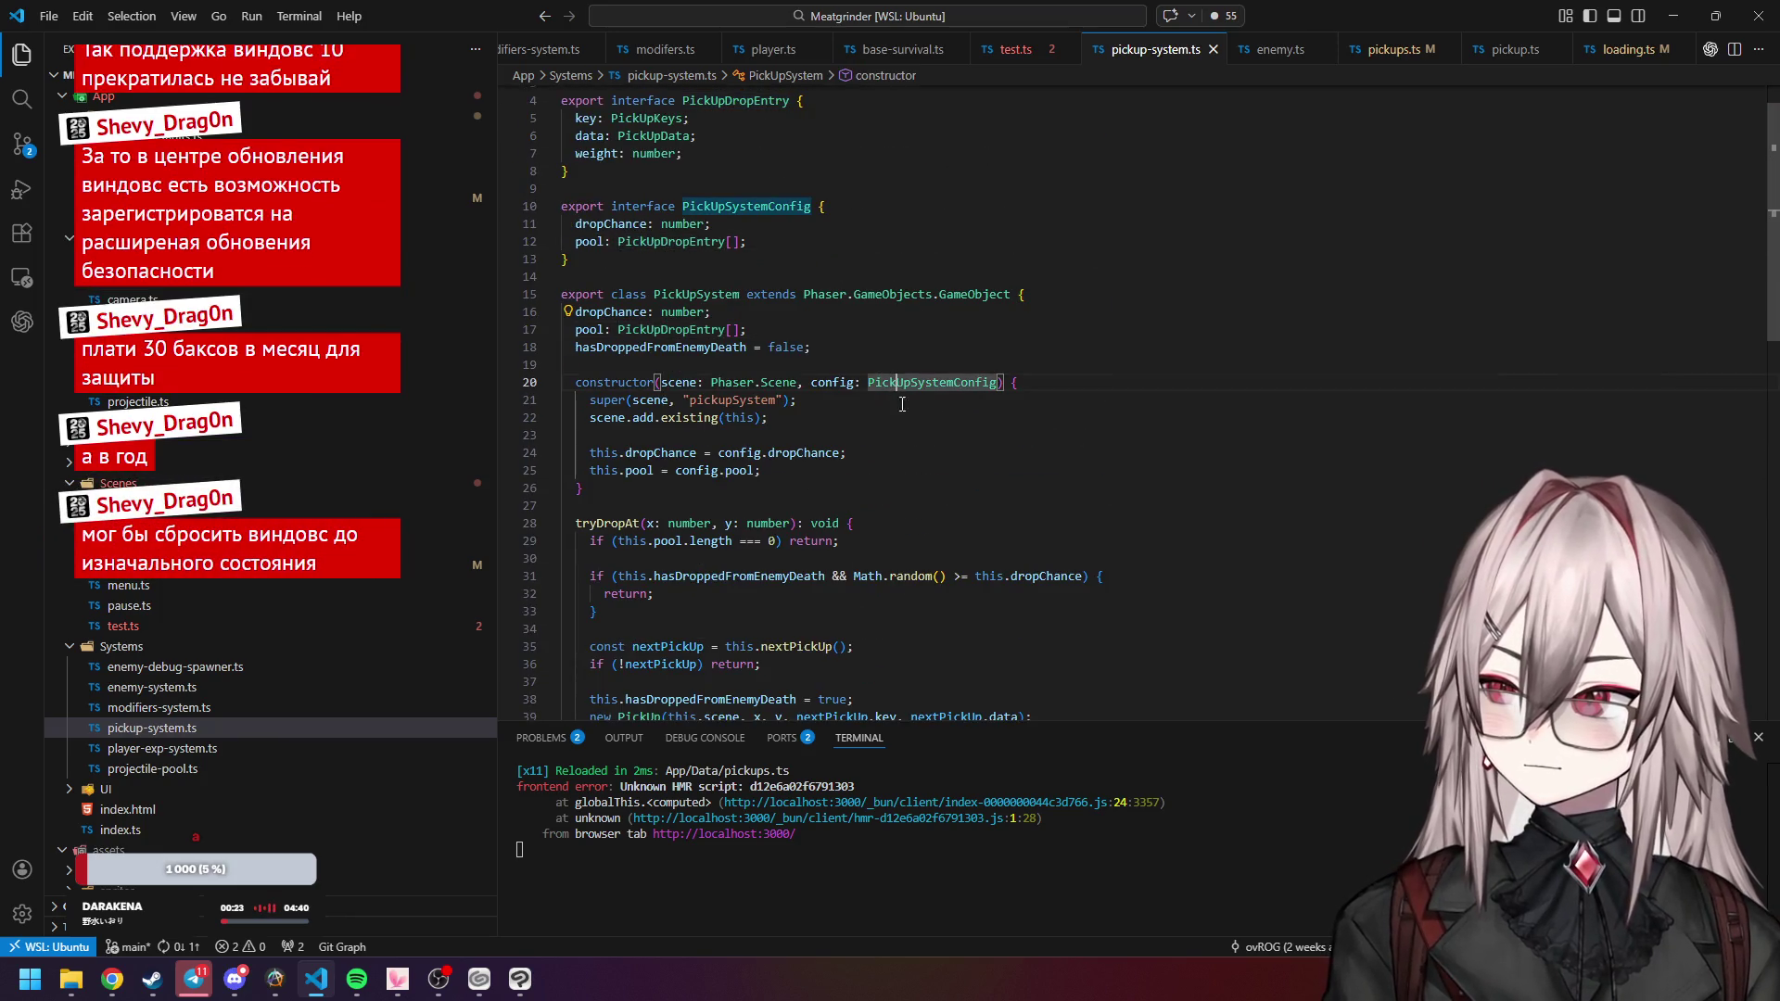
{"action": "scroll", "coordinate": [876, 263], "scroll_direction": "up", "scroll_amount": 1}
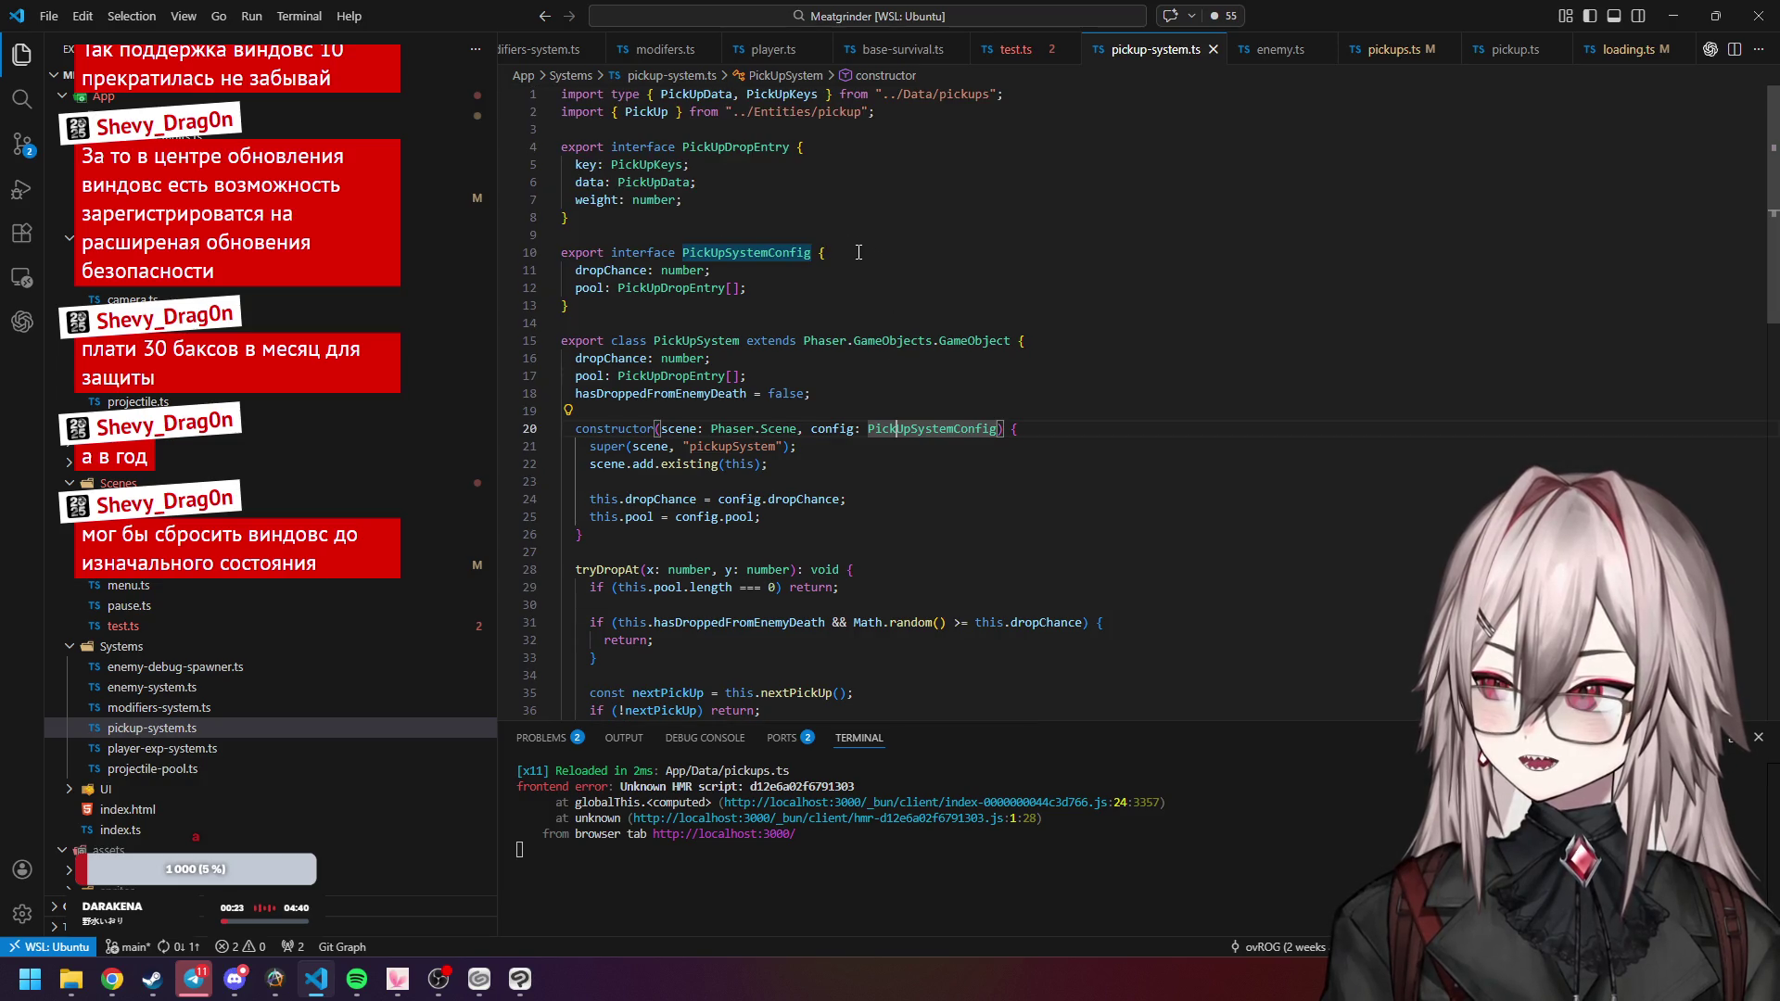
{"action": "left_click", "coordinate": [690, 288]}
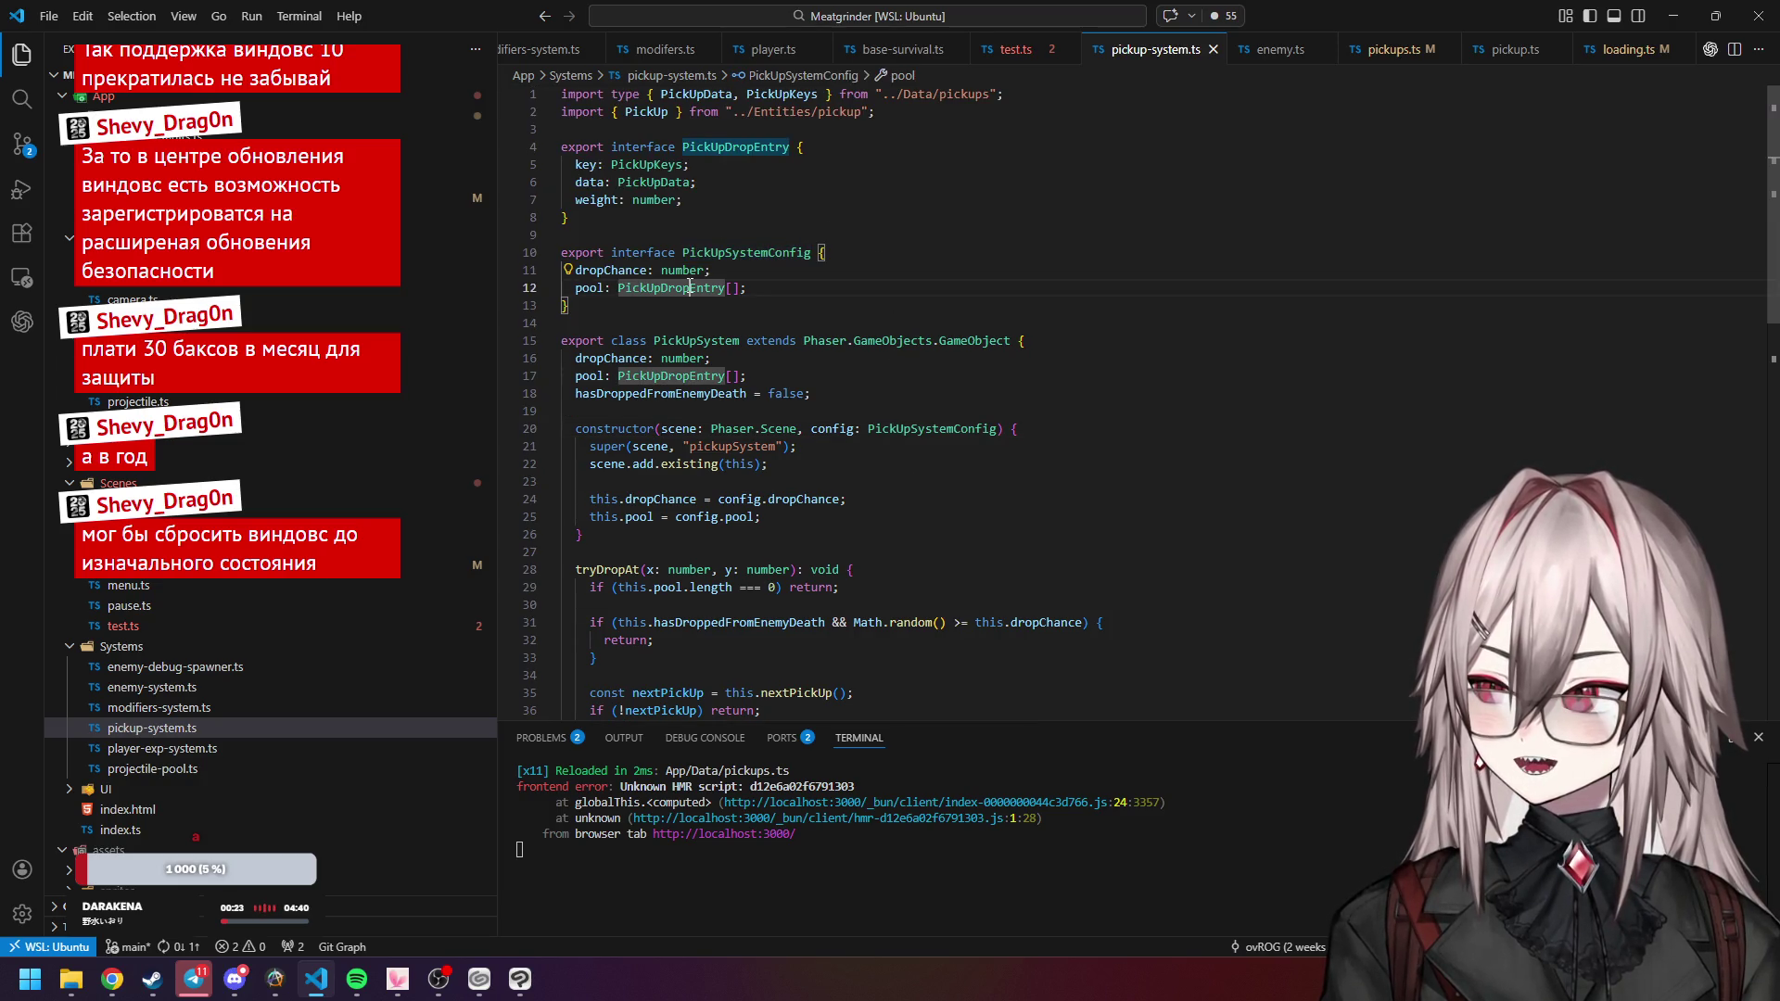
{"action": "left_click", "coordinate": [690, 305]}
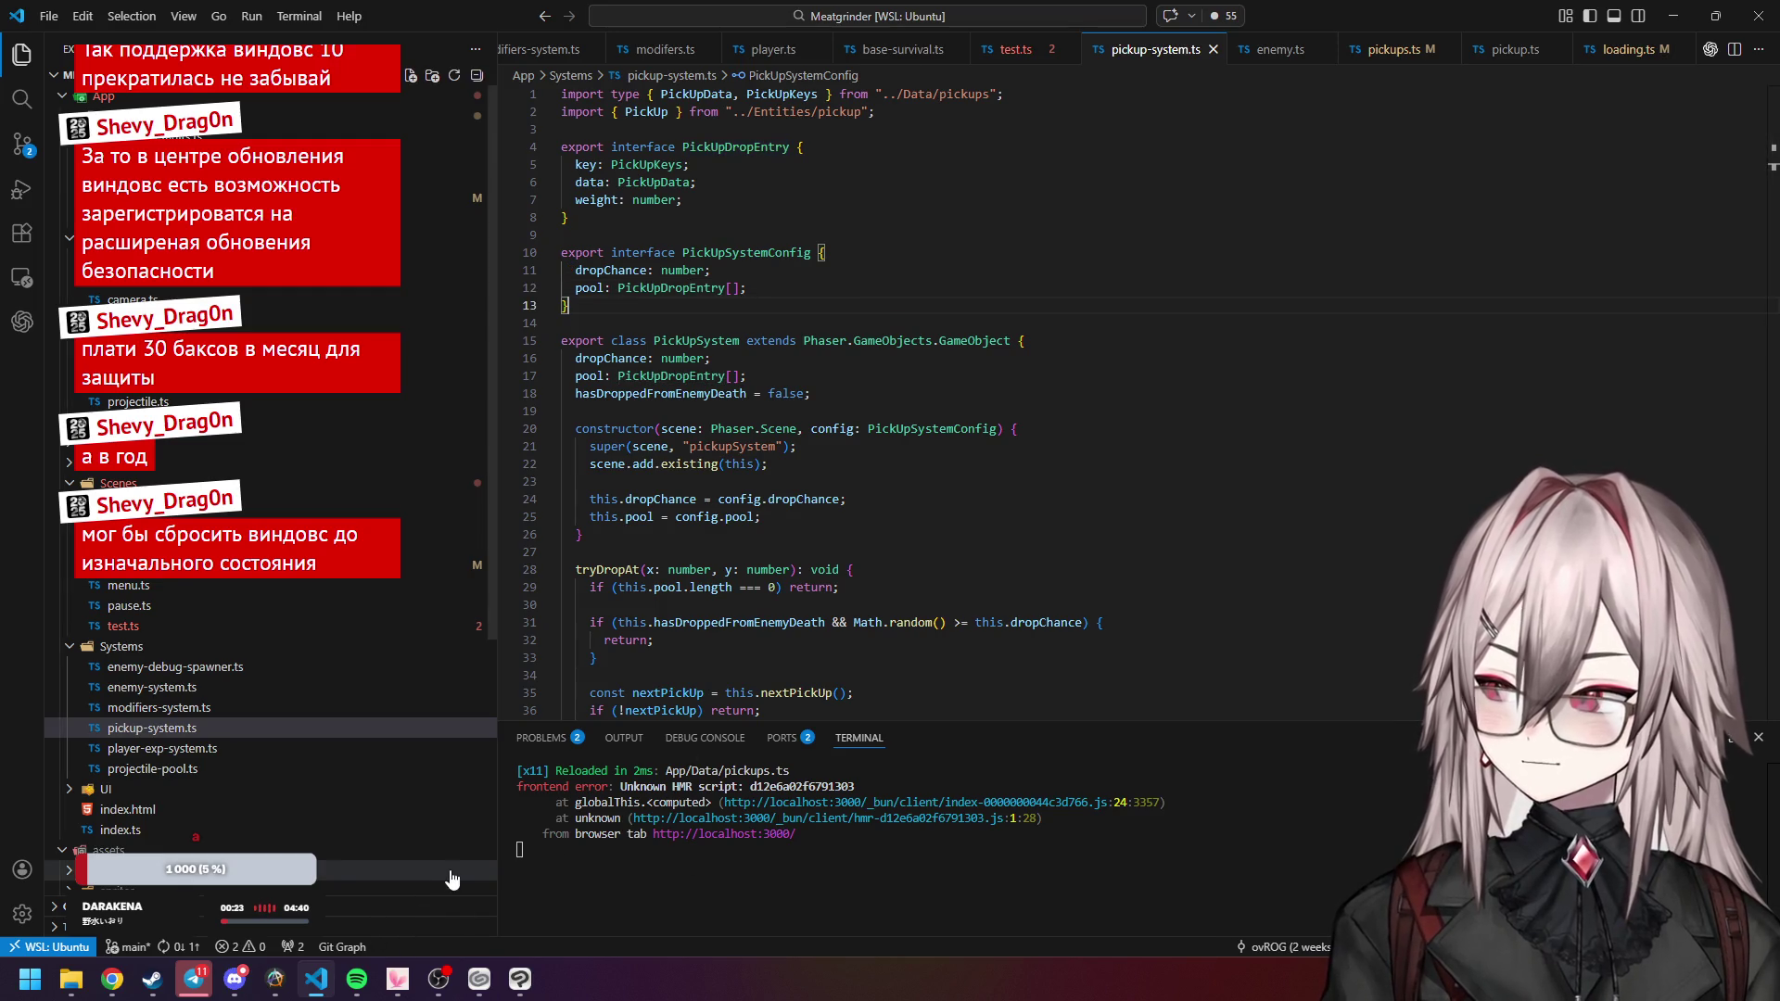
Open the Command Center in command mode with ">", dismiss it, and return to test.ts.
{"action": "left_click", "coordinate": [717, 13]}
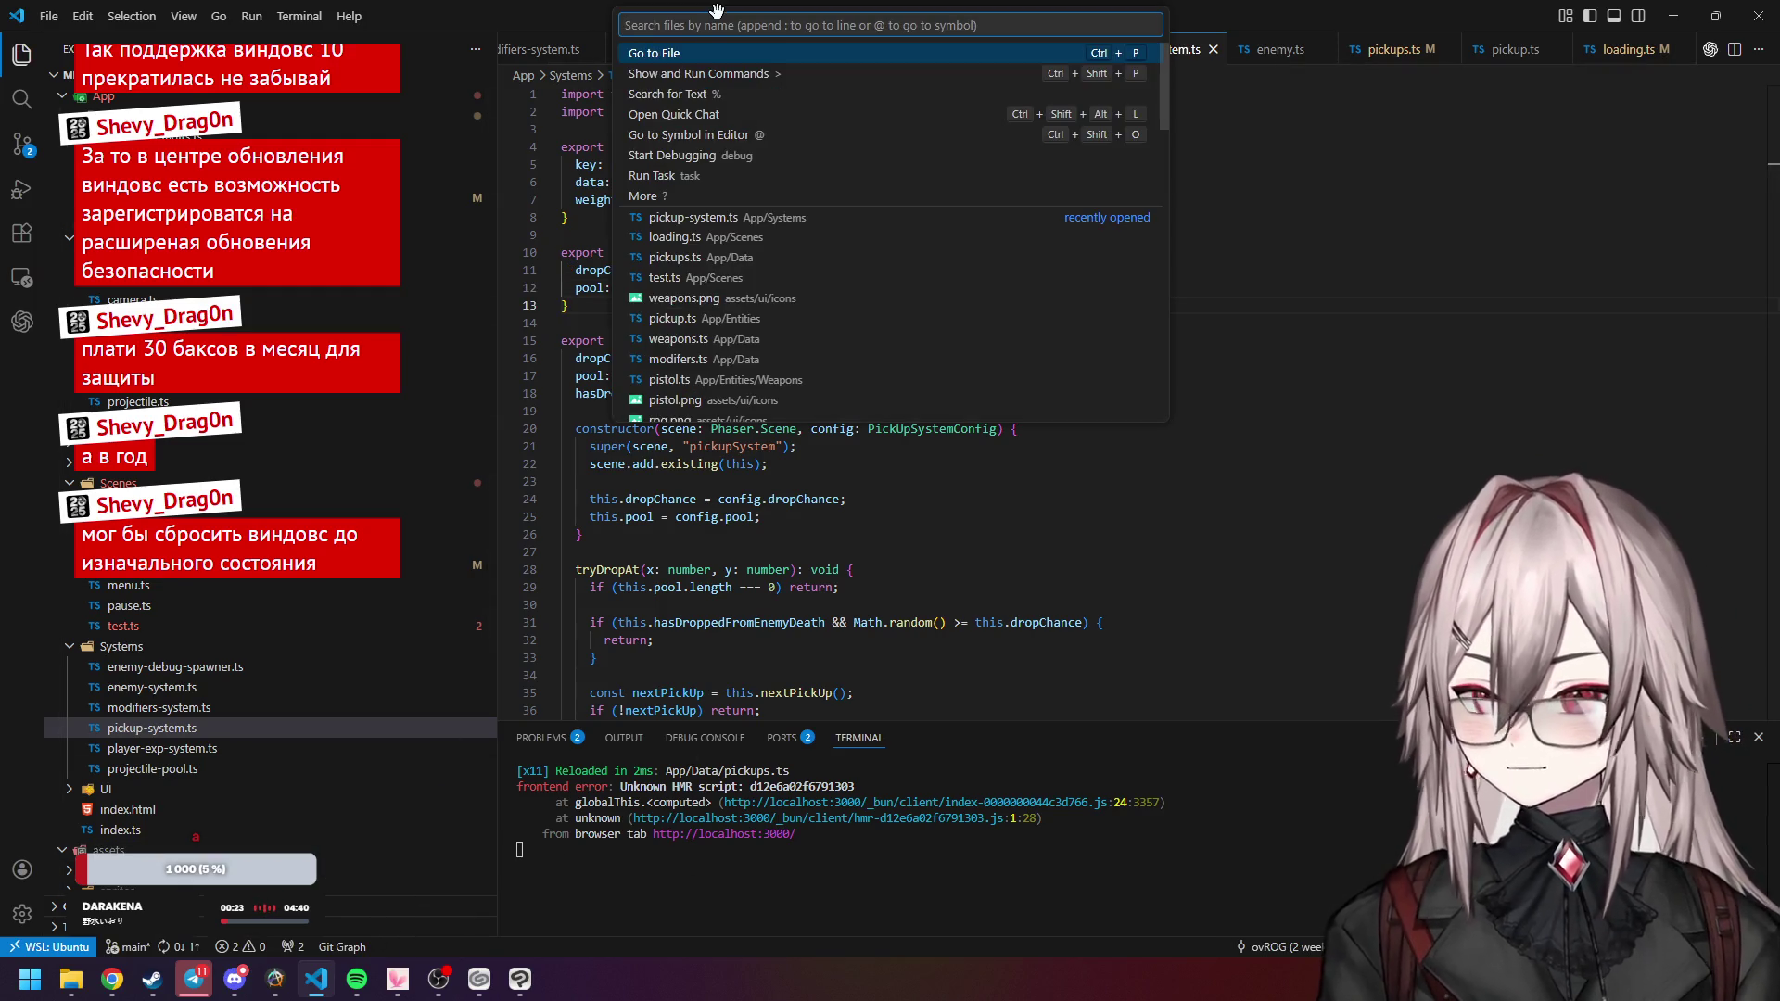
{"action": "type", "text": ">t"}
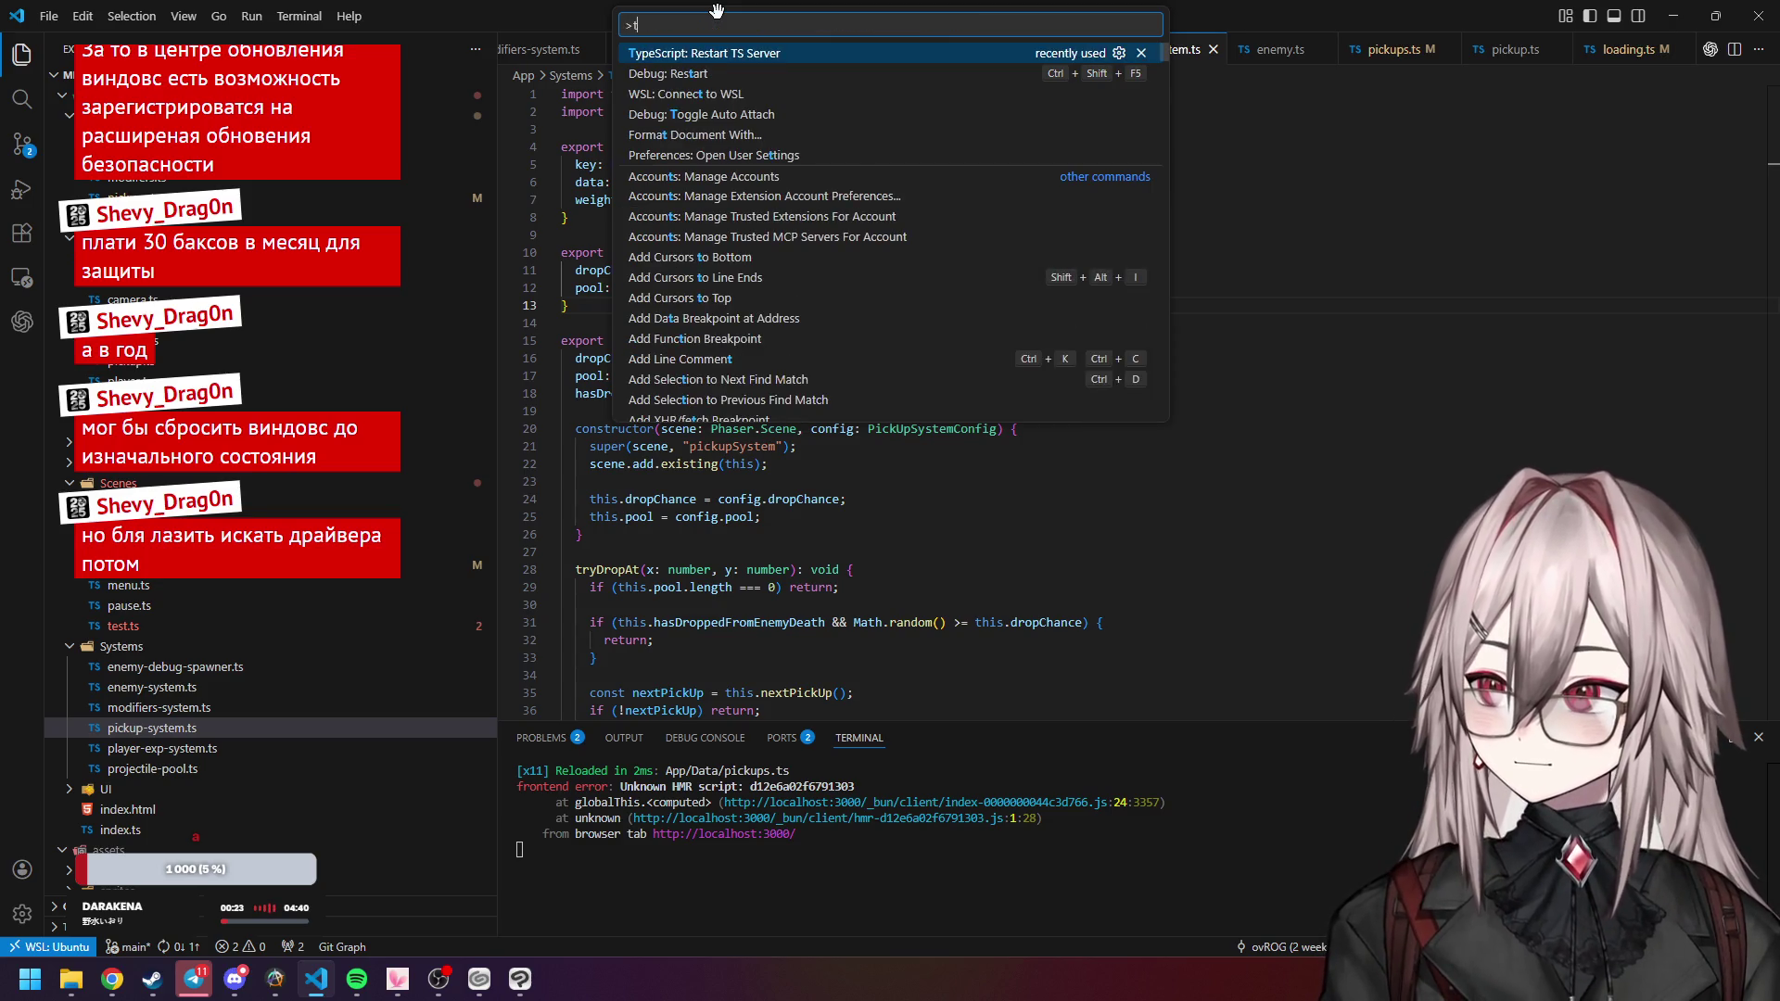
{"action": "key", "text": "Escape"}
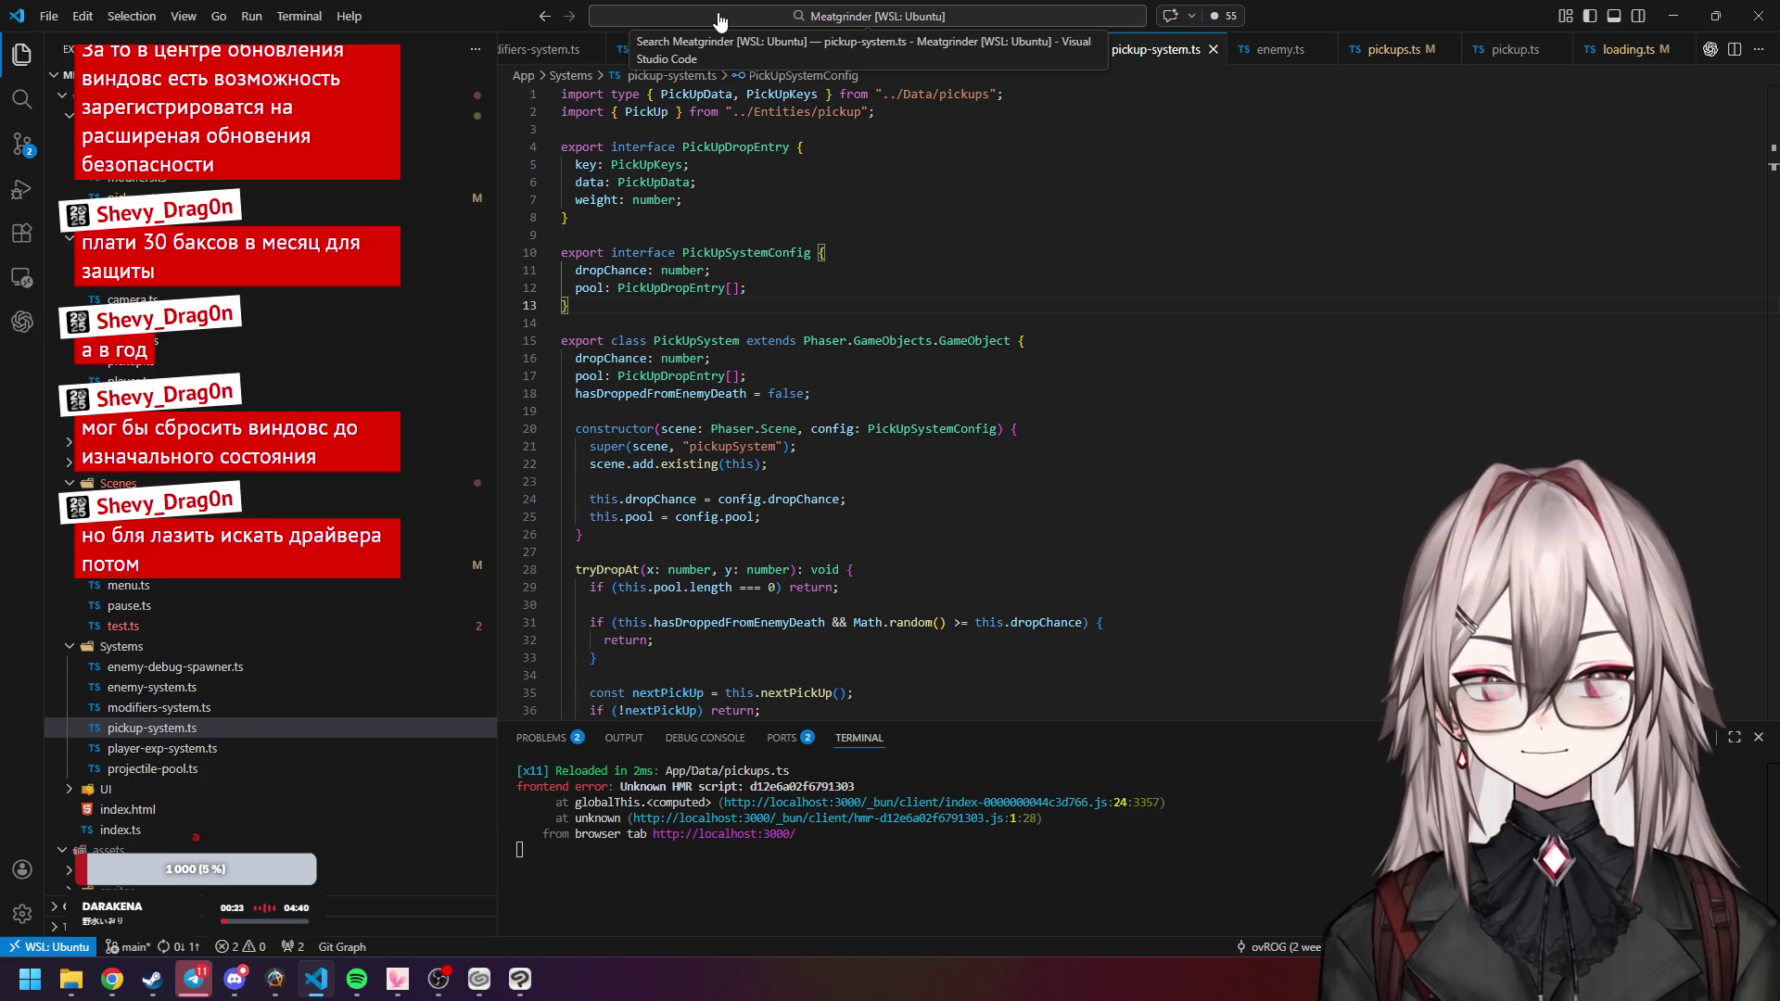
{"action": "left_click", "coordinate": [1015, 49]}
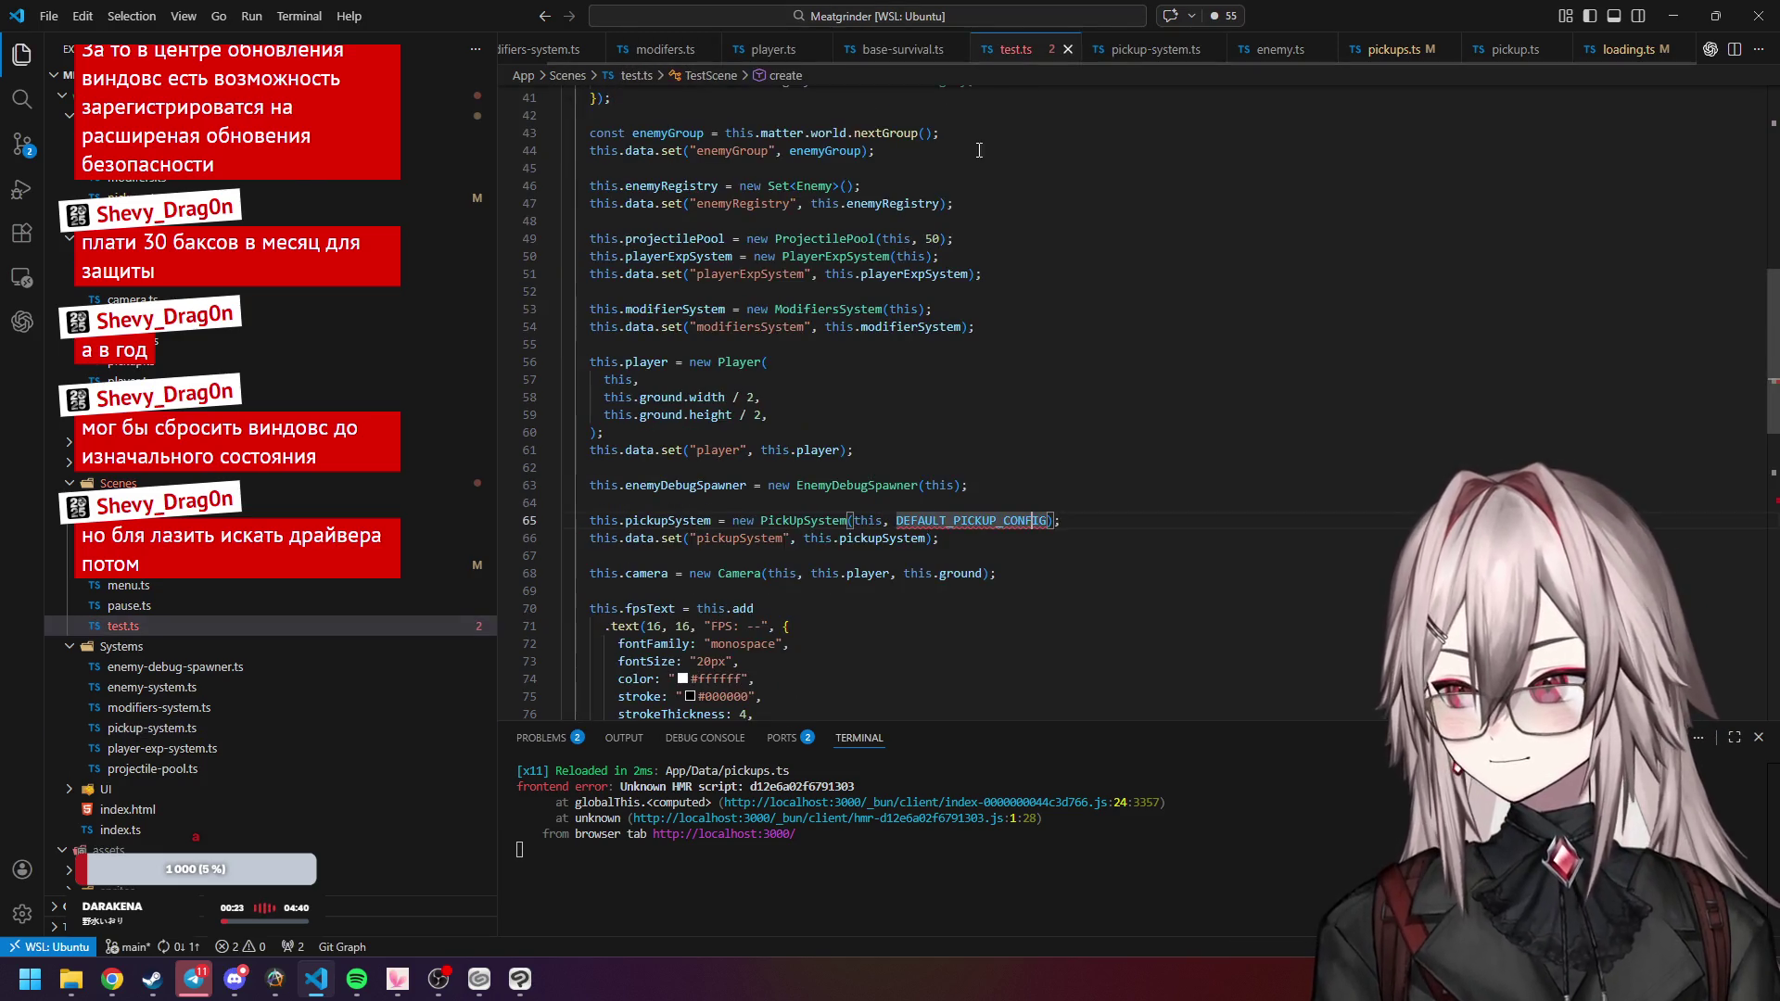
{"action": "left_click", "coordinate": [985, 345]}
{"action": "scroll", "coordinate": [987, 370], "scroll_direction": "down", "scroll_amount": 3}
{"action": "key", "text": "Down"}
{"action": "key", "text": "Down"}
{"action": "key", "text": "Down"}
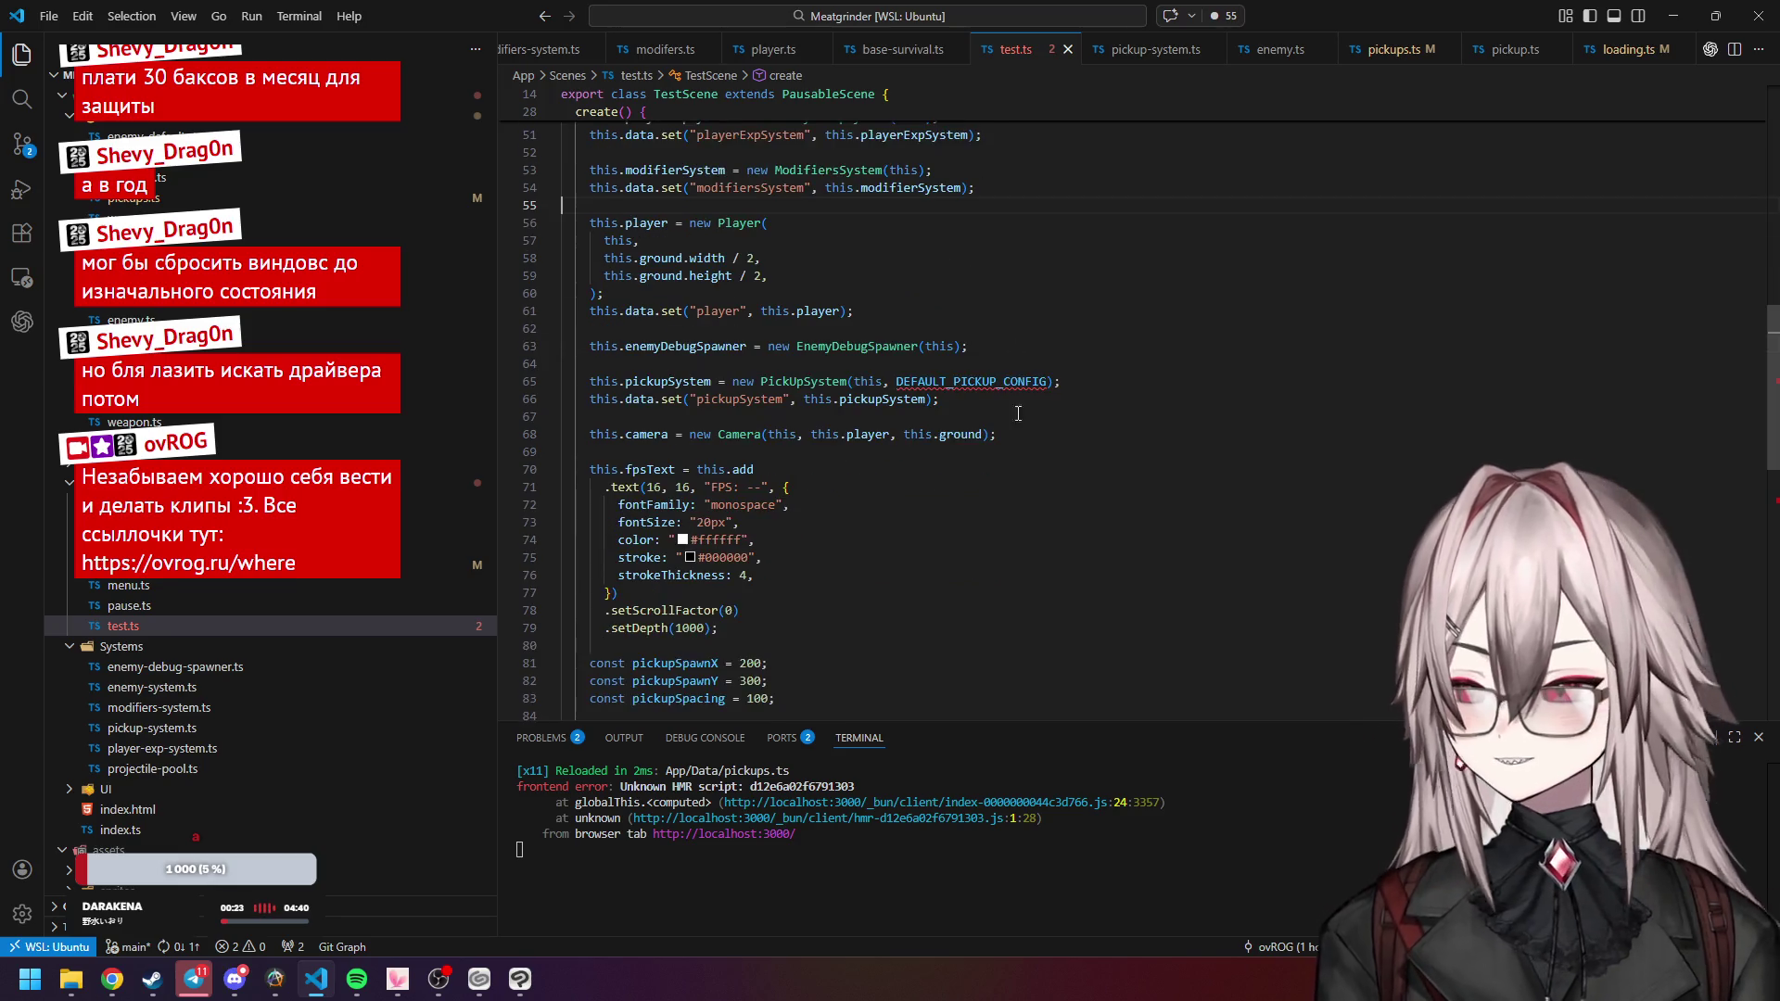
{"action": "mouse_move", "coordinate": [987, 389]}
{"action": "scroll", "coordinate": [1083, 297], "scroll_direction": "down", "scroll_amount": 3}
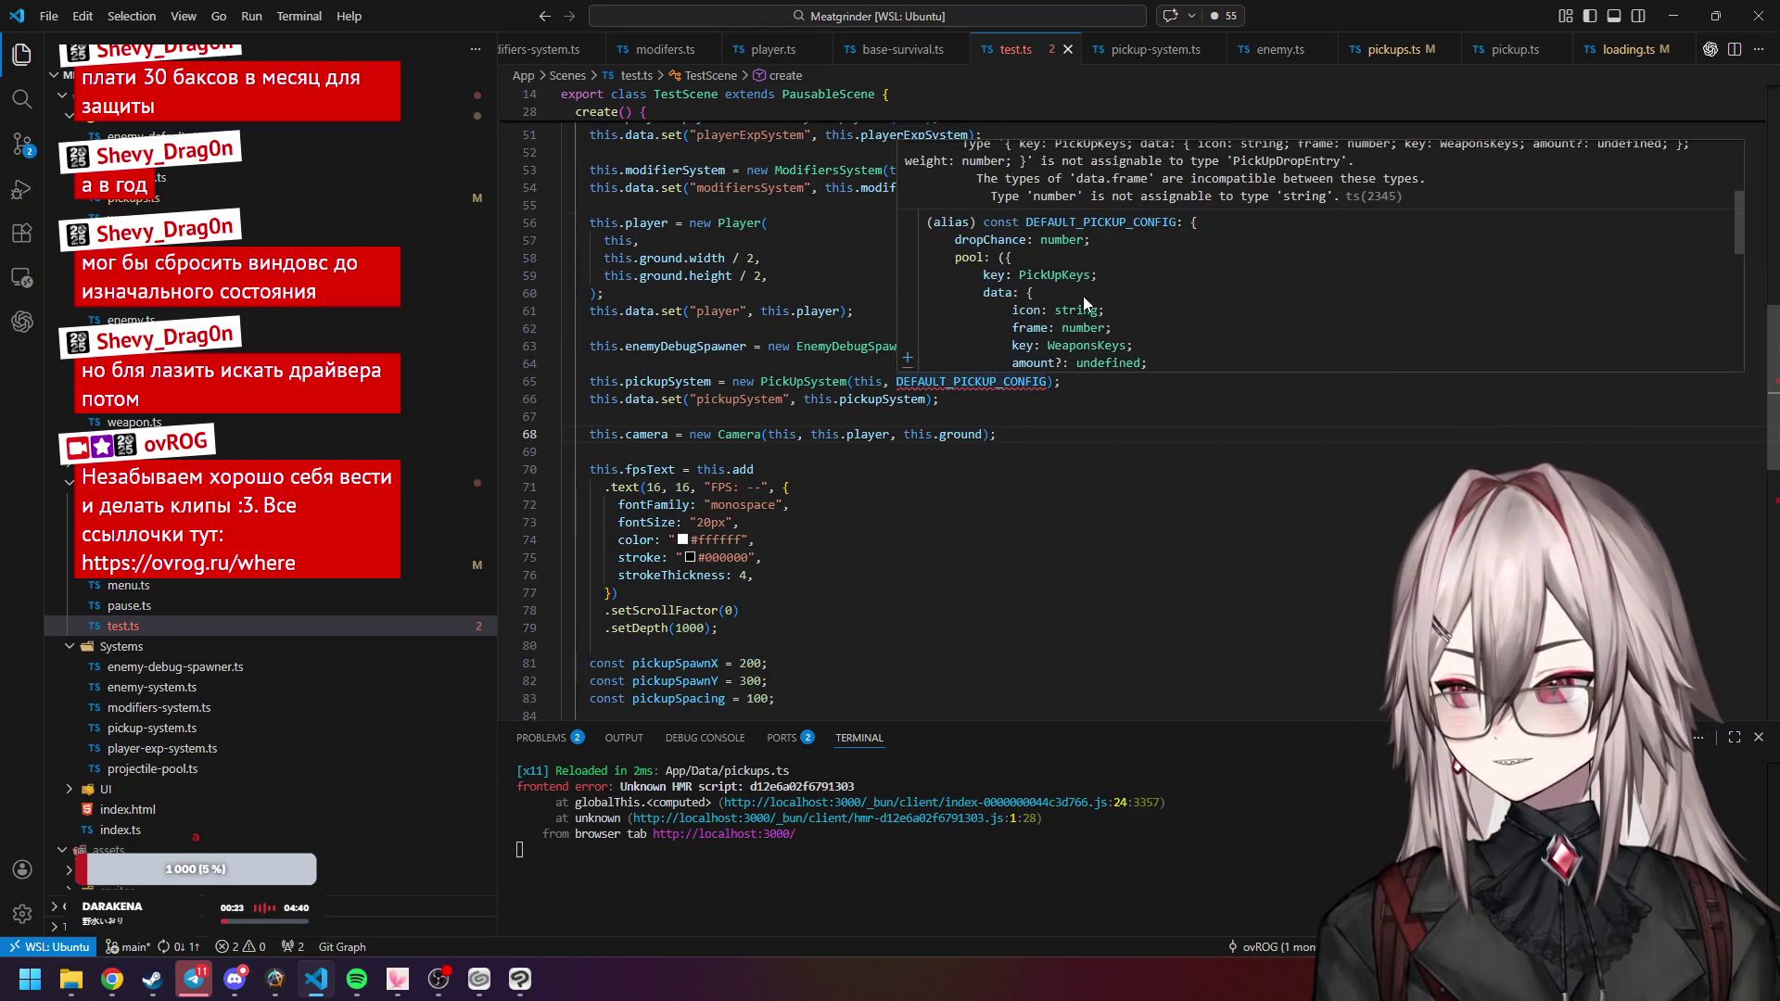
{"action": "scroll", "coordinate": [1083, 296], "scroll_direction": "up", "scroll_amount": 2}
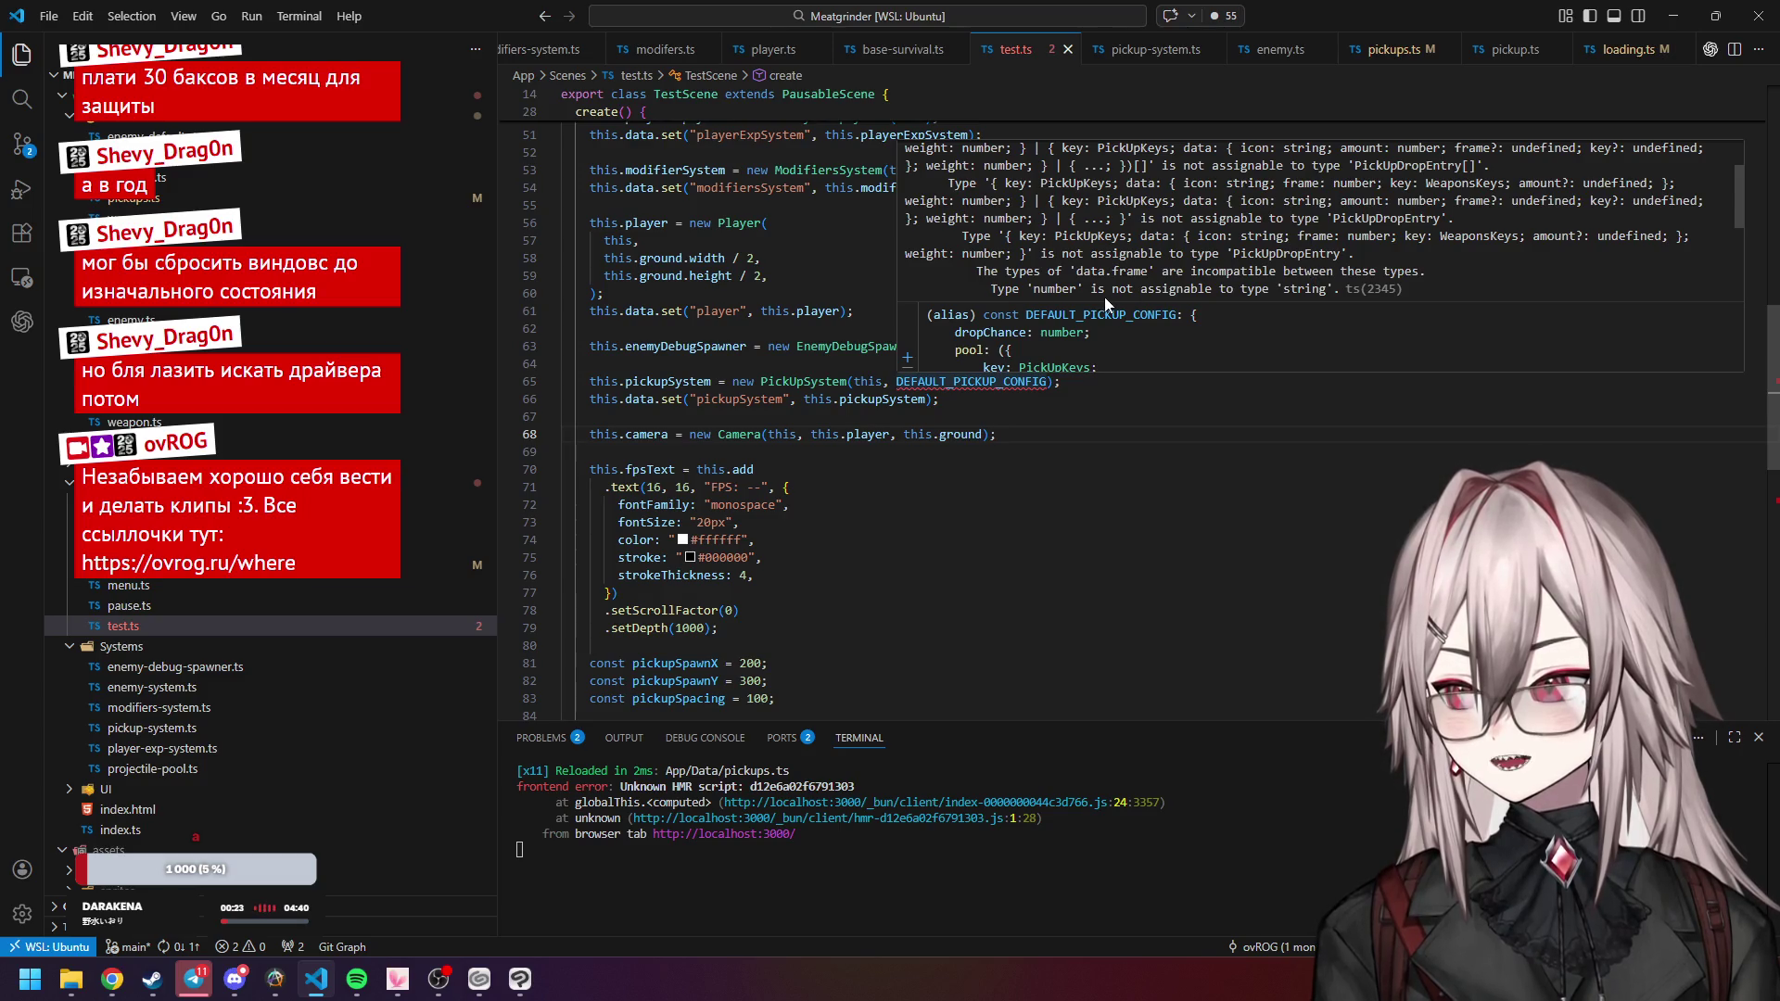
{"action": "scroll", "coordinate": [846, 282], "scroll_direction": "up", "scroll_amount": 10}
{"action": "scroll", "coordinate": [847, 282], "scroll_direction": "down", "scroll_amount": 5}
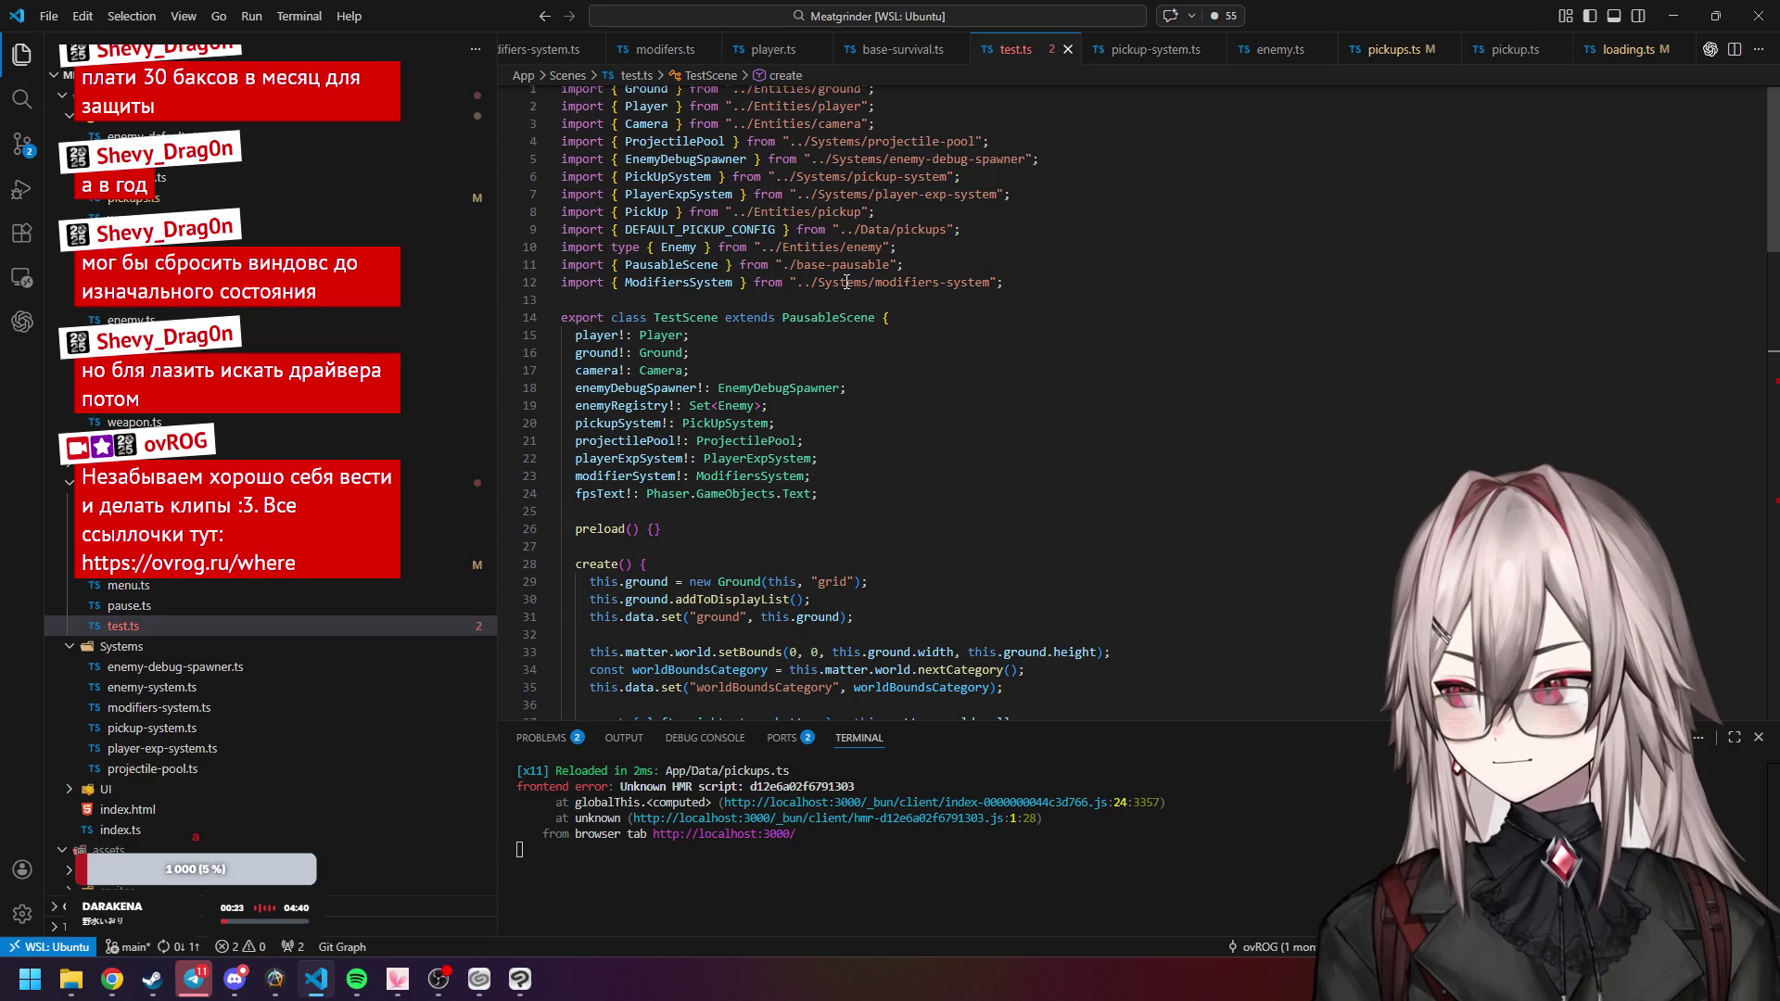
{"action": "left_click", "coordinate": [1380, 55]}
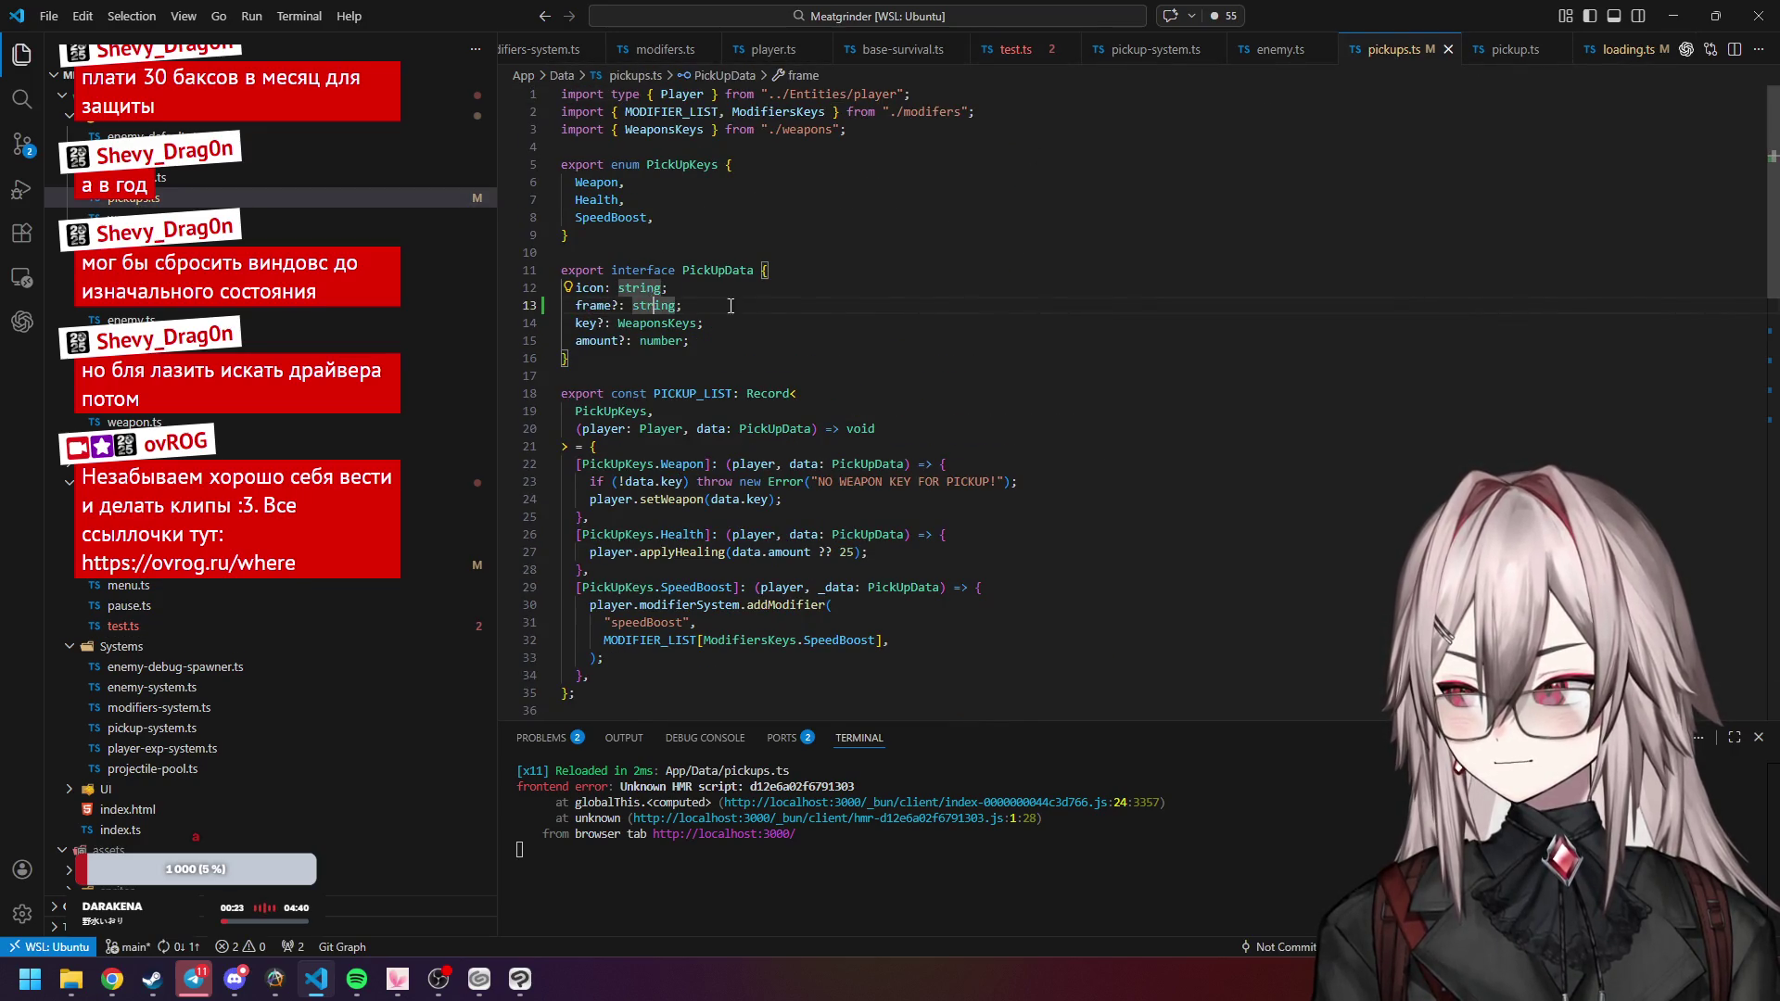
Retype PickUpData's frame field in pickups.ts from string to number and save the file.
{"action": "scroll", "coordinate": [653, 299], "scroll_direction": "down", "scroll_amount": 6}
{"action": "left_click_drag", "start_coordinate": [773, 474], "coordinate": [849, 483]}
{"action": "scroll", "coordinate": [676, 201], "scroll_direction": "up", "scroll_amount": 5}
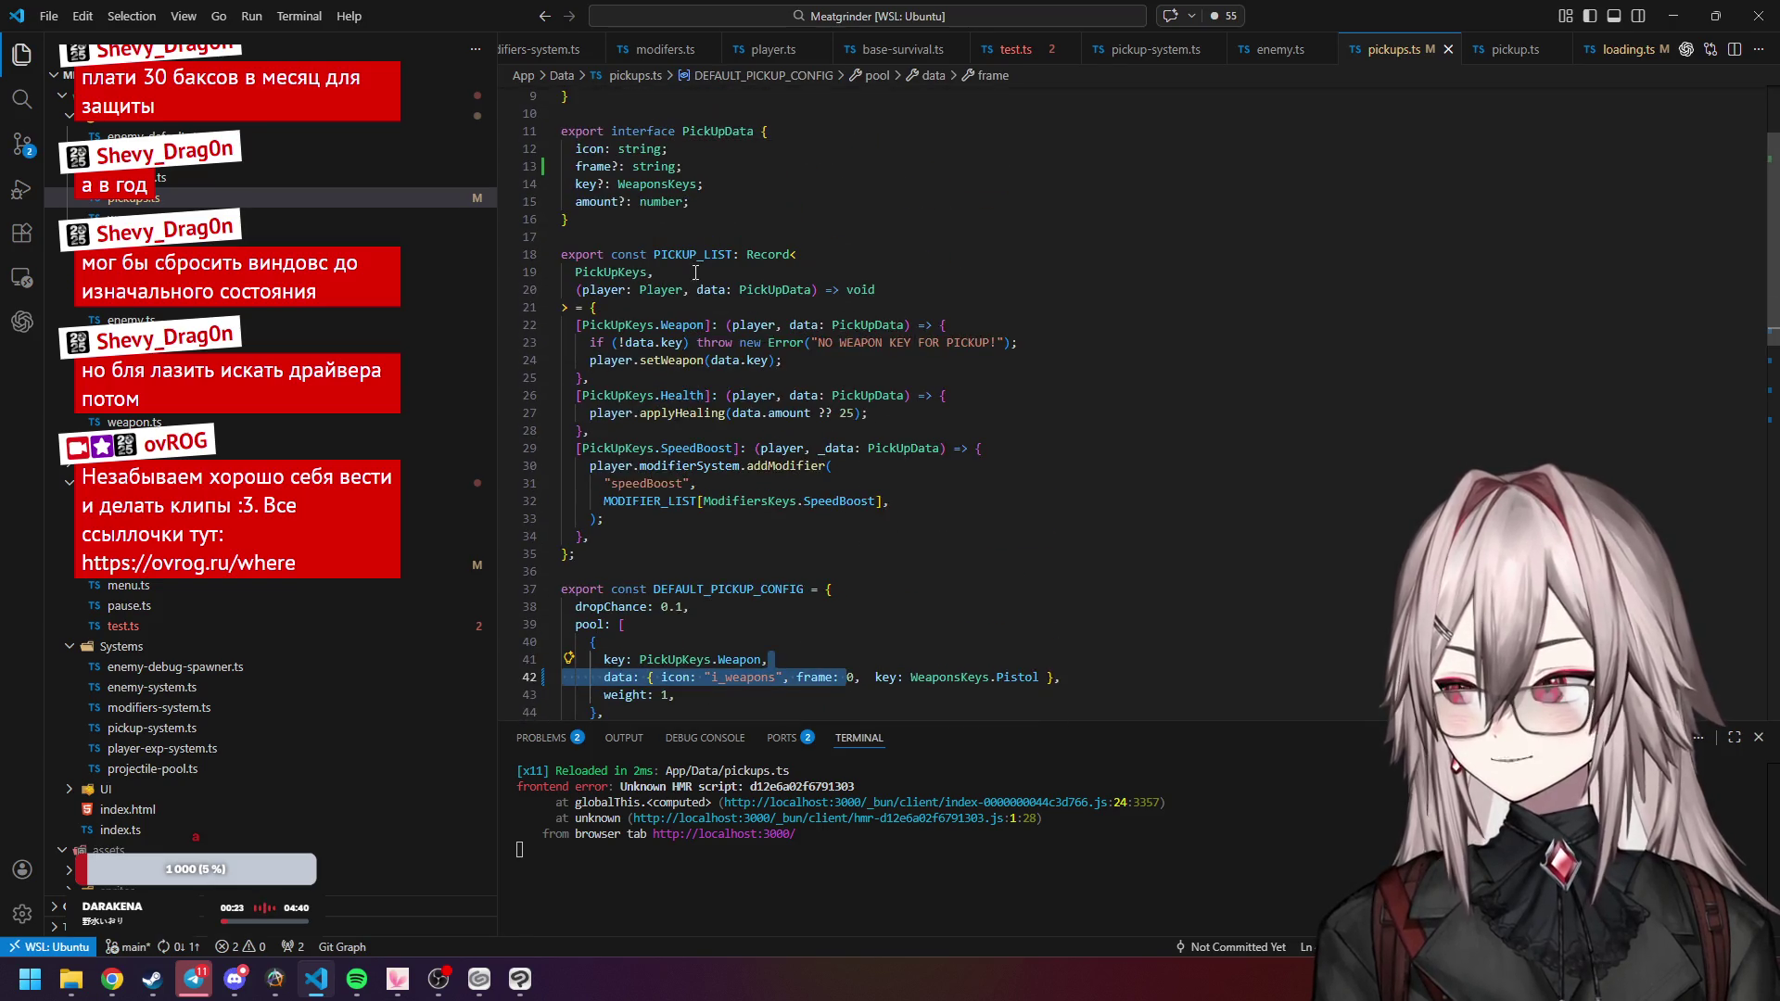
{"action": "double_click", "coordinate": [636, 260]}
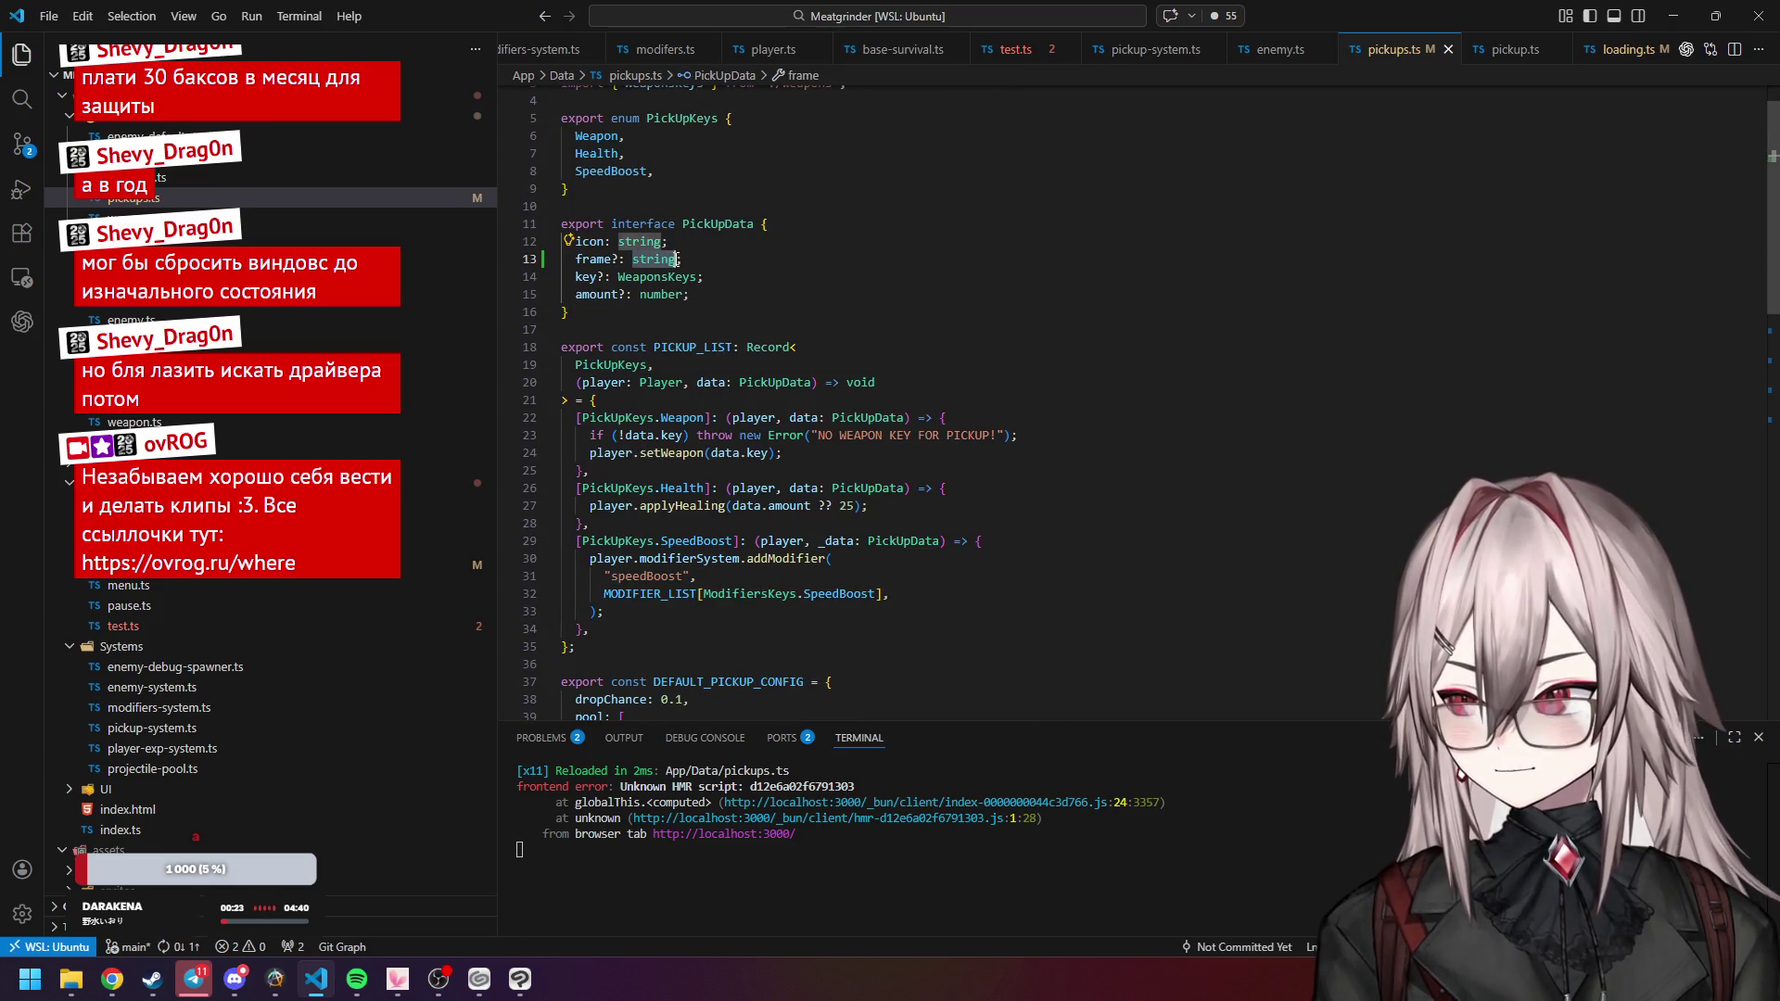
{"action": "type", "text": "nu"}
{"action": "type", "text": "mber"}
{"action": "left_click", "coordinate": [726, 263]}
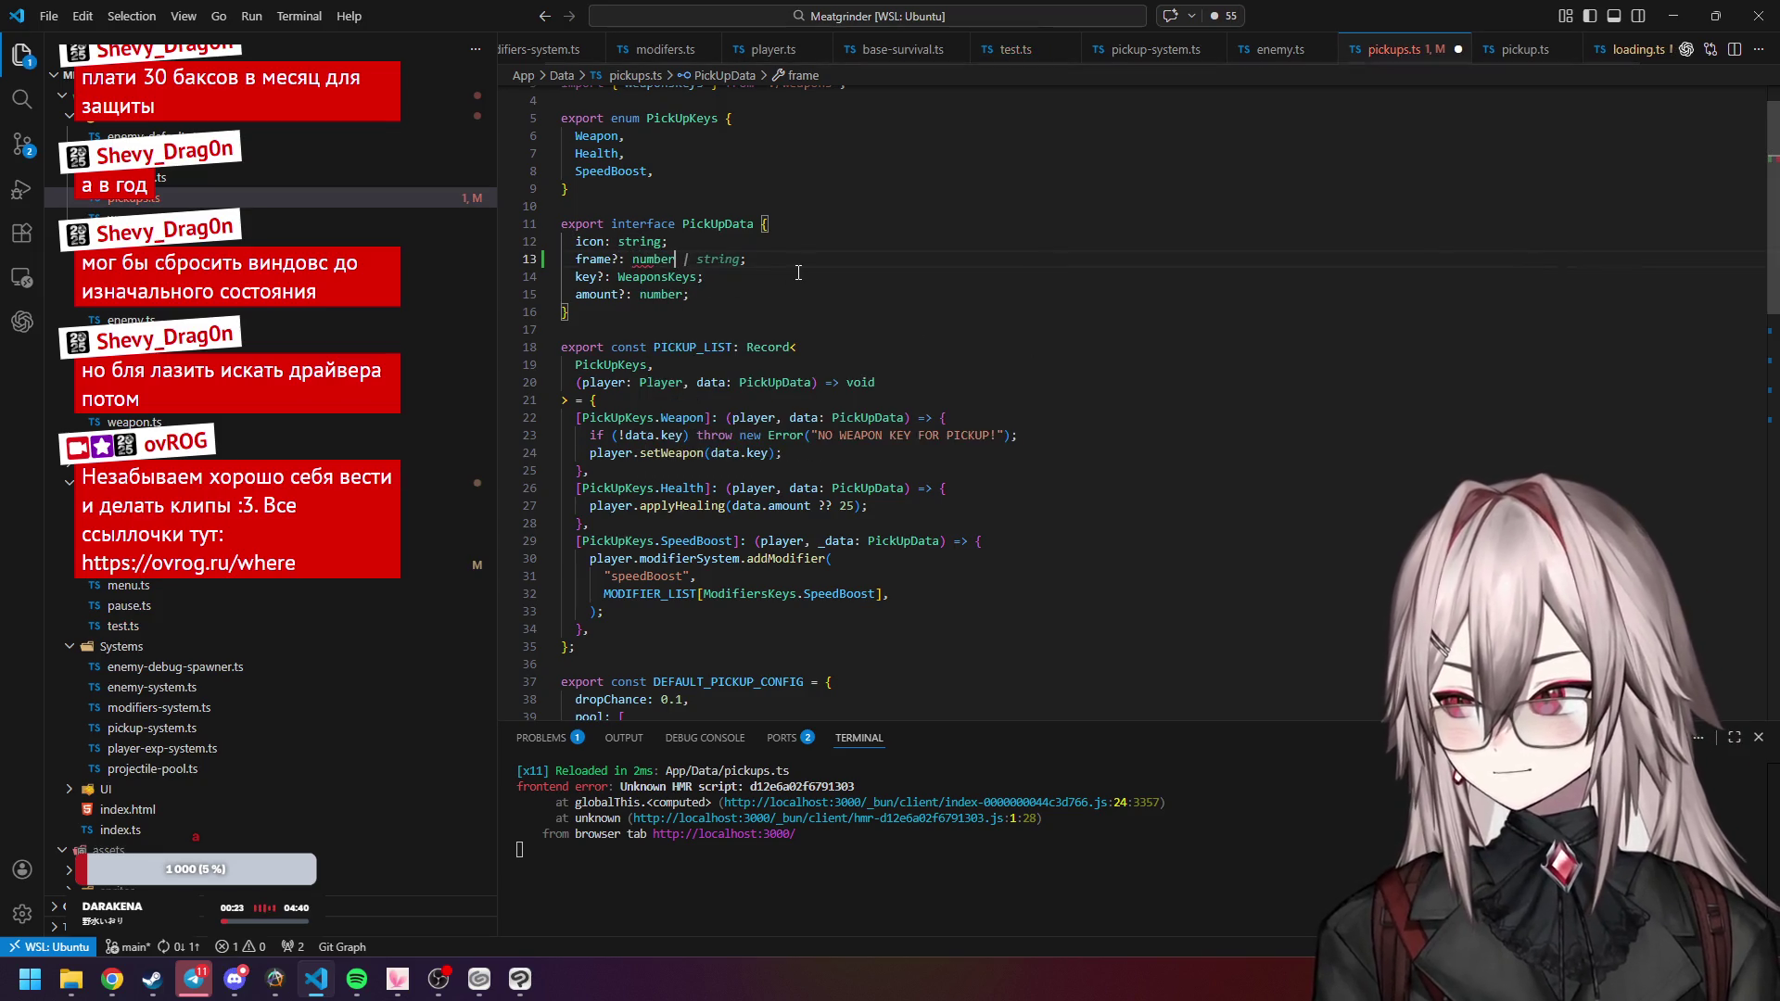
{"action": "type", "text": ";"}
{"action": "key", "text": "ctrl+s"}
{"action": "scroll", "coordinate": [927, 250], "scroll_direction": "down", "scroll_amount": 4}
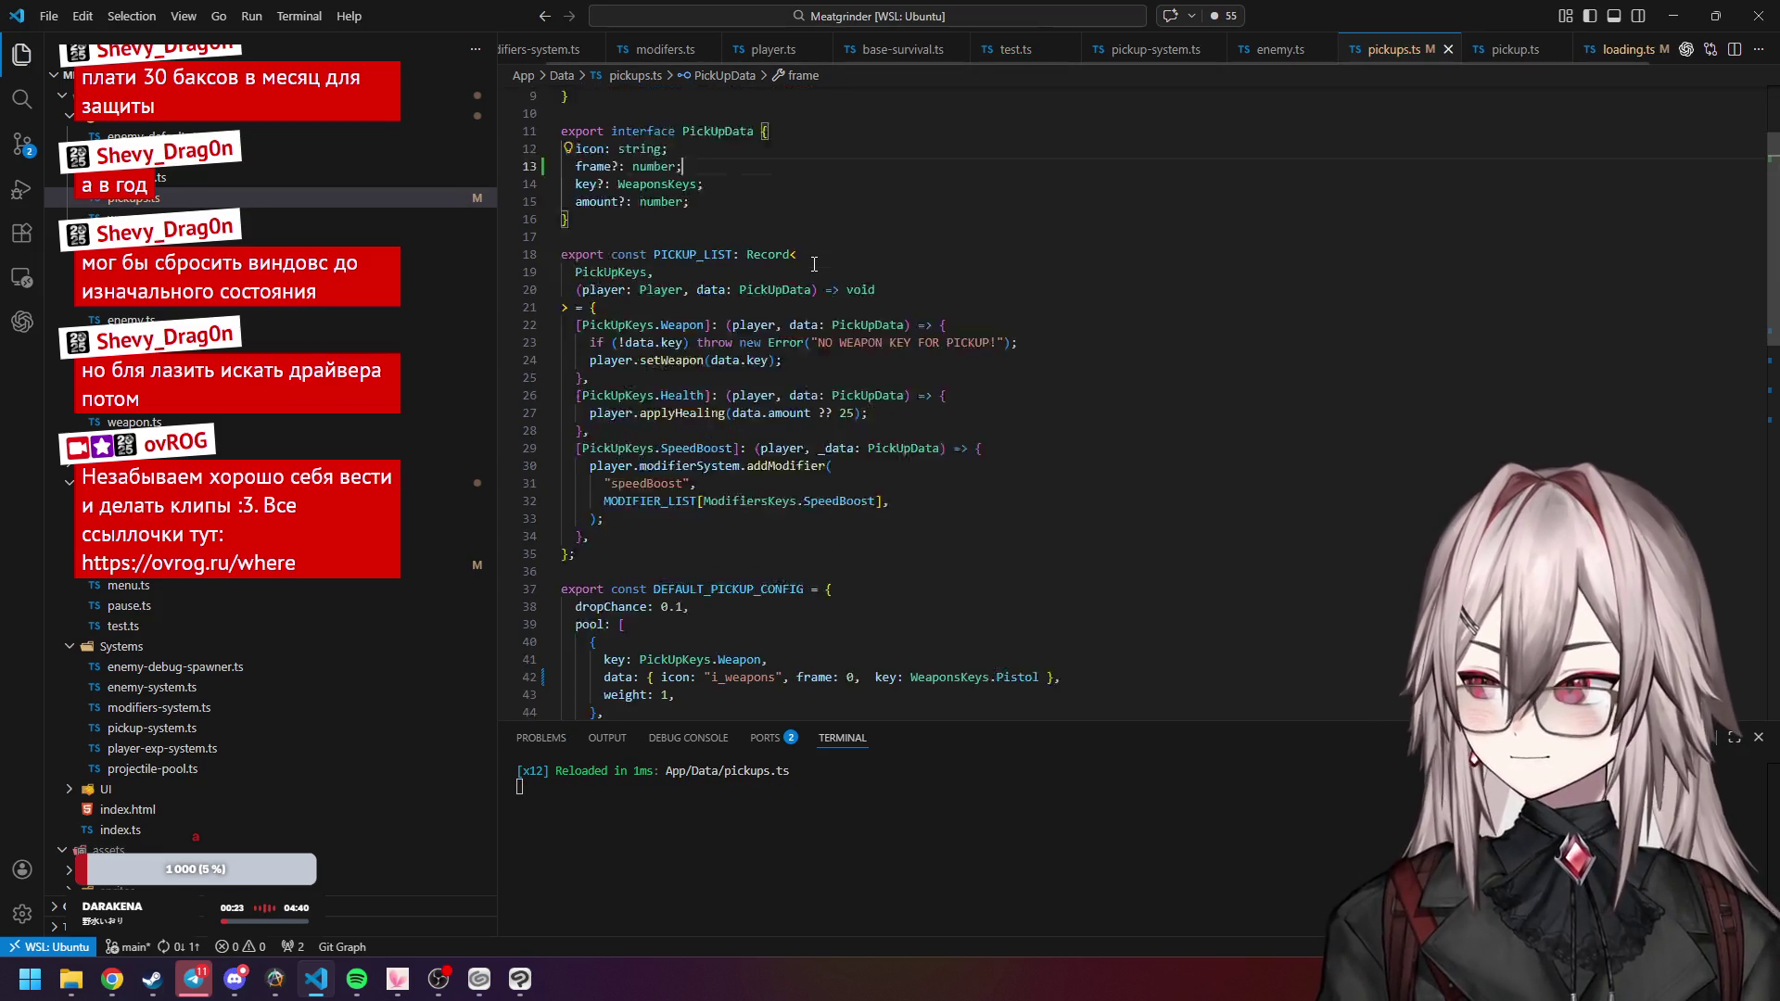
{"action": "key", "text": "Up"}
{"action": "scroll", "coordinate": [1001, 287], "scroll_direction": "up", "scroll_amount": 5}
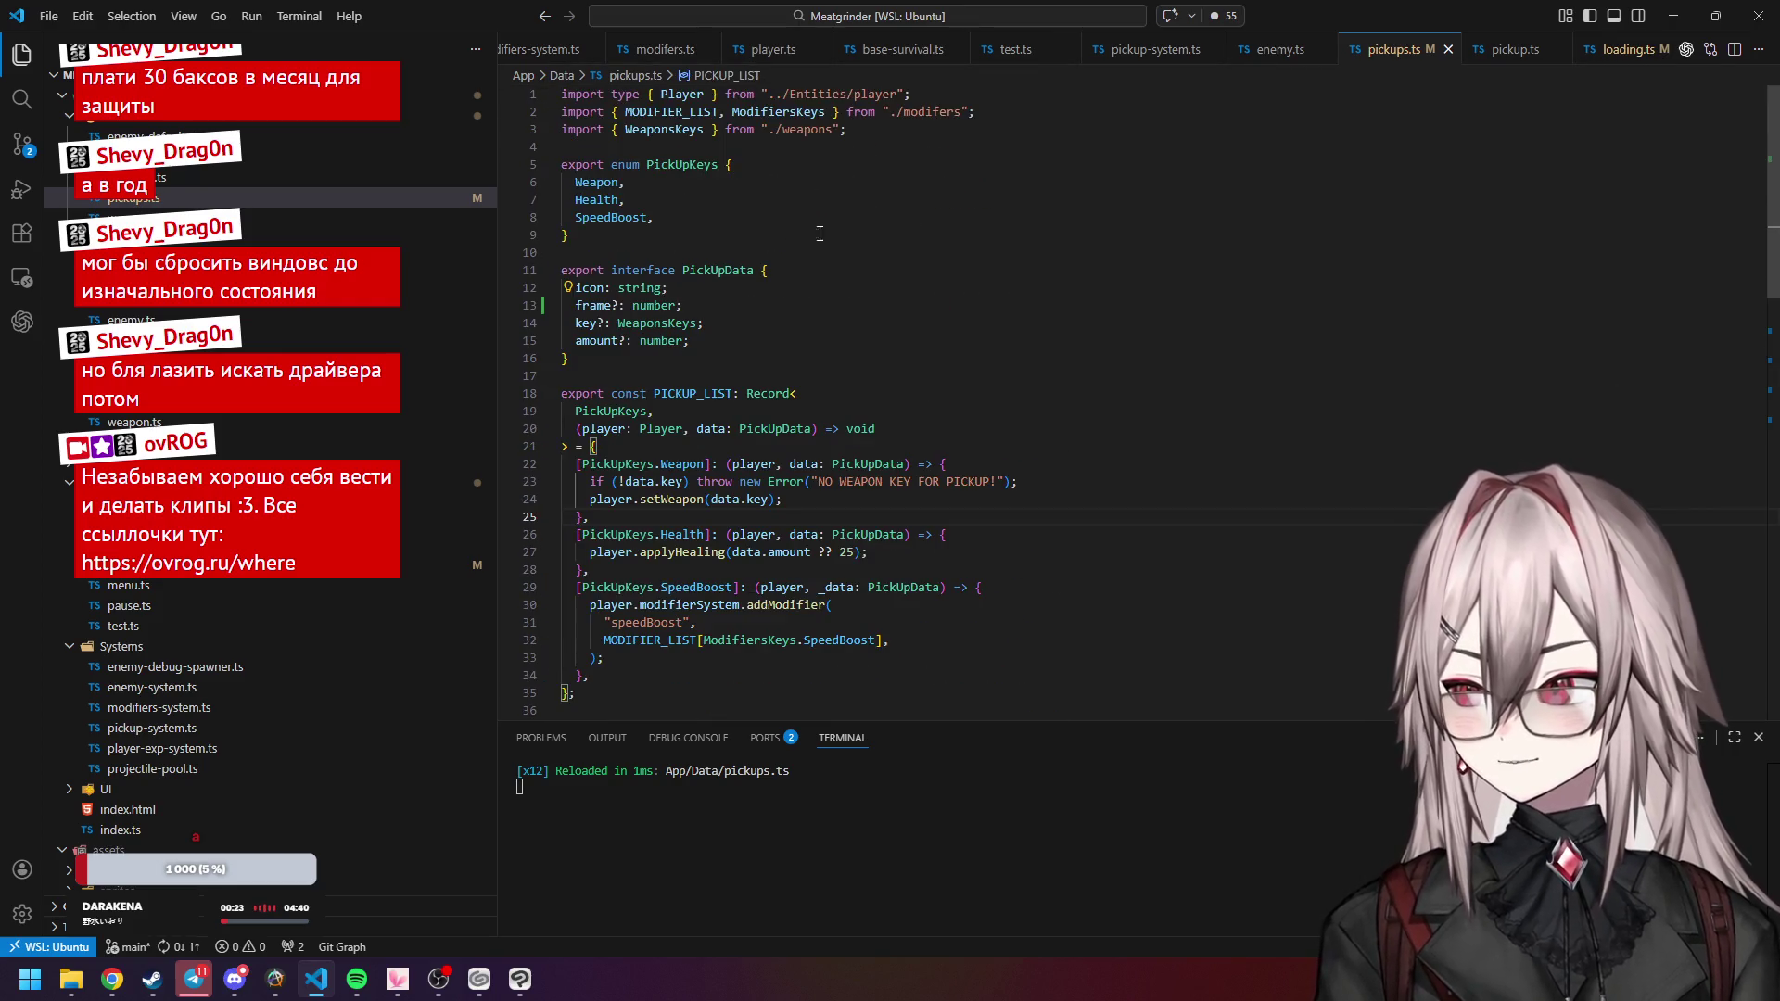
{"action": "key", "text": "Down"}
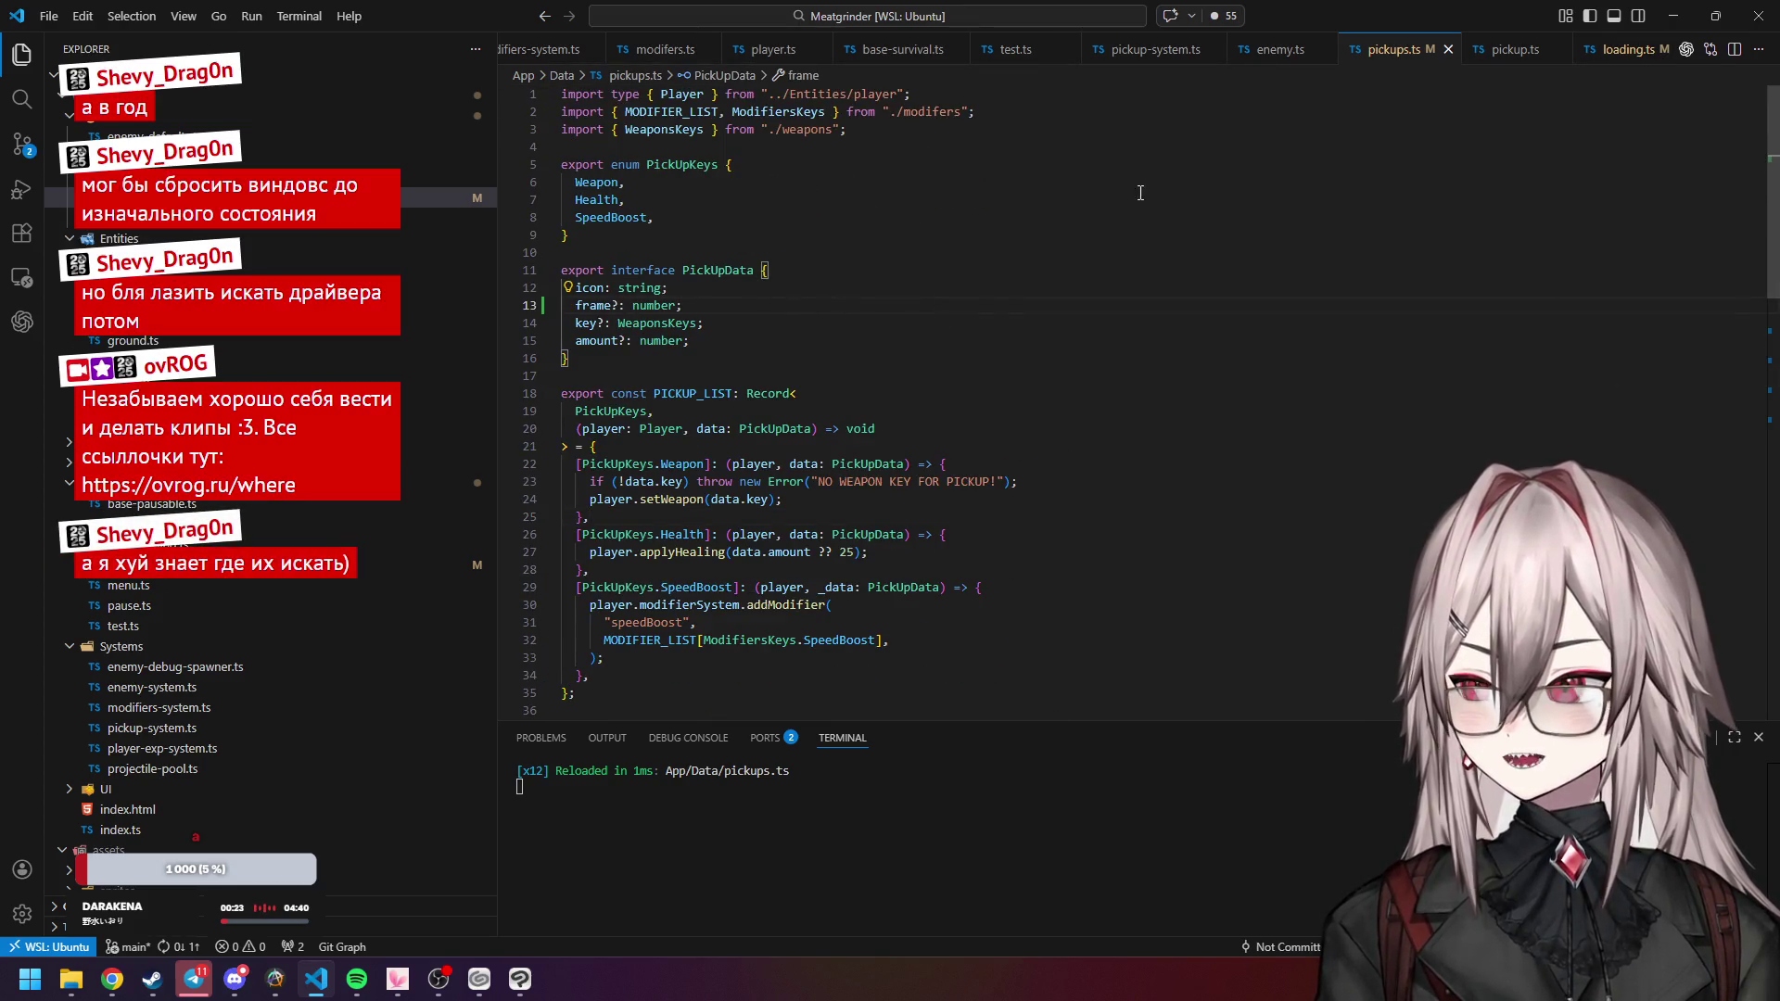
{"action": "scroll", "coordinate": [1542, 51], "scroll_direction": "down", "scroll_amount": 1}
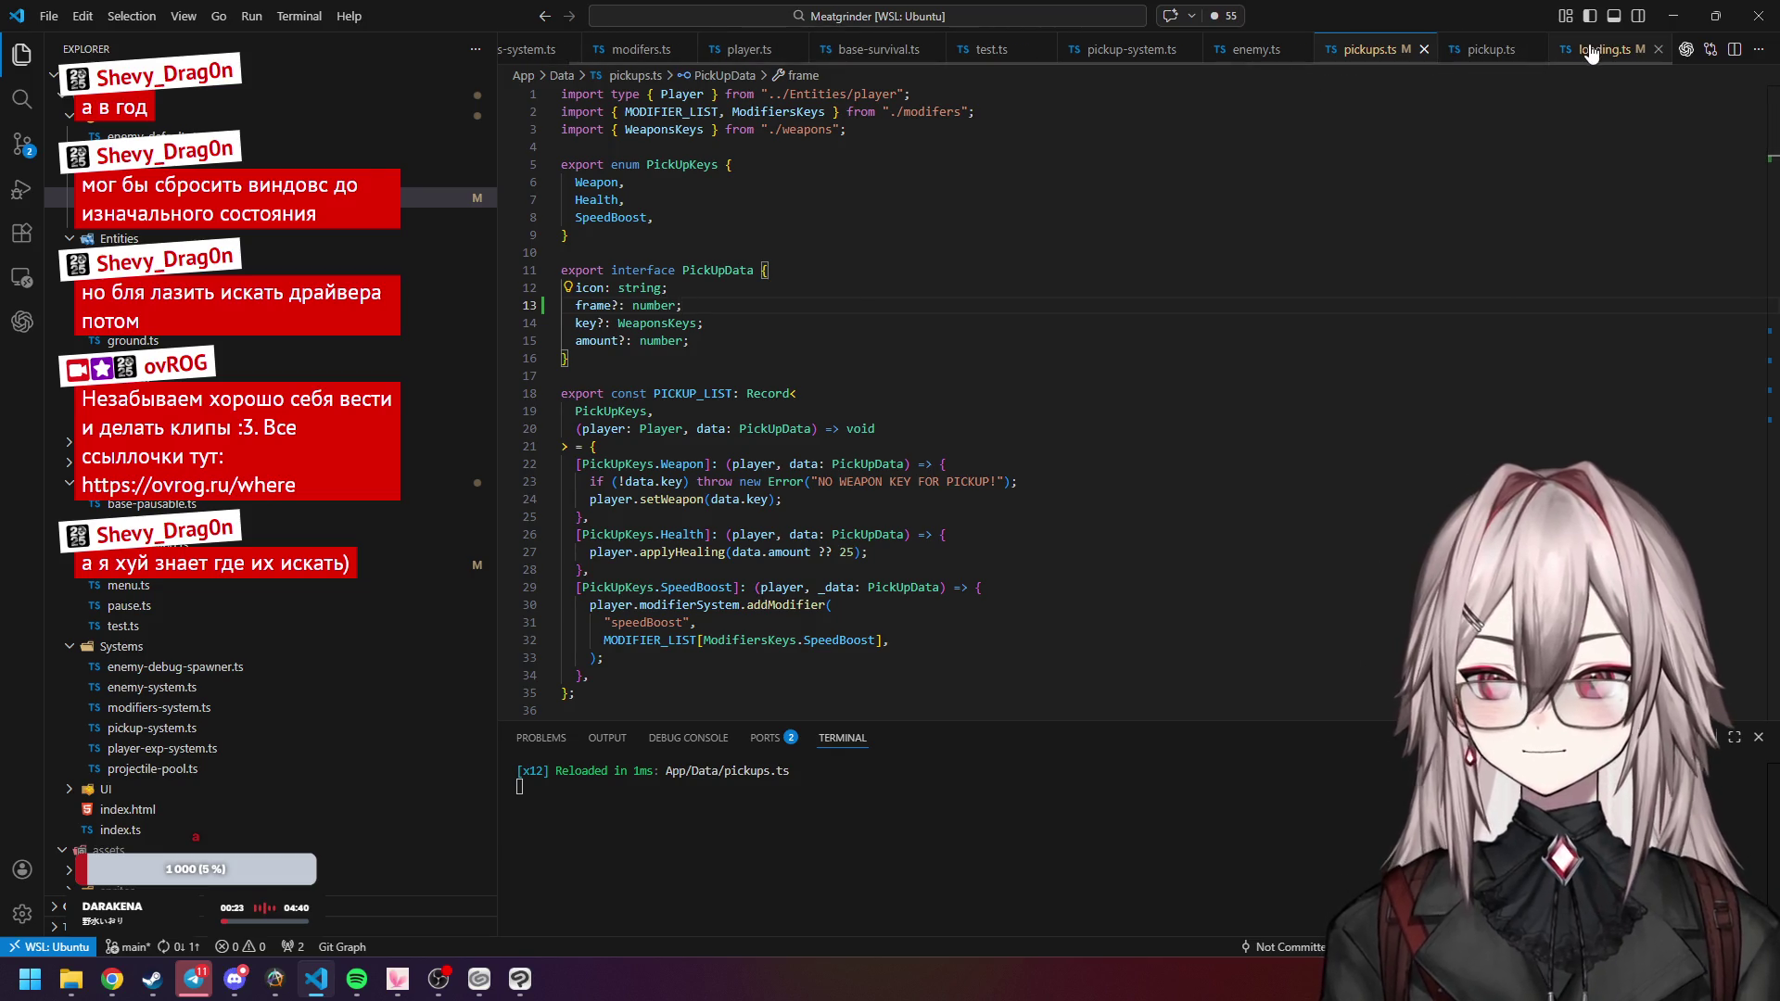
Open pickup-system.ts and go to its constructor.
{"action": "left_click", "coordinate": [1602, 49]}
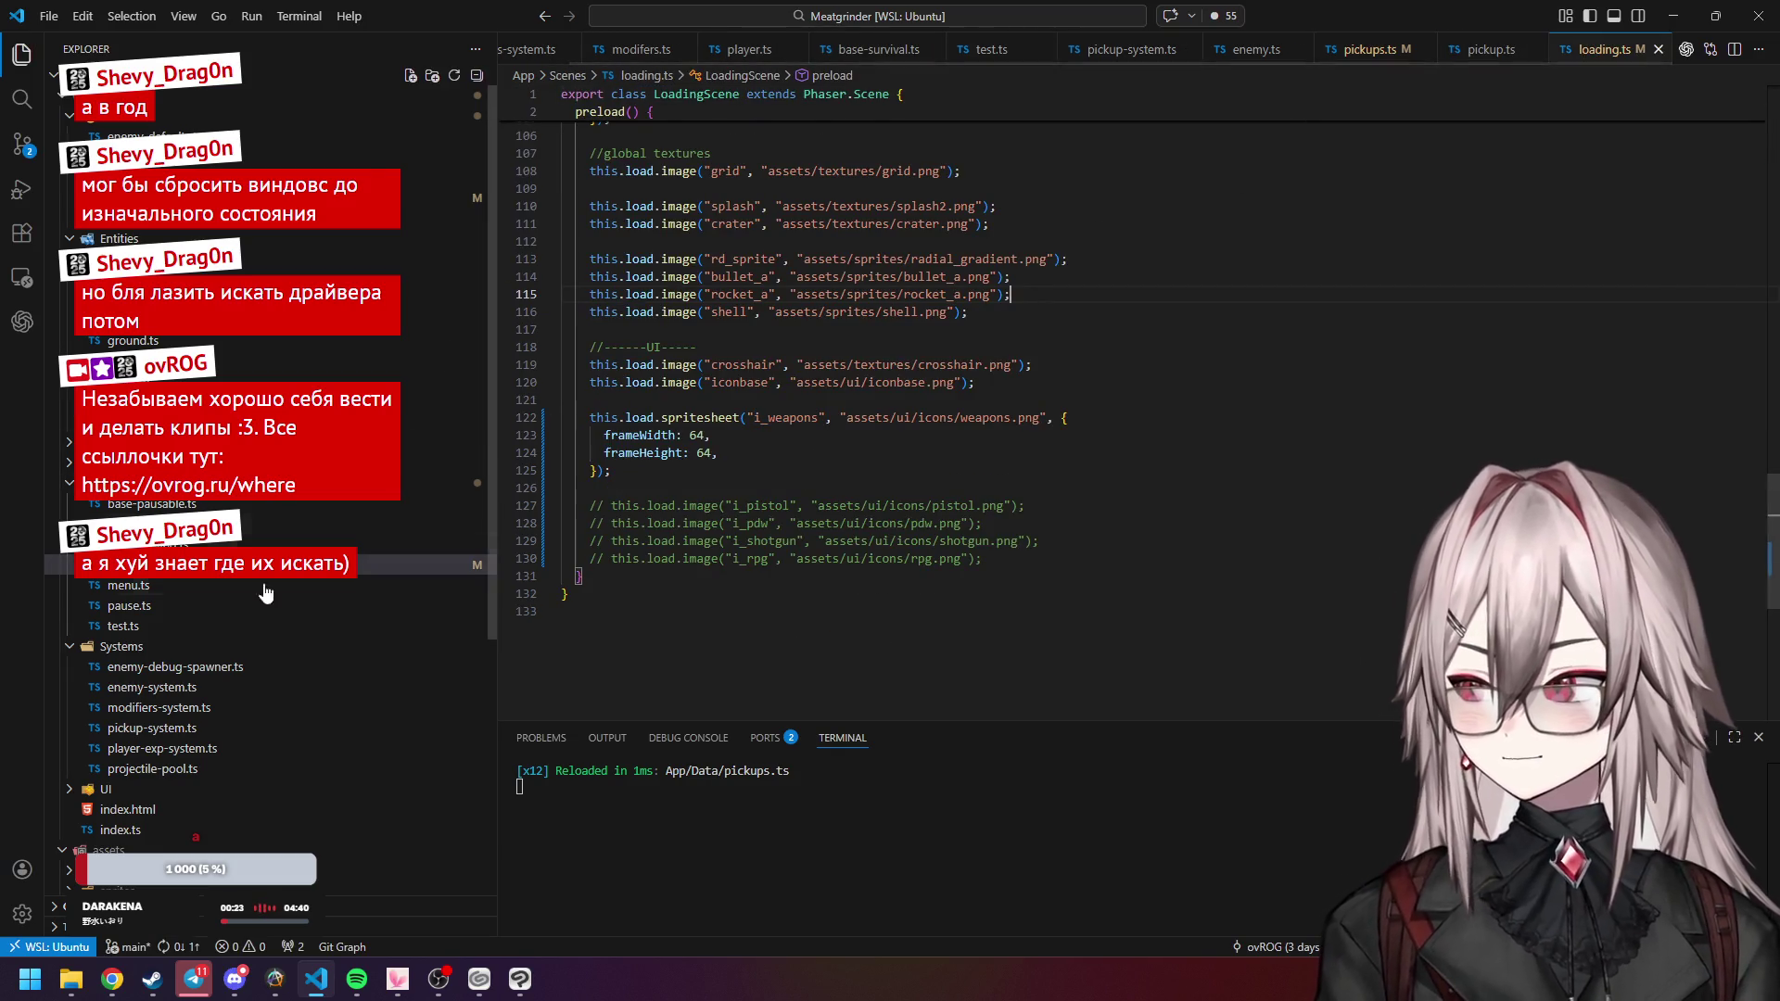
{"action": "left_click", "coordinate": [213, 691]}
{"action": "left_click", "coordinate": [208, 728]}
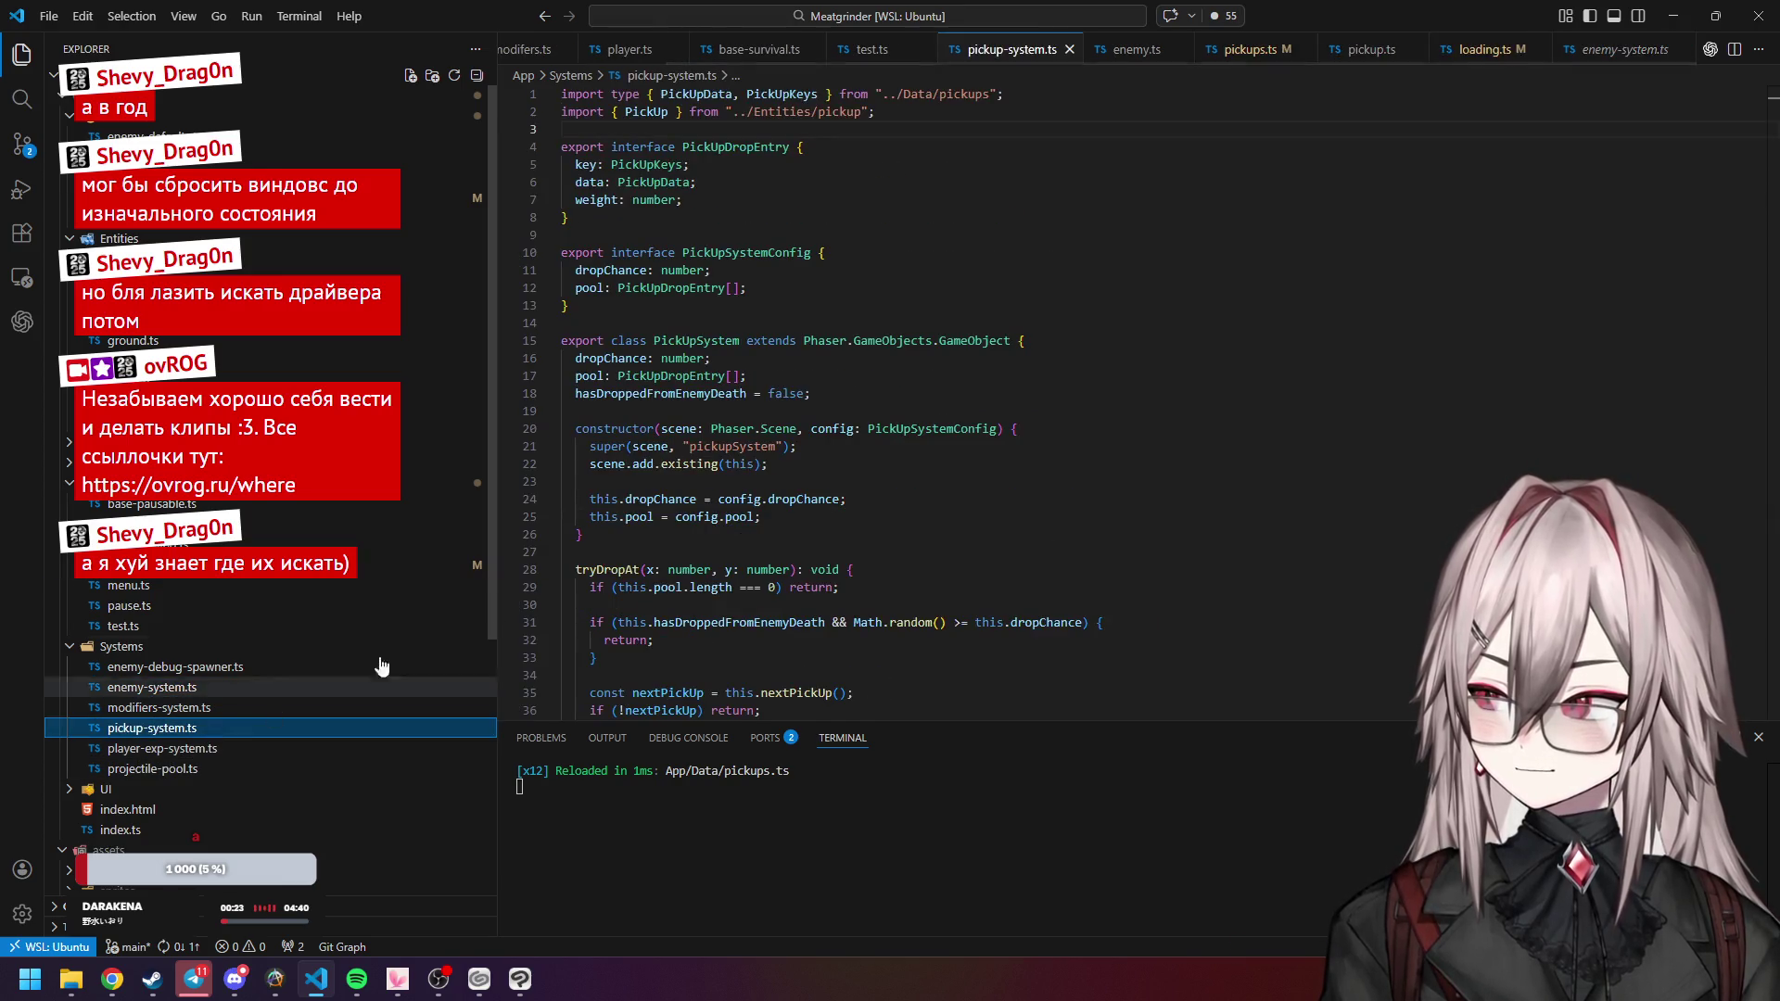
{"action": "left_click", "coordinate": [932, 430]}
{"action": "scroll", "coordinate": [951, 408], "scroll_direction": "down", "scroll_amount": 2}
{"action": "scroll", "coordinate": [952, 404], "scroll_direction": "down", "scroll_amount": 1}
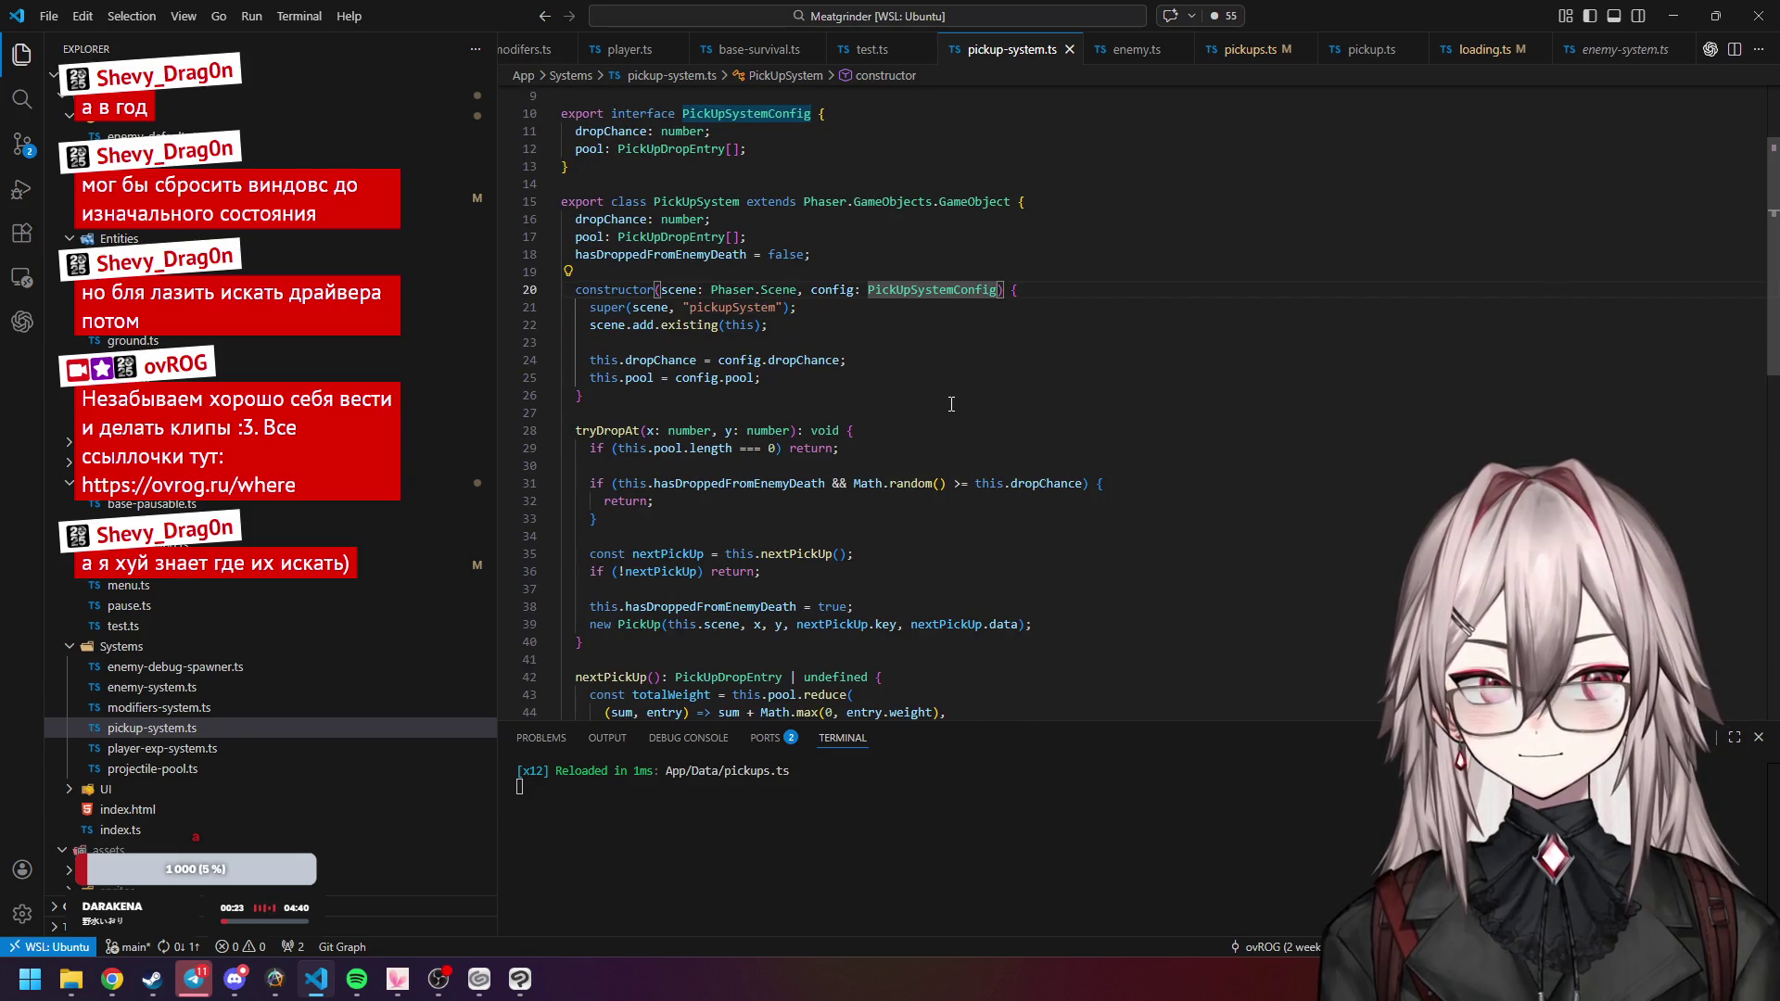
{"action": "scroll", "coordinate": [952, 405], "scroll_direction": "down", "scroll_amount": 2}
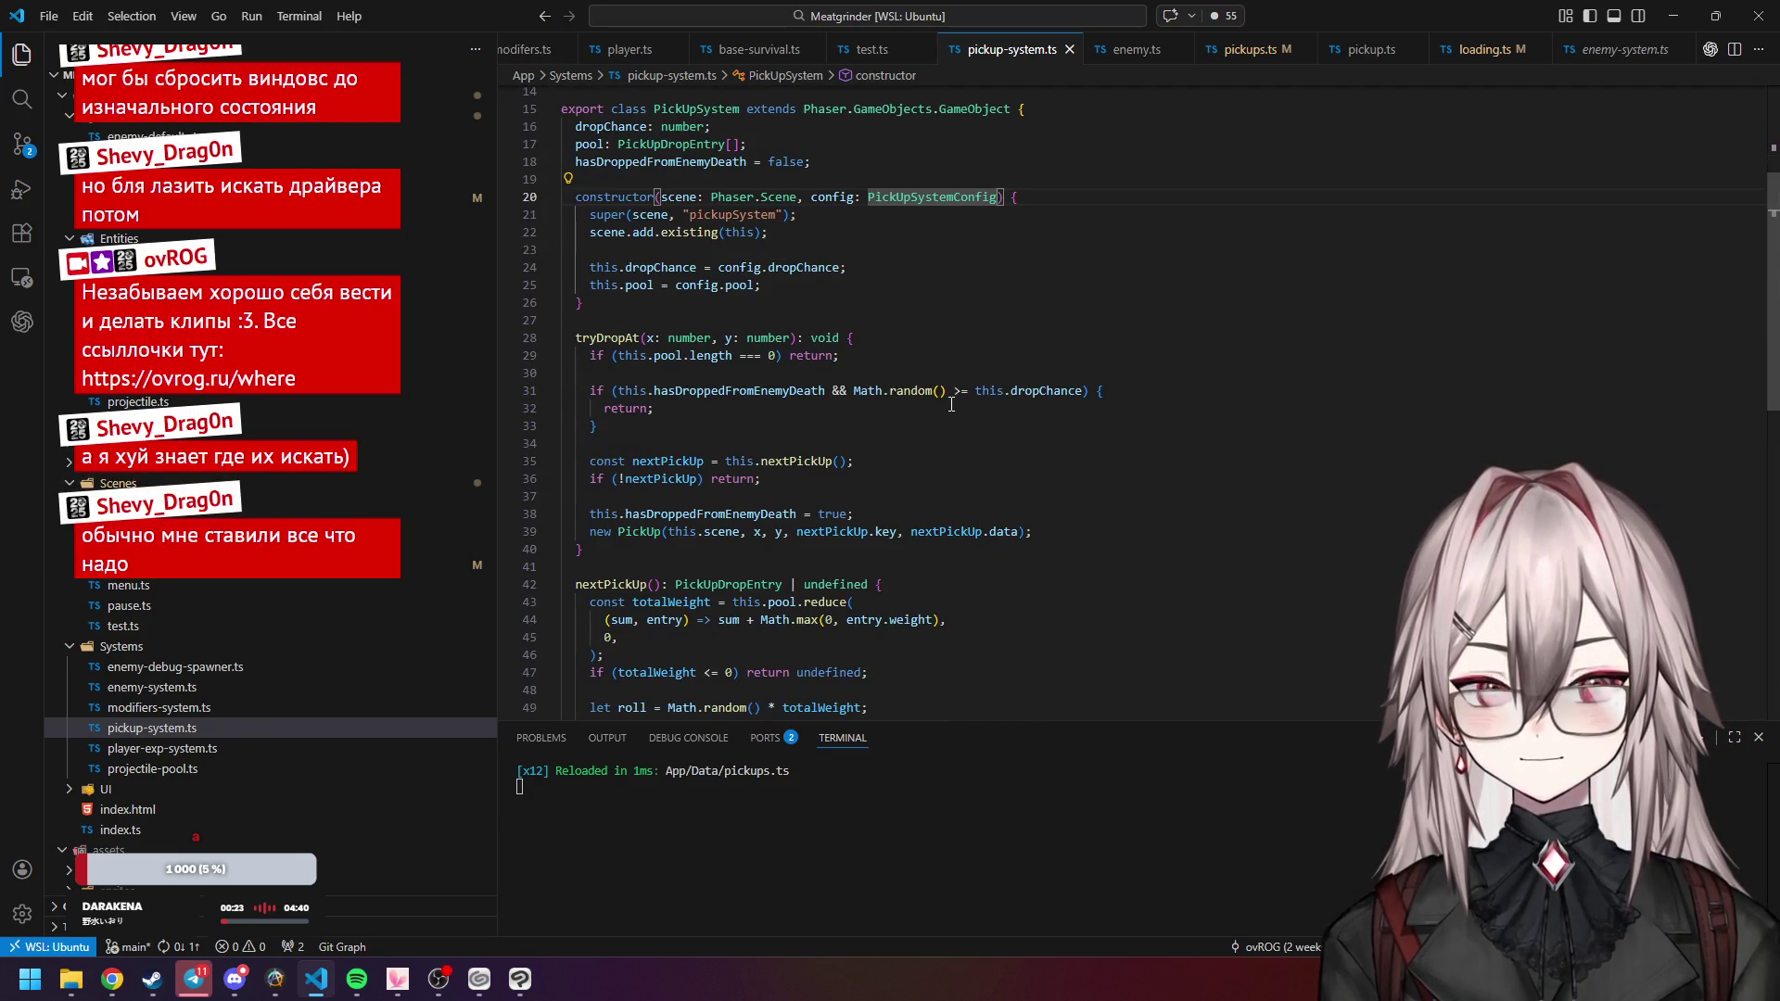
Inspect tryDropAt's early return and the nextPickUp null check, highlighting nextPickUp's uses.
{"action": "left_click", "coordinate": [938, 390]}
{"action": "left_click", "coordinate": [647, 408]}
{"action": "scroll", "coordinate": [686, 417], "scroll_direction": "down", "scroll_amount": 2}
{"action": "left_click", "coordinate": [808, 385]}
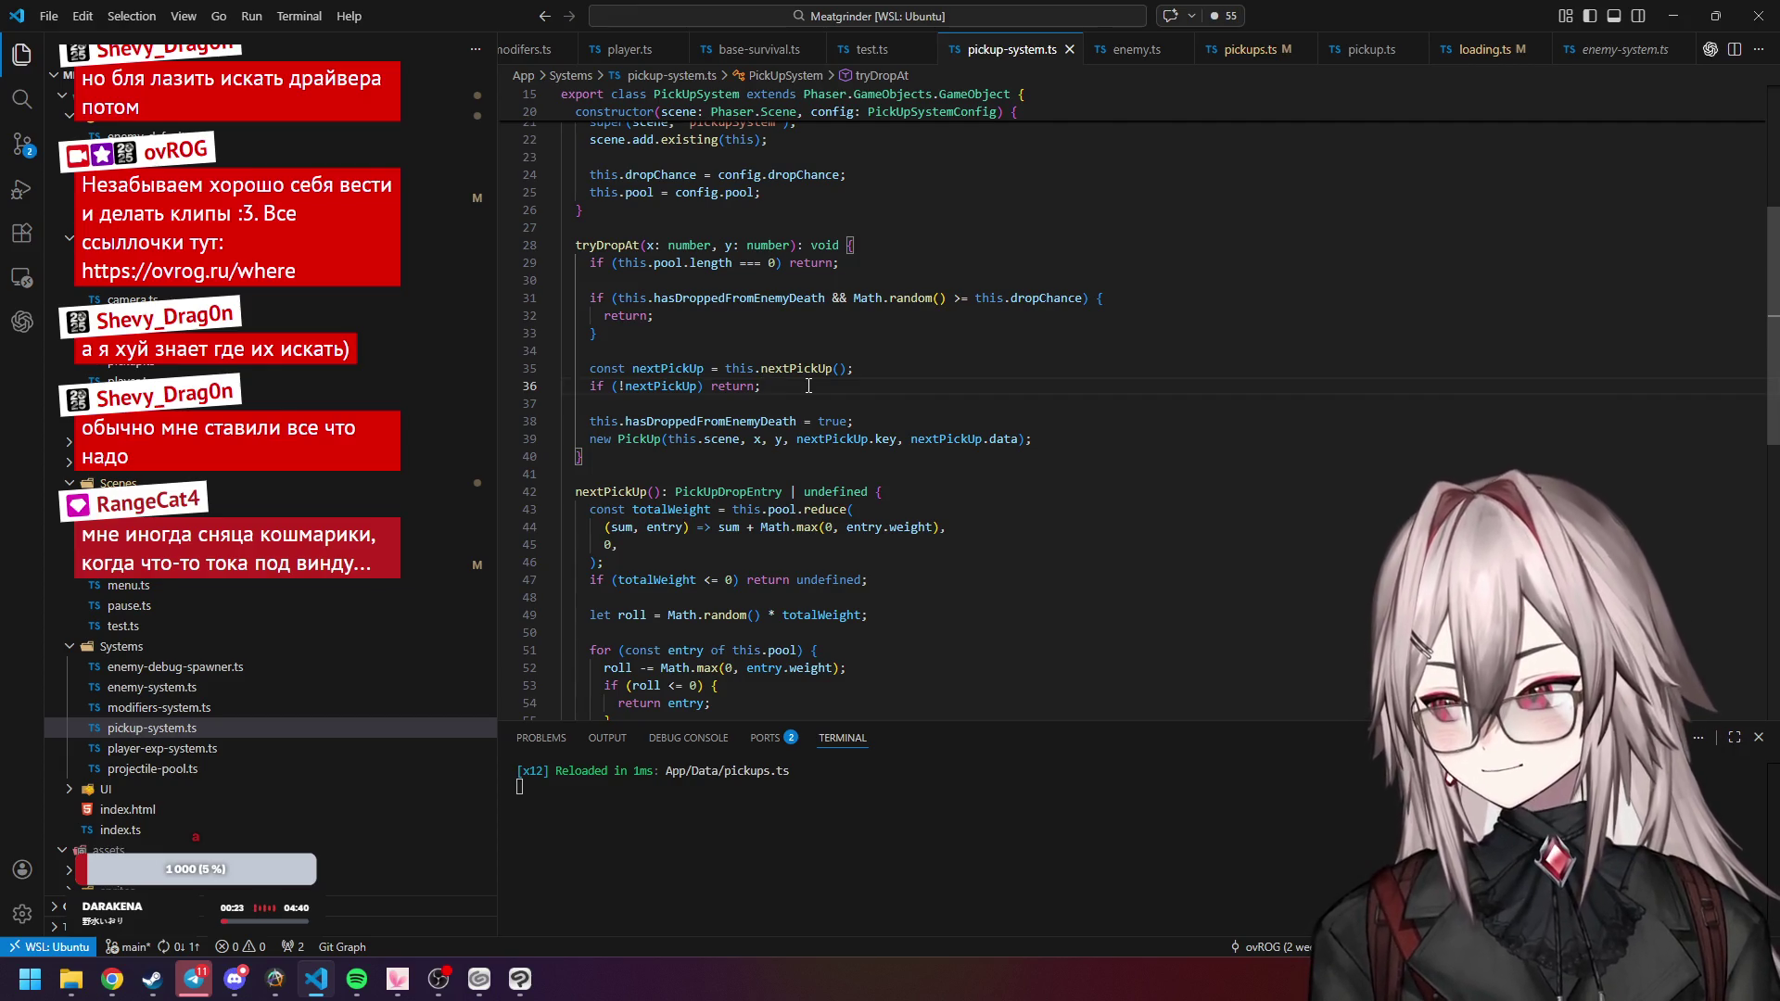
{"action": "left_click", "coordinate": [788, 366]}
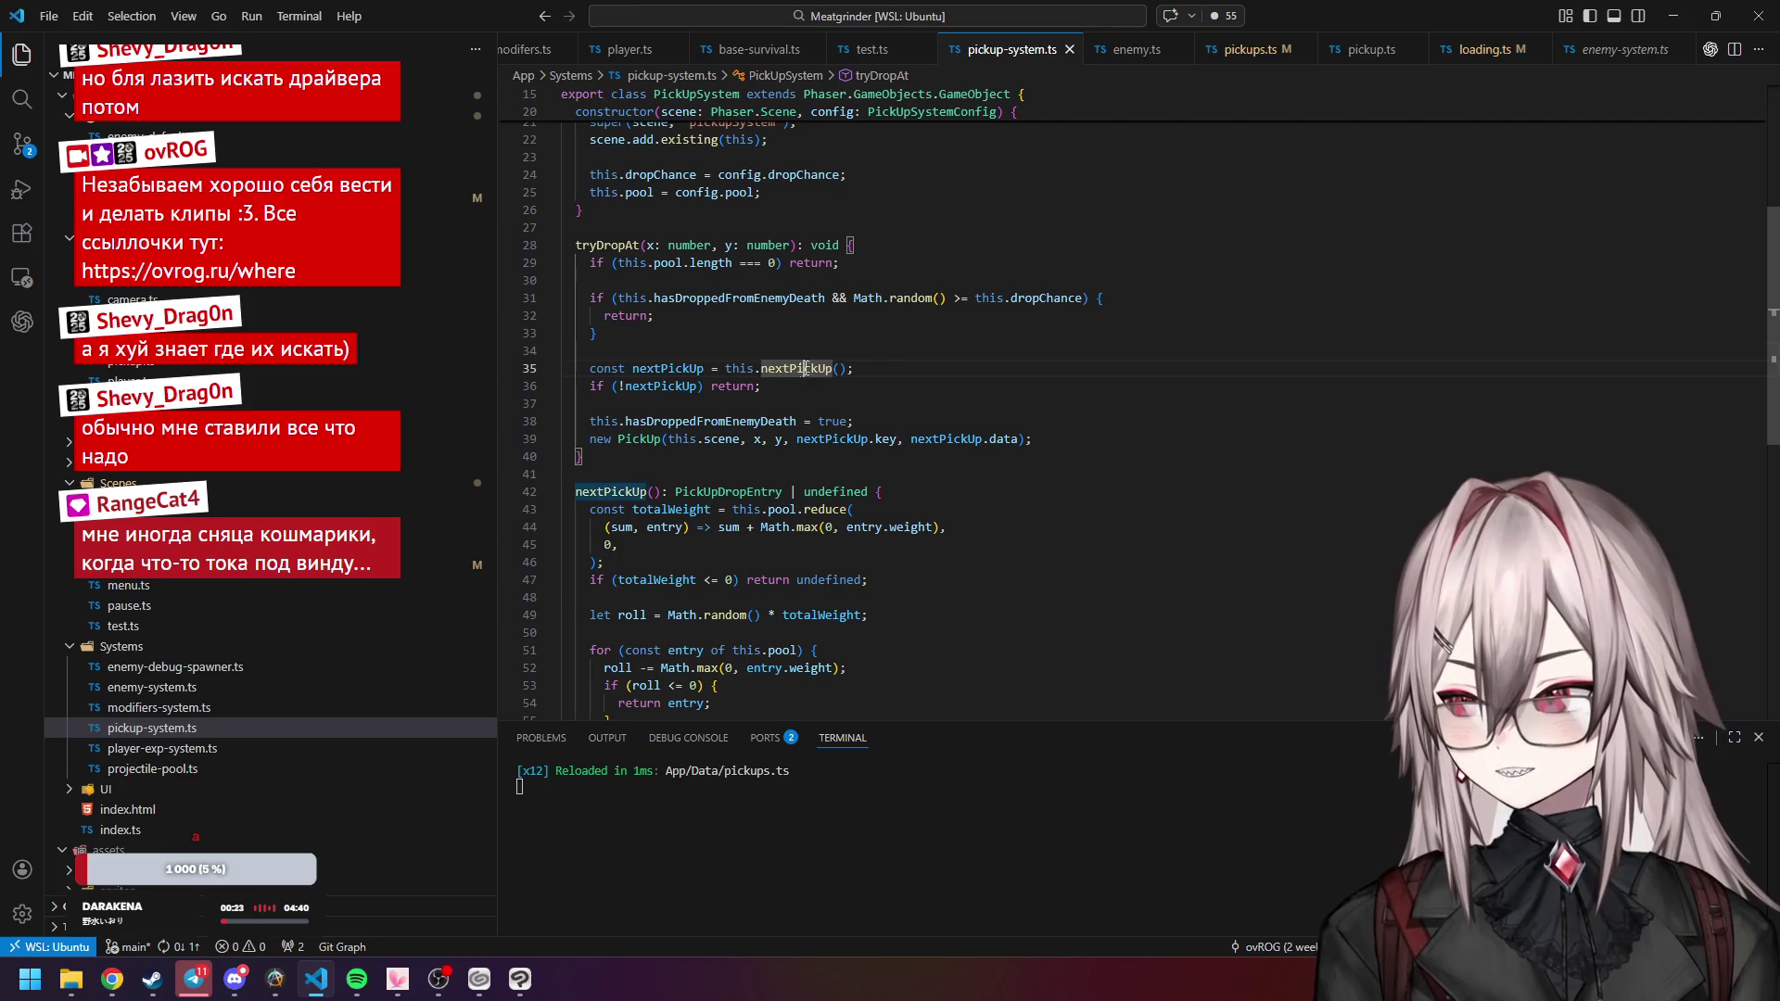
{"action": "scroll", "coordinate": [953, 321], "scroll_direction": "up", "scroll_amount": 2}
{"action": "scroll", "coordinate": [936, 321], "scroll_direction": "down", "scroll_amount": 3}
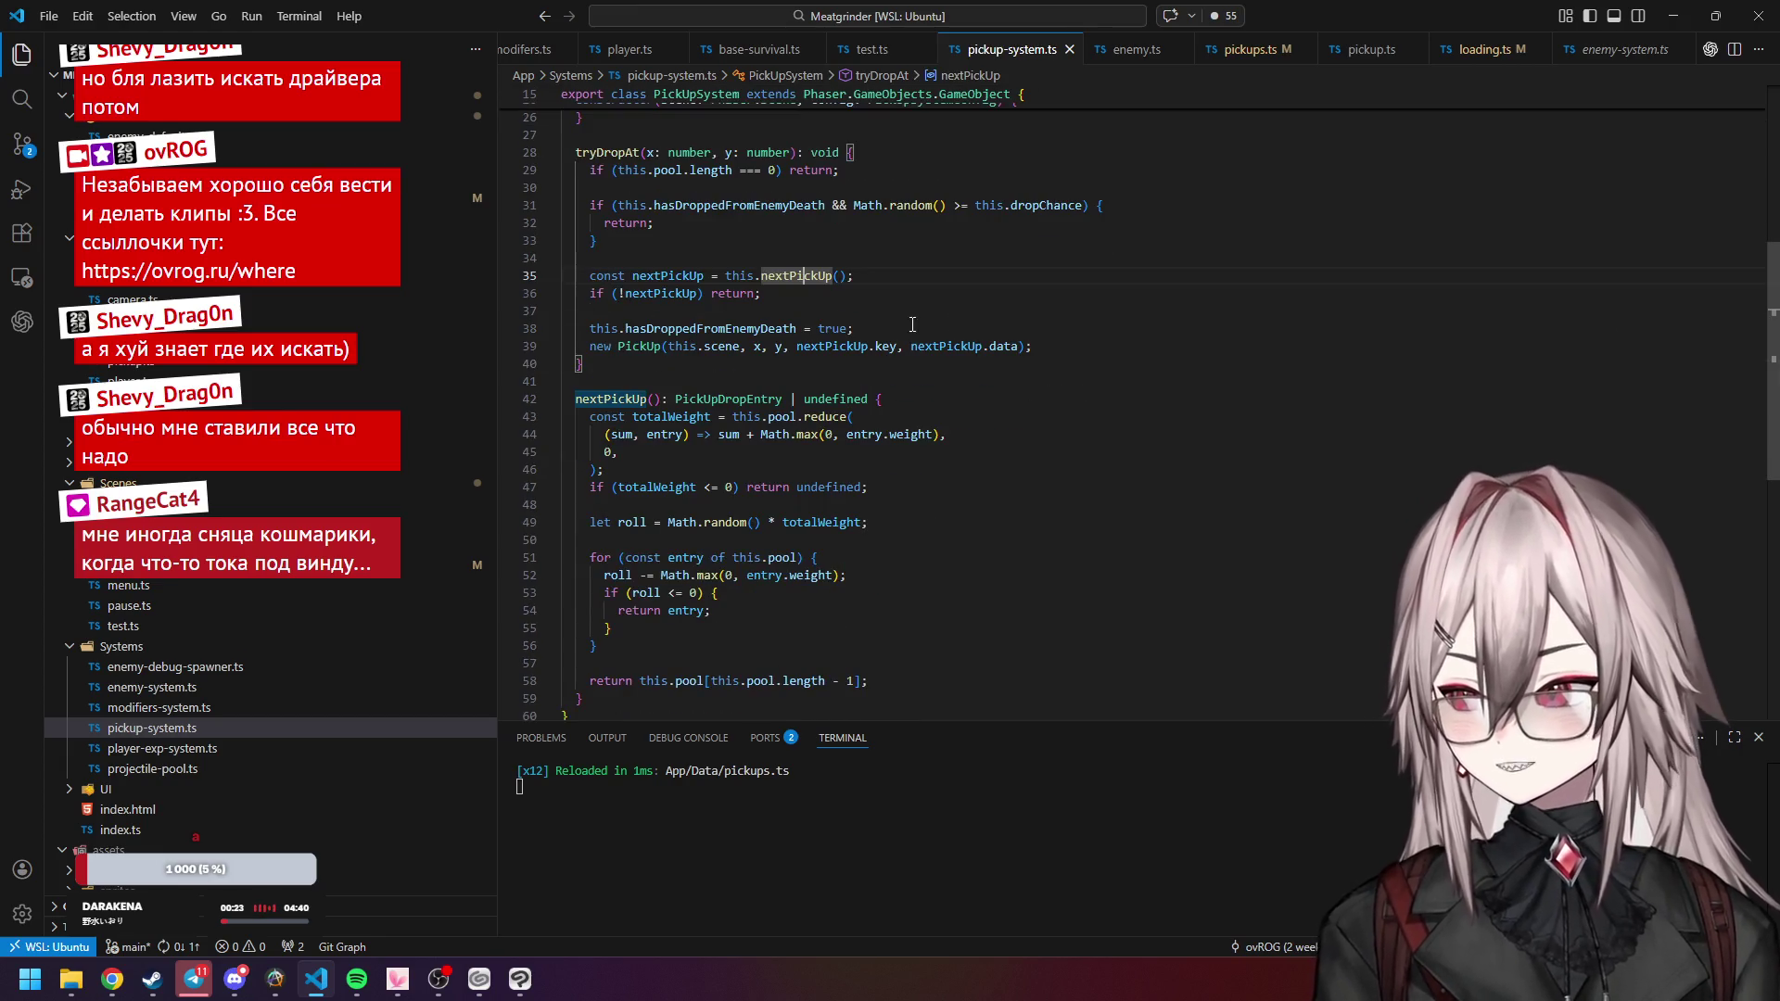
Examine the nextPickUp method's loop and where PickUpDropEntry is used.
{"action": "left_click", "coordinate": [856, 376]}
{"action": "scroll", "coordinate": [848, 385], "scroll_direction": "down", "scroll_amount": 3}
{"action": "left_click", "coordinate": [840, 397]}
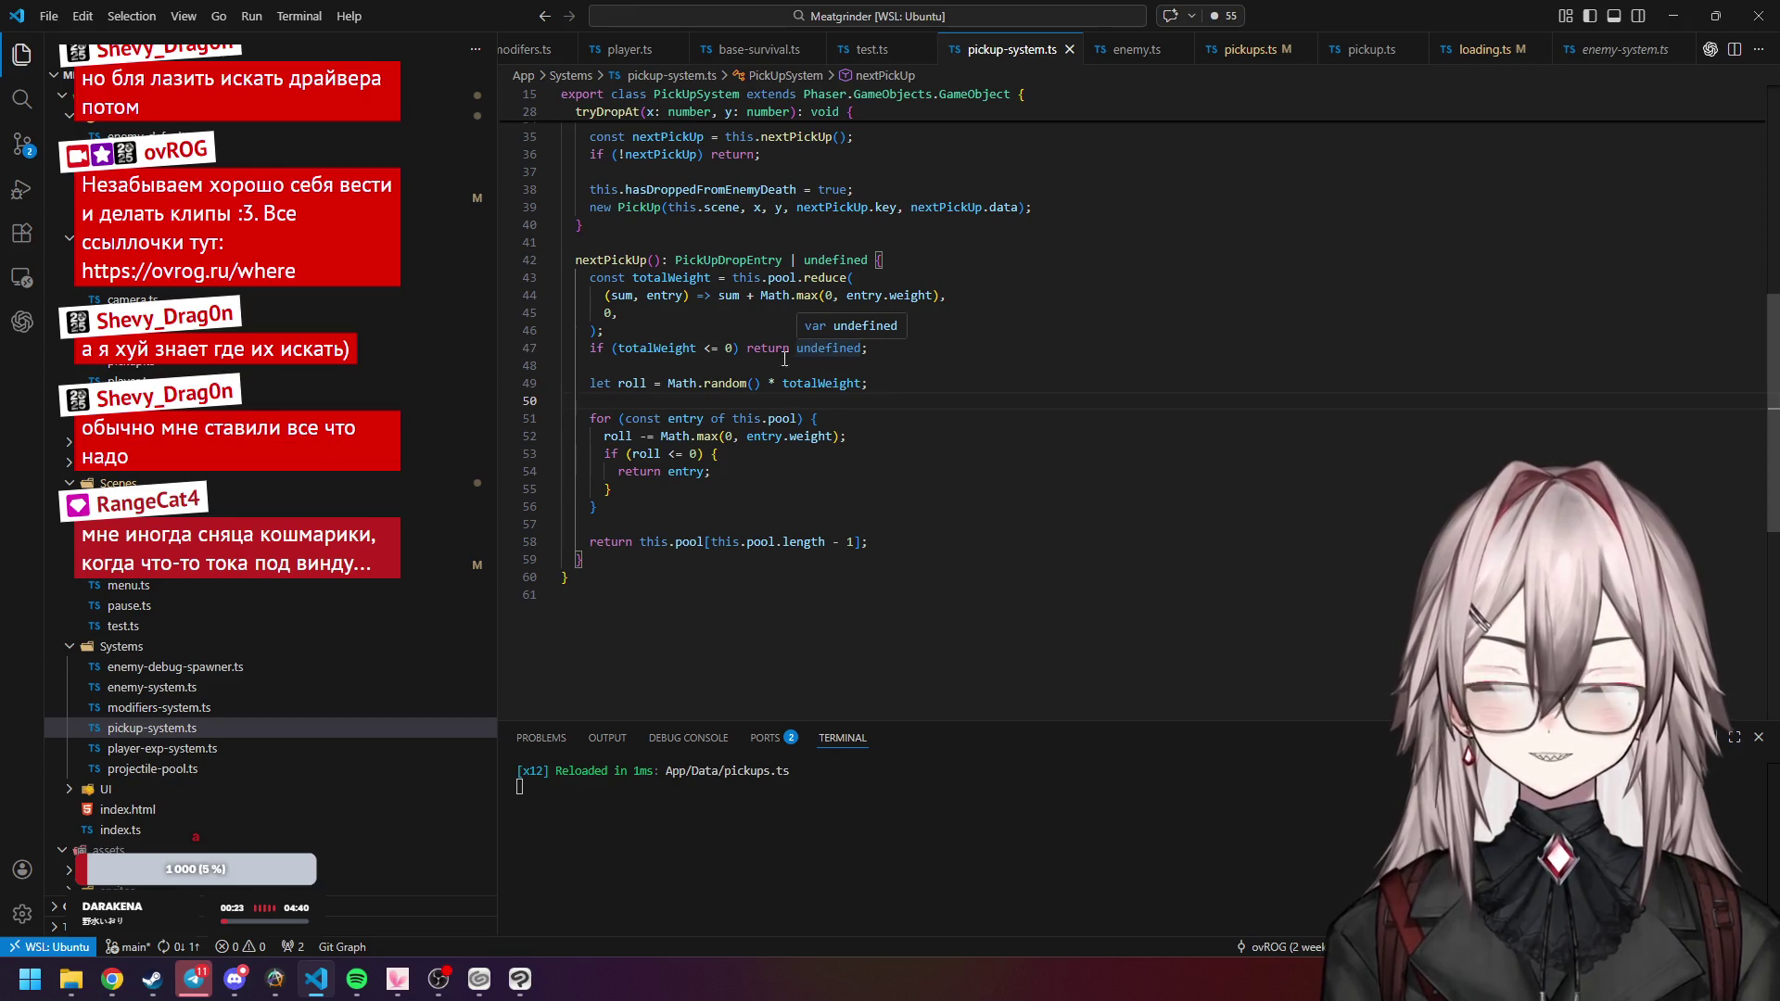
{"action": "left_click", "coordinate": [745, 468]}
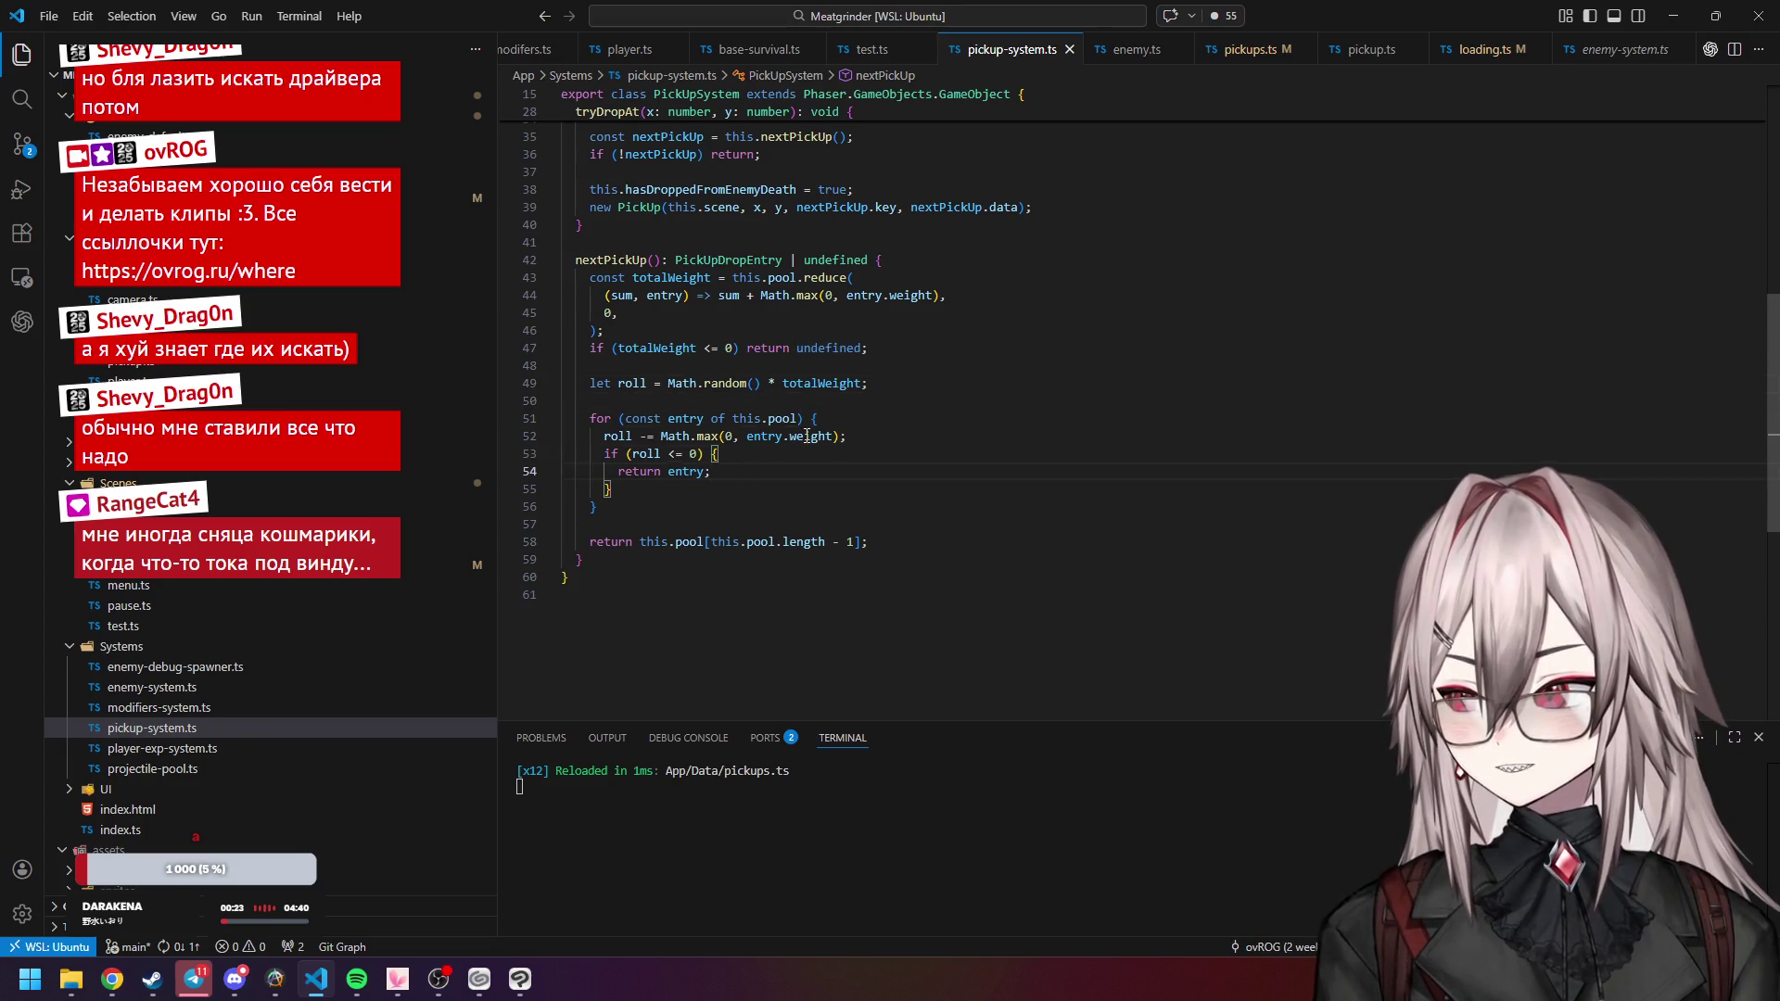
{"action": "scroll", "coordinate": [789, 444], "scroll_direction": "up", "scroll_amount": 3}
{"action": "scroll", "coordinate": [779, 434], "scroll_direction": "up", "scroll_amount": 2}
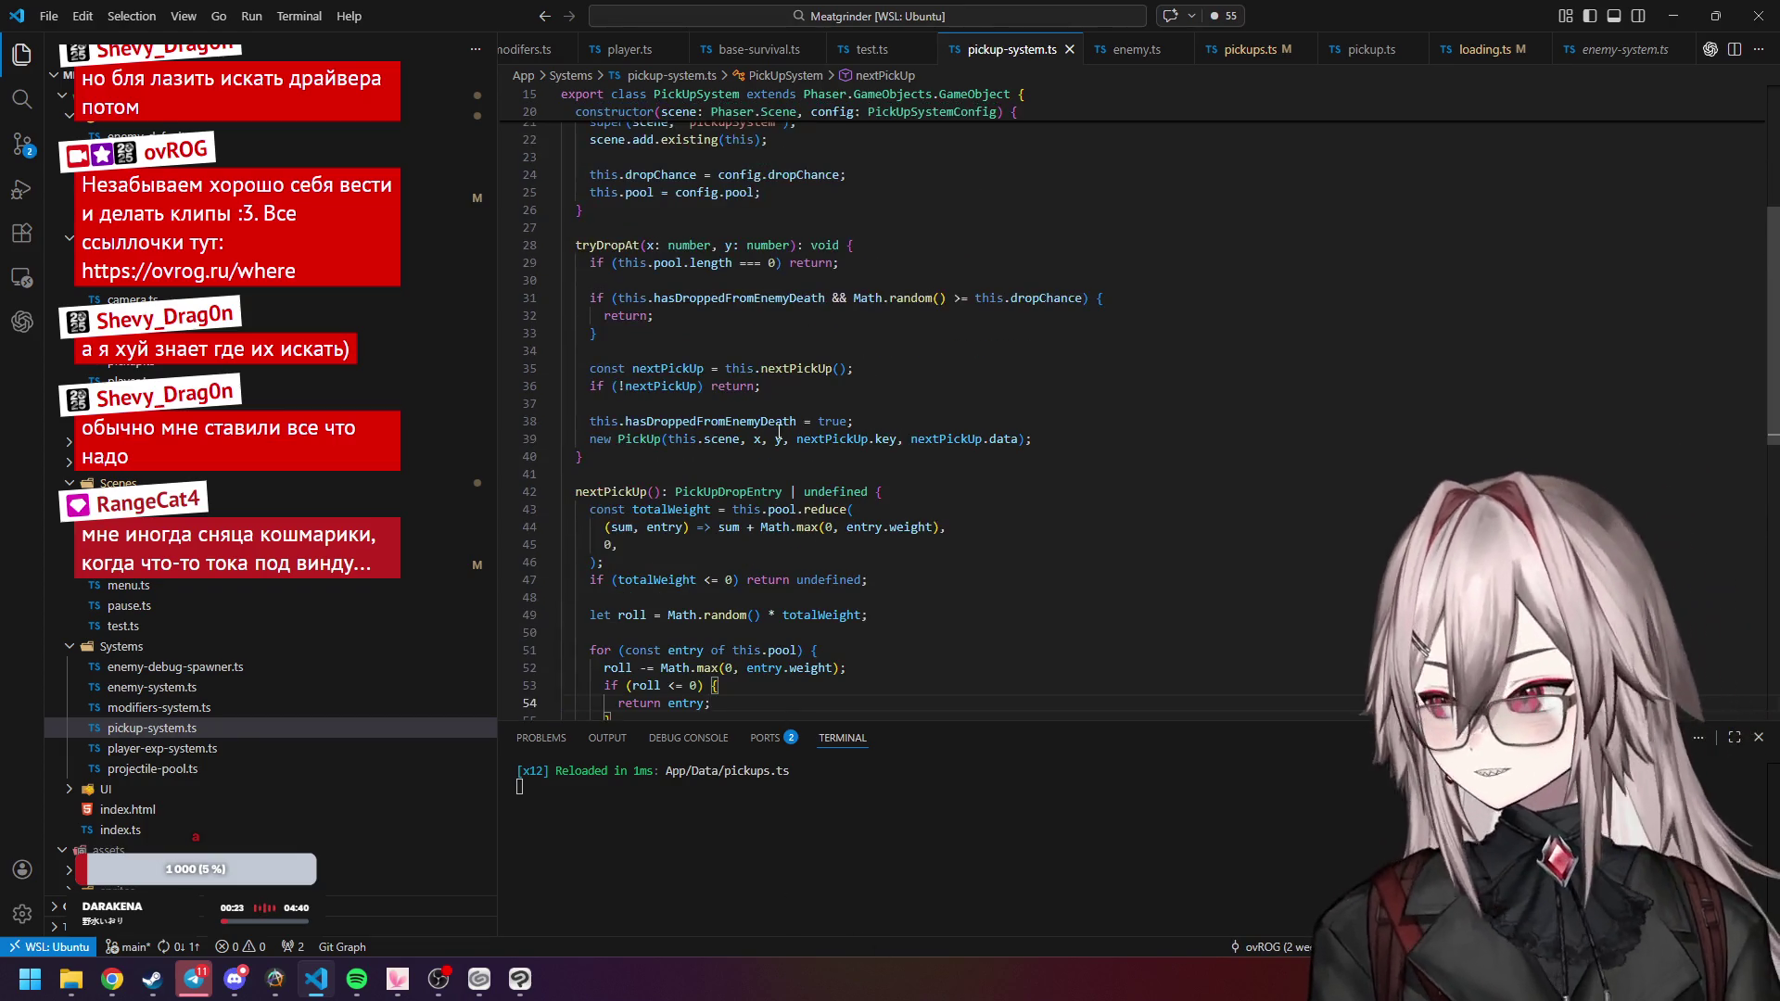
{"action": "left_click", "coordinate": [757, 491]}
{"action": "scroll", "coordinate": [742, 417], "scroll_direction": "up", "scroll_amount": 3}
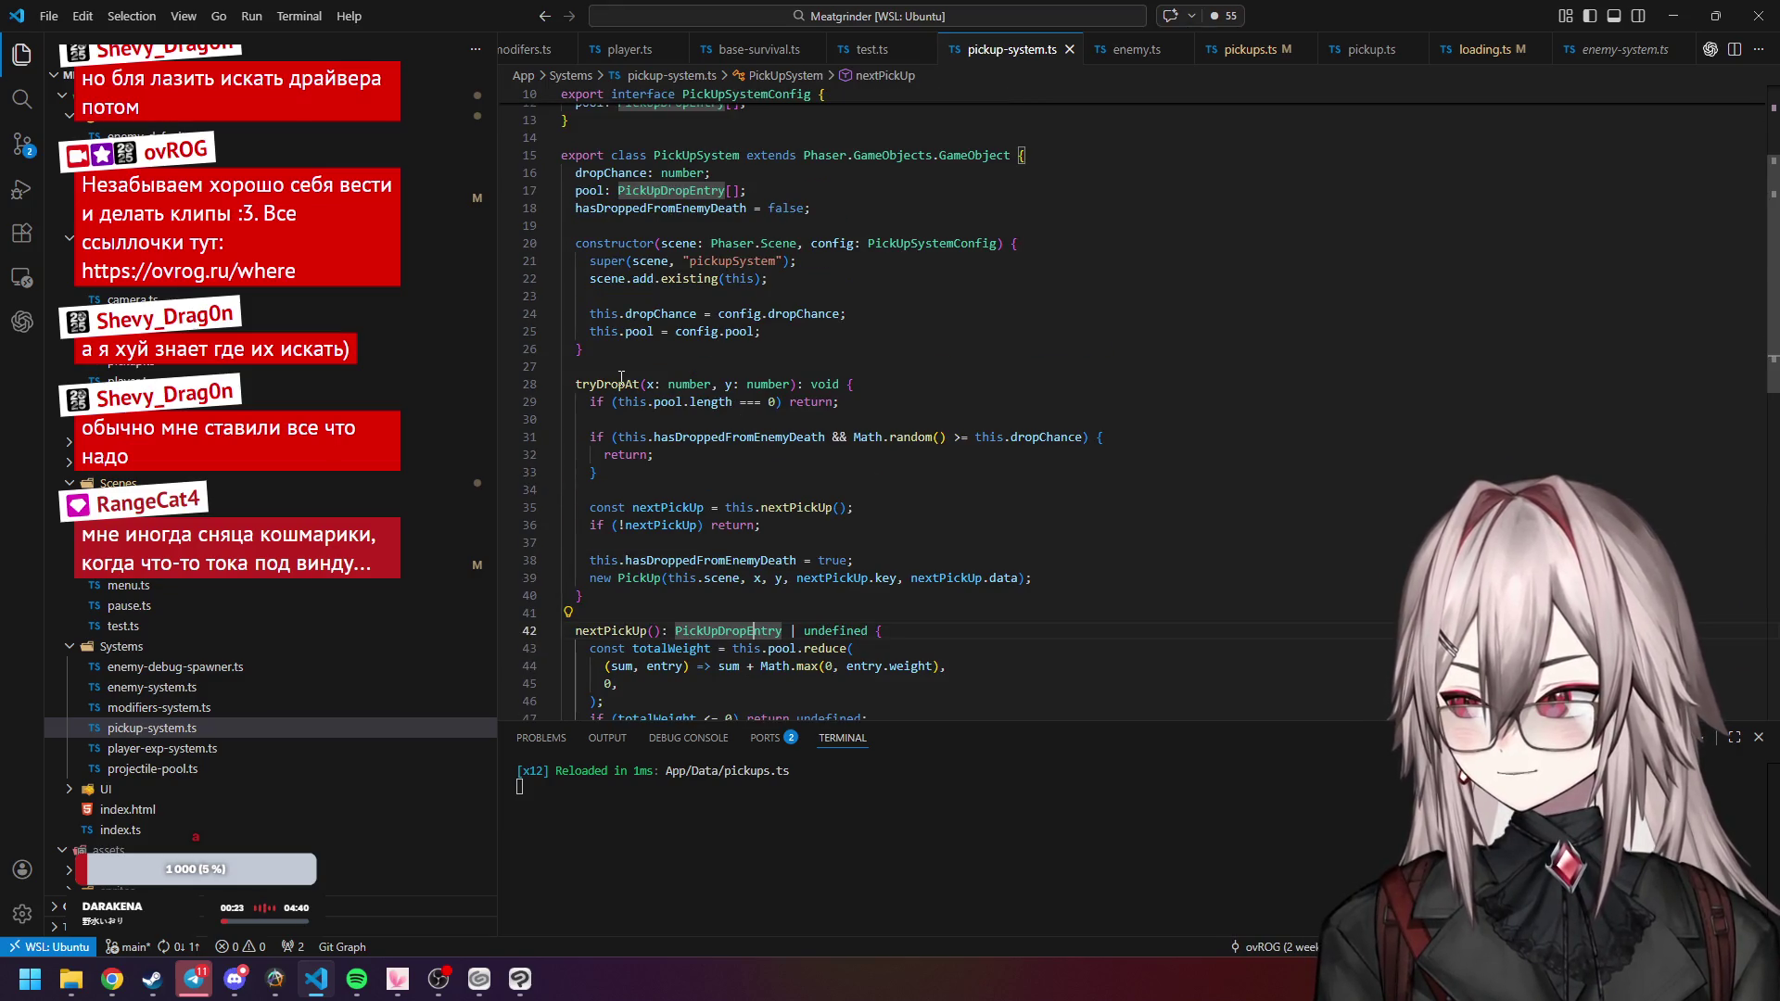
{"action": "scroll", "coordinate": [704, 371], "scroll_direction": "up", "scroll_amount": 3}
{"action": "scroll", "coordinate": [835, 361], "scroll_direction": "down", "scroll_amount": 1}
Revisit the constructor's dropChance assignment, tryDropAt, and the super call.
{"action": "left_click", "coordinate": [883, 359]}
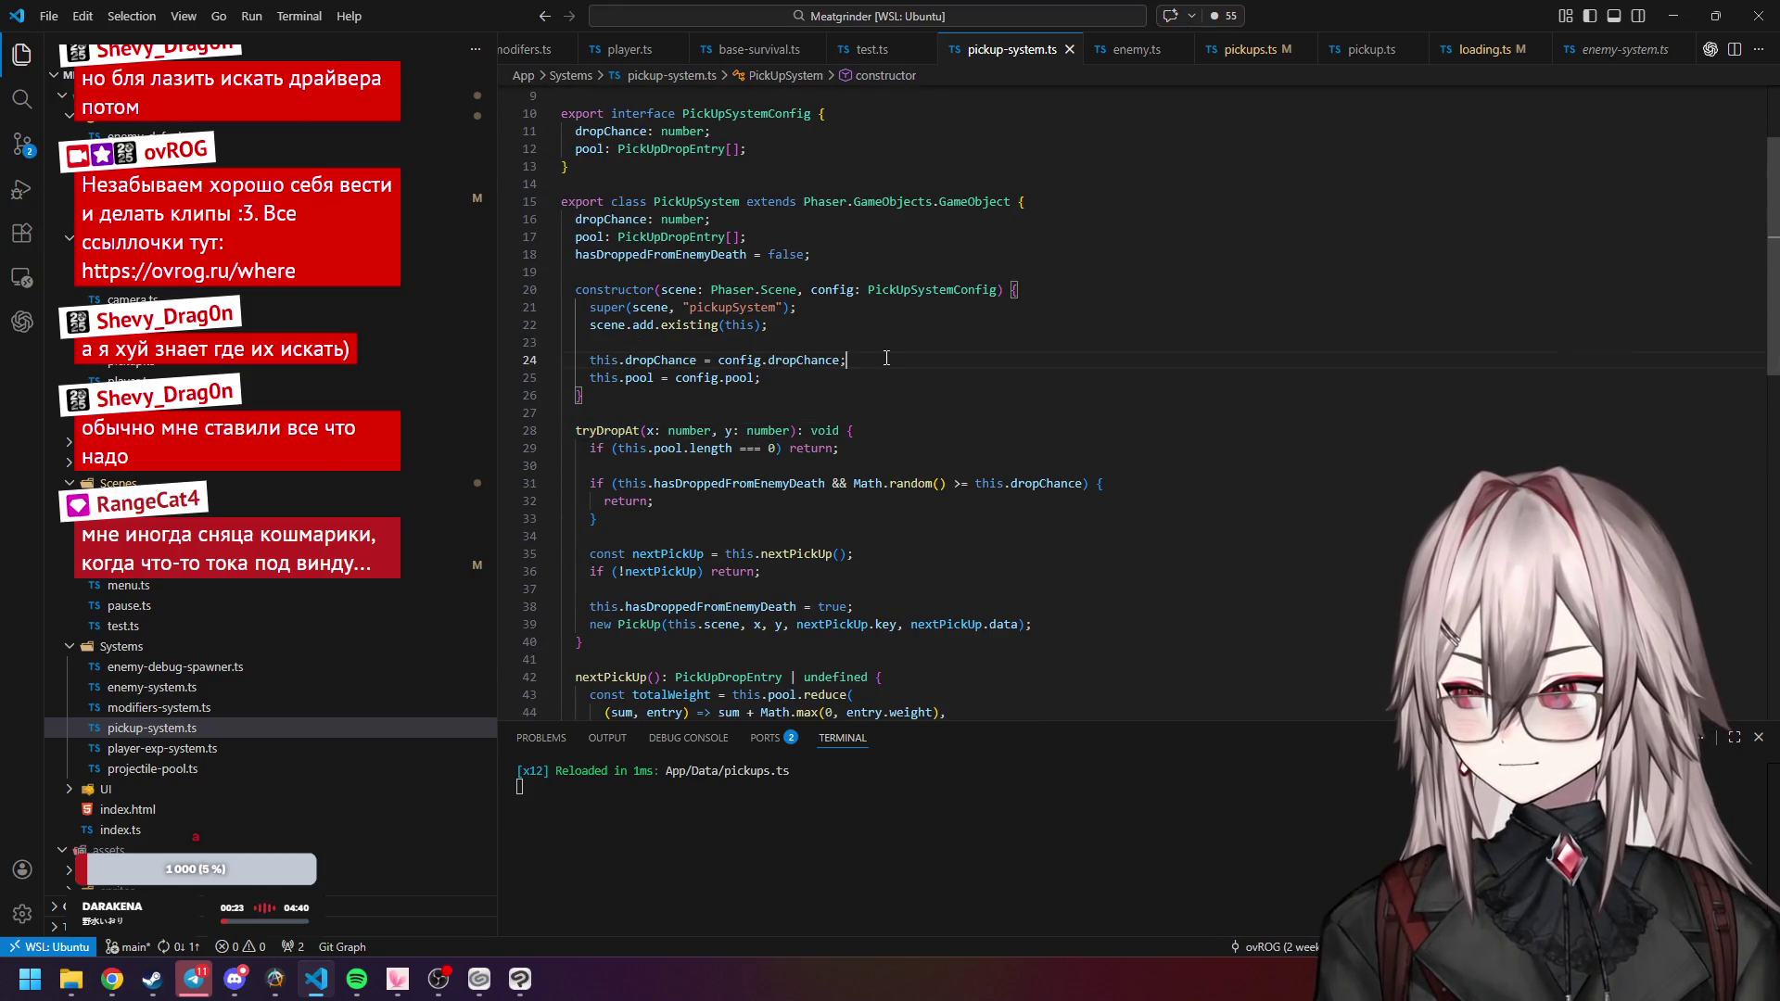
{"action": "scroll", "coordinate": [885, 358], "scroll_direction": "down", "scroll_amount": 2}
{"action": "scroll", "coordinate": [890, 359], "scroll_direction": "down", "scroll_amount": 2}
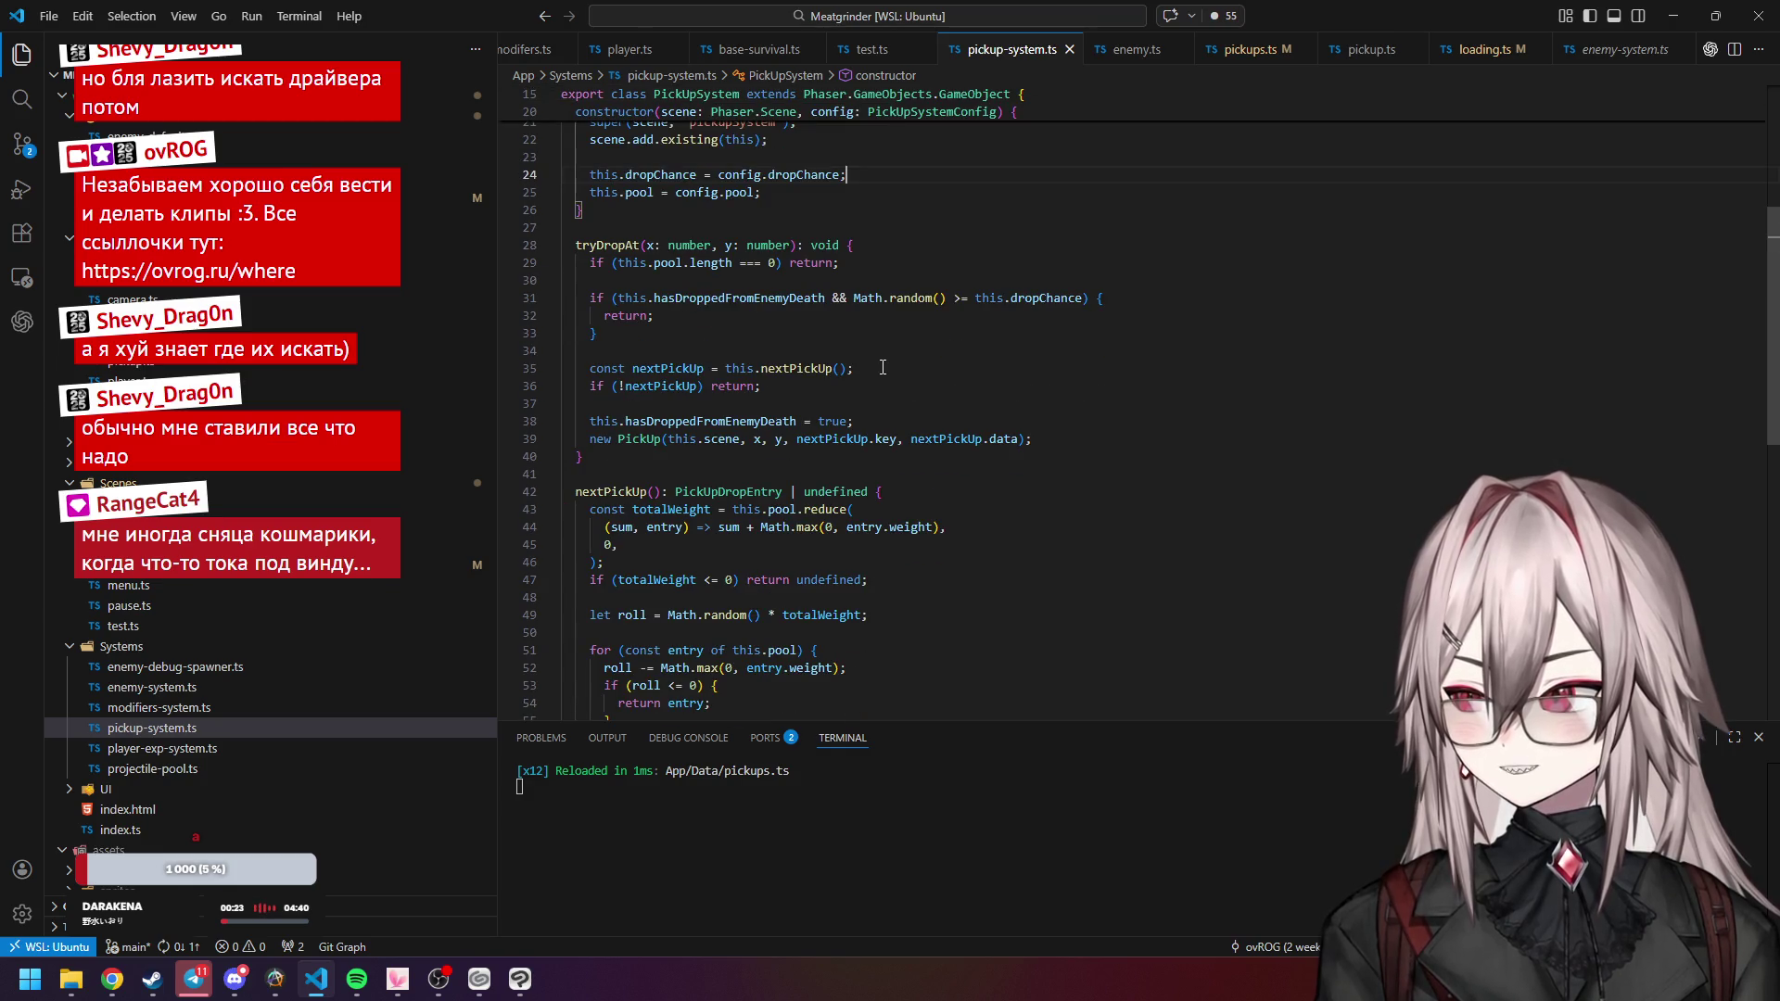
{"action": "left_click", "coordinate": [880, 401]}
{"action": "scroll", "coordinate": [888, 404], "scroll_direction": "down", "scroll_amount": 2}
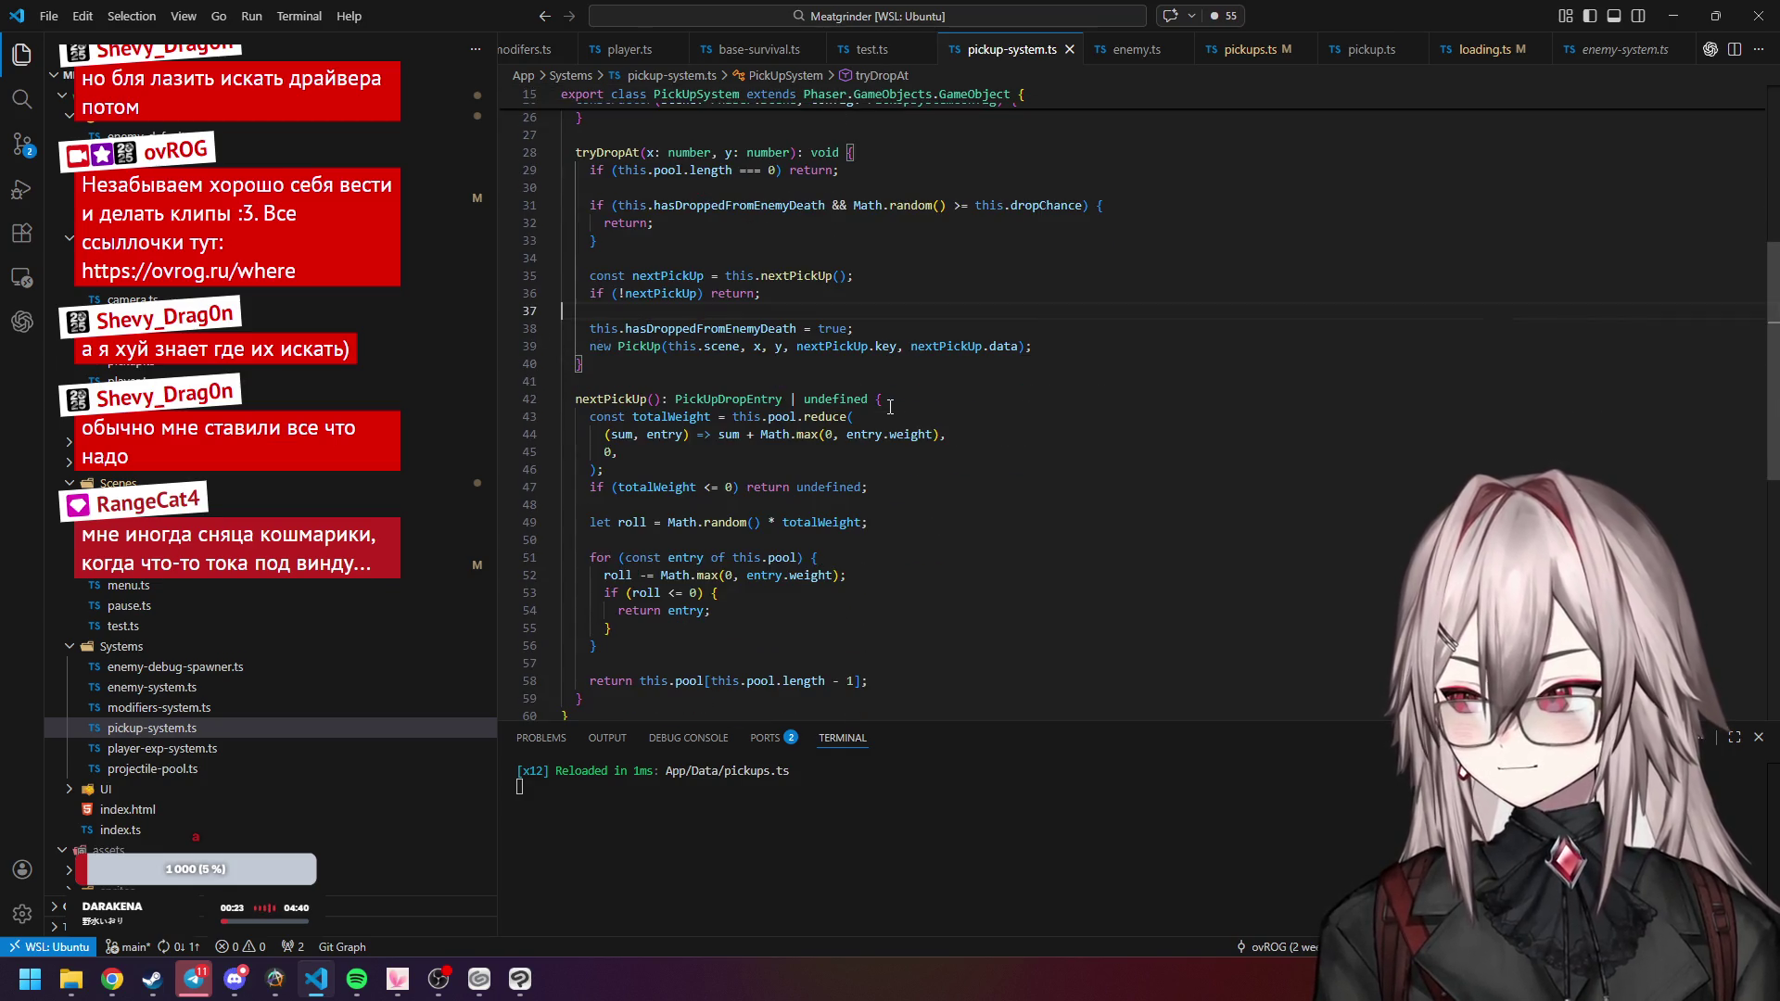
{"action": "scroll", "coordinate": [890, 406], "scroll_direction": "up", "scroll_amount": 10}
{"action": "left_click", "coordinate": [770, 439]}
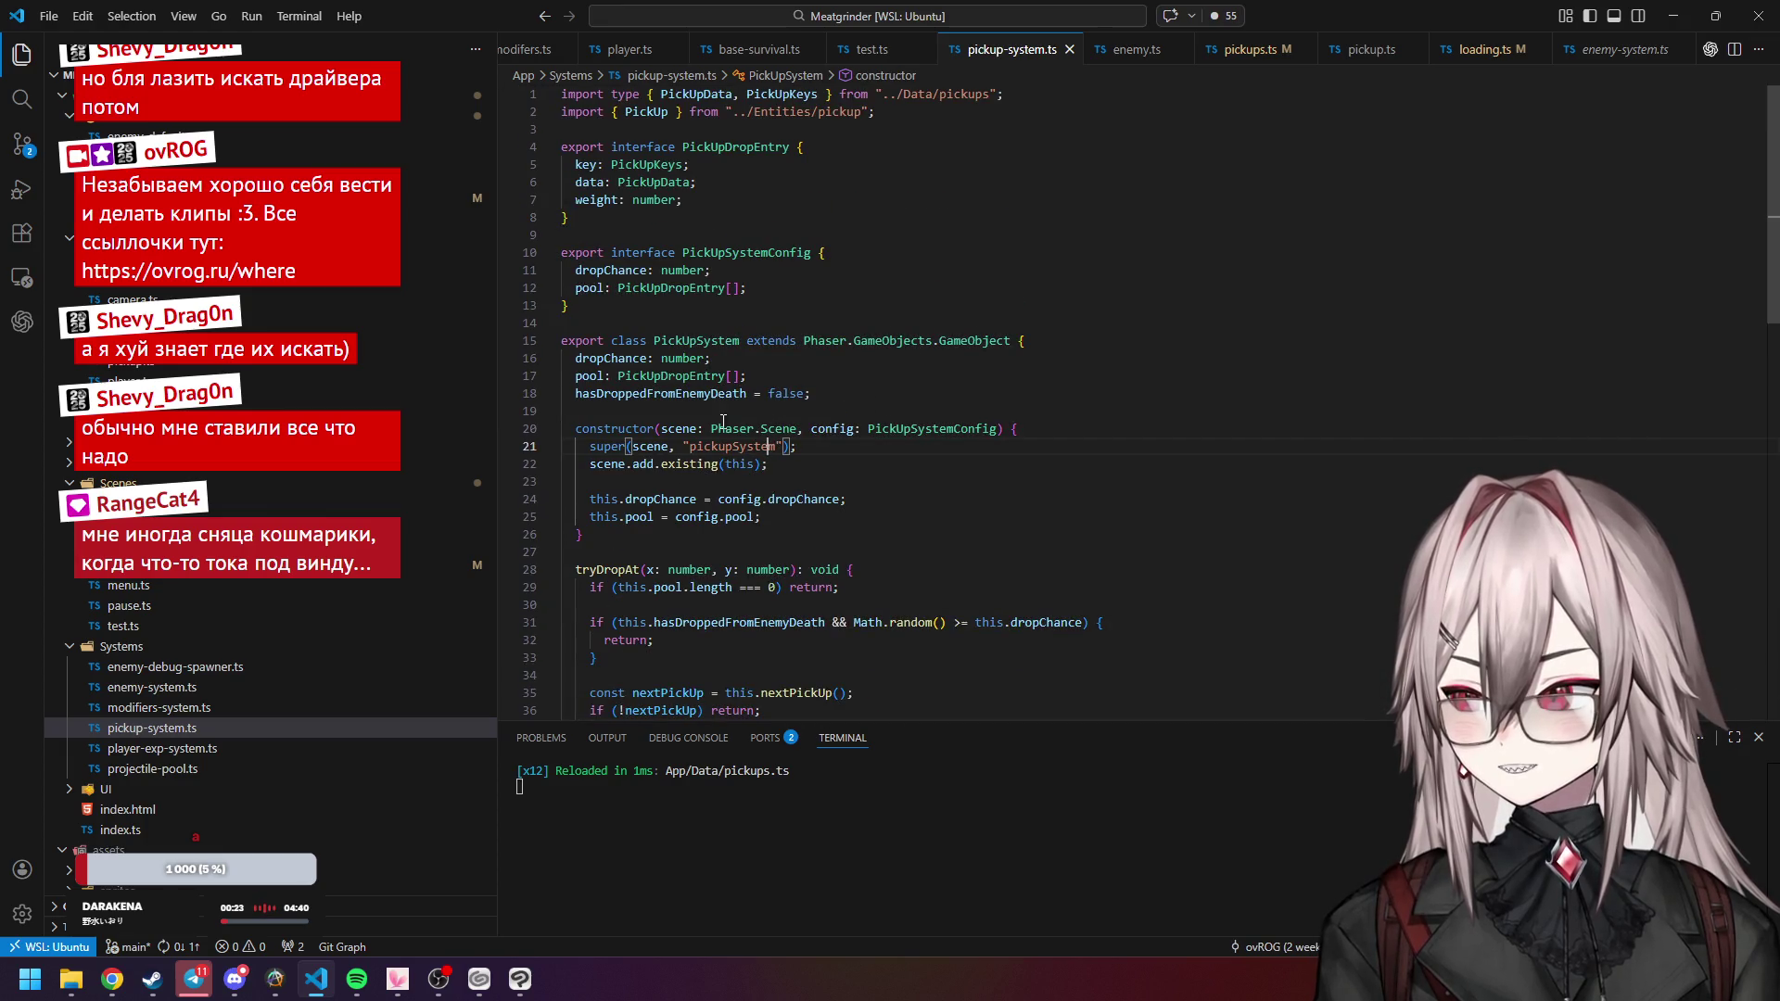
{"action": "scroll", "coordinate": [810, 461], "scroll_direction": "down", "scroll_amount": 8}
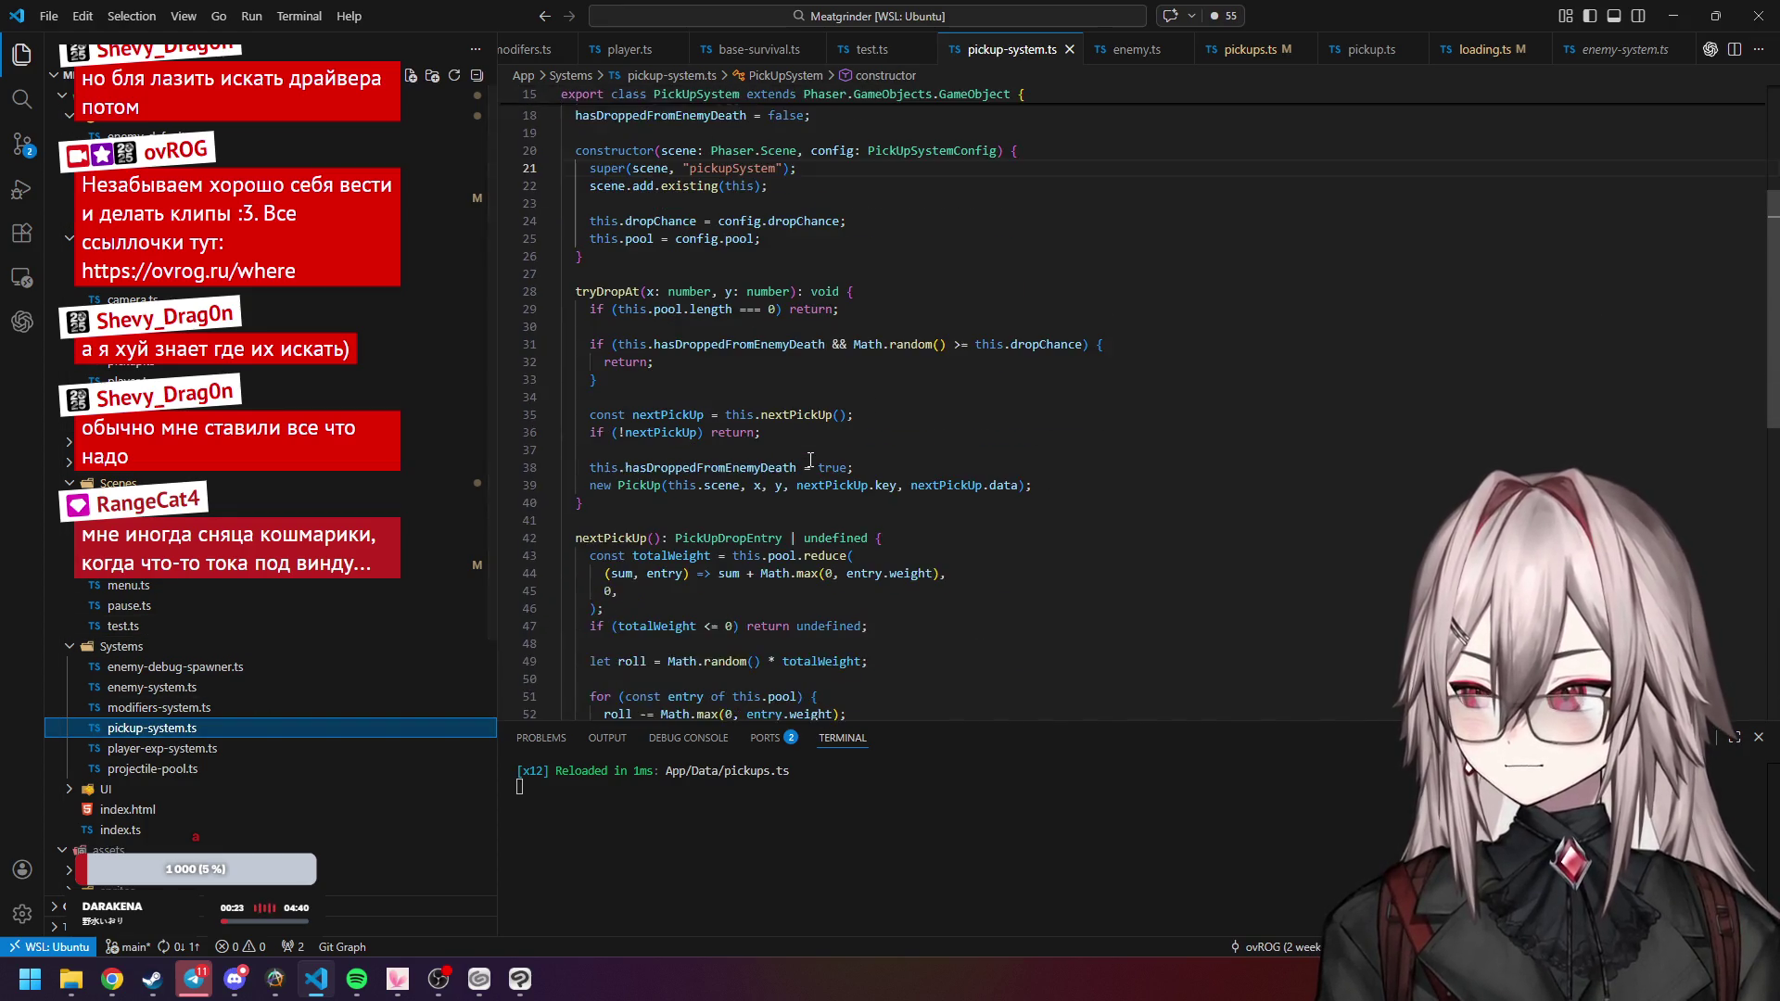
Inspect the new PickUp call on line 39 and its data, then open pickup.ts.
{"action": "left_click", "coordinate": [643, 393]}
{"action": "left_click", "coordinate": [843, 394]}
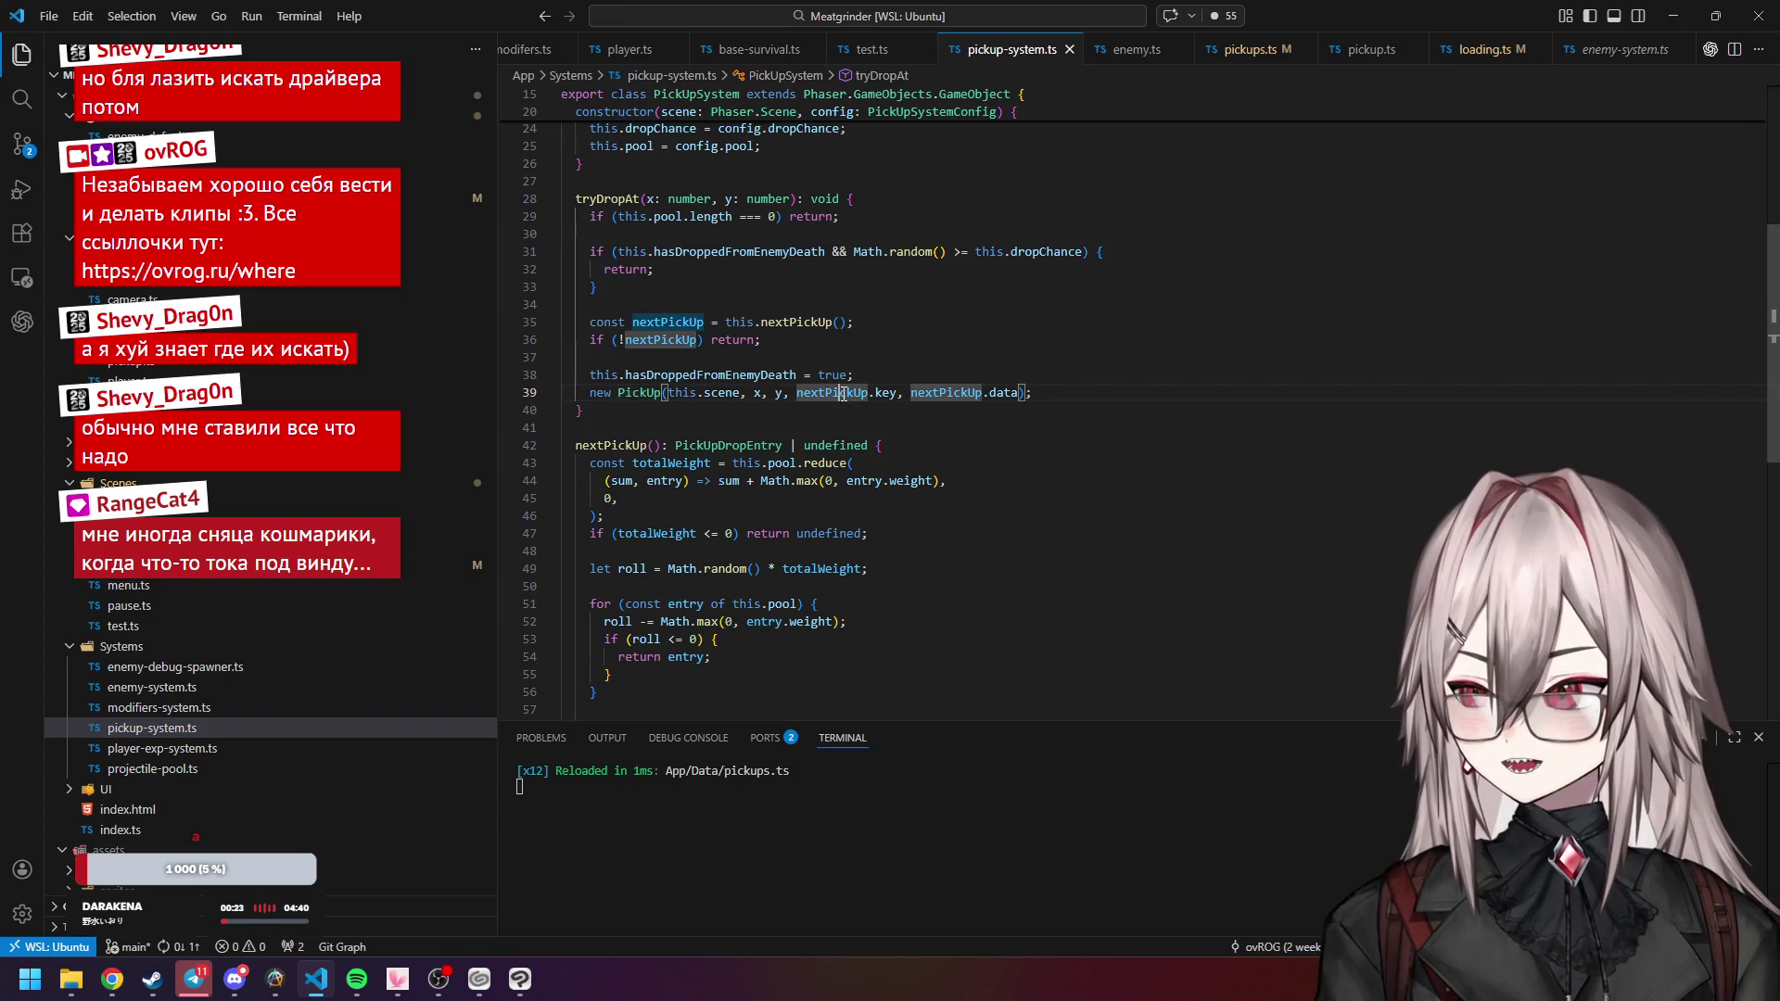
{"action": "left_click", "coordinate": [1009, 393]}
{"action": "scroll", "coordinate": [1009, 393], "scroll_direction": "down", "scroll_amount": 3}
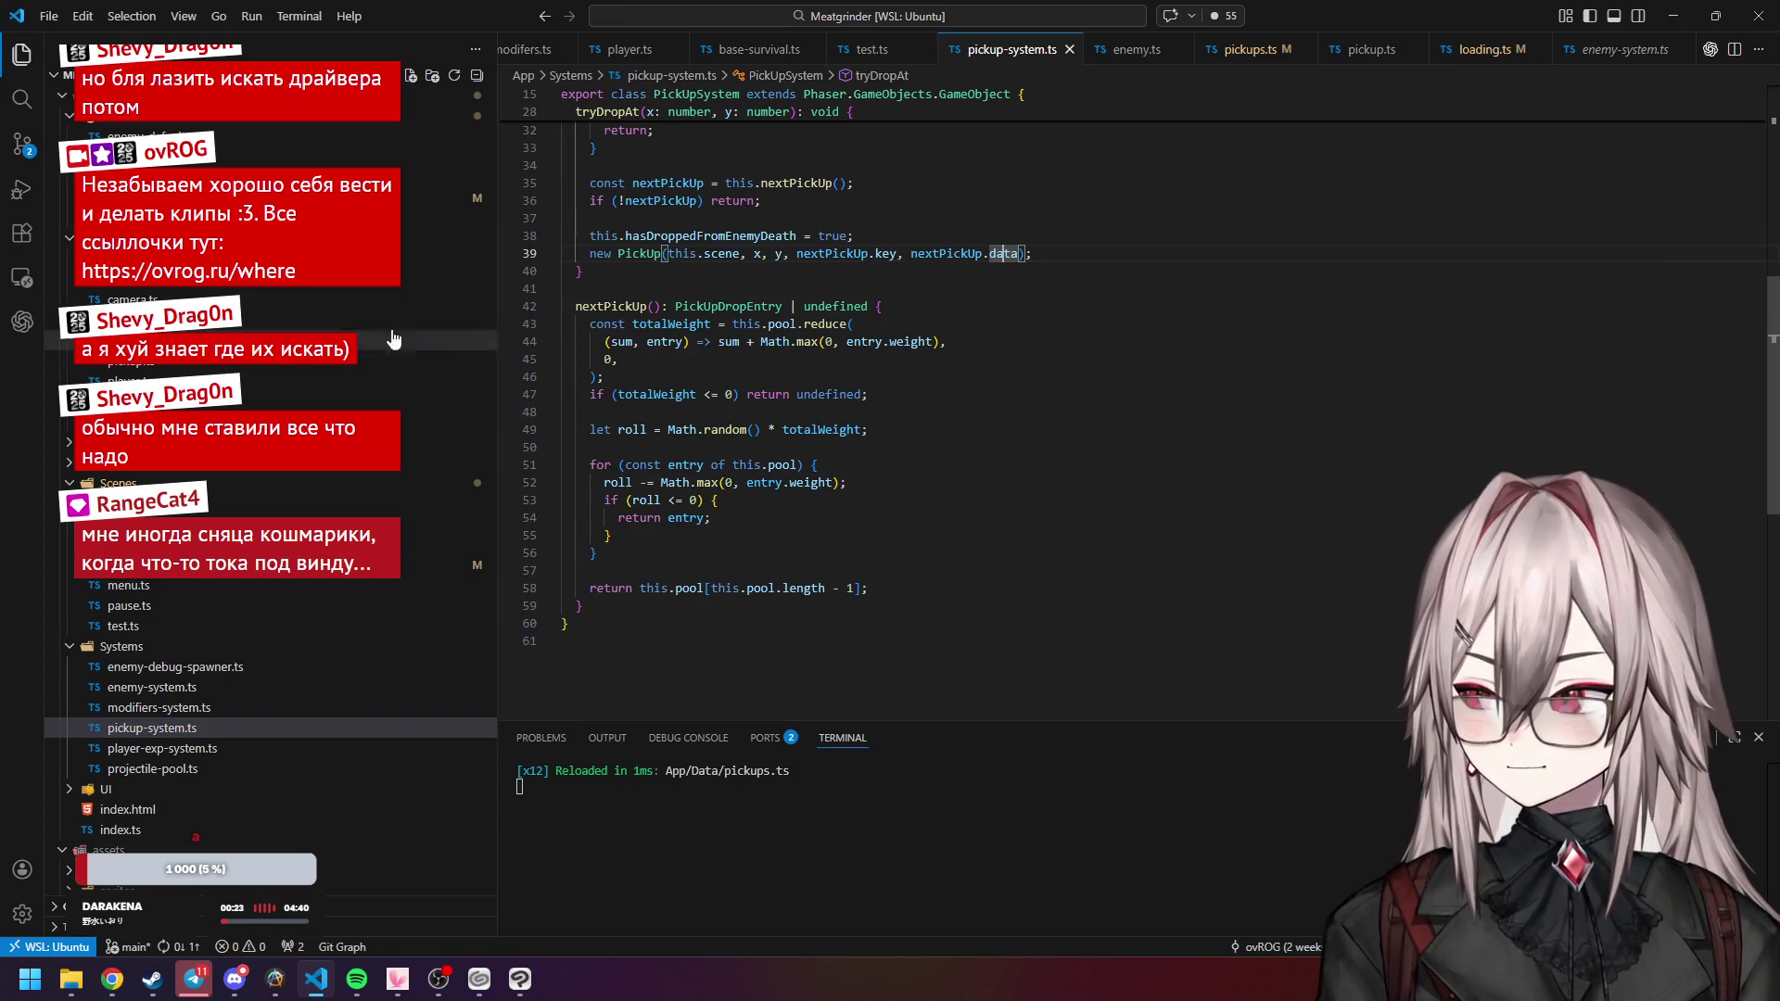
{"action": "left_click", "coordinate": [130, 361]}
Inspect the PickUp constructor's key, its PickUpData data parameter, and the icon sprite line.
{"action": "scroll", "coordinate": [797, 338], "scroll_direction": "down", "scroll_amount": 3}
{"action": "scroll", "coordinate": [797, 337], "scroll_direction": "up", "scroll_amount": 5}
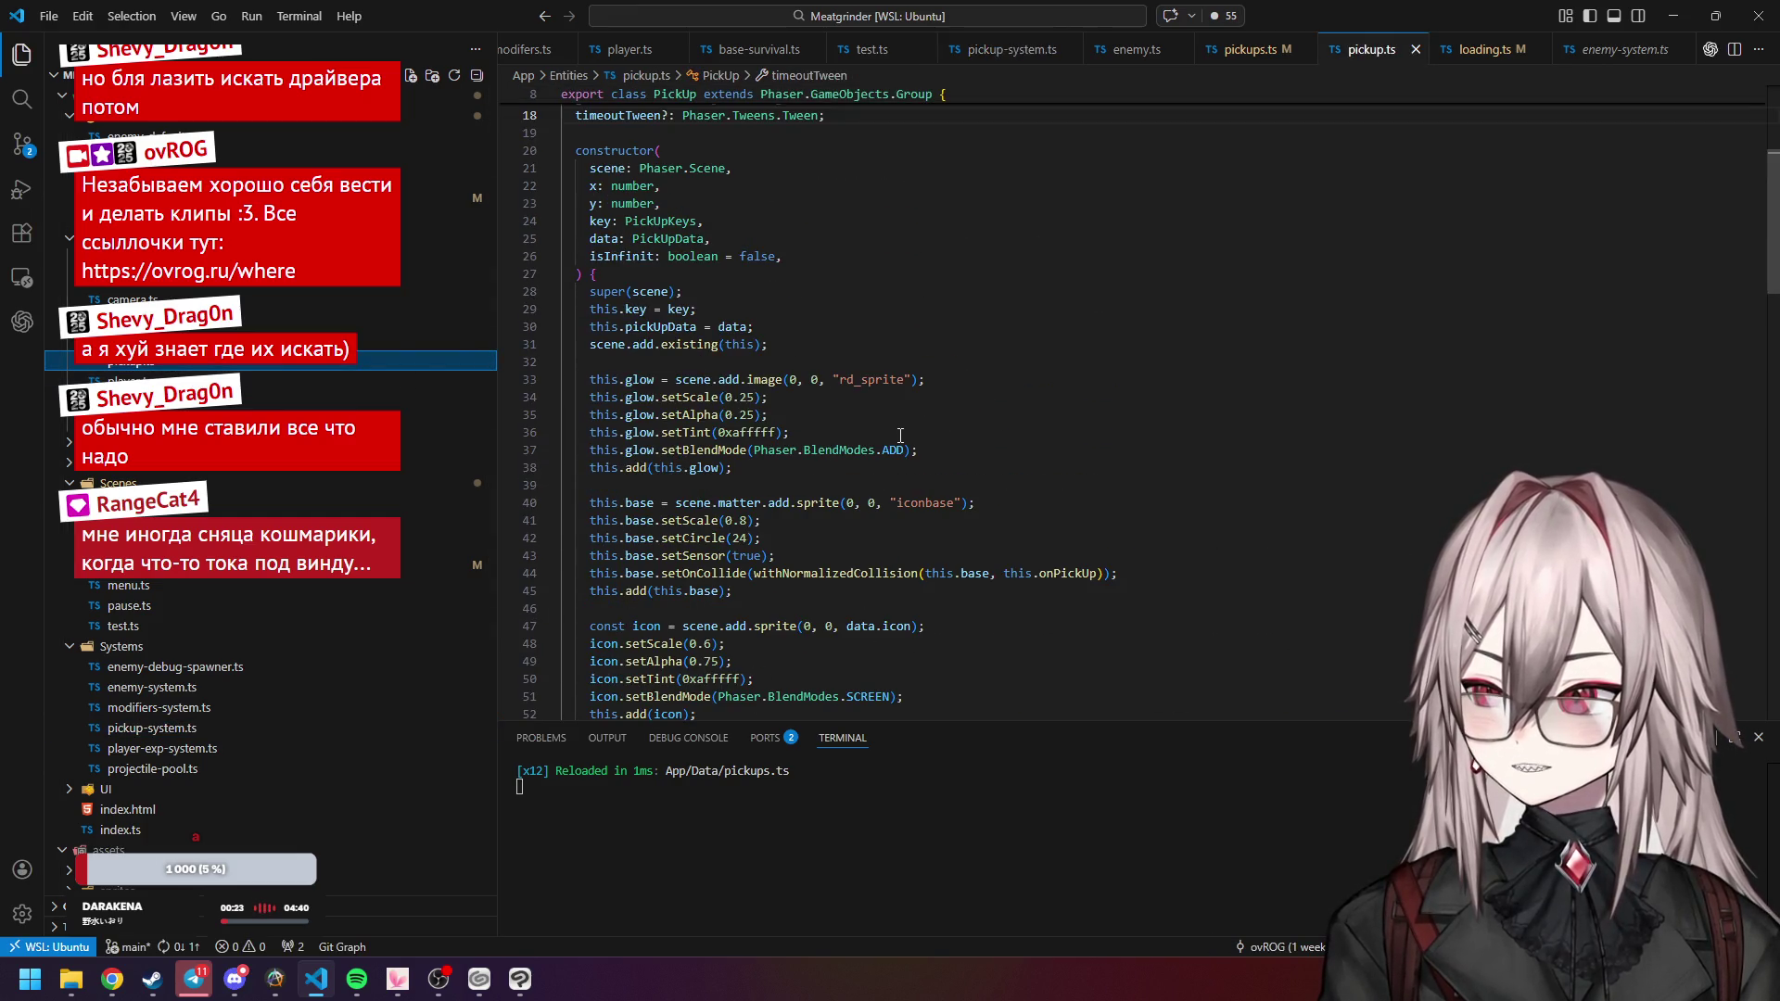
{"action": "scroll", "coordinate": [795, 361], "scroll_direction": "up", "scroll_amount": 3}
{"action": "scroll", "coordinate": [618, 261], "scroll_direction": "up", "scroll_amount": 2}
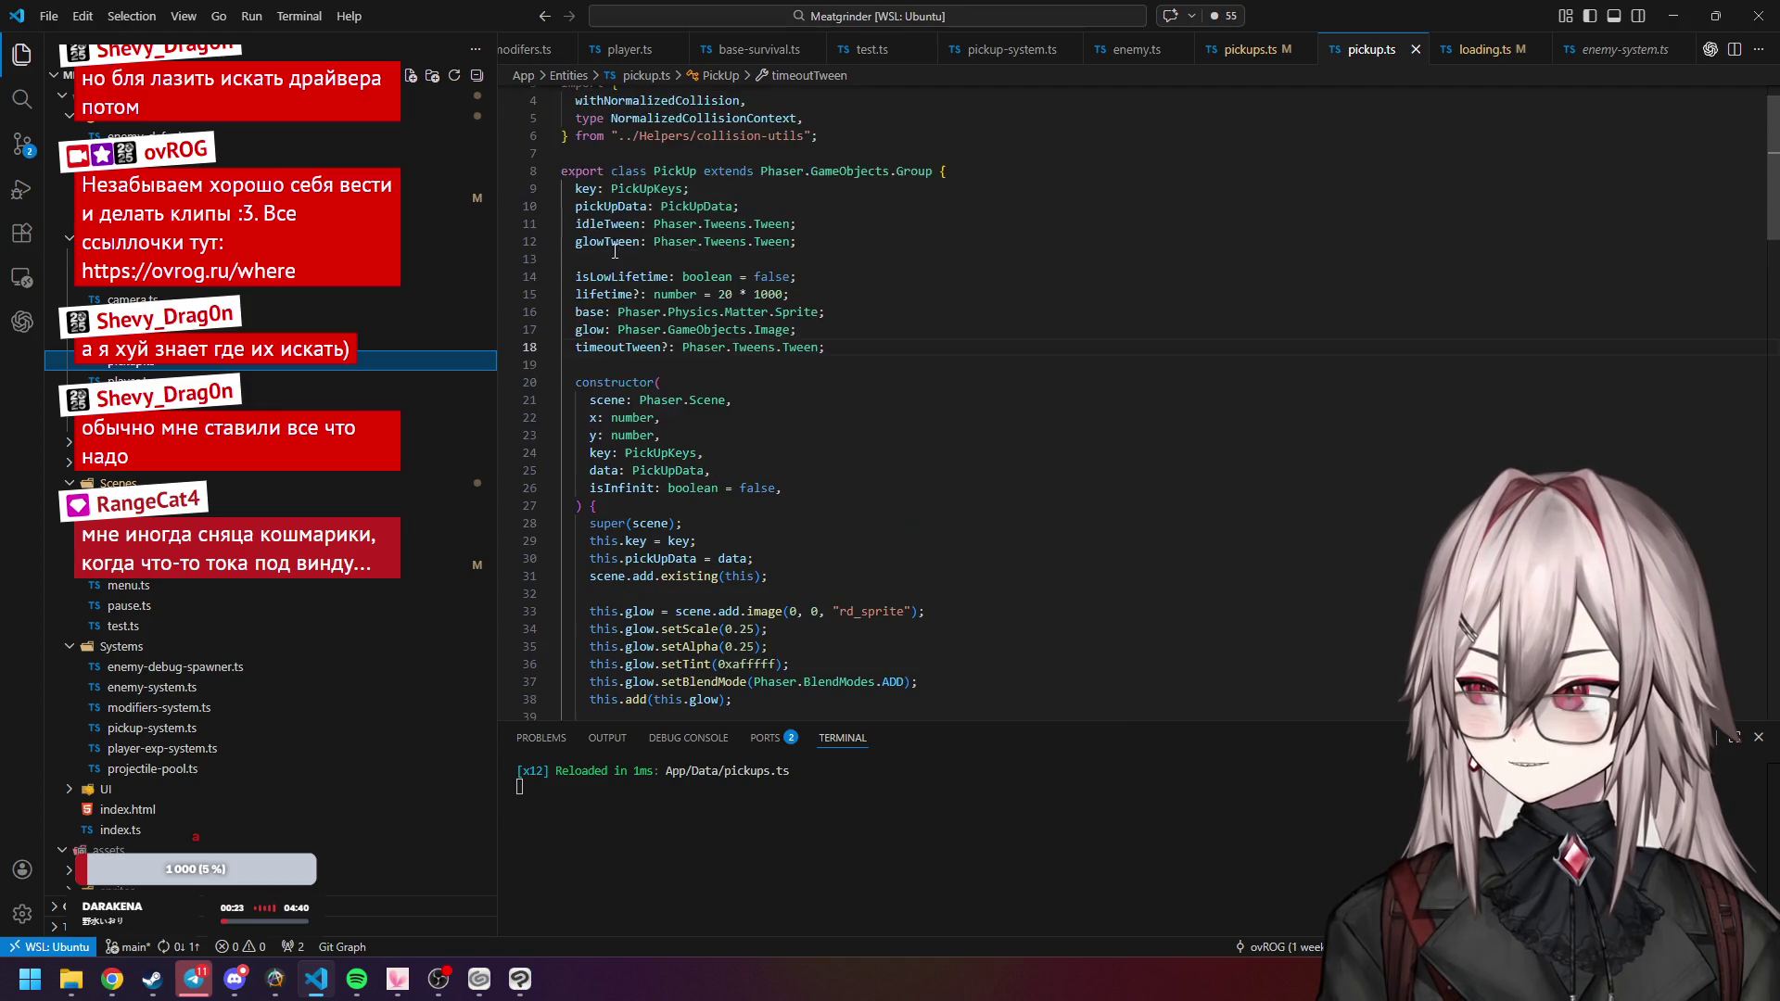
{"action": "left_click", "coordinate": [592, 189]}
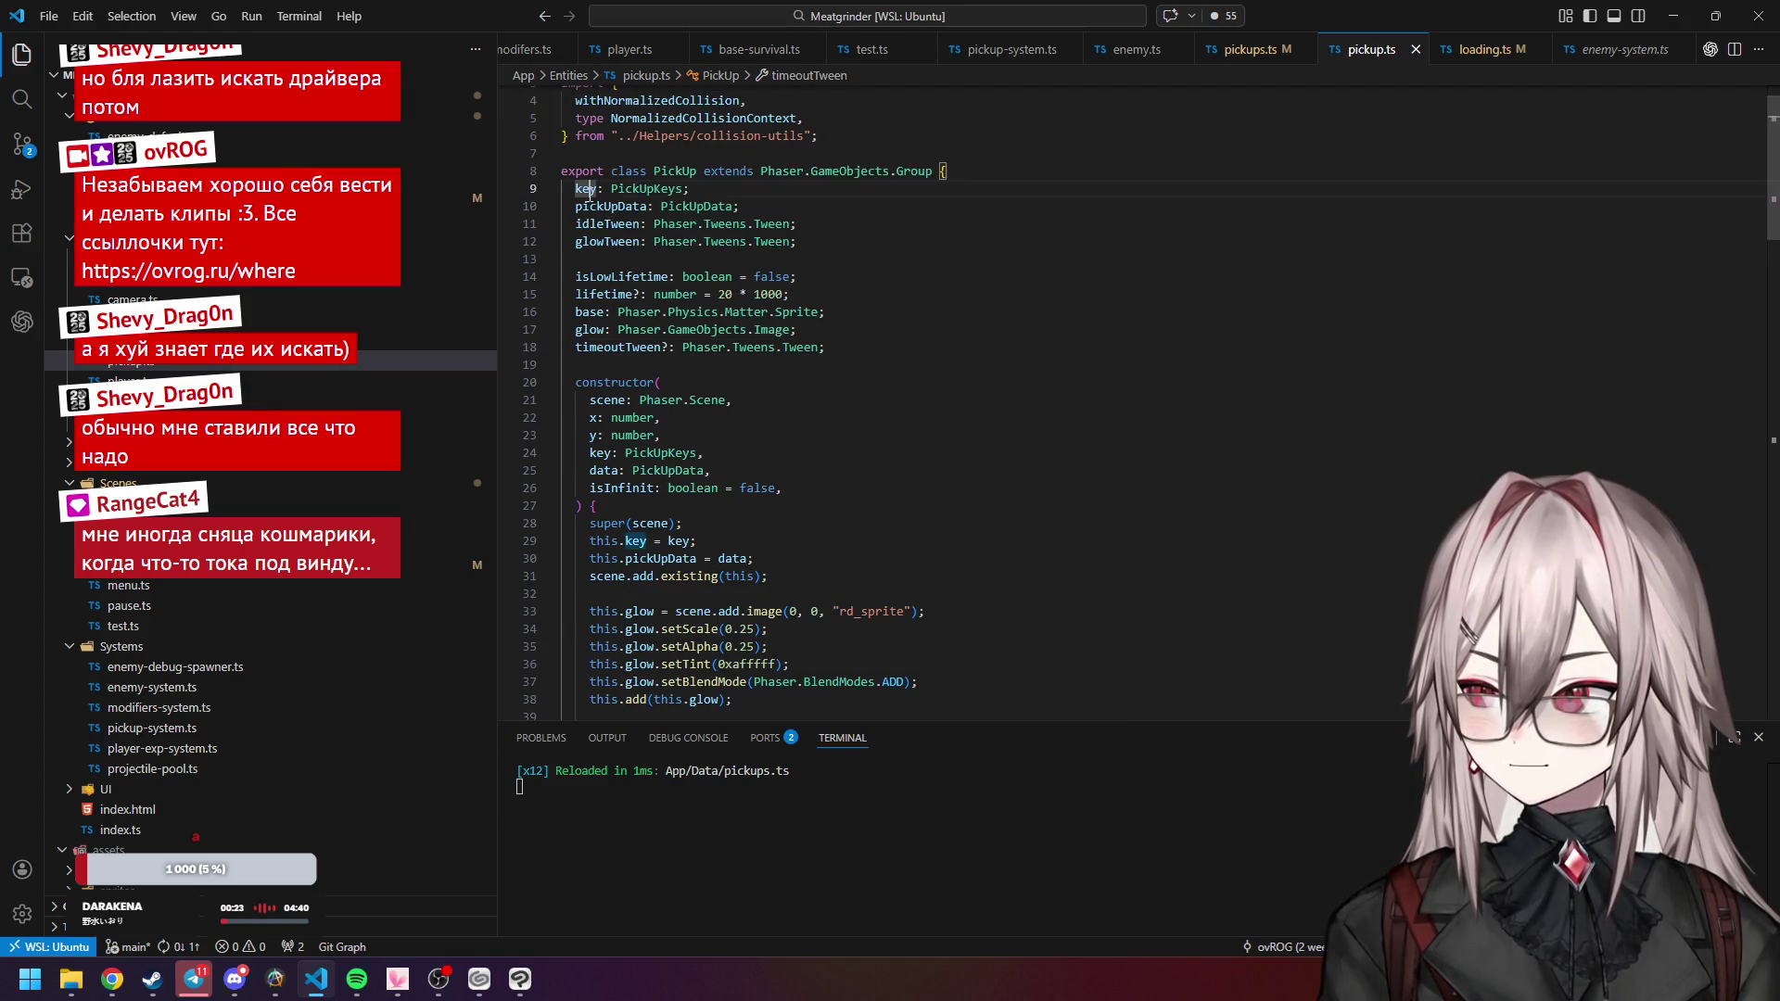
{"action": "left_click", "coordinate": [634, 470]}
{"action": "scroll", "coordinate": [659, 292], "scroll_direction": "down", "scroll_amount": 5}
{"action": "left_click", "coordinate": [603, 238]}
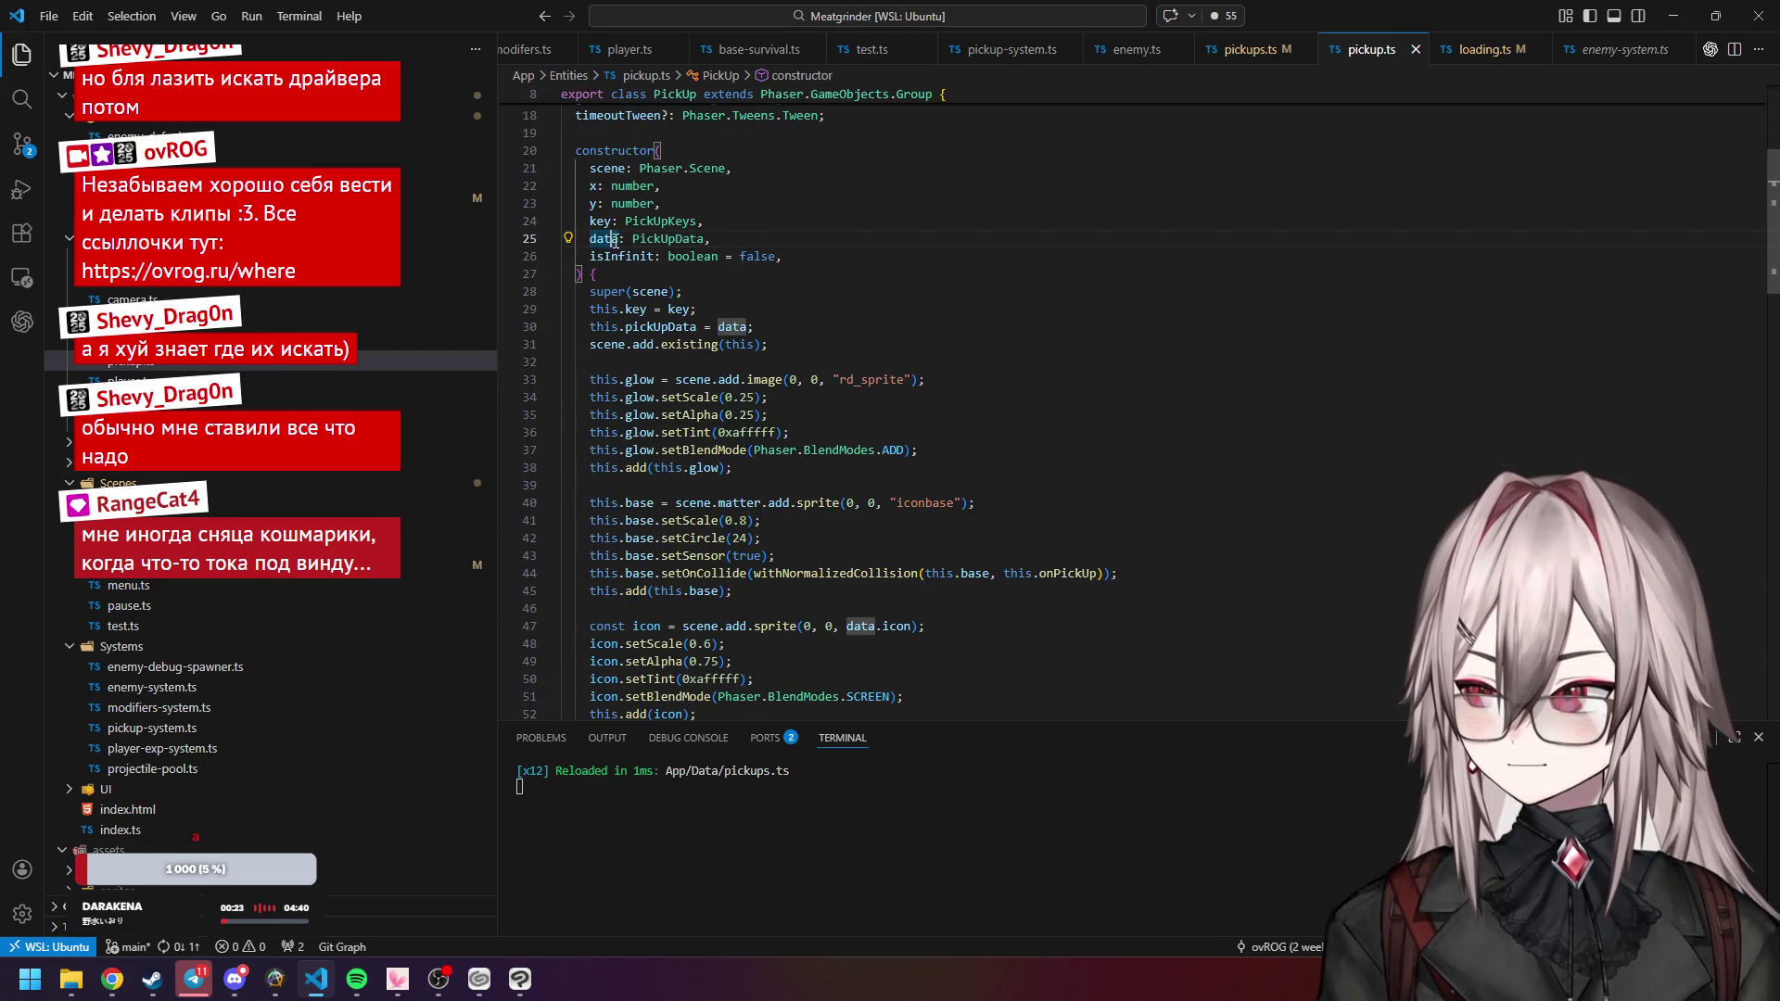
{"action": "scroll", "coordinate": [811, 376], "scroll_direction": "down", "scroll_amount": 2}
{"action": "left_click", "coordinate": [897, 535]}
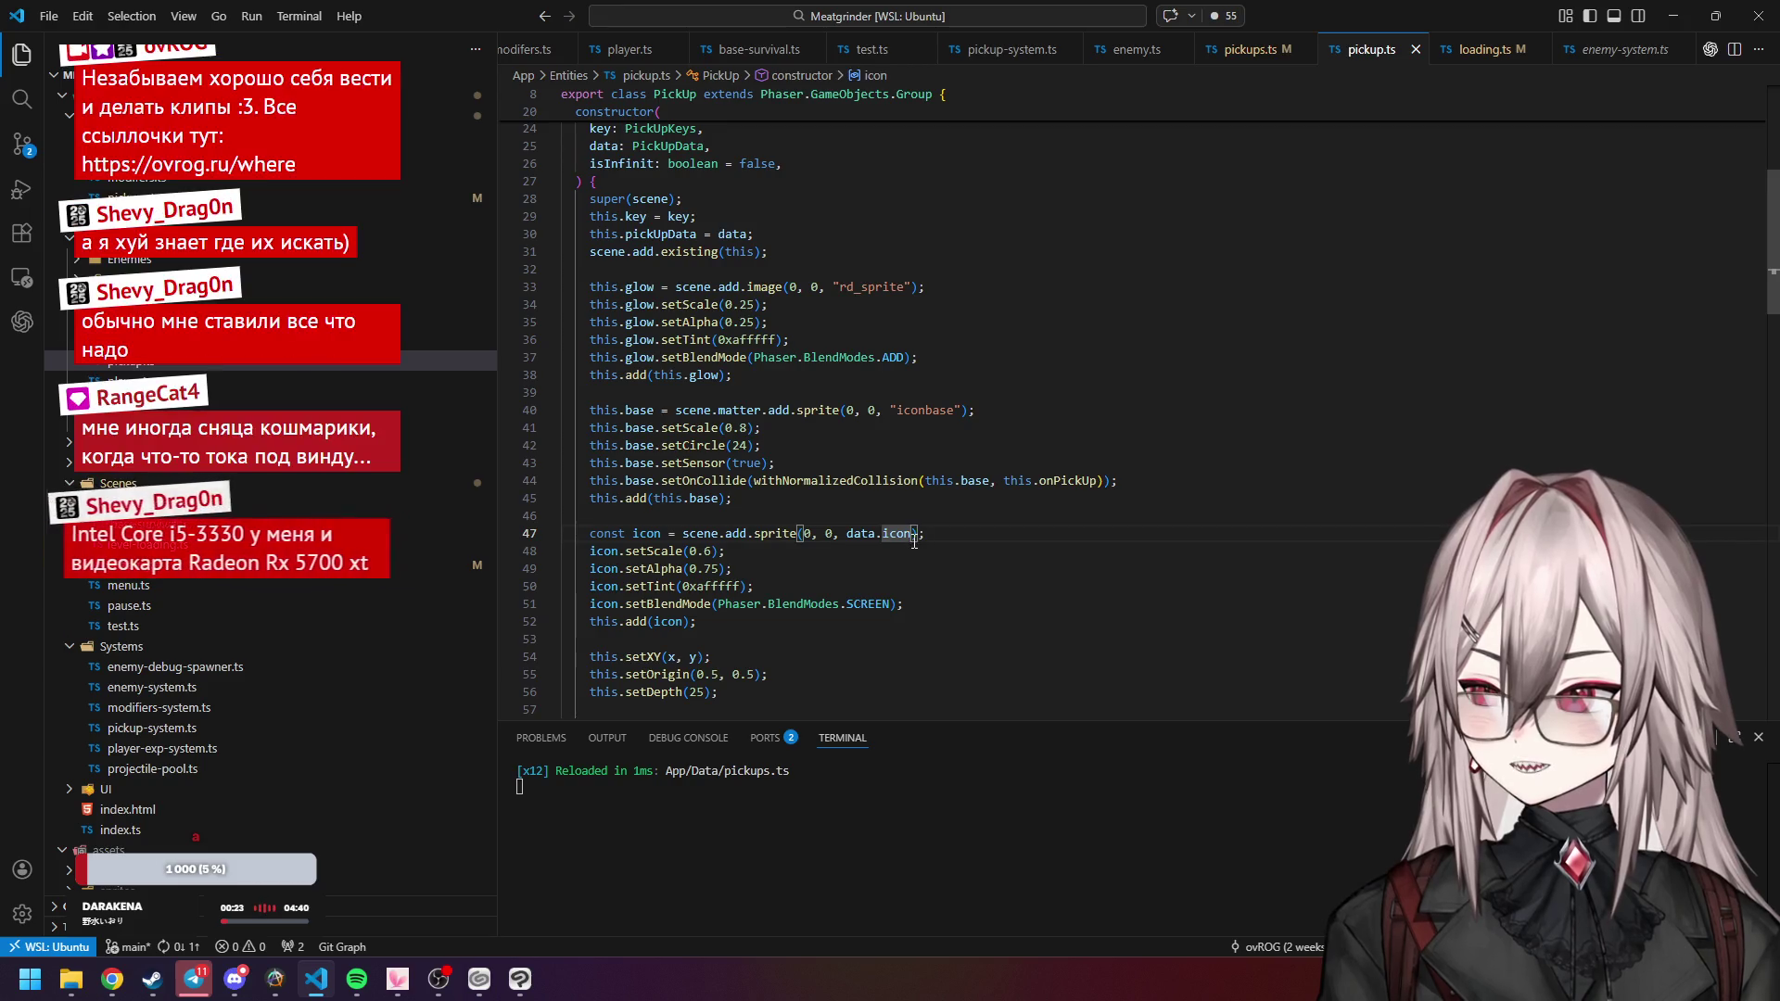
Add ', data.frame' to the icon sprite call on line 47, save, and show Meatgrinder in Chrome.
{"action": "type", "text": ", da"}
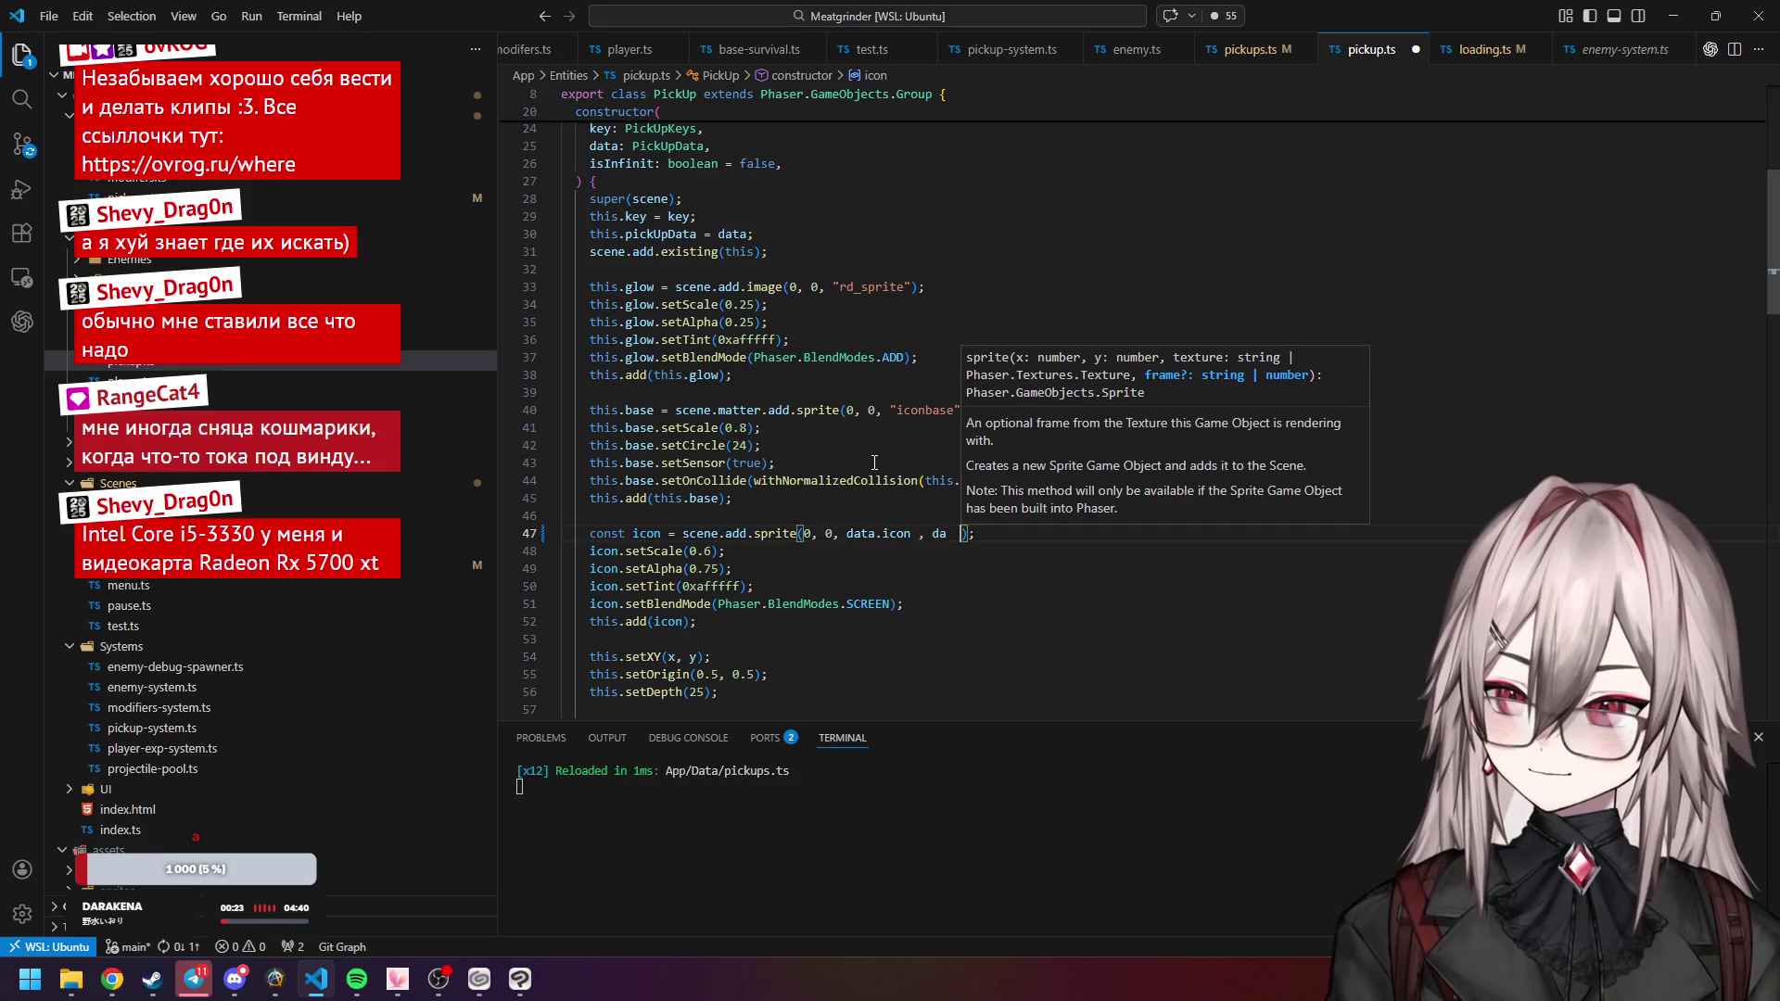
{"action": "type", "text": "ta"}
{"action": "type", "text": ".fream"}
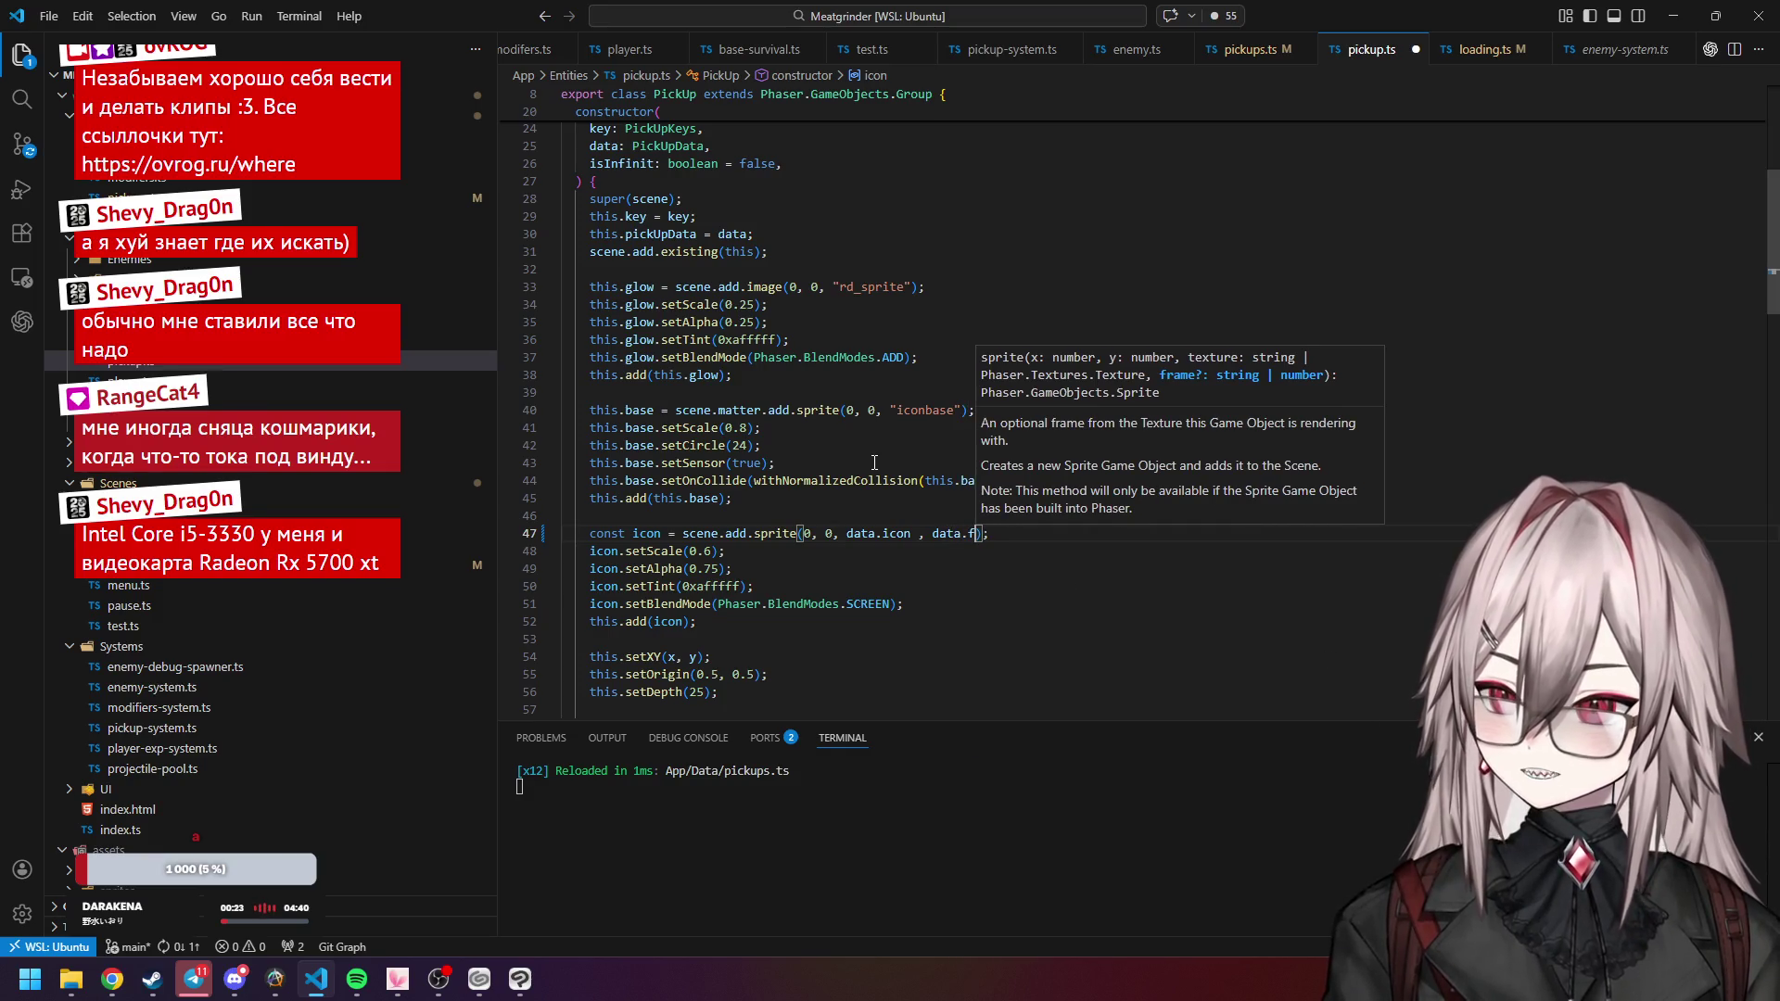
{"action": "key", "text": "BackSpace"}
{"action": "key", "text": "BackSpace"}
{"action": "key", "text": "BackSpace"}
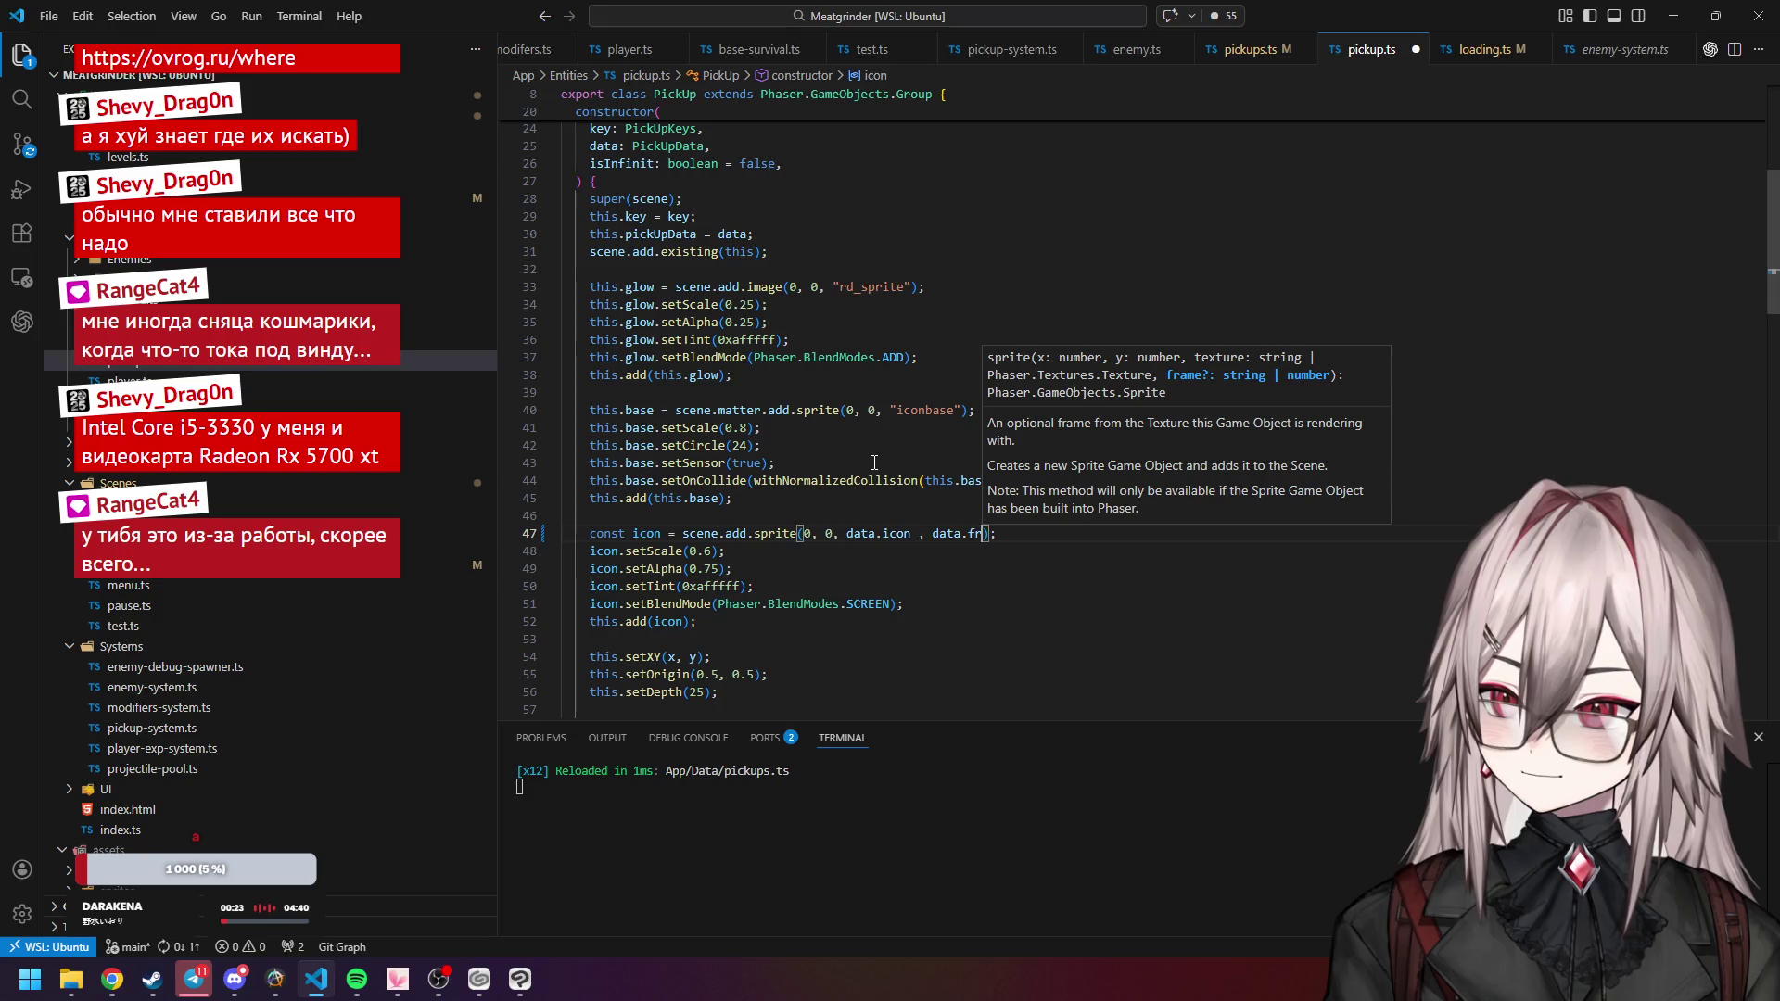
{"action": "type", "text": "ame"}
{"action": "key", "text": "Escape"}
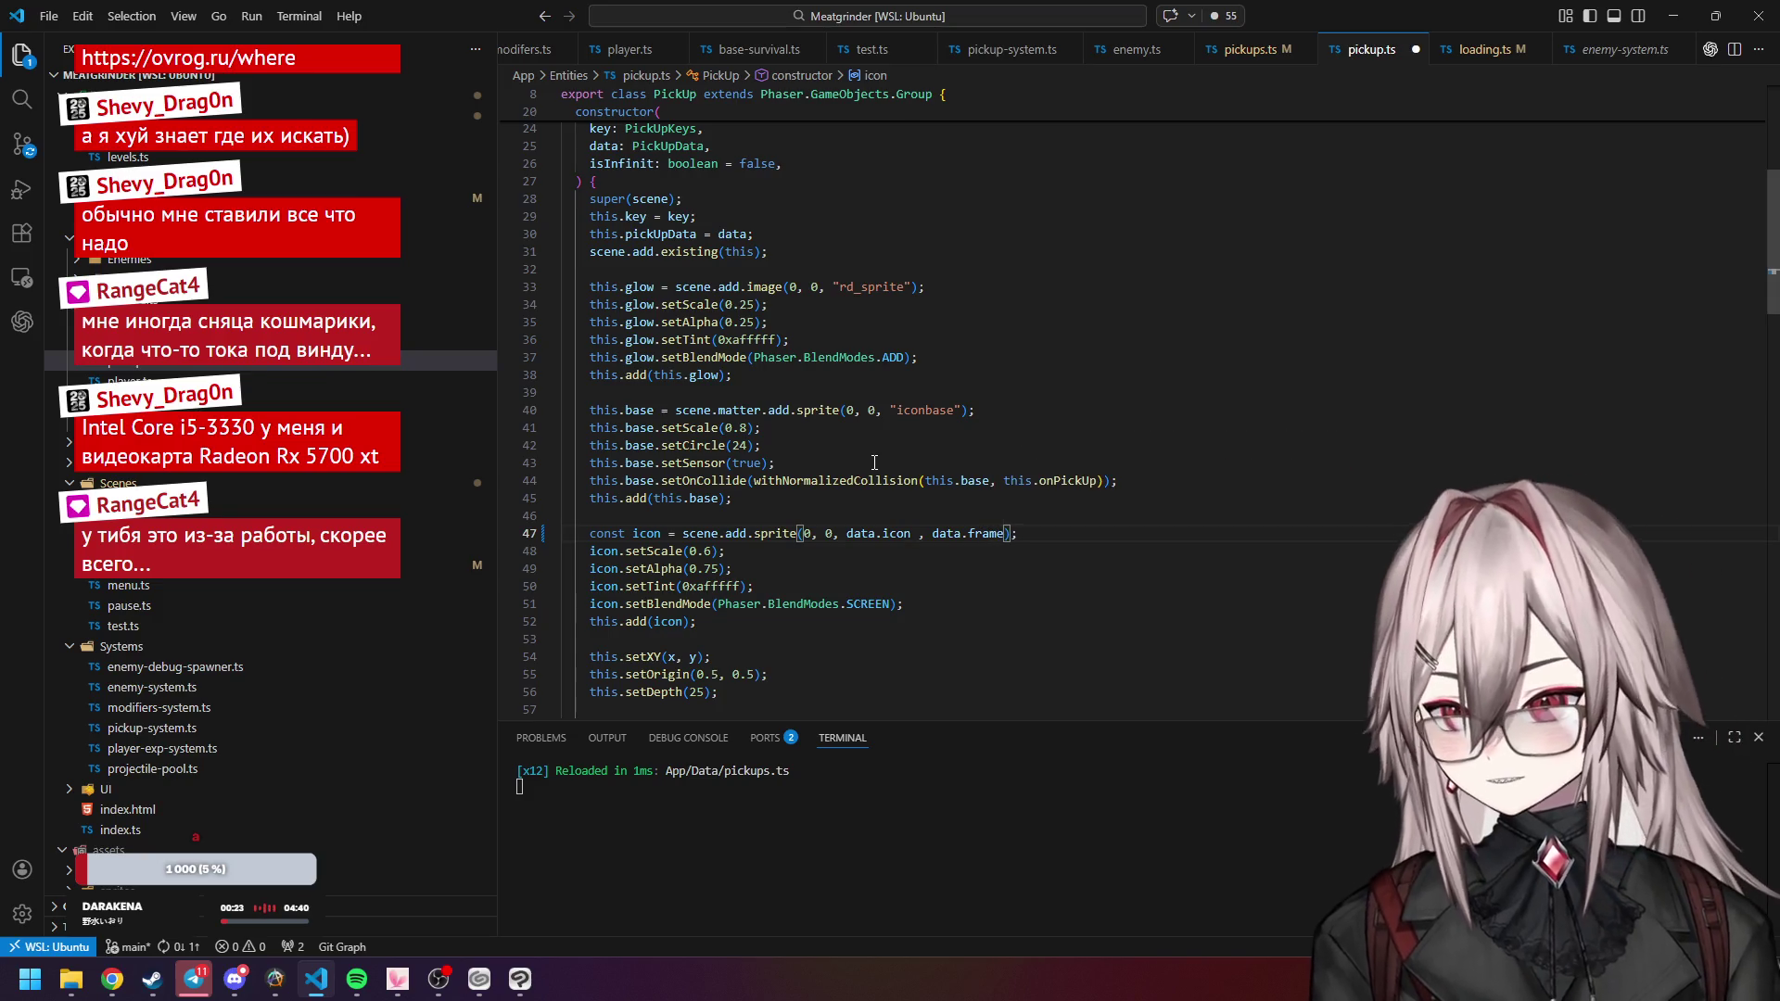
{"action": "left_click", "coordinate": [1103, 491]}
{"action": "key", "text": "Down"}
{"action": "key", "text": "ctrl+s"}
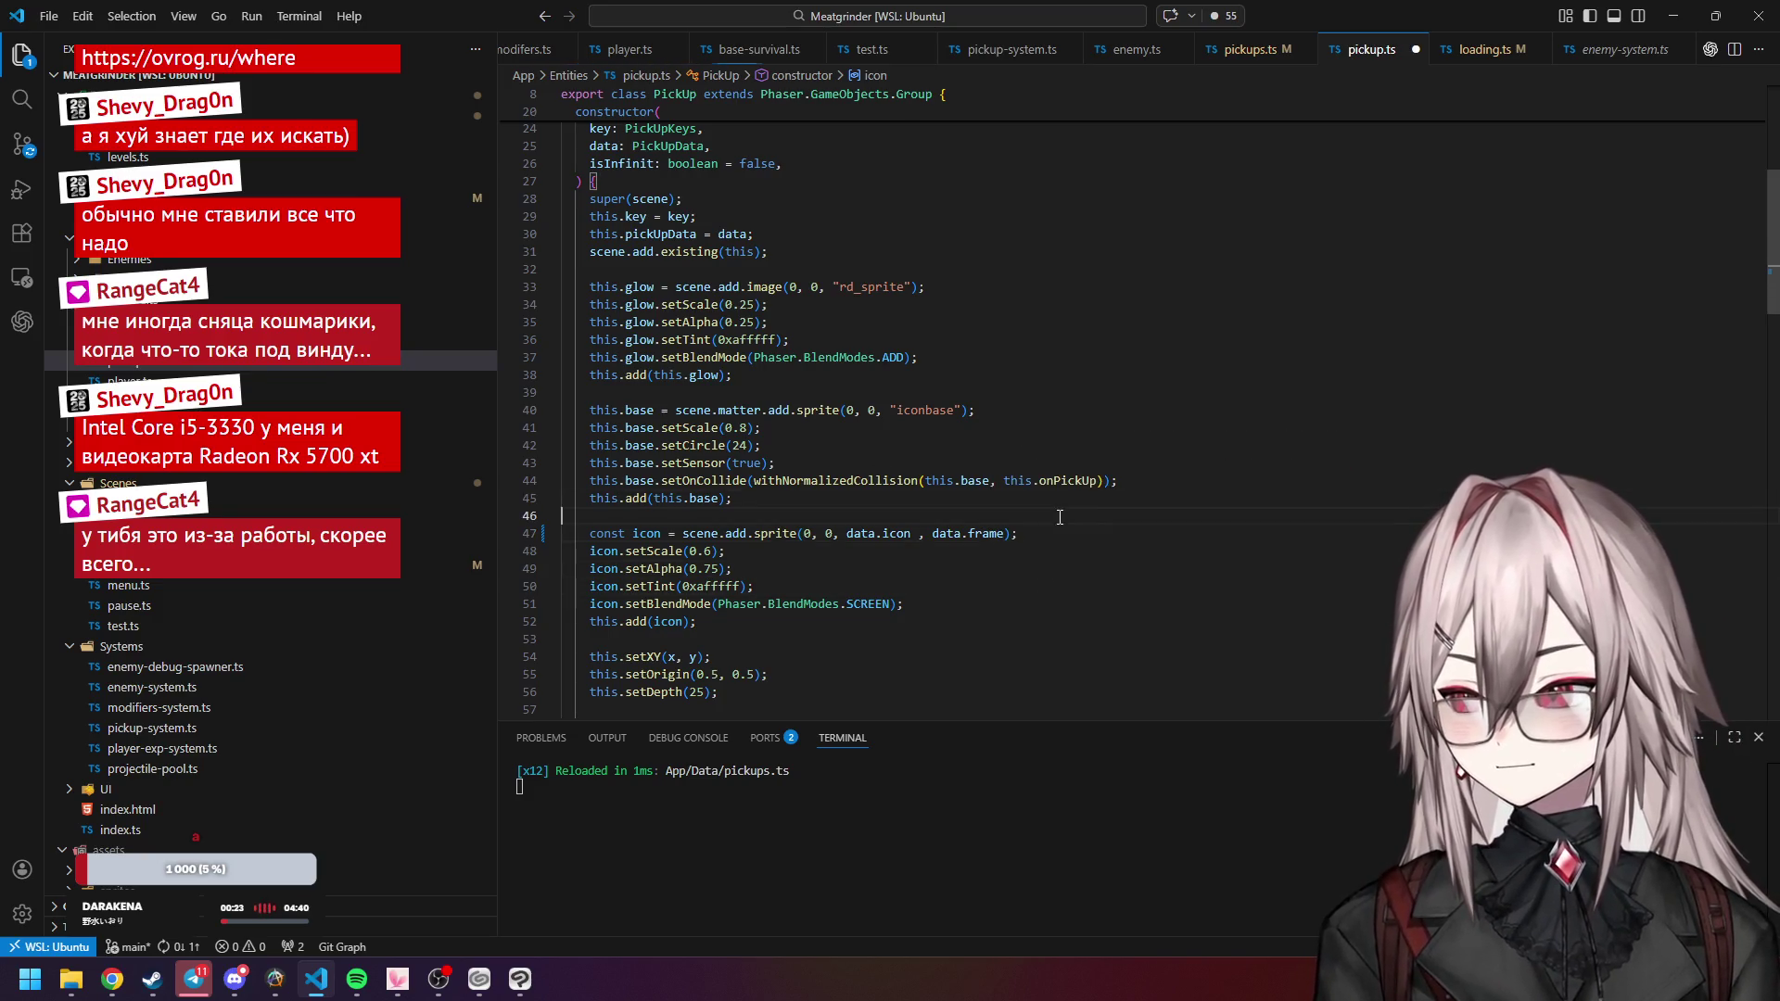
{"action": "scroll", "coordinate": [1202, 348], "scroll_direction": "down", "scroll_amount": 2}
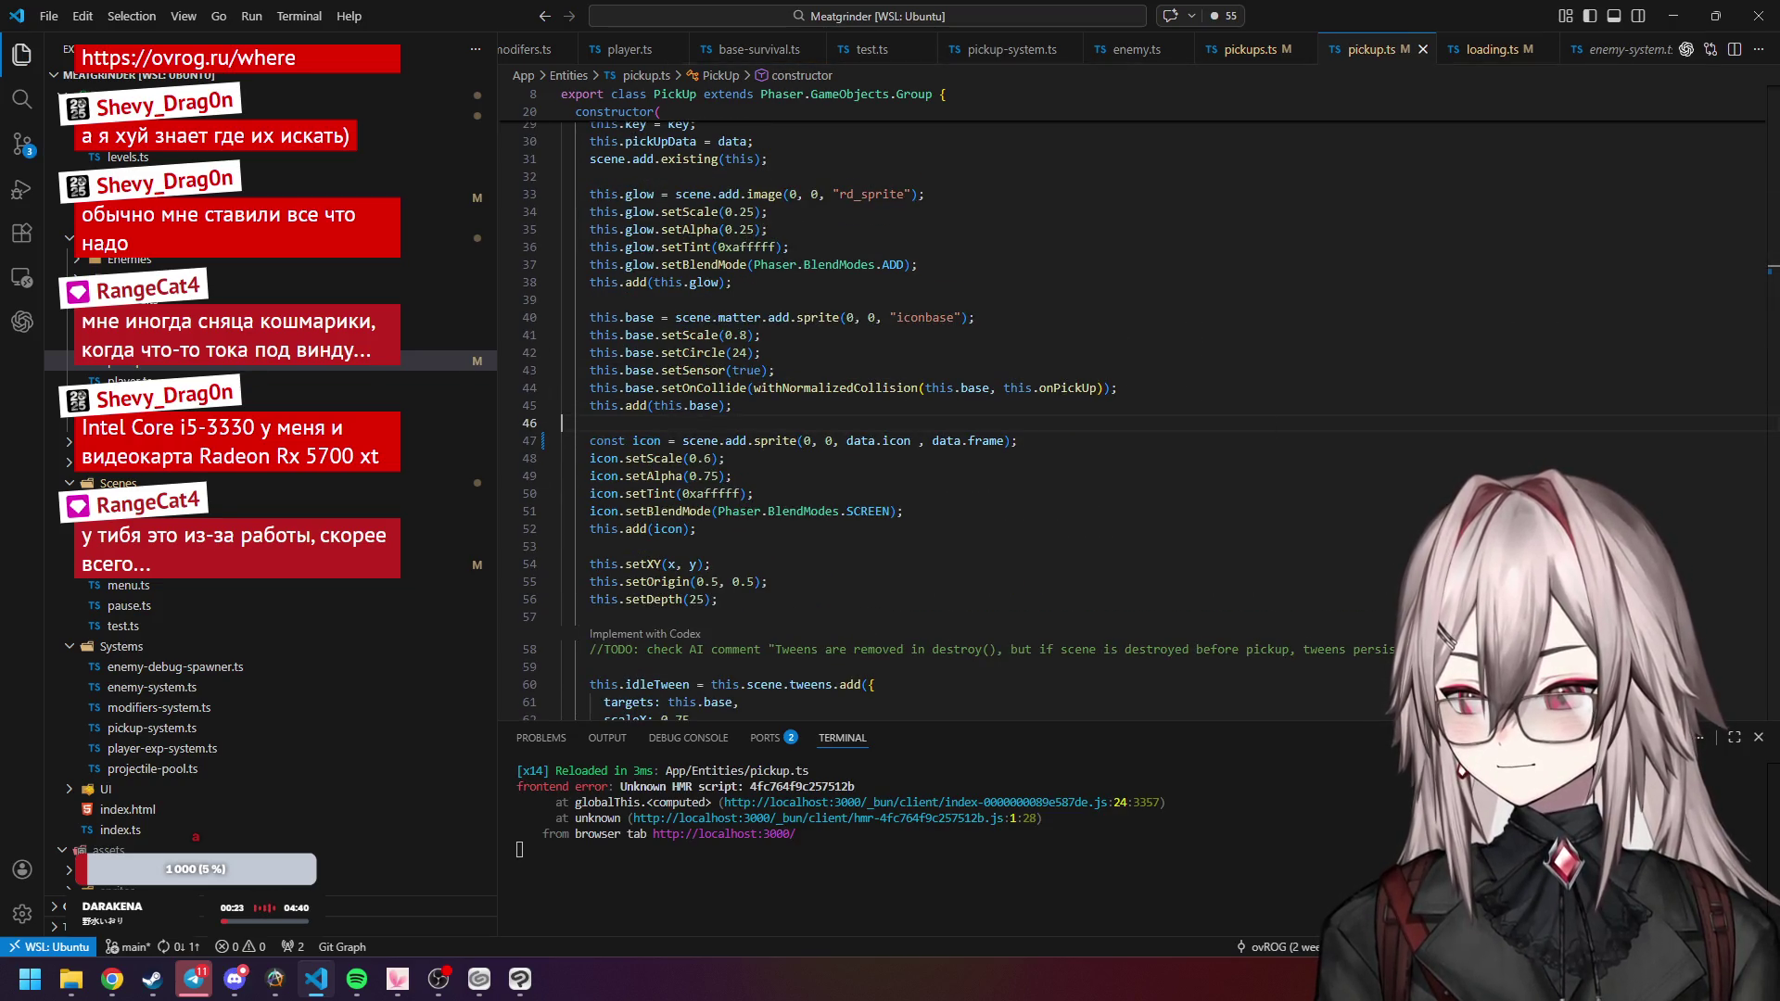
{"action": "left_click", "coordinate": [1024, 490]}
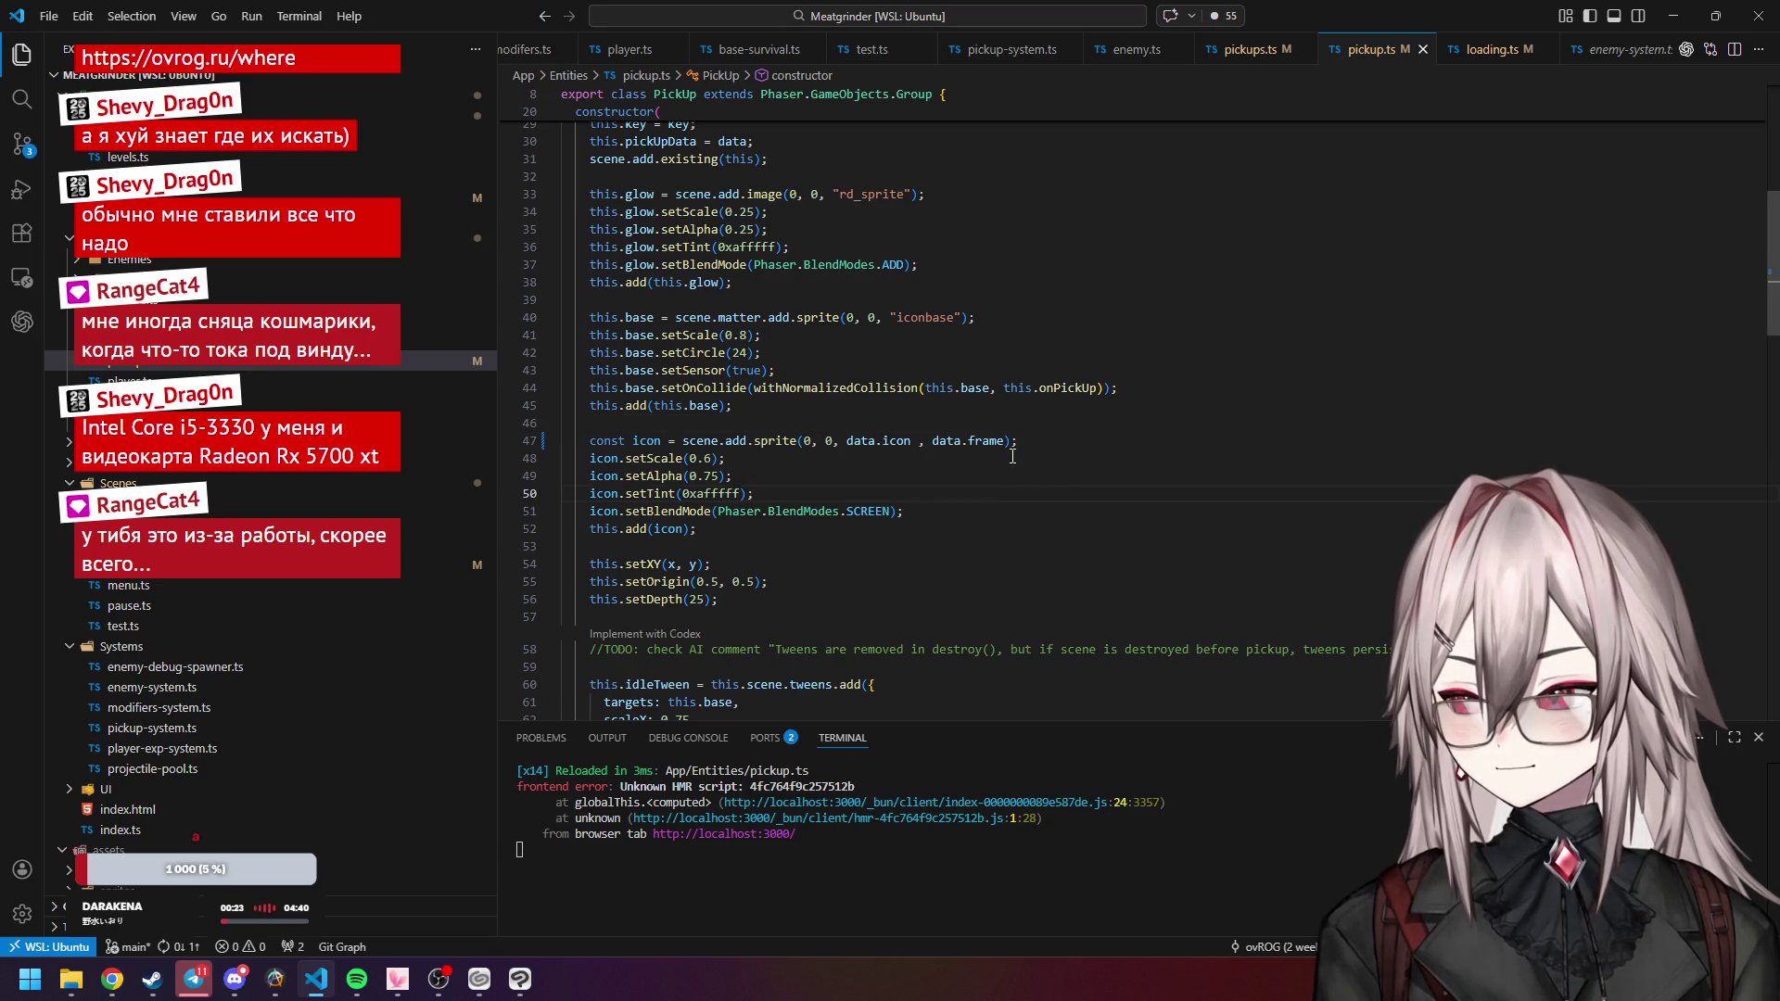
{"action": "left_click", "coordinate": [1052, 416]}
{"action": "key", "text": "ctrl+s"}
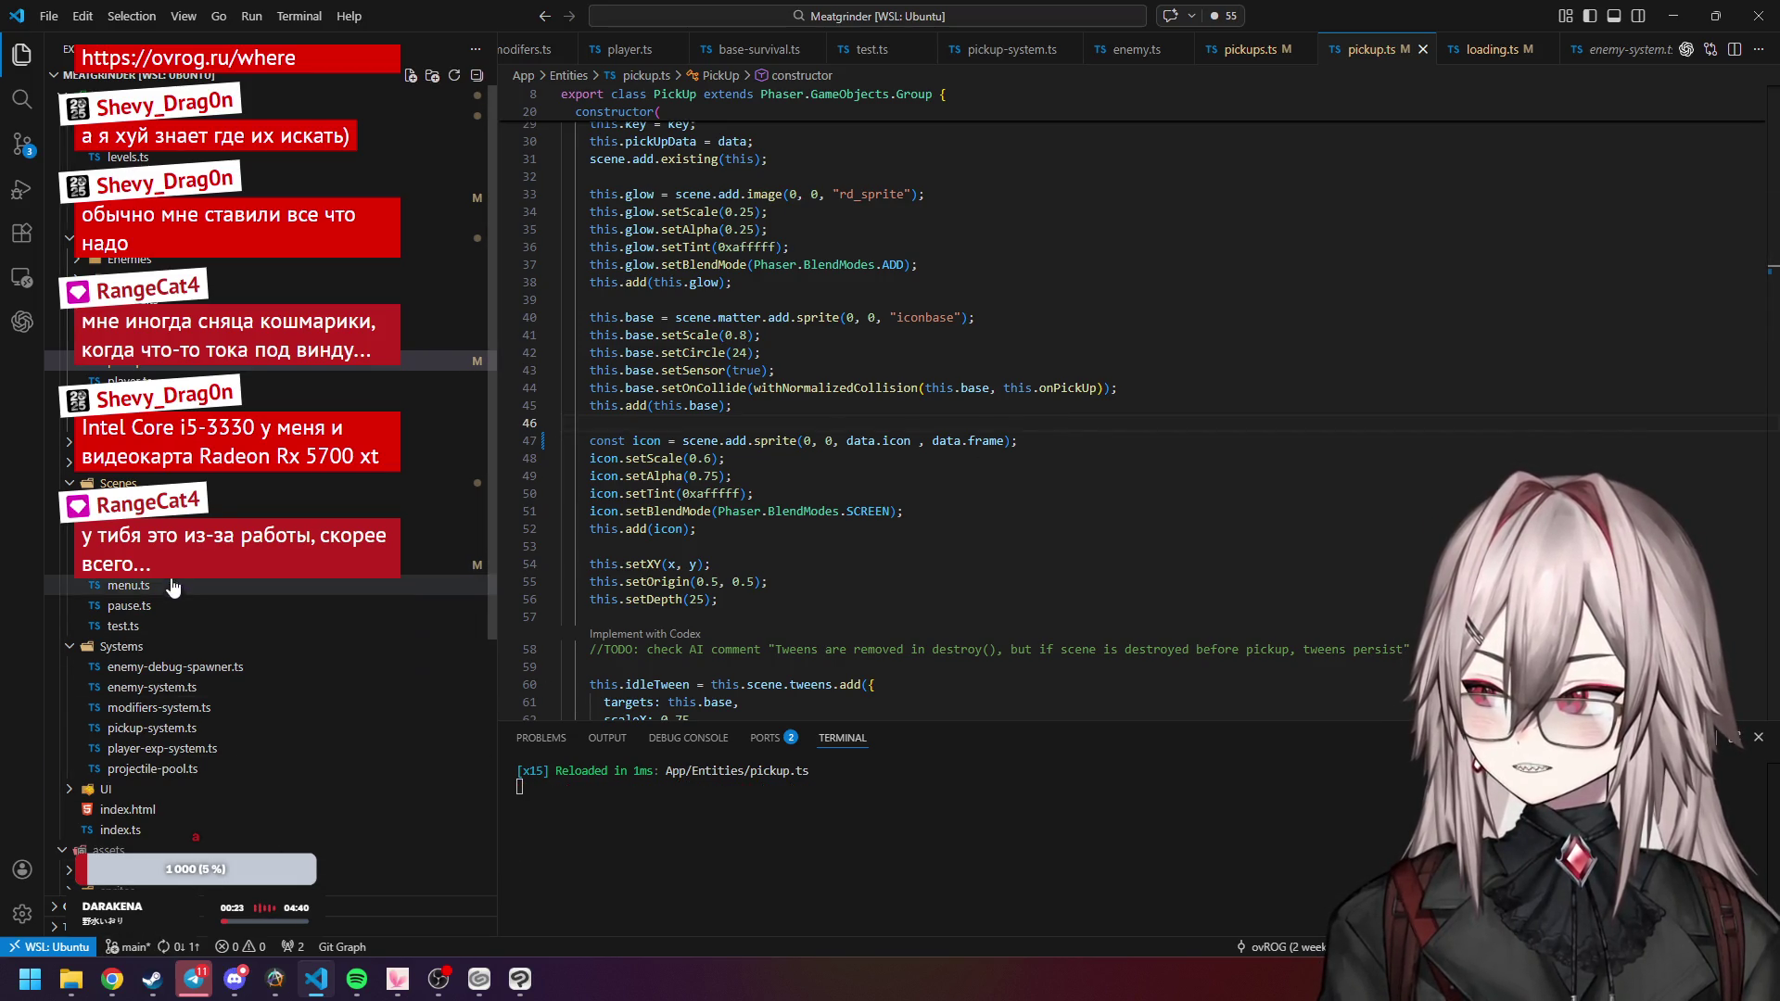
{"action": "mouse_move", "coordinate": [112, 992]}
{"action": "left_click", "coordinate": [315, 798]}
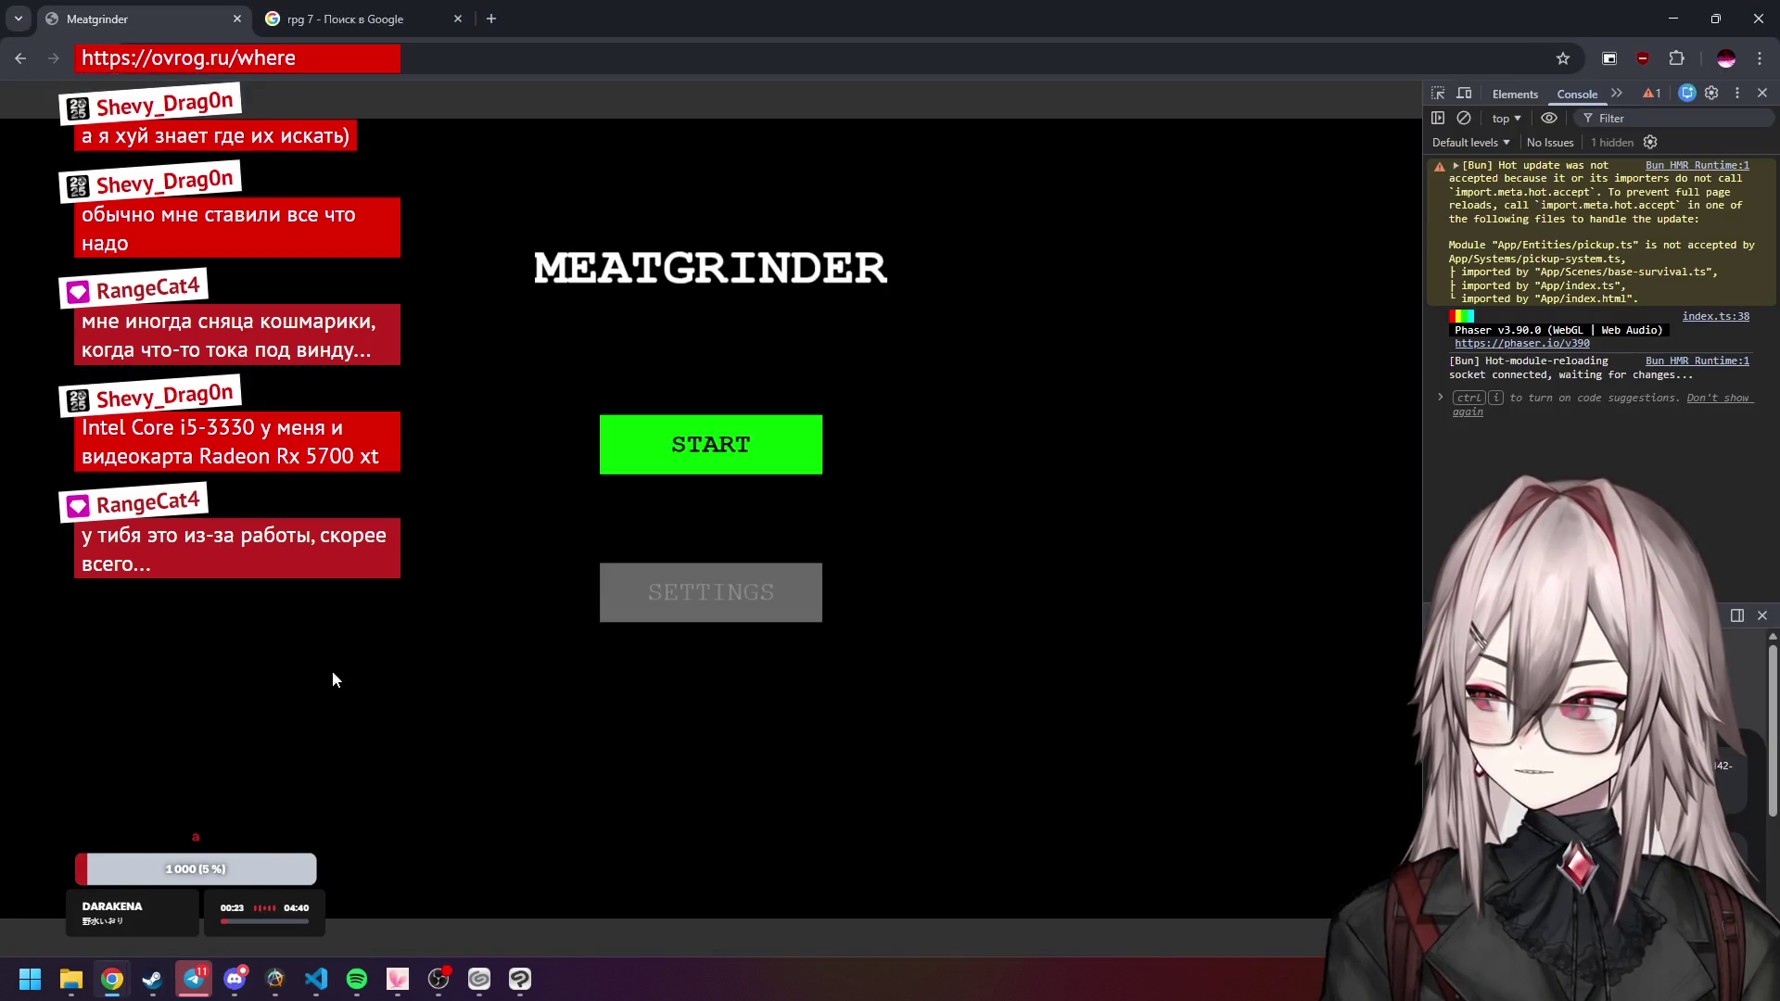
Start a Meatgrinder run and steer the player with W, A, S, D to collect items.
{"action": "key", "text": "Return"}
{"action": "key", "text": "a"}
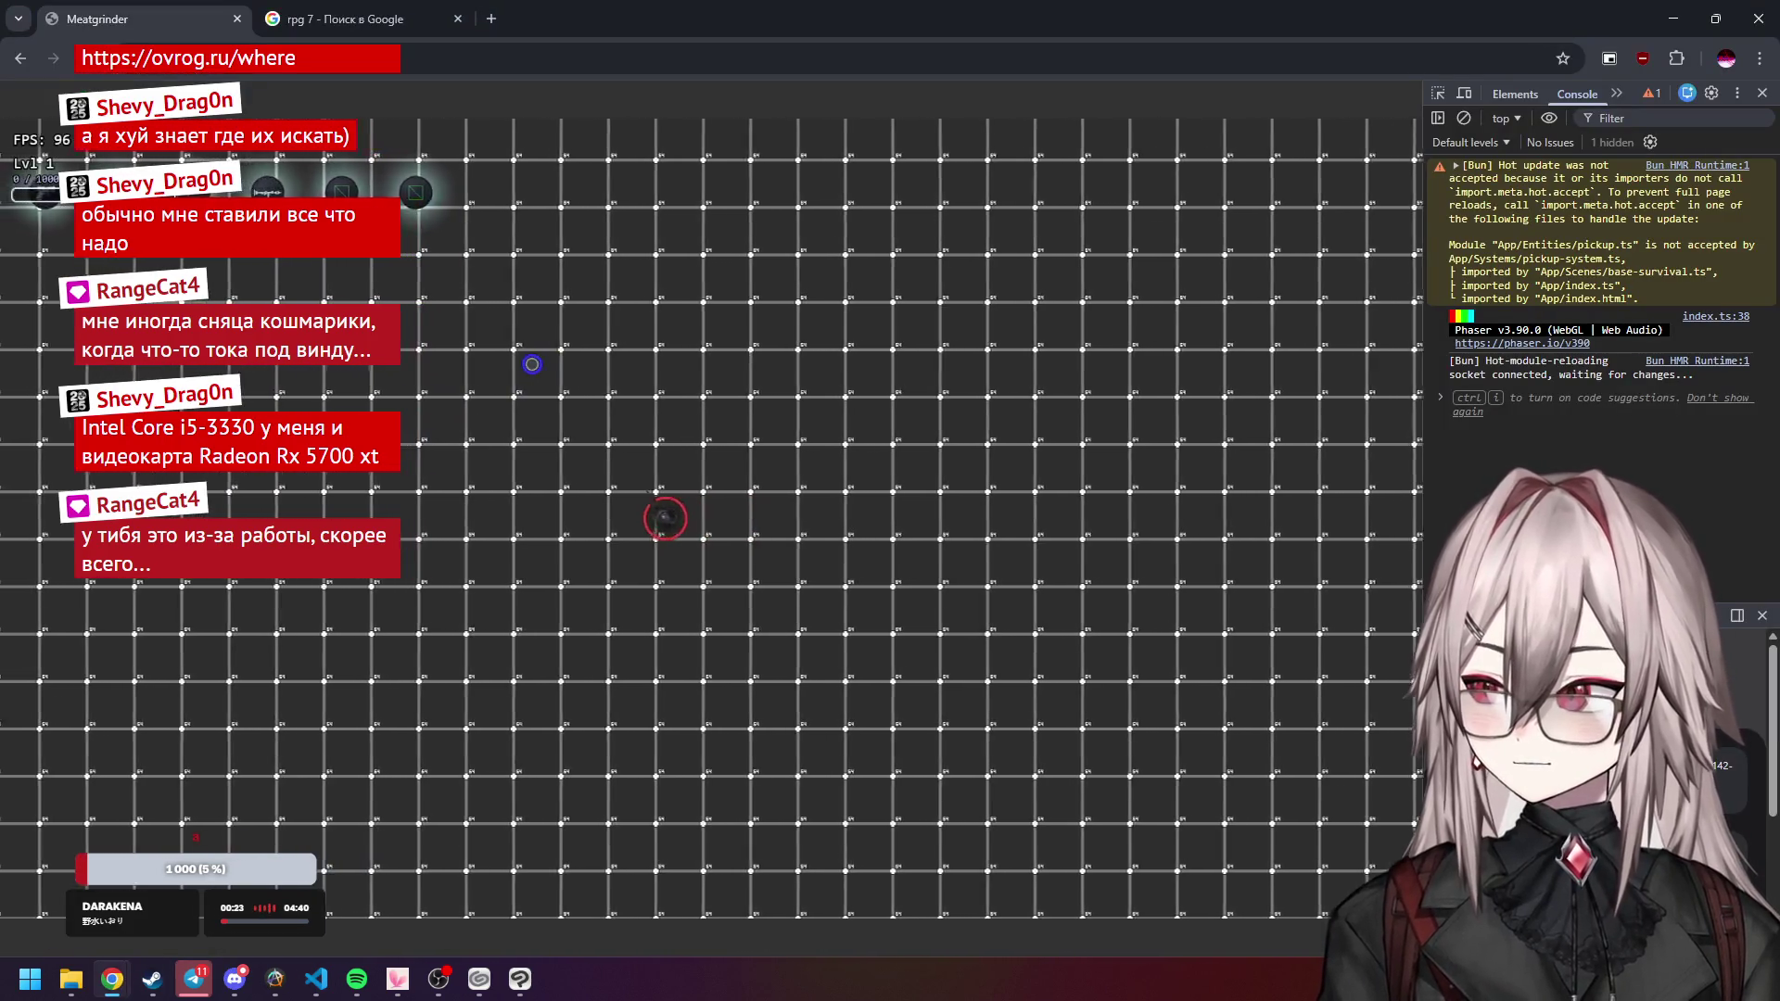
{"action": "key", "text": "w"}
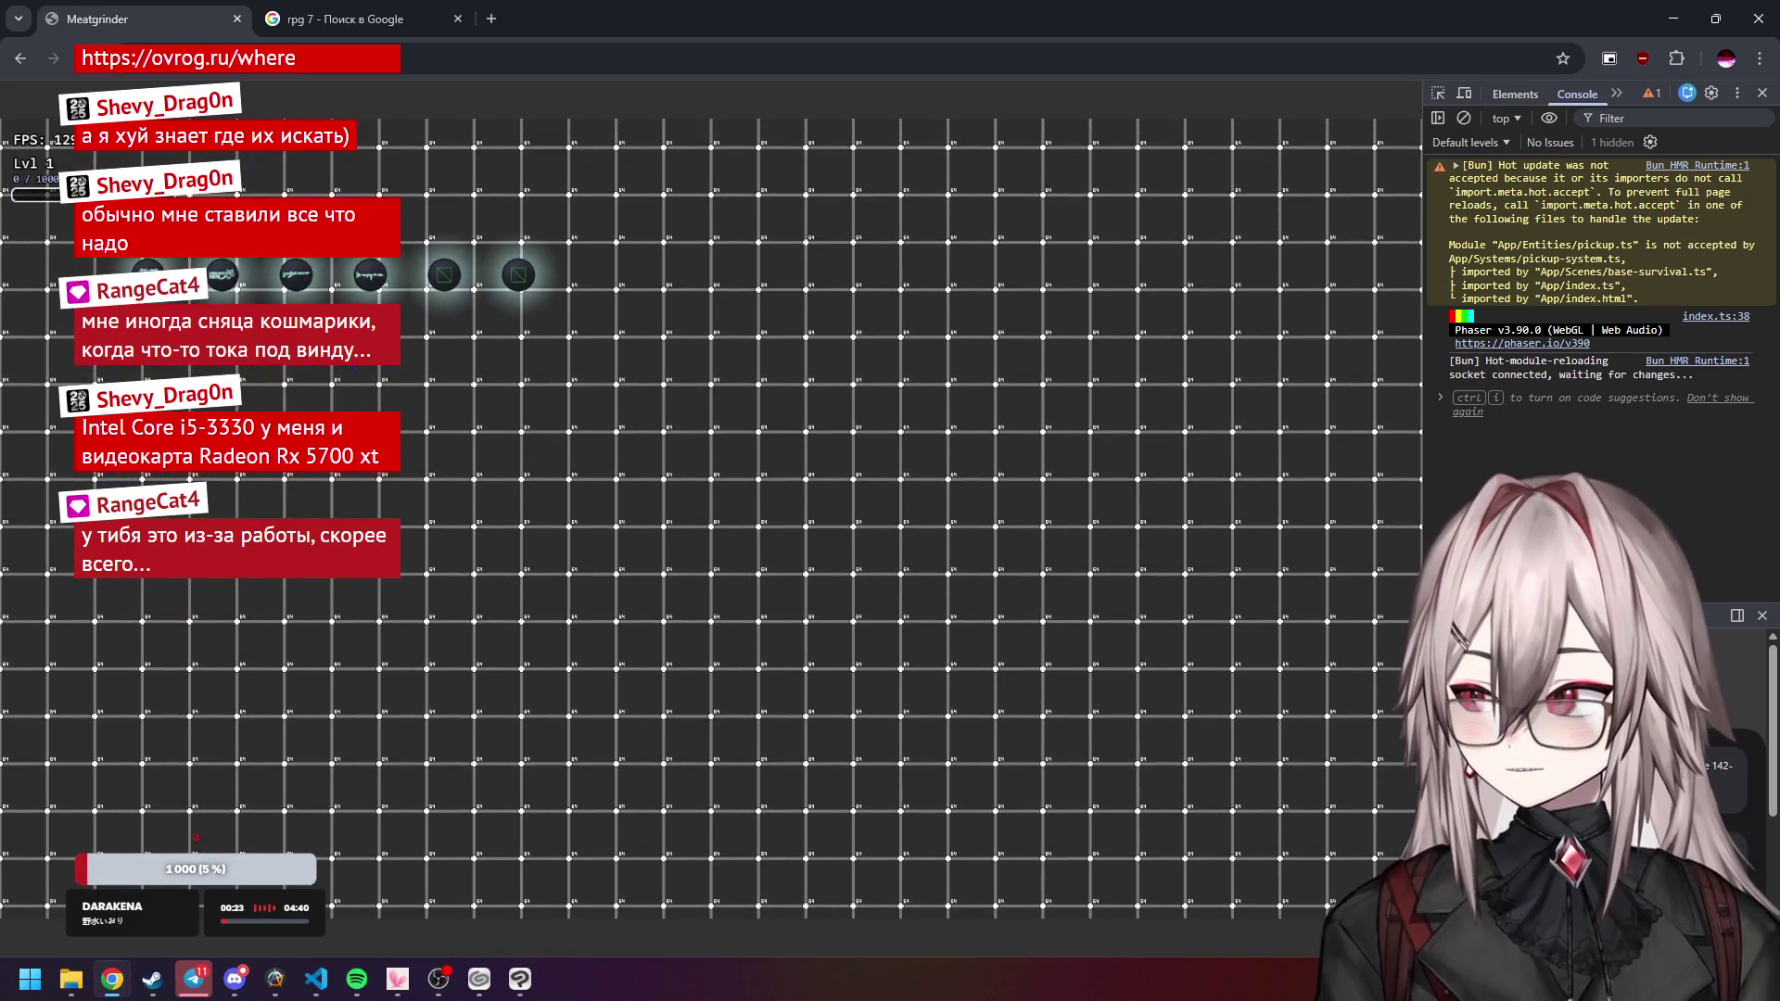
{"action": "key", "text": "w"}
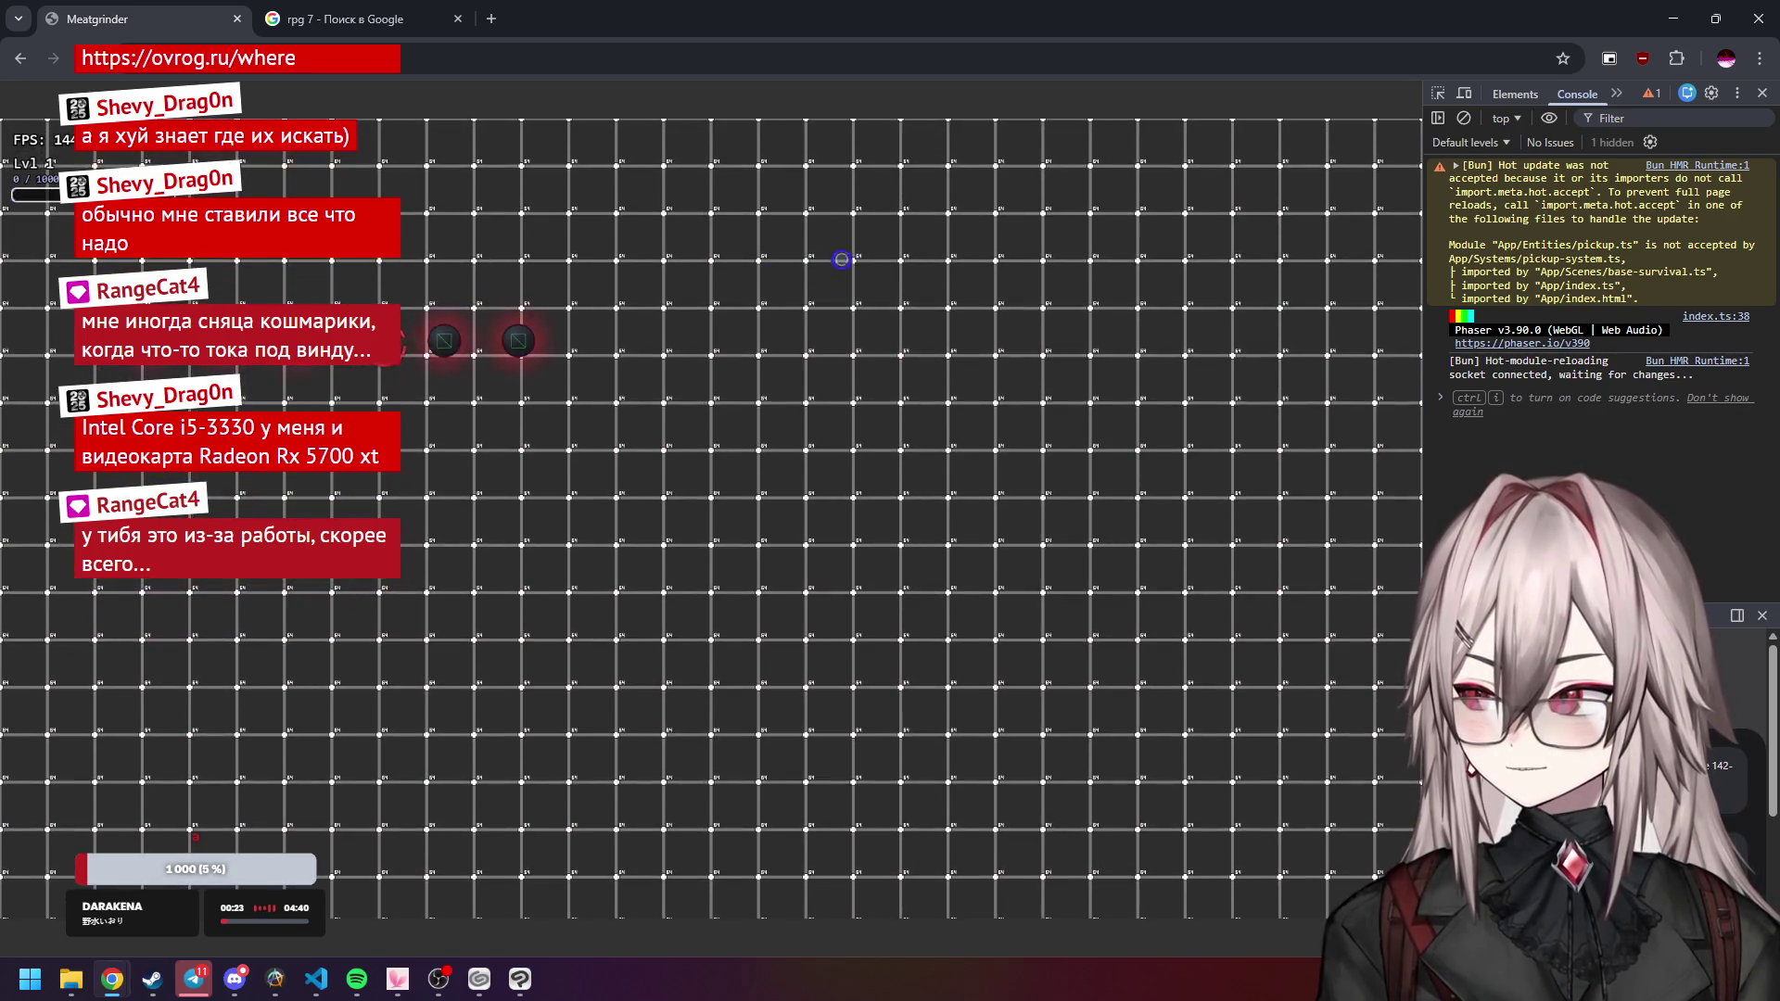
{"action": "key", "text": "w"}
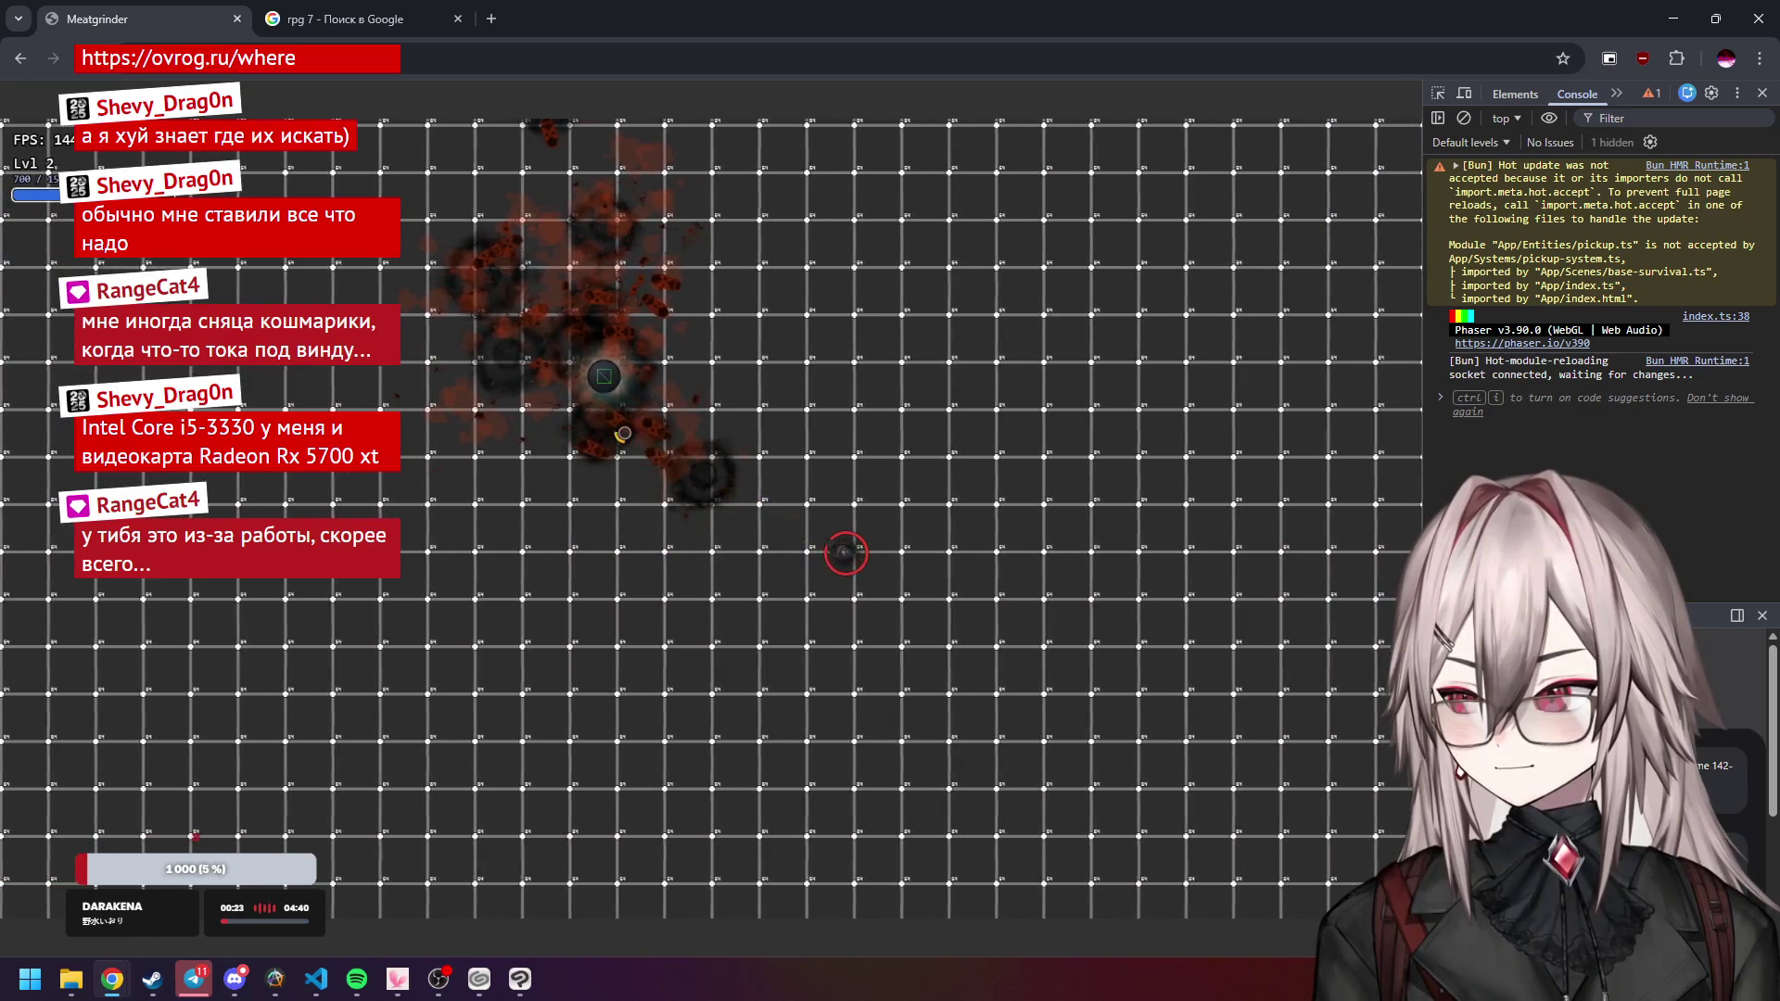
{"action": "key", "text": "s"}
{"action": "key", "text": "d"}
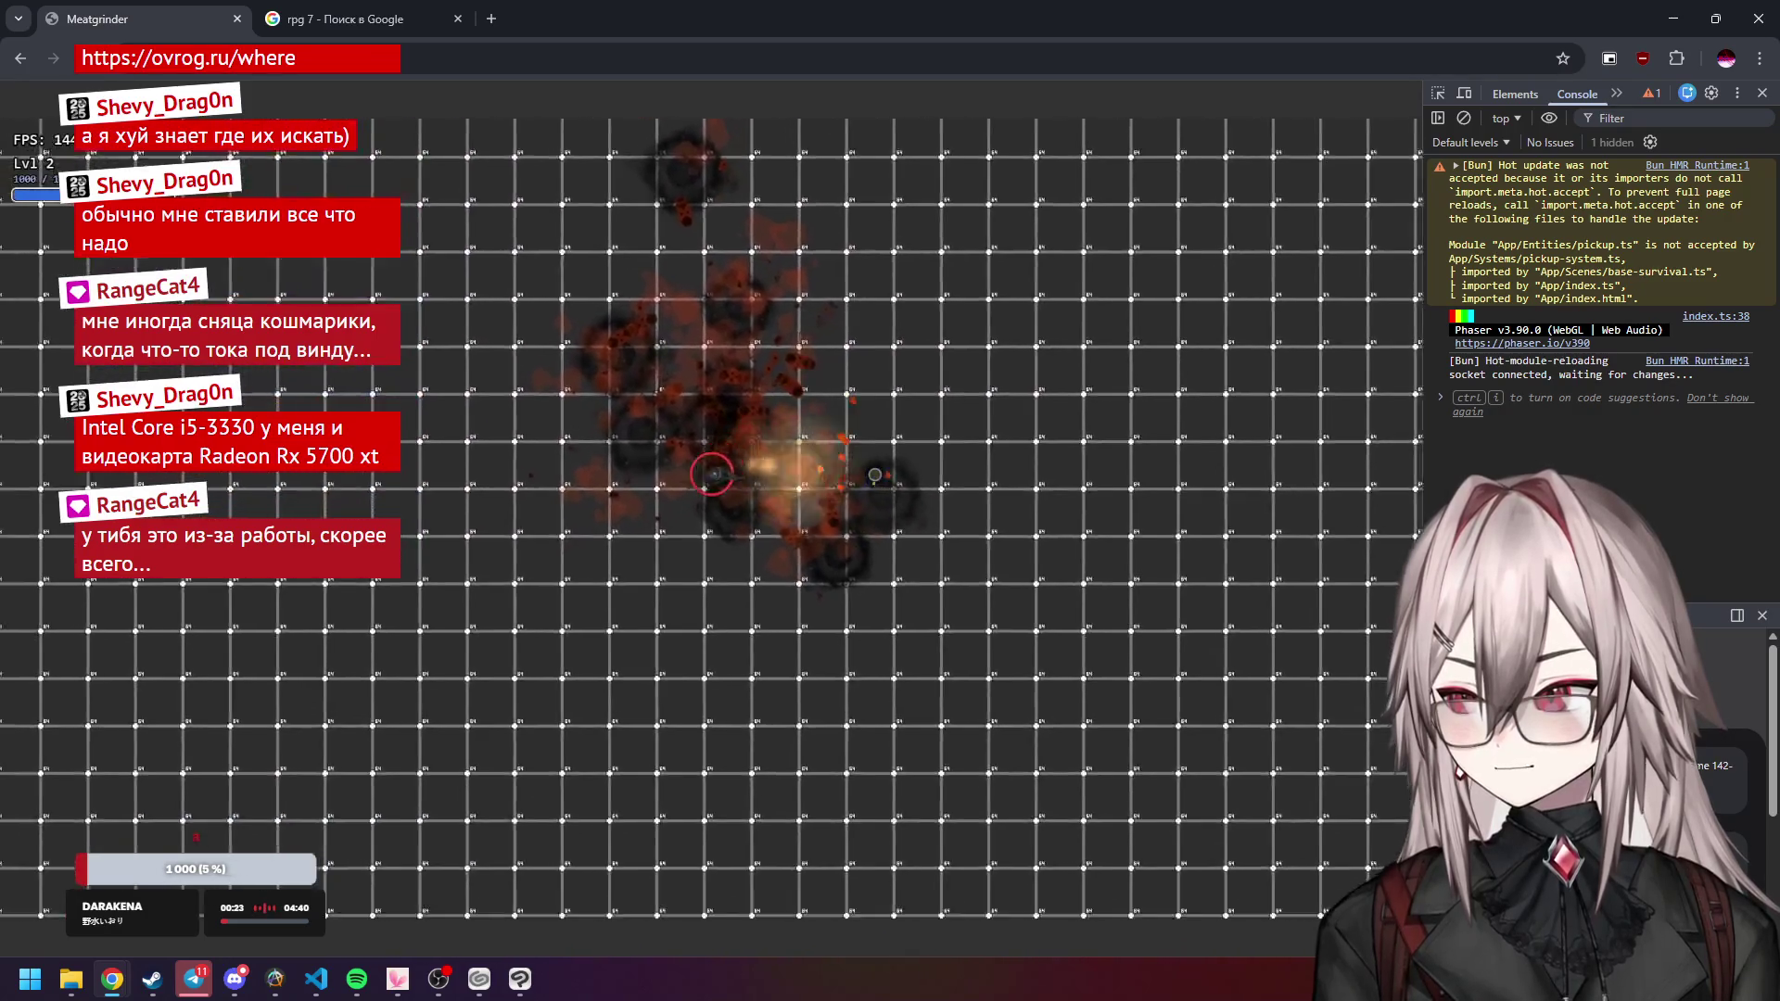
{"action": "left_click", "coordinate": [511, 982]}
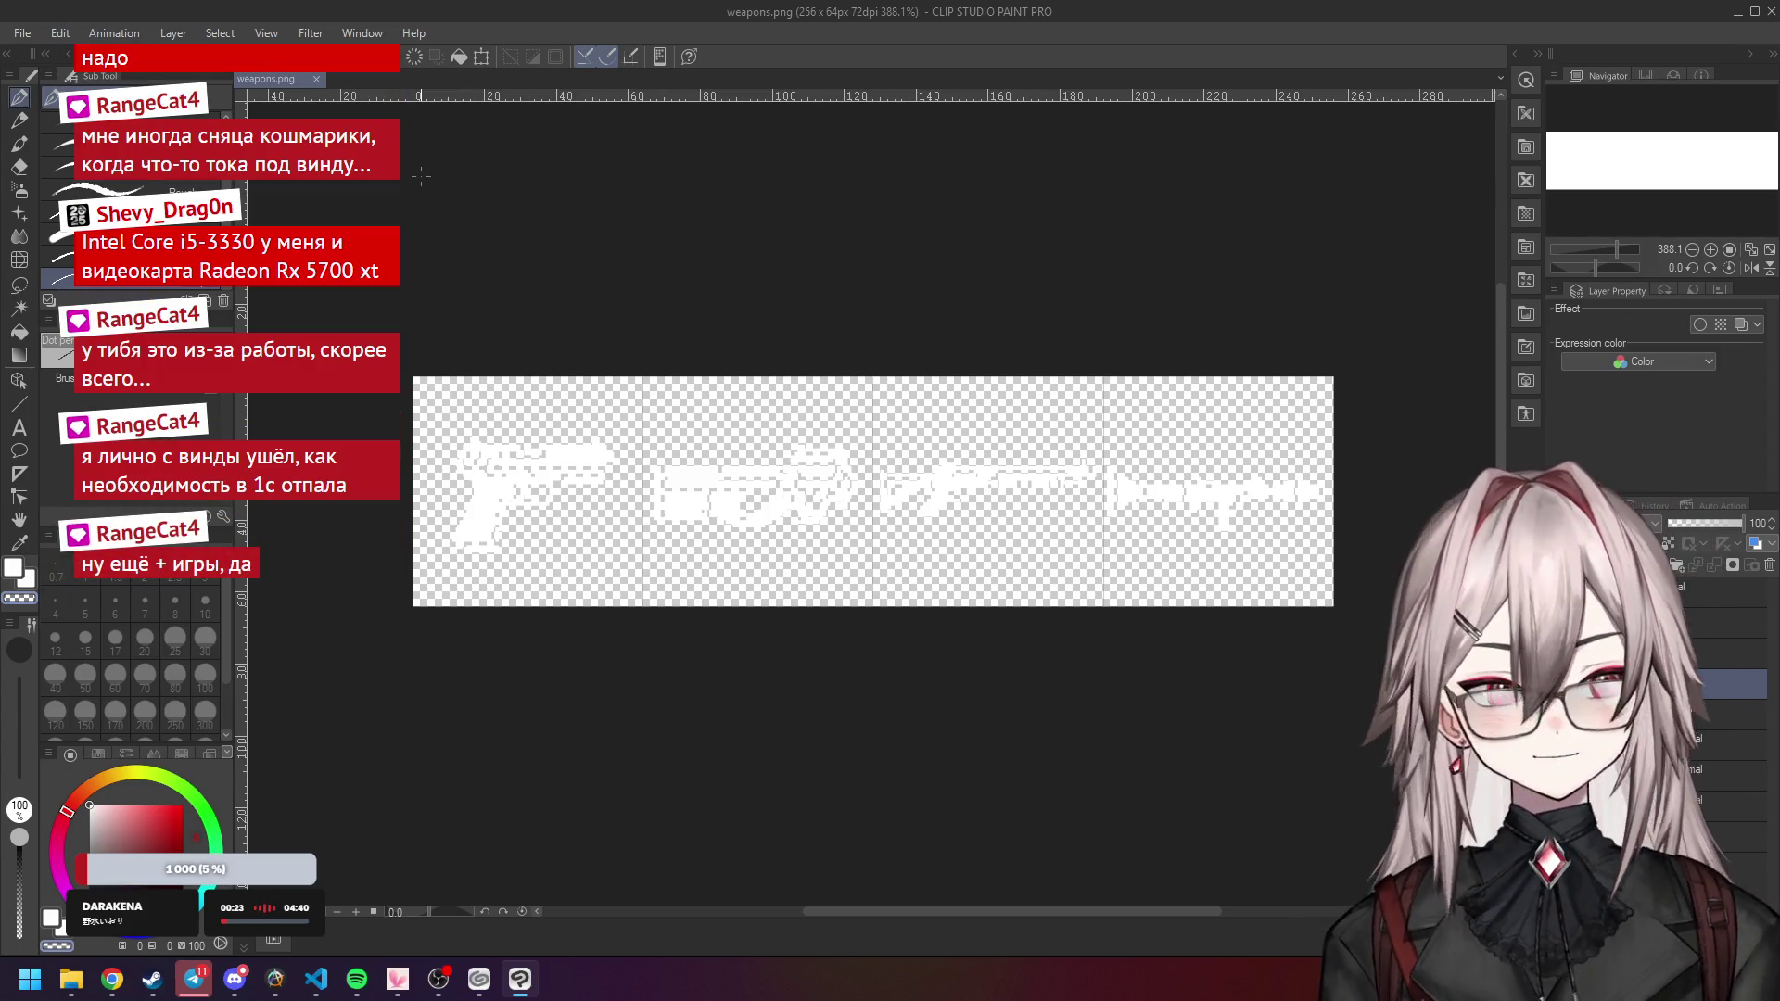
Open Clip Studio Paint's File menu with weapons.png in front.
{"action": "left_click", "coordinate": [35, 34]}
{"action": "left_click", "coordinate": [34, 34]}
{"action": "left_click", "coordinate": [34, 34]}
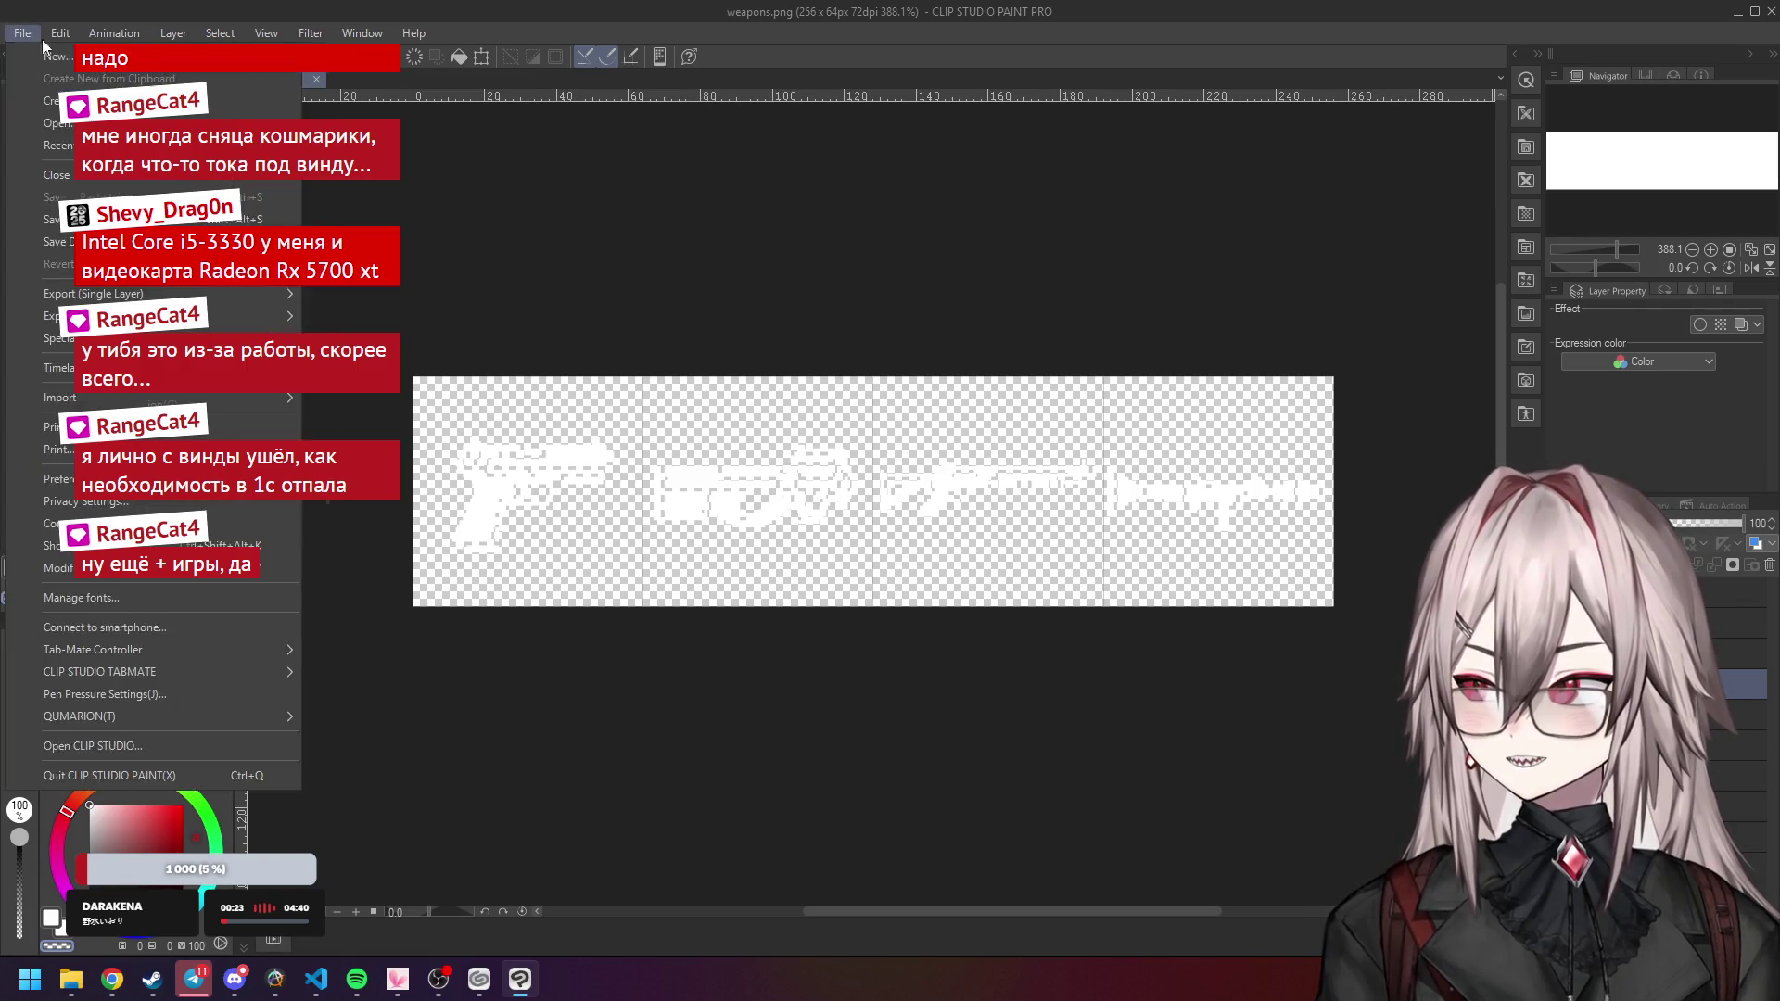
Create a new 64 x 64 px illustration canvas via File > New.
{"action": "left_click", "coordinate": [37, 37]}
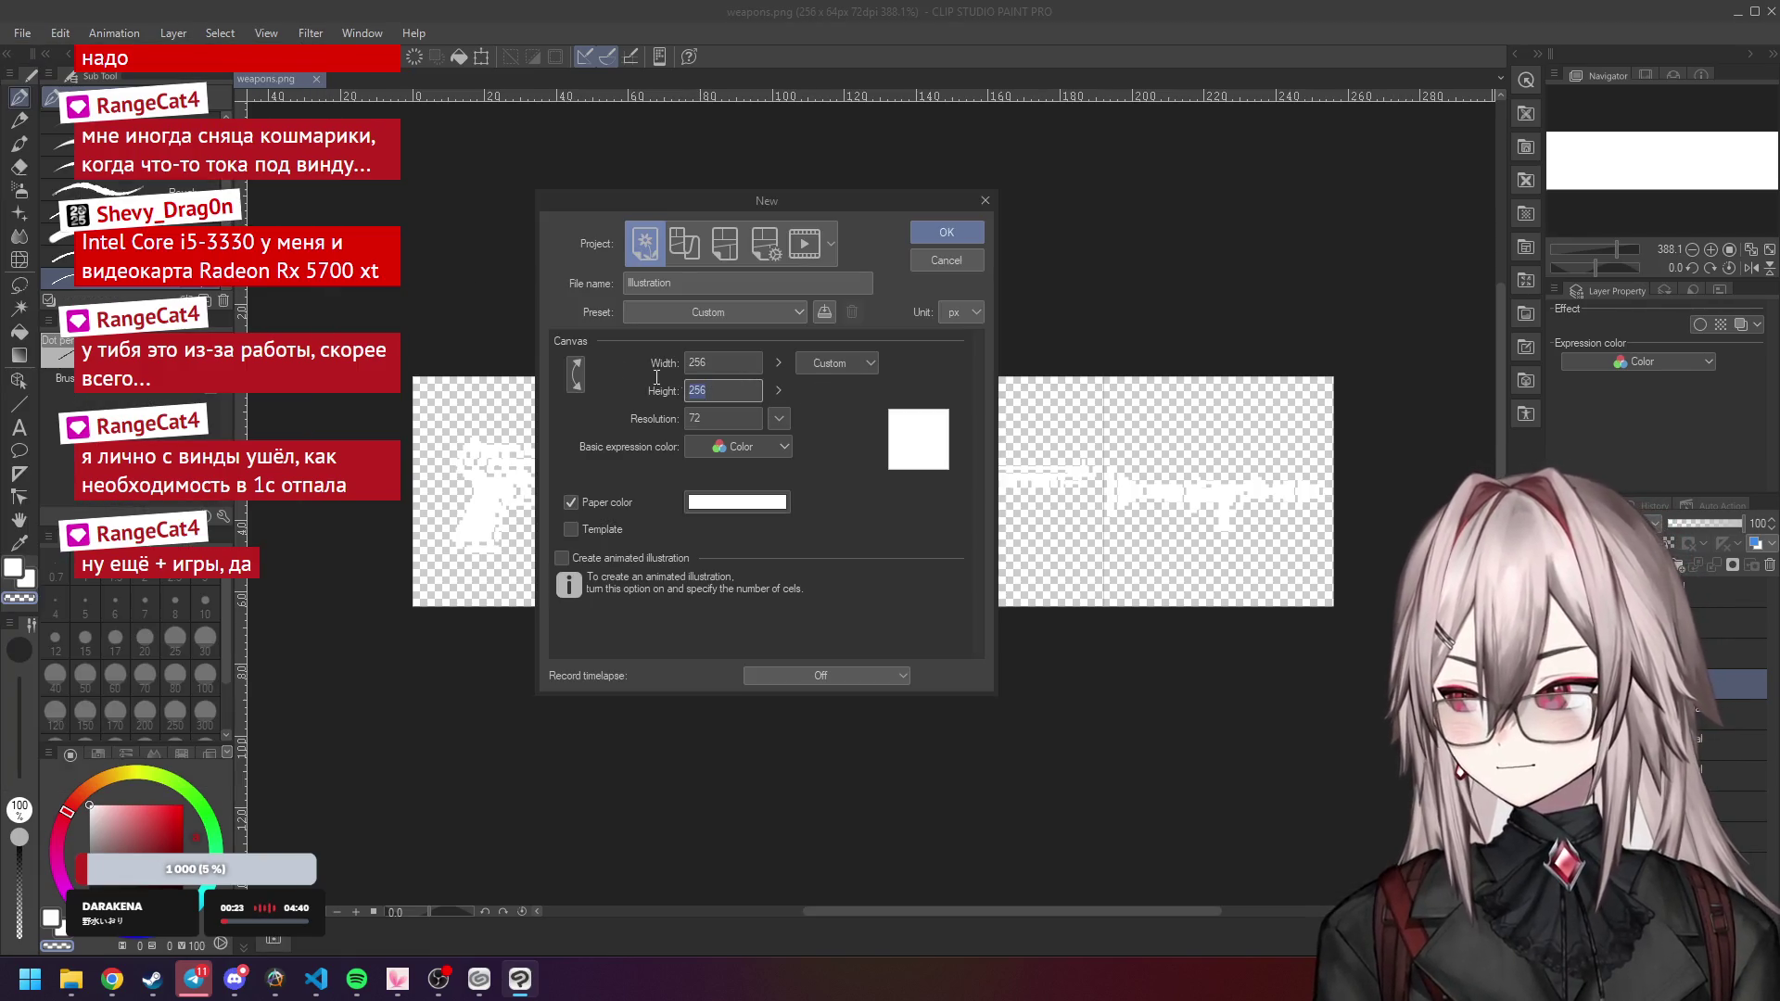
{"action": "type", "text": "64"}
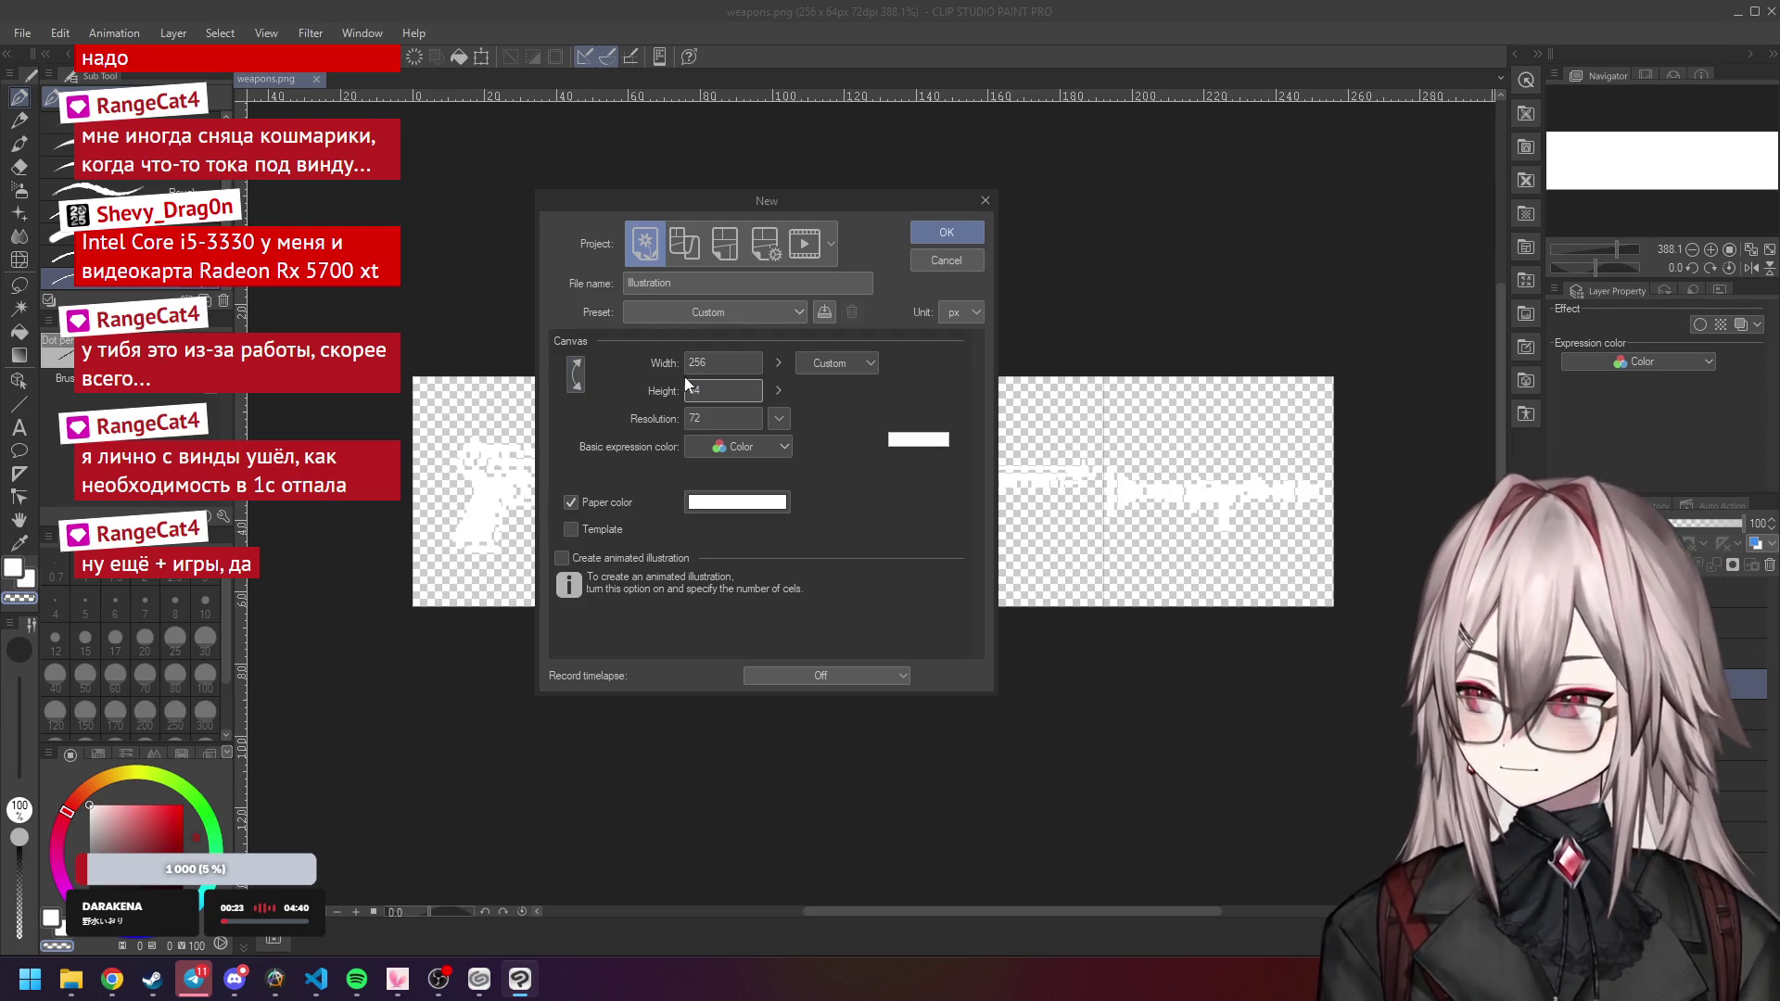
{"action": "left_click", "coordinate": [705, 363]}
{"action": "type", "text": "64"}
{"action": "left_click", "coordinate": [964, 234]}
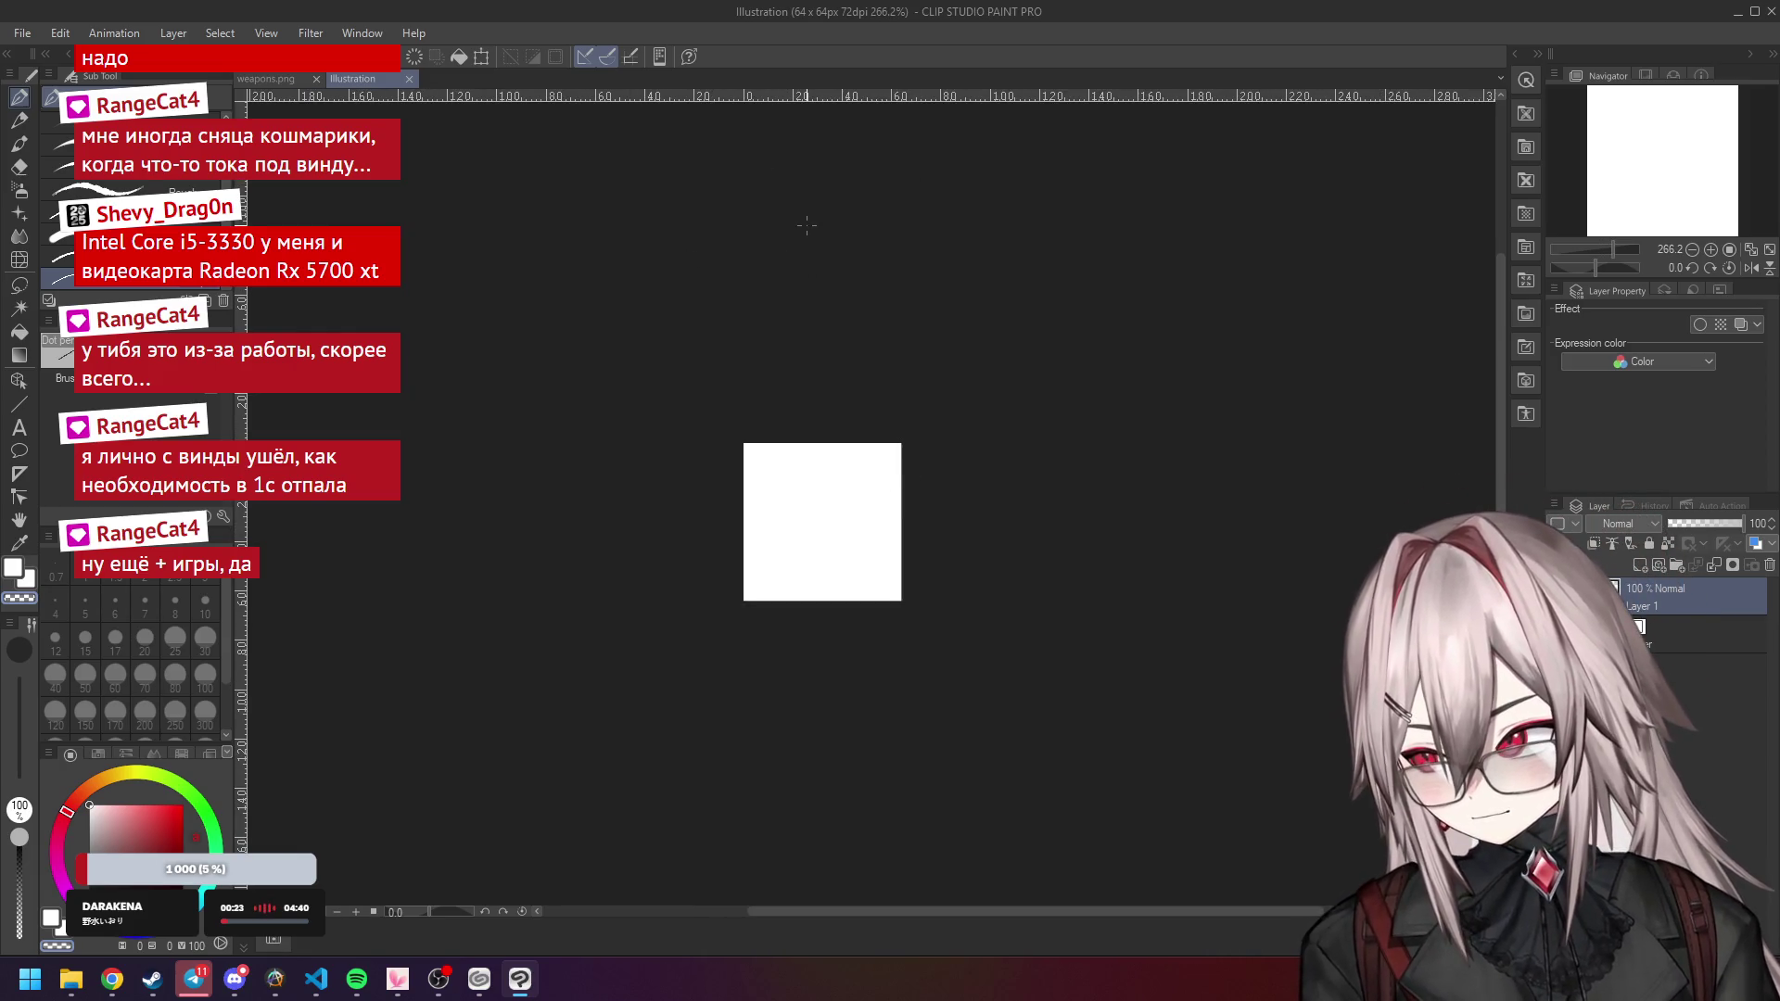
Centre the blank canvas in view, briefly checking the weapons.png sheet.
{"action": "scroll", "coordinate": [762, 498], "scroll_direction": "up", "scroll_amount": 5}
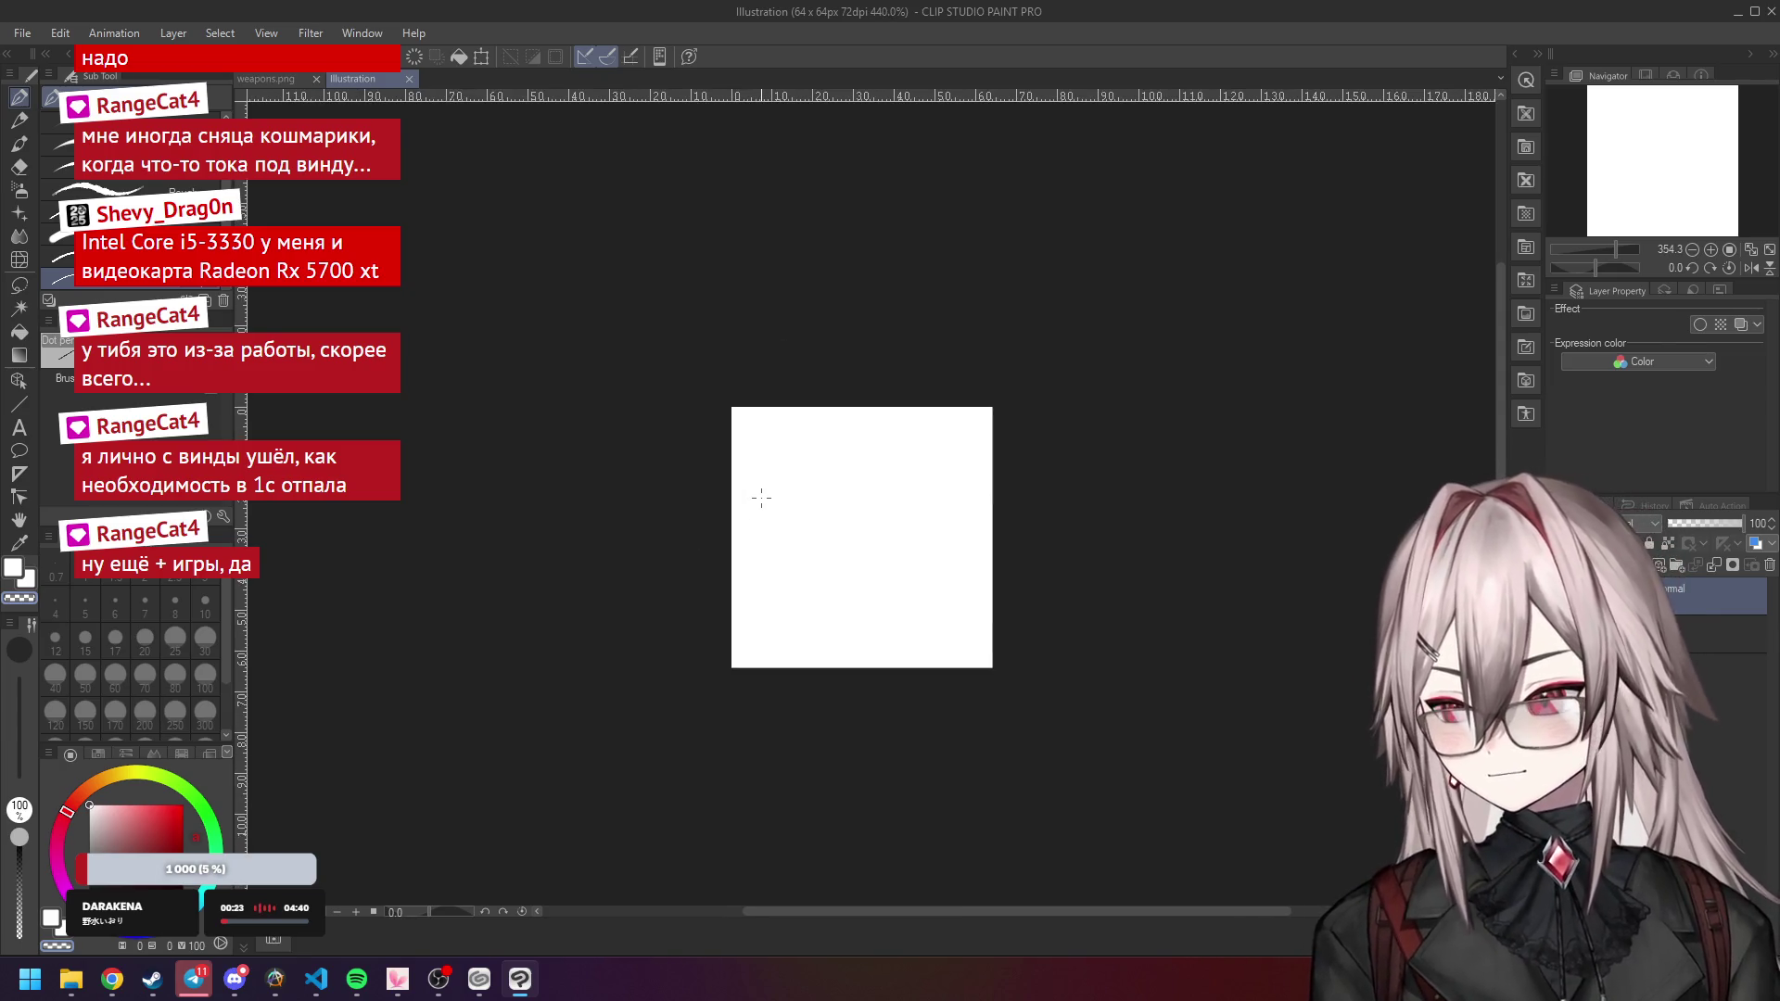
{"action": "left_click", "coordinate": [519, 994]}
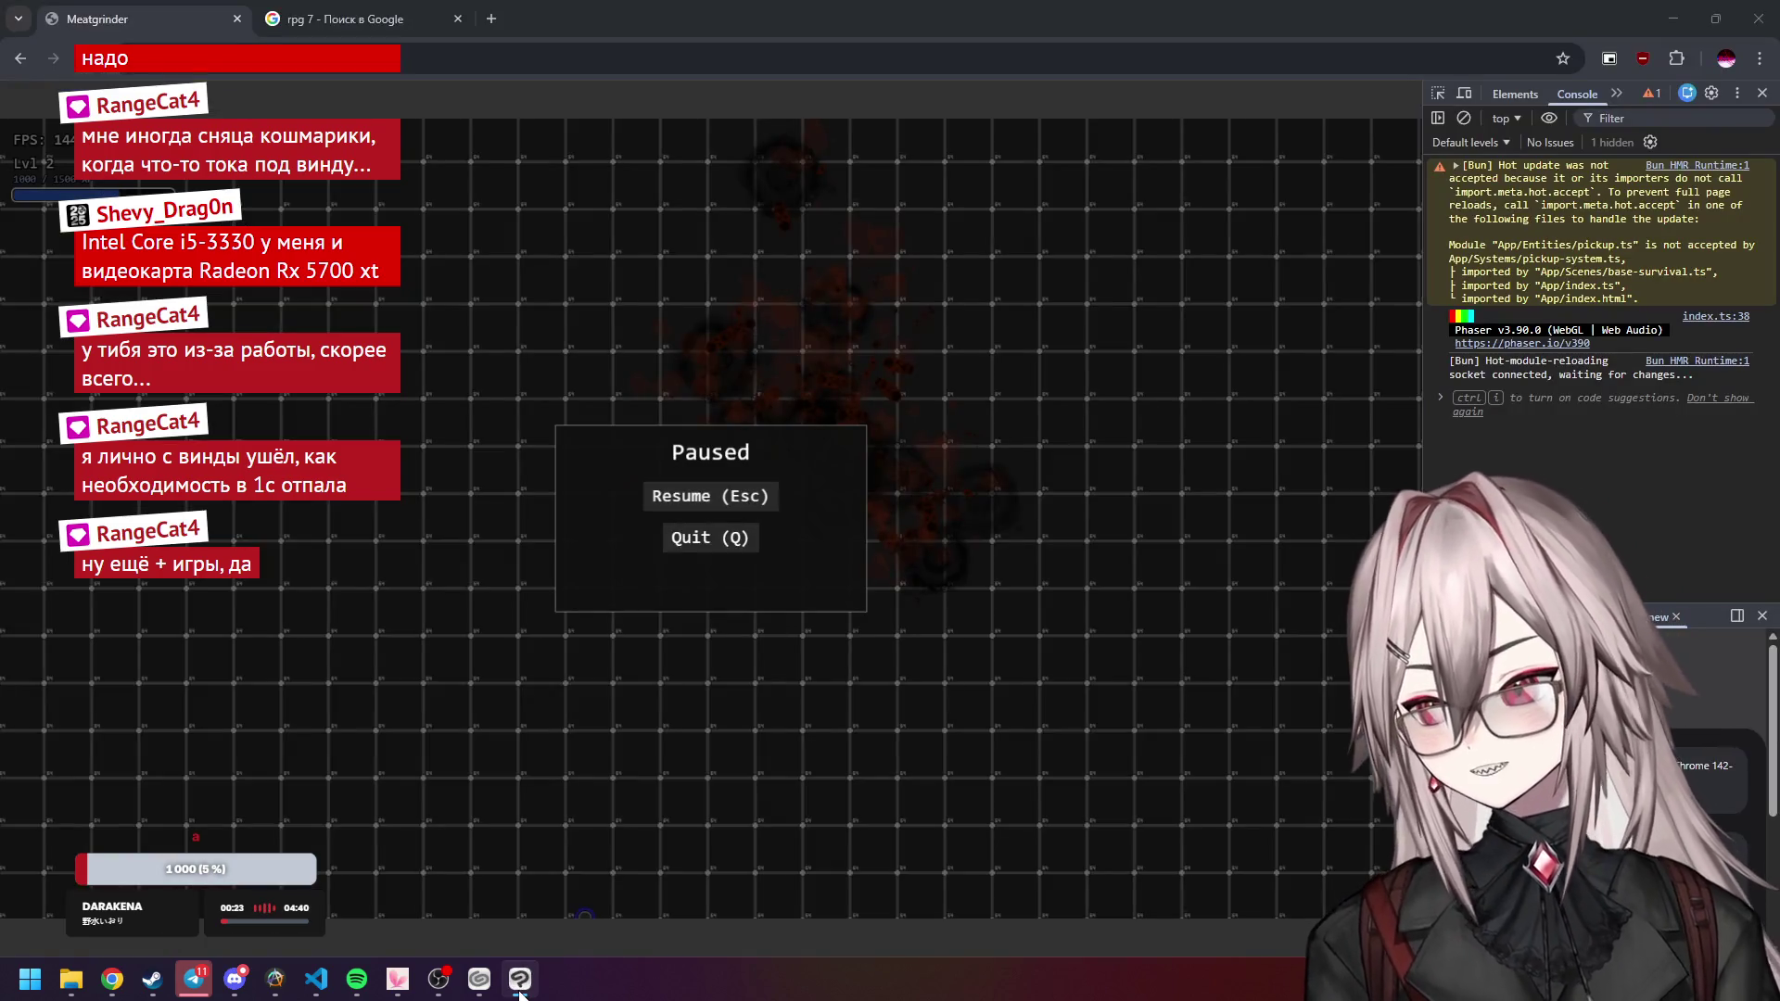
{"action": "left_click", "coordinate": [520, 994]}
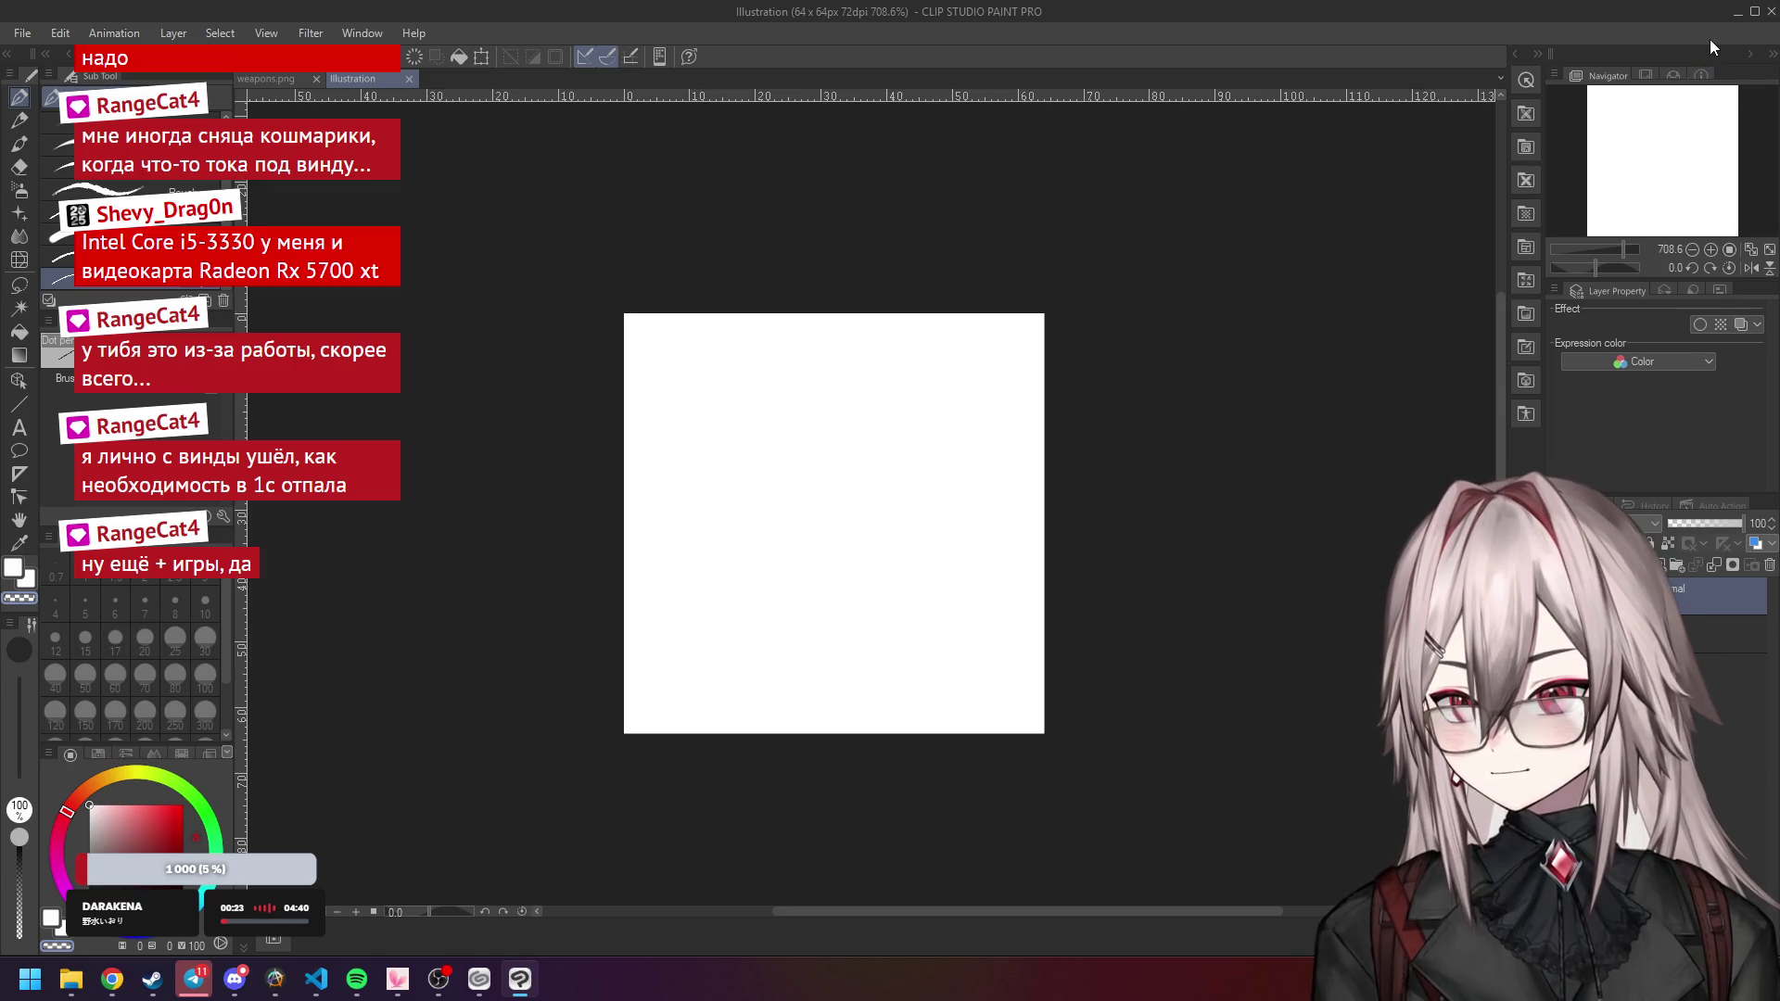
{"action": "scroll", "coordinate": [878, 429], "scroll_direction": "down", "scroll_amount": 1}
{"action": "scroll", "coordinate": [835, 501], "scroll_direction": "up", "scroll_amount": 3}
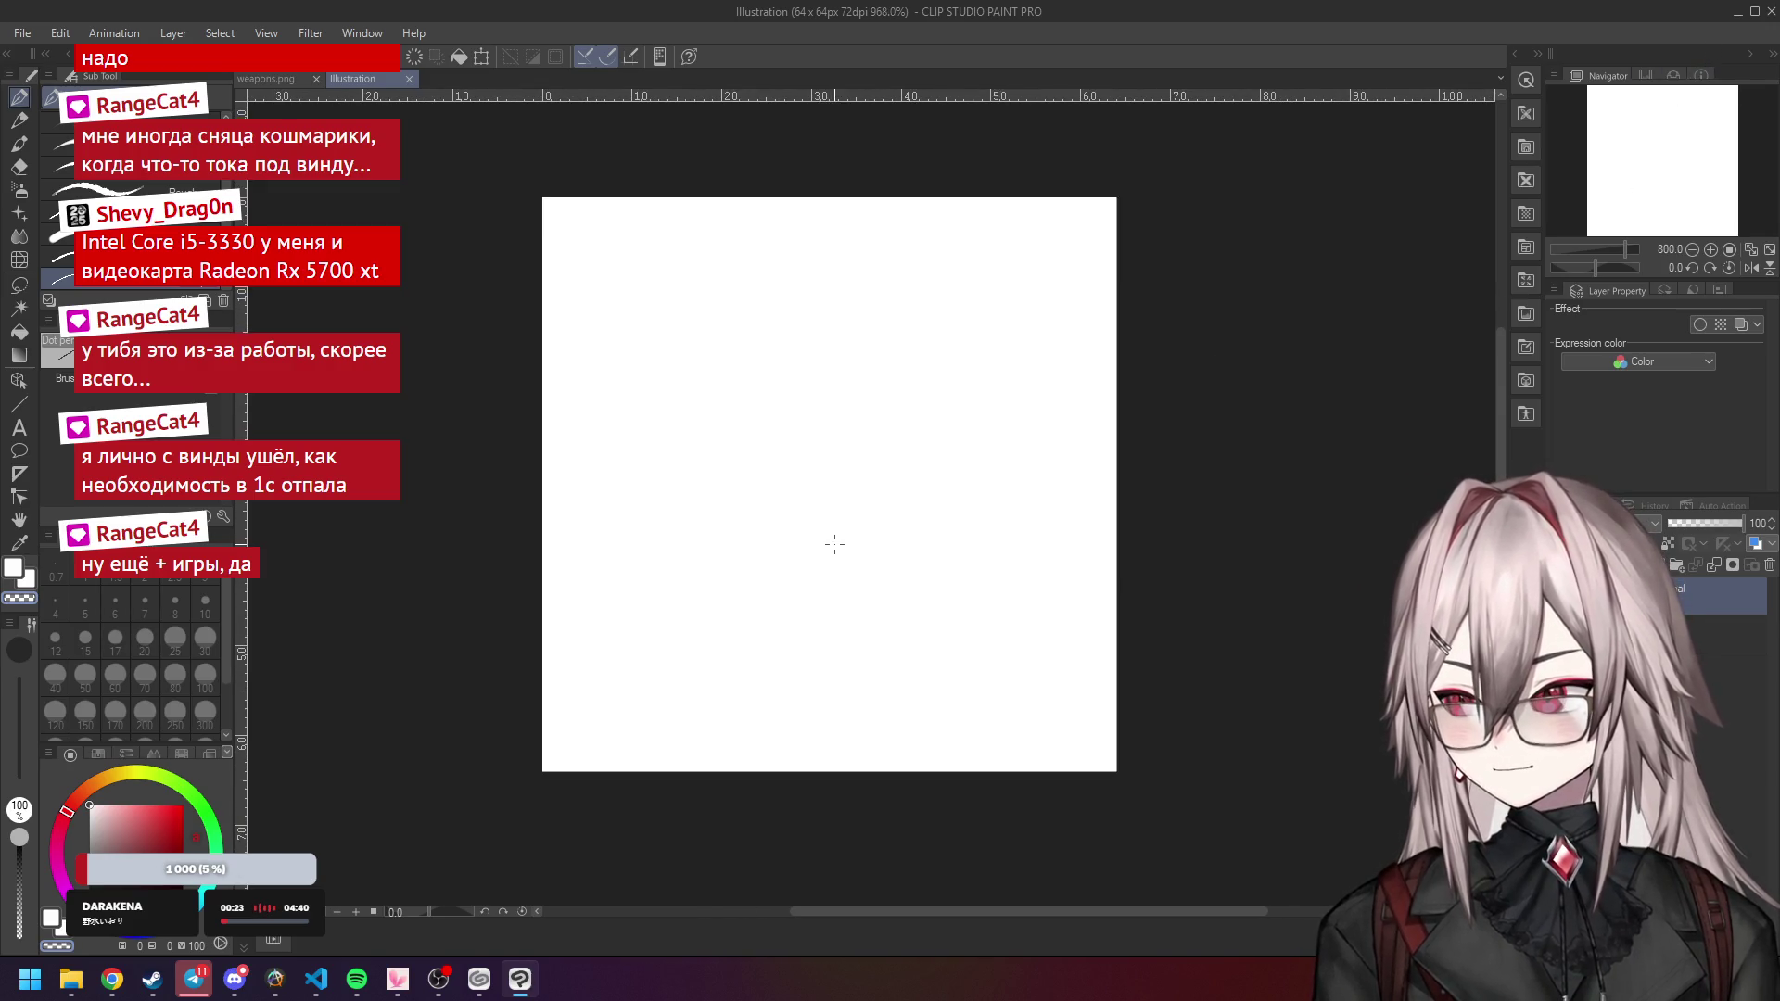
{"action": "left_click_drag", "start_coordinate": [837, 460], "coordinate": [881, 441]}
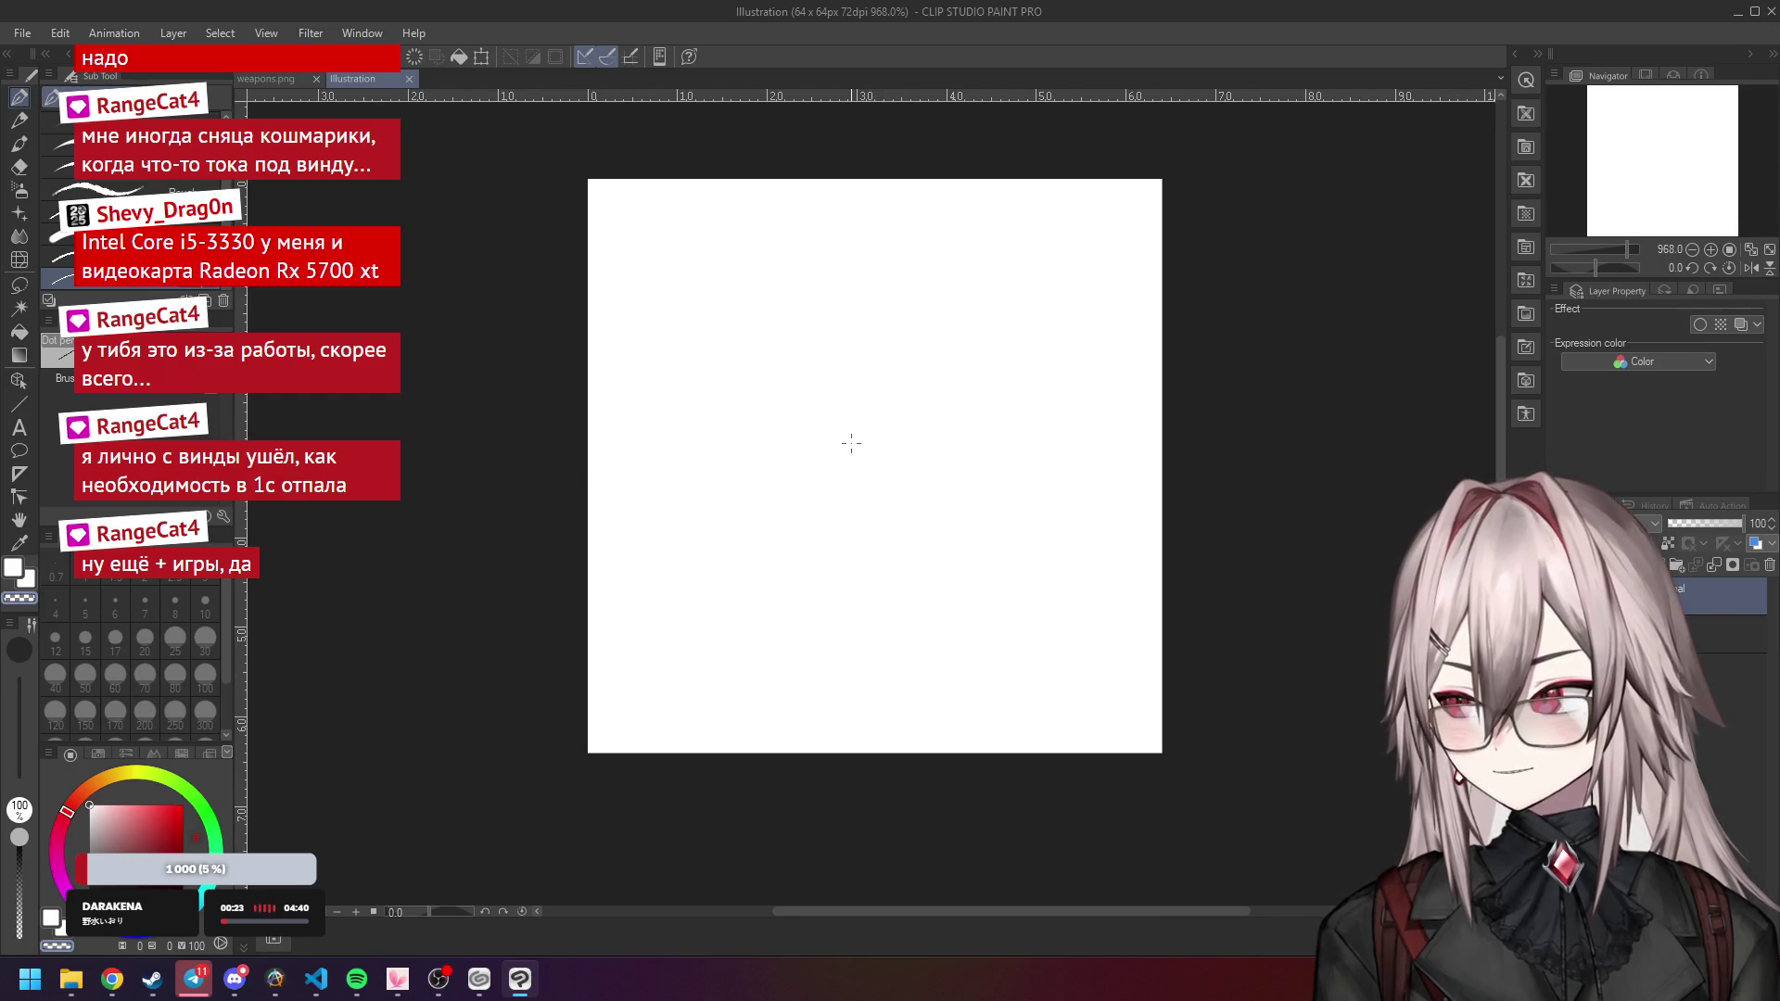
{"action": "mouse_move", "coordinate": [102, 993]}
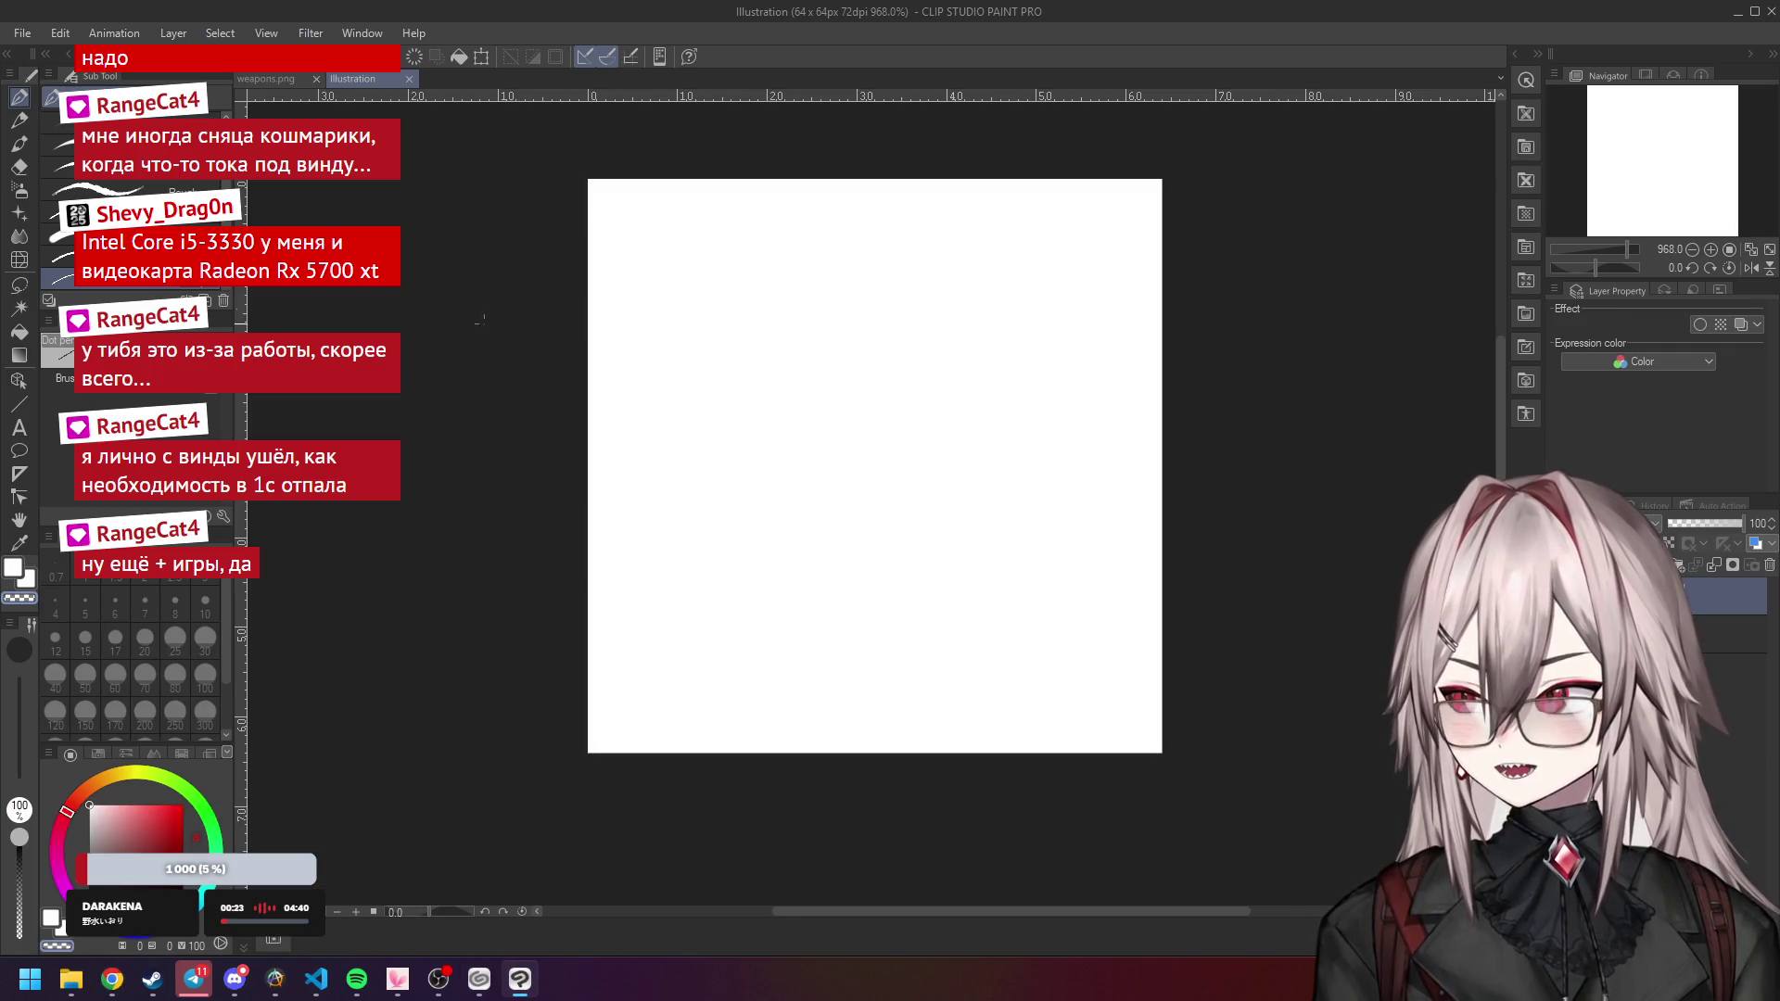
{"action": "scroll", "coordinate": [588, 371], "scroll_direction": "down", "scroll_amount": 1}
{"action": "left_click", "coordinate": [281, 82]}
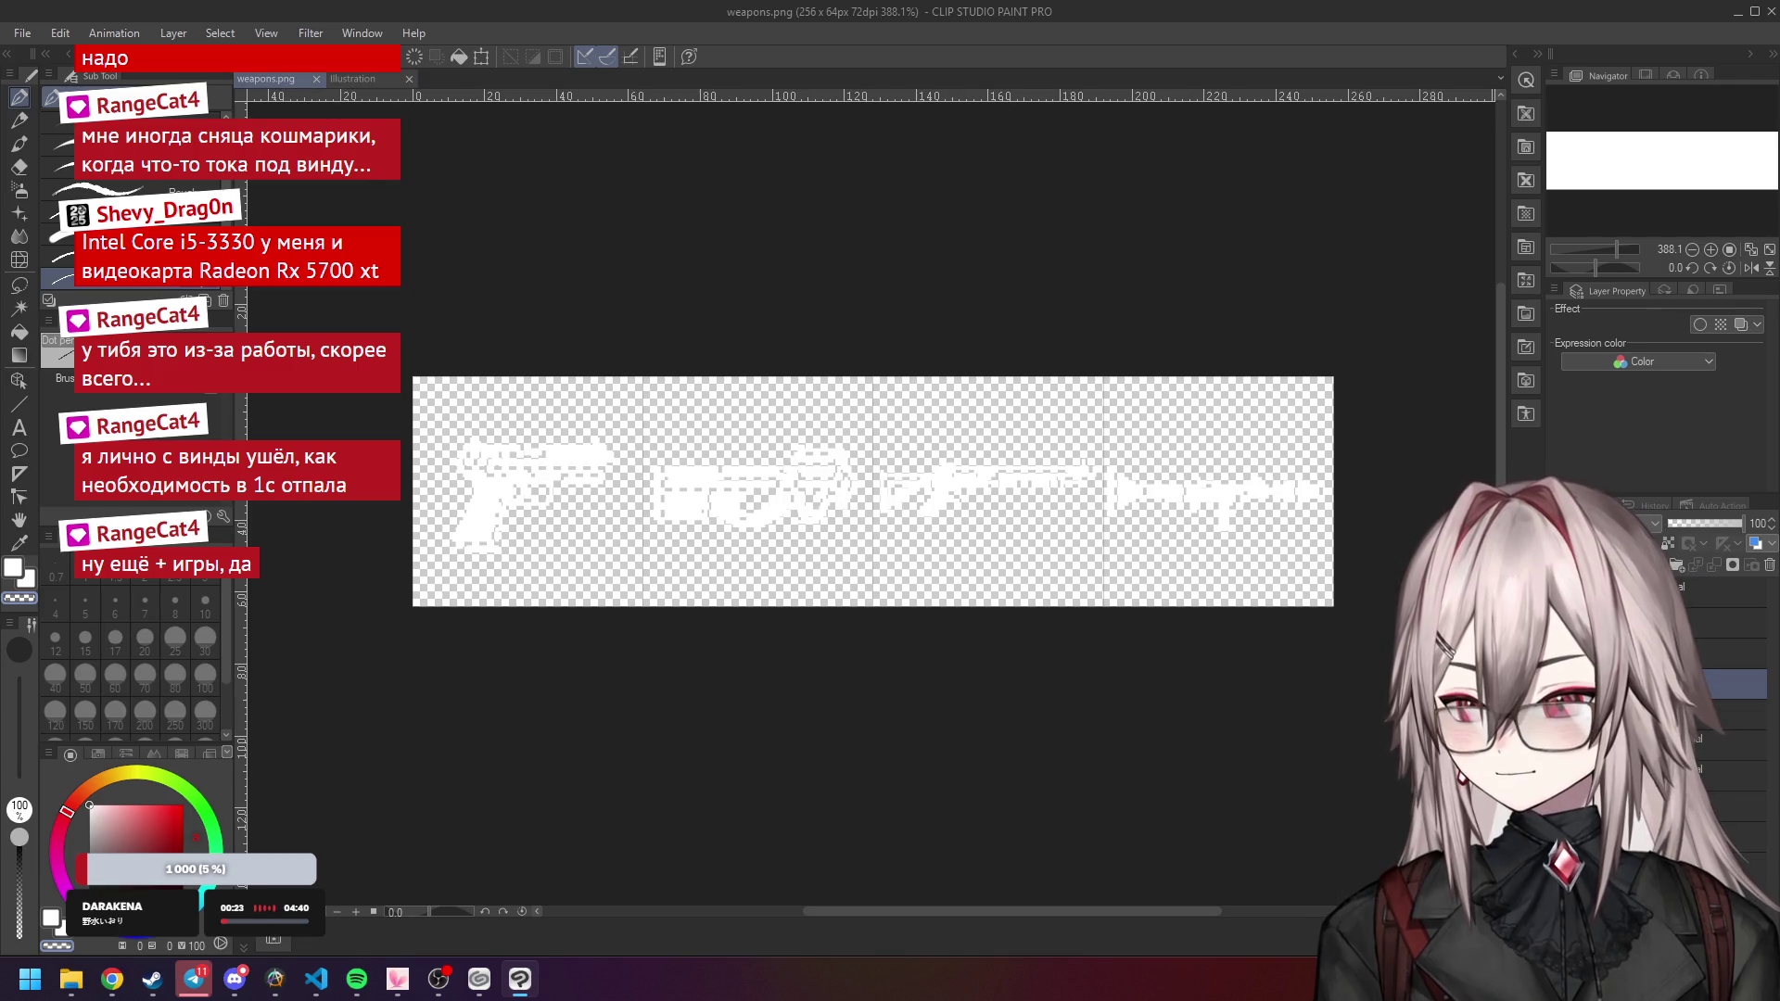
{"action": "left_click", "coordinate": [356, 77]}
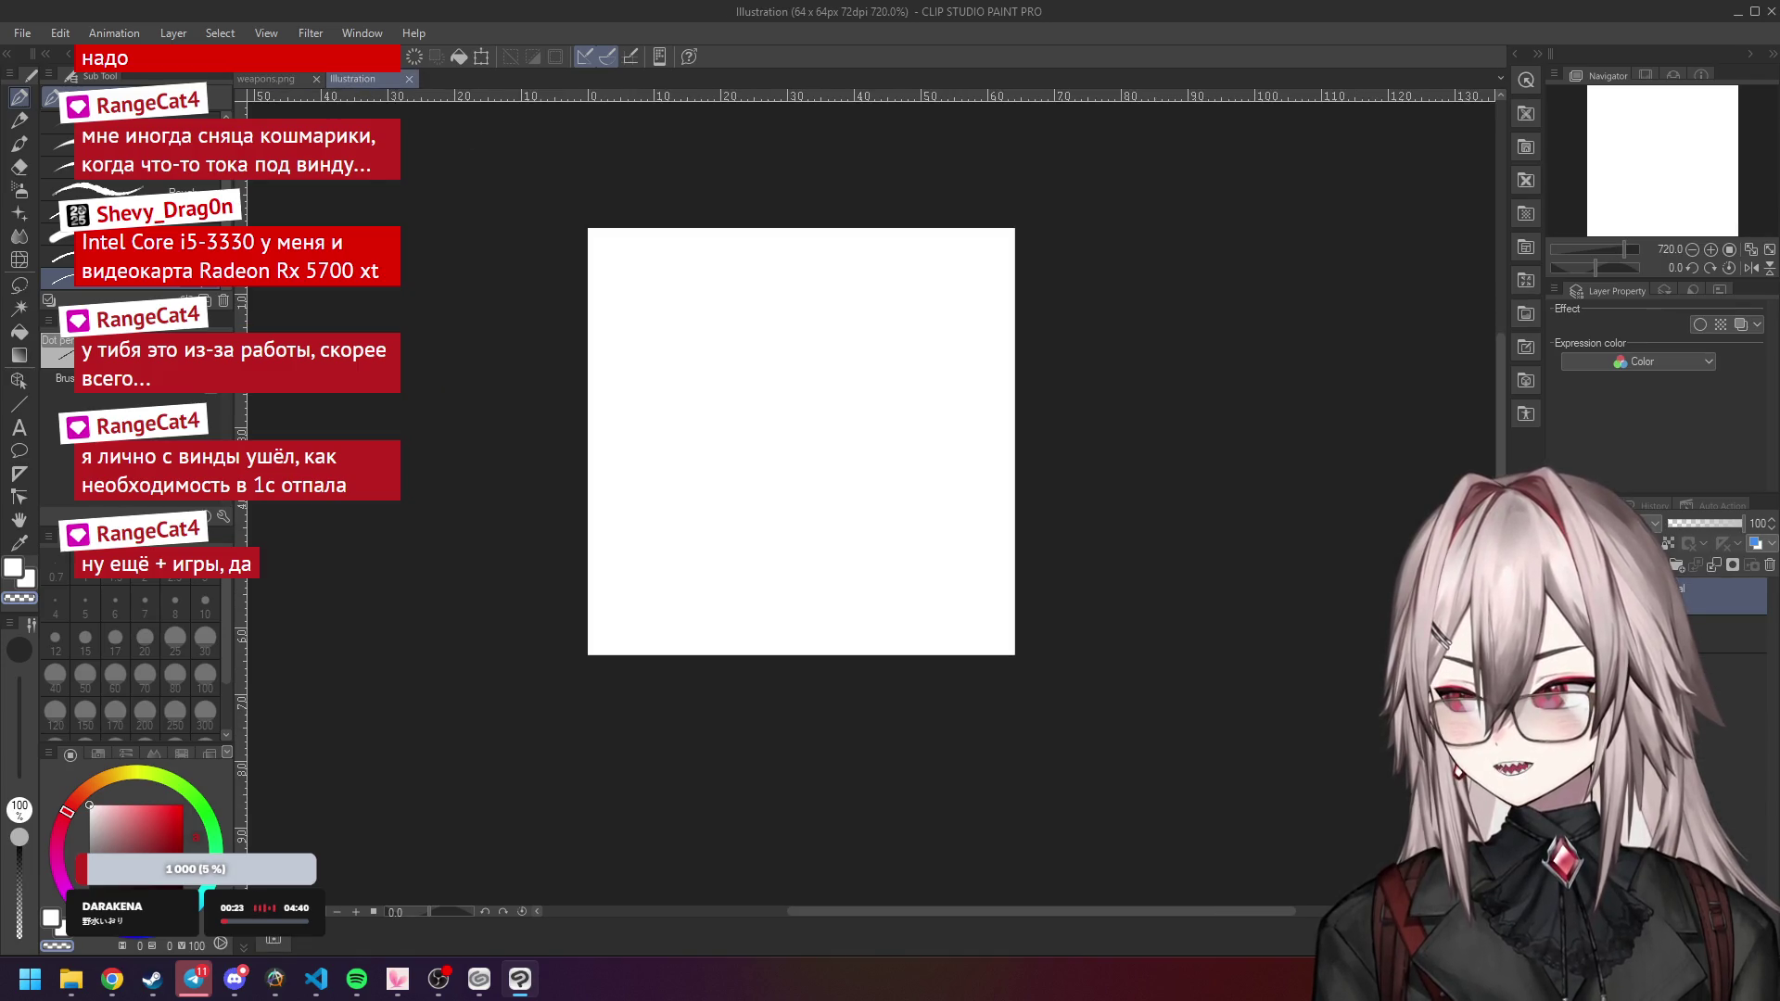
Show the grid and set its gap to 64 px.
{"action": "left_click", "coordinate": [266, 33]}
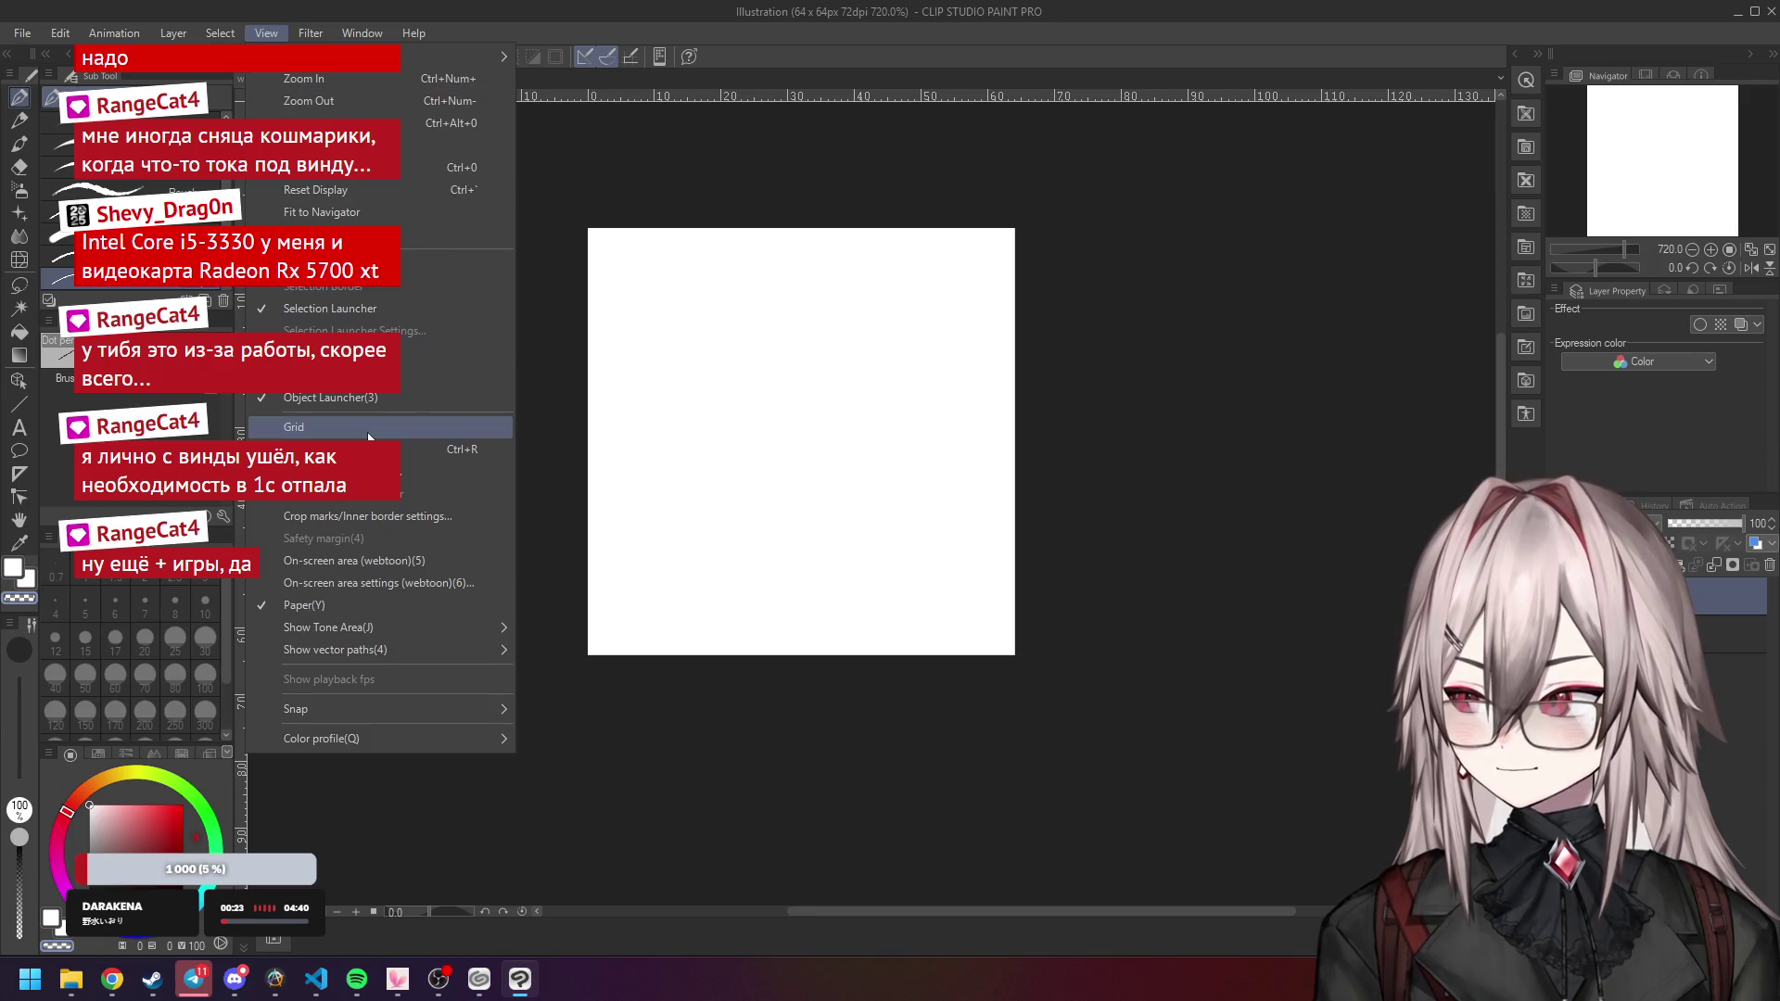
{"action": "left_click", "coordinate": [371, 427]}
{"action": "left_click", "coordinate": [267, 34]}
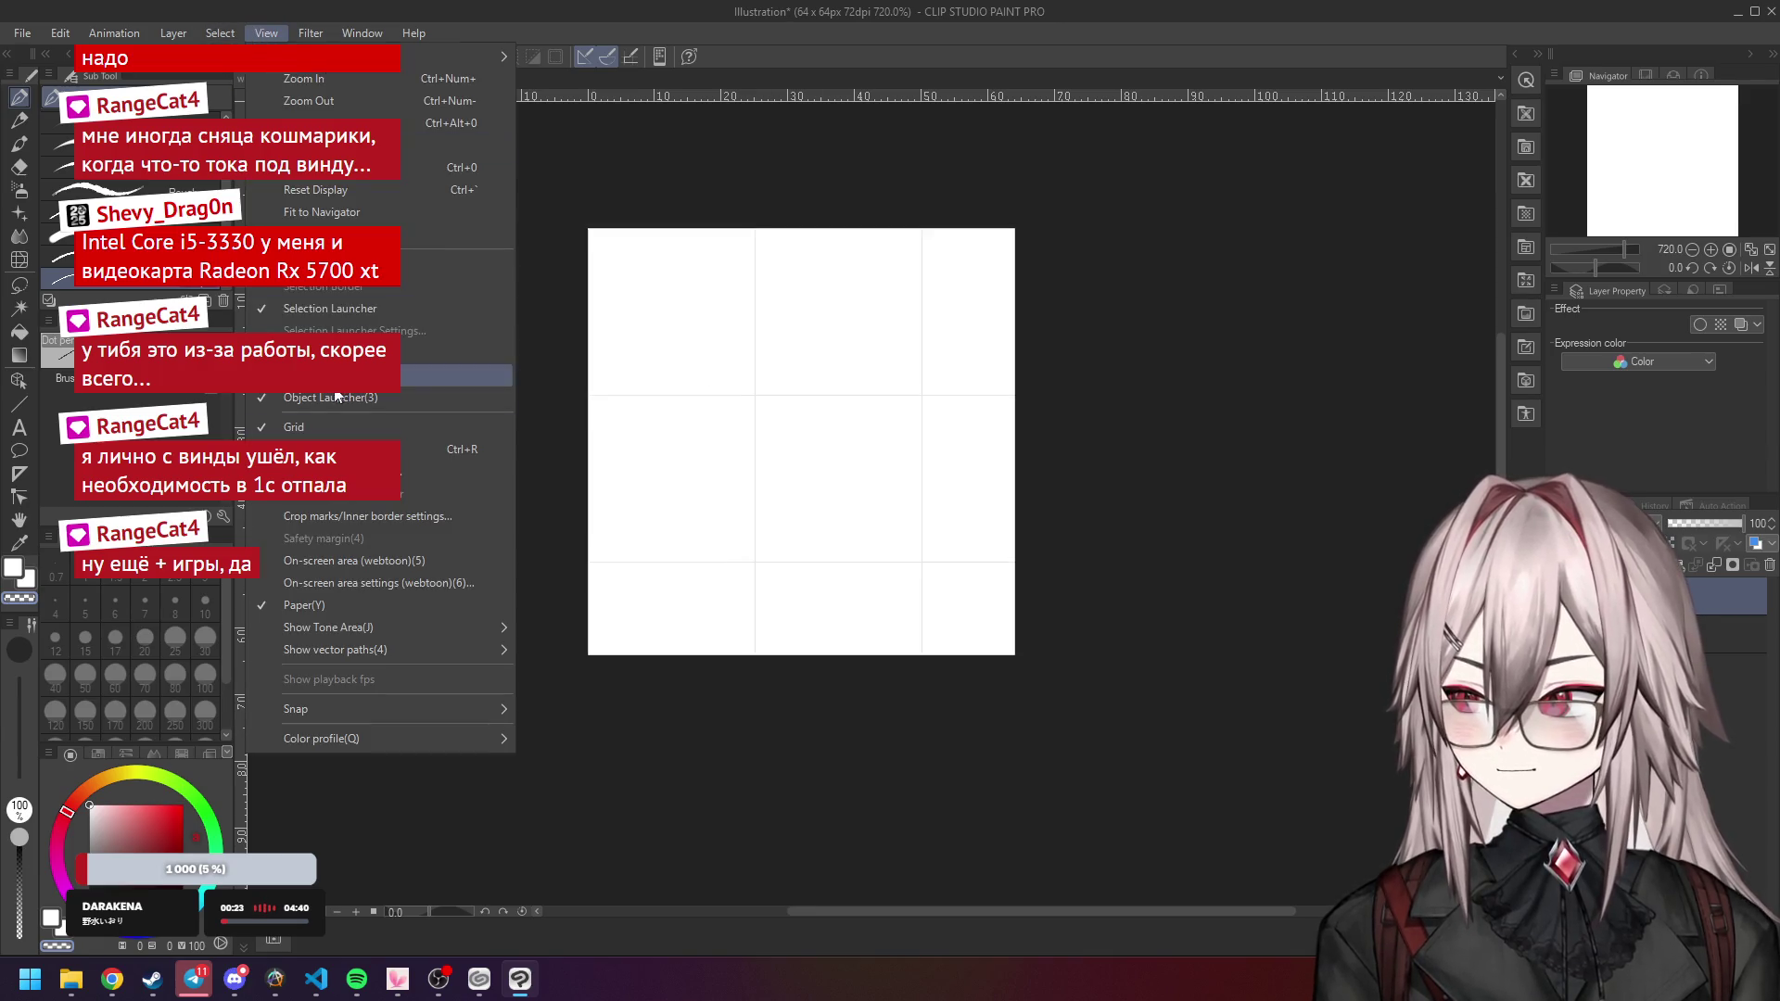
{"action": "left_click", "coordinate": [325, 471]}
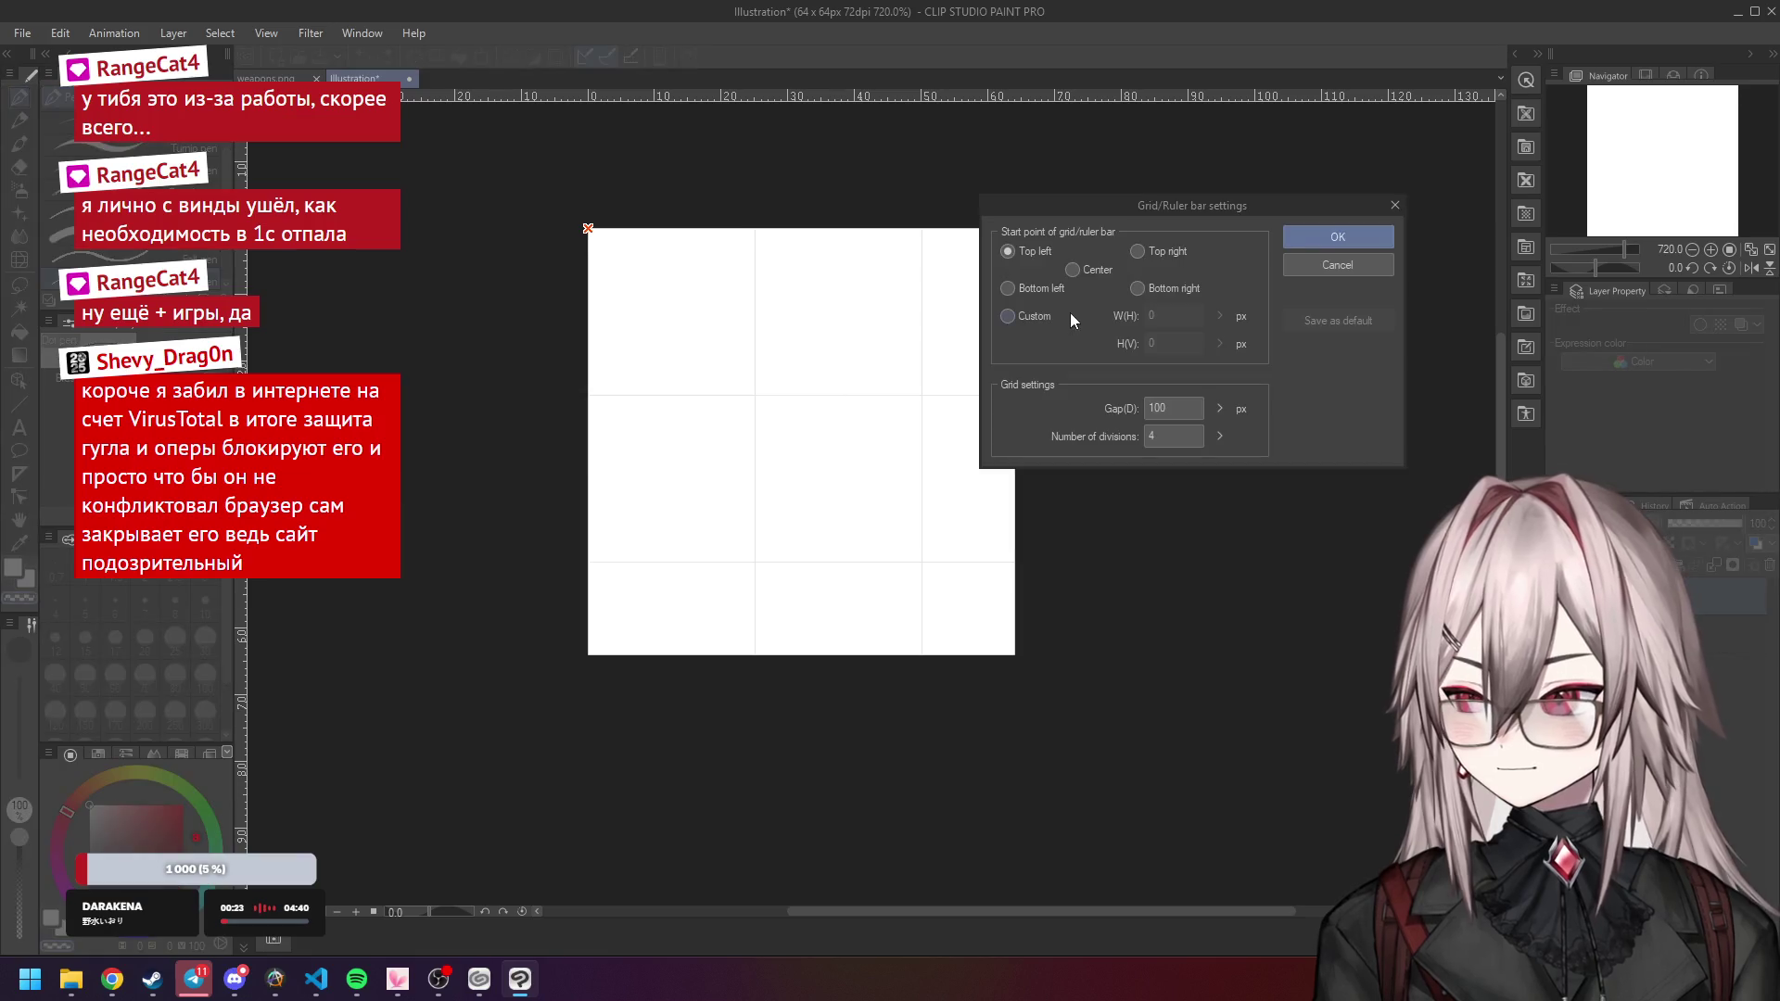
{"action": "double_click", "coordinate": [1170, 407]}
{"action": "type", "text": "64"}
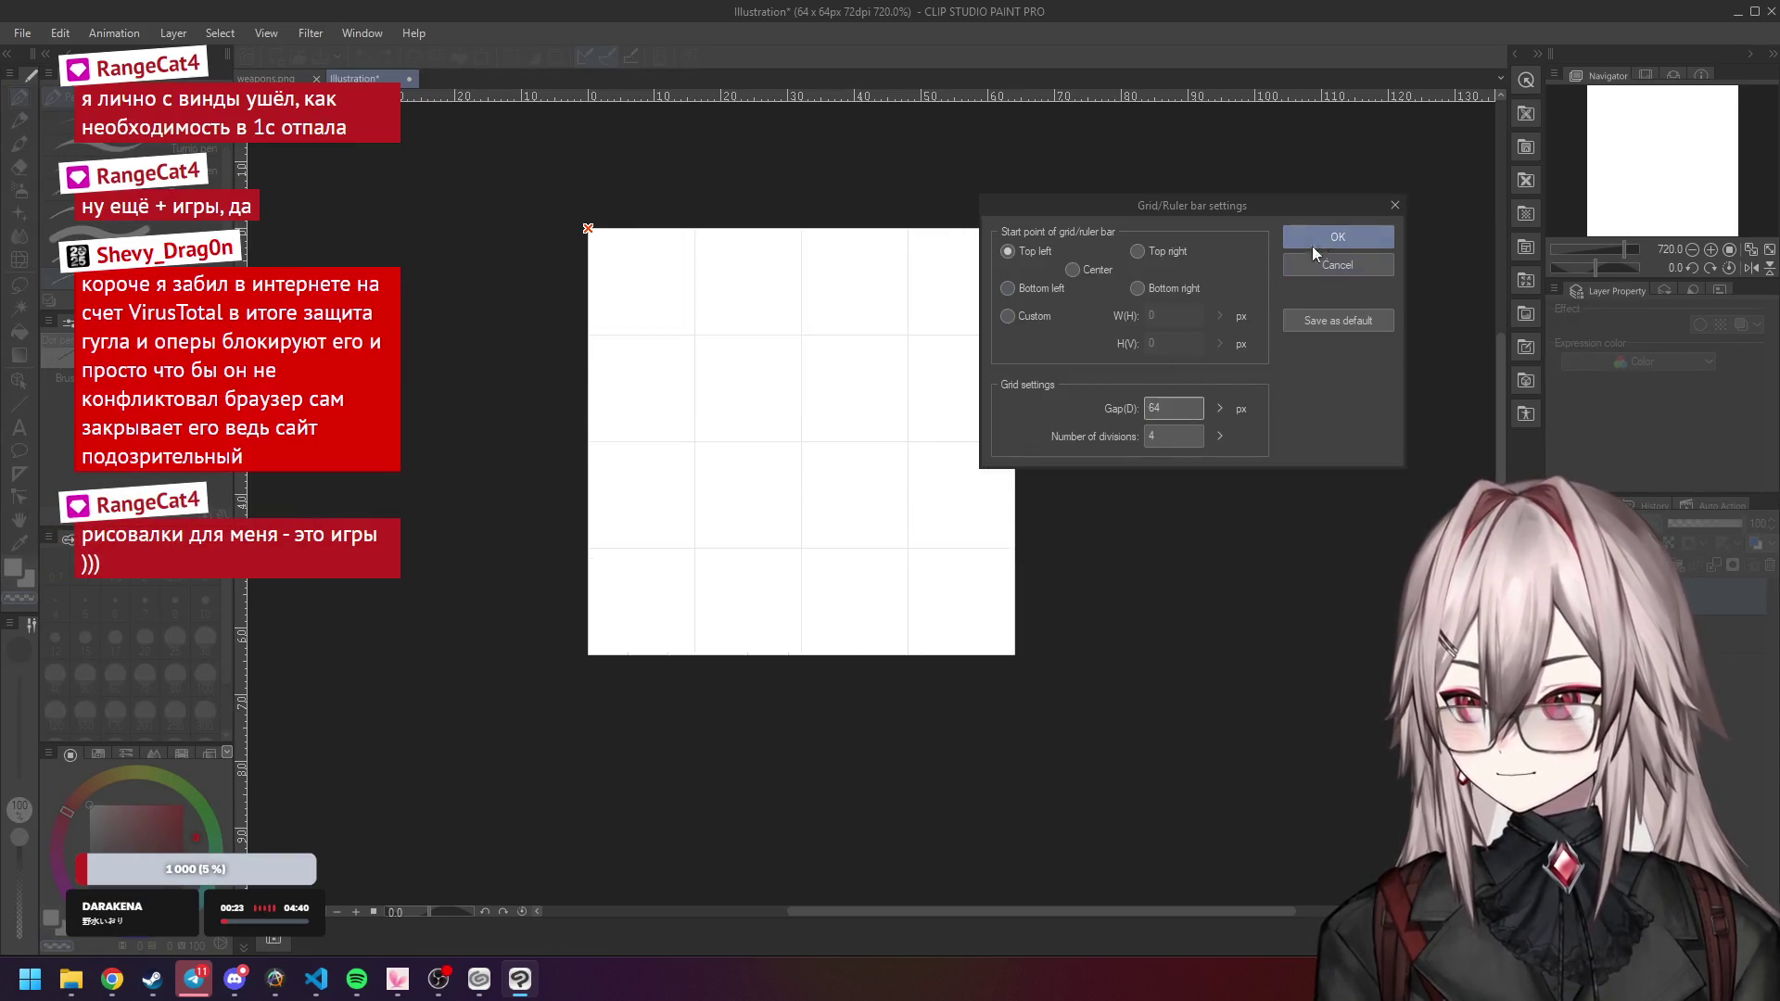
{"action": "key", "text": "Tab"}
{"action": "left_click", "coordinate": [1335, 238]}
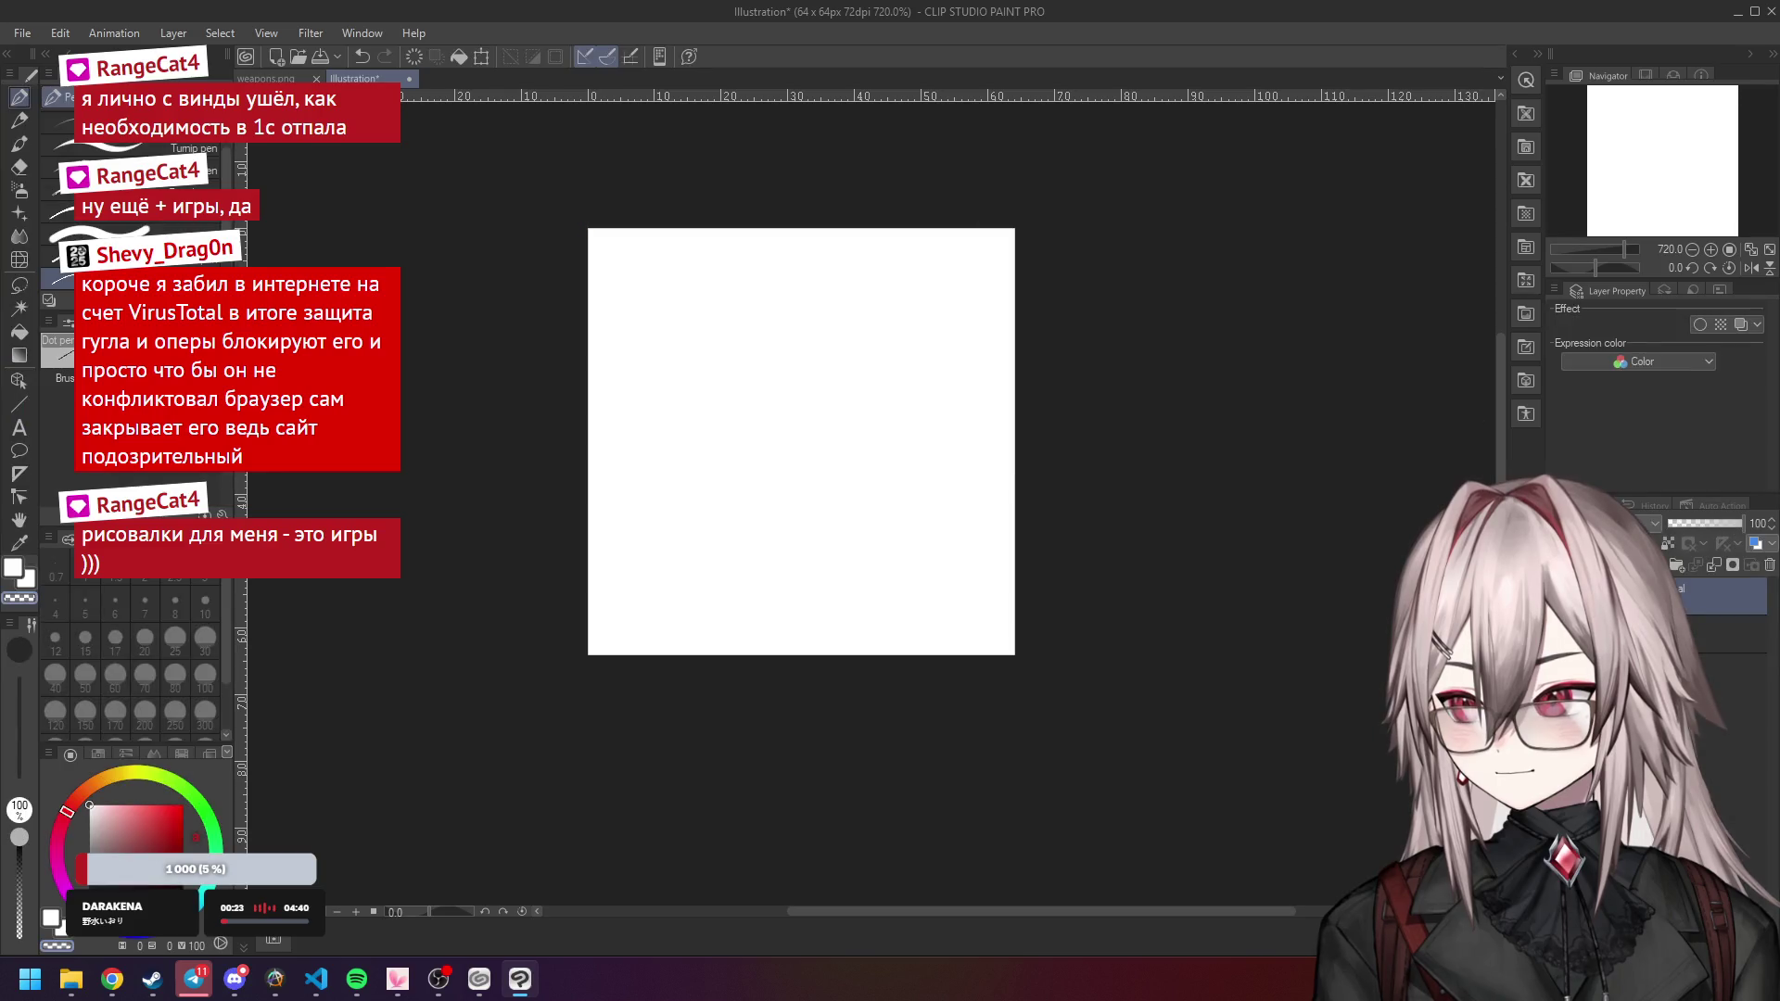
Change the Paper layer colour to dark grey (3A3737) and select Layer 1.
{"action": "double_click", "coordinate": [1733, 636]}
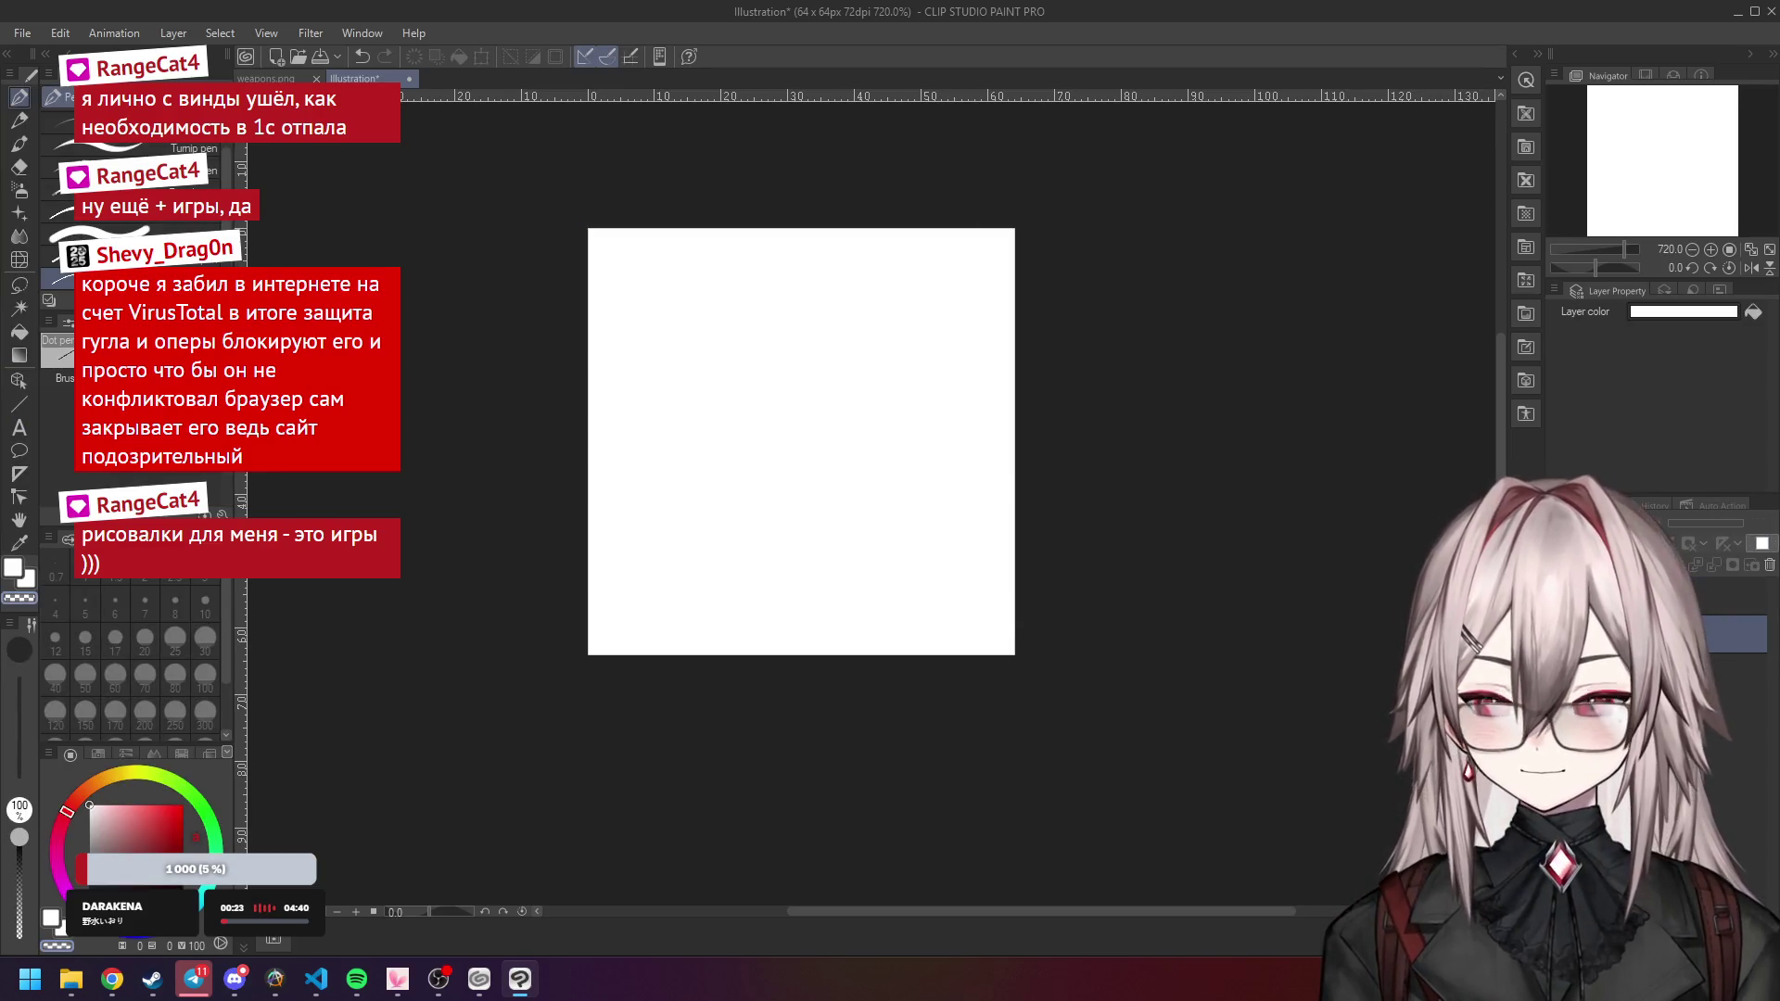
{"action": "mouse_move", "coordinate": [1278, 500]}
{"action": "left_mouse_down"}
{"action": "mouse_move", "coordinate": [965, 513]}
{"action": "mouse_move", "coordinate": [954, 539]}
{"action": "left_mouse_up"}
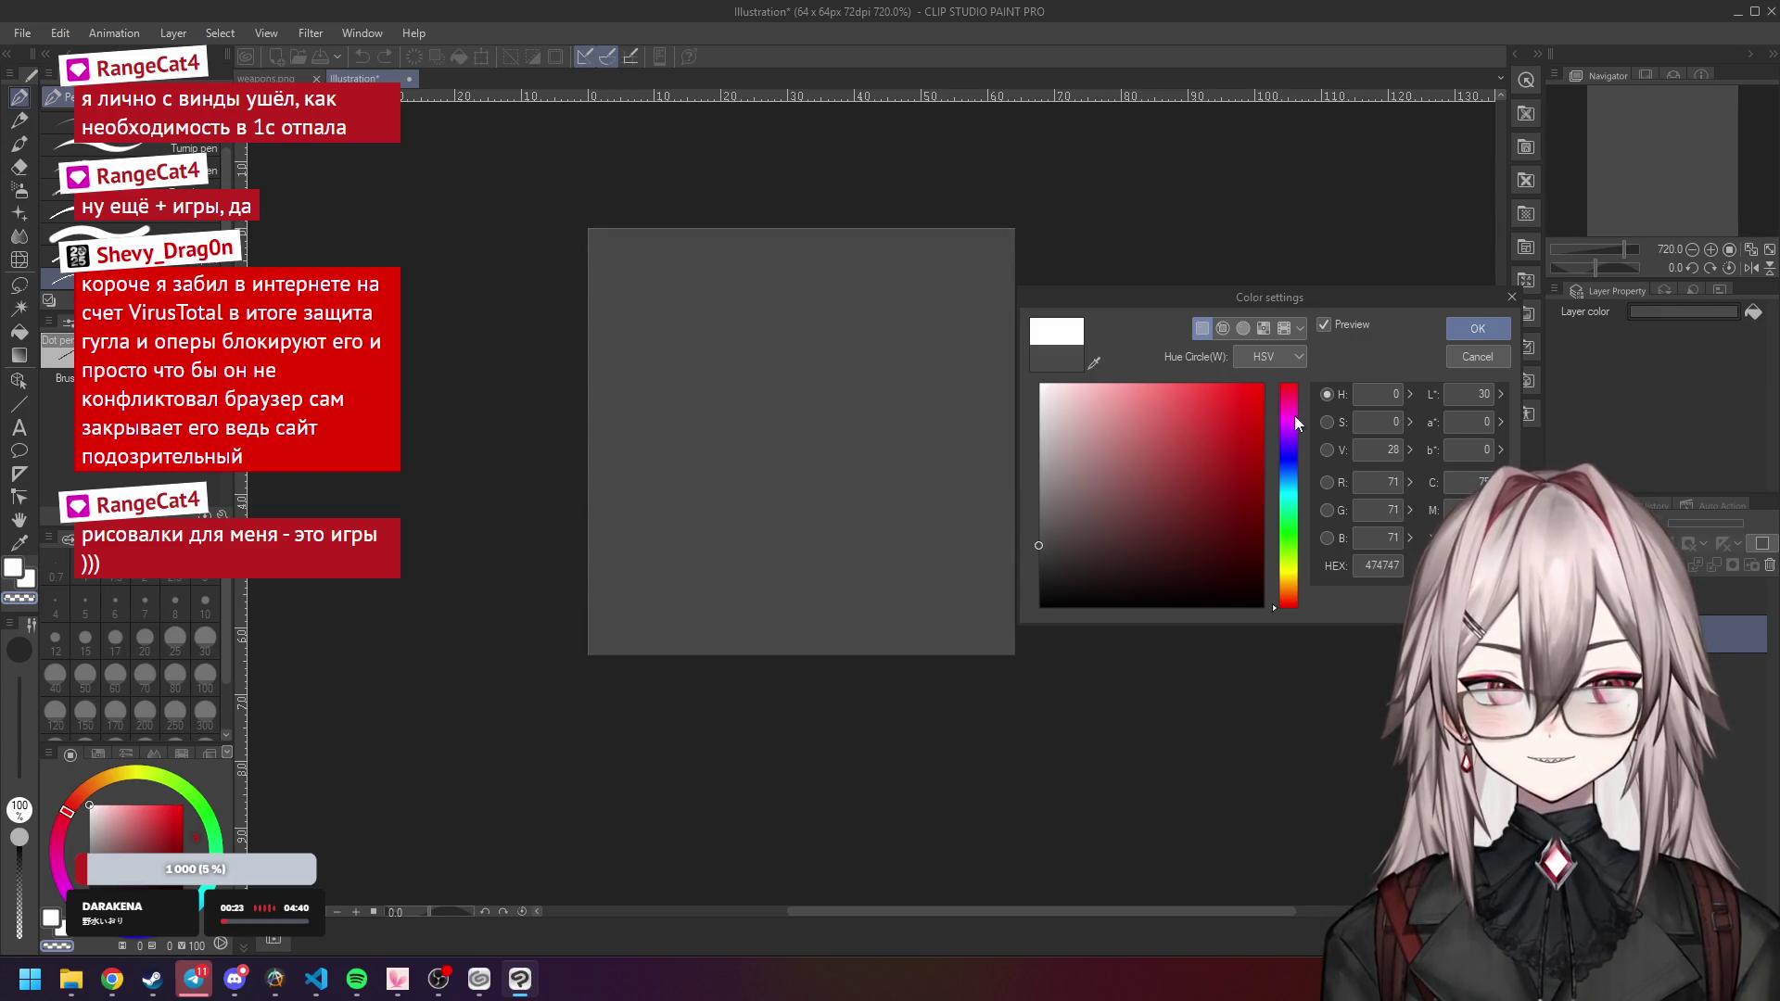
{"action": "left_click", "coordinate": [1039, 564]}
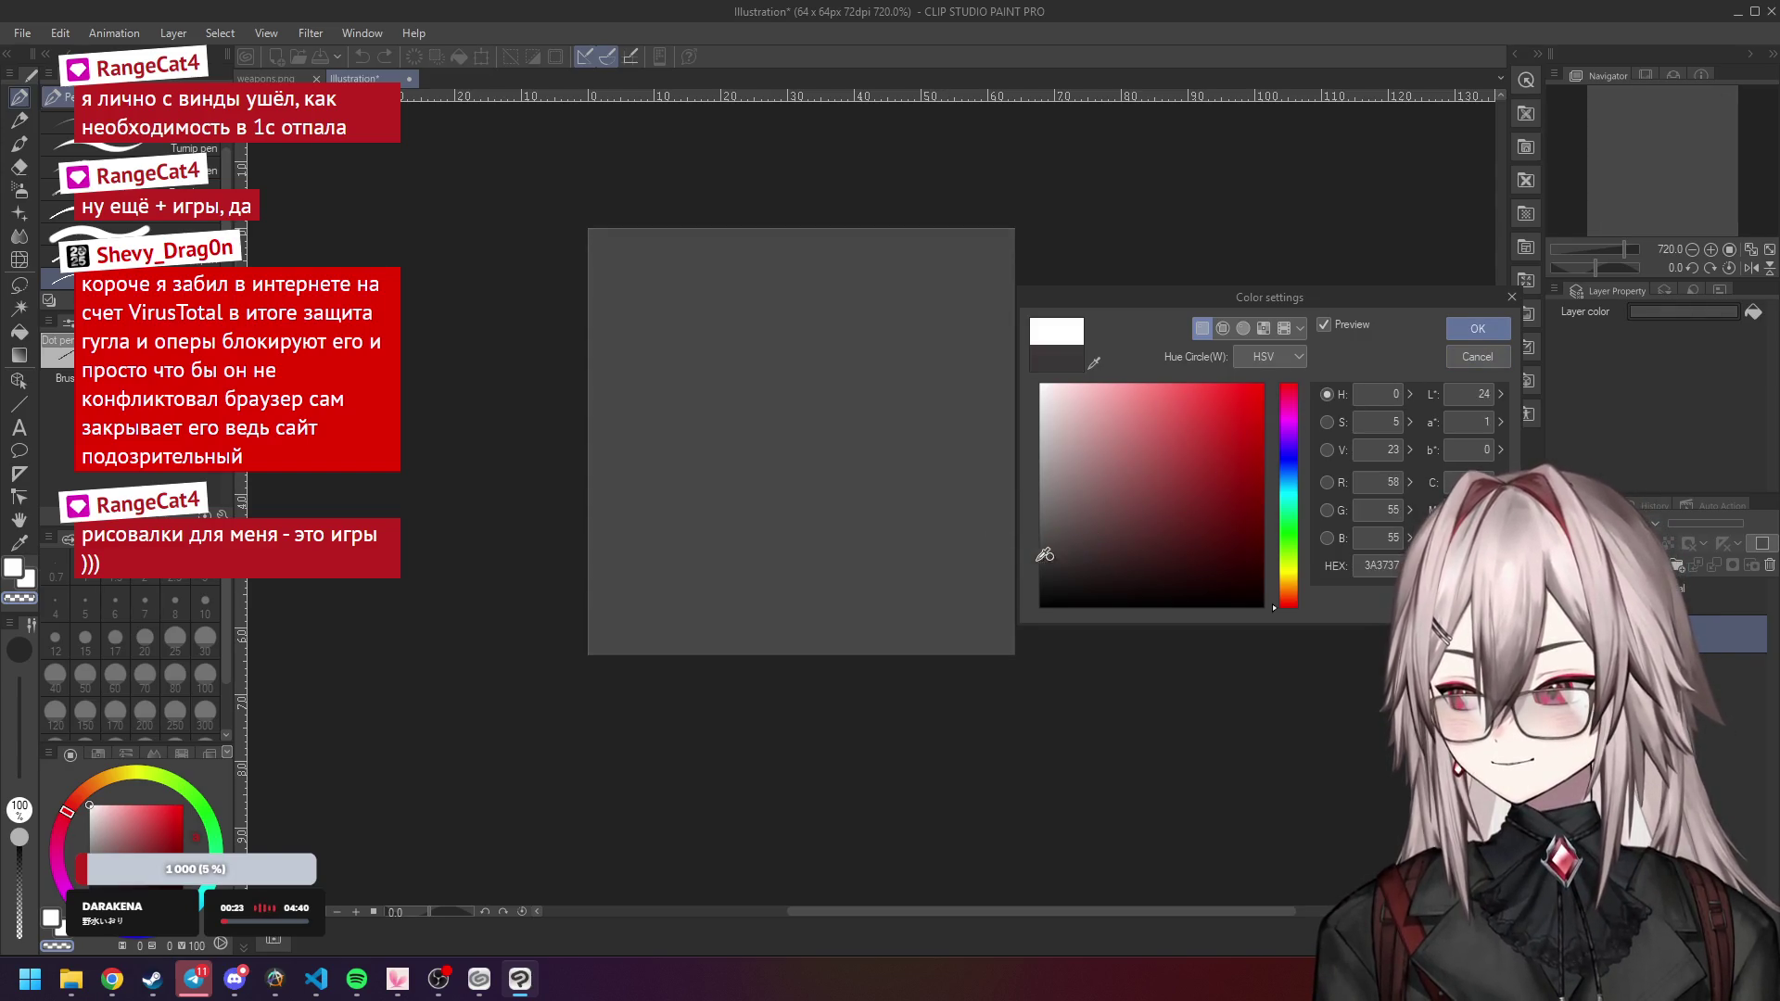
{"action": "left_click", "coordinate": [1478, 328]}
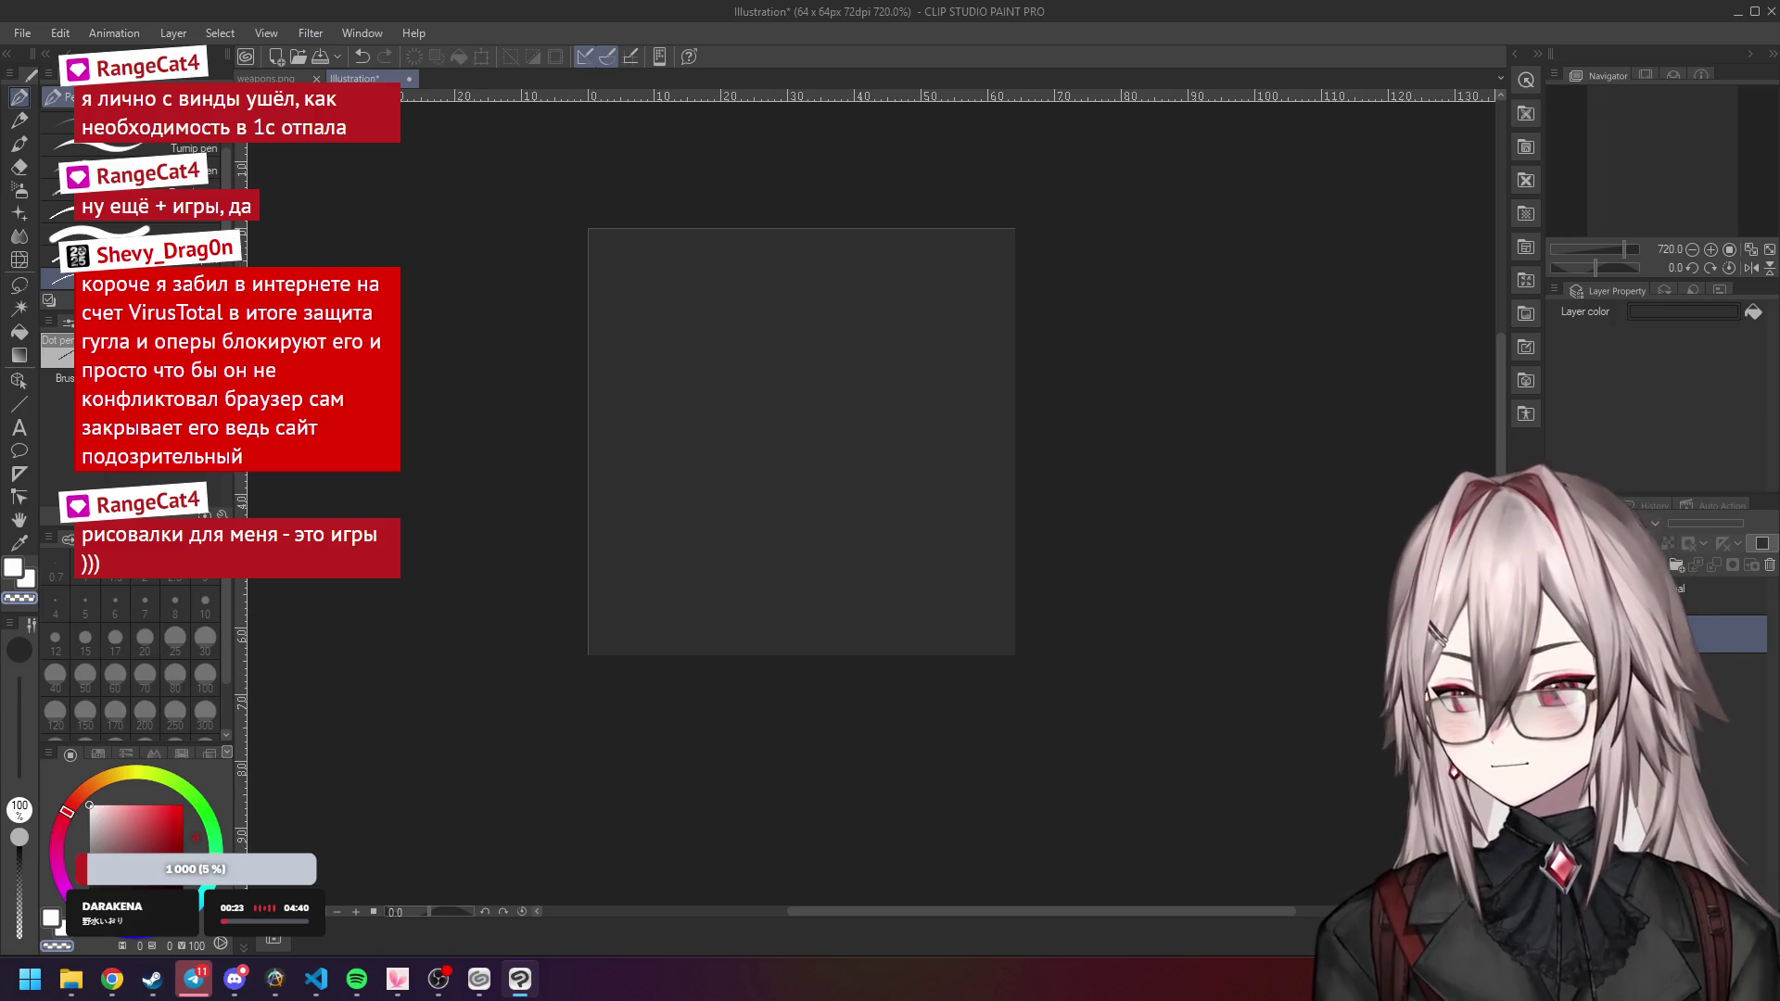
{"action": "left_click", "coordinate": [1734, 598]}
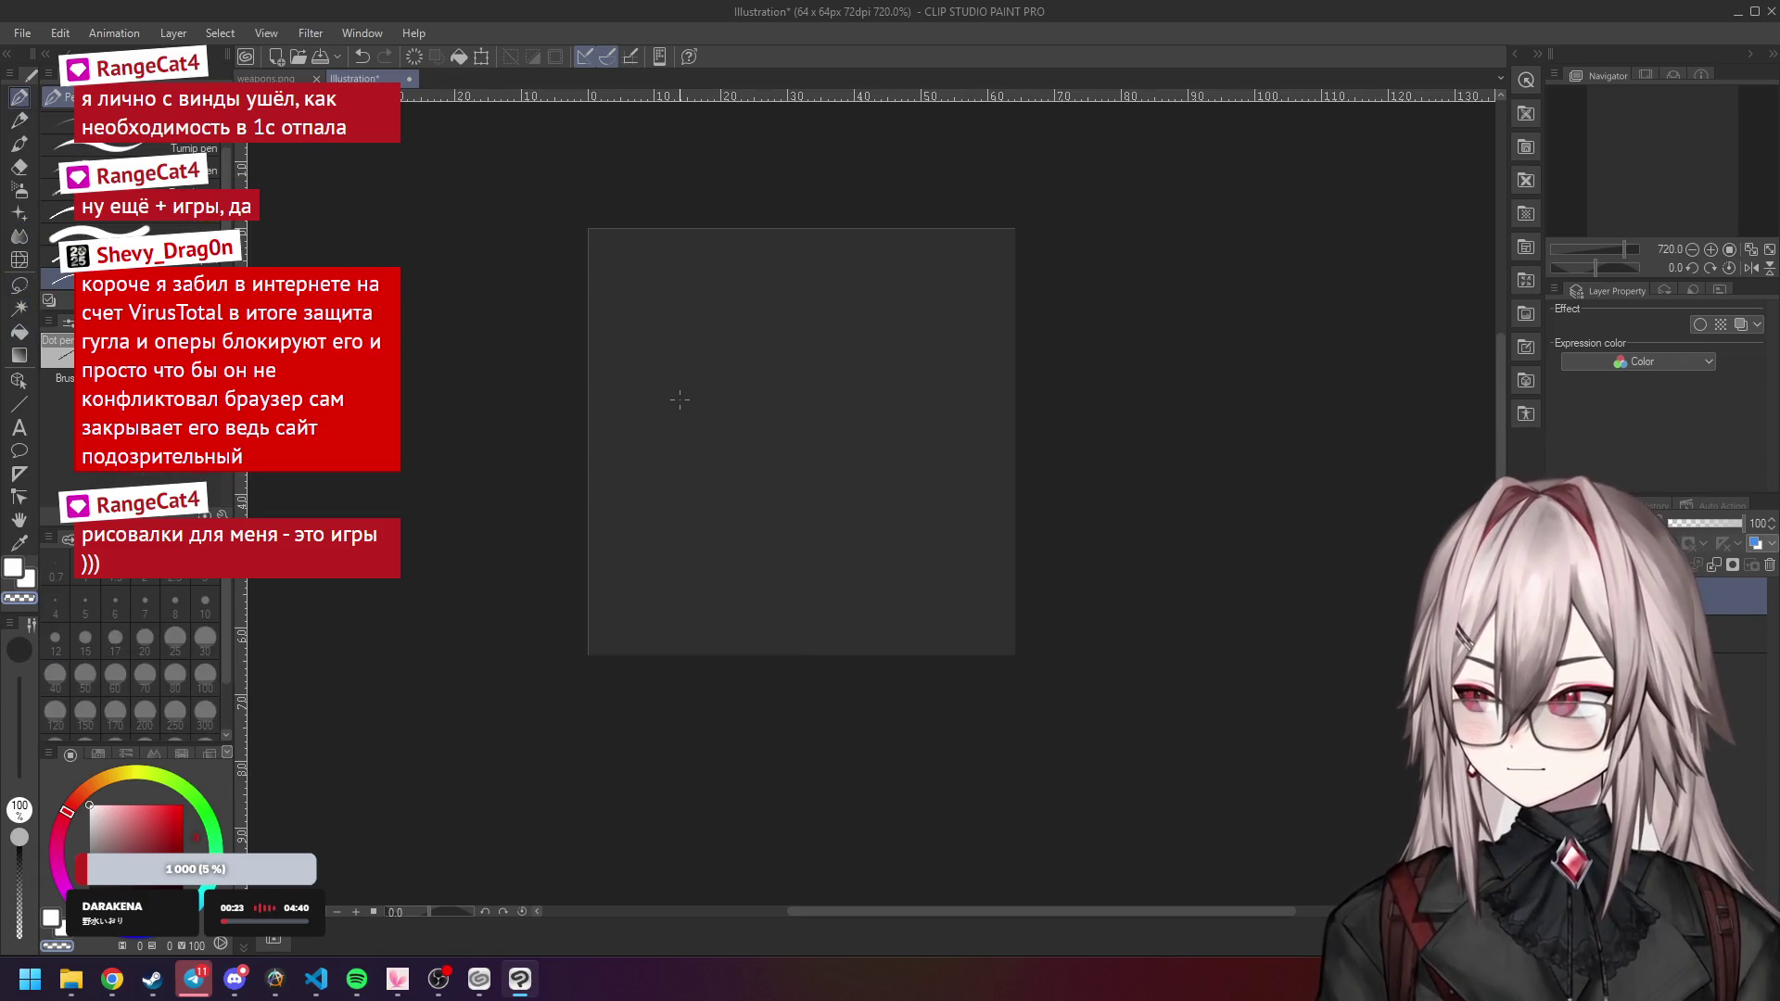
Undo a blocky white shape and place a five-pixel white plus on the canvas.
{"action": "scroll", "coordinate": [738, 347], "scroll_direction": "up", "scroll_amount": 5}
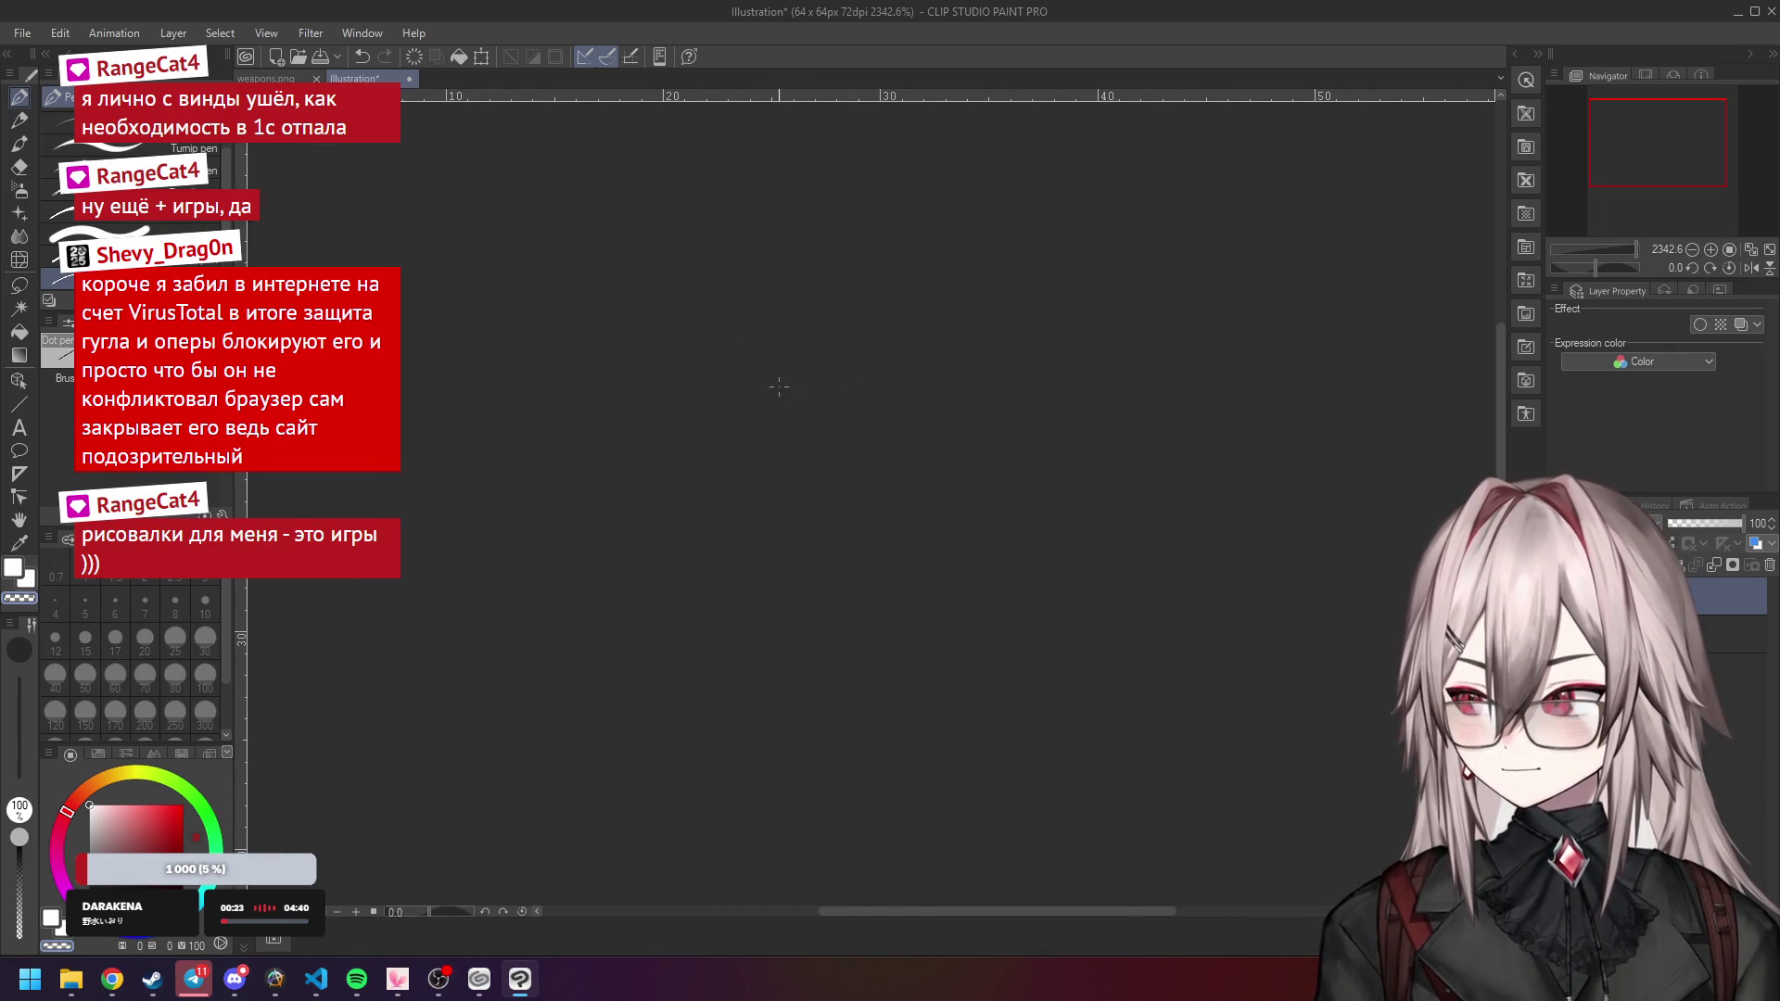
{"action": "mouse_move", "coordinate": [739, 422]}
{"action": "left_mouse_down"}
{"action": "mouse_move", "coordinate": [697, 582]}
{"action": "mouse_move", "coordinate": [752, 528]}
{"action": "left_mouse_up"}
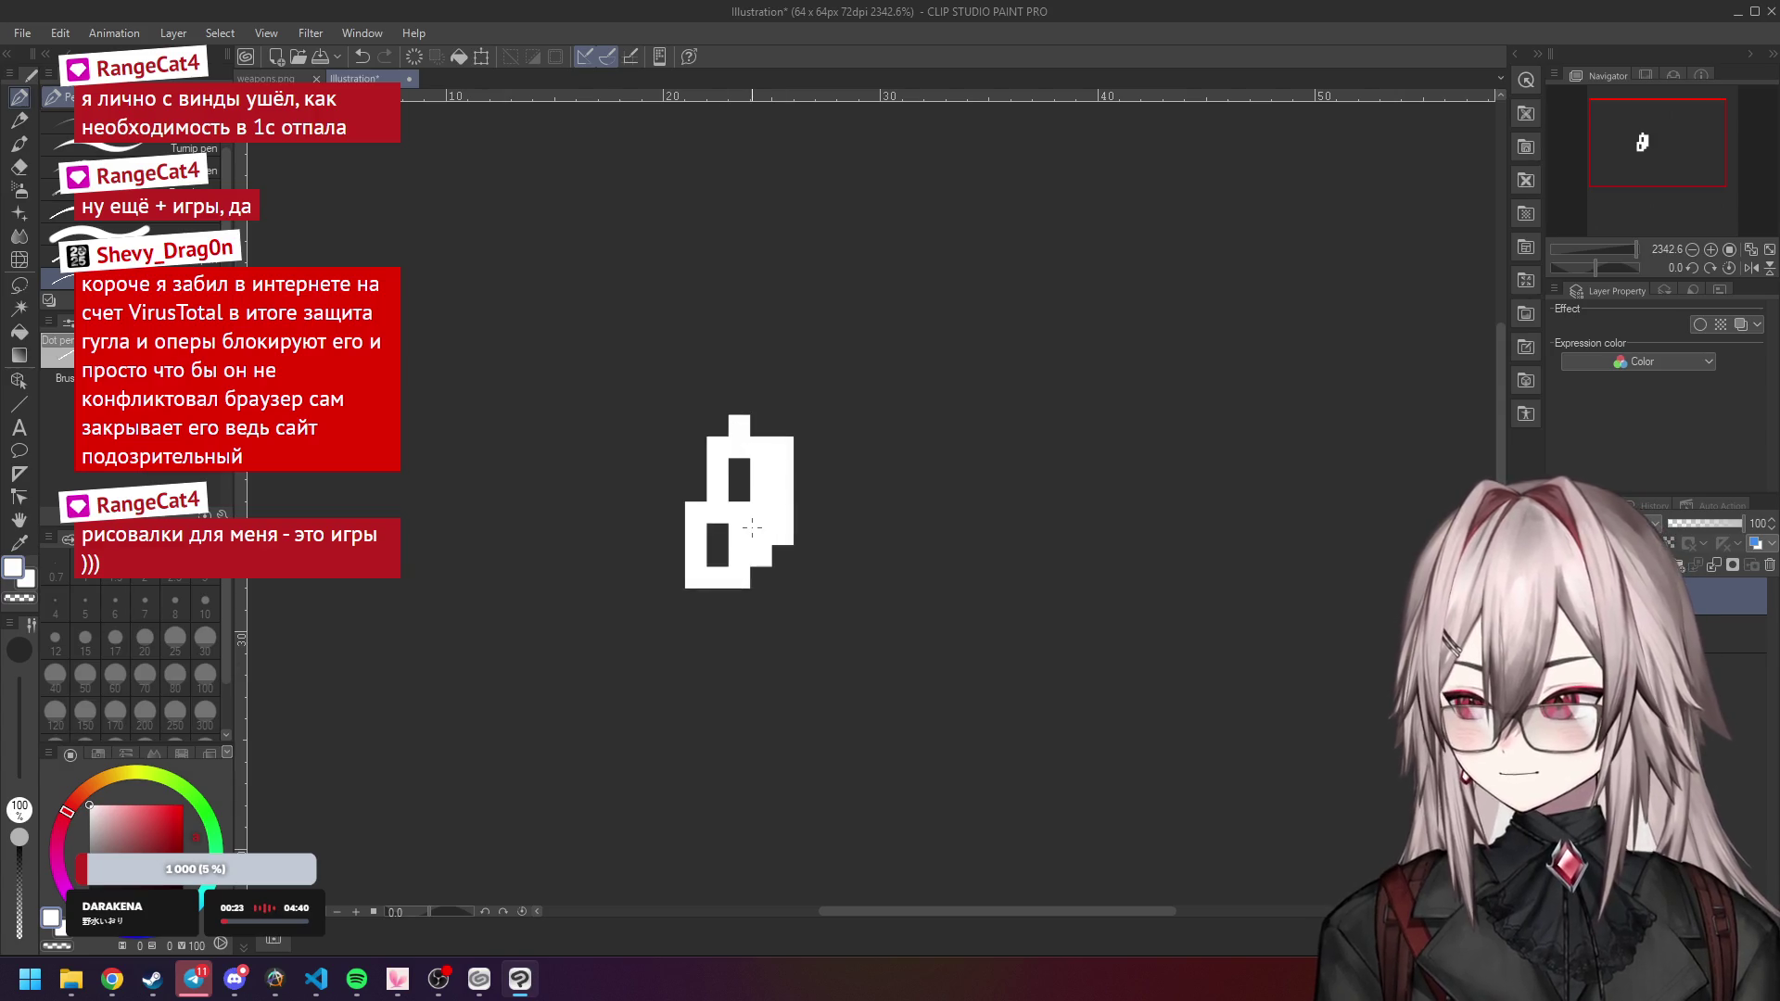
{"action": "key", "text": "ctrl+z"}
{"action": "key", "text": "ctrl+z"}
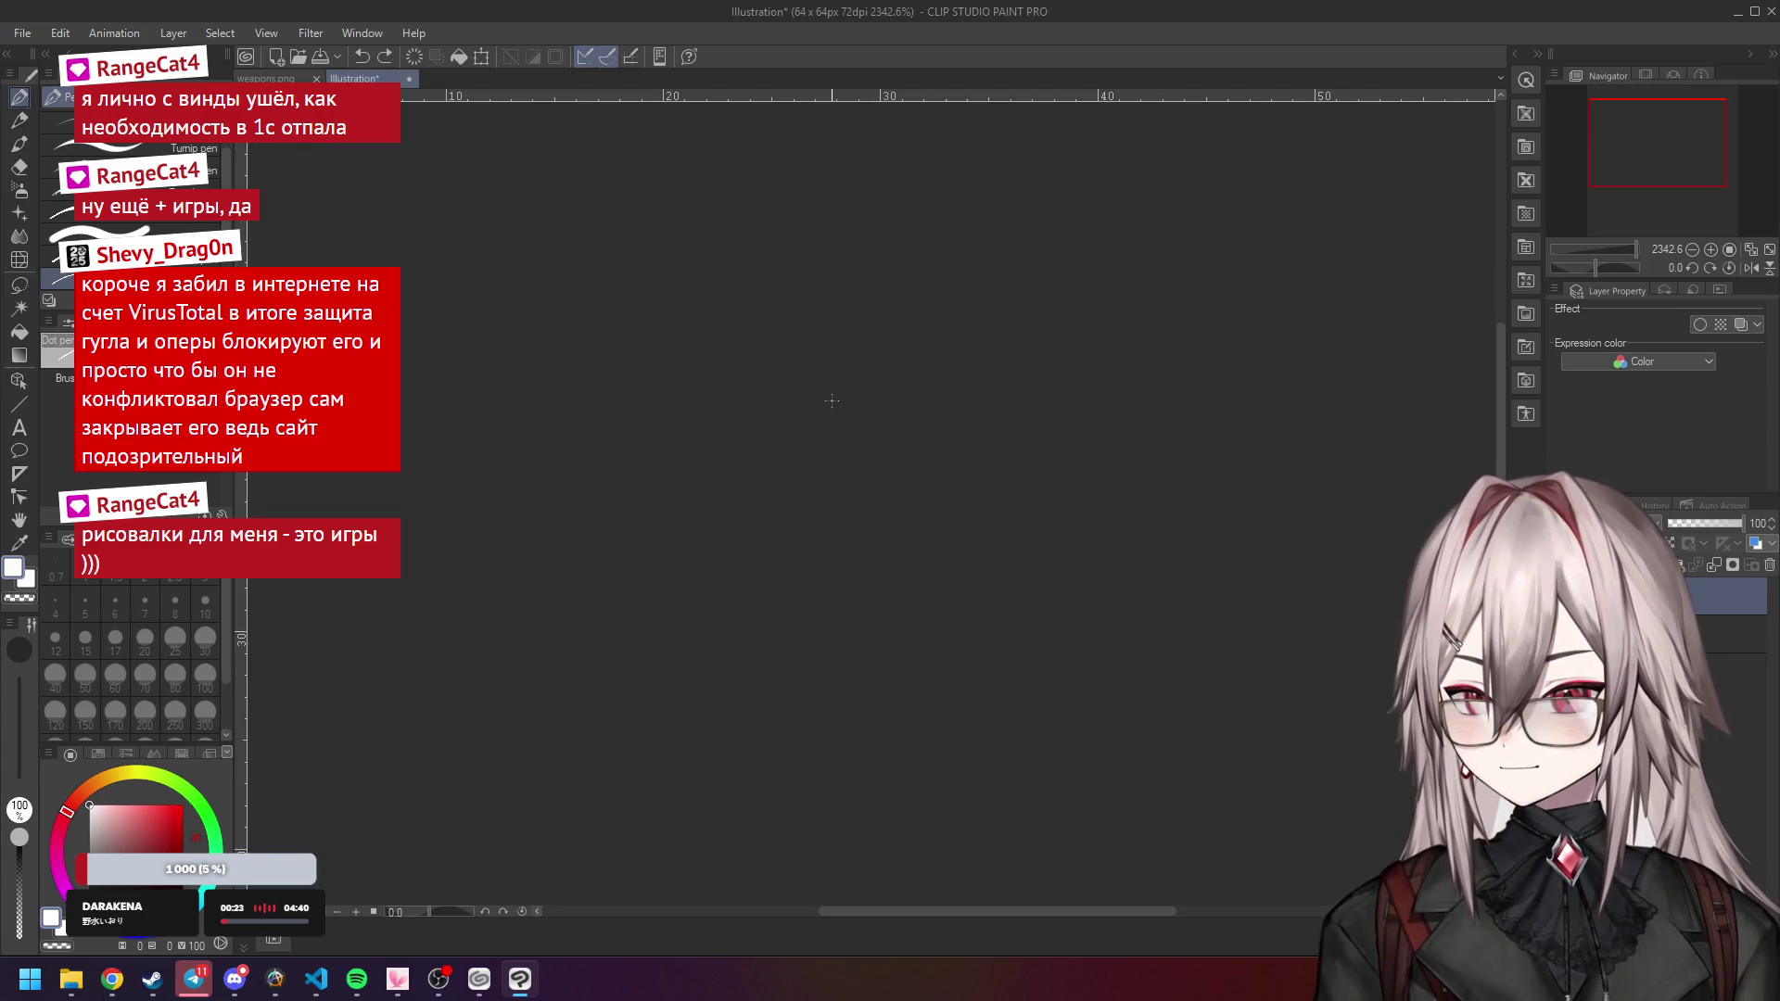
{"action": "left_click", "coordinate": [826, 403]}
{"action": "left_click", "coordinate": [827, 426]}
{"action": "left_click", "coordinate": [827, 448]}
{"action": "left_click", "coordinate": [848, 426]}
{"action": "left_click", "coordinate": [804, 426]}
Free-transform the plus, scaling and positioning it to fill the canvas, then confirm.
{"action": "scroll", "coordinate": [799, 426], "scroll_direction": "down", "scroll_amount": 5}
{"action": "key", "text": "ctrl+t"}
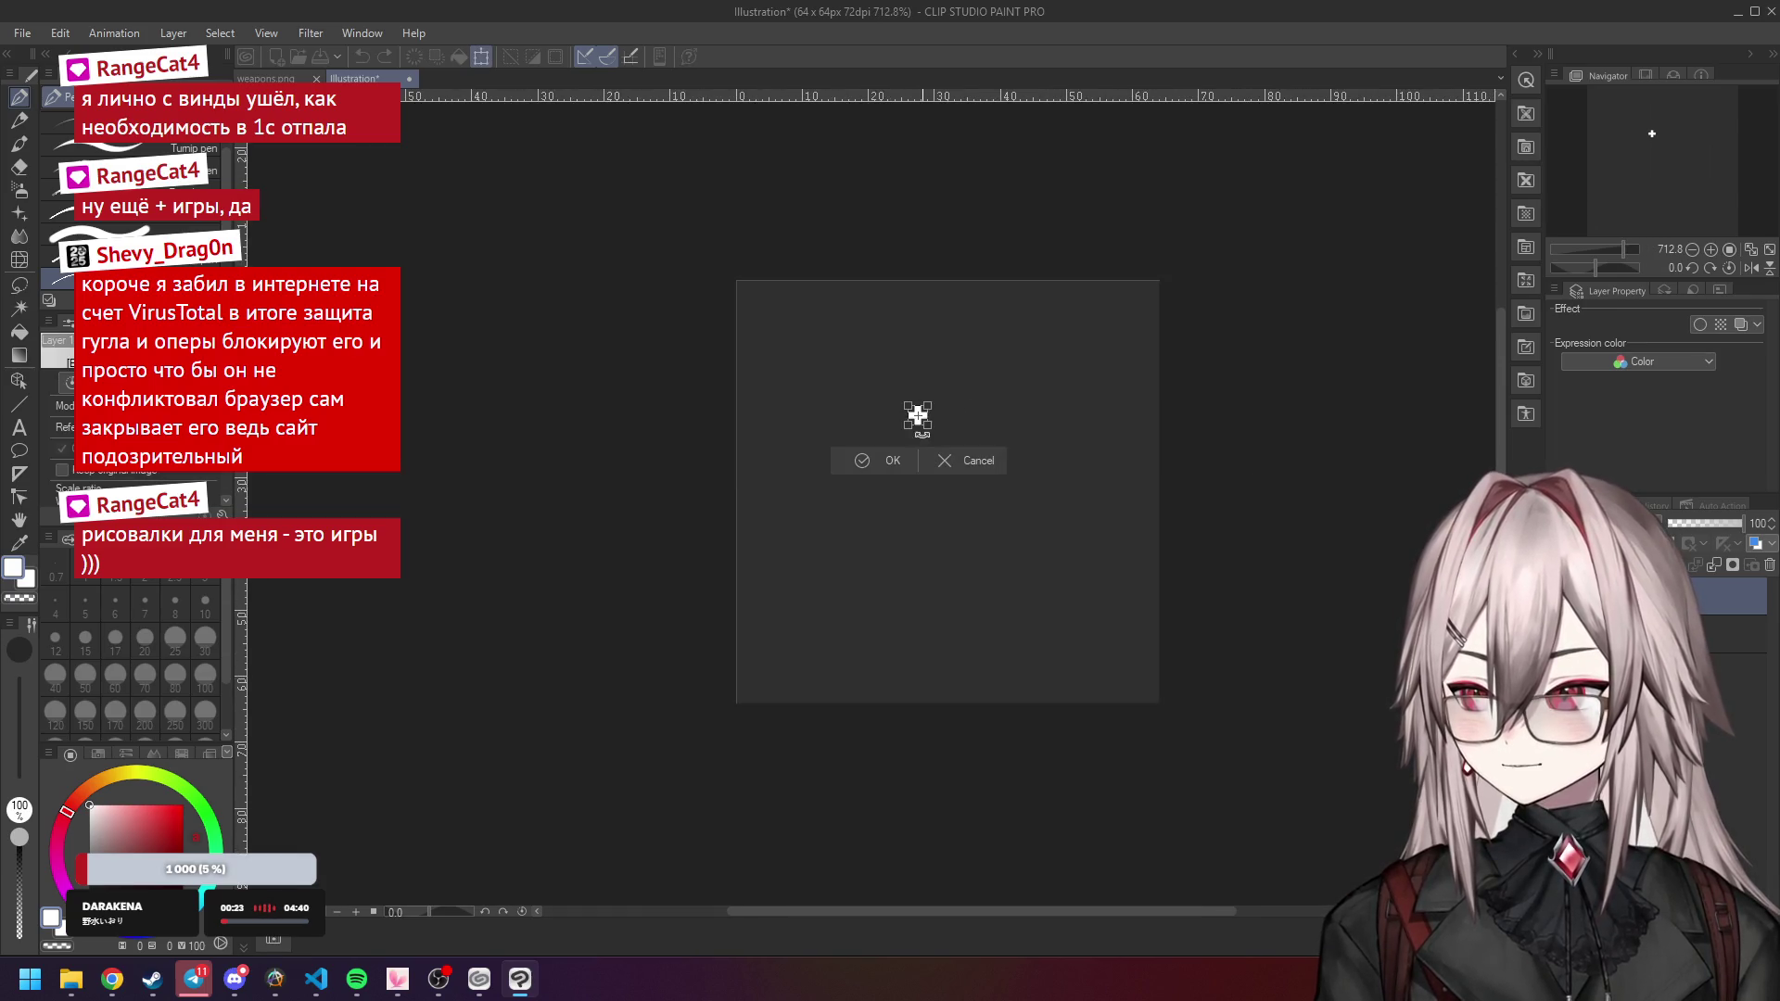
{"action": "mouse_move", "coordinate": [927, 425]}
{"action": "left_mouse_down"}
{"action": "mouse_move", "coordinate": [984, 503]}
{"action": "mouse_move", "coordinate": [1066, 563]}
{"action": "left_mouse_up"}
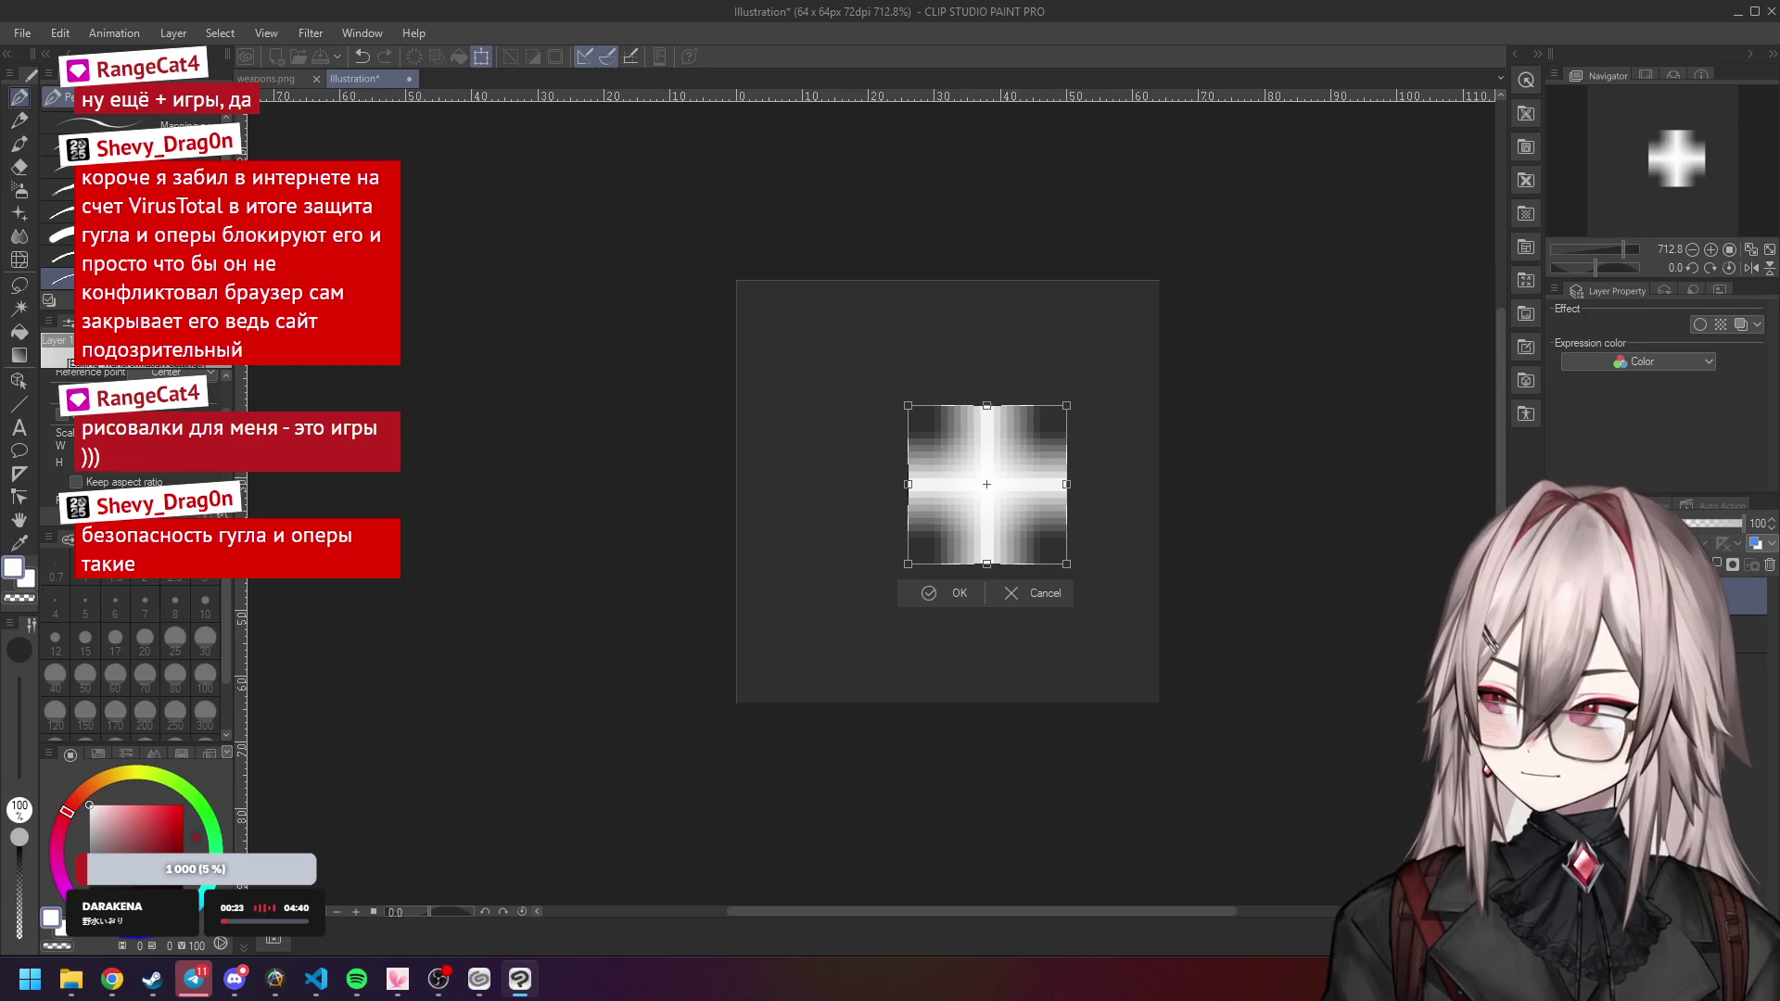
{"action": "scroll", "coordinate": [139, 436], "scroll_direction": "down", "scroll_amount": 2}
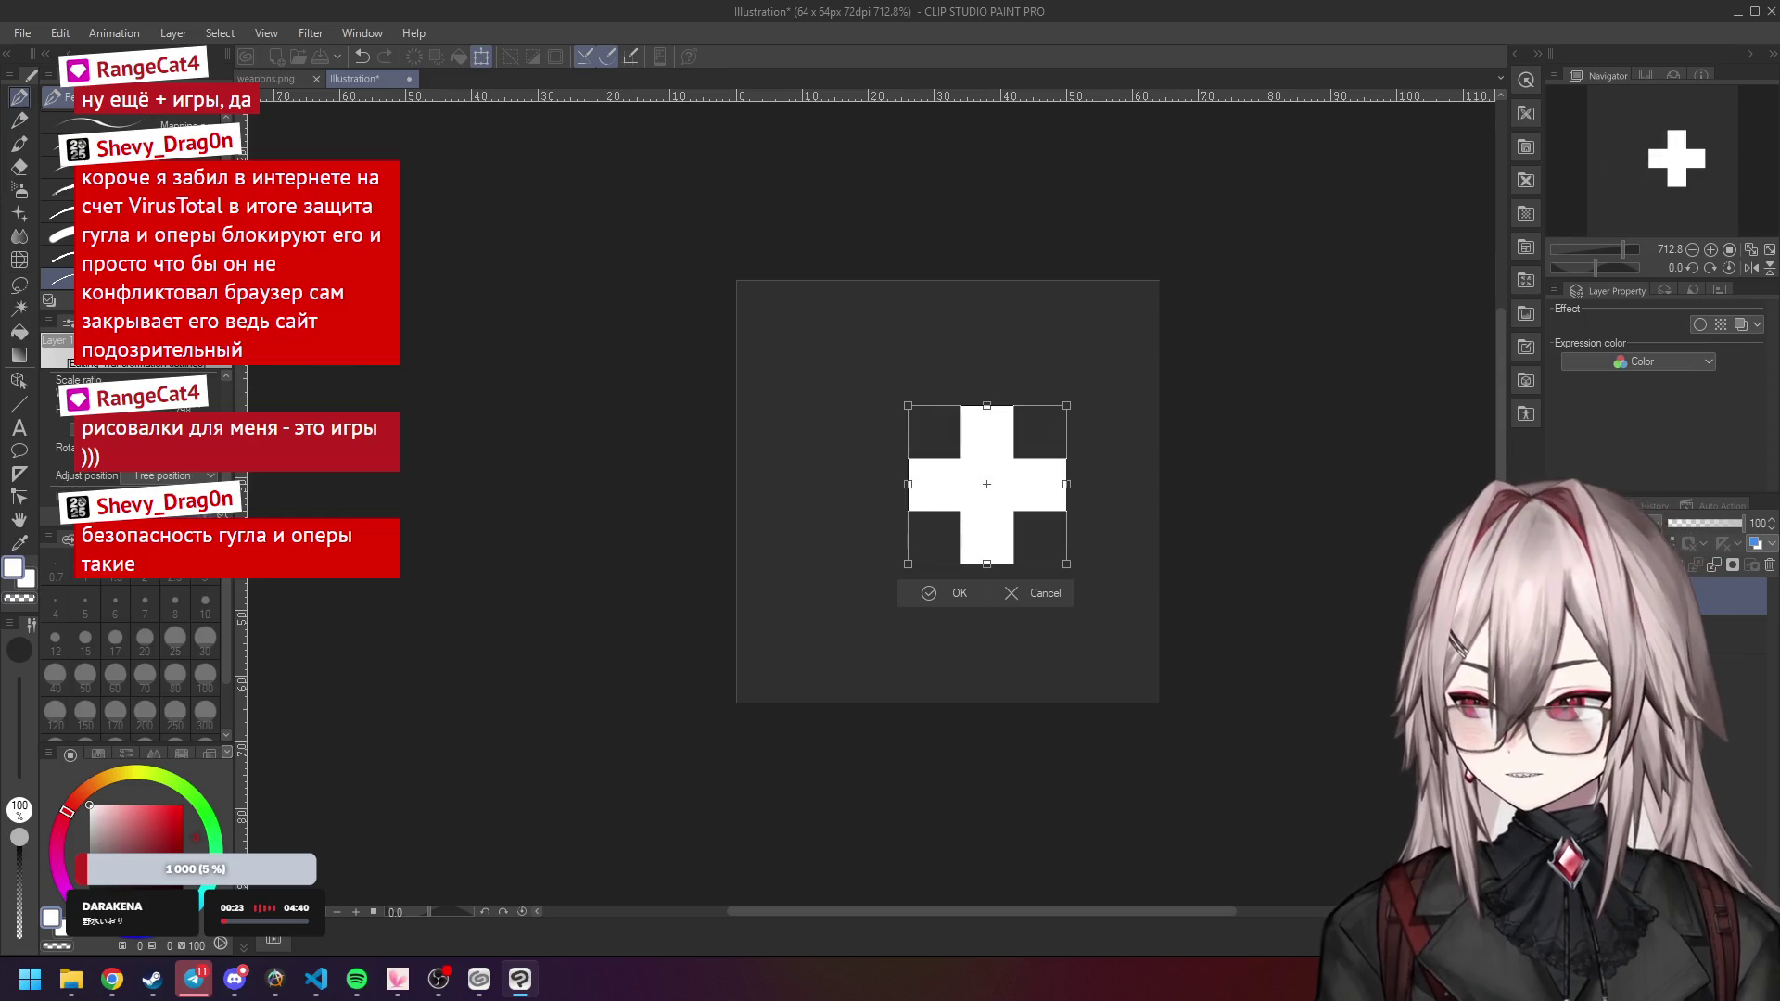
{"action": "mouse_move", "coordinate": [990, 466]}
{"action": "left_mouse_down"}
{"action": "mouse_move", "coordinate": [821, 369]}
{"action": "mouse_move", "coordinate": [822, 341]}
{"action": "left_mouse_up"}
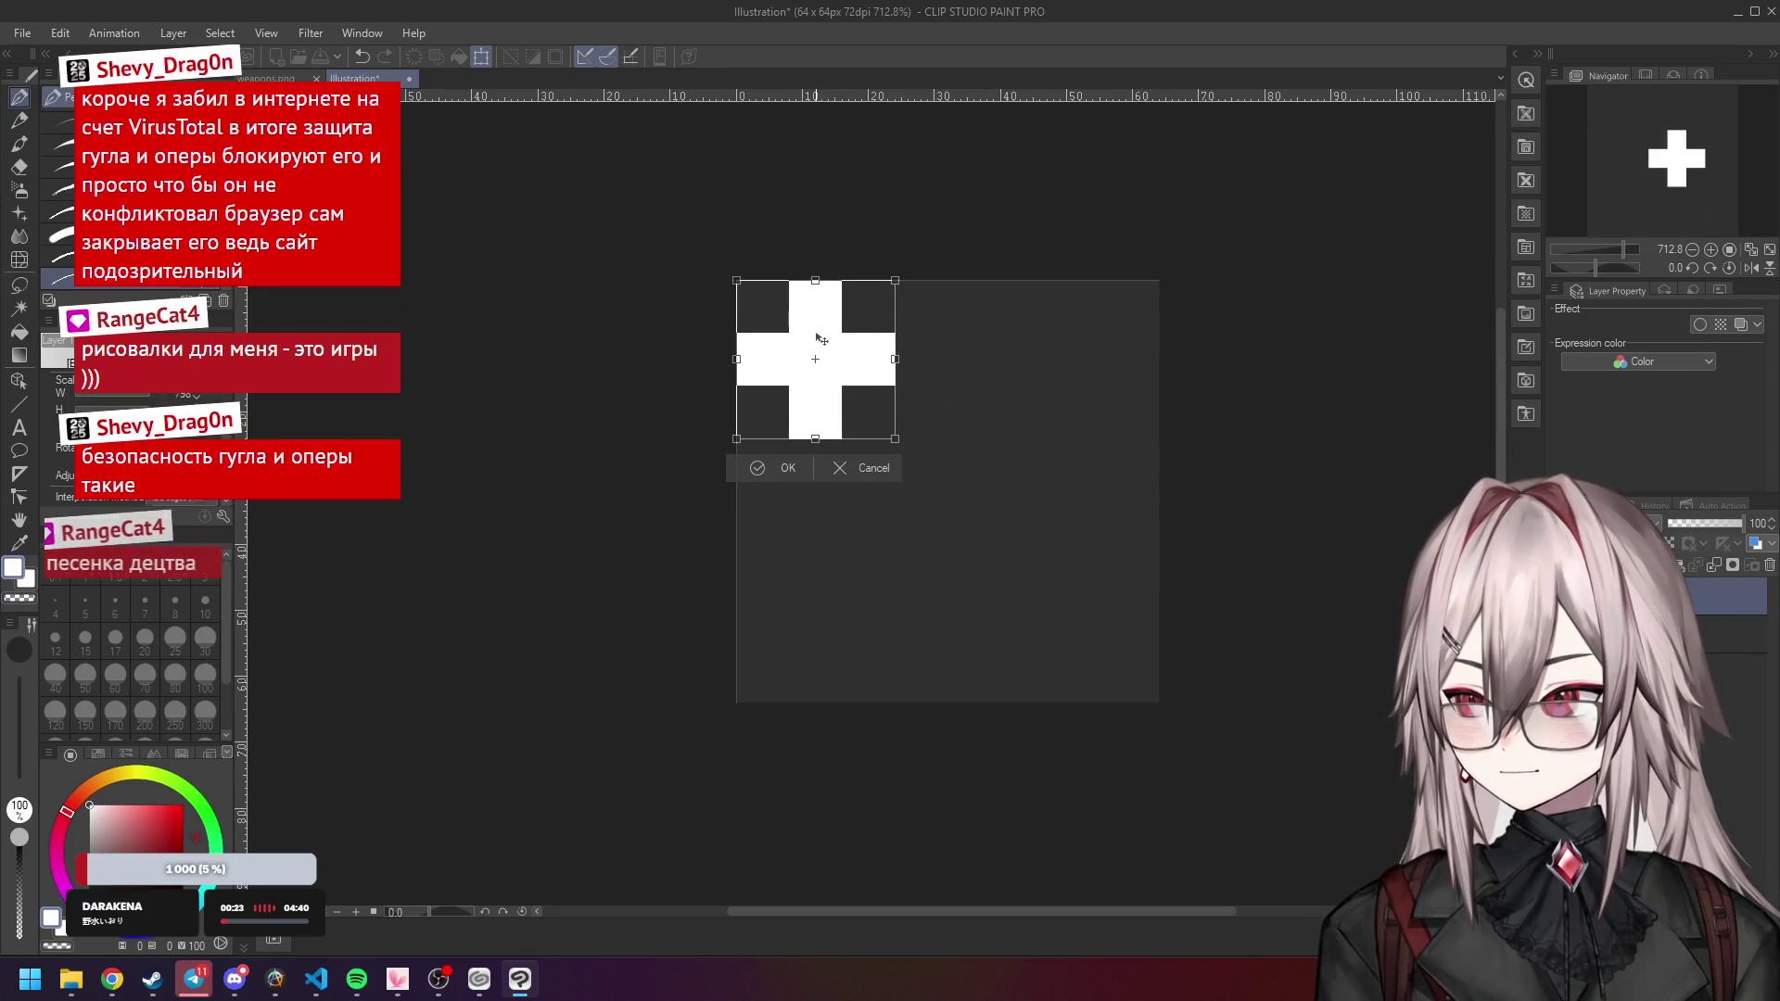
{"action": "mouse_move", "coordinate": [896, 439]}
{"action": "left_mouse_down"}
{"action": "mouse_move", "coordinate": [1025, 597]}
{"action": "mouse_move", "coordinate": [1158, 704]}
{"action": "left_mouse_up"}
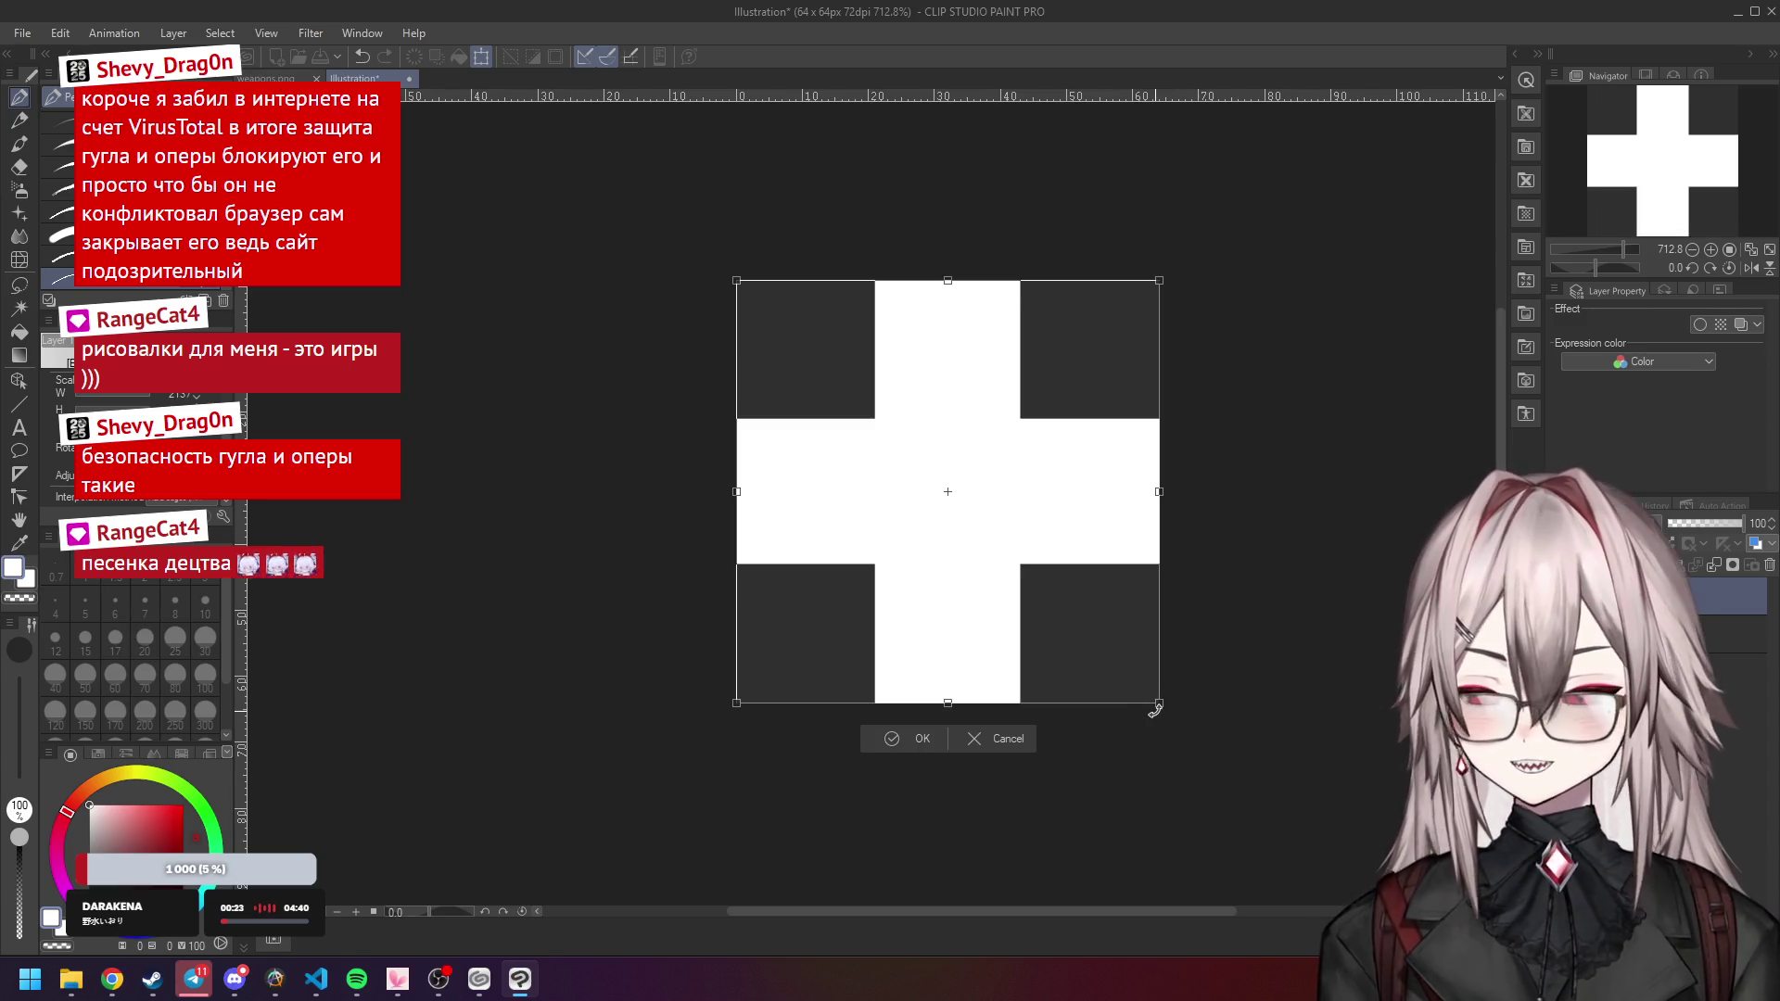
{"action": "left_click_drag", "start_coordinate": [1156, 702], "coordinate": [1134, 687]}
{"action": "key", "text": "Down"}
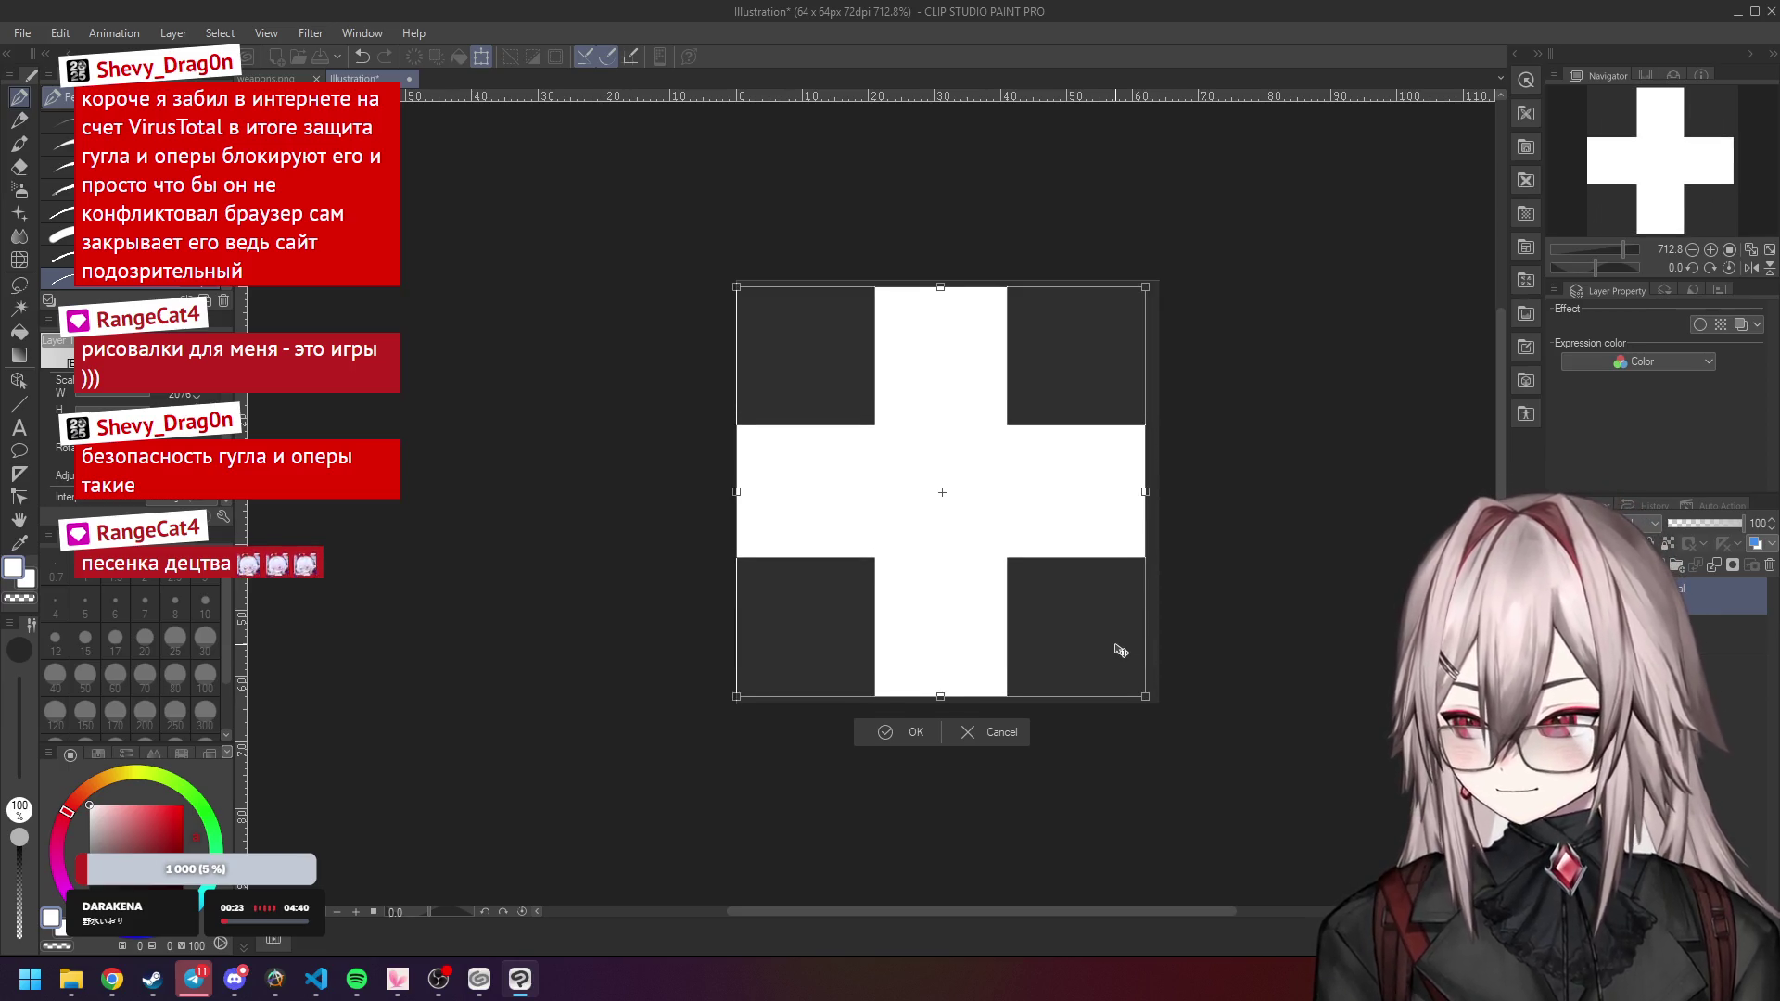
{"action": "key", "text": "Right"}
{"action": "left_click", "coordinate": [909, 734]}
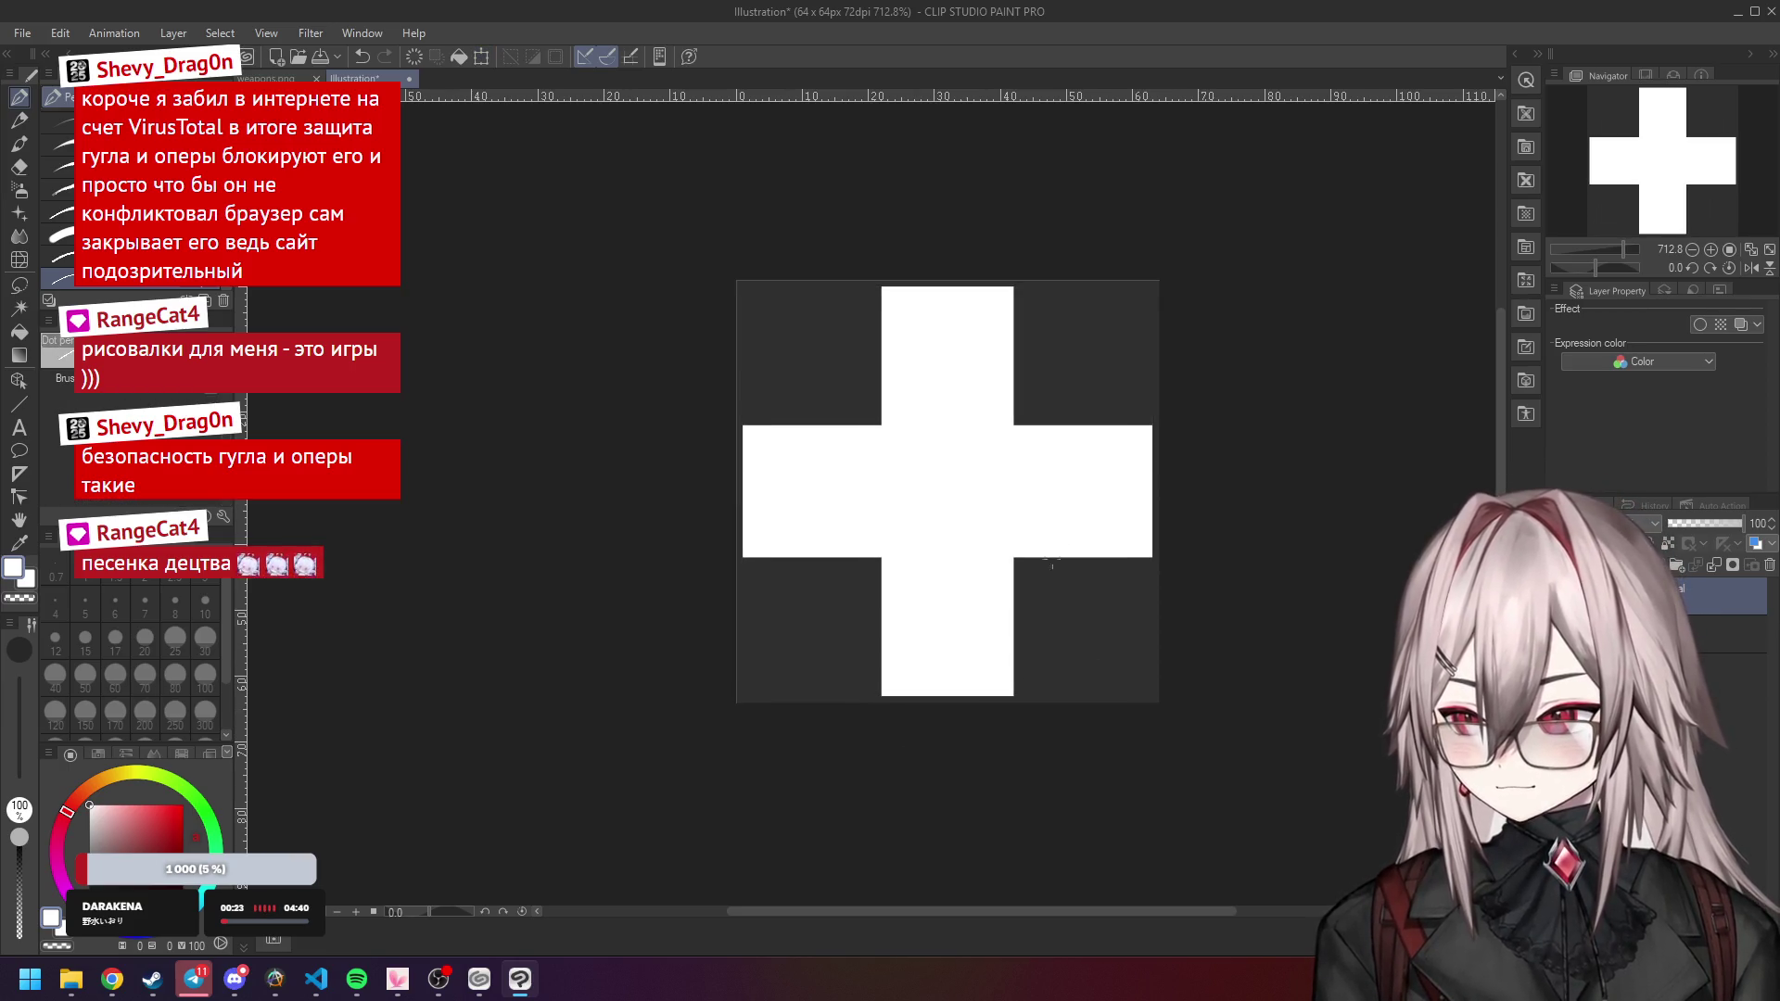
Touch up the top arm's right edge, then revert the cross to the small plus.
{"action": "scroll", "coordinate": [1034, 397], "scroll_direction": "up", "scroll_amount": 2}
{"action": "scroll", "coordinate": [1025, 388], "scroll_direction": "down", "scroll_amount": 4}
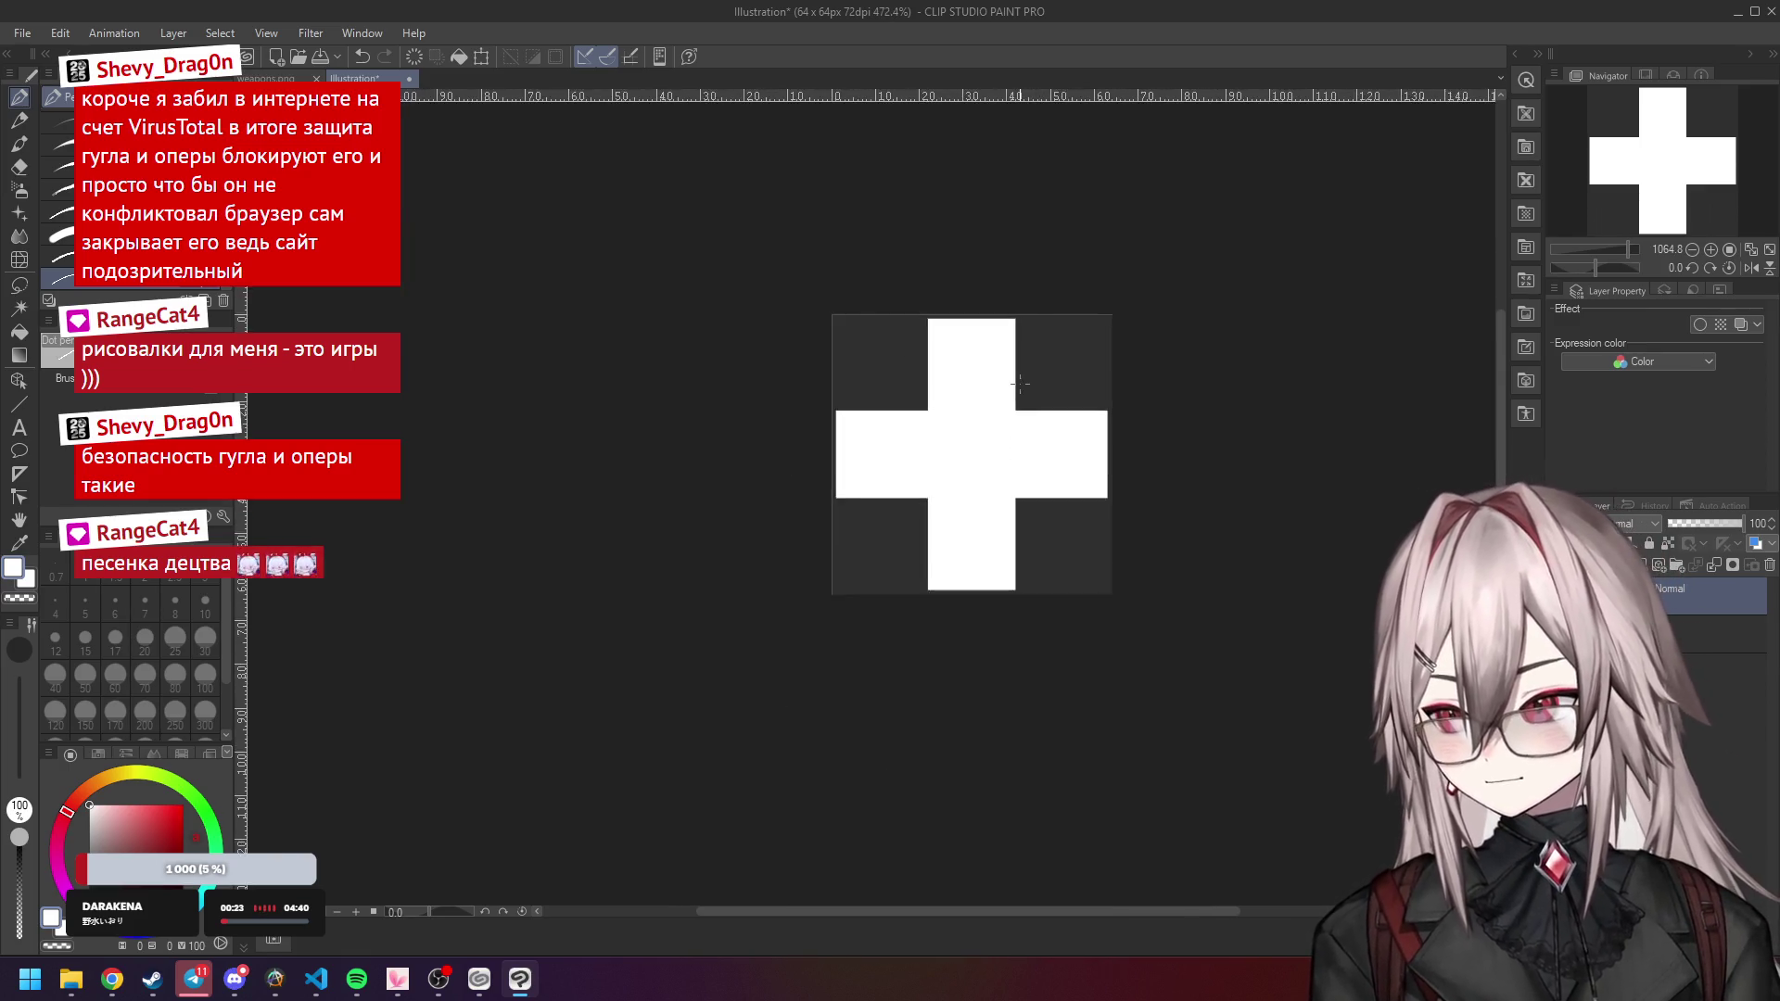
{"action": "scroll", "coordinate": [1020, 383], "scroll_direction": "up", "scroll_amount": 4}
{"action": "left_click_drag", "start_coordinate": [1010, 259], "coordinate": [1007, 366]}
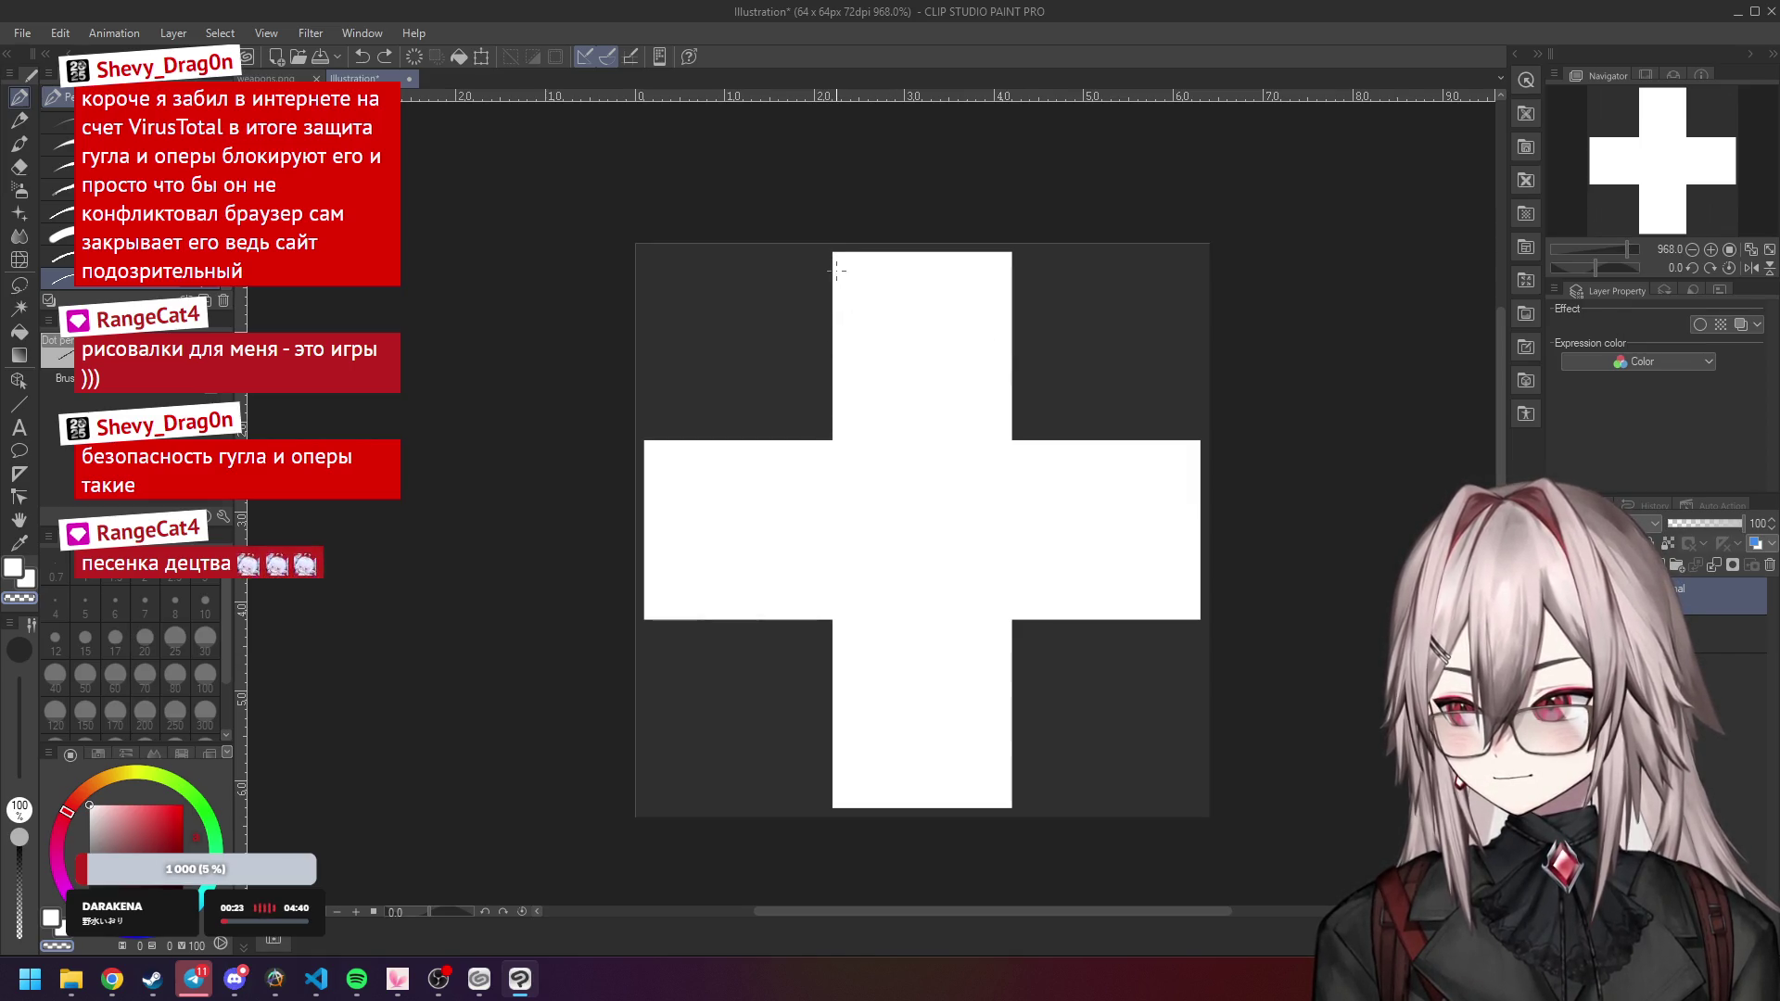
{"action": "scroll", "coordinate": [834, 434], "scroll_direction": "down", "scroll_amount": 3}
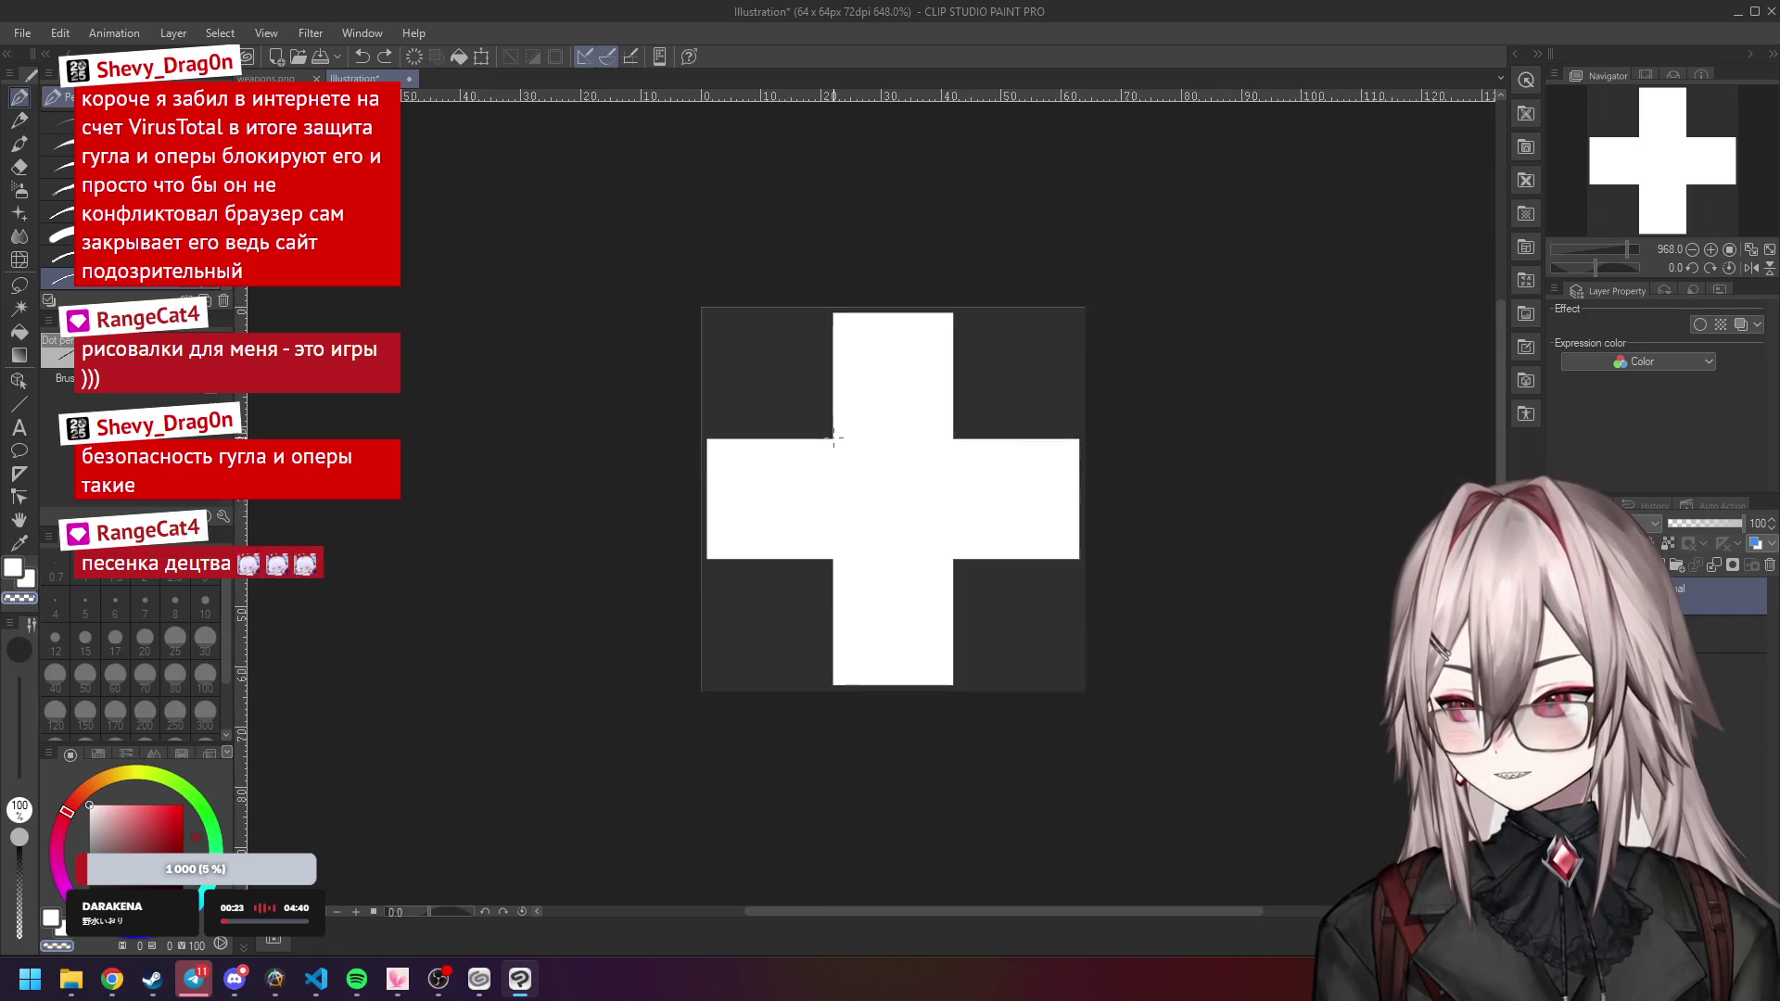
{"action": "scroll", "coordinate": [834, 436], "scroll_direction": "up", "scroll_amount": 2}
{"action": "scroll", "coordinate": [833, 437], "scroll_direction": "up", "scroll_amount": 1}
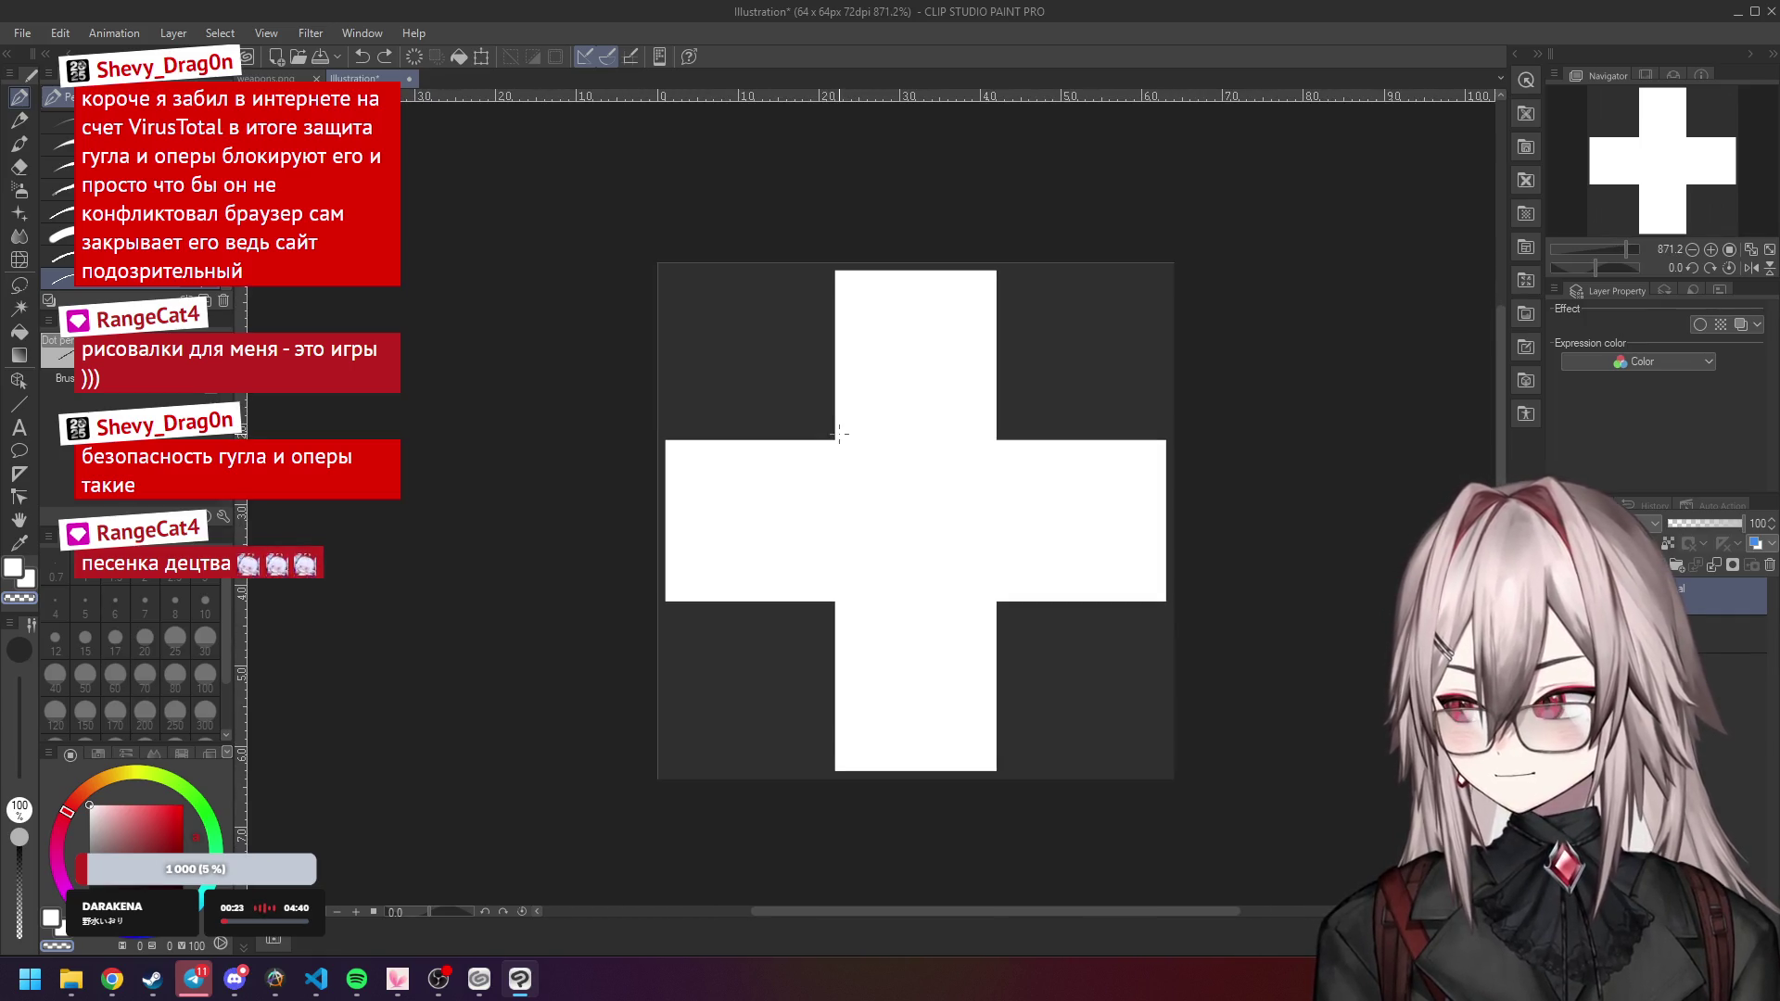
{"action": "key", "text": "ctrl+z"}
Extend each arm of the small plus by one pixel for symmetry.
{"action": "scroll", "coordinate": [872, 399], "scroll_direction": "up", "scroll_amount": 5}
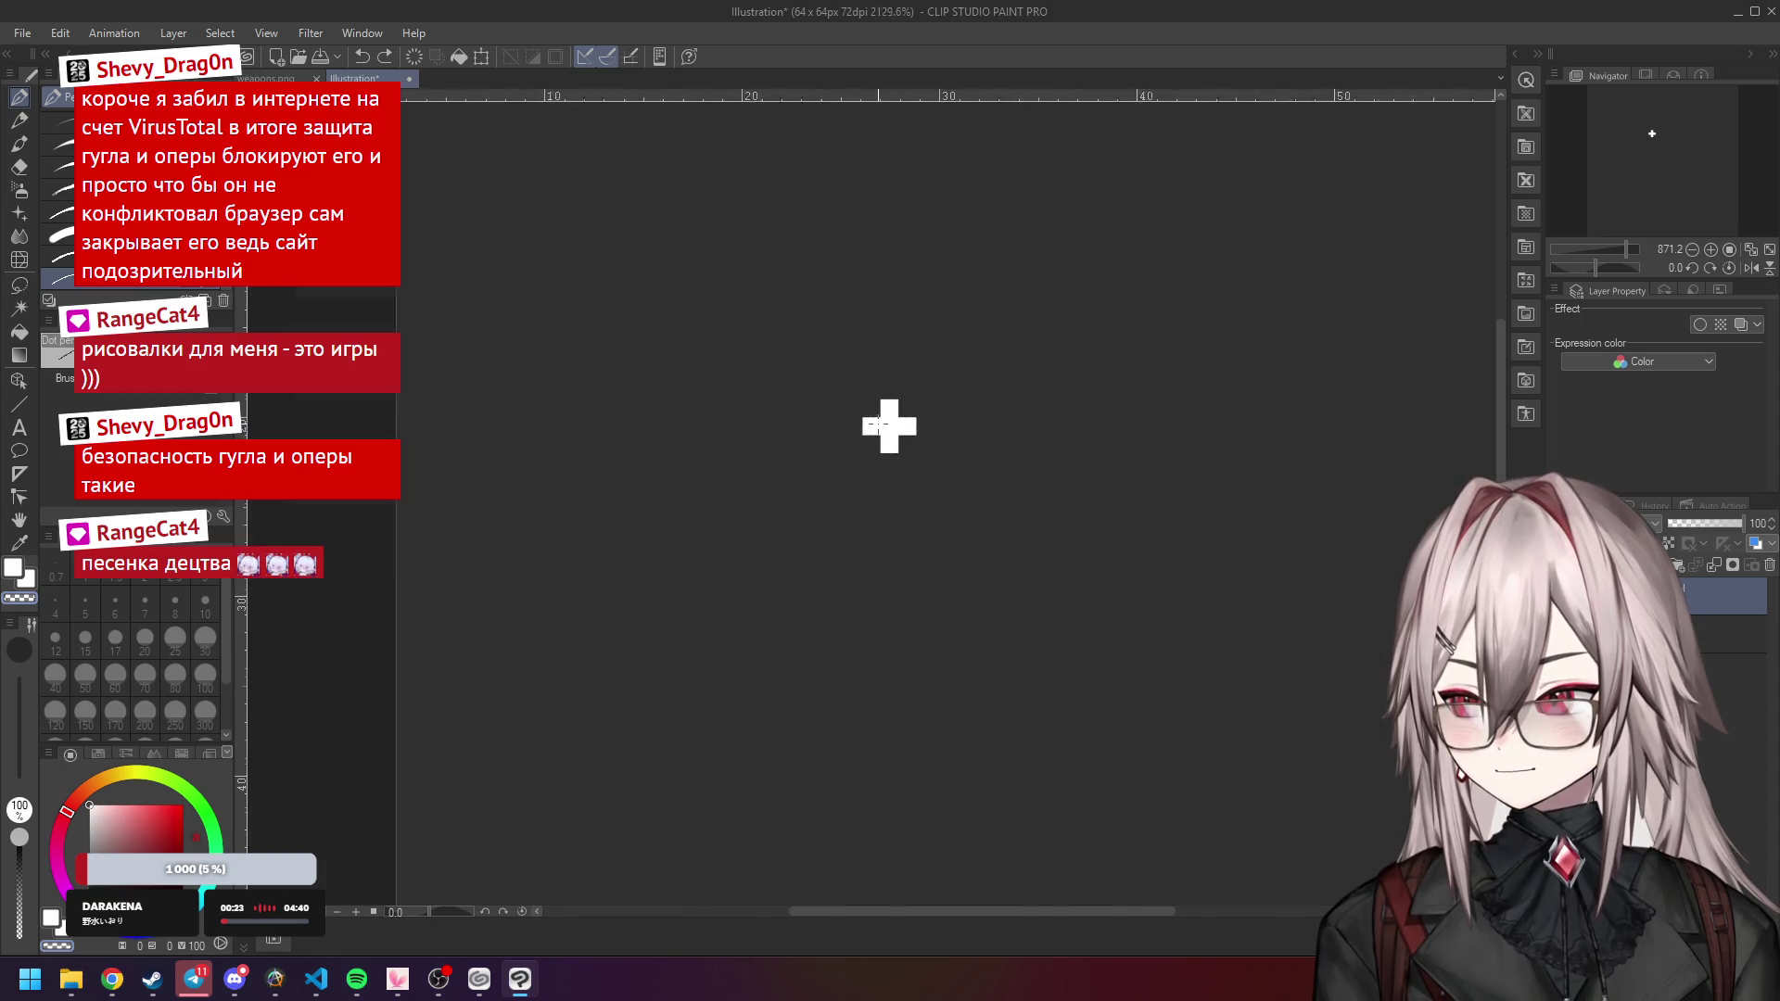
{"action": "left_click", "coordinate": [897, 369]}
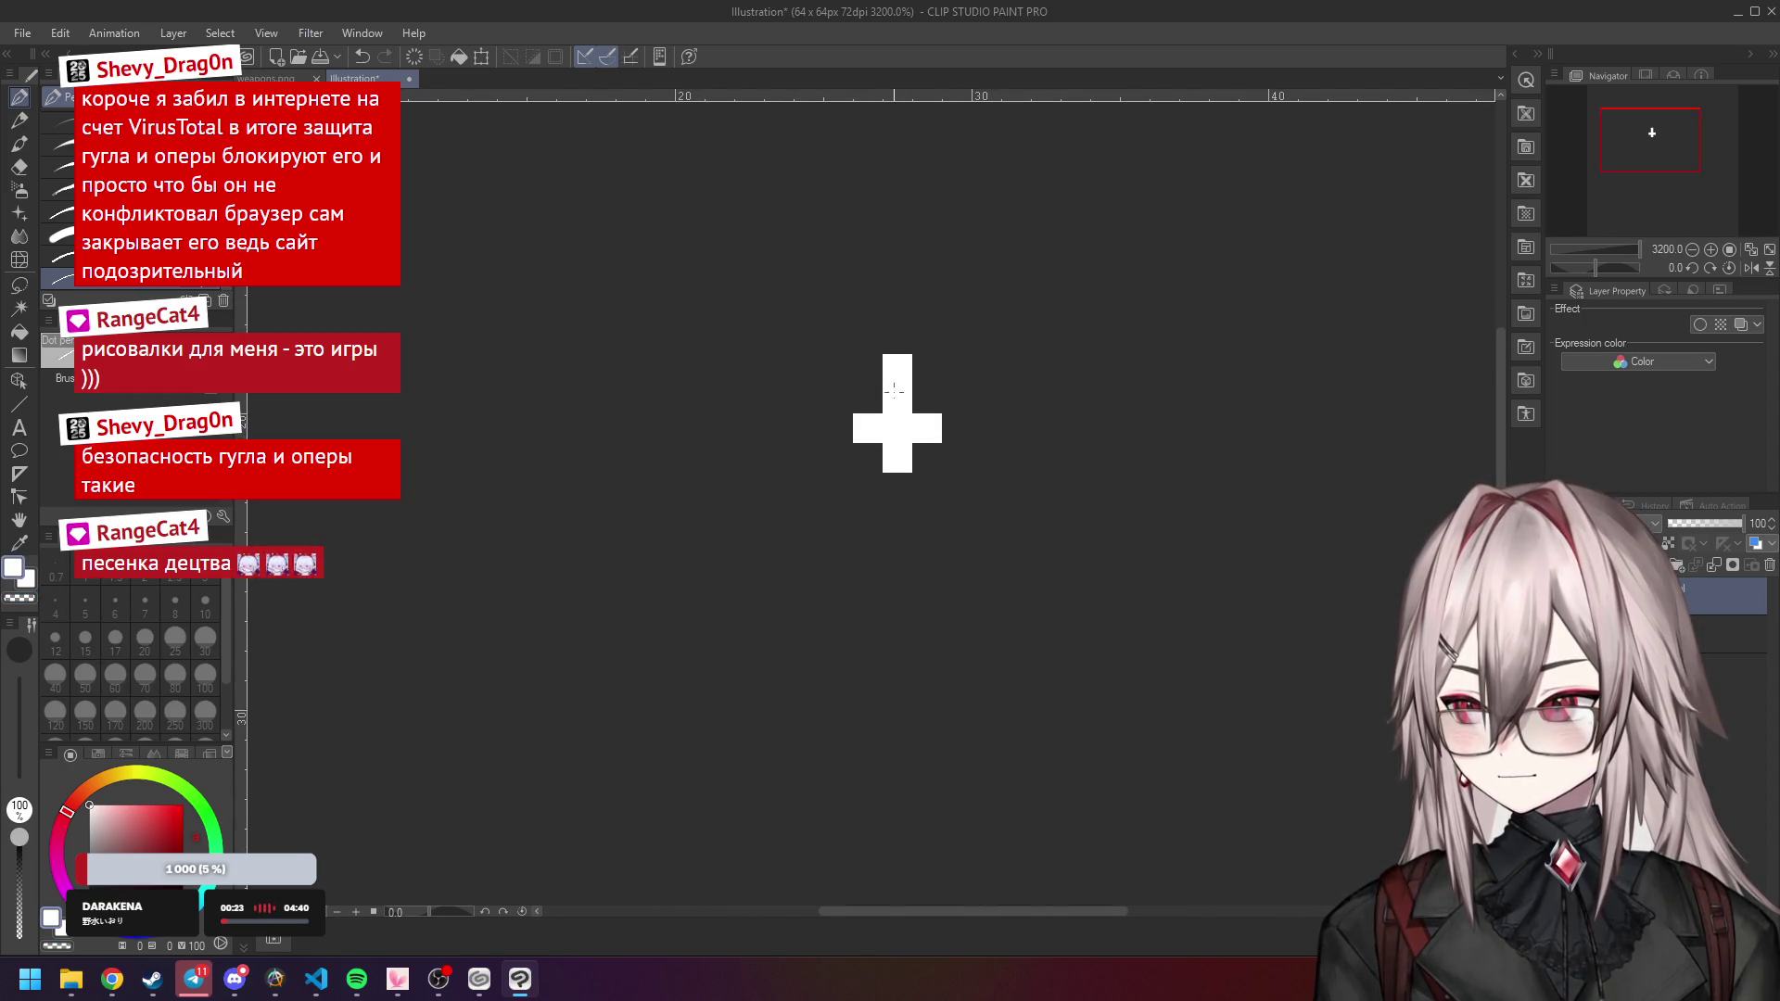
{"action": "left_click", "coordinate": [894, 488]}
{"action": "left_click", "coordinate": [840, 428]}
{"action": "left_click", "coordinate": [956, 428]}
{"action": "scroll", "coordinate": [956, 464], "scroll_direction": "down", "scroll_amount": 2}
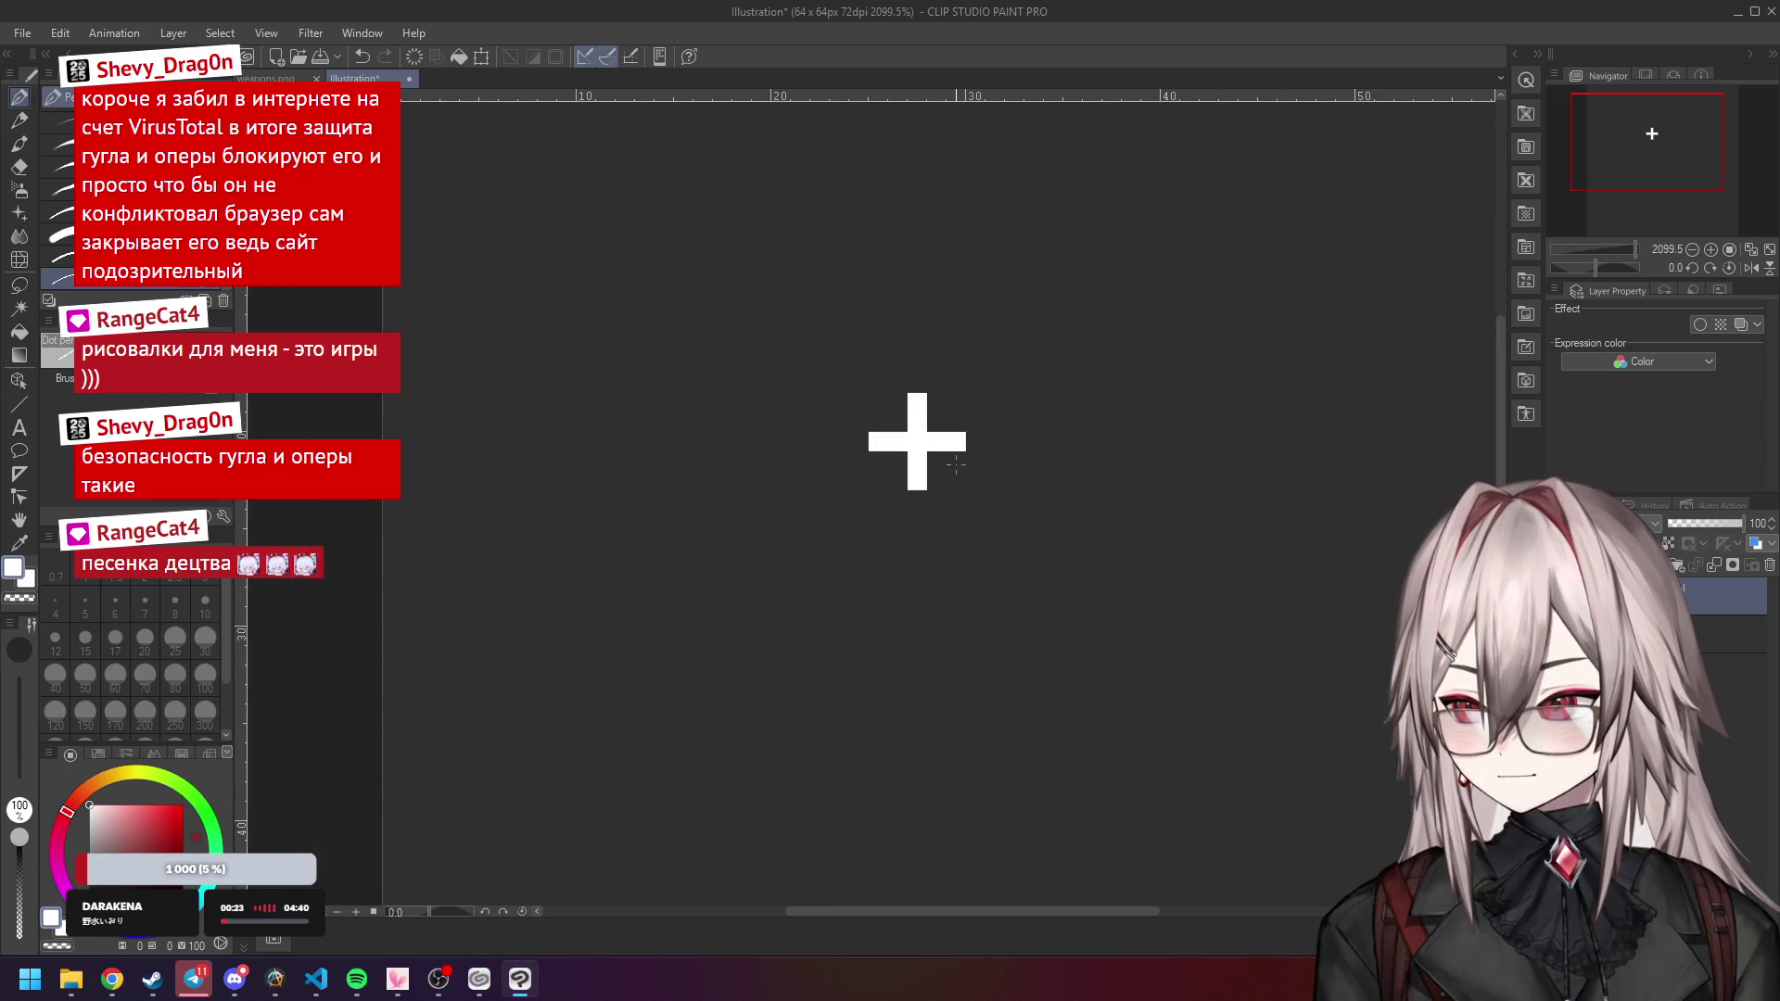
{"action": "scroll", "coordinate": [956, 463], "scroll_direction": "down", "scroll_amount": 4}
Scale the corrected plus with Ctrl+T to fill the 64x64 canvas, squash slightly, and apply.
{"action": "key", "text": "ctrl+t"}
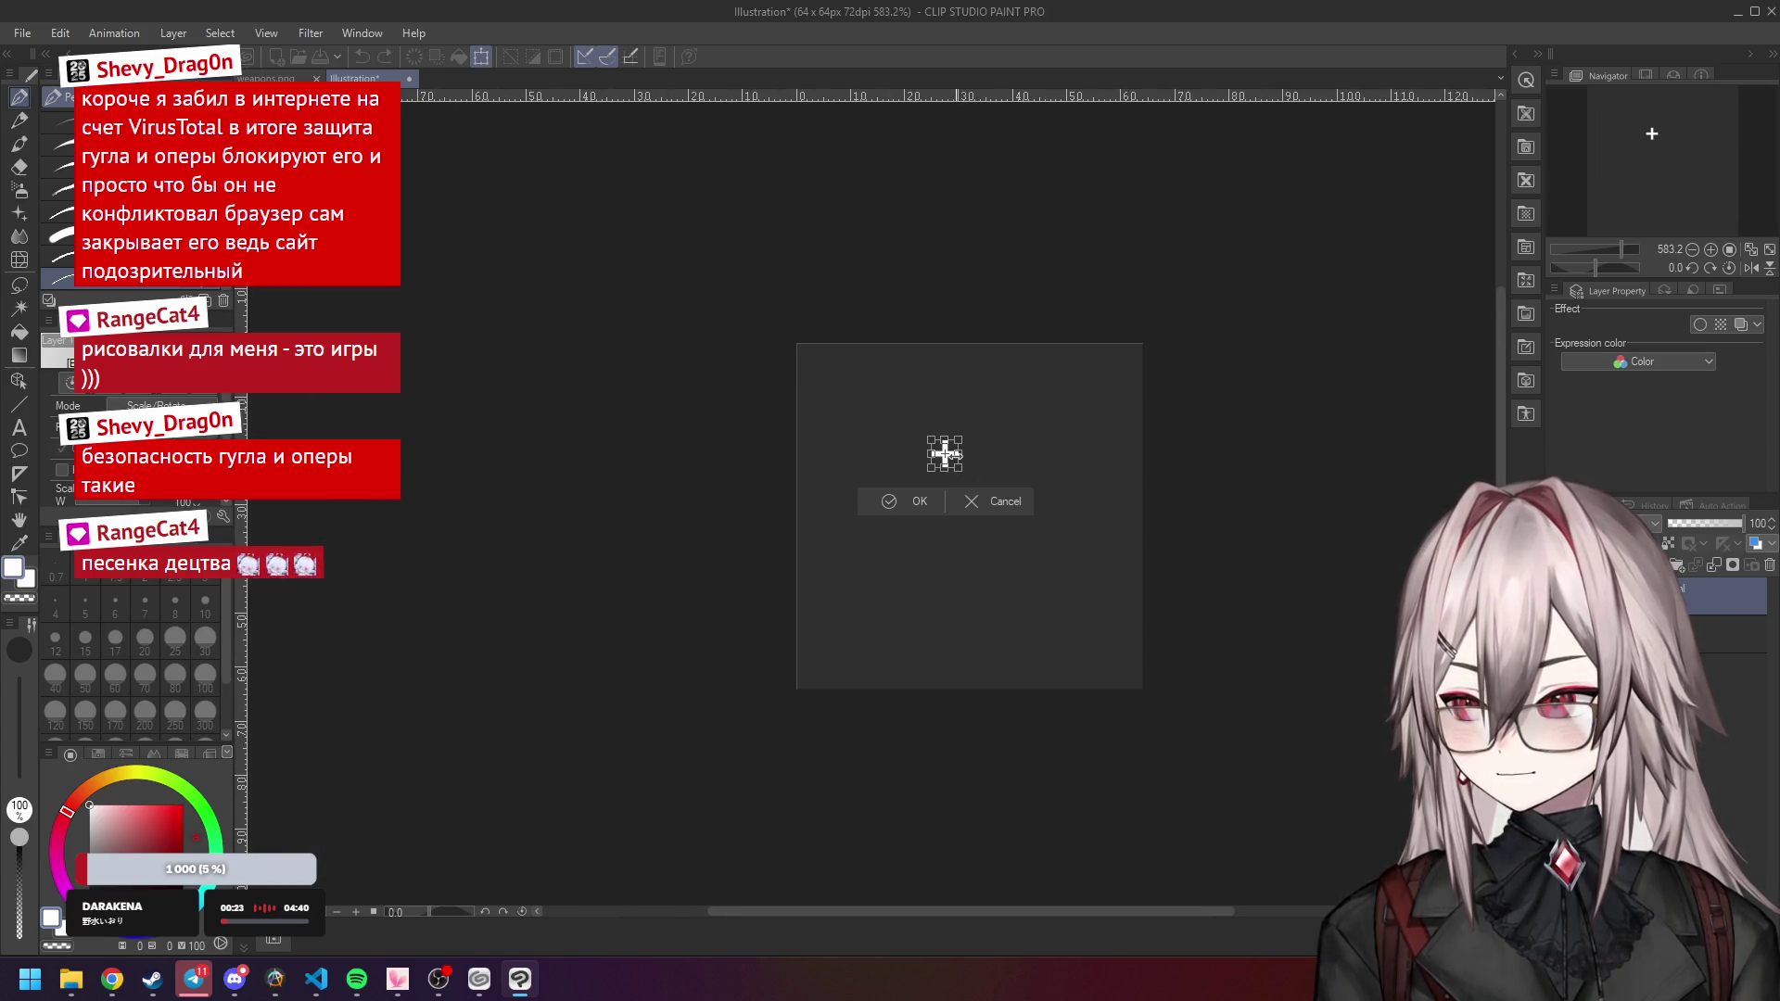
{"action": "left_click_drag", "start_coordinate": [929, 433], "coordinate": [797, 343]}
{"action": "mouse_move", "coordinate": [958, 468]}
{"action": "left_mouse_down"}
{"action": "mouse_move", "coordinate": [1105, 671]}
{"action": "mouse_move", "coordinate": [1148, 693]}
{"action": "mouse_move", "coordinate": [1133, 683]}
{"action": "left_mouse_up"}
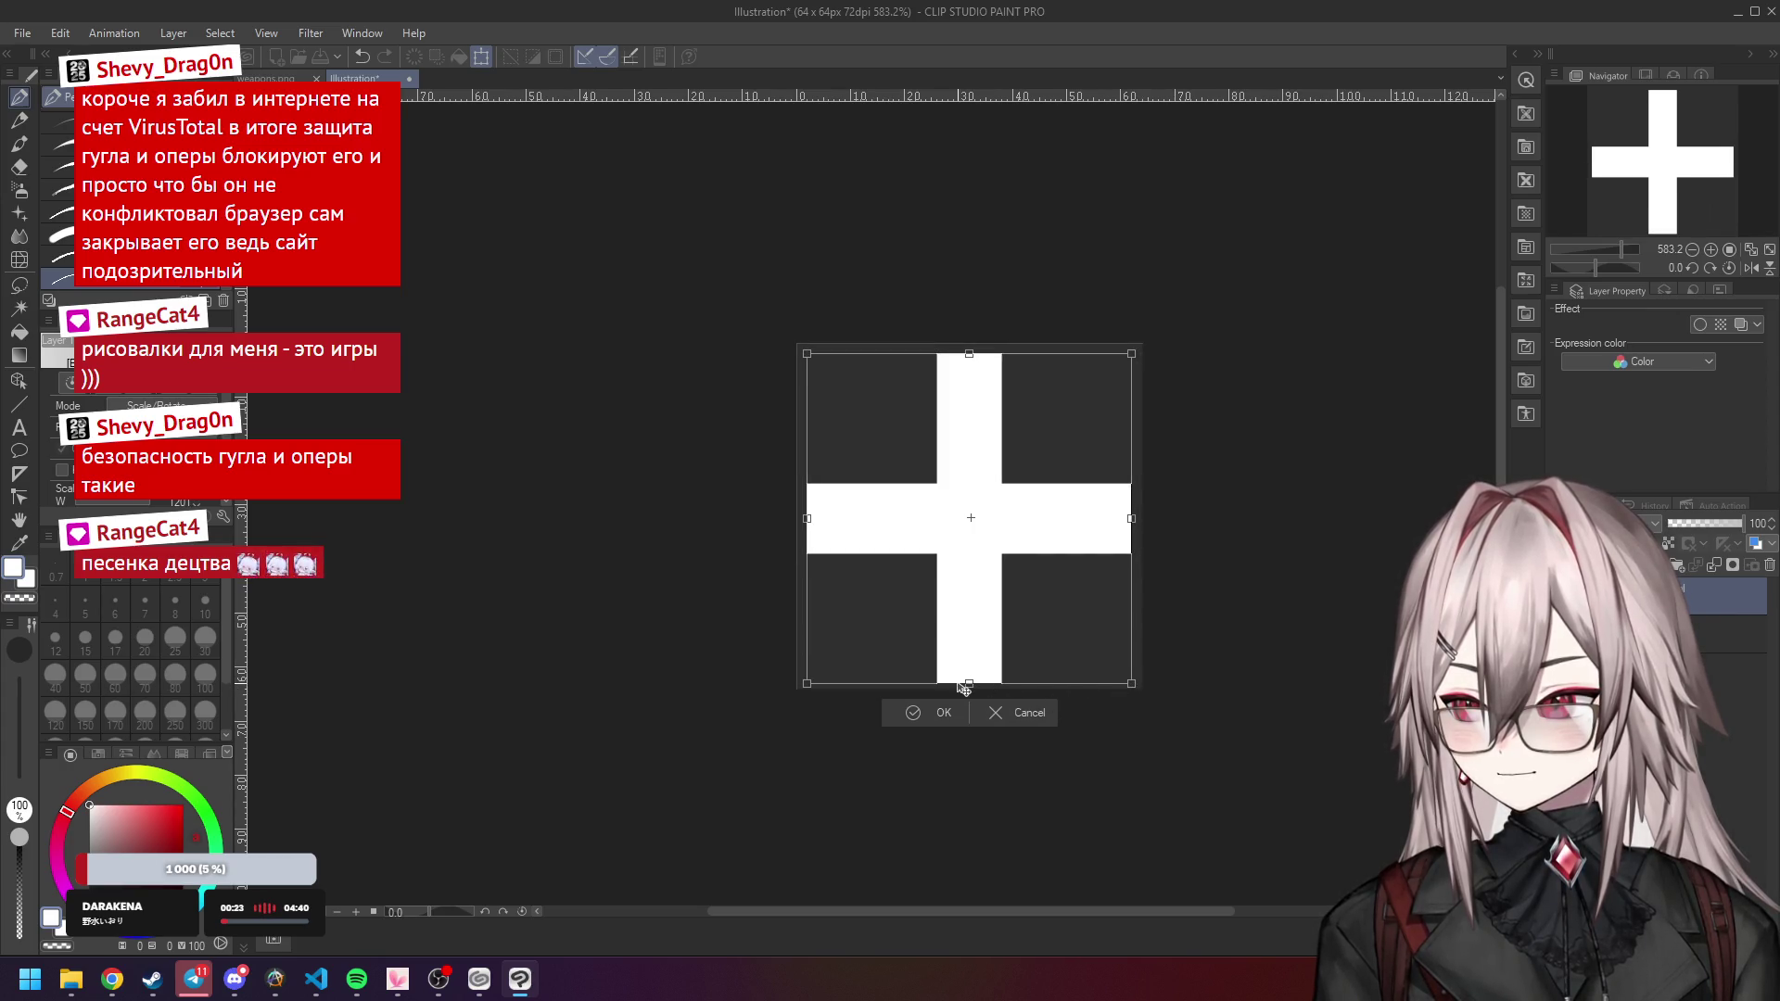
{"action": "left_click_drag", "start_coordinate": [969, 684], "coordinate": [969, 674]}
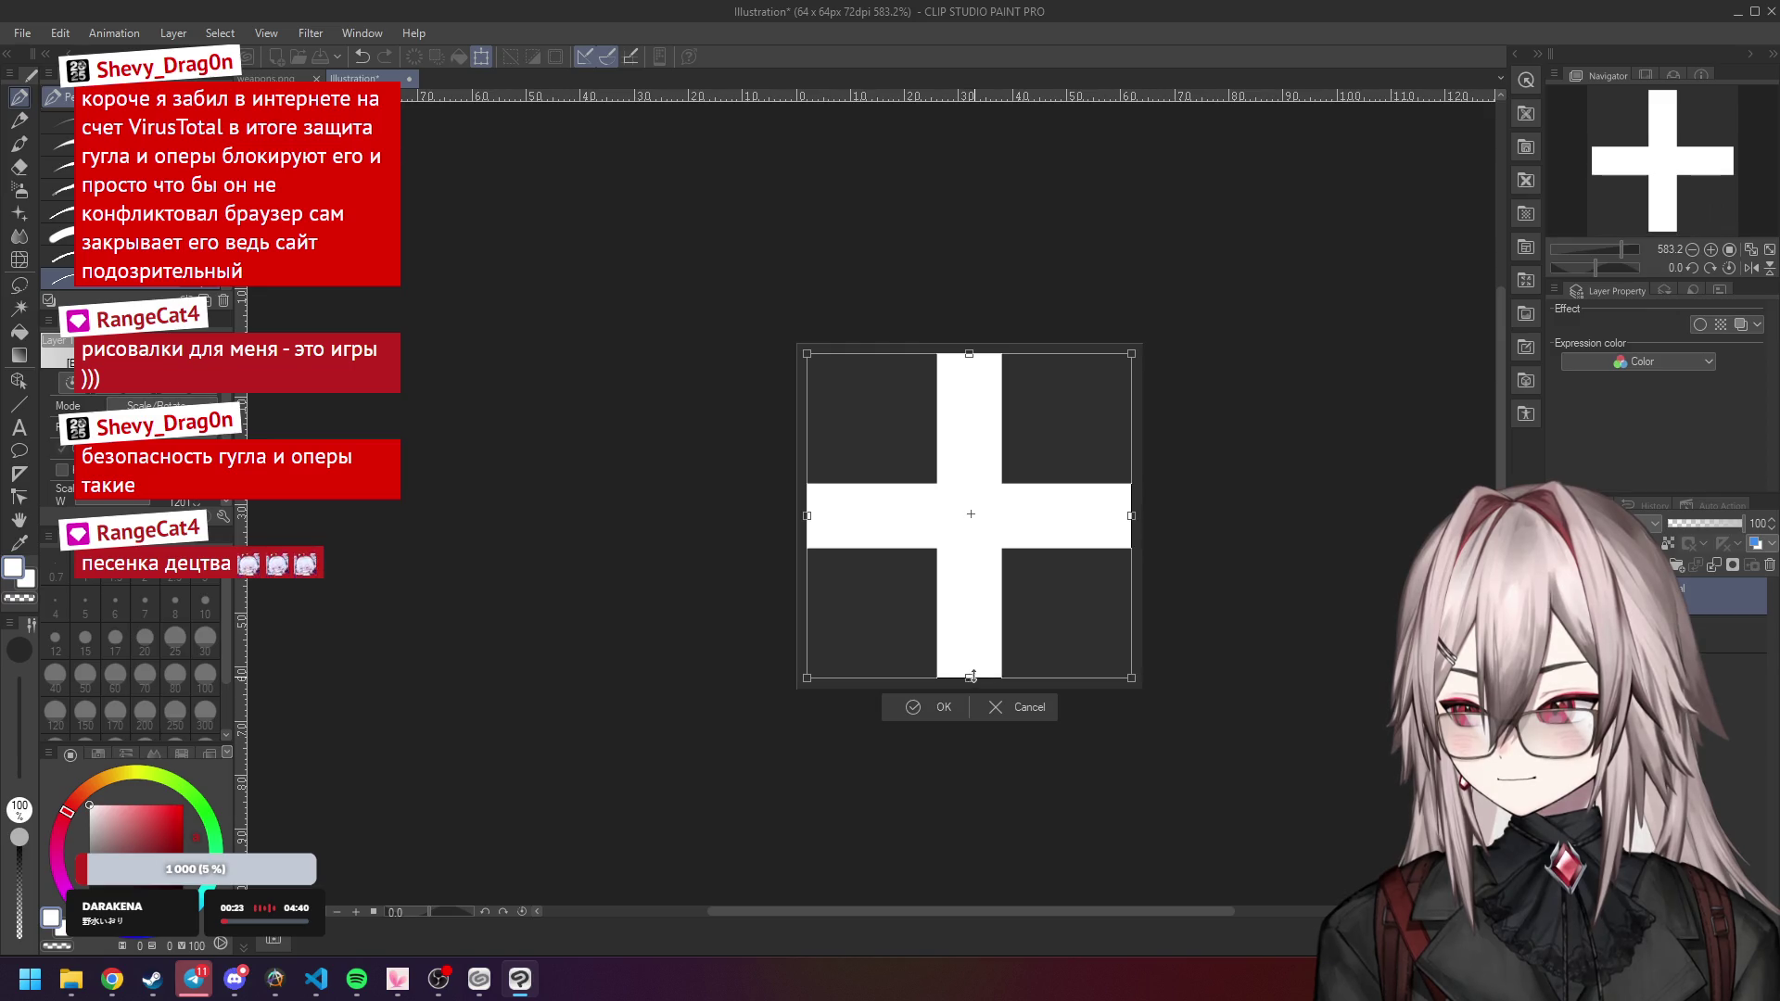
{"action": "scroll", "coordinate": [1076, 629], "scroll_direction": "up", "scroll_amount": 2}
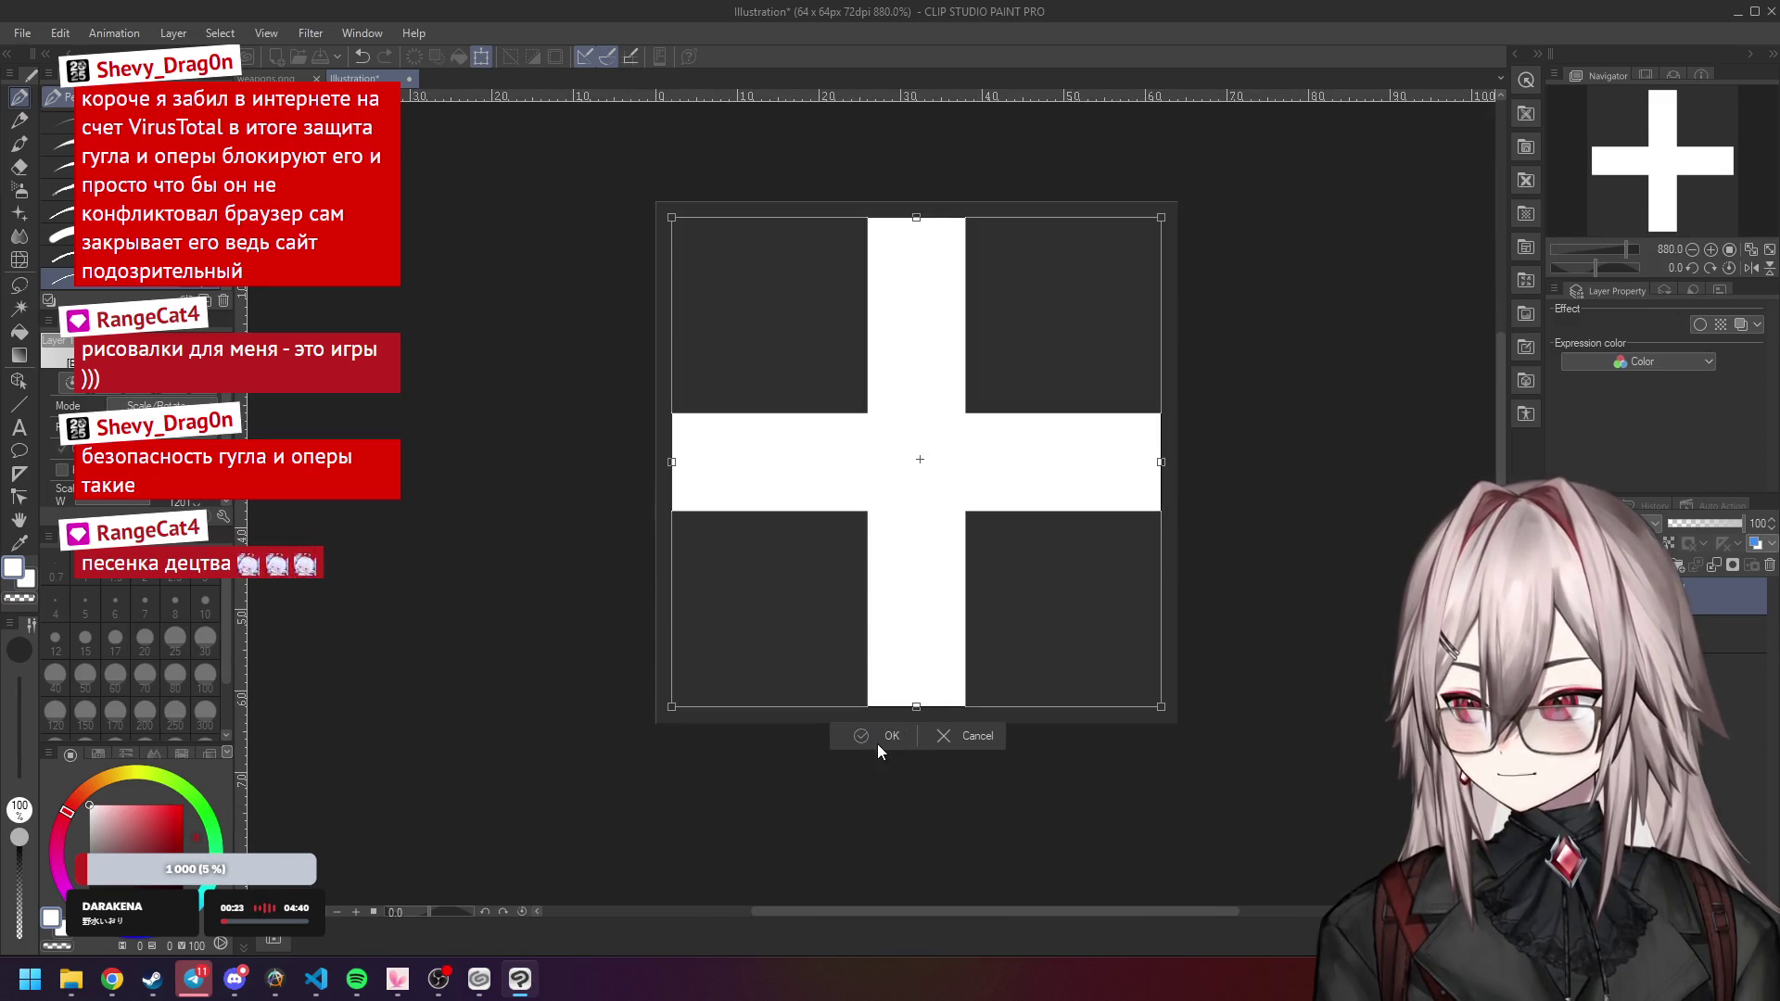
{"action": "left_click", "coordinate": [877, 739]}
{"action": "scroll", "coordinate": [1020, 557], "scroll_direction": "down", "scroll_amount": 4}
{"action": "scroll", "coordinate": [1051, 546], "scroll_direction": "up", "scroll_amount": 8}
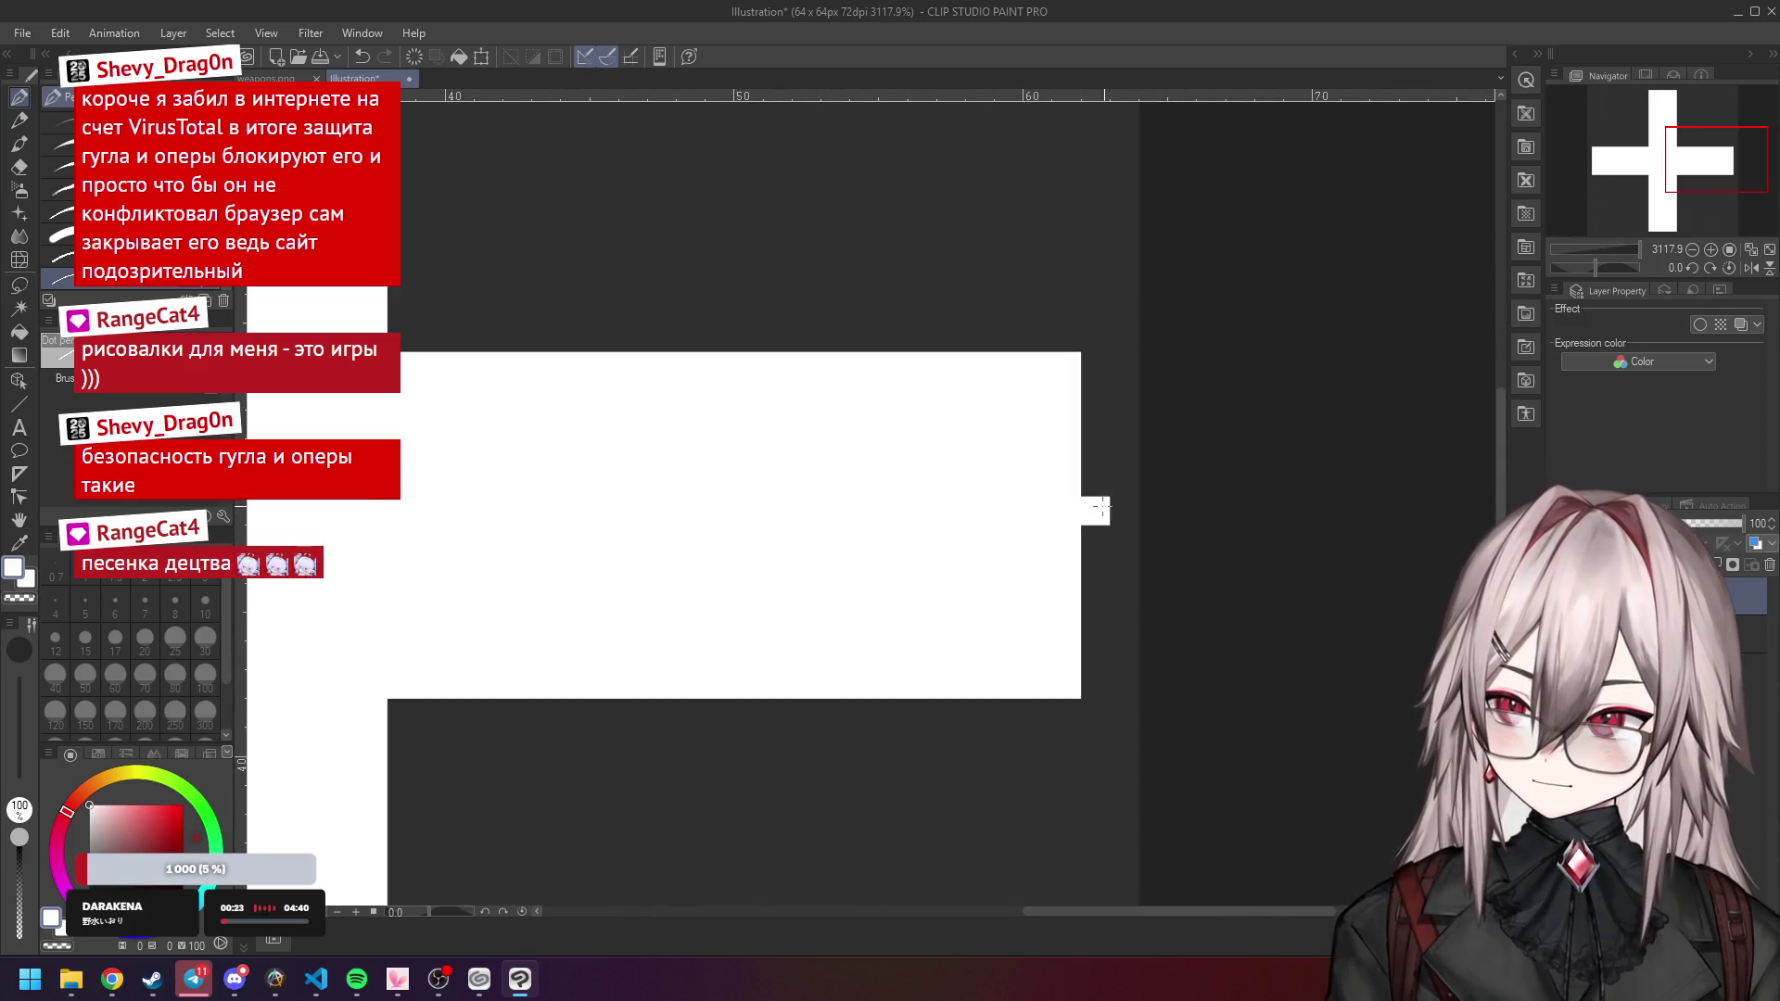
{"action": "scroll", "coordinate": [1112, 508], "scroll_direction": "down", "scroll_amount": 2}
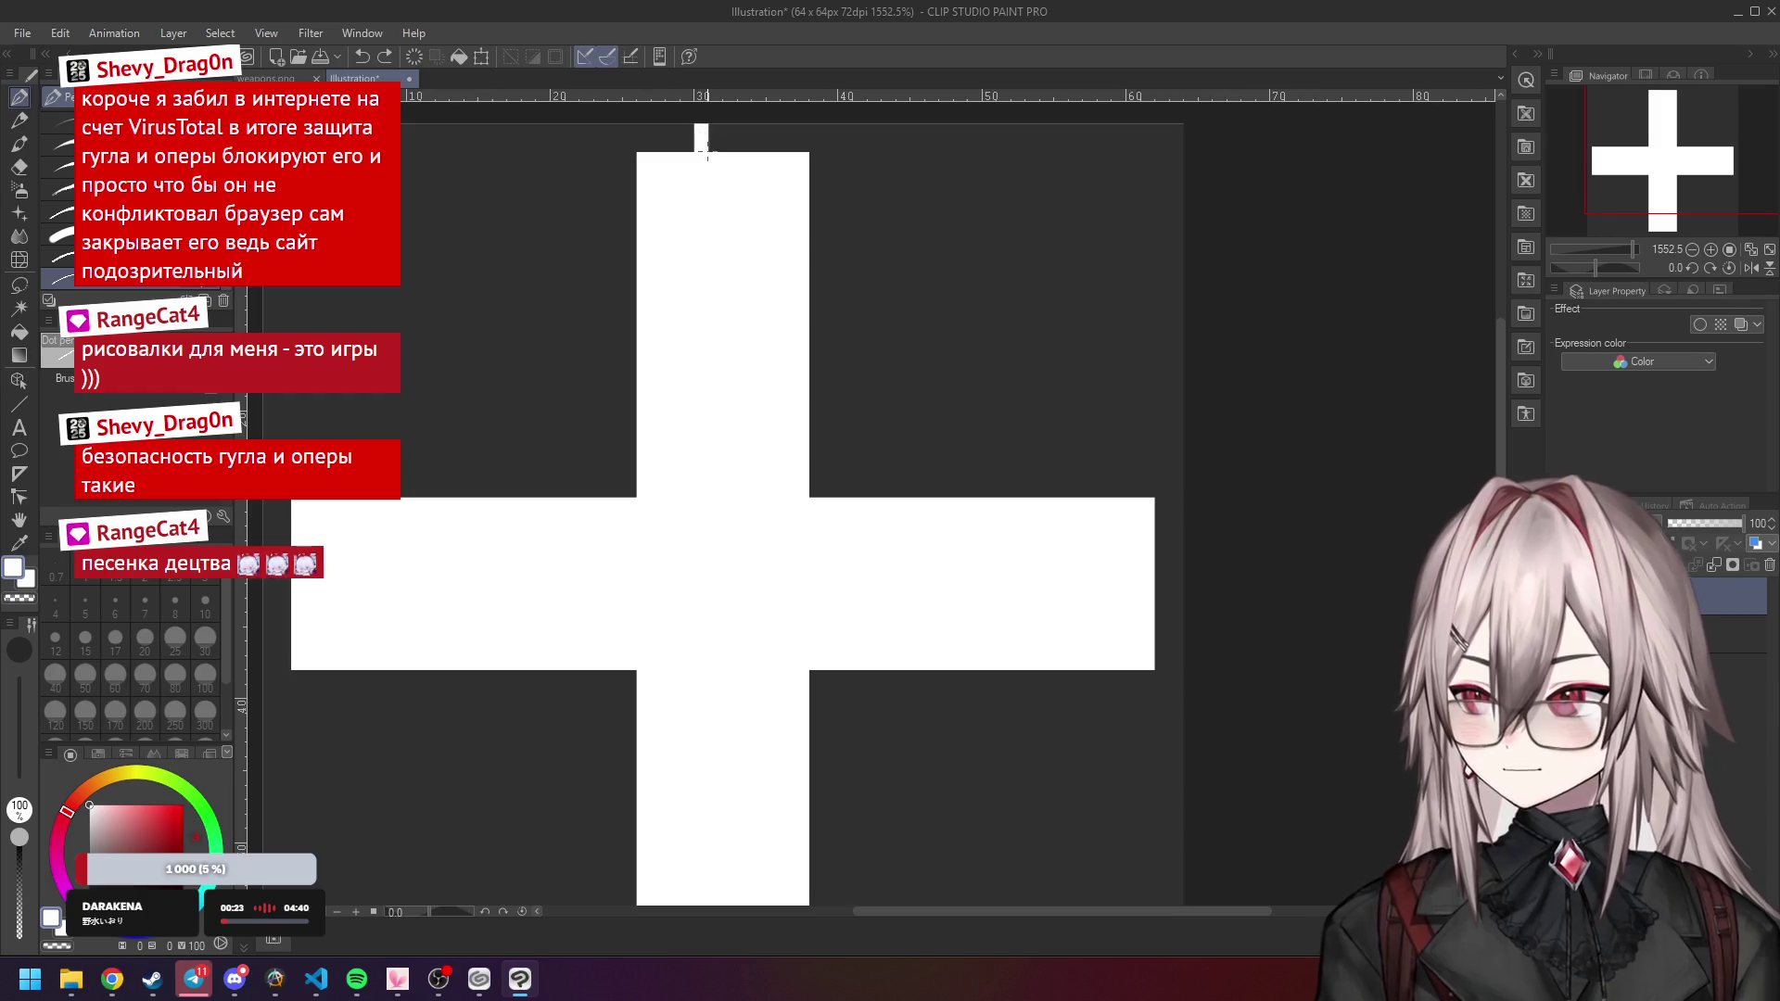
{"action": "scroll", "coordinate": [706, 149], "scroll_direction": "down", "scroll_amount": 1}
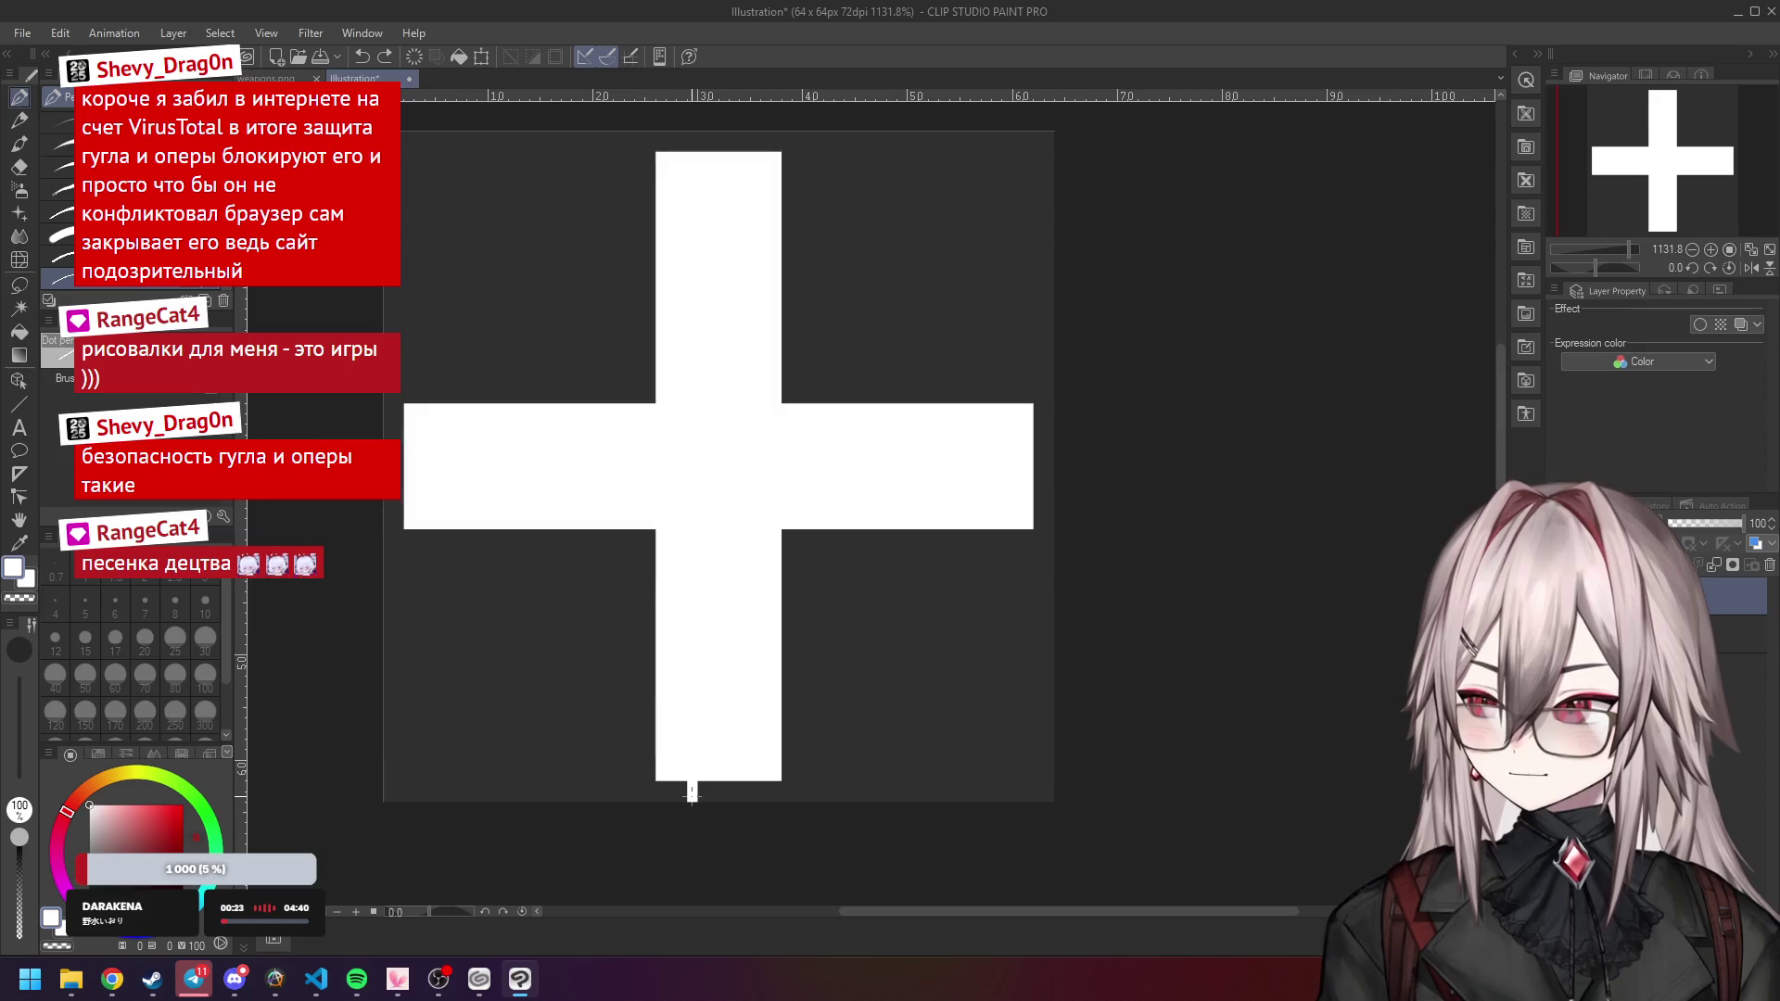
{"action": "scroll", "coordinate": [838, 755], "scroll_direction": "down", "scroll_amount": 2}
{"action": "scroll", "coordinate": [796, 573], "scroll_direction": "up", "scroll_amount": 1}
{"action": "scroll", "coordinate": [796, 572], "scroll_direction": "down", "scroll_amount": 3}
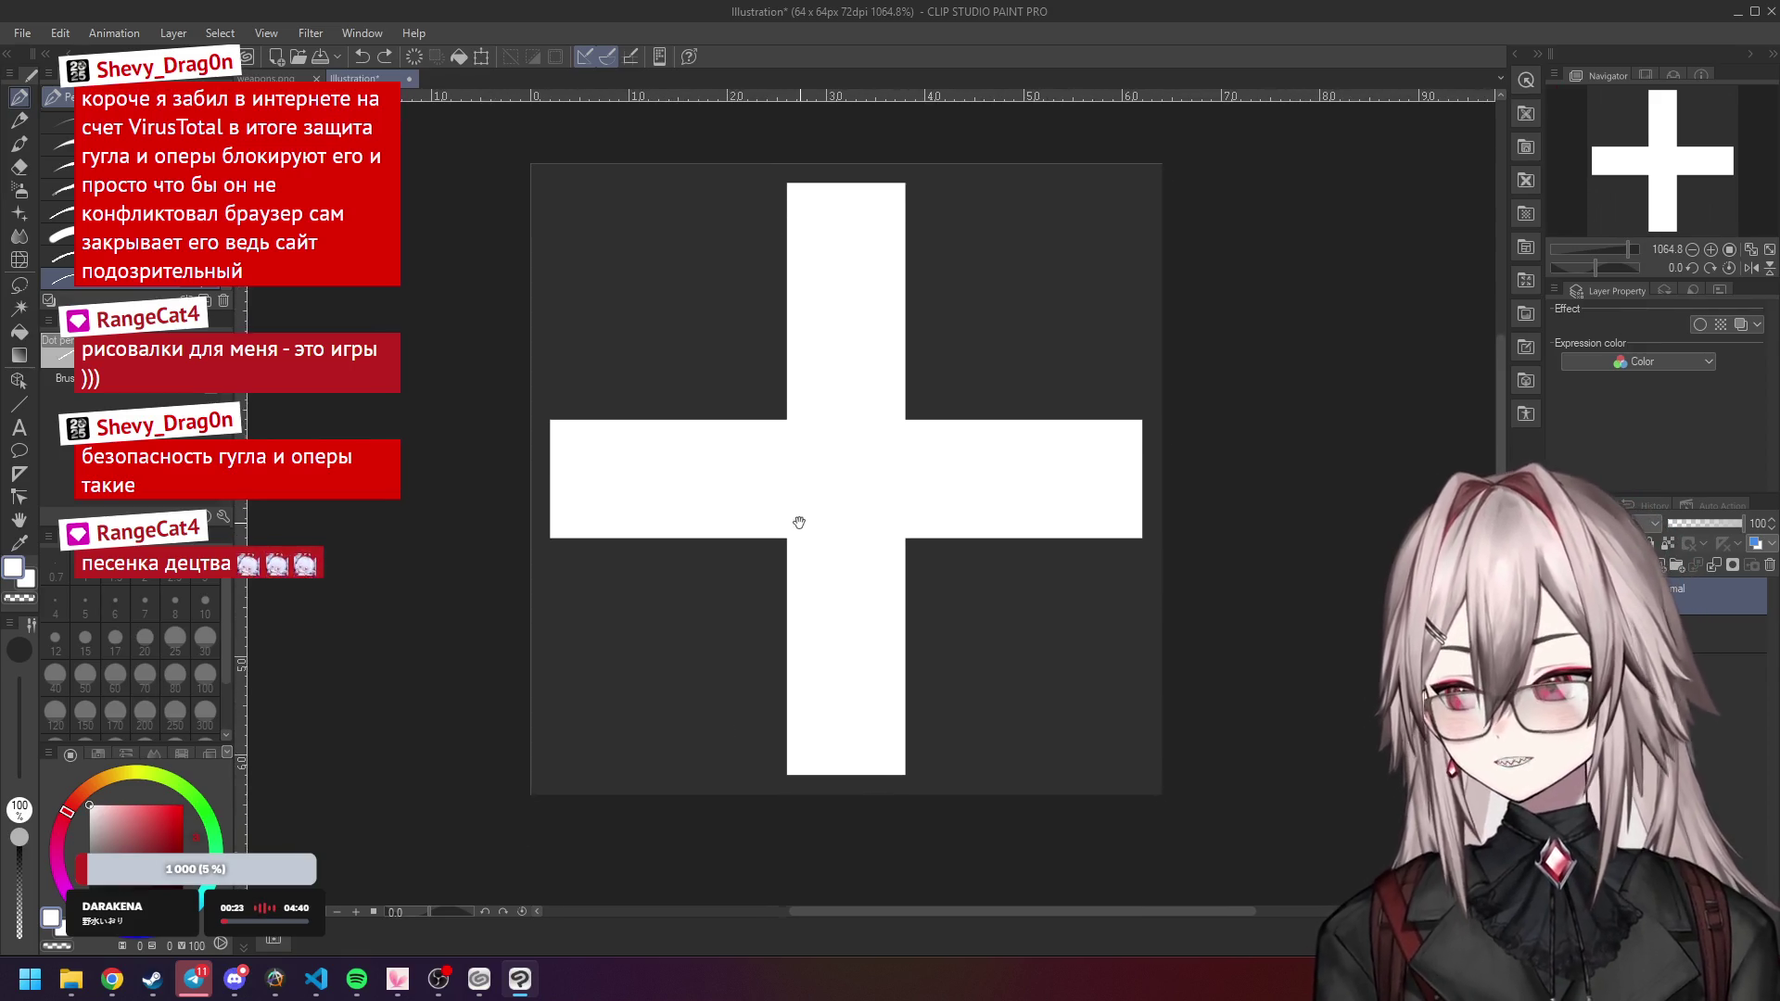
{"action": "left_click", "coordinate": [22, 32]}
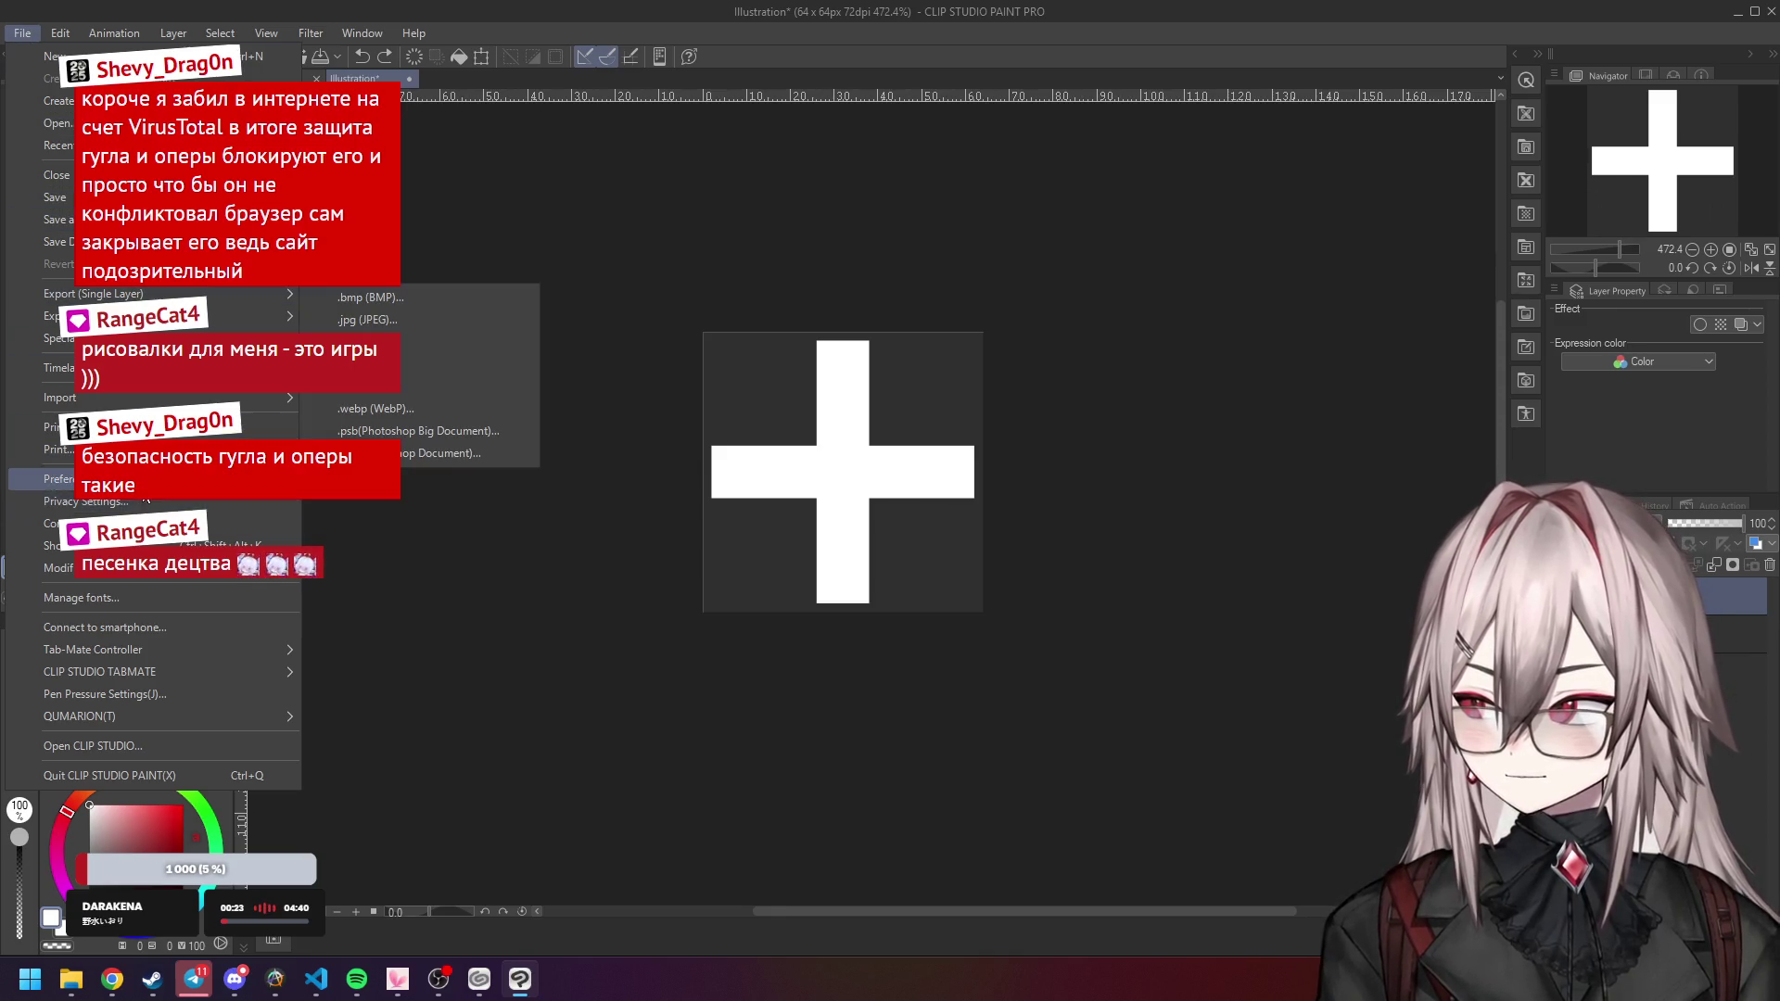
{"action": "mouse_move", "coordinate": [49, 36]}
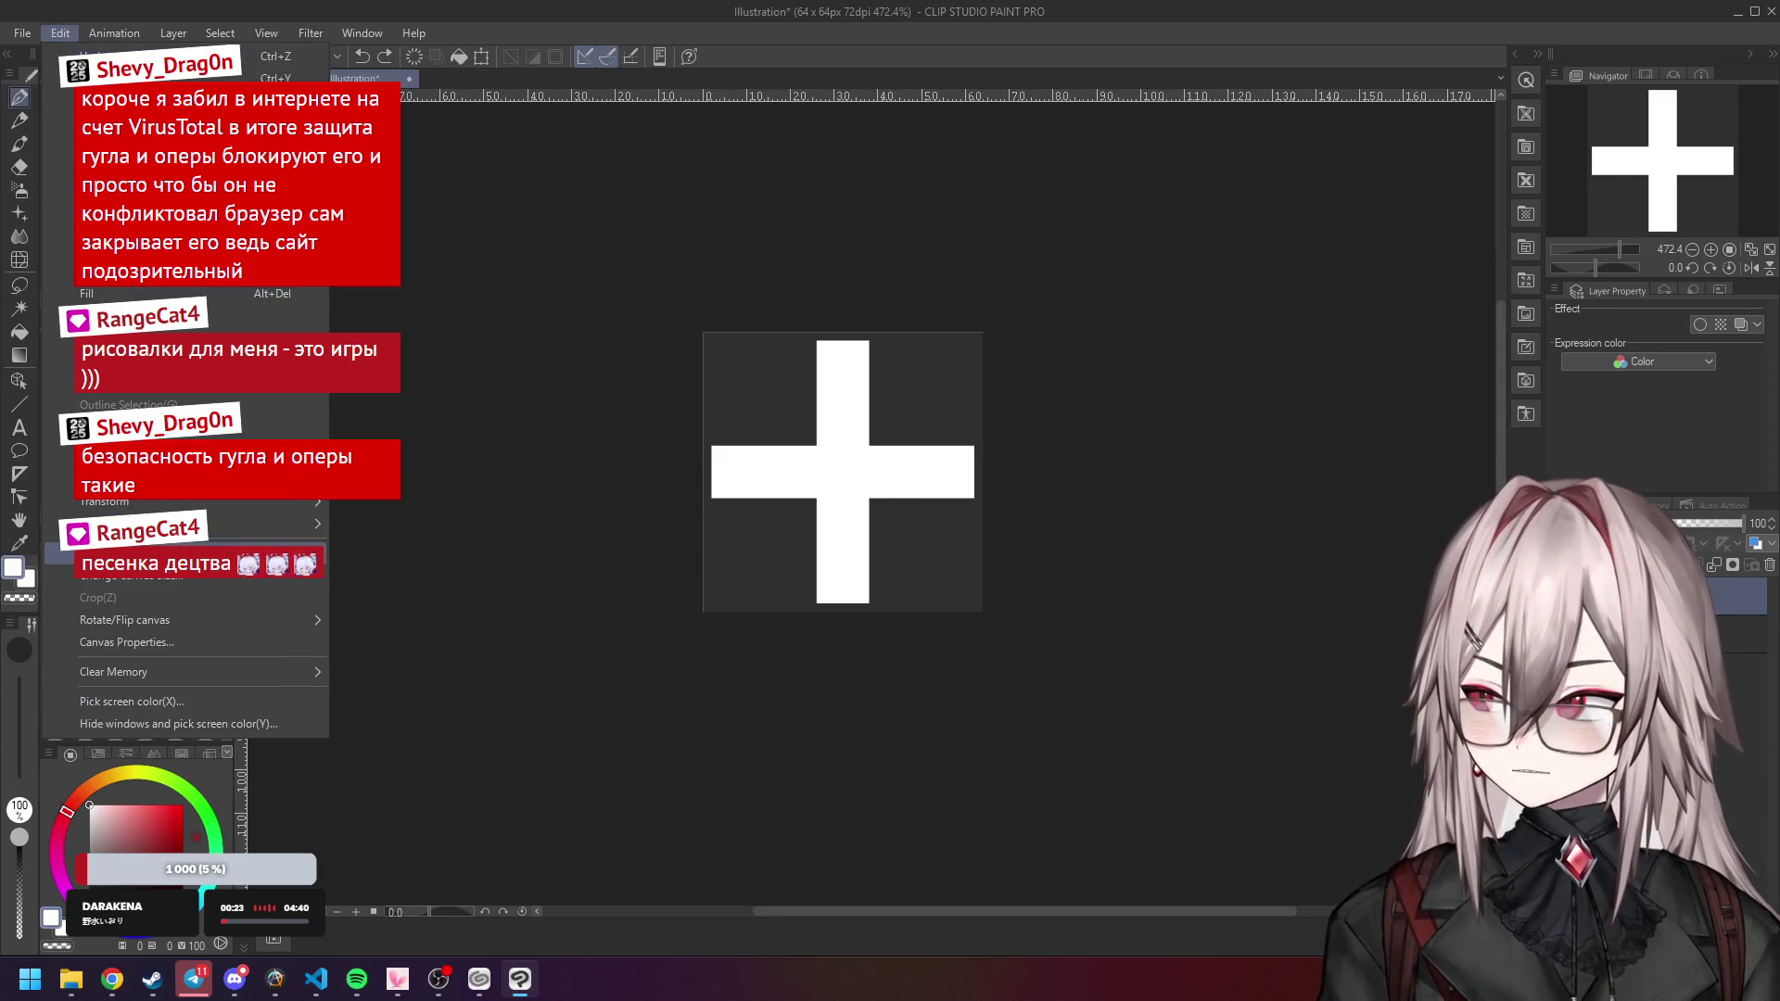
{"action": "key", "text": "Escape"}
{"action": "key", "text": "ctrl+alt+c"}
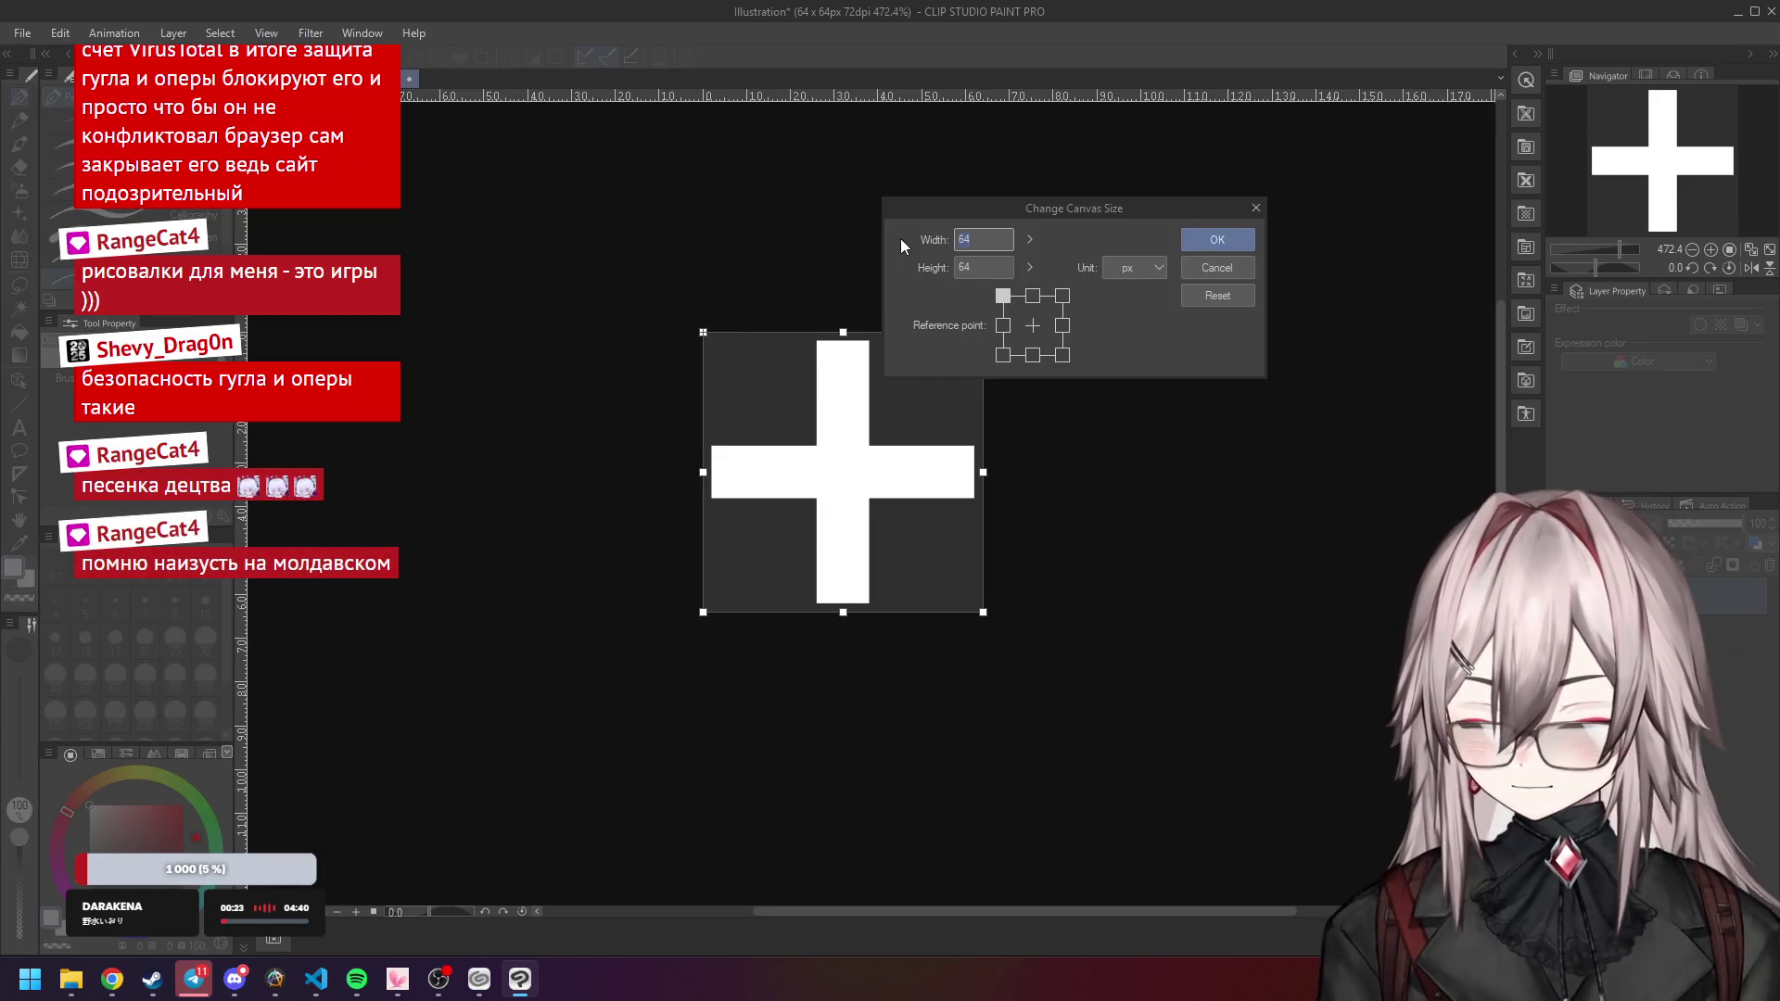
{"action": "type", "text": "128"}
{"action": "left_click", "coordinate": [1217, 237]}
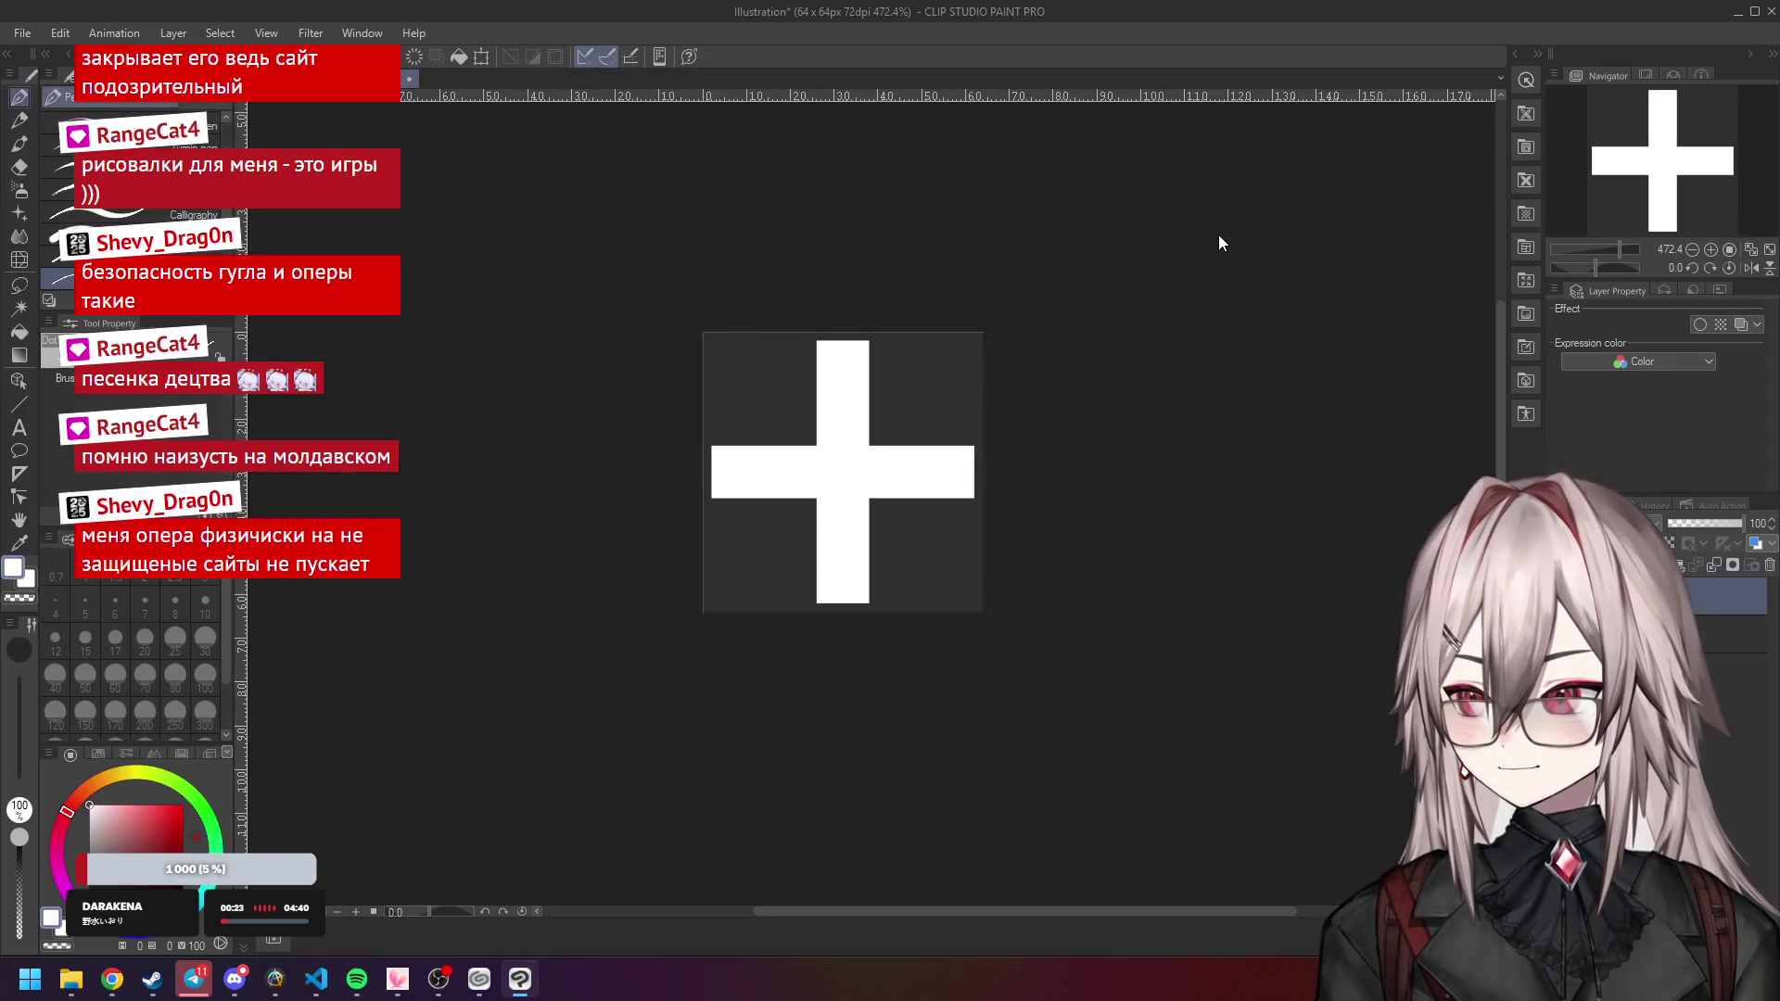
{"action": "scroll", "coordinate": [1008, 515], "scroll_direction": "down", "scroll_amount": 1}
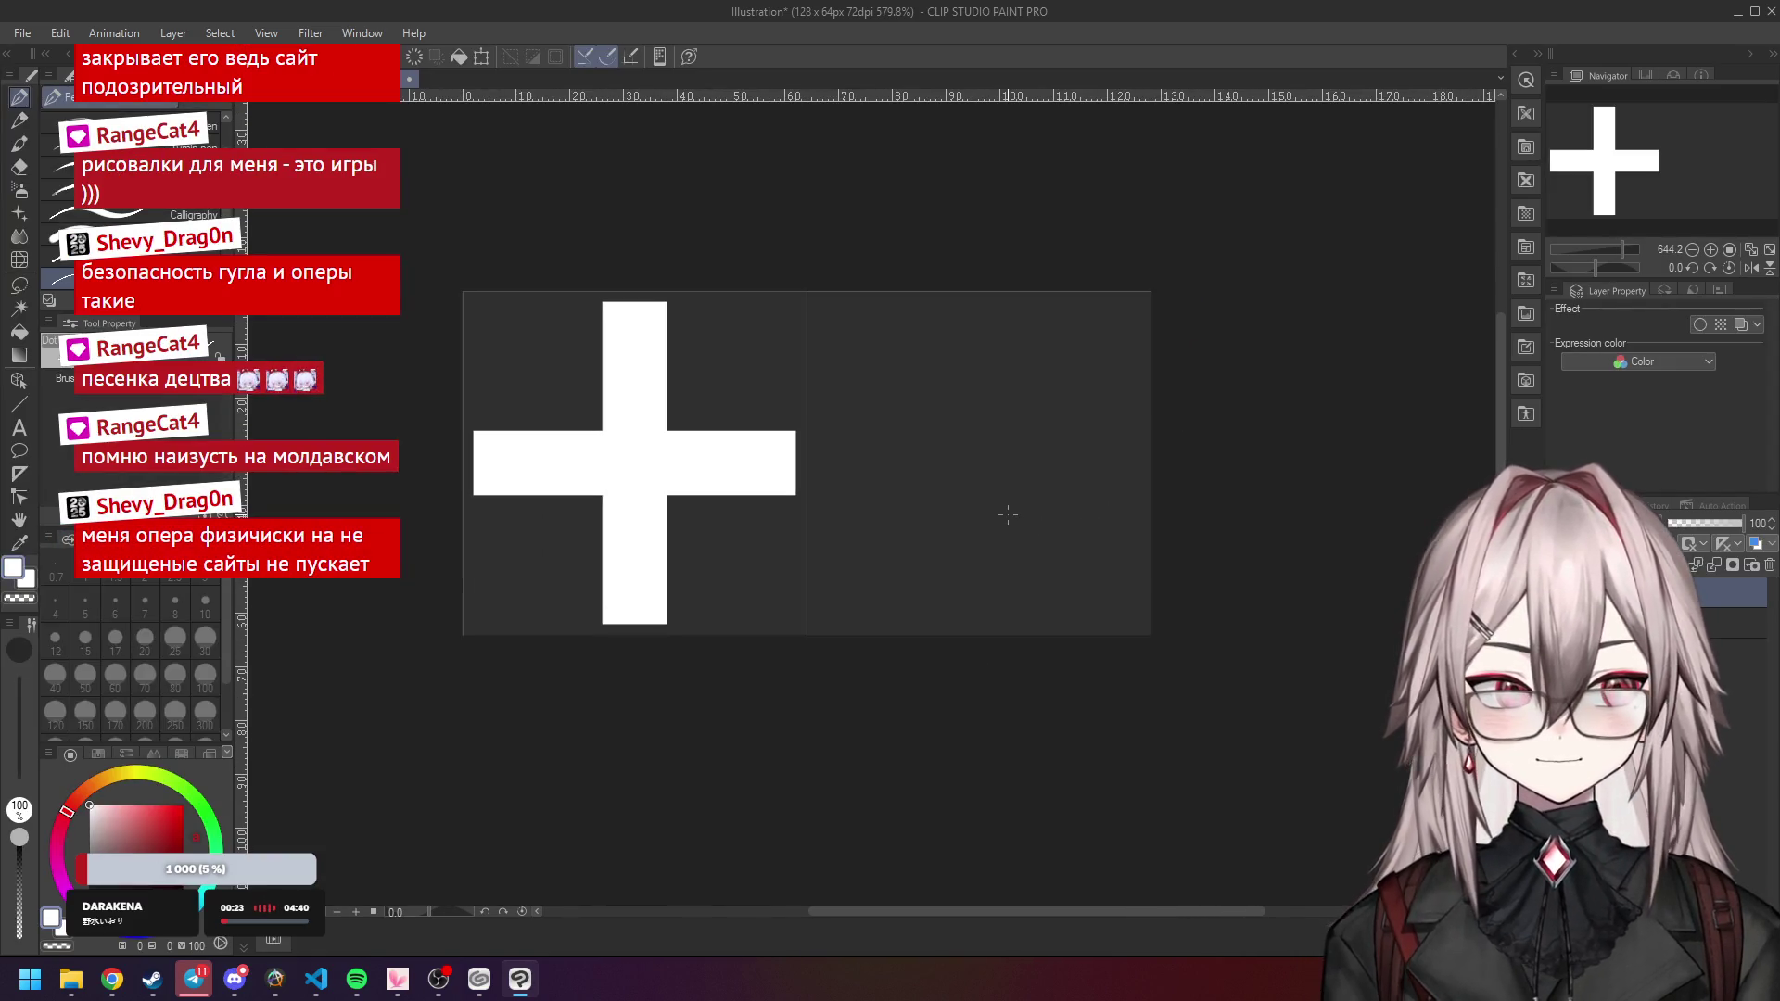
{"action": "scroll", "coordinate": [1007, 516], "scroll_direction": "up", "scroll_amount": 2}
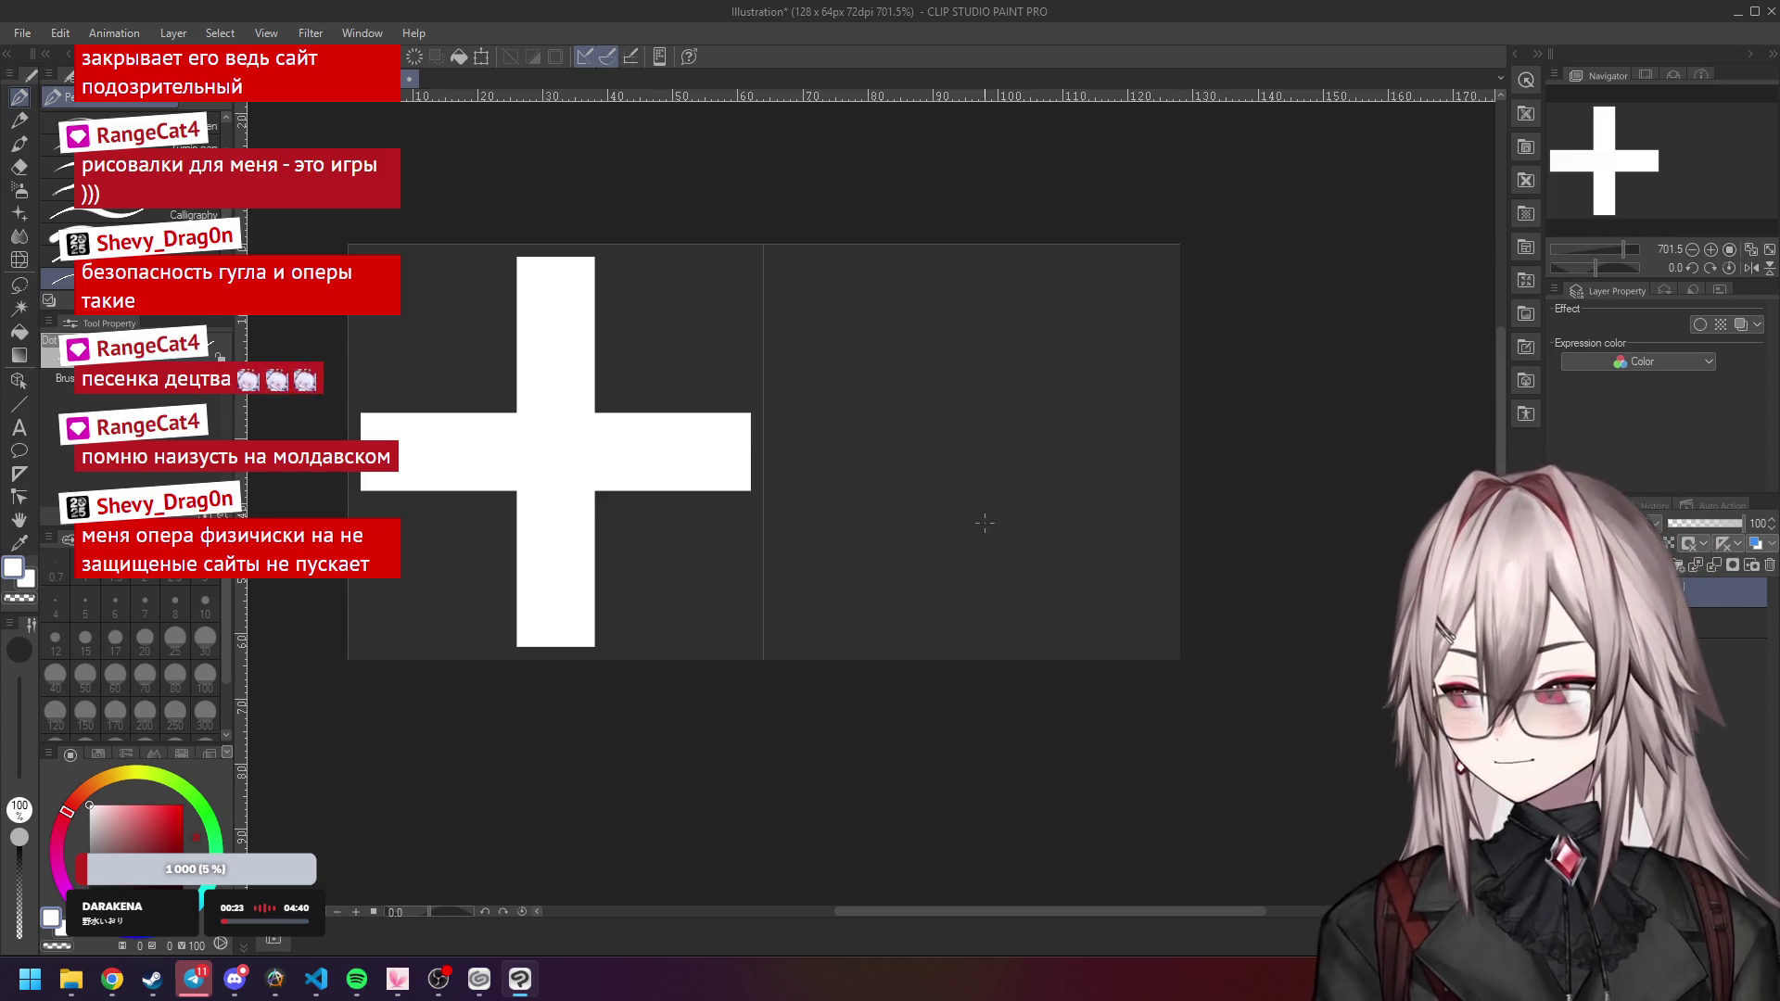
{"action": "left_click", "coordinate": [112, 978]}
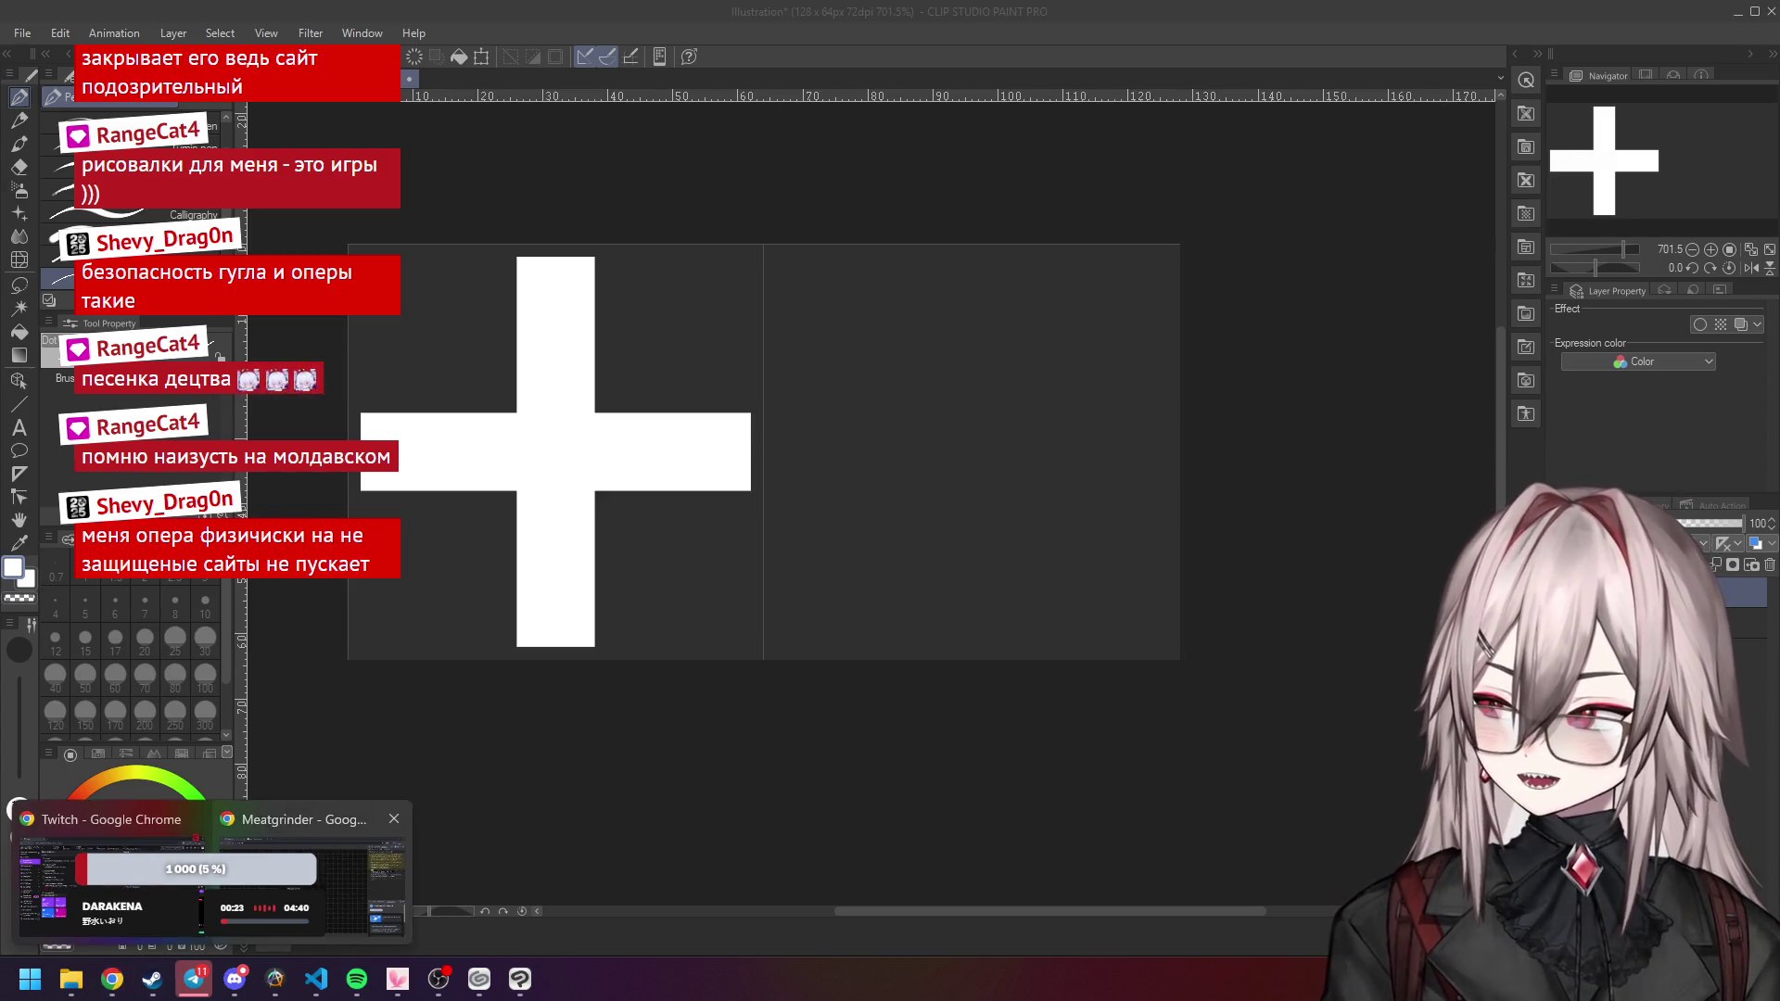
{"action": "left_click", "coordinate": [112, 871]}
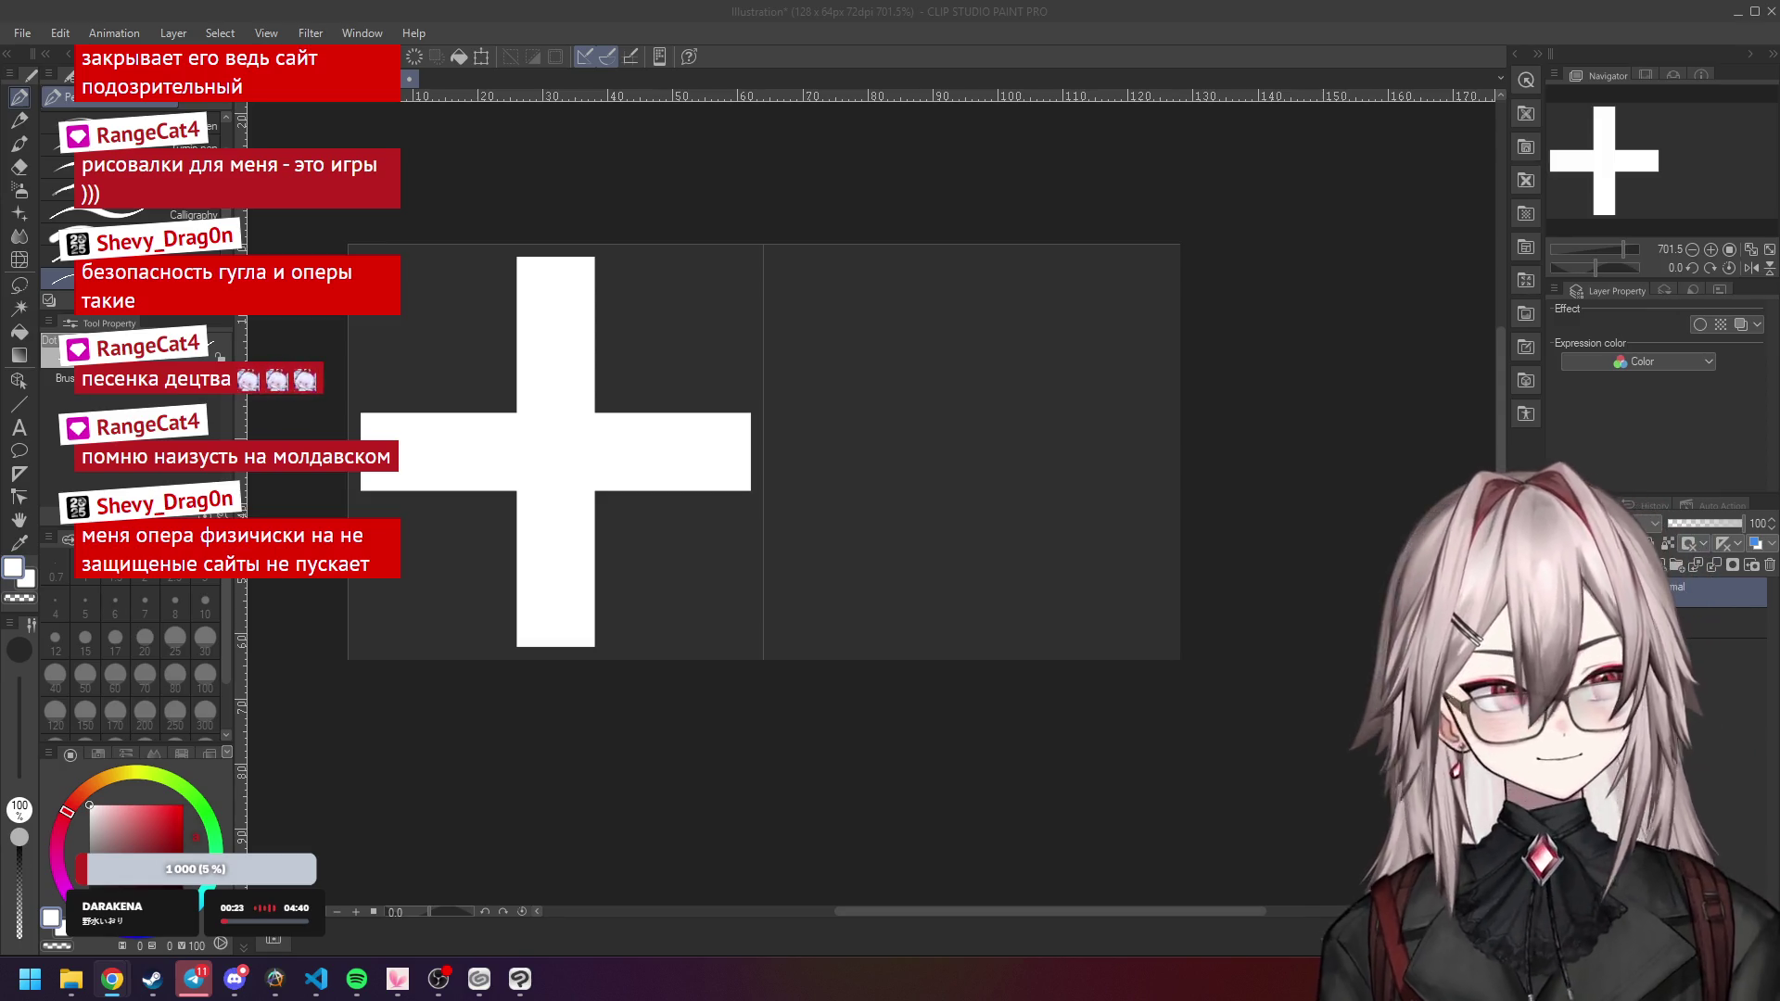
{"action": "key", "text": "alt+Tab"}
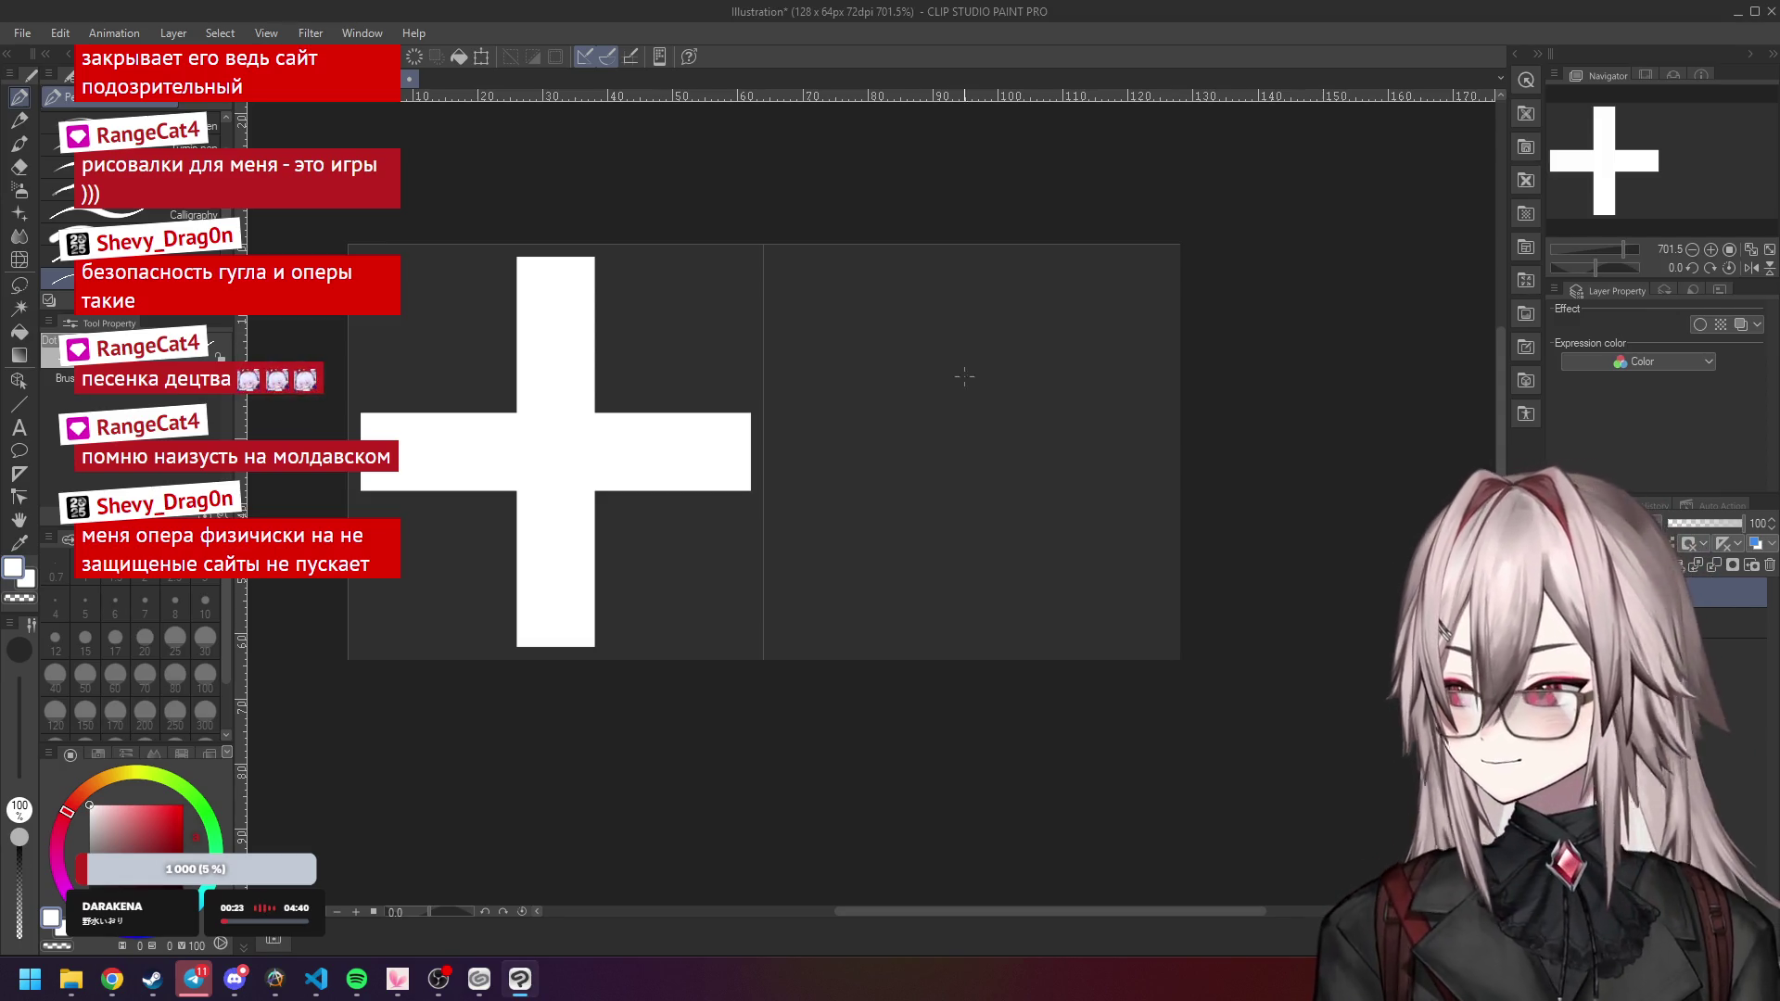
{"action": "mouse_move", "coordinate": [112, 981]}
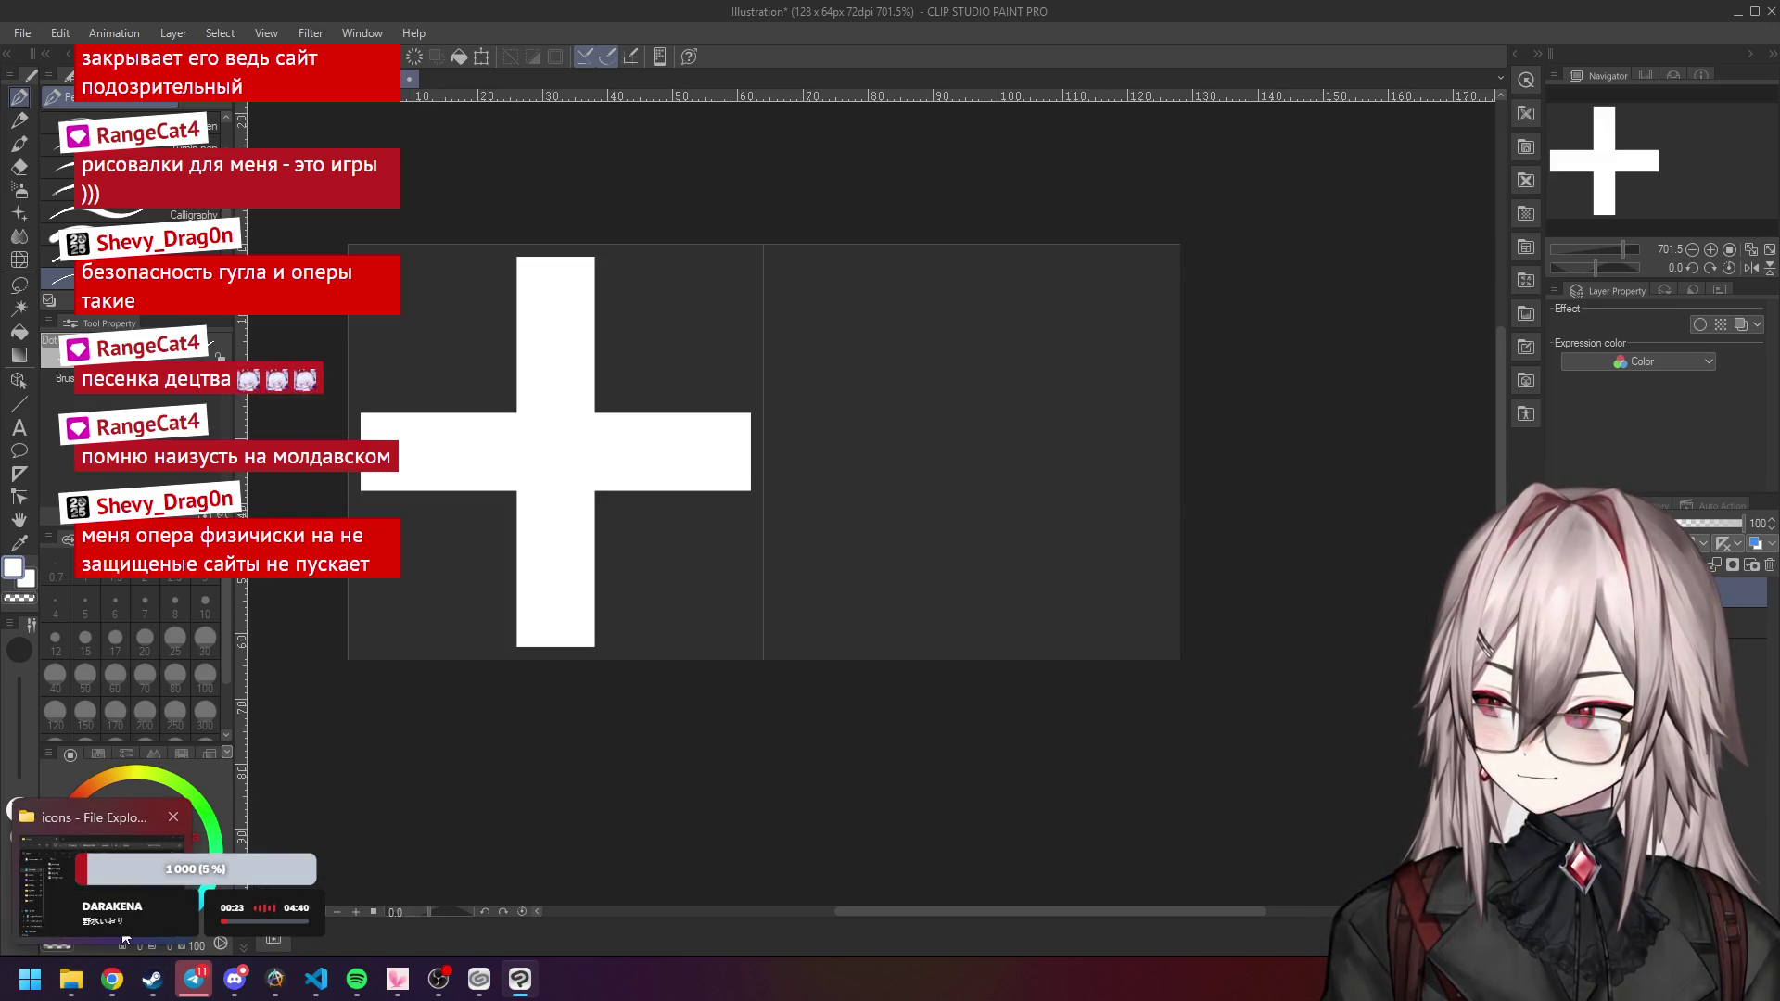
{"action": "left_click", "coordinate": [126, 936]}
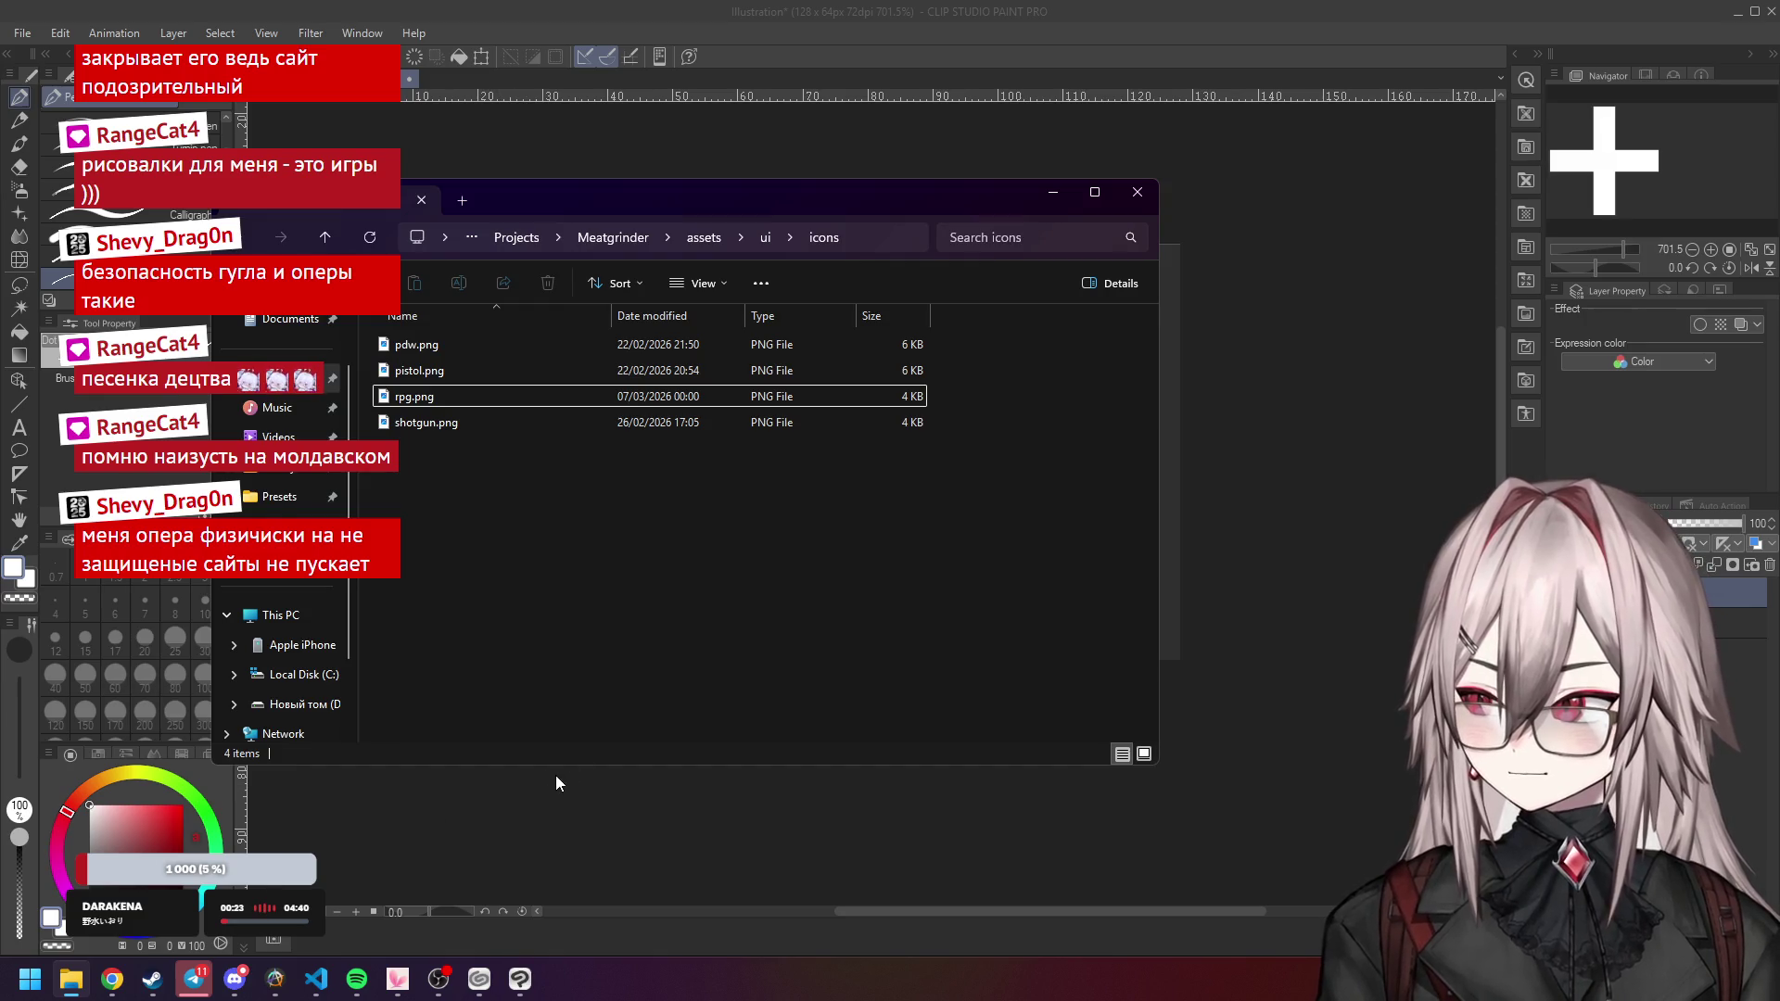
{"action": "left_click", "coordinate": [932, 44]}
{"action": "scroll", "coordinate": [858, 359], "scroll_direction": "down", "scroll_amount": 1}
{"action": "scroll", "coordinate": [859, 358], "scroll_direction": "up", "scroll_amount": 1}
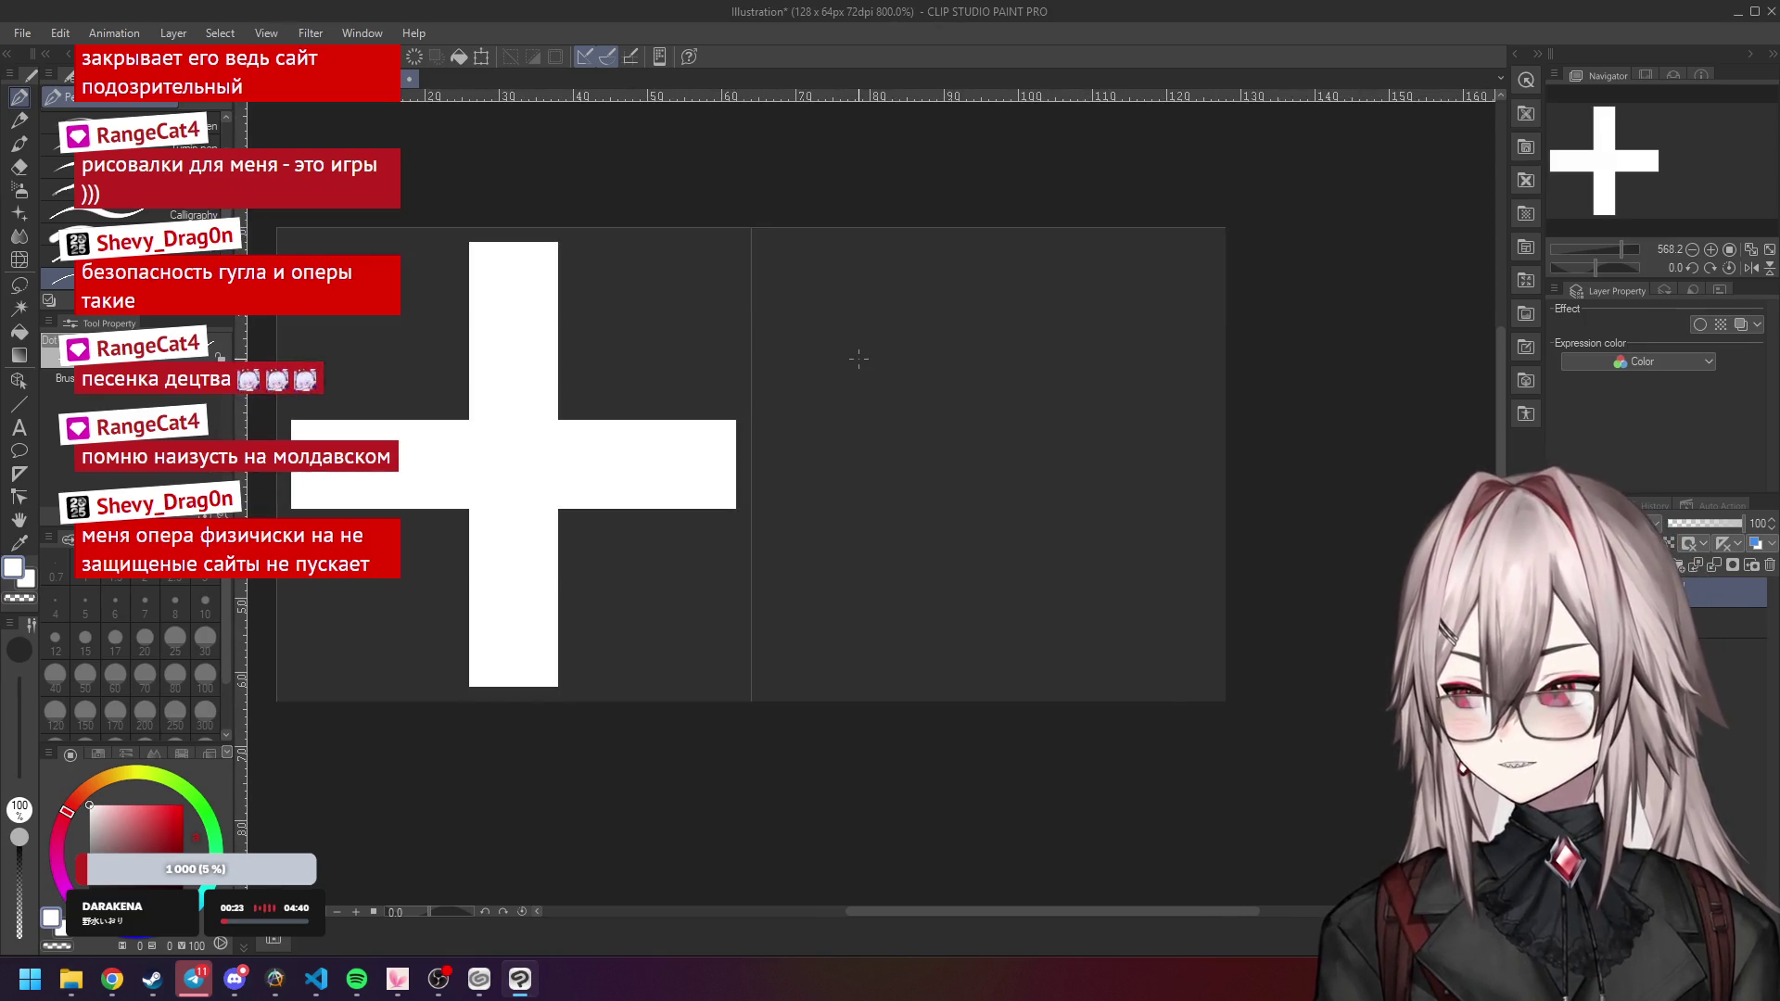
{"action": "scroll", "coordinate": [1002, 383], "scroll_direction": "up", "scroll_amount": 1}
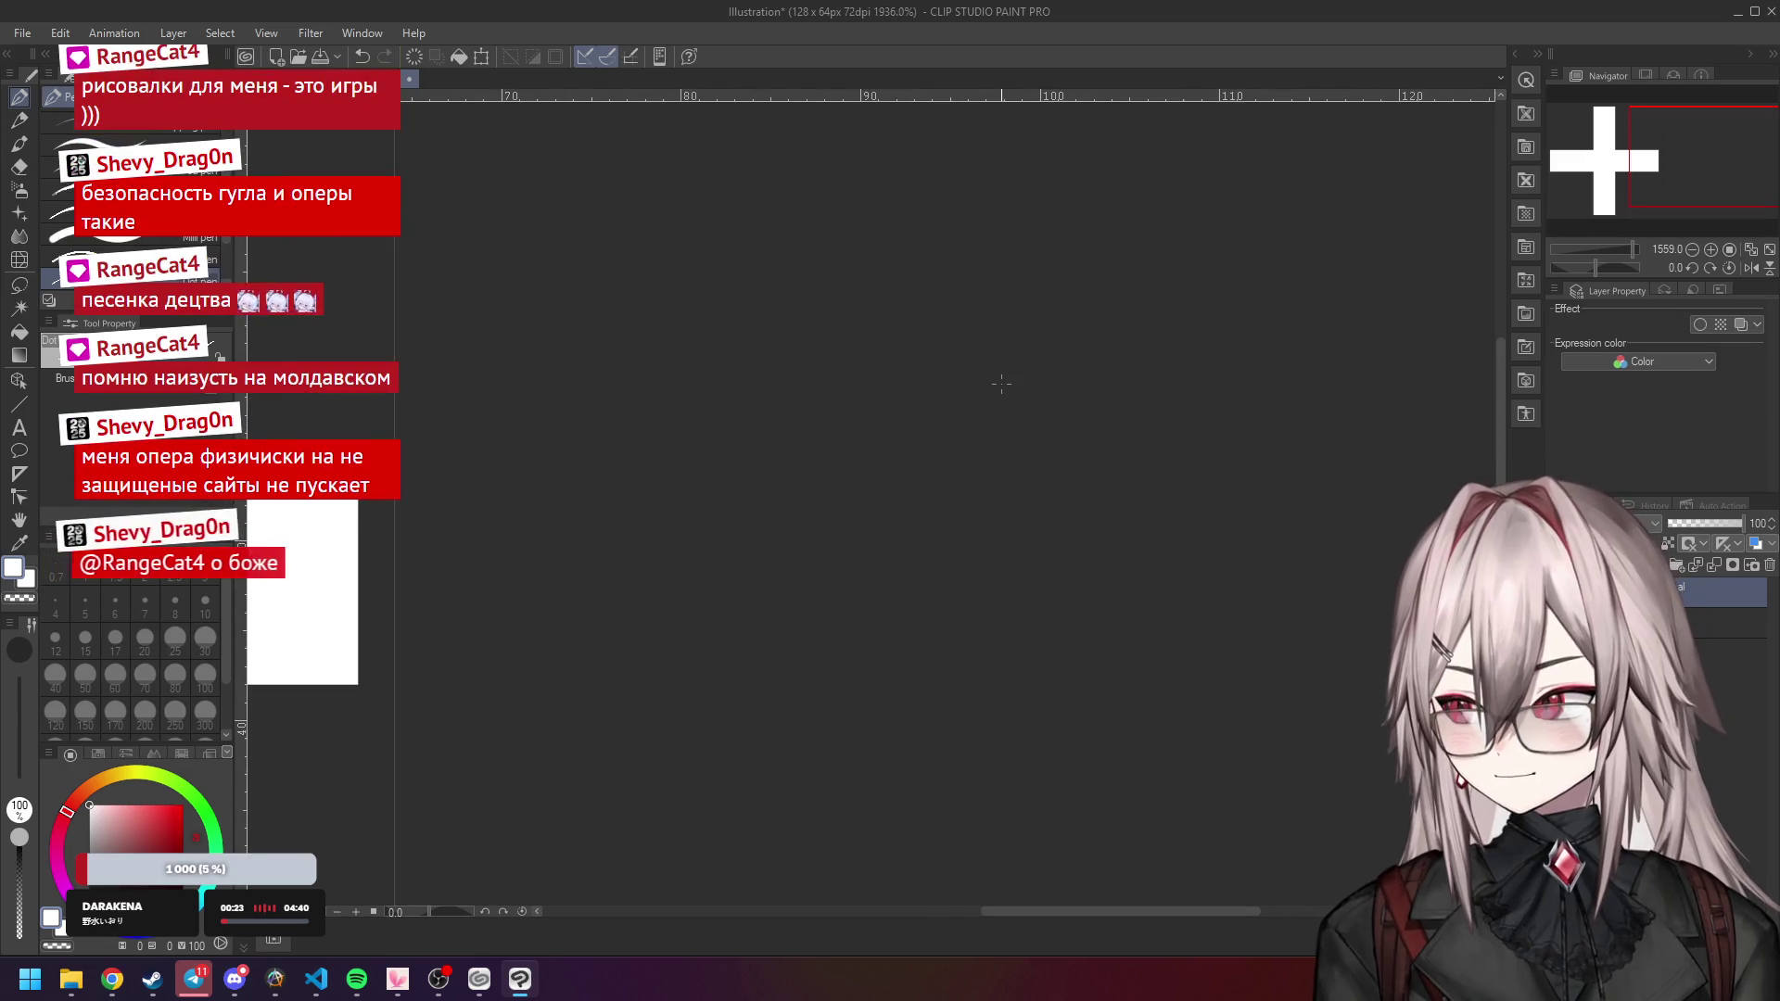
{"action": "scroll", "coordinate": [1002, 382], "scroll_direction": "up", "scroll_amount": 5}
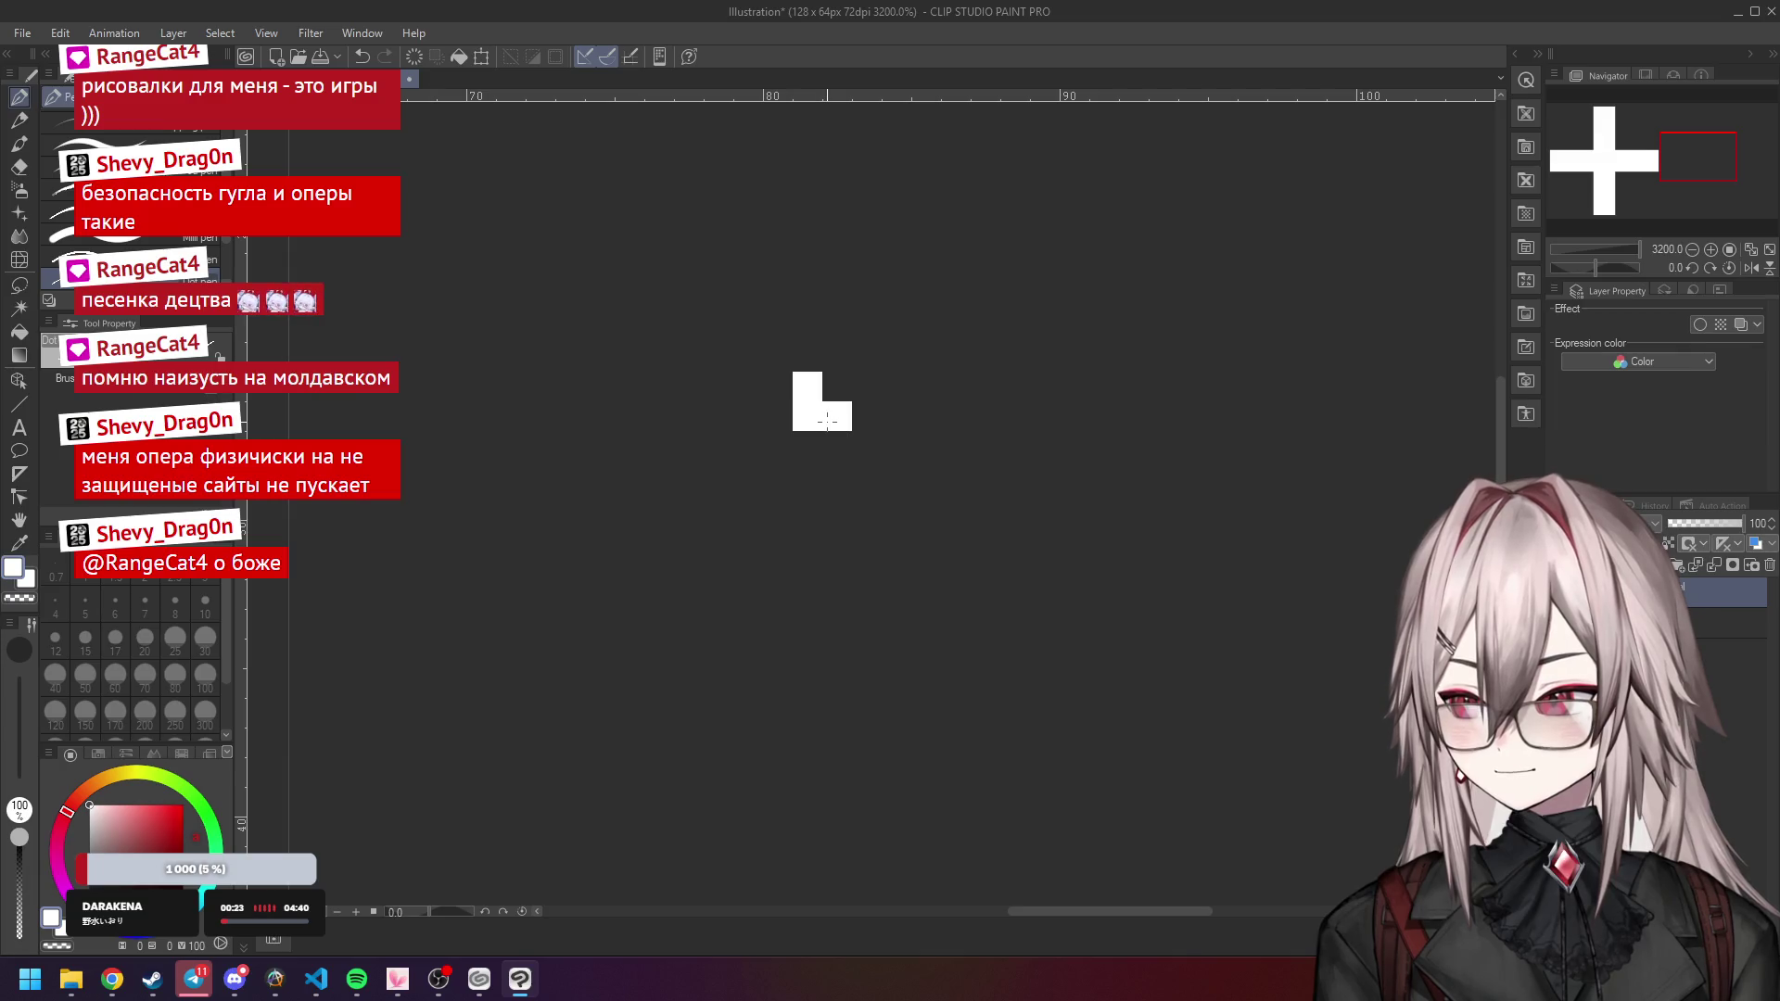
{"action": "scroll", "coordinate": [835, 426], "scroll_direction": "down", "scroll_amount": 2}
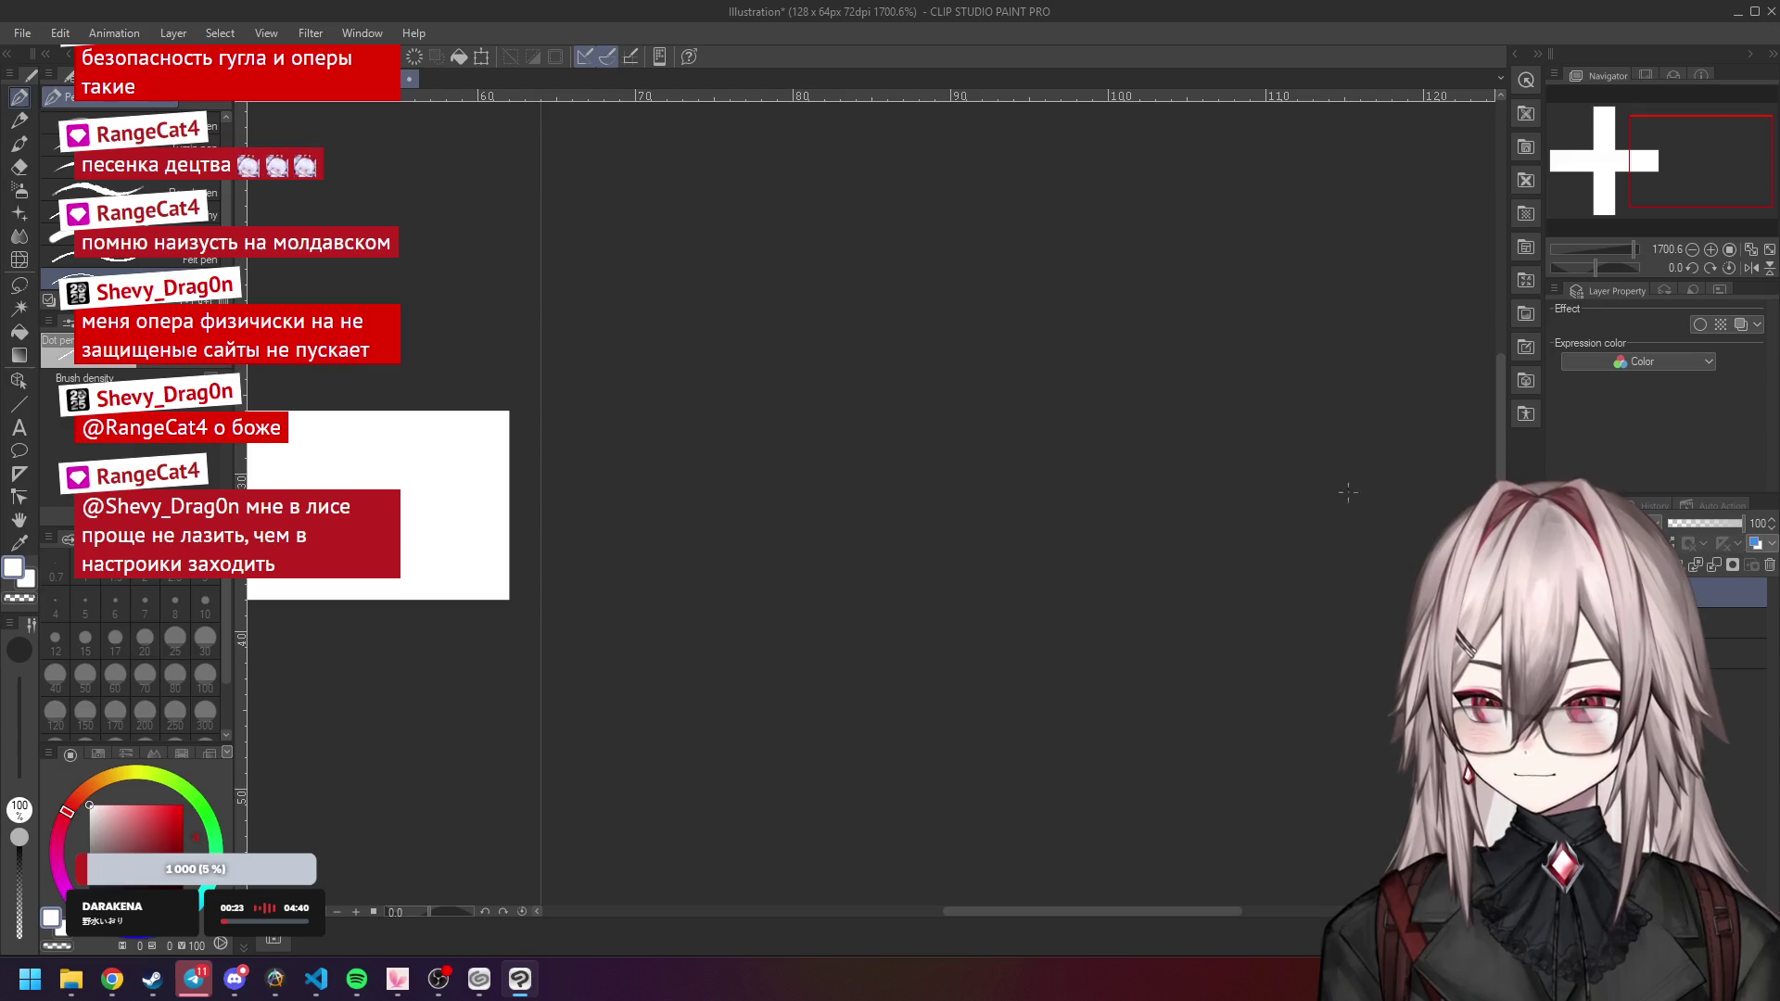
{"action": "scroll", "coordinate": [886, 376], "scroll_direction": "up", "scroll_amount": 1}
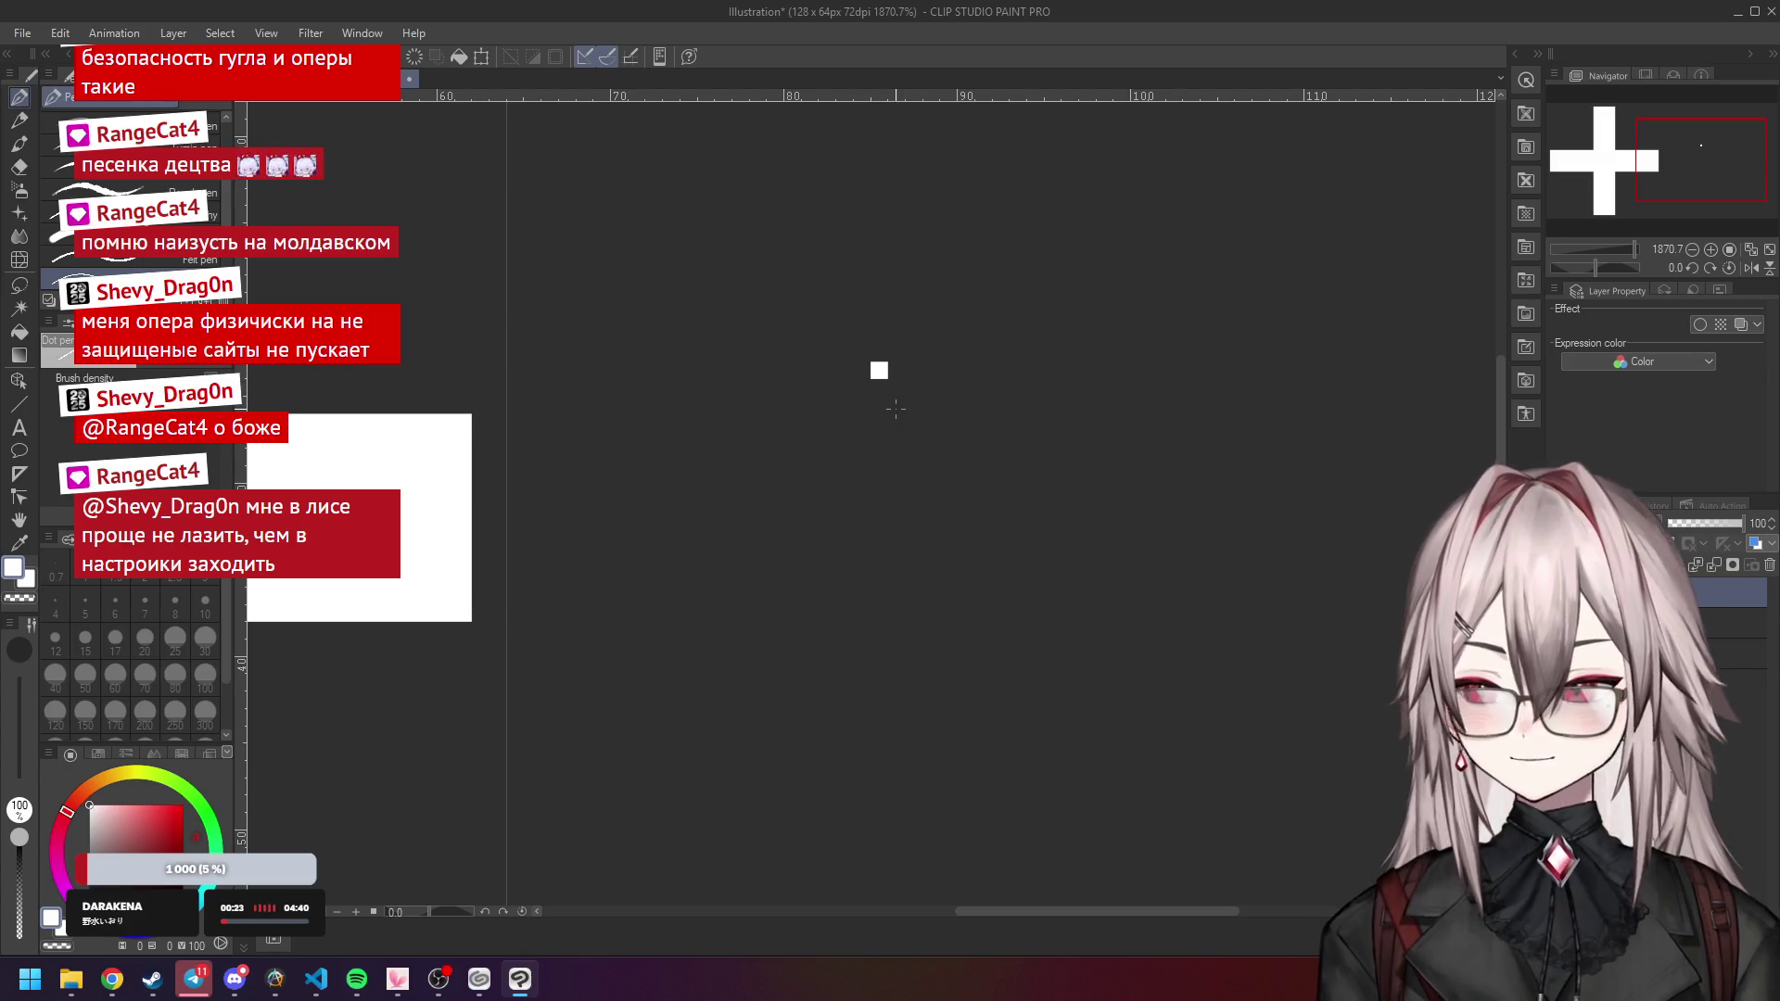
{"action": "left_click", "coordinate": [896, 387]}
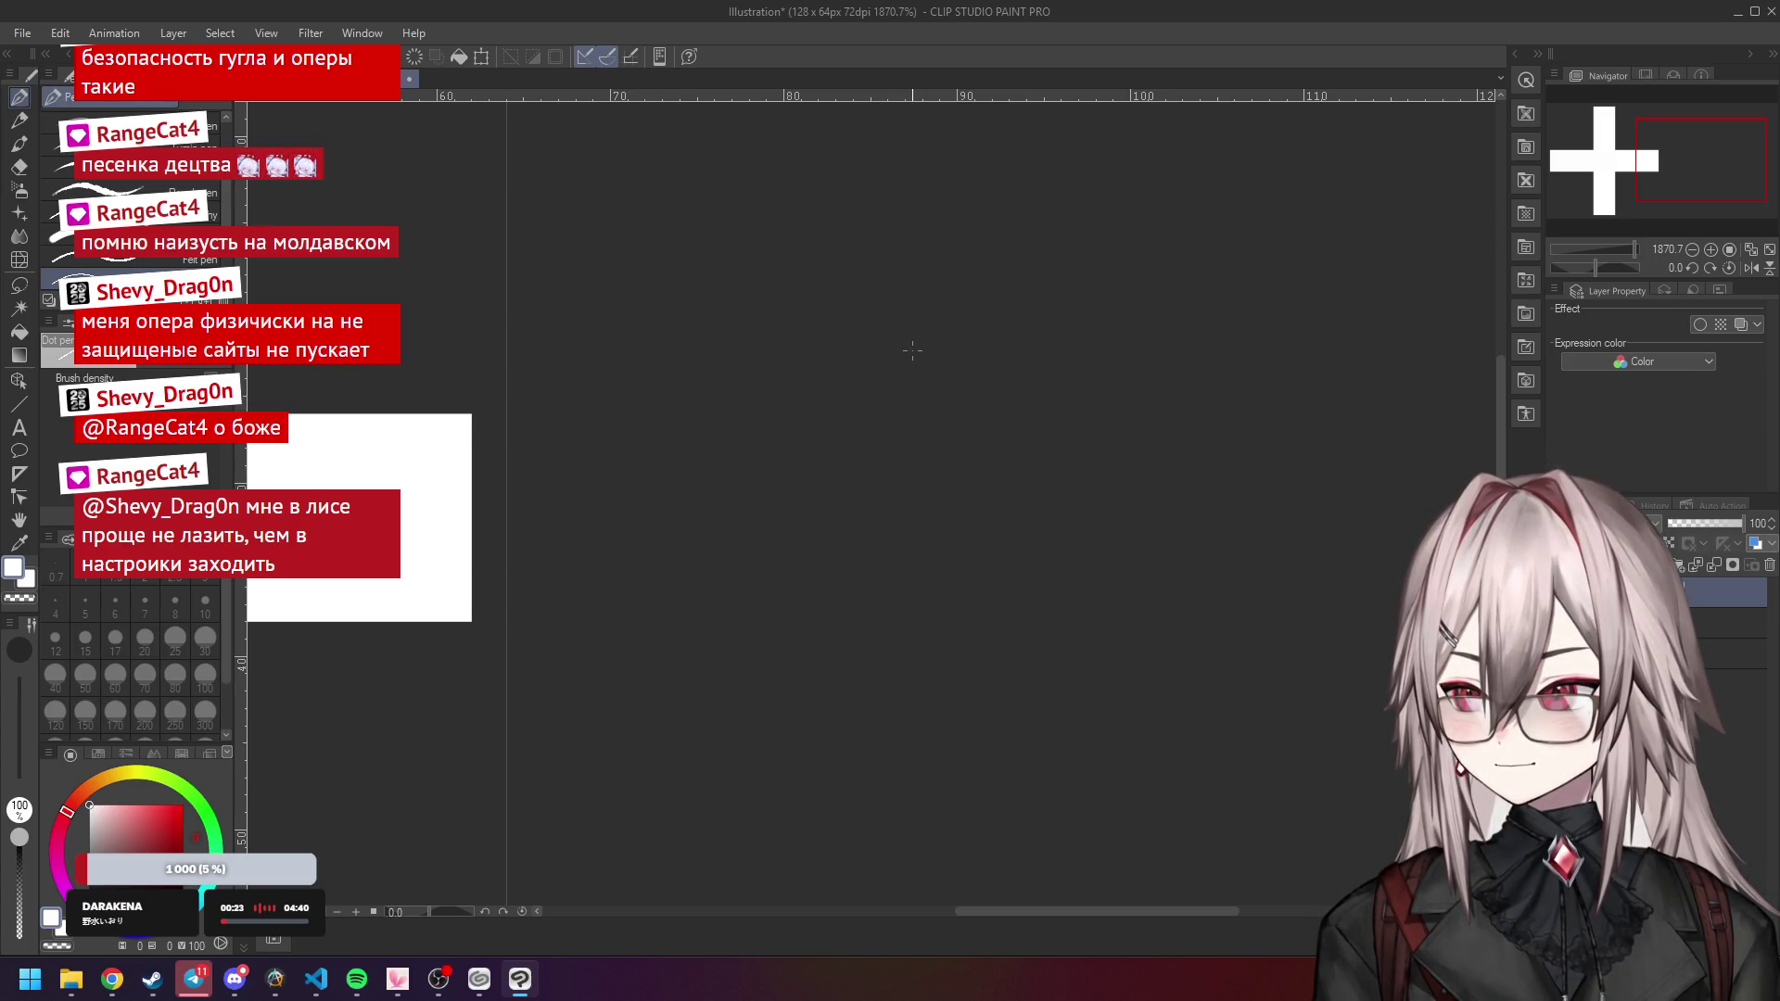
{"action": "left_click_drag", "start_coordinate": [918, 341], "coordinate": [941, 358]}
{"action": "key", "text": "ctrl+z"}
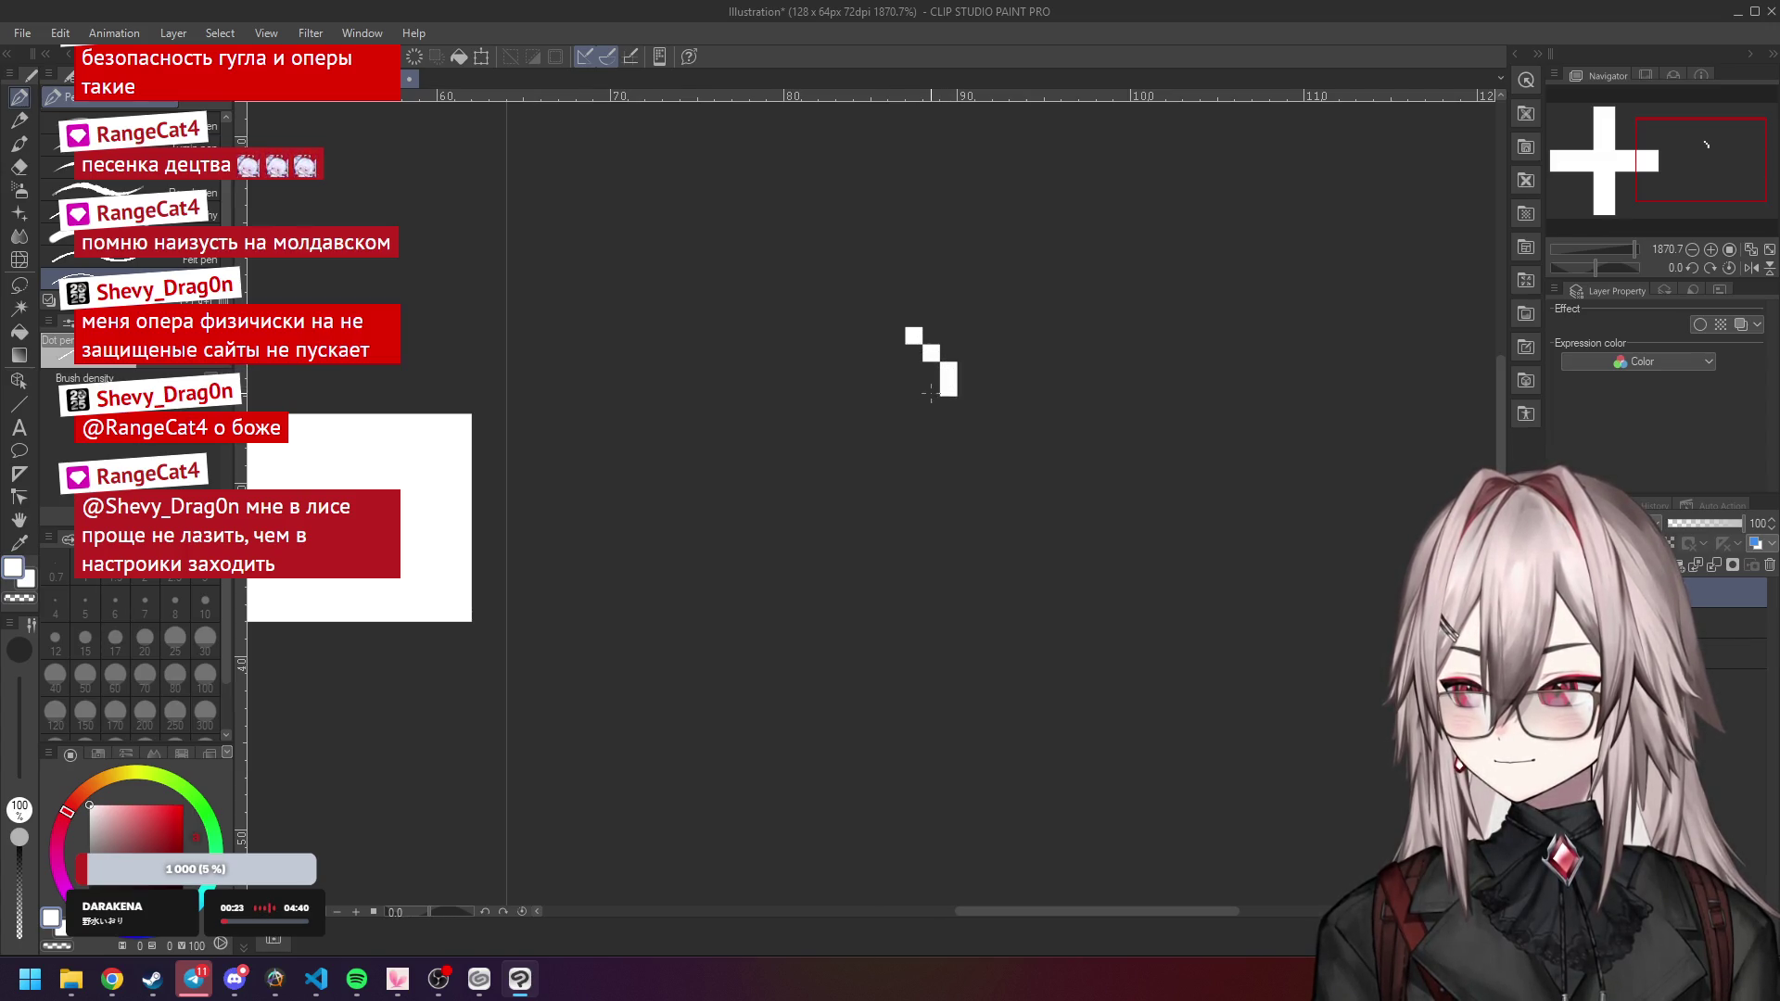
{"action": "key", "text": "ctrl+z"}
{"action": "left_click", "coordinate": [931, 389]}
{"action": "left_click", "coordinate": [896, 352]}
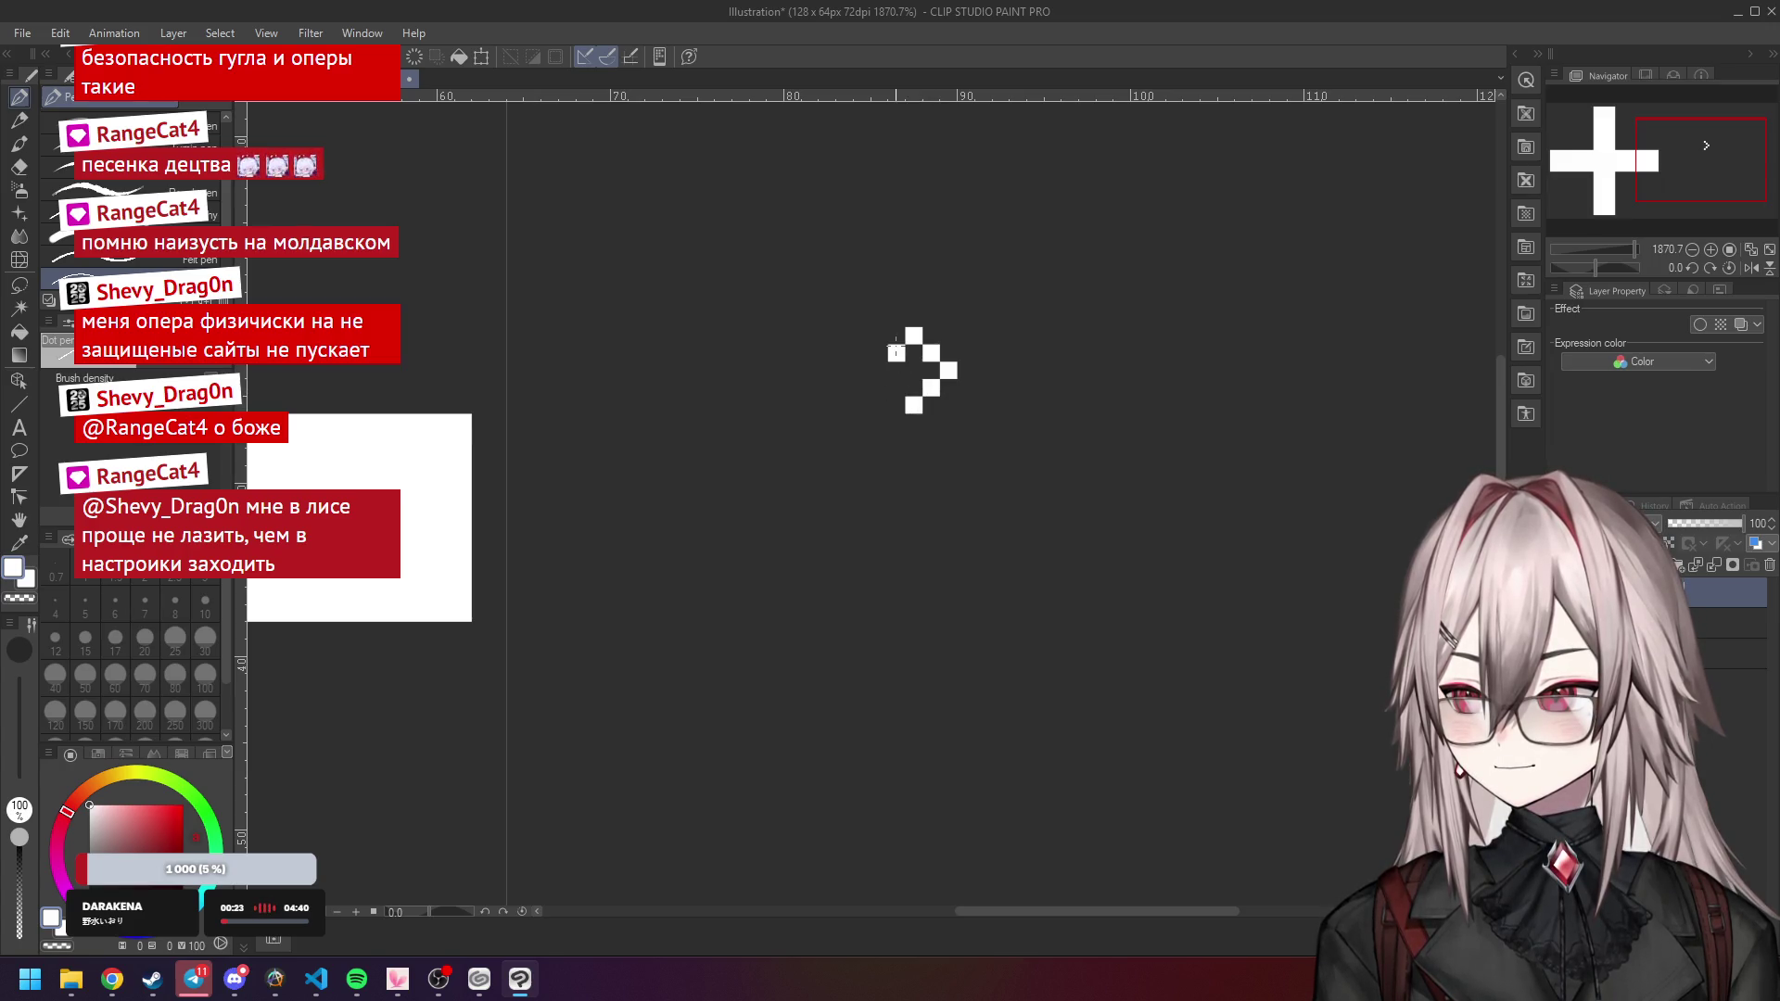
{"action": "left_click_drag", "start_coordinate": [871, 365], "coordinate": [845, 388]}
{"action": "key", "text": "ctrl+z"}
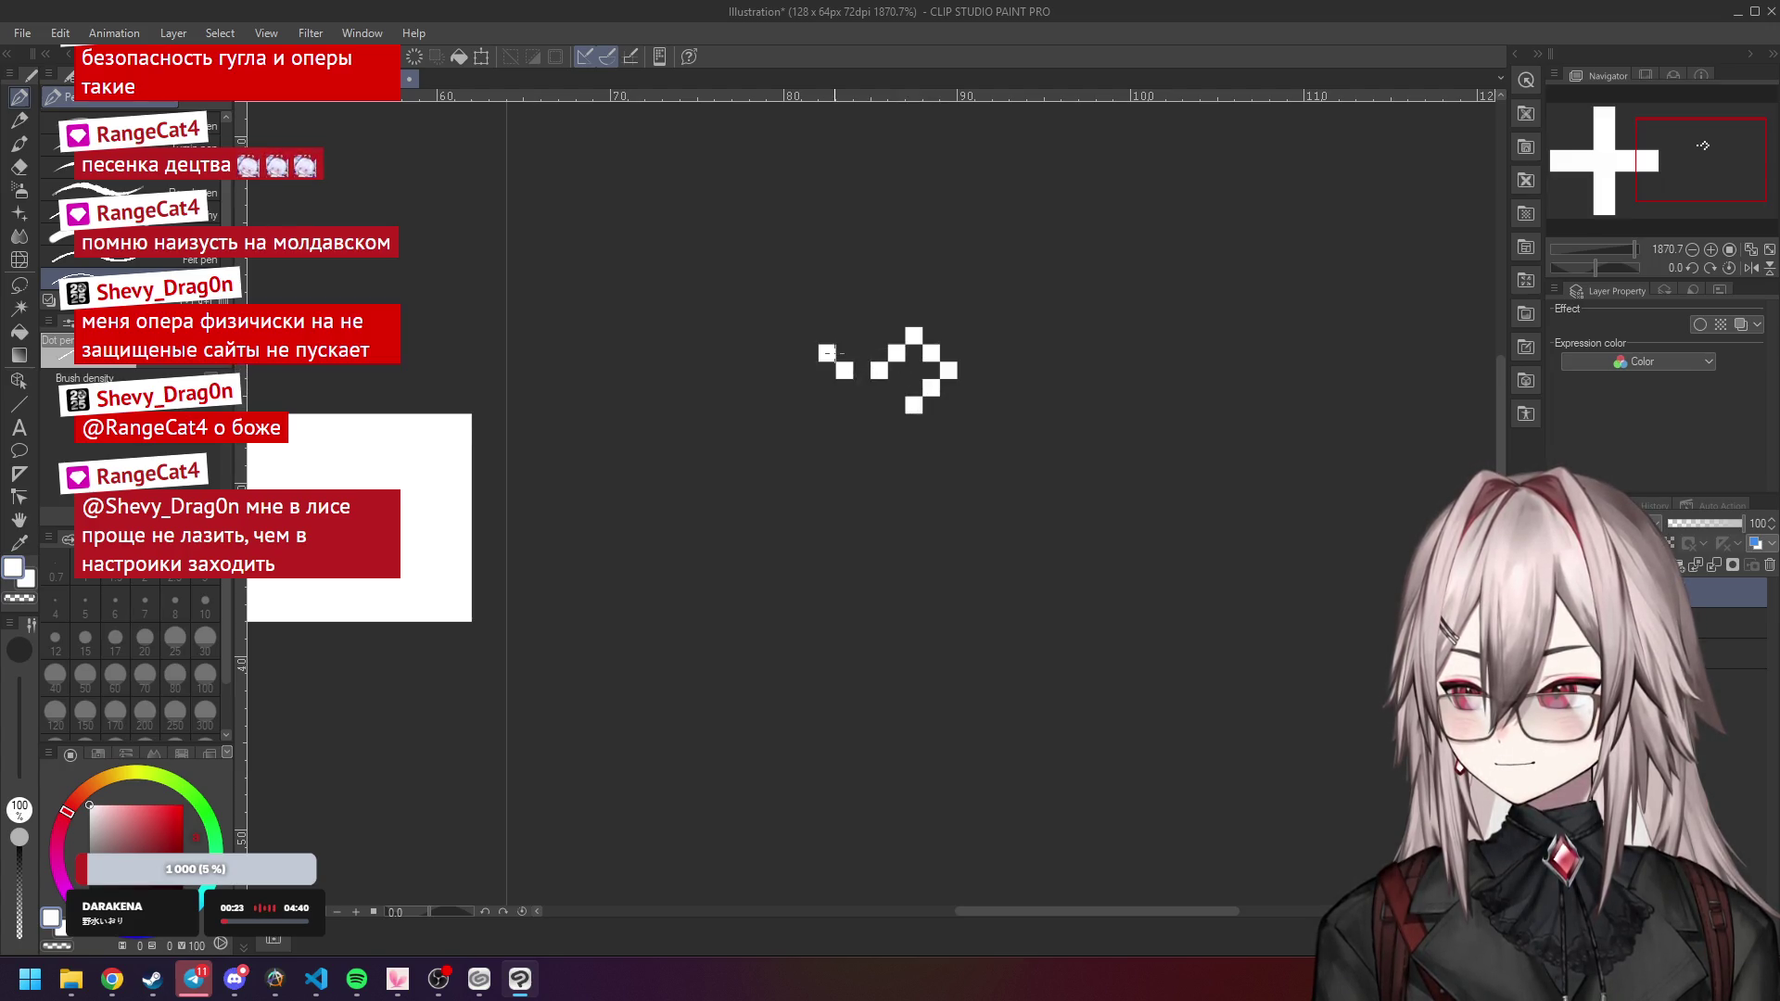
{"action": "key", "text": "ctrl+z"}
{"action": "key", "text": "ctrl+z"}
{"action": "key", "text": "ctrl+z"}
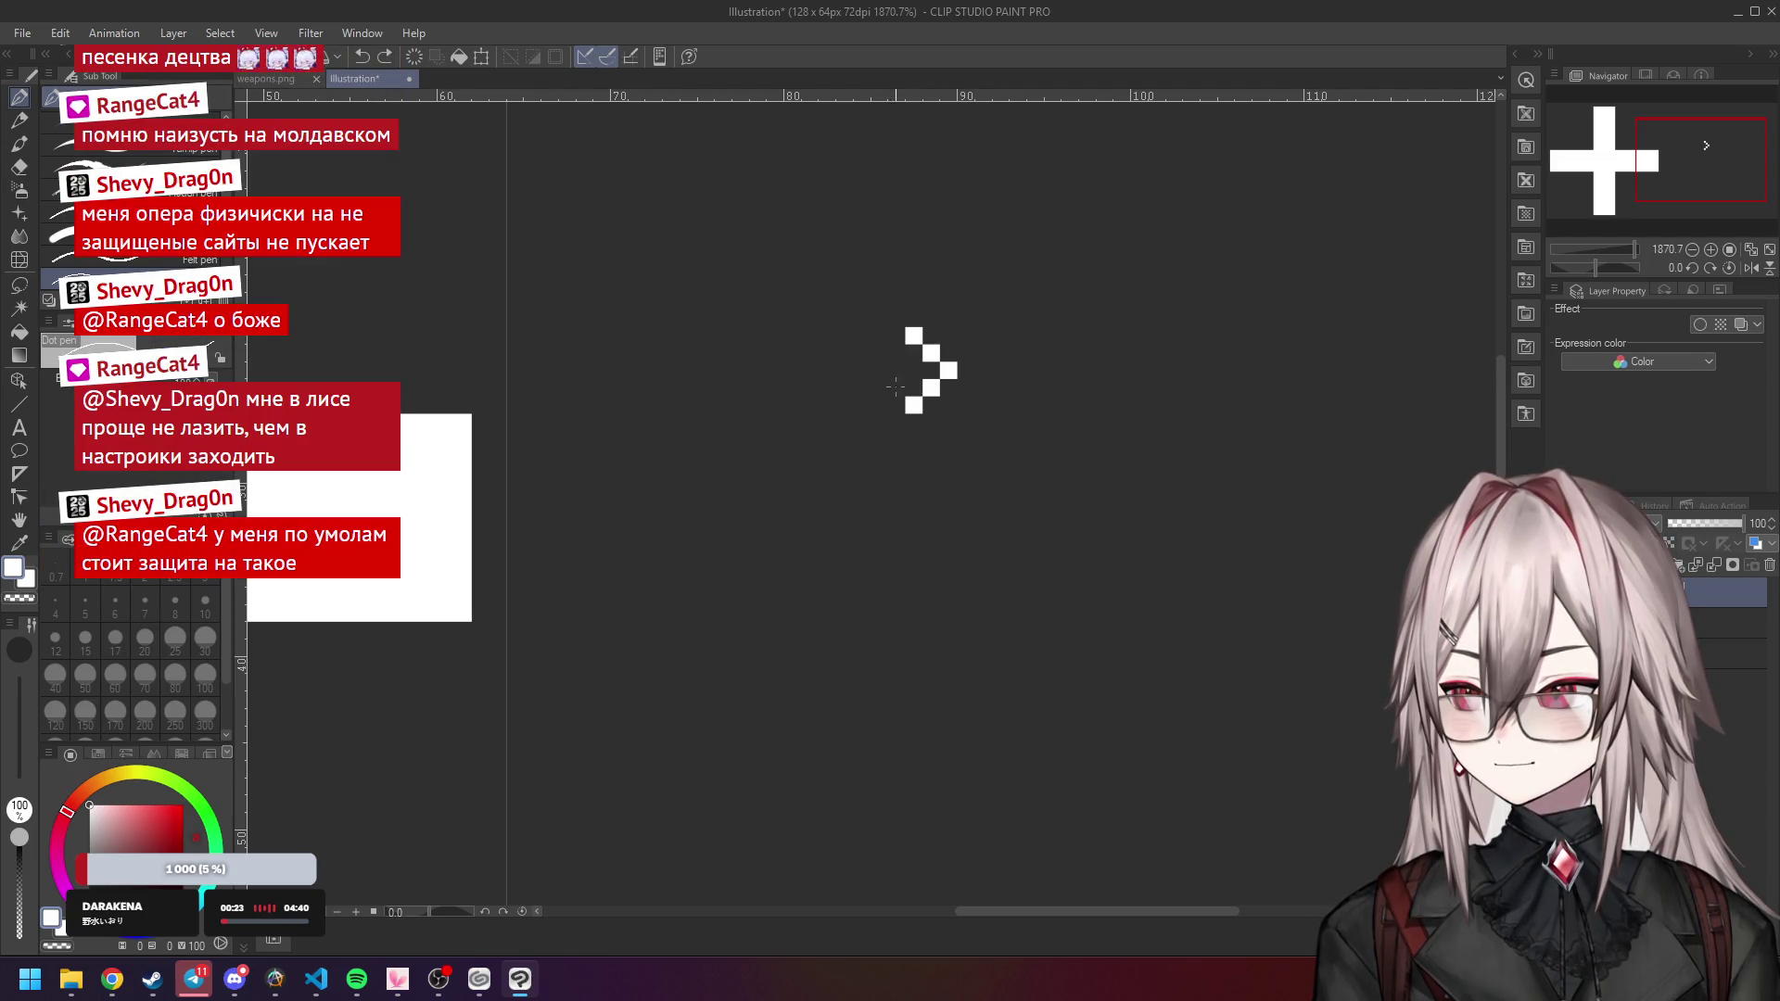
{"action": "left_click_drag", "start_coordinate": [895, 352], "coordinate": [842, 404]}
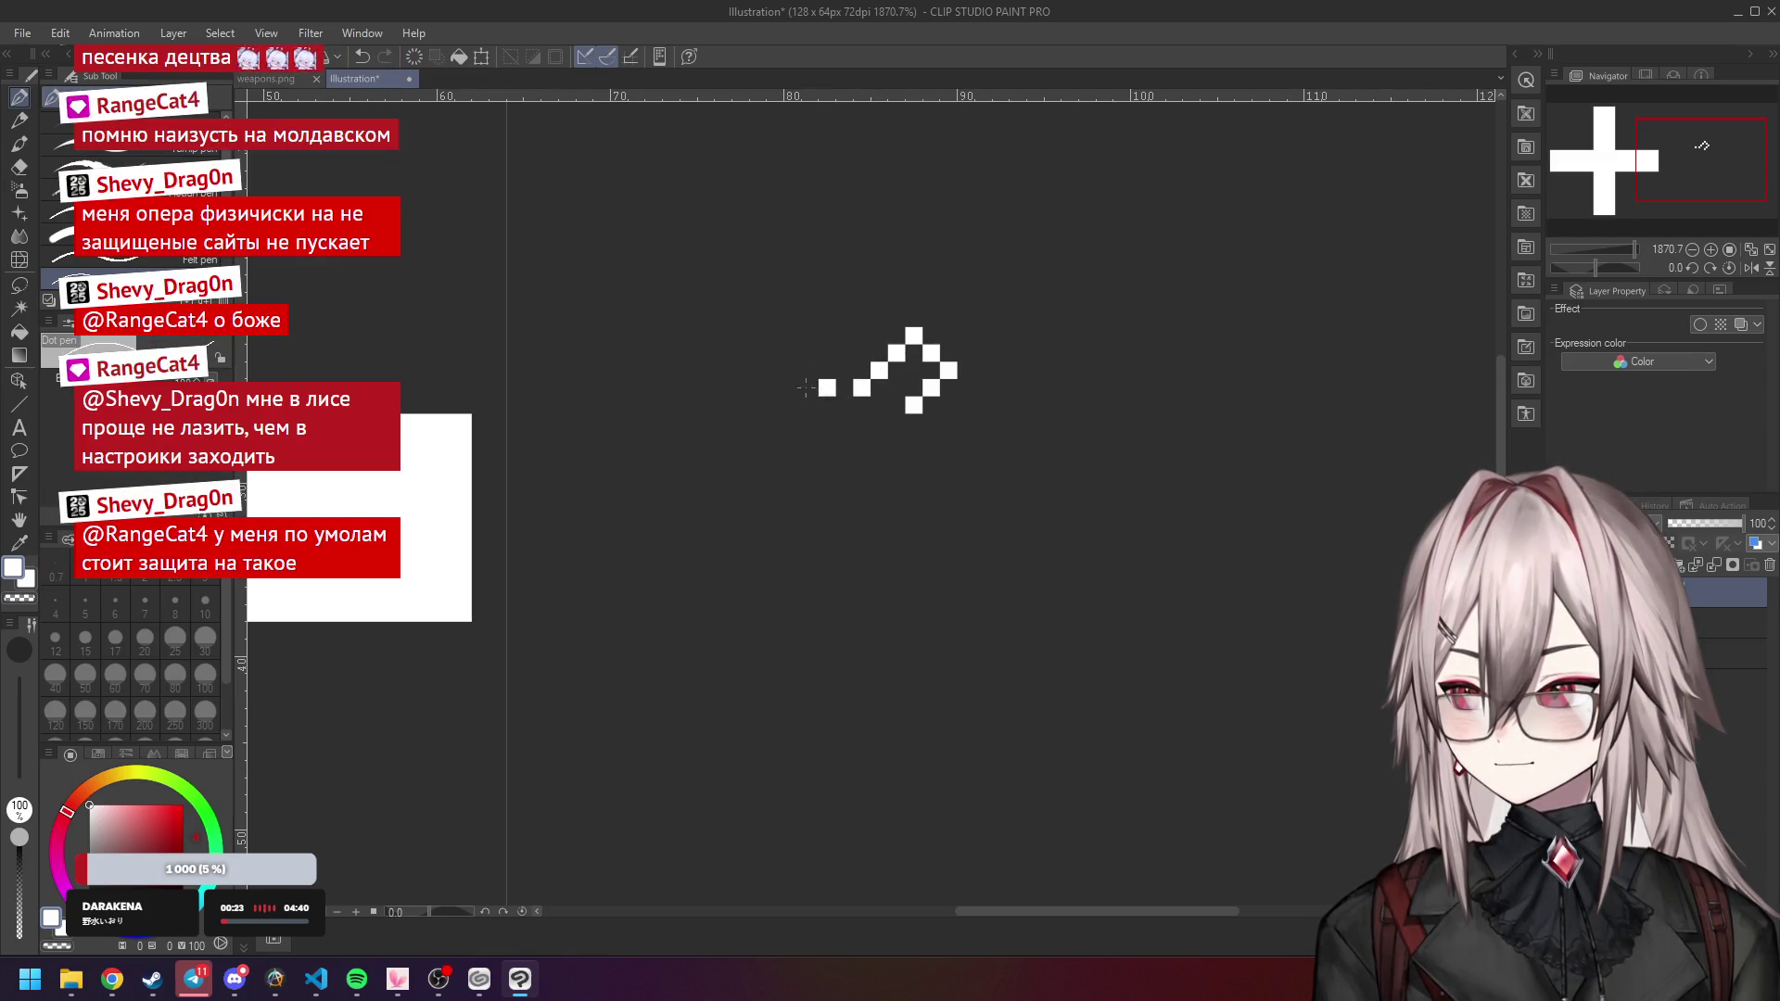
{"action": "key", "text": "ctrl+z"}
{"action": "key", "text": "ctrl+z"}
{"action": "key", "text": "ctrl+z"}
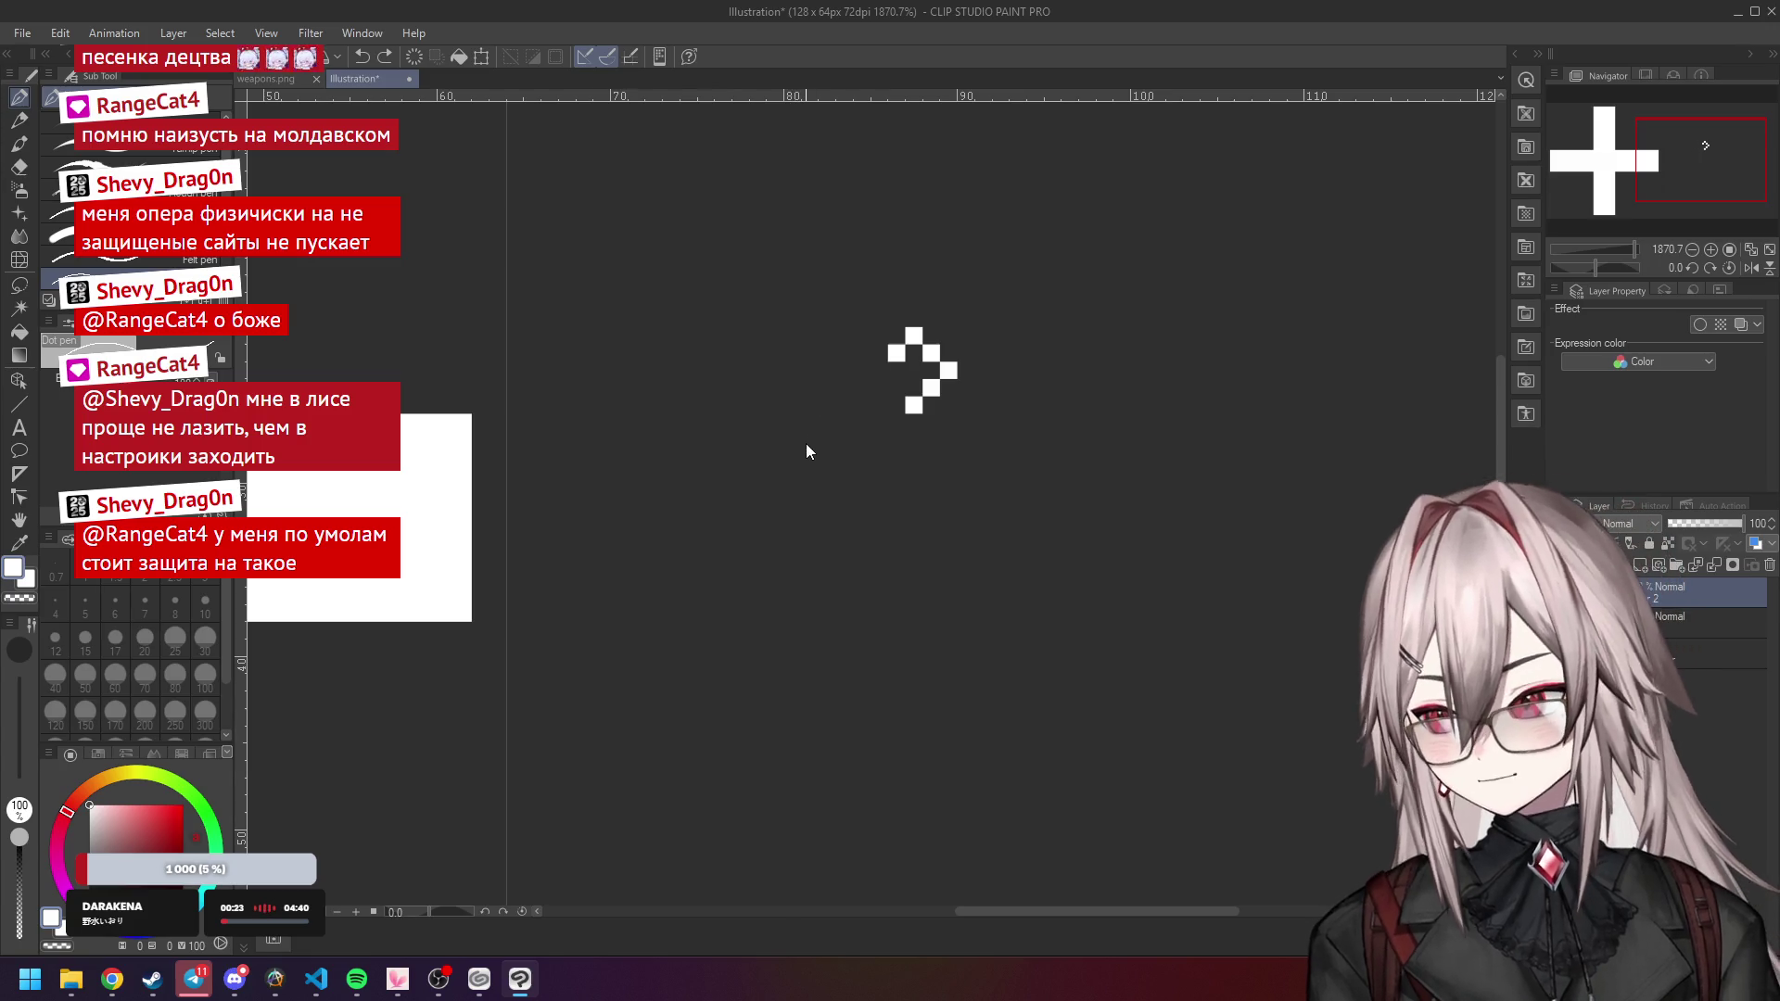
{"action": "key", "text": "ctrl+z"}
{"action": "key", "text": "ctrl+z"}
{"action": "key", "text": "ctrl+z"}
{"action": "key", "text": "ctrl+minus"}
{"action": "mouse_move", "coordinate": [932, 371]}
{"action": "left_mouse_down"}
{"action": "mouse_move", "coordinate": [835, 469]}
{"action": "mouse_move", "coordinate": [926, 360]}
{"action": "mouse_move", "coordinate": [955, 447]}
{"action": "left_mouse_up"}
{"action": "key", "text": "ctrl+z"}
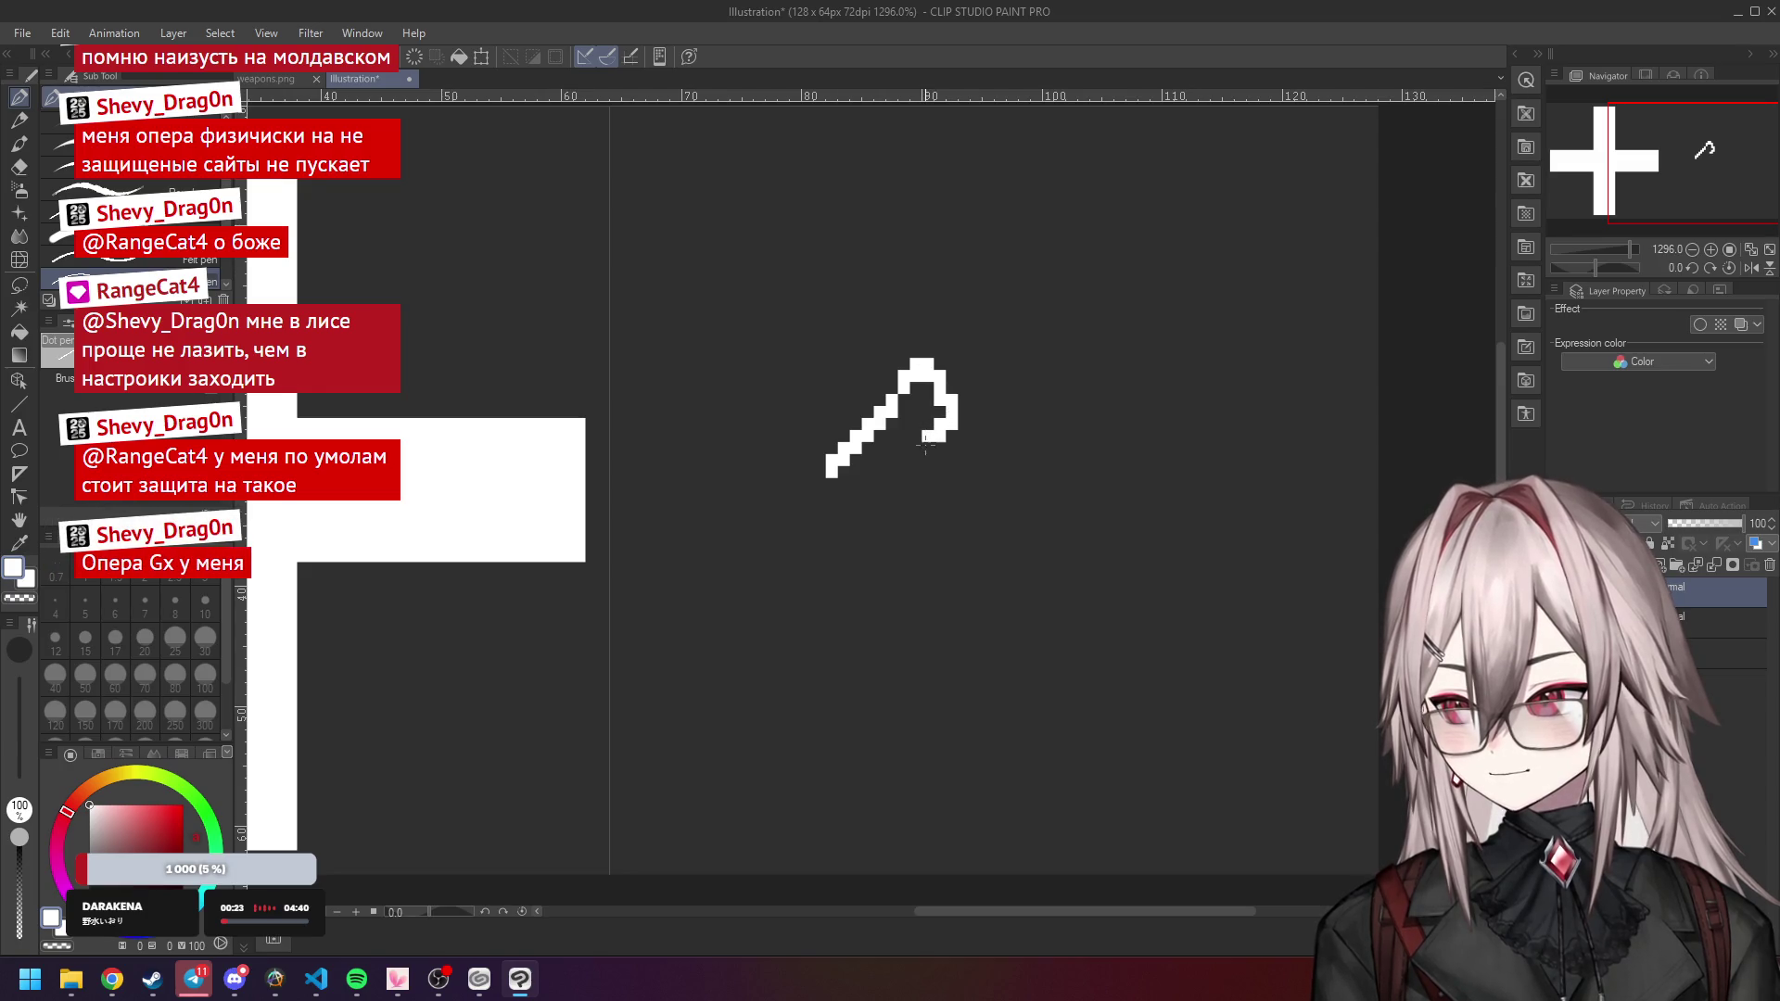
{"action": "key", "text": "ctrl+z"}
{"action": "mouse_move", "coordinate": [793, 508]}
{"action": "left_mouse_down"}
{"action": "mouse_move", "coordinate": [969, 394]}
{"action": "mouse_move", "coordinate": [997, 435]}
{"action": "mouse_move", "coordinate": [927, 484]}
{"action": "left_mouse_up"}
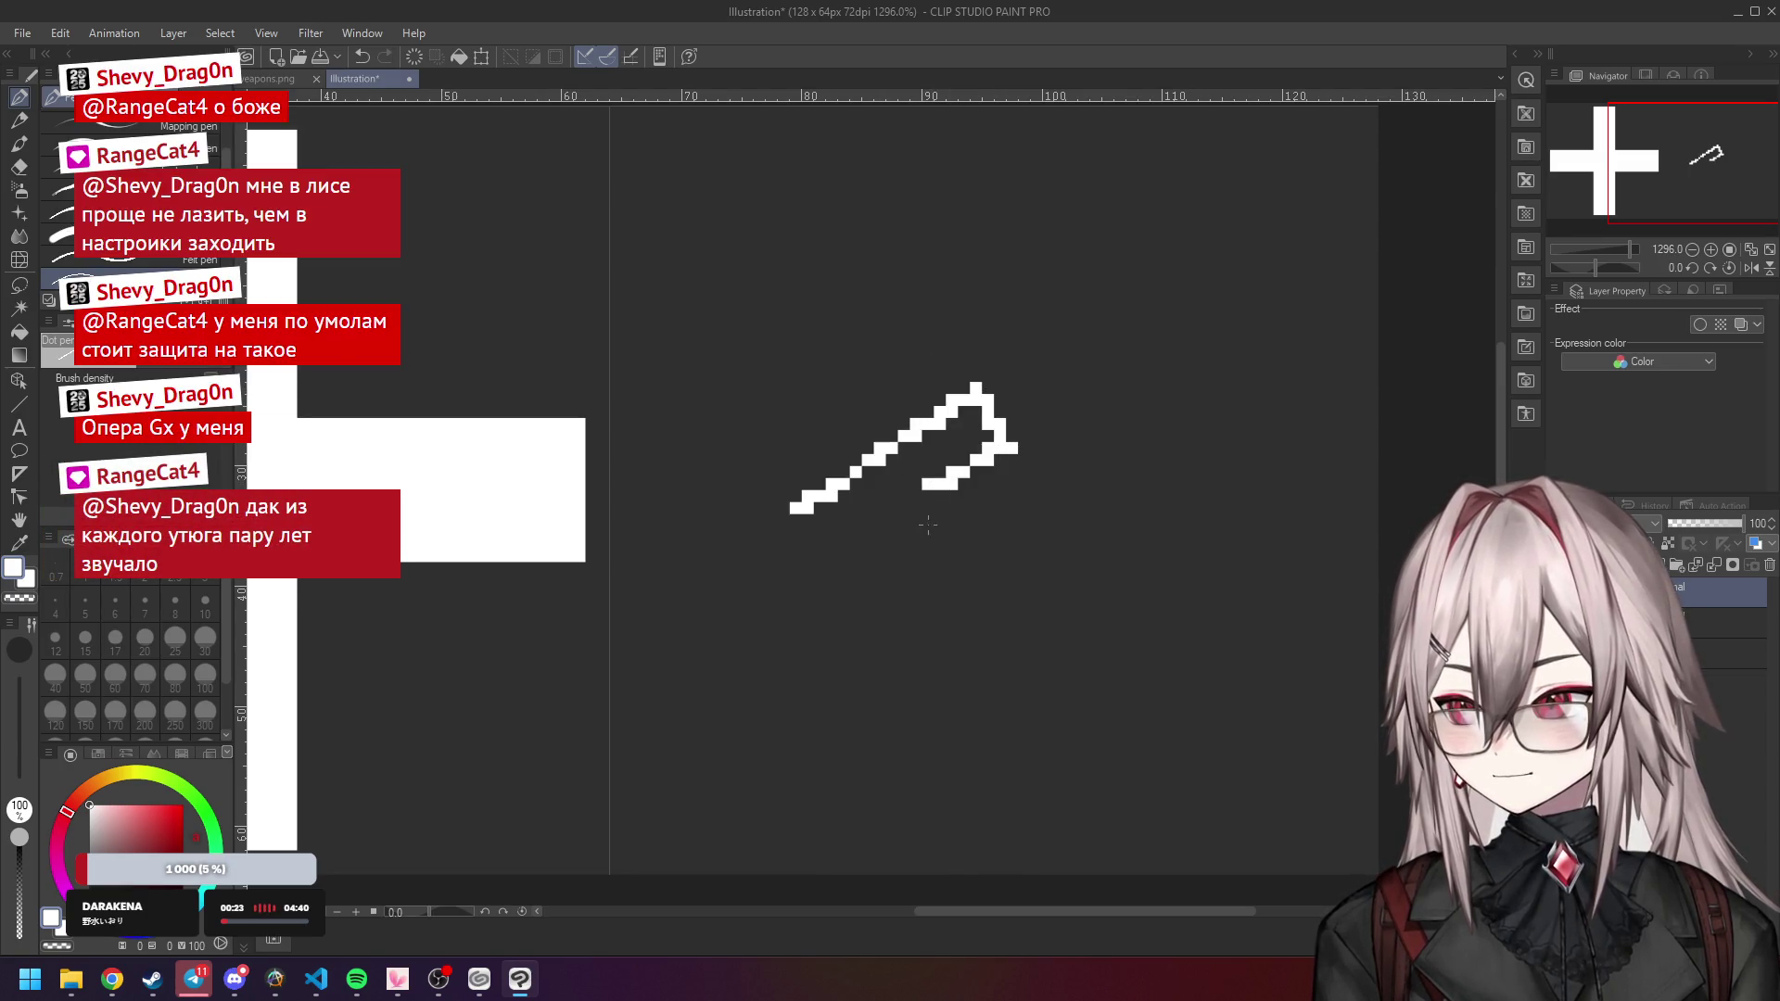
{"action": "mouse_move", "coordinate": [978, 385]}
{"action": "left_mouse_down"}
{"action": "mouse_move", "coordinate": [1008, 338]}
{"action": "mouse_move", "coordinate": [1055, 392]}
{"action": "left_mouse_up"}
{"action": "key", "text": "ctrl+z"}
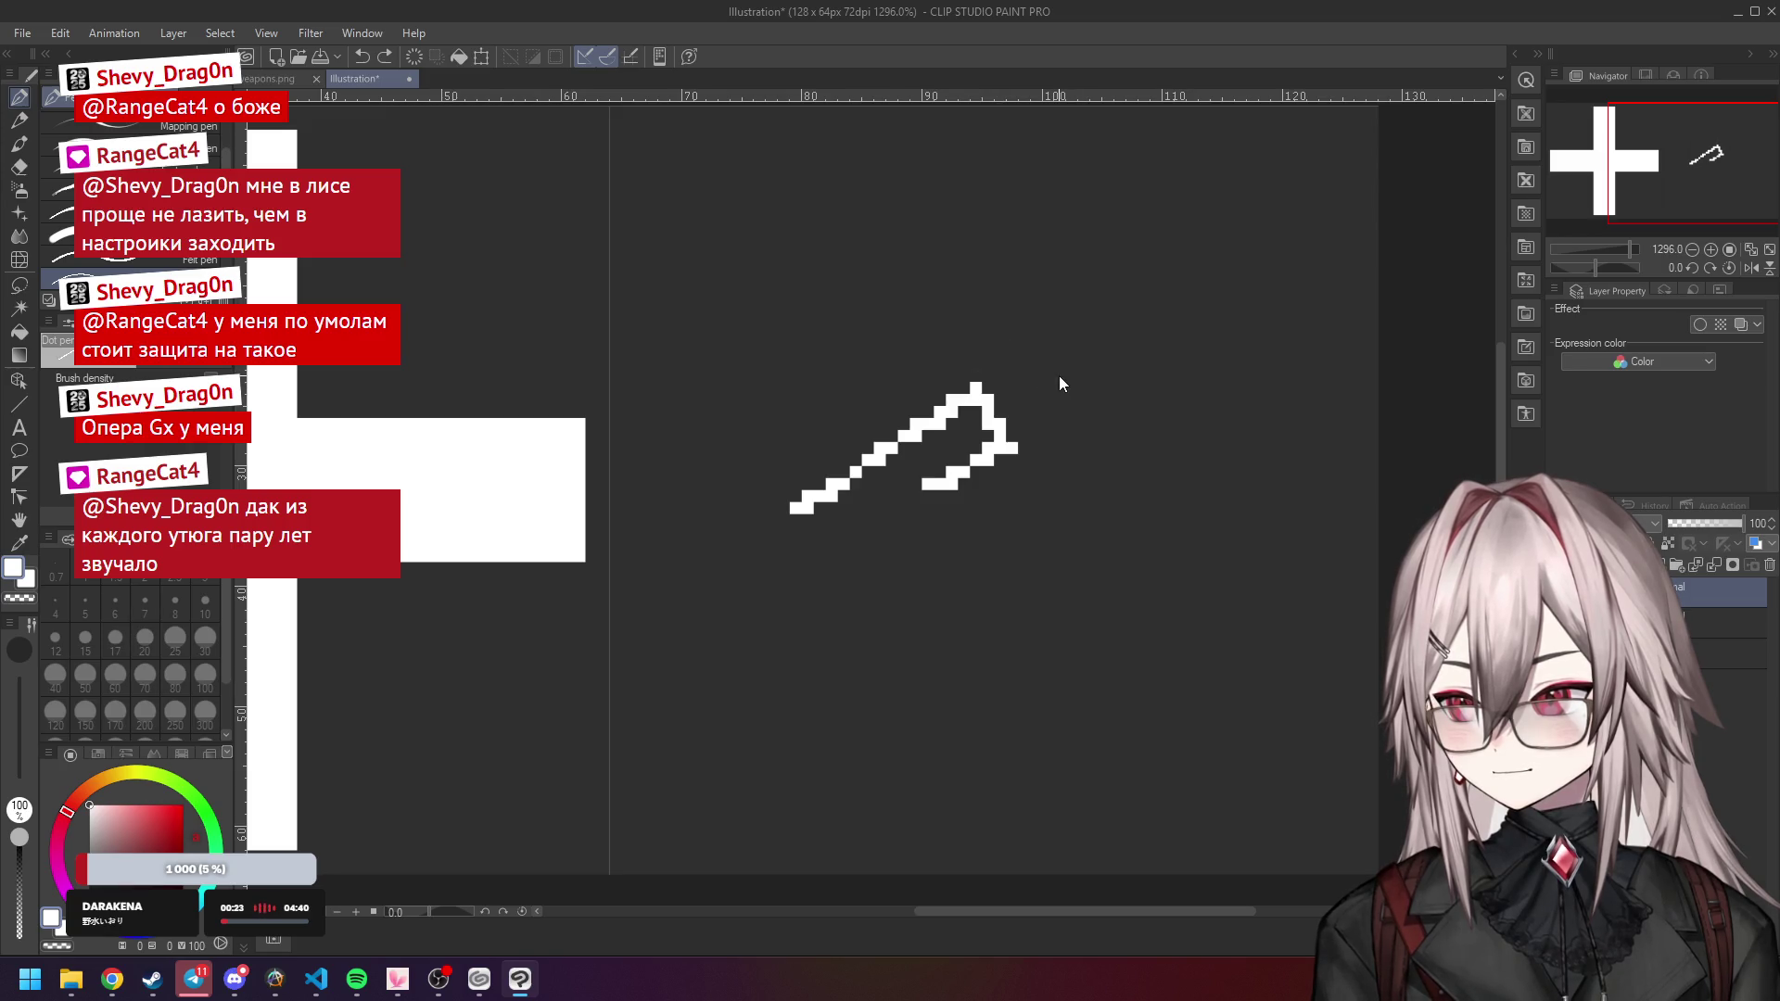
{"action": "key", "text": "ctrl+z"}
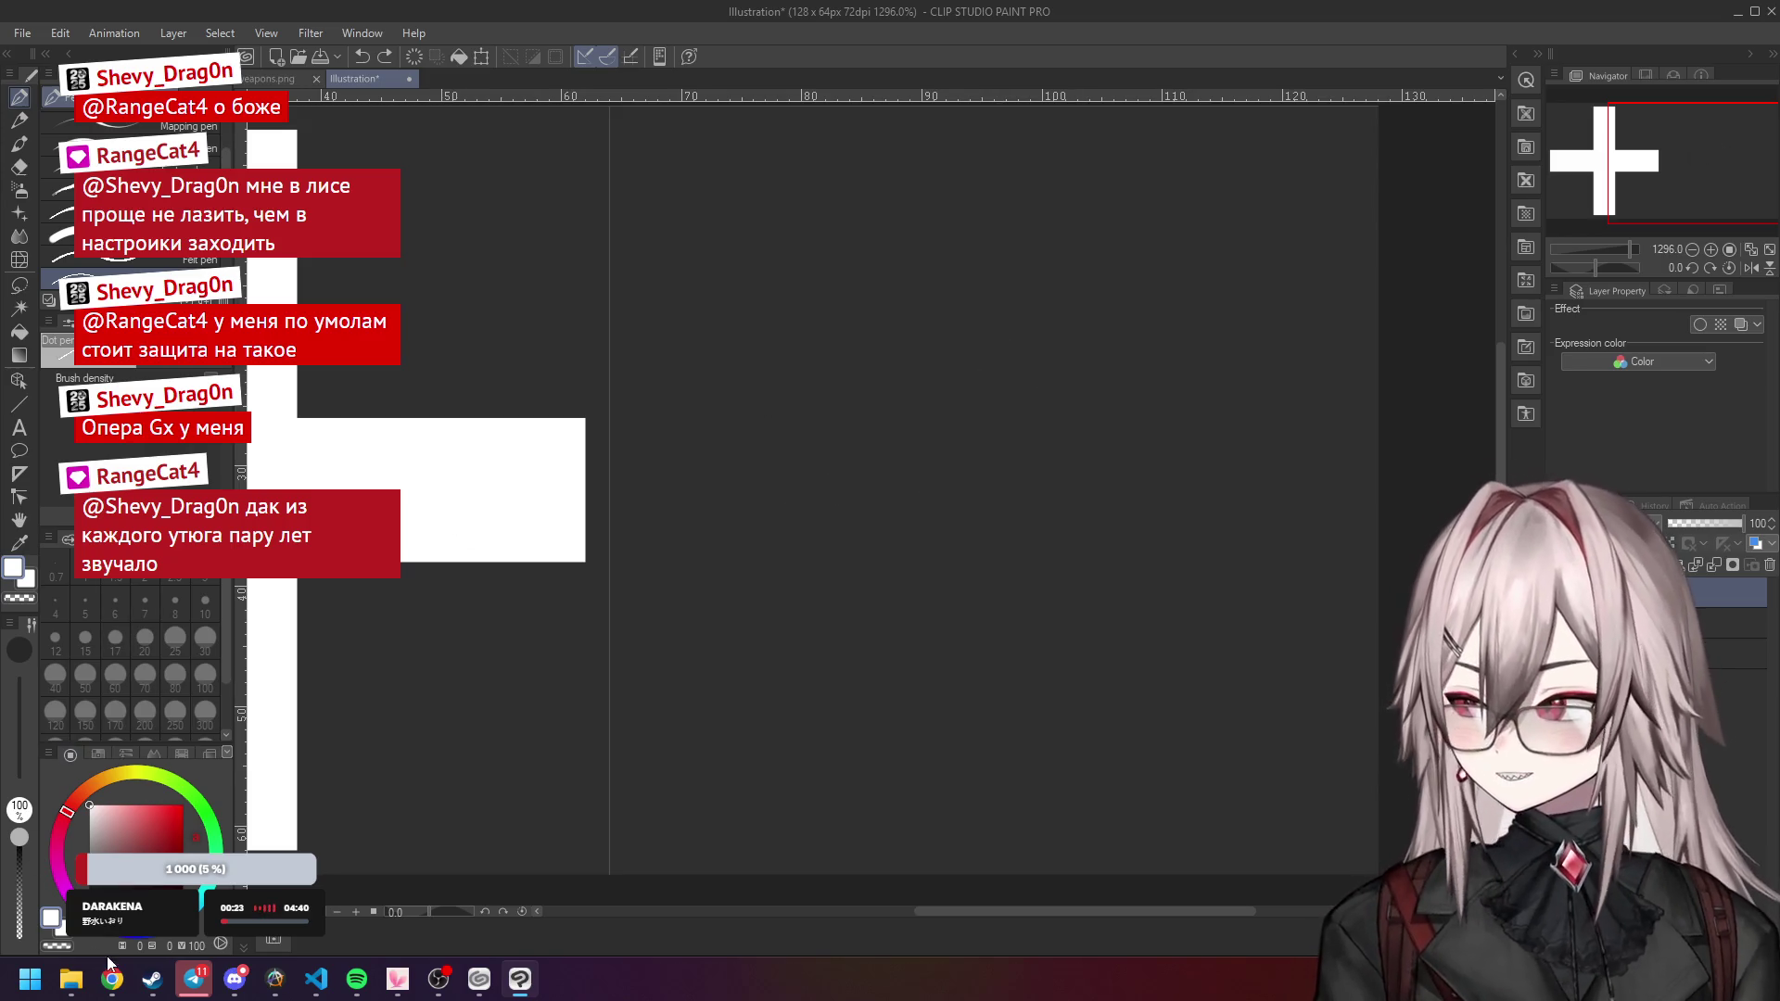
In a new Chrome tab, search Google for 'road signs', then refine to 'road signs running'.
{"action": "mouse_move", "coordinate": [113, 979]}
{"action": "left_click", "coordinate": [313, 874]}
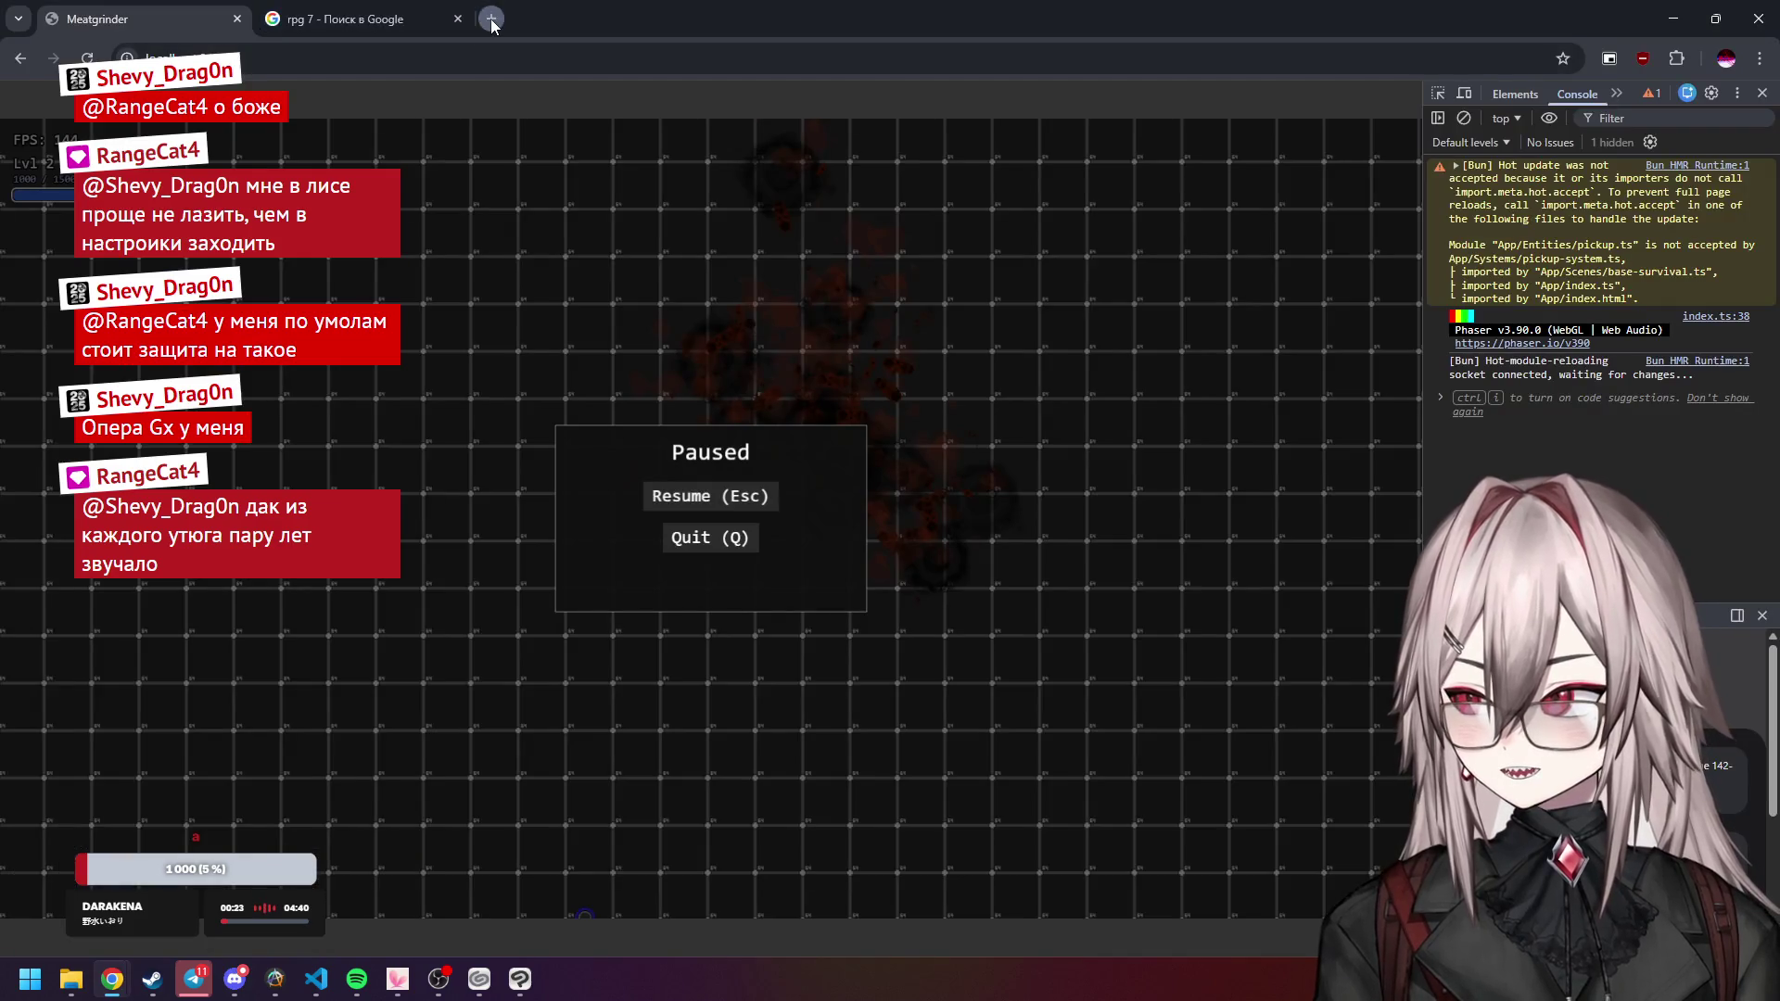
{"action": "left_click", "coordinate": [491, 18]}
{"action": "type", "text": "road"}
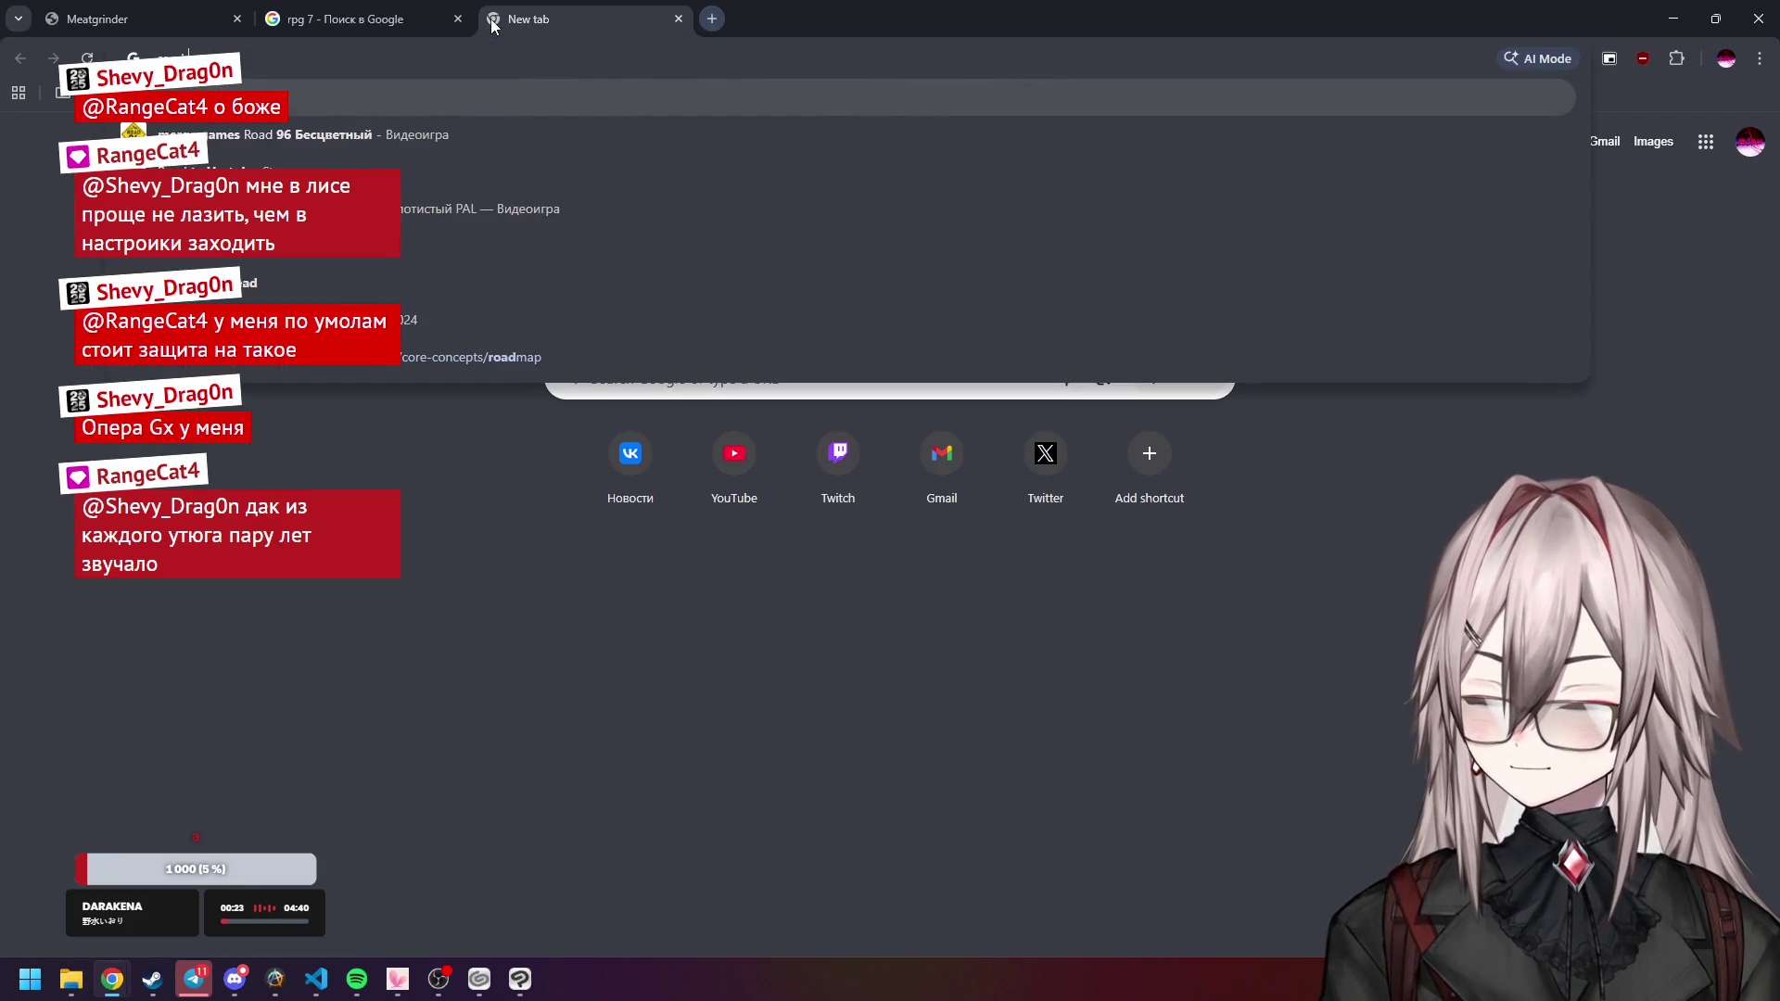
{"action": "left_click", "coordinate": [336, 134]}
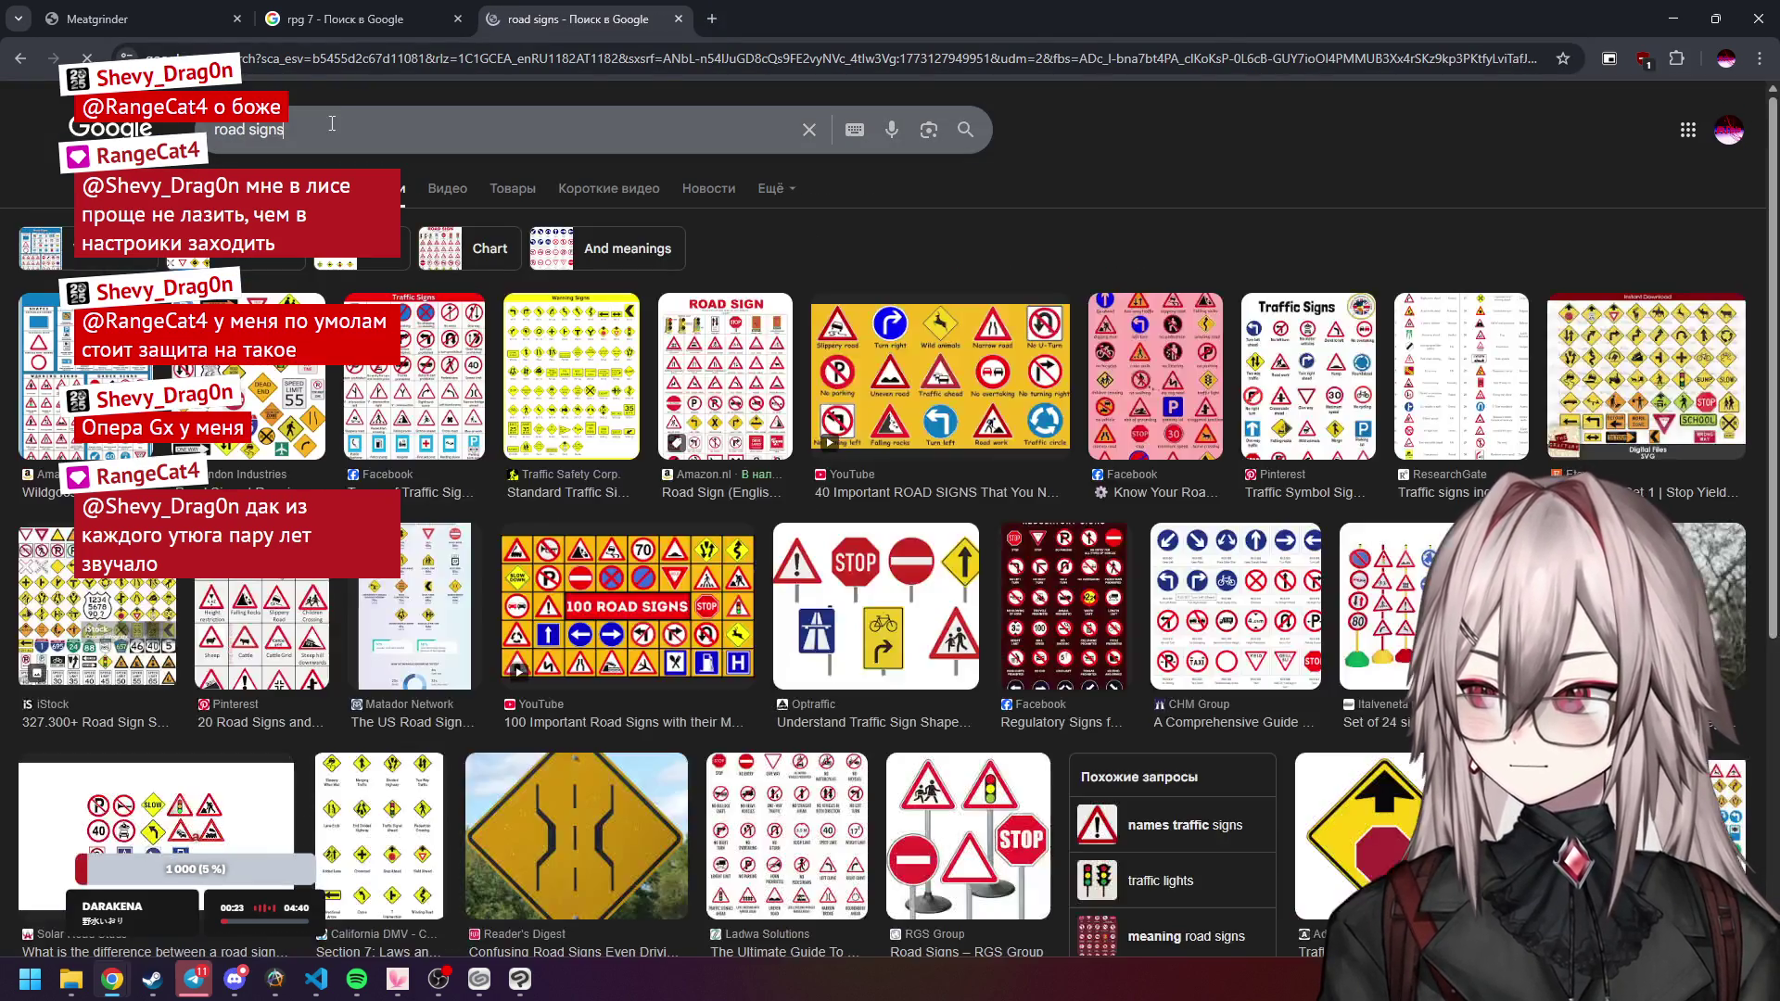
{"action": "left_click", "coordinate": [339, 129]}
{"action": "type", "text": "run"}
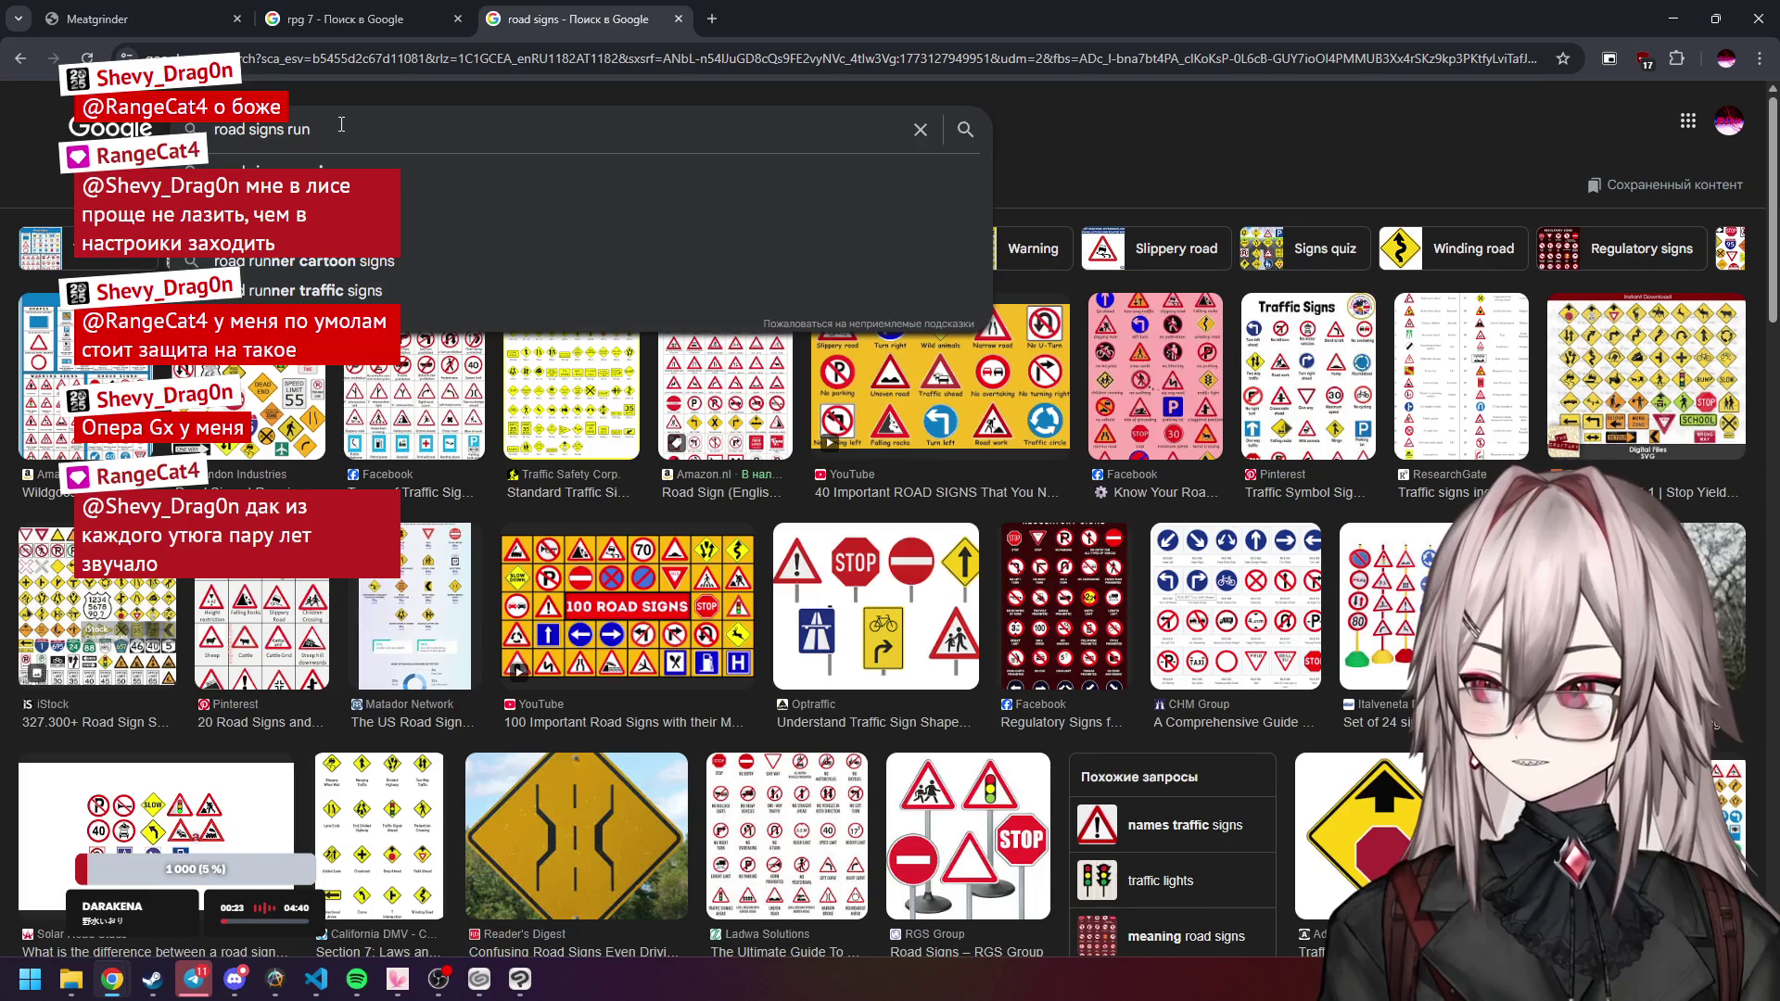
{"action": "type", "text": "ning"}
{"action": "key", "text": "Return"}
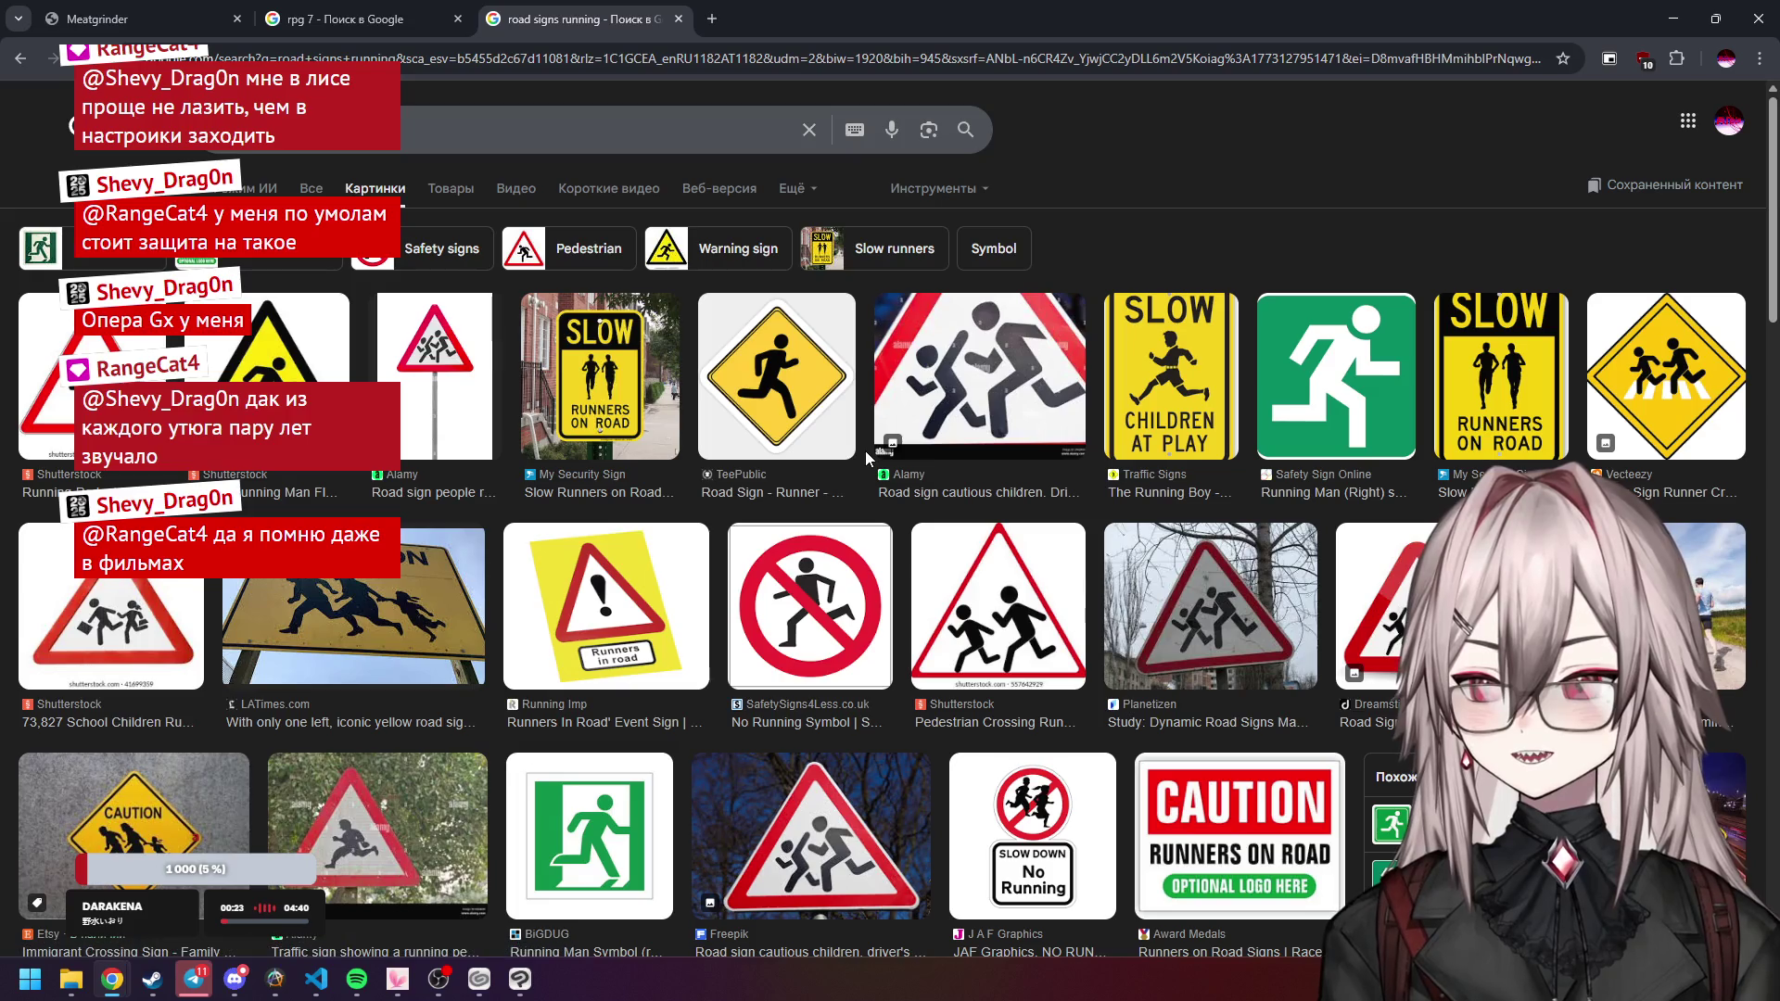
Browse the image results and preview the running man warning sign.
{"action": "scroll", "coordinate": [865, 450], "scroll_direction": "down", "scroll_amount": 2}
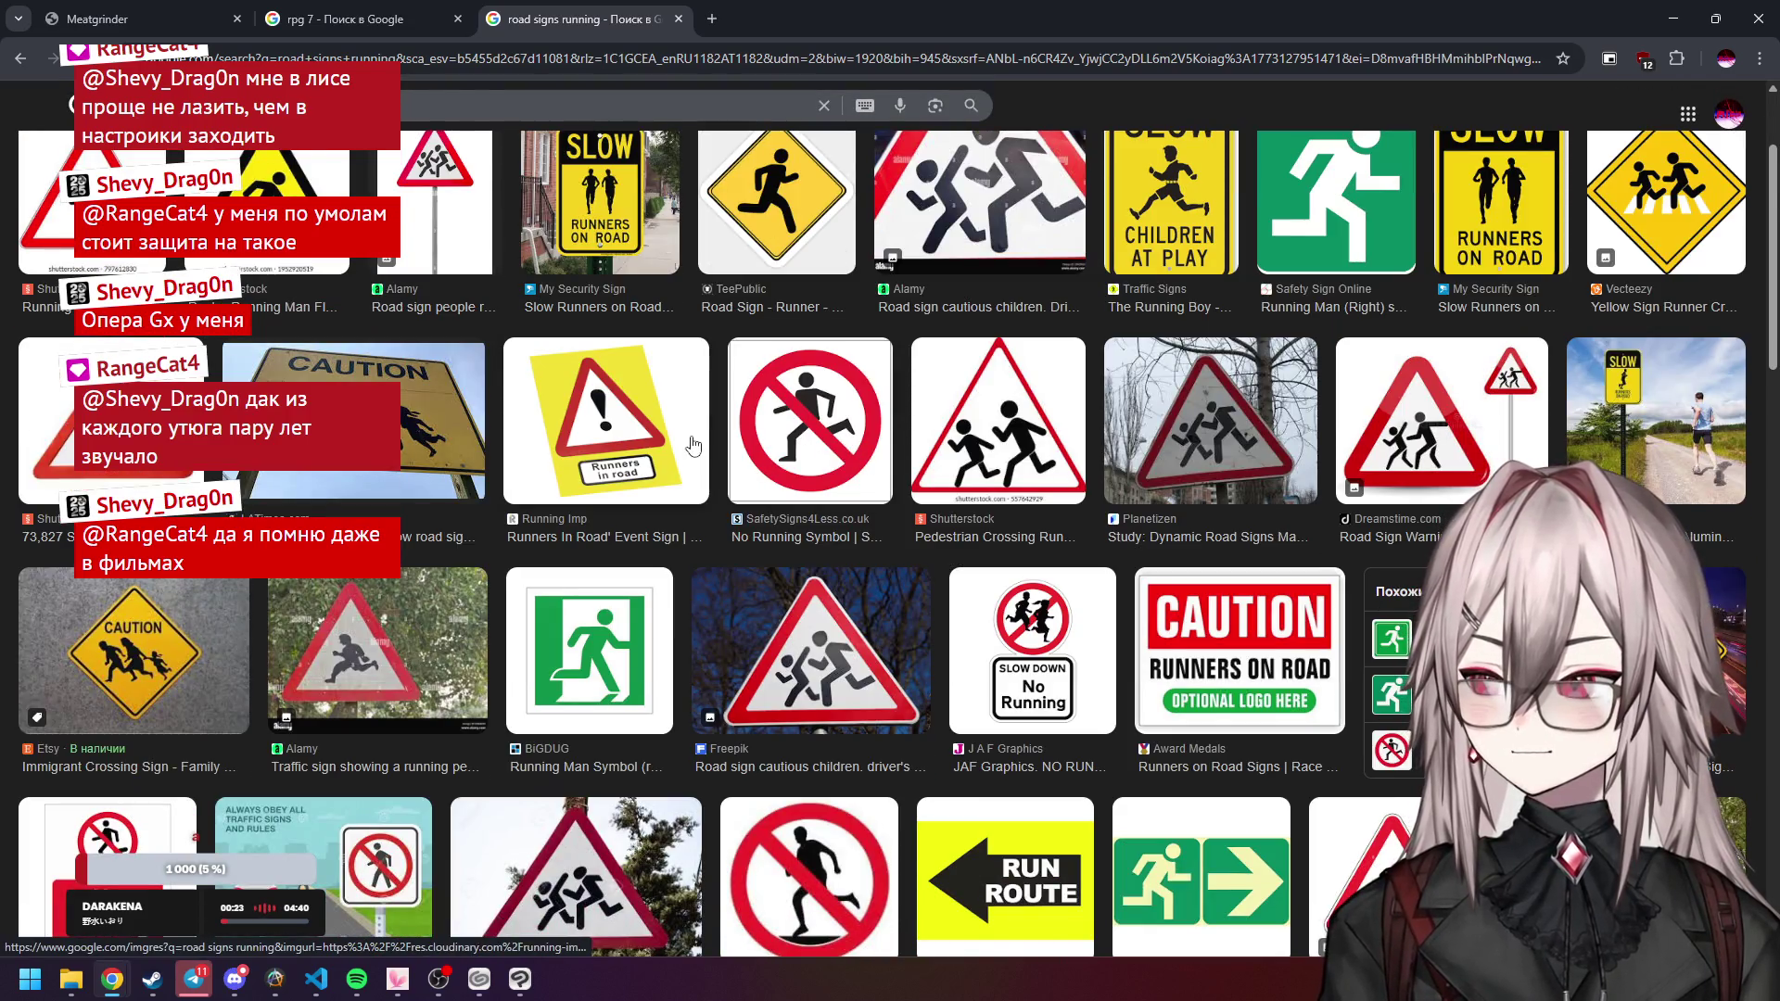
{"action": "scroll", "coordinate": [694, 447], "scroll_direction": "down", "scroll_amount": 2}
{"action": "scroll", "coordinate": [693, 445], "scroll_direction": "down", "scroll_amount": 2}
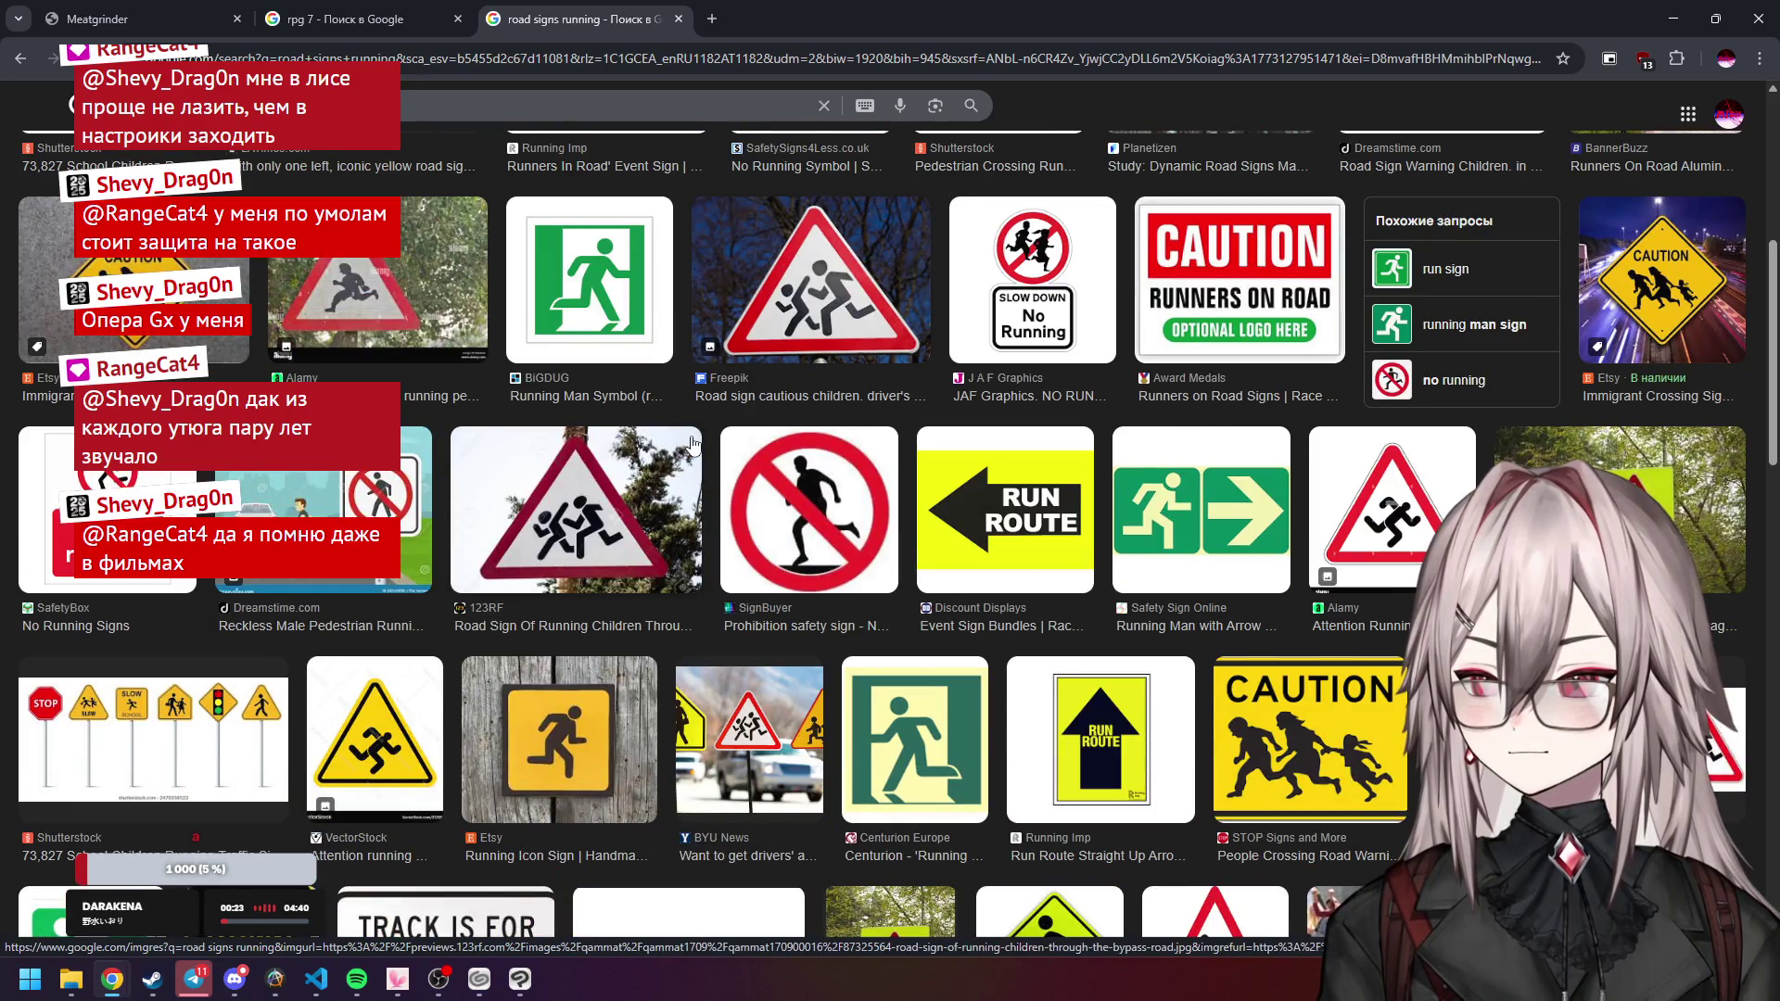
{"action": "scroll", "coordinate": [692, 445], "scroll_direction": "down", "scroll_amount": 2}
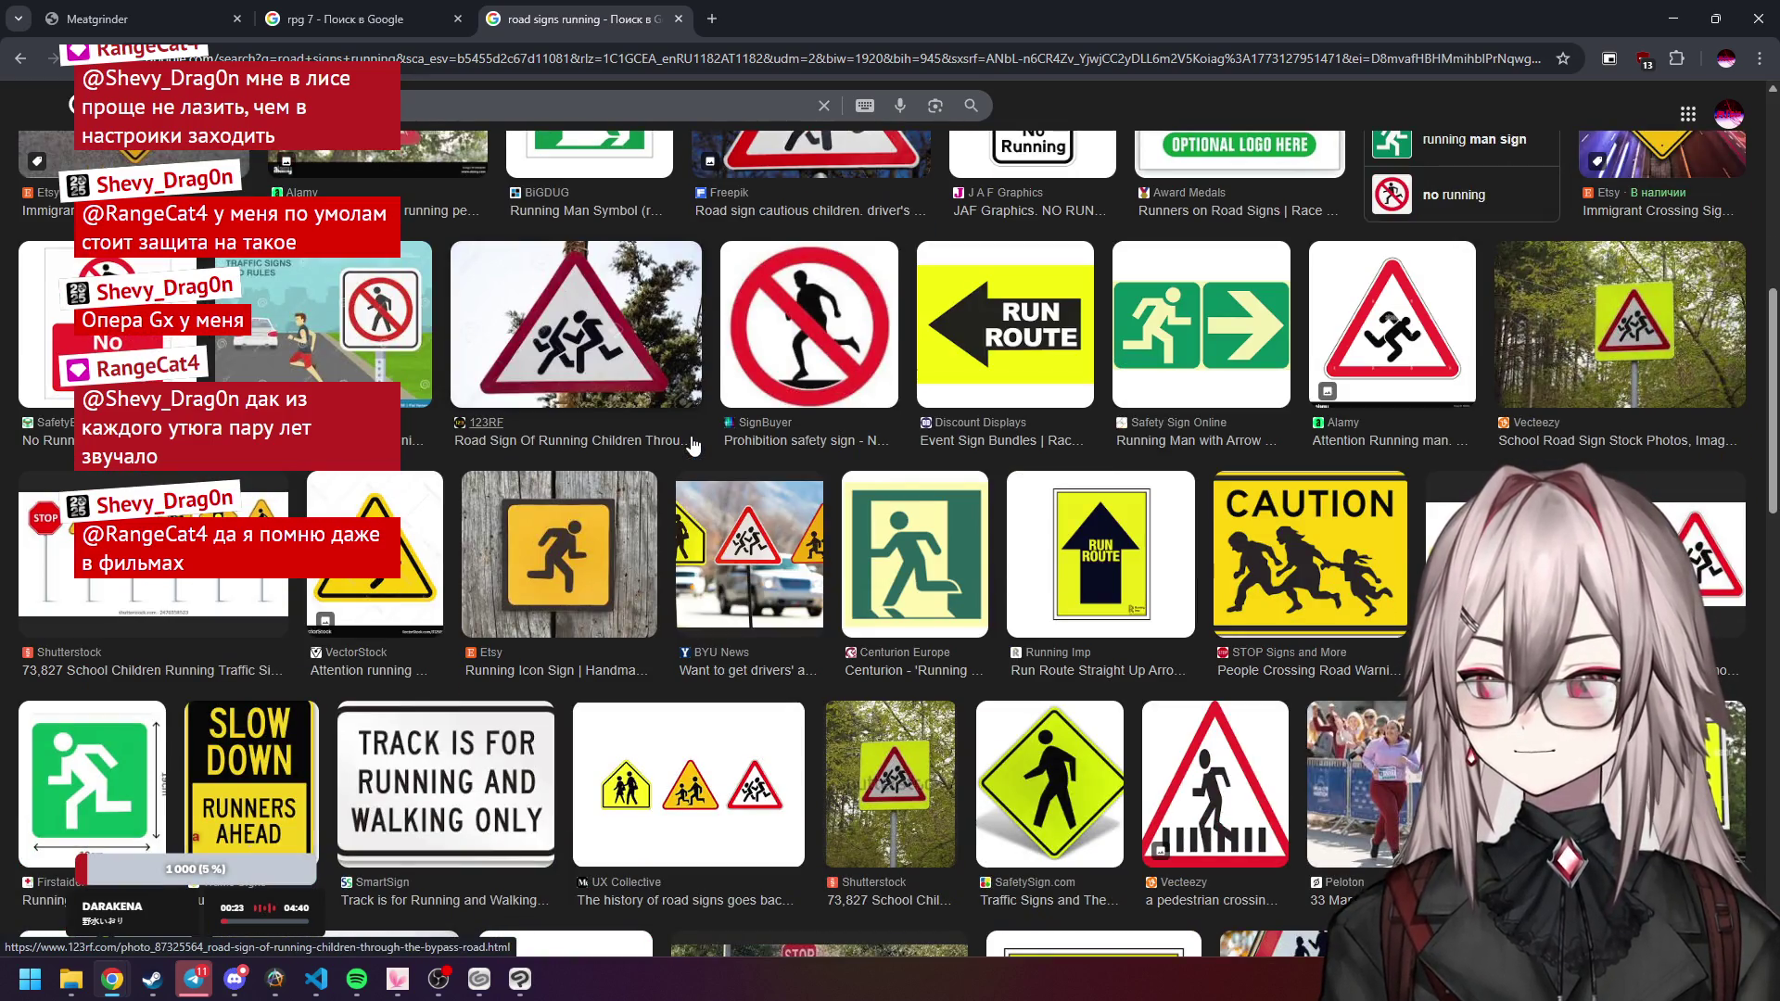
{"action": "scroll", "coordinate": [693, 447], "scroll_direction": "down", "scroll_amount": 2}
{"action": "scroll", "coordinate": [694, 445], "scroll_direction": "down", "scroll_amount": 2}
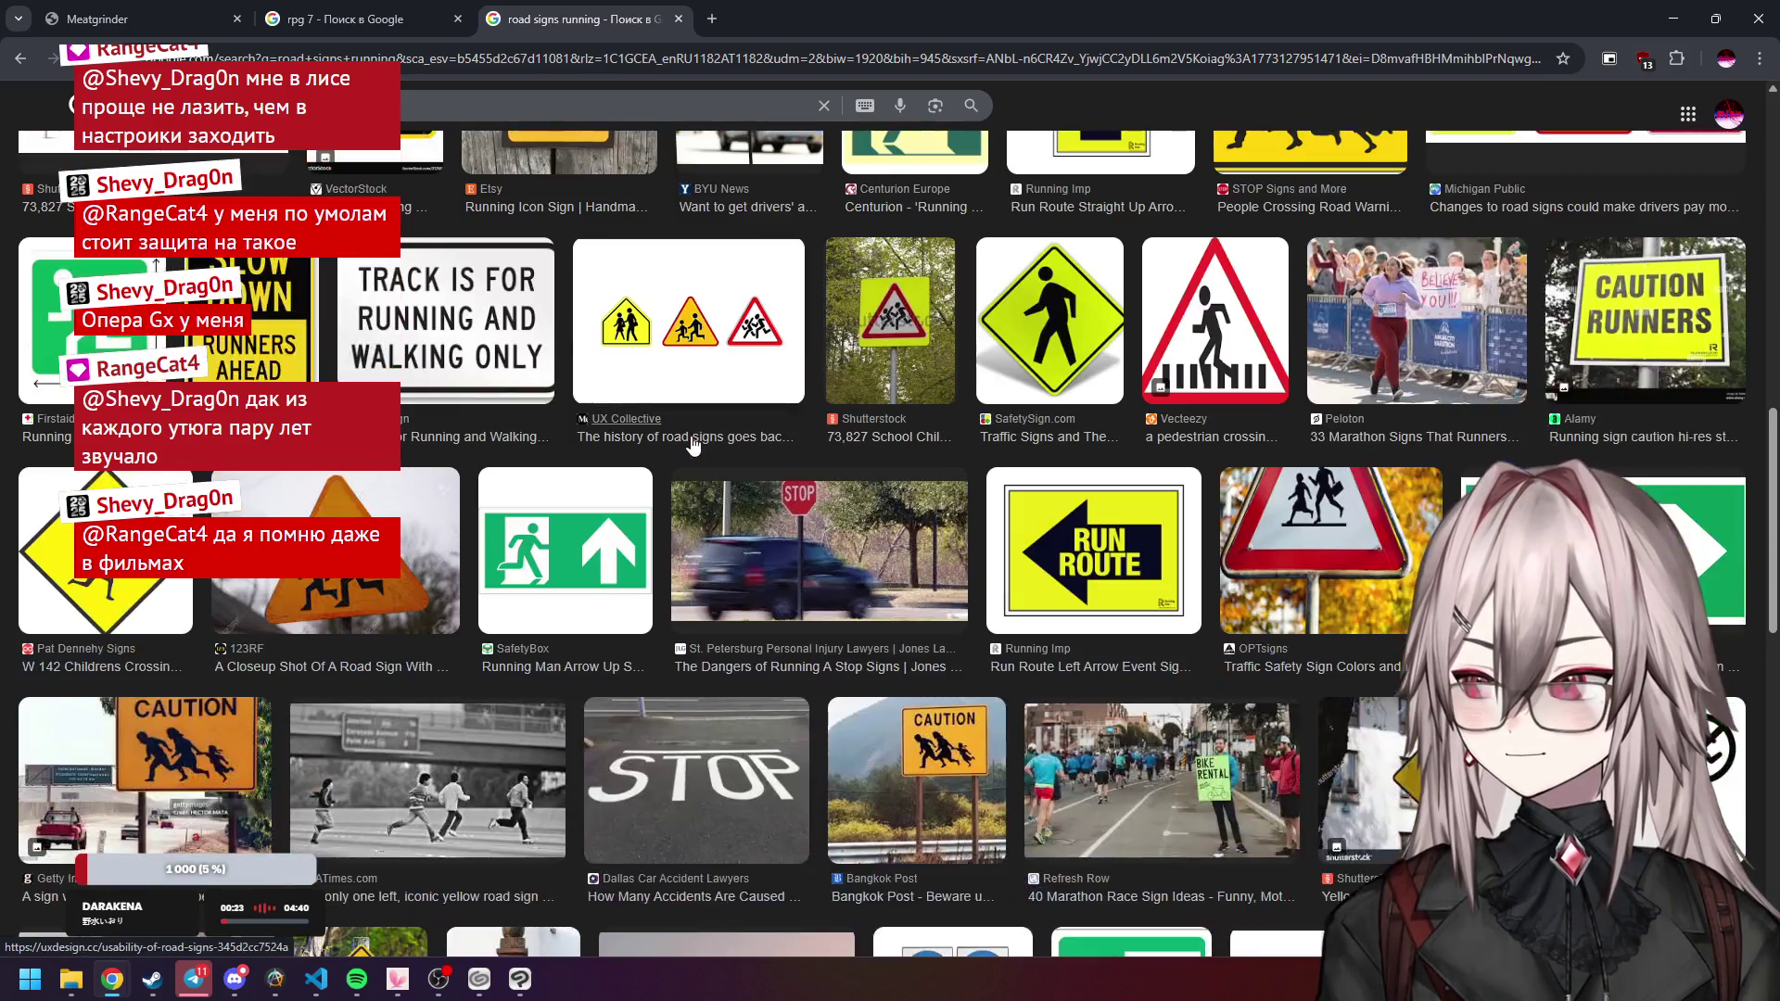
{"action": "scroll", "coordinate": [694, 445], "scroll_direction": "up", "scroll_amount": 10}
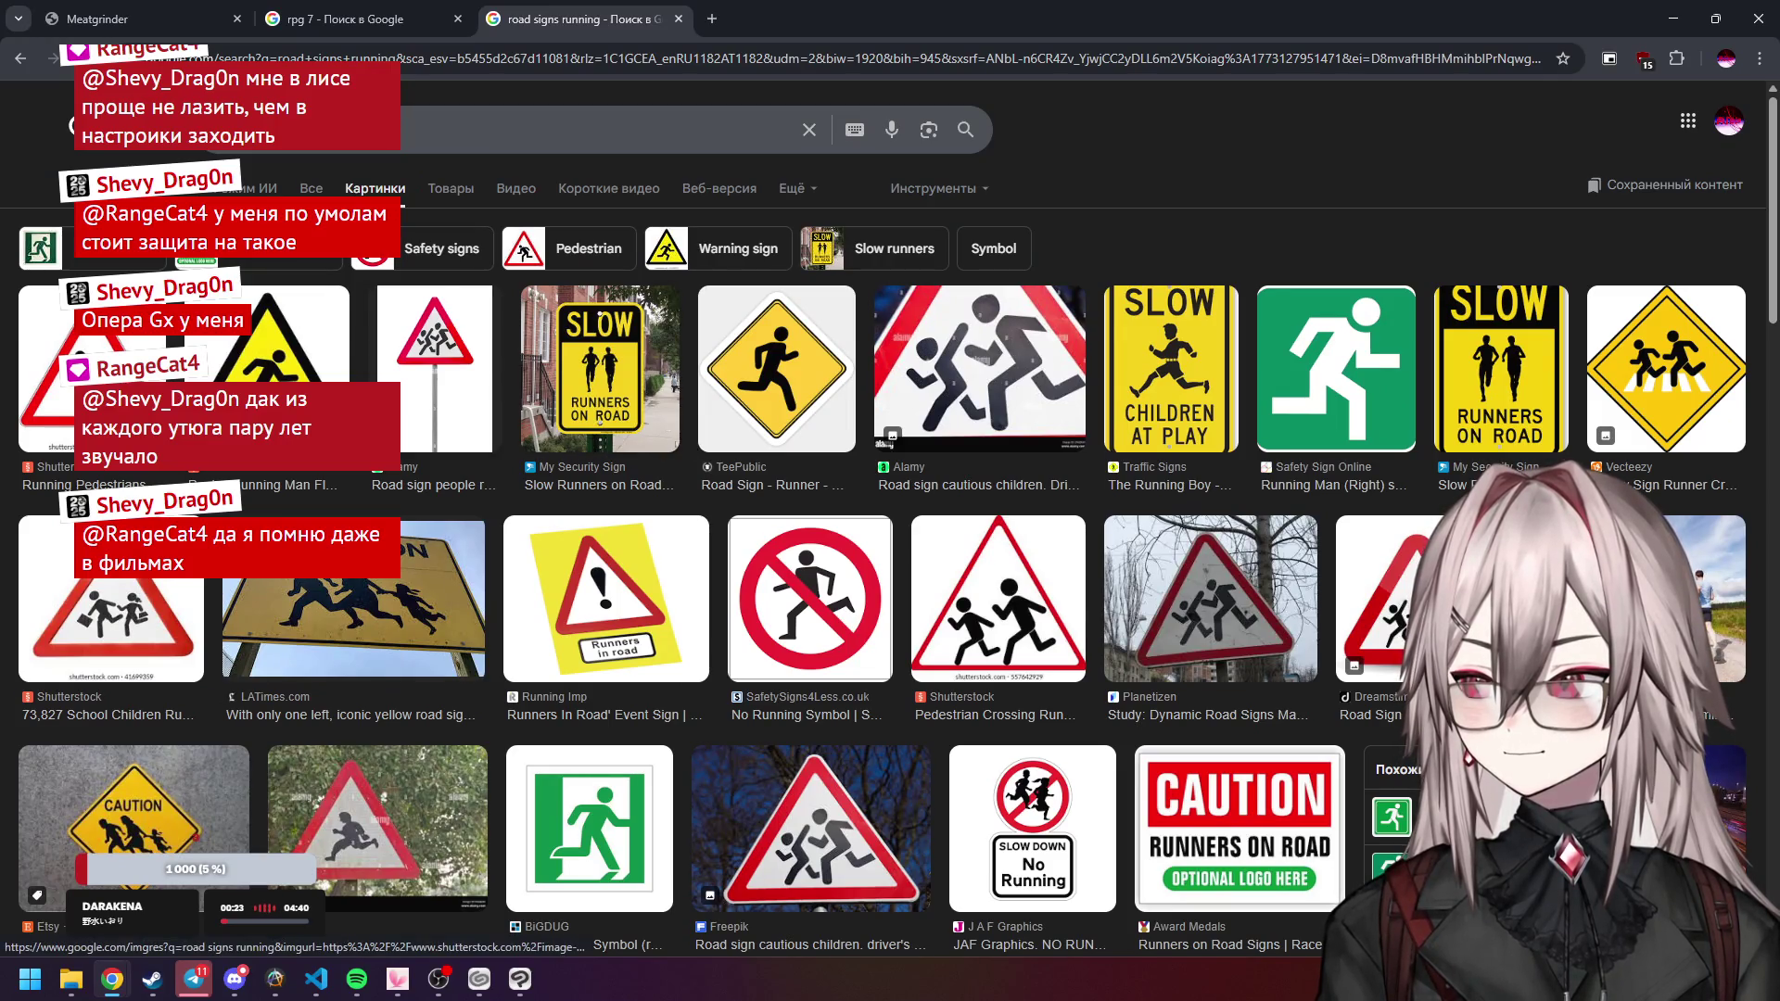
{"action": "left_click", "coordinate": [296, 408]}
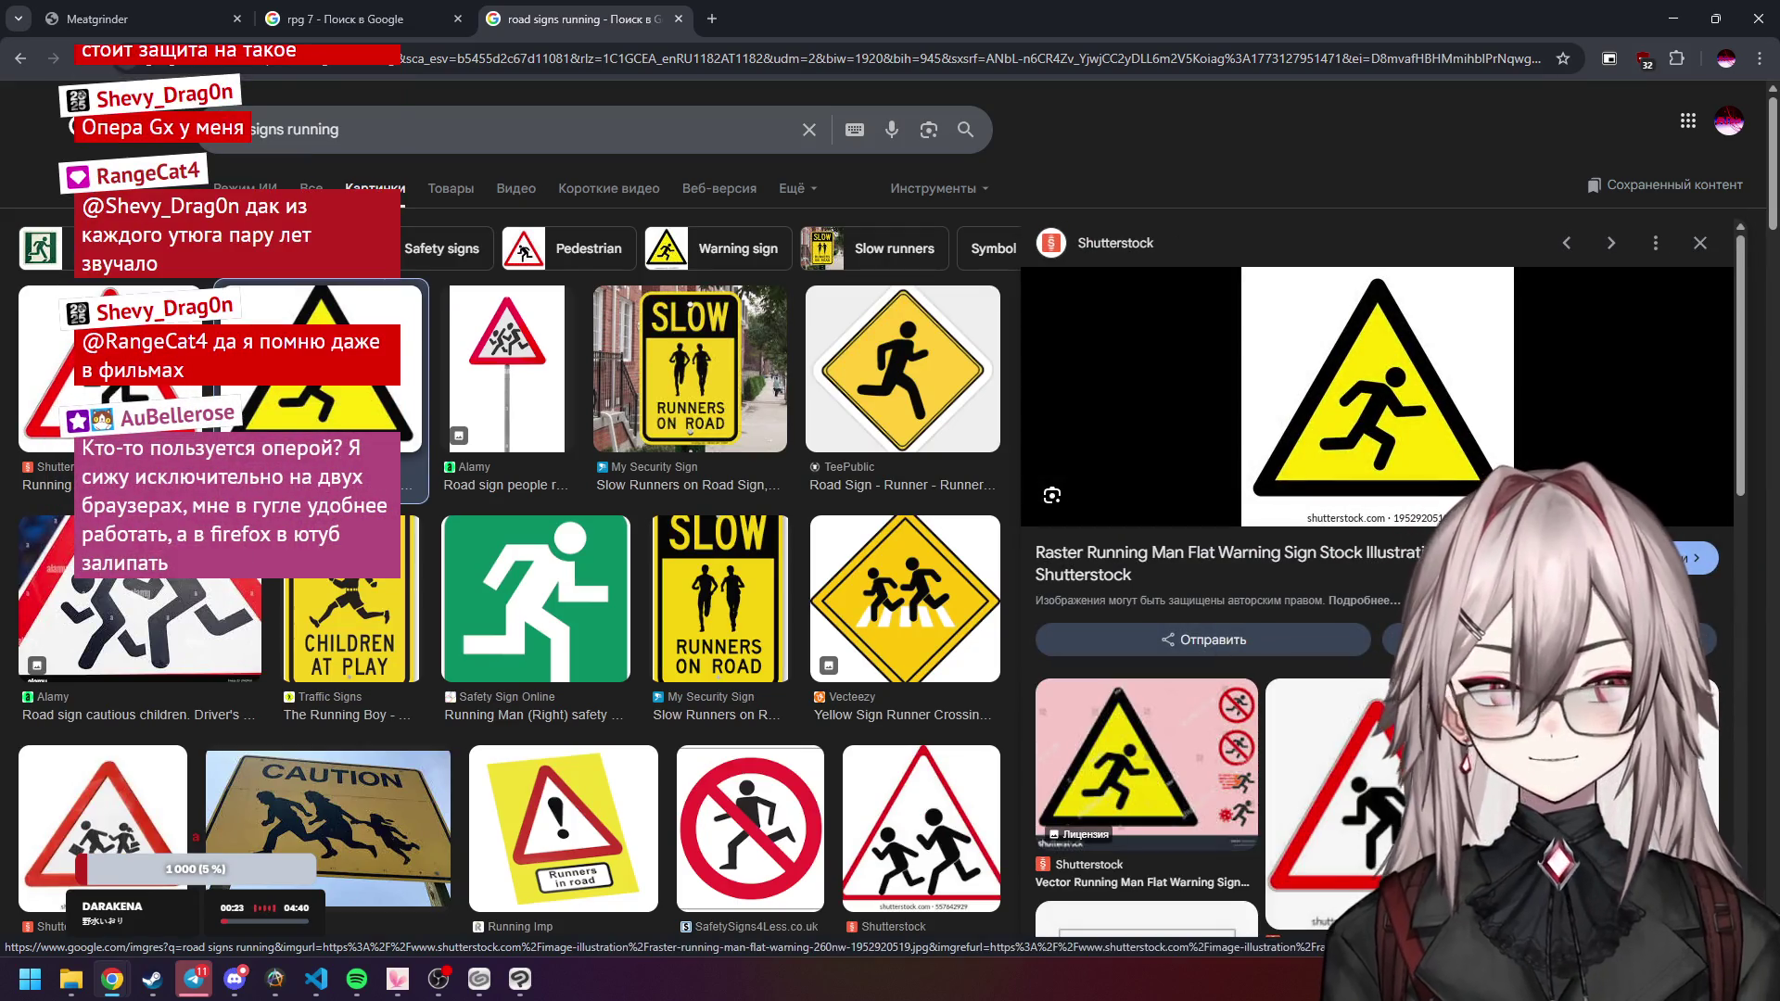